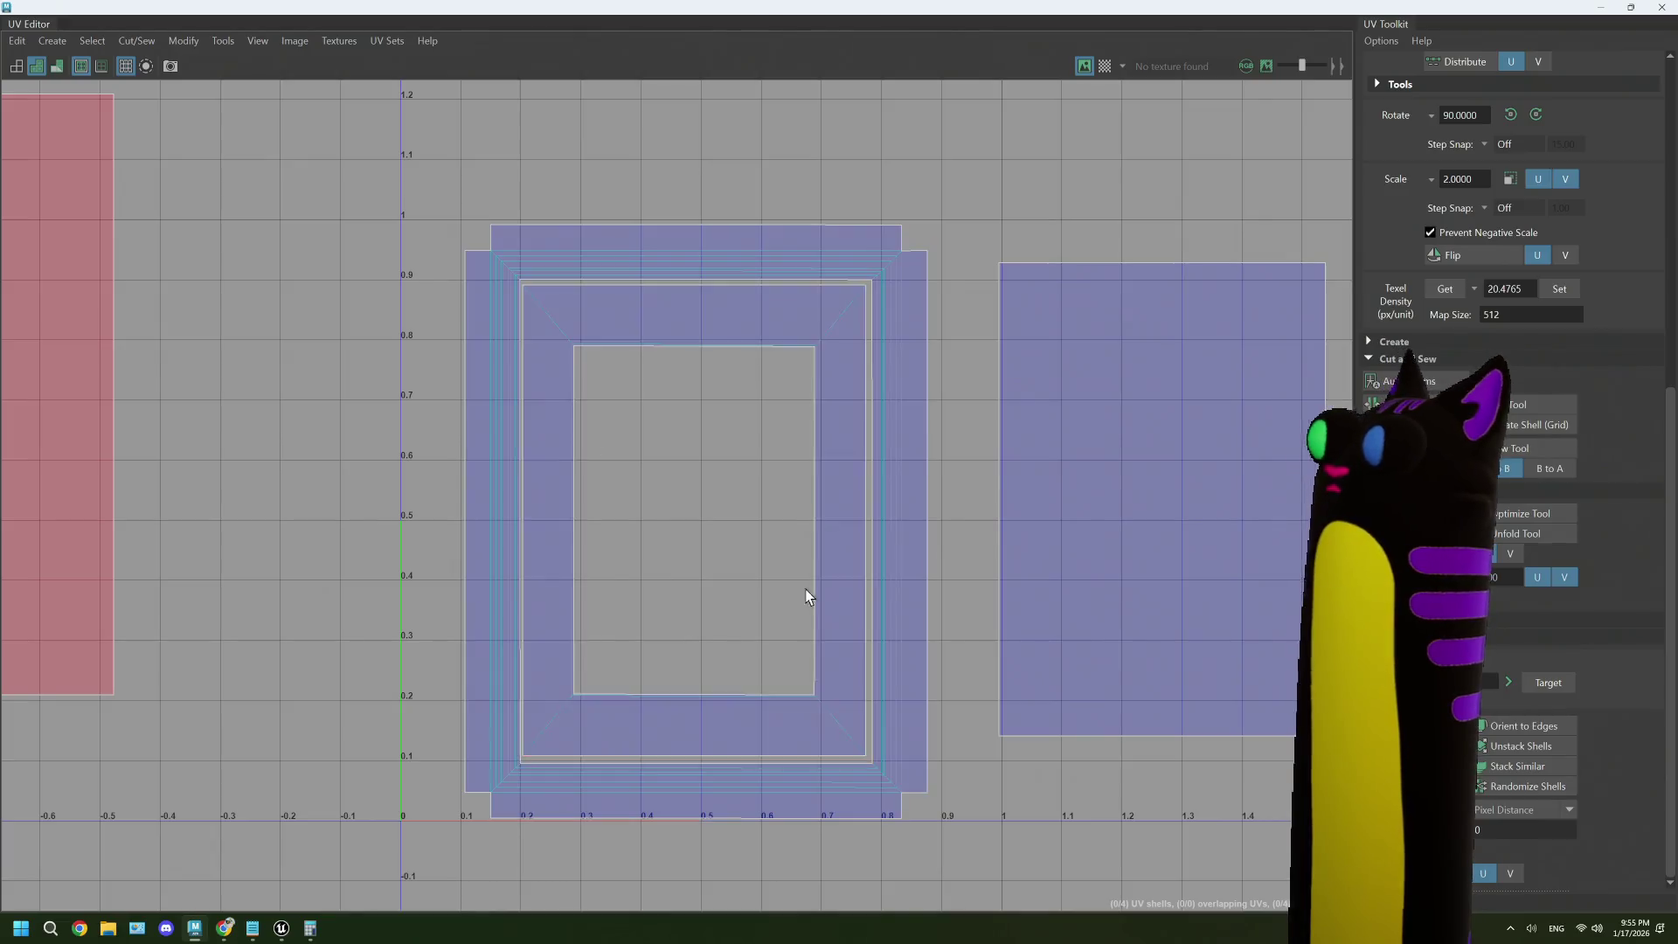
- Place the far-left UV shell upright inside the frame's inner opening, scaled down to fit
scroll(589, 528, "down", 3)
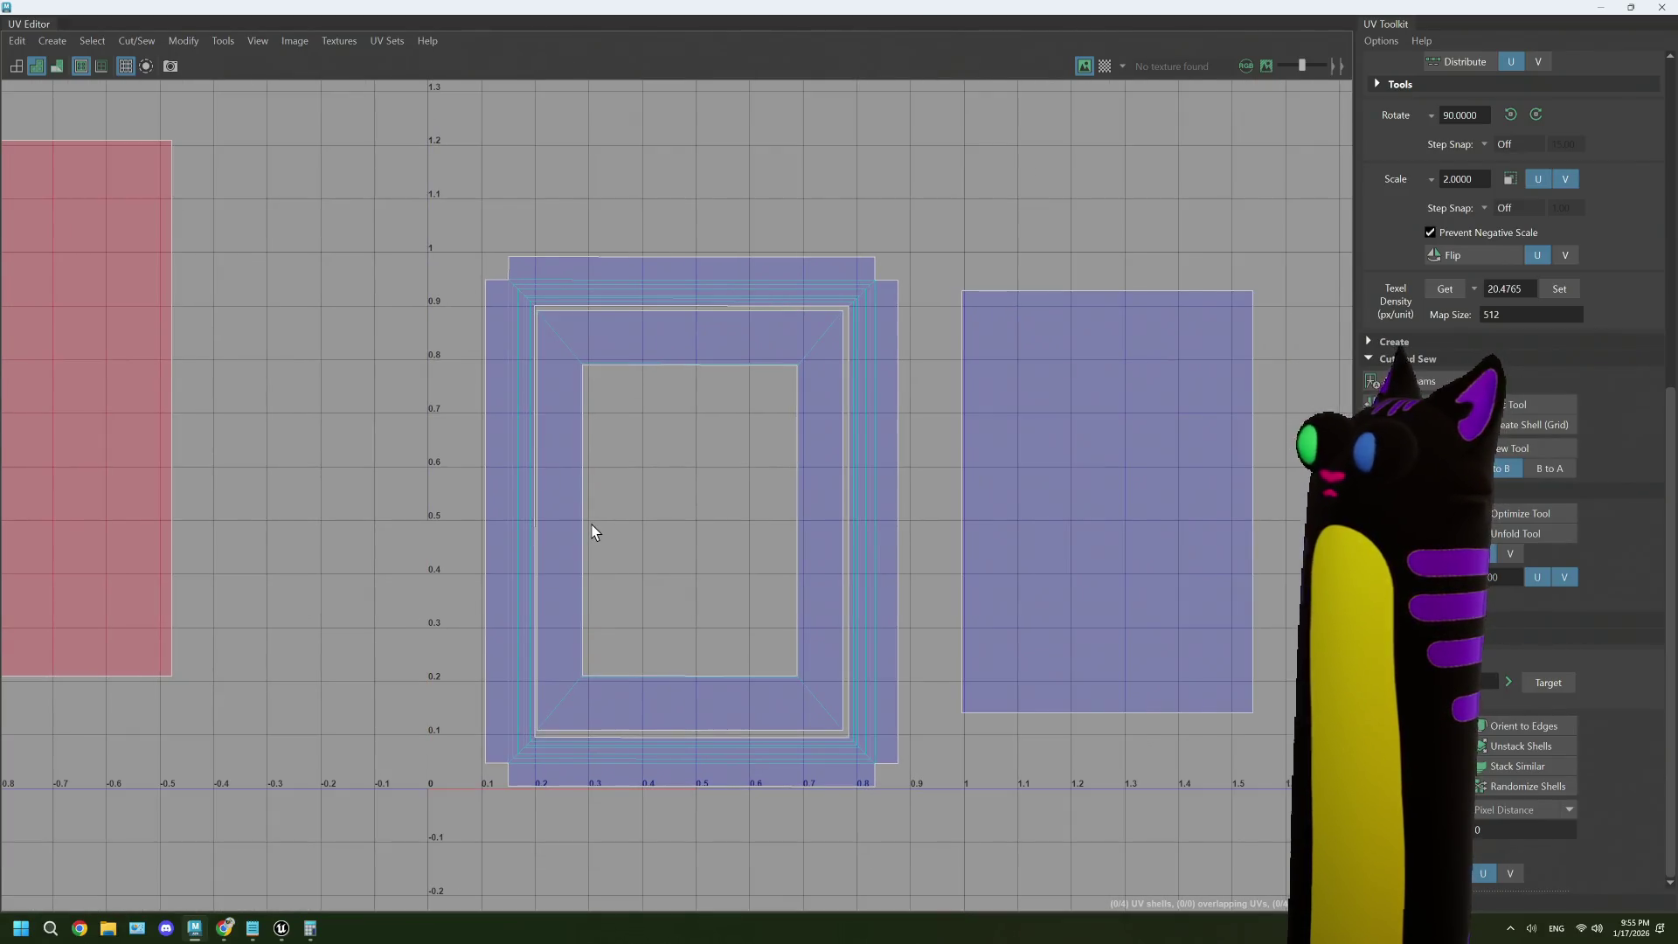
left_click(157, 461)
scroll(166, 462, "down", 2)
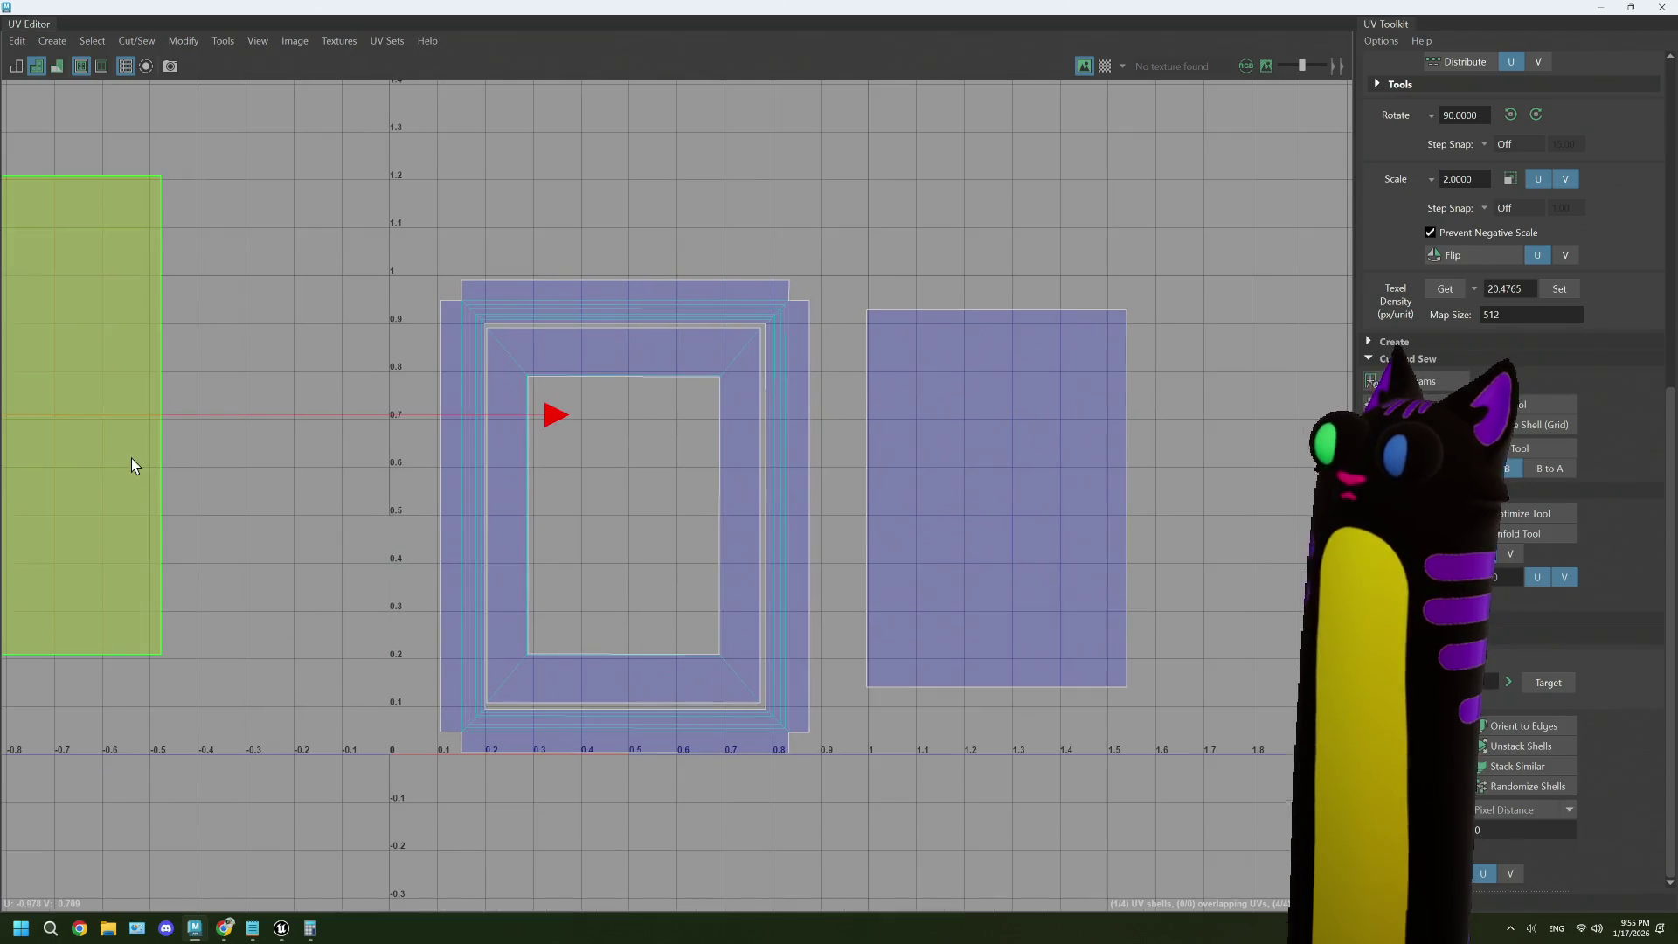
left_click_drag(87, 414, 781, 428)
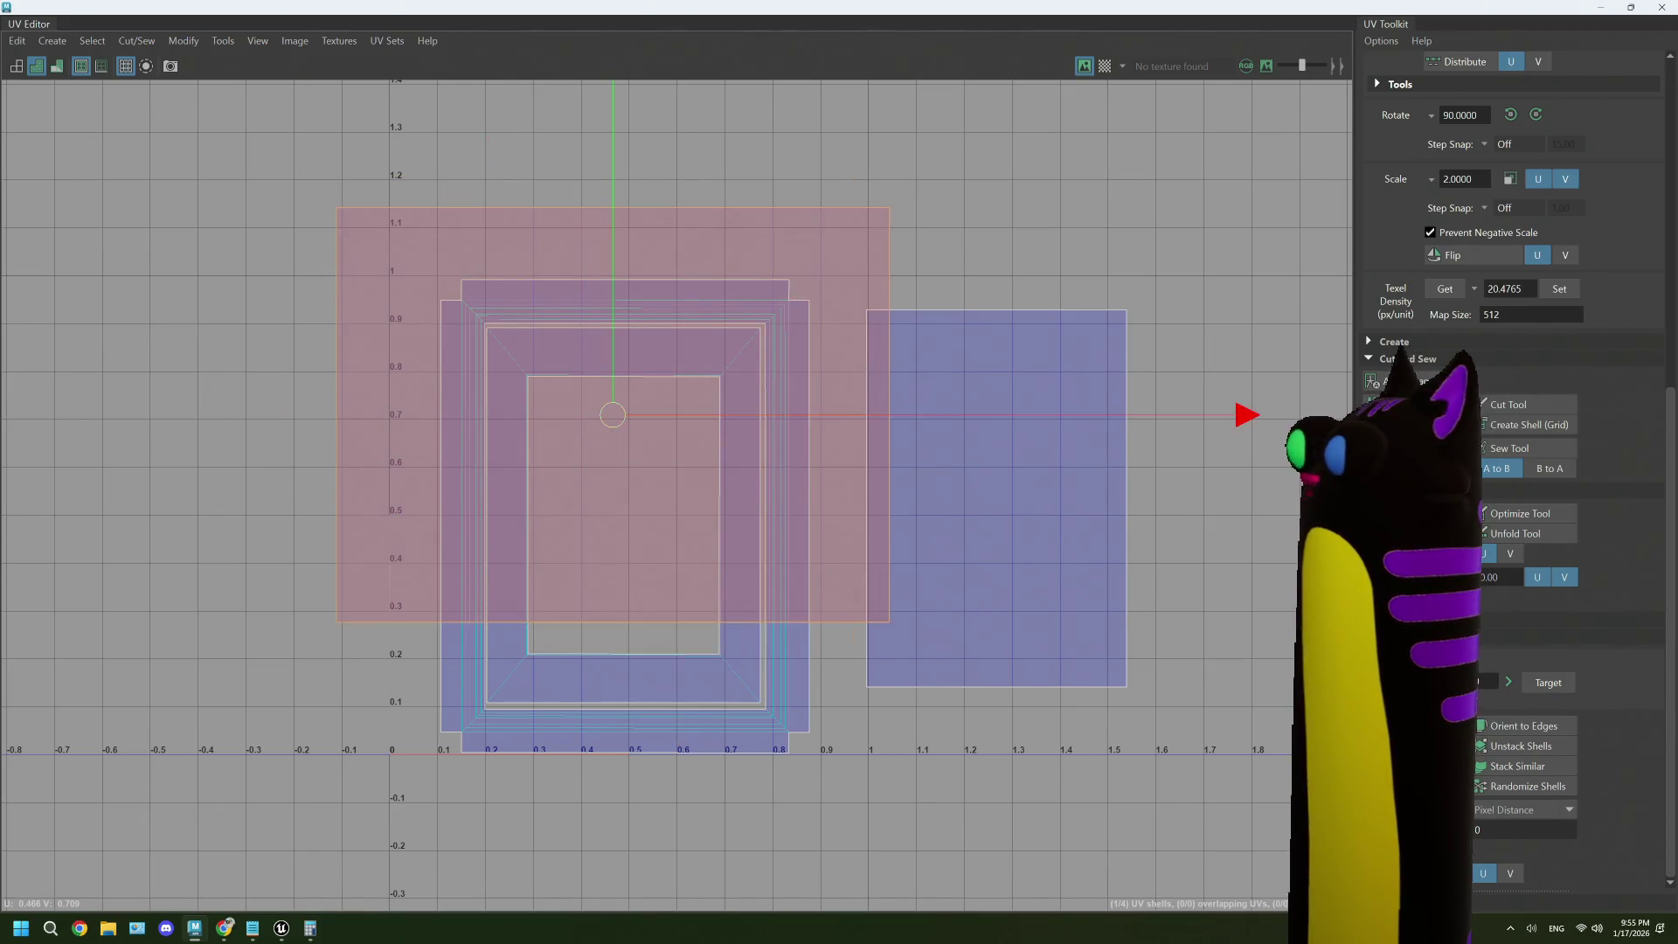
key("e")
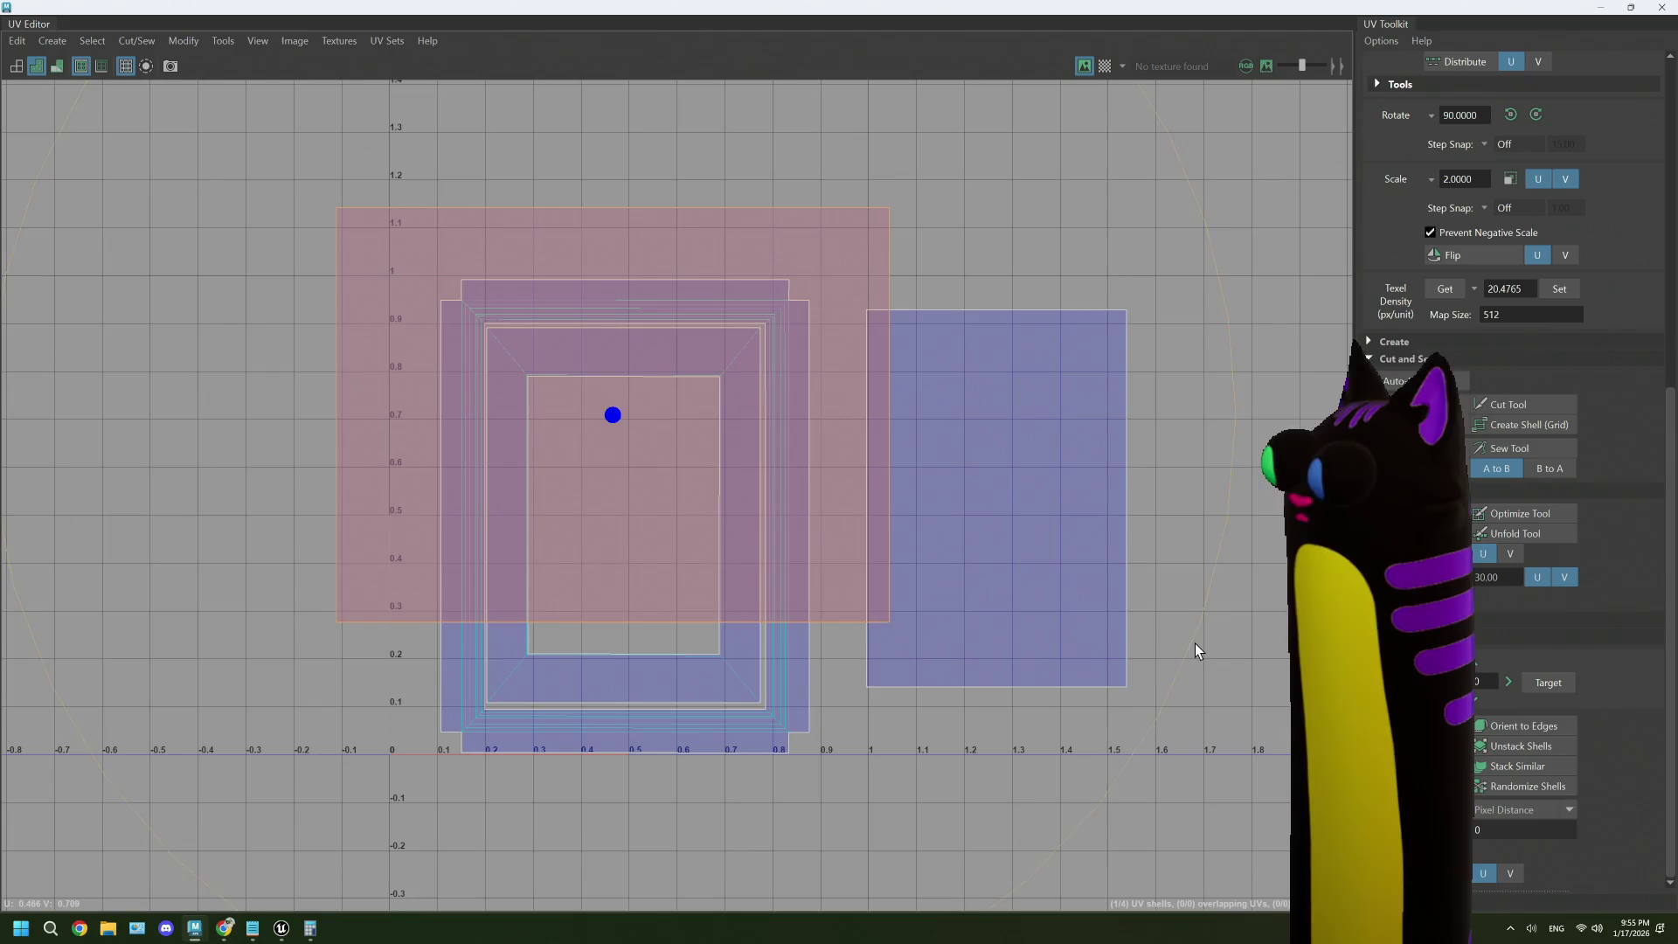
mouse_move(1195, 640)
left_mouse_down()
mouse_move(1023, 701)
mouse_move(476, 738)
left_mouse_up()
key("w")
left_click_drag(581, 447, 270, 419)
key("w")
left_click_drag(611, 414, 624, 517)
key("r")
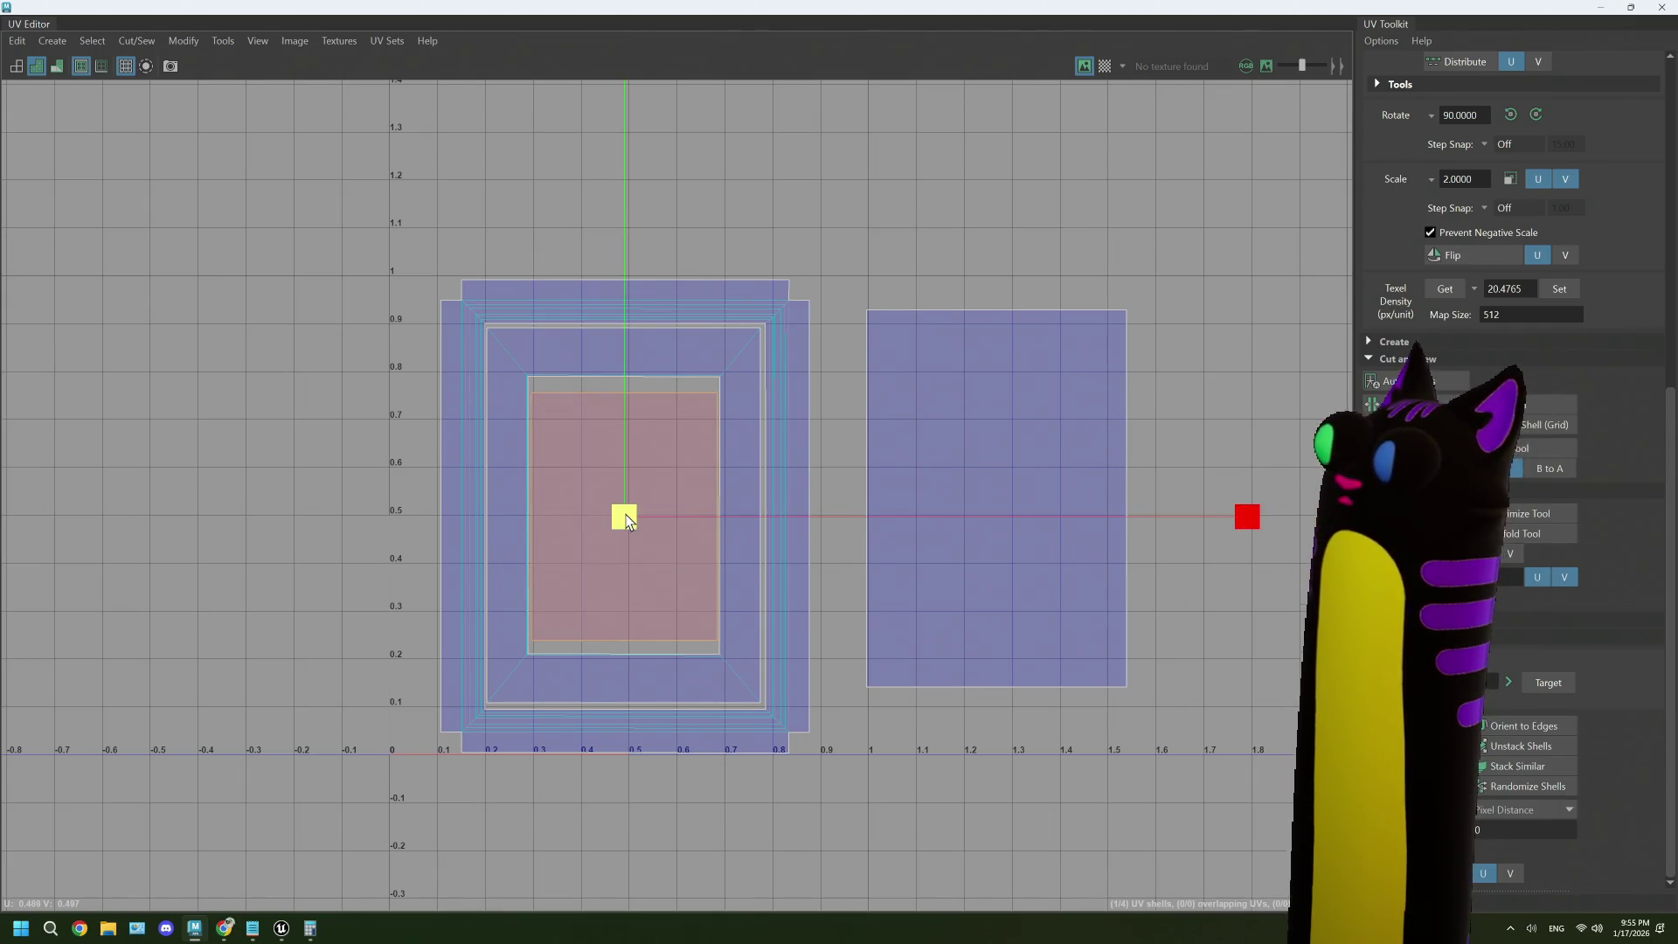
- Select the right UV shell and shift it left toward the frame shells
left_click(825, 357)
left_click(1014, 512)
key("w")
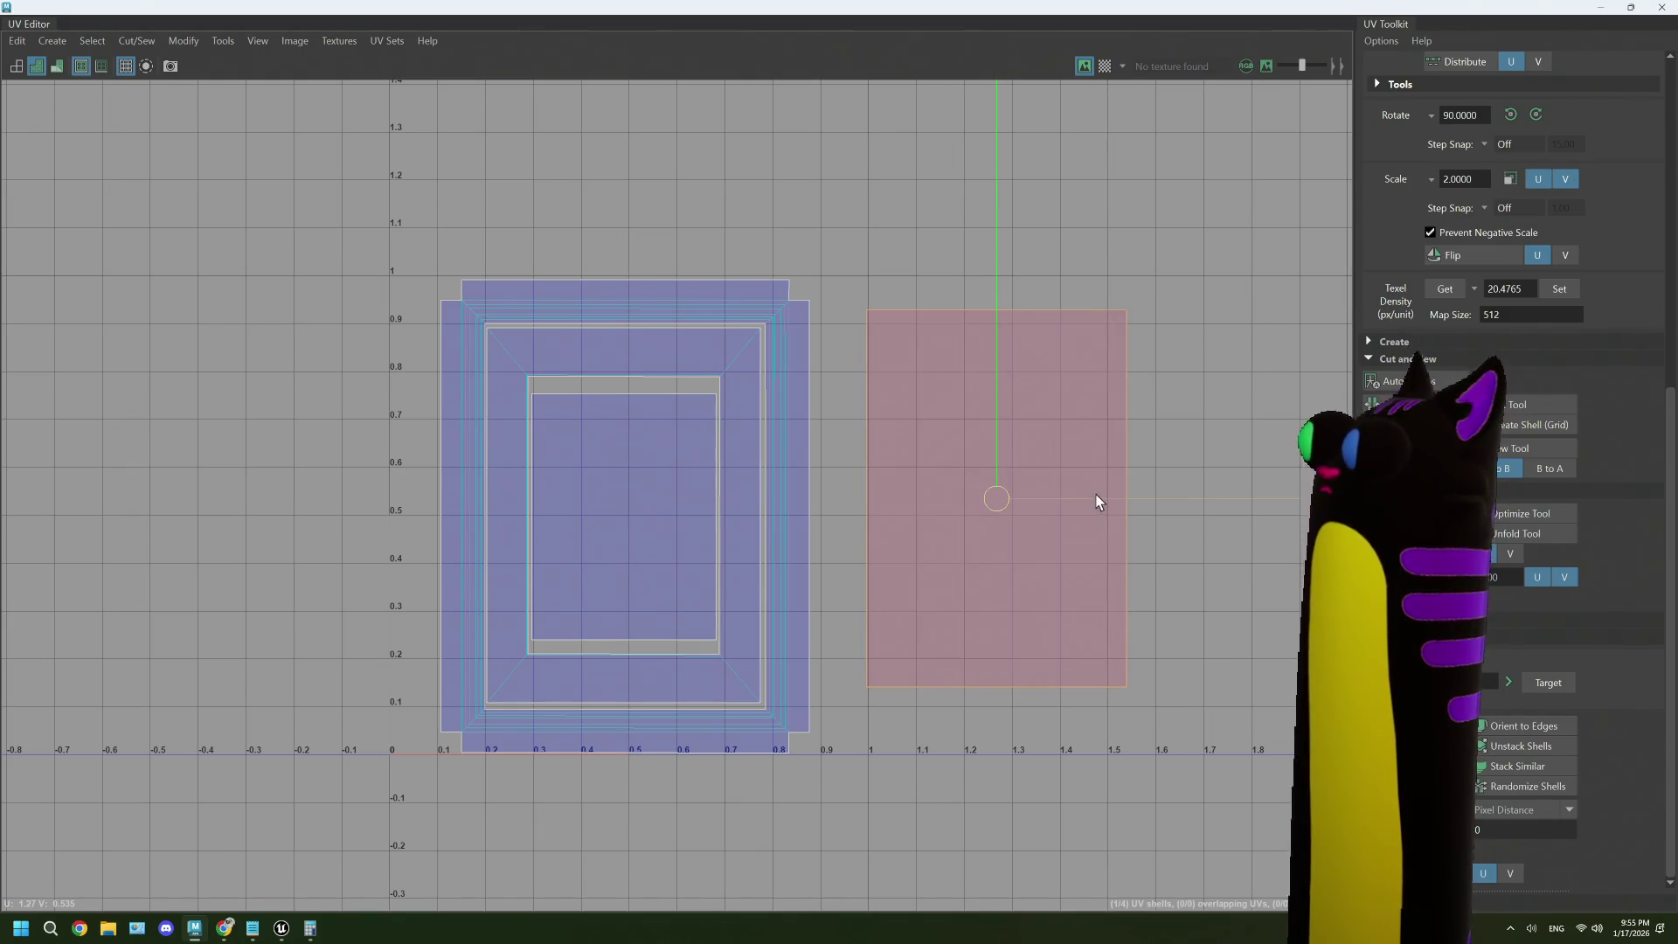
mouse_move(1103, 506)
left_mouse_down()
mouse_move(626, 521)
mouse_move(1110, 514)
left_mouse_up()
right_click(854, 375)
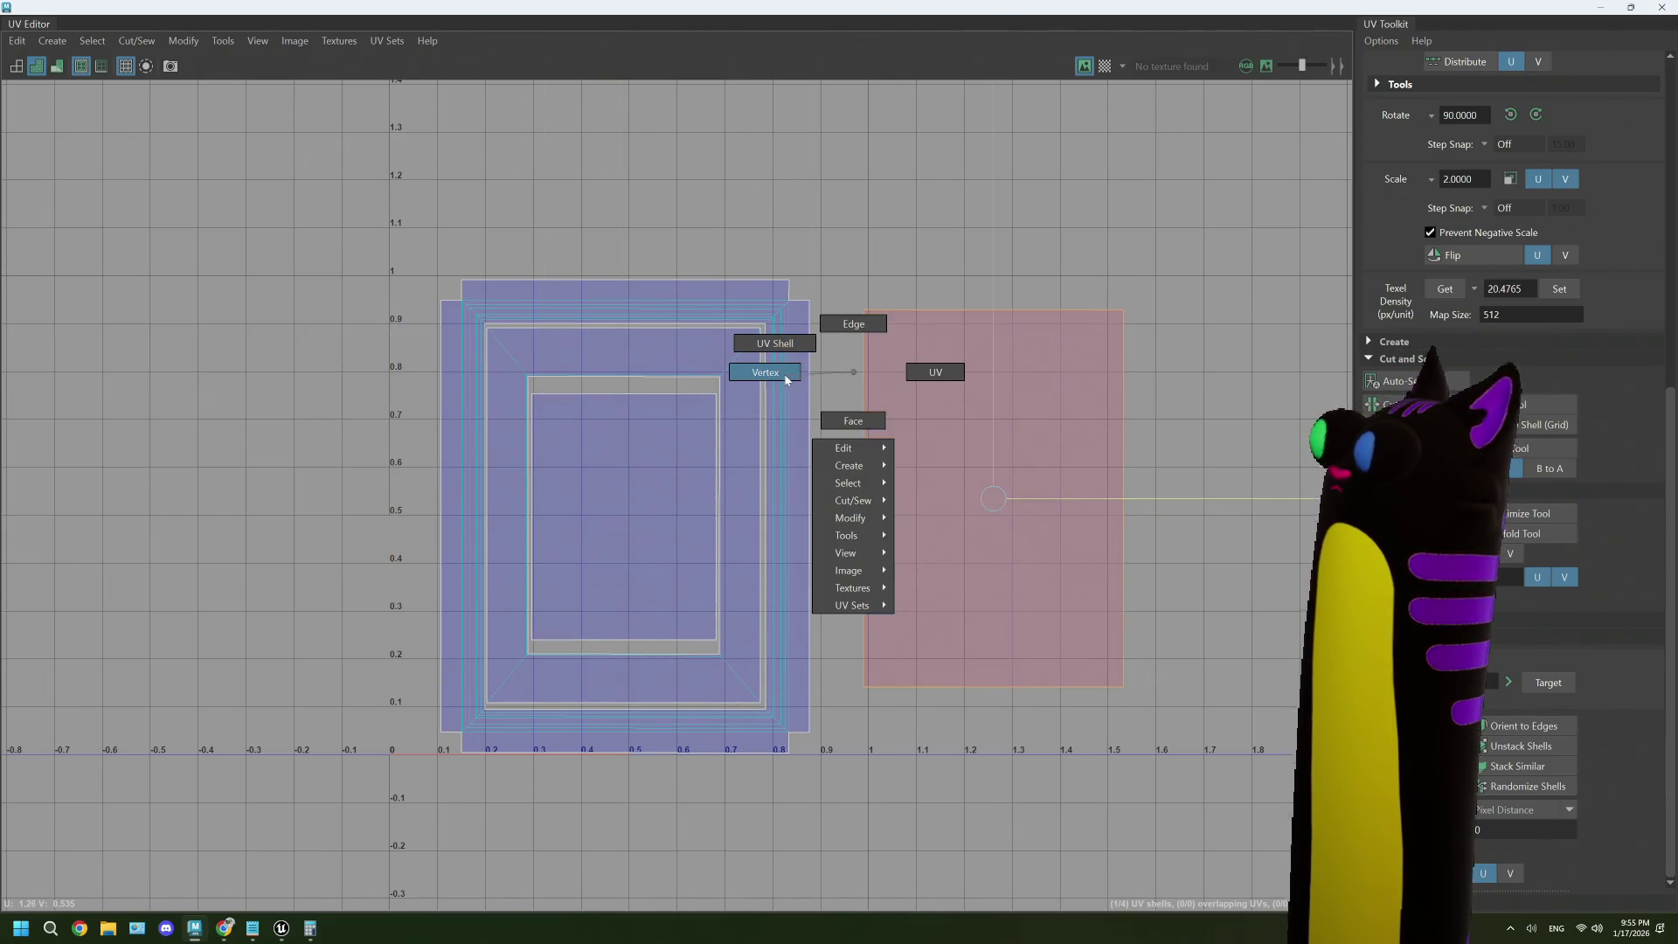
- Drag the right shell's four corner UVs out to the corners of the 0–1 UV square
right_click(896, 347)
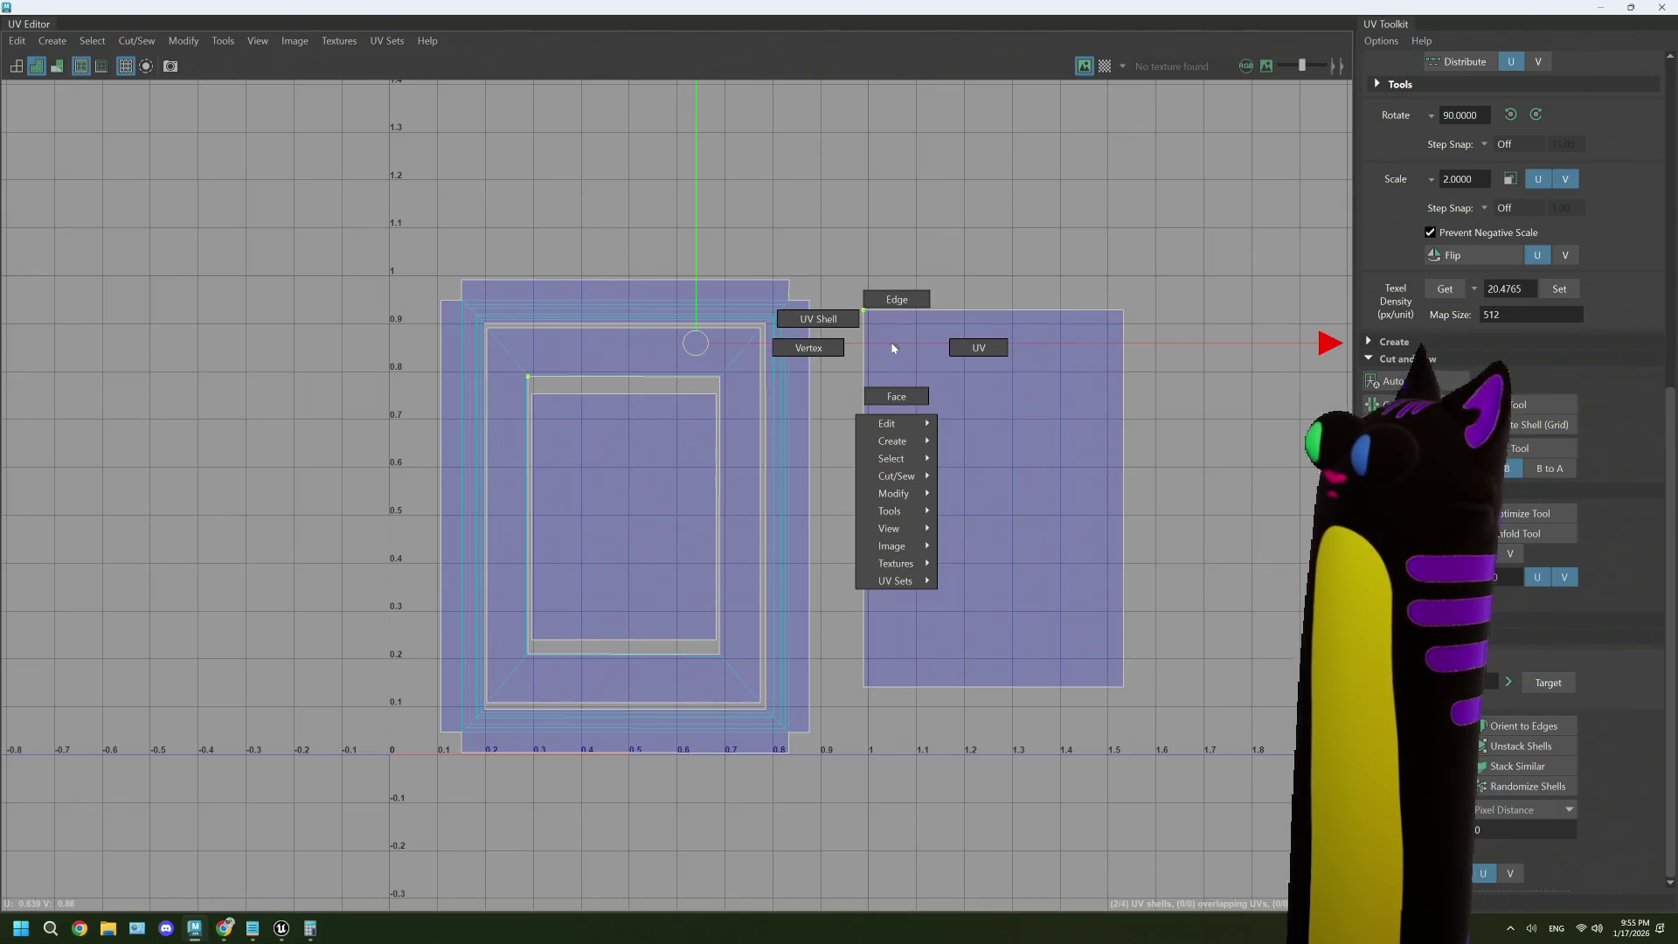
left_click(884, 327)
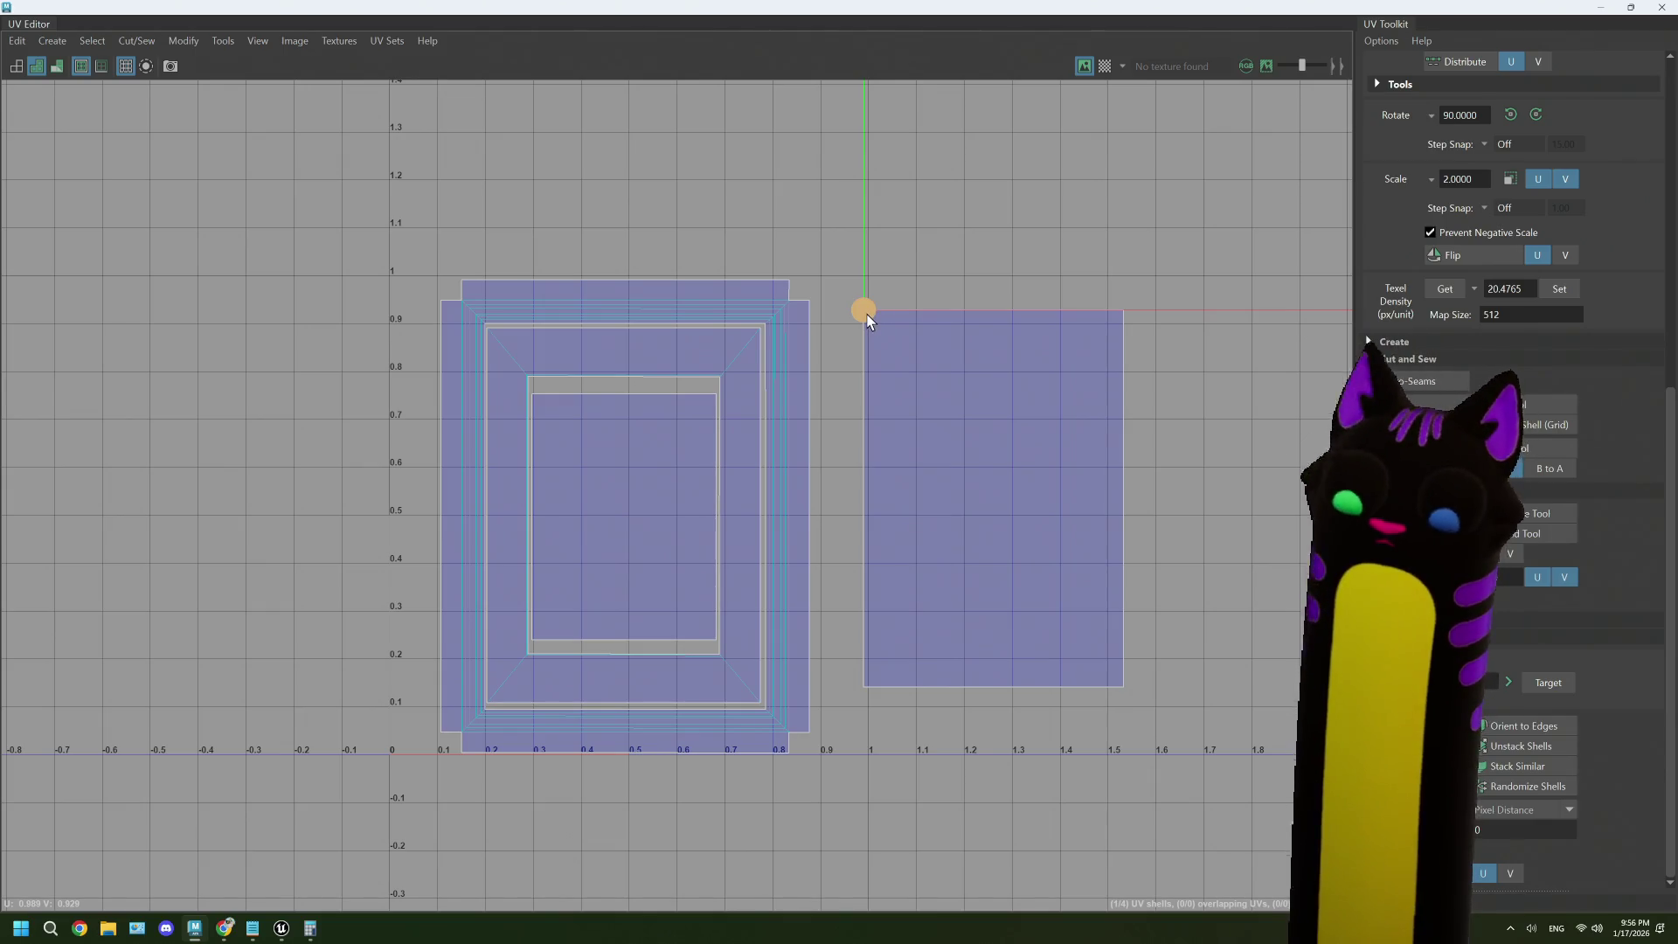
left_click_drag(867, 317, 398, 284)
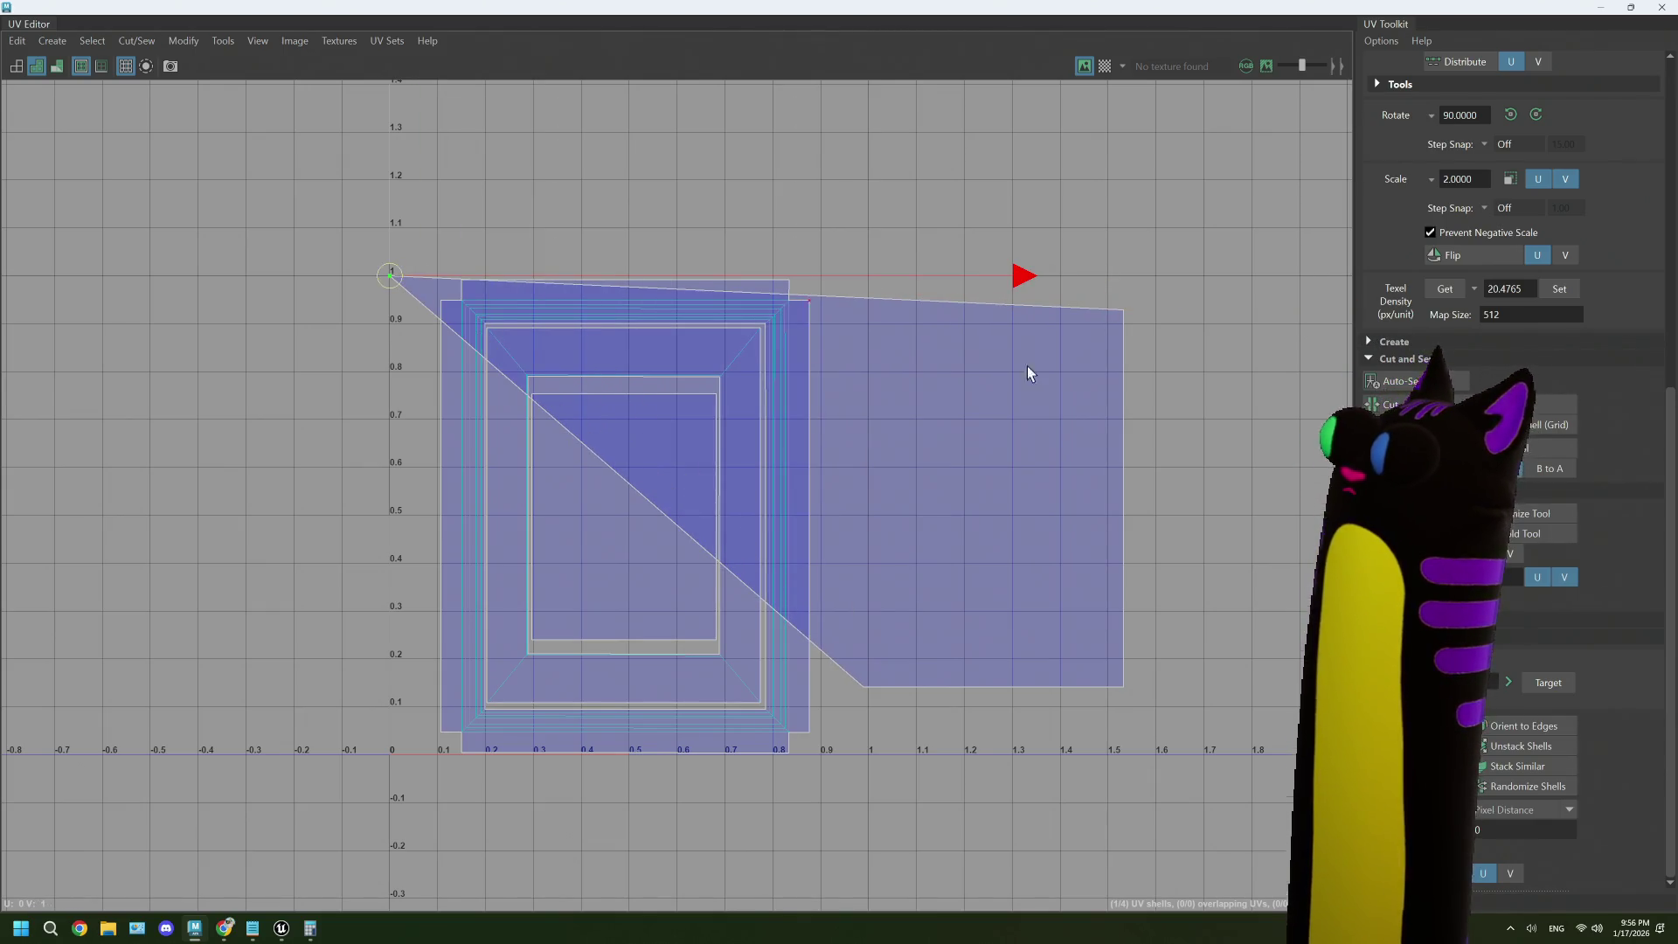
left_click(1126, 311)
left_click_drag(1109, 323, 865, 286)
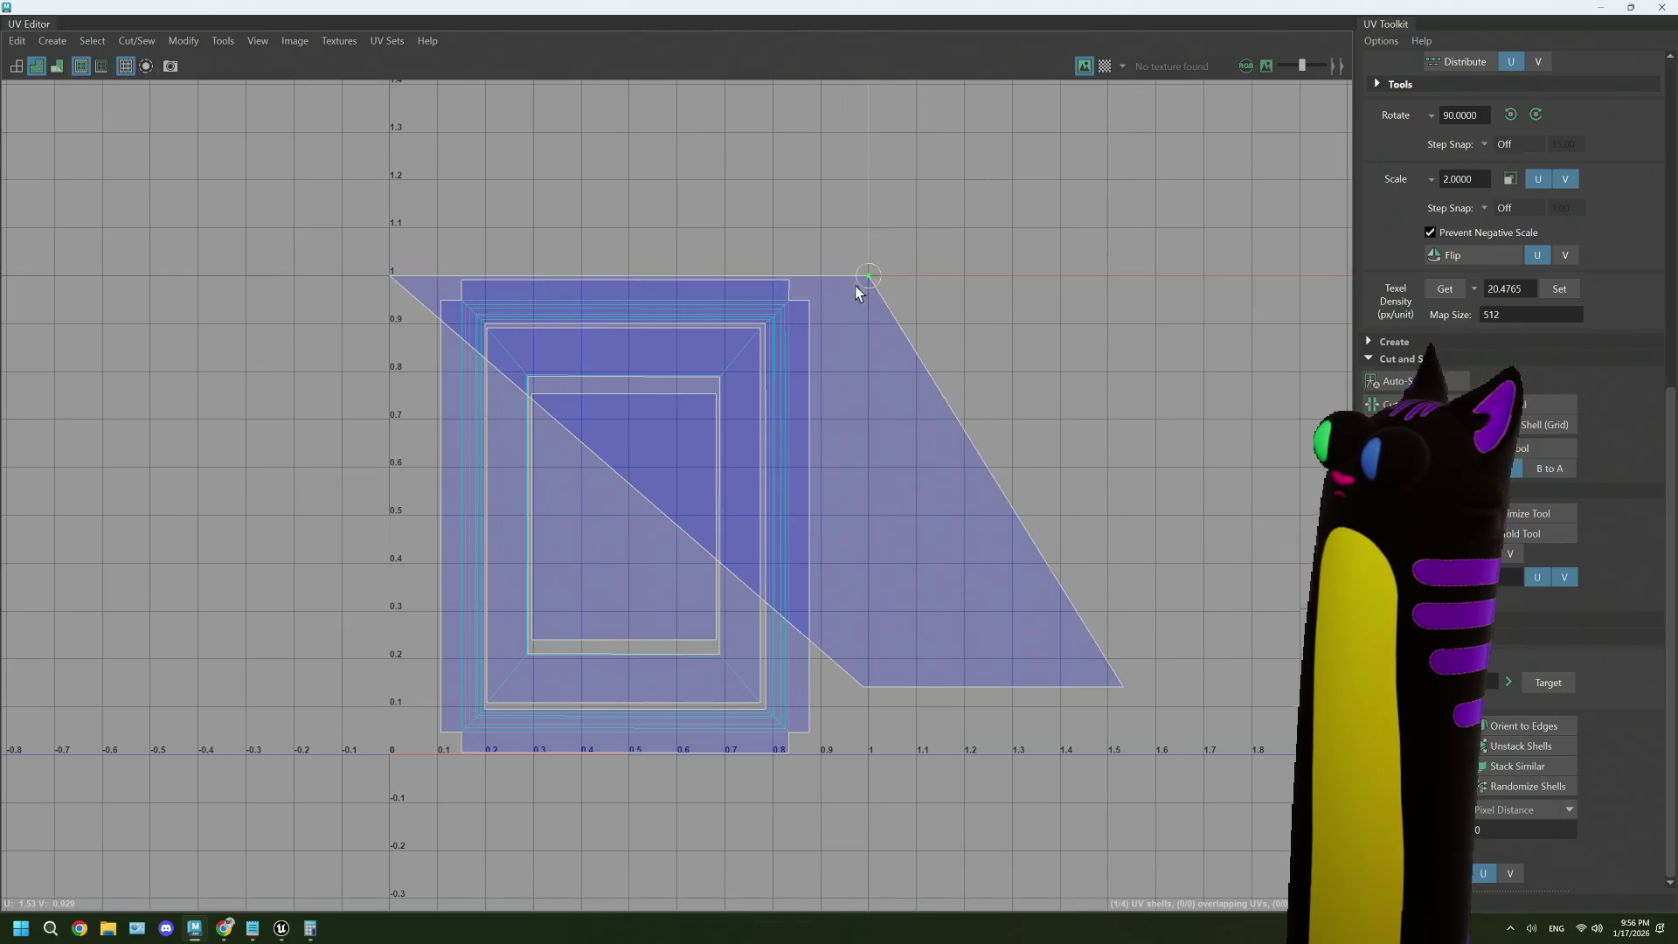
left_click_drag(862, 644, 907, 748)
left_click_drag(855, 684, 394, 754)
mouse_move(1019, 626)
left_mouse_down()
mouse_move(1166, 757)
mouse_move(1011, 710)
mouse_move(870, 753)
left_mouse_up()
left_click(1005, 558)
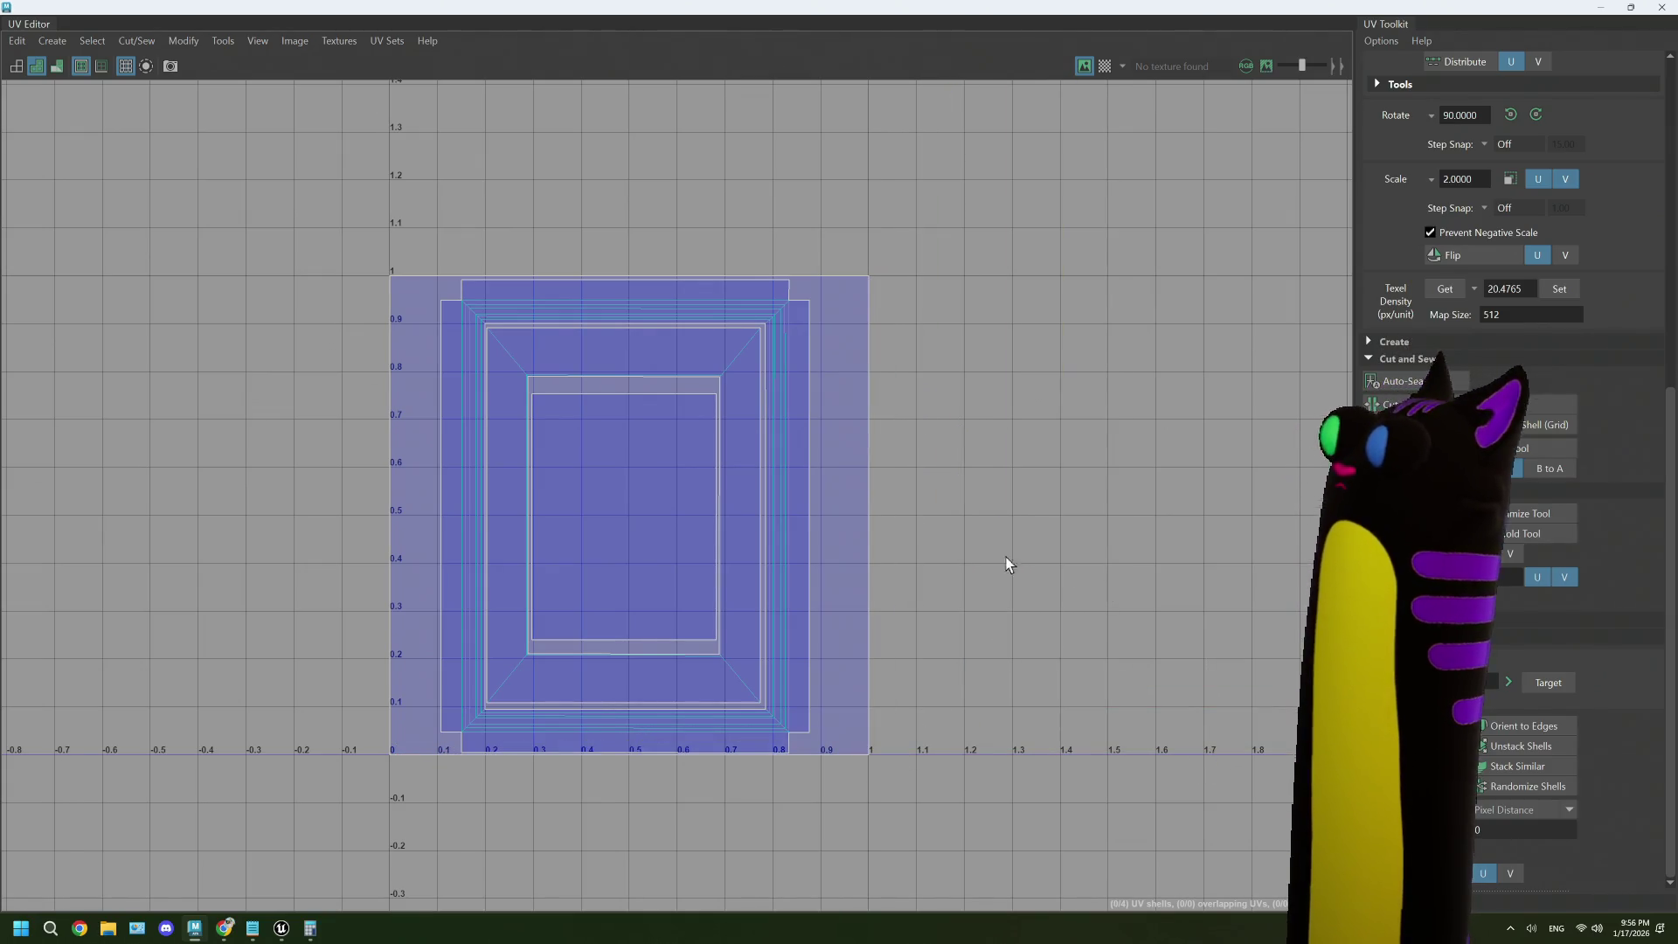
- Turn on the checker display and orbit to a front view of the checkered frame
left_click(1105, 66)
mouse_move(1128, 7)
left_mouse_down()
mouse_move(1012, 472)
mouse_move(910, 725)
left_mouse_up()
mouse_move(784, 507)
left_mouse_down()
mouse_move(959, 454)
mouse_move(846, 491)
left_mouse_up()
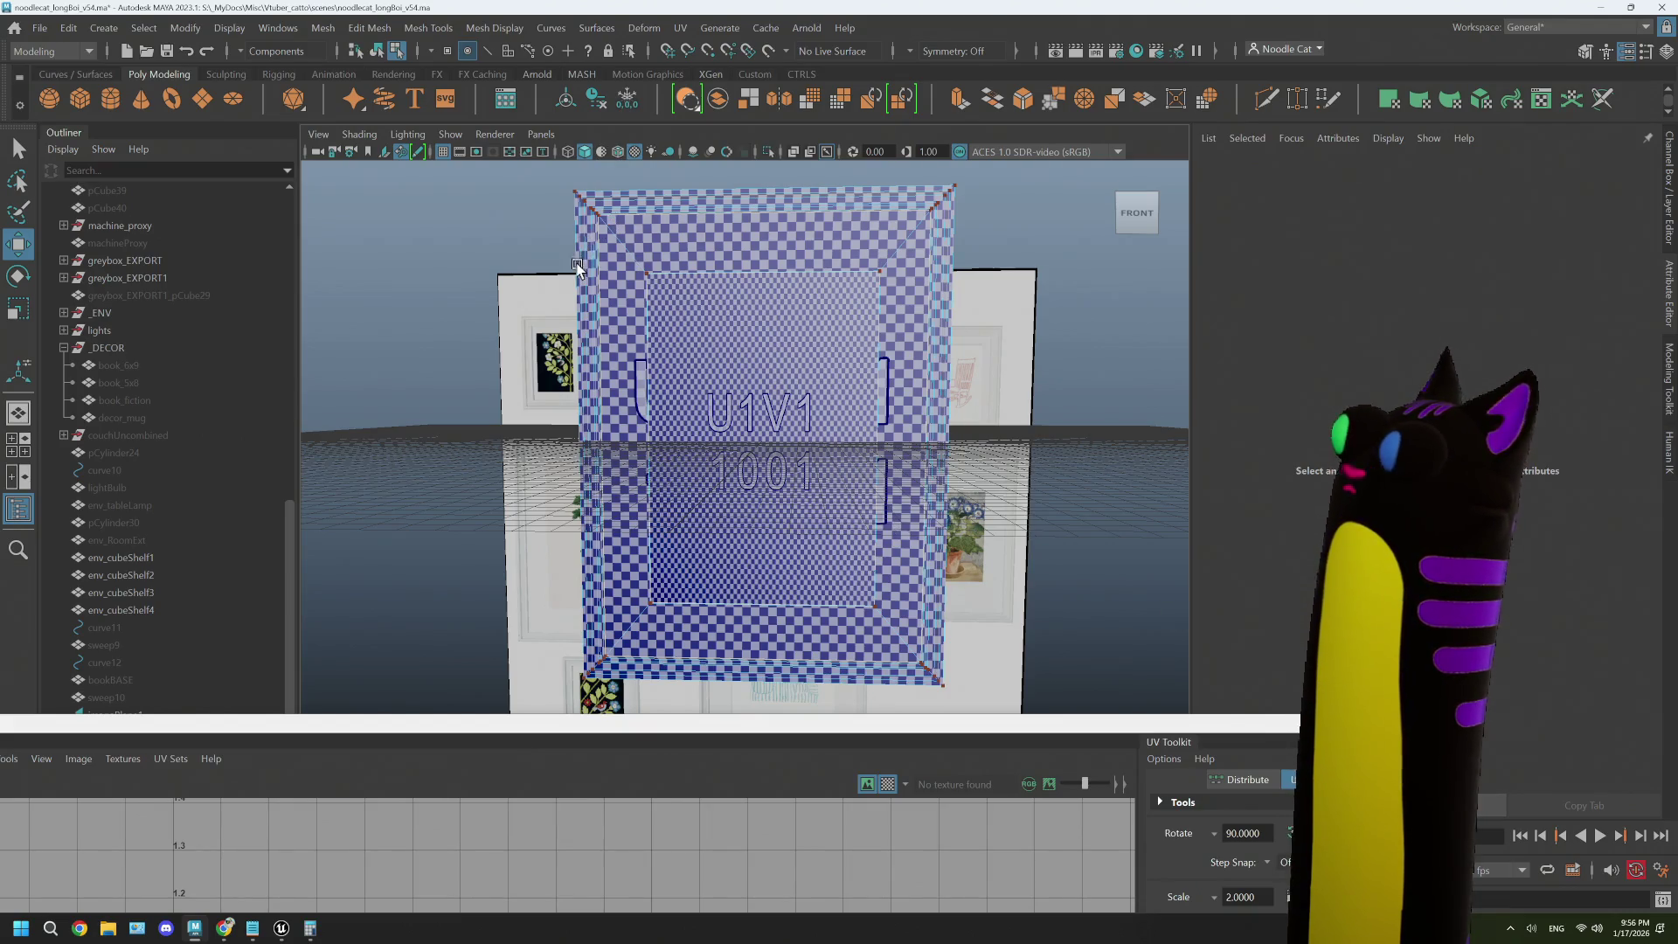
- Return to object mode, clear the selection and minimize the UV Editor
mouse_move(854, 343)
left_mouse_down()
mouse_move(1005, 351)
mouse_move(843, 350)
left_mouse_up()
right_click(376, 234)
left_click(424, 215)
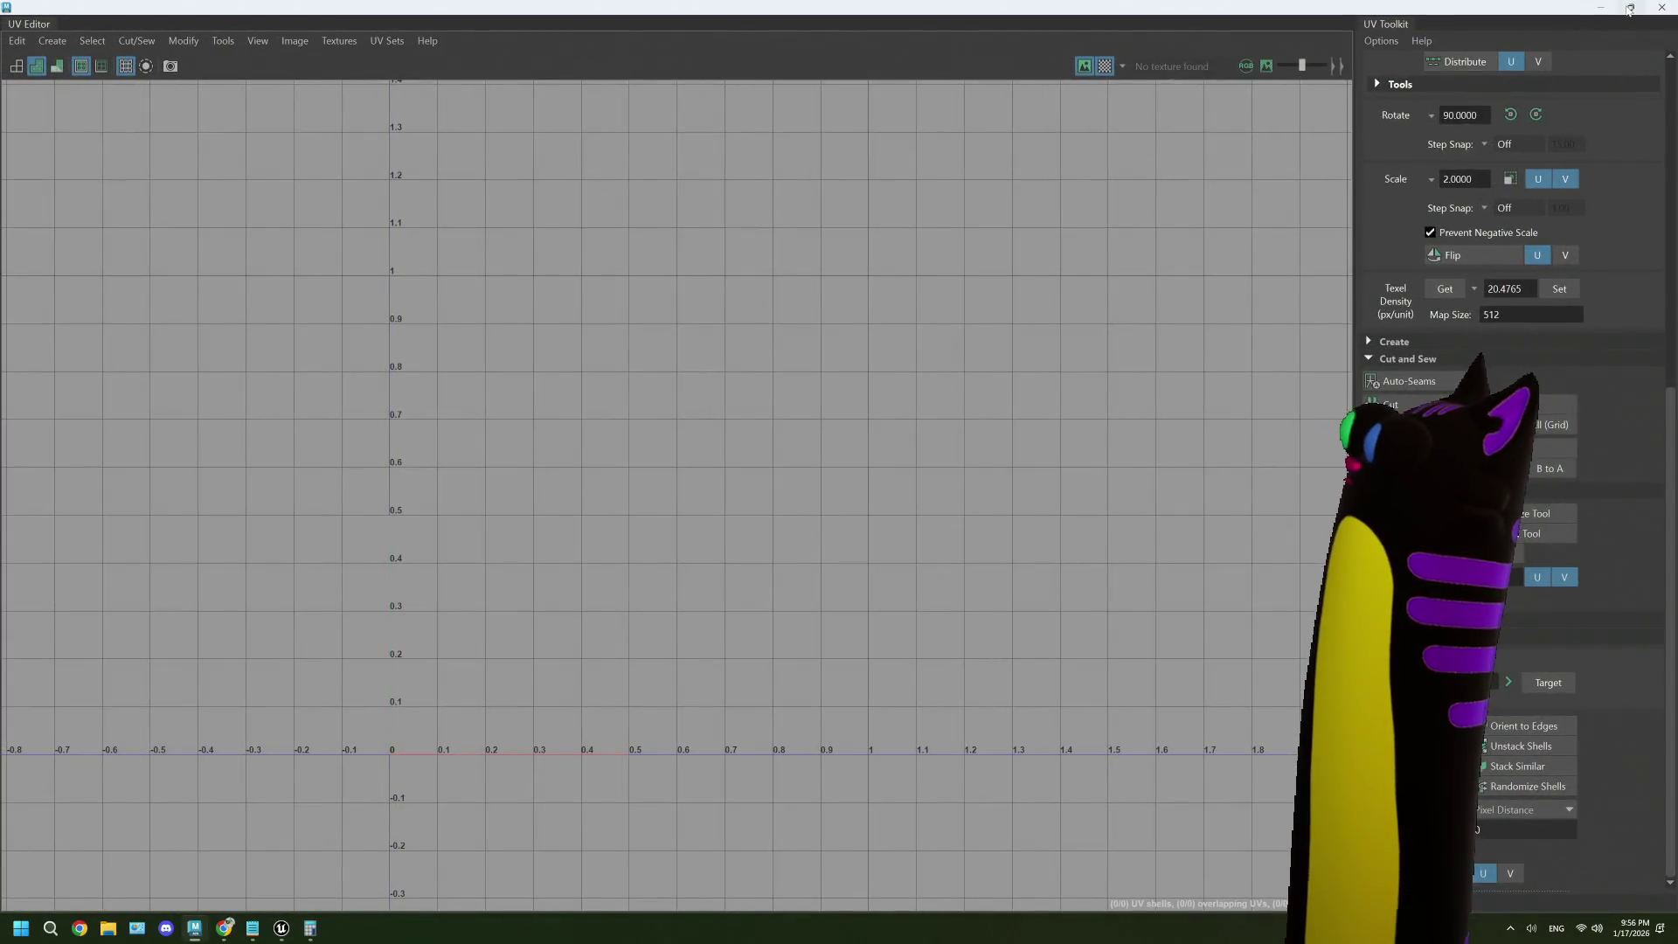
left_click(1599, 12)
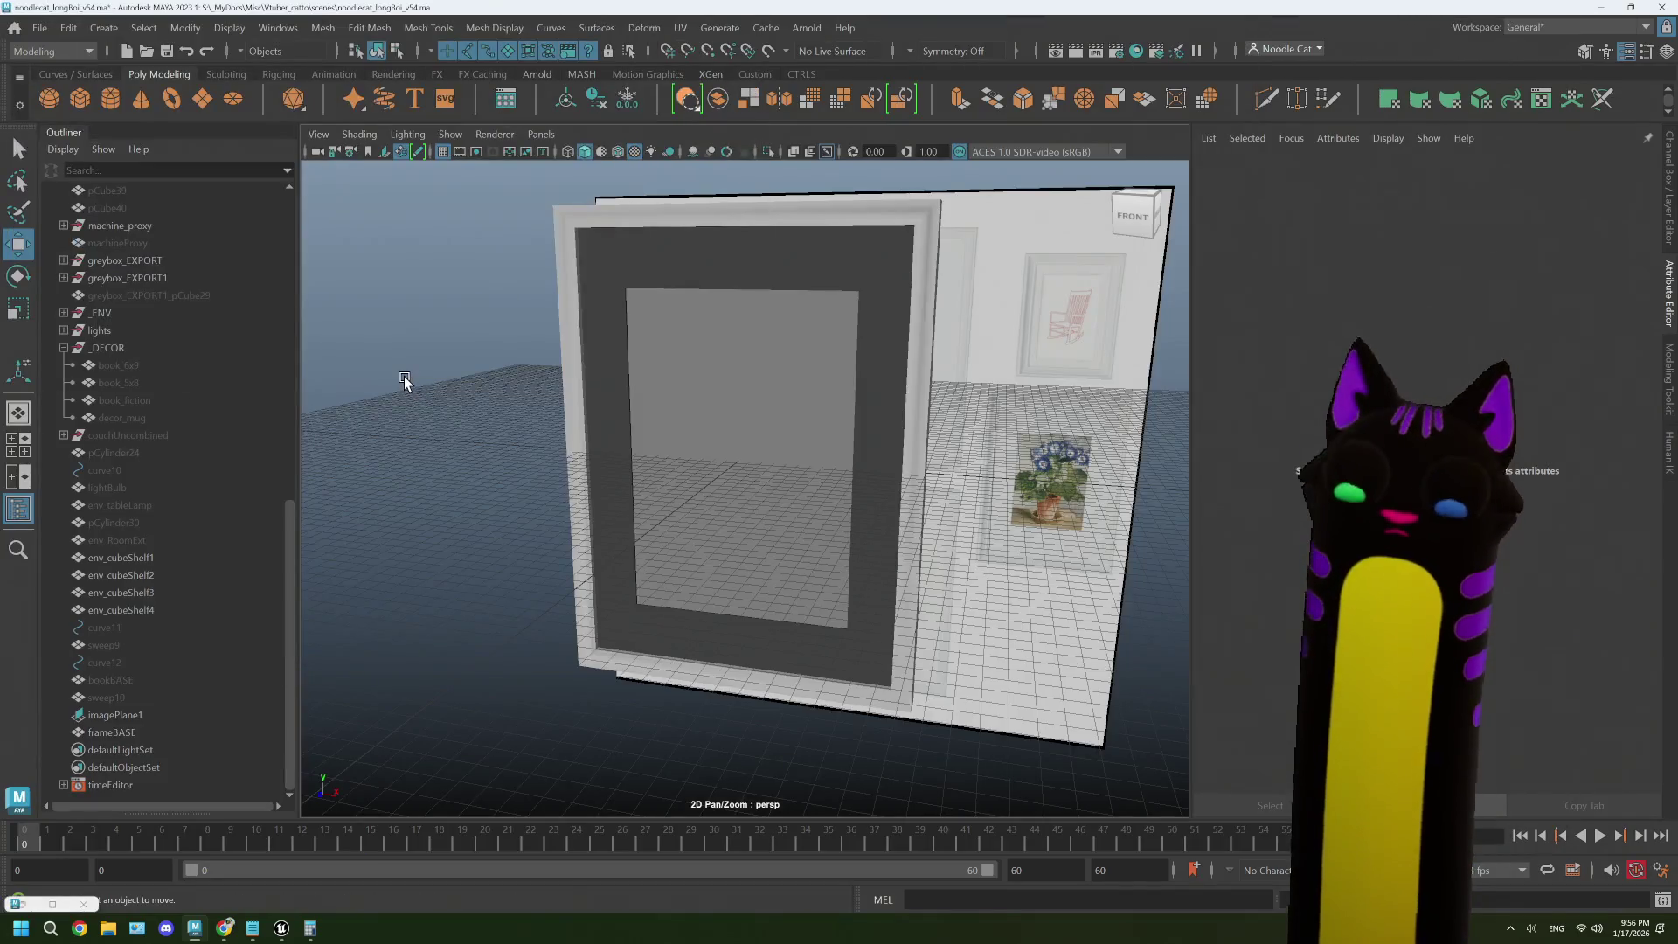
- Duplicate frameBASE, rename the copy frame_30x40 and parent it under _DECOR in the Outliner
left_click(150, 733)
key("ctrl+d")
double_click(151, 749)
left_click(153, 749)
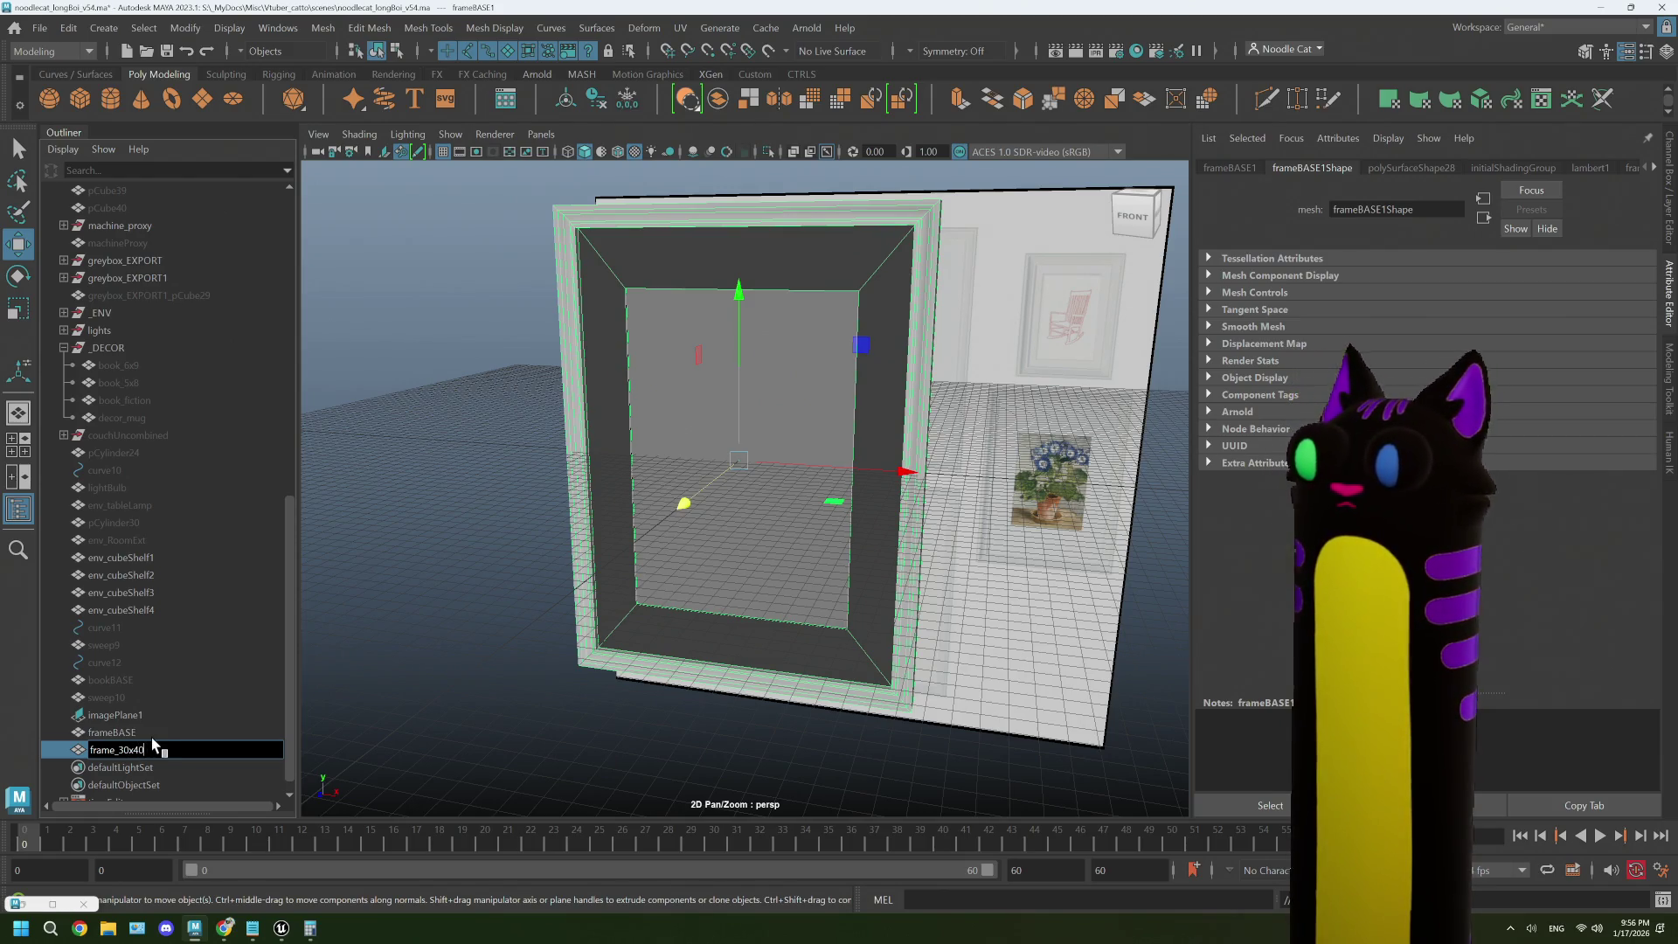
key("Return")
left_click_drag(153, 485, 118, 348)
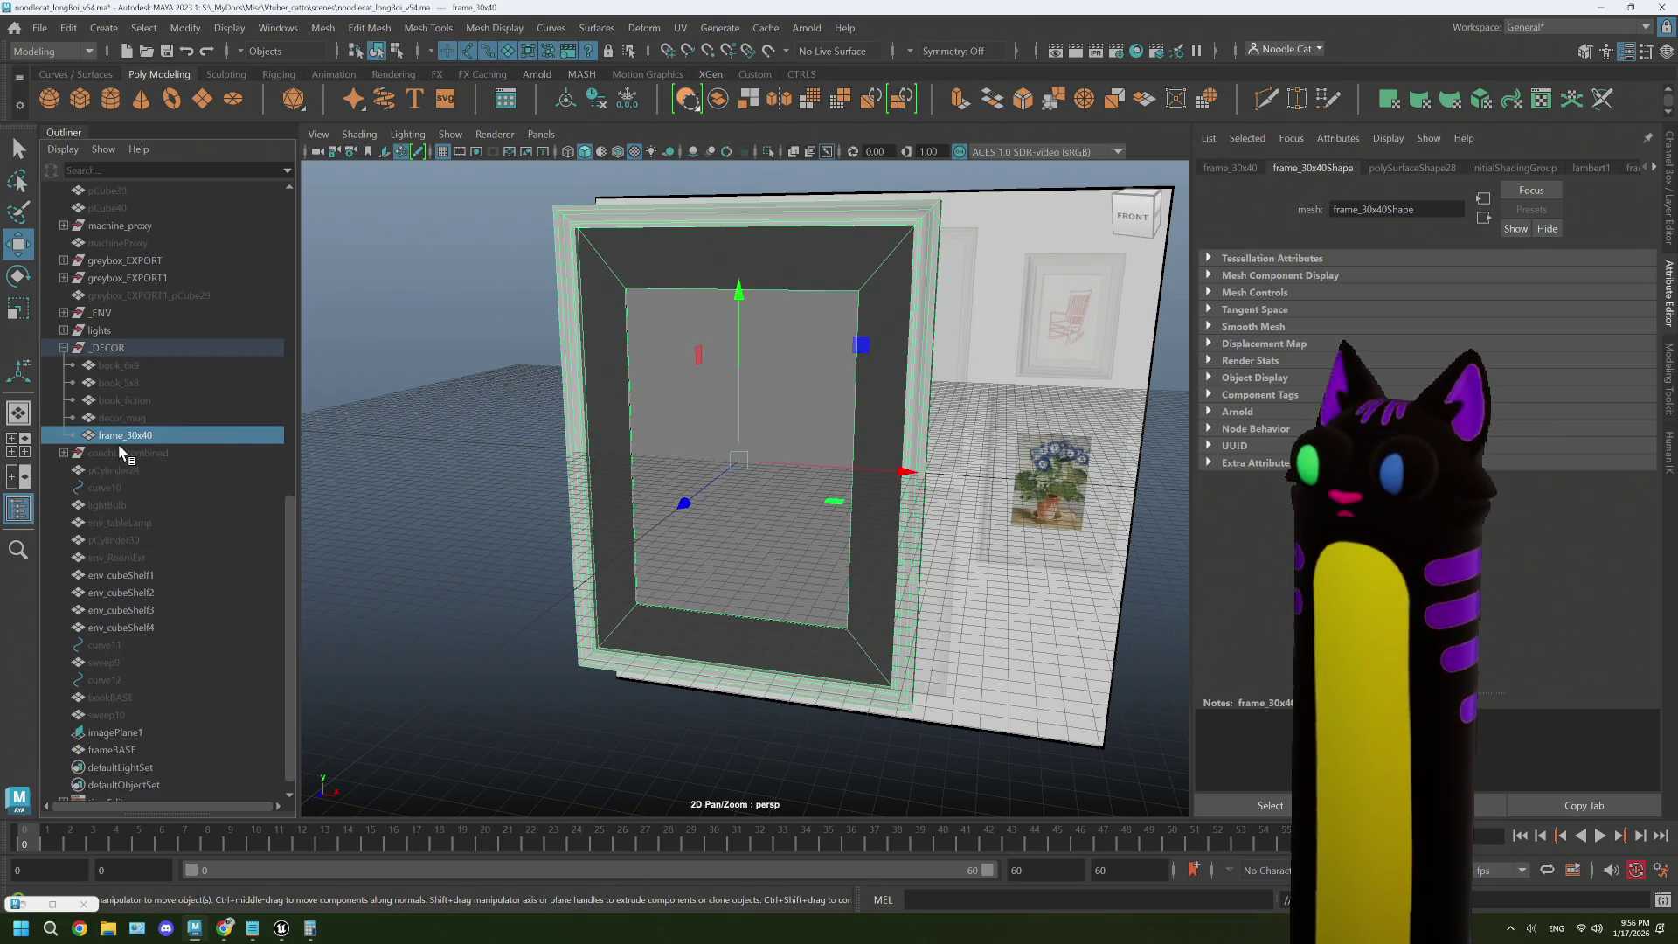
mouse_move(846, 543)
left_mouse_down()
mouse_move(996, 536)
mouse_move(928, 544)
left_mouse_up()
scroll(935, 529, "down", 3)
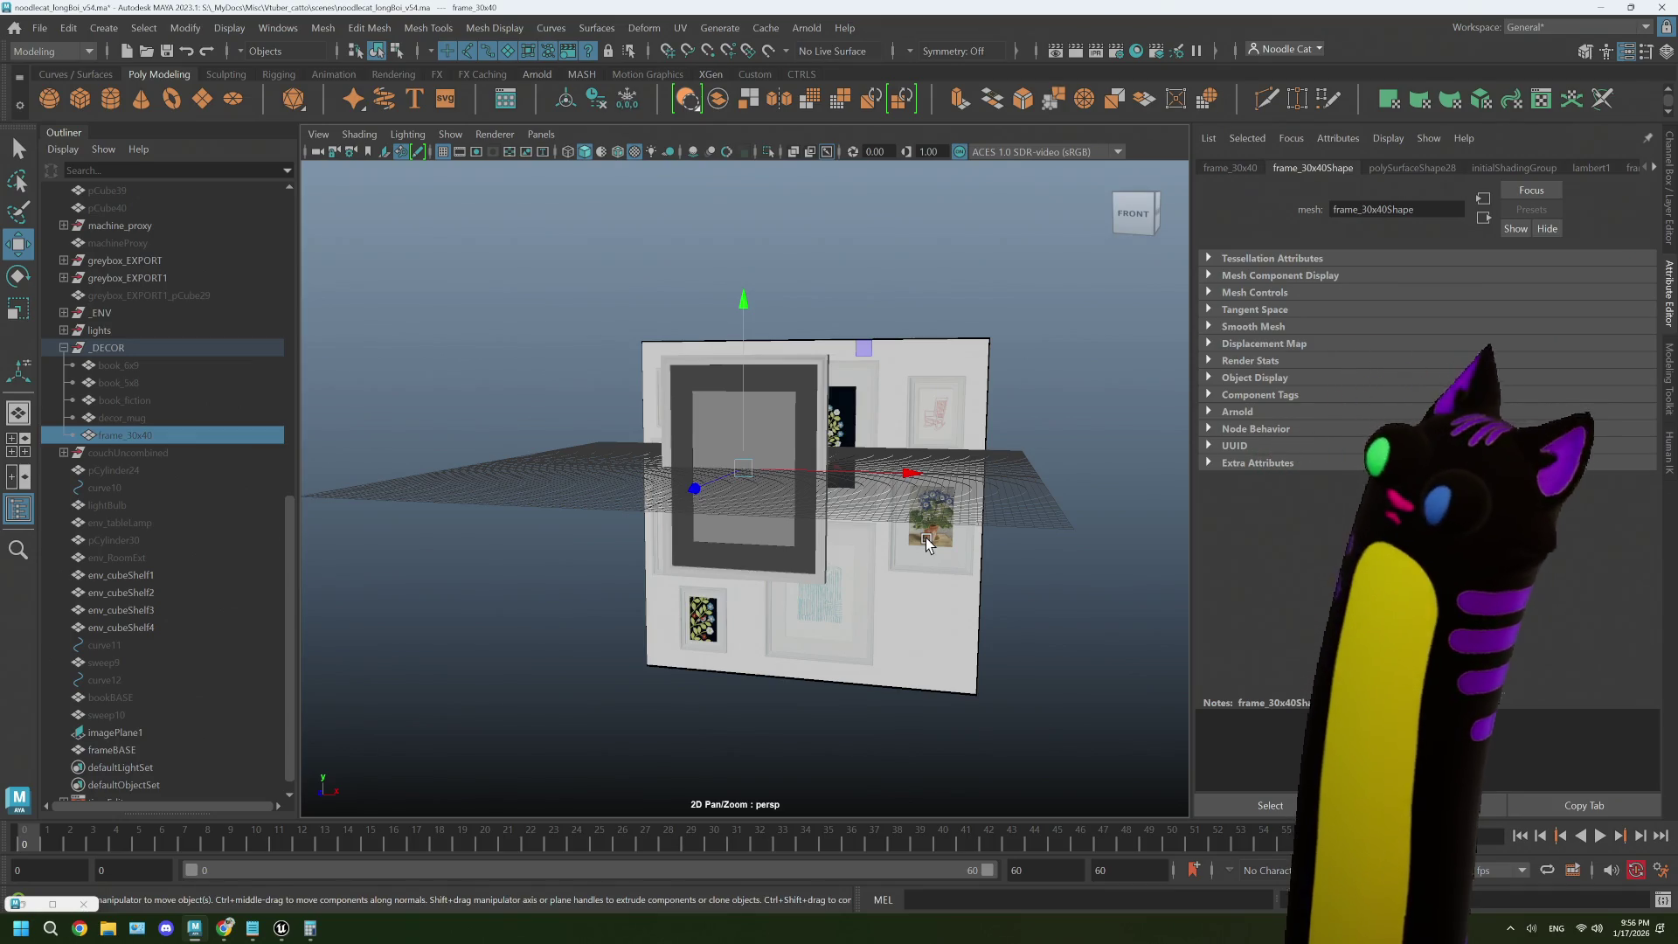
left_click(149, 752)
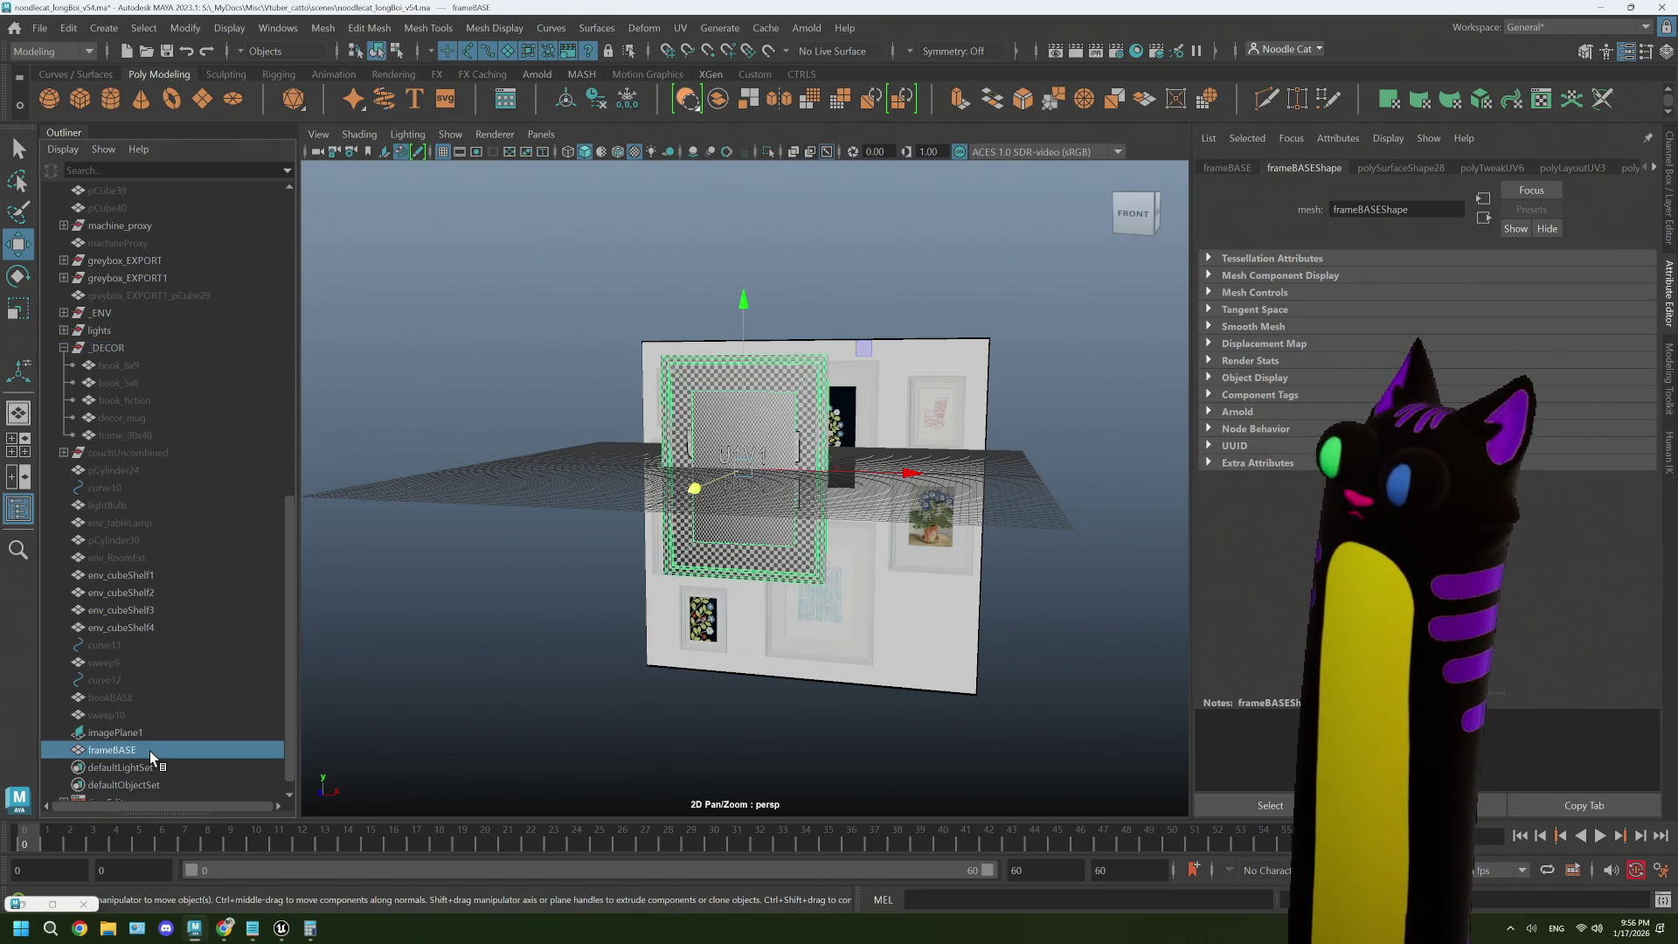
- Maximize the front view and centre the picture wall in it
key("space")
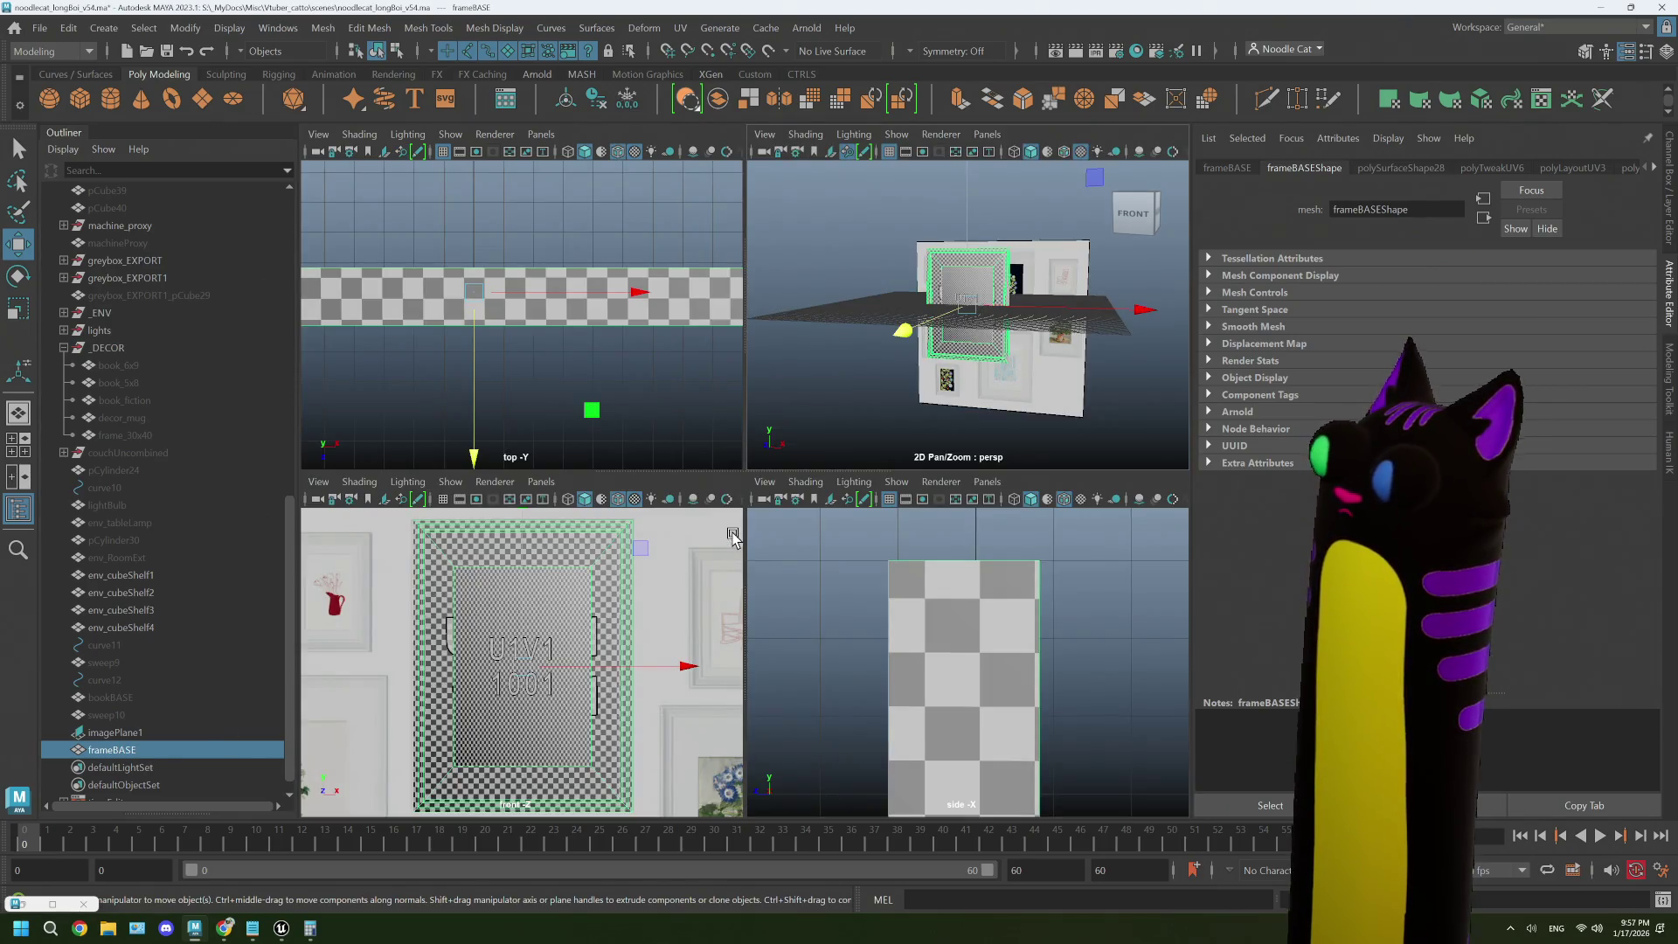
key("space")
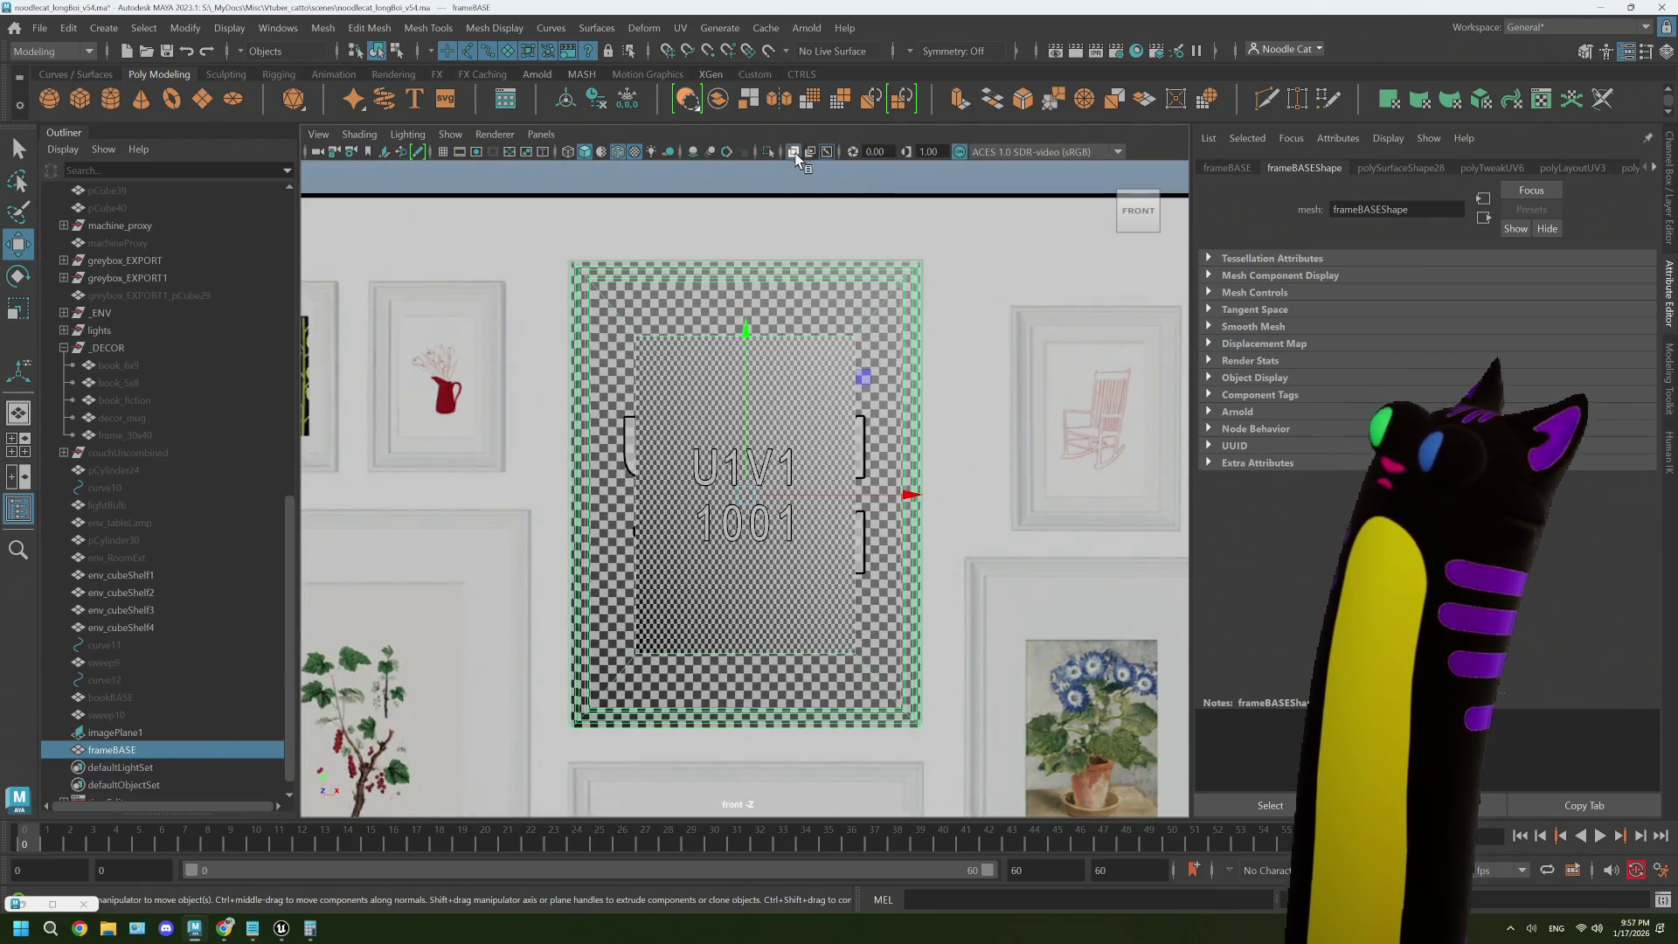
left_click(798, 180)
scroll(798, 376, "down", 5)
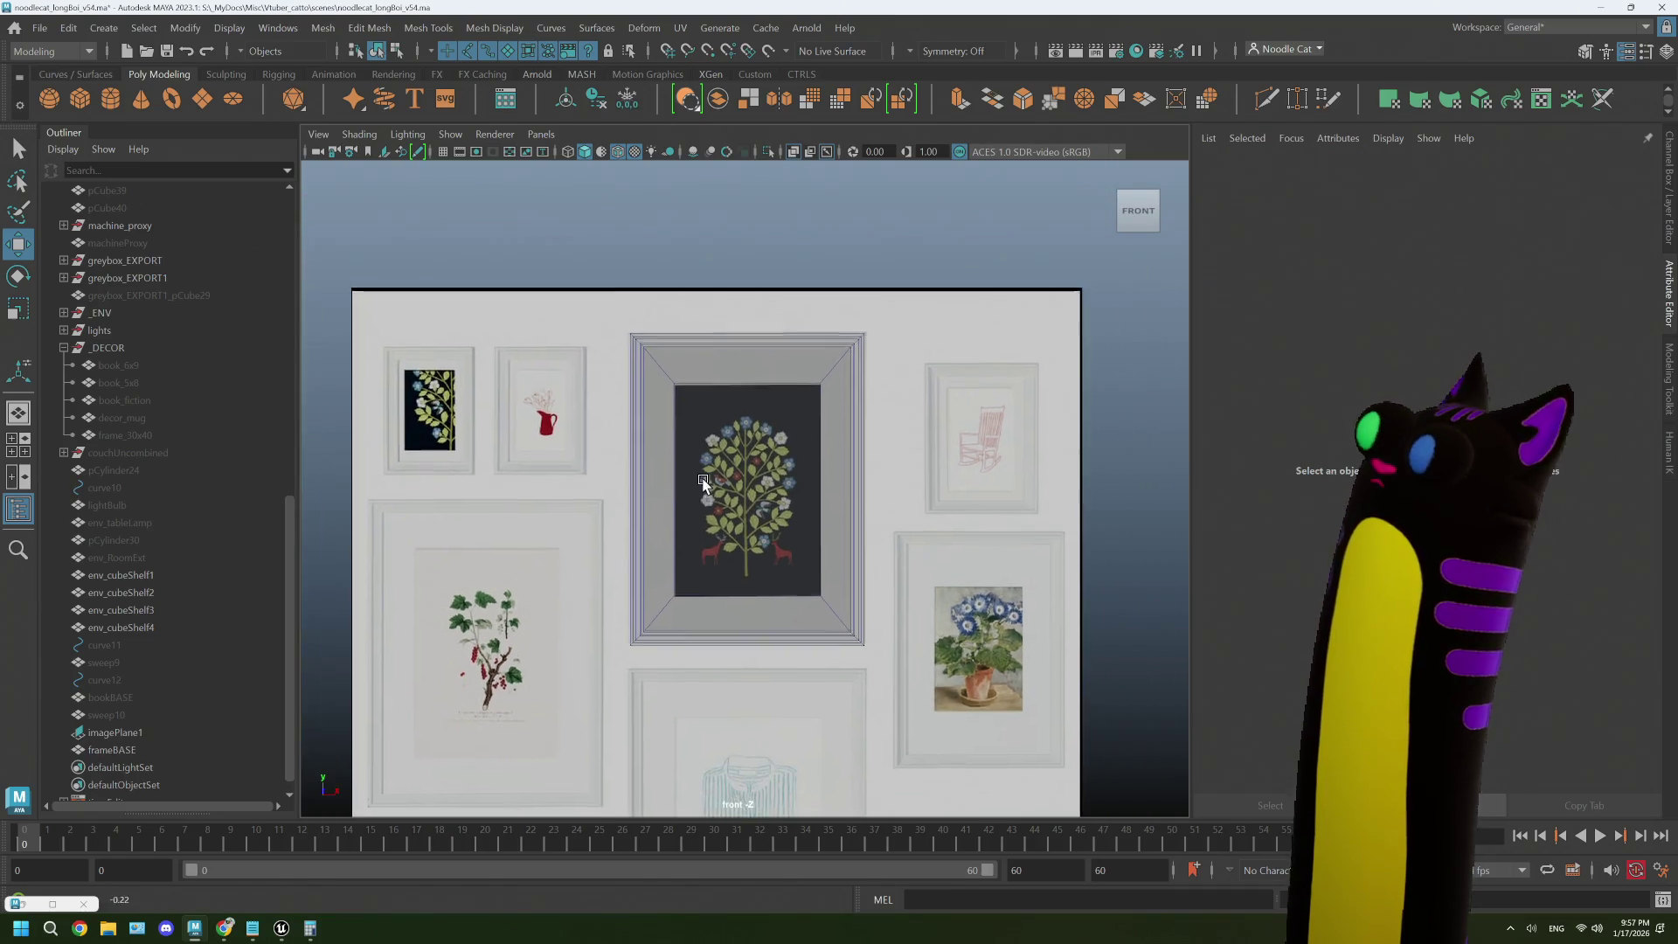
left_click_drag(703, 486, 771, 494)
left_click_drag(862, 549, 743, 546)
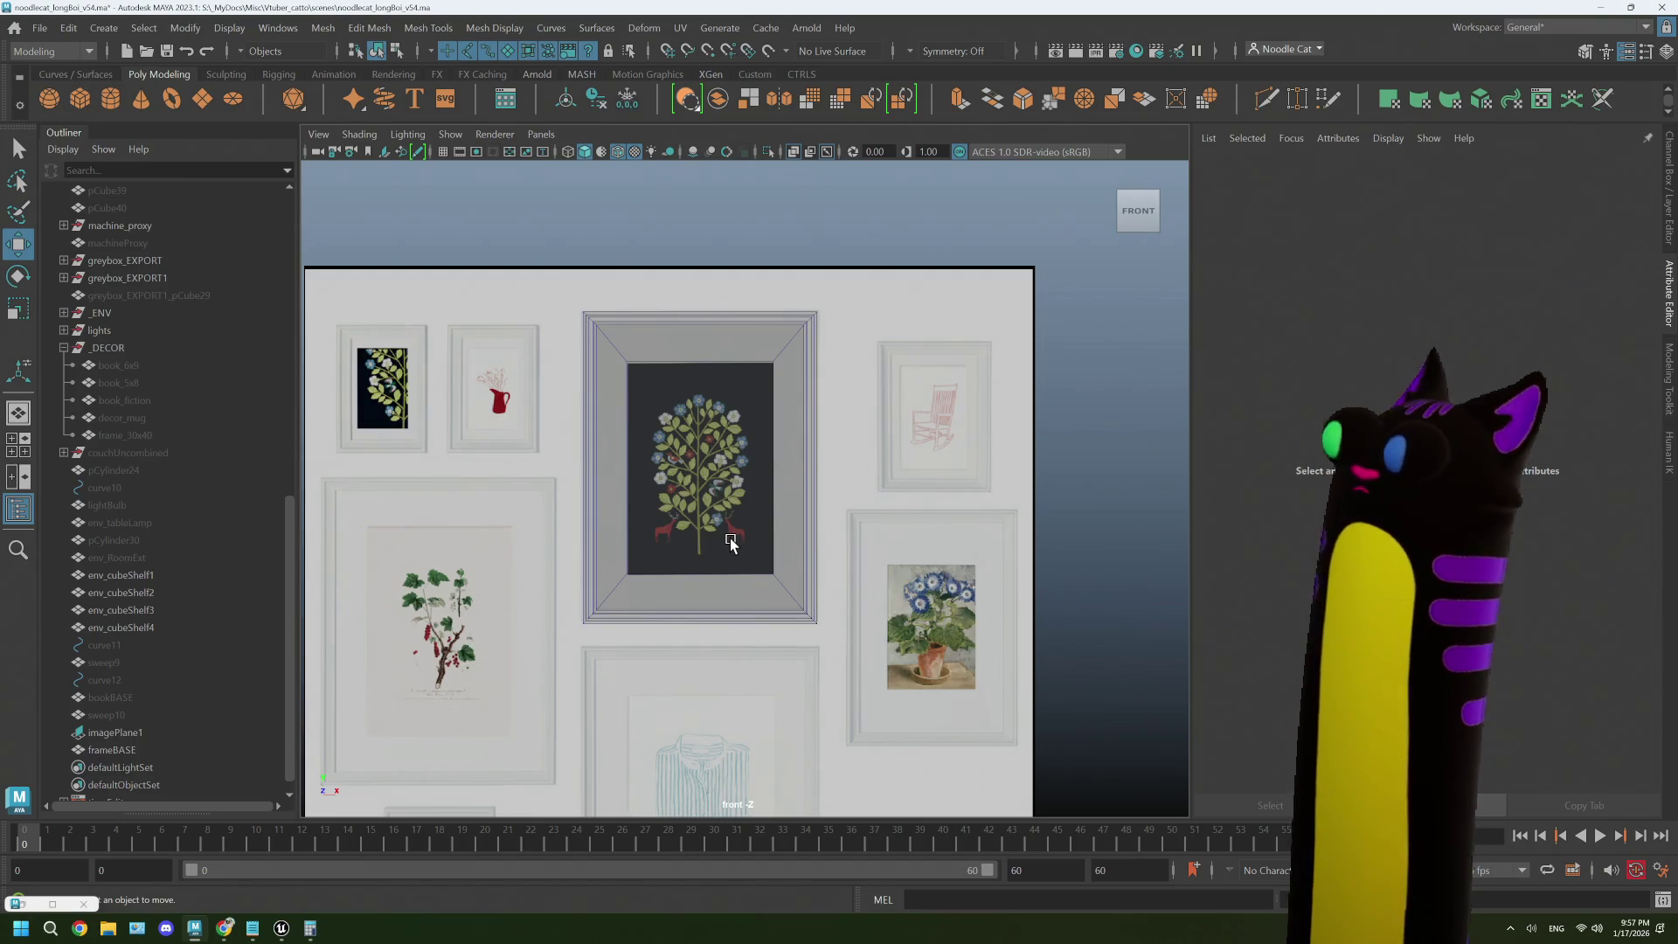
- Select the central frame, reframe the whole wall, and open the KNOPPÄNG instructions in the browser
left_click(658, 392)
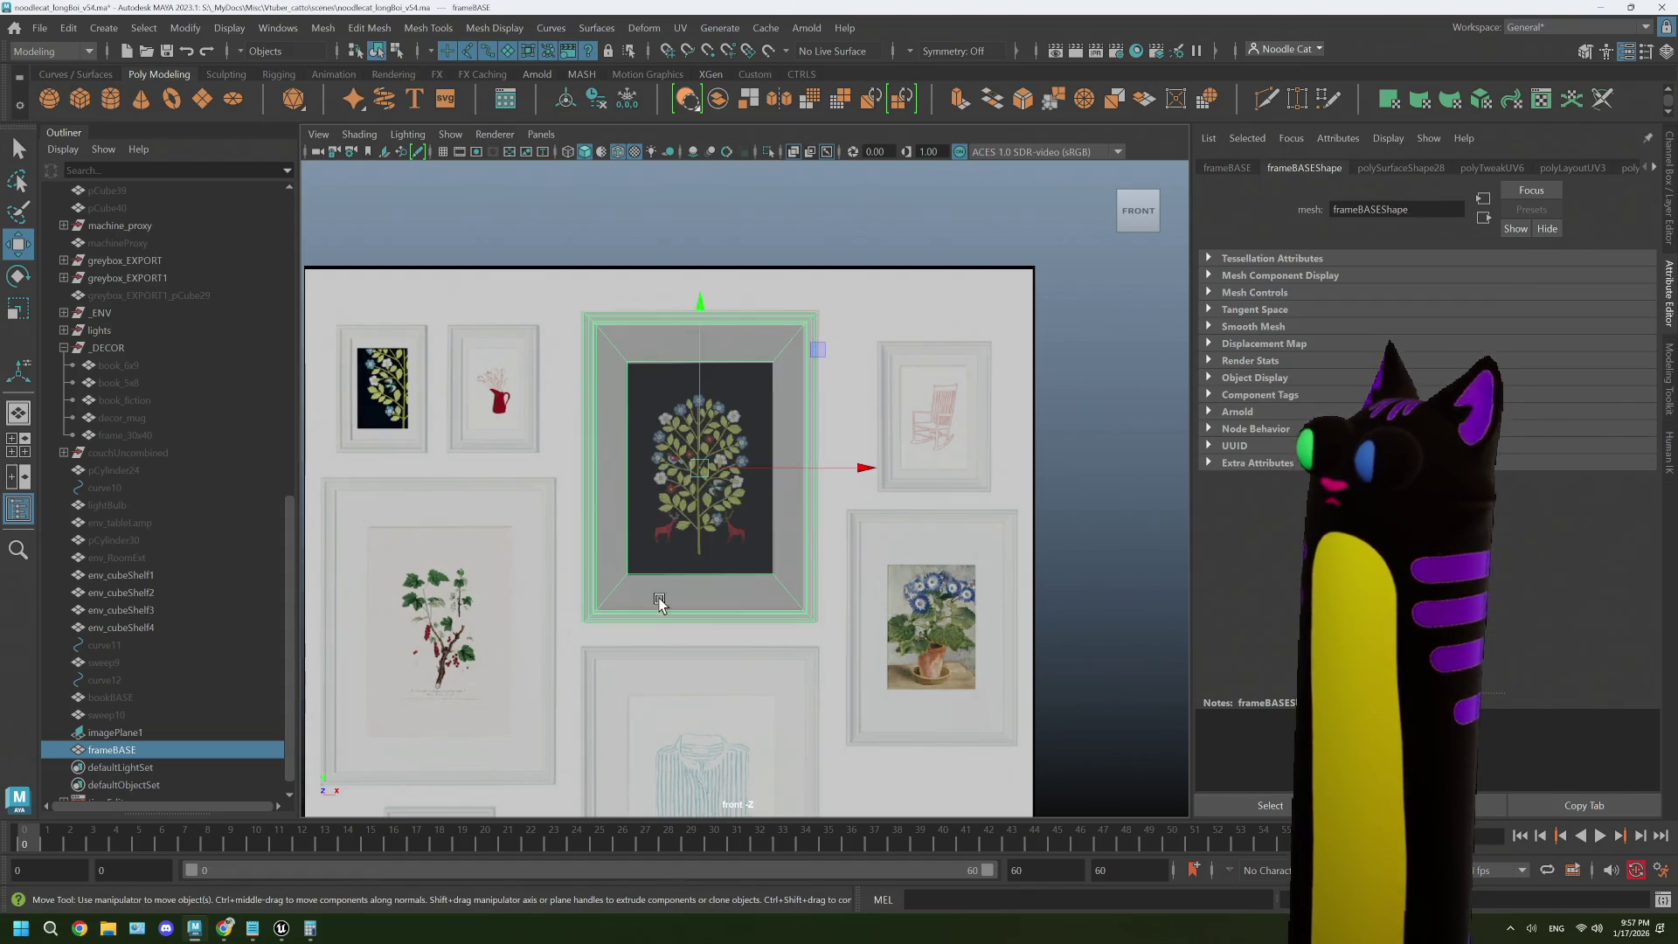
scroll(668, 411, "up", 2)
scroll(580, 438, "down", 2)
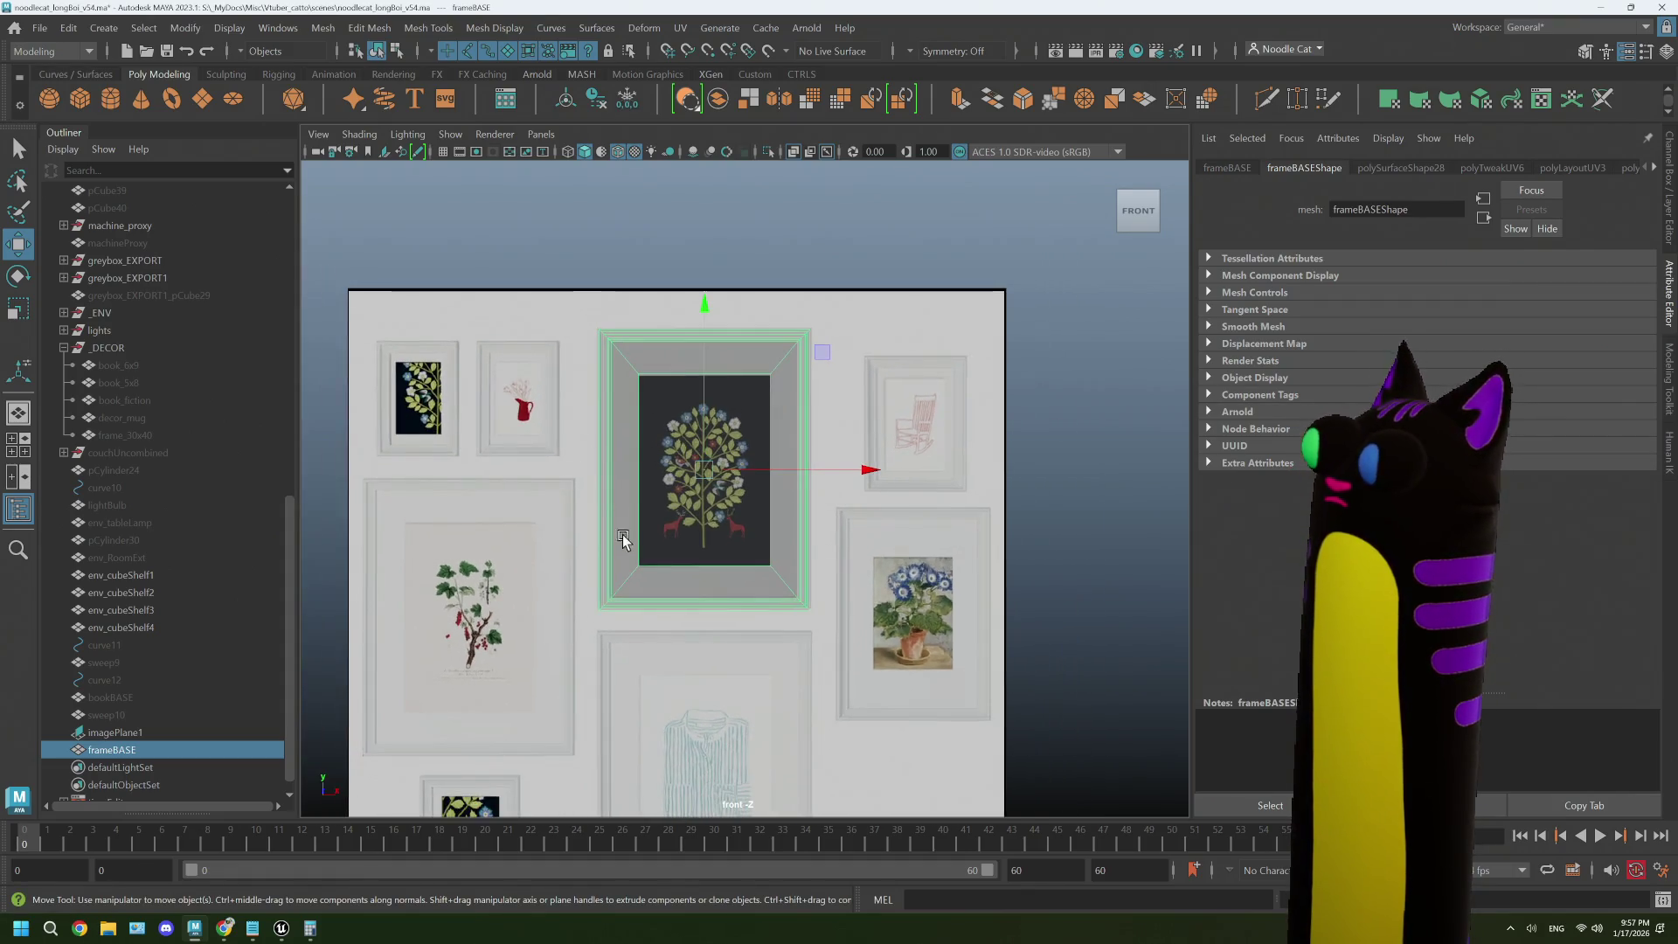
left_click_drag(627, 541, 523, 353)
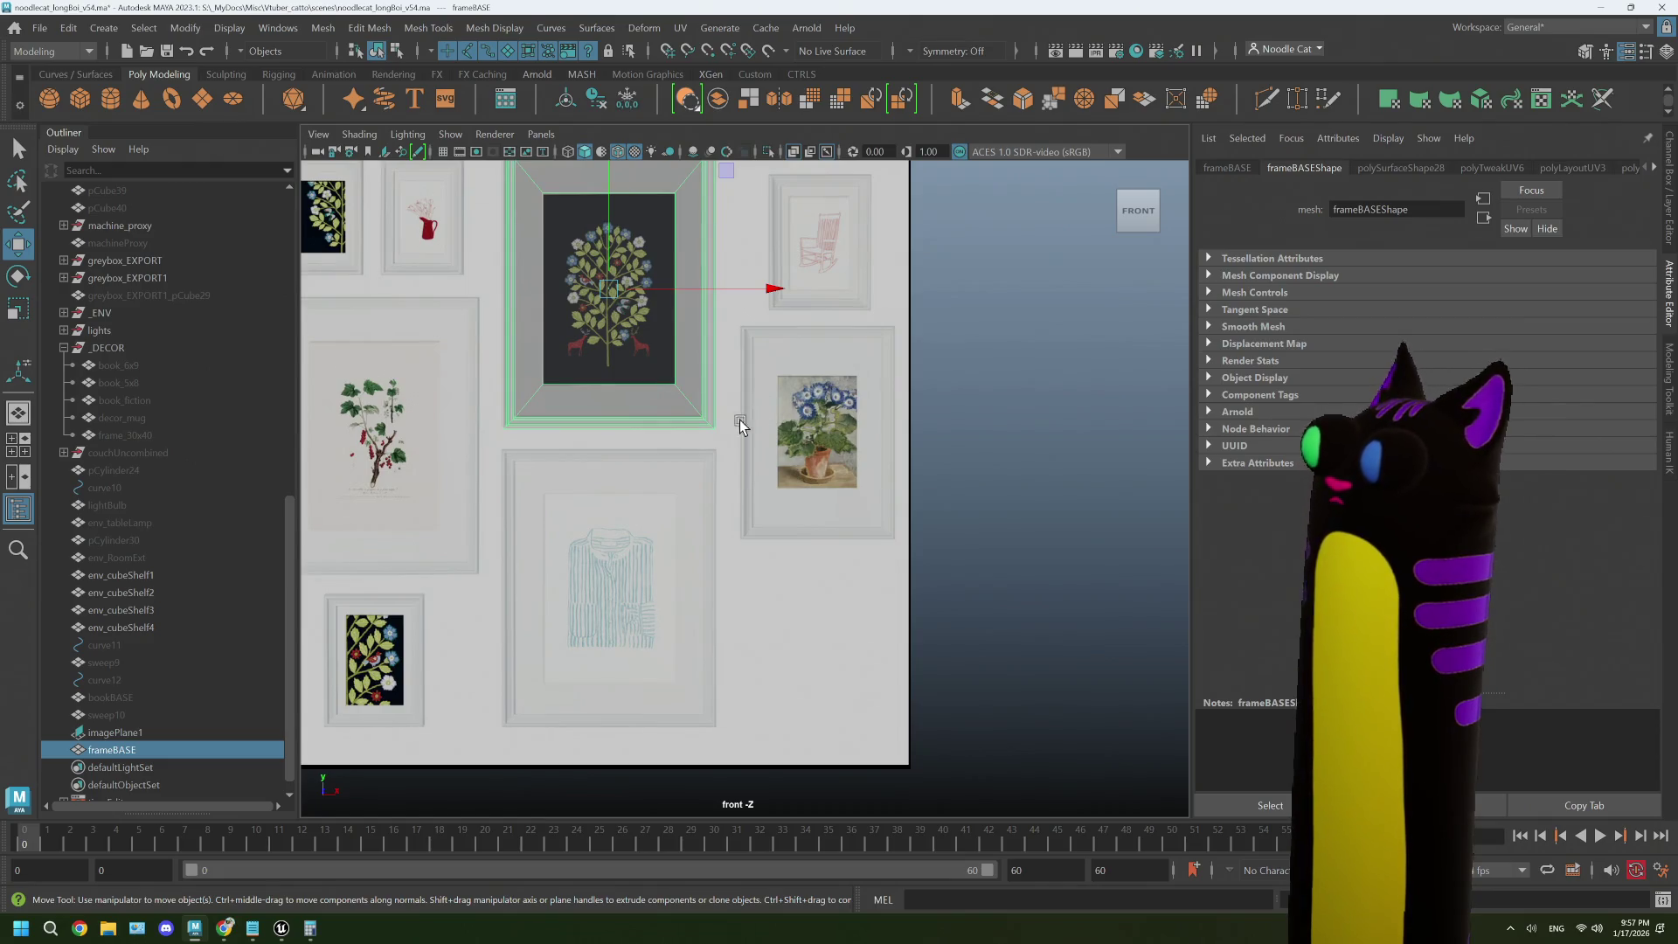
left_click_drag(740, 419, 794, 447)
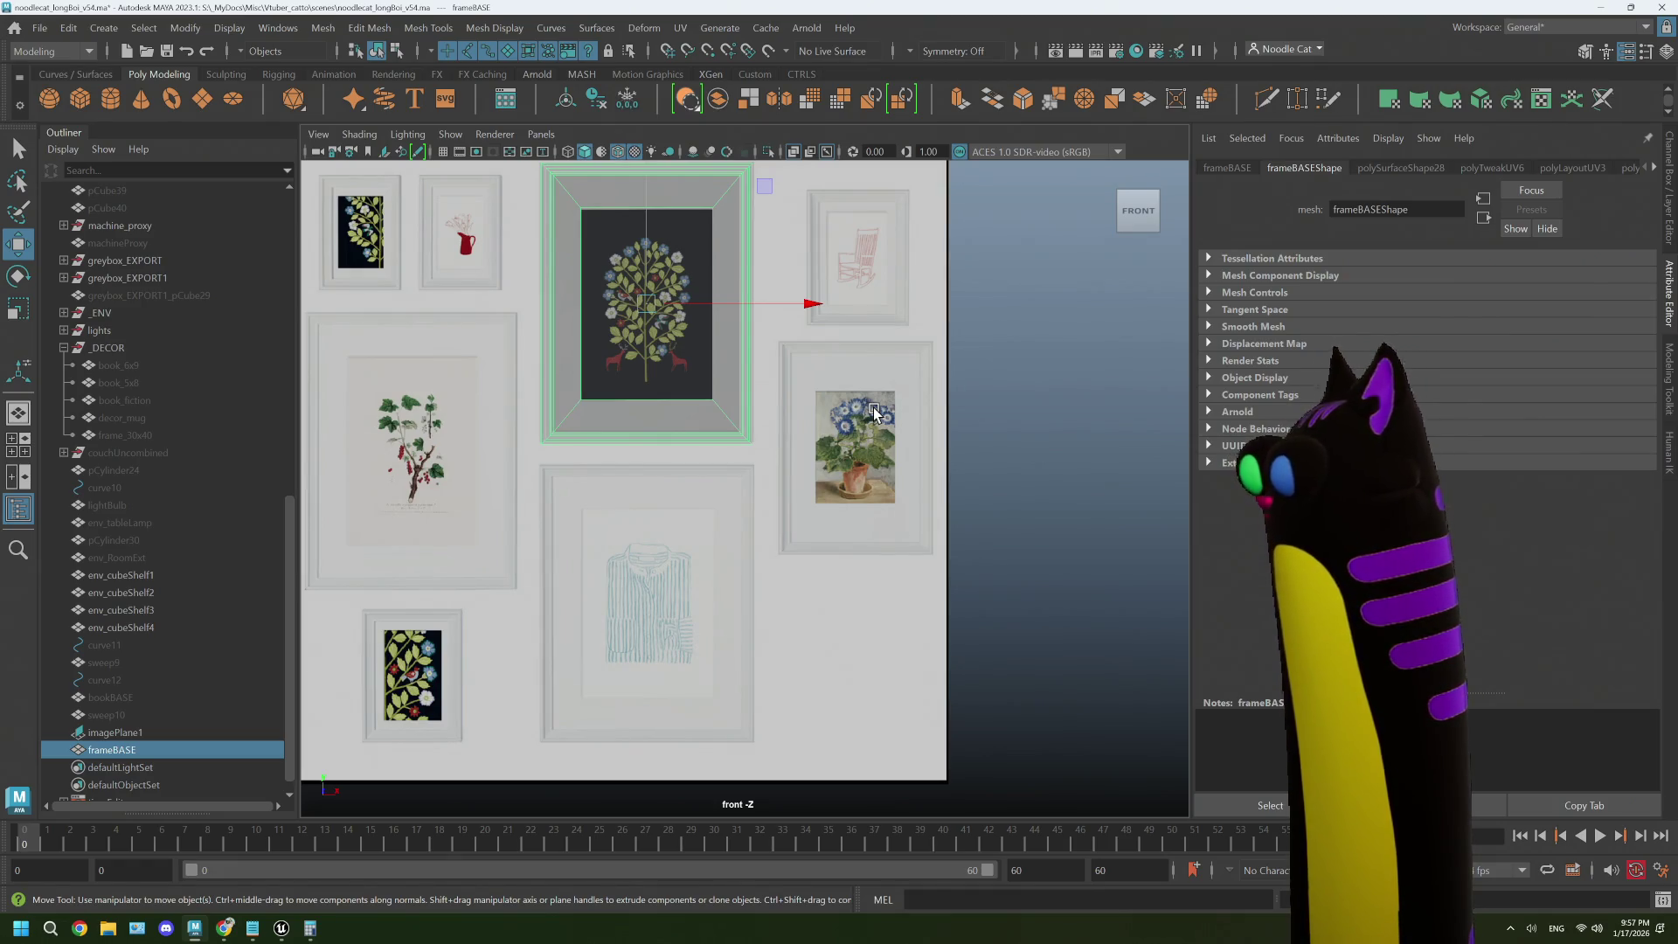
mouse_move(874, 413)
left_mouse_down()
mouse_move(816, 443)
mouse_move(832, 438)
left_mouse_up()
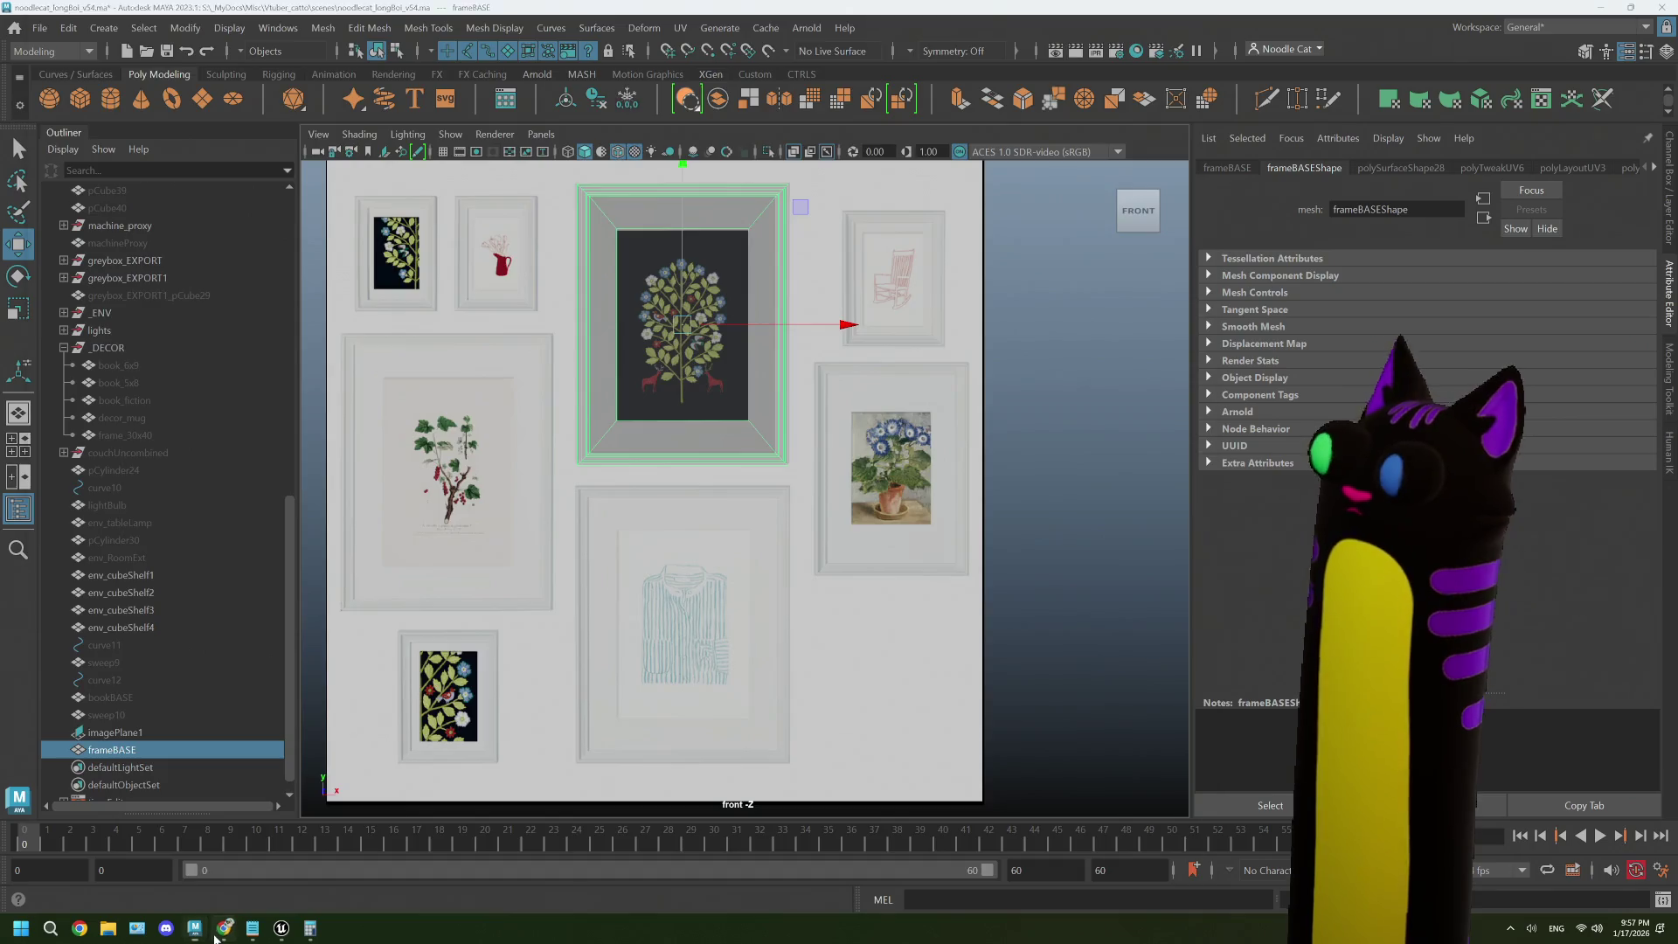
key("alt+Tab")
left_click(488, 19)
- Compare the IKEA gallery-wall photo with the assembly PDF's frame-size layout, then return to Maya
left_click(591, 18)
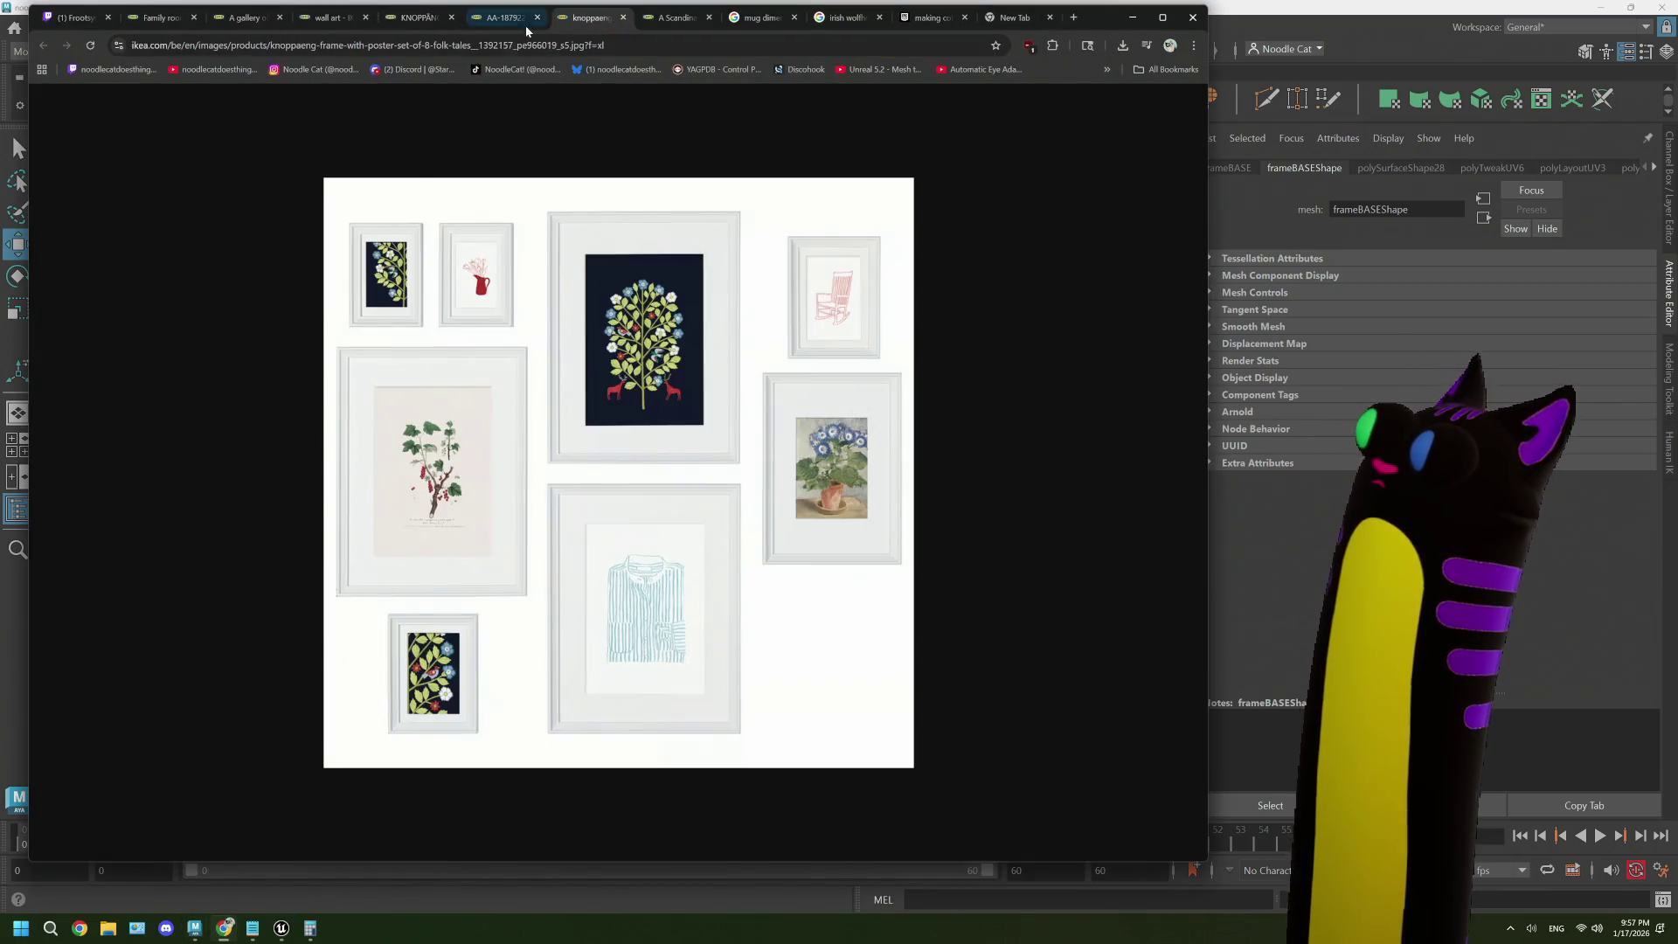
left_click(502, 18)
scroll(590, 271, "down", 15)
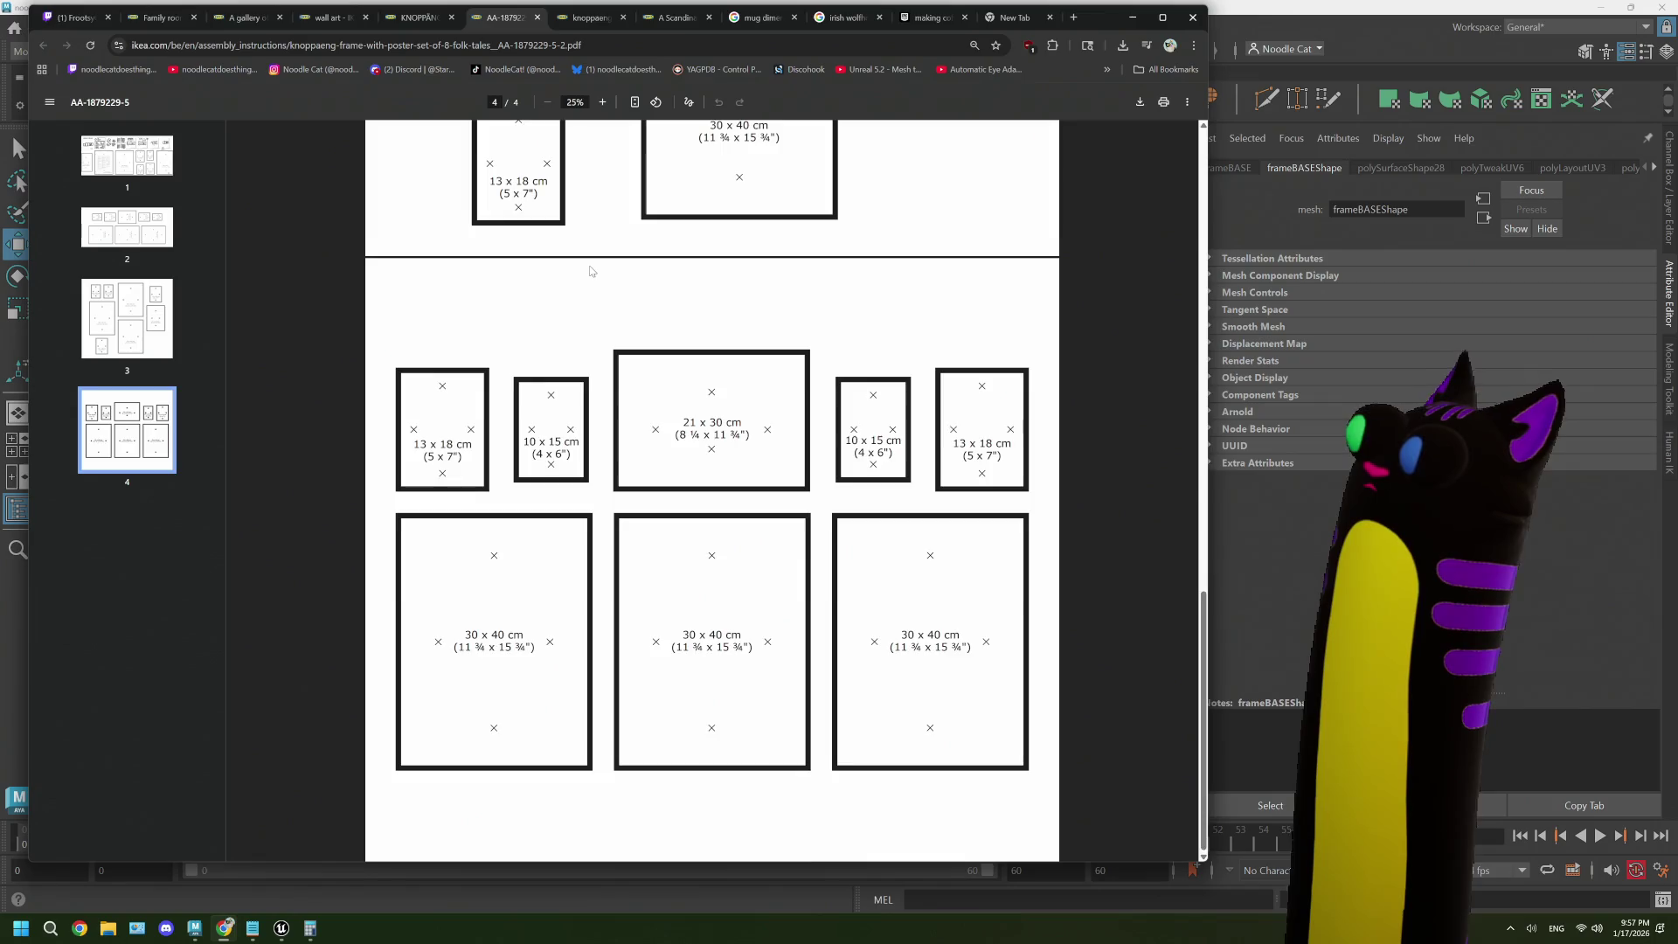
scroll(590, 271, "up", 6)
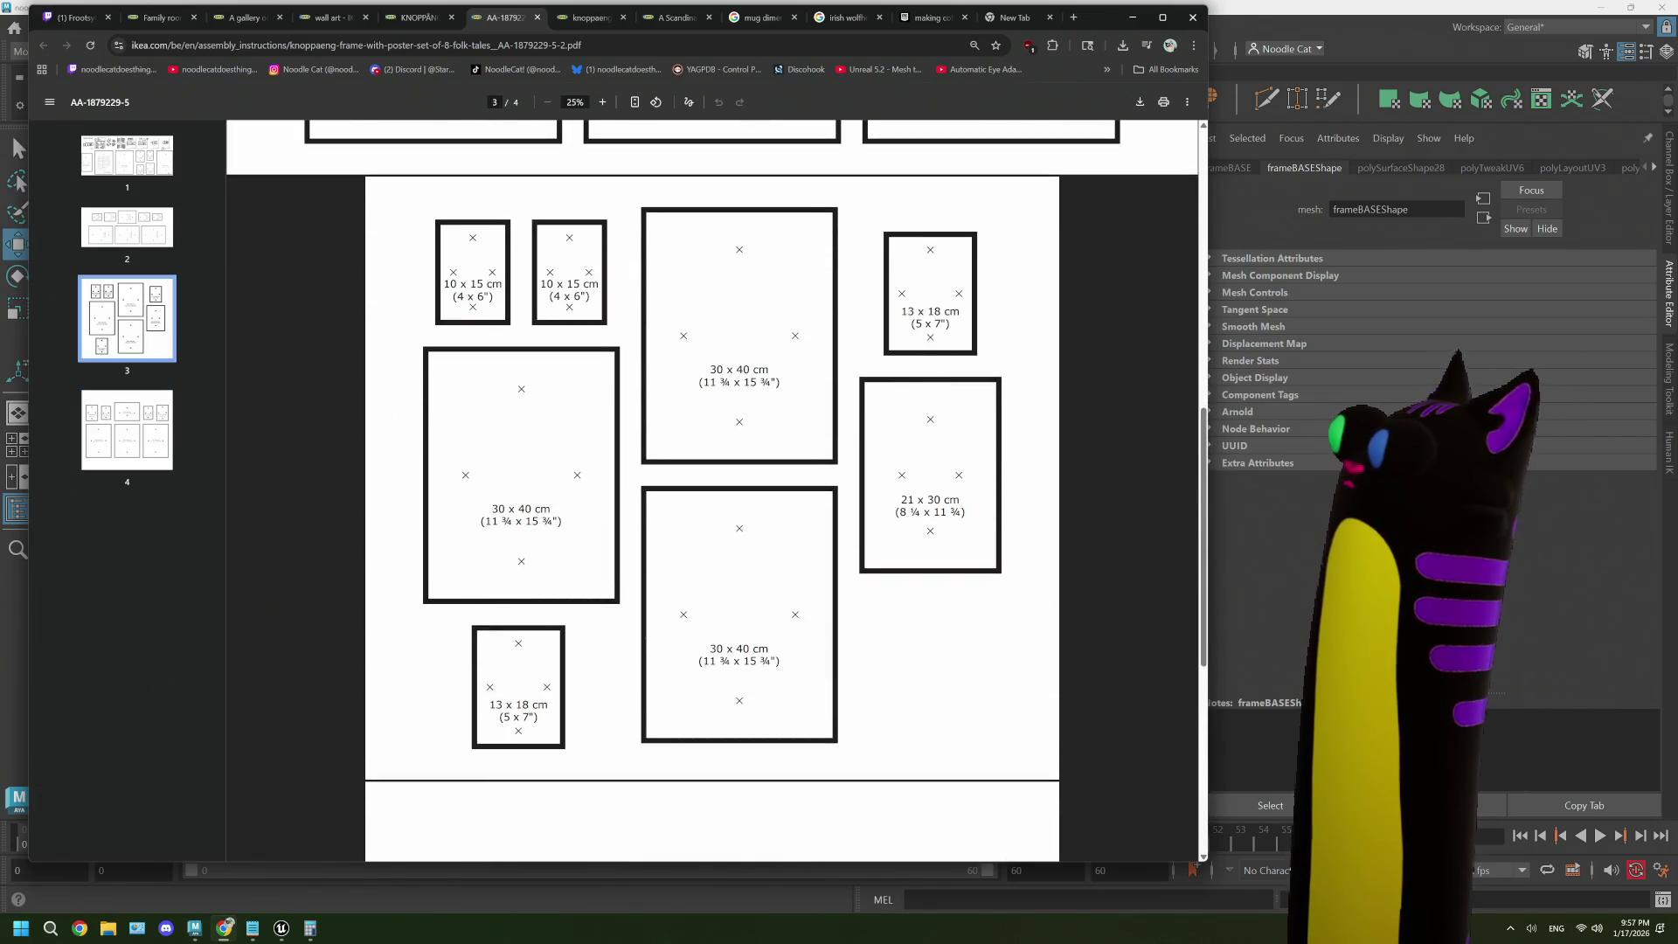
key("alt+Tab")
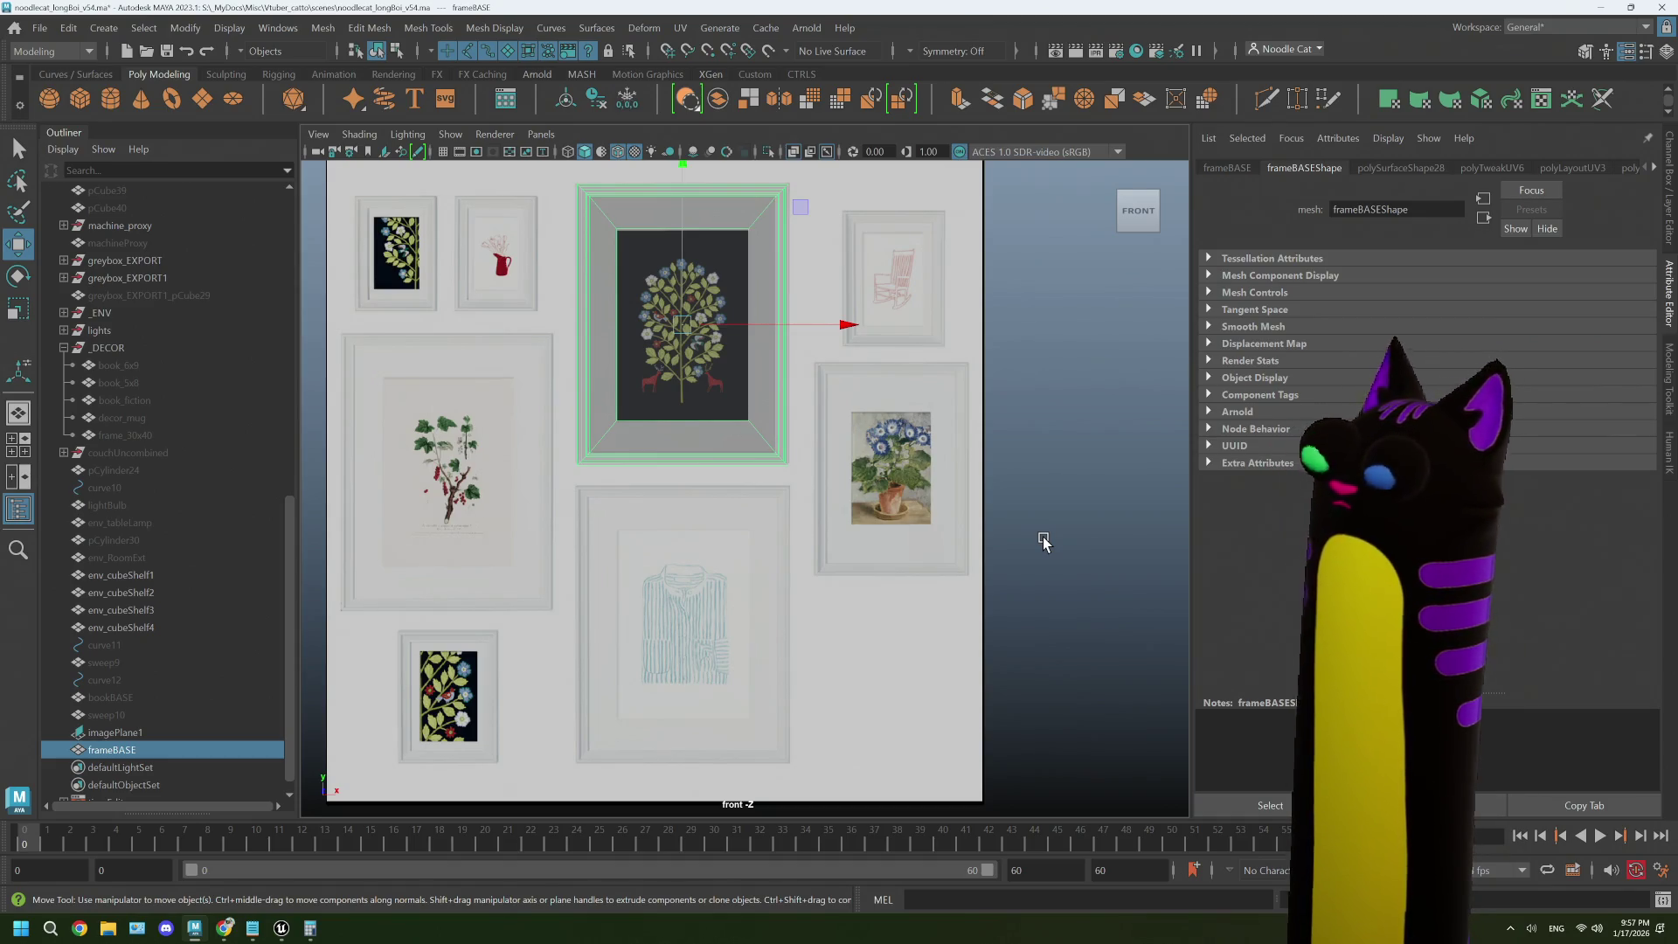
- Duplicate frameBASE, hide the original, and rename the copy frame_21x30
left_click(121, 749)
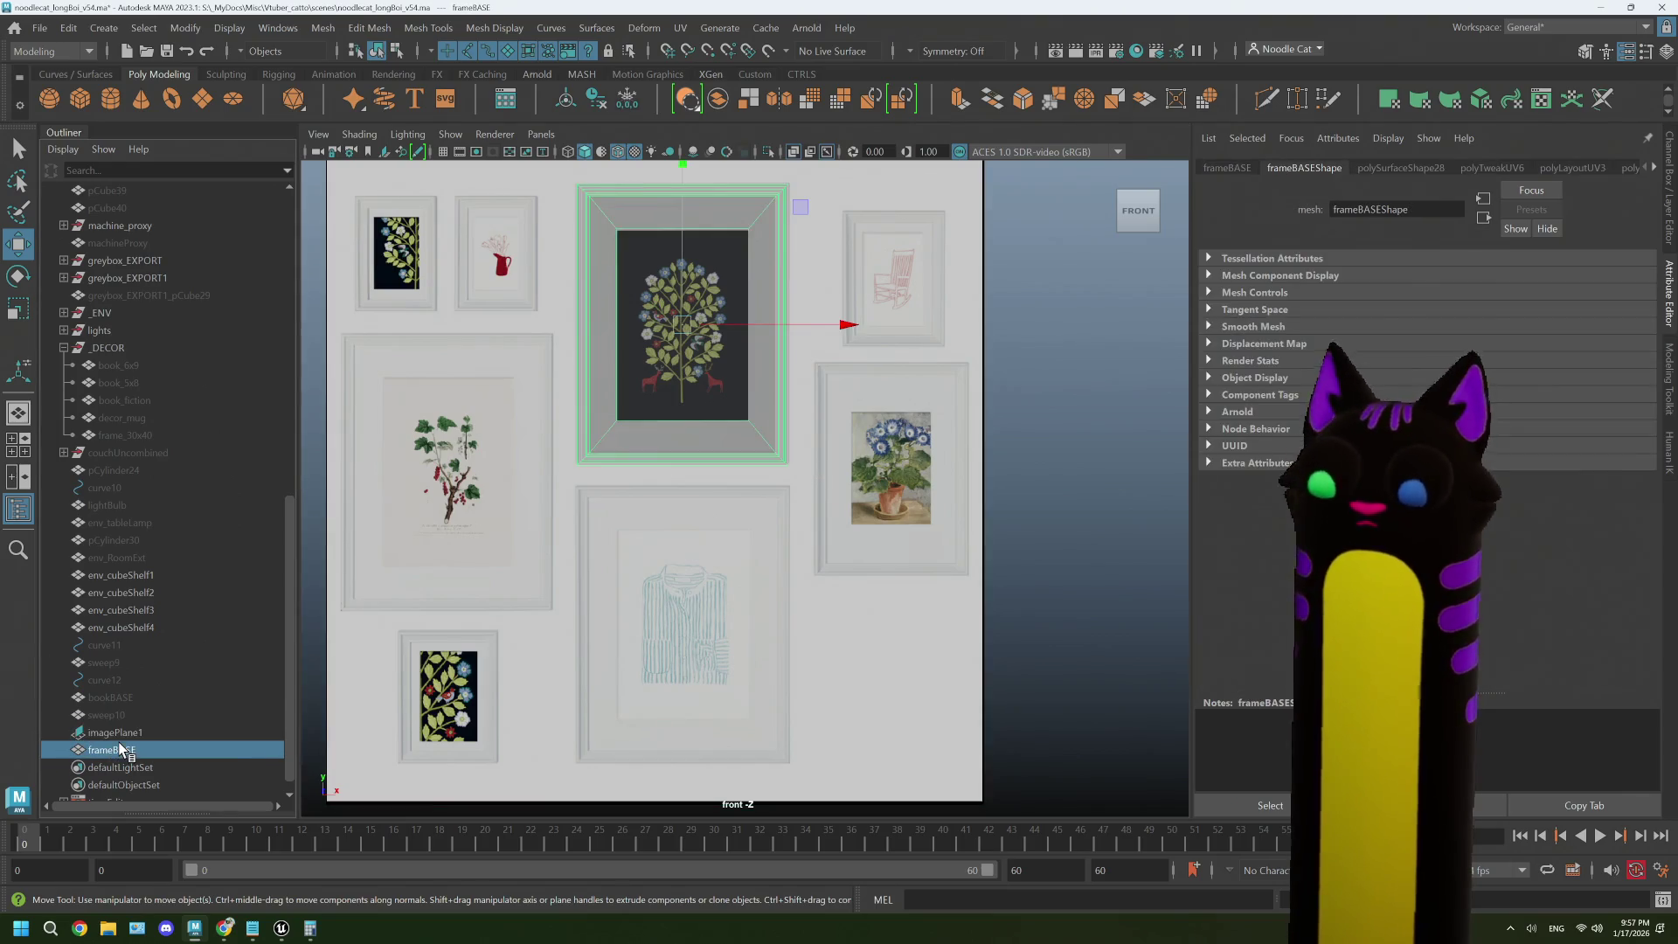
key("ctrl+d")
left_click(143, 747)
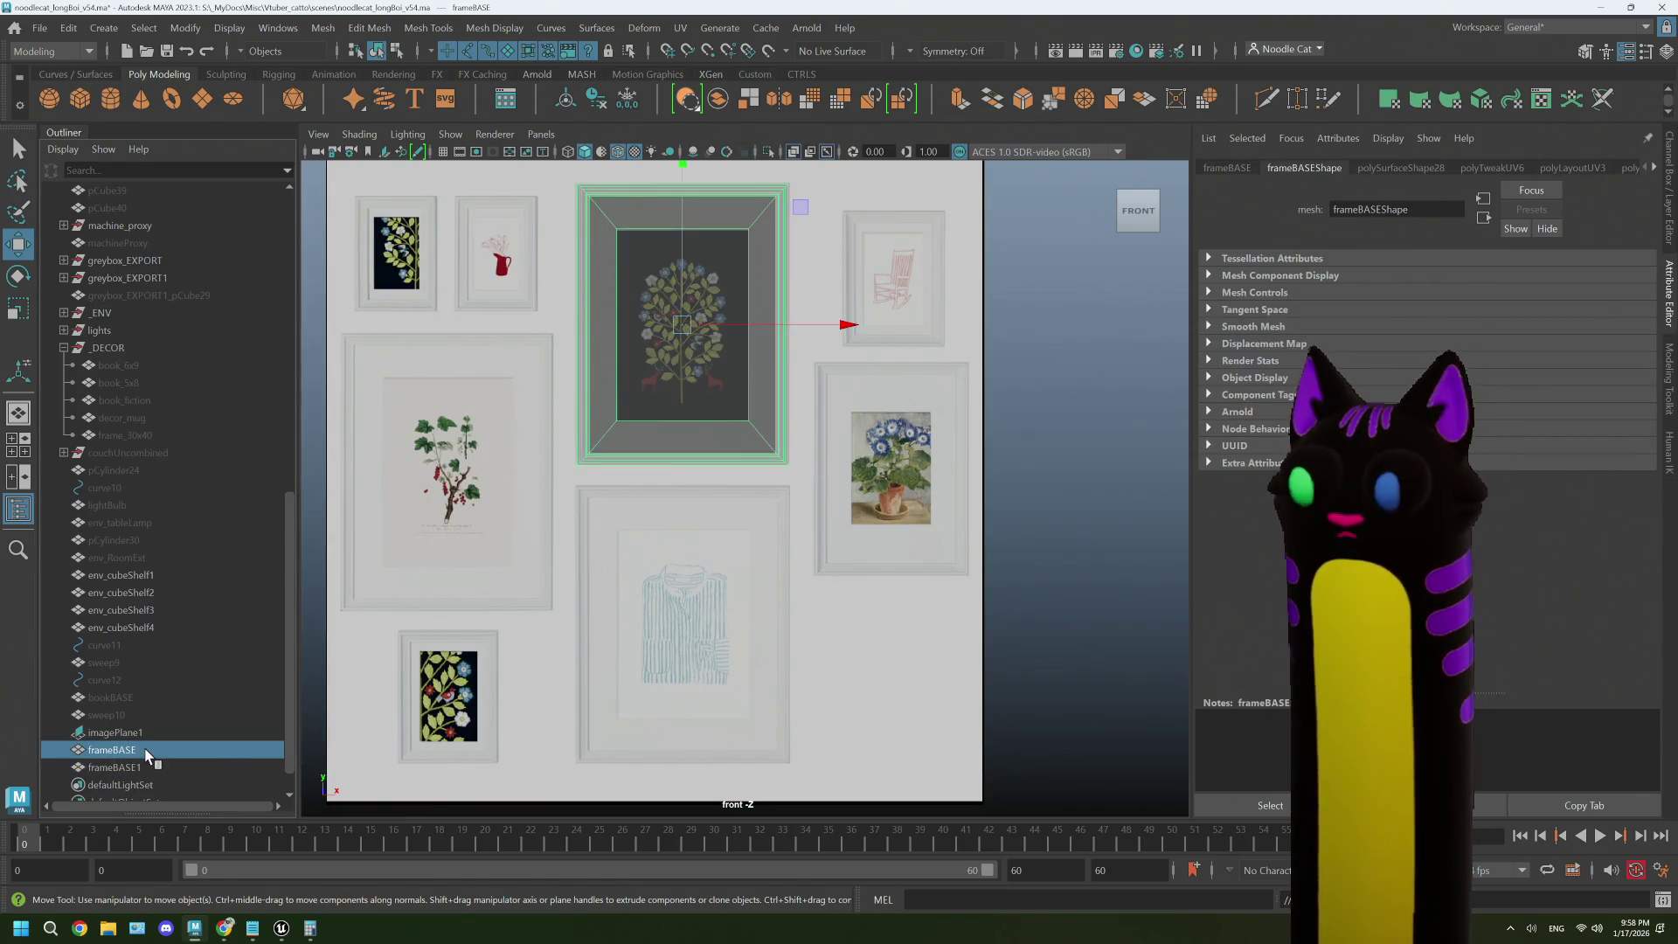
key("h")
double_click(149, 766)
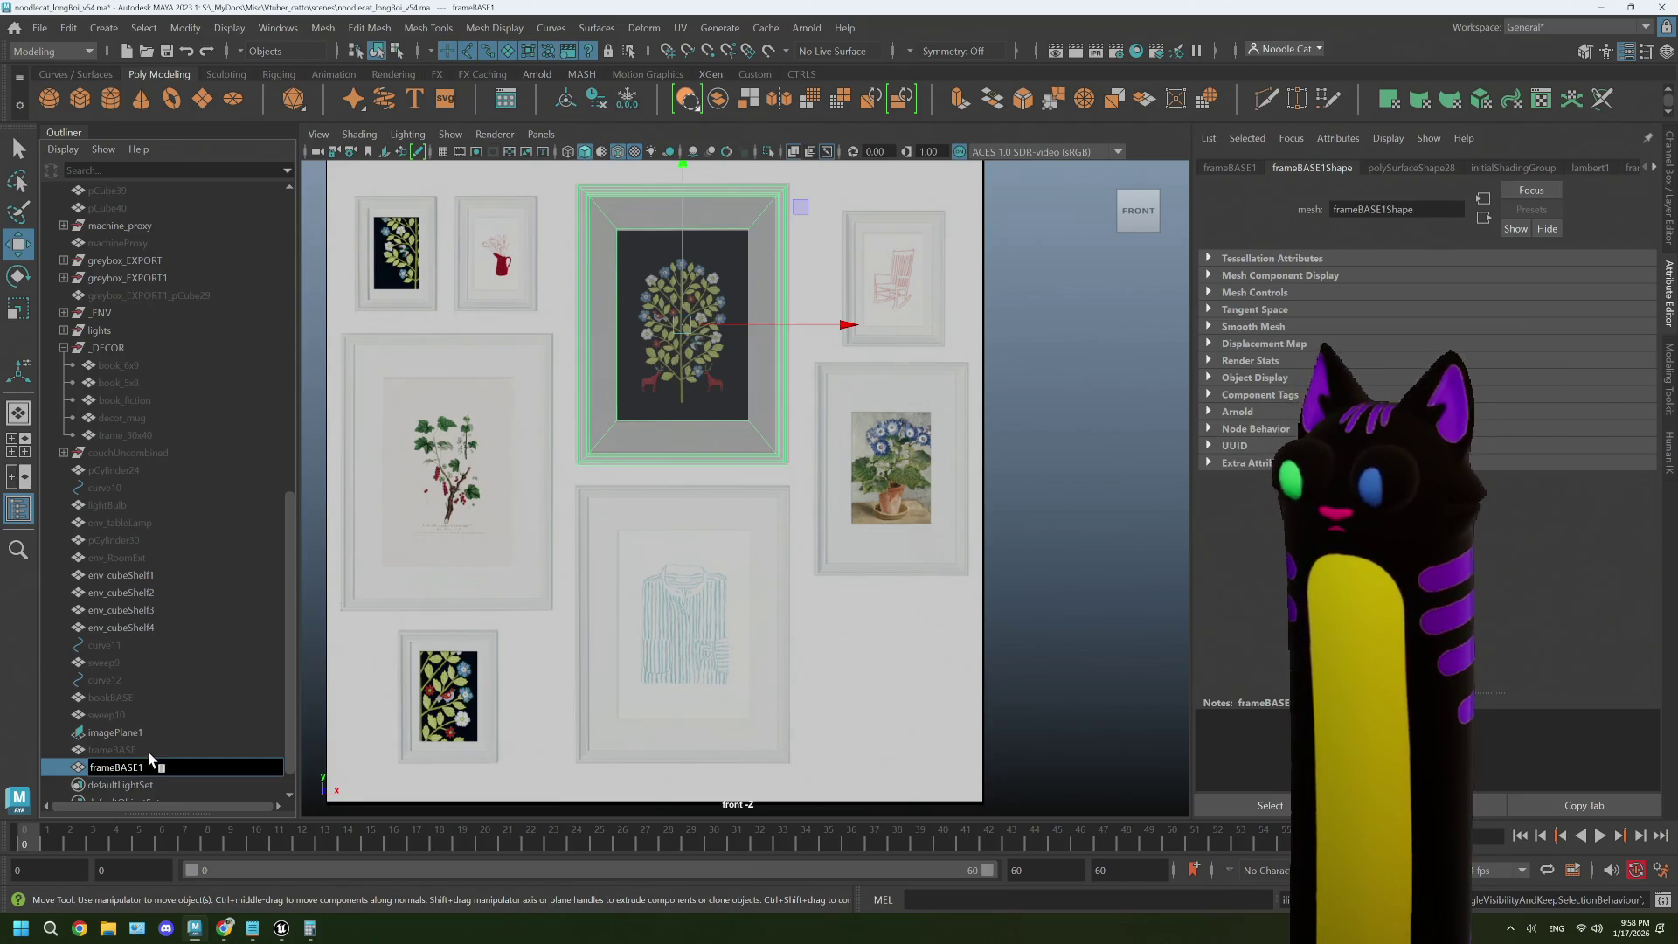
type("_21x30")
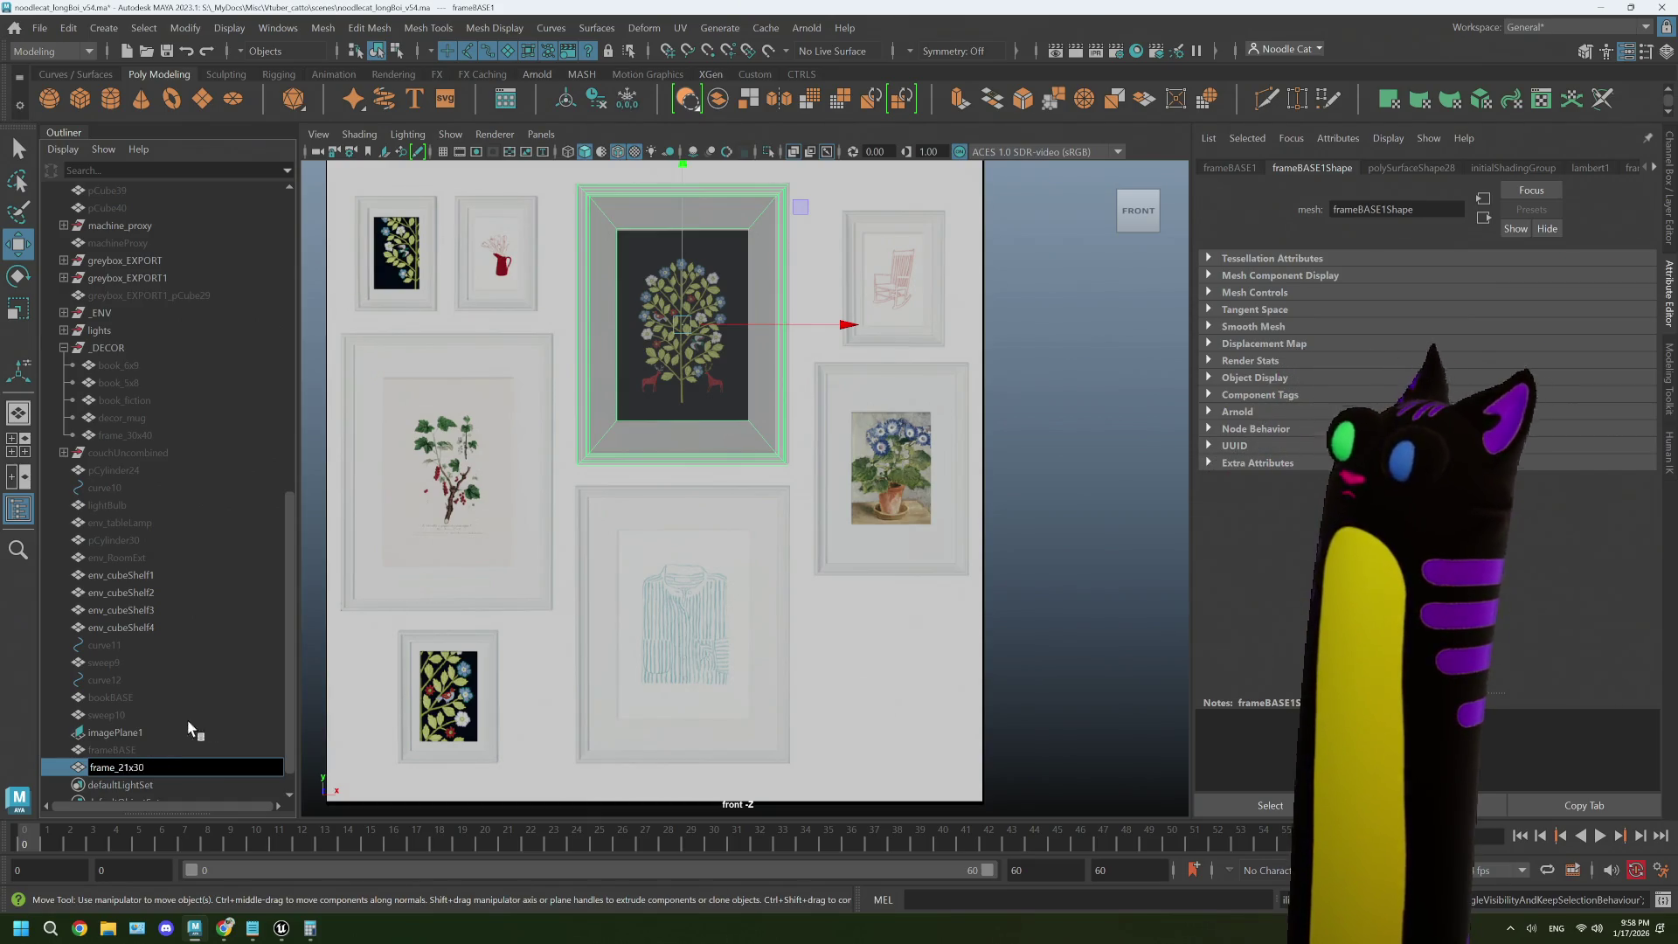
key("Return")
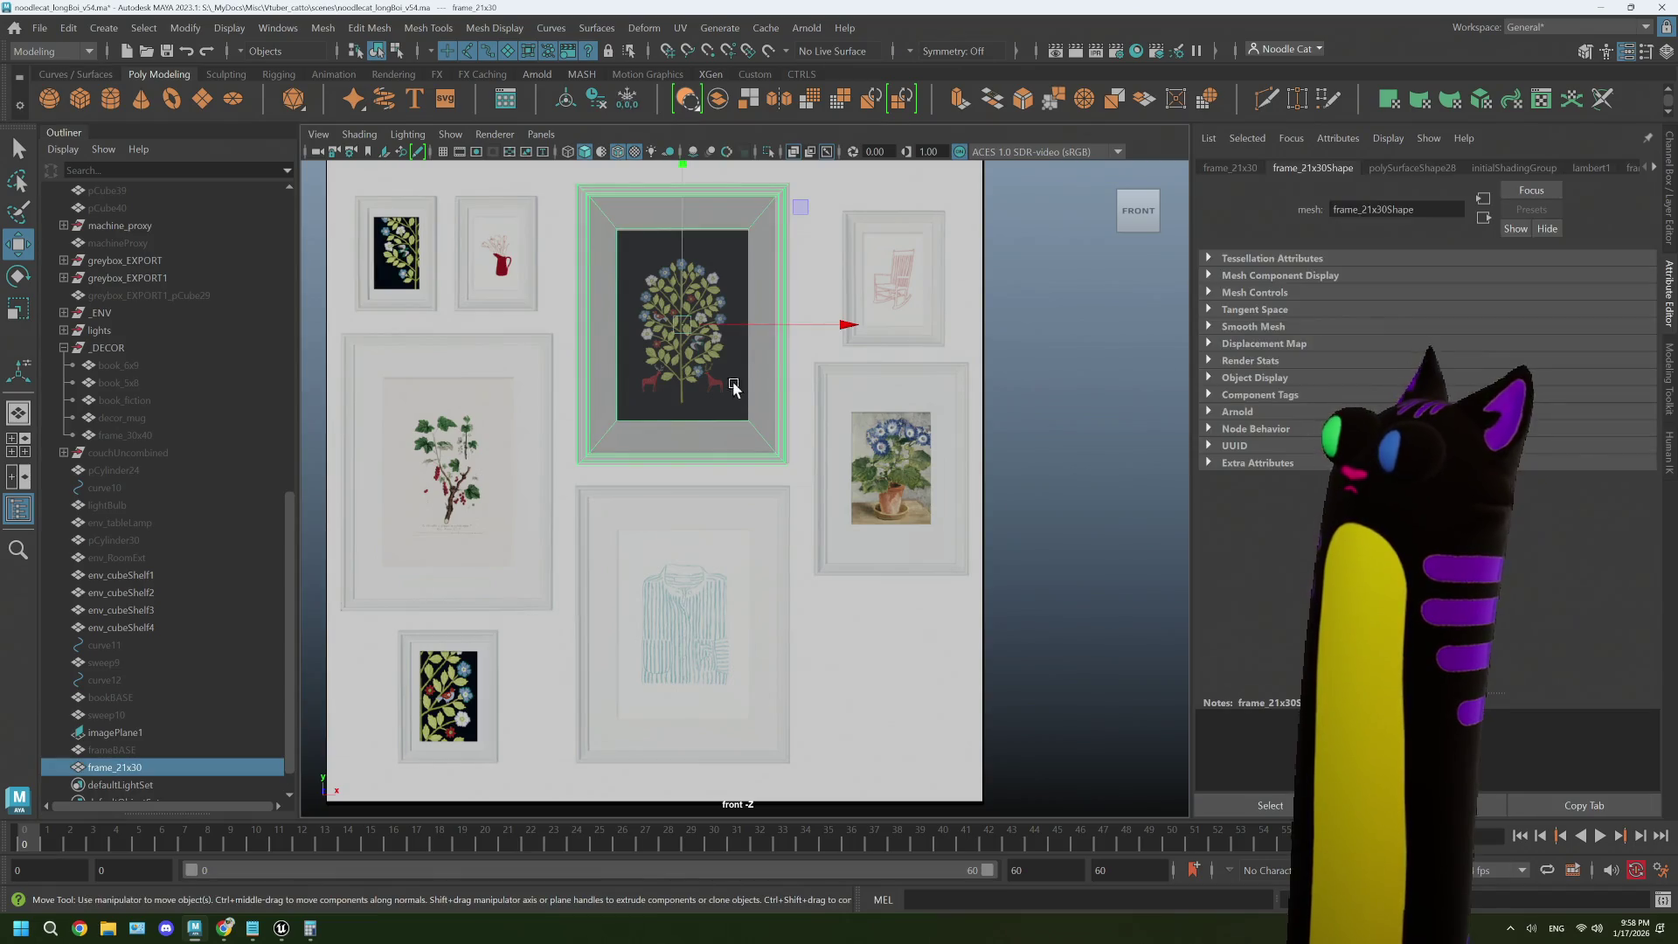
- Move frame_21x30 over the flower picture and scale it uniformly to about 0.922
mouse_move(682, 328)
left_mouse_down()
mouse_move(834, 437)
mouse_move(912, 468)
mouse_move(682, 480)
mouse_move(642, 498)
left_mouse_up()
scroll(912, 468, "up", 2)
scroll(912, 468, "up", 1)
scroll(682, 480, "up", 1)
key("r")
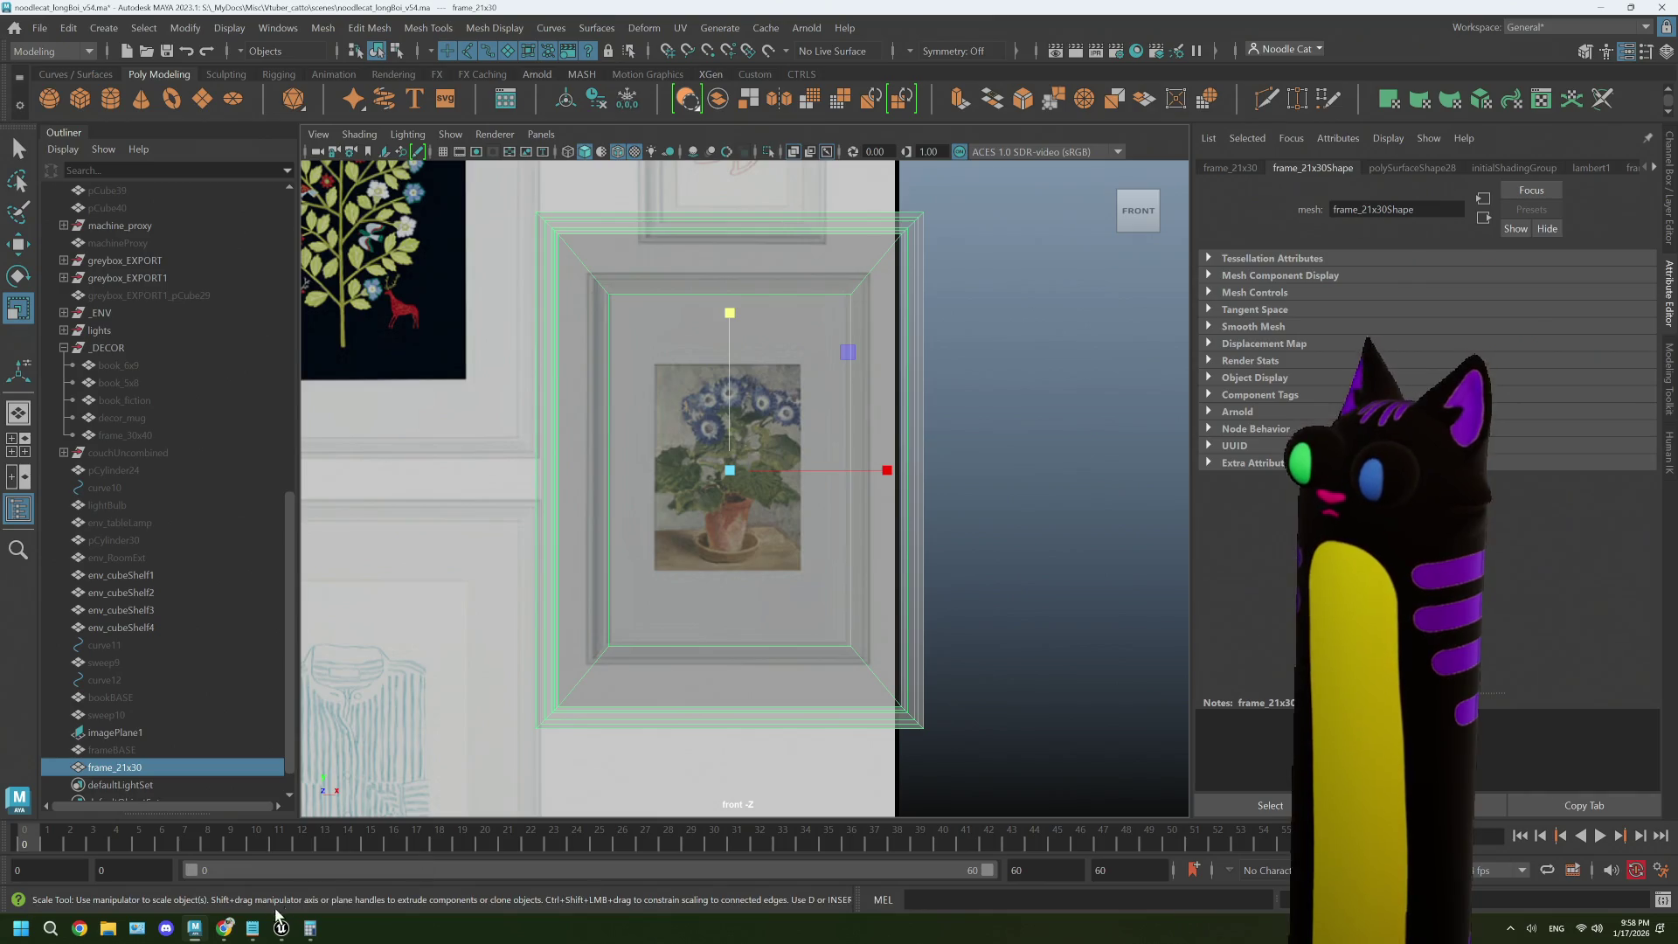
left_click(225, 929)
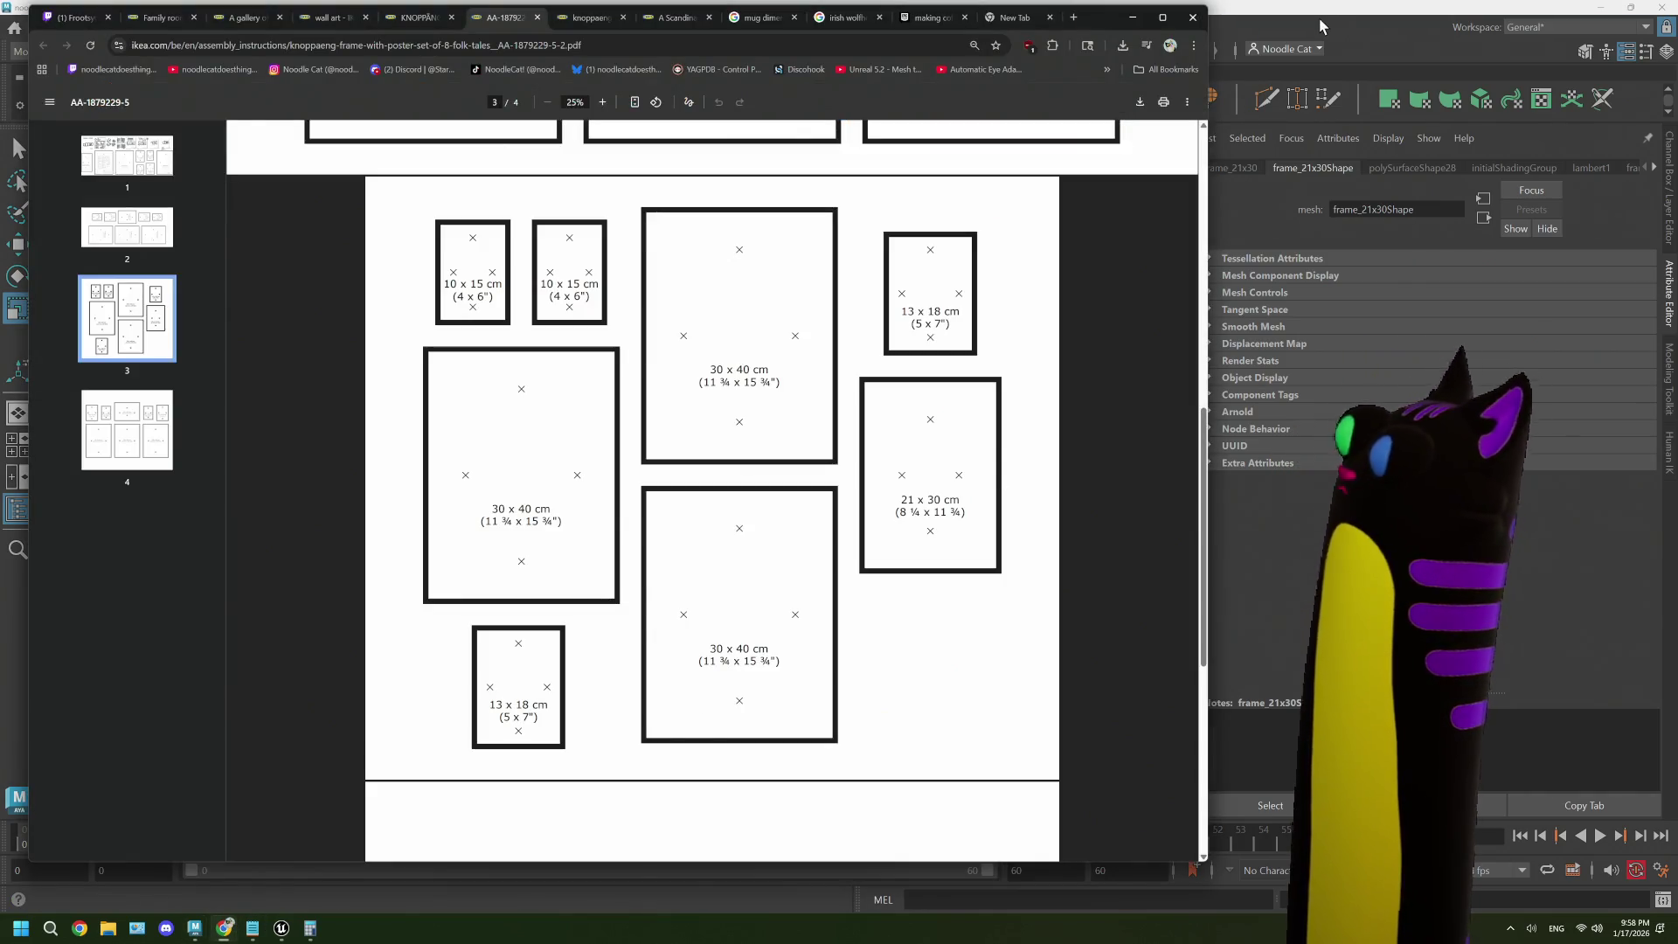
left_click(1320, 26)
left_click_drag(732, 469, 703, 469)
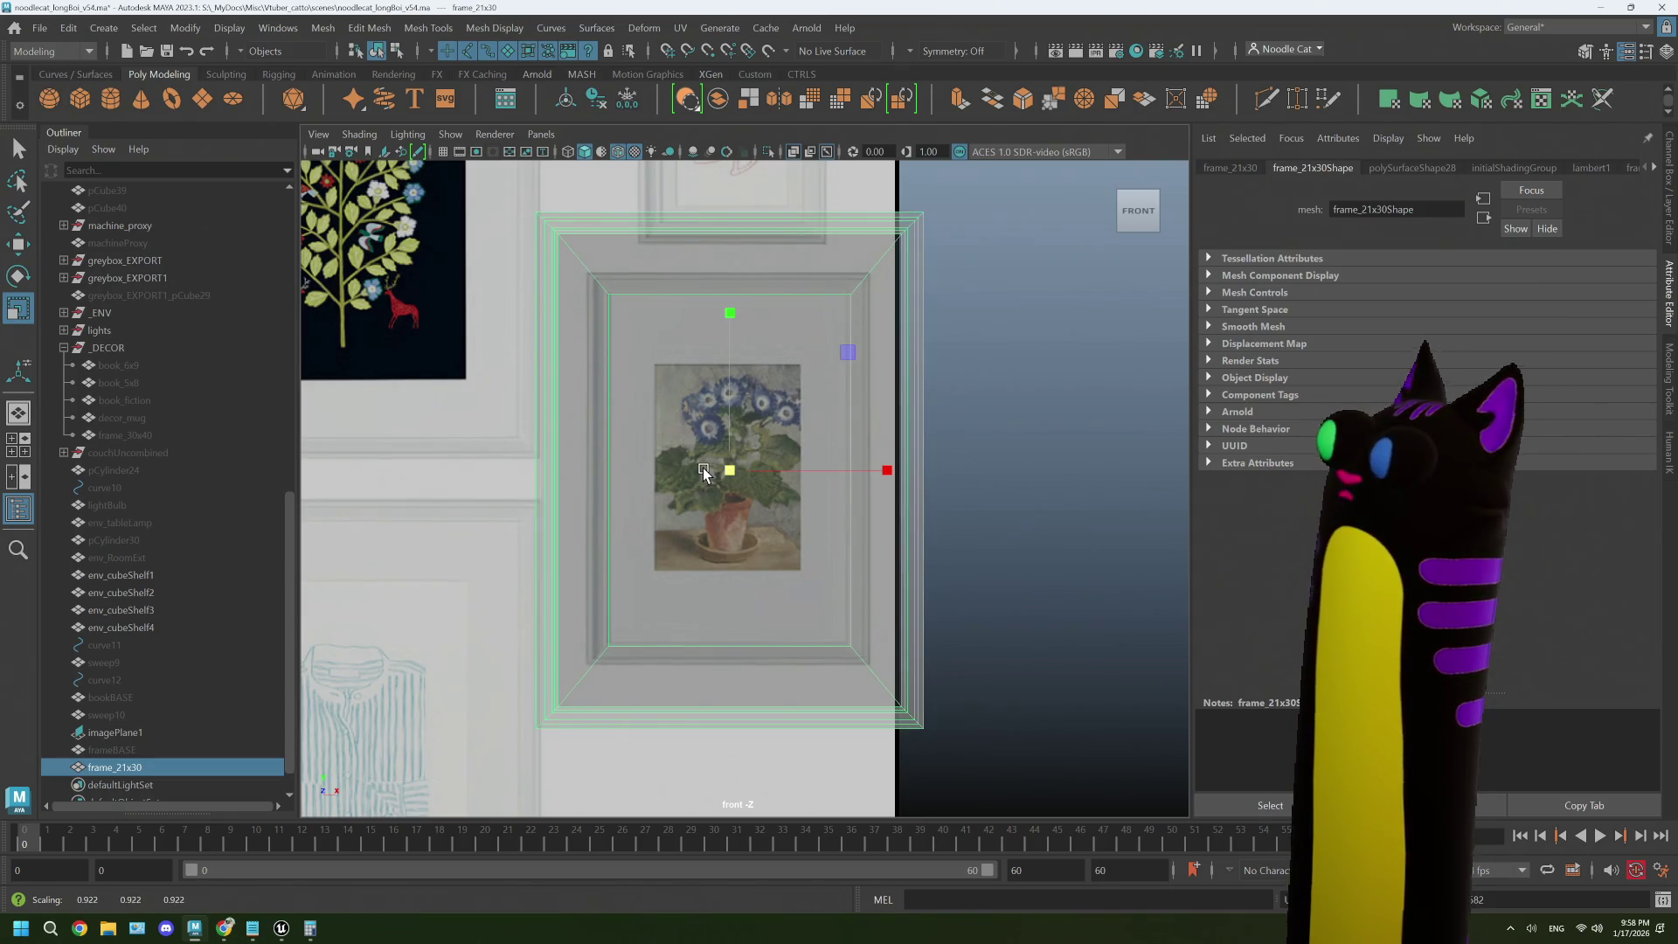
- Scale frame_21x30's inner-ring vertices down to 0.853 and shift them onto the picture
right_click(630, 363)
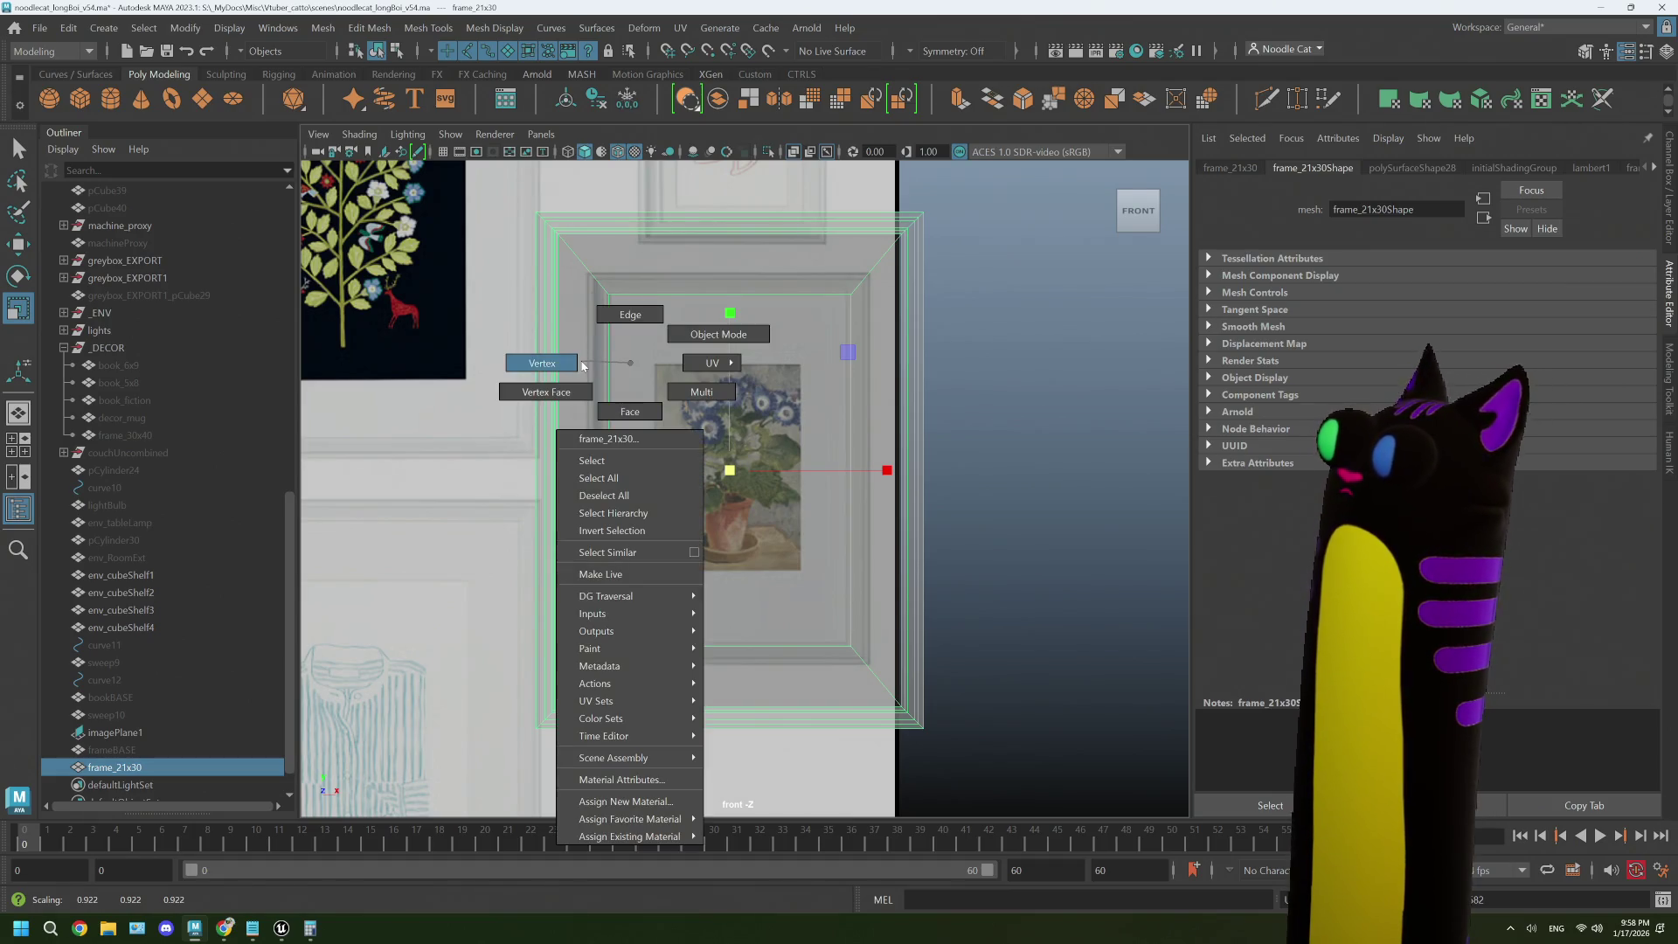
left_click(582, 365)
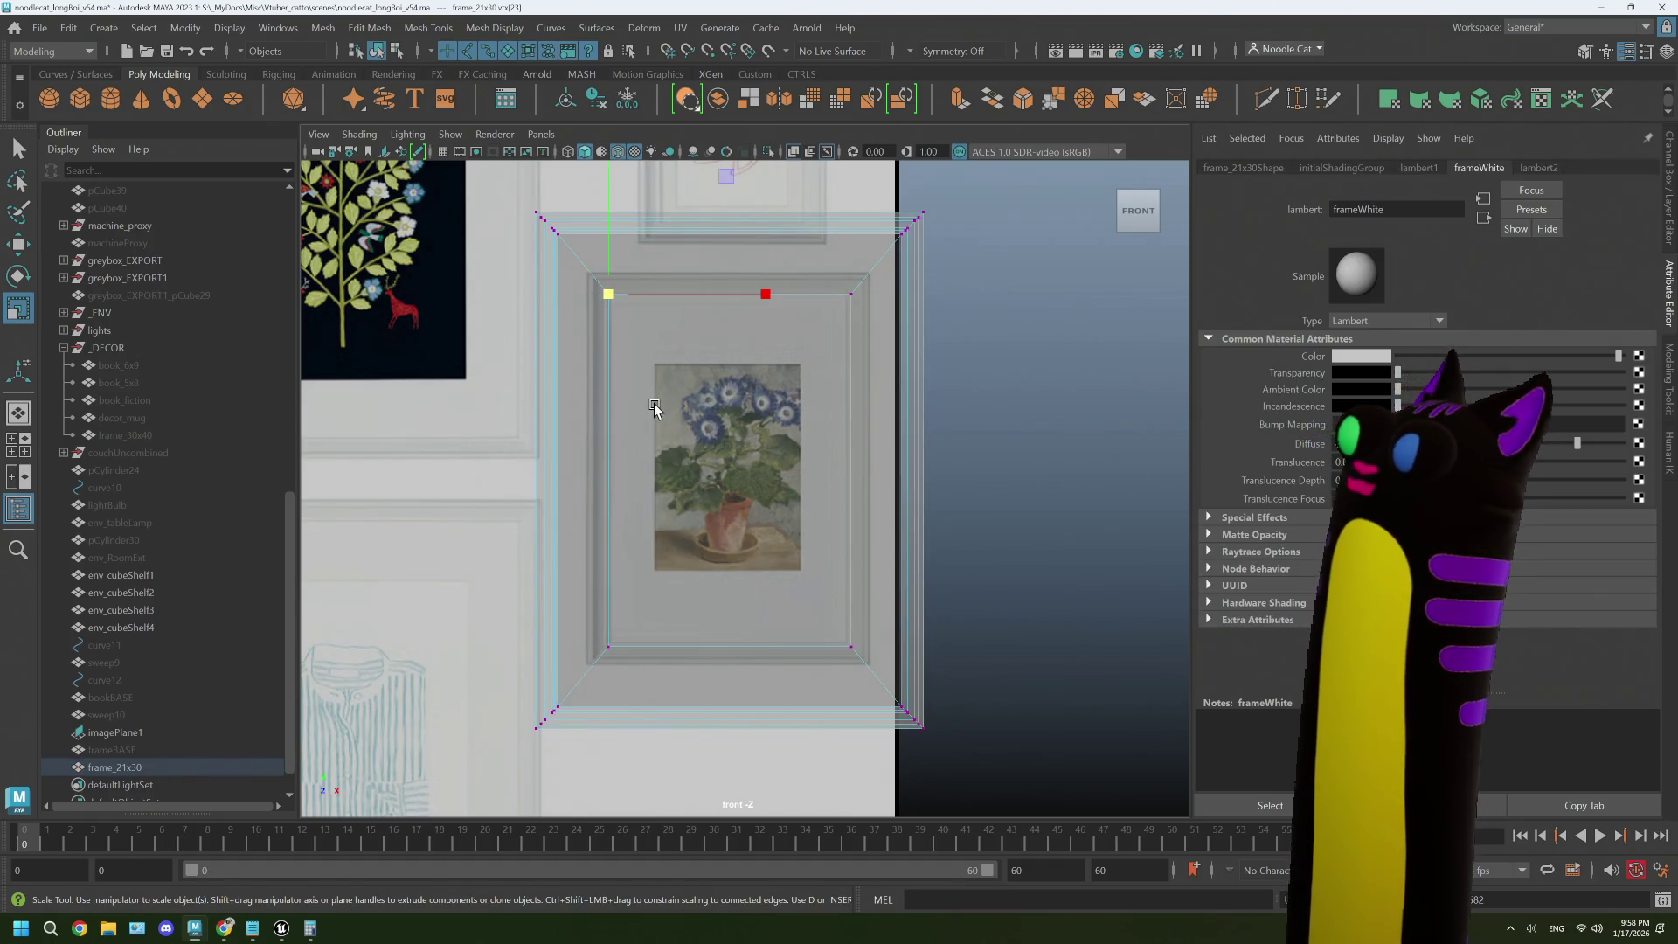
left_click_drag(578, 279, 864, 658)
key("f")
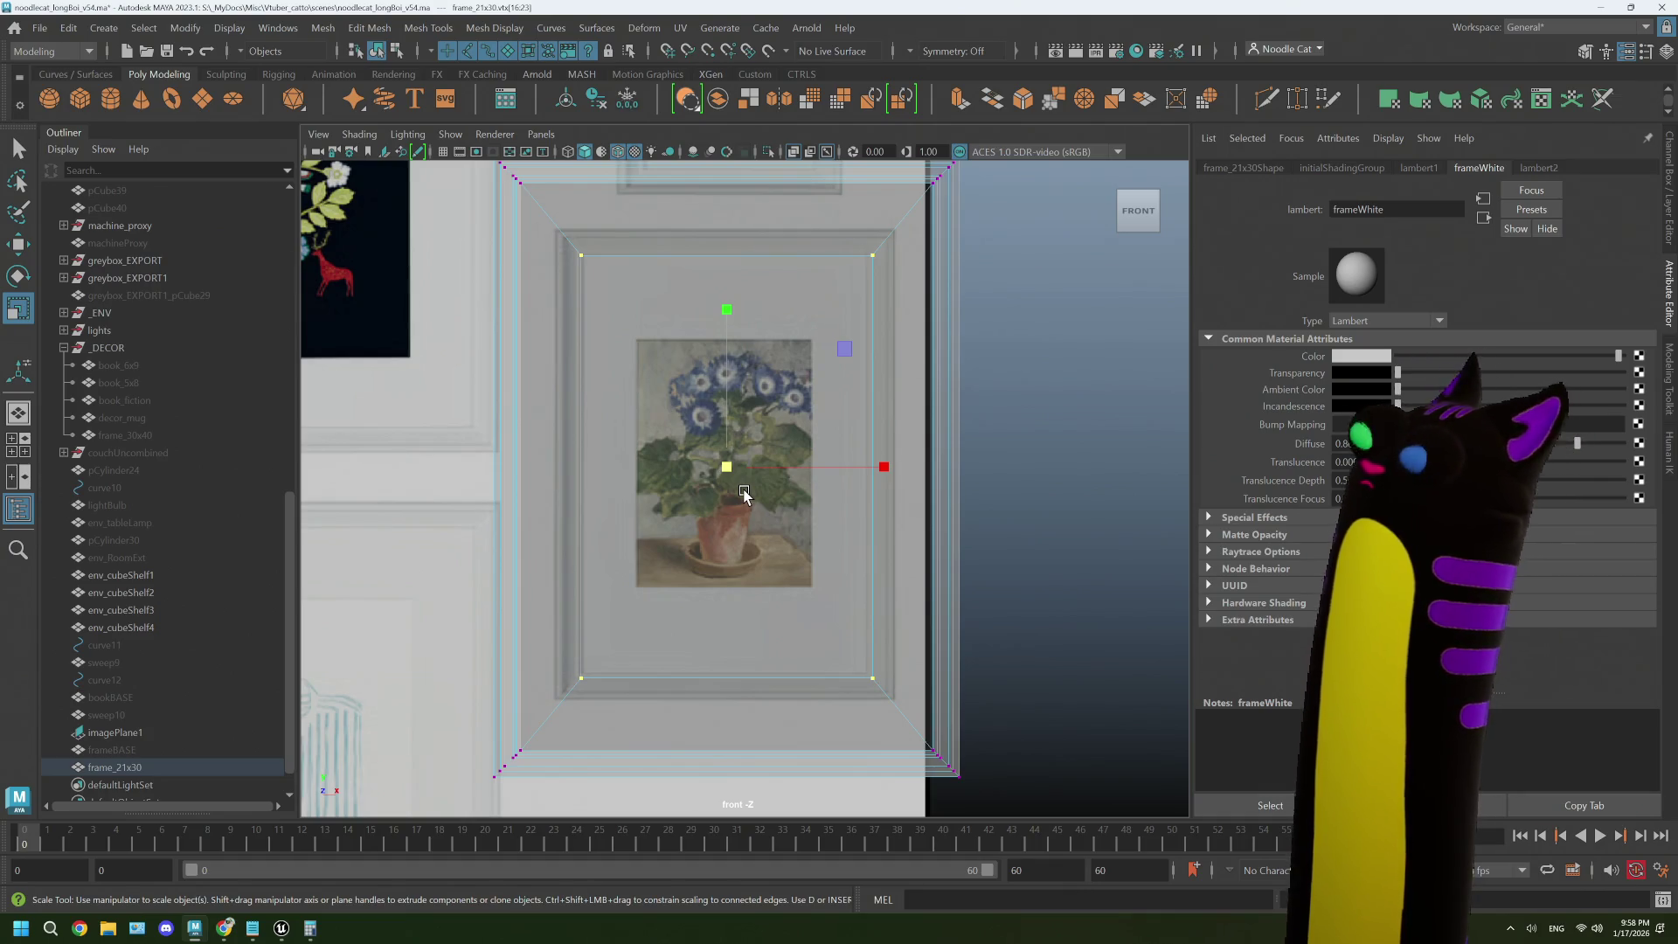
left_click_drag(725, 470, 653, 477)
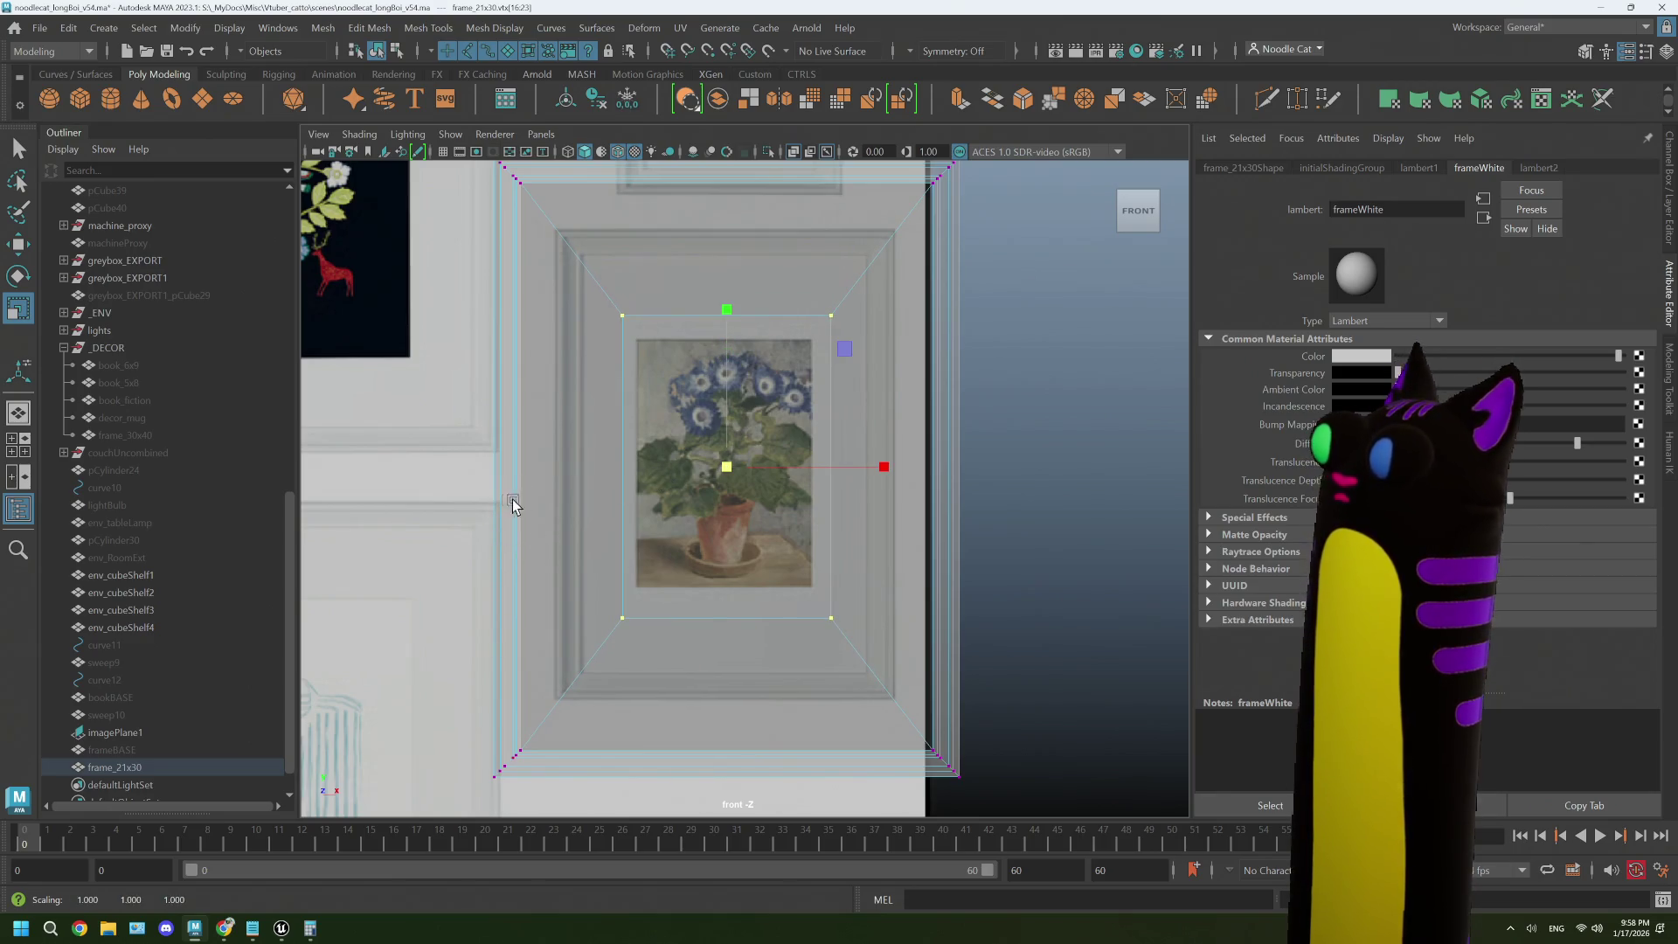
left_click_drag(726, 470, 698, 472)
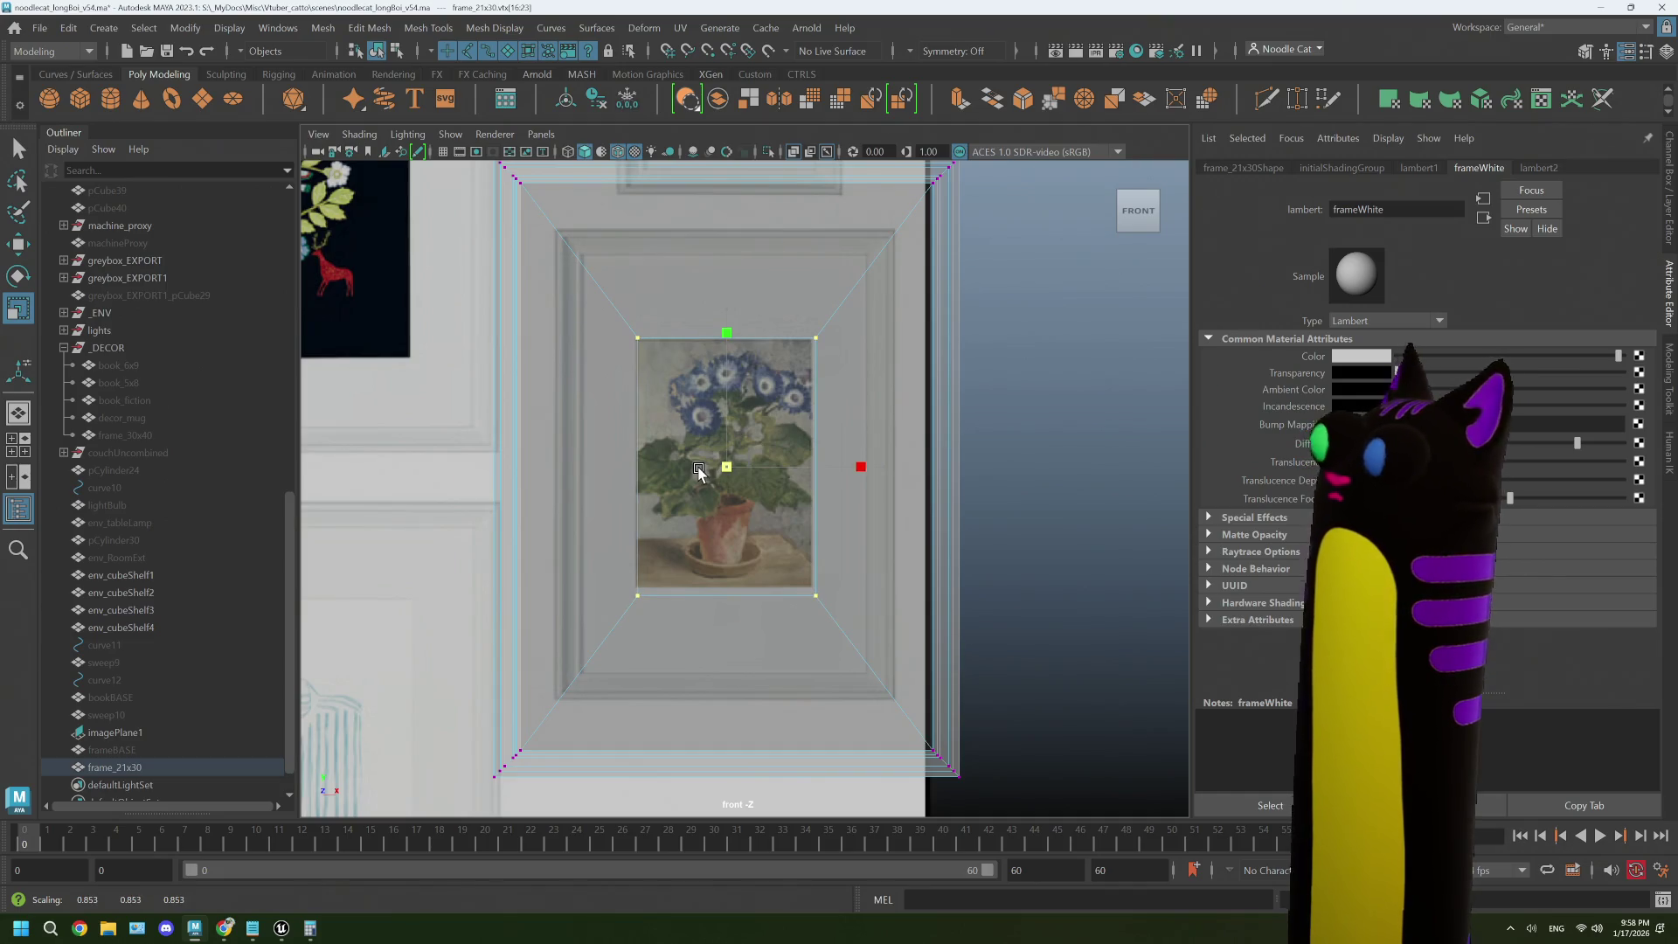
key("w")
left_click_drag(844, 350, 845, 354)
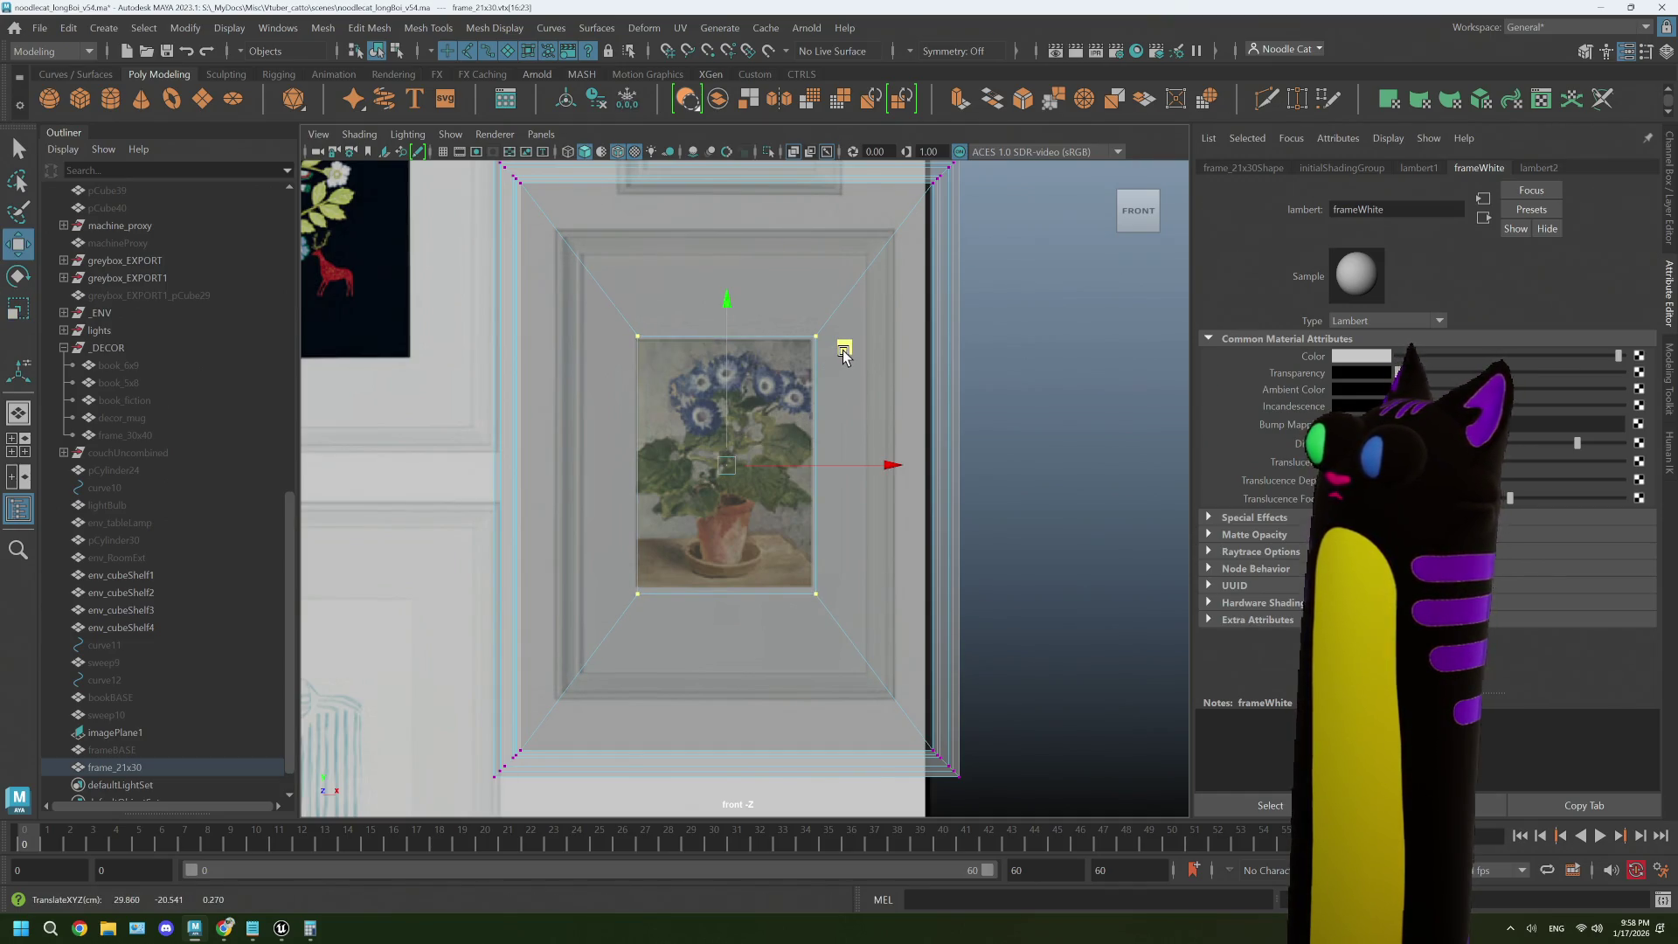
- Return to object mode and nudge the whole frame into position
right_click(941, 469)
left_click(945, 419)
left_click_drag(846, 350, 842, 344)
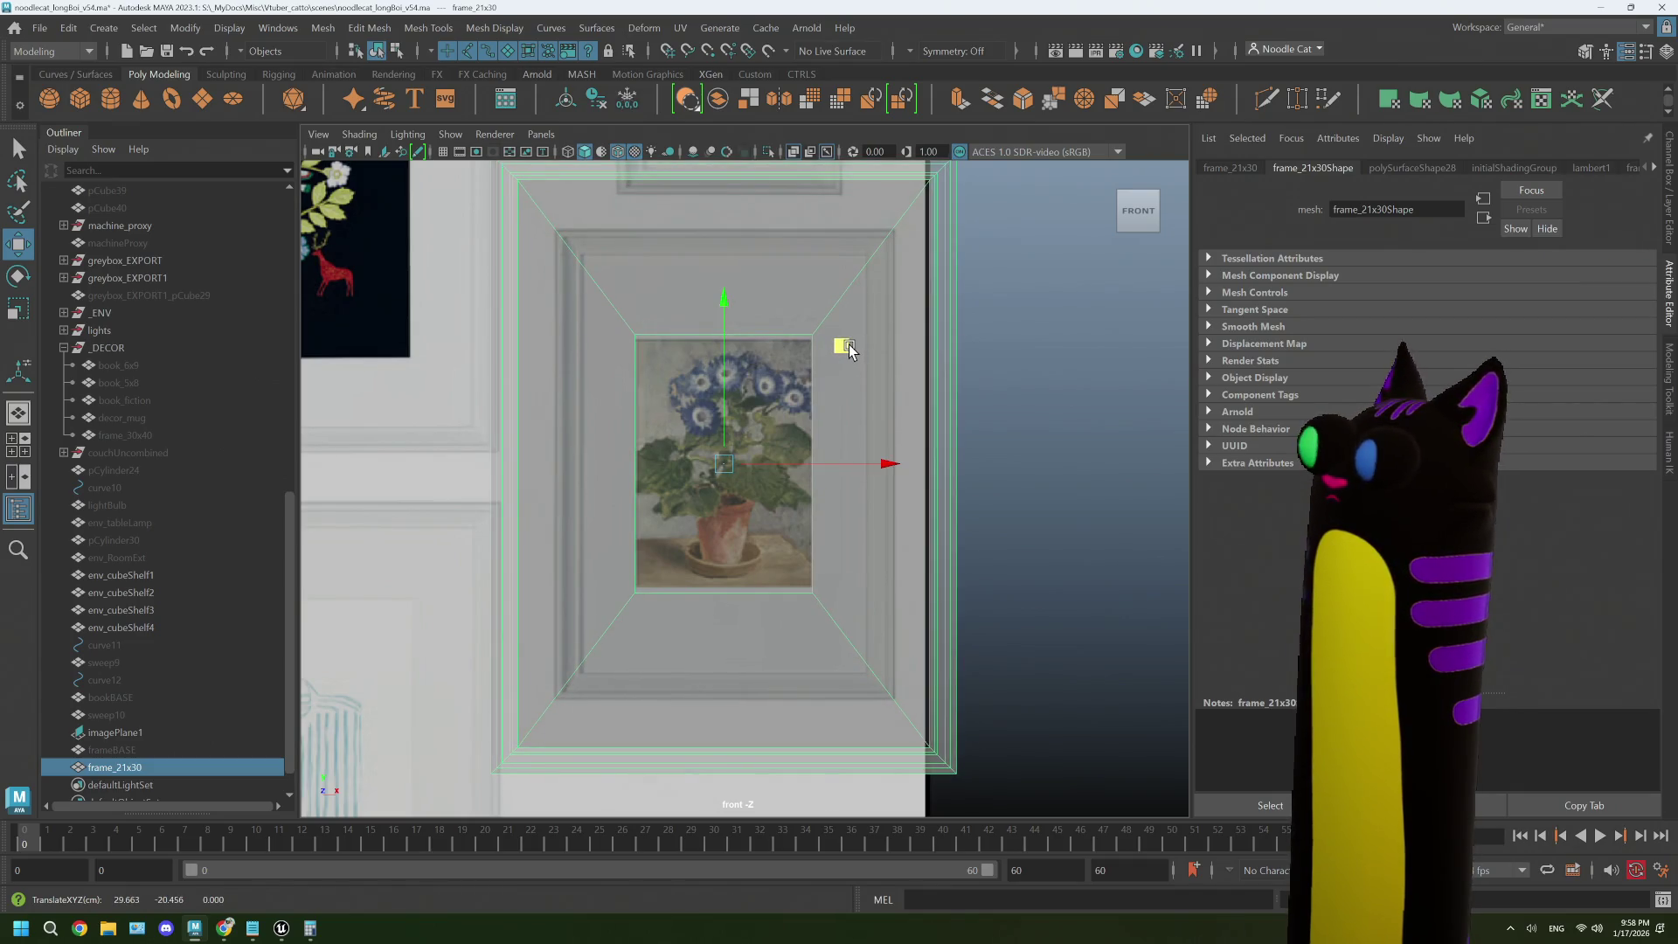
scroll(807, 385, "down", 1)
scroll(807, 385, "down", 1)
right_click(581, 343)
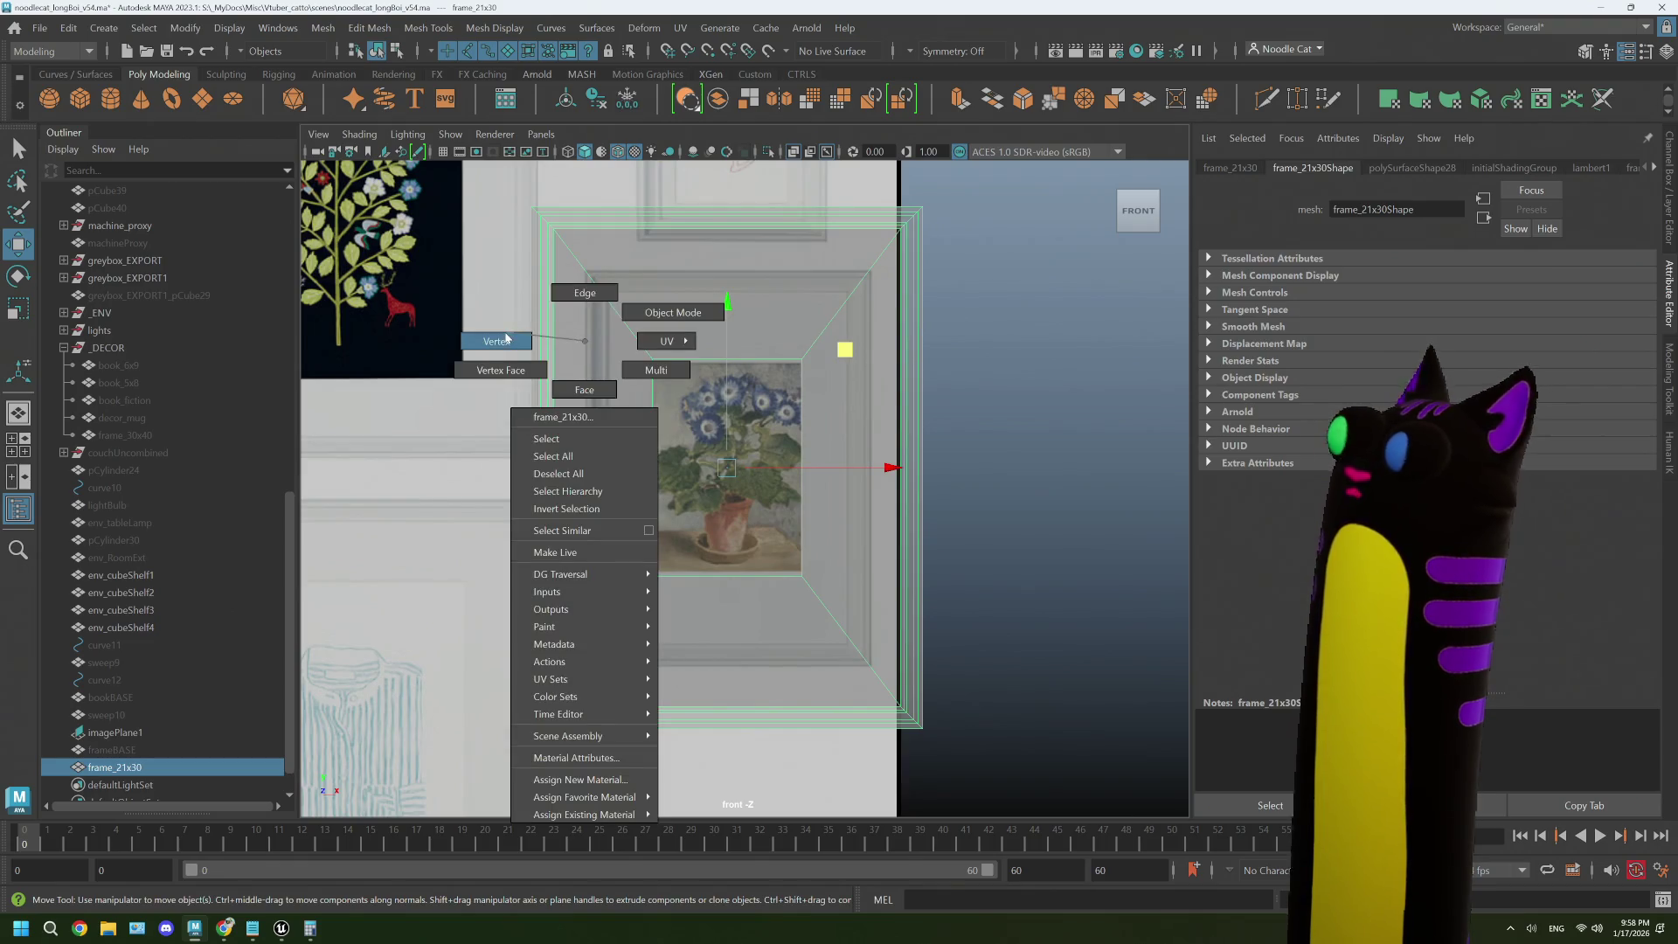
- Move the frame's left, right, bottom and top vertex rows inward to match the picture outline
left_click(497, 341)
left_click_drag(510, 196, 573, 748)
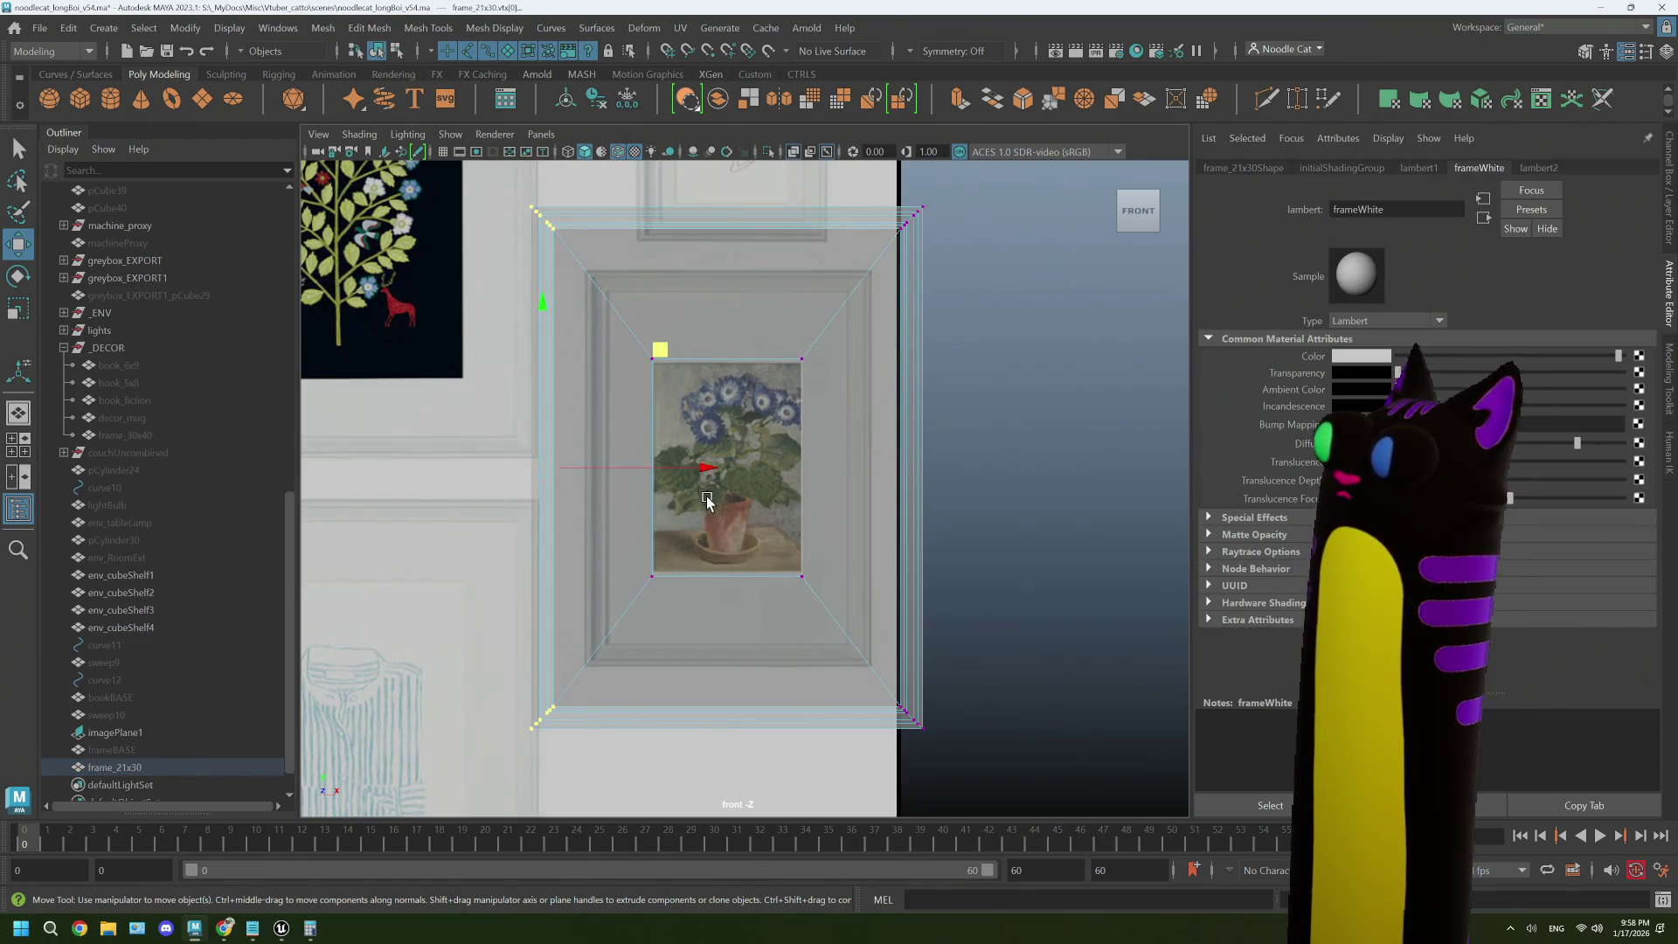
left_click_drag(704, 472, 760, 483)
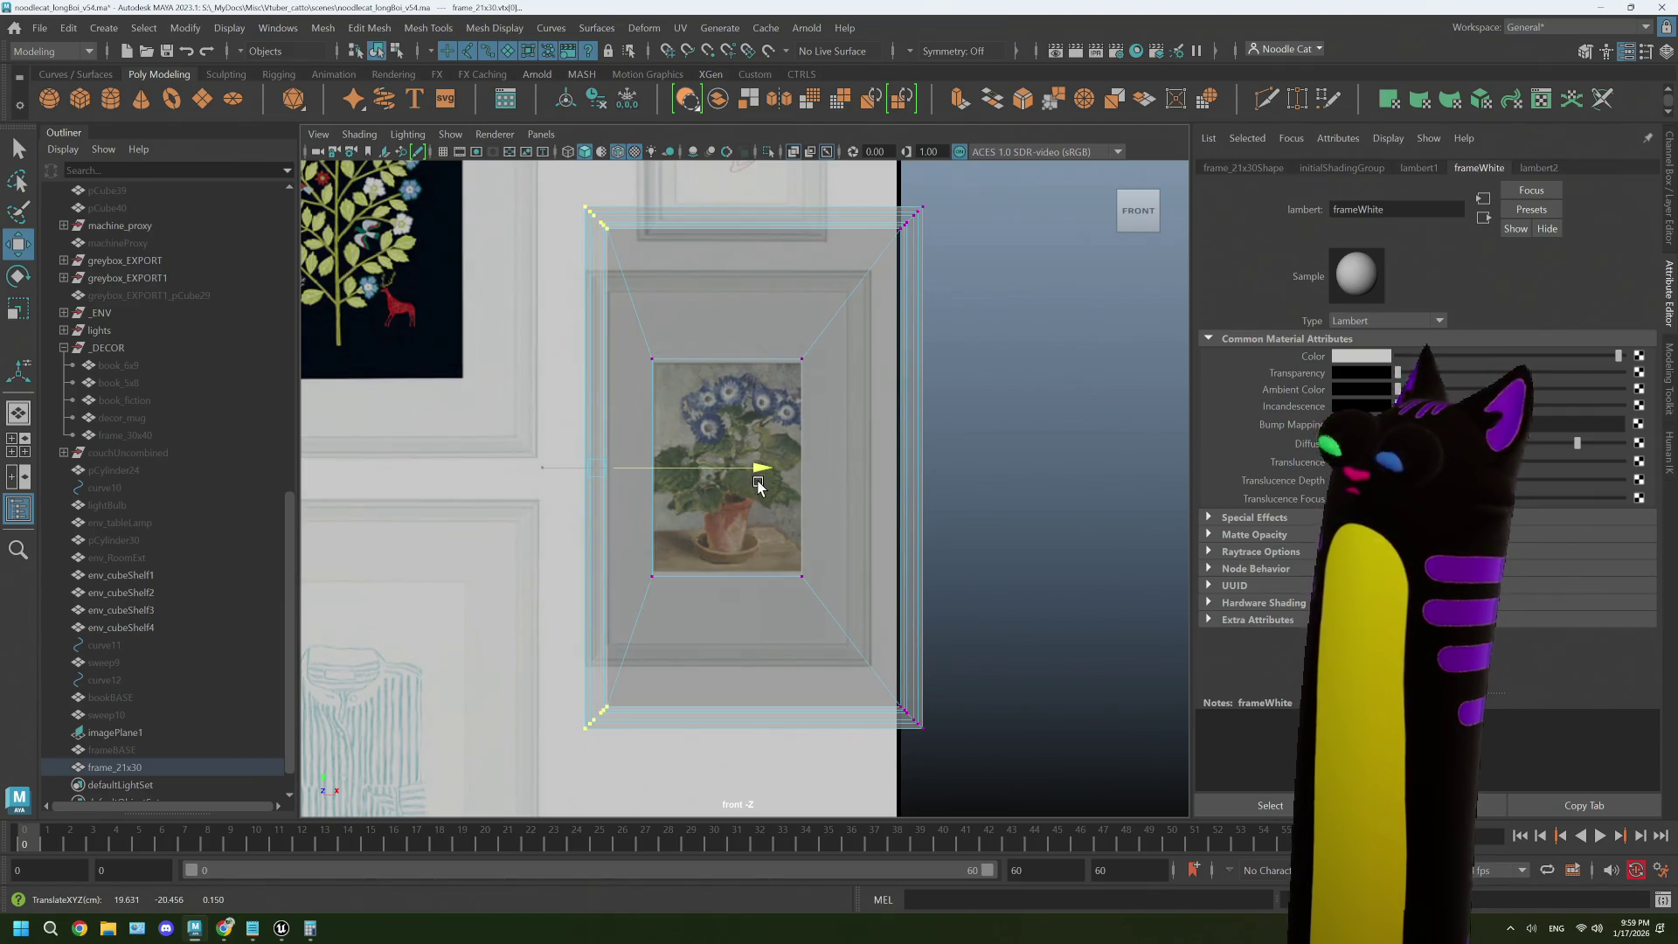
mouse_move(1032, 753)
left_mouse_down()
mouse_move(918, 468)
mouse_move(868, 186)
left_mouse_up()
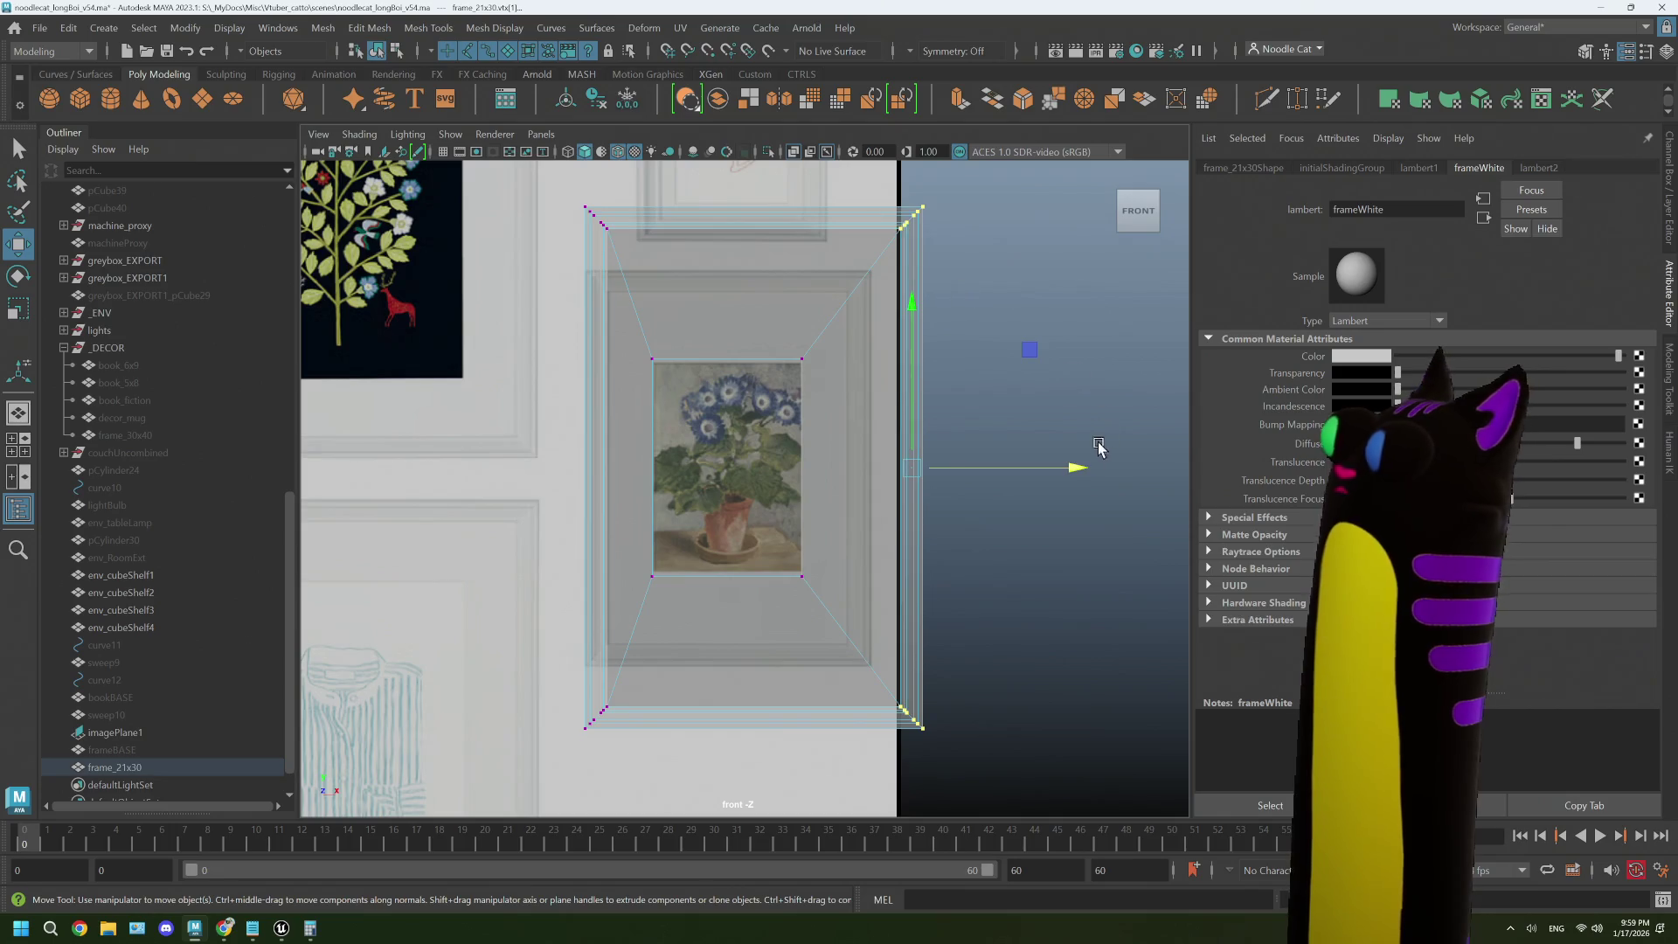
left_click_drag(1077, 469, 1023, 468)
left_click_drag(879, 776, 581, 700)
left_click_drag(728, 555, 729, 492)
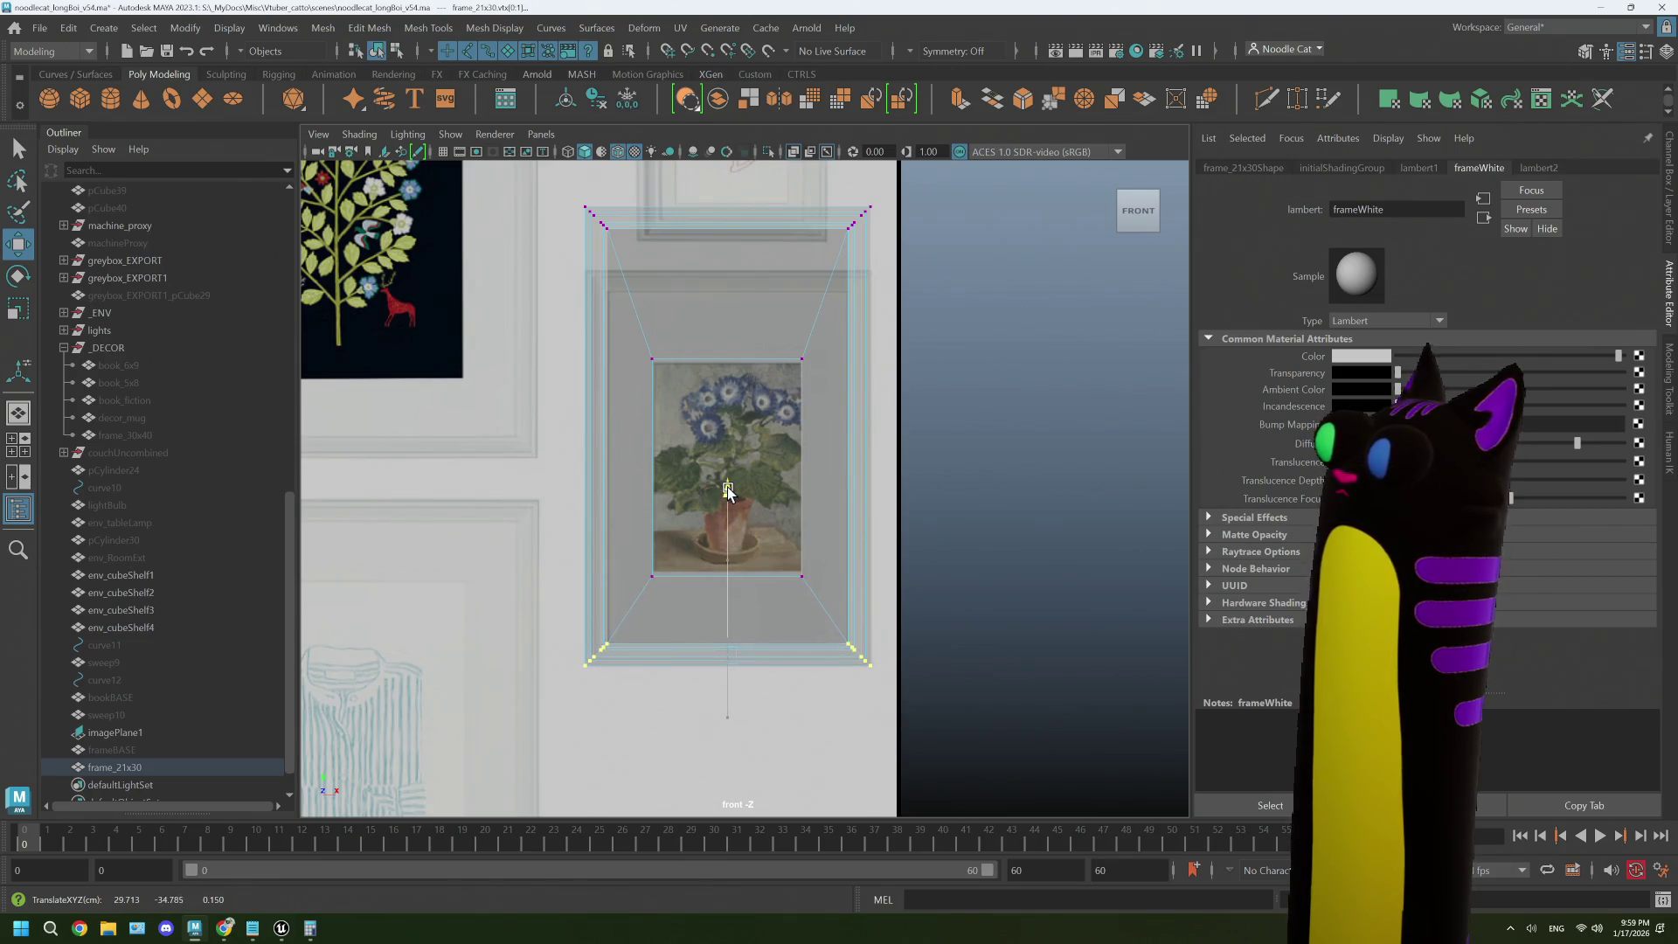
left_click_drag(573, 194, 875, 254)
left_click_drag(723, 169, 723, 232)
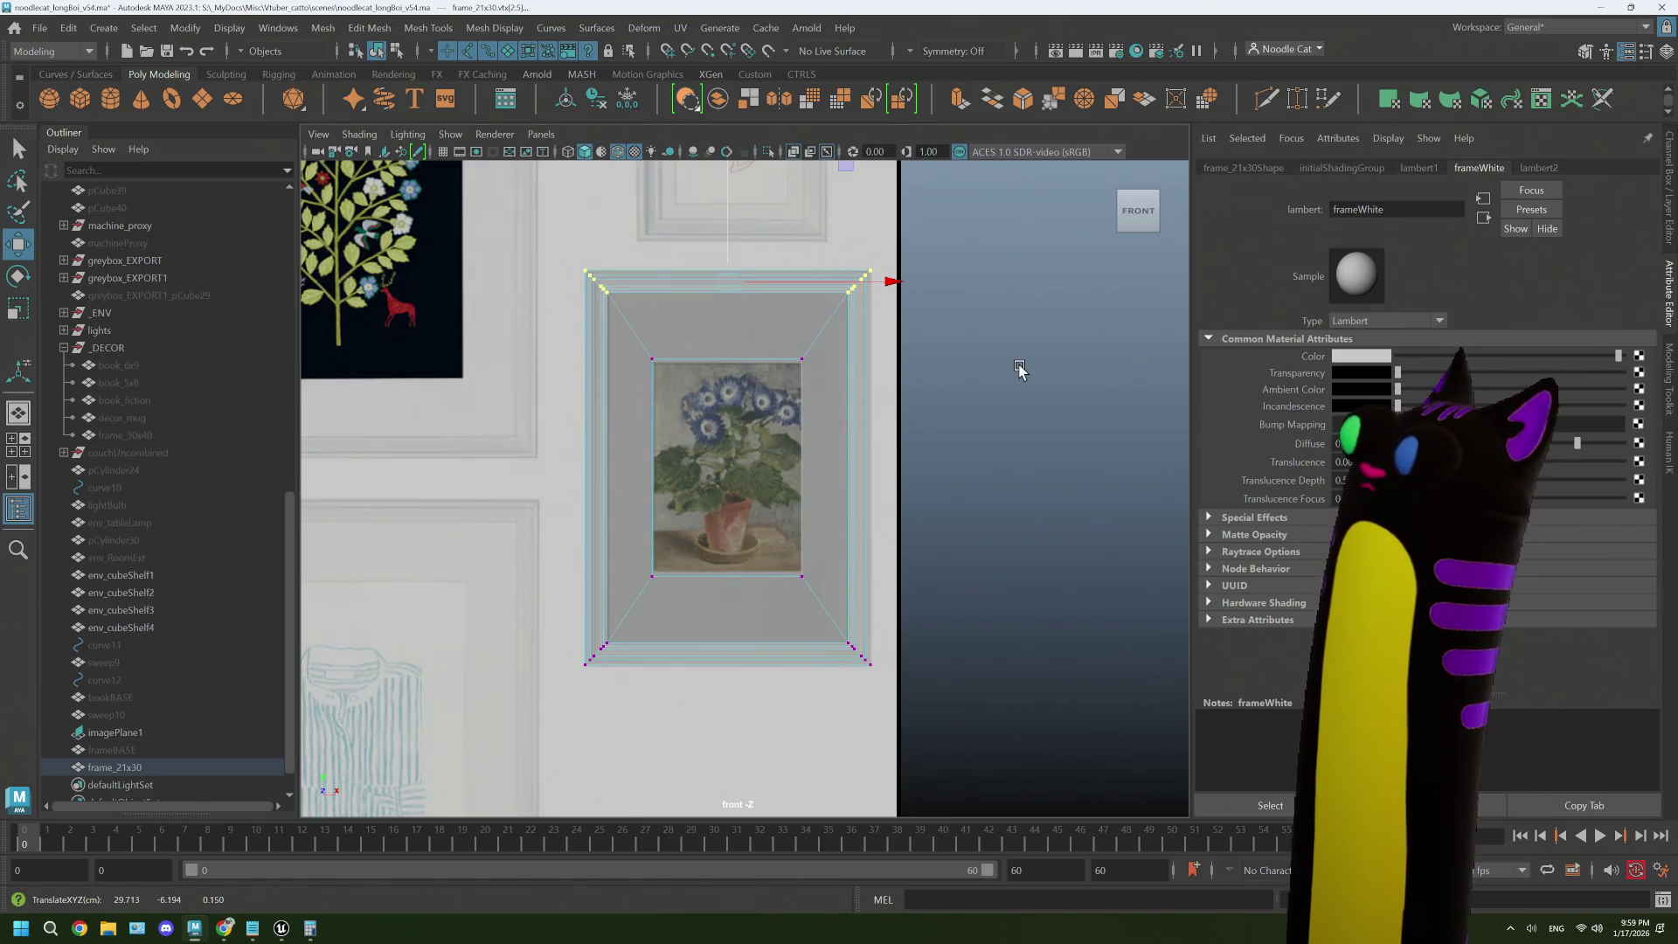
- Raise the inner opening's bottom edge slightly, then reselect the whole frame_21x30 in object mode
left_click(1020, 369)
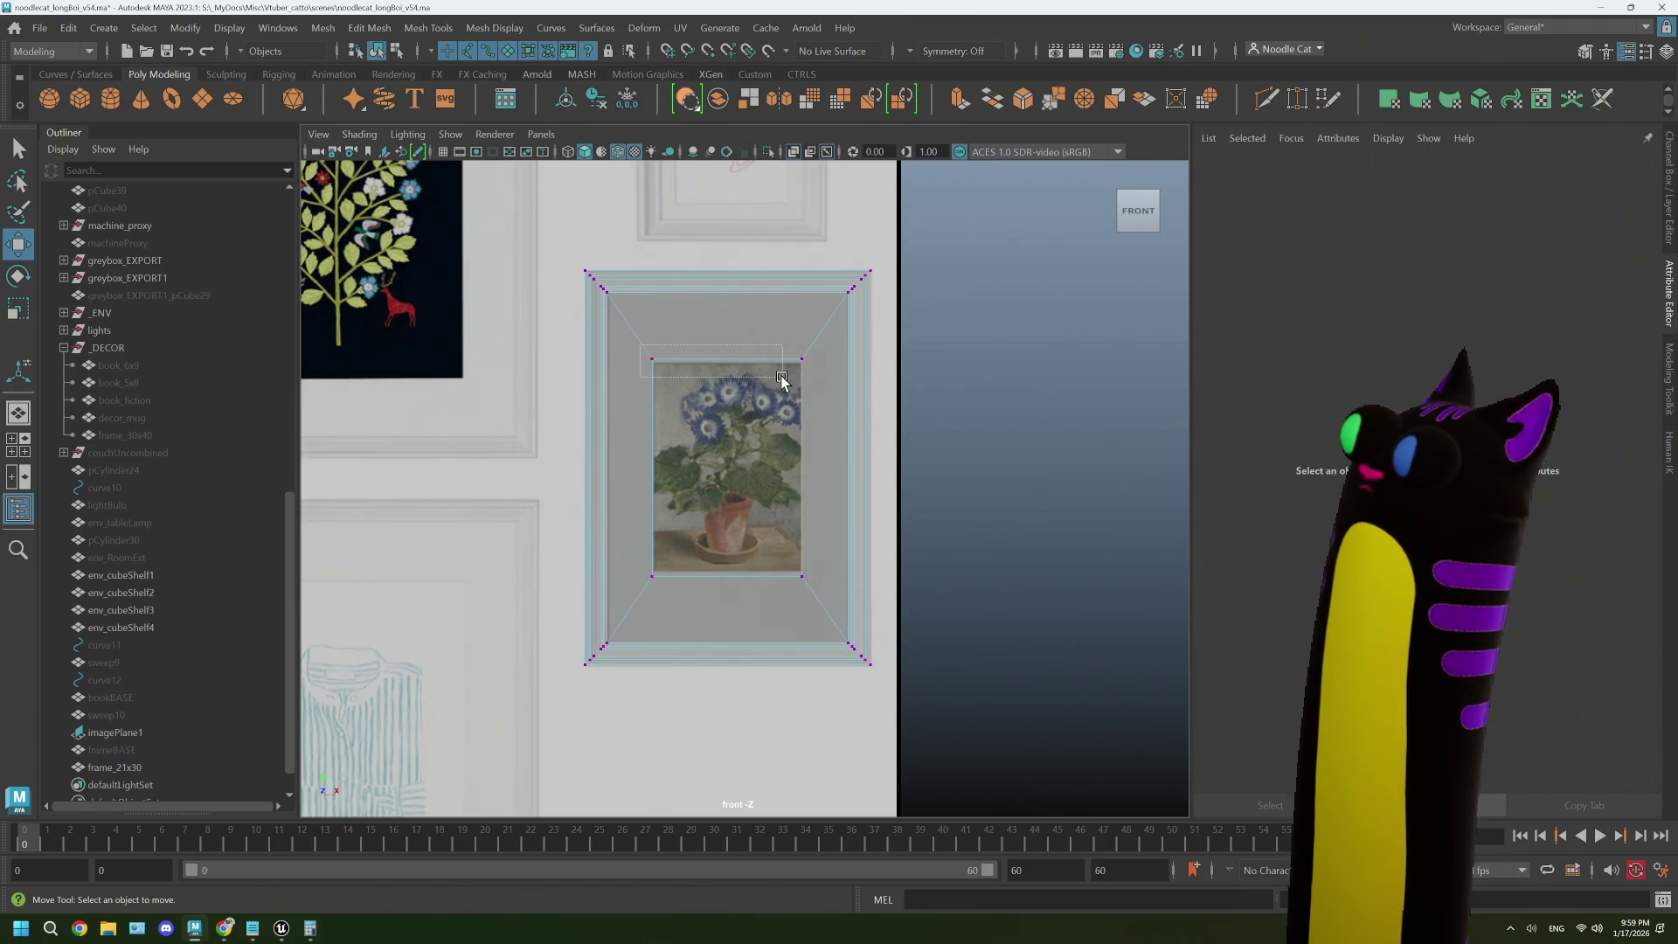
left_click_drag(817, 376, 818, 376)
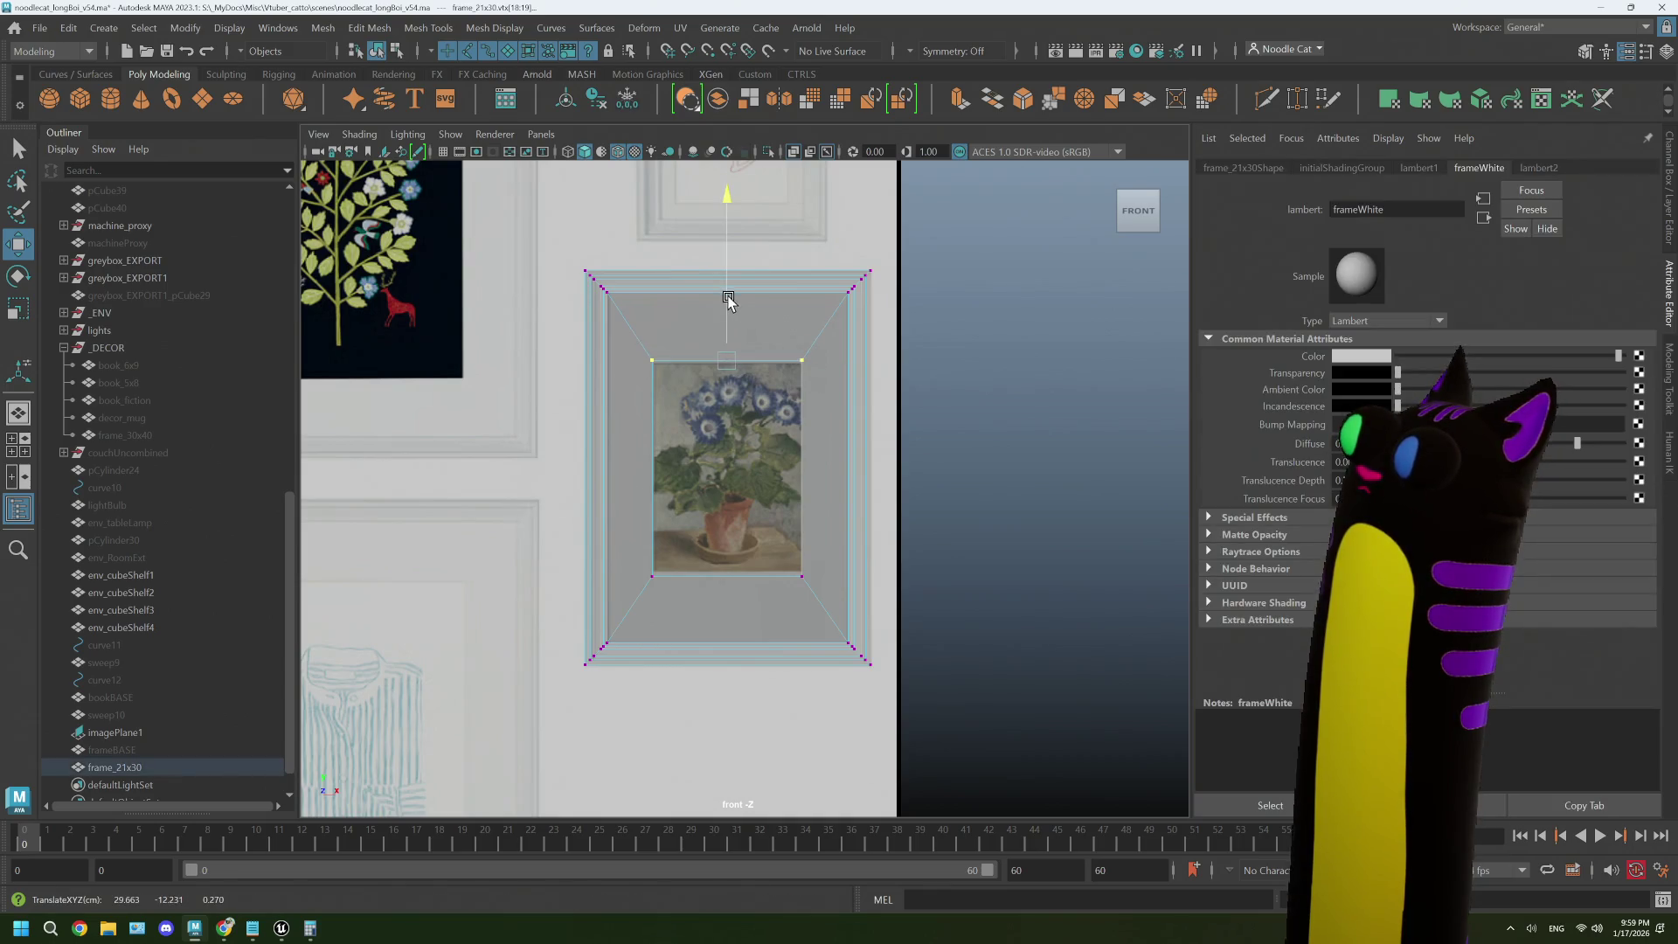
mouse_move(650, 548)
left_mouse_down()
mouse_move(816, 592)
mouse_move(829, 612)
left_mouse_up()
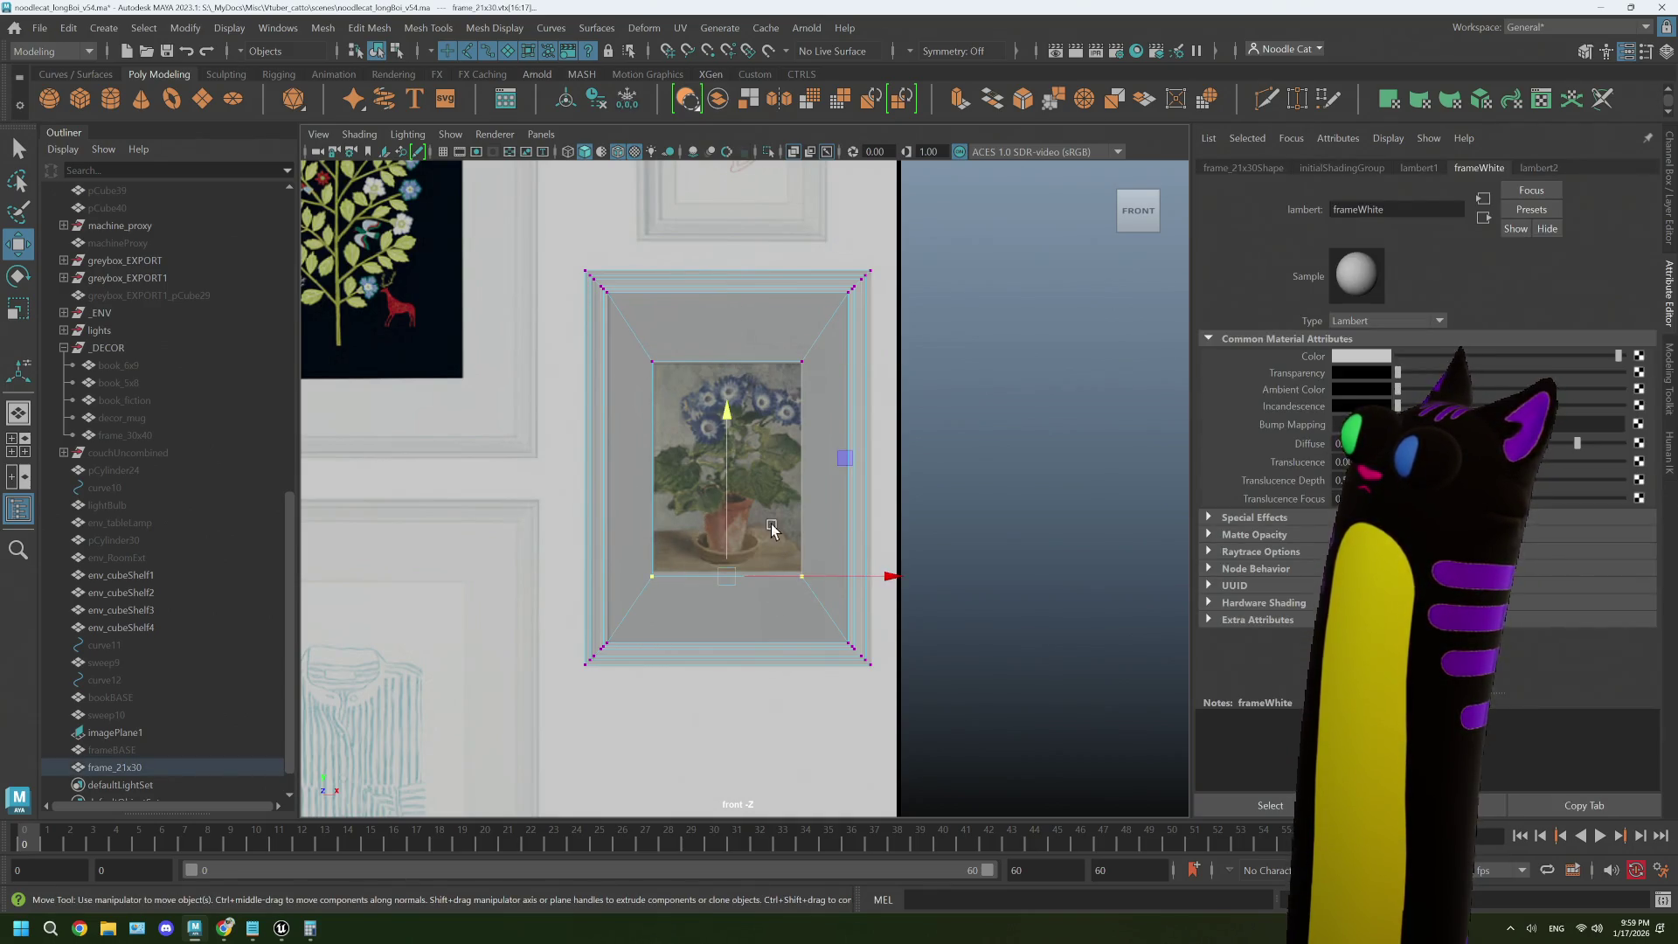
left_click_drag(721, 461, 721, 456)
right_click(945, 416)
left_click(1006, 388)
left_click(989, 405)
left_click(857, 417)
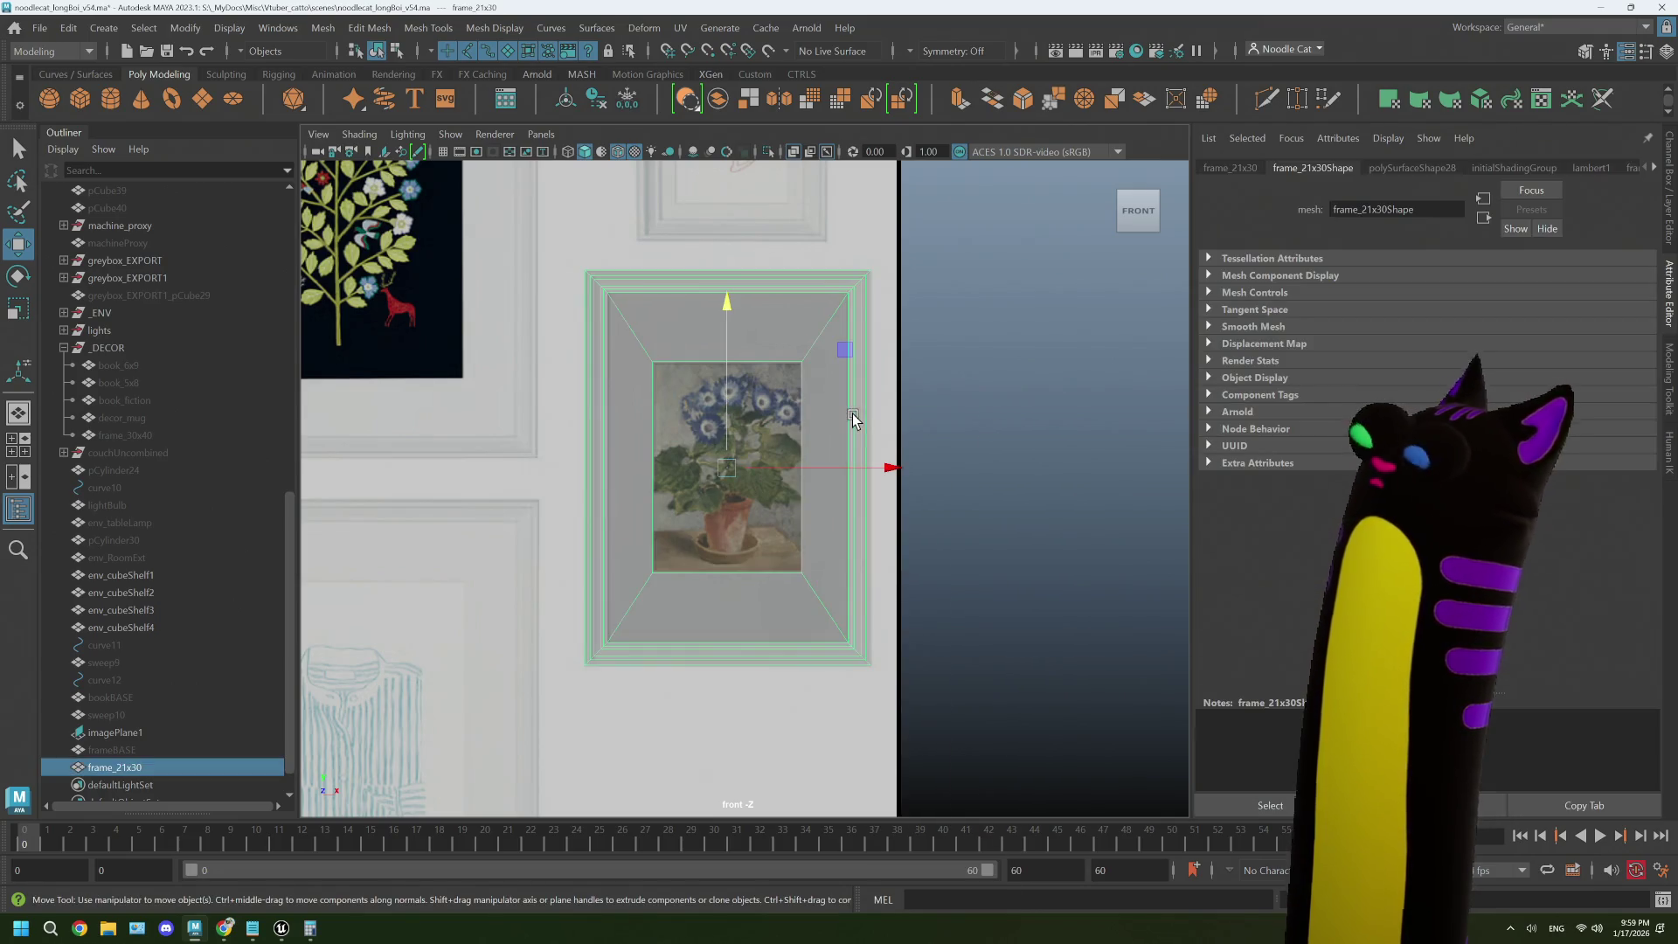
- Set frame_21x30's Translate X, Y and Z to 0 in the Channel Box and frame it in view
scroll(858, 415, "down", 2)
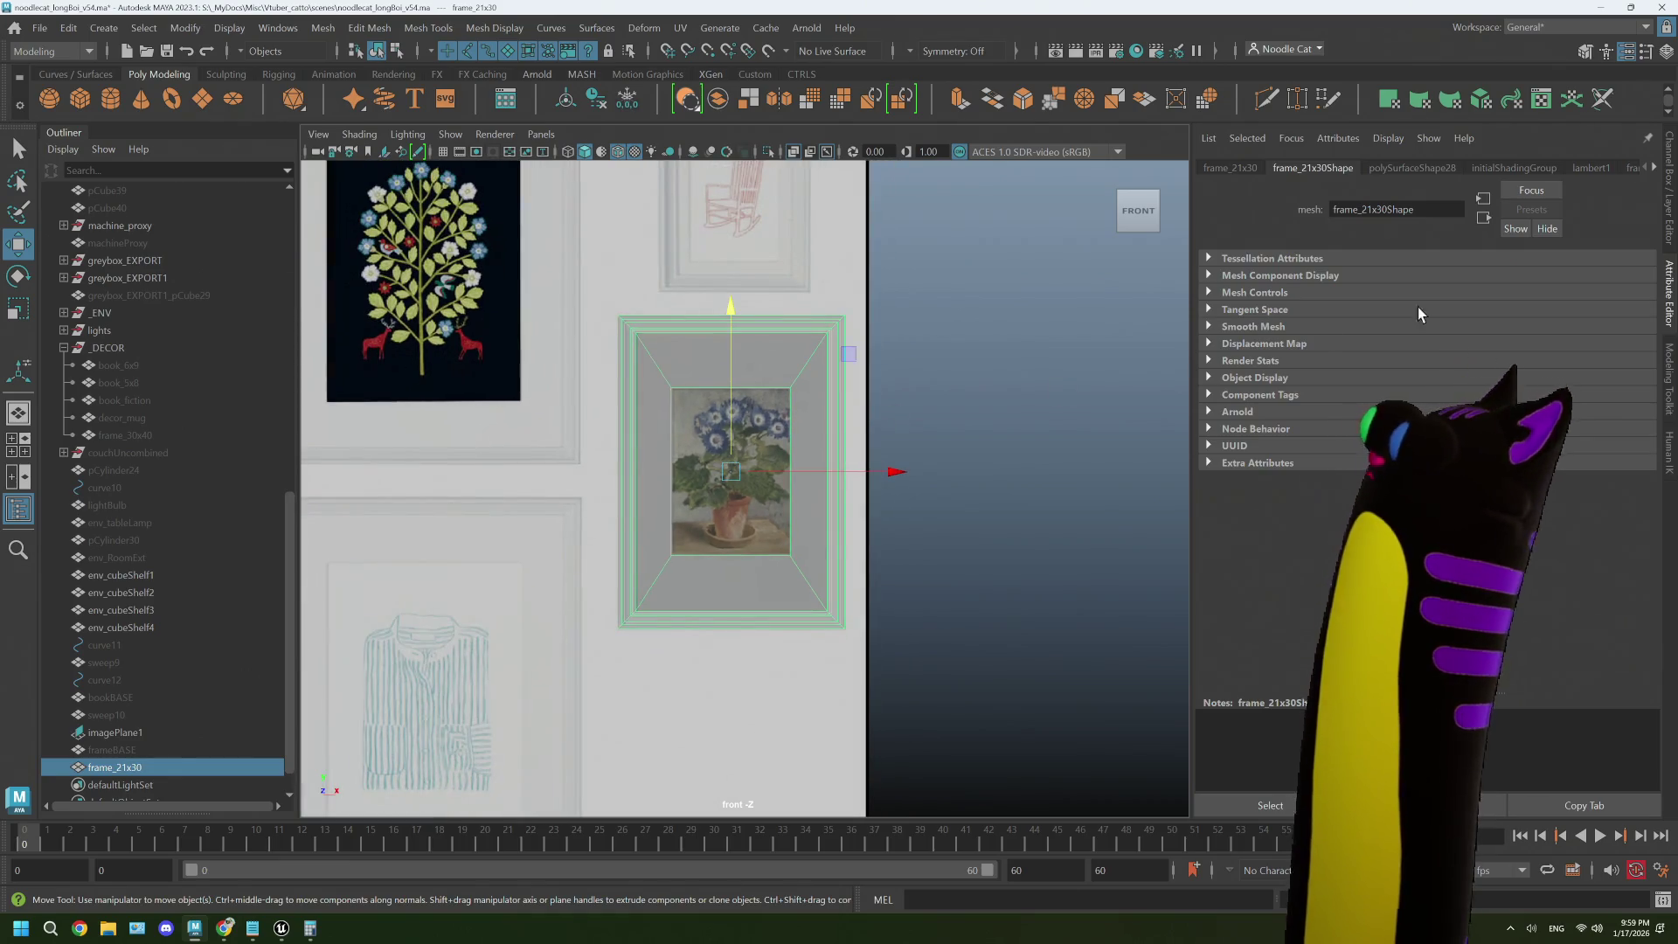
left_click(1670, 207)
left_click(1614, 186)
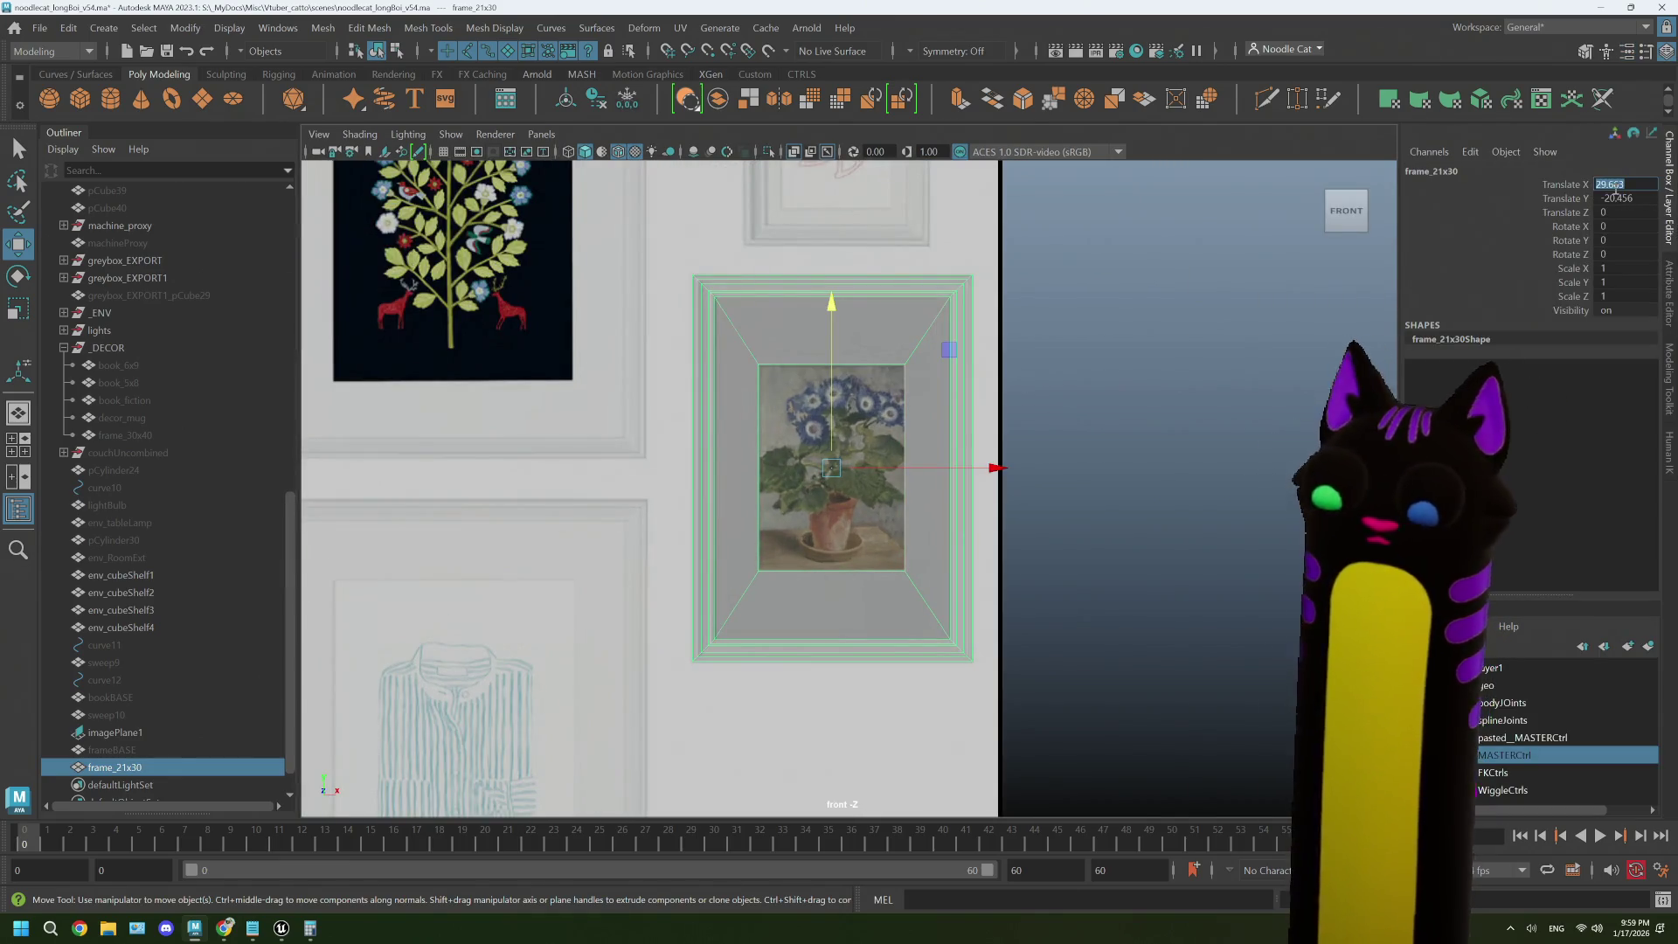
type("0")
key("Tab")
type("0")
key("Tab")
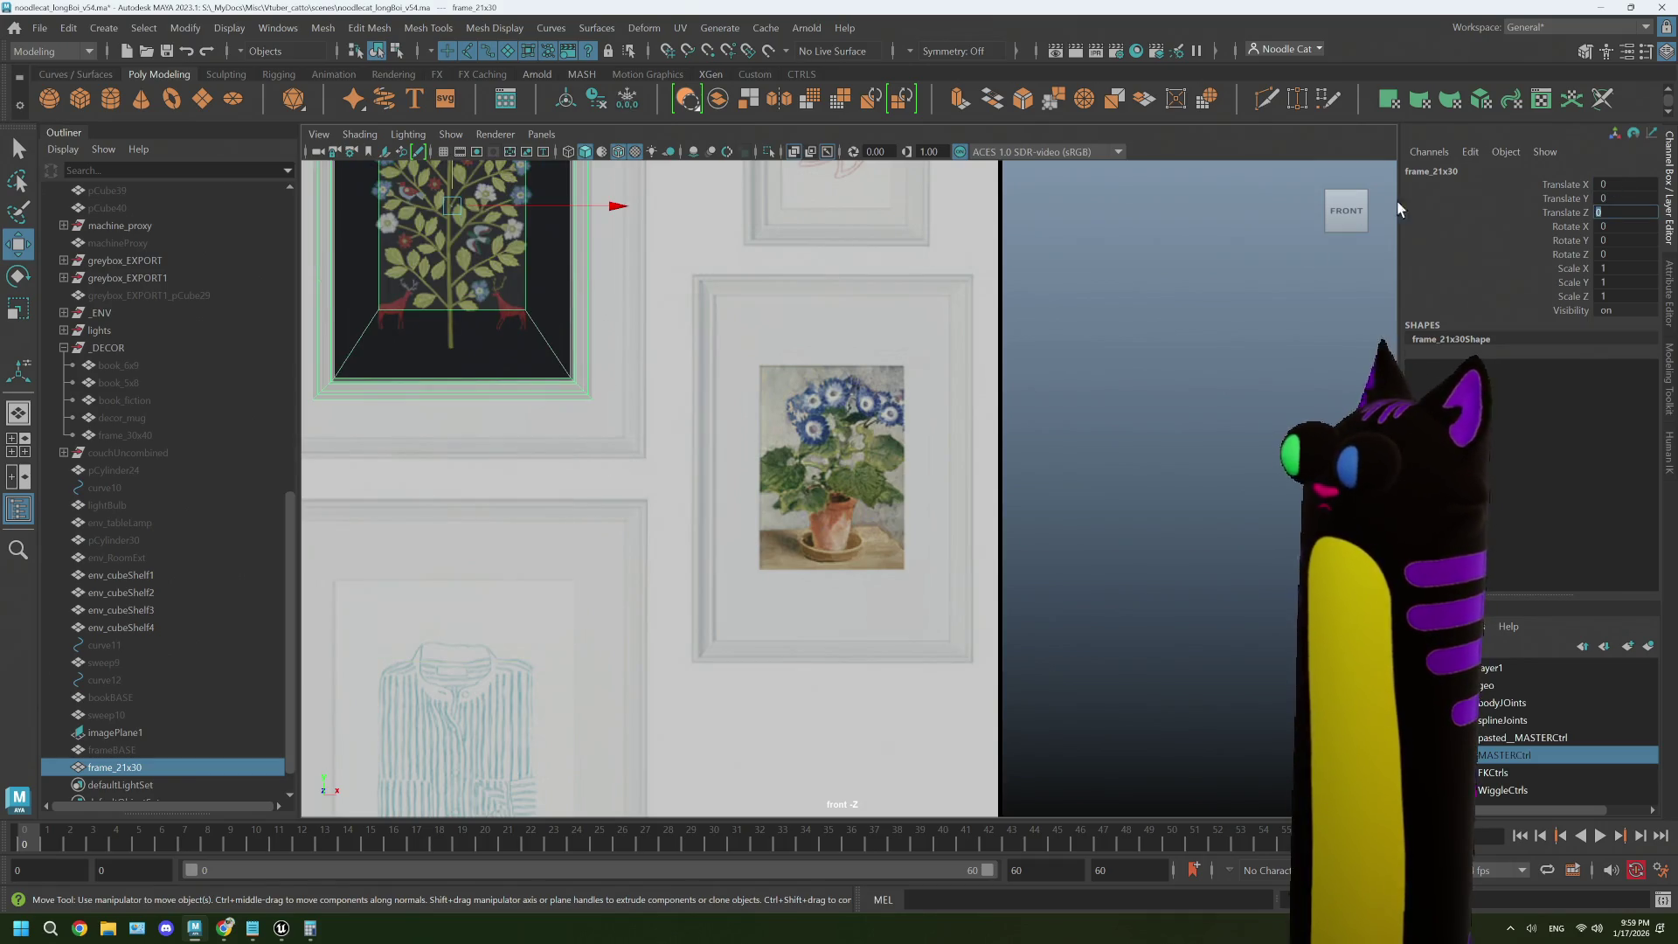
key("f")
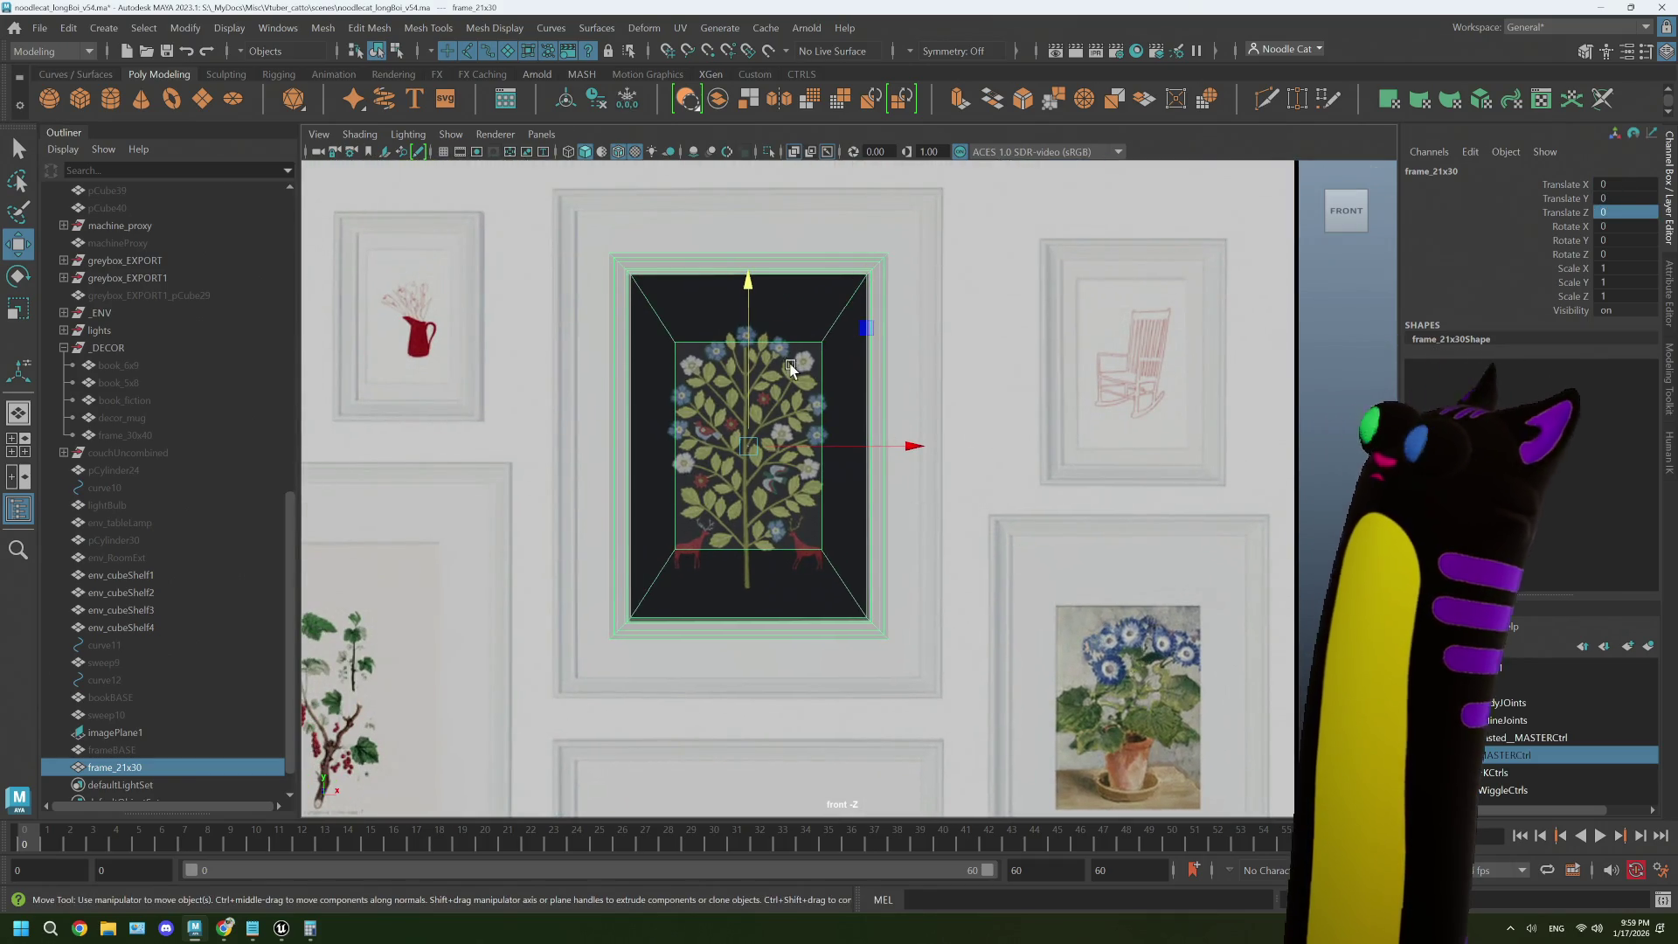
- Open the UV Editor and resize it to uncover the viewport
left_click(680, 27)
left_click(708, 62)
mouse_move(827, 12)
left_mouse_down()
mouse_move(722, 587)
mouse_move(672, 681)
mouse_move(672, 652)
mouse_move(1444, 98)
left_mouse_up()
left_click_drag(932, 102, 1038, 84)
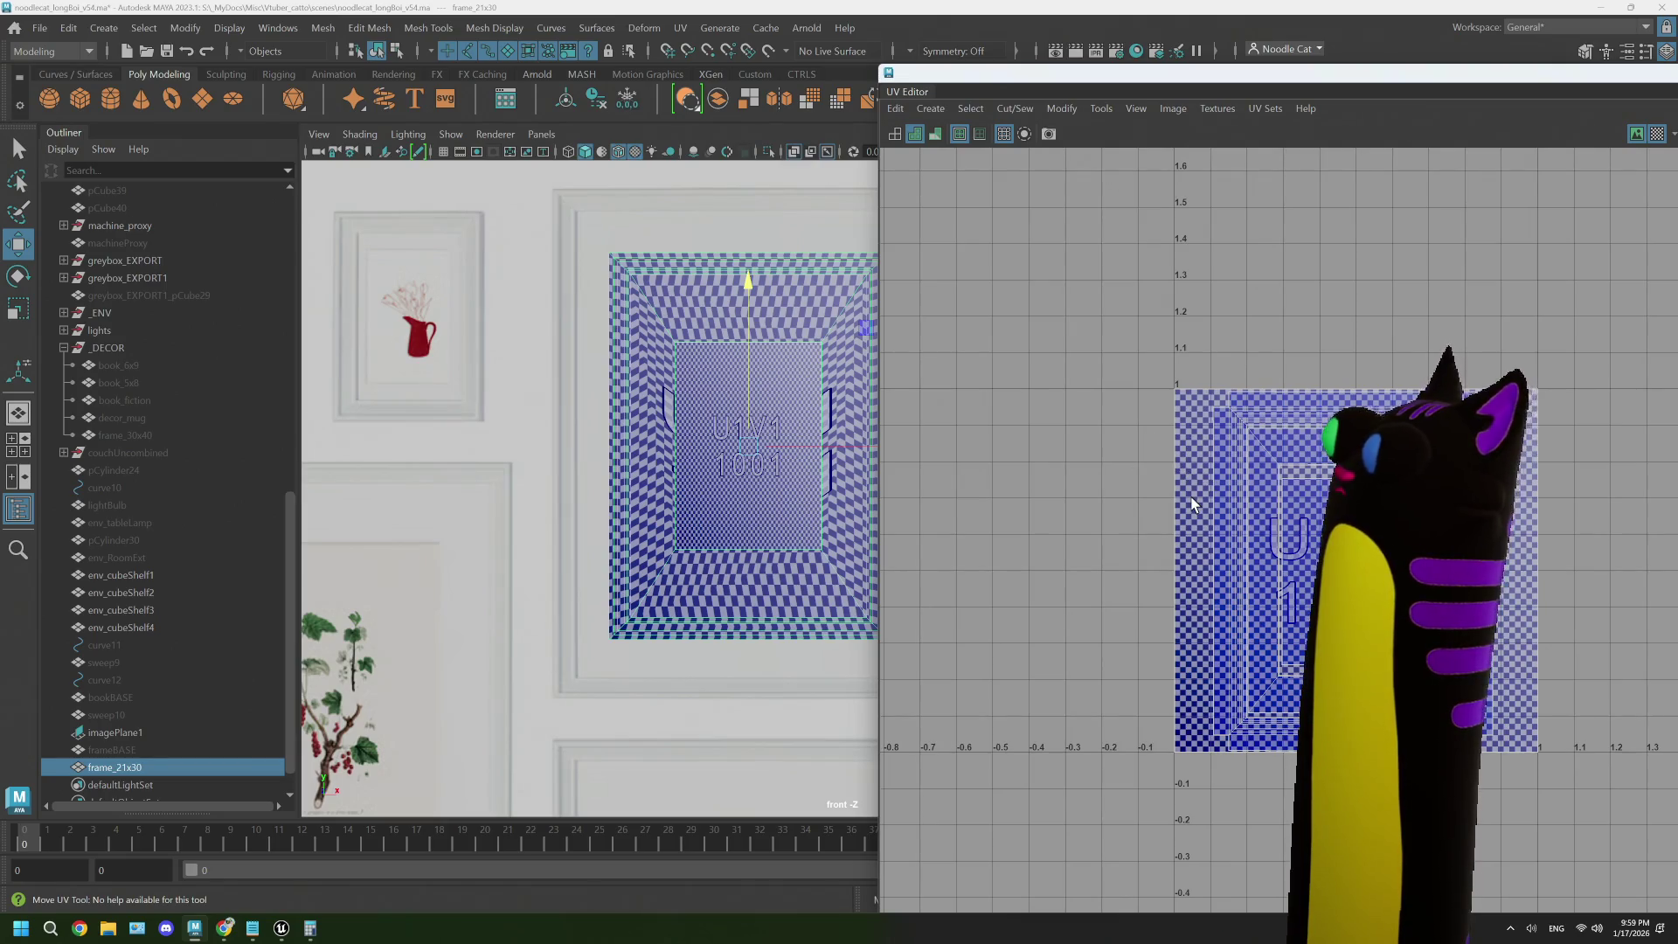
- Select the outer border faces f[1:37] and unfold their UVs
right_click(1186, 461)
left_click(1137, 425)
left_click(1186, 471)
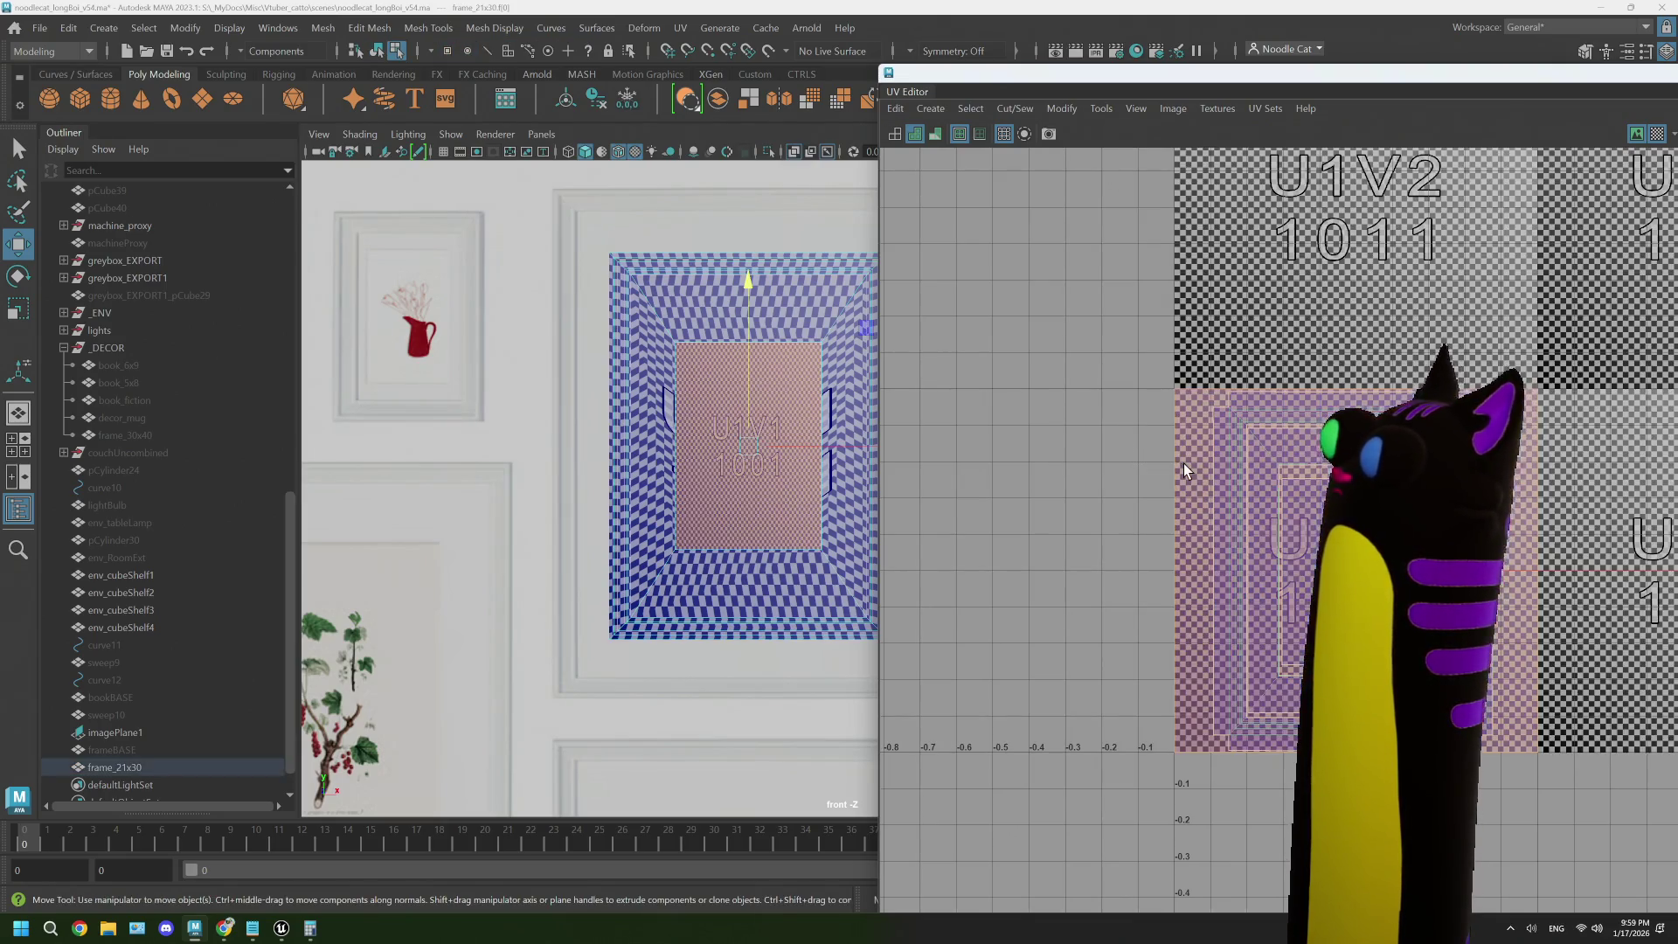
left_click_drag(1066, 437, 1312, 535)
left_click_drag(1174, 581, 1191, 557)
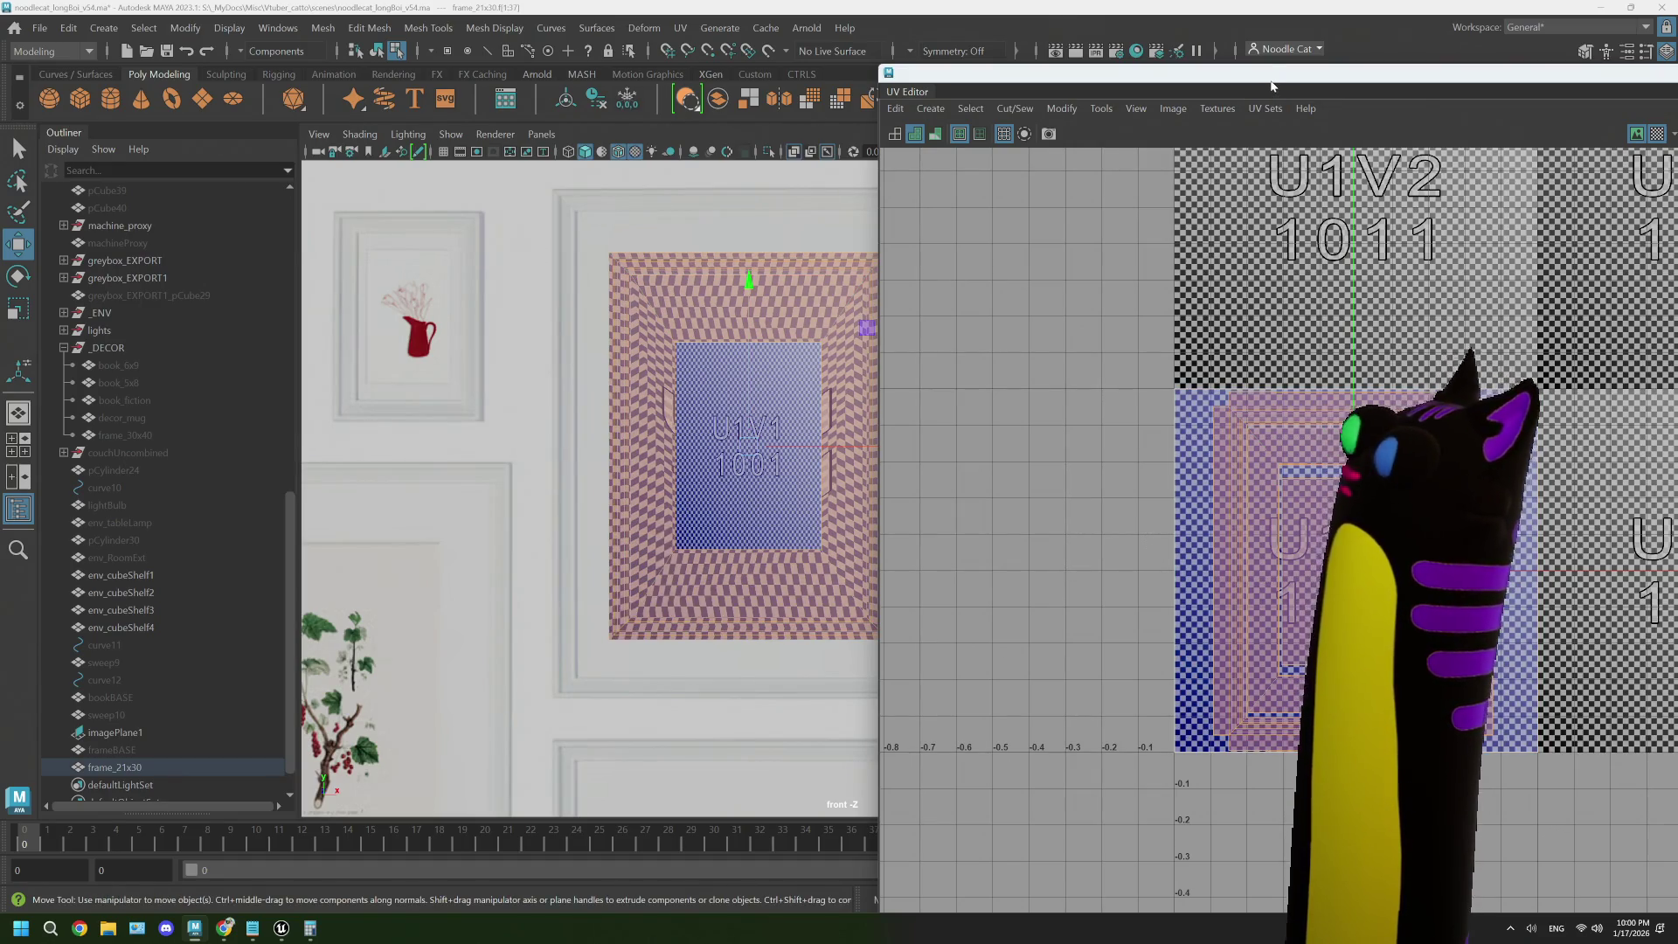
mouse_move(1272, 83)
left_mouse_down()
mouse_move(748, 231)
mouse_move(122, 214)
left_mouse_up()
left_click_drag(778, 208, 302, 117)
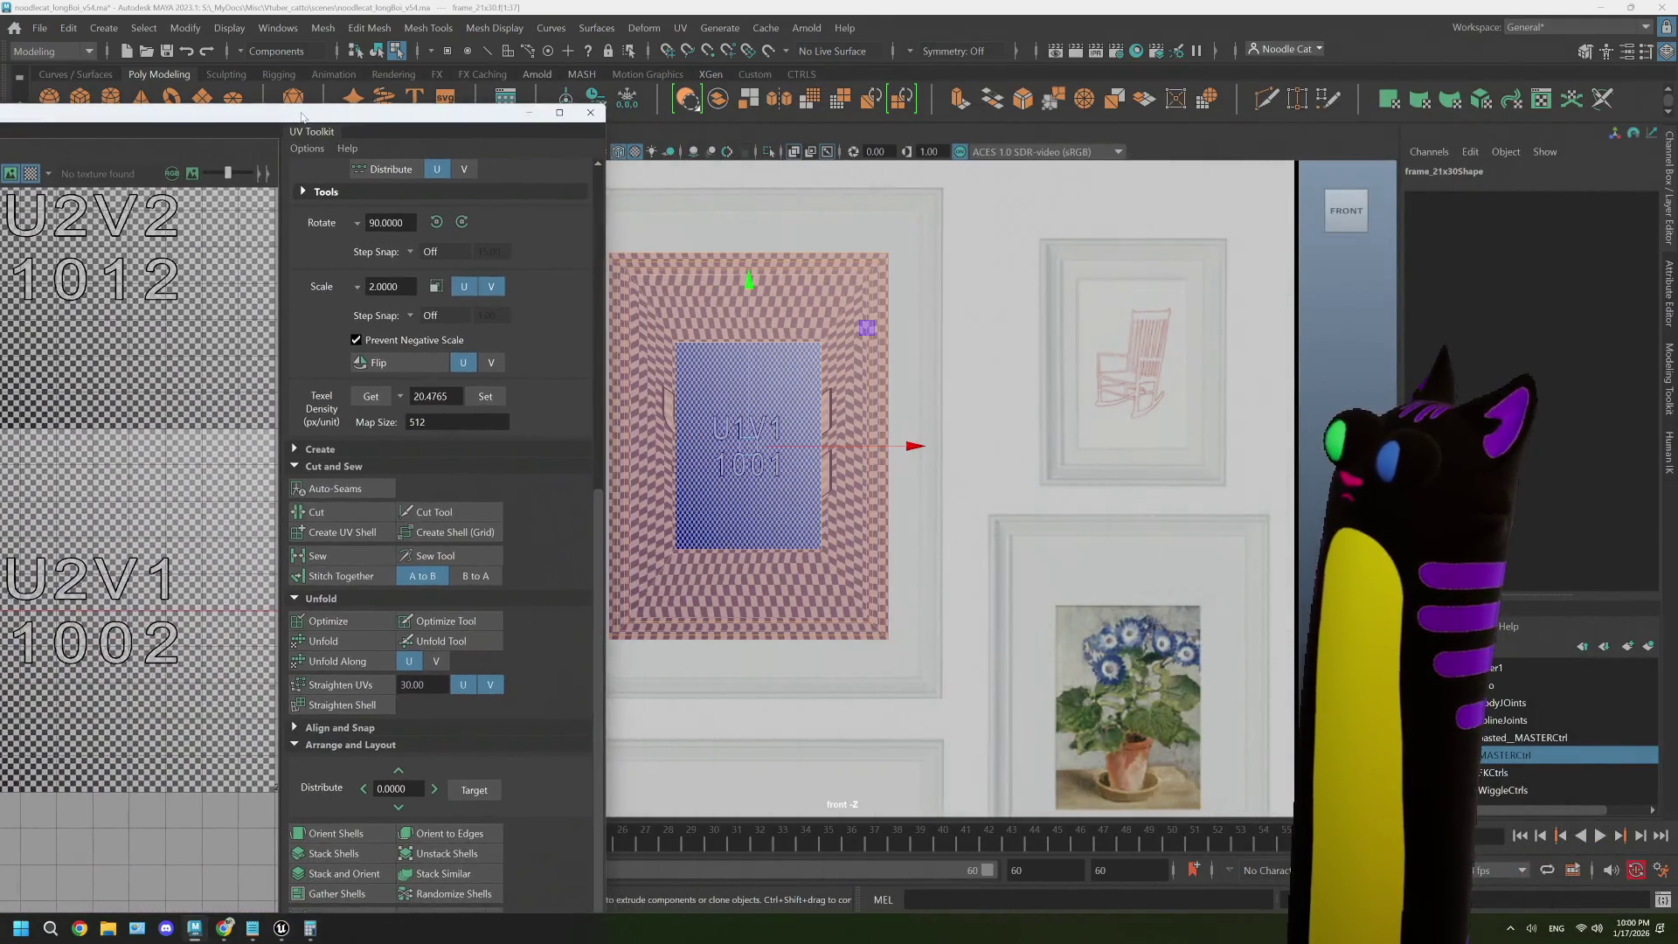
left_click(336, 657)
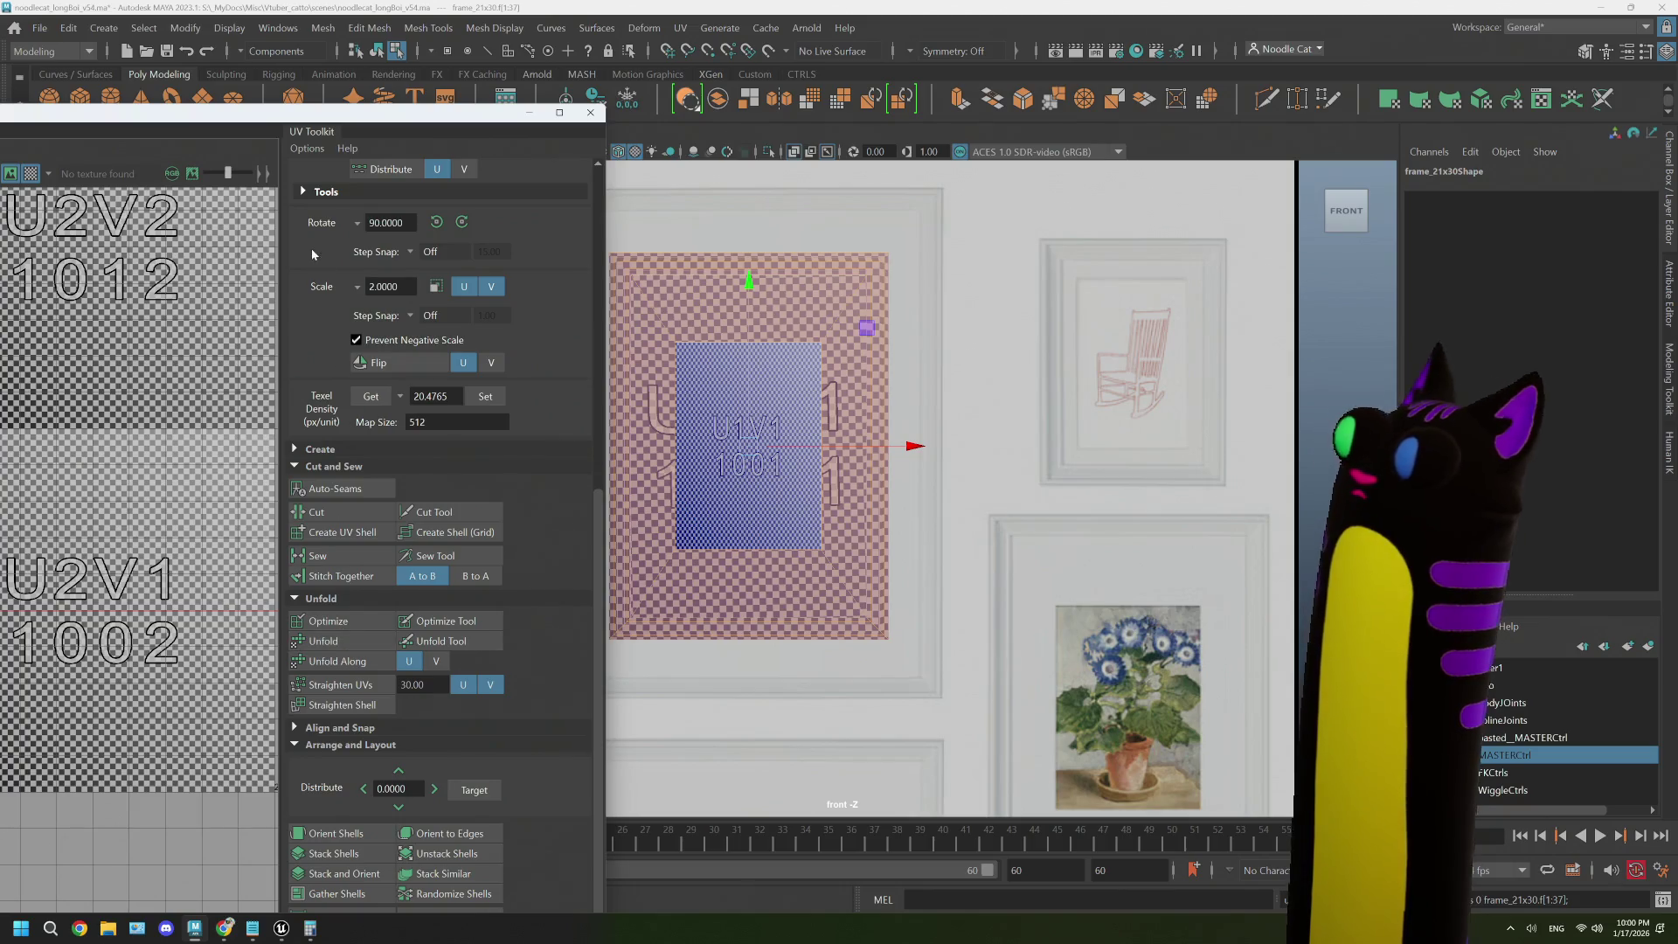
left_click_drag(346, 123, 969, 98)
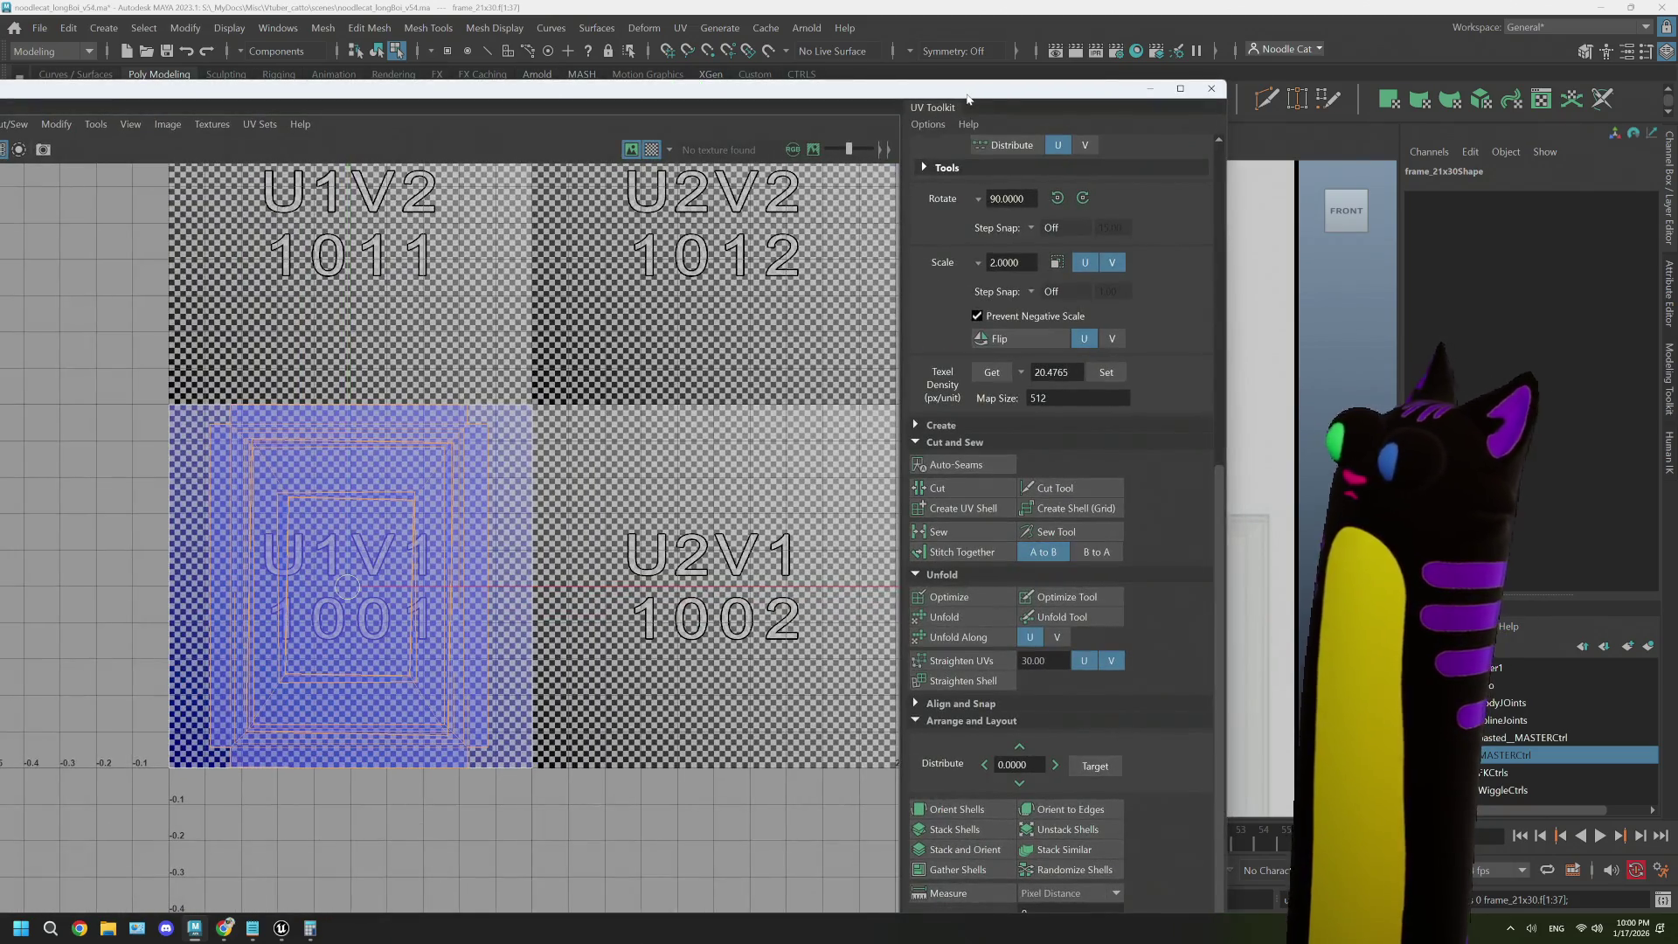
- Lay out the UV shells, shrink the inner rectangle's UVs, then close the UV Editor
left_click(941, 816)
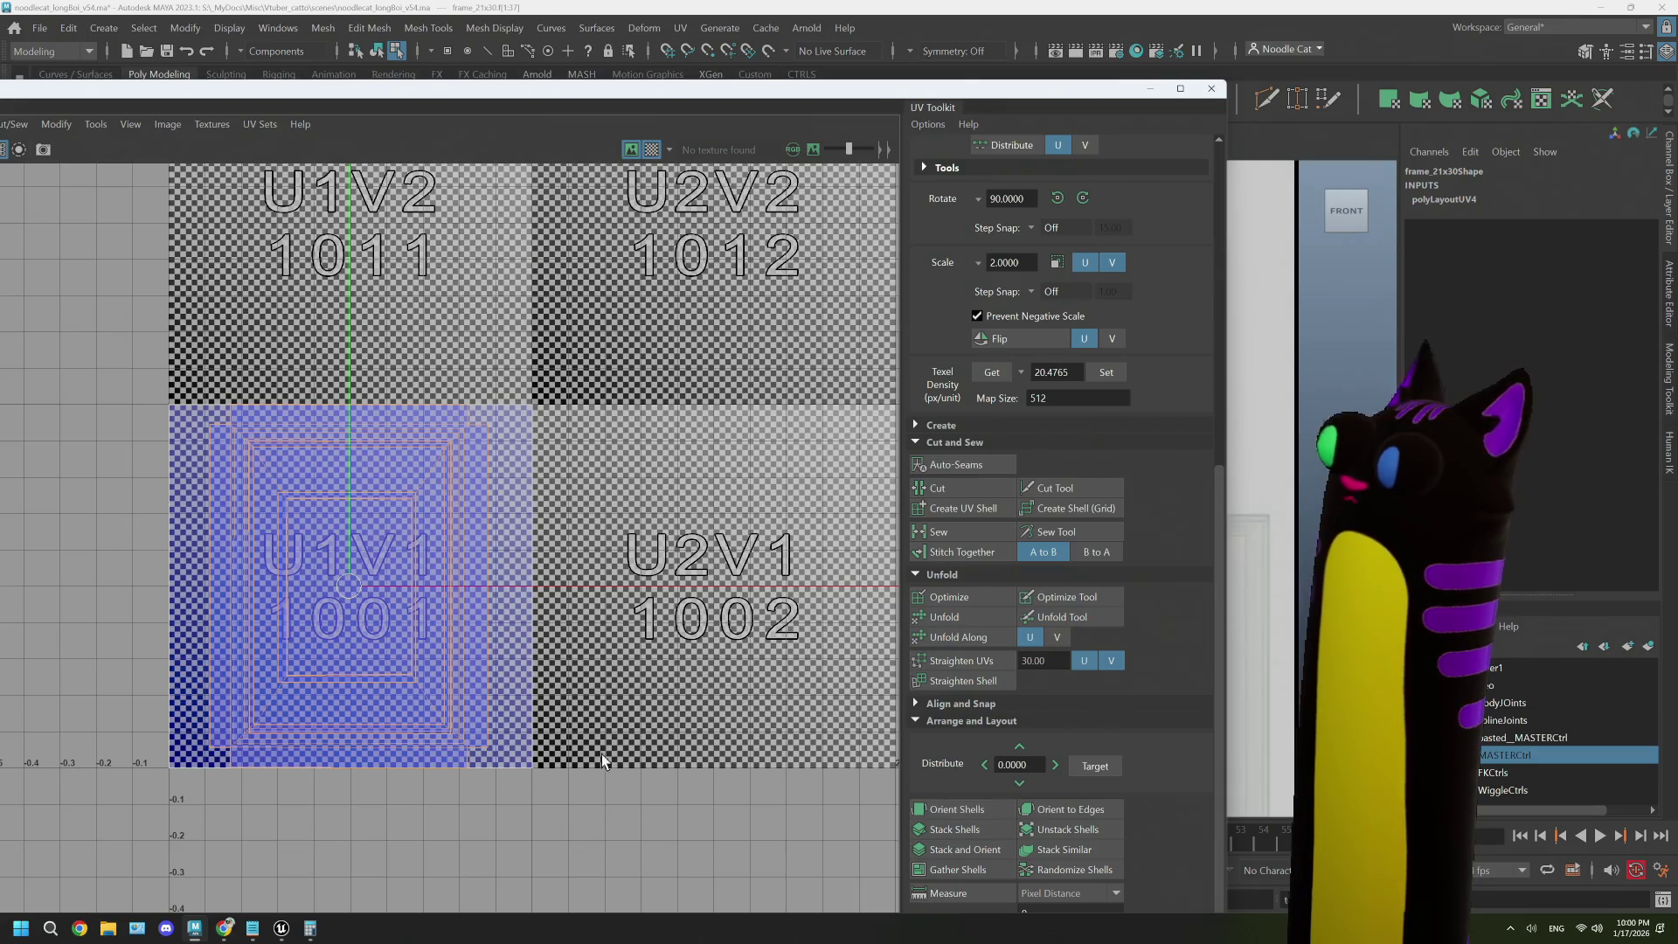
double_click(405, 717)
scroll(431, 675, "up", 2)
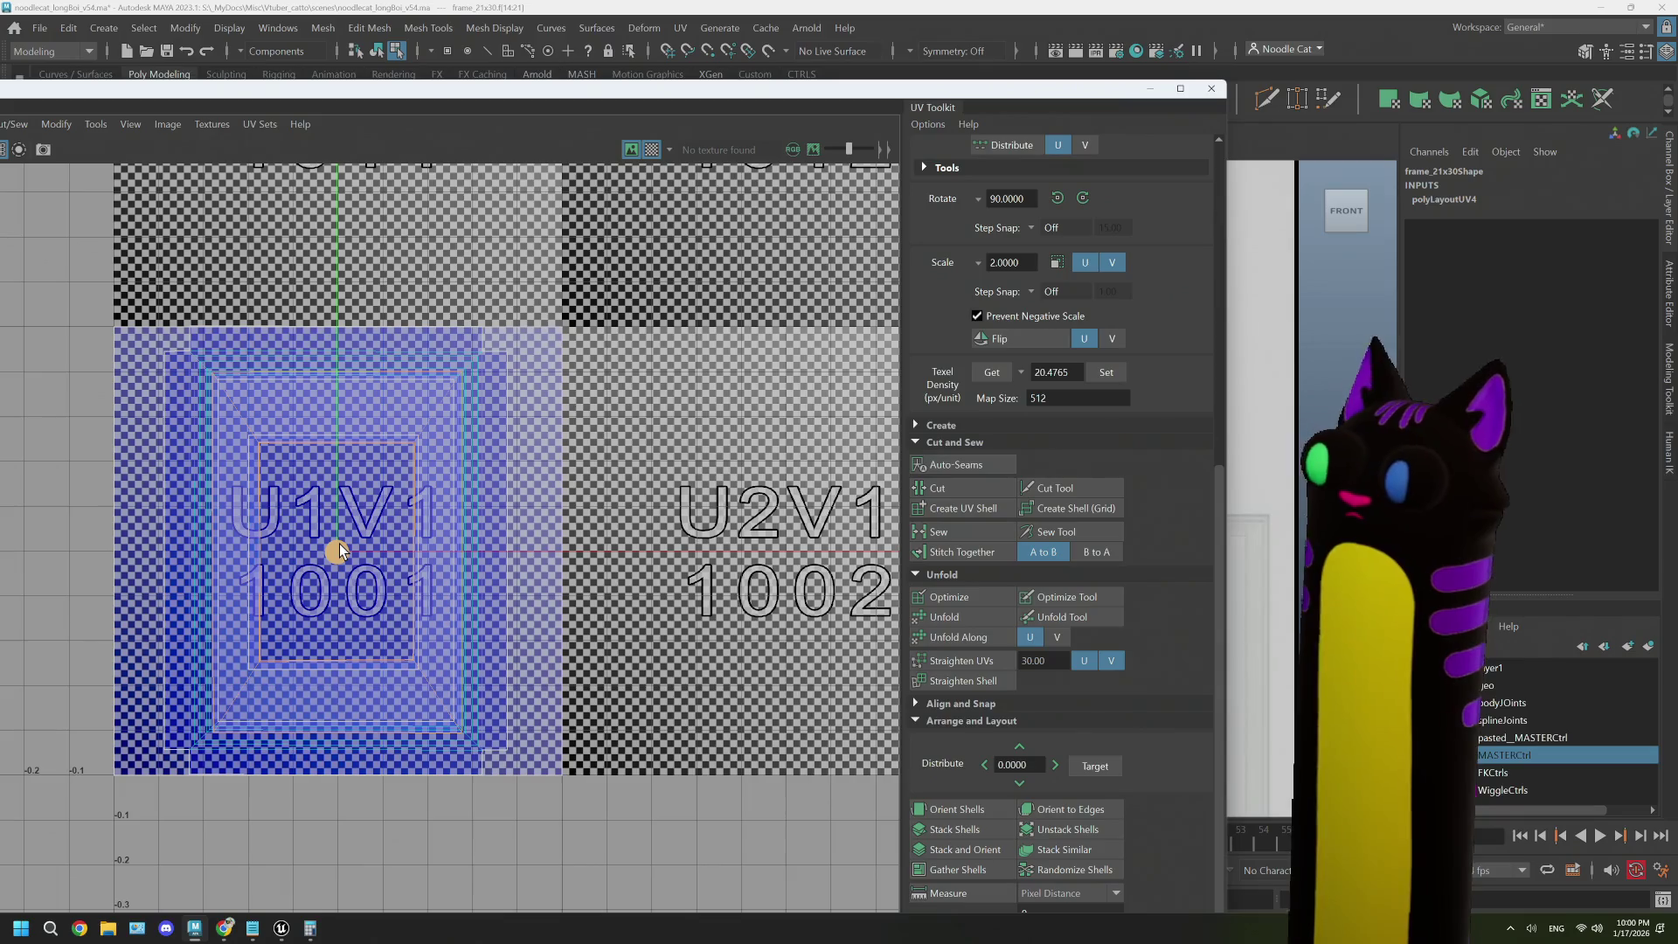
left_click_drag(337, 545, 289, 544)
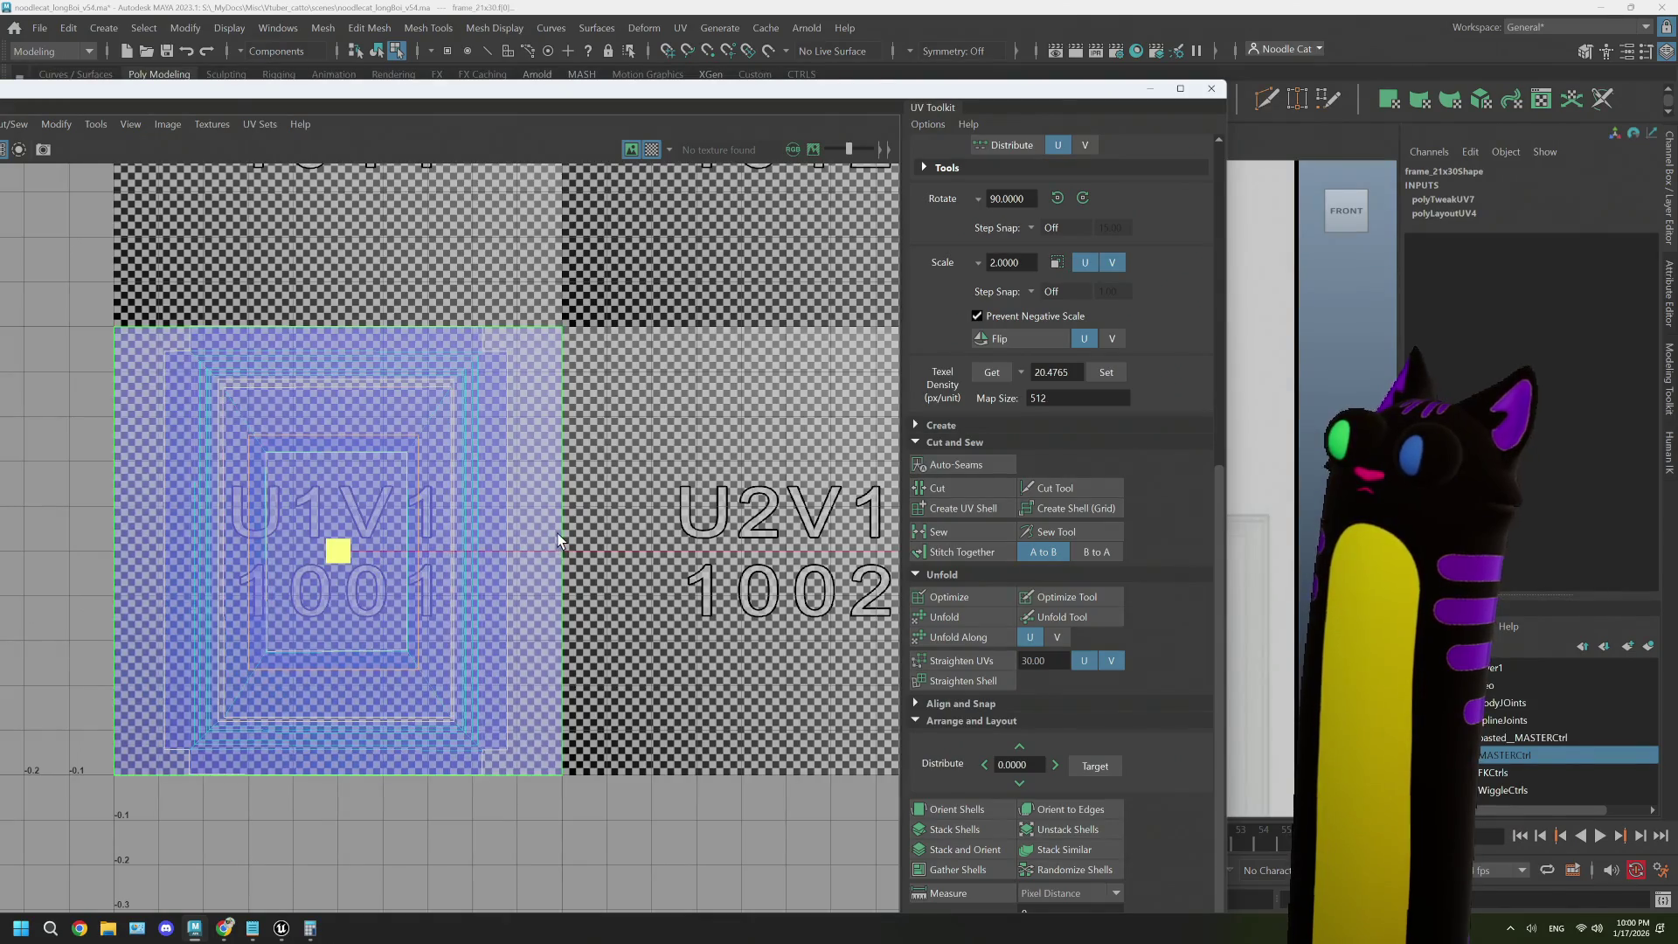
left_click(324, 552)
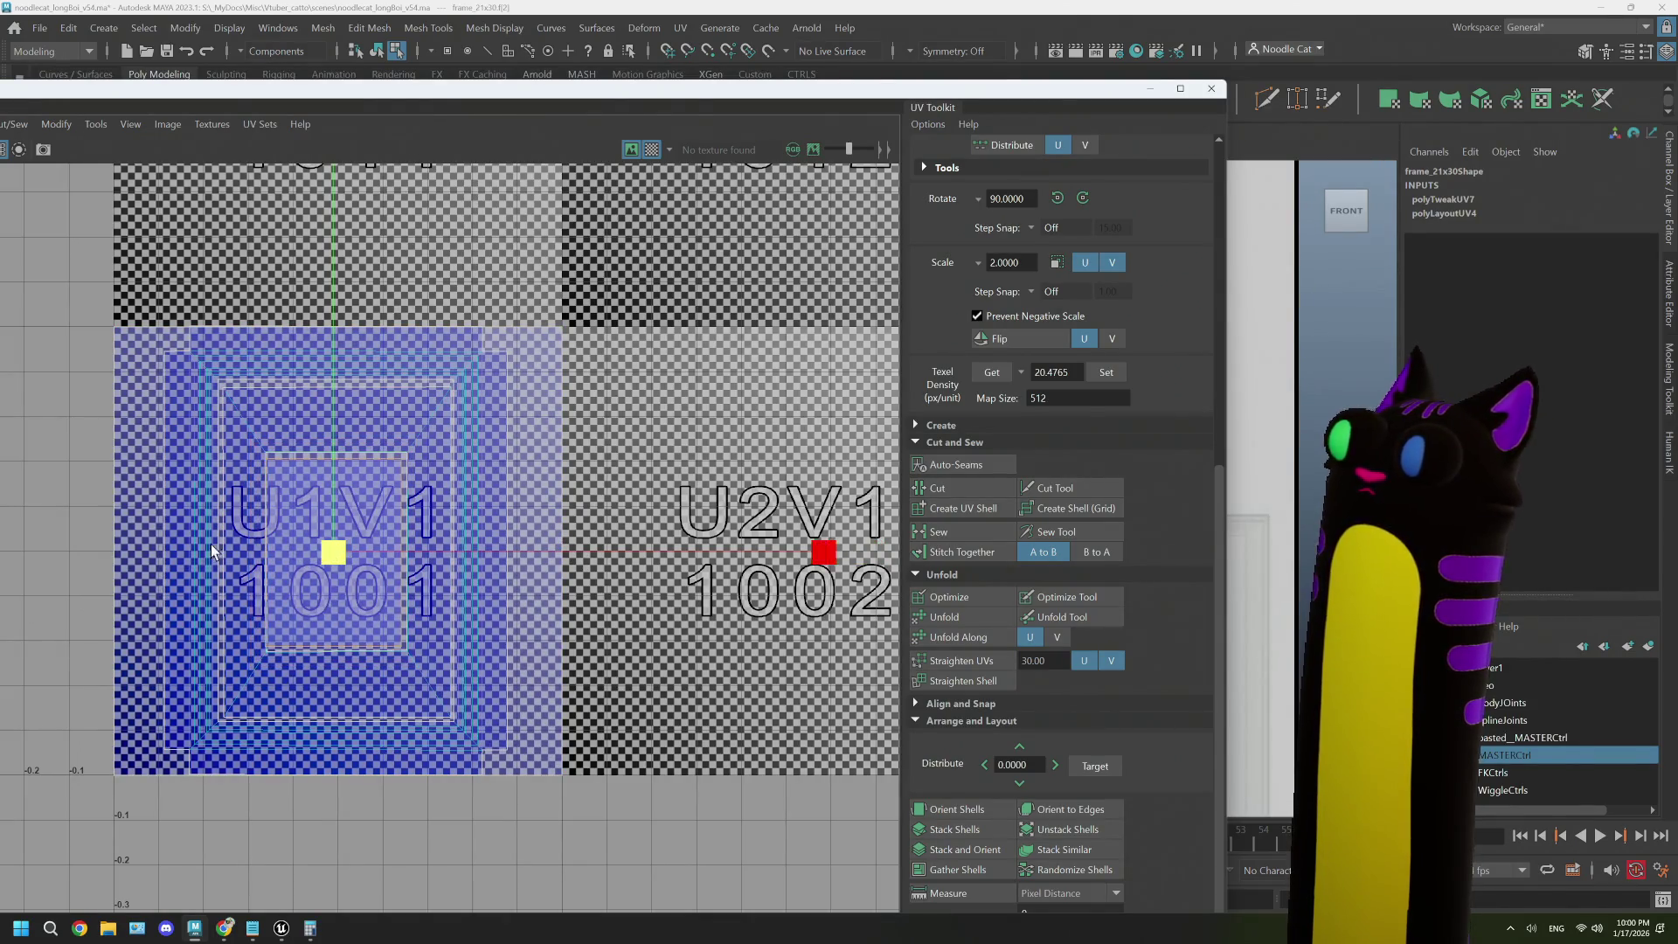
left_click_drag(1055, 96, 724, 651)
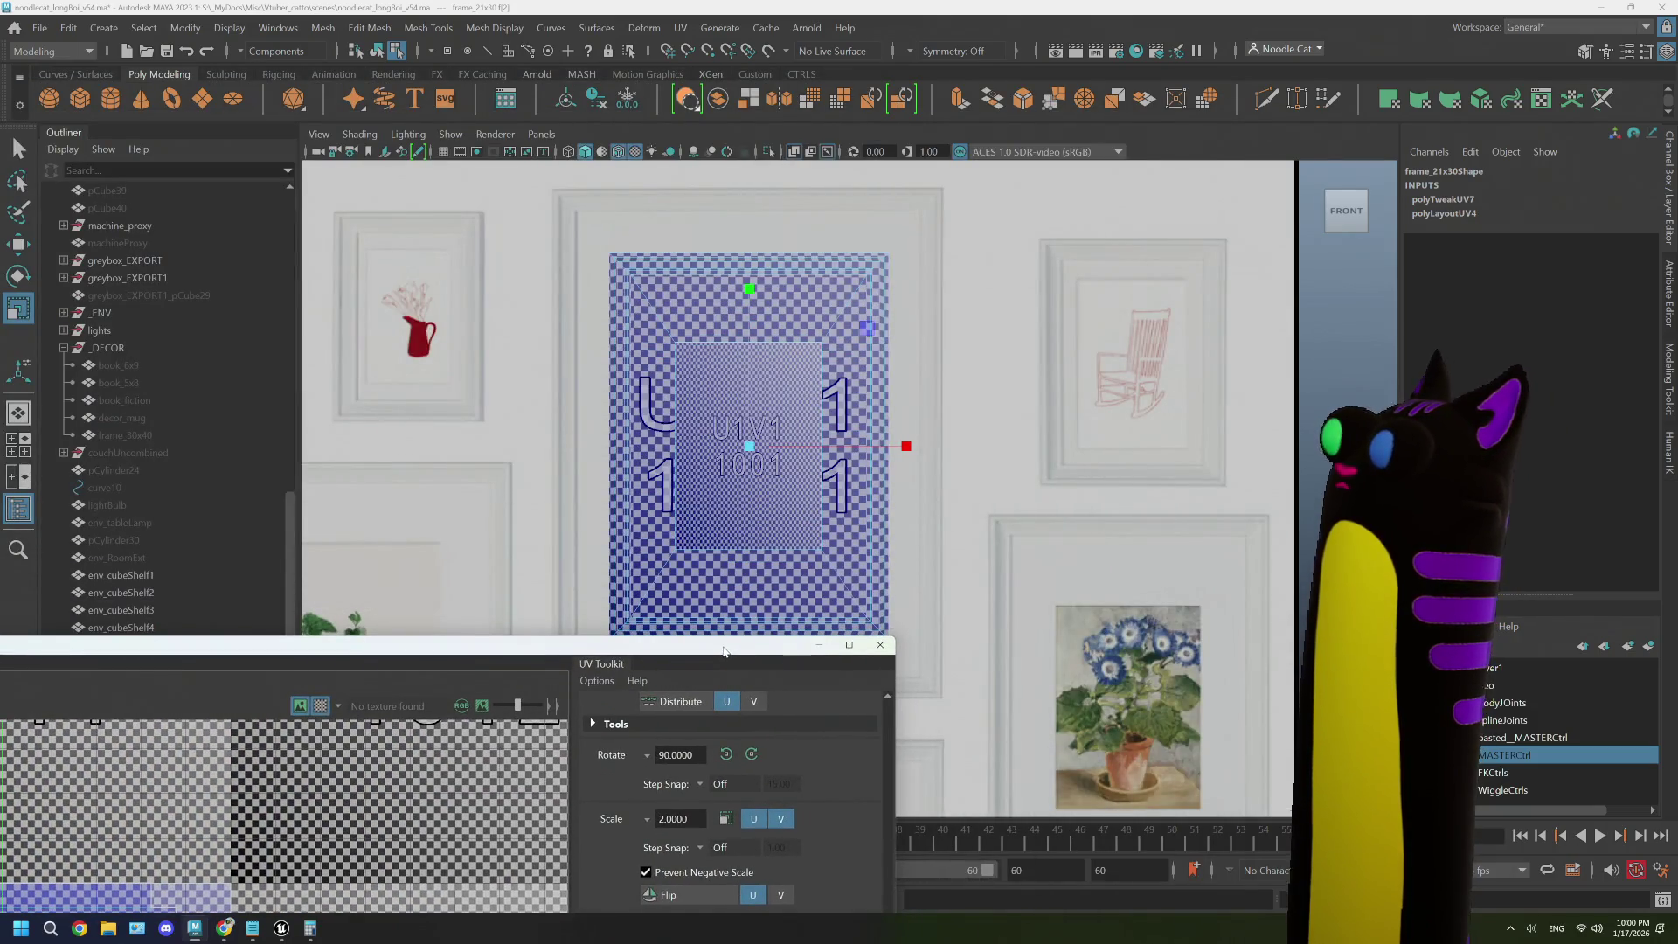
mouse_move(724, 651)
left_mouse_down()
mouse_move(1290, 186)
mouse_move(1178, 96)
mouse_move(1176, 62)
mouse_move(1286, 6)
mouse_move(1215, 28)
left_mouse_up()
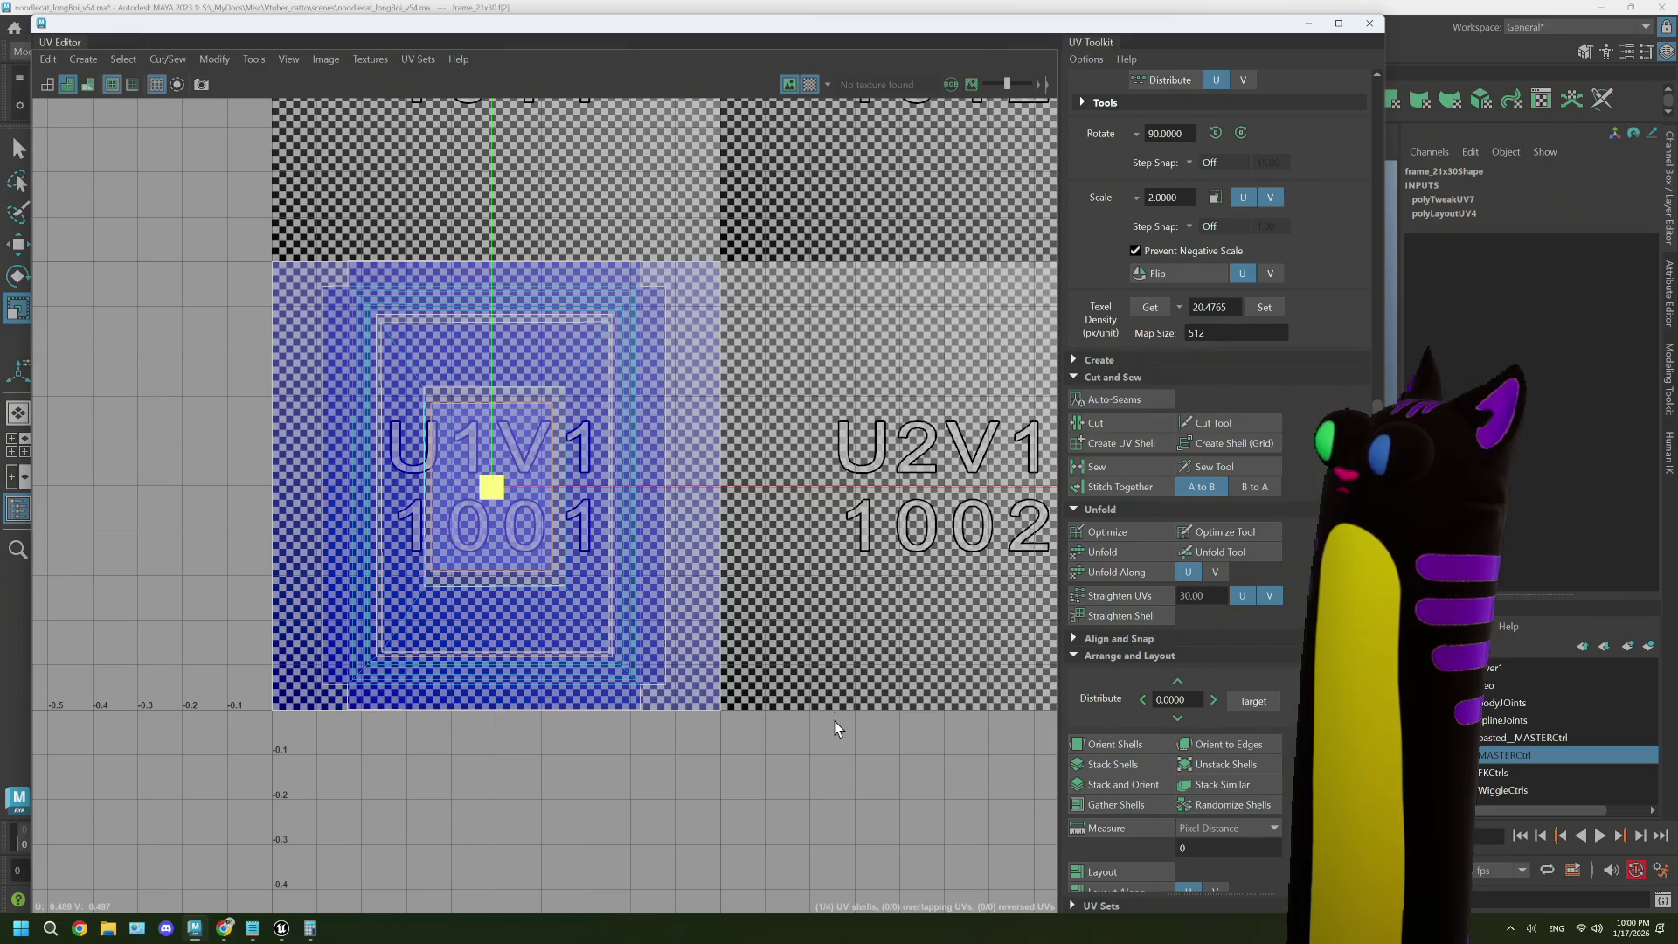
left_click(837, 724)
left_click(1361, 29)
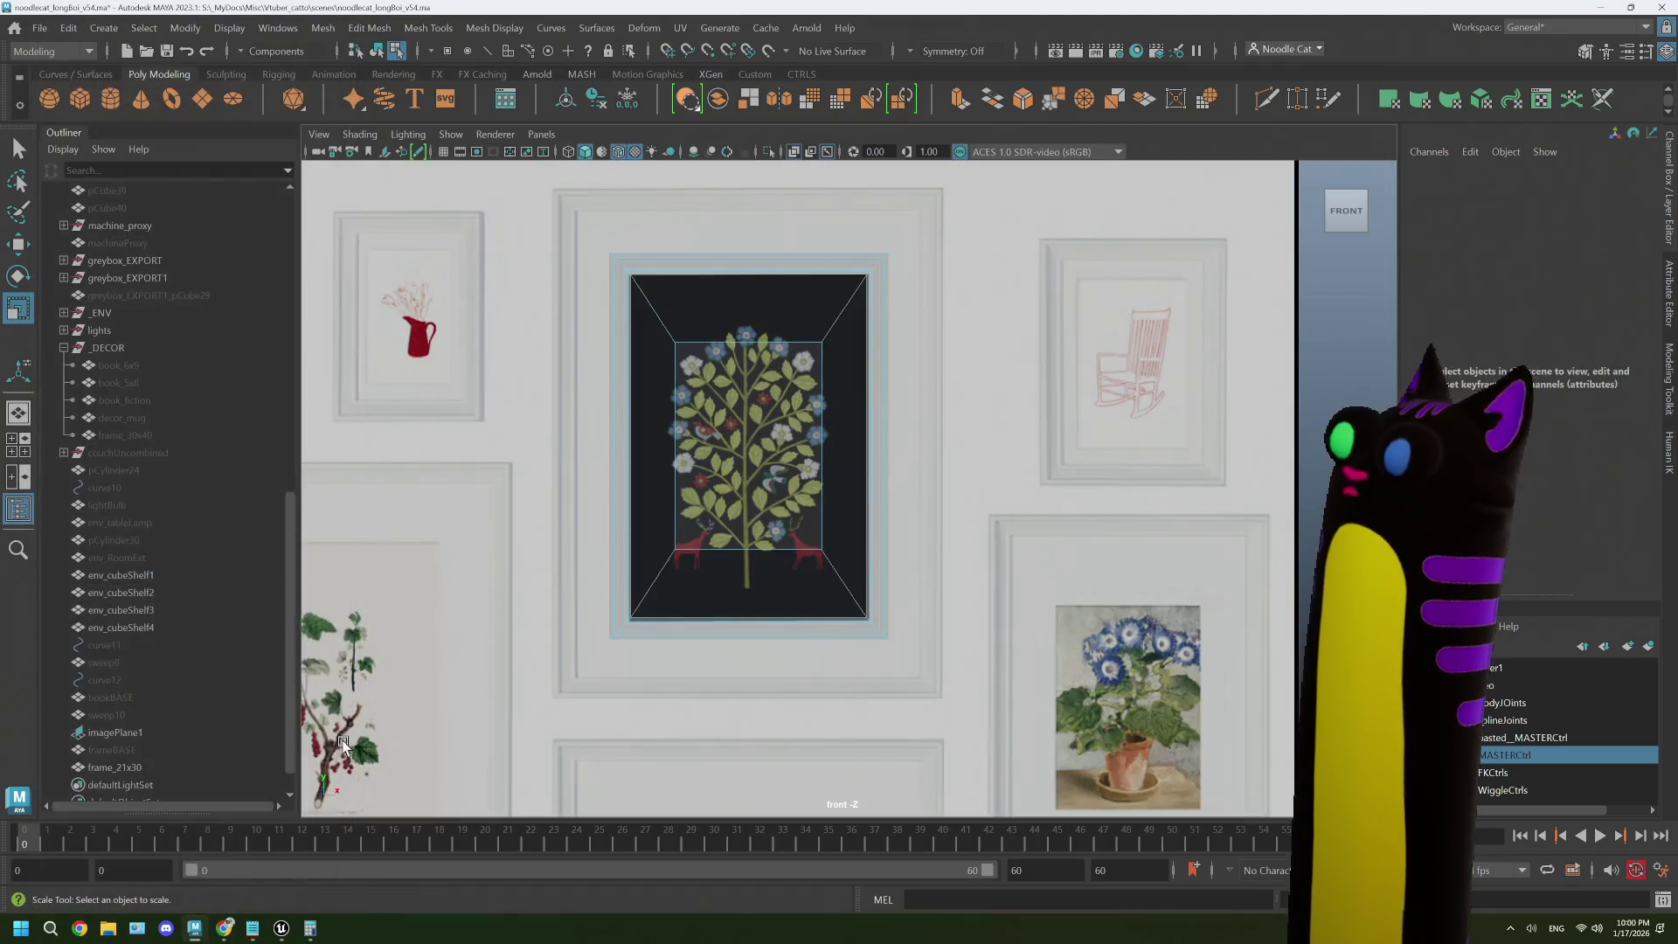
- Parent frame_21x30 under the _DECOR group and hide it
left_click(162, 767)
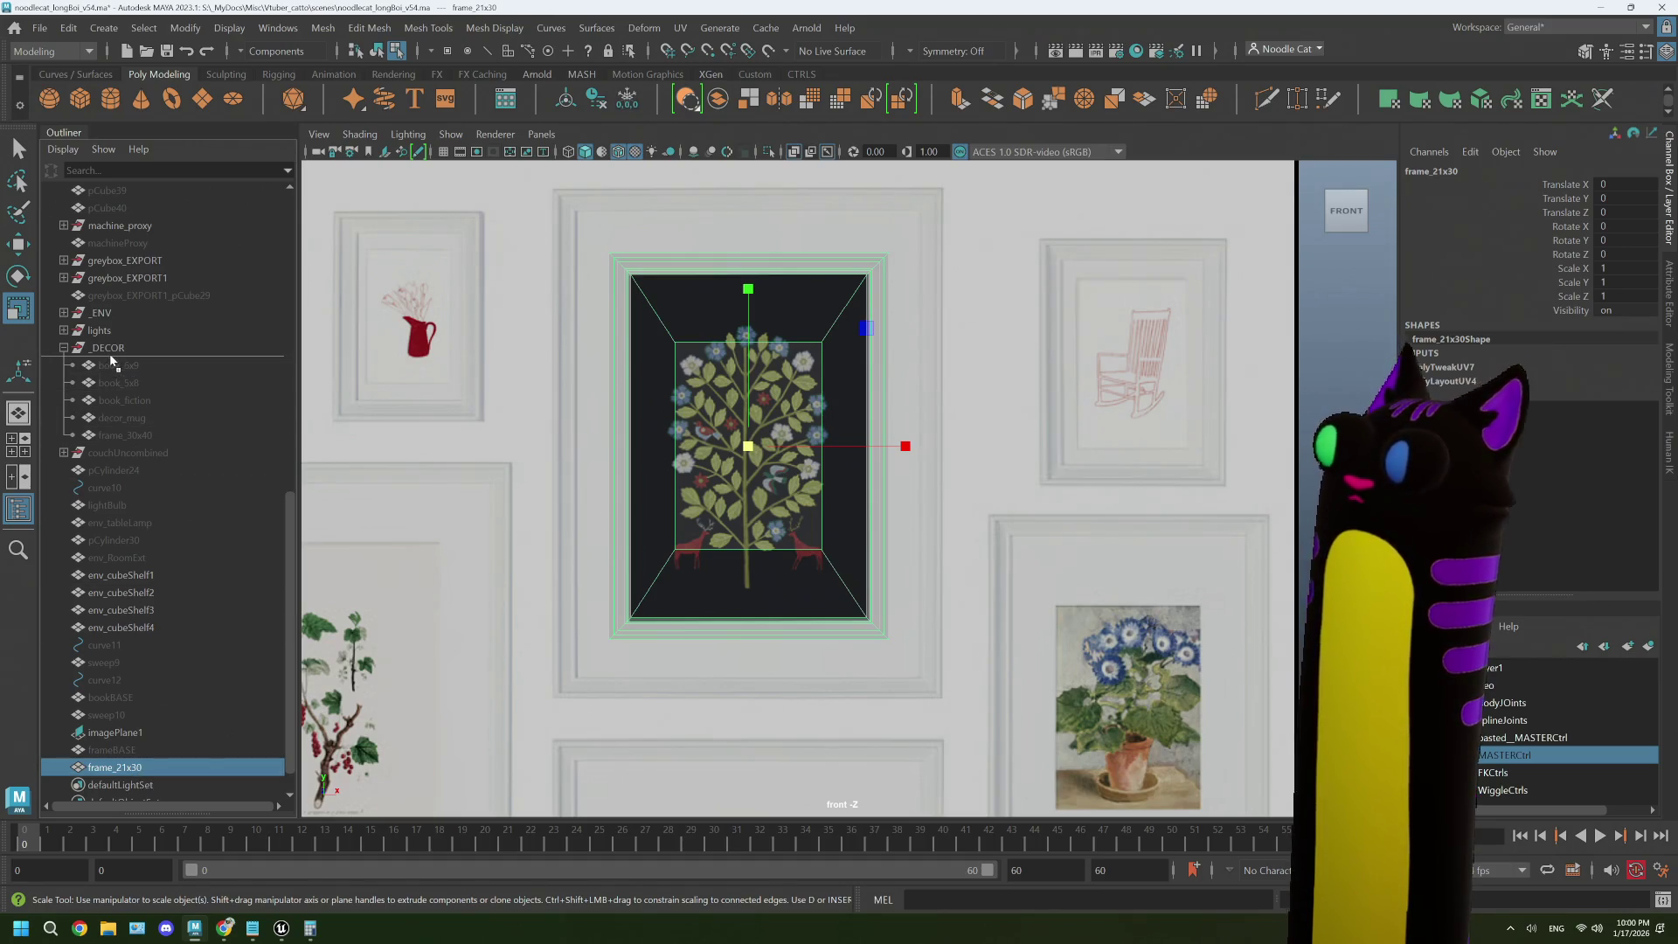
left_click_drag(112, 360, 115, 358)
key("ctrl+h")
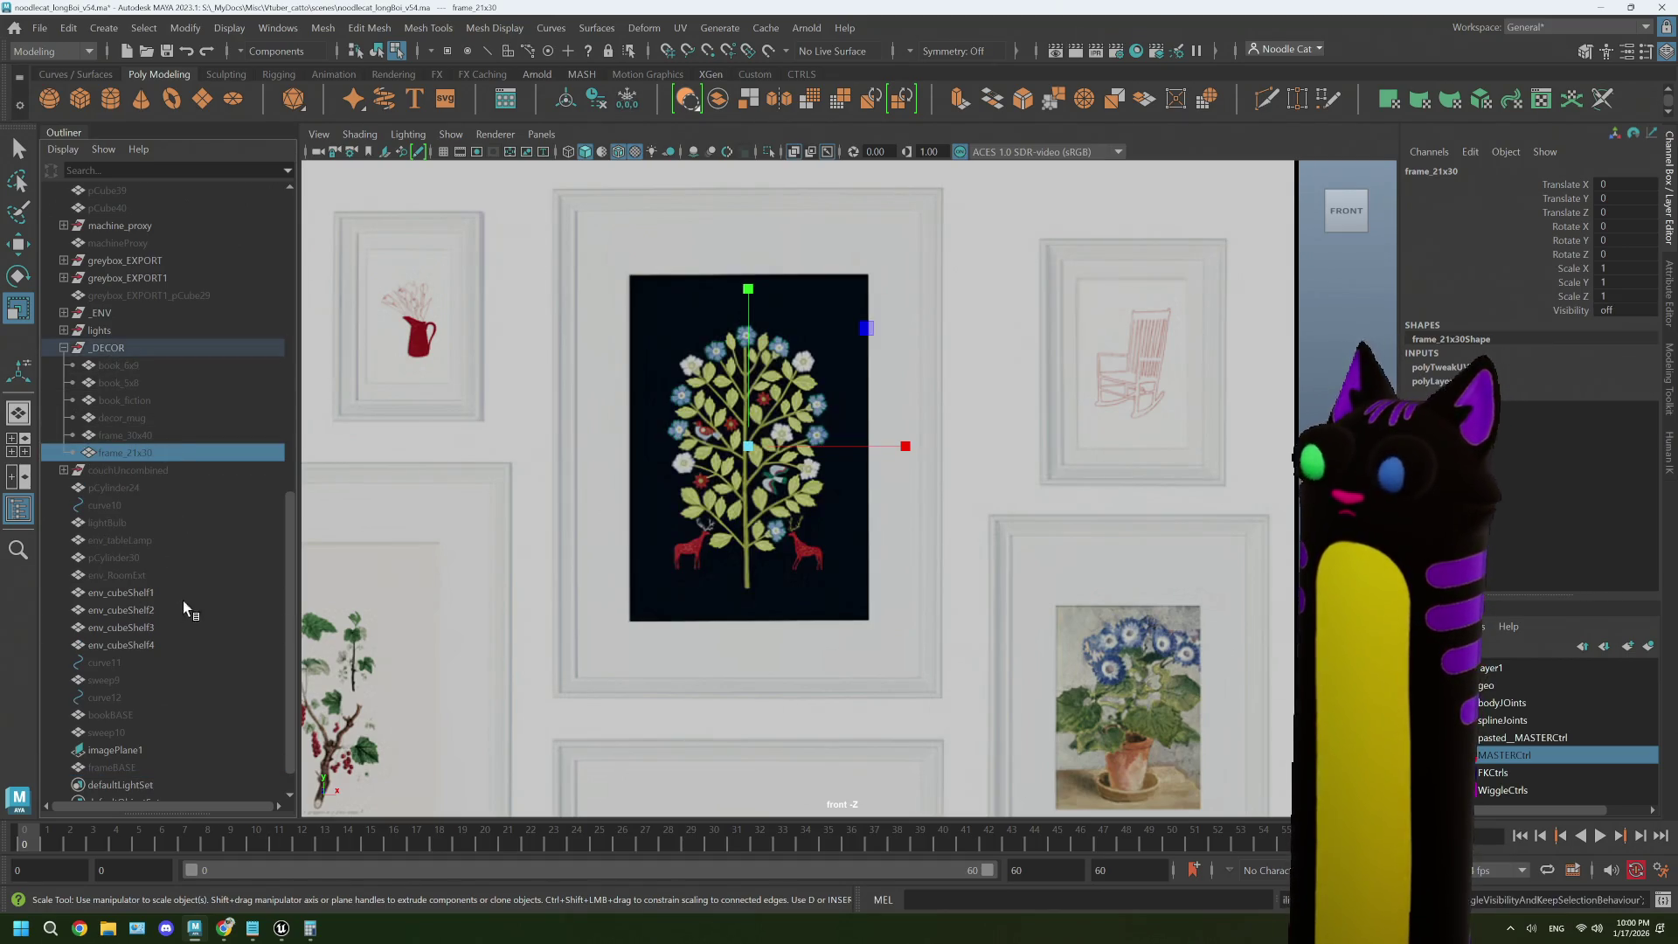
- Unhide frameBASE, duplicate it, hide the original and name the copy frame_13x18
scroll(148, 647, "down", 1)
left_click(133, 734)
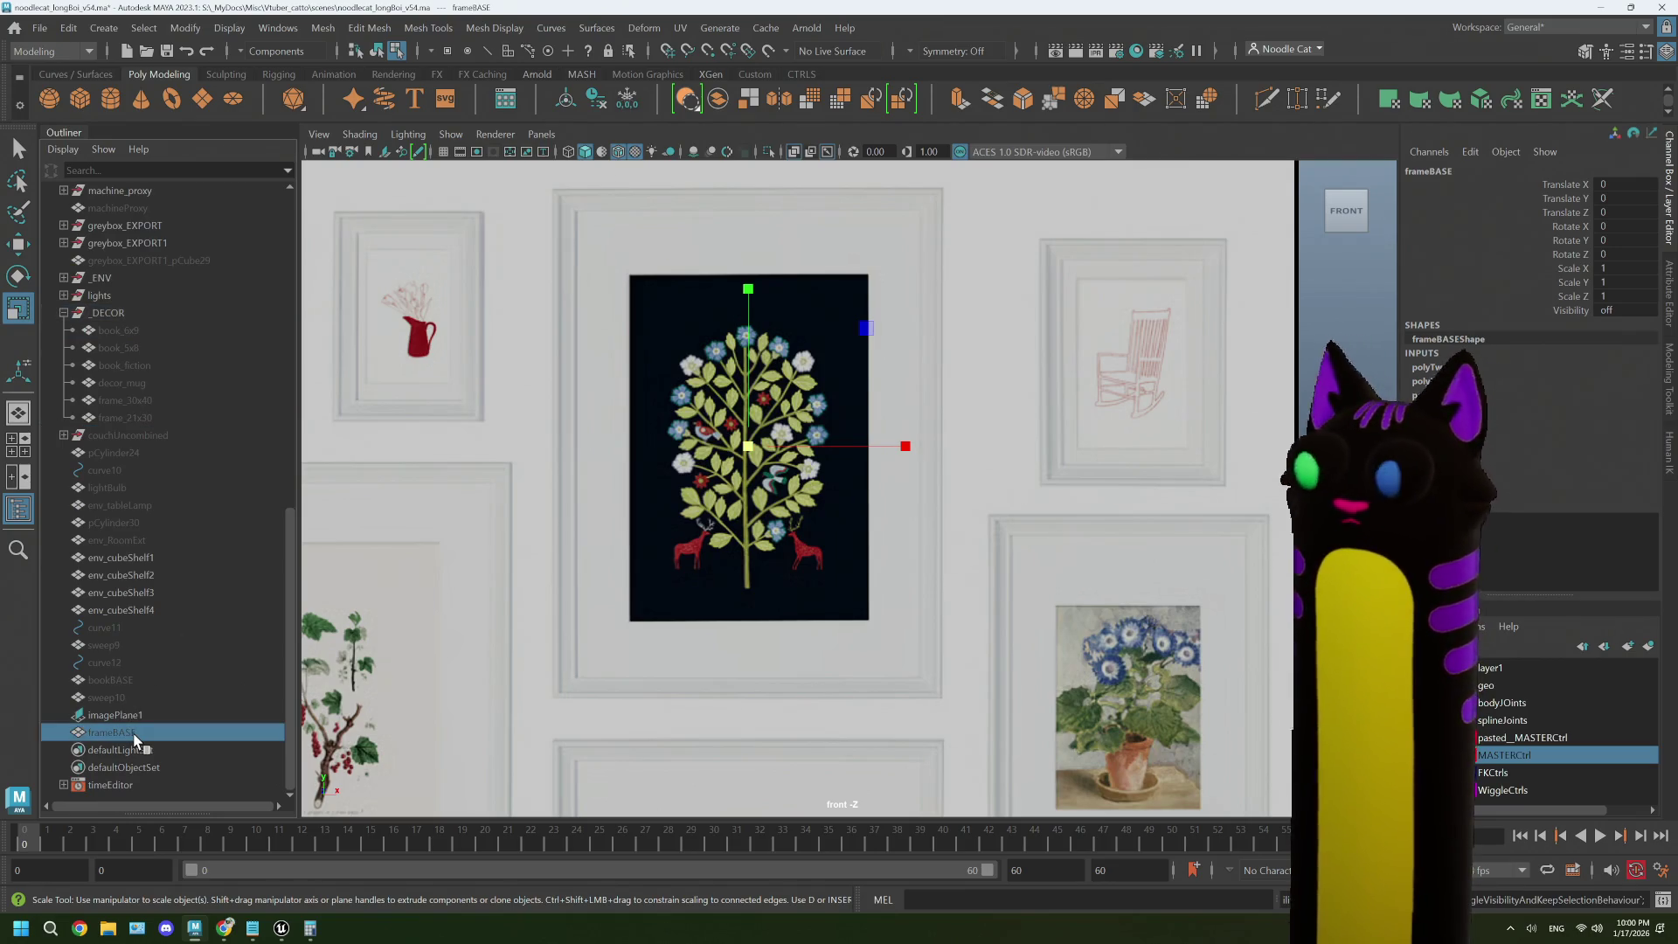
key("shift+h")
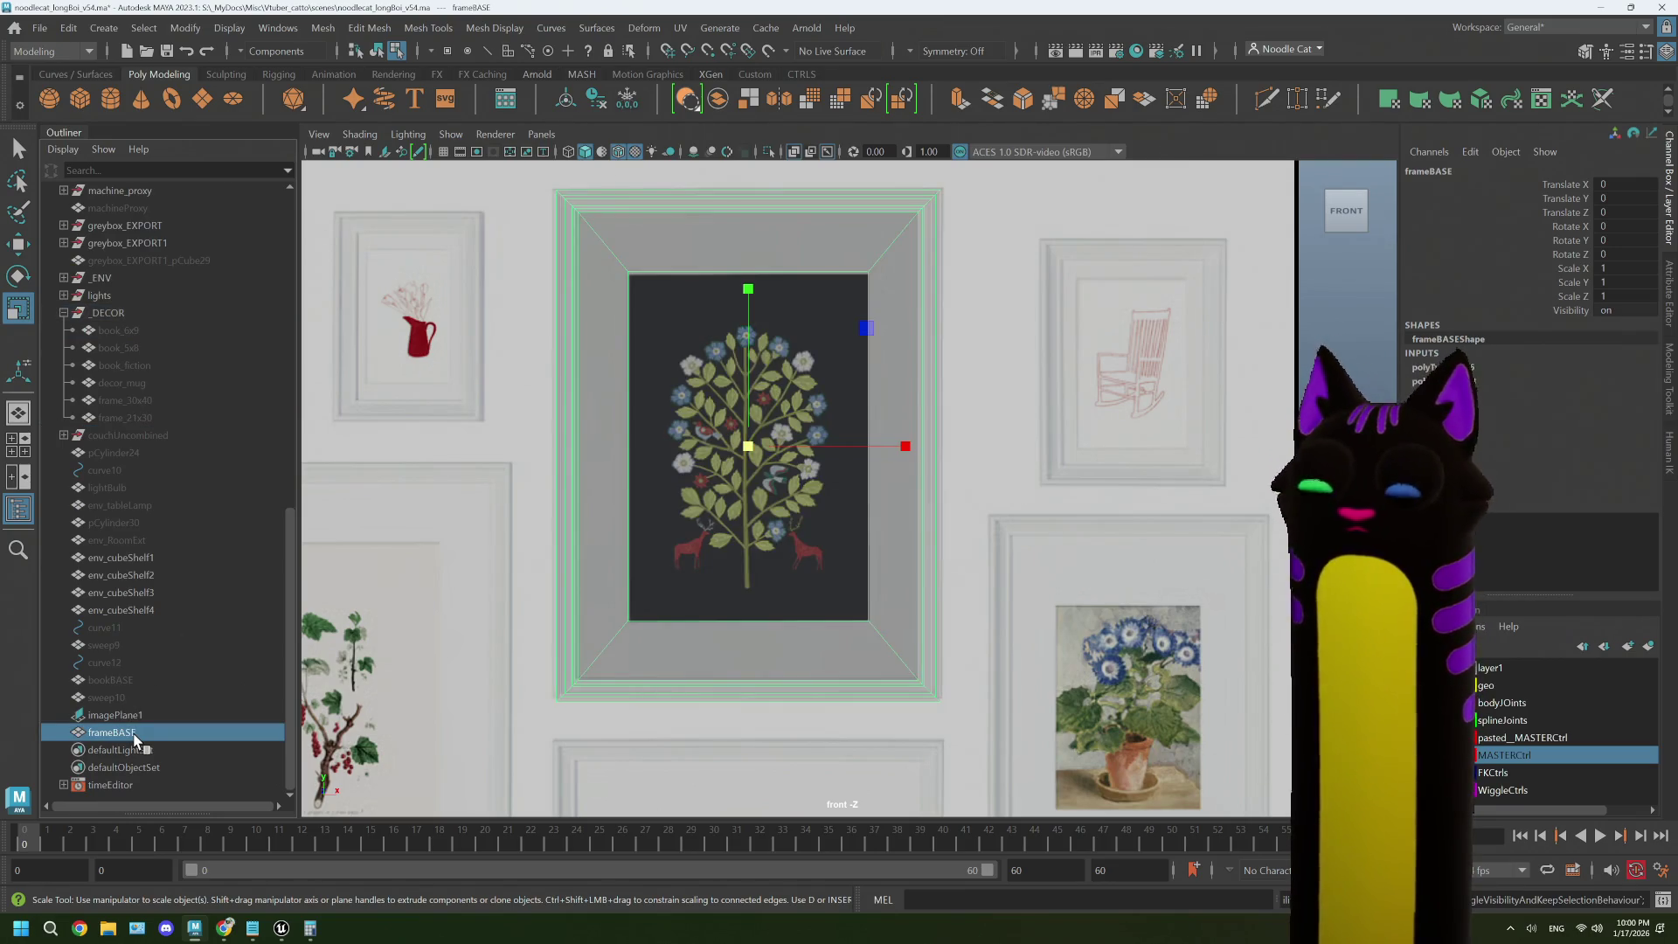
key("ctrl+h")
key("ctrl+d")
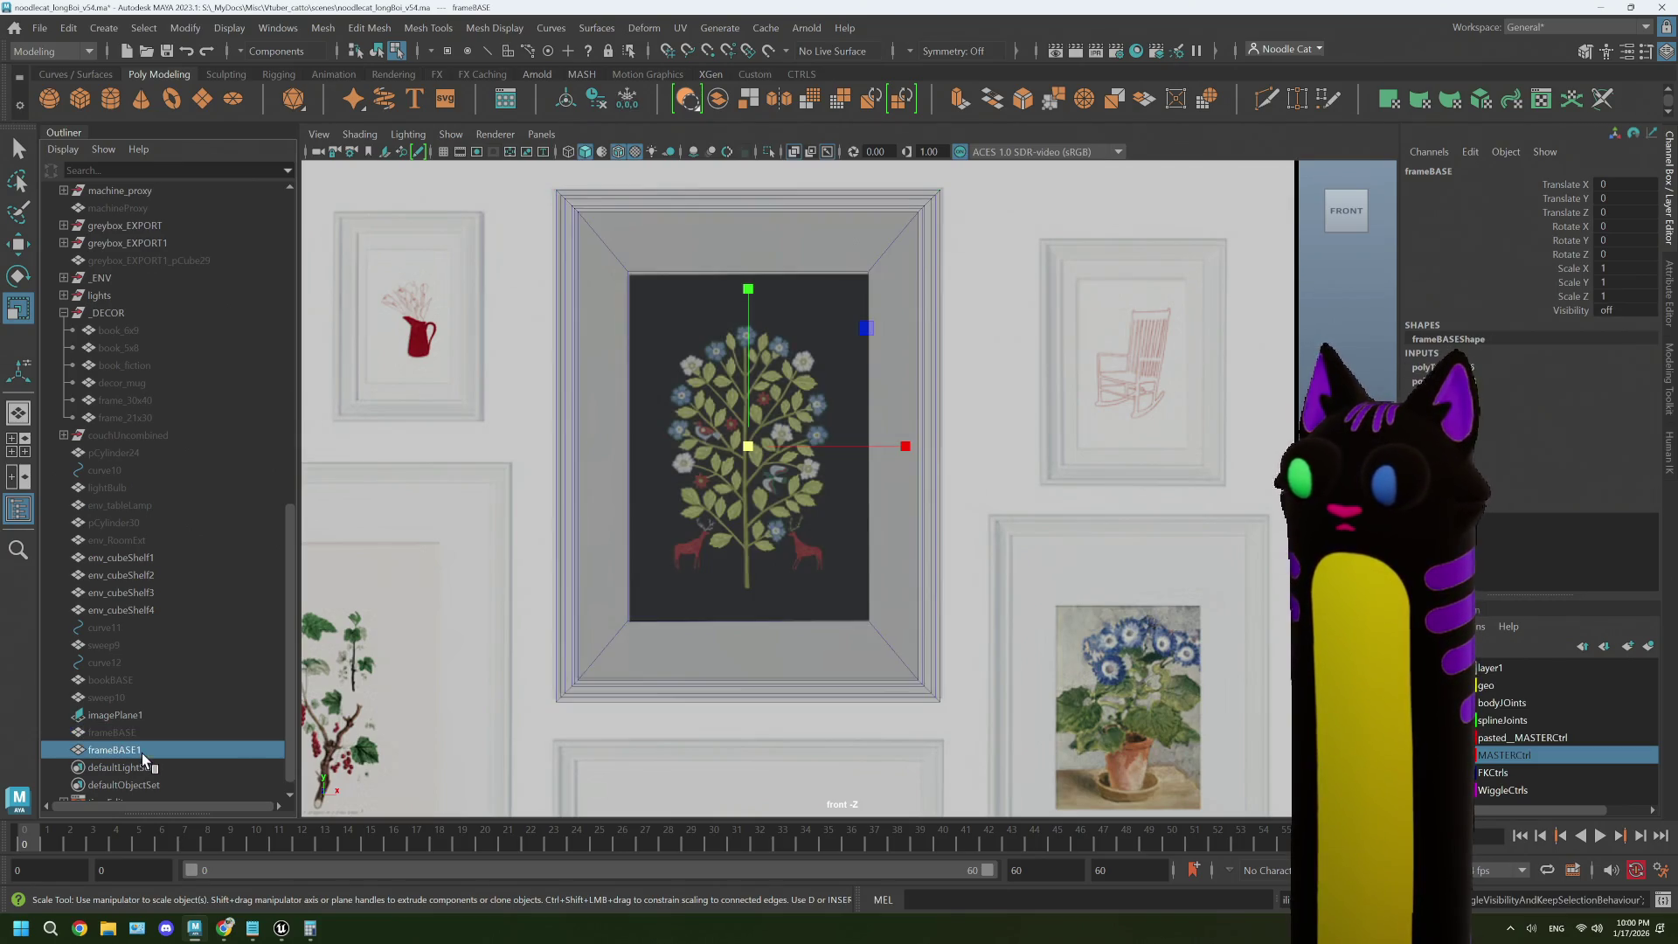
double_click(142, 752)
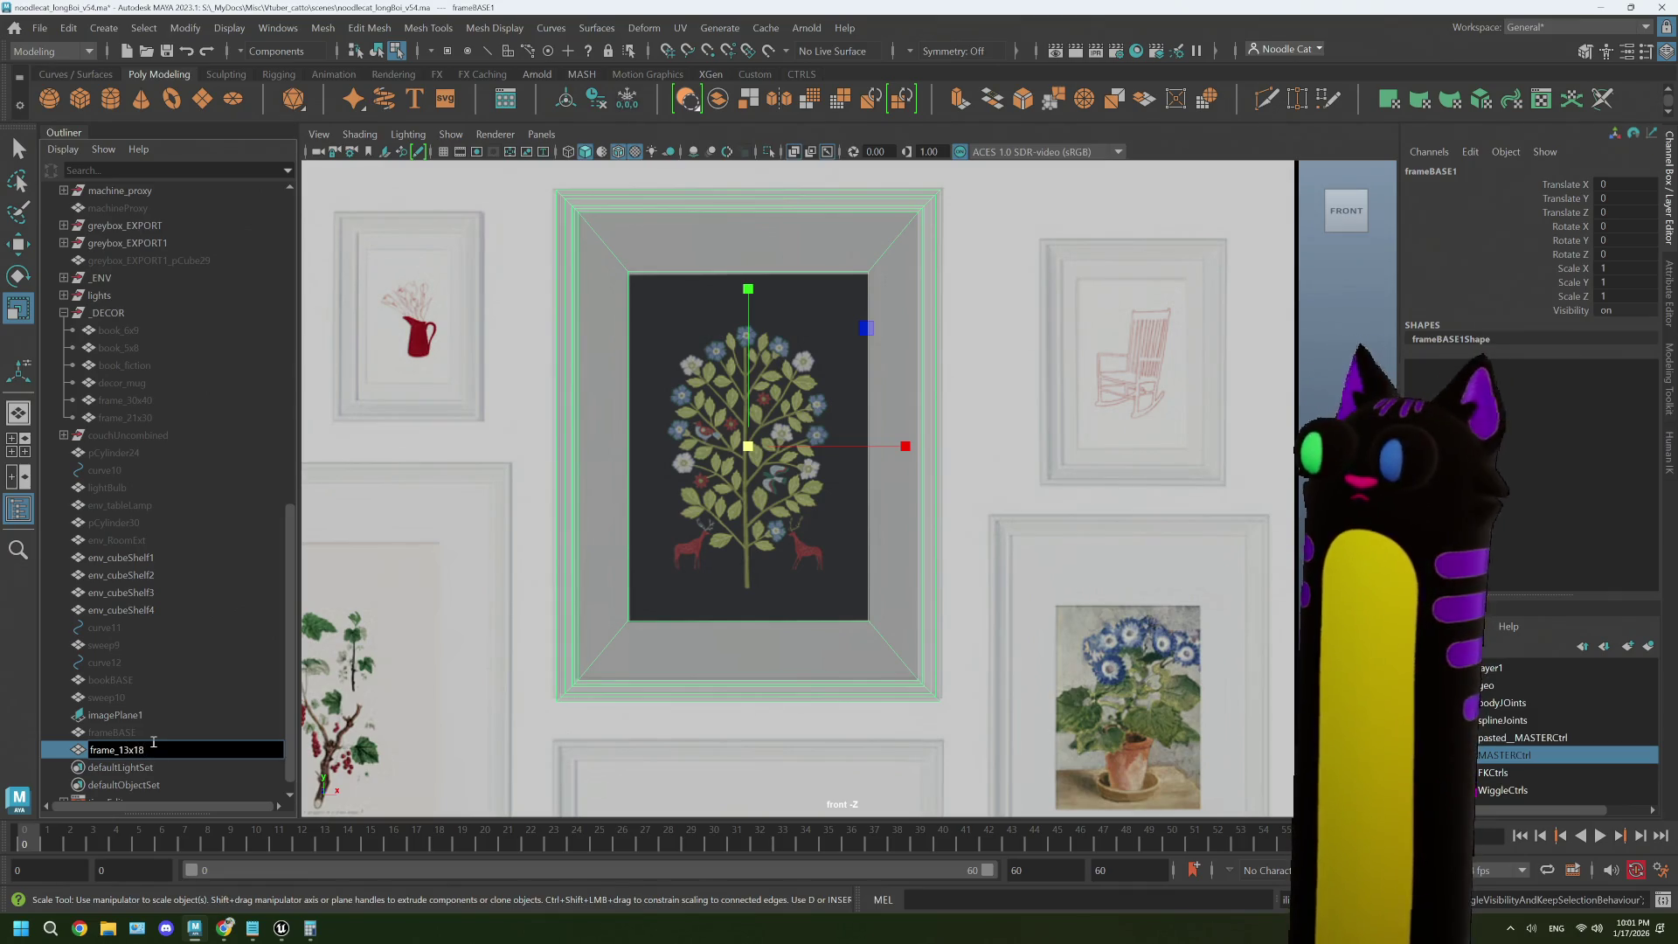
key("Return")
- Move frame_13x18 onto the rocking-chair picture on the wall
scroll(680, 563, "down", 5)
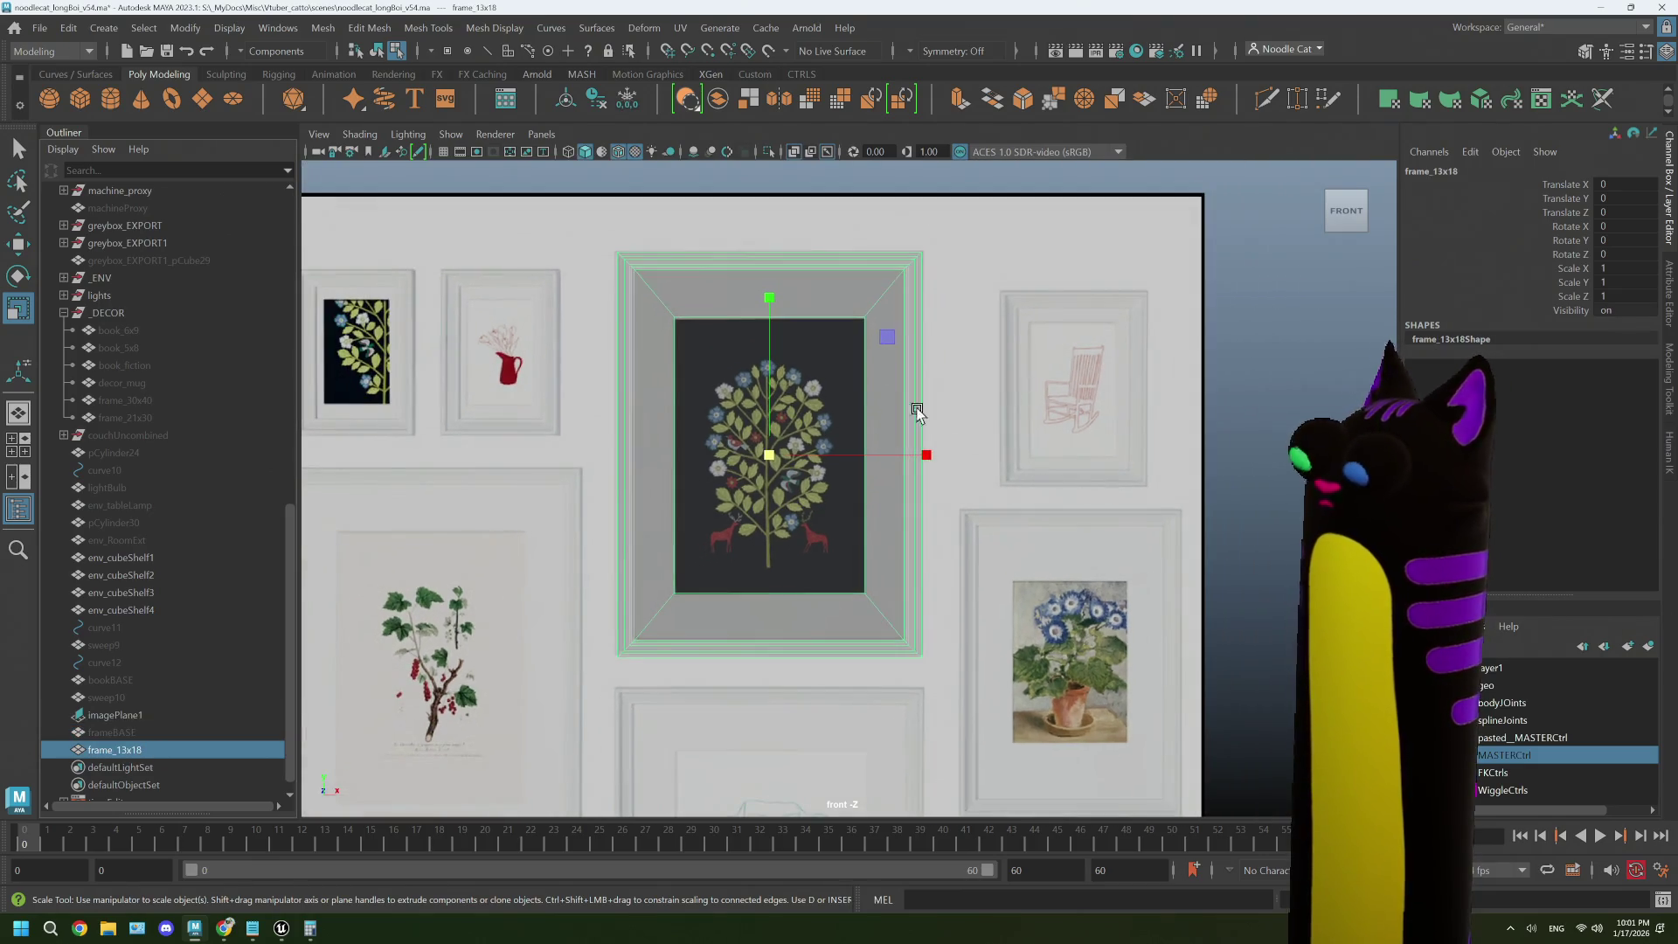
key("w")
scroll(1073, 437, "up", 4)
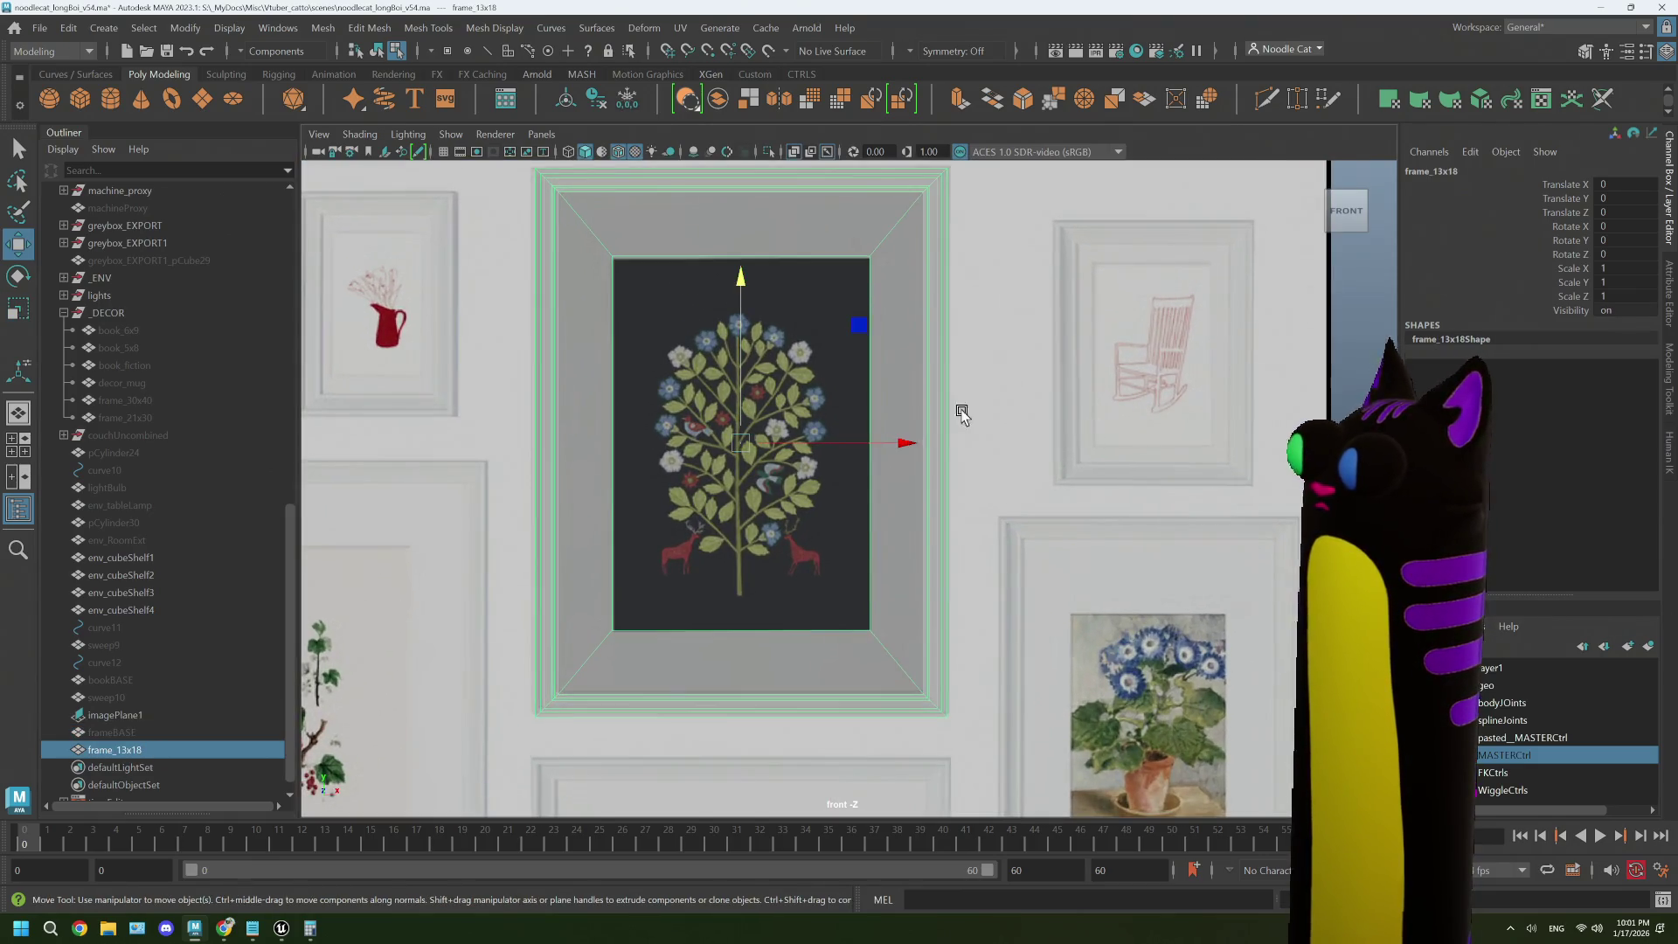
left_click_drag(746, 447, 1157, 375)
scroll(1151, 382, "up", 4)
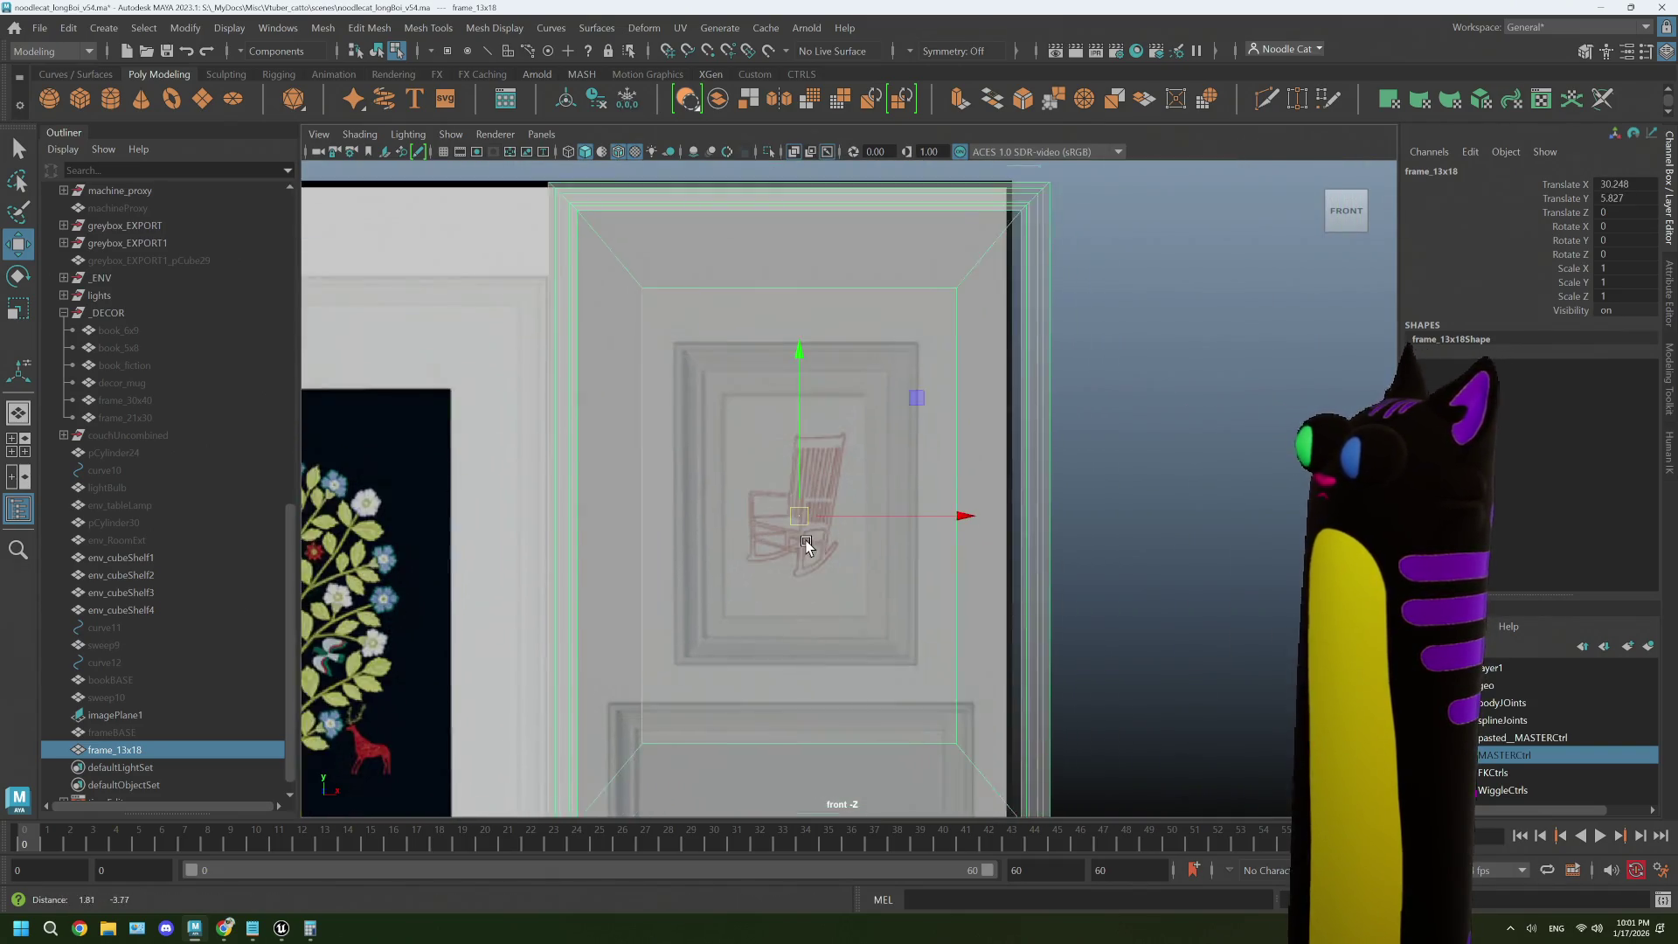
- Select the inner opening vertices vtx[16:23] and scale them down to fit the chair picture
right_click(927, 363)
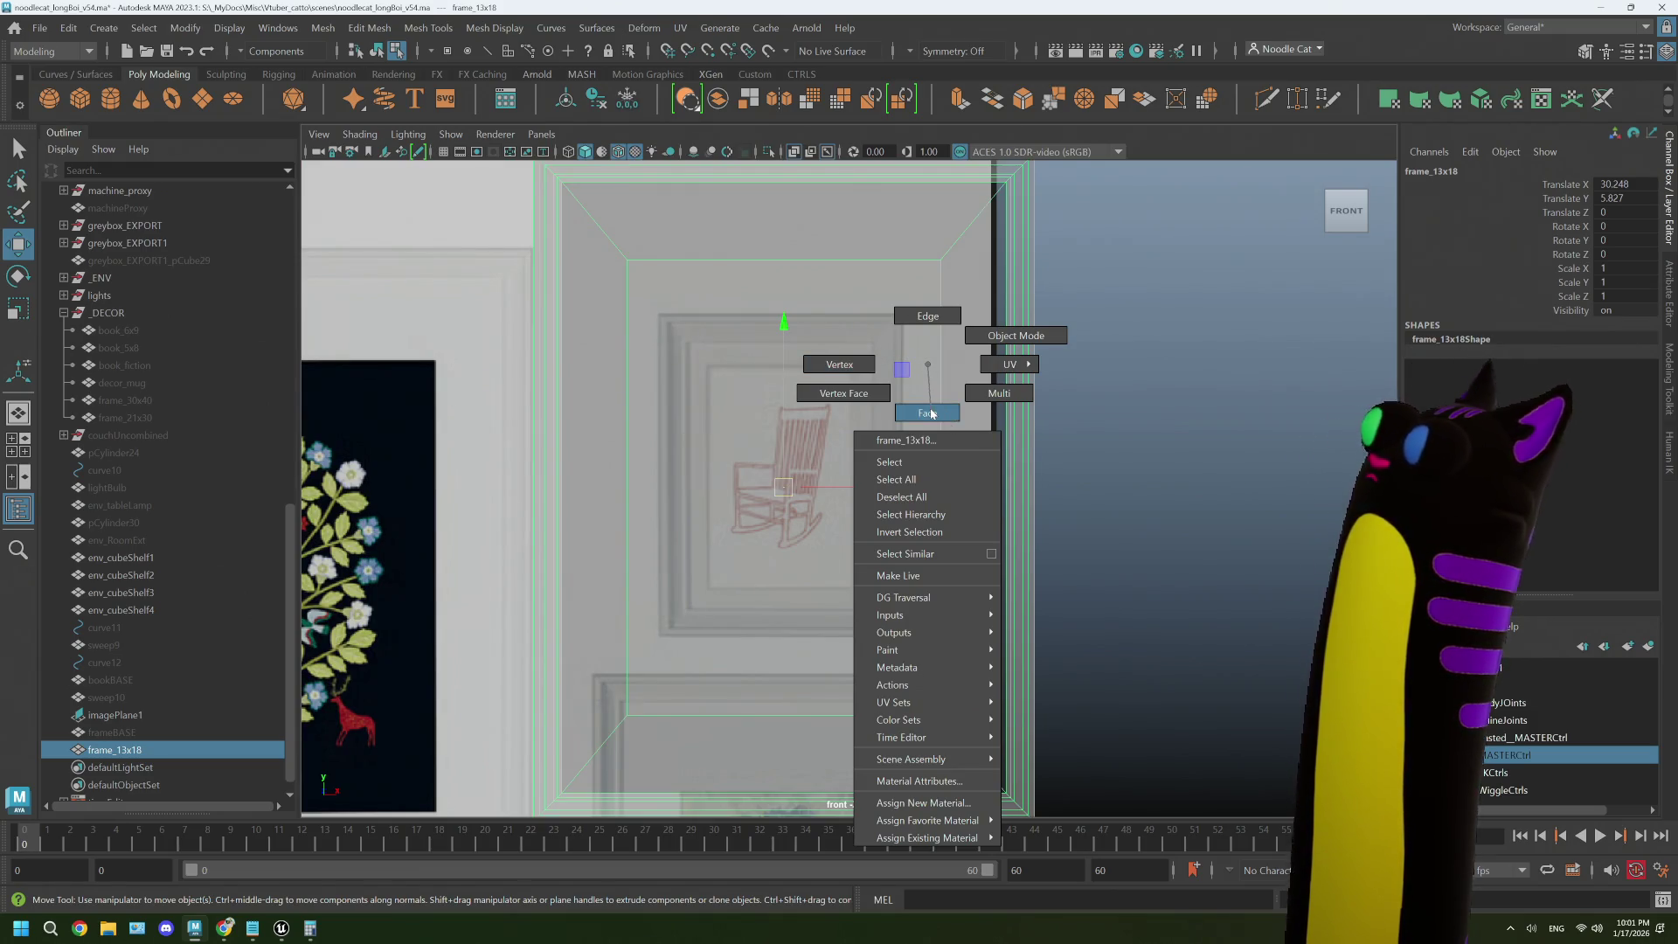
left_click(930, 412)
right_click(743, 328)
left_click(664, 314)
left_click_drag(612, 242, 896, 666)
left_click_drag(975, 744, 975, 744)
key("r")
left_click_drag(784, 489, 640, 503)
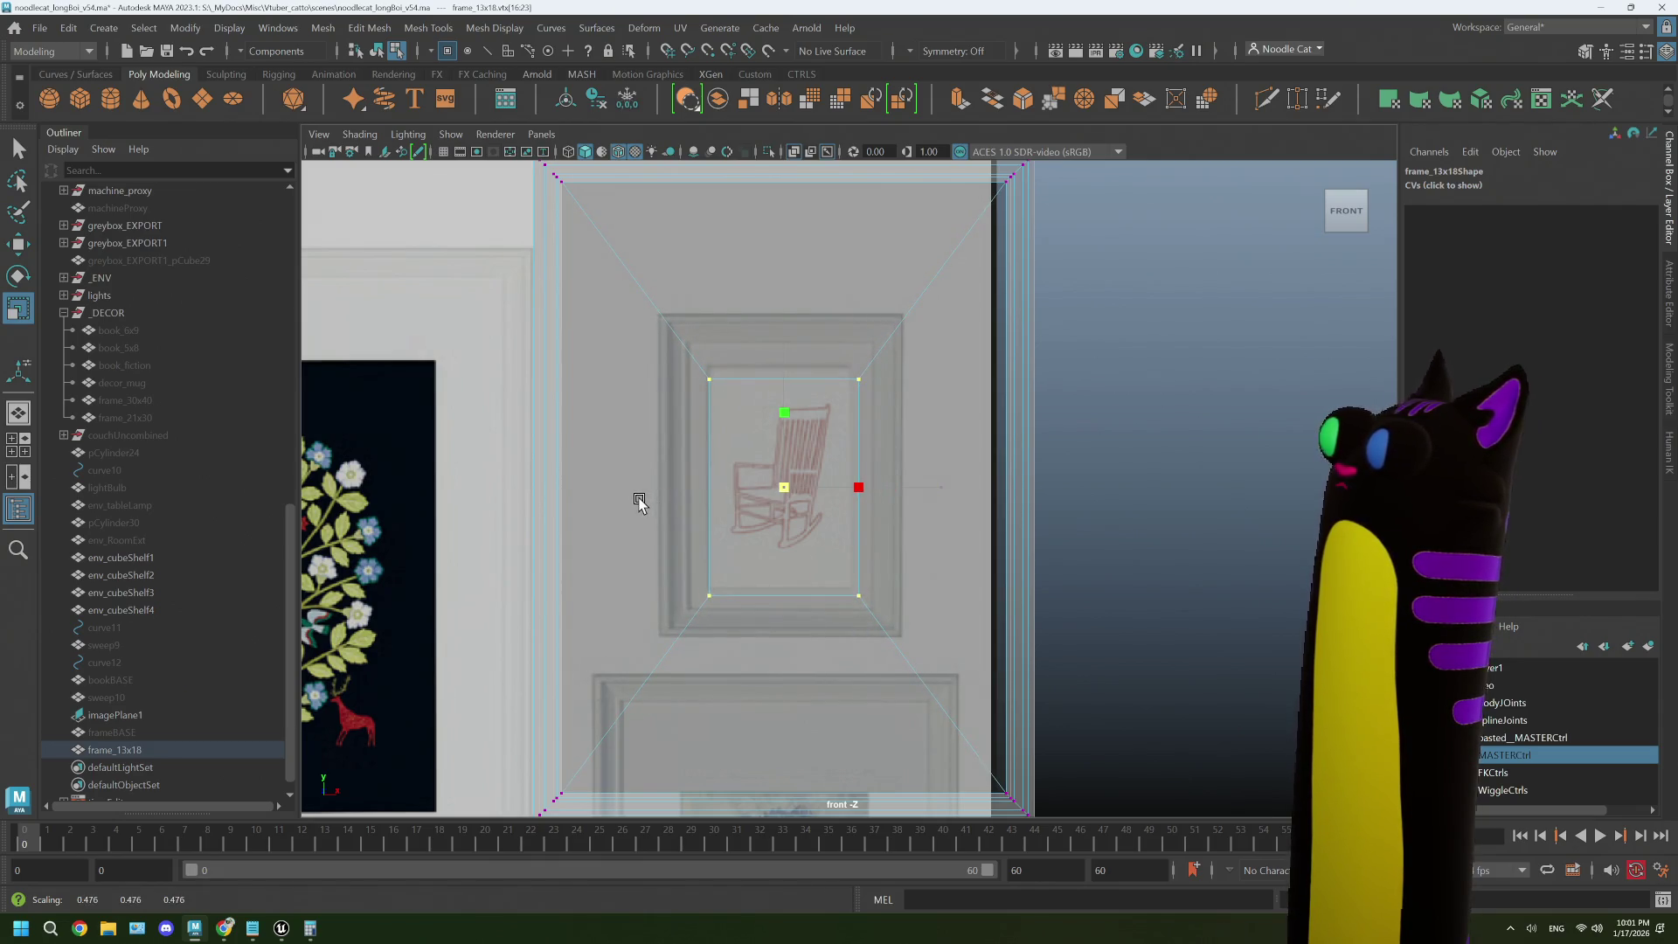
- Back in object mode, nudge frame_13x18 up over the chair picture
right_click(992, 429)
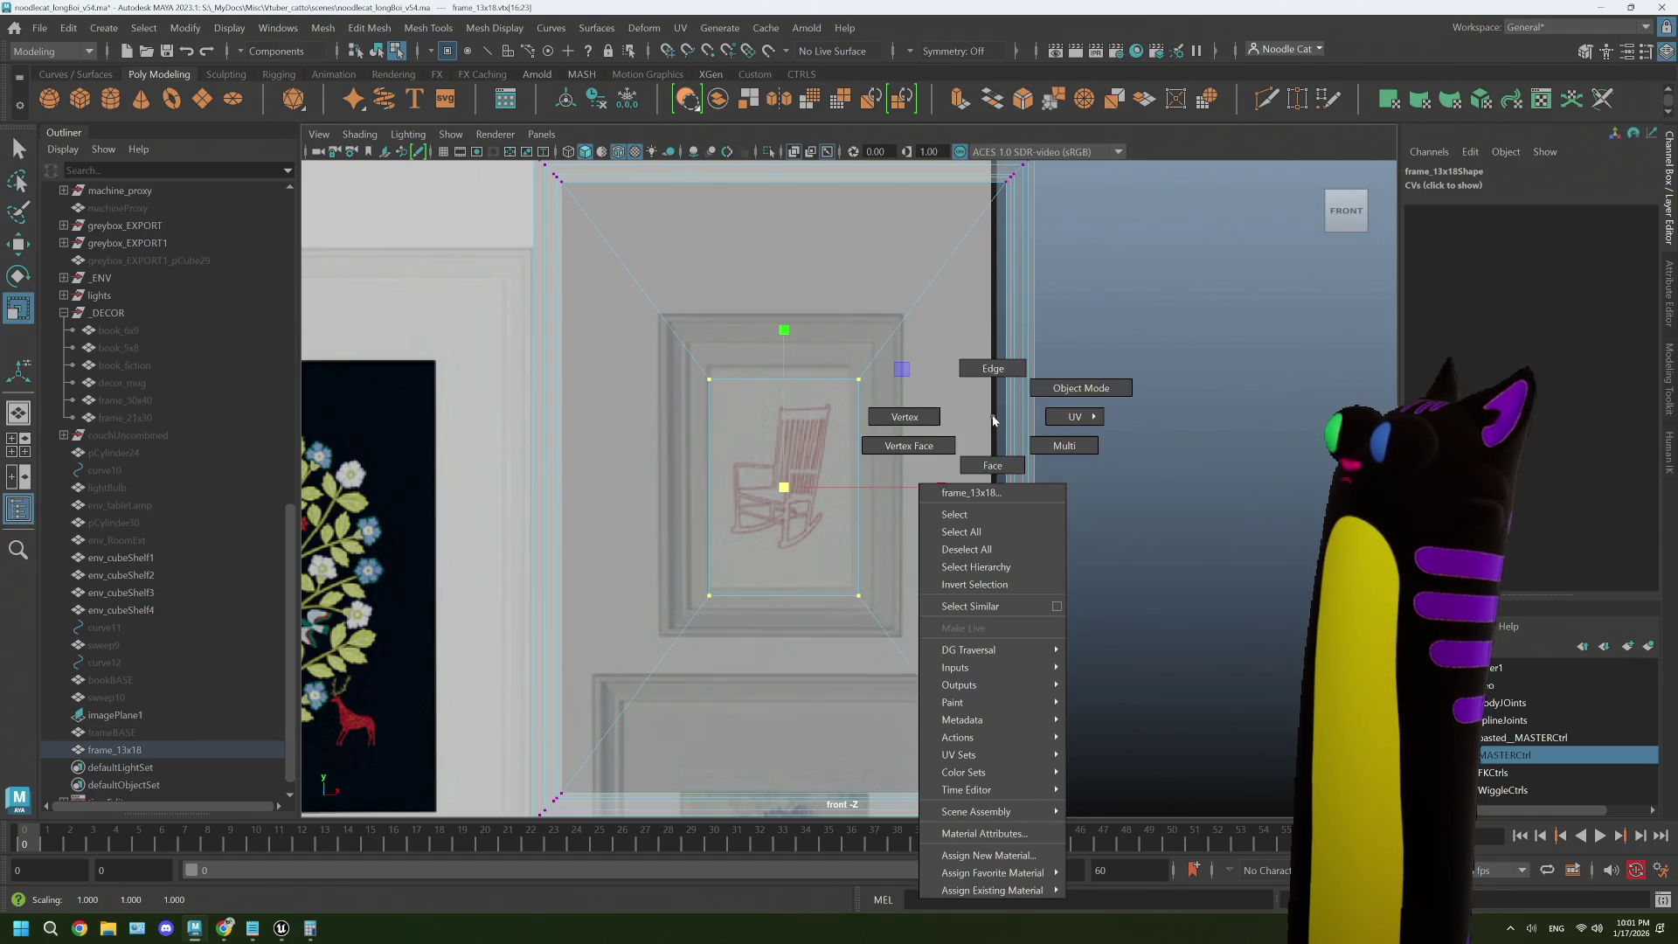
left_click(1067, 374)
key("w")
left_click_drag(900, 378, 897, 365)
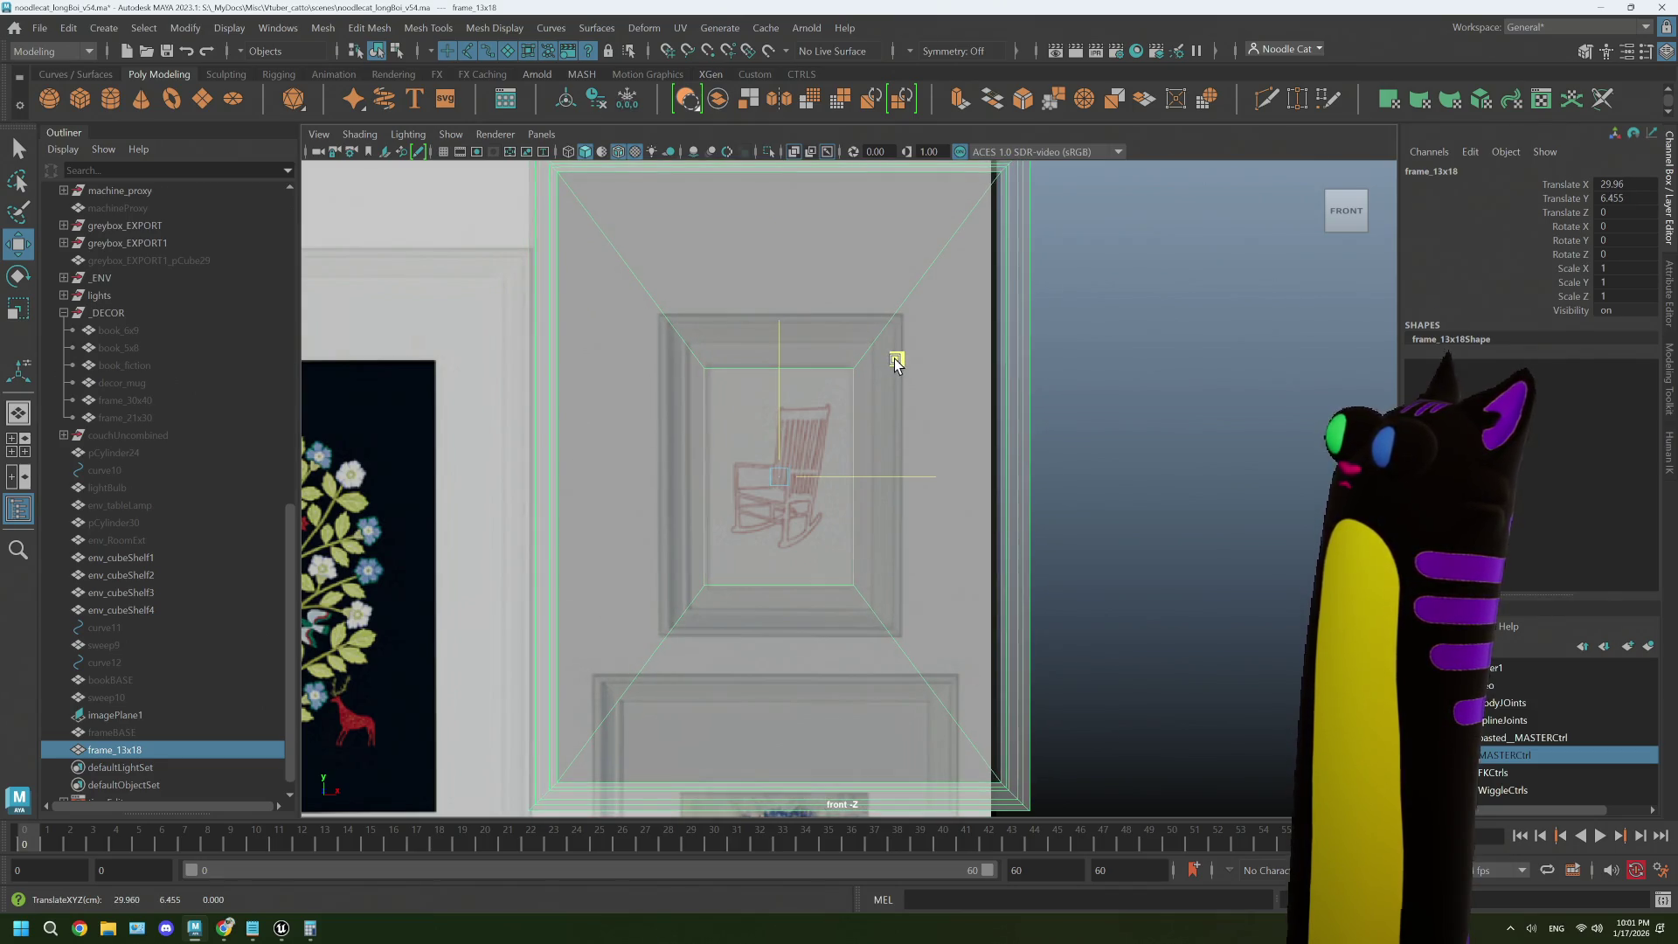
- Select the frame's inner-corner vertices and shrink them uniformly
right_click(837, 372)
left_click(795, 367)
left_click_drag(866, 603, 693, 354)
scroll(692, 354, "up", 2)
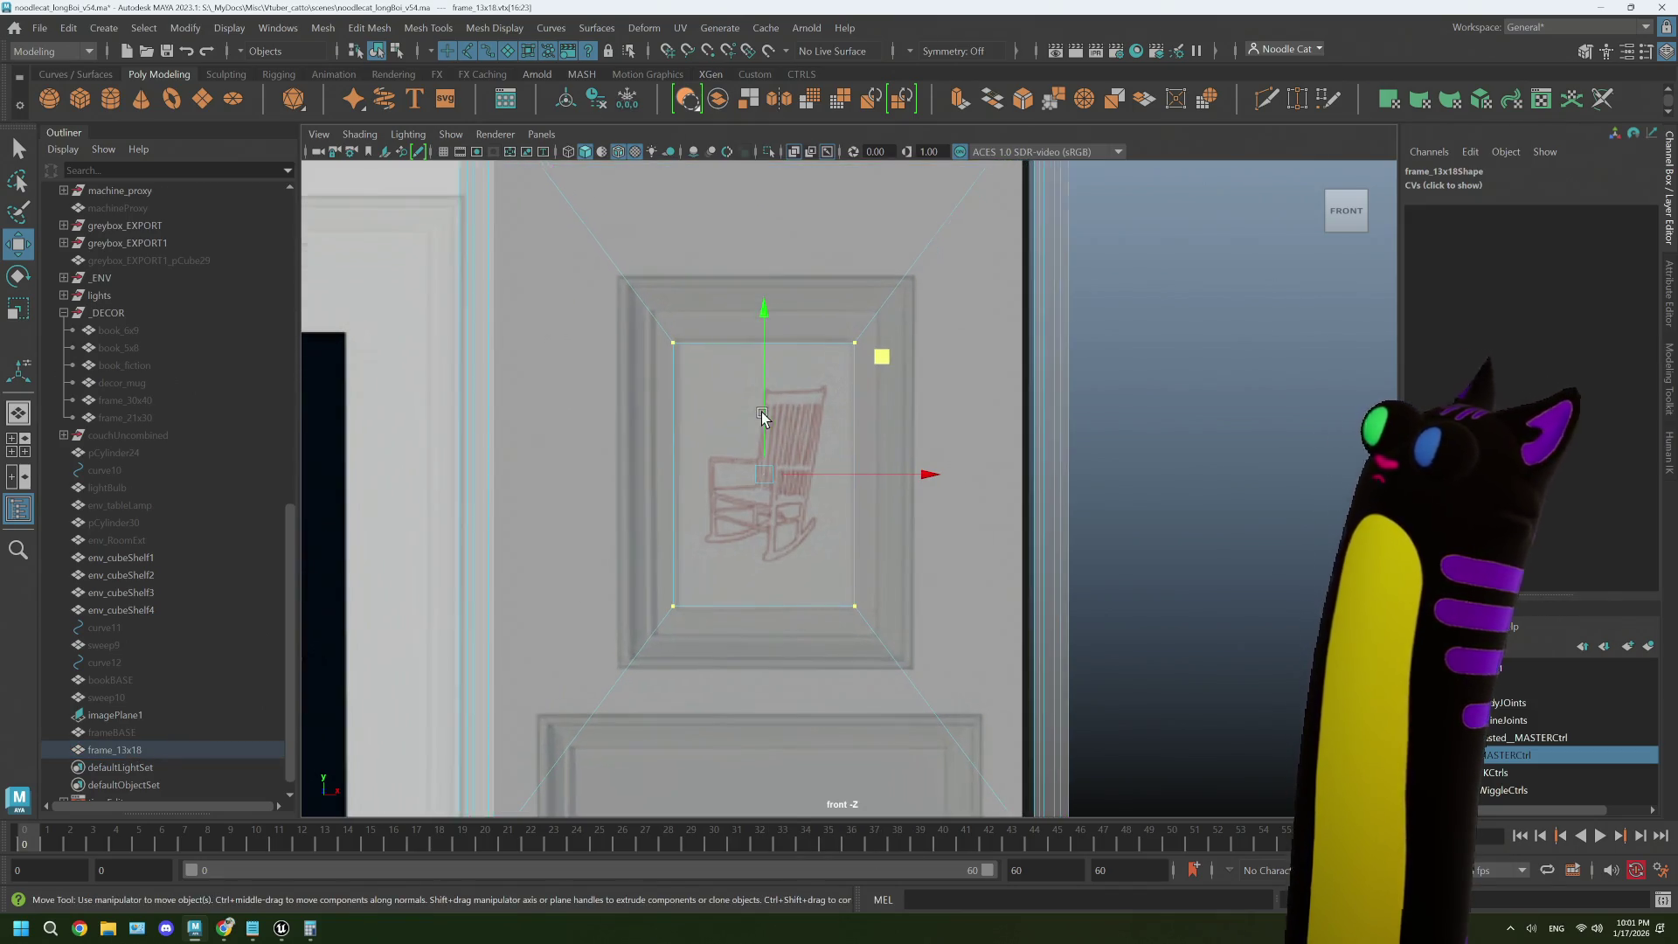
left_click_drag(873, 362, 873, 618)
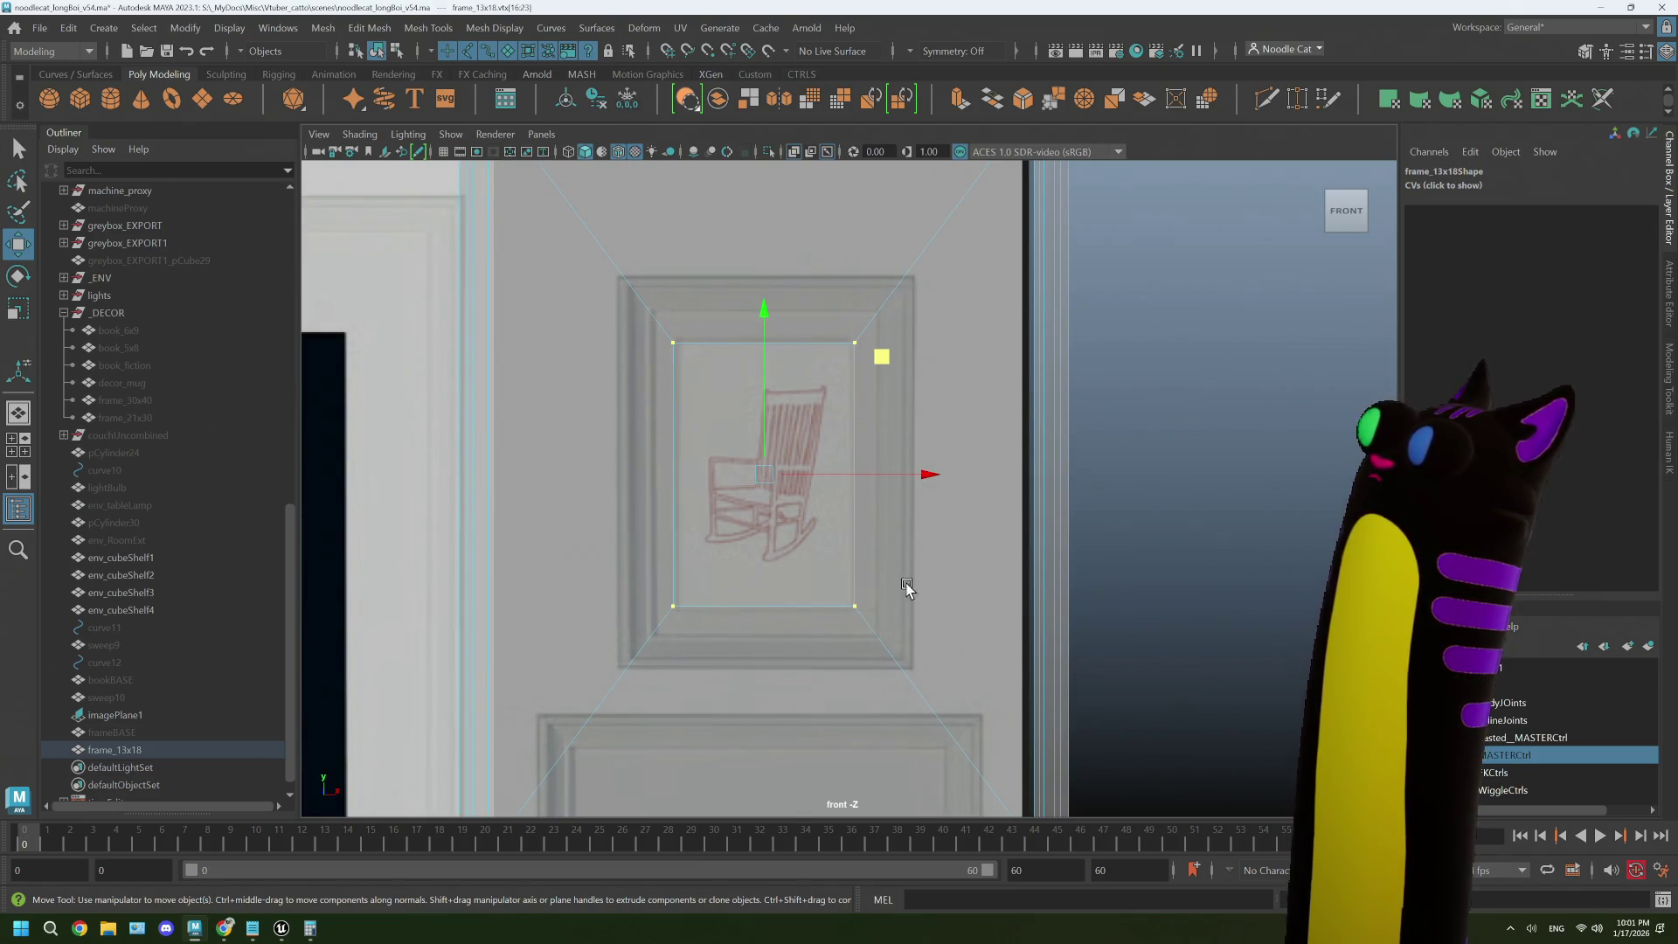
key("r")
left_click(918, 475)
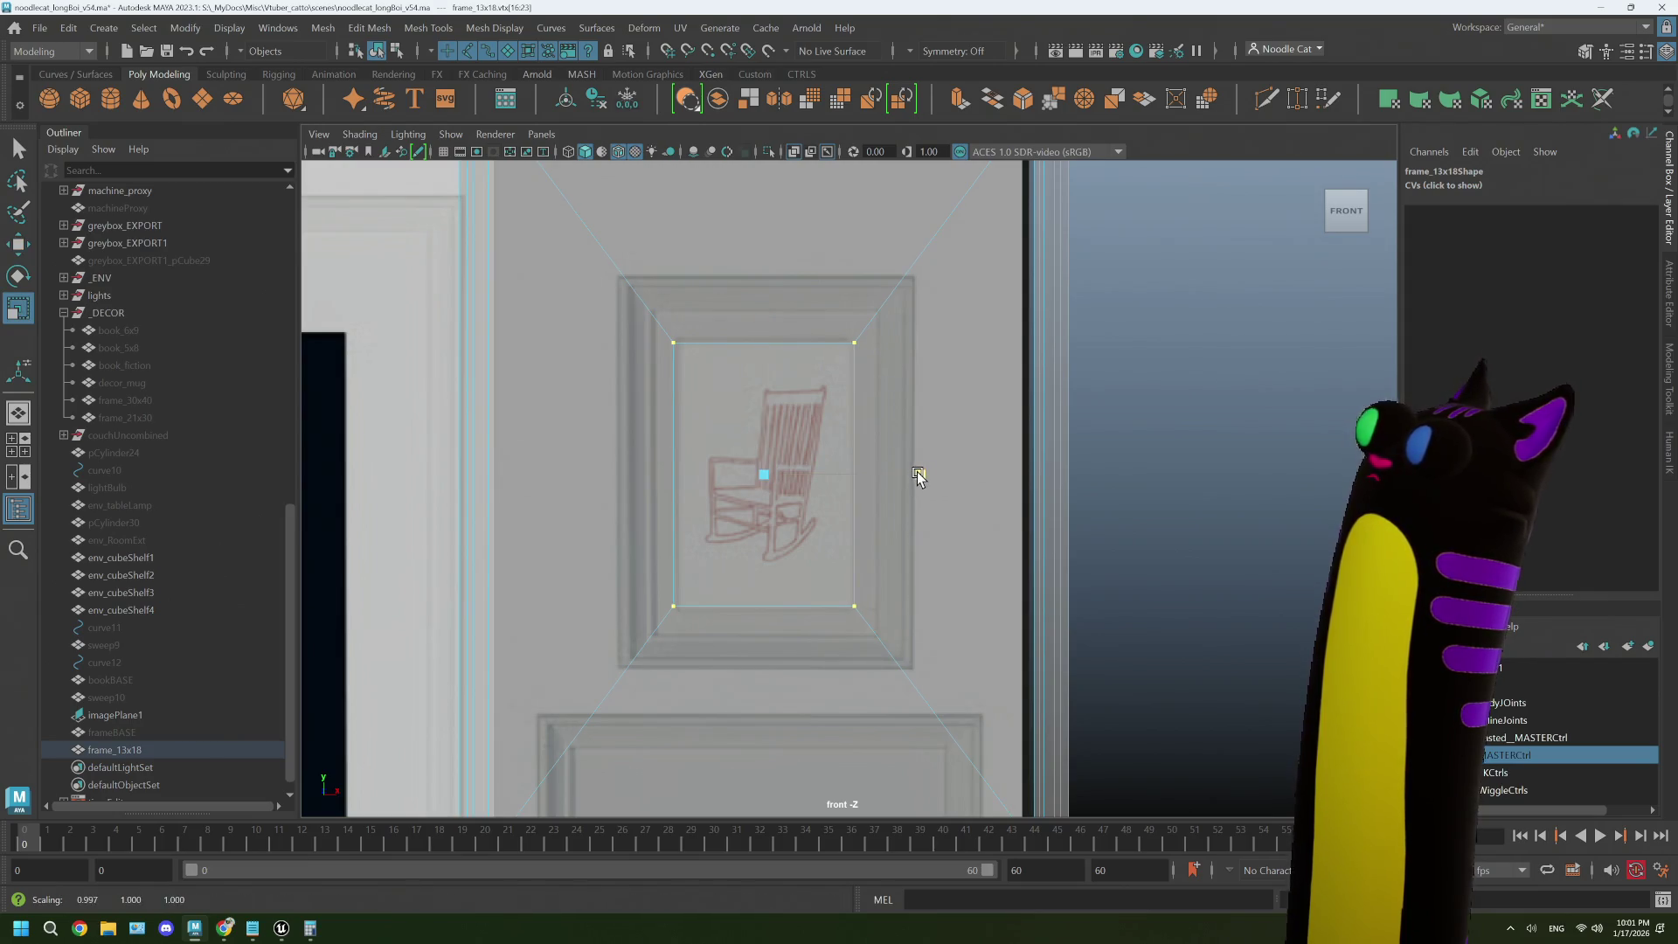
left_click_drag(915, 475, 914, 476)
scroll(899, 480, "down", 3)
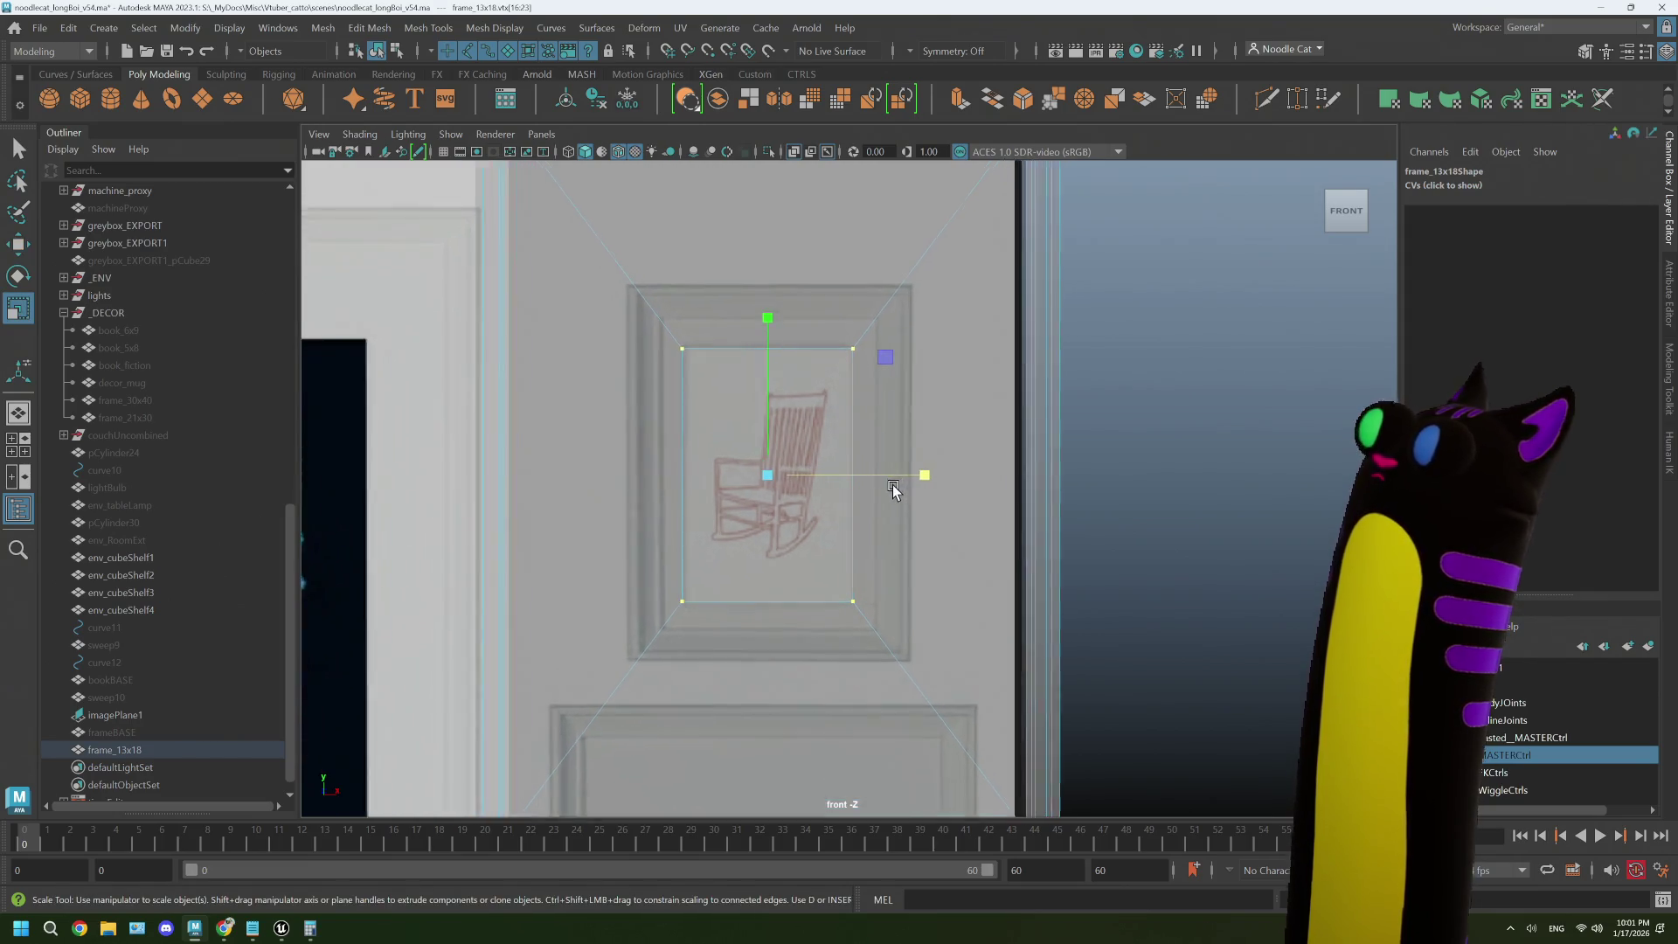
- Move the frame's left edge rightward and its right edge leftward to hug the picture
scroll(891, 488, "down", 2)
left_click_drag(557, 207, 696, 753)
key("w")
mouse_move(781, 482)
left_mouse_down()
mouse_move(879, 511)
mouse_move(795, 487)
left_mouse_up()
scroll(854, 516, "up", 3)
scroll(798, 500, "down", 3)
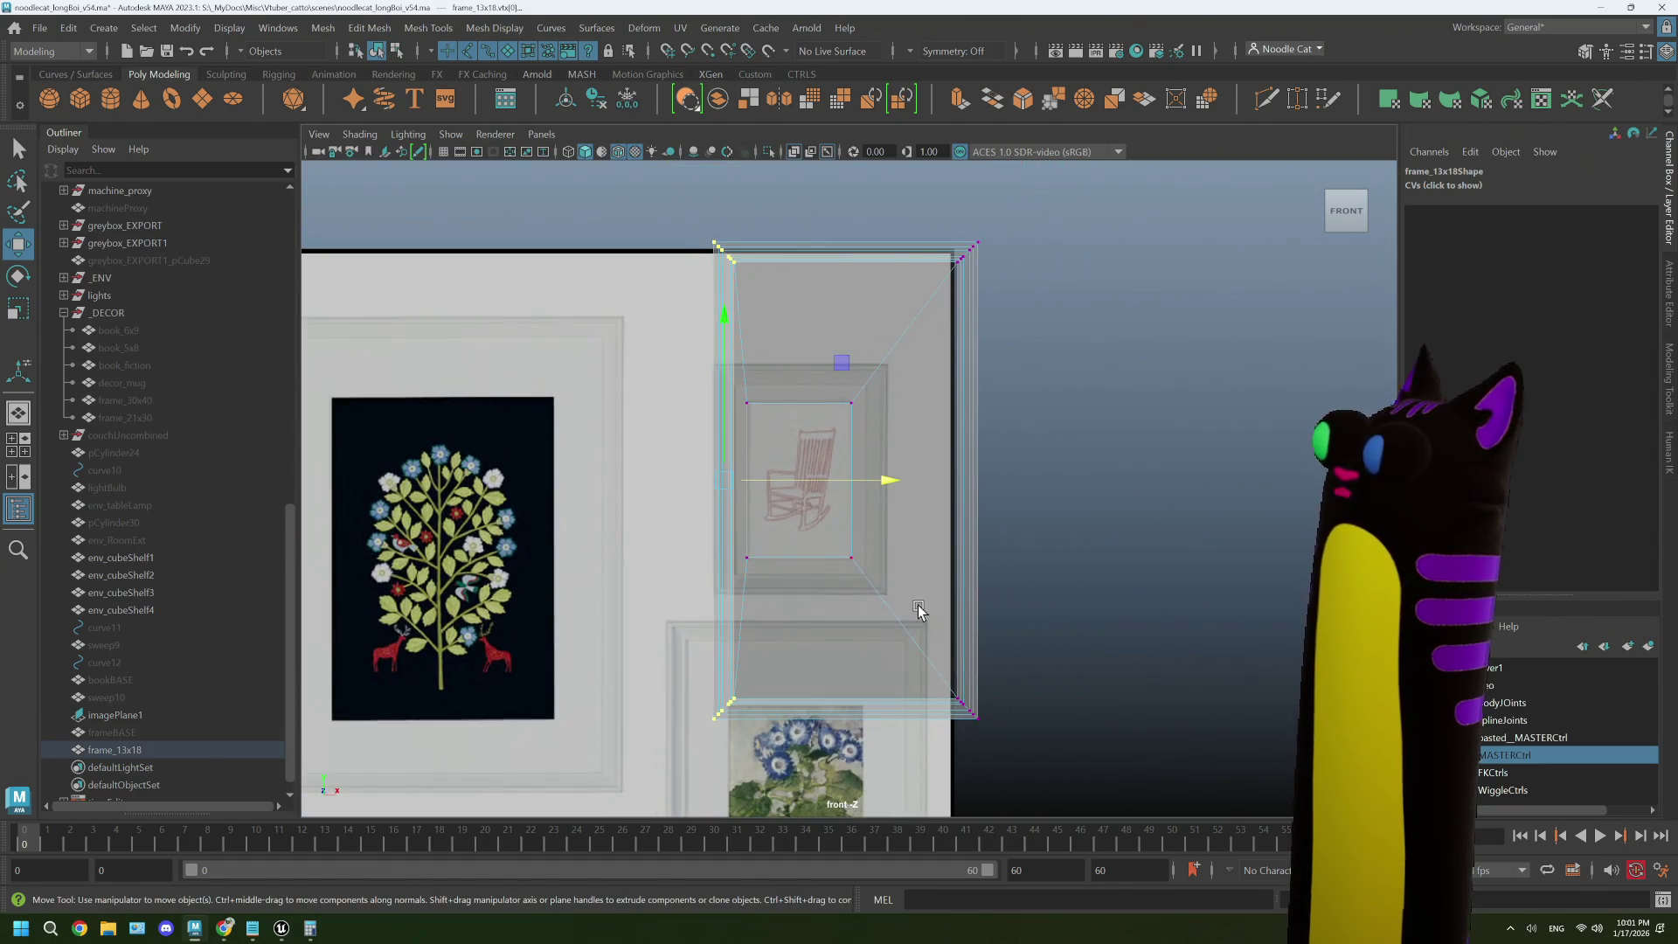
left_click_drag(1039, 743, 930, 238)
mouse_move(1129, 486)
left_mouse_down()
mouse_move(1020, 480)
mouse_move(1062, 482)
left_mouse_up()
scroll(982, 480, "up", 4)
- Raise the frame's bottom row of vertices and fine-tune its height
scroll(906, 494, "down", 5)
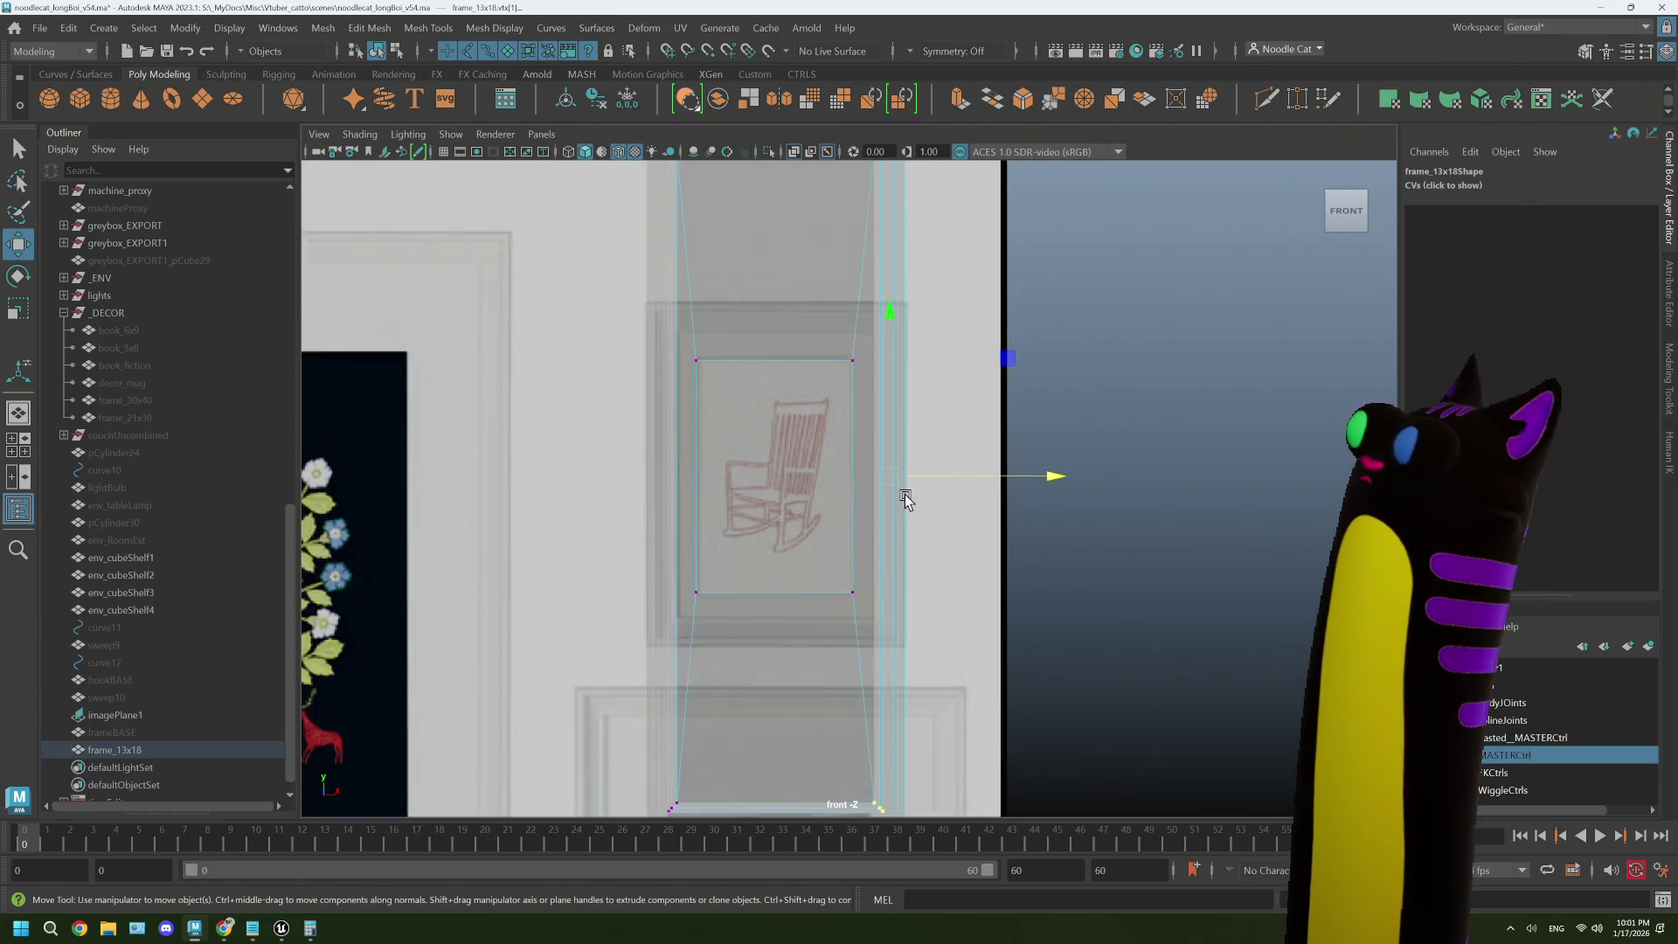
left_click_drag(911, 752, 699, 691)
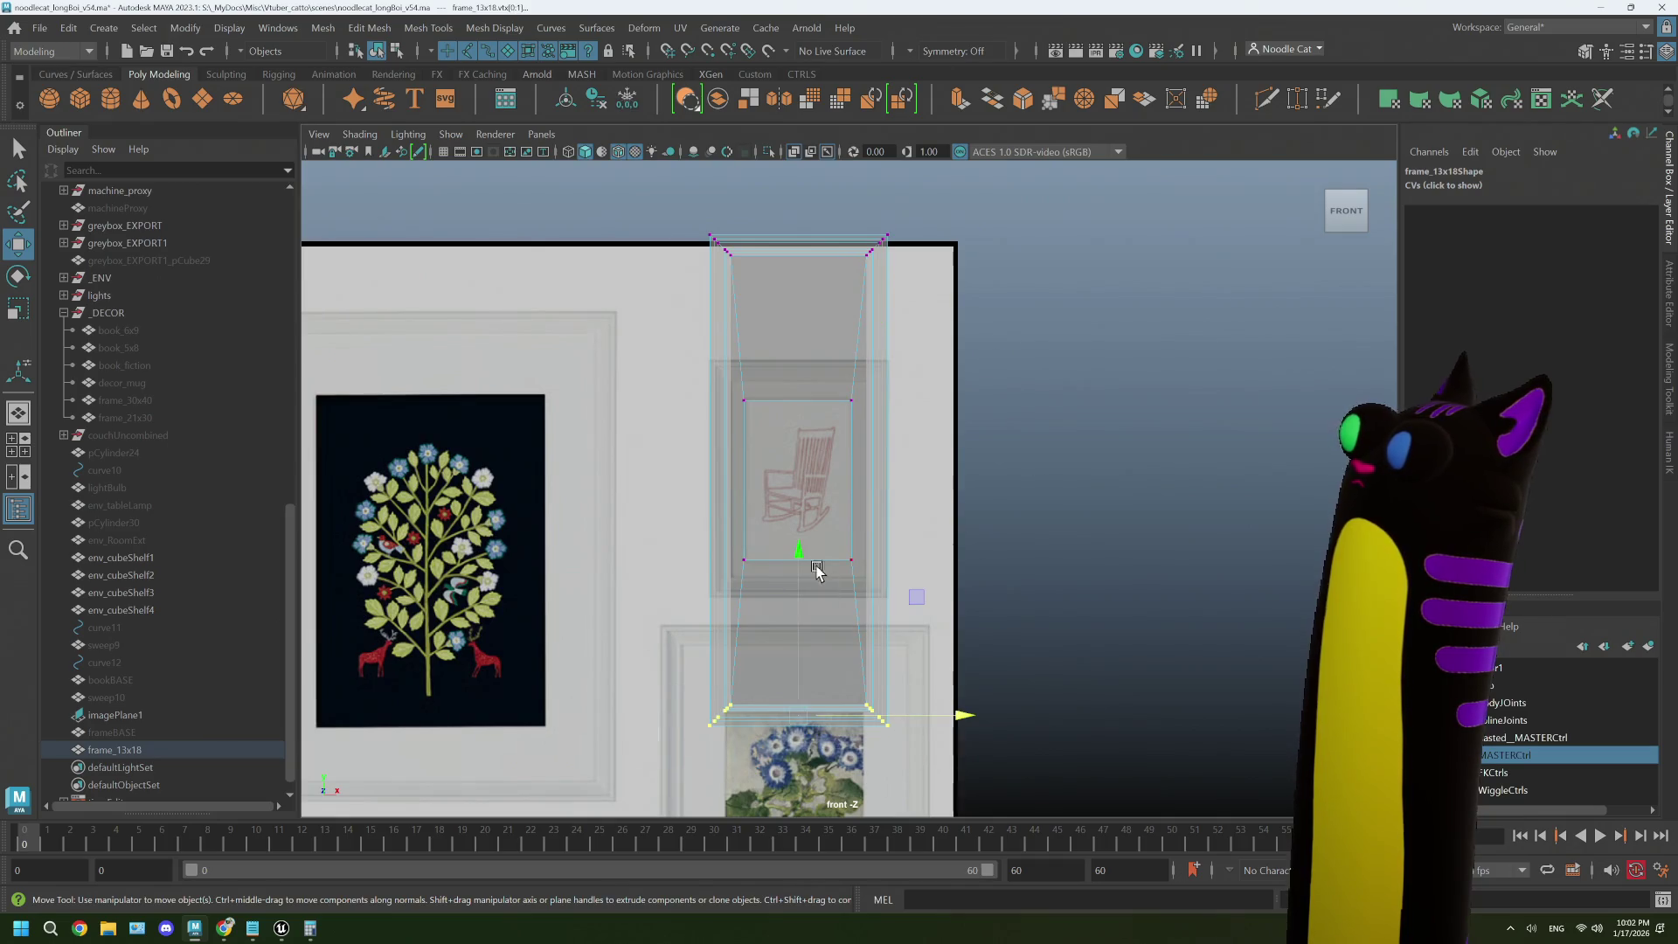
left_click_drag(802, 557, 803, 419)
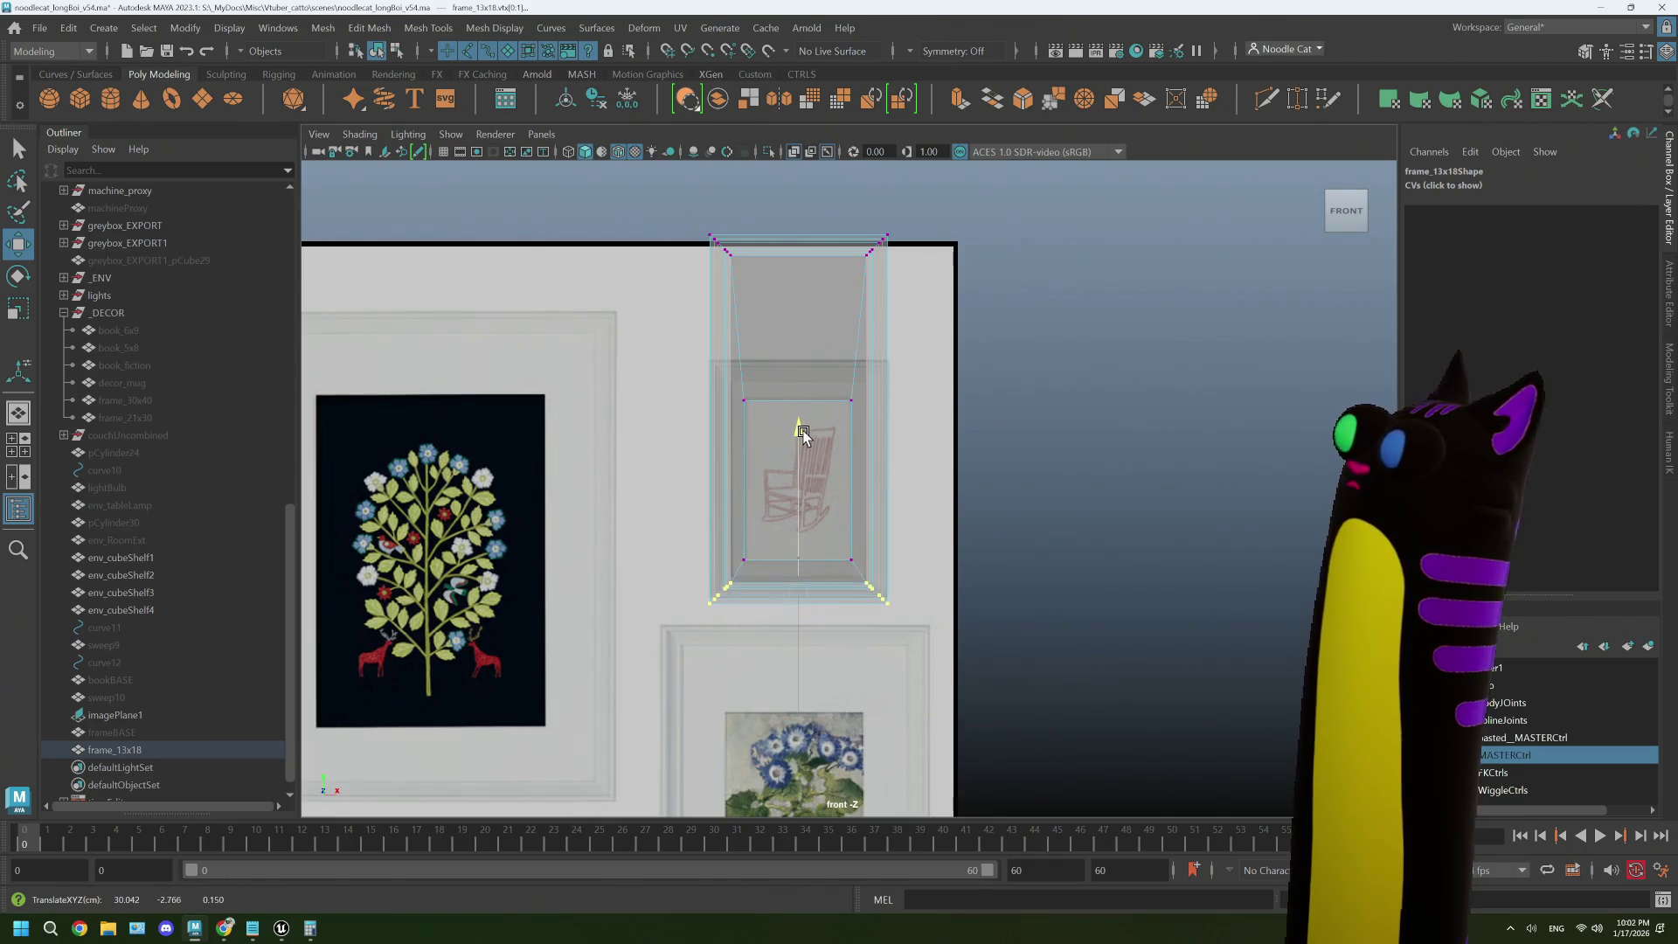
scroll(817, 615, "up", 2)
scroll(818, 615, "up", 2)
scroll(794, 670, "up", 2)
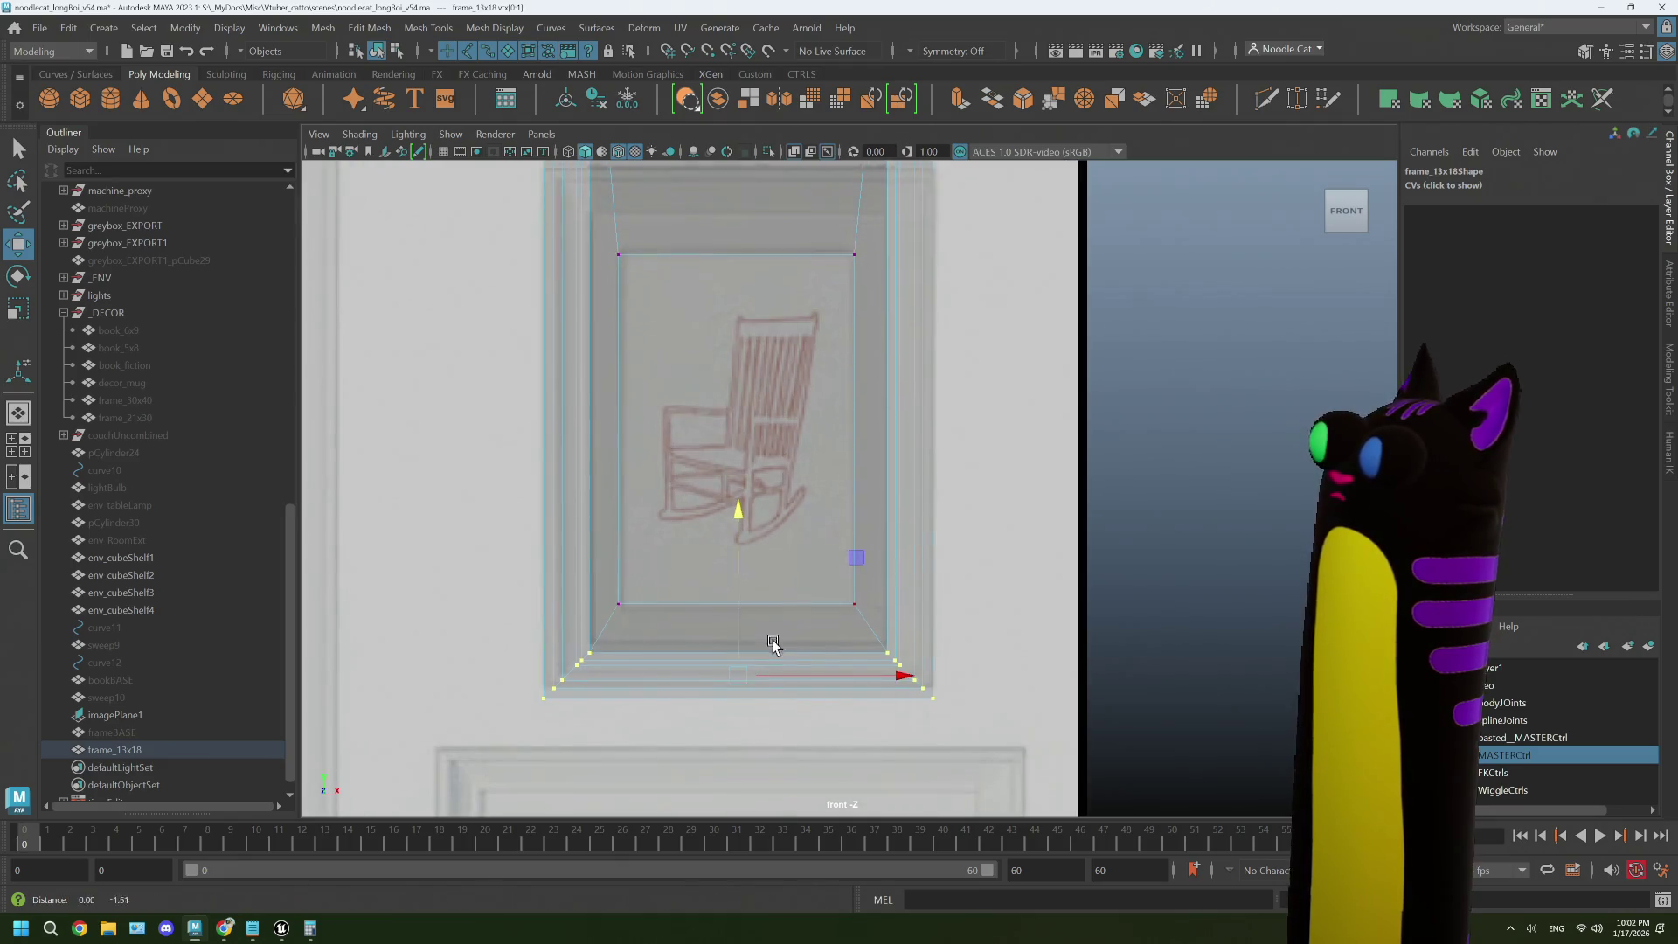
left_click_drag(742, 498, 738, 496)
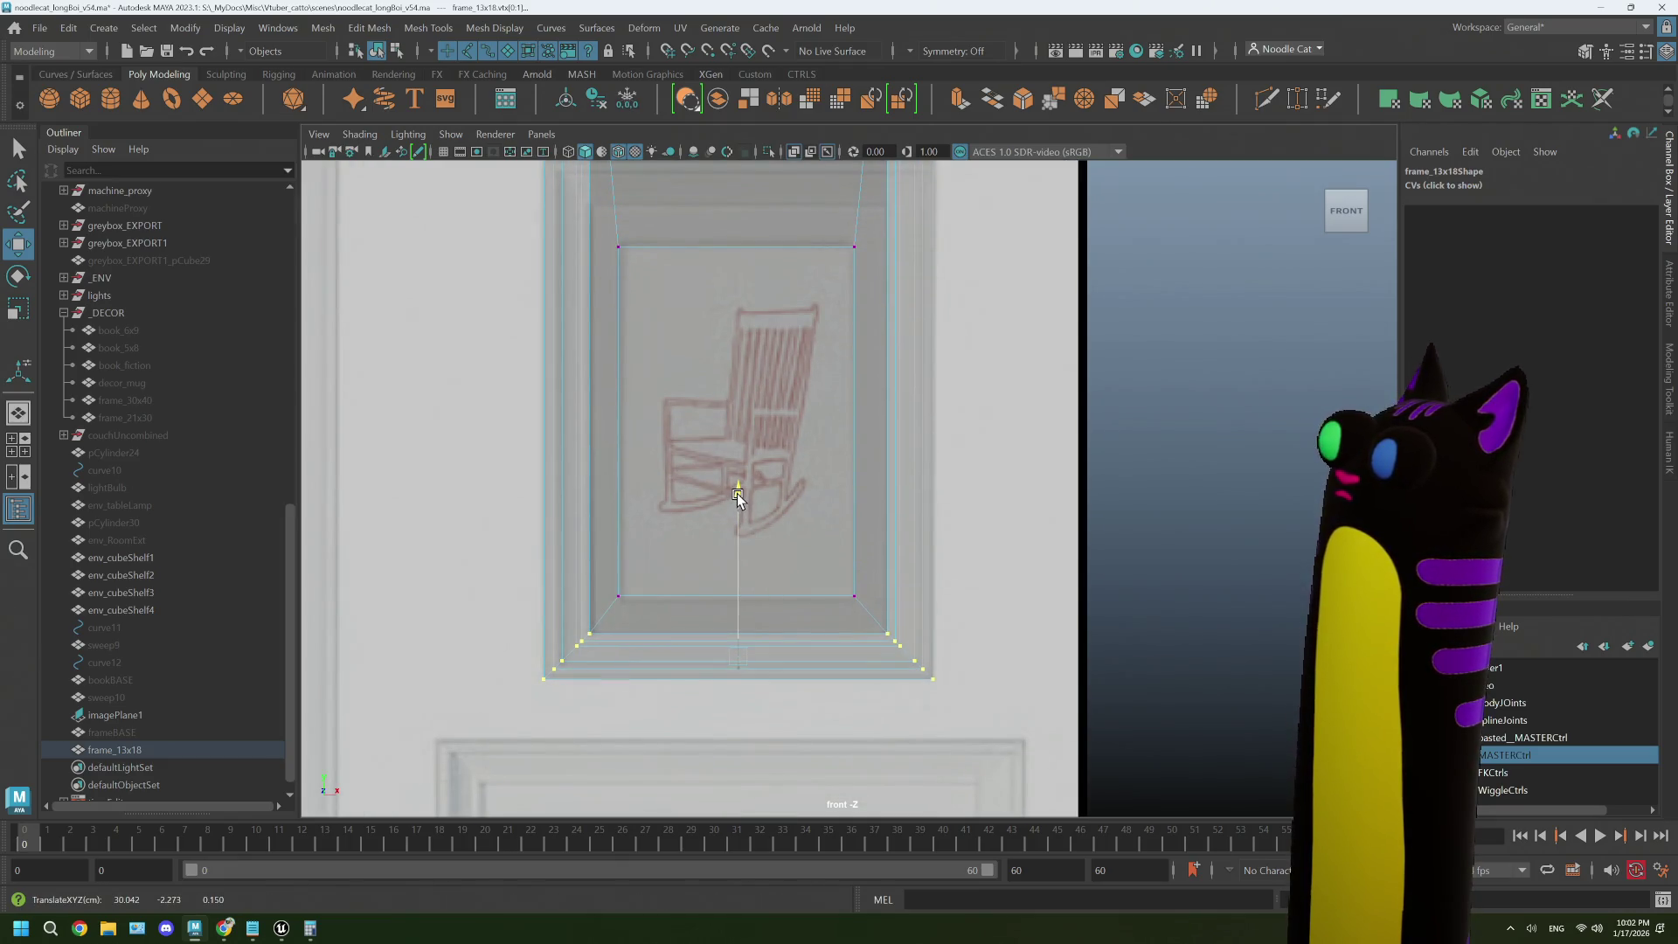
- Lower the frame's top edge to fit the picture, then return to object mode
scroll(719, 573, "down", 2)
scroll(601, 419, "up", 1)
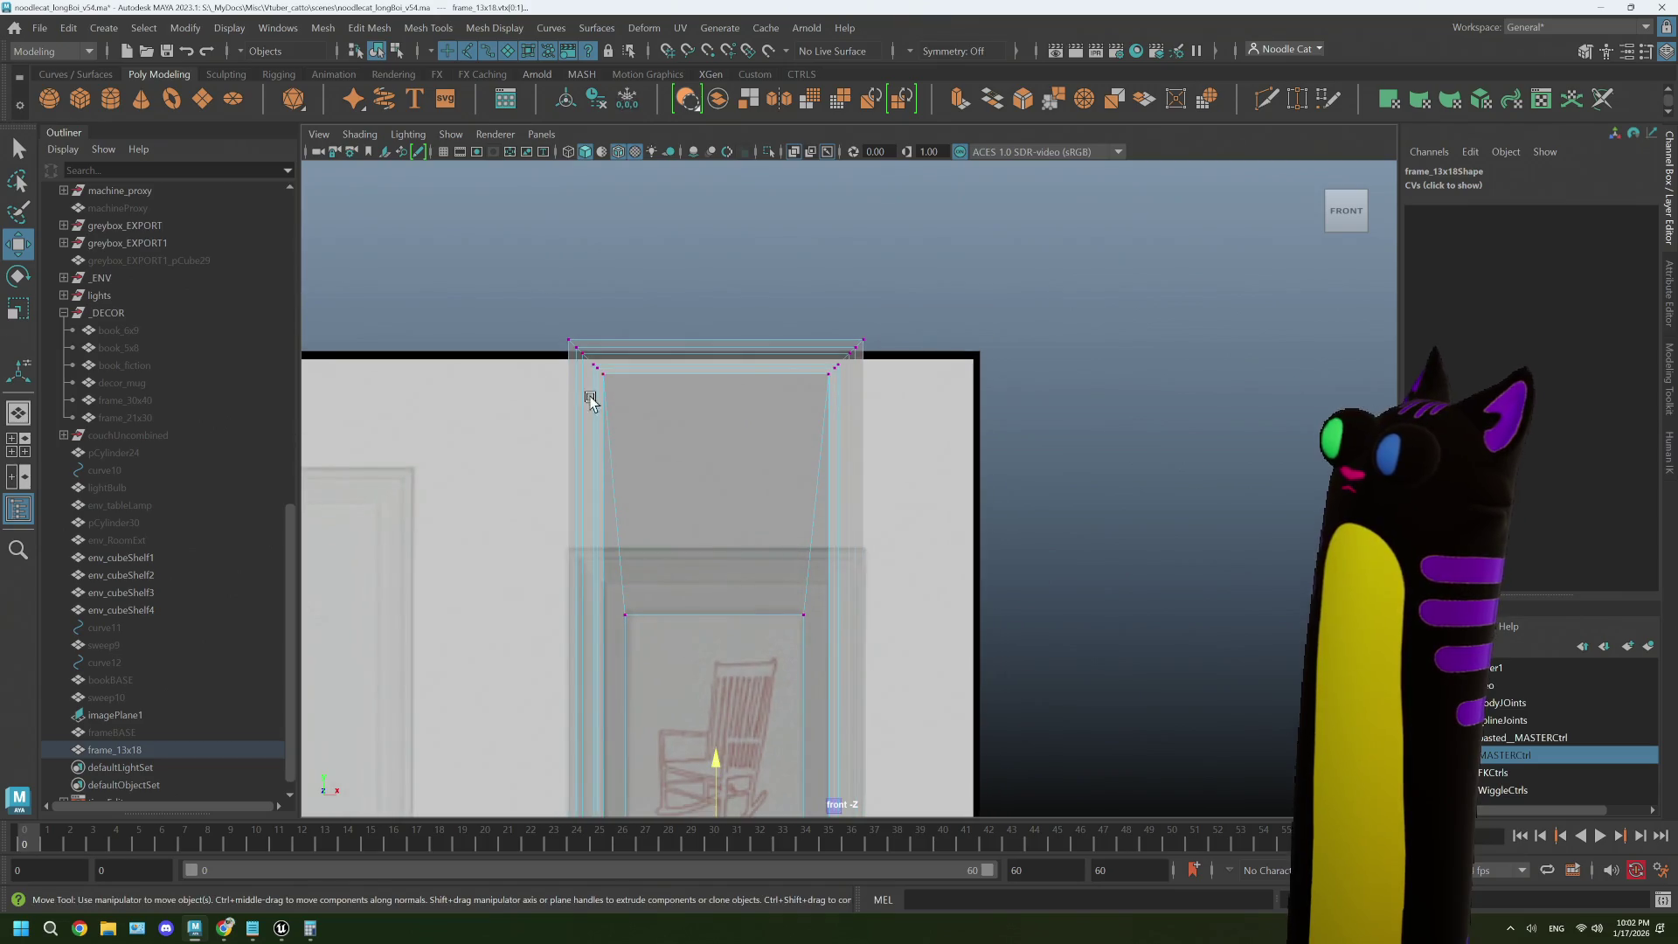
left_click_drag(769, 415, 813, 328)
left_click_drag(717, 199, 757, 411)
scroll(760, 584, "up", 1)
scroll(738, 588, "up", 2)
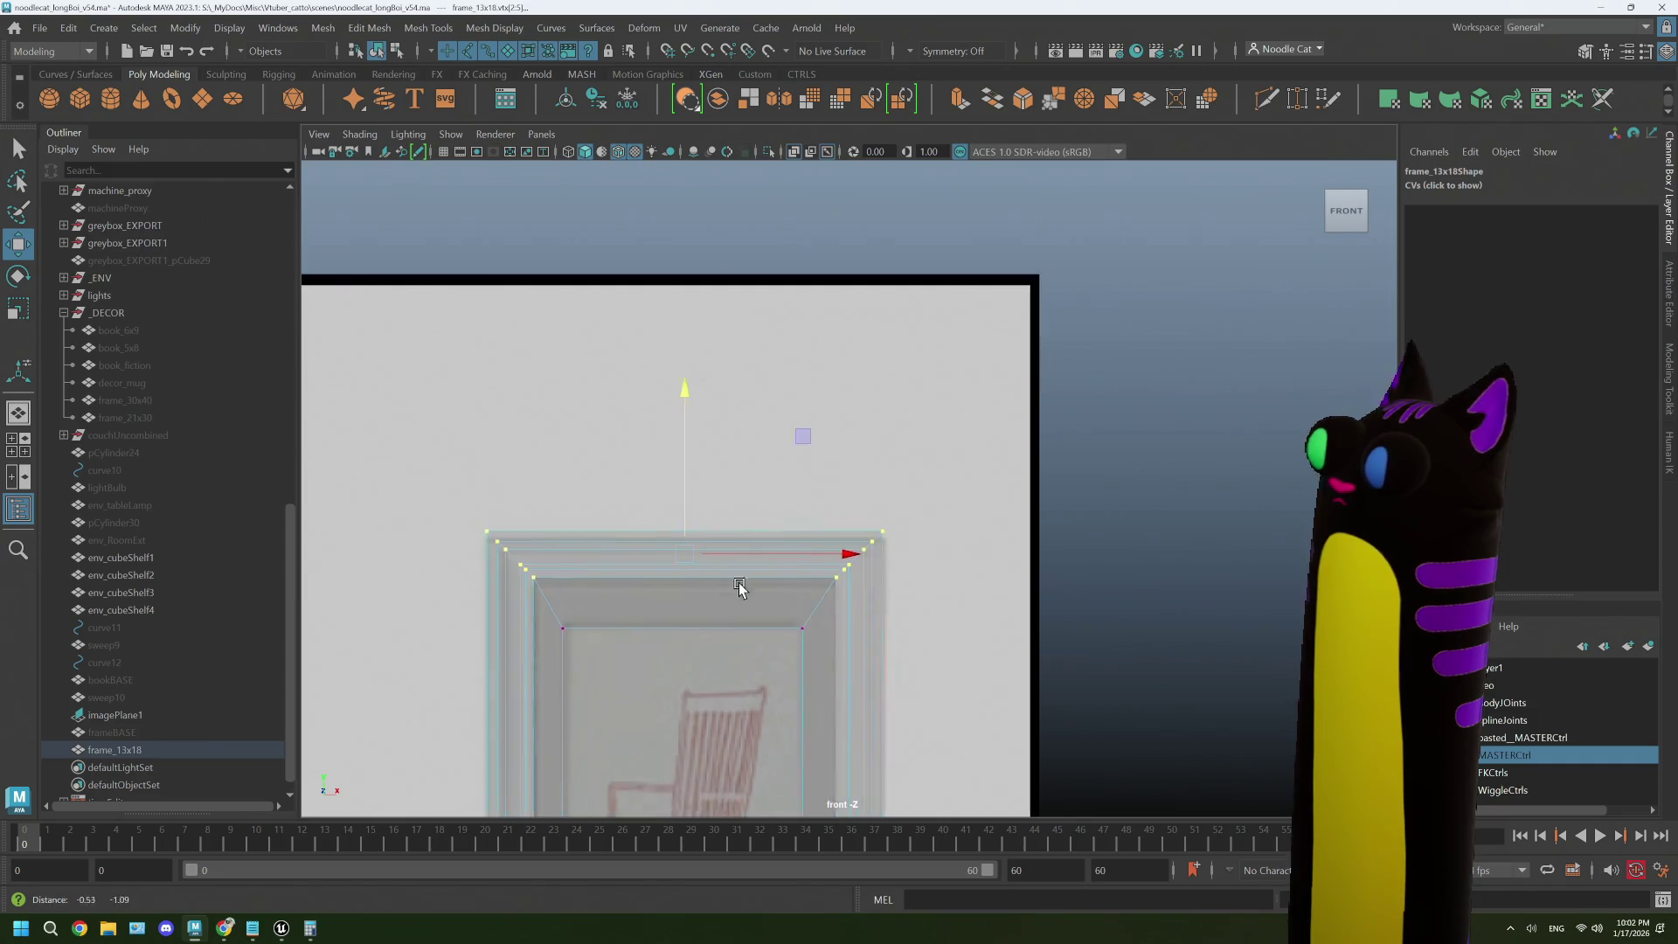
left_click_drag(723, 324, 724, 326)
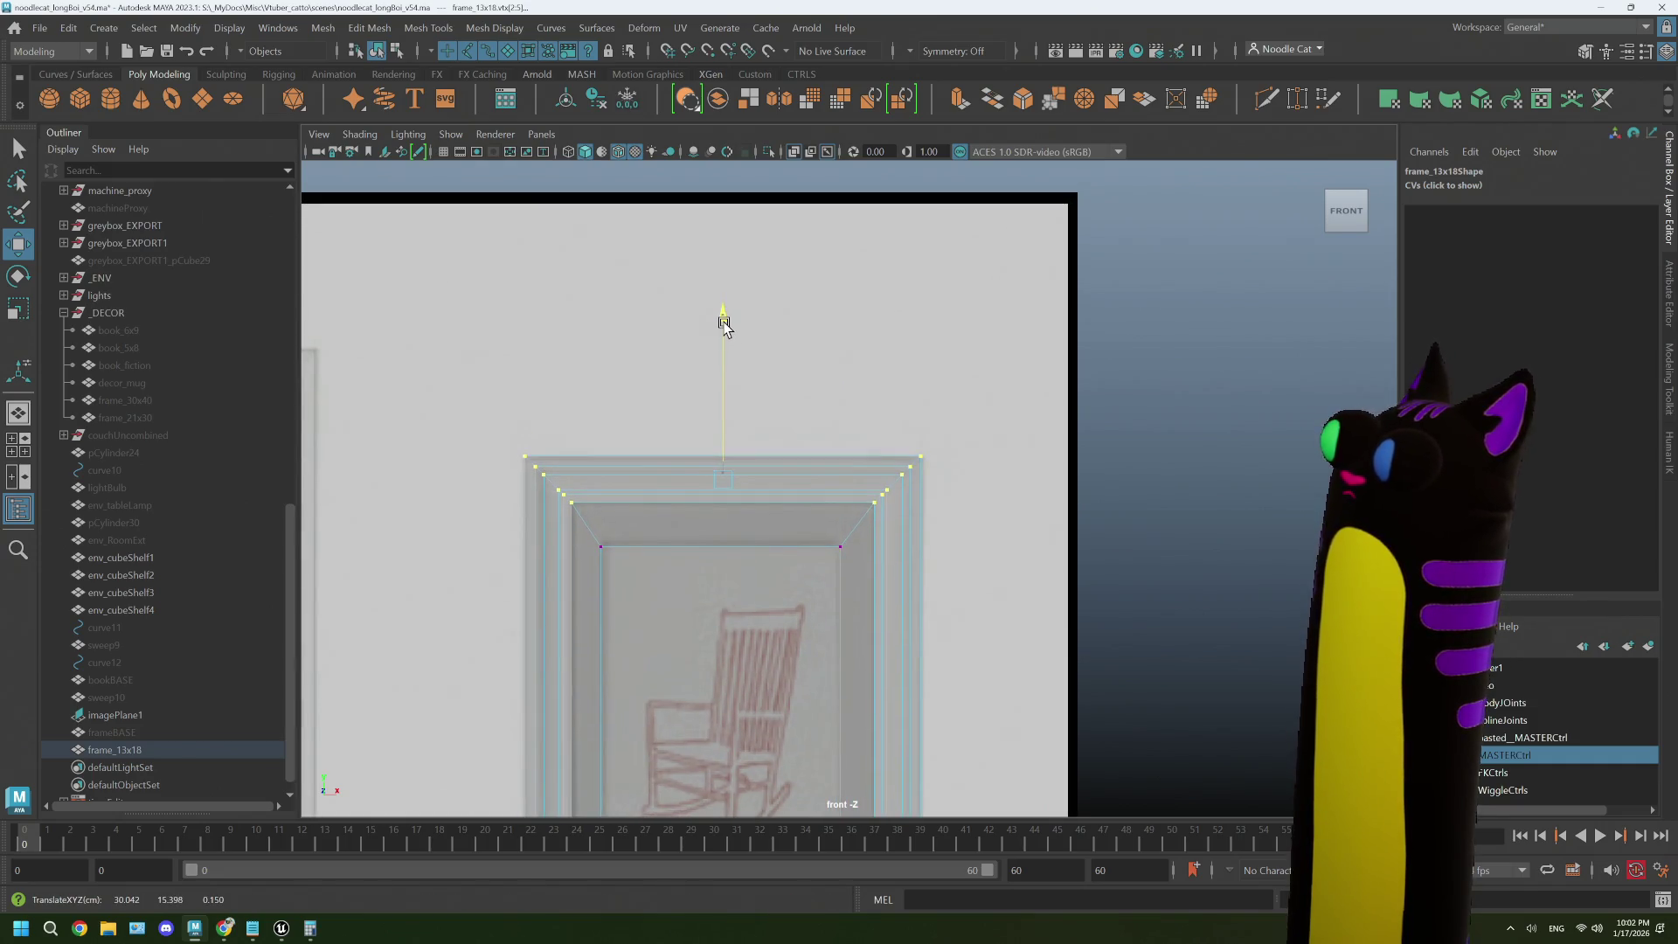
scroll(817, 540, "down", 4)
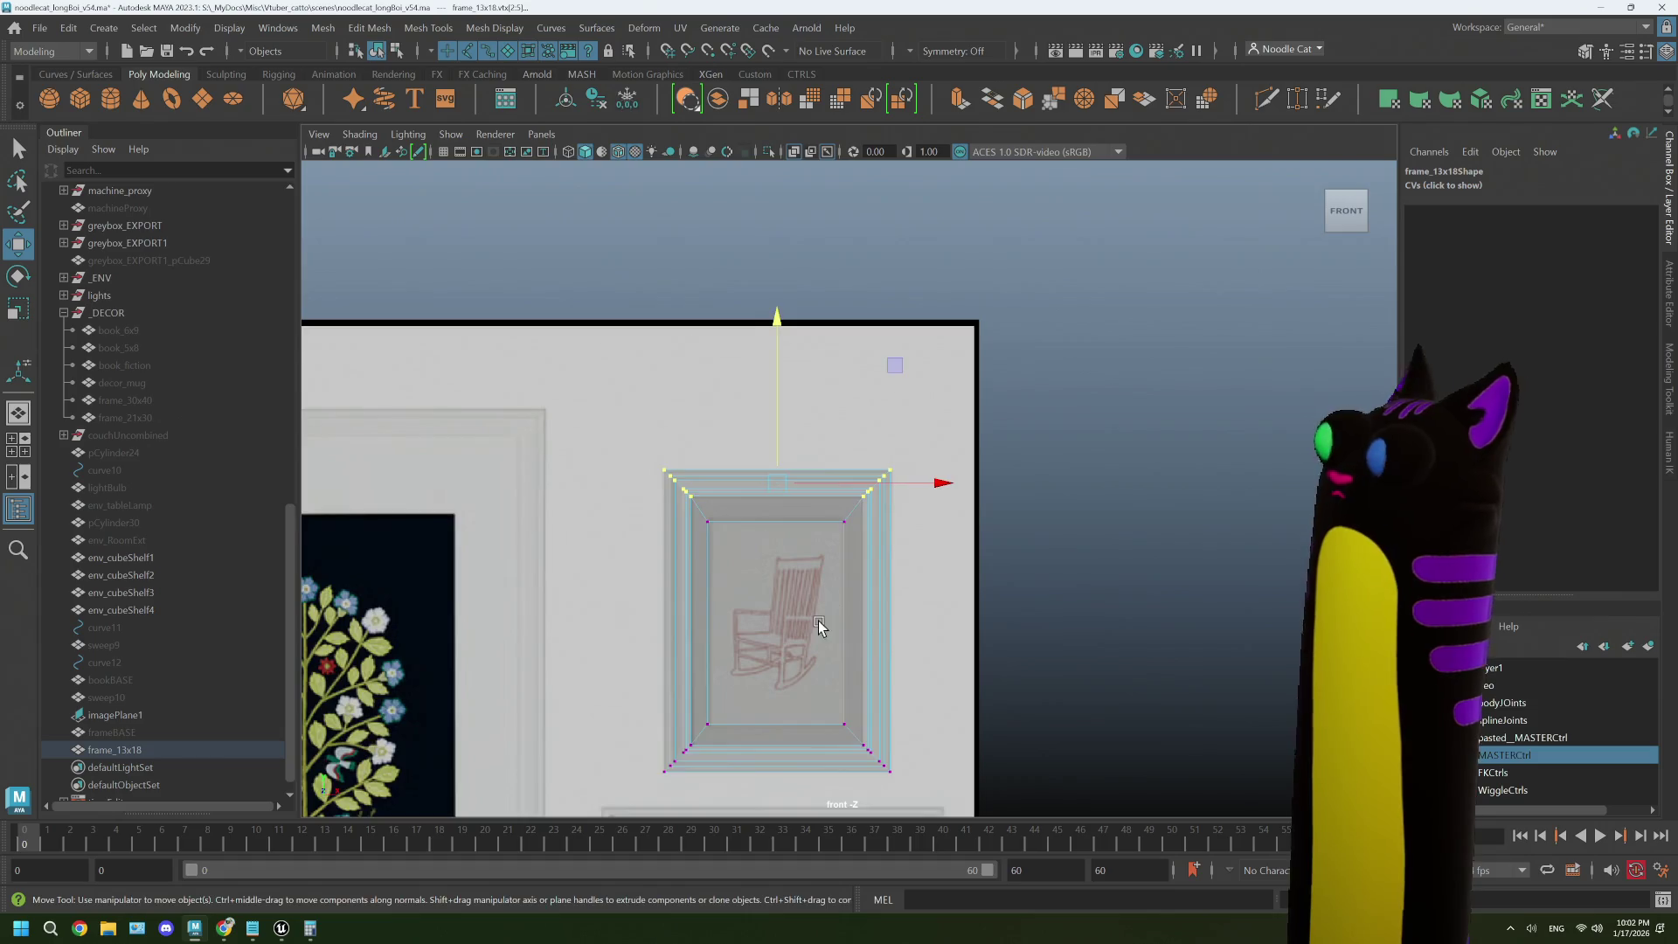
right_click(920, 426)
left_click(997, 395)
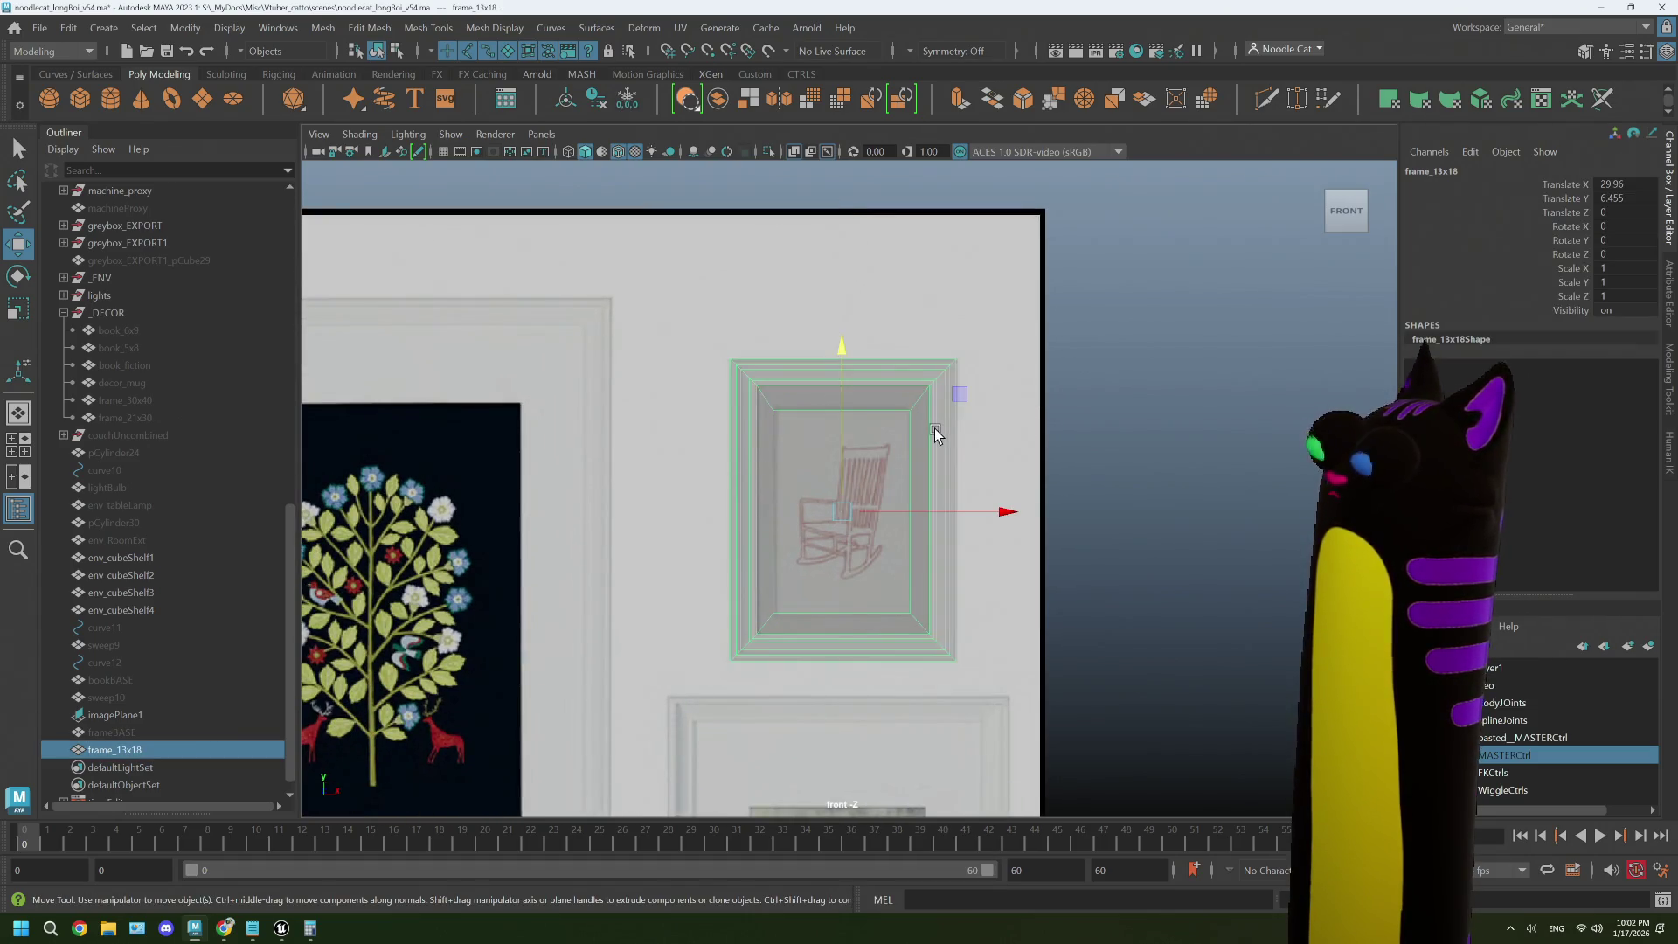
- Open the UV Editor for frame_13x18 and move it aside to see the viewport
left_click(680, 27)
left_click(715, 79)
left_click(769, 313)
left_click(684, 31)
left_click(721, 63)
mouse_move(860, 28)
left_mouse_down()
mouse_move(766, 680)
mouse_move(915, 245)
mouse_move(915, 138)
left_mouse_up()
- Select the frame's UV shell and run Unfold on it twice
right_click(890, 437)
left_click(732, 470)
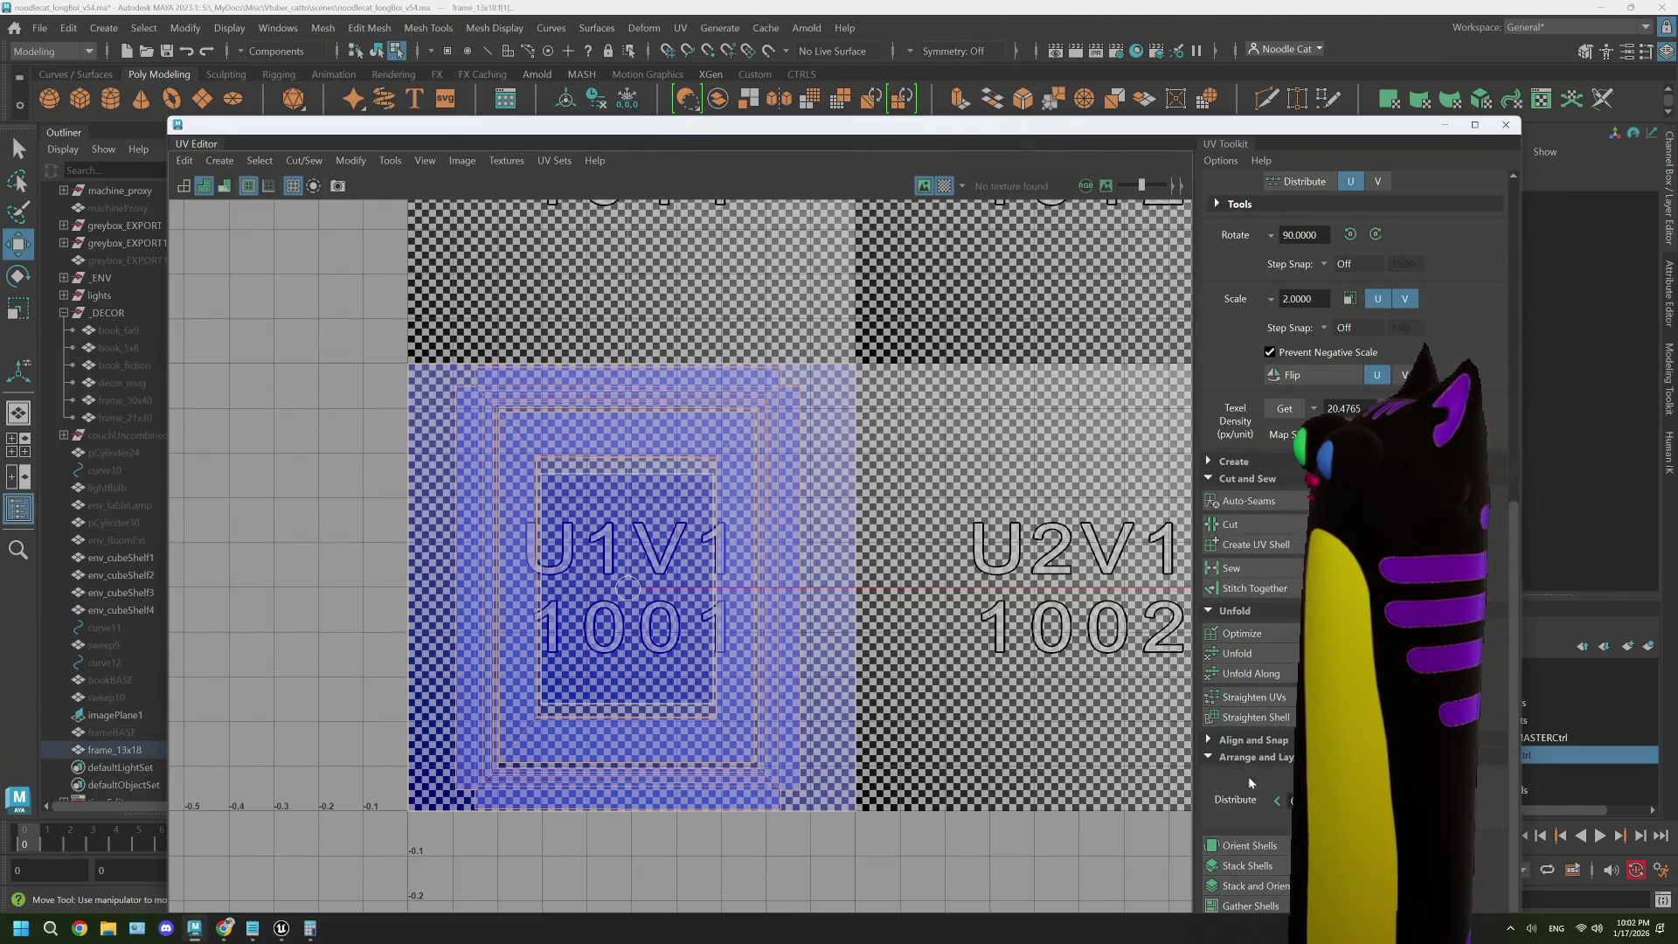
left_click(1250, 656)
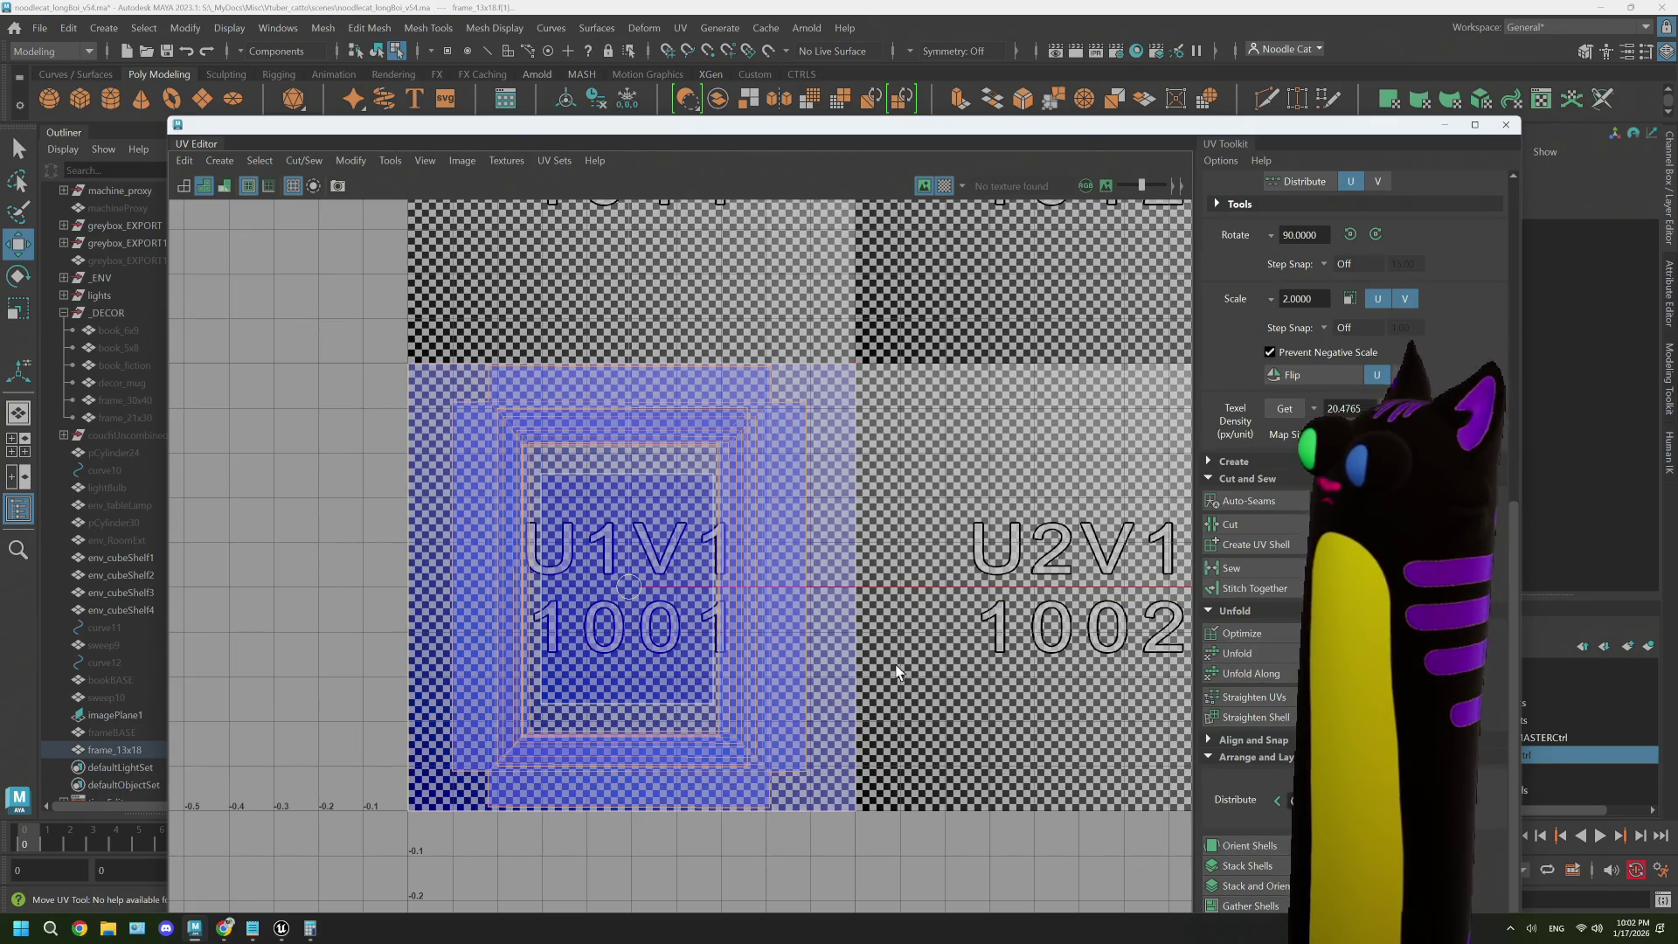
scroll(894, 661, "up", 5)
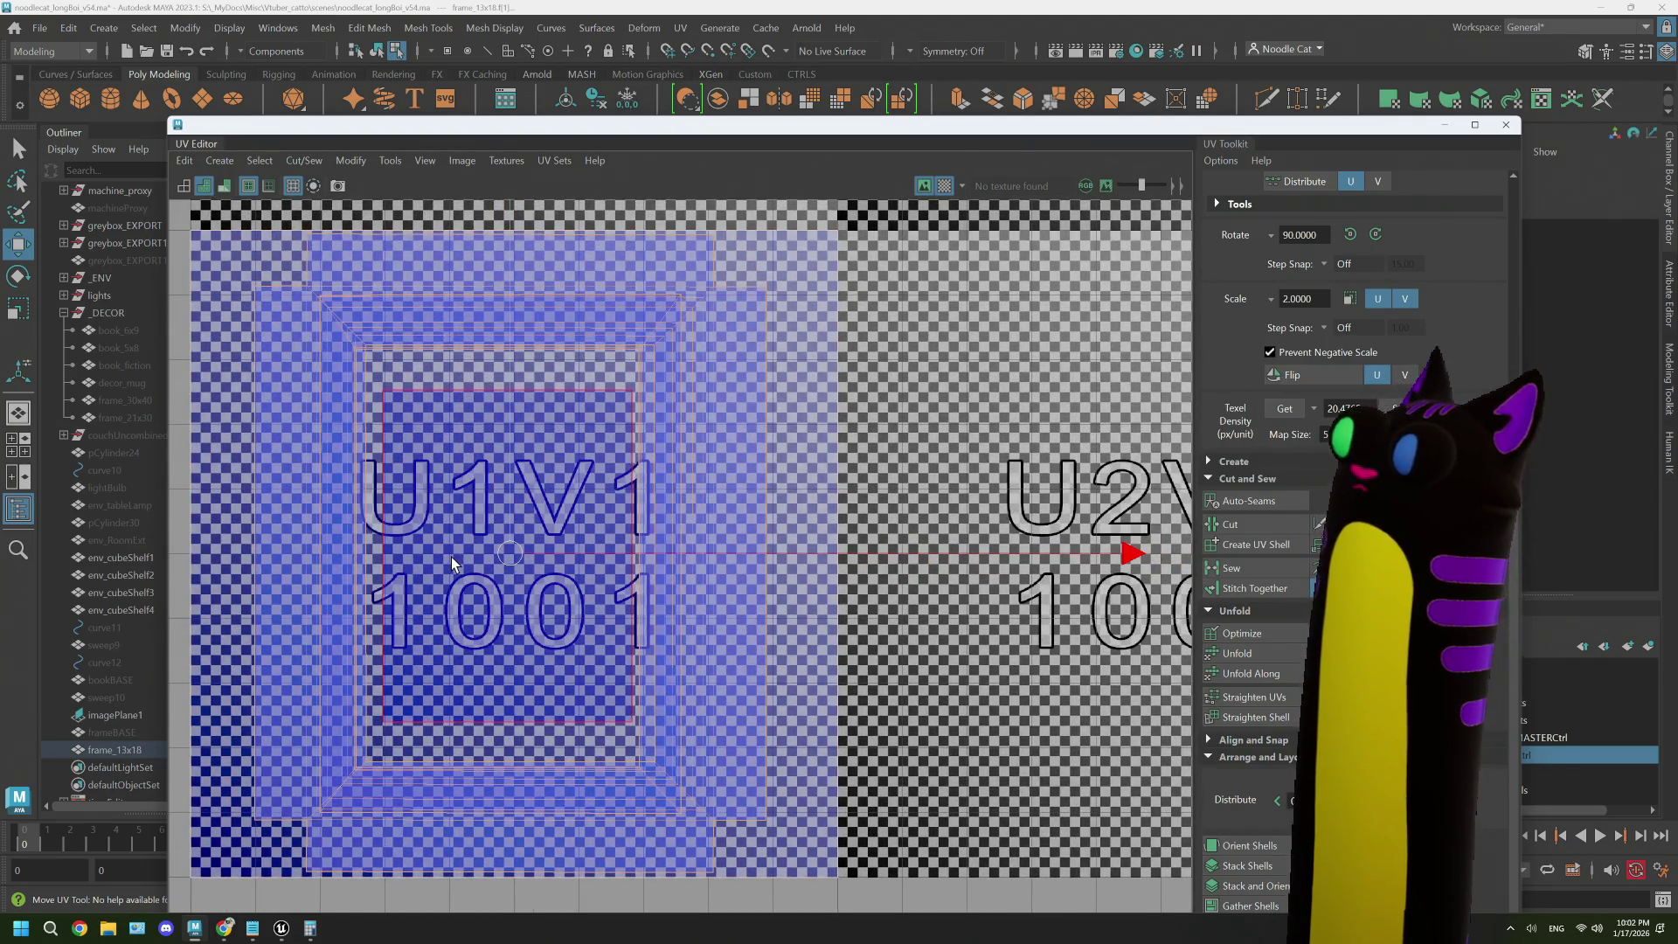
left_click(1245, 654)
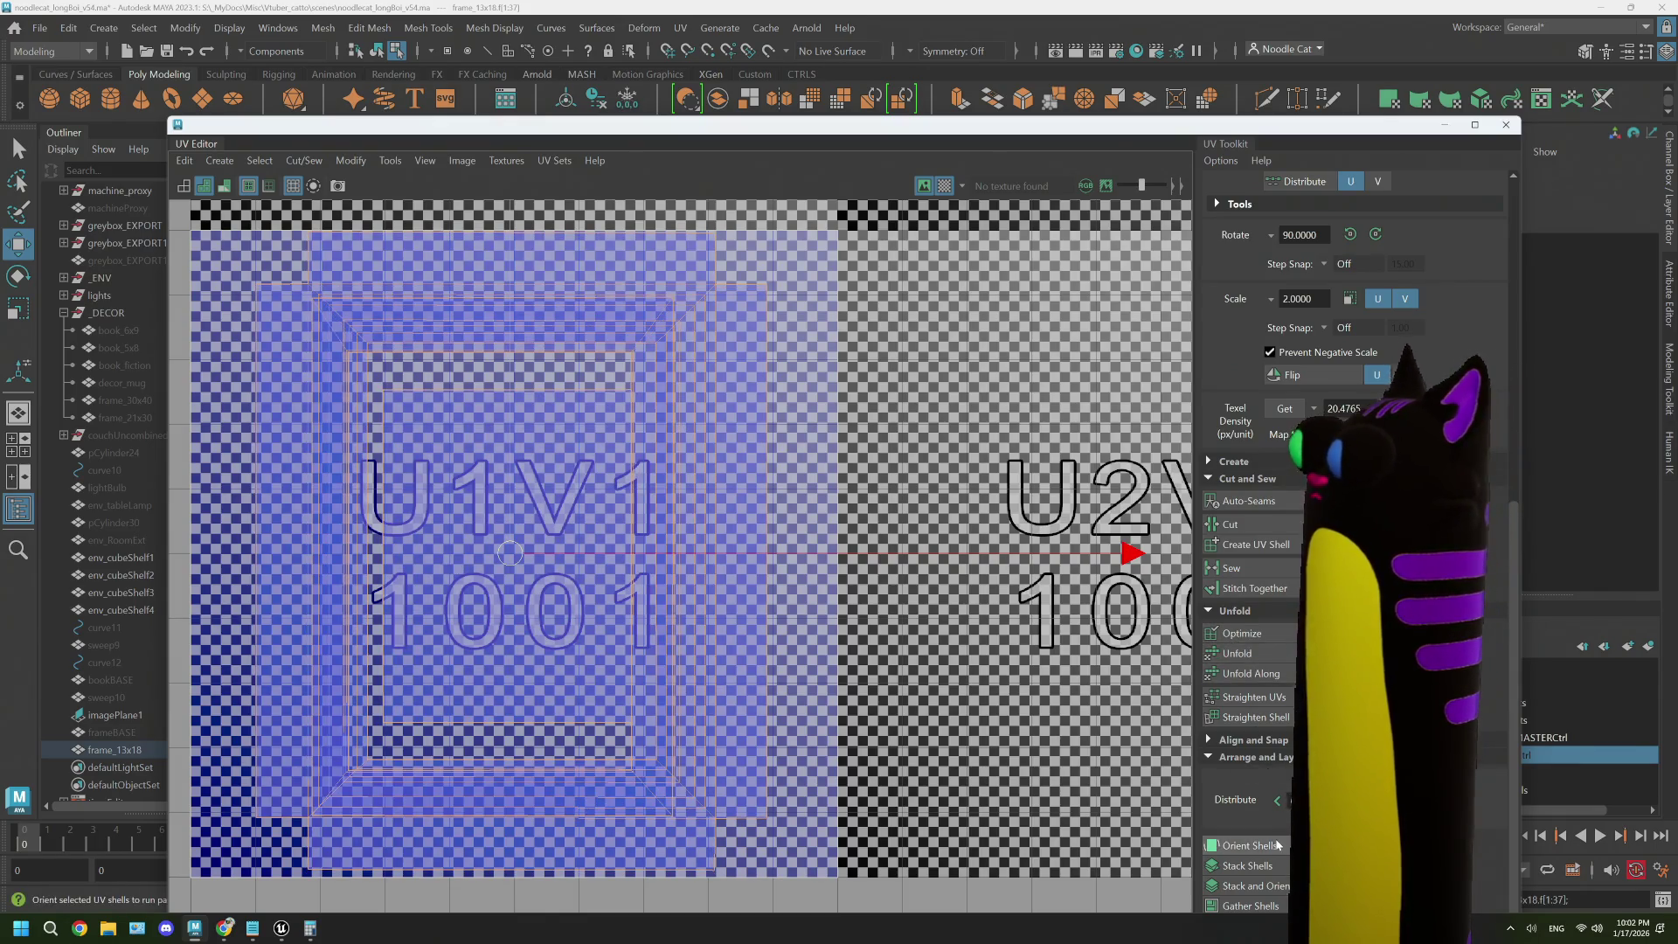
- Narrow the inner UV shell horizontally and reposition it inside the border shells
left_click(664, 554)
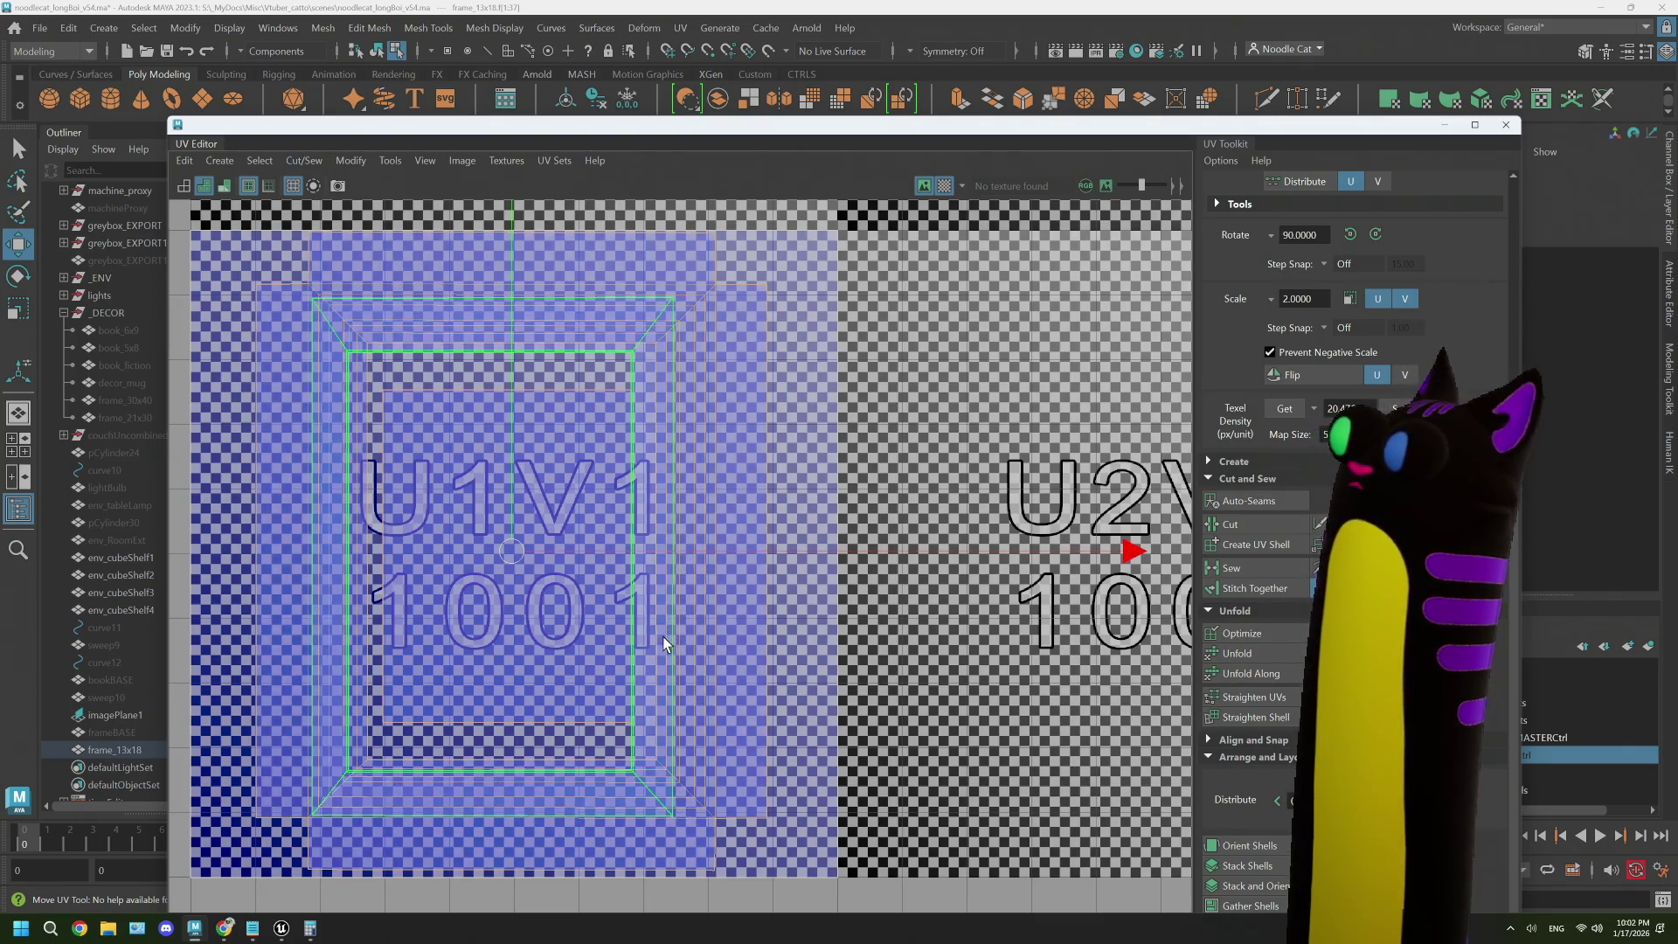
left_click(662, 639)
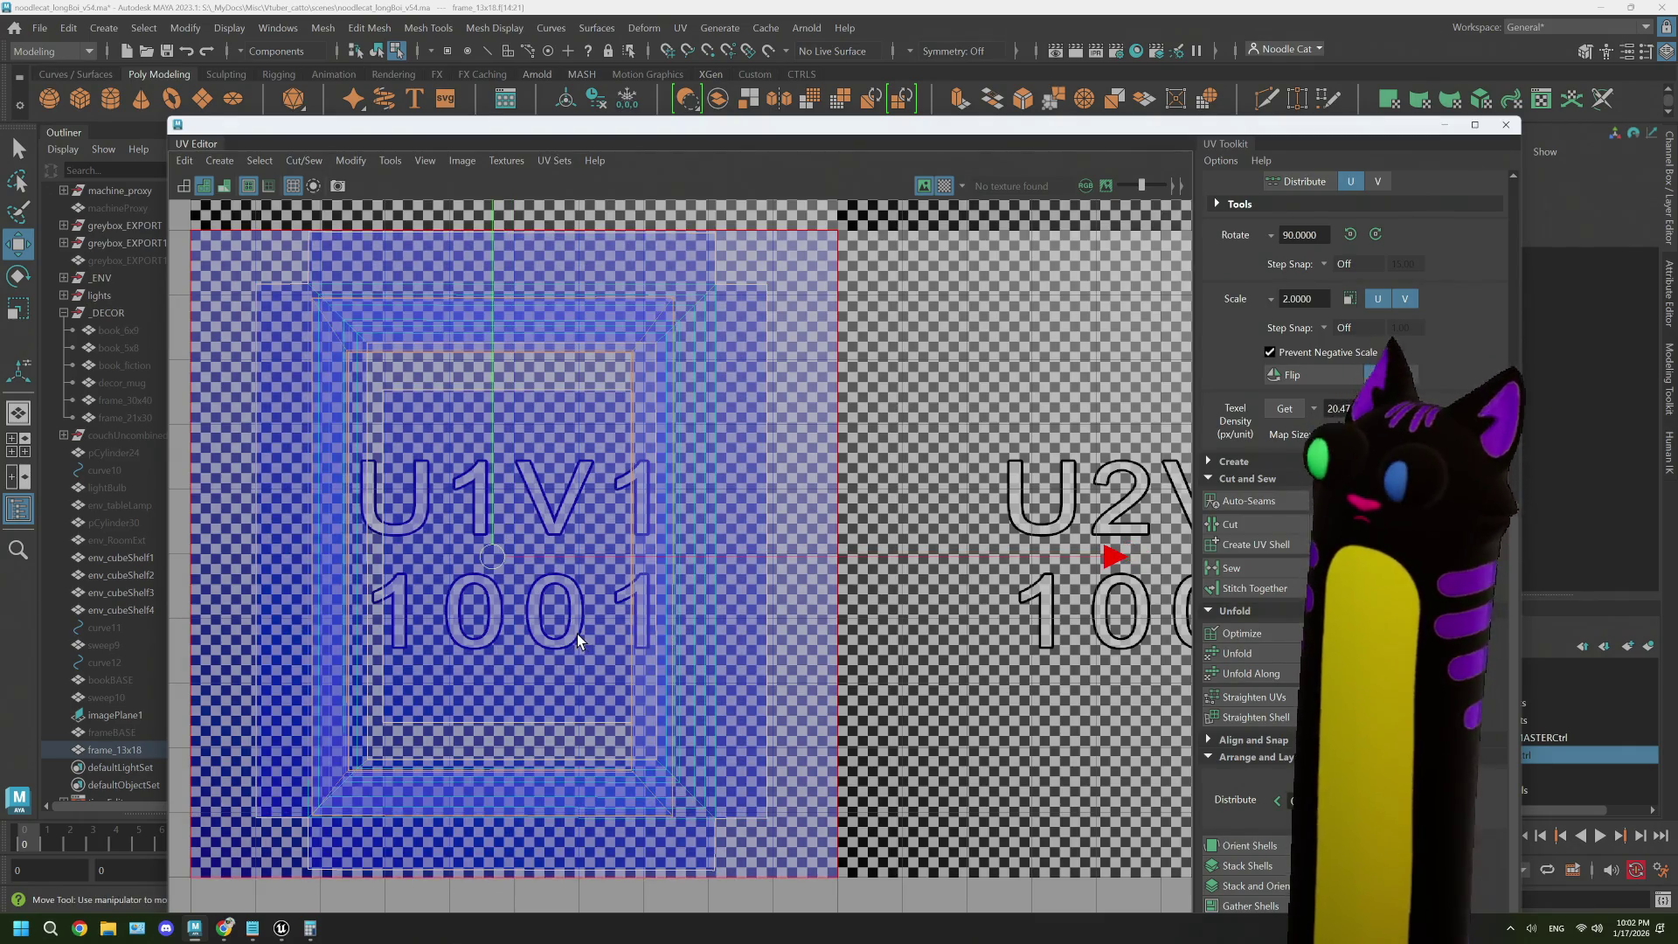
key("r")
mouse_move(485, 557)
left_mouse_down()
mouse_move(285, 569)
mouse_move(307, 569)
left_mouse_up()
key("w")
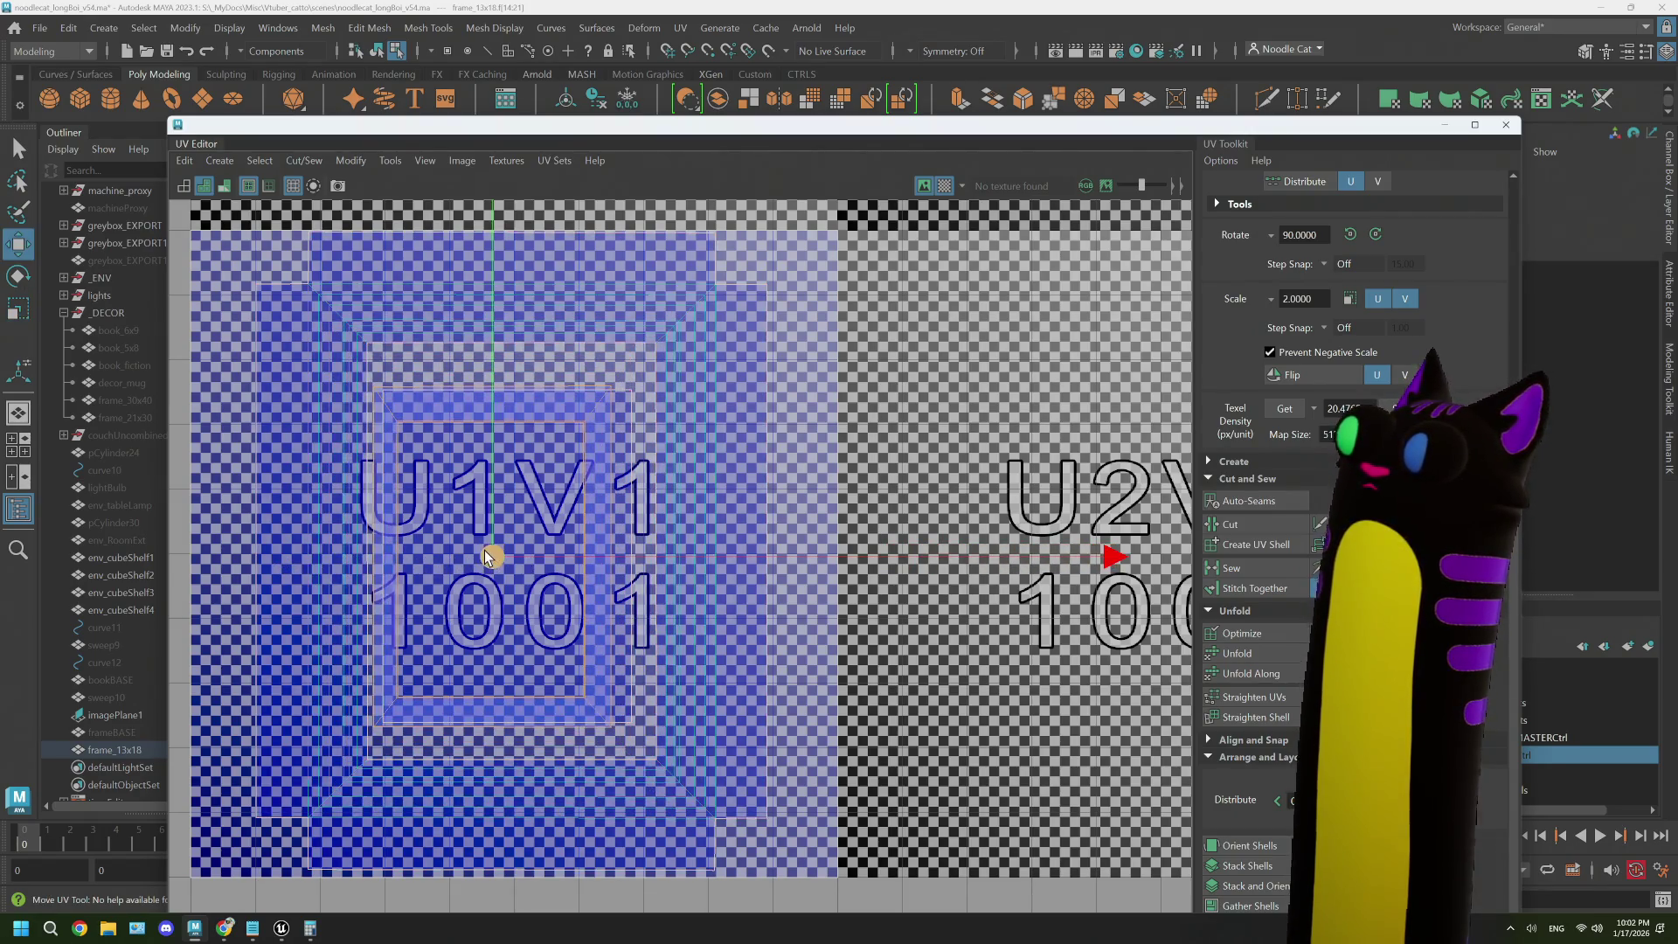
mouse_move(501, 557)
left_mouse_down()
mouse_move(602, 553)
mouse_move(379, 552)
left_mouse_up()
key("r")
key("w")
key("r")
key("w")
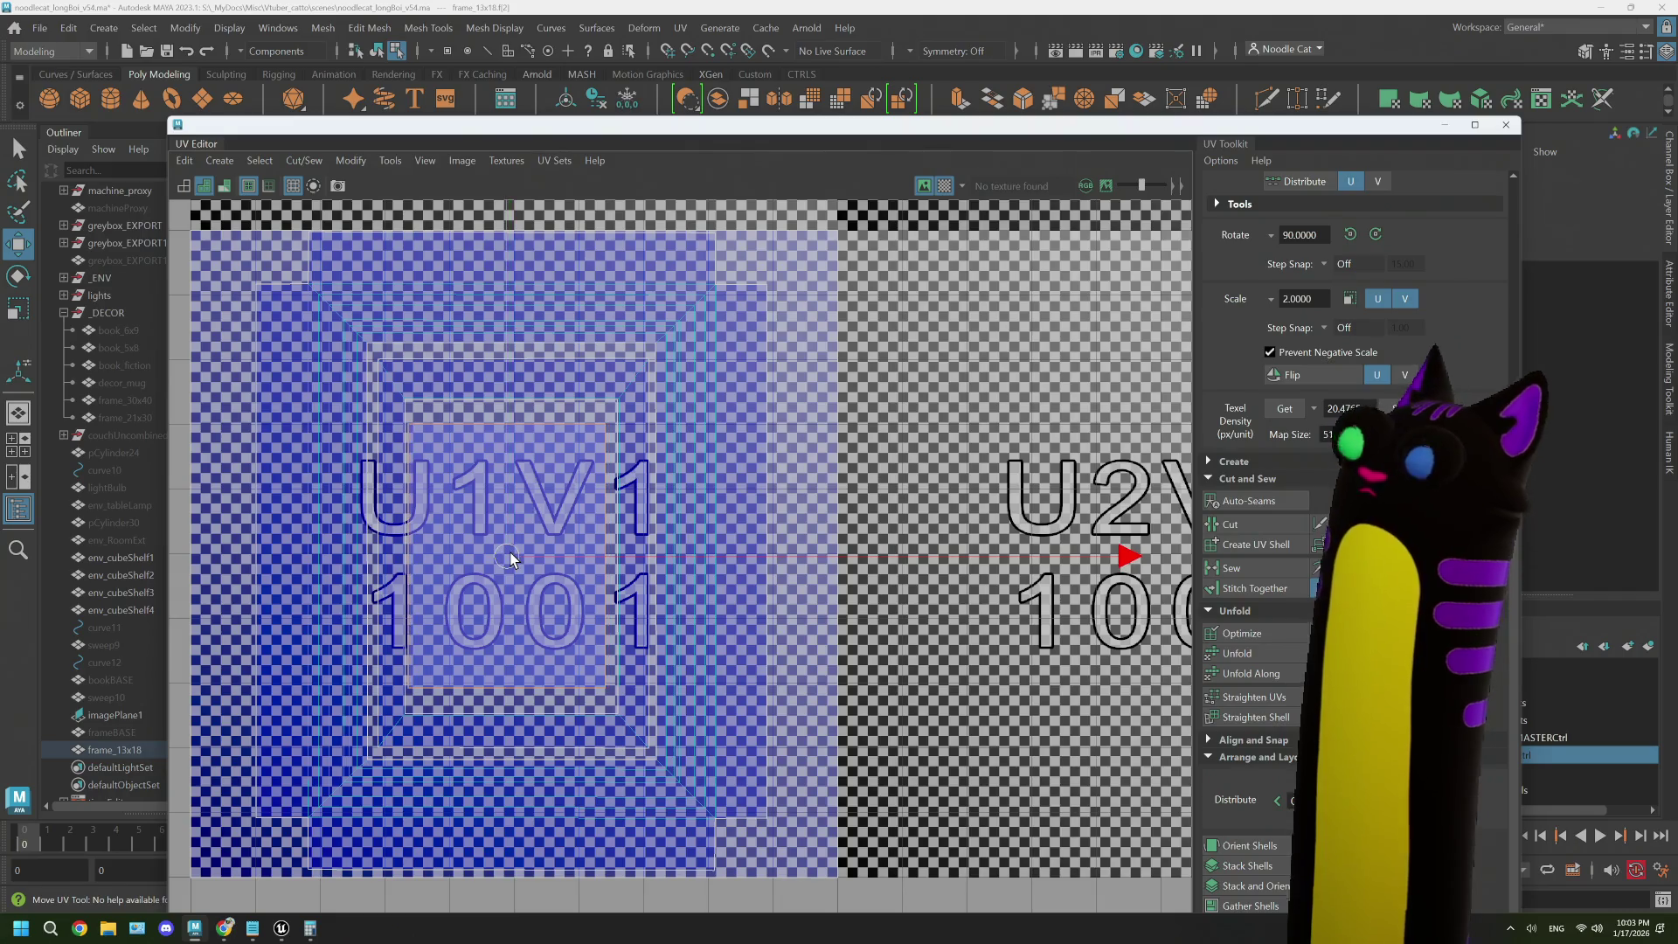
mouse_move(802, 126)
left_mouse_down()
mouse_move(809, 365)
mouse_move(768, 699)
left_mouse_up()
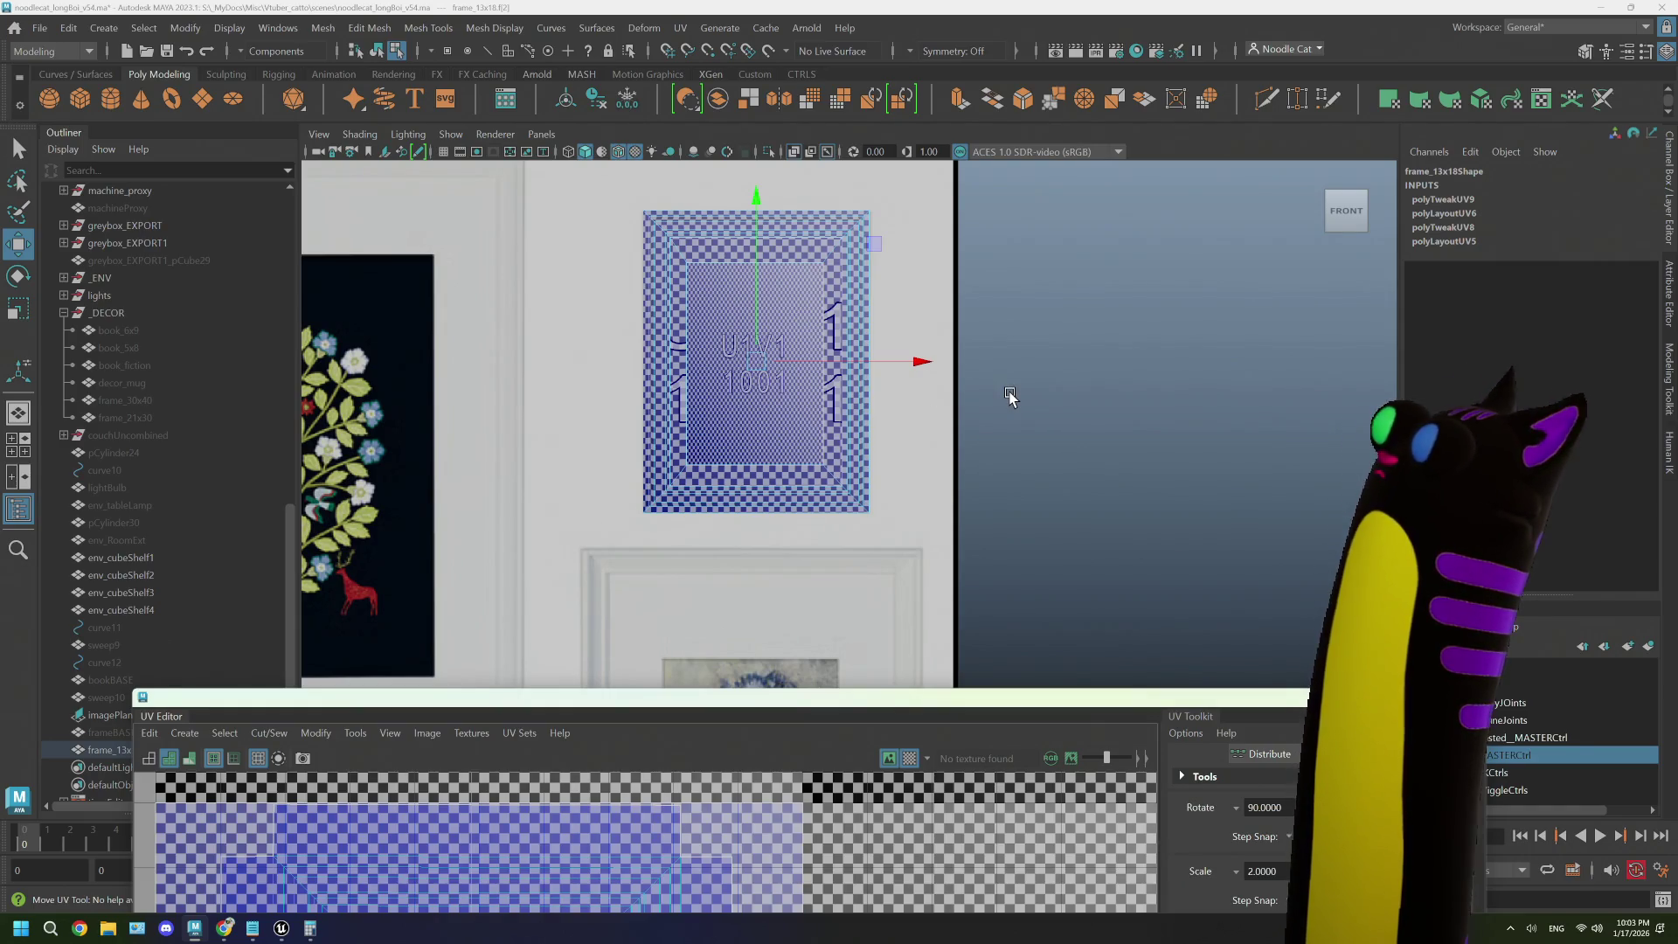
- Maximize the UV Editor to inspect frame_13x18's nested shells in the U1V1 tile, then close it
left_click_drag(989, 697, 962, 2)
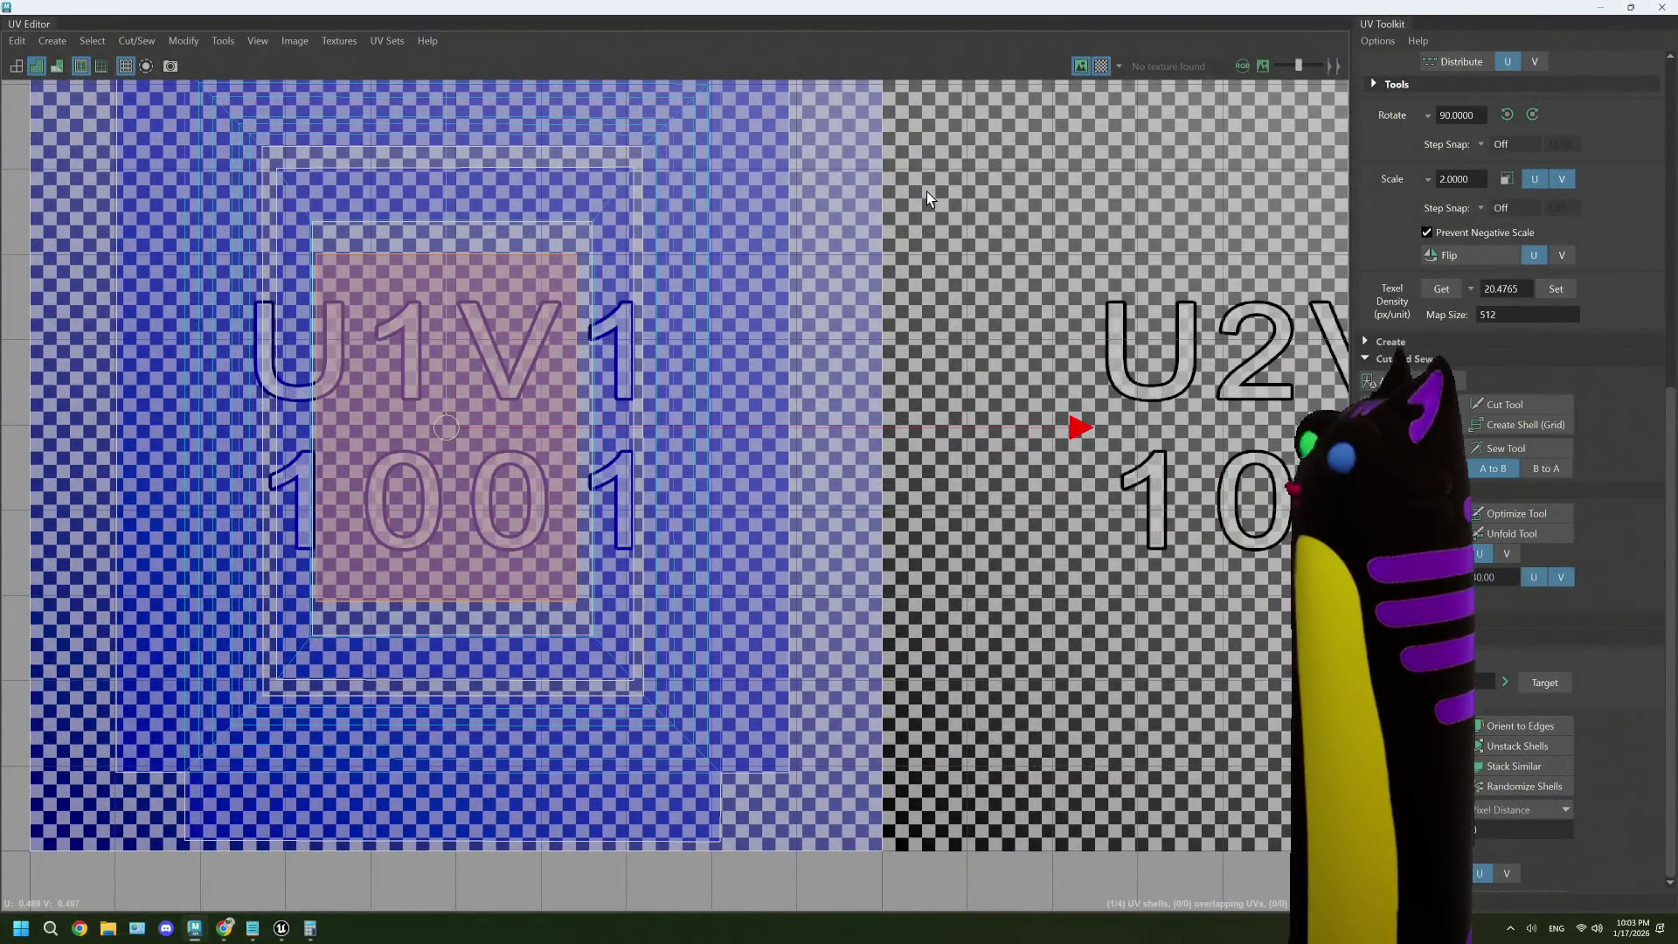
scroll(927, 191, "down", 4)
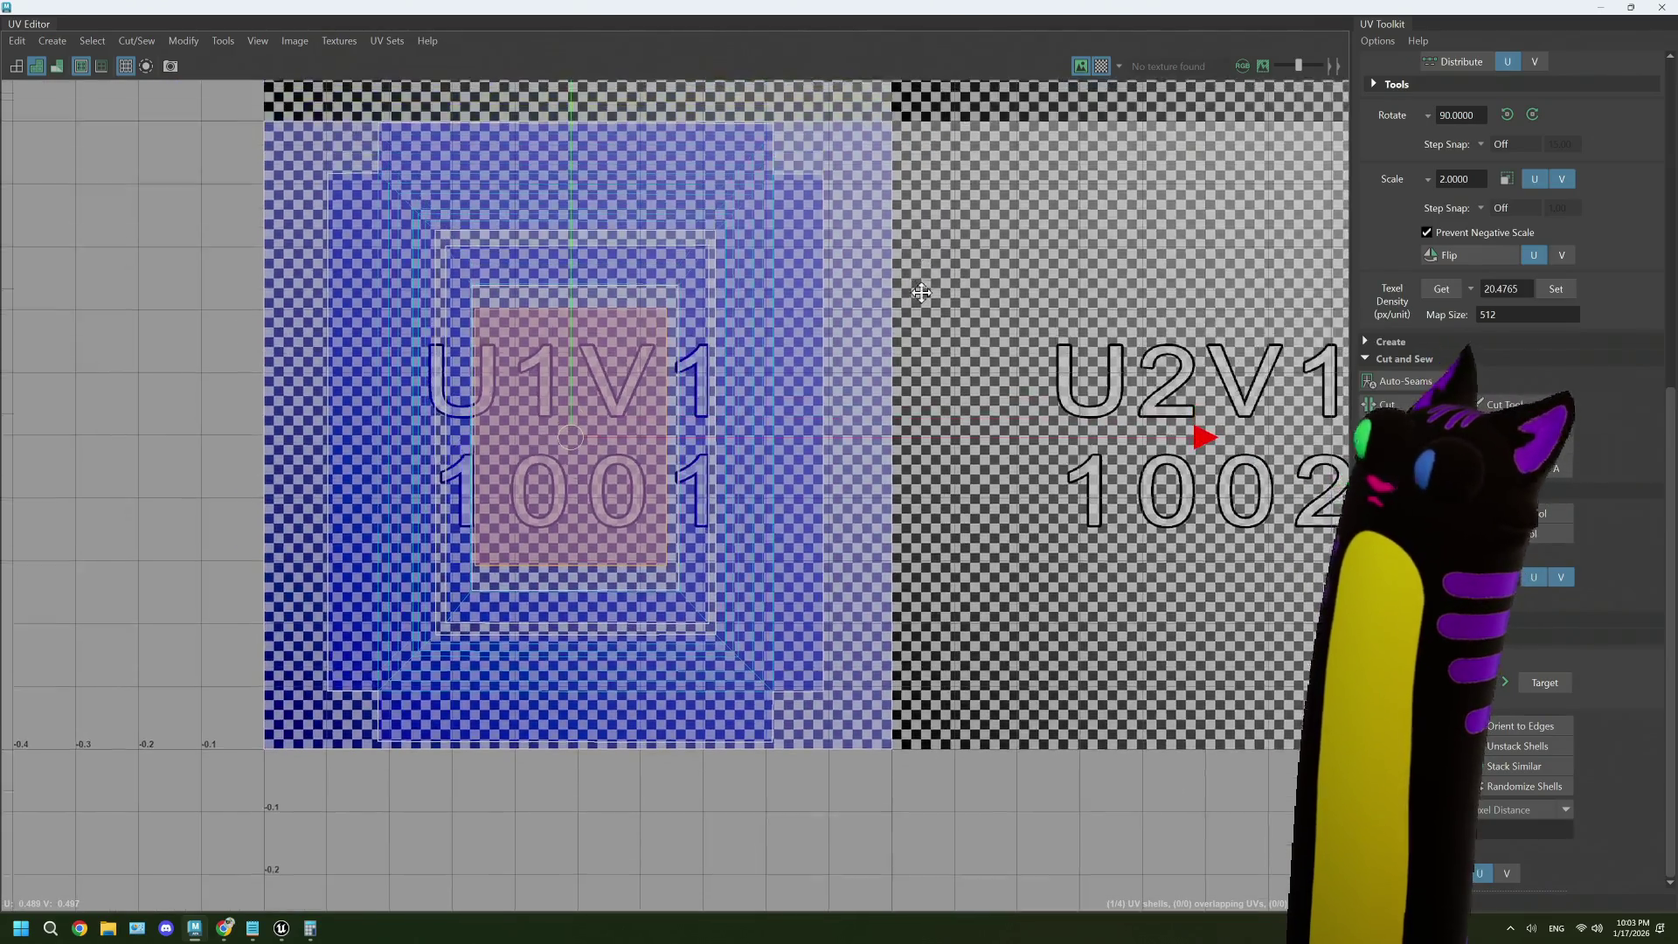
left_click(869, 248)
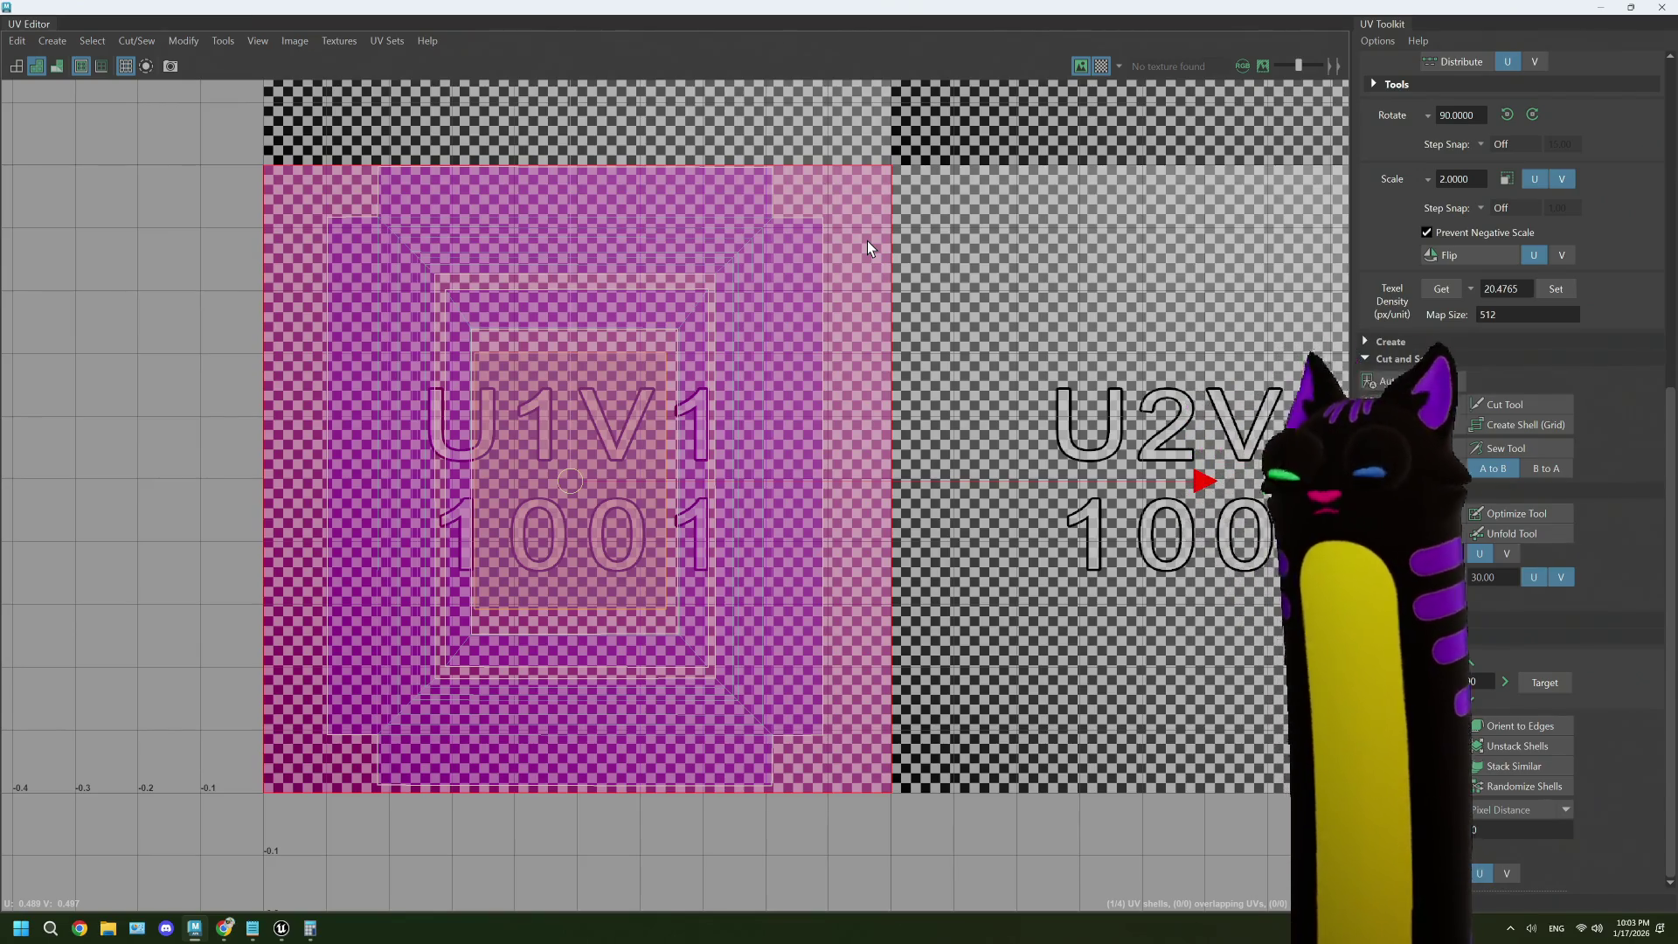
left_click(899, 218)
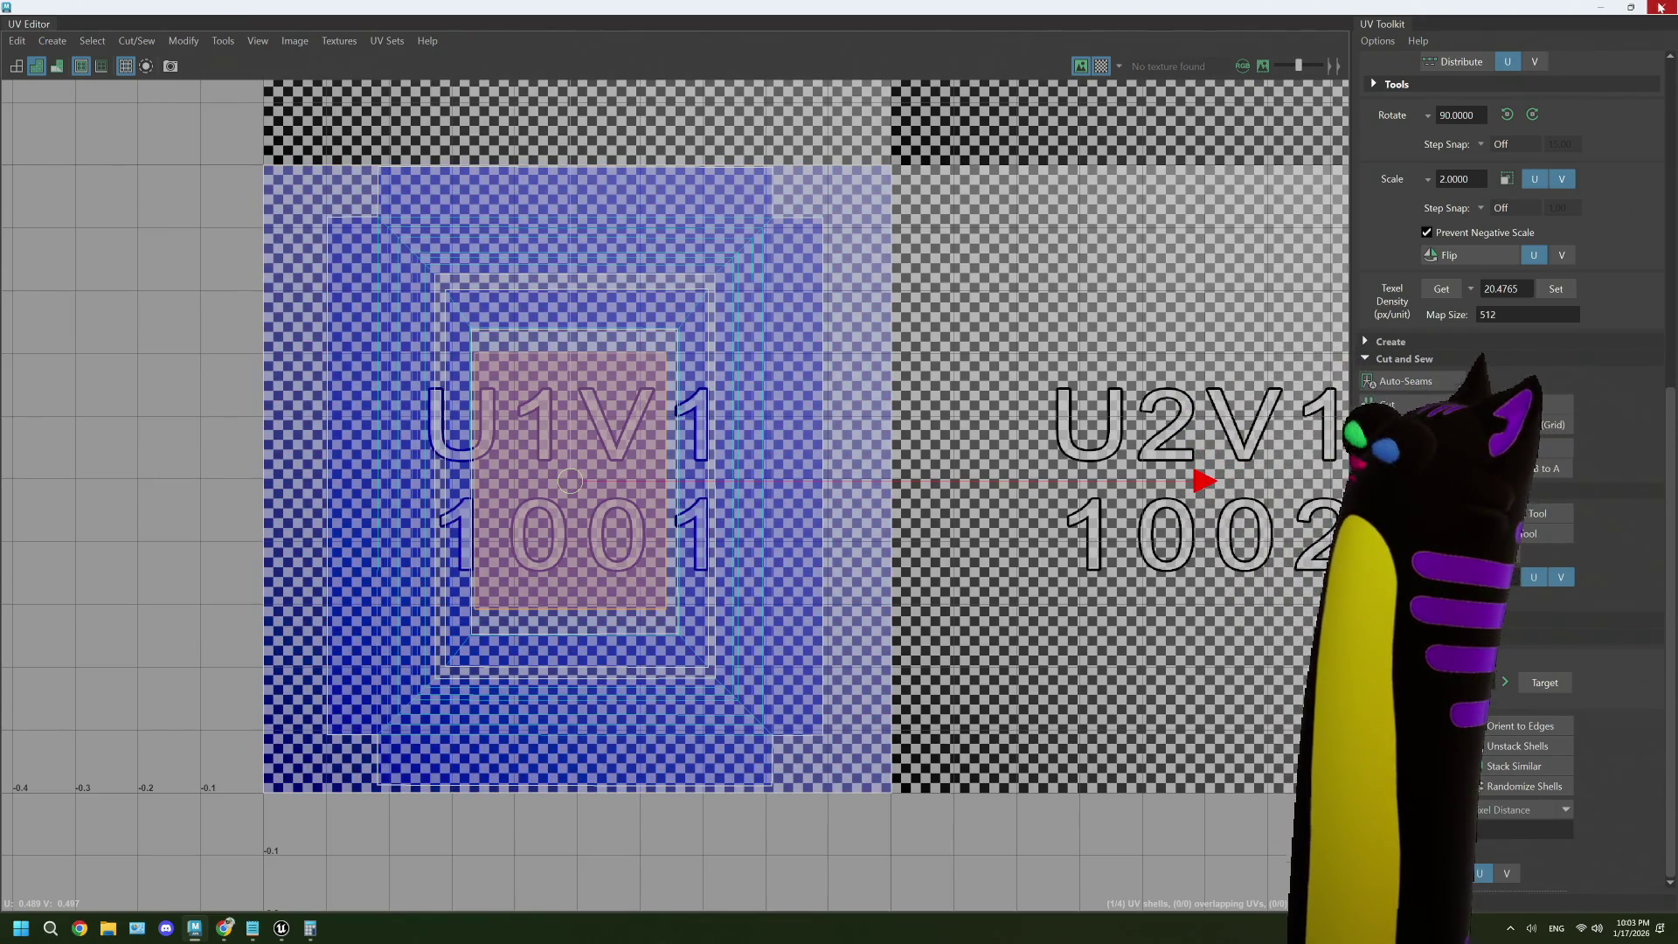
left_click(1661, 7)
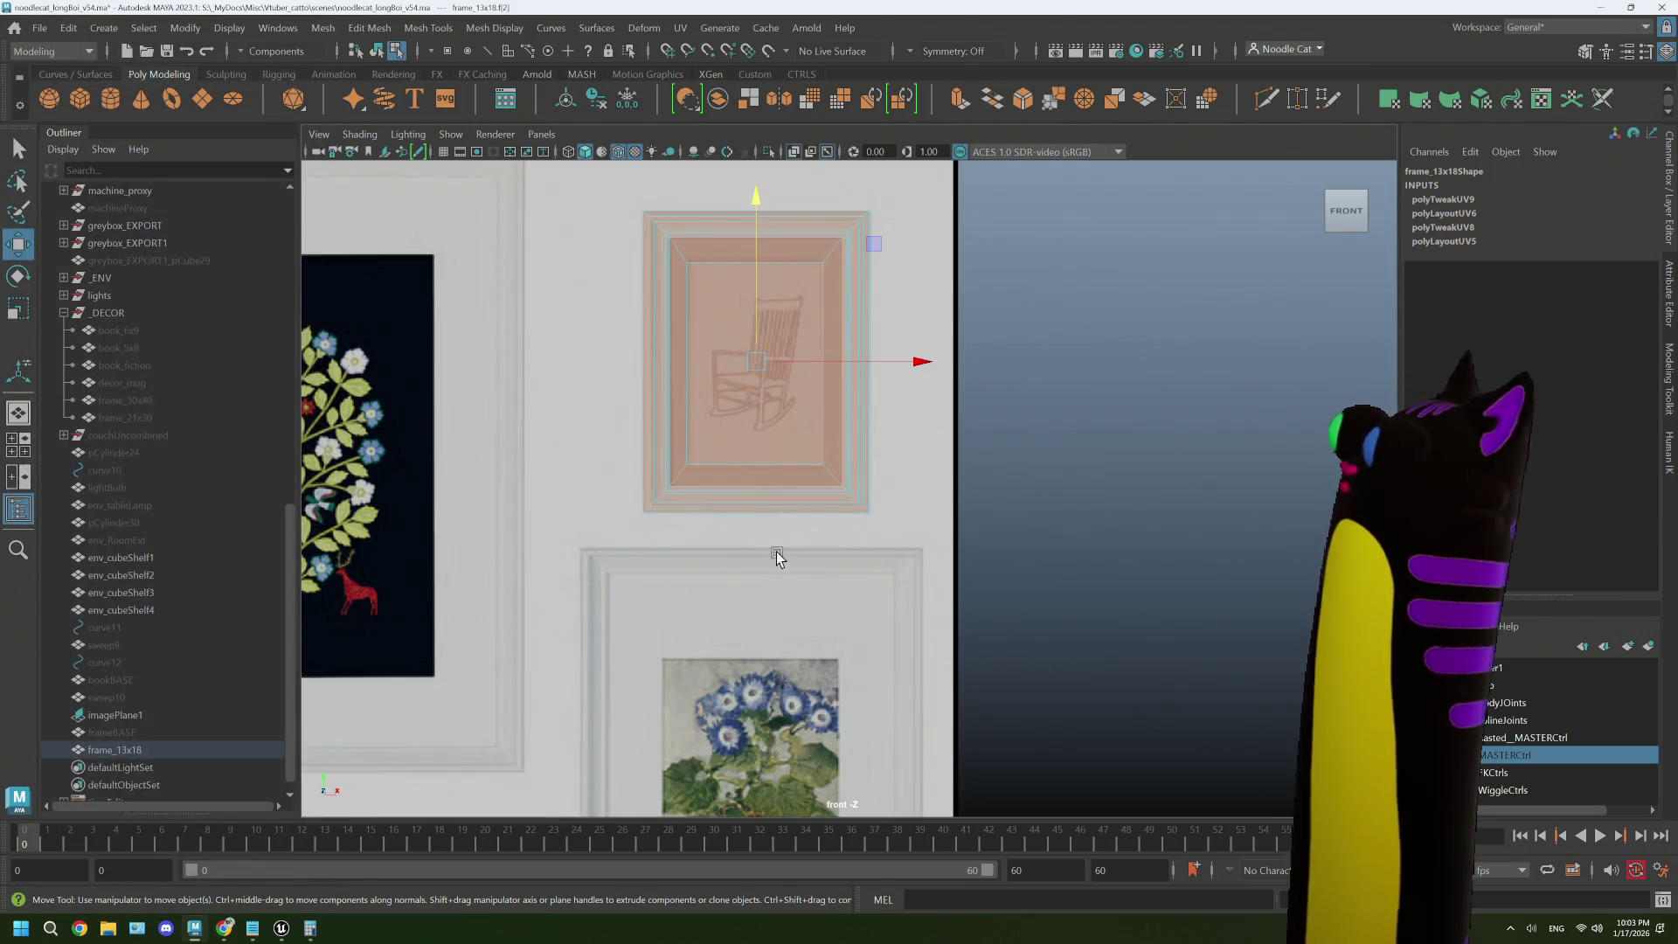
- Return frame_13x18 to object mode and set its Translate X, Y and Z to 0
left_click(1670, 289)
left_click(1670, 184)
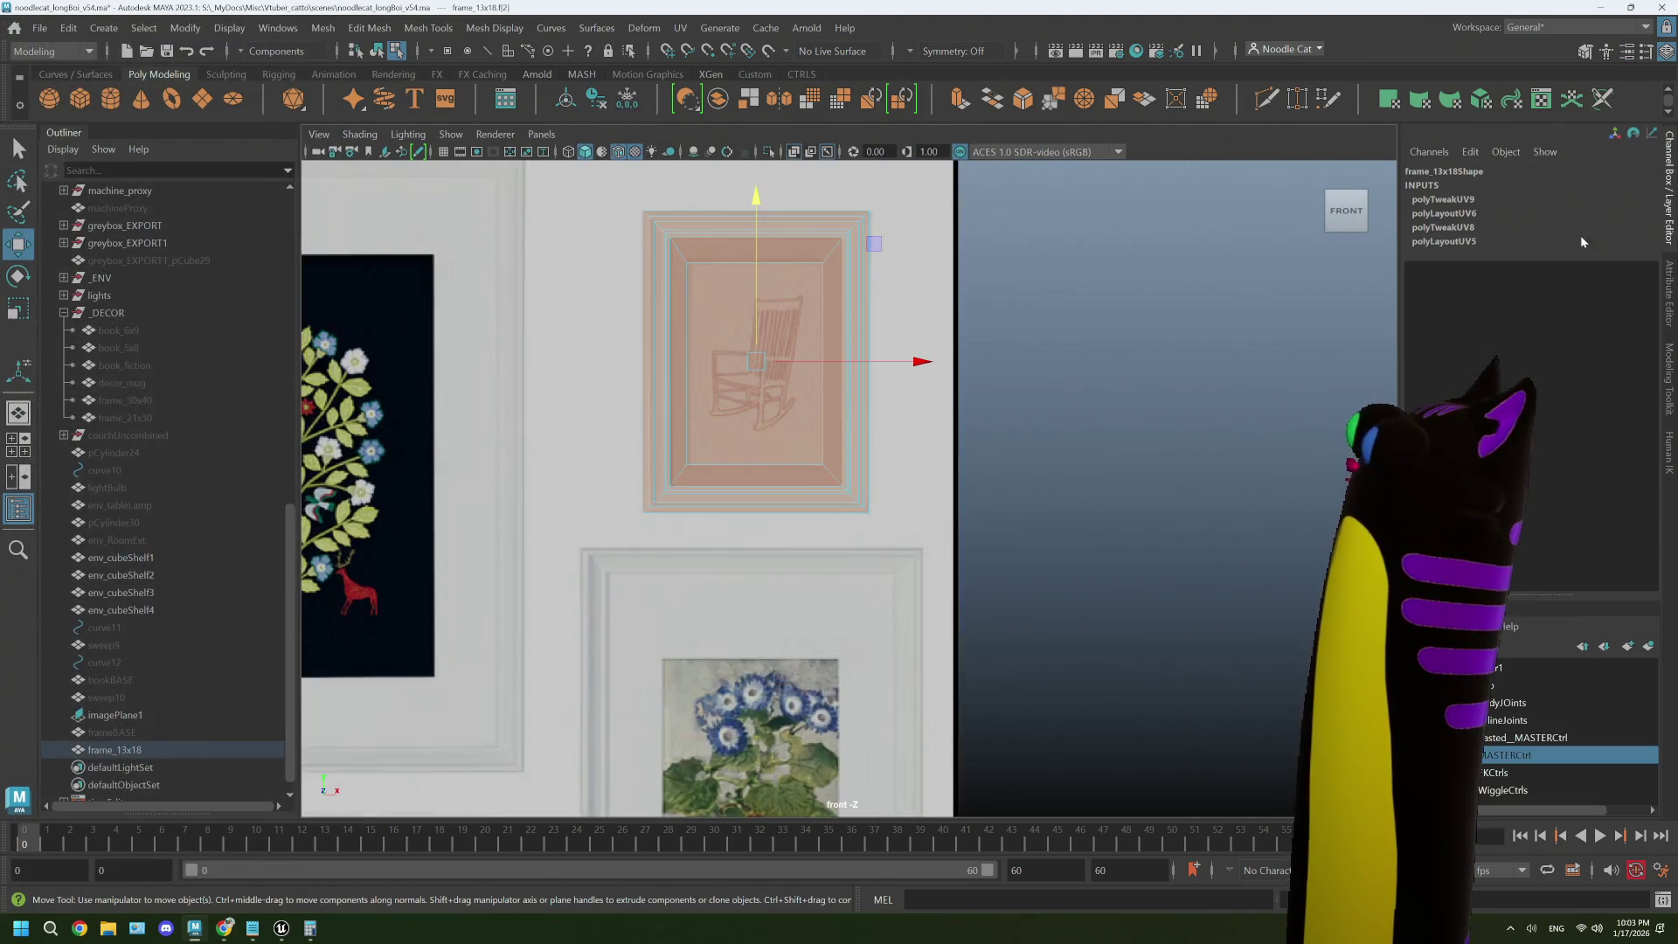
left_click(1668, 292)
left_click(1669, 194)
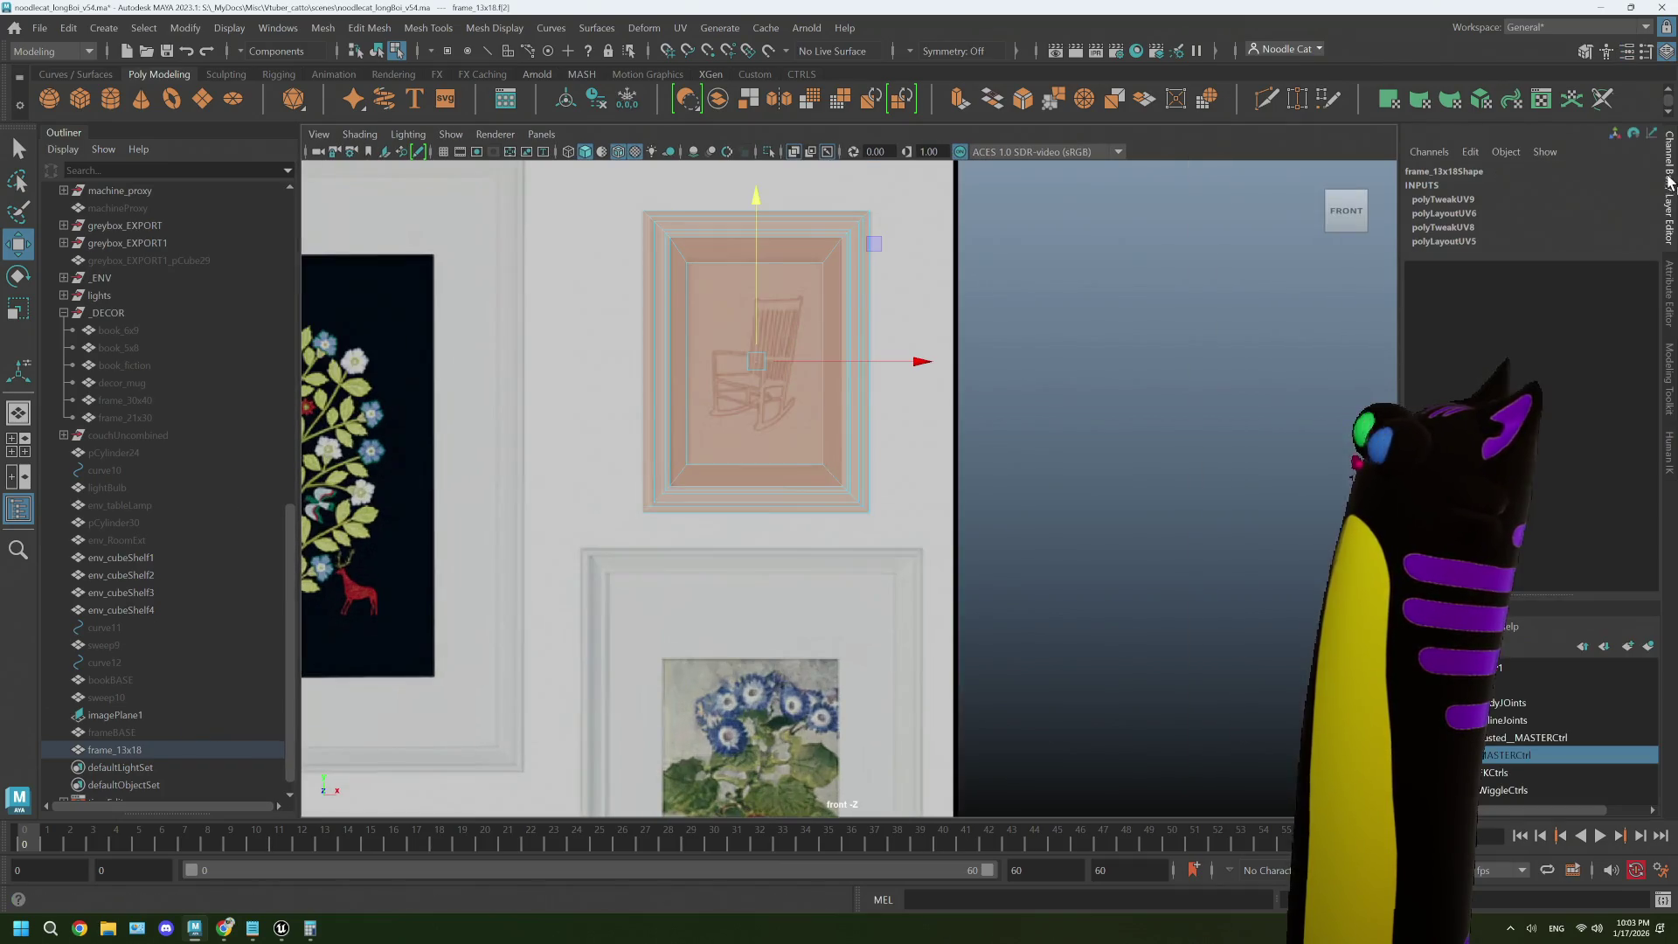
left_click(996, 293)
left_click(832, 300)
right_click(832, 300)
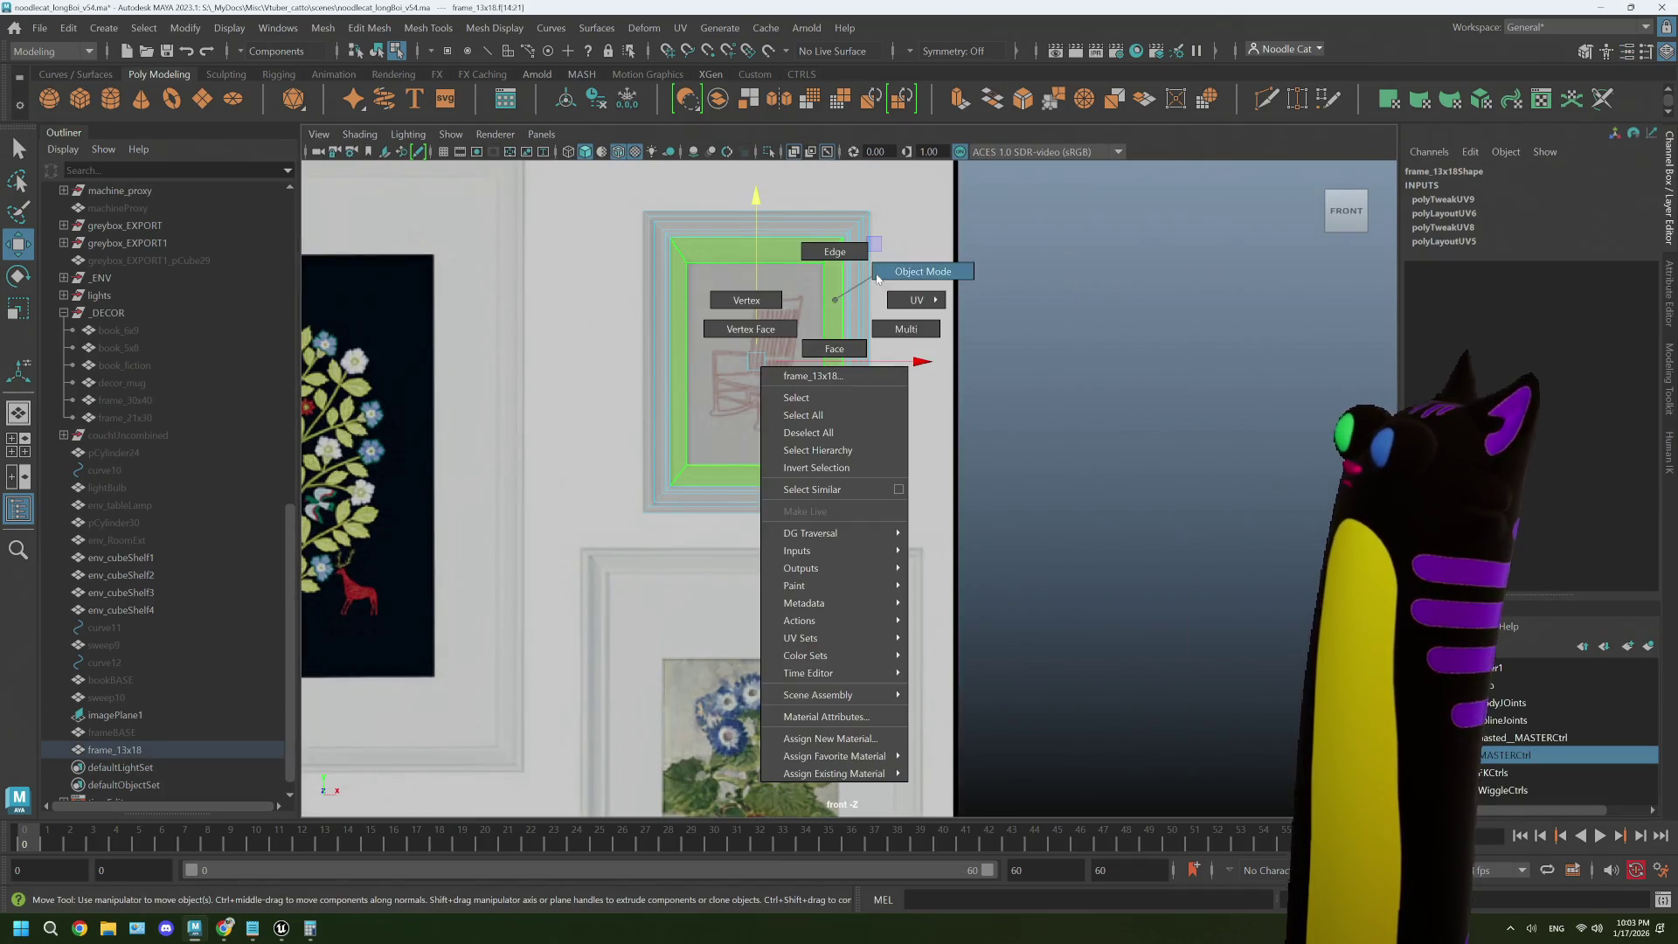
left_click(922, 273)
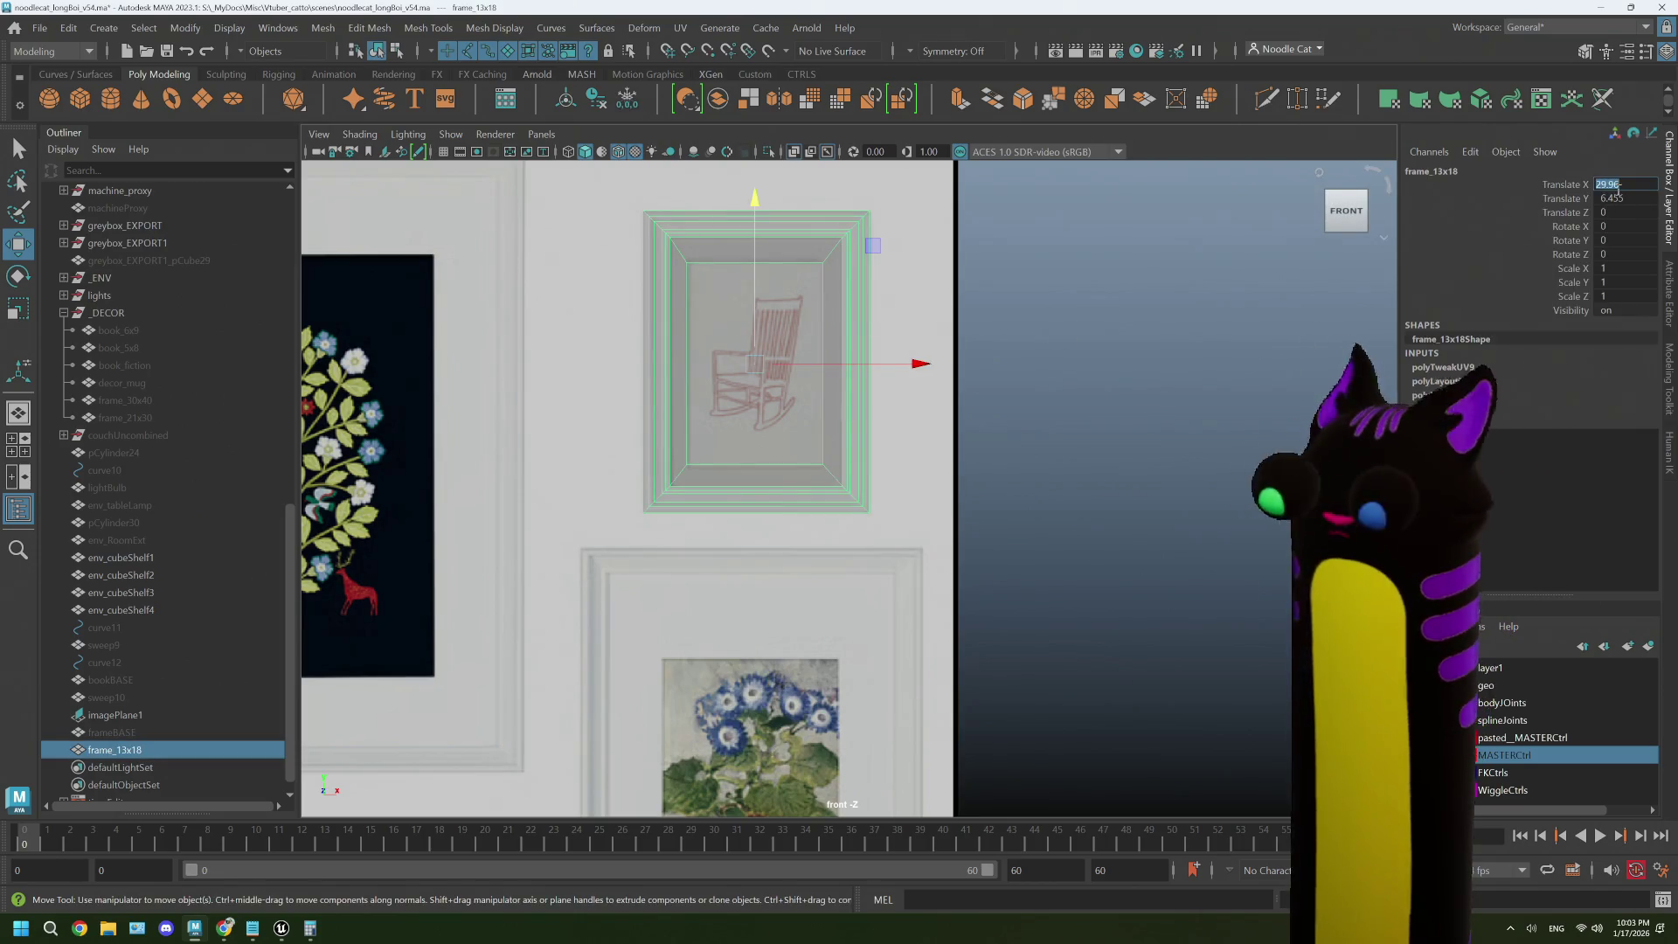
key("Tab")
type("0")
key("Tab")
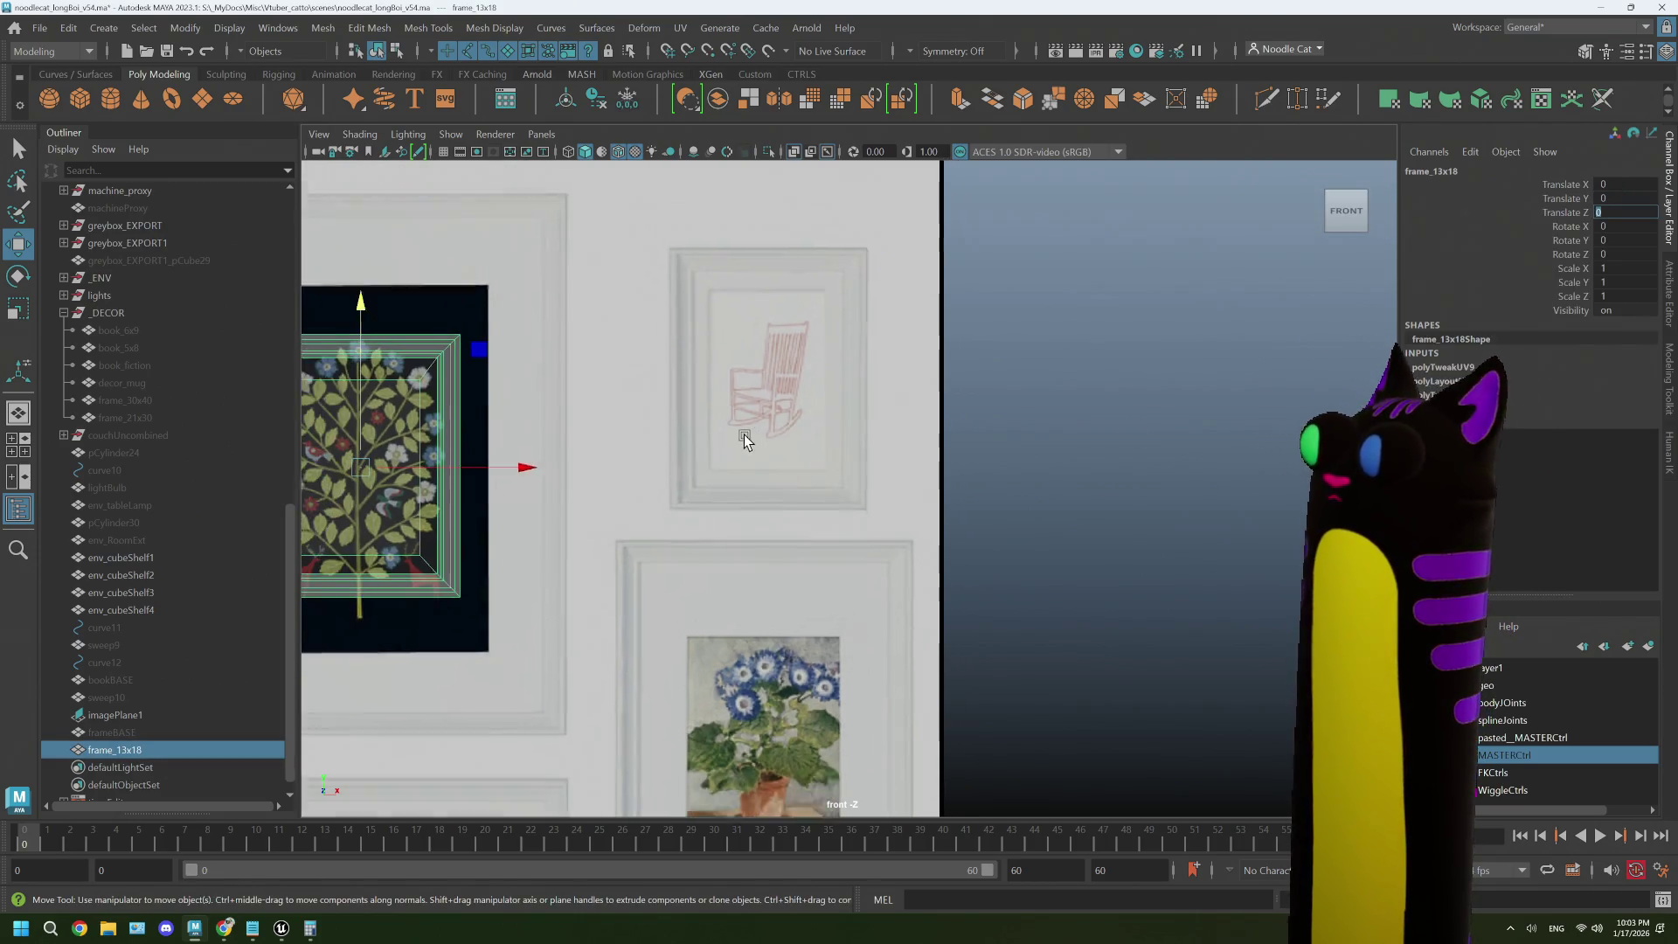
left_click_drag(640, 512, 1053, 480)
- Parent frame_13x18 under _DECOR and delete history on frame_30x40 through frame_13x18
mouse_move(140, 752)
left_mouse_down()
mouse_move(149, 431)
mouse_move(133, 315)
left_mouse_up()
left_click(160, 402)
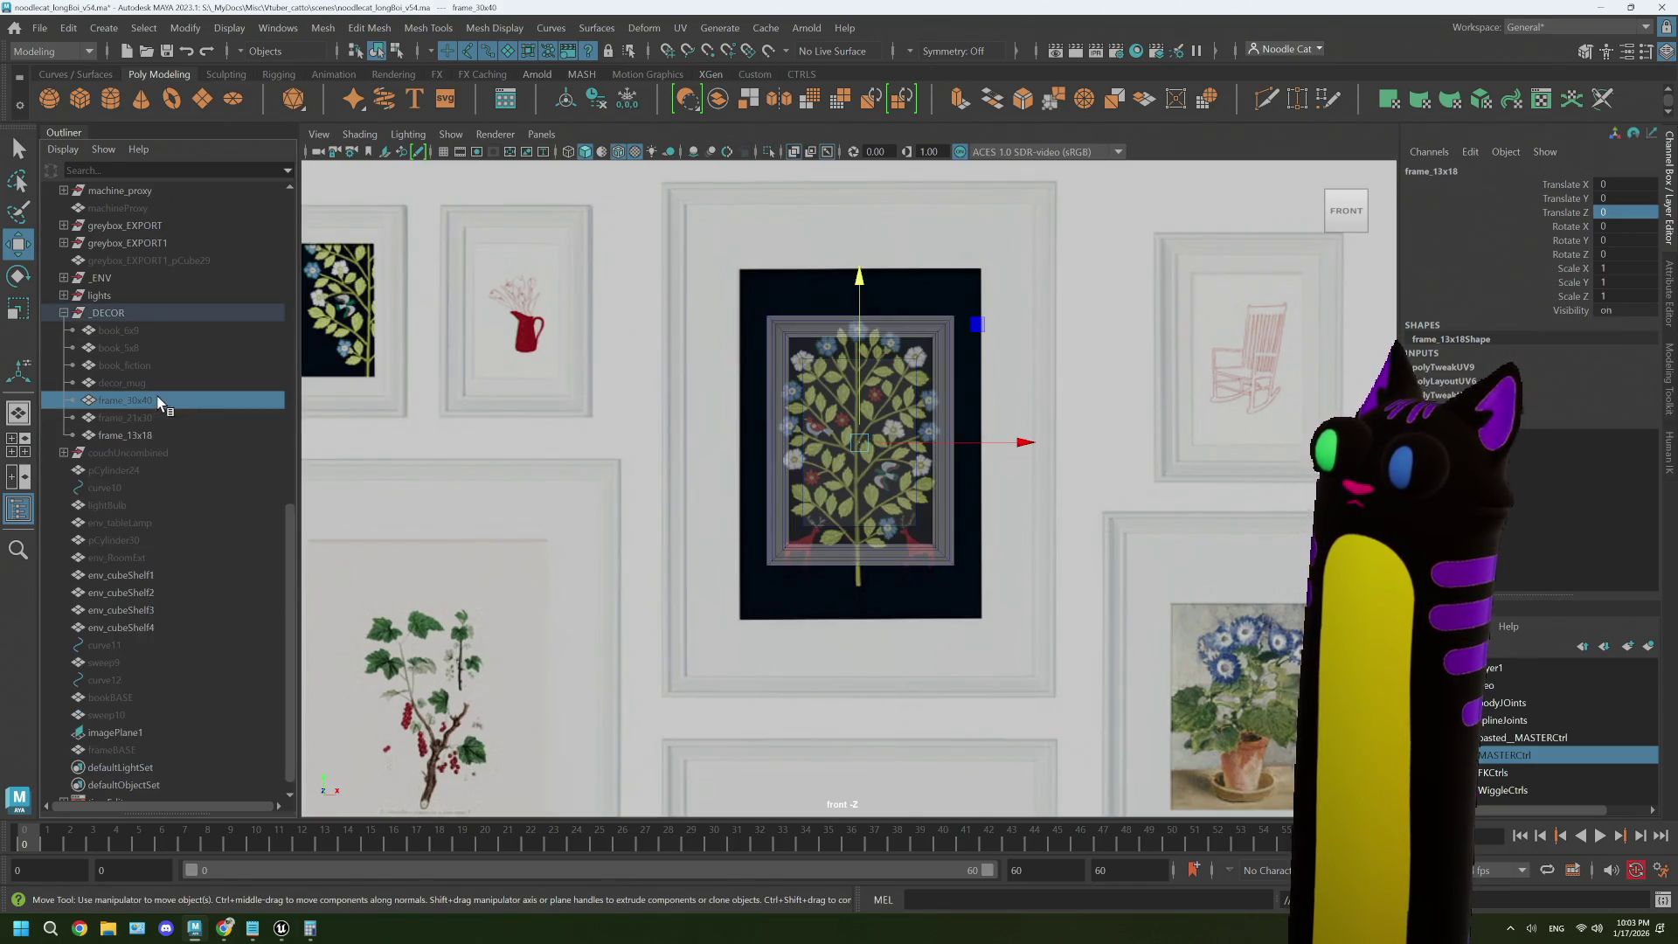
left_click(157, 437, "shift")
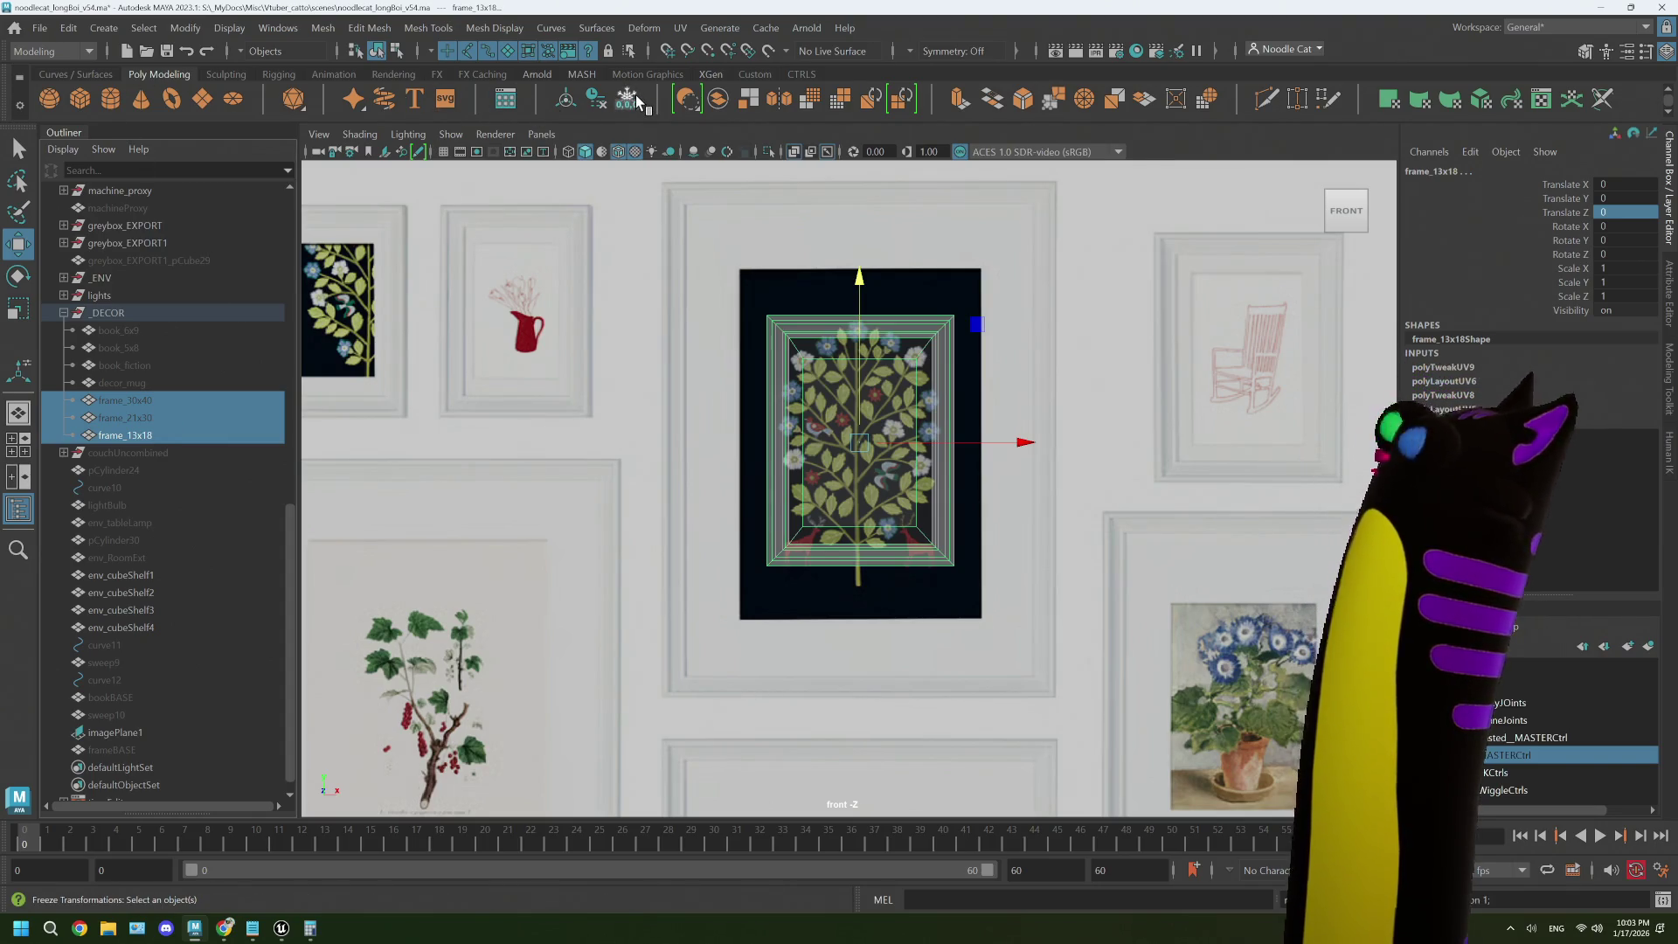
left_click(76, 29)
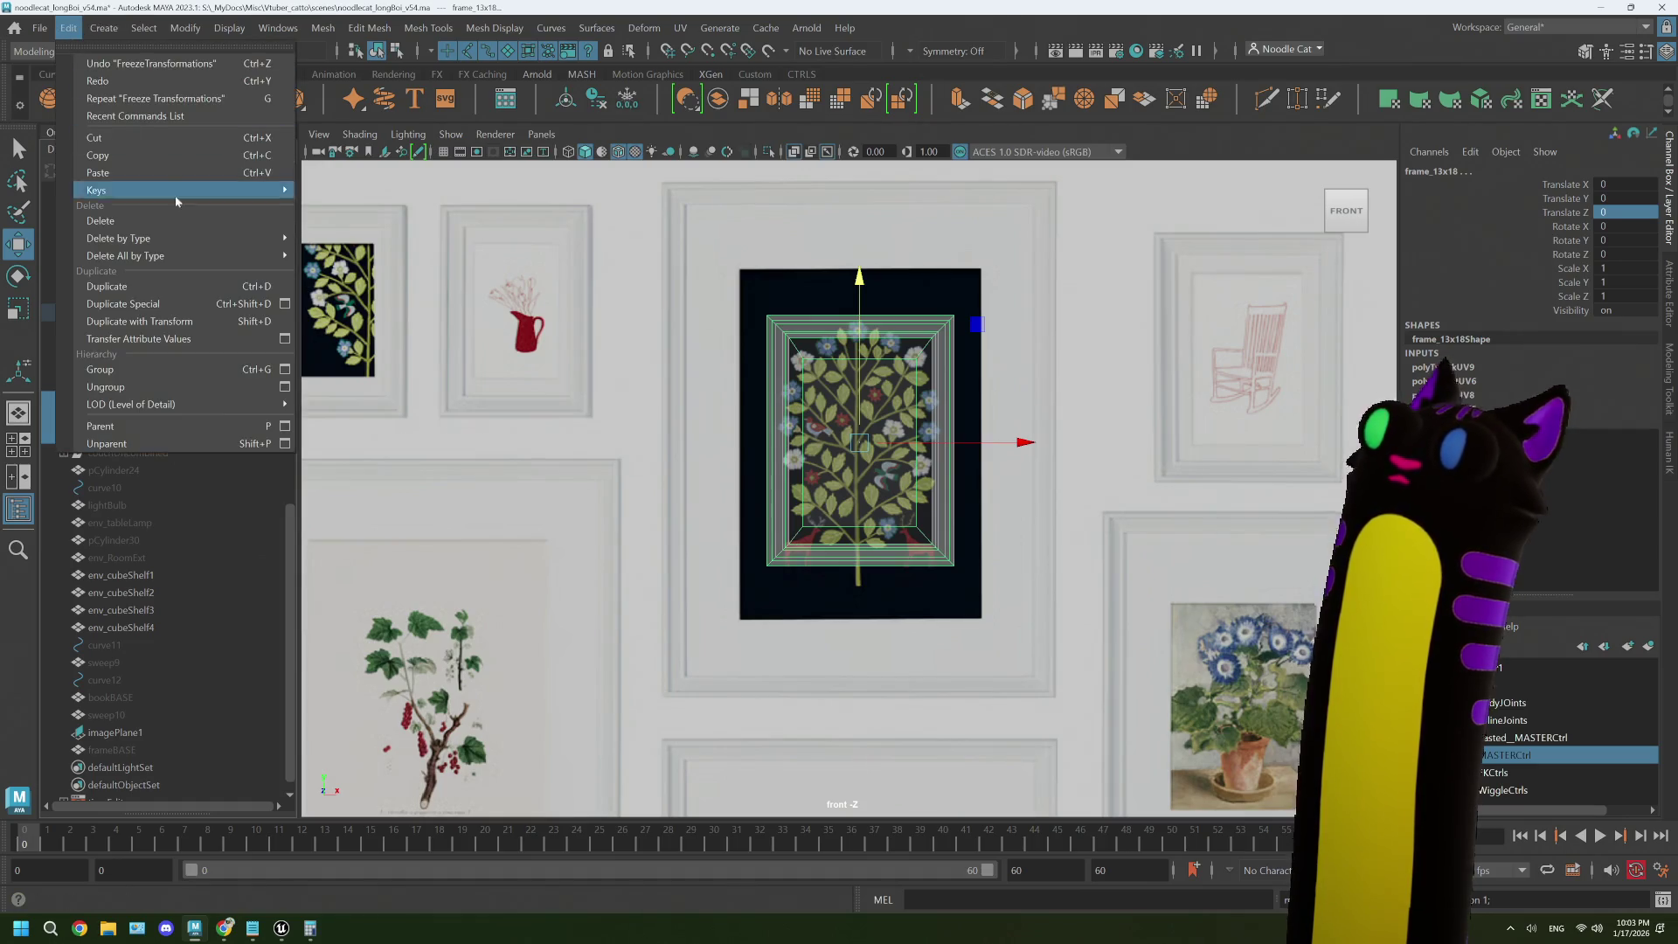
mouse_move(217, 257)
left_click(342, 254)
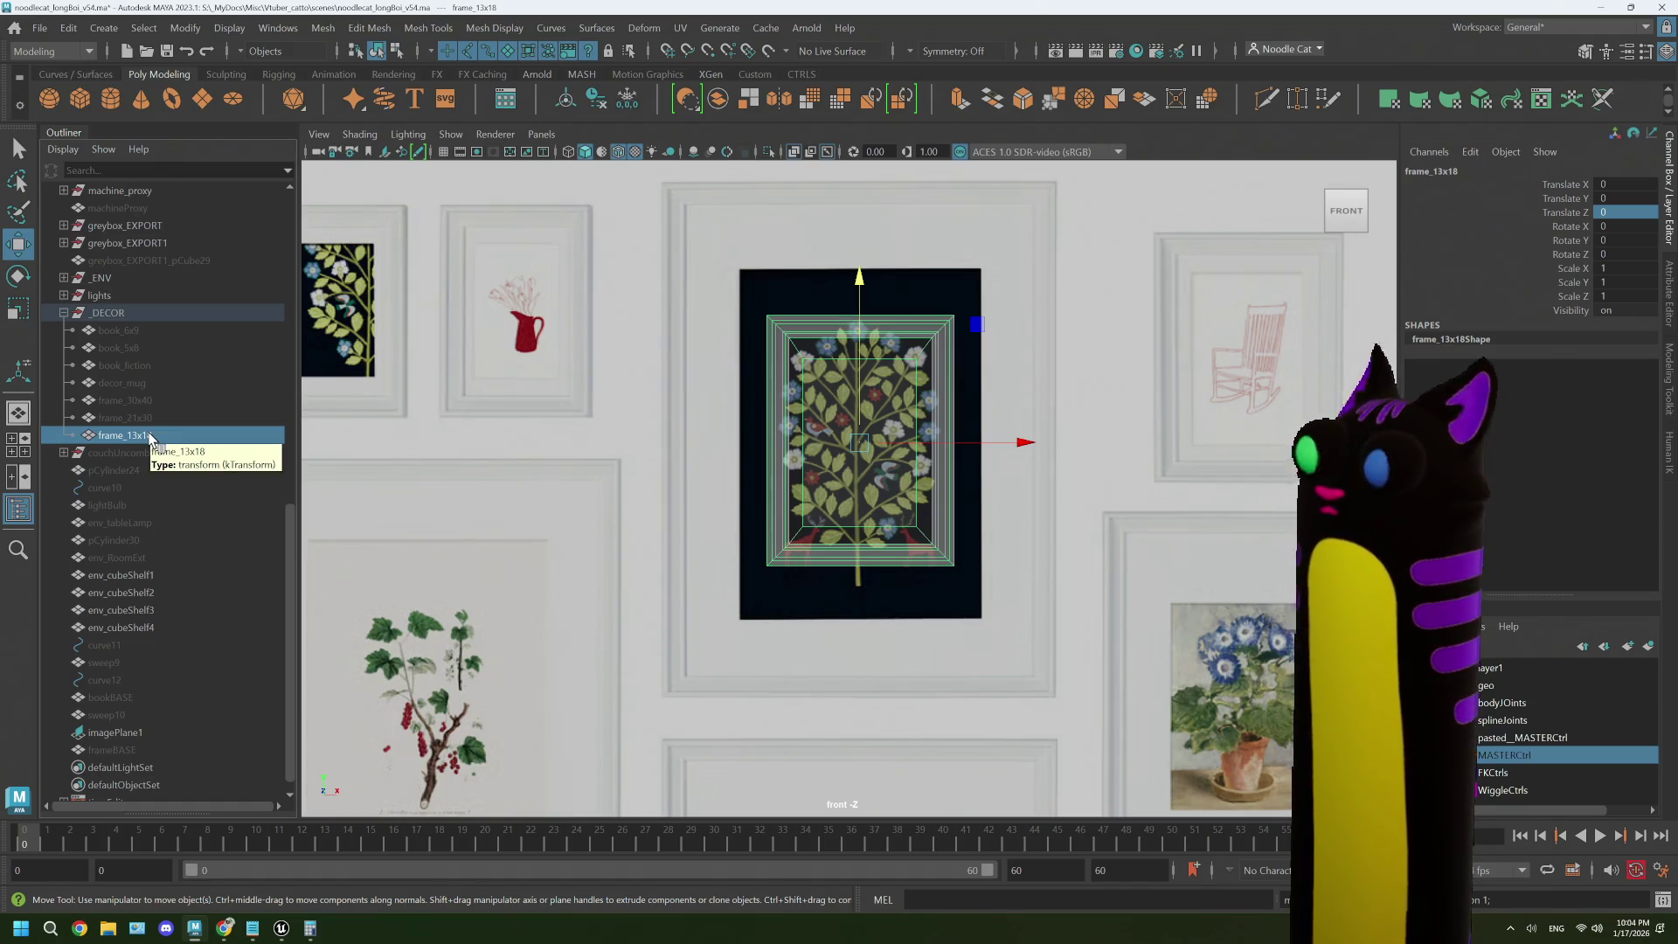
- Duplicate frame_13x18, rename the copy frame_10x15, and hide frame_13x18
scroll(102, 644, "down", 1)
left_click(133, 728)
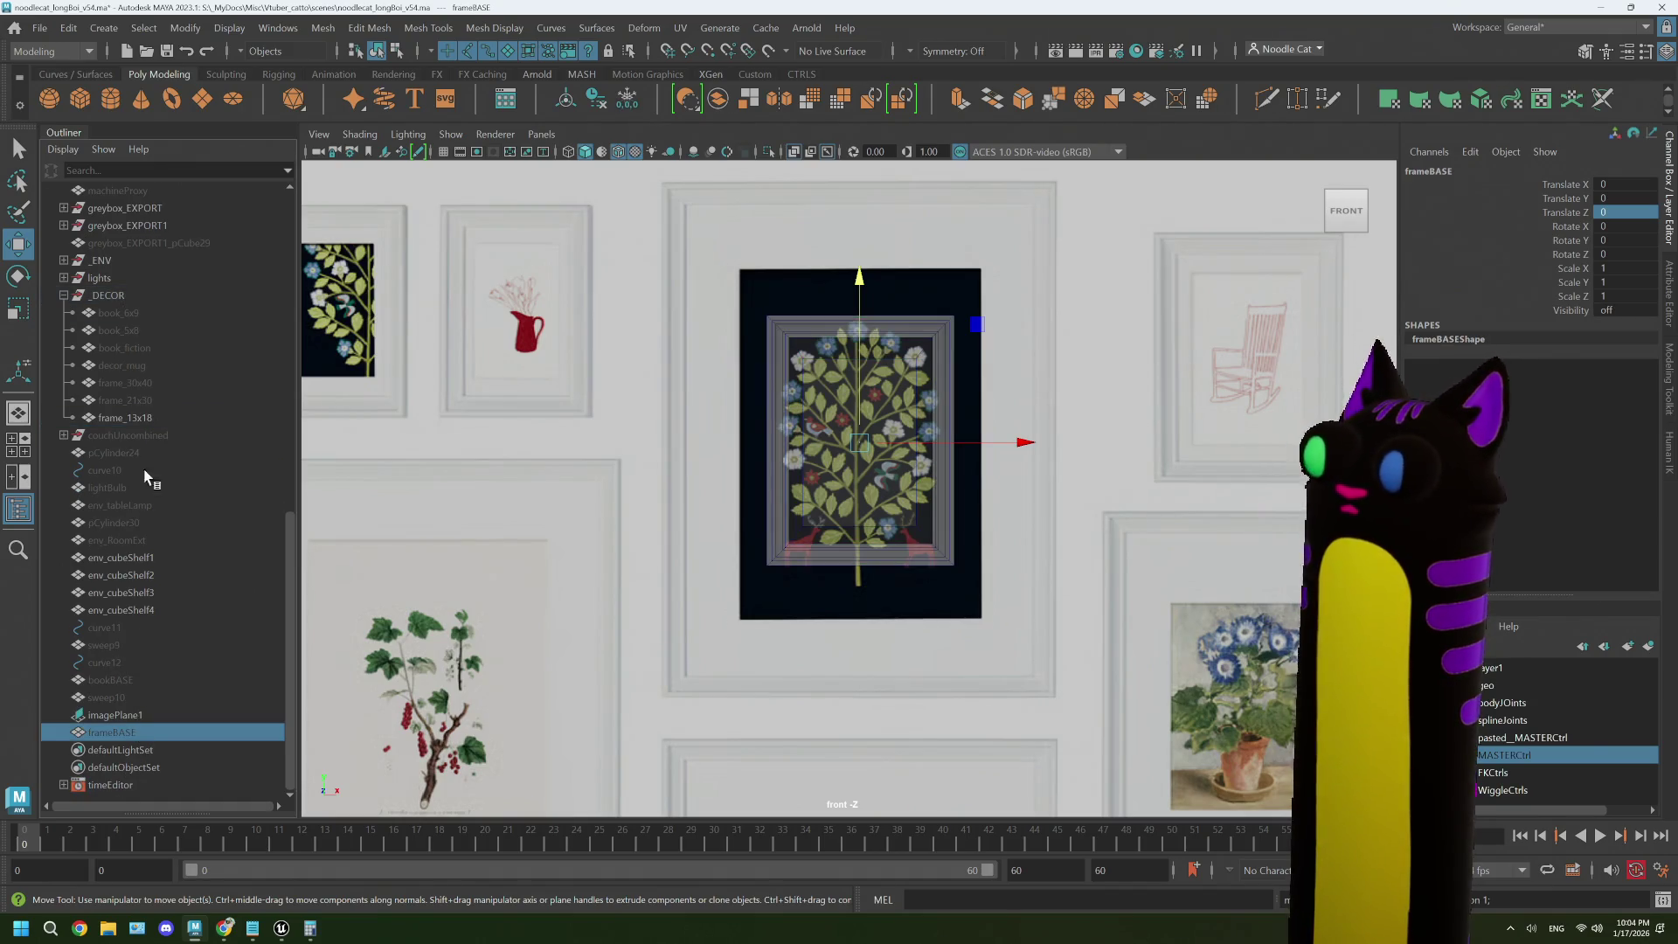
left_click(129, 419)
key("ctrl+d")
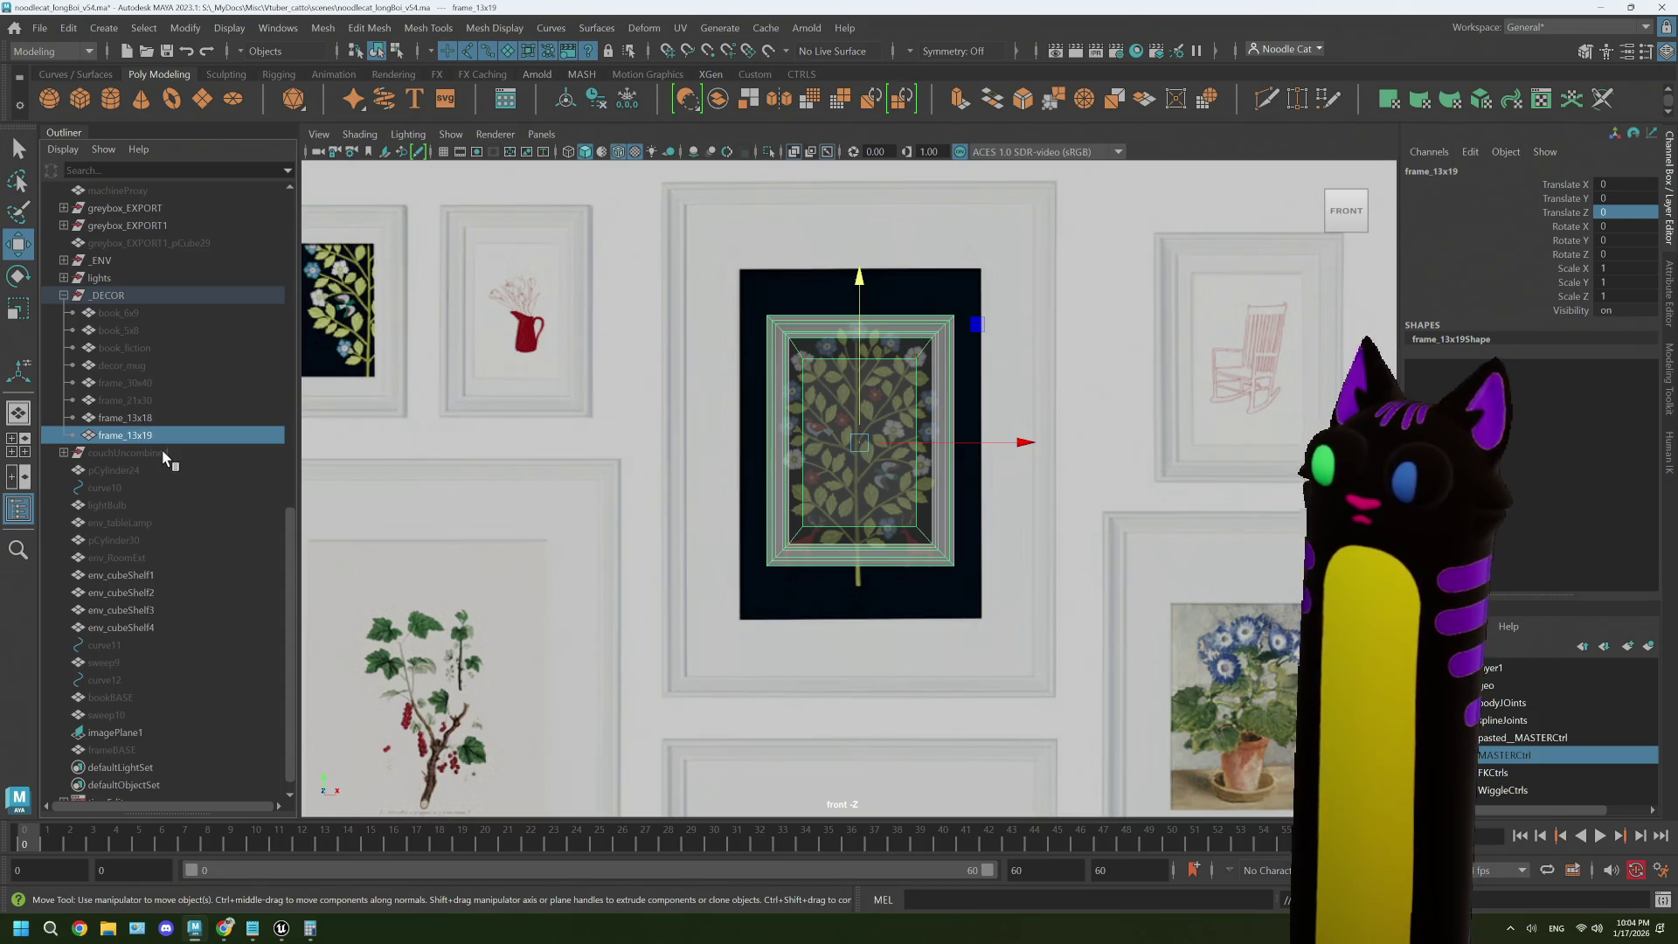
double_click(163, 436)
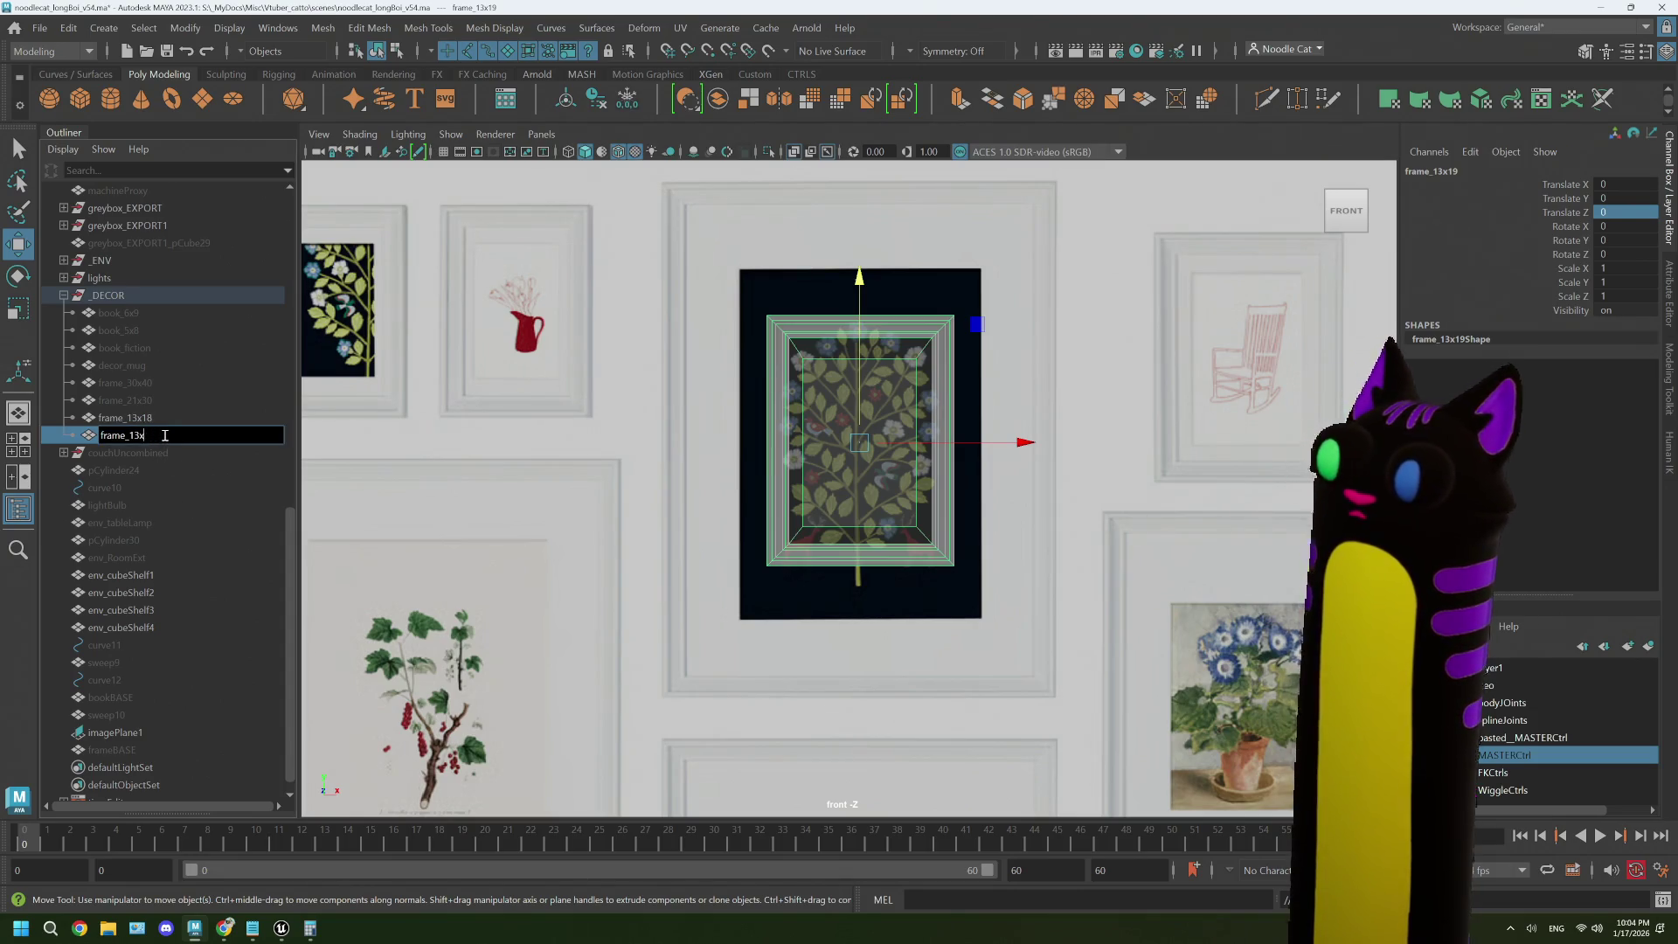
key("BackSpace")
type("0x15")
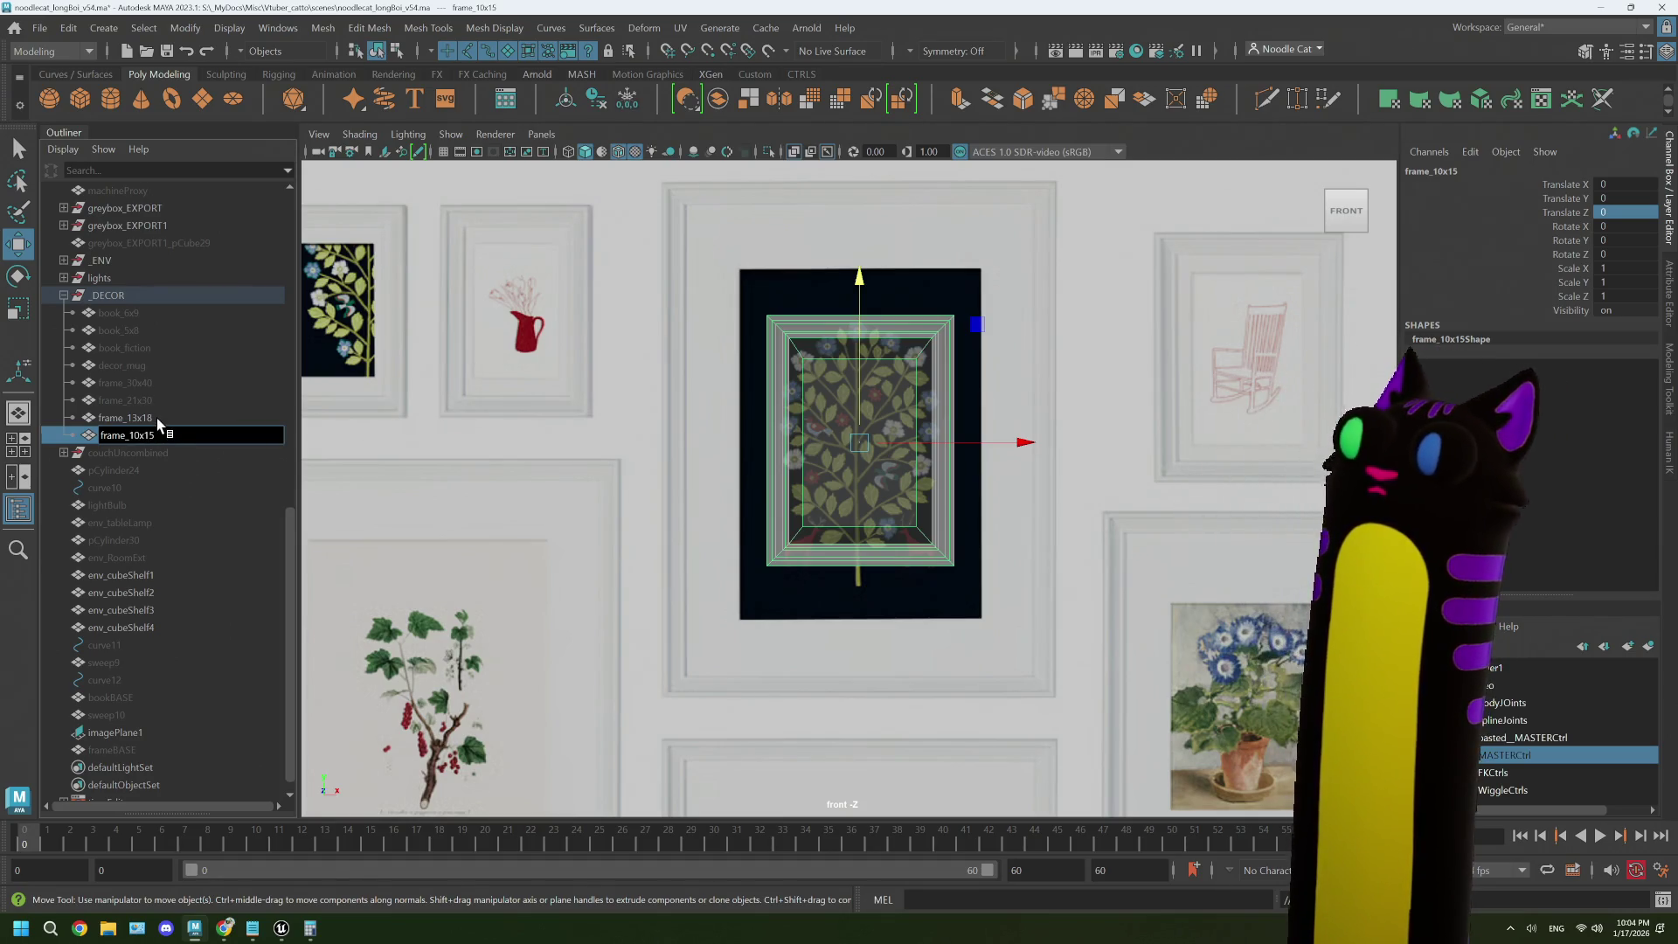
key("Return")
left_click(150, 412)
key("h")
scroll(155, 591, "down", 1)
left_click(130, 729)
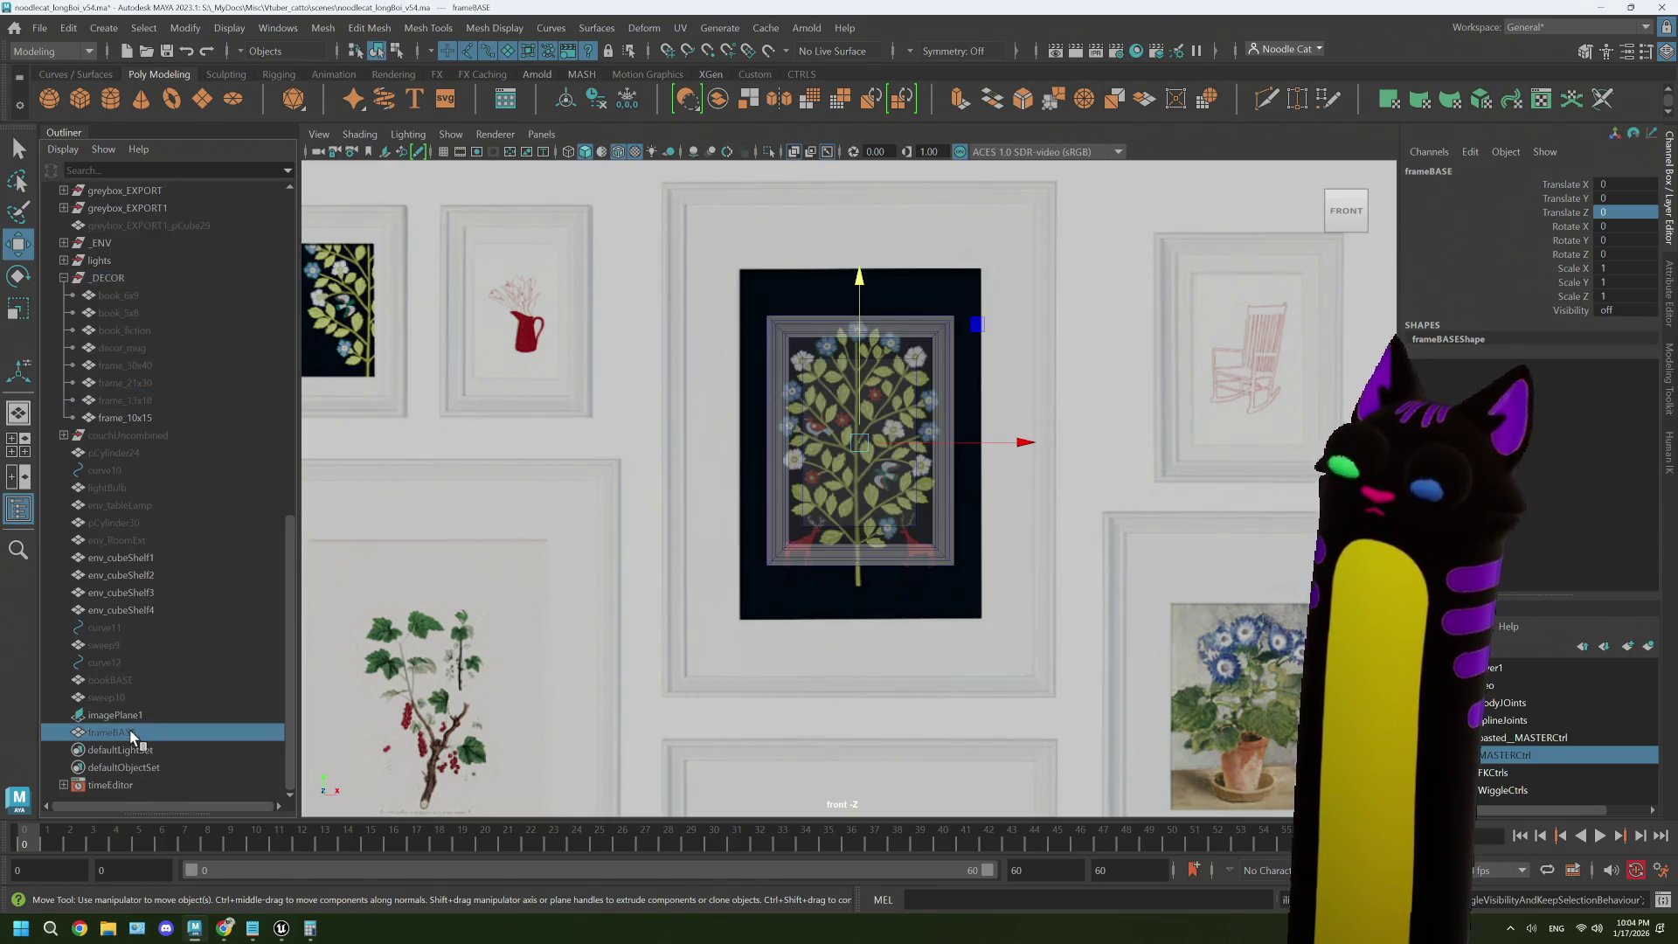
left_click(143, 418)
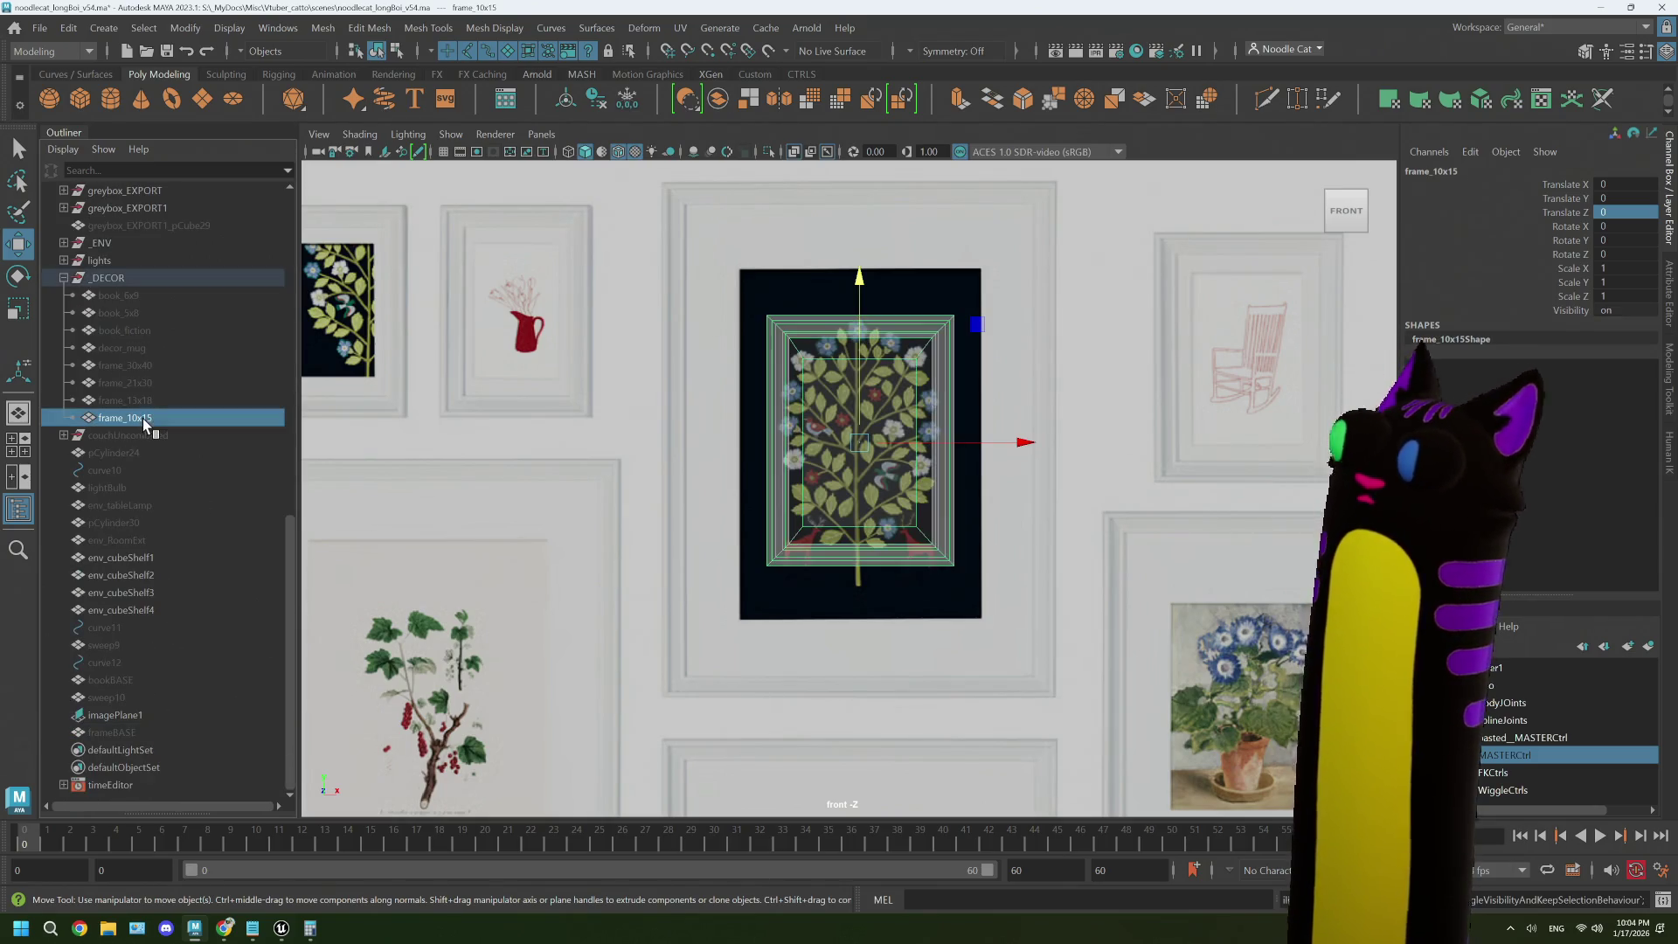
- Move frame_10x15 onto the red-jug picture and scale its inner four vertices down
left_click_drag(978, 328, 642, 195)
key("f")
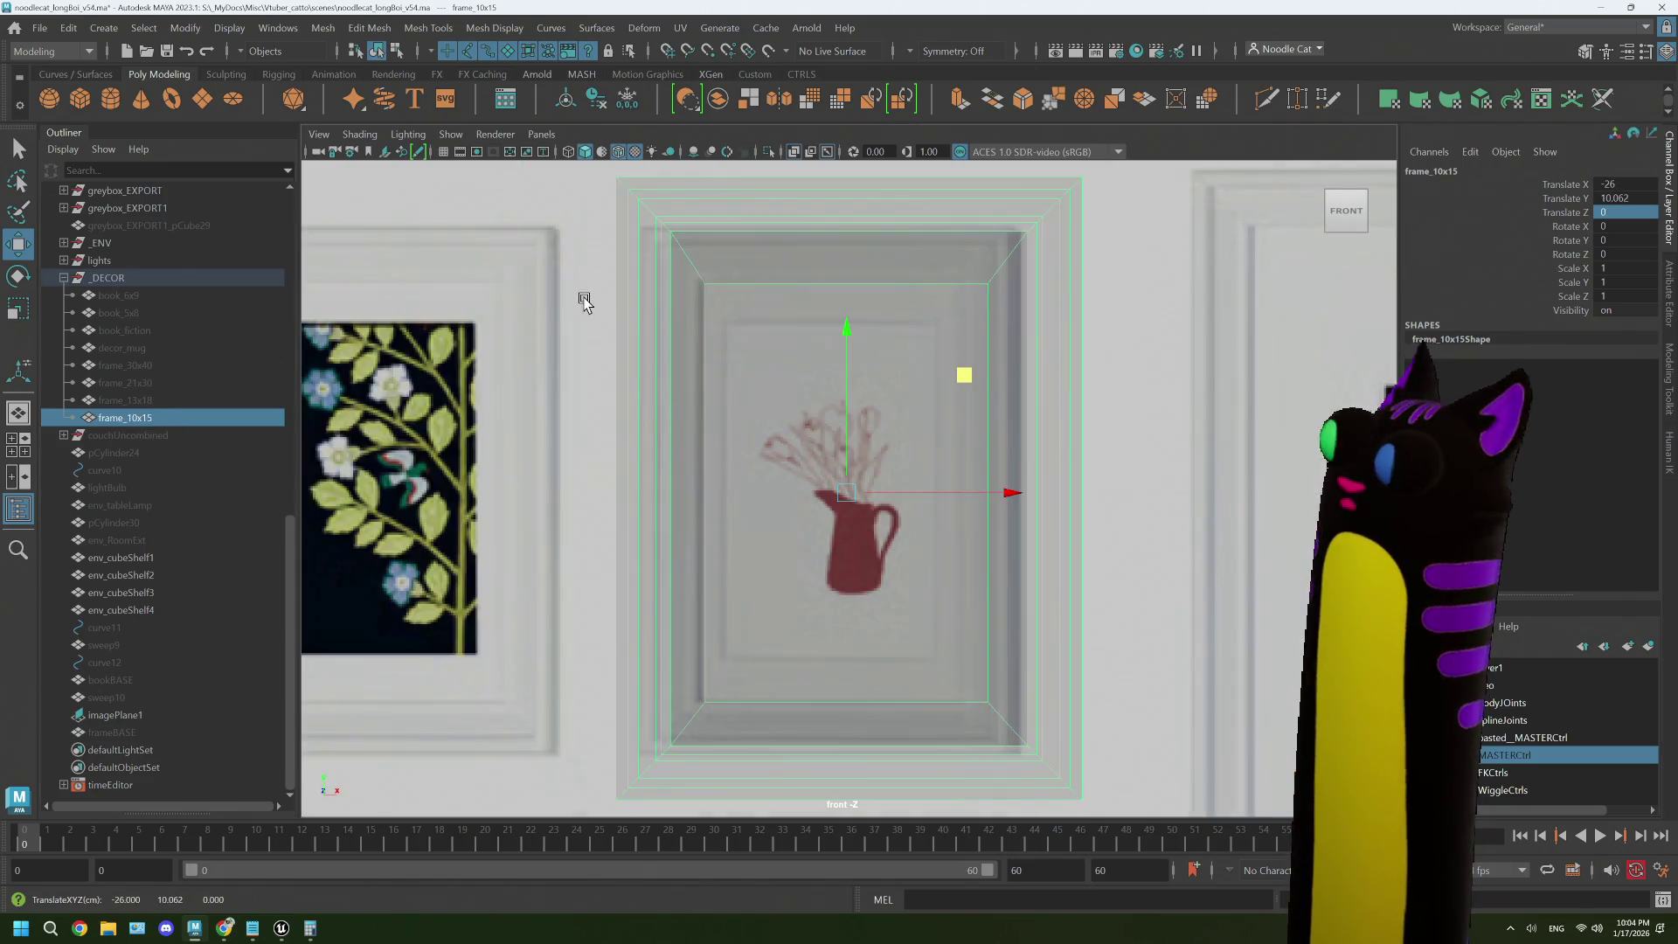
scroll(666, 427, "up", 2)
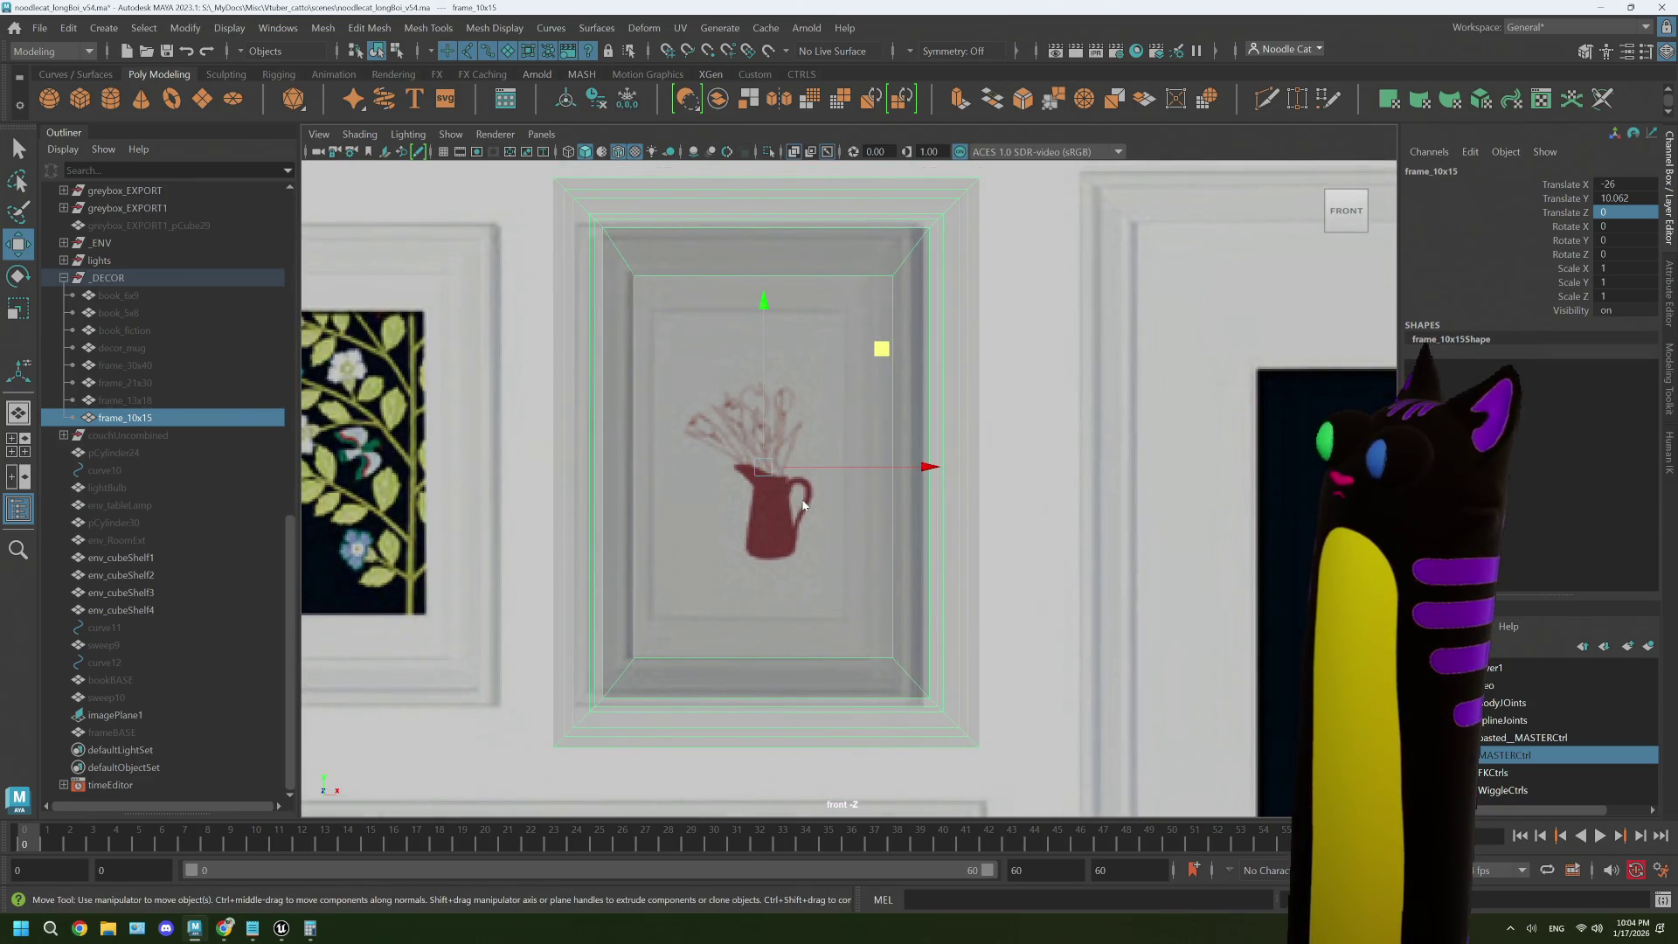
right_click(800, 477)
left_click(732, 422)
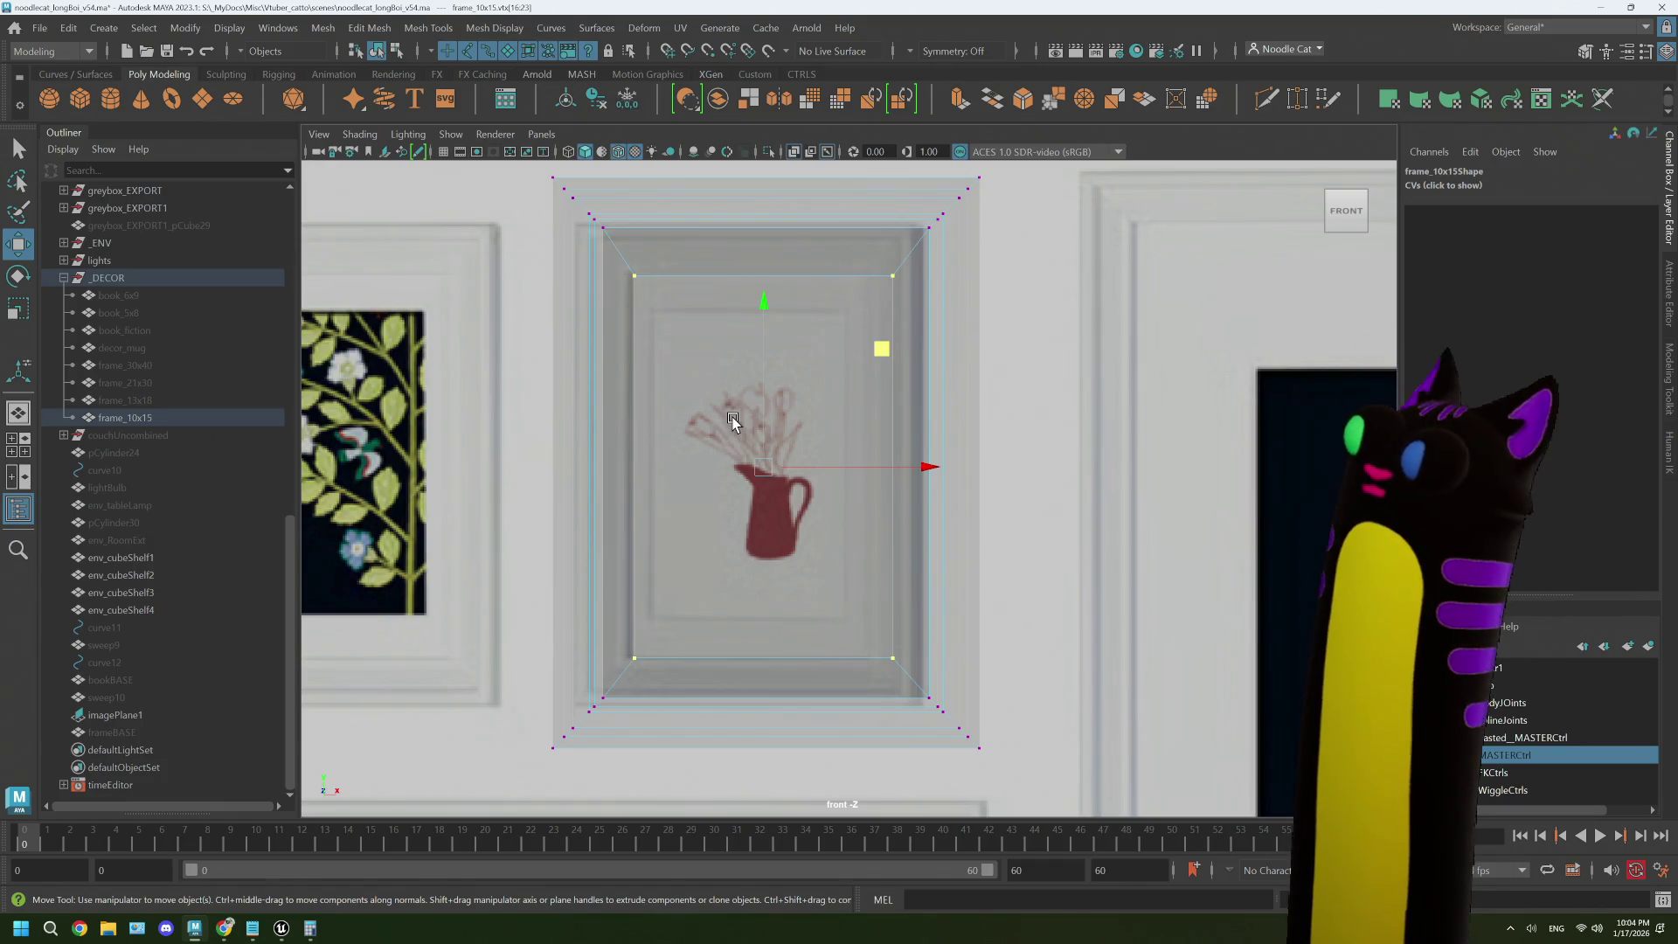
mouse_move(611, 263)
left_mouse_down()
mouse_move(761, 562)
mouse_move(903, 669)
left_mouse_up()
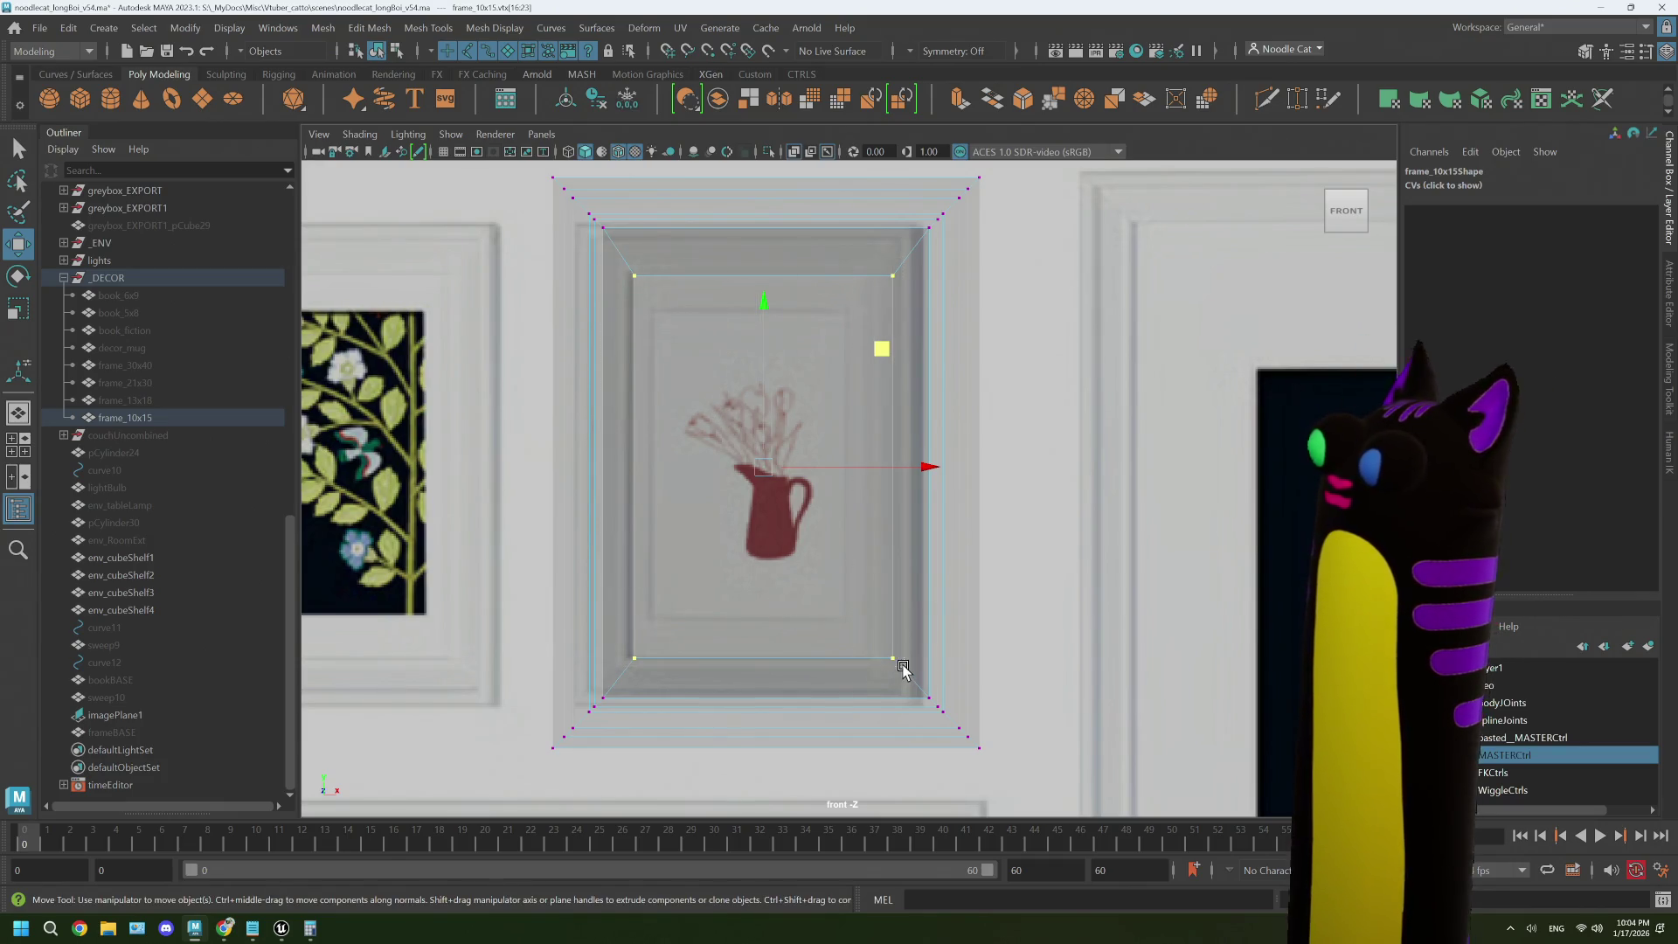
key("r")
left_click_drag(761, 472, 713, 476)
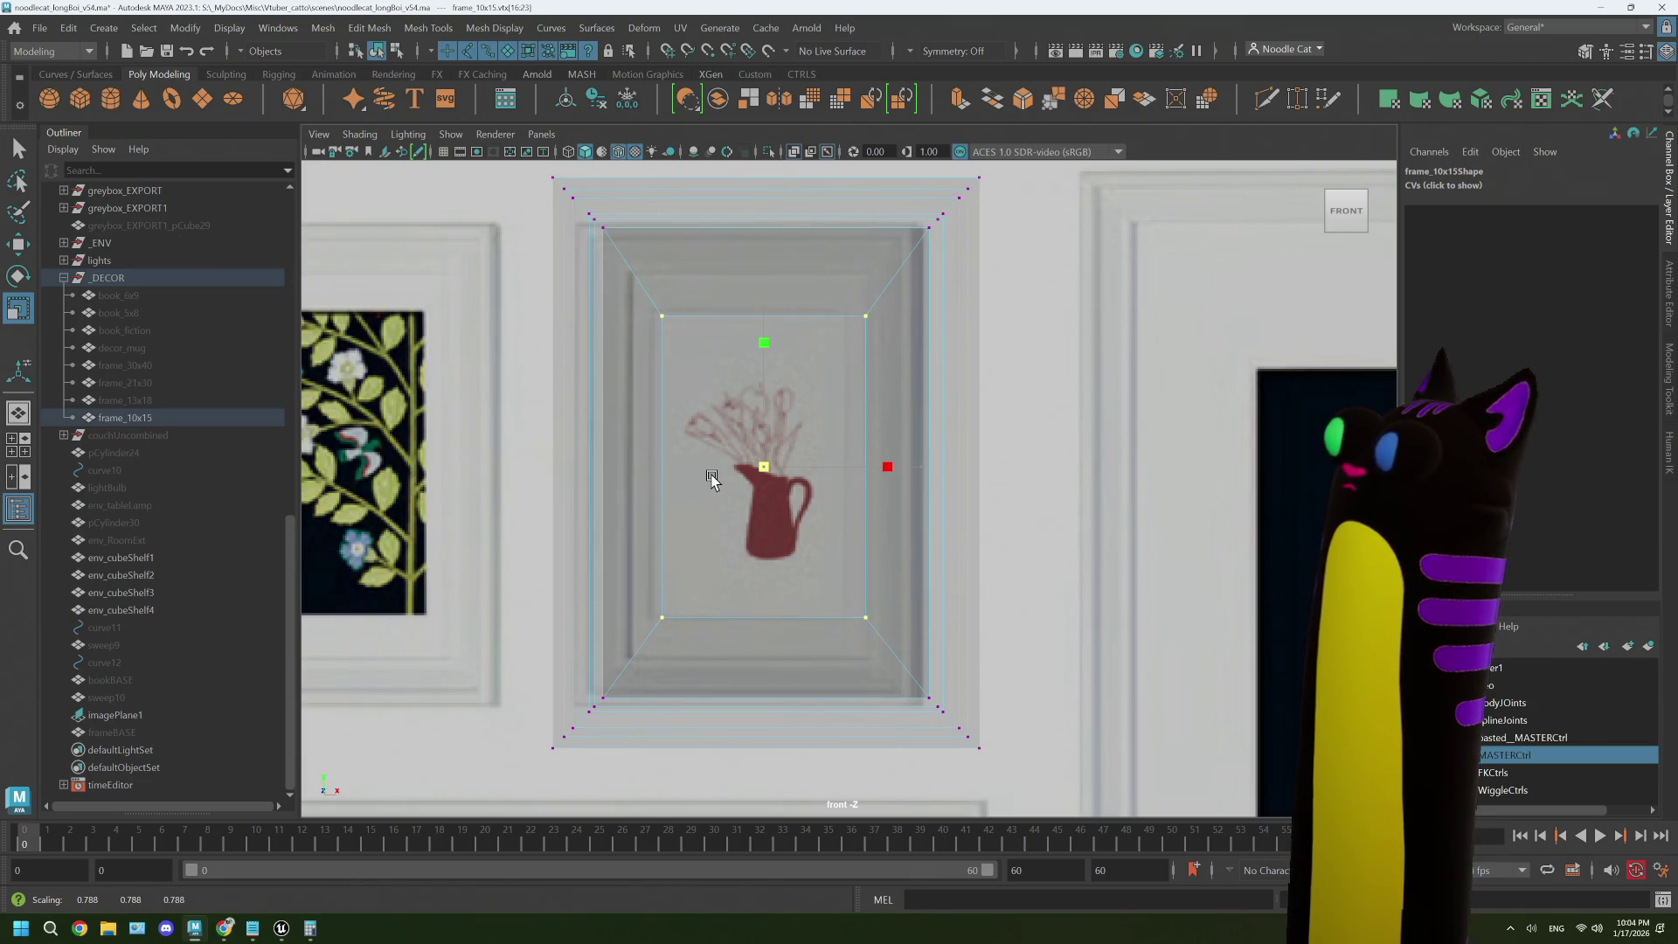
- Nudge frame_10x15 to Translate X -26.489, Y 10.107 over the jug picture
right_click(887, 393)
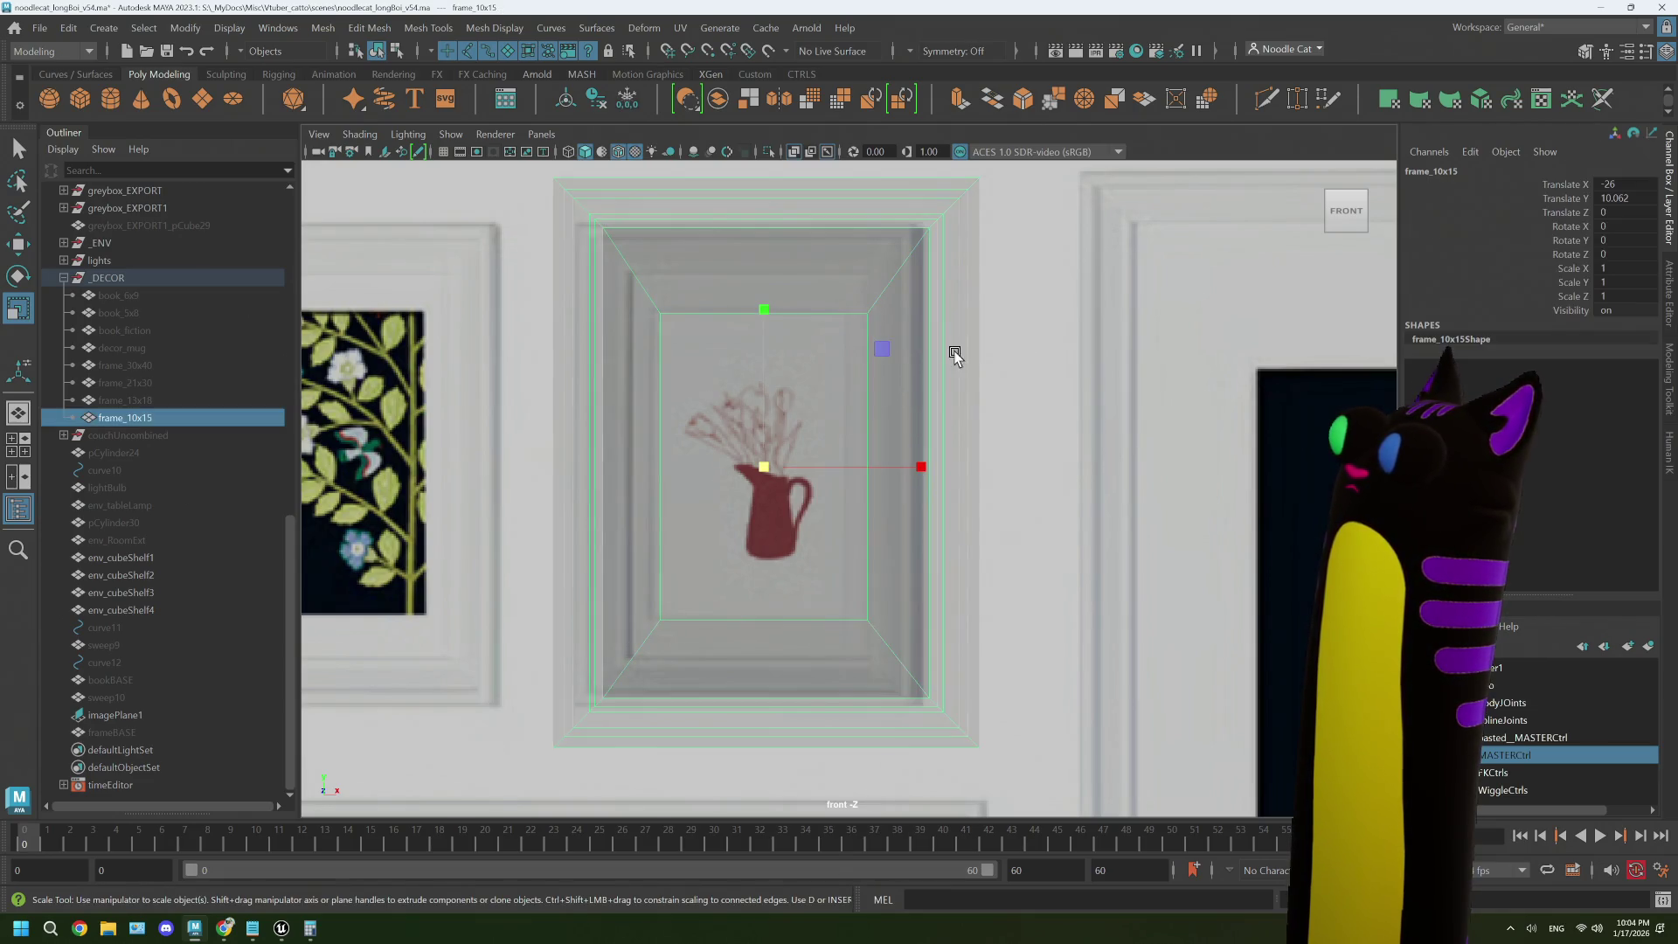
key("w")
left_click_drag(881, 349, 870, 347)
right_click(939, 376)
left_click(862, 366)
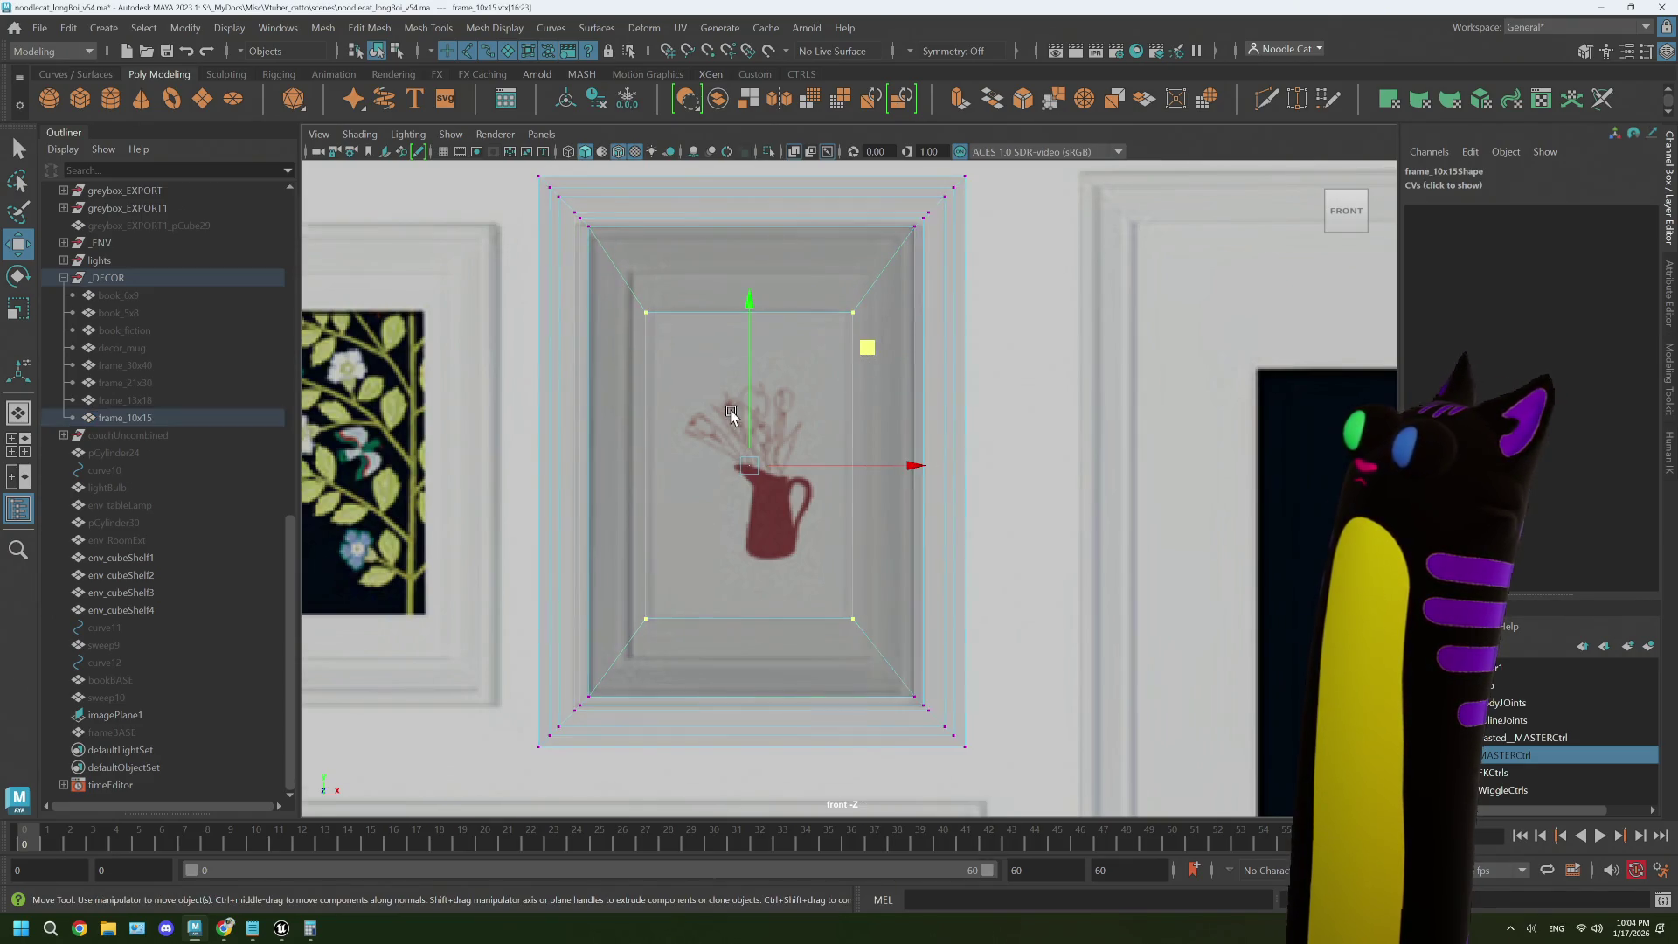
- Slide the frame's left and right vertex columns inward toward the jug print
scroll(588, 293, "down", 1)
mouse_move(540, 206)
left_mouse_down()
mouse_move(600, 603)
mouse_move(628, 732)
mouse_move(642, 733)
left_mouse_up()
left_click_drag(763, 473, 800, 477)
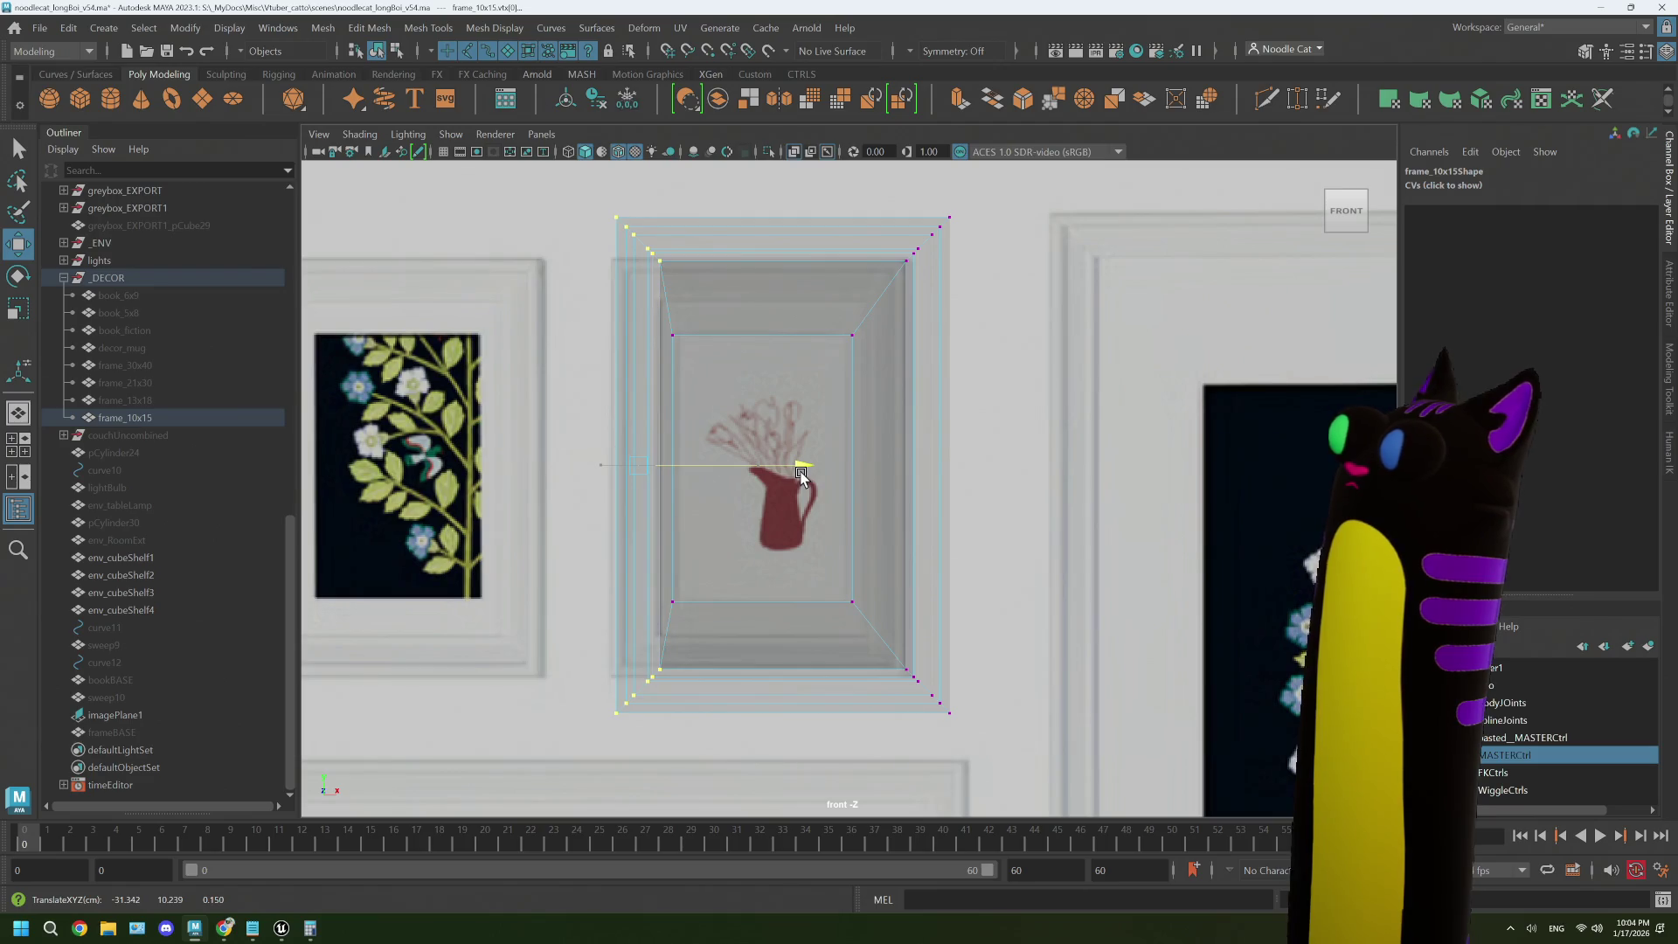
mouse_move(1007, 727)
left_mouse_down()
mouse_move(862, 225)
mouse_move(893, 199)
left_mouse_up()
left_click_drag(1087, 464, 1054, 463)
- Raise the frame's bottom edge and lower its top edge to fit the print
left_click_drag(952, 736, 551, 665)
left_click_drag(758, 525, 763, 497)
left_click_drag(596, 203, 615, 219)
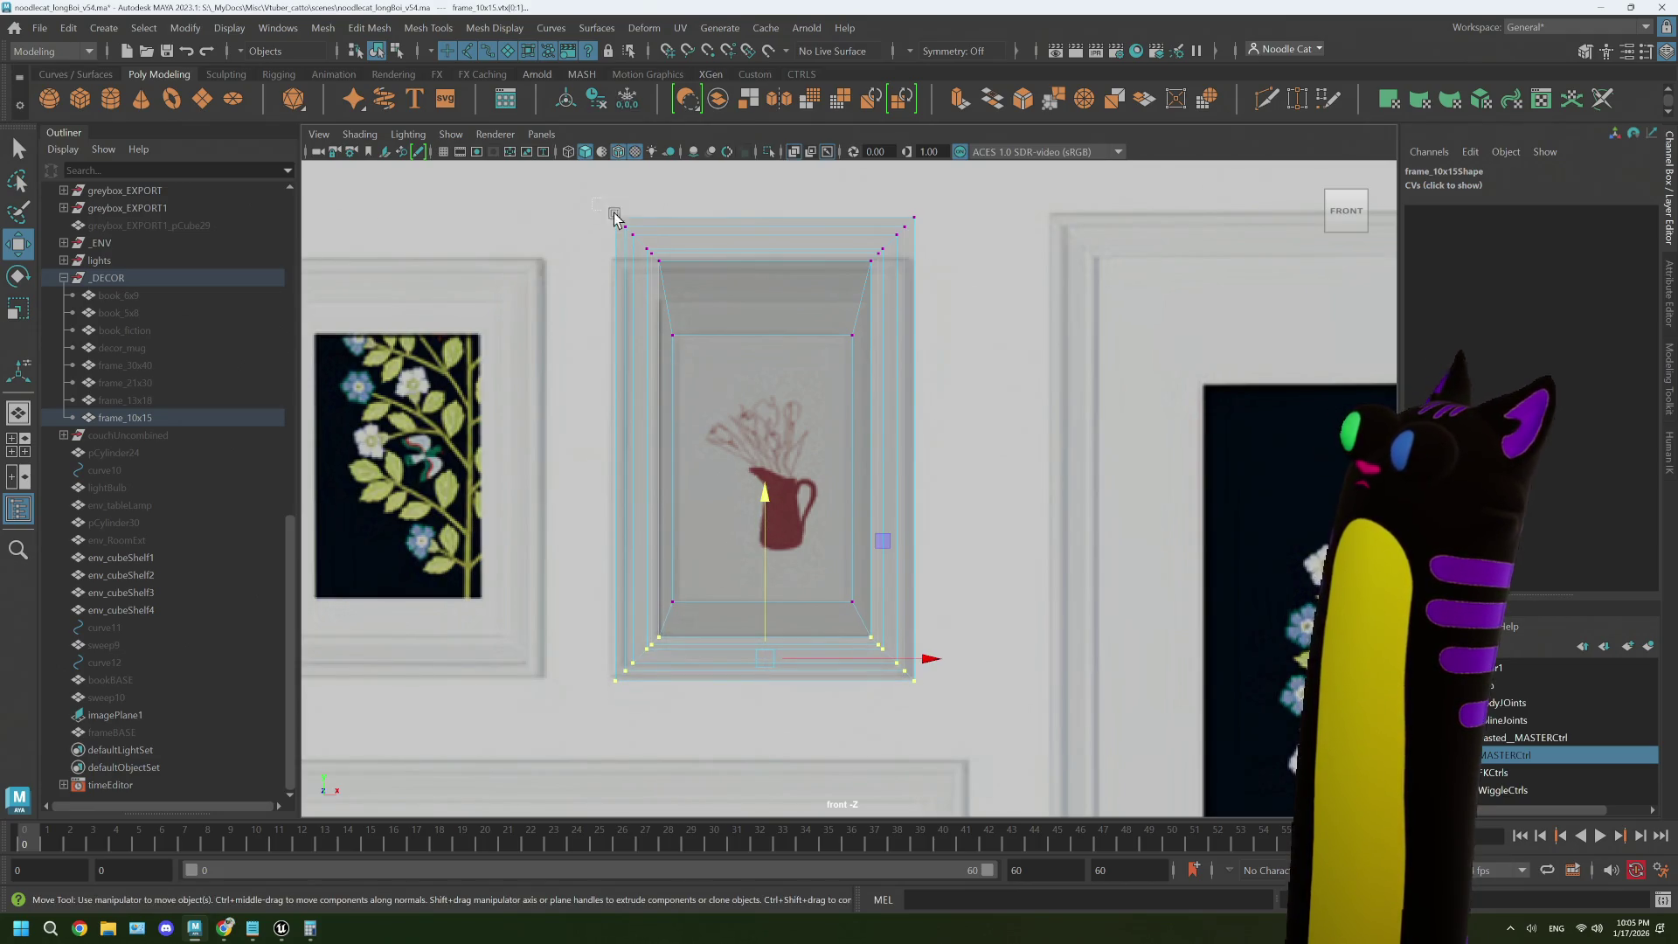
left_click_drag(970, 277, 970, 278)
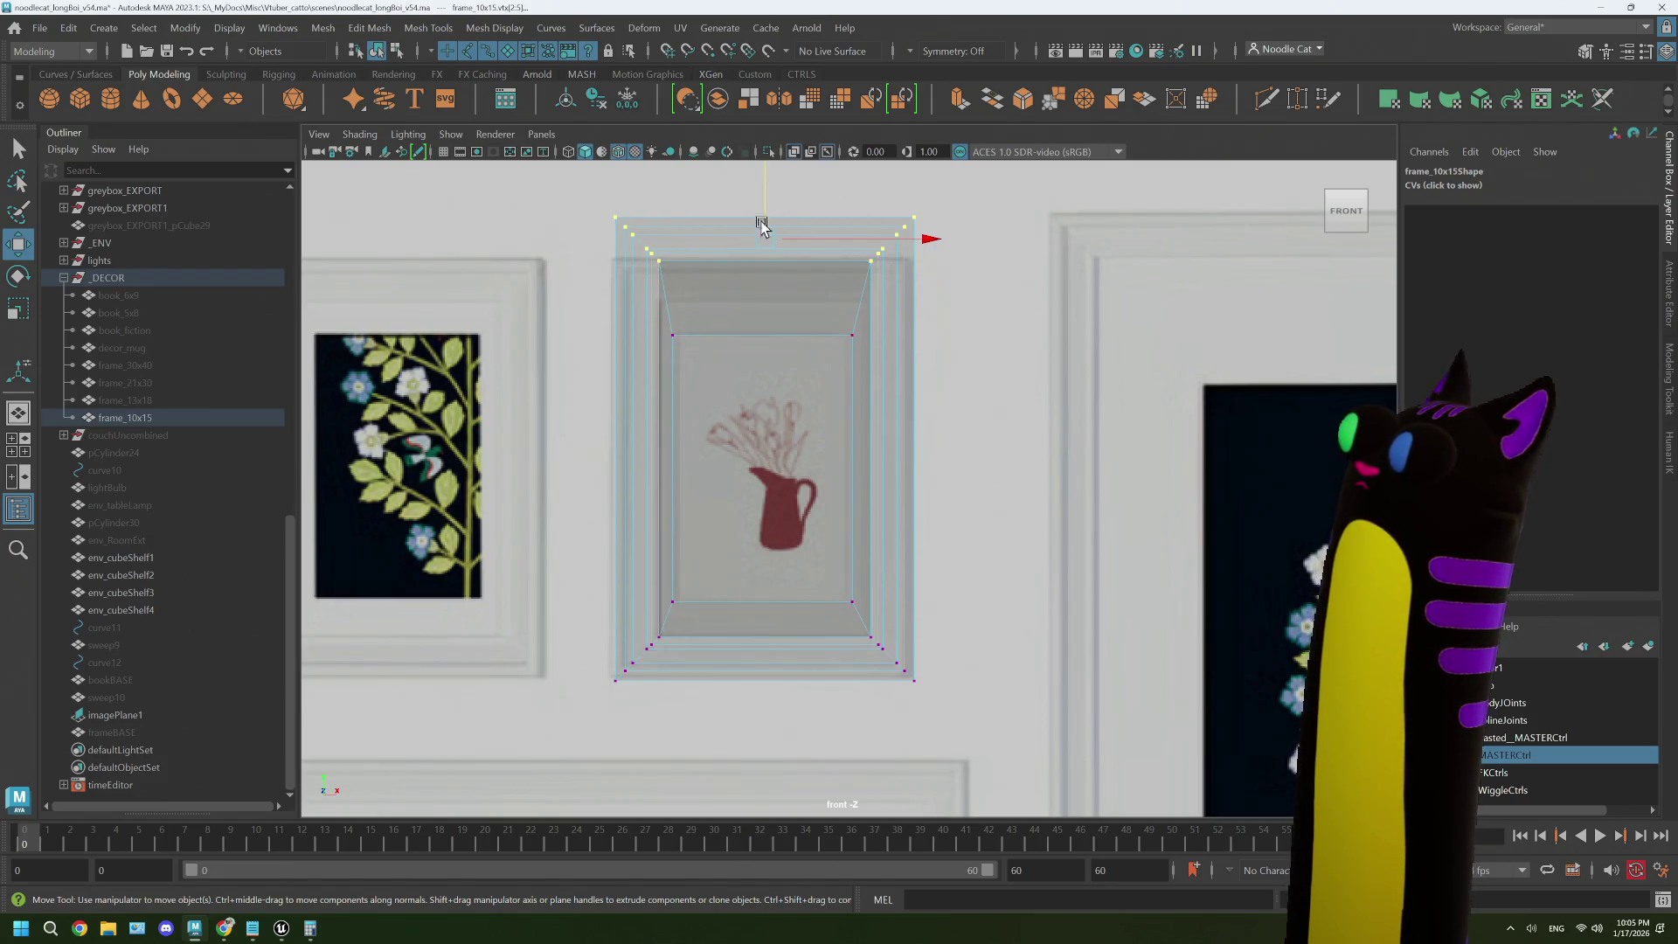
left_click_drag(763, 177, 769, 211)
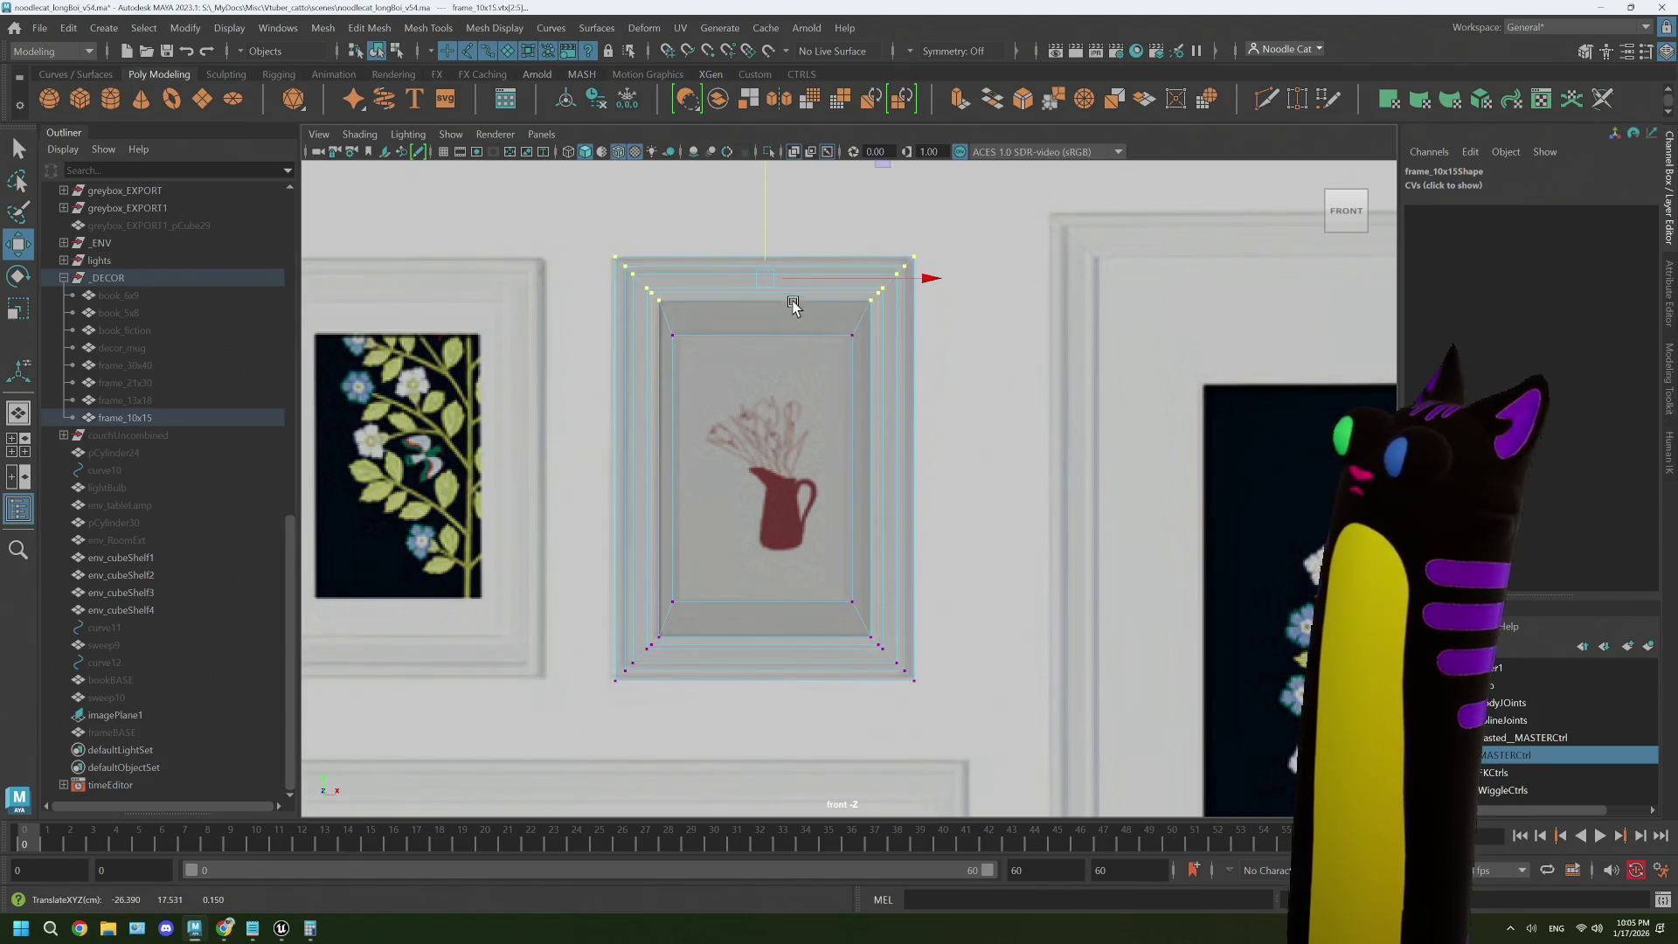
- Scale the inner opening's vertices to narrow it to 0.936 width
scroll(708, 391, "up", 3)
mouse_move(617, 280)
left_mouse_down()
mouse_move(667, 418)
mouse_move(672, 645)
left_mouse_up()
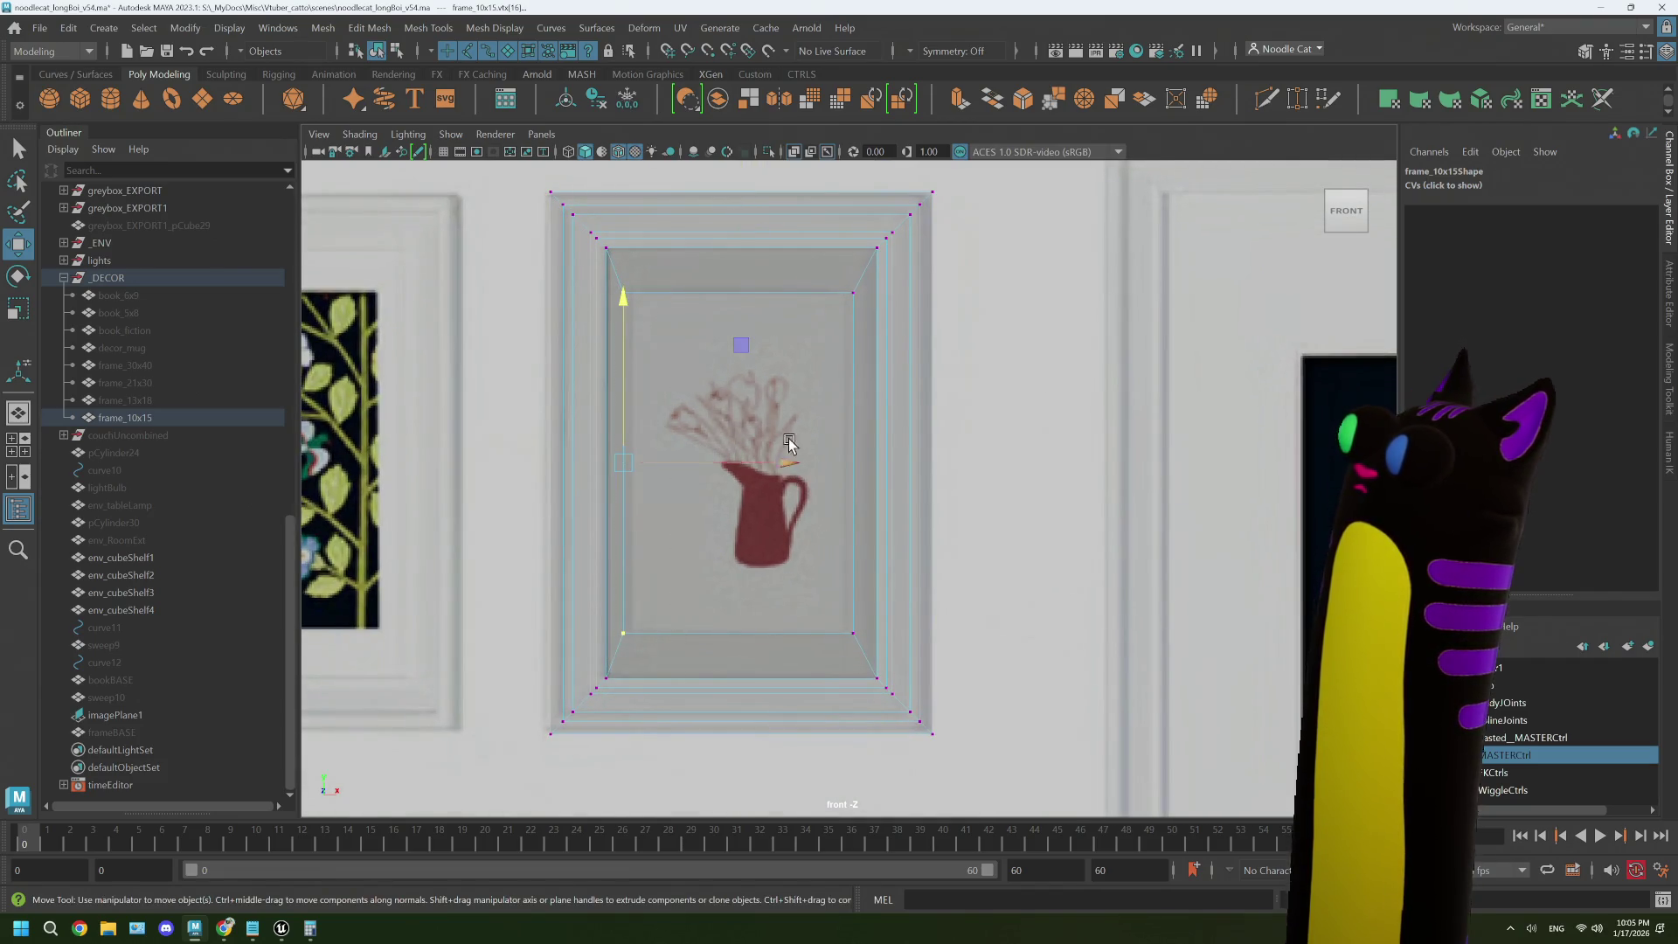
left_click_drag(835, 292, 865, 648)
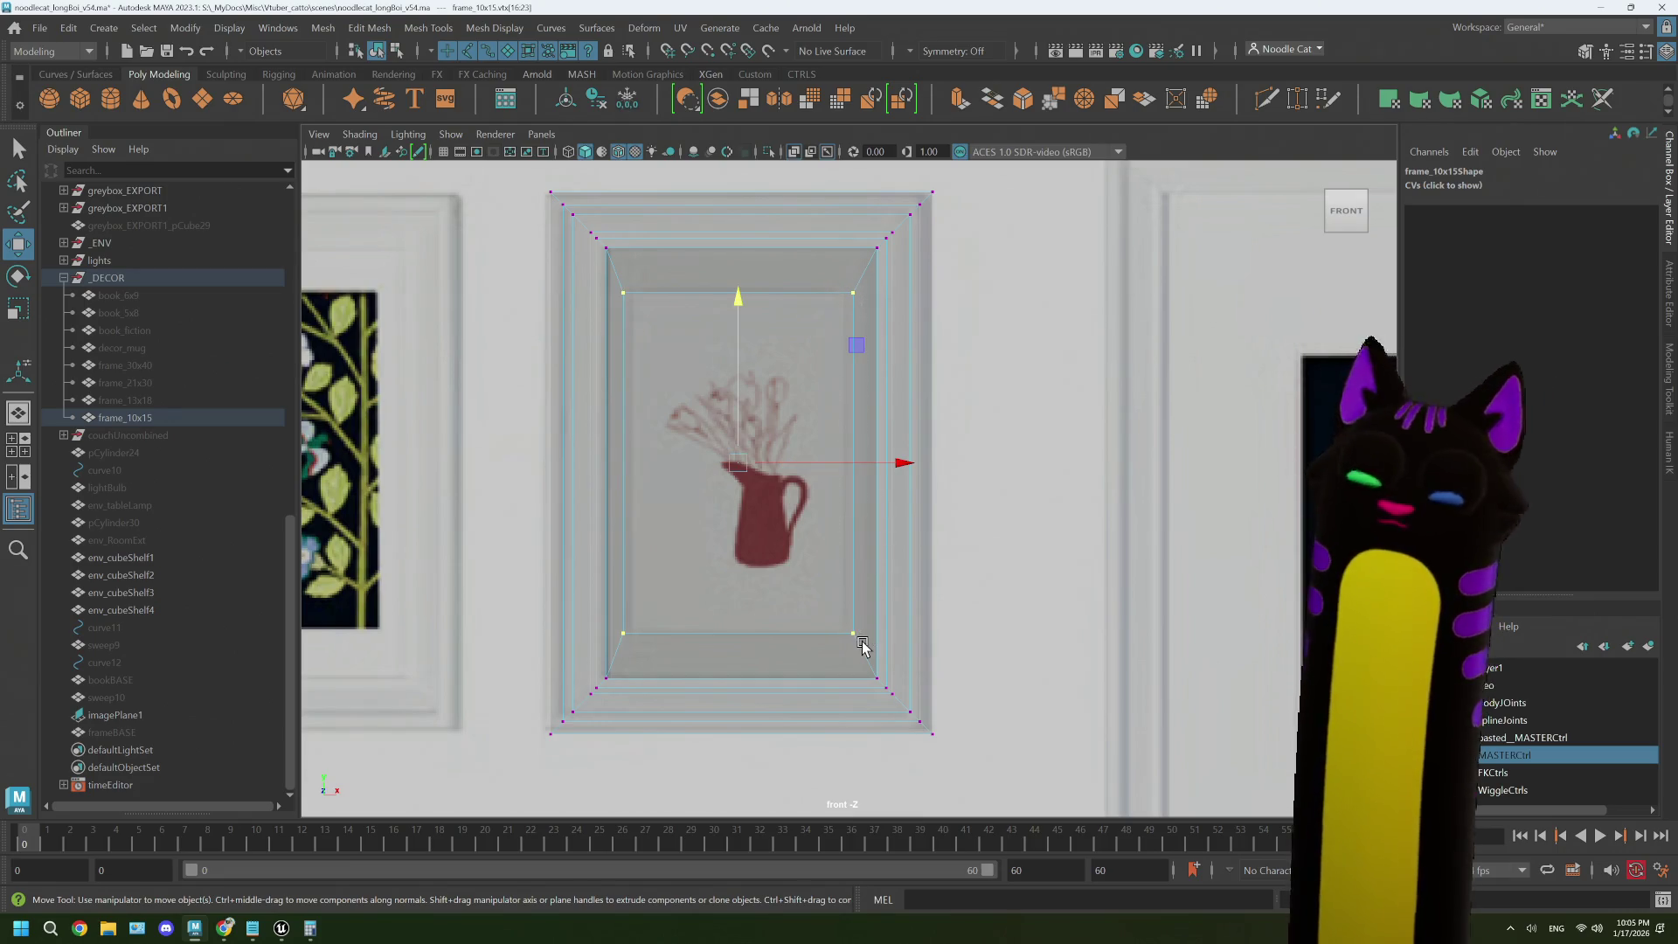
key("r")
left_click_drag(892, 462, 890, 463)
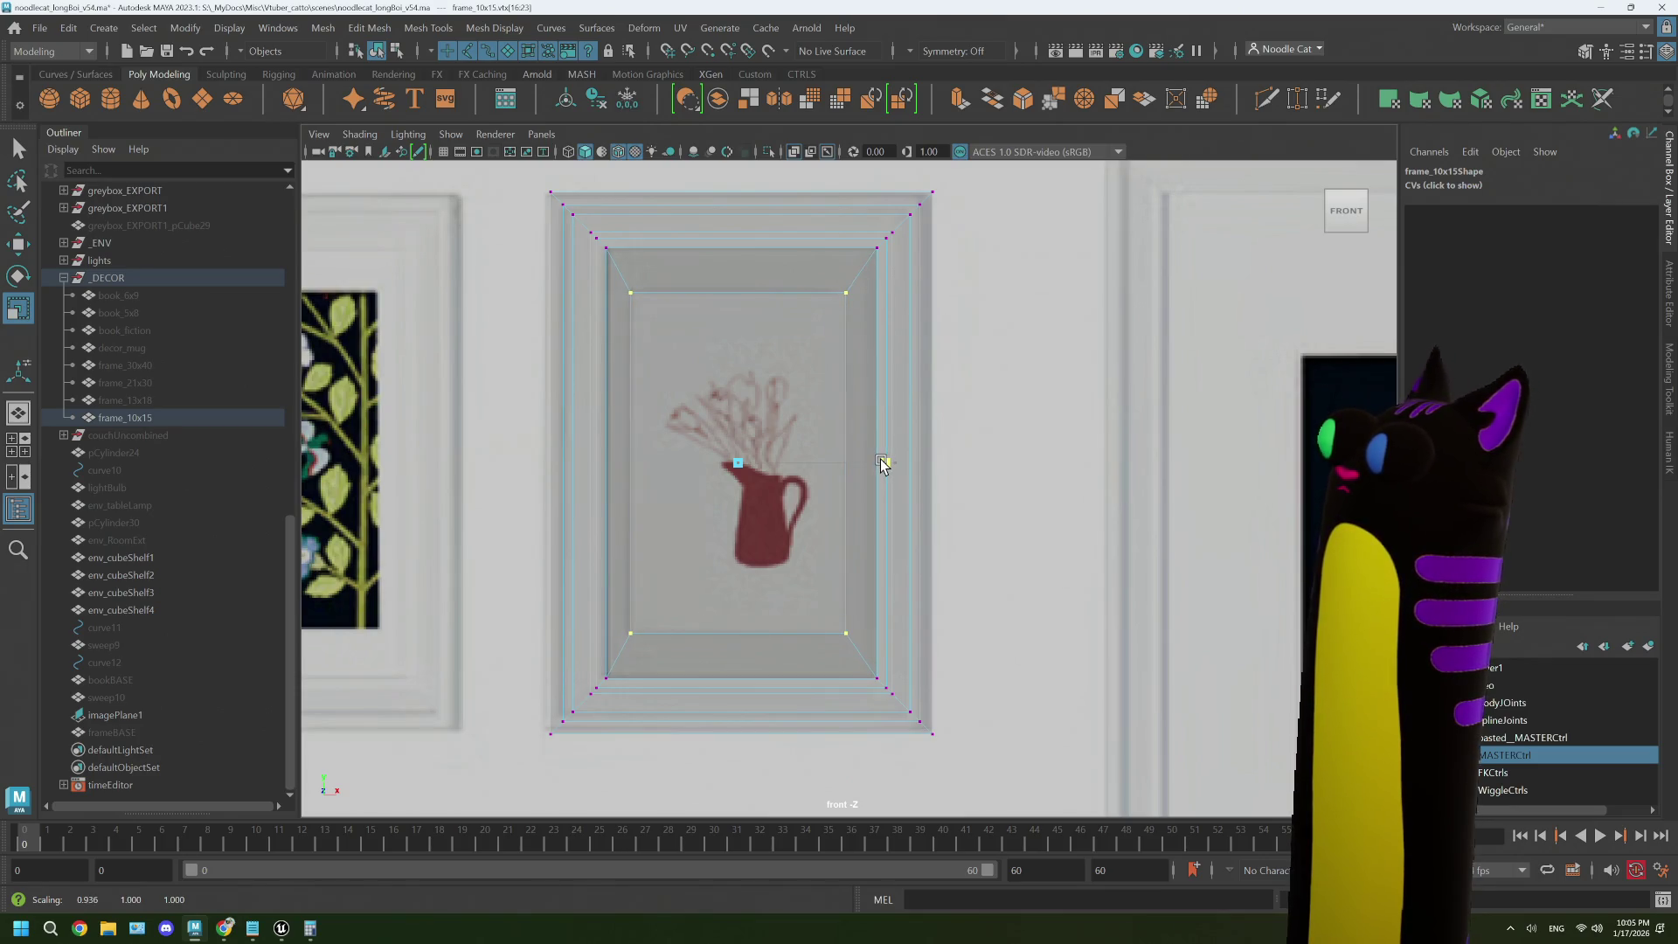
- Return to Object Mode with frame_10x15 selected and open the UV Editor
right_click(961, 327)
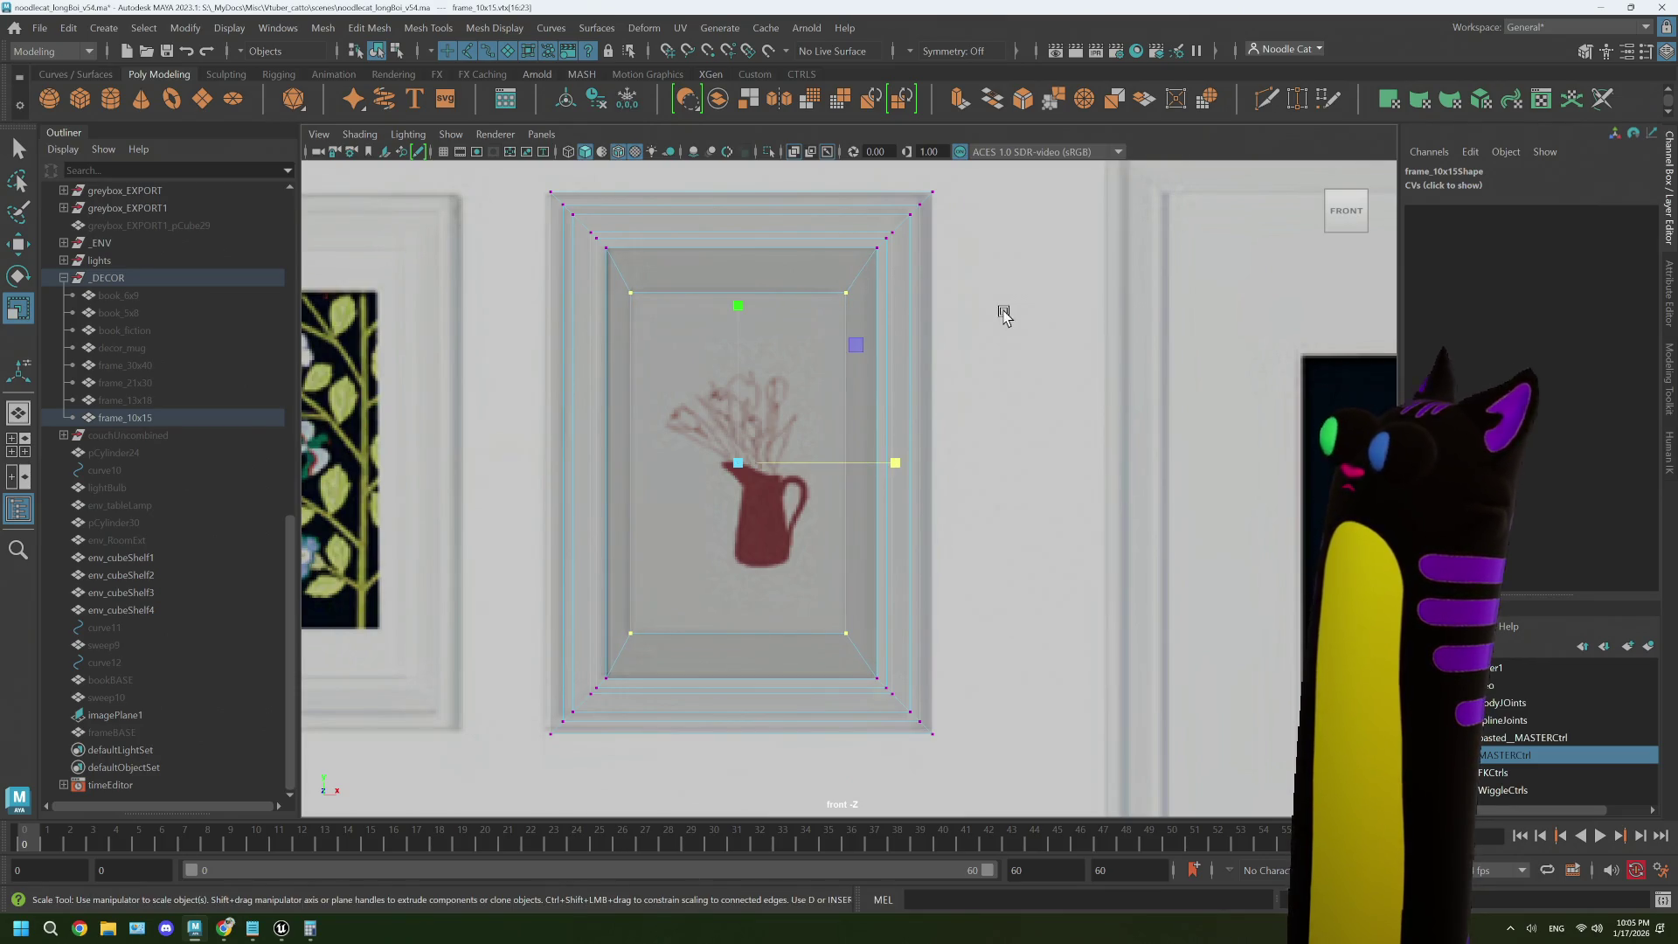
left_click(927, 287)
right_click(926, 287)
left_click(912, 262)
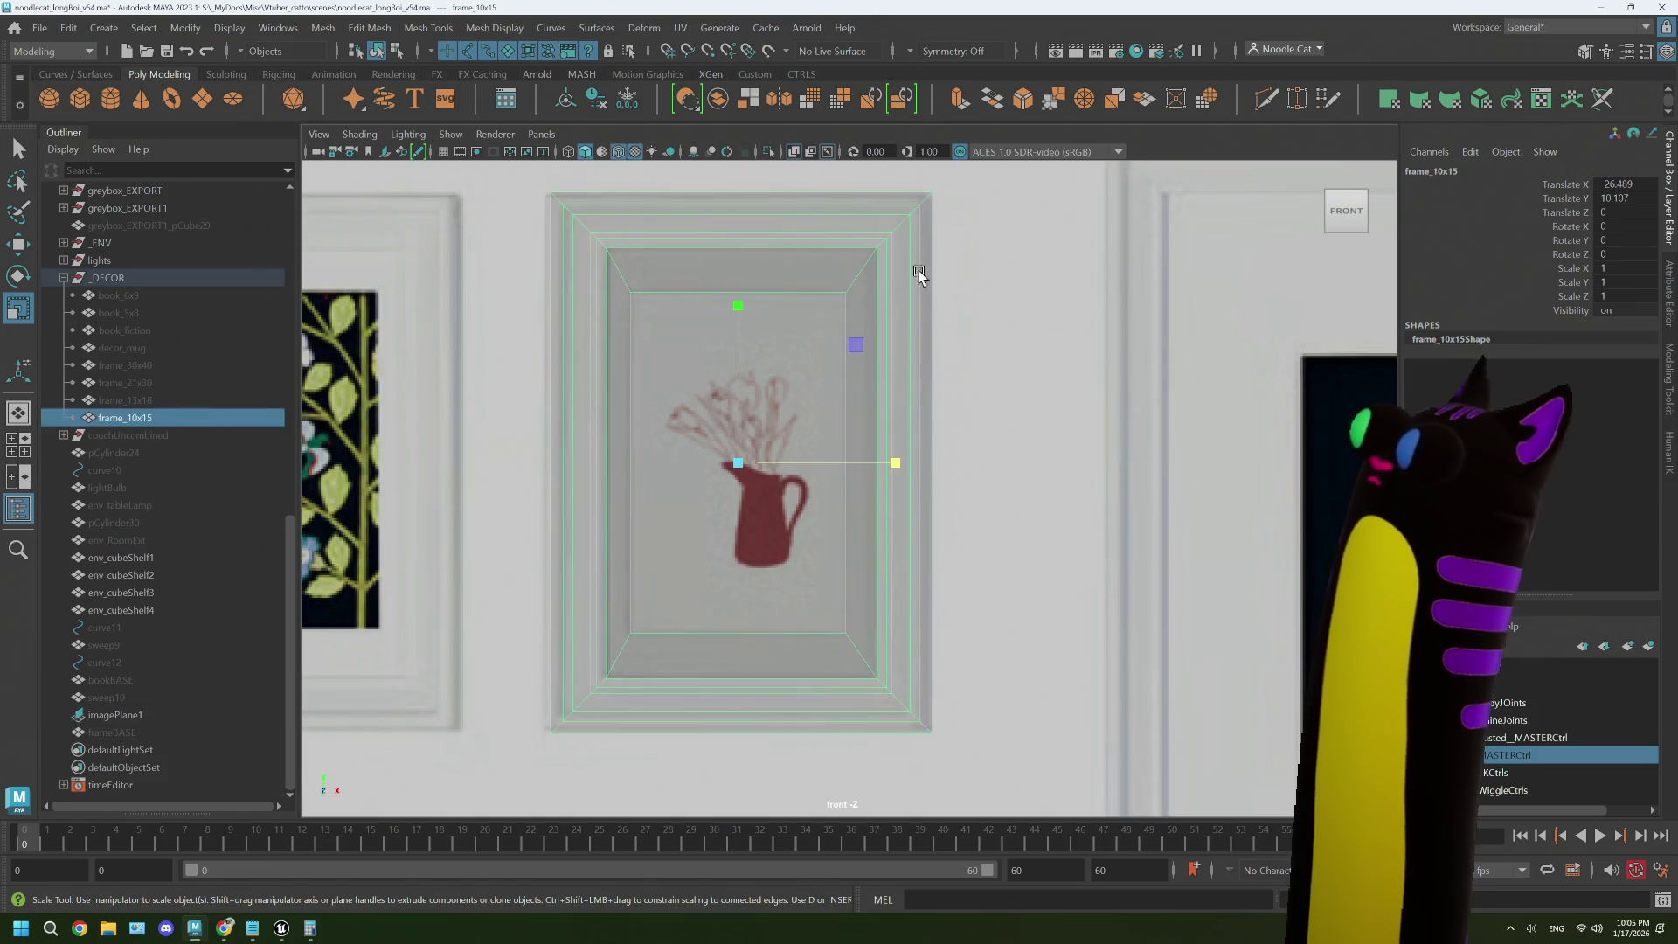
left_click(681, 27)
left_click(717, 64)
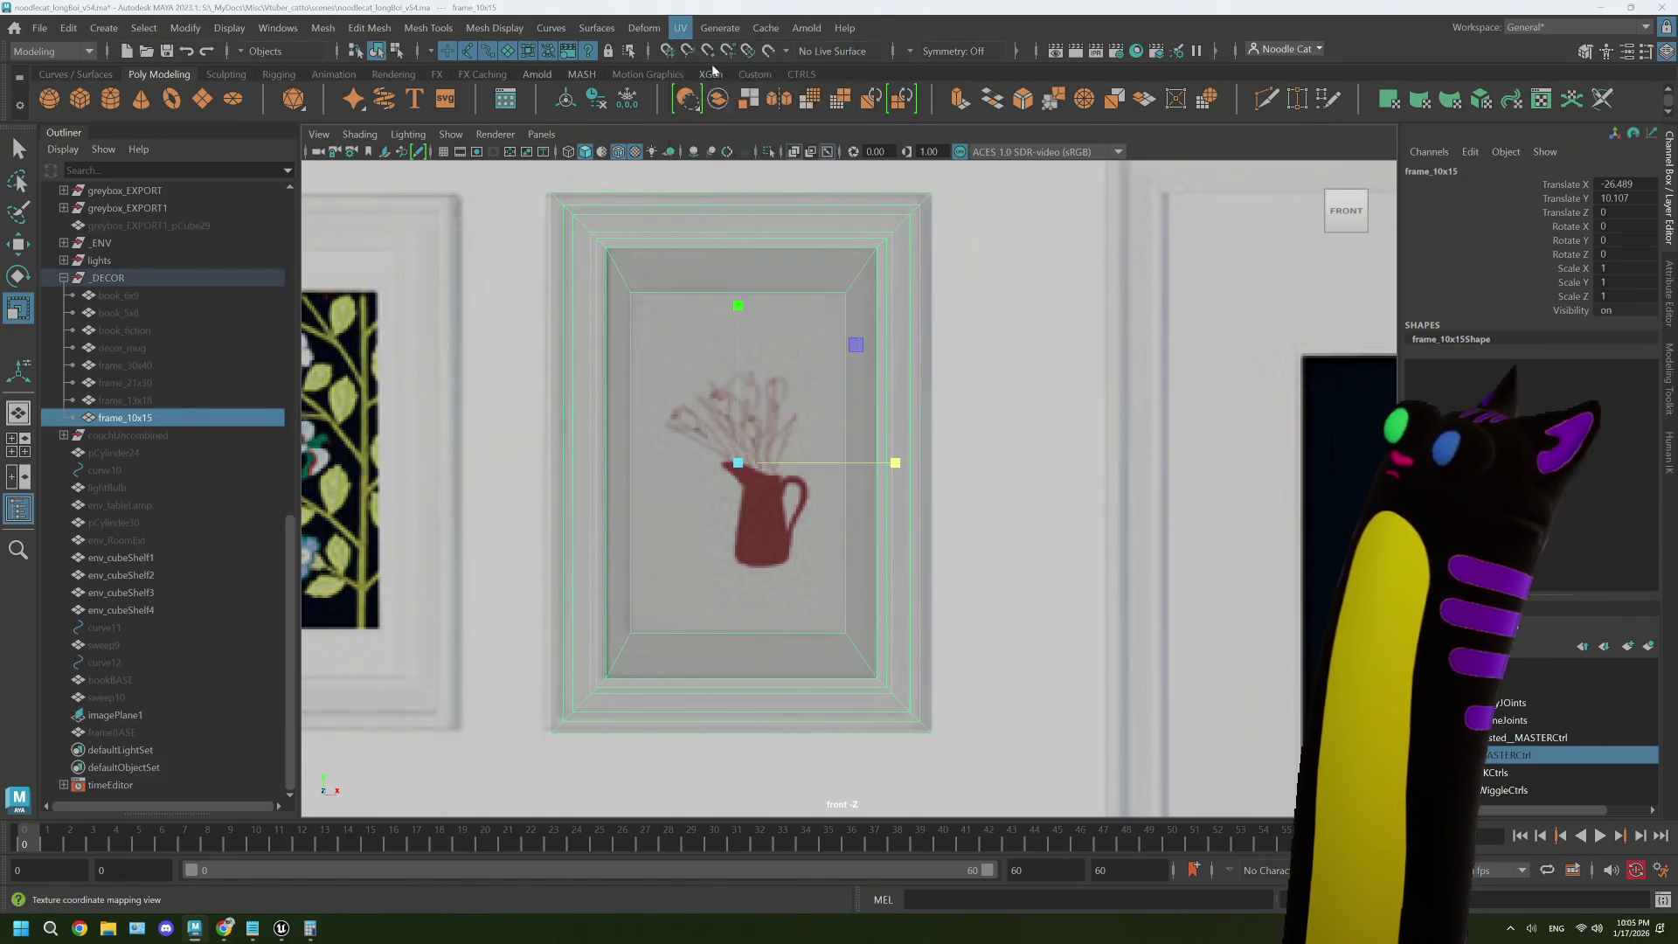
- Select all the frame's UV shells, then Unfold and Orient them in the tile
mouse_move(929, 6)
left_mouse_down()
mouse_move(805, 547)
mouse_move(803, 681)
mouse_move(694, 135)
left_mouse_up()
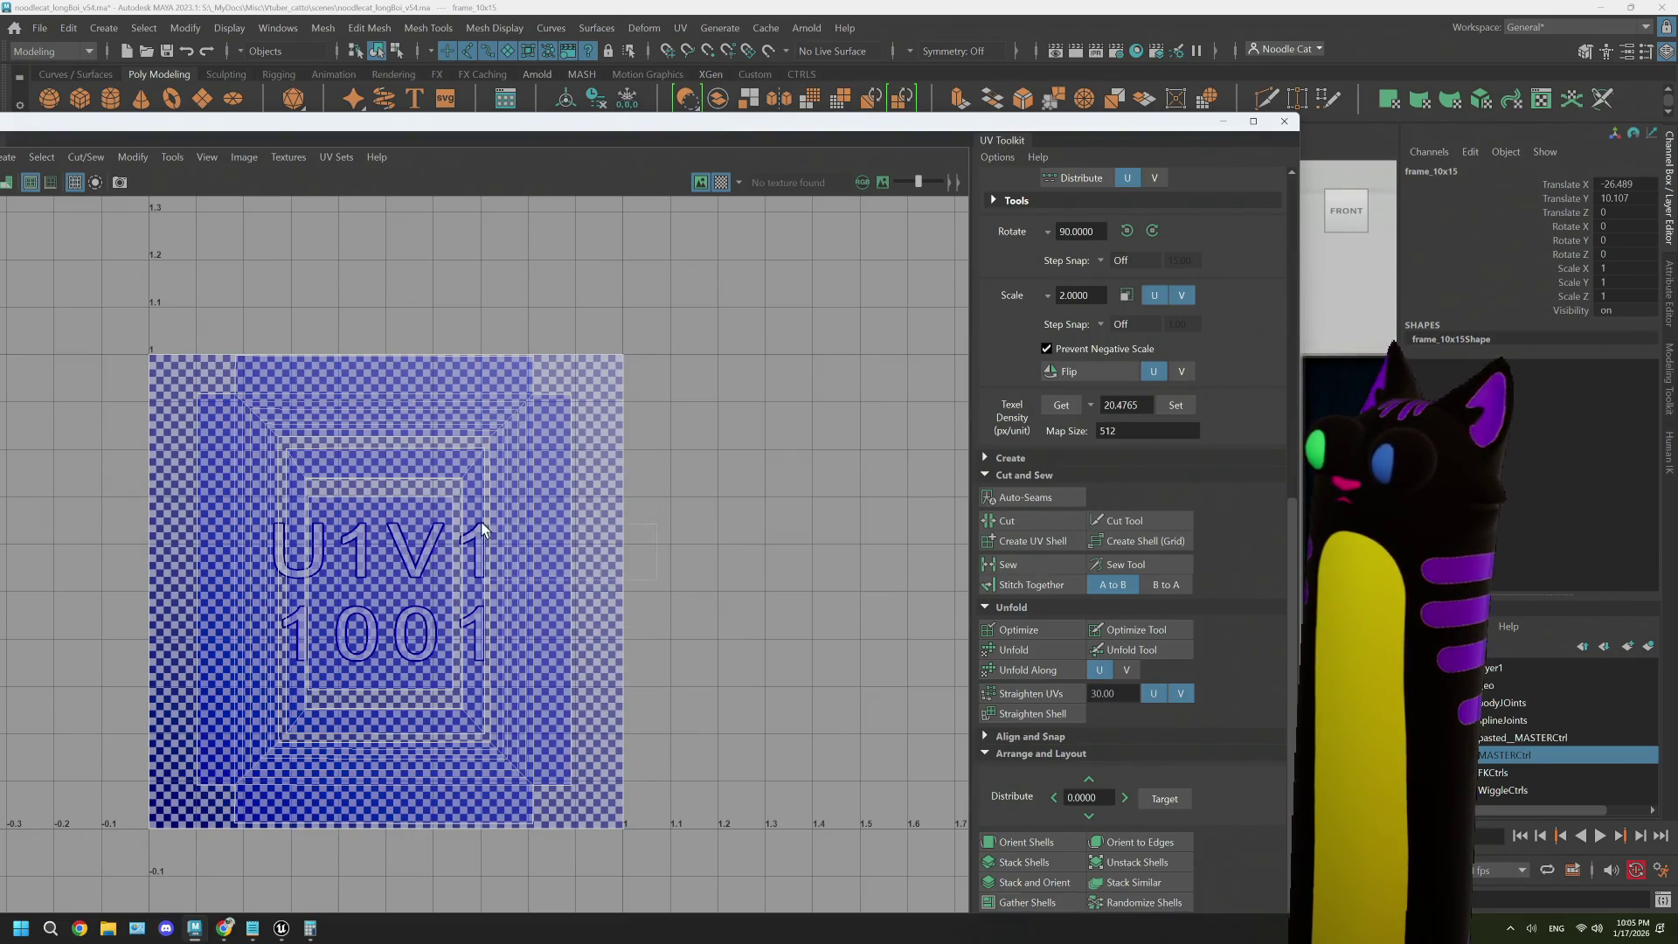
right_click(582, 477)
left_click(464, 557)
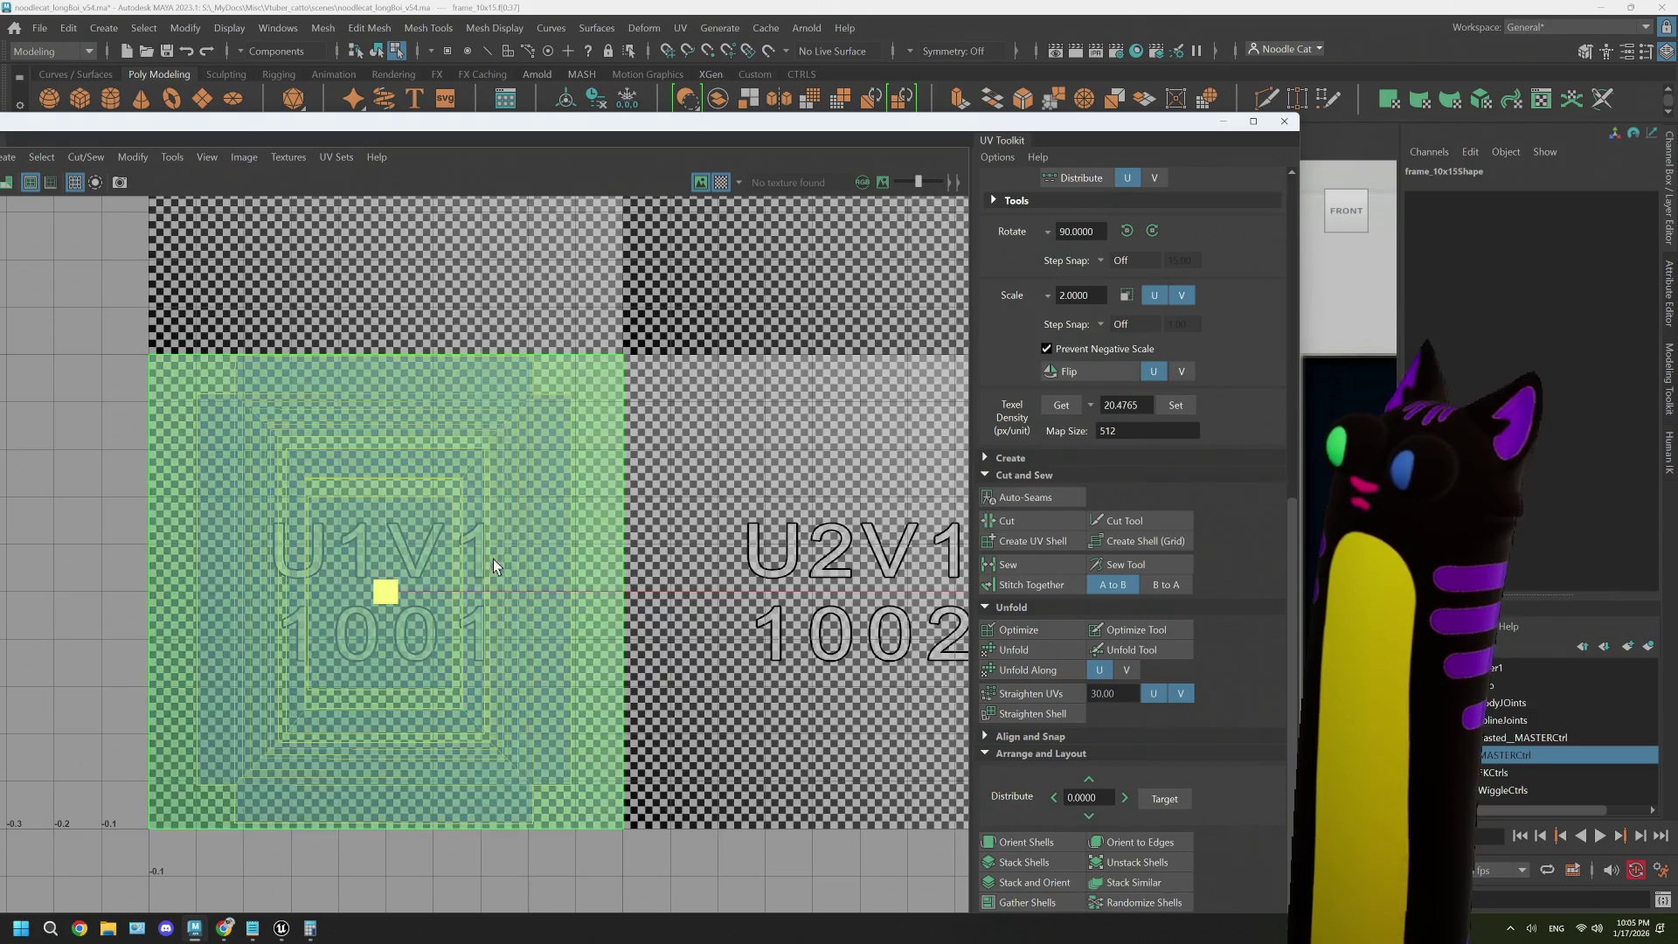
left_click(463, 557)
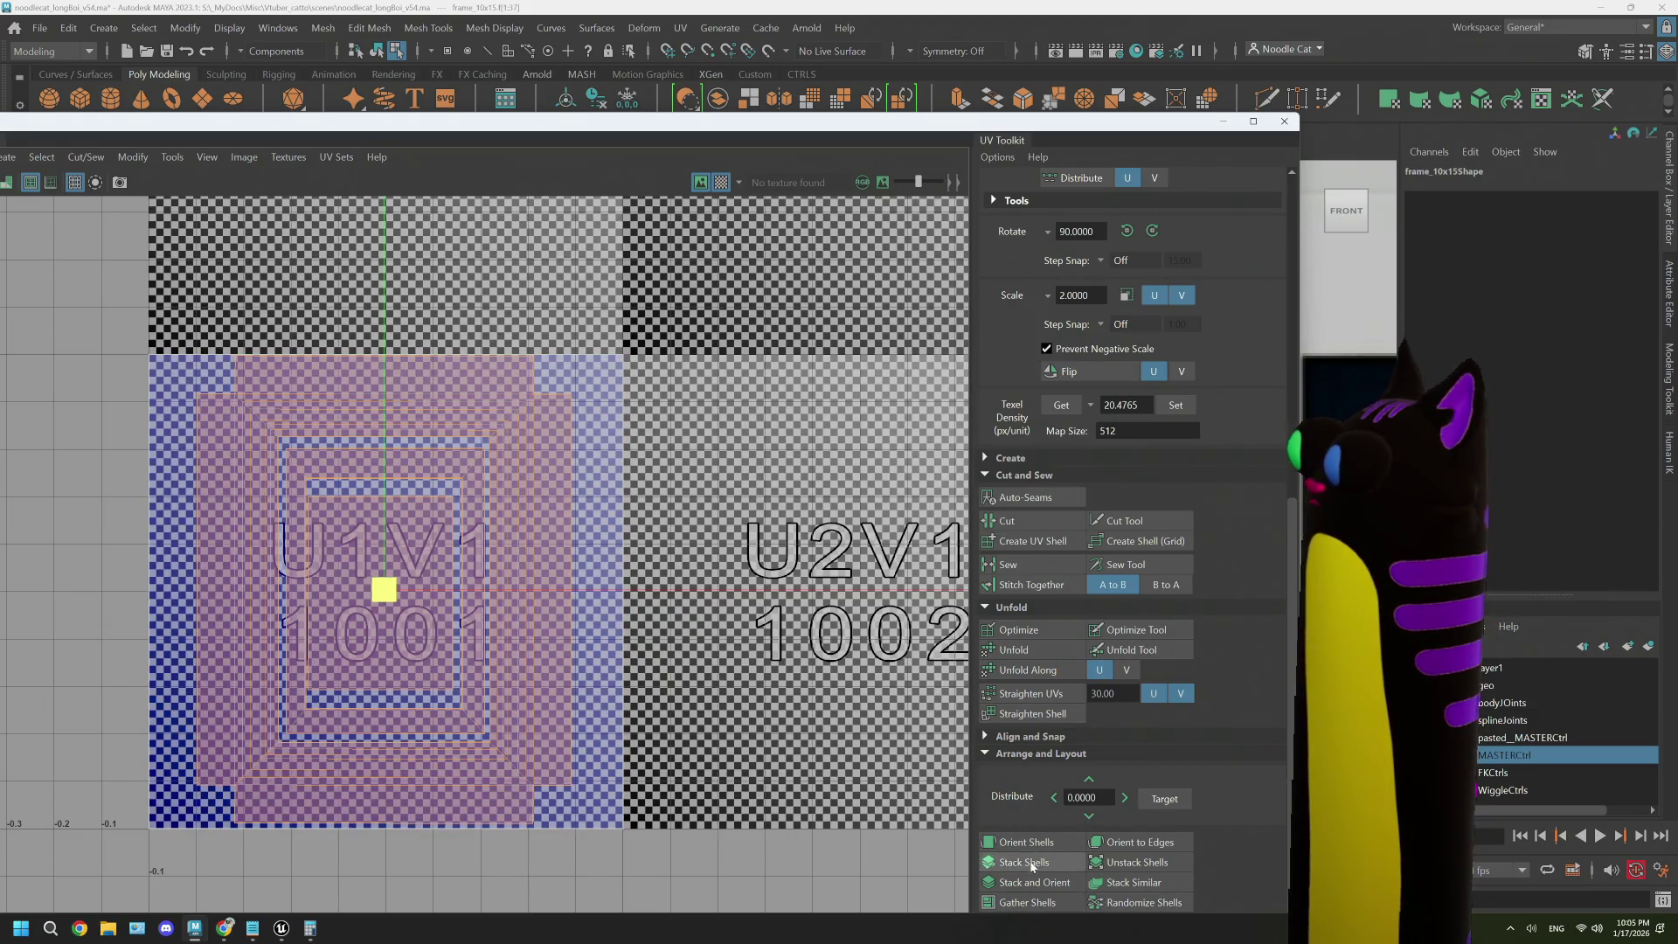
left_click(1030, 649)
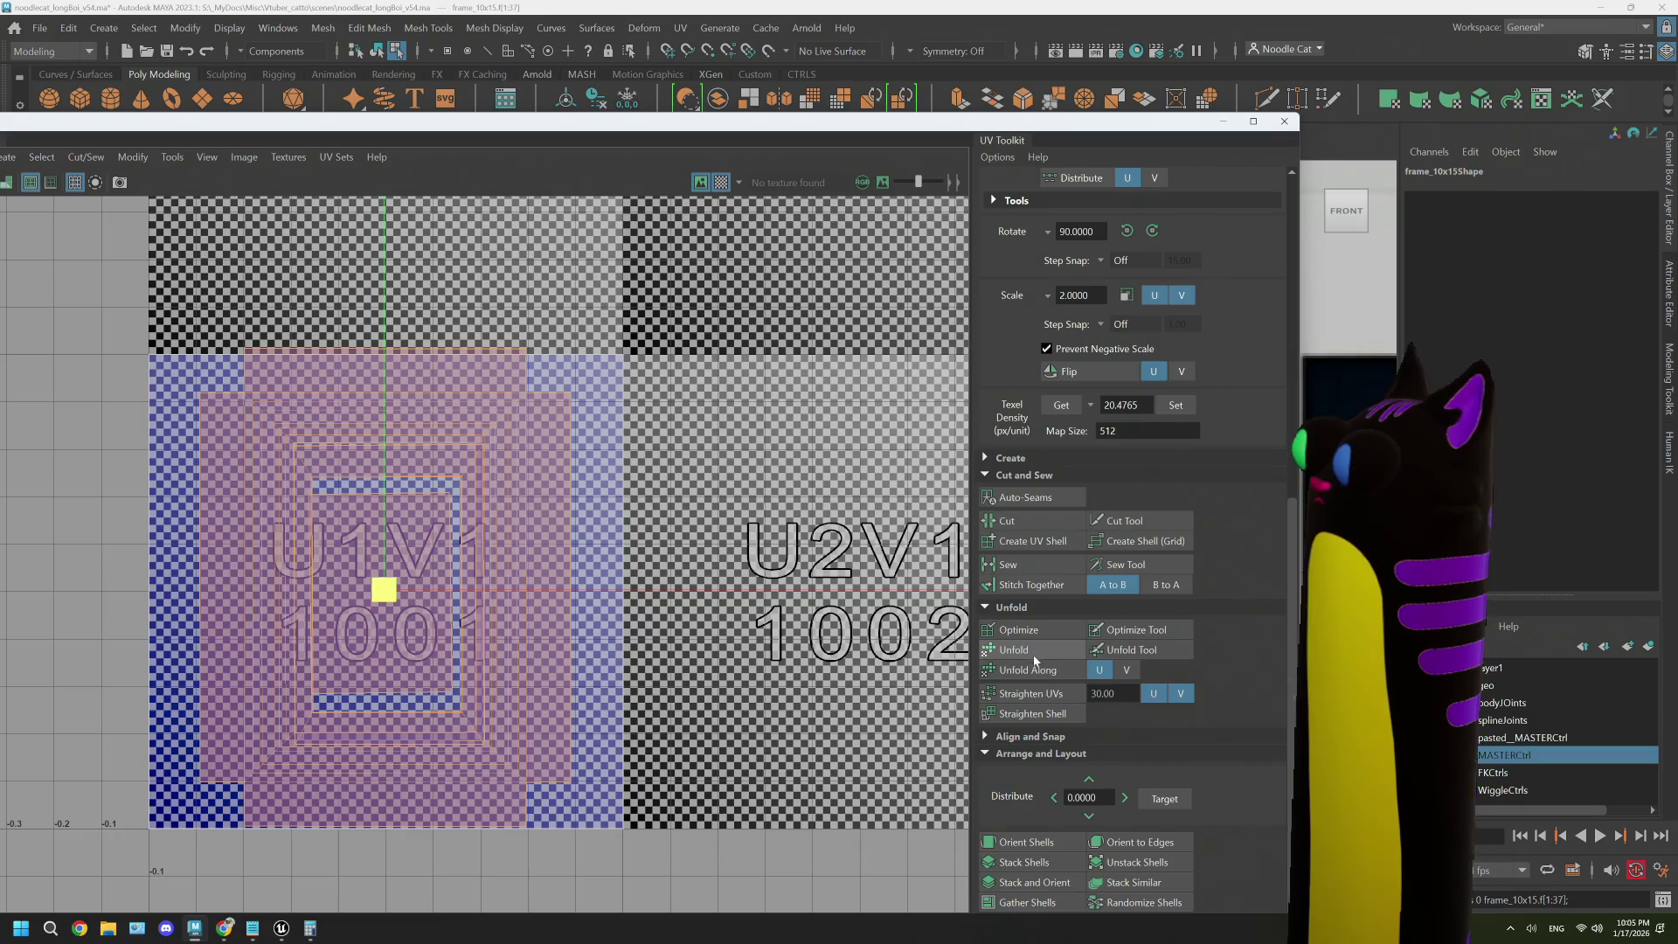
left_click(1027, 841)
key("f")
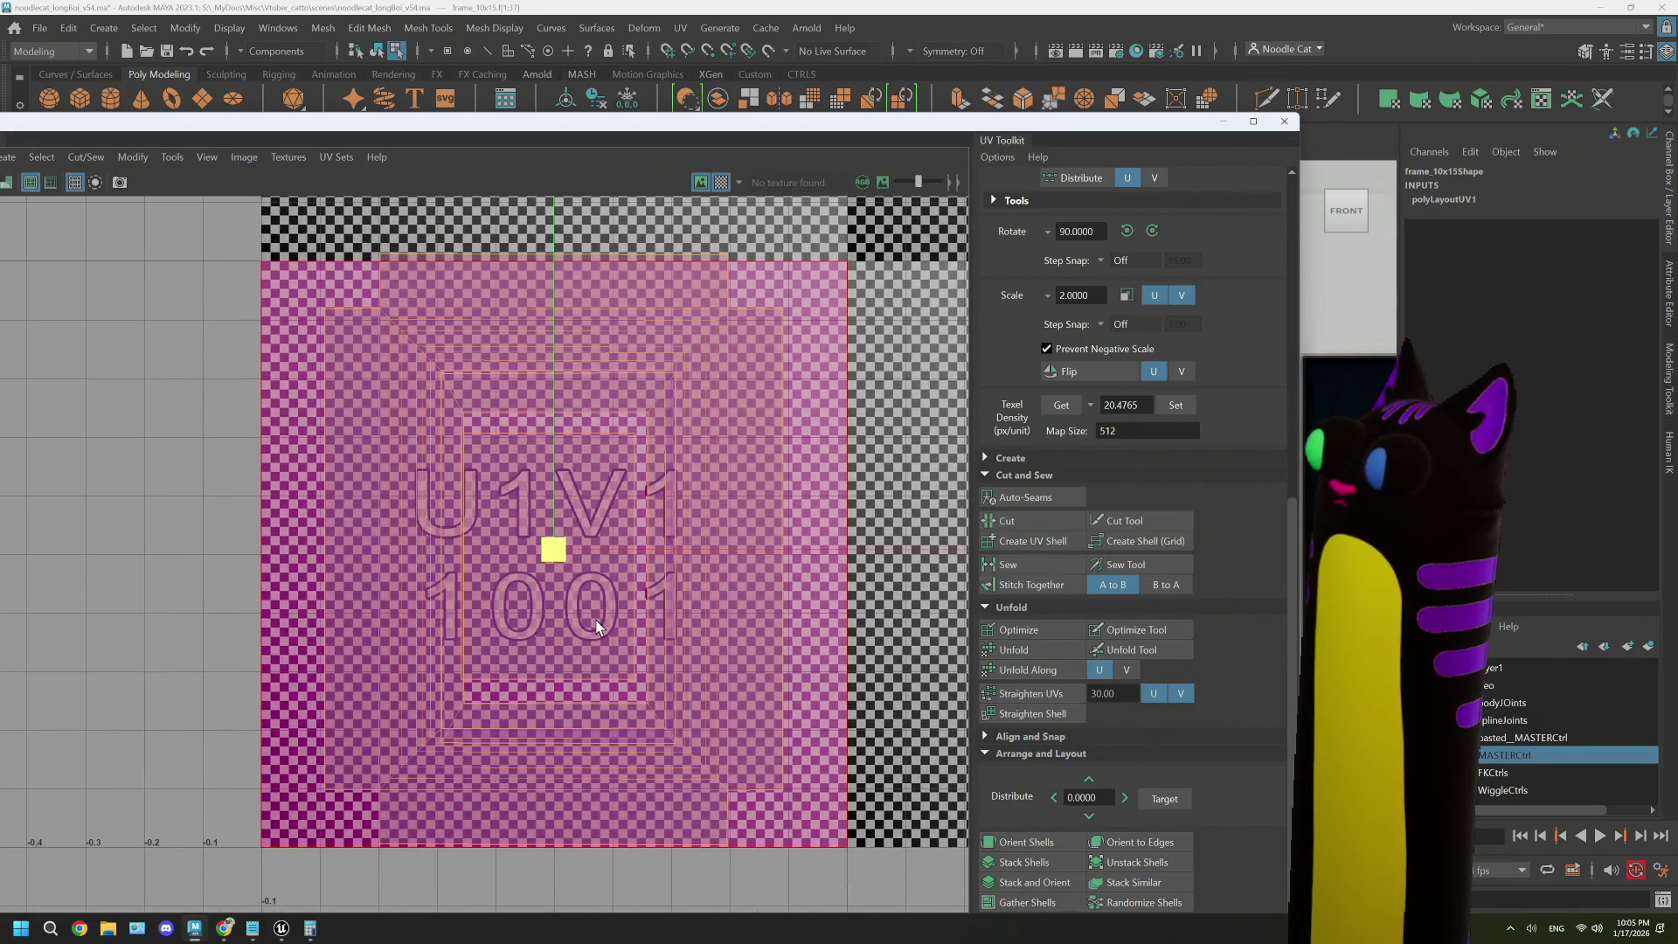
- Select the inner UV shell and shift it slightly into place
left_click(691, 638)
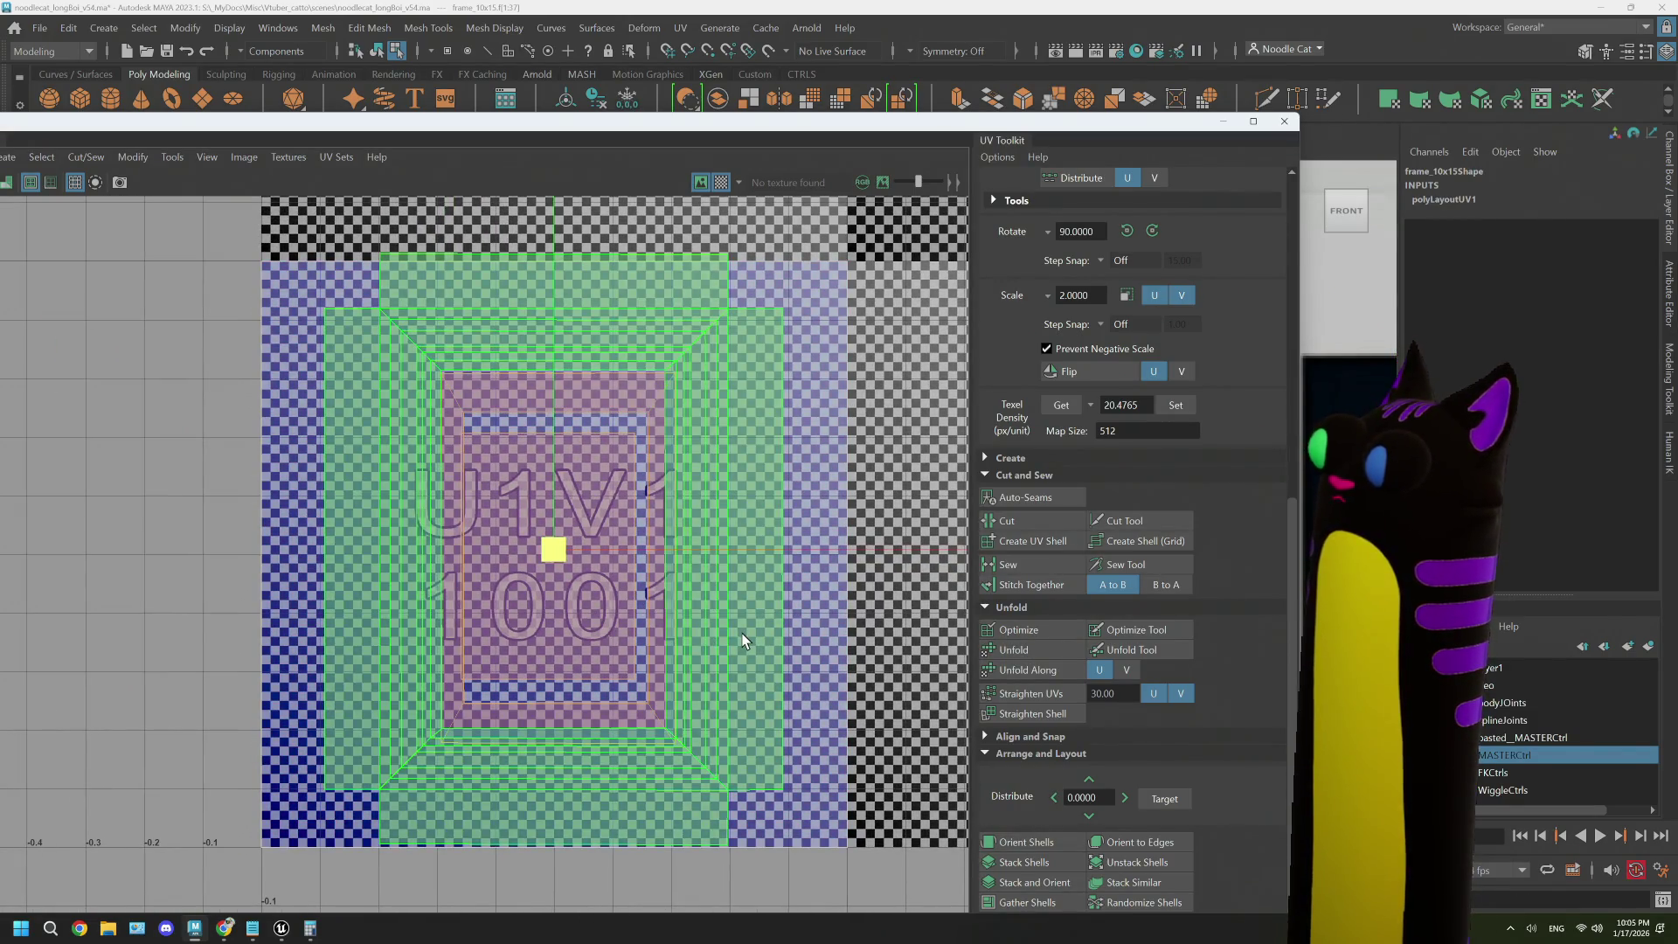
left_click(743, 641)
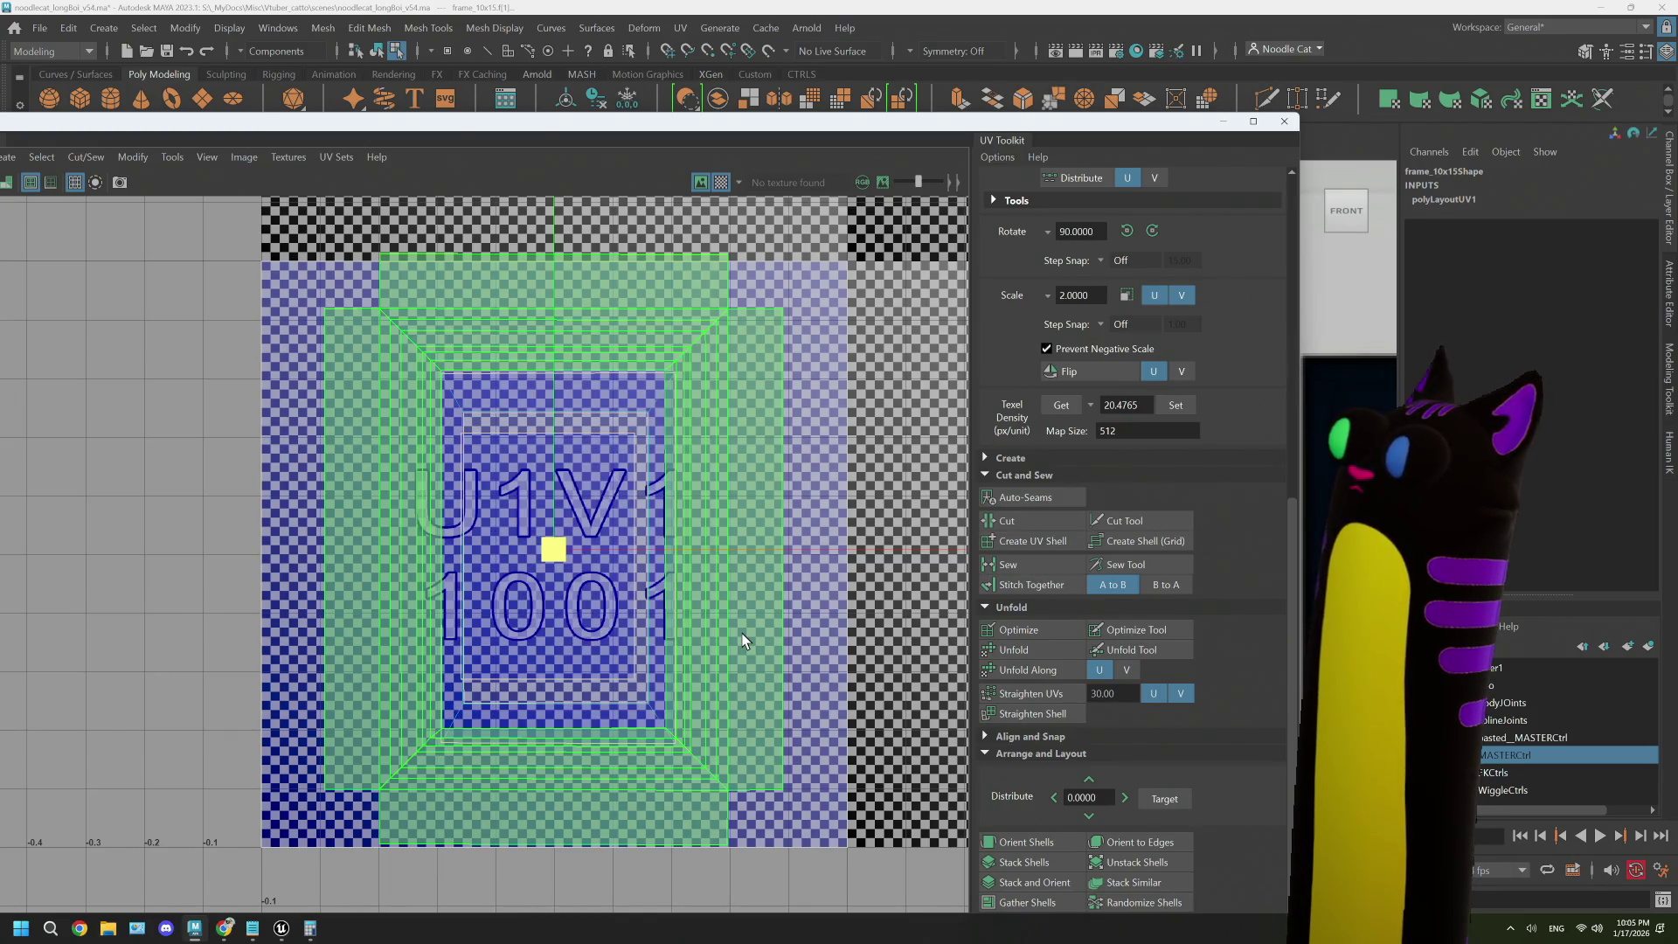
left_click(695, 627)
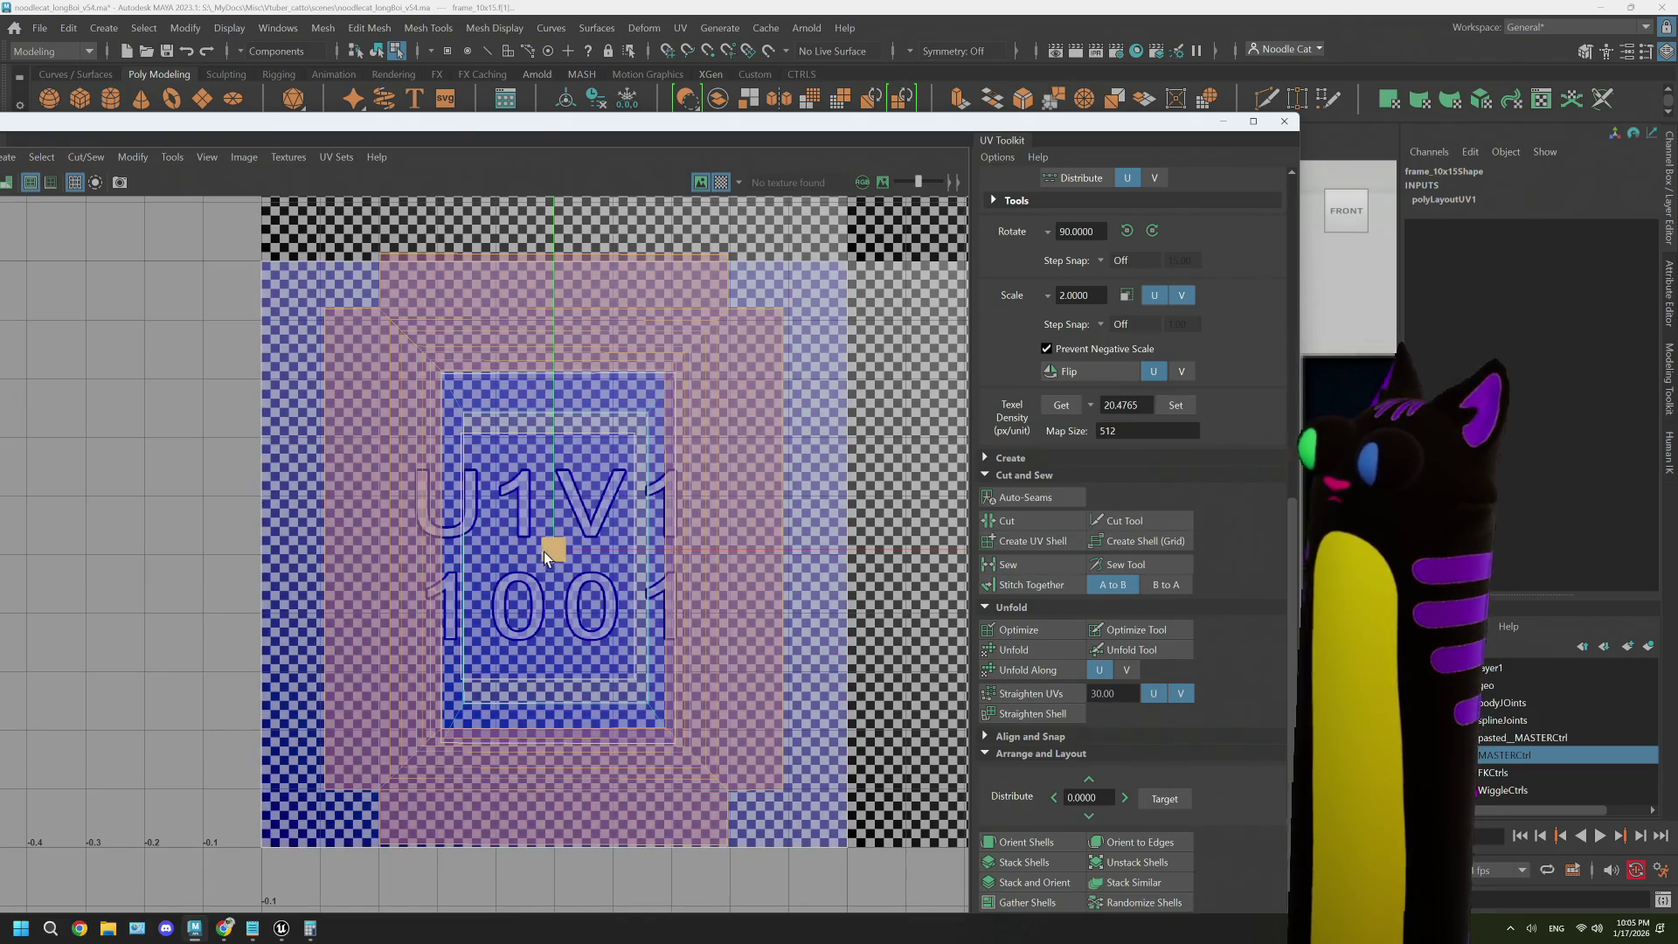
left_click_drag(554, 549, 529, 553)
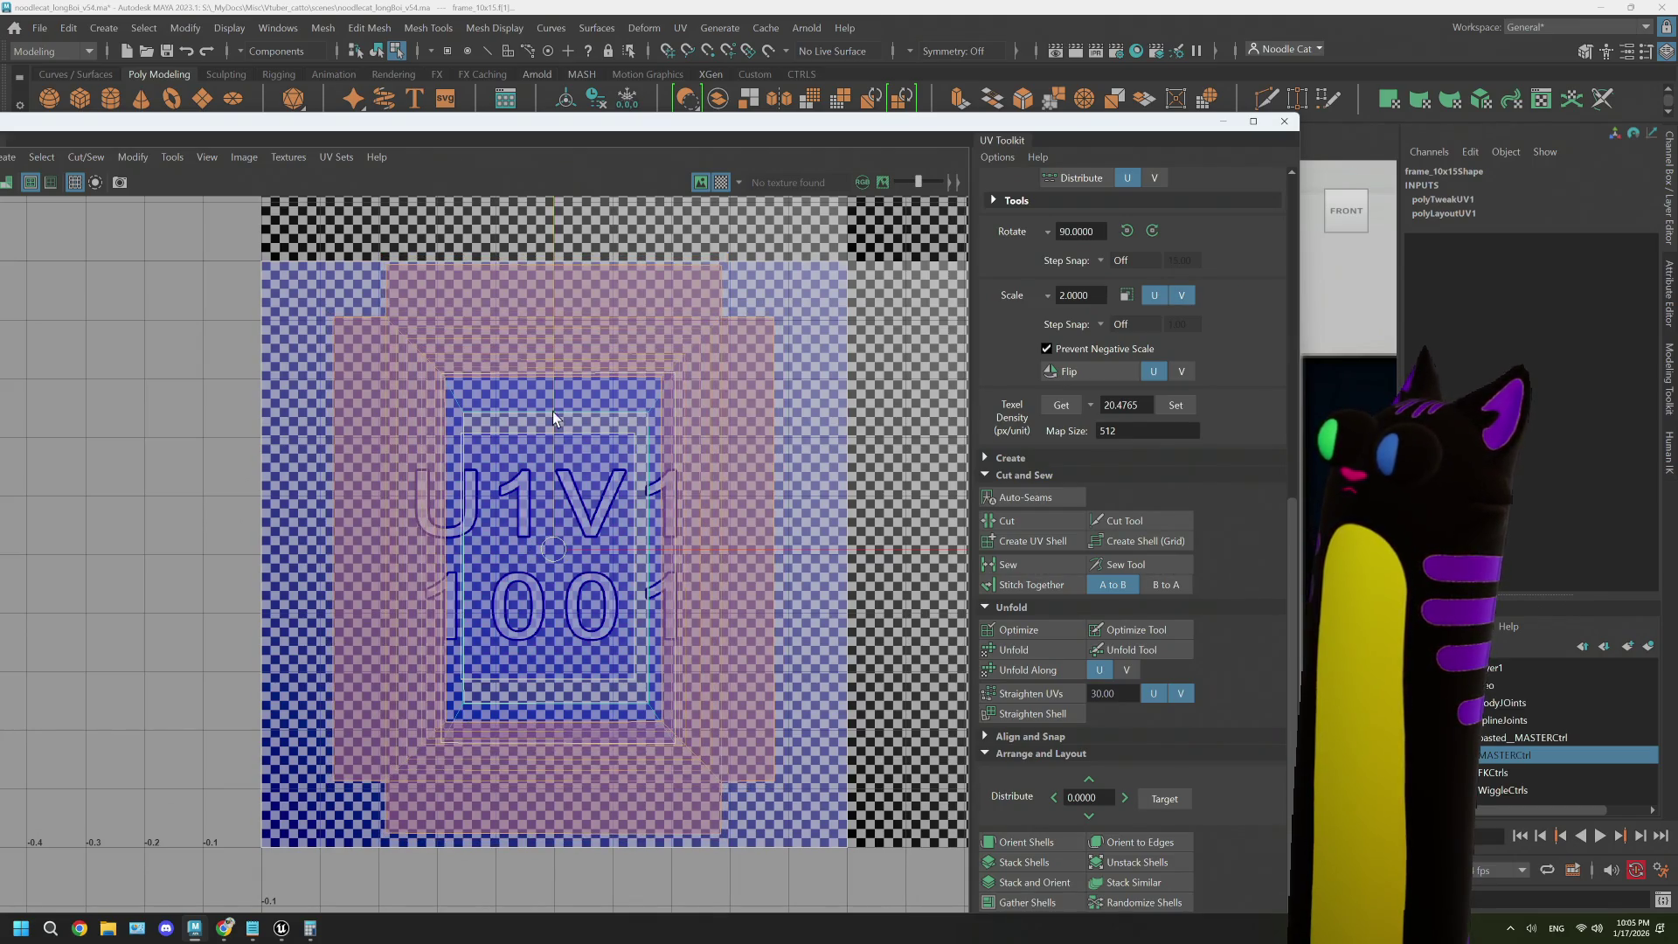
- Shrink the inner ring UV shell around its centre
left_click(547, 380)
left_click(579, 390)
left_click(682, 382)
left_click(554, 240)
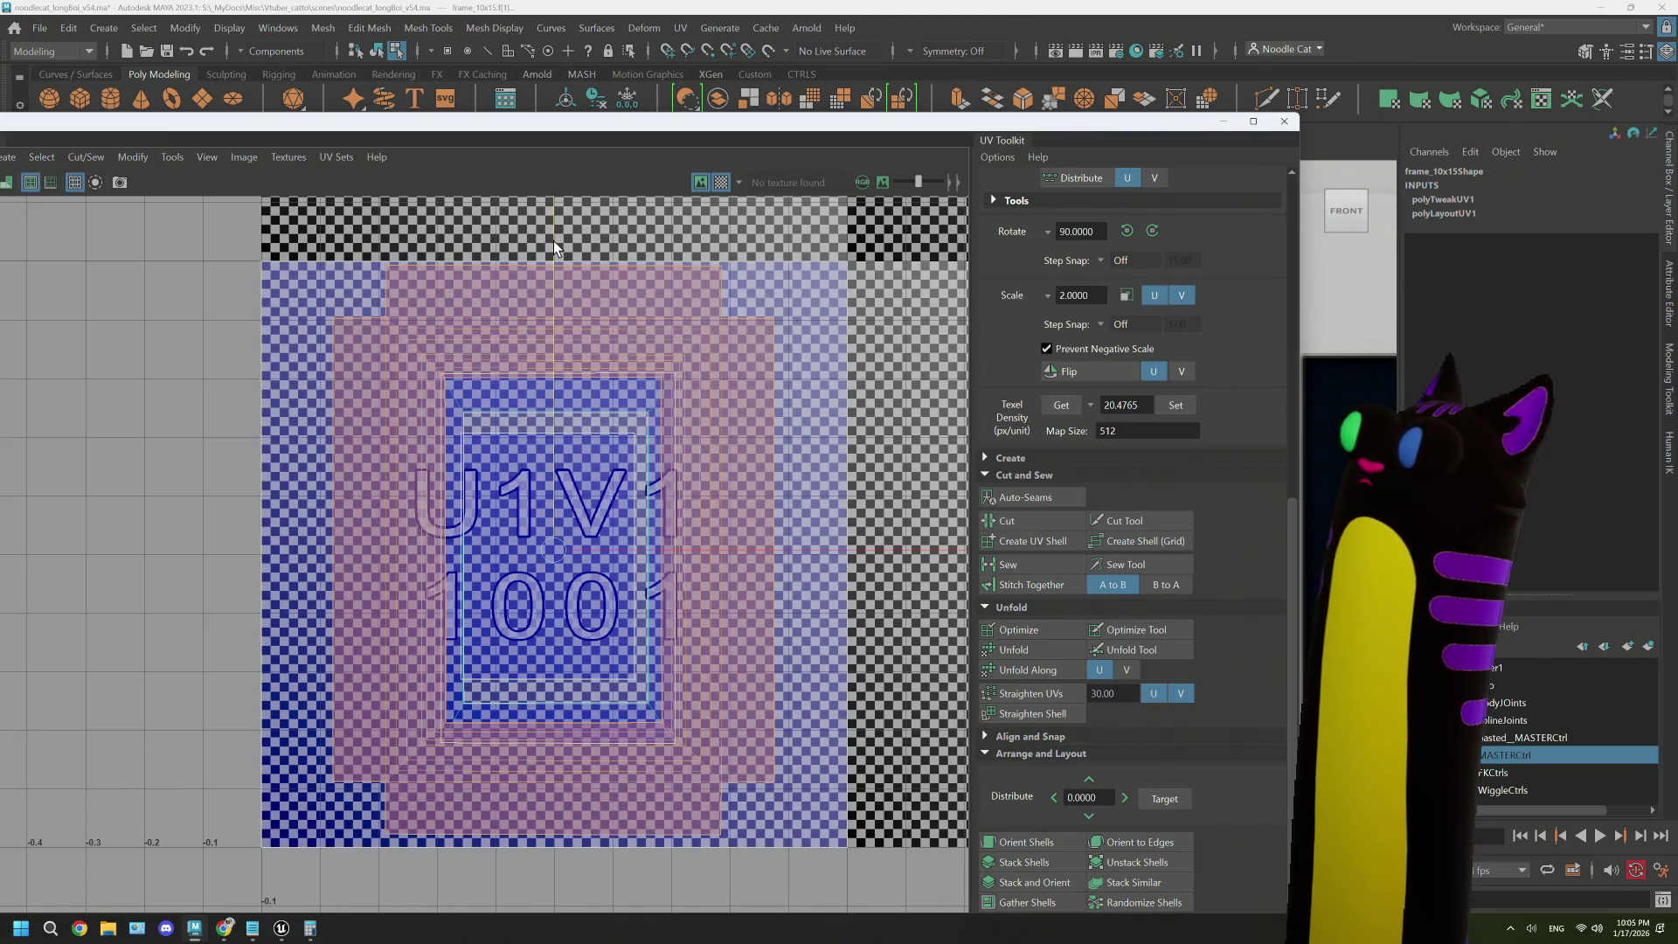
left_click(606, 354)
left_click(657, 488)
left_click(551, 564)
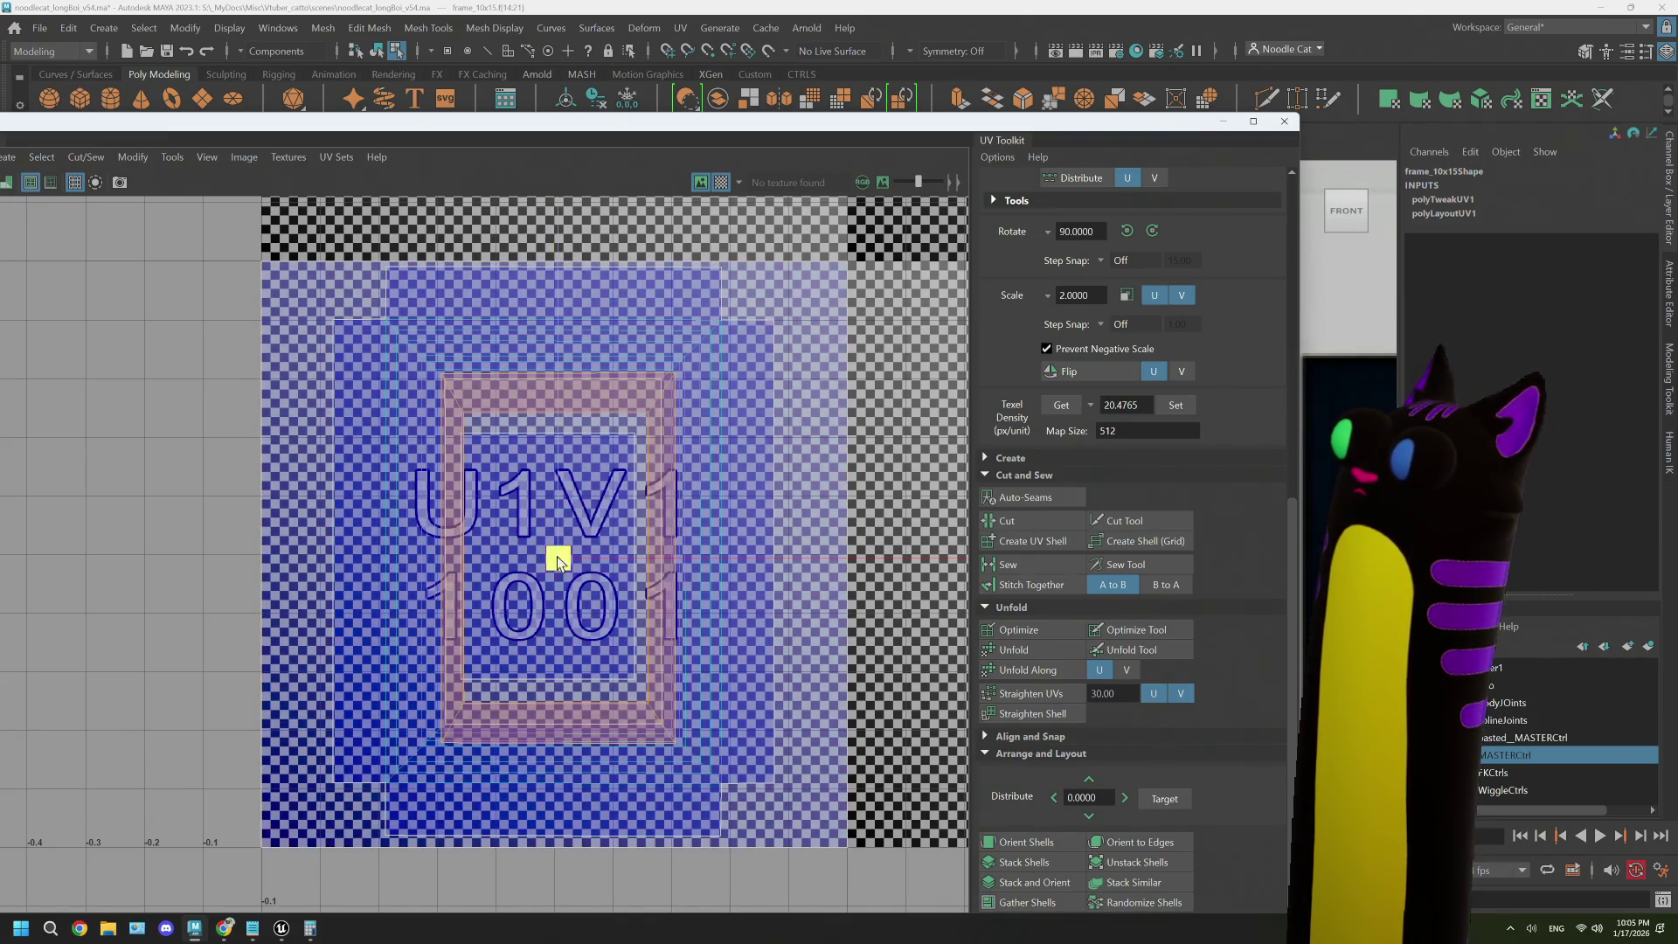
mouse_move(521, 564)
left_mouse_down()
mouse_move(472, 563)
mouse_move(551, 550)
left_mouse_up()
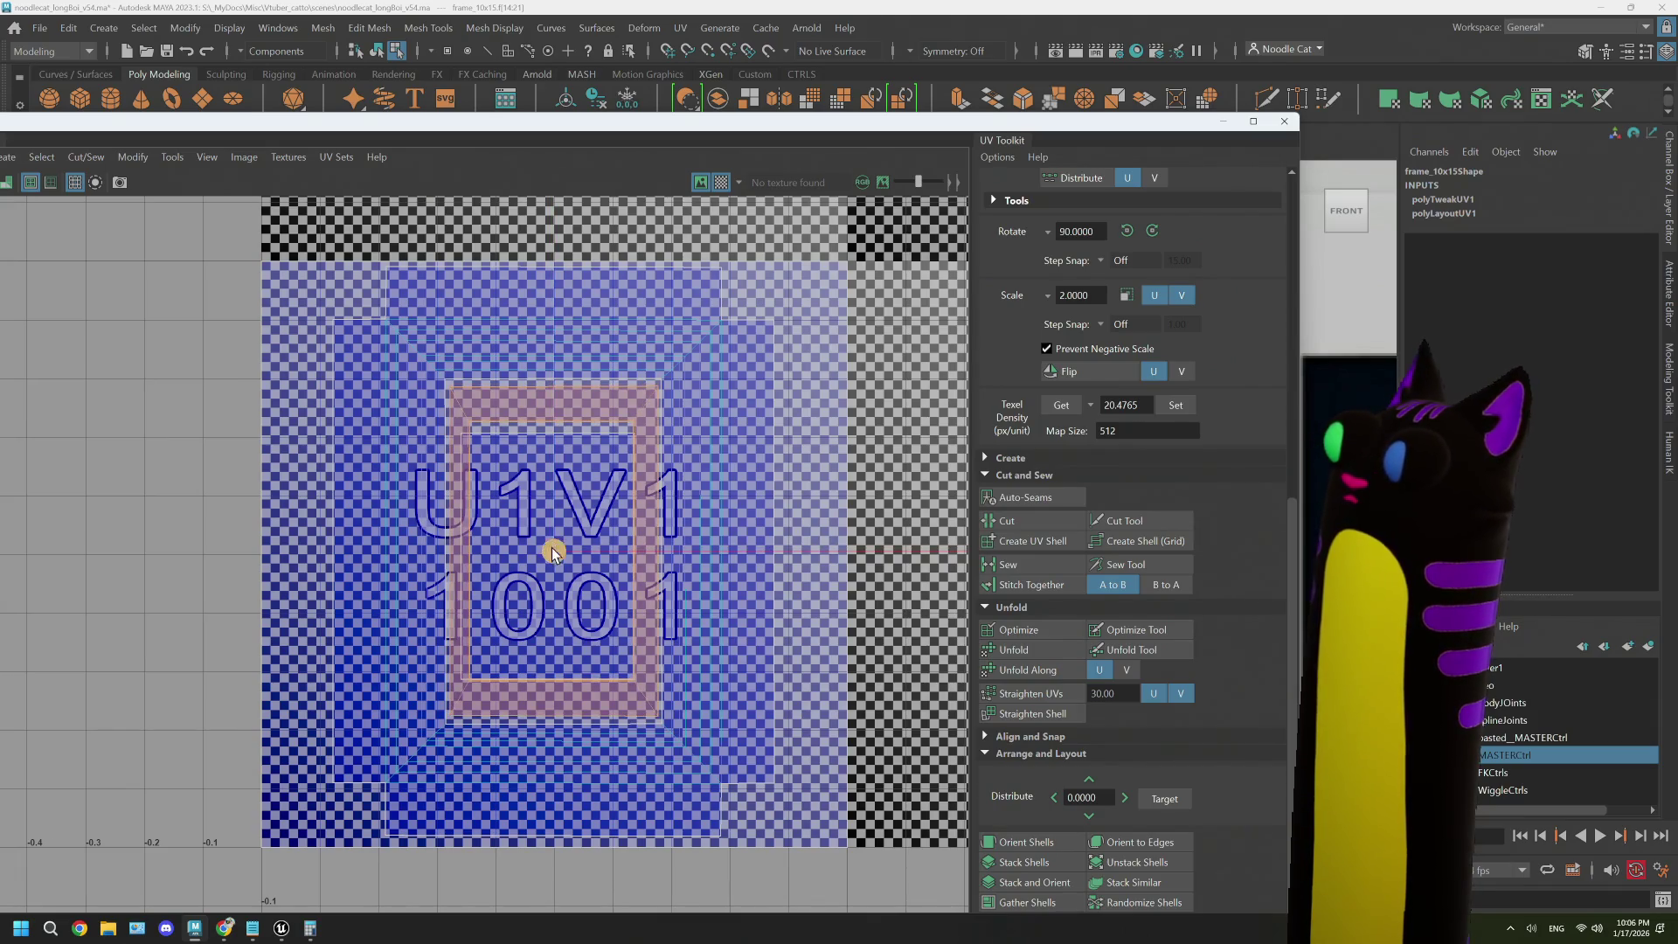
- Resize the inner picture face shell, deselect all UVs and shrink the UV Editor
left_click(574, 535)
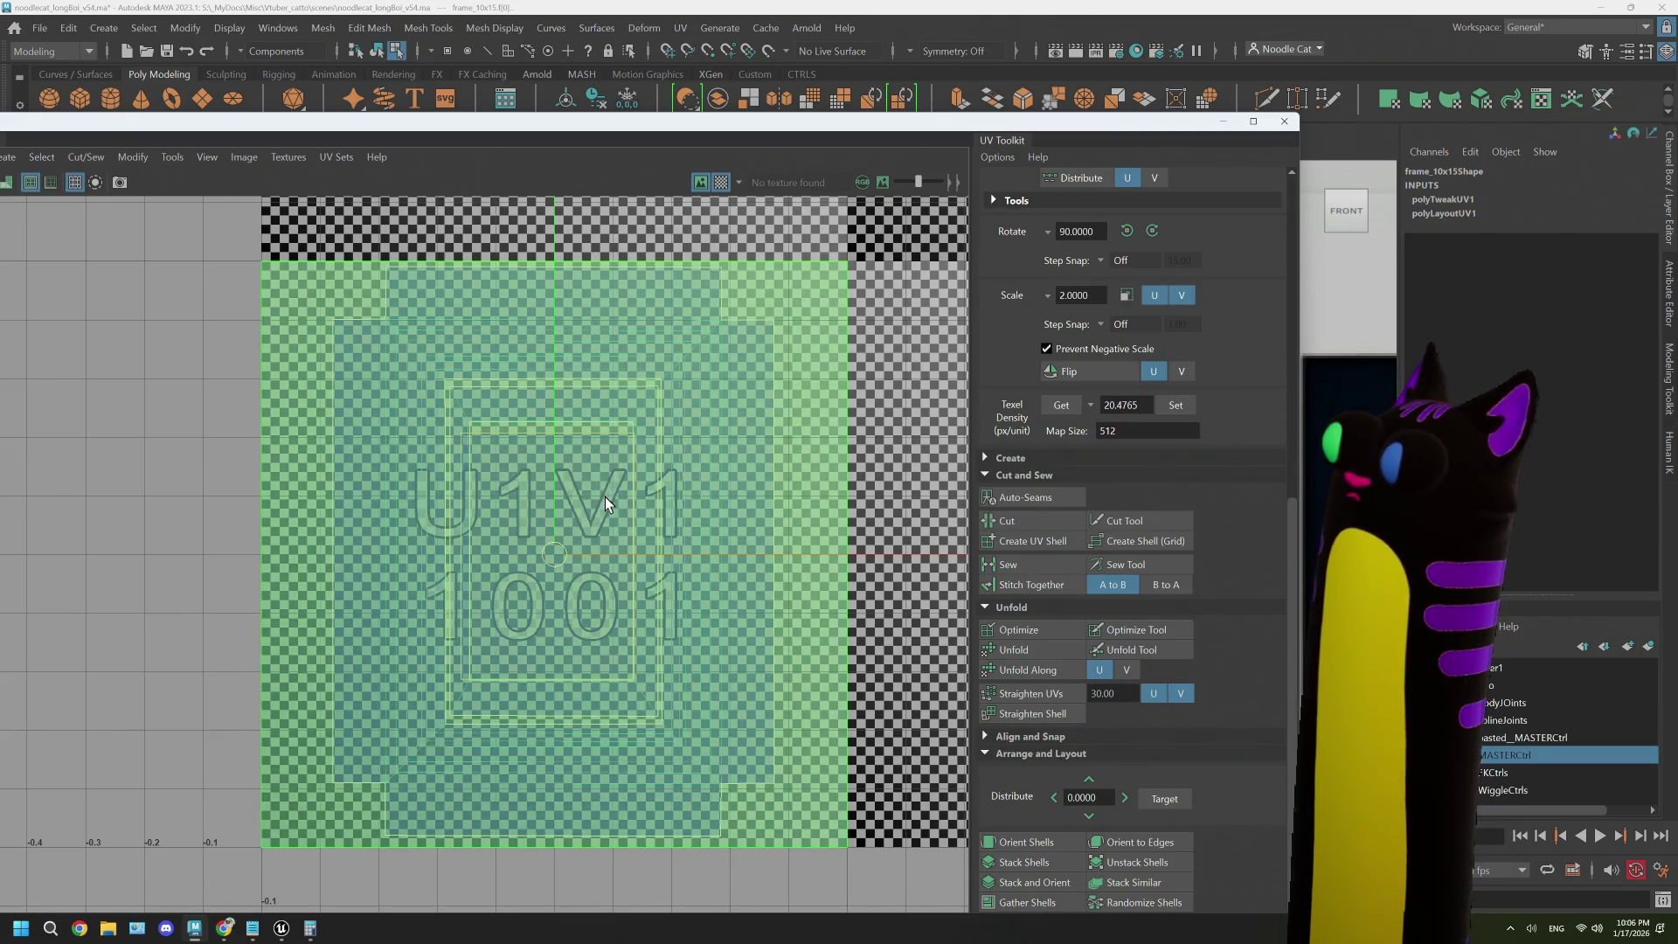
left_click(511, 564)
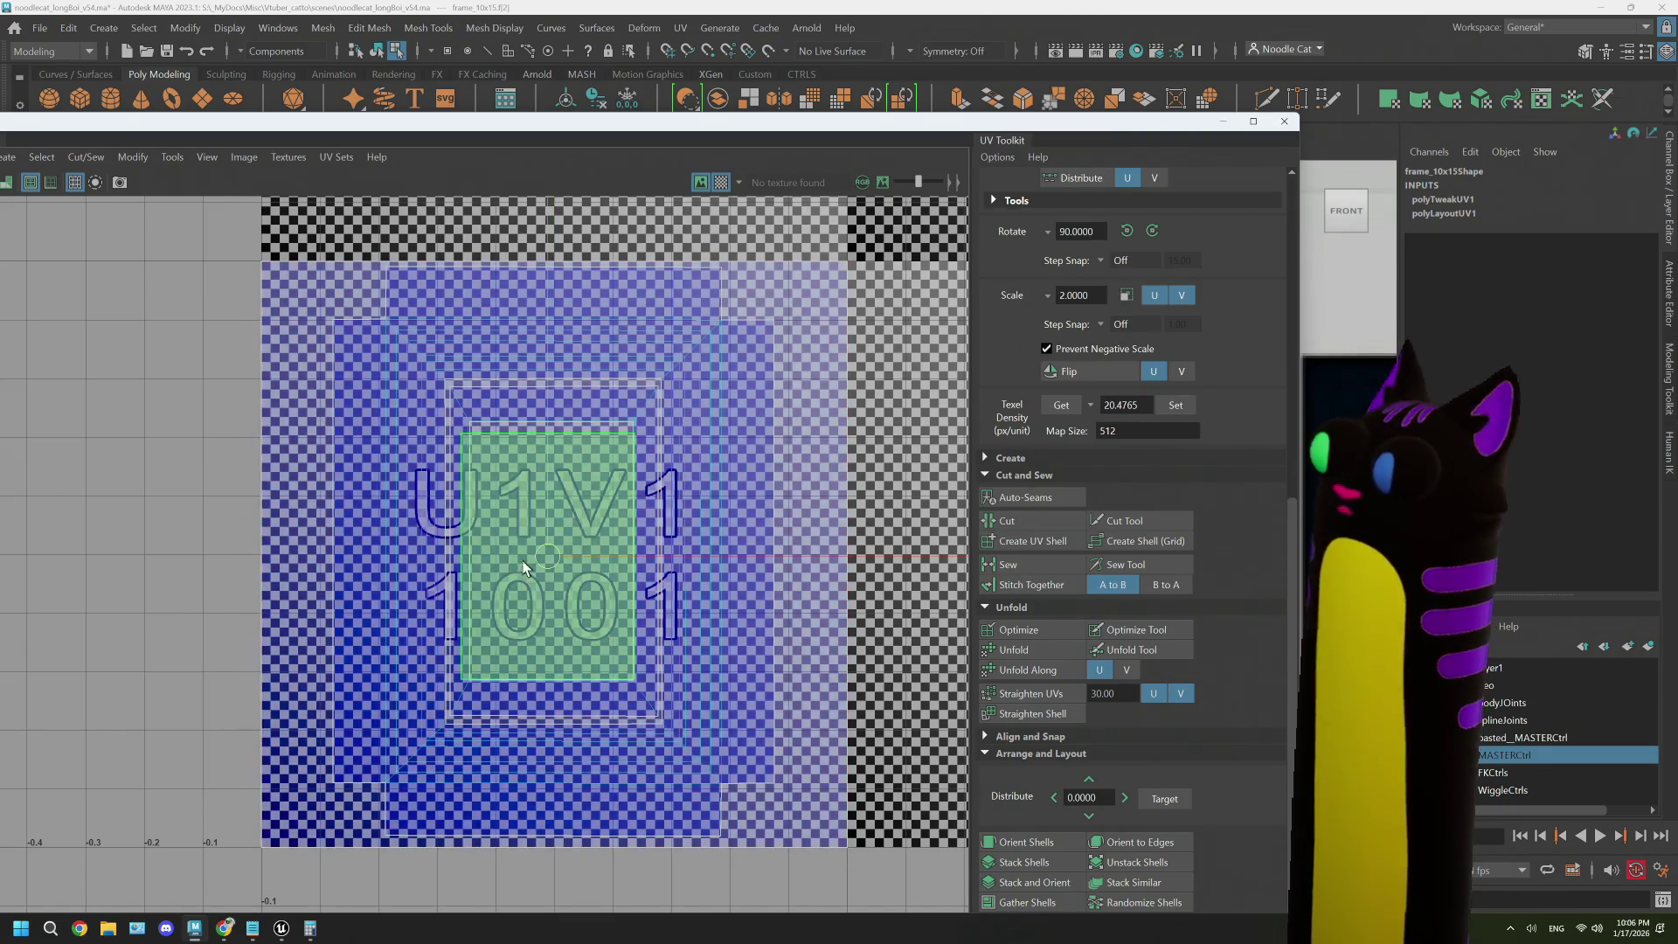
left_click_drag(547, 556, 479, 554)
left_click_drag(607, 549, 627, 564)
left_click(239, 498)
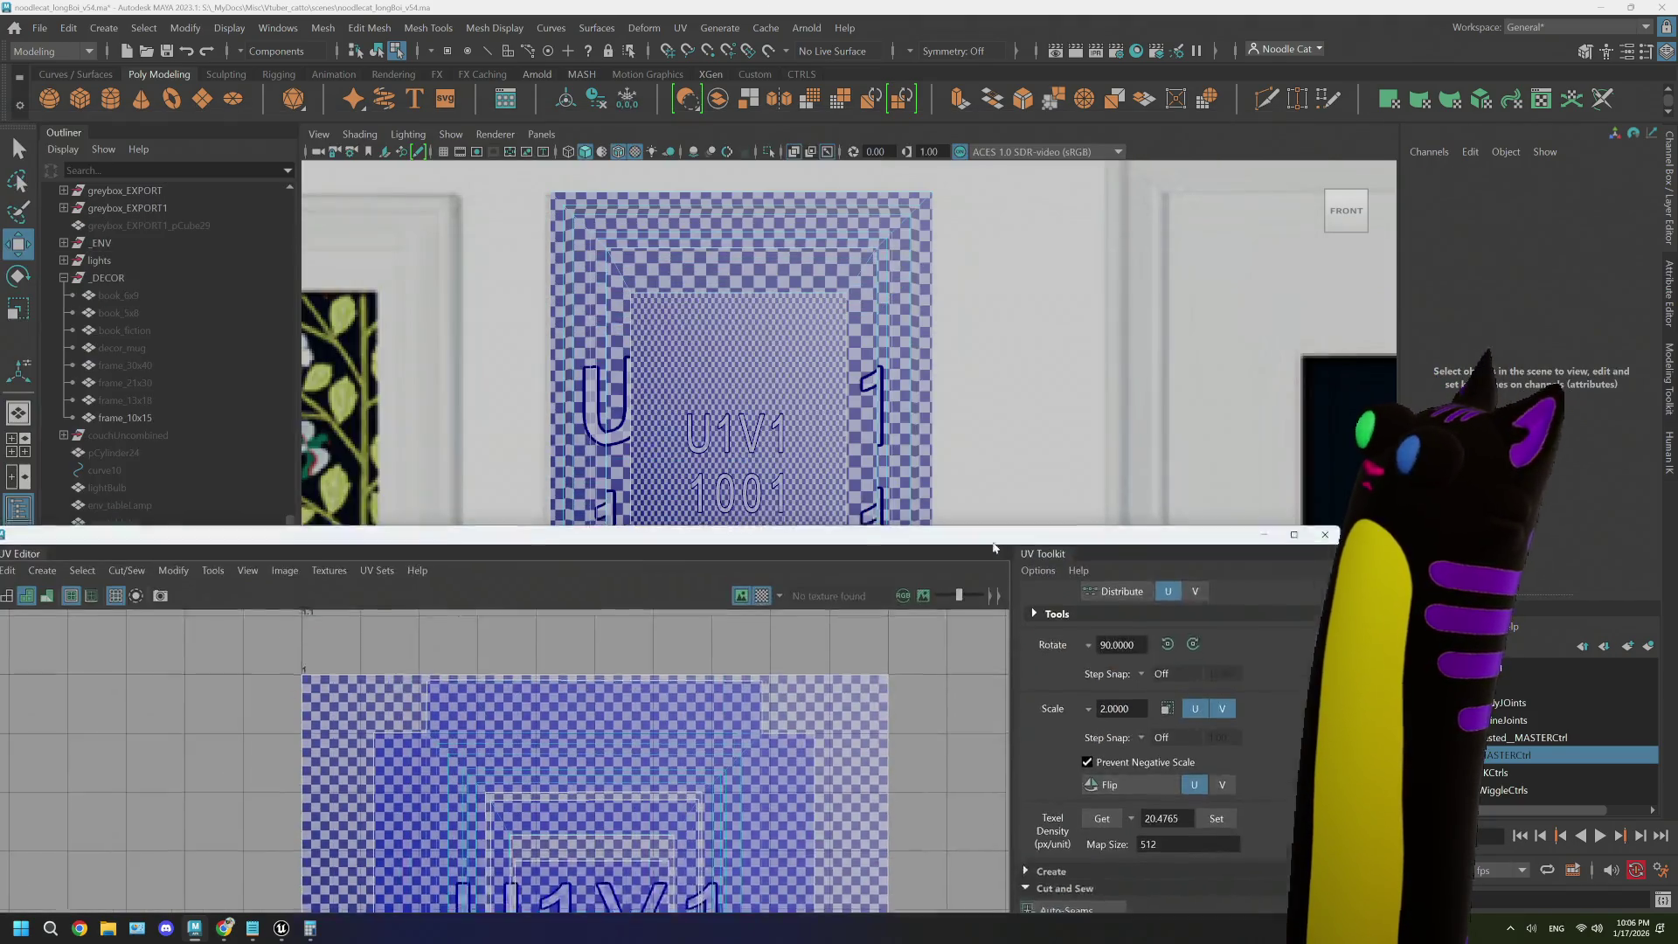
left_click(1250, 123)
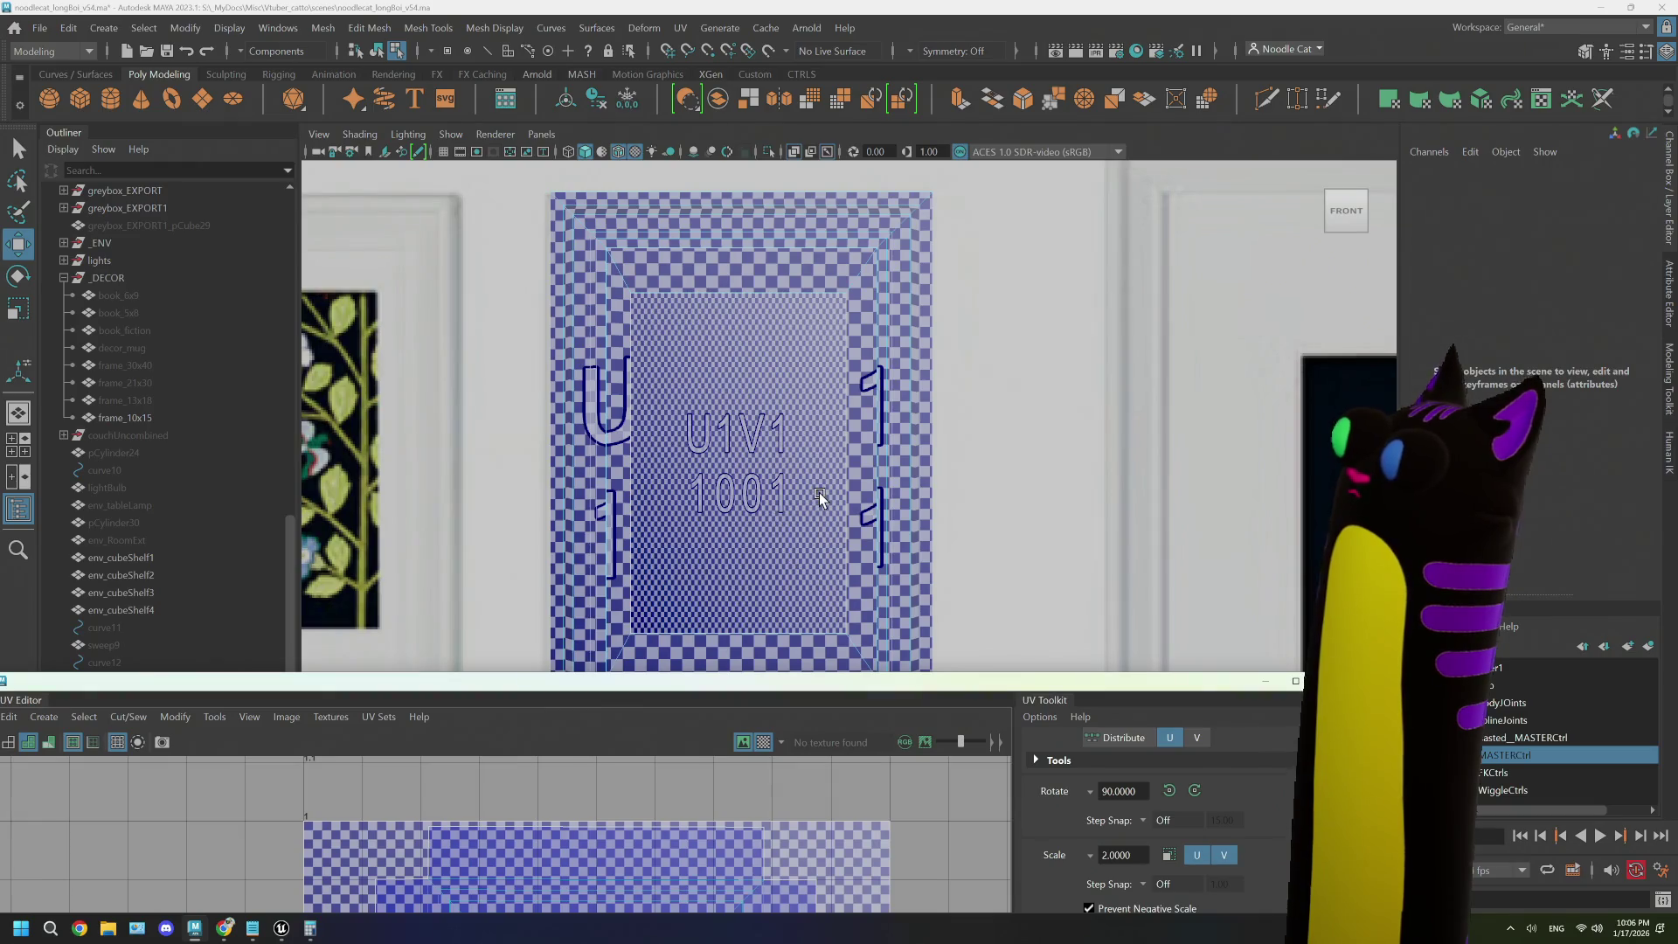
- Return to Object Mode and select the frame_10x15 mesh
scroll(820, 497, "down", 4)
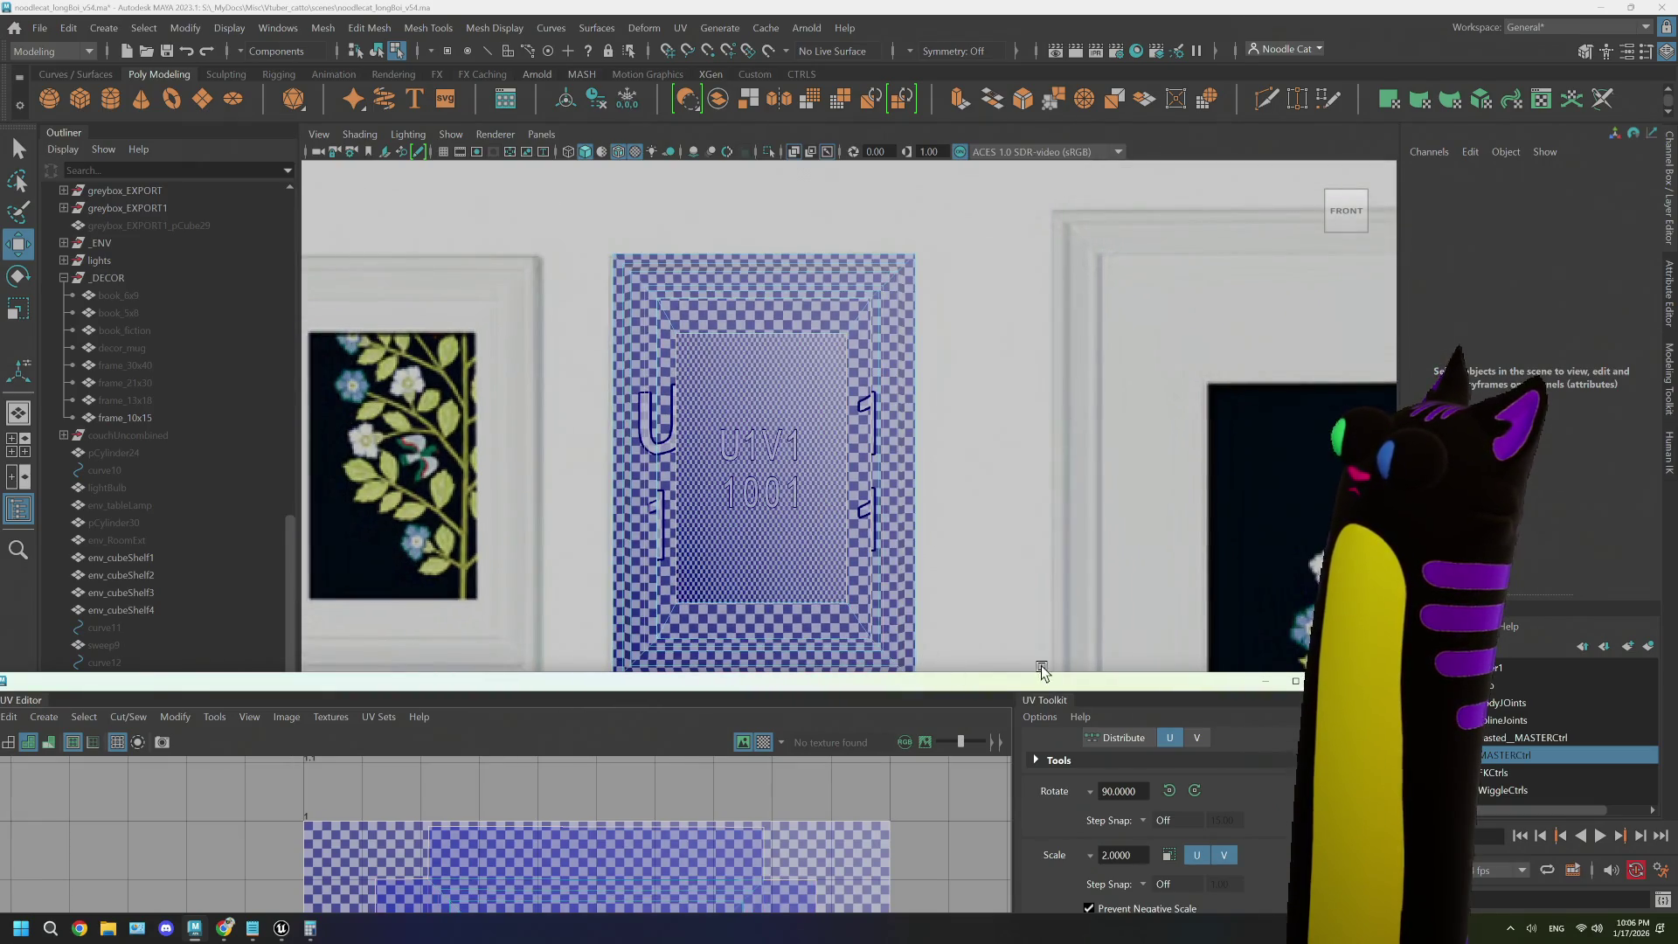
left_click(1266, 681)
right_click(807, 415)
left_click(865, 384)
left_click(858, 417)
left_click(830, 532)
- Set frame_10x15's Translate X and Y to 0 in the Channel Box
scroll(835, 524, "up", 3)
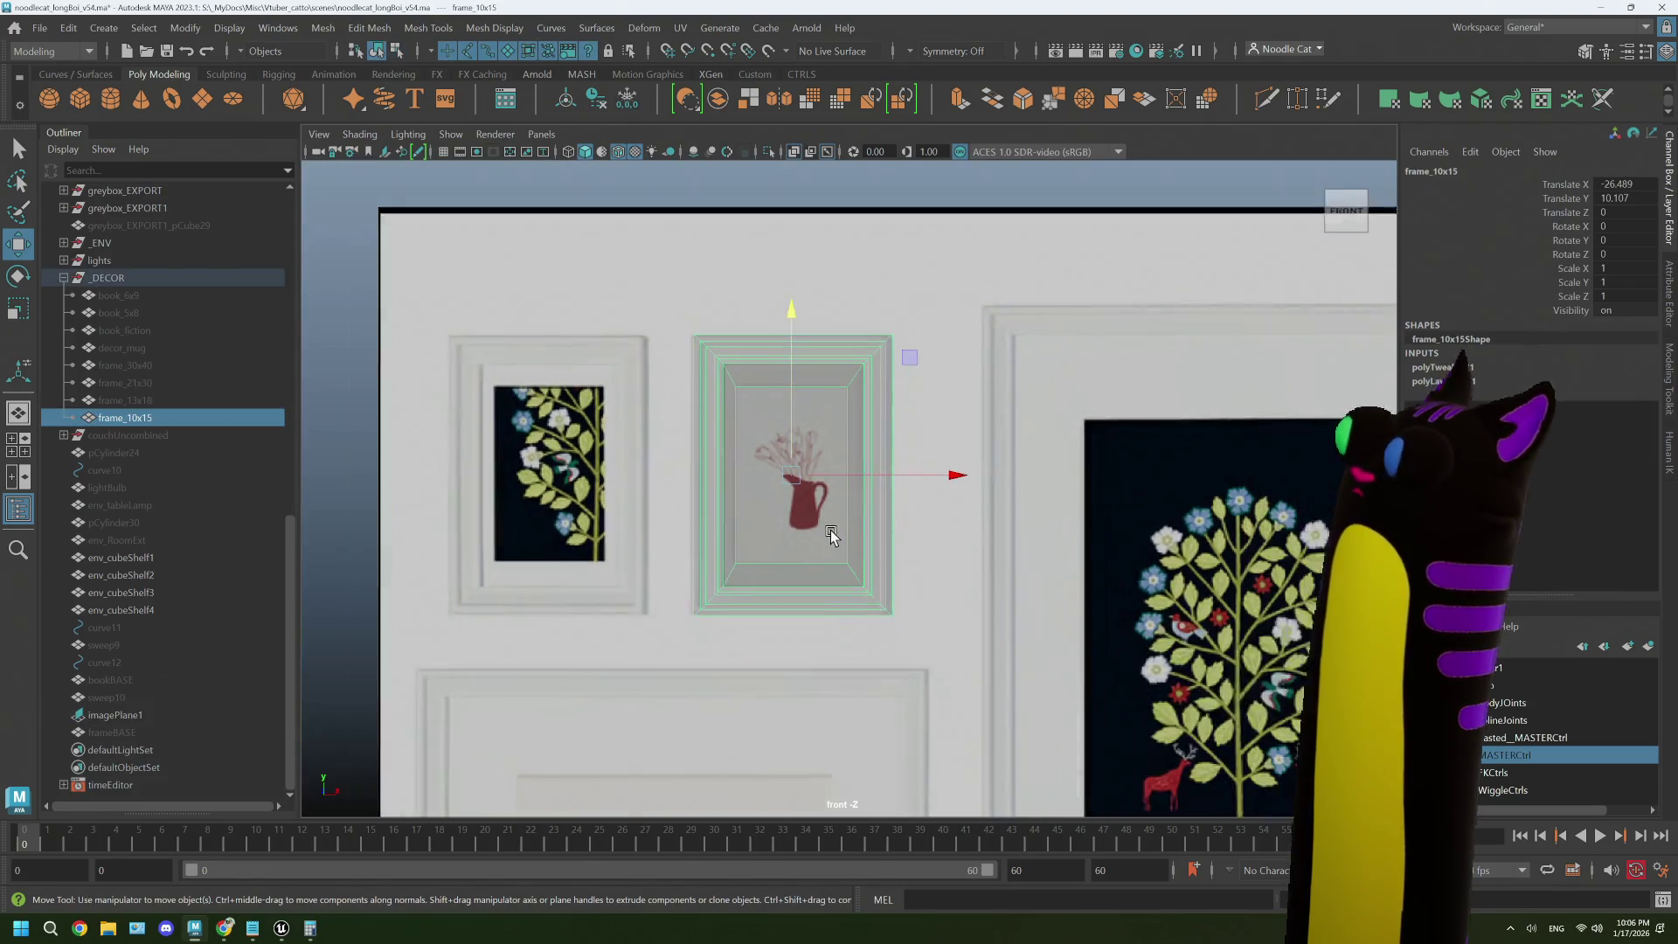
left_click(1622, 184)
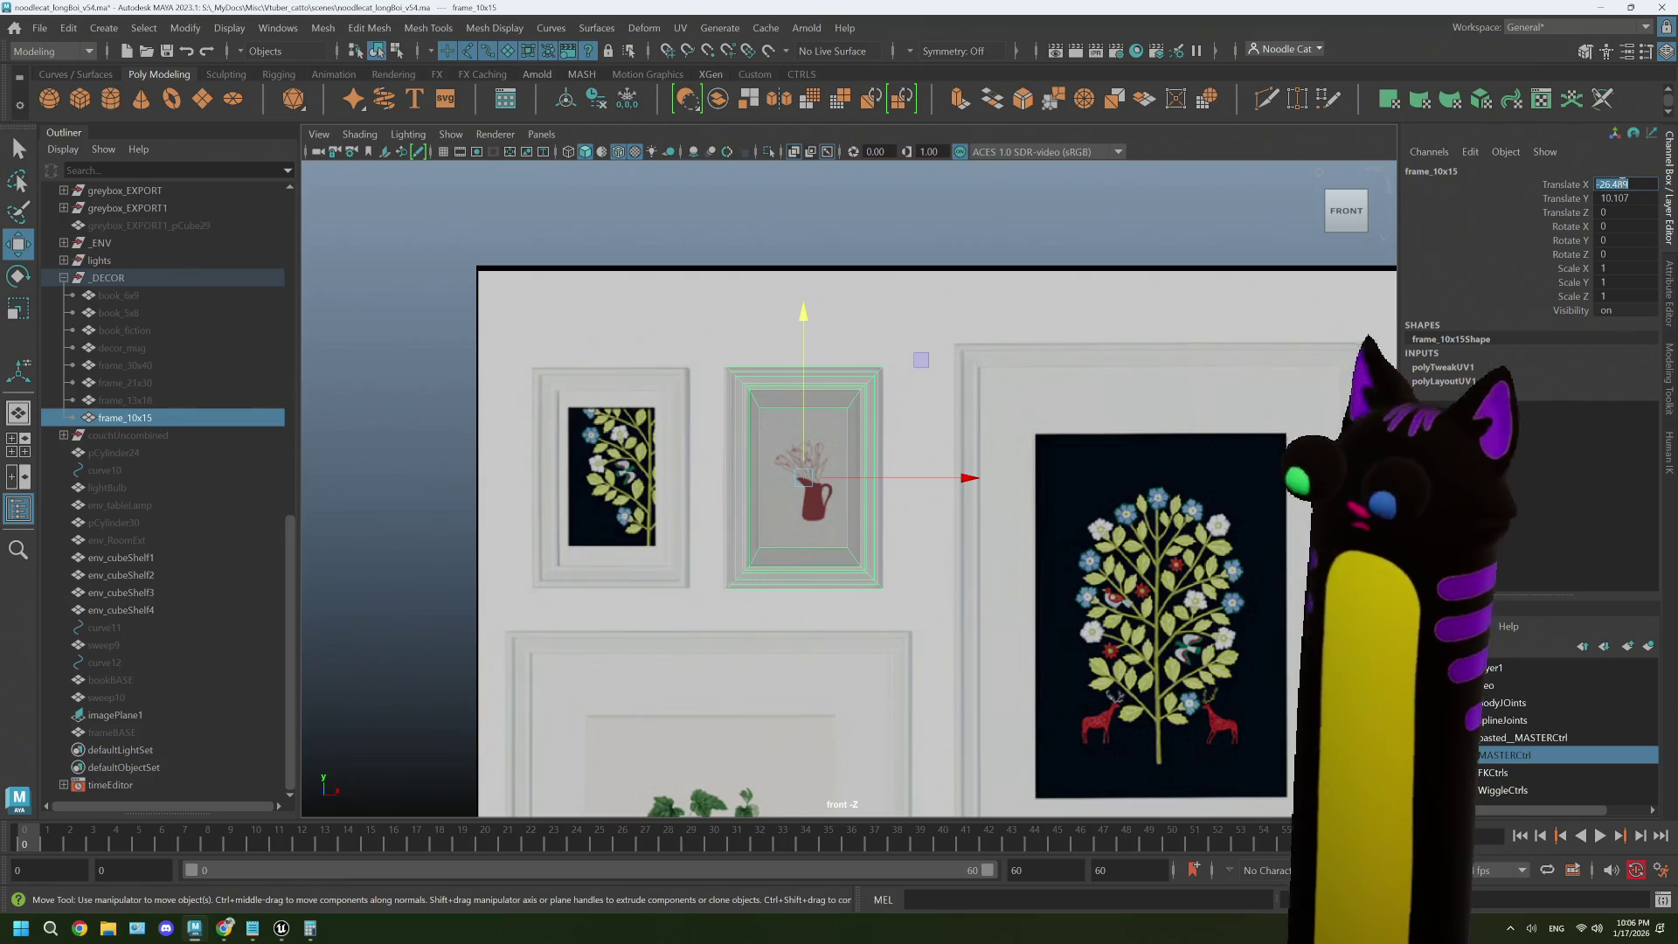
type("0")
key("Tab")
type("0")
key("Tab")
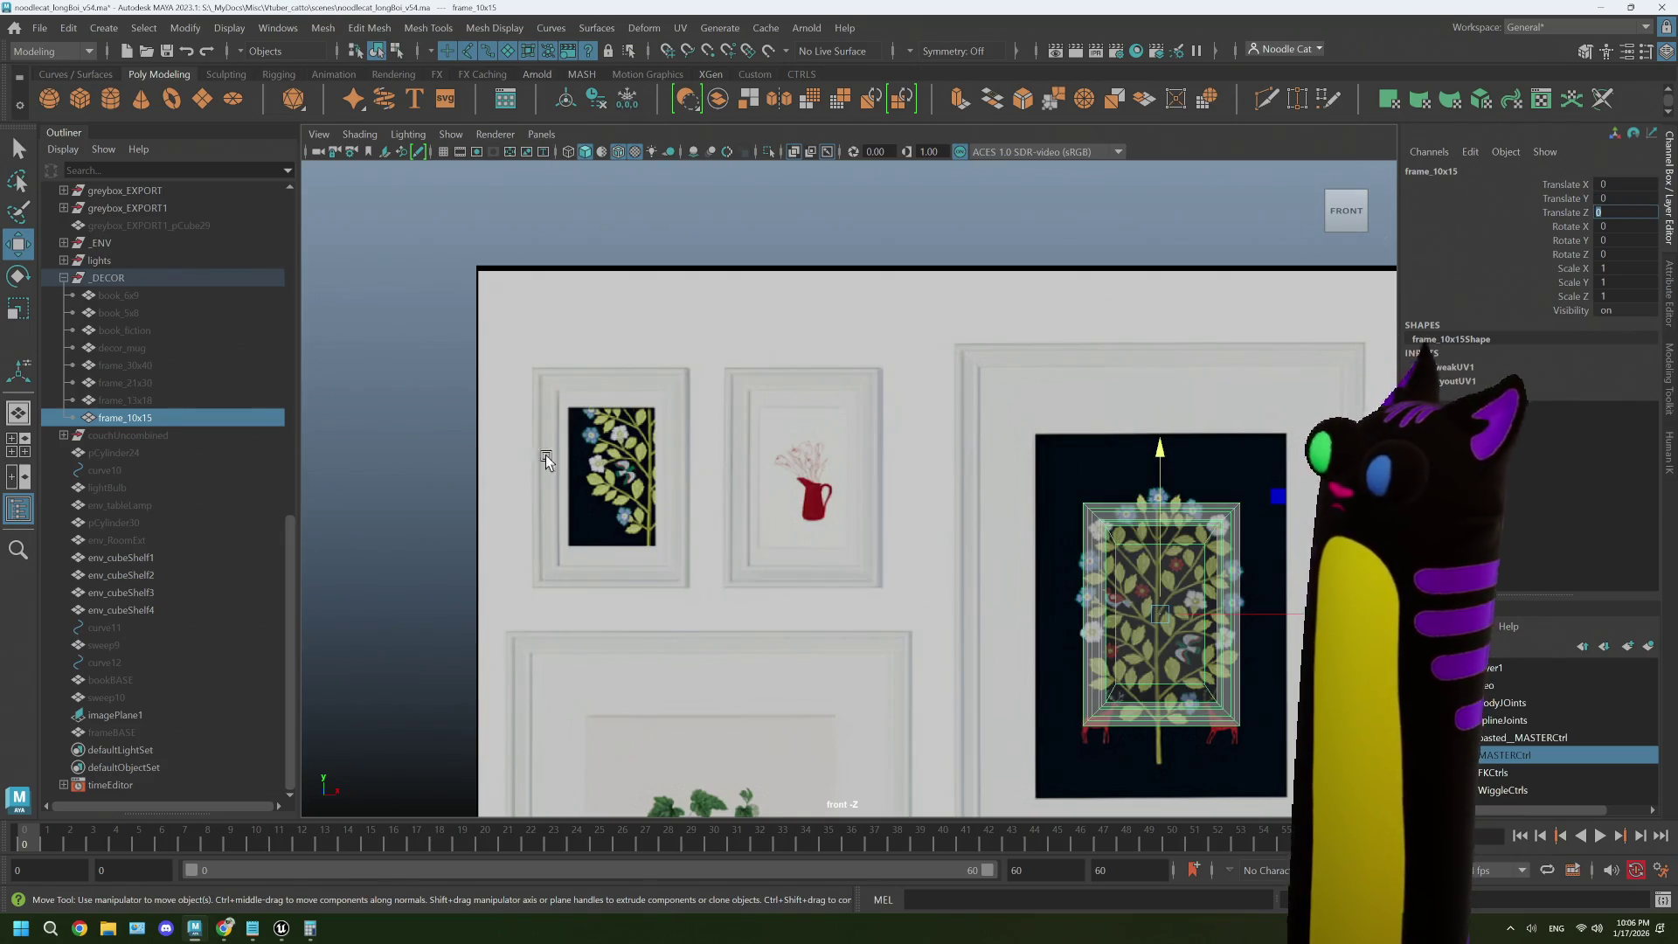
scroll(562, 500, "down", 1)
scroll(513, 525, "down", 1)
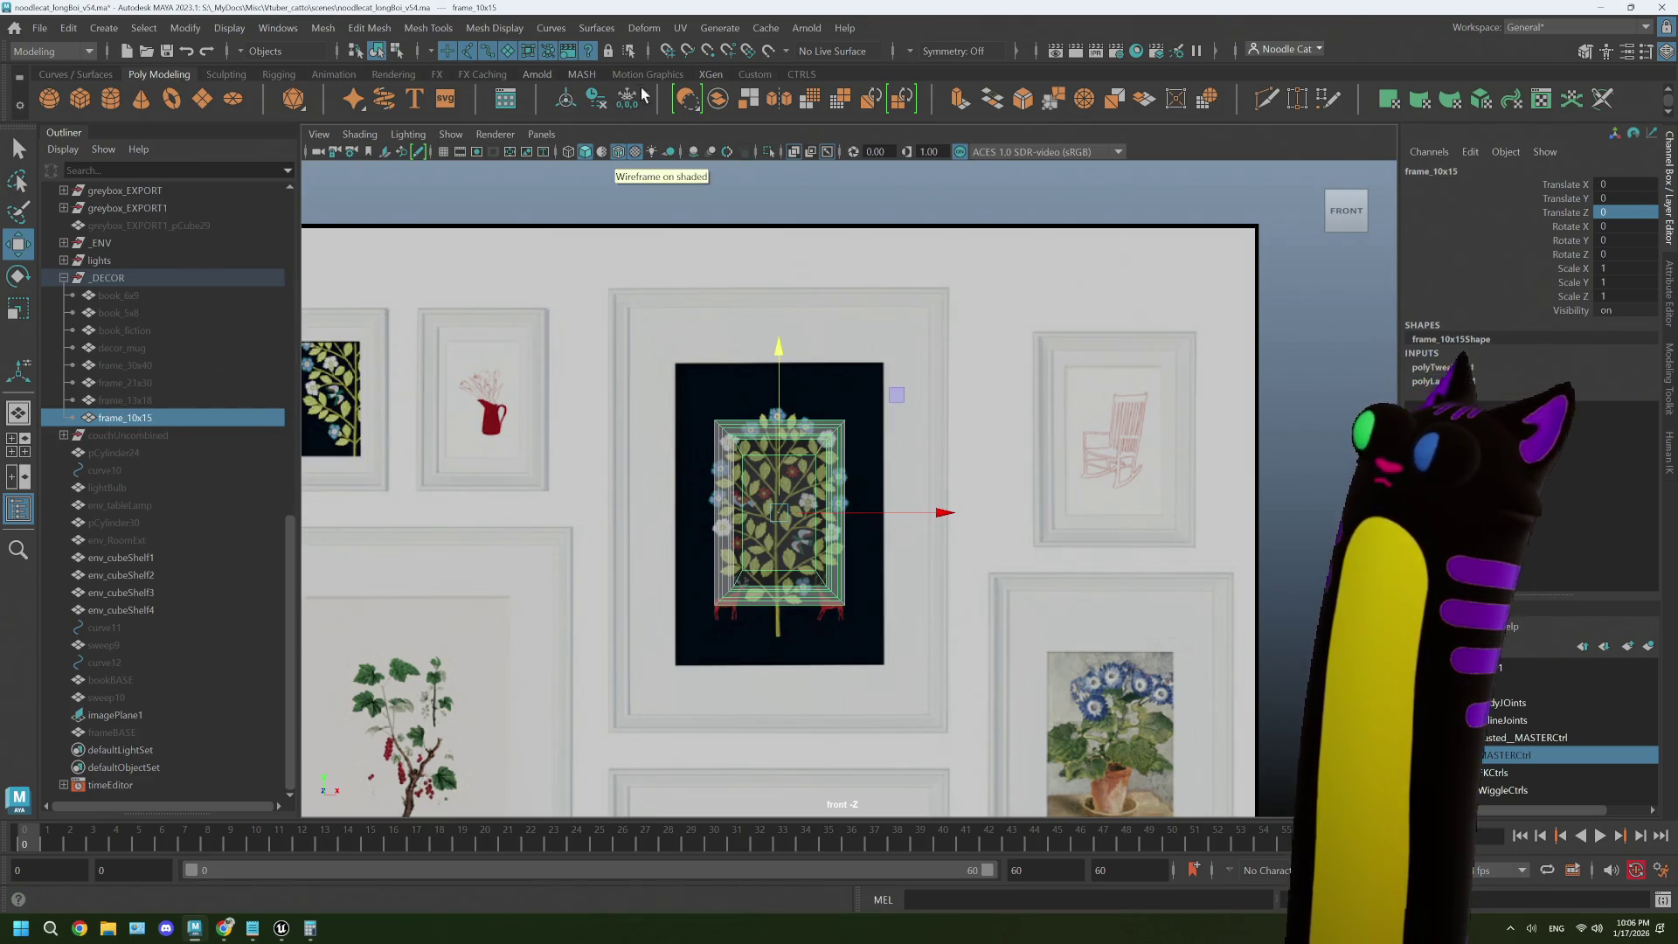
- Delete frame_10x15's construction history, then reselect it in the Outliner
left_click(70, 29)
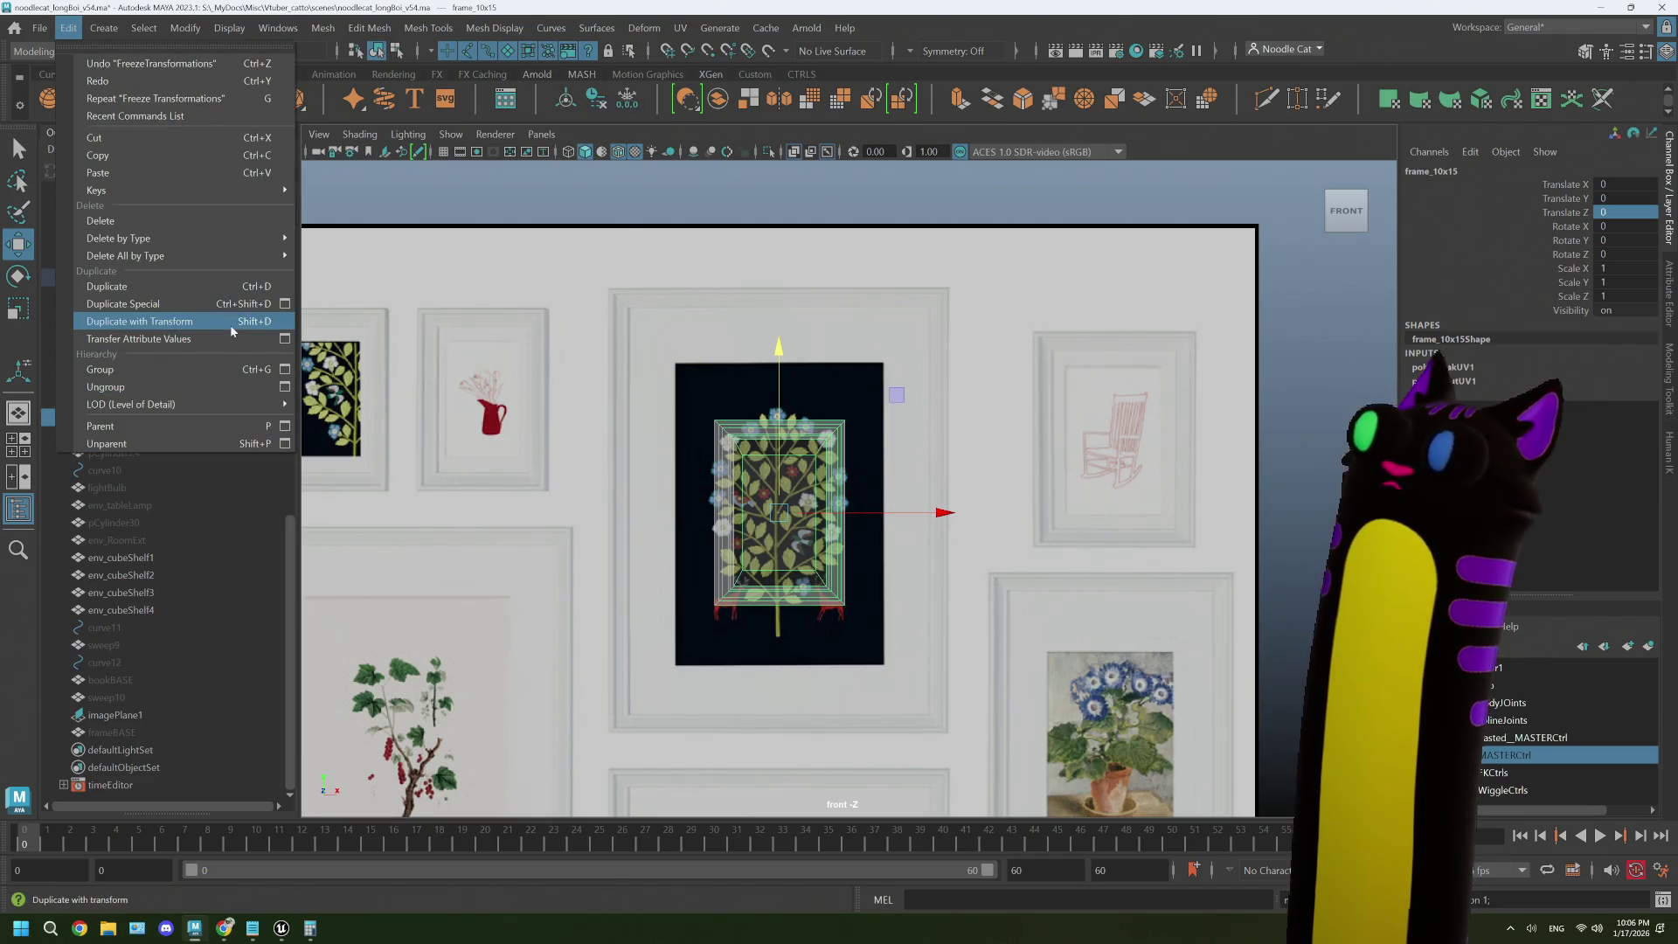
mouse_move(219, 238)
left_click(347, 249)
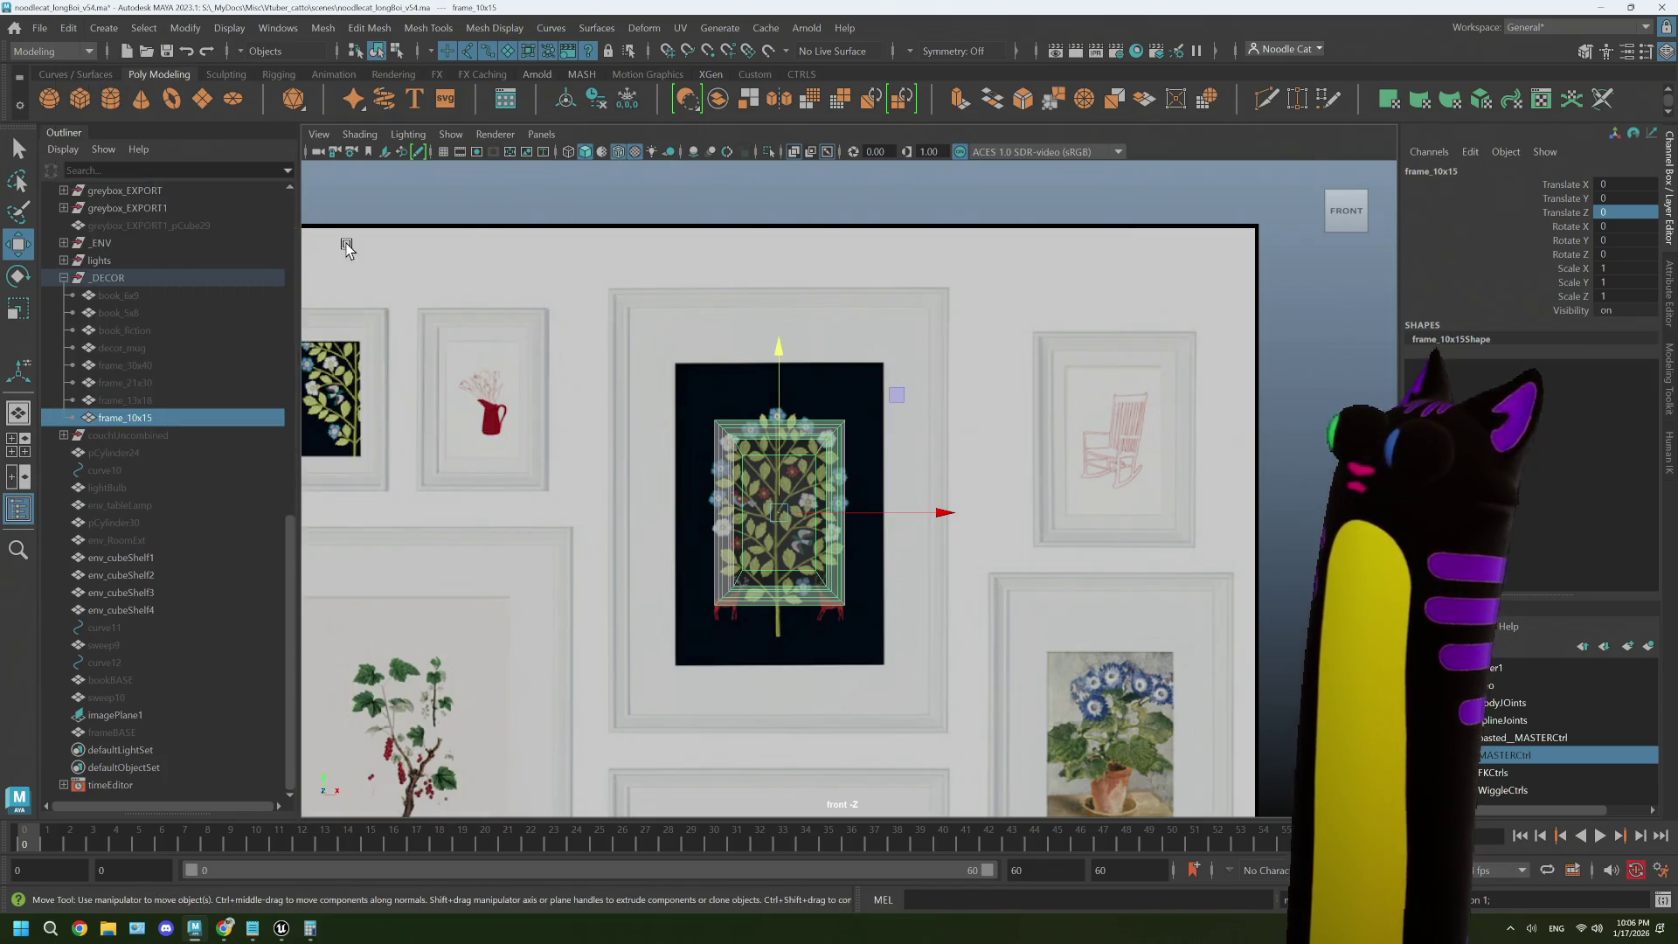
left_click(138, 400)
left_click(145, 418)
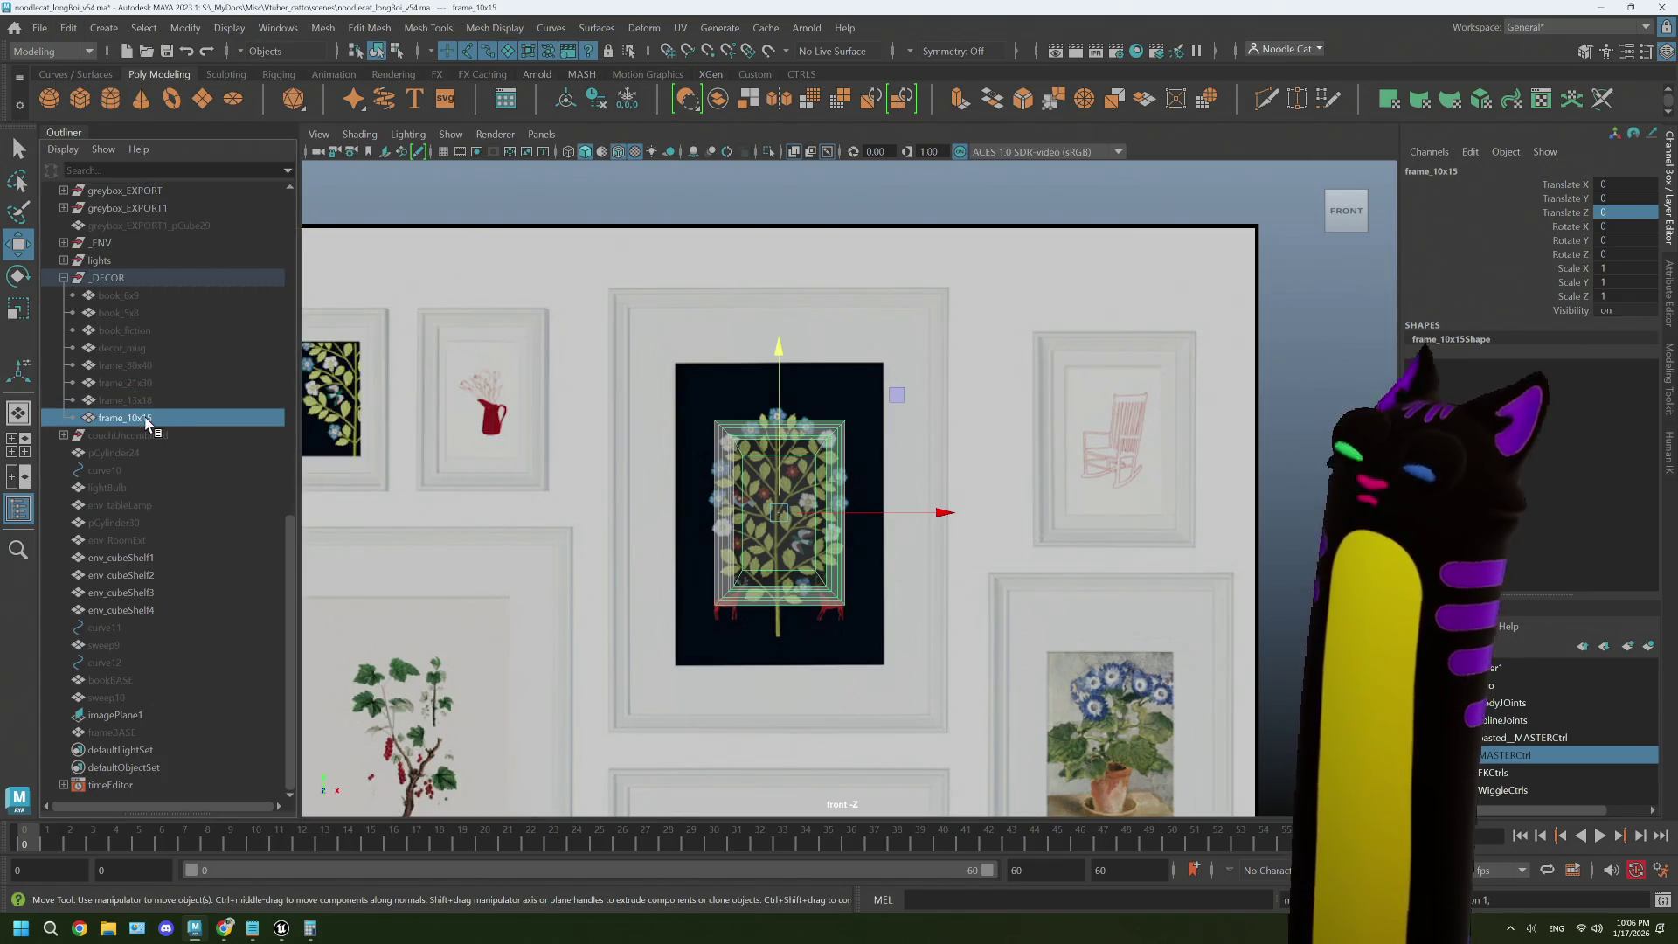
- Hide frame_10x15 and the wall reference image plane
key("h")
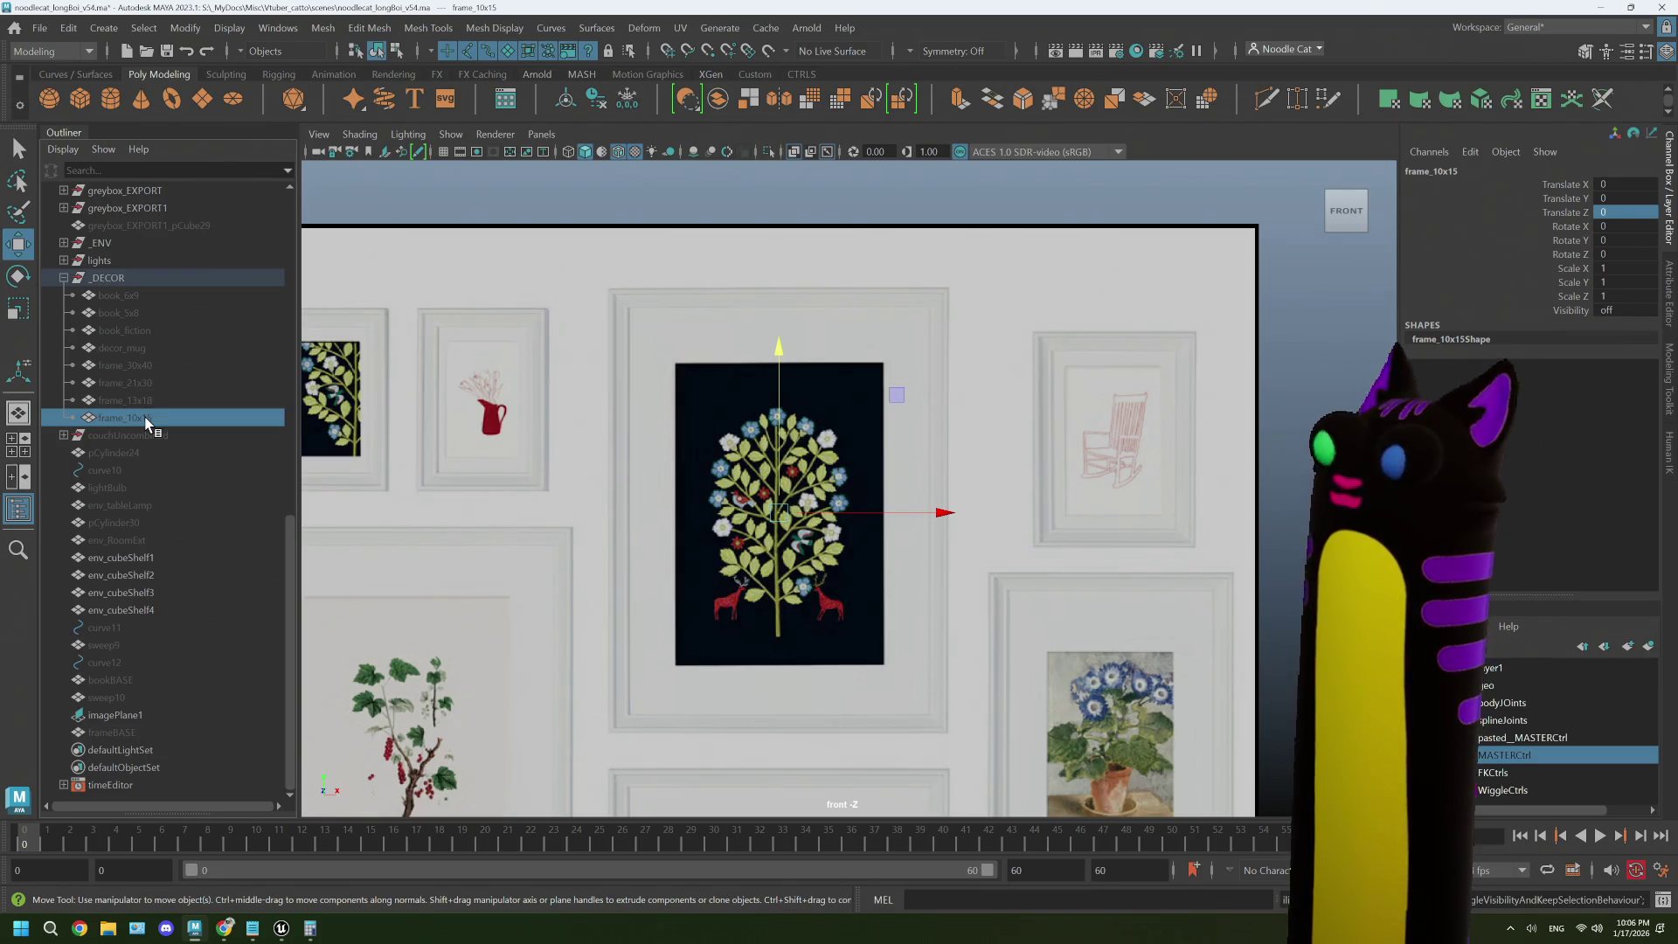
scroll(699, 504, "down", 5)
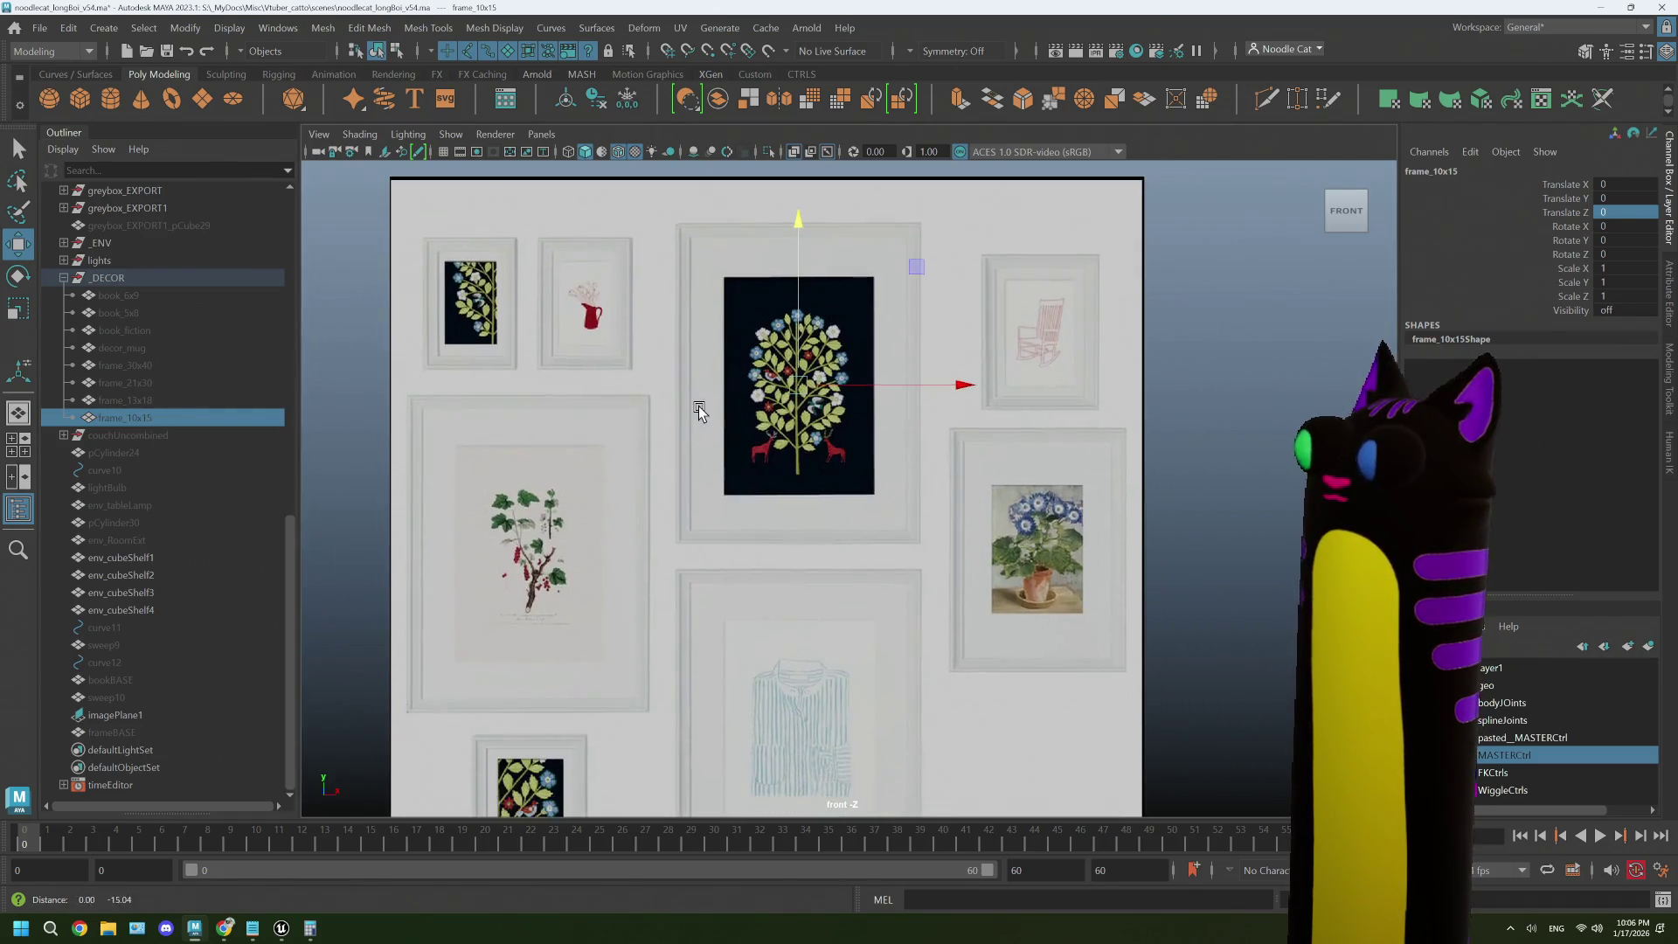
left_click(691, 444)
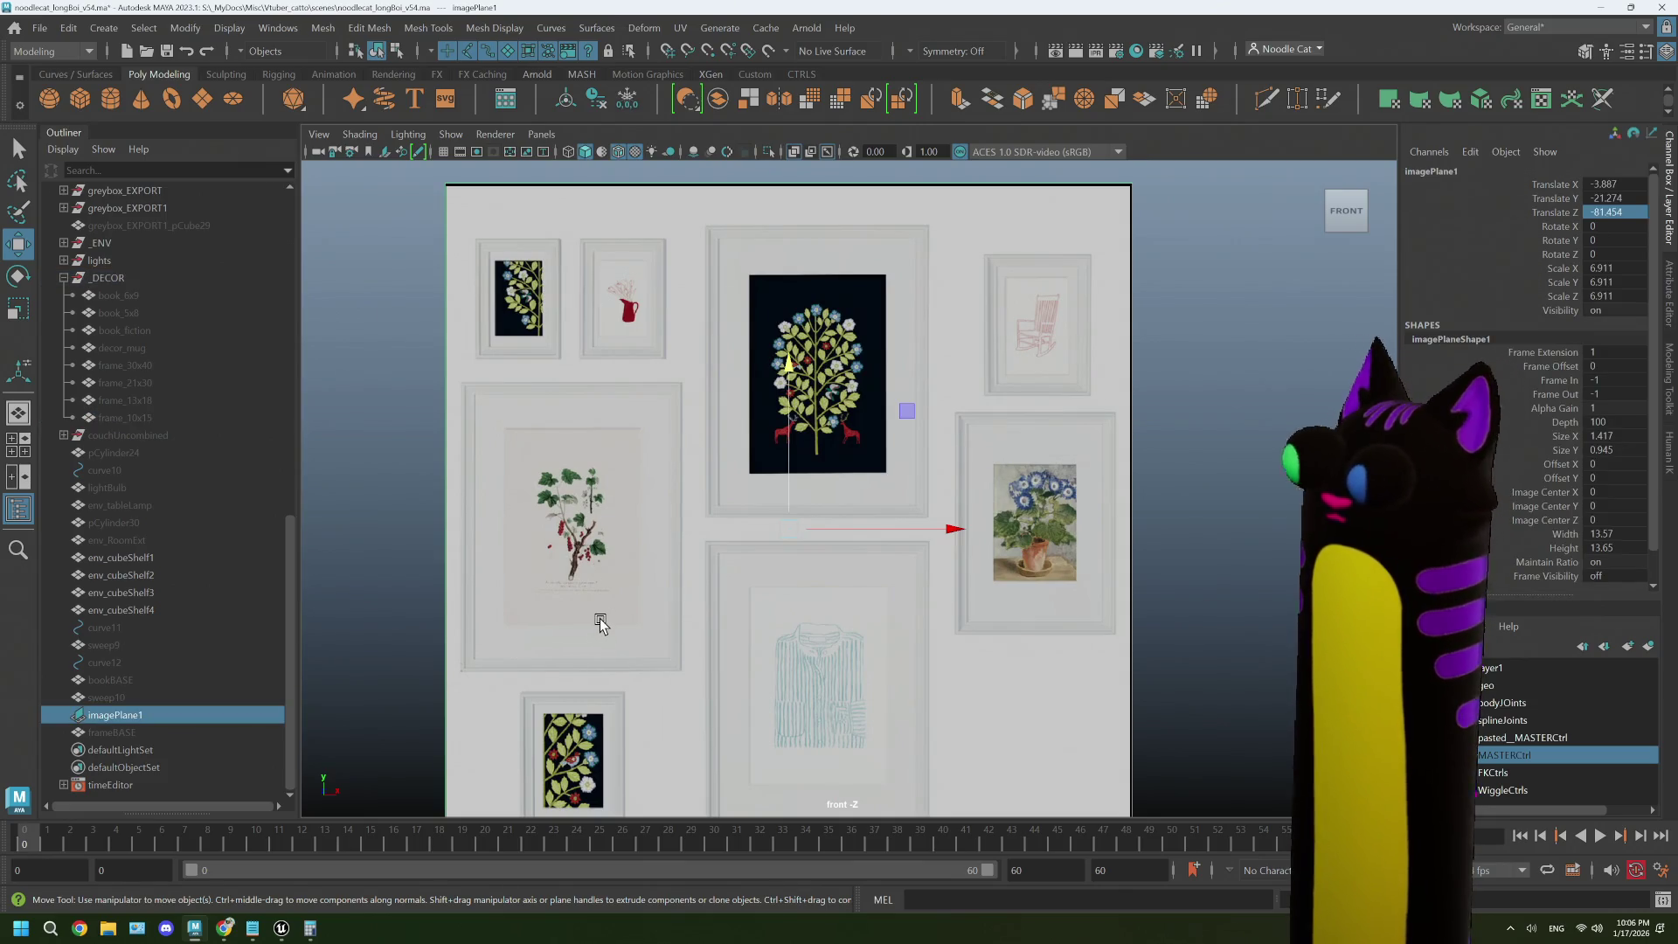
key("h")
- Unhide all four frames: 10x15, 13x18, 21x30 and 30x40
left_click(154, 385)
left_click(147, 366)
left_click(143, 416)
key("h")
left_click(145, 401)
key("h")
left_click(150, 383)
key("h")
left_click(152, 367)
key("h")
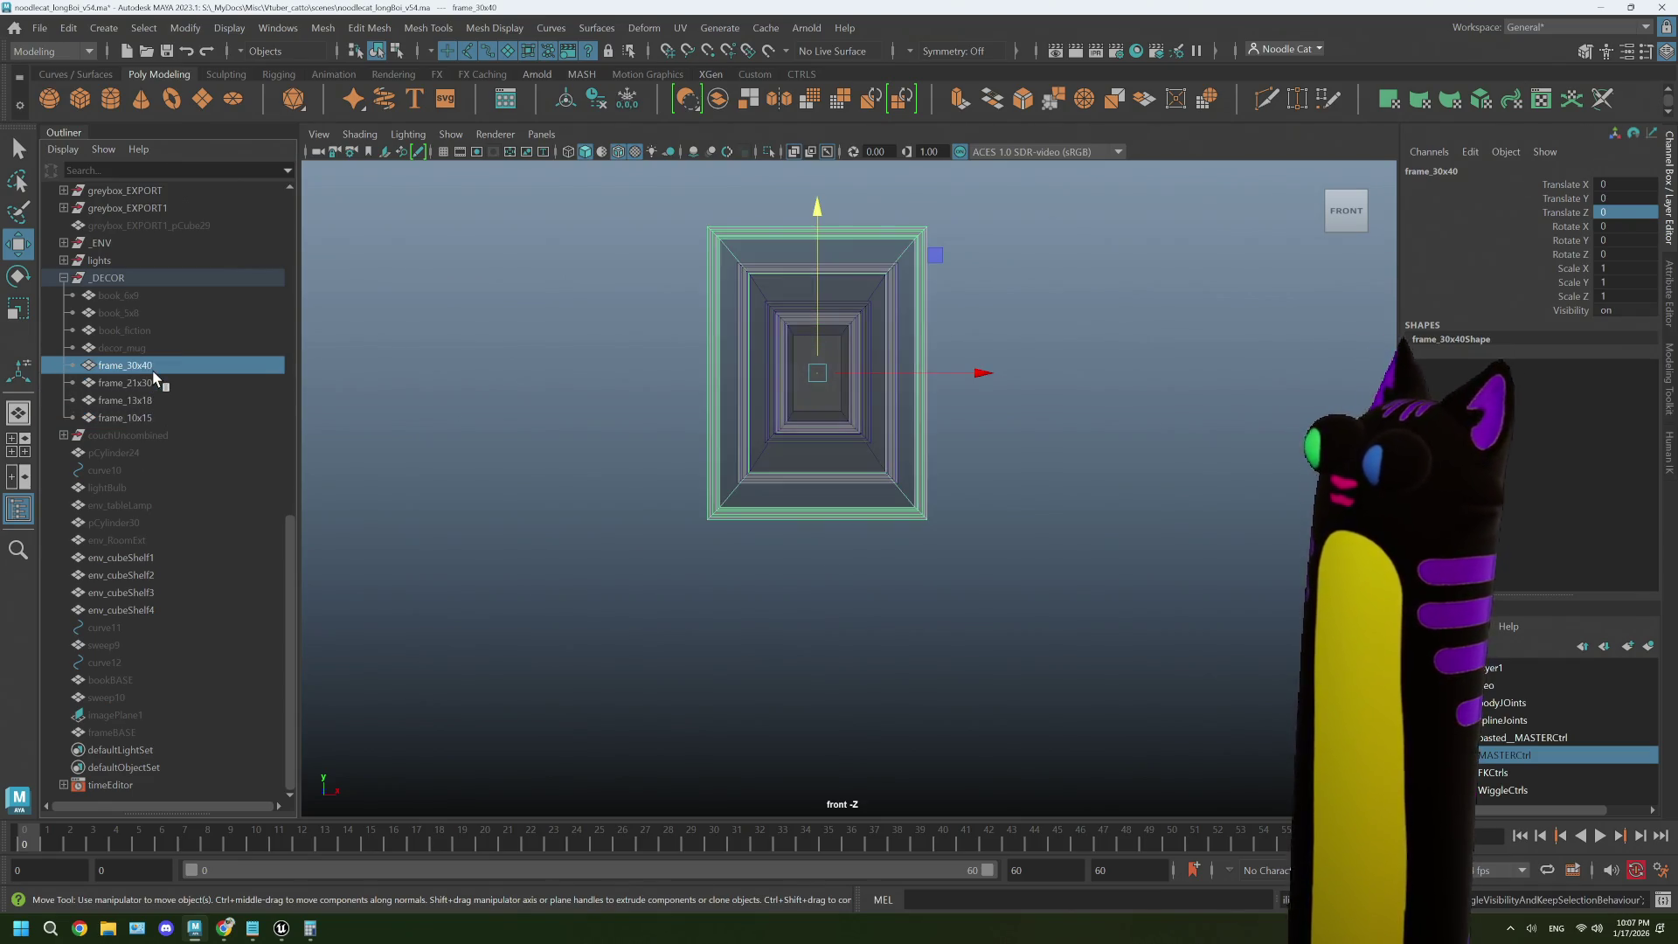
- Deselect and orbit the perspective view around the nested frames
left_click(1056, 432)
key("space")
key("space")
mouse_move(1117, 454)
left_mouse_down()
mouse_move(1038, 487)
mouse_move(1113, 481)
mouse_move(1063, 486)
left_mouse_up()
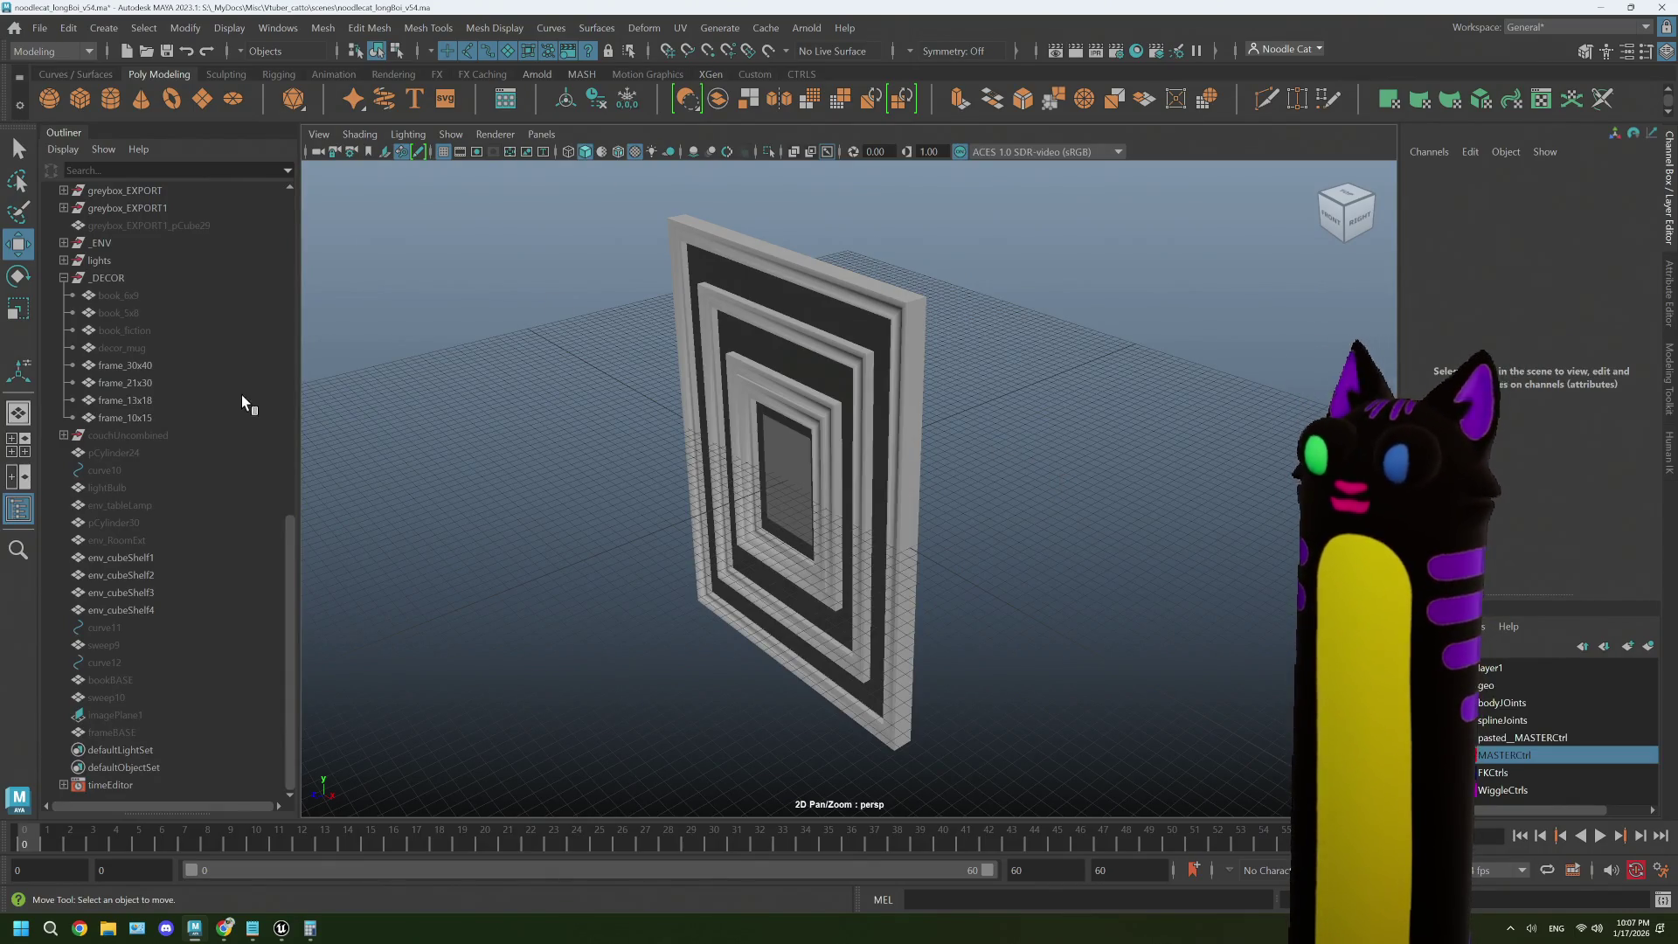
left_click(172, 366)
key("ctrl+h")
left_click(160, 384)
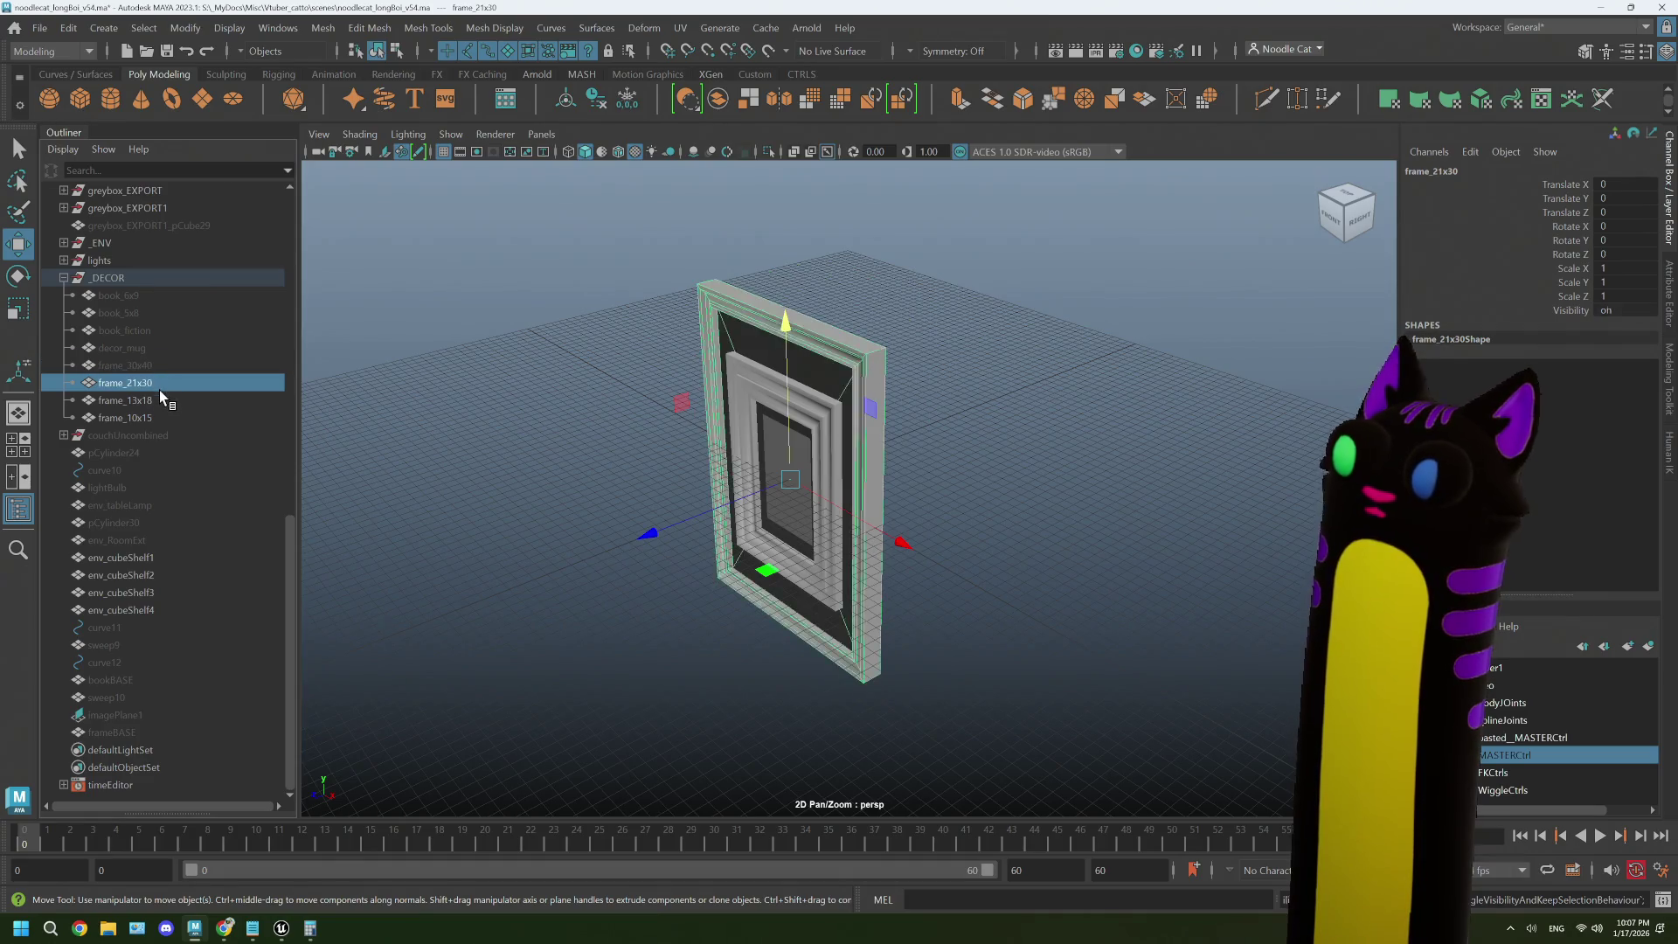
key("ctrl+h")
left_click(161, 403)
key("ctrl+h")
mouse_move(832, 487)
left_mouse_down()
mouse_move(798, 487)
mouse_move(925, 477)
mouse_move(800, 511)
mouse_move(699, 490)
left_mouse_up()
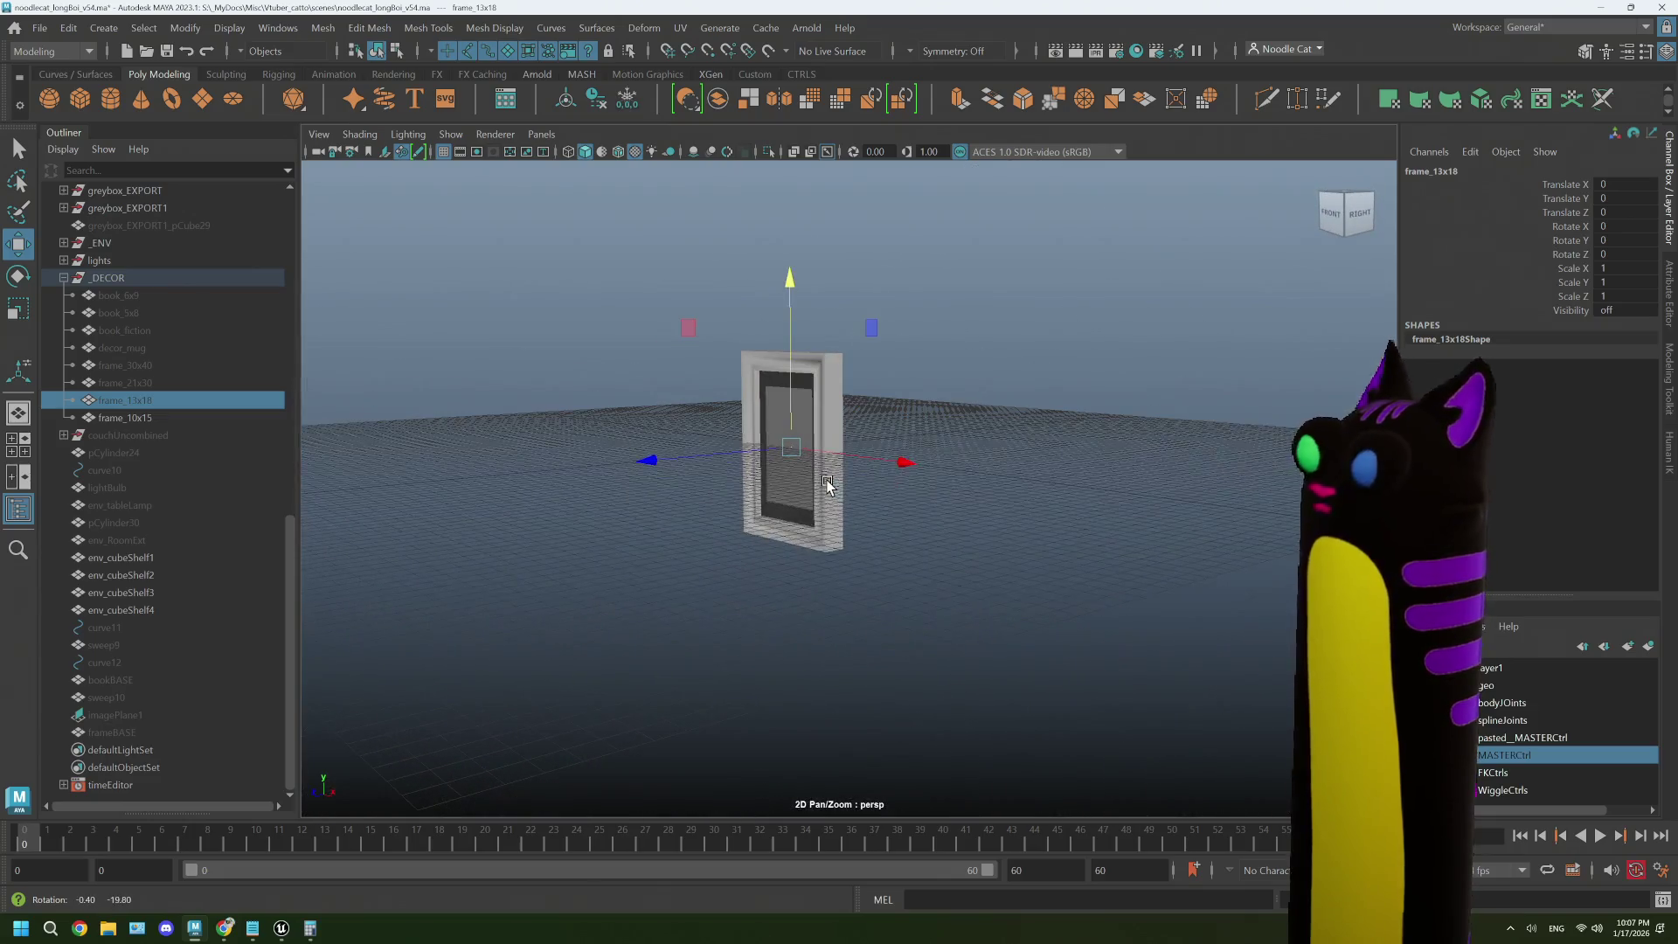
left_click(144, 418)
mouse_move(760, 455)
left_mouse_down()
mouse_move(888, 457)
mouse_move(734, 457)
mouse_move(811, 461)
left_mouse_up()
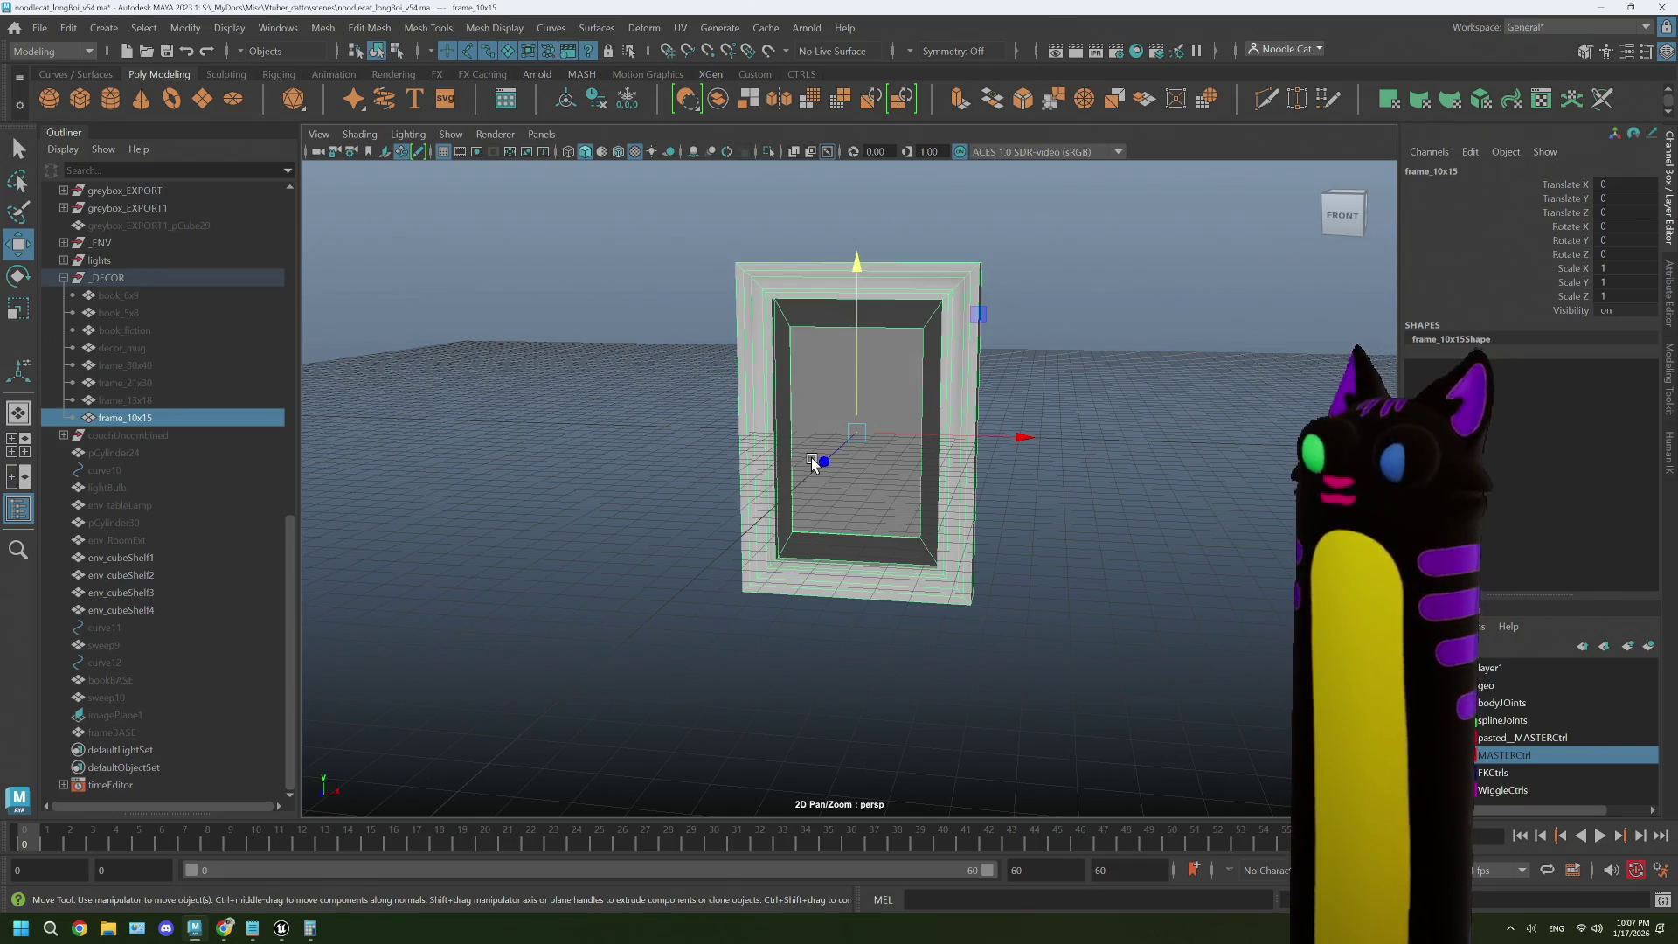
left_click(118, 367)
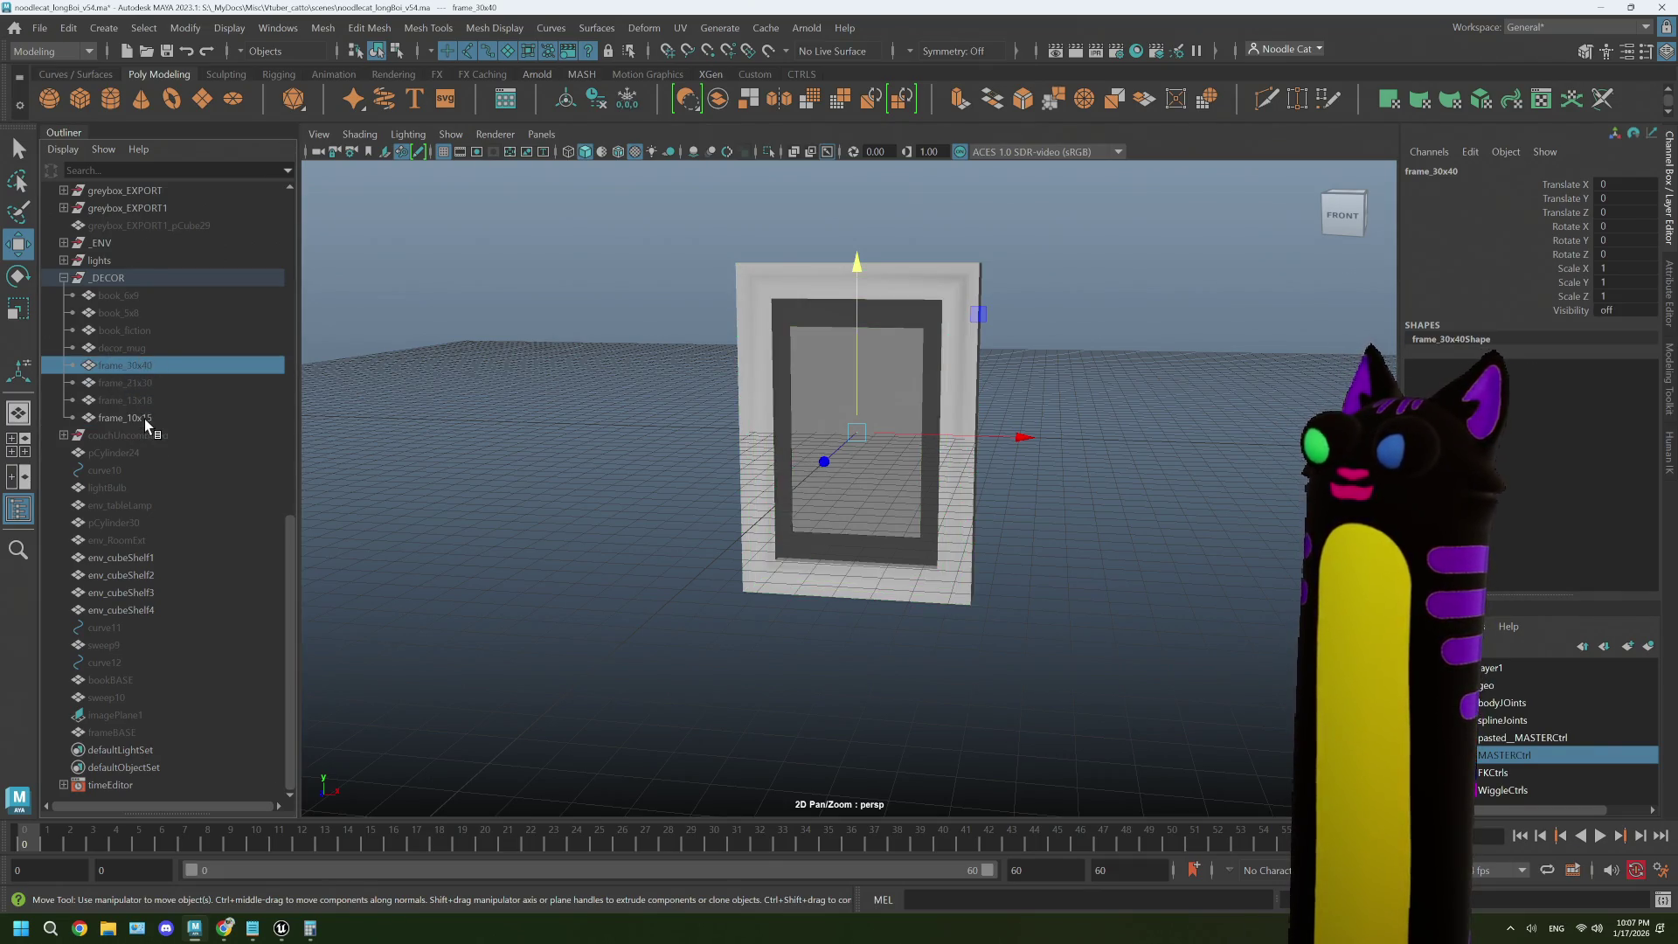
left_click(144, 418, "shift")
left_click_drag(1003, 478, 948, 476)
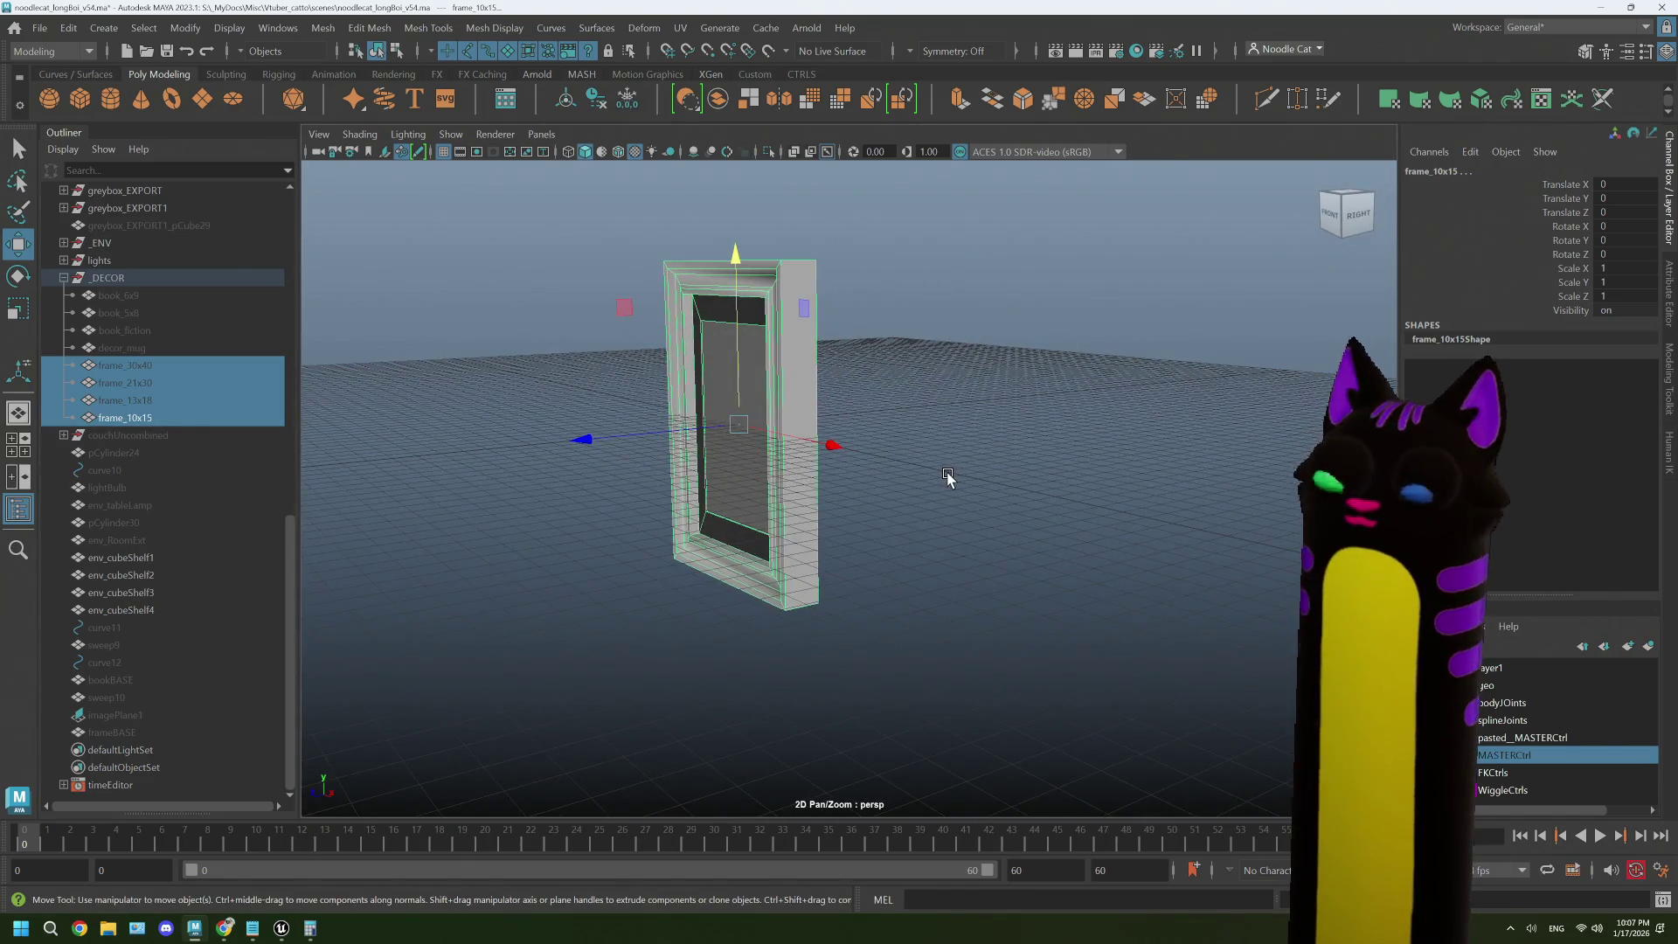
left_click(946, 479)
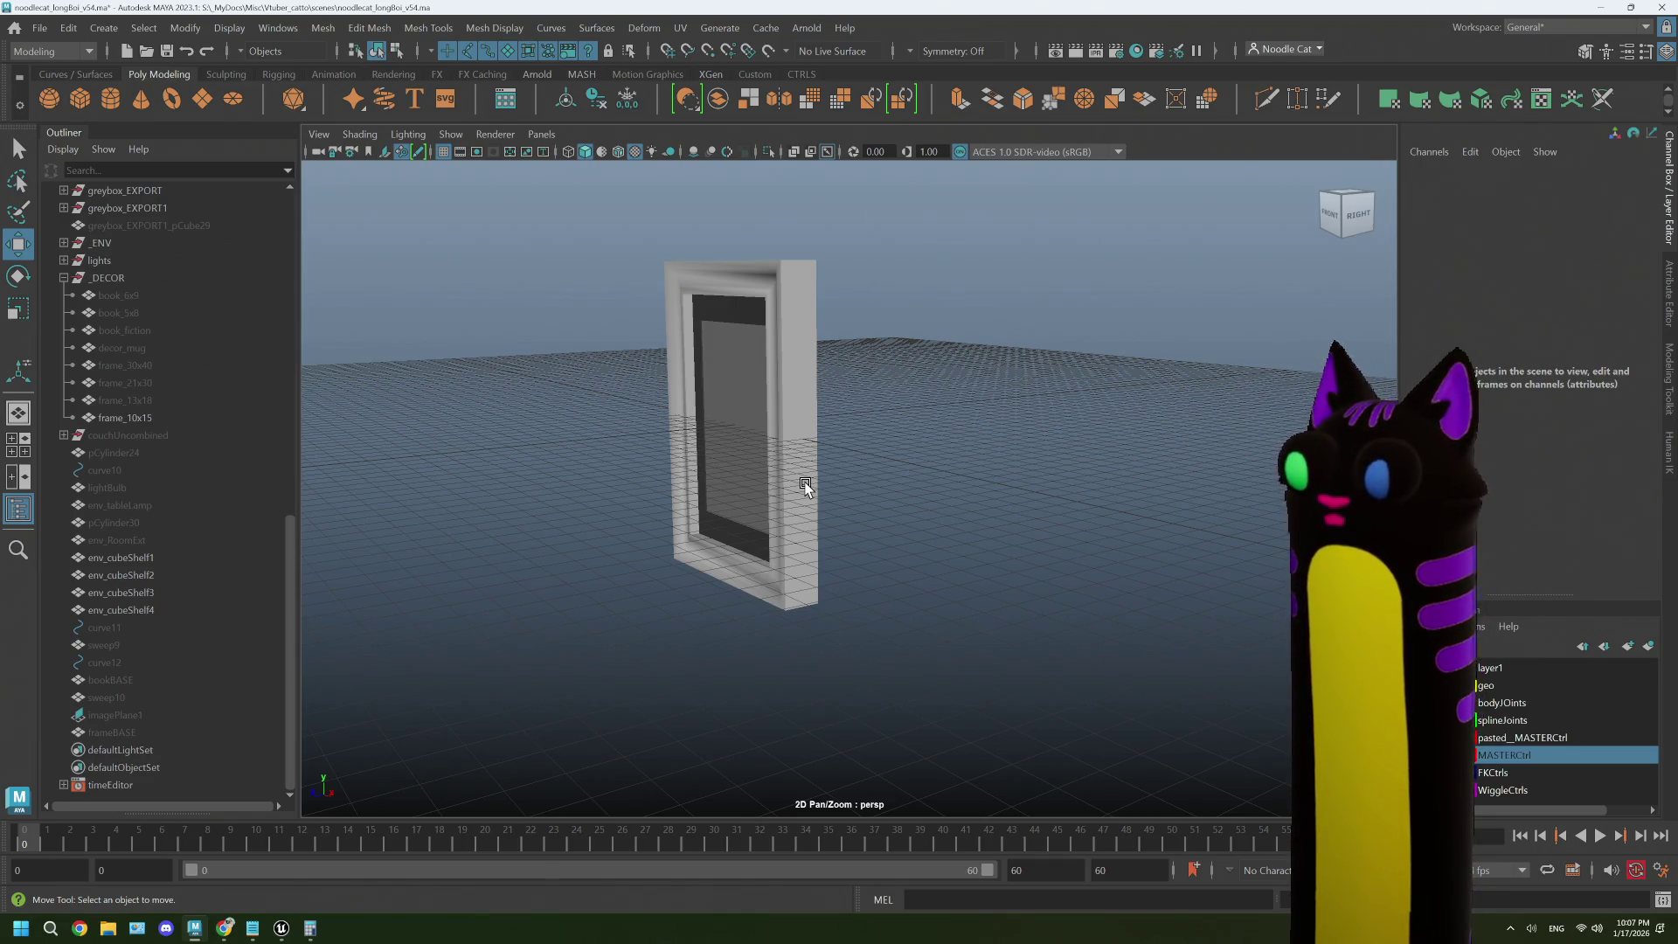
mouse_move(817, 472)
left_mouse_down()
mouse_move(967, 528)
mouse_move(992, 509)
mouse_move(893, 482)
left_mouse_up()
scroll(999, 502, "down", 3)
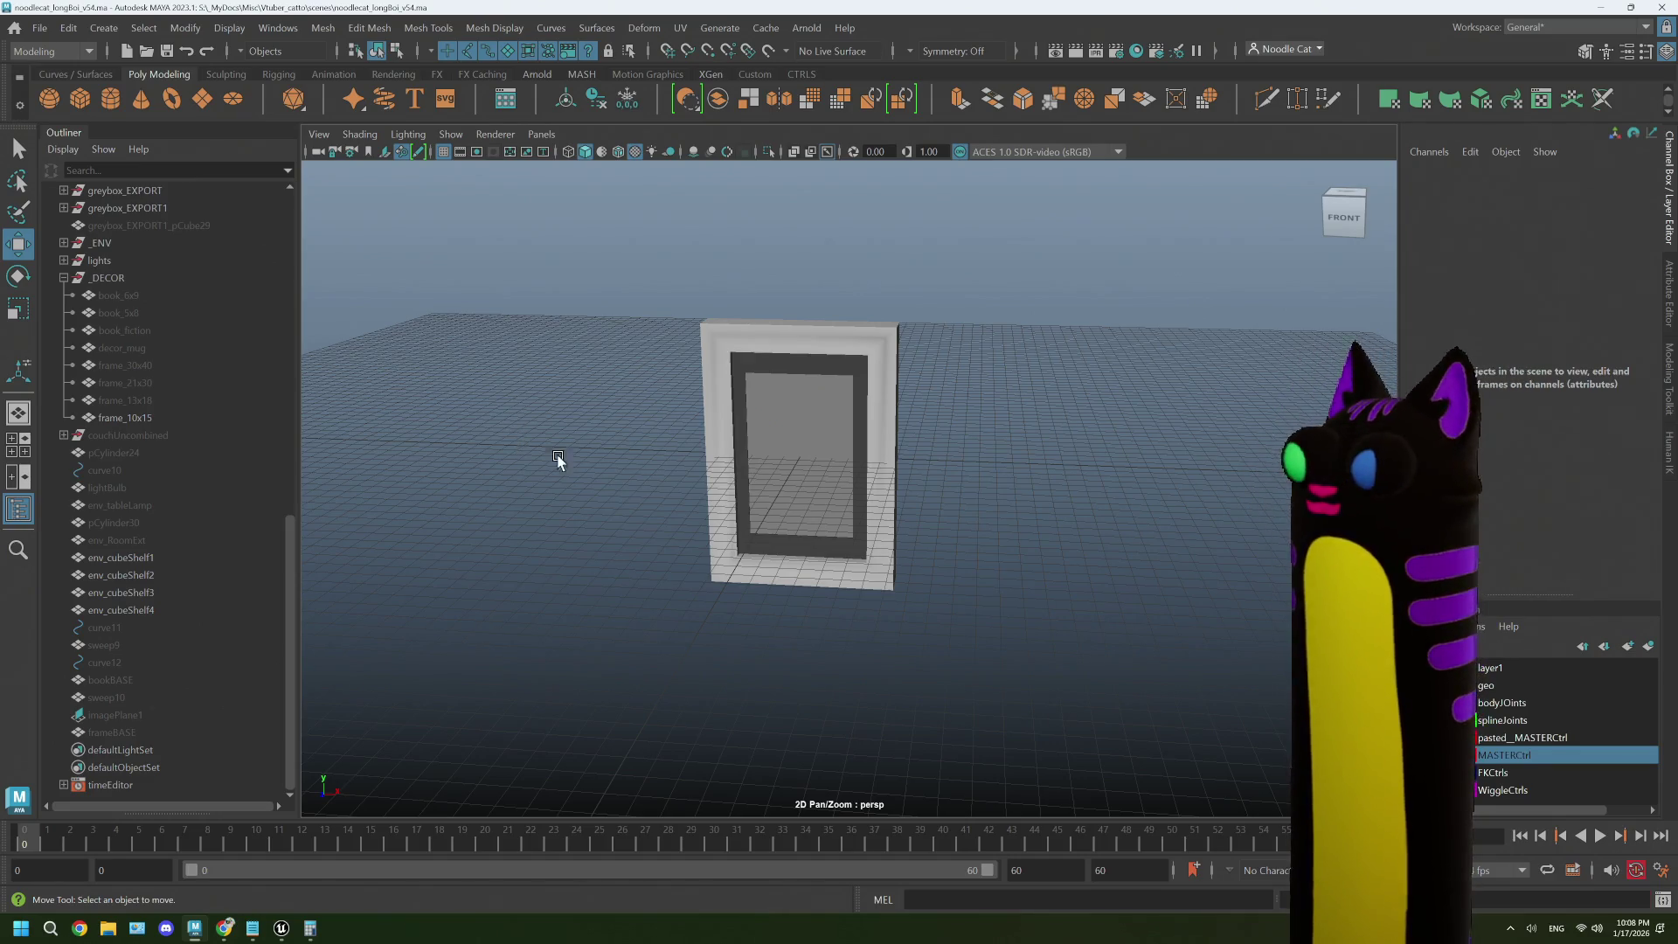
left_click(152, 400)
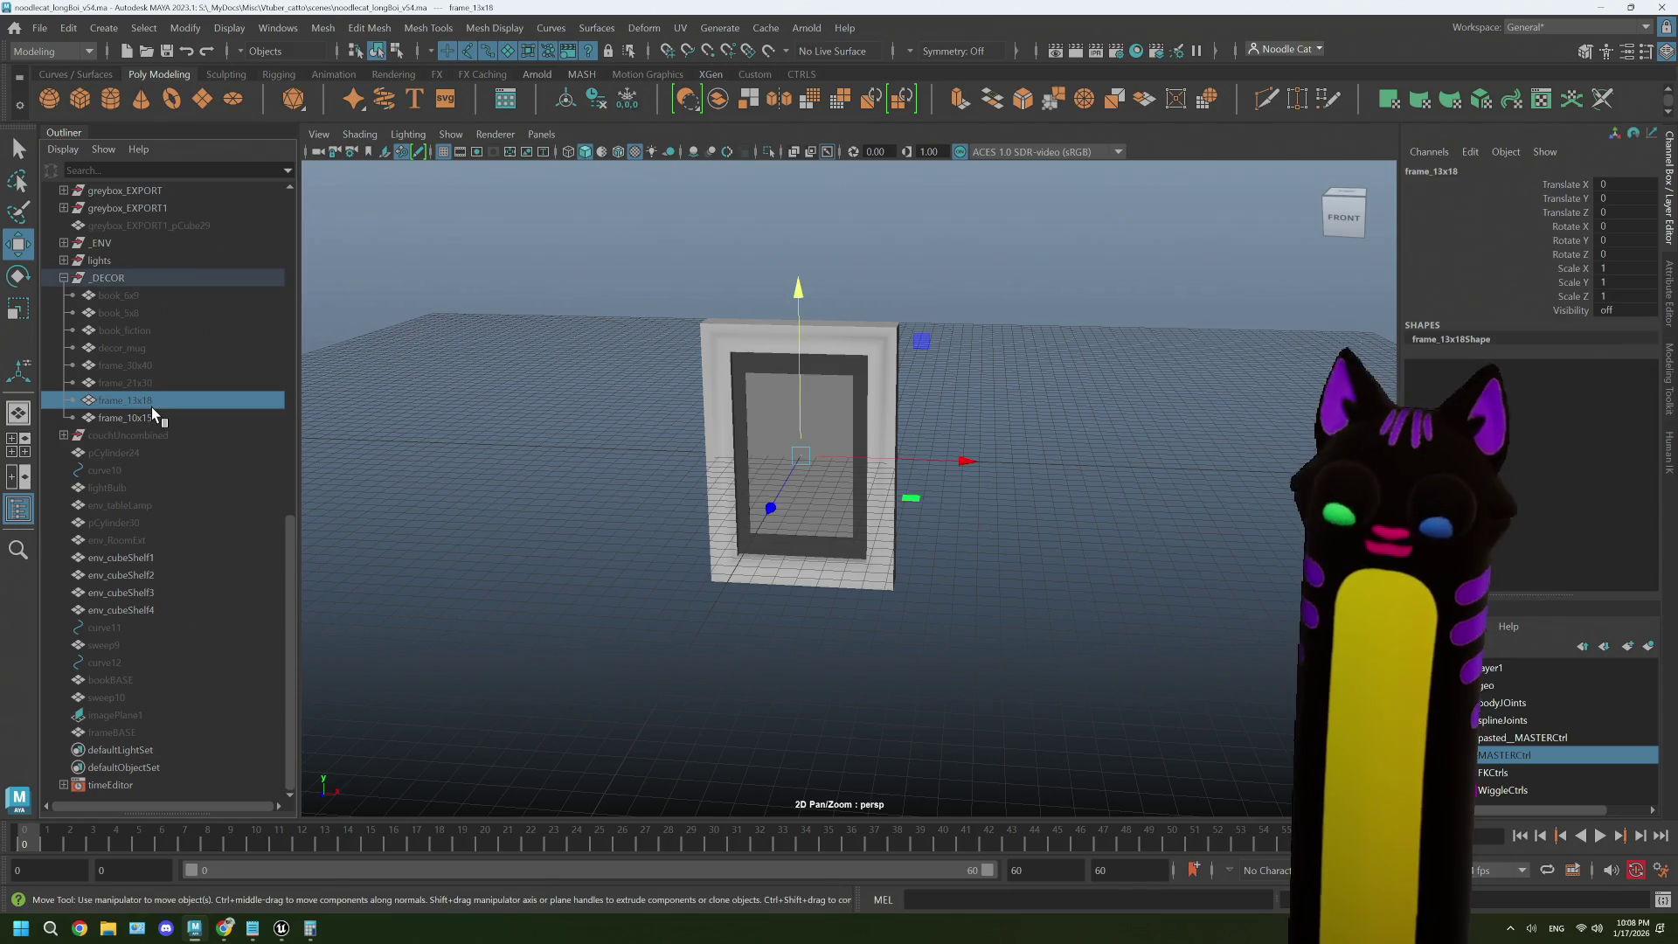
key("h")
left_click(150, 383)
key("h")
left_click(151, 367)
key("h")
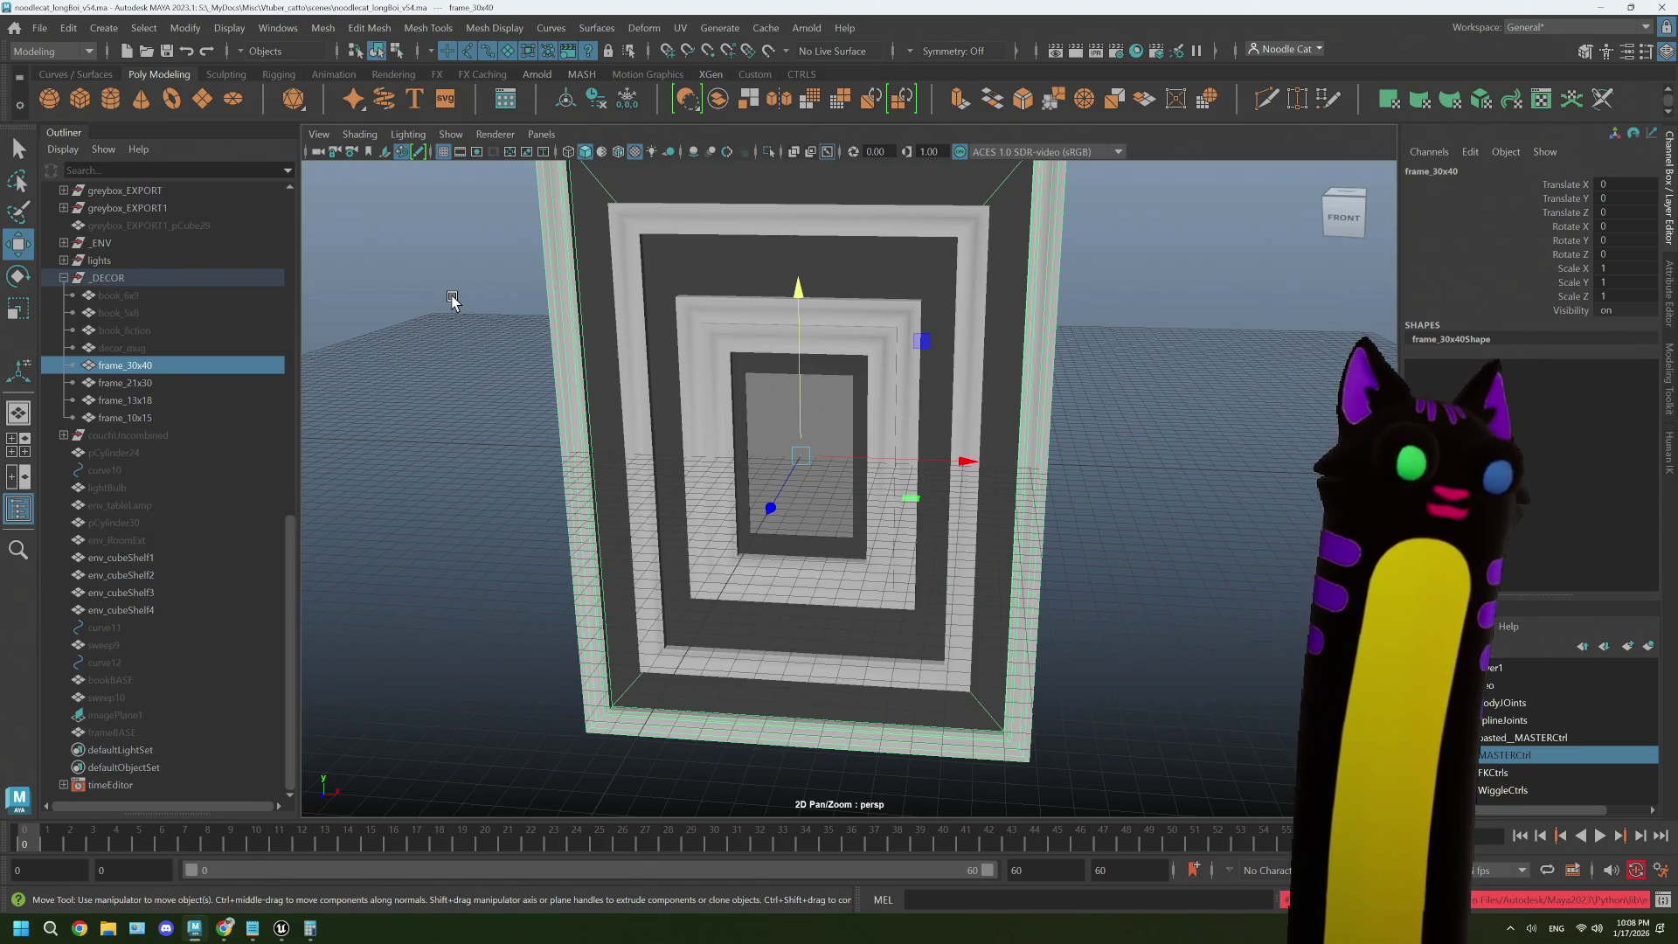
left_click(68, 27)
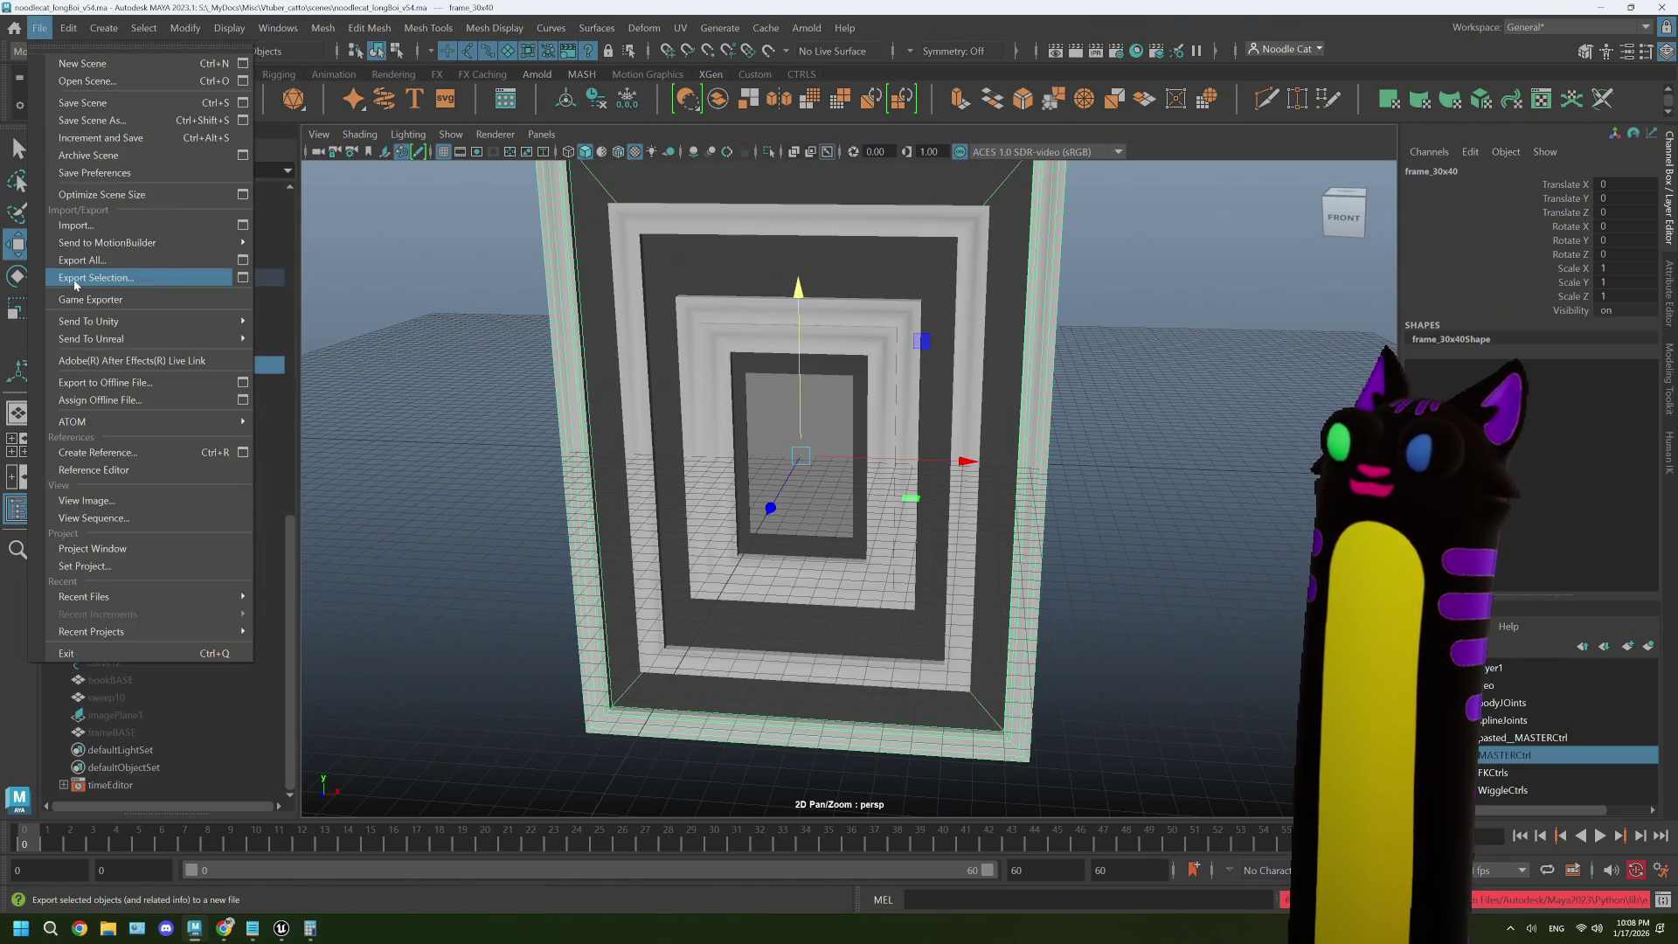
- Export frame_30x40 alone as a decor_frame_30x40 FBX file
left_click(114, 281)
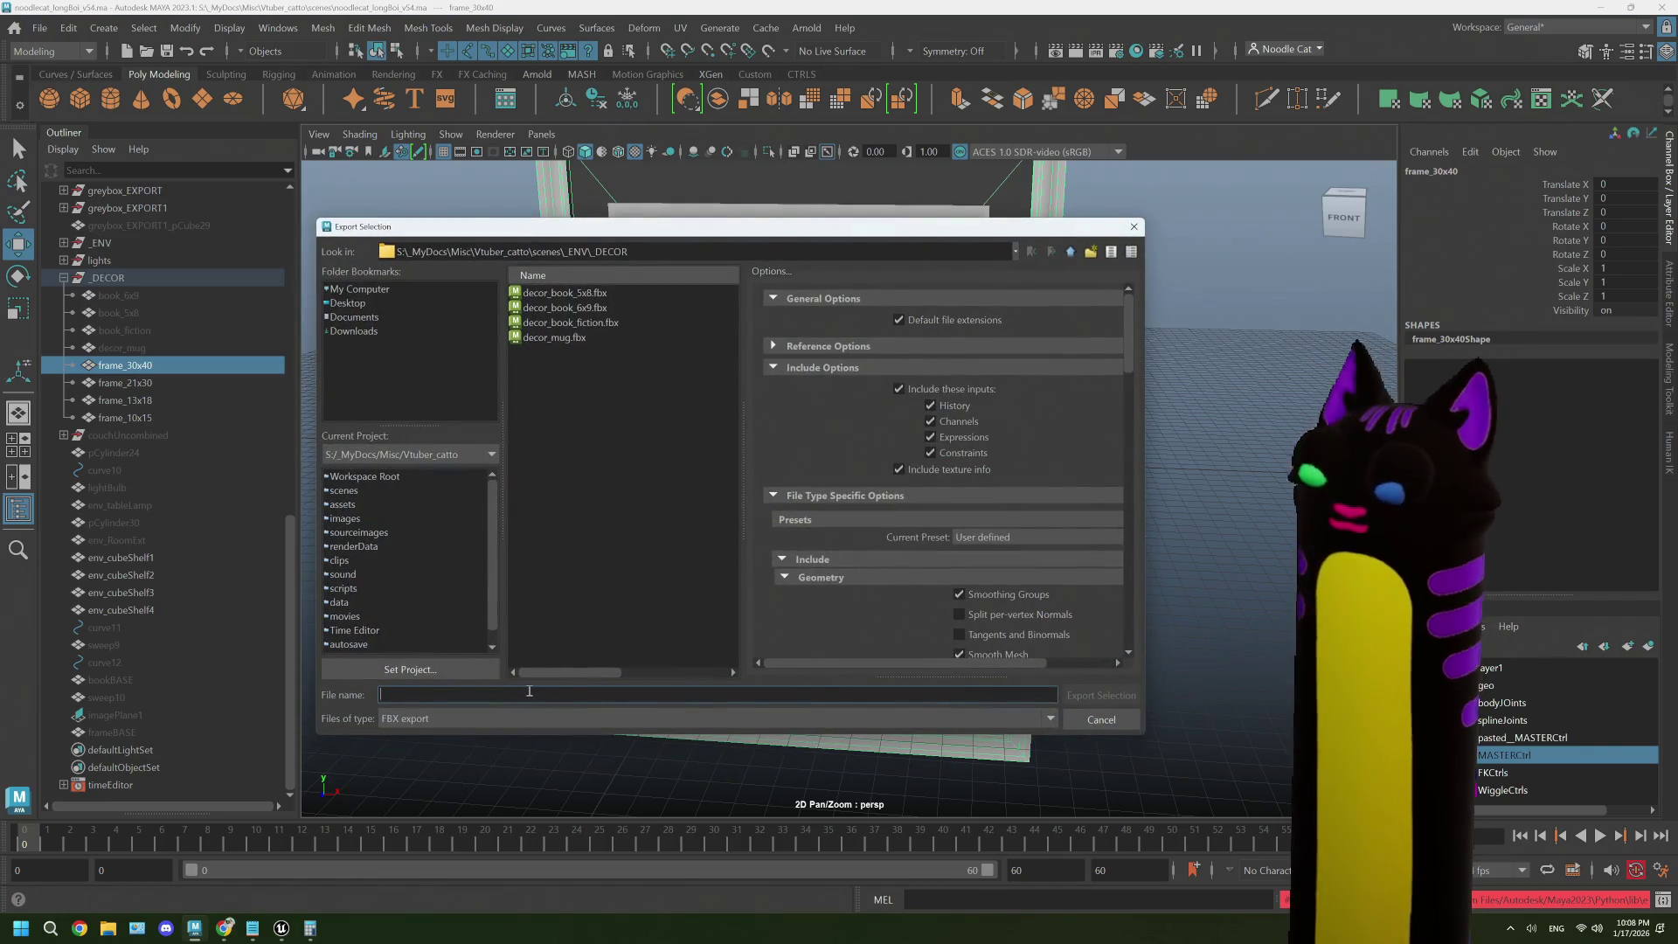
type("decor_frame_30x40")
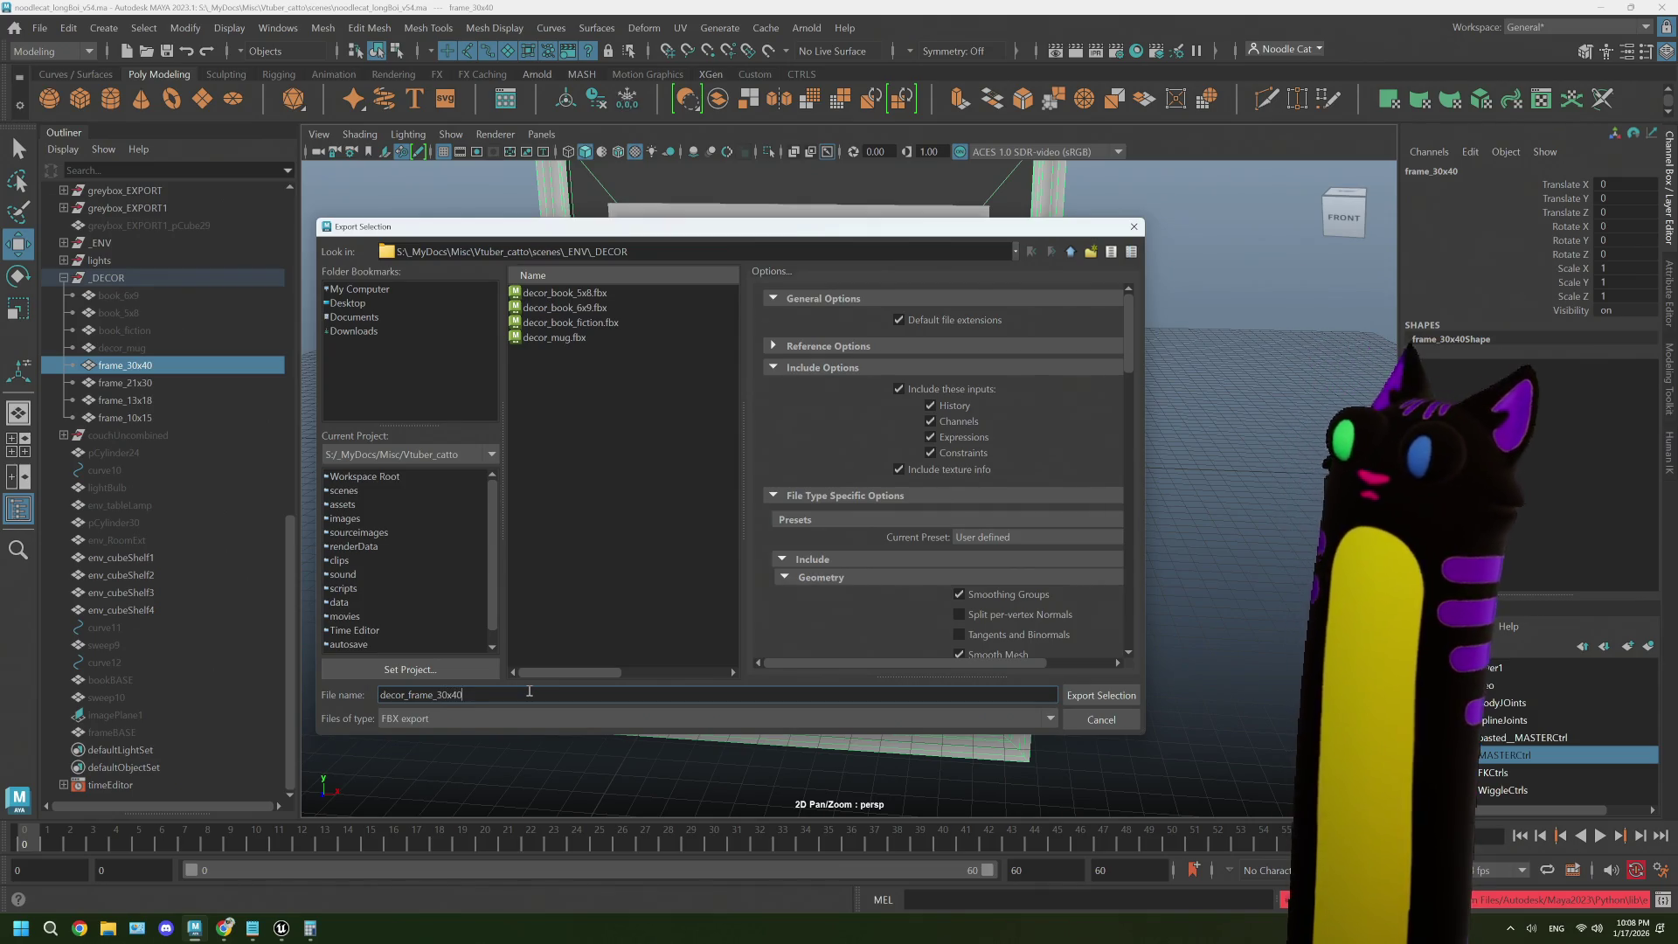
left_click(1100, 695)
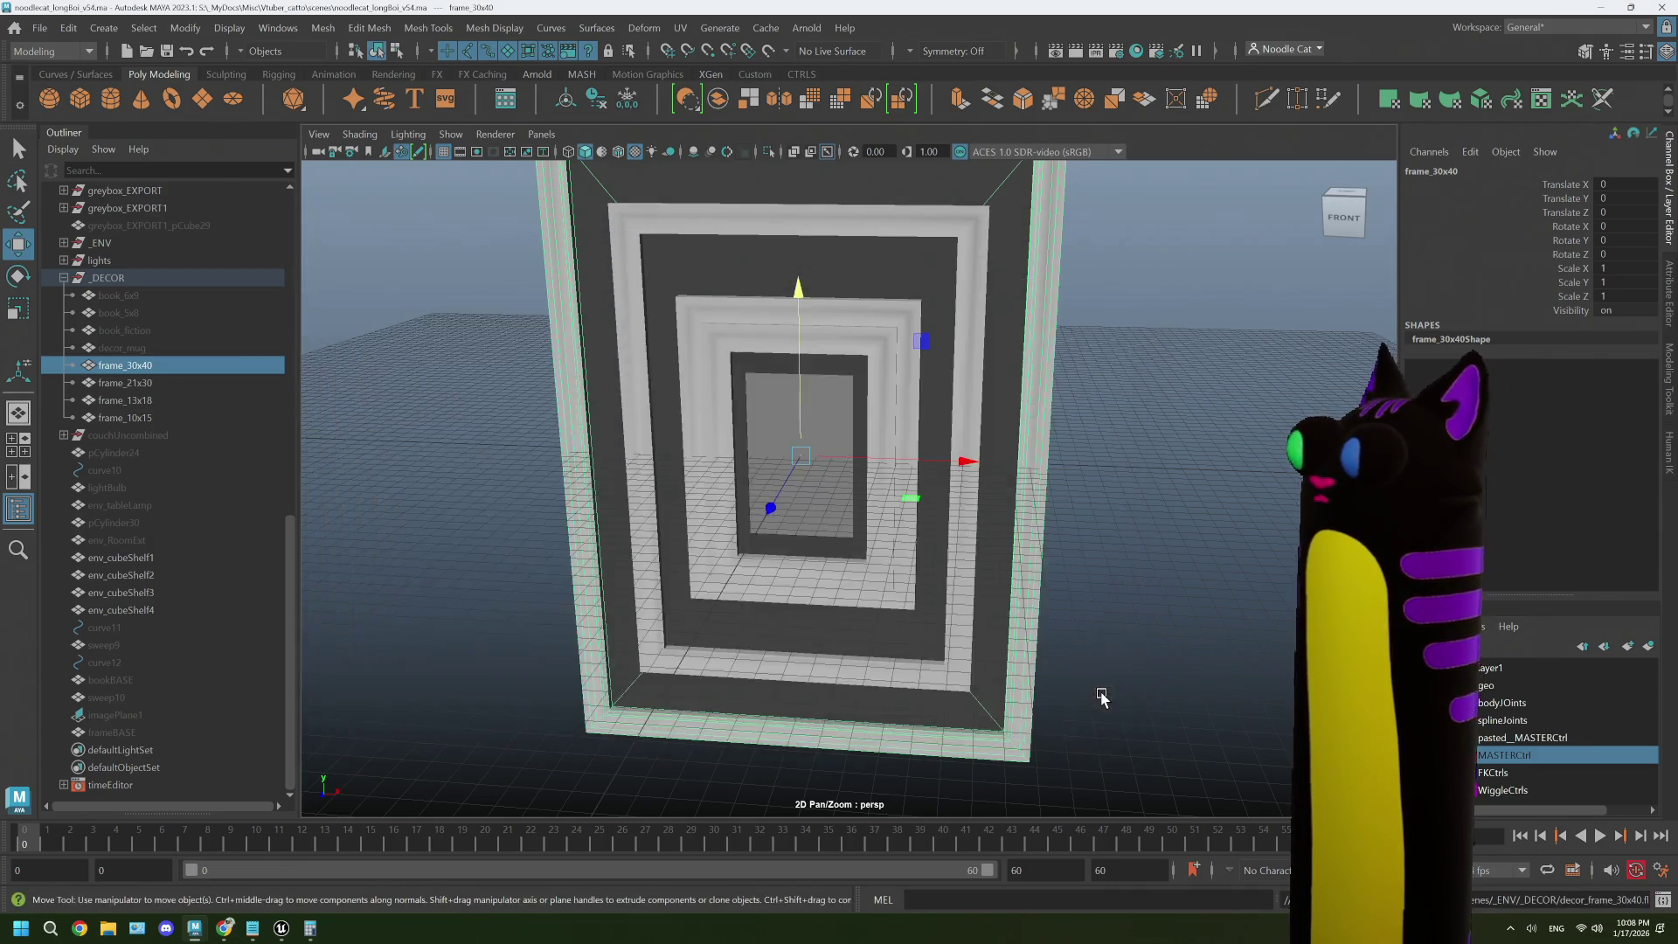
- Export frame_13x18 as decor_frame_13x18.fbx
left_click(164, 384)
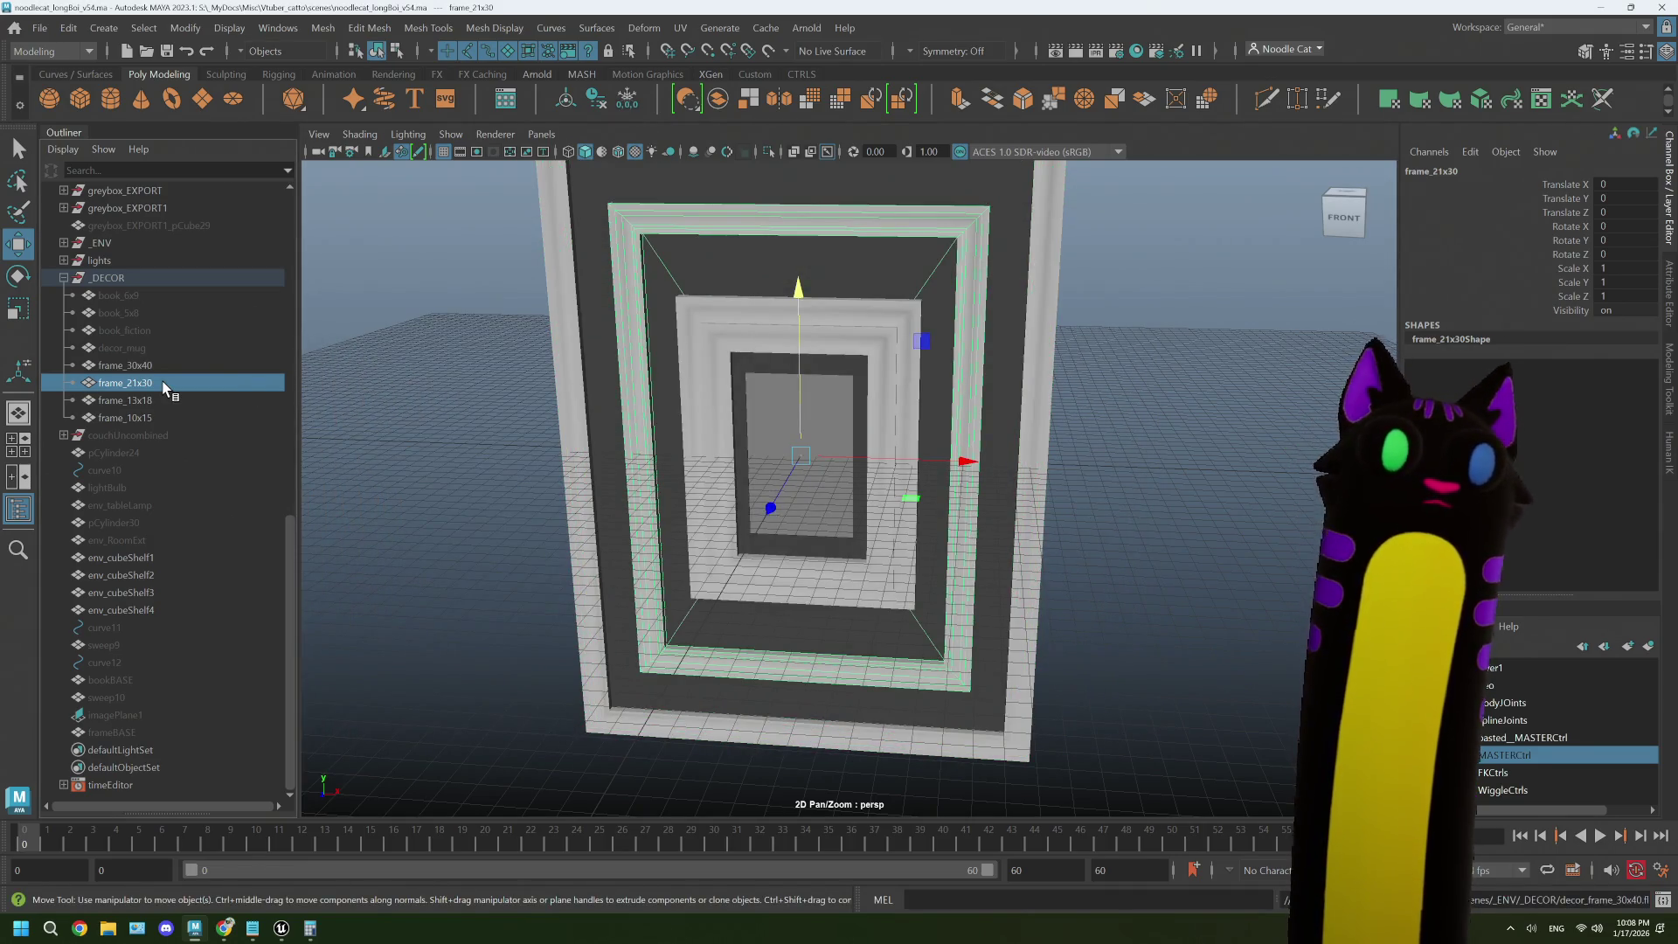
left_click(157, 401)
type("gdecor_frame")
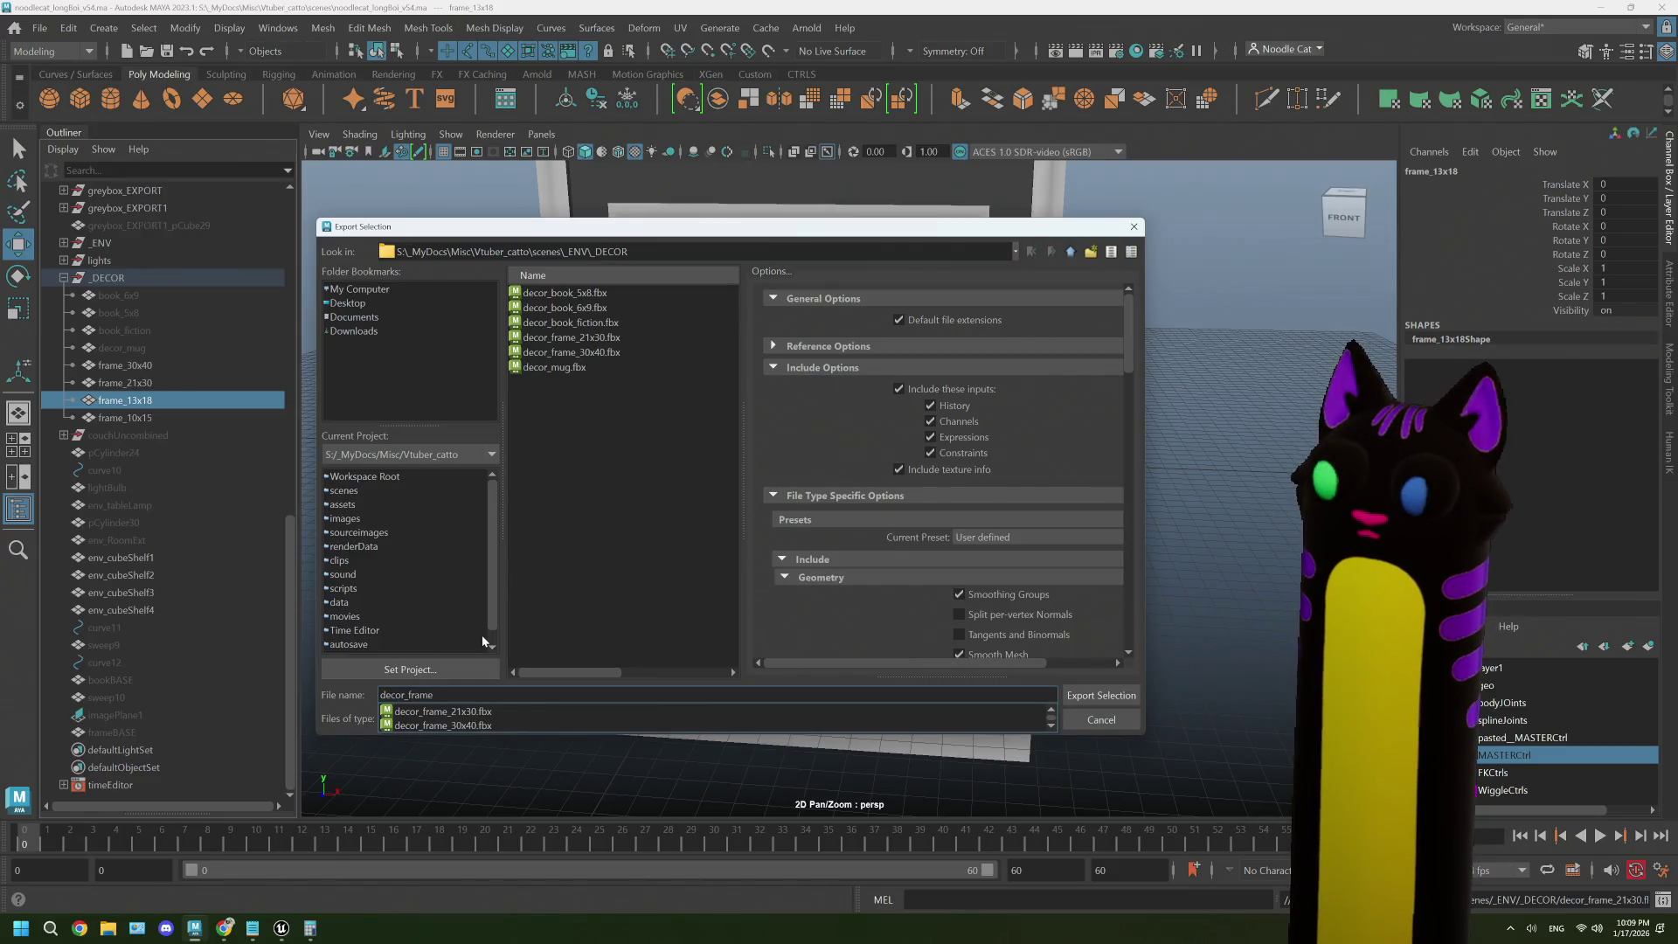
type("_13x")
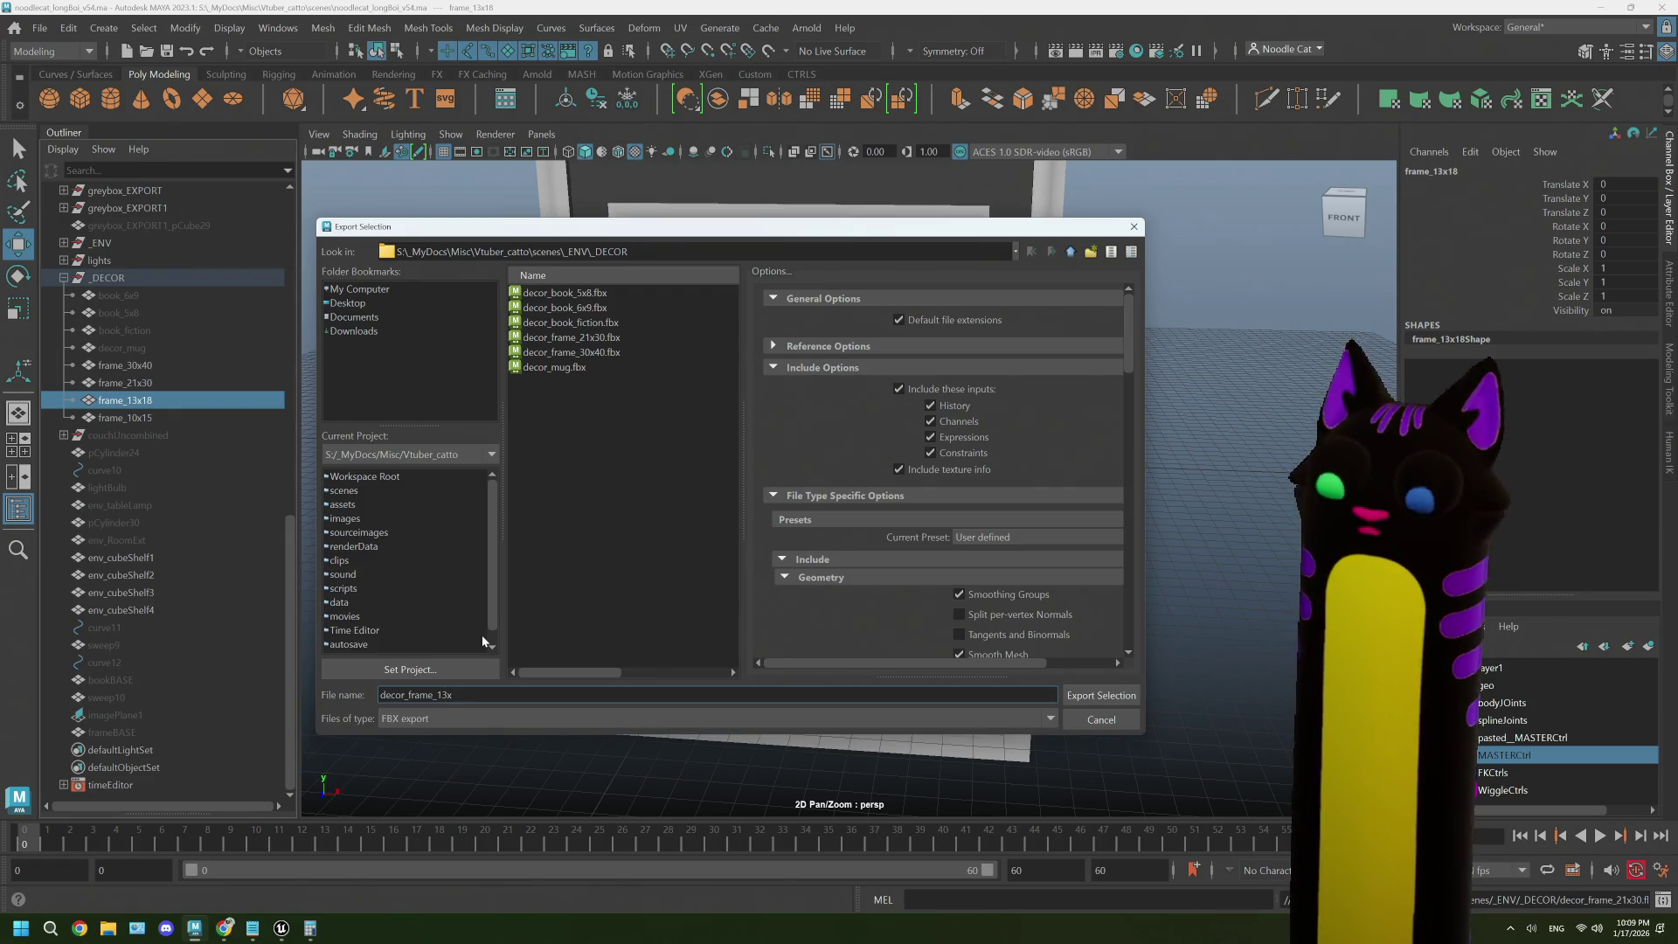
type("18")
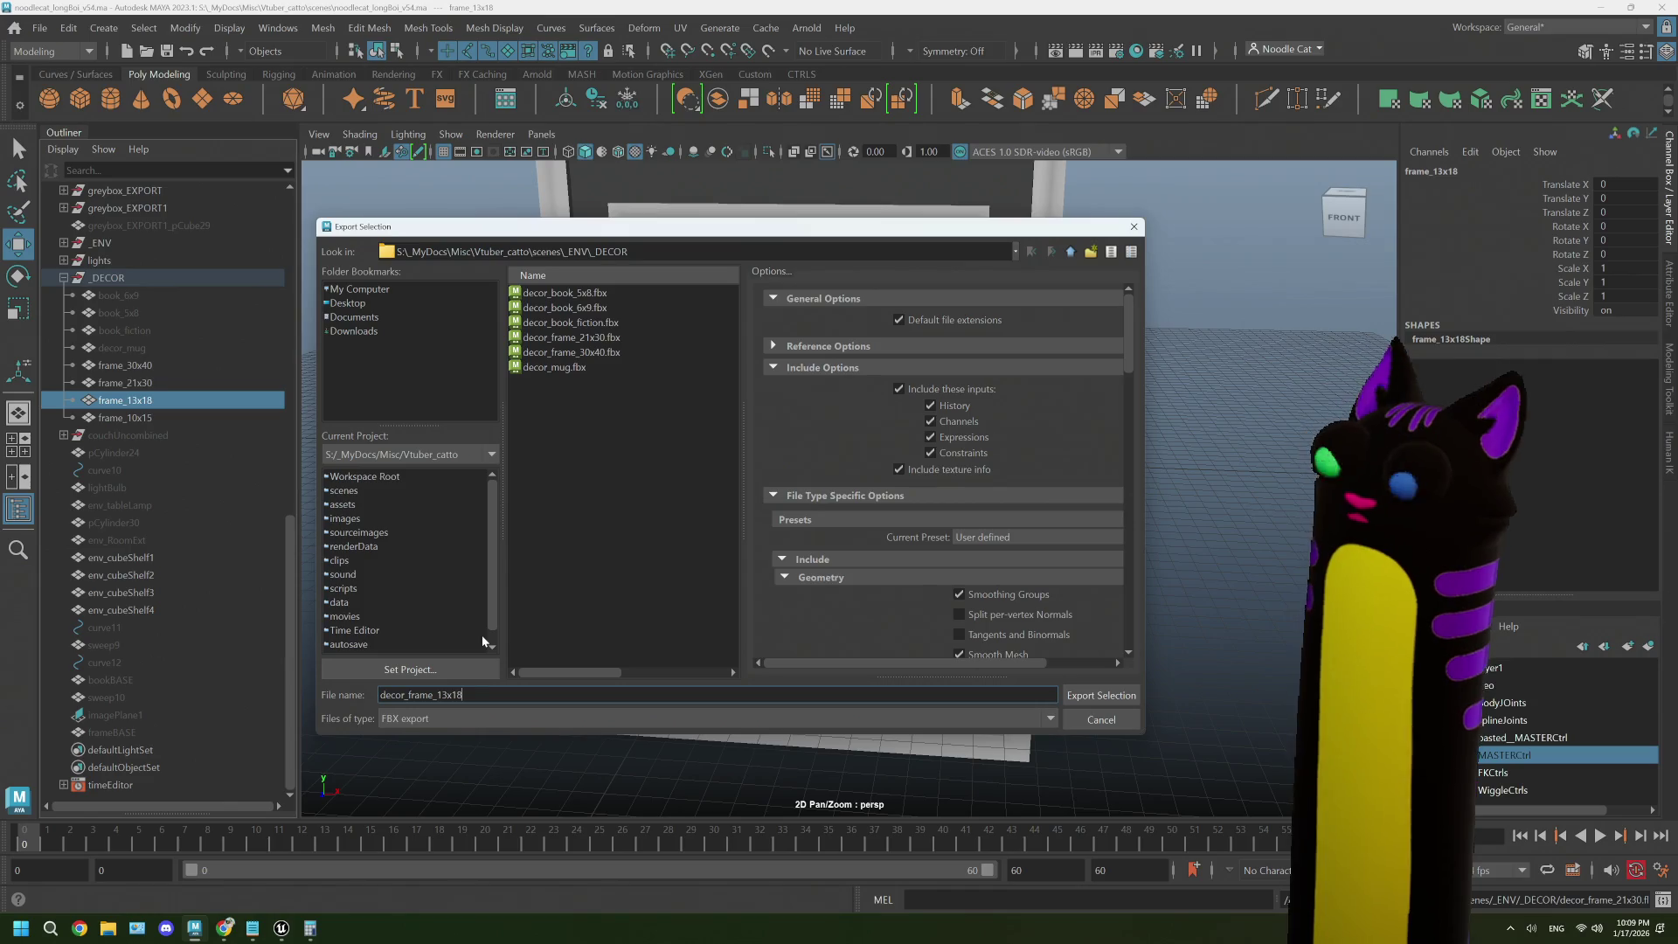
key("Return")
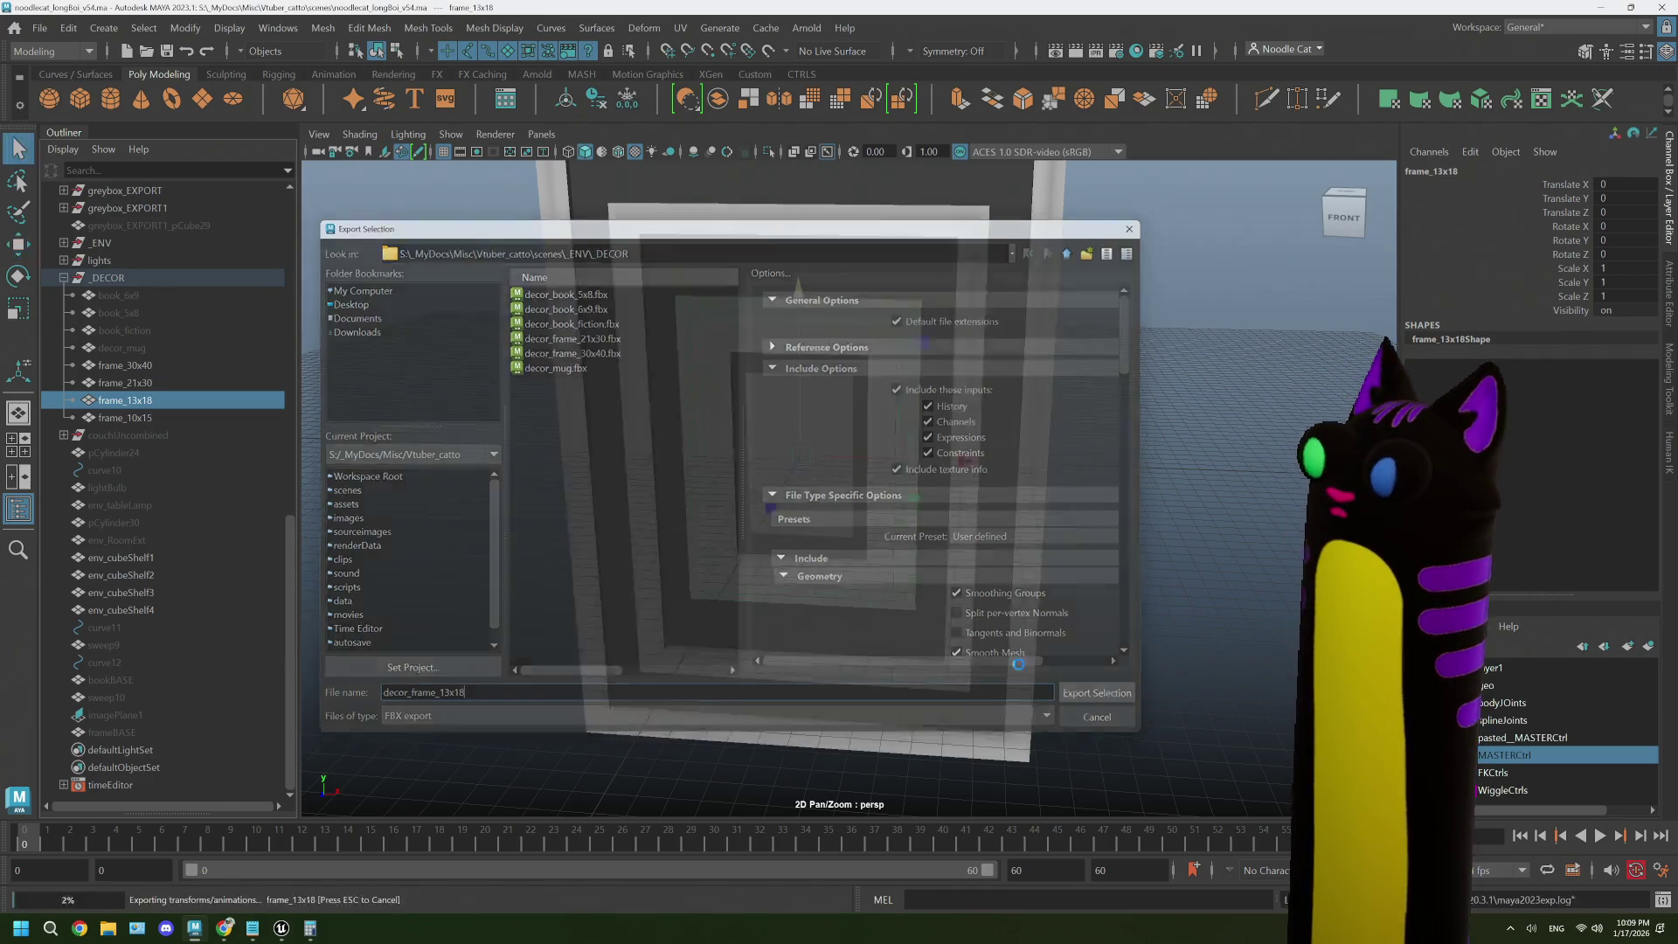
- Export frame_10x15 as decor_frame_10x15.fbx, then switch to the Unreal Editor
key("Down")
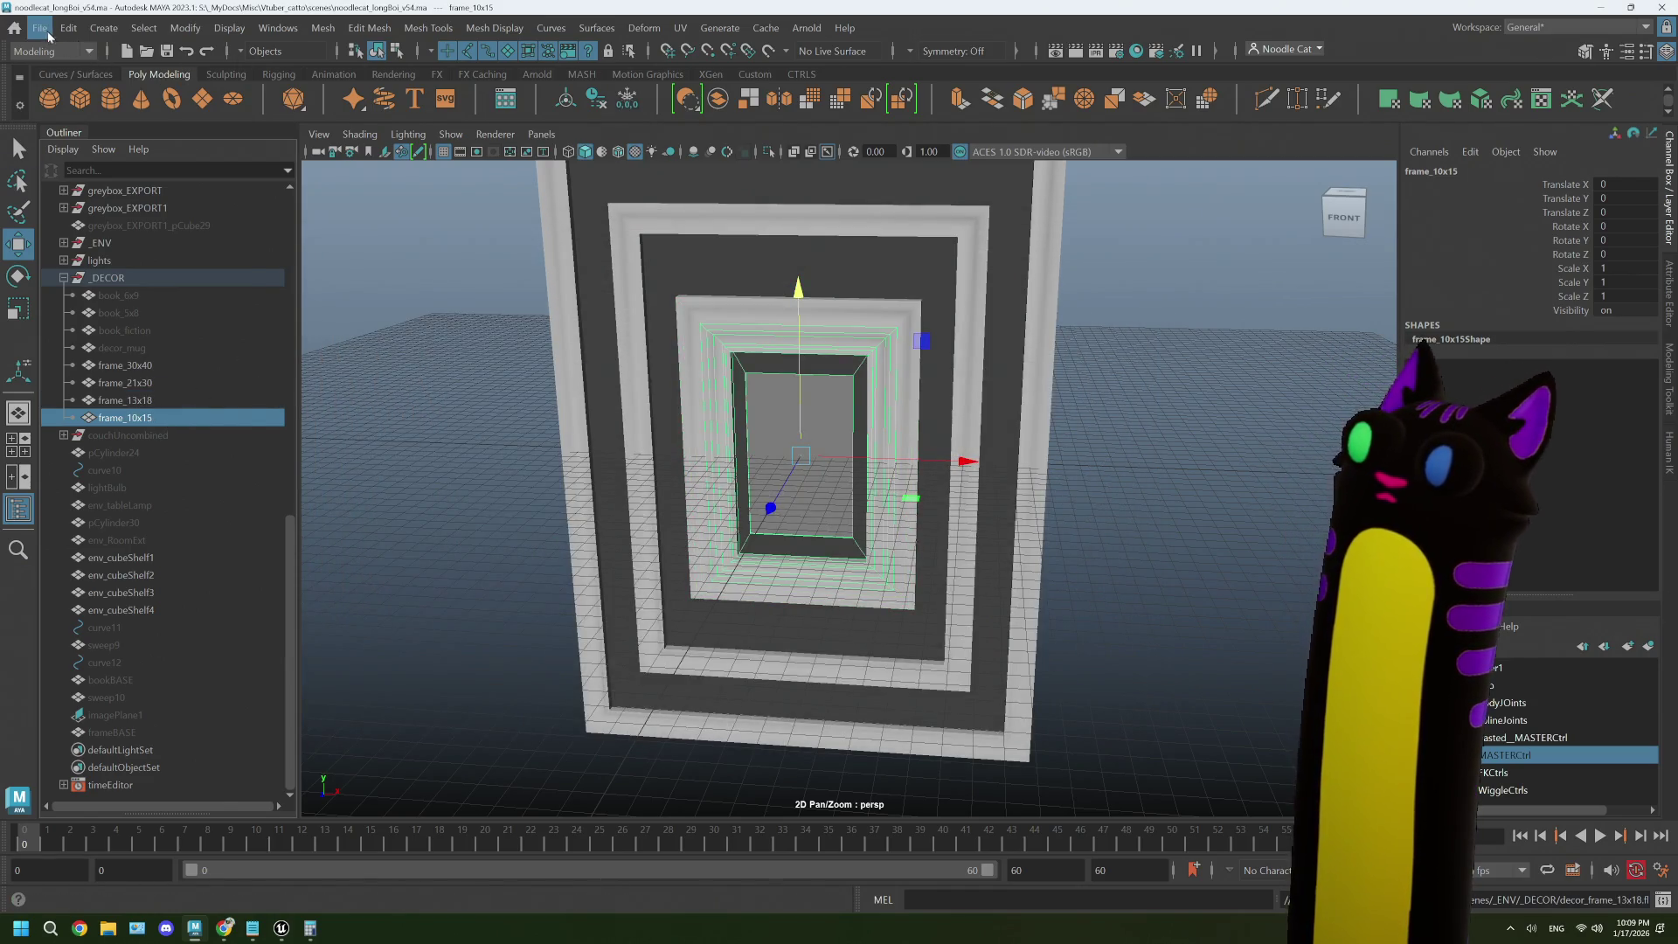
left_click(40, 27)
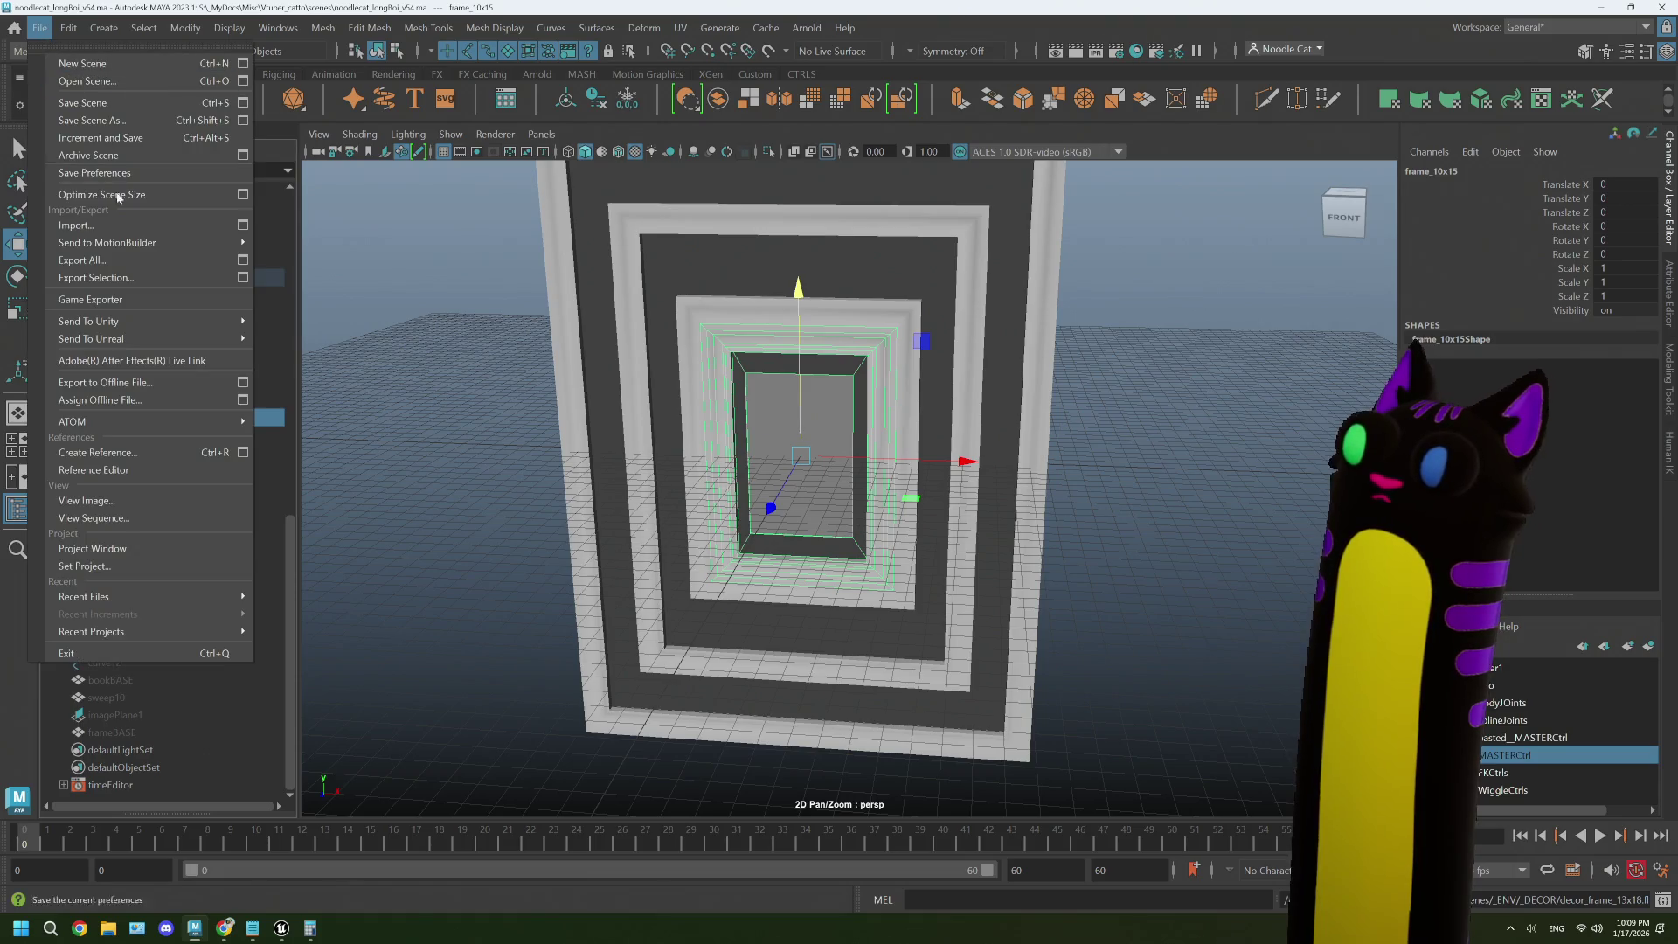
left_click(147, 280)
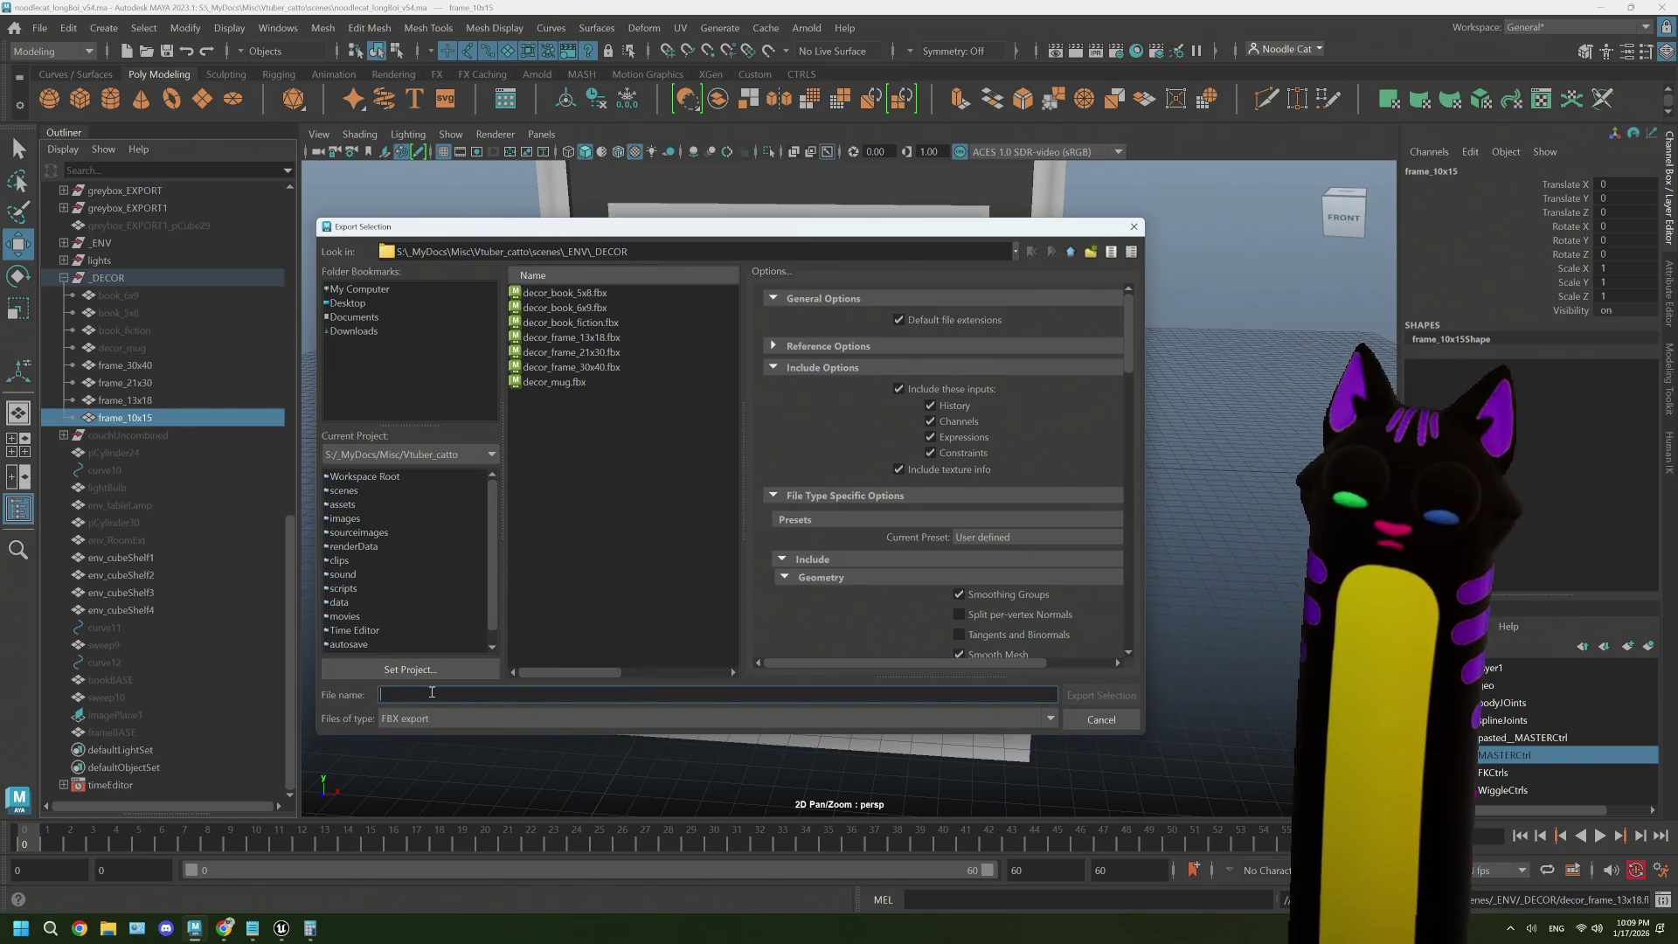
type("decor")
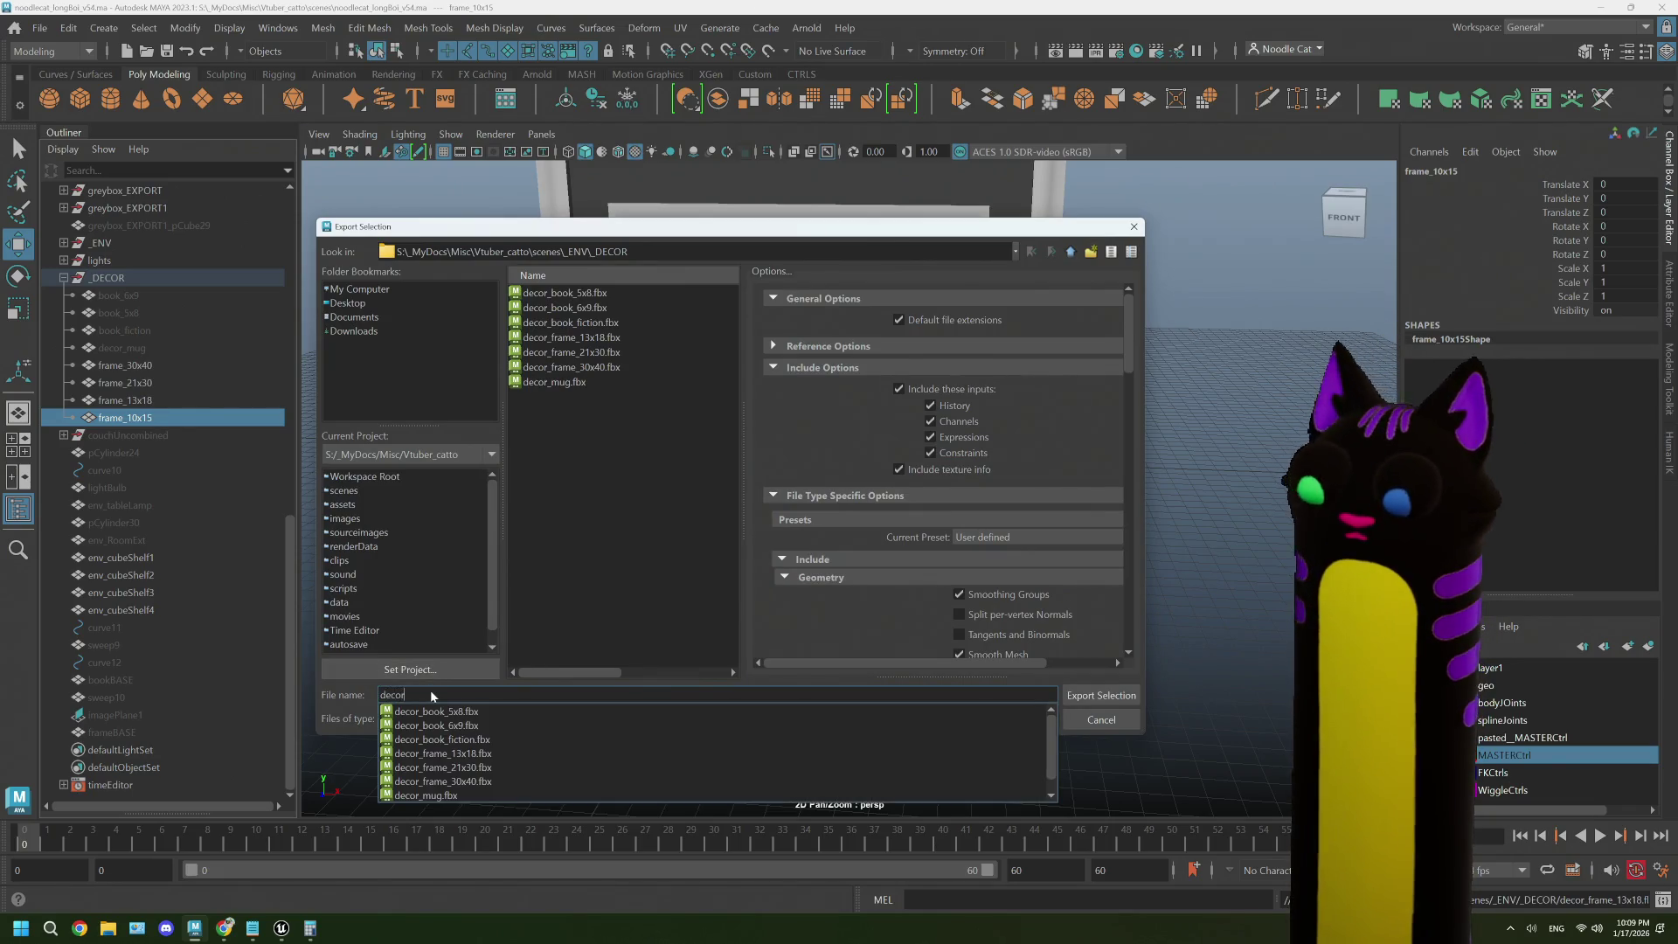
type("_frame")
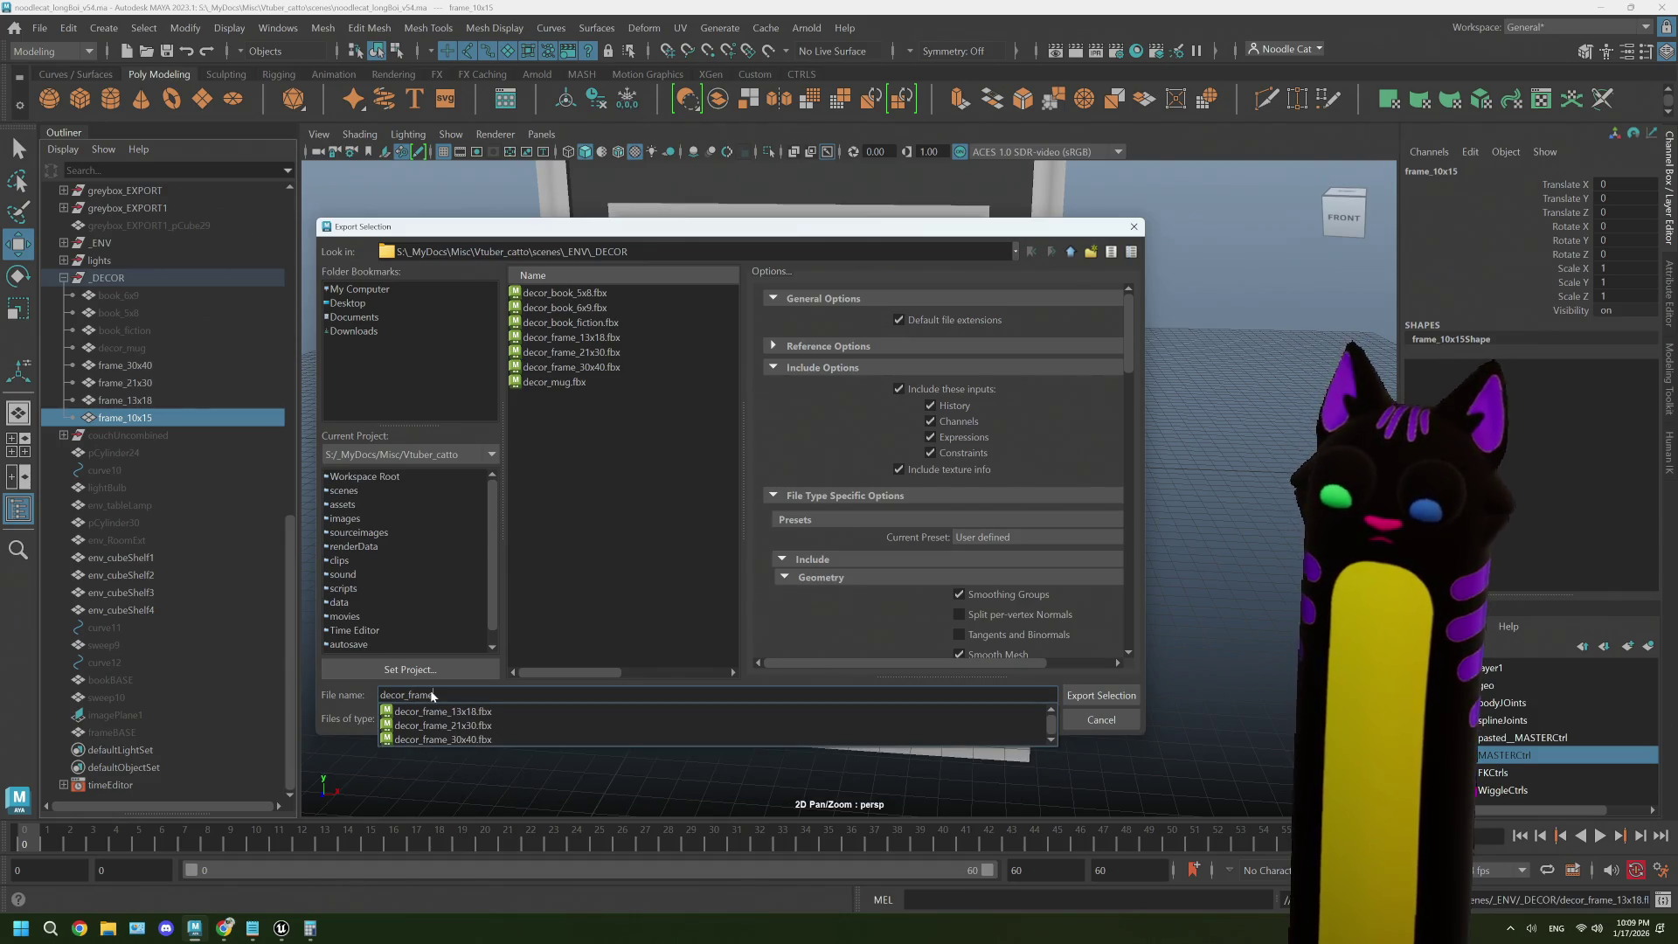
type("_10x15")
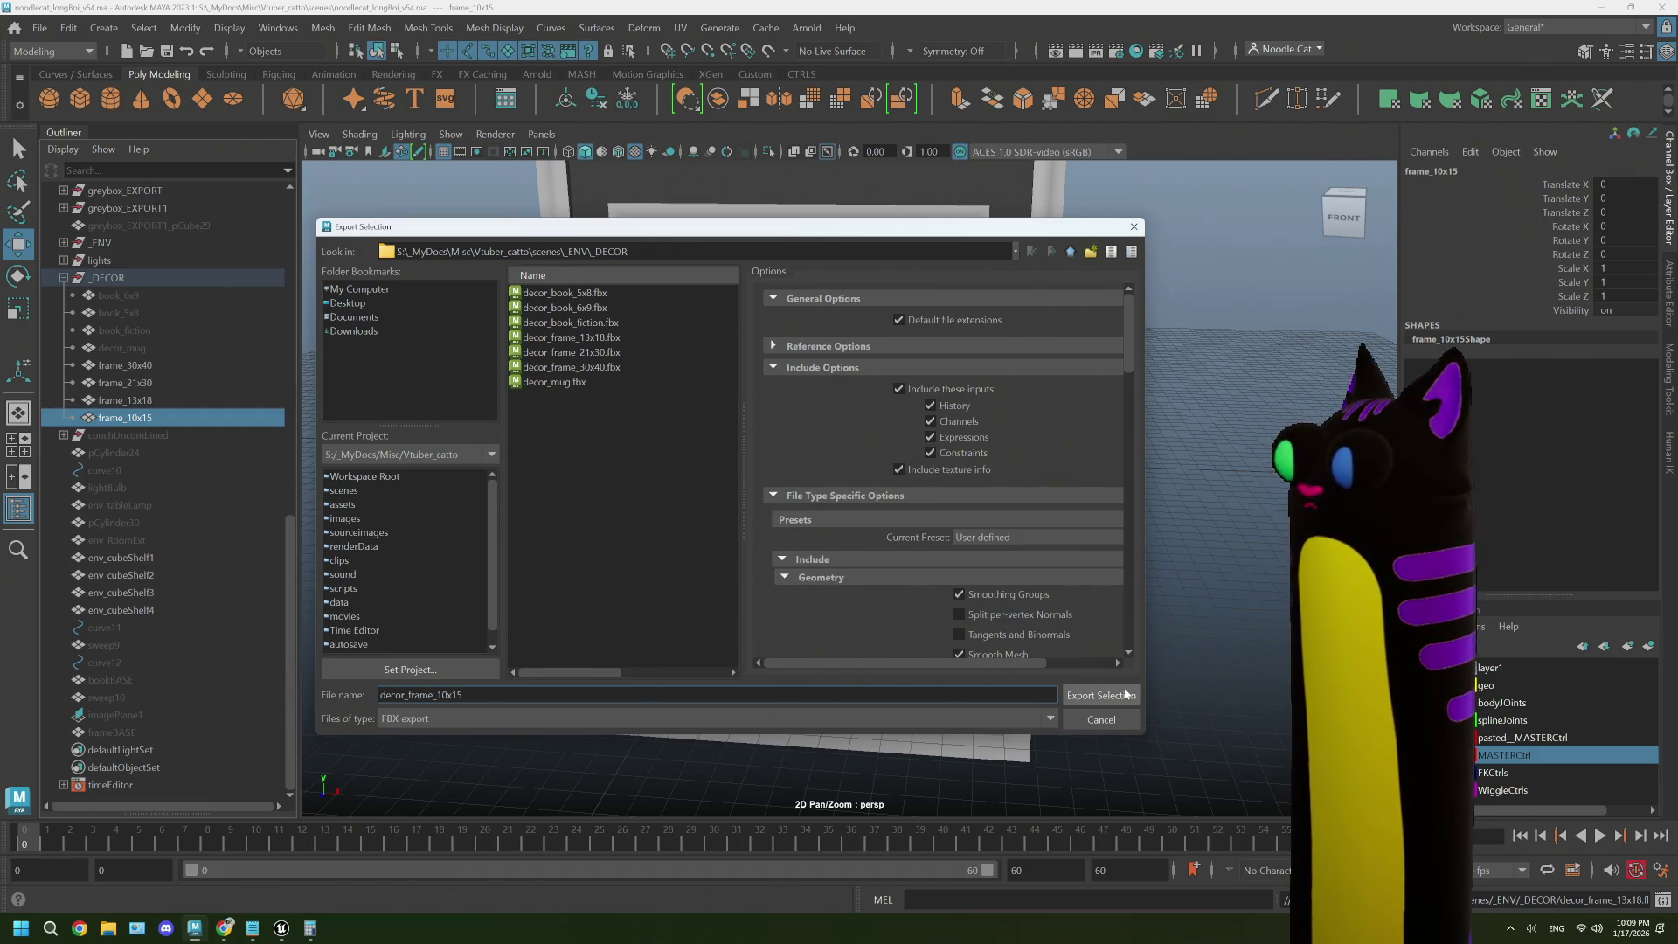
key("Return")
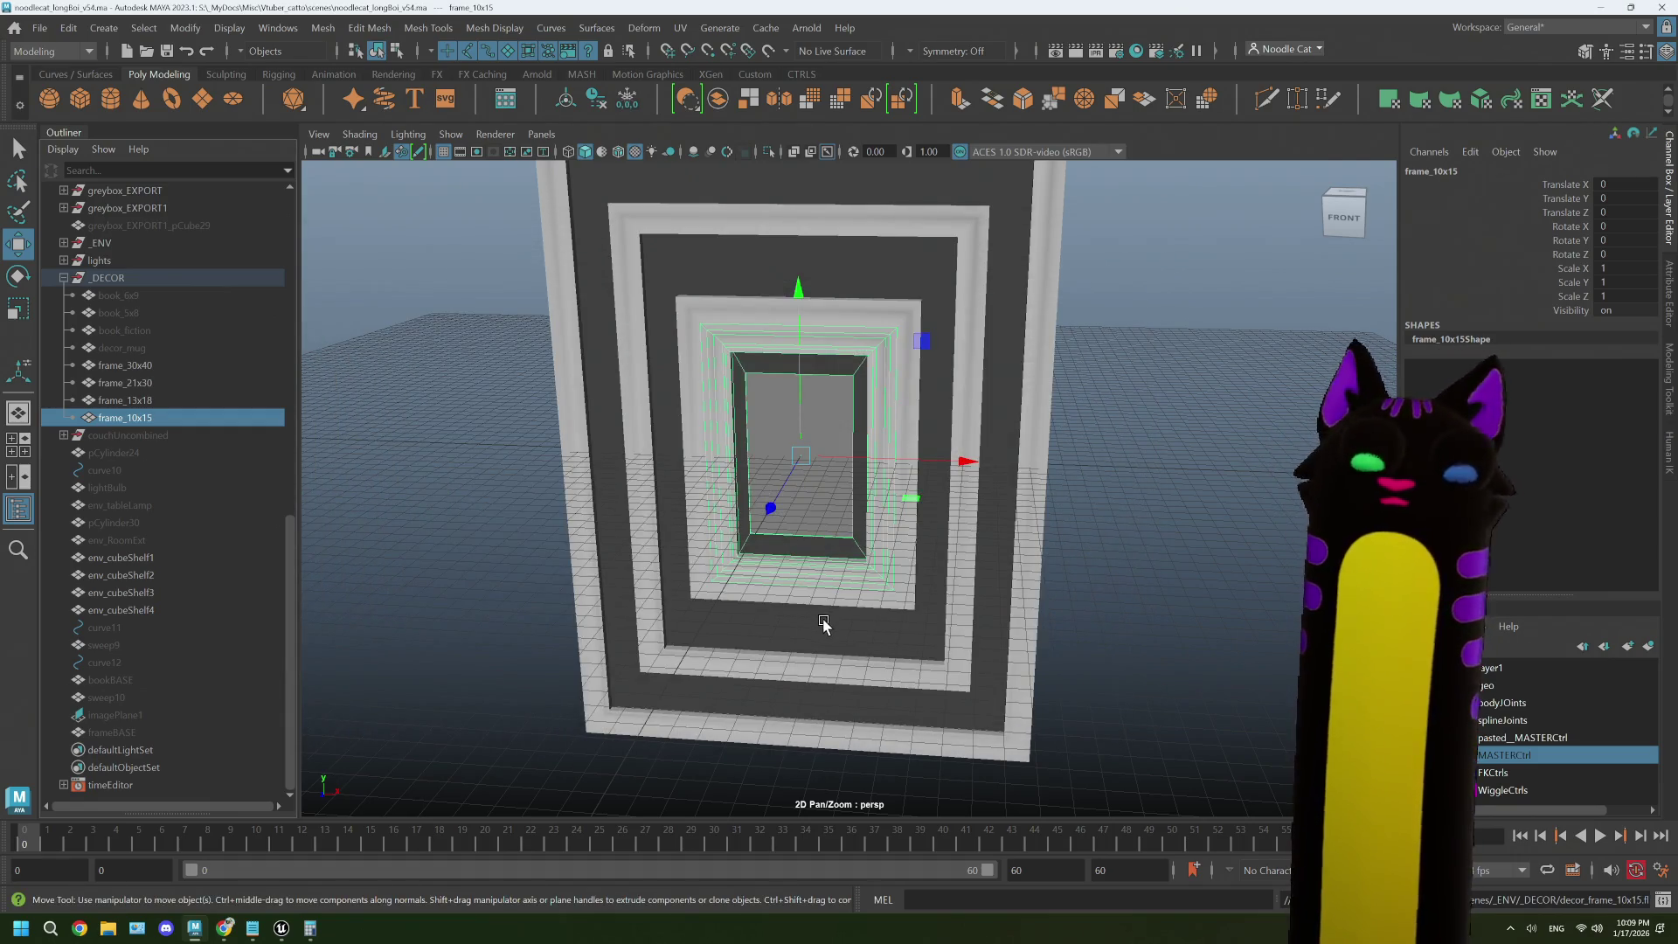
left_click(1045, 549)
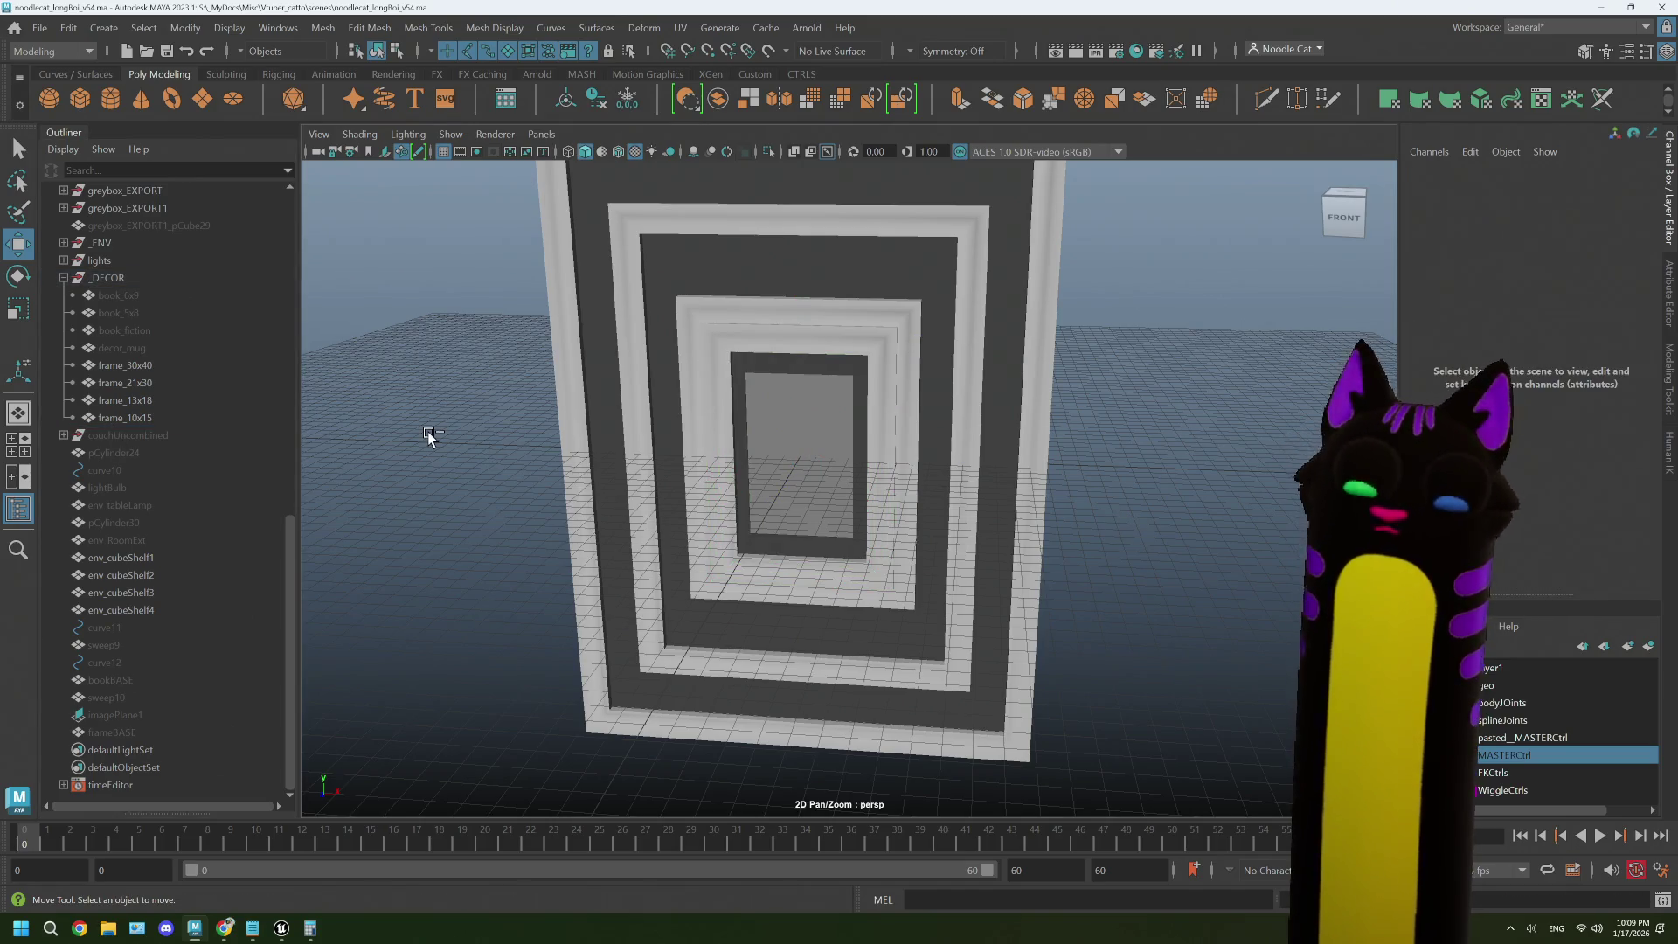
mouse_move(280, 928)
left_click(302, 856)
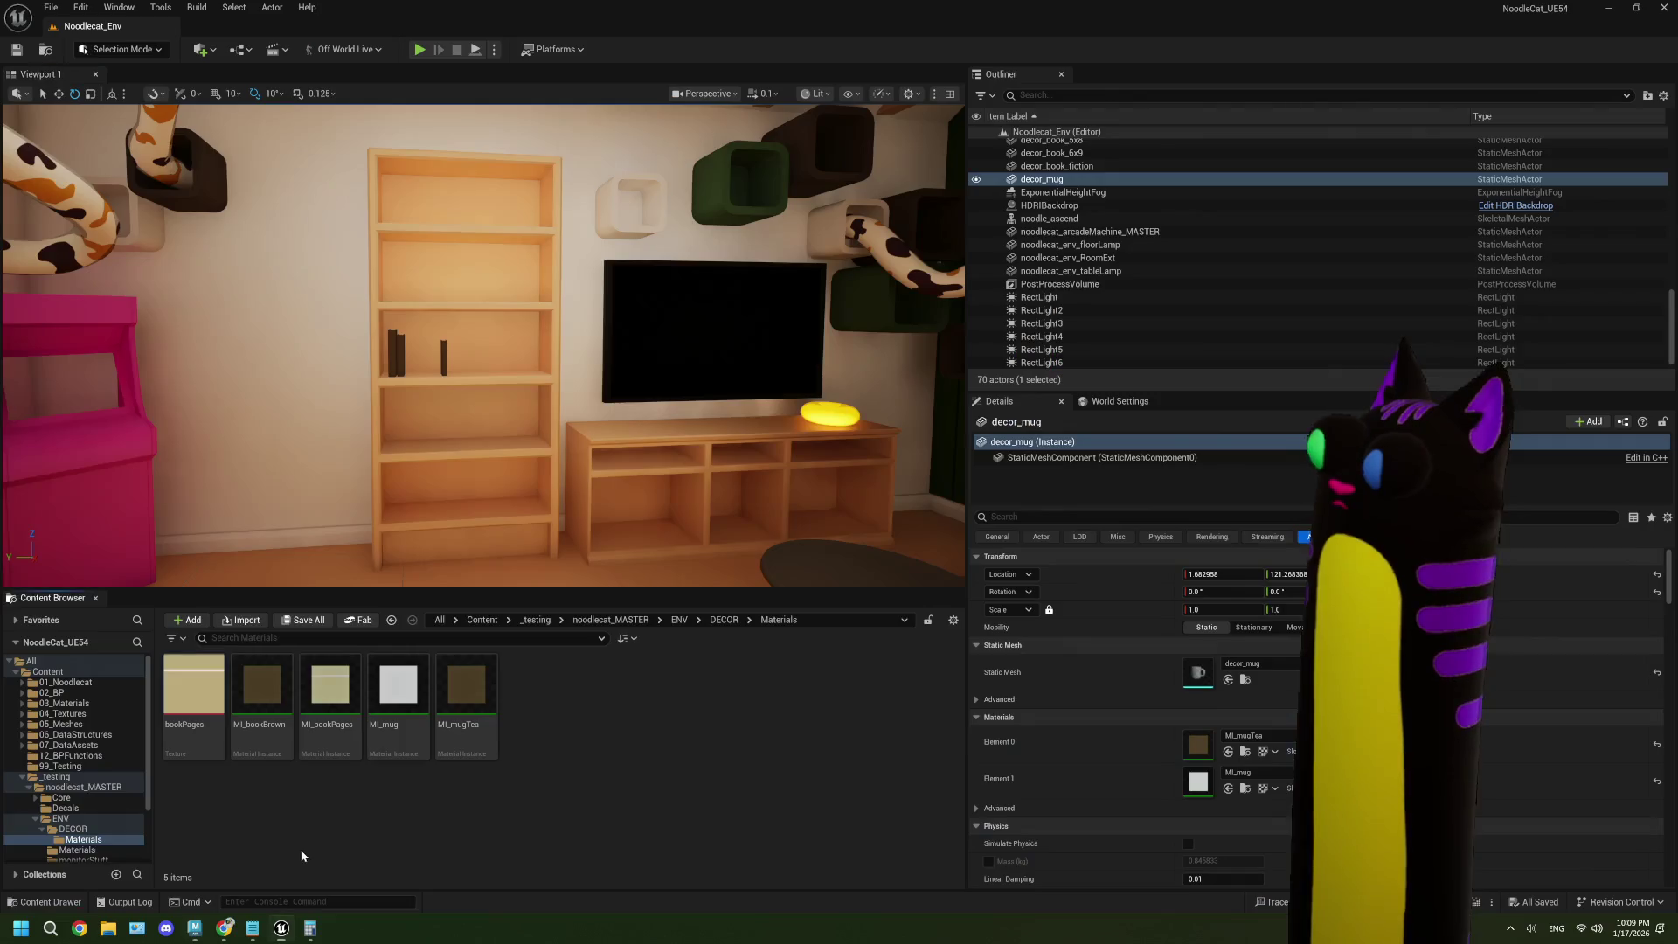
- Go up from Materials to the DECOR folder in the Content Browser
left_click(717, 621)
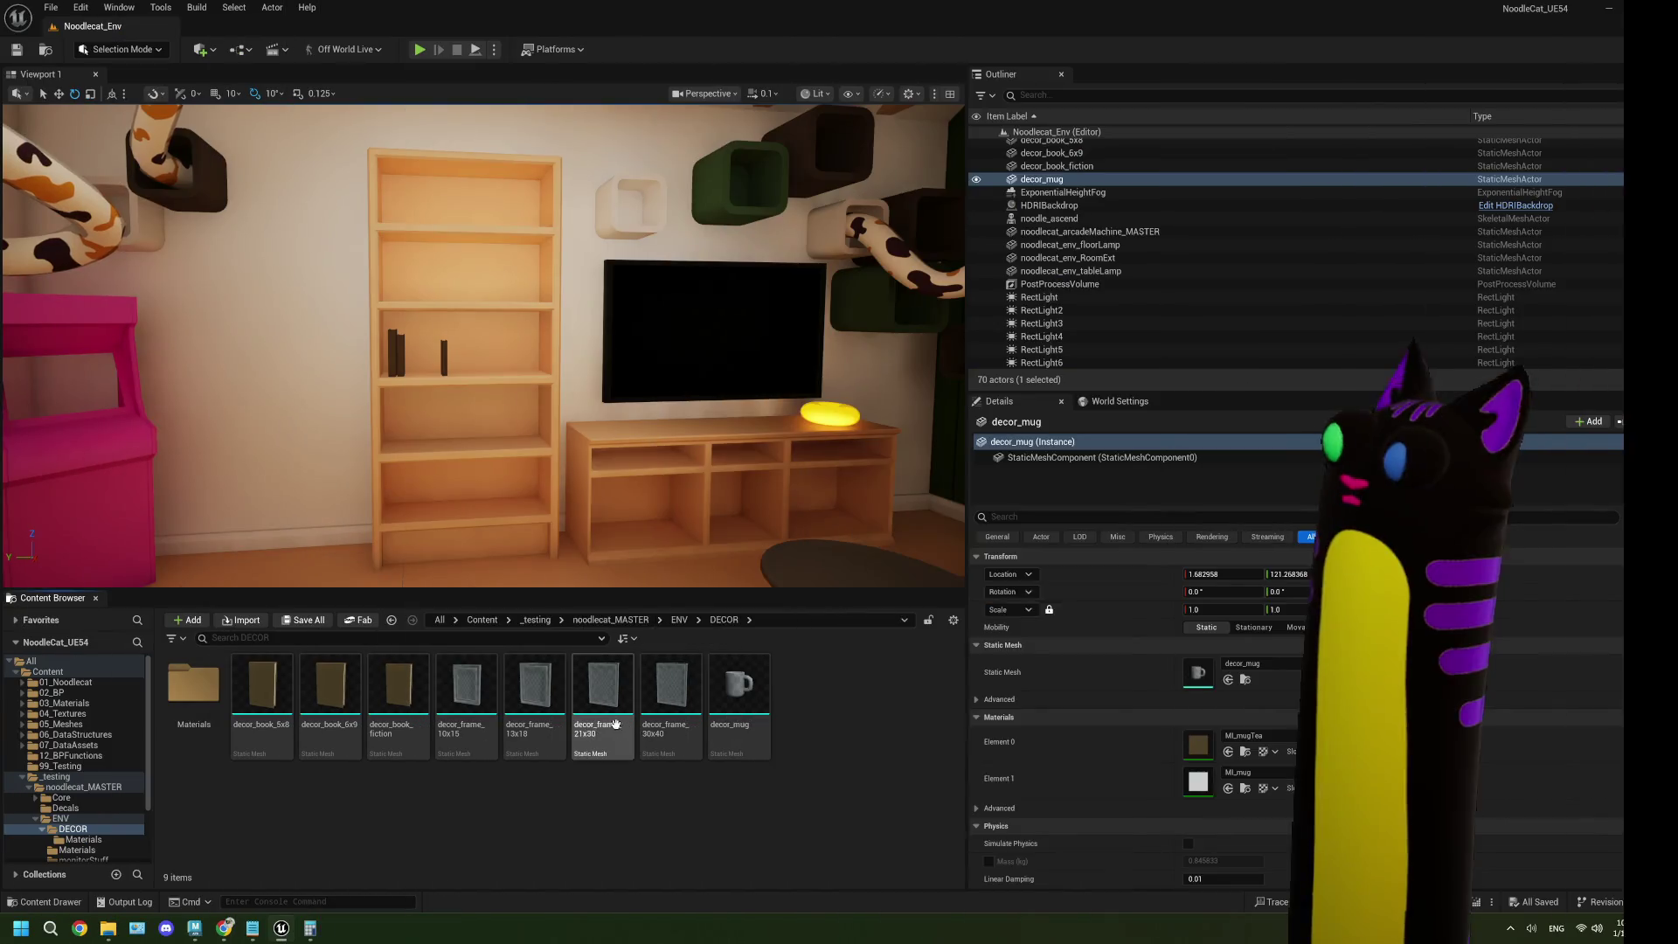
- Face the lamp wall and drop decor_frame_30x40 onto it
left_click_drag(314, 368, 337, 363)
mouse_move(672, 690)
left_mouse_down()
mouse_move(521, 423)
mouse_move(438, 329)
mouse_move(524, 288)
left_mouse_up()
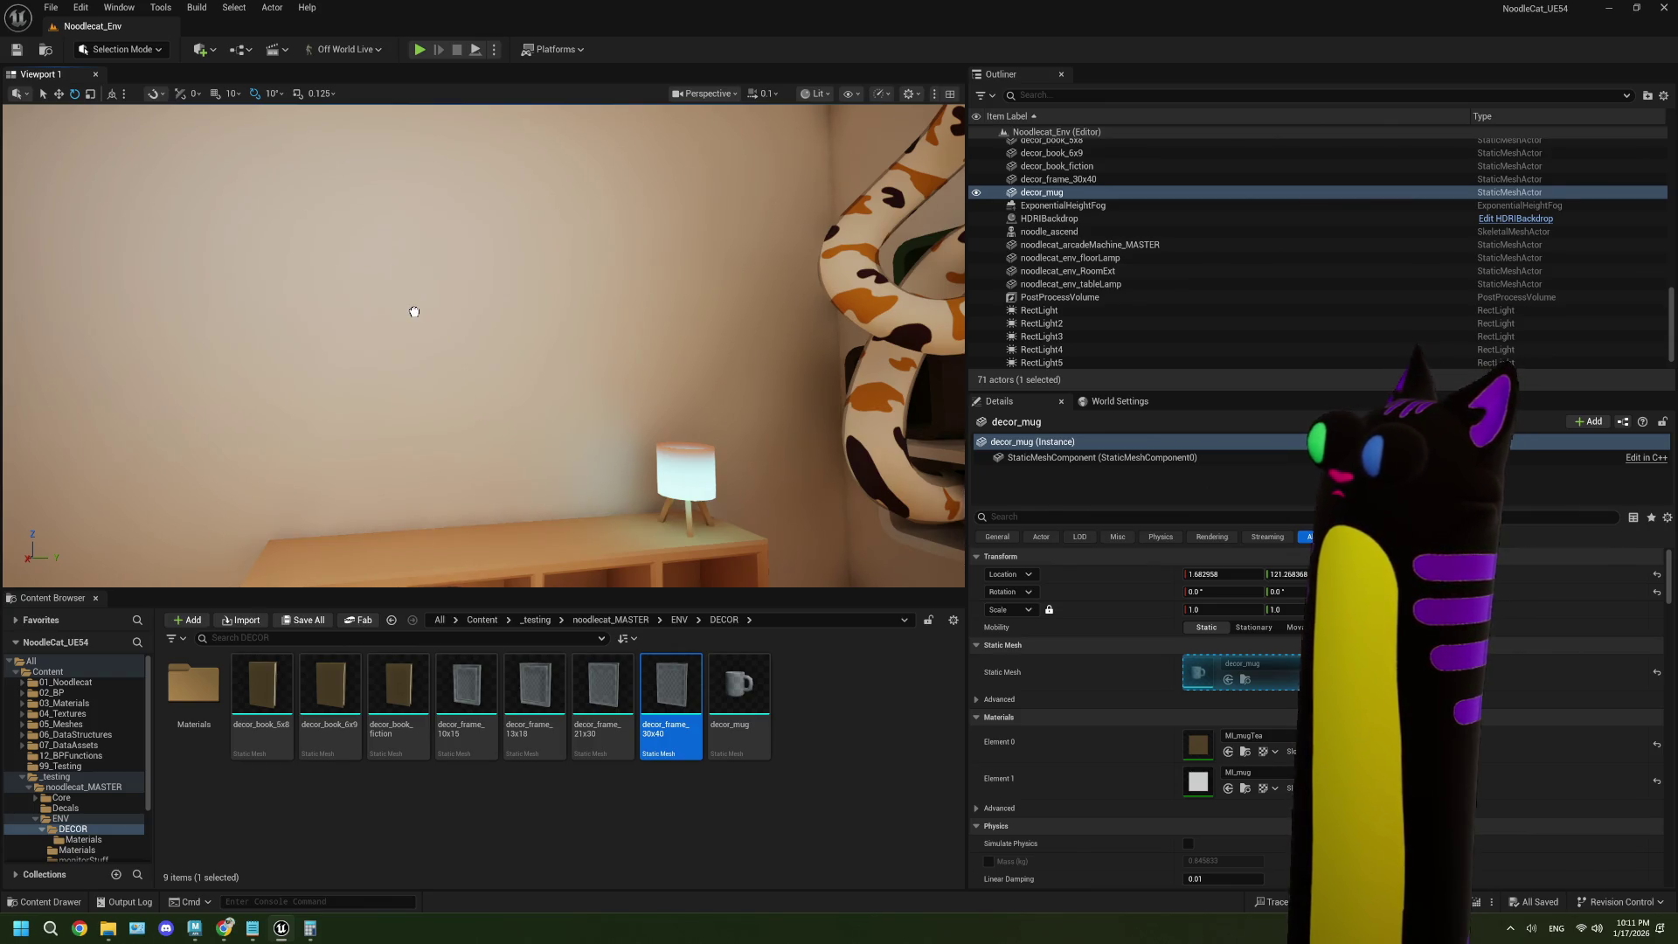
left_click_drag(414, 311, 413, 312)
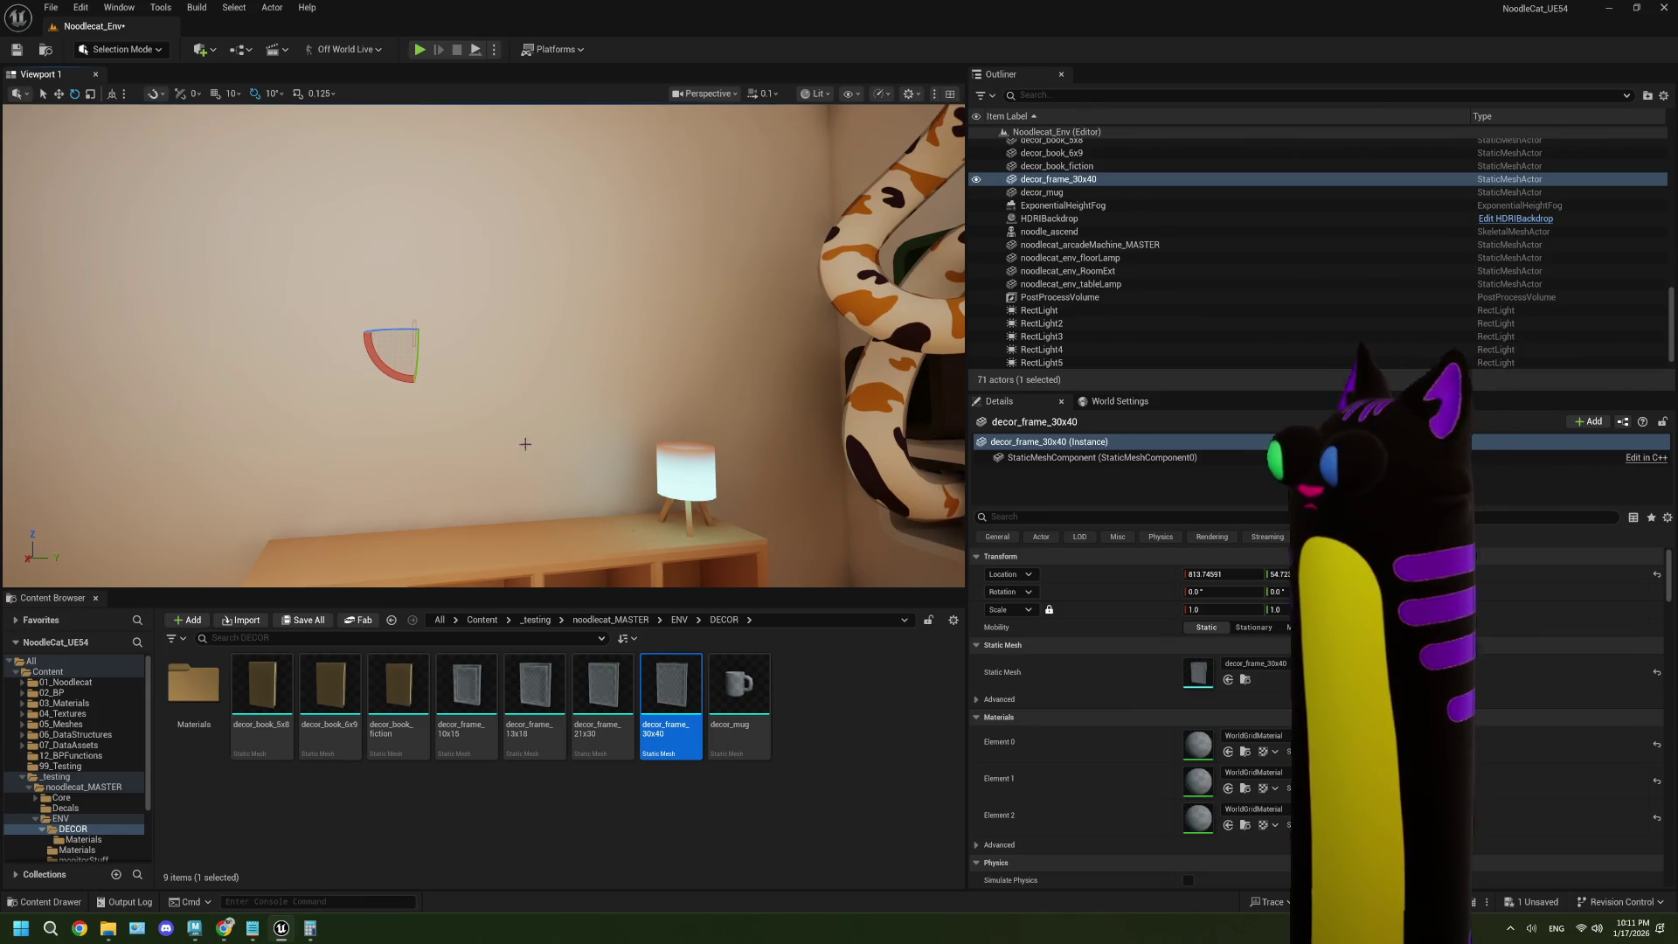
- Undo the accidental second copy of the 30x40 frame and clear the selection
scroll(526, 444, "down", 5)
mouse_move(672, 700)
left_mouse_down()
mouse_move(612, 603)
mouse_move(536, 559)
mouse_move(465, 435)
mouse_move(470, 396)
left_mouse_up()
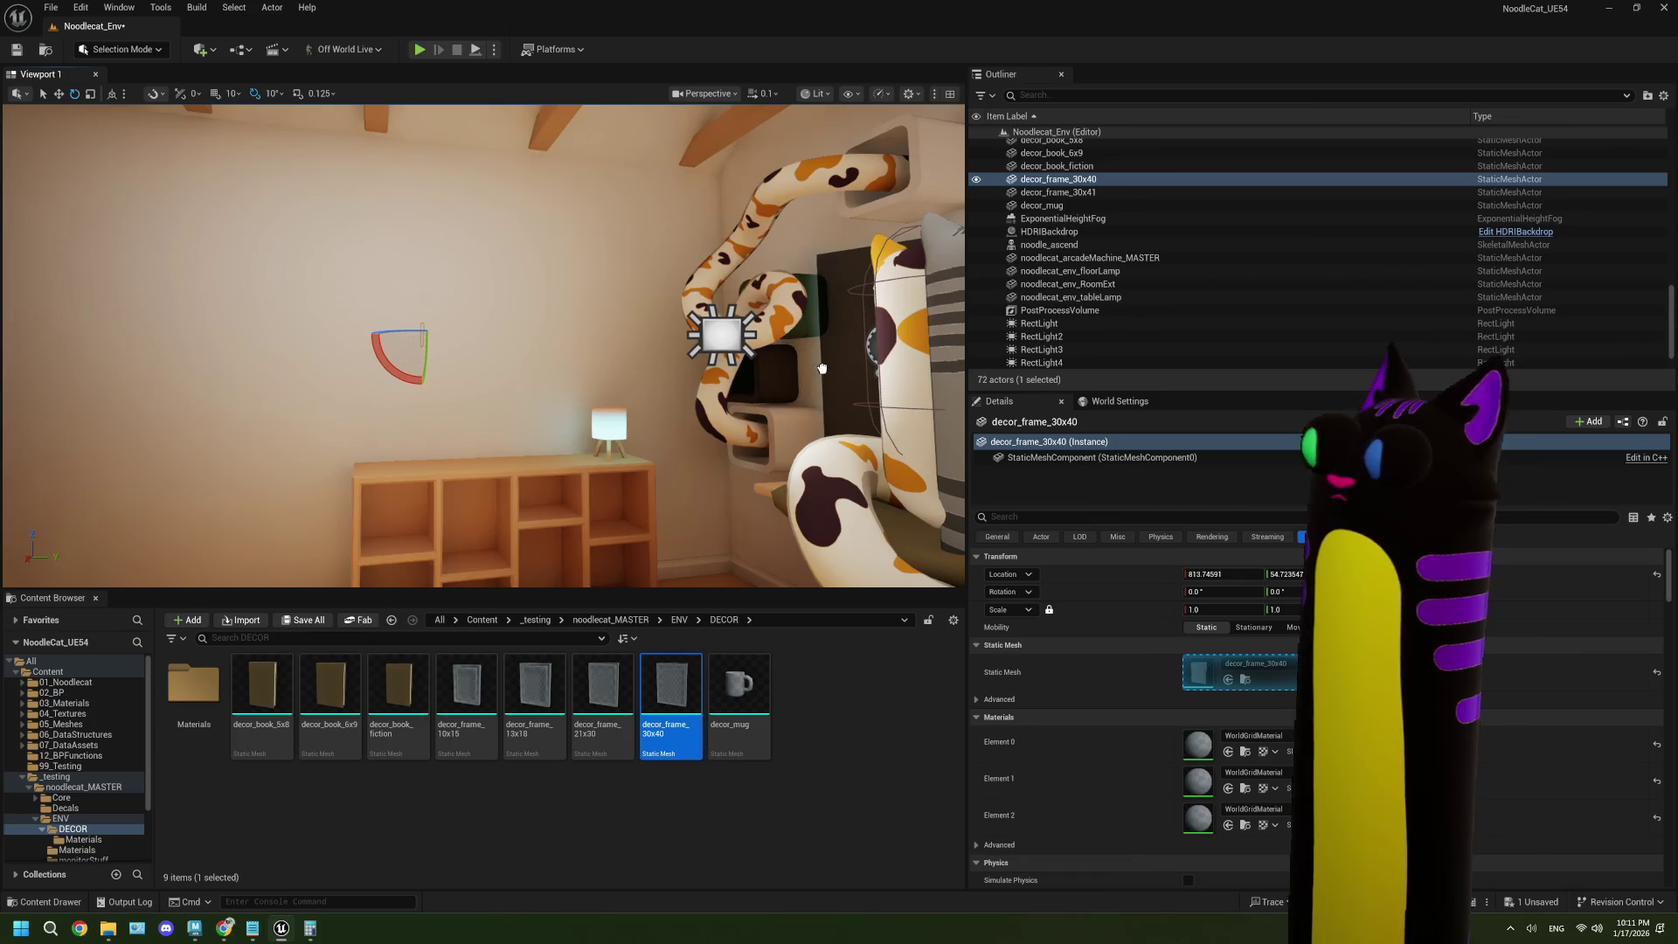
left_click(480, 383)
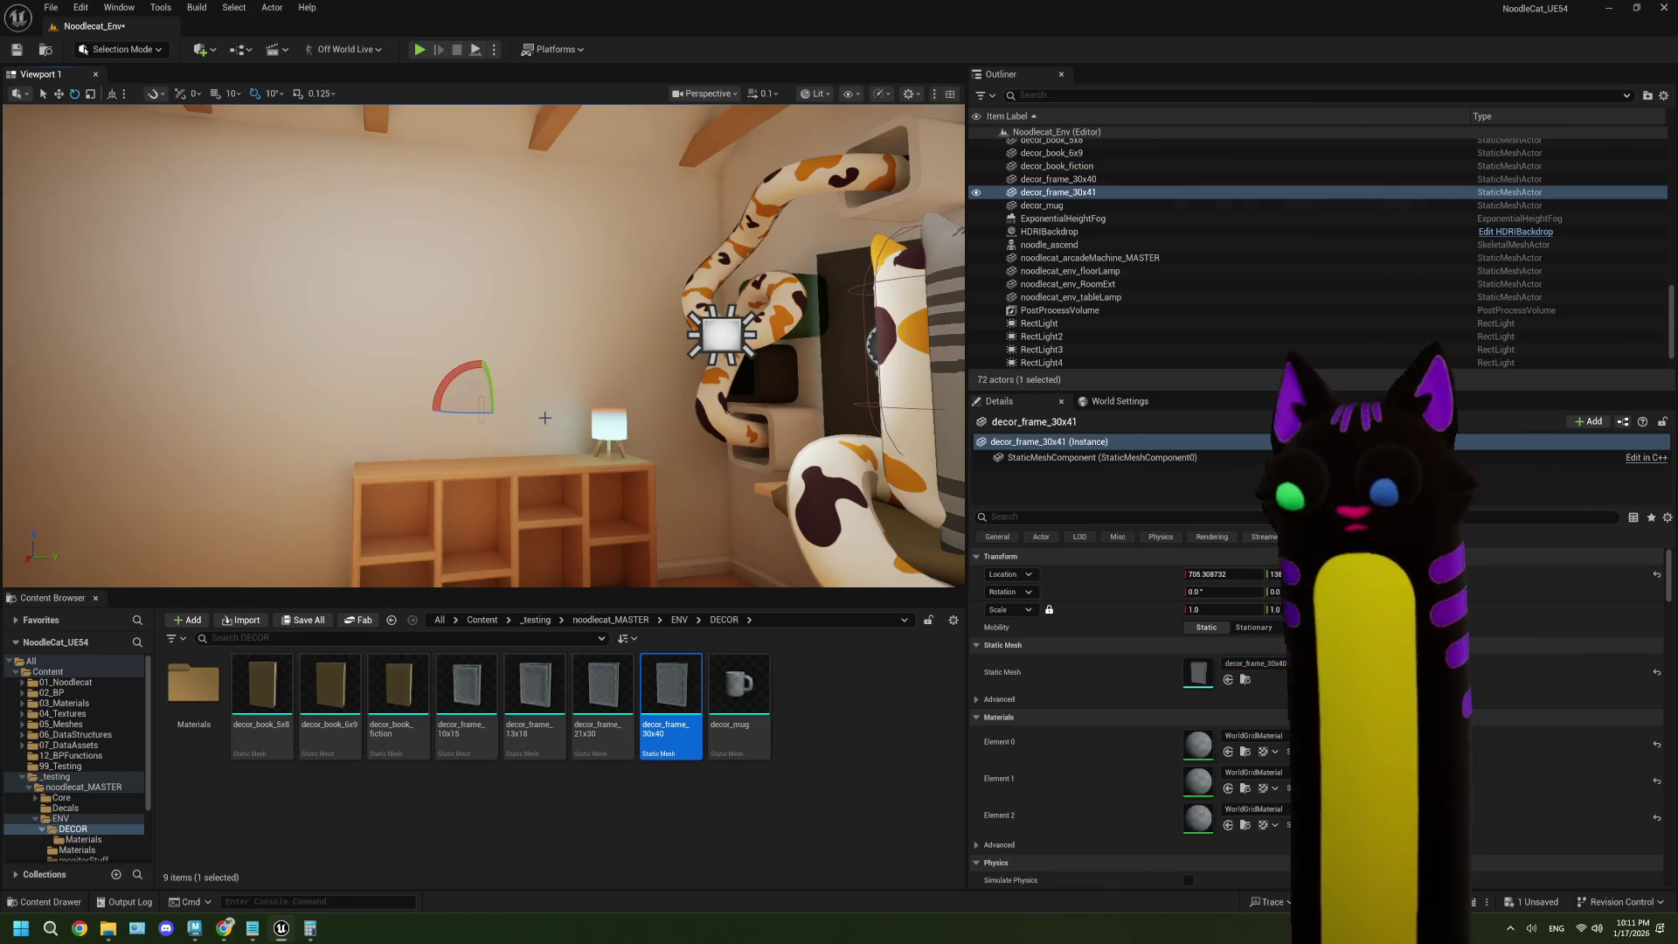
key("ctrl+z")
key("ctrl+a")
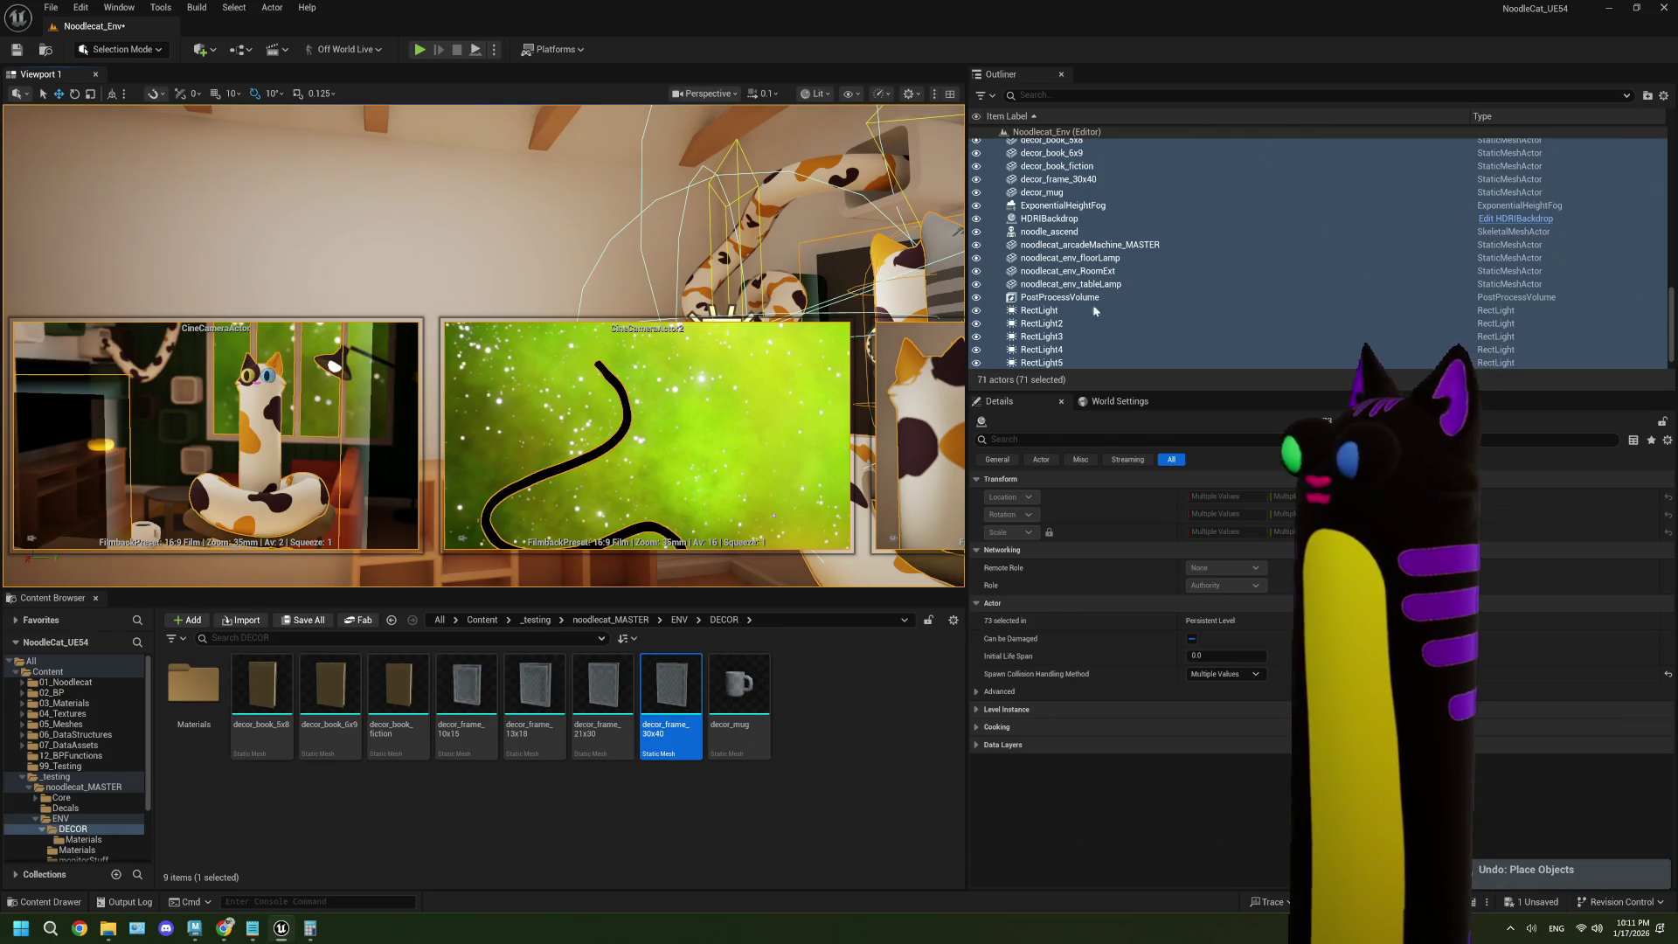
left_click(558, 233)
- Collapse the _ENV folder in the Outliner and try moving the table lamp actor
scroll(1088, 315, "up", 5)
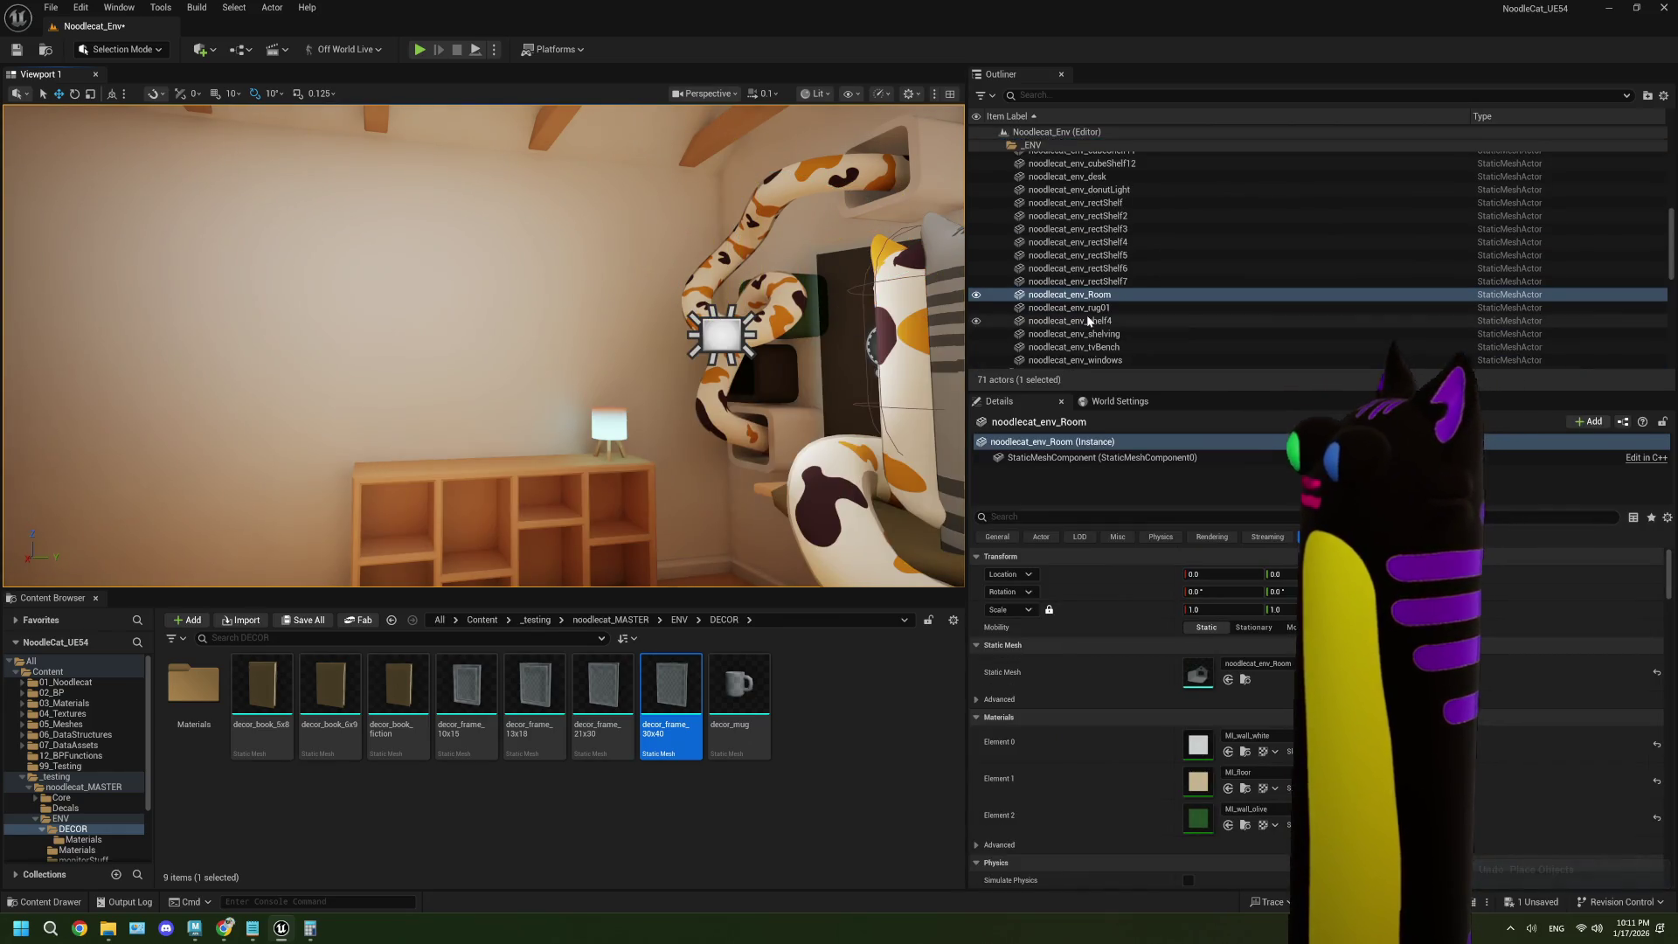
left_click(1003, 146)
scroll(1088, 344, "down", 5)
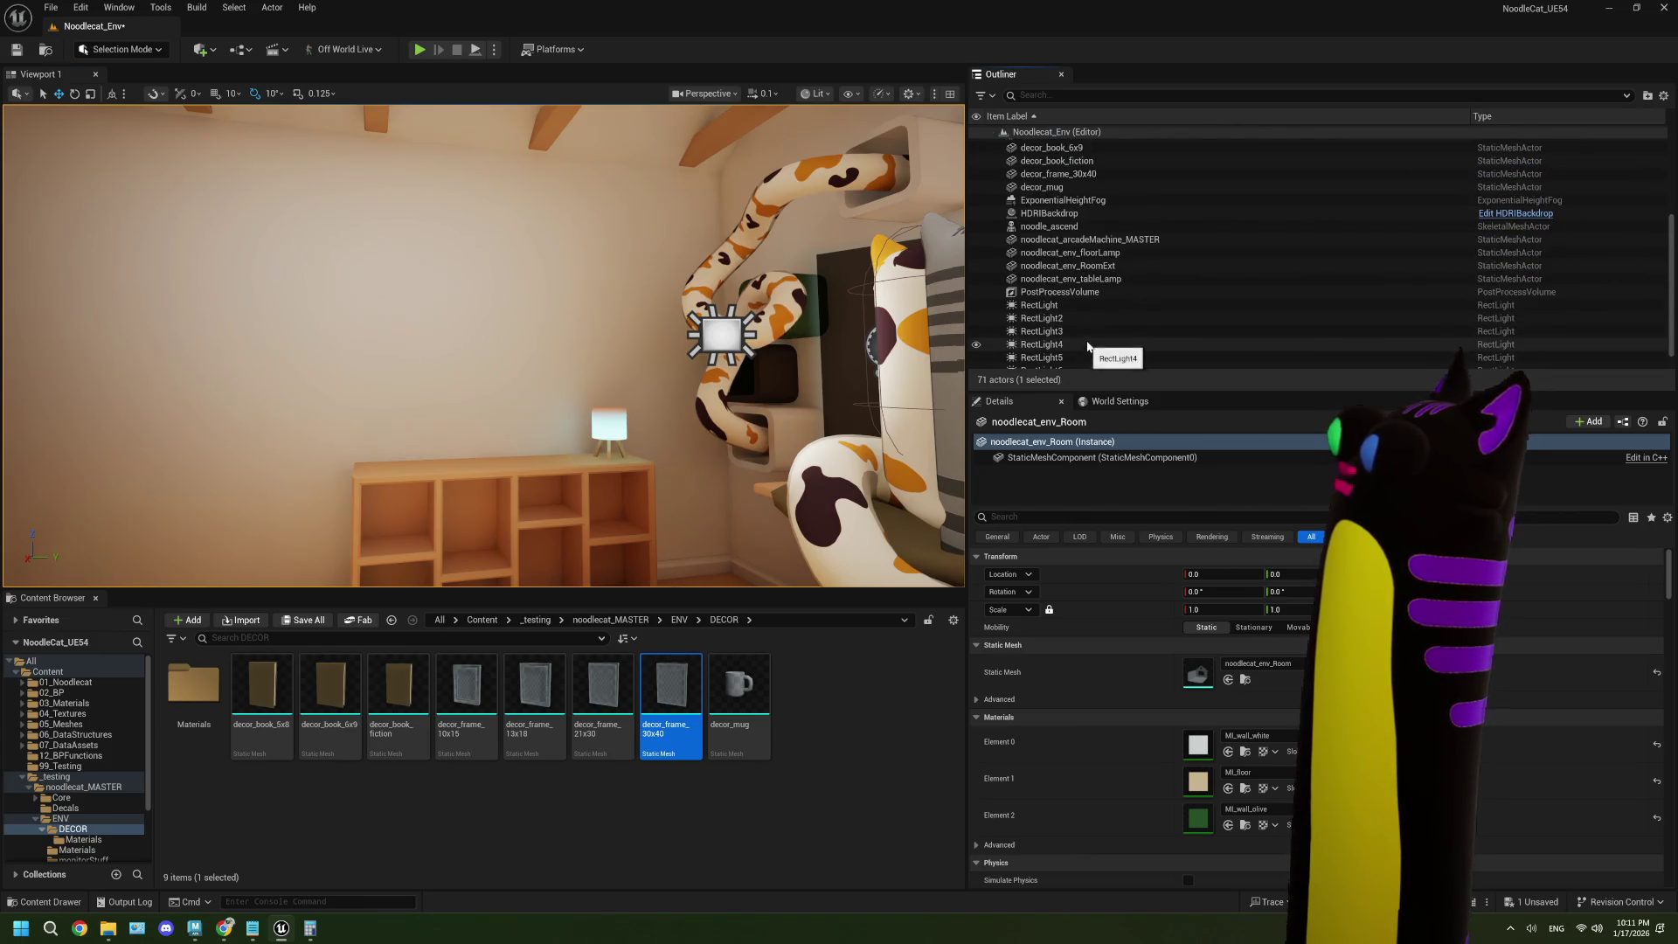
left_click(1093, 280)
scroll(1094, 284, "up", 2)
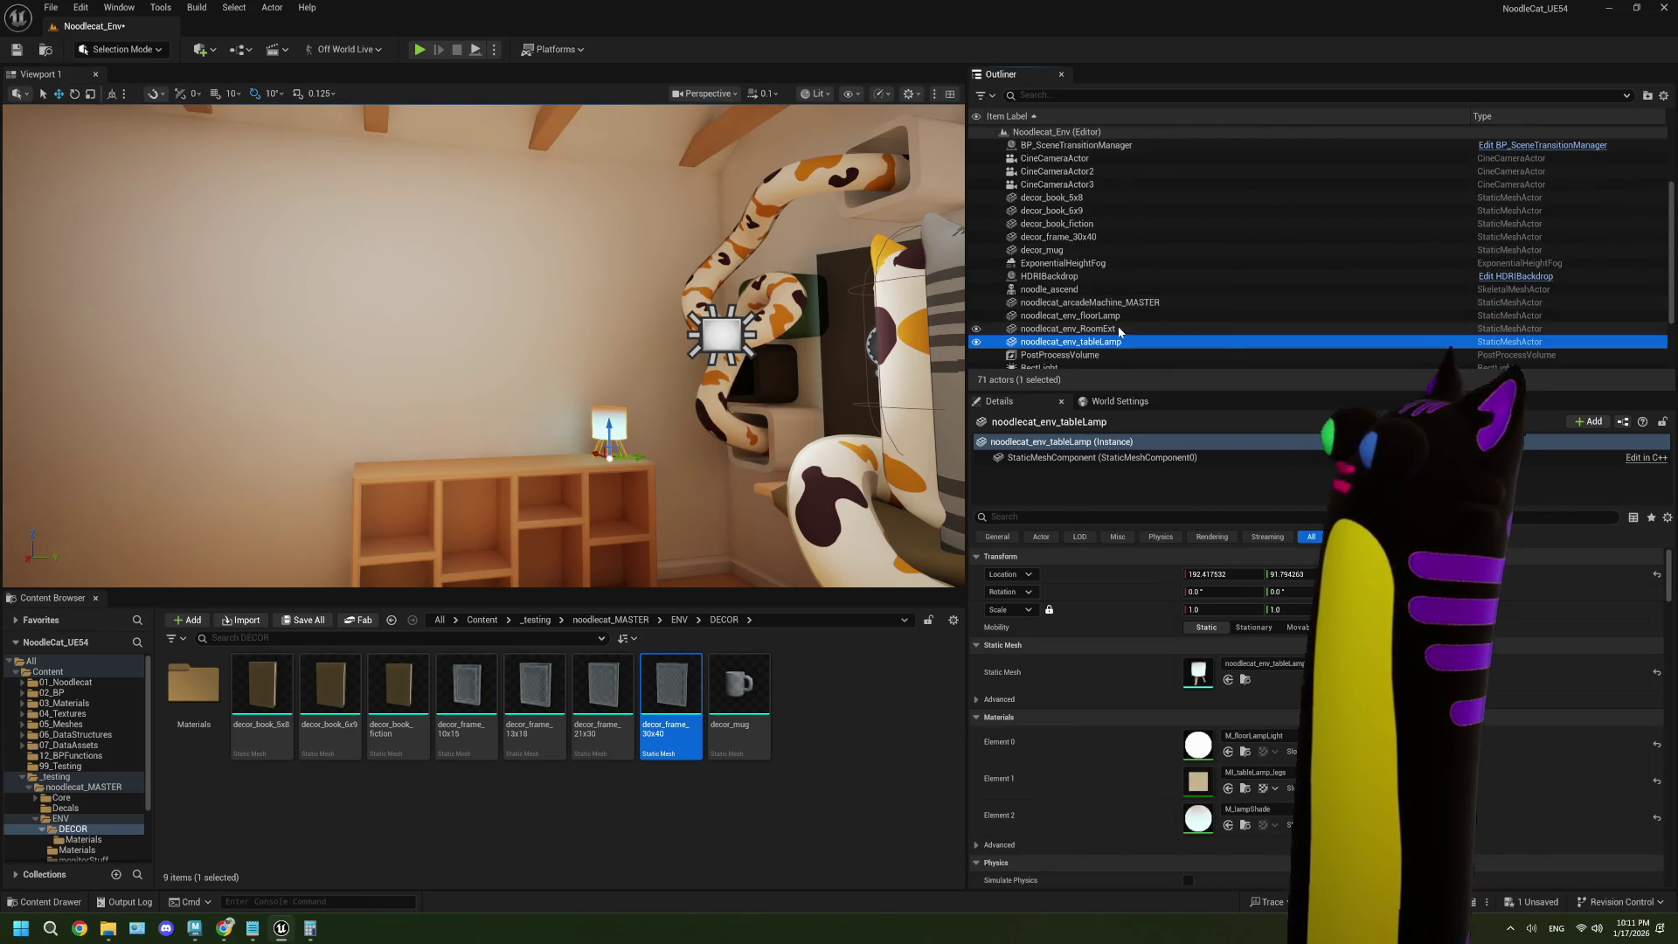
mouse_move(1114, 347)
left_mouse_down()
mouse_move(1079, 139)
mouse_move(1073, 171)
mouse_move(1029, 151)
left_mouse_up()
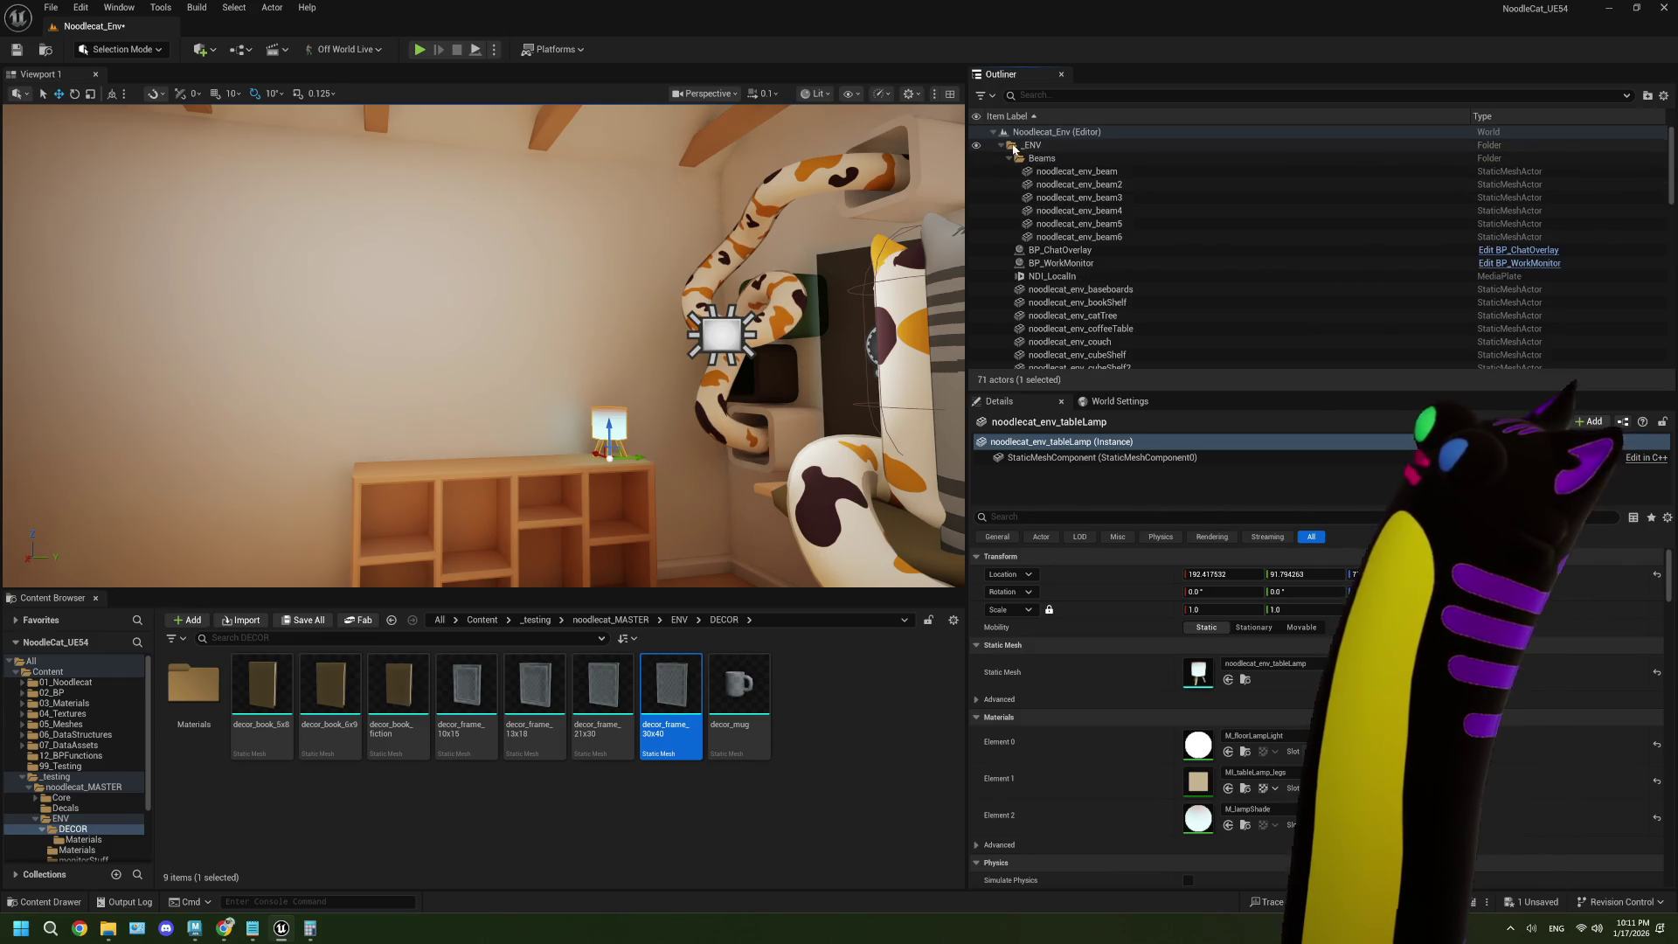
left_click(1002, 145)
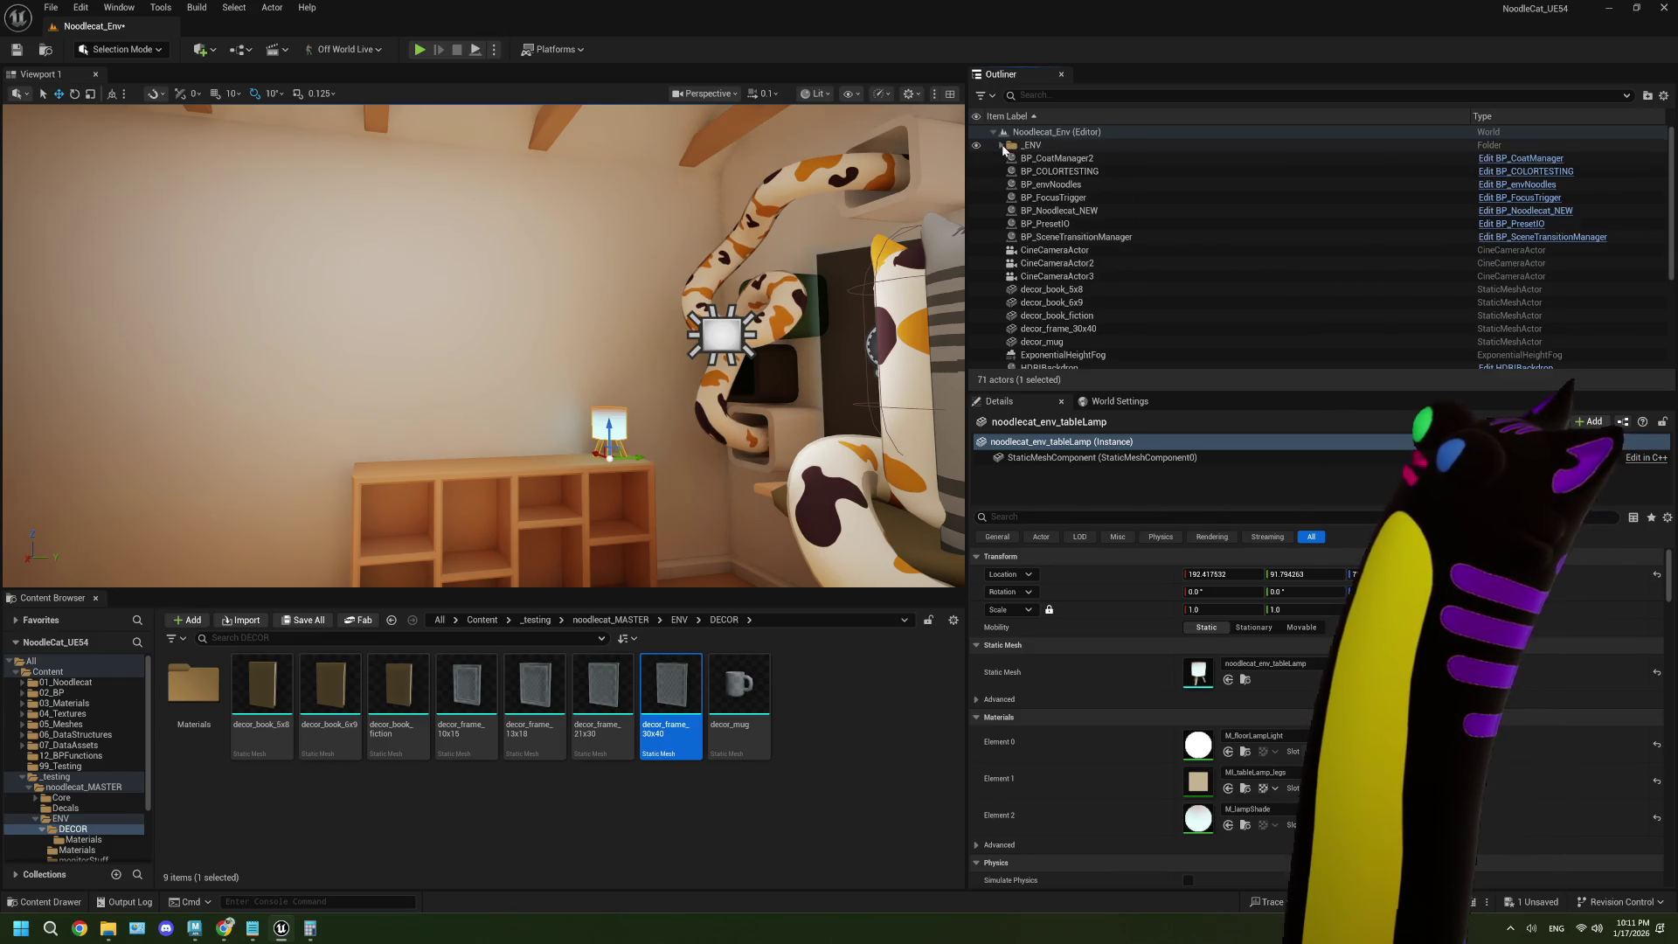
- Move BP_envNoodles into the _ENV folder in the Outliner
left_click(1054, 186)
left_click_drag(1054, 186, 1039, 148)
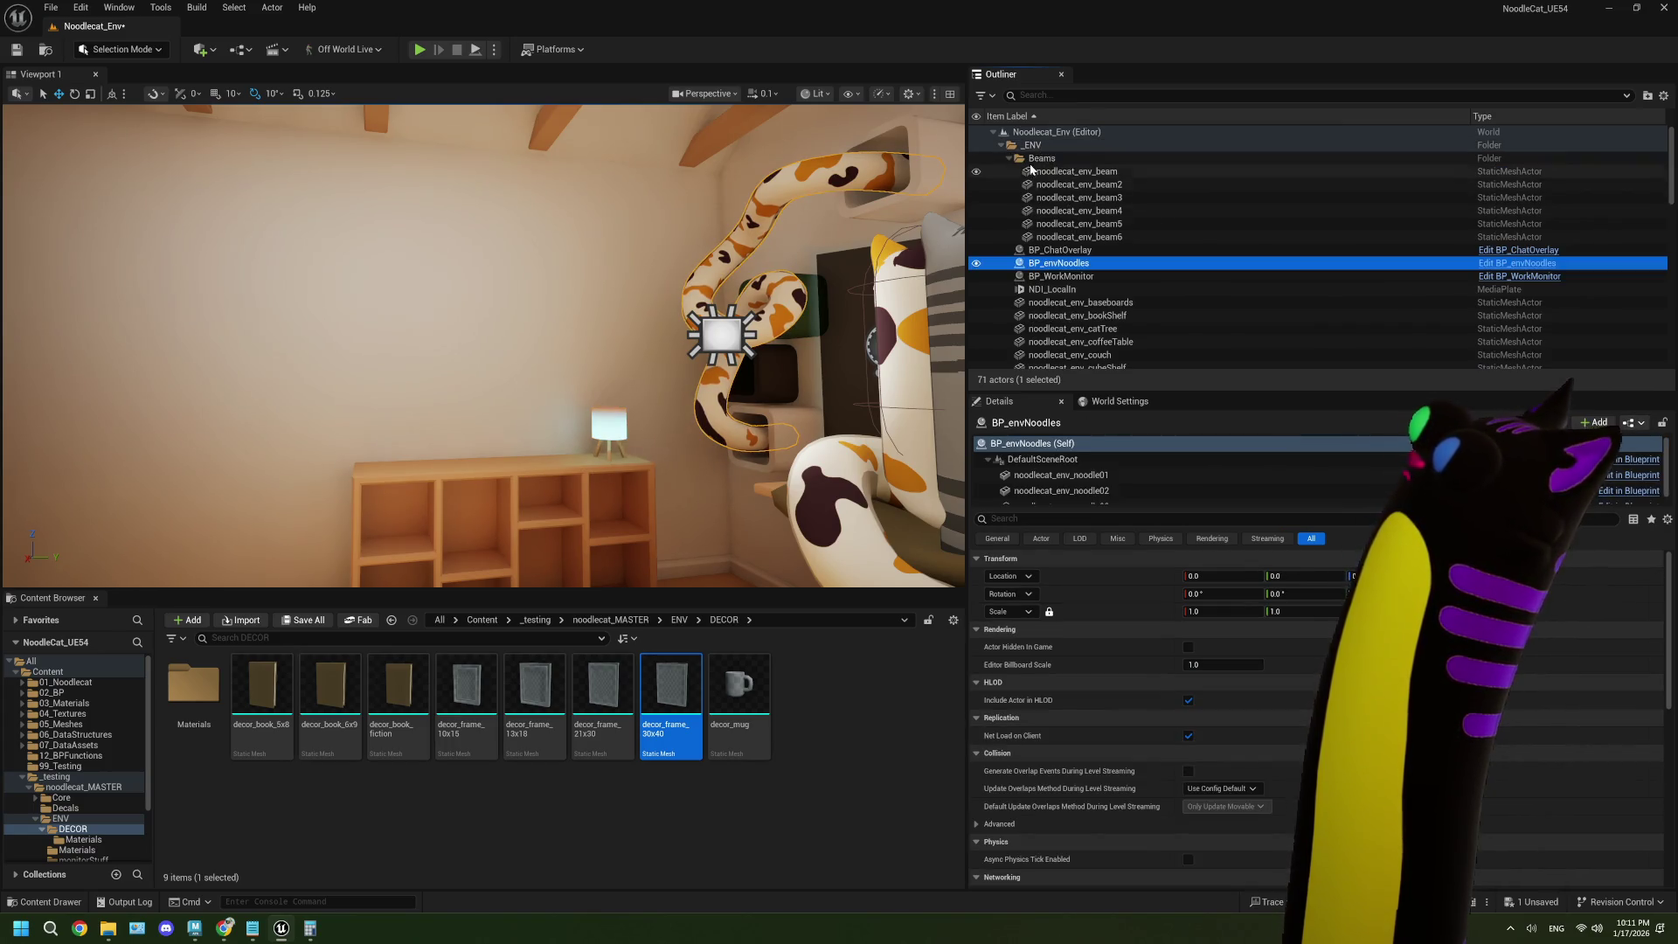
left_click(1002, 145)
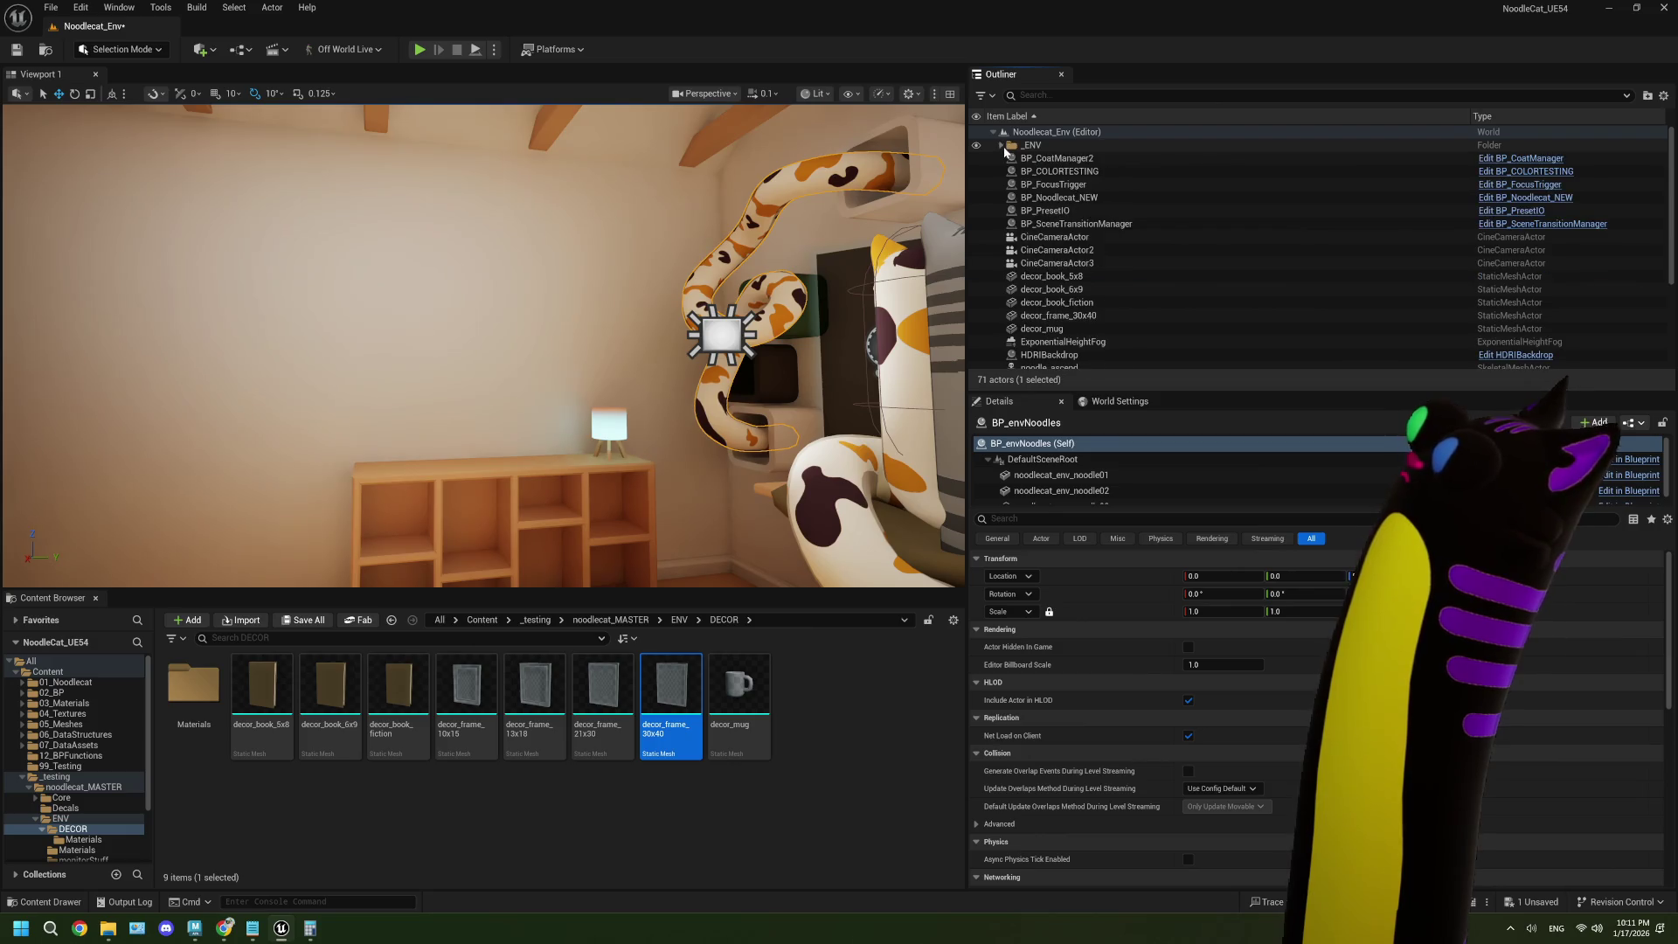
- Select decor_book_5x8 and try dragging it within the hierarchy
left_click(1077, 225)
left_click(1058, 237)
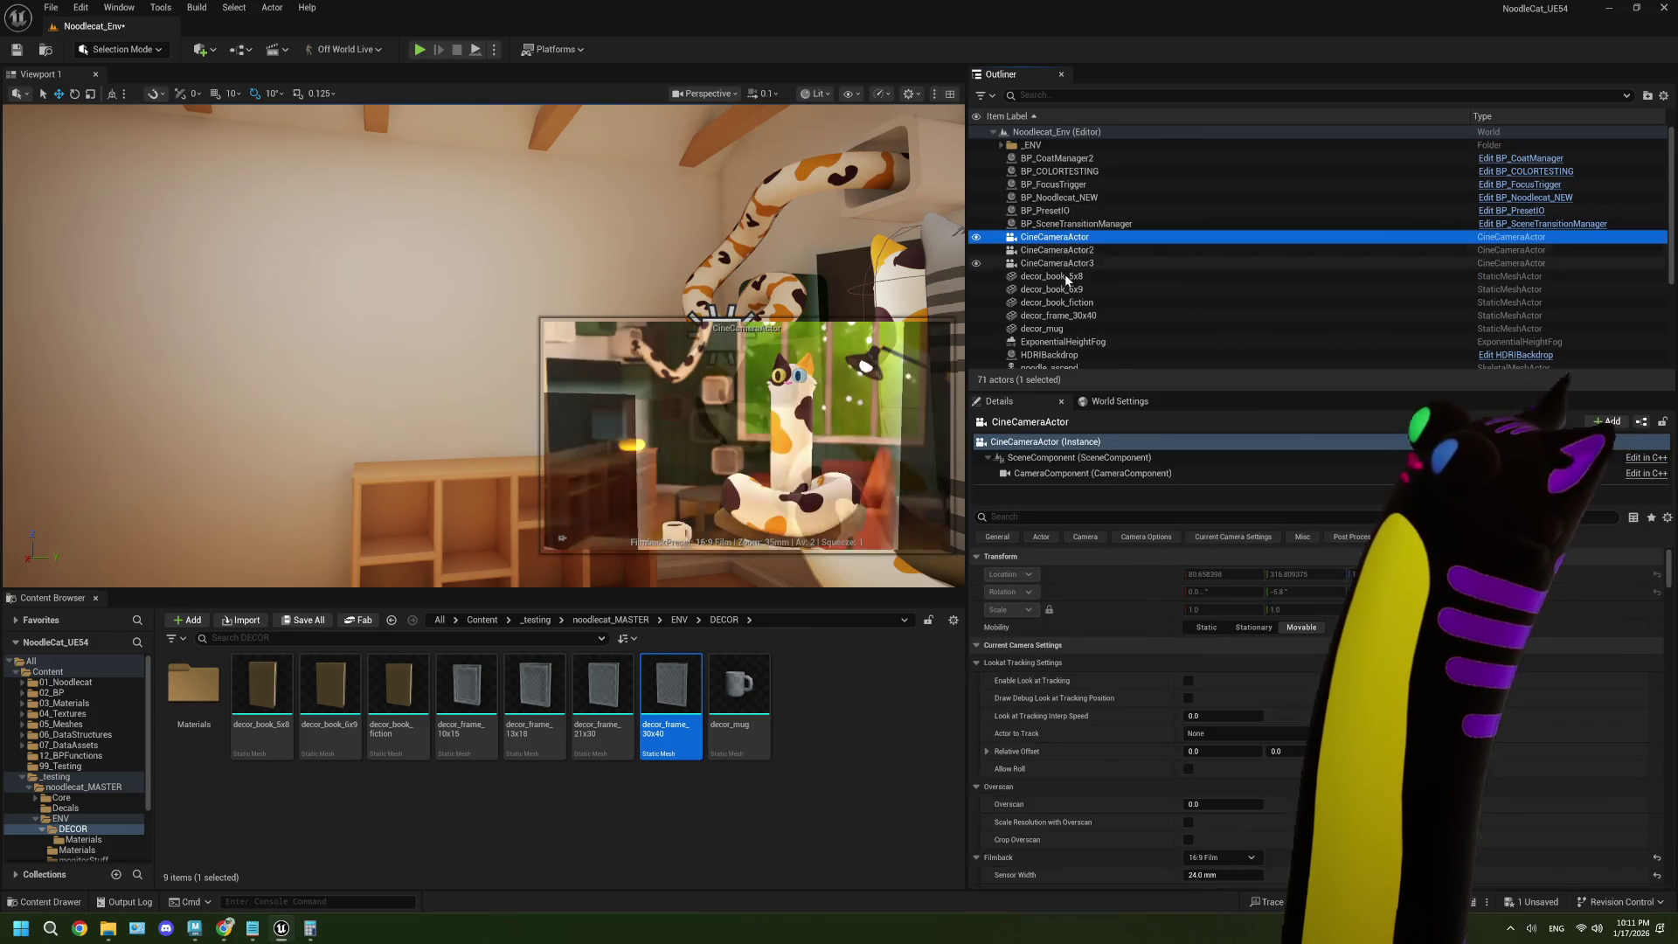
left_click(1047, 277)
mouse_move(1047, 281)
left_mouse_down()
mouse_move(1075, 249)
mouse_move(1036, 145)
left_mouse_up()
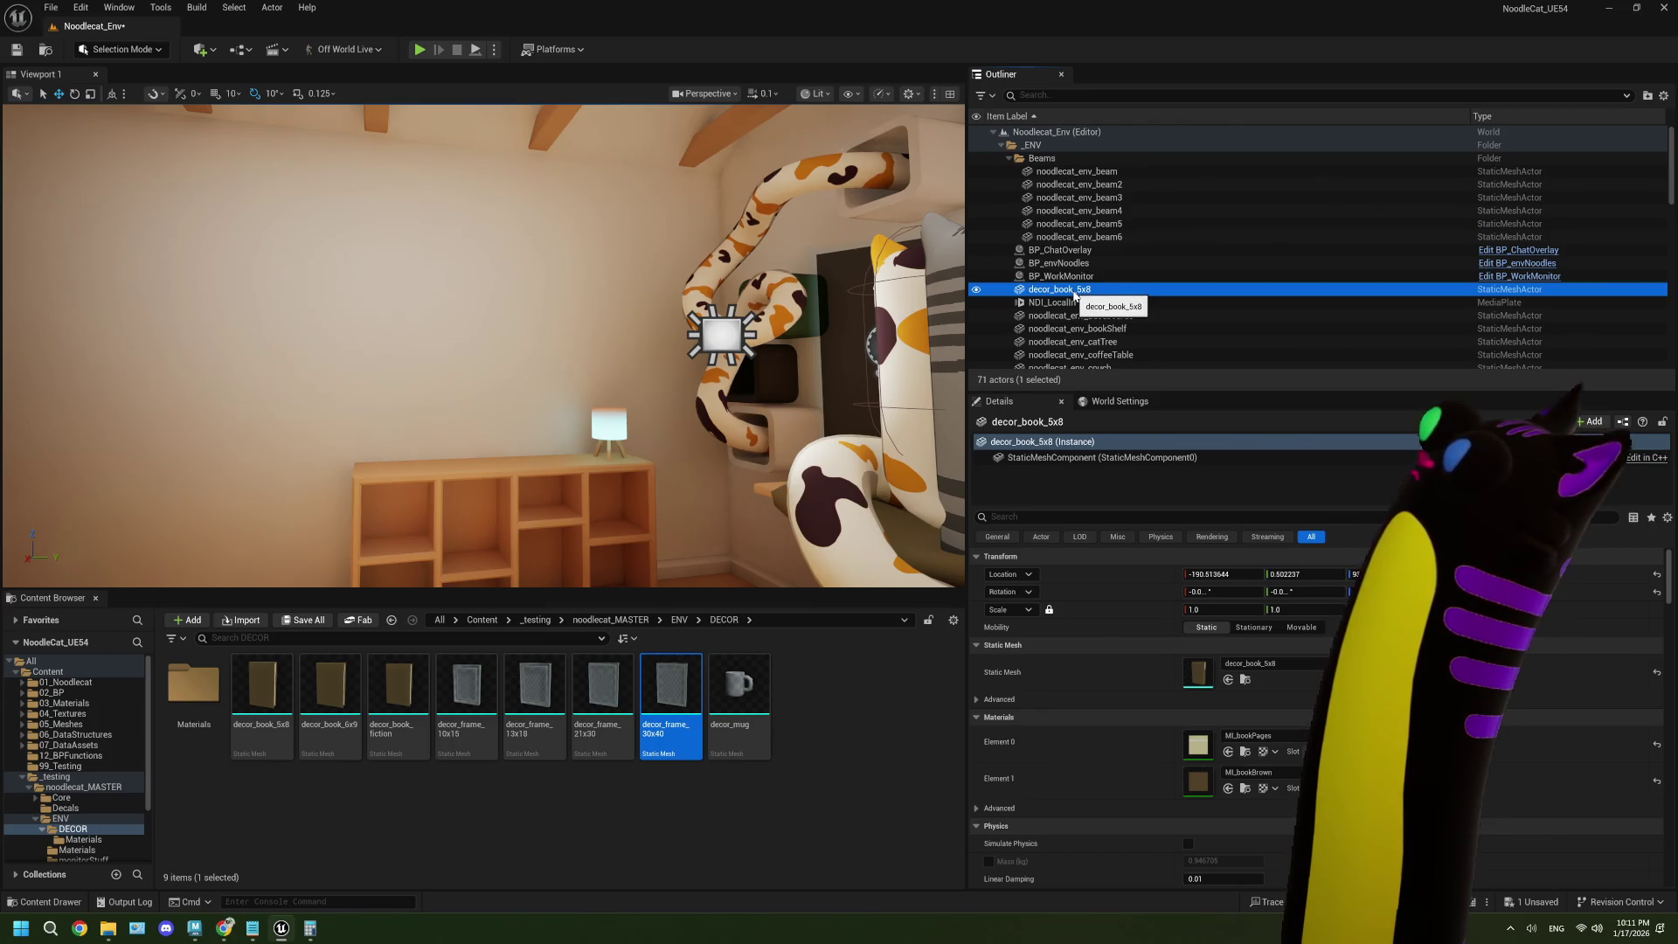
right_click(1065, 292)
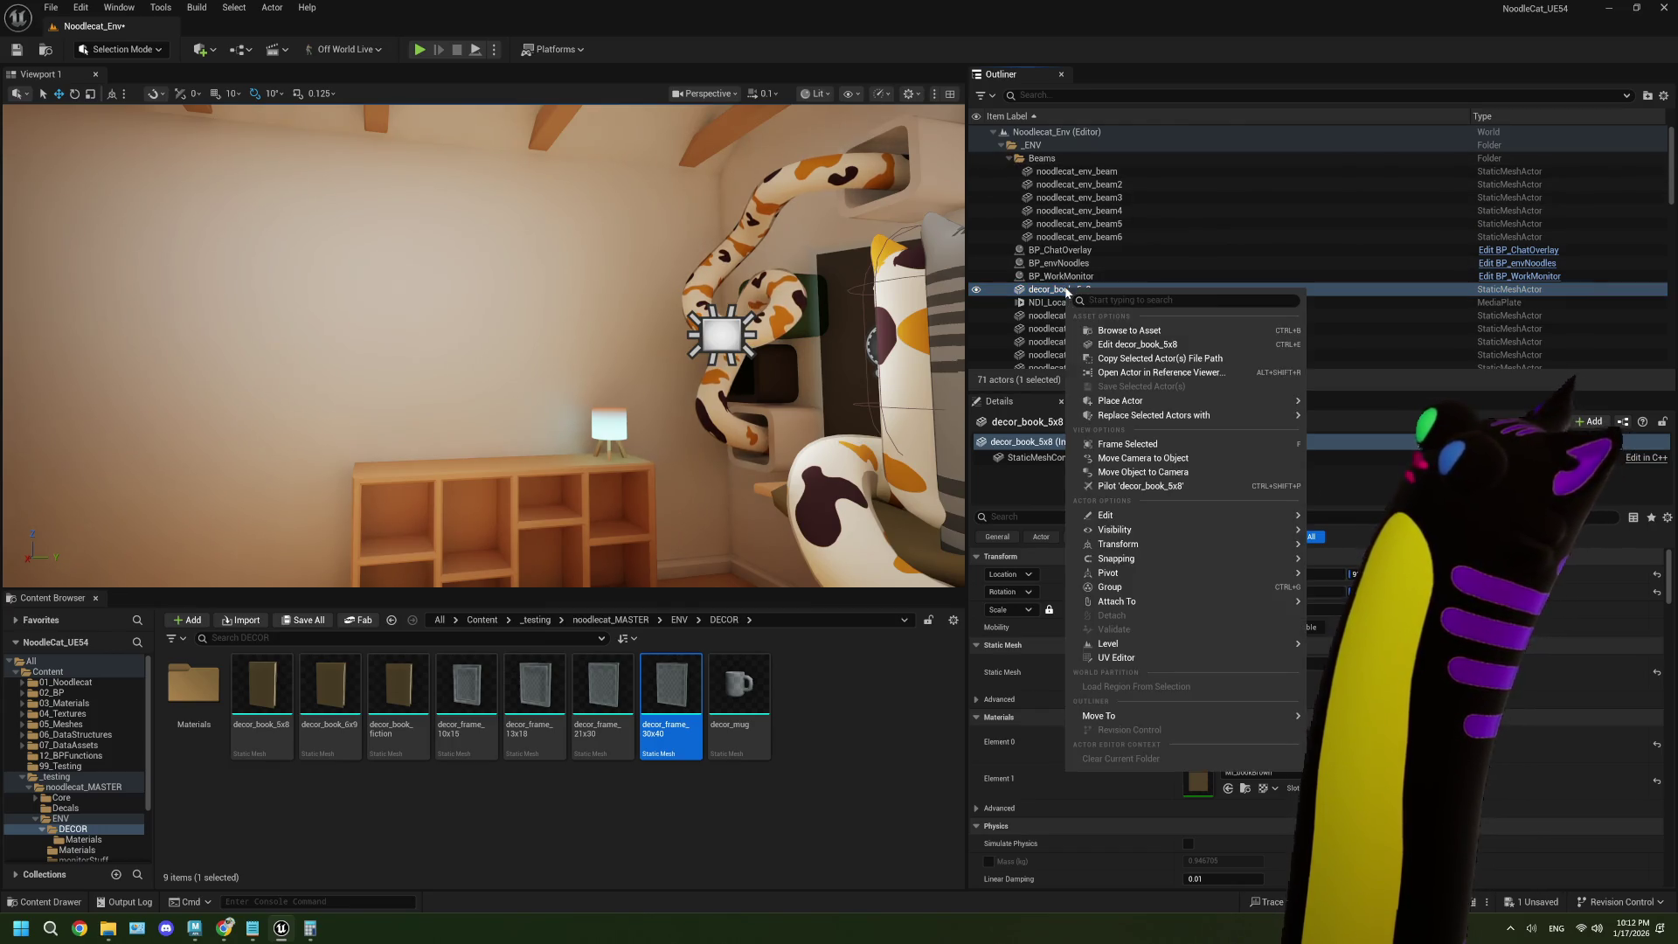
- Create a _DECOR subfolder under _ENV and move decor_book_5x8 into it
right_click(1034, 145)
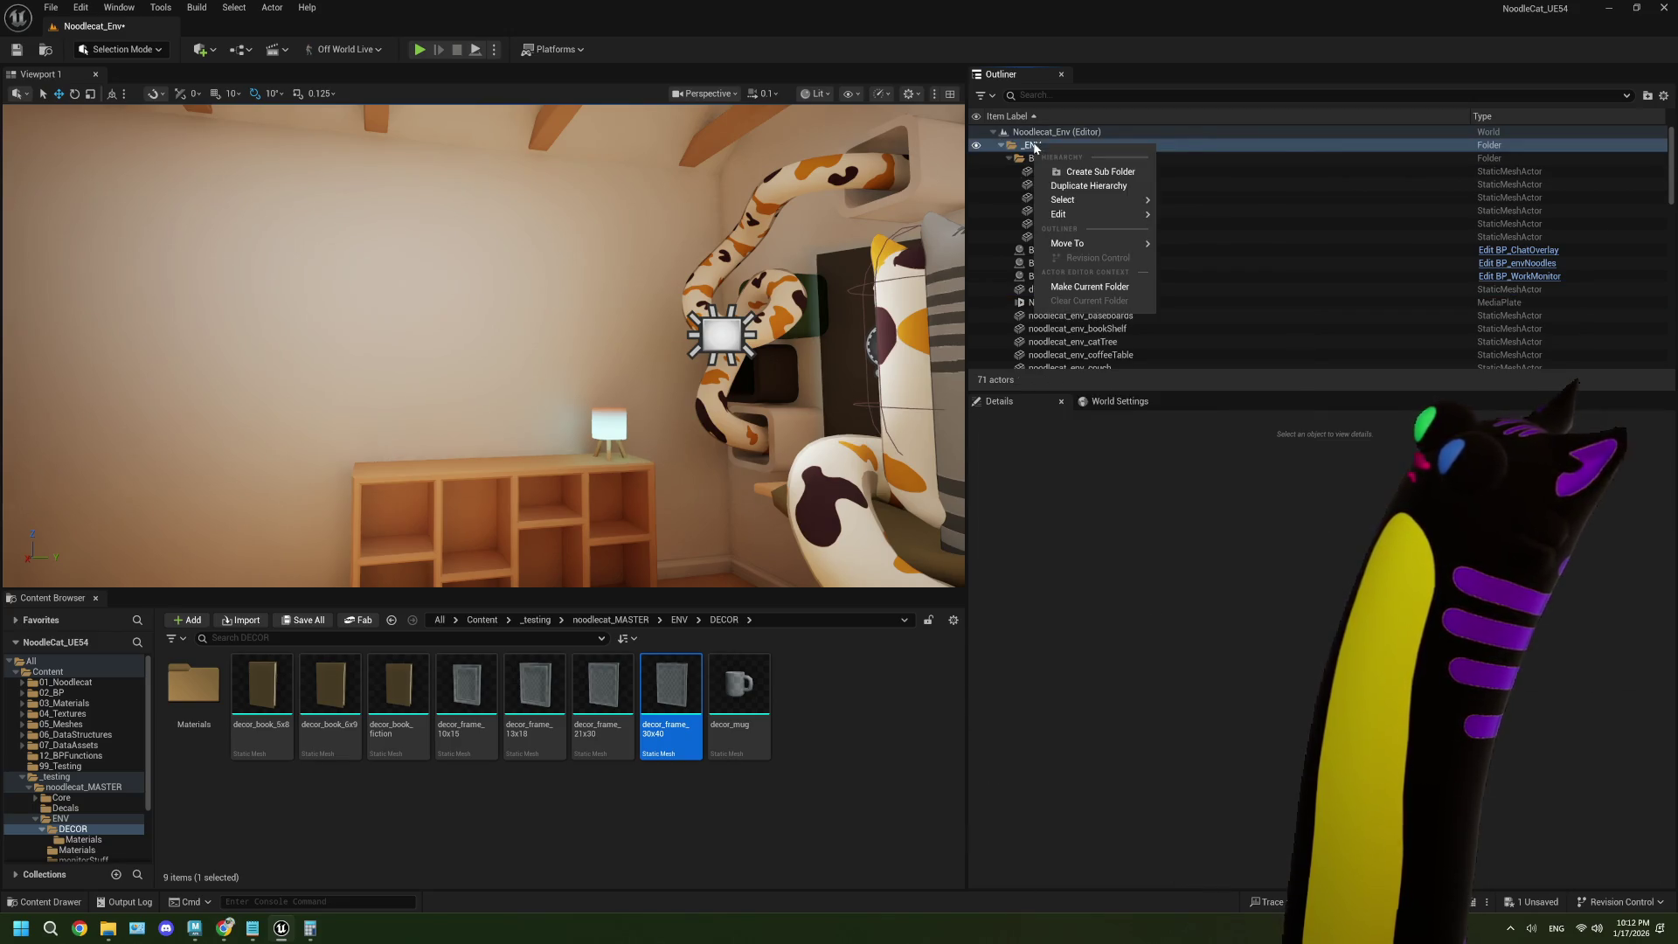
left_click(1099, 172)
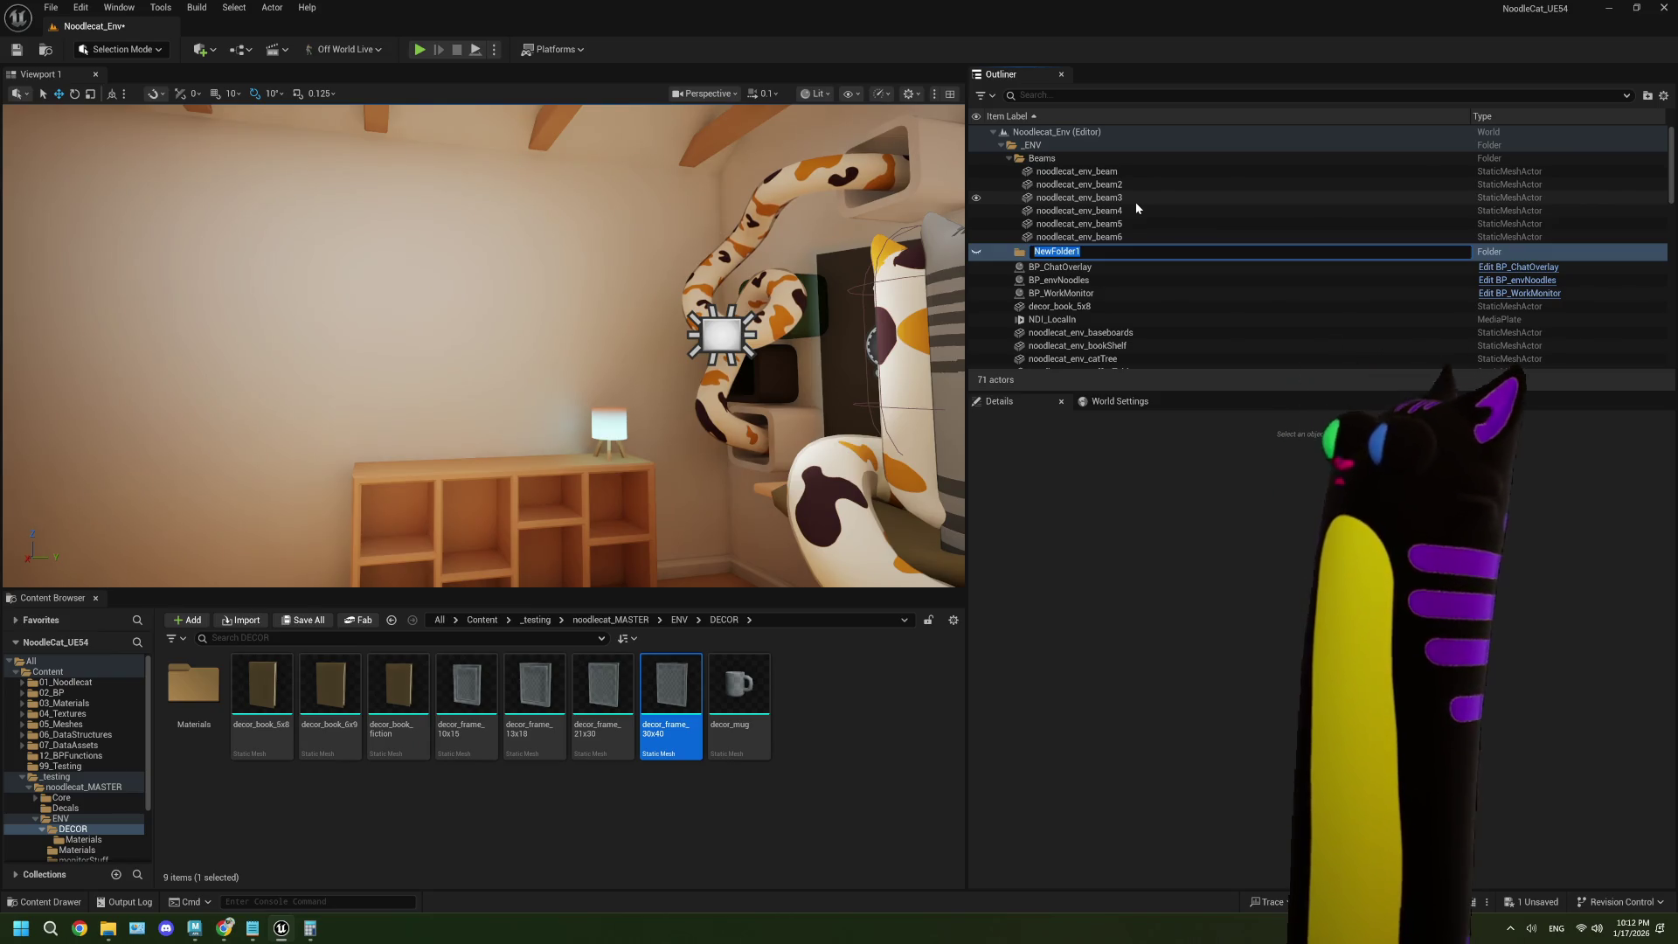
type("D")
key("BackSpace")
type("_DEC")
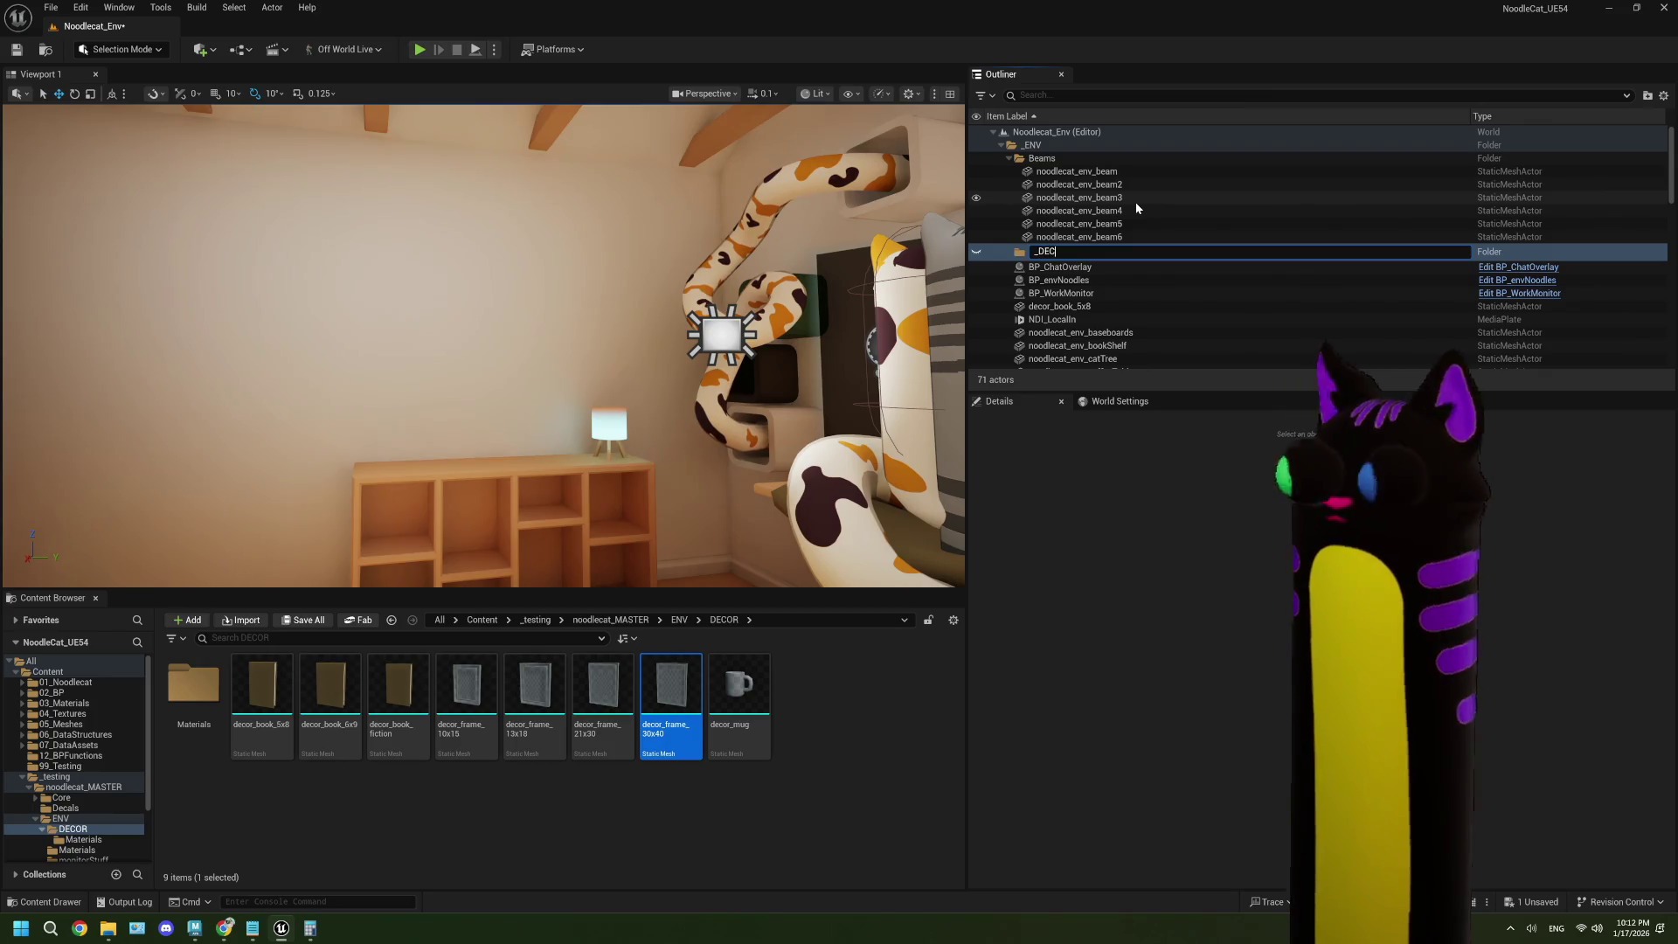
type("OR")
left_click(1071, 303)
left_click_drag(1071, 302, 1054, 248)
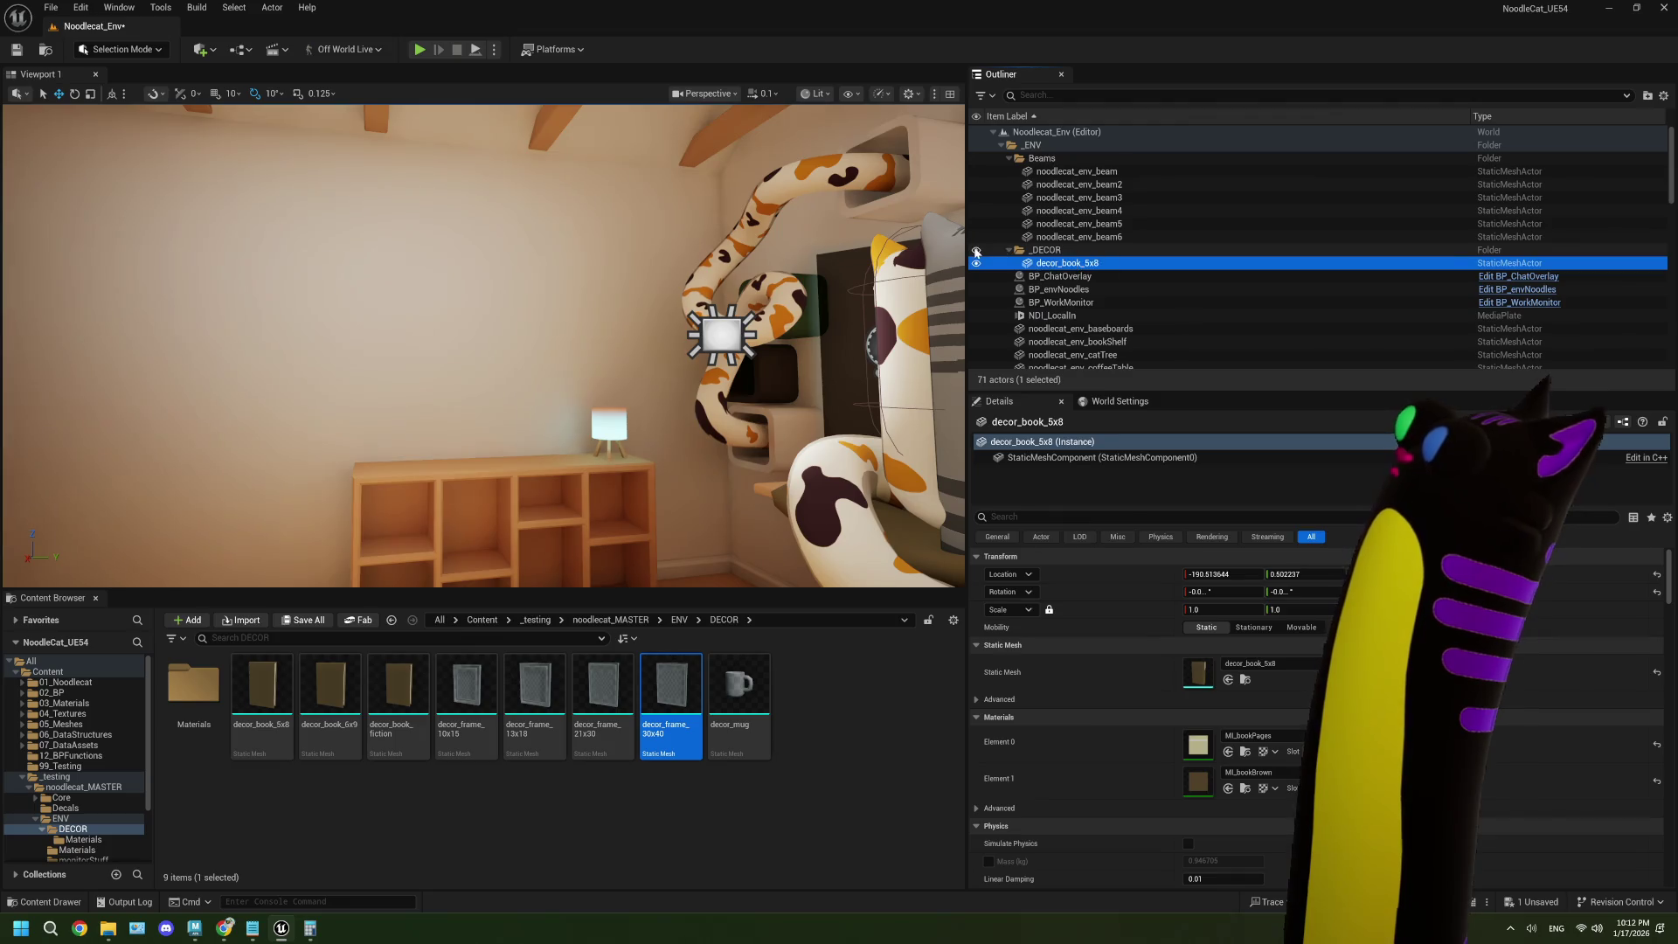
- Collapse the Beams and _ENV folders in the Outliner
left_click(1009, 158)
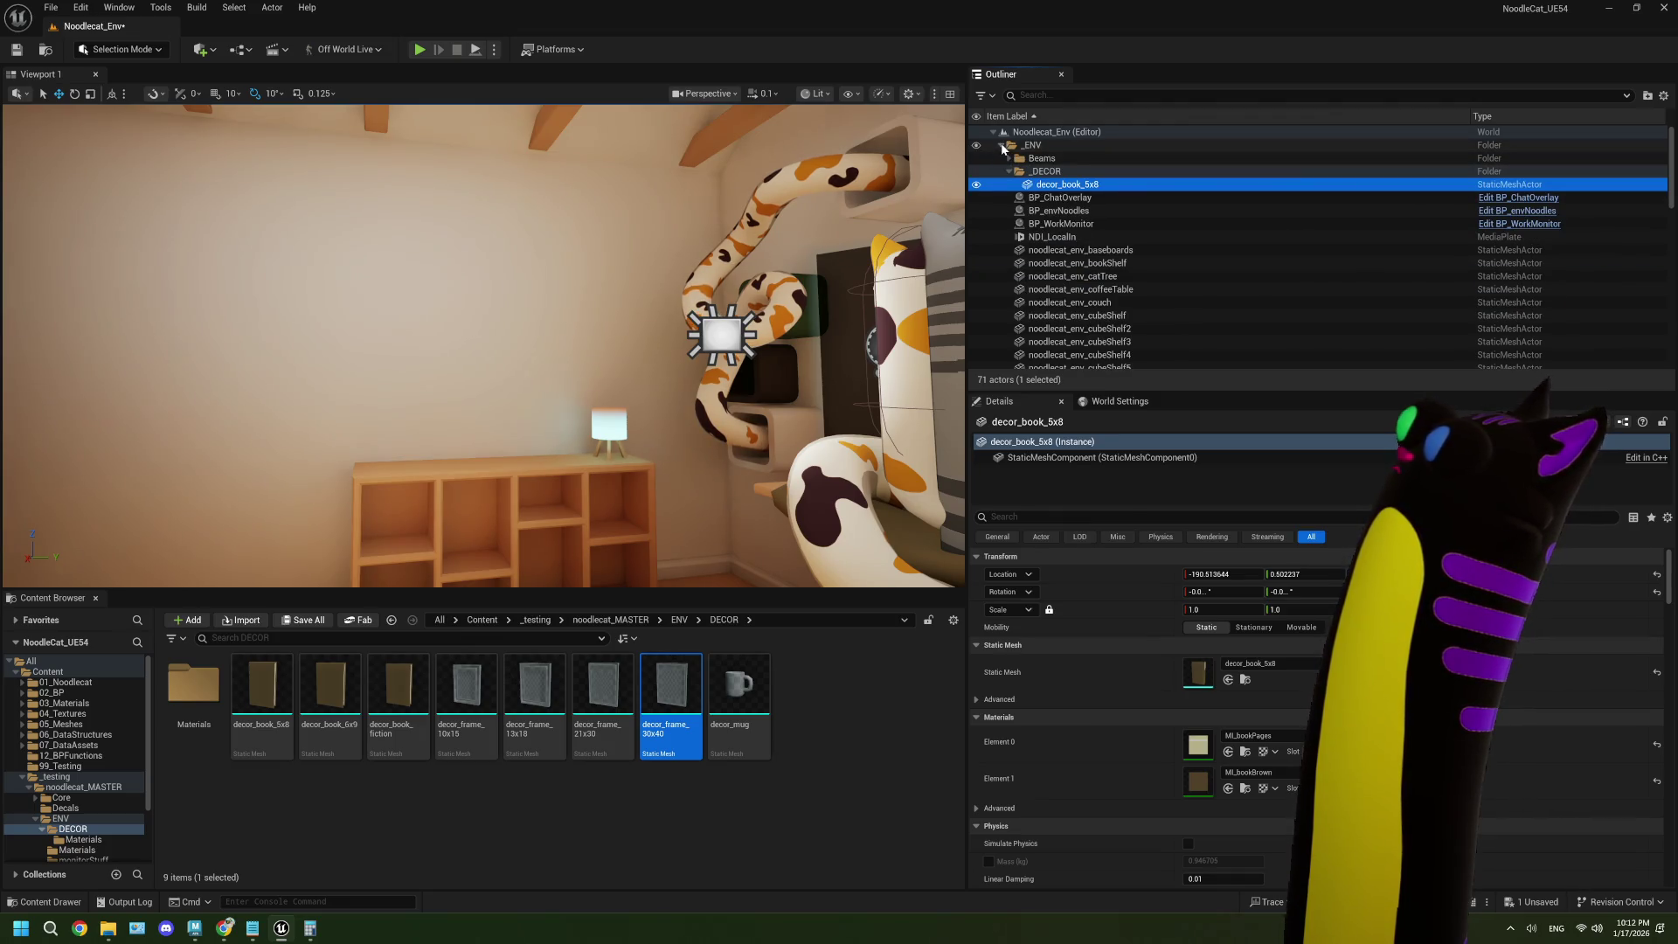
left_click(1002, 145)
left_click(1002, 145)
left_click(1001, 146)
scroll(1064, 262, "down", 3)
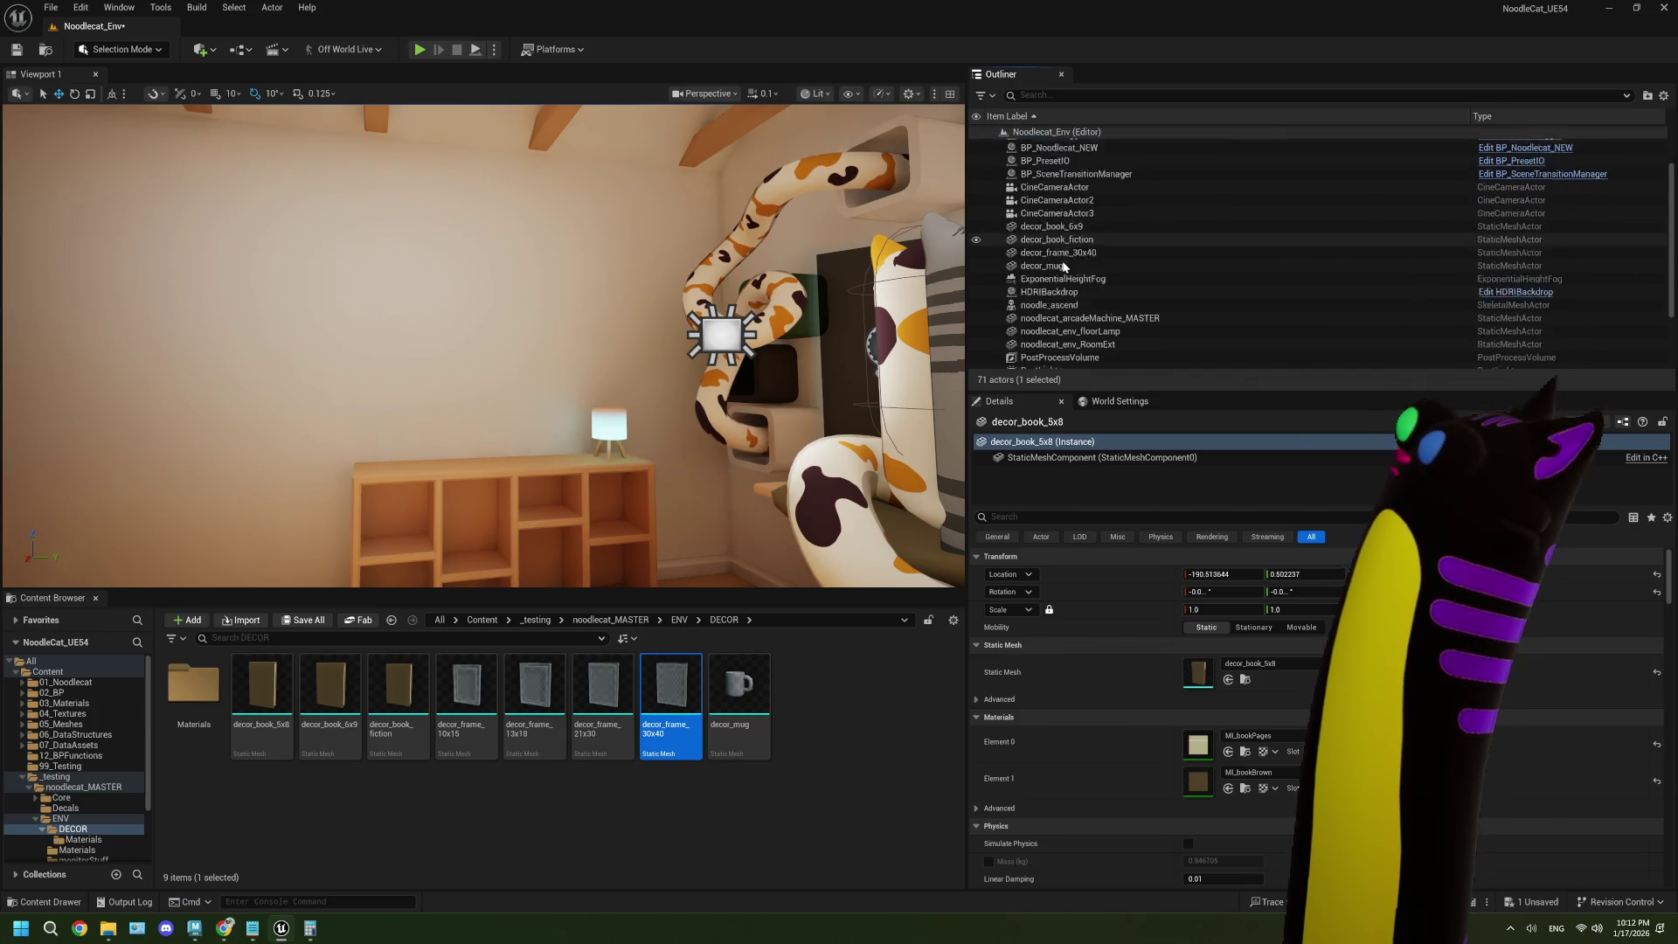
scroll(1066, 265, "up", 3)
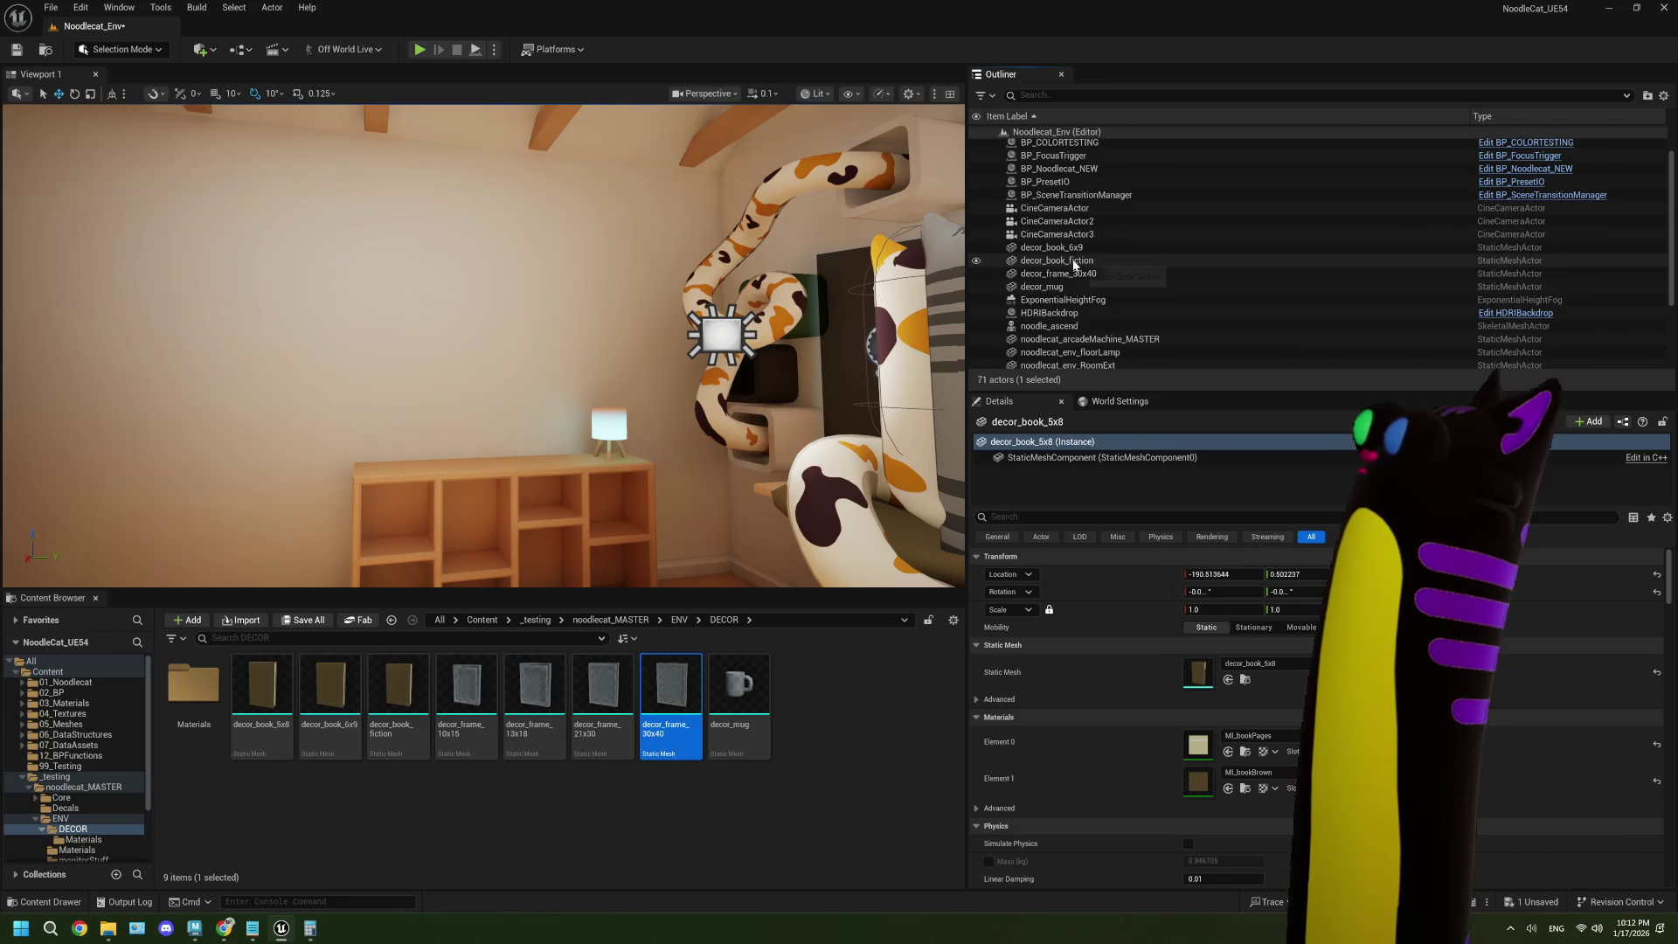
- Select decor_book_6x9 through decor_frame_30x40 plus decor_mug and bring up their actions
left_click(1078, 268)
left_click(1098, 295, "shift")
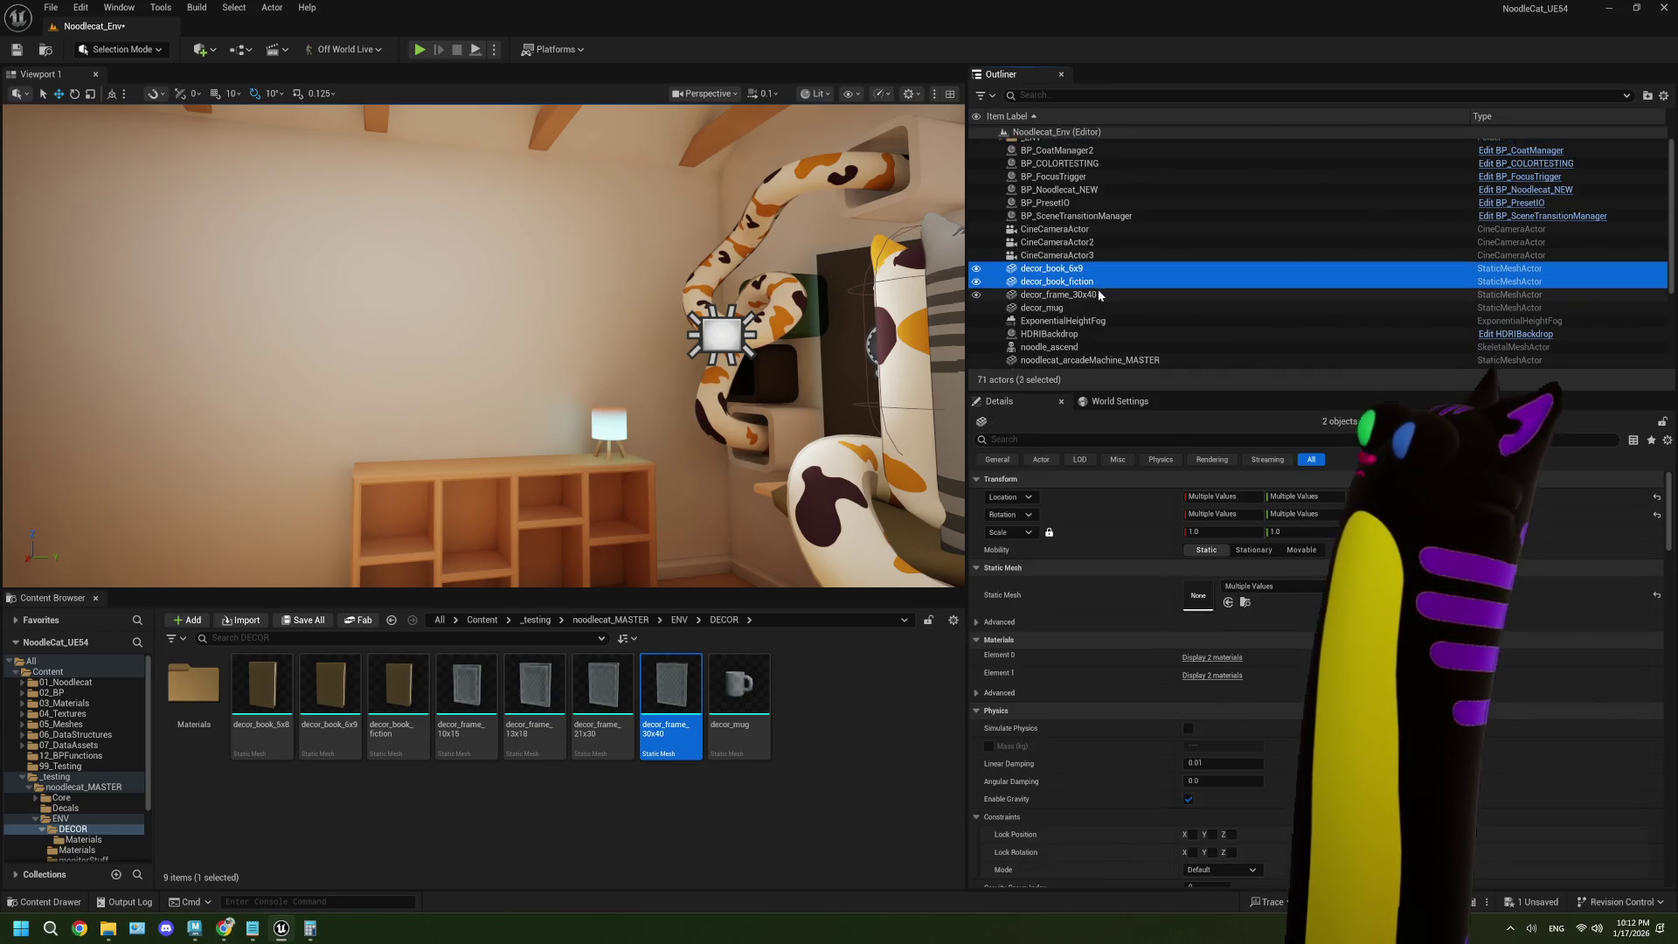
left_click(1078, 308, "ctrl")
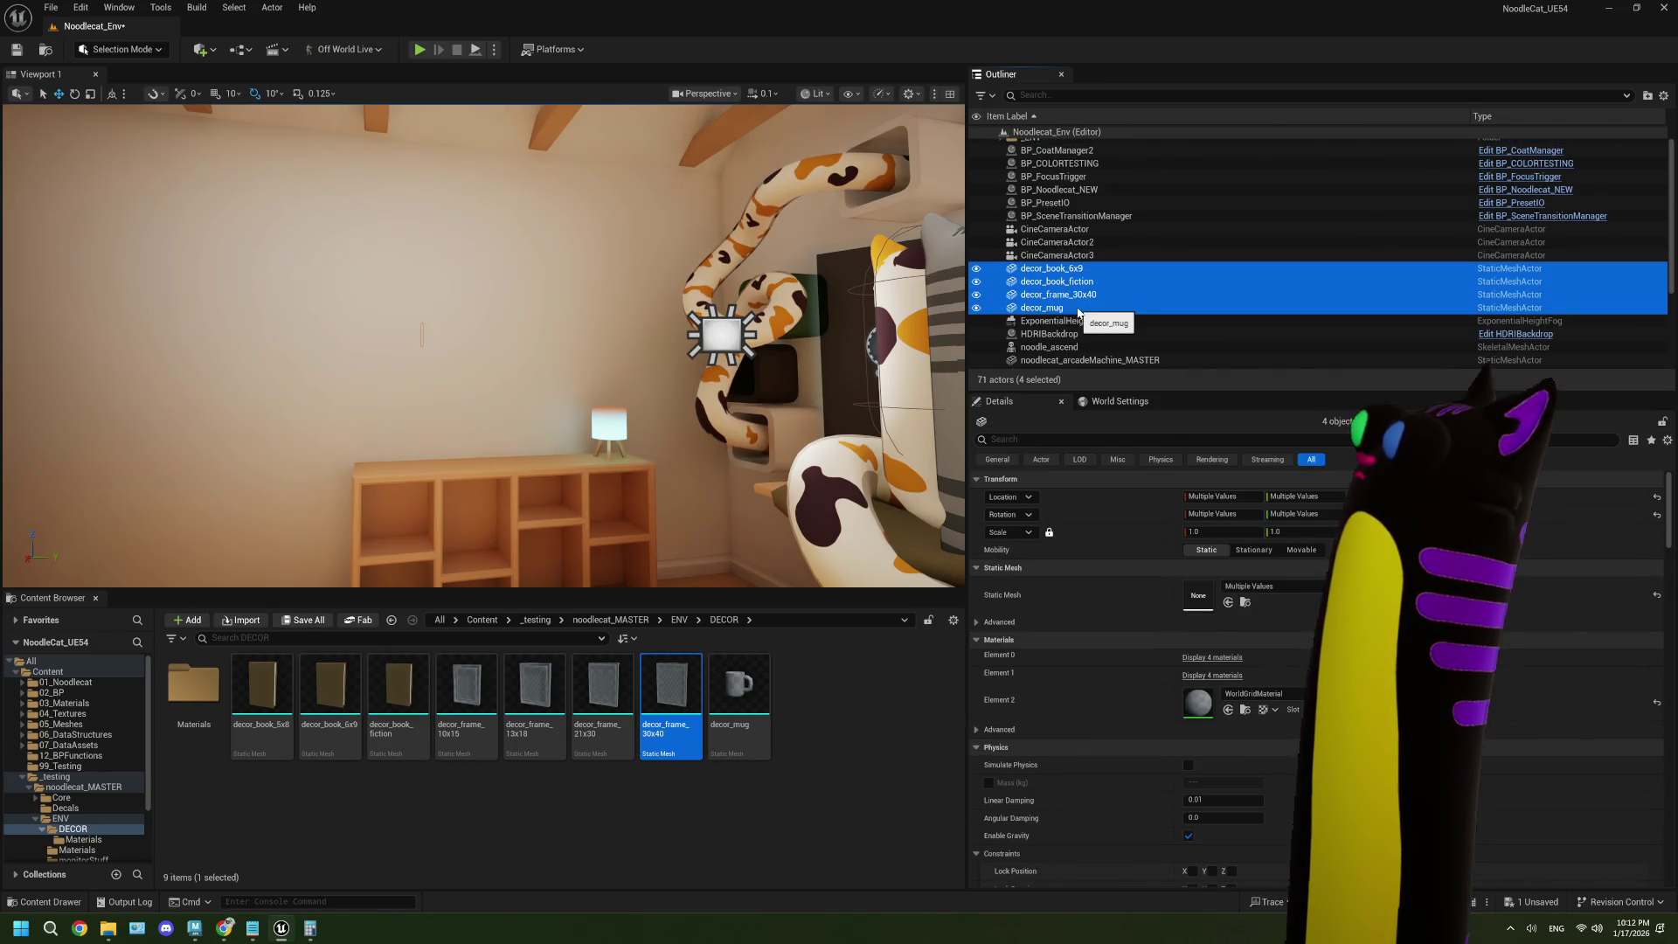
right_click(1059, 282)
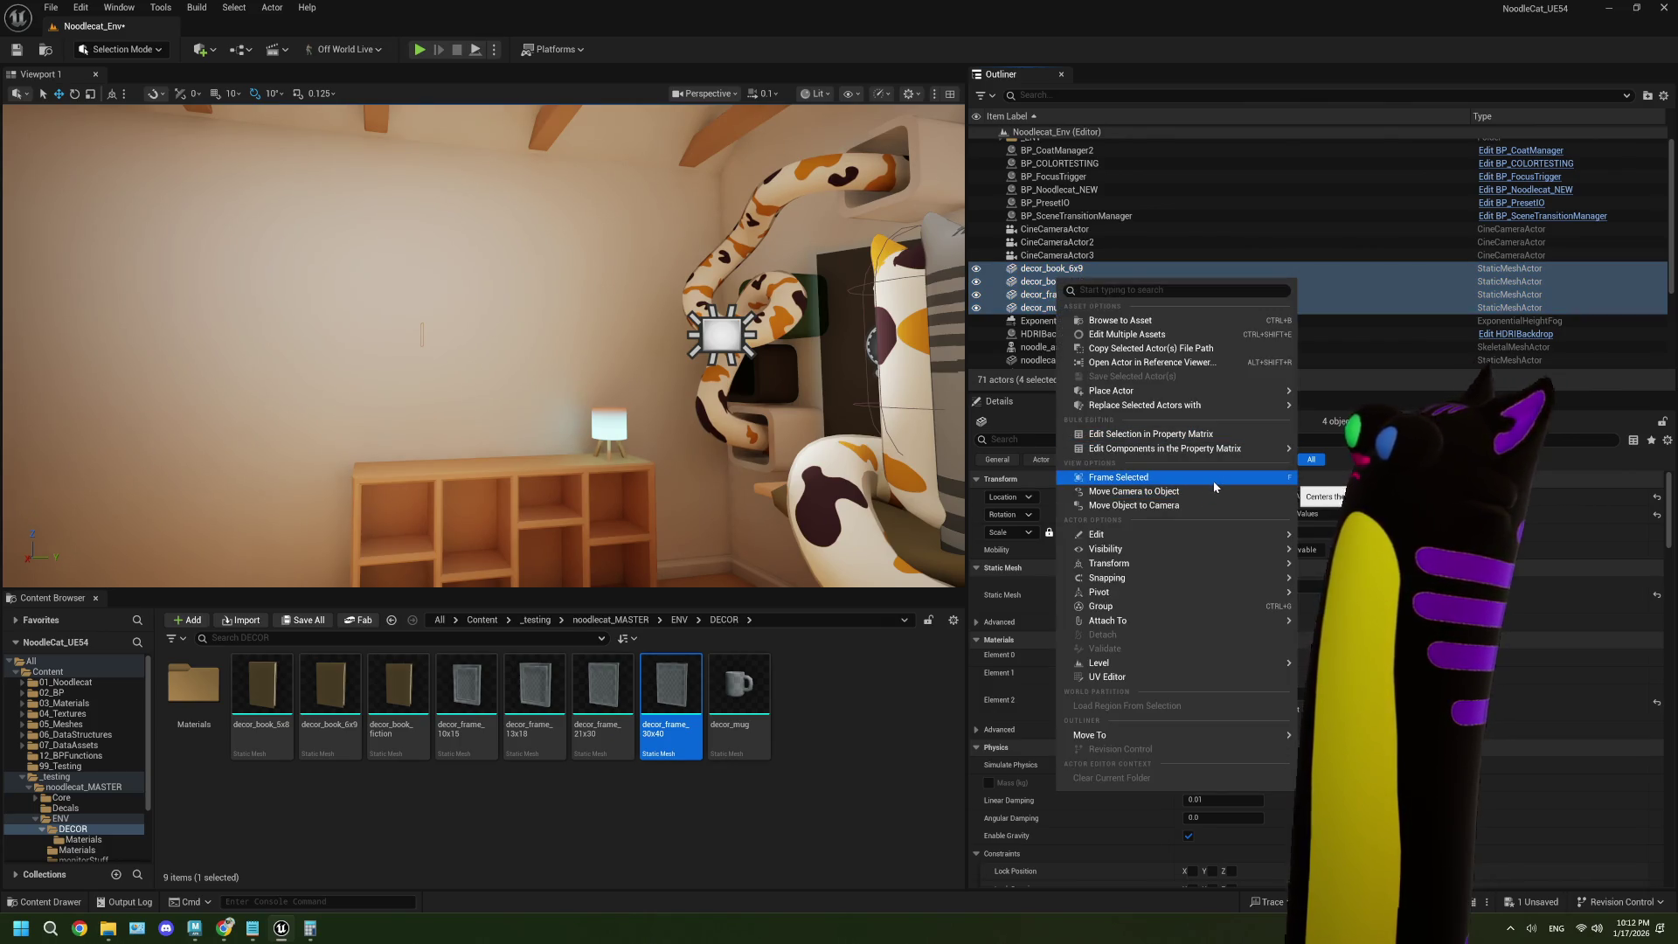
- Move decor_book_6x9, decor_book_fiction, decor_frame_30x40 and decor_mug into the _DECOR folder
mouse_move(1270, 627)
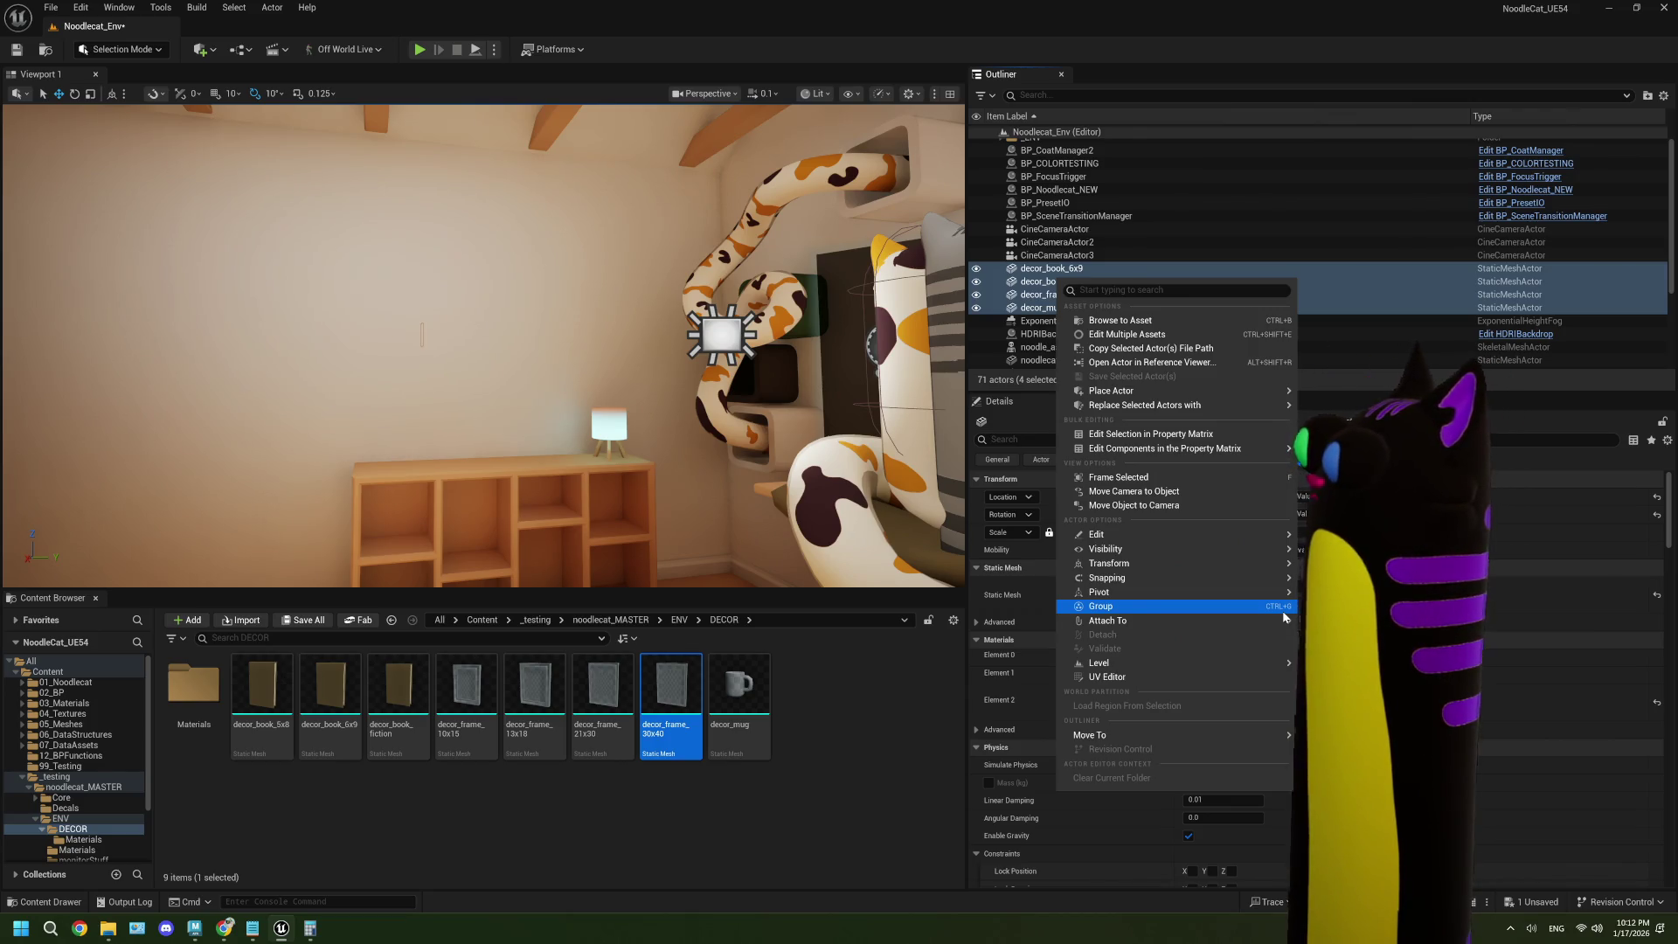
mouse_move(1262, 543)
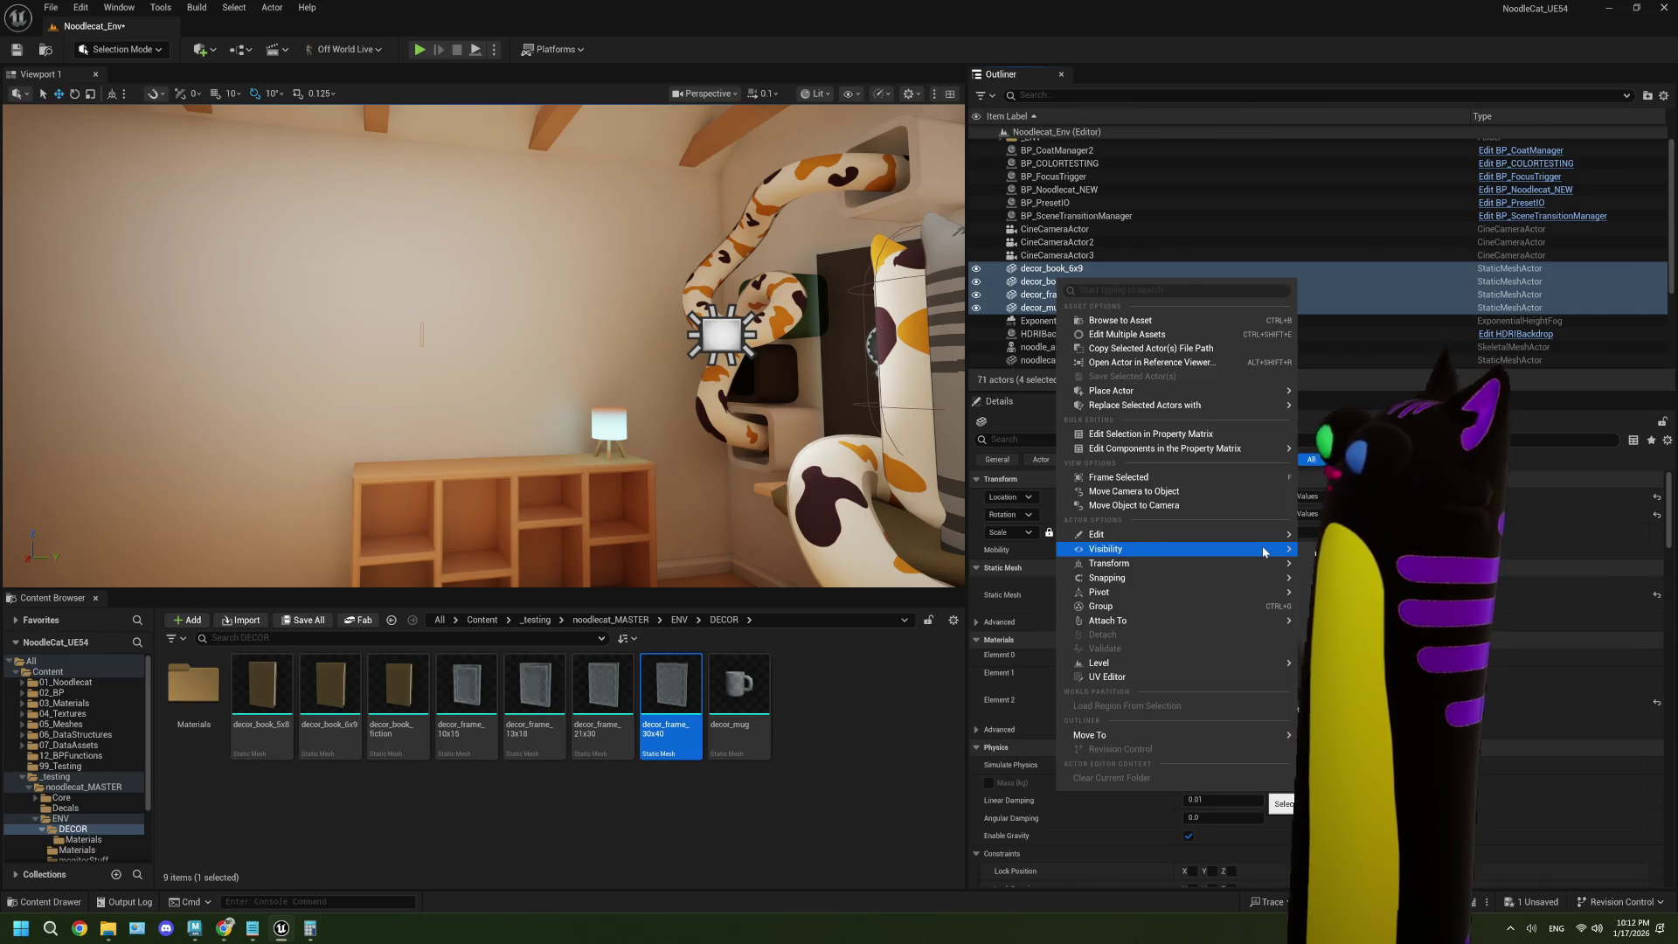
mouse_move(1260, 402)
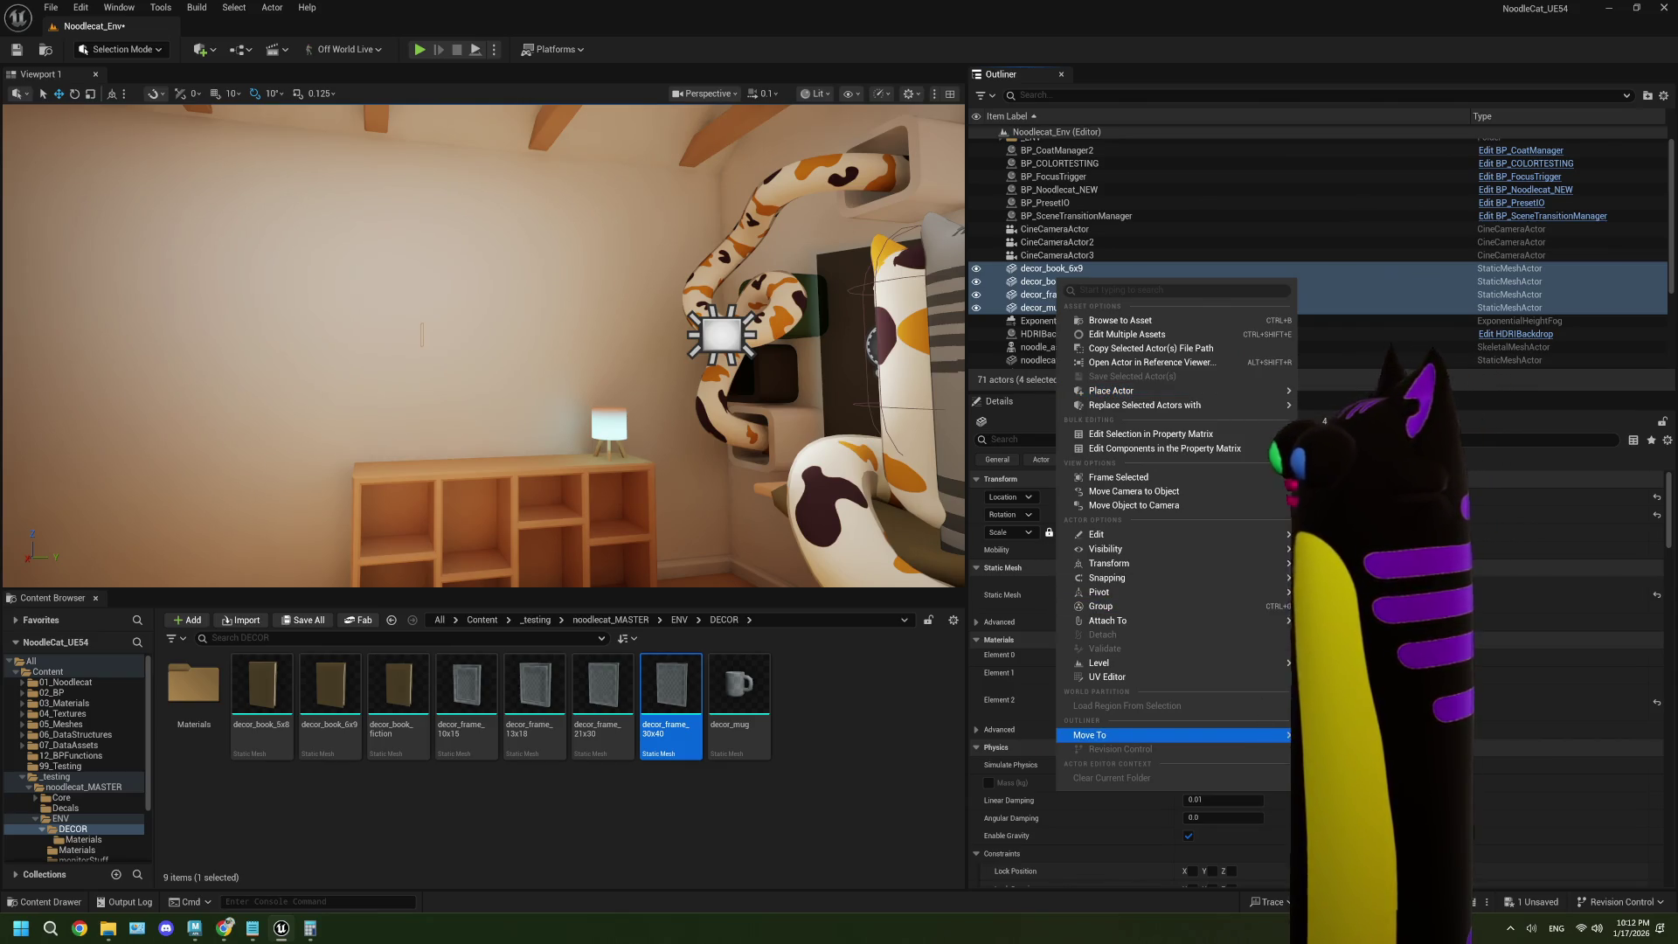
left_click(1346, 760)
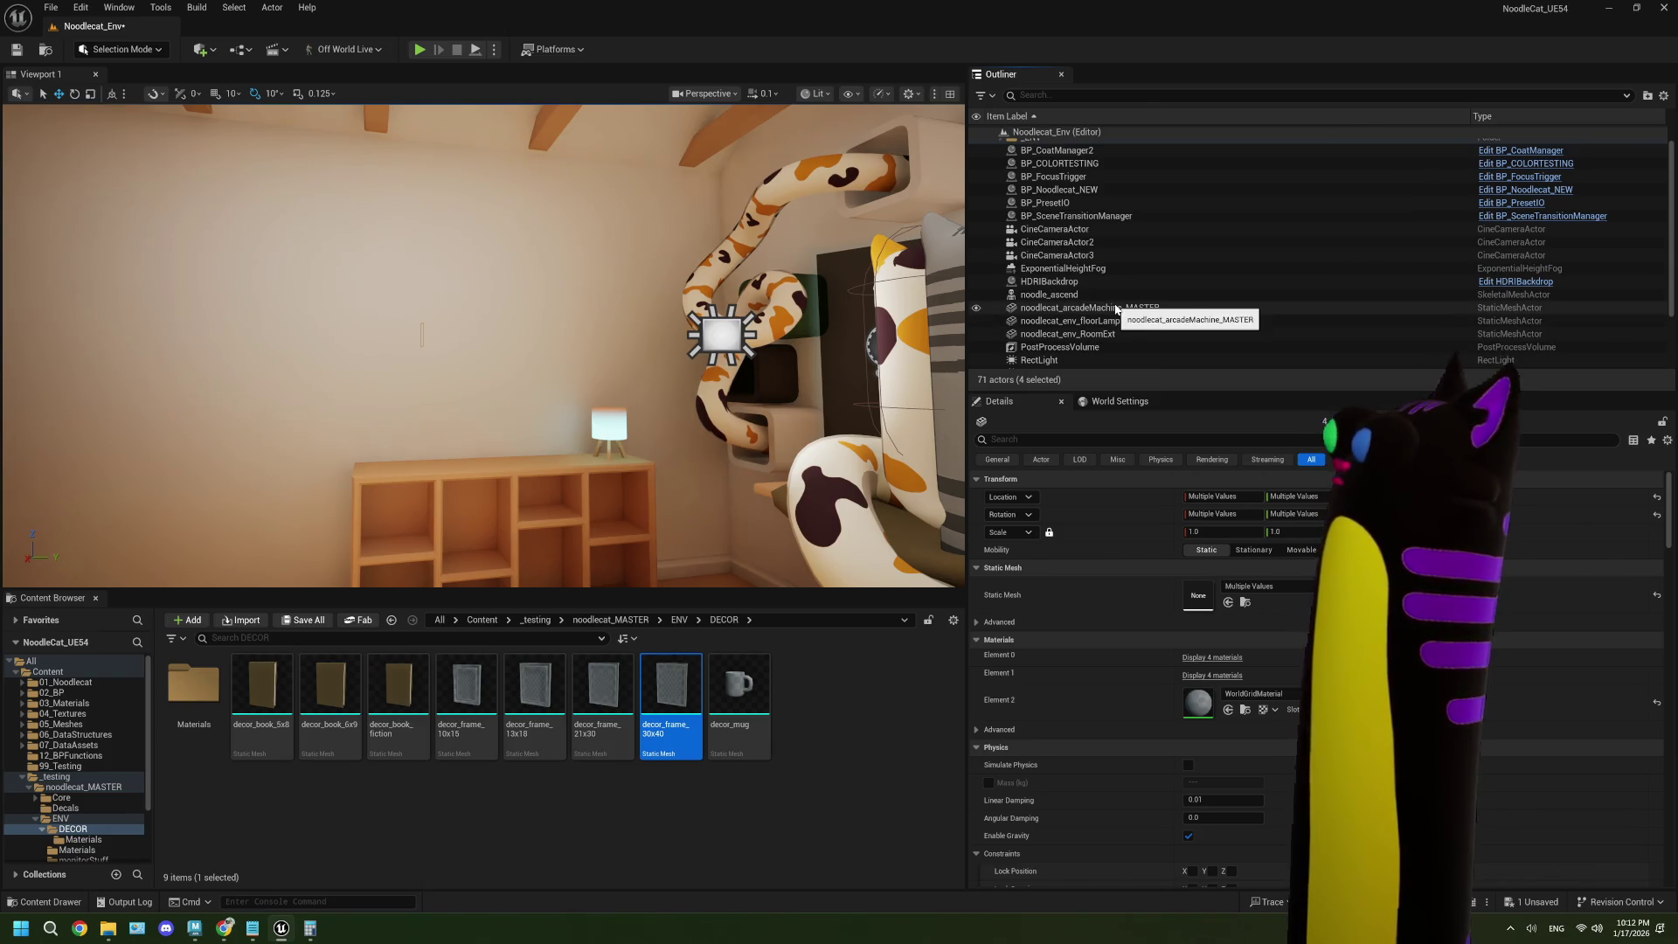
- Move noodlecat_env_floorLamp into _DECOR too, and check that it now appears there
left_click(1071, 321)
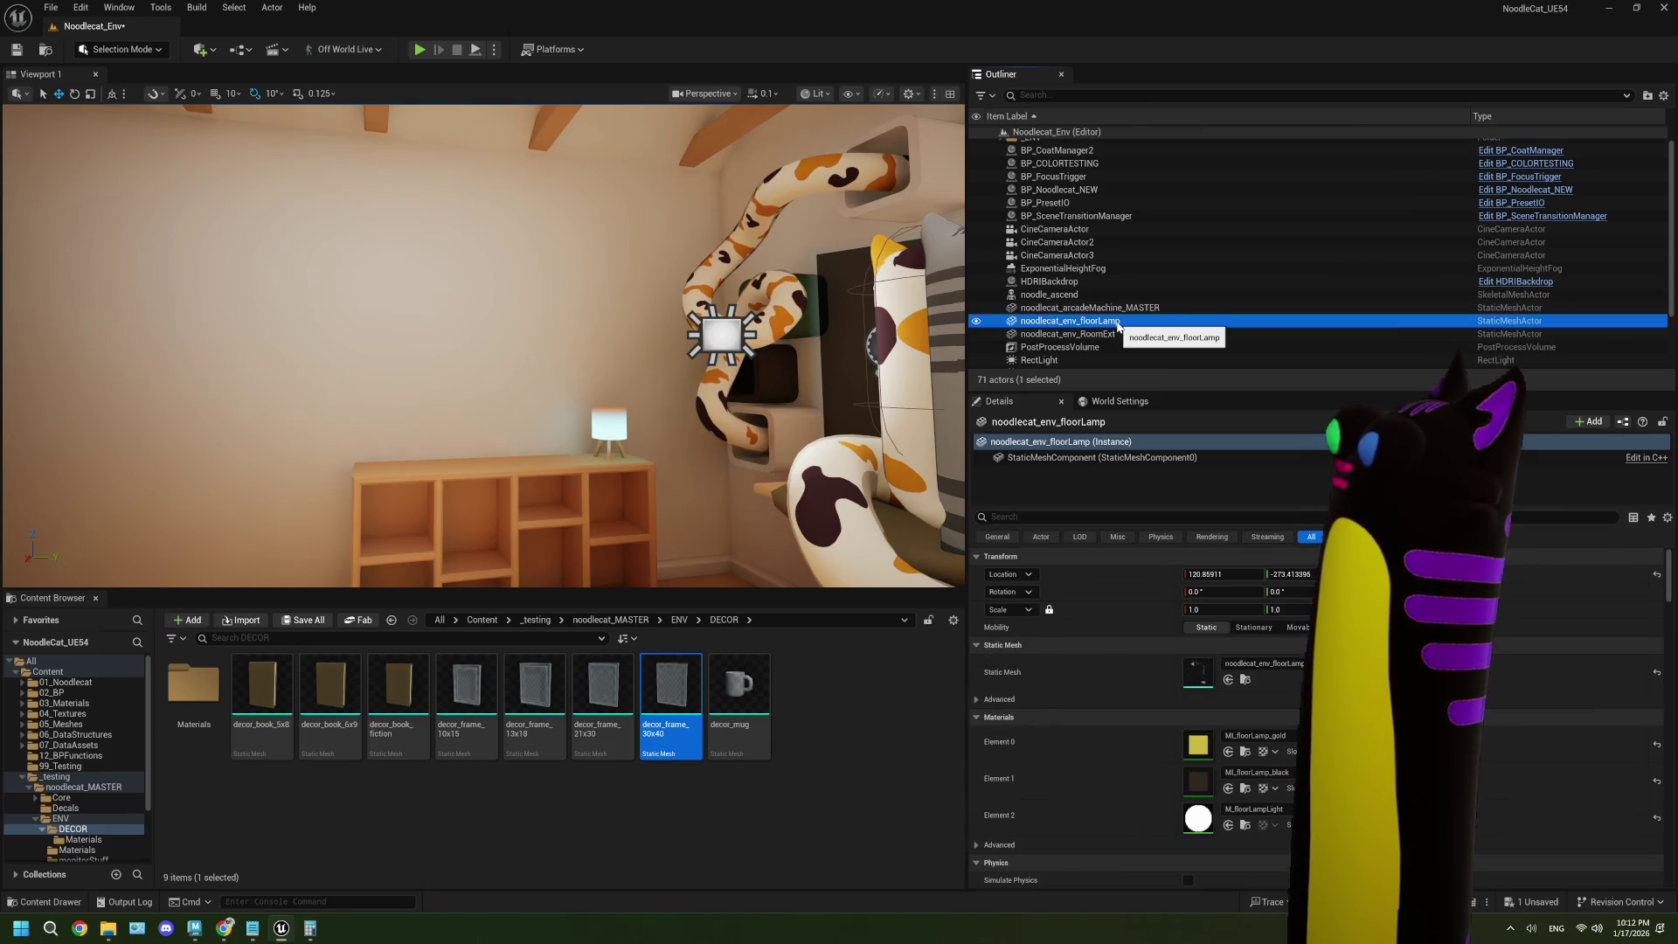
scroll(1119, 327, "up", 1)
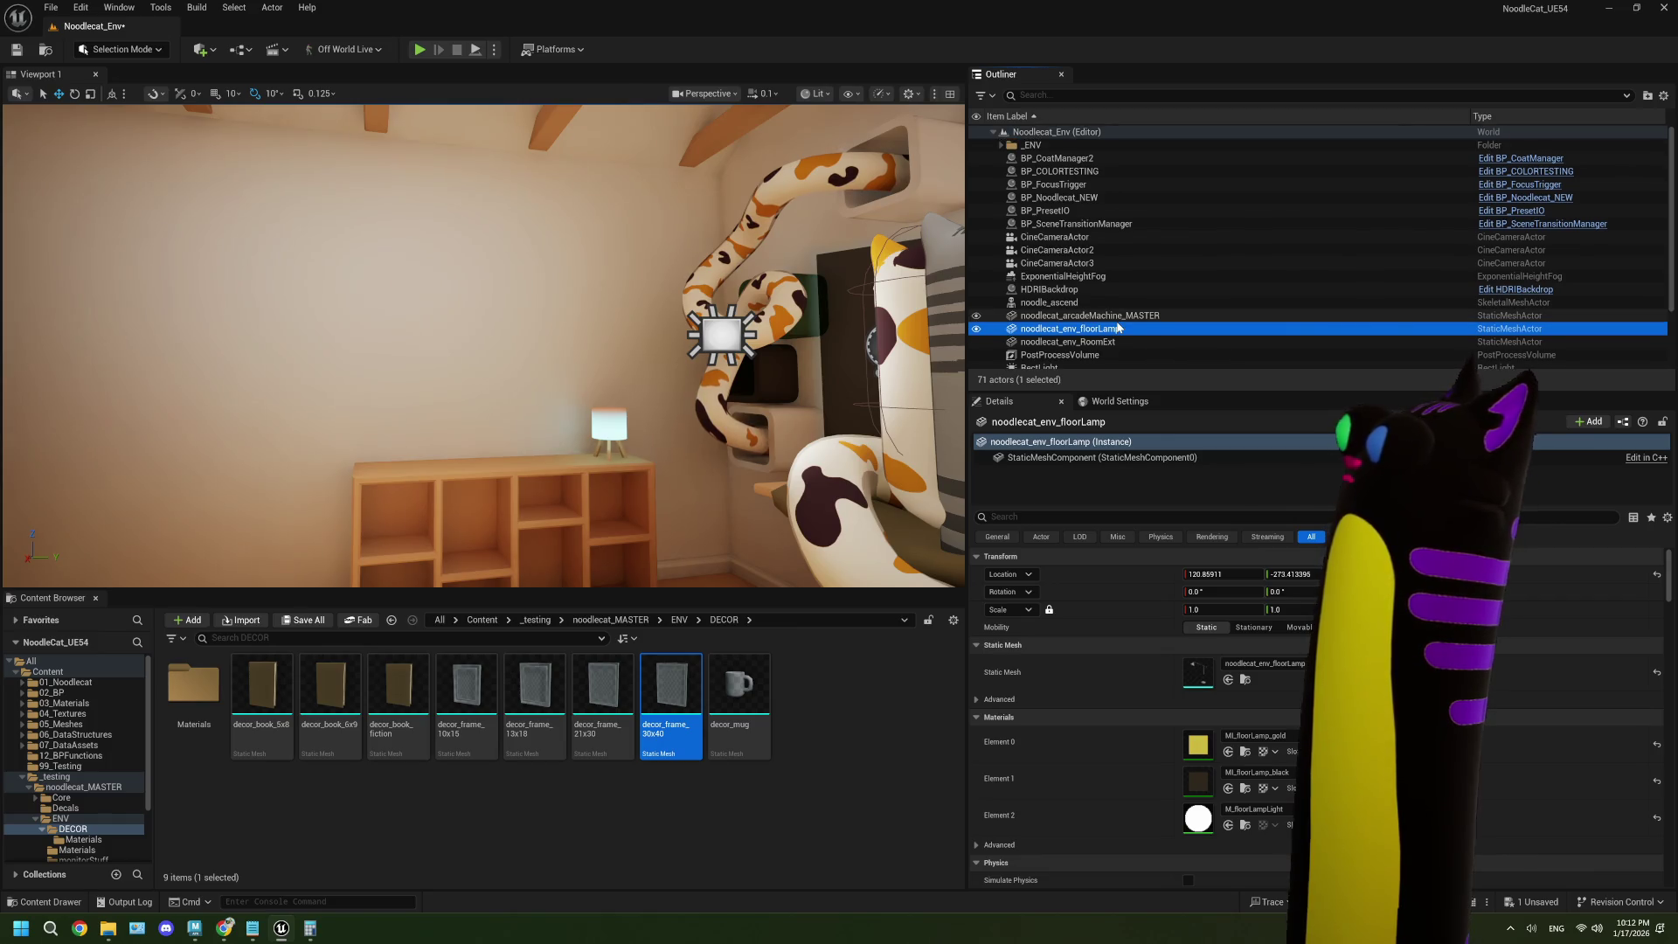
right_click(1118, 327)
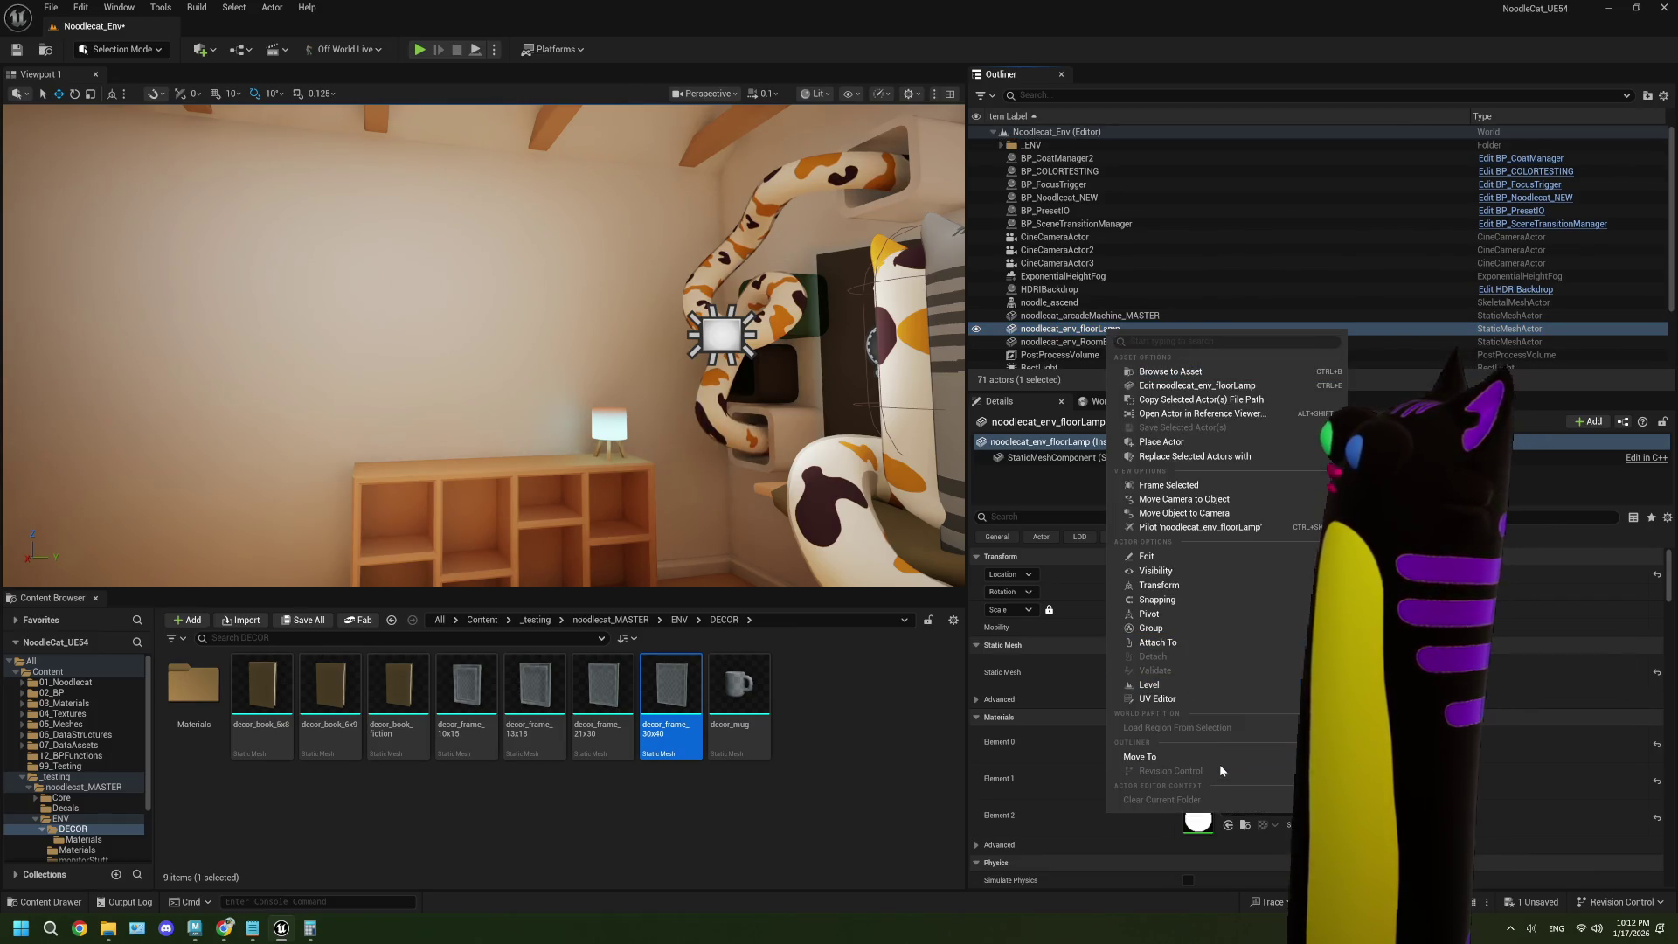
left_click(1364, 769)
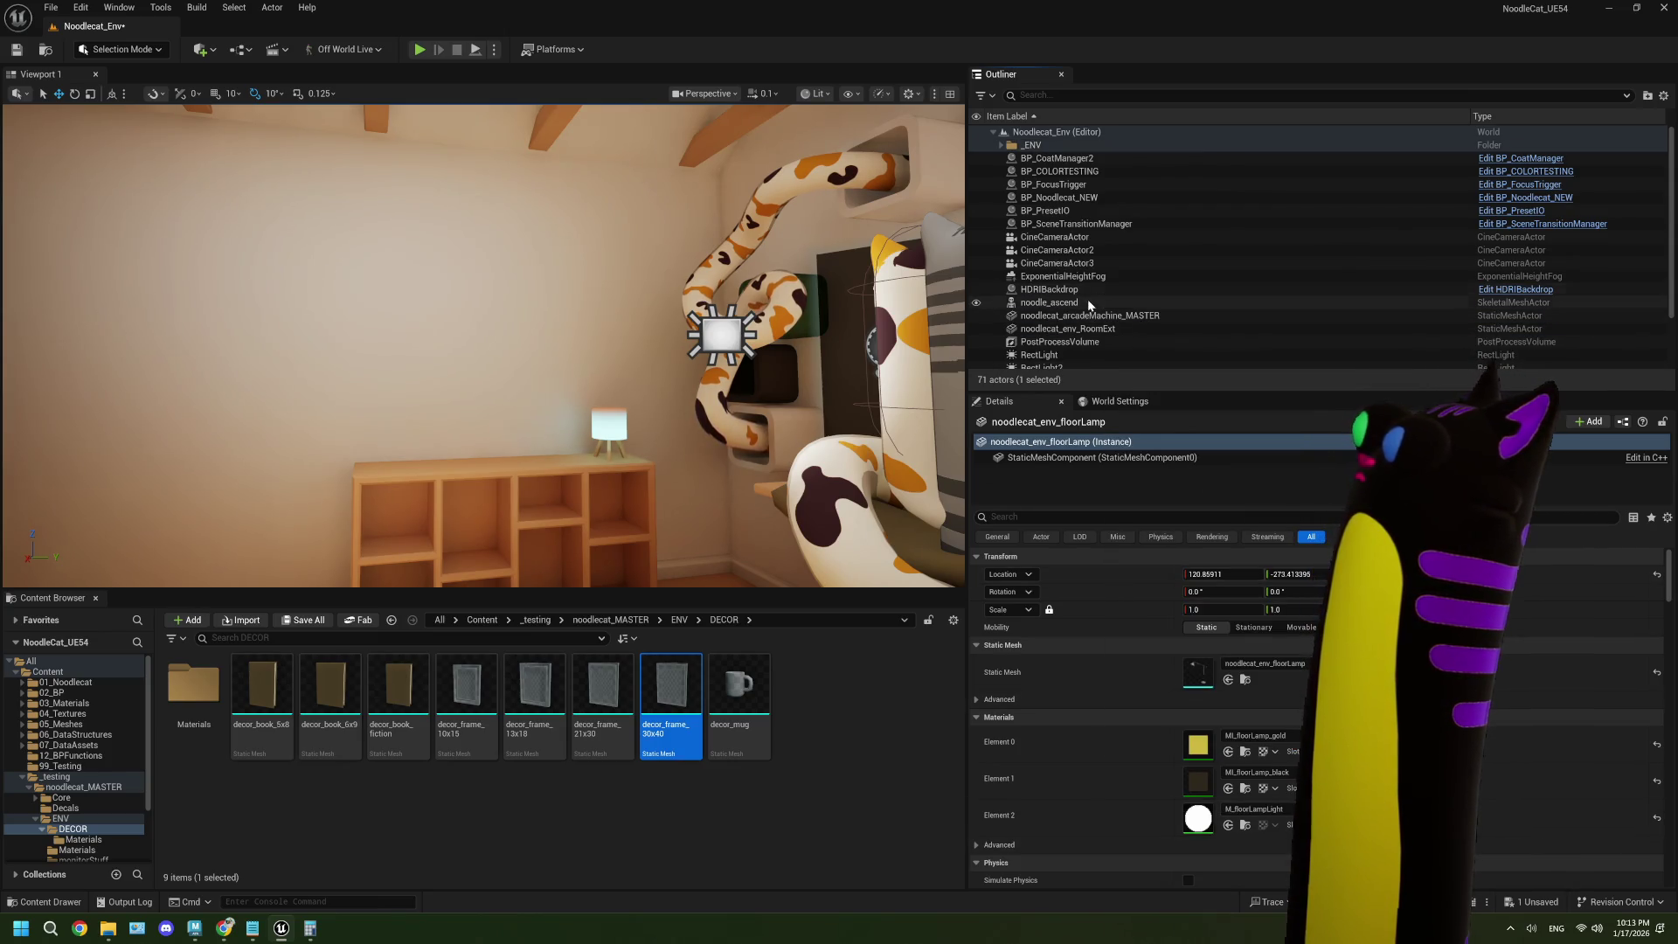
scroll(1081, 295, "down", 3)
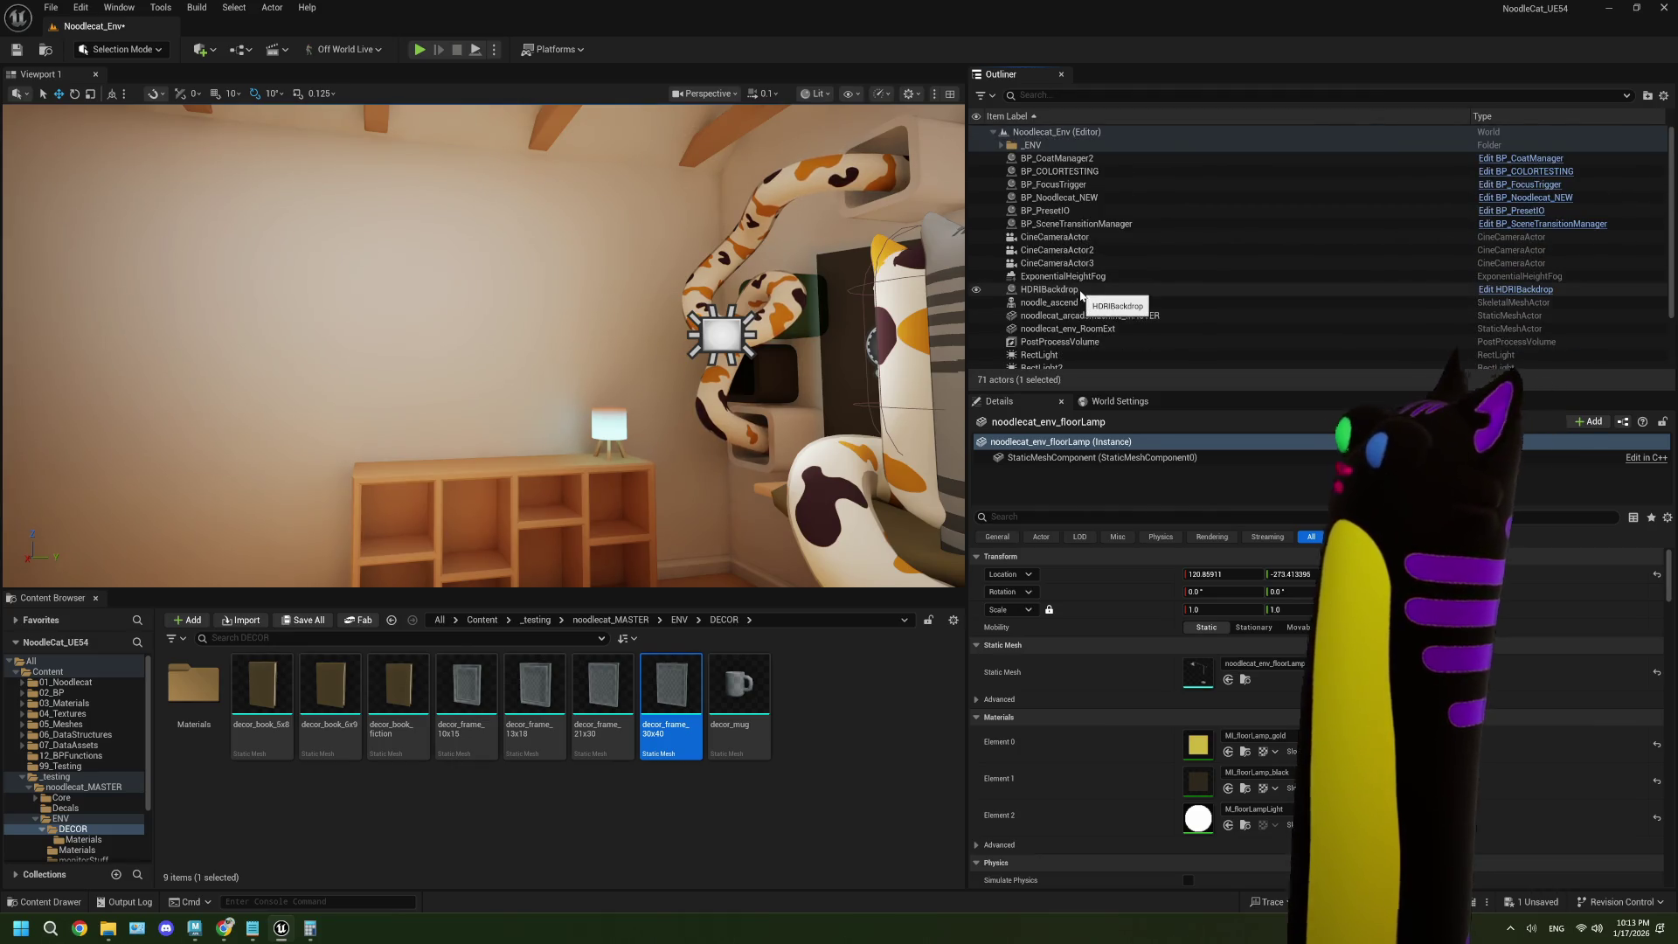
left_click(874, 779)
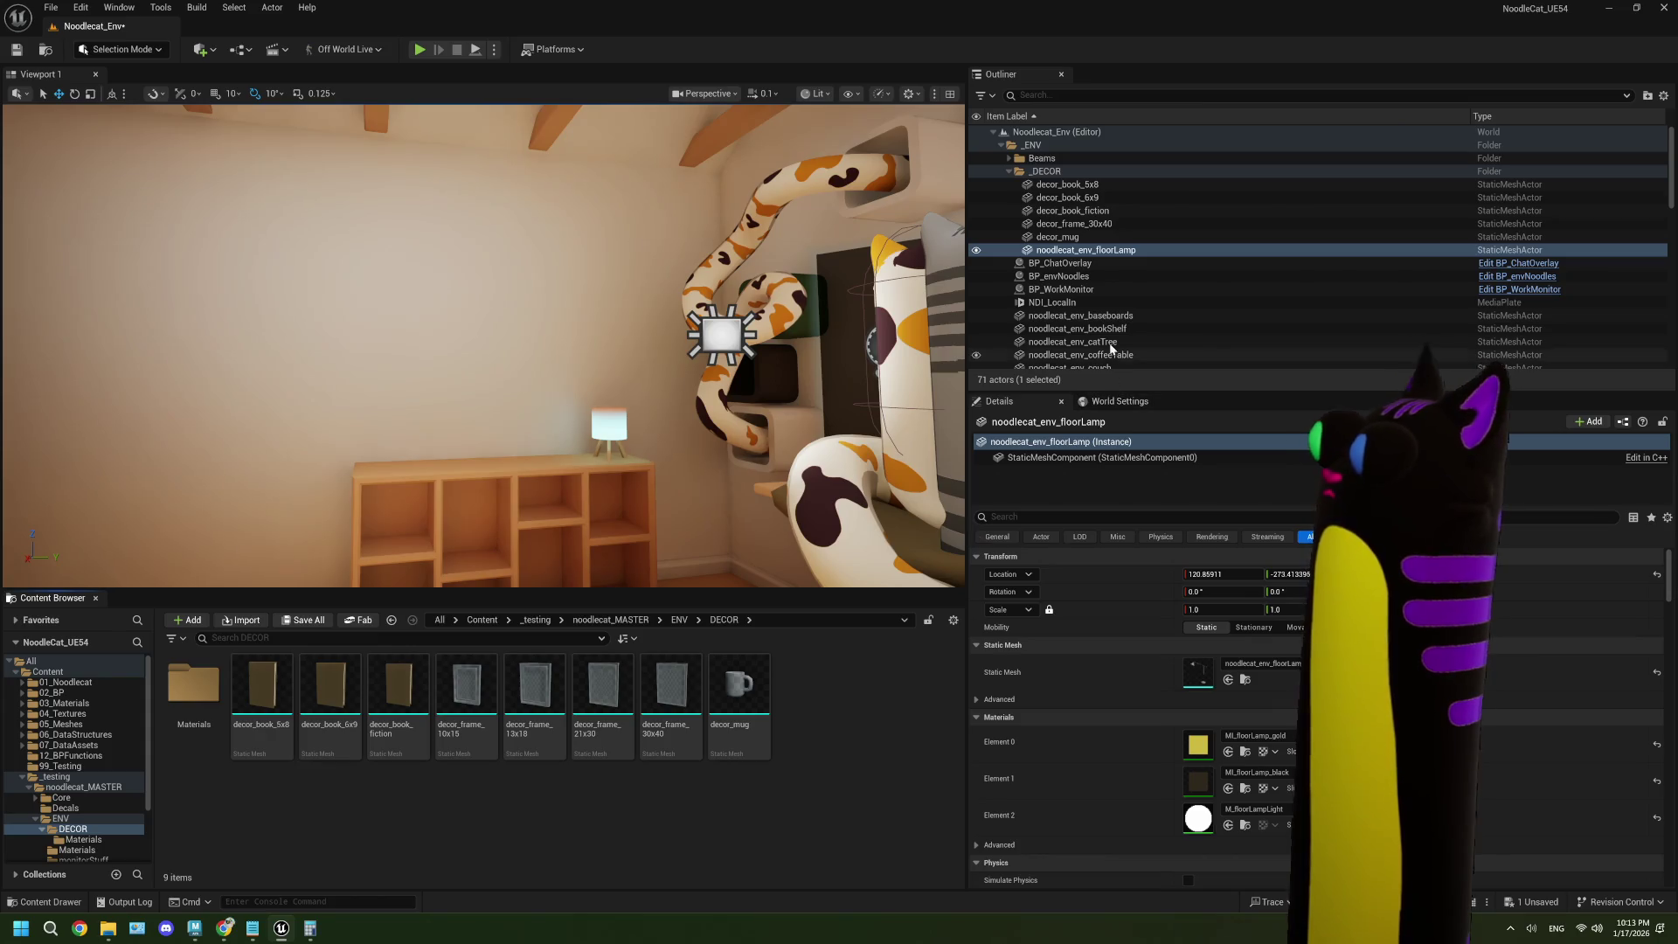
left_click(1114, 221)
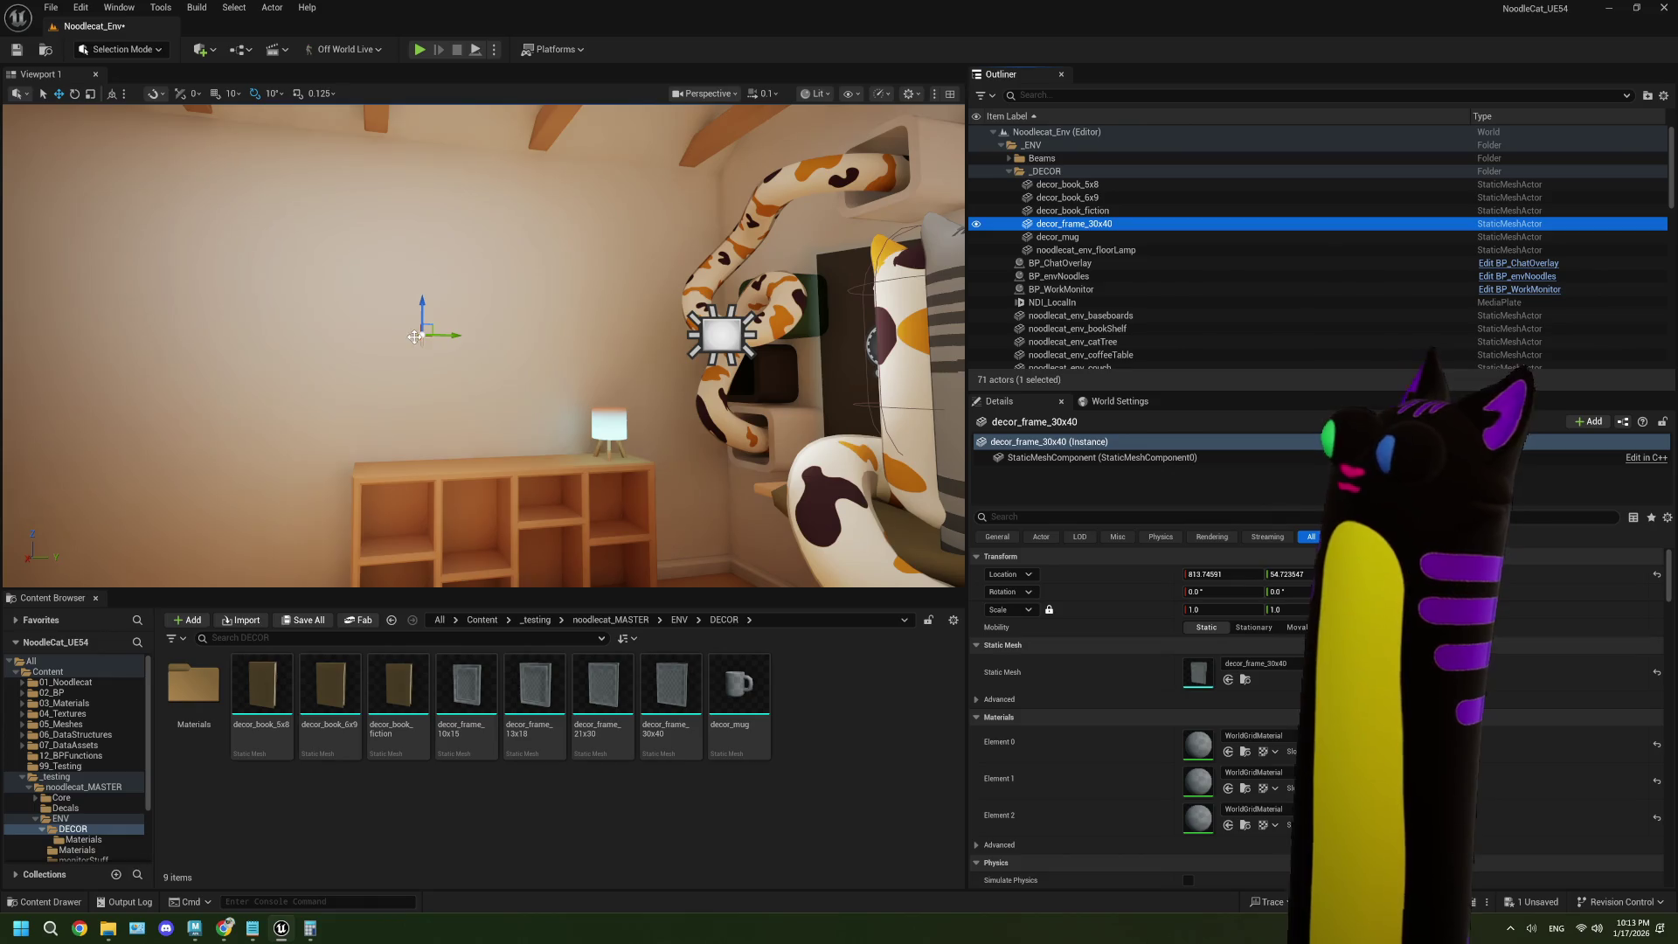
- Zero decor_frame_30x40's location values and frame it in the viewport
left_click(1227, 573)
type("0")
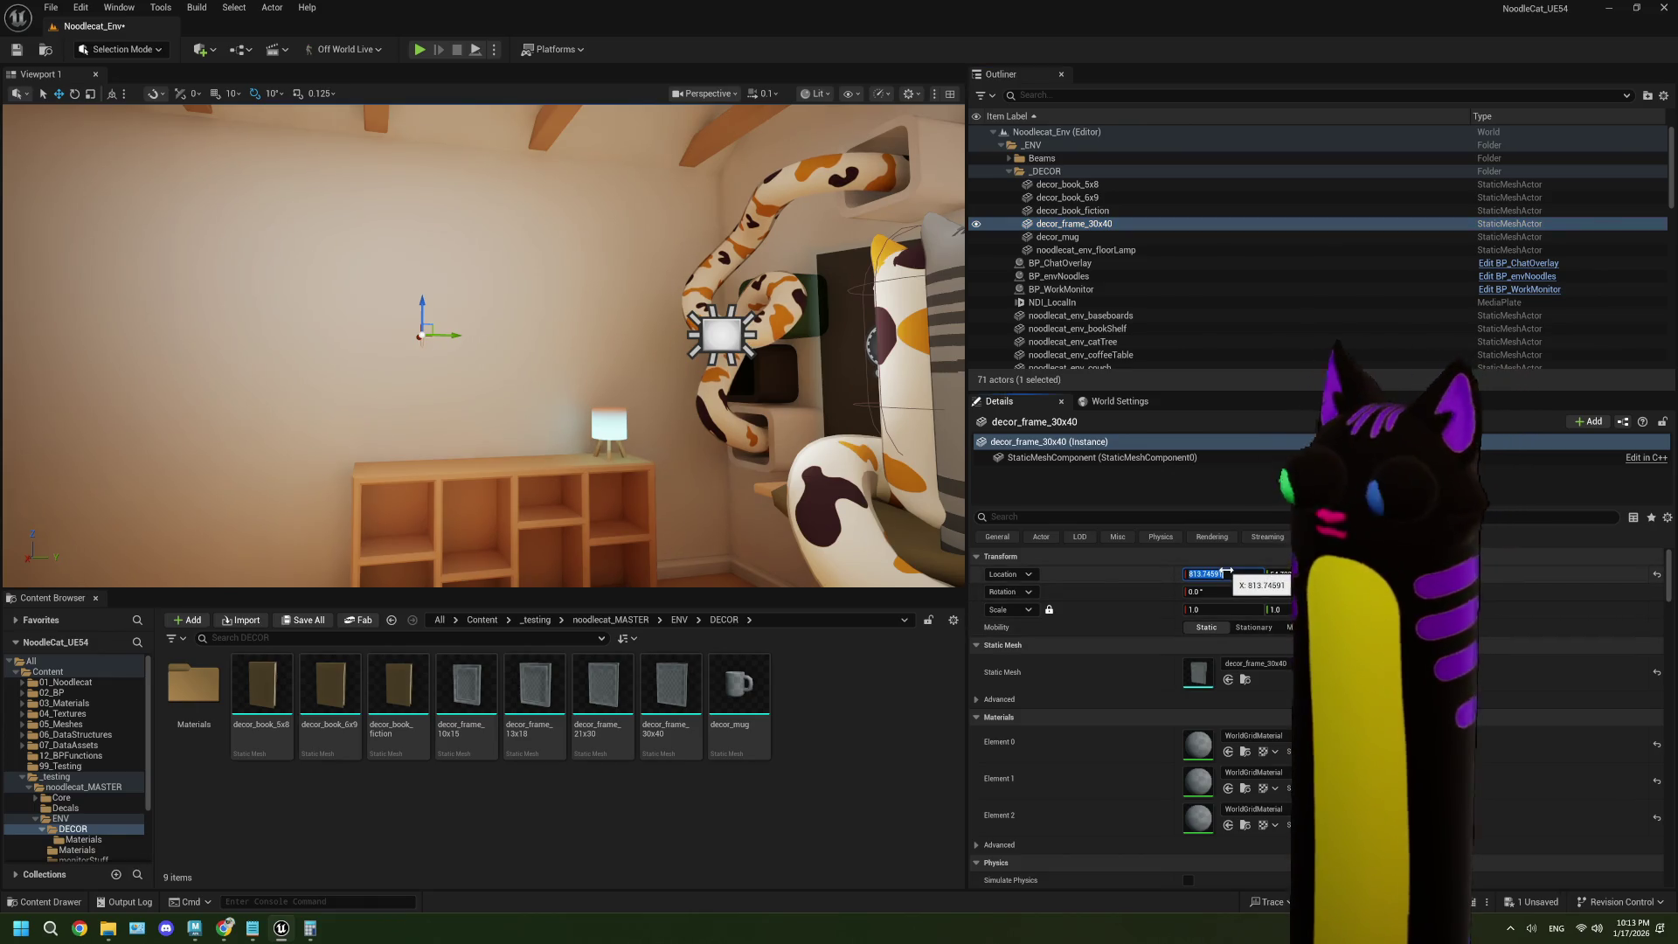
key("Tab")
type("0")
key("Tab")
type("0")
key("Tab")
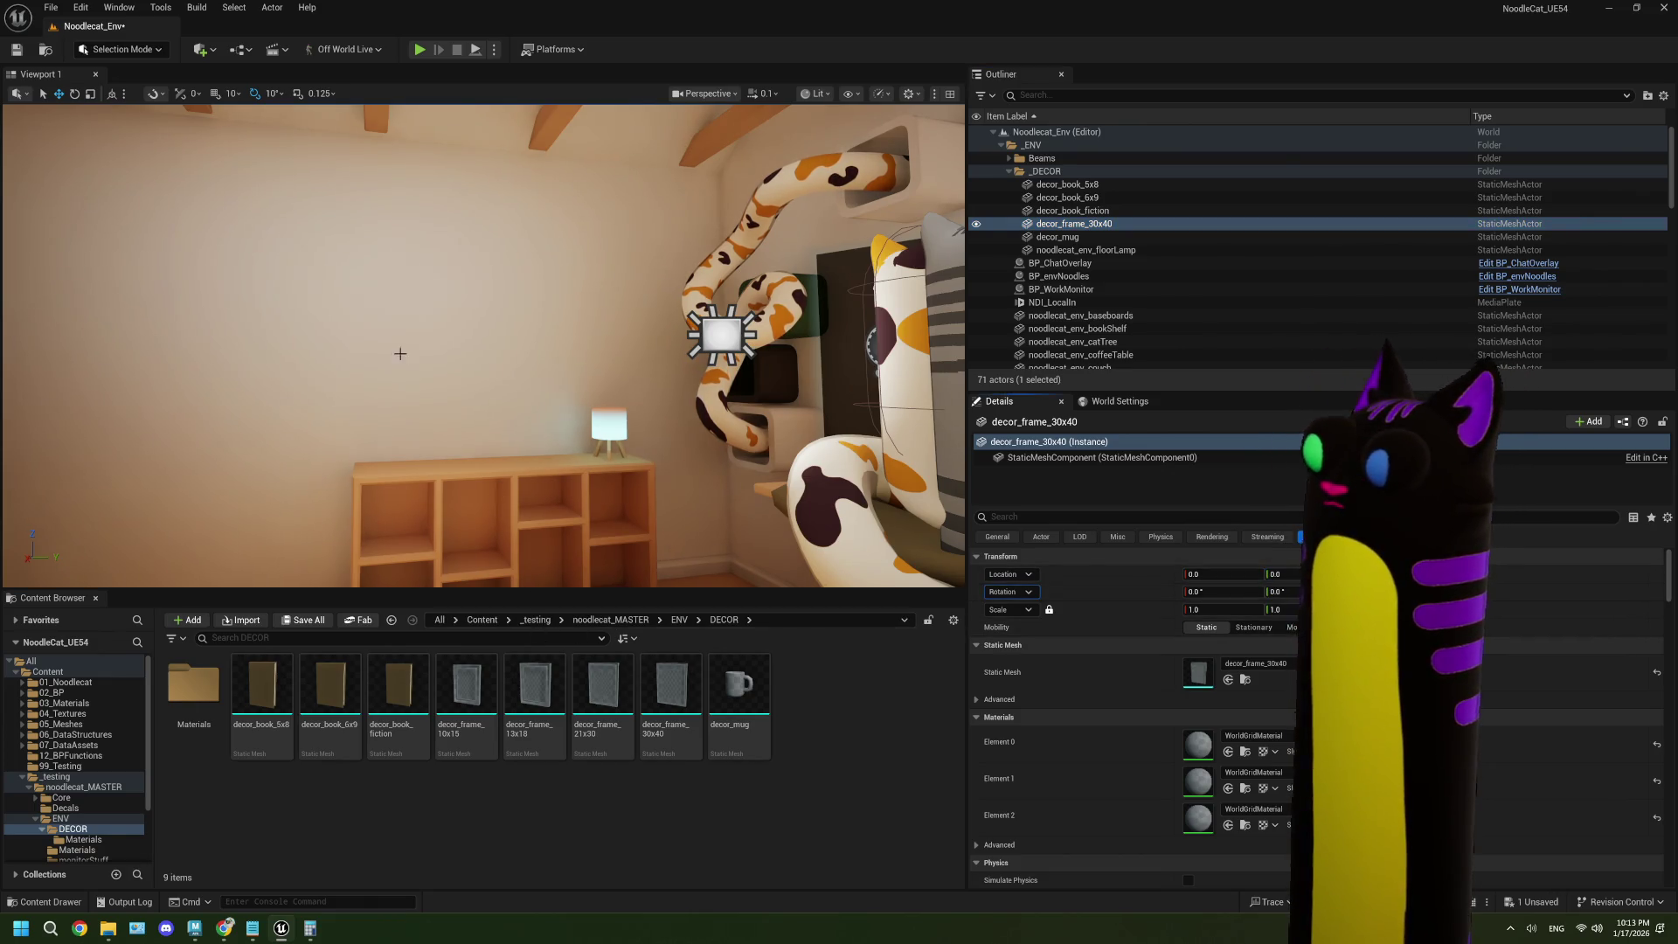
key("f")
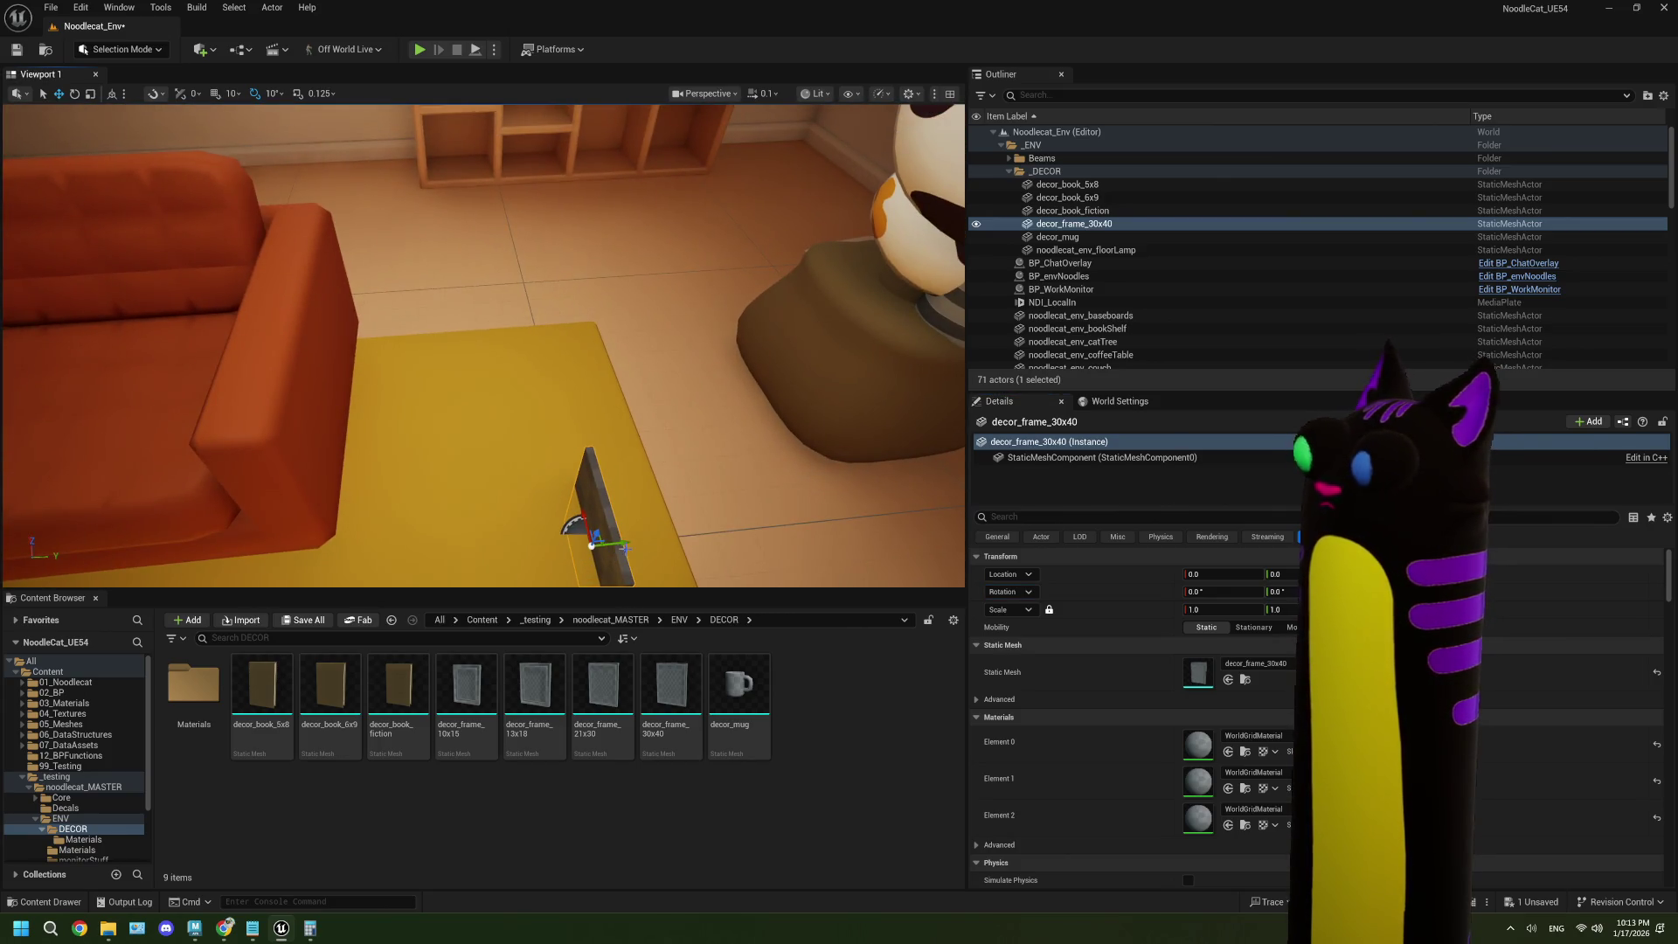
- Test-slide the frame along Y and undo it, then return to Maya's frame scene
left_click_drag(626, 545, 509, 553)
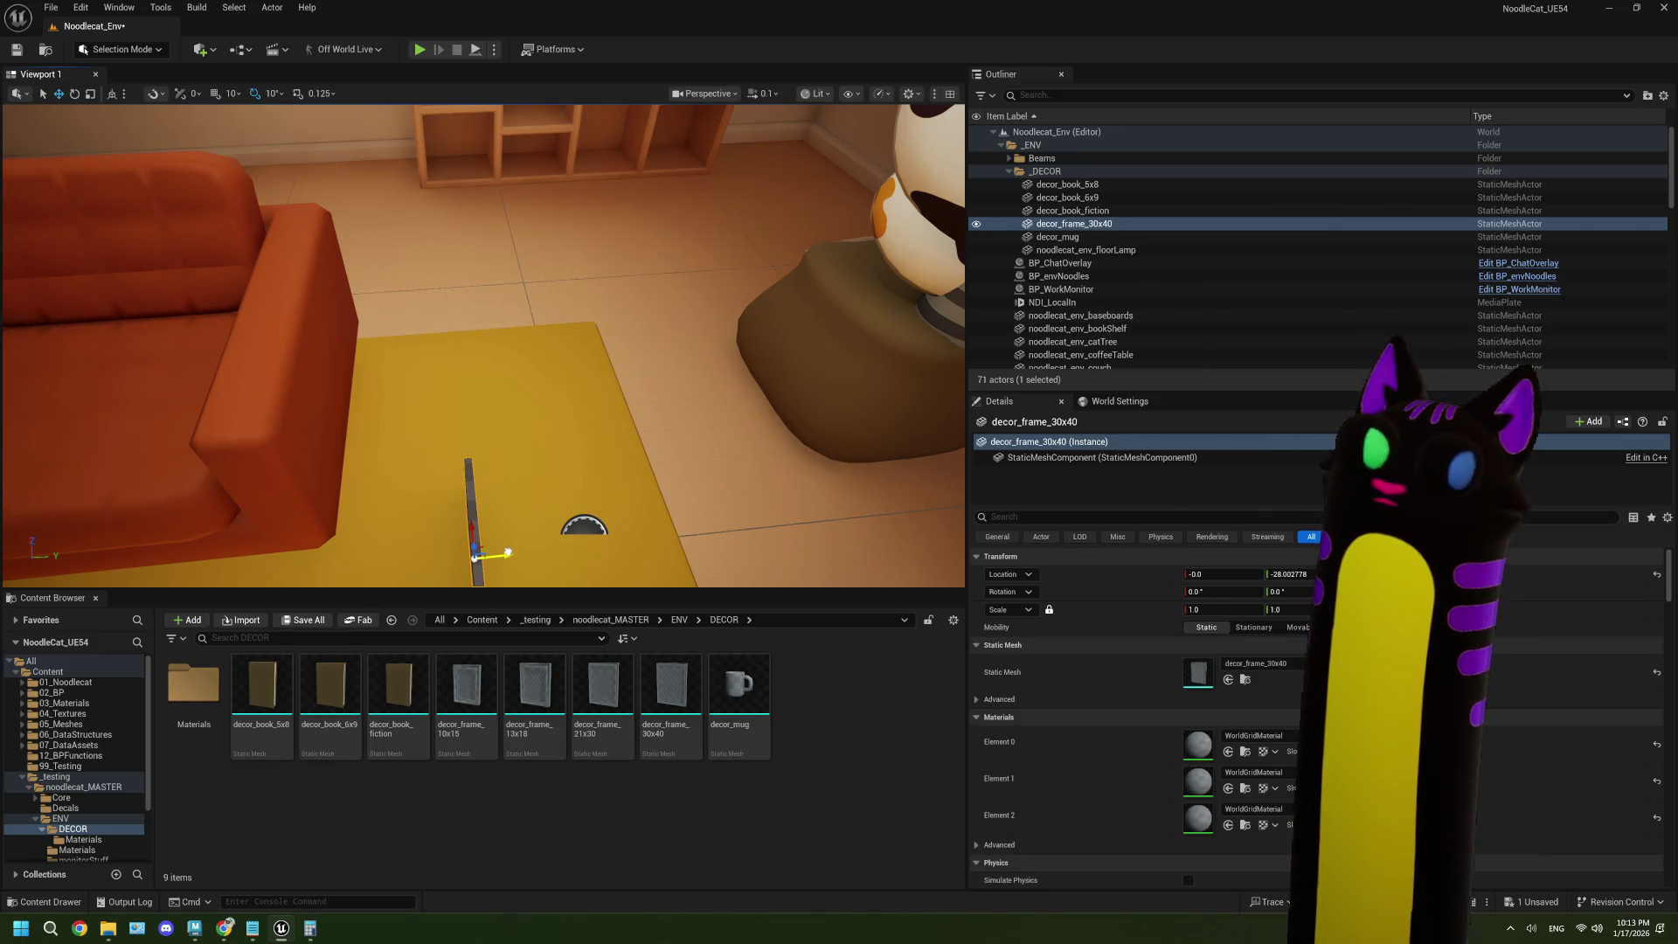
key("ctrl+z")
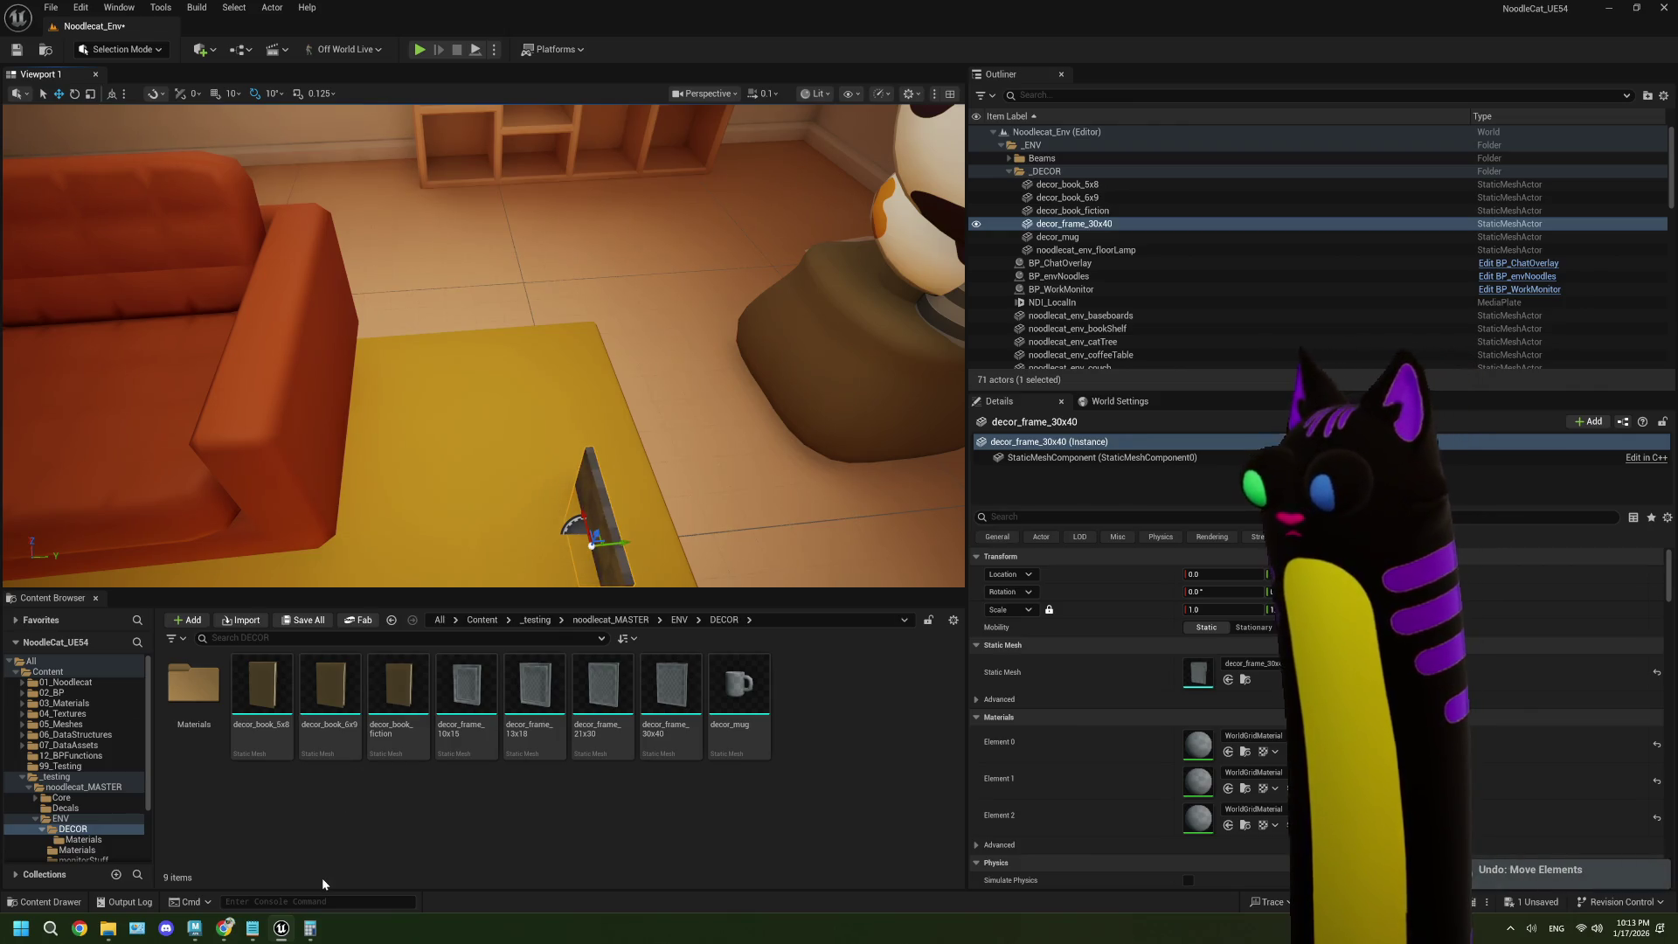
key("alt+Tab")
mouse_move(975, 544)
left_mouse_down("alt")
mouse_move(888, 539)
mouse_move(906, 554)
mouse_move(892, 557)
left_mouse_up("alt")
- Select frame_30x40 and orbit in close to view its panel
mouse_move(787, 477)
left_mouse_down("alt")
mouse_move(816, 468)
mouse_move(734, 453)
left_mouse_up("alt")
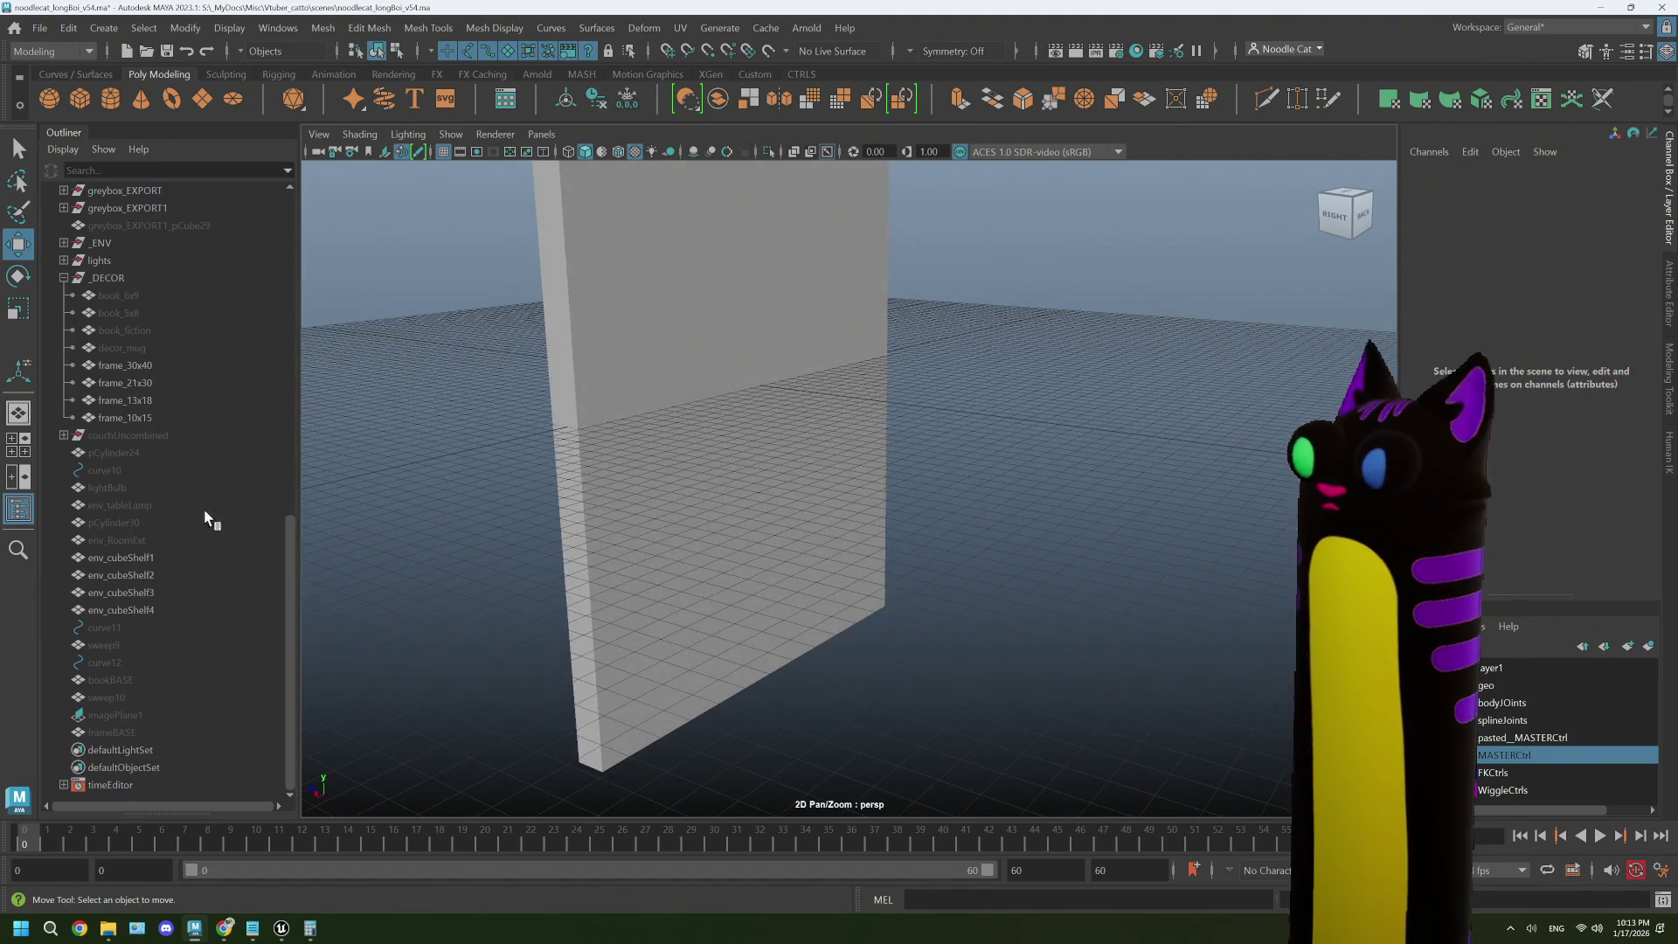
left_click(154, 366)
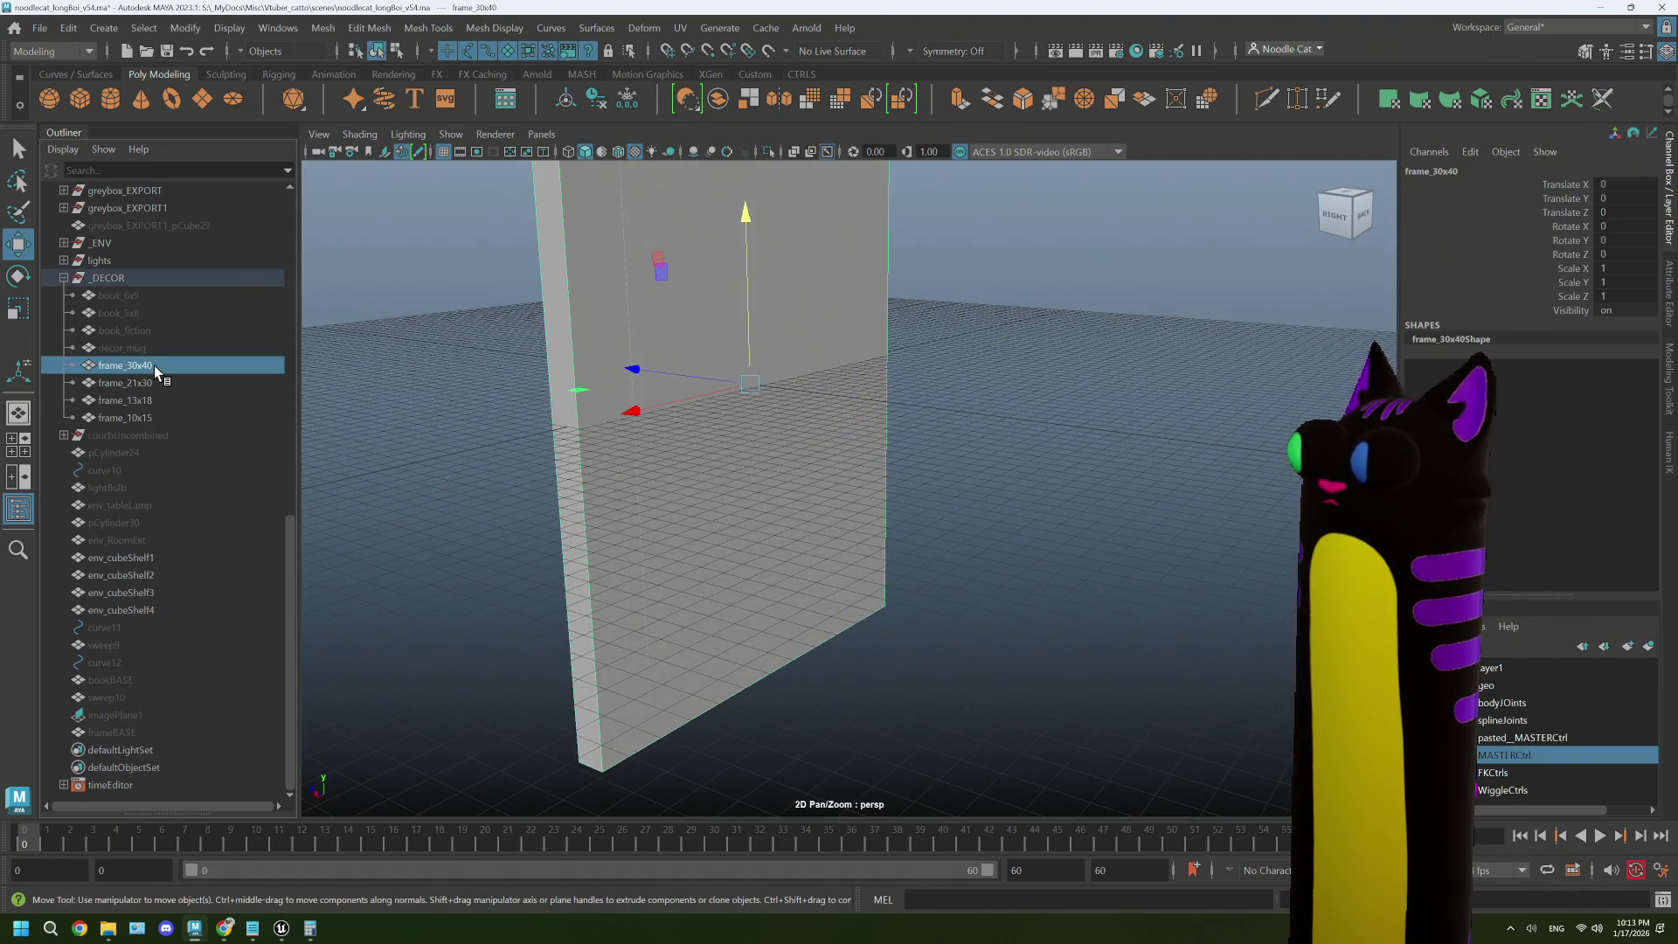
left_click(154, 416)
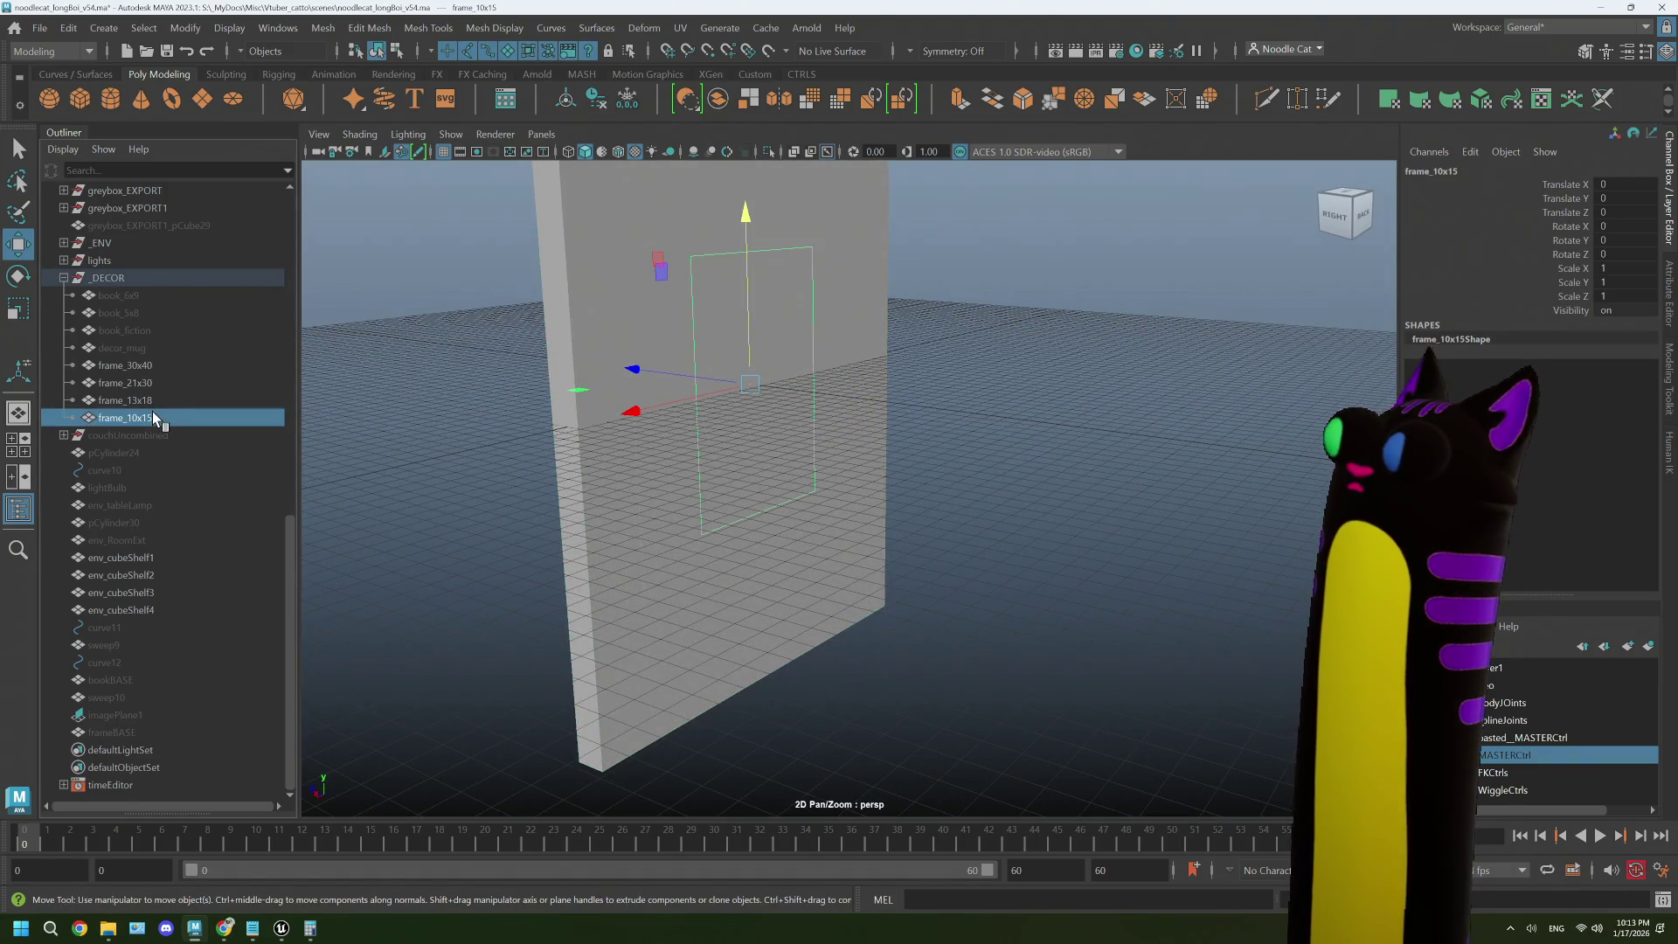
left_click(164, 368)
mouse_move(826, 450)
left_mouse_down("alt")
mouse_move(880, 453)
mouse_move(866, 450)
left_mouse_up("alt")
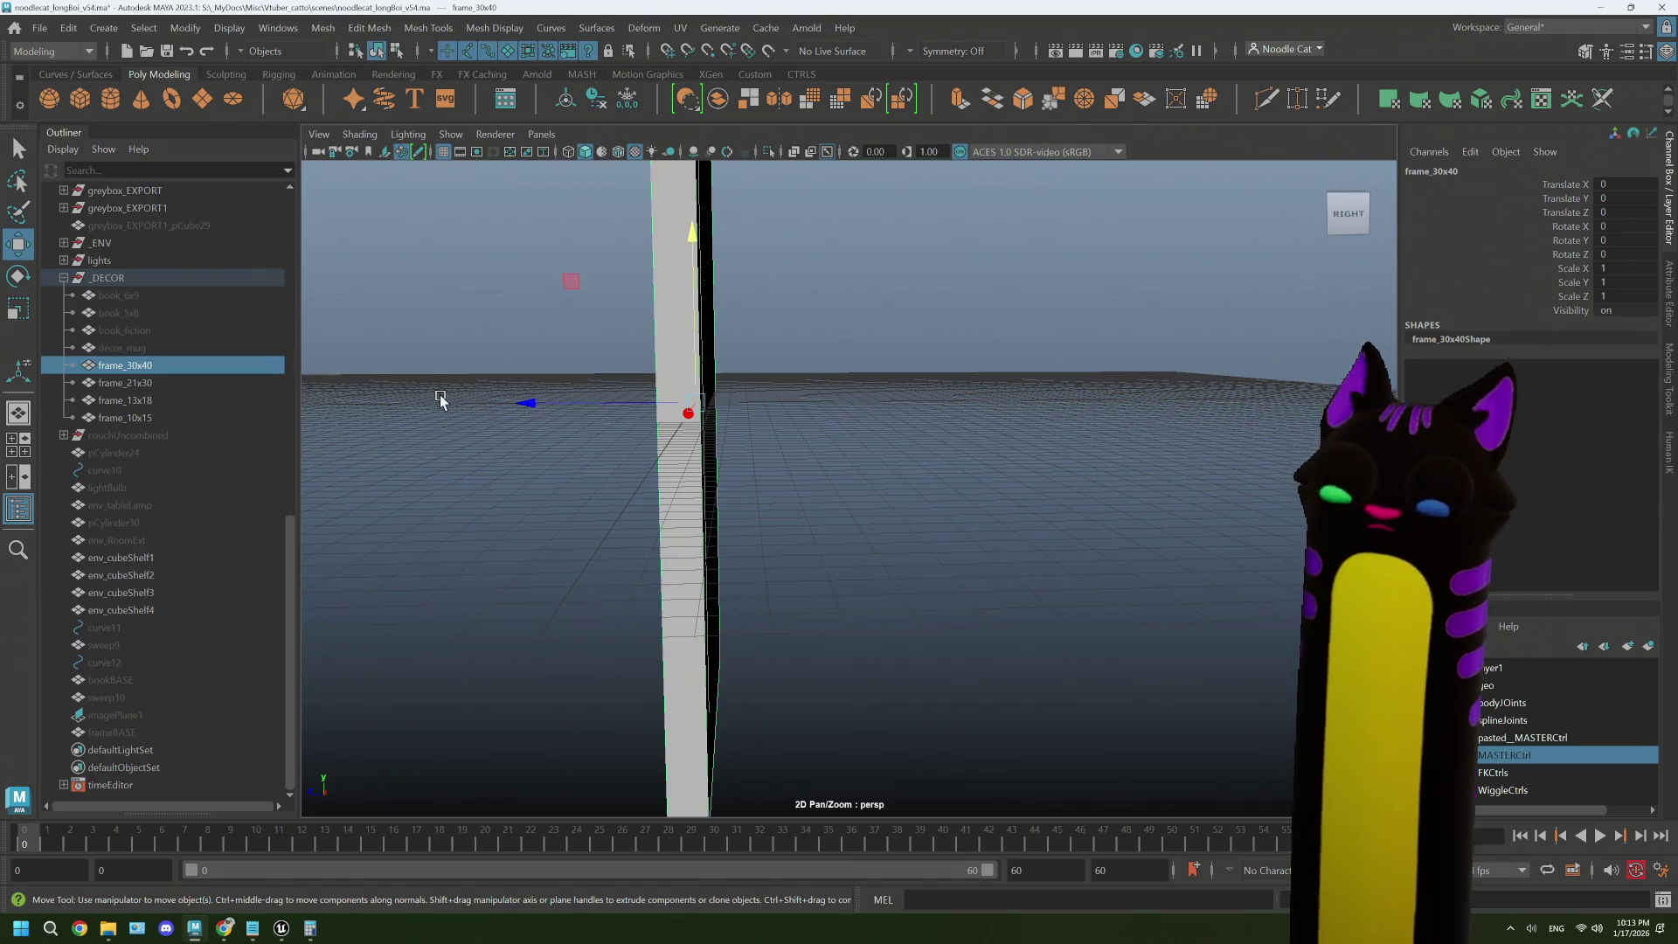
mouse_move(724, 453)
left_mouse_down("alt")
mouse_move(783, 473)
mouse_move(689, 367)
left_mouse_up("alt")
- Enter pivot-edit mode on frame_30x40 and maximize a zoomed-in side view
key("d")
key("space")
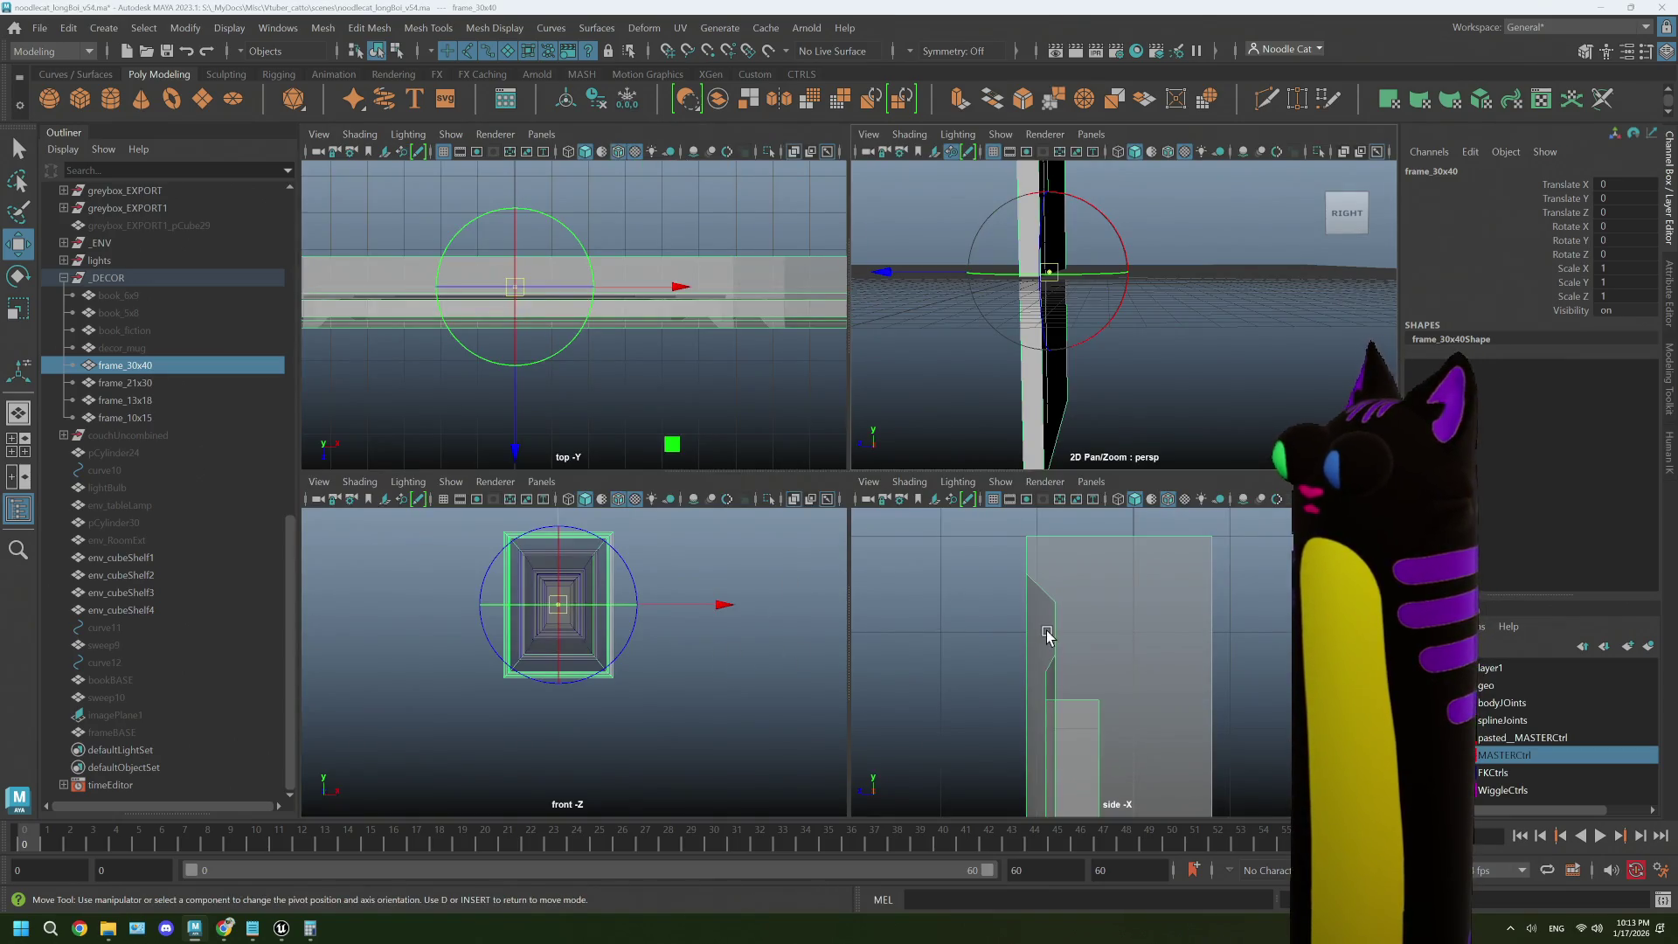
key("space")
scroll(1049, 629, "up", 5)
scroll(873, 568, "up", 5)
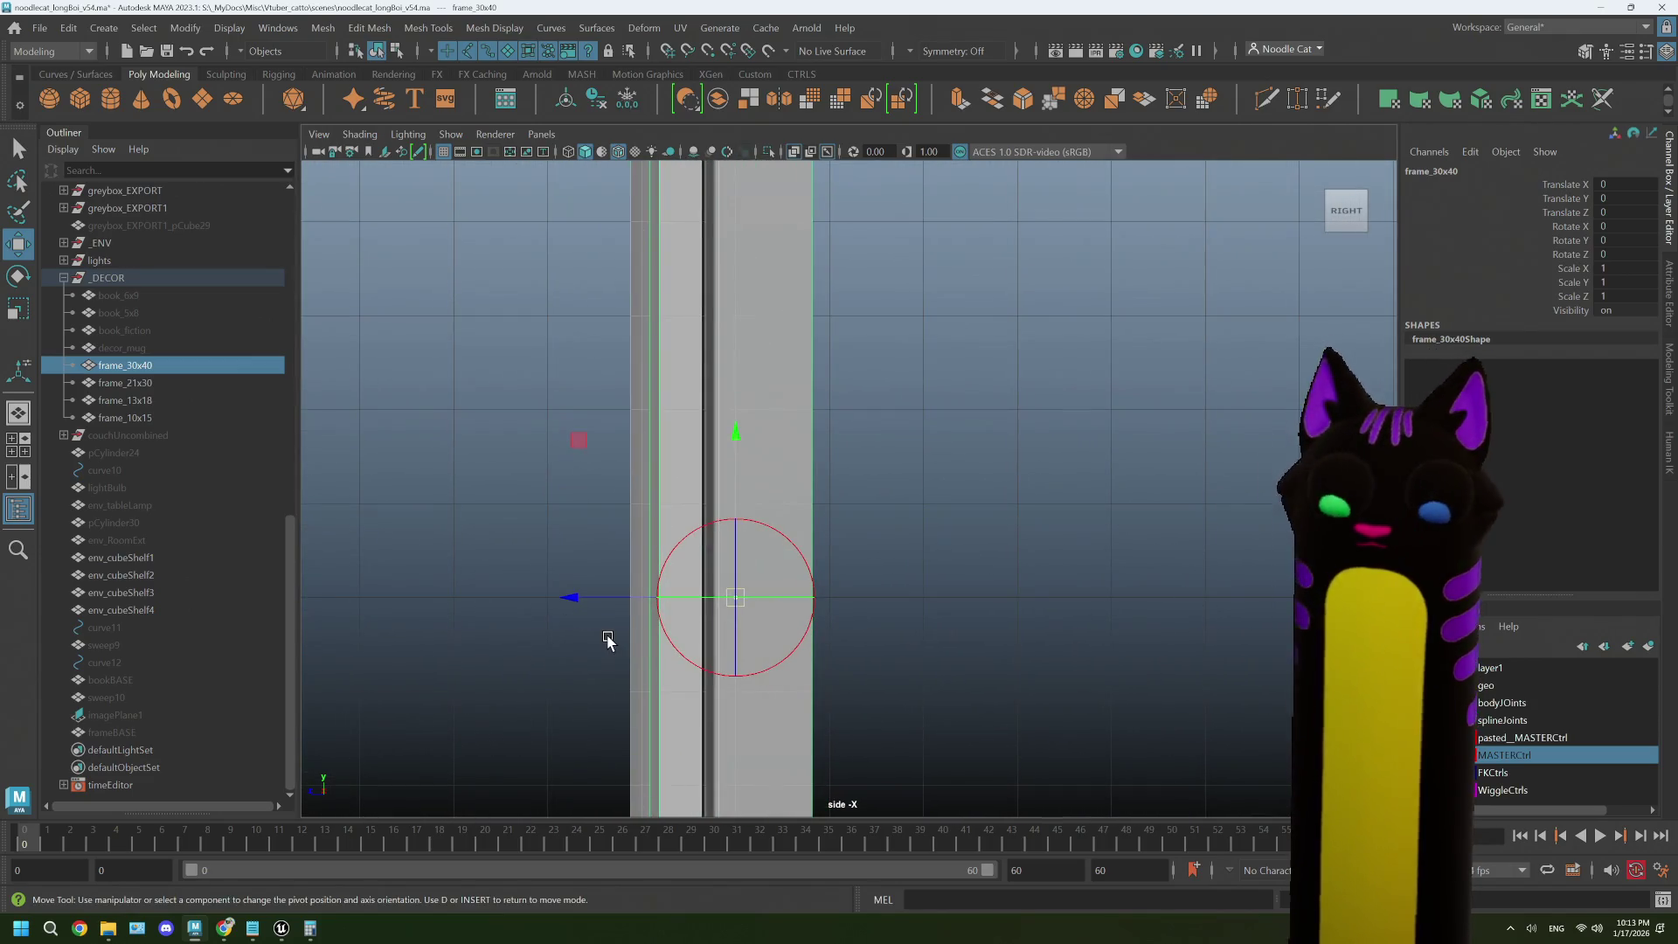
- Drag the pivot along Z, then snap it flush to the back face with Snap to Points
left_click_drag(570, 599, 693, 603)
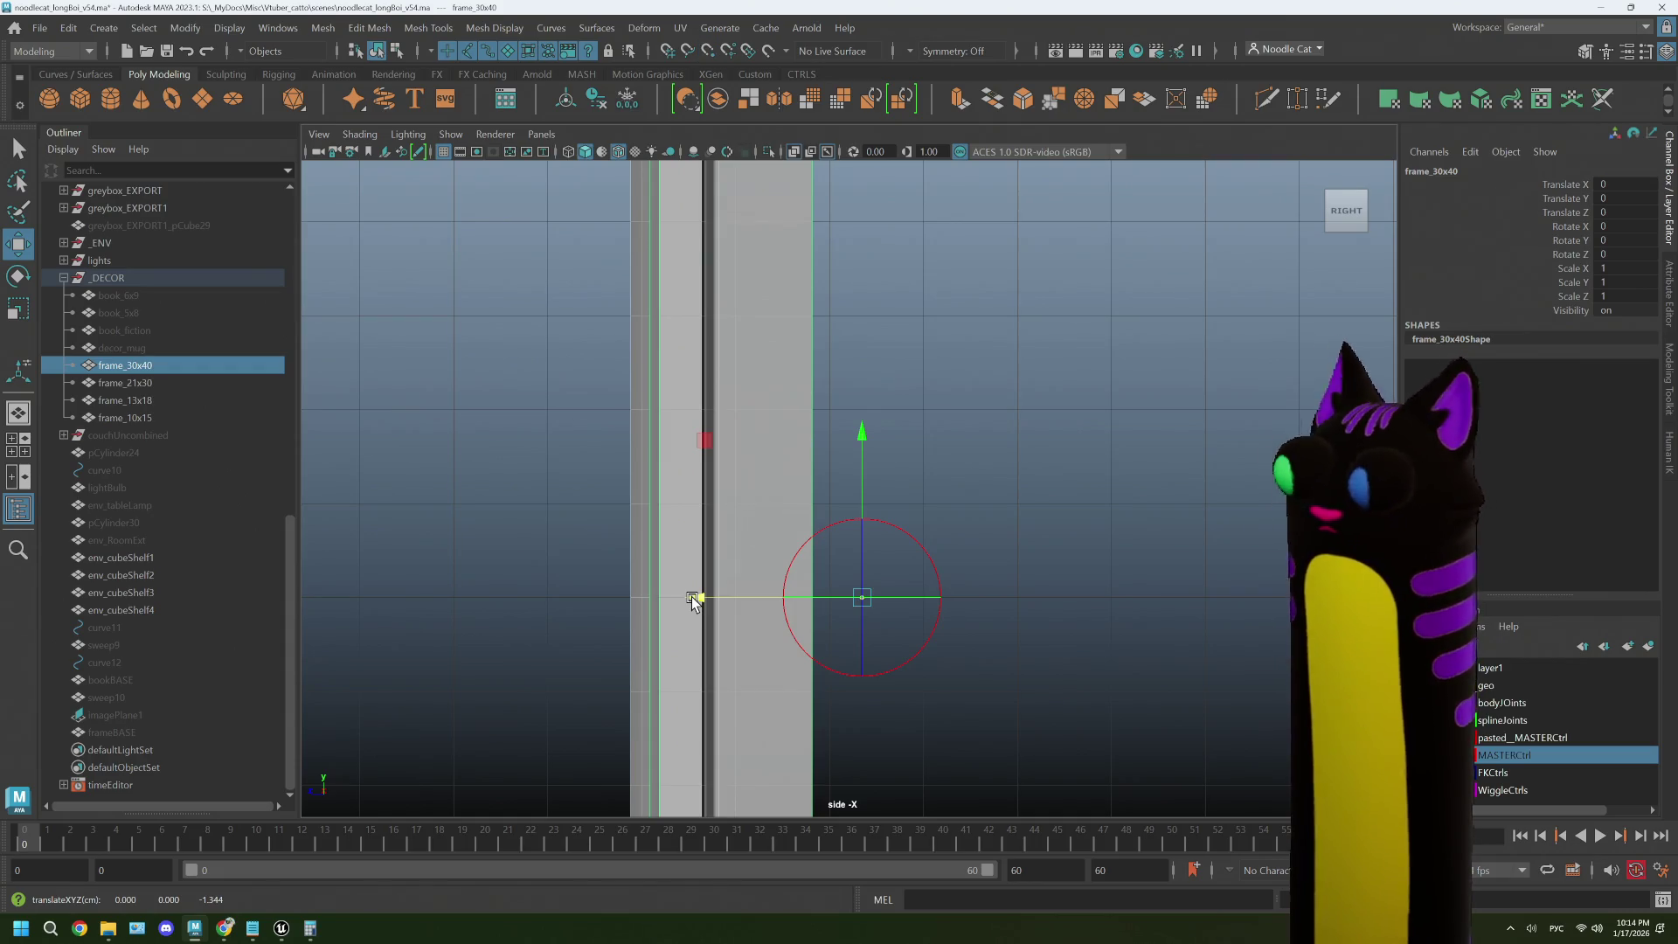
mouse_move(699, 603)
left_mouse_down()
mouse_move(663, 601)
mouse_move(730, 602)
left_mouse_up()
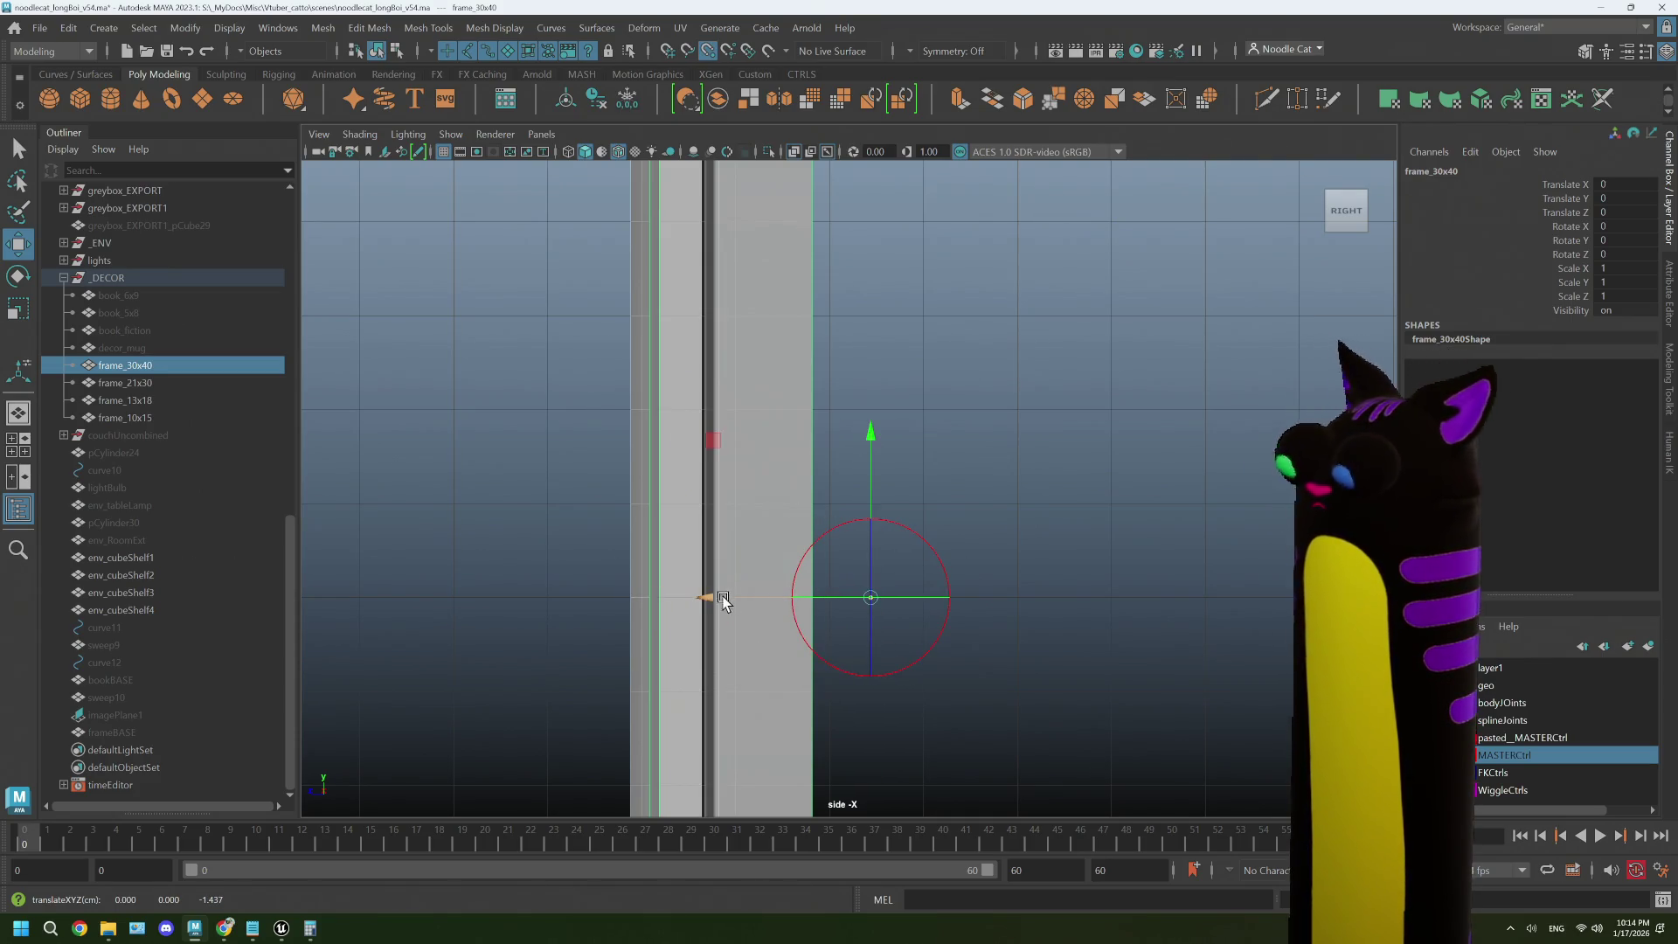
mouse_move(710, 601)
left_mouse_down()
mouse_move(850, 600)
mouse_move(674, 592)
mouse_move(723, 600)
left_mouse_up()
key("x")
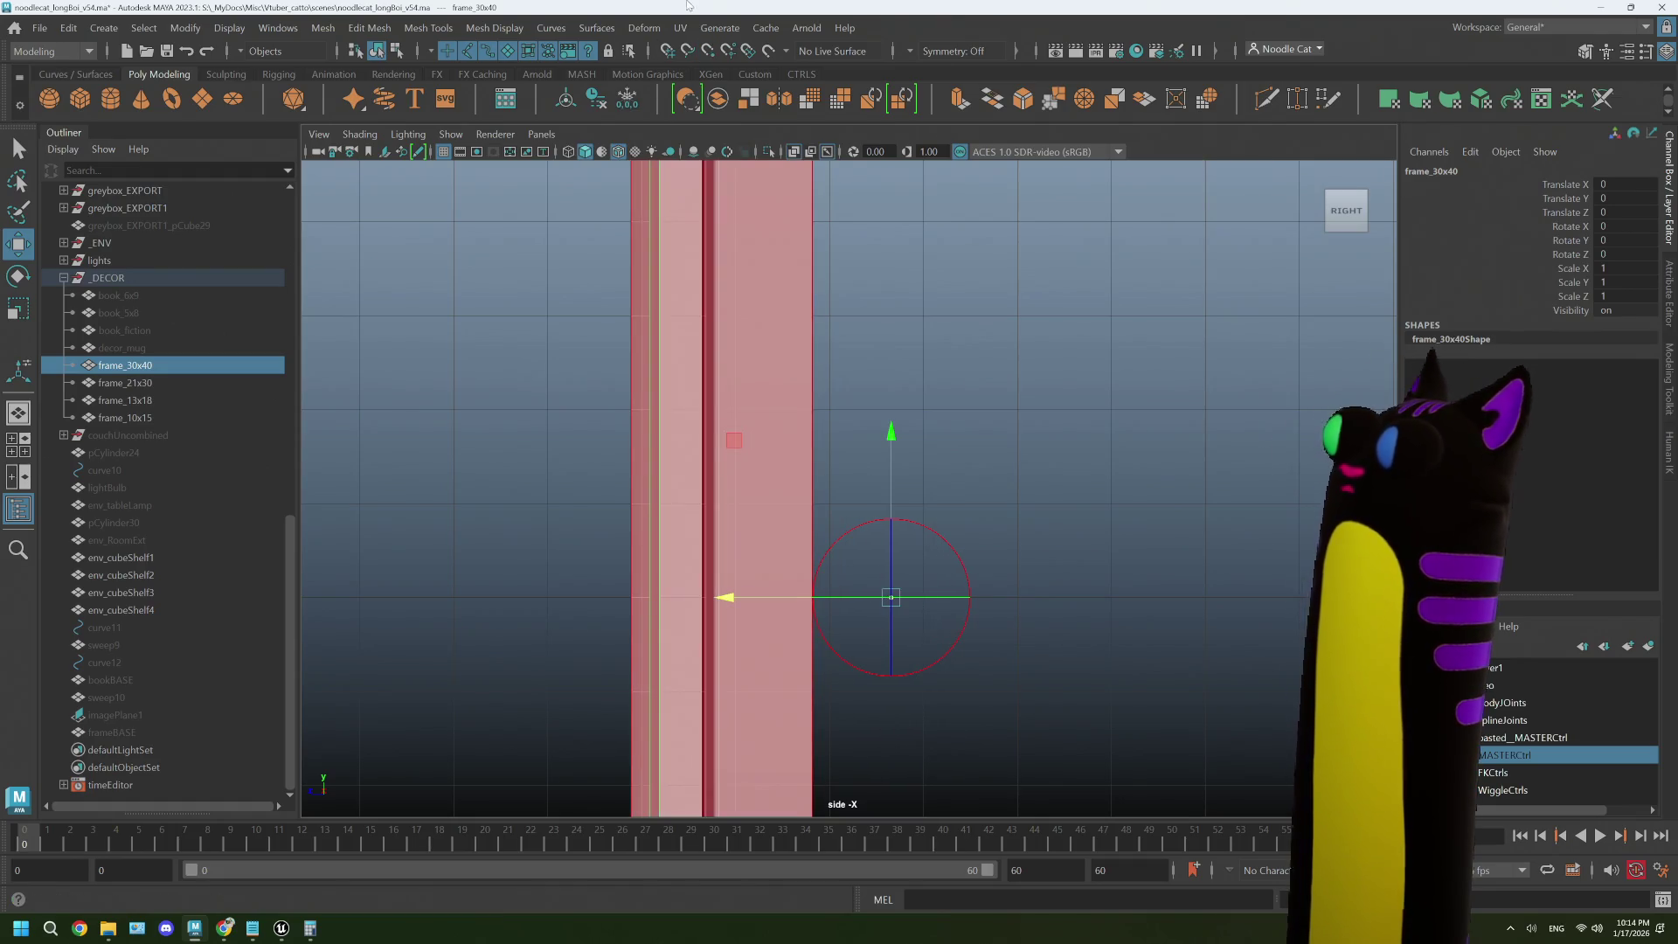
left_click(710, 52)
left_click_drag(724, 602, 647, 598)
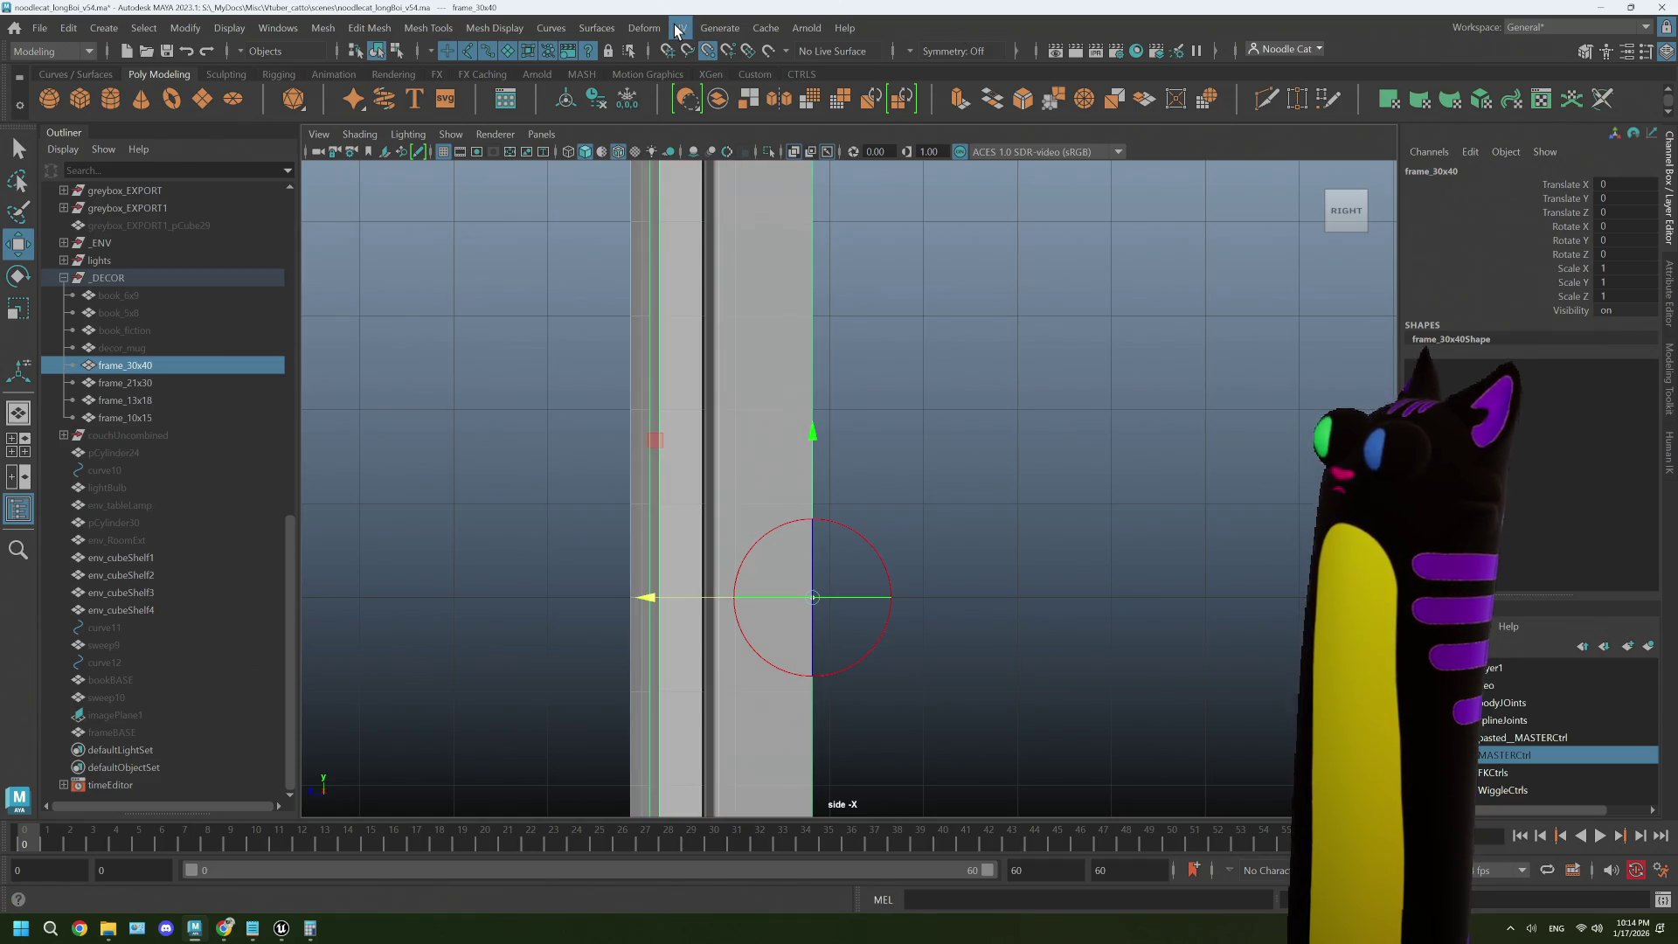
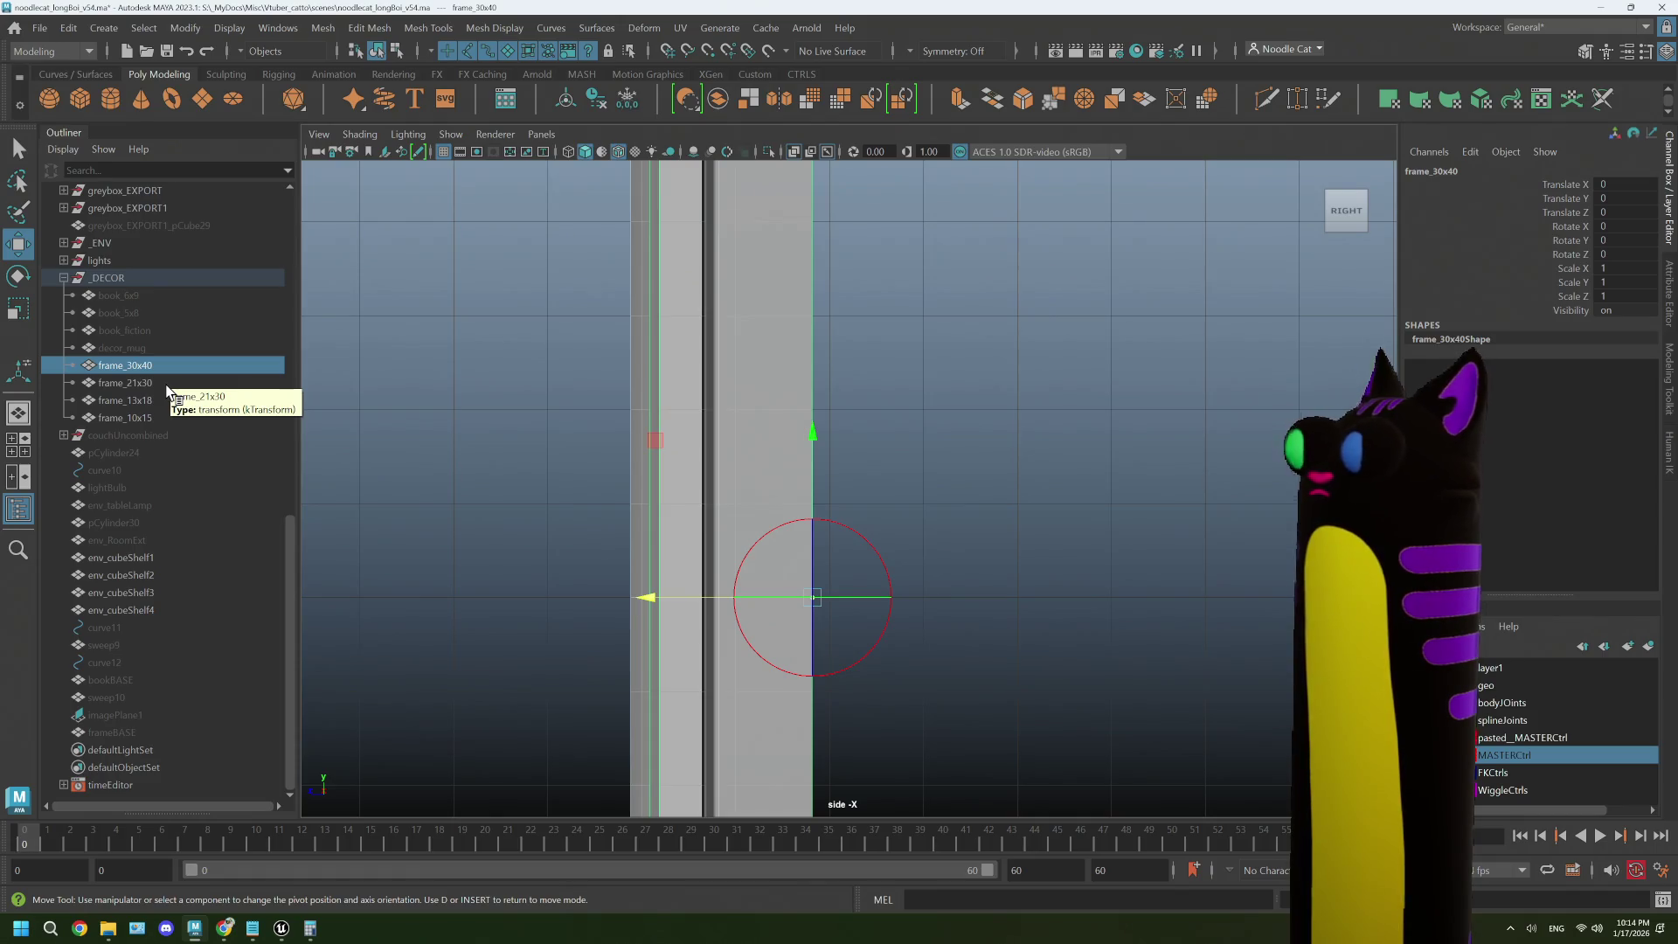
- Move the pivots of frame_21x30, frame_13x18 and frame_10x15 to their back edges
left_click(131, 383)
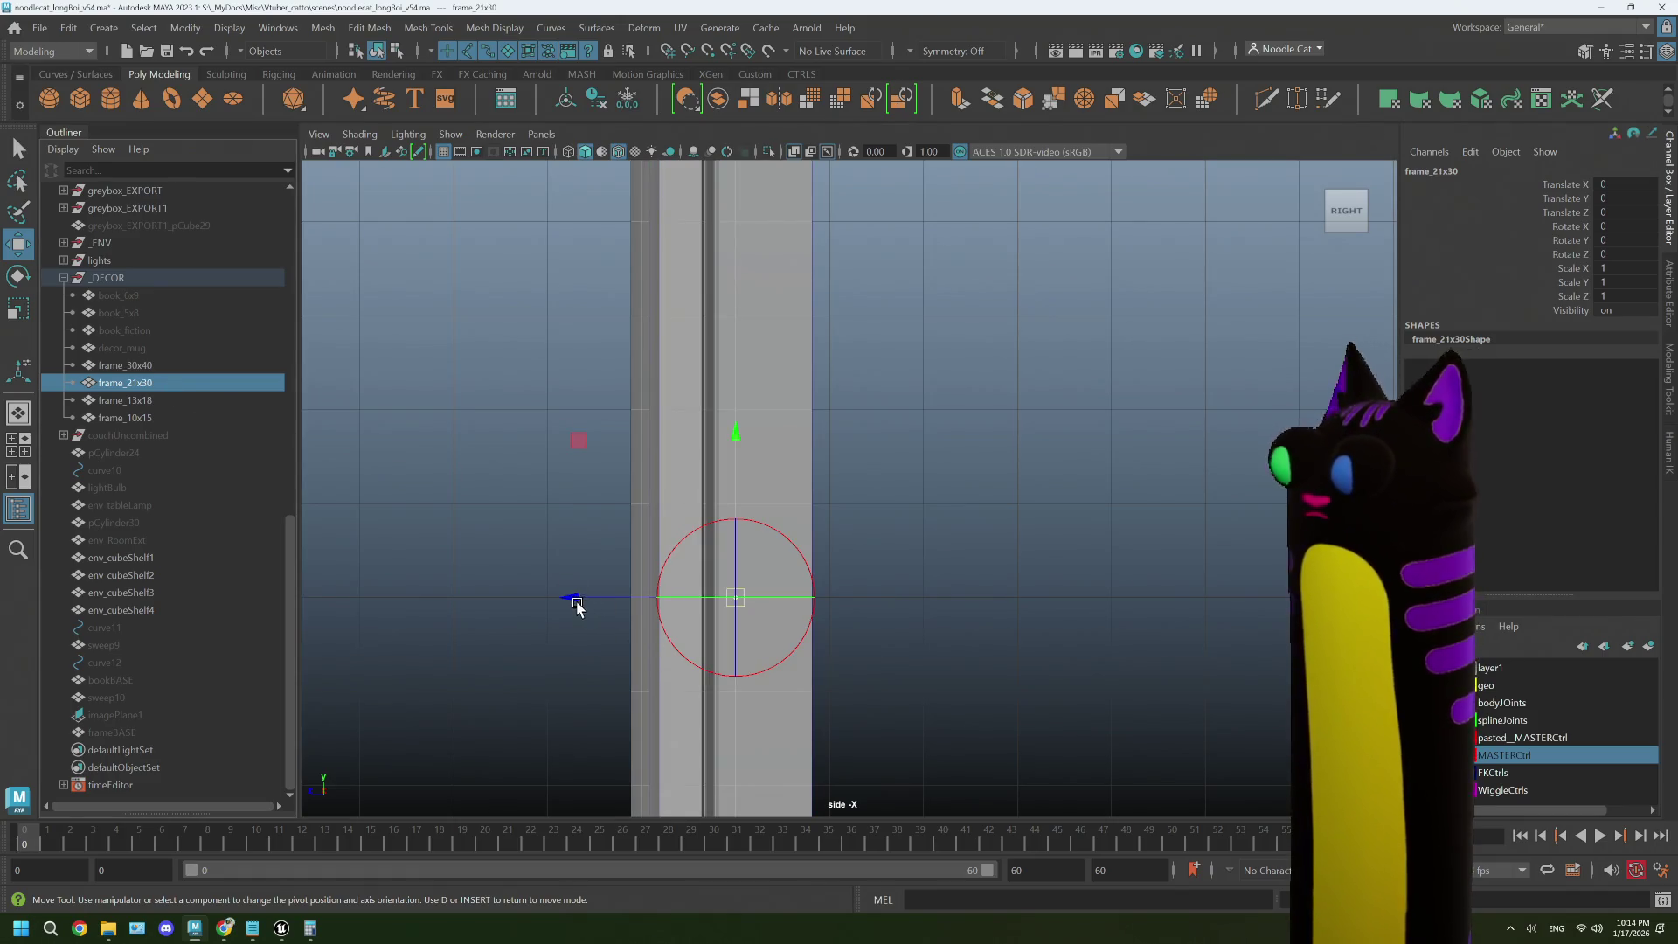
left_click_drag(571, 600, 647, 603)
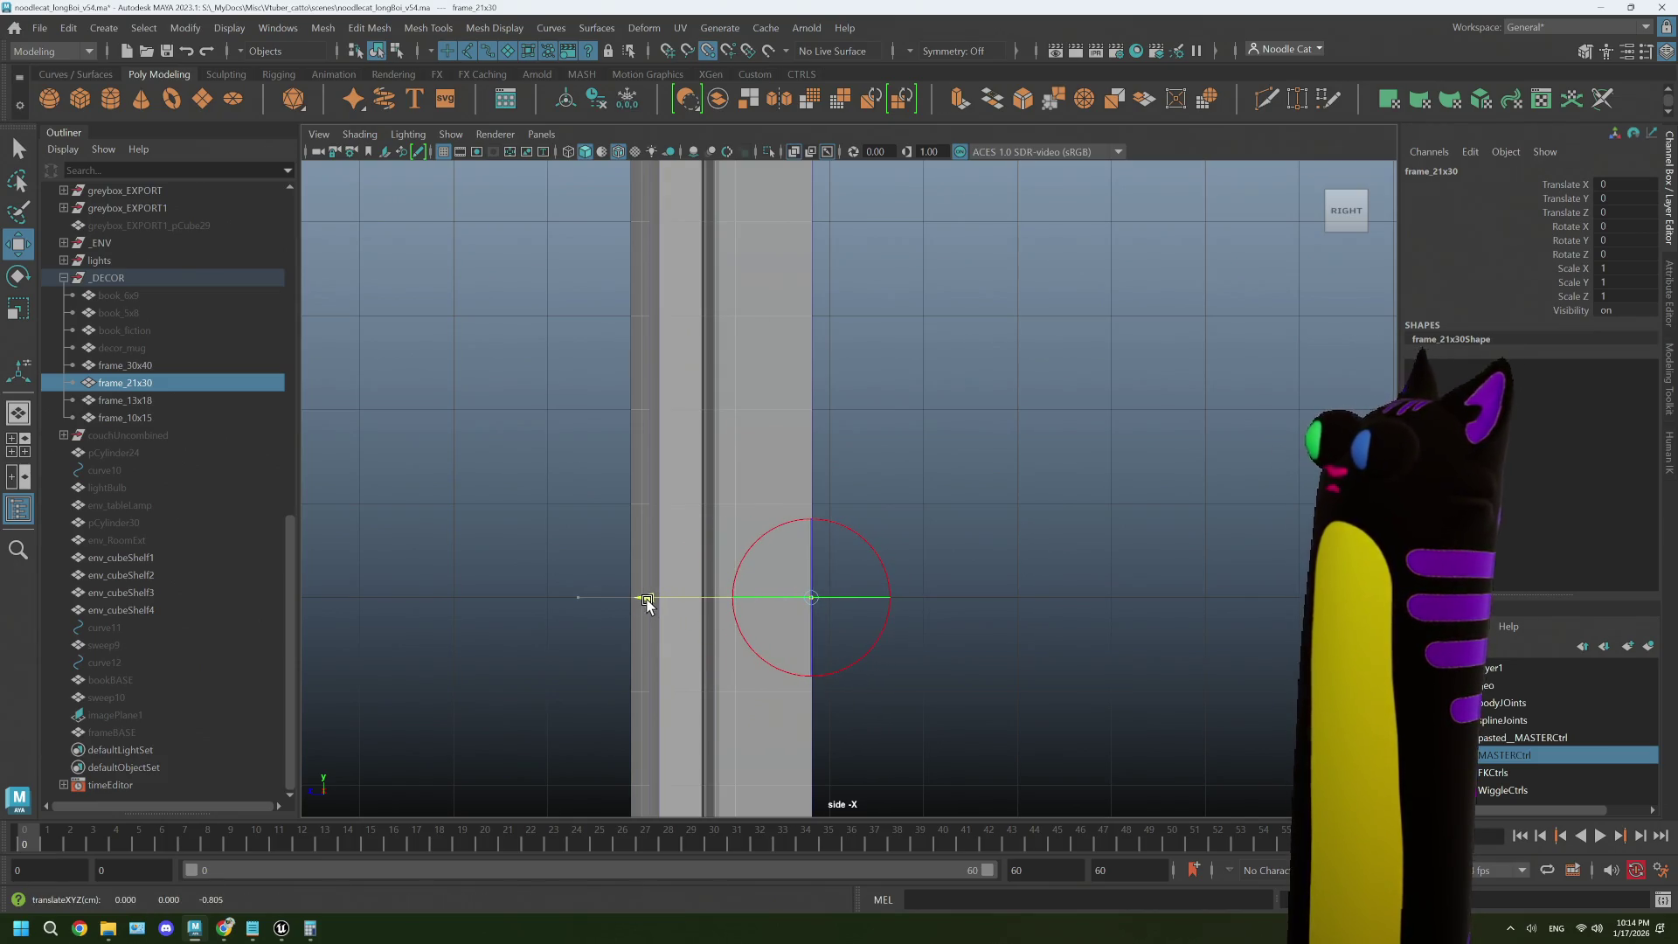
left_click(152, 402)
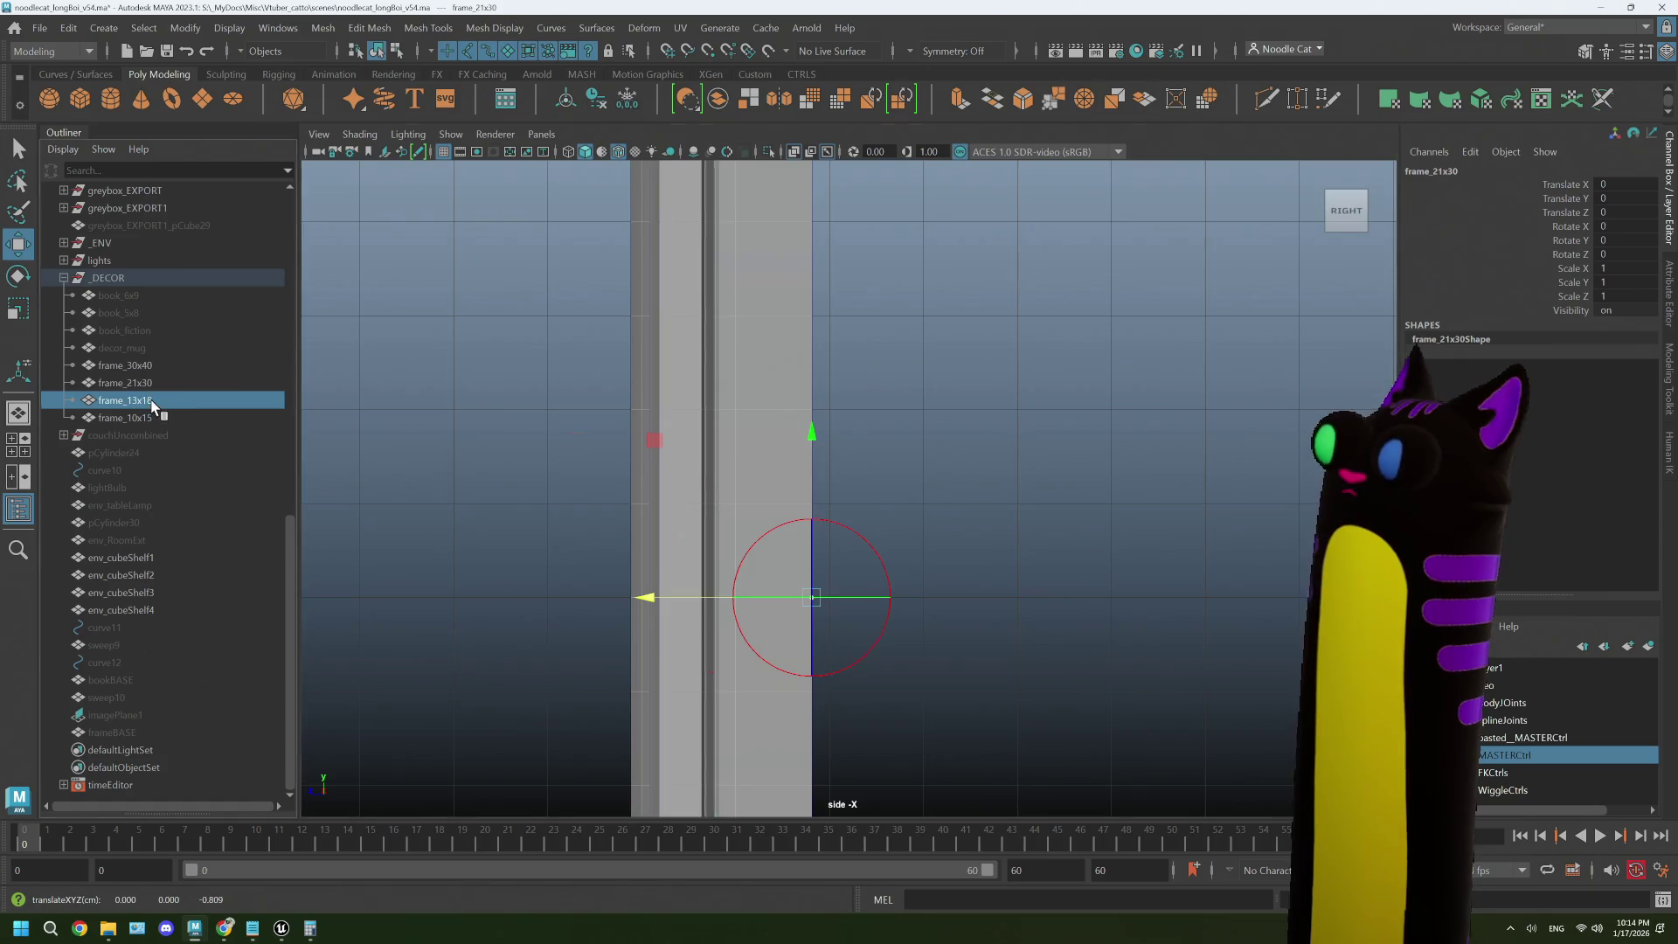
left_click_drag(569, 603, 651, 628)
left_click(185, 419)
left_click_drag(563, 600, 648, 626)
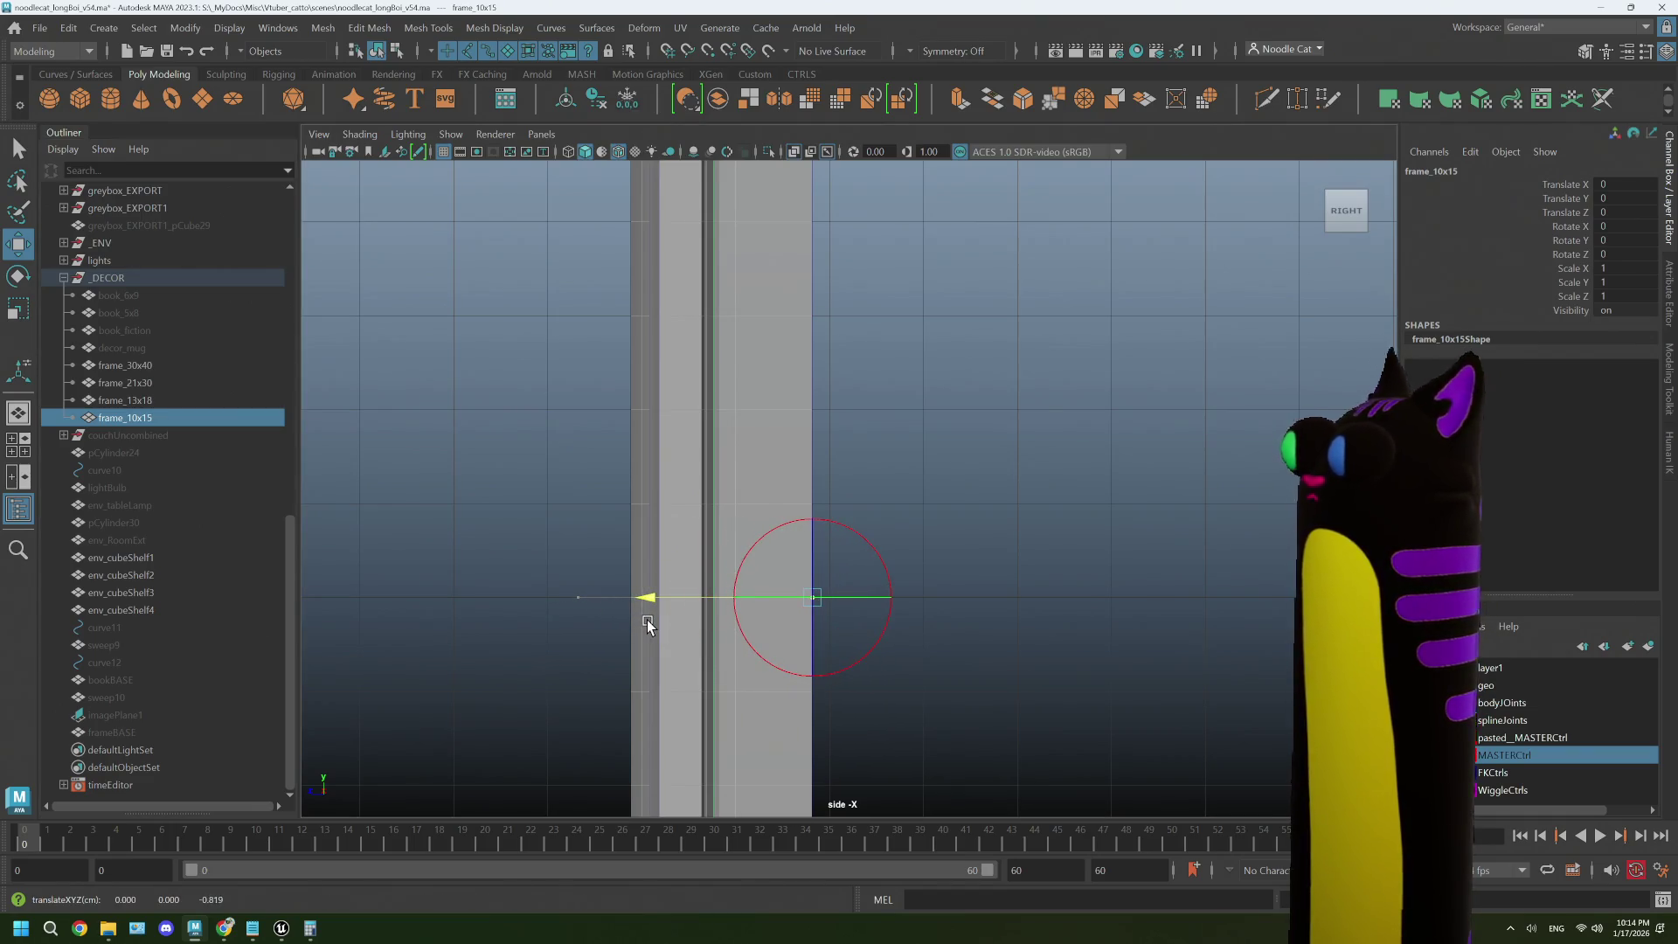
- Select all four frames and push them forward together to Translate Z 0.819
left_click(927, 463)
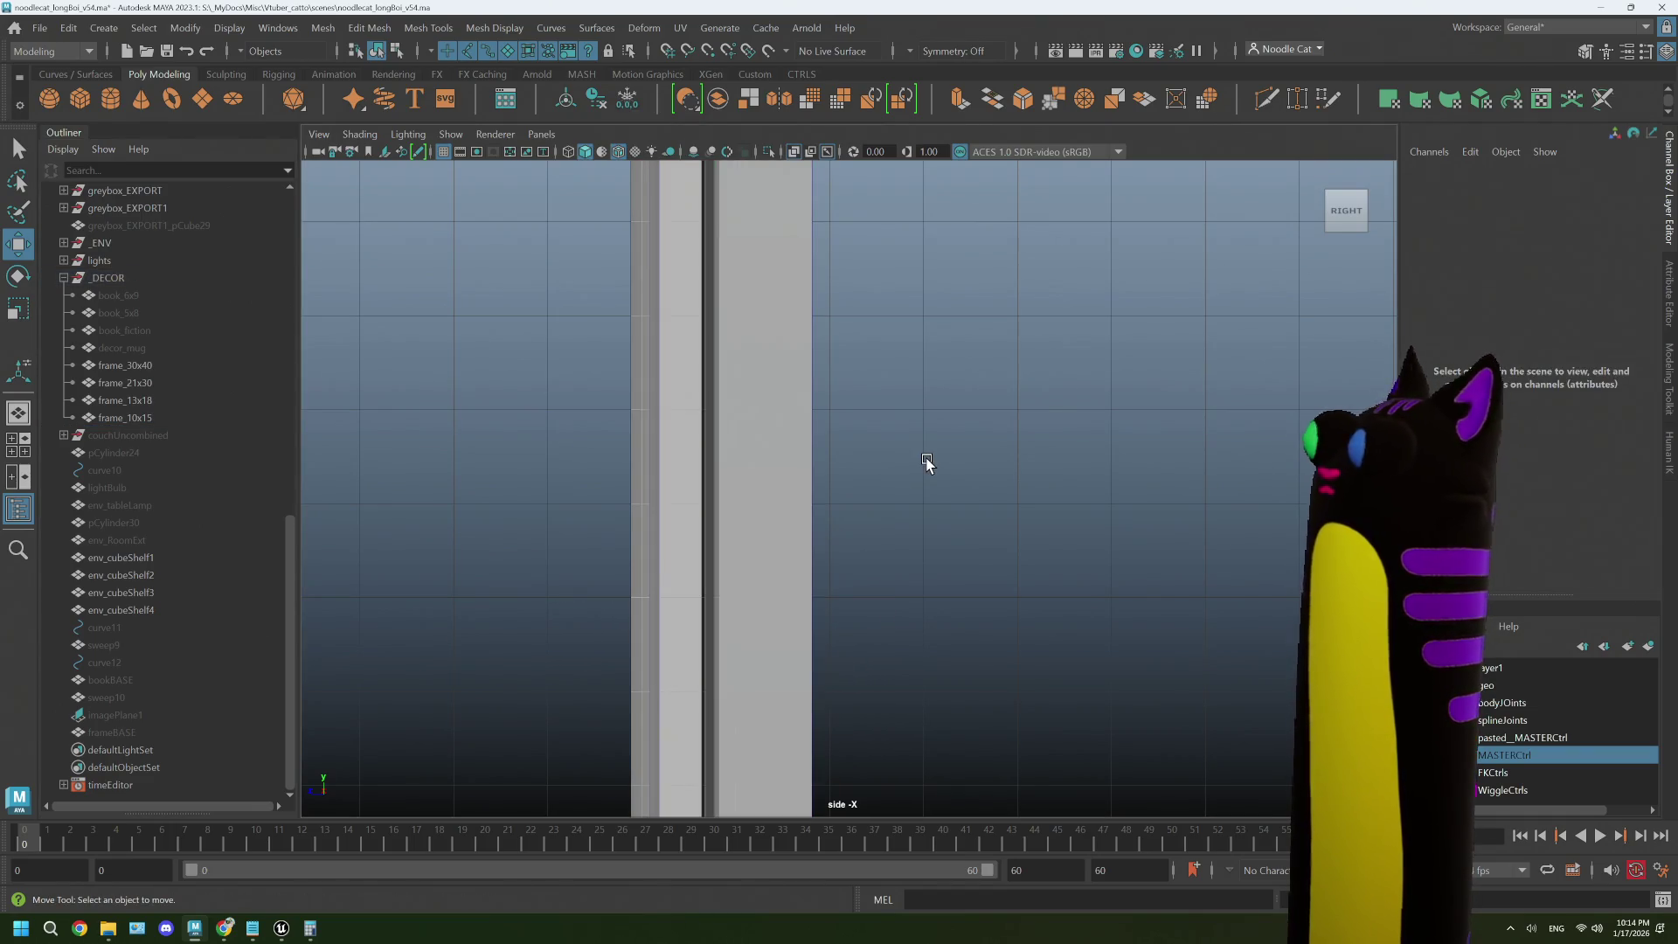
left_click(154, 367)
left_click(131, 418, "shift")
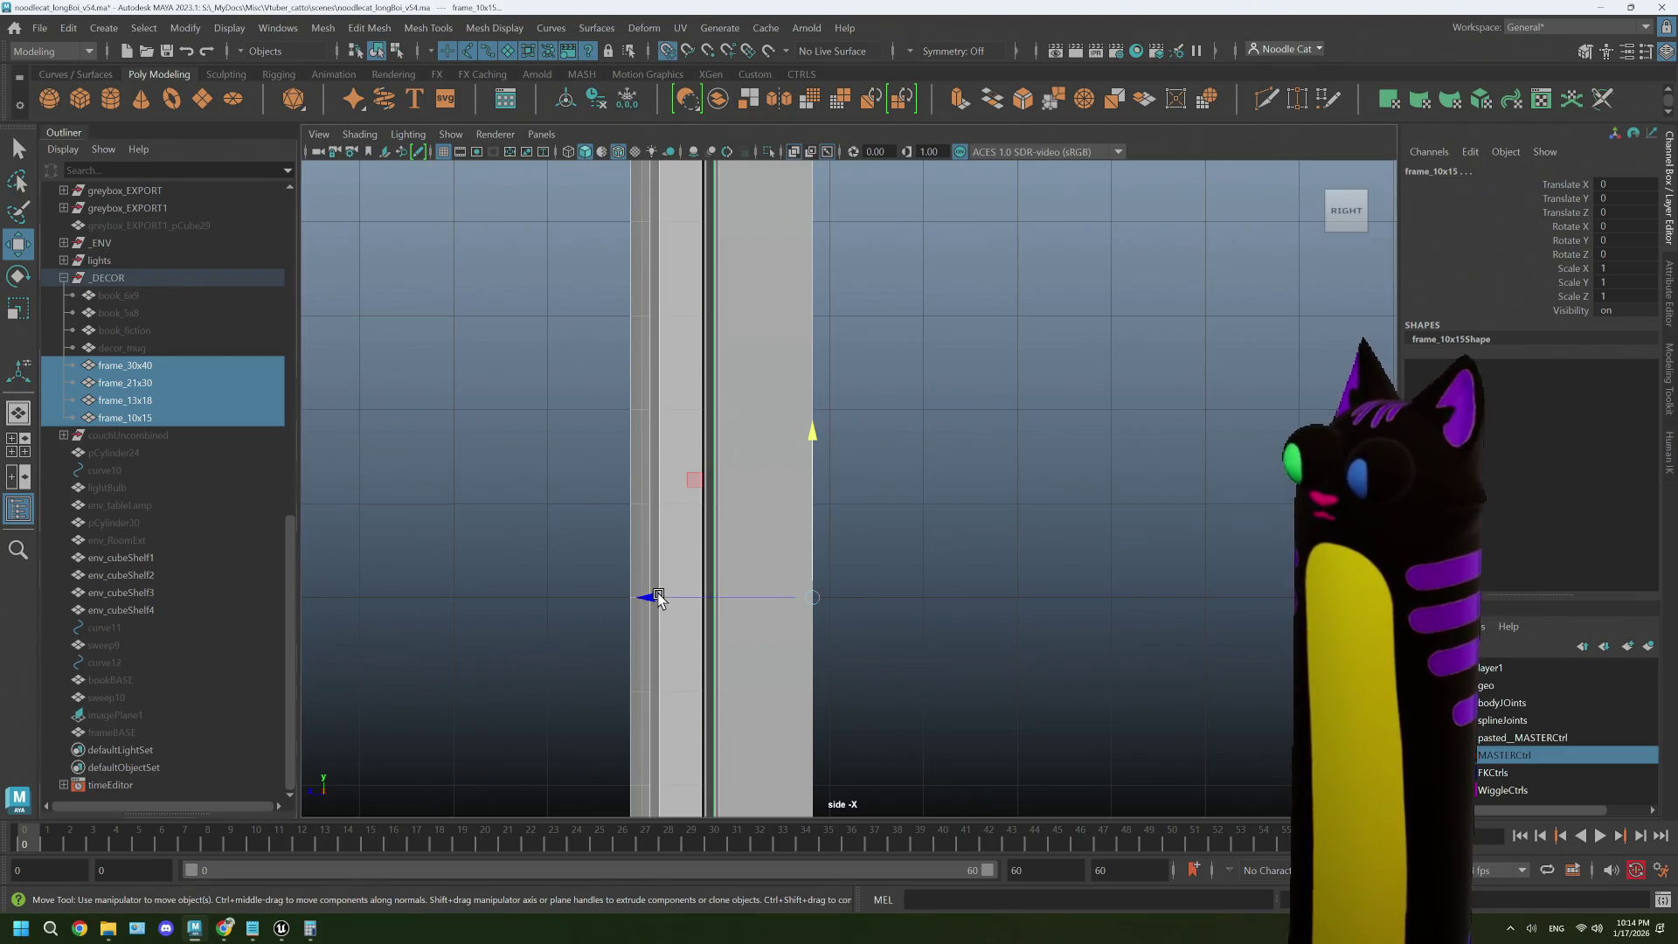
left_click_drag(648, 601, 746, 601)
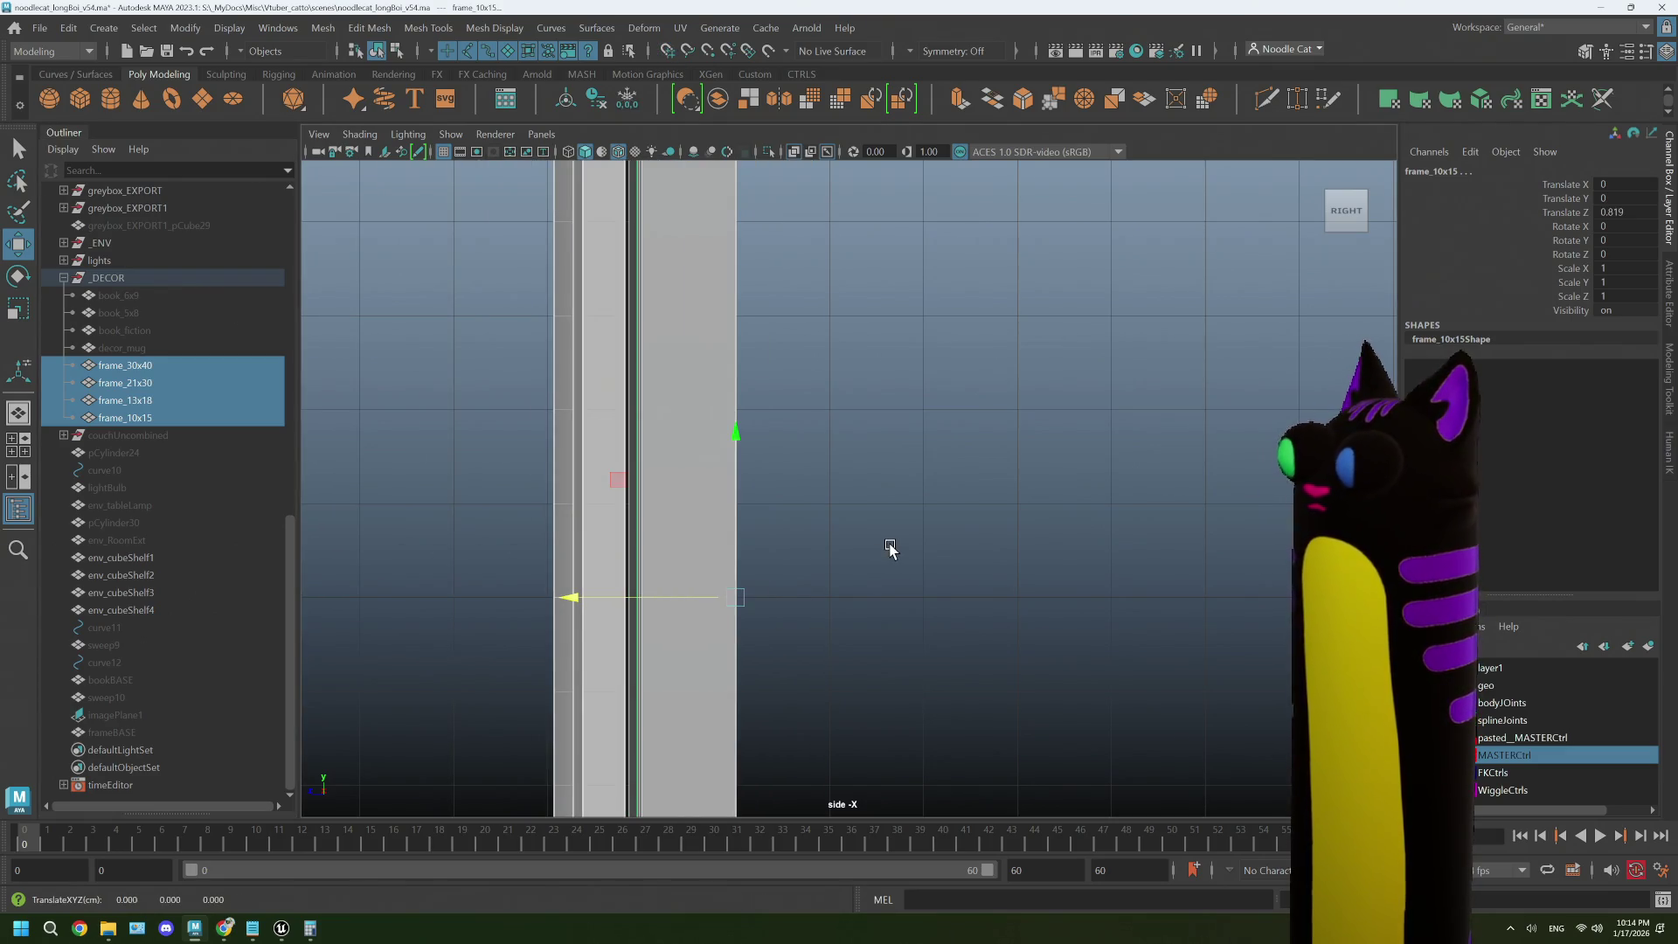
key("space")
key("space")
left_click(968, 402)
mouse_move(968, 403)
left_mouse_down("alt")
mouse_move(910, 457)
mouse_move(1008, 449)
mouse_move(1015, 472)
left_mouse_up("alt")
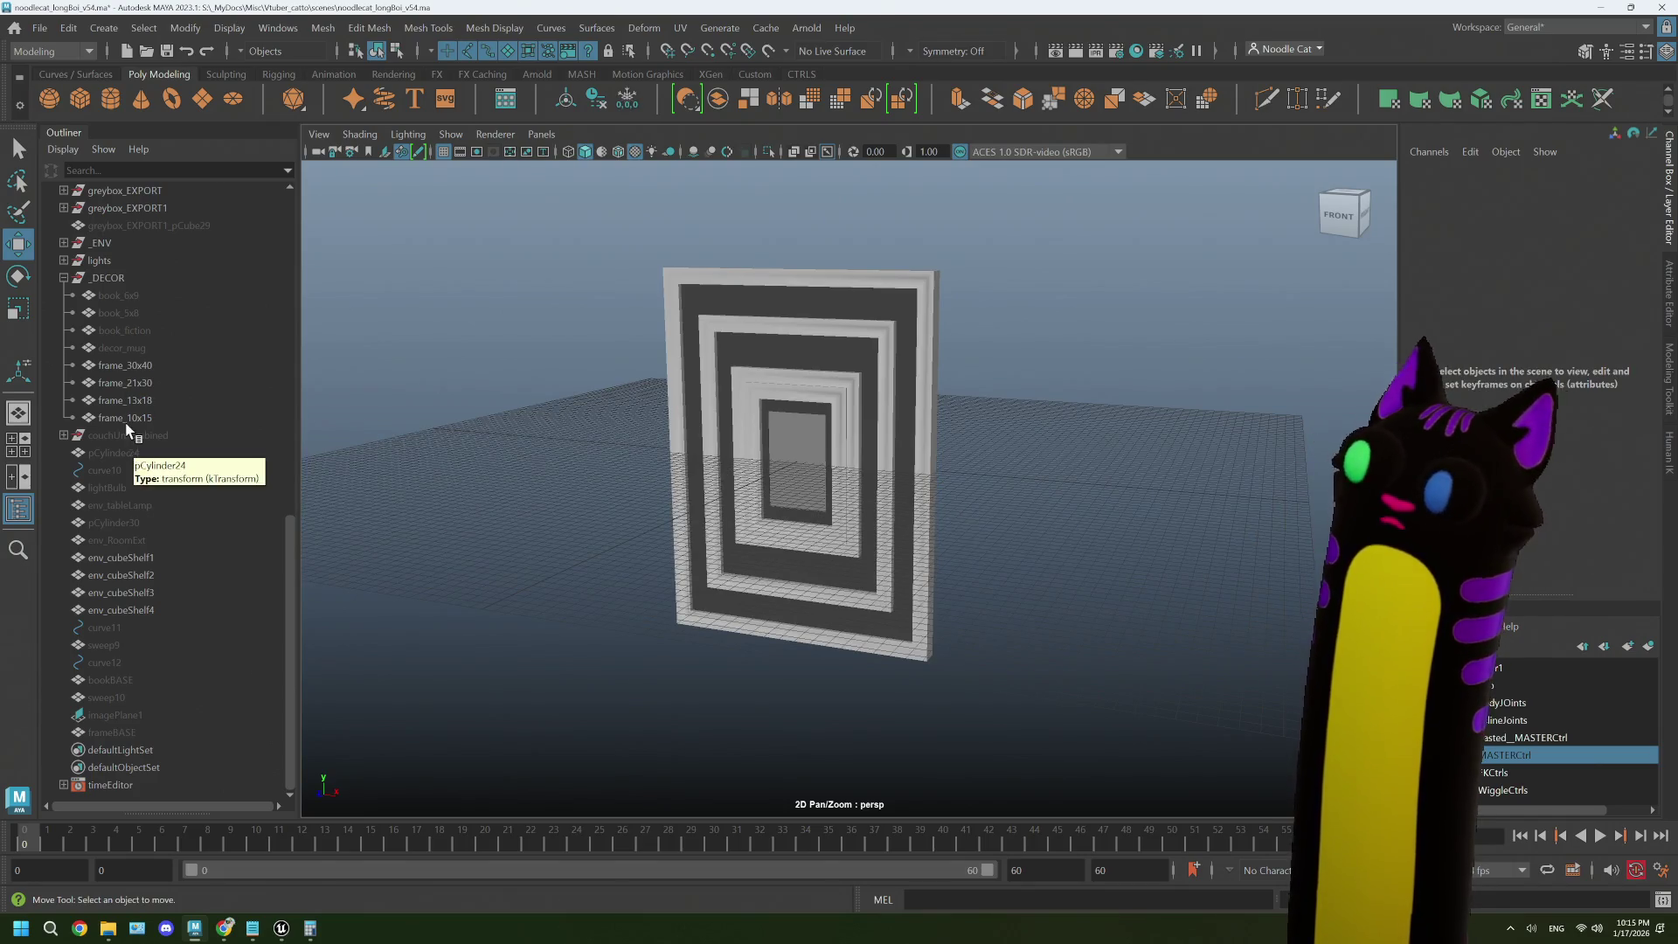
- Export frame_30x40 as the selection, replacing decor_frame_30x40.fbx
left_click(127, 365)
left_click(40, 28)
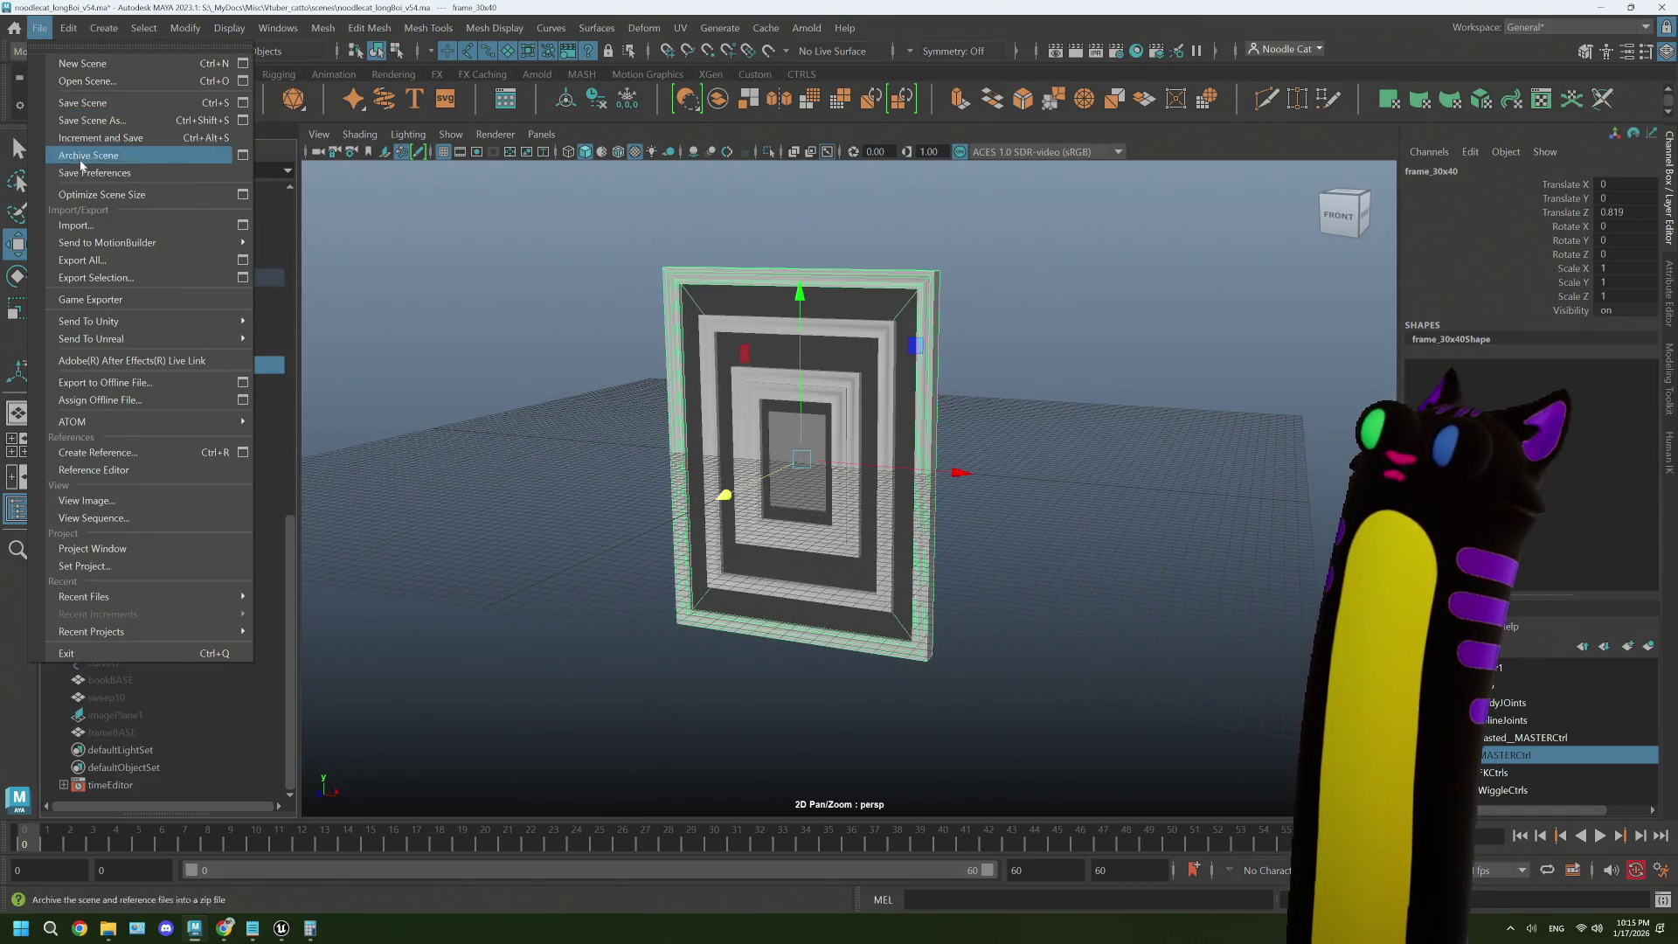
left_click(105, 277)
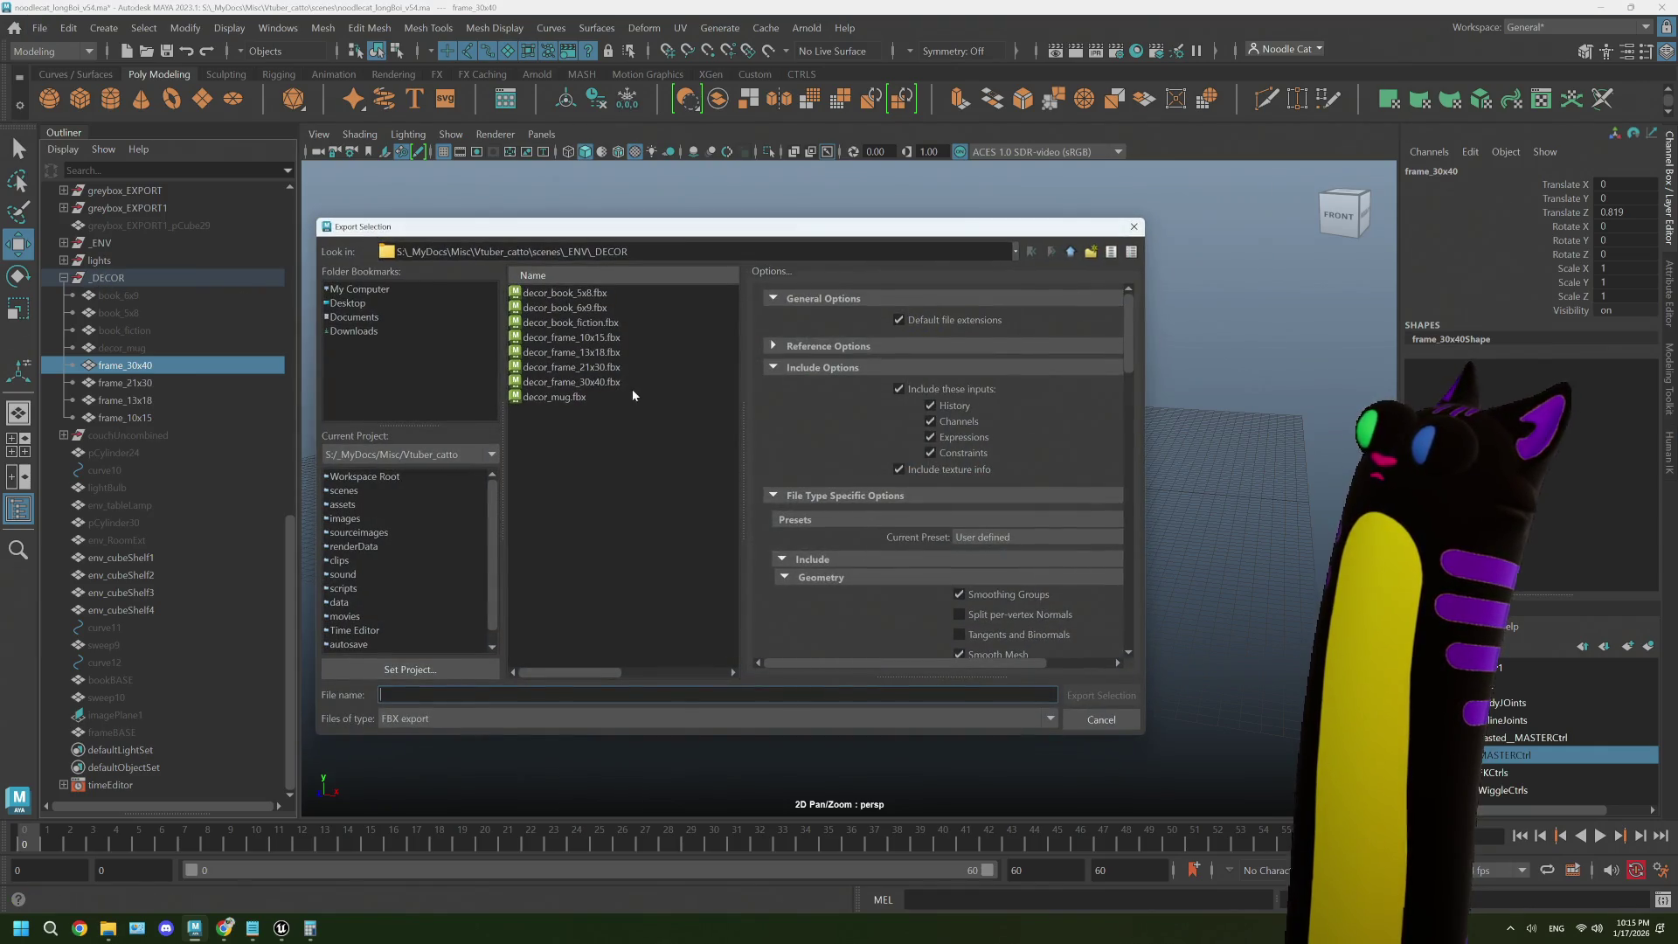
left_click(603, 383)
left_click(1100, 695)
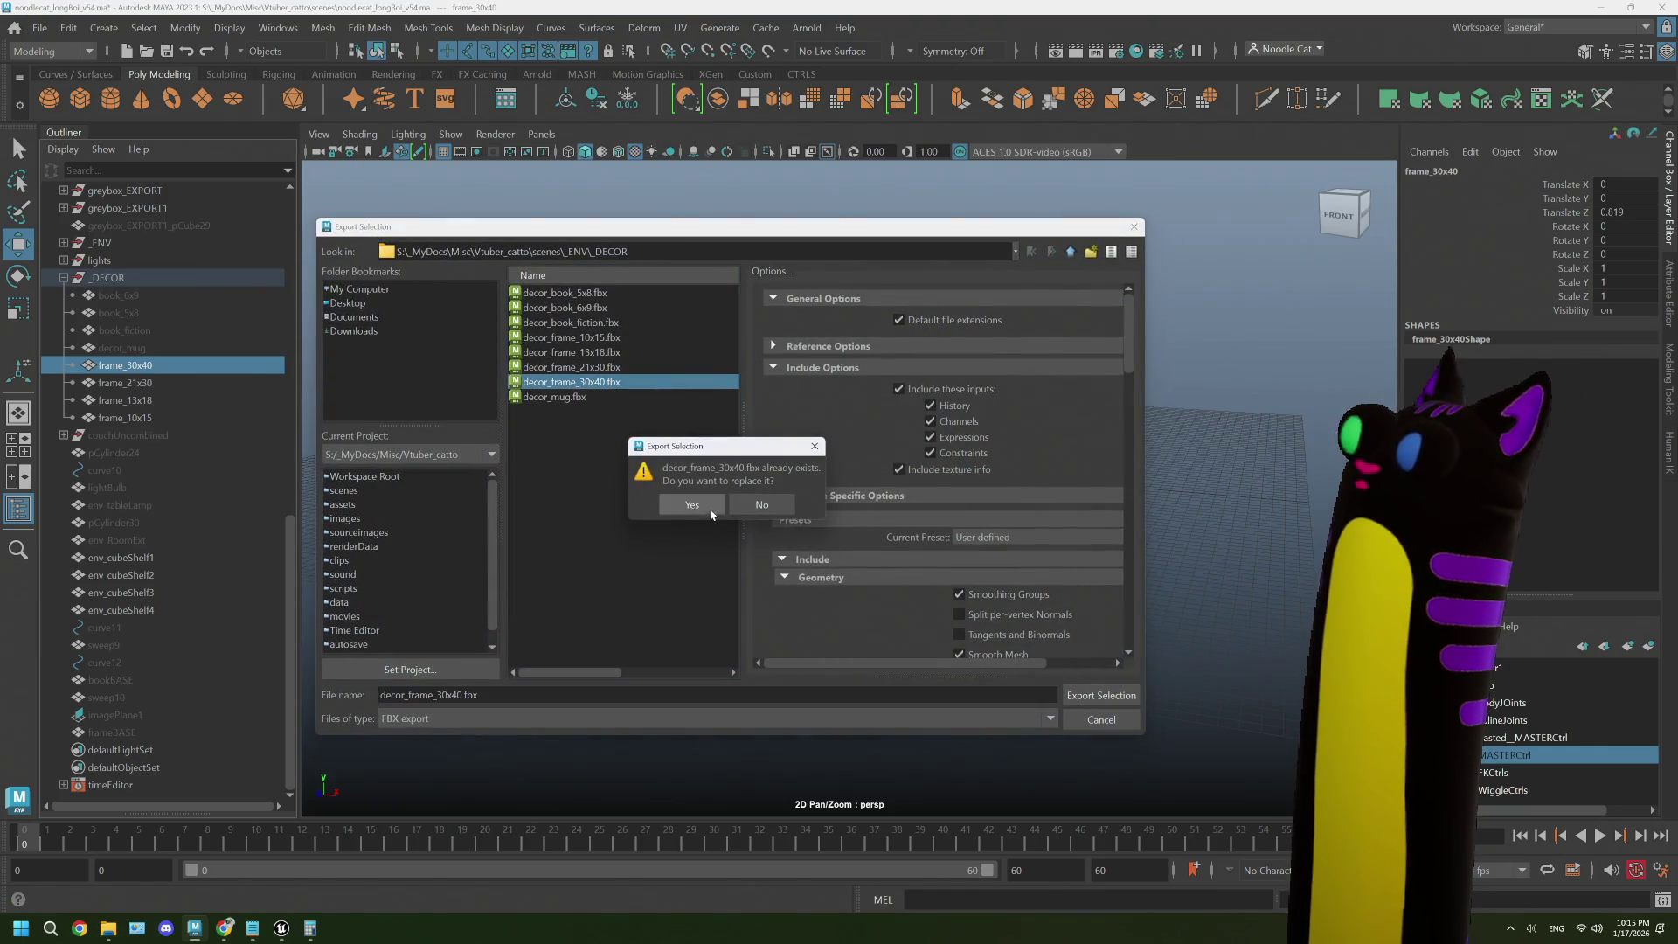
left_click(710, 512)
- Export frame_21x30 as the selection, overwriting decor_frame_21x30.fbx
left_click(176, 383)
left_click(40, 28)
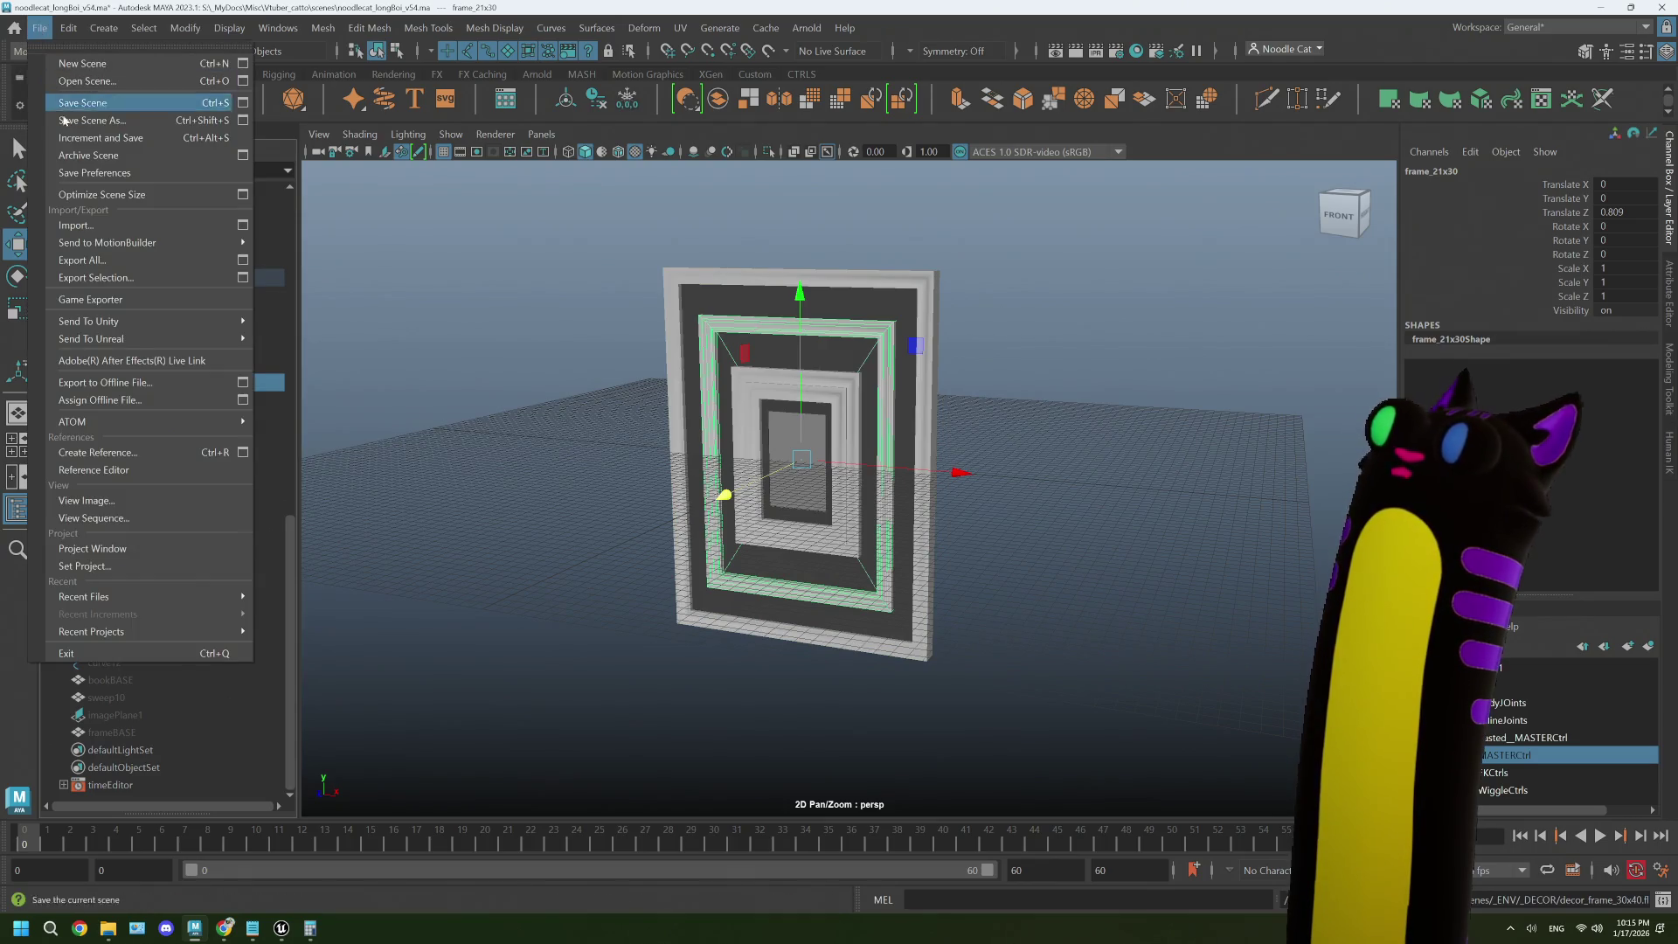
left_click(97, 277)
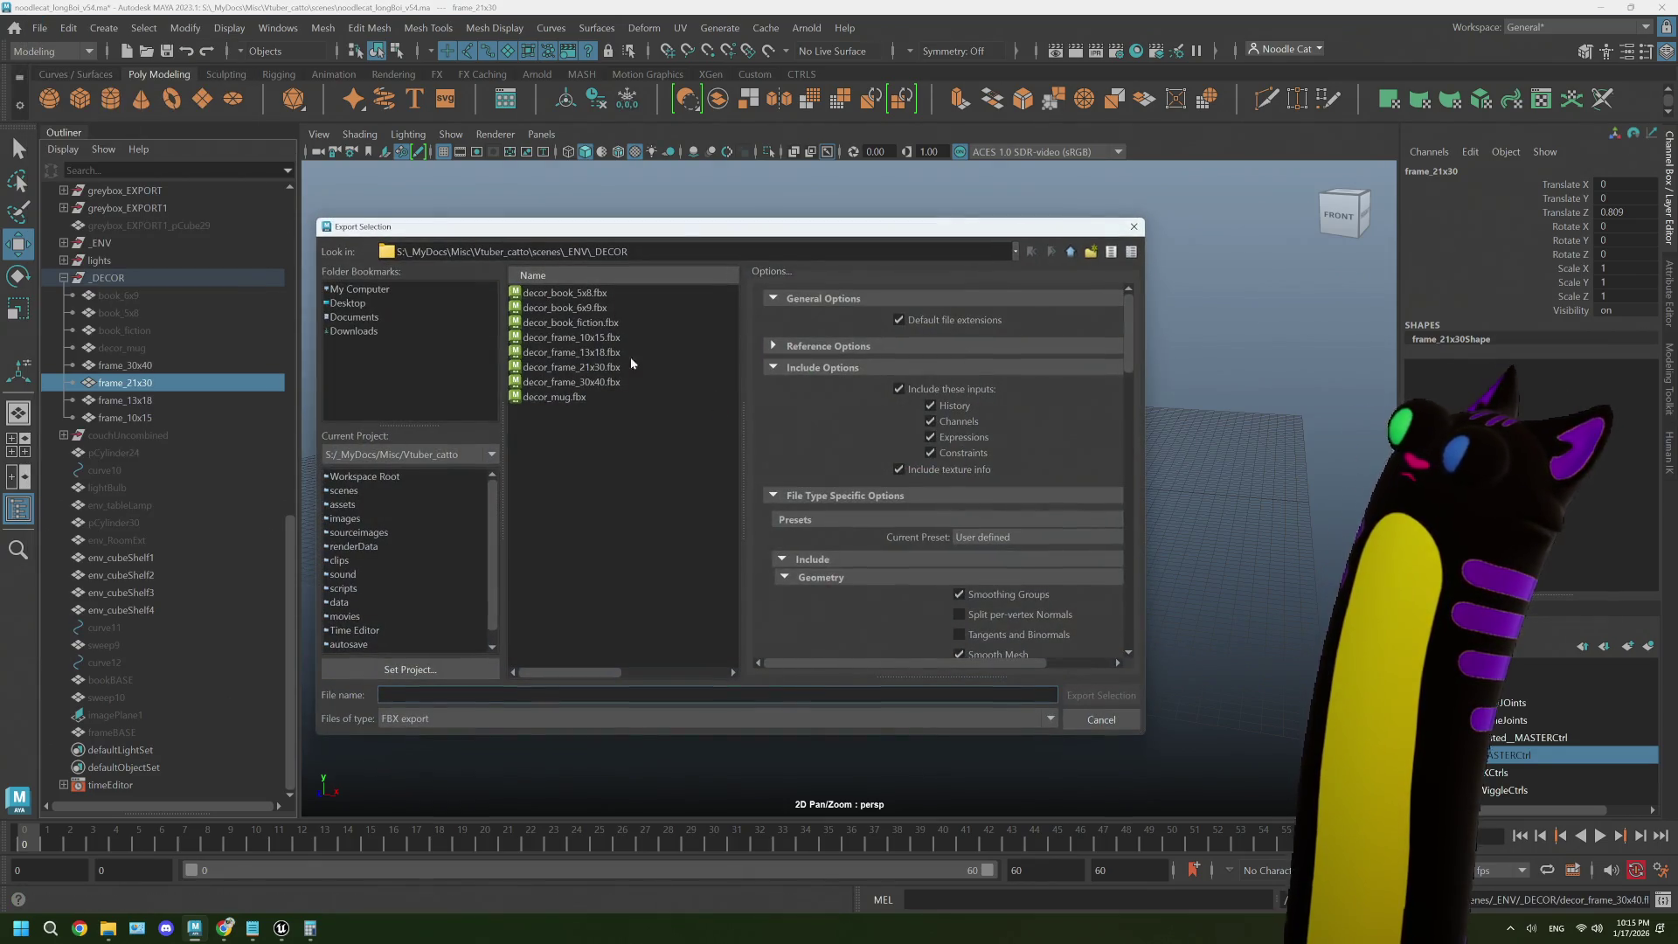
left_click(615, 368)
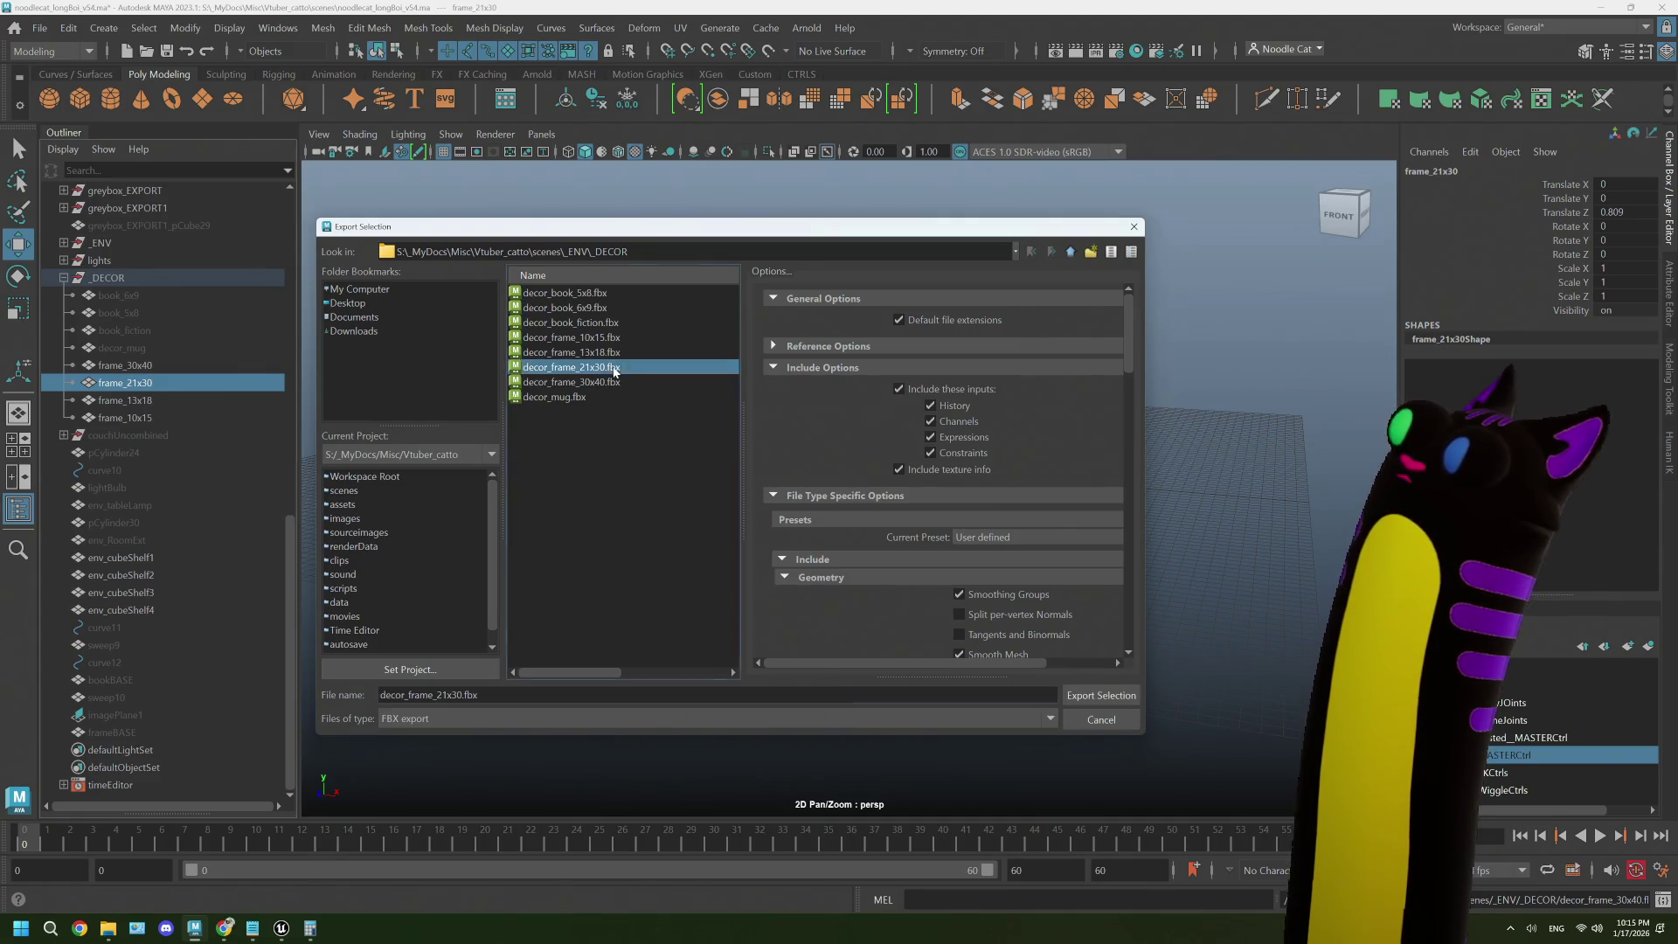
left_click(1109, 694)
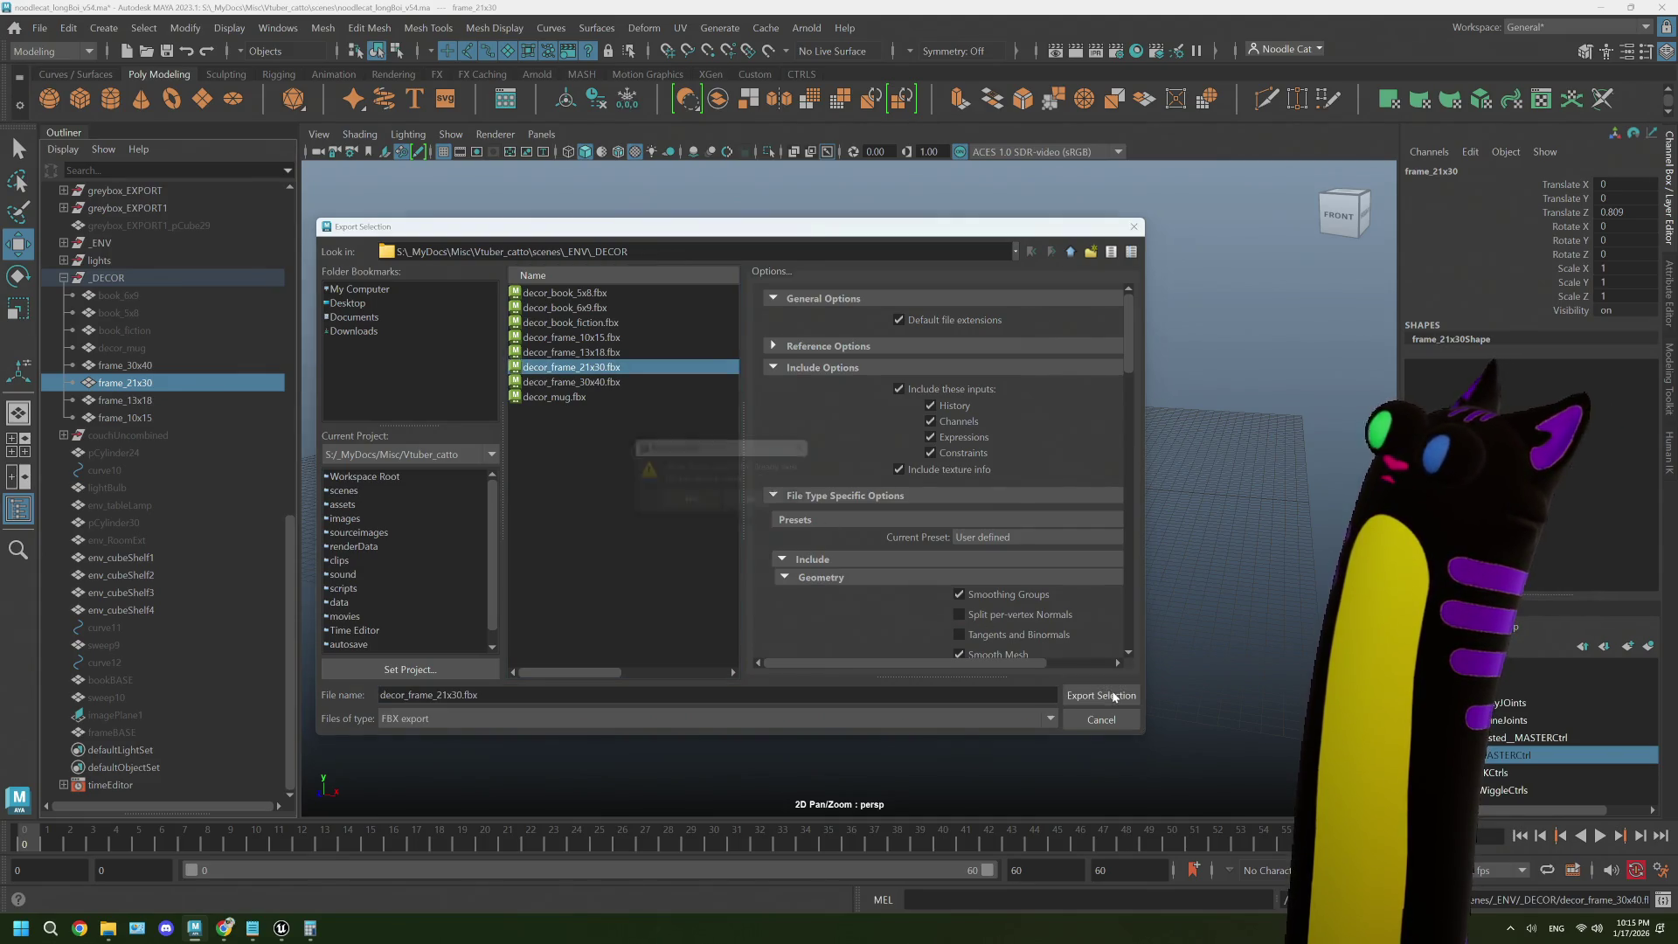
left_click(692, 505)
- Export frame_13x18 as the selection, overwriting decor_frame_13x18.fbx
left_click(131, 400)
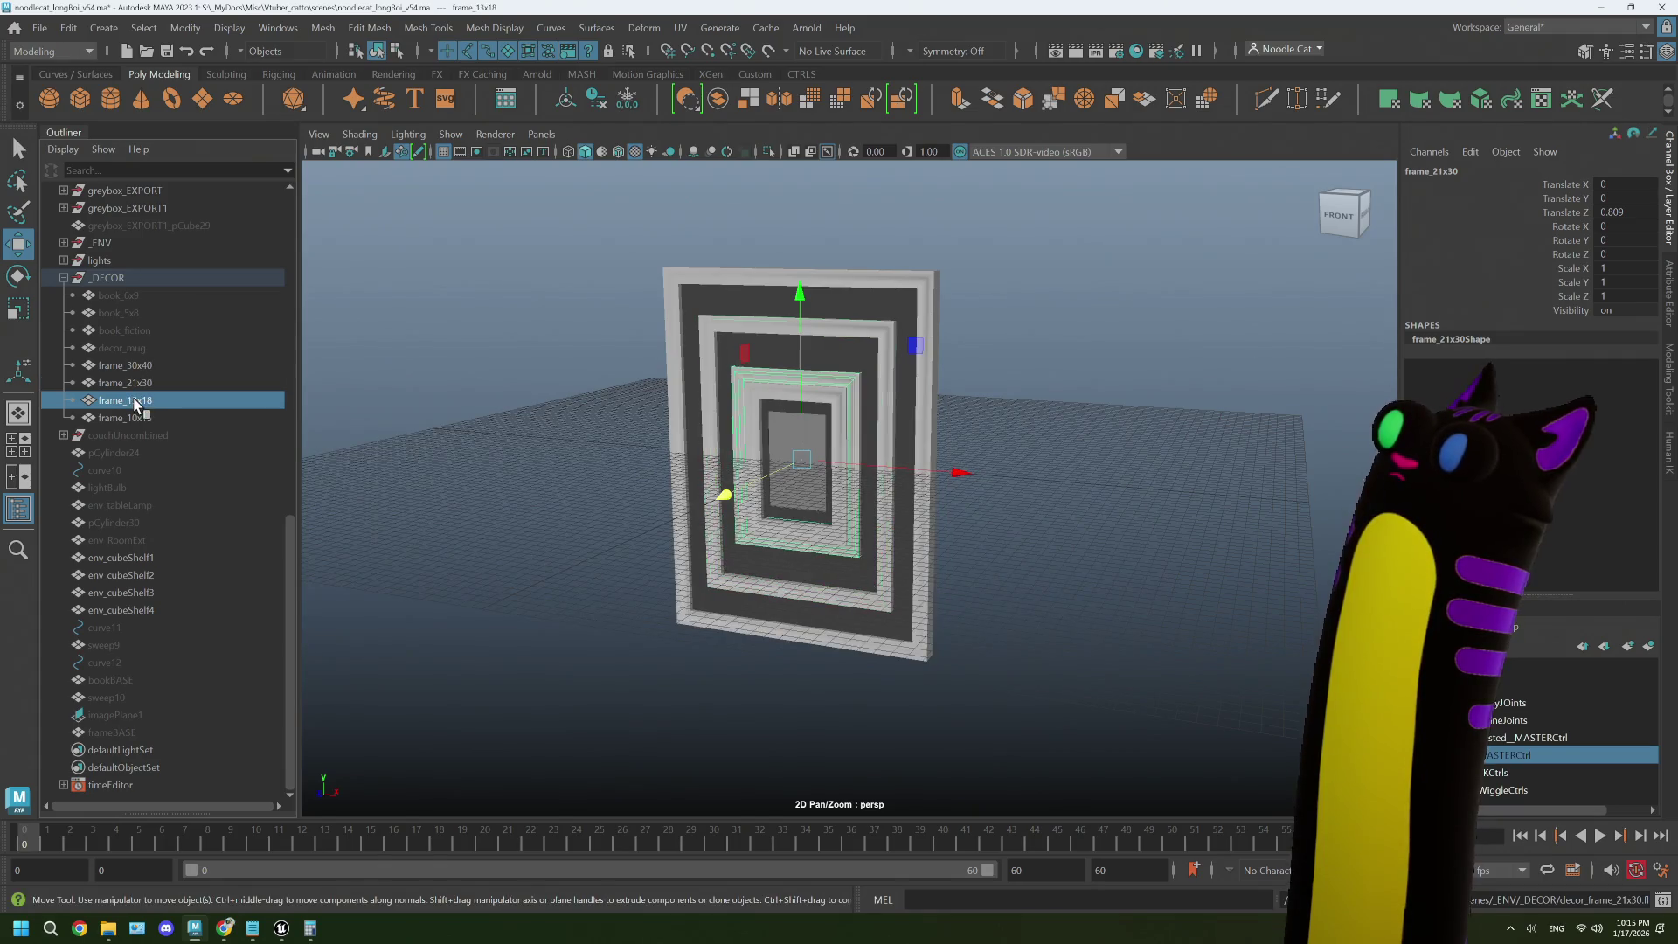
left_click(38, 28)
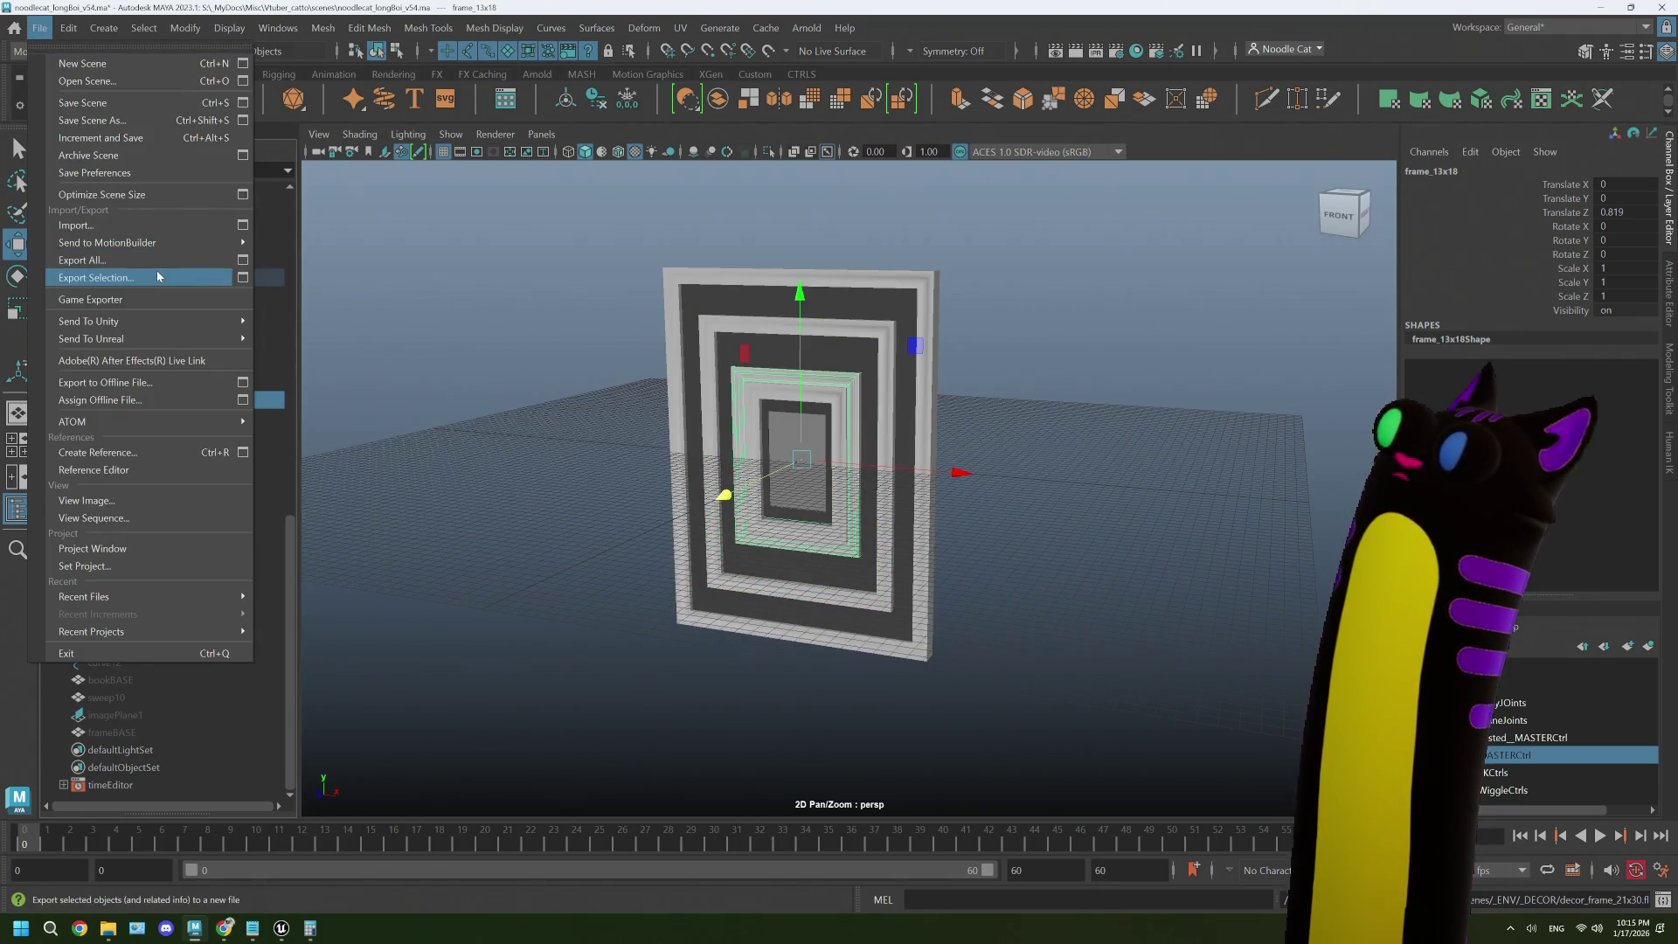
left_click(105, 274)
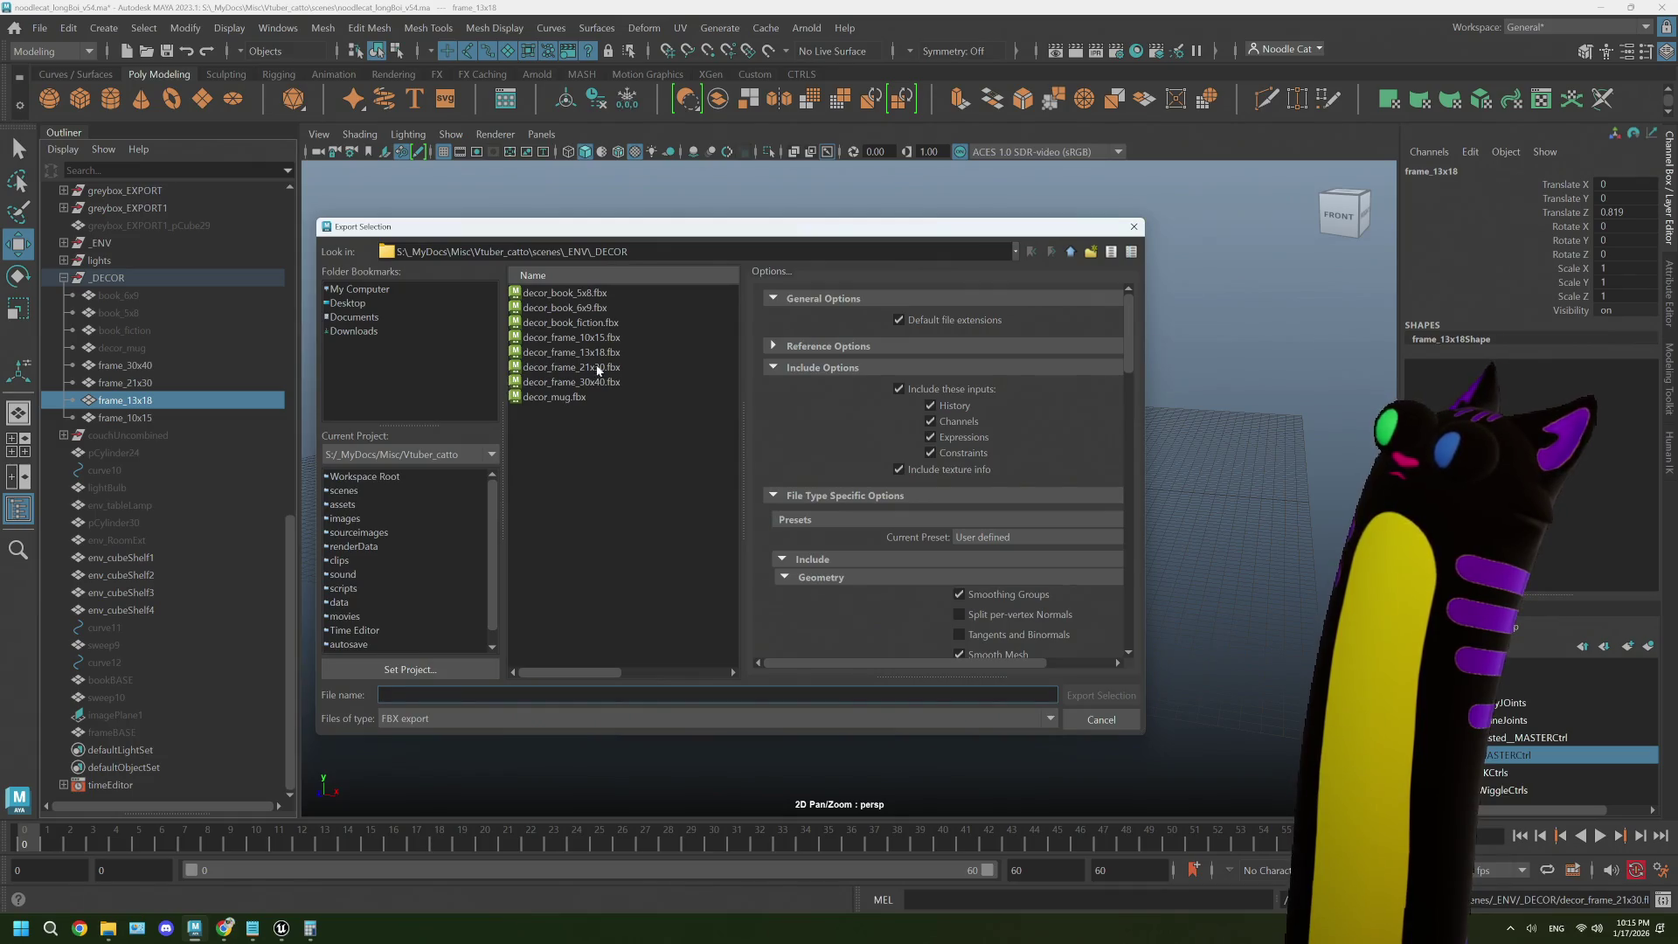
left_click(582, 353)
left_click(1101, 696)
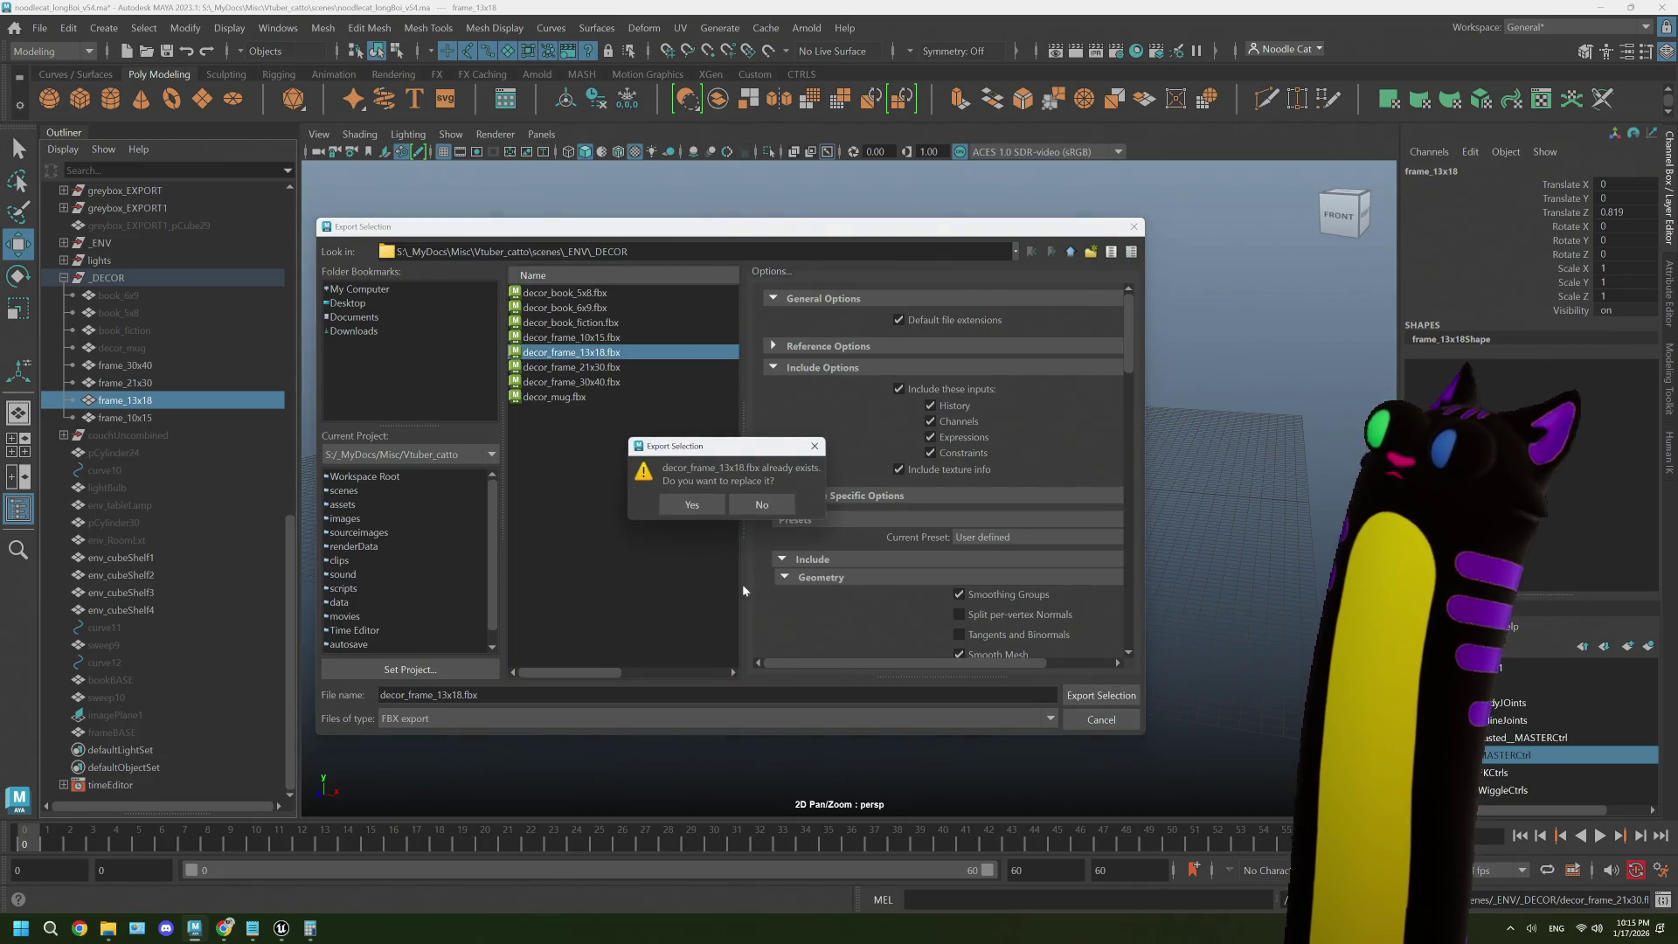
left_click(692, 503)
- Export frame_10x15 as the selection, overwriting decor_frame_10x15.fbx
left_click(39, 28)
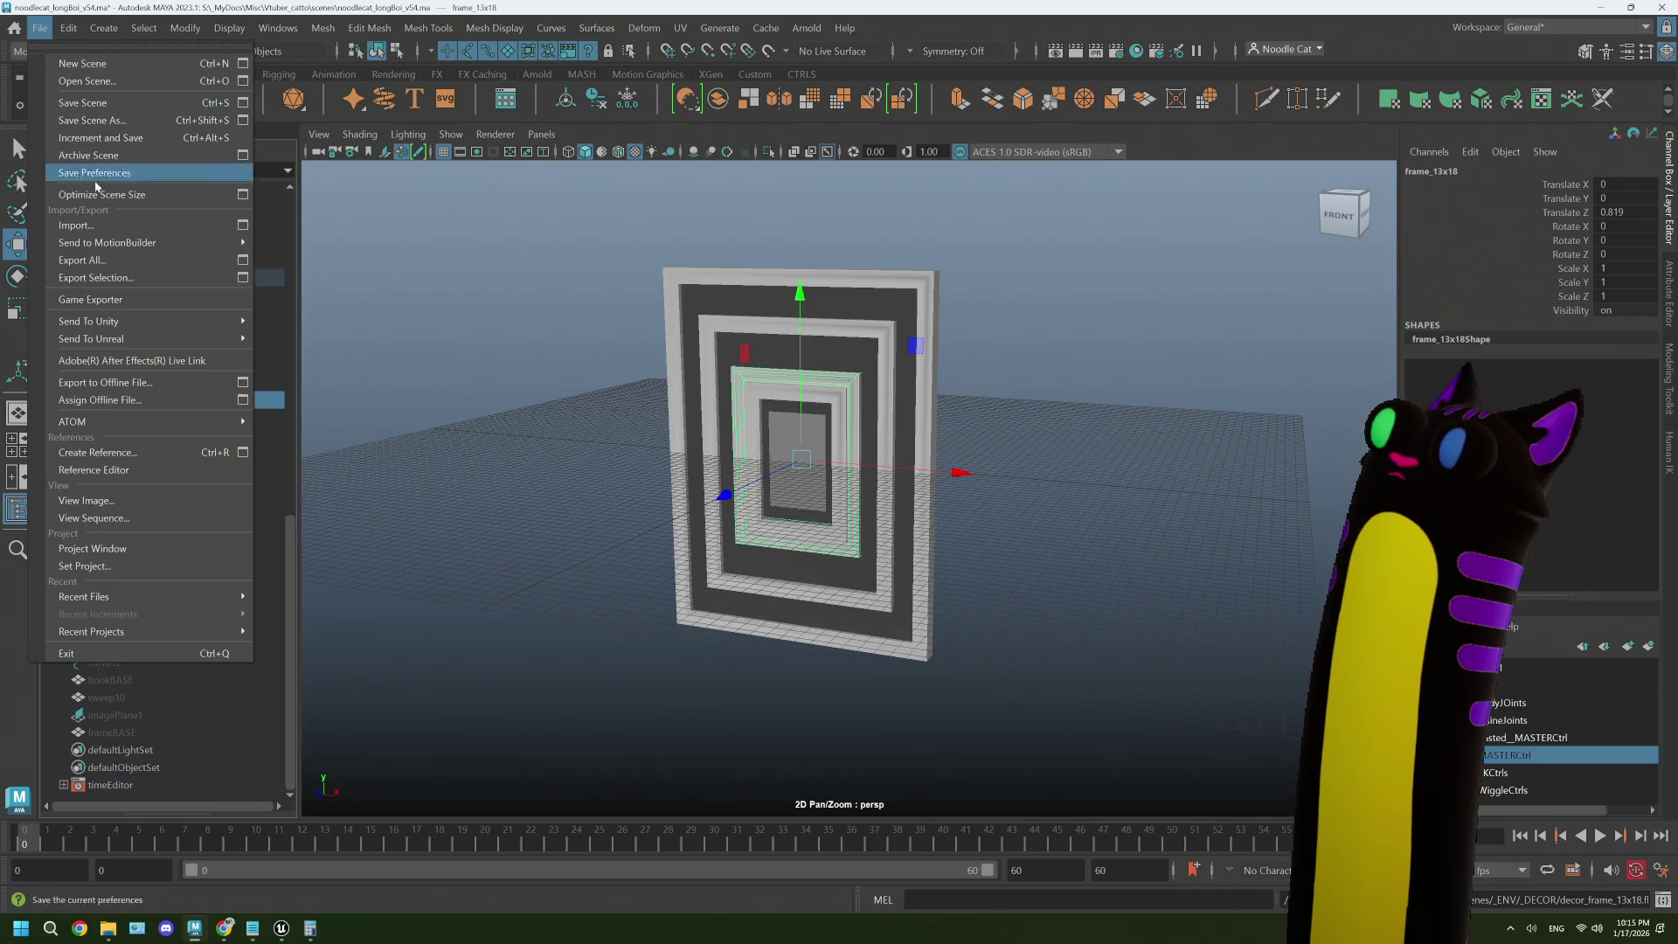
left_click(420, 348)
left_click(166, 417)
left_click(39, 28)
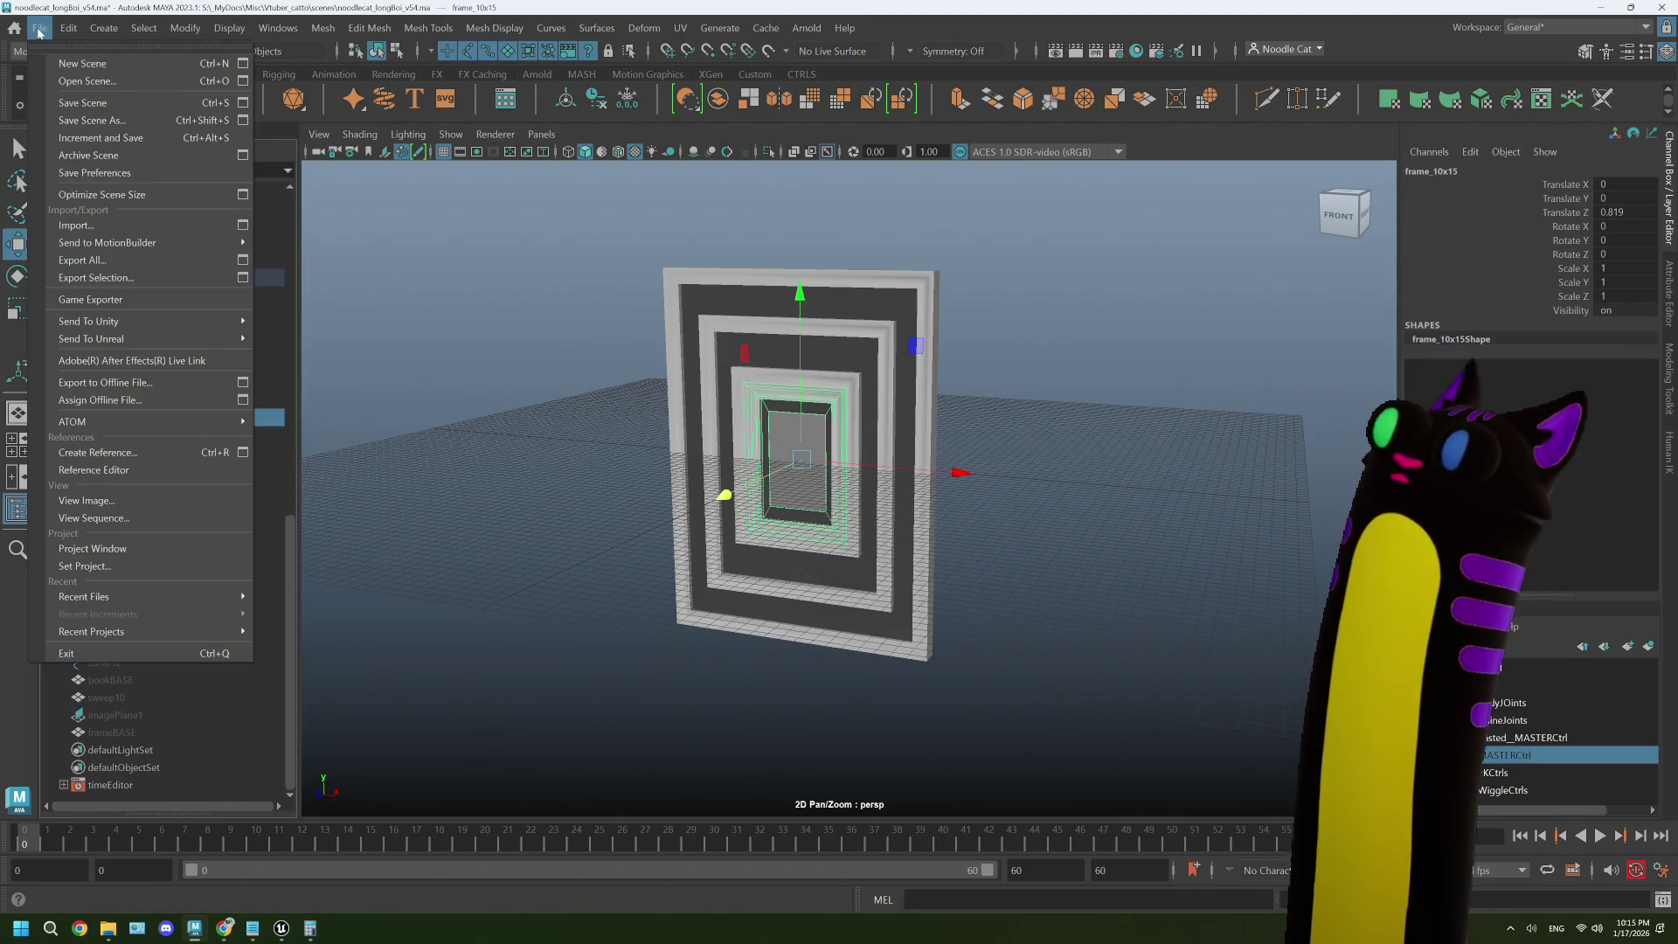
left_click(100, 275)
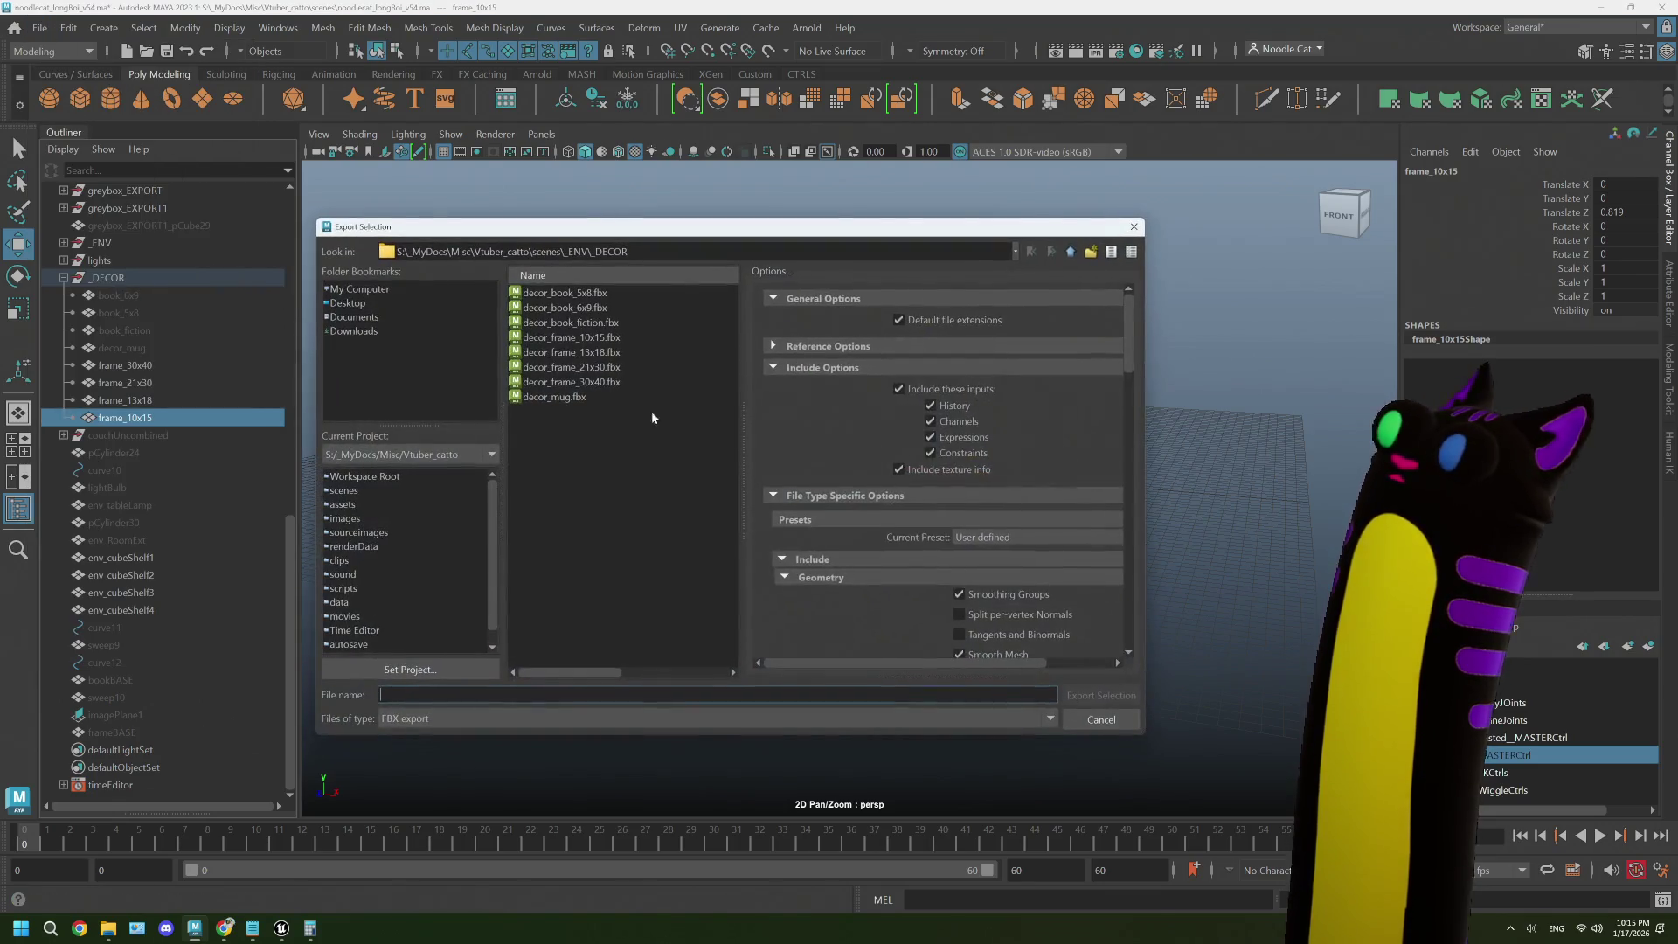
left_click(587, 338)
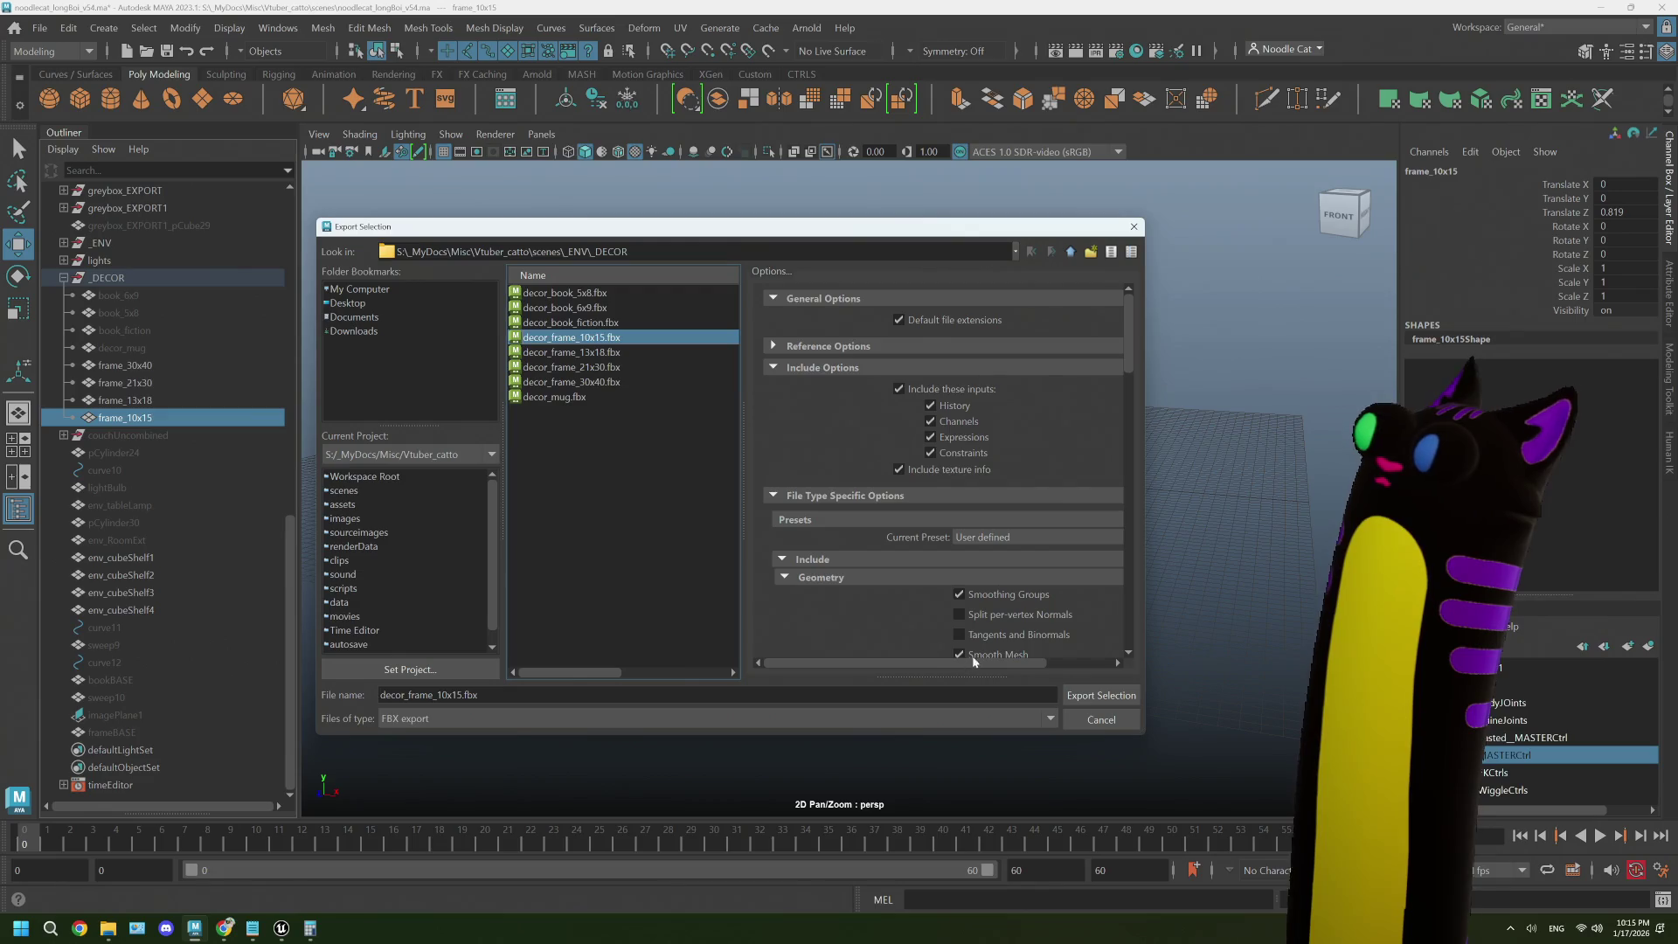
left_click(1101, 695)
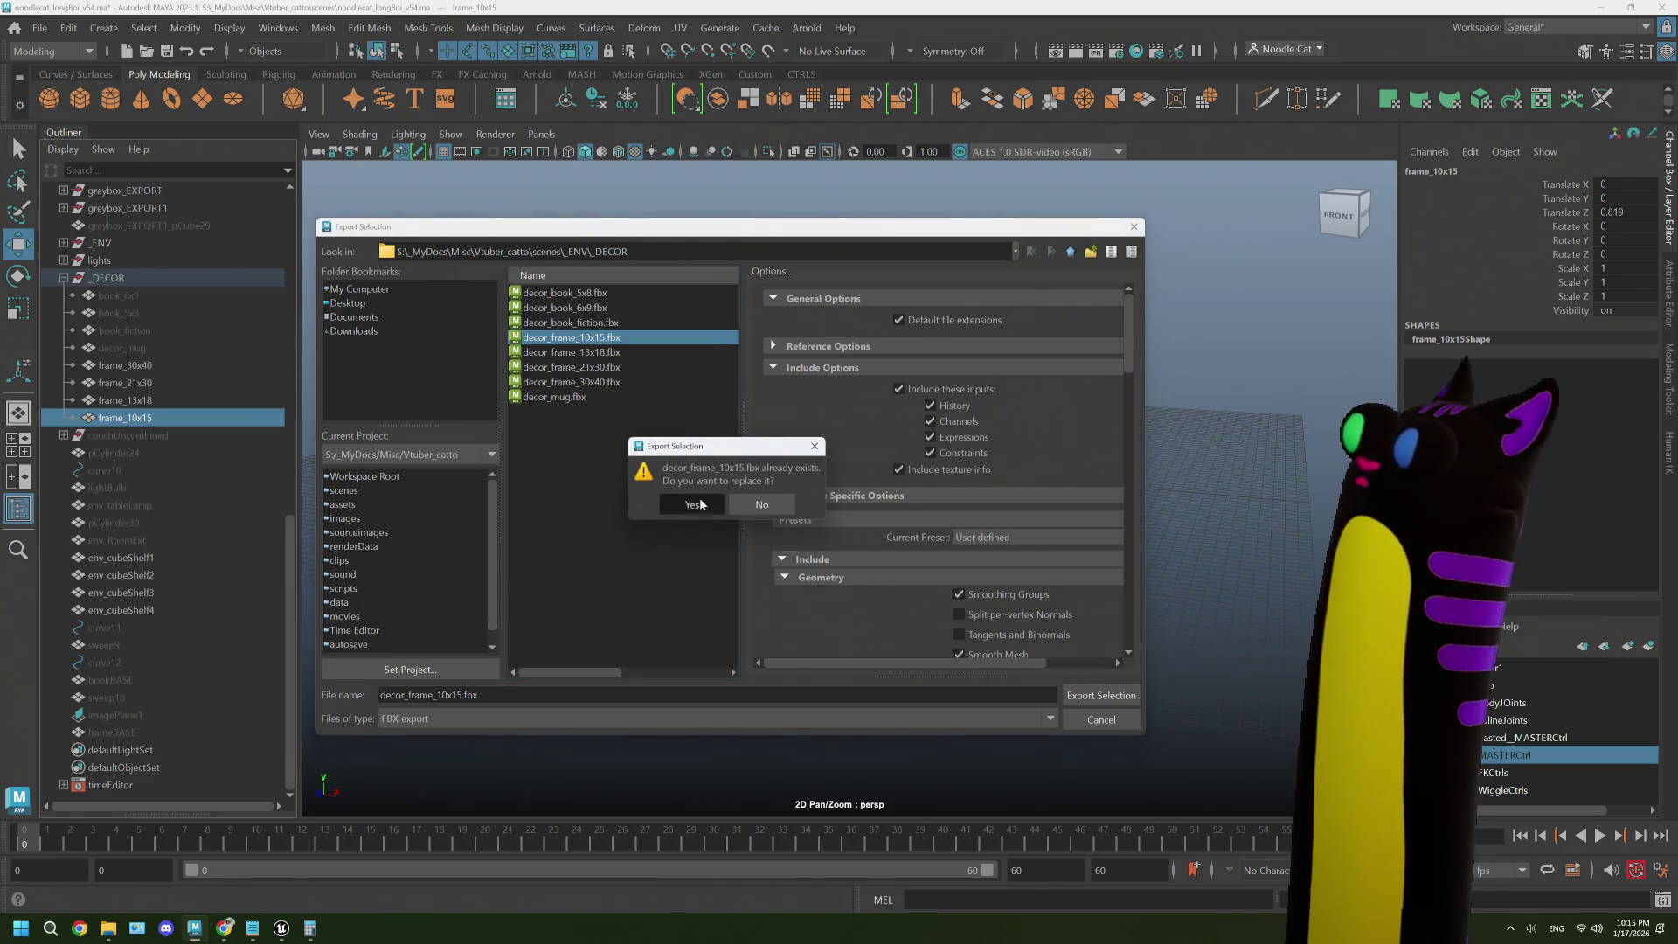
left_click(691, 505)
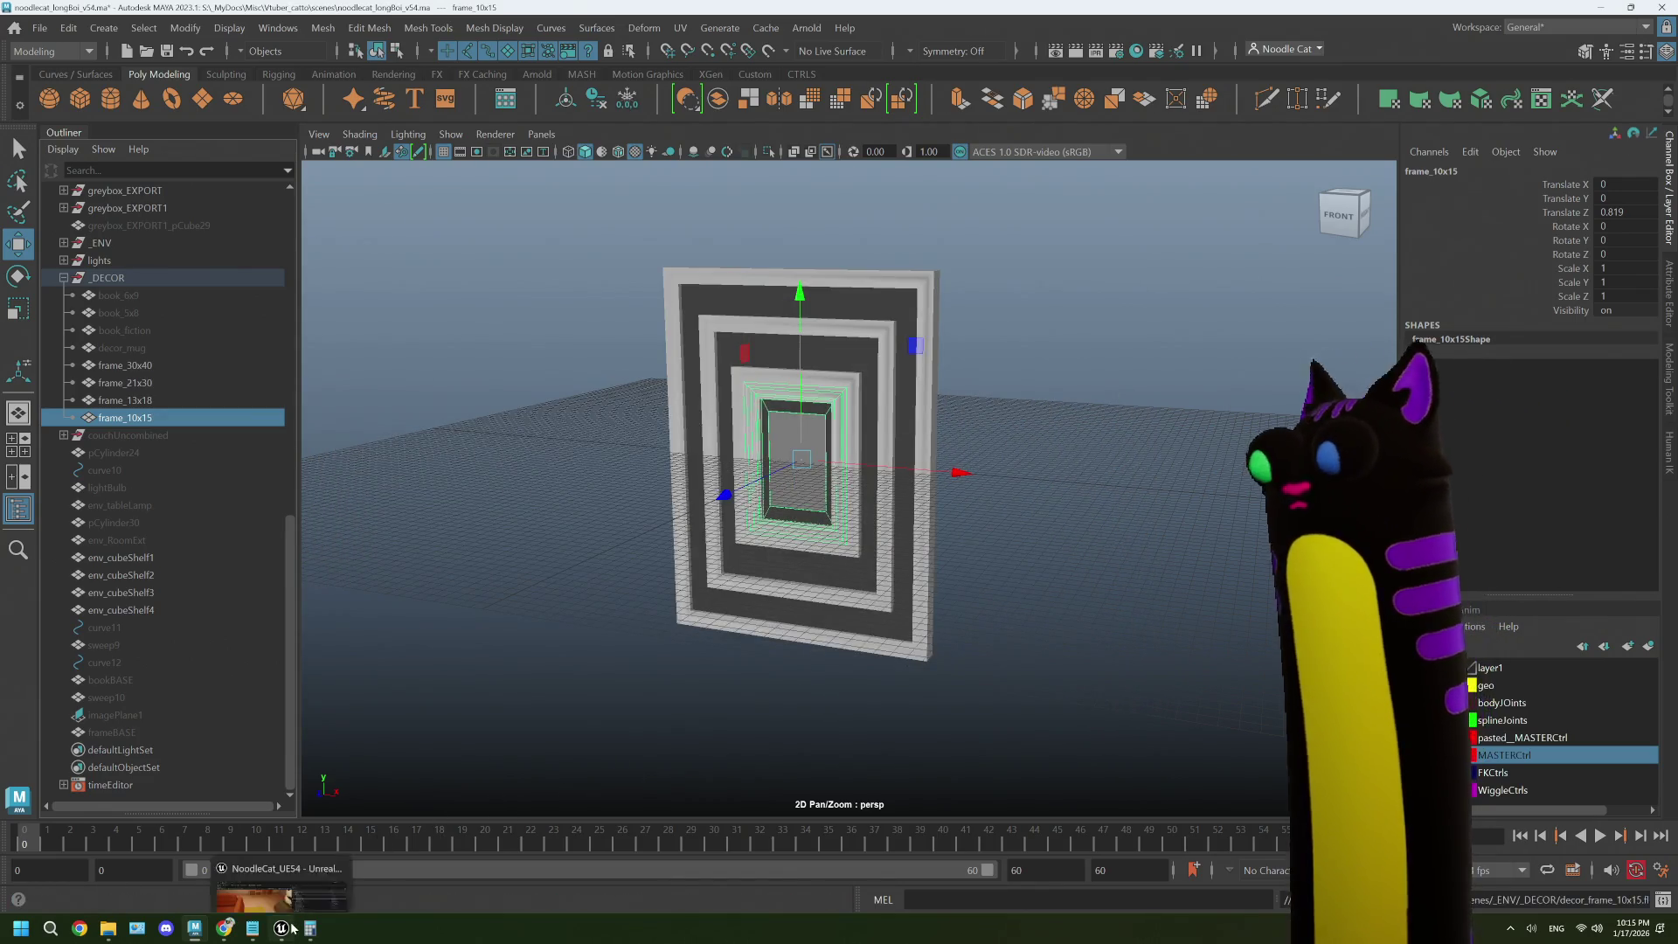
left_click(282, 929)
- Reimport the four decor_frame assets from the updated FBX files and save everything
left_click(684, 705)
left_click(466, 695, "shift")
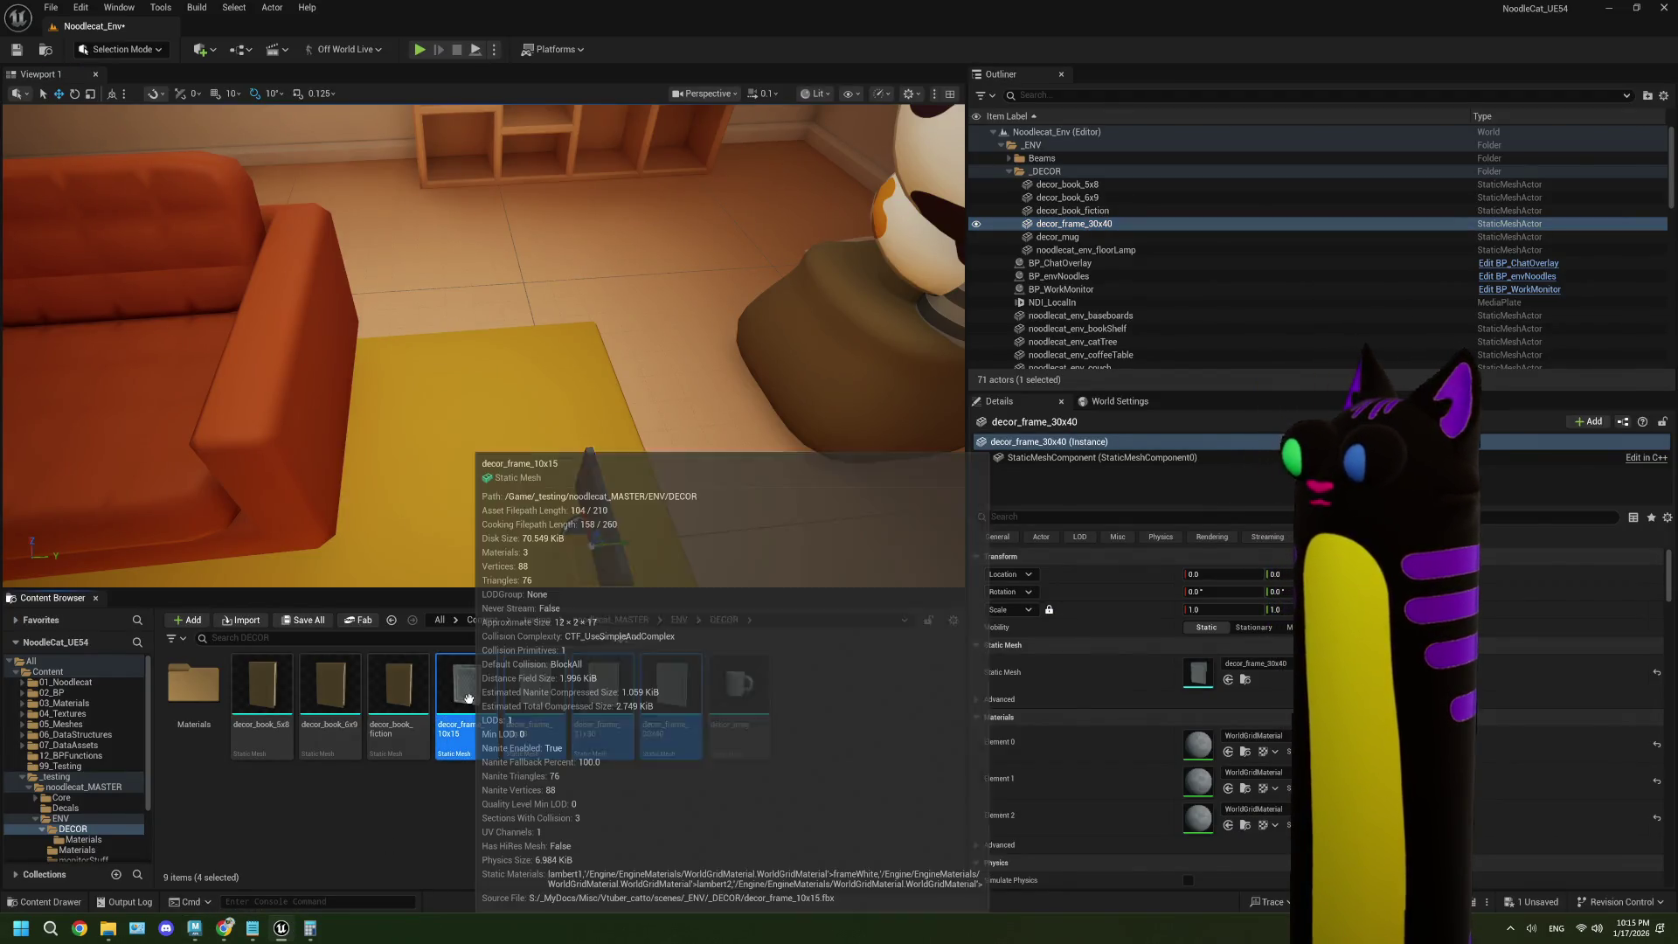
right_click(470, 699)
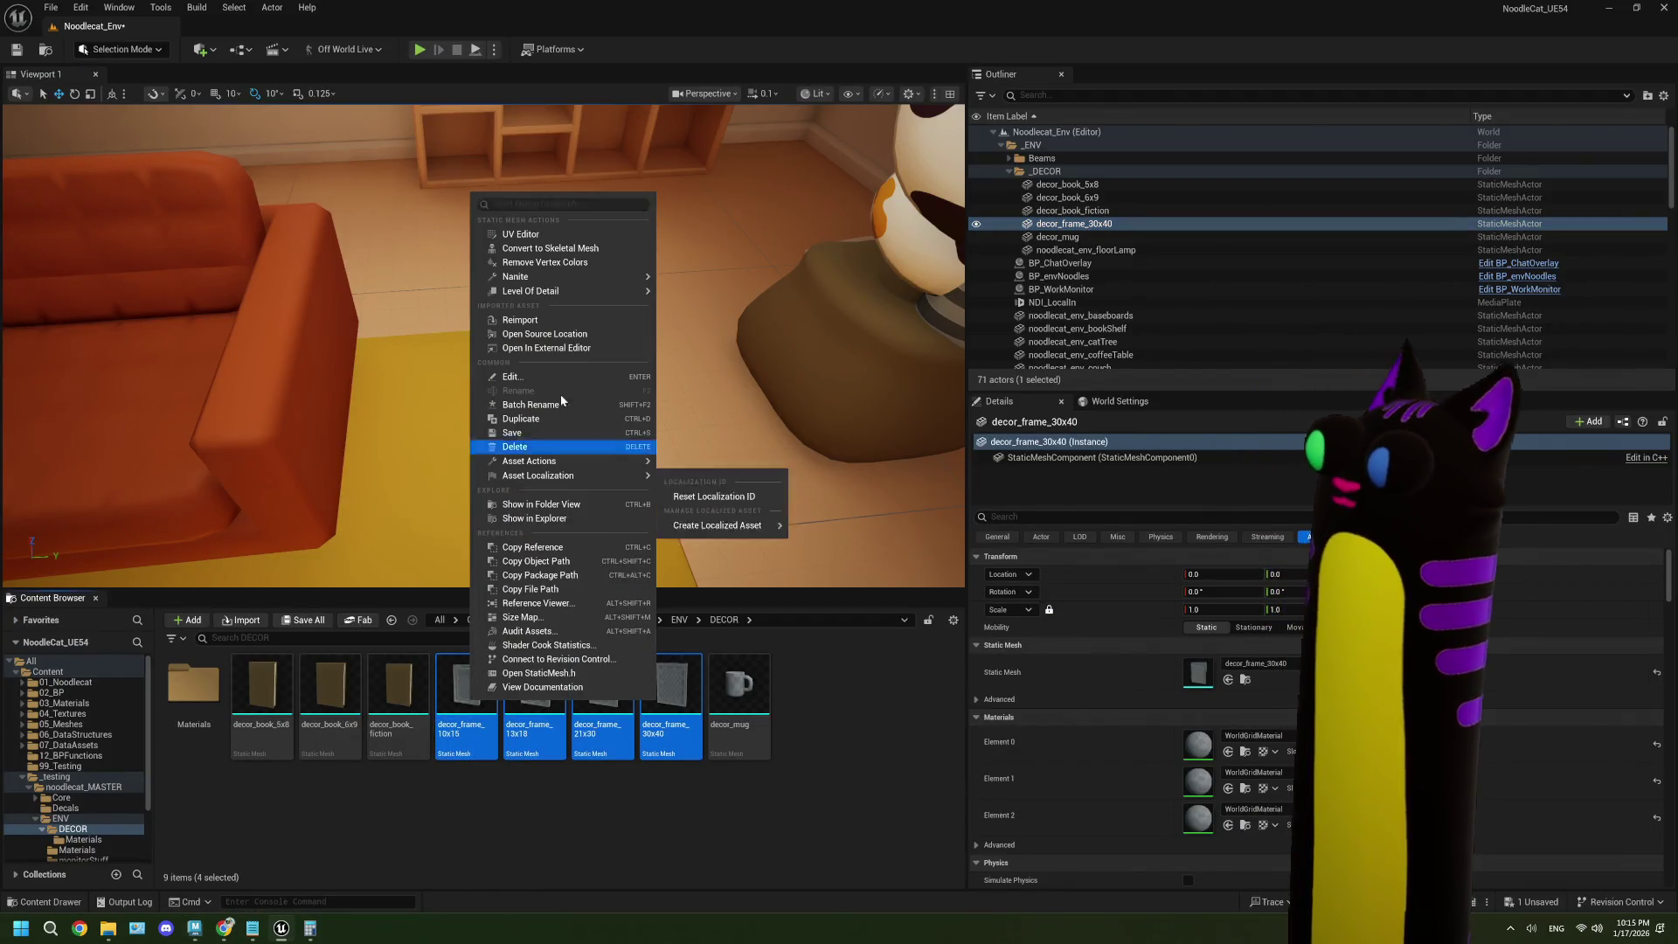
left_click(533, 321)
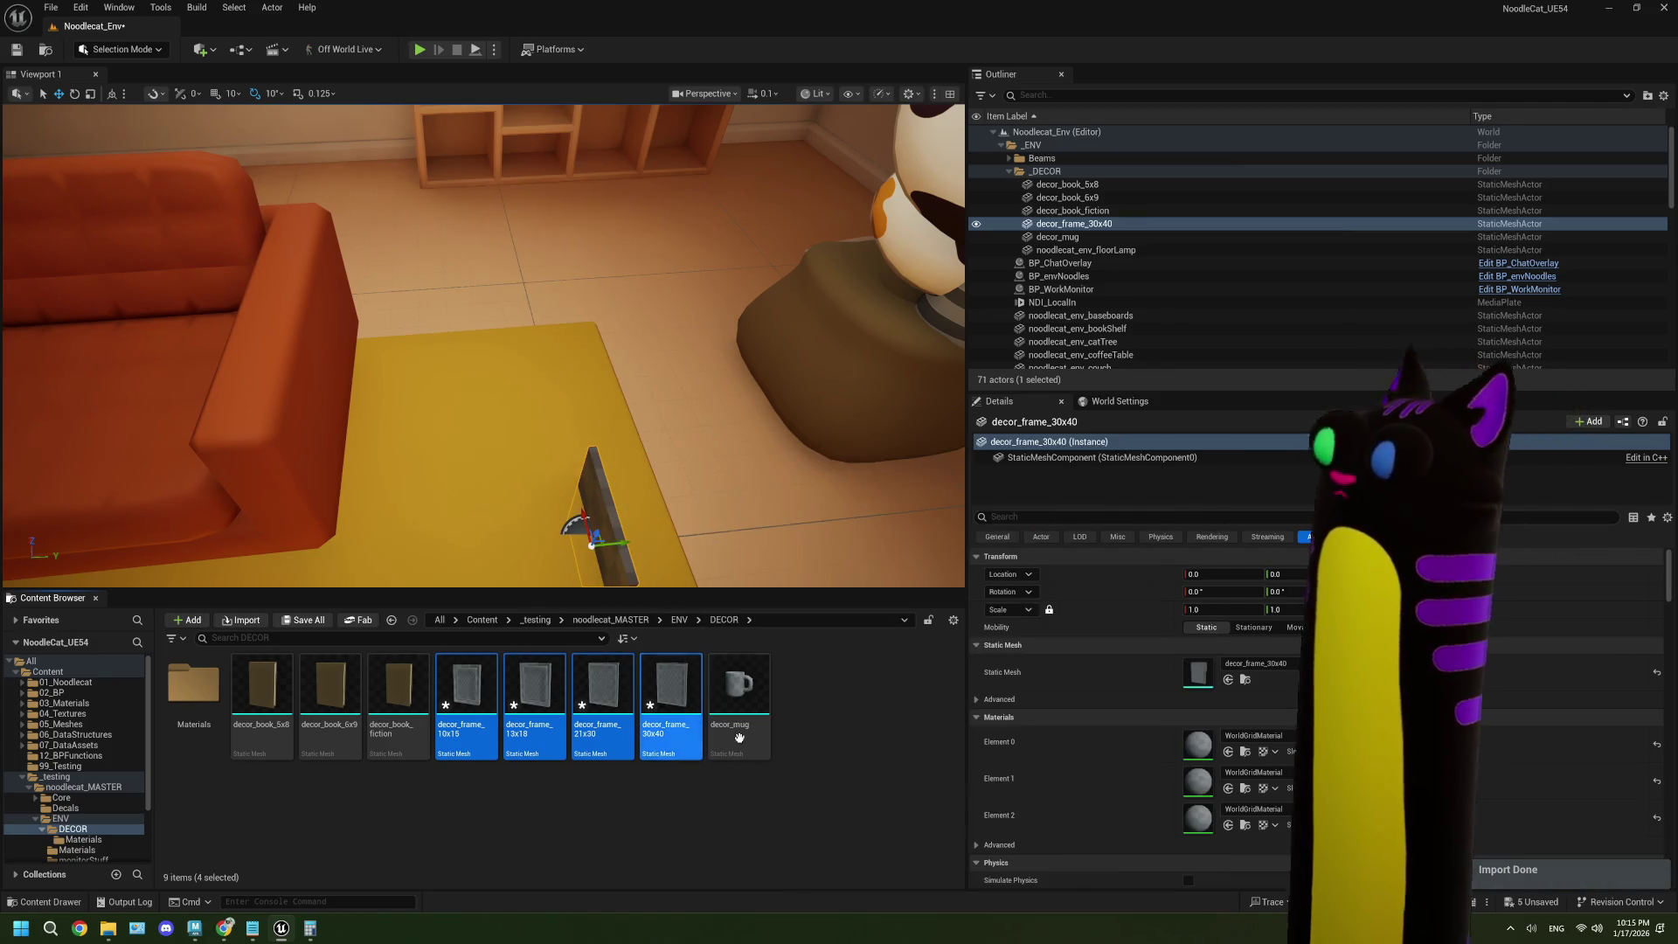
left_click(830, 770)
key("ctrl+shift+s")
- Lift decor_frame_30x40 onto the wall above the shelf and rotate it 90° flat against it
mouse_move(713, 522)
left_mouse_down()
mouse_move(715, 564)
mouse_move(691, 585)
mouse_move(691, 537)
left_mouse_up()
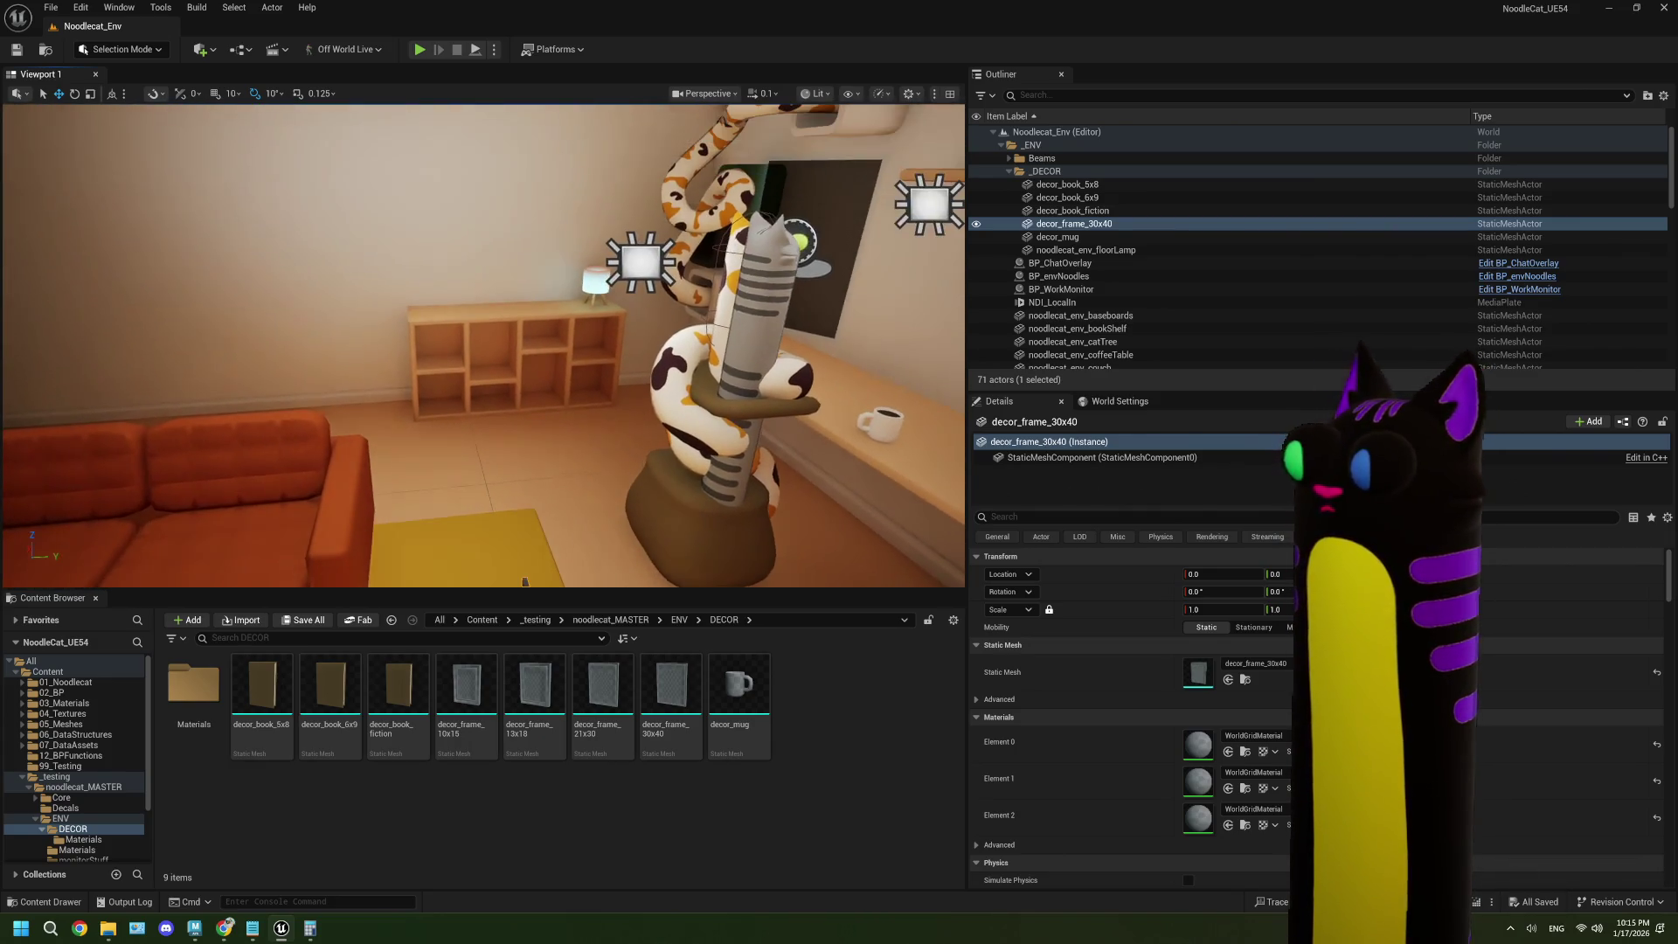
left_click_drag(467, 690, 495, 263)
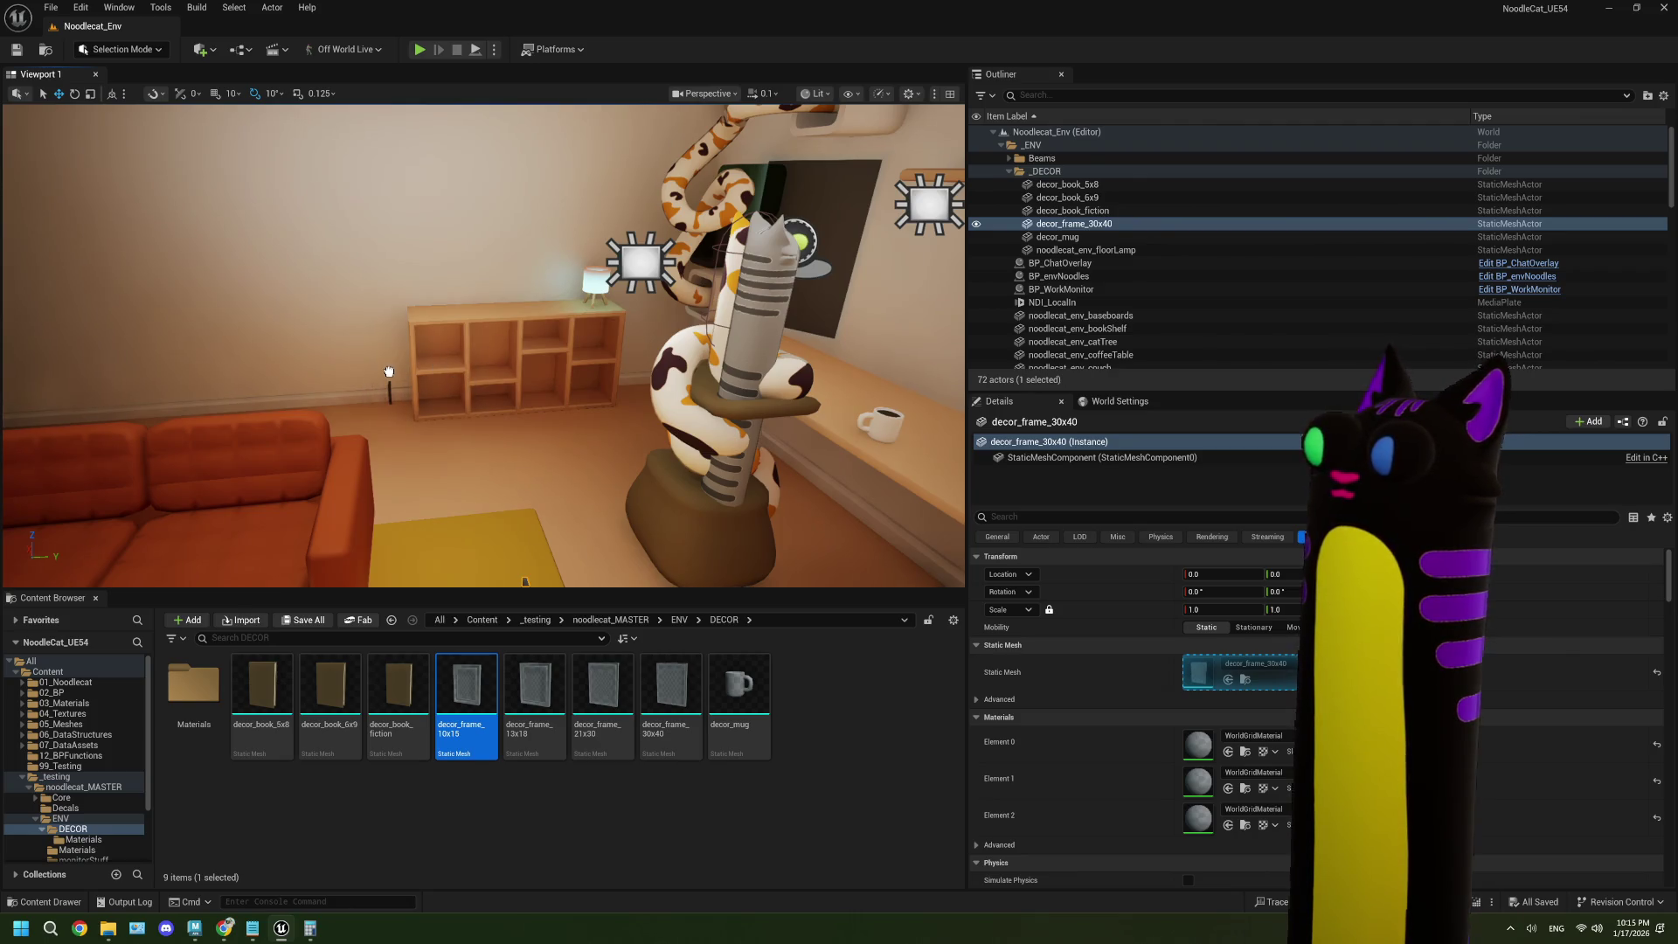
left_click_drag(389, 372, 389, 374)
key("ctrl+z")
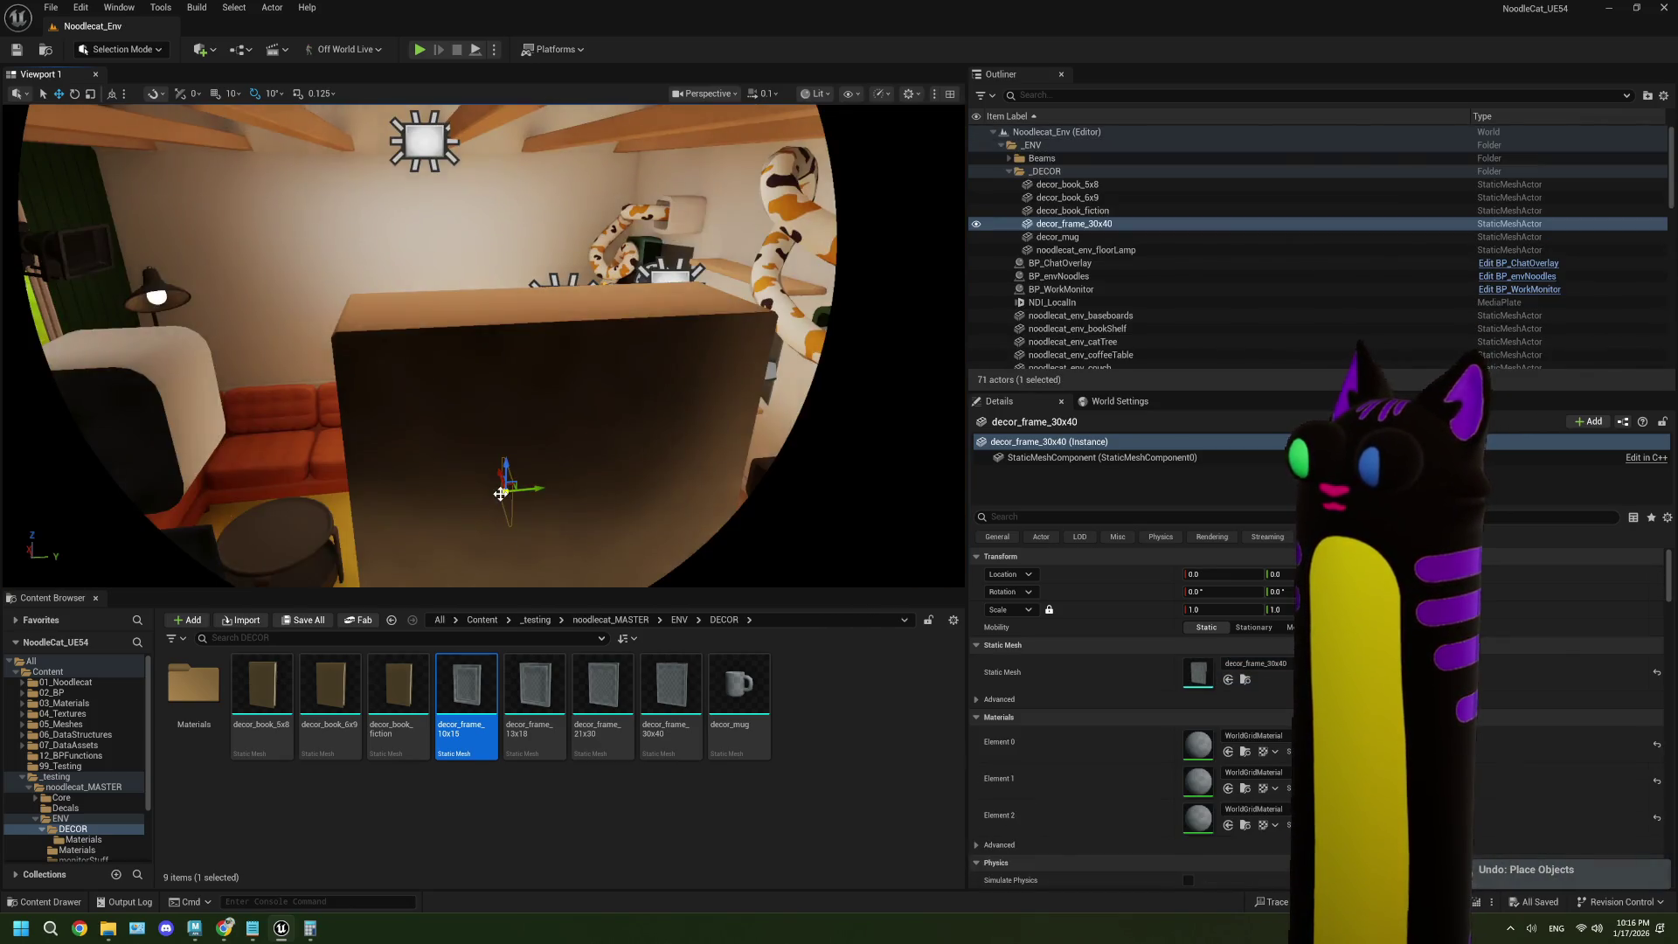
scroll(549, 525, "down", 3)
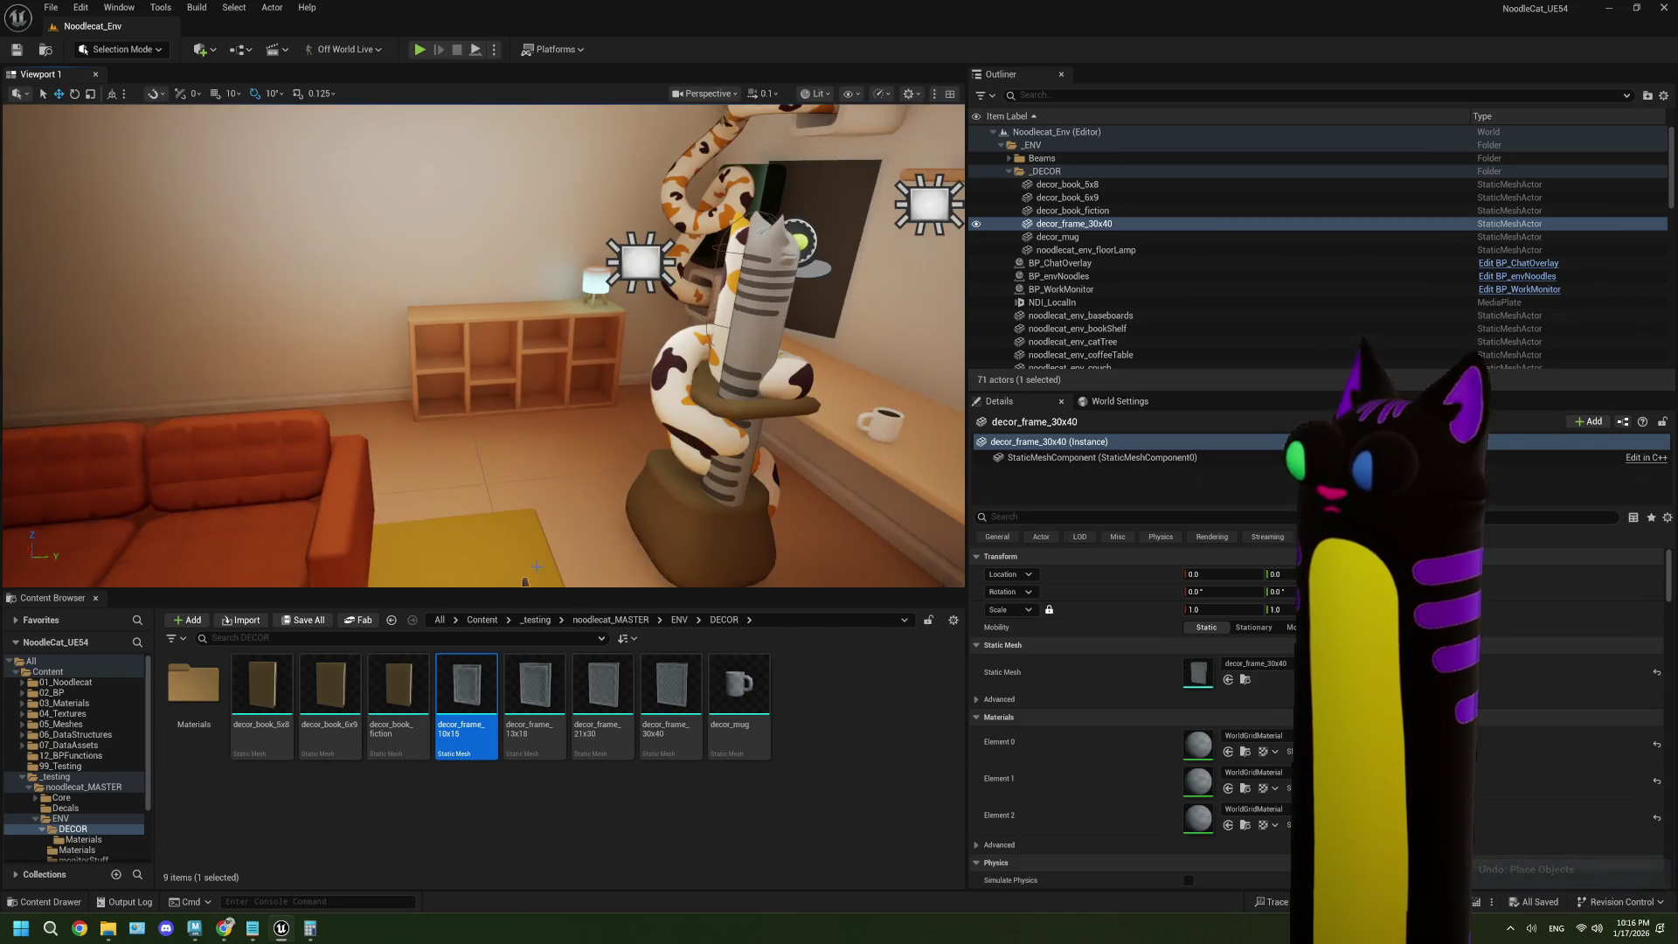
left_click_drag(506, 530, 451, 370)
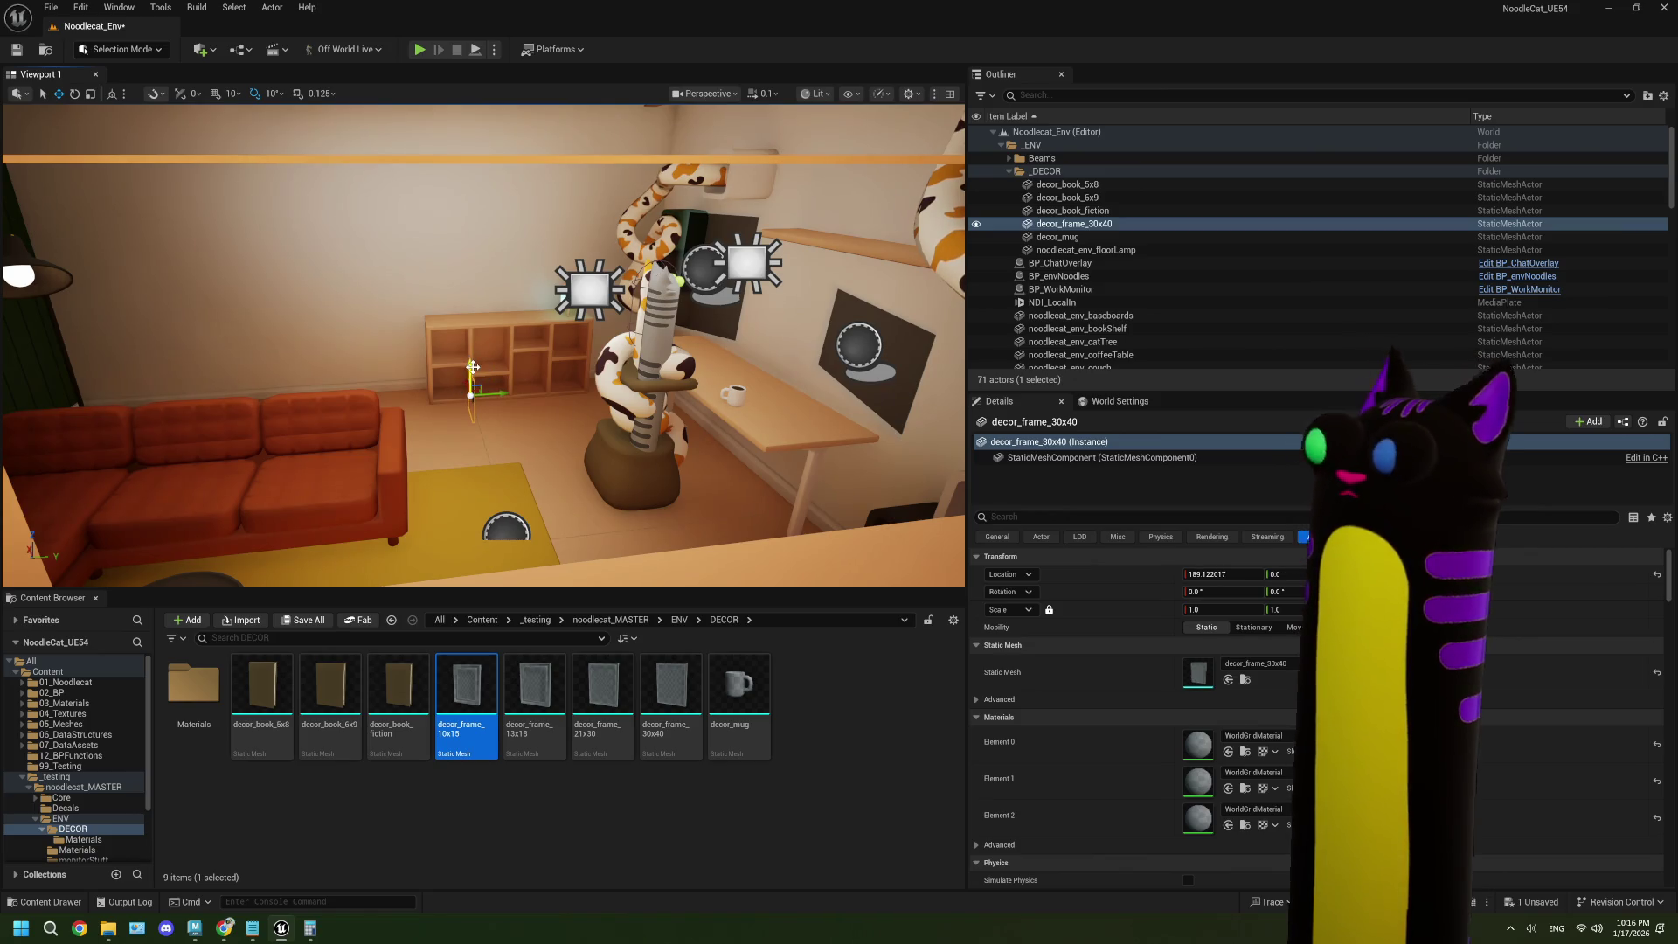
key("f")
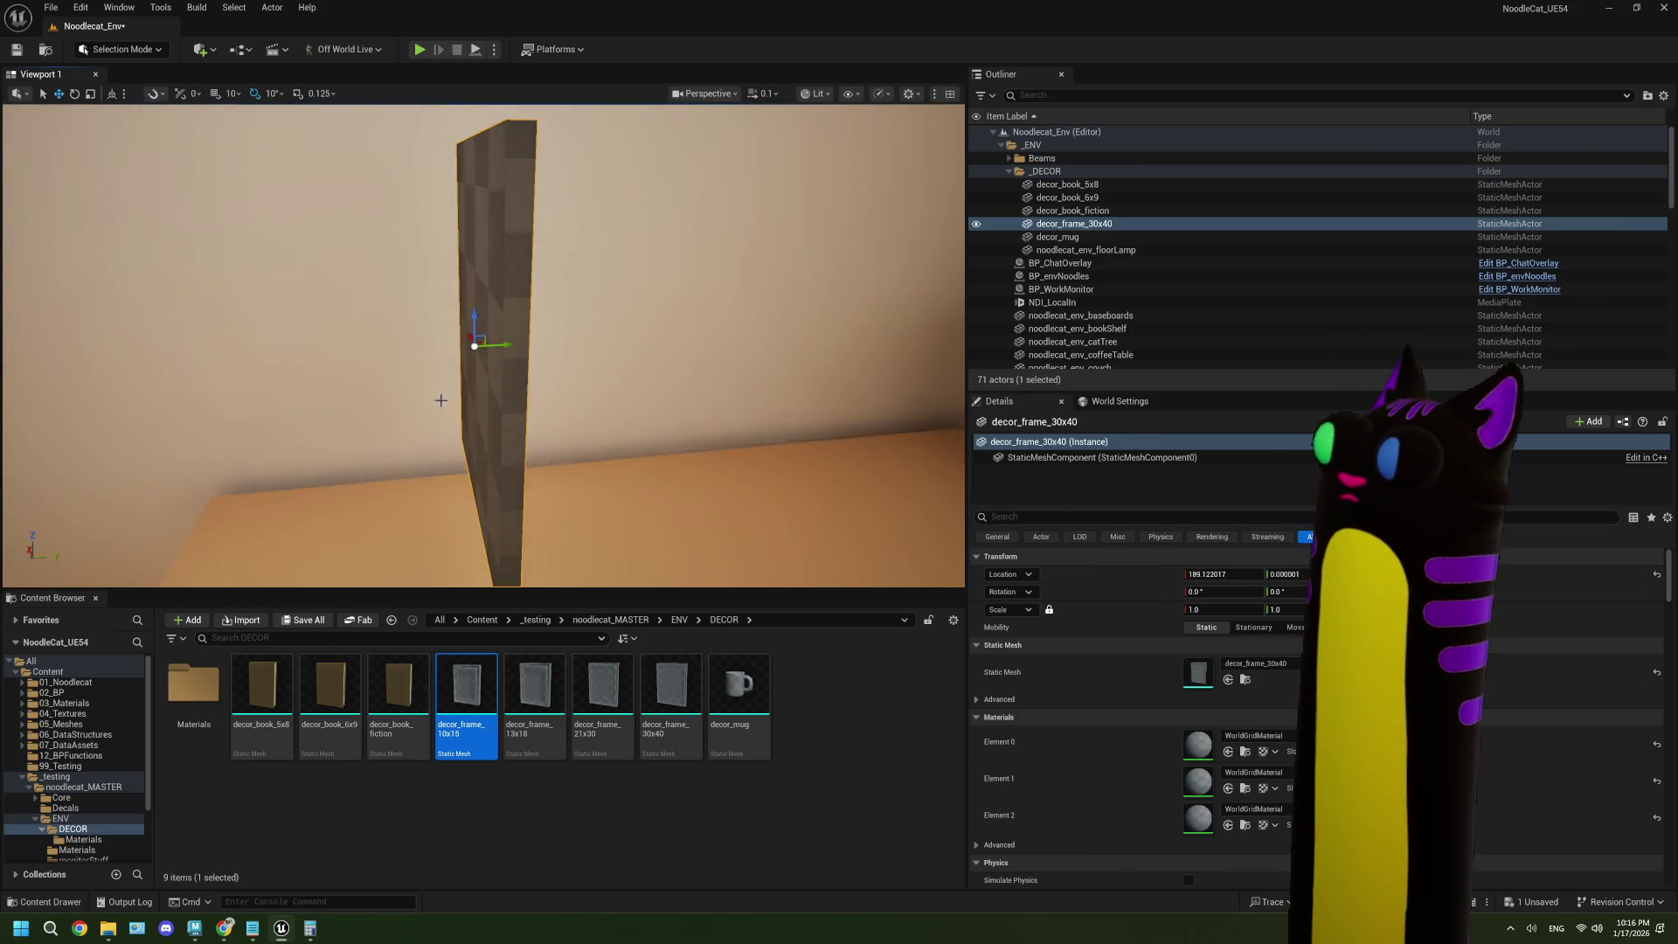
mouse_move(441, 401)
left_mouse_down("alt")
mouse_move(415, 349)
mouse_move(148, 354)
mouse_move(206, 376)
mouse_move(241, 348)
left_mouse_up("alt")
key("e")
mouse_move(480, 350)
left_mouse_down()
mouse_move(411, 332)
mouse_move(467, 357)
left_mouse_up()
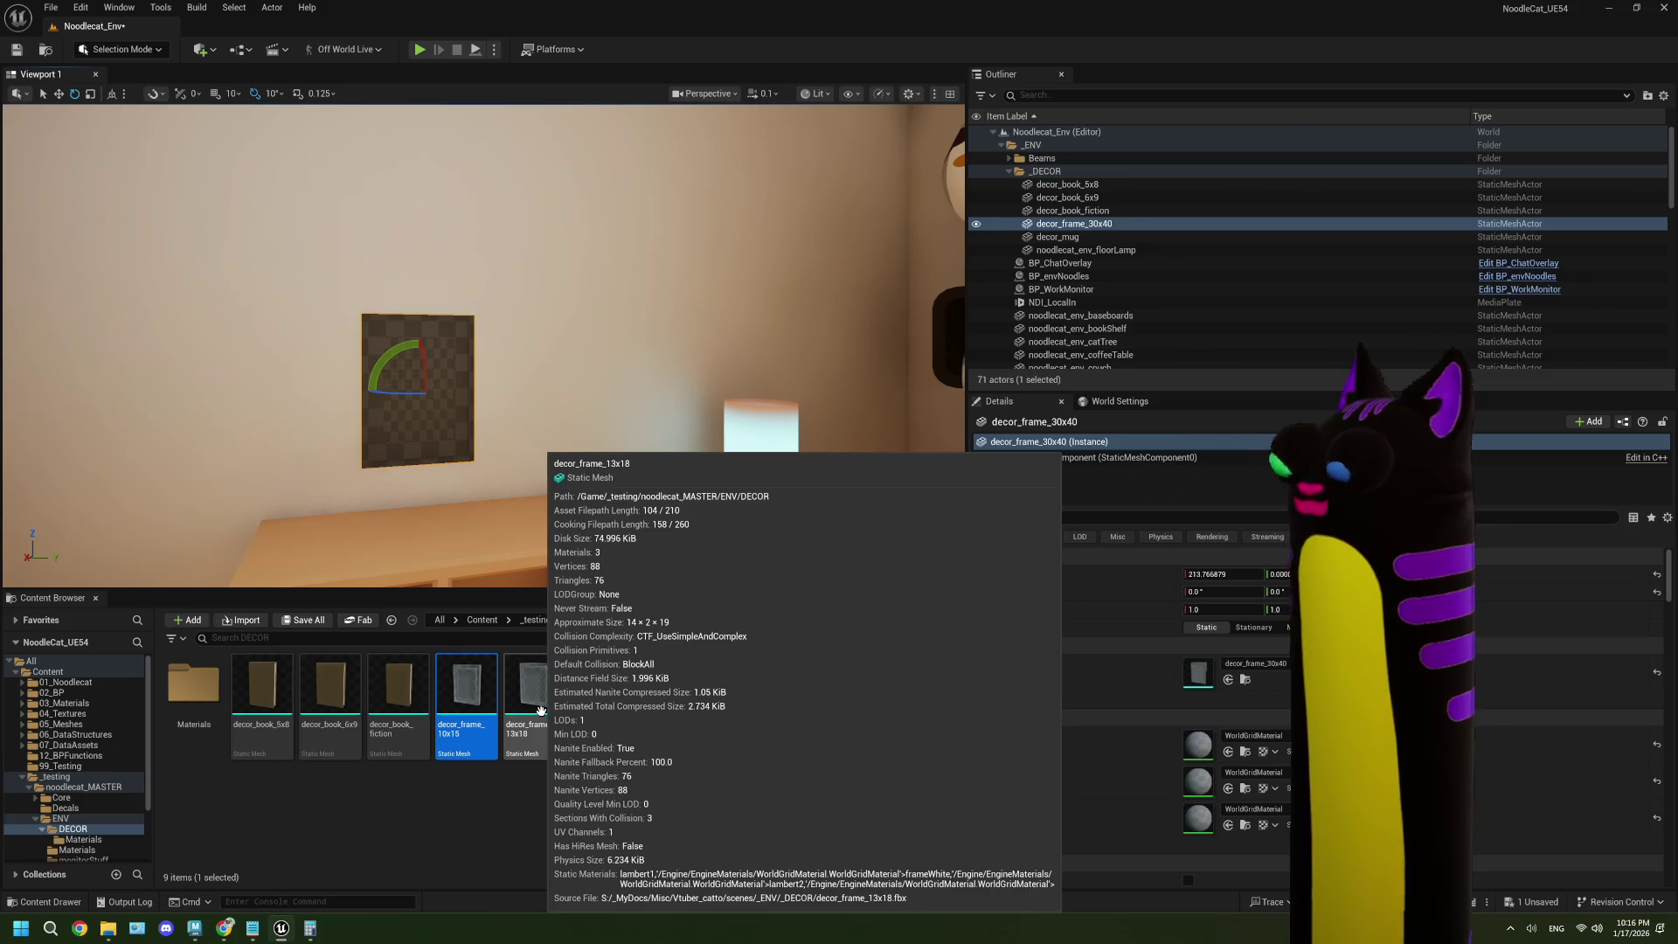
- Drag the 13x18 and 21x30 frame meshes onto the wall beside the 30x40 frame
mouse_move(540, 706)
left_mouse_down()
mouse_move(563, 677)
mouse_move(454, 464)
mouse_move(470, 422)
left_mouse_up()
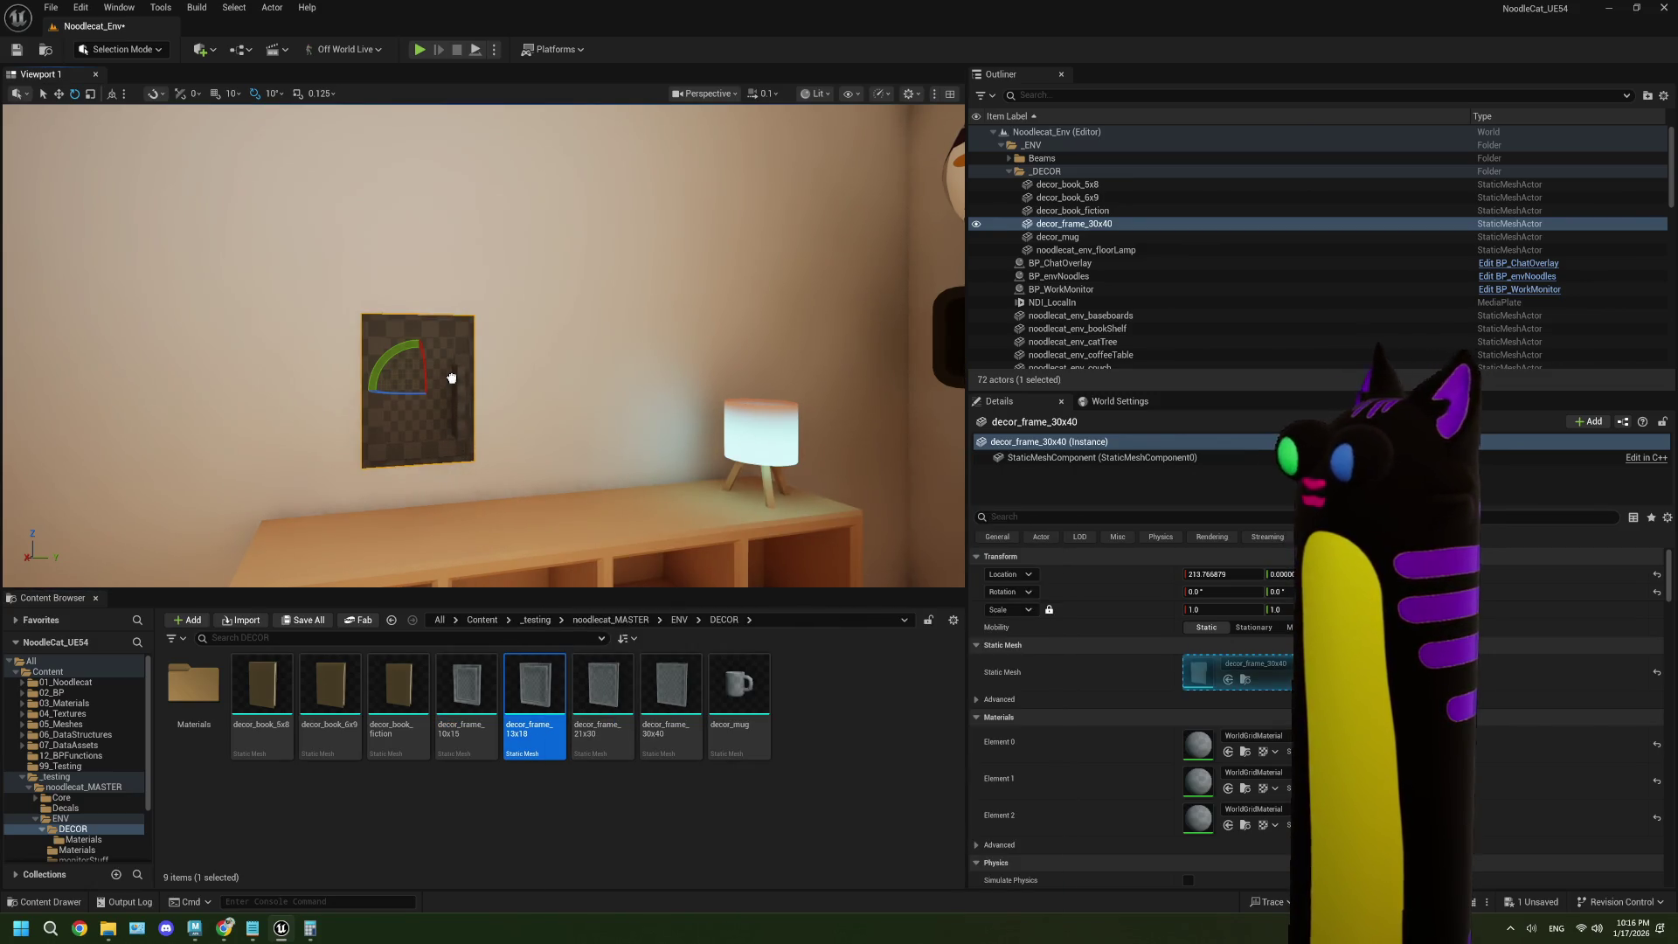
left_click_drag(451, 377, 451, 377)
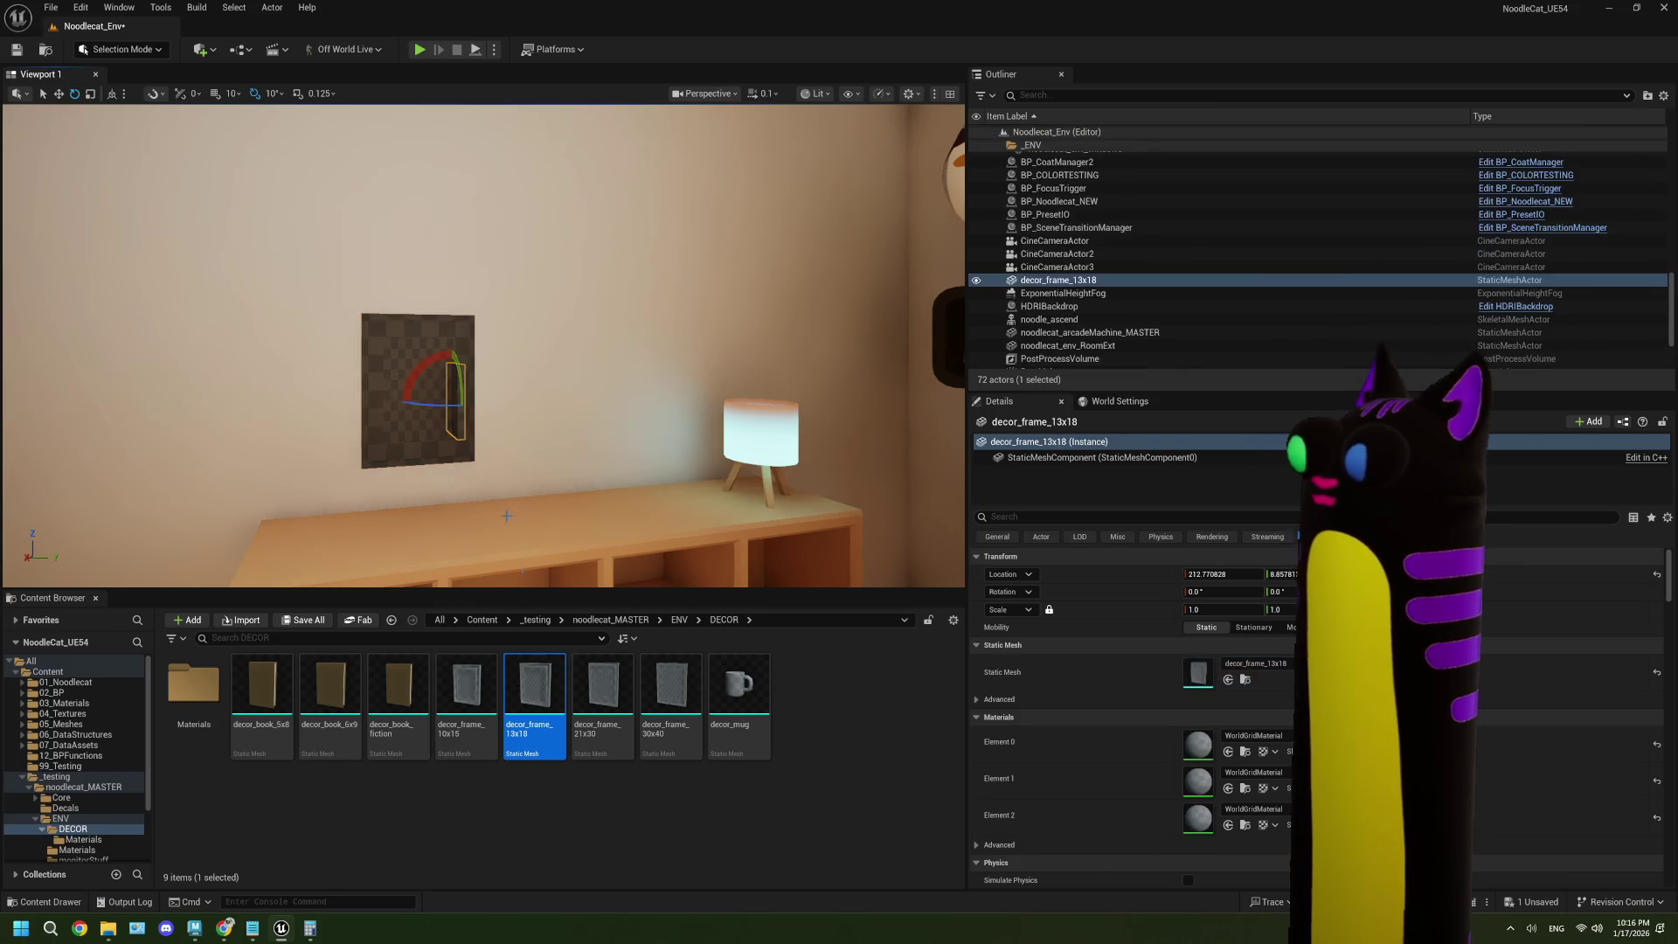
left_click_drag(601, 695, 395, 448)
mouse_move(672, 695)
left_mouse_down()
mouse_move(442, 453)
mouse_move(454, 371)
mouse_move(478, 706)
mouse_move(428, 426)
left_mouse_up()
- Select the 30x40 frame, bring it face-on into view, and edit its X location
scroll(428, 426, "up", 5)
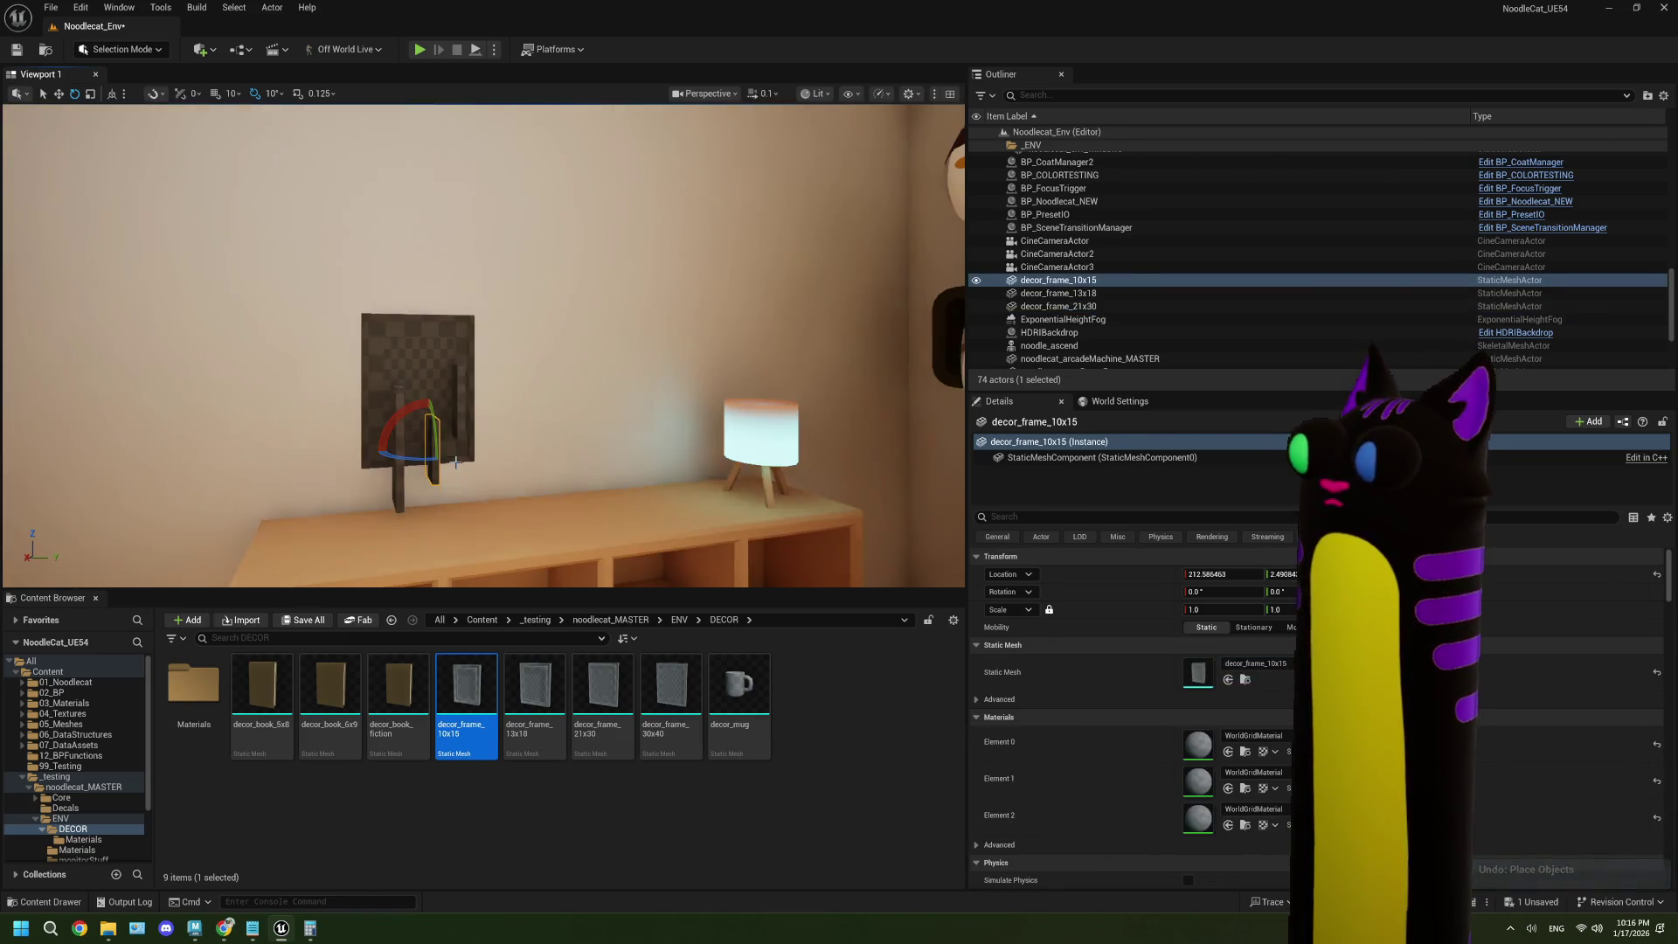
left_click(414, 450)
scroll(384, 453, "down", 5)
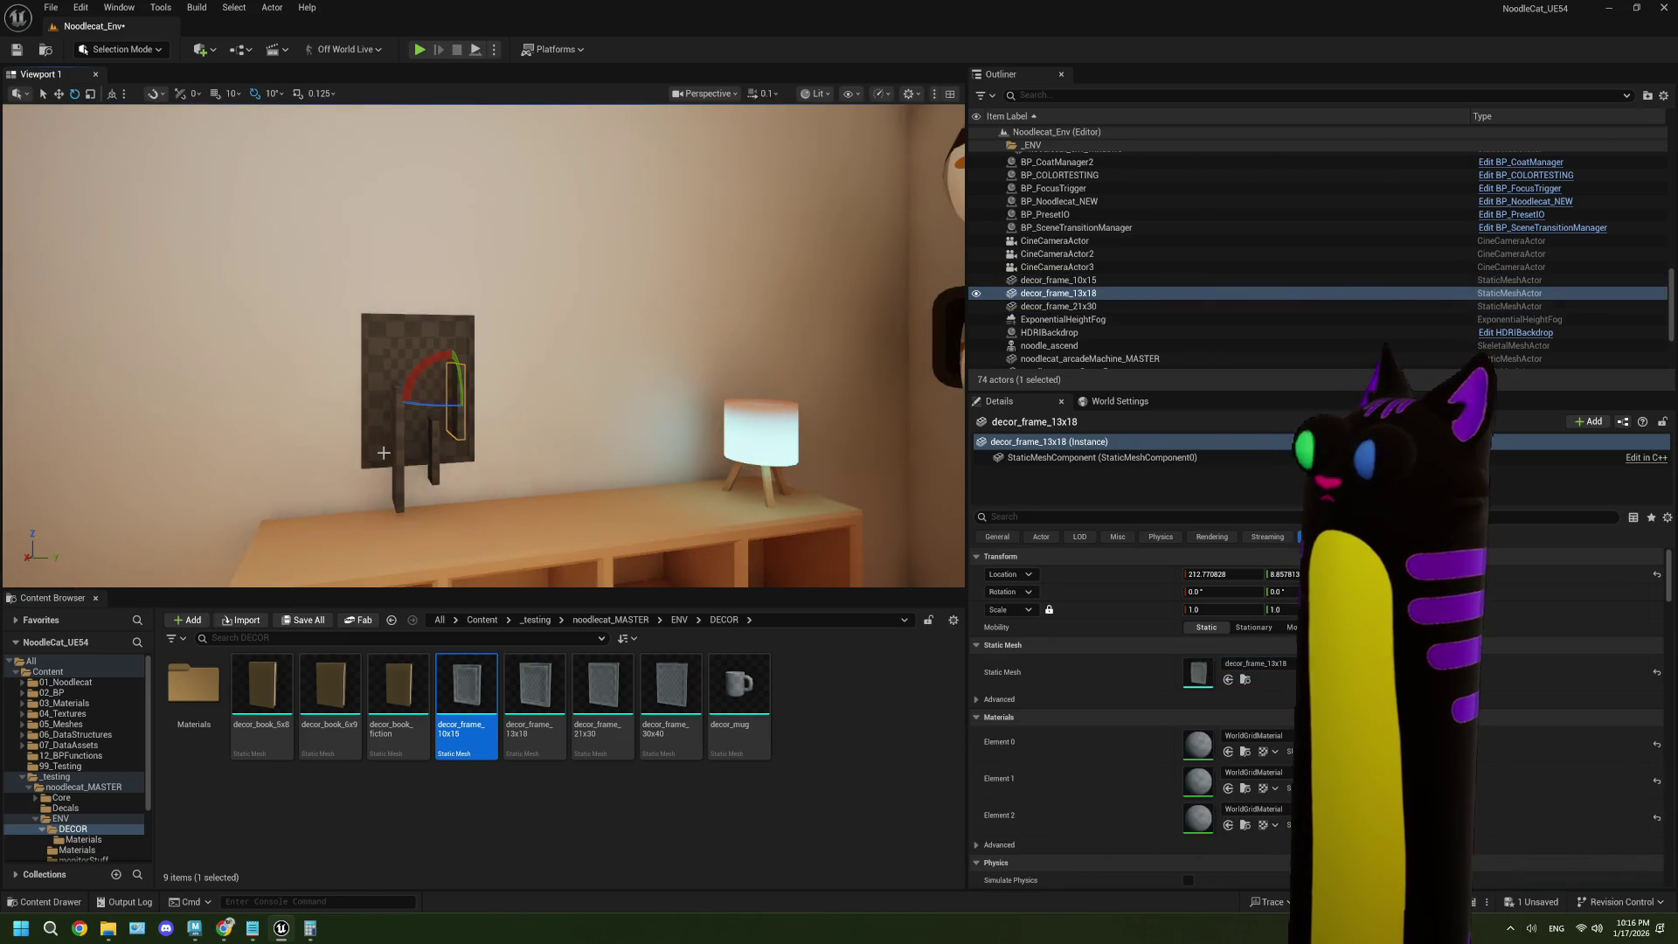
left_click(399, 346)
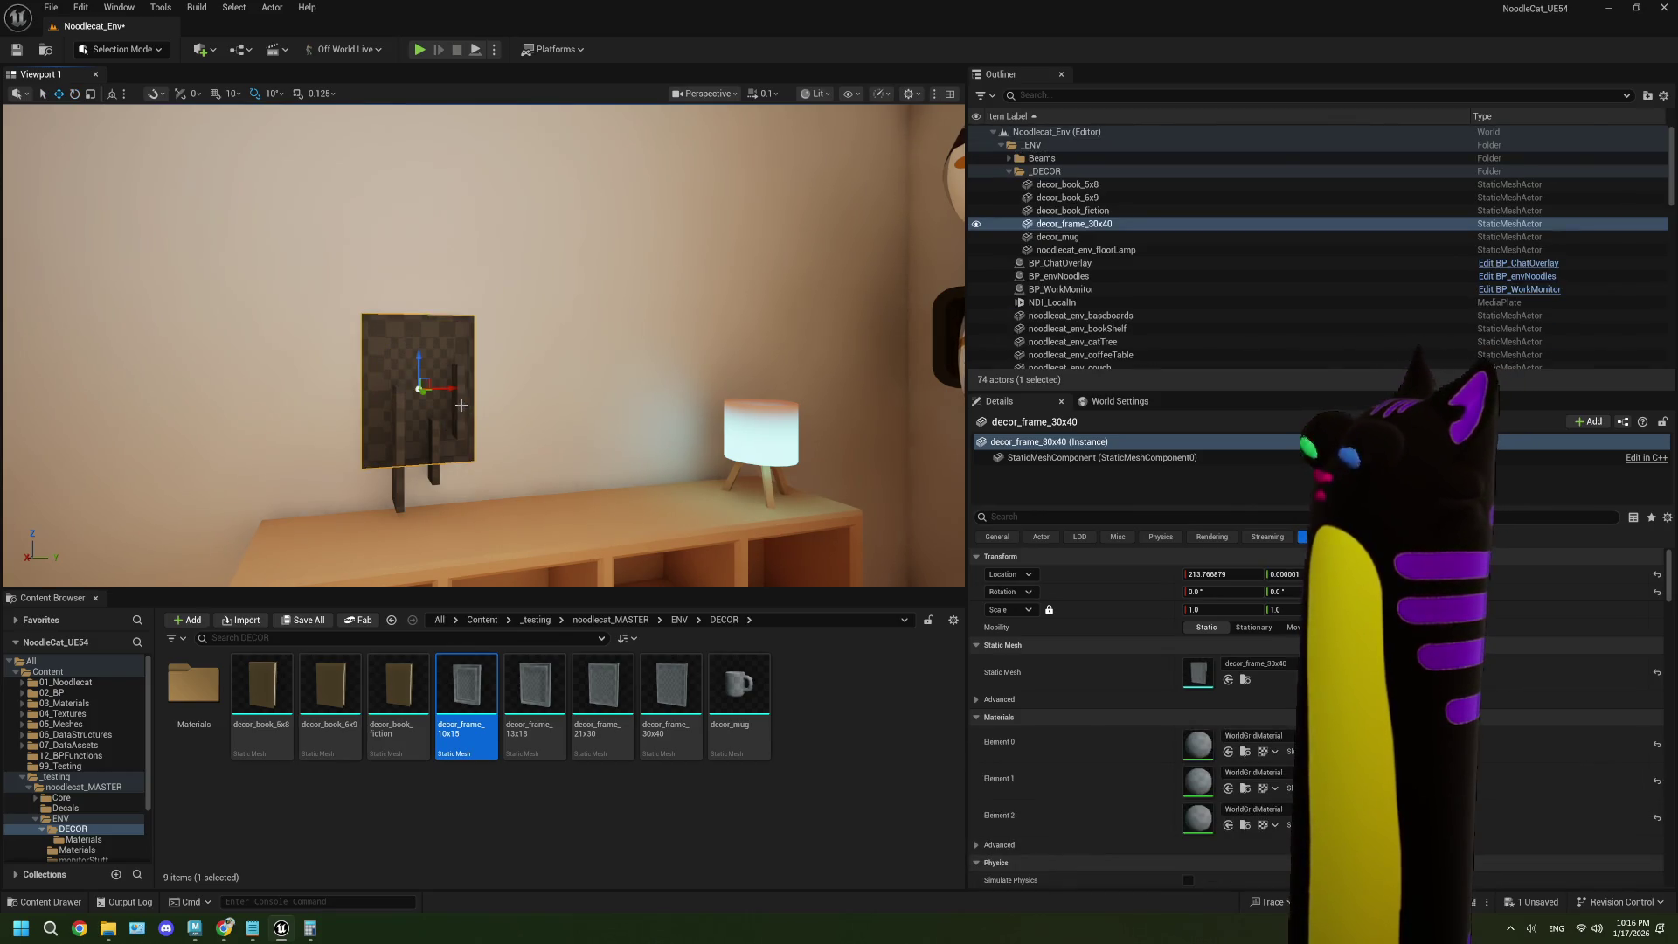
mouse_move(461, 405)
left_mouse_down()
mouse_move(559, 372)
mouse_move(461, 437)
left_mouse_up()
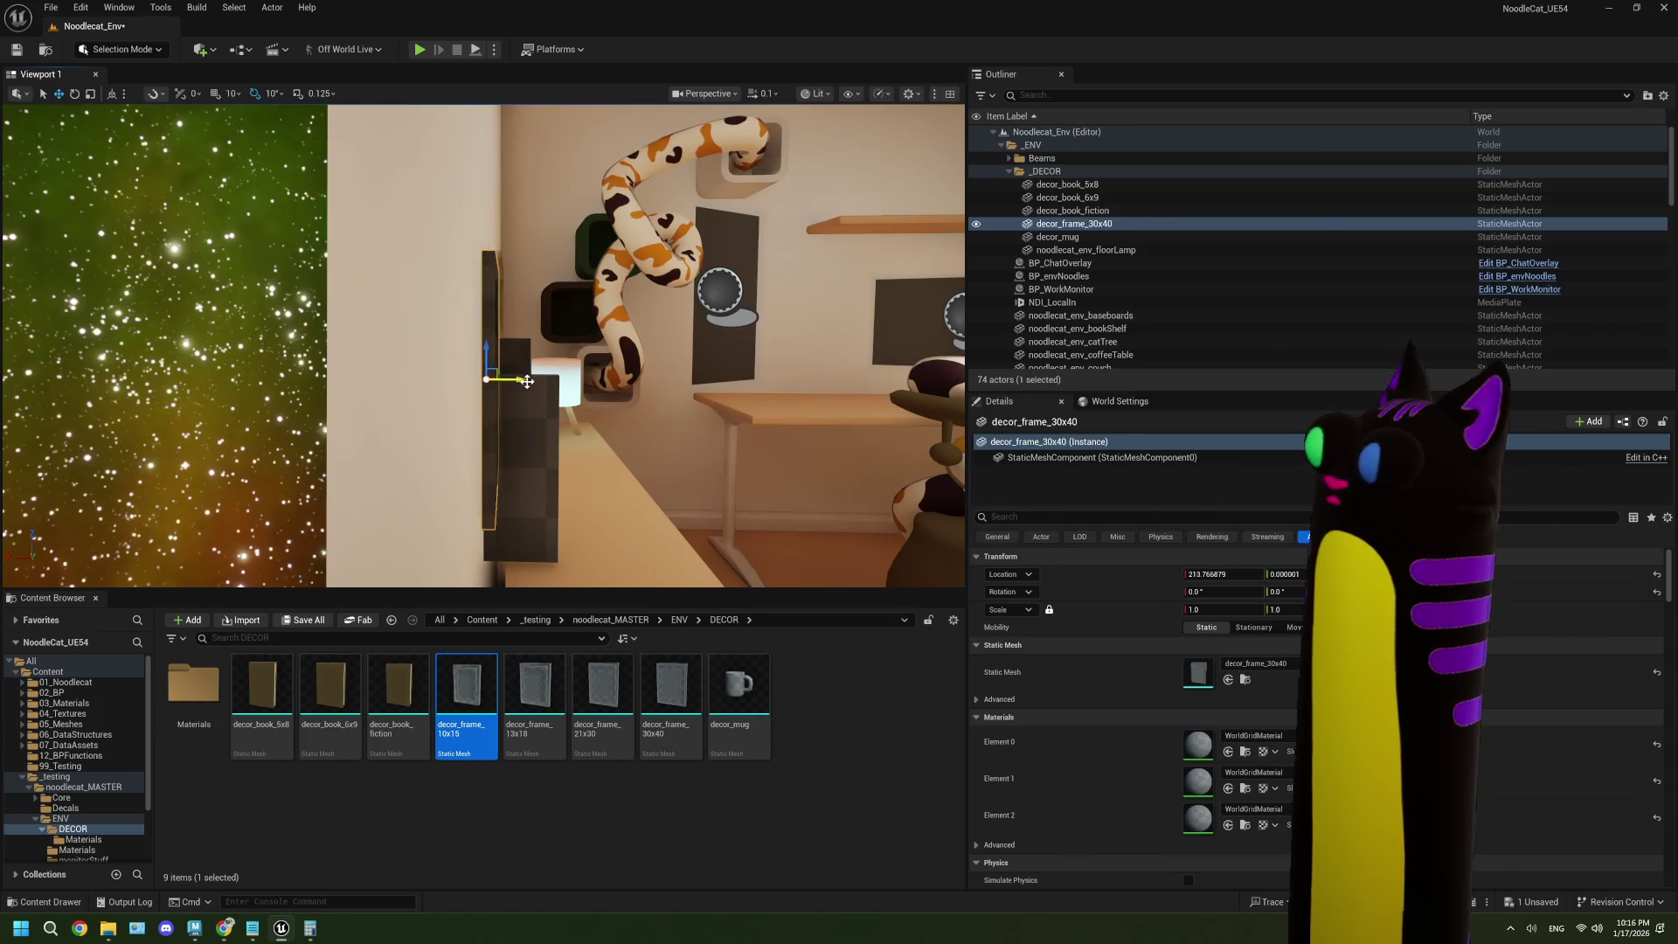
key("ctrl+z")
mouse_move(537, 418)
left_mouse_down()
mouse_move(512, 407)
mouse_move(538, 418)
mouse_move(525, 440)
left_mouse_up()
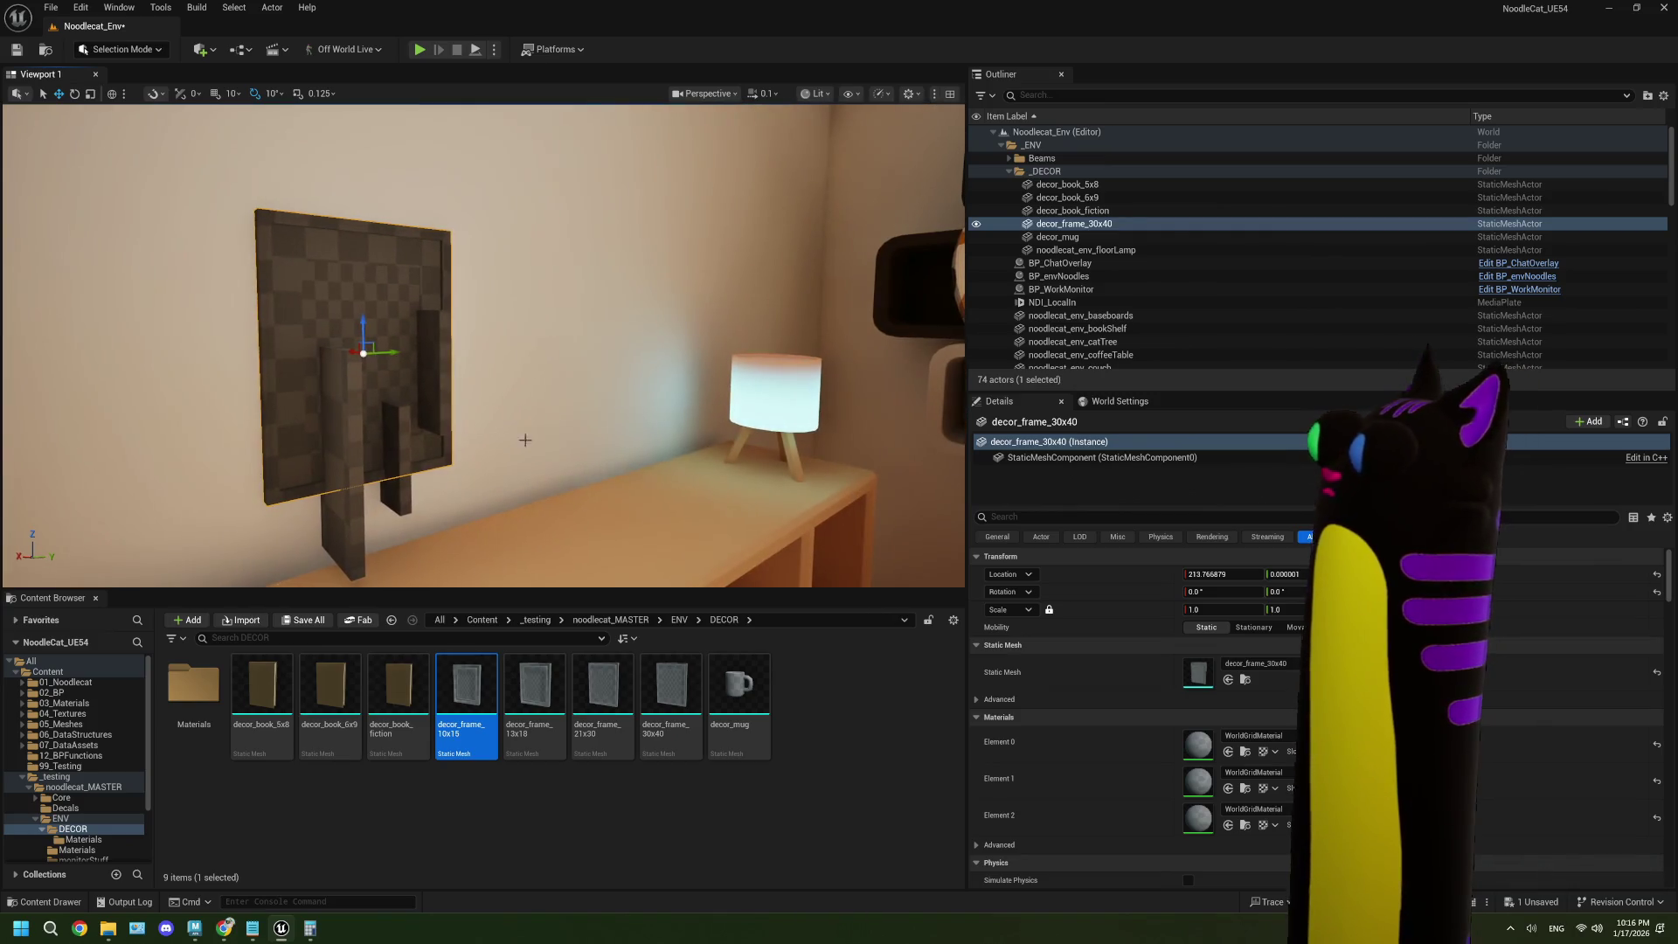
left_click(1222, 574)
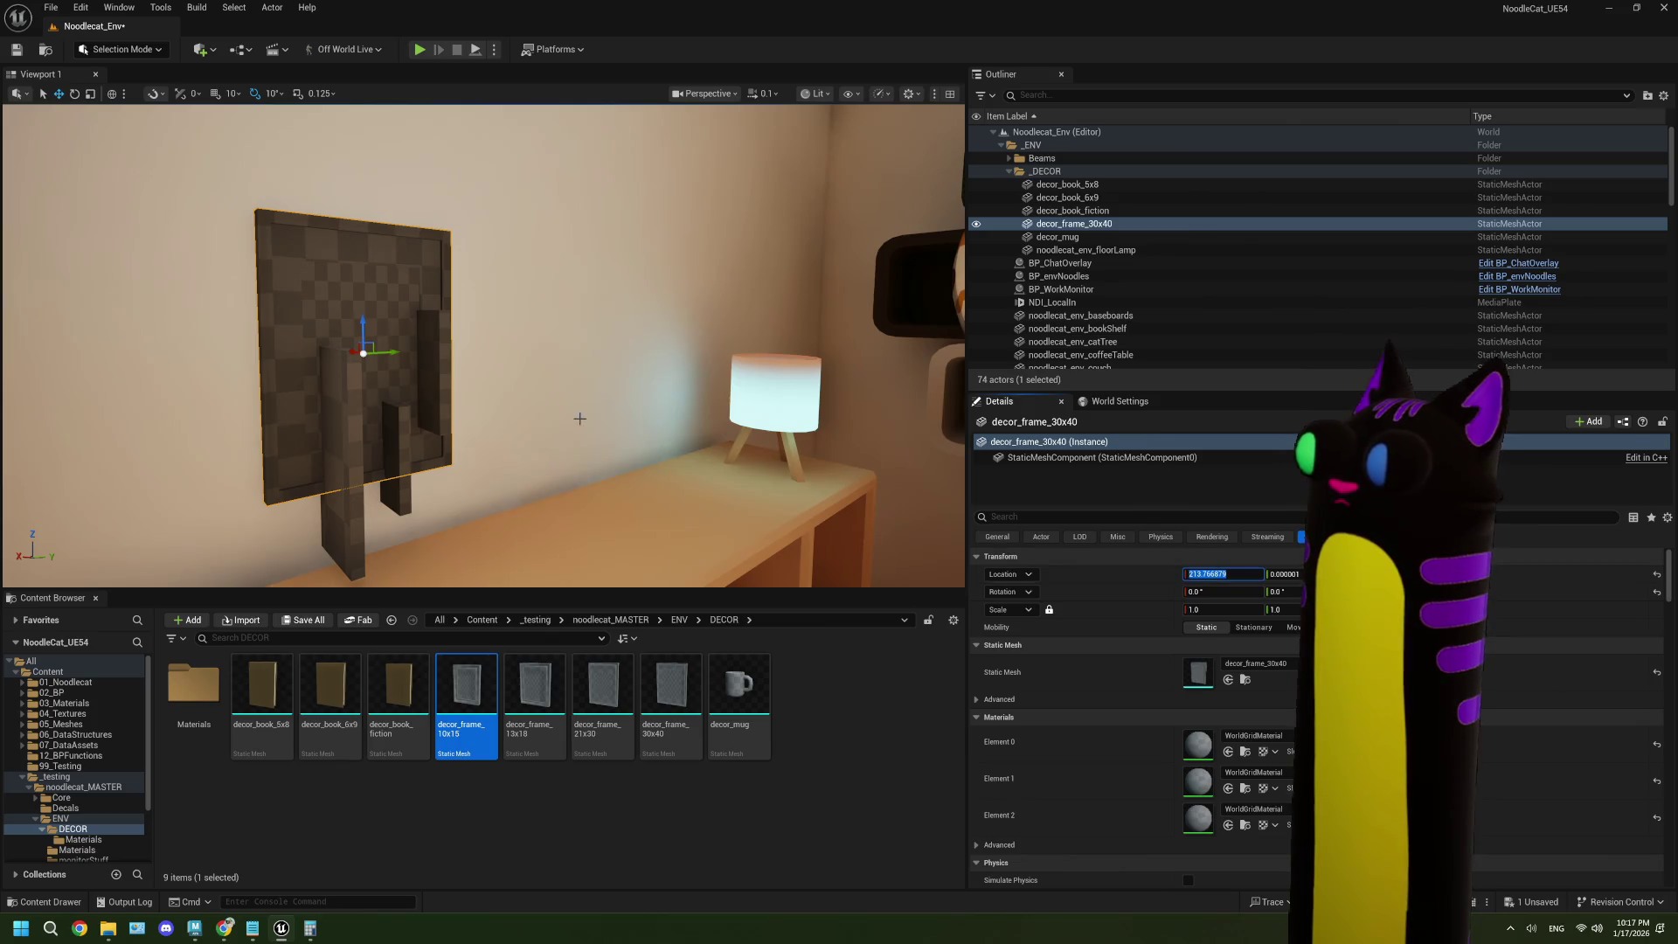
- Try rotating the 13x18, 10x15 and 21x30 frames together, then undo that rotation
left_click(432, 357)
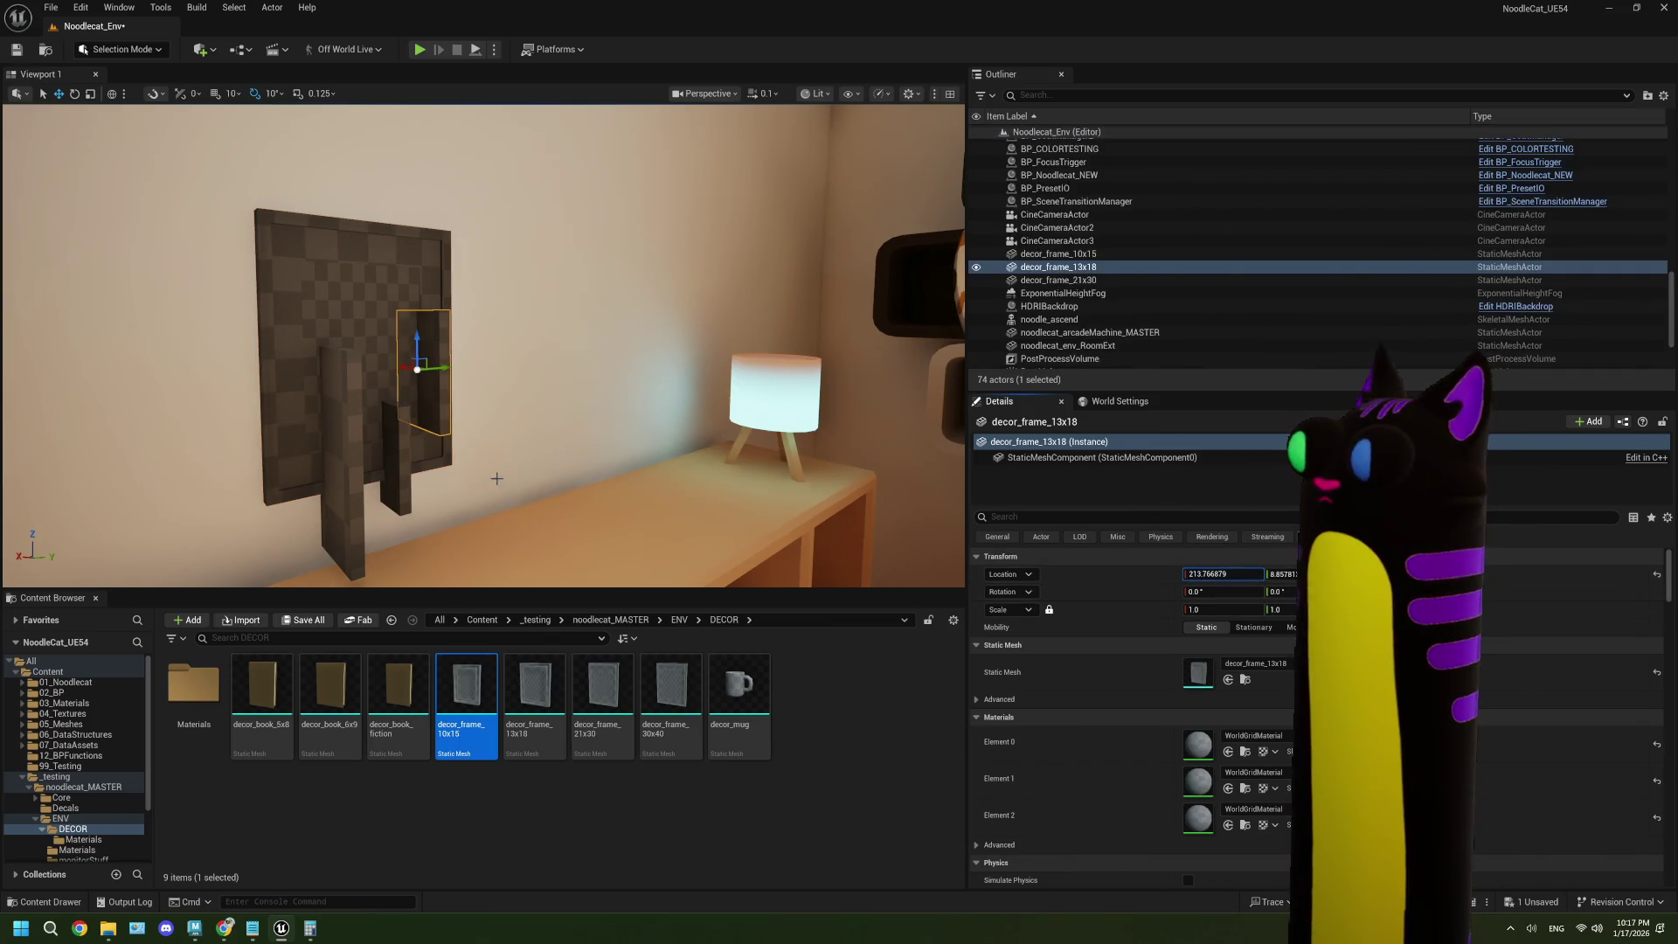
left_click(398, 458)
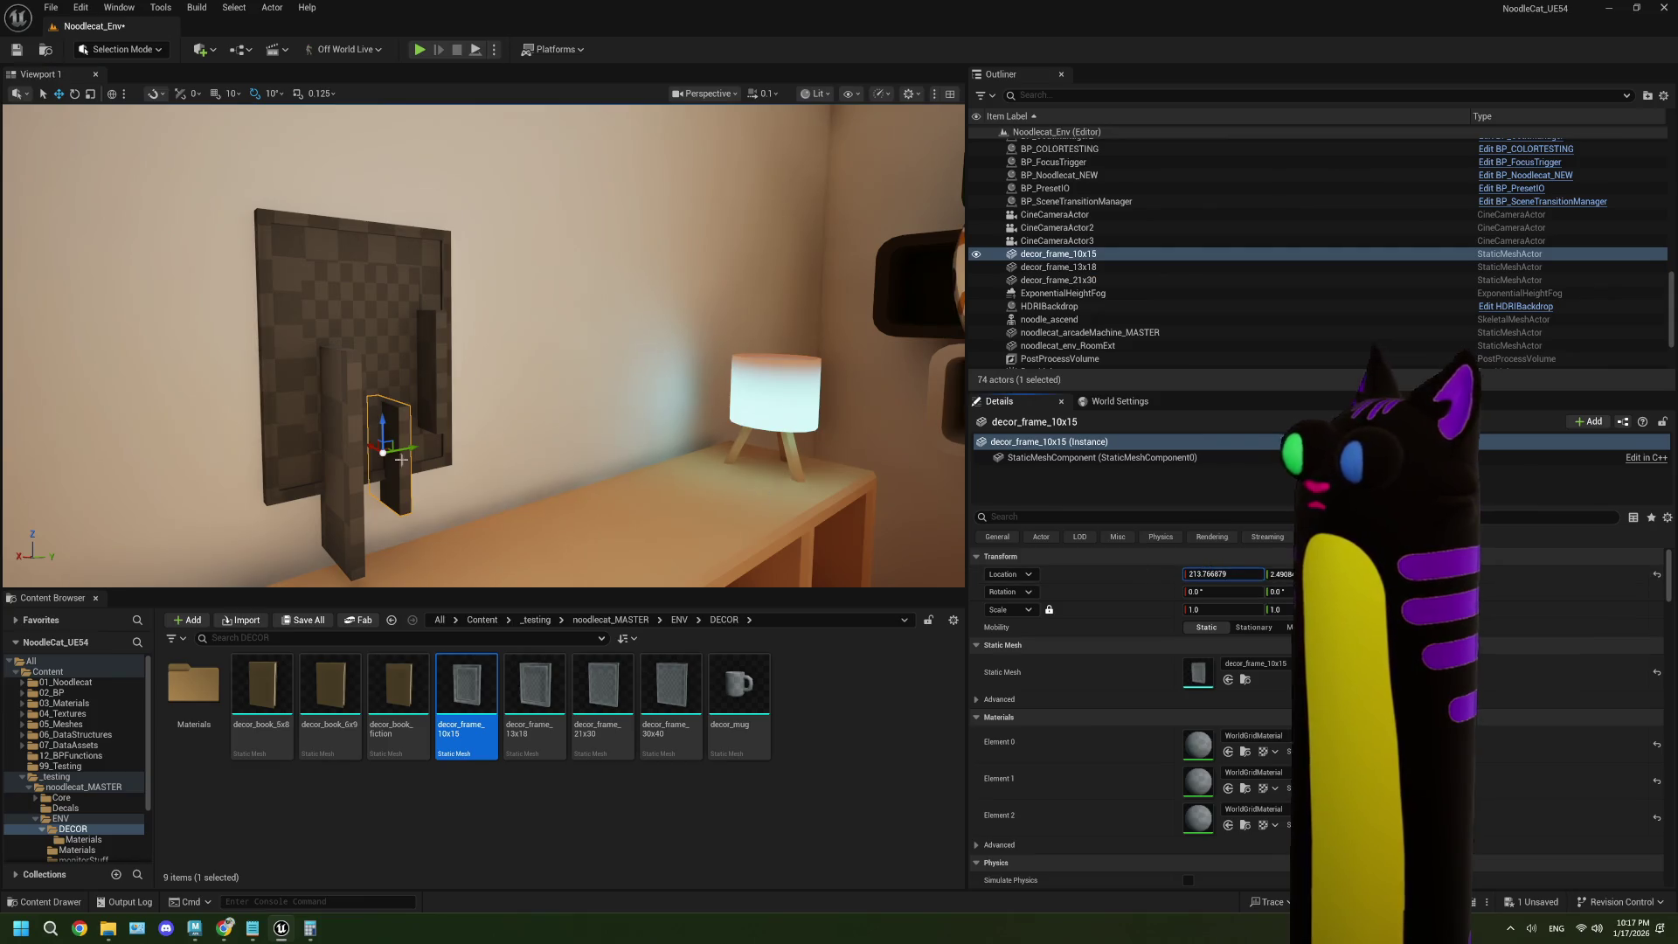
left_click(351, 405)
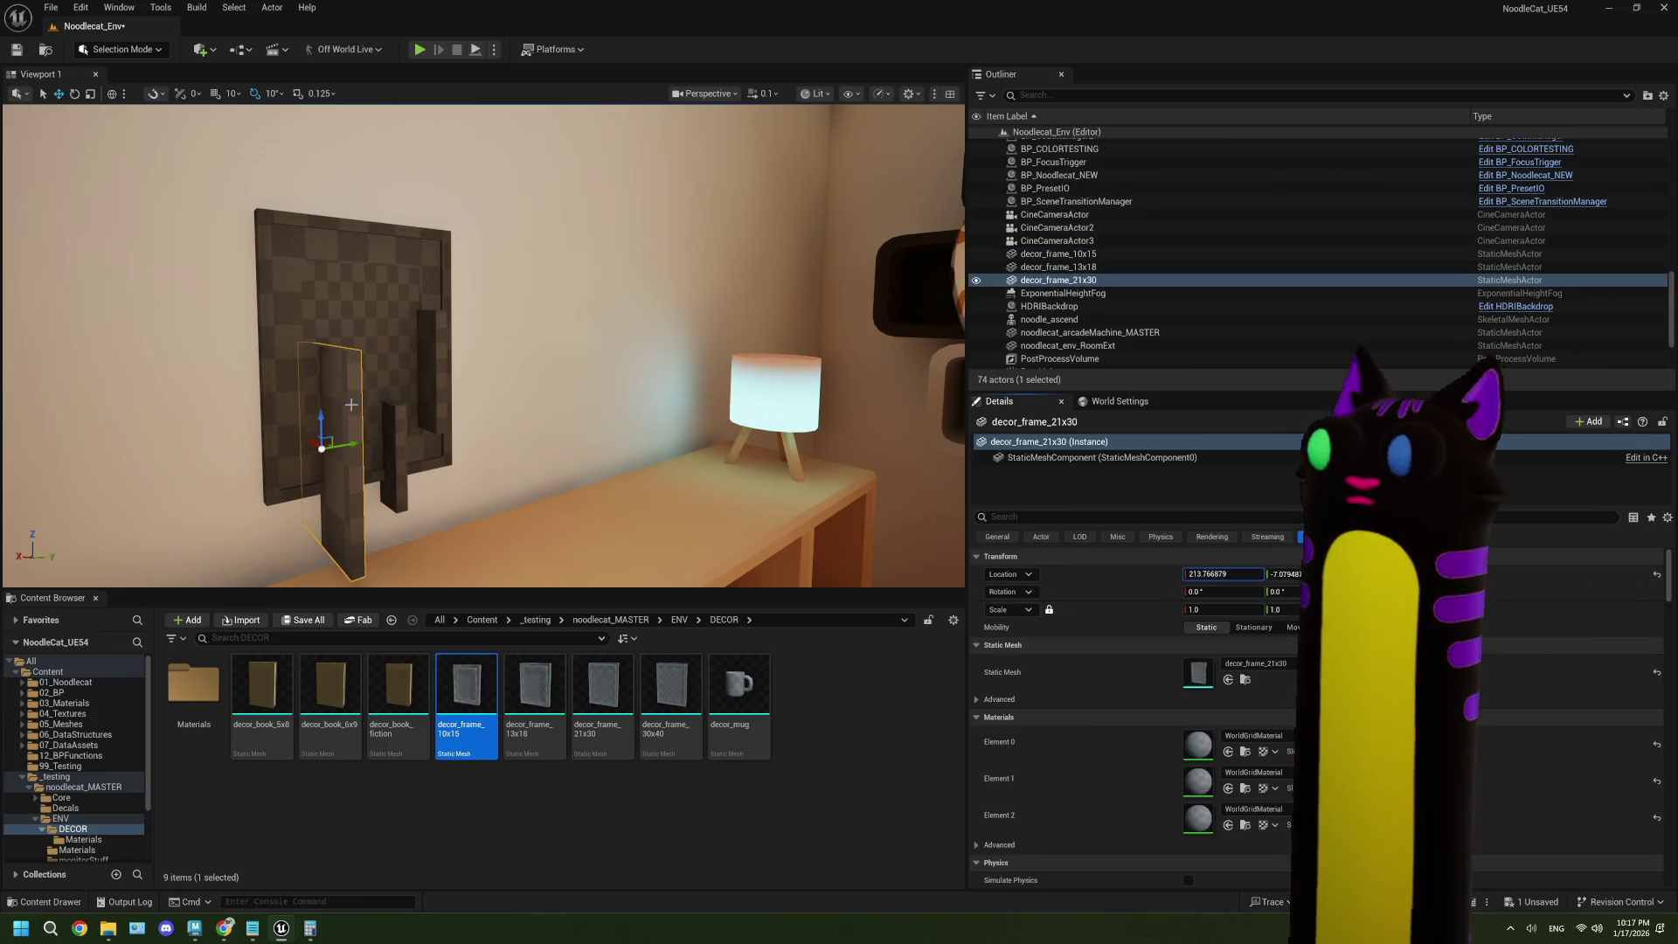
left_click(431, 342)
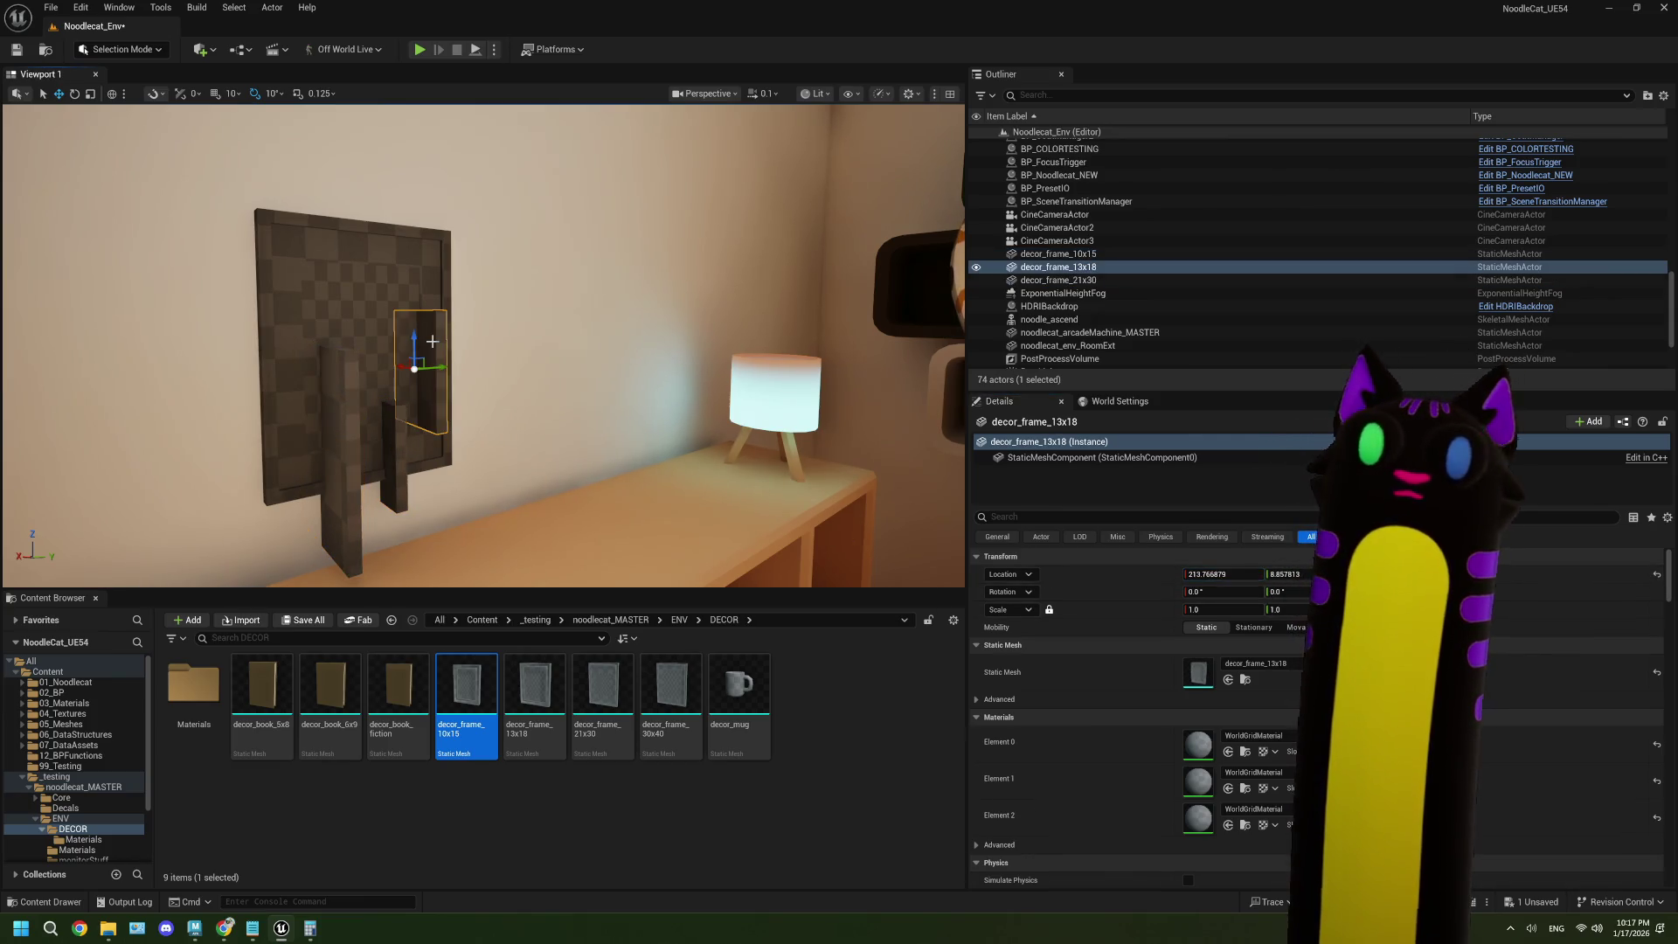
left_click(403, 446, "ctrl")
left_click(356, 461, "ctrl")
key("e")
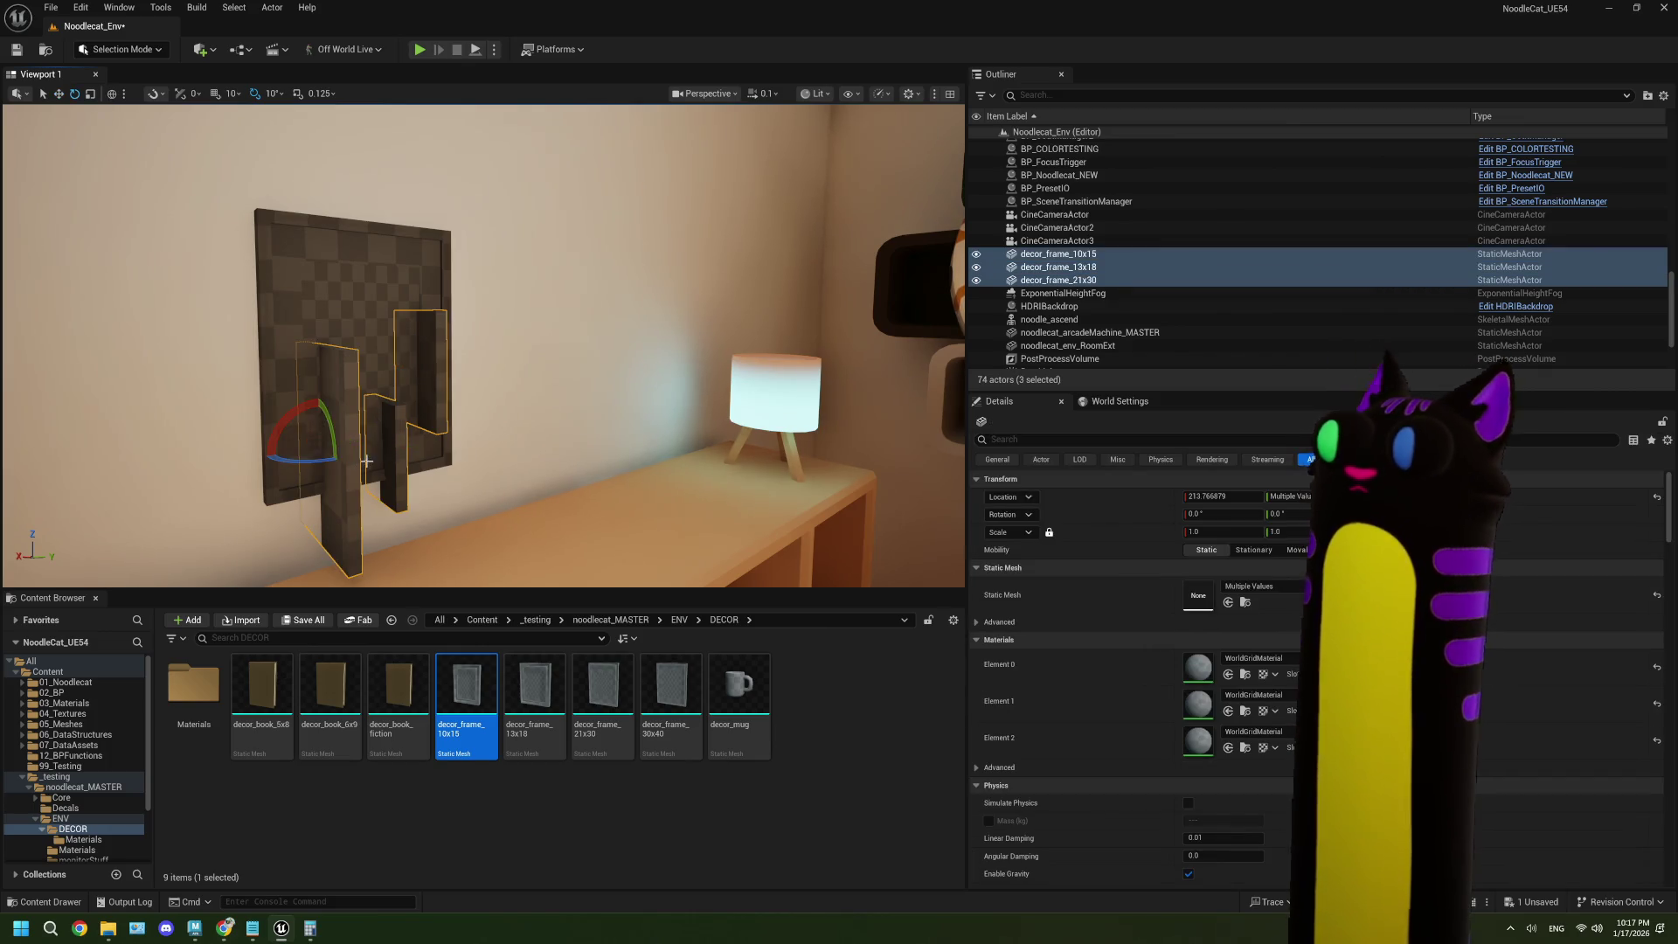
left_click_drag(309, 463, 349, 464)
key("ctrl+z")
- Turn the 13x18 frame flat against the wall and rotate the 21x30 frame 90°
left_click(413, 371)
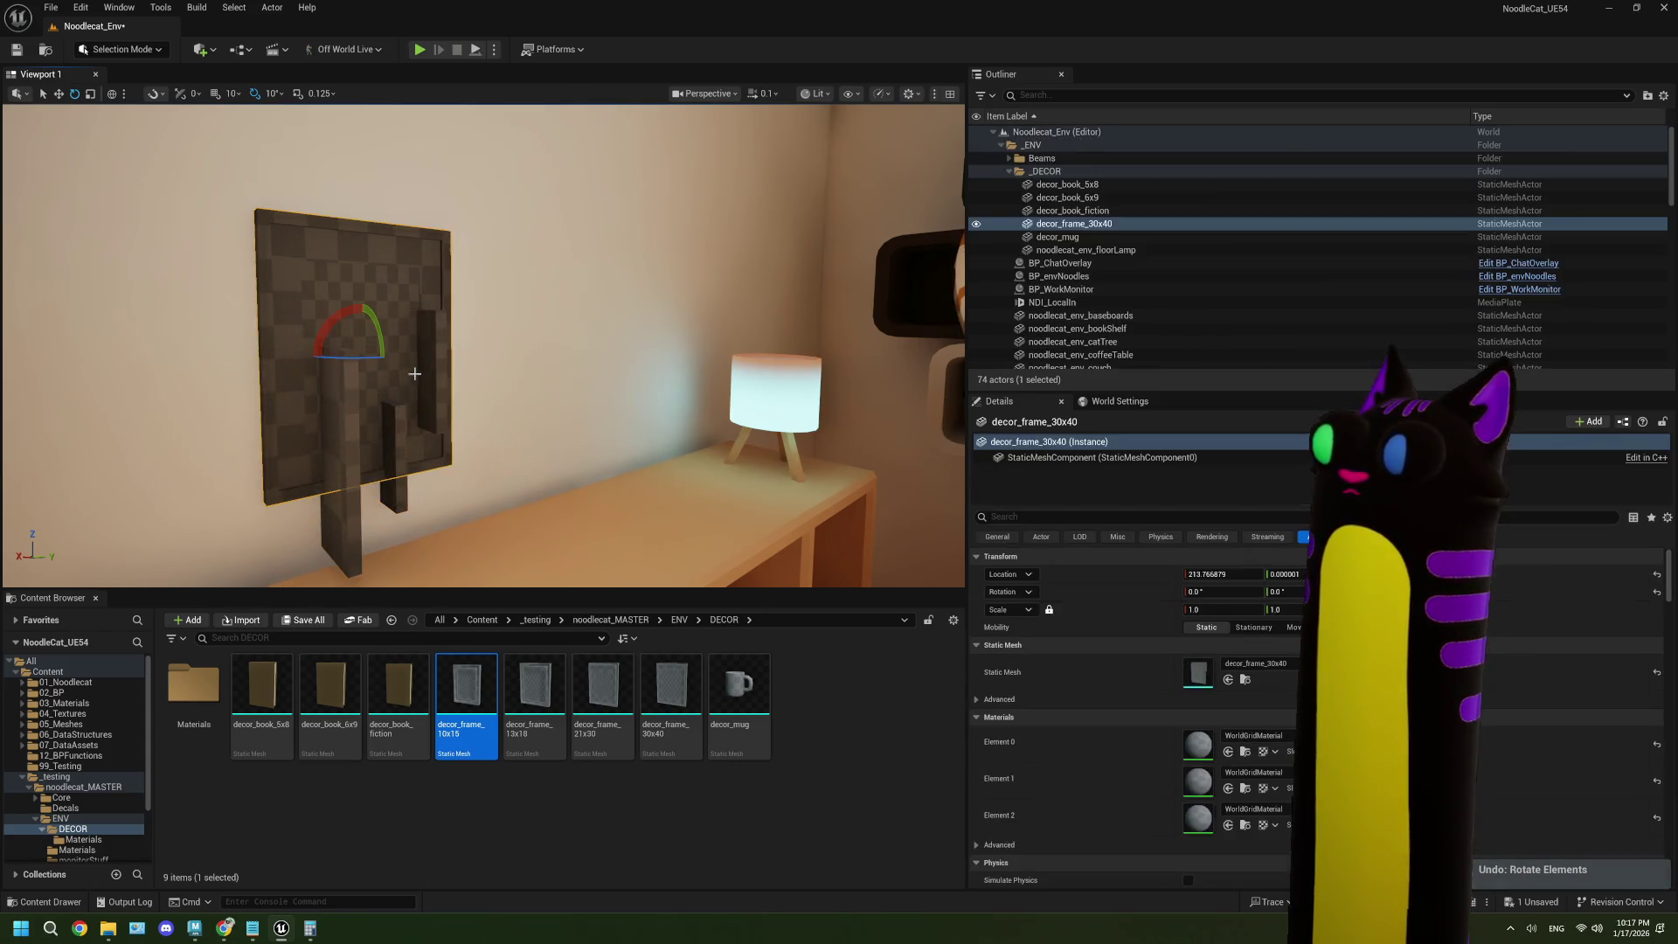
mouse_move(413, 371)
left_mouse_down()
mouse_move(451, 369)
mouse_move(437, 371)
left_mouse_up()
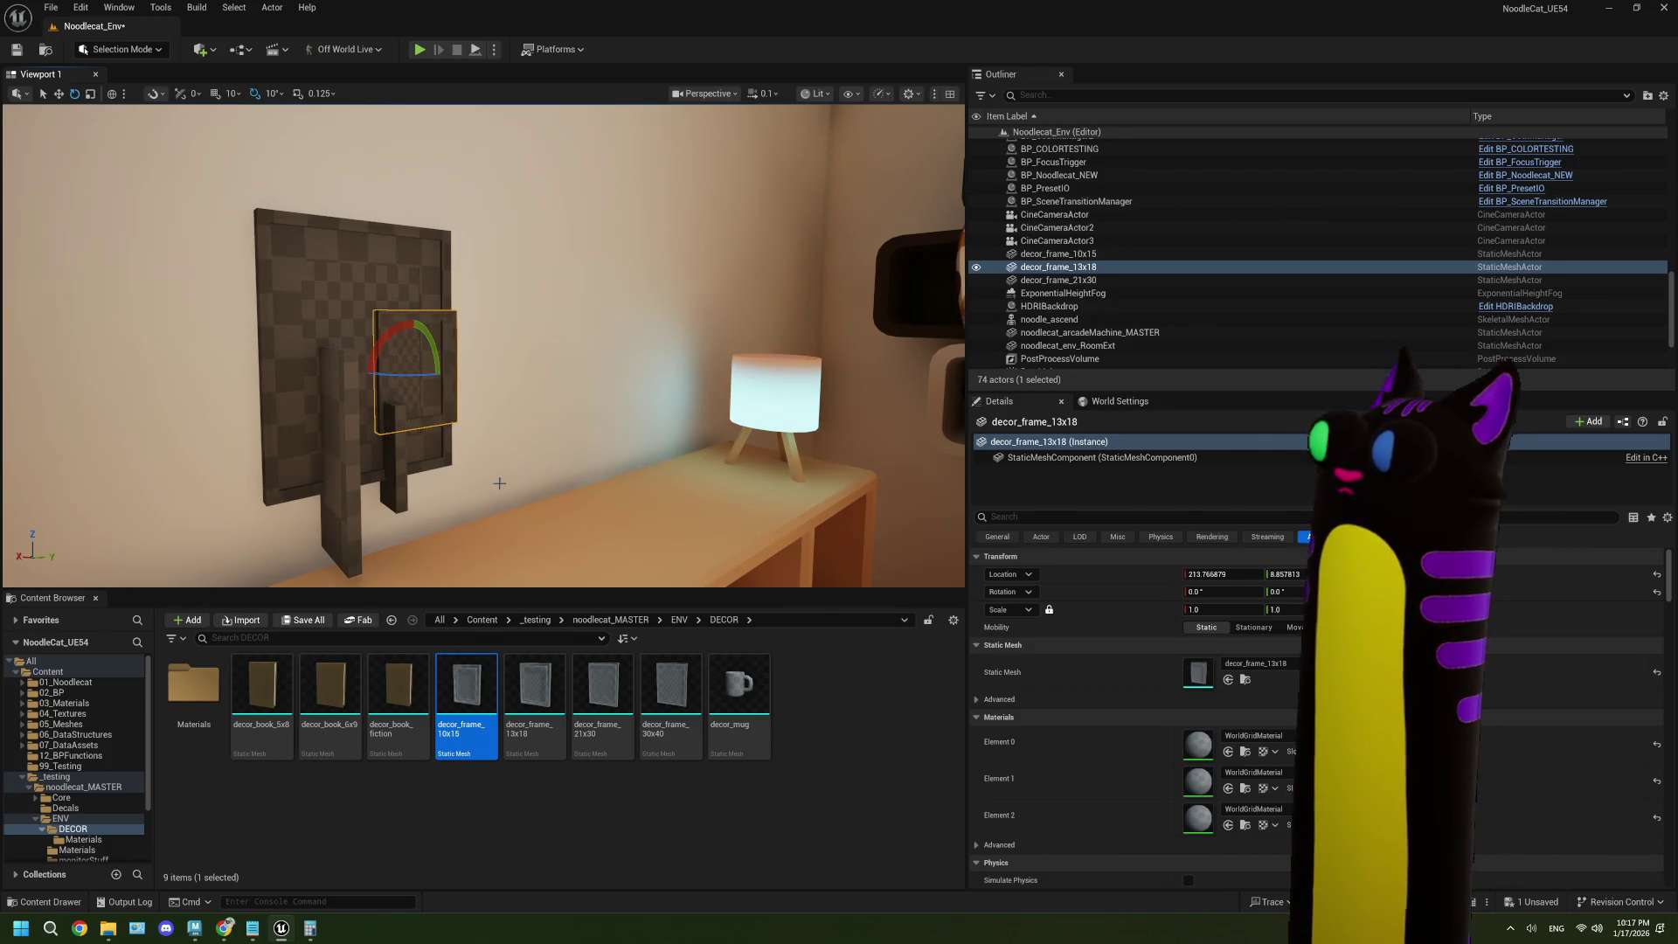
left_click(358, 454)
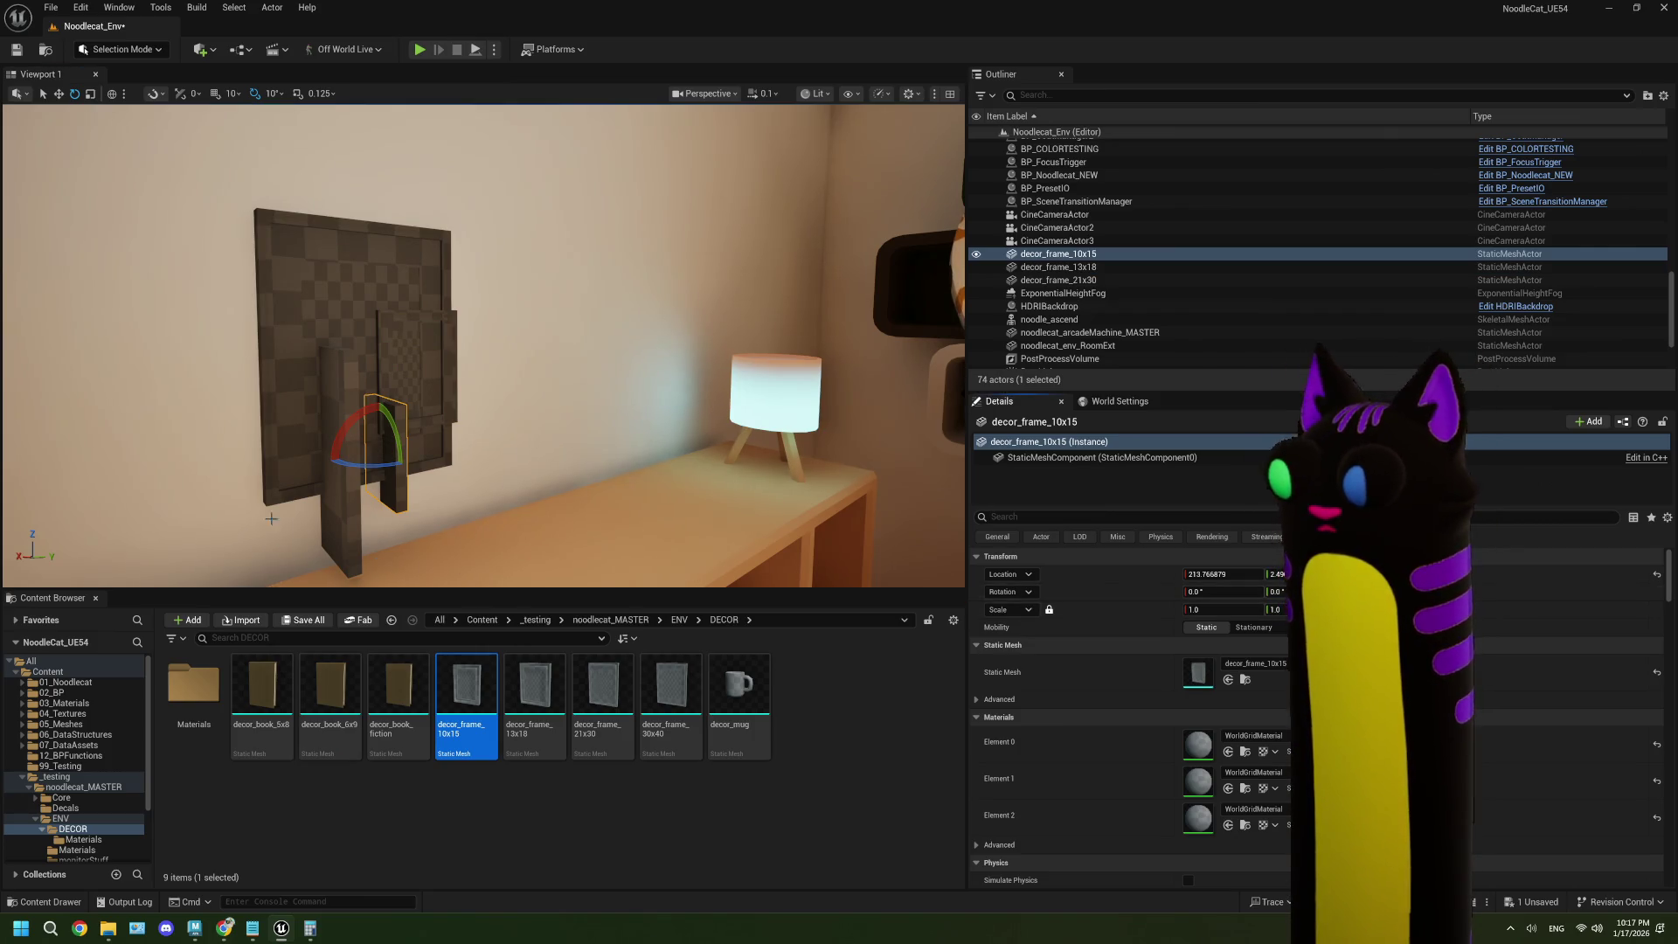
left_click(332, 500)
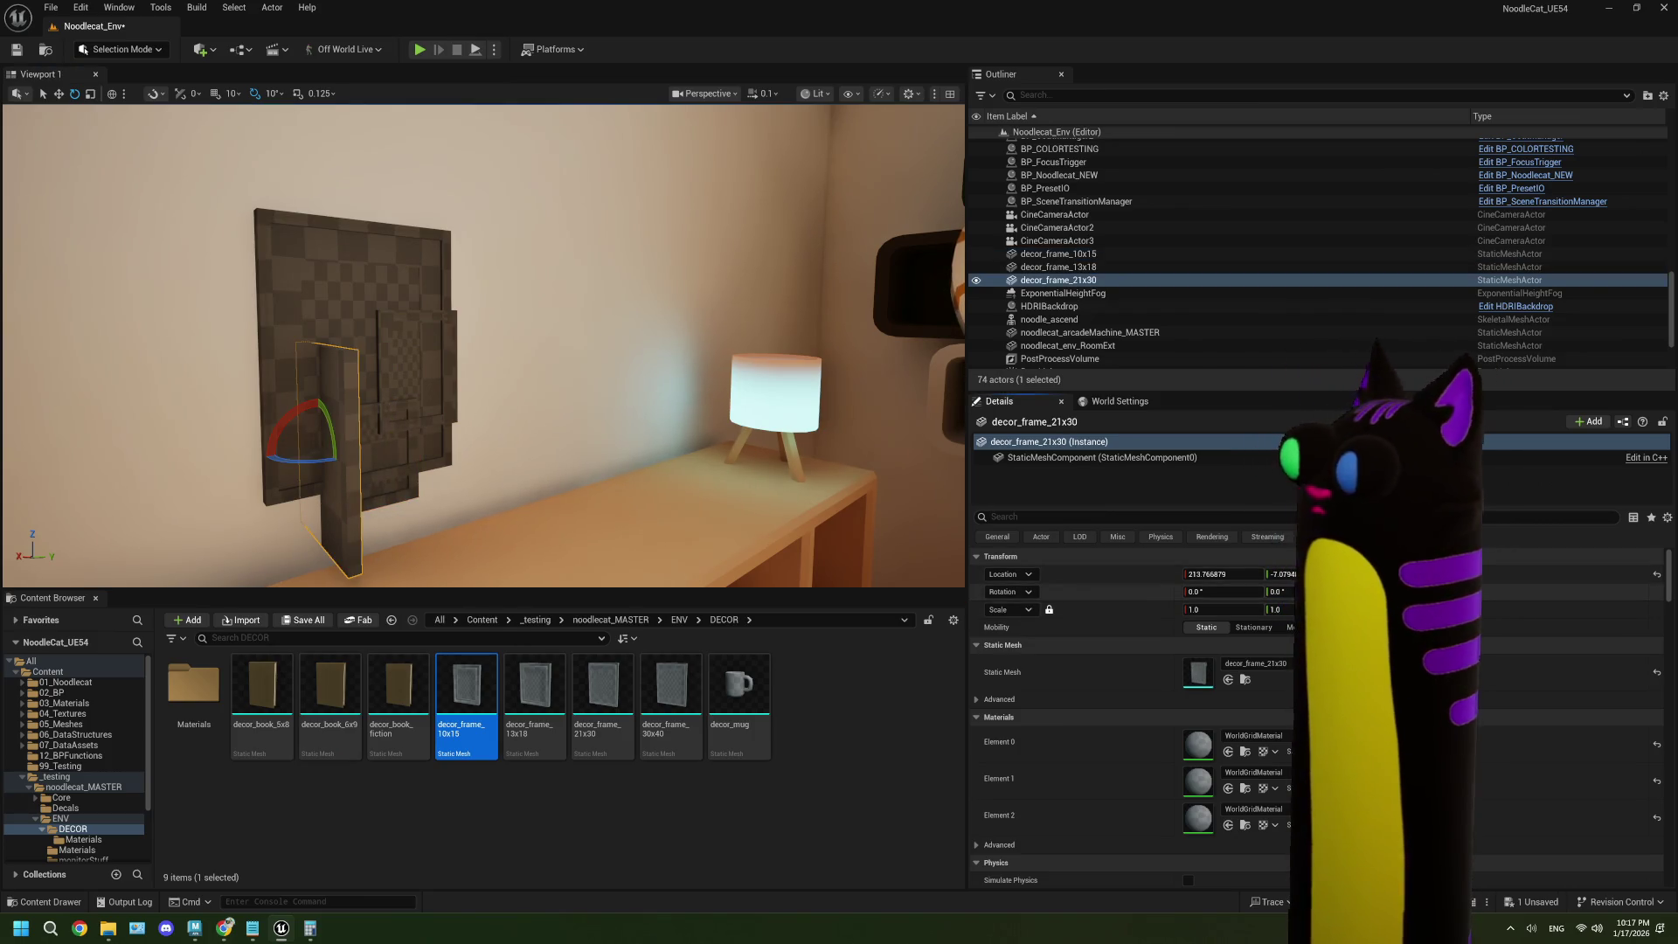
key("Return")
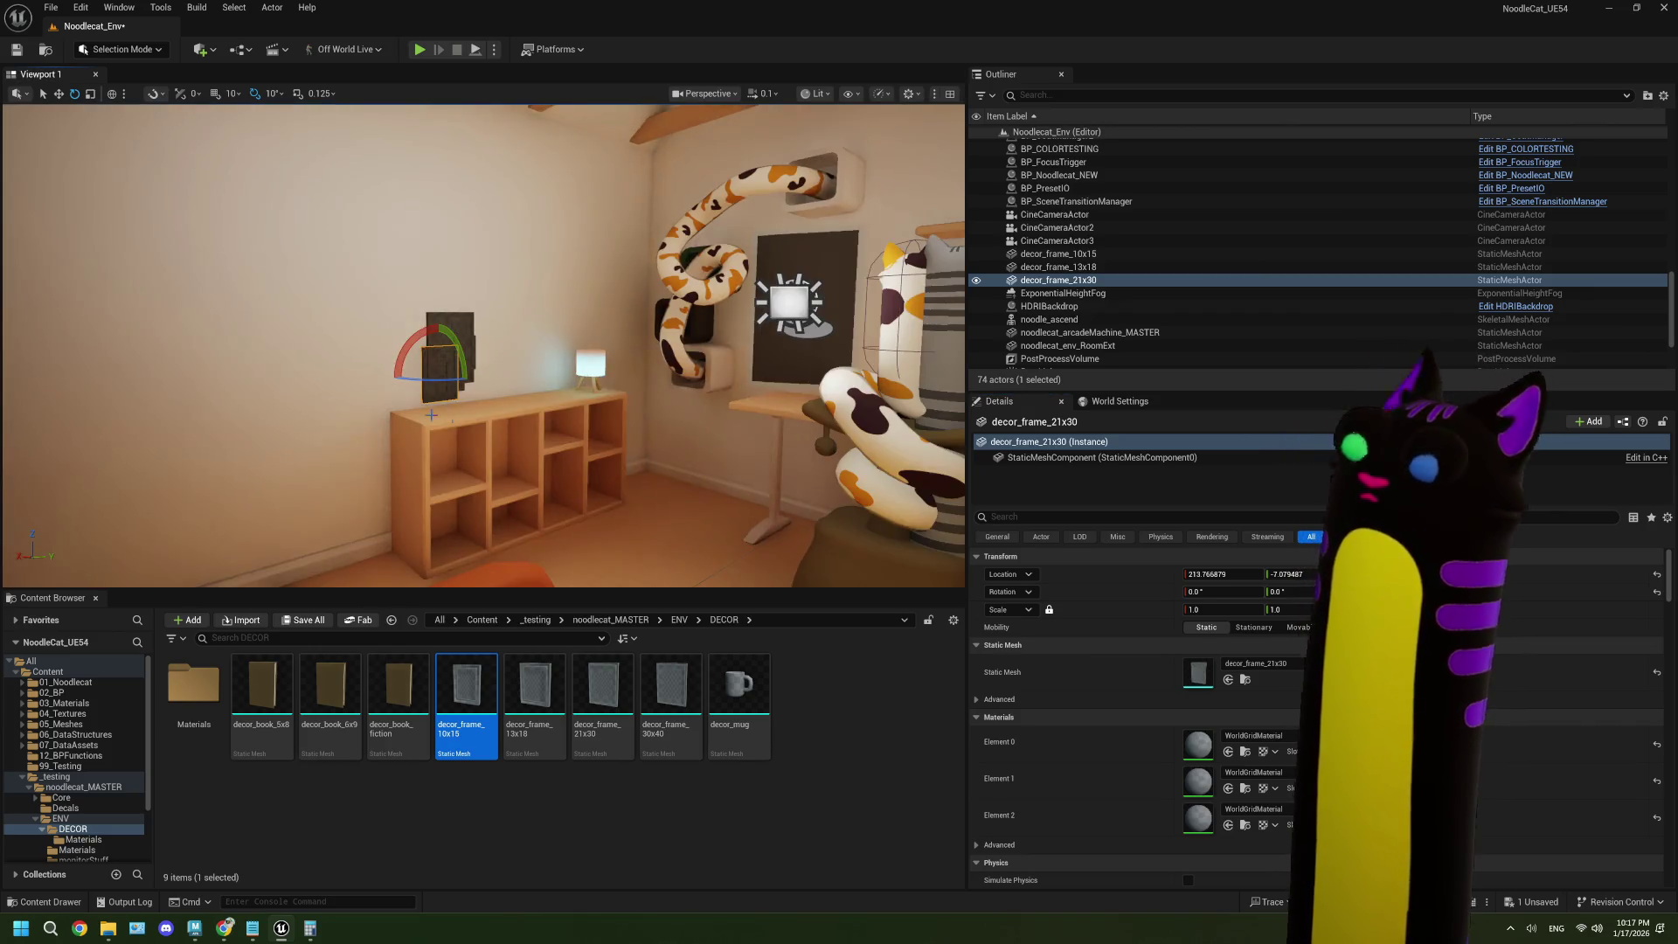
- Frame the wall cluster, select the 10x15 frame to shift it right, then view the IKEA layout PDF
key("f")
left_click_drag(647, 426, 568, 498)
mouse_move(442, 405)
left_mouse_down()
mouse_move(681, 218)
mouse_move(557, 319)
mouse_move(577, 404)
mouse_move(590, 422)
mouse_move(695, 426)
mouse_move(795, 462)
left_mouse_up()
left_click(528, 315)
left_click(476, 453)
scroll(684, 425, "down", 5)
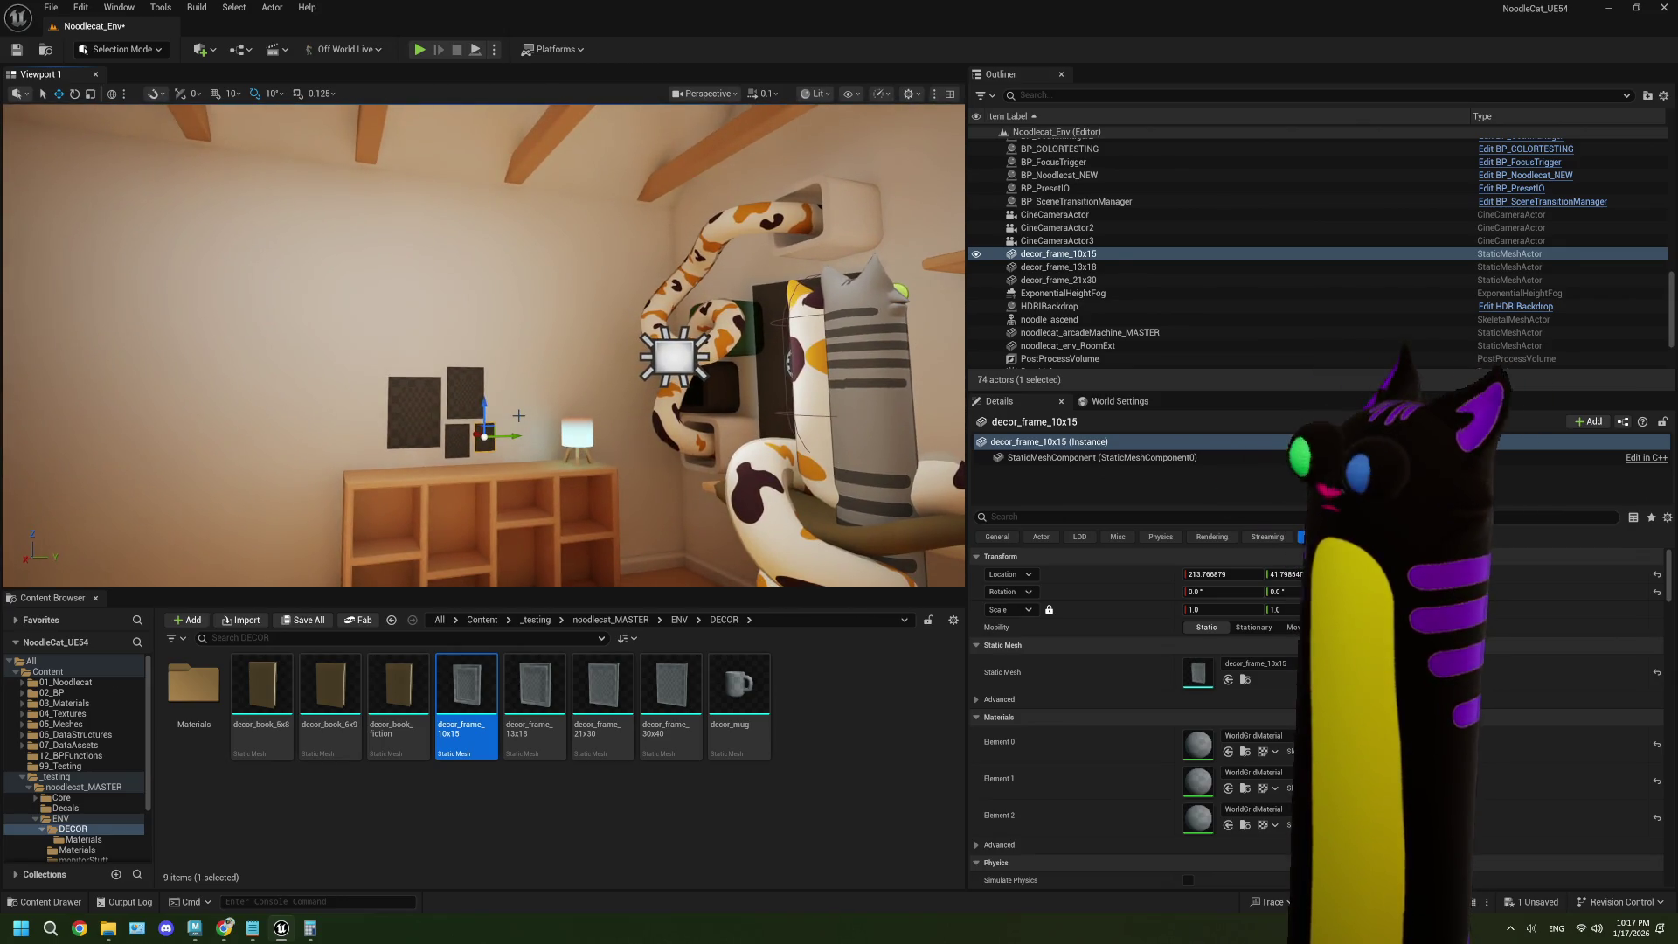
mouse_move(519, 415)
left_mouse_down()
mouse_move(479, 371)
mouse_move(607, 415)
mouse_move(839, 432)
mouse_move(769, 429)
mouse_move(826, 431)
mouse_move(791, 430)
left_mouse_up()
key("alt+Tab")
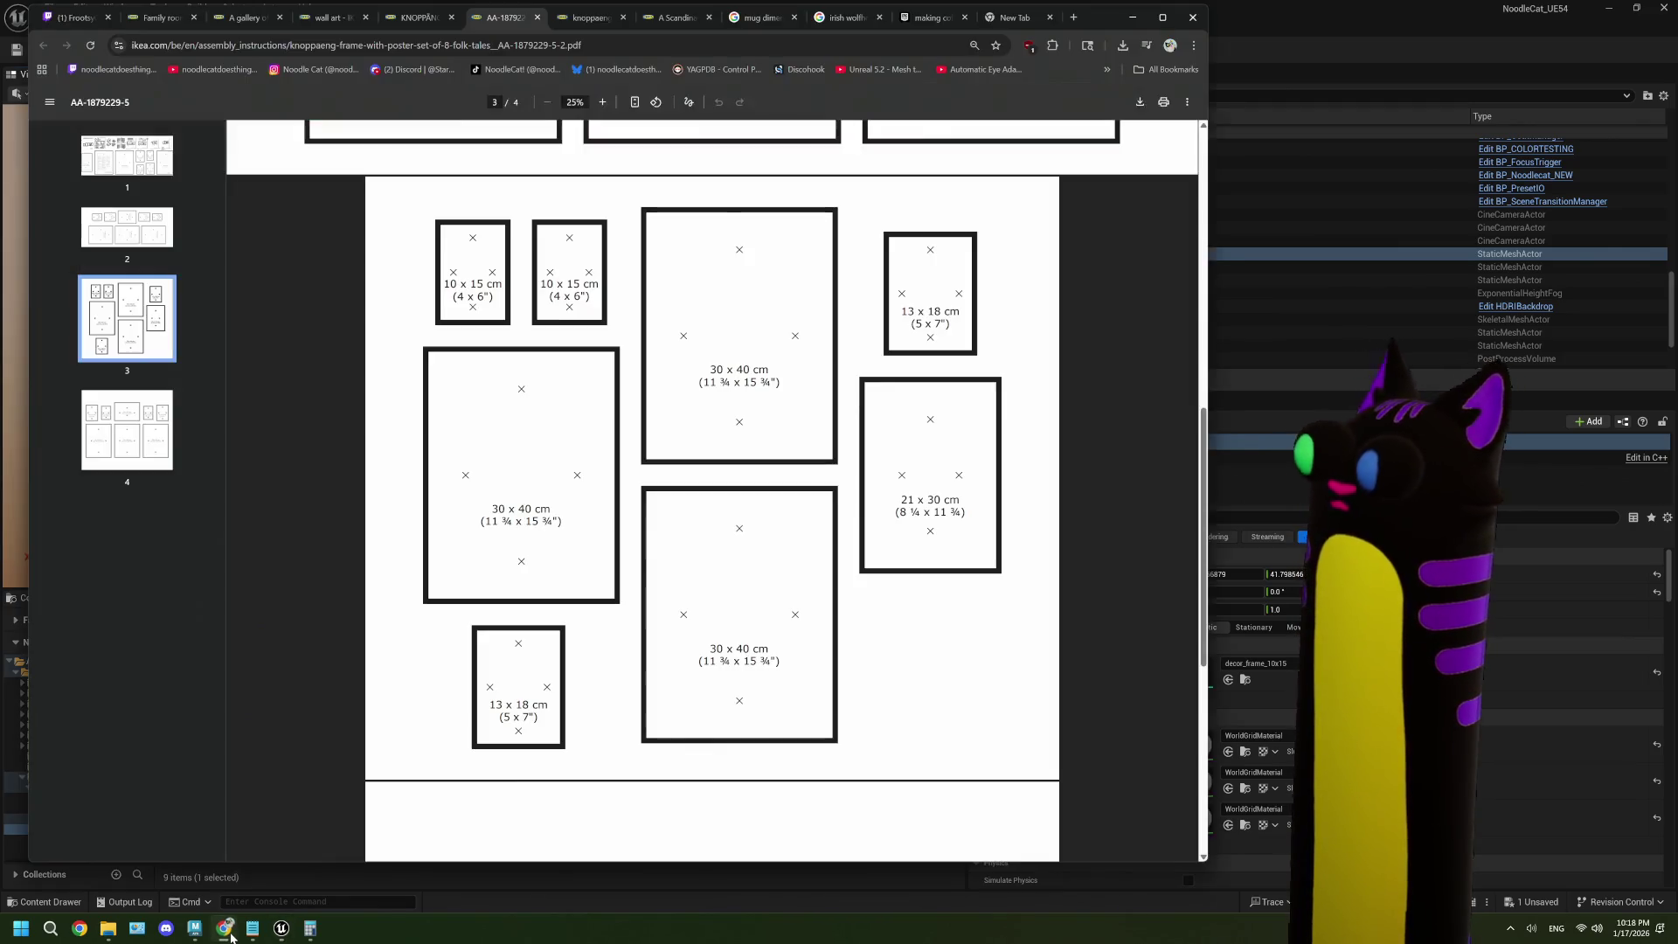
- Scroll through the KNOPPÄNG frame-set page's related products, then return to Unreal Engine
left_click(419, 17)
scroll(654, 457, "down", 10)
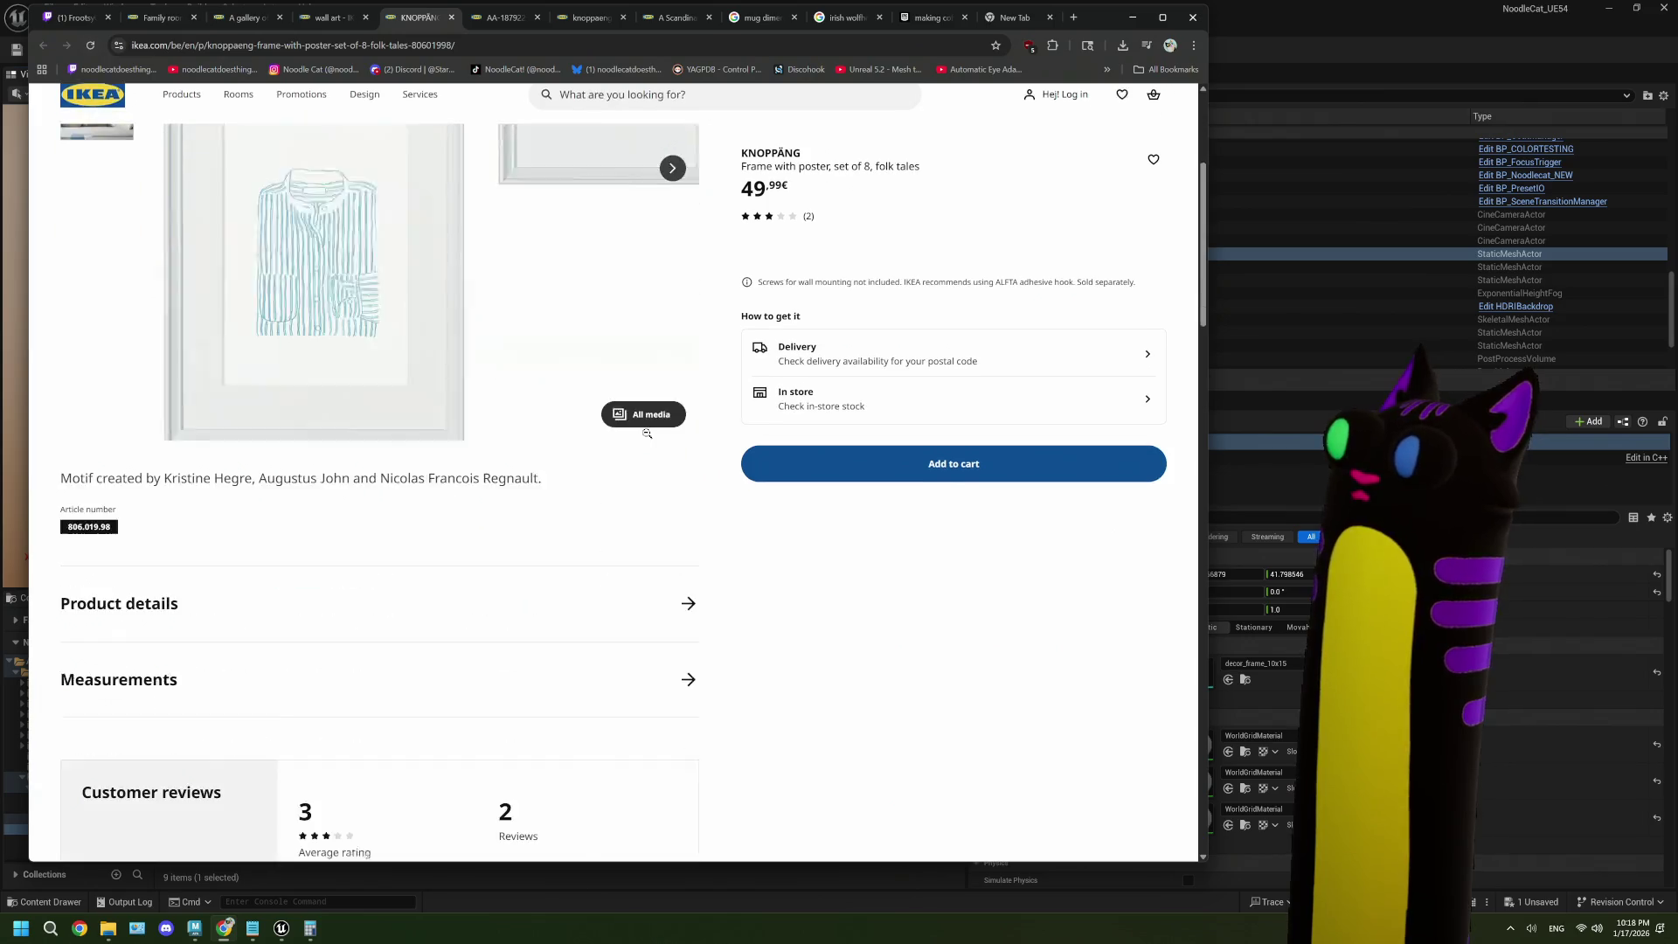
scroll(653, 458, "down", 1)
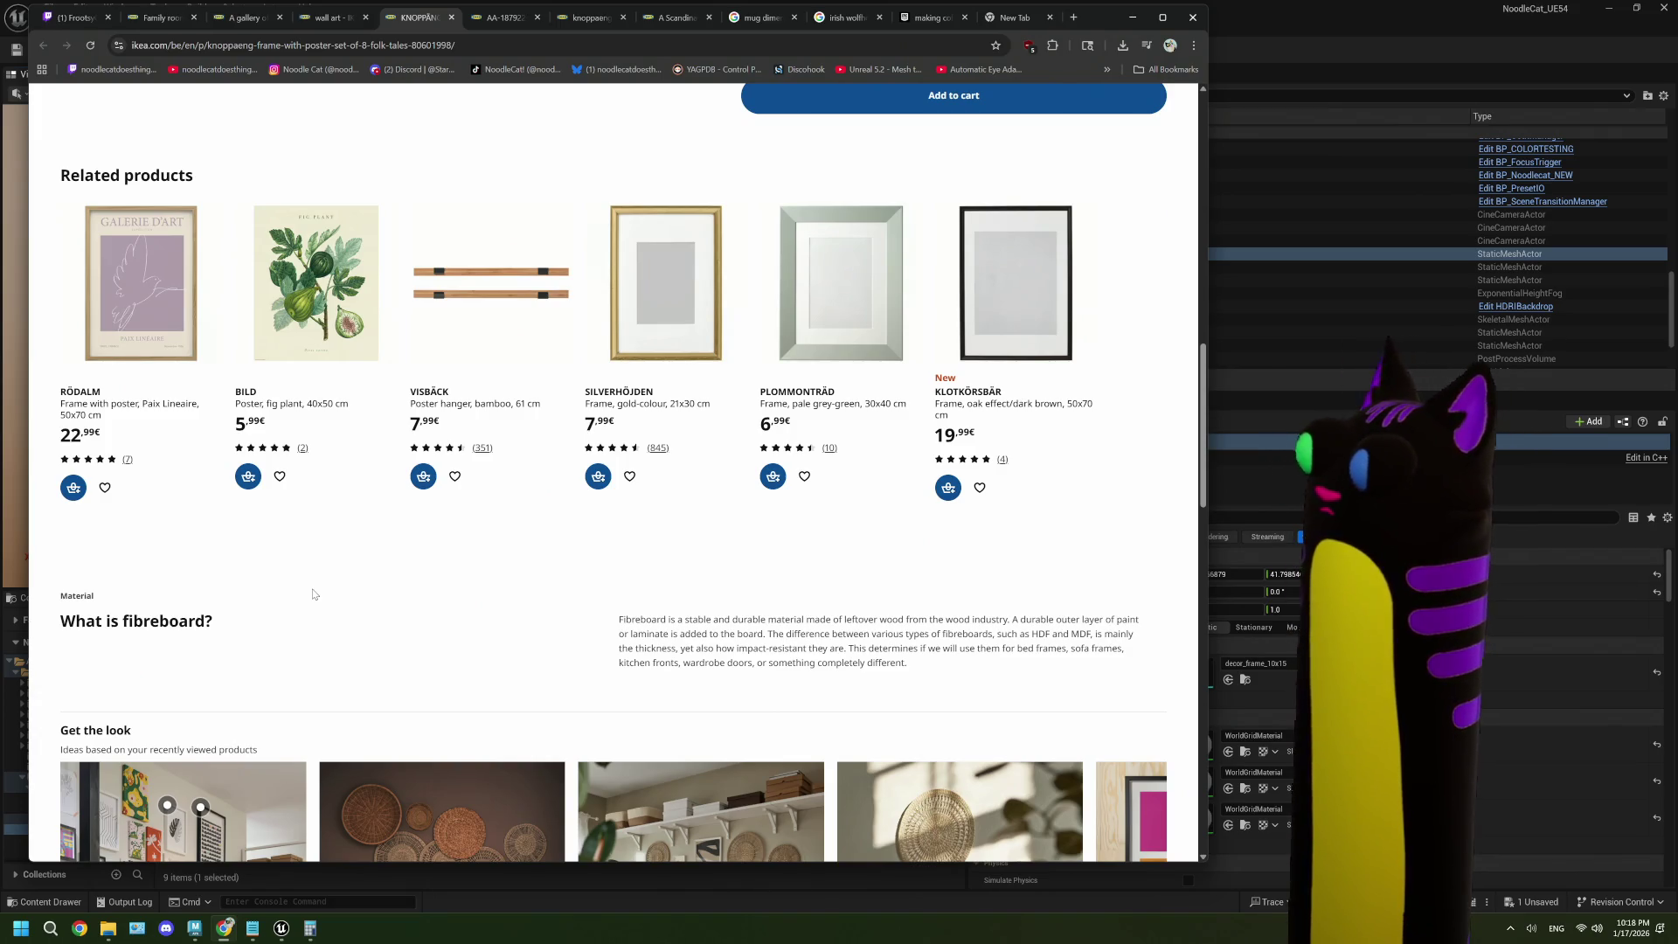
scroll(313, 595, "up", 10)
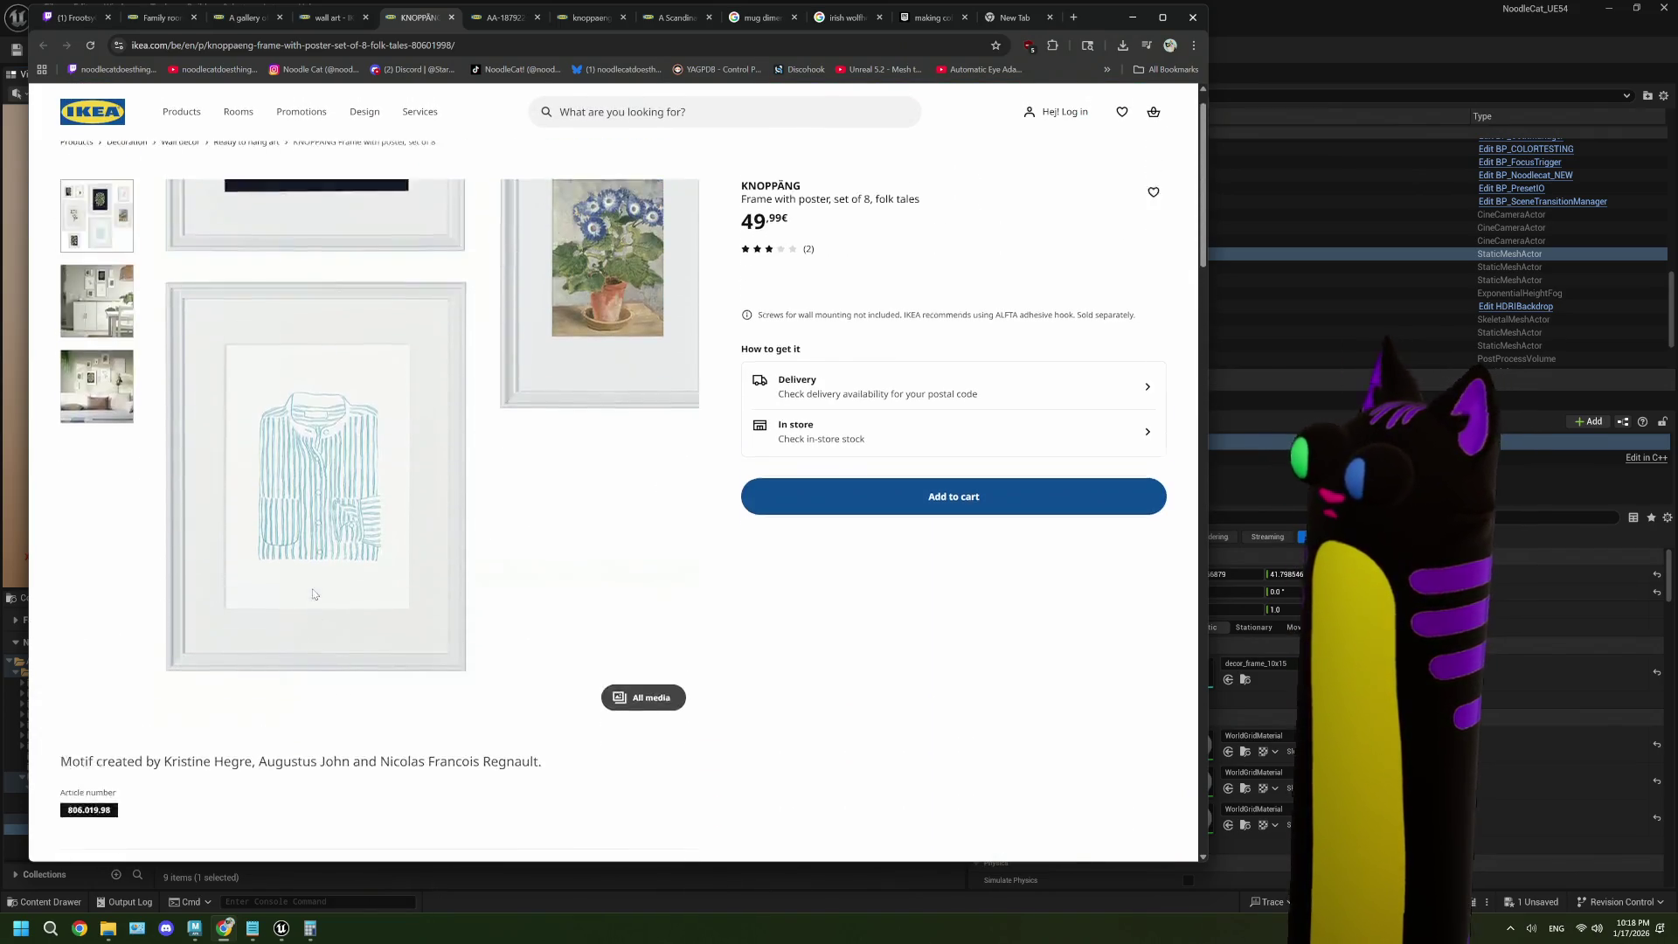
left_click(1335, 45)
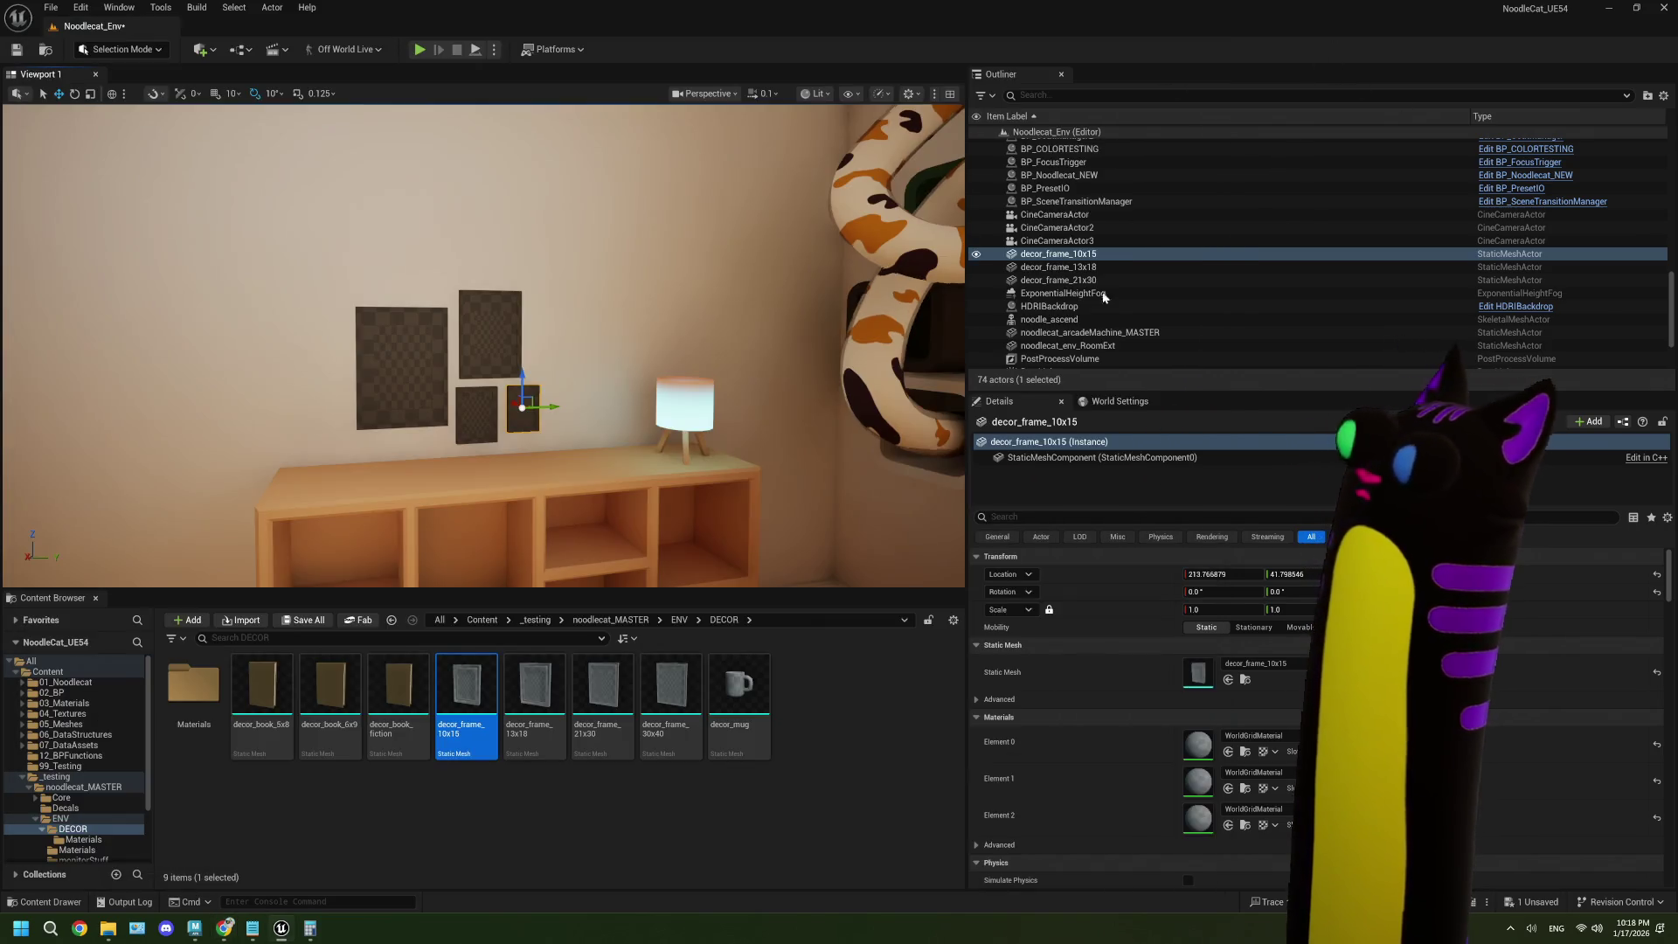
- Deselect assets, save the level with Ctrl+S, and switch back to the IKEA KNOPPÄNG page
left_click(861, 770)
key("ctrl+s")
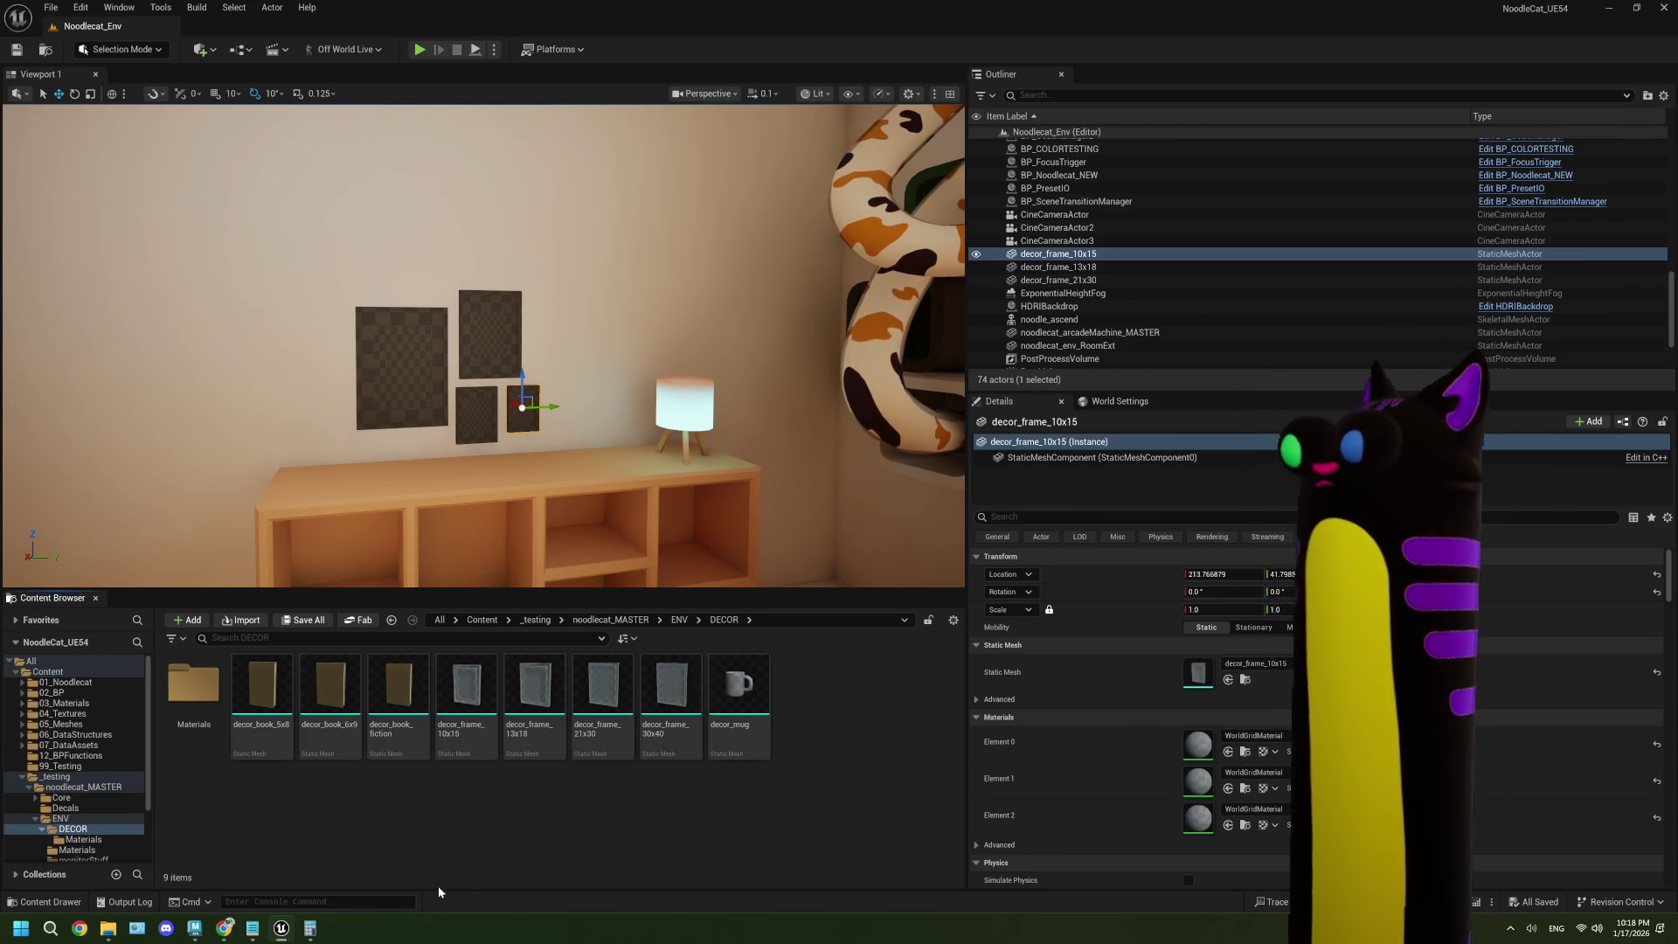
left_click(224, 928)
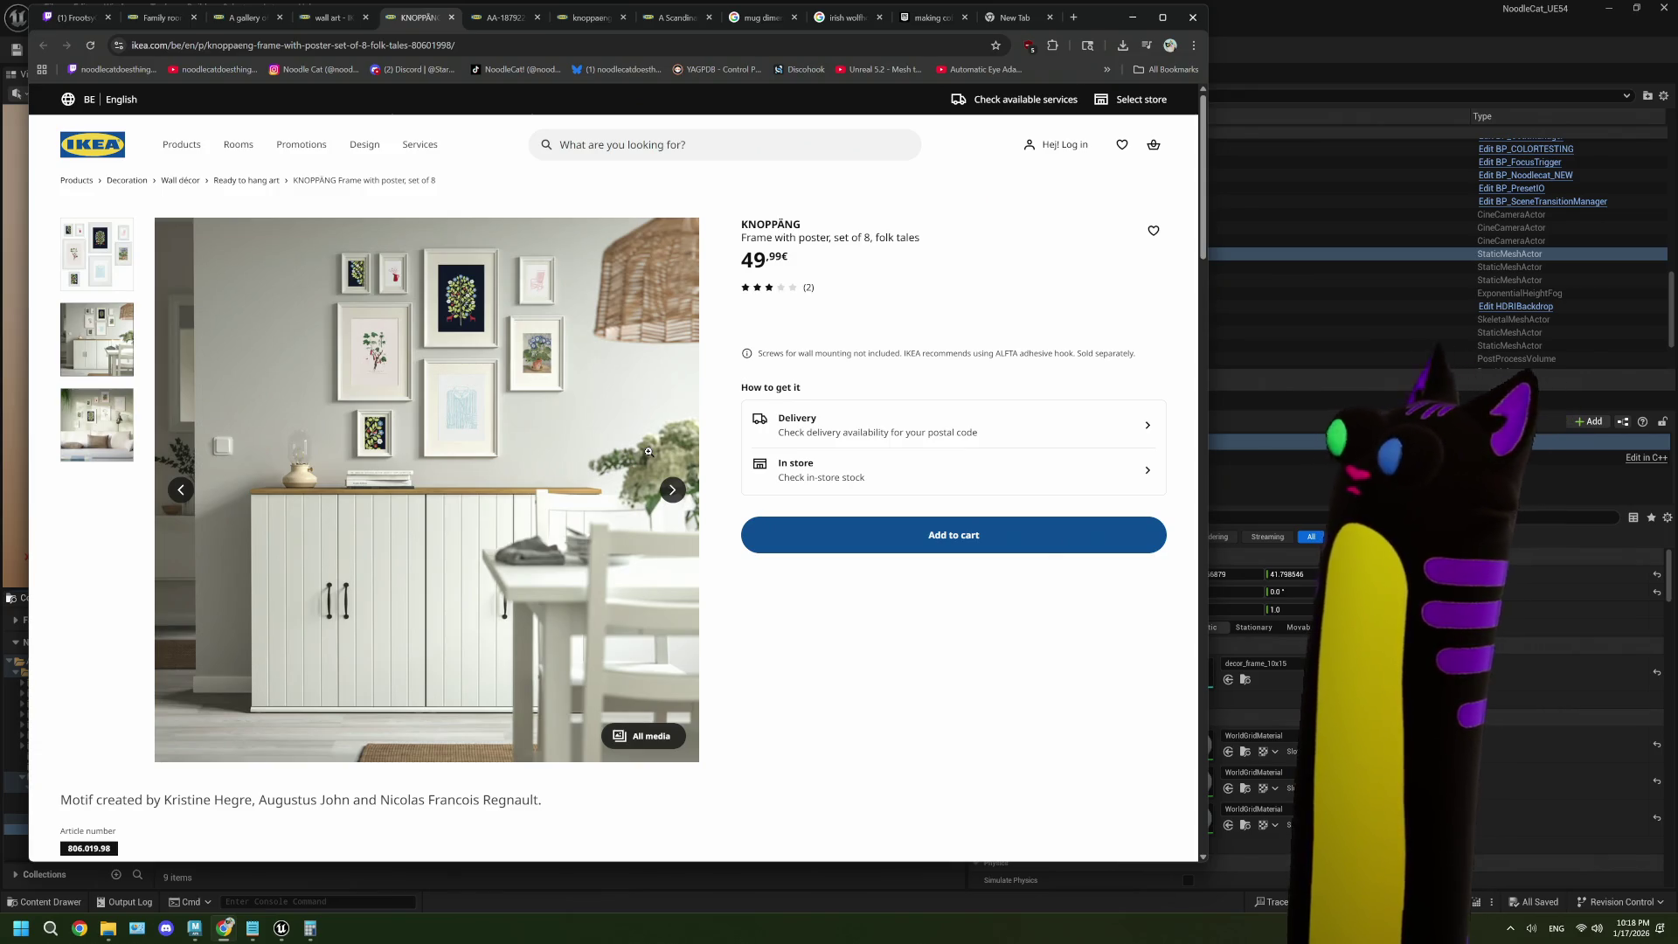
- Scroll the IKEA assembly PDF to page 3's frame-size layout, then minimise Chrome
left_click(495, 19)
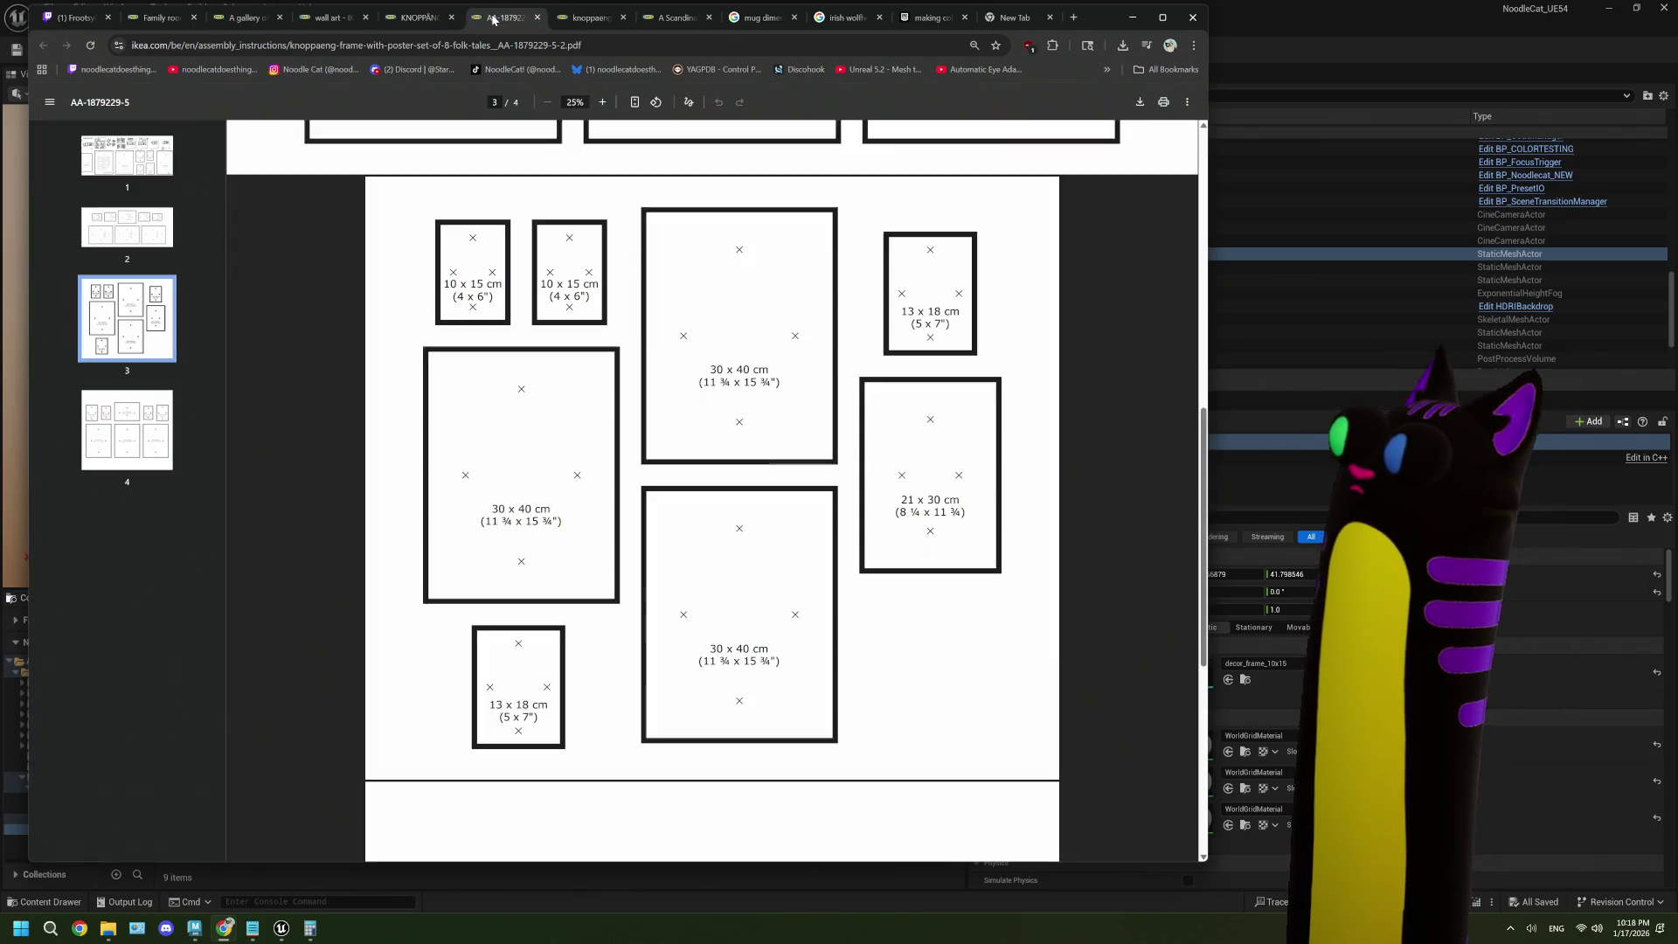
scroll(805, 462, "down", 5)
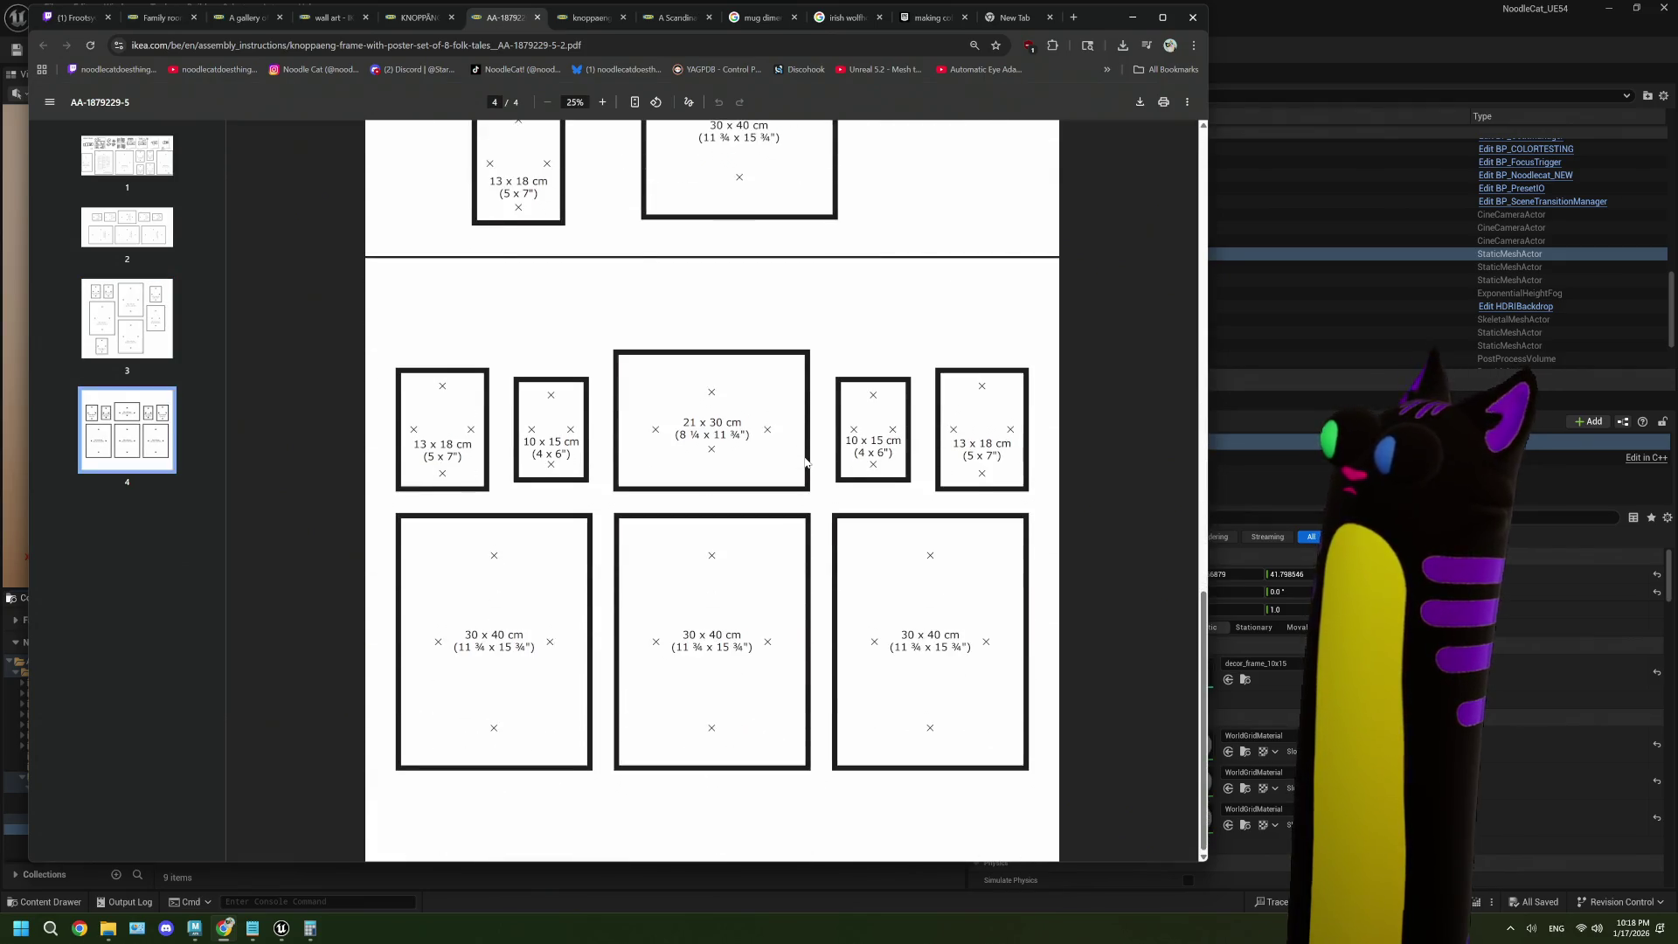
scroll(805, 462, "up", 6)
scroll(806, 462, "up", 15)
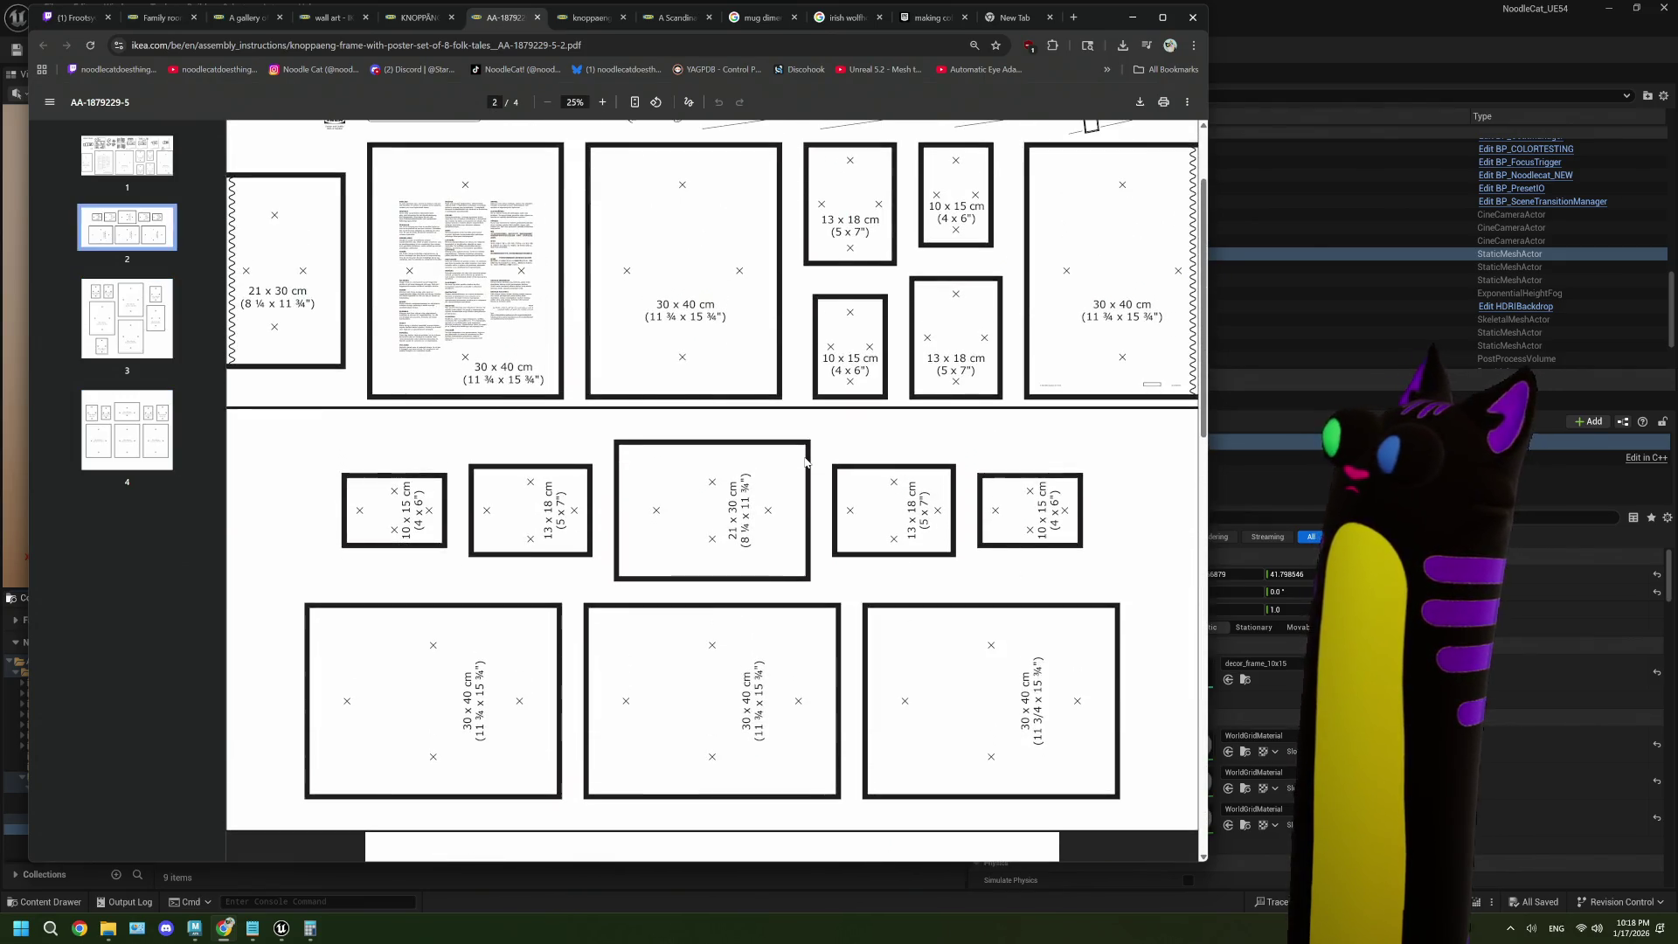
scroll(805, 463, "down", 16)
scroll(805, 462, "up", 3)
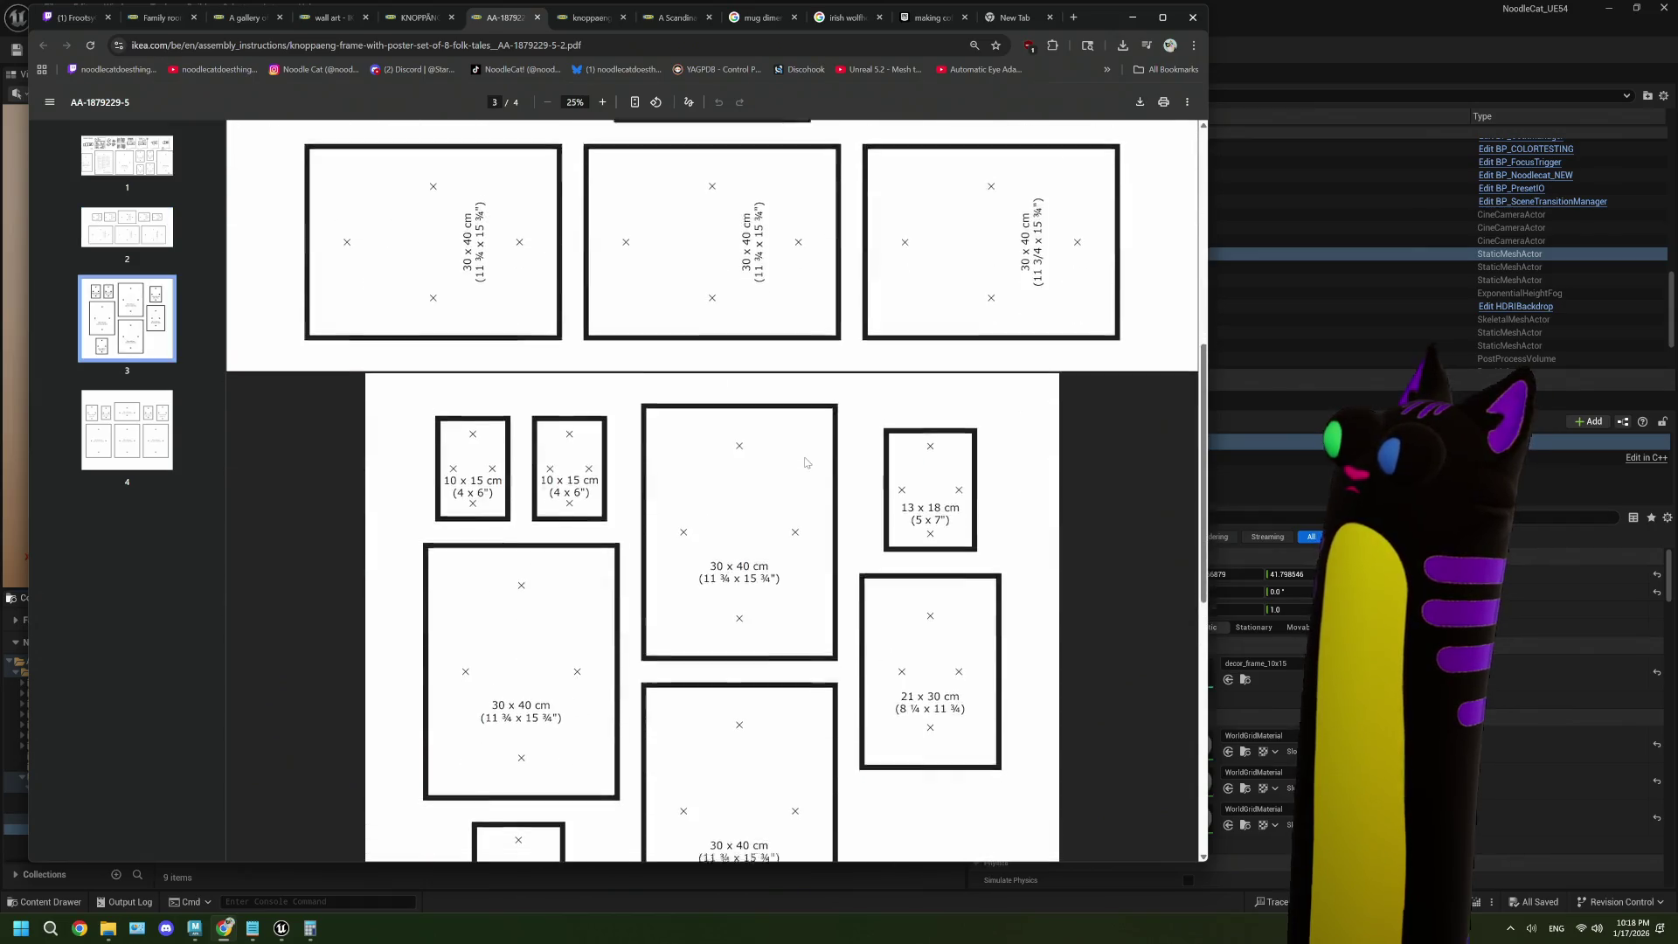
scroll(805, 463, "down", 4)
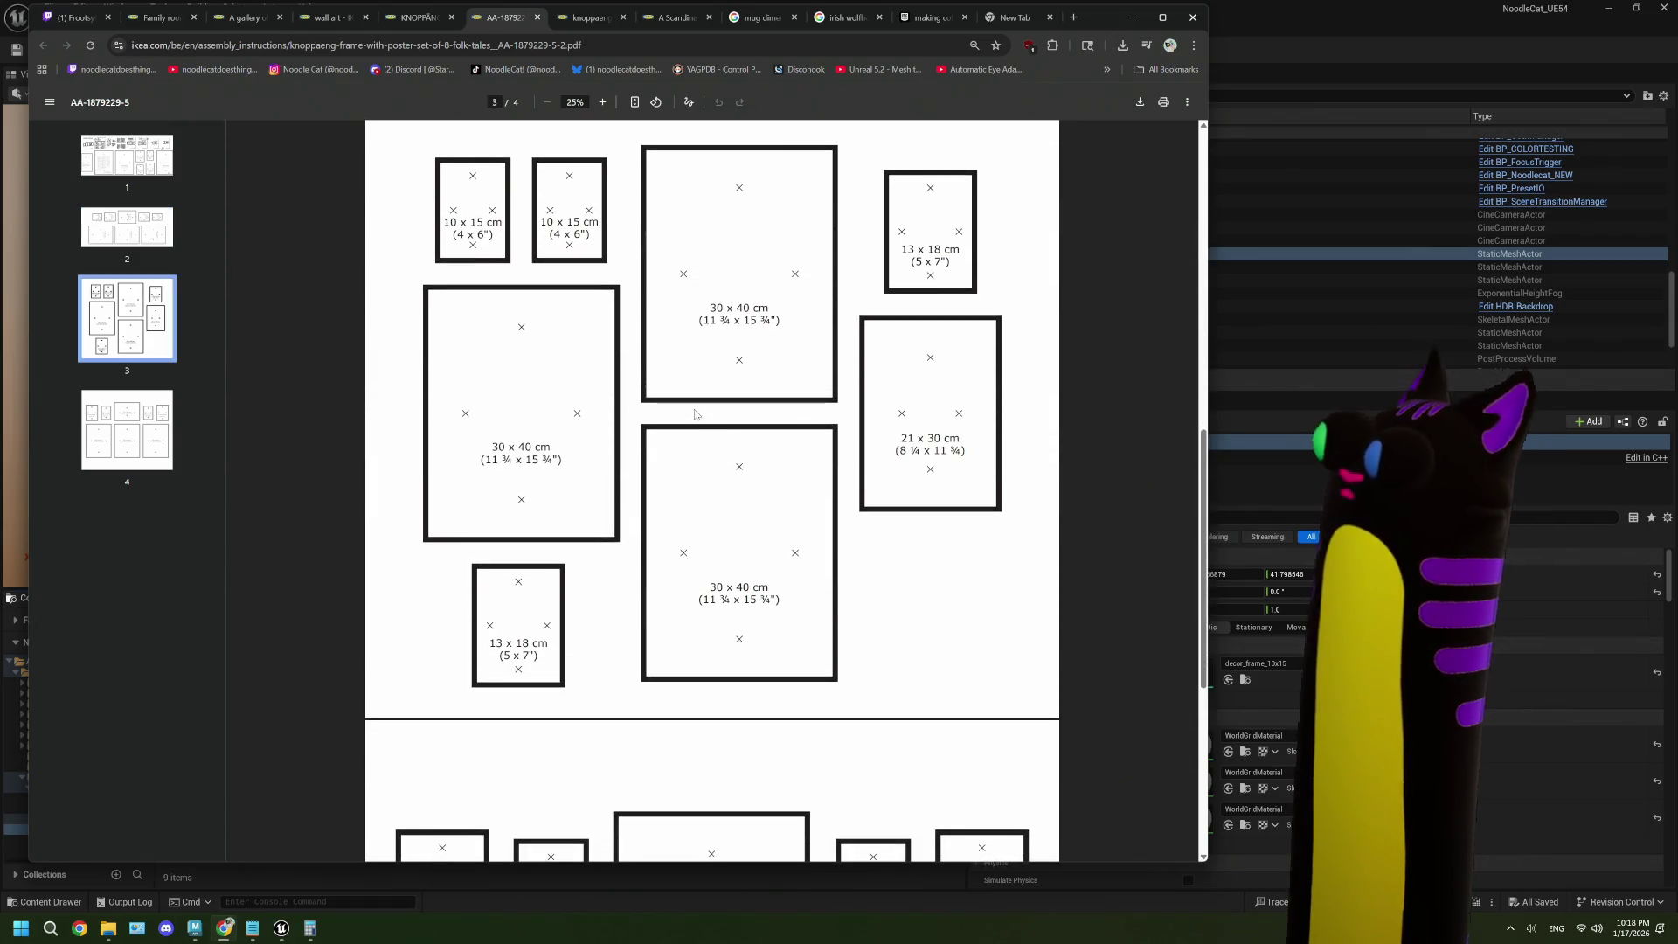
left_click(1129, 19)
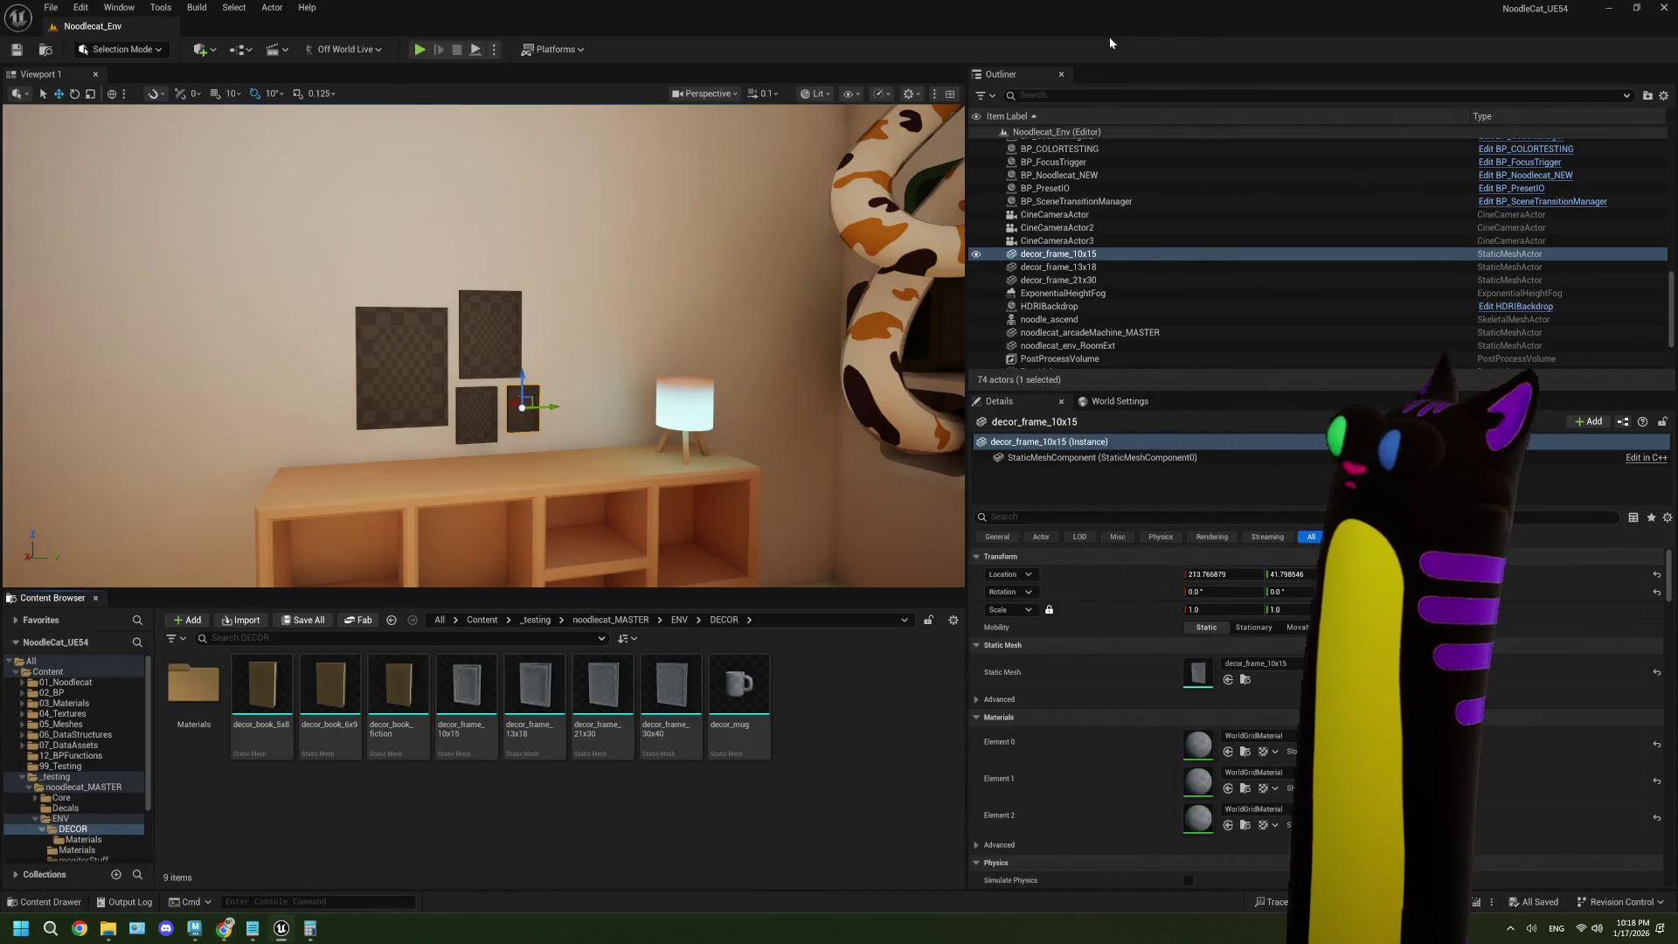
- Move the 21x30, 10x15 and 13x18 frames onto the wall and nudge the 30x40 sideways
left_click(494, 352)
left_click_drag(496, 327, 612, 308)
left_click(529, 398)
left_click_drag(530, 400, 376, 244)
mouse_move(476, 413)
left_mouse_down()
mouse_move(499, 393)
mouse_move(609, 389)
mouse_move(446, 387)
mouse_move(557, 387)
mouse_move(520, 295)
mouse_move(518, 219)
mouse_move(427, 316)
left_mouse_up()
left_click(442, 385)
left_click_drag(420, 315, 422, 315)
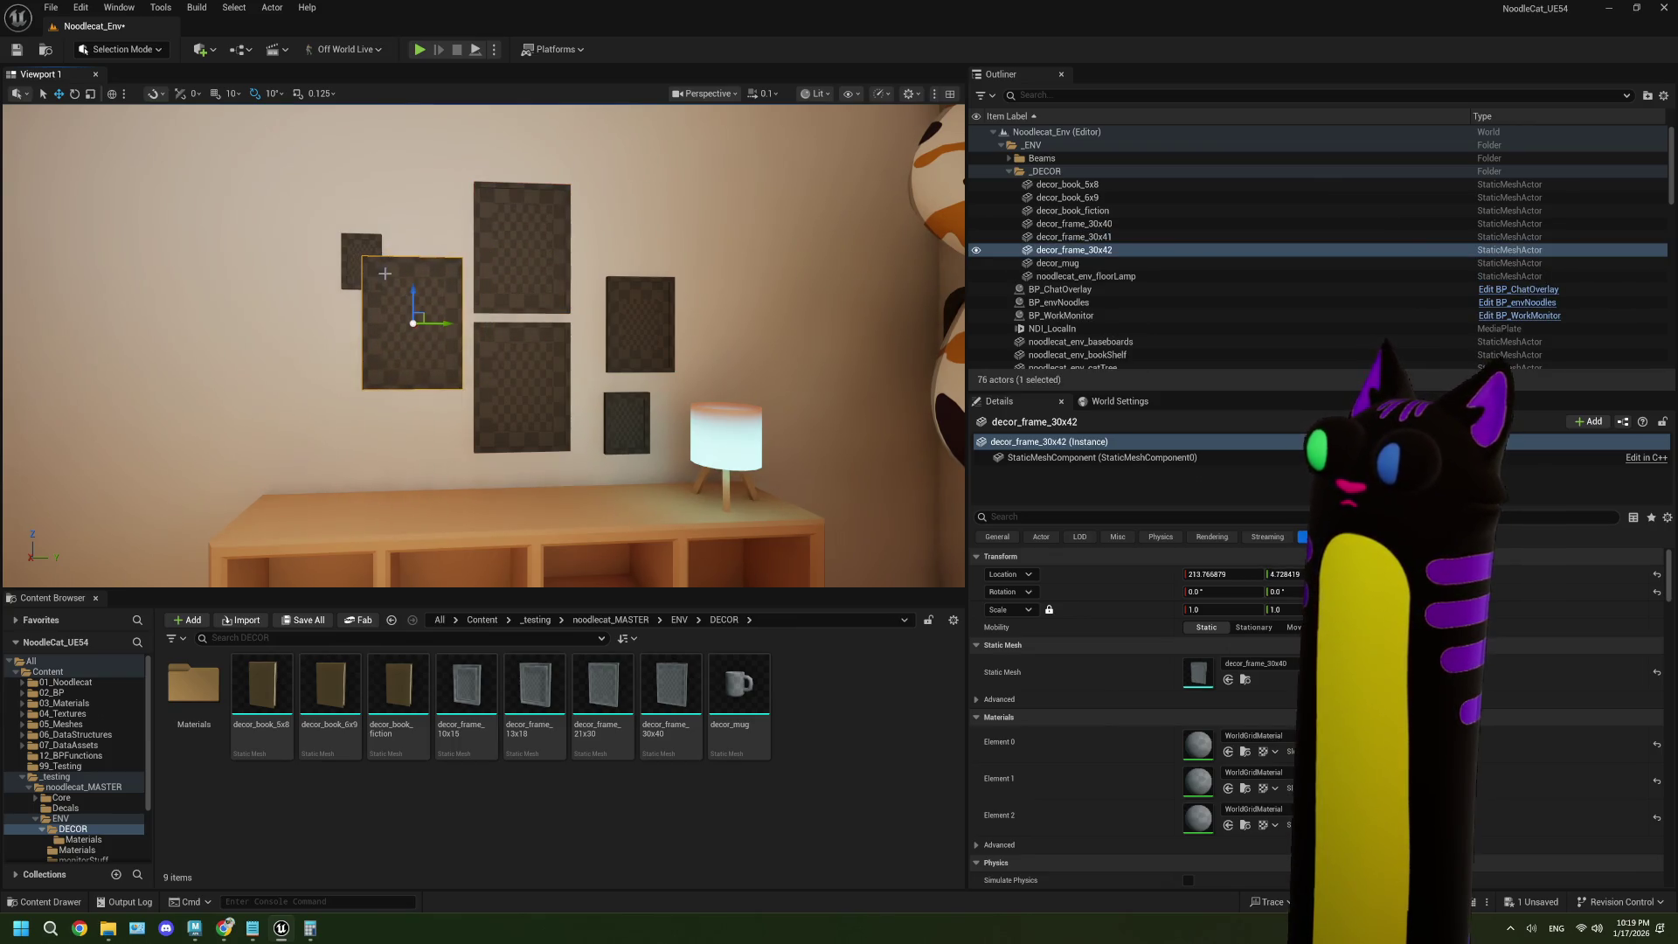
- Alt-drag a copy of the 10x15 frame up and right, then recheck the IKEA layout PDF
left_click(349, 262)
mouse_move(369, 255)
left_mouse_down()
mouse_move(389, 210)
mouse_move(466, 218)
left_mouse_up()
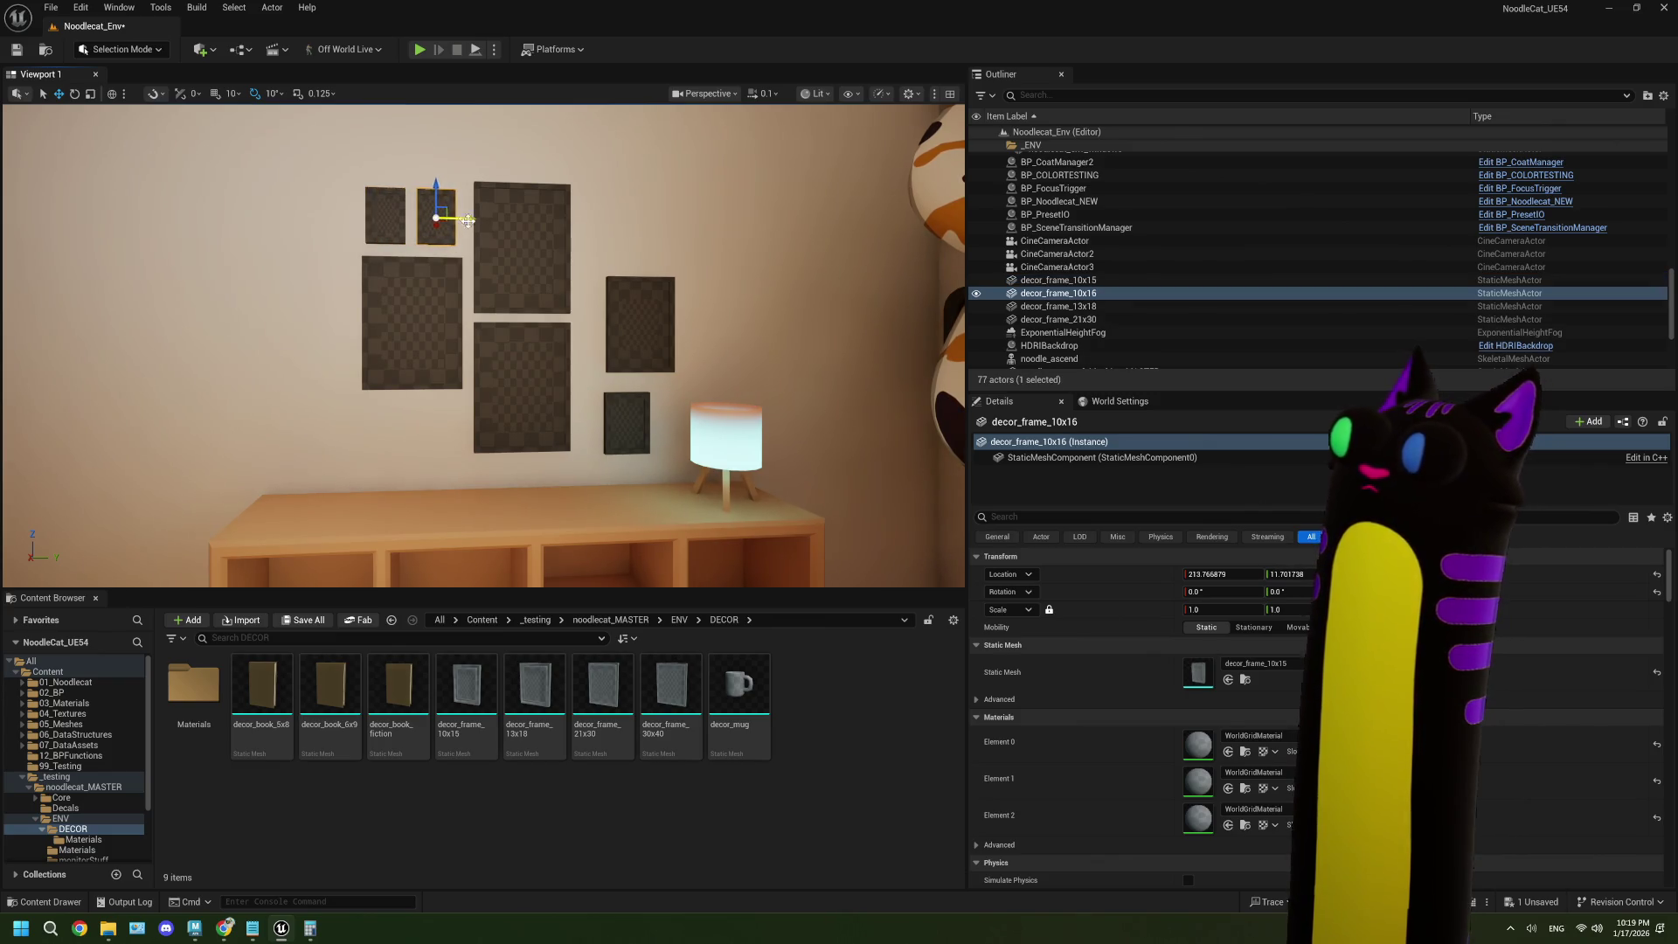
left_click(647, 323)
mouse_move(243, 938)
left_click(223, 835)
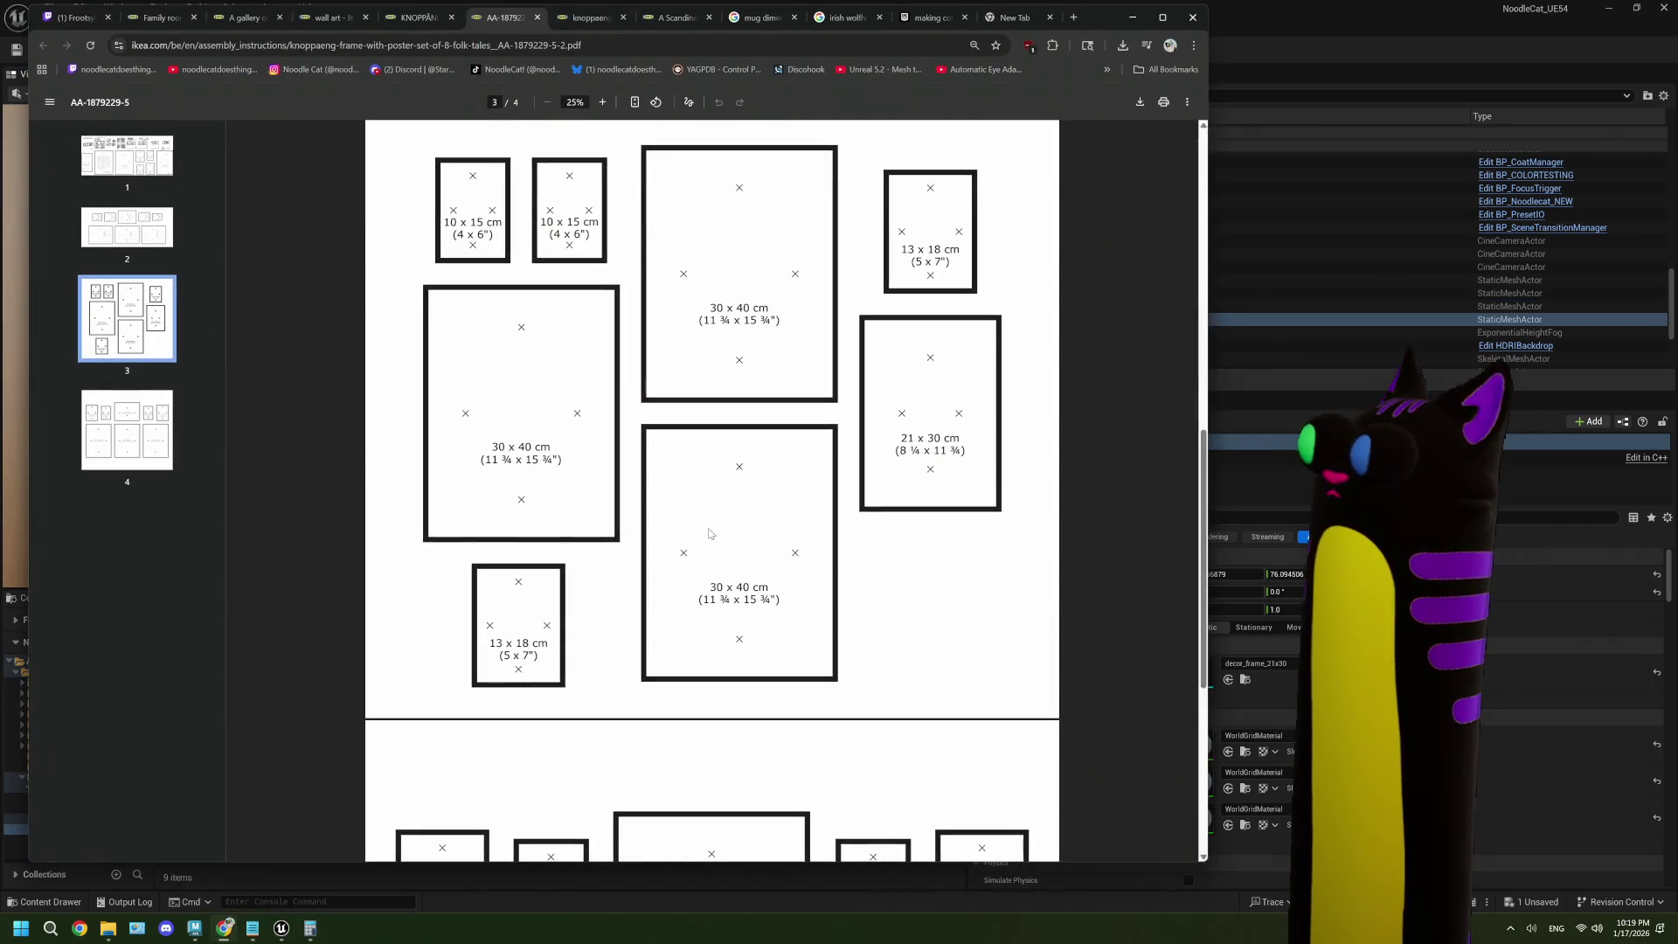
left_click(1129, 17)
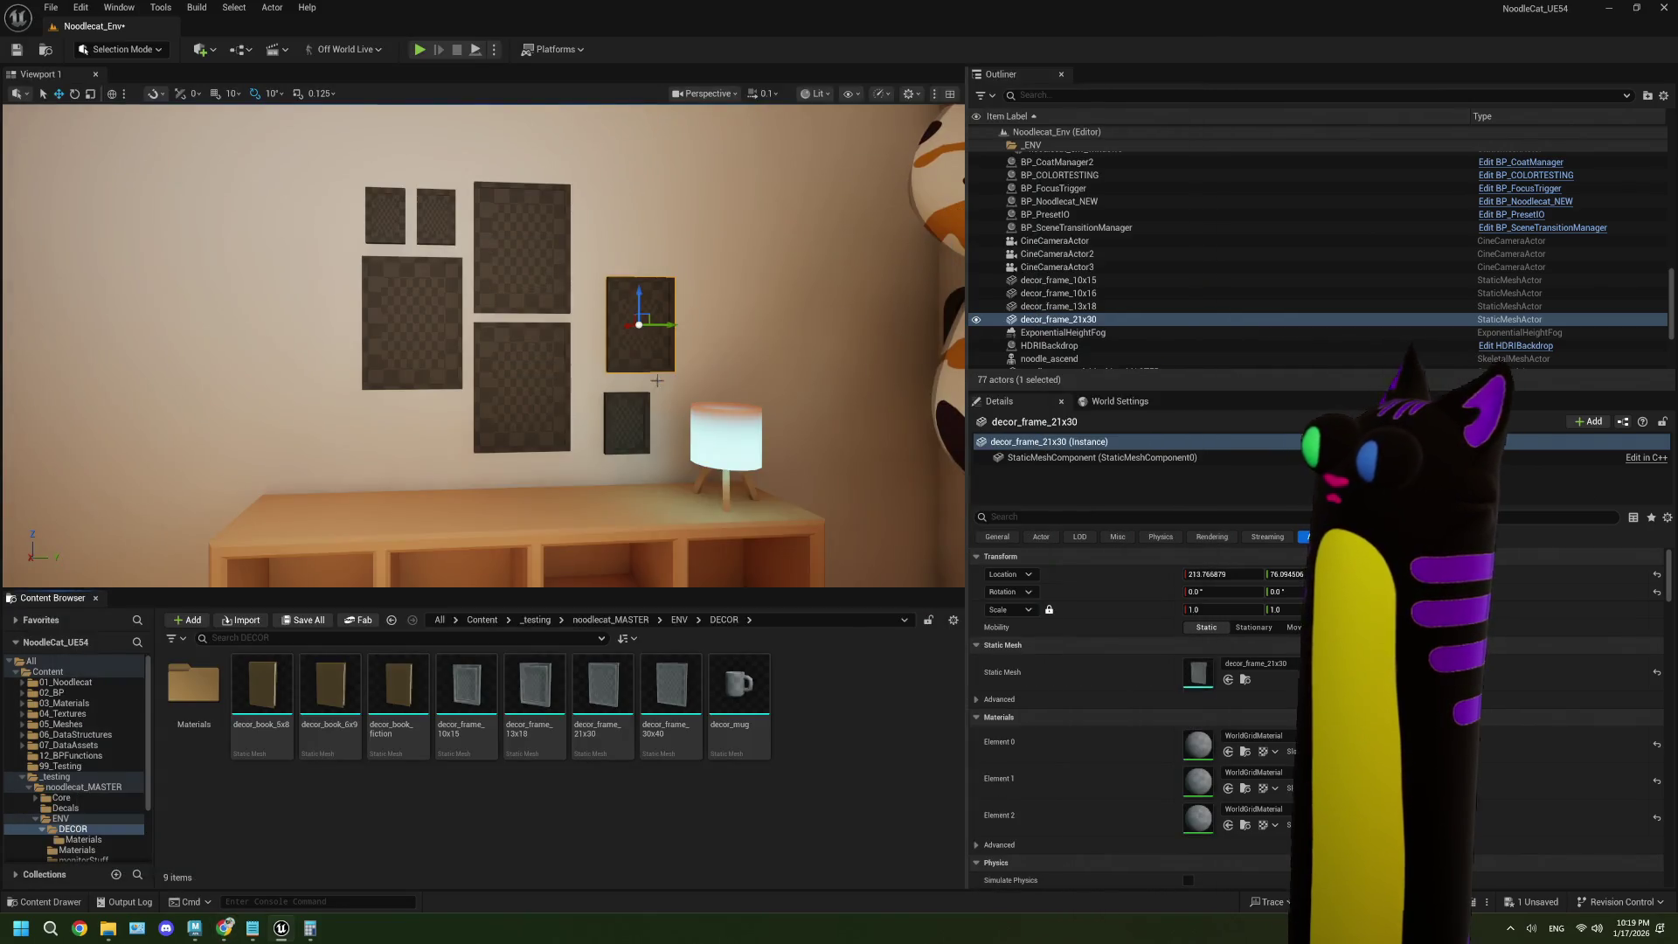
- Shift the 13x18 and 21x30 frames further left on the wall
left_click(637, 422)
mouse_move(637, 421)
left_mouse_down()
mouse_move(420, 431)
mouse_move(569, 270)
mouse_move(629, 233)
mouse_move(614, 224)
left_mouse_up()
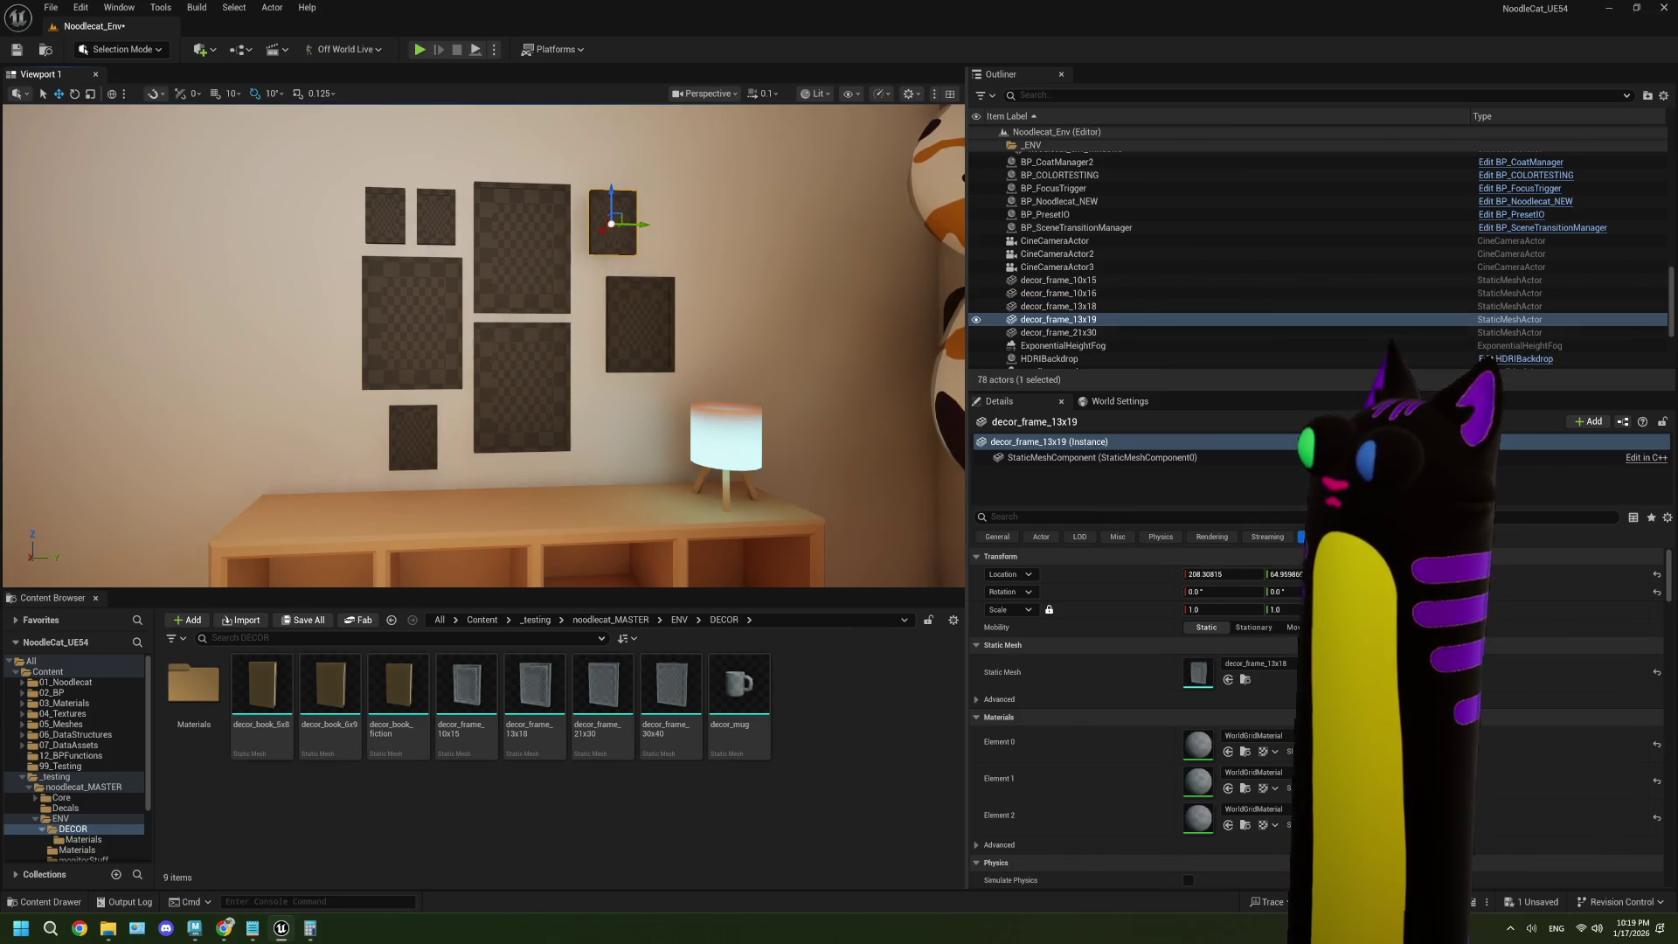
left_click(648, 316)
mouse_move(648, 316)
left_mouse_down()
mouse_move(593, 278)
mouse_move(638, 280)
mouse_move(577, 227)
mouse_move(651, 224)
mouse_move(612, 223)
left_mouse_up()
scroll(627, 313, "down", 5)
- Select all eight wall frames and raise them together along Z
key("f")
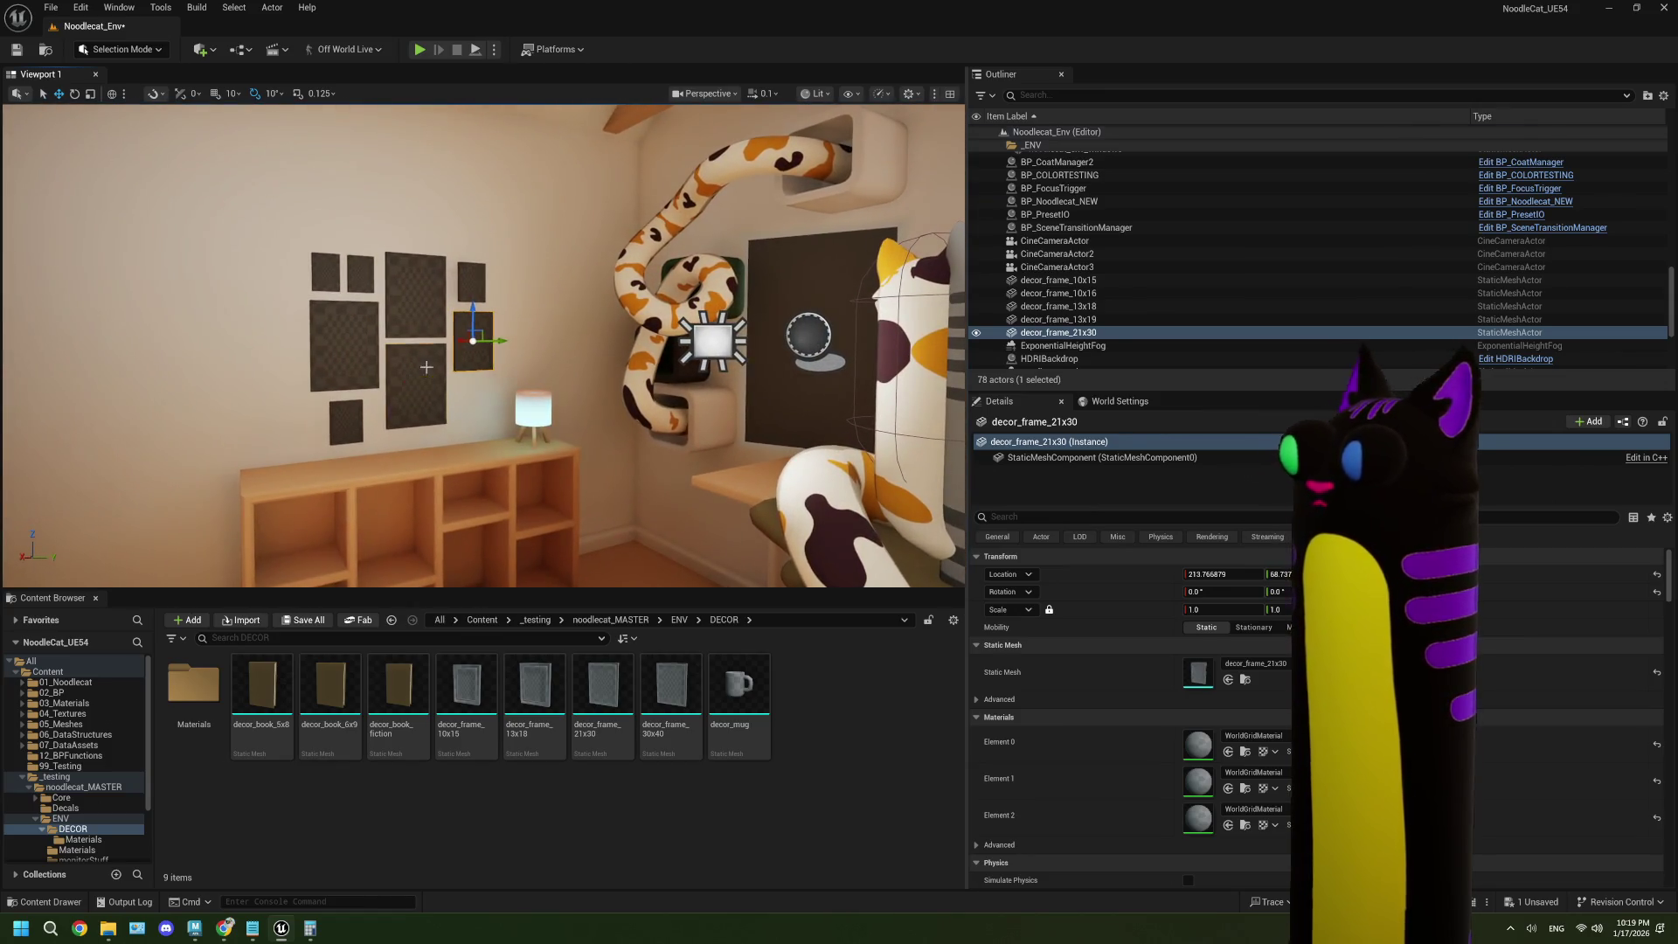
left_click(416, 293, "ctrl")
left_click(472, 281, "ctrl")
left_click(415, 385, "ctrl")
left_click(345, 346, "ctrl")
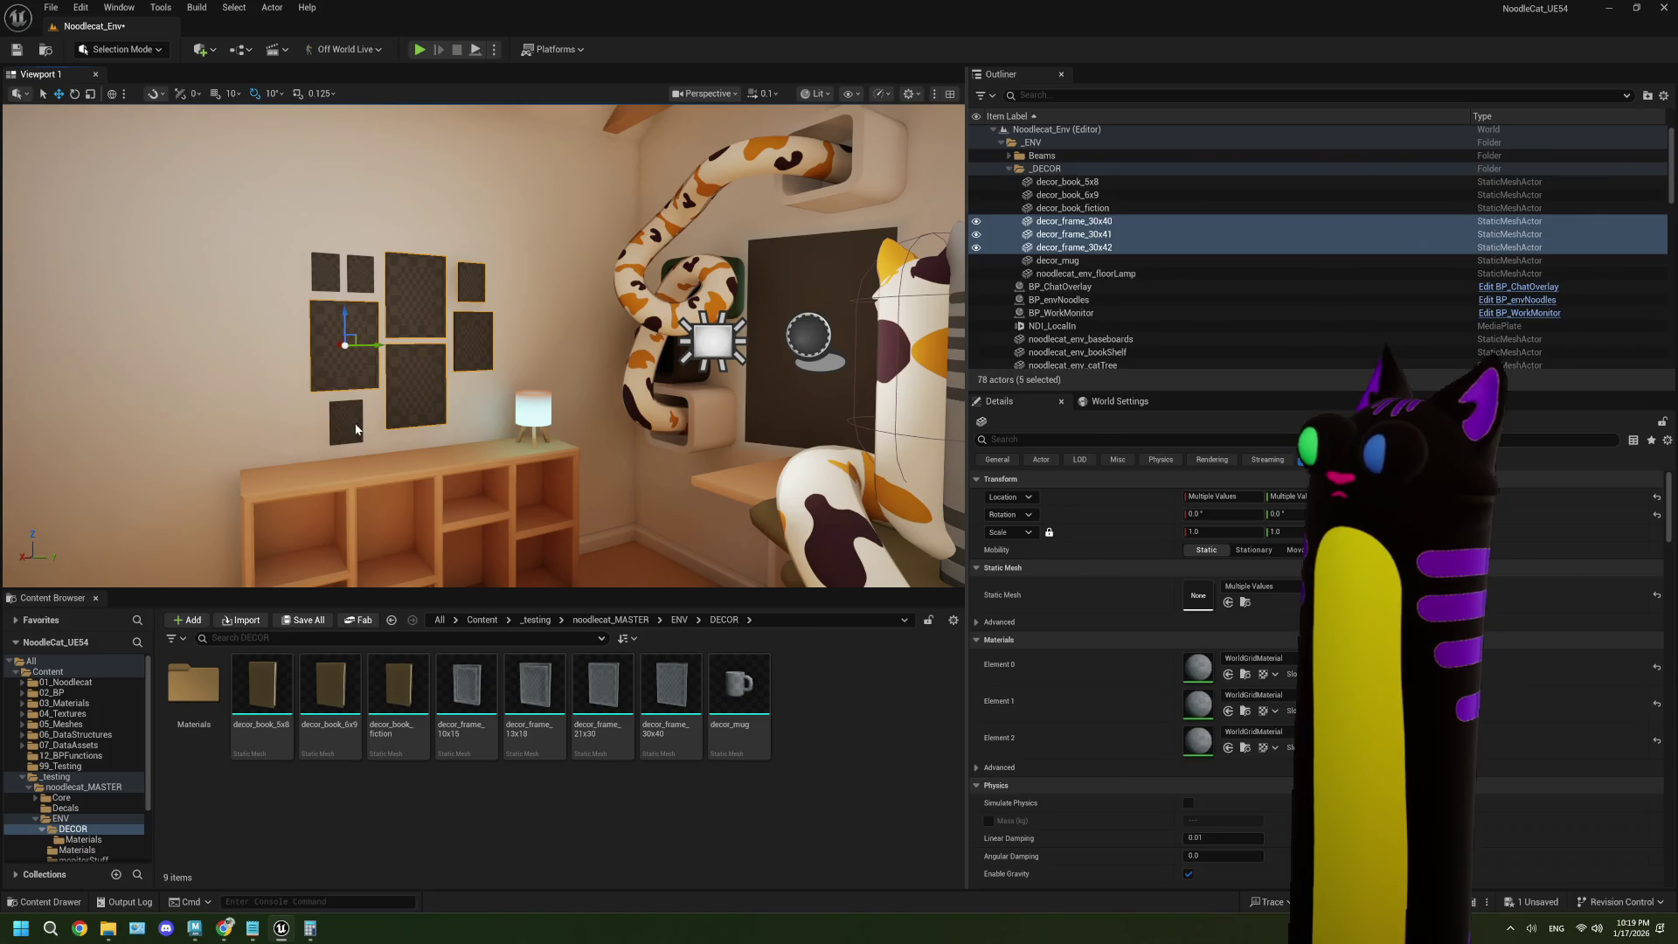
left_click(356, 428, "ctrl")
left_click(358, 275, "ctrl")
left_click(327, 272, "ctrl")
left_click_drag(327, 254, 326, 188)
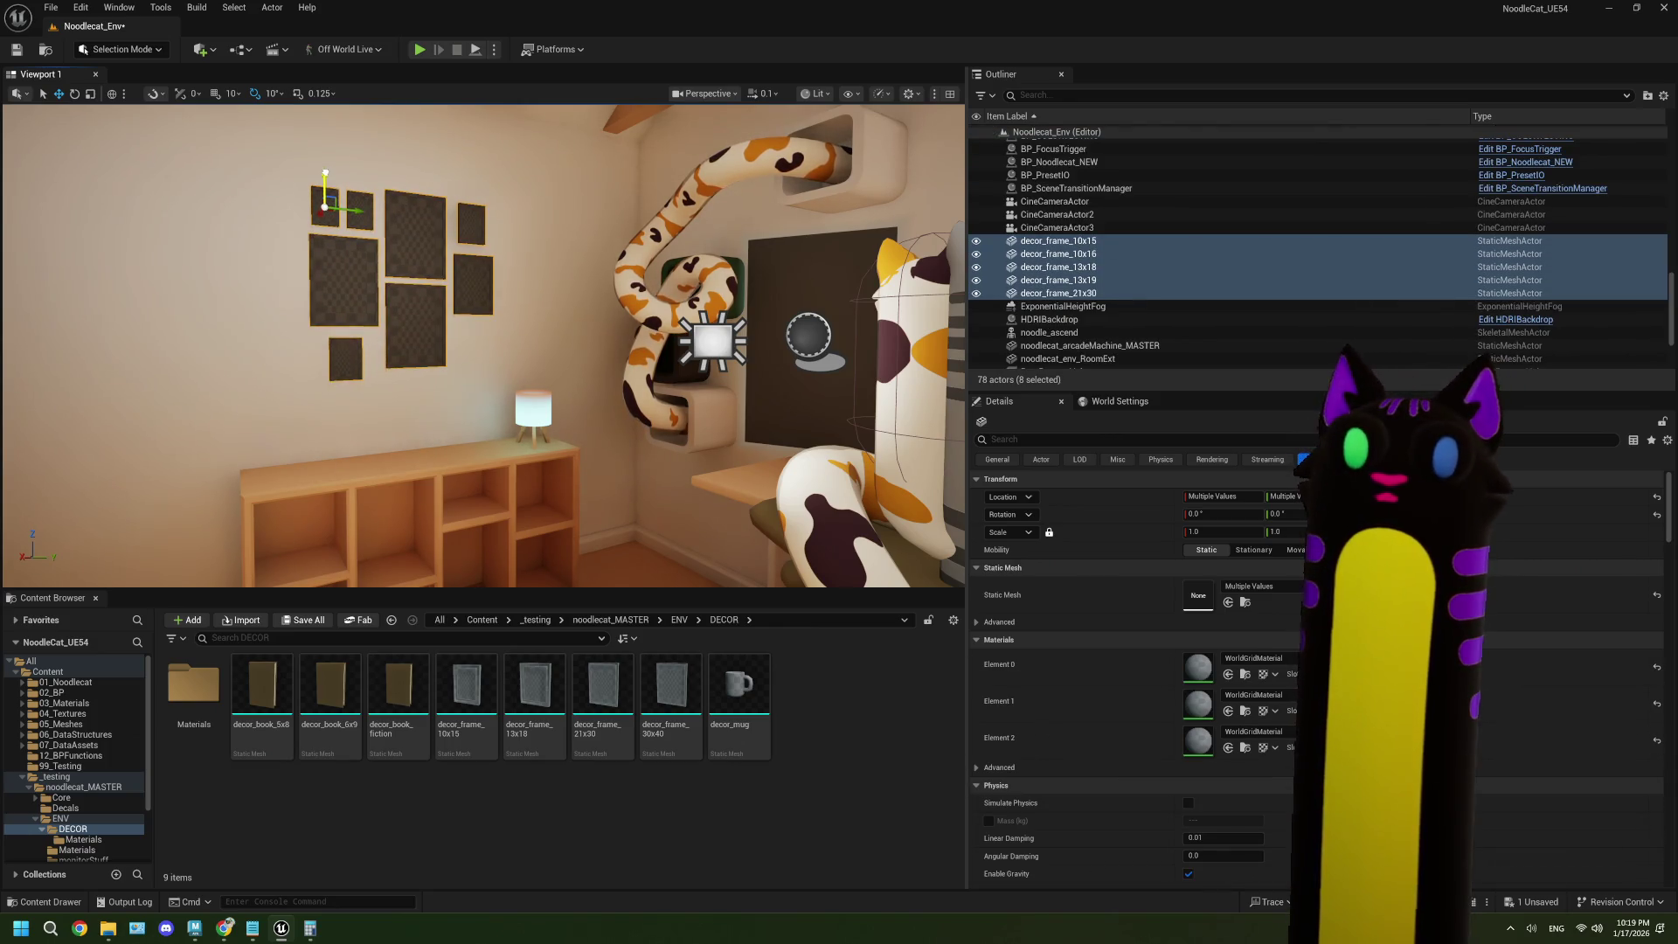
- Orbit around the room to check the raised frame cluster, then save the level
scroll(484, 345, "down", 5)
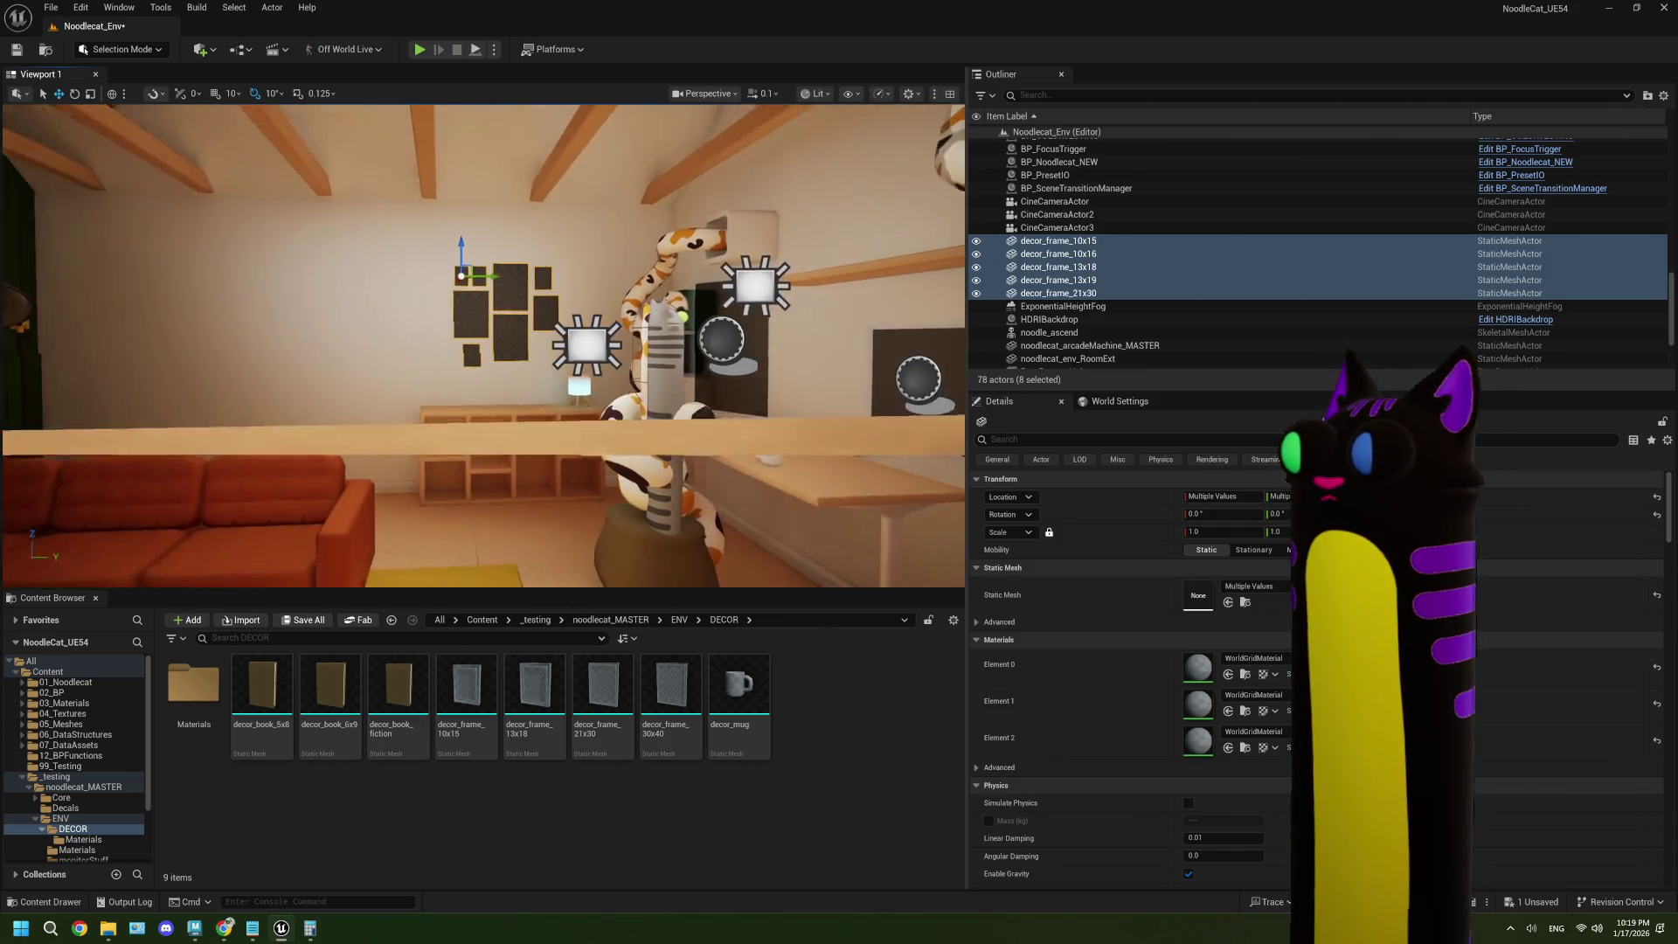
scroll(483, 346, "up", 5)
mouse_move(484, 345)
left_mouse_down()
mouse_move(638, 360)
mouse_move(495, 370)
left_mouse_up()
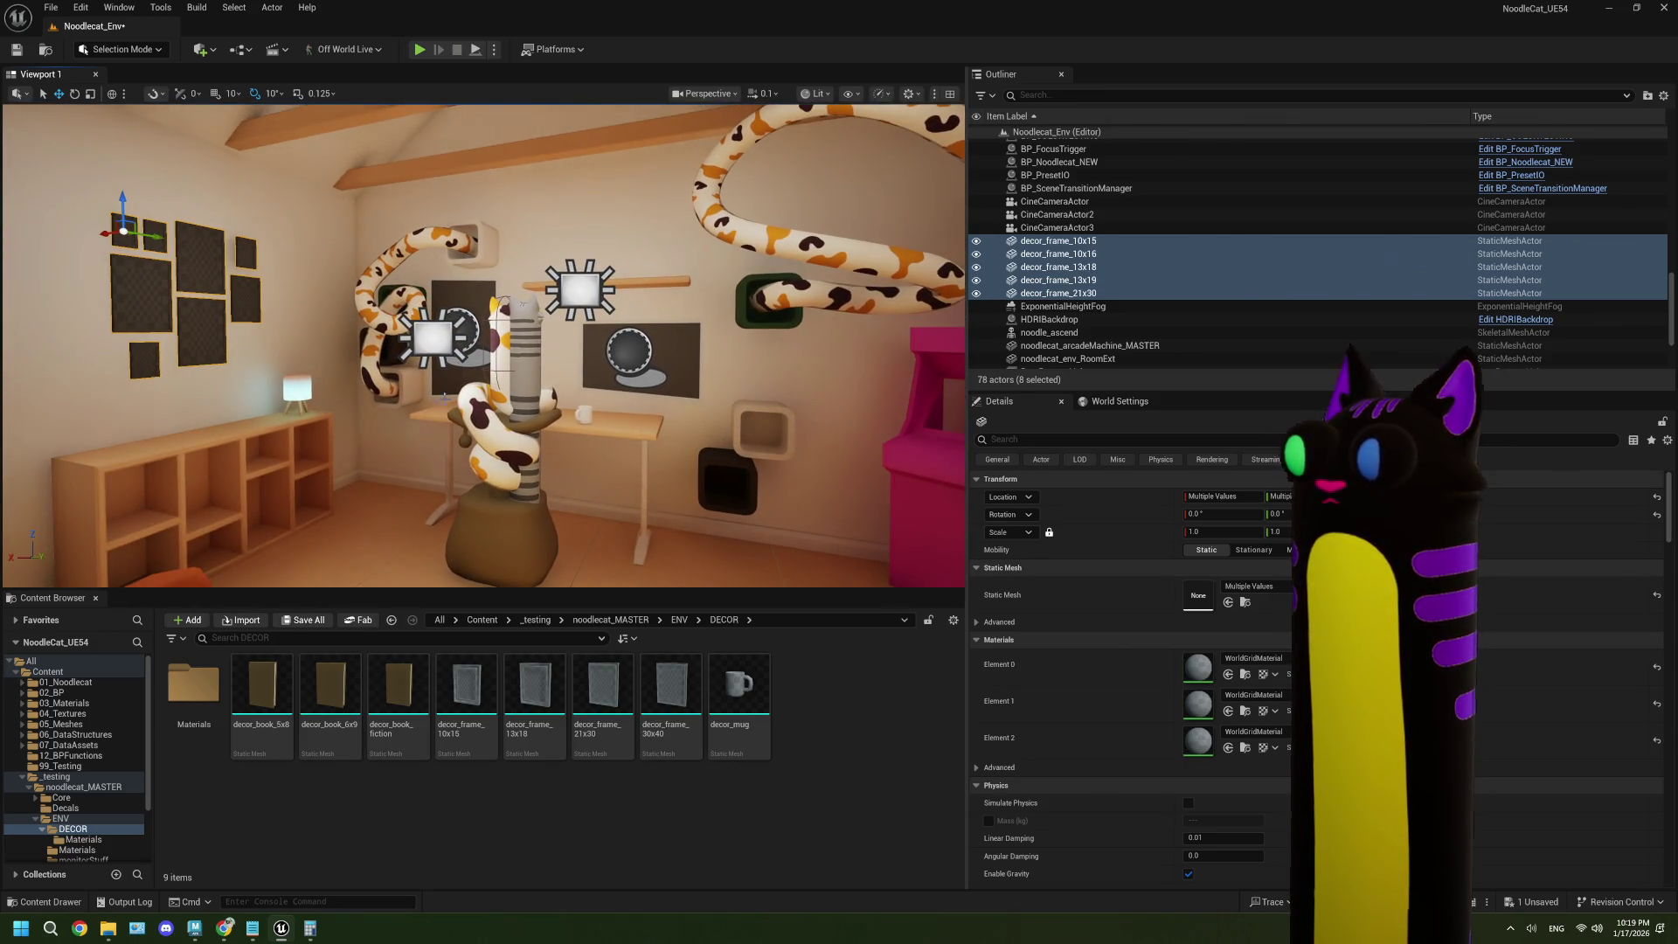
left_click(368, 201)
left_click_drag(611, 219, 569, 219)
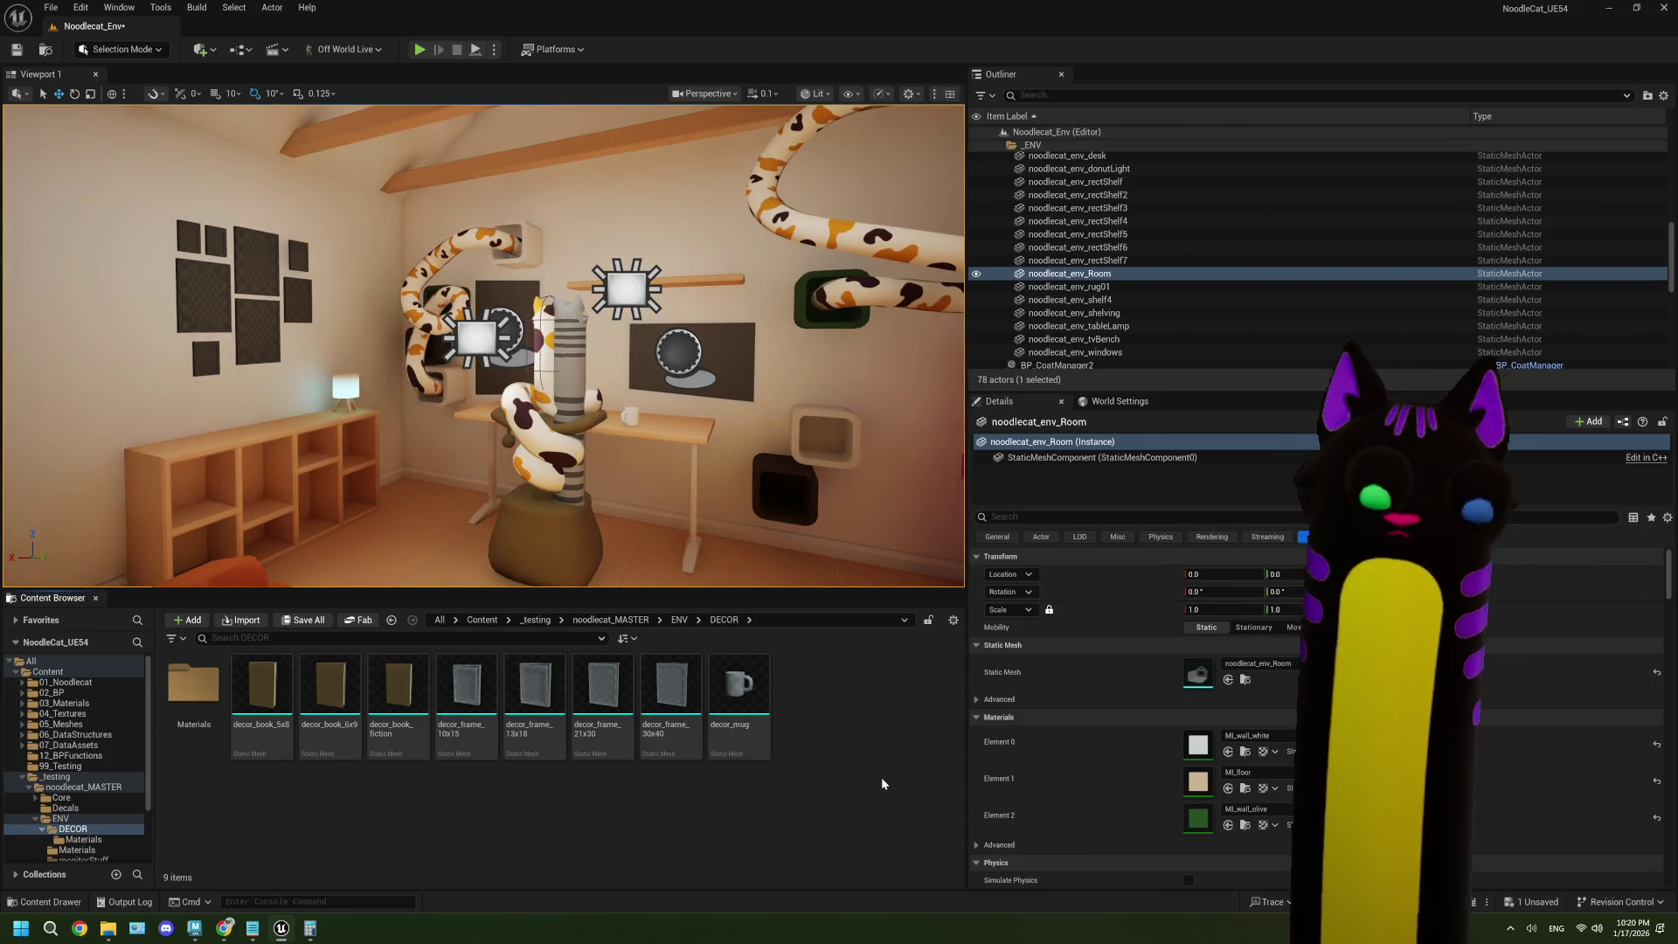
key("ctrl+s")
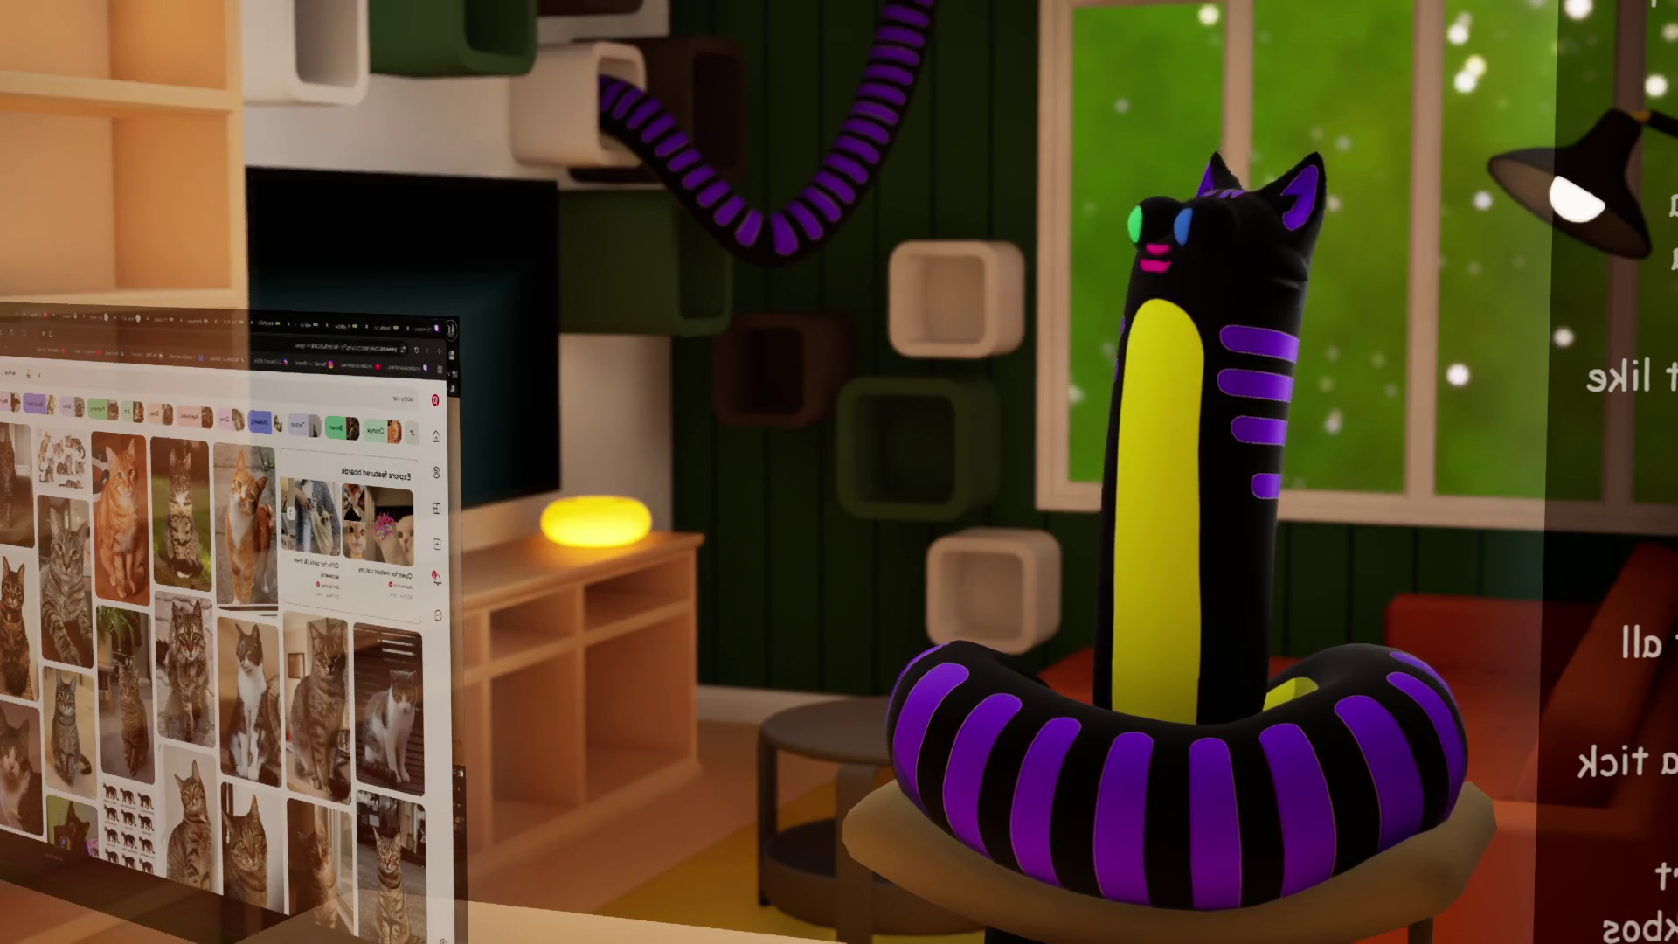
- Replace the tabby cat search with a Pinterest search for 'photo arrangement'
left_click(349, 398)
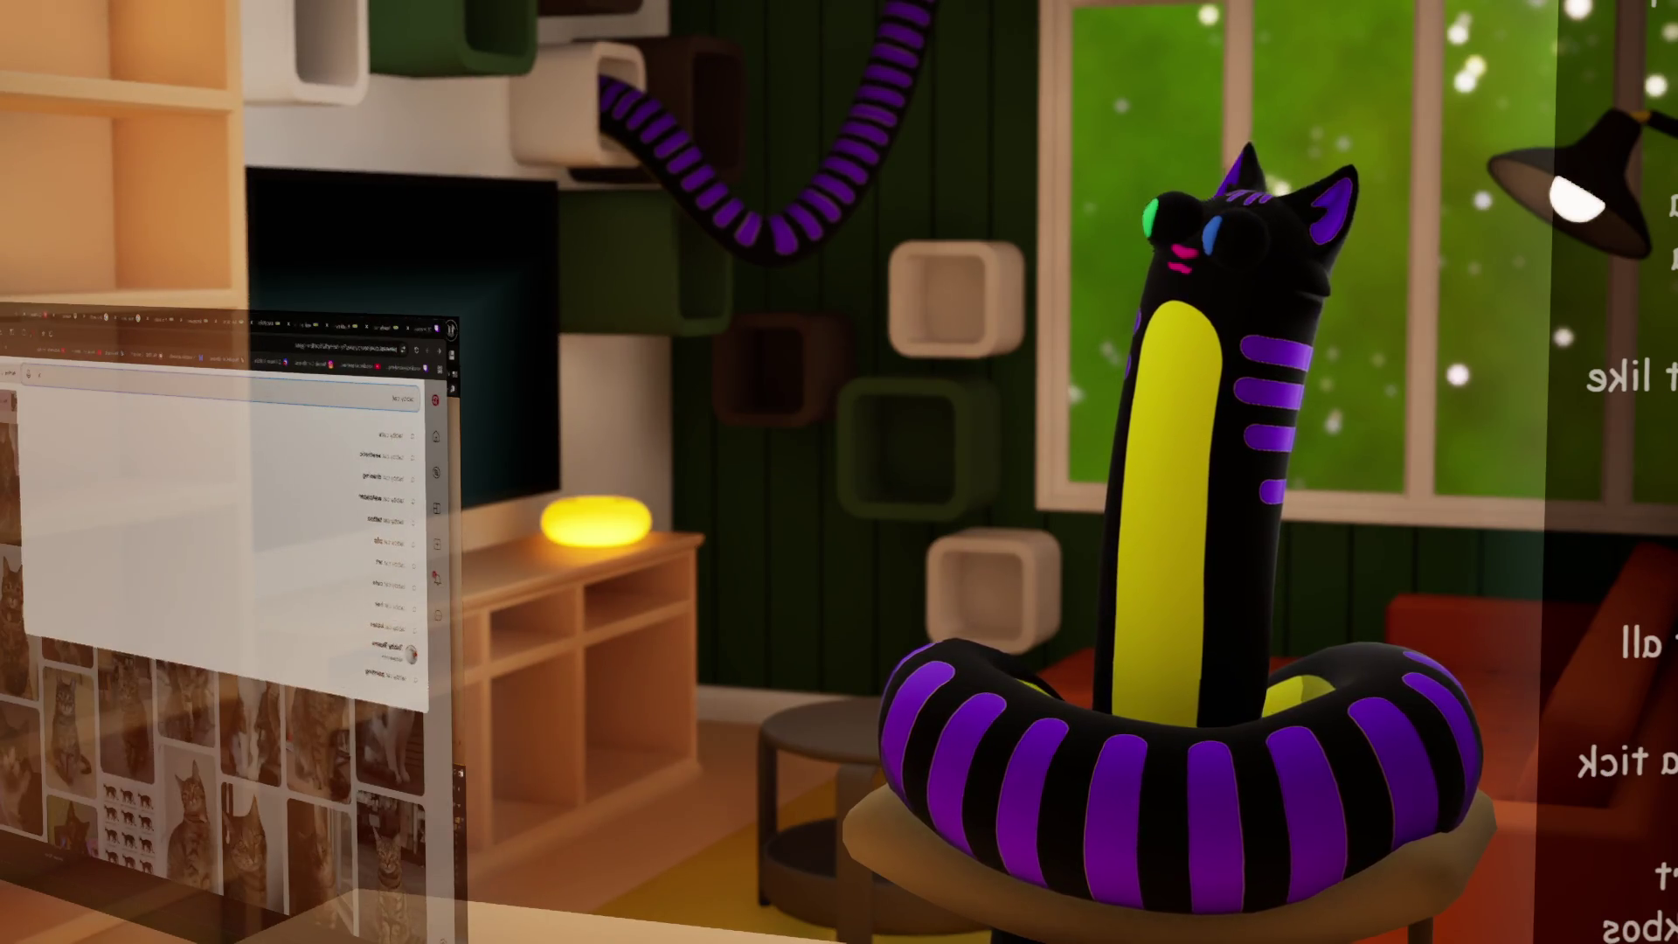
key("ctrl+a")
key("BackSpace")
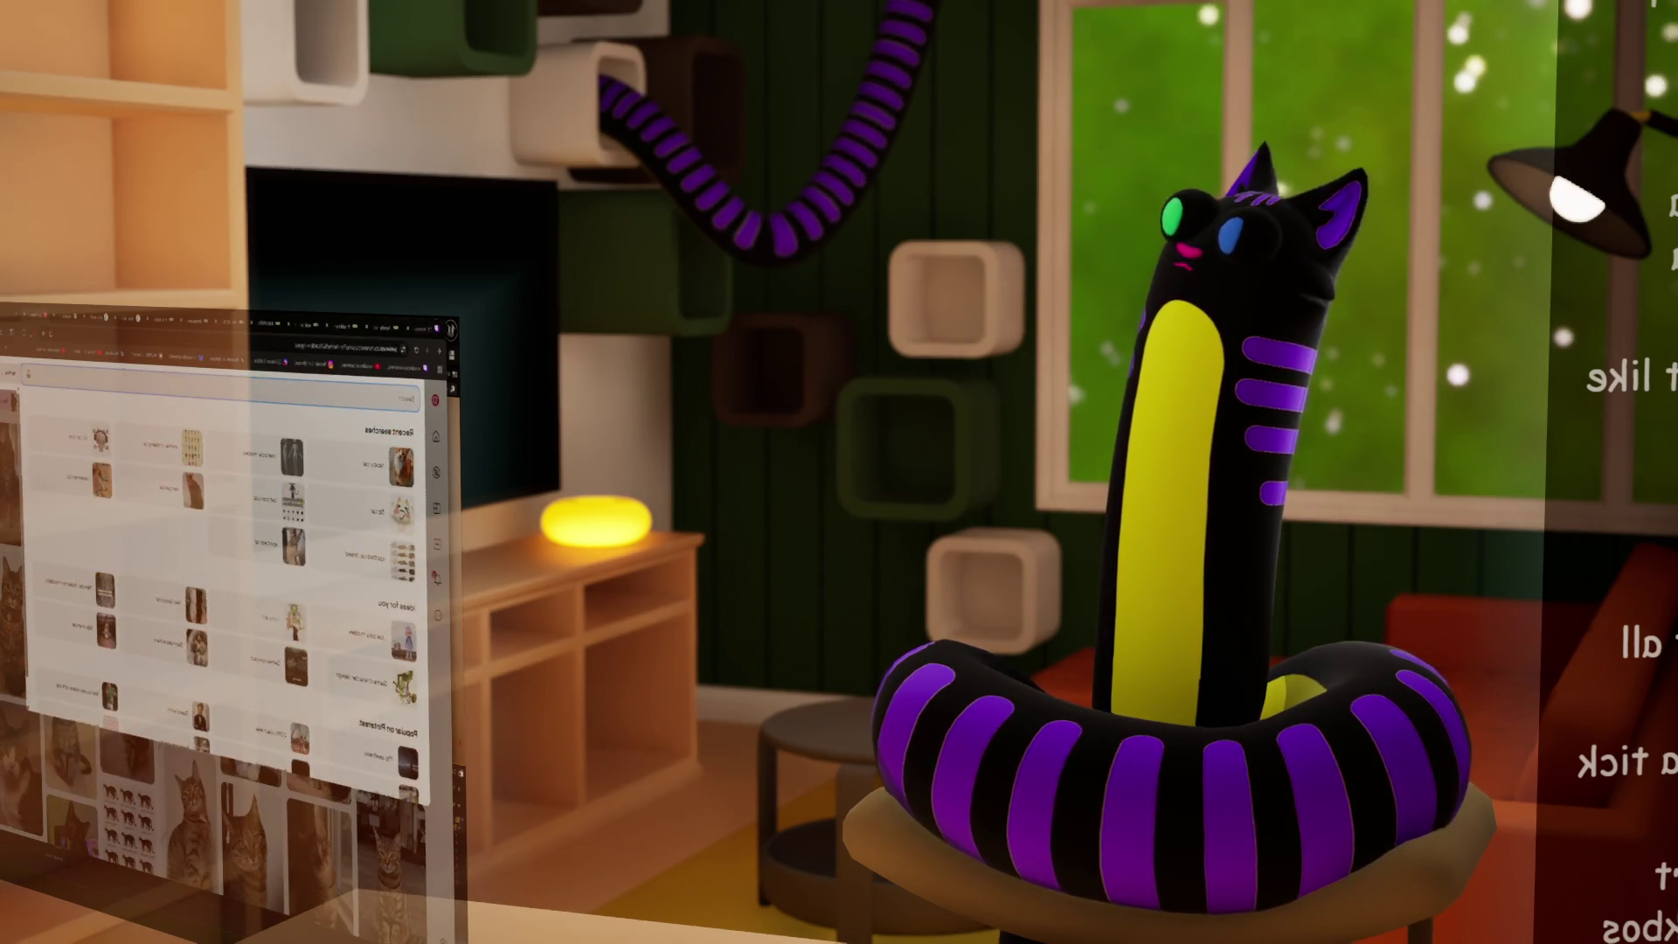
type("photo anim")
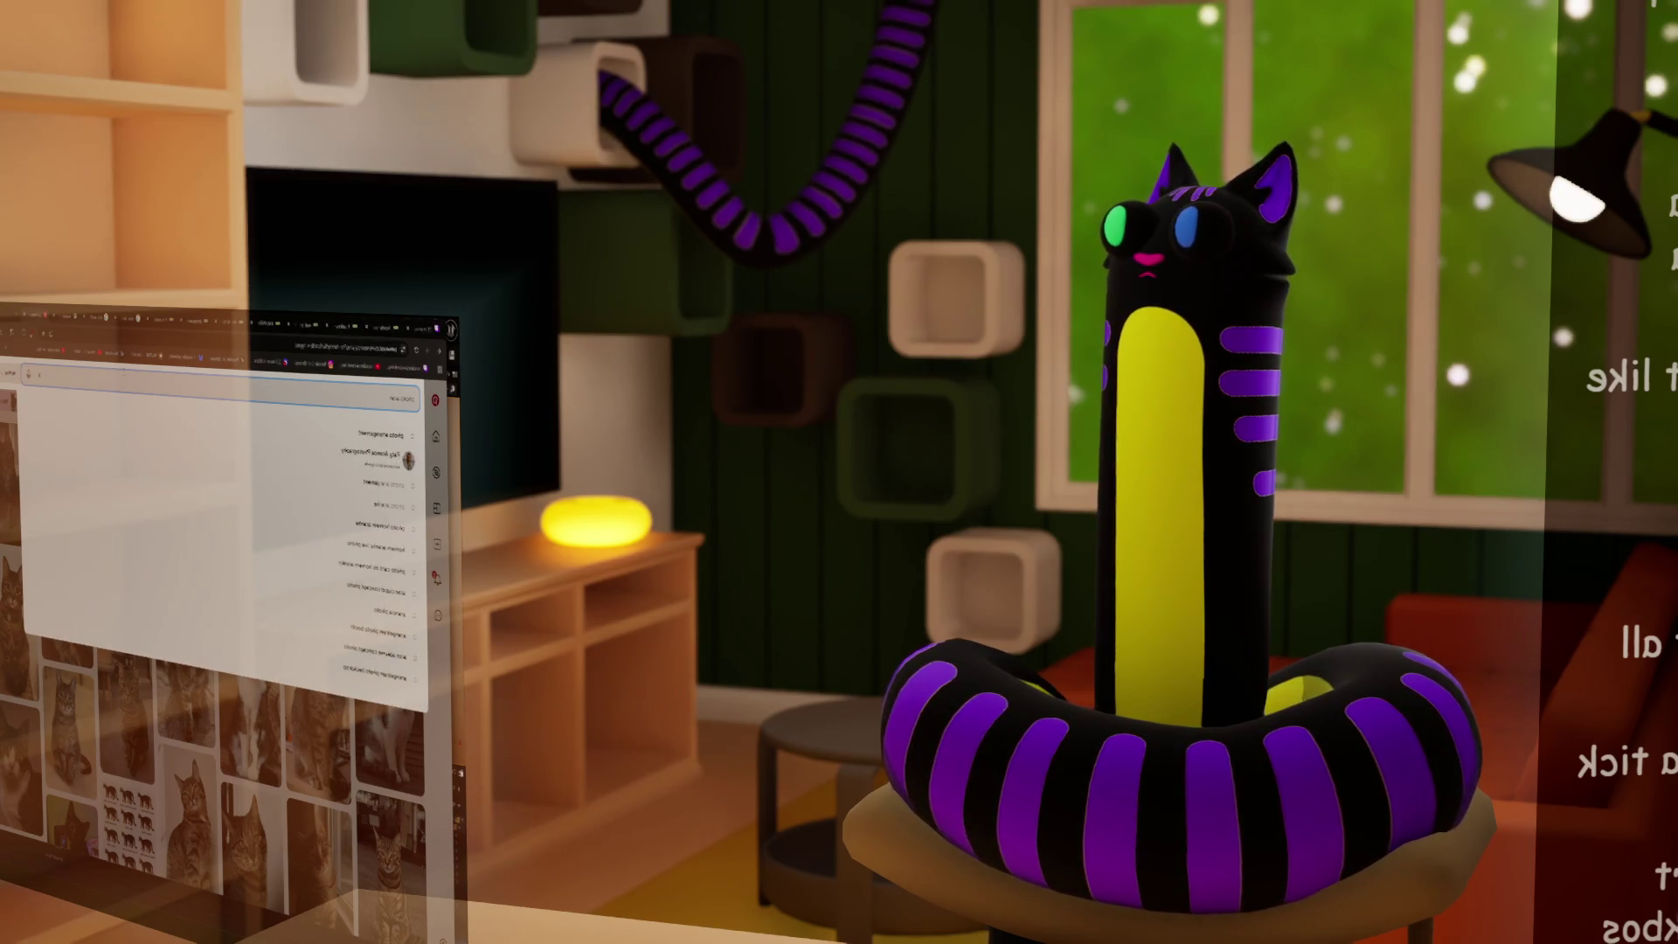
key("Return")
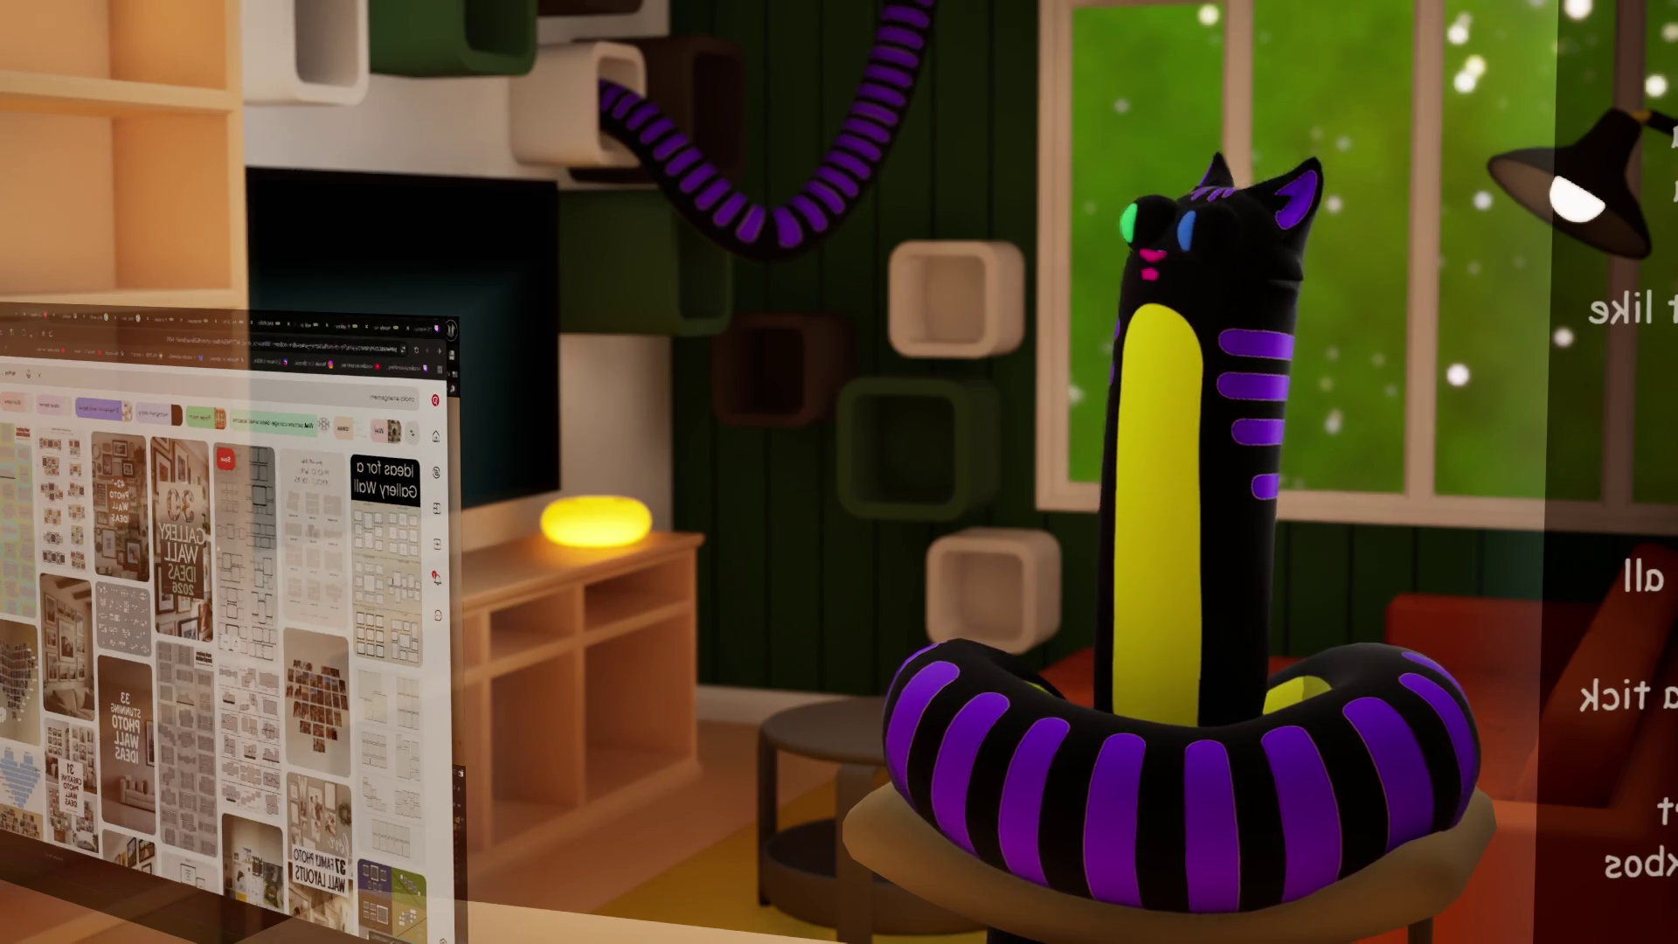
- Browse the Photo Wall Layout Ideas, Ideas for a Gallery Wall and another layout pin
left_click(313, 525)
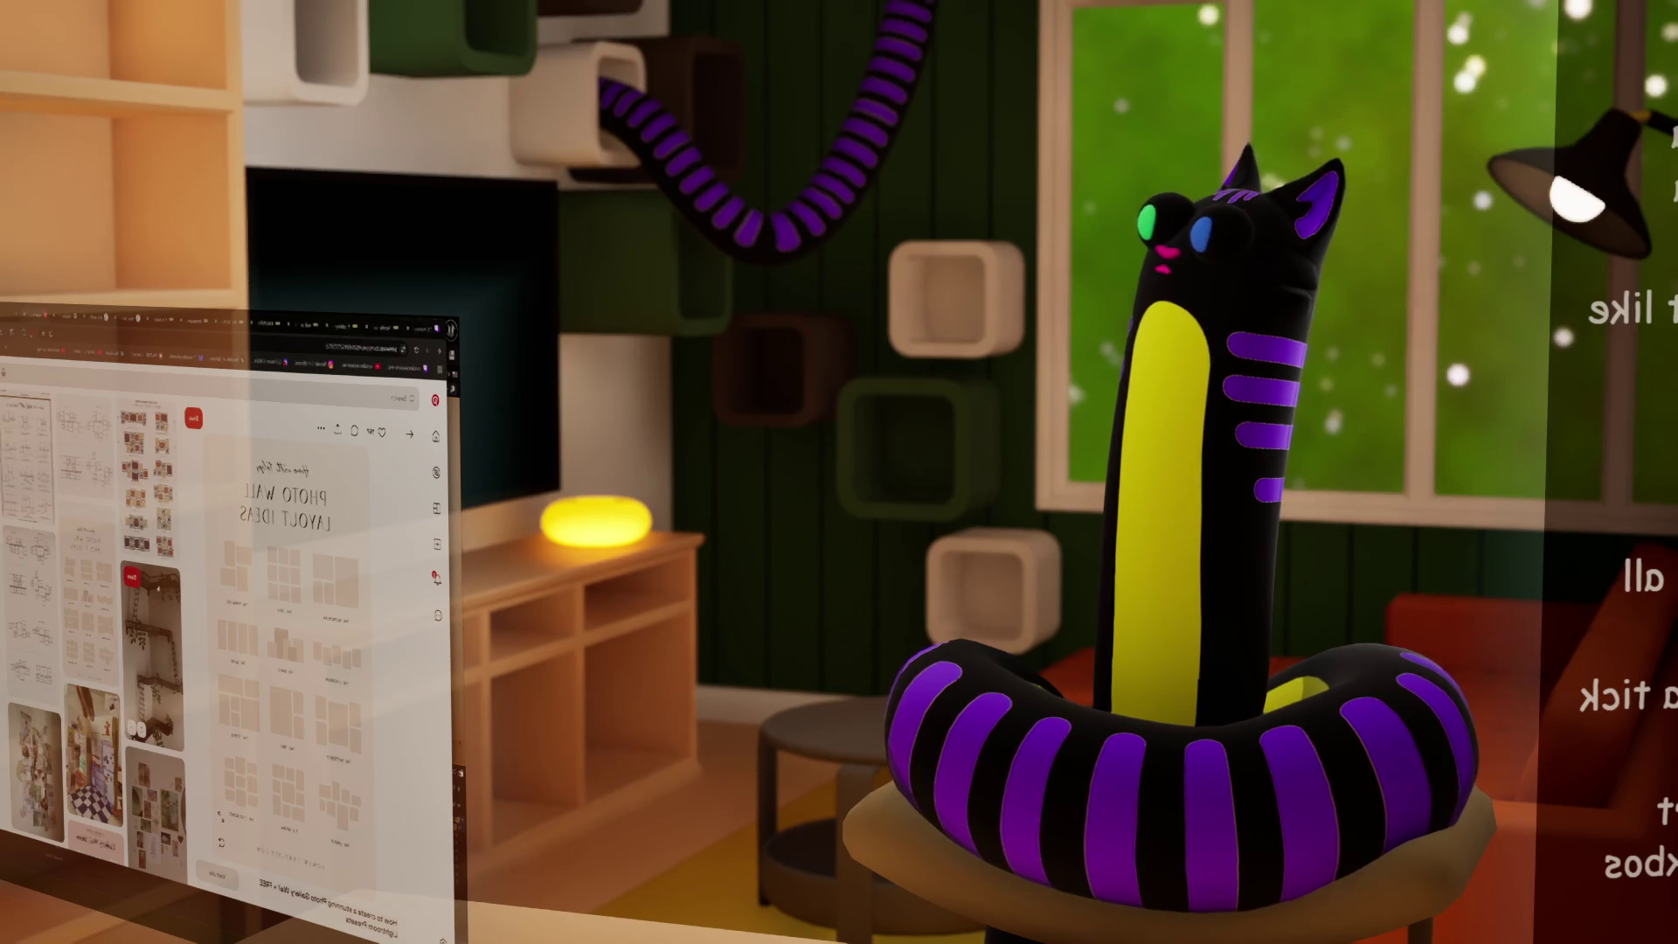
left_click(409, 435)
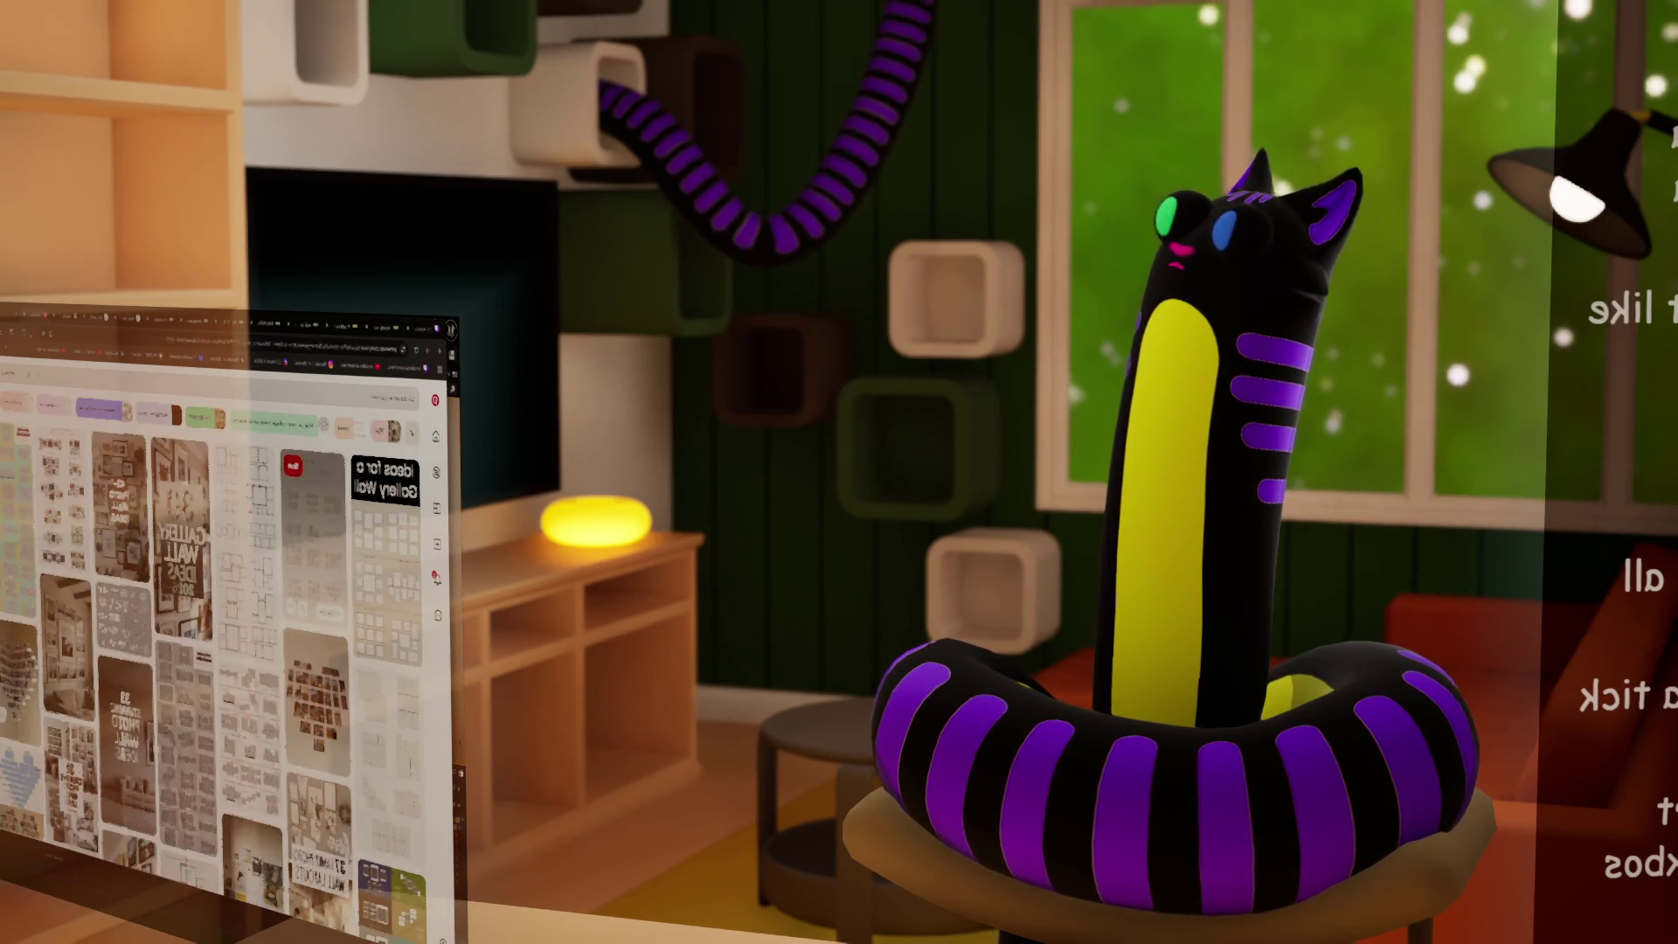
left_click(386, 551)
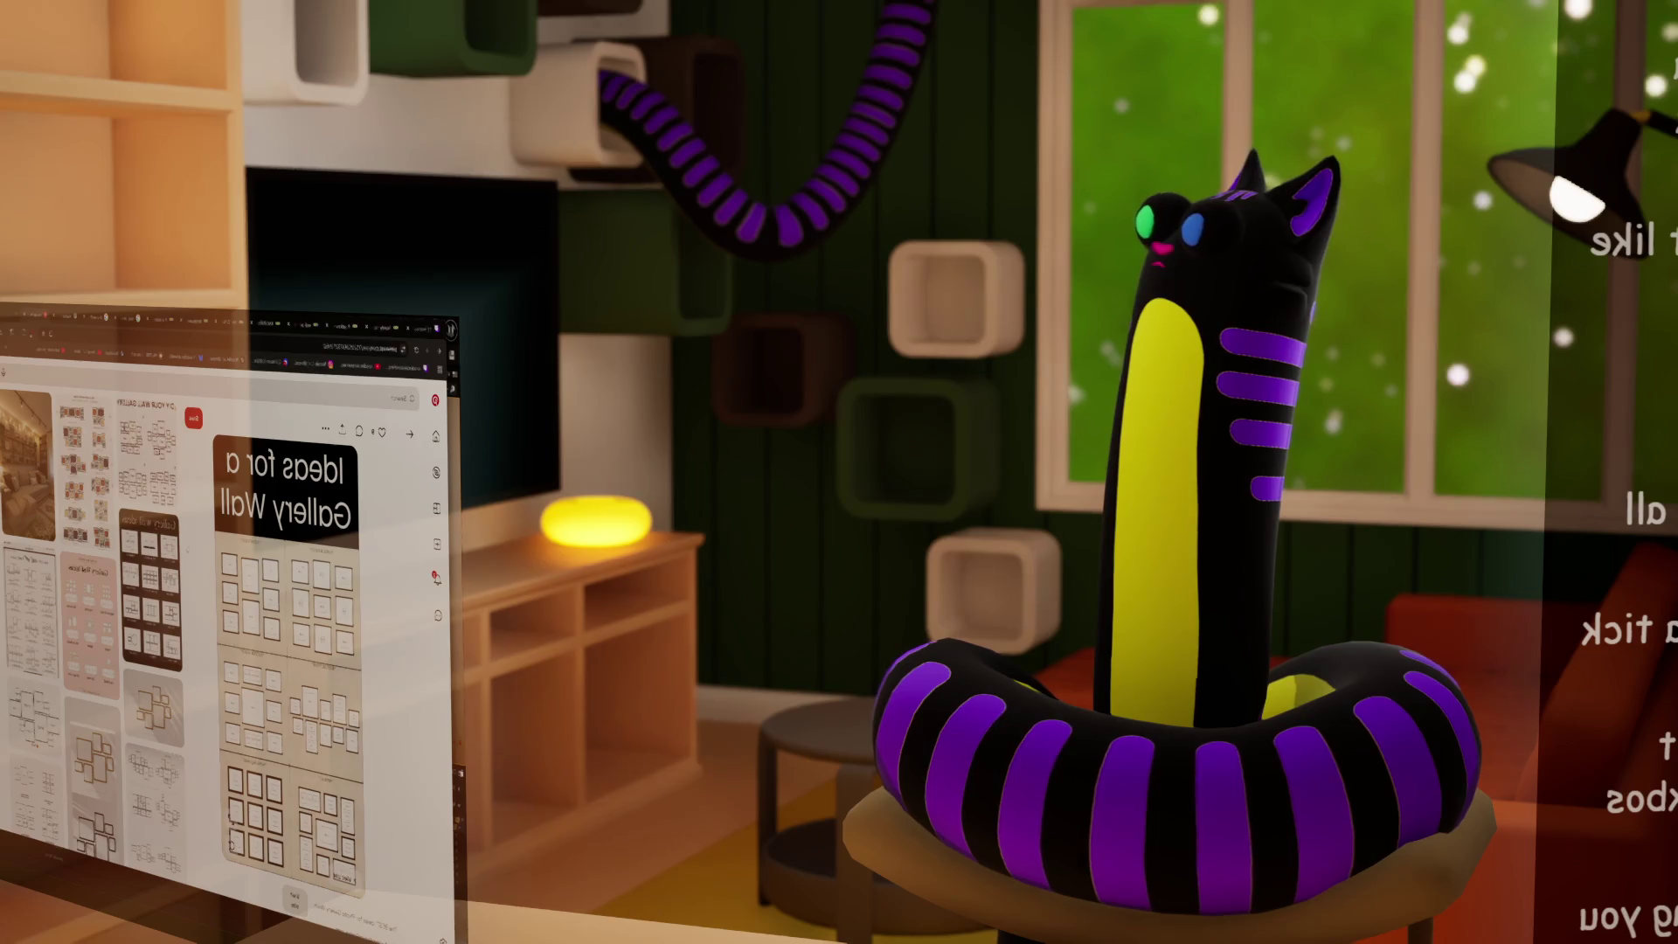
key("alt+Left")
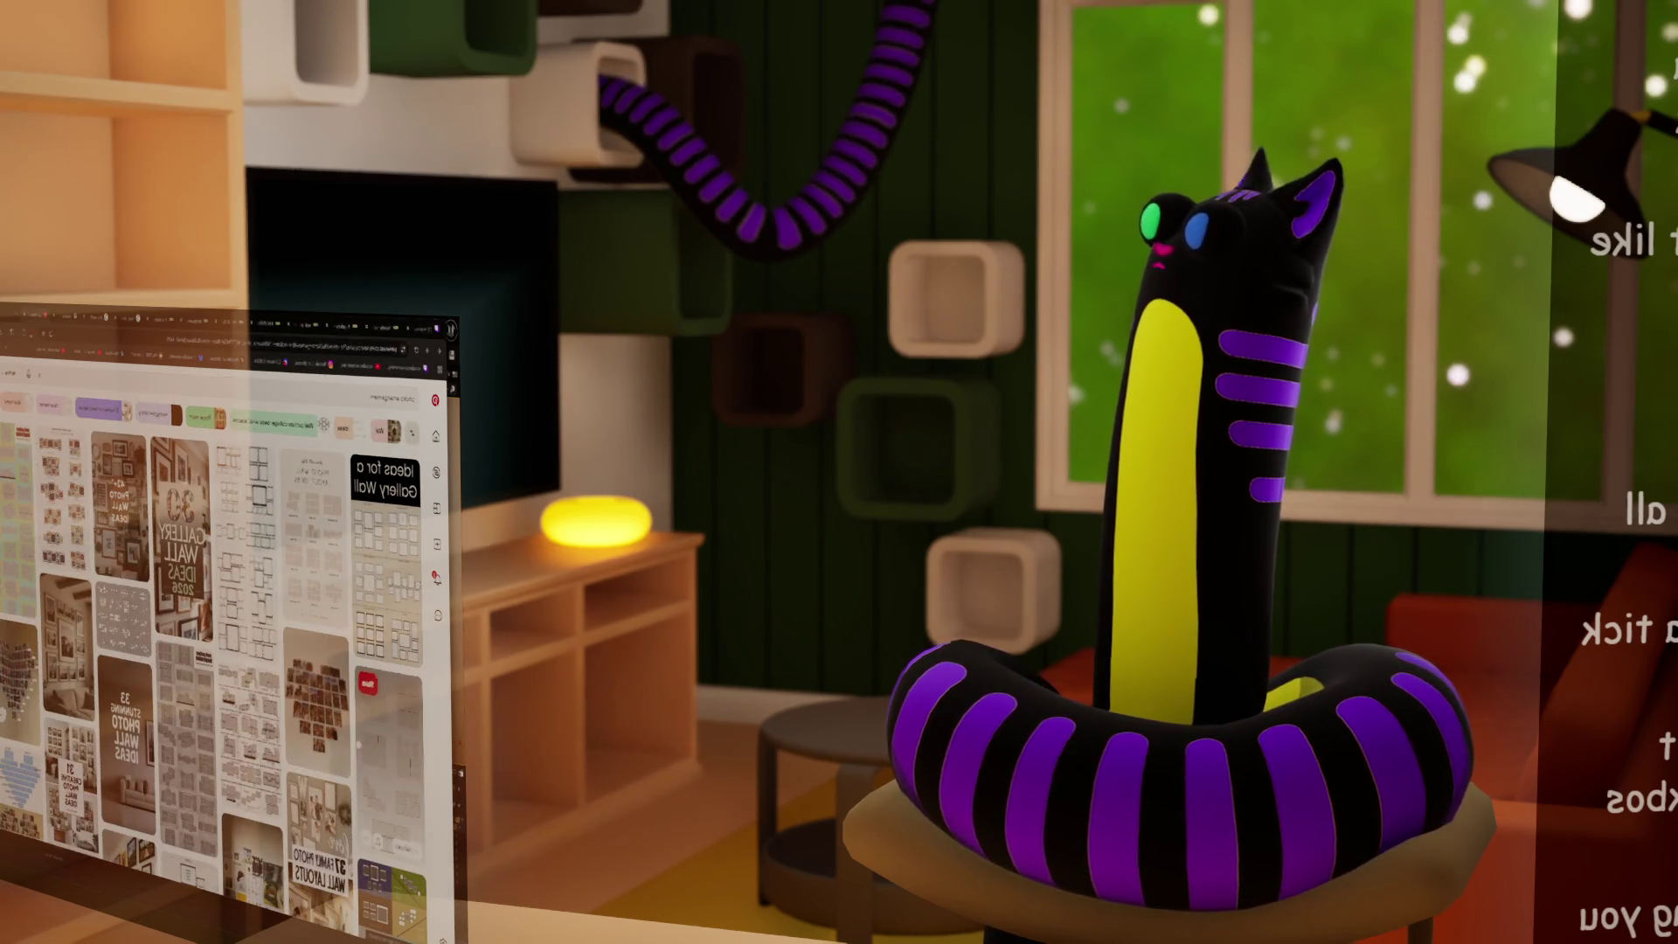
left_click(122, 616)
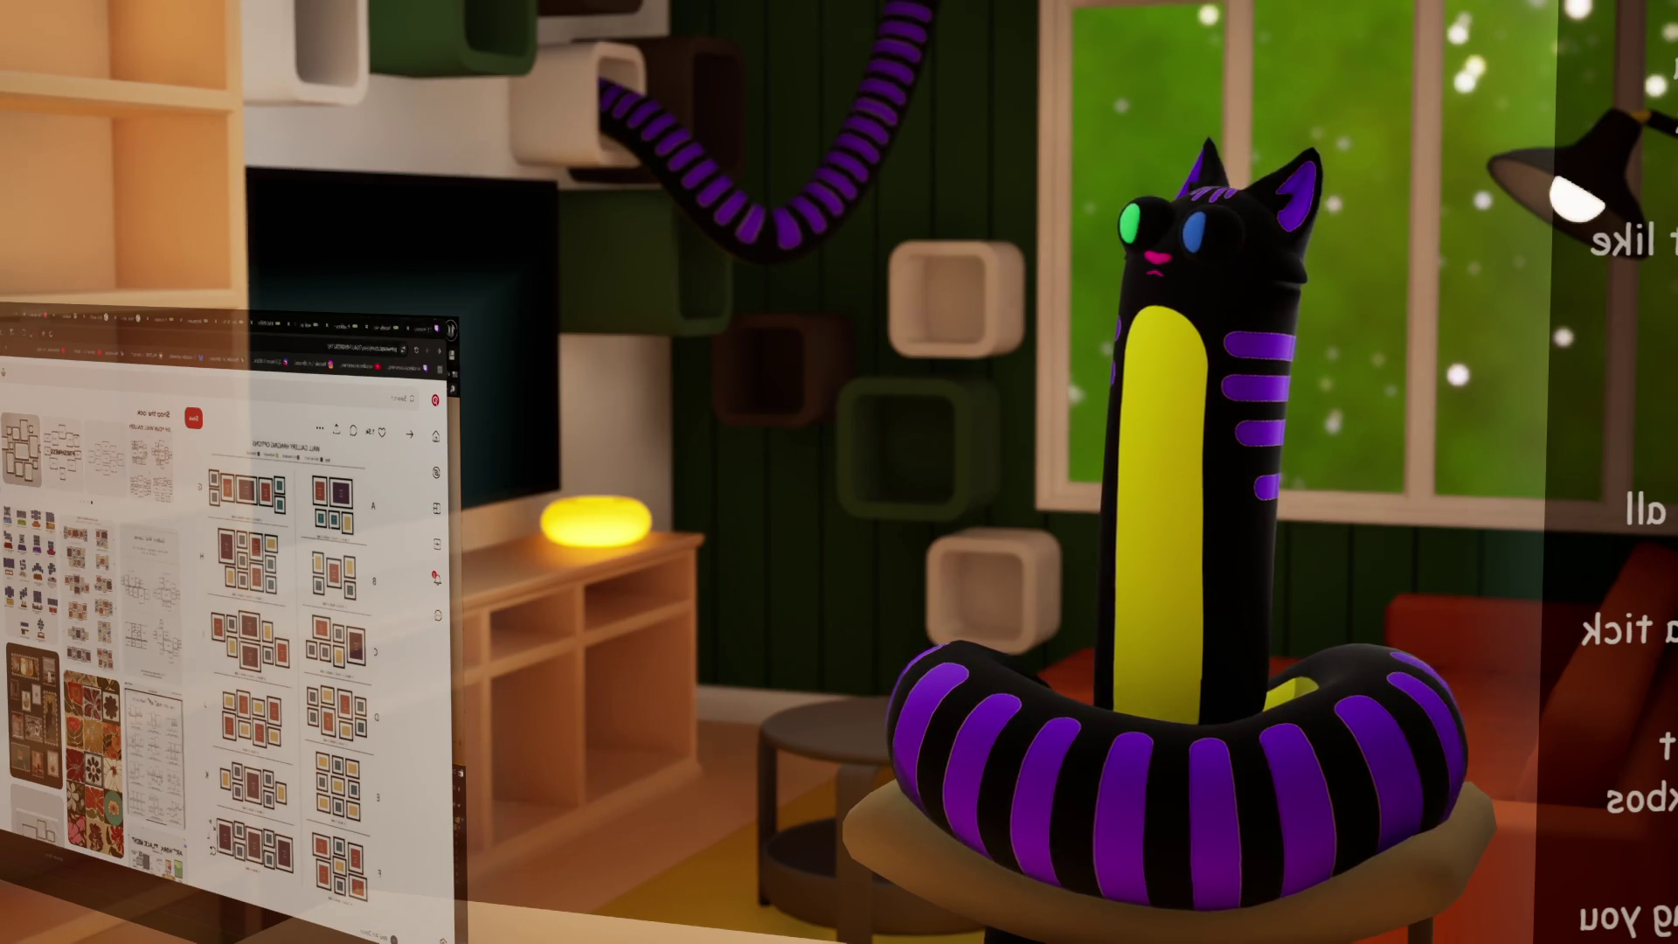
key("alt+Left")
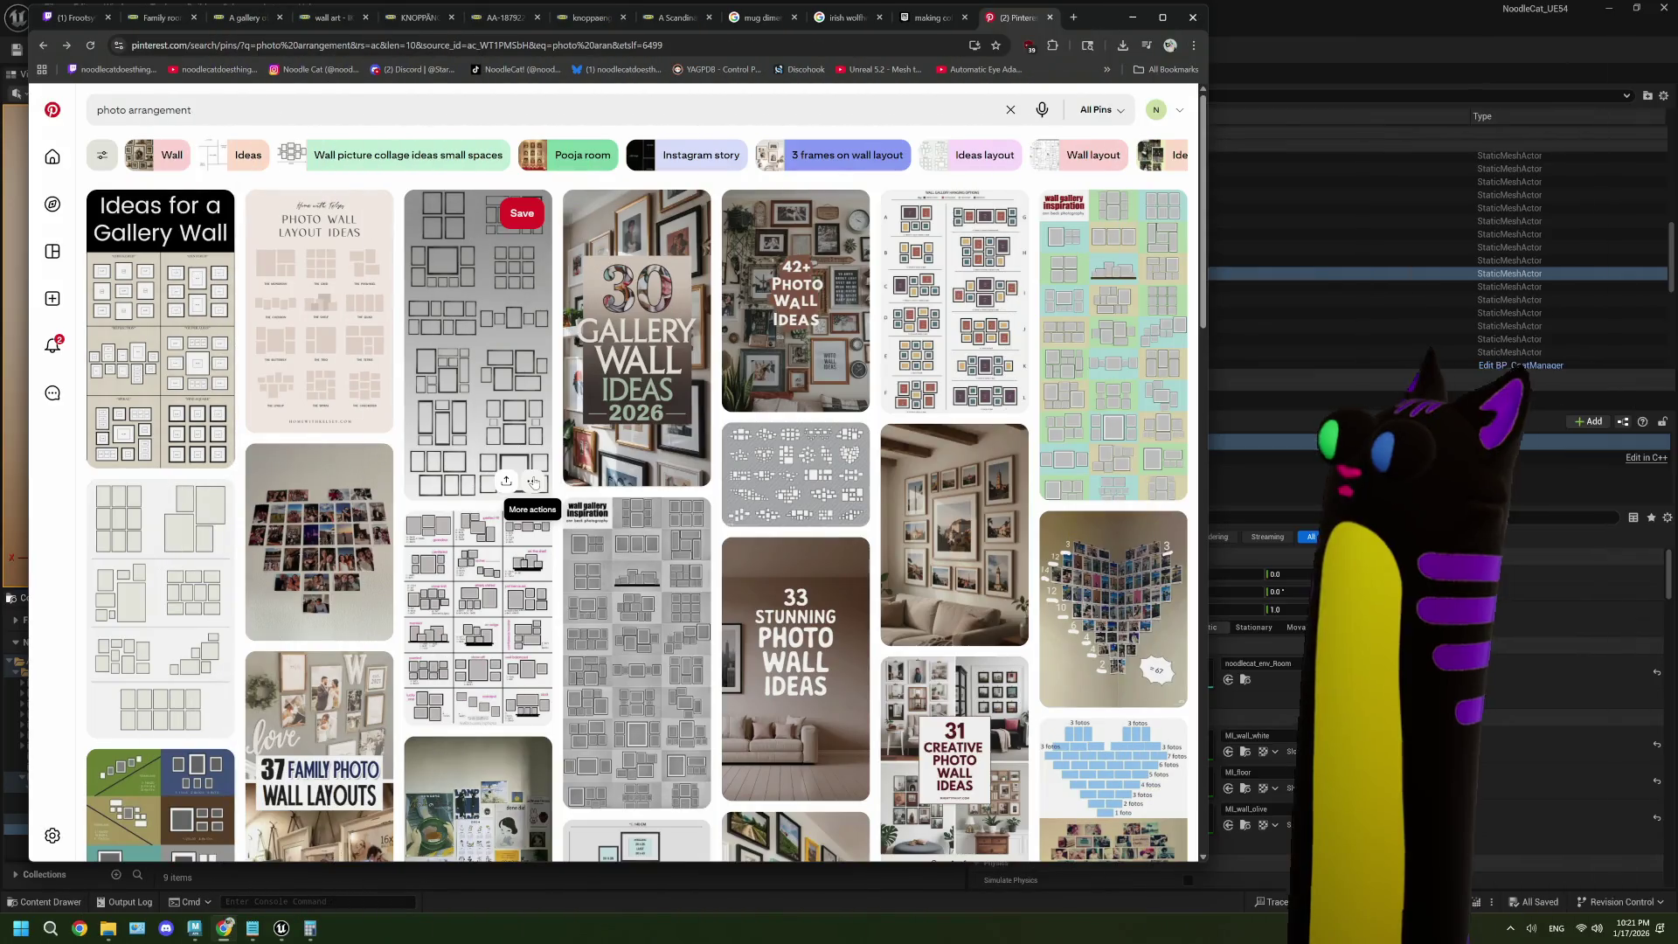
- View the Wall gallery hanging options and Muurcollage maken pins from the results
left_click(962, 332)
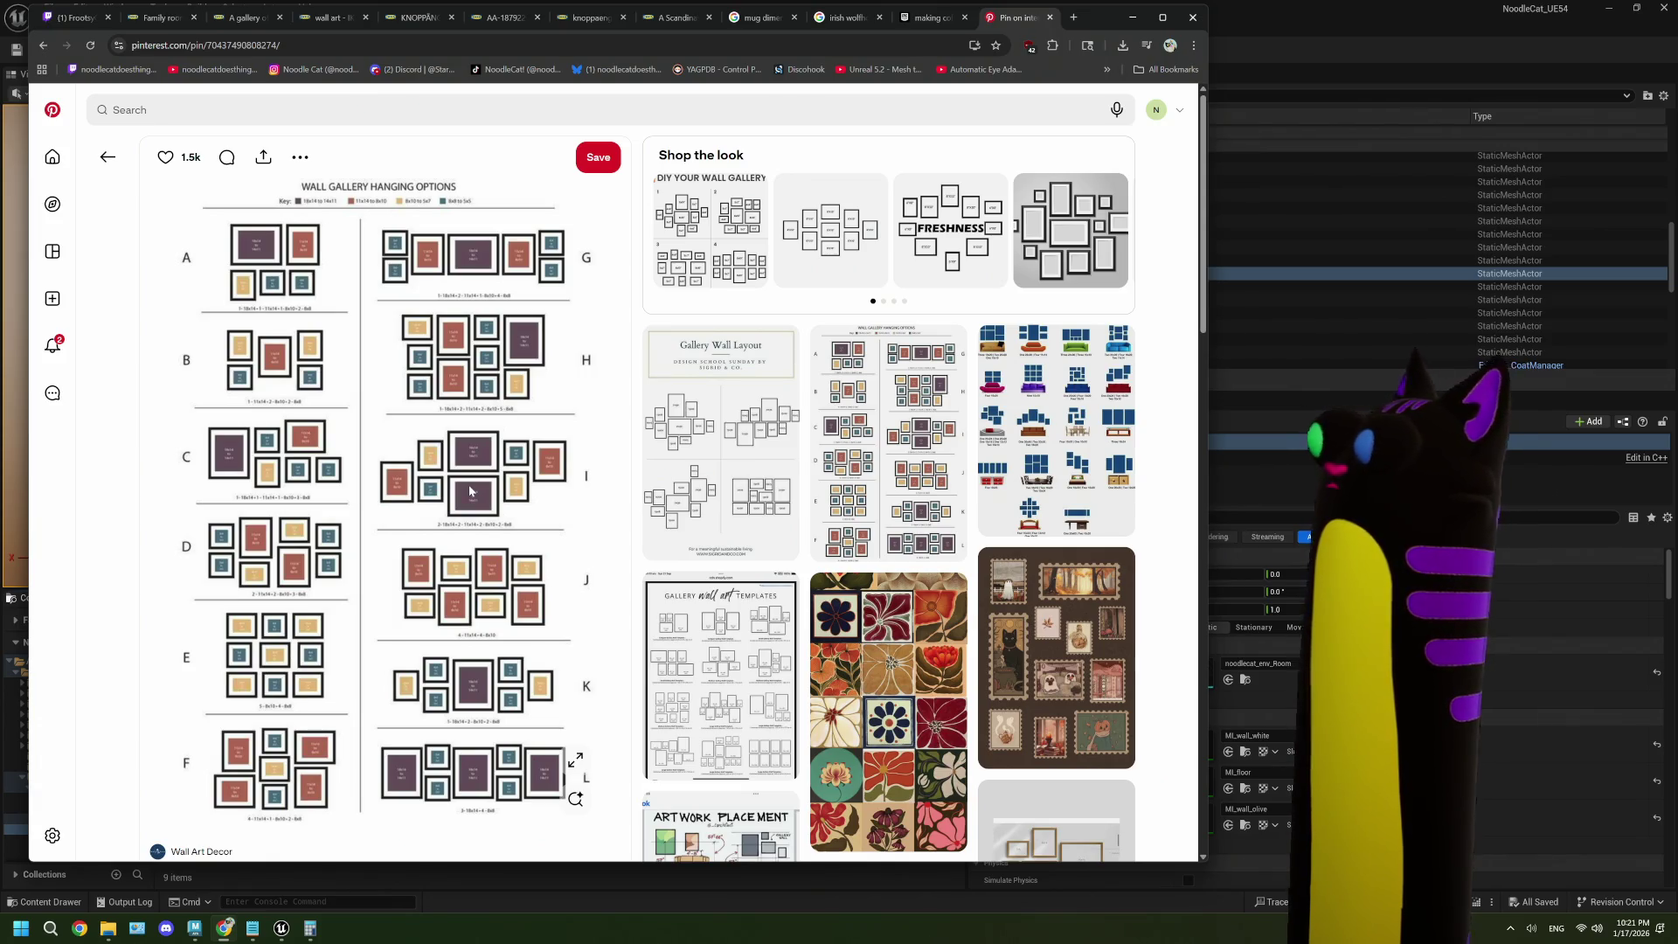
left_click(107, 157)
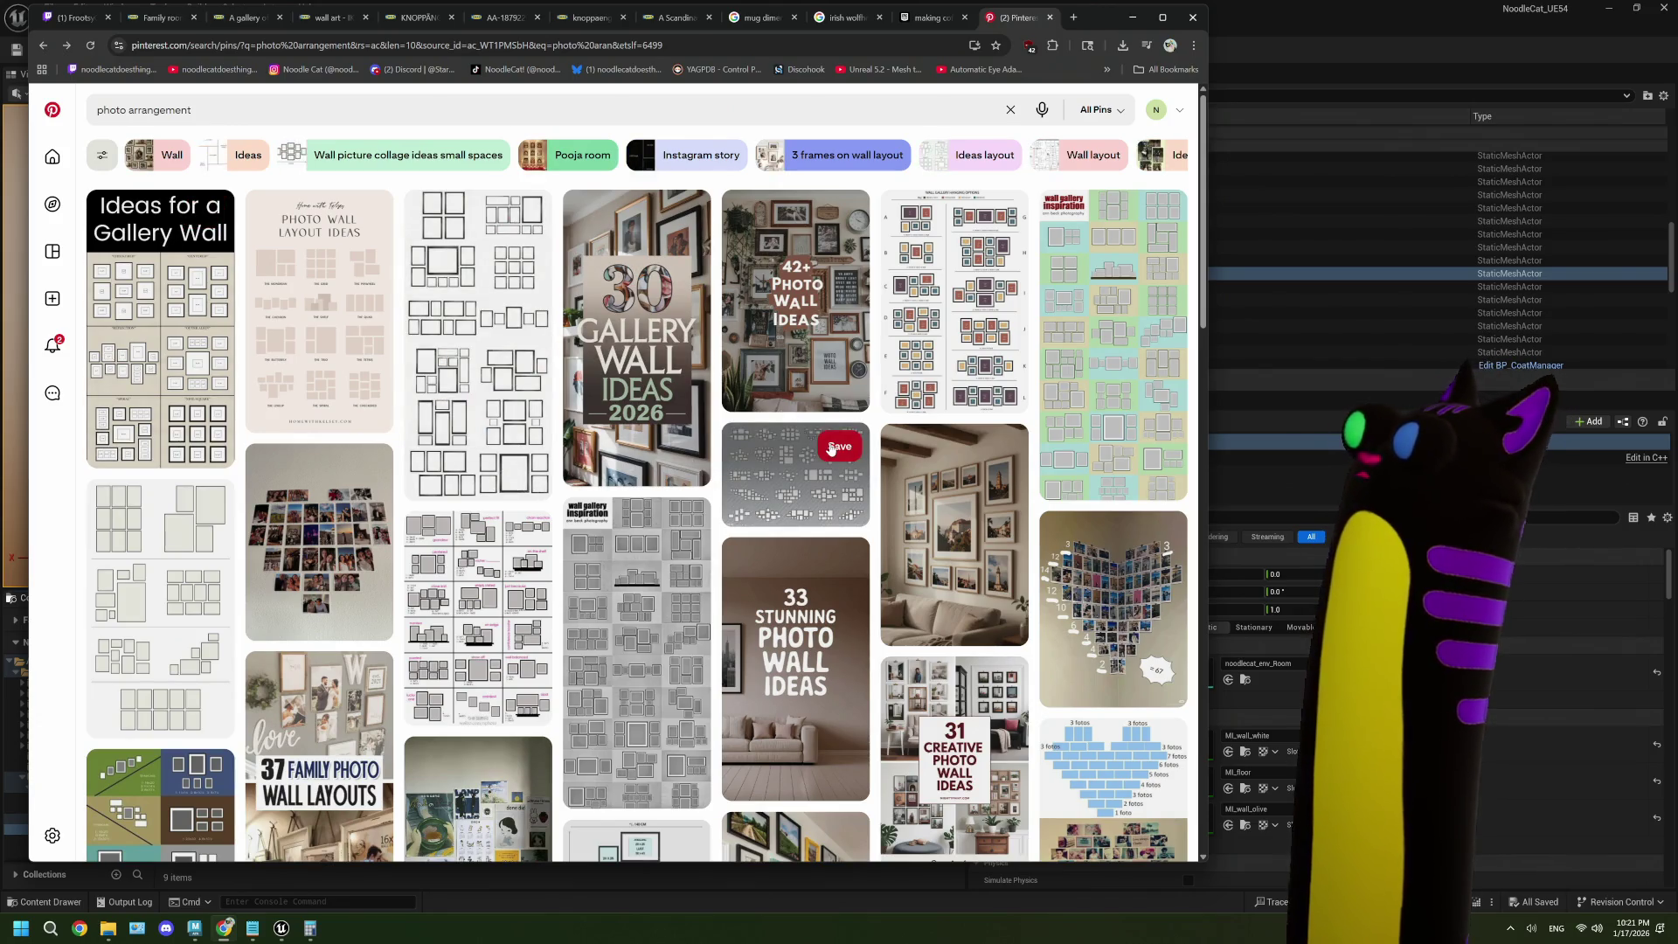
scroll(832, 448, "down", 2)
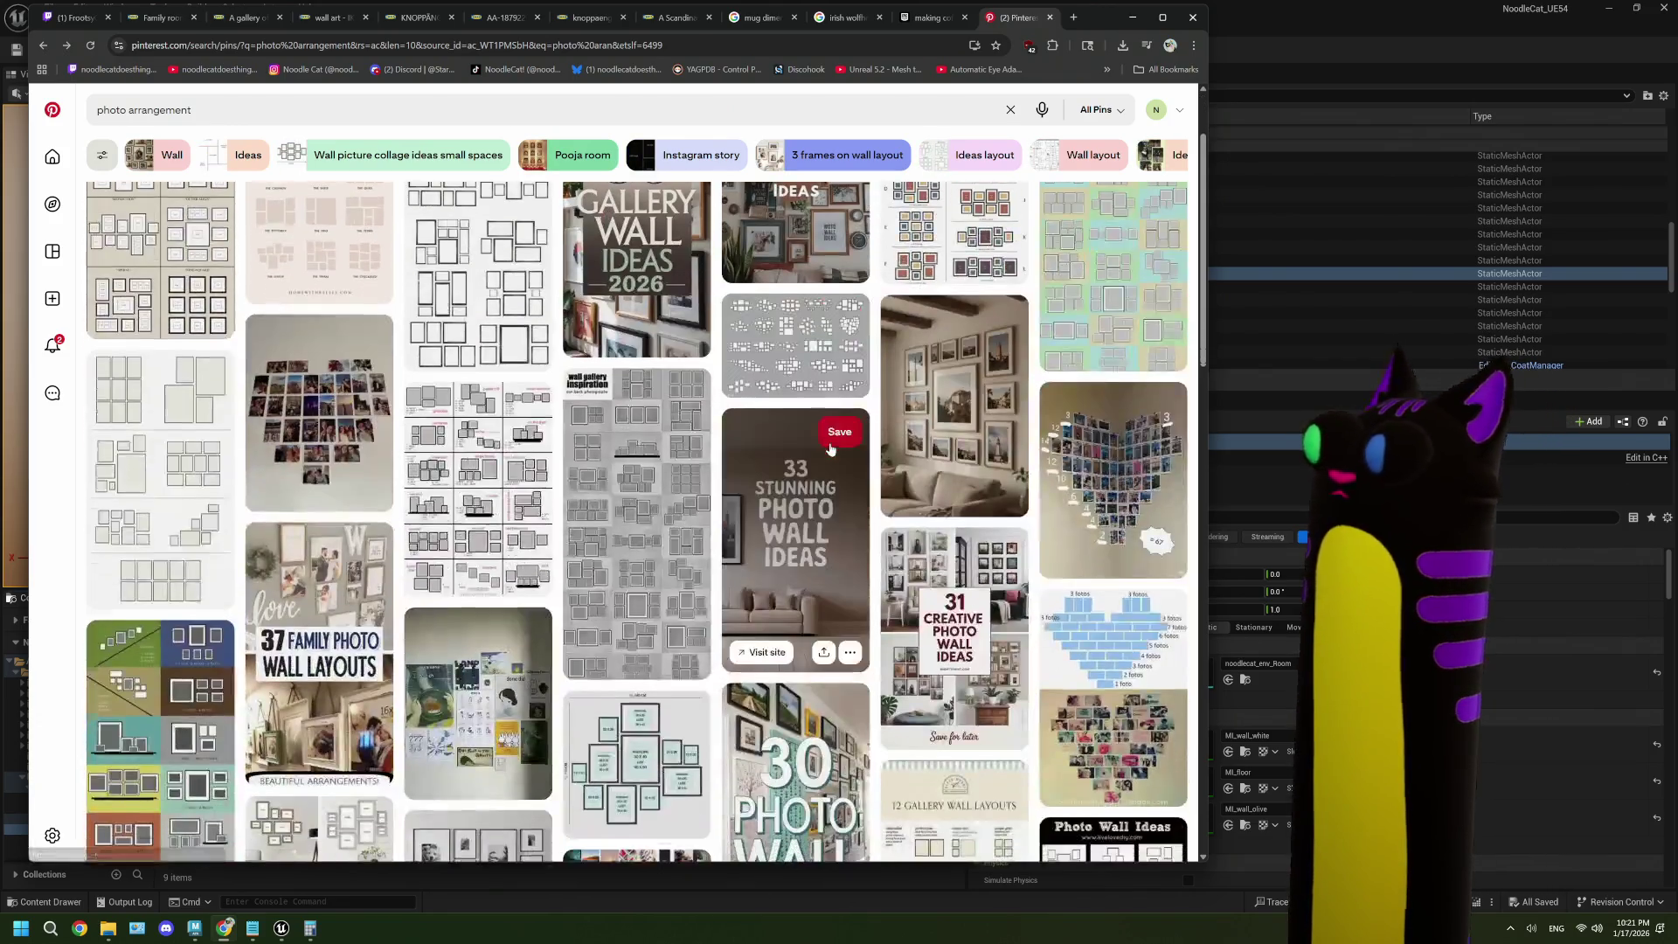
scroll(822, 479, "down", 1)
left_click(637, 629)
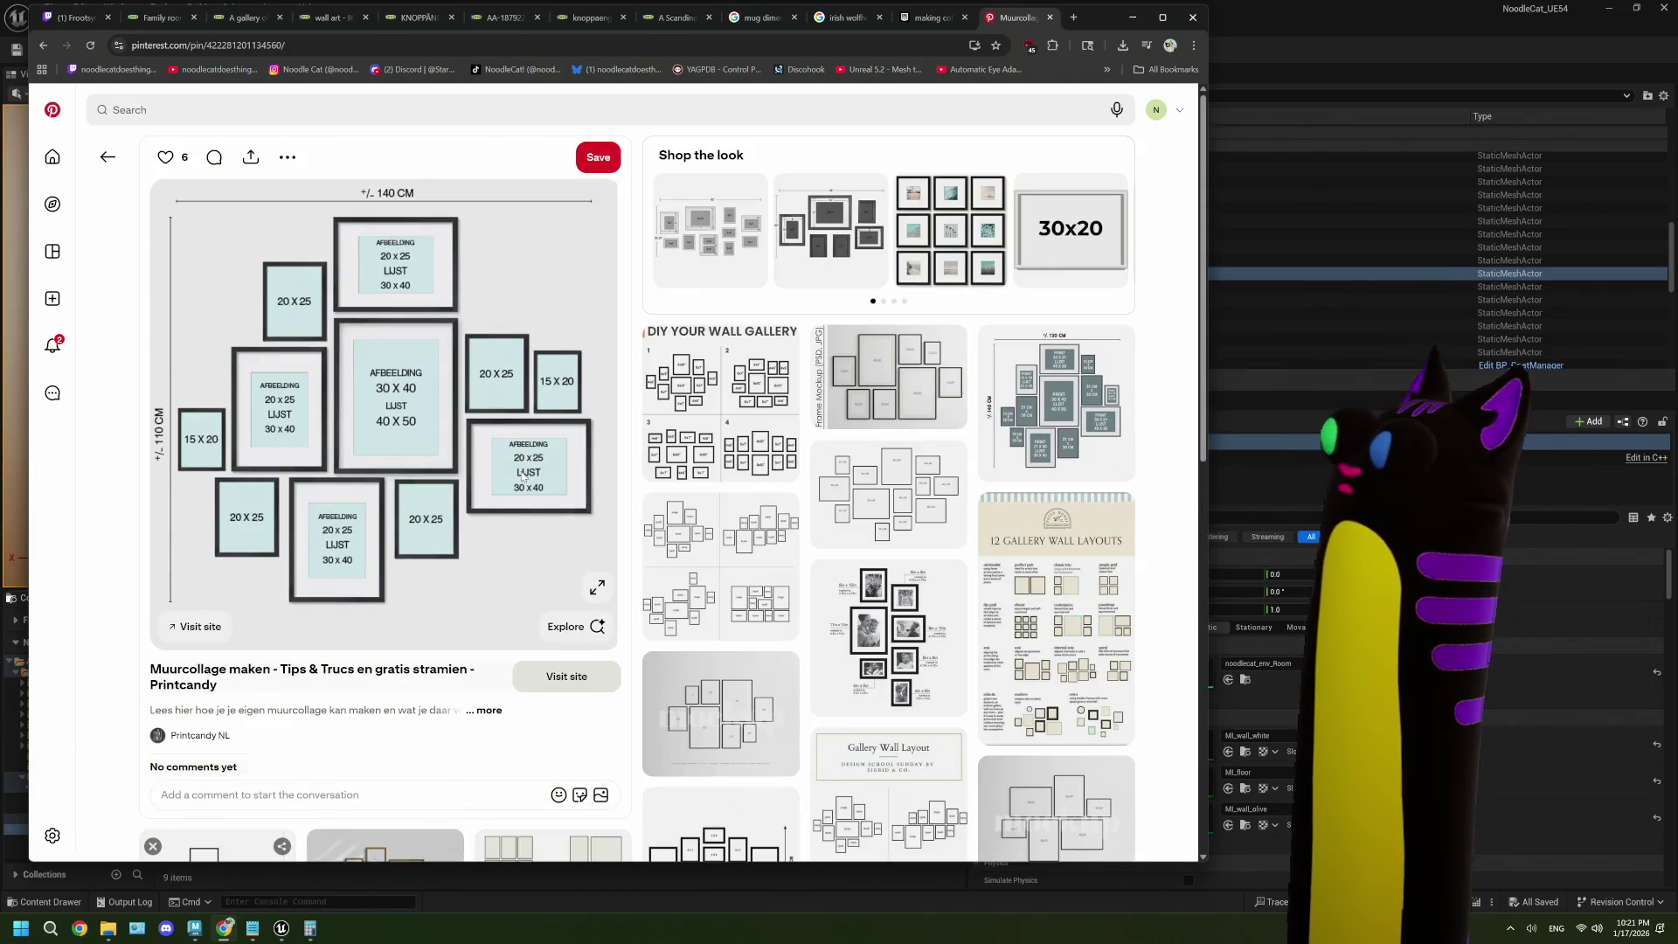
key("alt+Left")
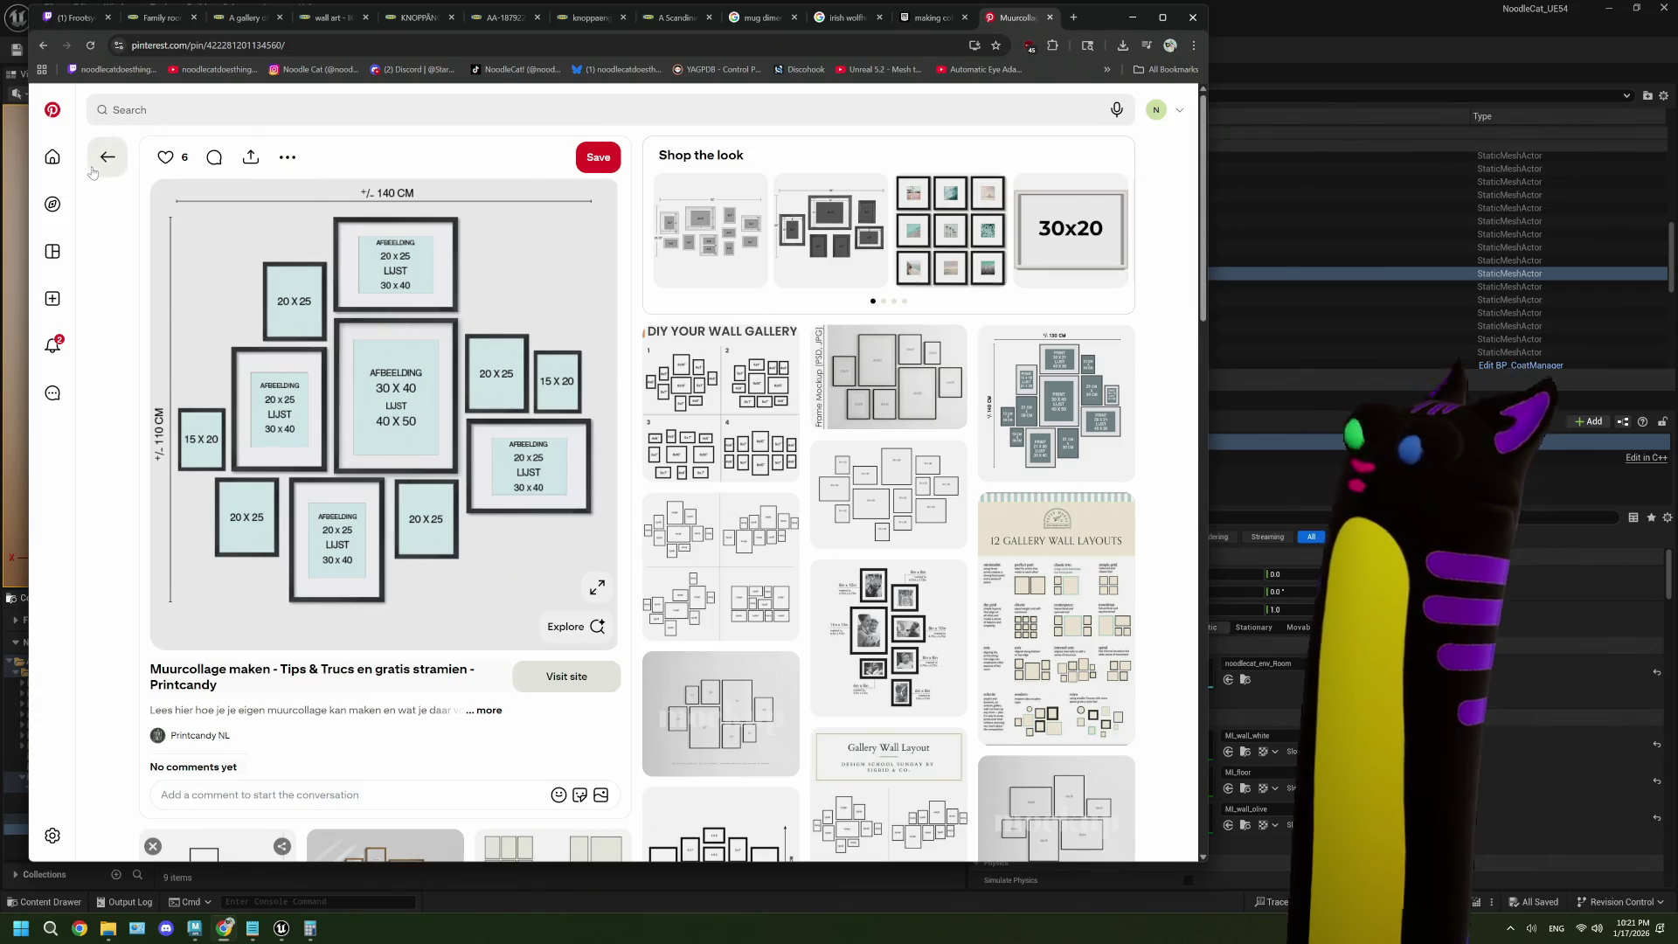
- Check the Gallery wall layout ideas pin, then study the sofa wall layouts pin with frame sizes
scroll(557, 479, "down", 2)
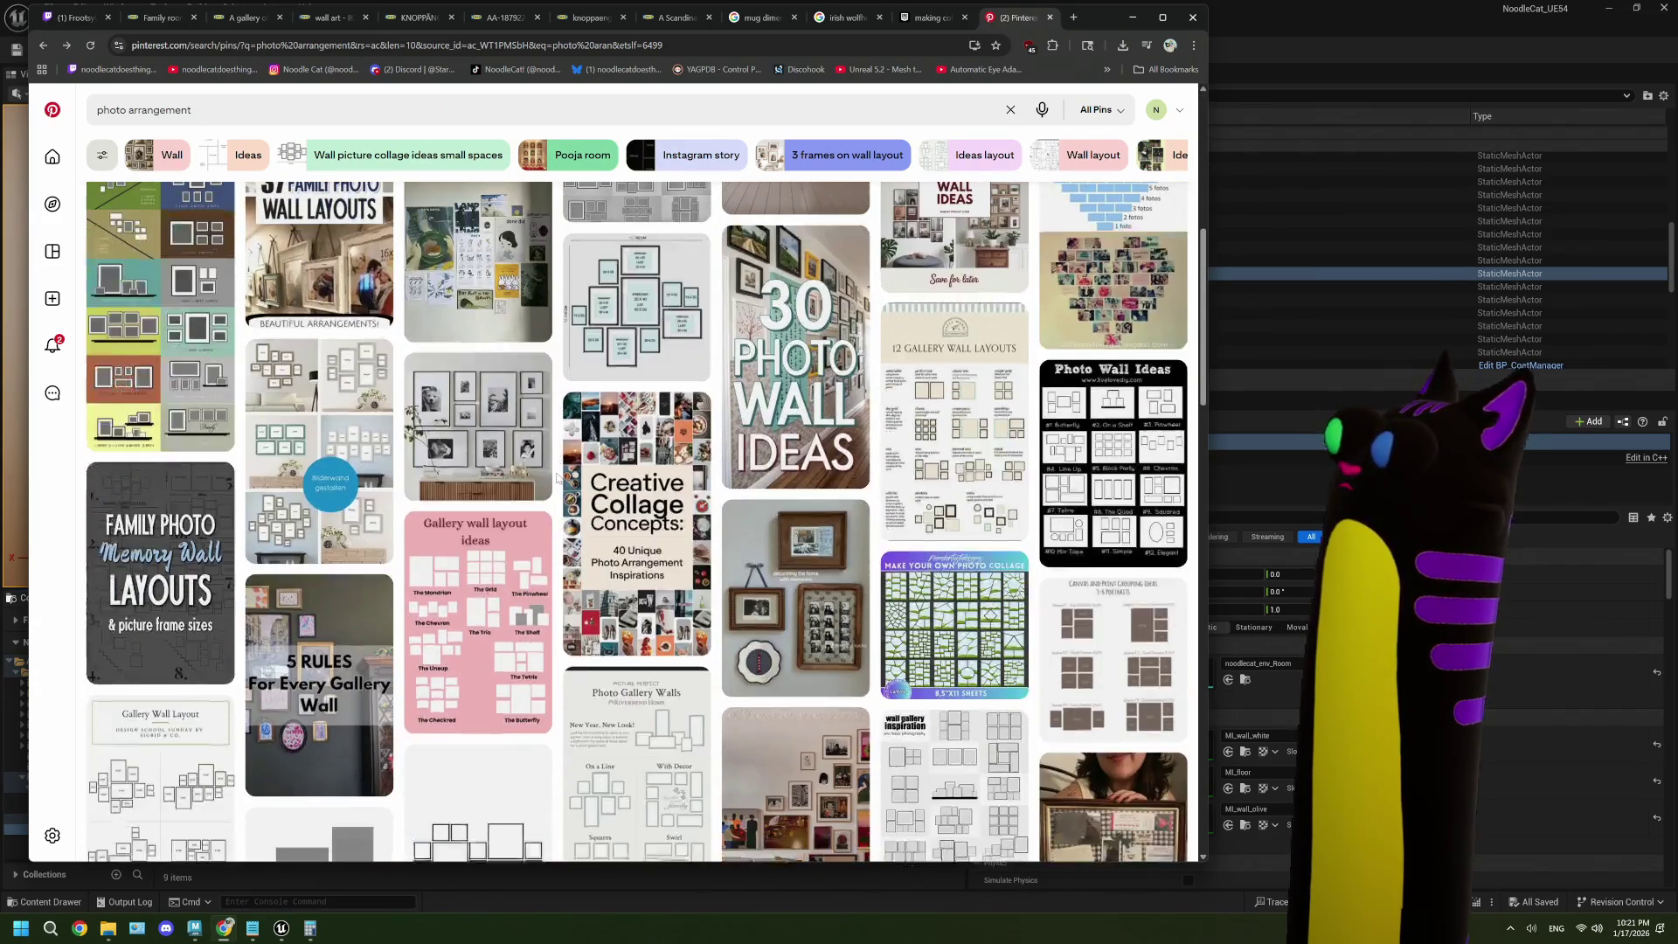
scroll(557, 478, "down", 1)
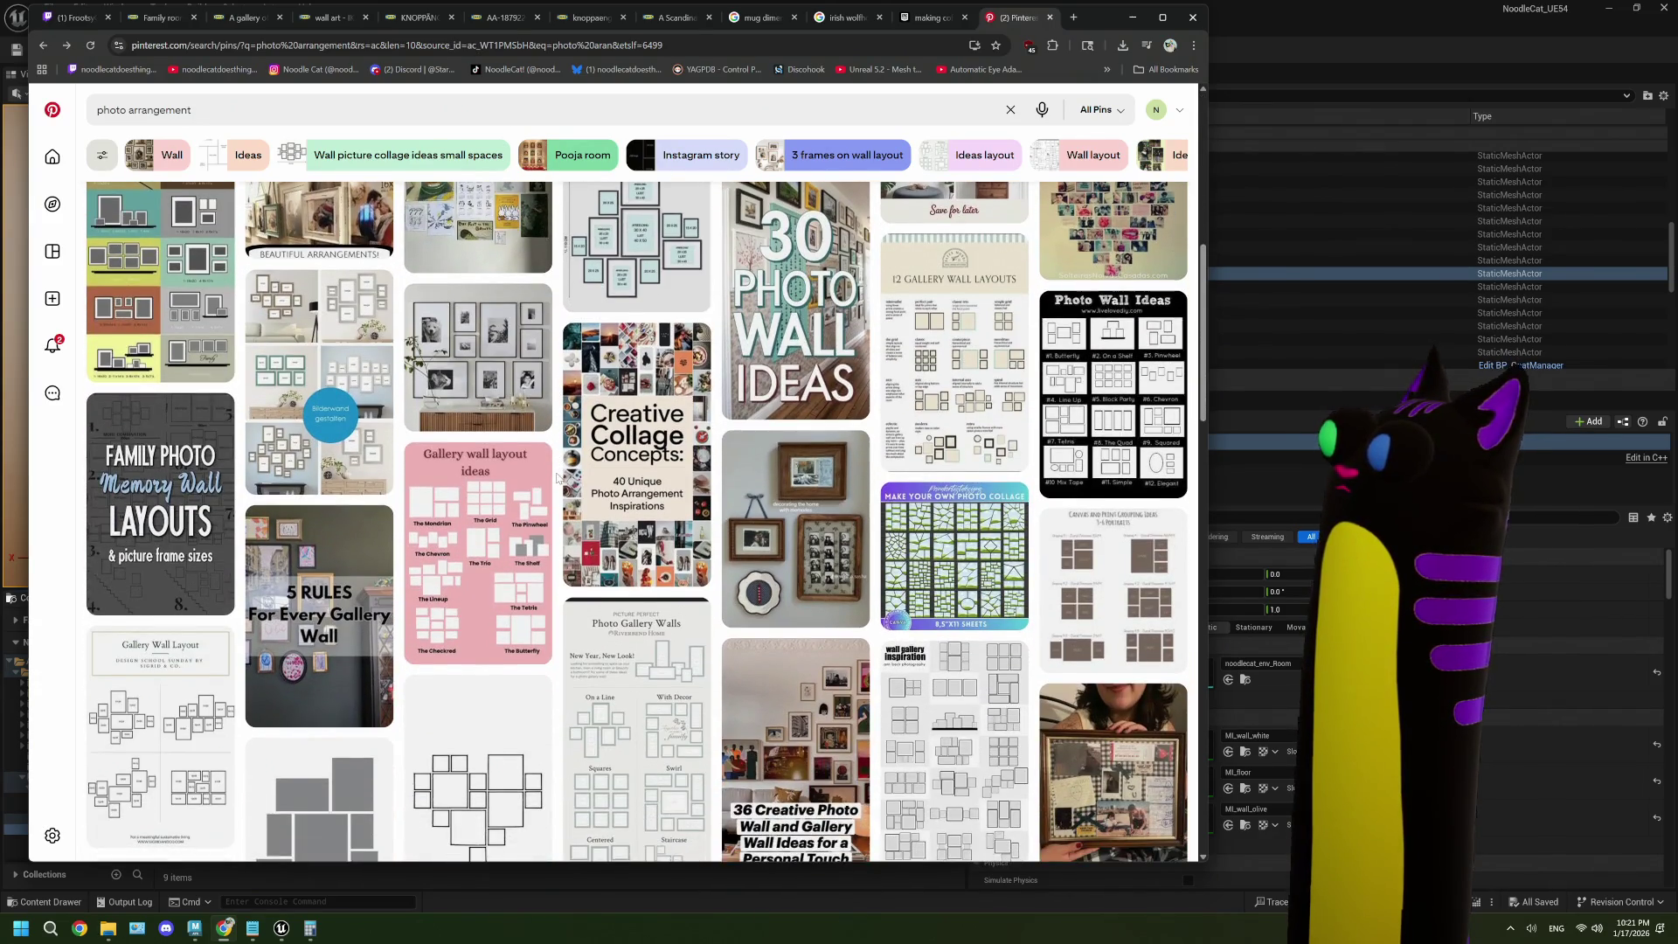
left_click(525, 514)
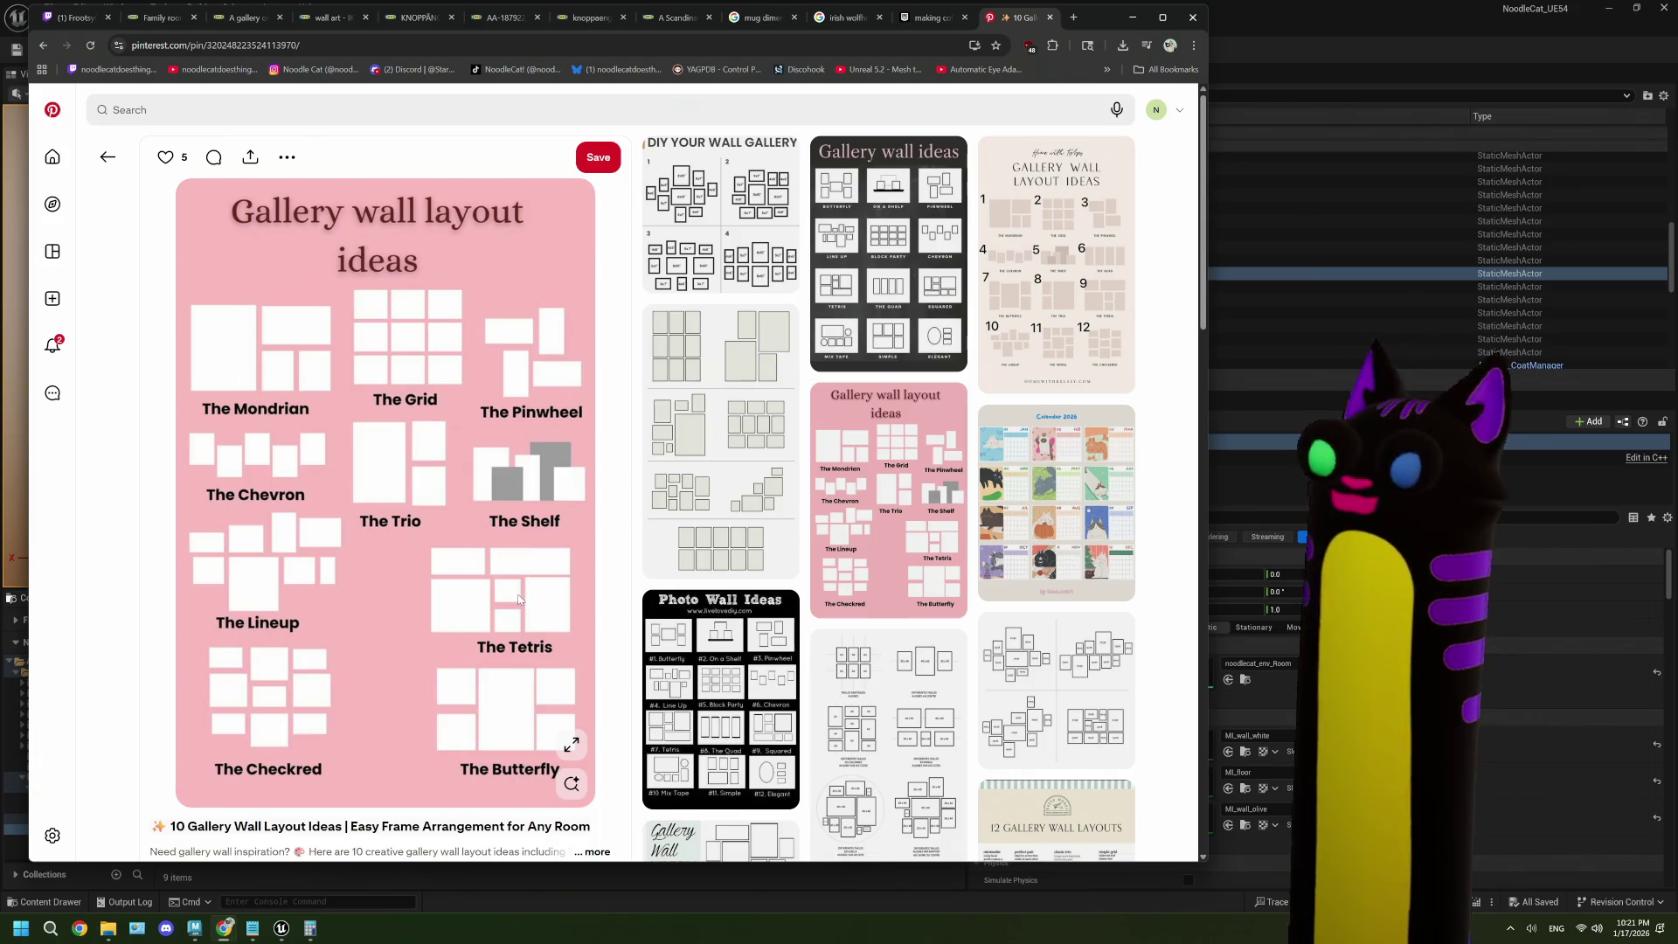
left_click(108, 157)
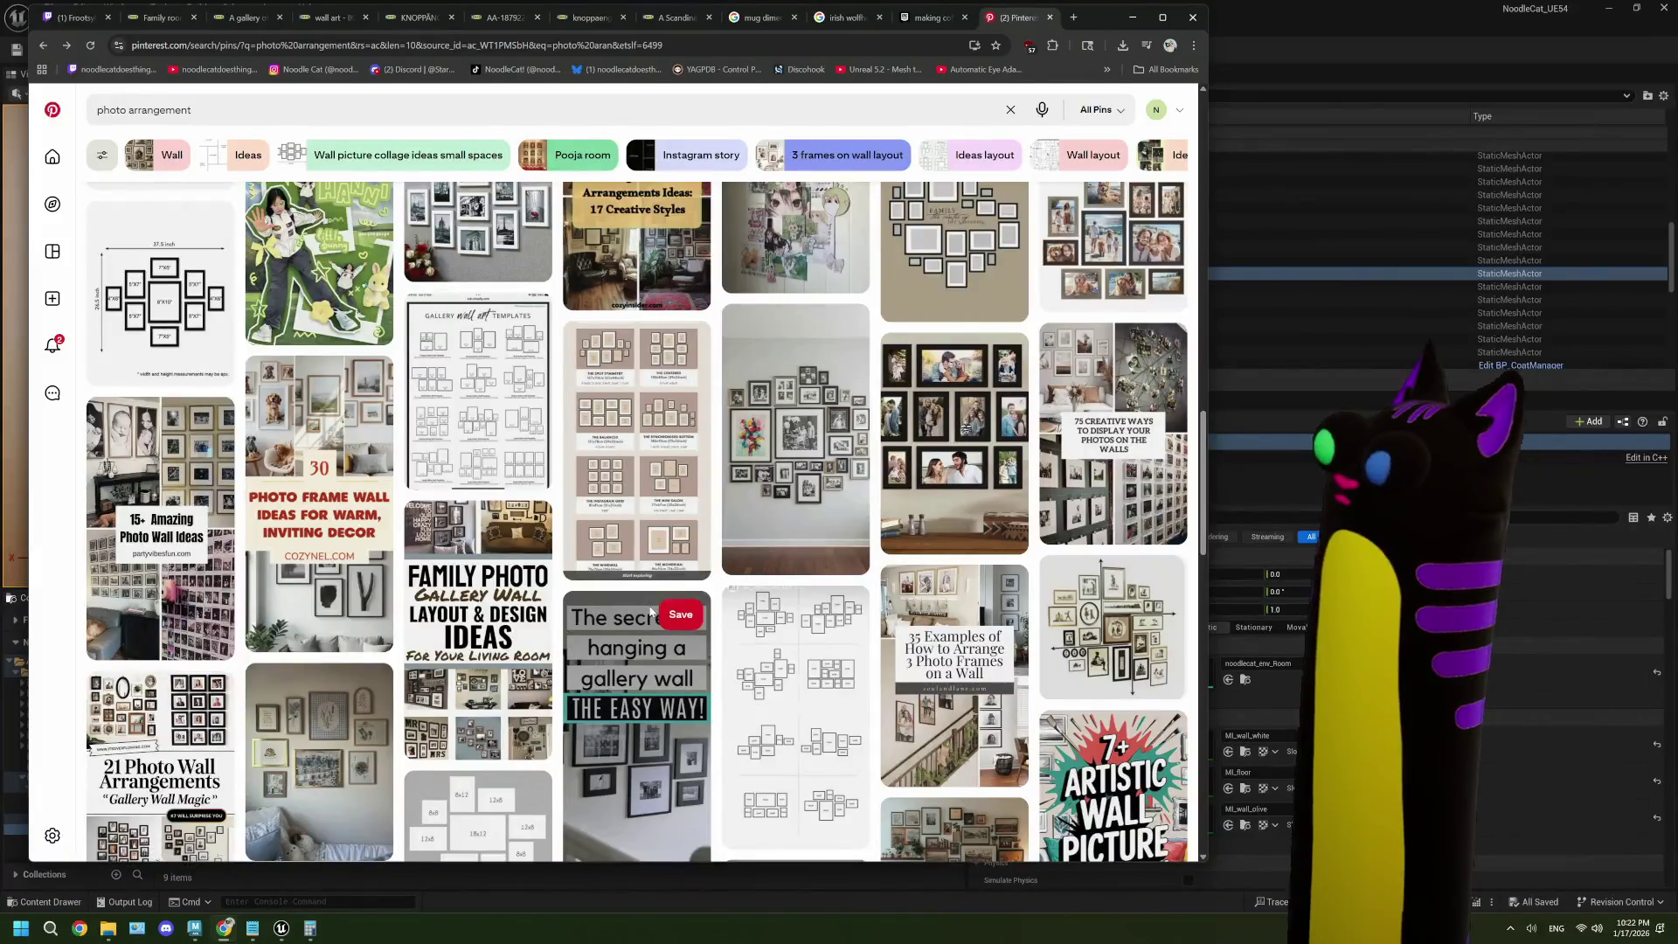
scroll(649, 612, "down", 2)
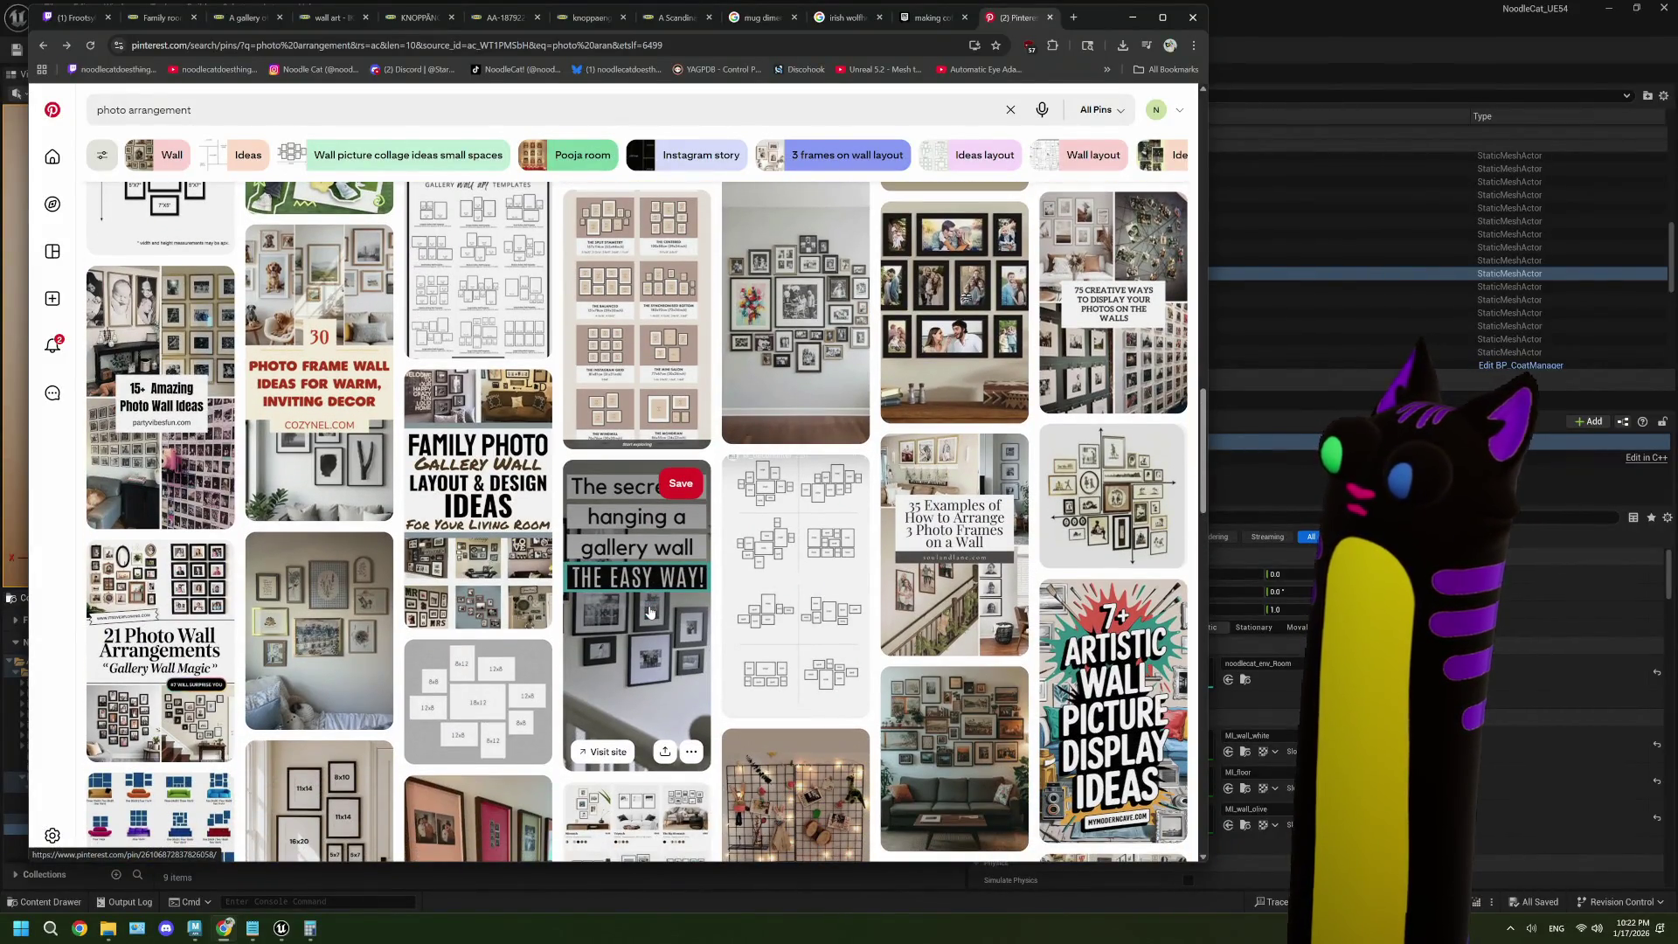
scroll(649, 612, "down", 3)
left_click(162, 739)
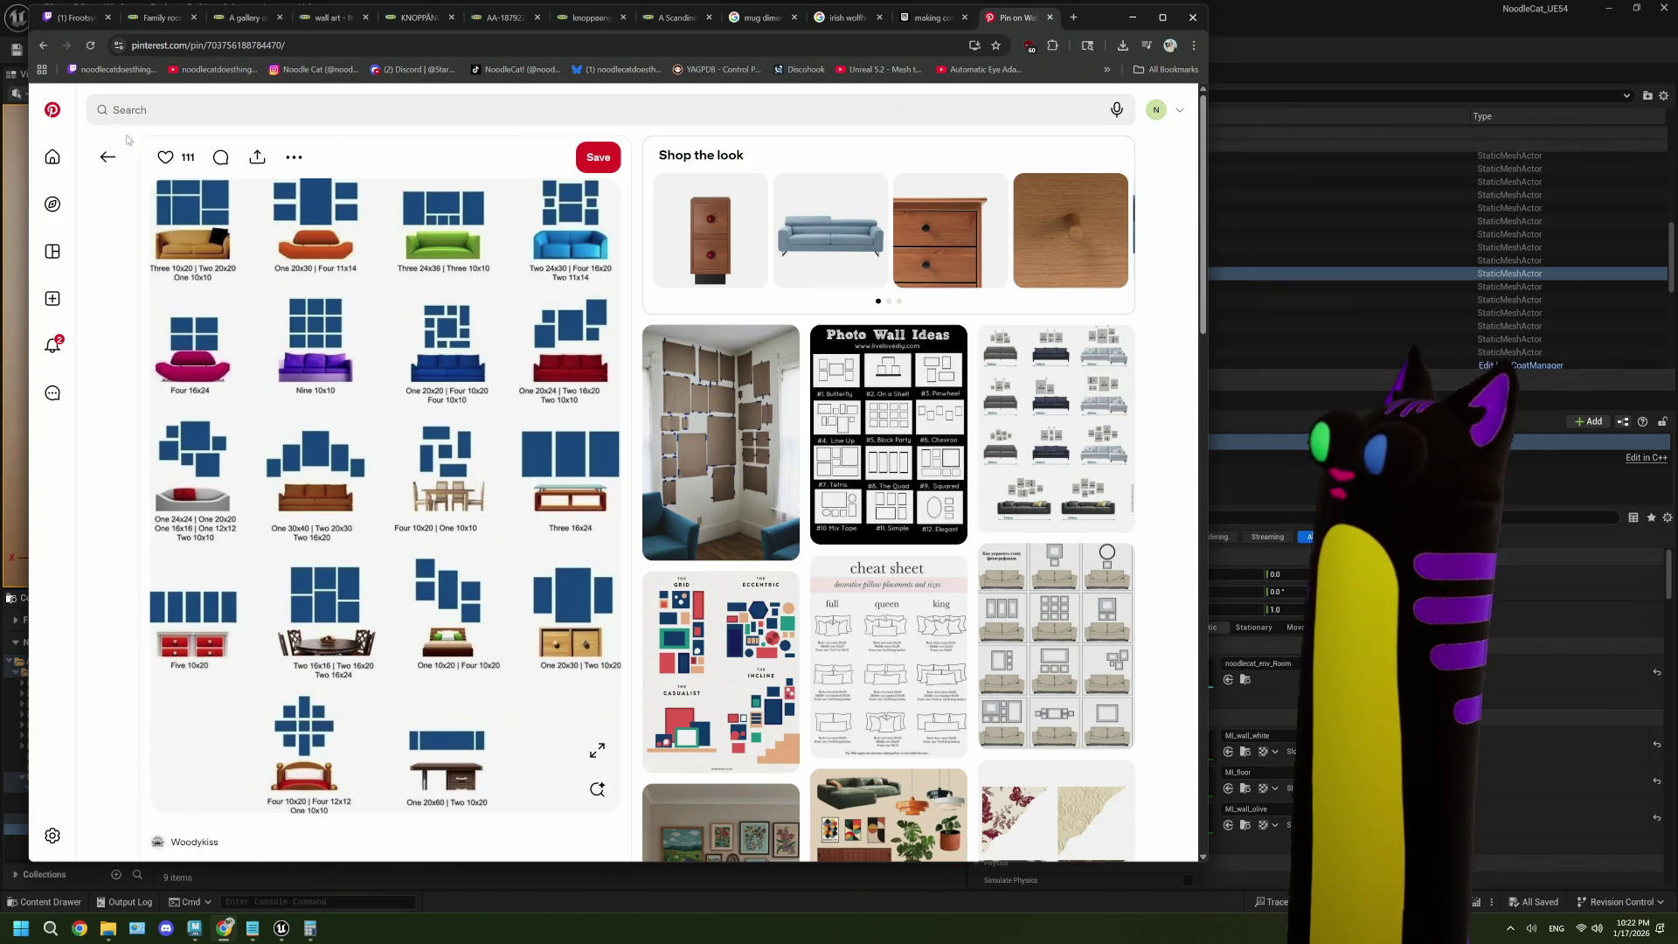
left_click(107, 156)
- Look over the Wall Gallery Hanging Options and Personalized Black Gallery Wall Frame Set pins
scroll(614, 458, "up", 7)
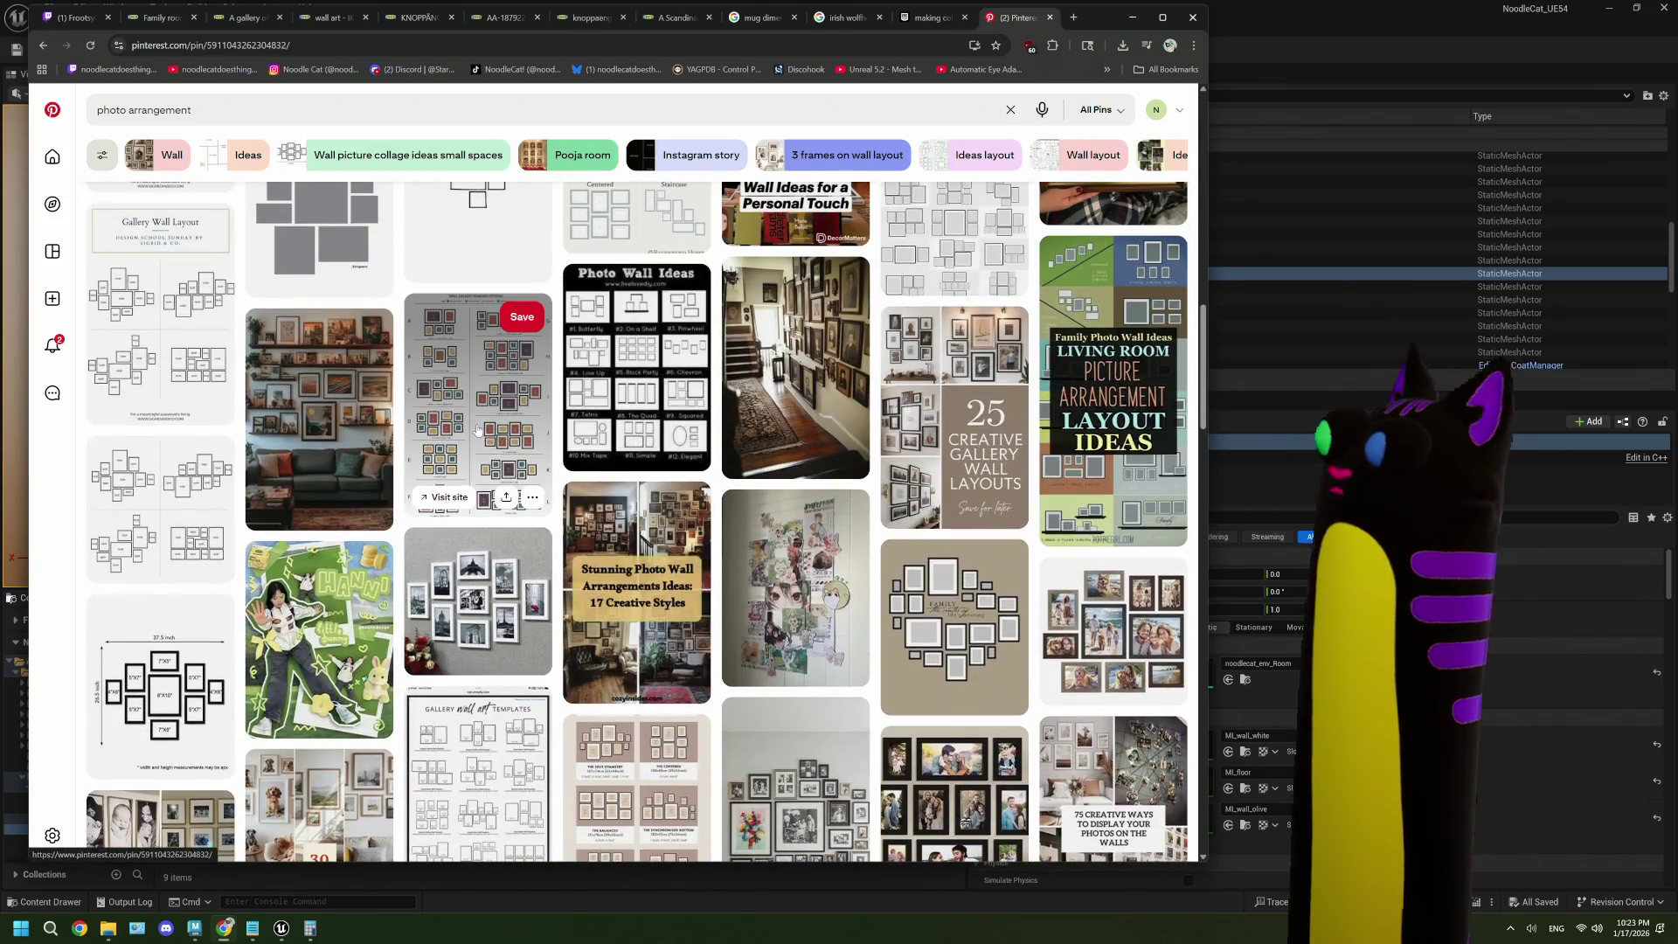
left_click(478, 430)
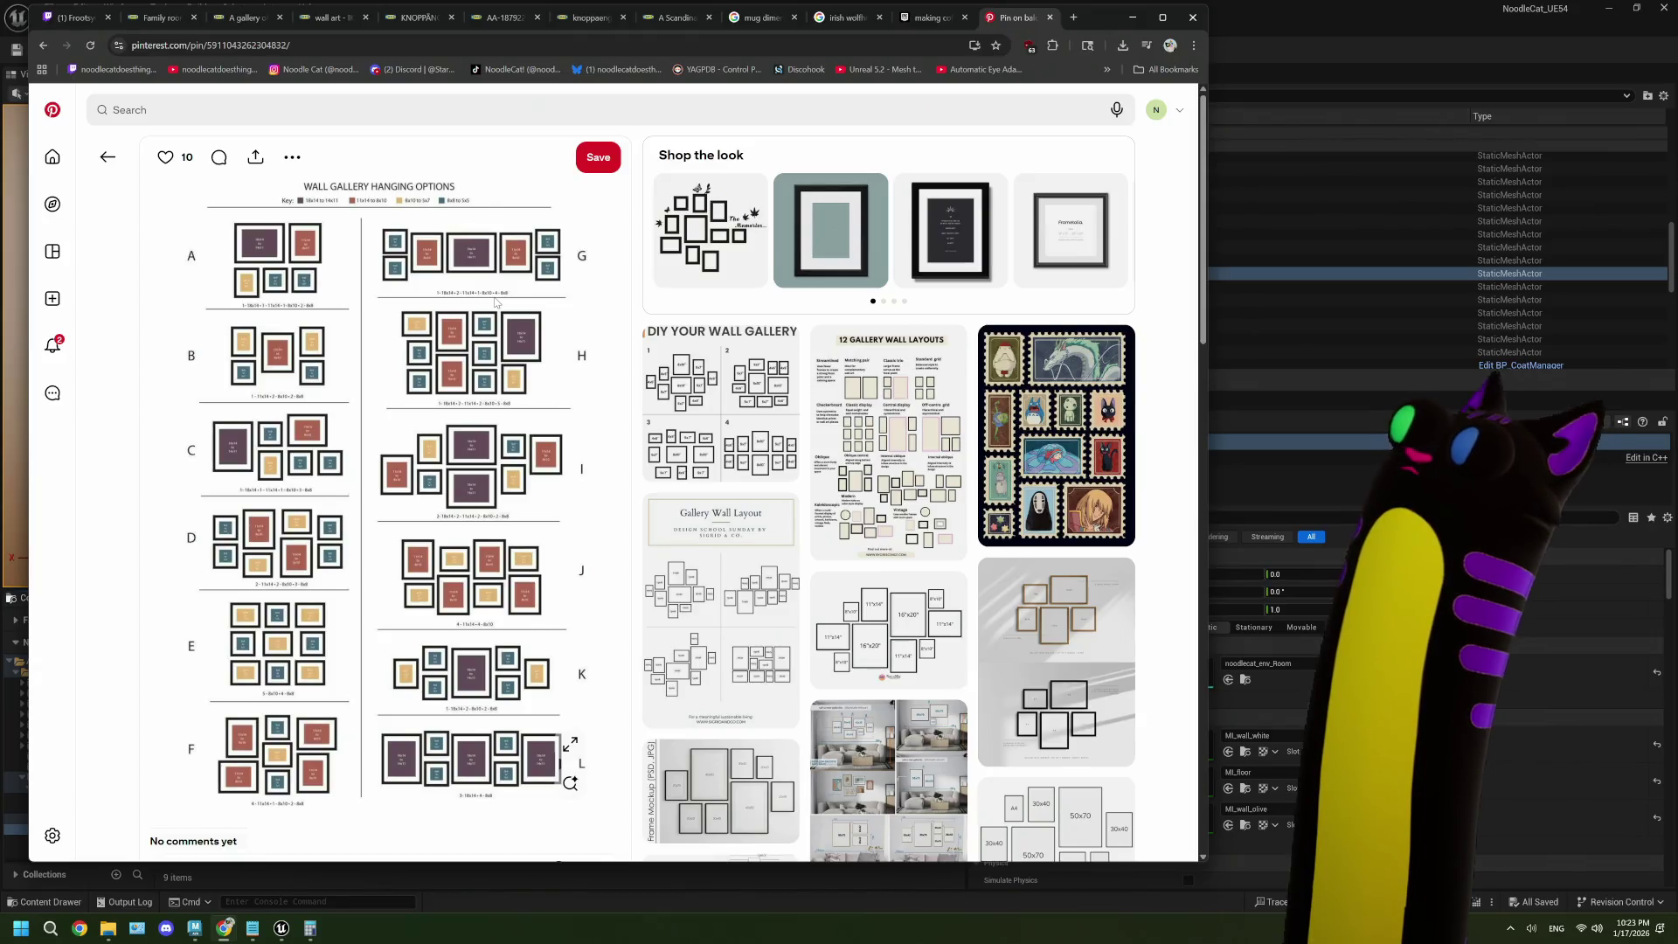
left_click(108, 157)
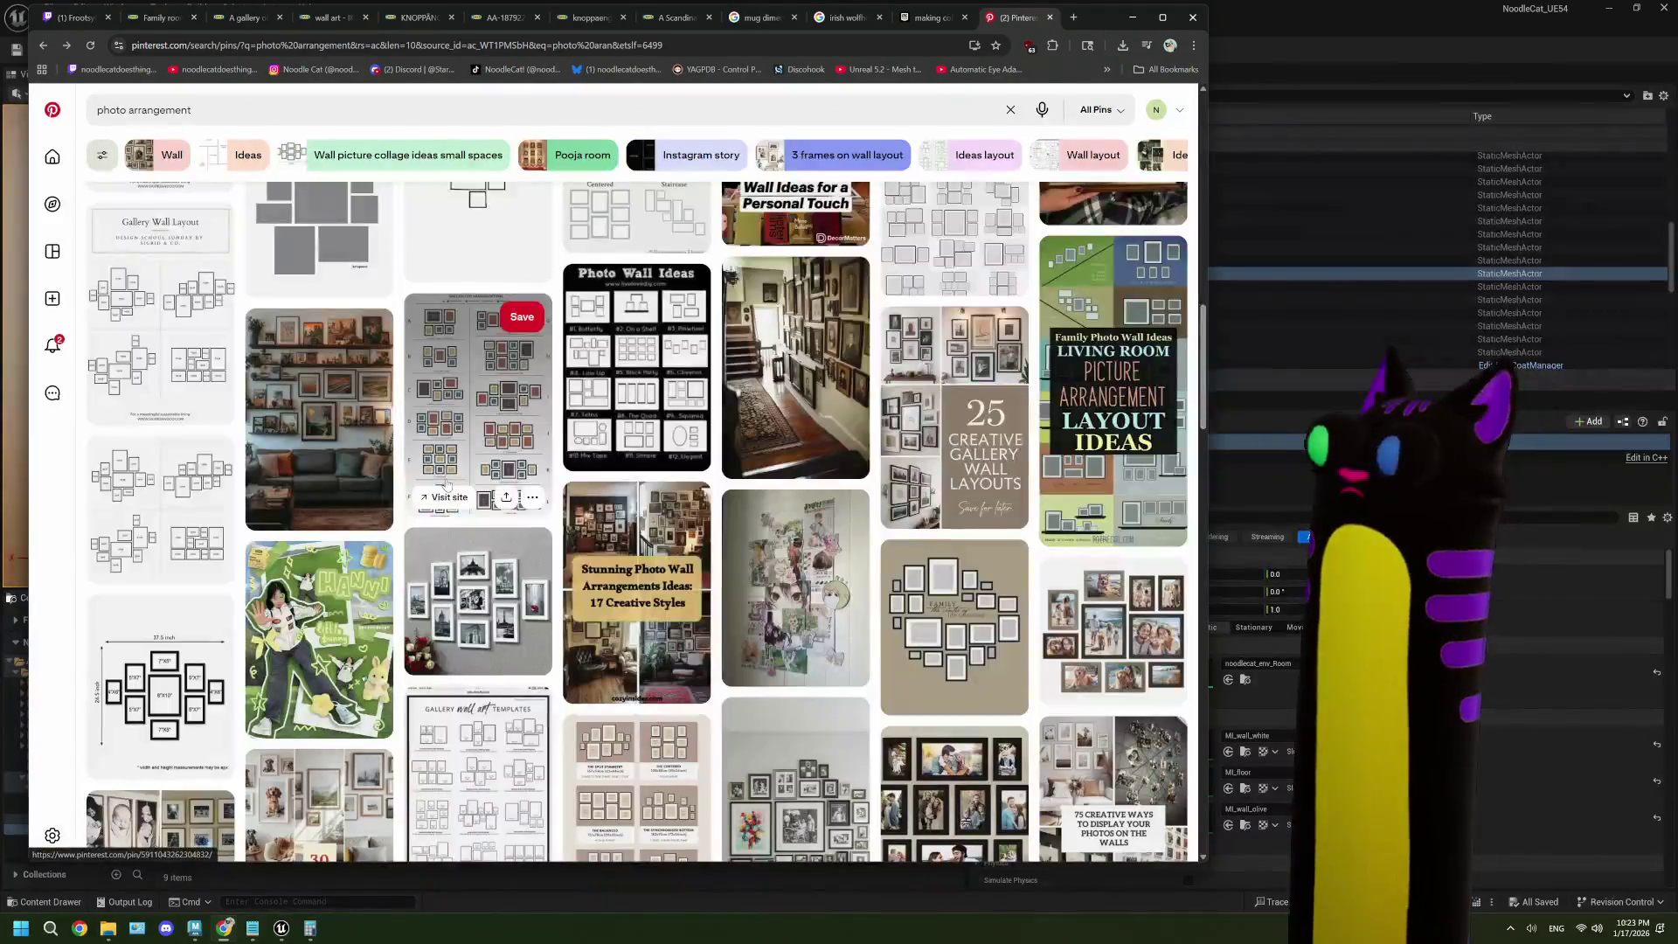
left_click(168, 702)
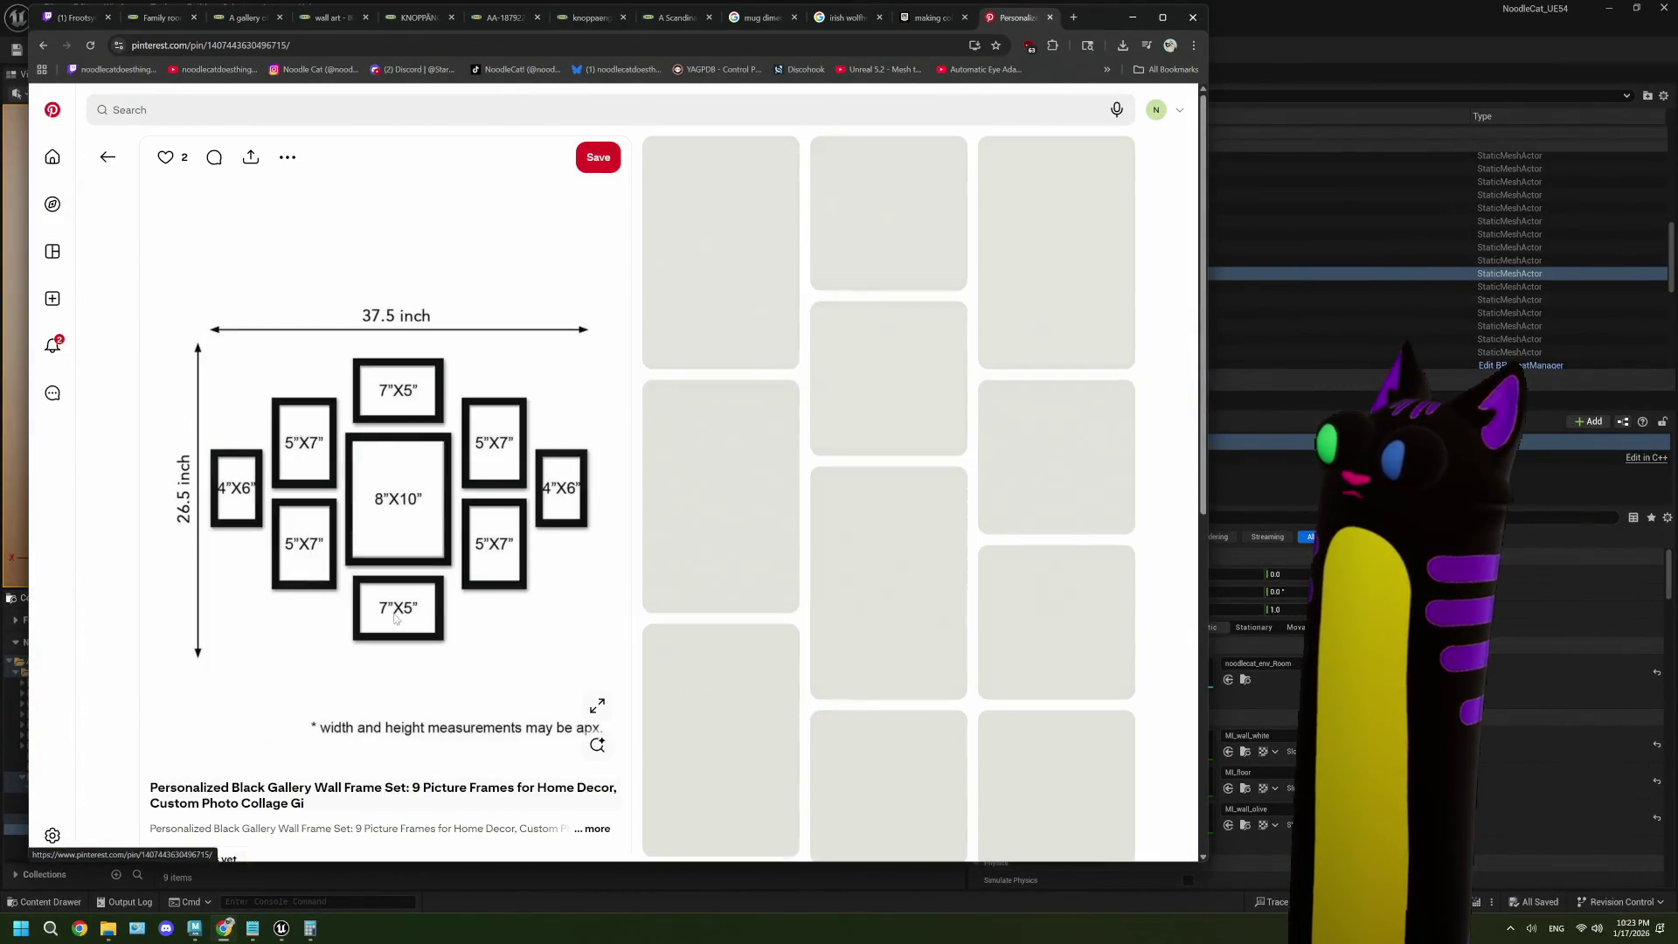
left_click(107, 156)
- Open the Wall Gallery Hanging Options diagram image in a new tab and view it
left_click(503, 435)
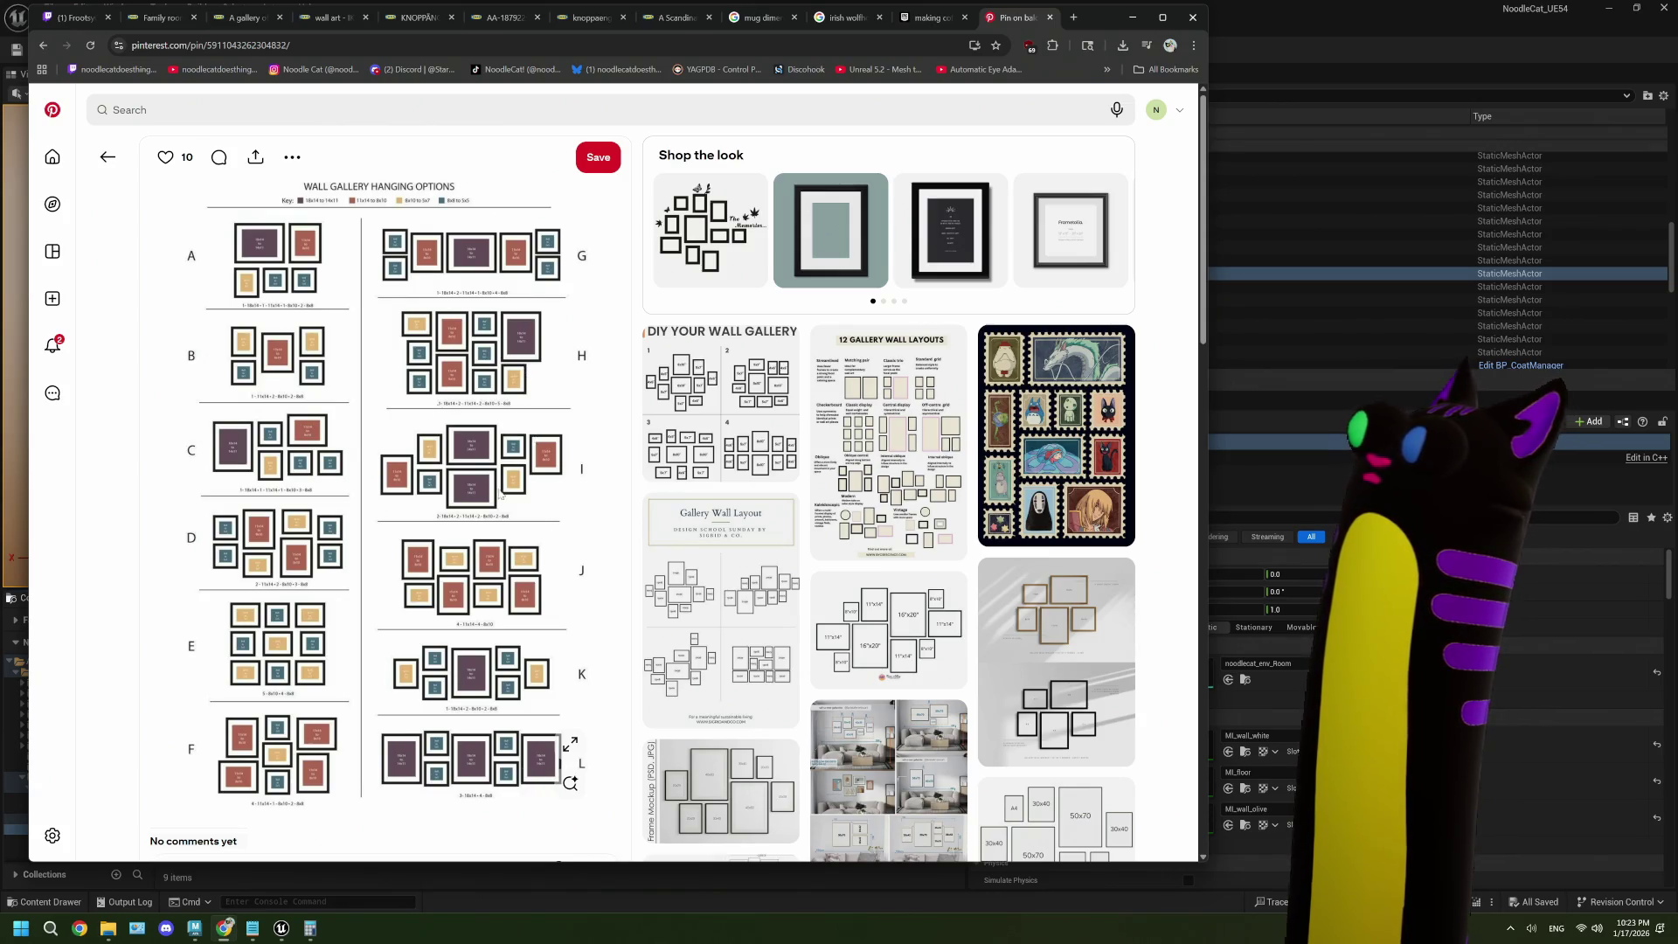
right_click(436, 404)
left_click(472, 416)
left_click(1034, 17)
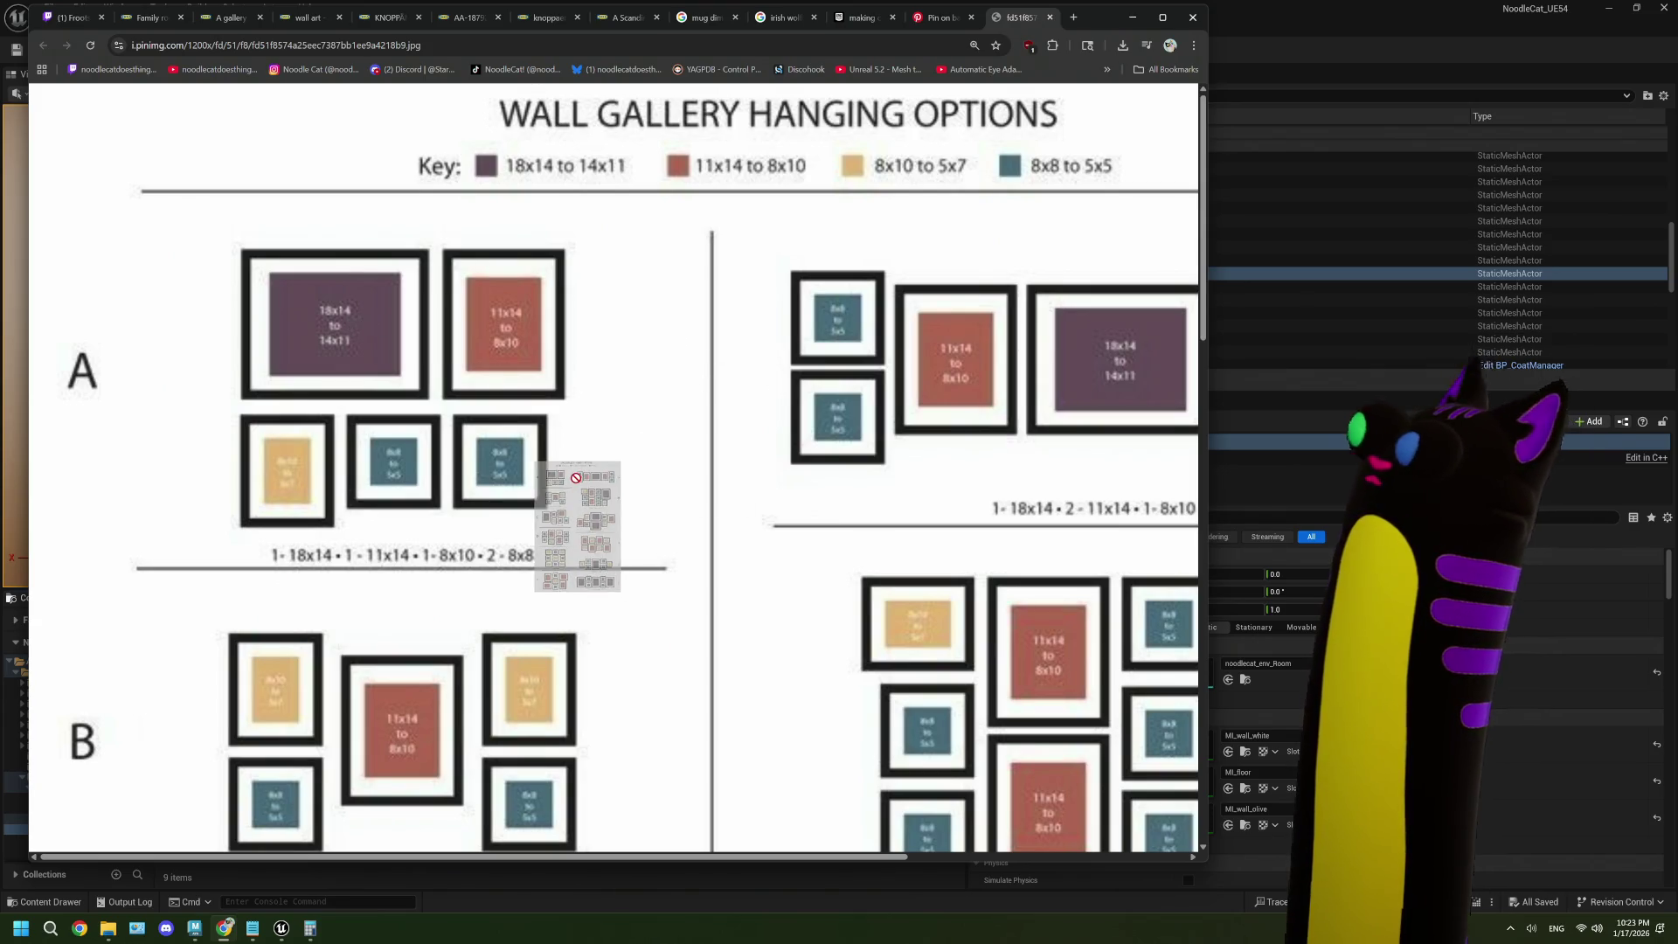
- Pan and scroll around the enlarged hanging-options diagram to study its layouts
left_click_drag(665, 857, 945, 816)
mouse_move(1203, 285)
left_mouse_down()
mouse_move(1208, 538)
mouse_move(1177, 715)
left_mouse_up()
scroll(1176, 715, "down", 3)
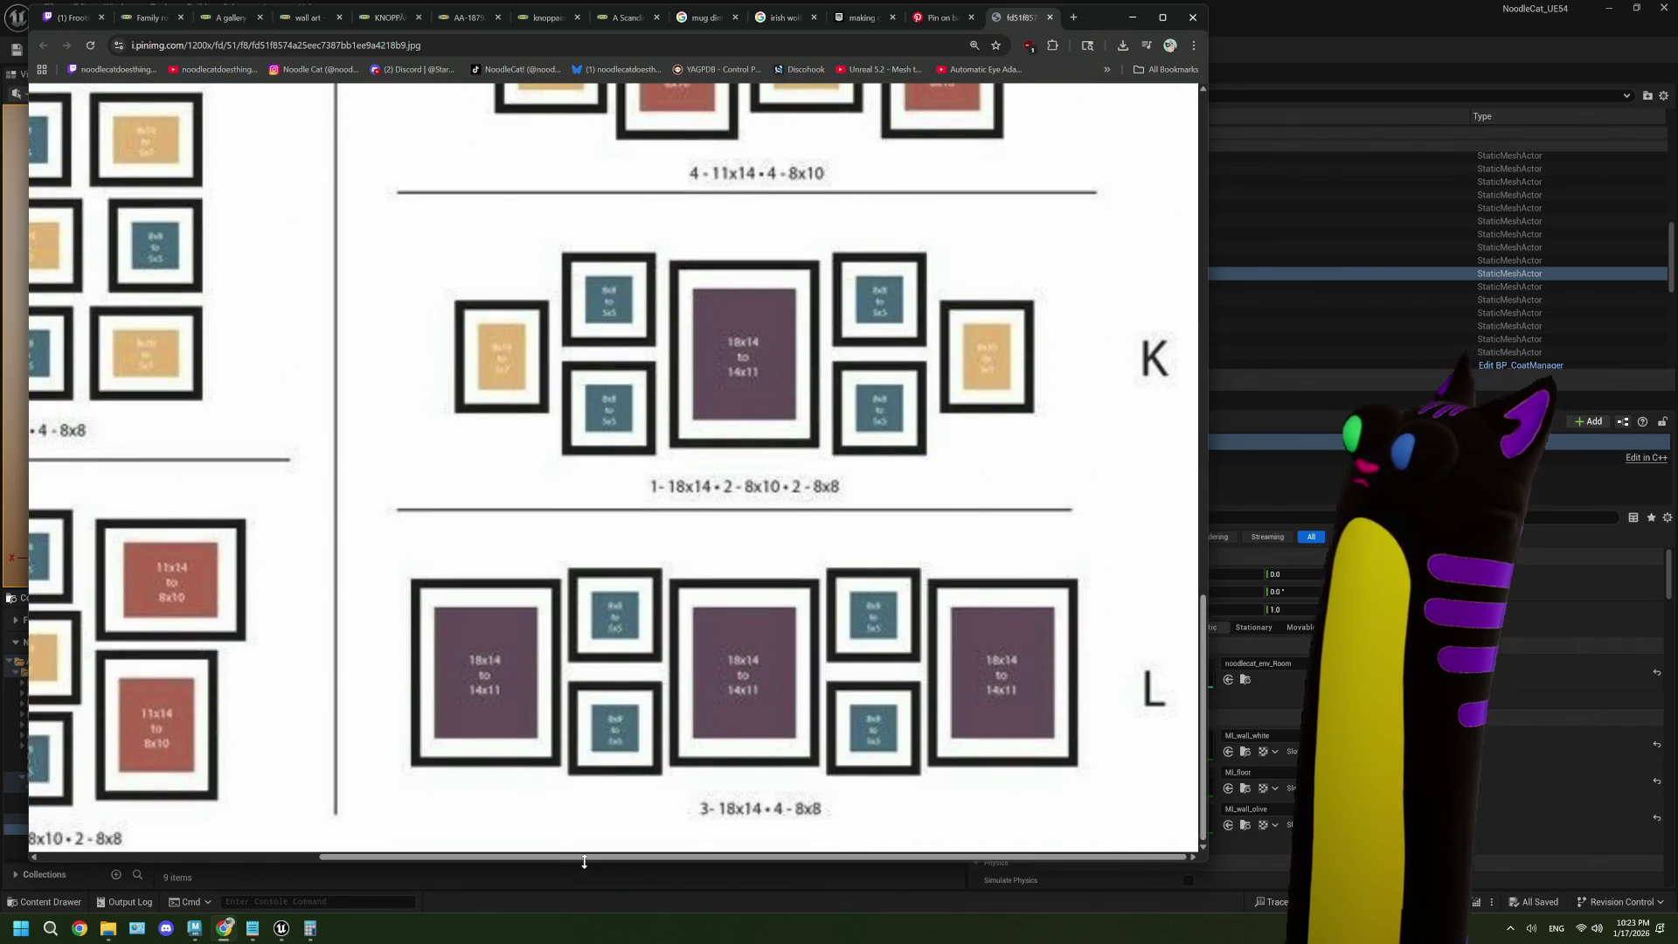
mouse_move(585, 862)
left_mouse_down()
mouse_move(310, 842)
mouse_move(591, 842)
left_mouse_up()
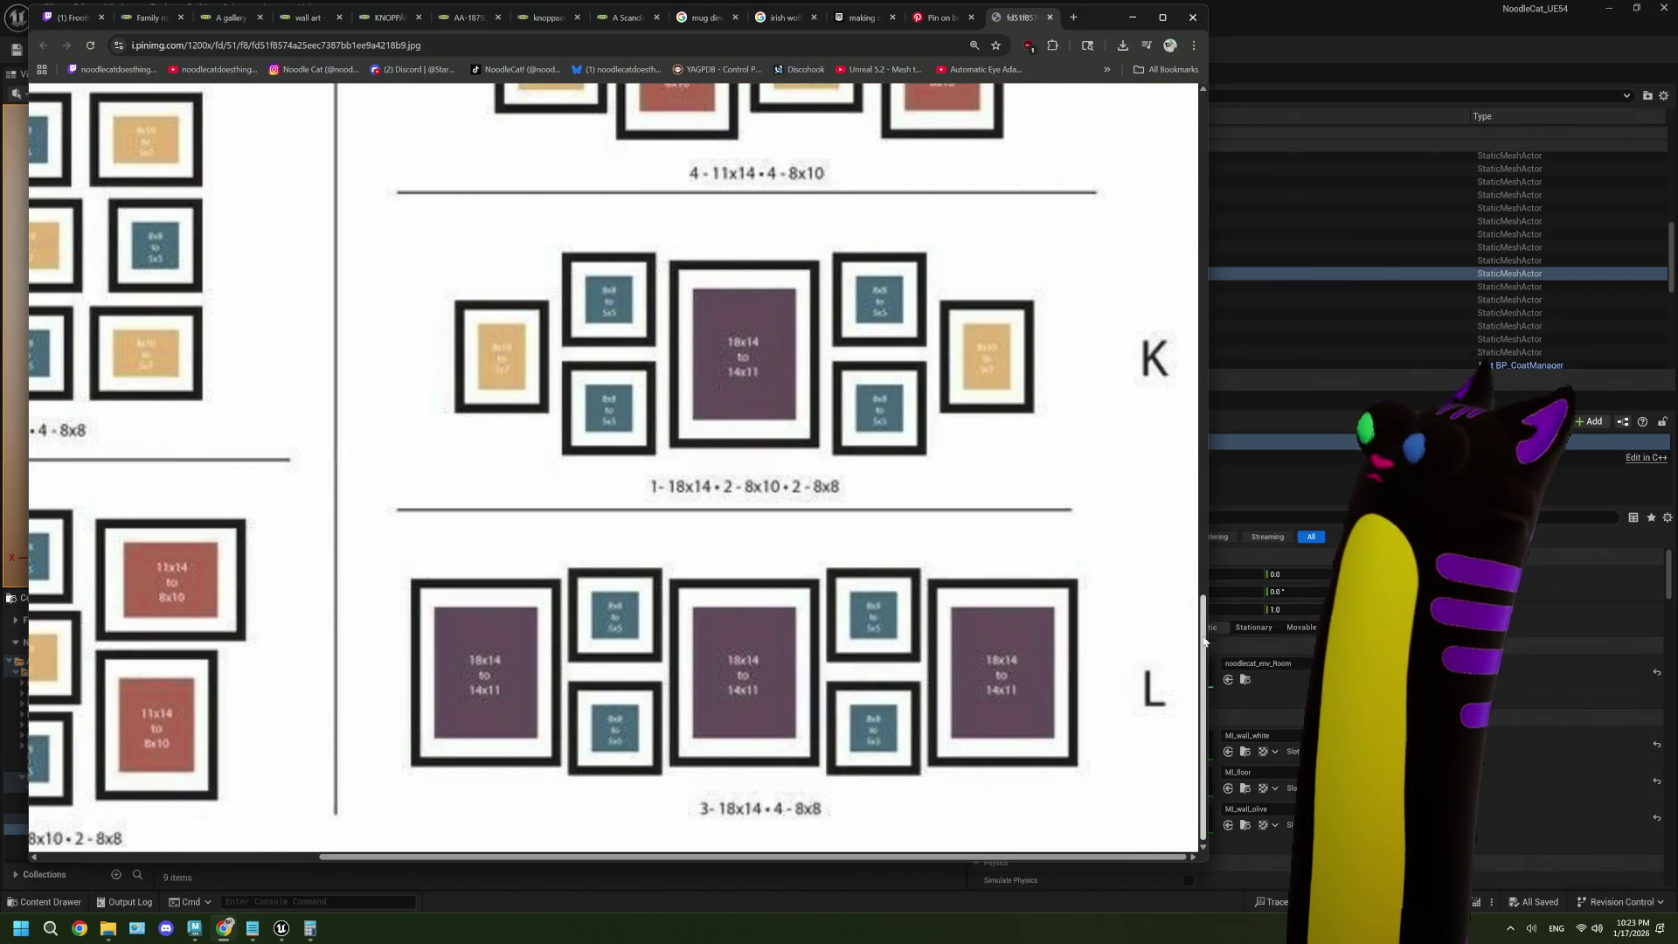
scroll(1177, 433, "up", 6)
scroll(1171, 375, "up", 3)
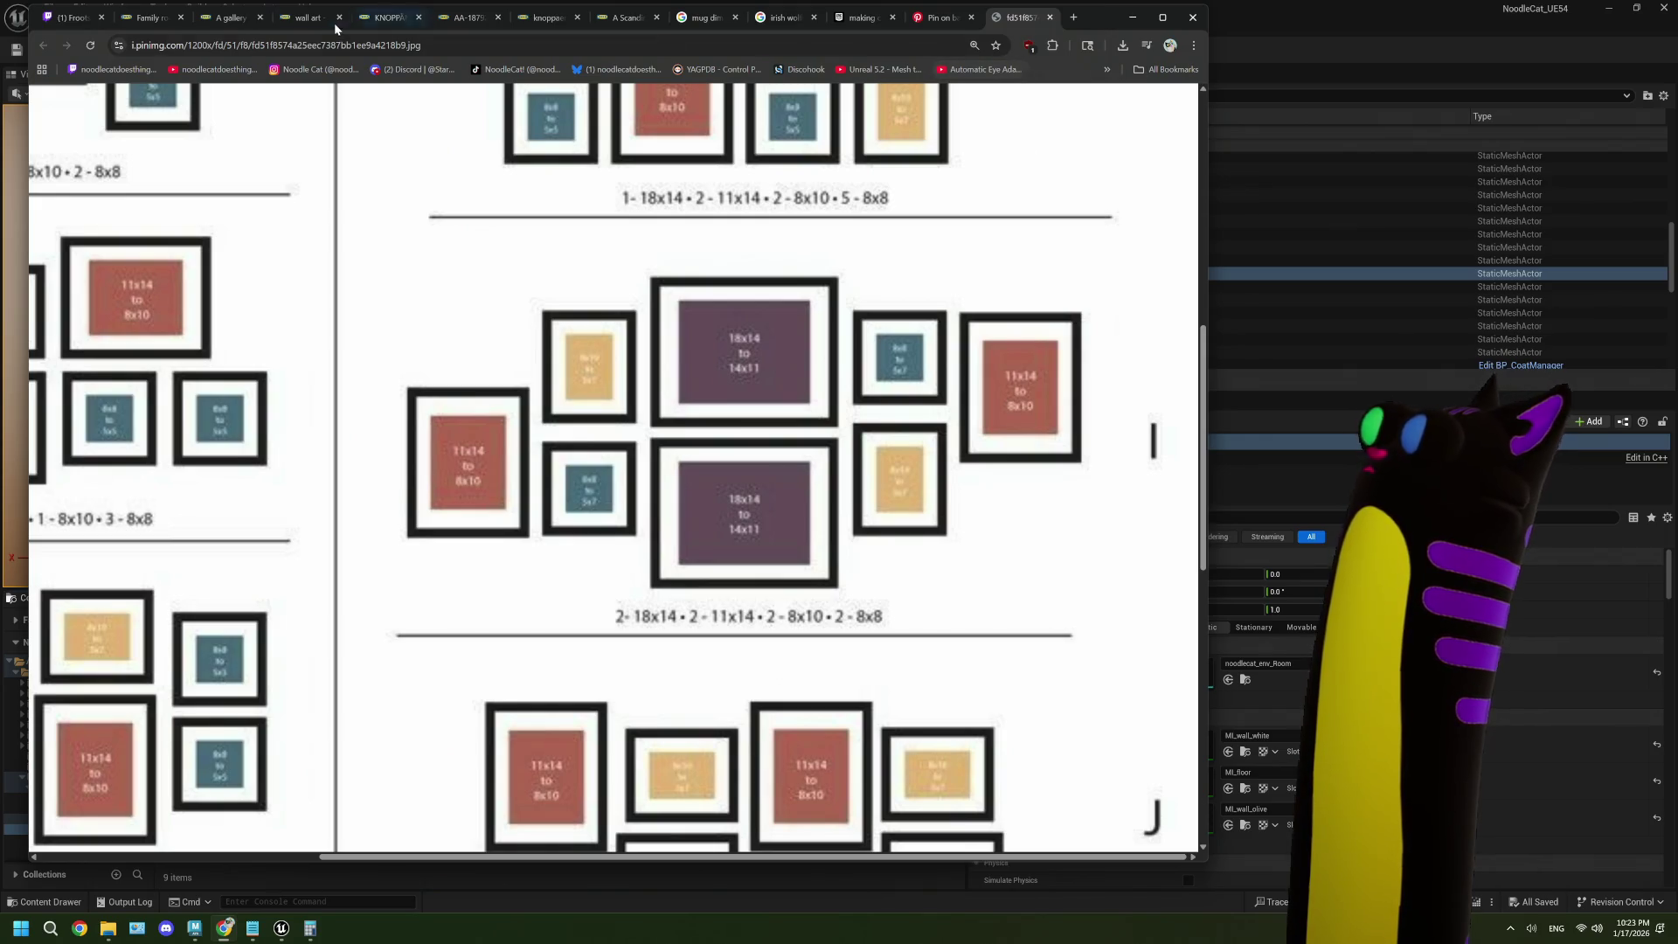
- Check the IKEA AA-1879229 frame-size PDF, then minimize Chrome and bring up Calculator
left_click(476, 26)
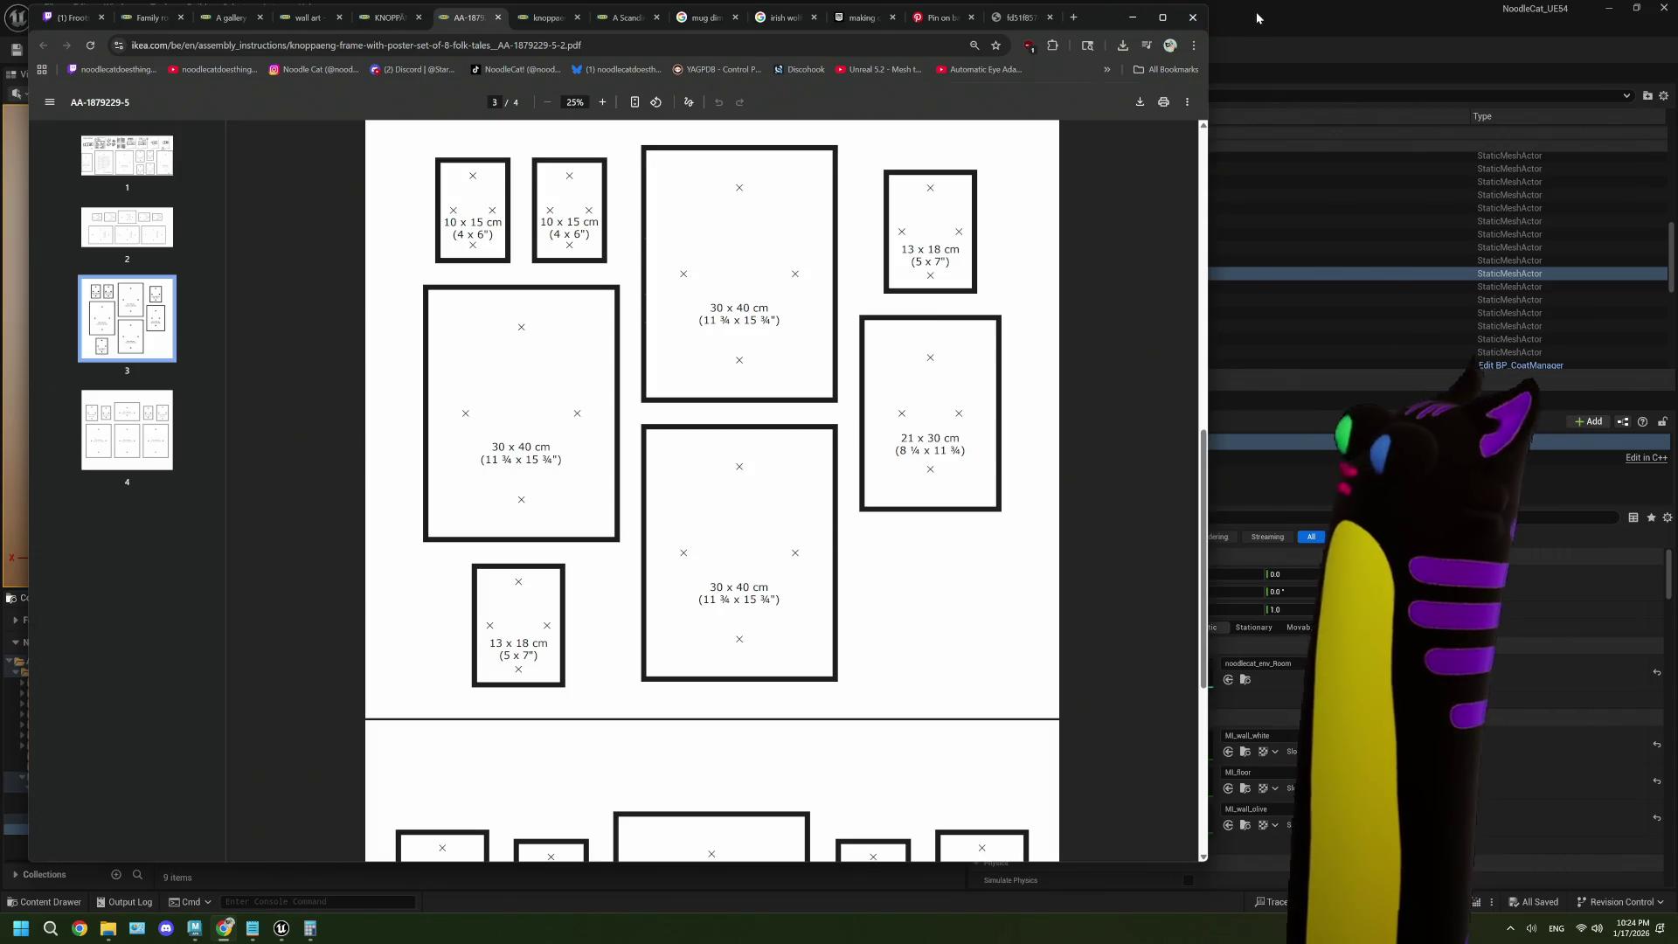
left_click(1231, 53)
left_click(310, 928)
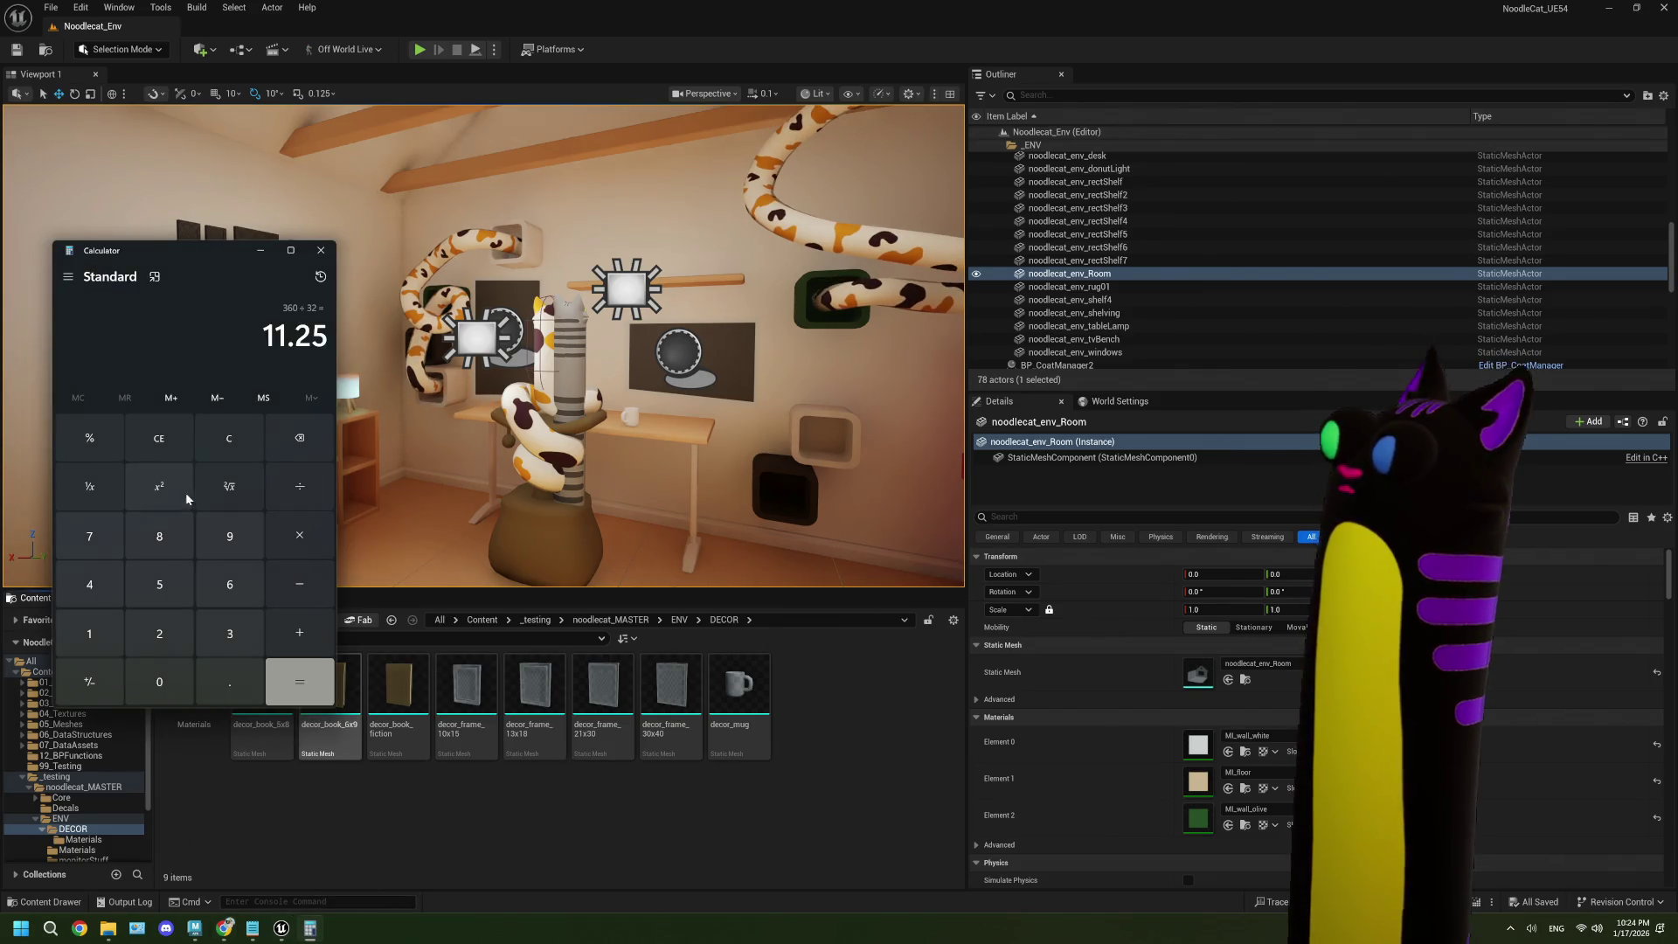
- Switch Calculator to the Length converter, converting Inches to Centimeters
left_click(282, 435)
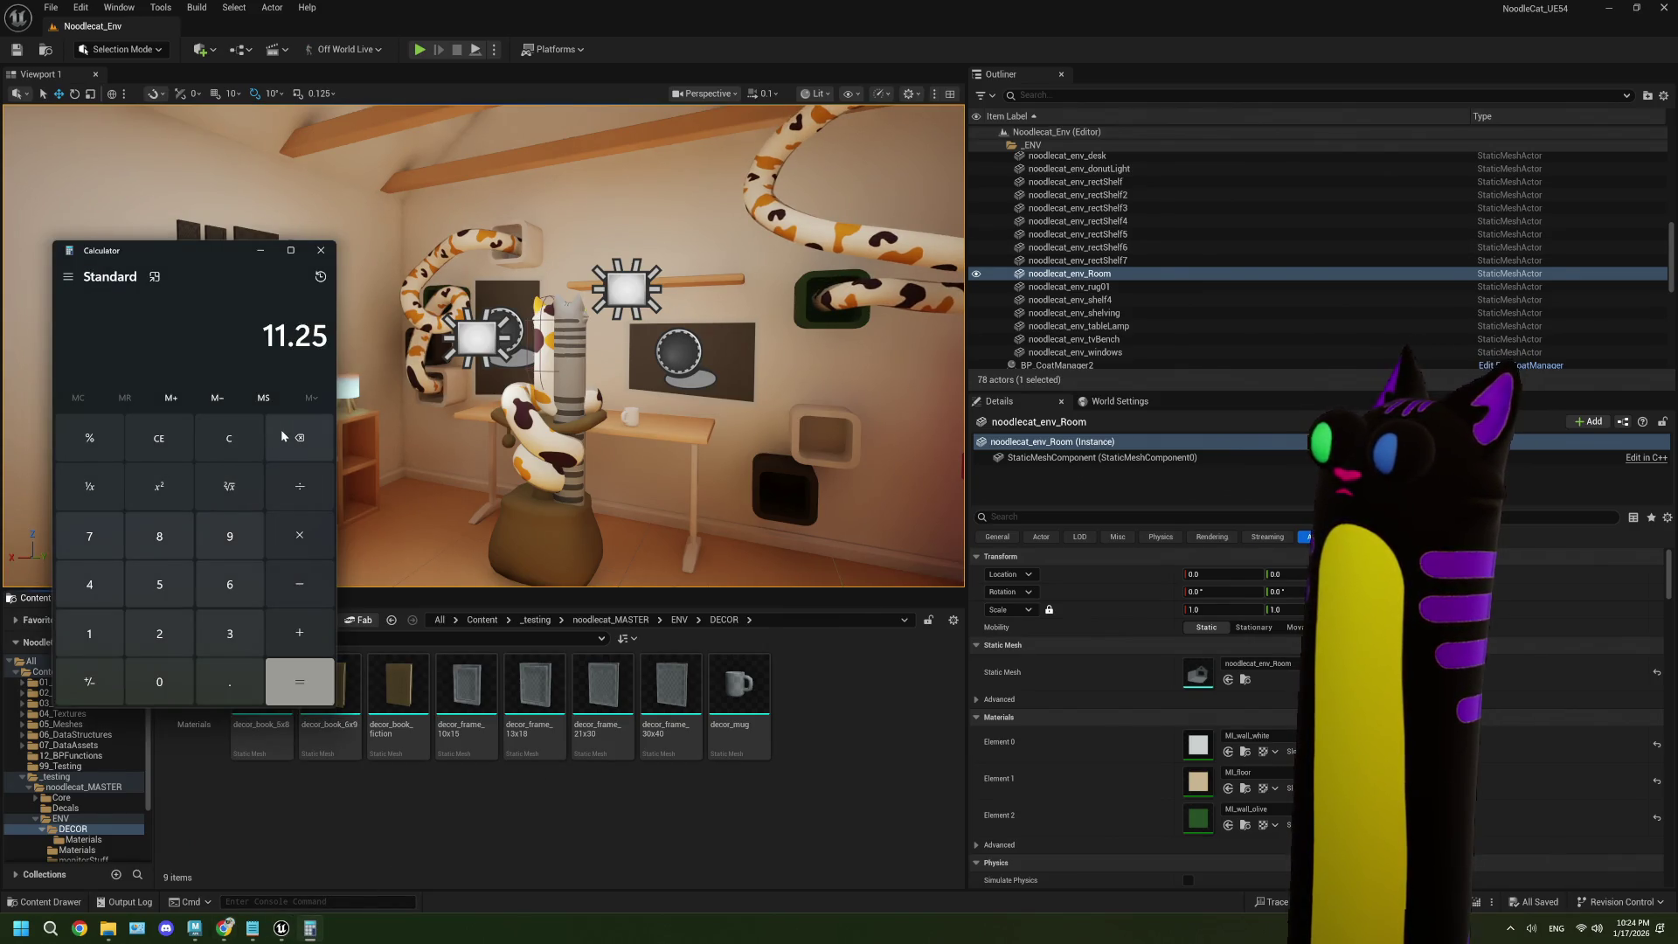
left_click(68, 277)
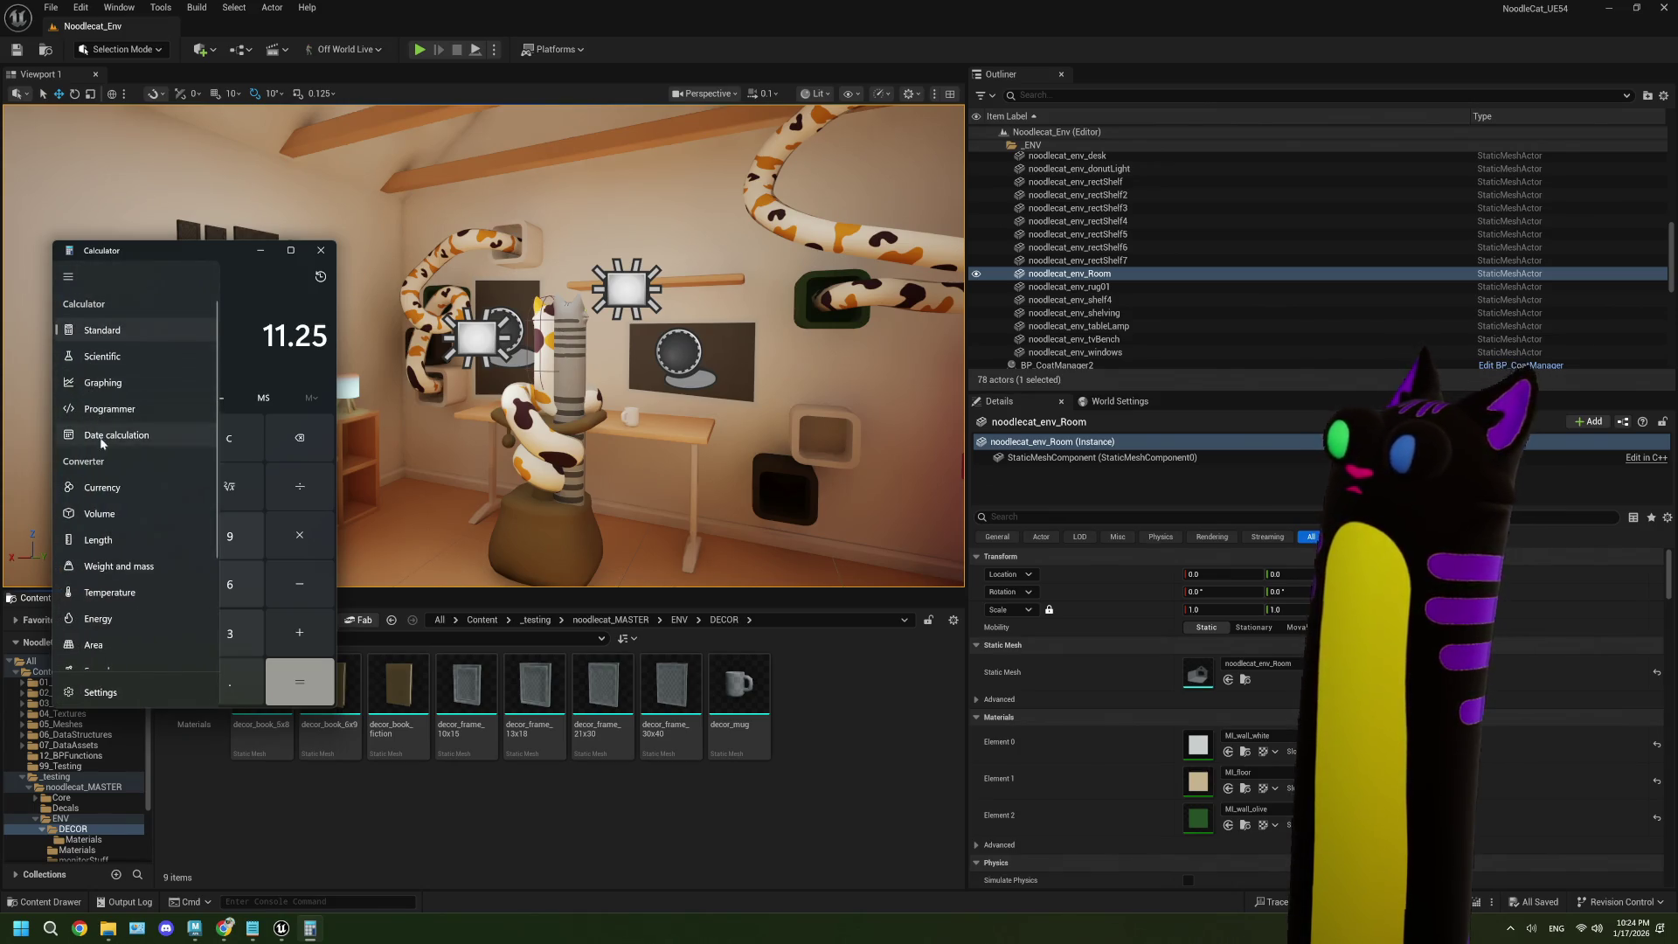
left_click(98, 539)
left_click(282, 498)
double_click(280, 500)
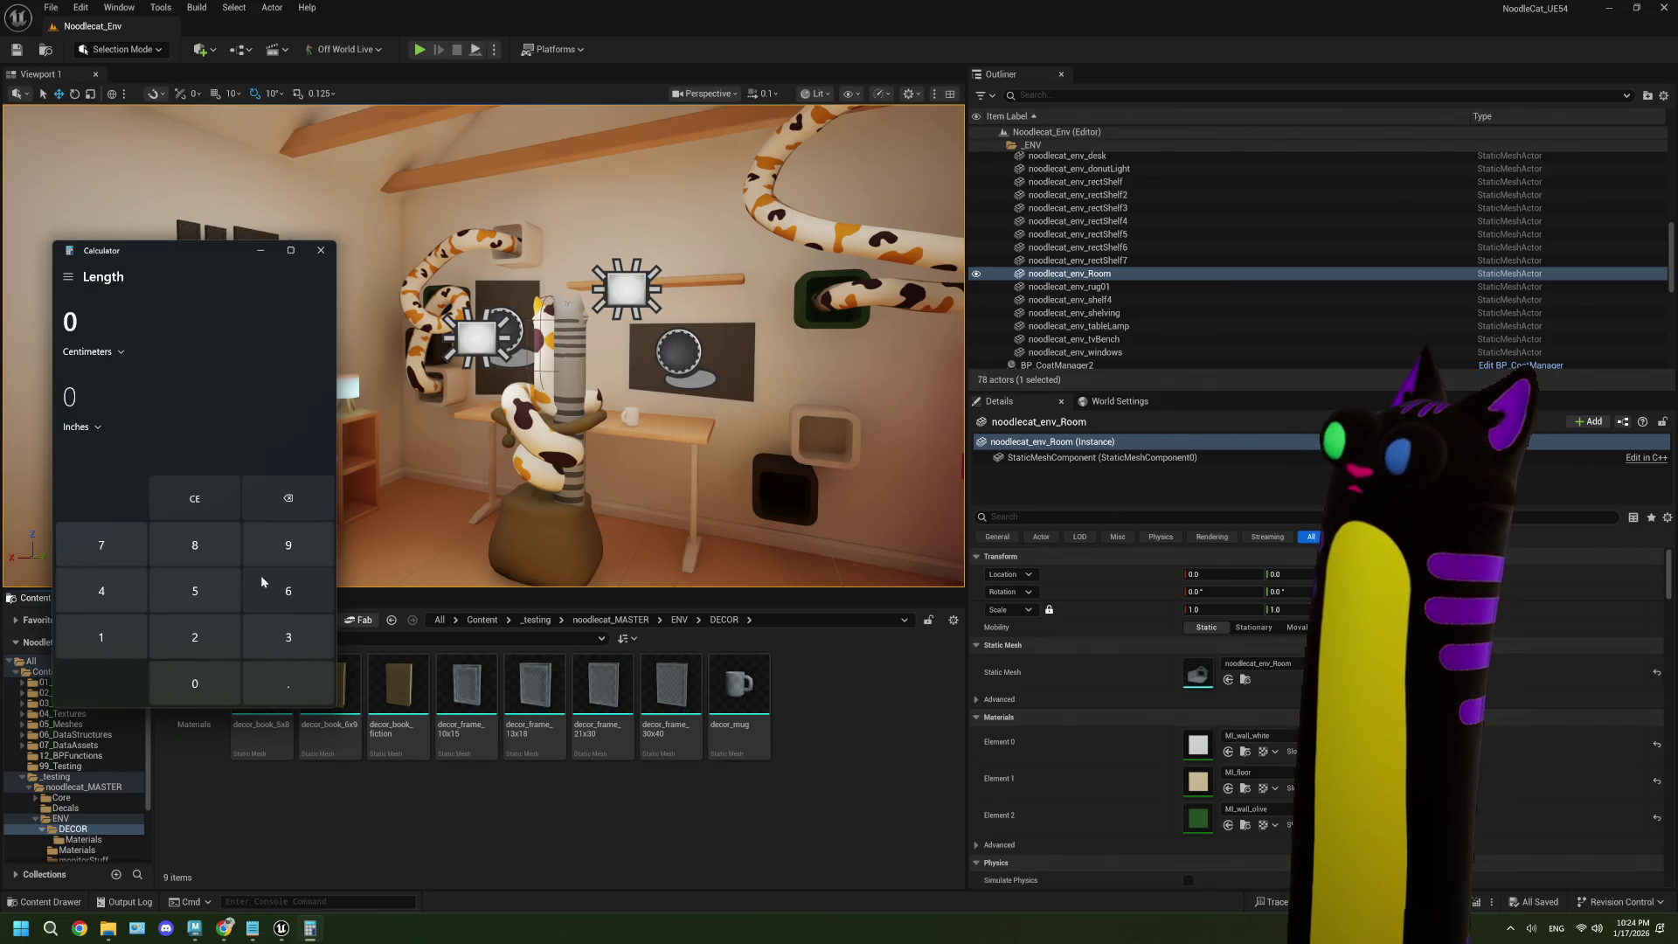
left_click(87, 351)
left_click(86, 376)
left_click(87, 352)
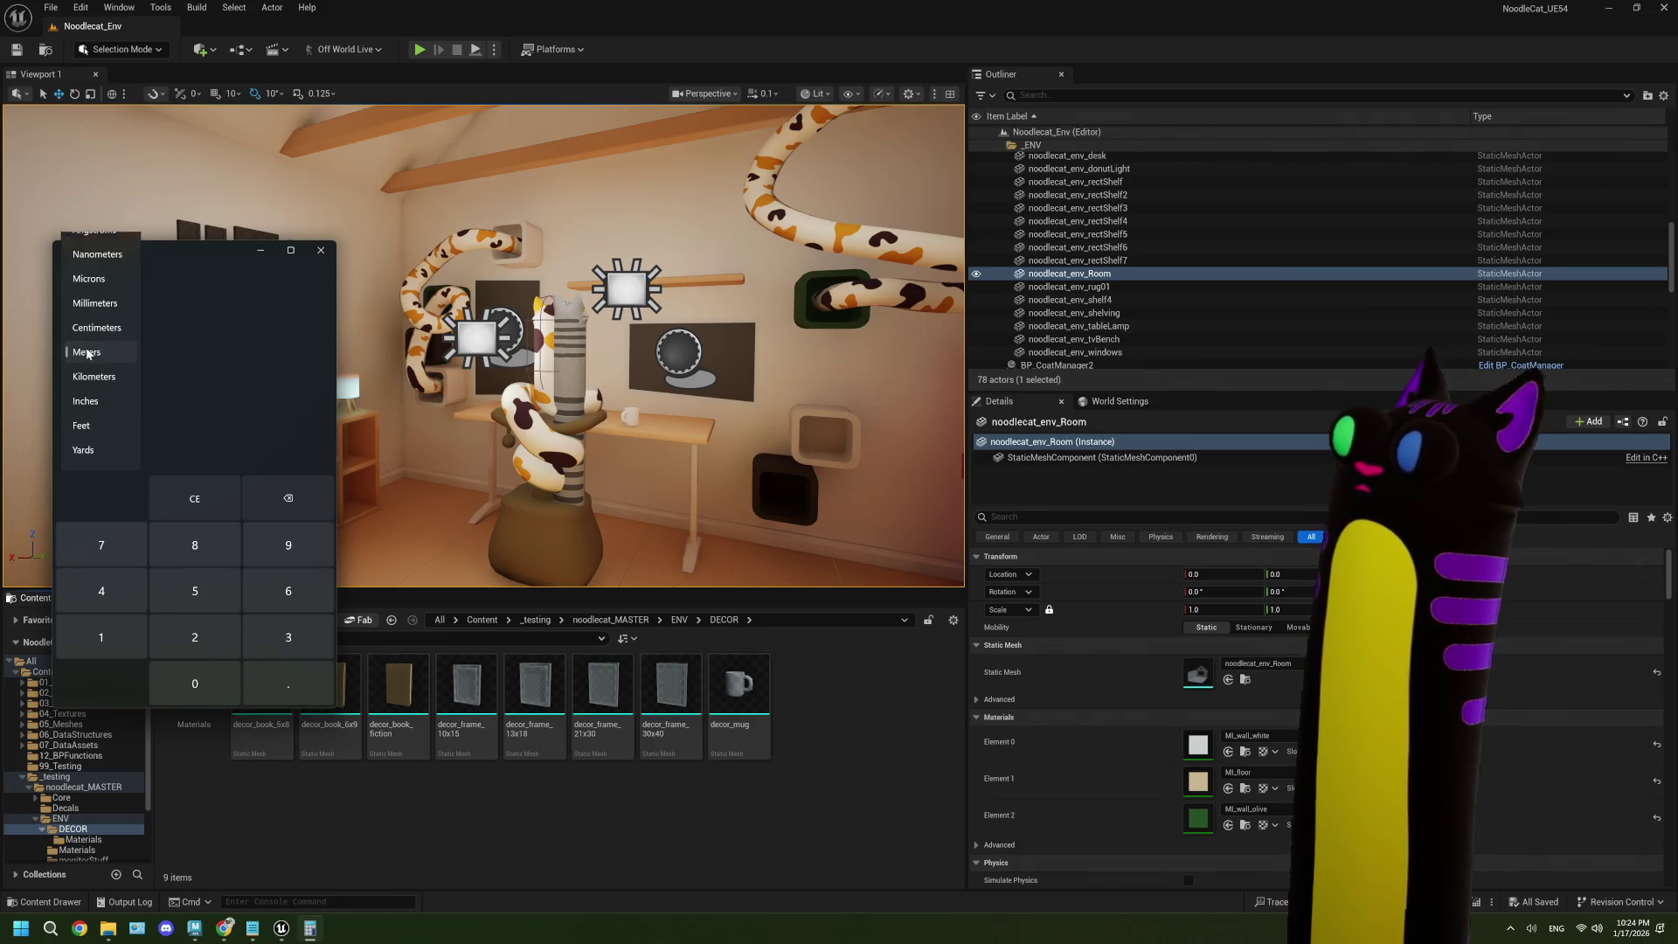
left_click(101, 408)
left_click(98, 419)
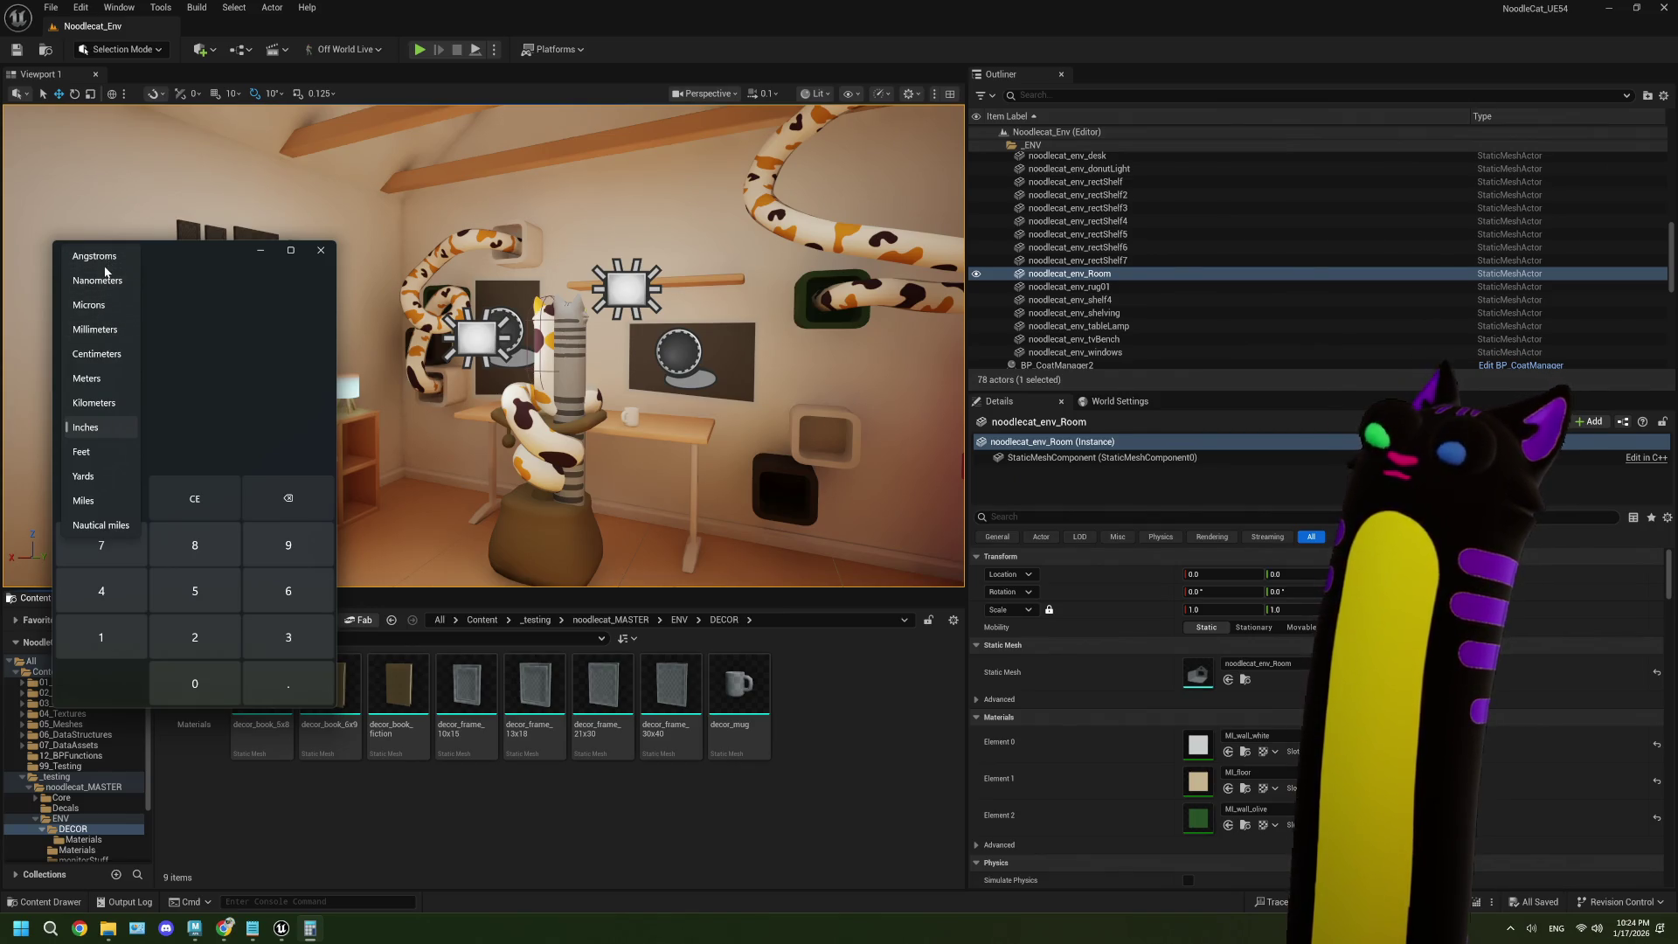
key("Escape")
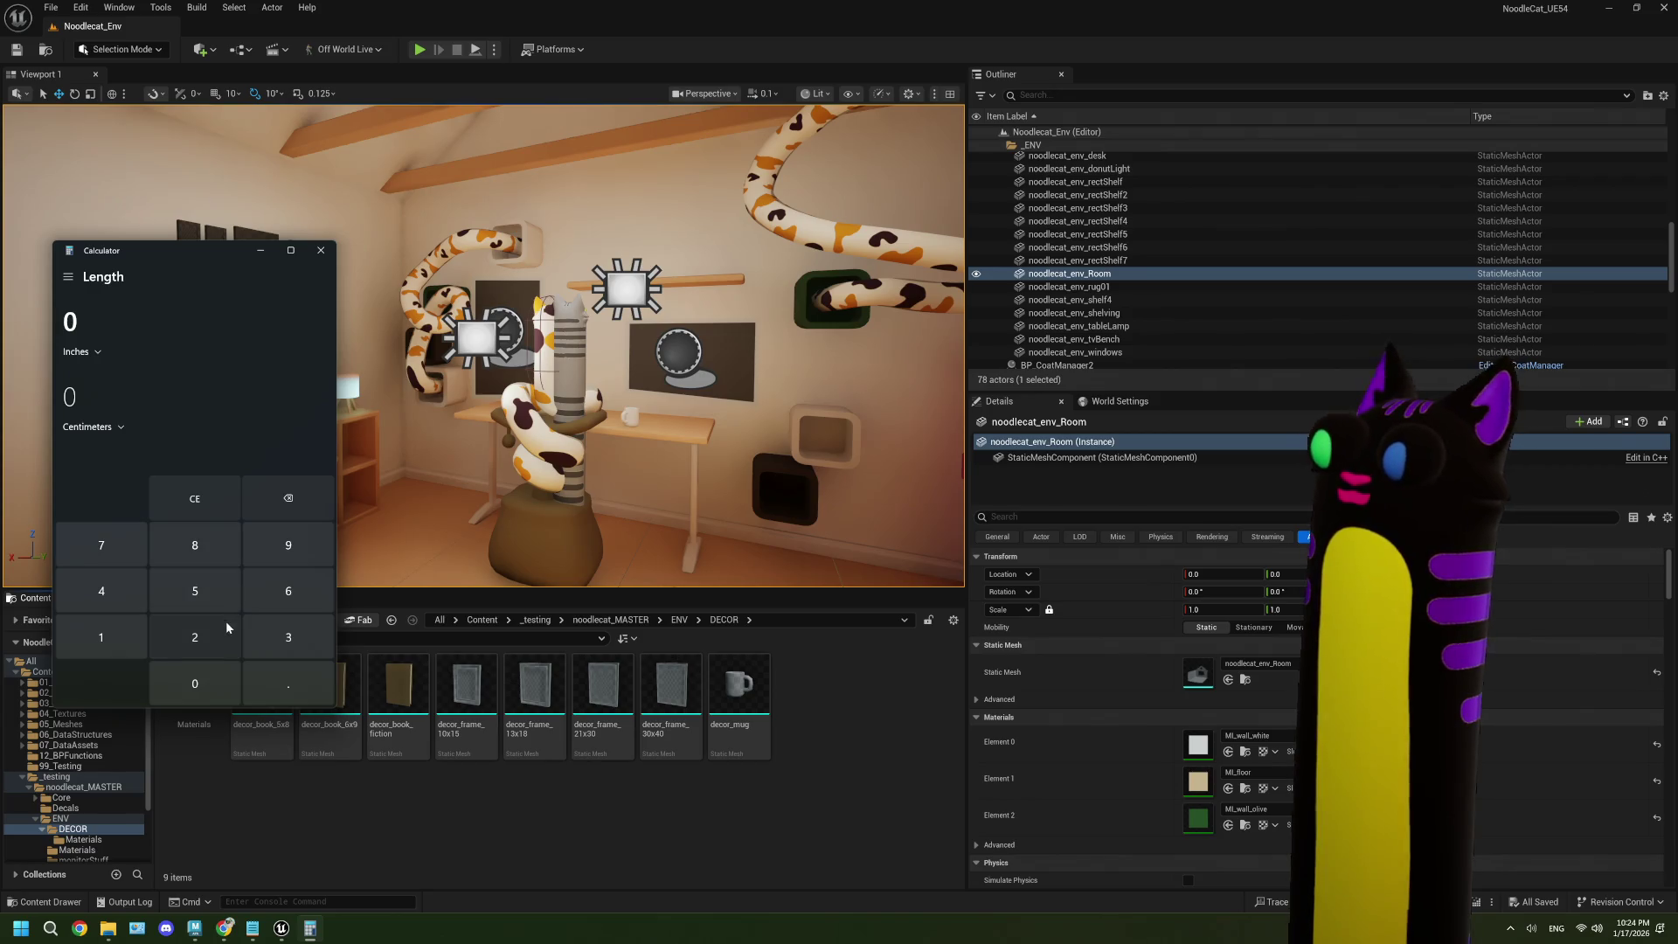
- Enter 8 inches to confirm 20.32 cm, clear it, and return to Maya
left_click(215, 554)
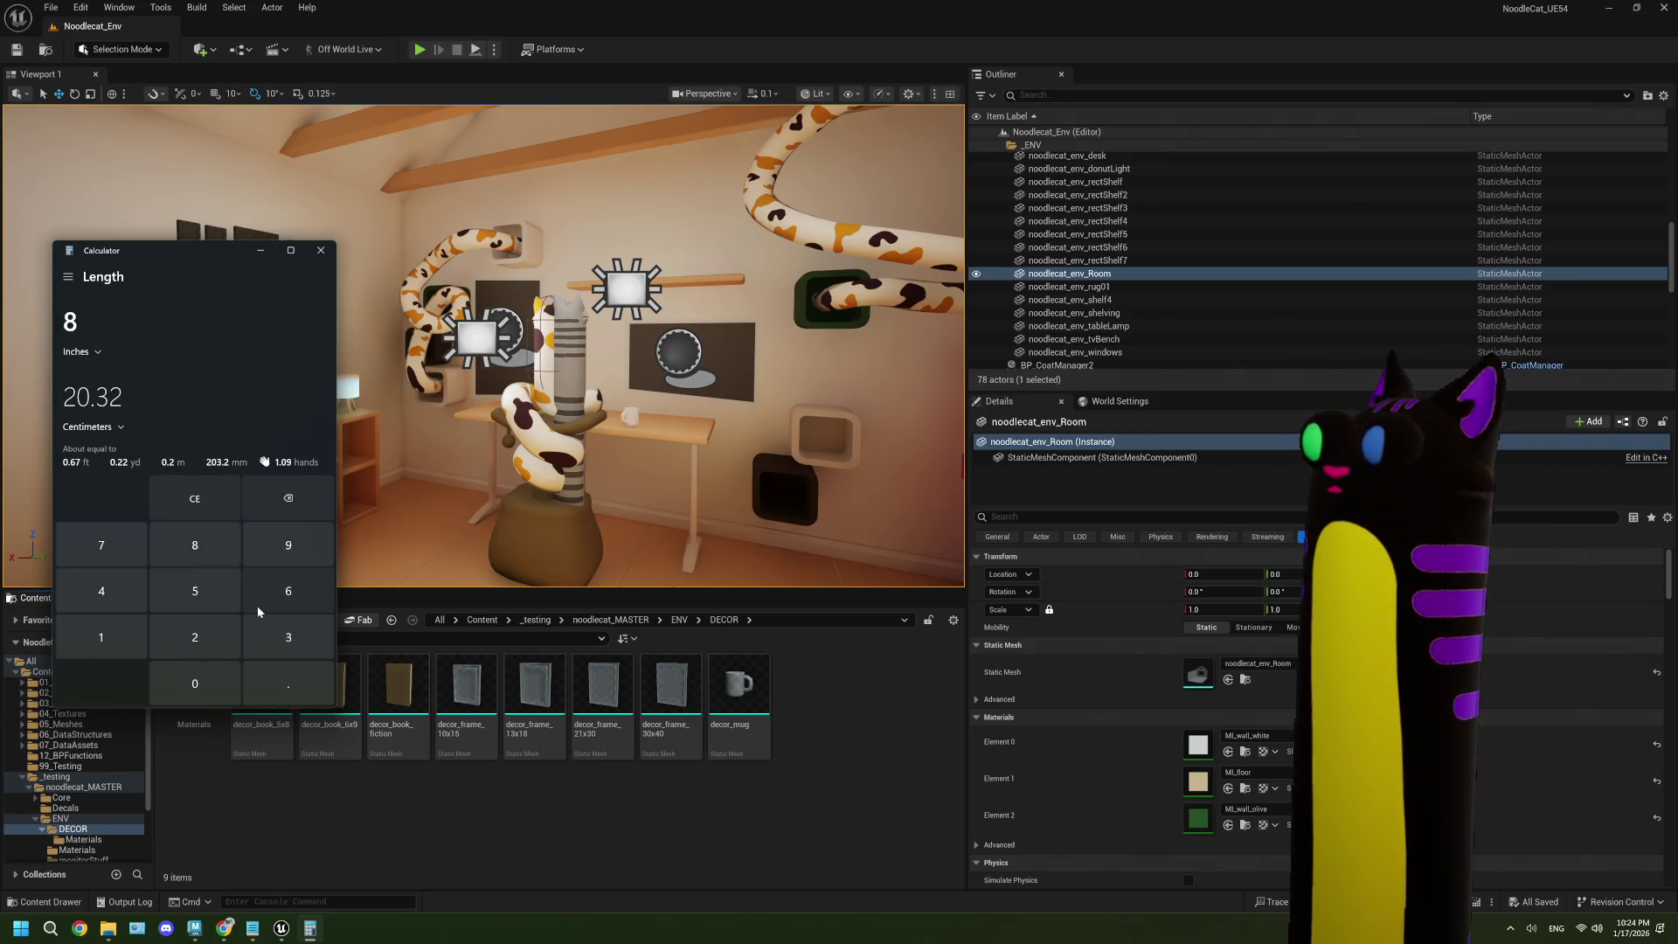
left_click(260, 497)
left_click(208, 931)
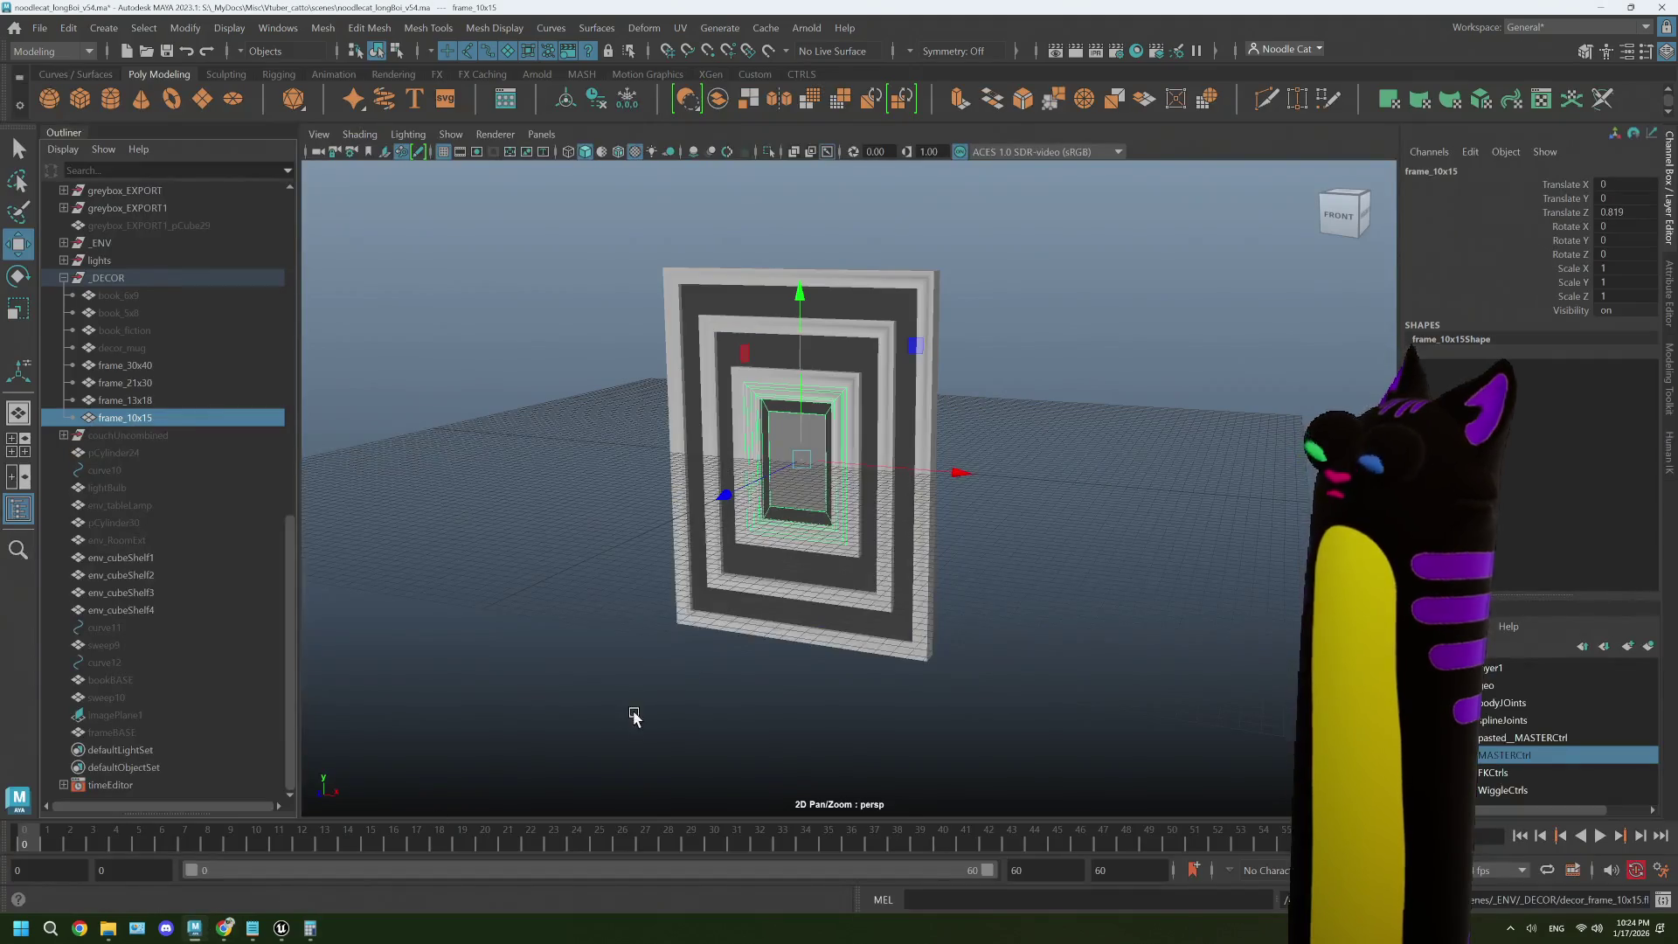
- Hide frame_30x40, frame_13x18 and frame_10x15, leaving frame_21x30 selected
left_click(151, 365)
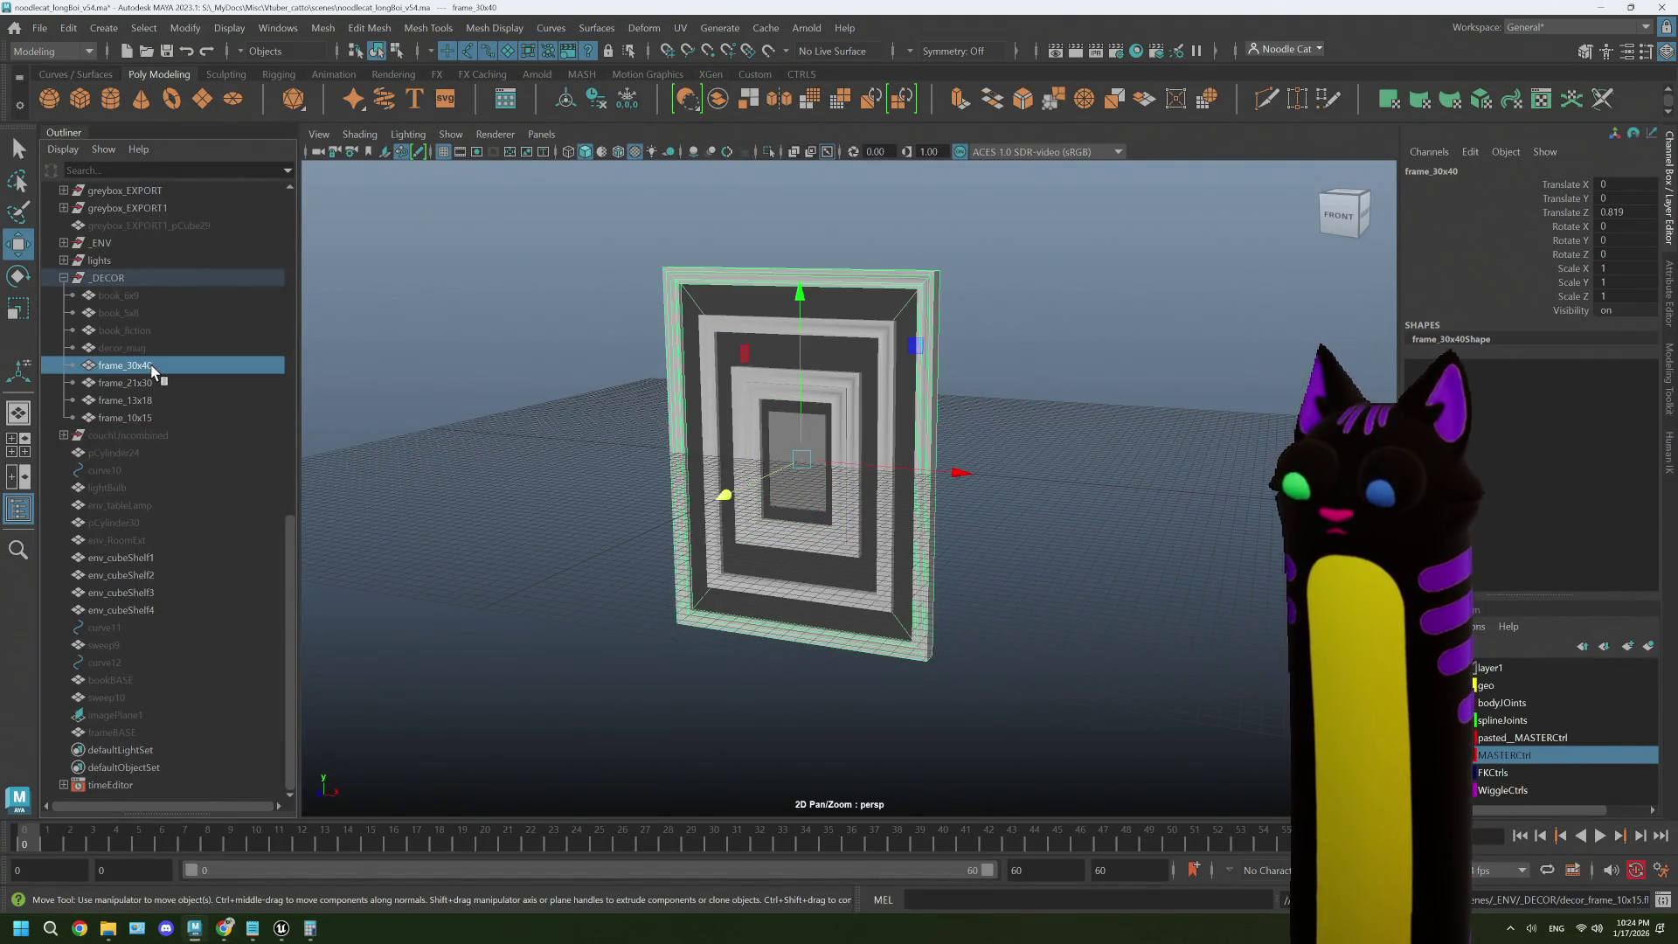
key("h")
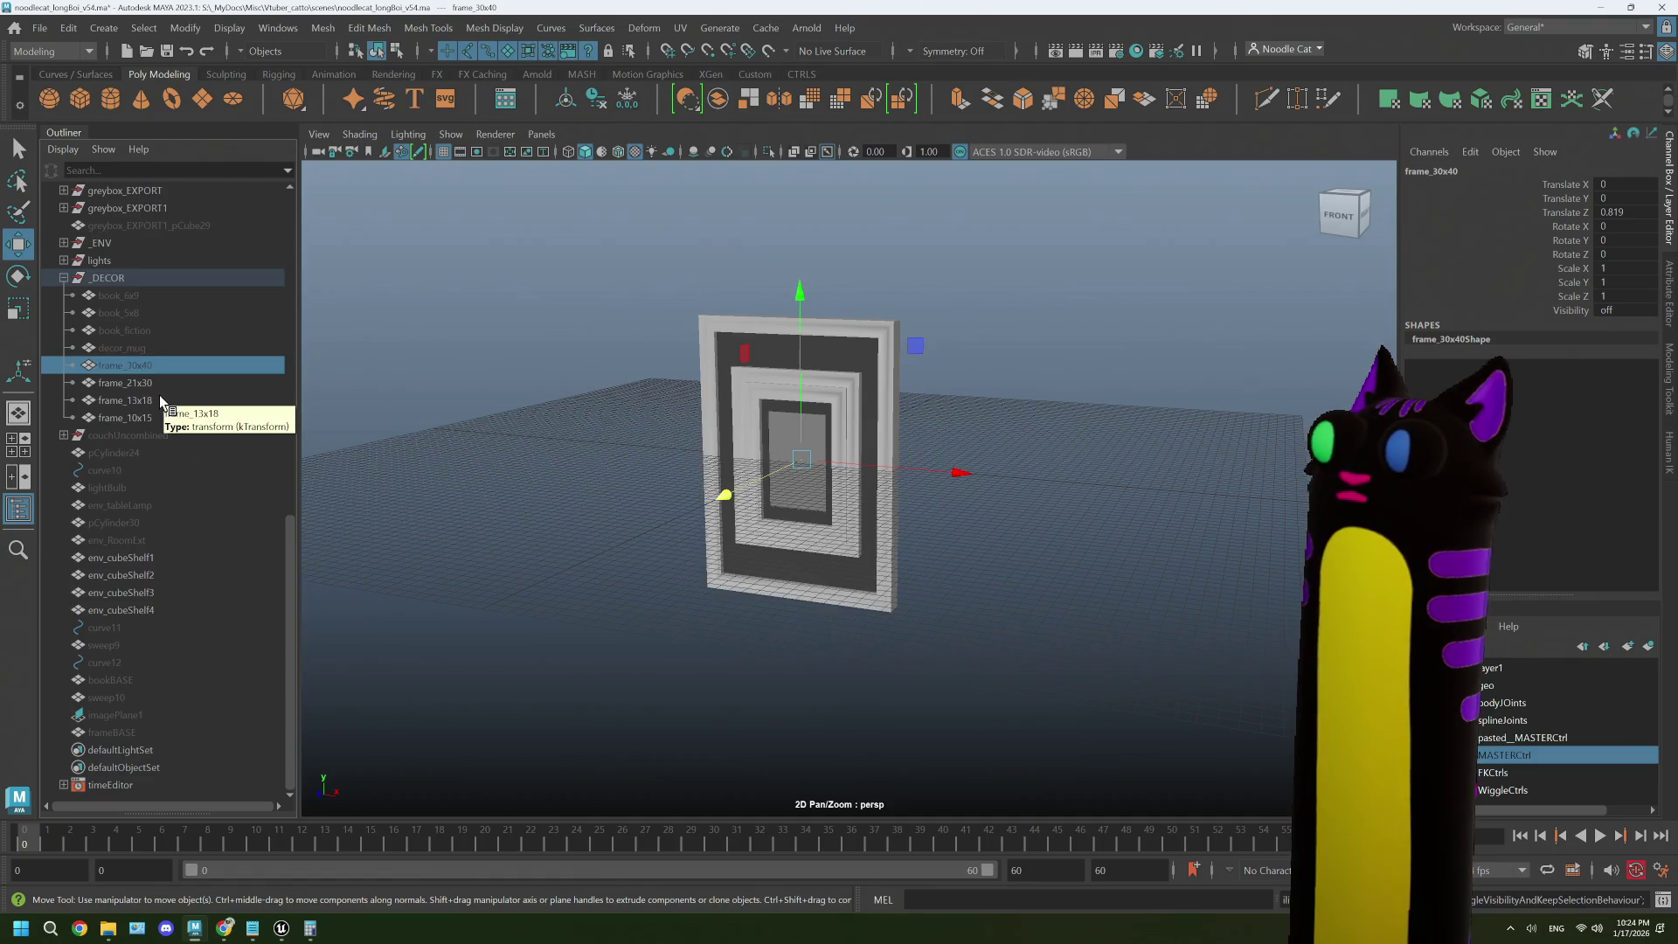
left_click(160, 400)
key("h")
left_click(159, 417)
key("h")
left_click(156, 383)
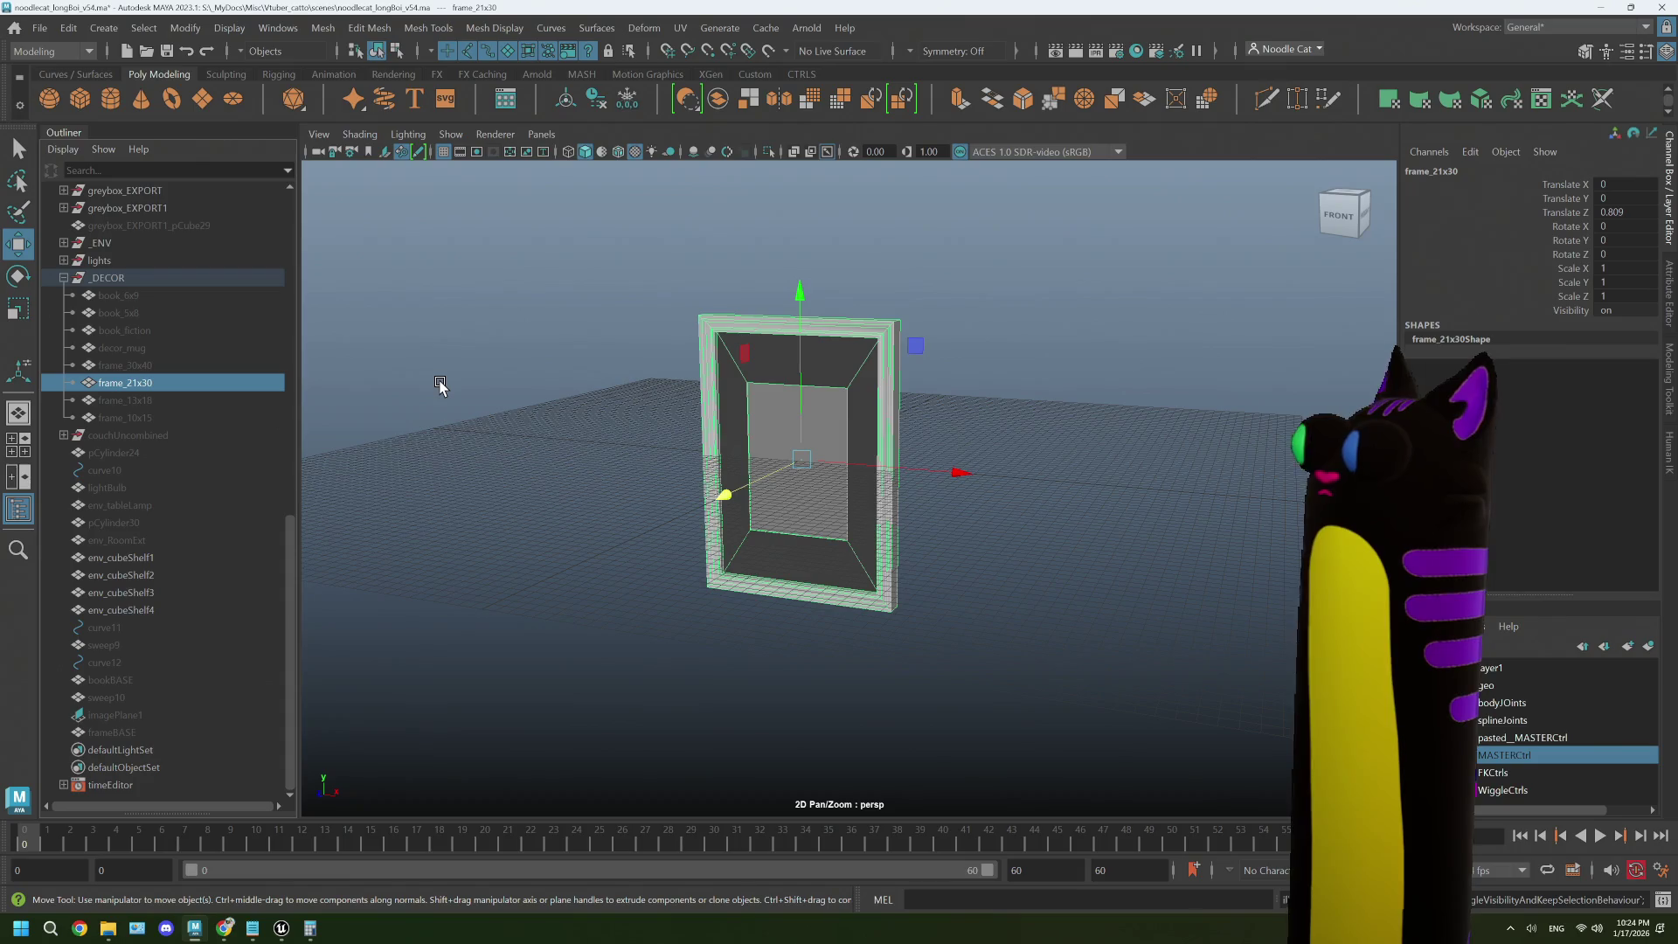
- Switch to the front view and centre frame_21x30 in it
key("space")
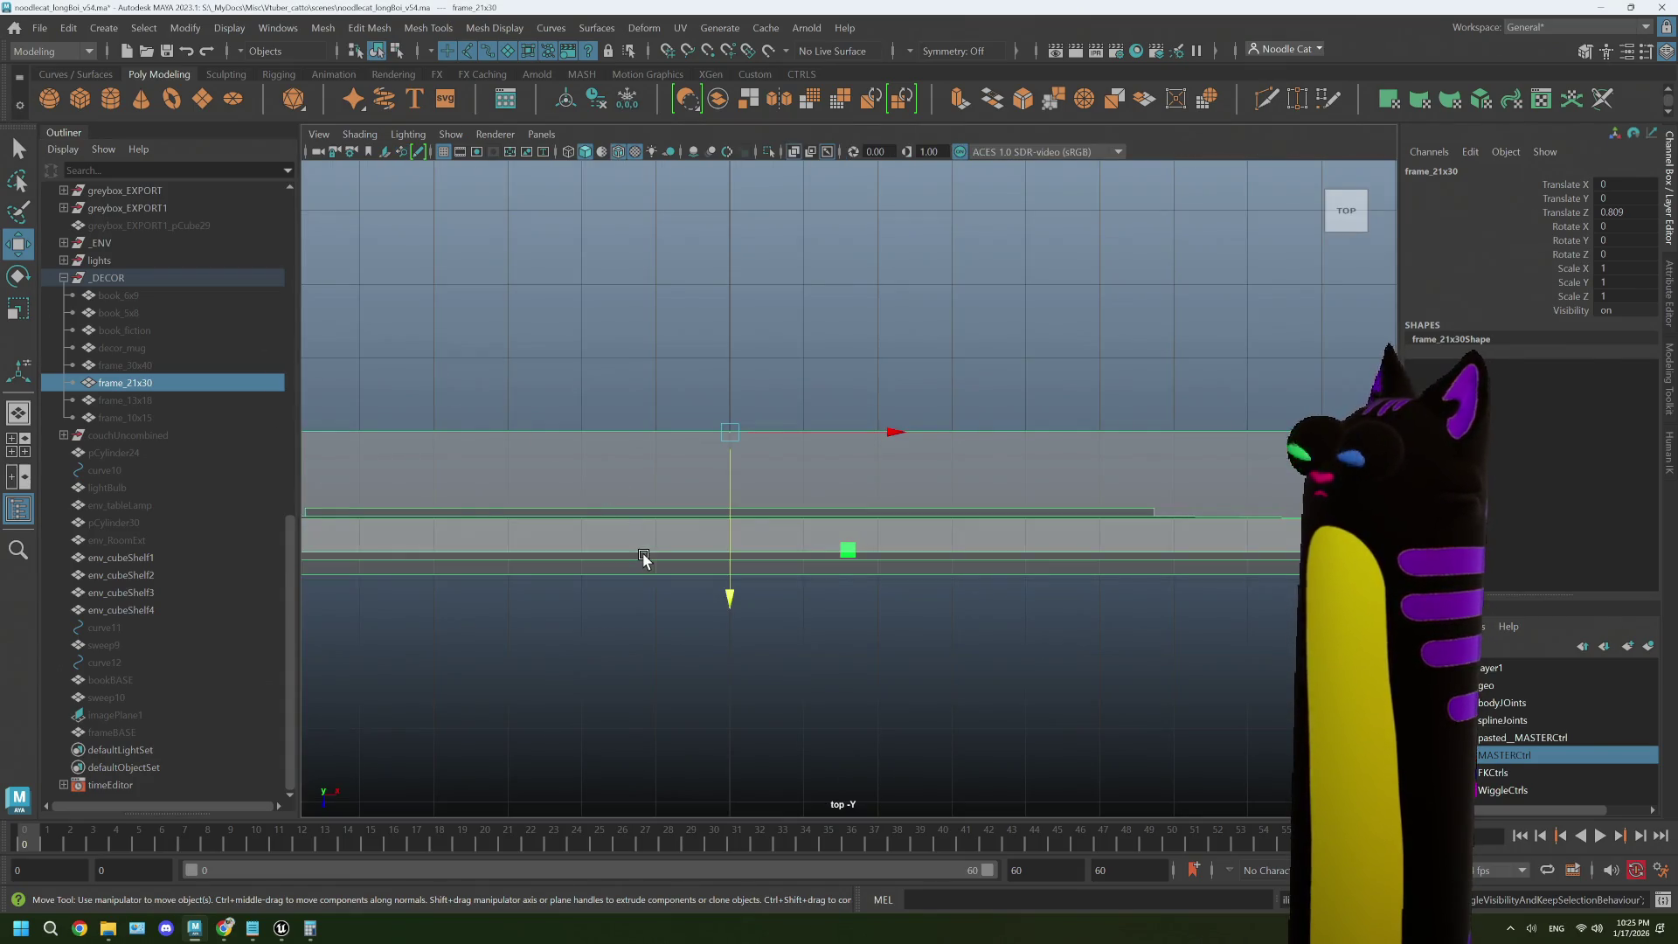
key("space")
key("space")
key("space")
key("space")
scroll(810, 455, "up", 2)
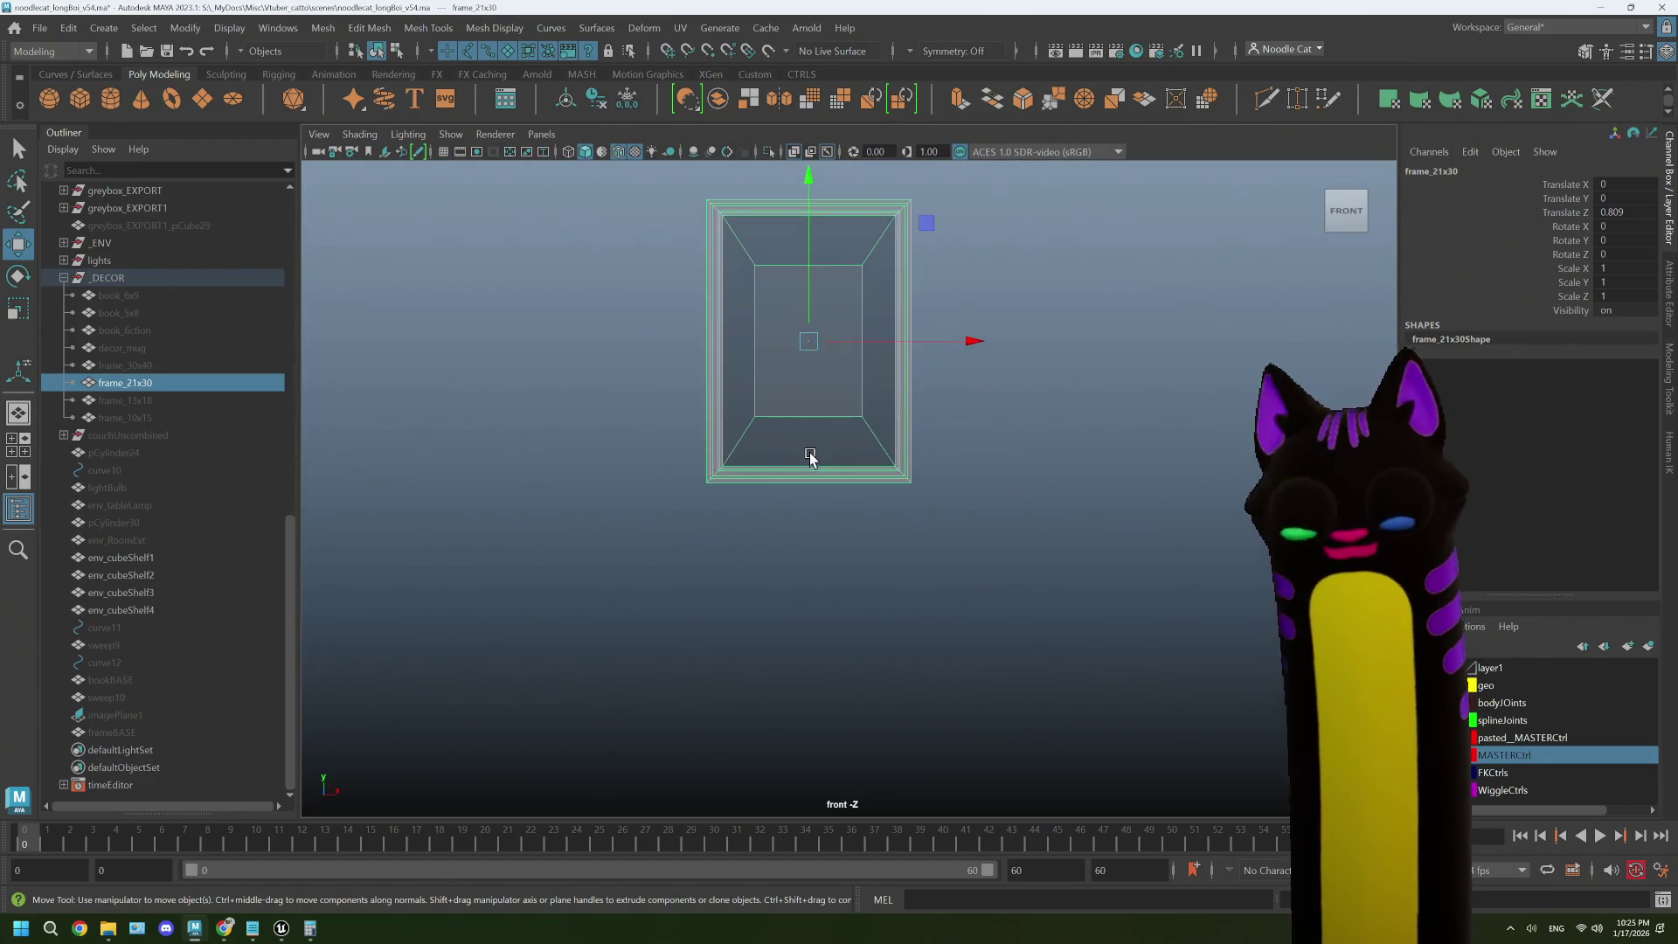
left_click_drag(1005, 404, 967, 551)
scroll(967, 551, "up", 1)
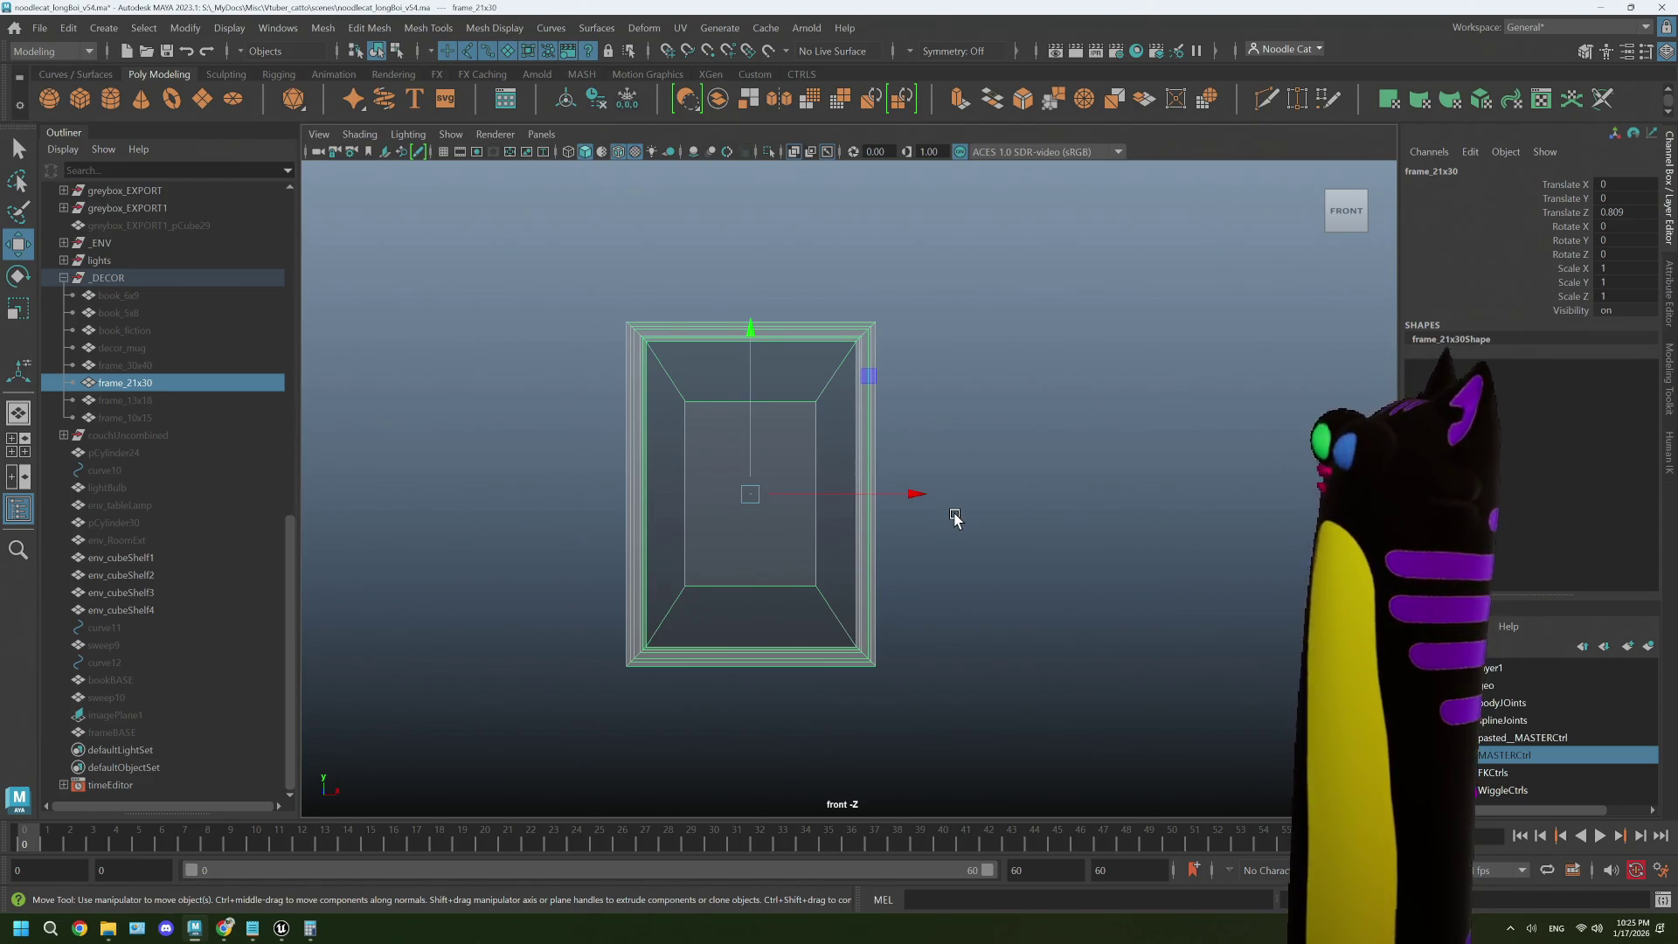
left_click(954, 518)
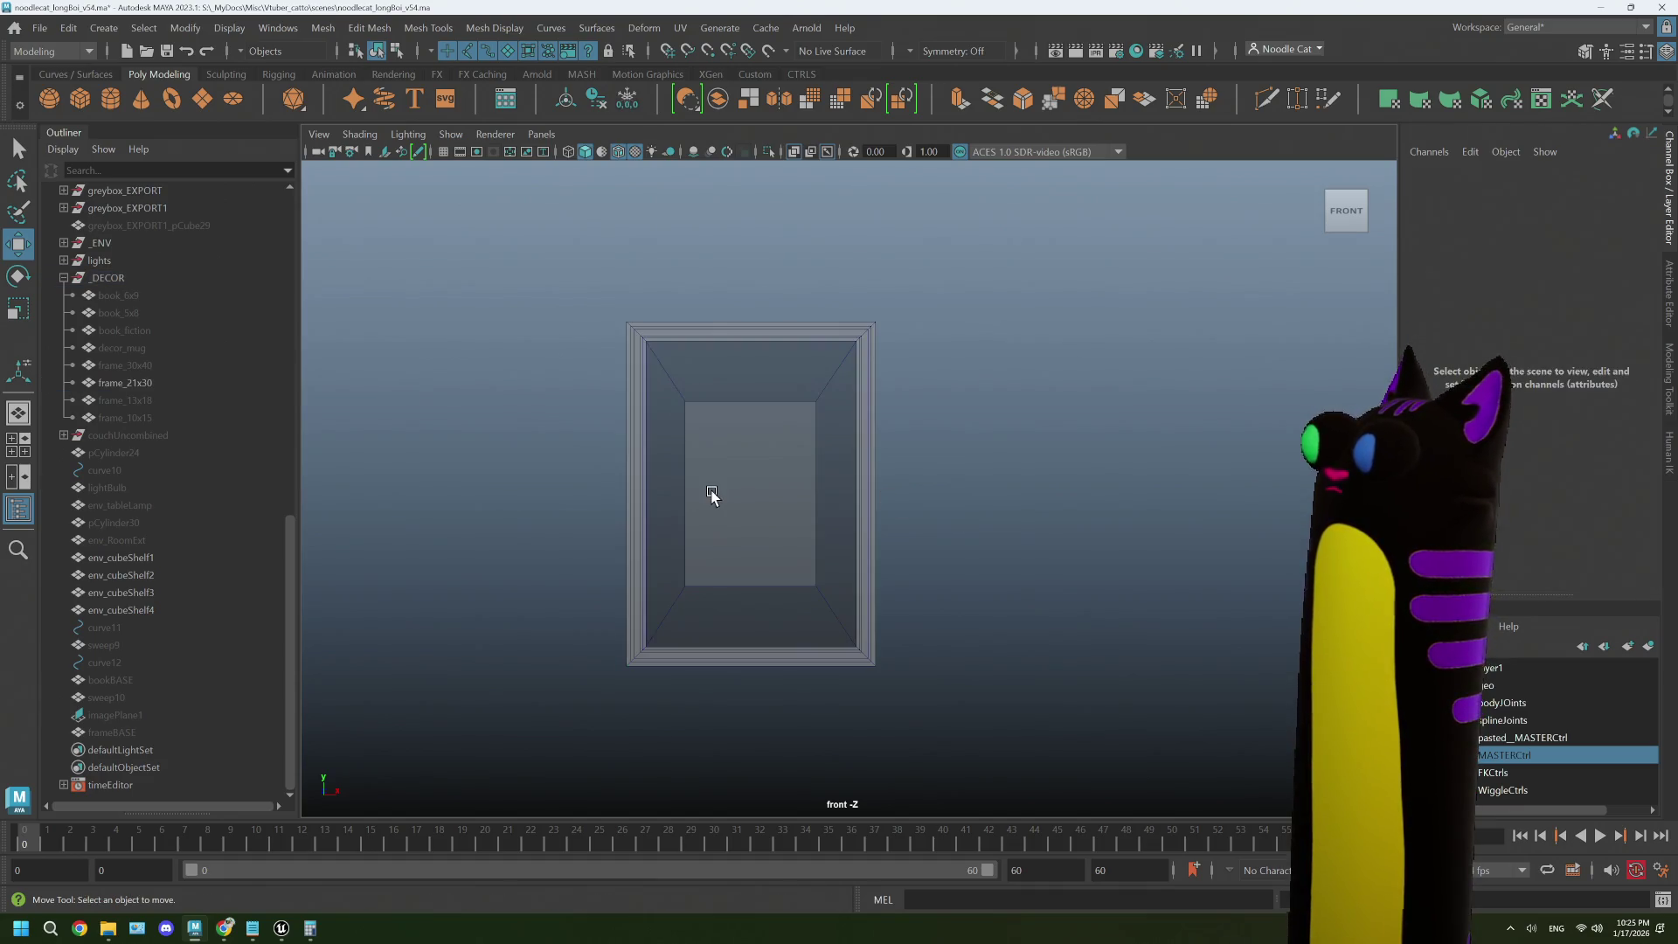
scroll(707, 496, "up", 4)
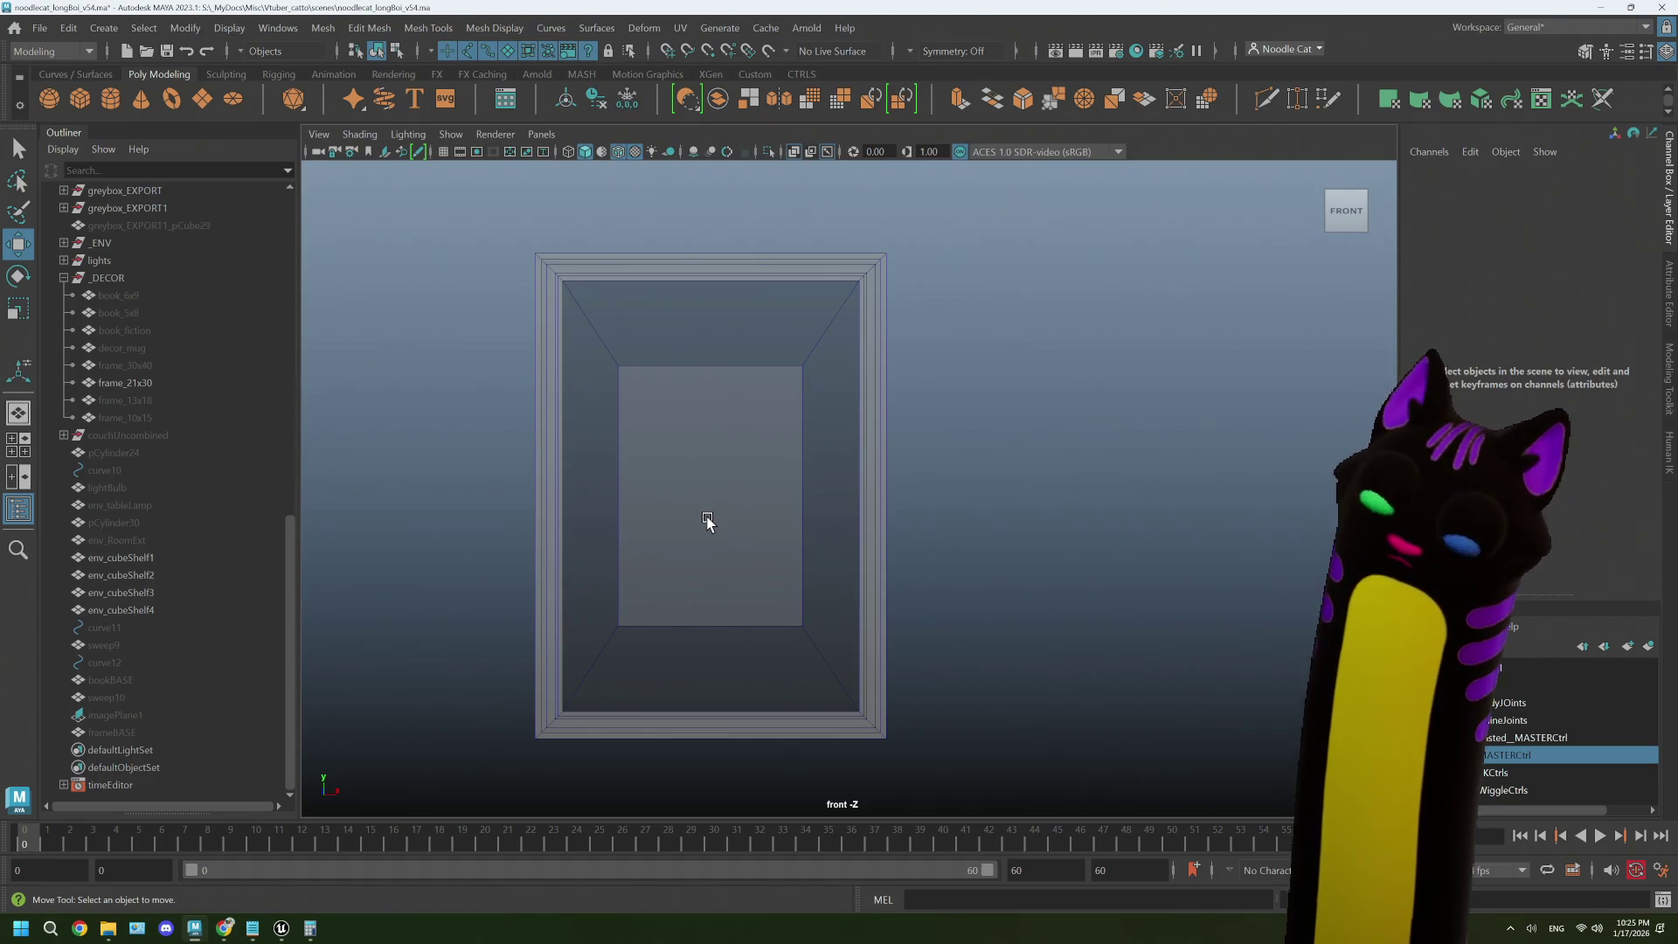
- Reselect frame_21x30 and turn on the grid in the front view
left_click(685, 307)
right_click(675, 305)
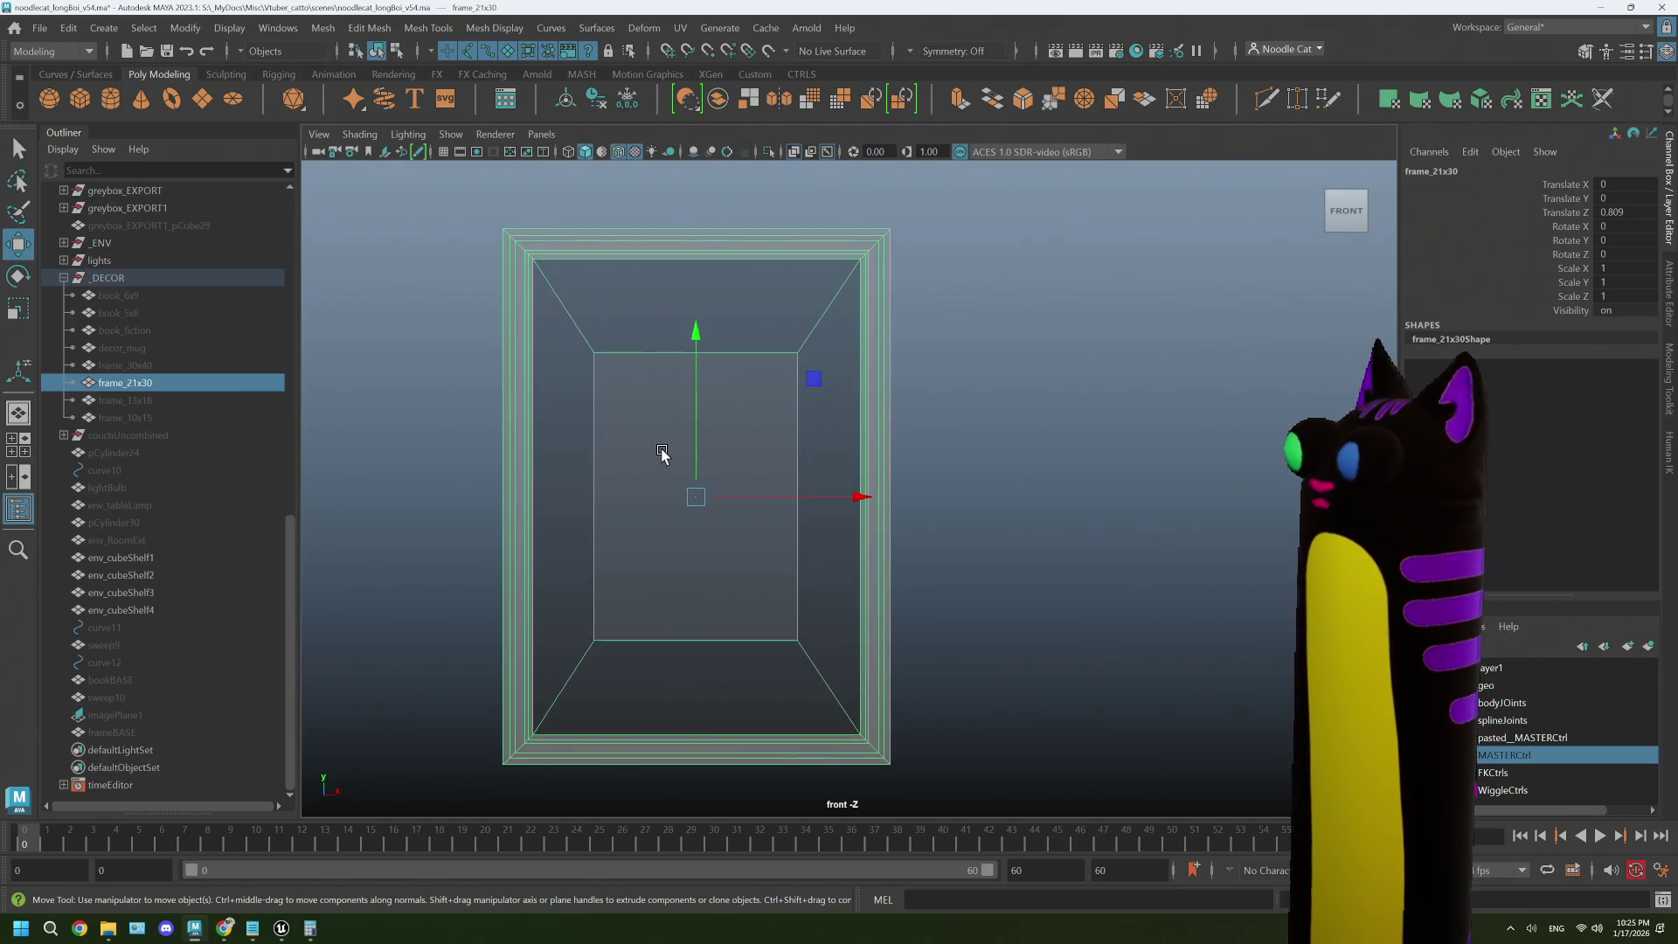
scroll(667, 457, "up", 1)
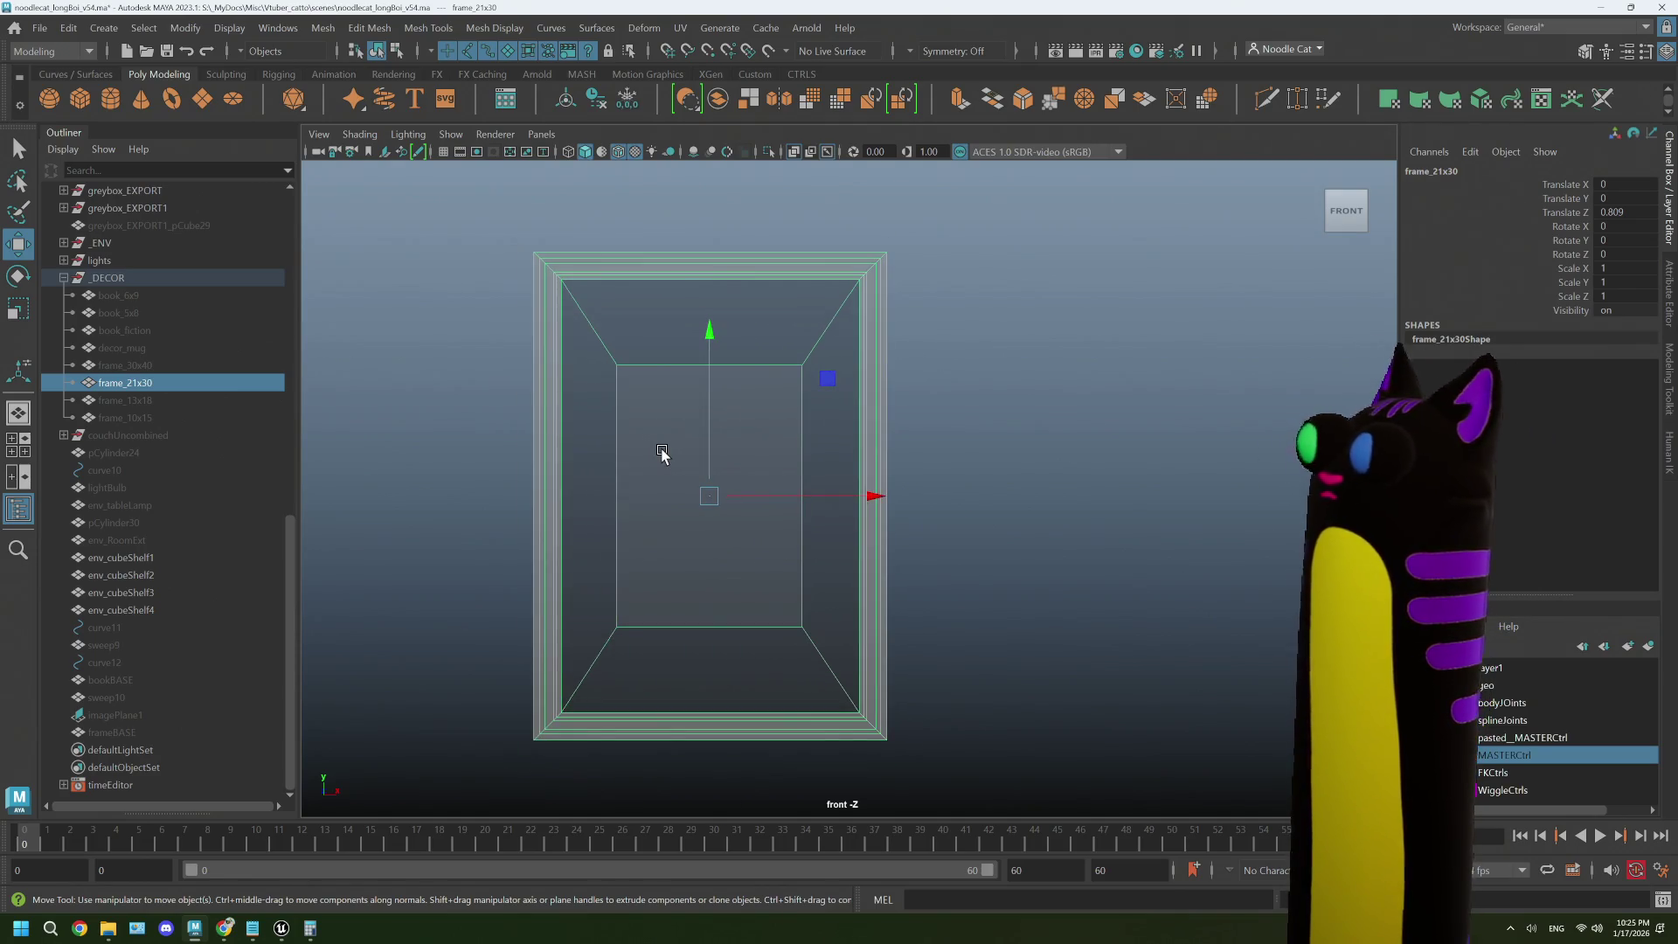
left_click(445, 152)
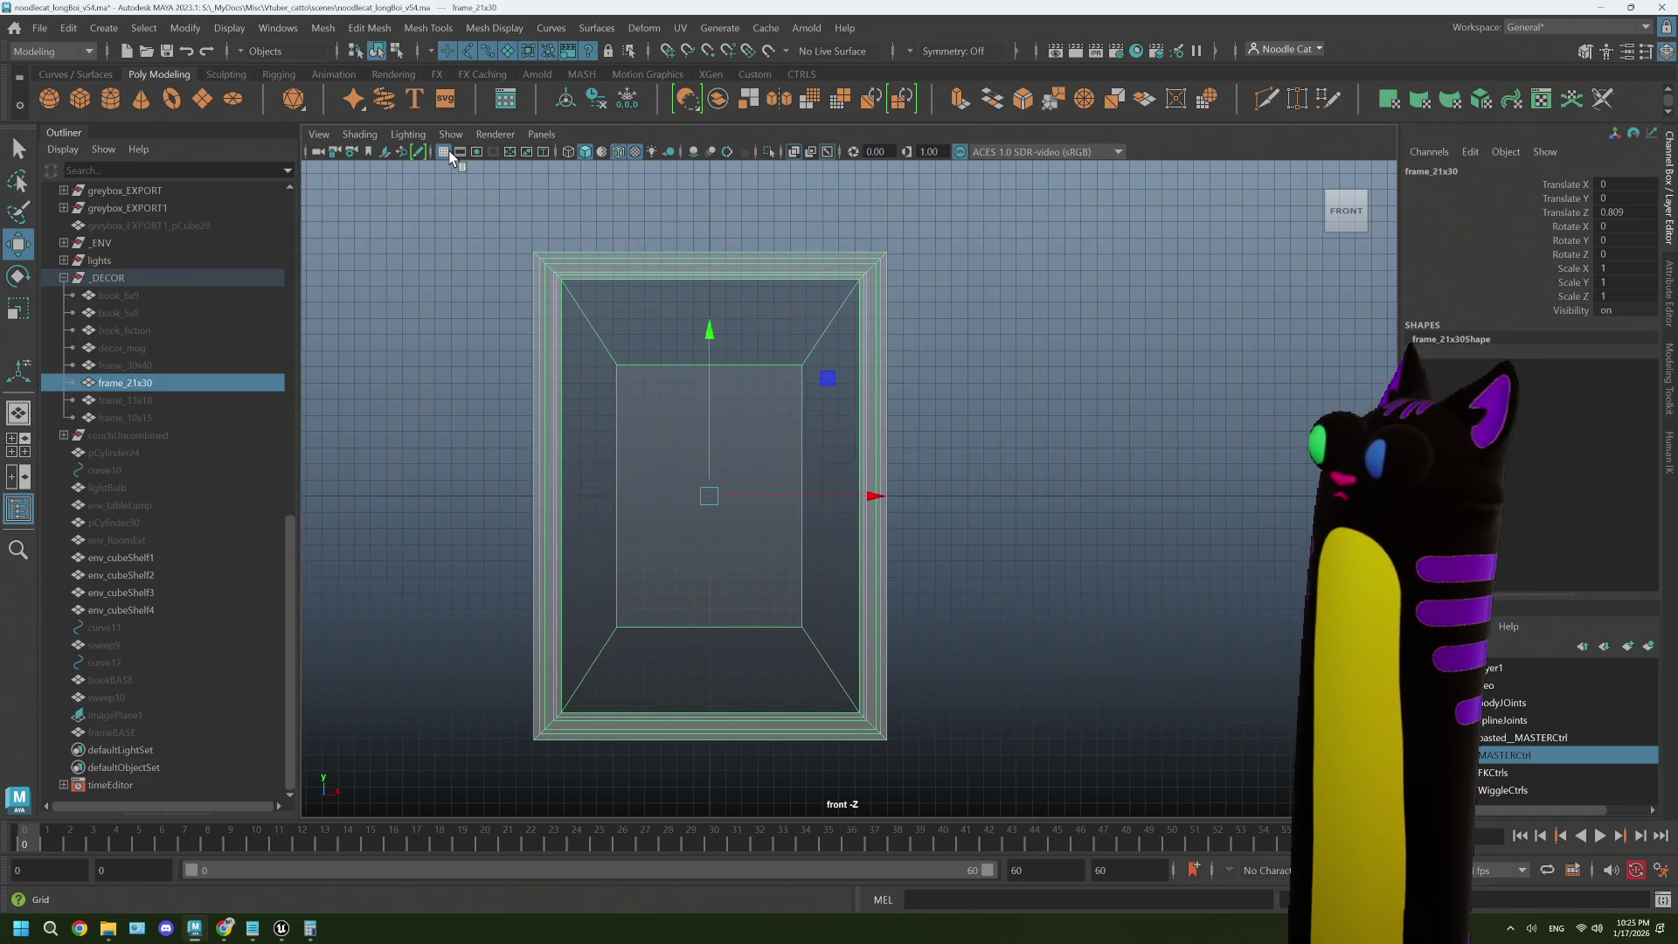
- Create a guide poly cube and set its polyCube1 Height to 20
scroll(842, 546, "up", 2)
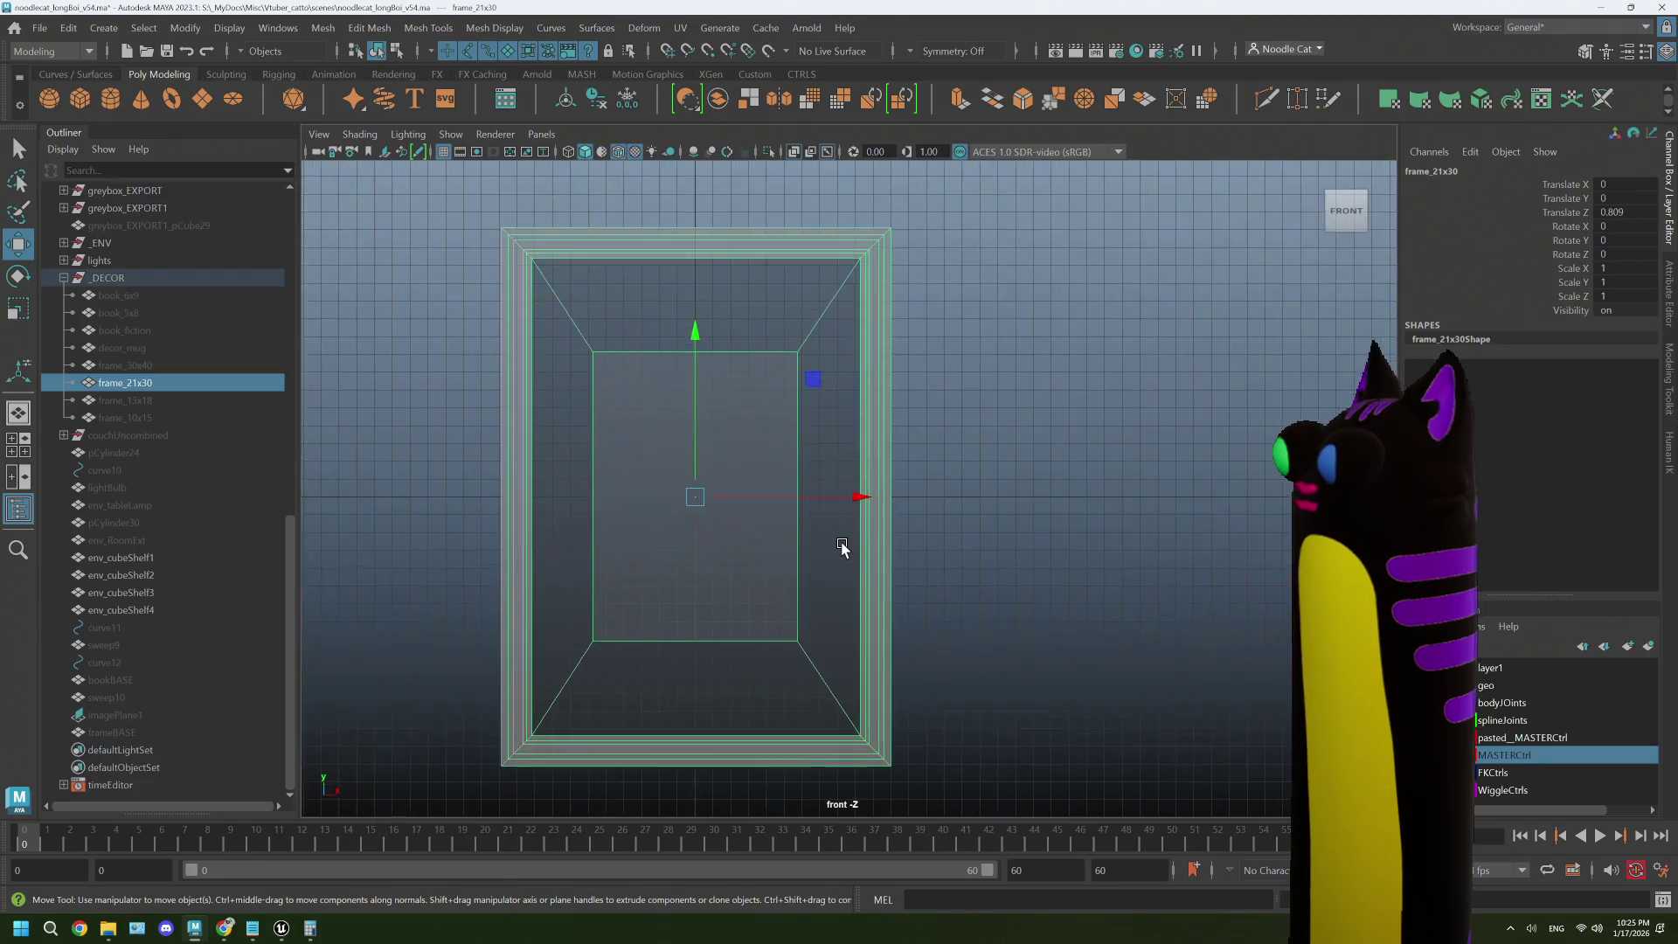
scroll(693, 390, "up", 2)
scroll(697, 429, "down", 2)
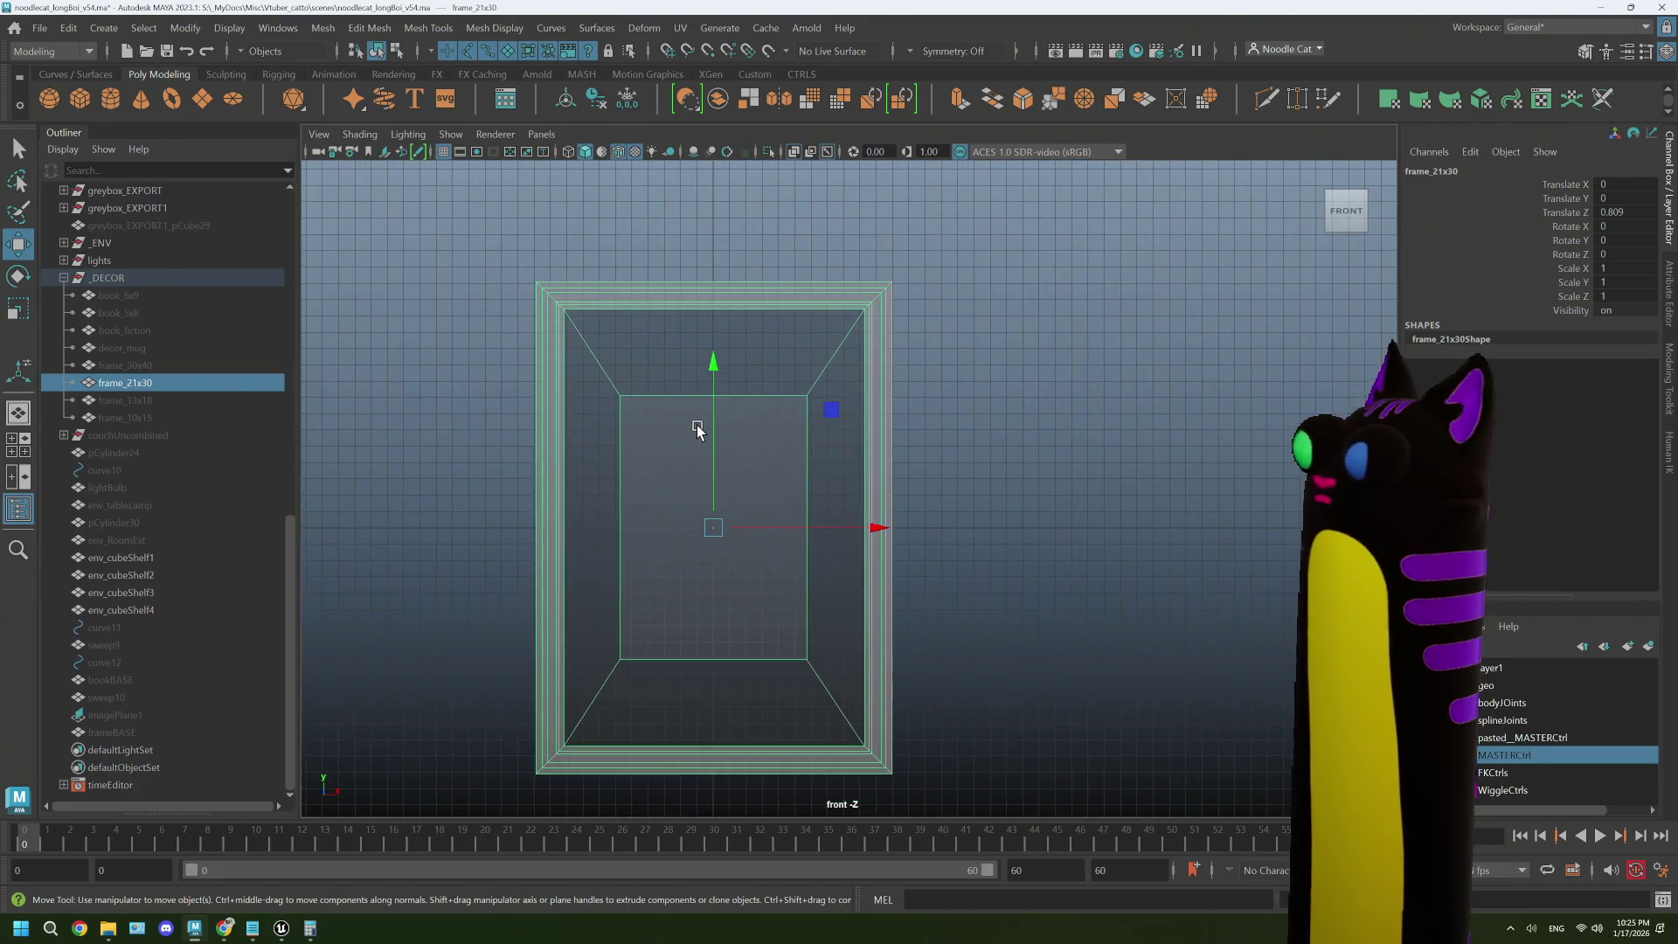
key("ctrl+shift+c")
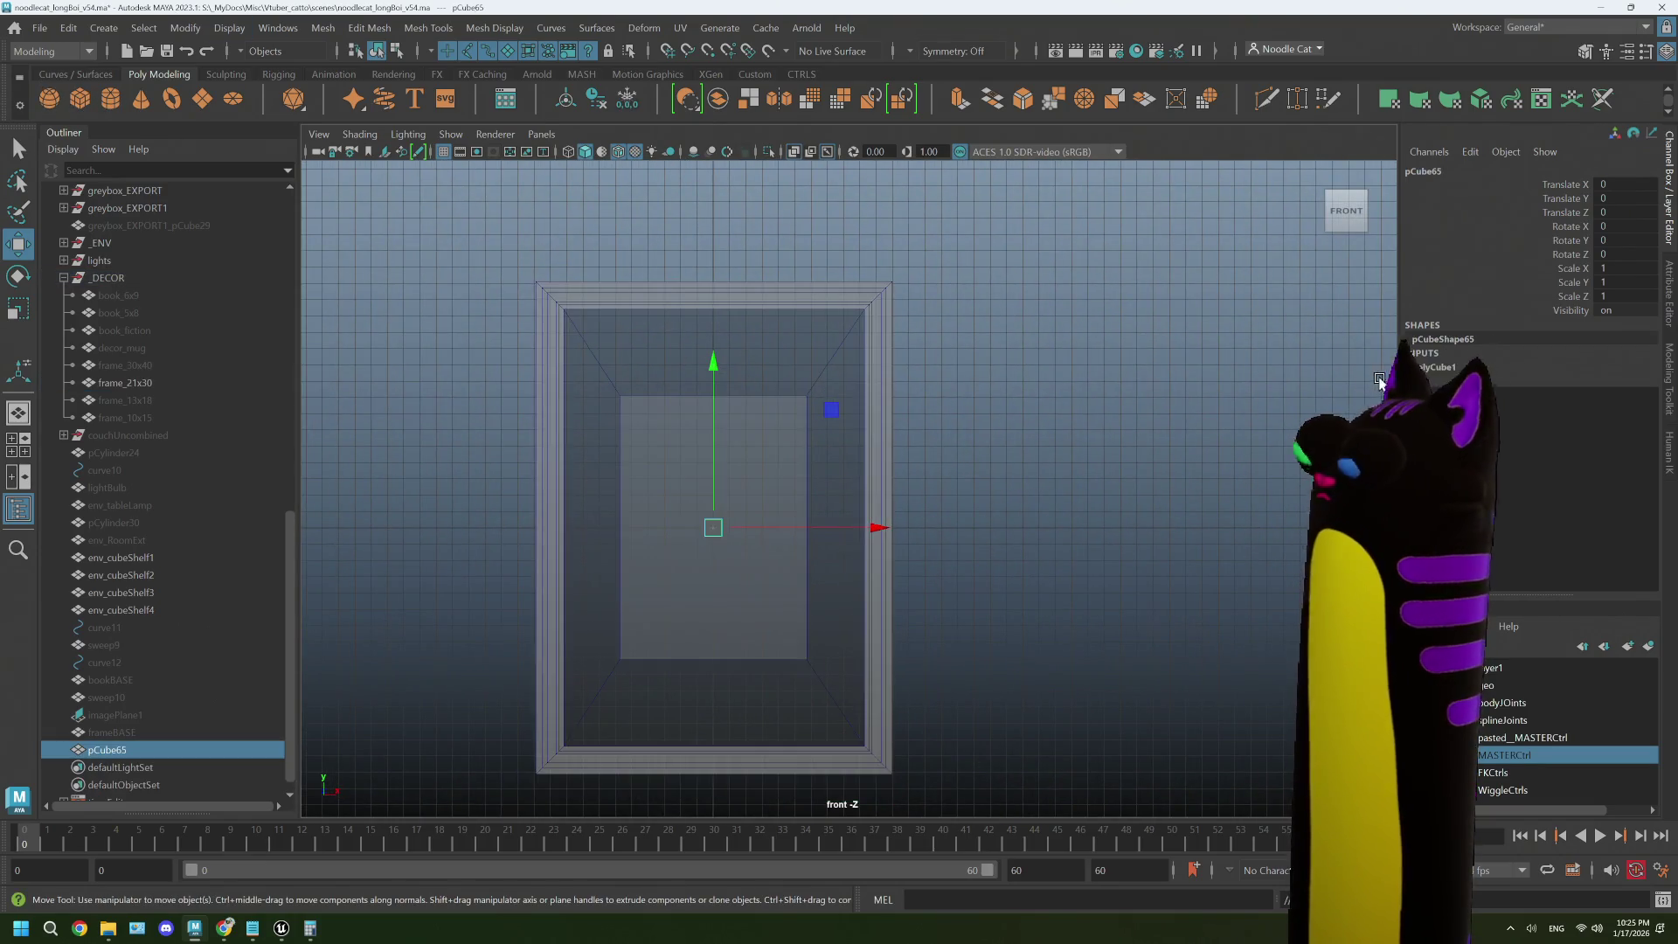
left_click(1671, 310)
left_click(1371, 164)
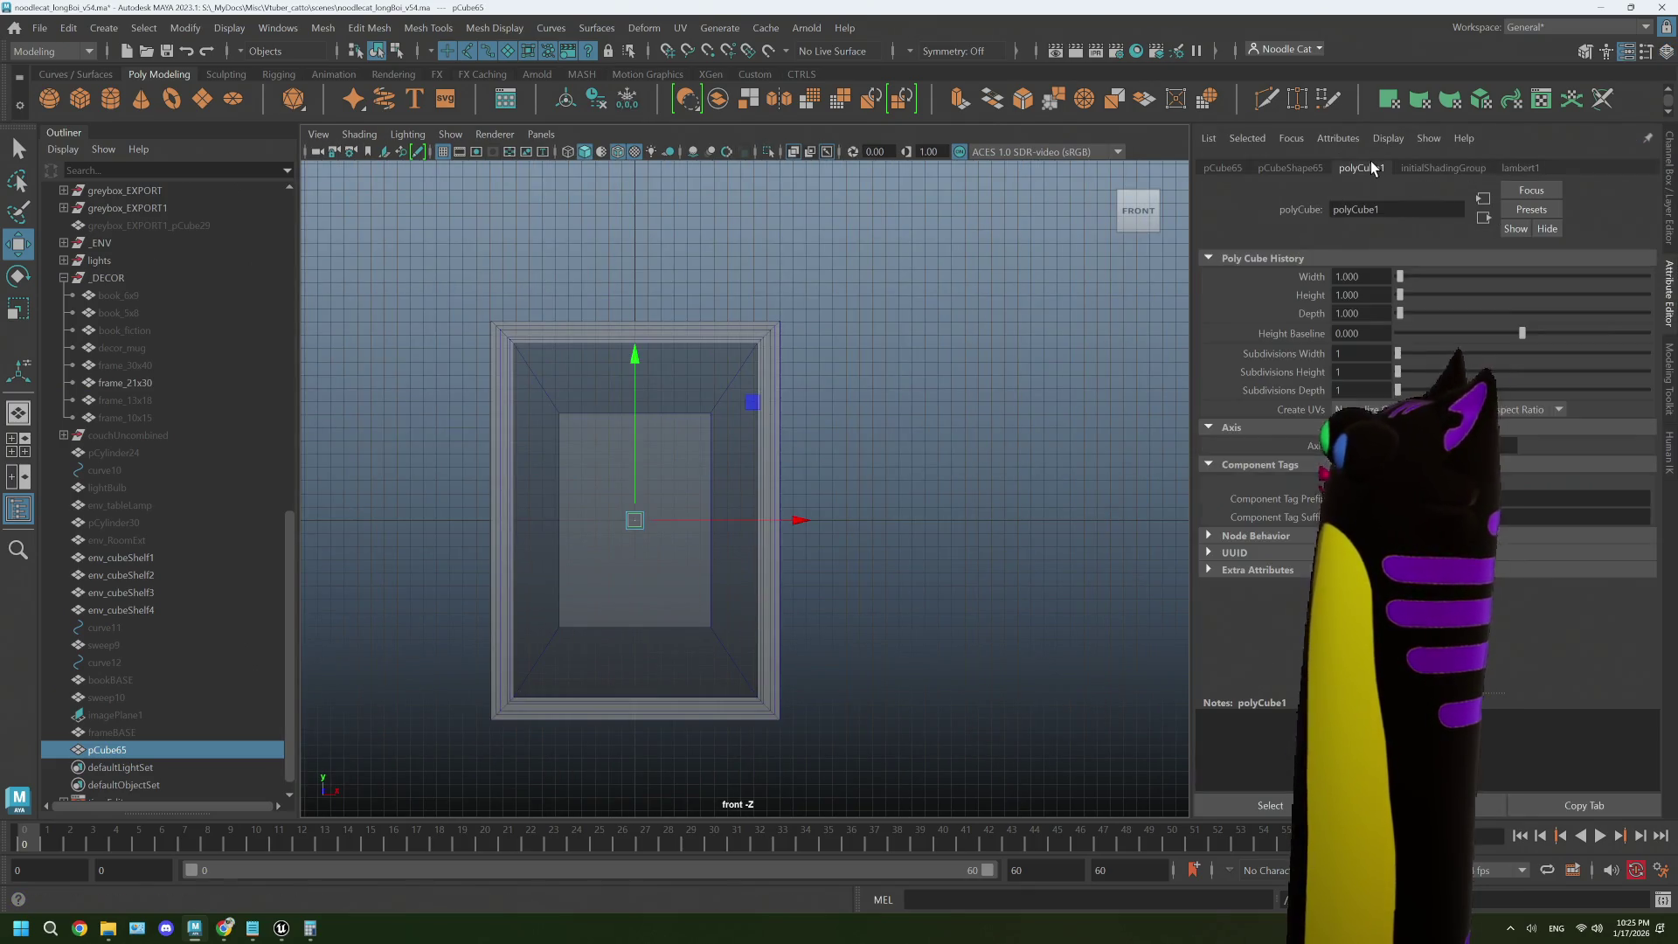
mouse_move(1374, 291)
left_mouse_down()
mouse_move(1419, 300)
mouse_move(1320, 294)
left_mouse_up()
type("20")
key("Tab")
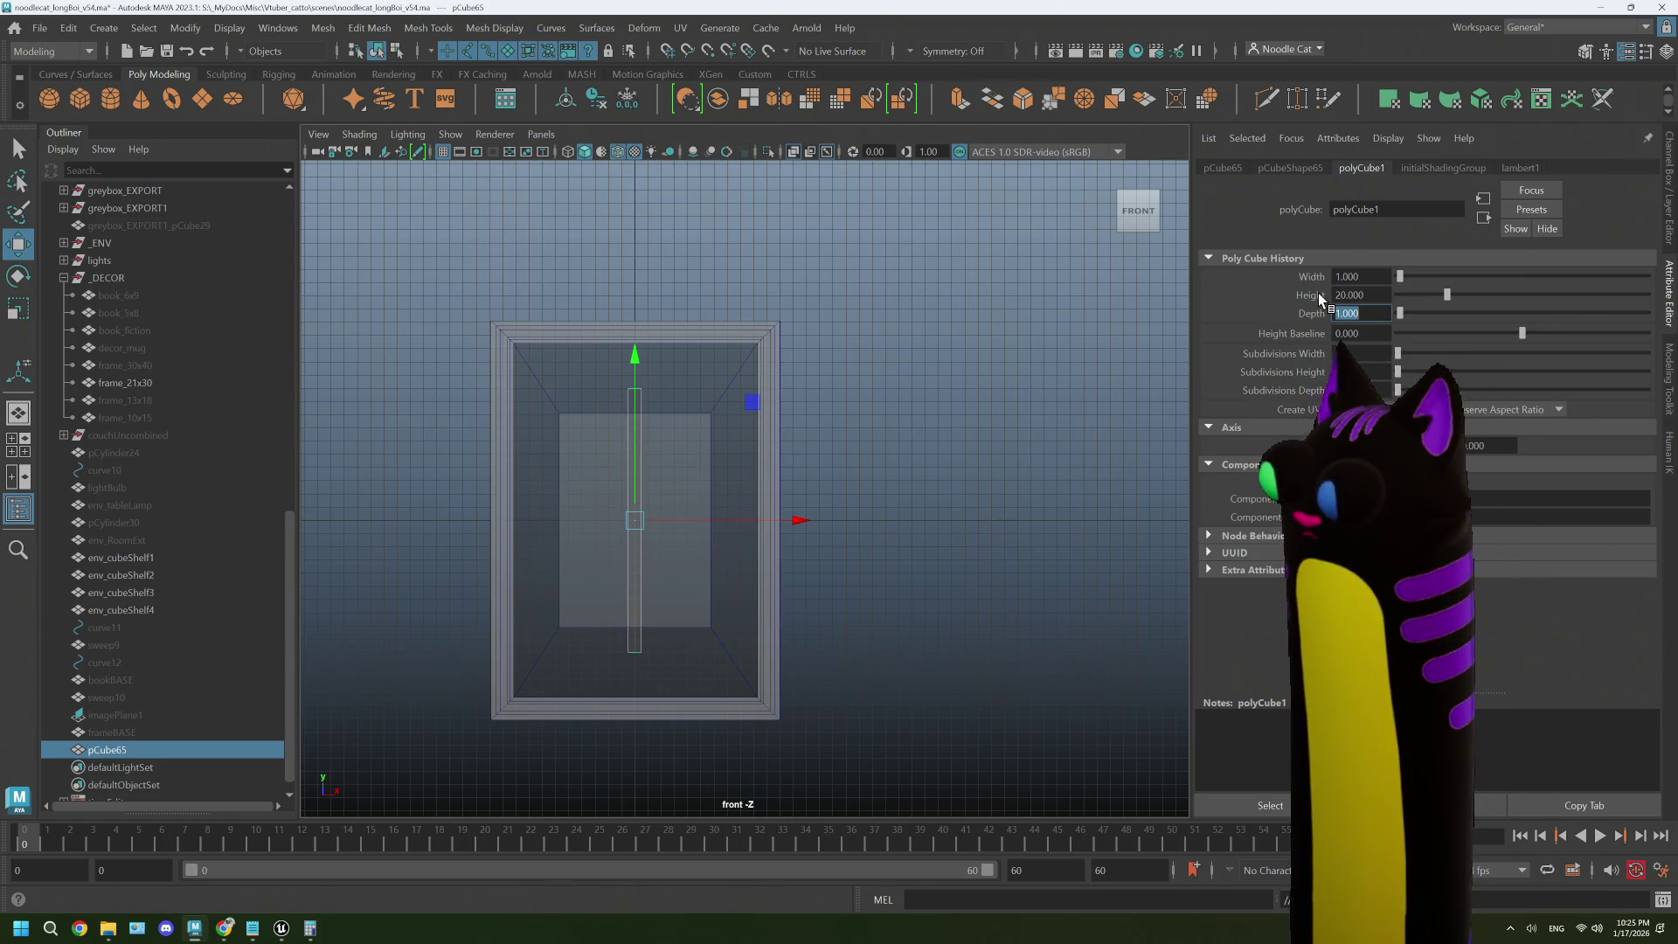
- Deselect the guide cube and put frame_21x30 into vertex editing mode
left_click(871, 223)
scroll(839, 382, "up", 3)
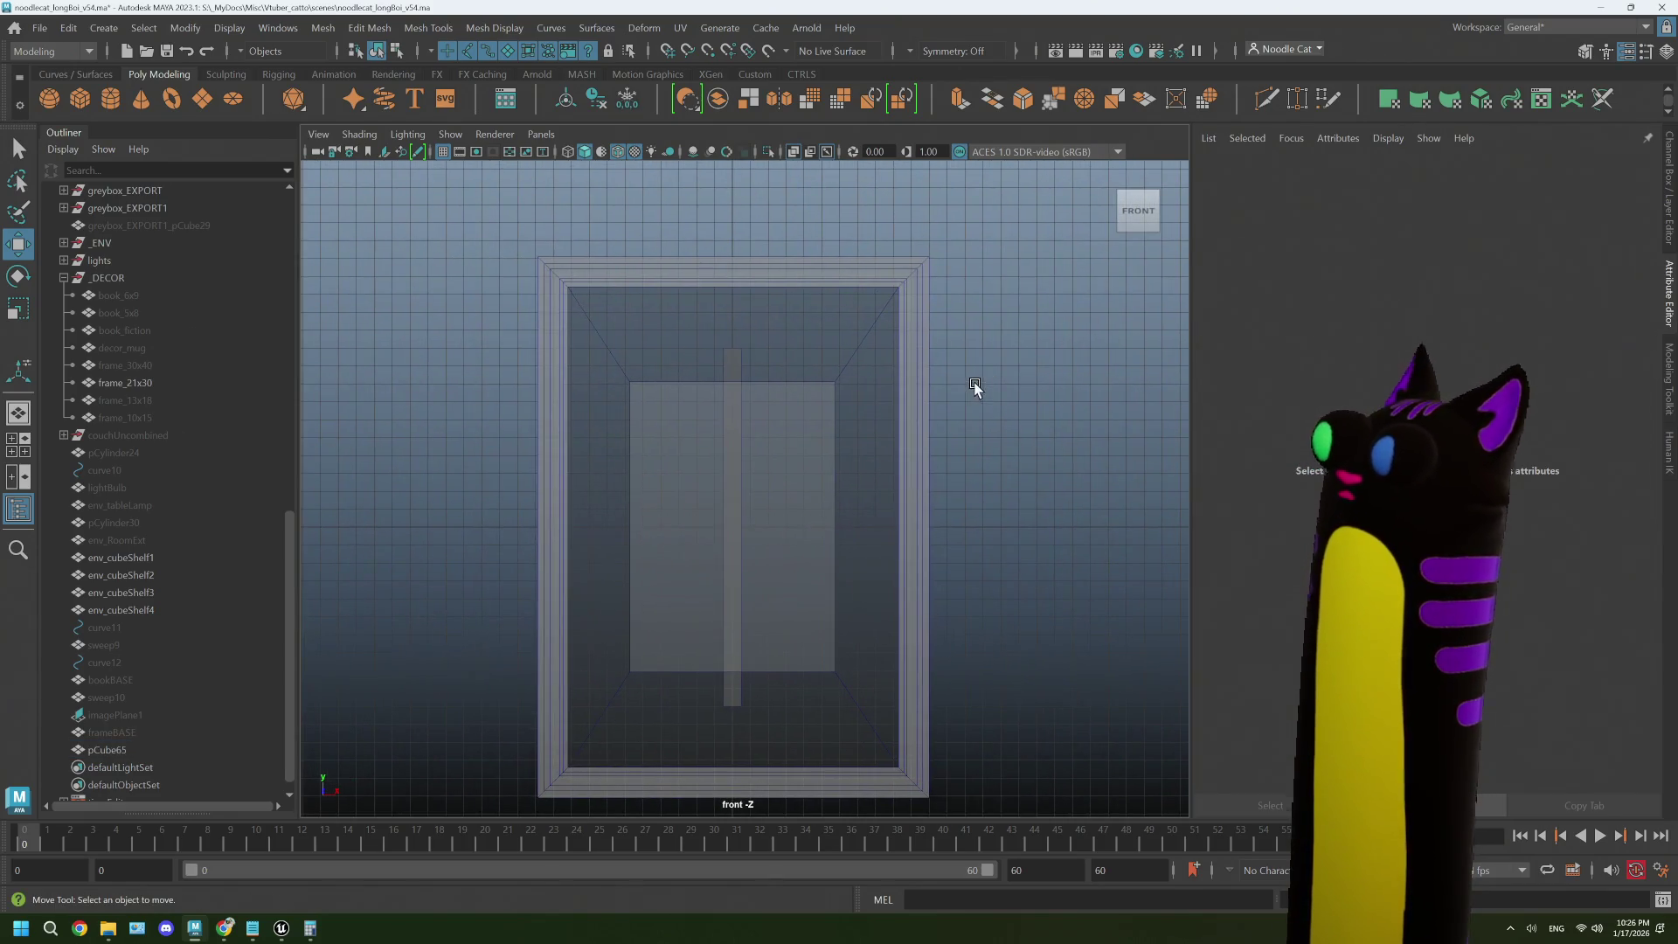
left_click(801, 314)
right_click(823, 306)
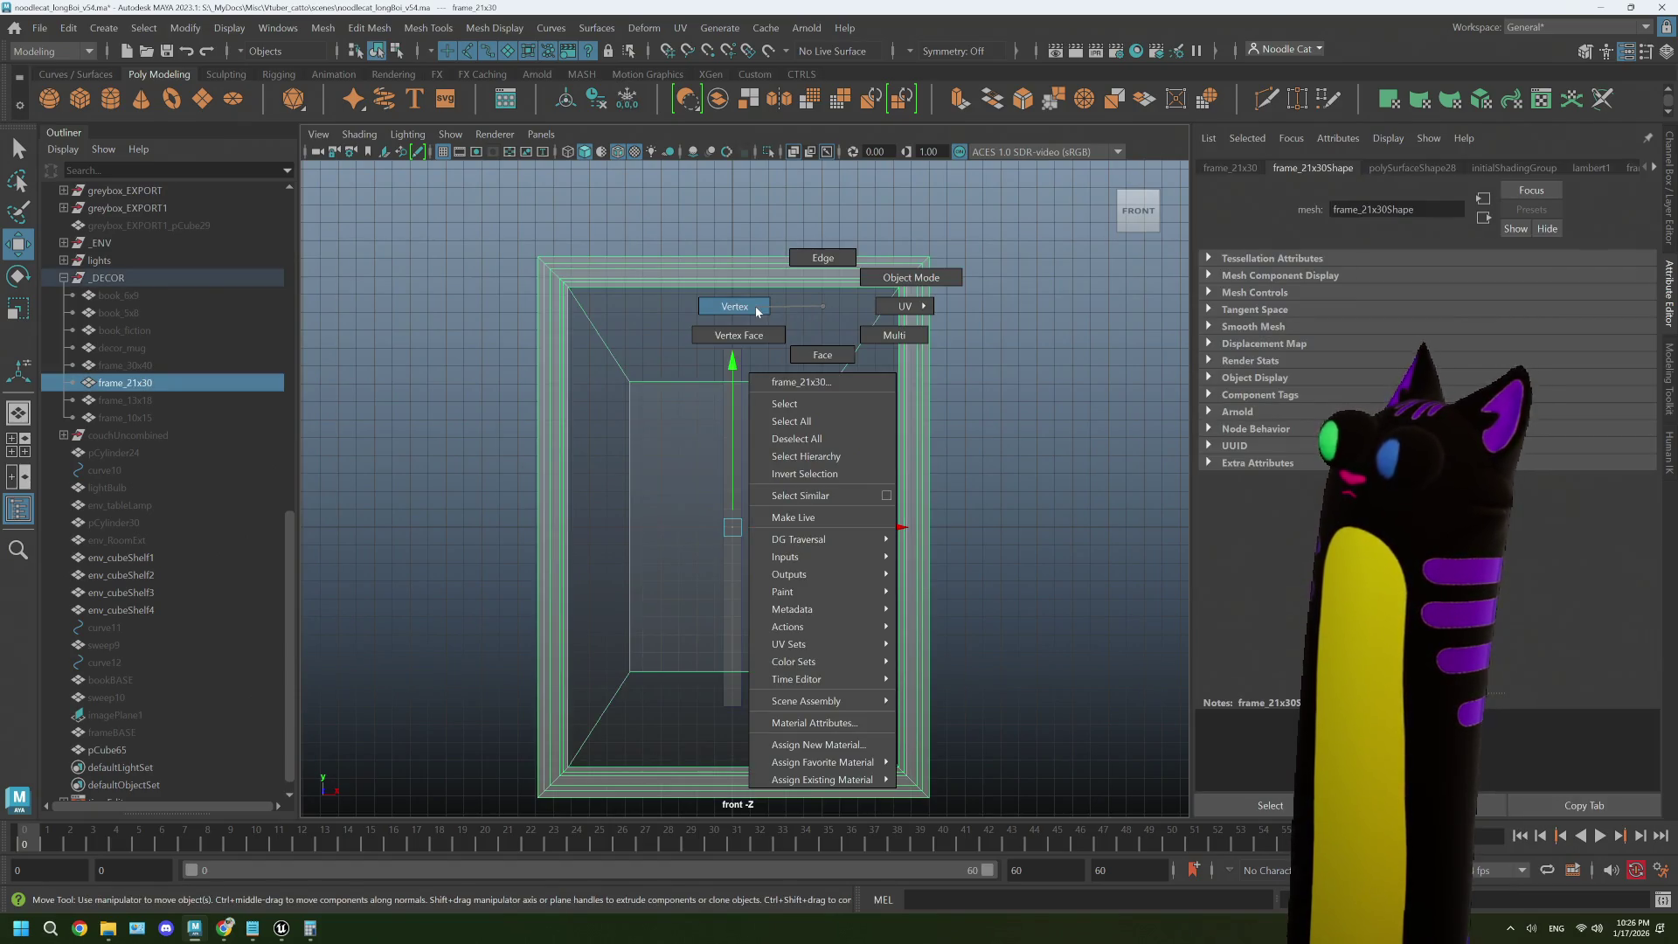
left_click(757, 309)
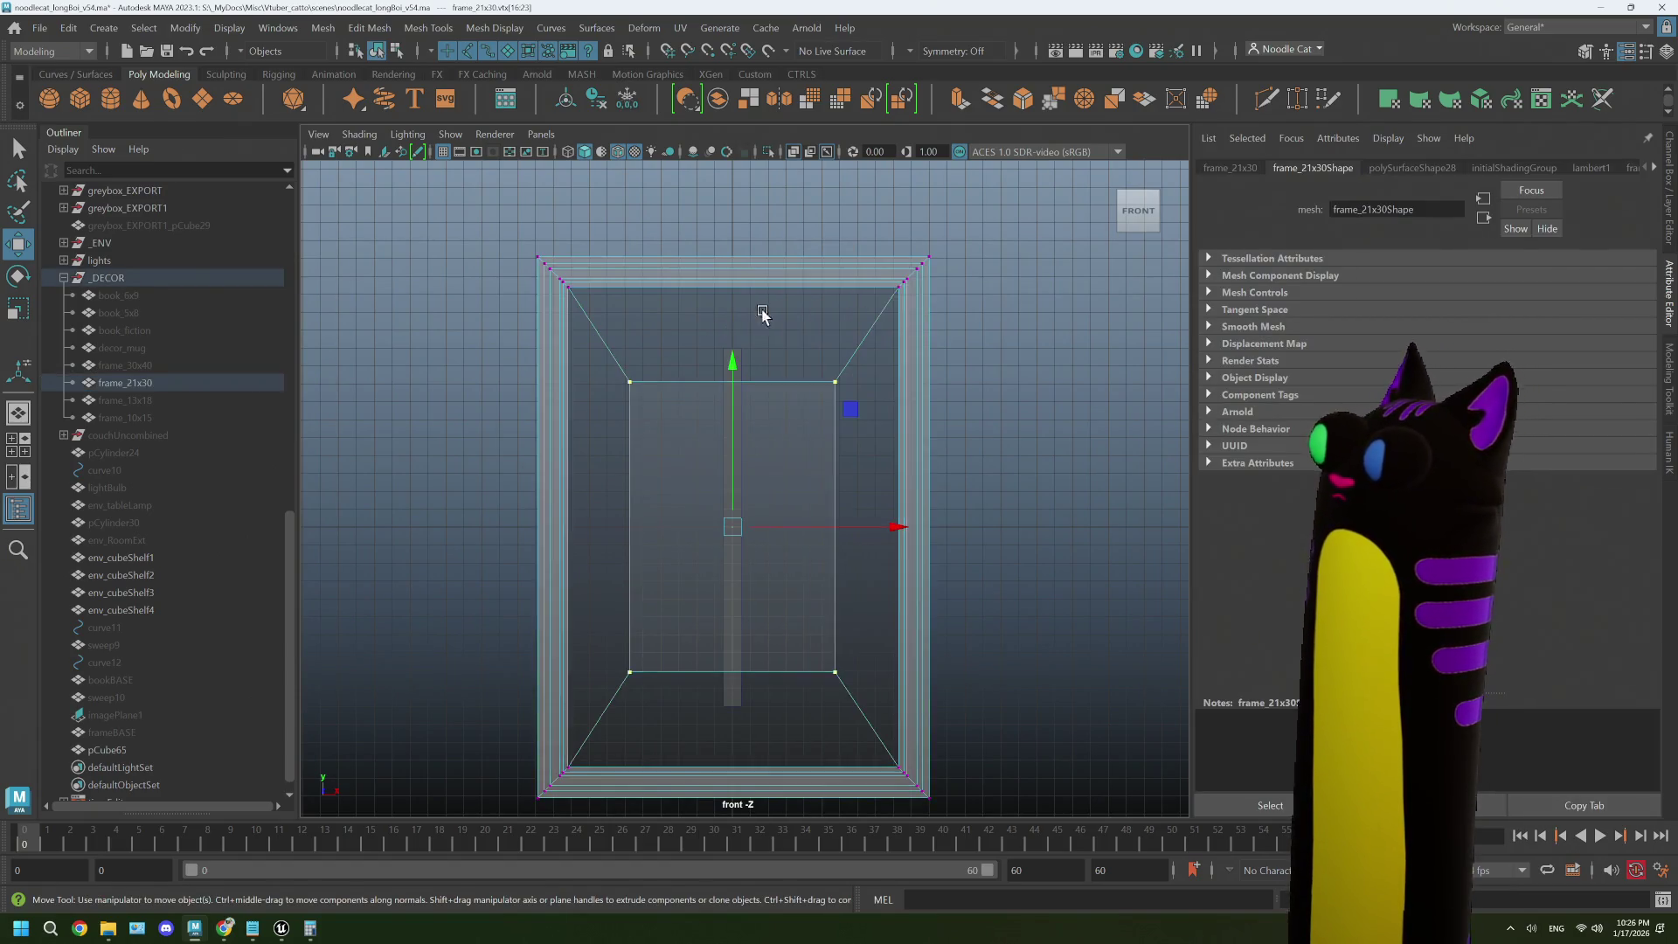
scroll(767, 349, "up", 1)
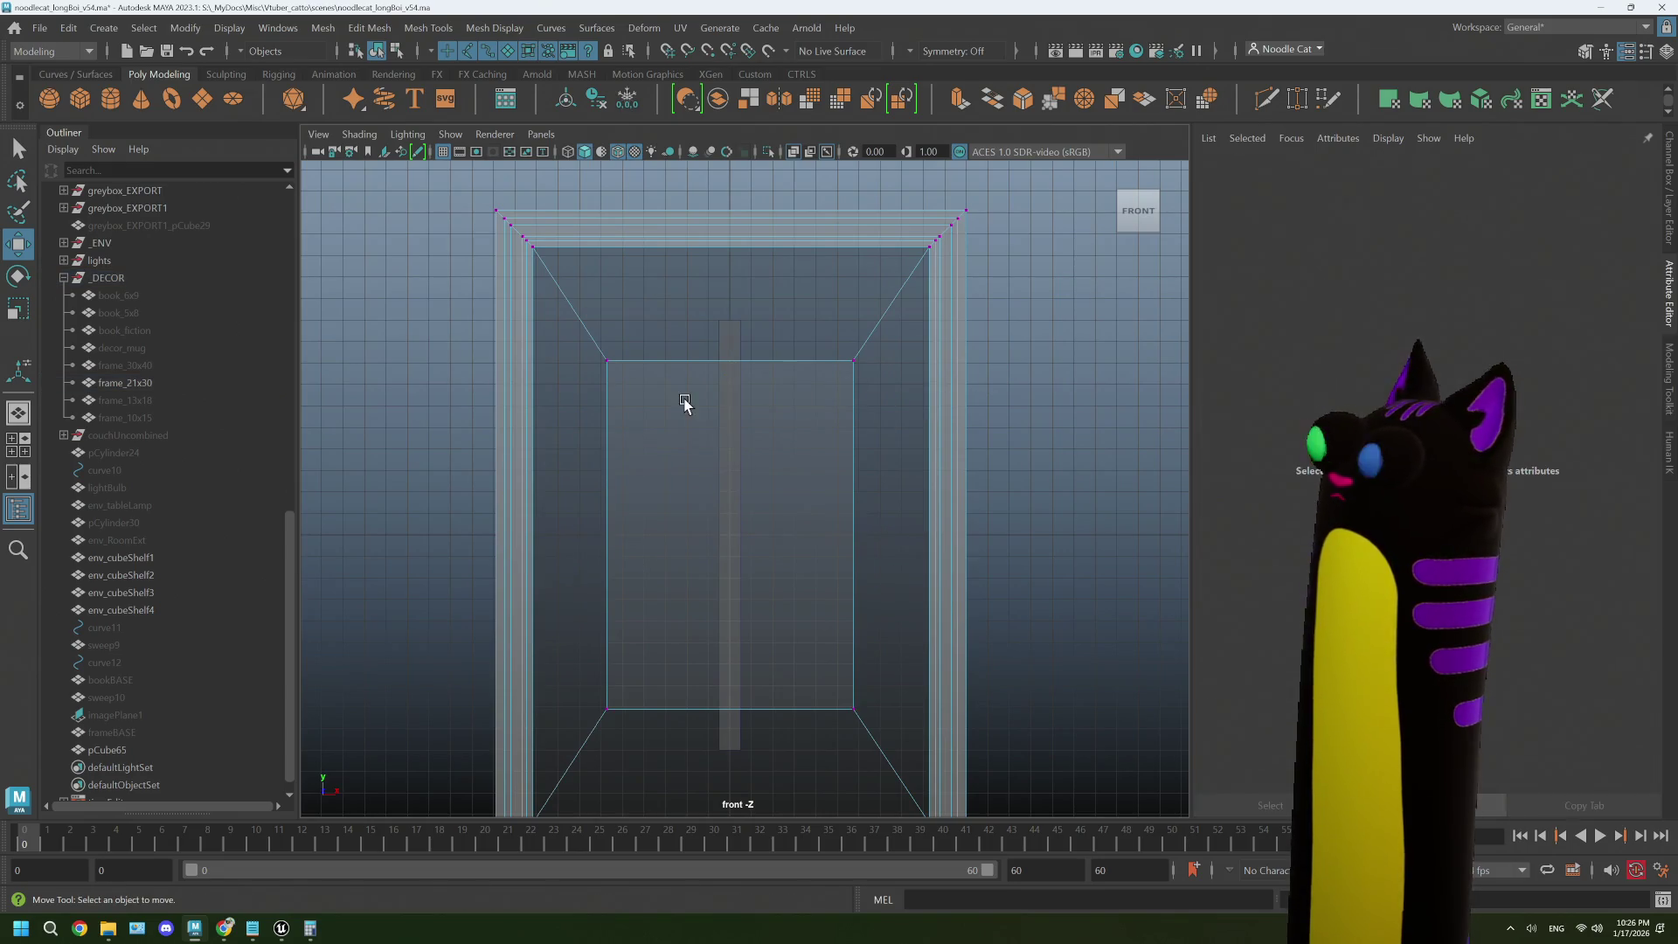
right_click(731, 401)
left_click(783, 376)
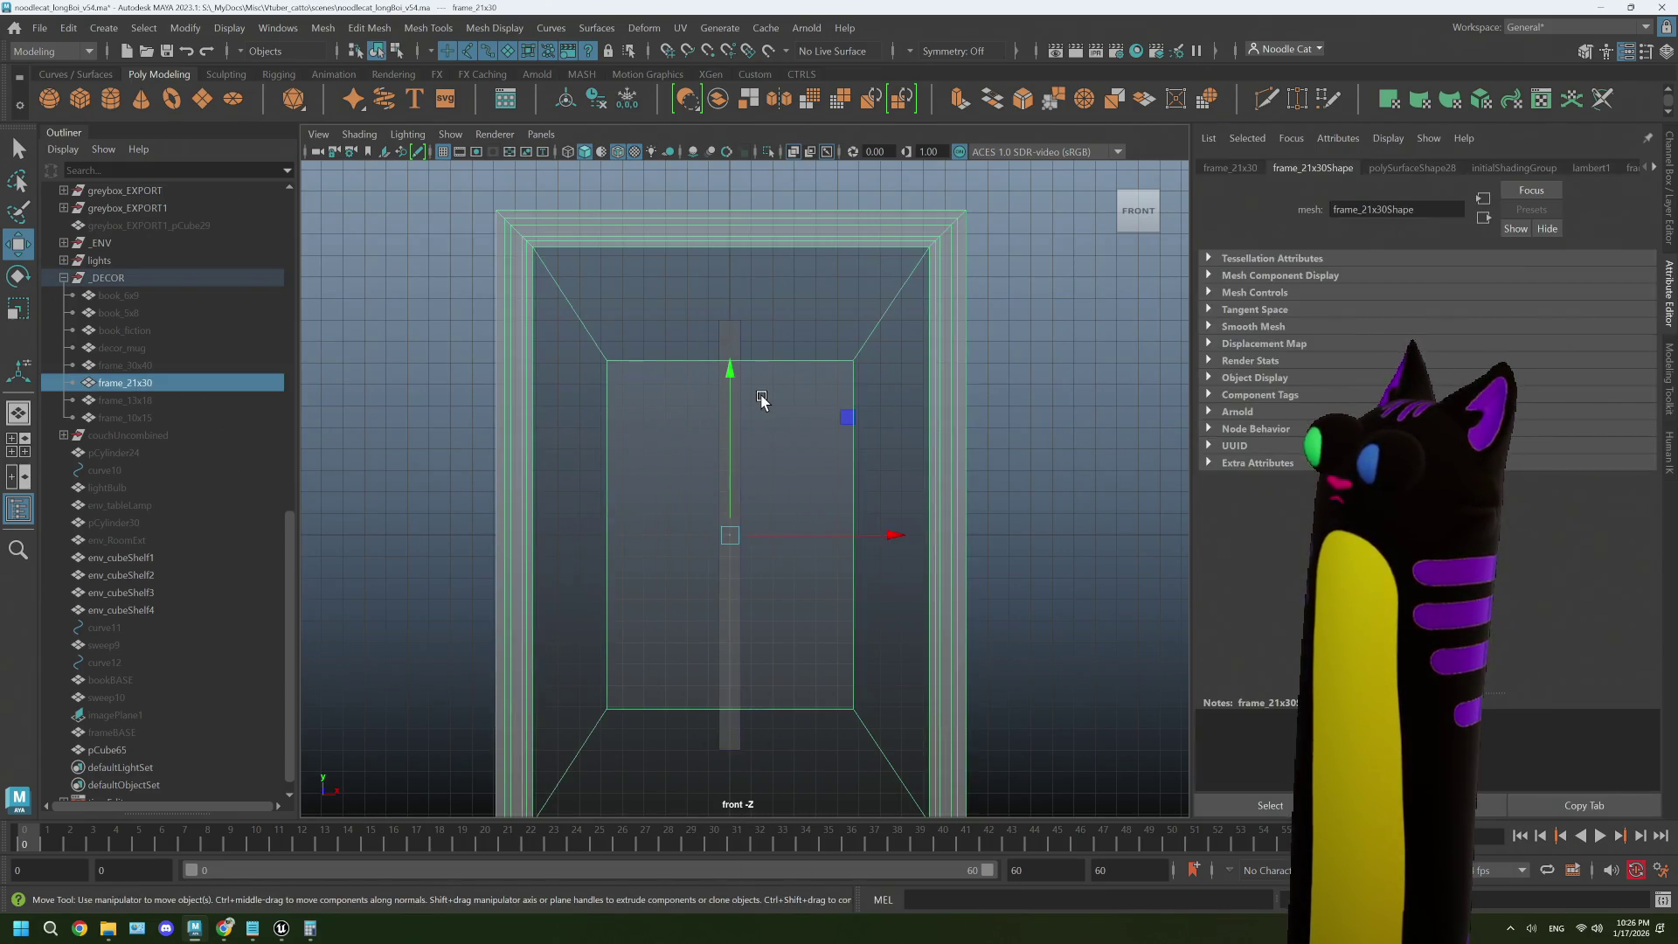
scroll(760, 401, "up", 1)
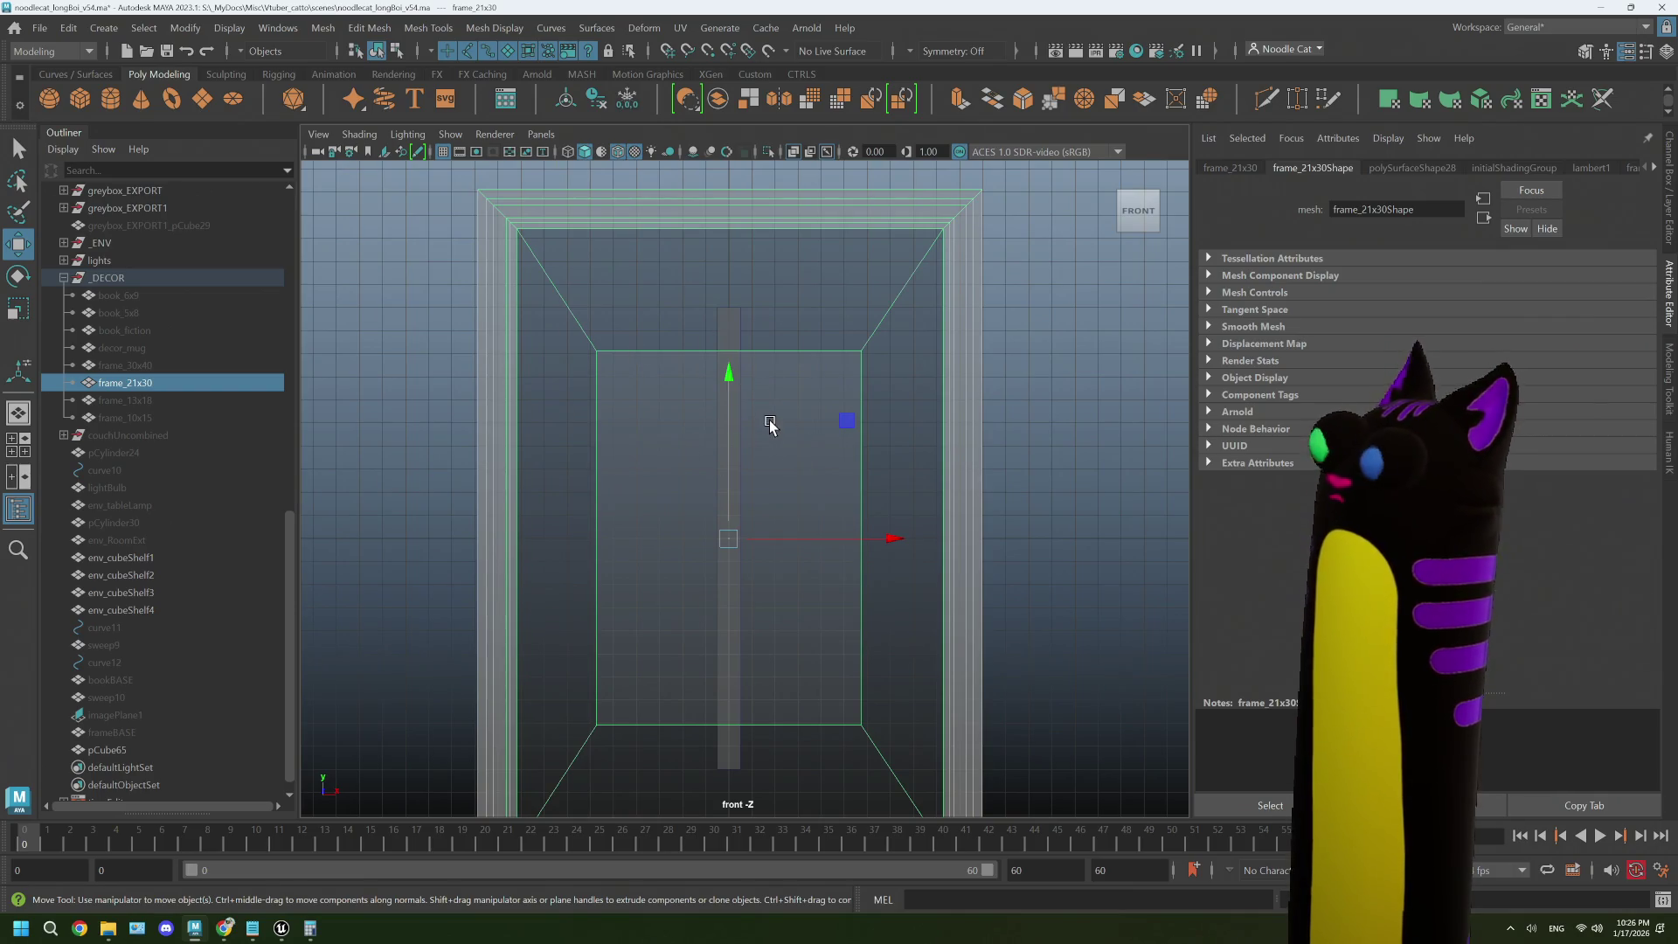
right_click(775, 390)
left_click(769, 339)
- Scale the inner opening's corner vertices to squash the opening vertically
mouse_move(570, 323)
left_mouse_down()
mouse_move(601, 429)
mouse_move(883, 743)
left_mouse_up()
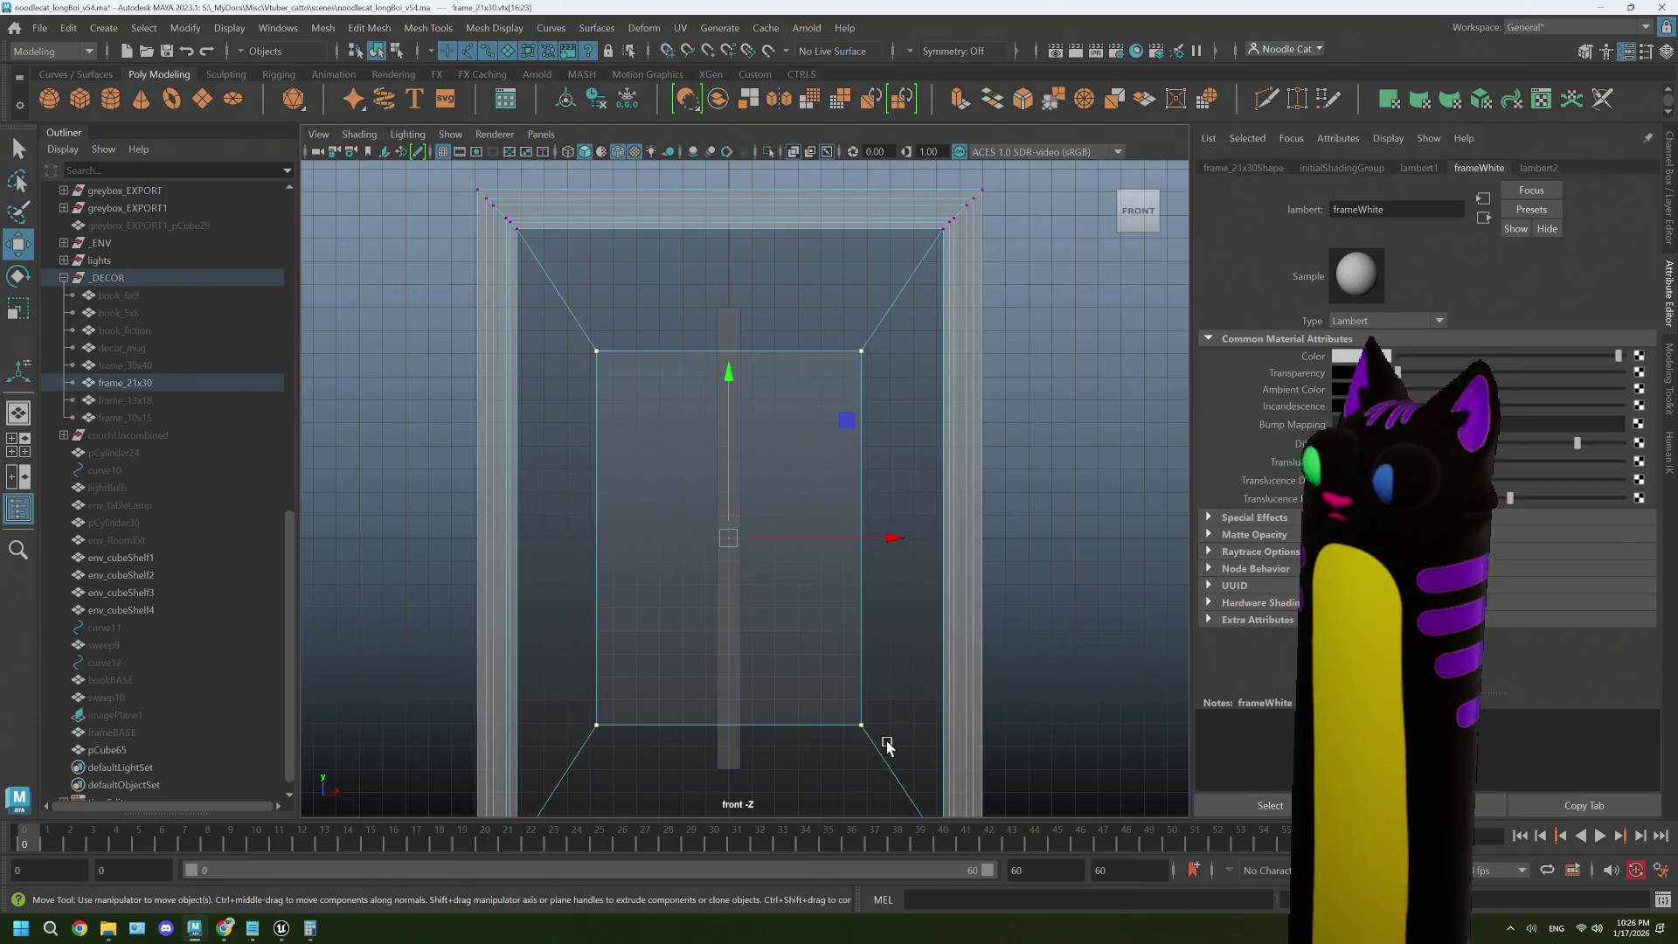
key("r")
left_click(732, 542)
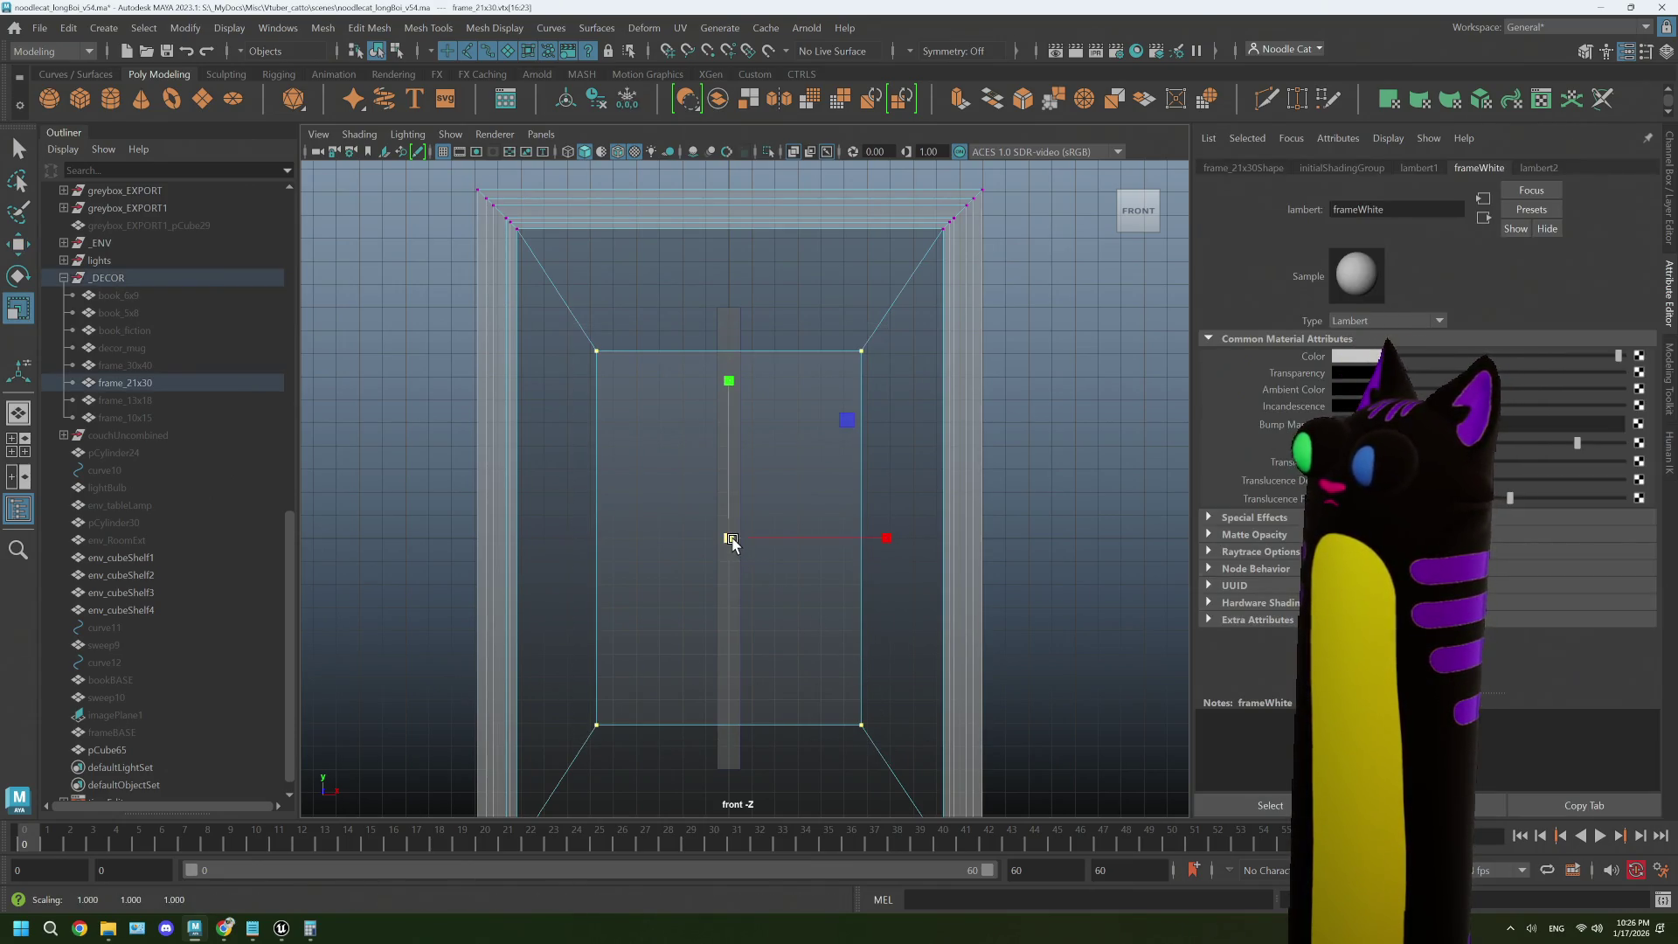
left_click_drag(730, 375, 726, 475)
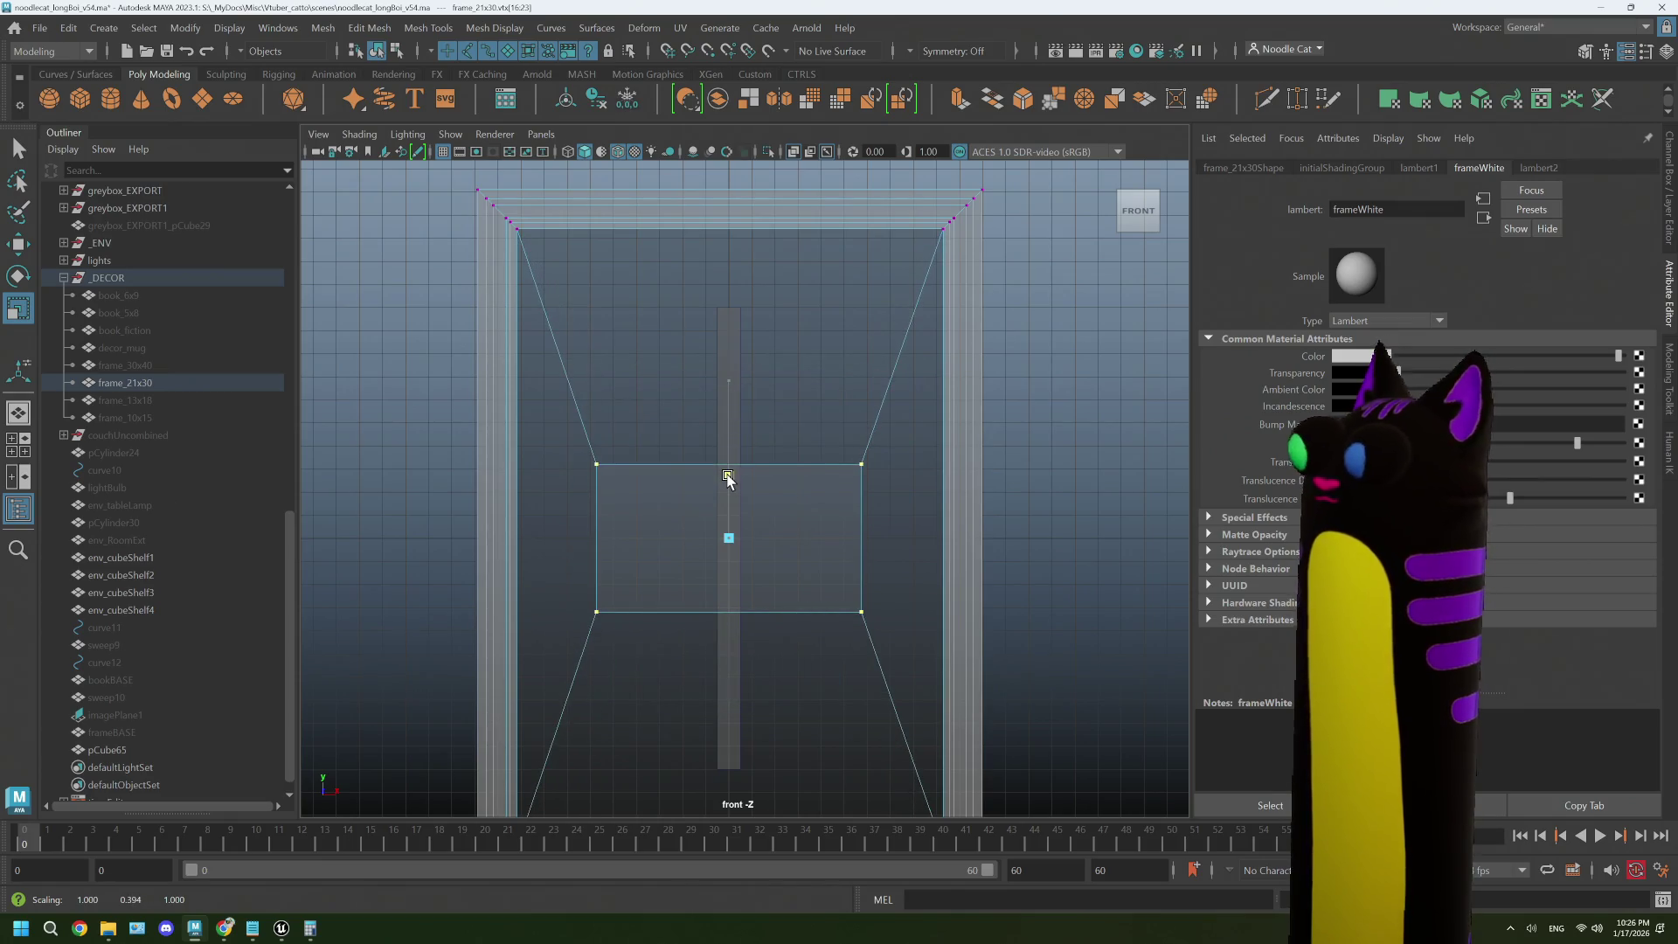
left_click(1024, 463)
scroll(988, 397, "down", 3)
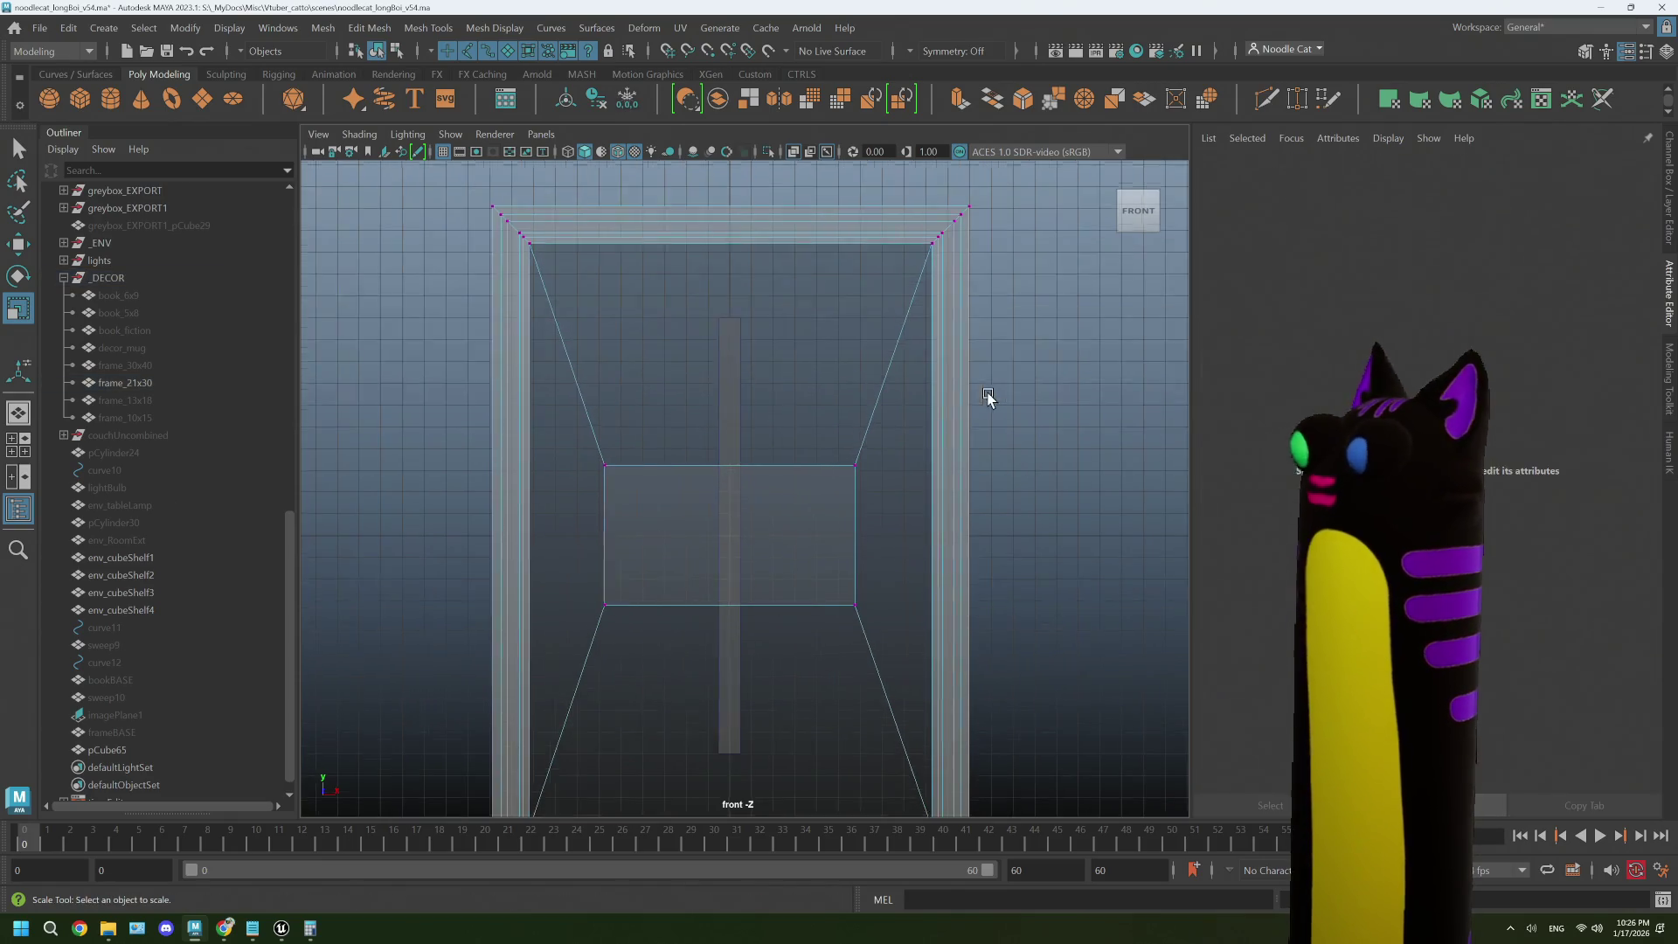
- Move the frame's top and bottom vertices so its height matches the guide cube
right_click(970, 347)
left_click_drag(508, 237, 993, 335)
key("w")
left_click_drag(732, 208, 745, 298)
left_click_drag(501, 727, 997, 822)
mouse_move(730, 607)
left_mouse_down()
mouse_move(732, 512)
mouse_move(722, 556)
left_mouse_up()
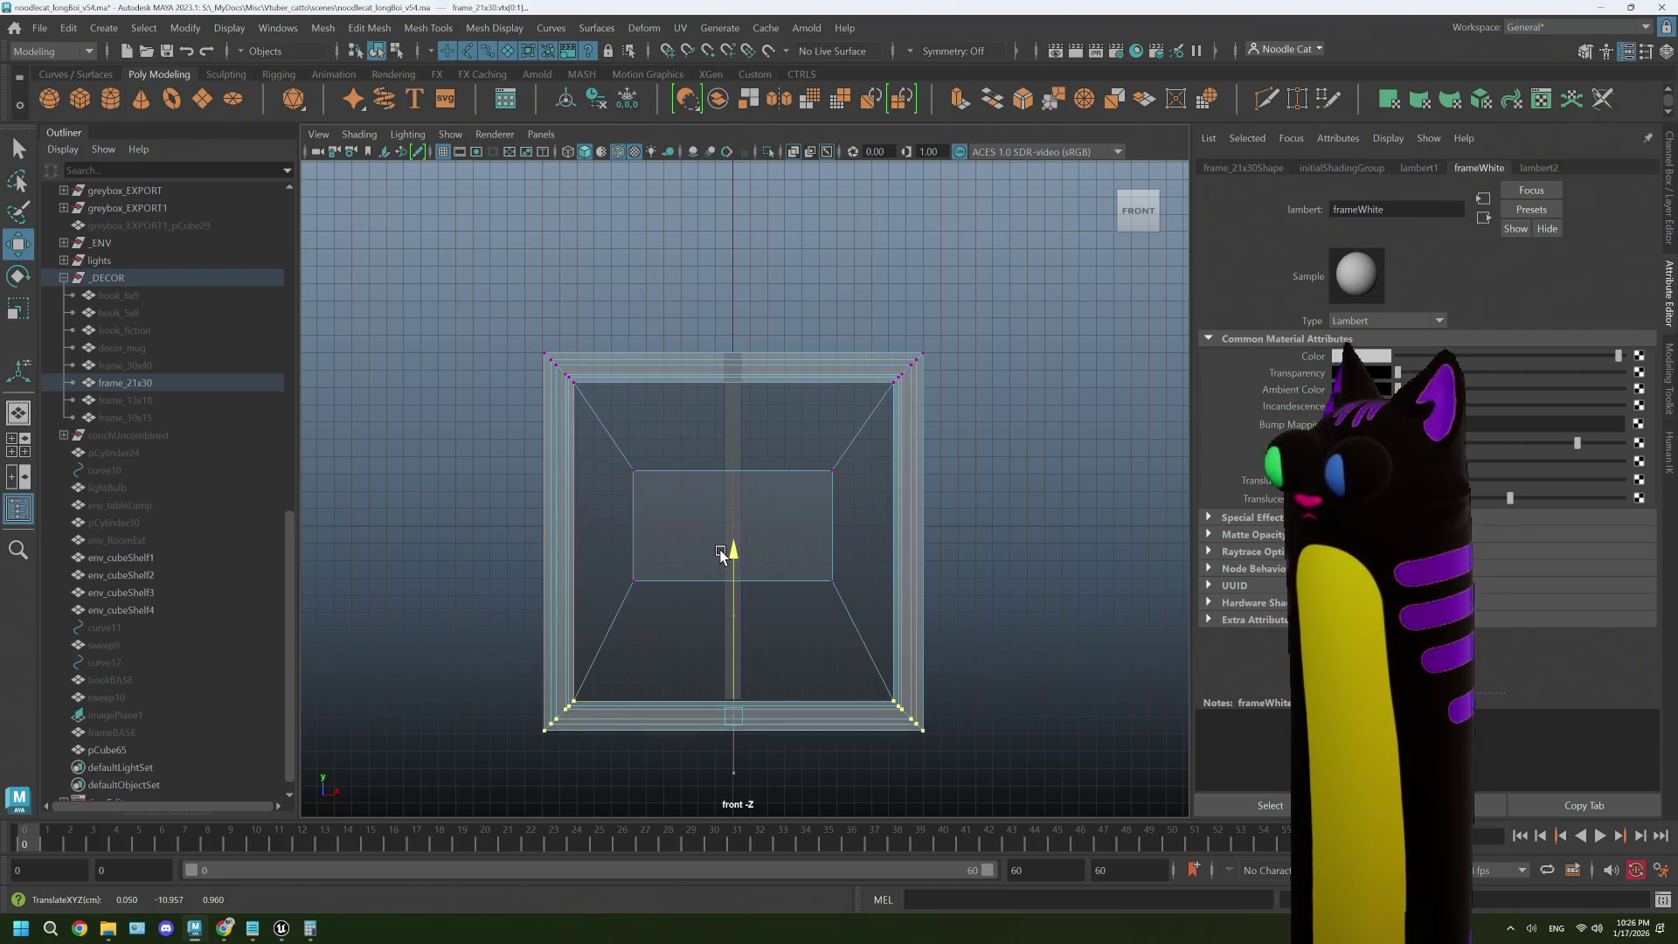
mouse_move(527, 327)
left_mouse_down()
mouse_move(866, 408)
mouse_move(935, 407)
left_mouse_up()
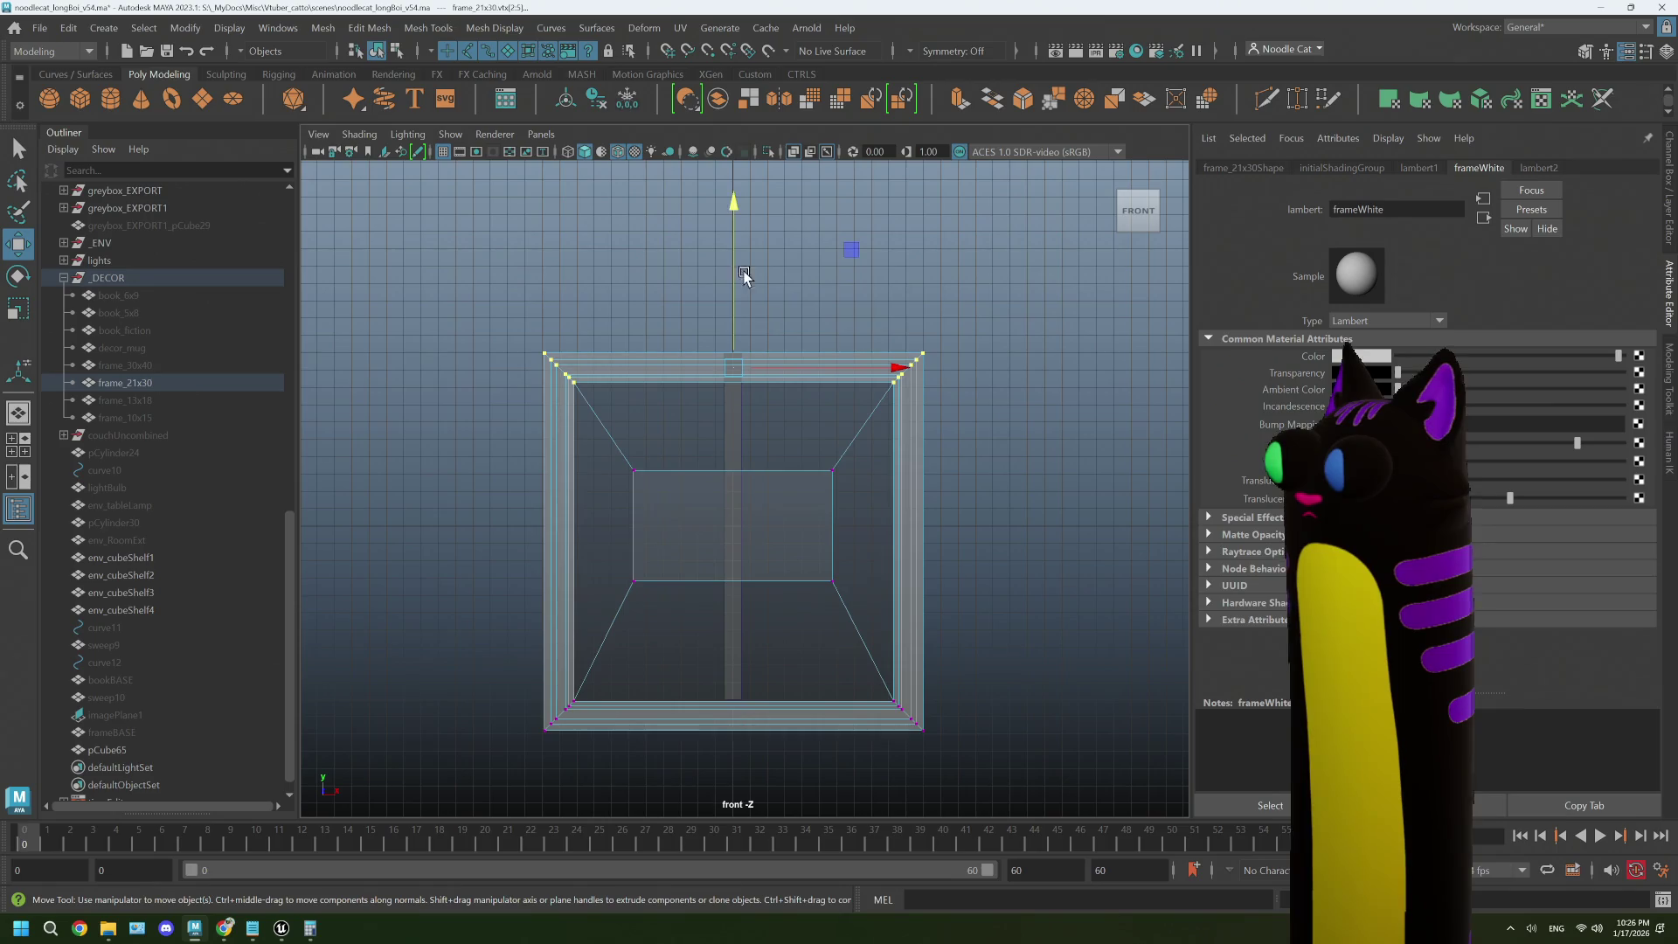
left_click_drag(734, 255, 731, 228)
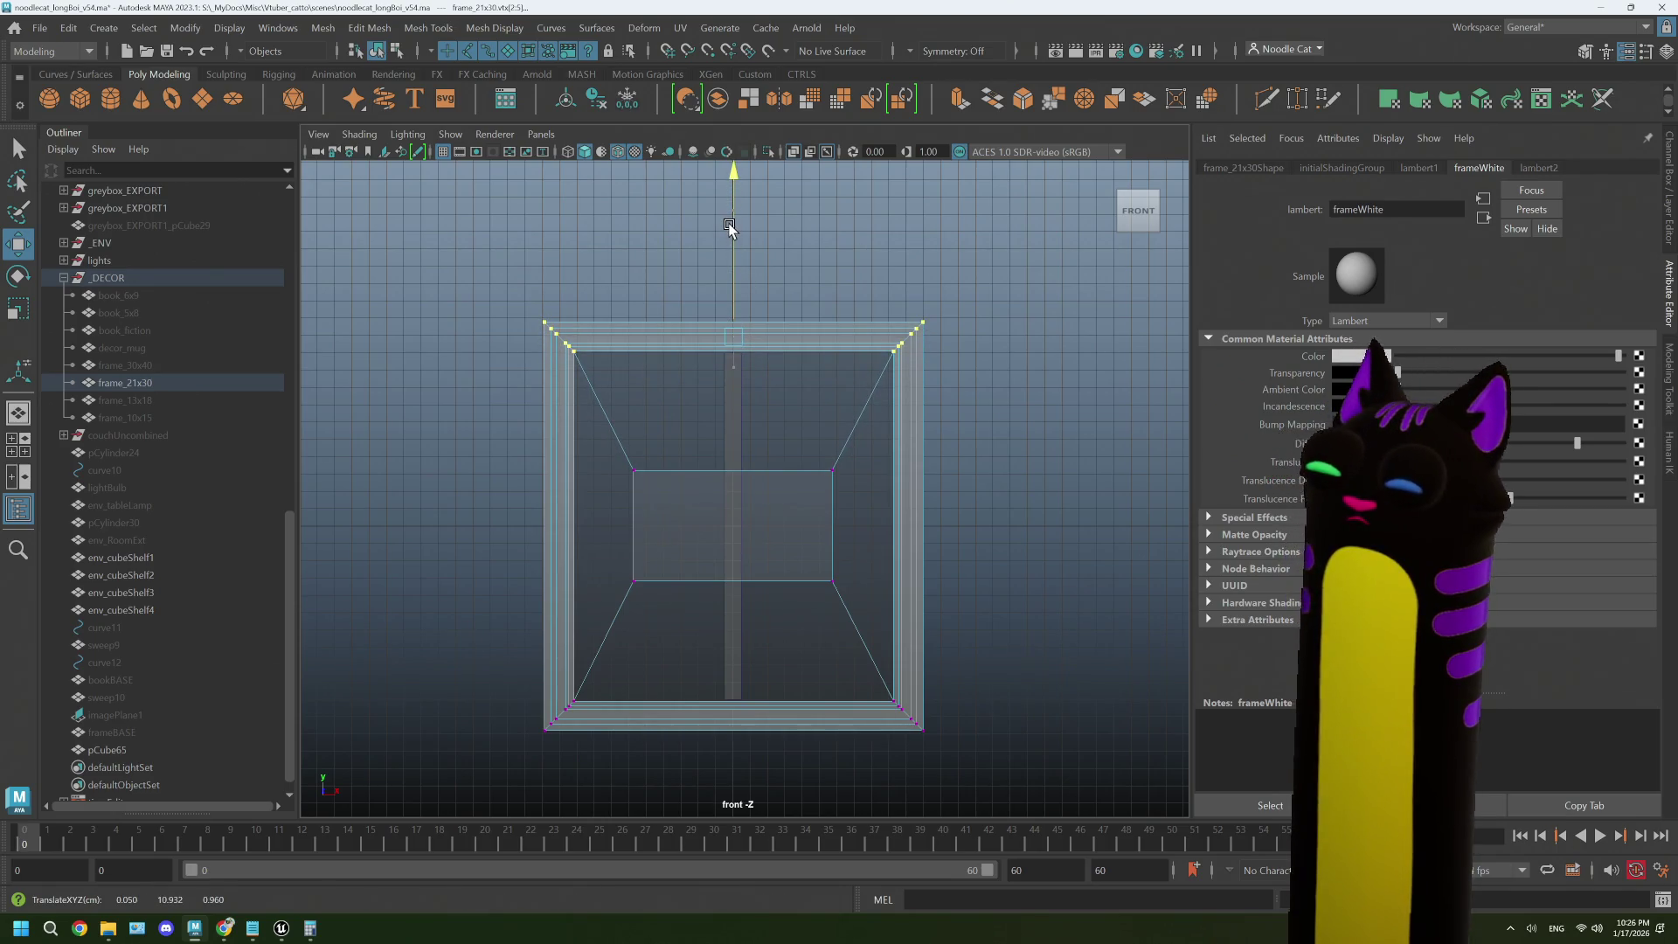
right_click(988, 429)
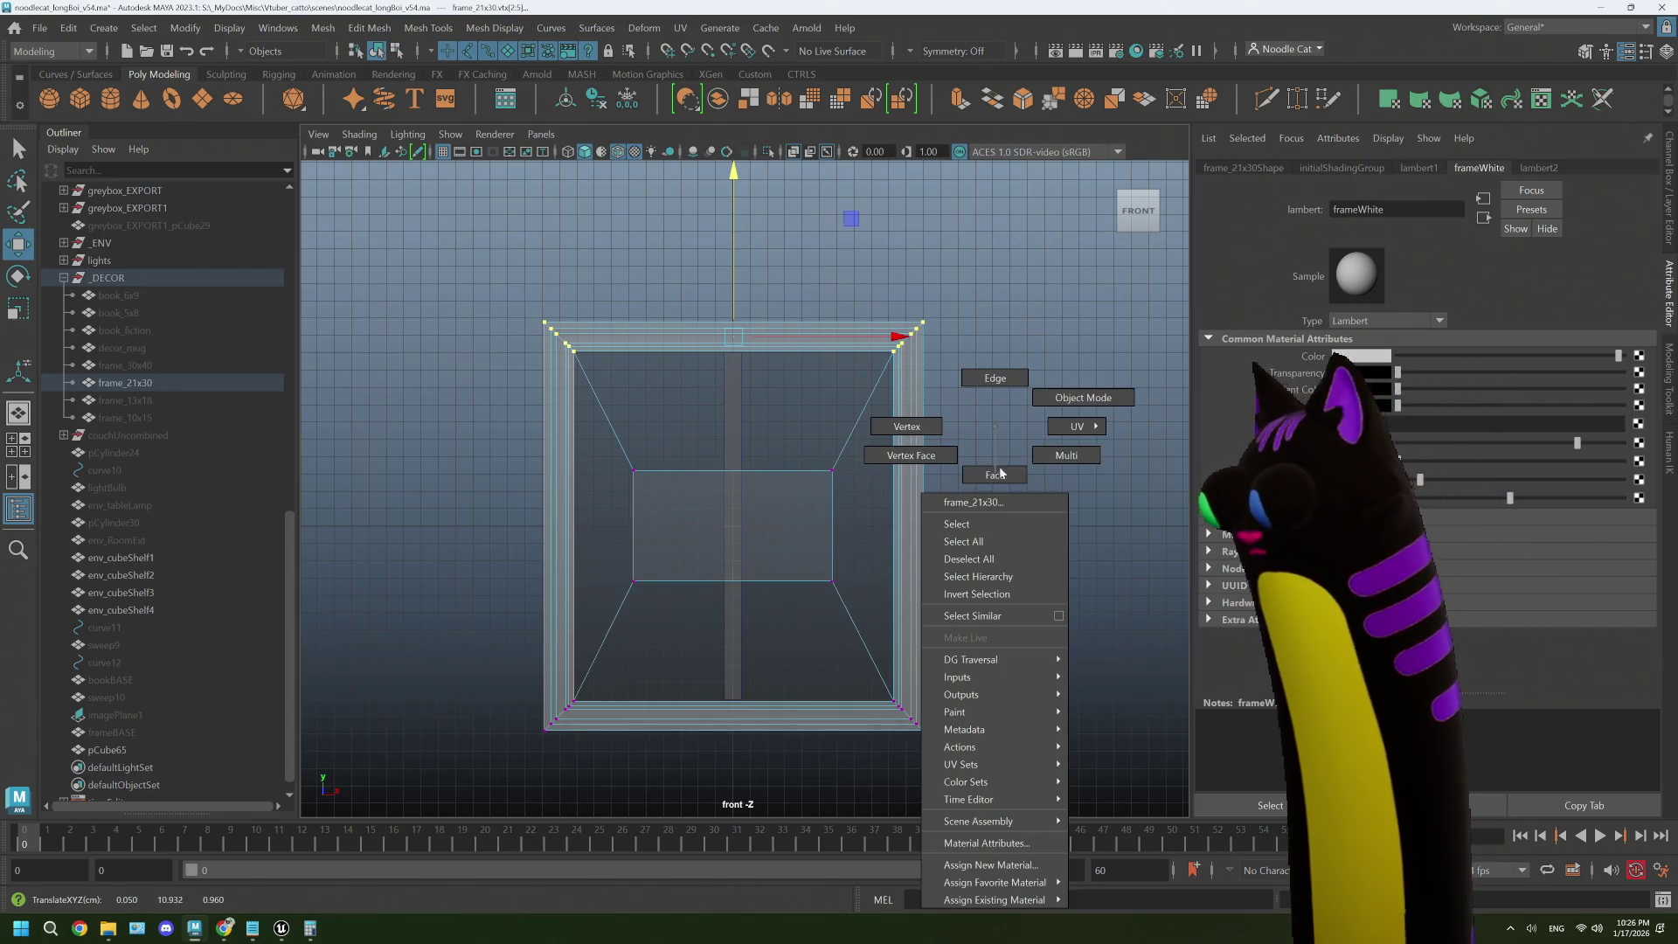
- Set the guide cube's width to 2 in its creation settings
left_click(1084, 399)
left_click(903, 476)
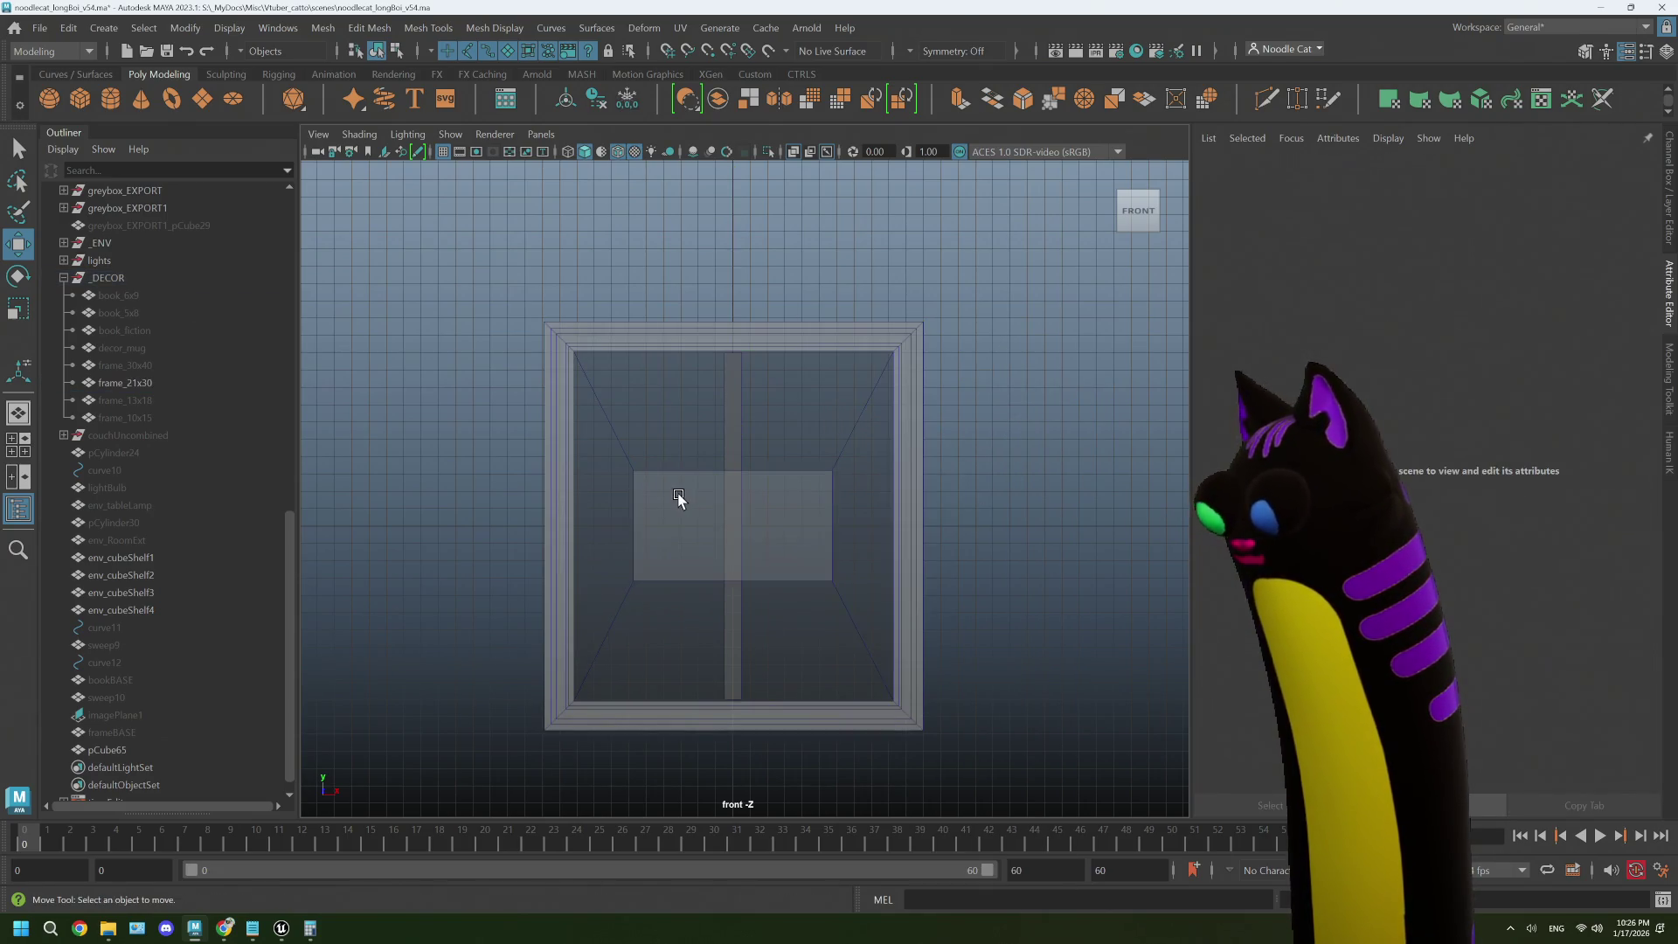
key("ctrl+z")
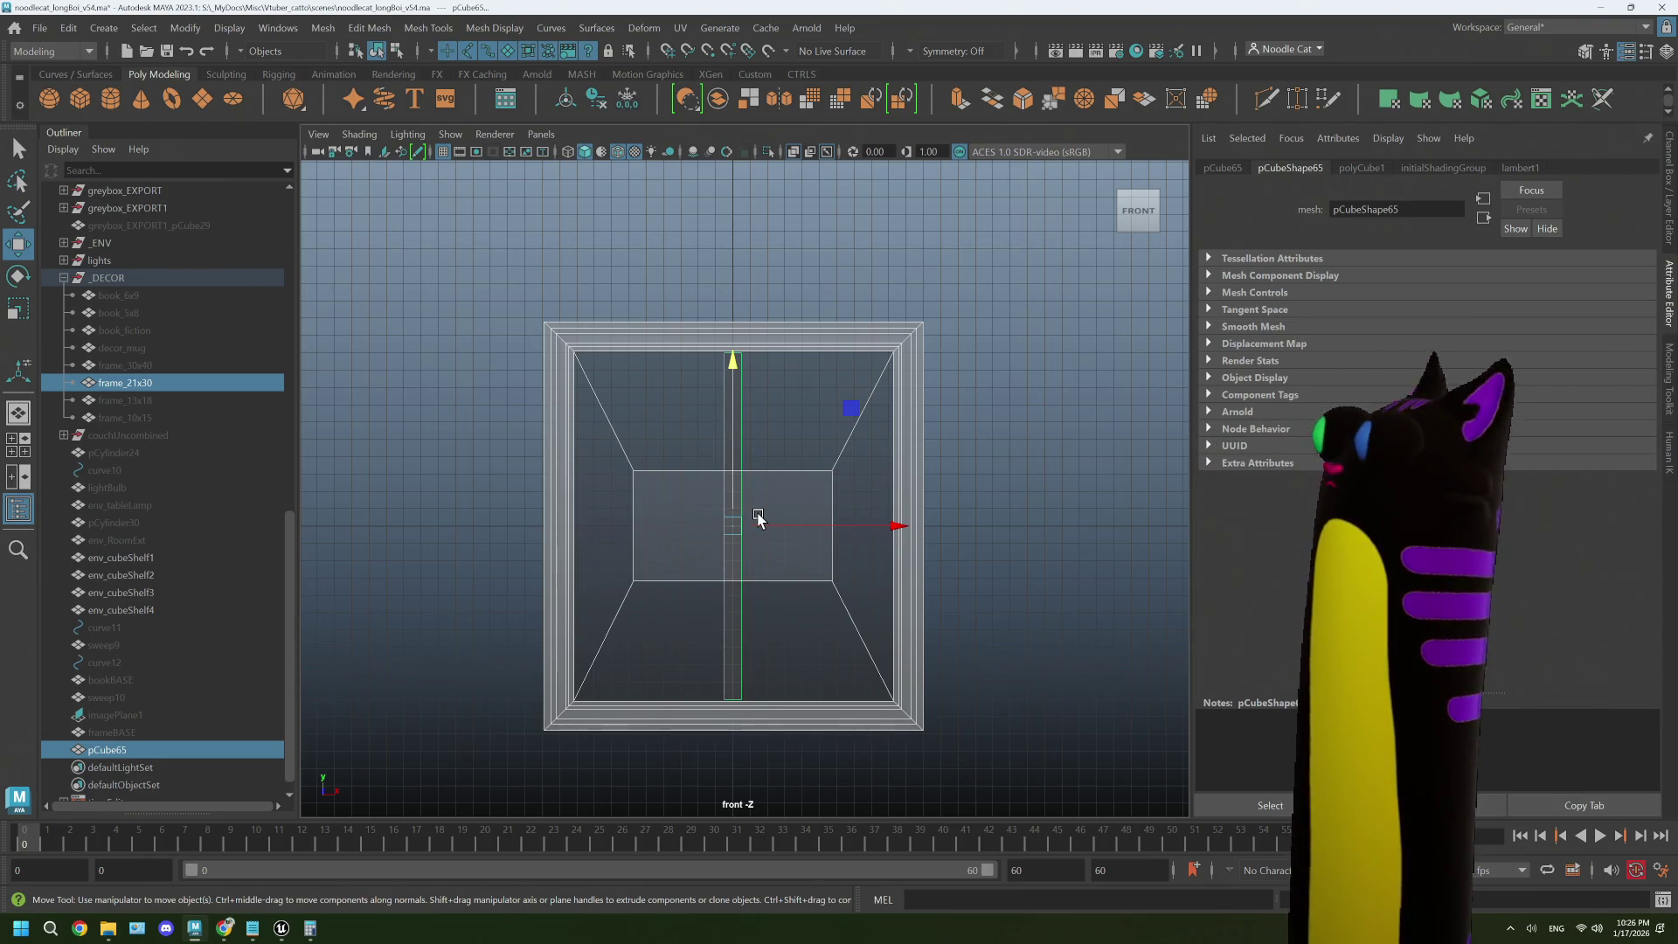
left_click(1359, 164)
left_click(1333, 277)
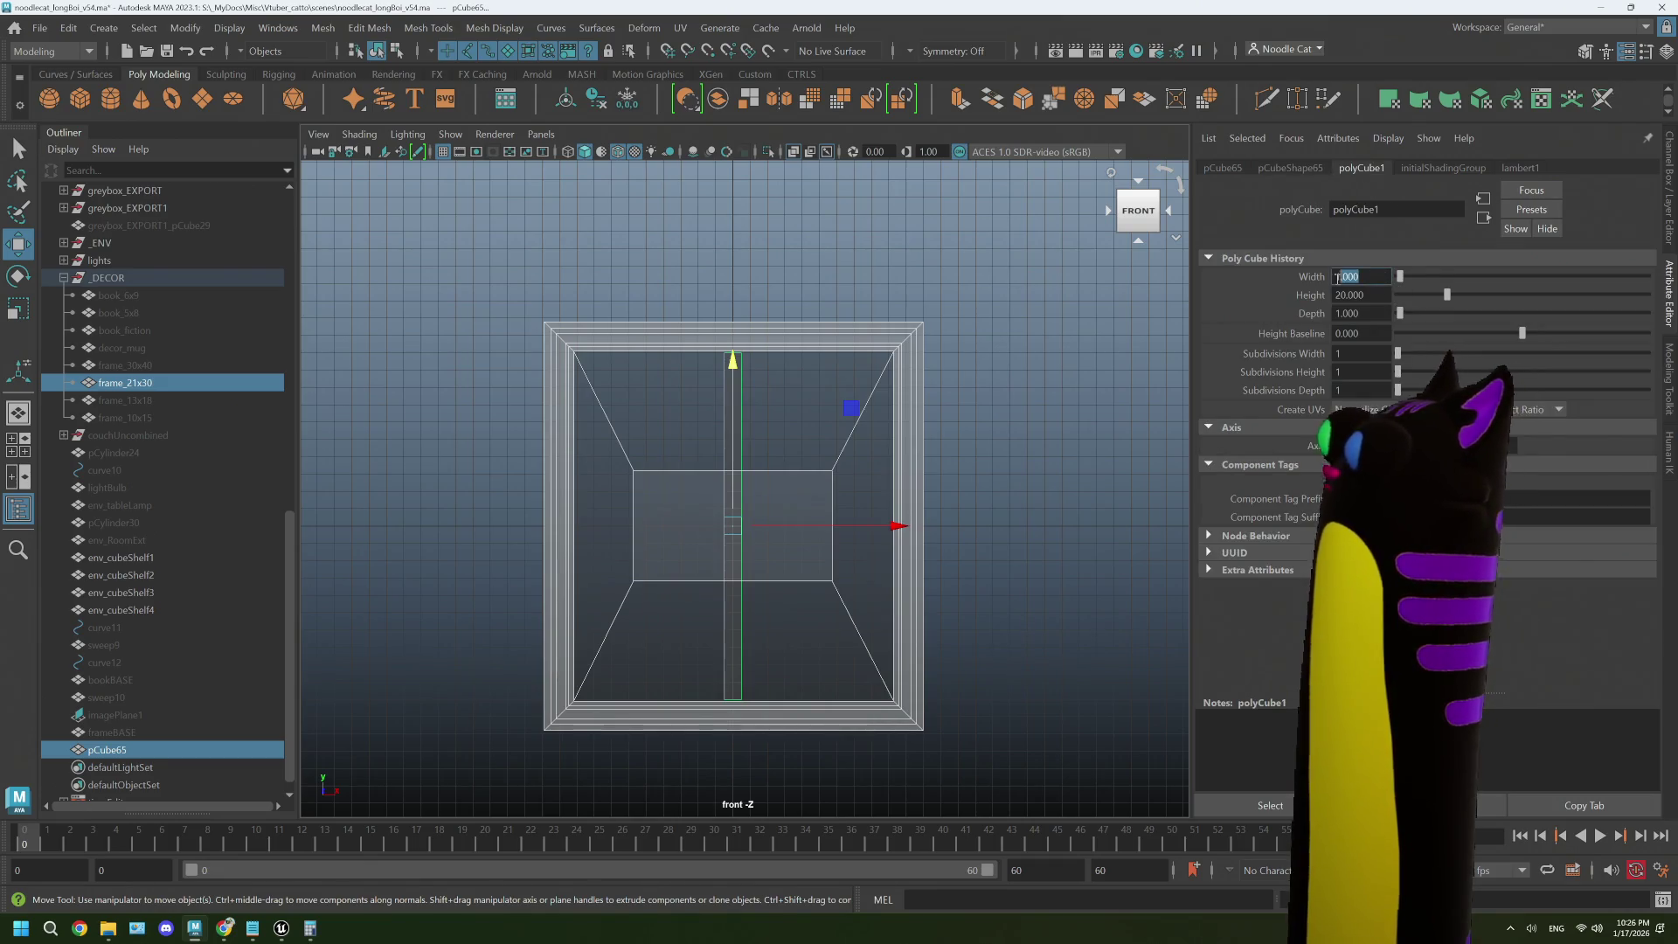
type("2")
key("Return")
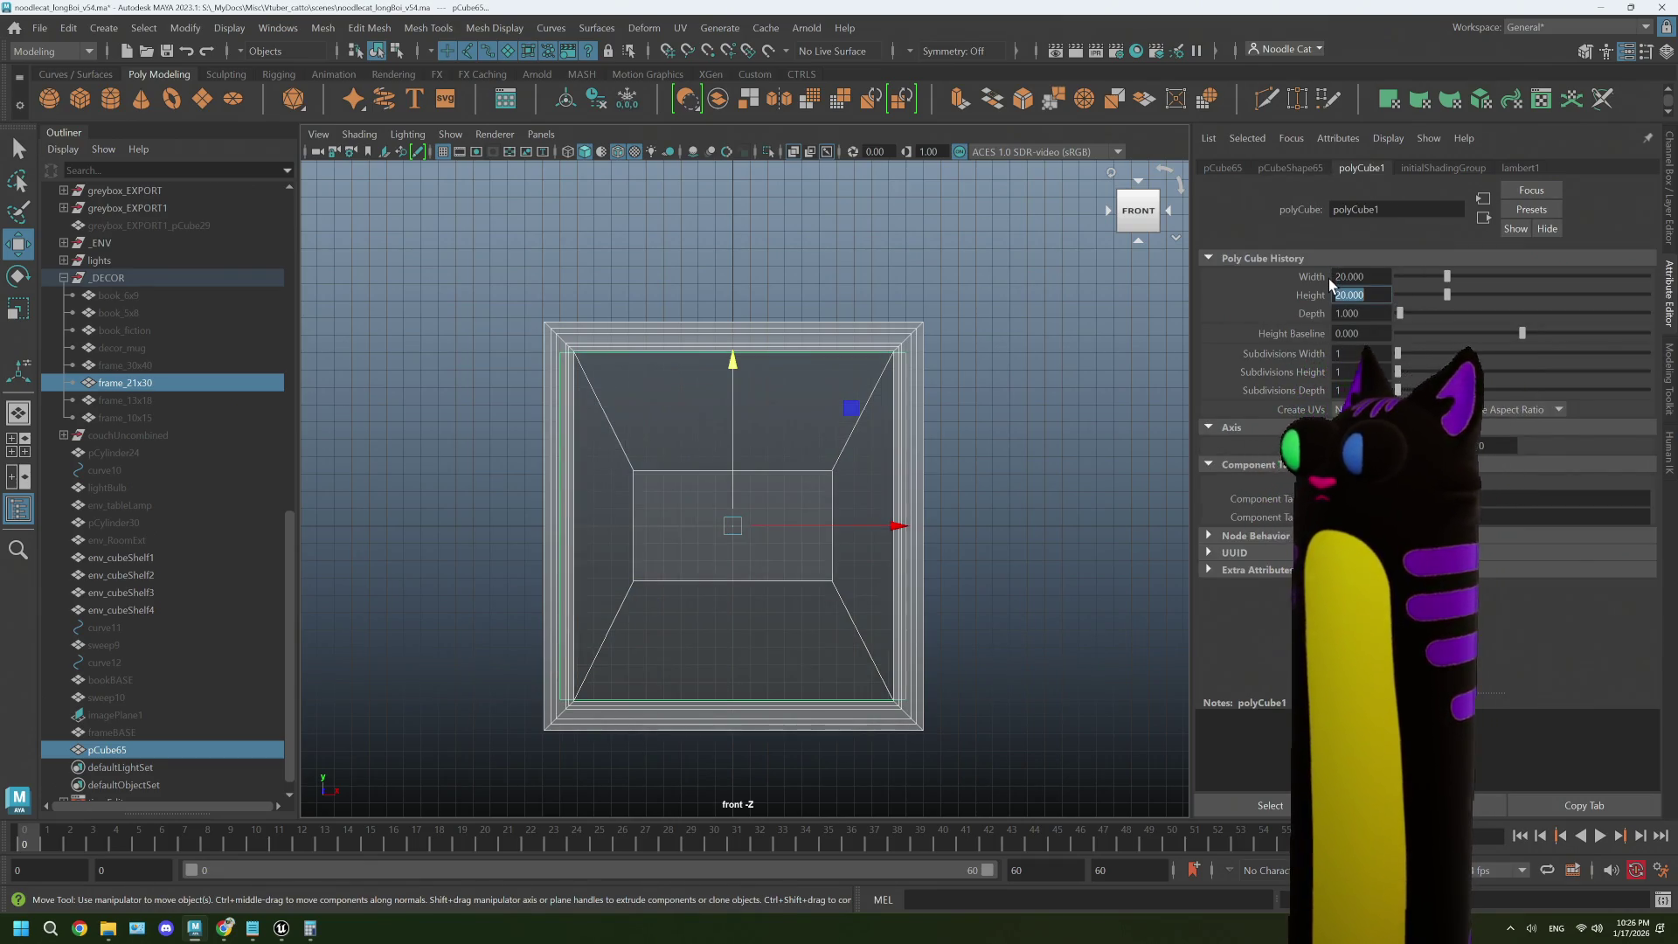
- Move frame_21x30's left and right side vertices outward in vertex mode
left_click(965, 404)
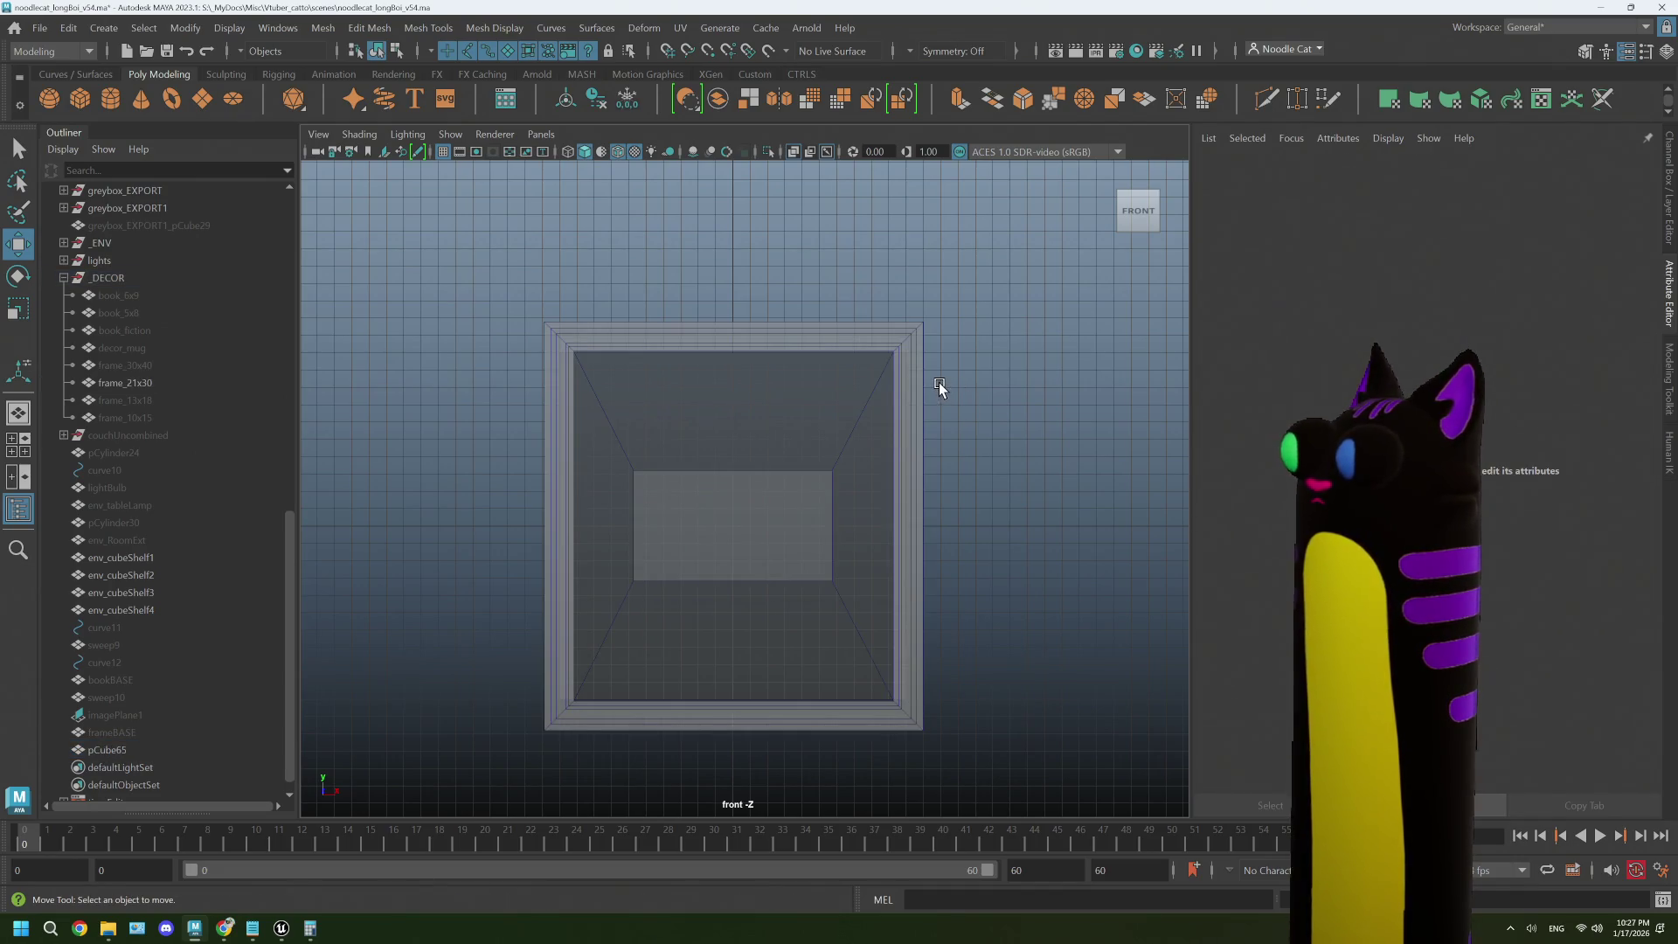
left_click(866, 325)
right_click(866, 324)
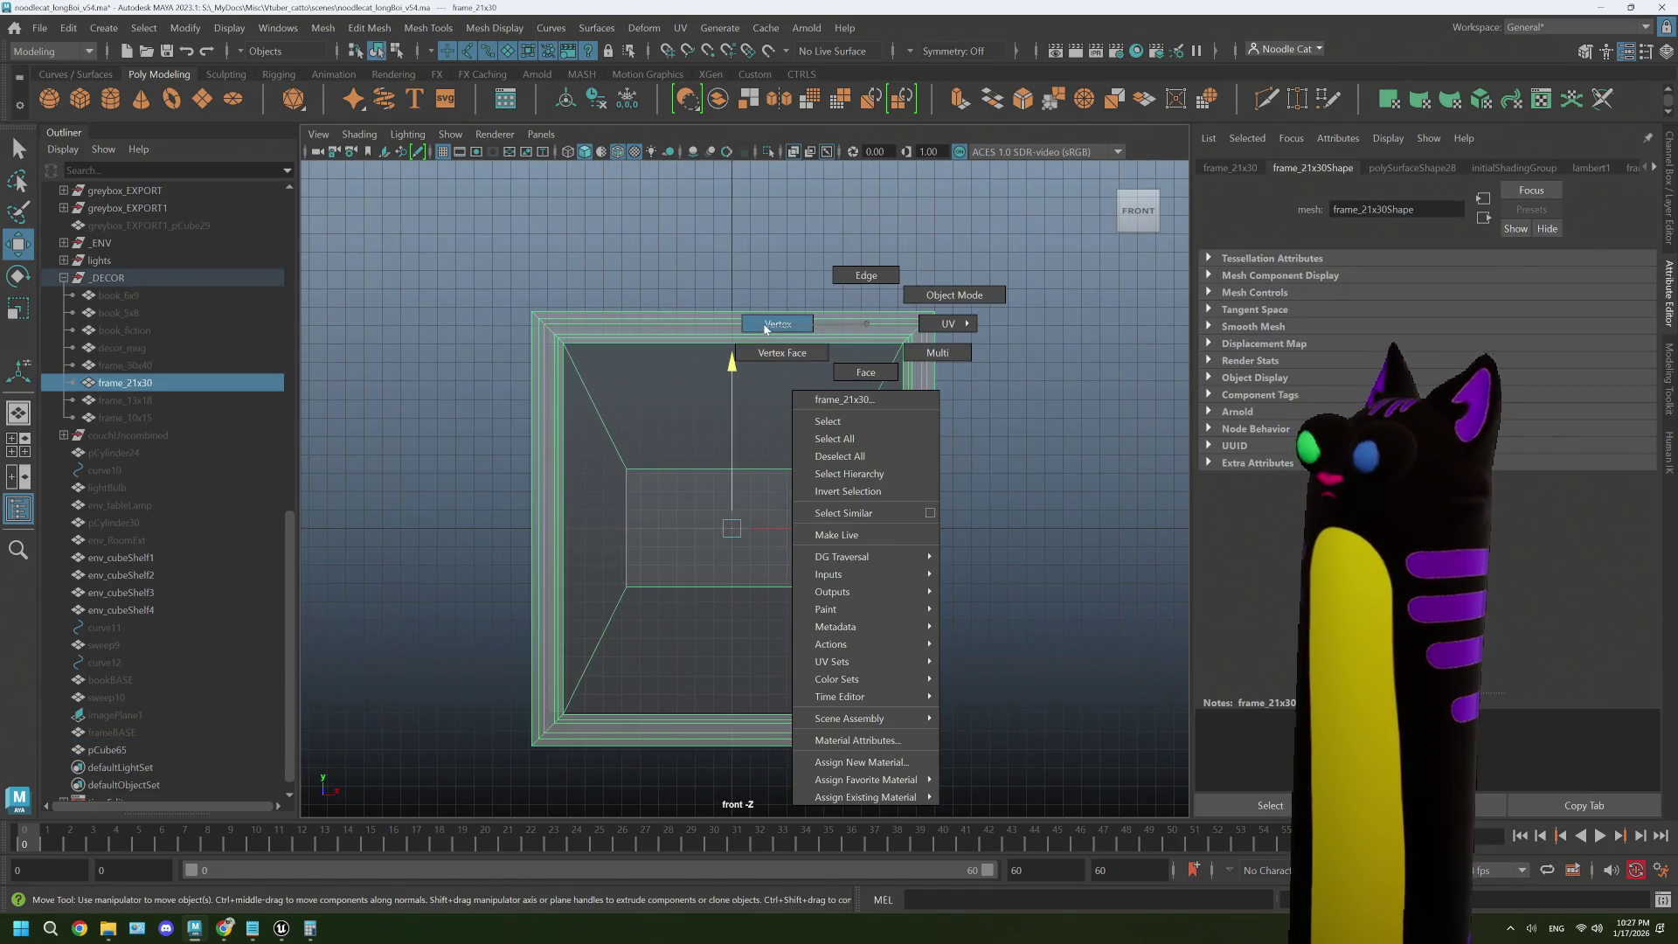
left_click(766, 325)
mouse_move(480, 338)
left_mouse_down()
mouse_move(600, 588)
mouse_move(591, 771)
left_mouse_up()
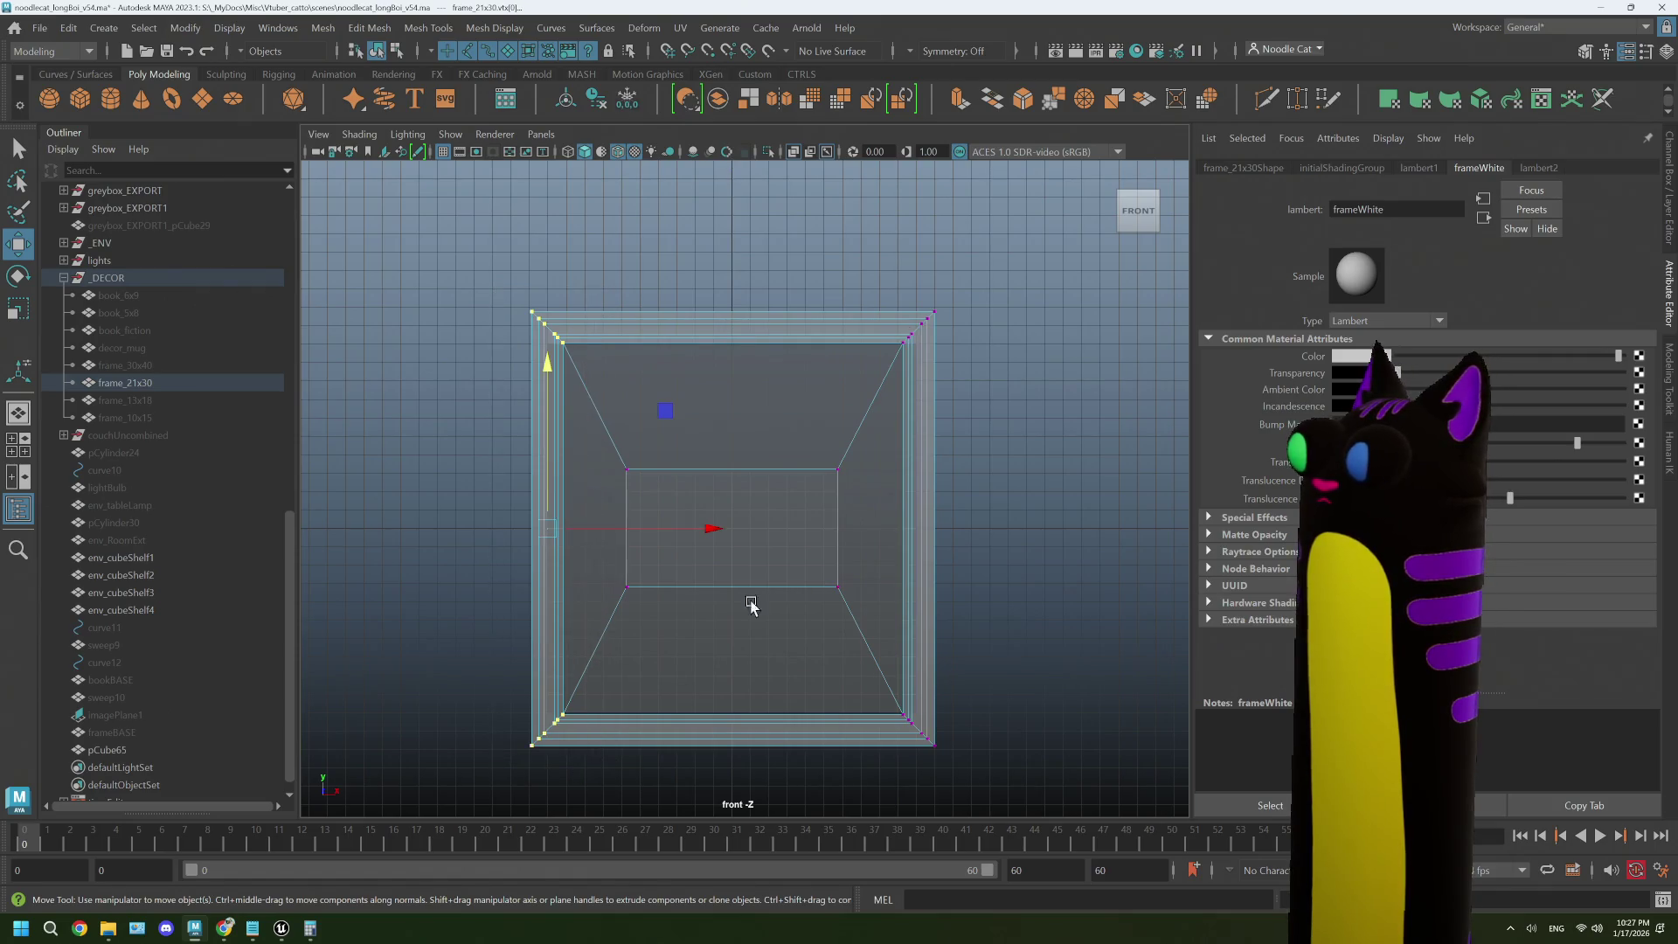
left_click_drag(713, 529, 693, 528)
left_click_drag(1013, 757, 886, 344)
left_click_drag(1079, 526, 1095, 535)
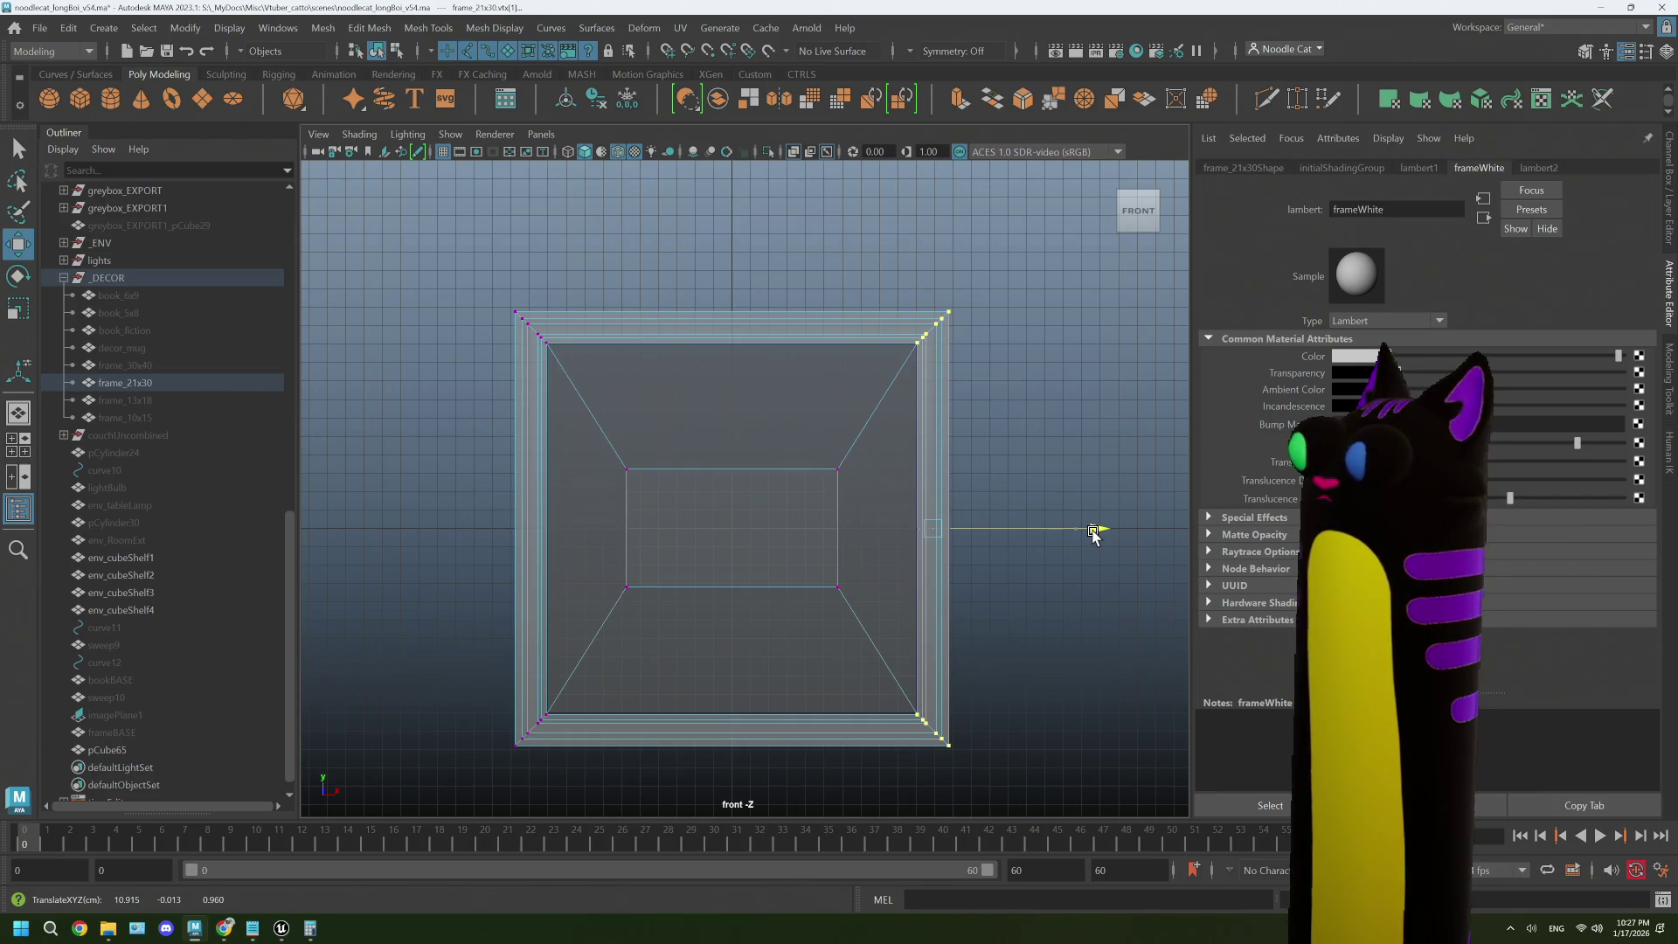
- Scale the inner opening taller and narrower, then reselect its four corners
mouse_move(599, 446)
left_mouse_down()
mouse_move(854, 611)
mouse_move(866, 499)
mouse_move(879, 616)
left_mouse_up()
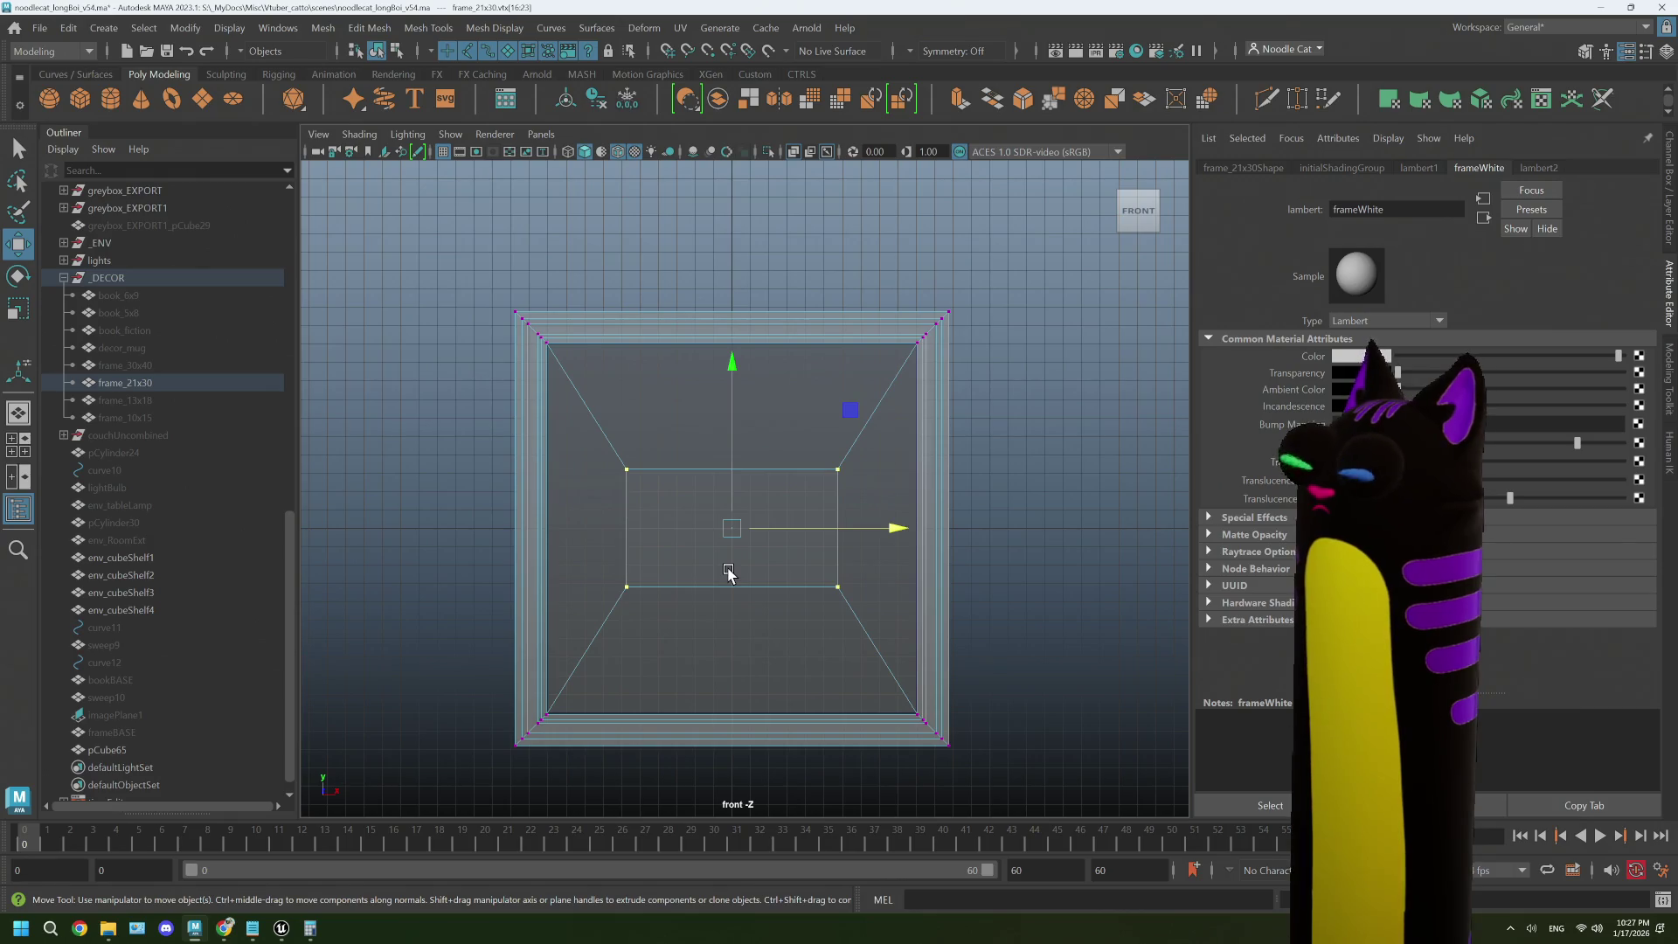
key("r")
mouse_move(733, 476)
left_mouse_down()
mouse_move(705, 276)
mouse_move(700, 480)
mouse_move(698, 444)
mouse_move(699, 458)
left_mouse_up()
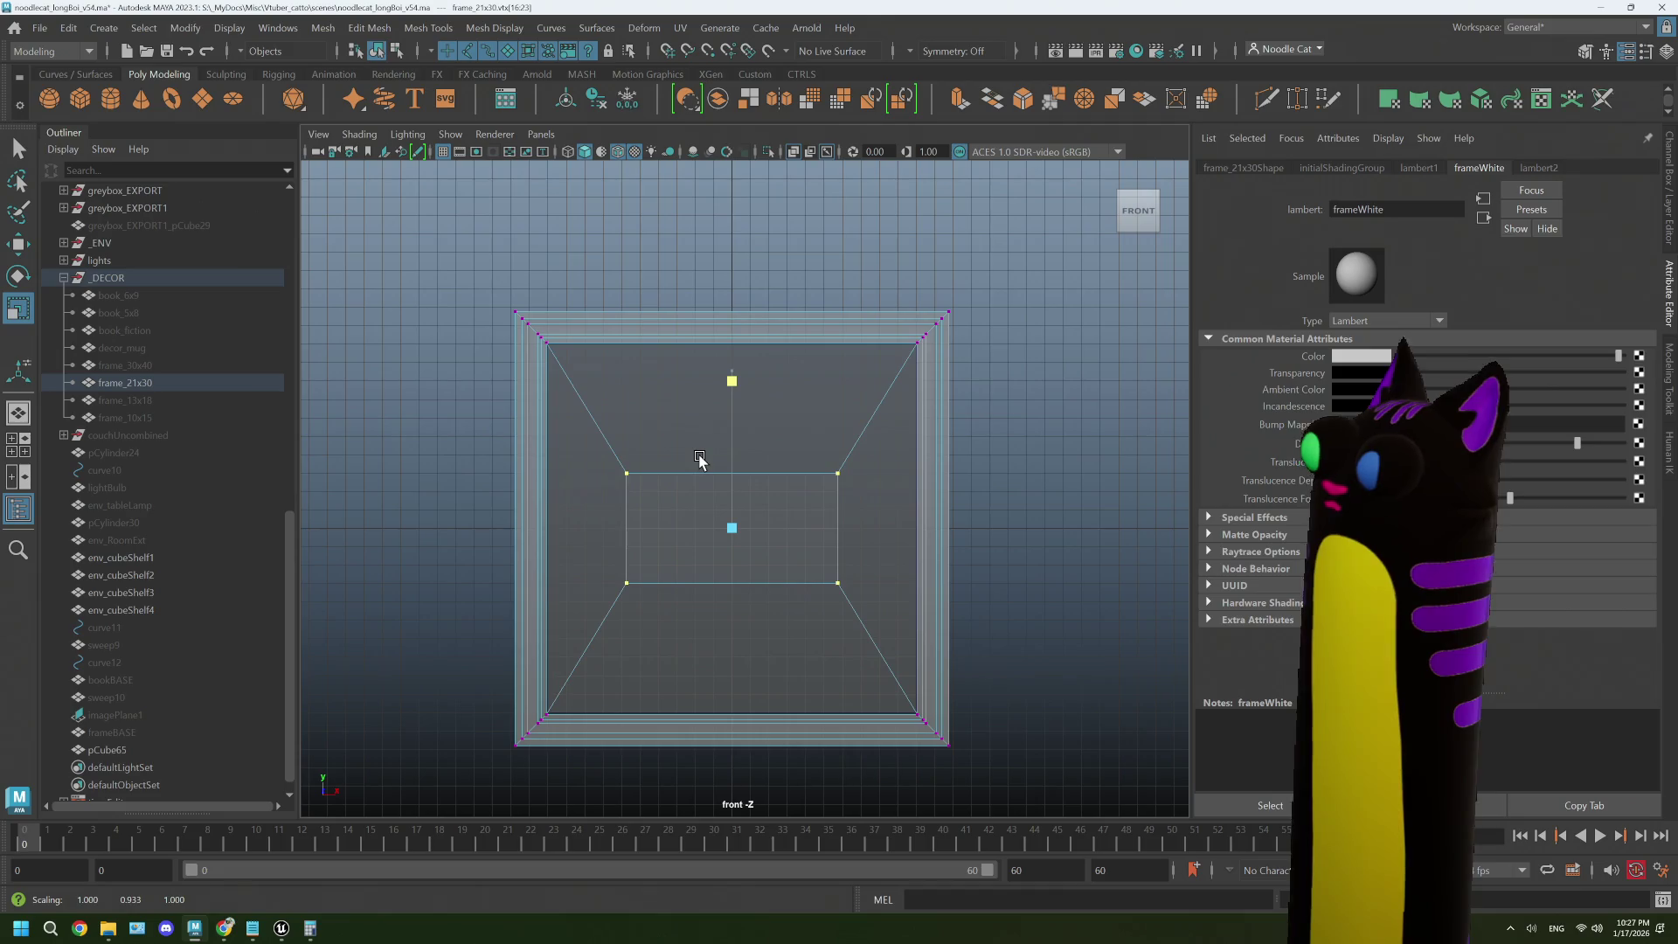
mouse_move(883, 528)
left_mouse_down()
mouse_move(745, 527)
mouse_move(833, 517)
mouse_move(805, 512)
left_mouse_up()
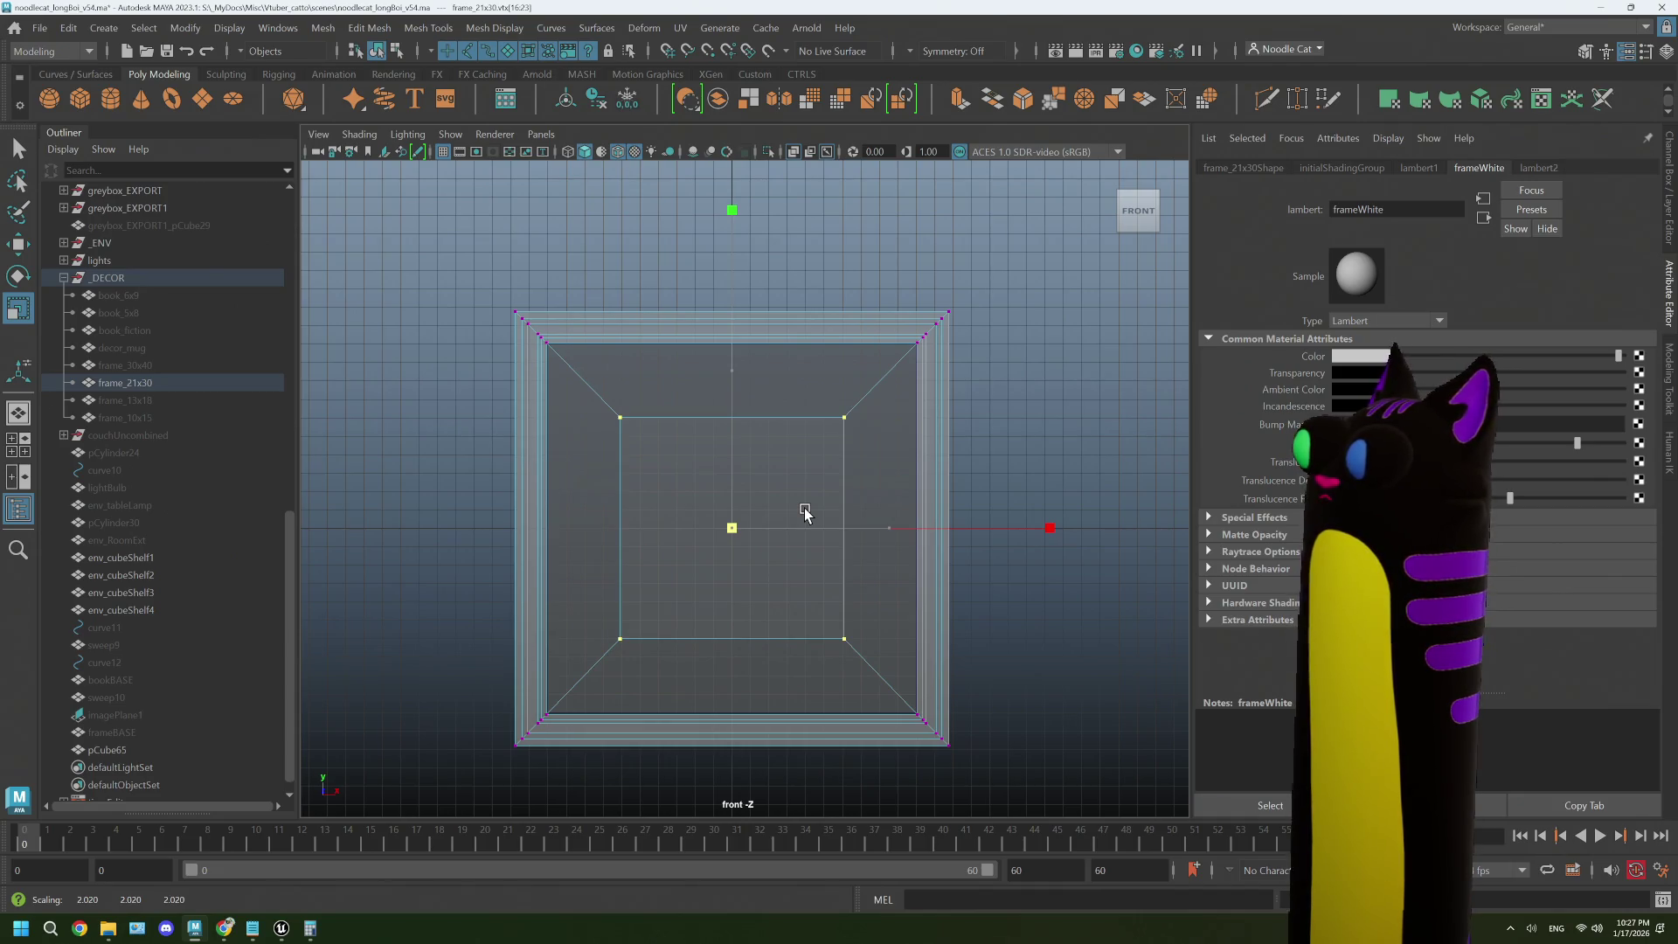
left_click(1038, 461)
left_click_drag(595, 408, 883, 655)
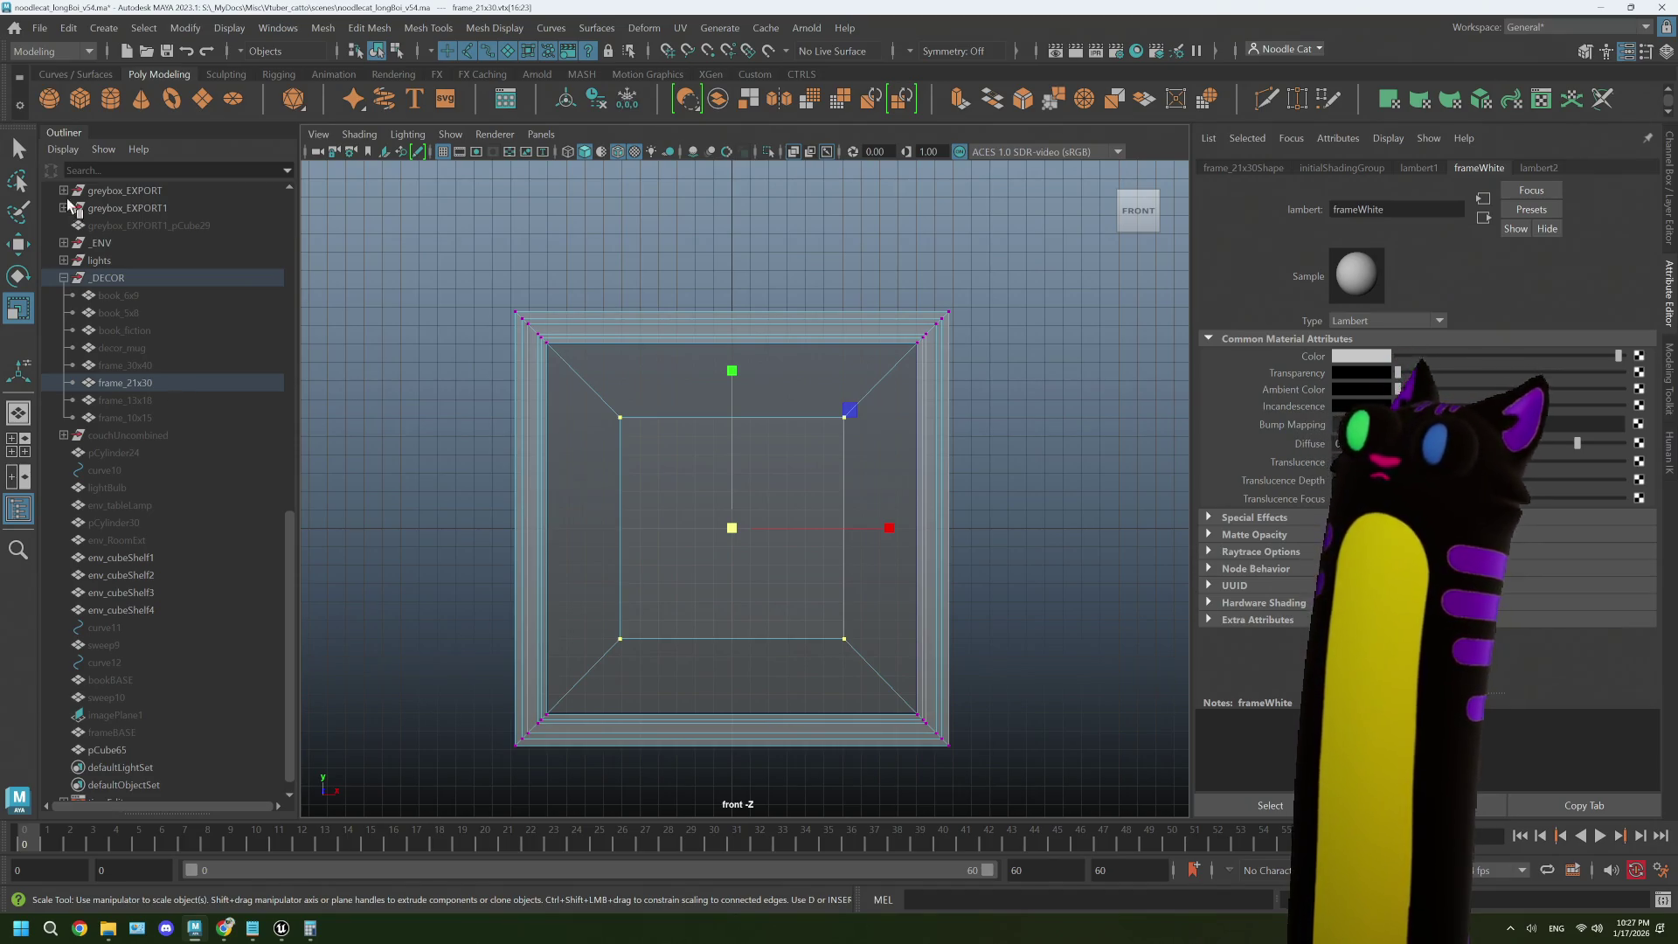
left_click(39, 27)
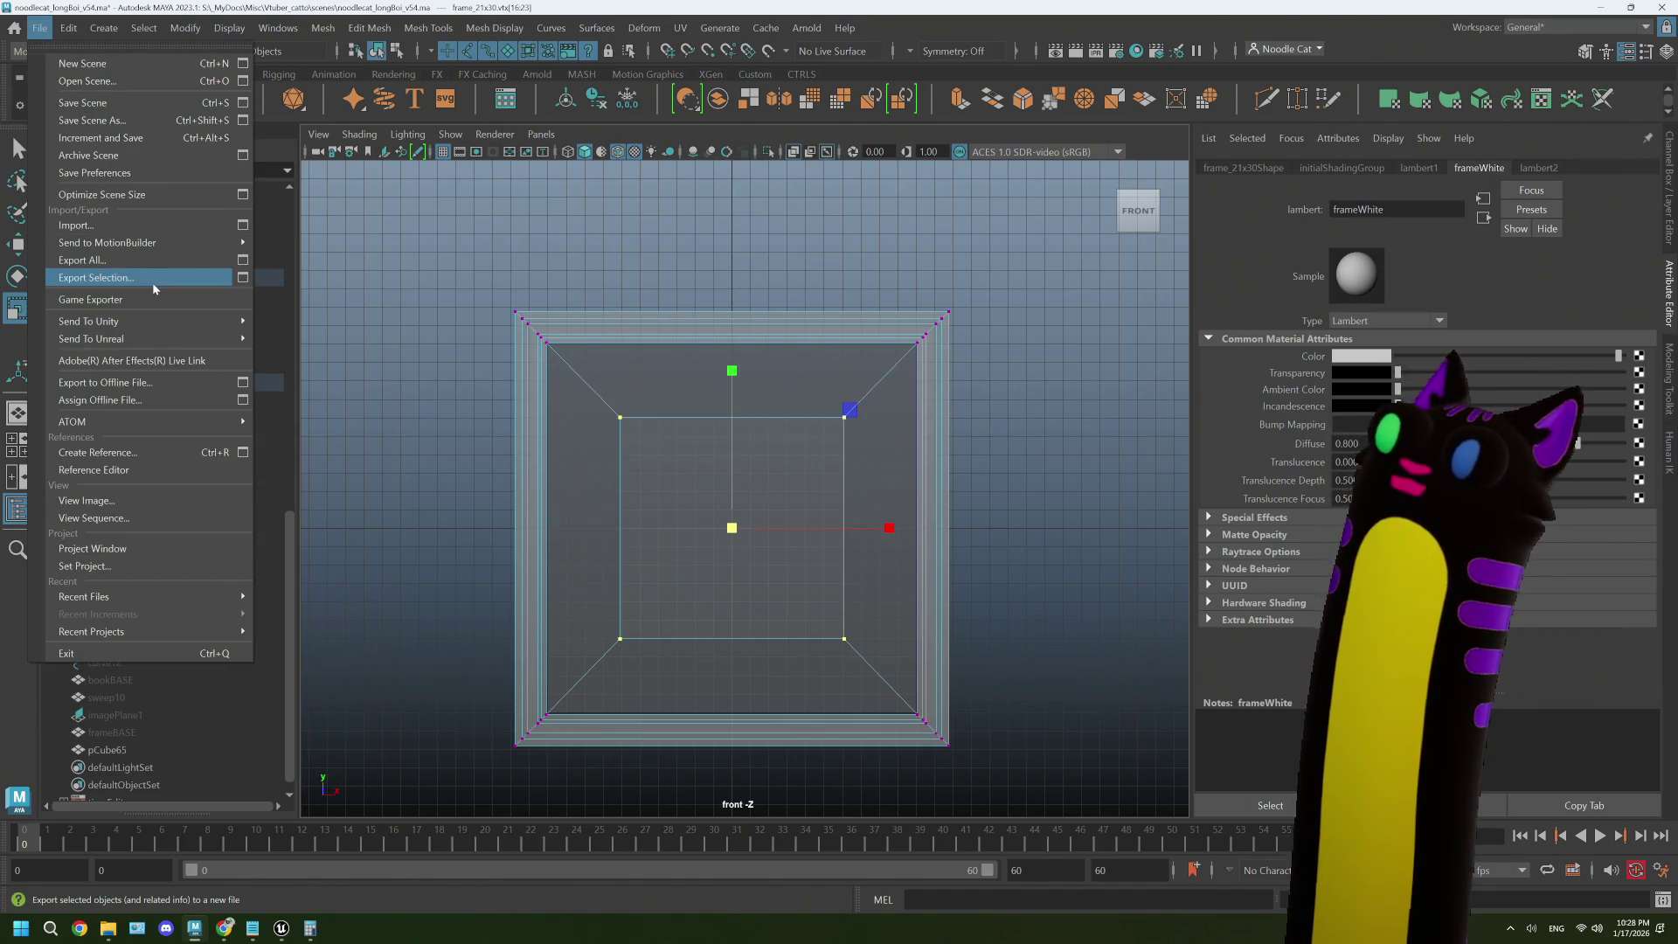
- Sort the scene list newest-first, open noodlecat_longBoi_v54.ma and choose Don't Save for current changes
left_click(112, 81)
scroll(620, 450, "up", 15)
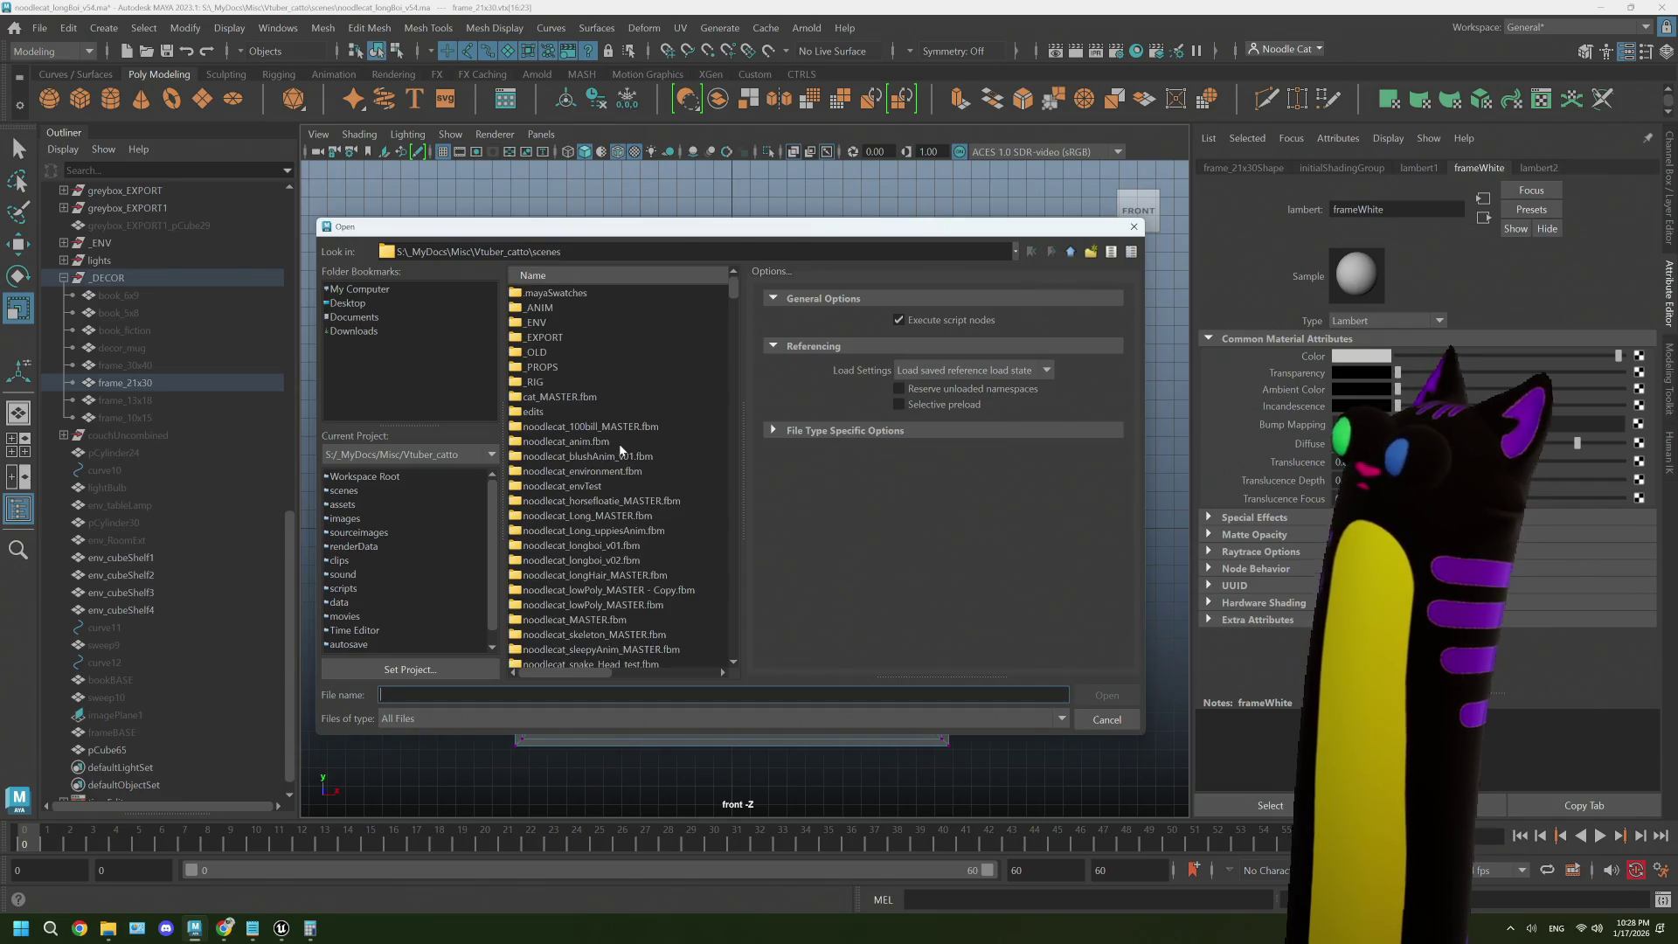
left_click_drag(754, 412, 906, 414)
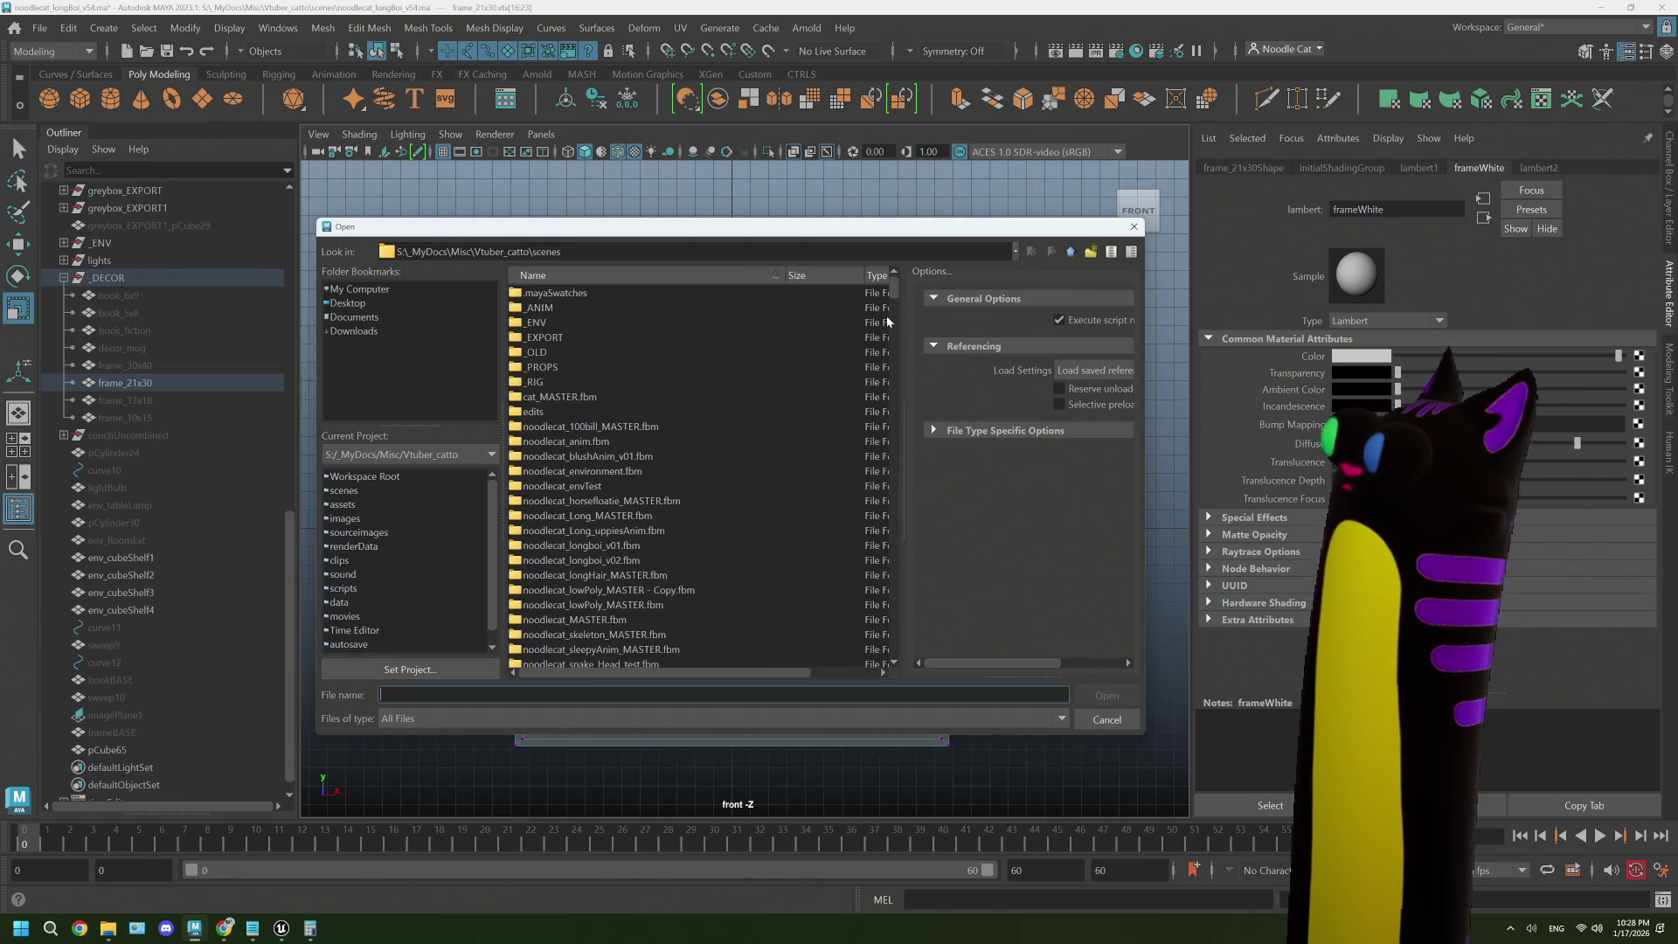
left_click_drag(788, 276, 662, 277)
left_click(841, 274)
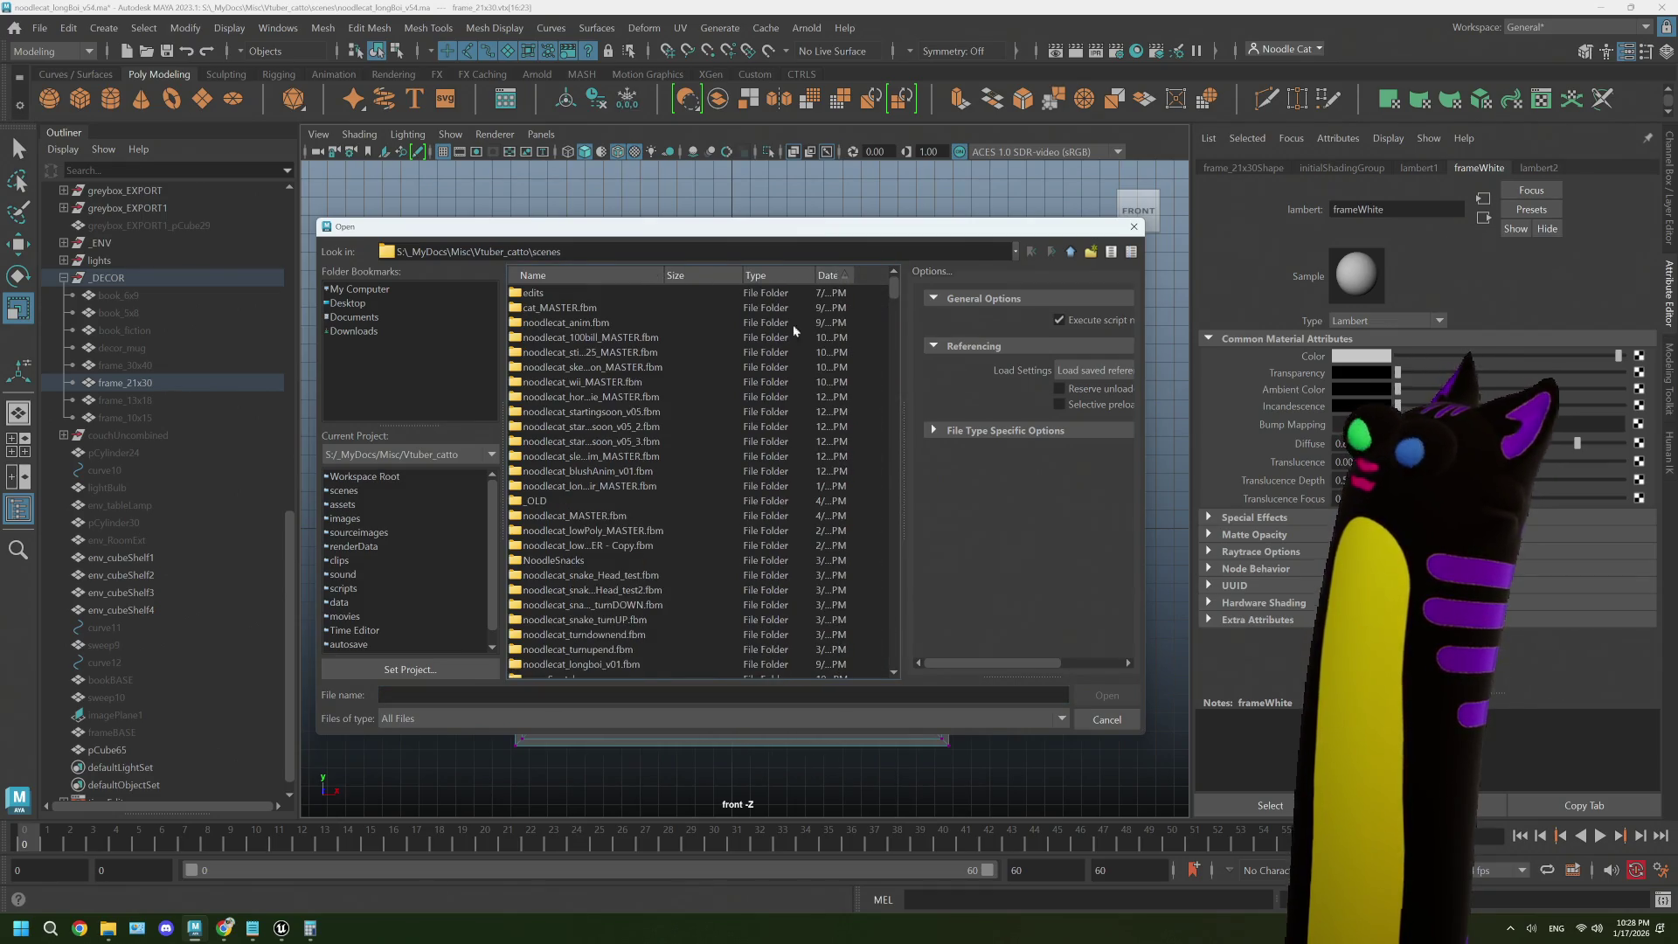
left_click(840, 277)
left_click(625, 297)
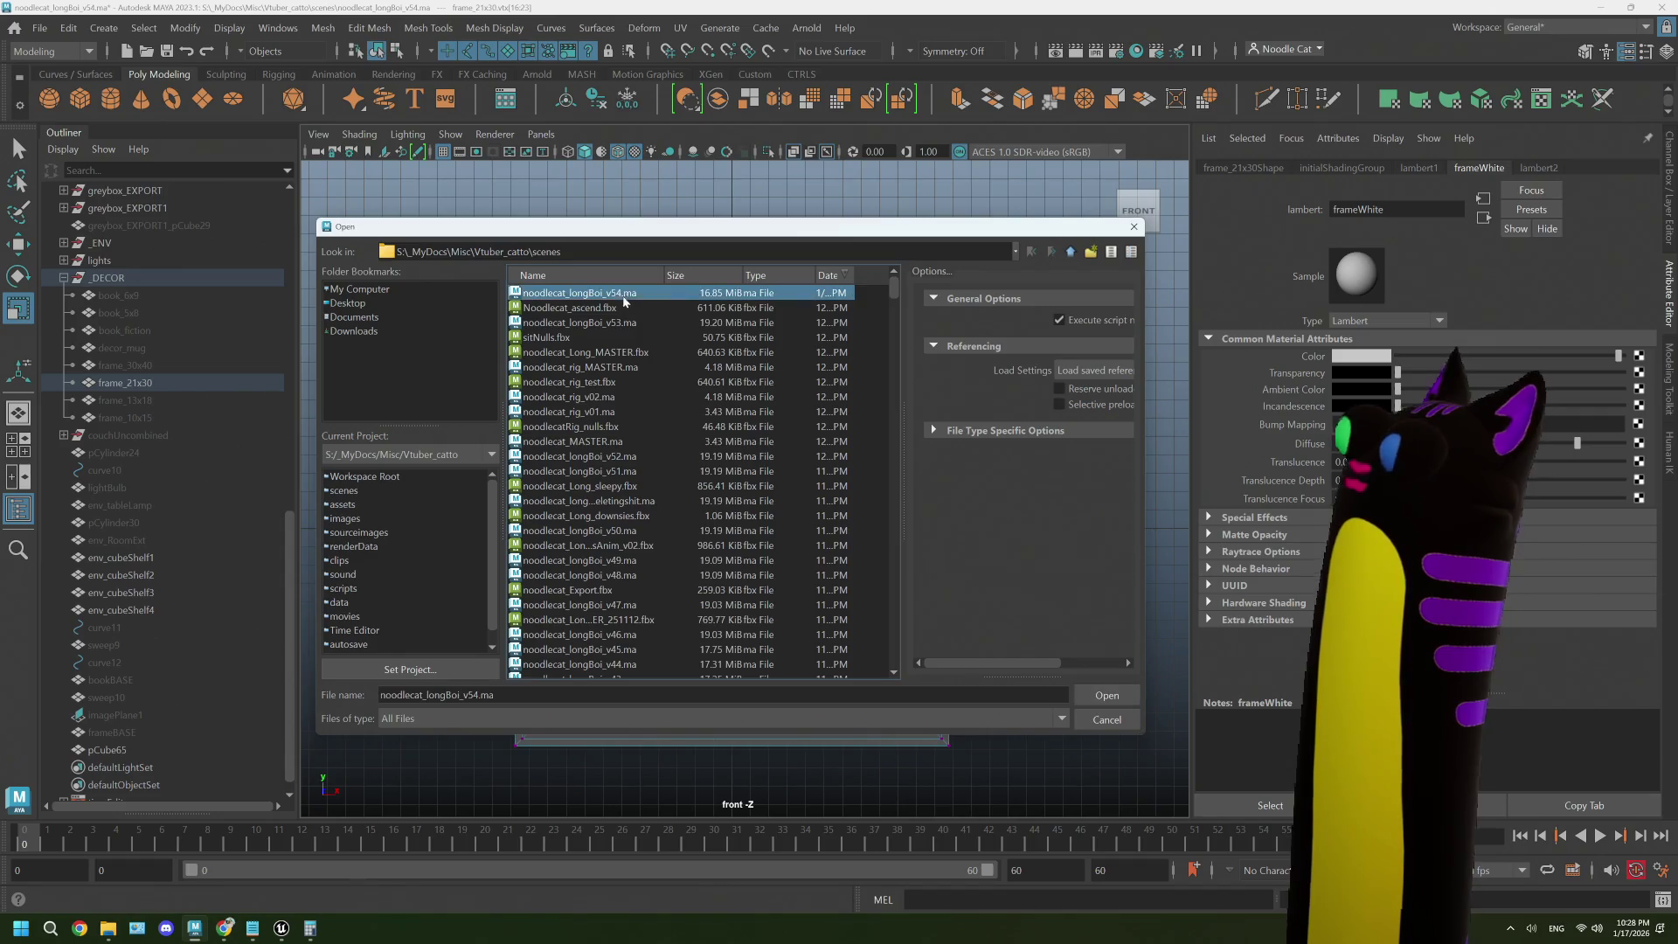
left_click(1107, 699)
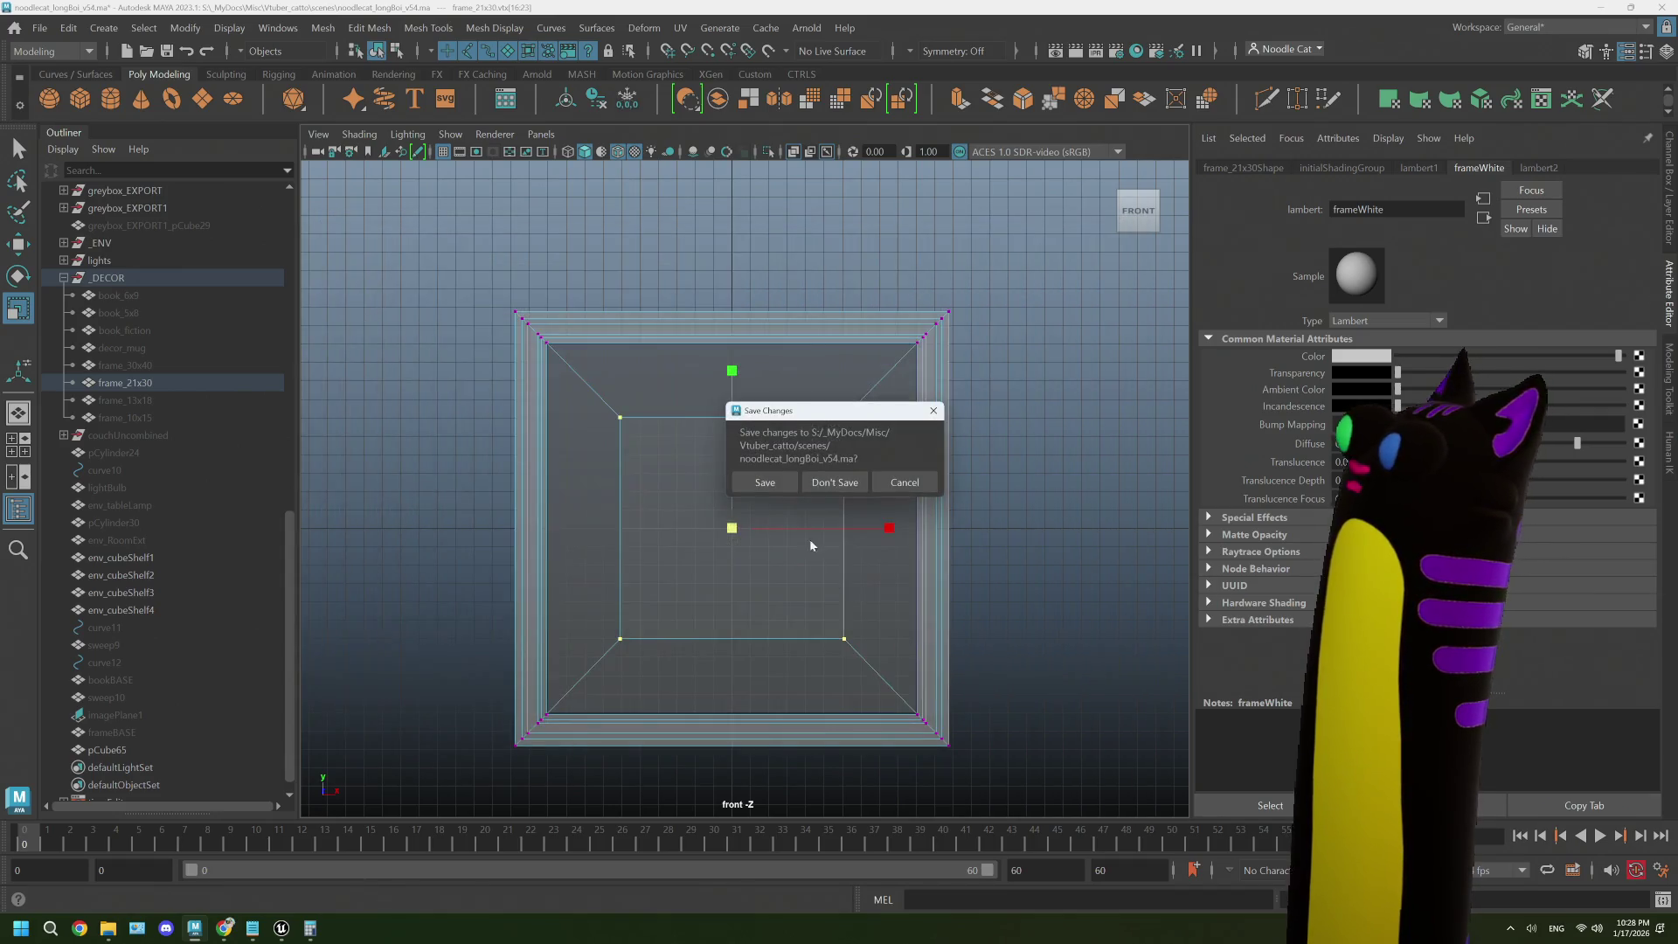
left_click(834, 480)
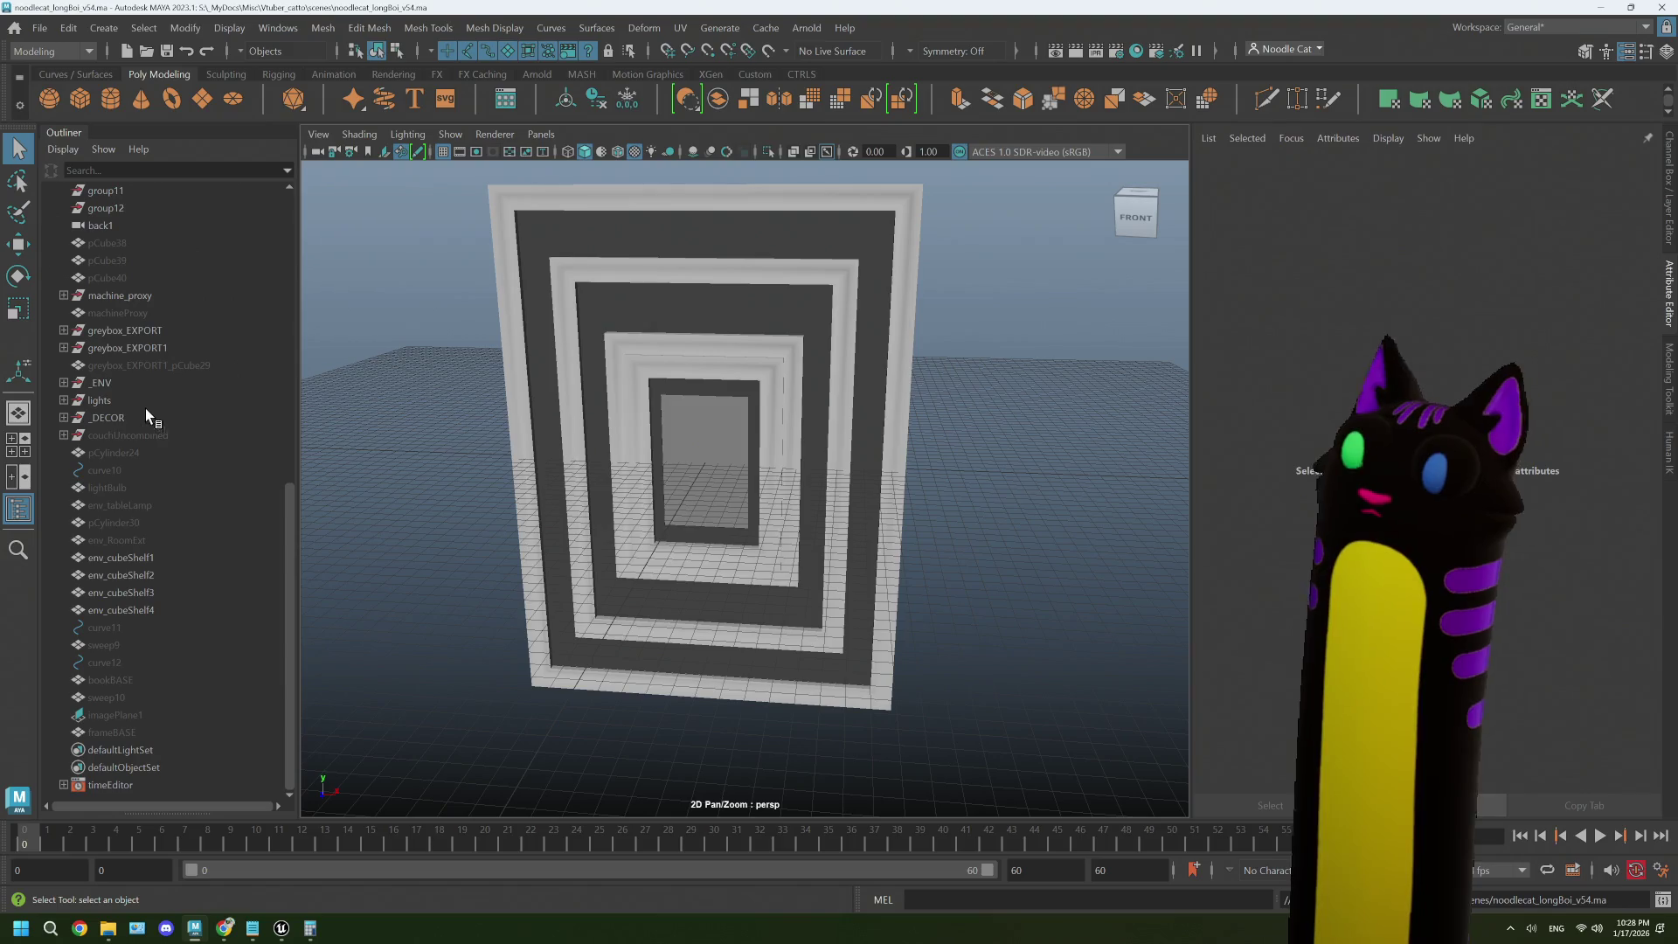
- In the _DECOR group, hide frame_30x40, frame_13x18 and frame_10x15, and select frame_21x30
left_click(63, 418)
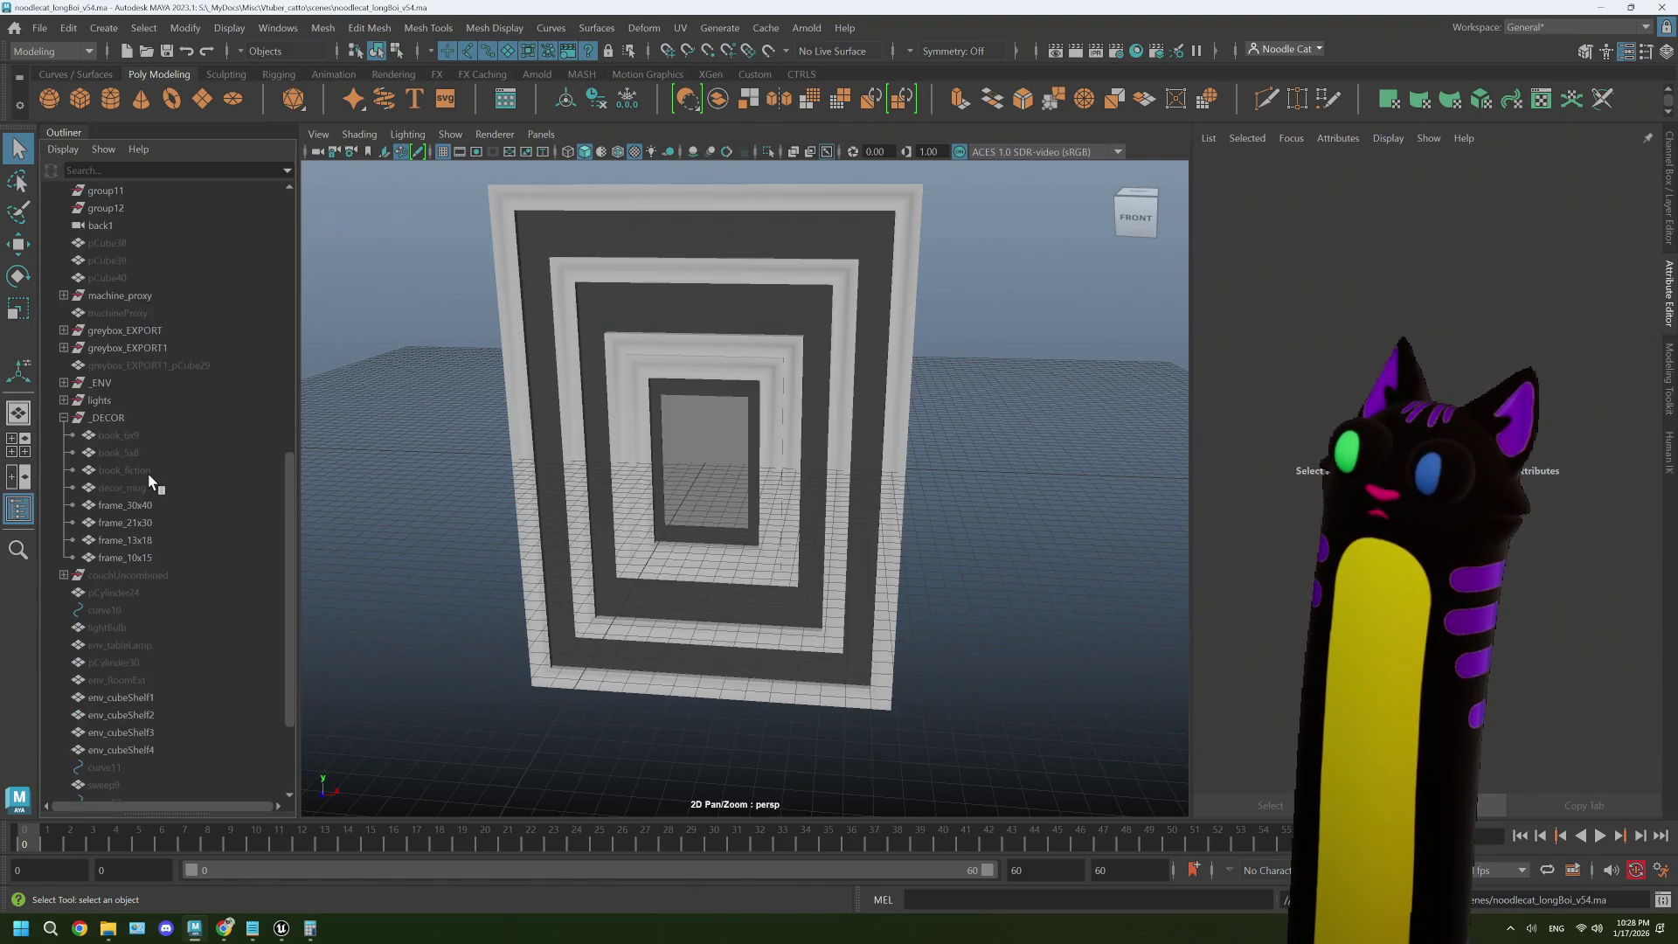
left_click(153, 504)
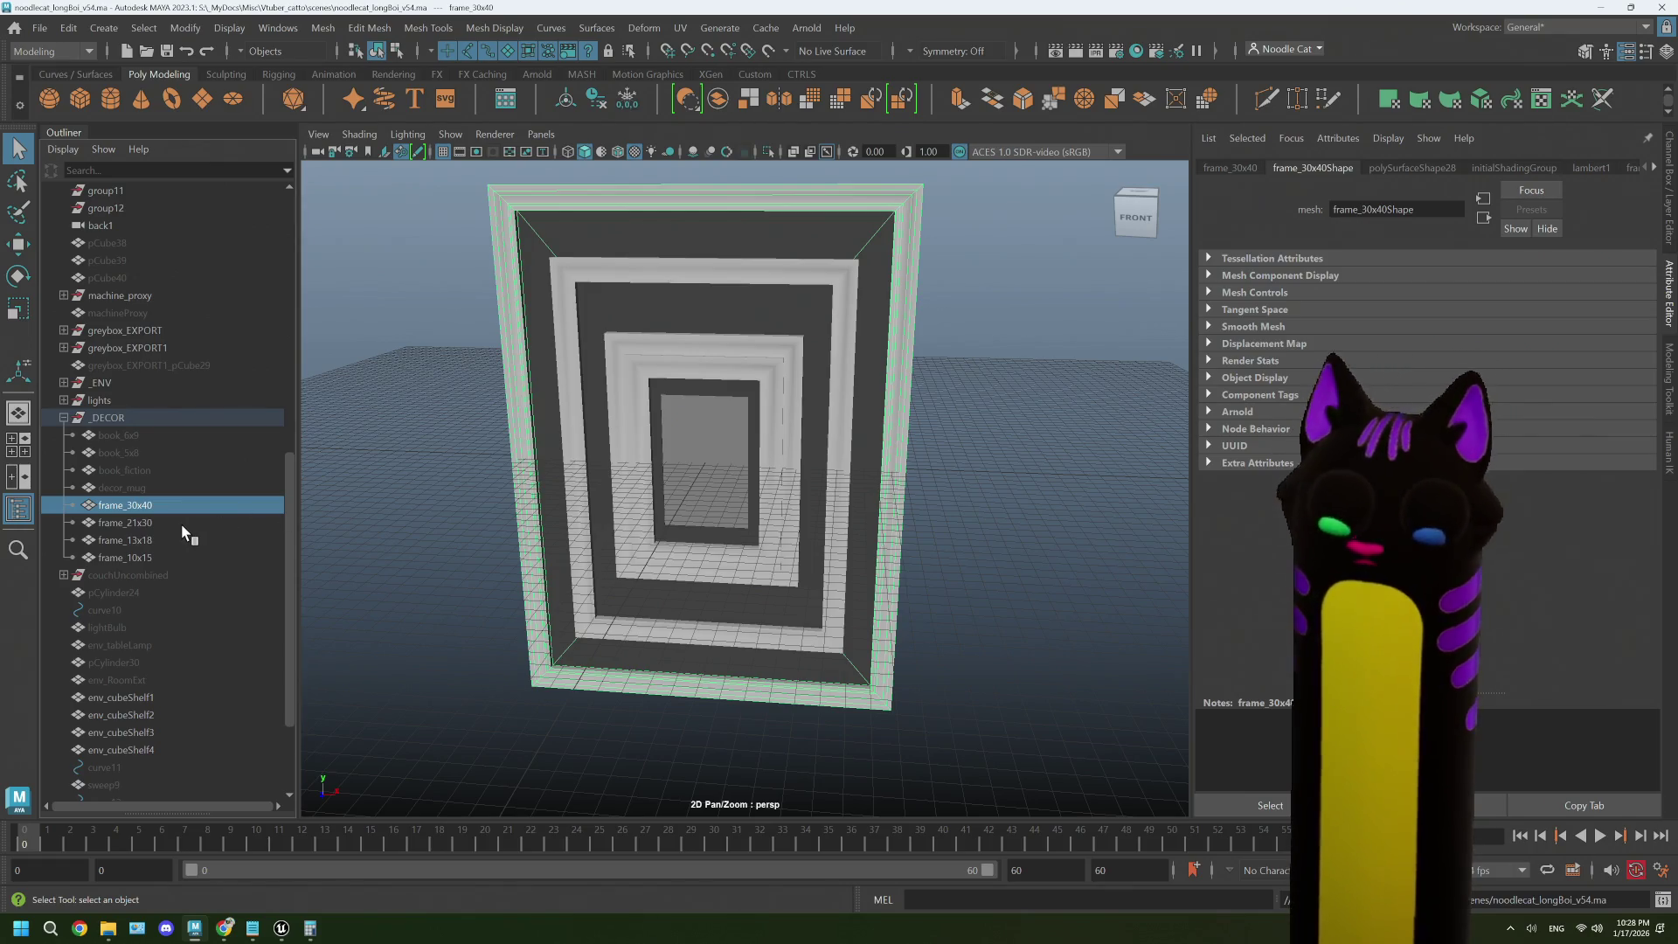
key("ctrl+h")
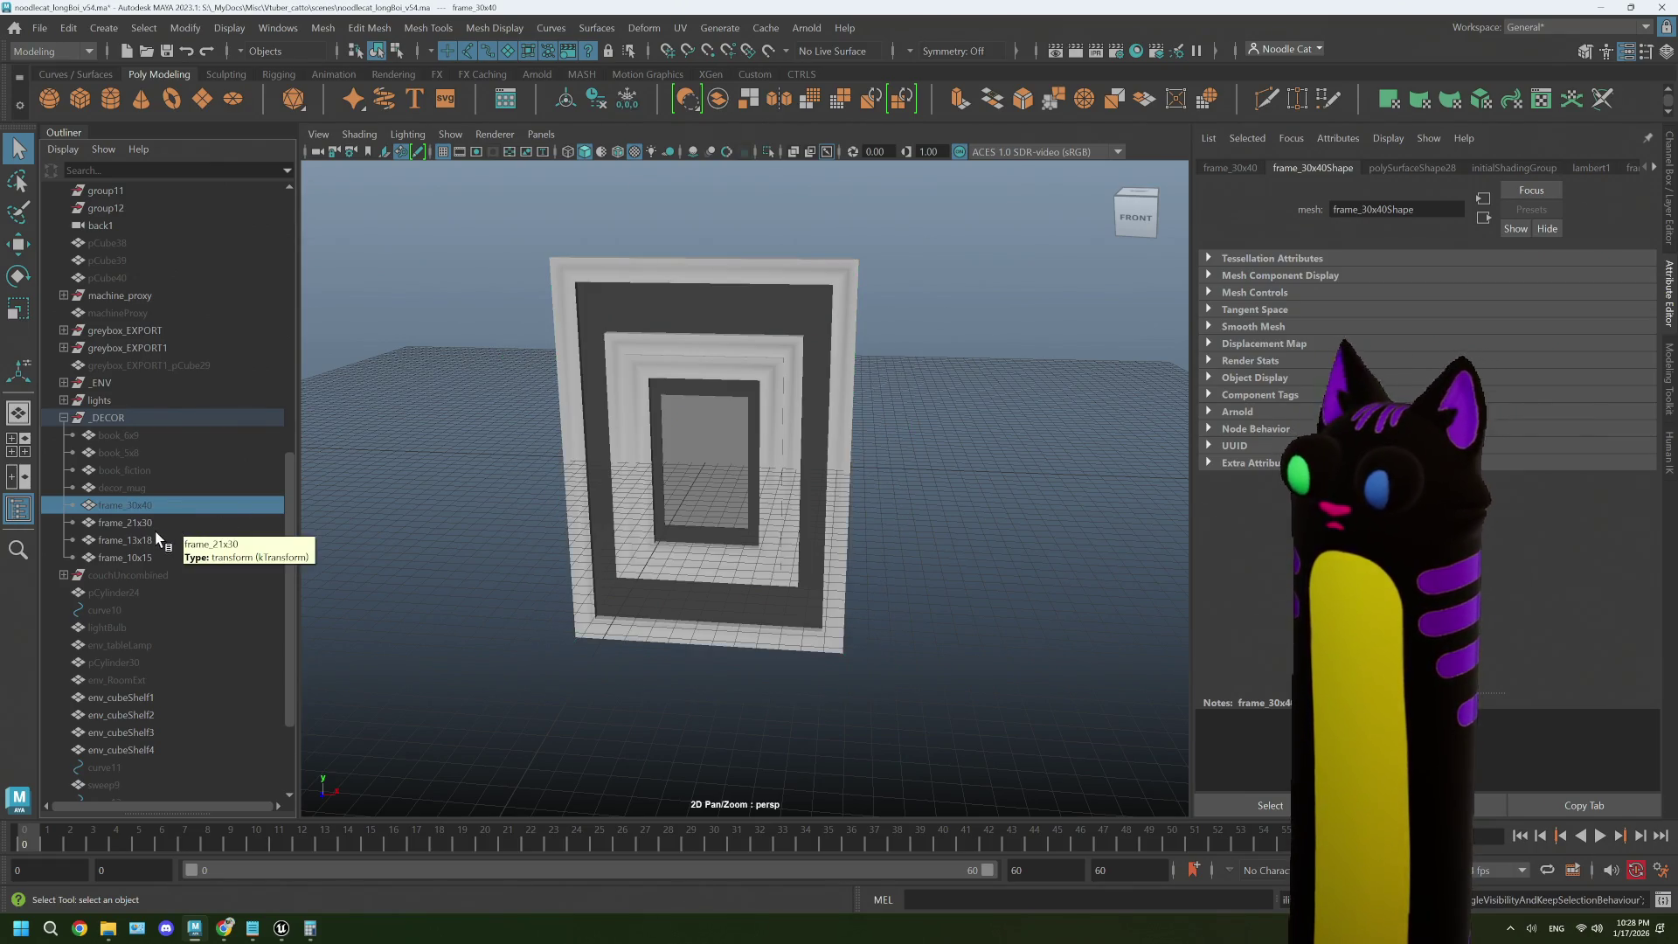
left_click(153, 539)
key("ctrl+h")
left_click(152, 557)
key("ctrl+h")
left_click(152, 523)
- Maximize the front view centred on frame_21x30 and select its inner face
key("space")
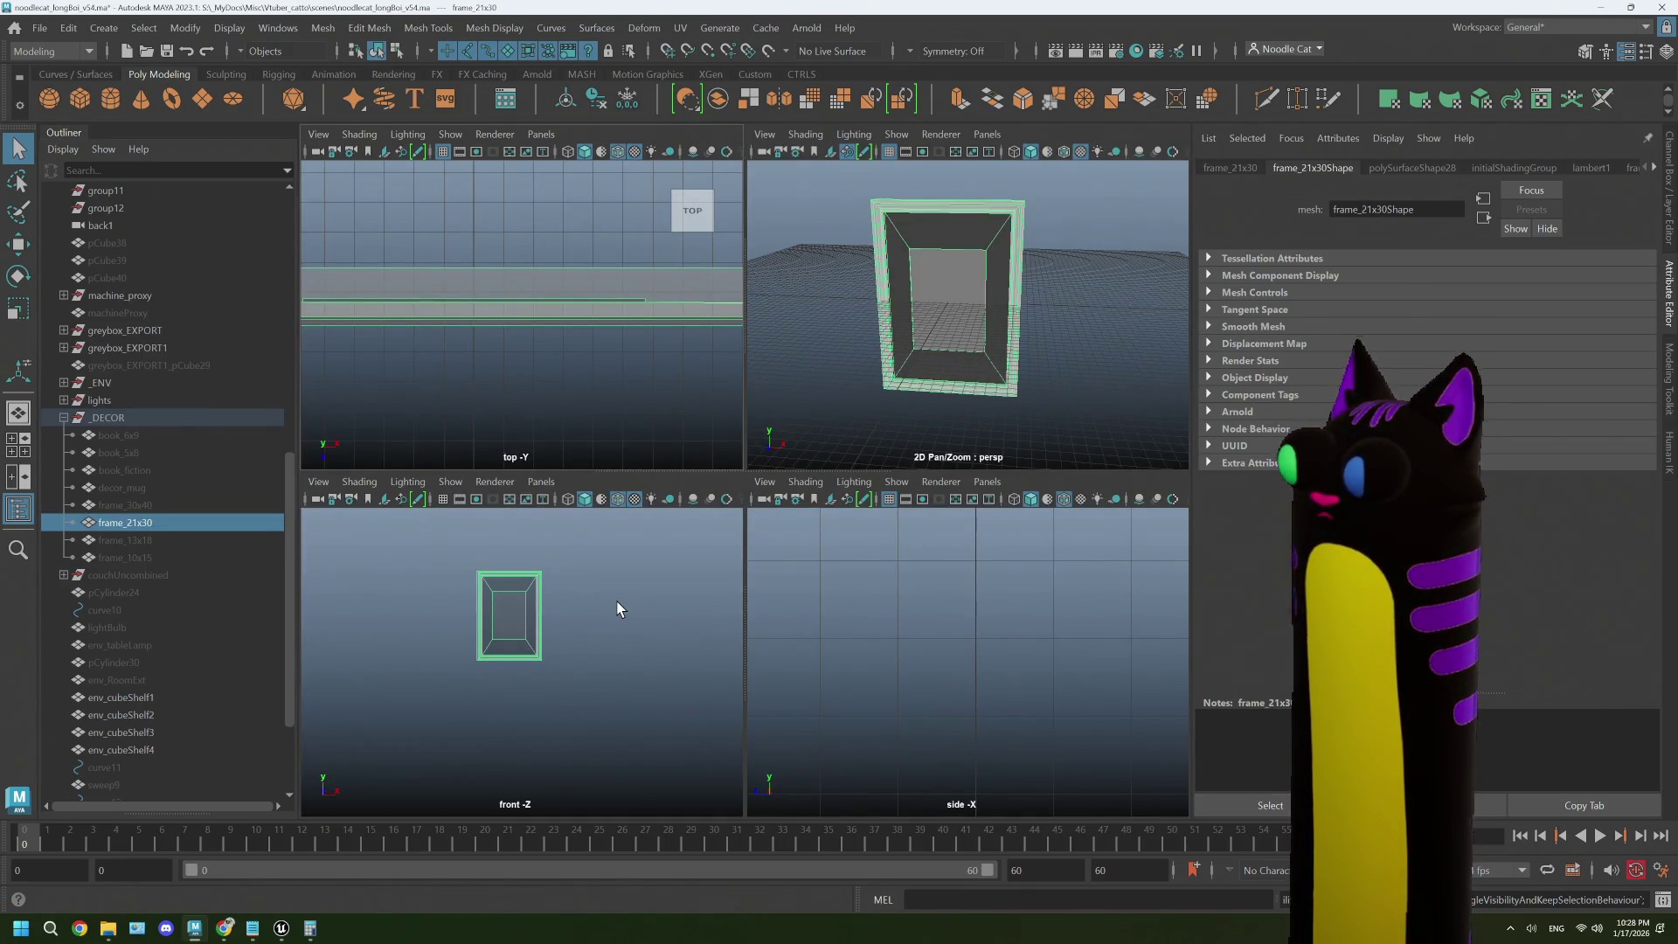
key("space")
scroll(703, 521, "up", 5)
left_click_drag(732, 488, 742, 575)
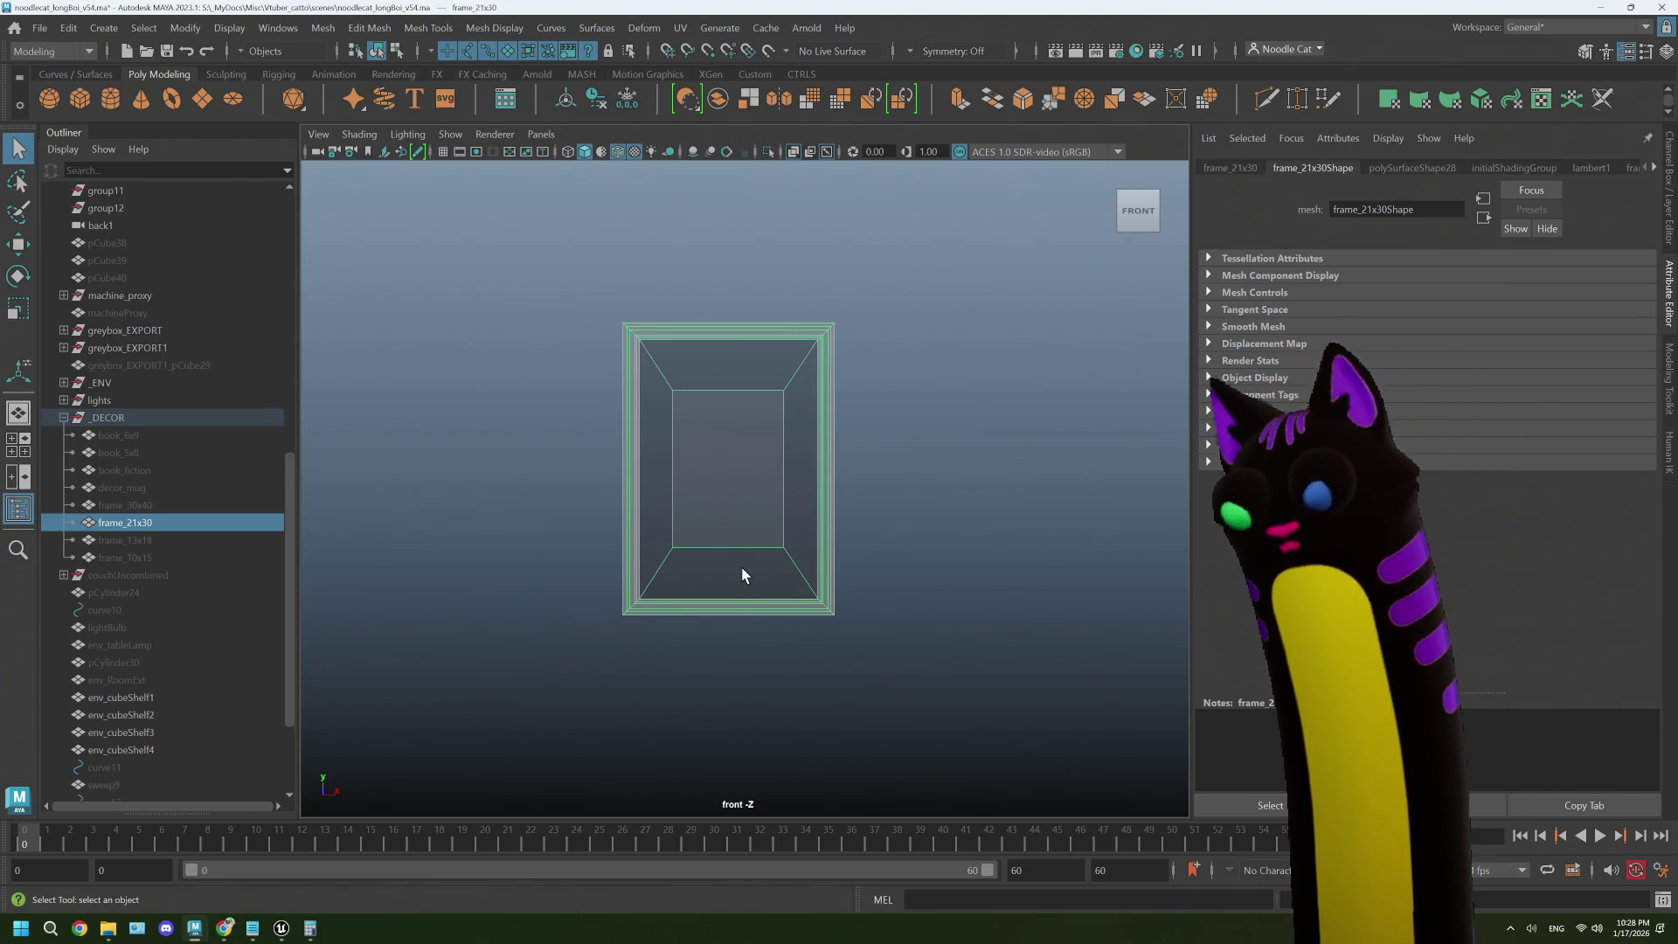
scroll(748, 553, "up", 2)
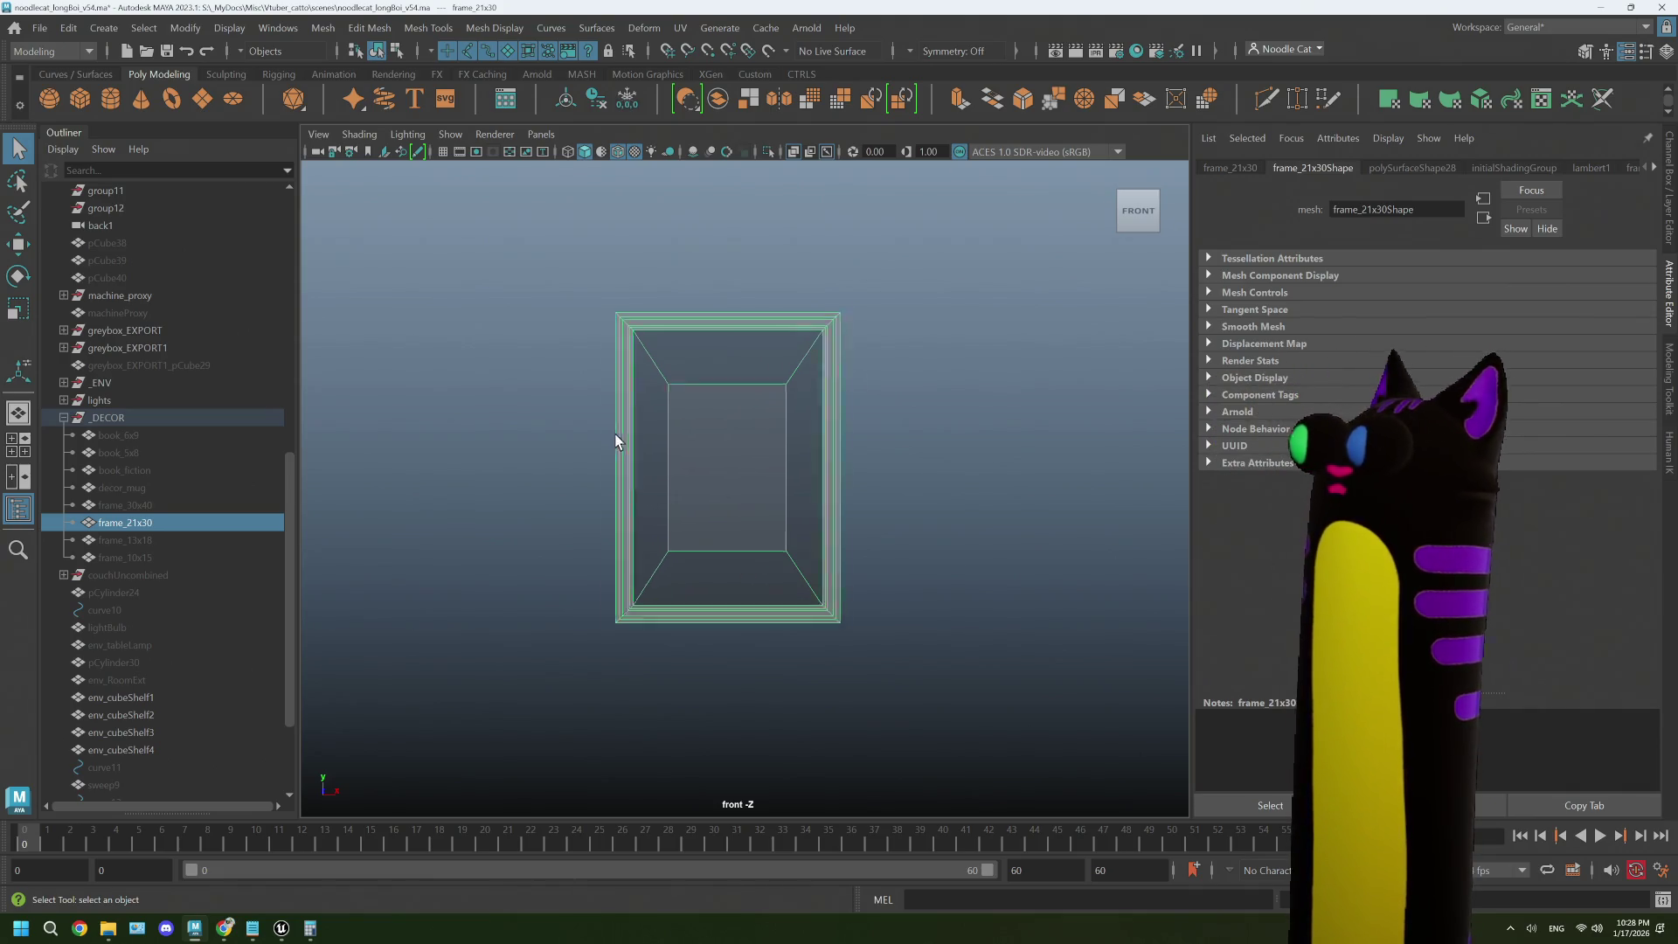
right_click(664, 424)
left_click(664, 469)
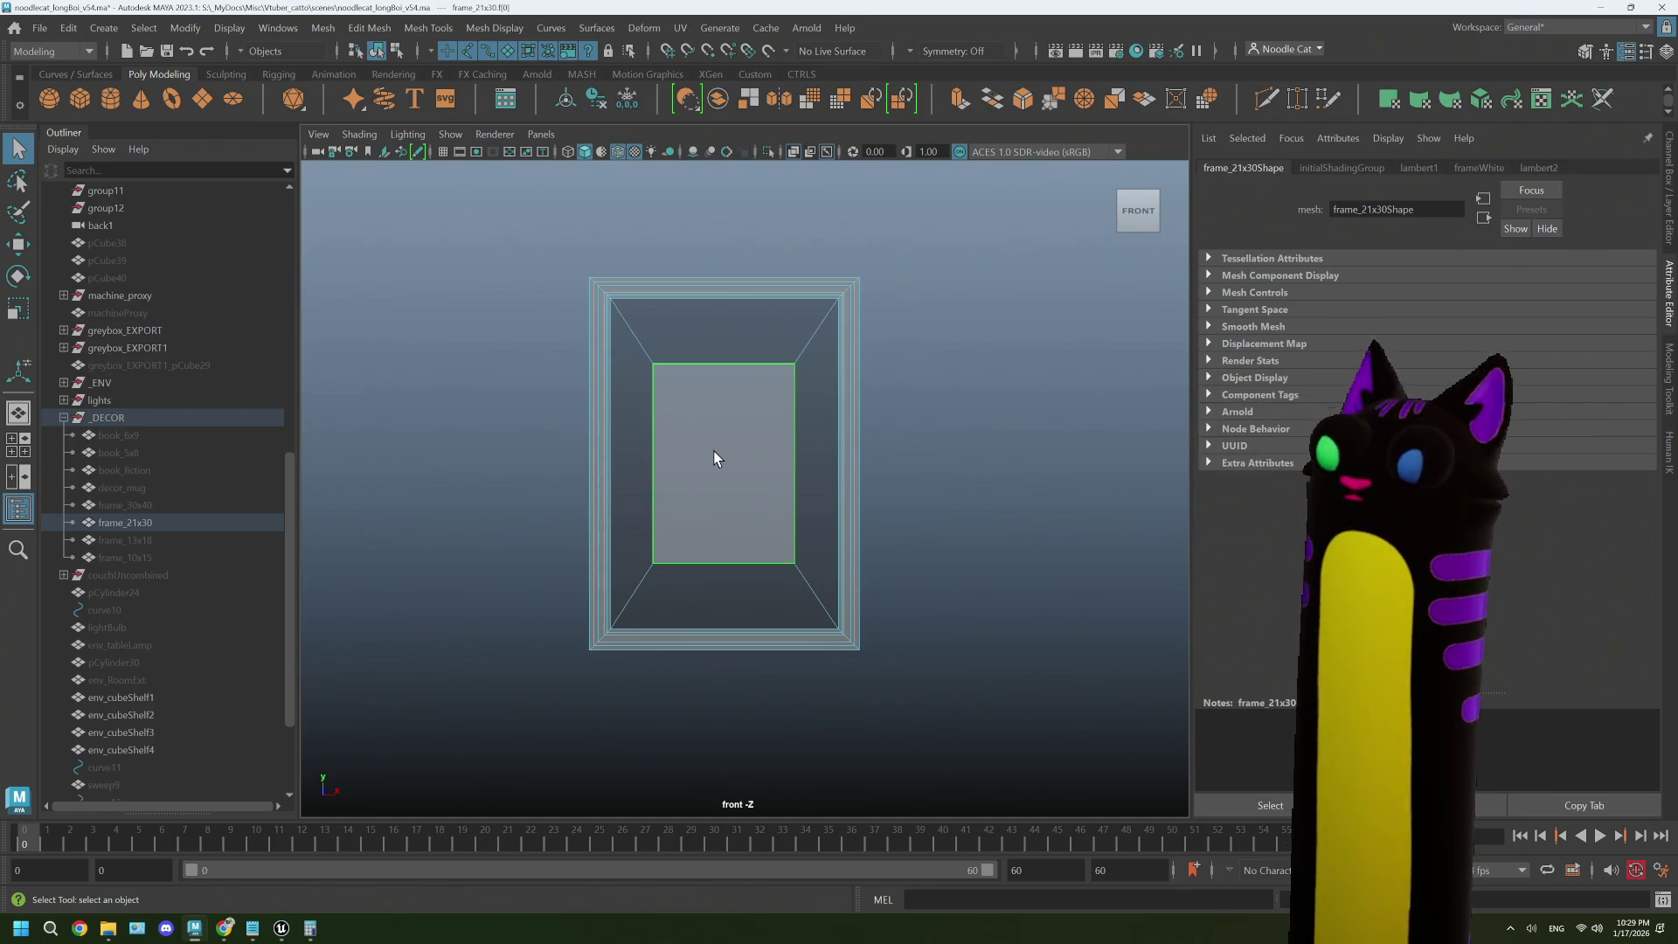
- Hide frame_30x40 and frame_21x30 to empty the front view, then select imagePlane1
left_click(596, 489)
right_click(454, 420)
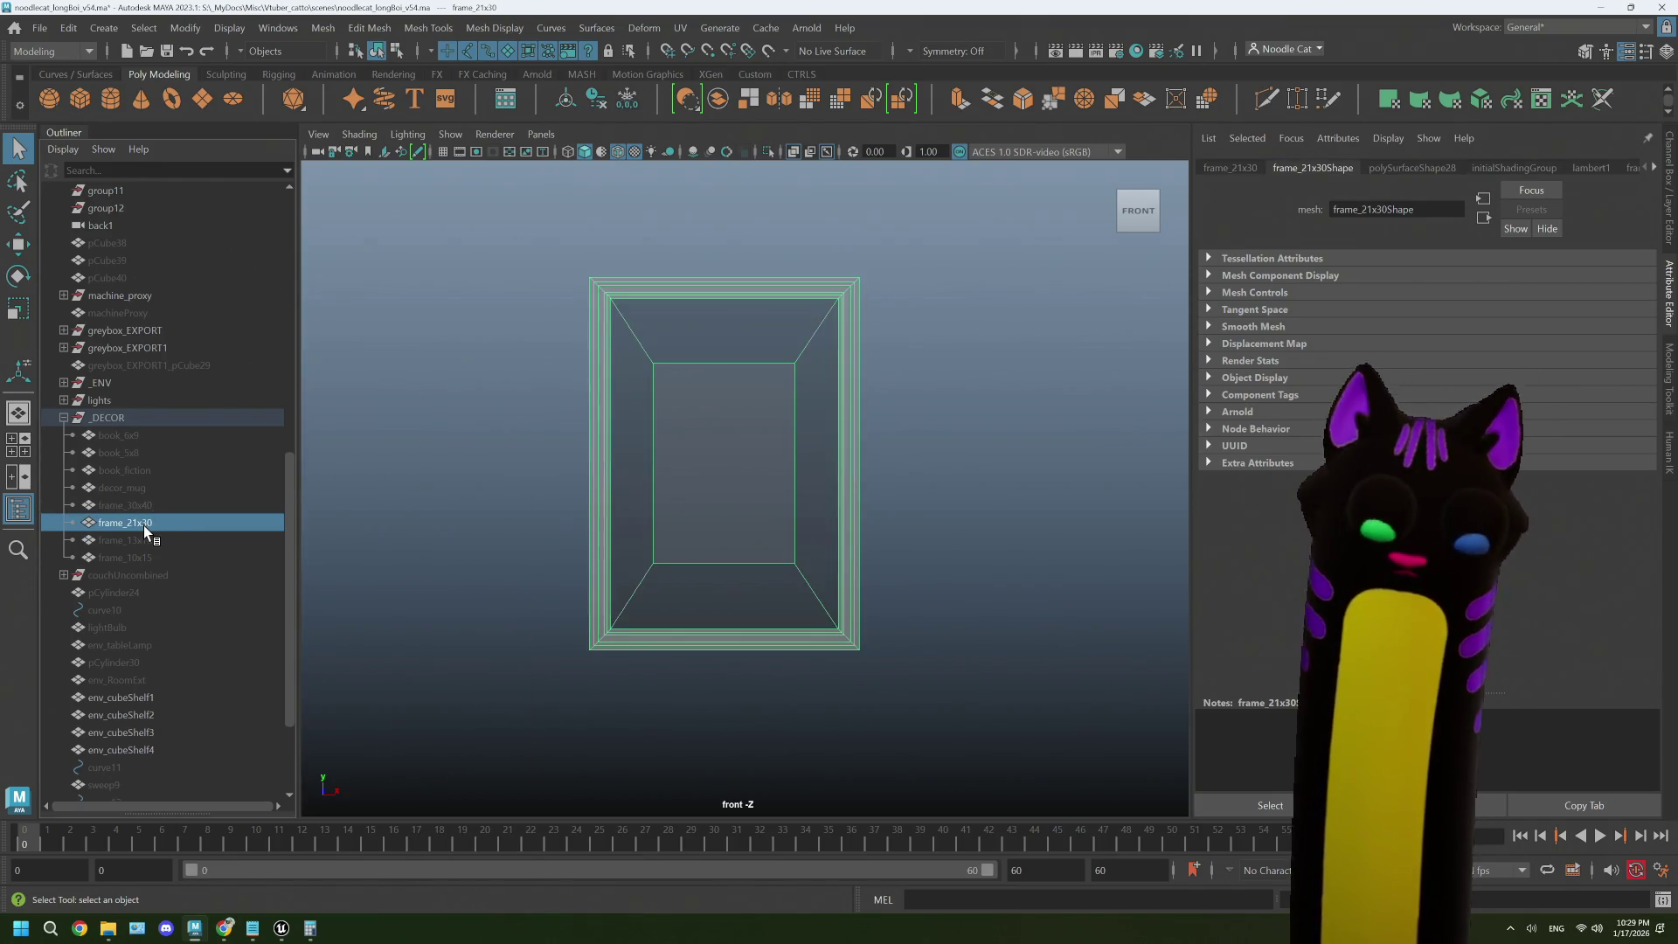
key("ctrl+h")
scroll(152, 632, "down", 3)
key("Down")
left_click(131, 714)
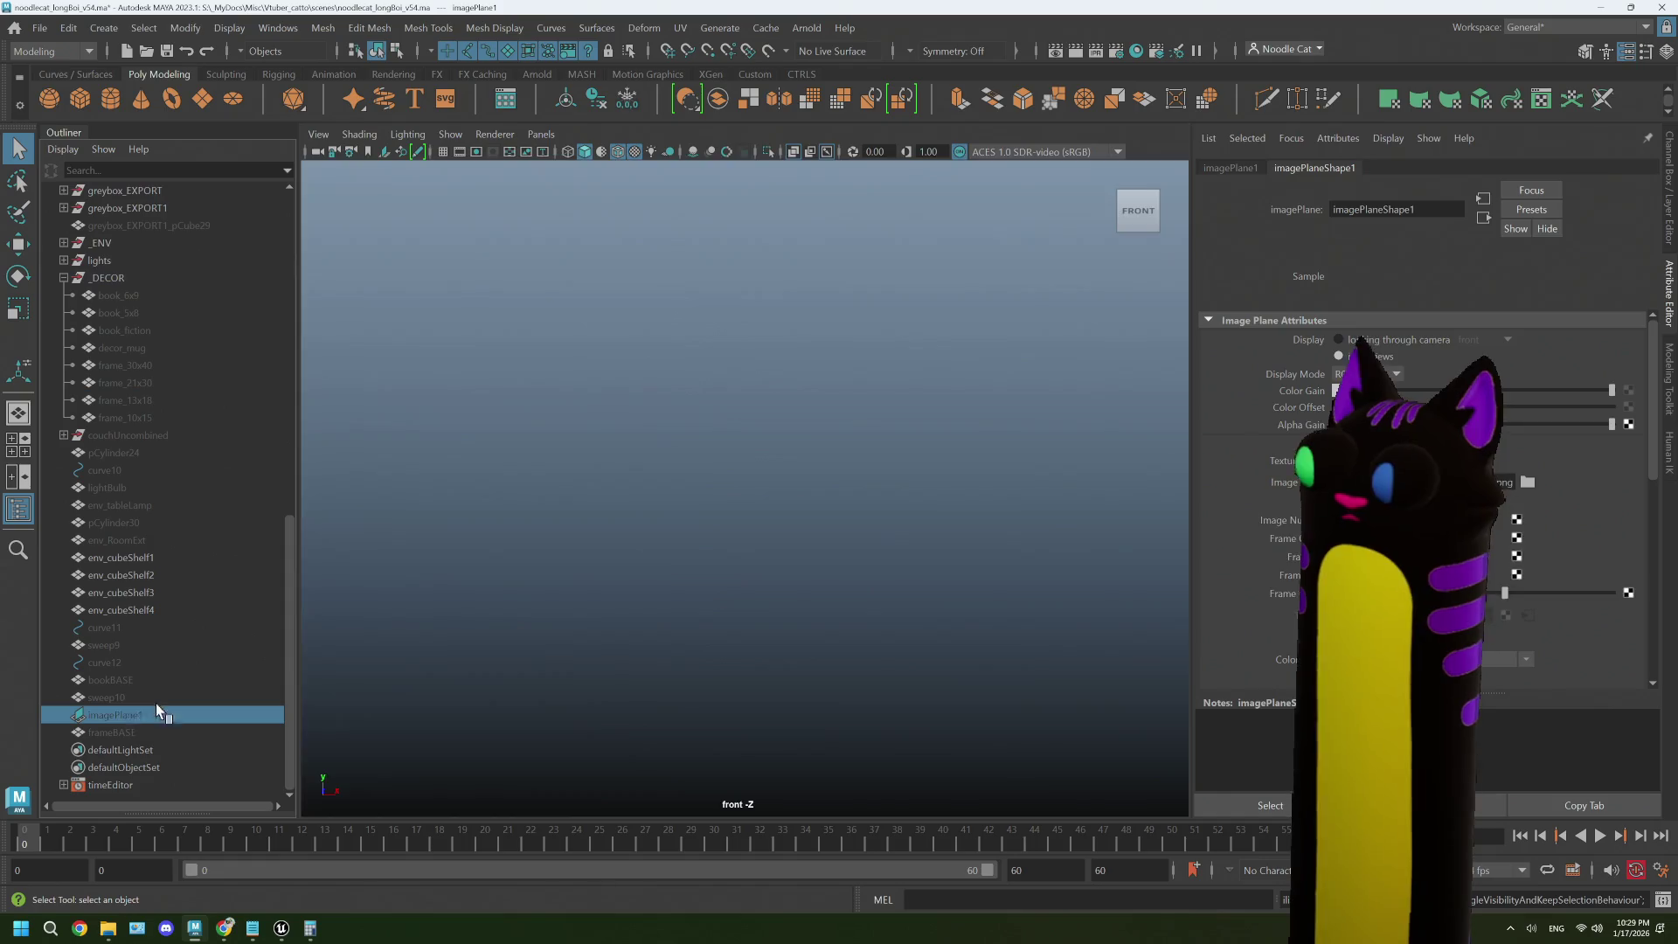
- Show imagePlane1, unhide frame_30x40 and scale it up over the centre picture
key("shift+h")
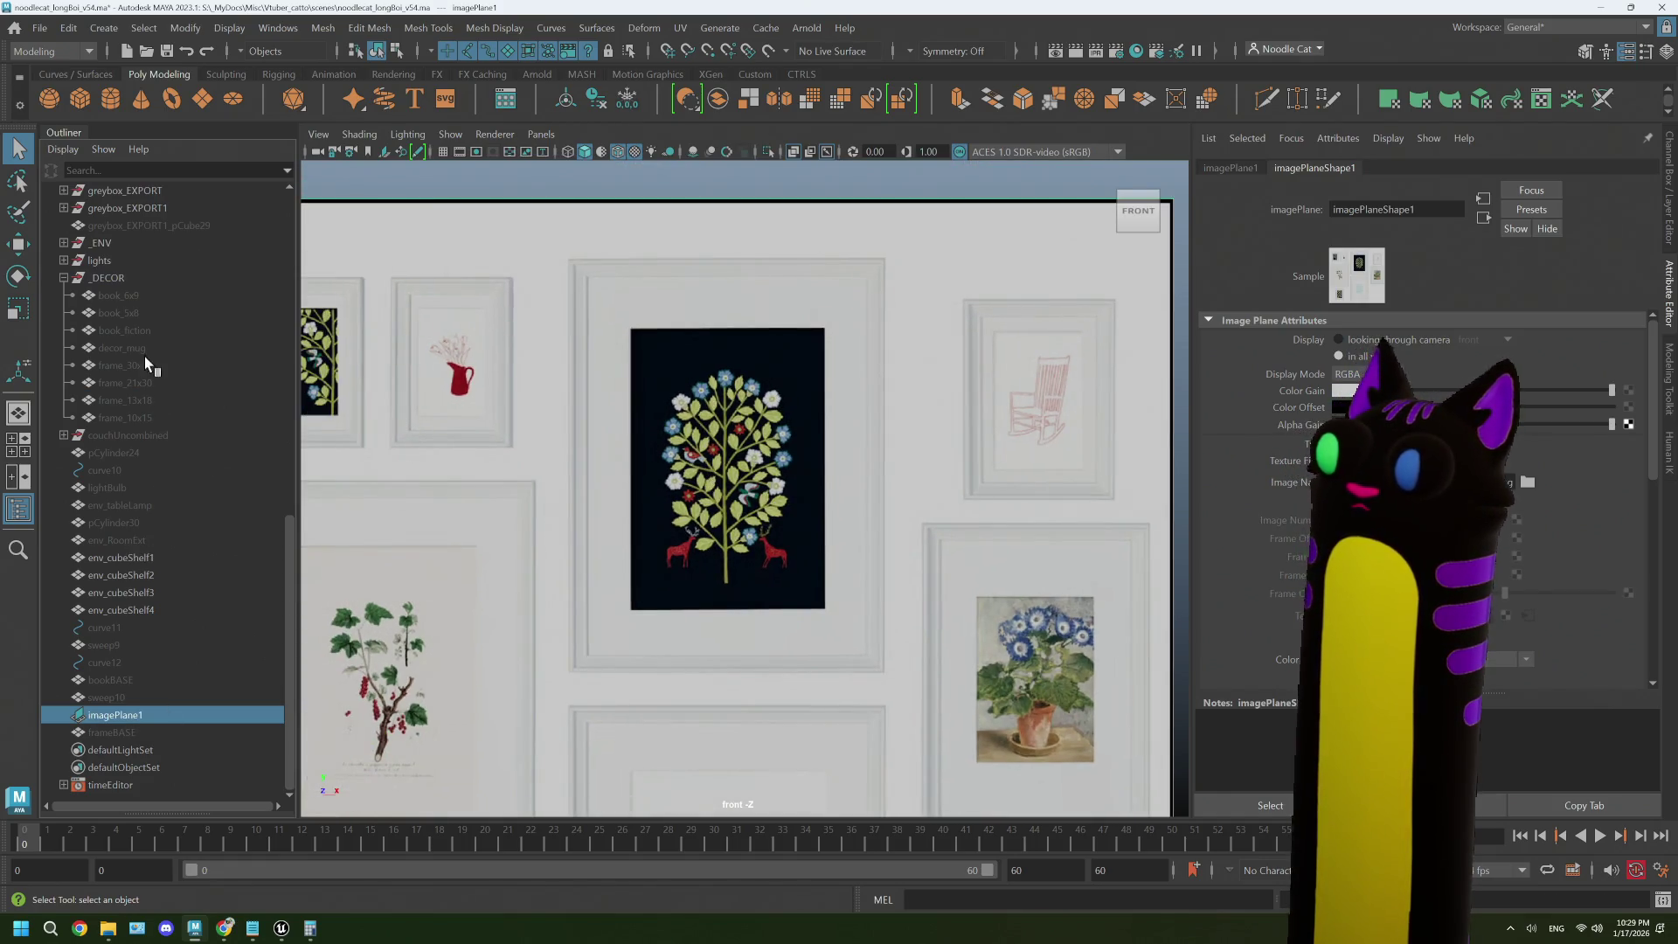
left_click(158, 370)
key("shift+h")
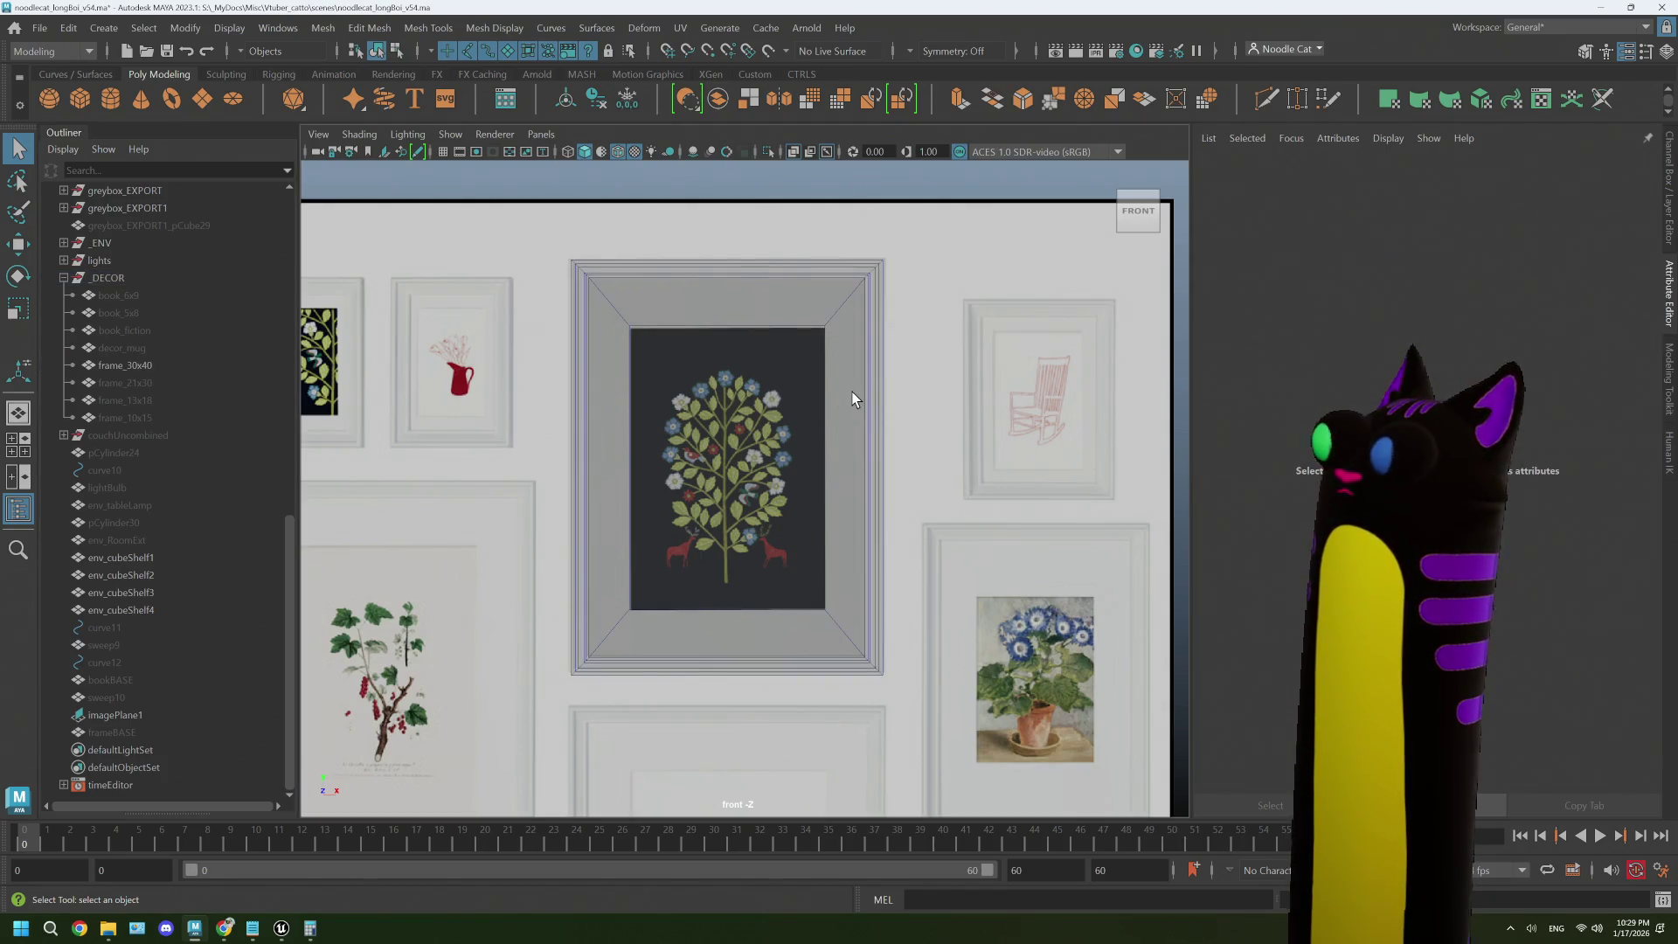
key("r")
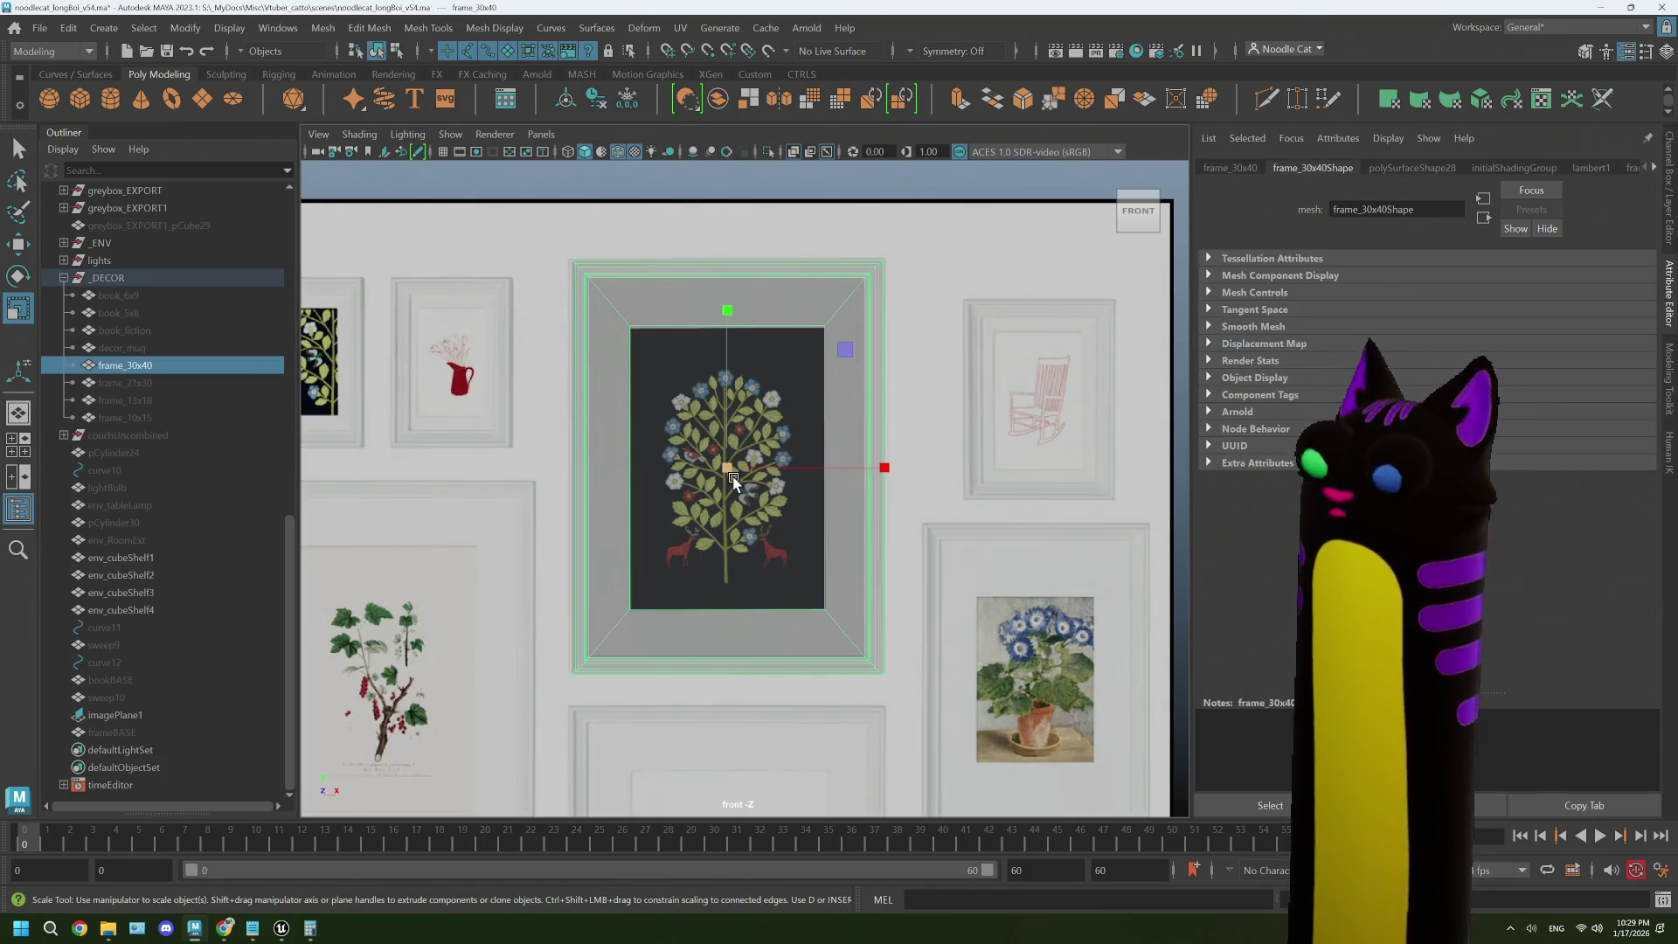
left_click_drag(726, 469, 874, 459)
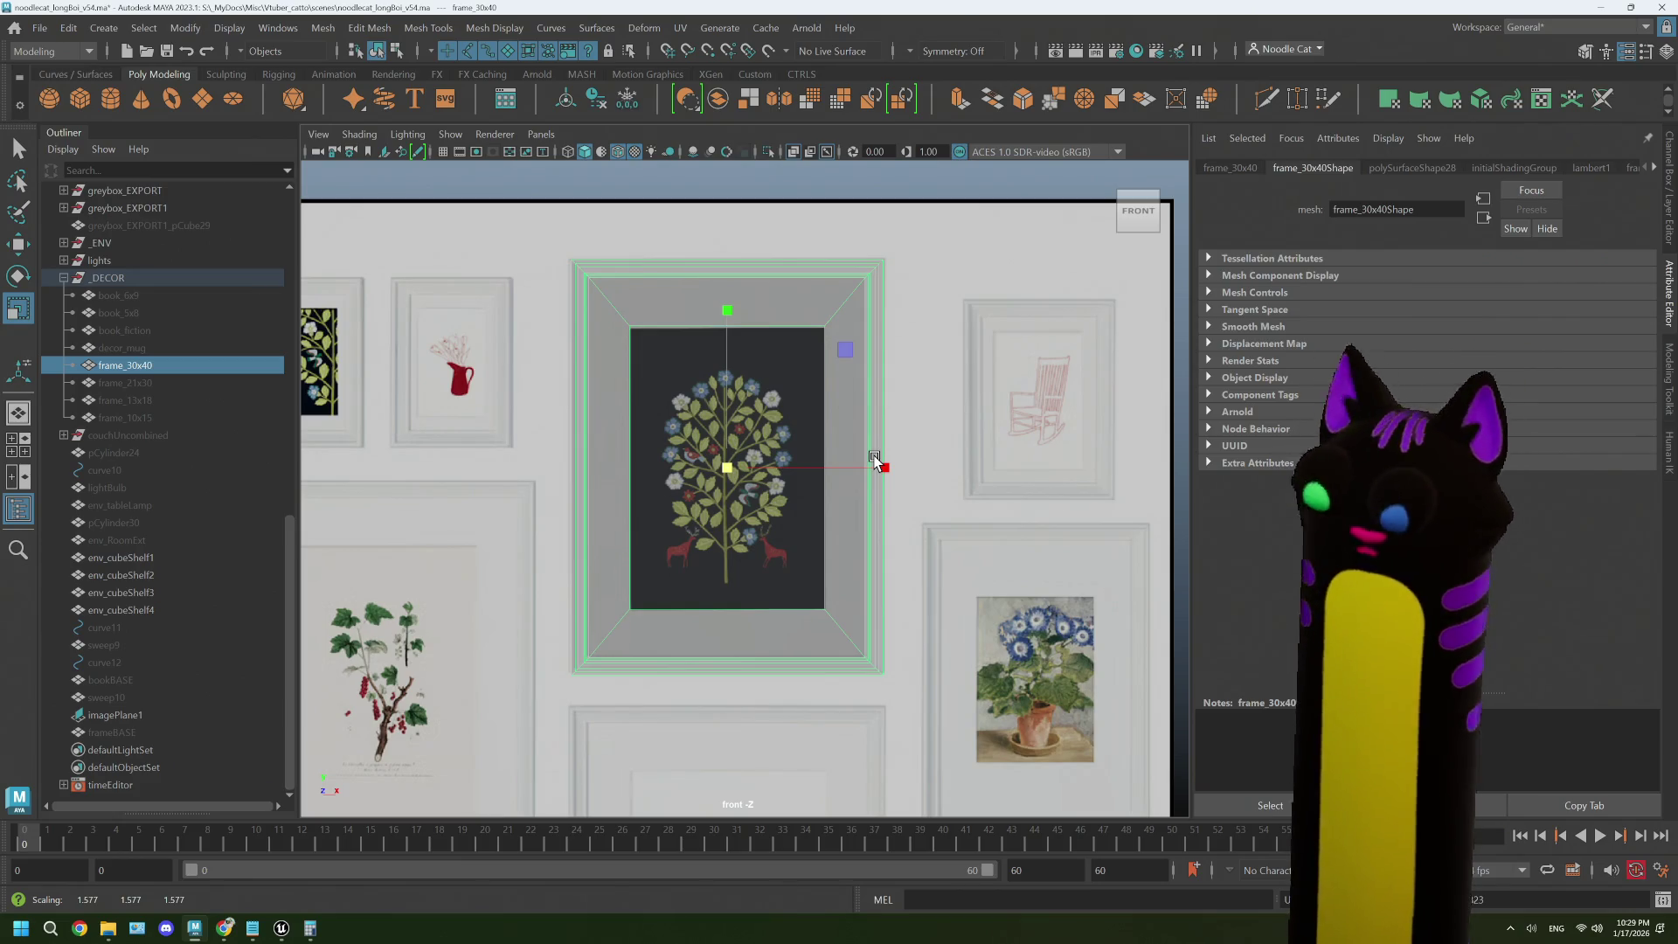
- Duplicate the frame as frame_30x41, scale the copy up, and toggle visibility to compare sizes
key("ctrl+d")
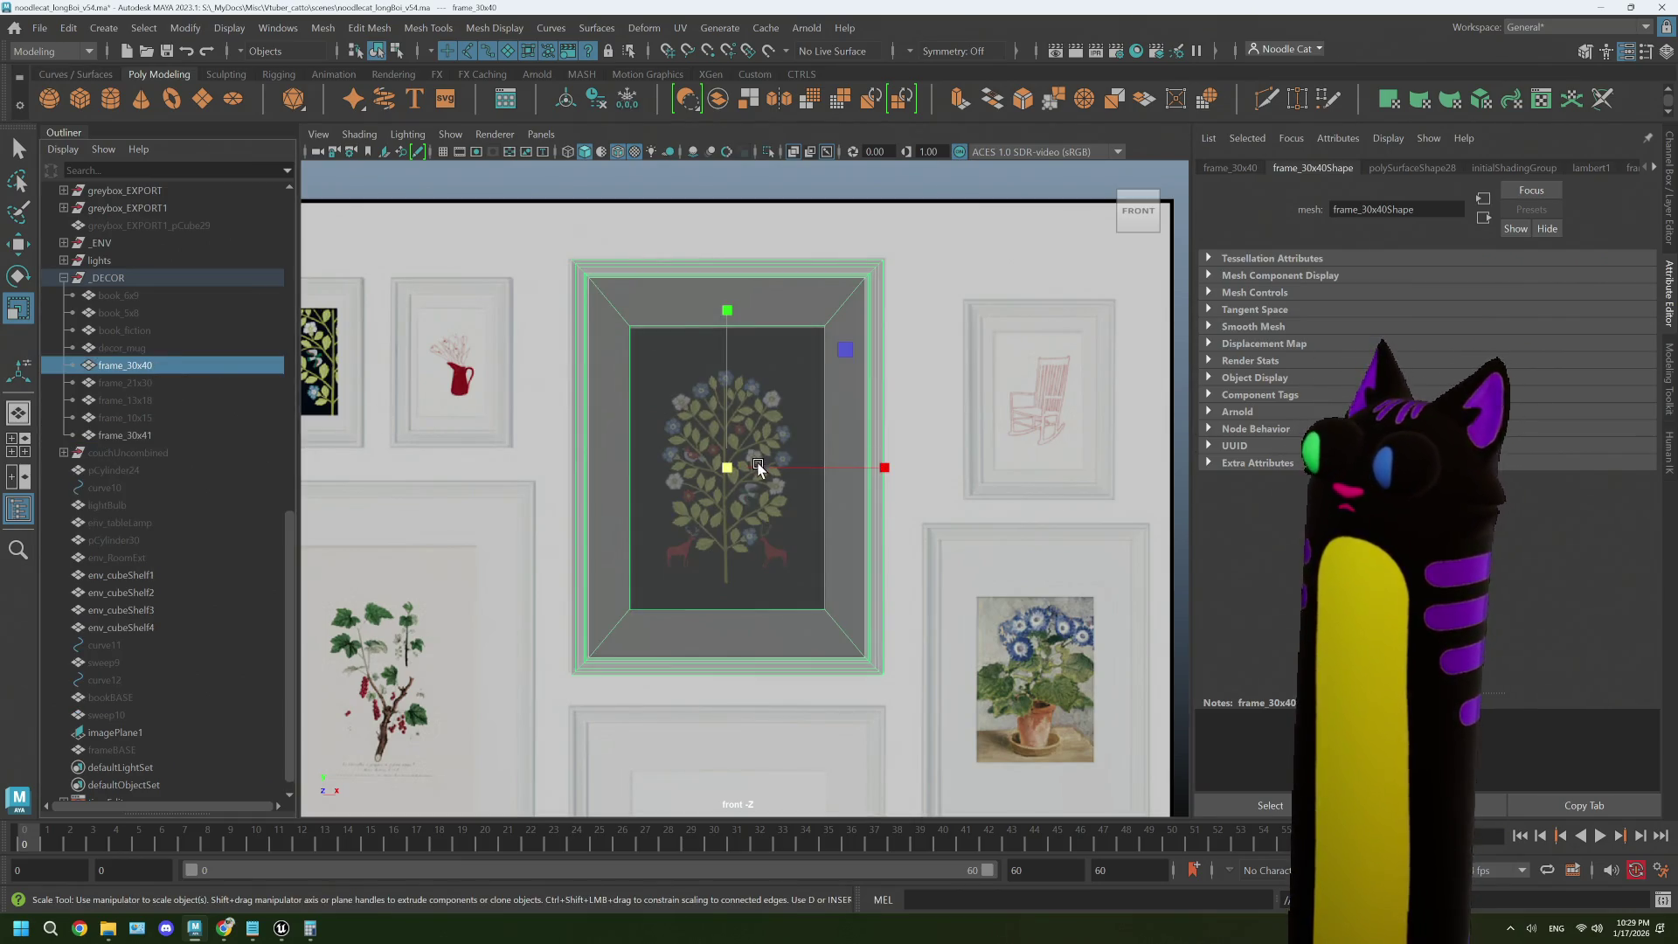
left_click_drag(729, 470, 851, 461)
left_click(167, 438)
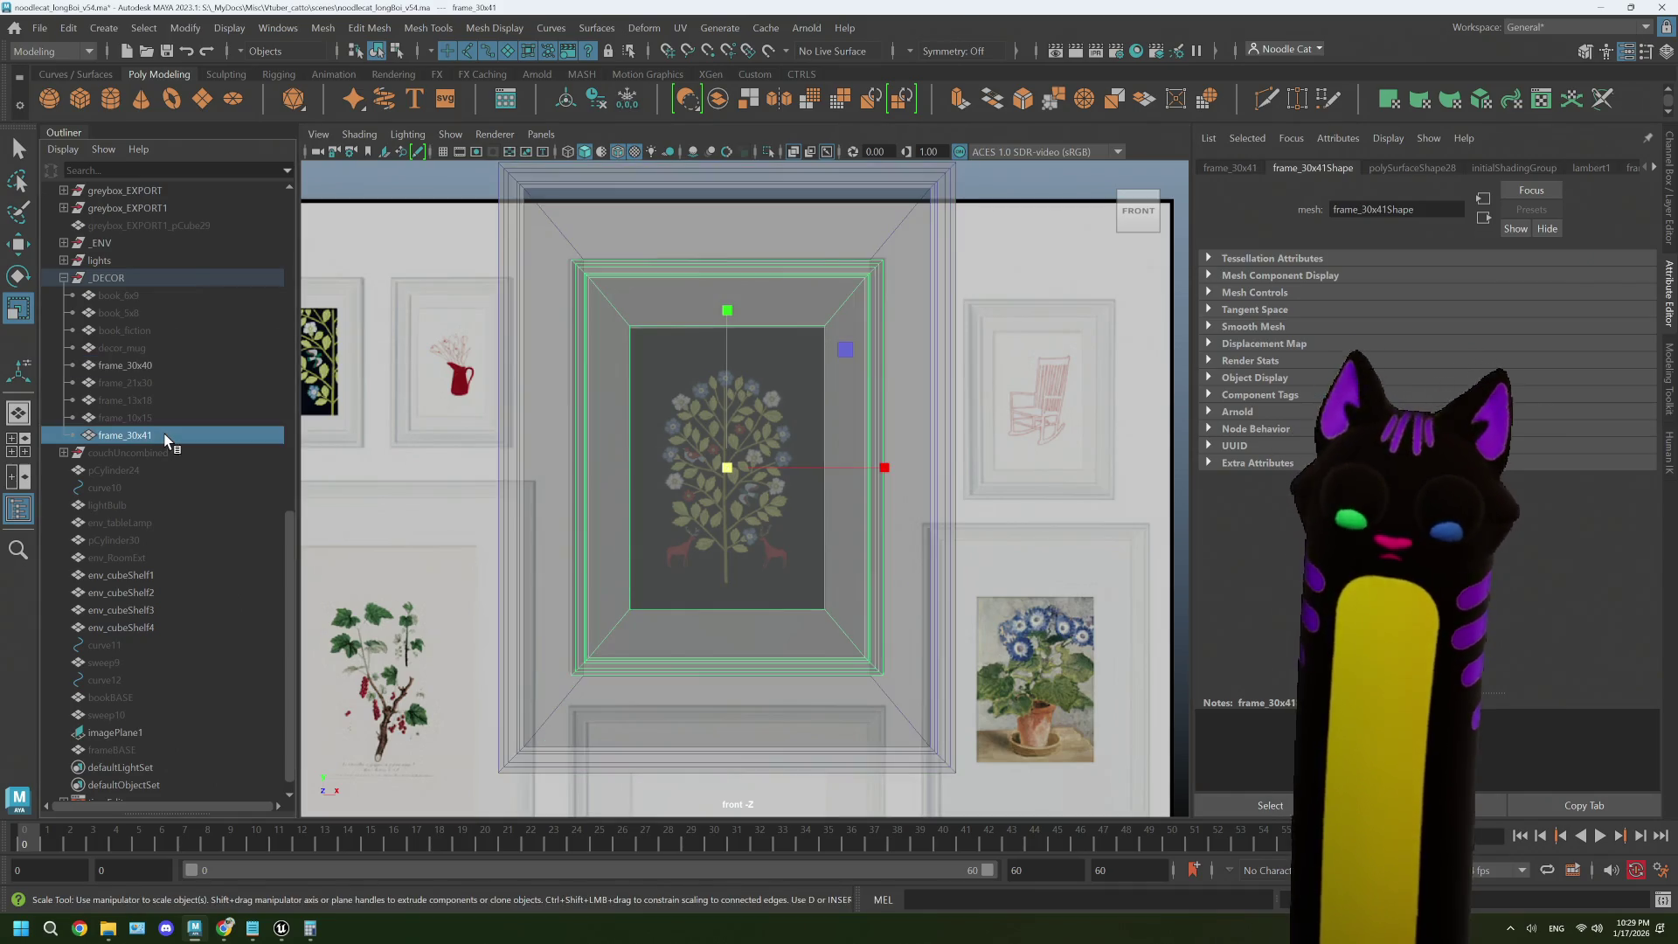
left_click(157, 365)
key("h")
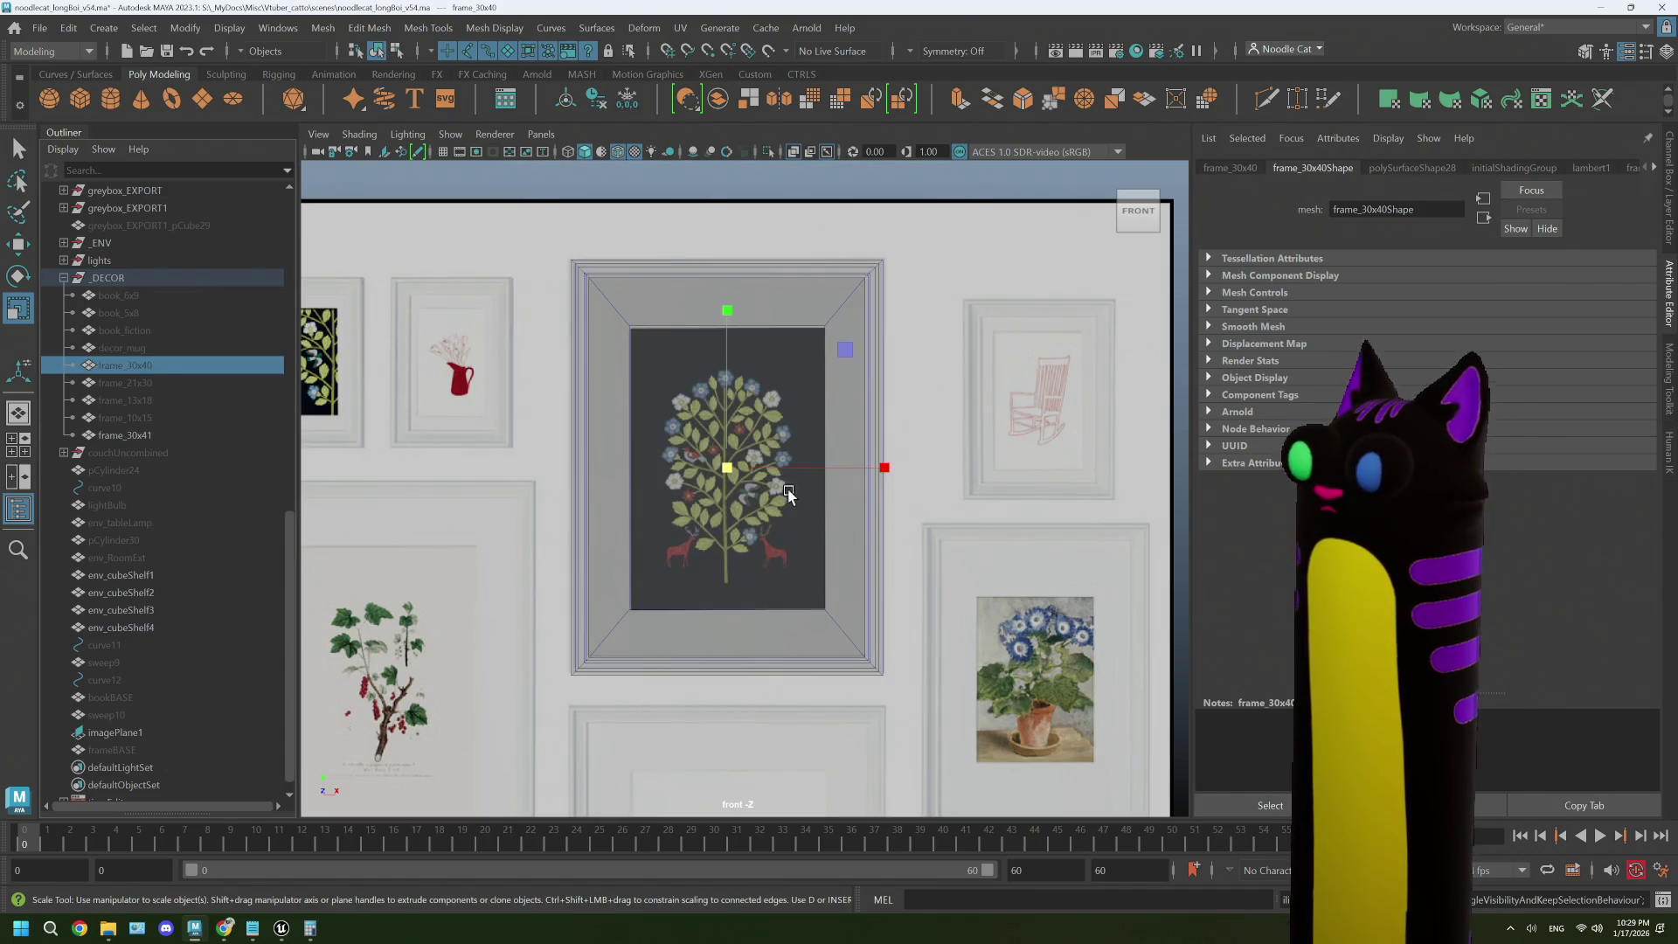
left_click(147, 436)
key("h")
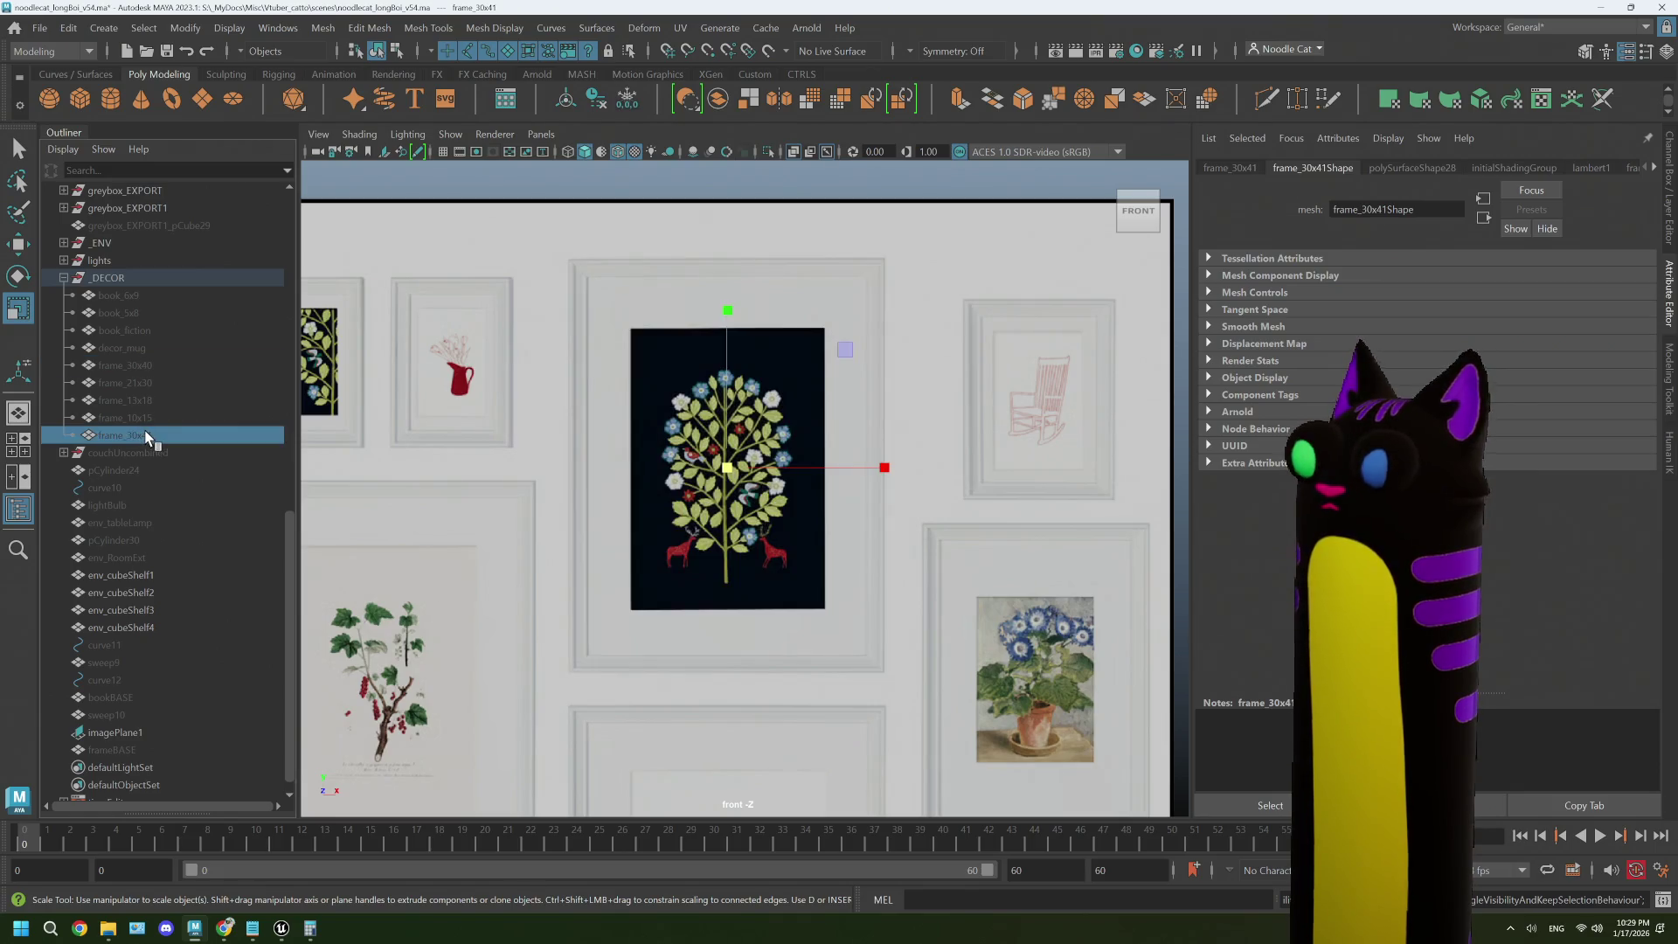
left_click(148, 364)
key("h")
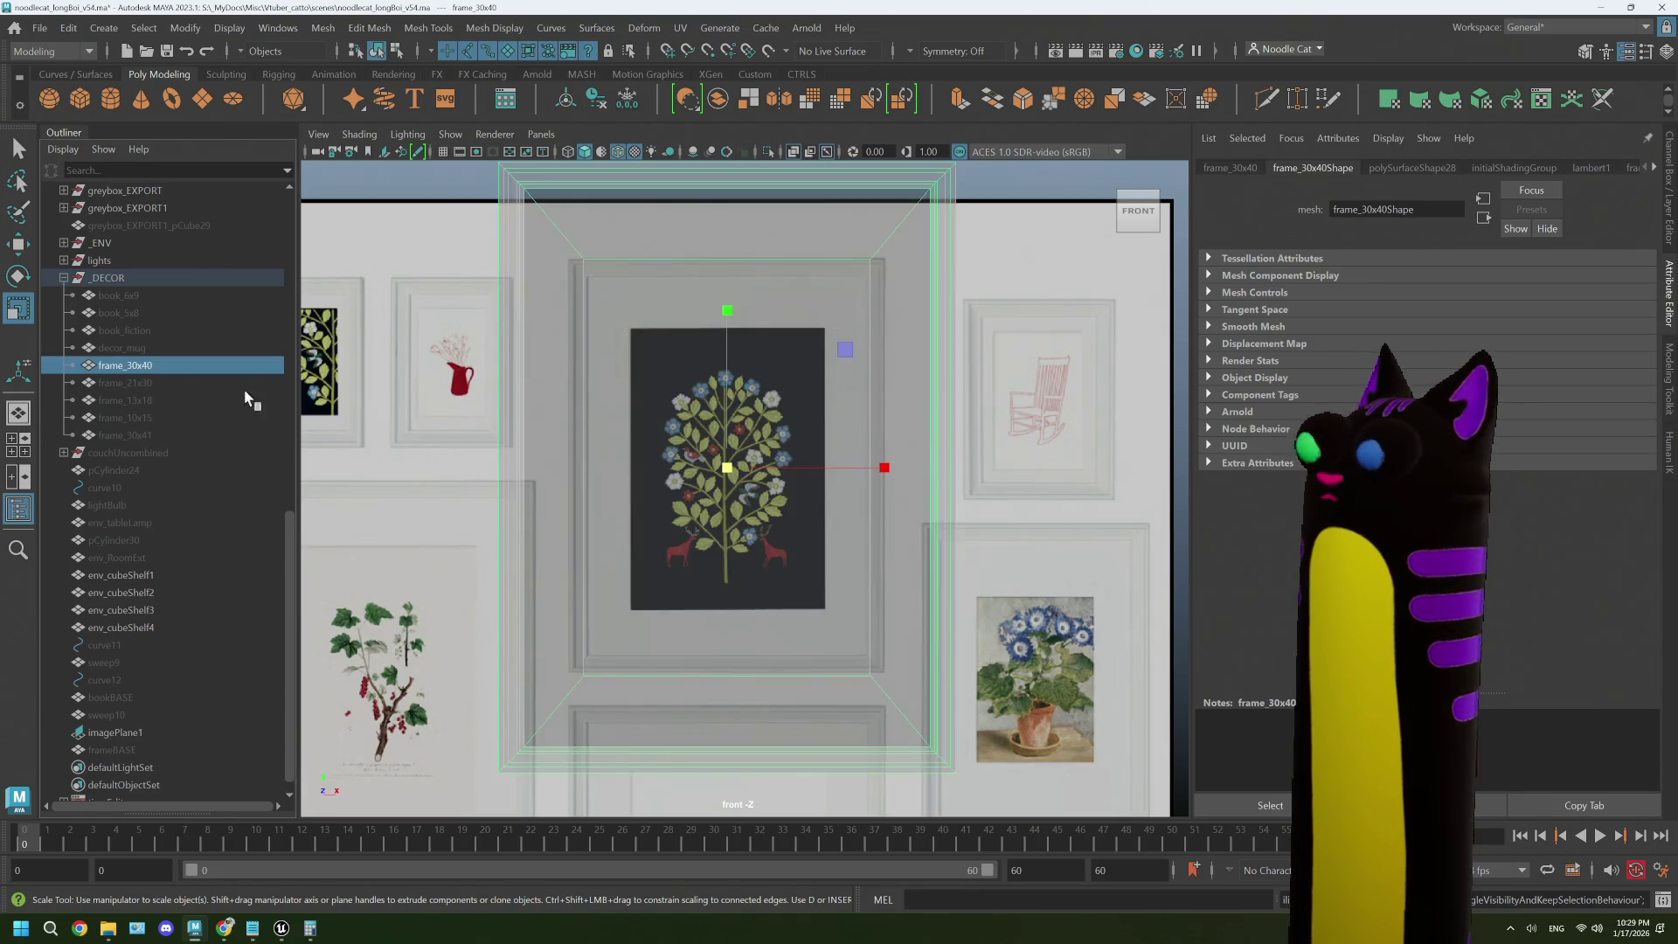
- Frame the selection in the perspective view, orbit it, and bring up the IKEA frame-layout PDF
scroll(1065, 442, "down", 2)
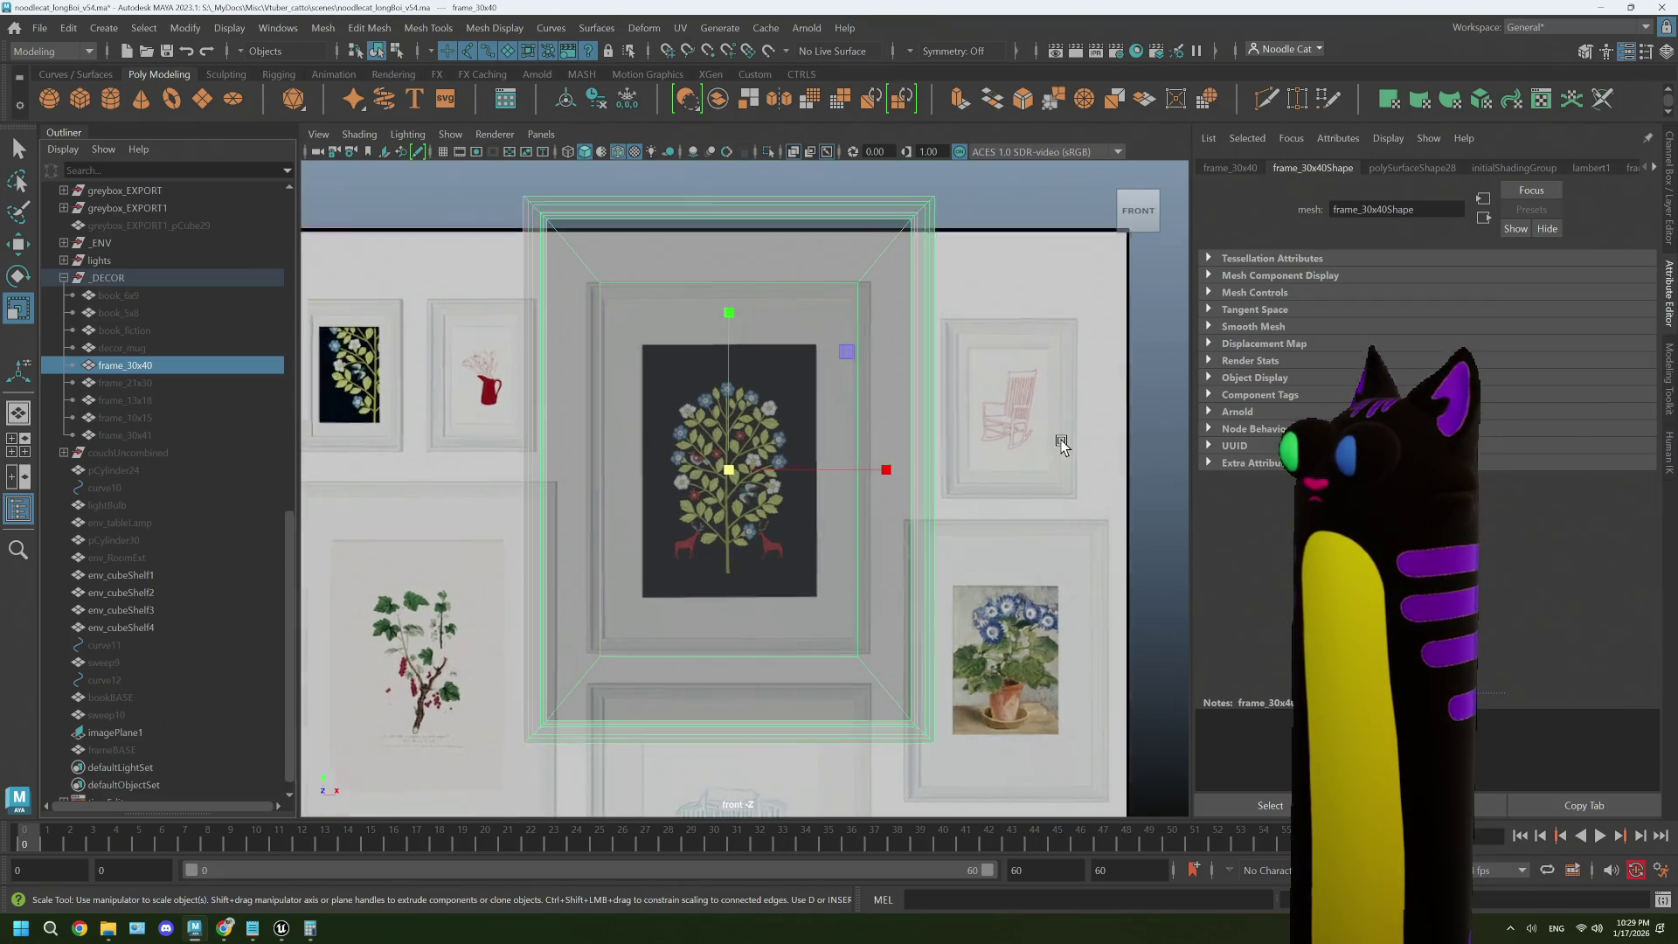
key("space")
key("space")
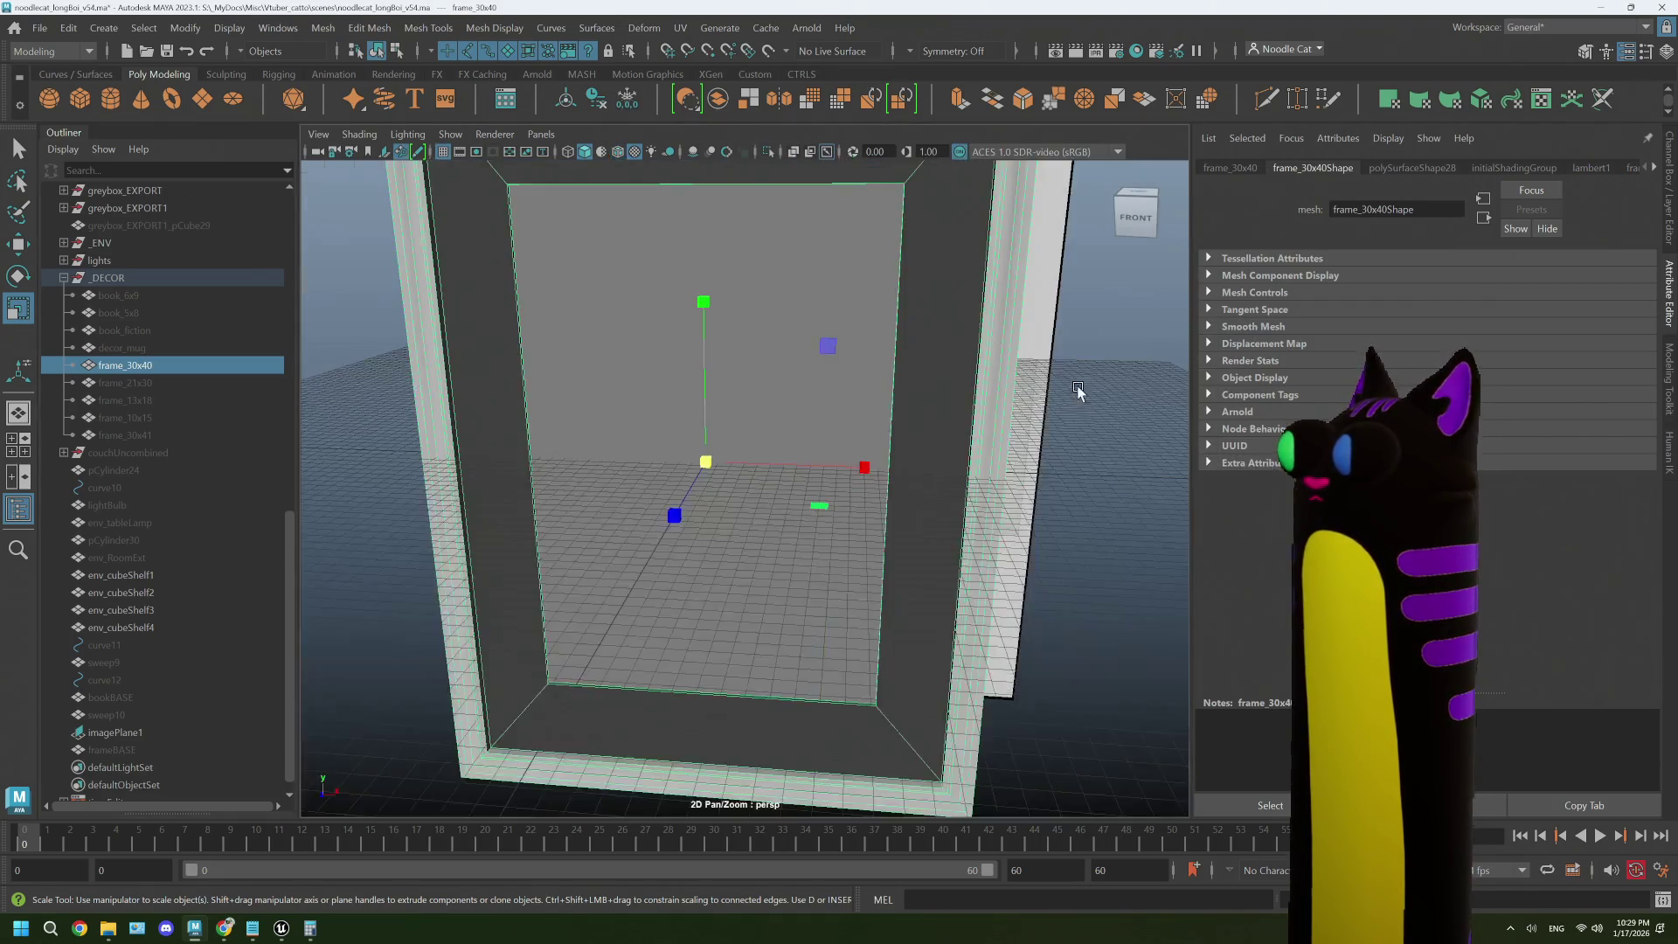
key("f")
left_click_drag(981, 505, 980, 498)
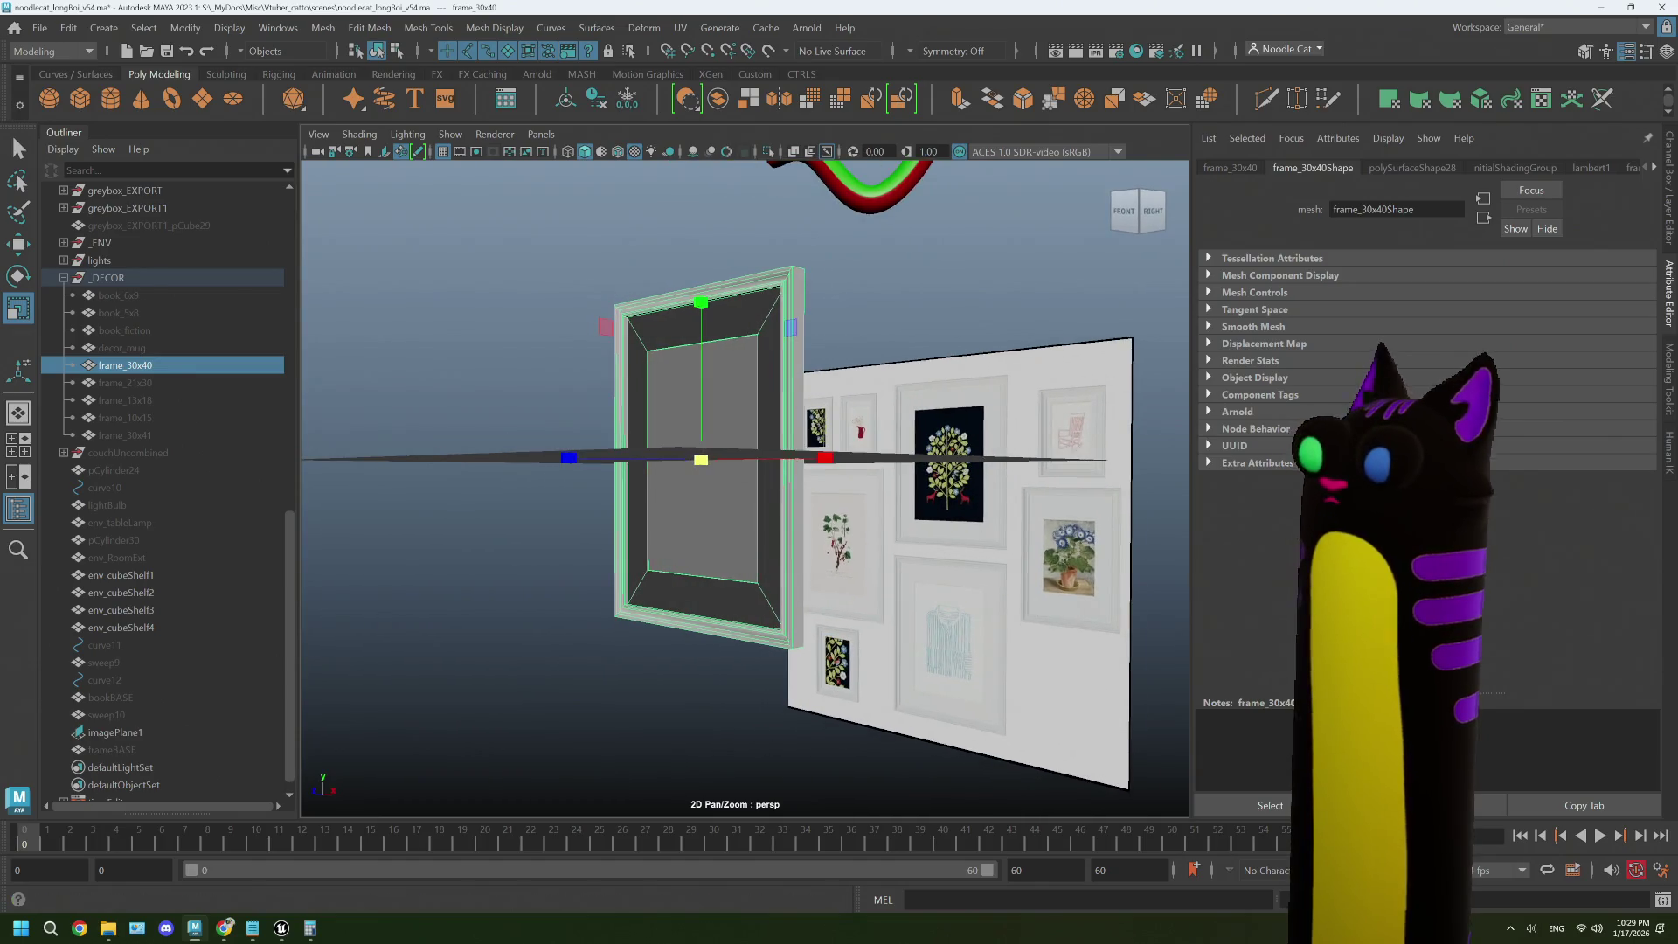
mouse_move(226, 929)
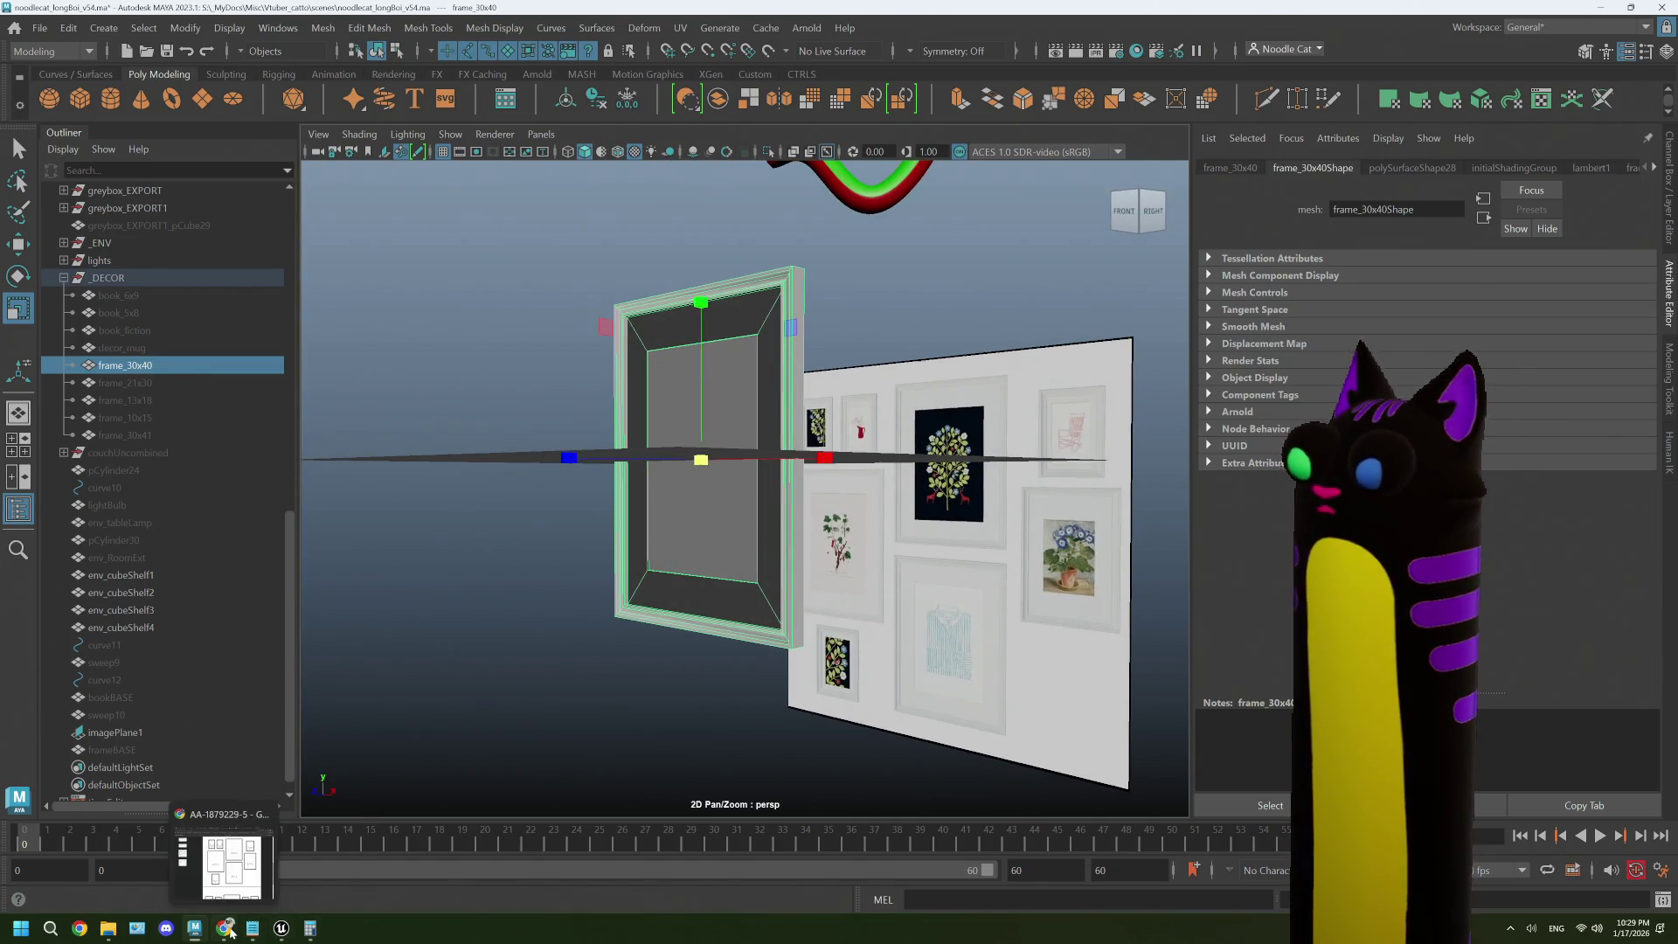
left_click(243, 852)
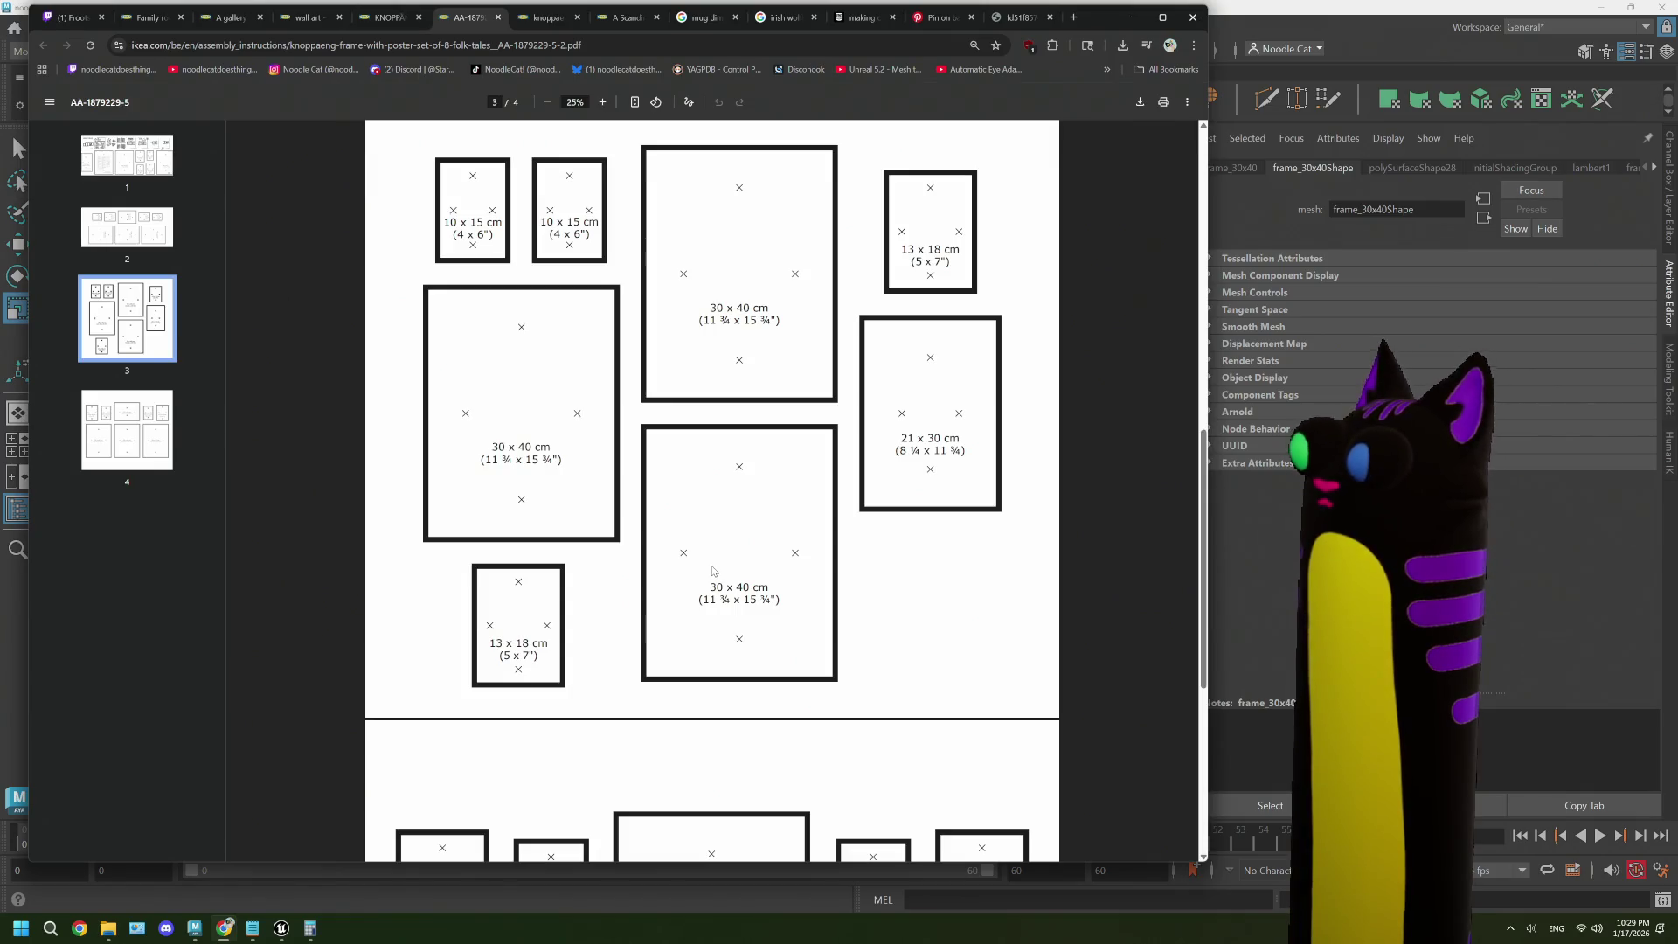
- Scroll the IKEA PDF back to page 1, then switch to the KNOPPÄNG product page tab
scroll(713, 572, "up", 10)
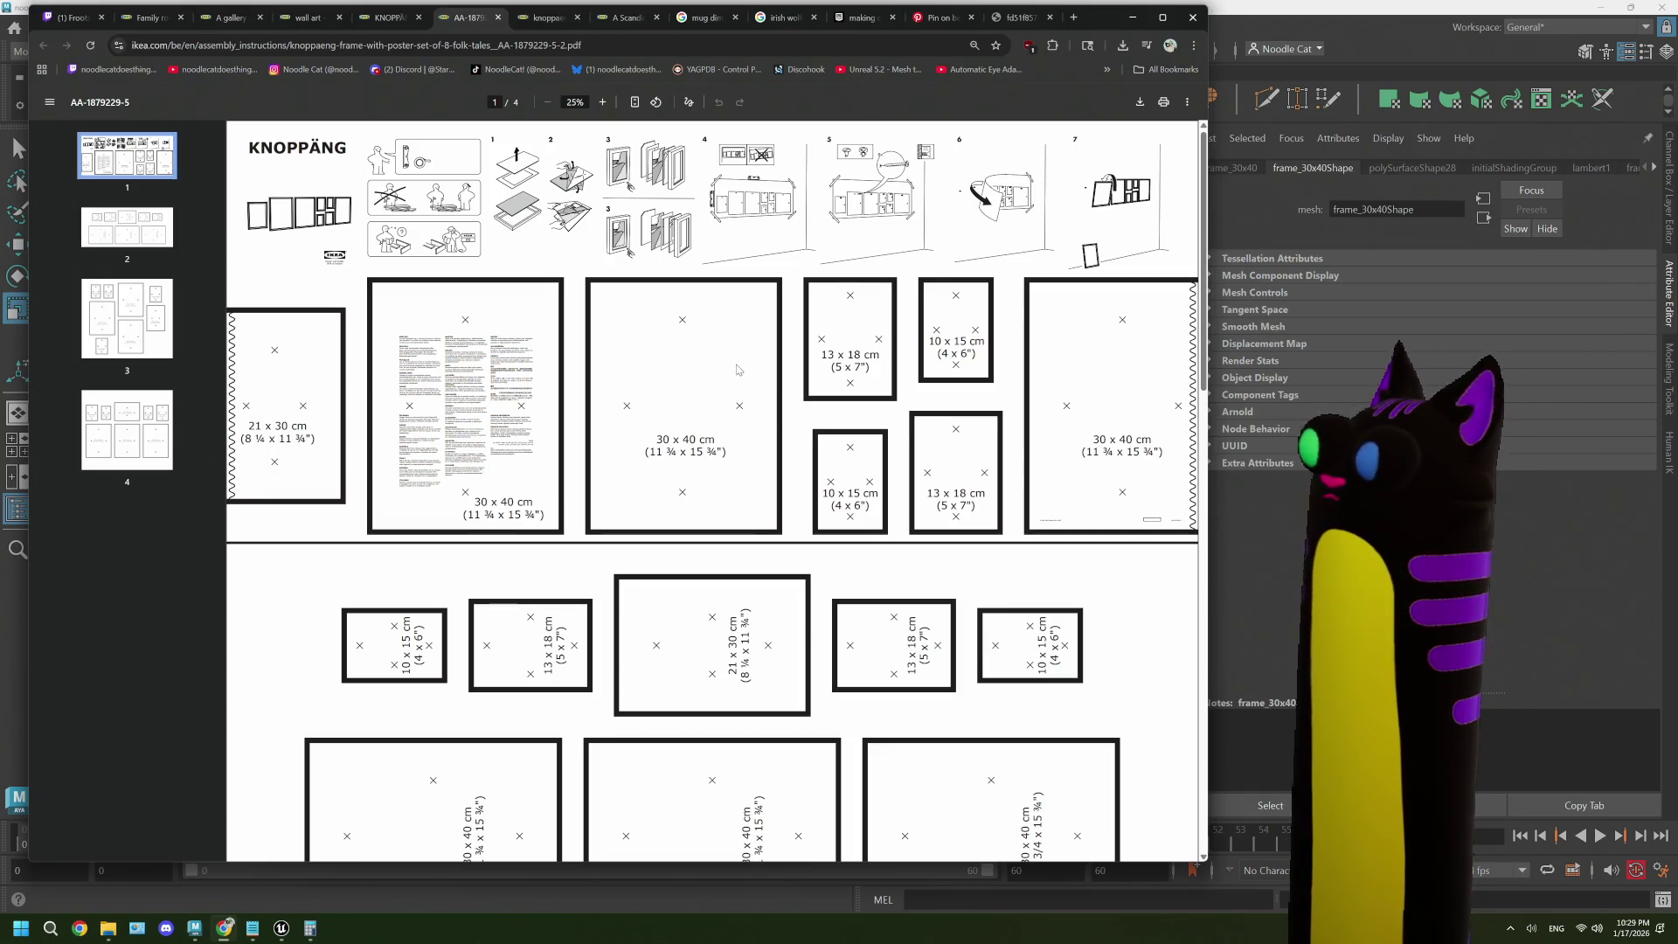
left_click(380, 19)
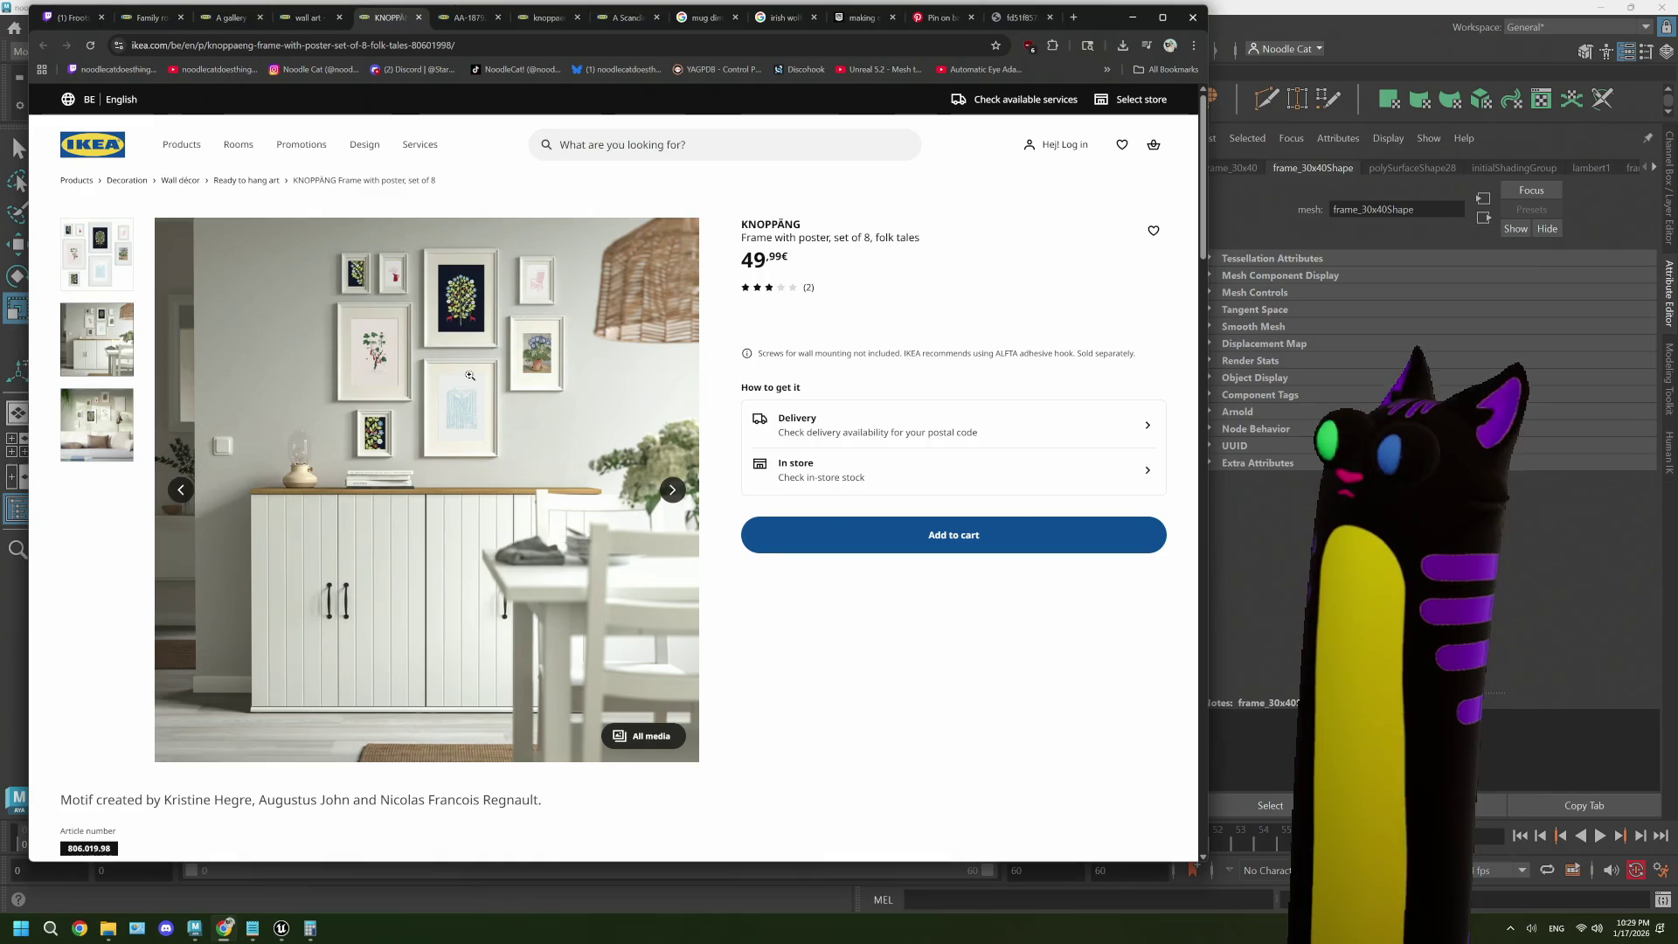
- From KNOPPÄNG's related products, check RÖDALM's details, close it, and open SILVERHÖJDEN in a new tab
scroll(467, 450, "down", 13)
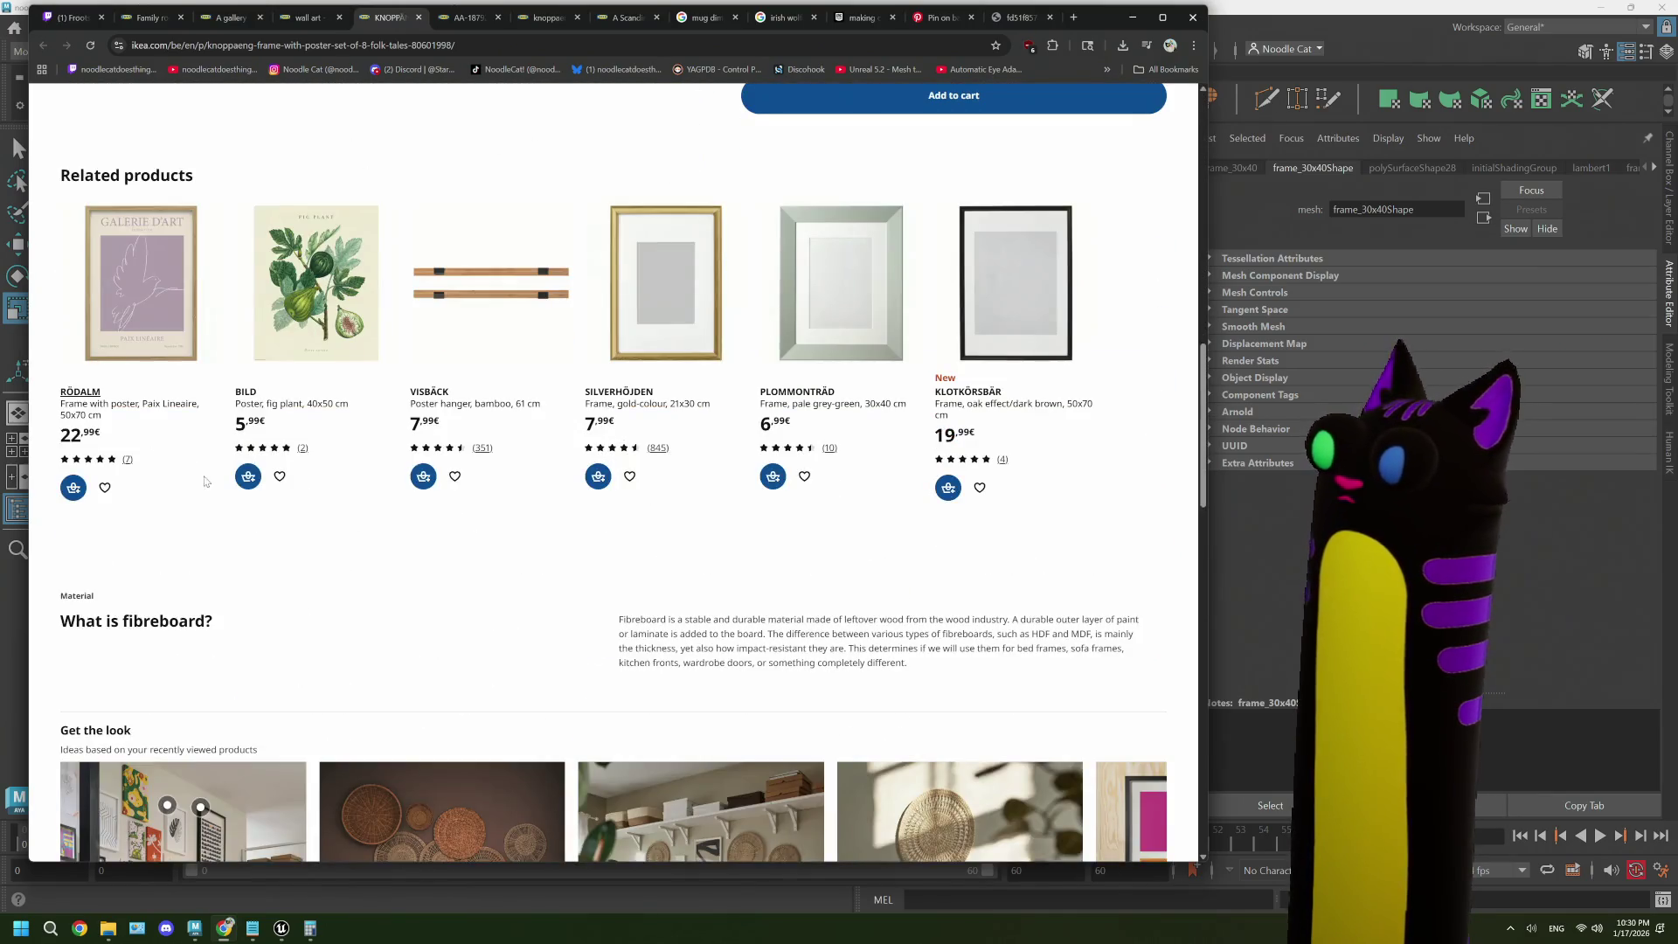
middle_click(80, 403)
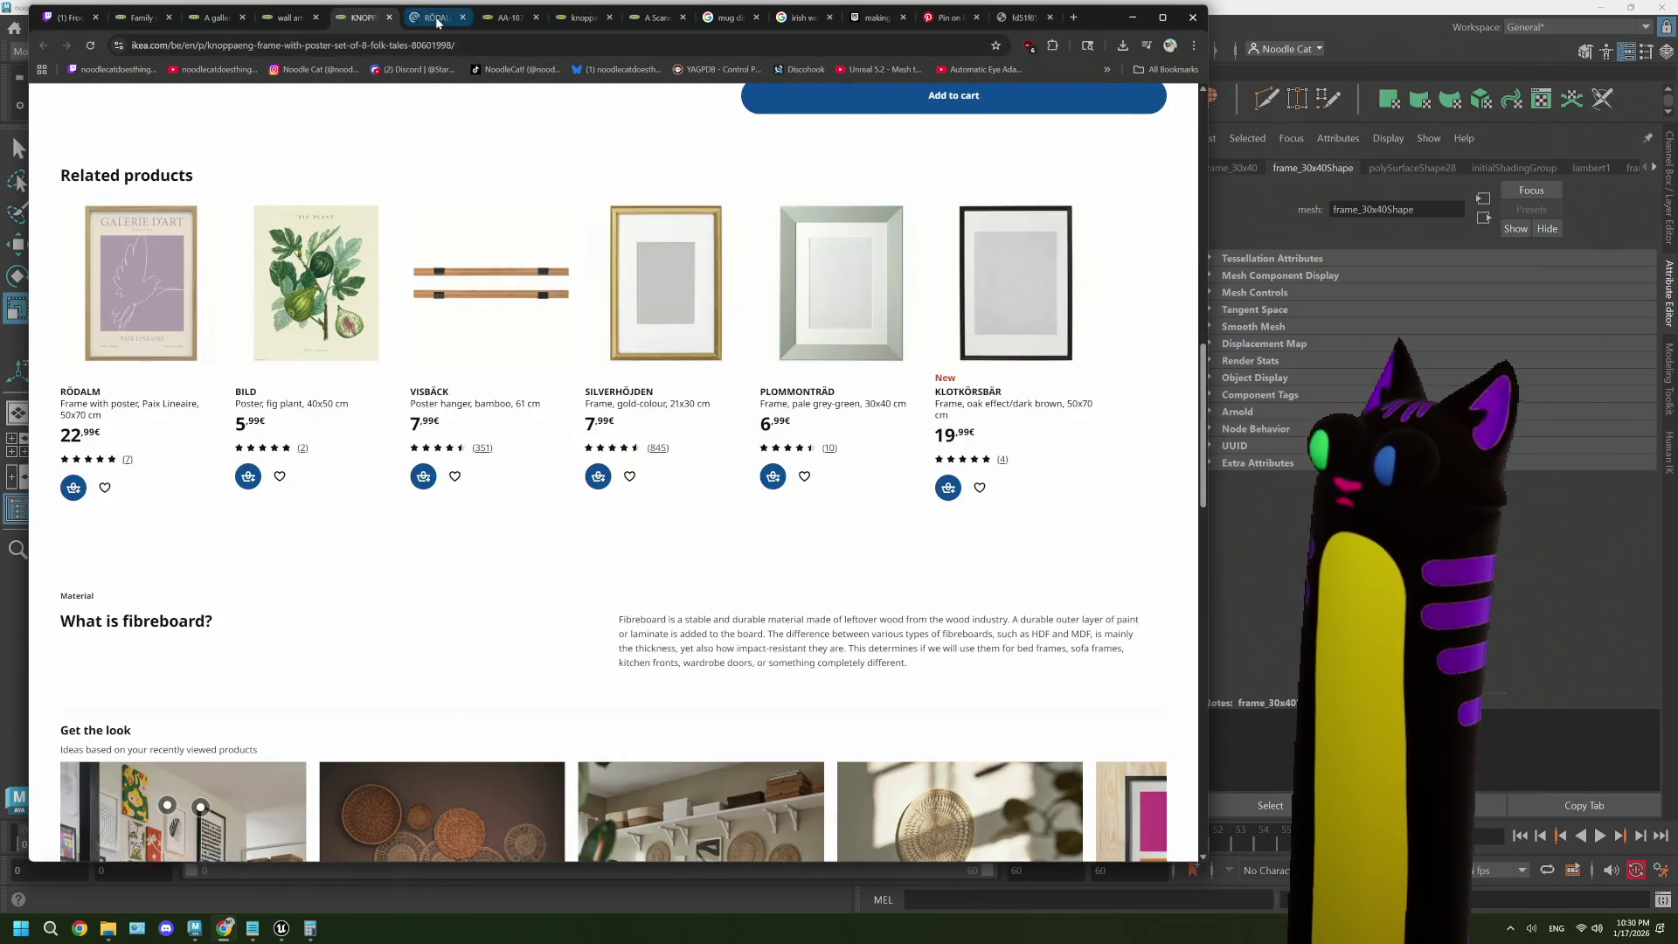
left_click(434, 18)
scroll(523, 508, "down", 3)
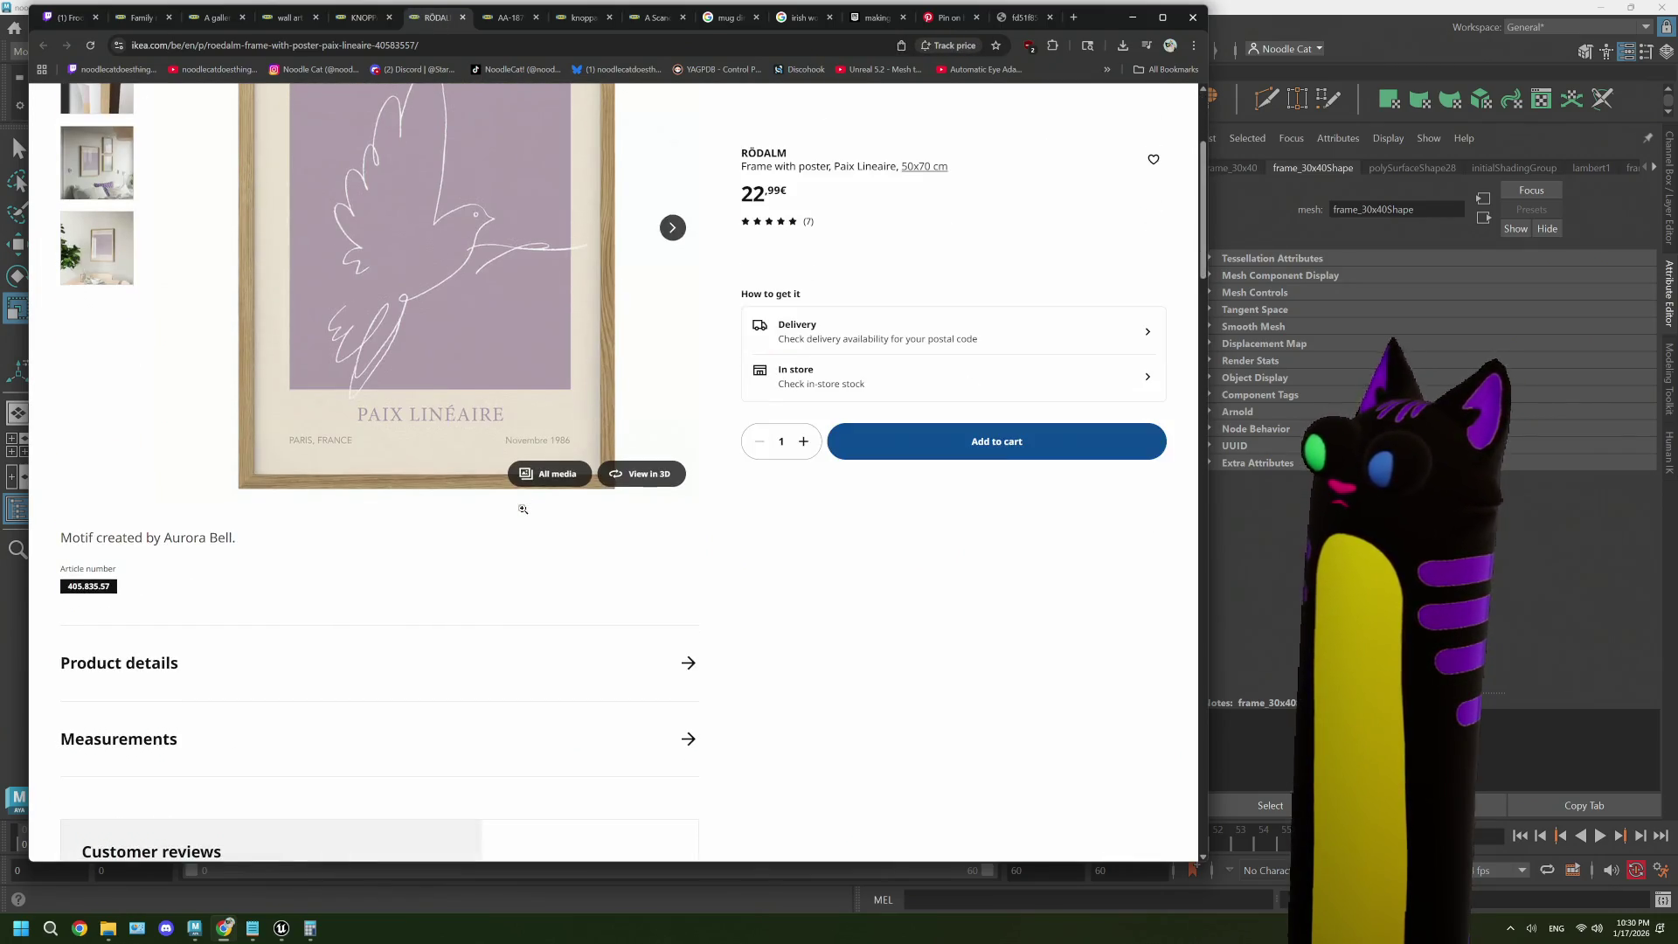
scroll(349, 577, "down", 2)
left_click(551, 525)
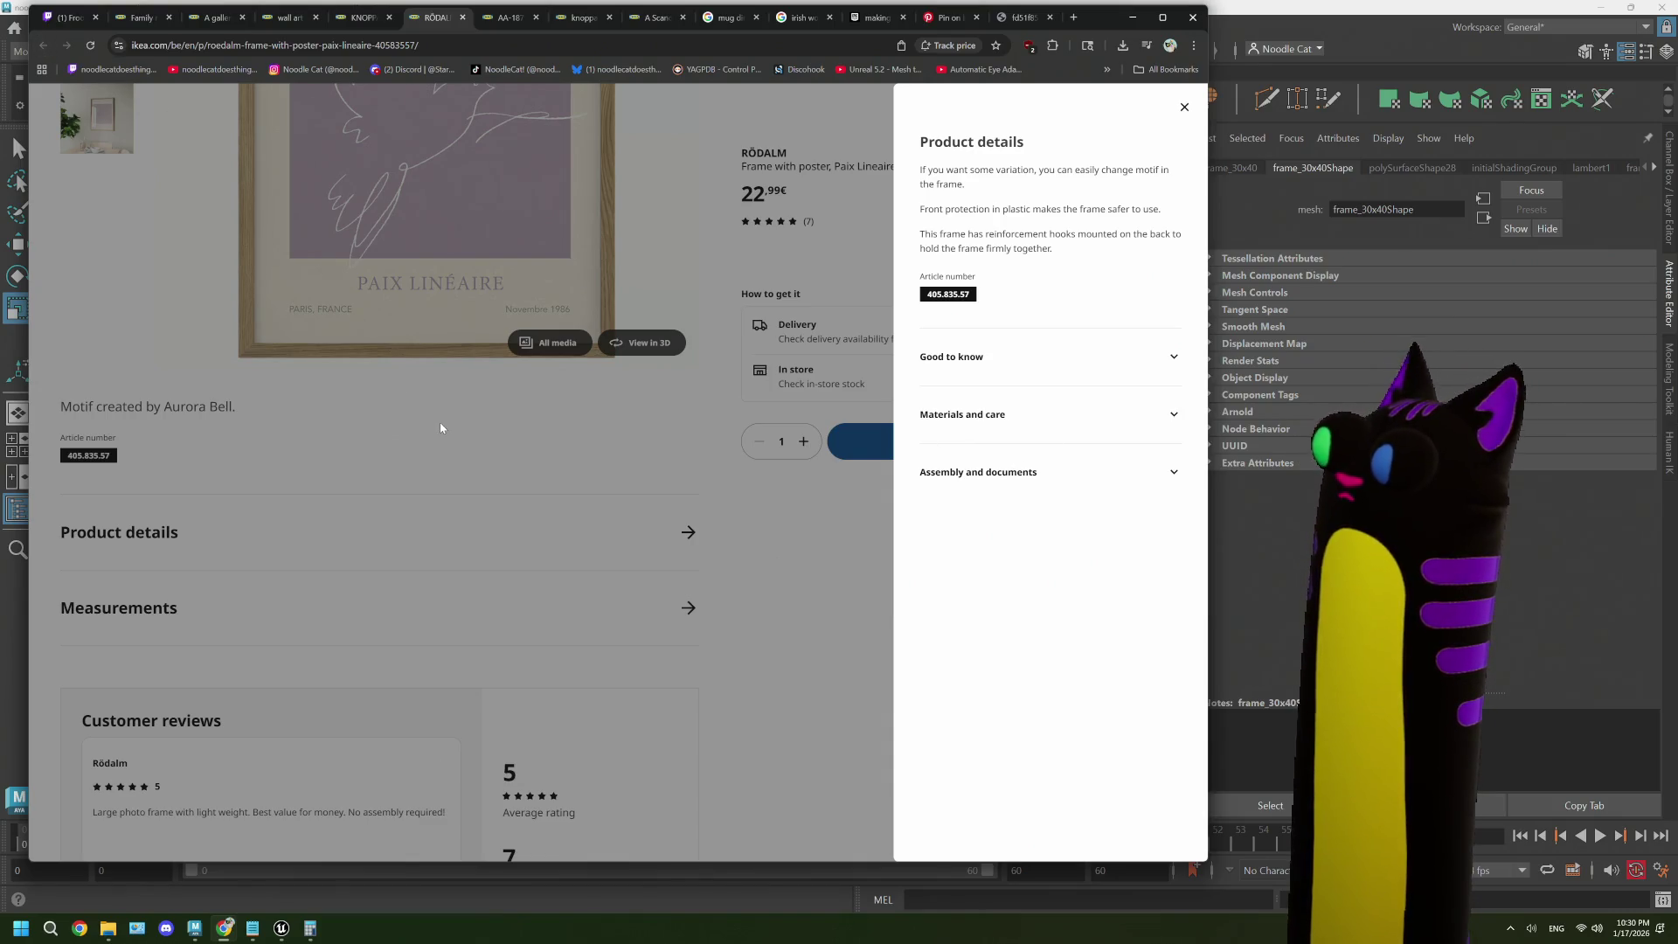
middle_click(432, 28)
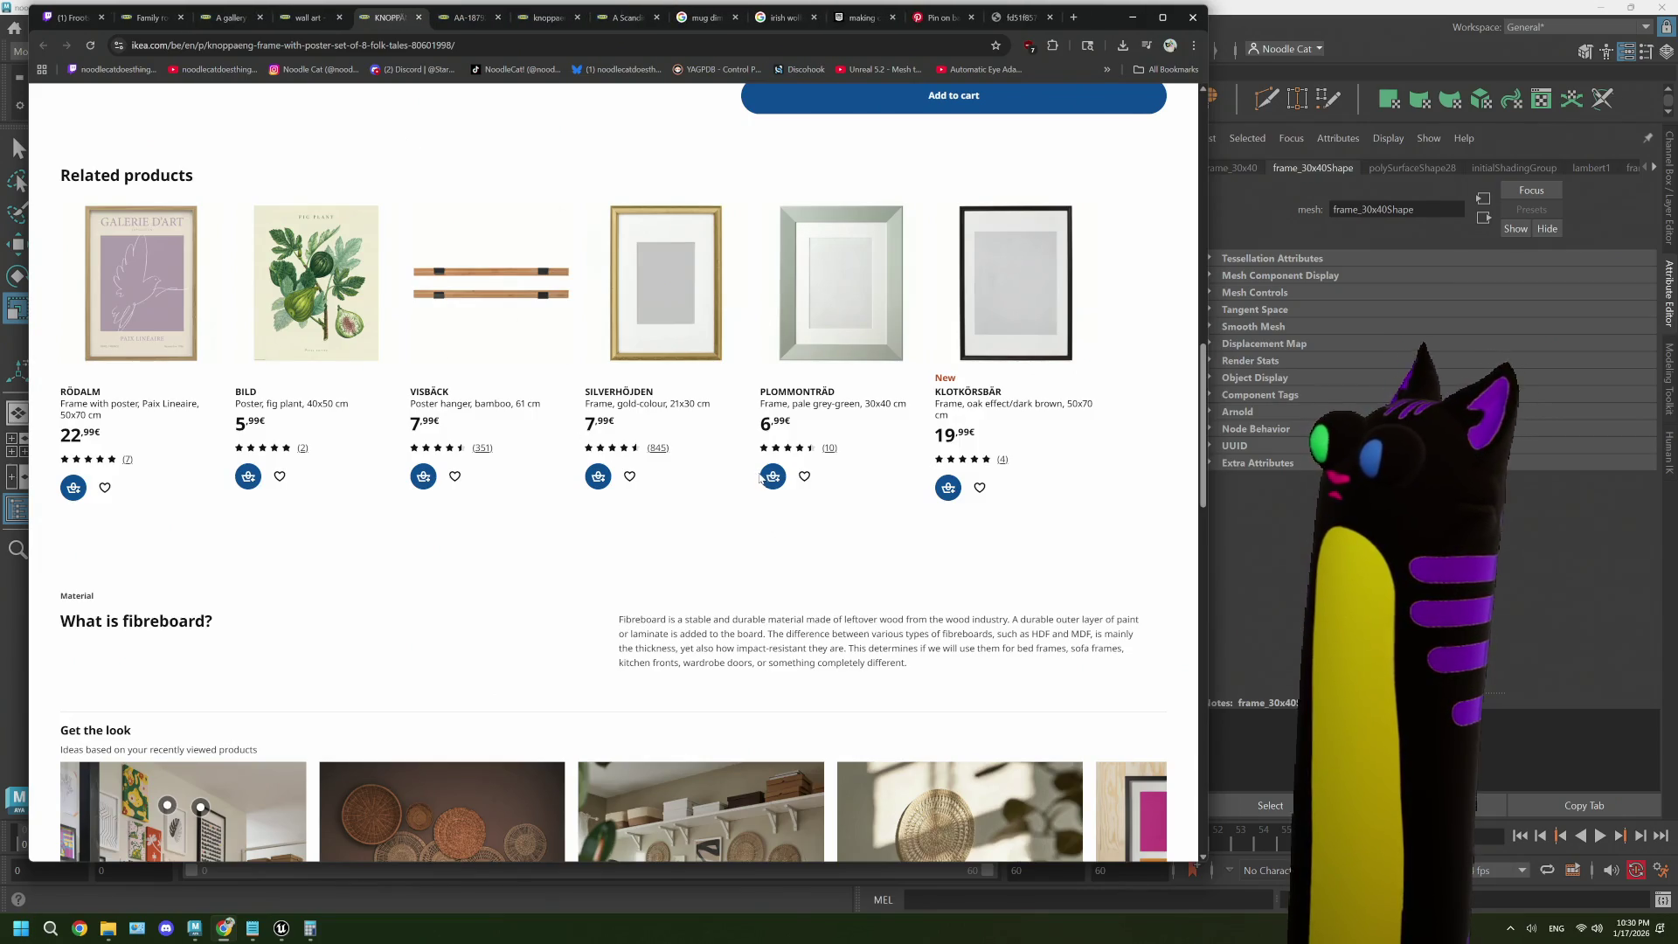
middle_click(619, 393)
left_click(437, 18)
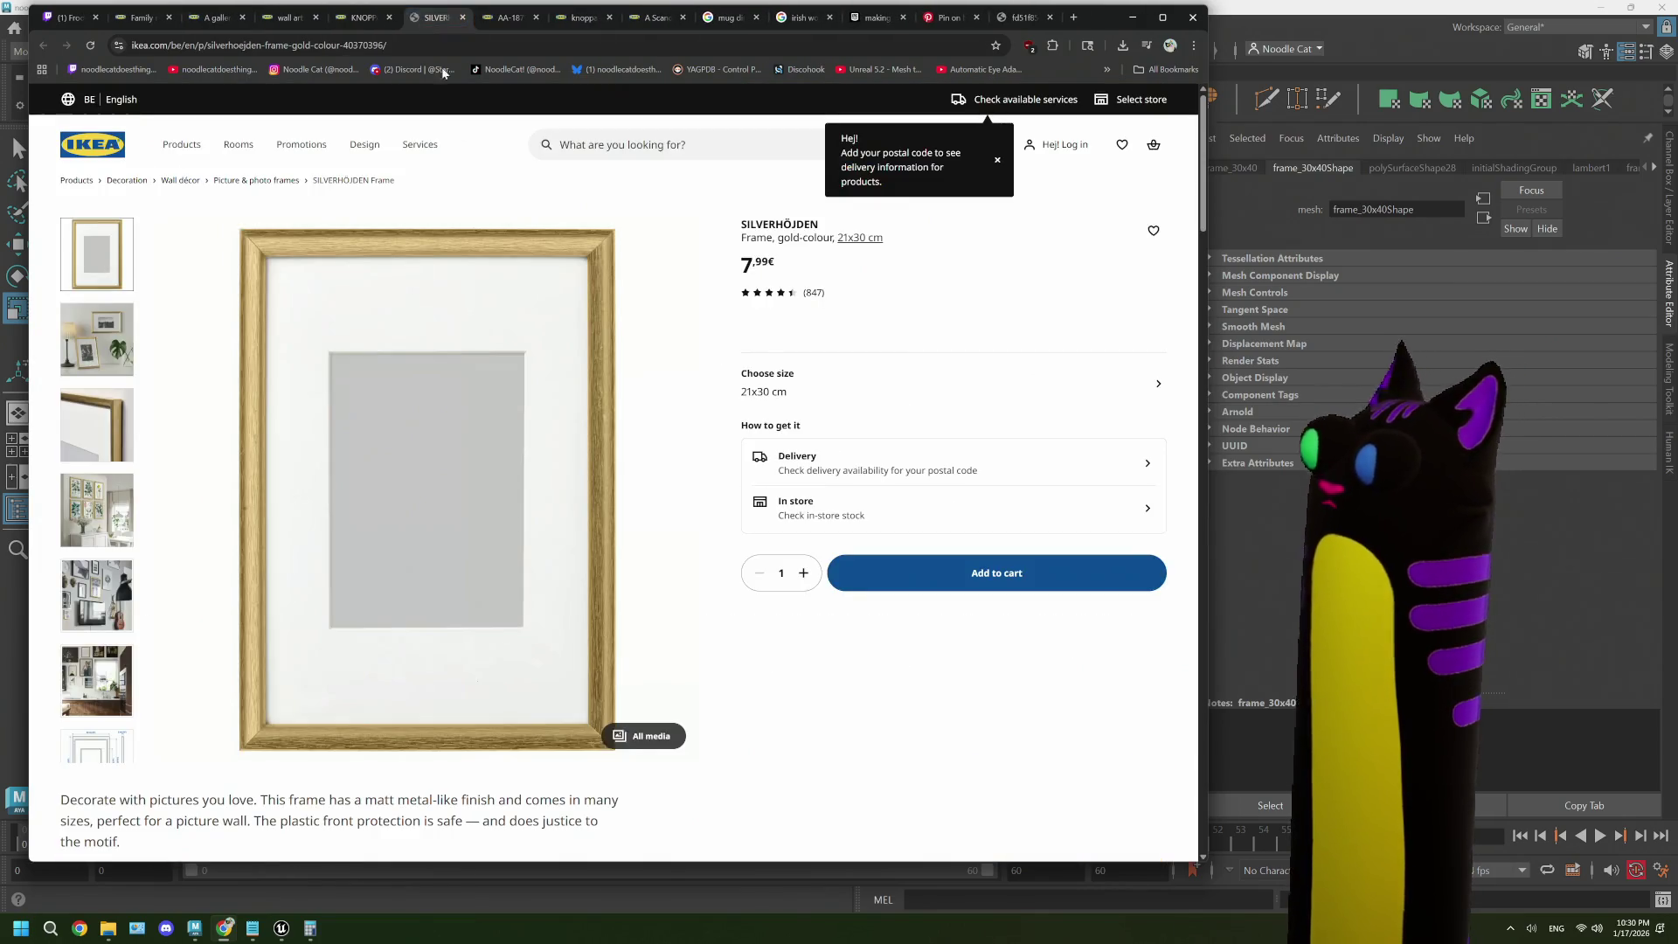
- View SILVERHÖJDEN's dimension drawing (23 × 33 cm, 2 cm deep) and gallery photos, then return to Maya
scroll(369, 628, "down", 2)
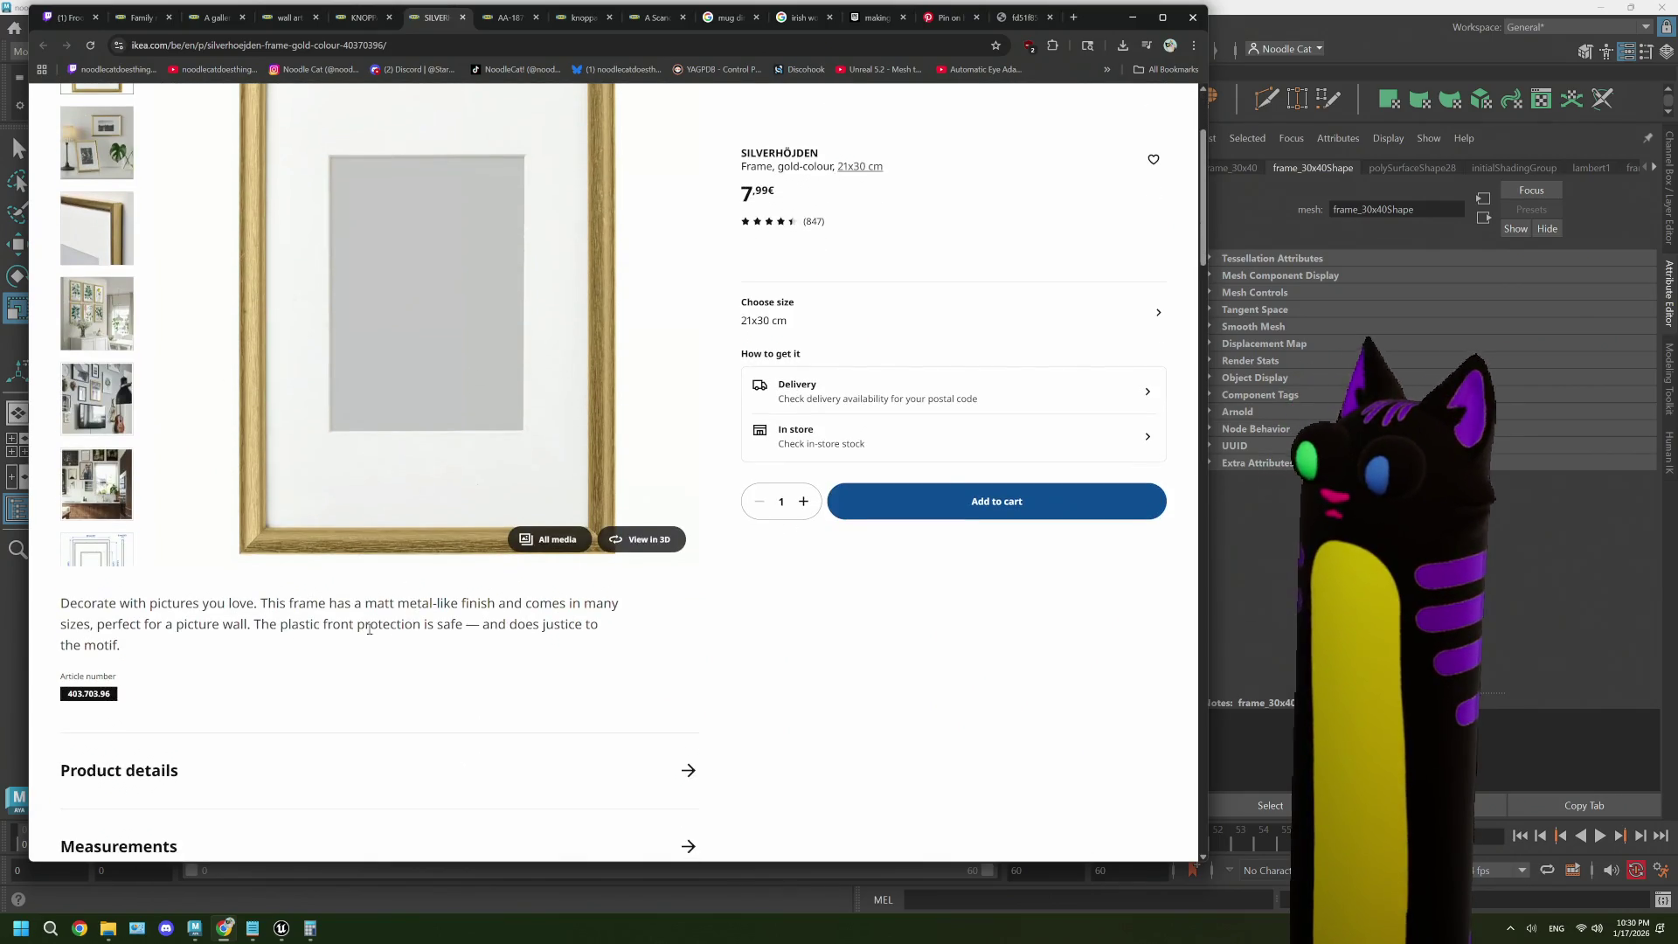
left_click(122, 555)
scroll(490, 604, "up", 1)
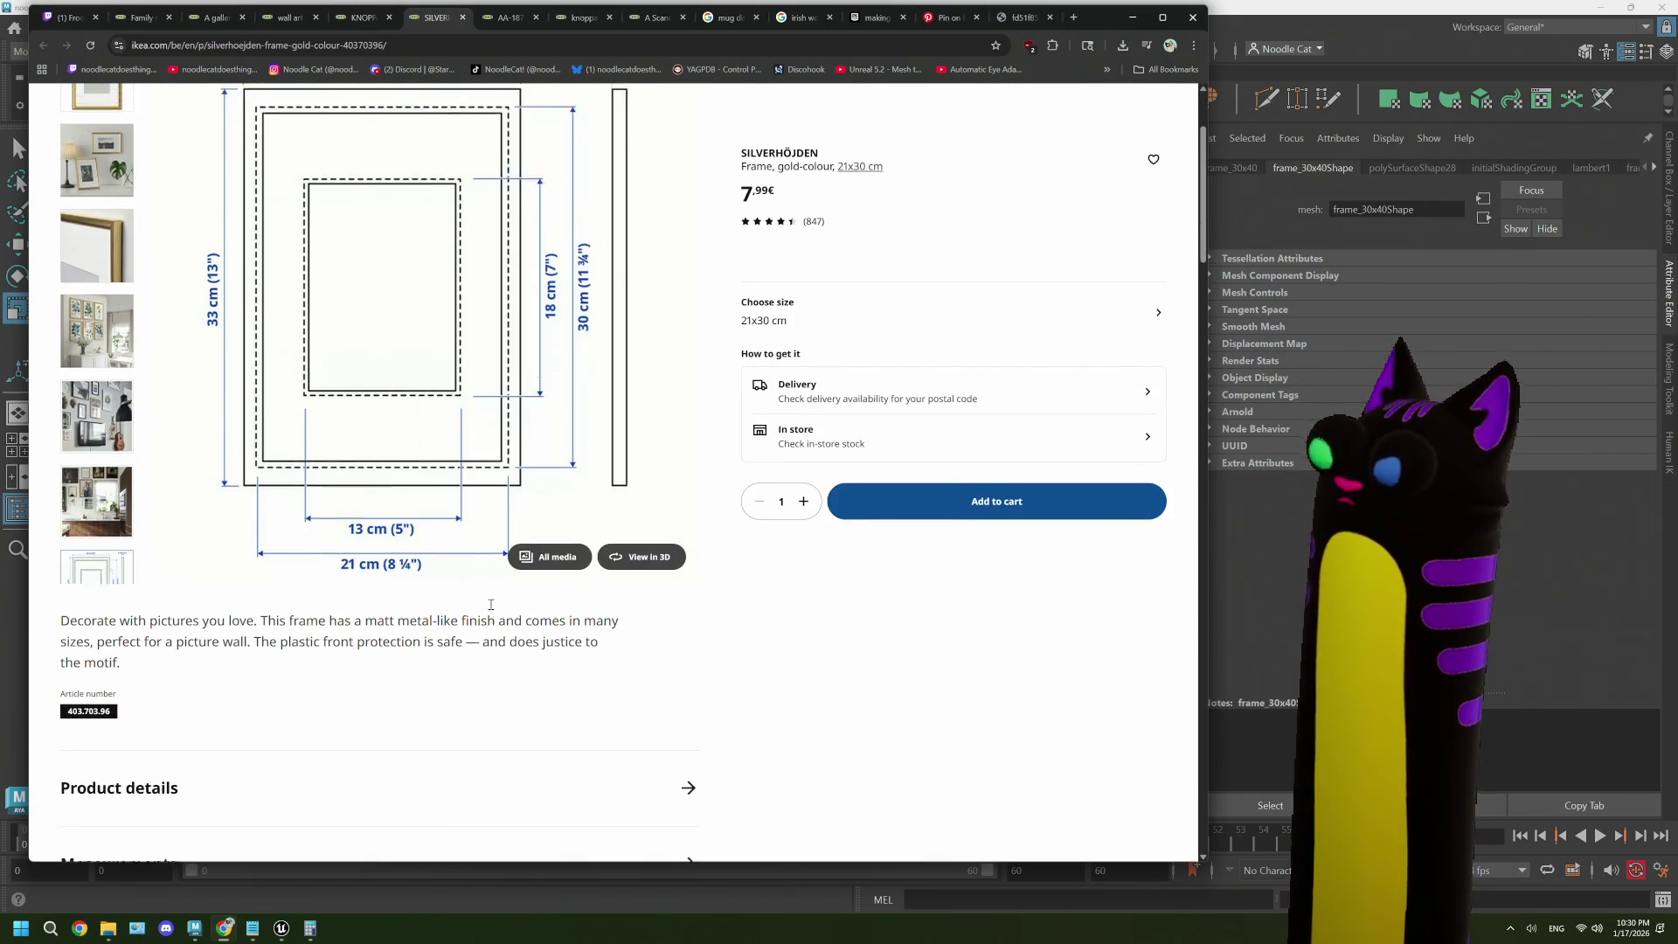
scroll(490, 604, "down", 2)
scroll(490, 604, "up", 1)
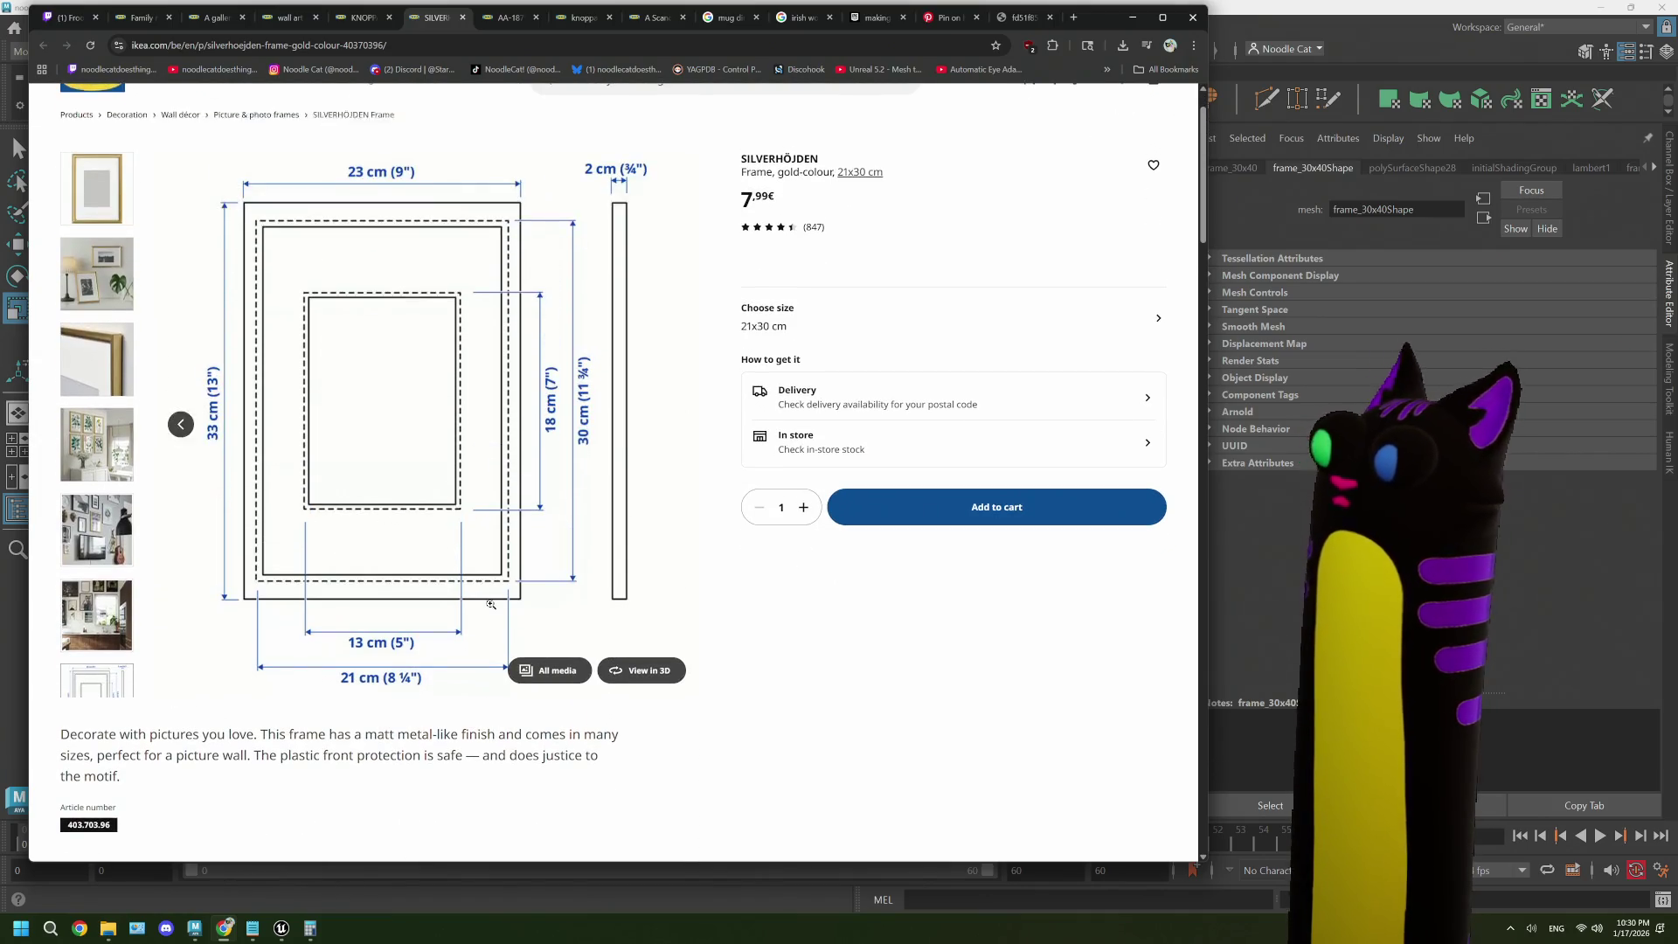
scroll(498, 588, "up", 1)
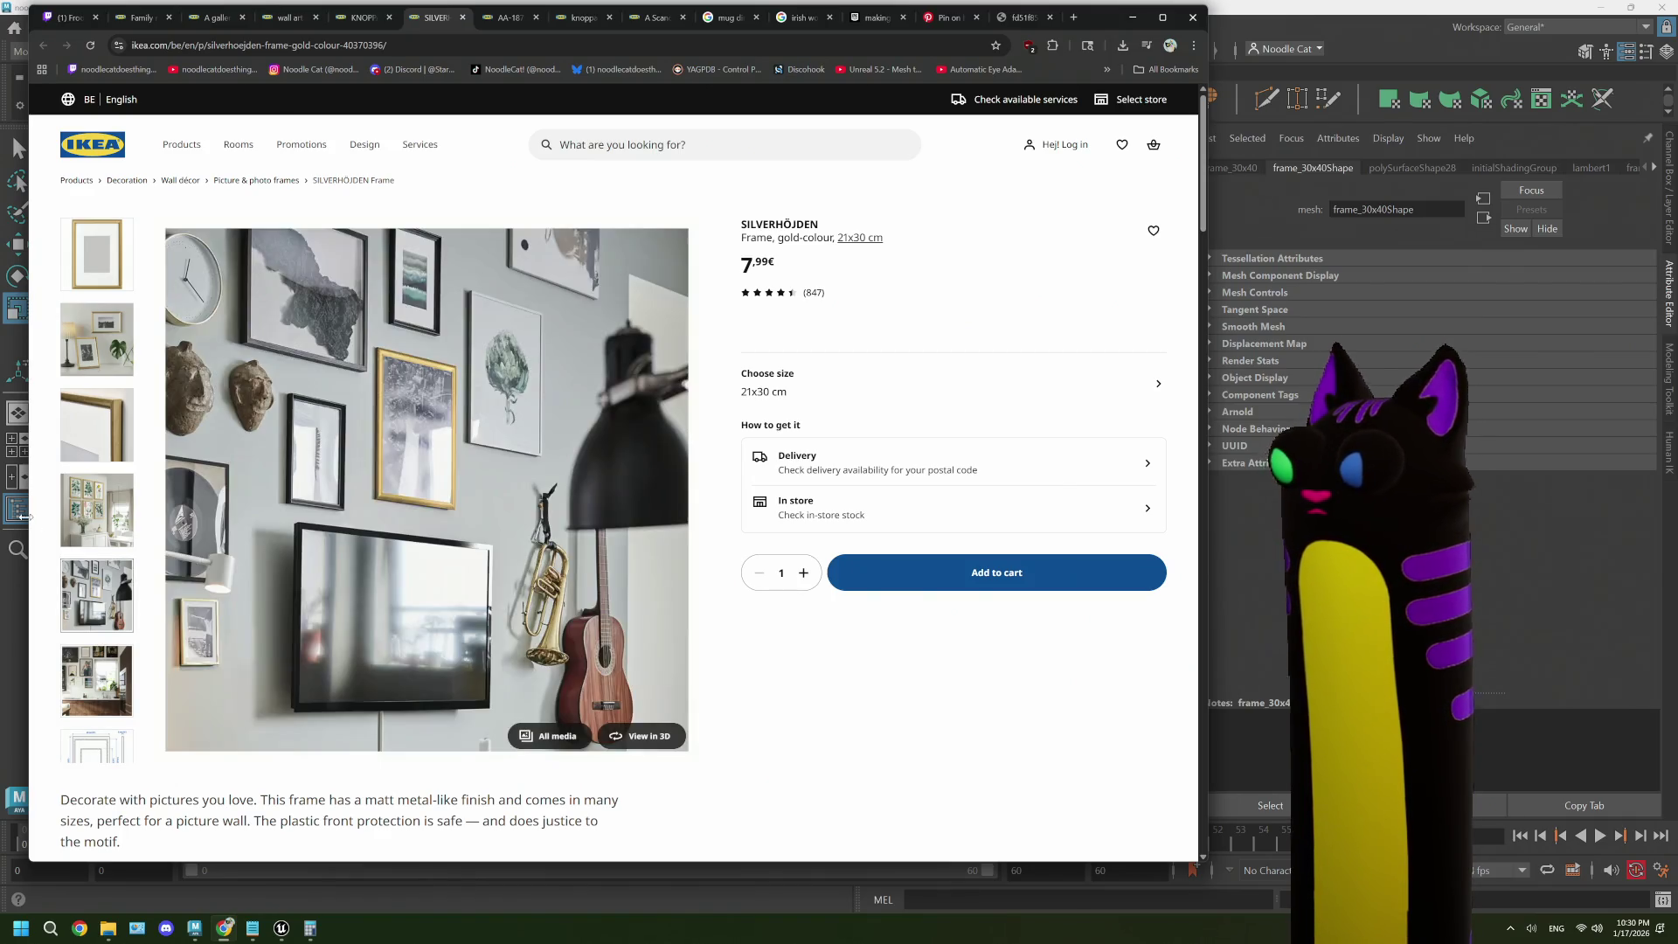
mouse_move(63, 522)
mouse_move(71, 582)
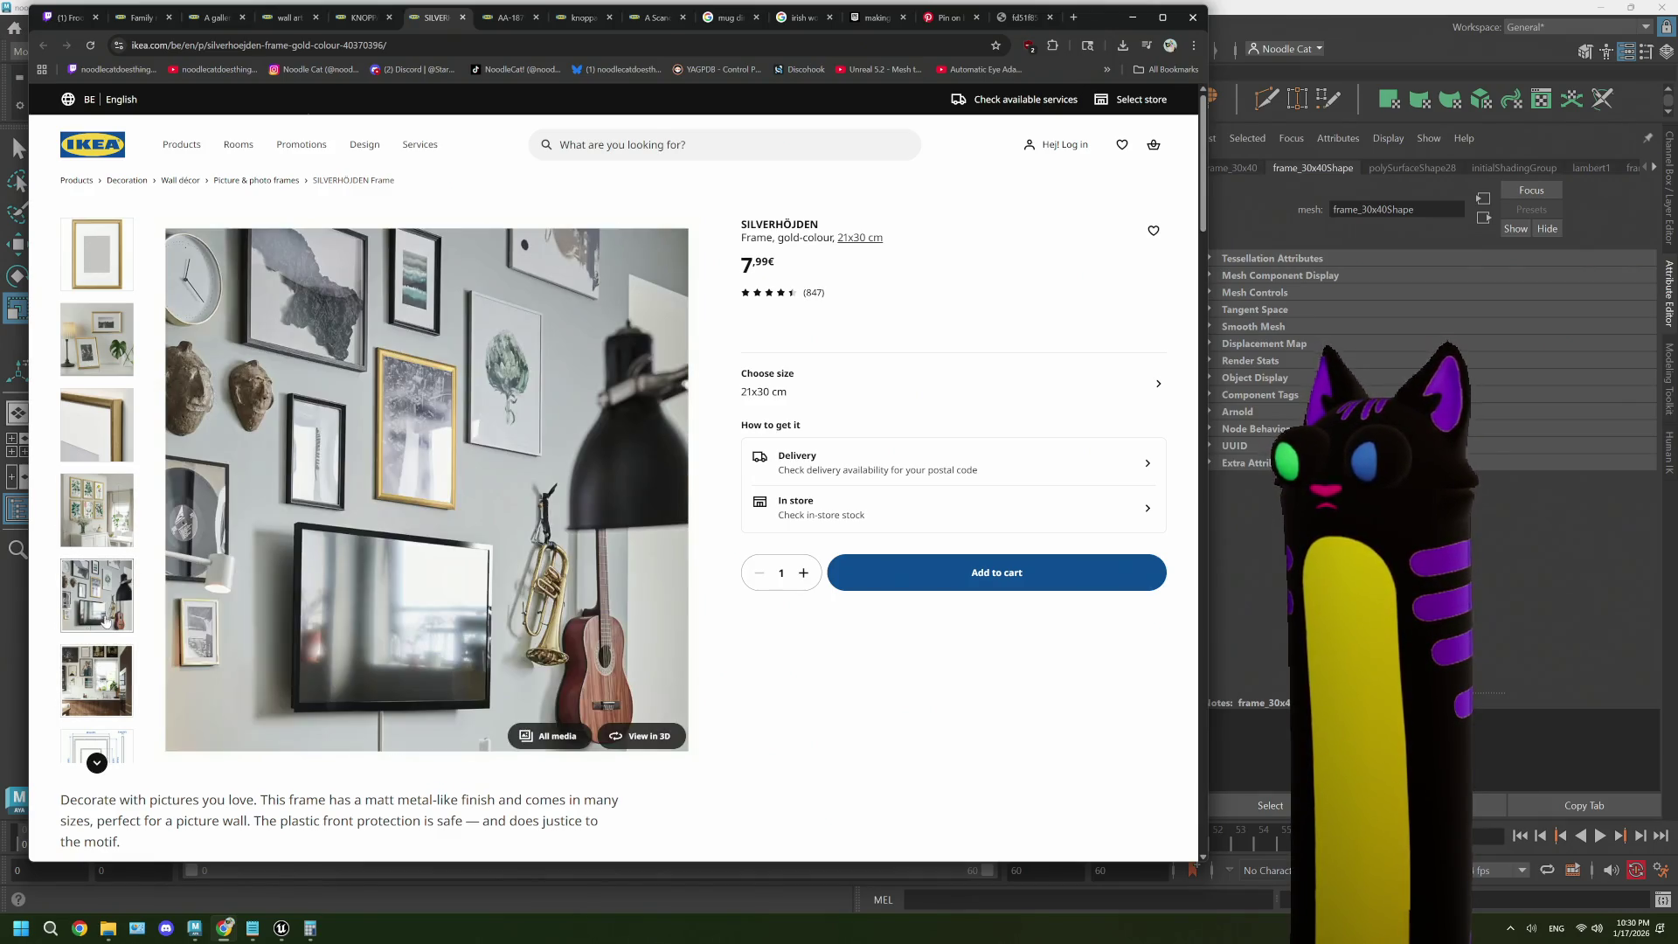
mouse_move(96, 425)
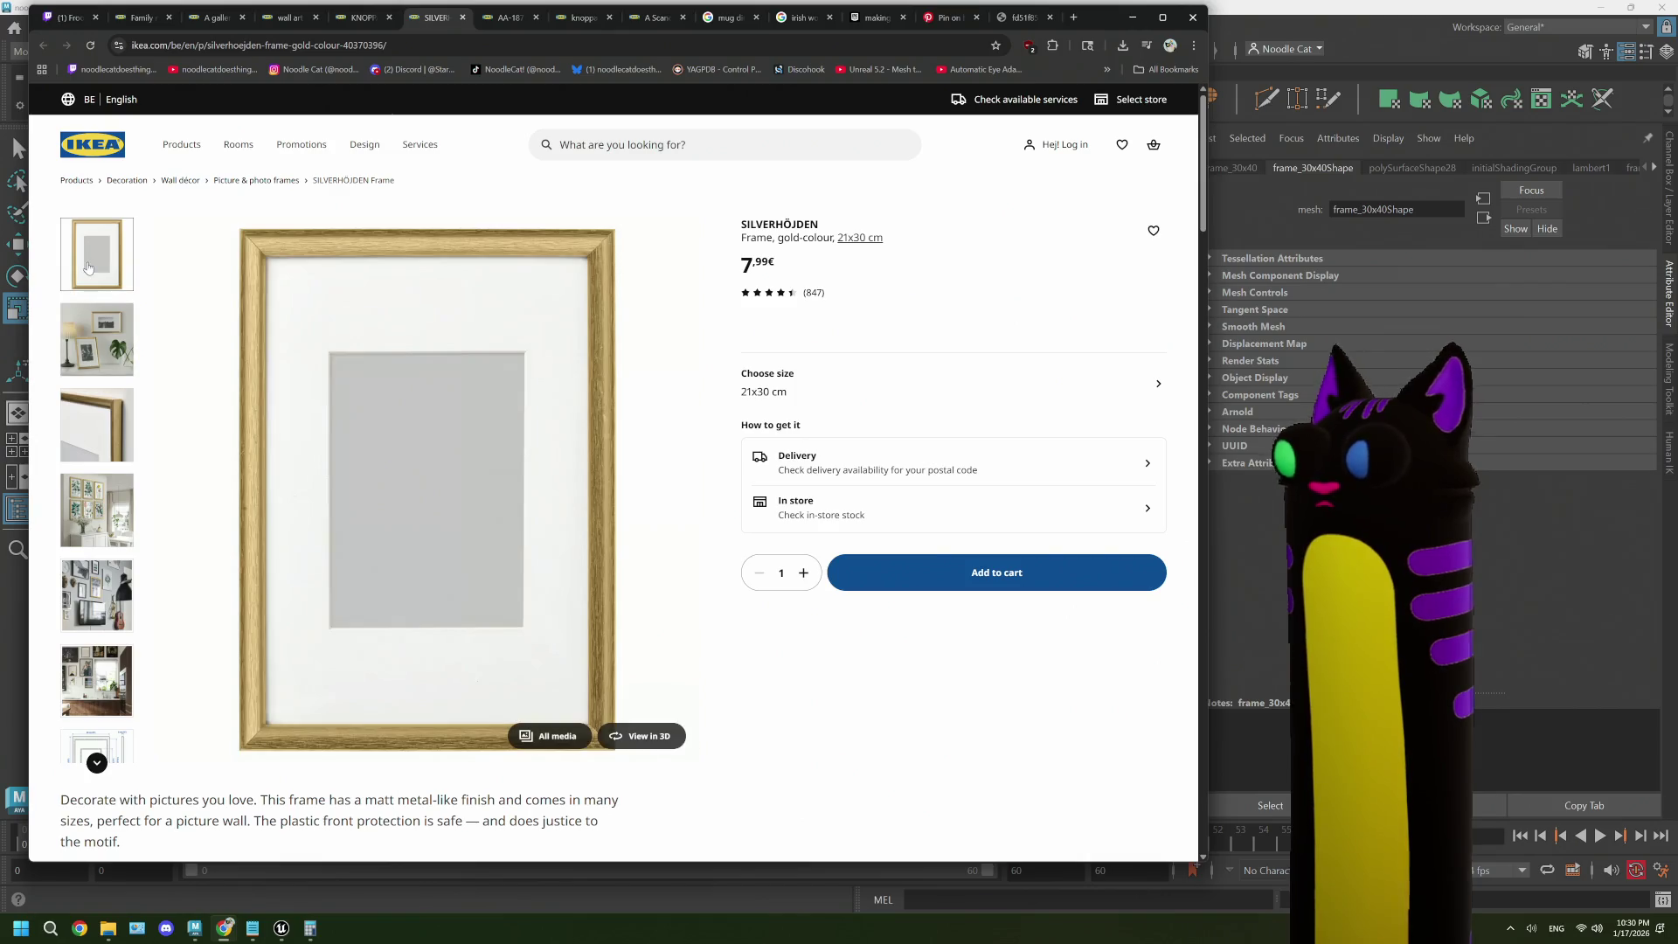
mouse_move(93, 708)
mouse_move(96, 743)
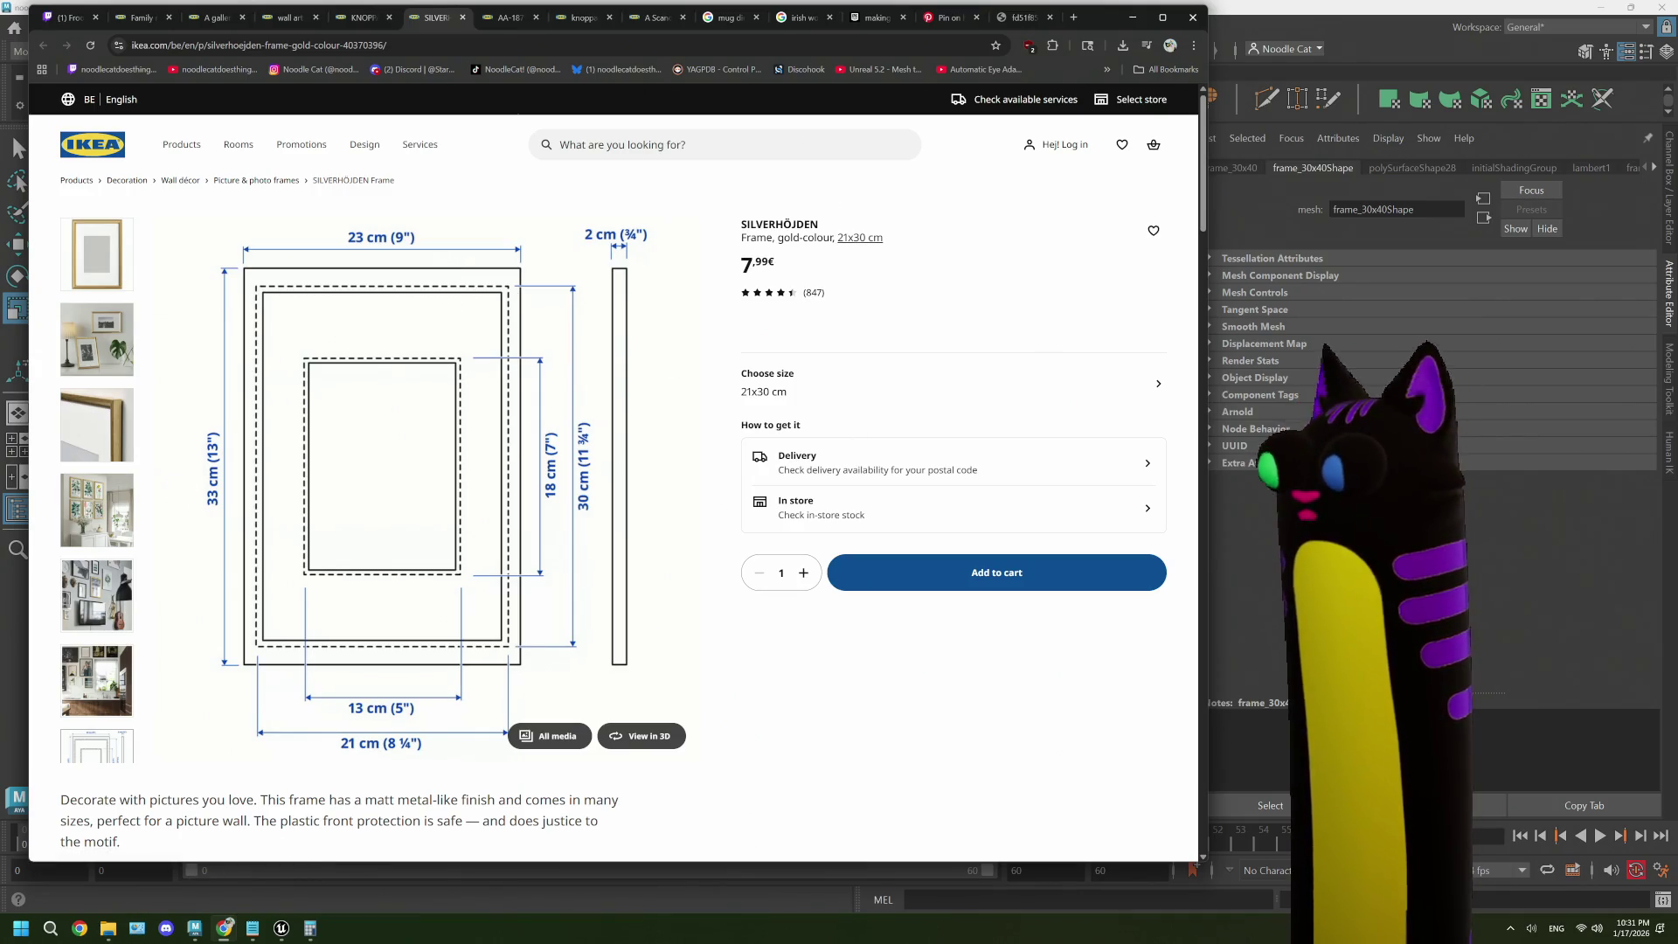
key("alt+Tab")
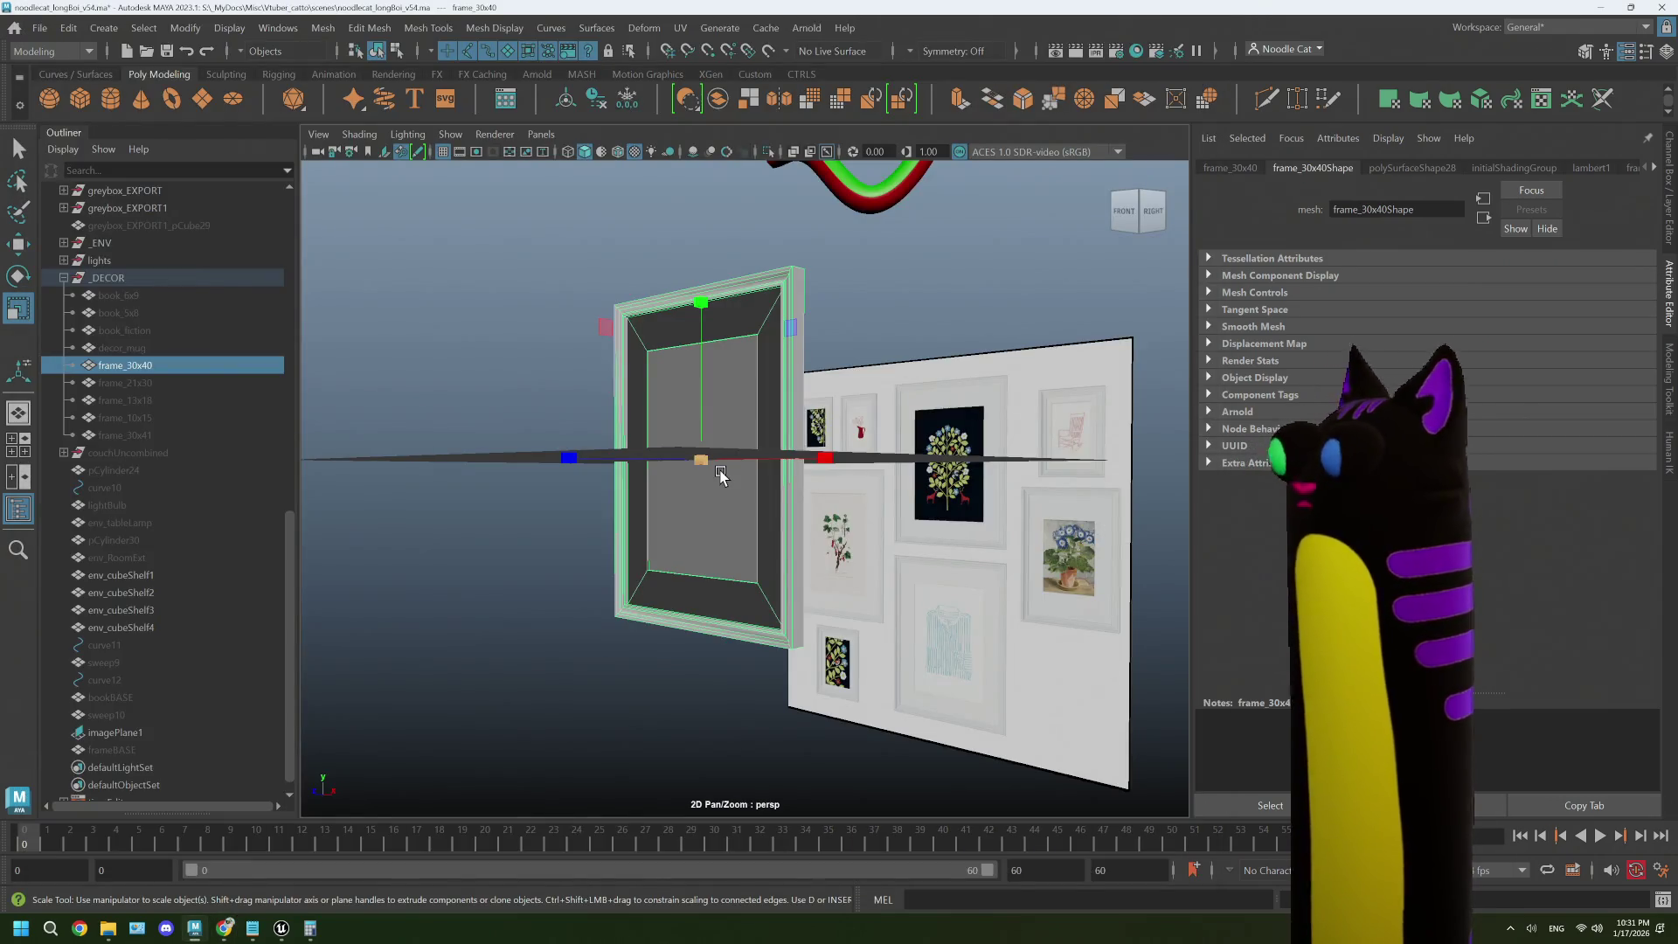
- In the maximized front view, shrink frame_30x40 slightly and lower it over the dark tree print
key("space")
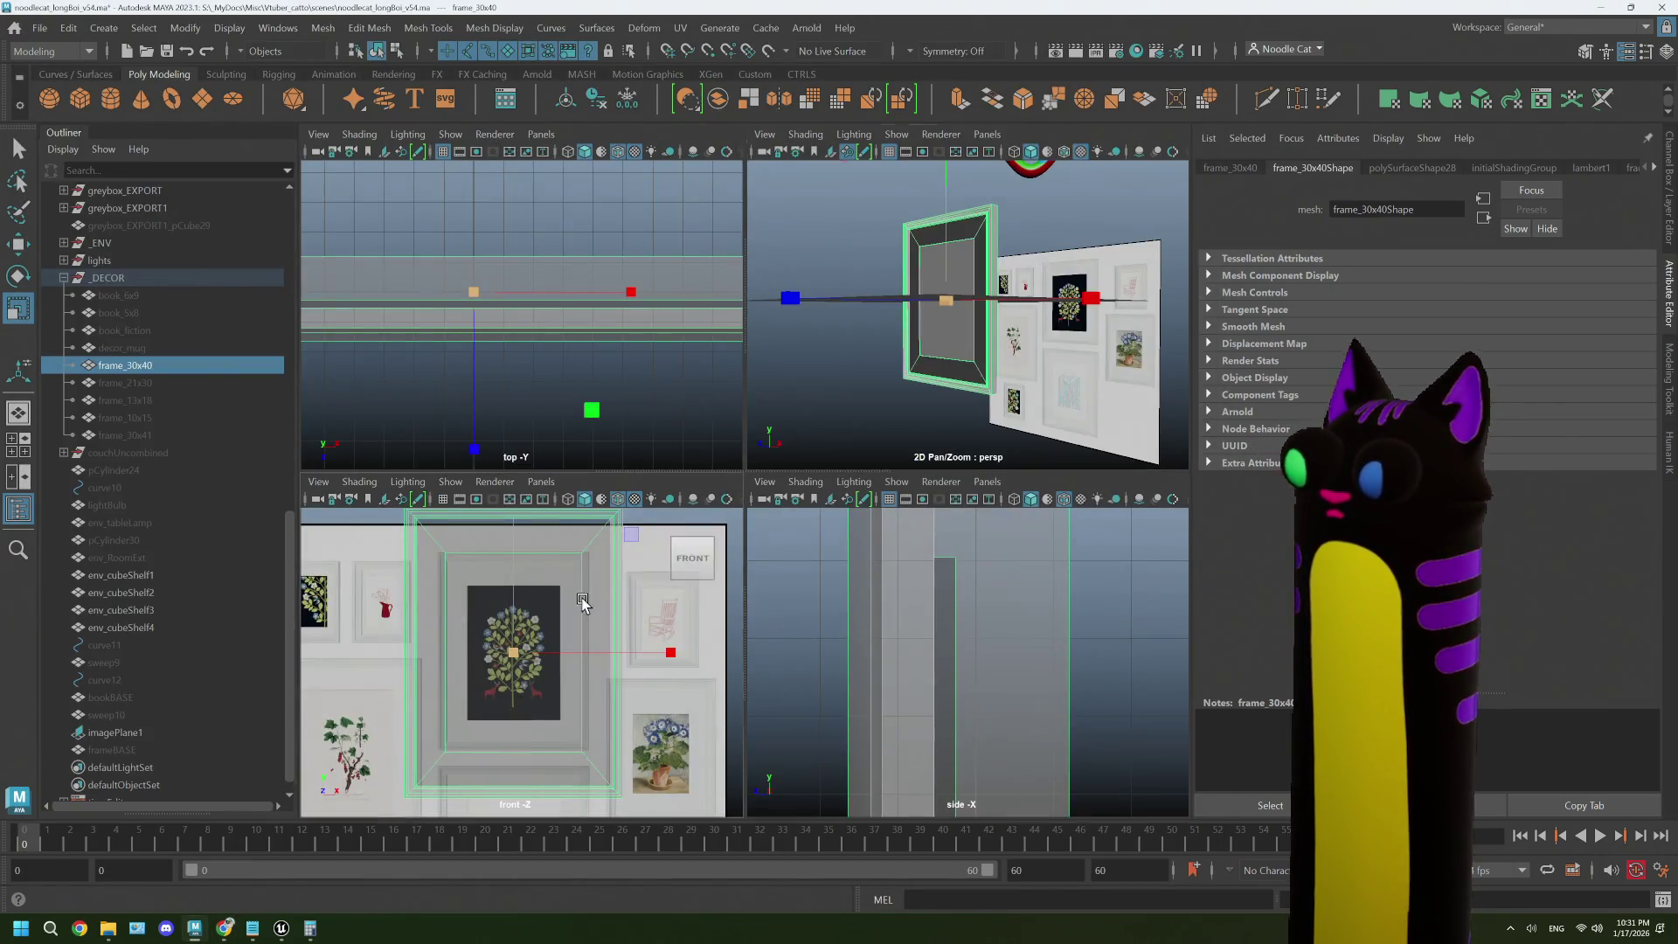
key("space")
key("f")
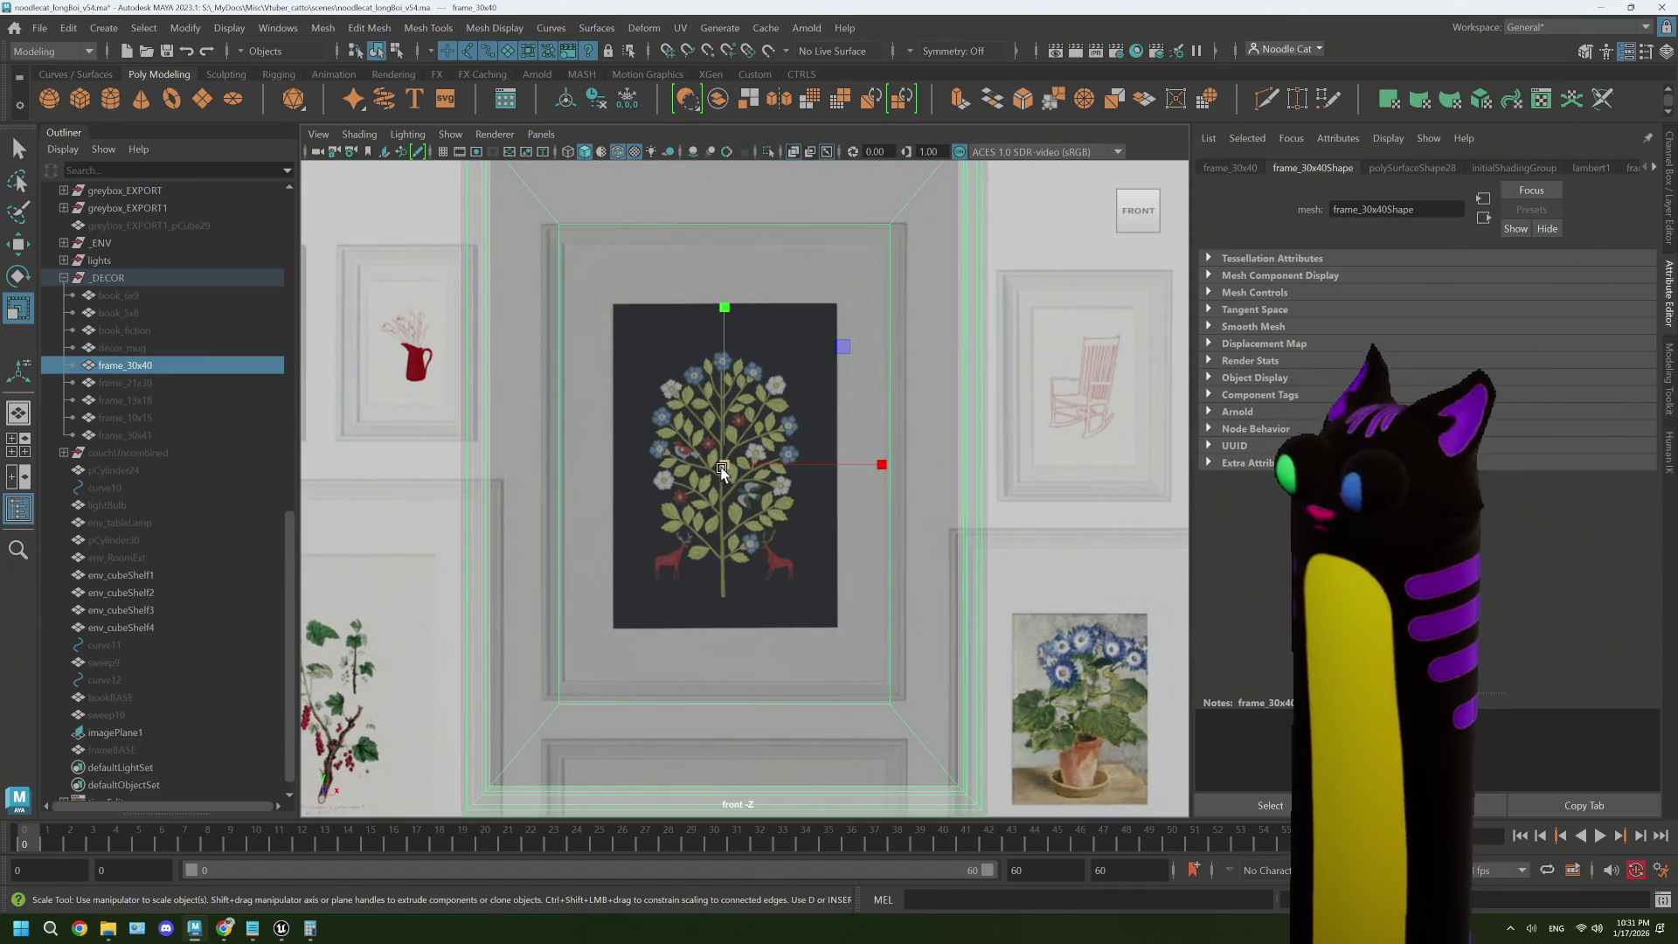
left_click_drag(722, 470, 717, 470)
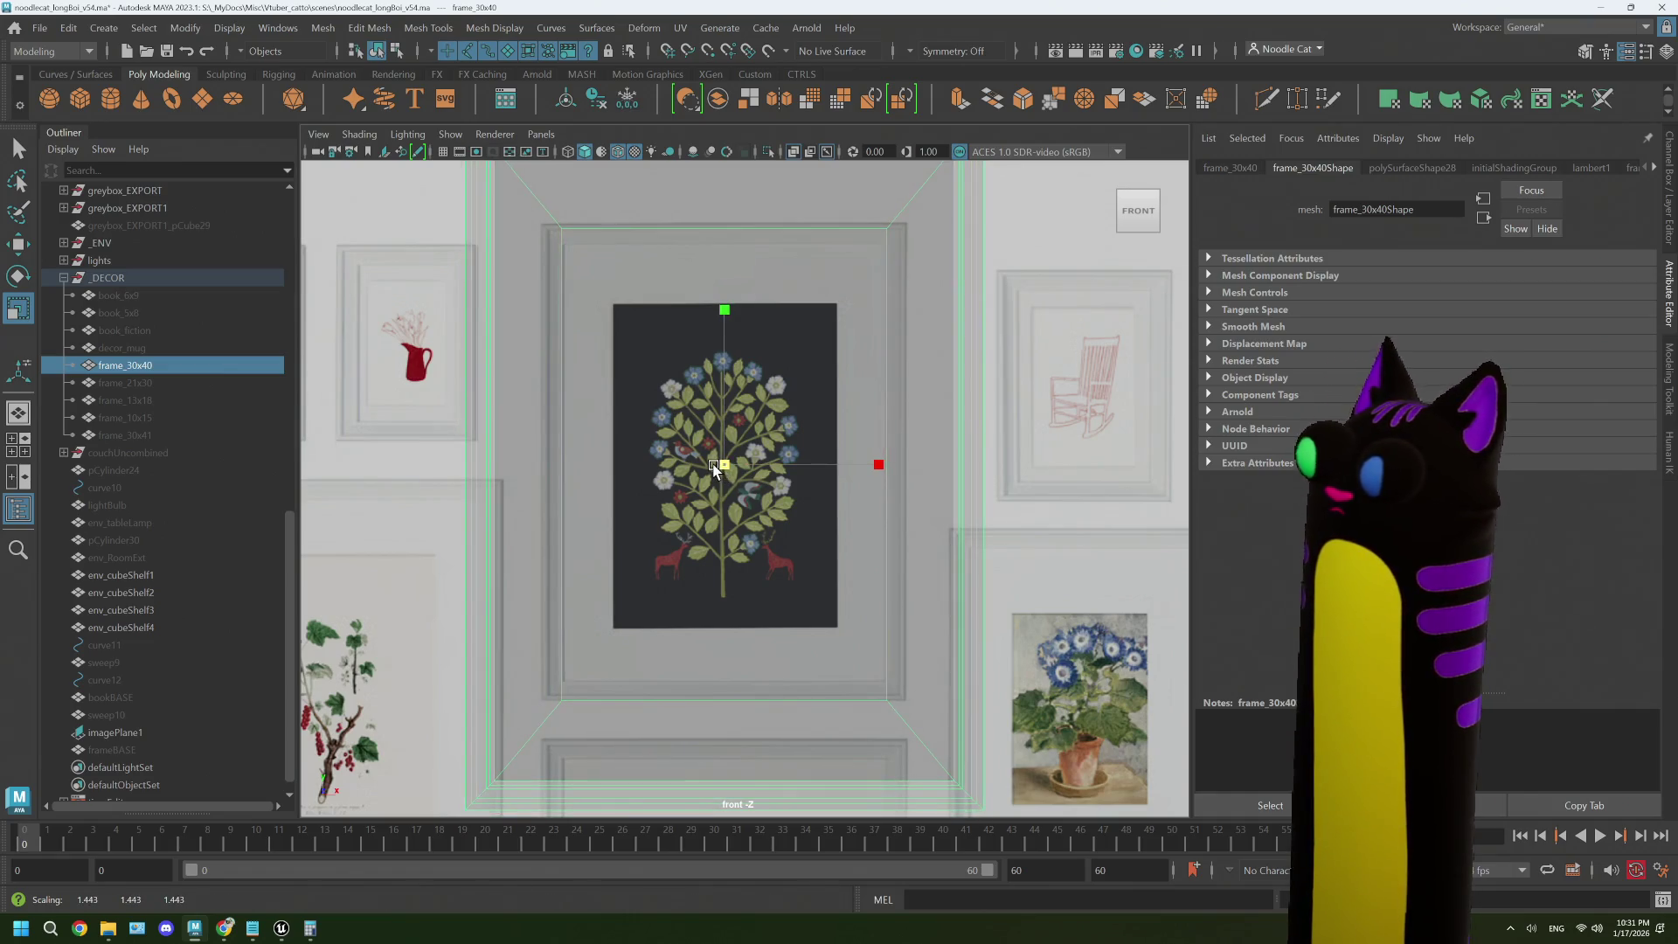
key("w")
left_click_drag(724, 306, 726, 309)
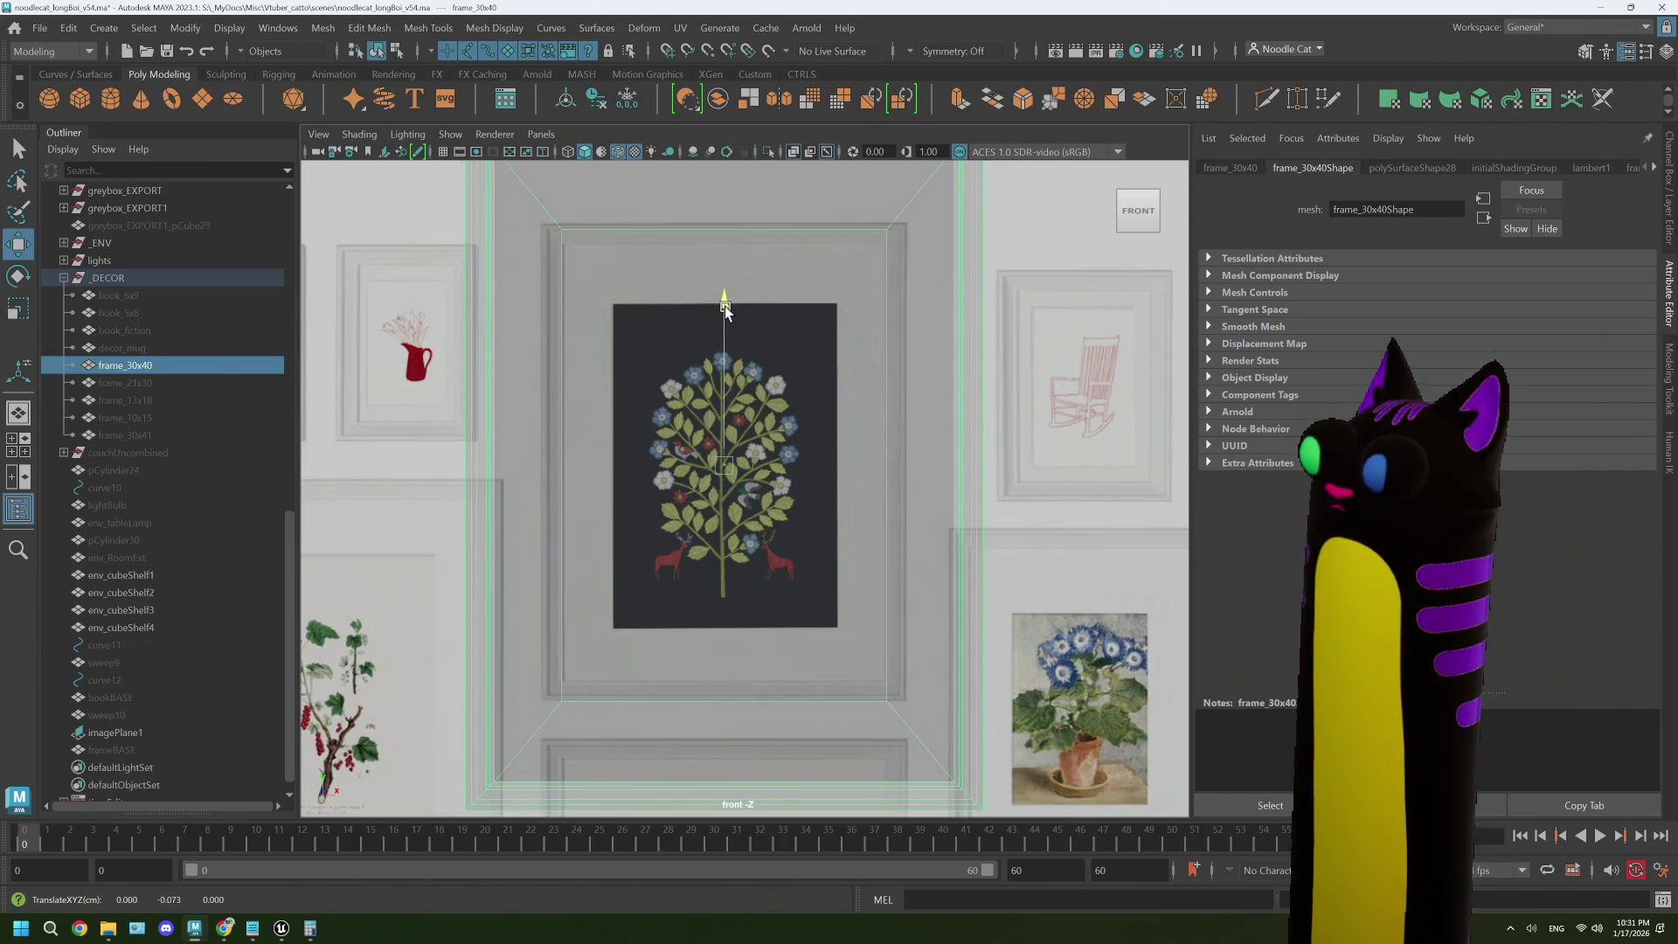
- Fit and centre frame_30x40 in the side view to inspect its thin depth profile
scroll(779, 363, "down", 2)
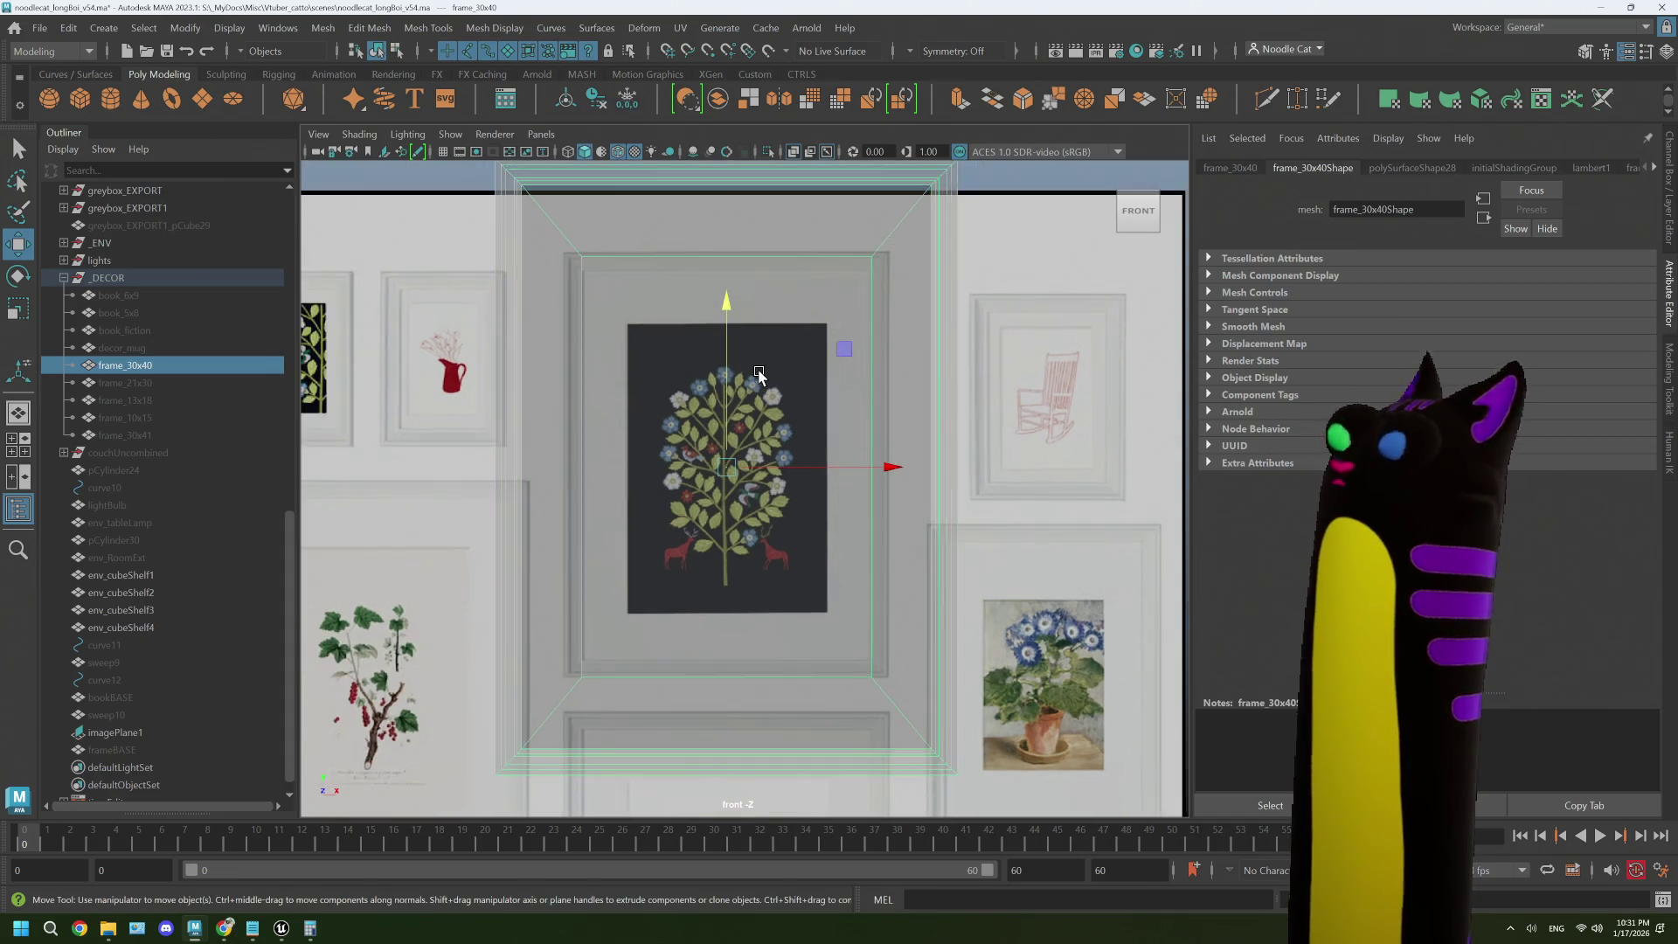
key("space")
key("space")
key("f")
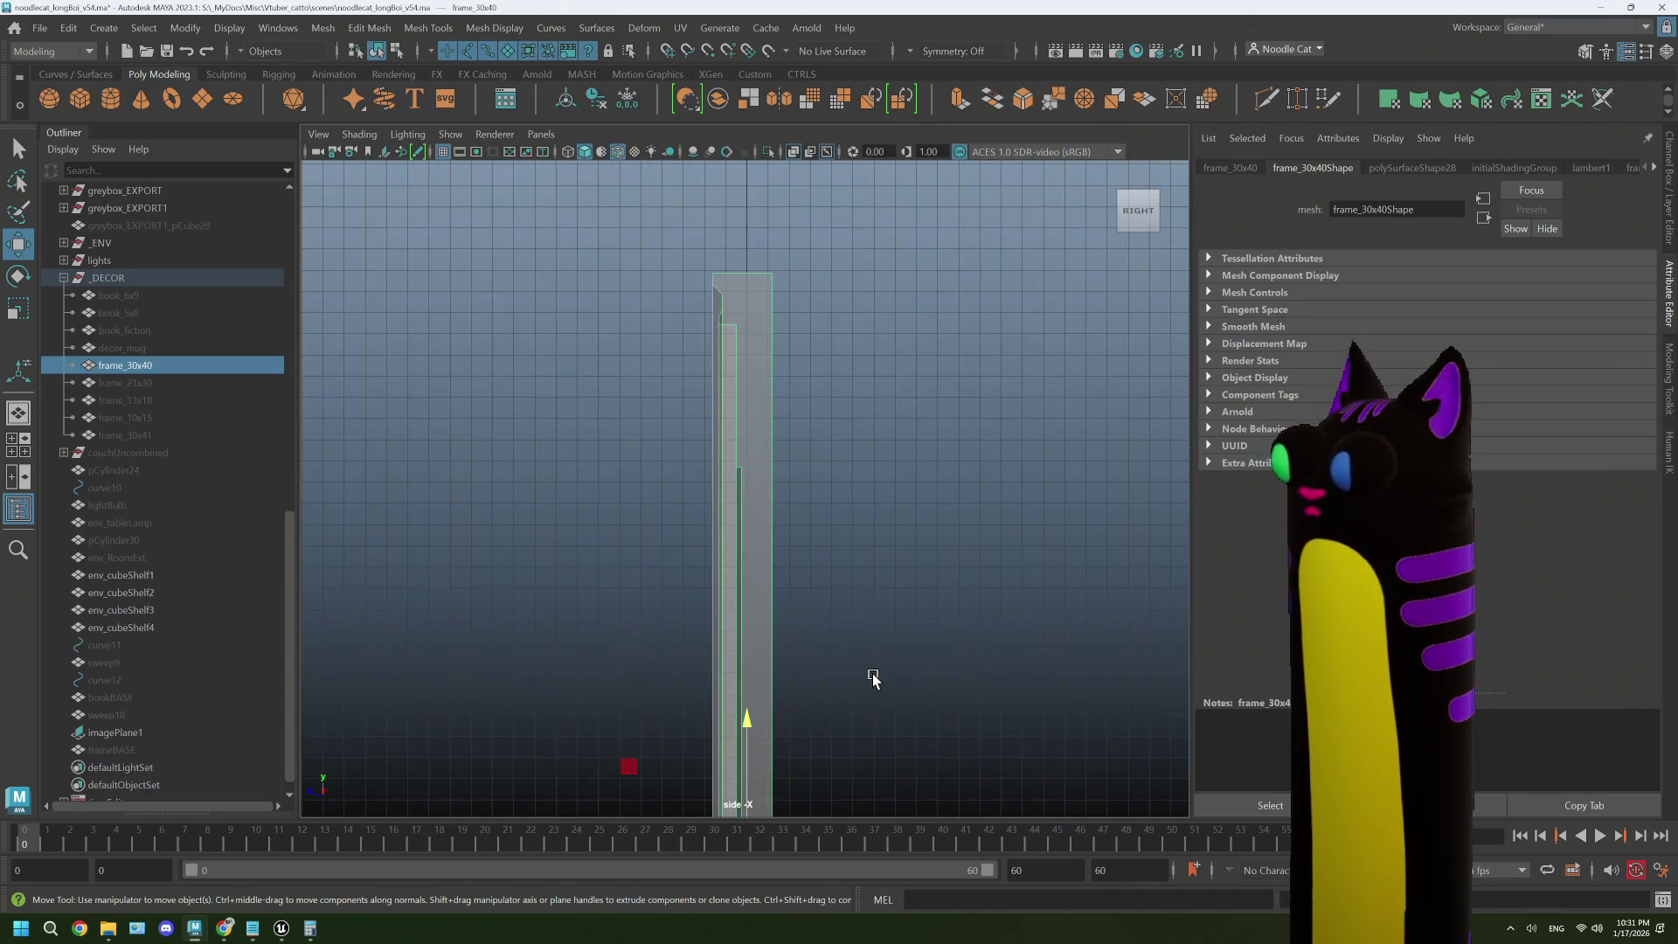
mouse_move(789, 581)
left_mouse_down()
mouse_move(794, 630)
mouse_move(813, 280)
left_mouse_up()
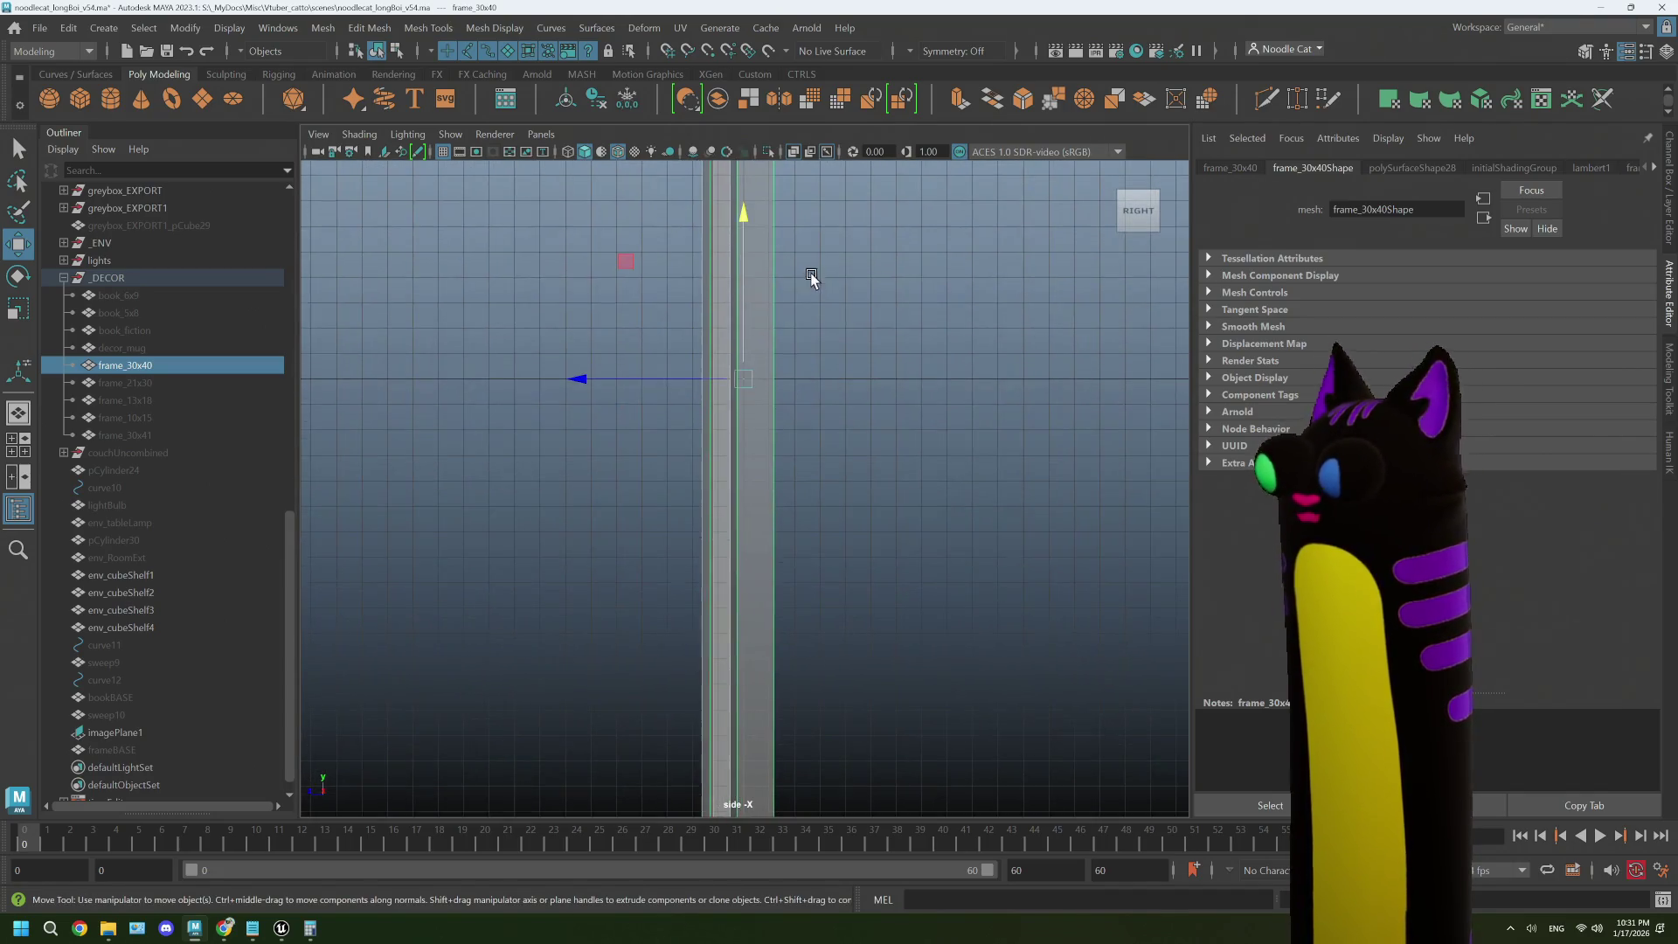
left_click_drag(798, 367, 784, 415)
scroll(785, 420, "up", 3)
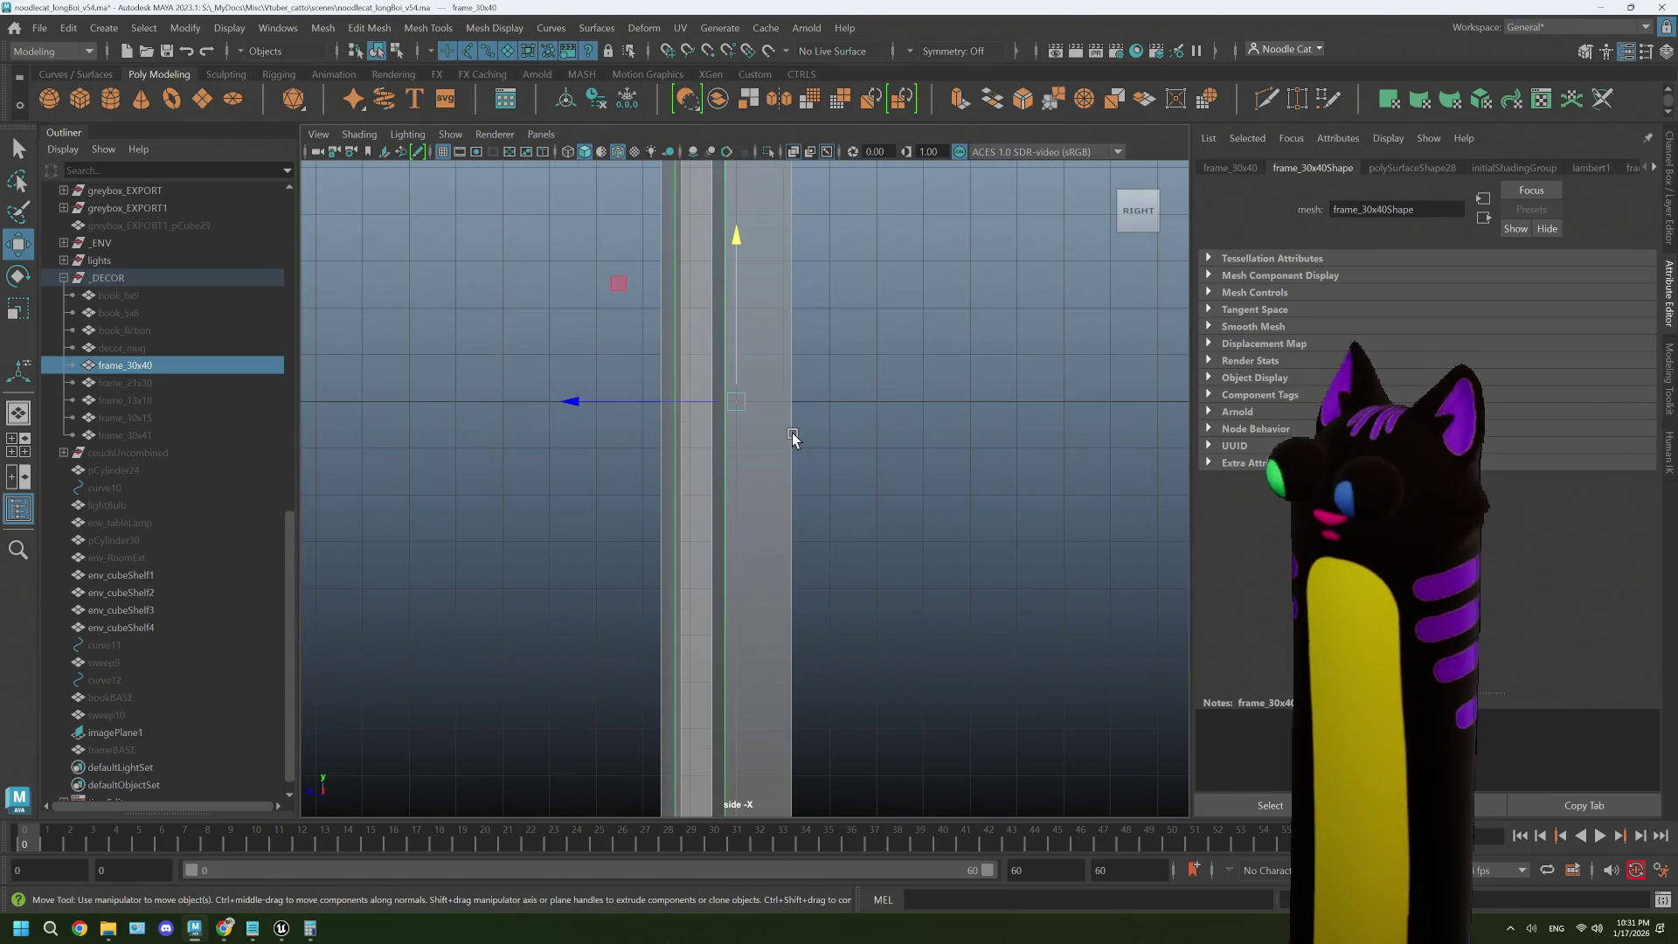
- Open LOMVIKEN from related products and read its measurements: 31.5 × 41.5 cm, 2 cm deep
mouse_move(224, 927)
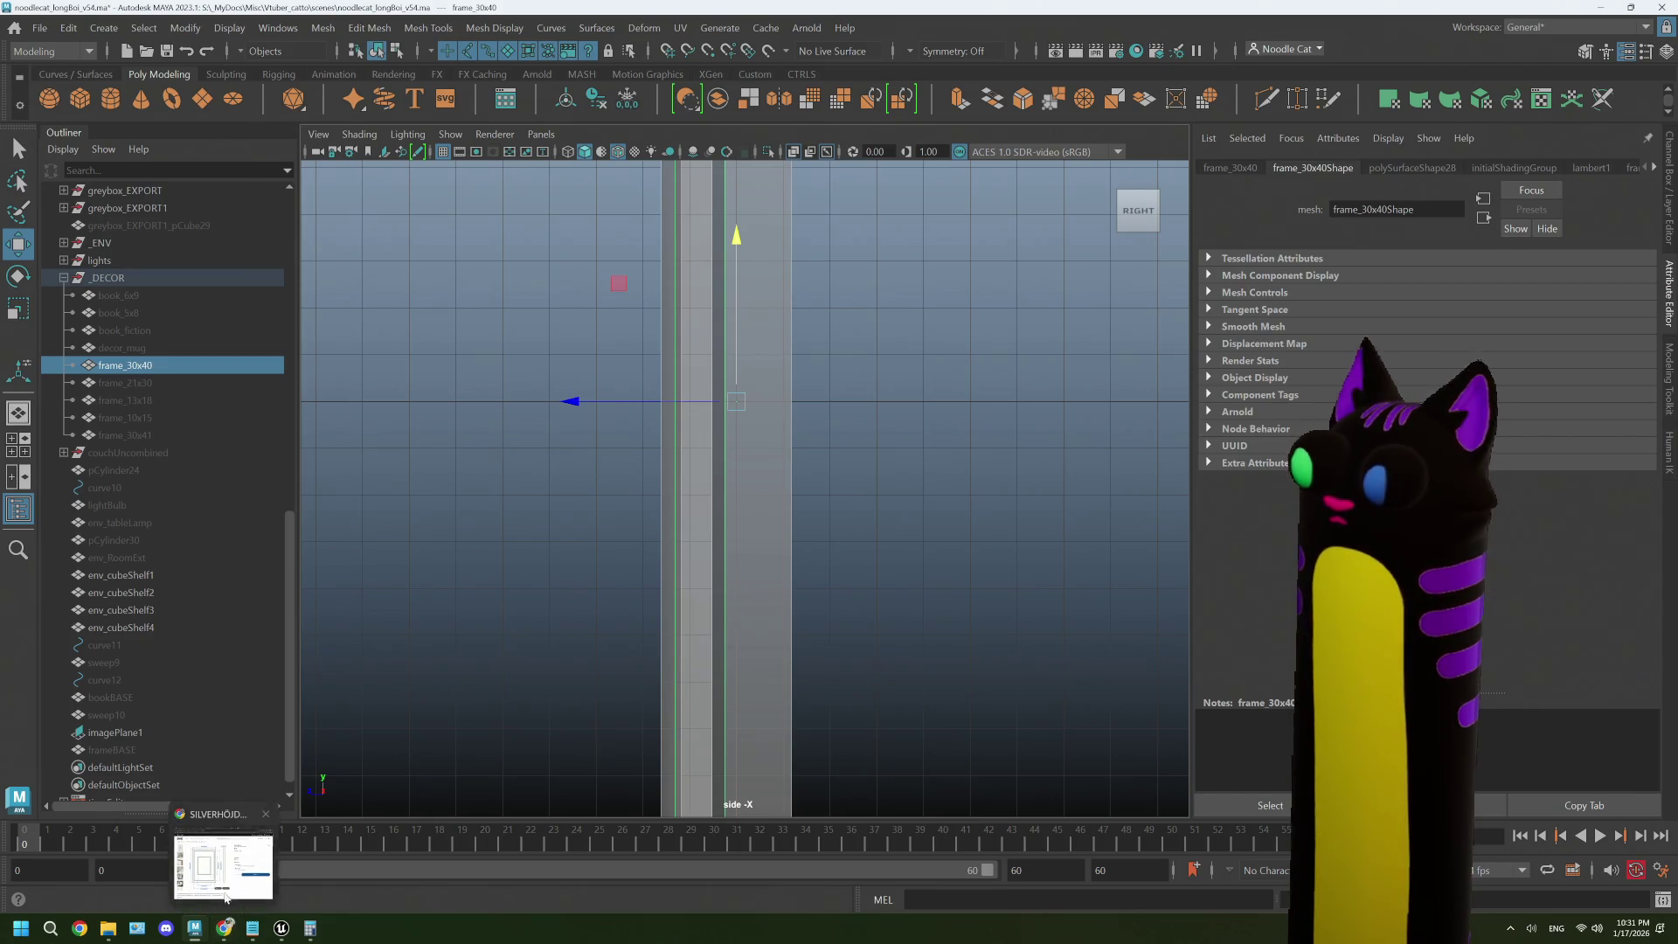
left_click(225, 896)
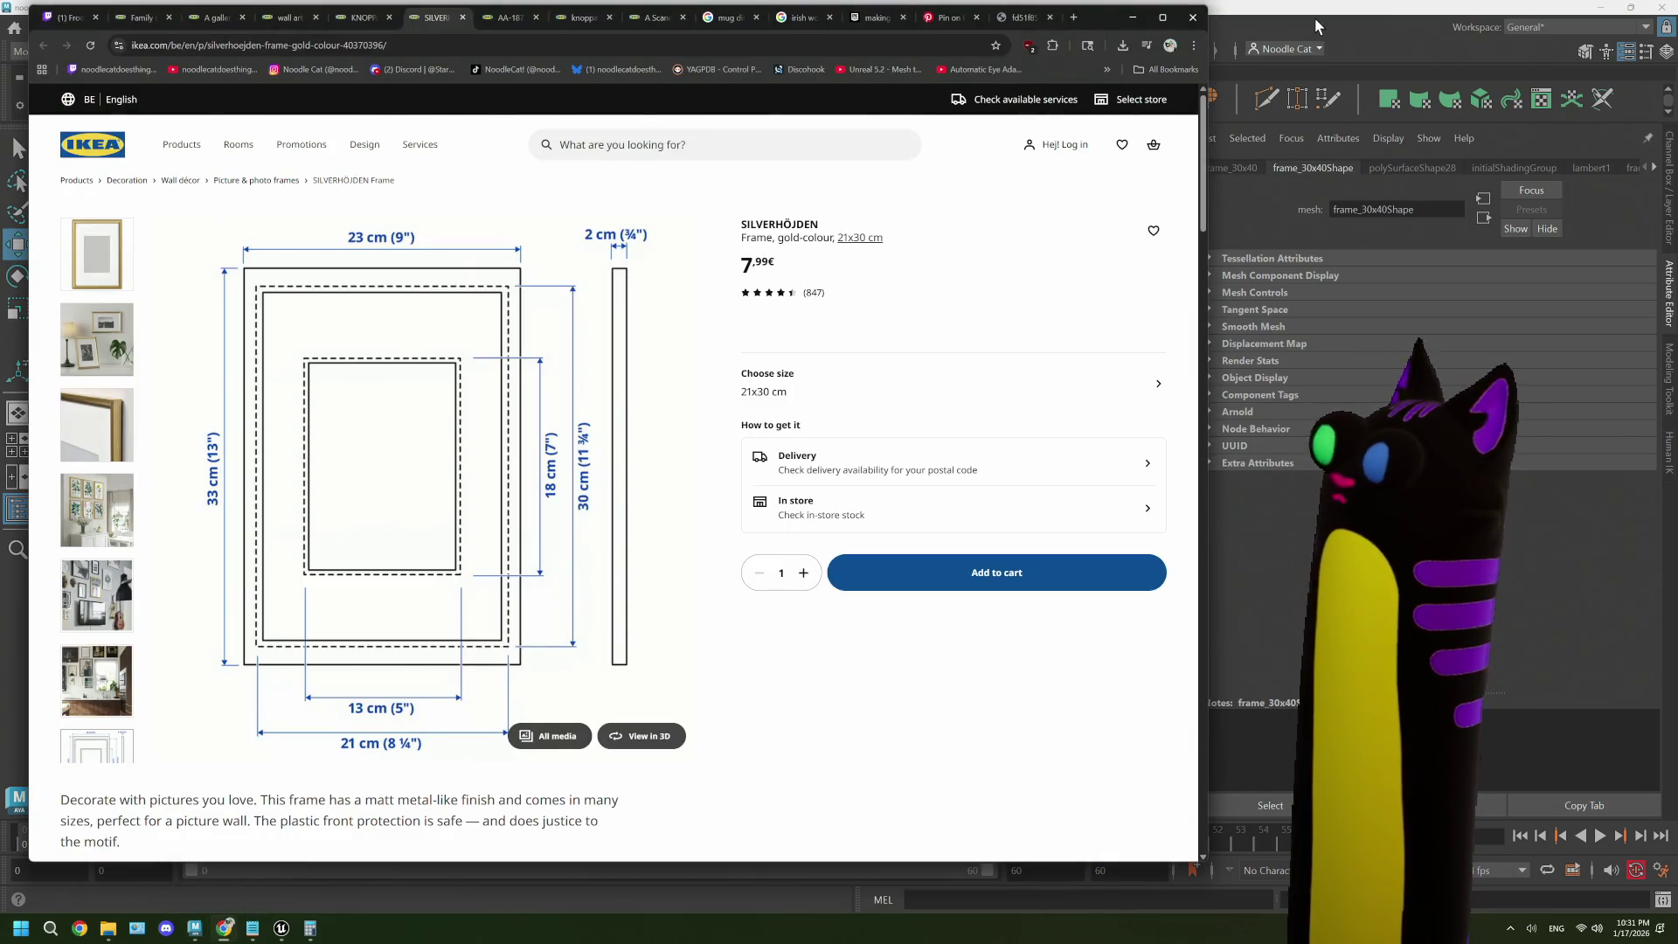
scroll(775, 573, "down", 3)
scroll(775, 572, "up", 3)
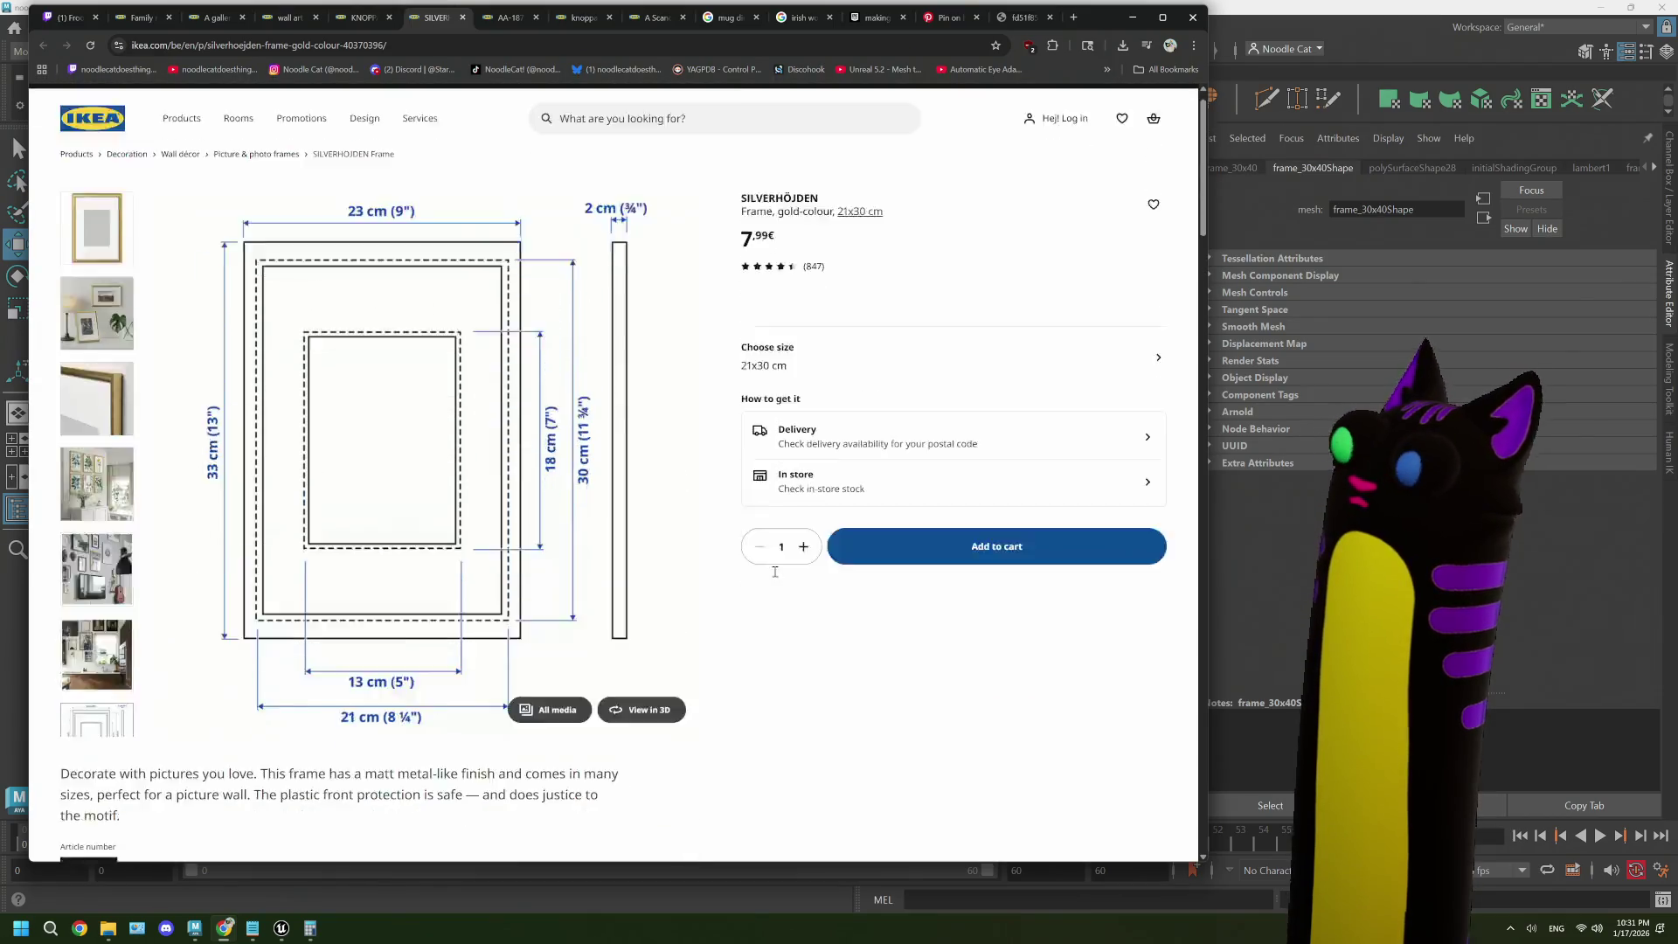
scroll(775, 573, "down", 14)
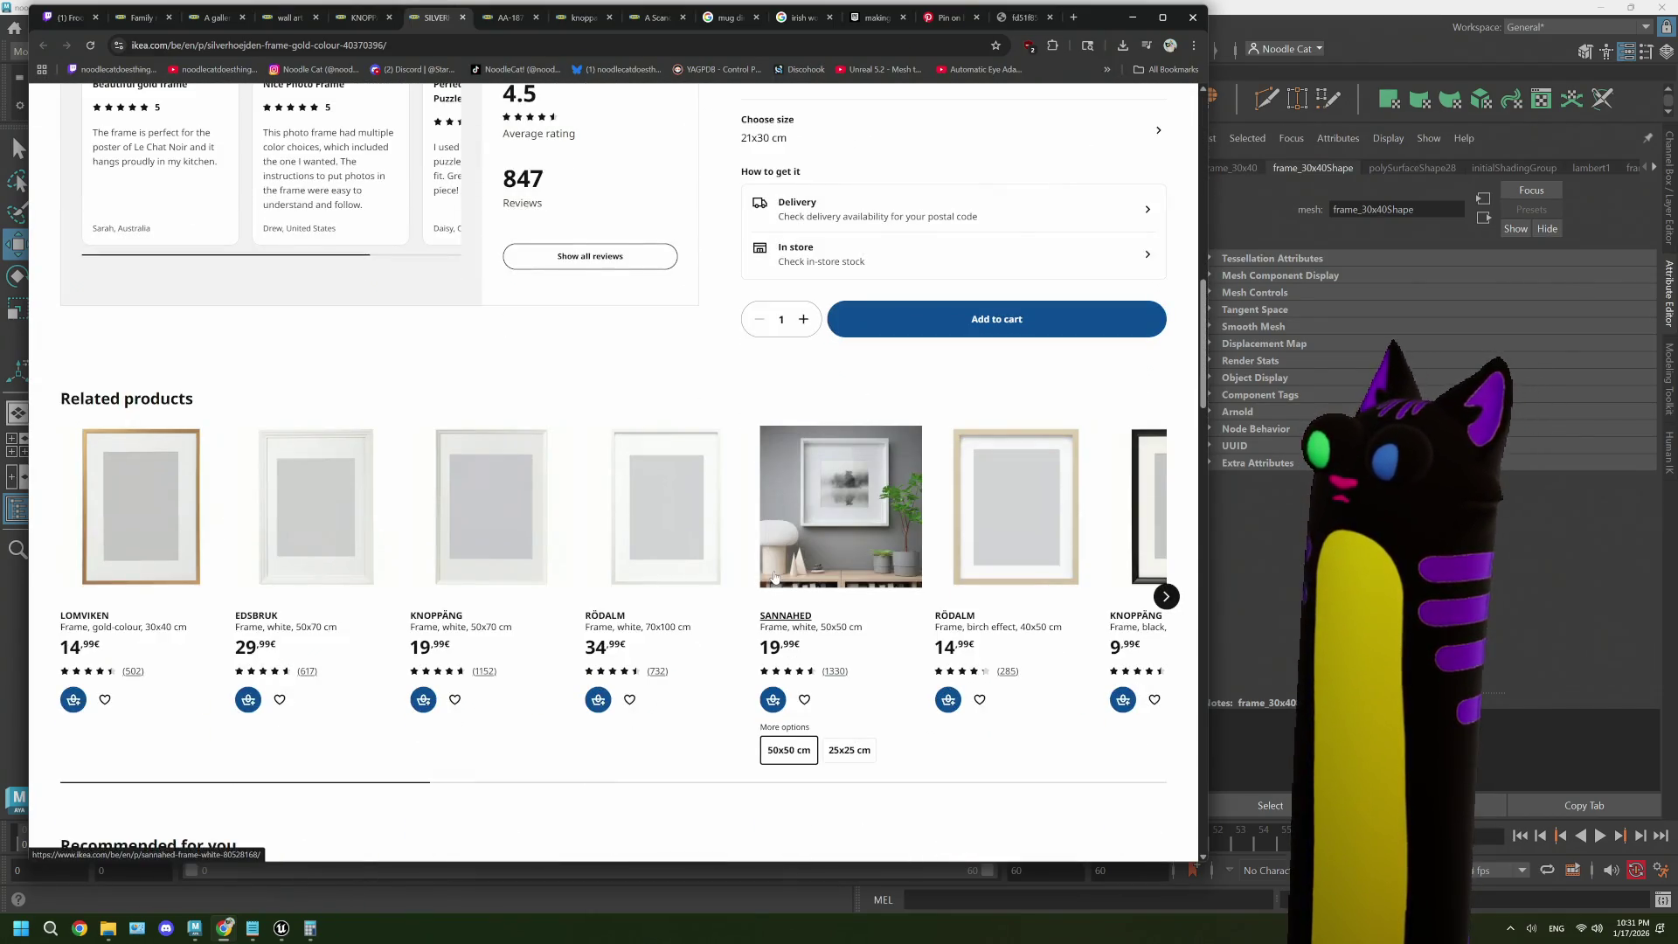
middle_click(72, 619)
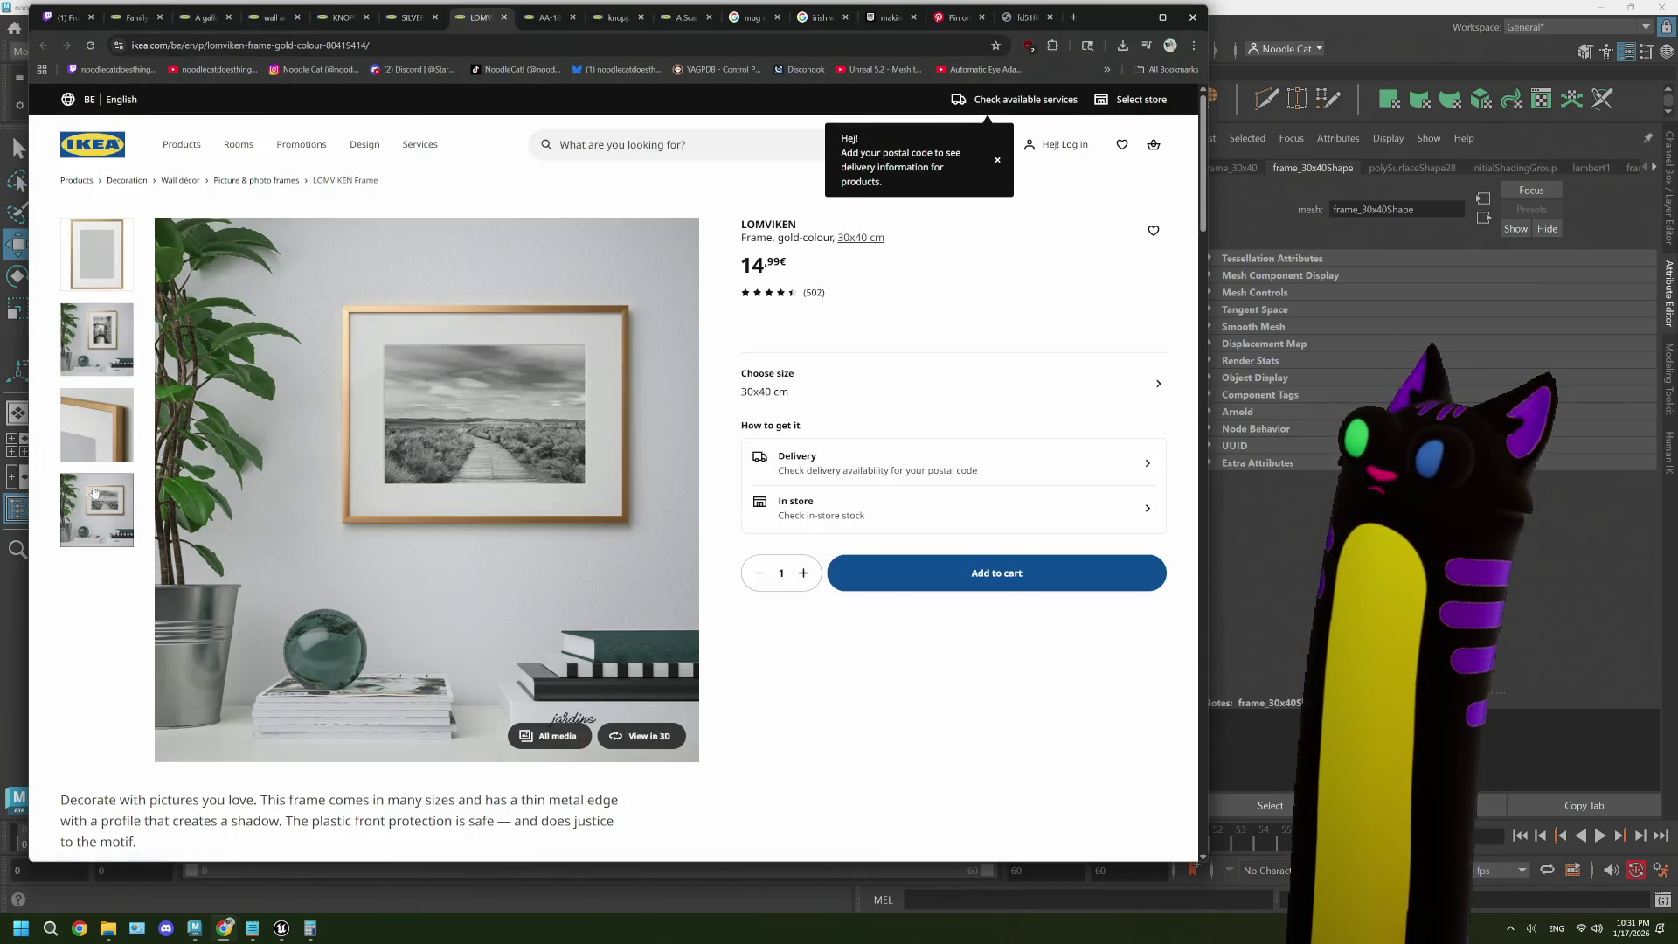
scroll(205, 626, "down", 4)
left_click(204, 626)
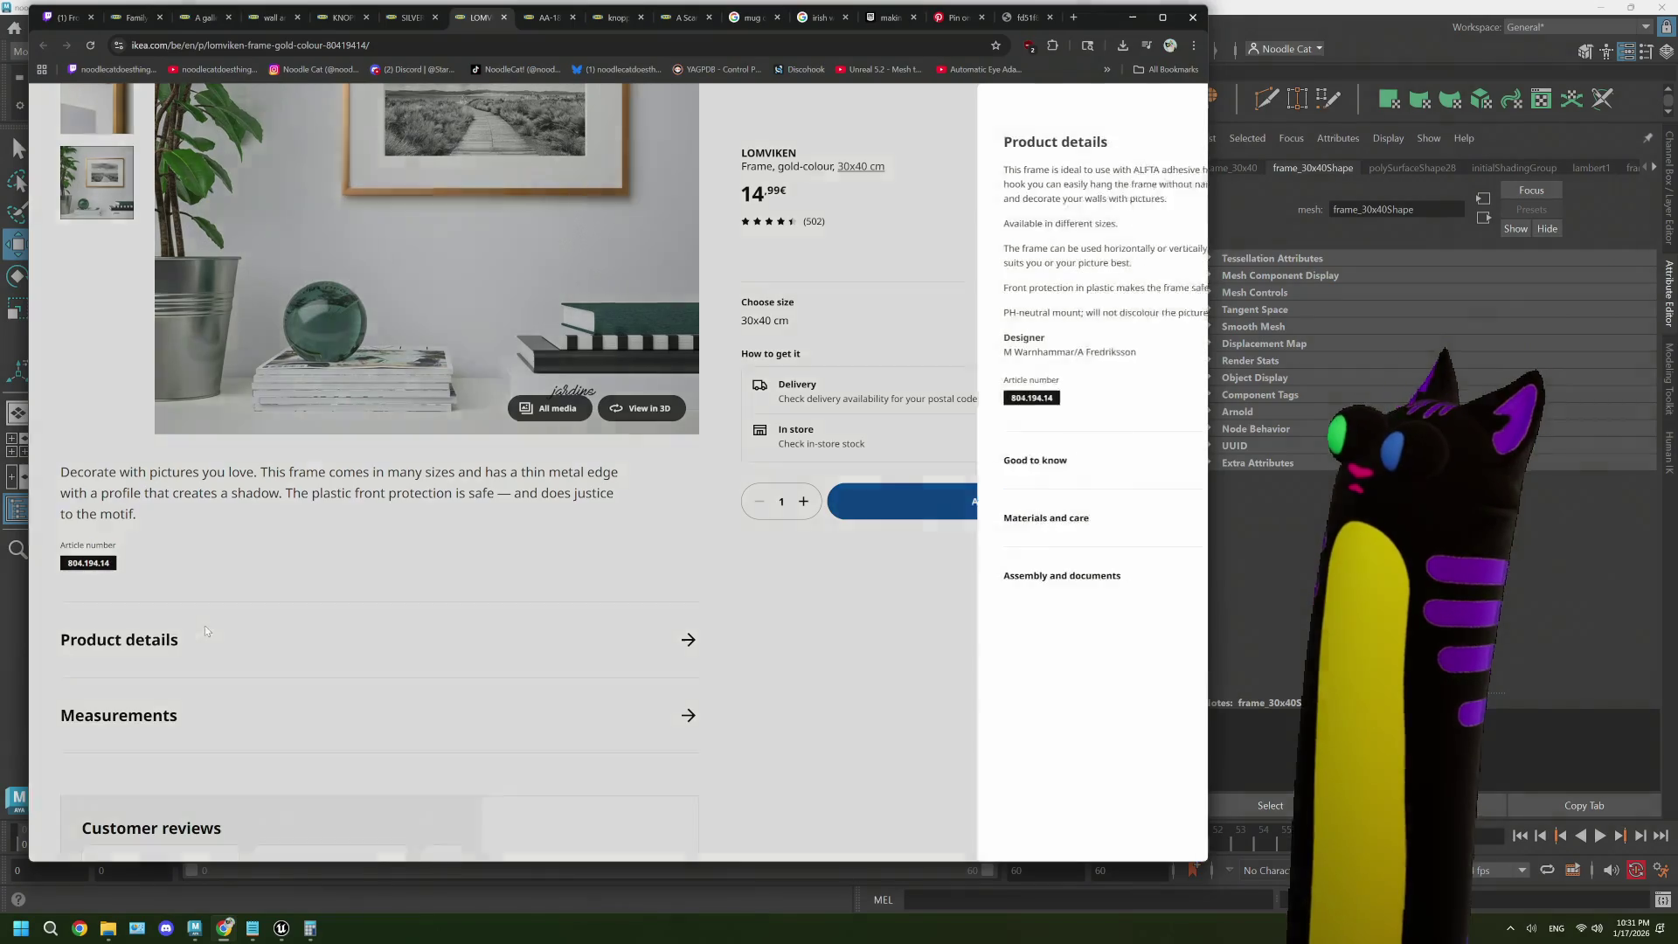
left_click(218, 710)
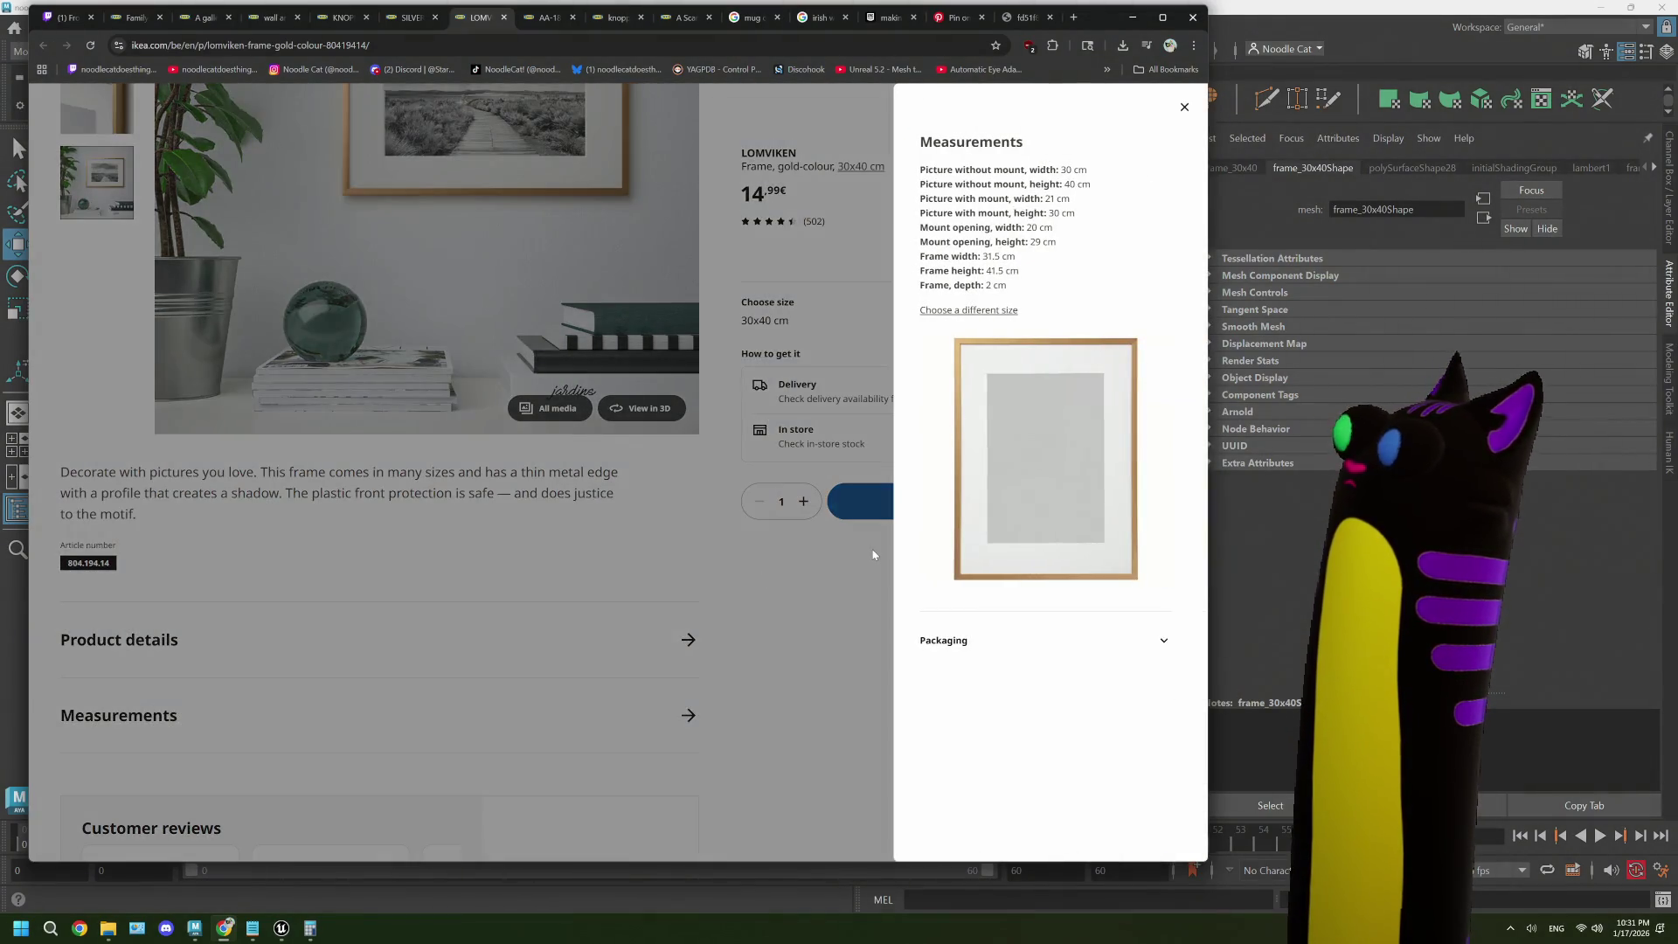
key("alt+Tab")
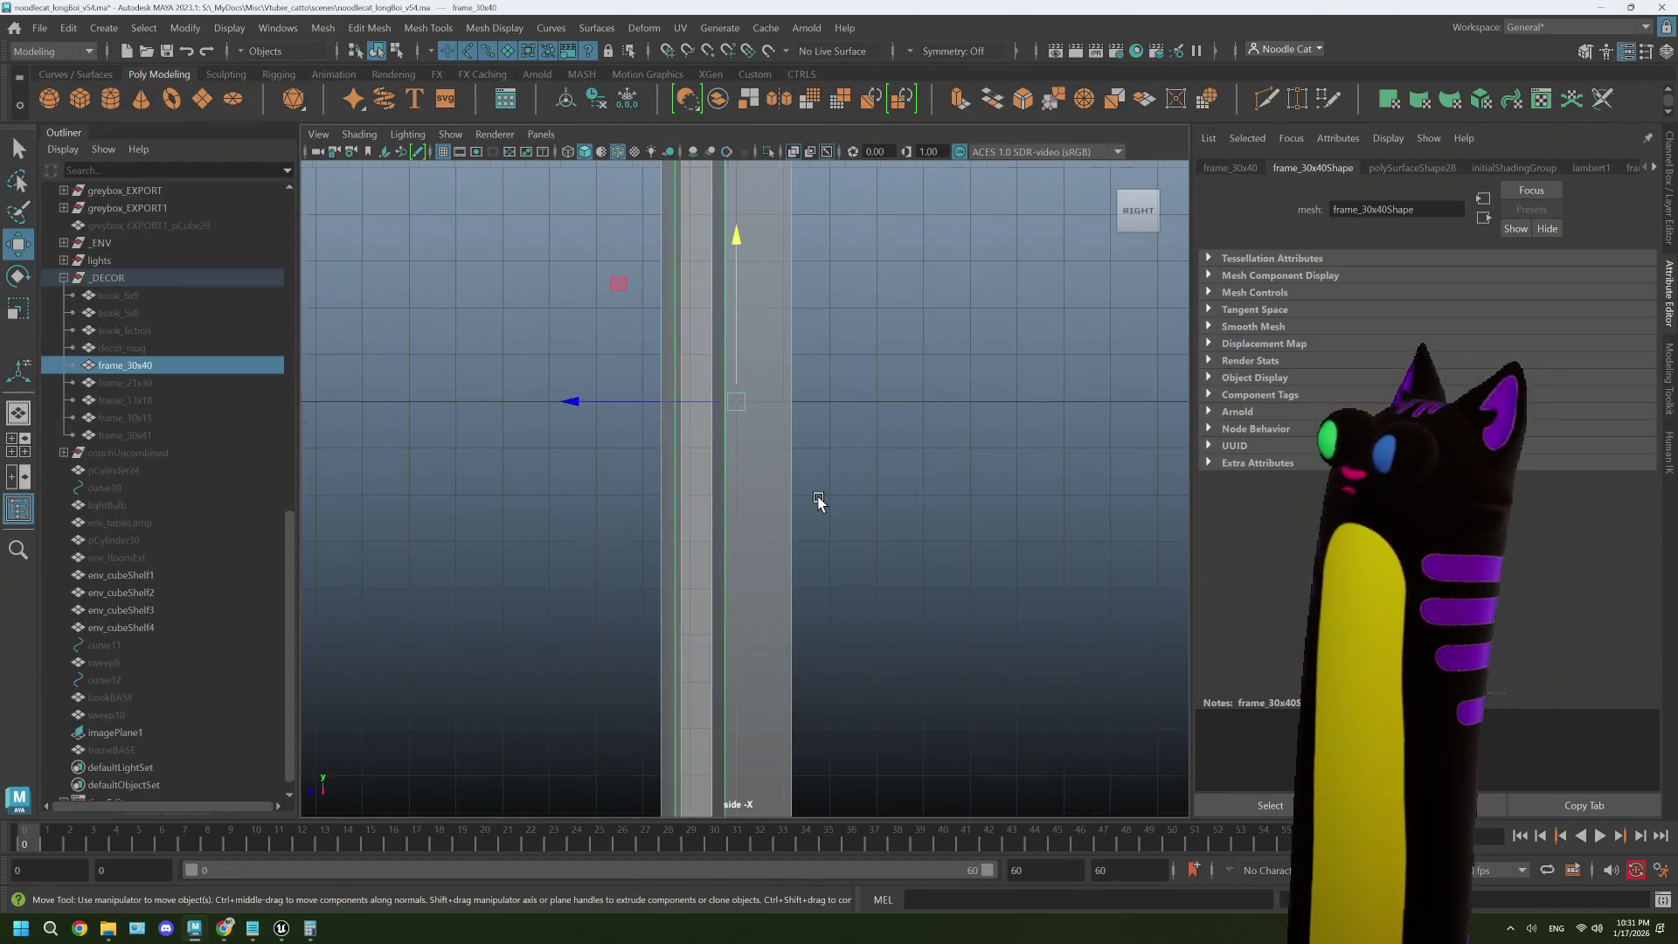
- Scale frame_30x40 thinner in the side view to match the 2 cm frame depth
key("r")
scroll(760, 454, "up", 2)
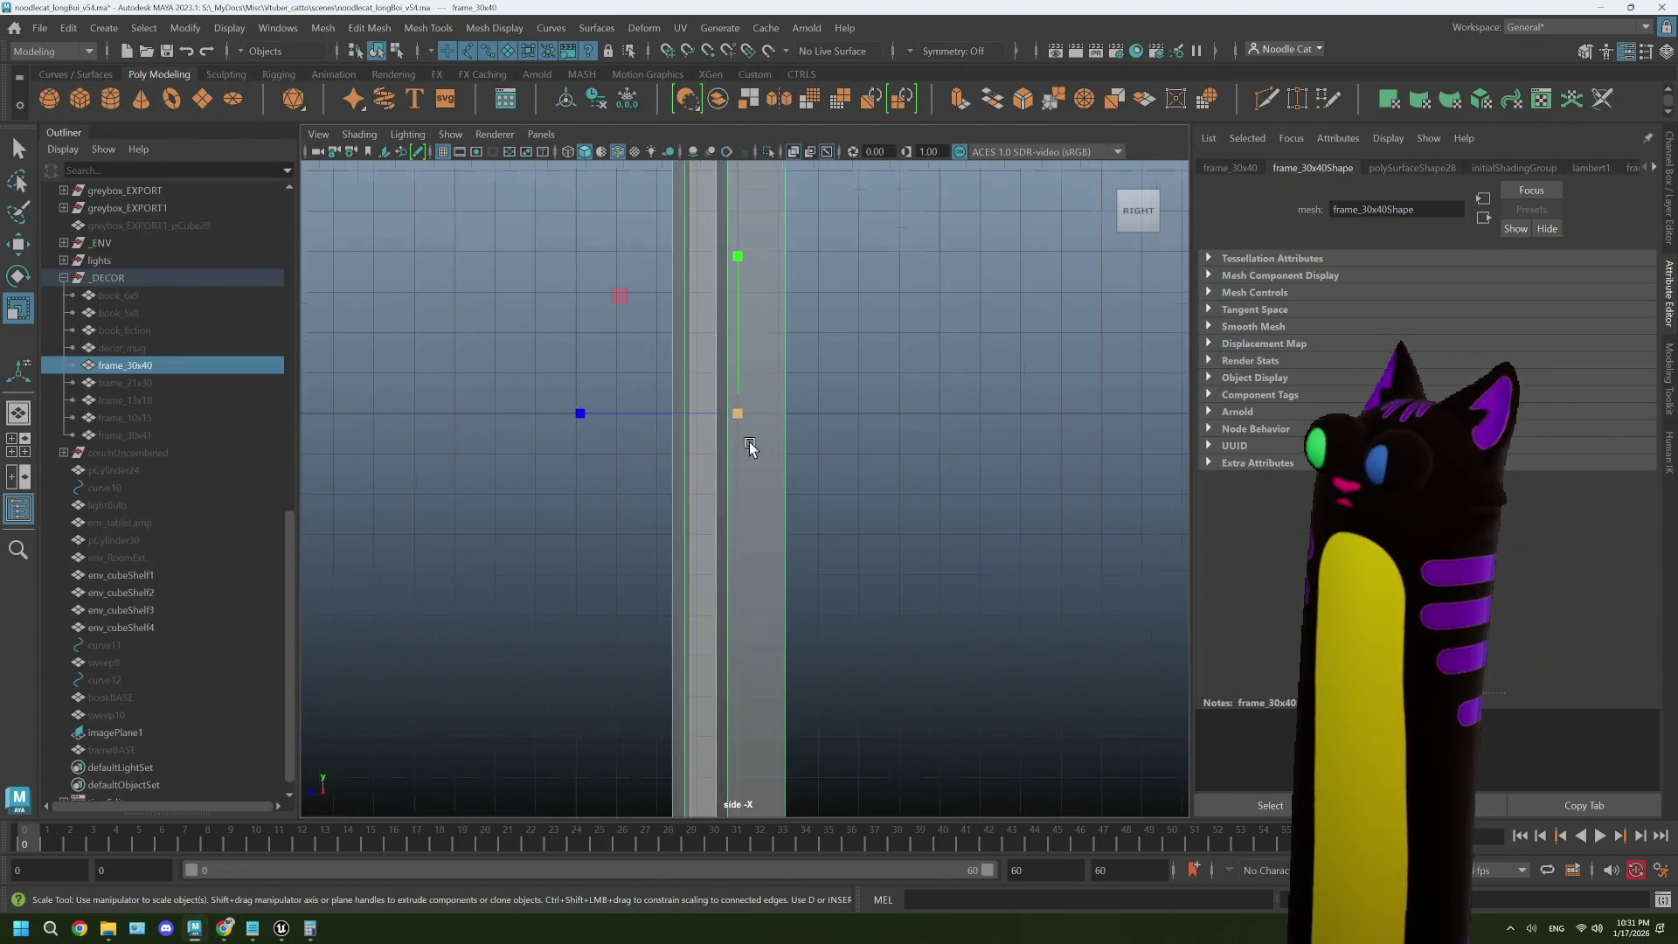
mouse_move(640, 404)
left_mouse_down()
mouse_move(581, 401)
mouse_move(622, 420)
mouse_move(593, 425)
mouse_move(585, 403)
left_mouse_up()
key("w")
key("r")
key("w")
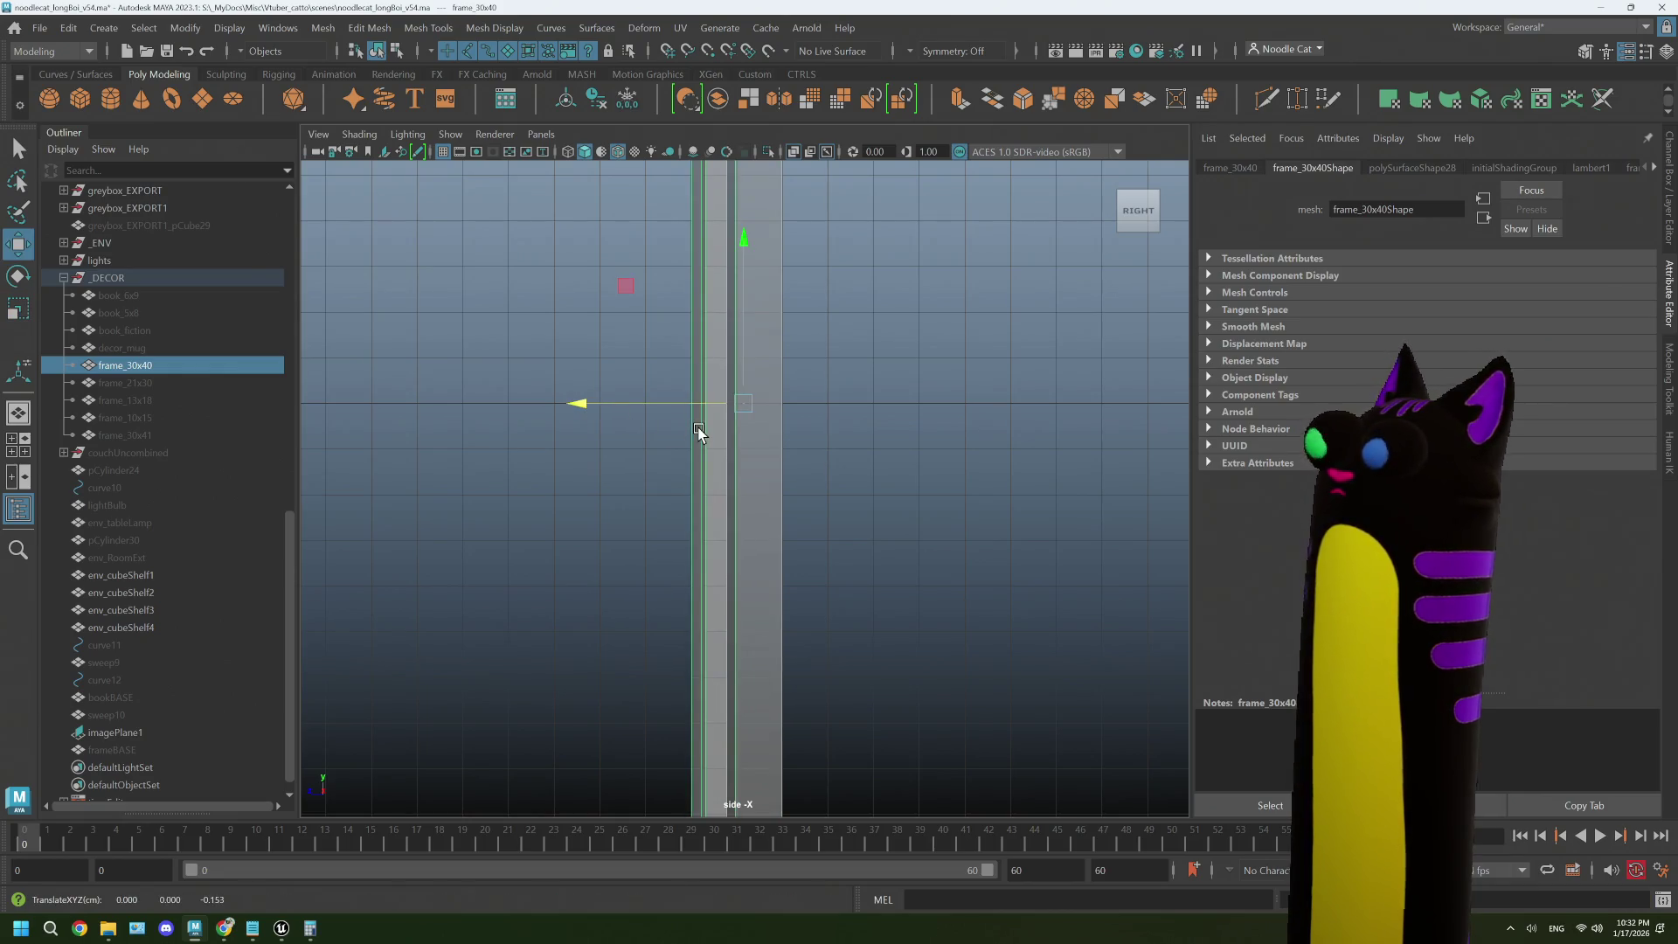
- Tumble the perspective view to a high front-left angle showing the frame before the wall reference
key("space")
key("space")
left_click_drag(787, 428, 938, 432)
left_click(528, 338)
mouse_move(528, 337)
left_mouse_down()
mouse_move(756, 431)
mouse_move(726, 455)
mouse_move(694, 423)
left_mouse_up()
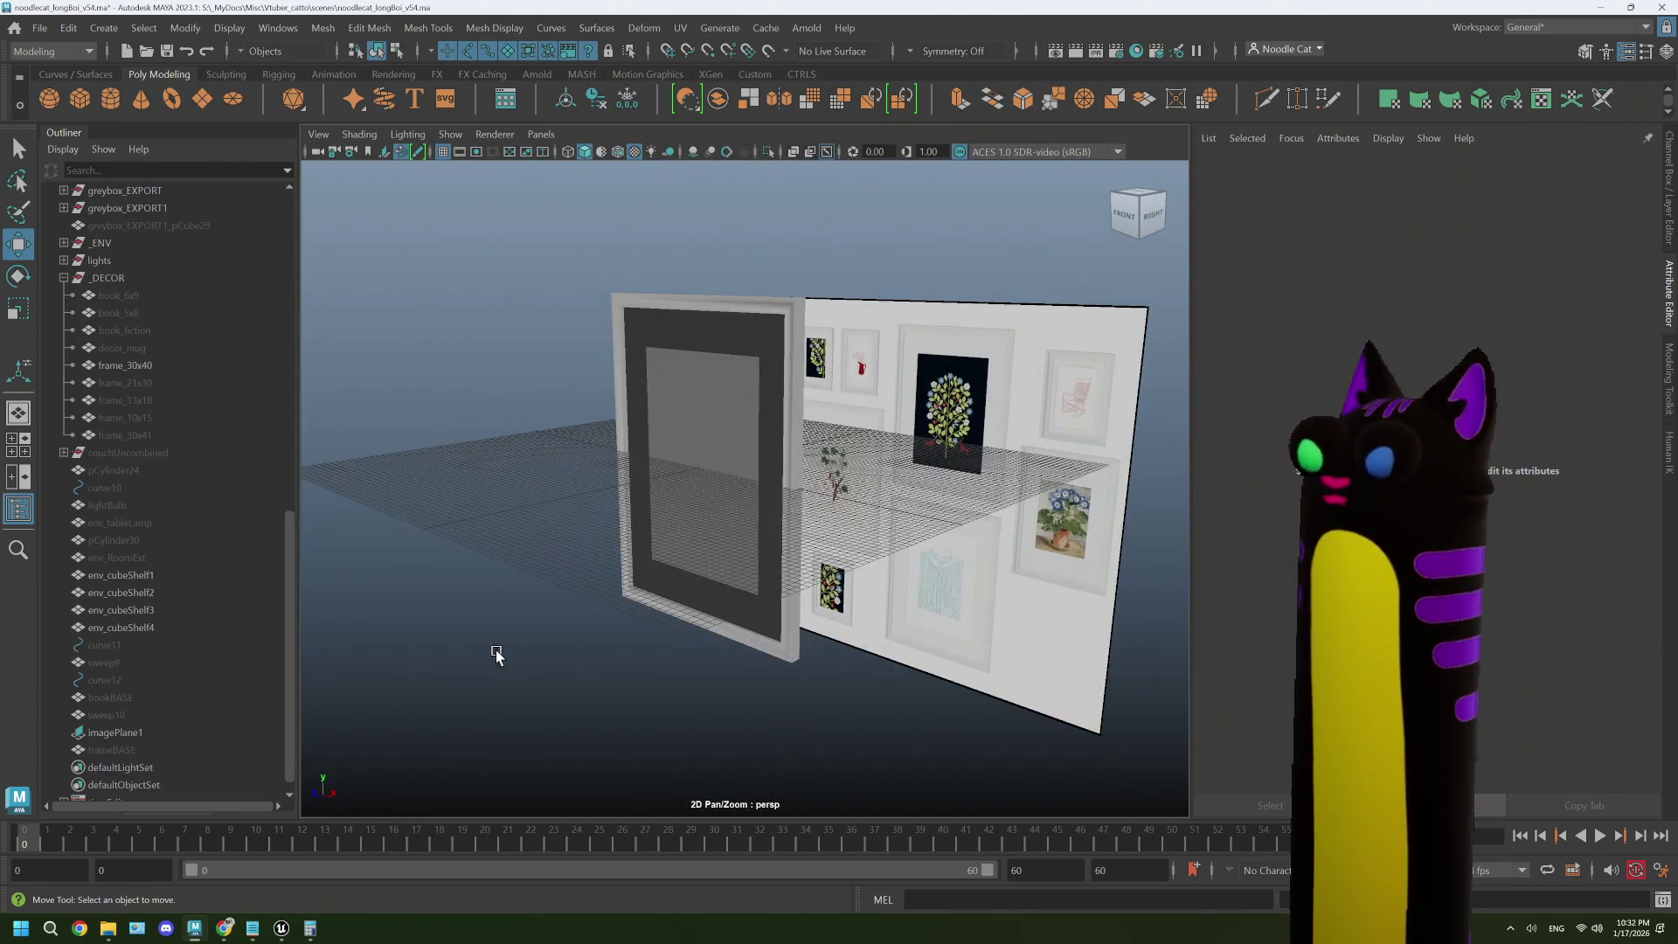
- Select frame_30x40 and save the scene as noodlecat_longBoi_v55.ma
left_click(282, 928)
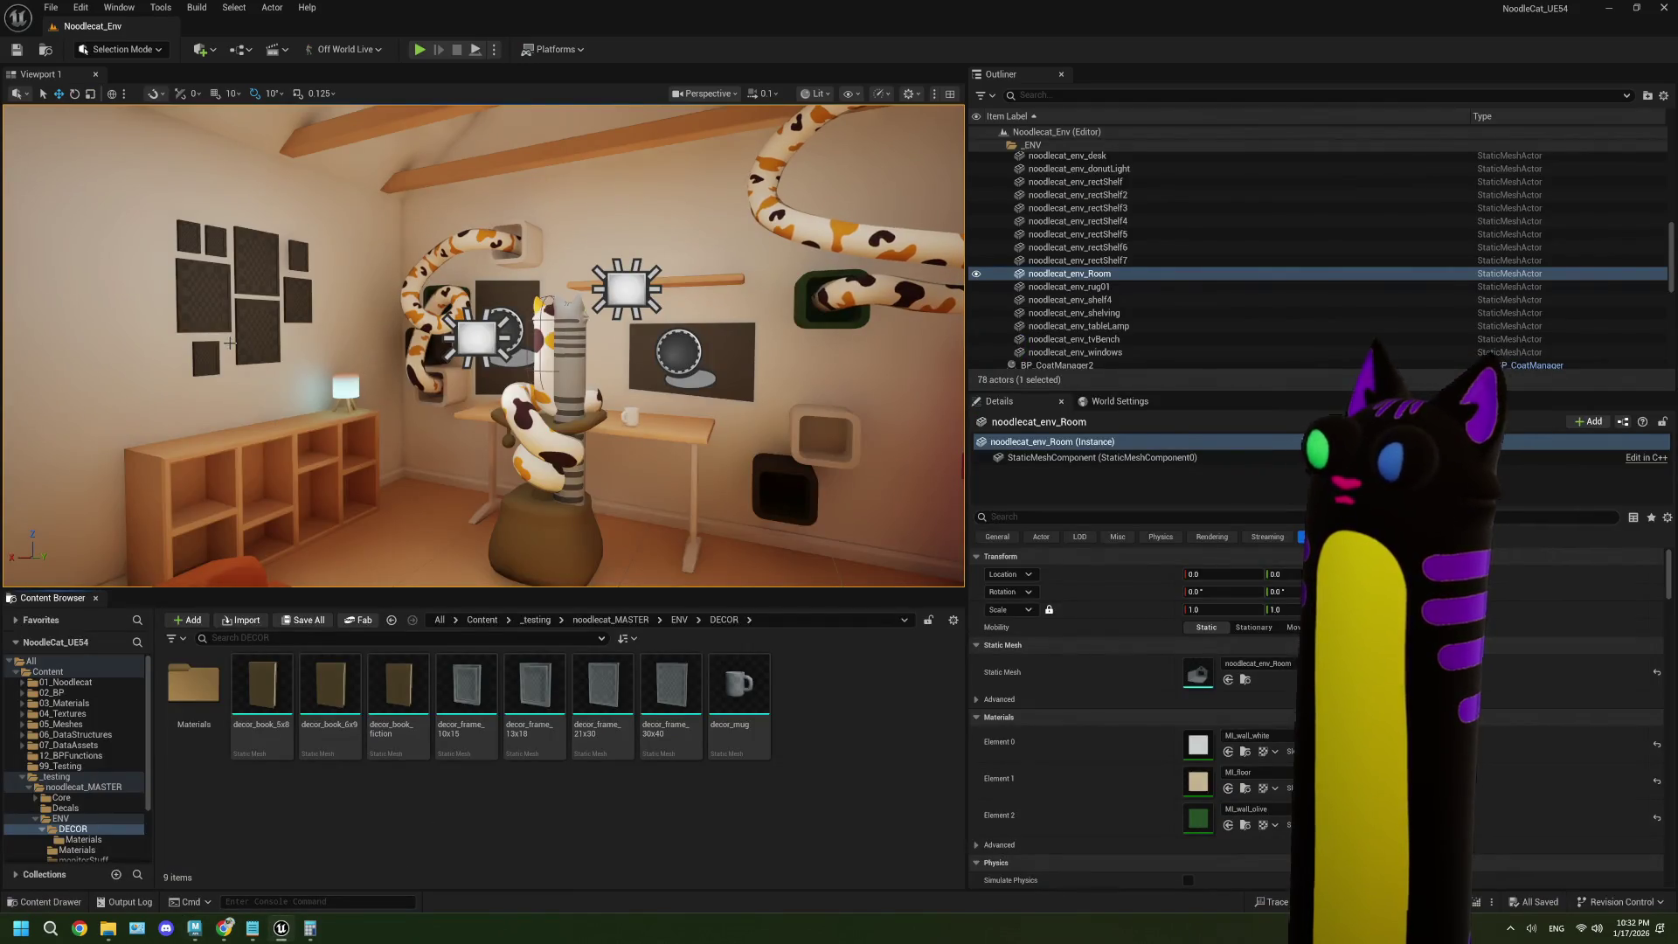
key("alt+Tab")
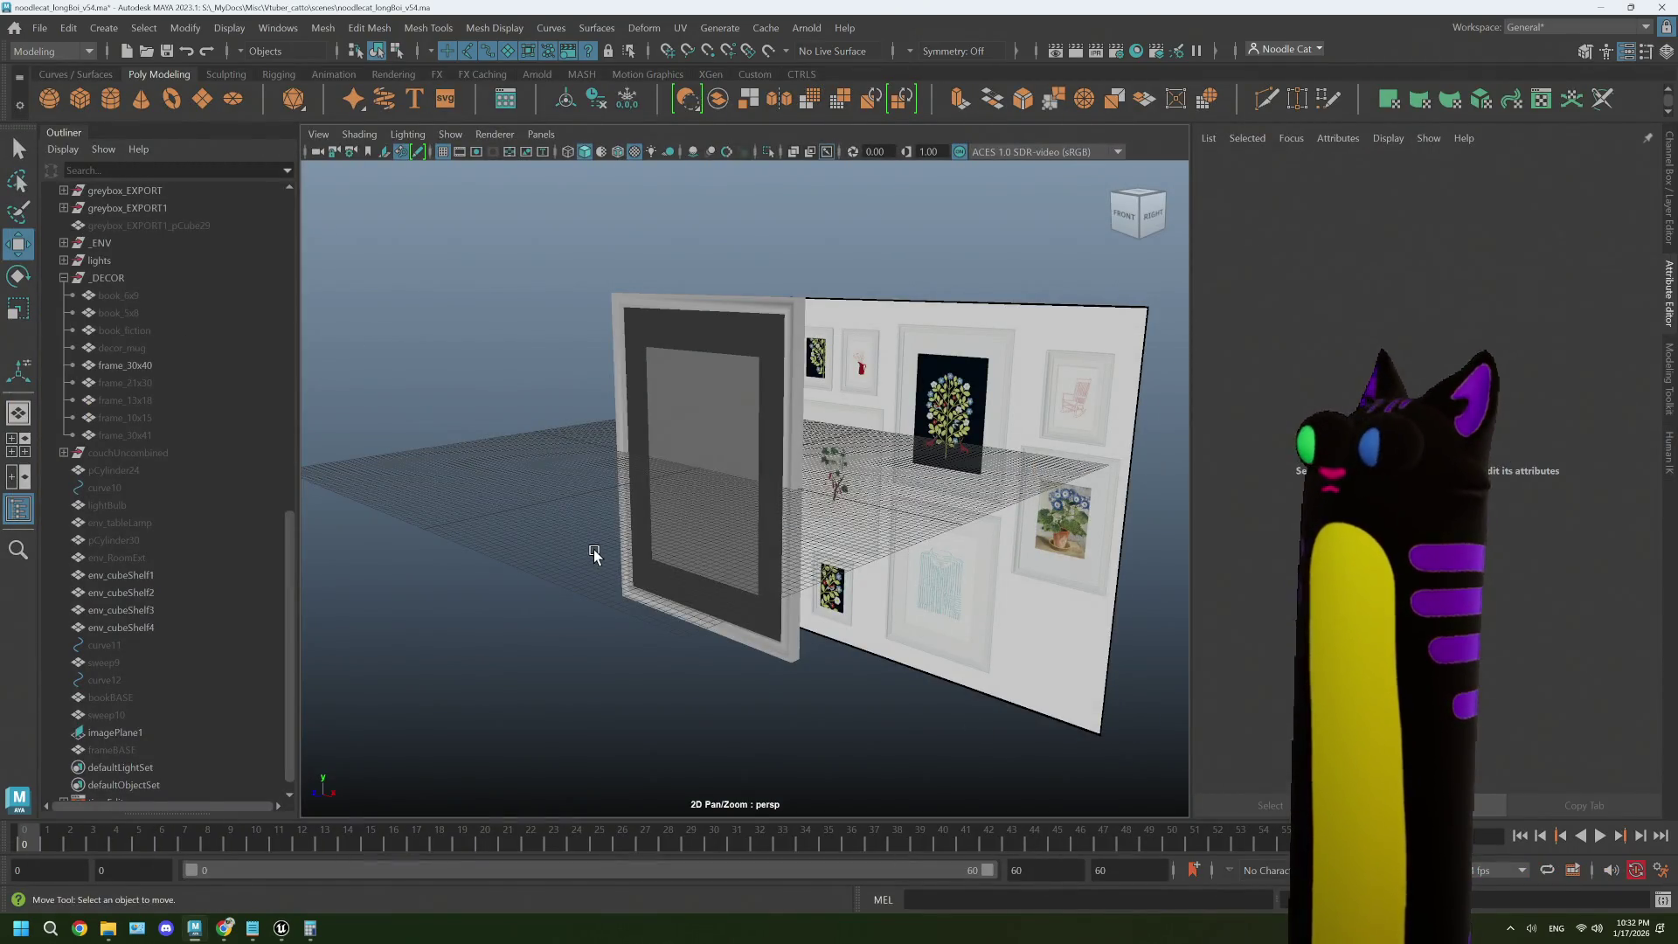
left_click_drag(511, 393, 551, 457)
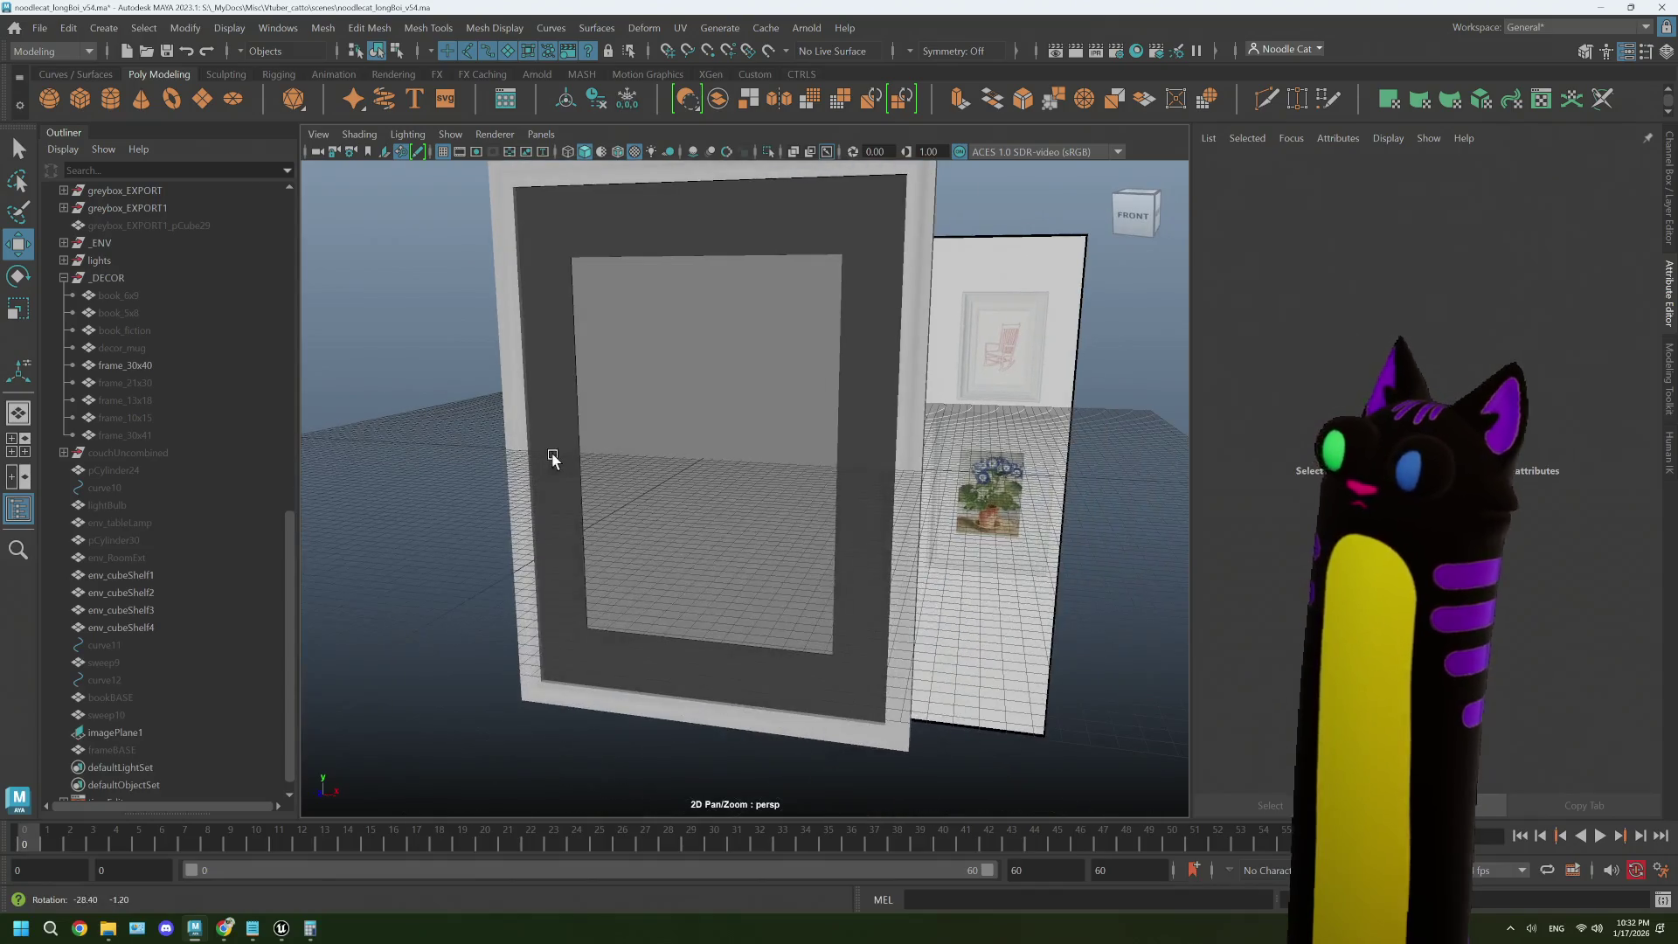
left_click(143, 368)
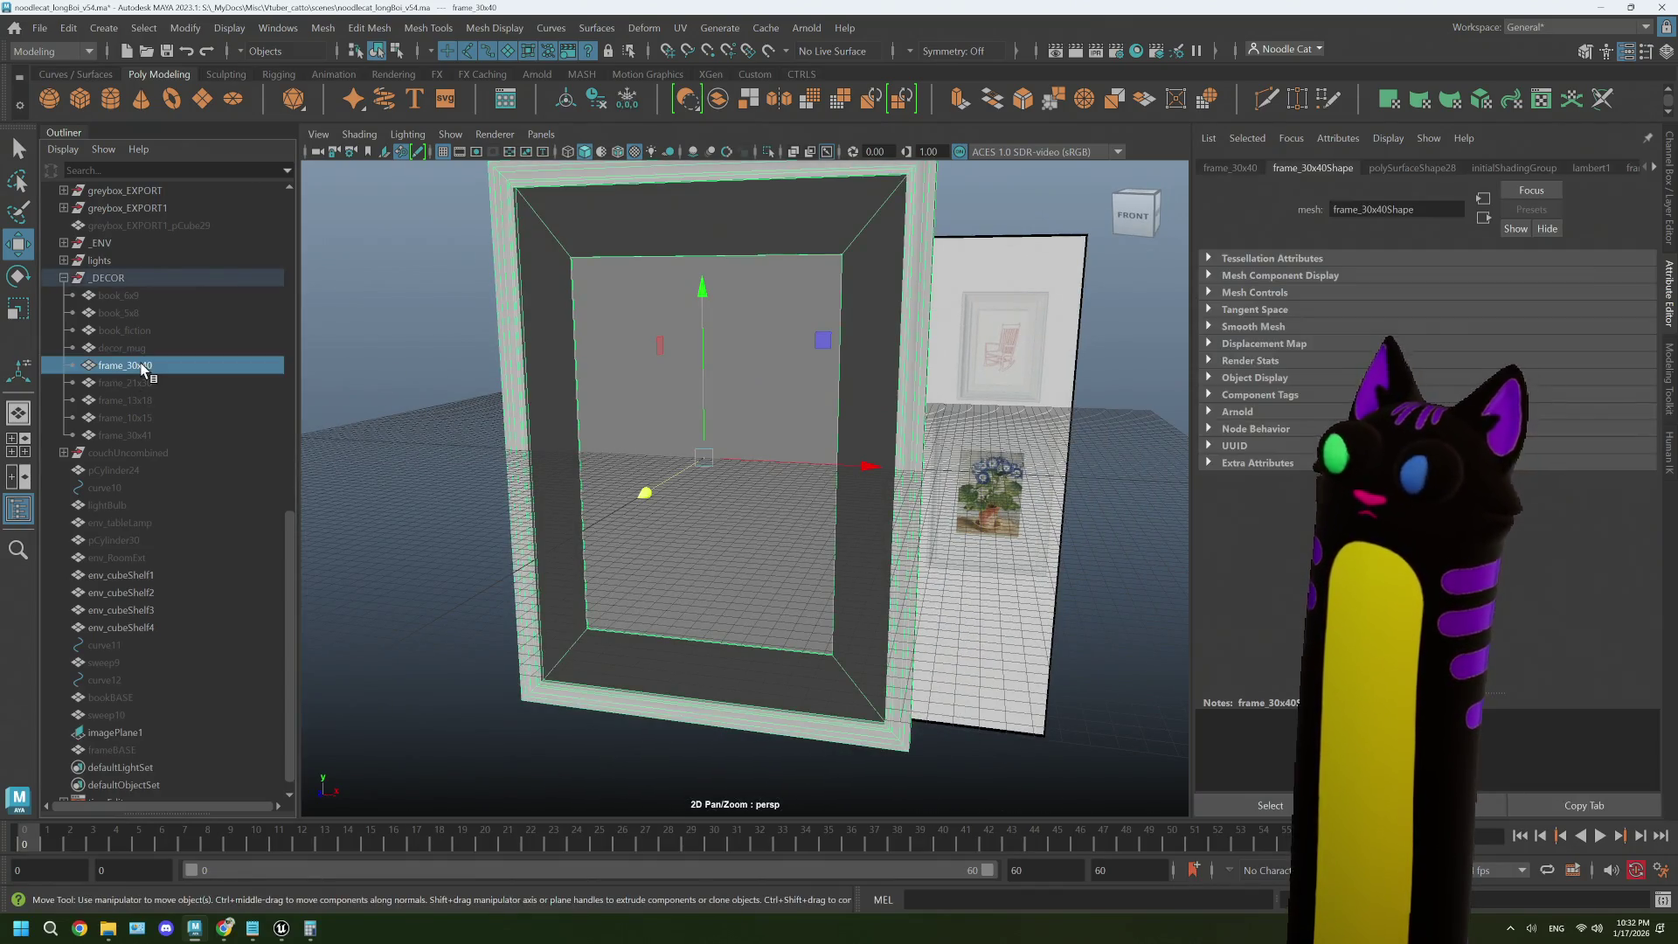
left_click(40, 27)
left_click(87, 119)
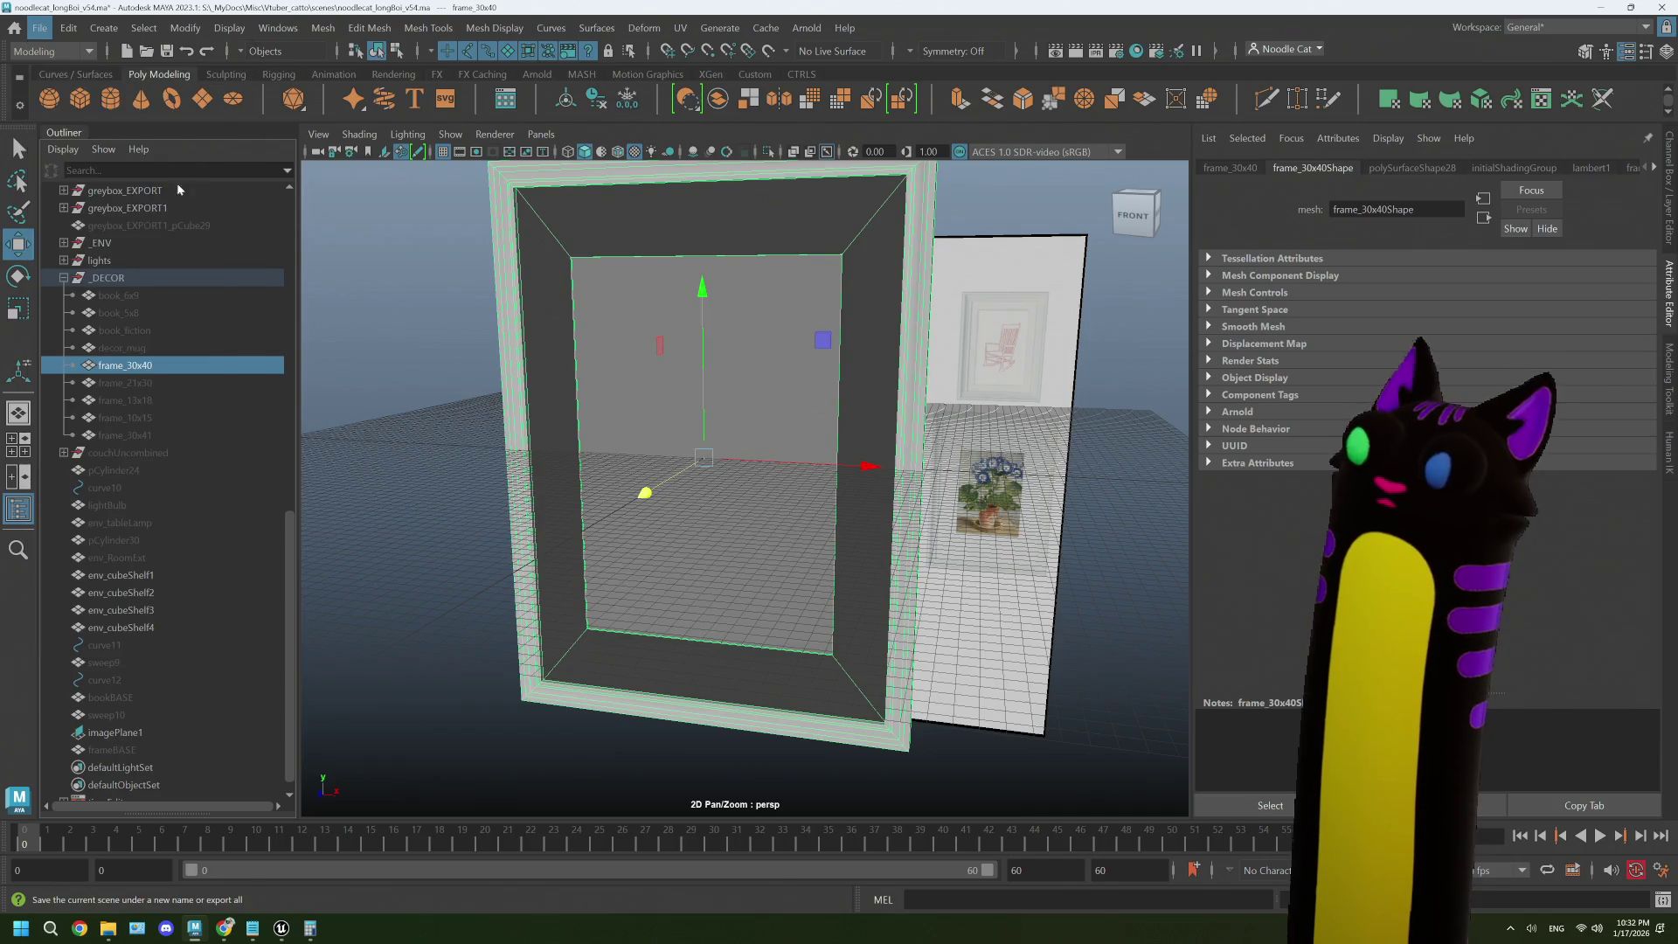
left_click(506, 692)
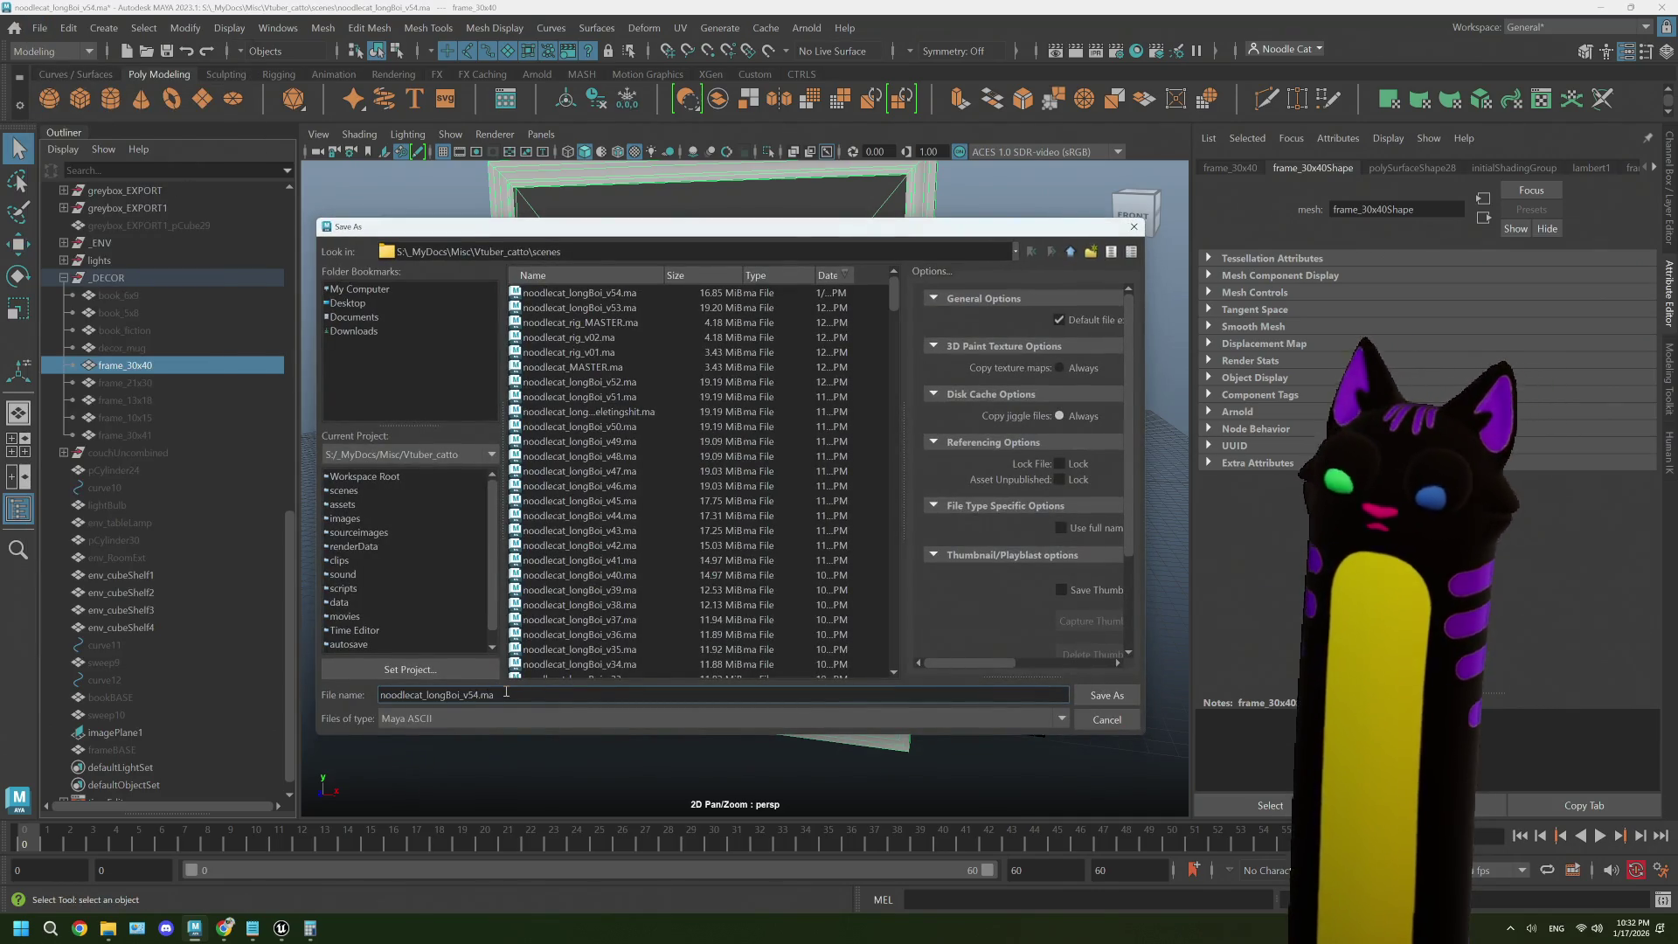
key("Return")
key("w")
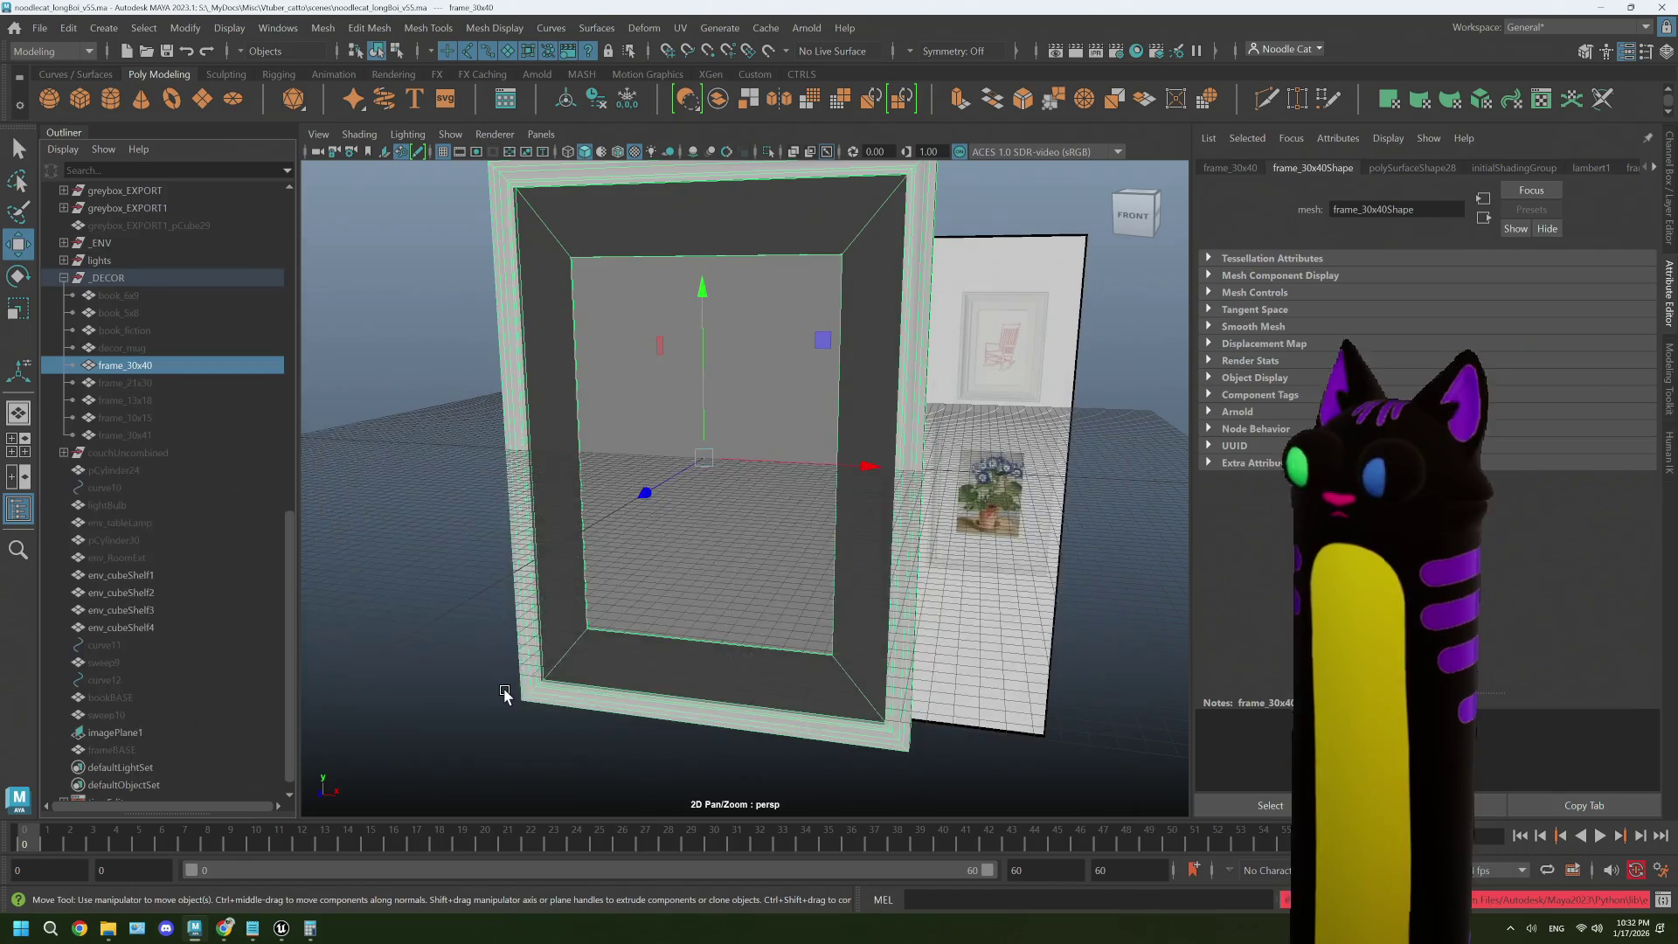
key("space")
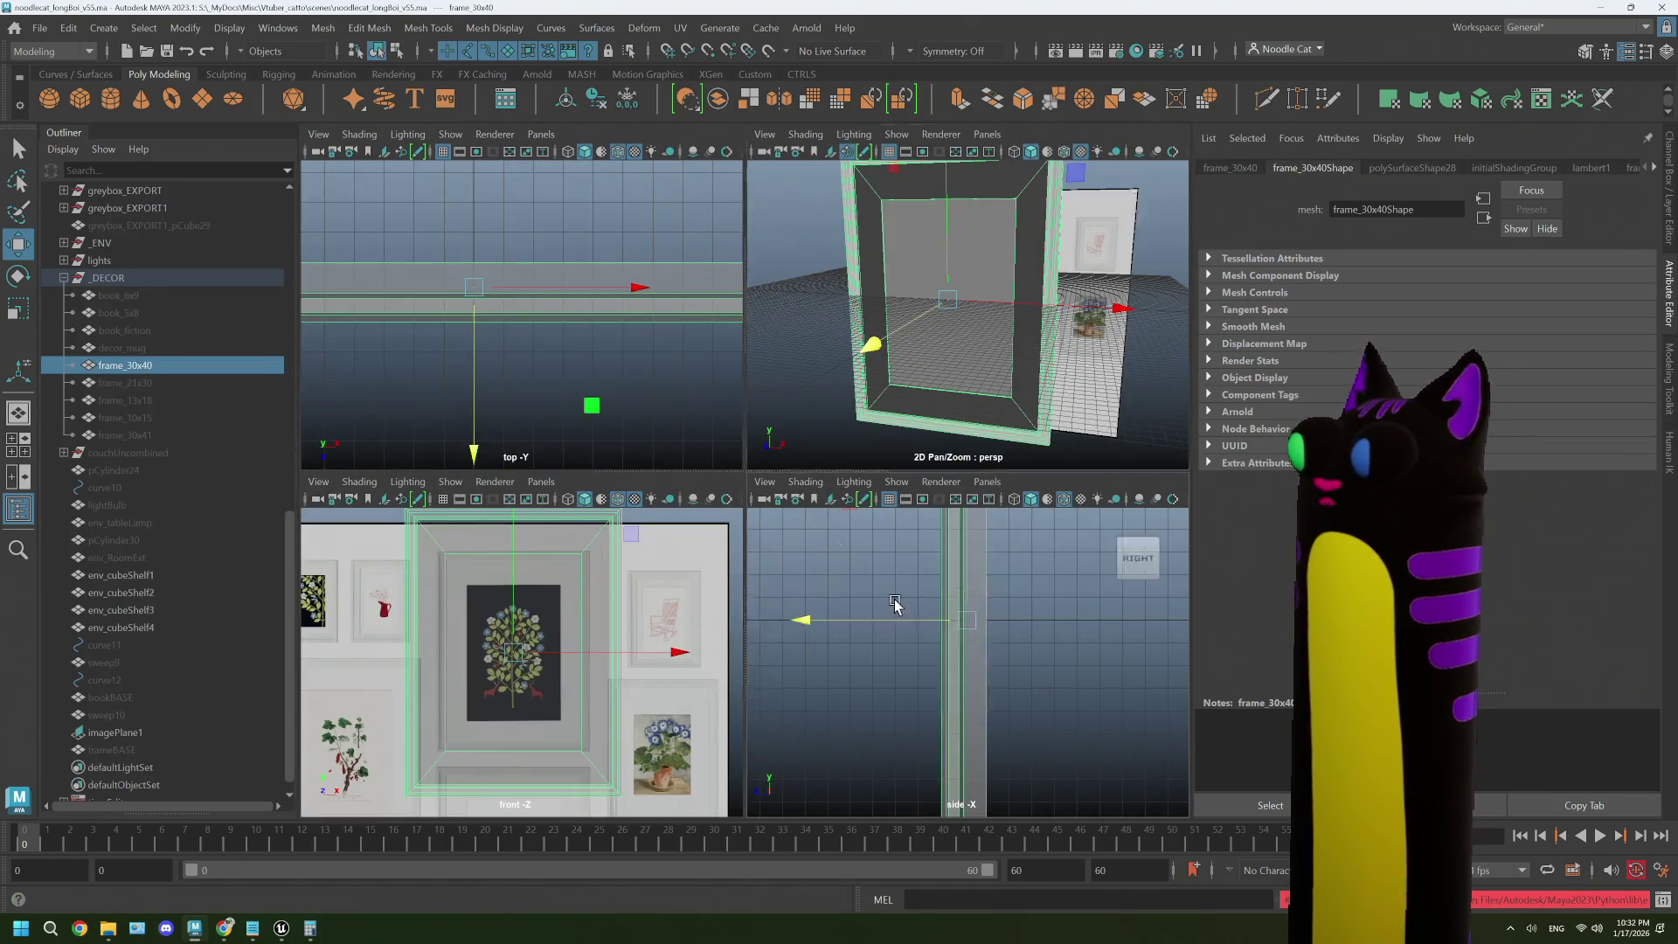
- In the enlarged side view, snap frame_30x40's pivot onto the back edge of the frame
key("space")
scroll(813, 506, "up", 2)
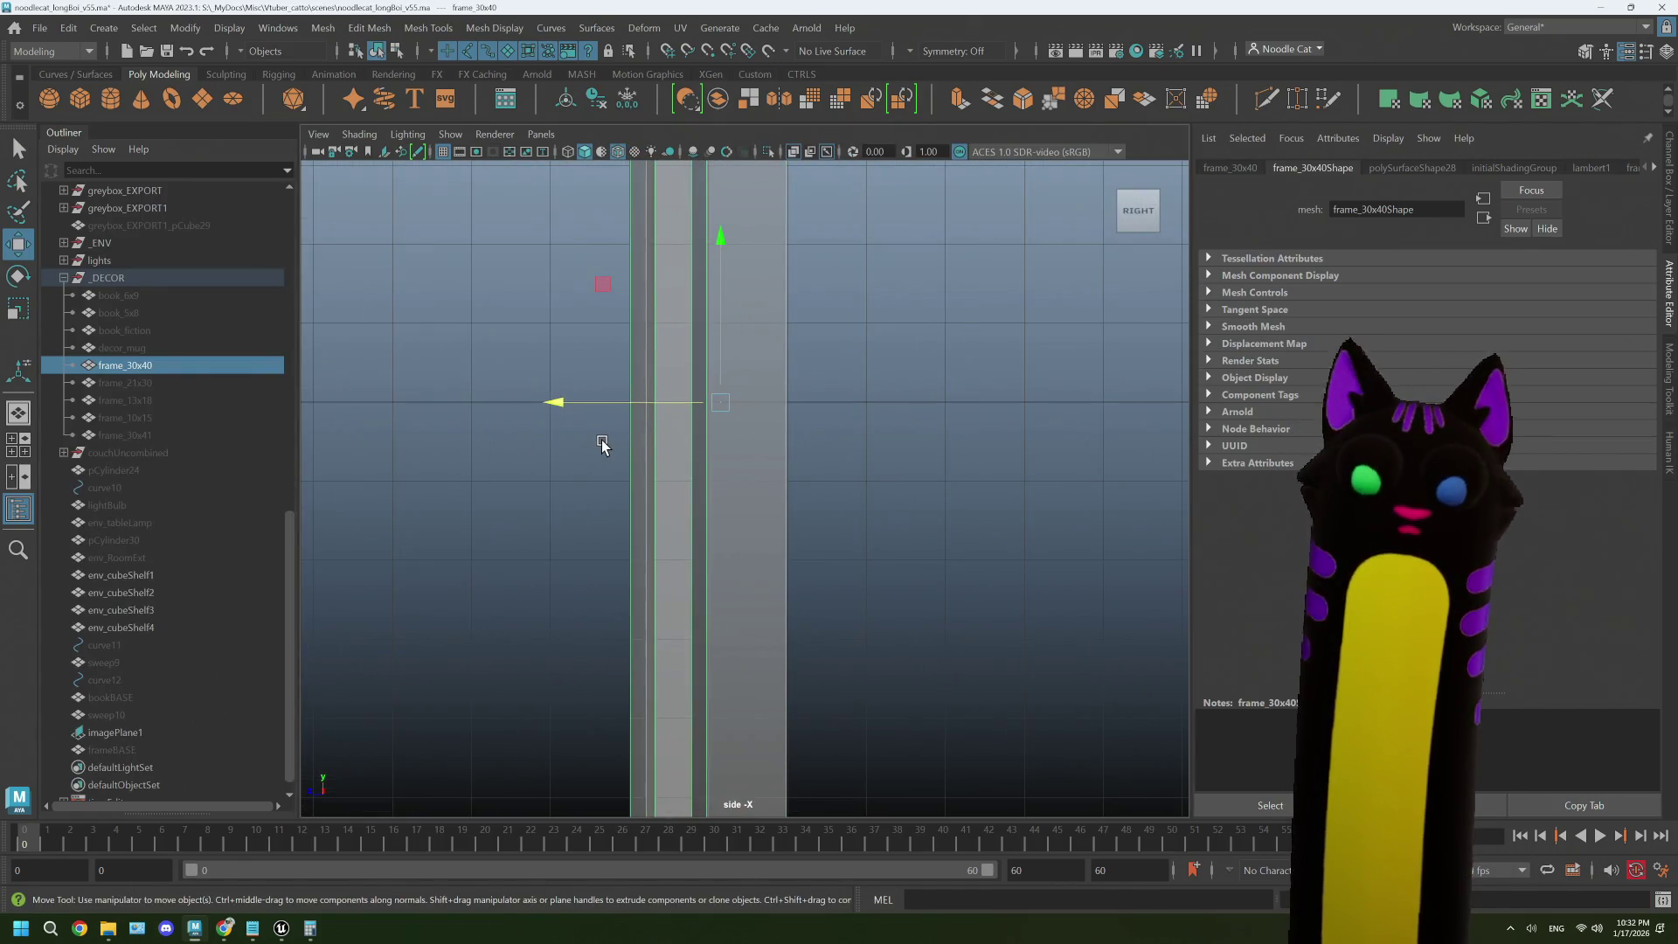
key("d")
key("v")
left_click_drag(557, 404, 804, 411)
key("v")
- Select frame_21x30, fit it in view, and maximize the front view
left_click(936, 465)
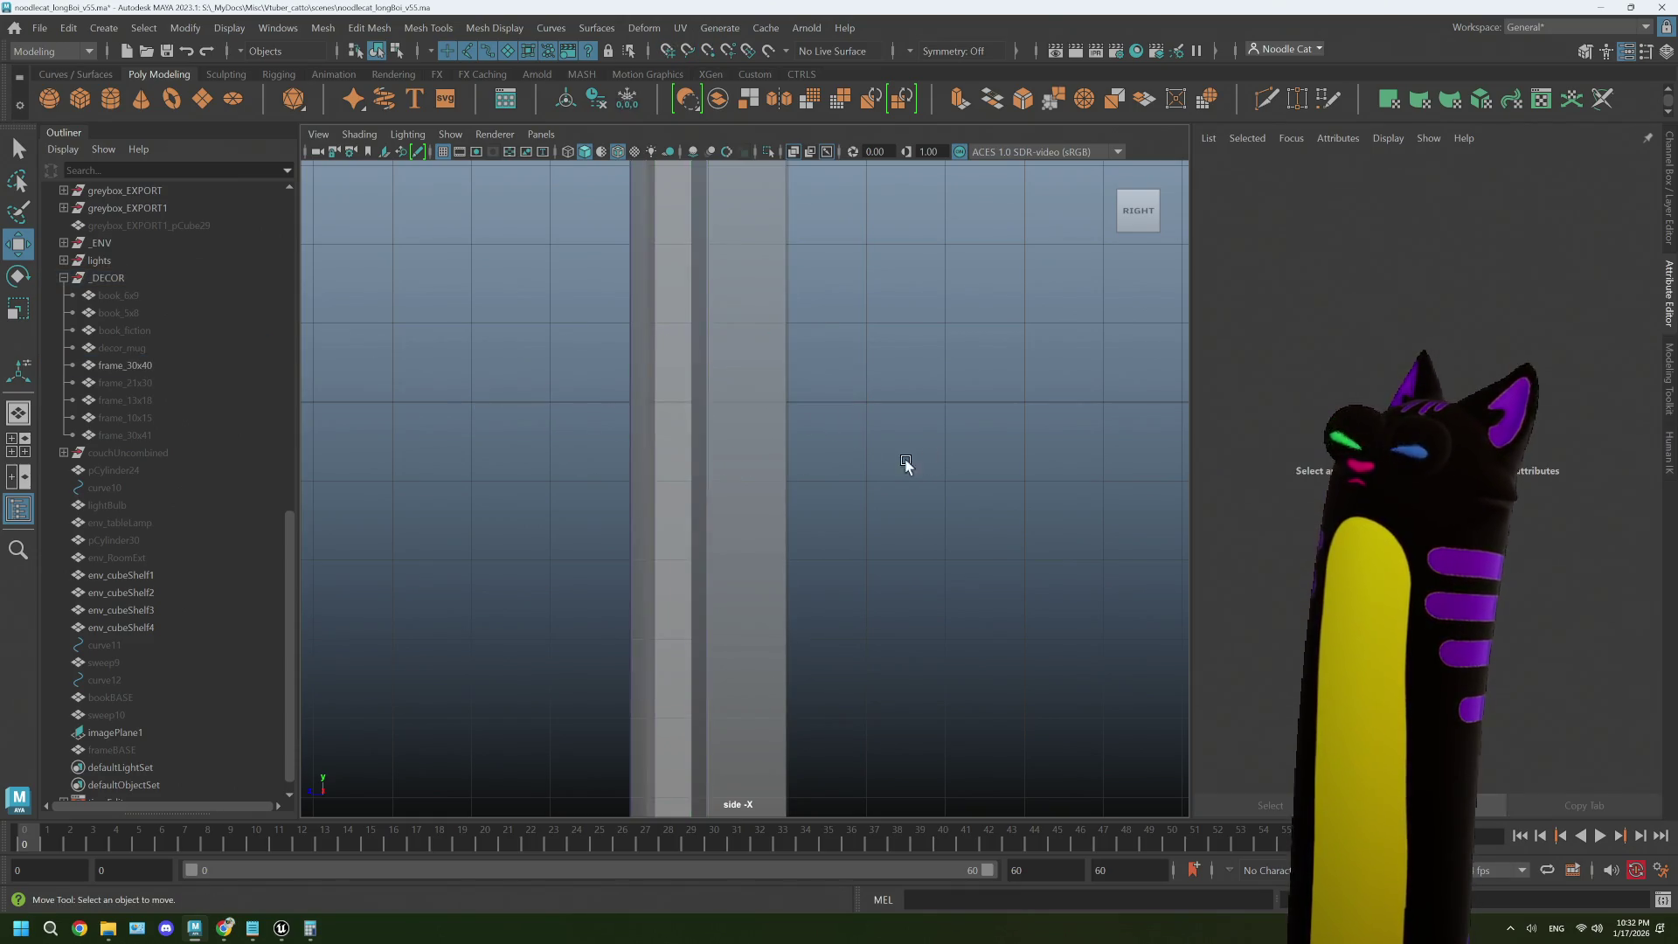
left_click(125, 365)
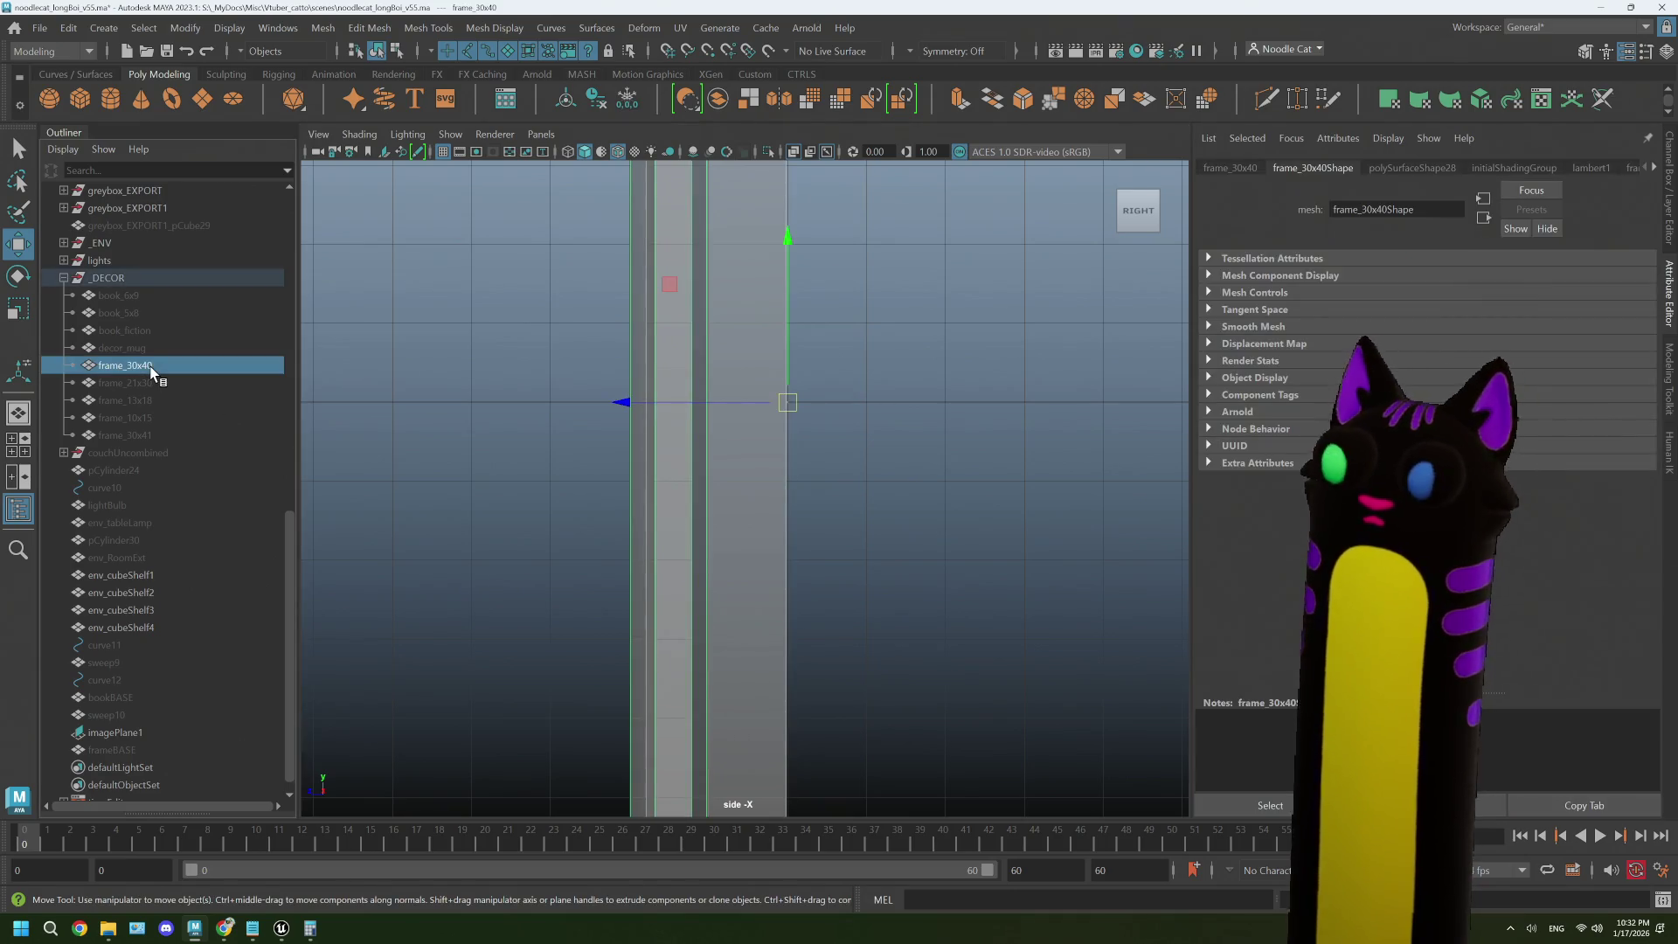
left_click(149, 382)
key("f")
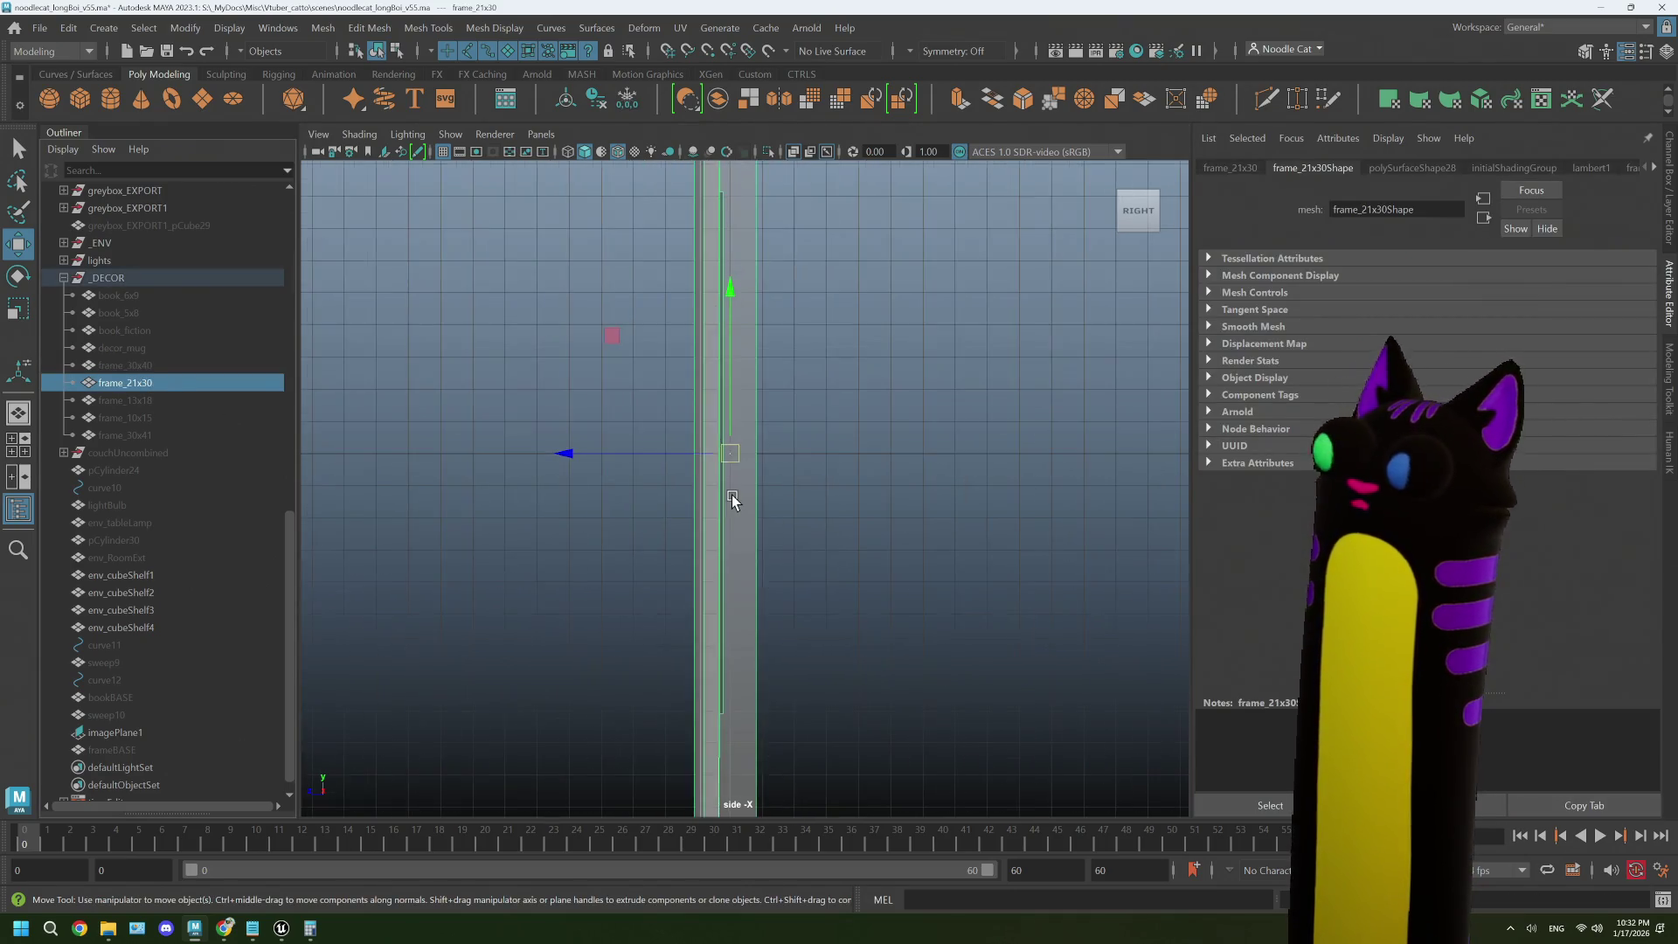
key("space")
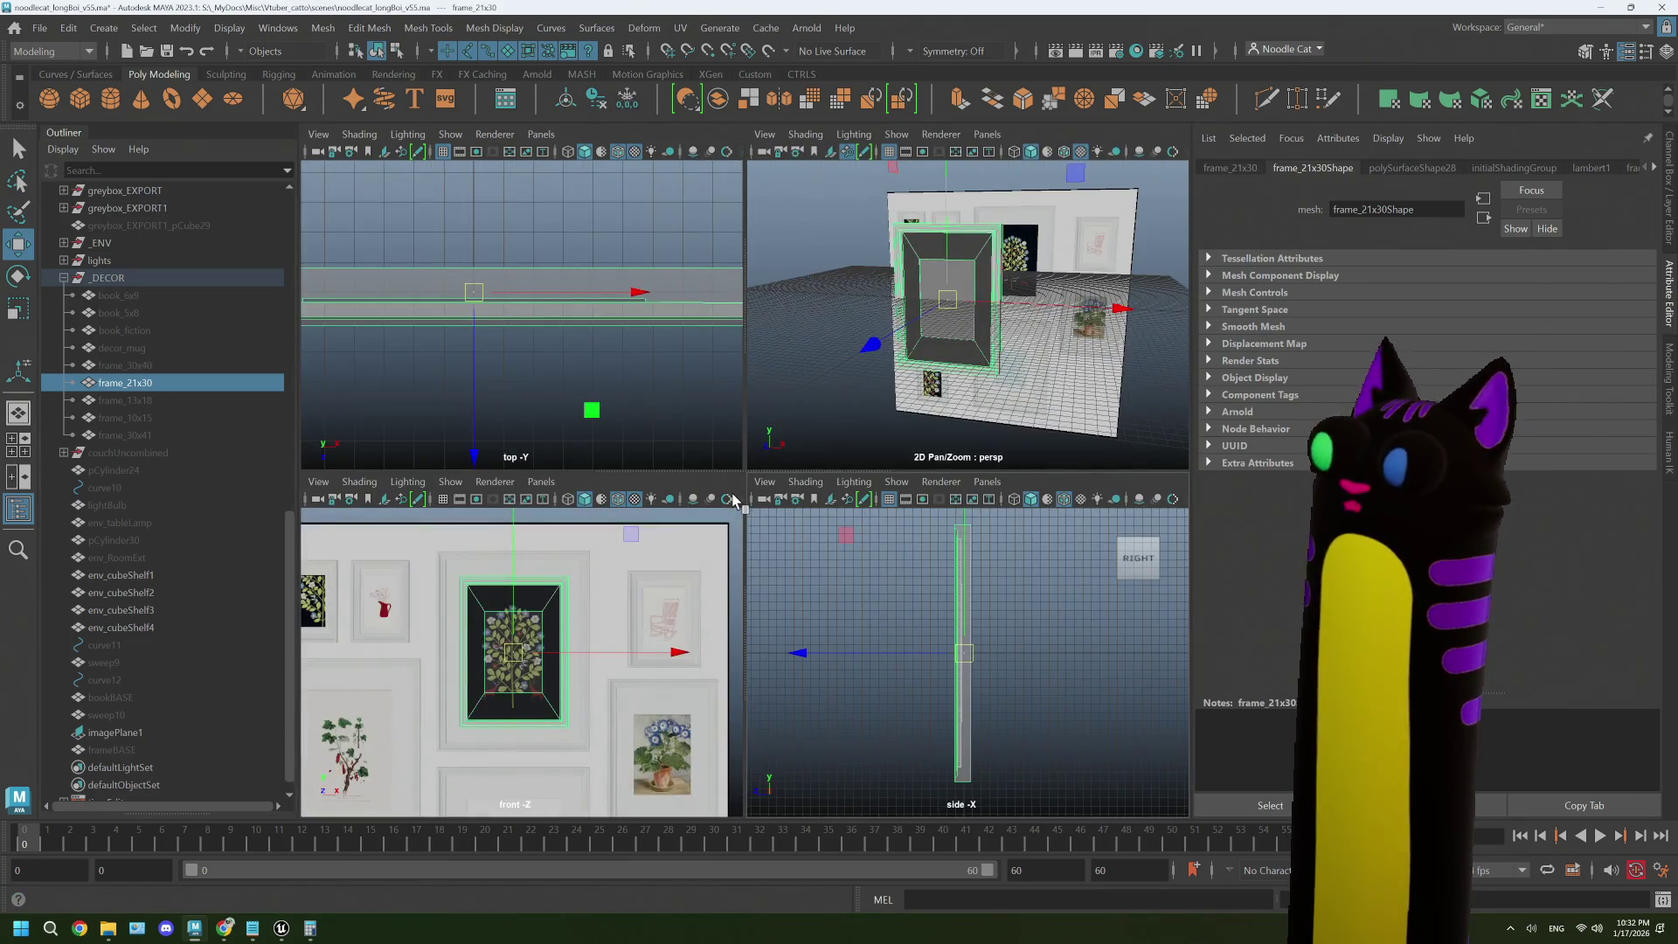
key("space")
scroll(644, 589, "up", 1)
scroll(647, 592, "down", 1)
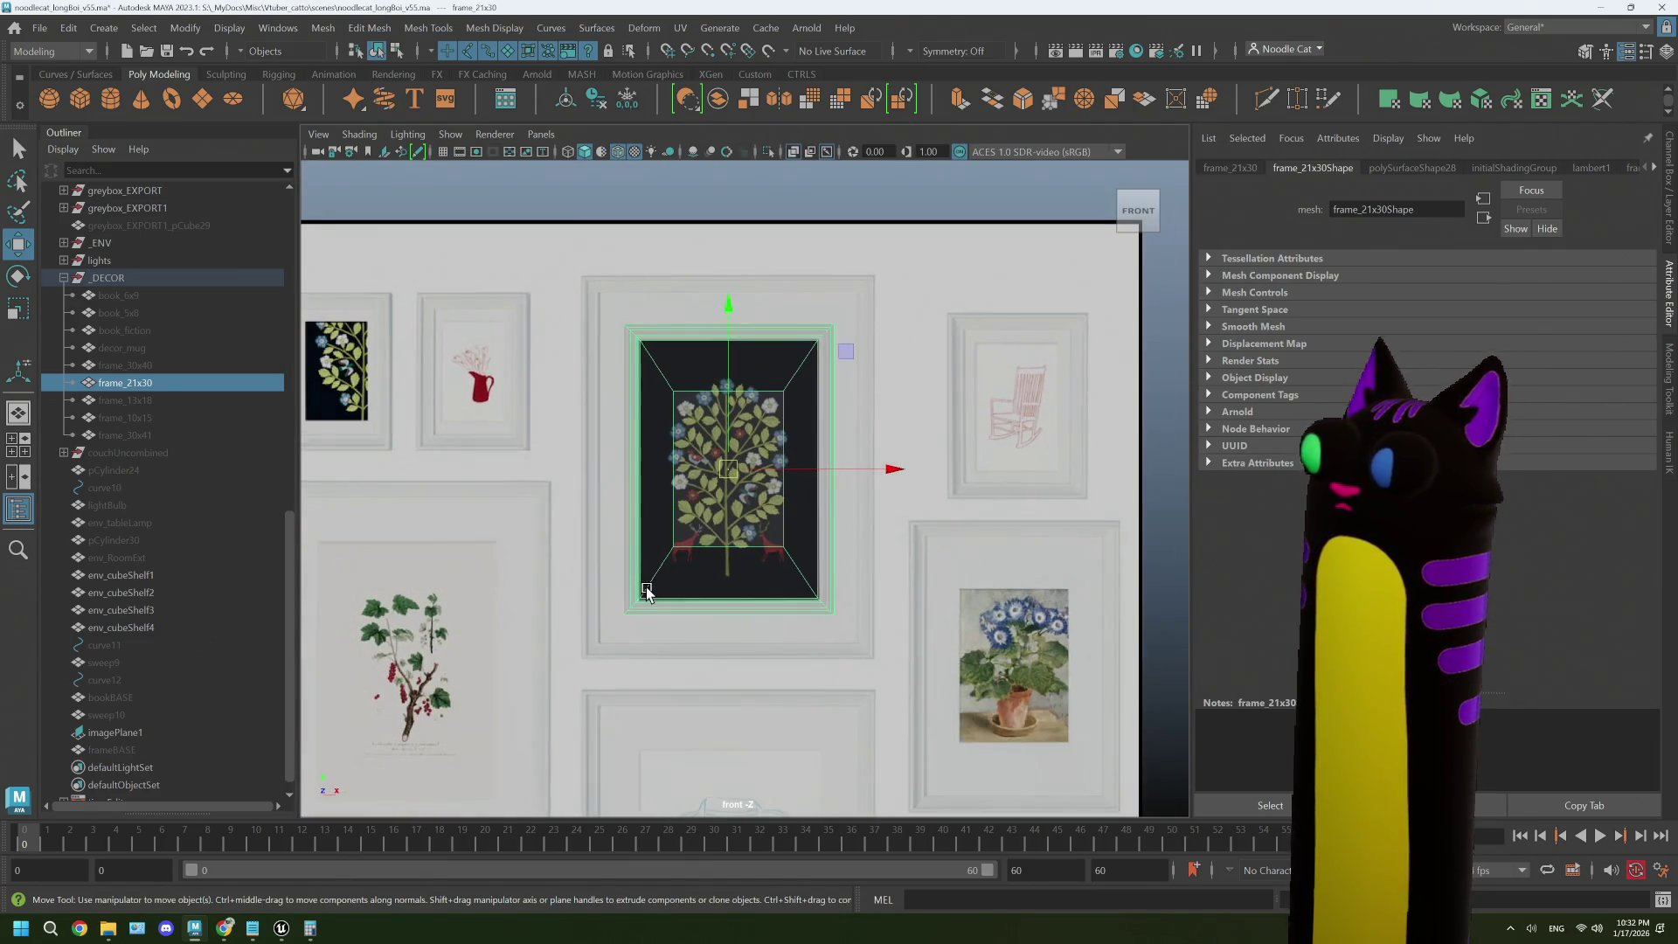
- Move frame_21x30 so it sits over the potted-flower print
mouse_move(848, 363)
left_mouse_down()
mouse_move(1014, 534)
mouse_move(1068, 563)
mouse_move(844, 404)
mouse_move(884, 393)
left_mouse_up()
scroll(842, 488, "up", 2)
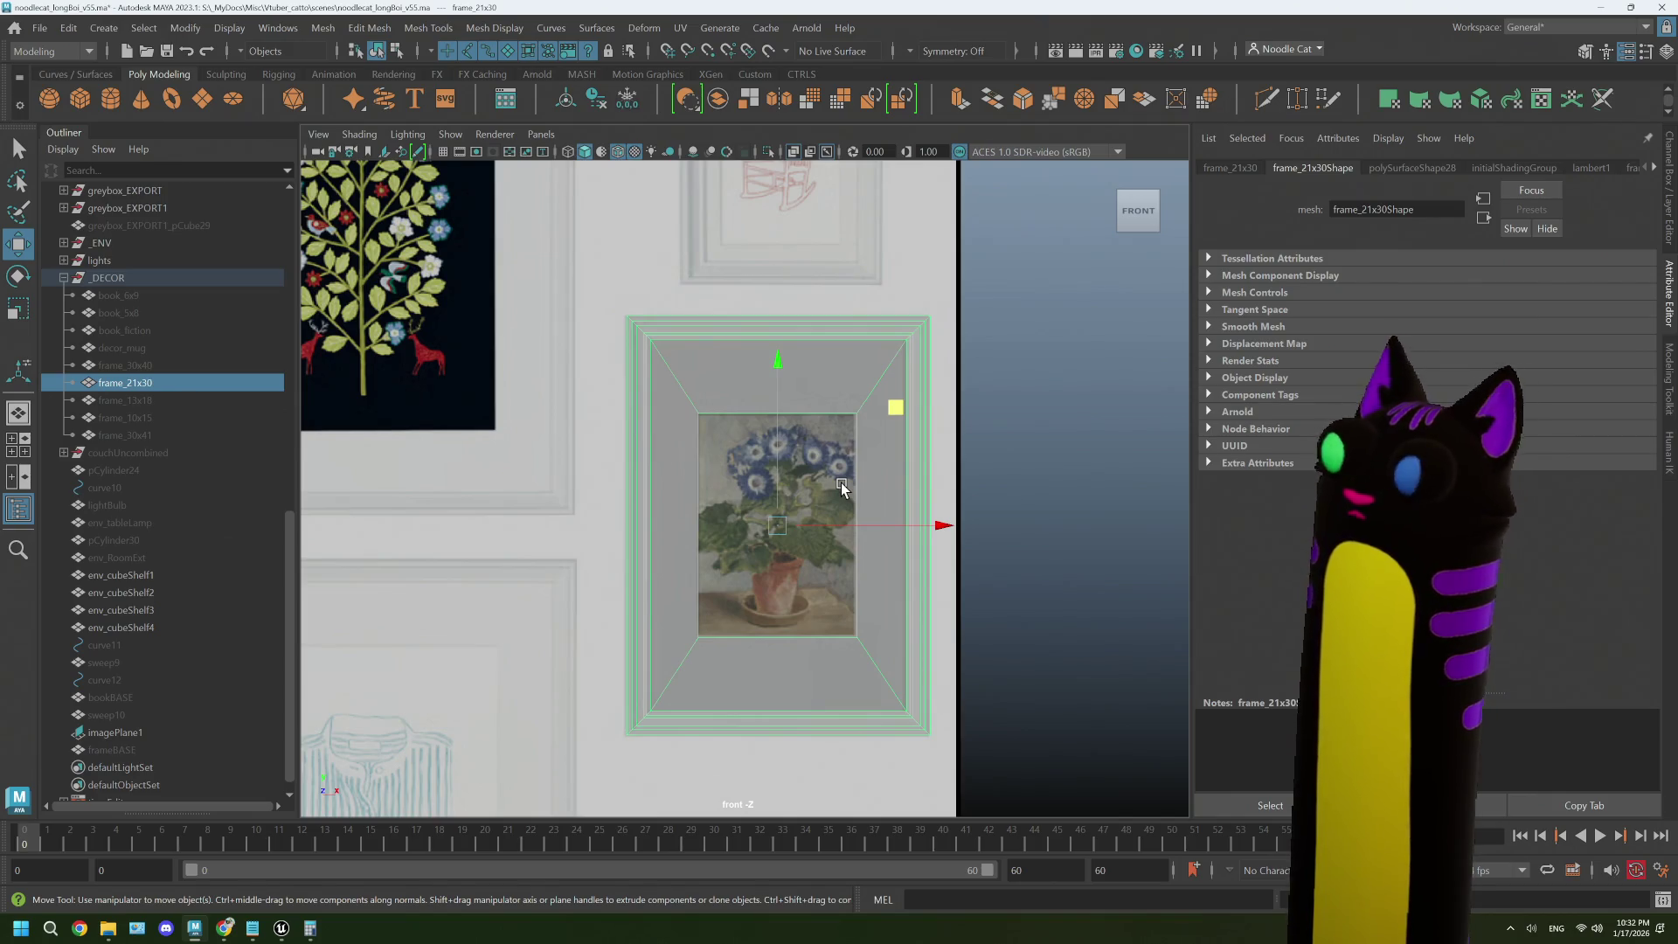
scroll(842, 487, "down", 2)
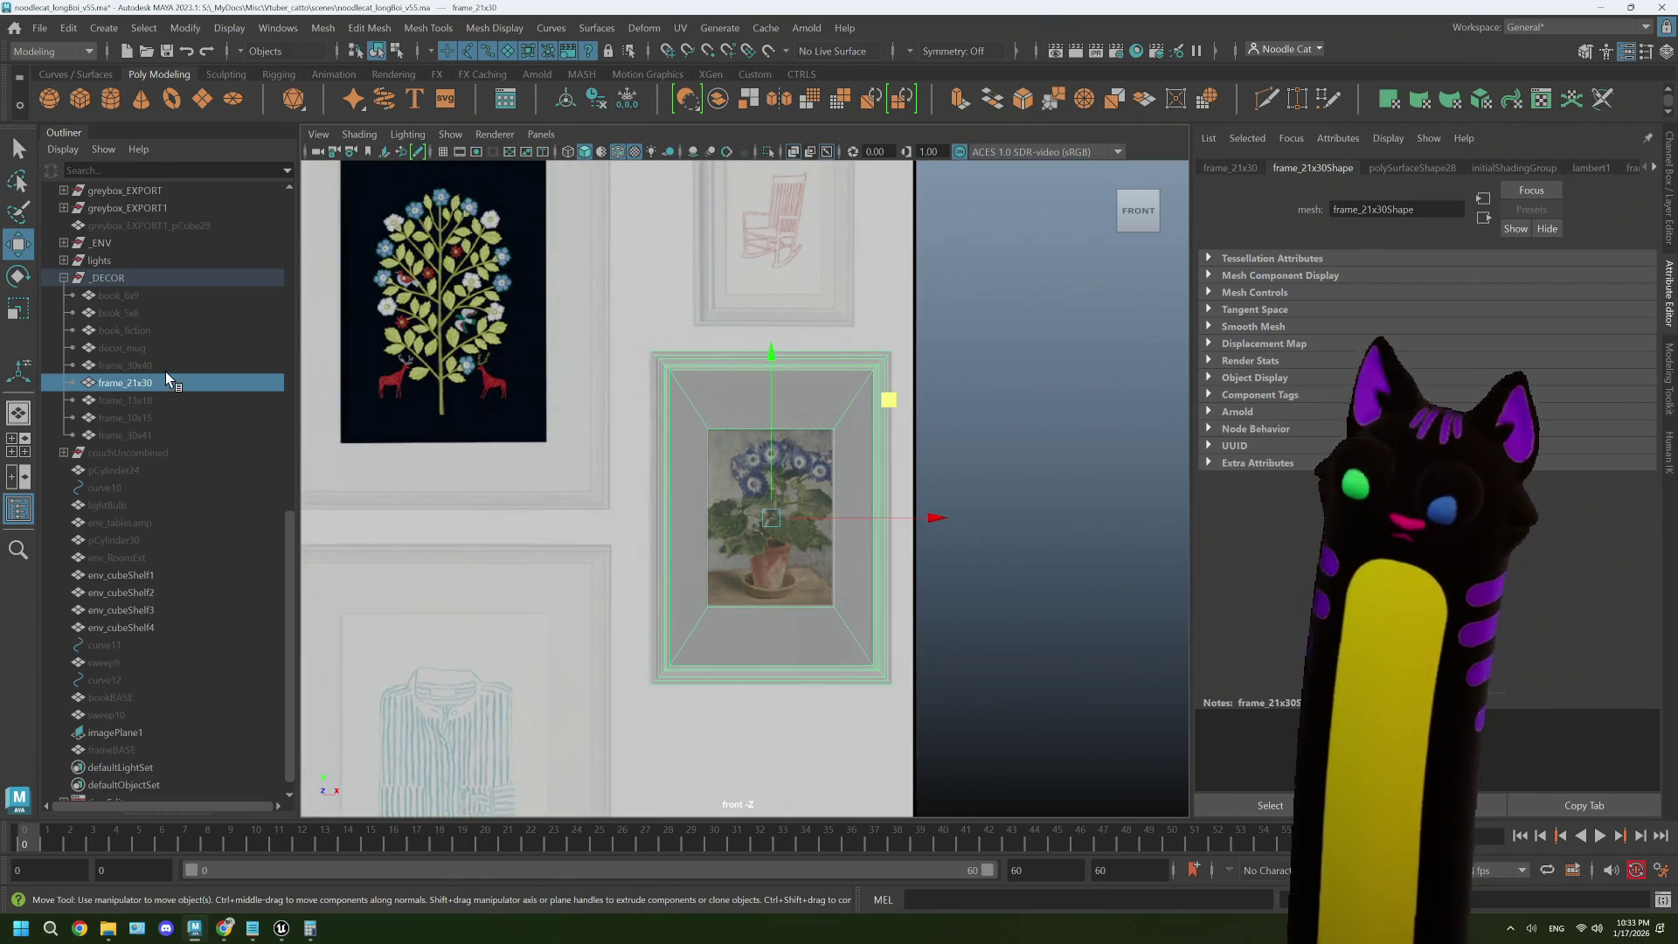
- Remove frame_21x30, frame_13x18, frame_10x15 and frame_30x41, leaving only frame_30x40 in _DECOR
left_click(140, 365)
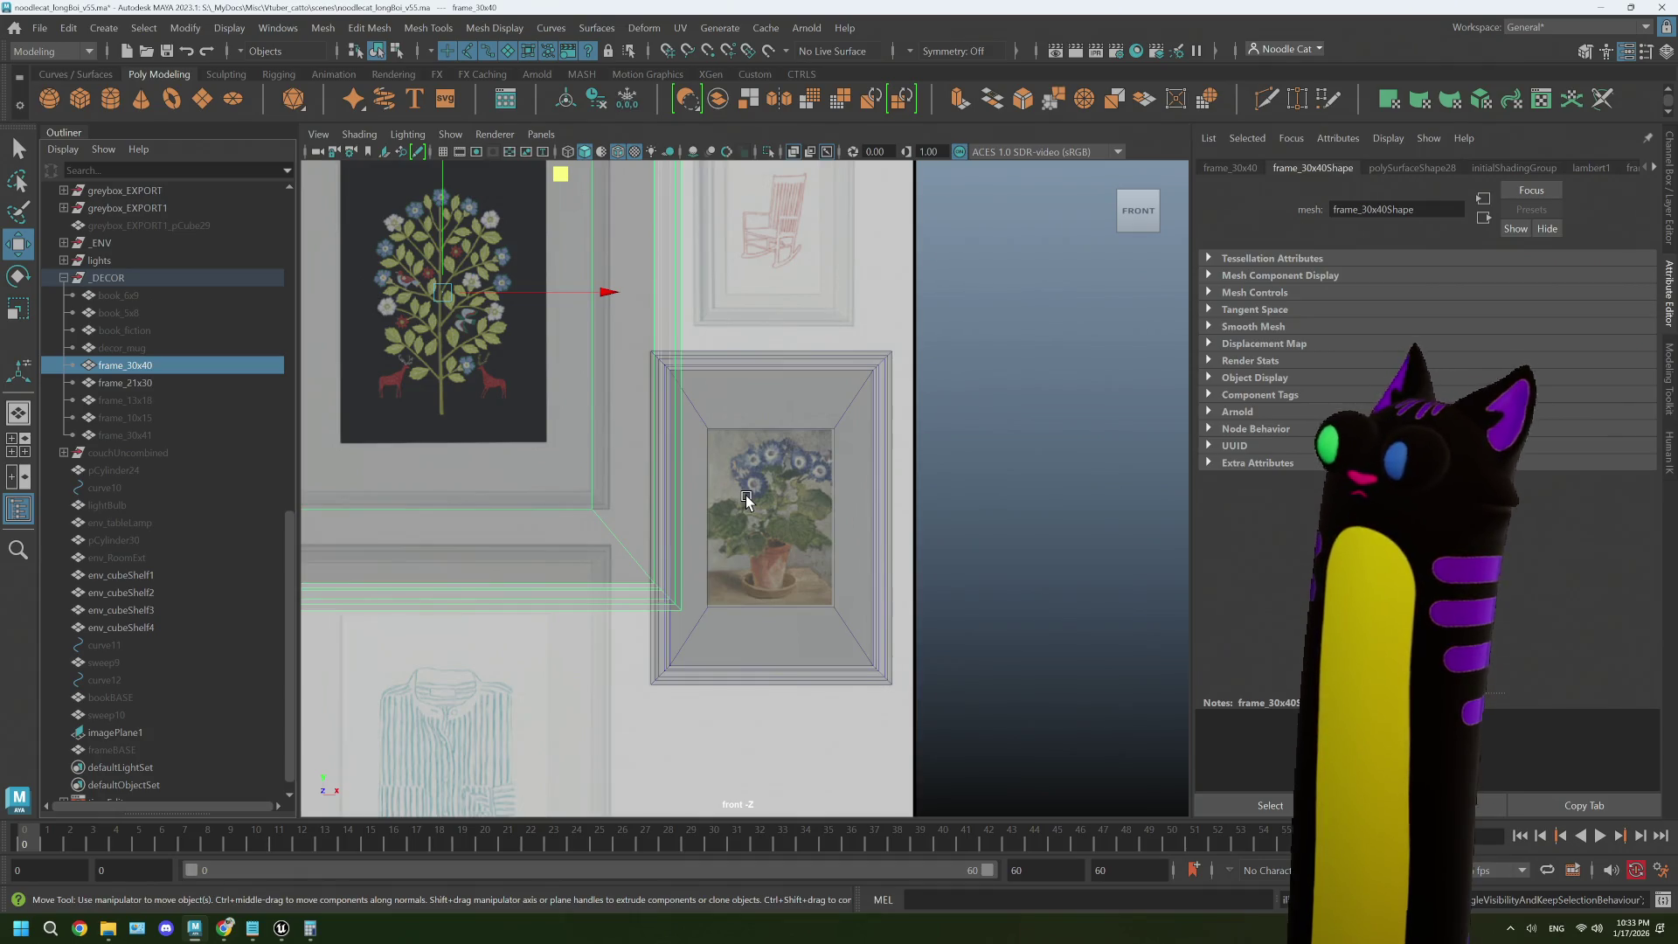
scroll(746, 498, "up", 2)
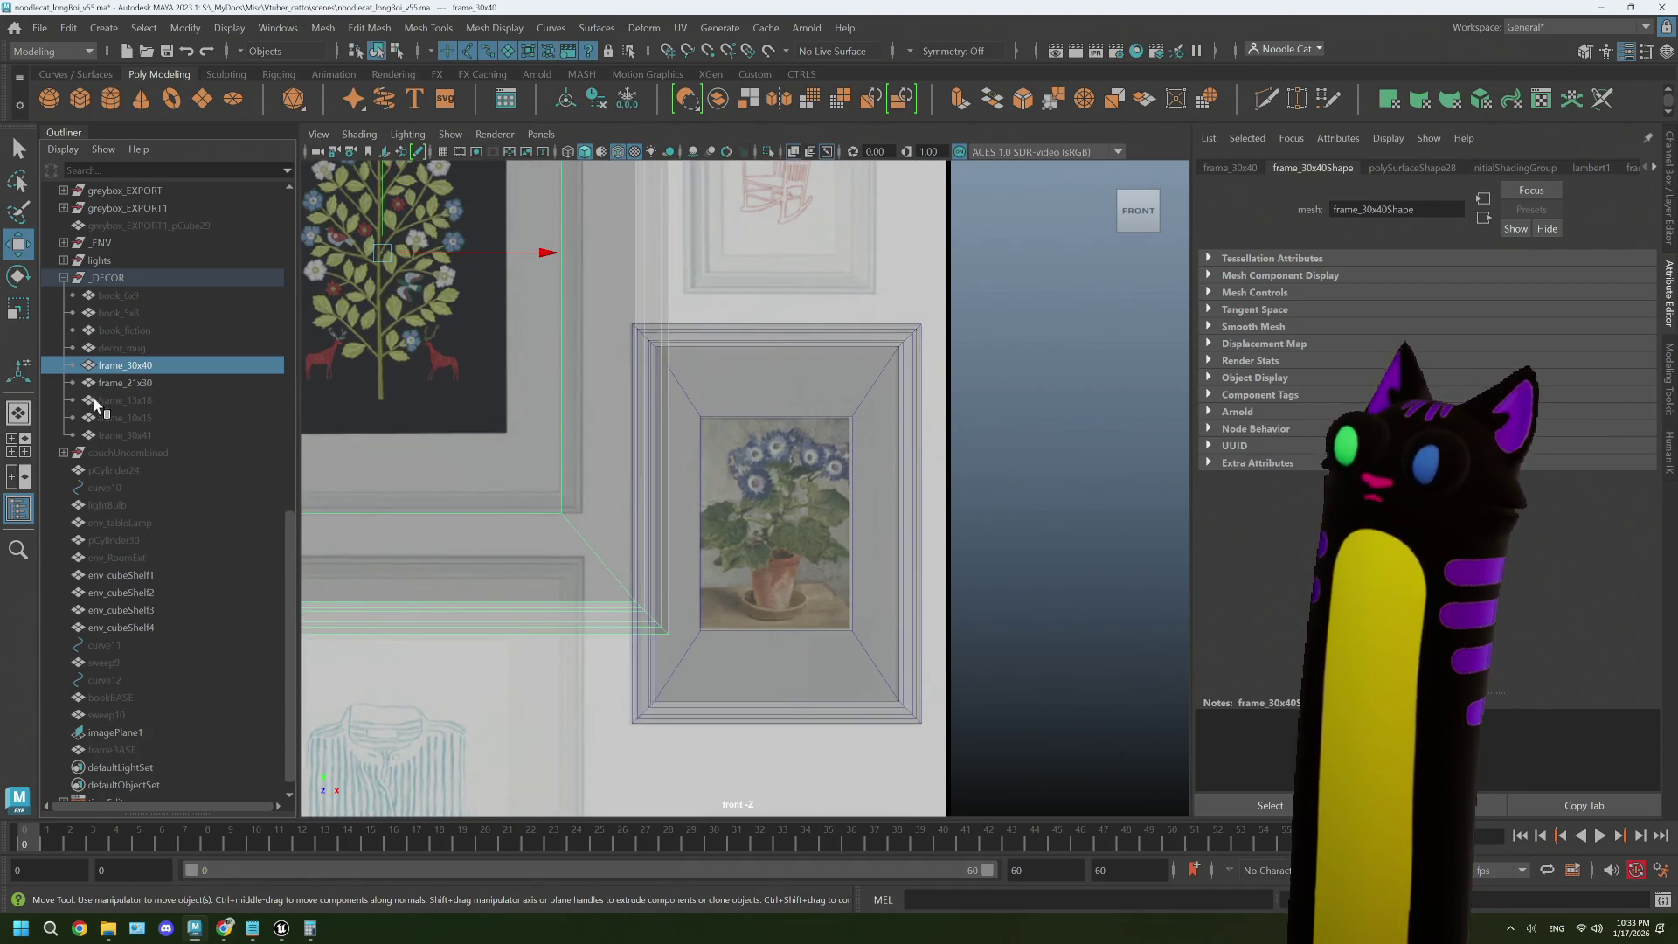
left_click(125, 383)
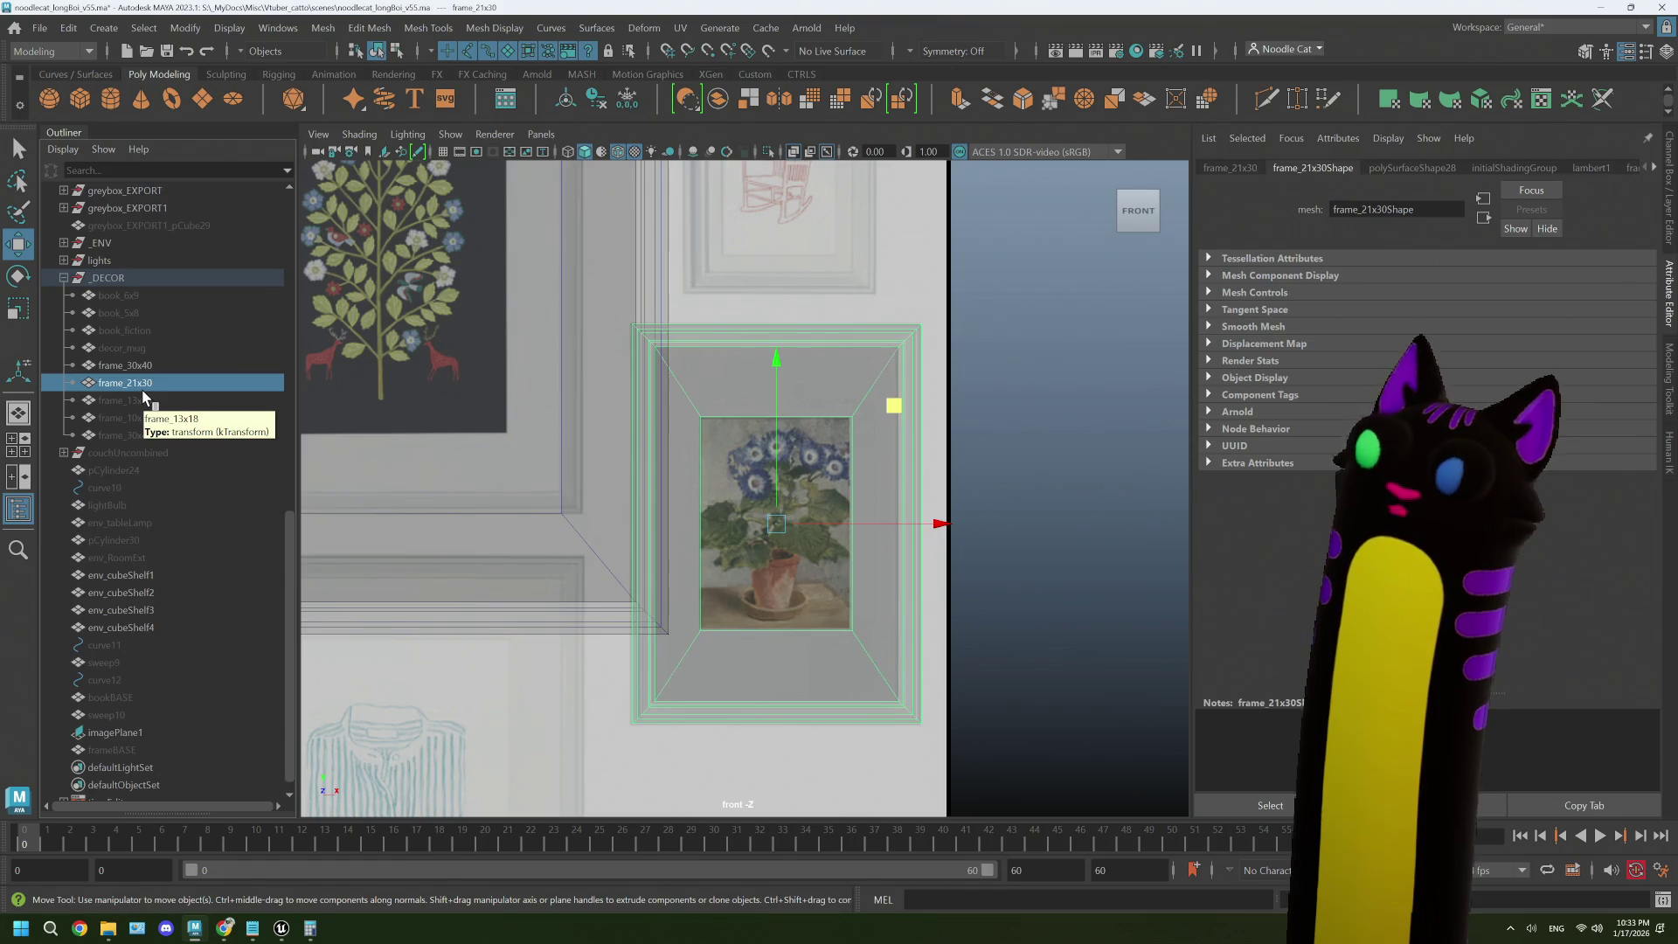
key("ctrl+z")
key("ctrl+z")
key("ctrl+z")
left_click(150, 413)
key("ctrl+z")
key("ctrl+z")
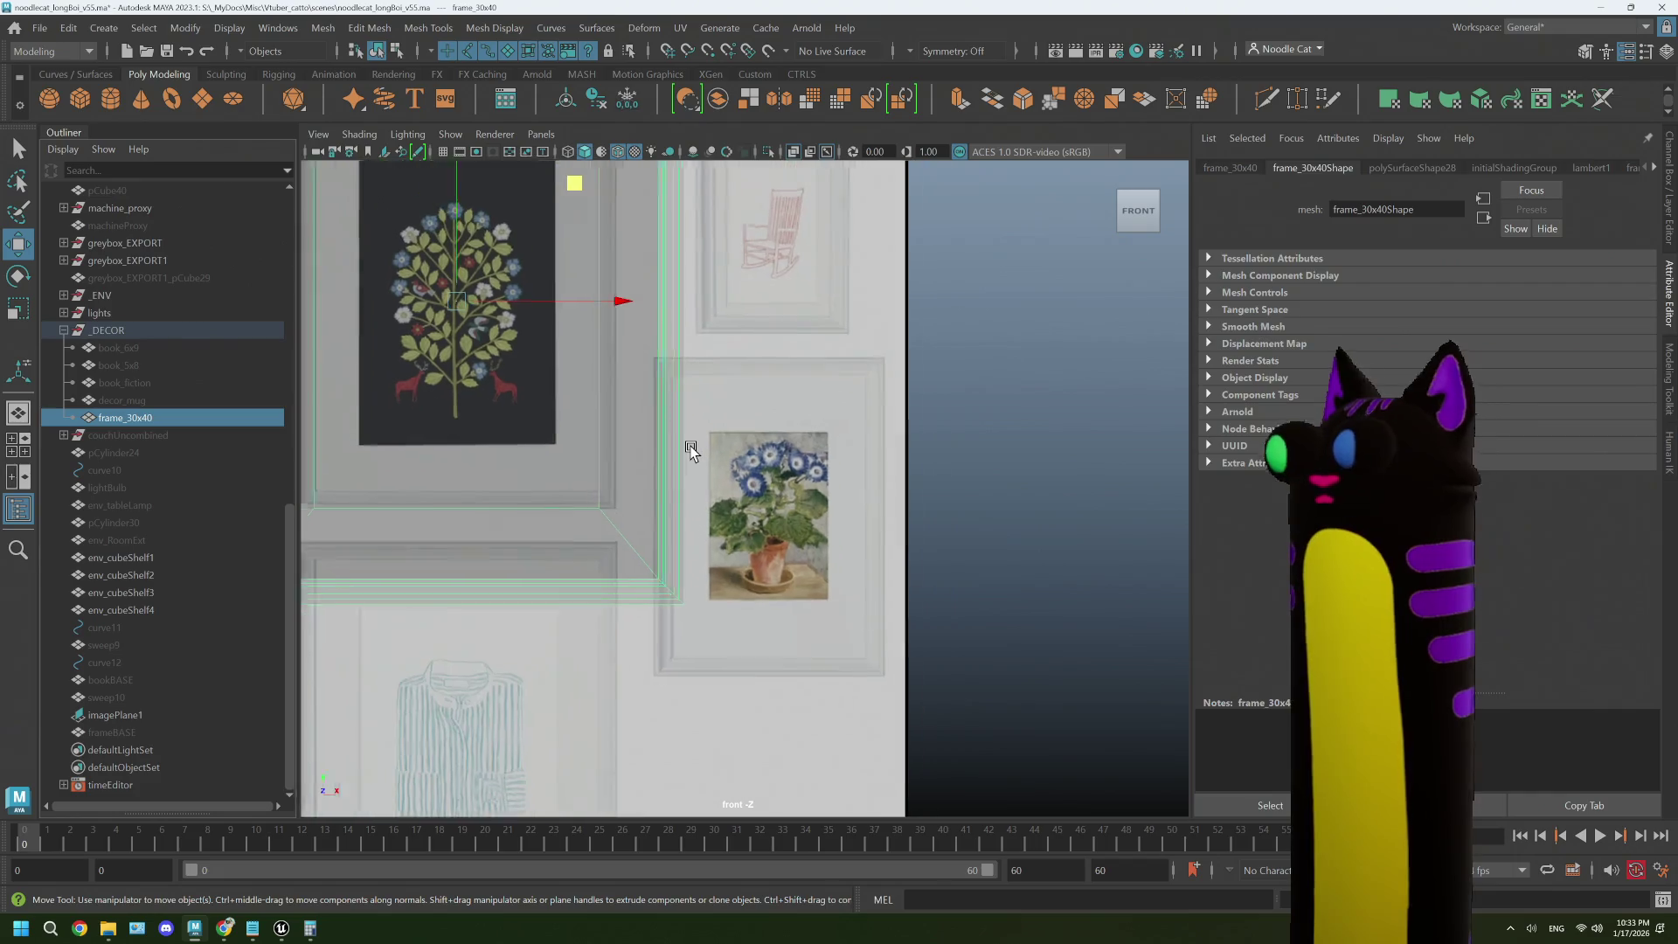
- Fit frame_30x40 in the front view and briefly check it in the checker-display UV editor
key("f")
left_click(680, 28)
left_click(717, 66)
left_click(1297, 681)
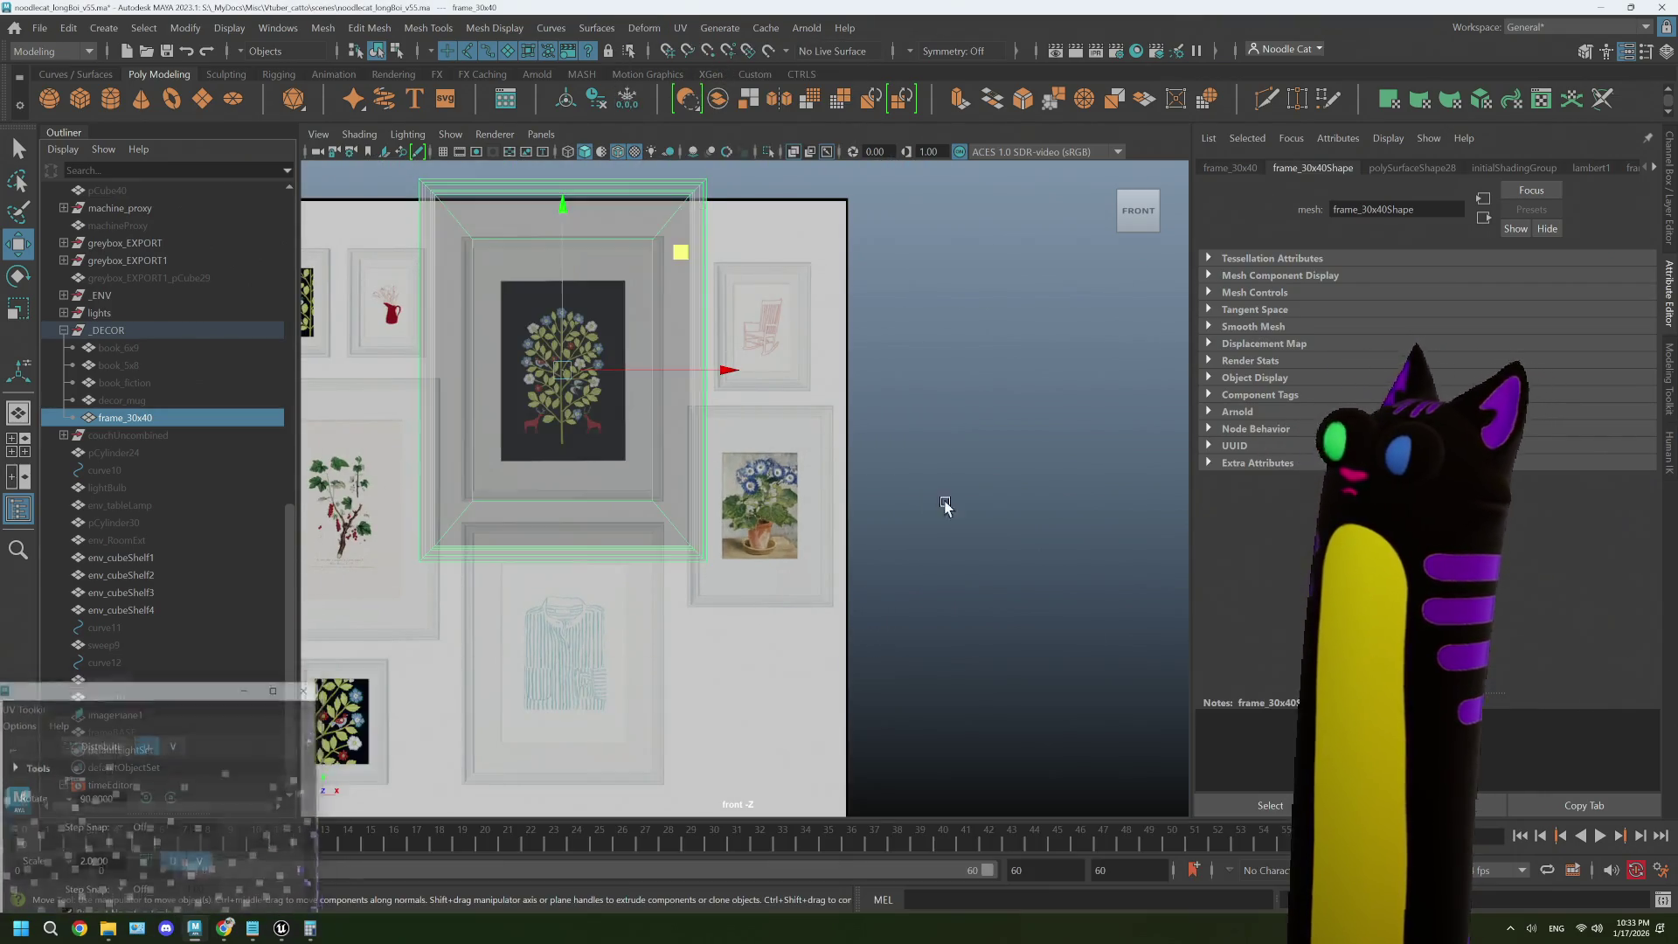
scroll(637, 375, "up", 3)
scroll(632, 384, "up", 1)
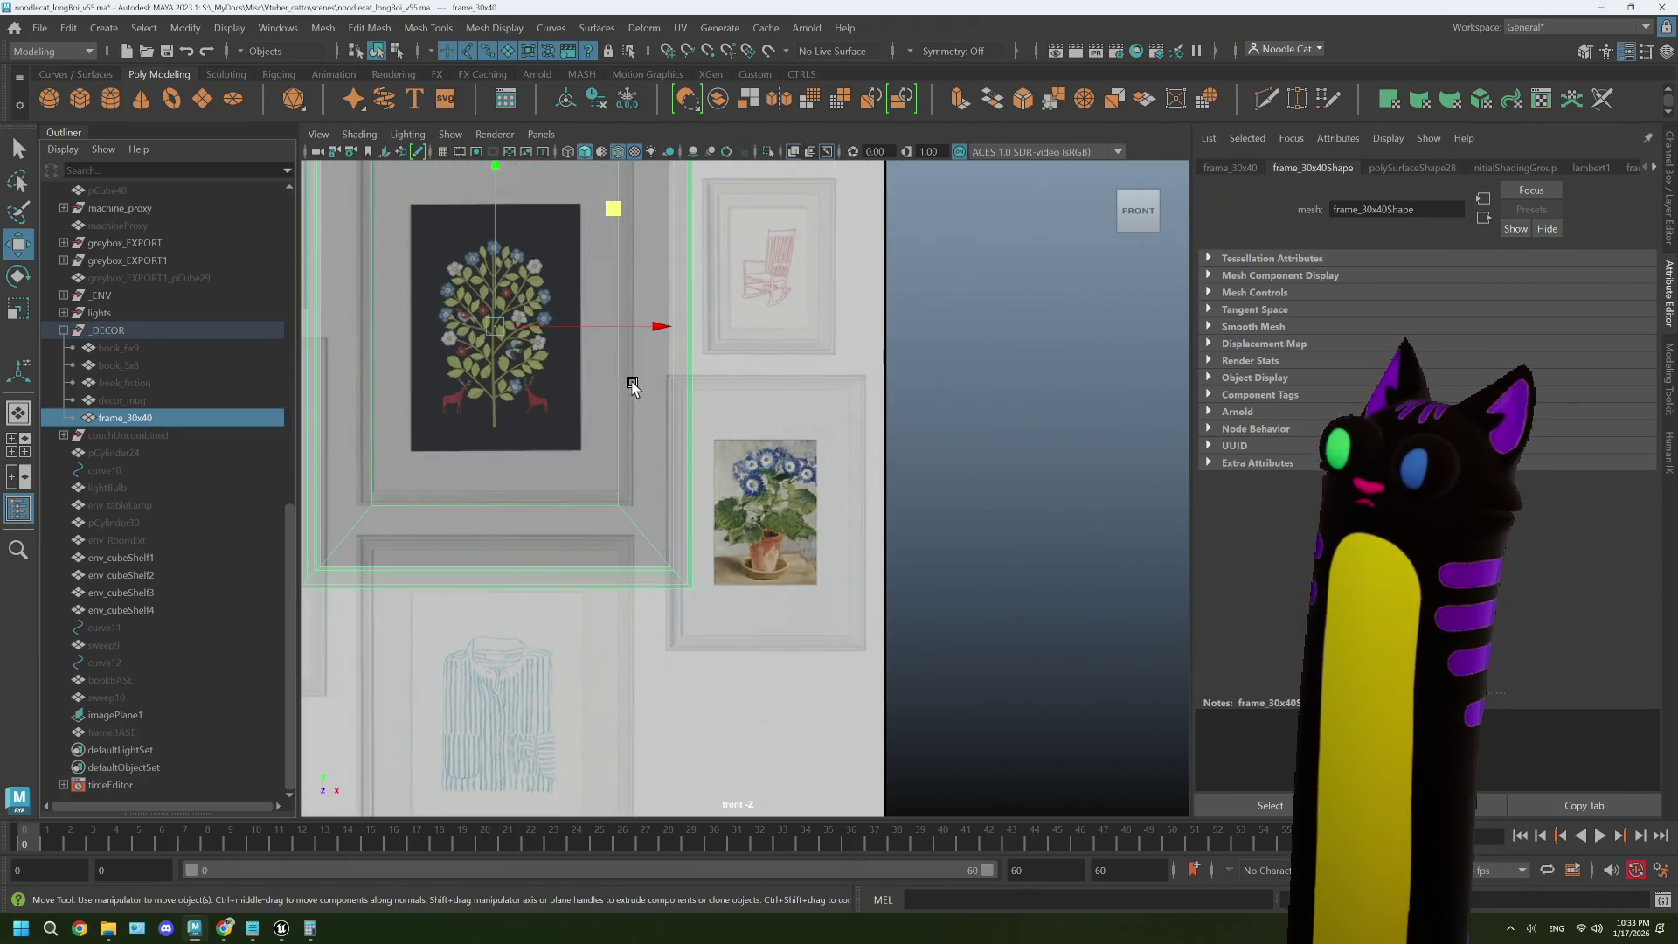
- Duplicate frame_30x40, rename the copy frame_21x30, and move it over the flower print
key("ctrl+d")
double_click(164, 435)
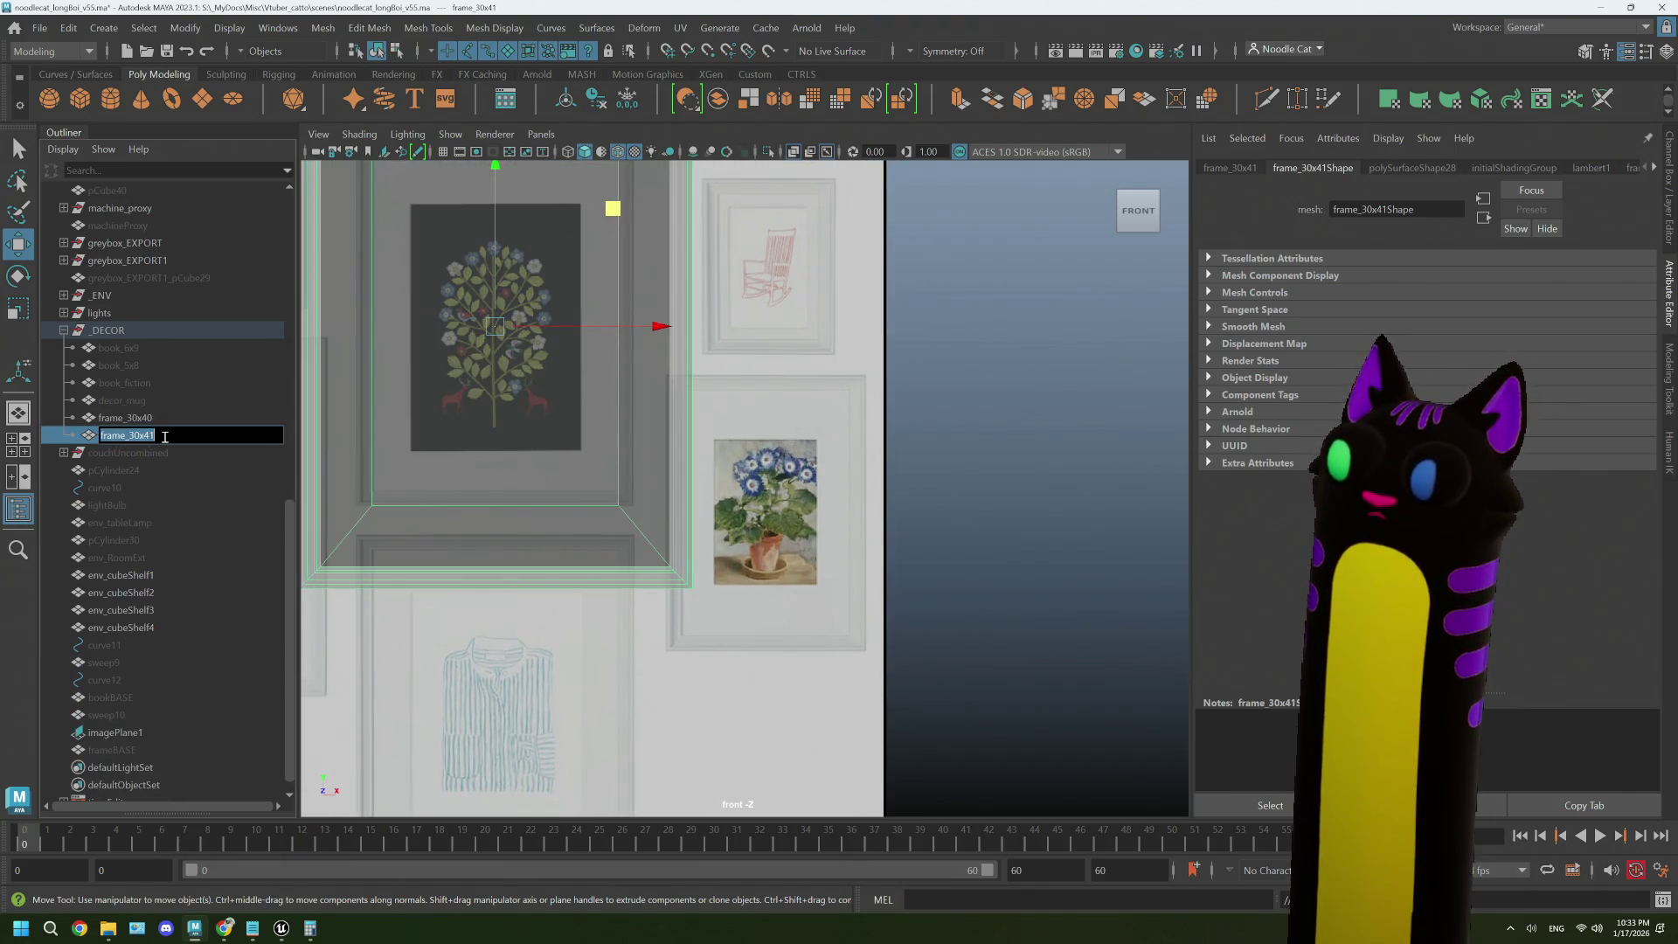
key("BackSpace")
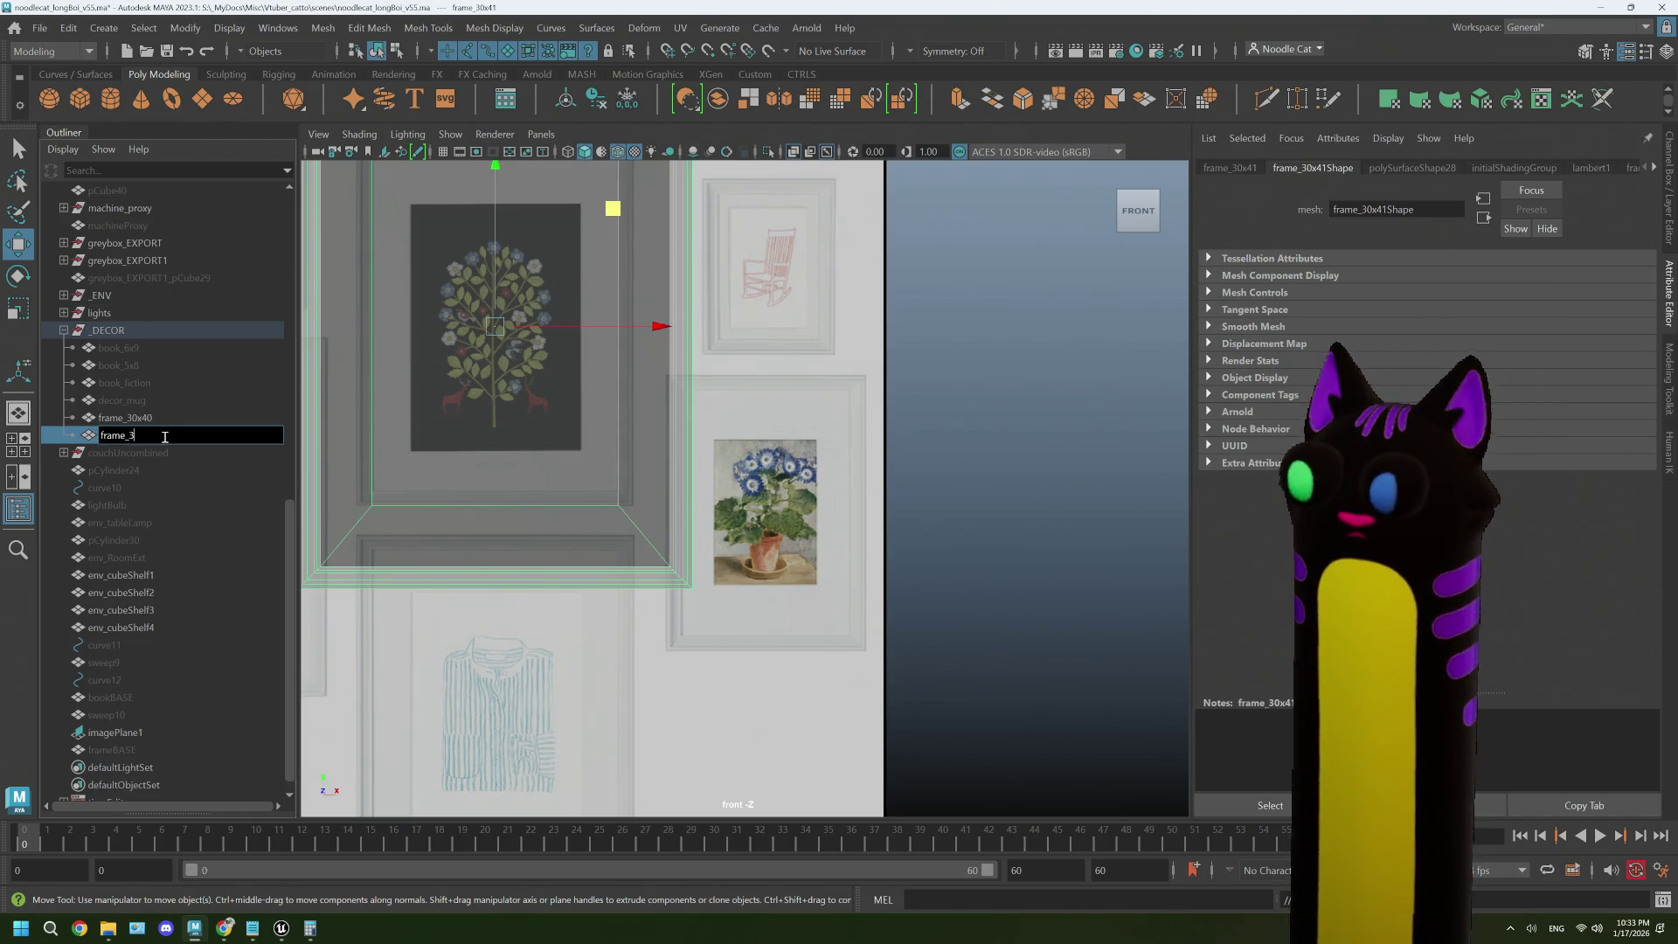
type("21x30")
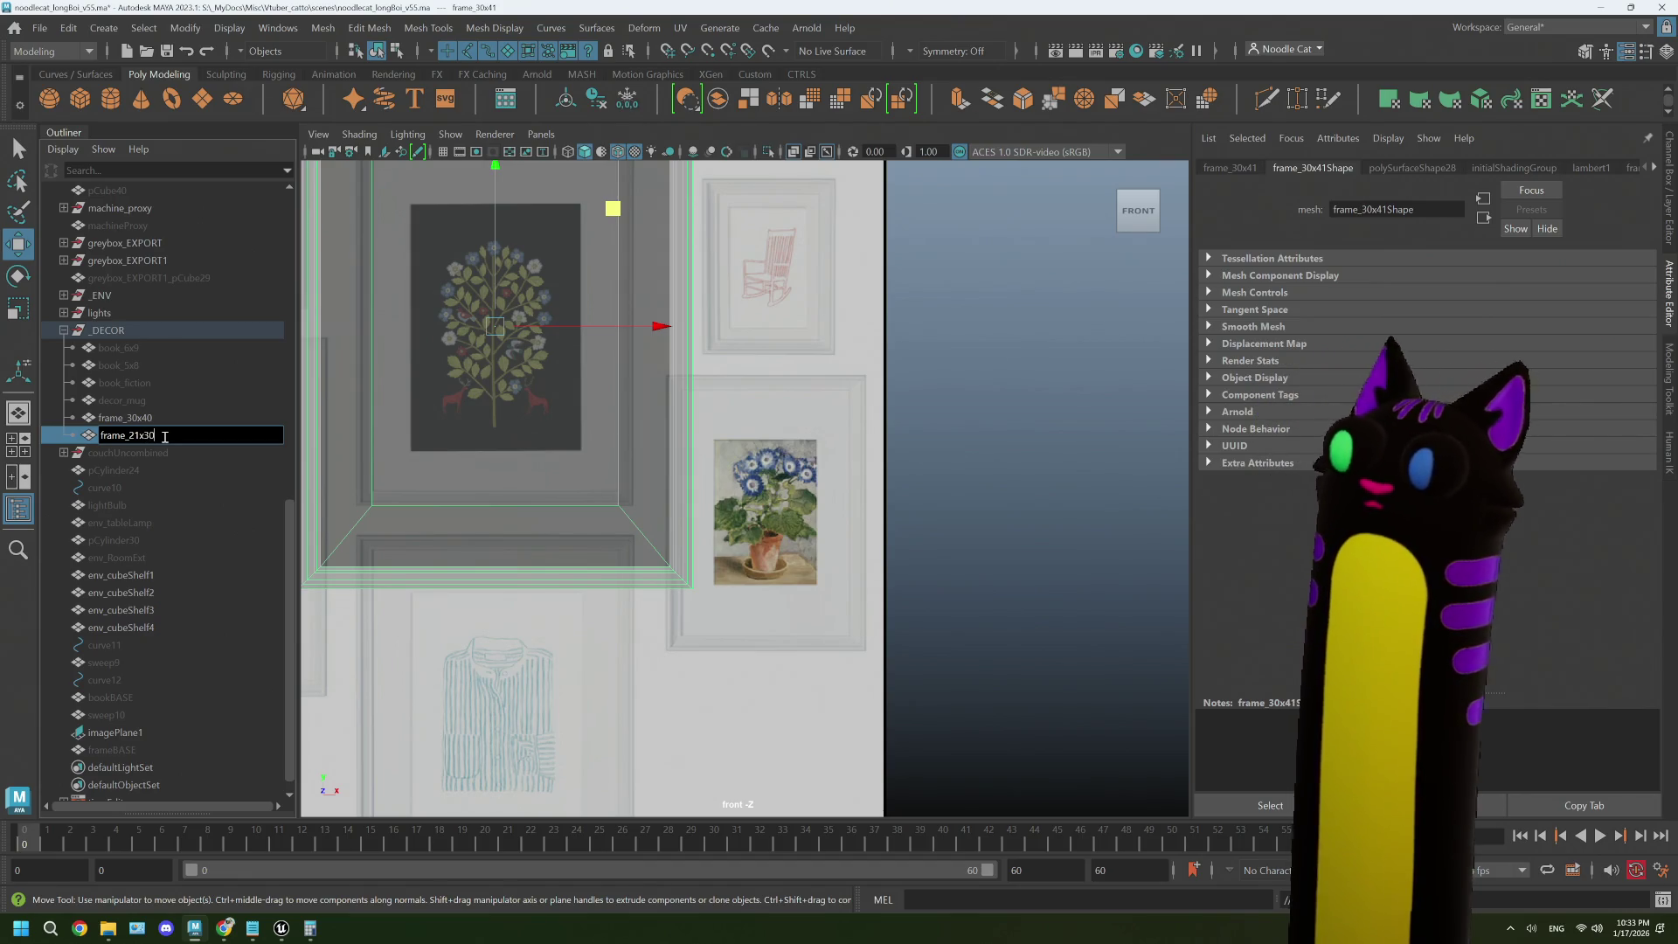
key("Return")
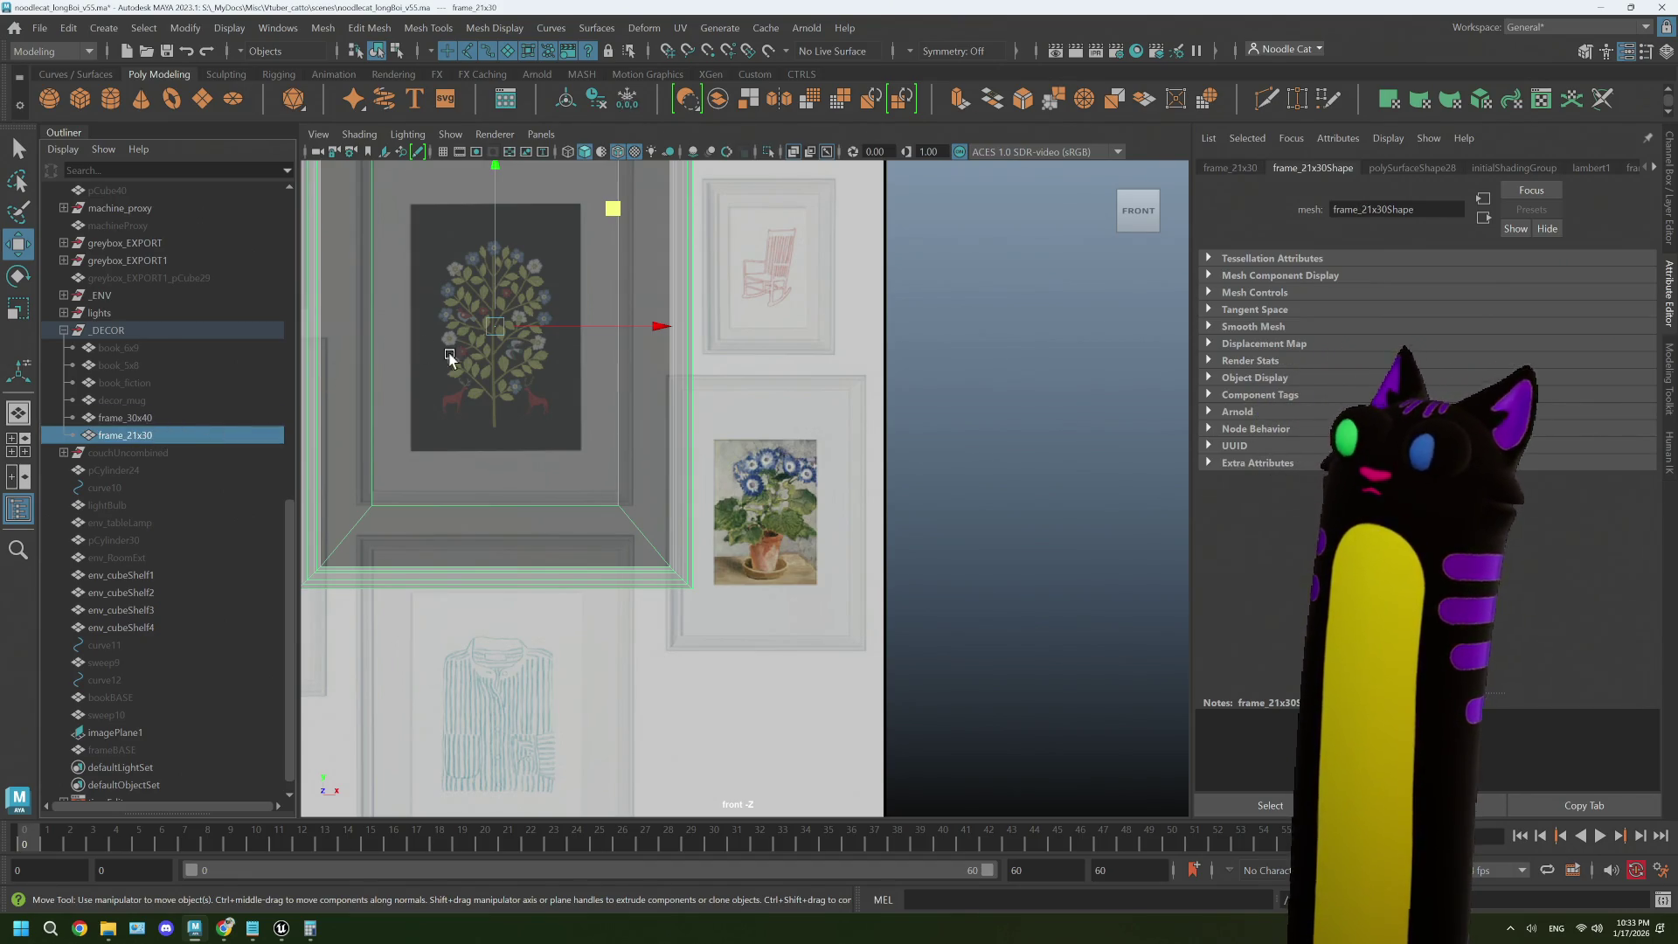
mouse_move(615, 208)
left_mouse_down()
mouse_move(843, 356)
mouse_move(876, 399)
left_mouse_up()
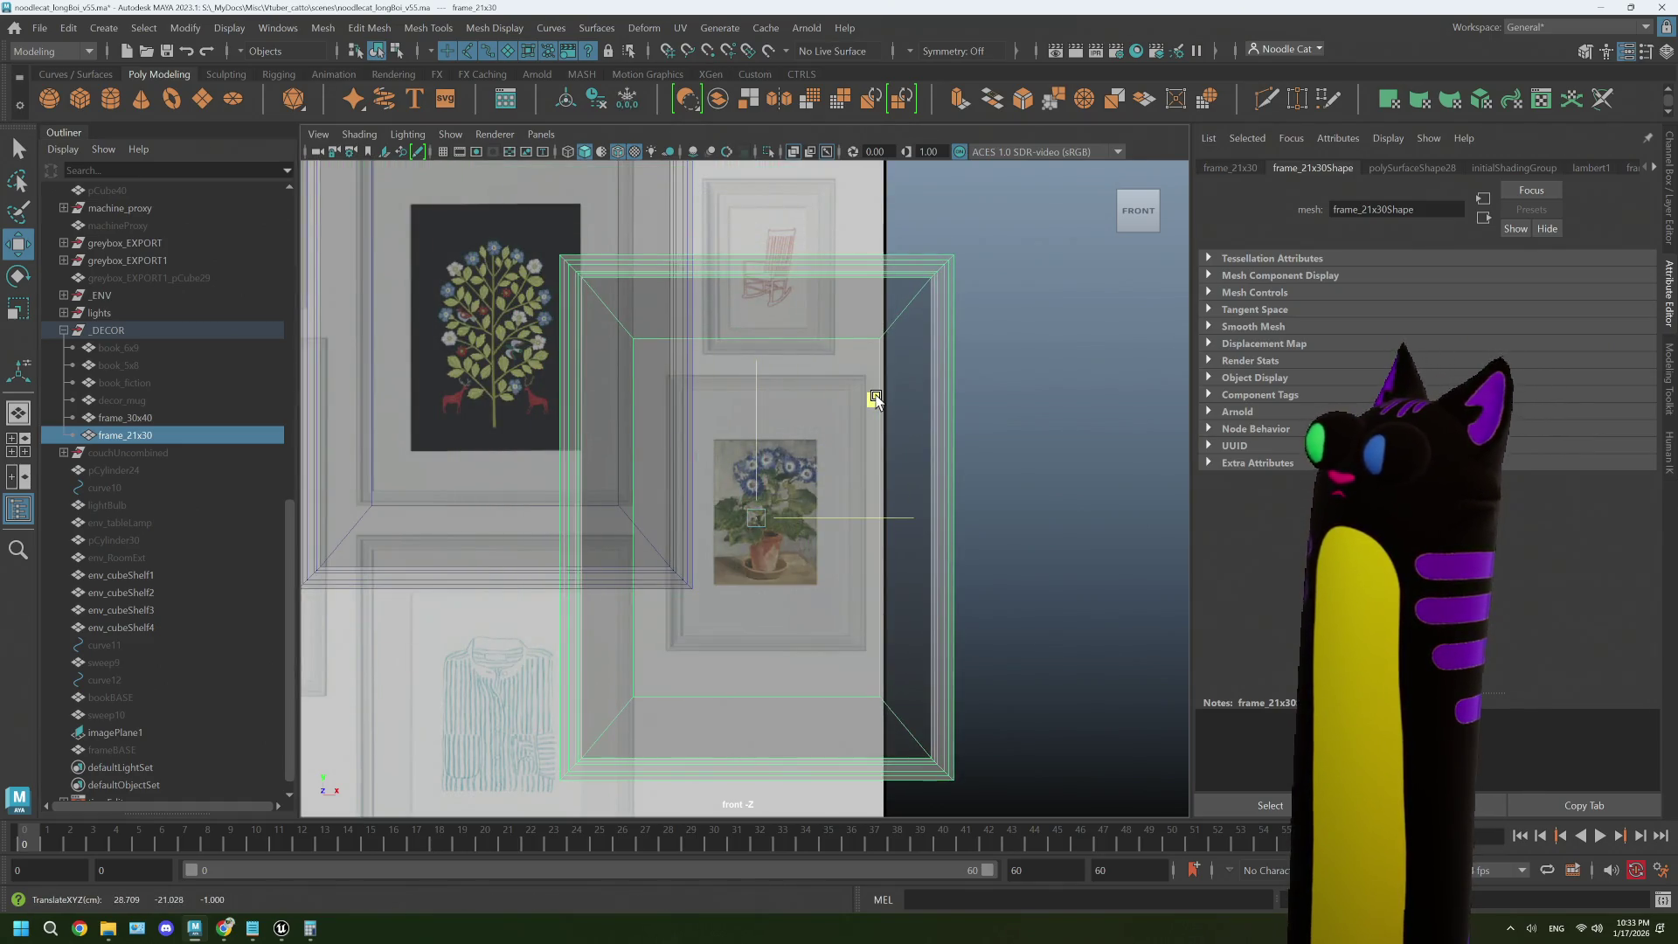
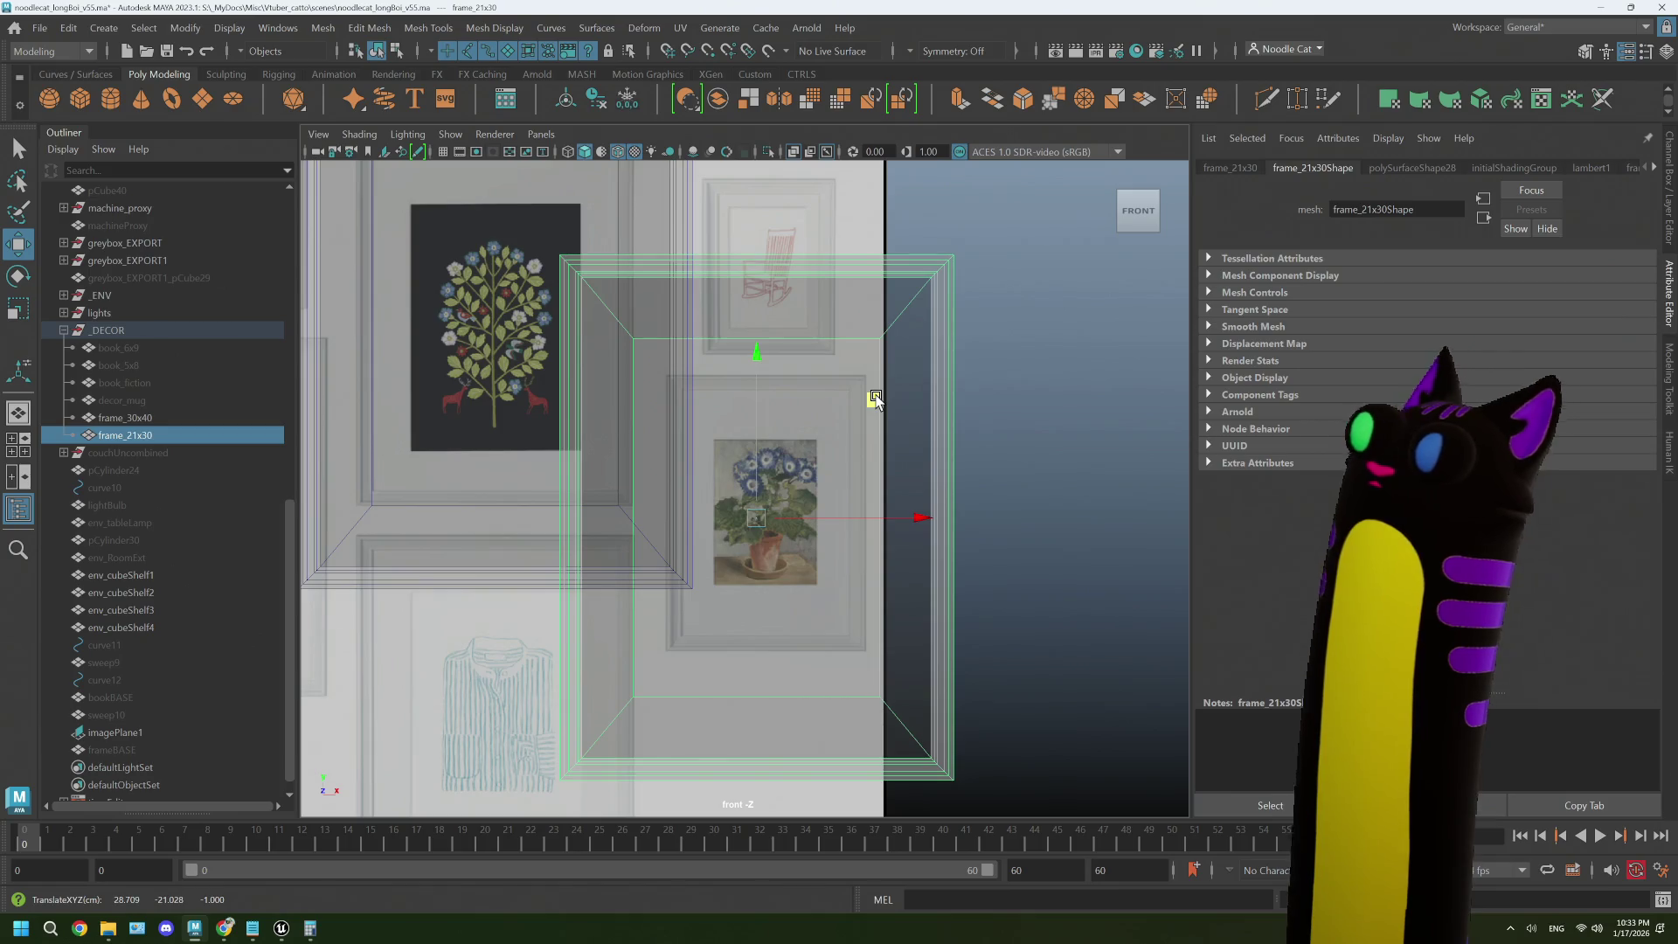
- Open noodlecat_longBoi_v54.ma without saving changes to the current scene
left_click(41, 28)
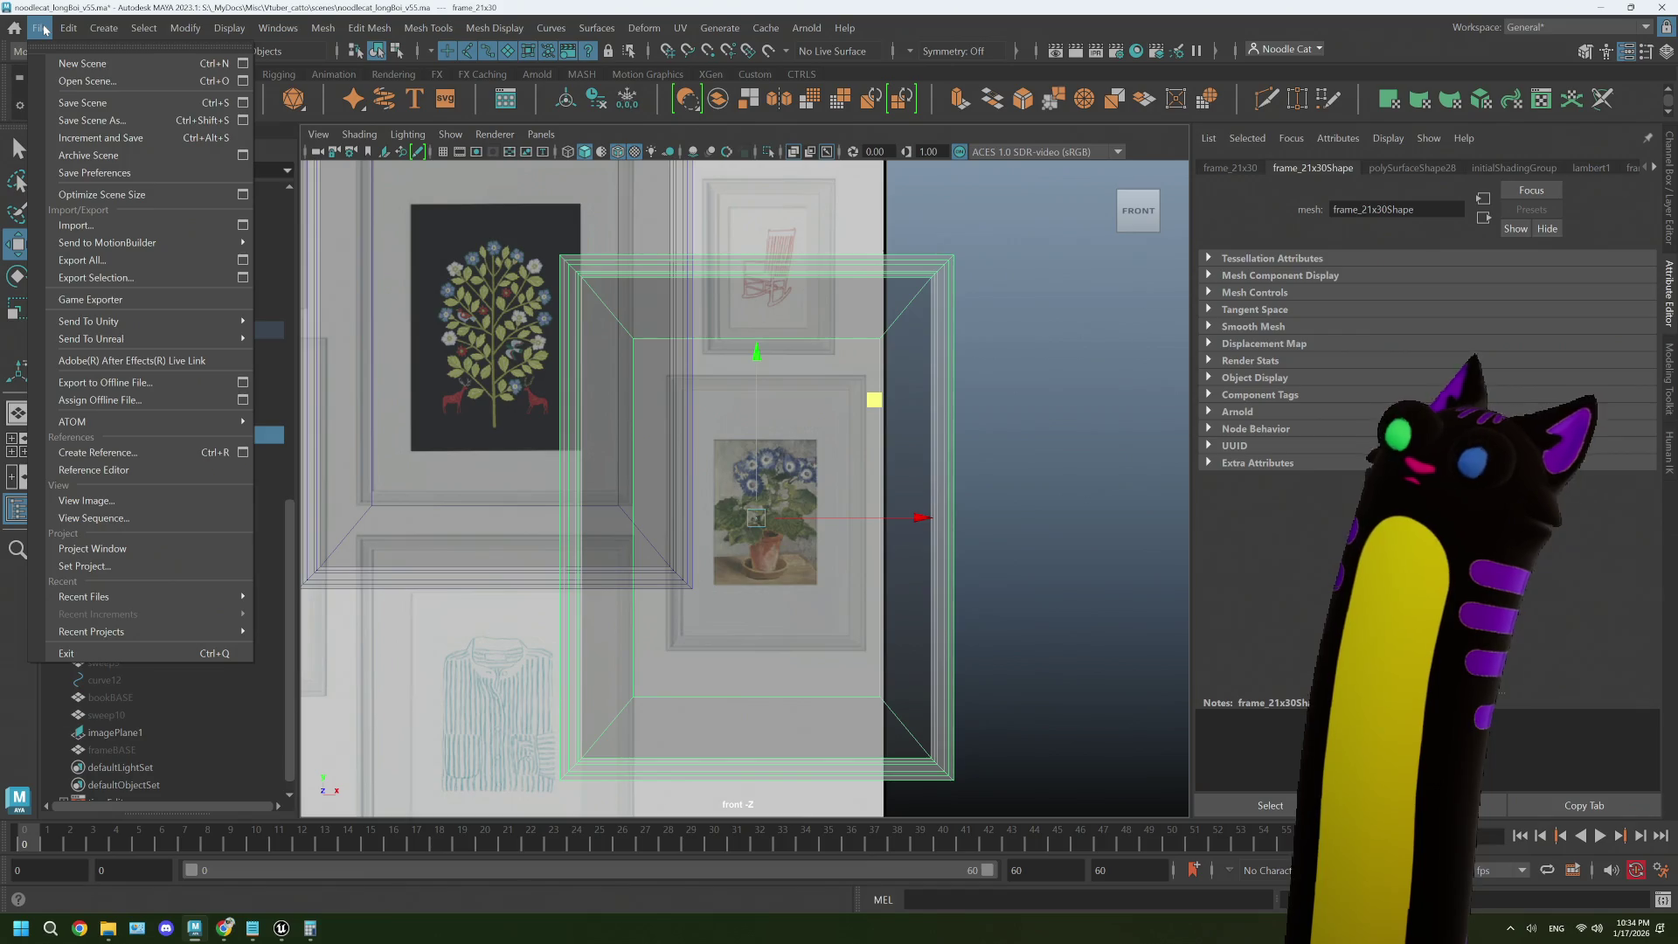
left_click(42, 27)
left_click(42, 27)
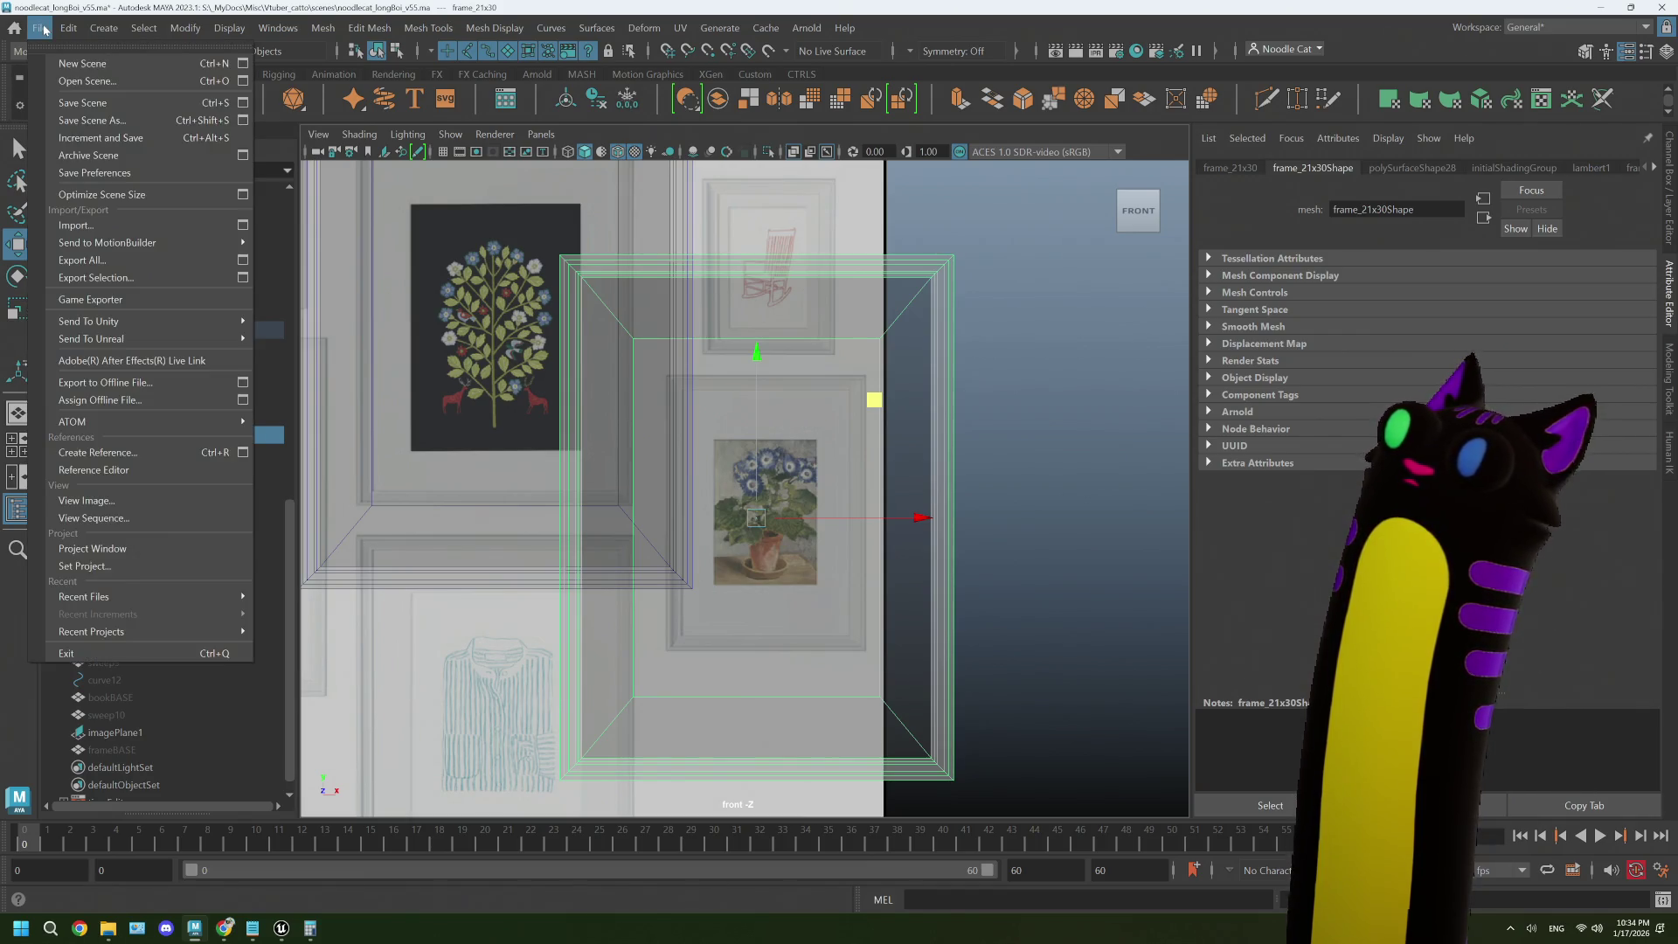
left_click(62, 86)
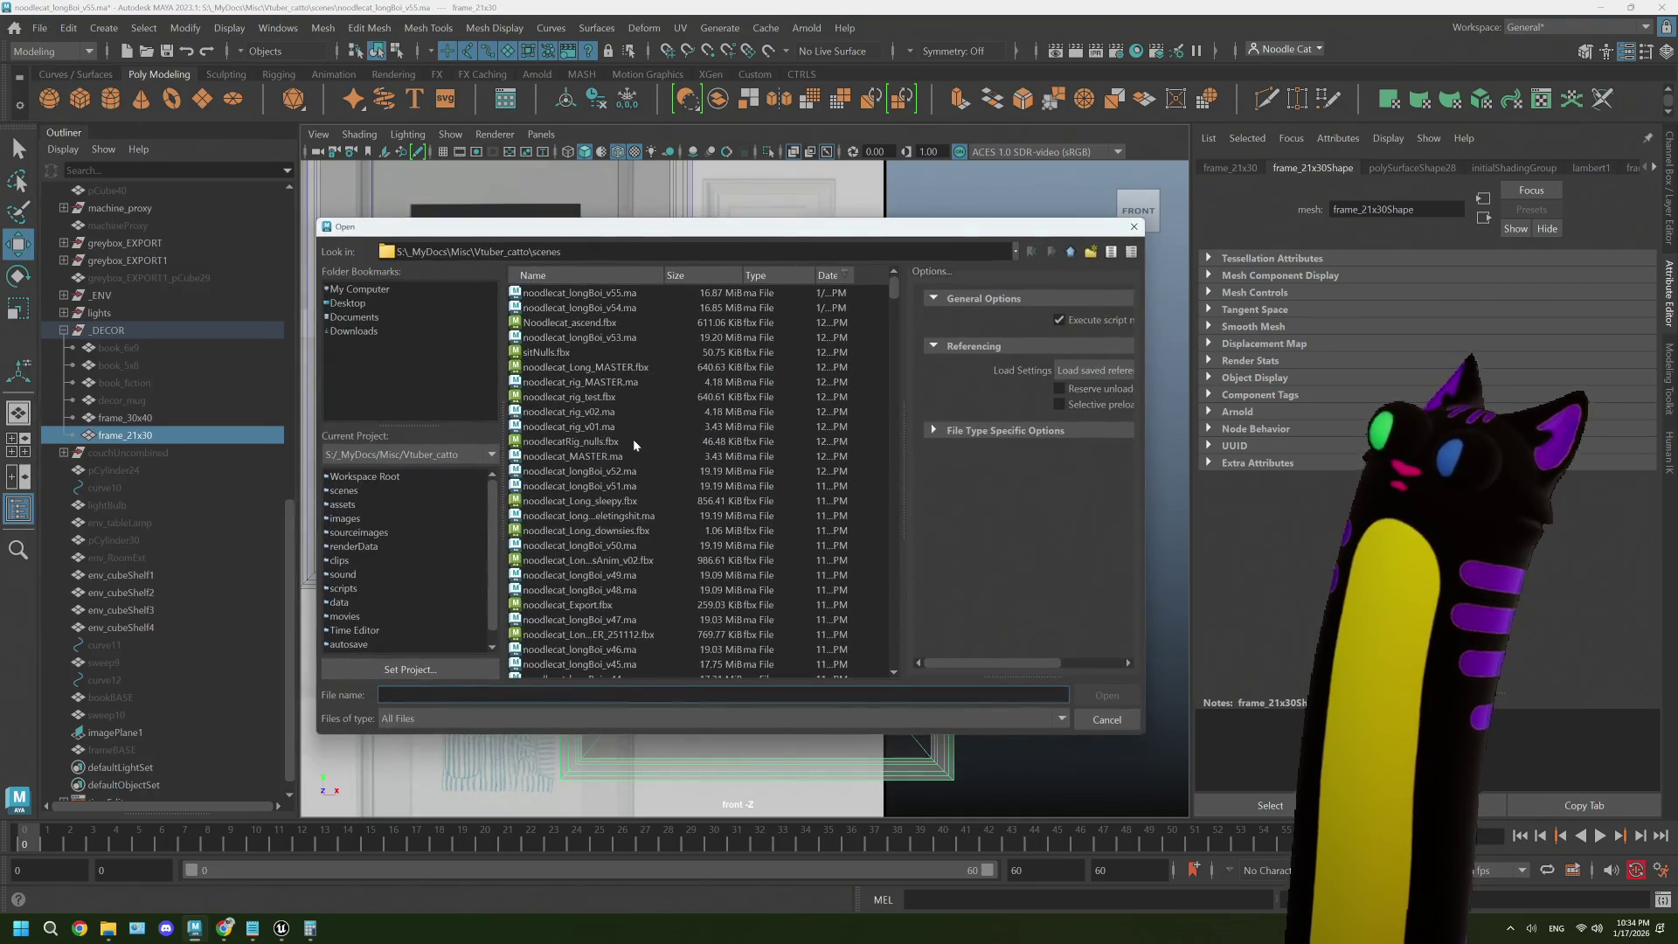
left_click(618, 293)
left_click(1103, 695)
left_click(826, 482)
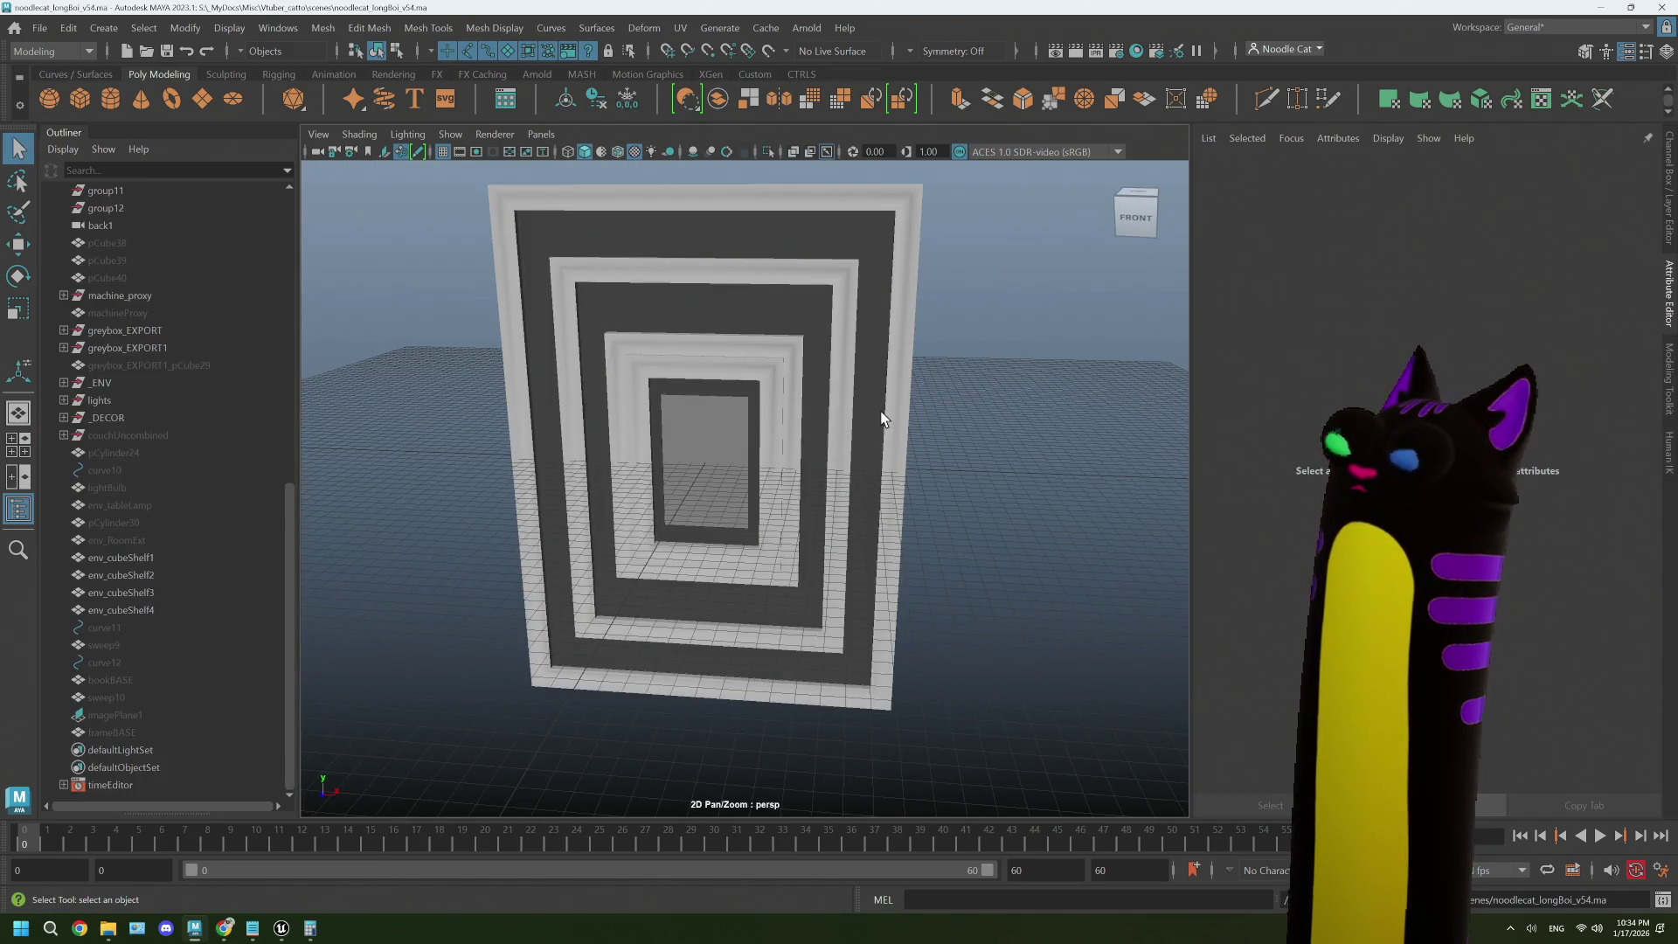
- Expand the _DECOR group and unhide the imagePlane1 reference image
mouse_move(909, 423)
left_mouse_down("alt")
mouse_move(926, 461)
mouse_move(877, 461)
mouse_move(1015, 454)
mouse_move(939, 459)
left_mouse_up("alt")
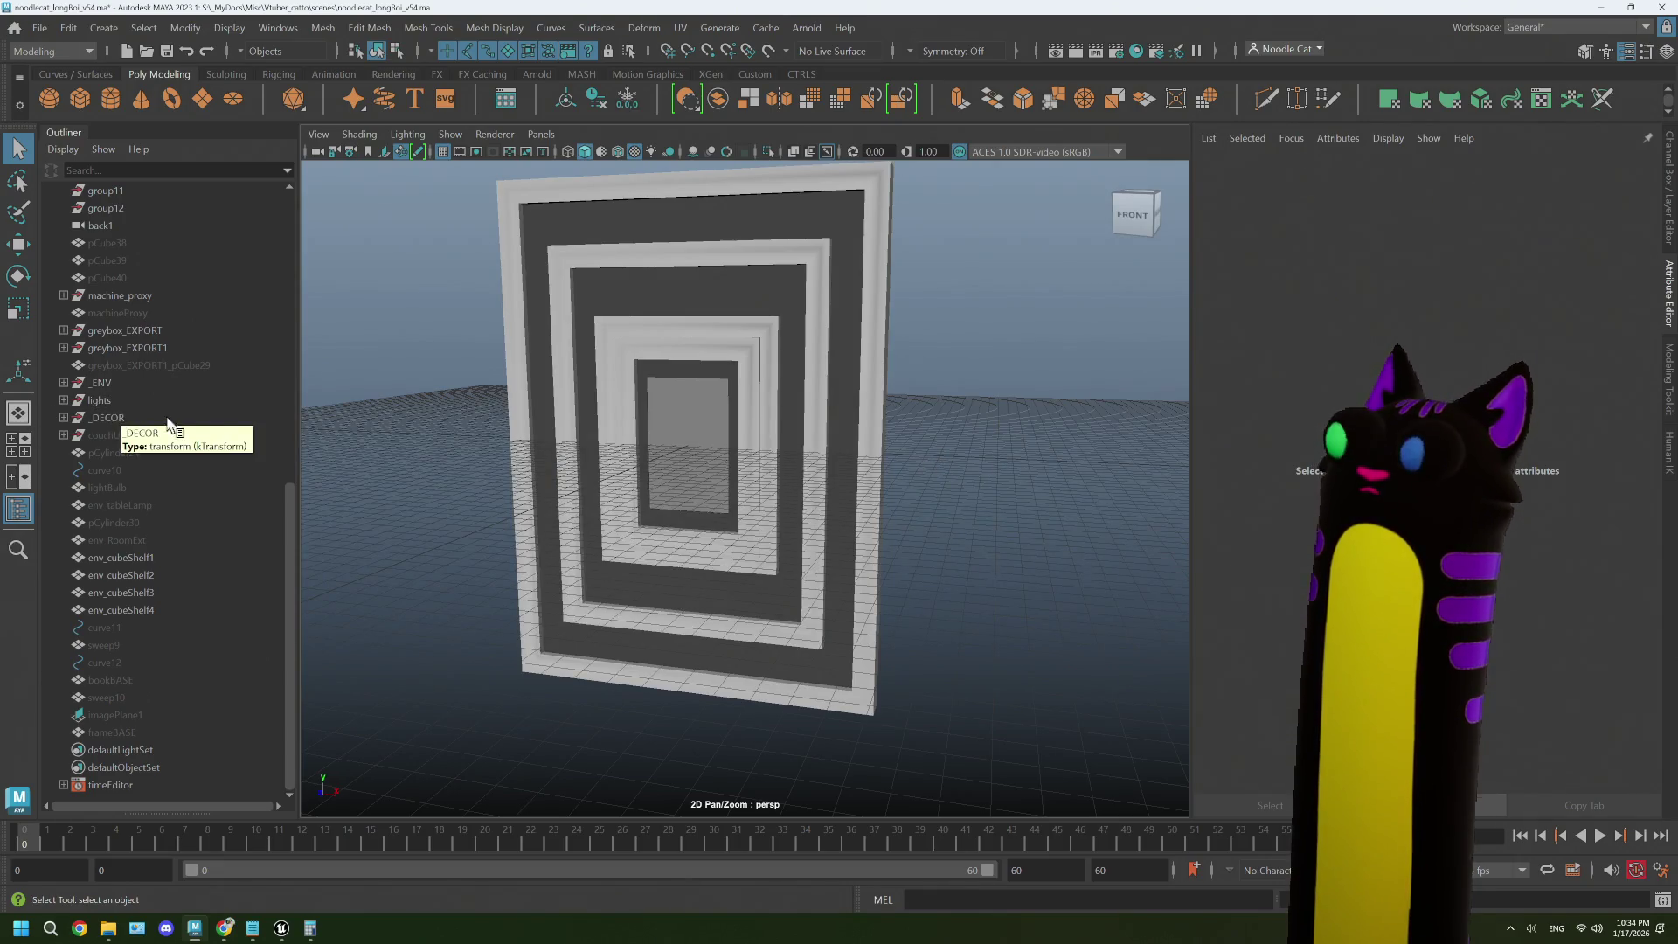
left_click(64, 417)
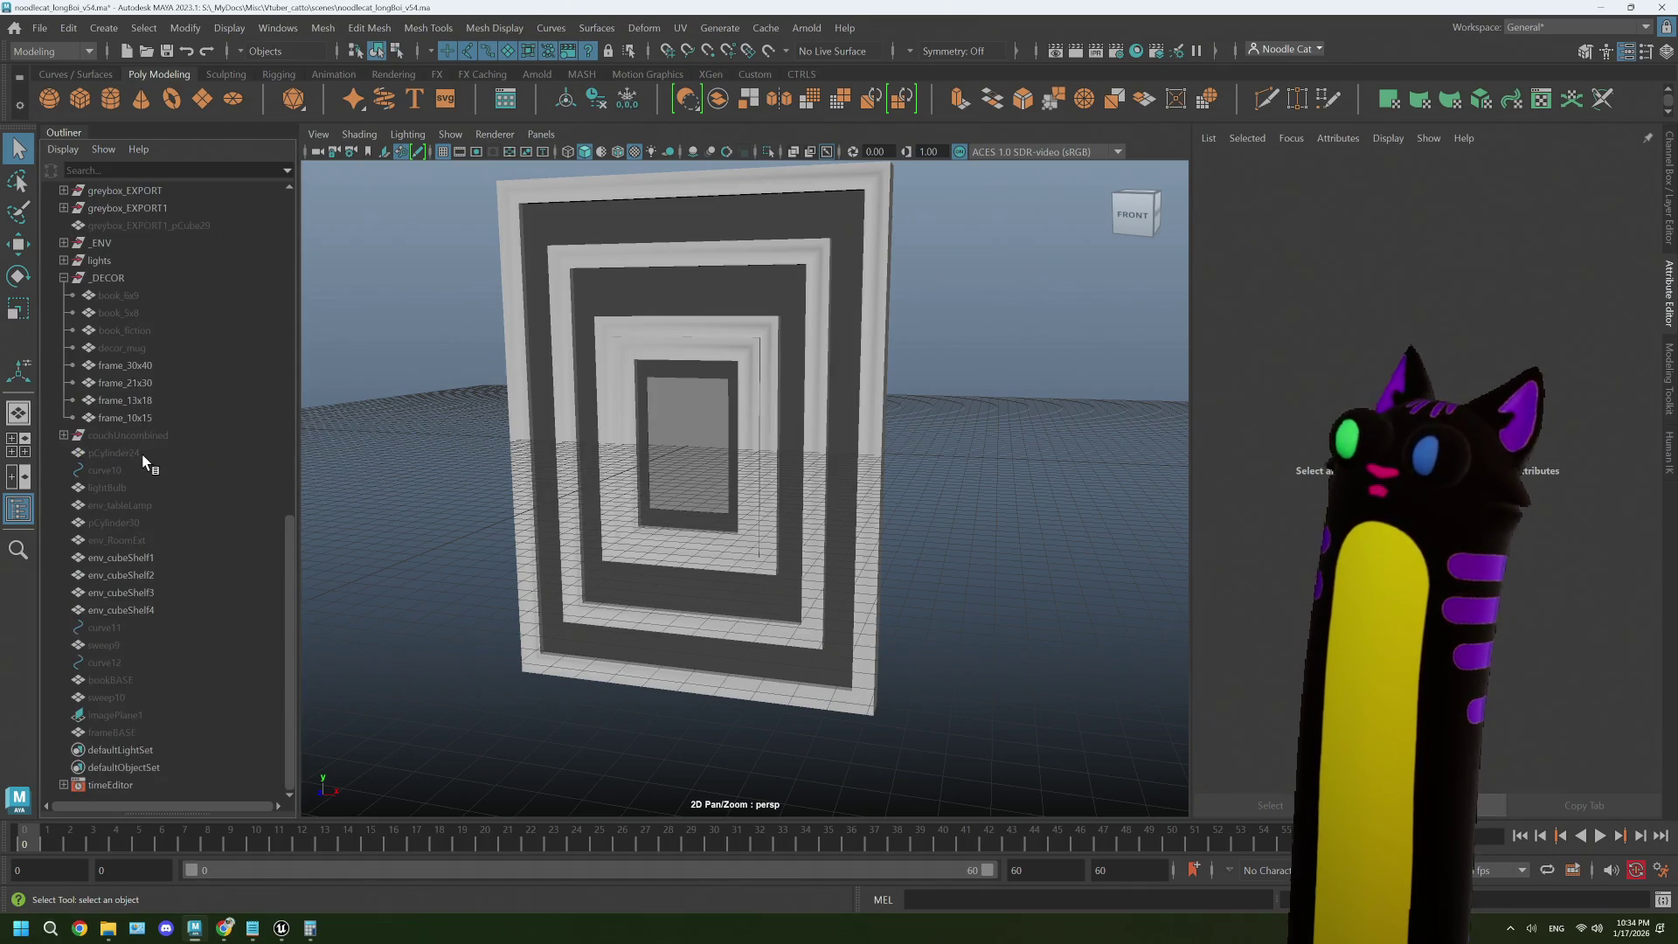
left_click_drag(143, 367, 157, 412)
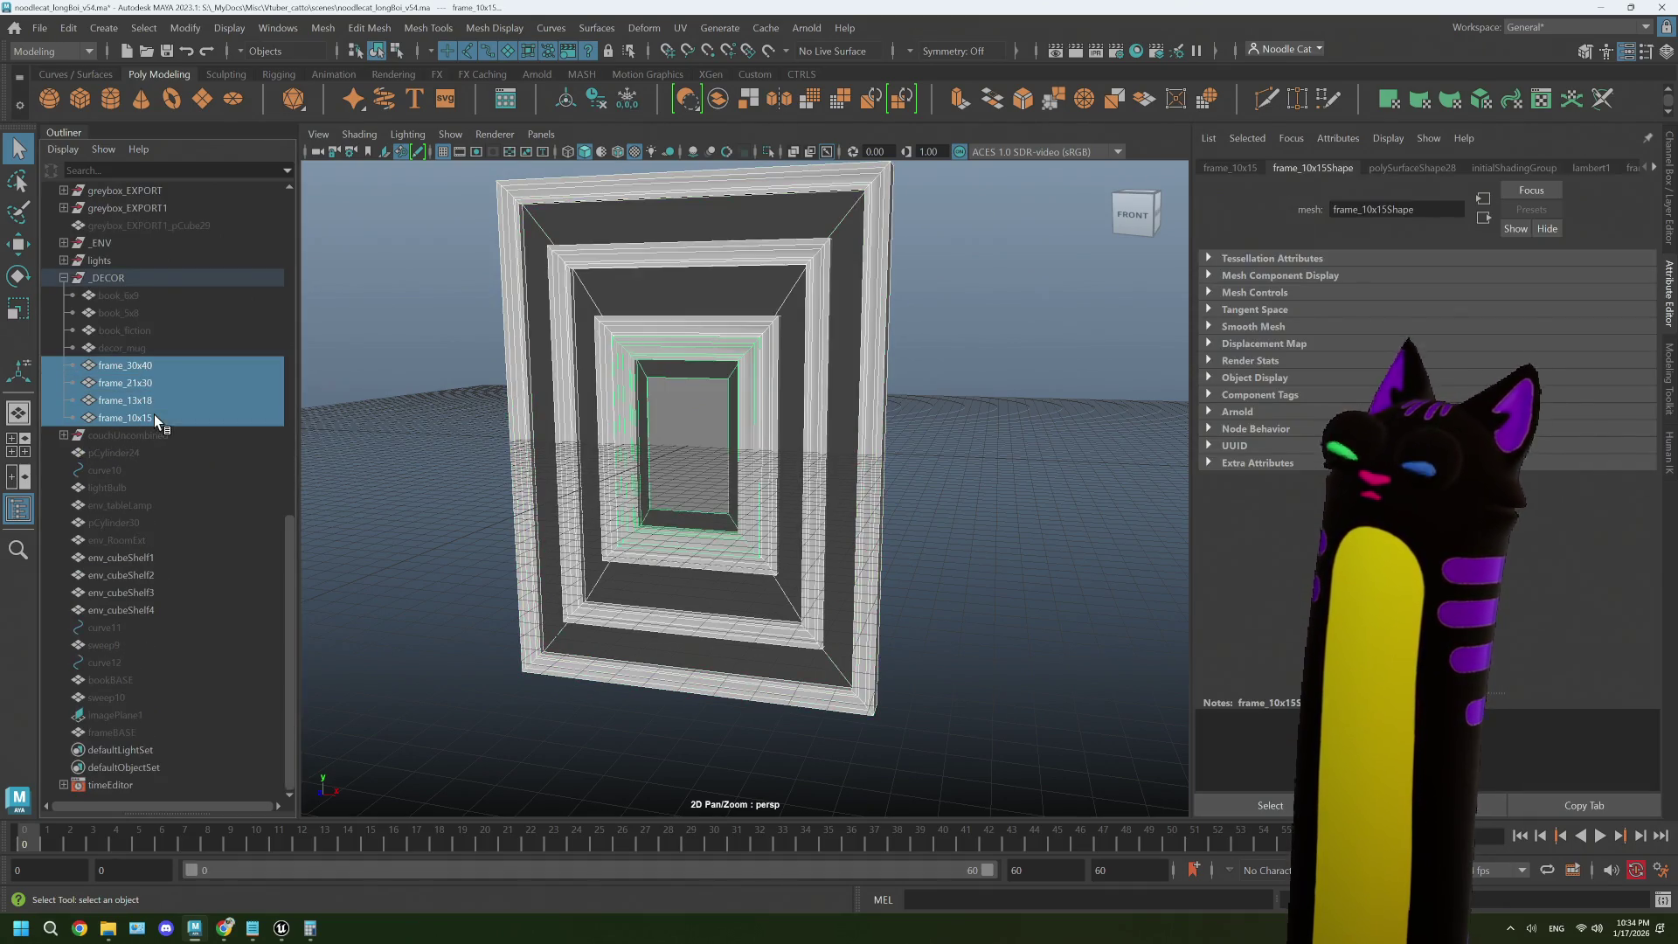
left_click(122, 715)
key("ctrl+h")
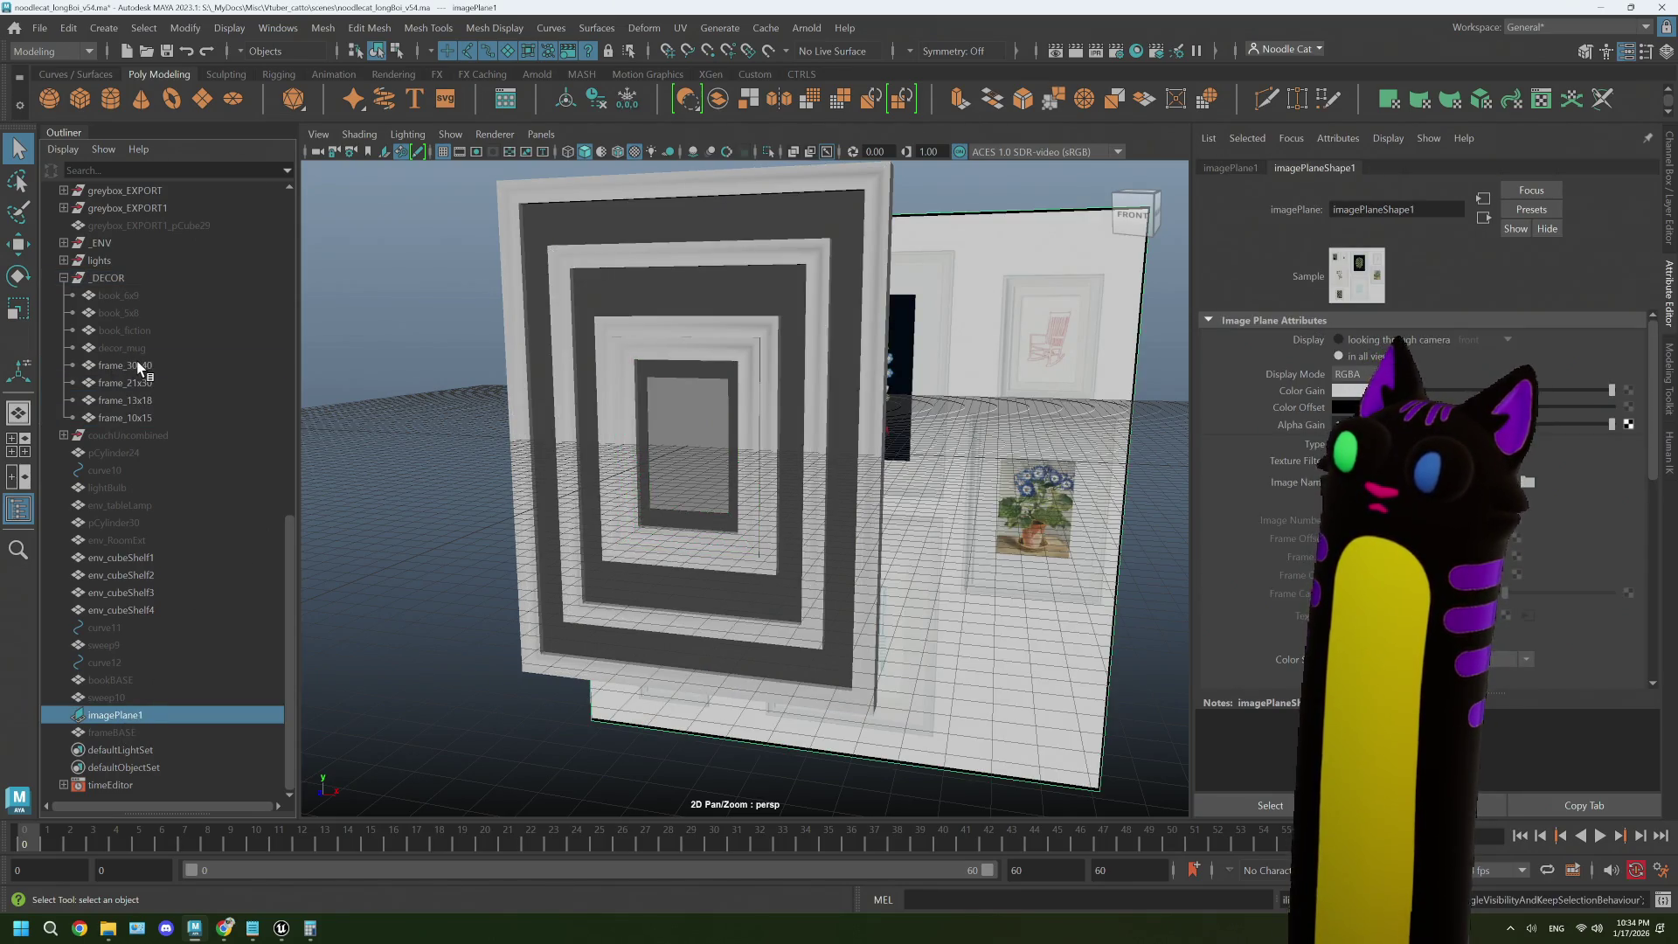
- Reselect the four picture frames and switch to the front view
left_click(140, 368)
left_click(149, 411, "shift")
key("space")
key("space")
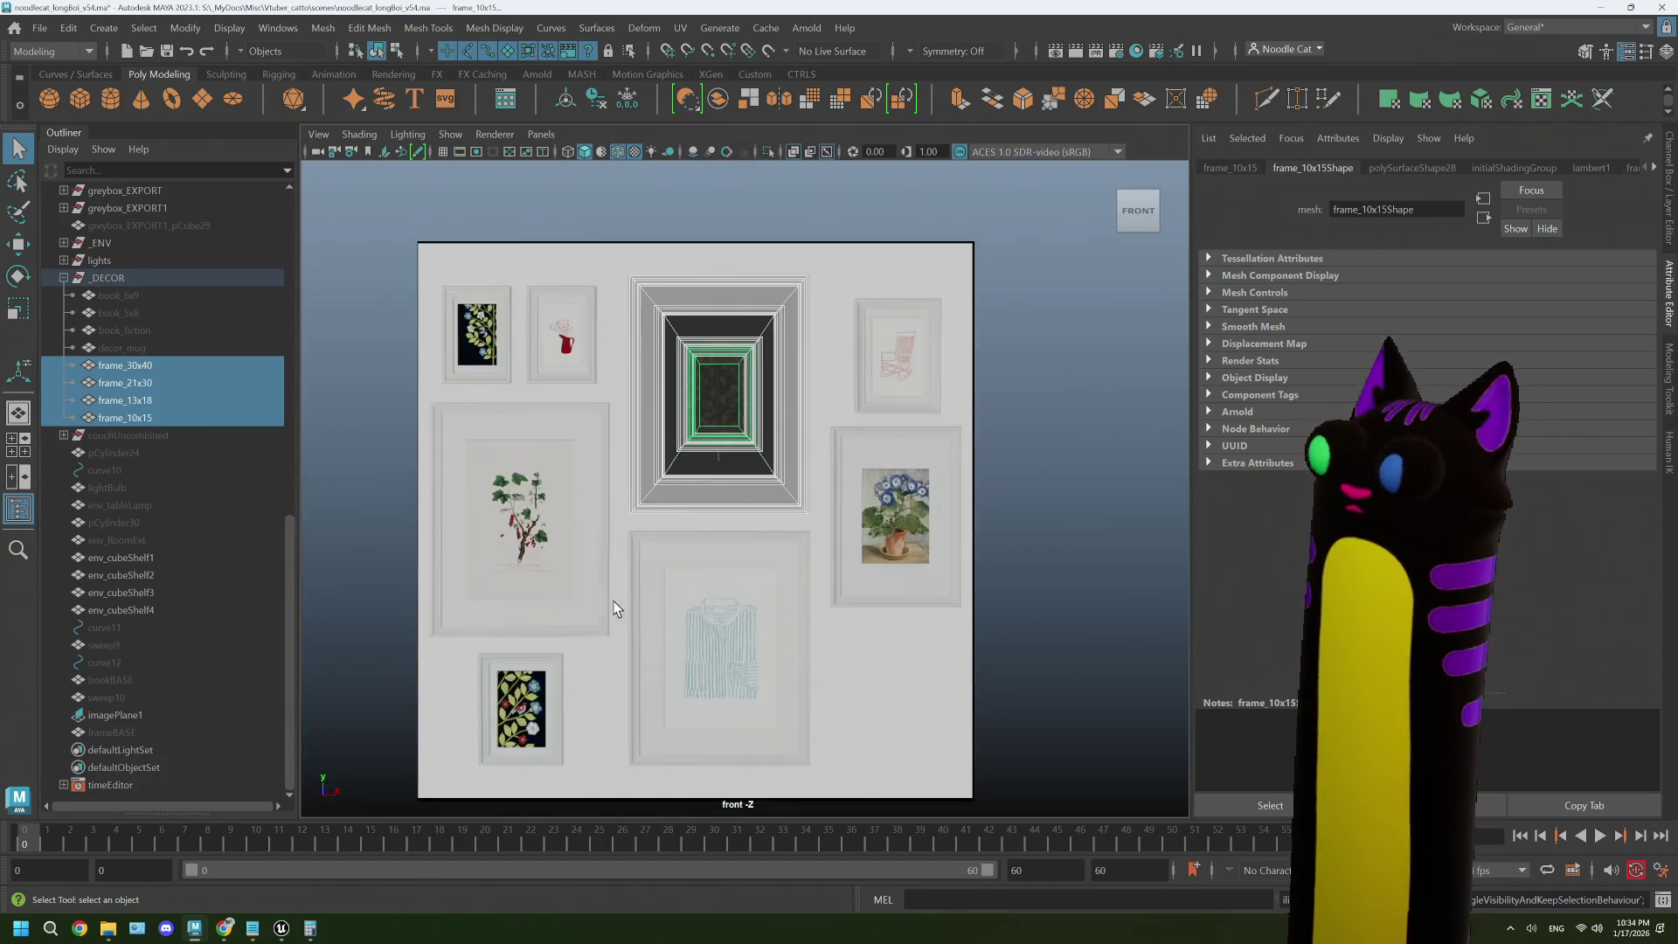
- Hide the three smaller frames and scale the frame set up to fit the tree print
key("f")
key("r")
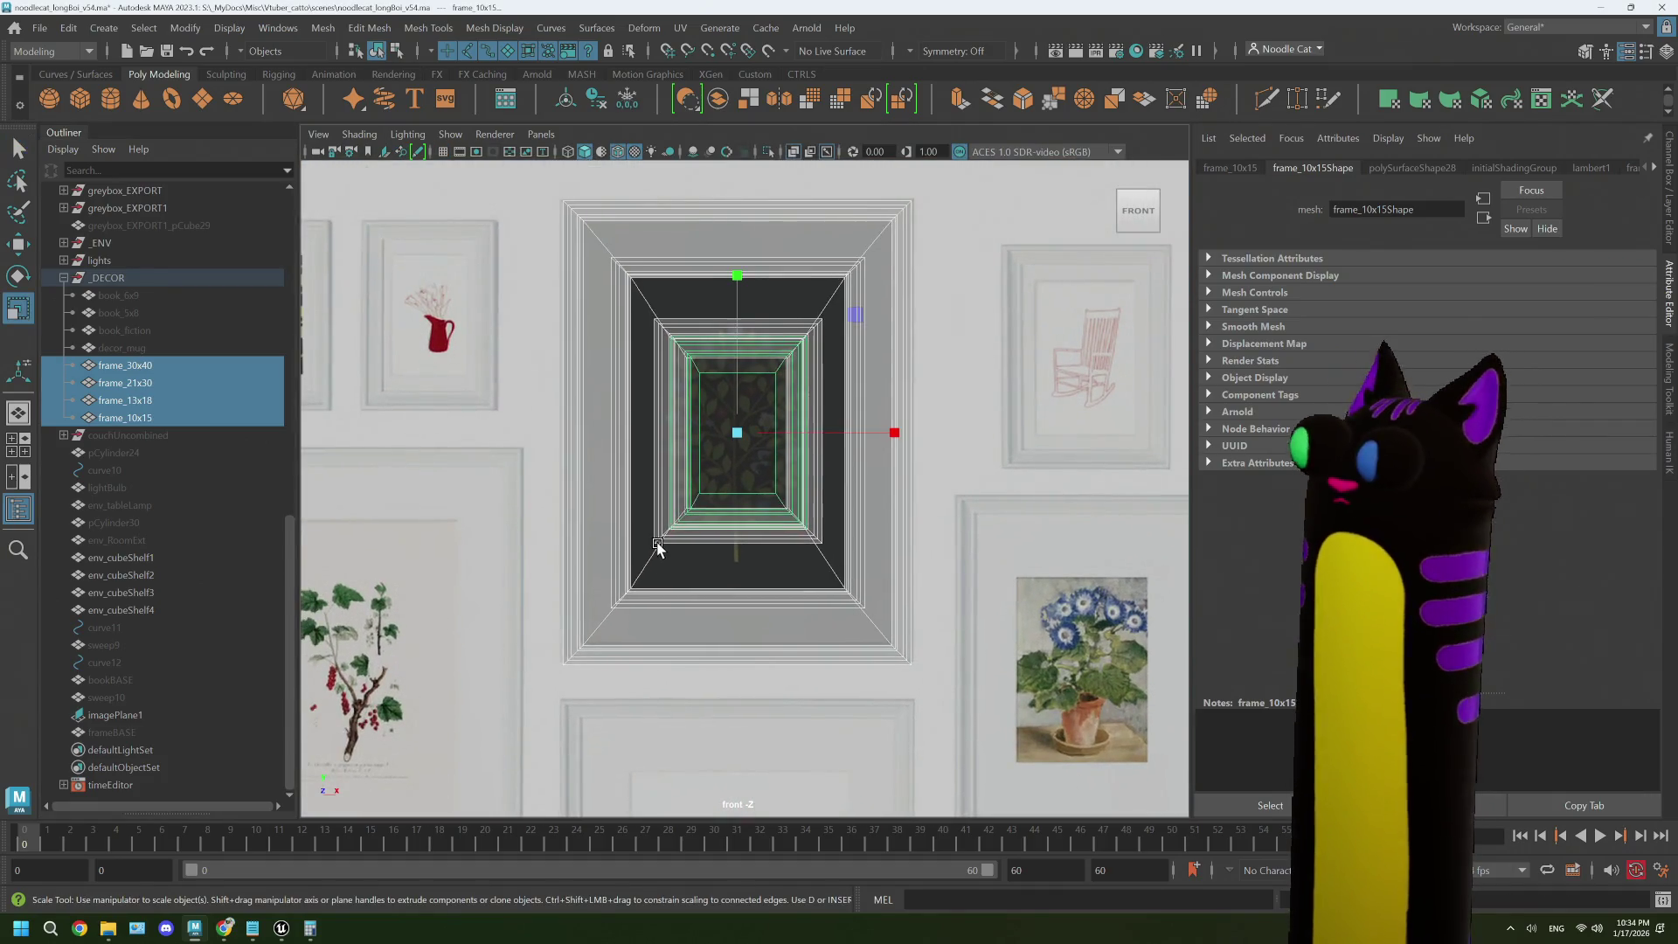
left_click_drag(735, 435, 776, 432)
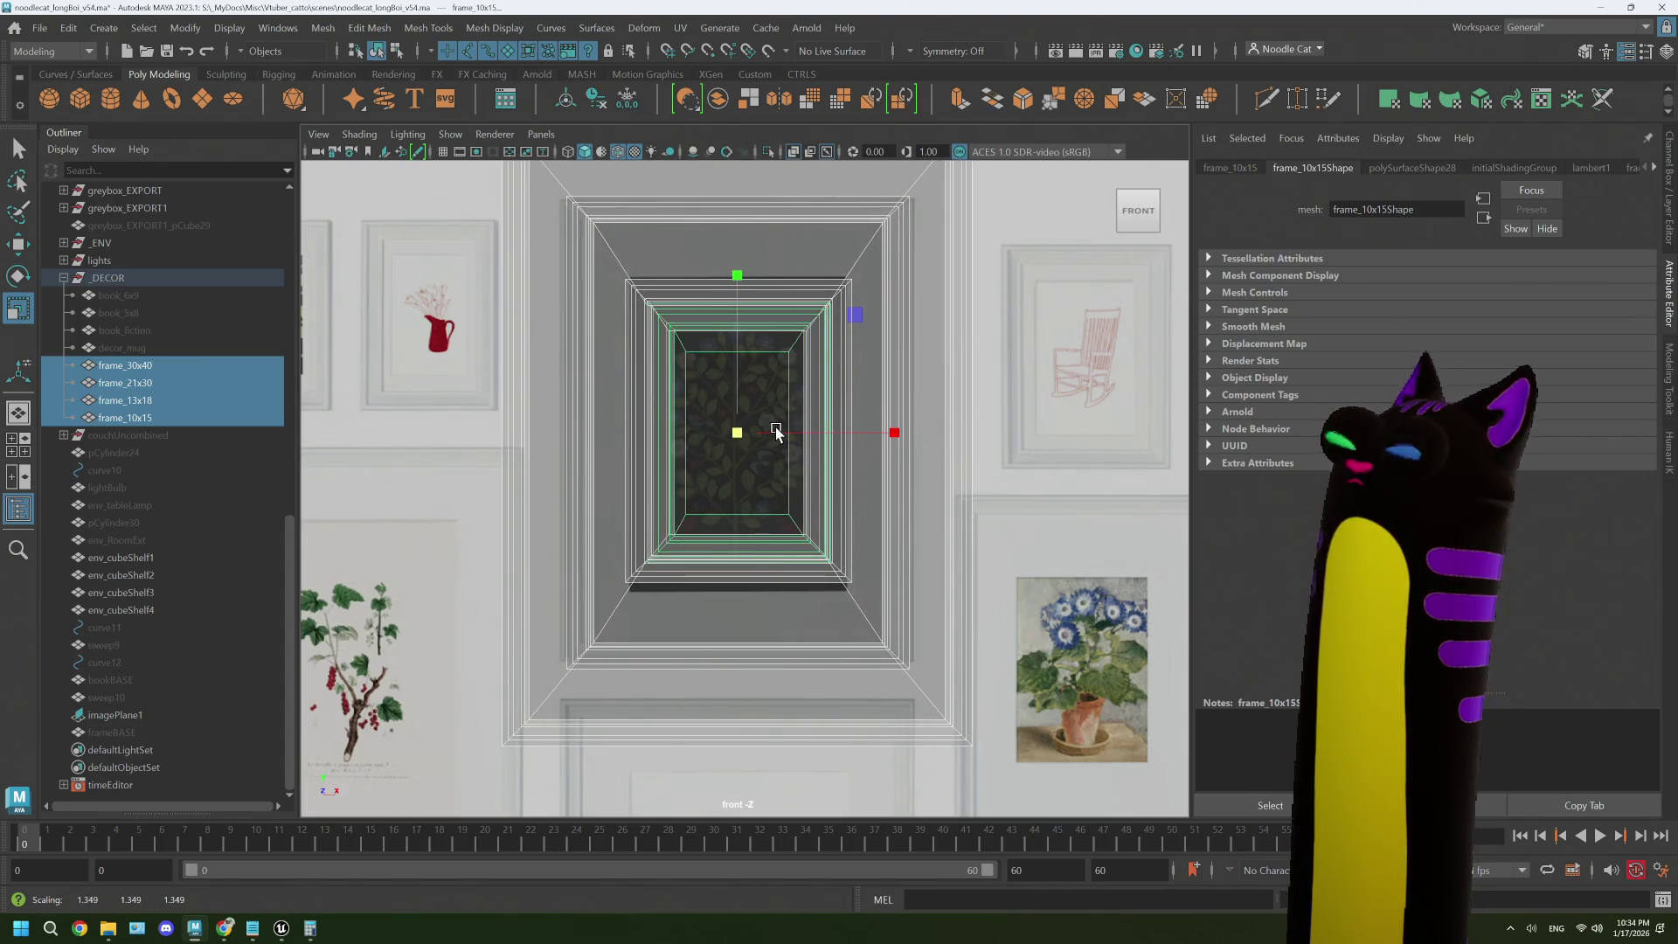
key("ctrl+z")
left_click(133, 384)
left_click(142, 413, "shift")
key("h")
left_click(142, 368)
left_click(199, 421, "shift")
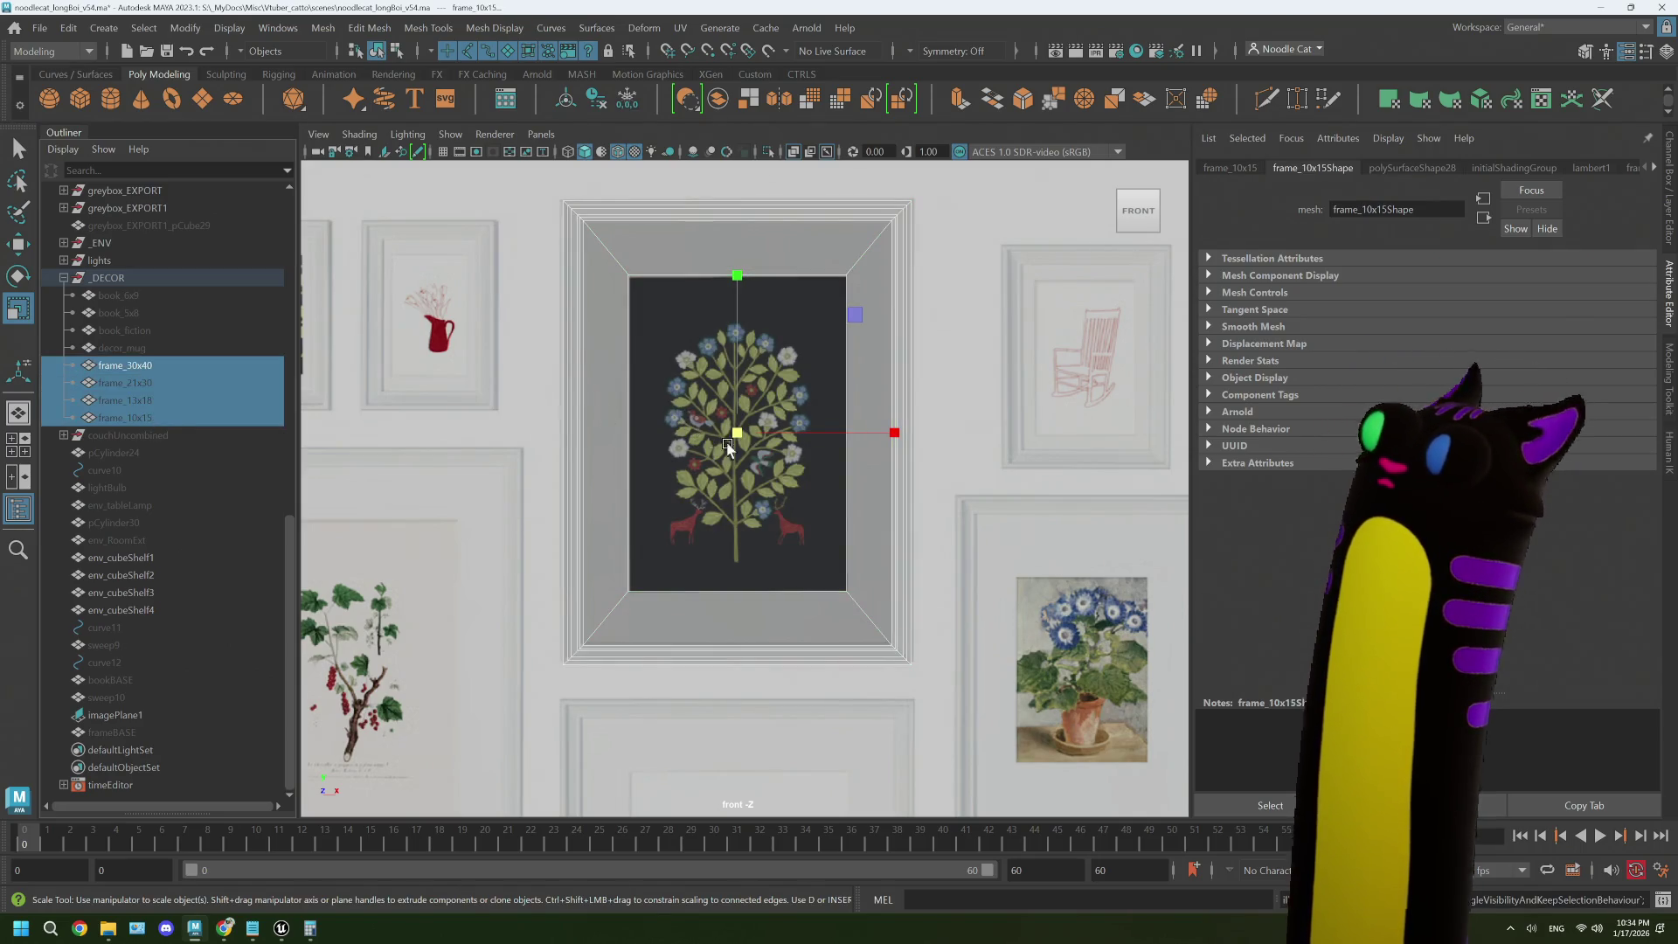
left_click_drag(736, 433, 745, 432)
- Unhide the smaller frames, trial-move frame_21x30 onto the flower picture, undo, and select imagePlane1
scroll(612, 428, "down", 3)
left_click(149, 402)
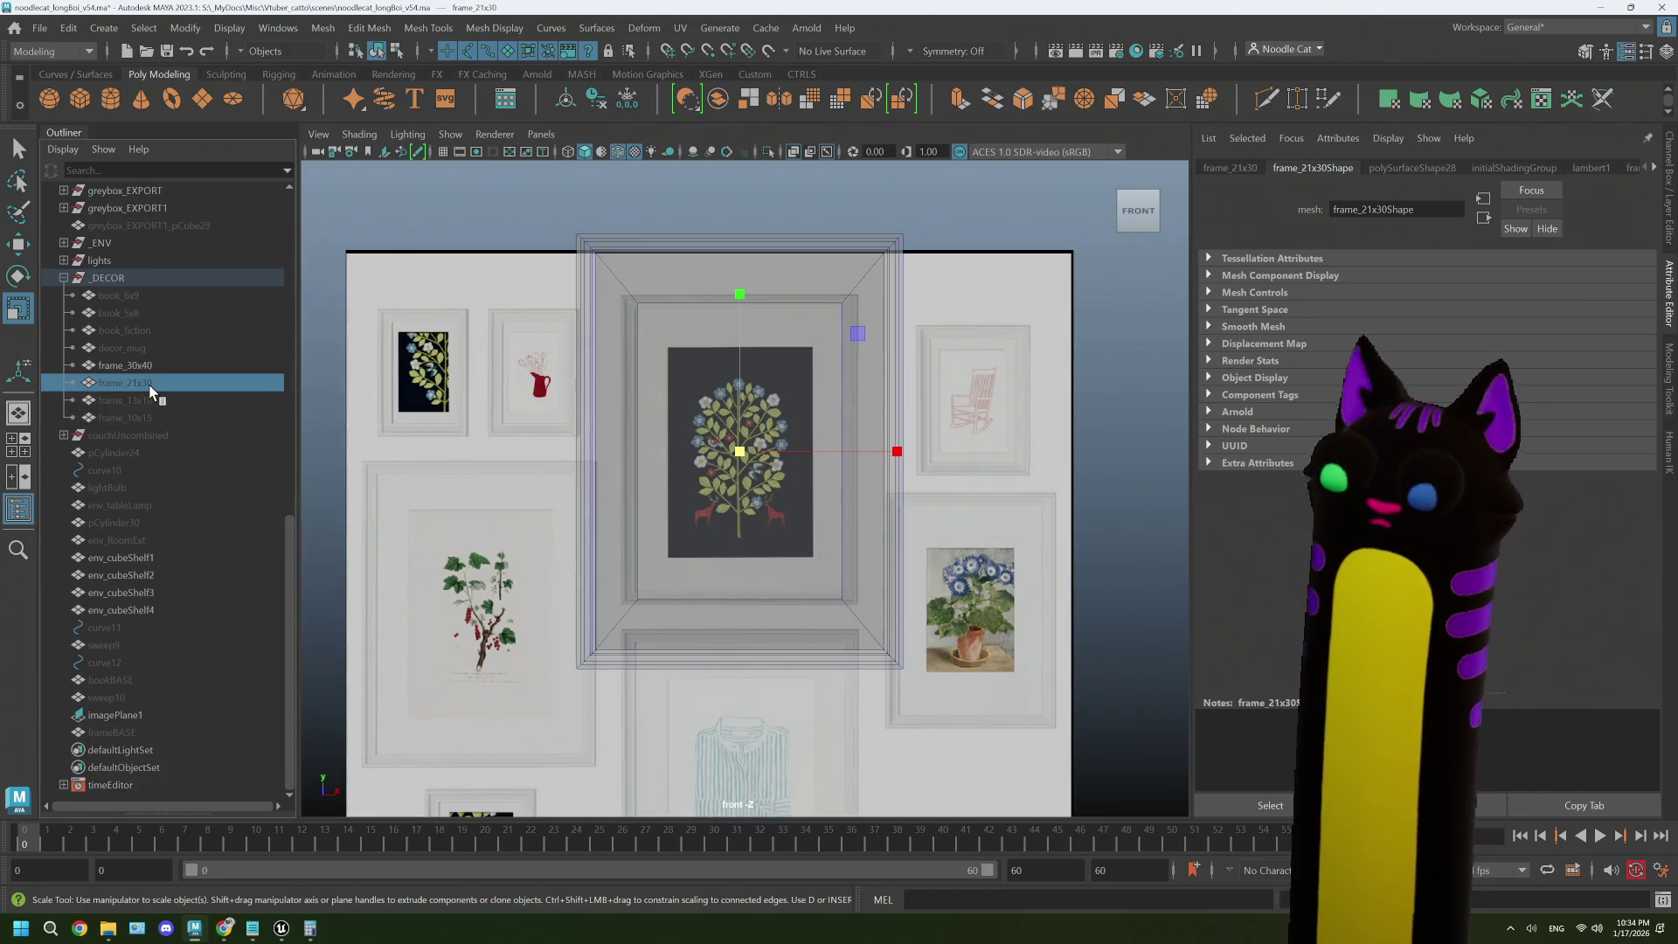
left_click(151, 385)
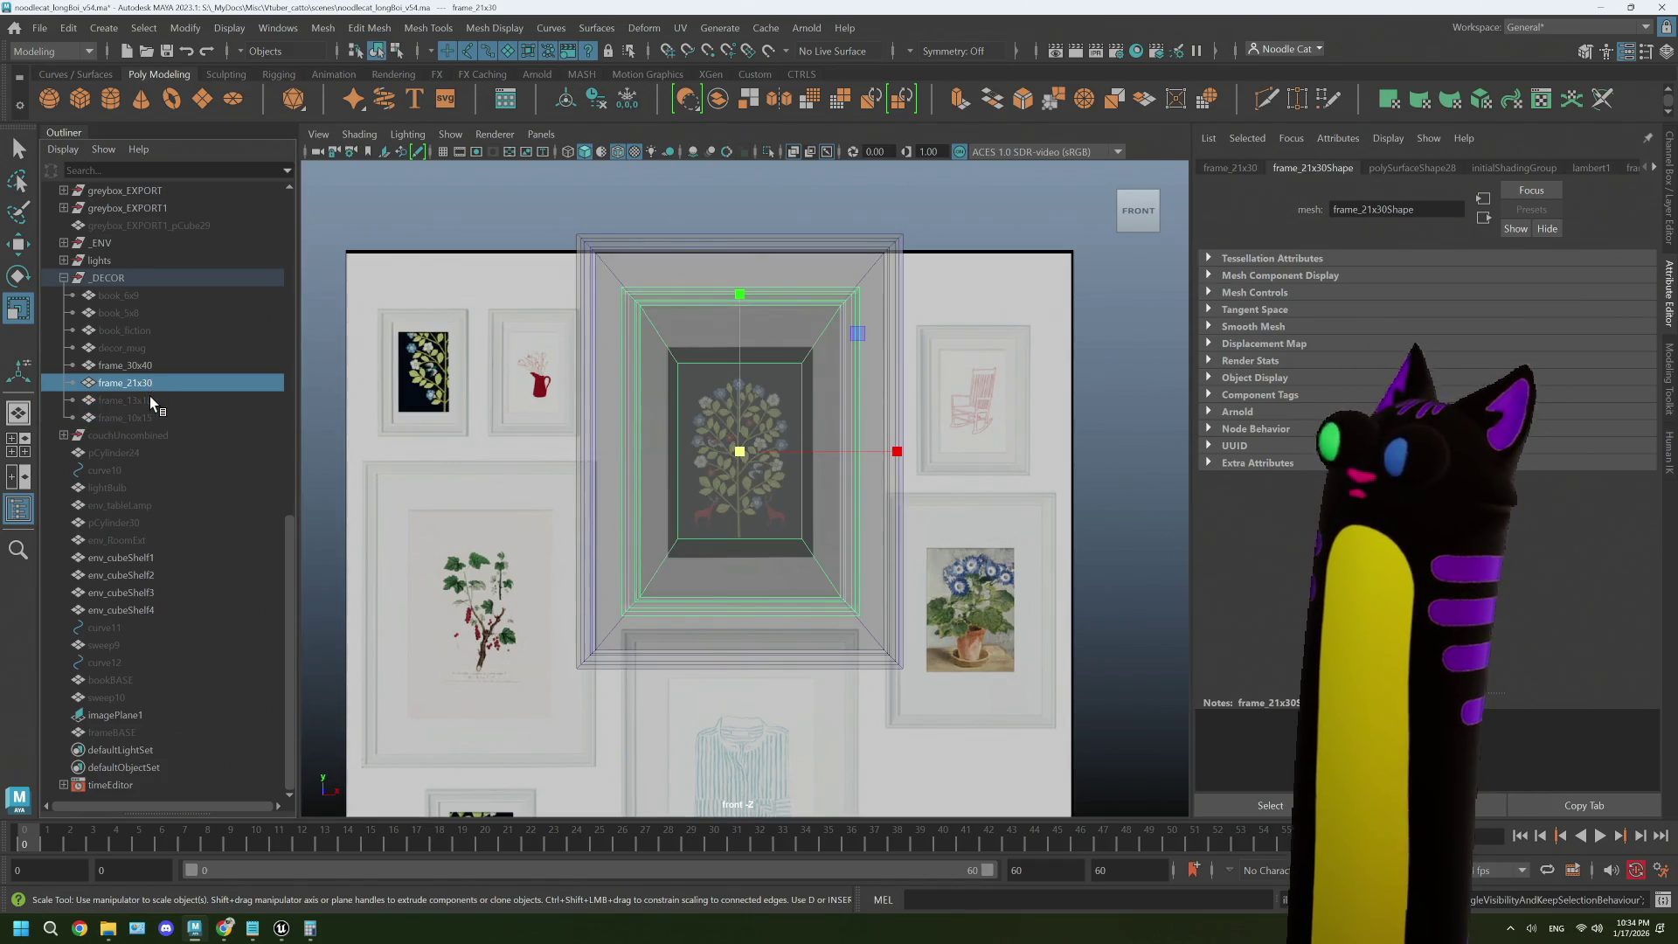
left_click(154, 399)
key("Down")
left_click(150, 383)
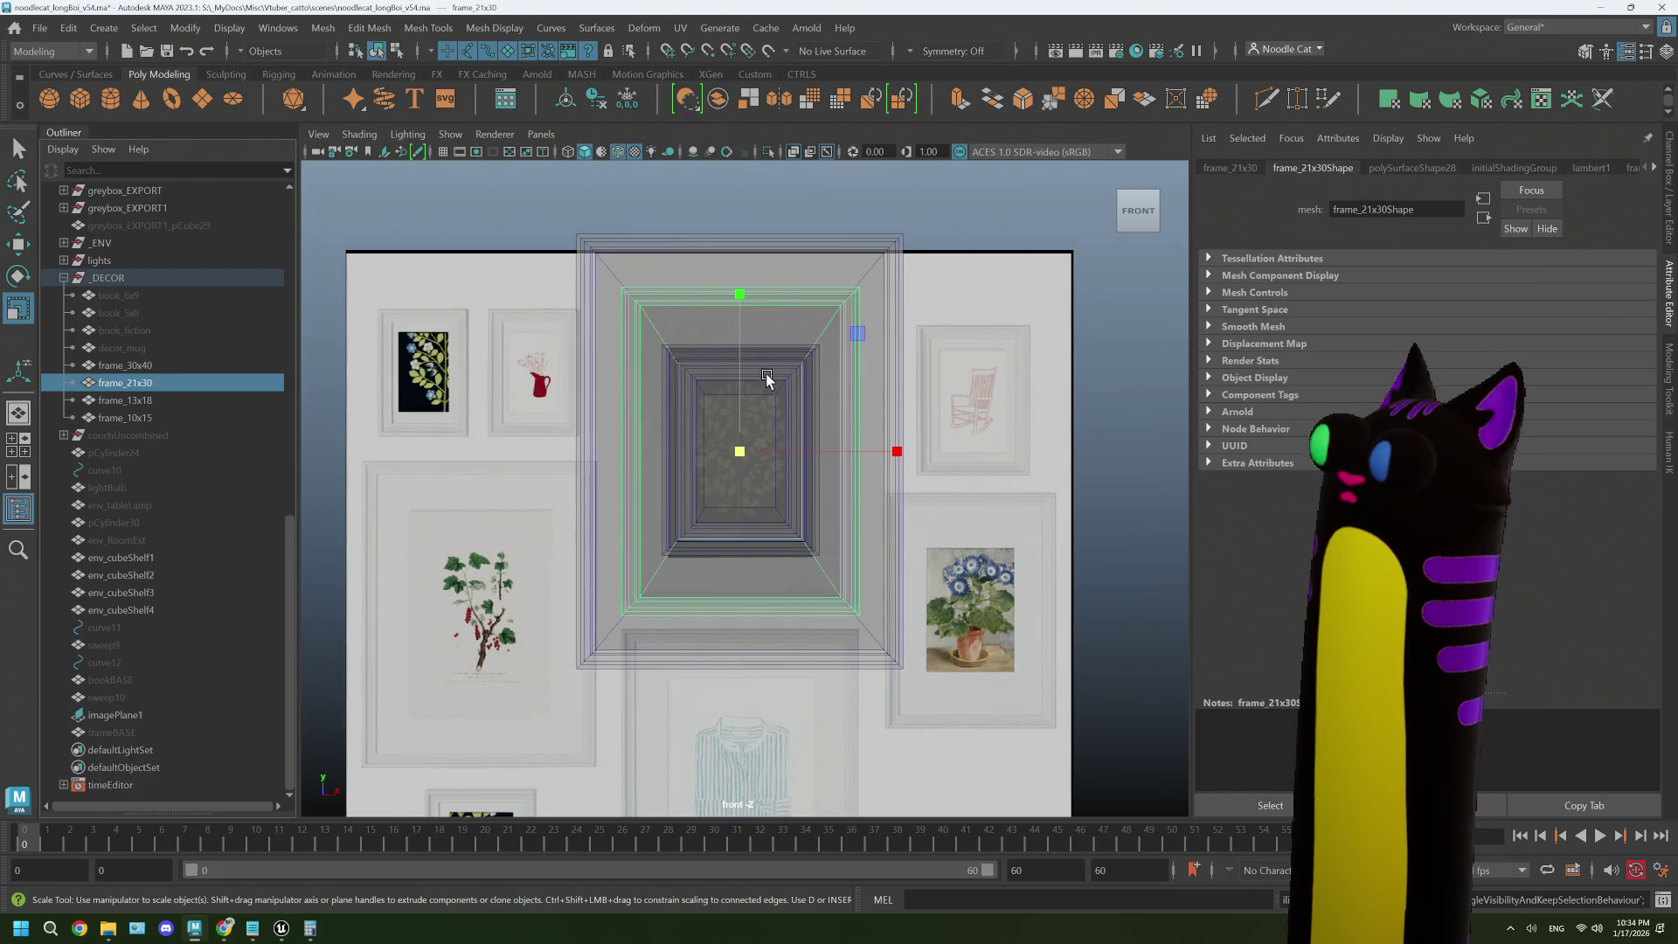
key("w")
mouse_move(861, 333)
left_mouse_down()
mouse_move(1005, 406)
mouse_move(1091, 482)
left_mouse_up()
key("ctrl+z")
left_click(820, 454)
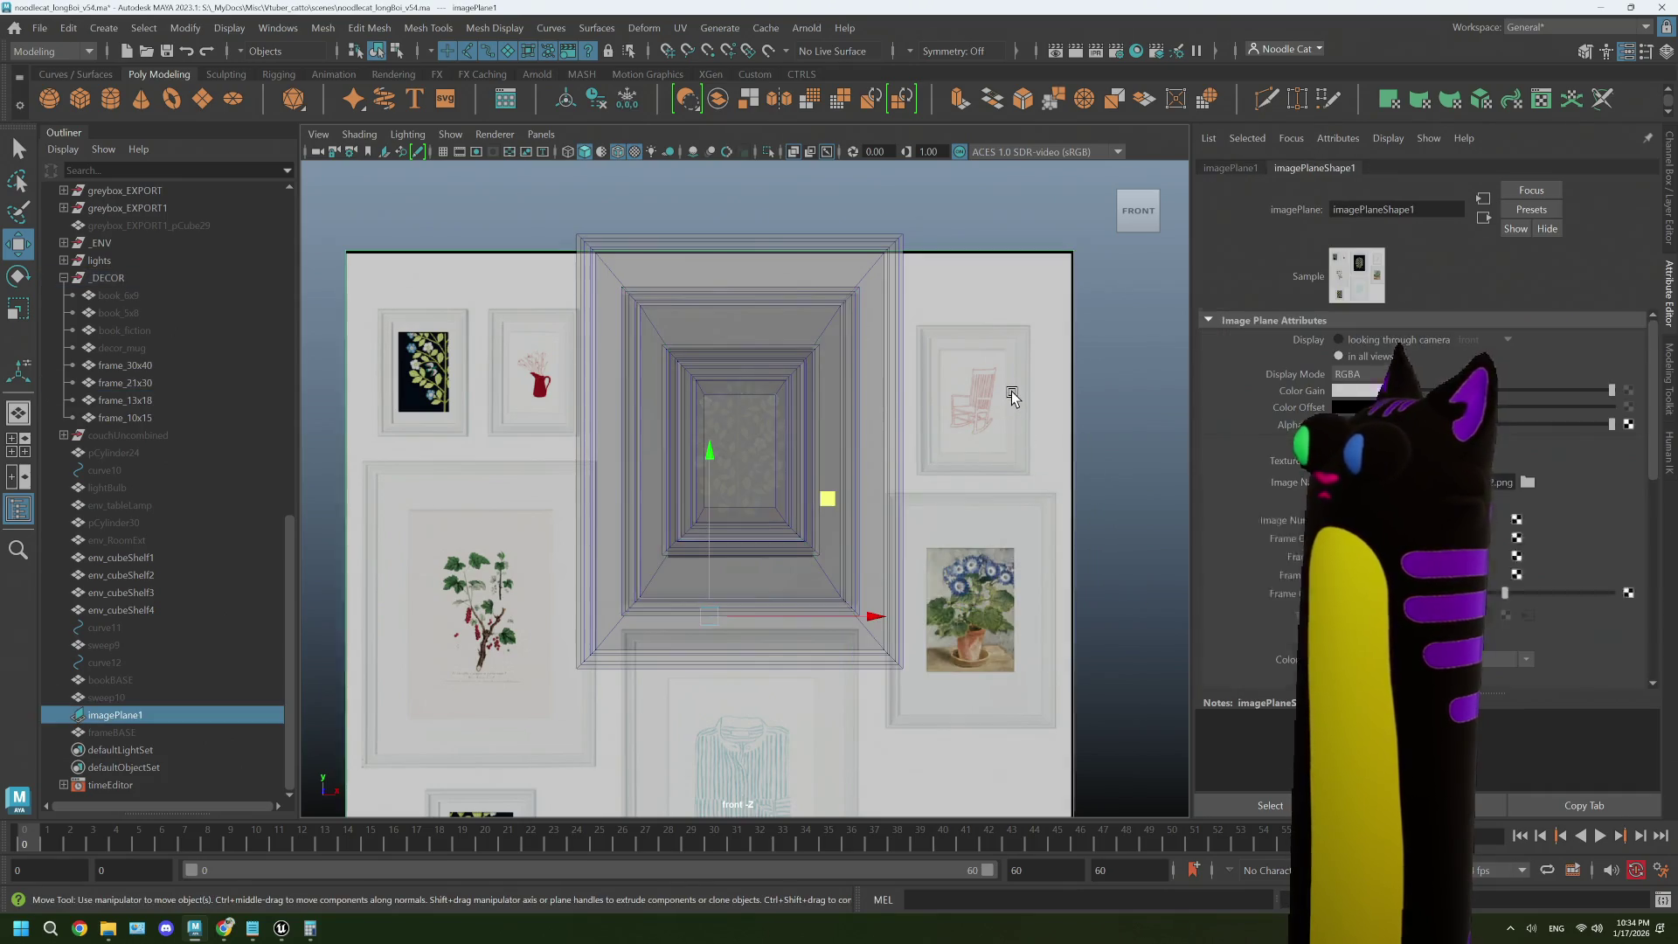
scroll(820, 455, "down", 2)
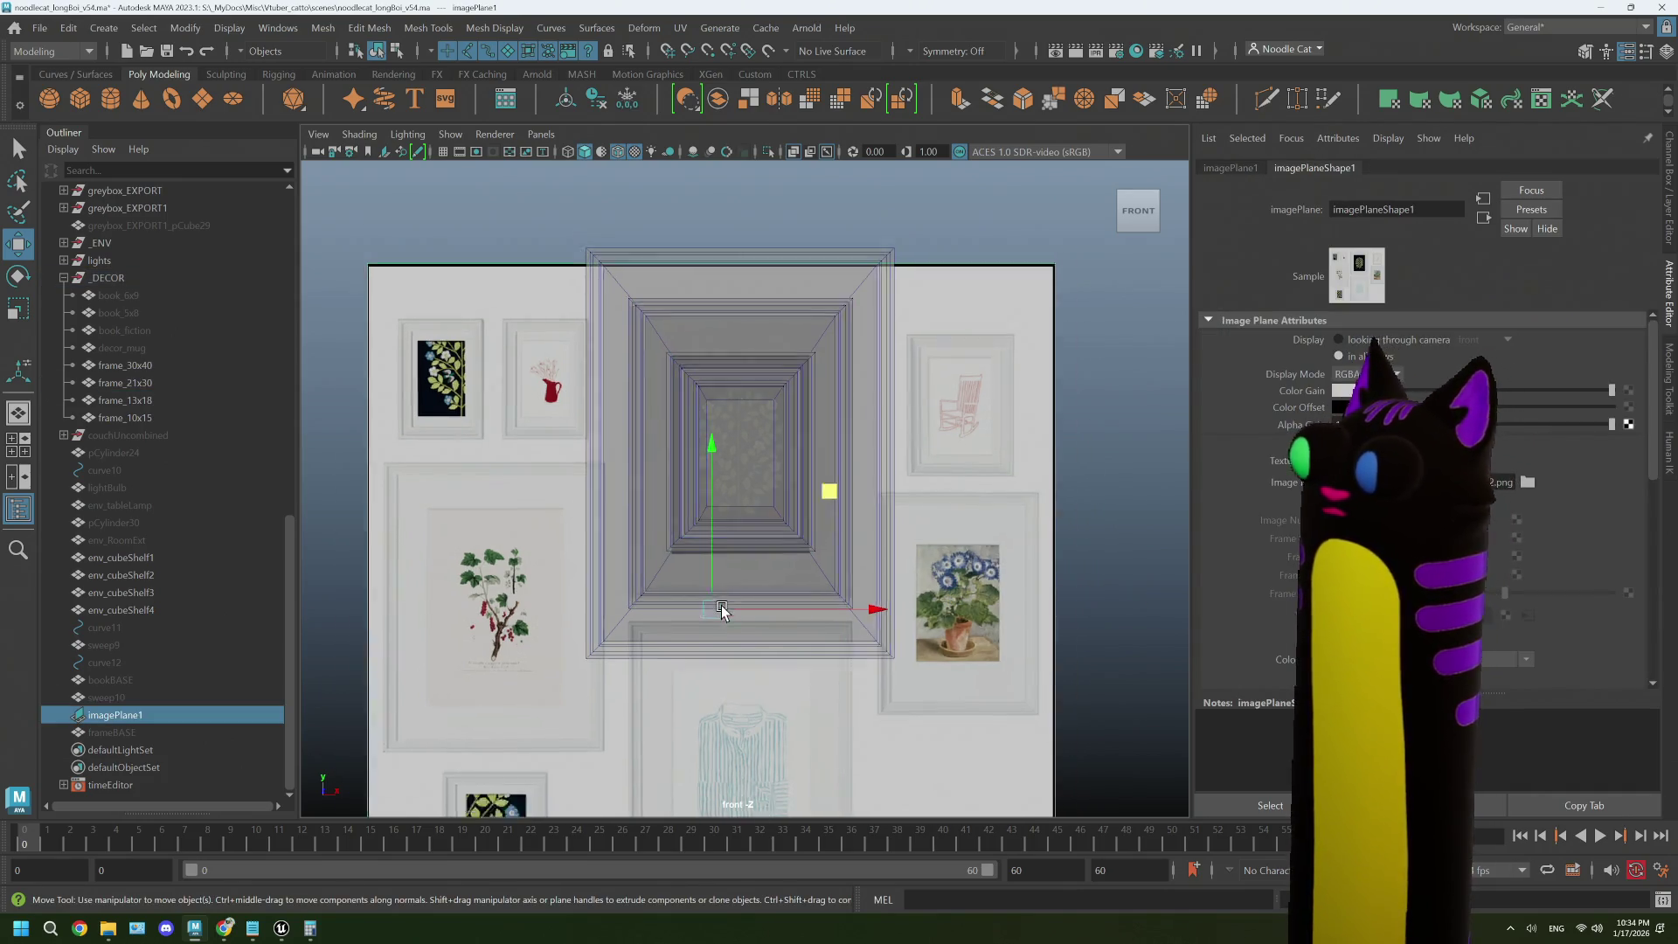
- Save the scene as noodlecat_longBoi_v55.ma, replacing the existing file
left_click(39, 27)
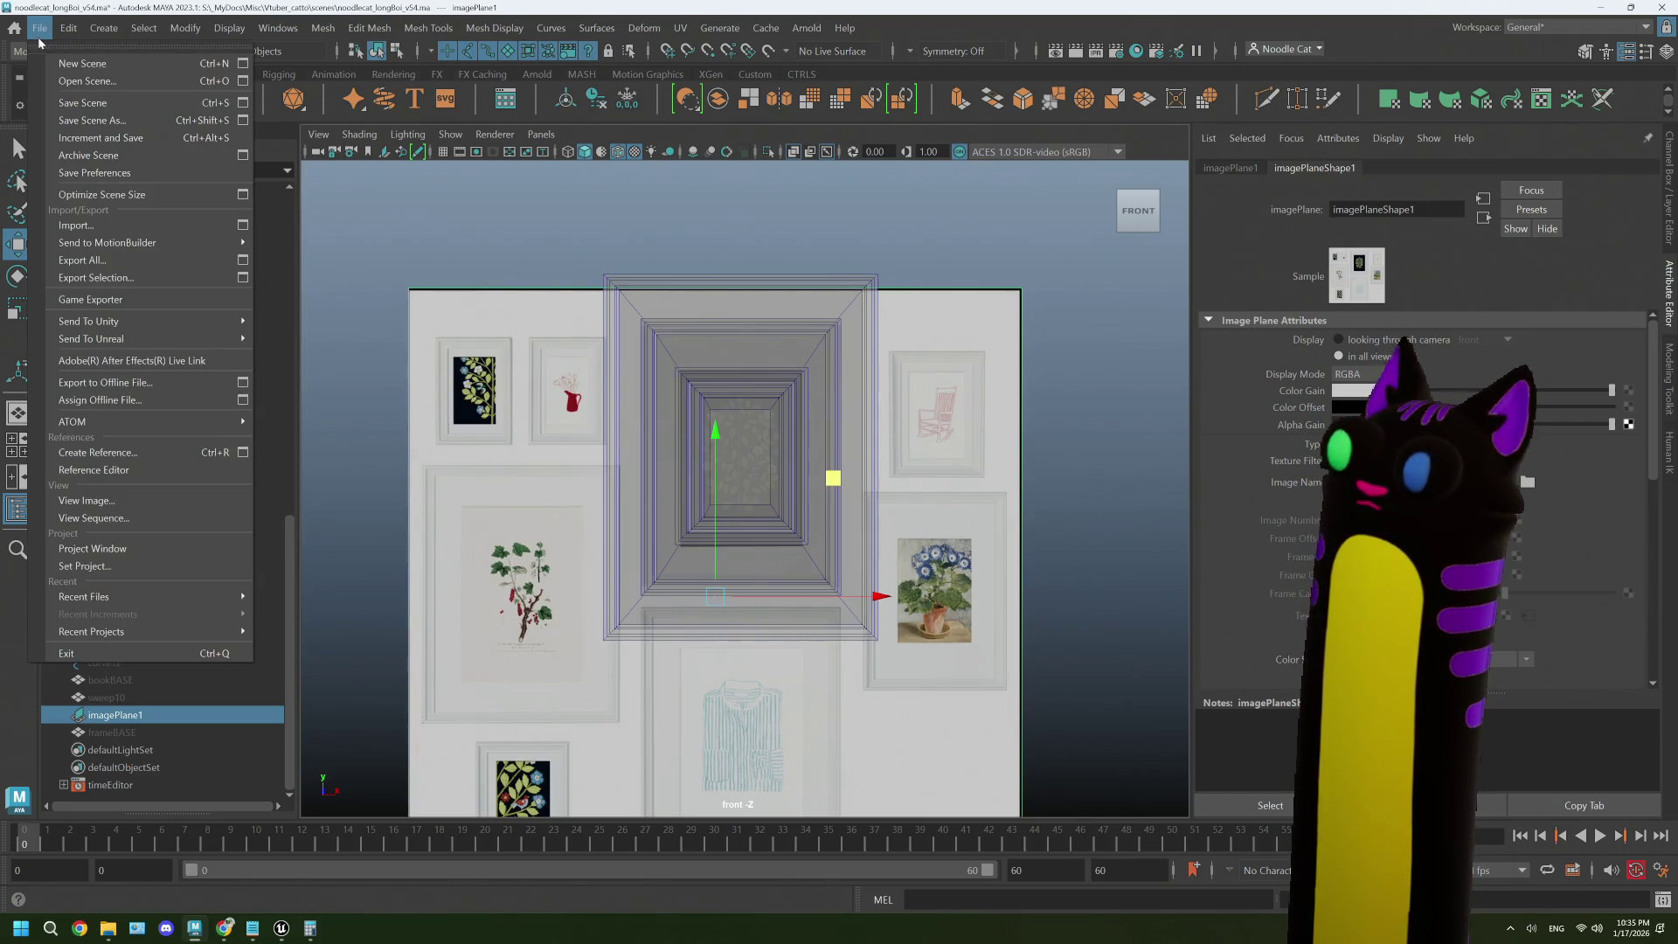
left_click(87, 109)
left_click(580, 293)
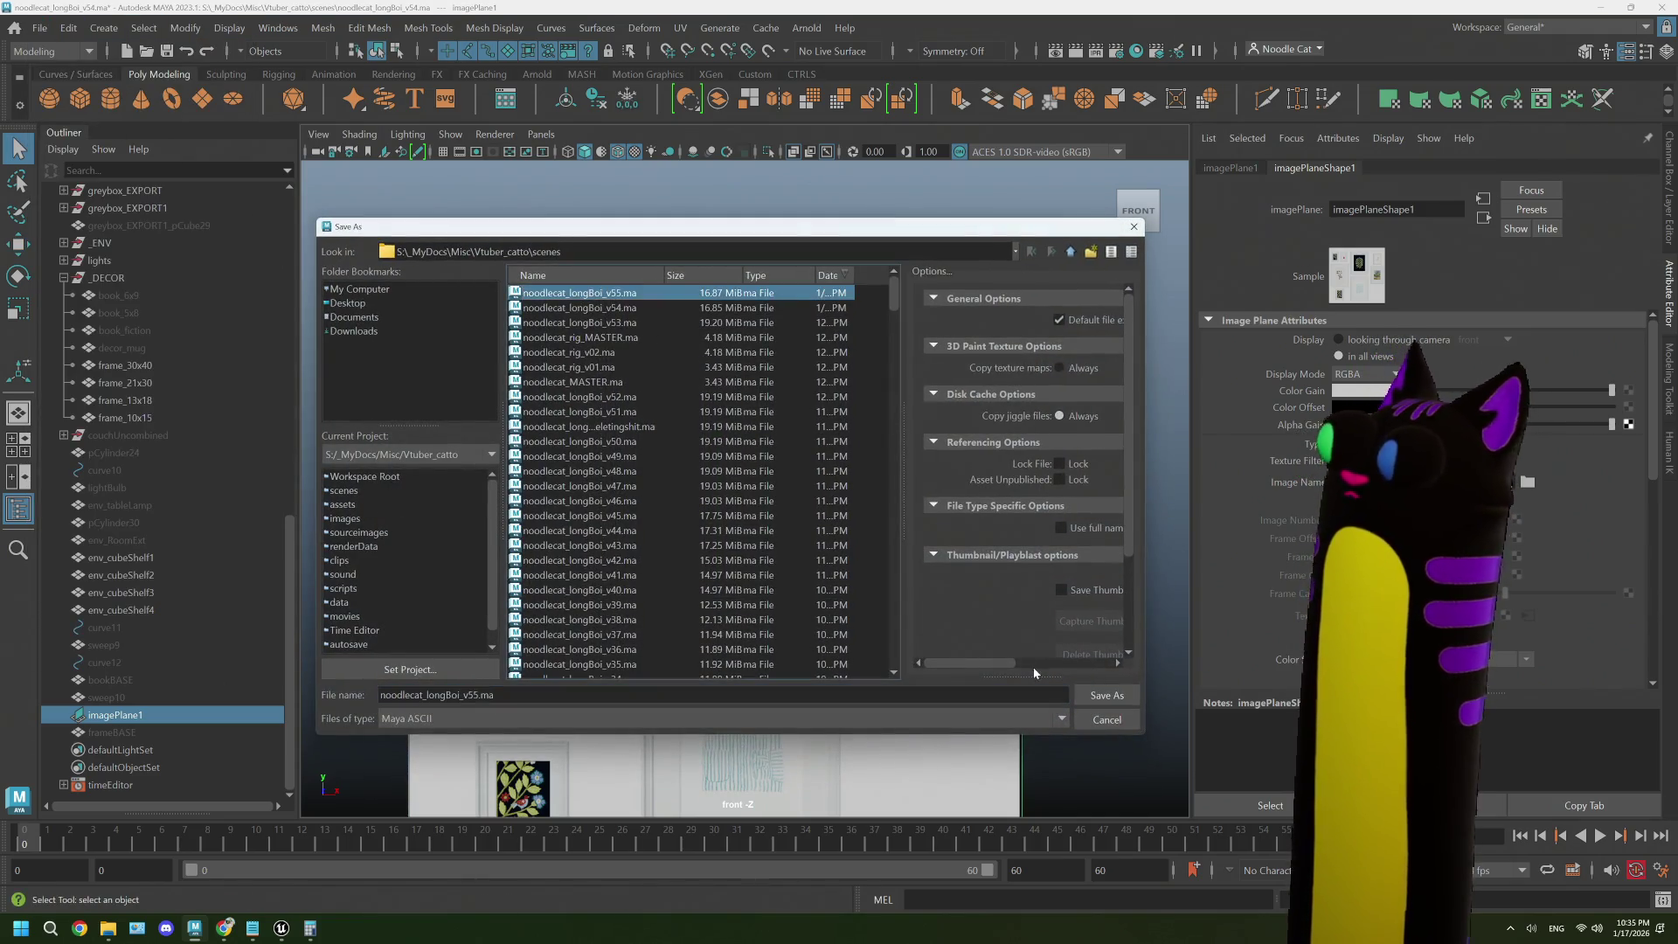
left_click(1105, 697)
left_click(692, 504)
- Switch to the Scale tool and select frame_21x30
key("w")
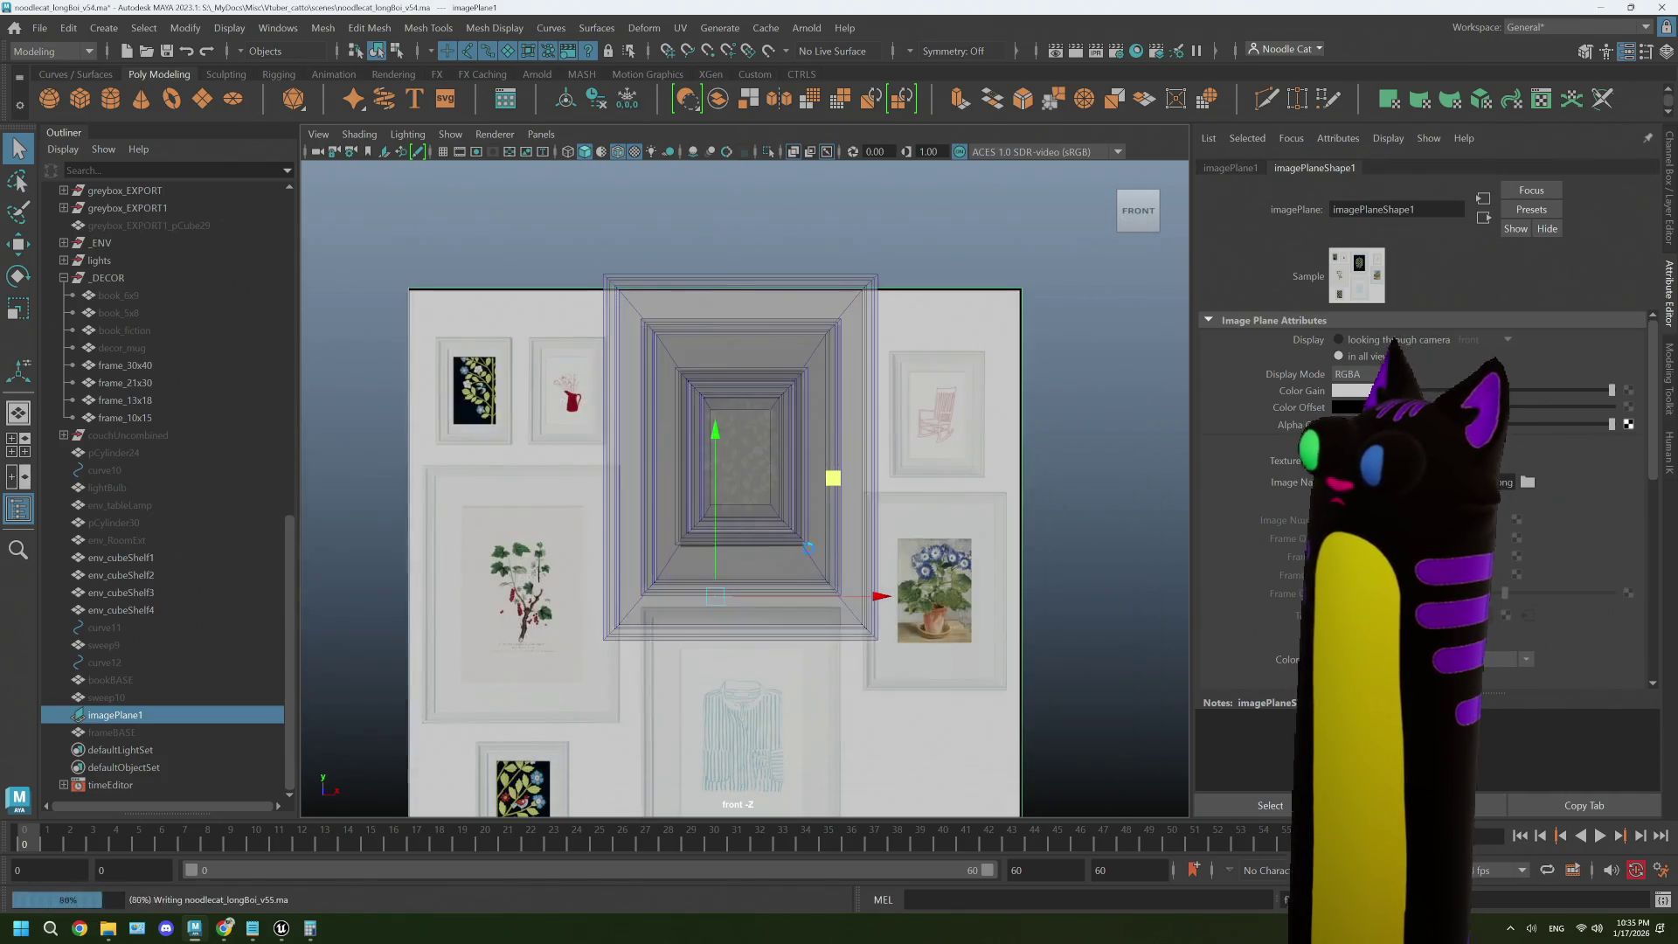
scroll(866, 573, "up", 1)
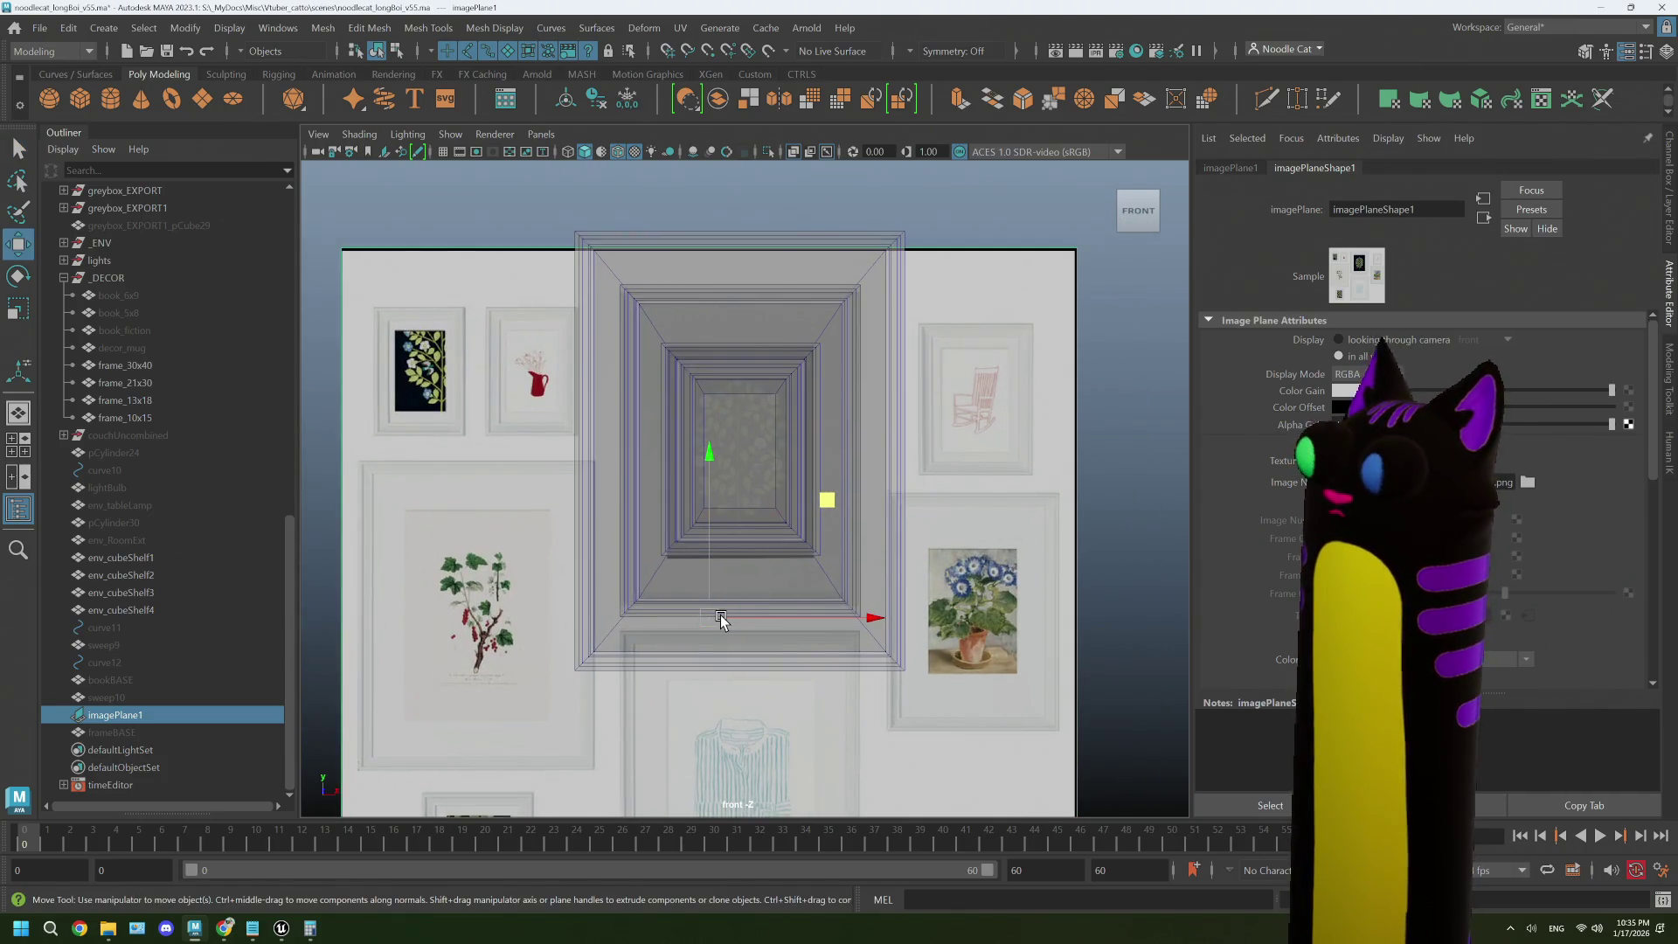
key("r")
left_click(151, 383)
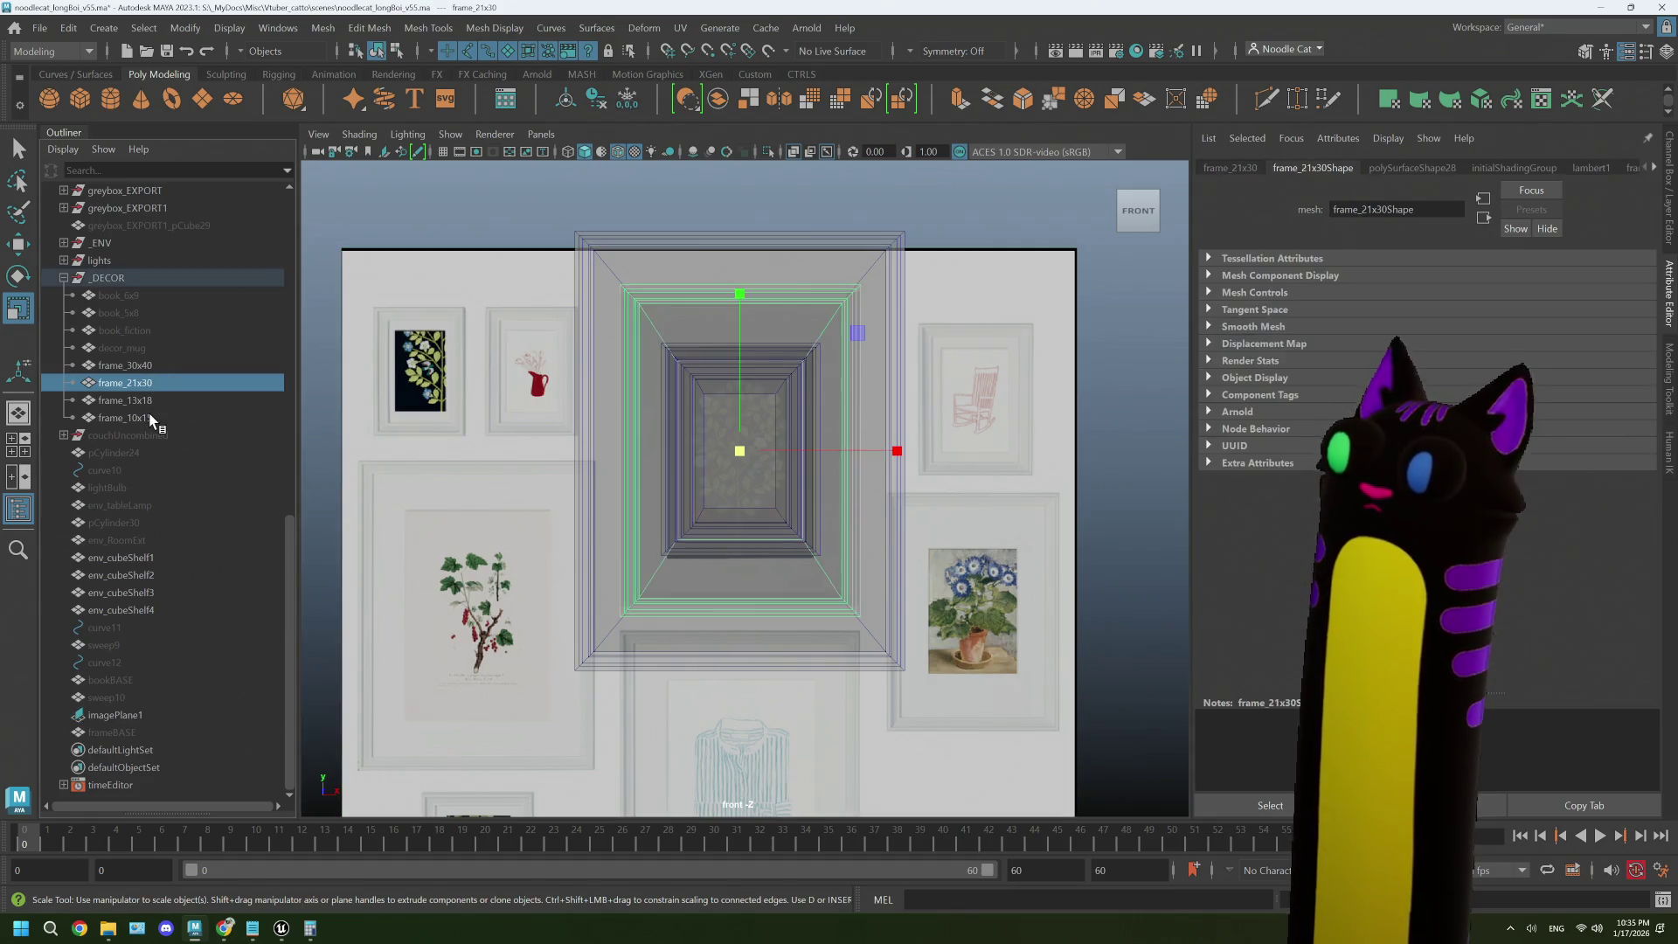
- Scale imagePlane1 up and shift it right and down so the tree print fits the large frame
left_click(149, 418, "shift")
left_click(839, 689)
mouse_move(839, 690)
left_mouse_down()
mouse_move(790, 659)
mouse_move(784, 594)
mouse_move(903, 577)
mouse_move(870, 590)
left_mouse_up()
key("w")
key("r")
left_click_drag(704, 592, 697, 592)
key("w")
left_click_drag(869, 590, 865, 588)
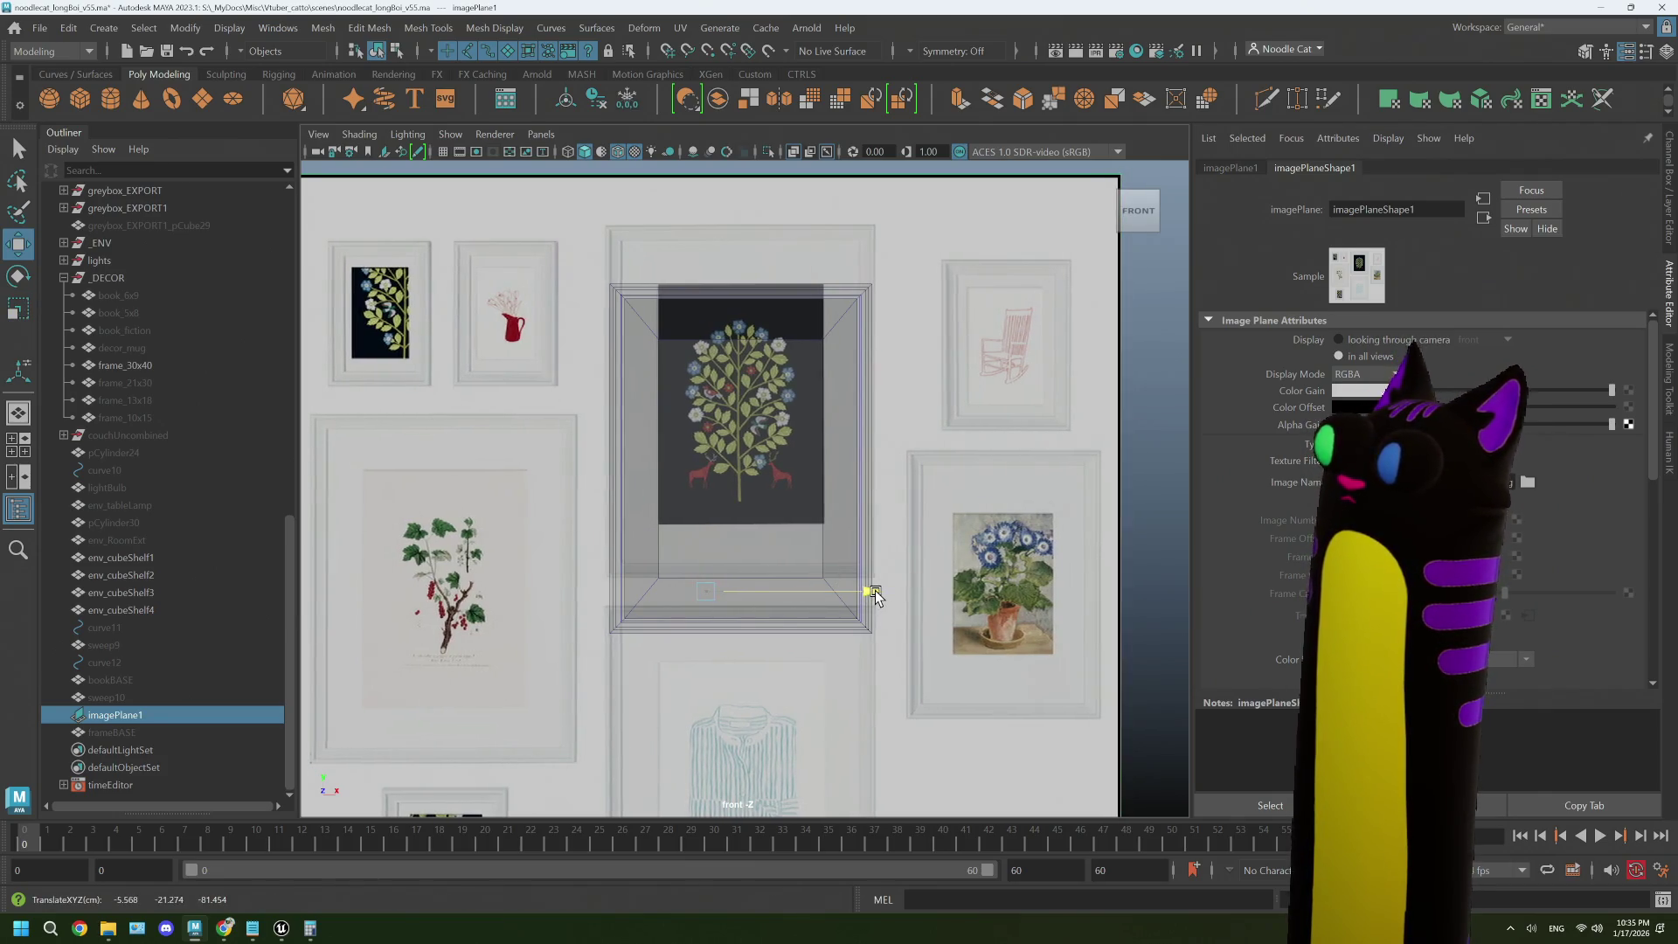
left_click_drag(719, 441, 713, 492)
- Unhide frame_21x30 and trial-move it onto the lower-right flower frame, then undo
scroll(743, 493, "down", 2)
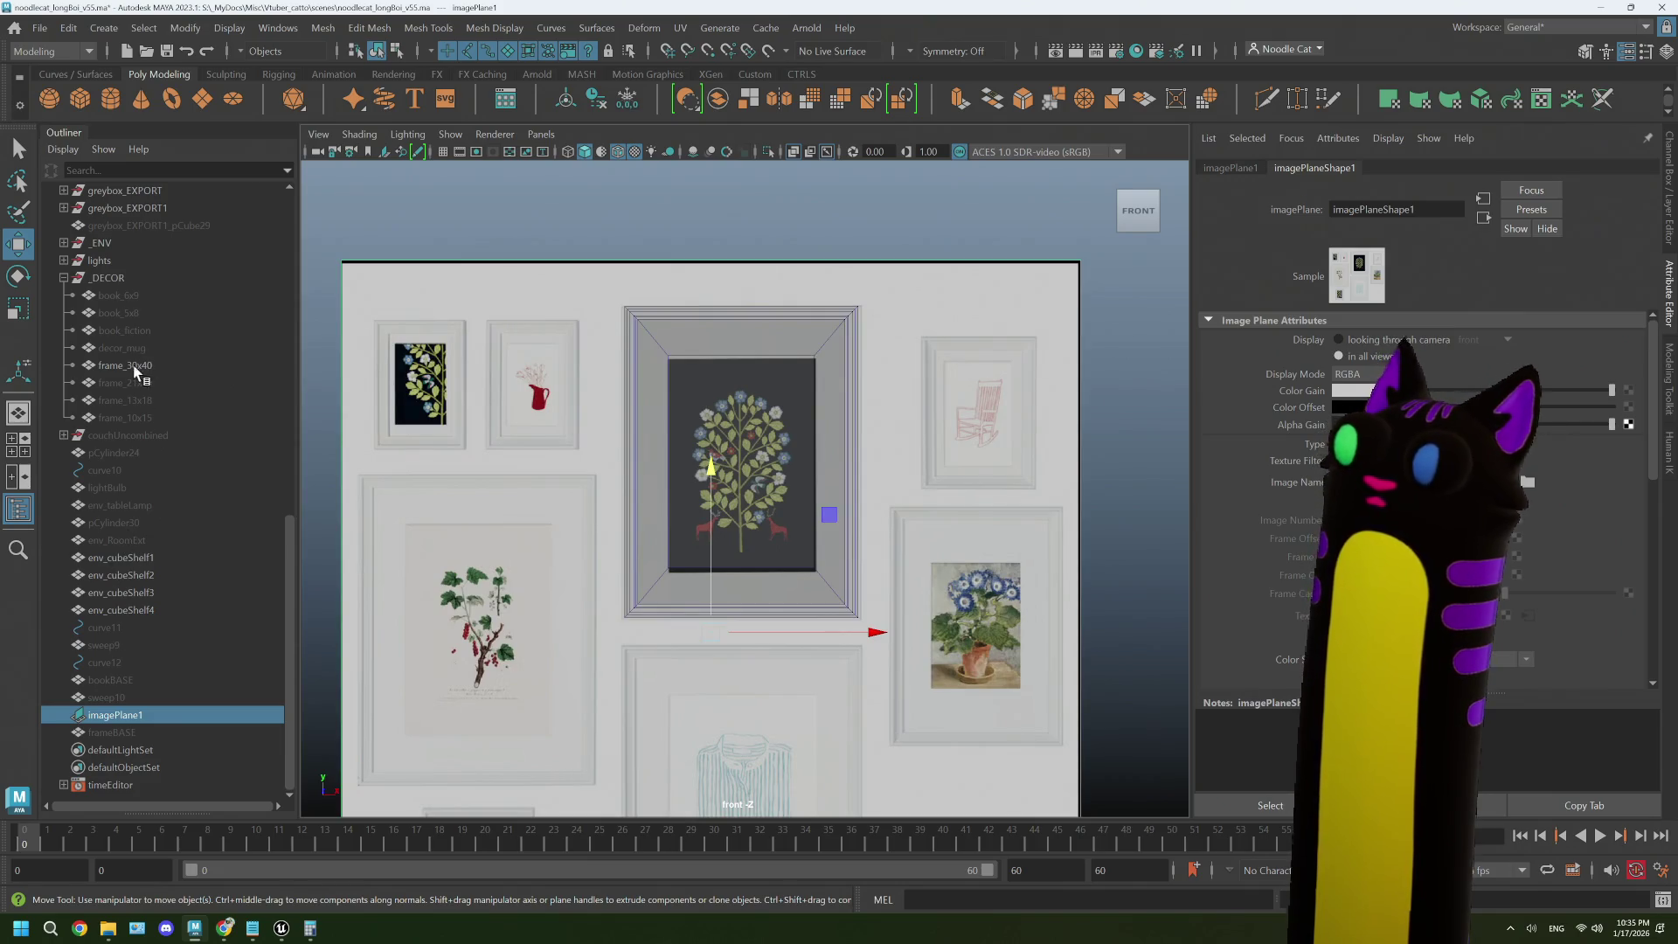
left_click(144, 385)
key("h")
key("e")
key("w")
left_click_drag(739, 466, 976, 631)
key("ctrl+z")
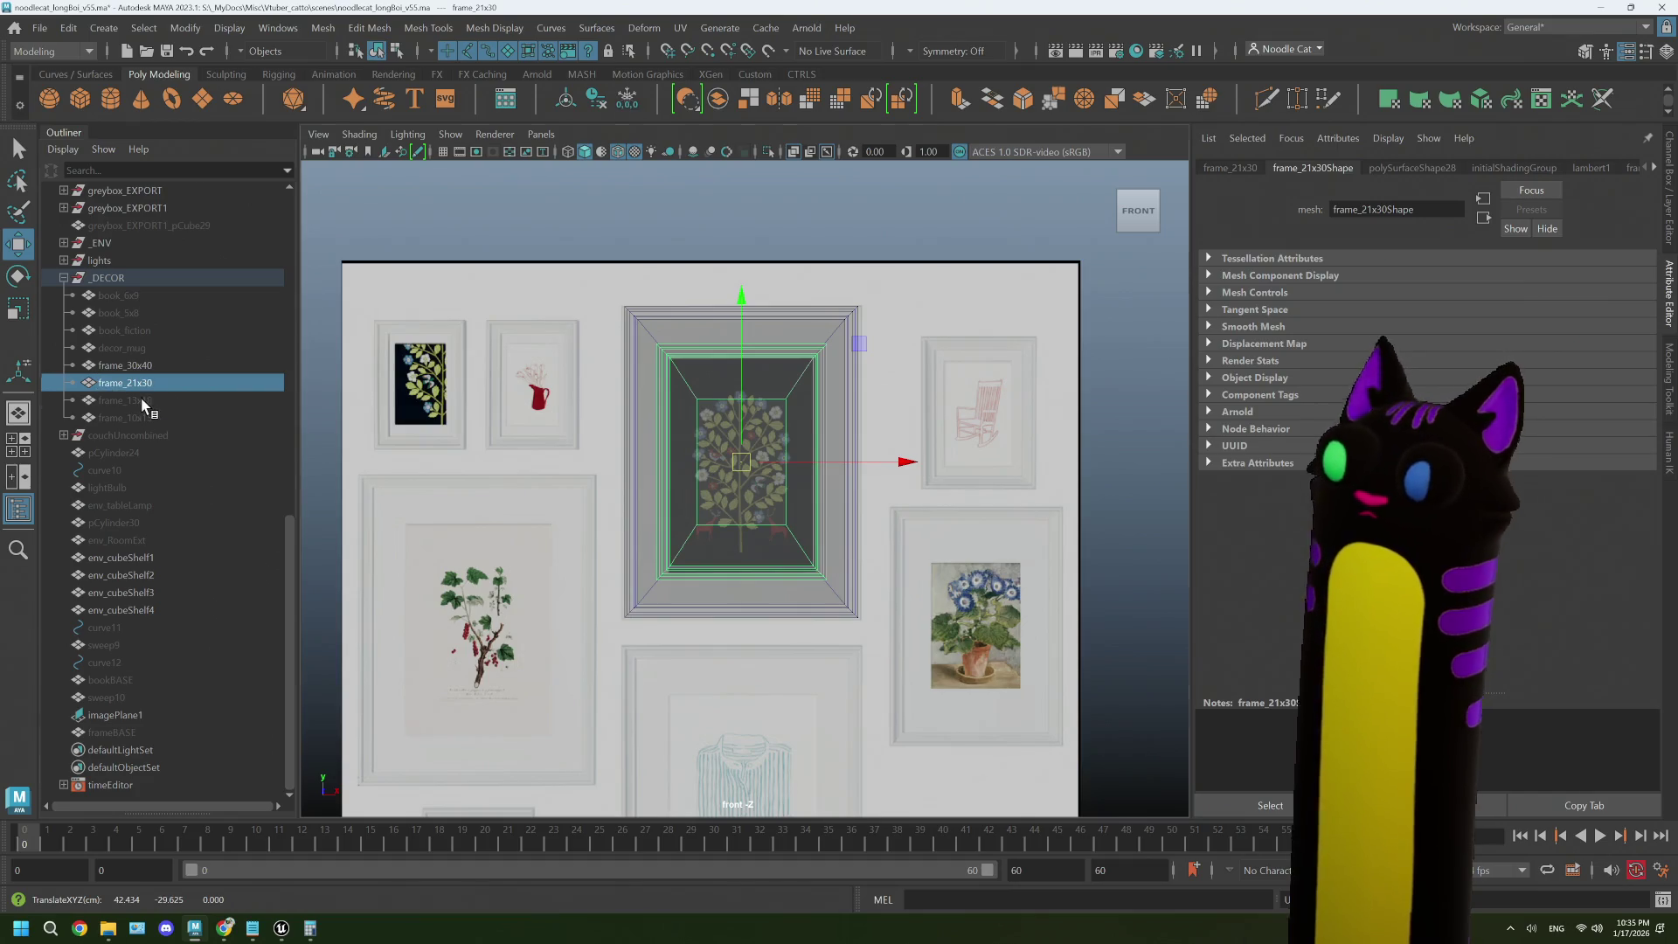
- Unhide frame_13x18 and frame_10x15, trialling moves onto the wall's other frames
left_click(140, 400)
key("h")
left_click_drag(722, 456, 980, 415)
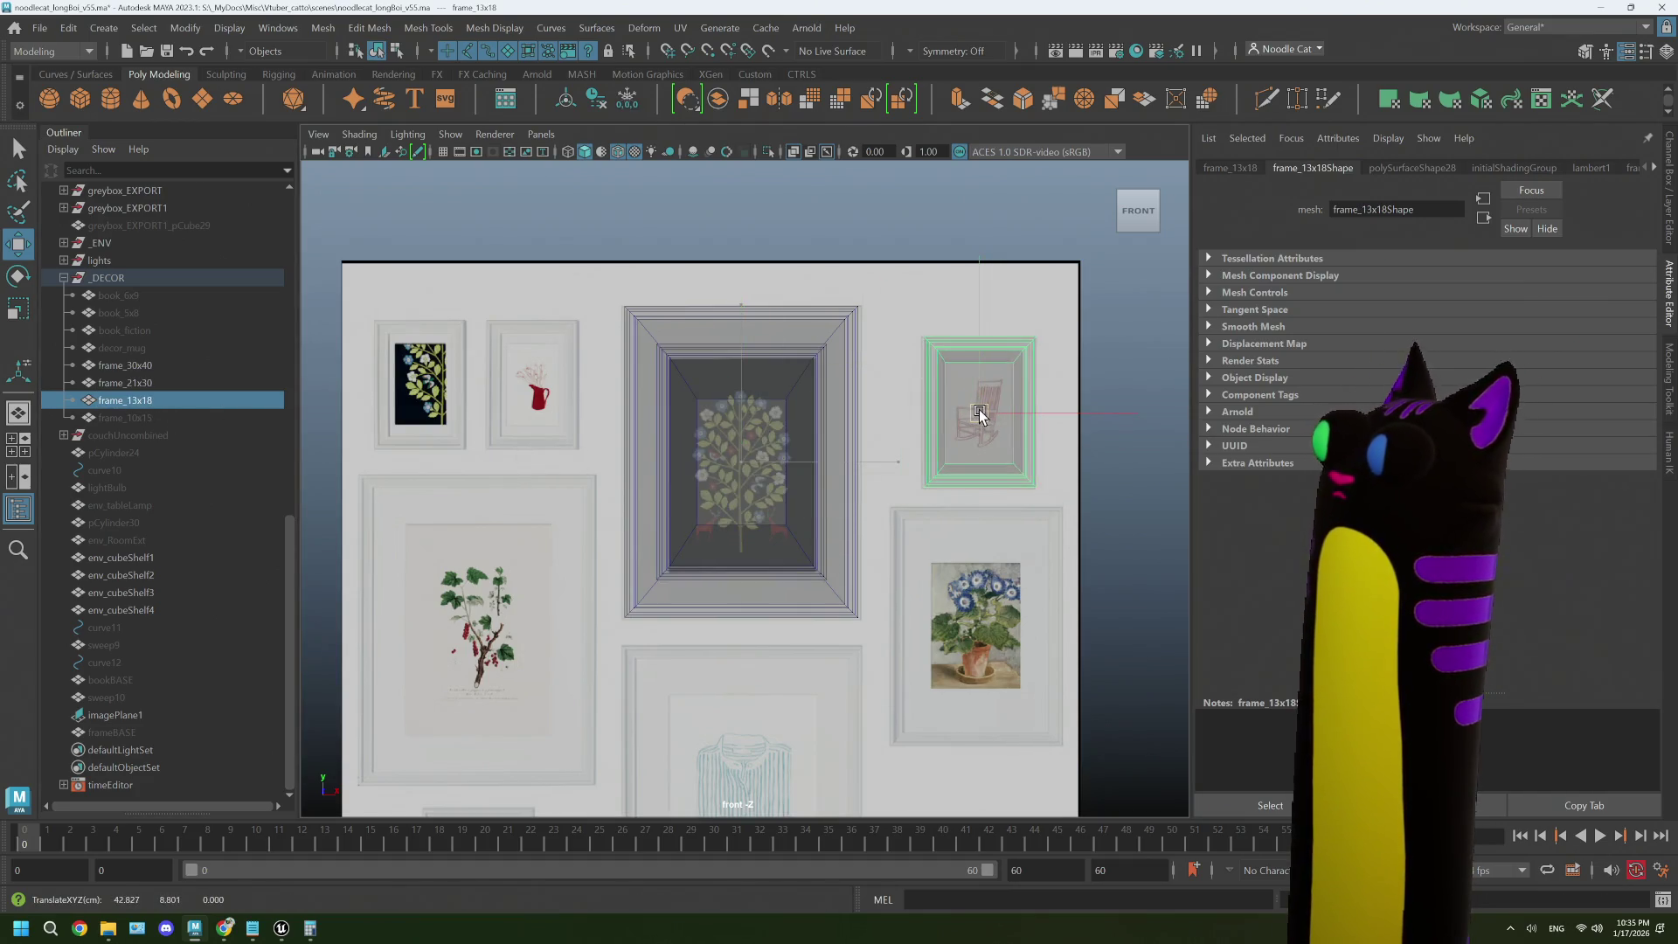
left_click(173, 418)
key("h")
mouse_move(737, 460)
left_mouse_down()
mouse_move(557, 414)
mouse_move(538, 385)
left_mouse_up()
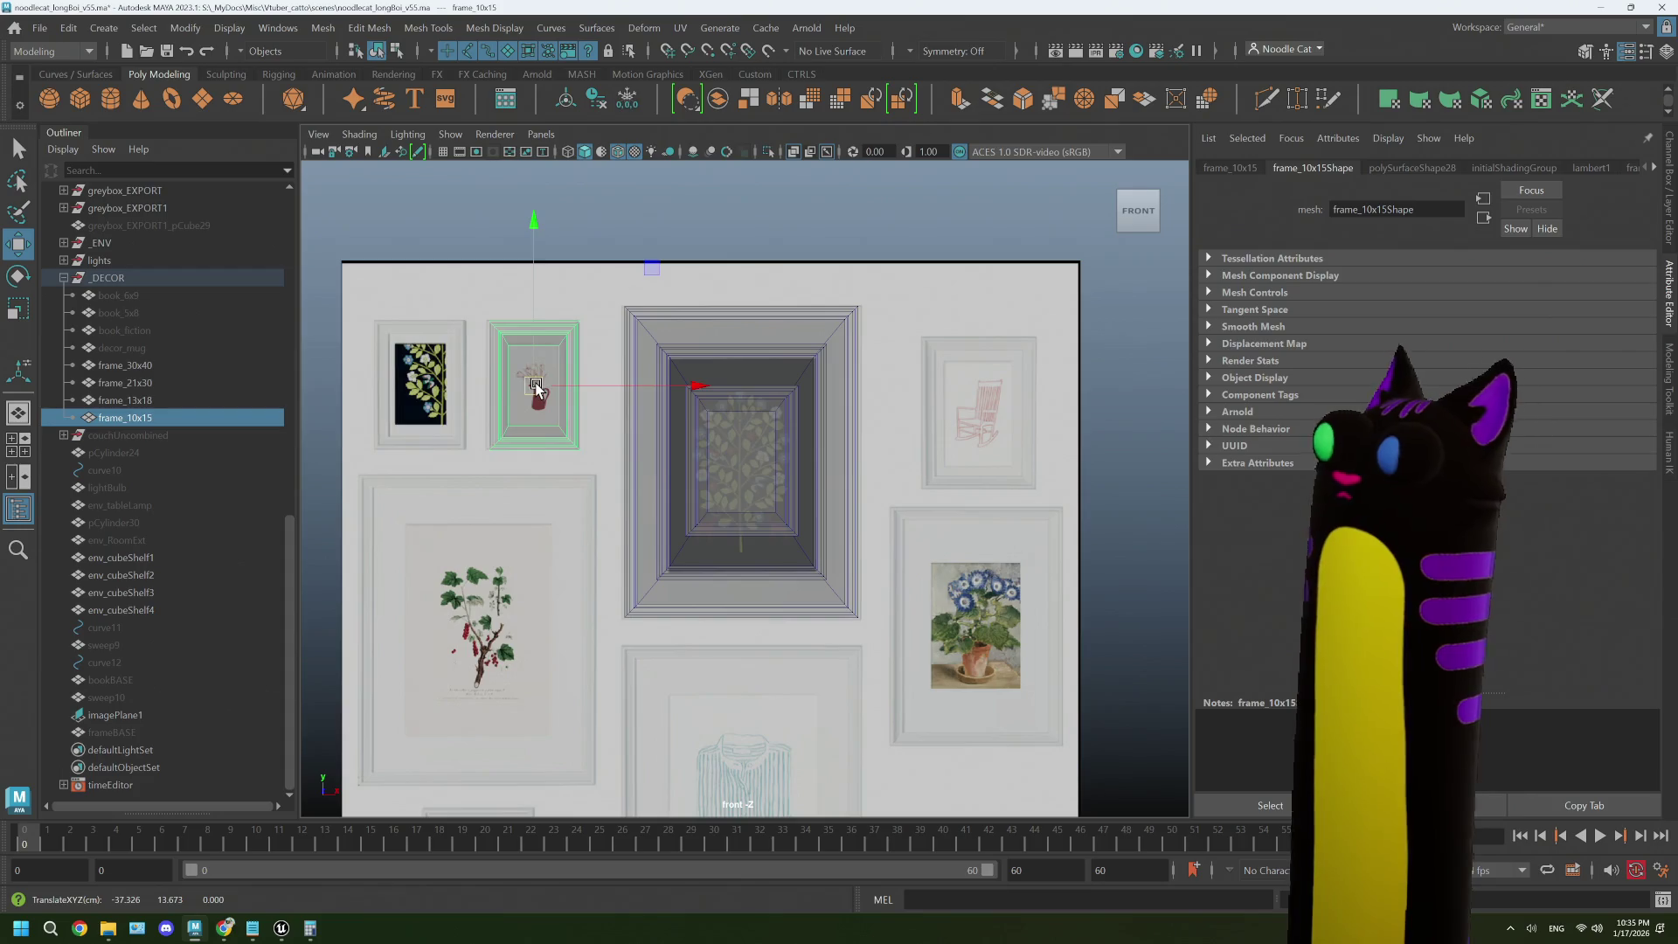
key("ctrl+z")
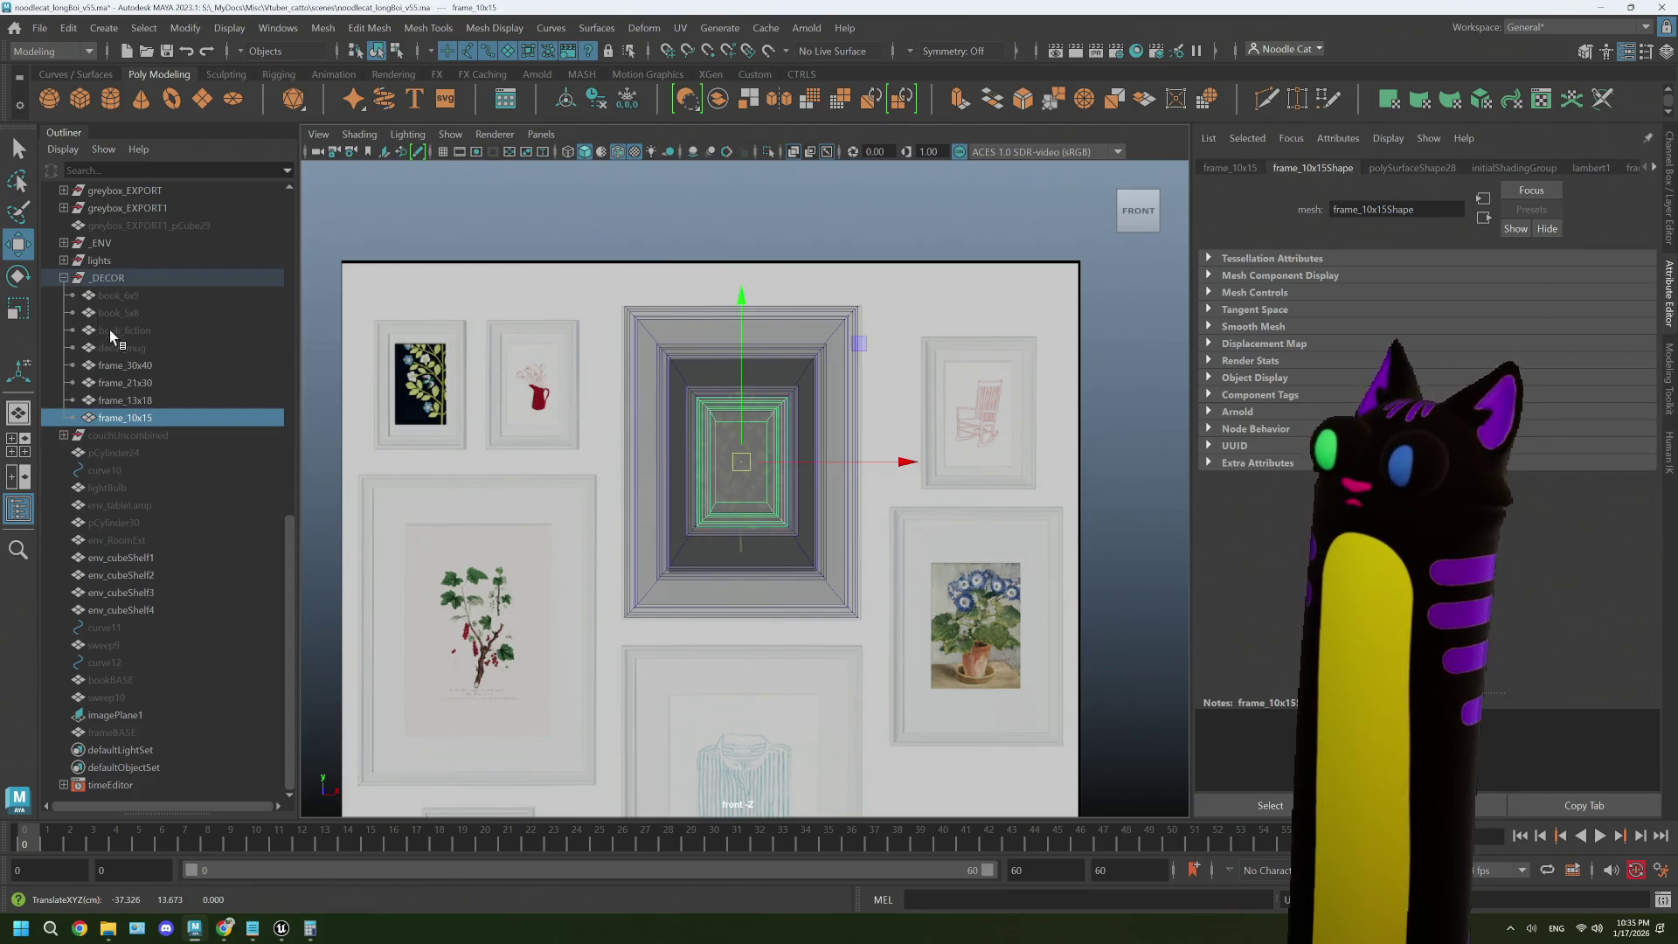
- Hide imagePlane1 and return to the perspective view
left_click(125, 365)
left_click(1016, 428)
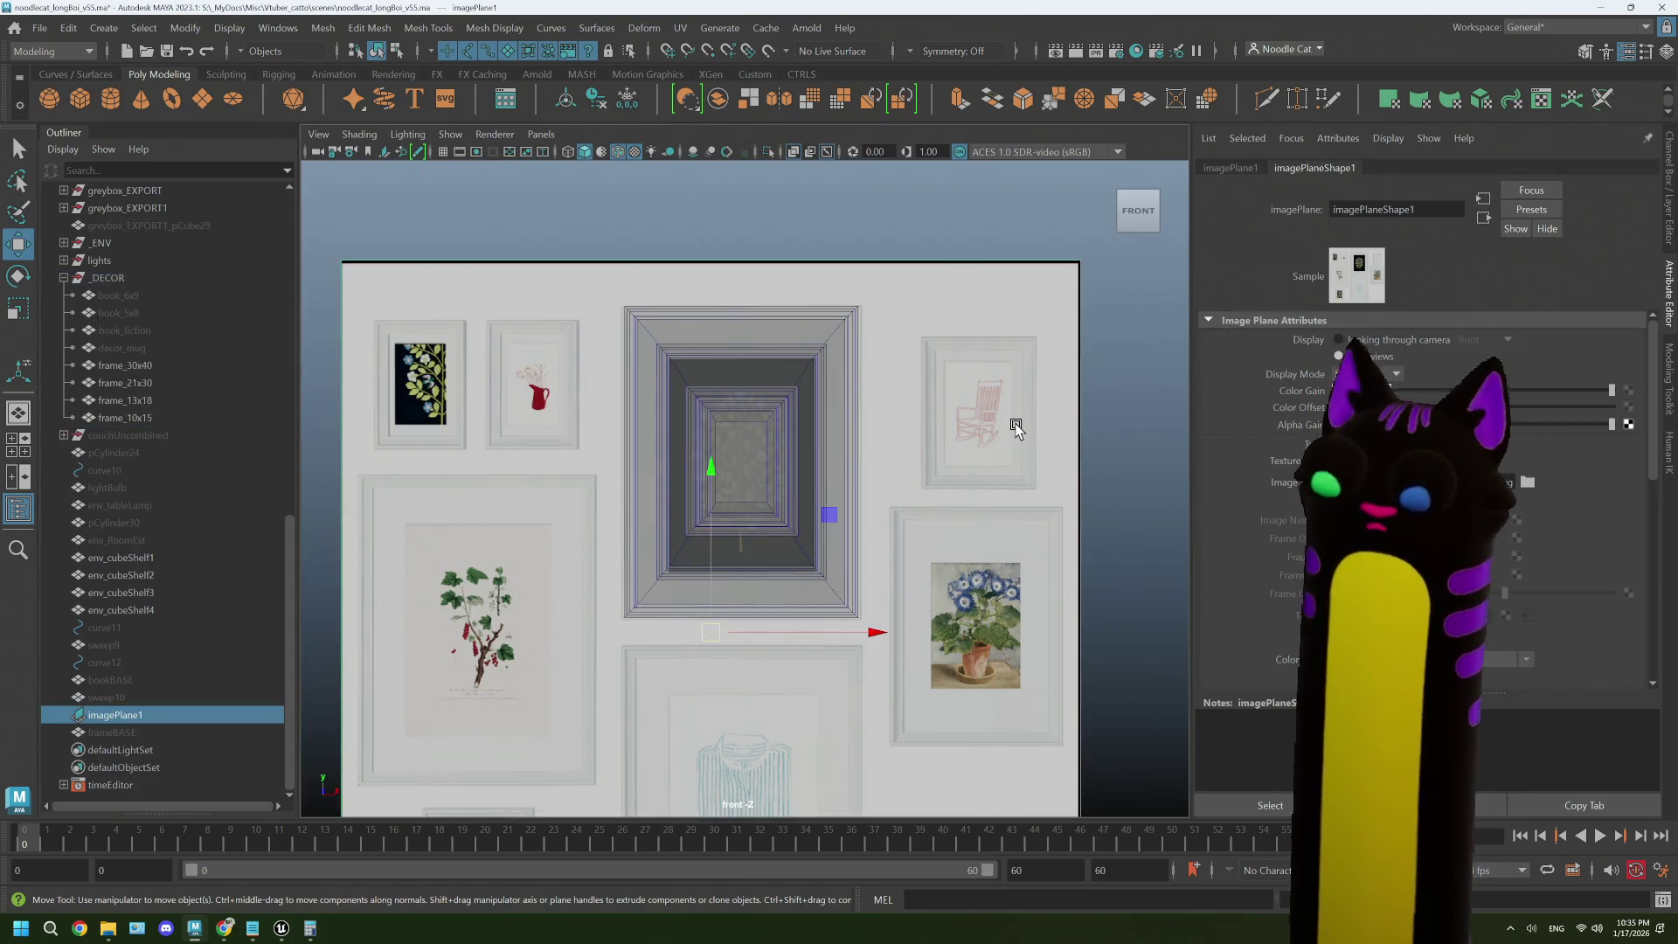
key("ctrl+h")
key("space")
key("space")
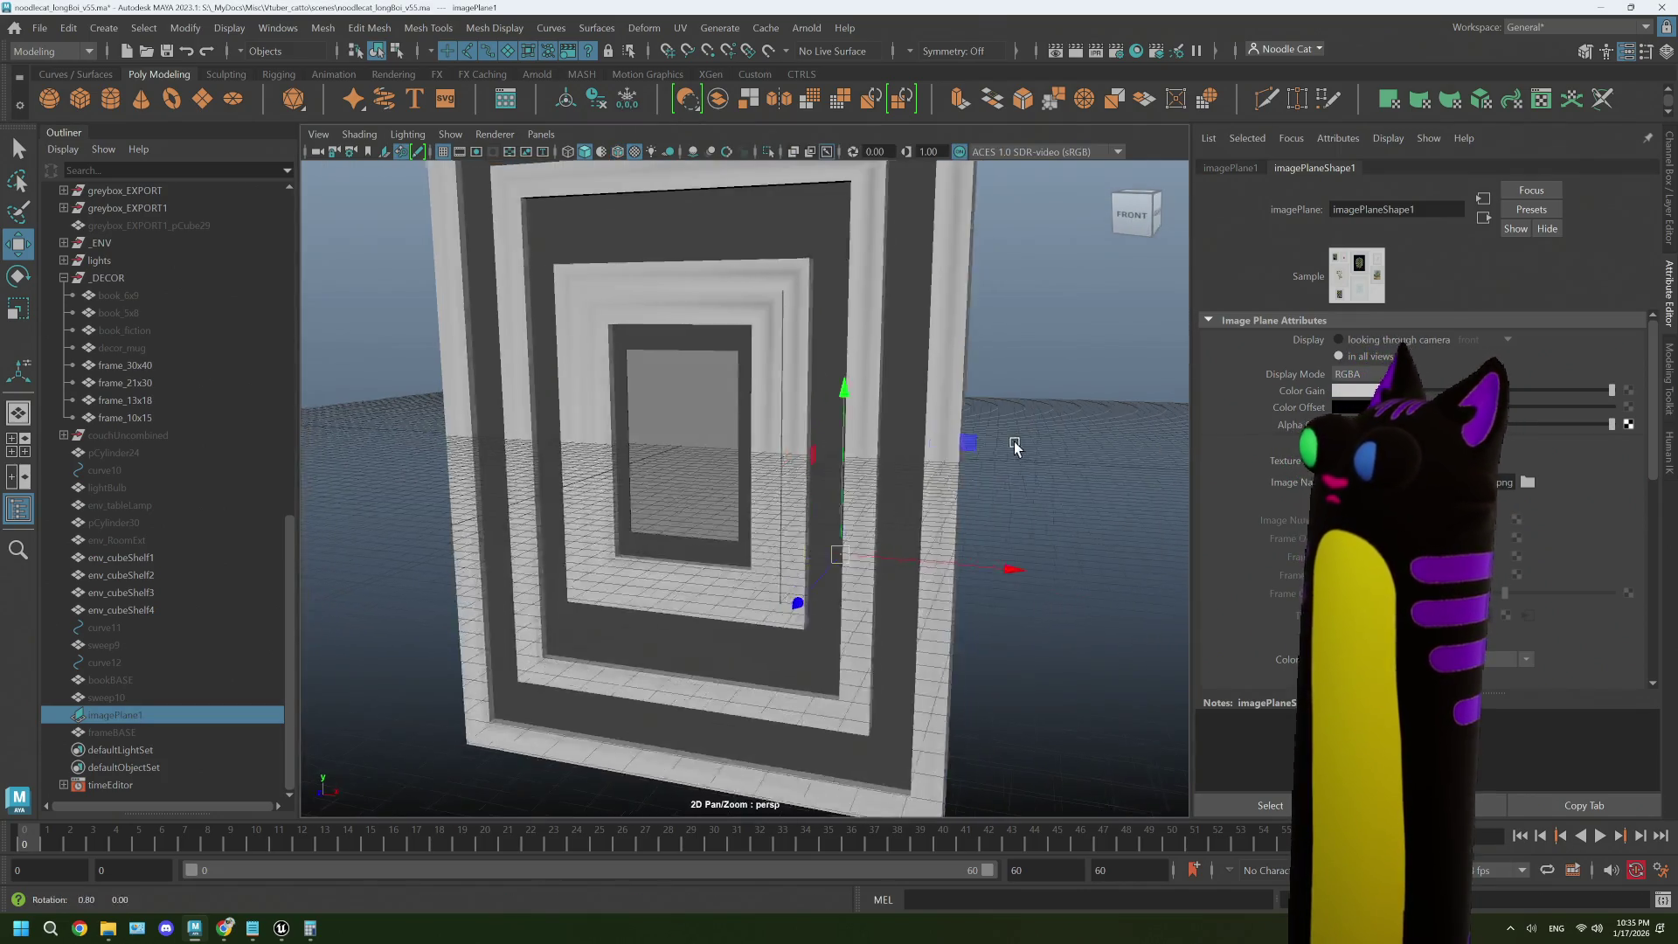
- Select all four picture frames and freeze their transformations
key("f")
left_click_drag(1001, 442, 993, 440)
left_click(994, 437)
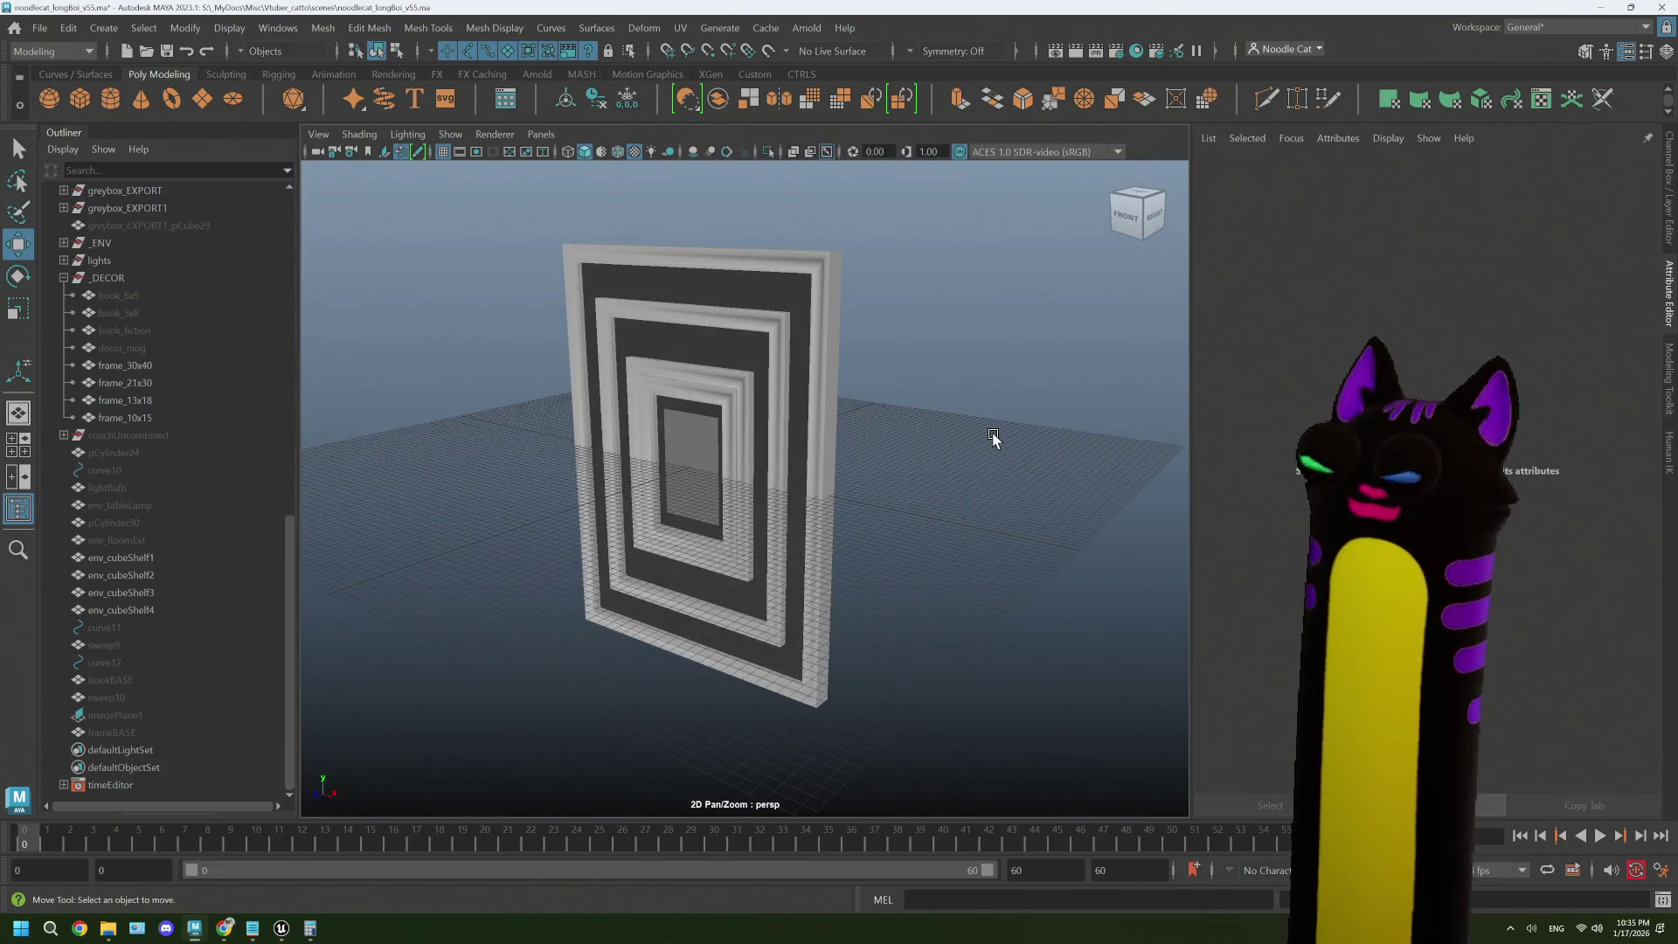
left_click(139, 367)
left_click(144, 414, "shift")
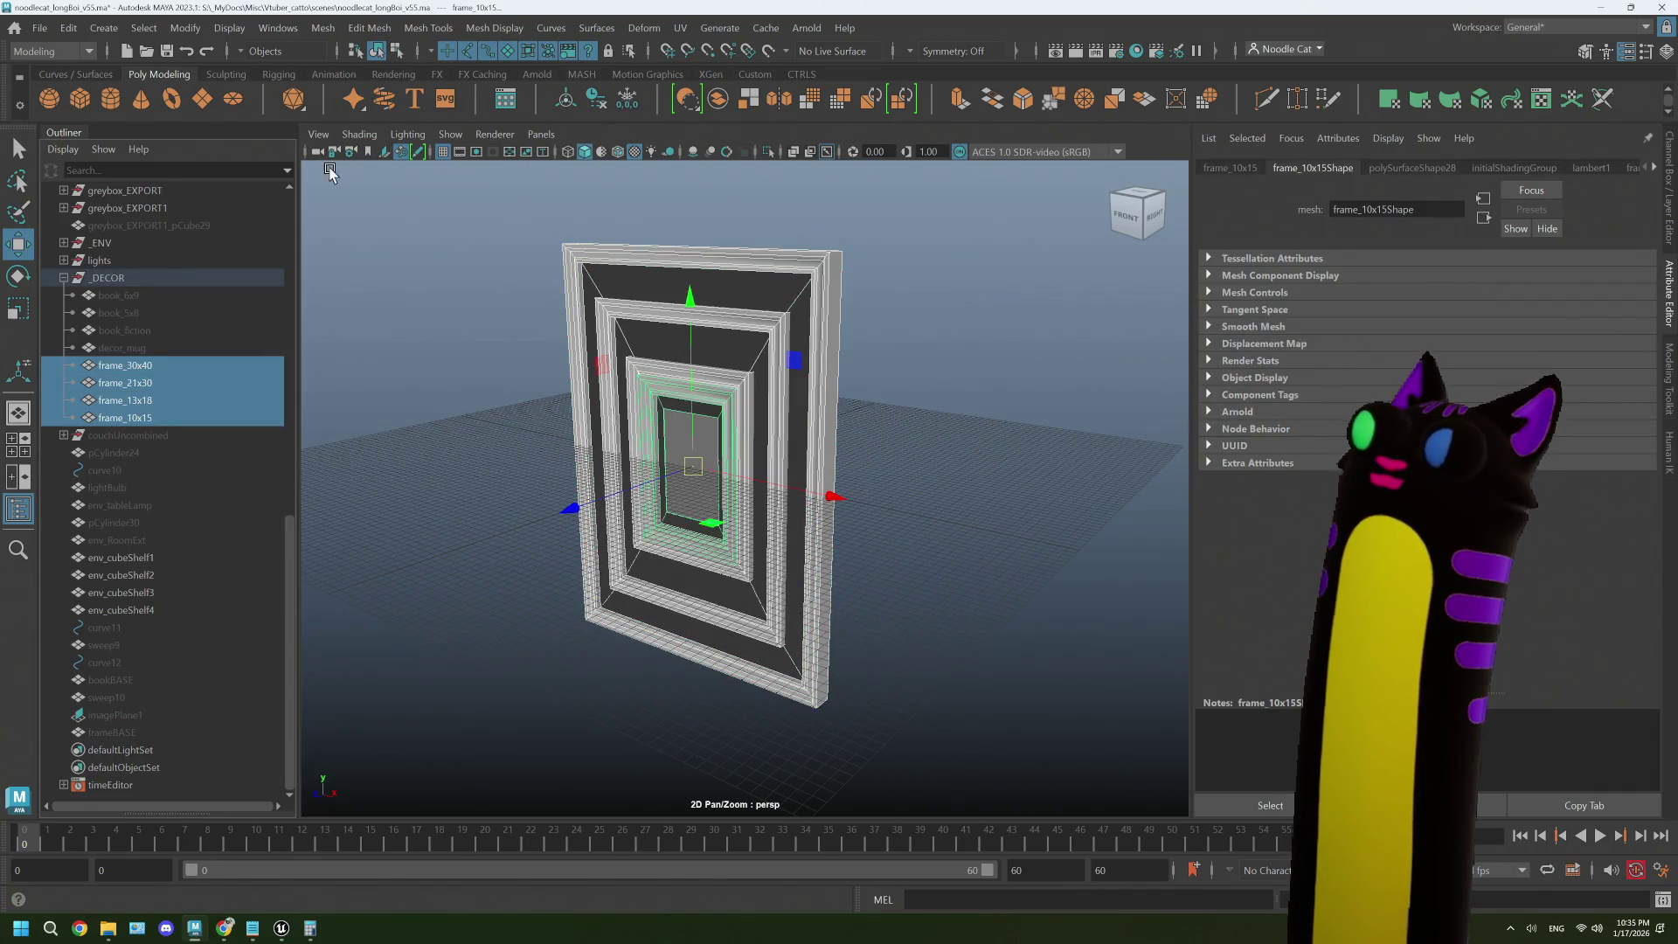
left_click(627, 98)
- In the side view, slide the four frames along the Z axis
left_click_drag(831, 459, 774, 447)
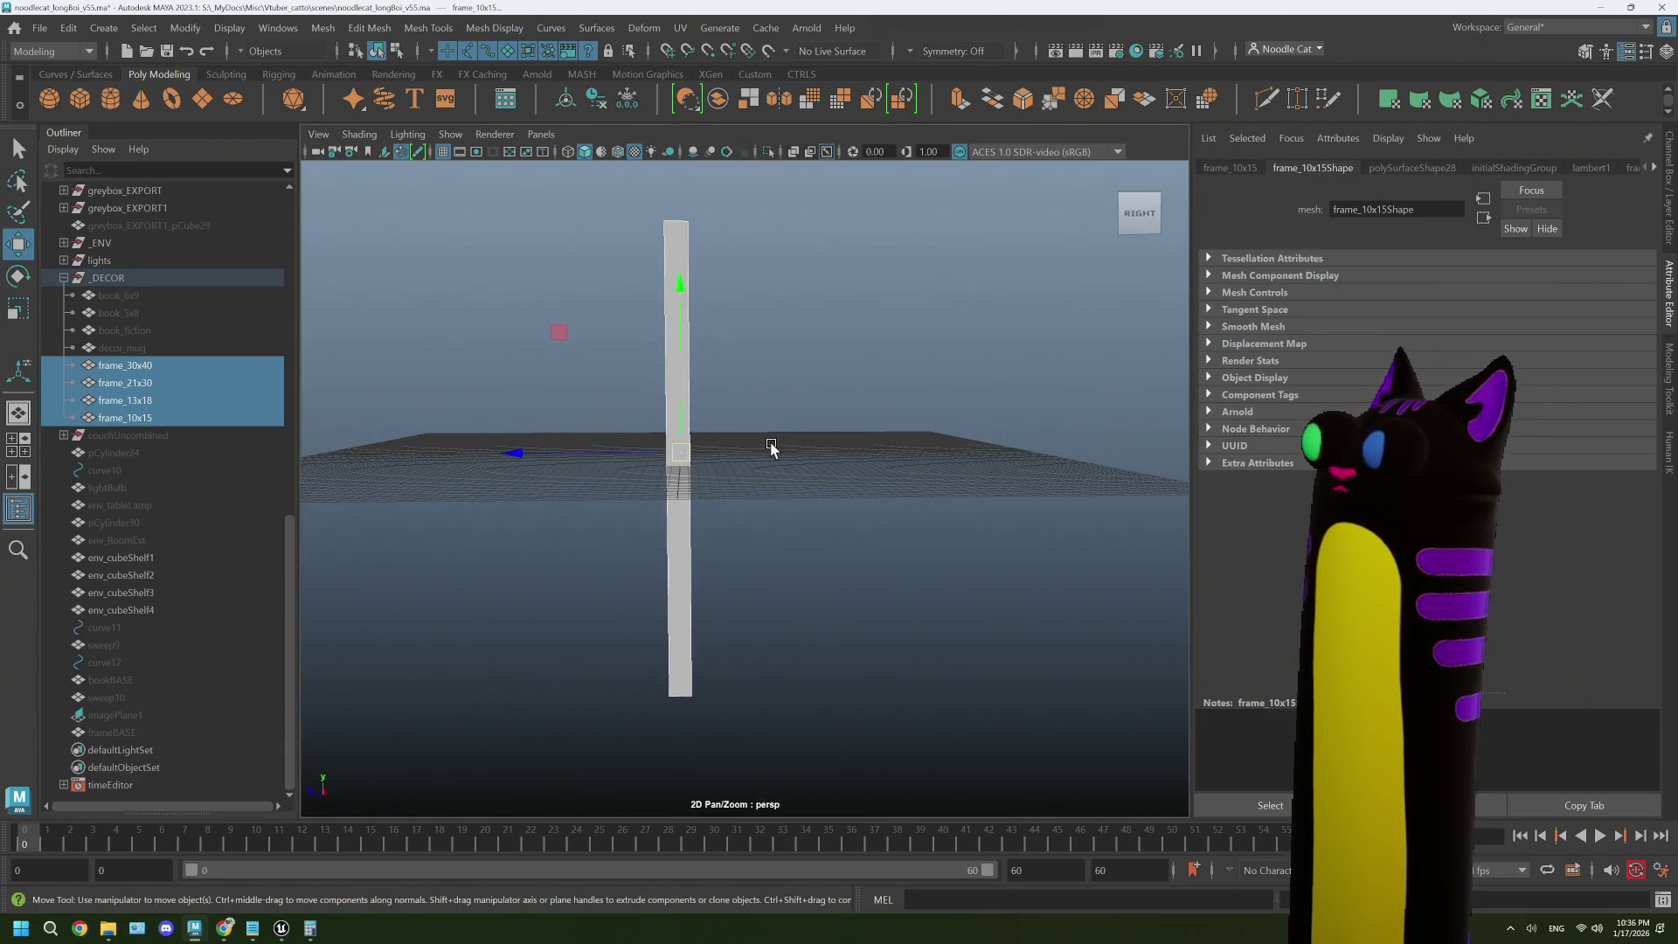
key("space")
key("space")
scroll(952, 655, "down", 5)
left_click_drag(811, 422, 741, 524)
scroll(742, 524, "down", 8)
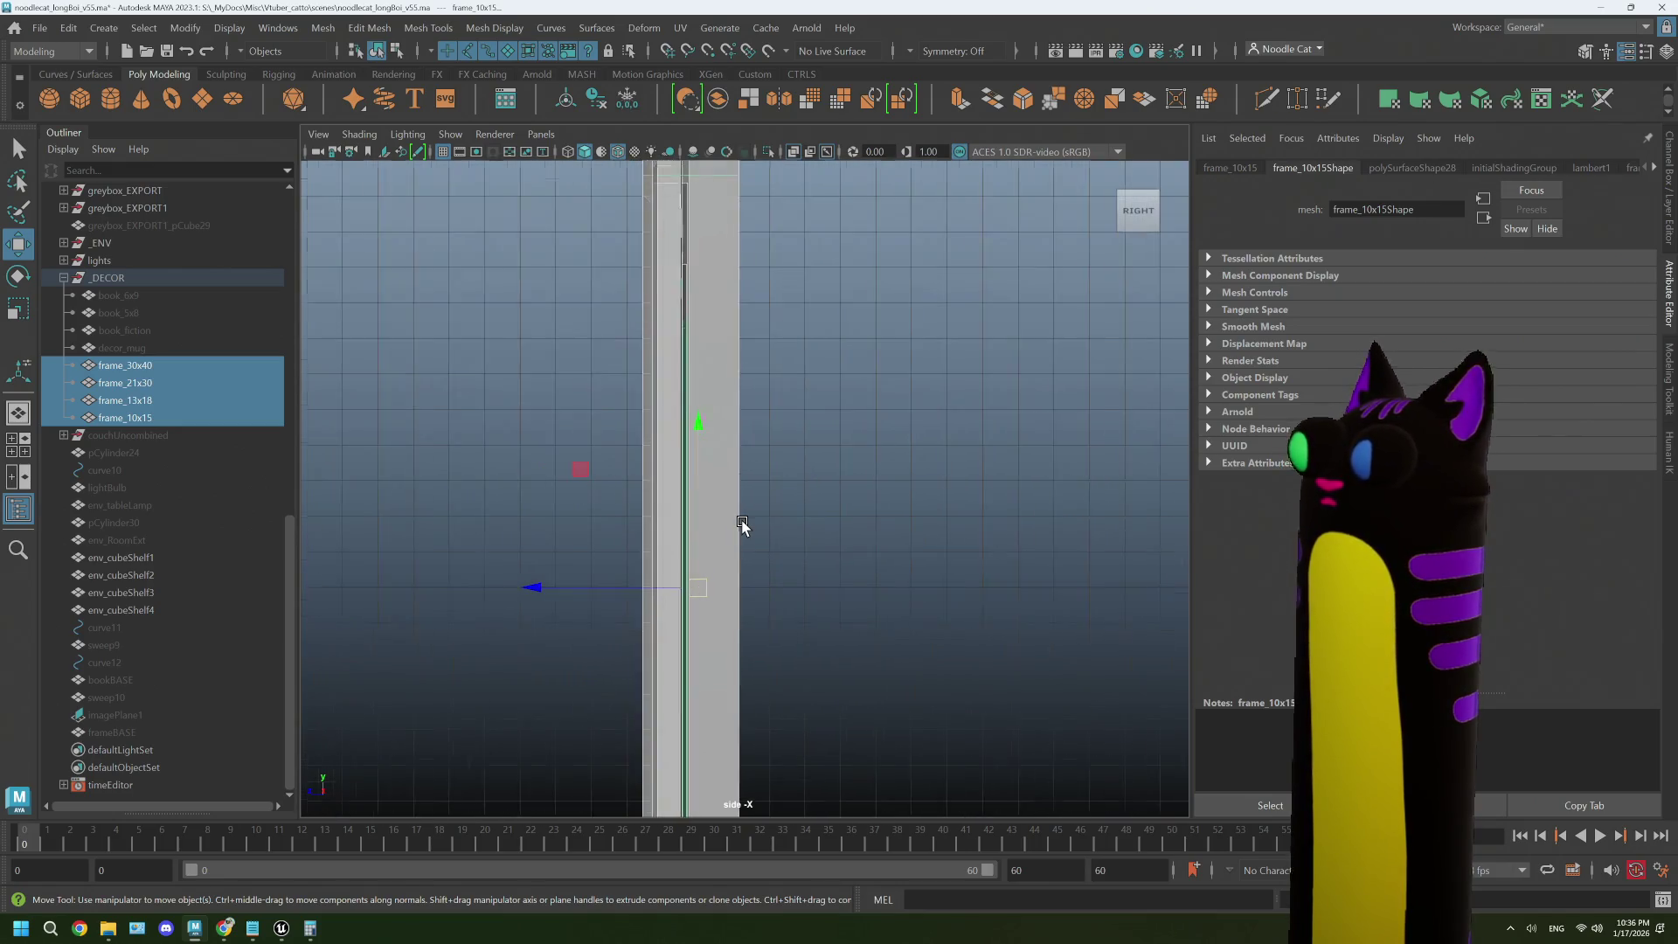
scroll(742, 525, "up", 6)
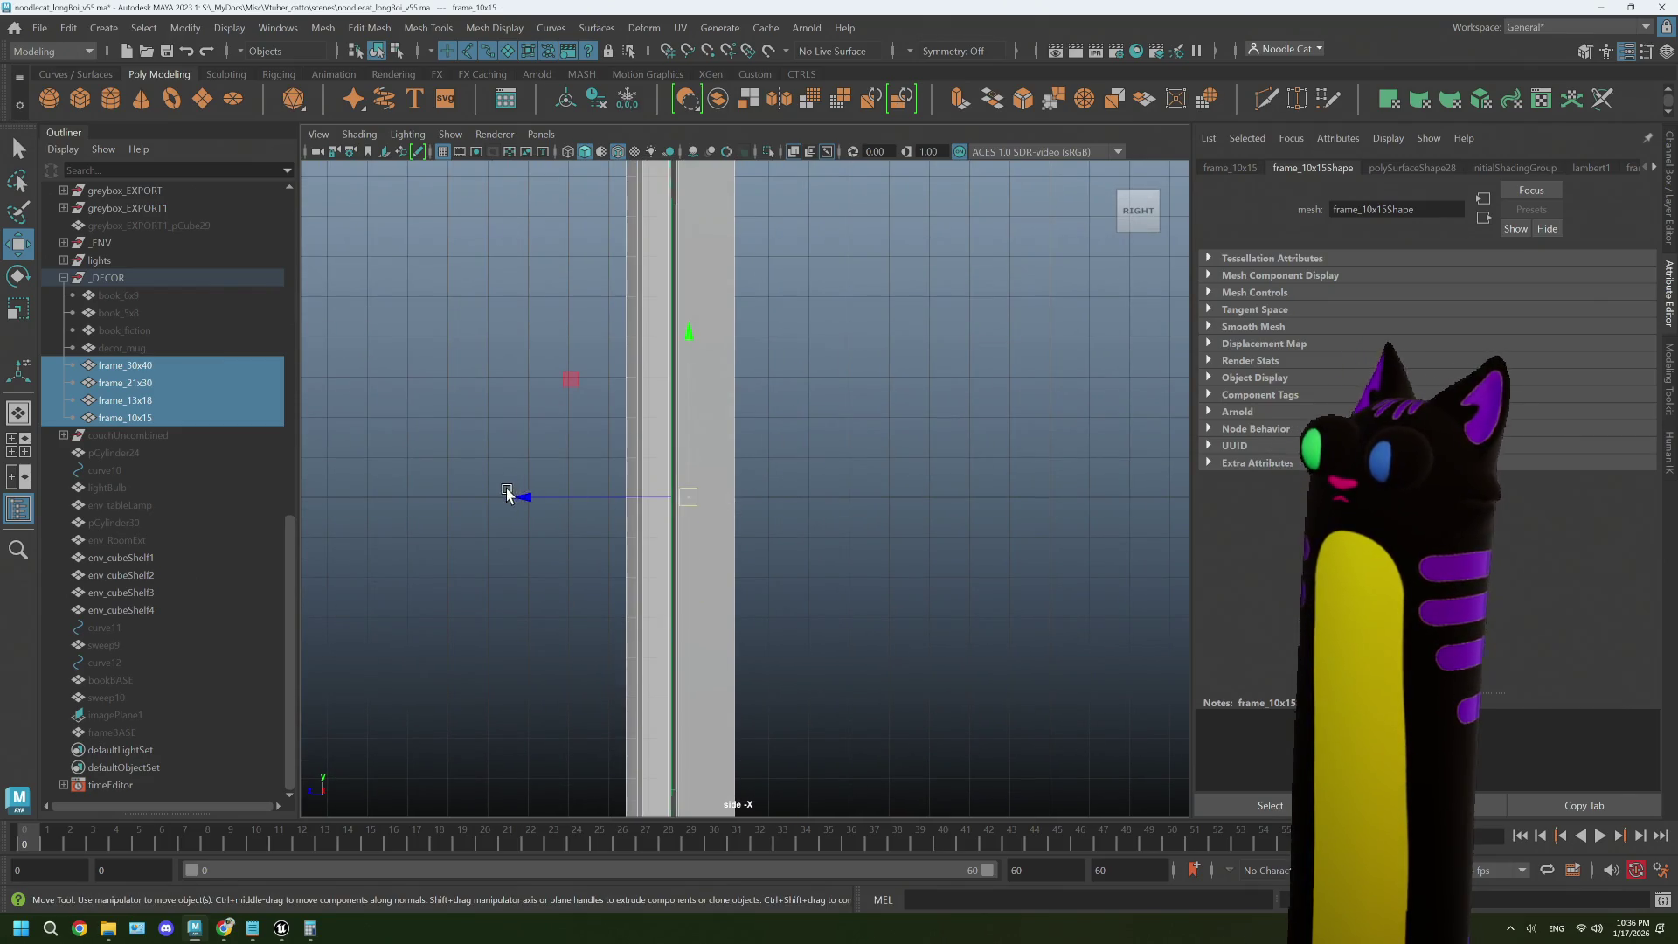
left_click_drag(526, 497, 485, 498)
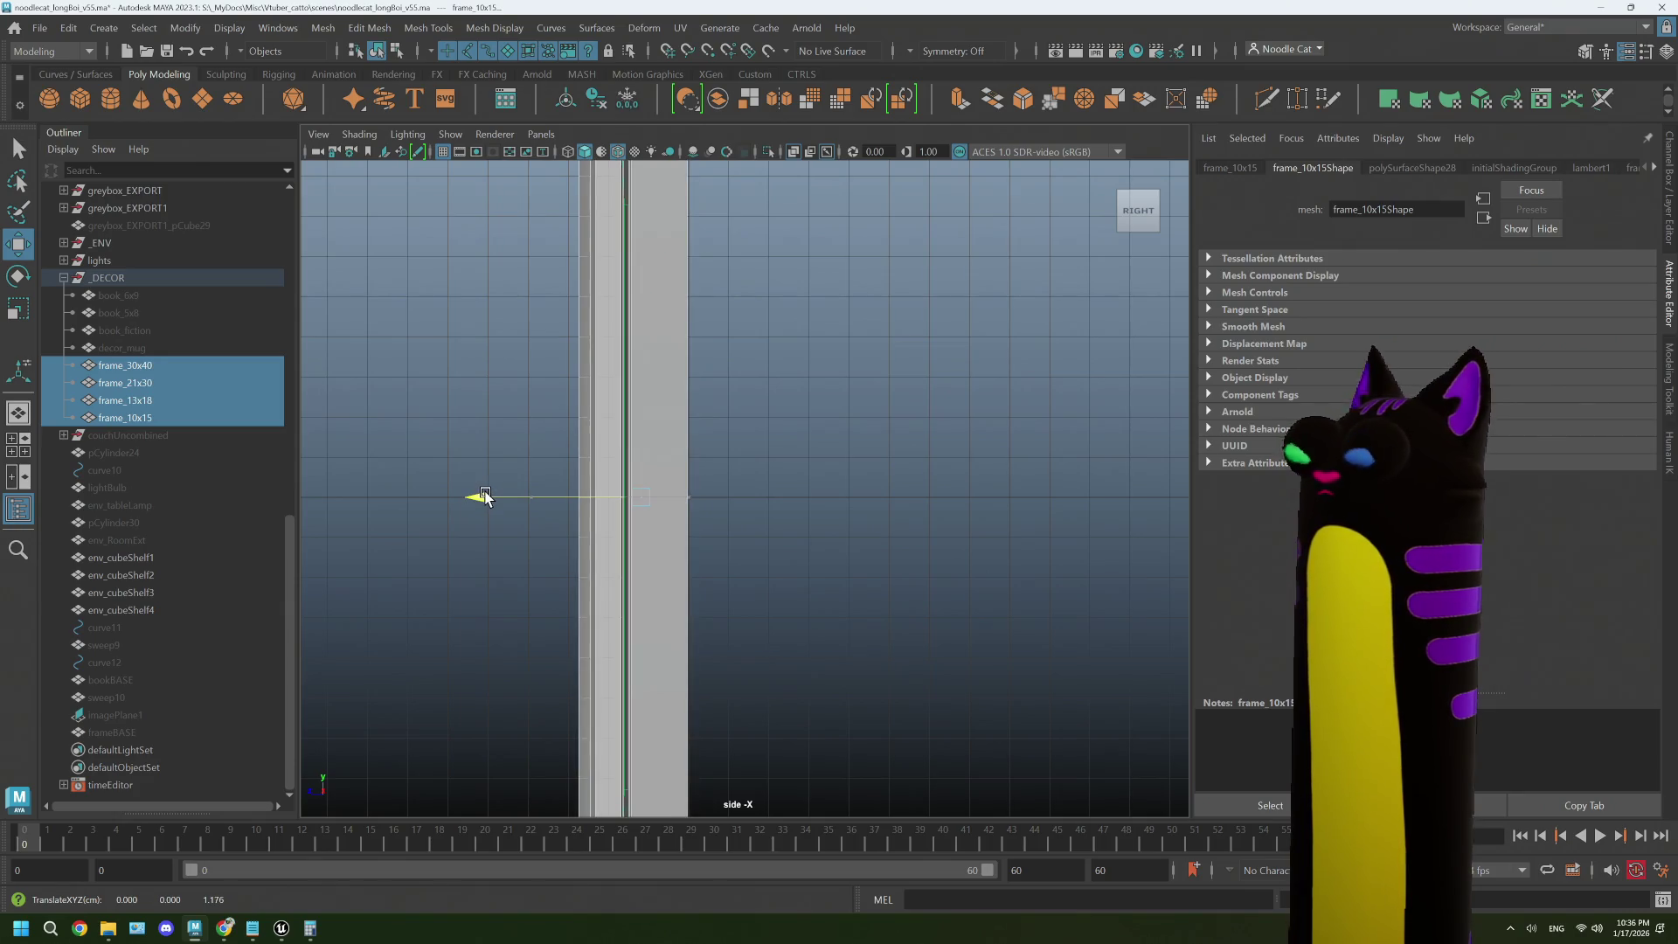
scroll(600, 547, "up", 6)
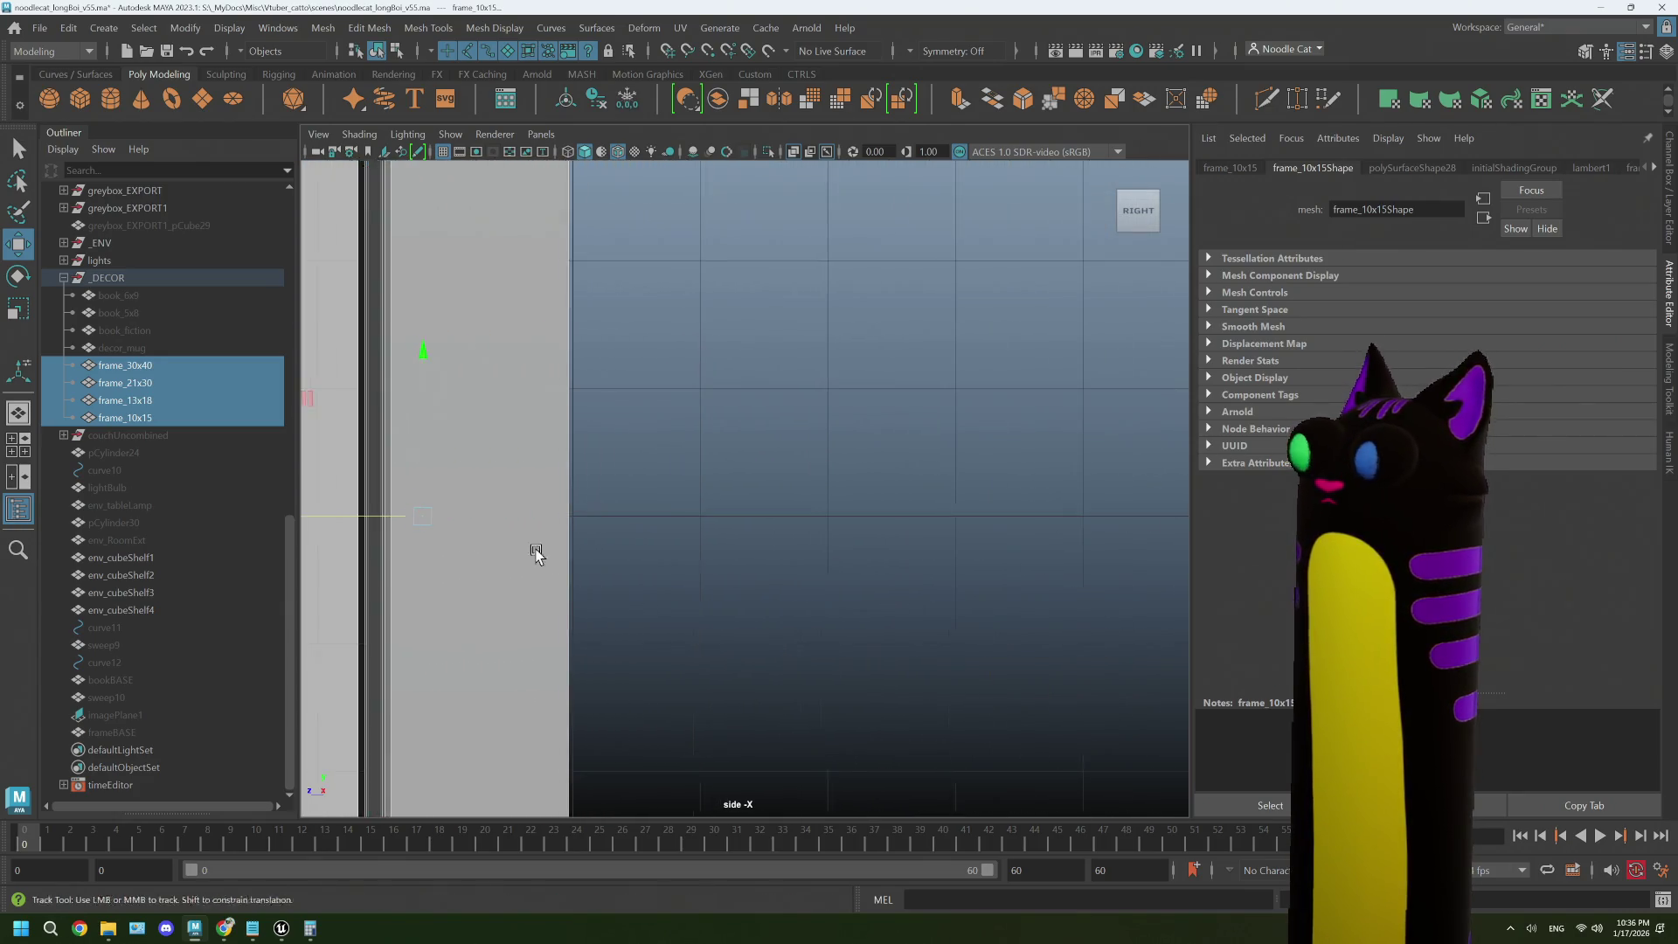
left_click_drag(536, 551, 632, 511)
left_click_drag(484, 475, 489, 476)
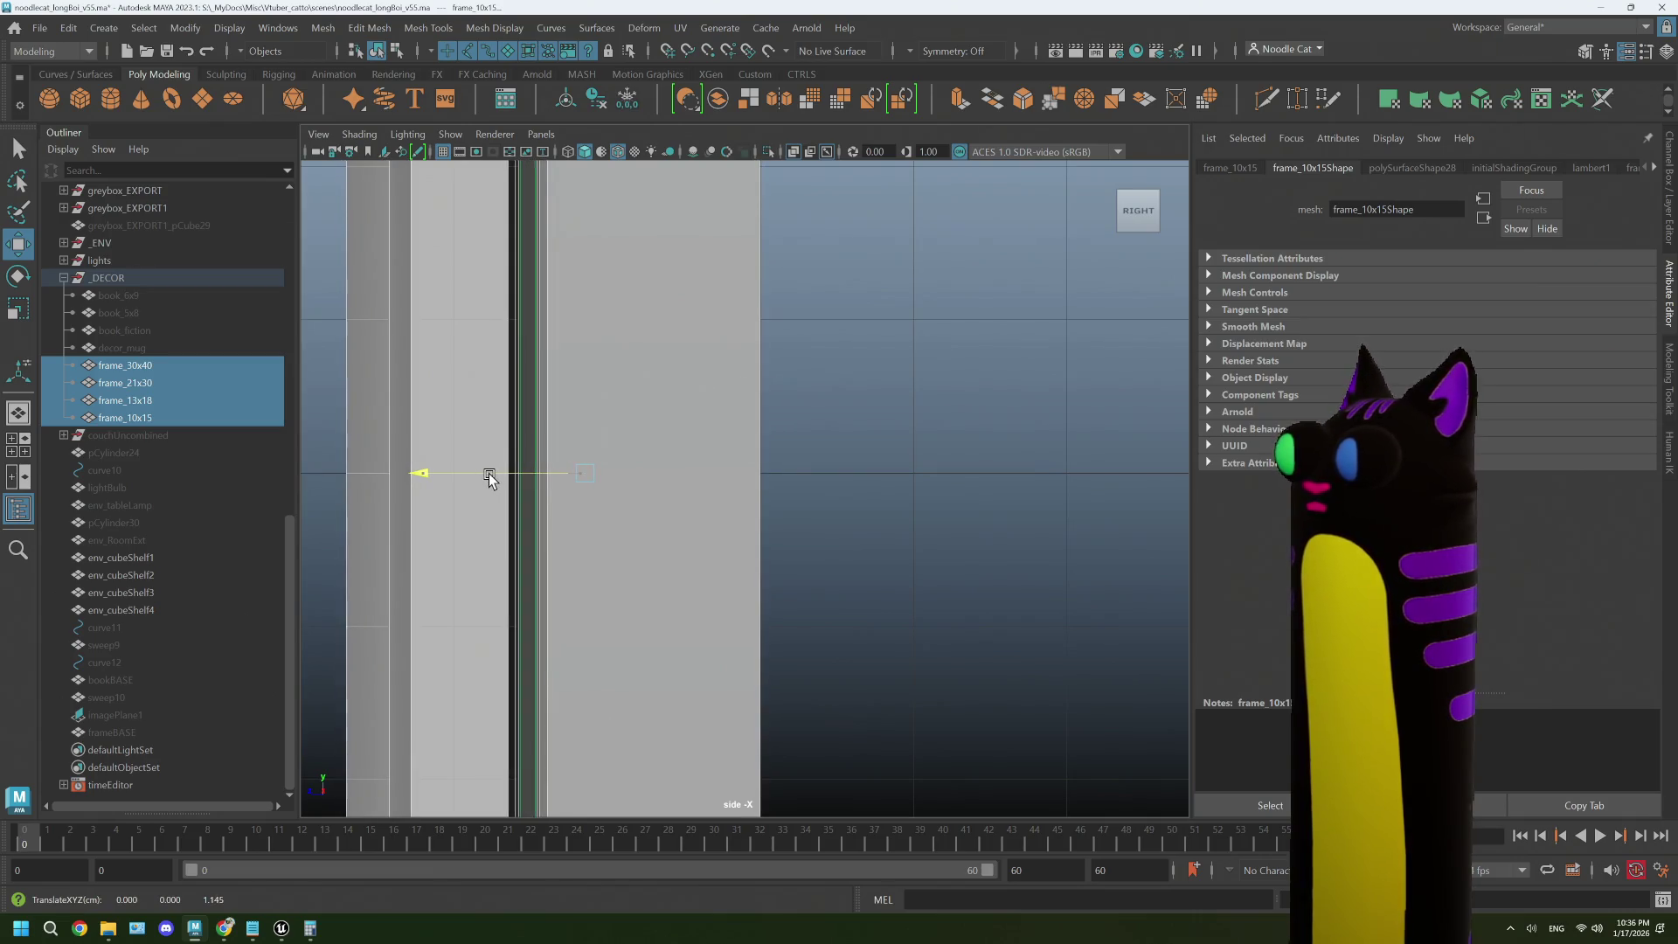
- Move the pivots of frame_30x40, frame_21x30, frame_13x18 and frame_10x15 to their back edges
left_click(109, 371)
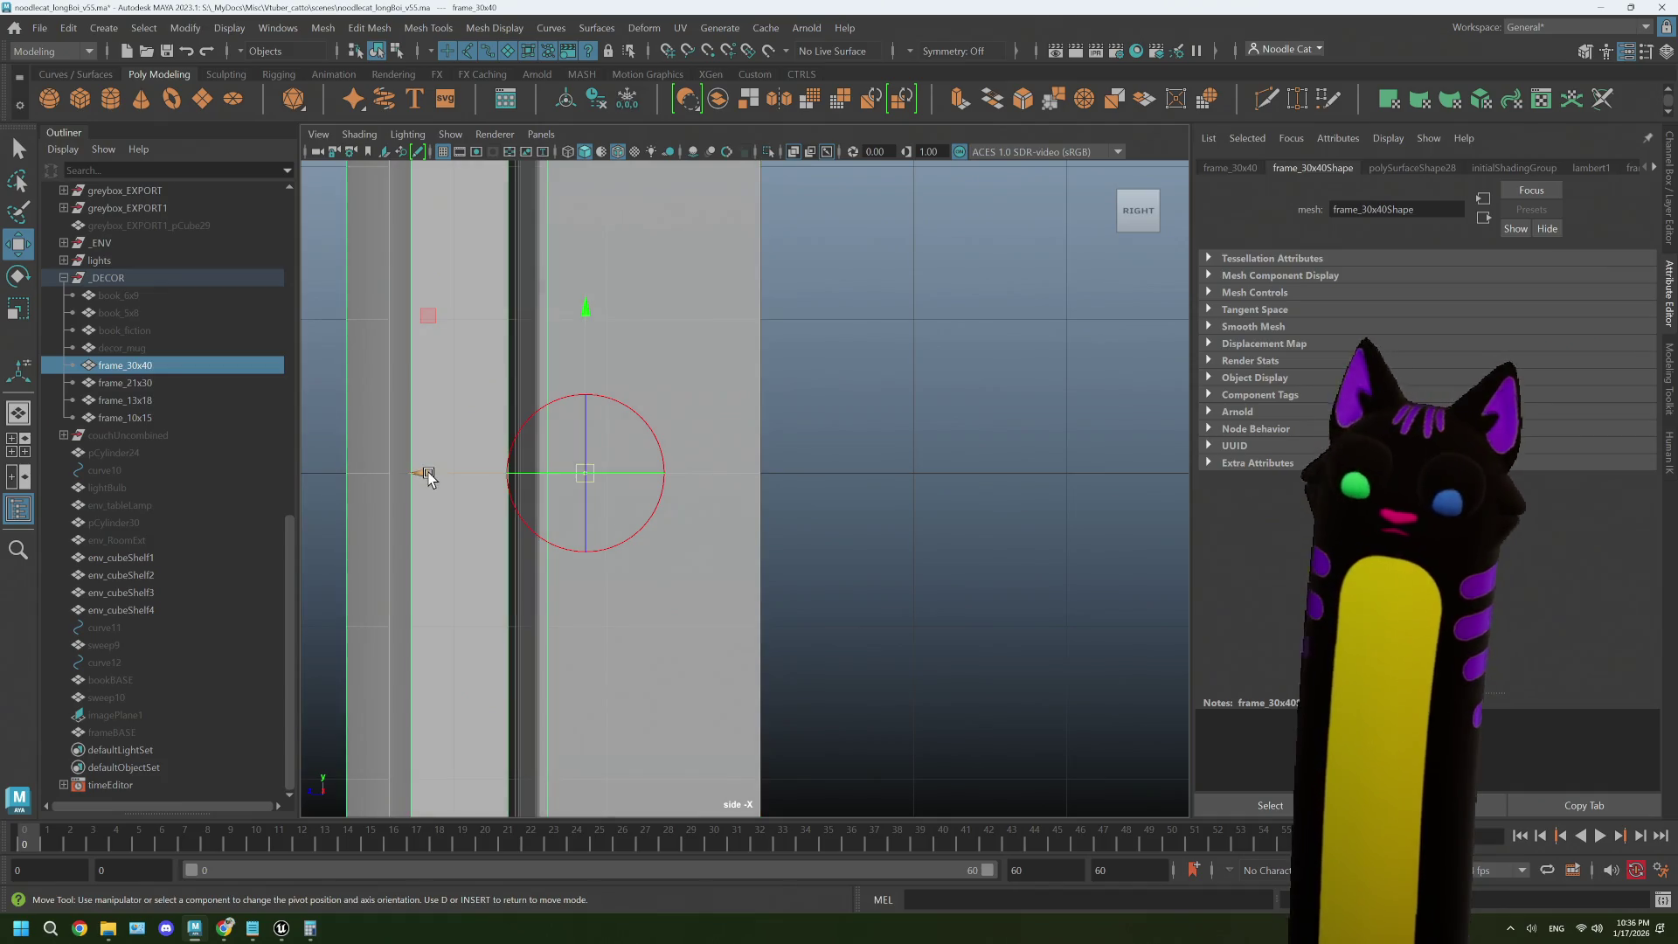
mouse_move(428, 475)
left_mouse_down()
mouse_move(667, 469)
mouse_move(599, 472)
left_mouse_up()
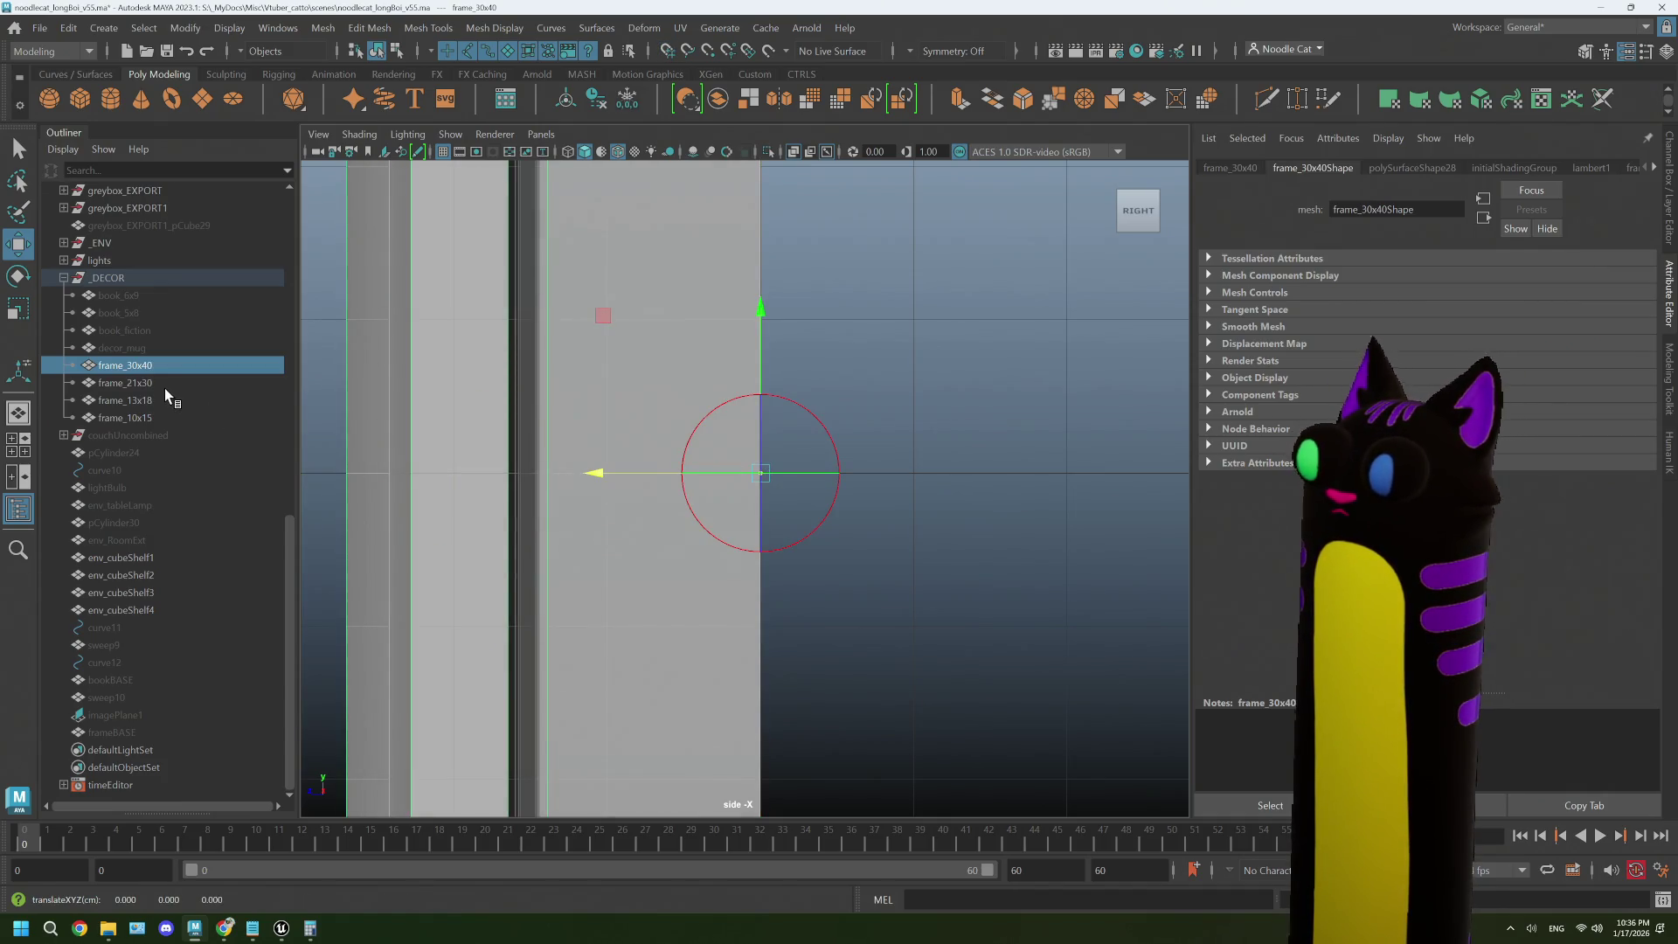
left_click(164, 385)
left_click_drag(417, 469, 612, 473)
left_click(125, 401)
left_click_drag(423, 473, 667, 468)
left_click(119, 418)
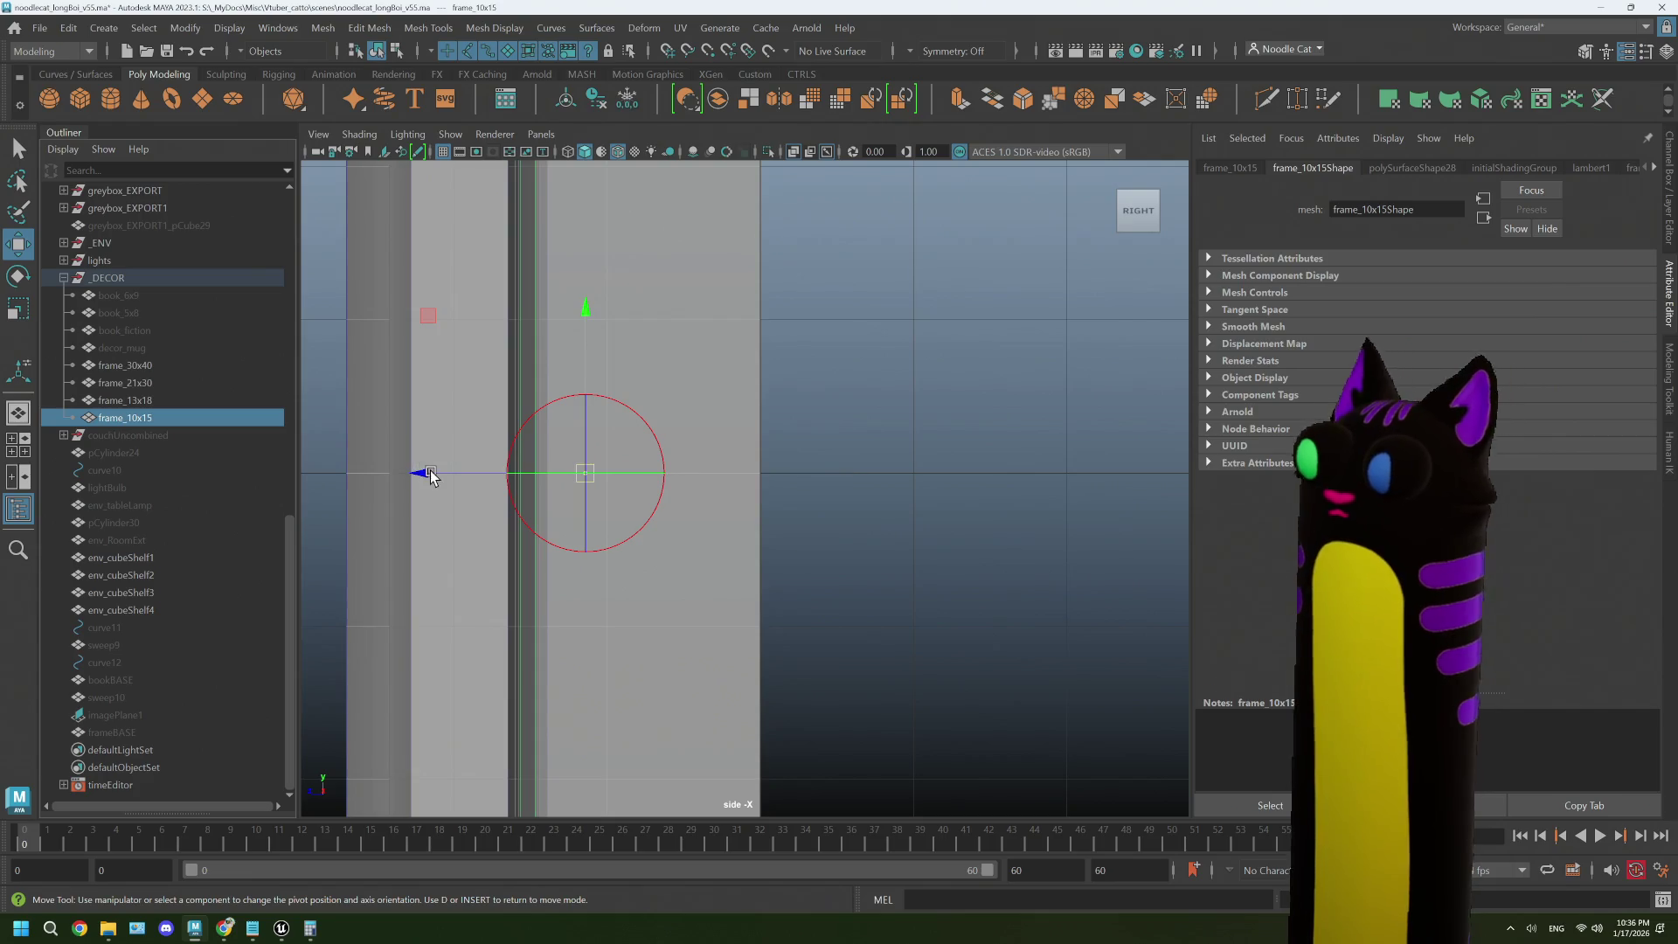
left_click_drag(424, 476, 747, 476)
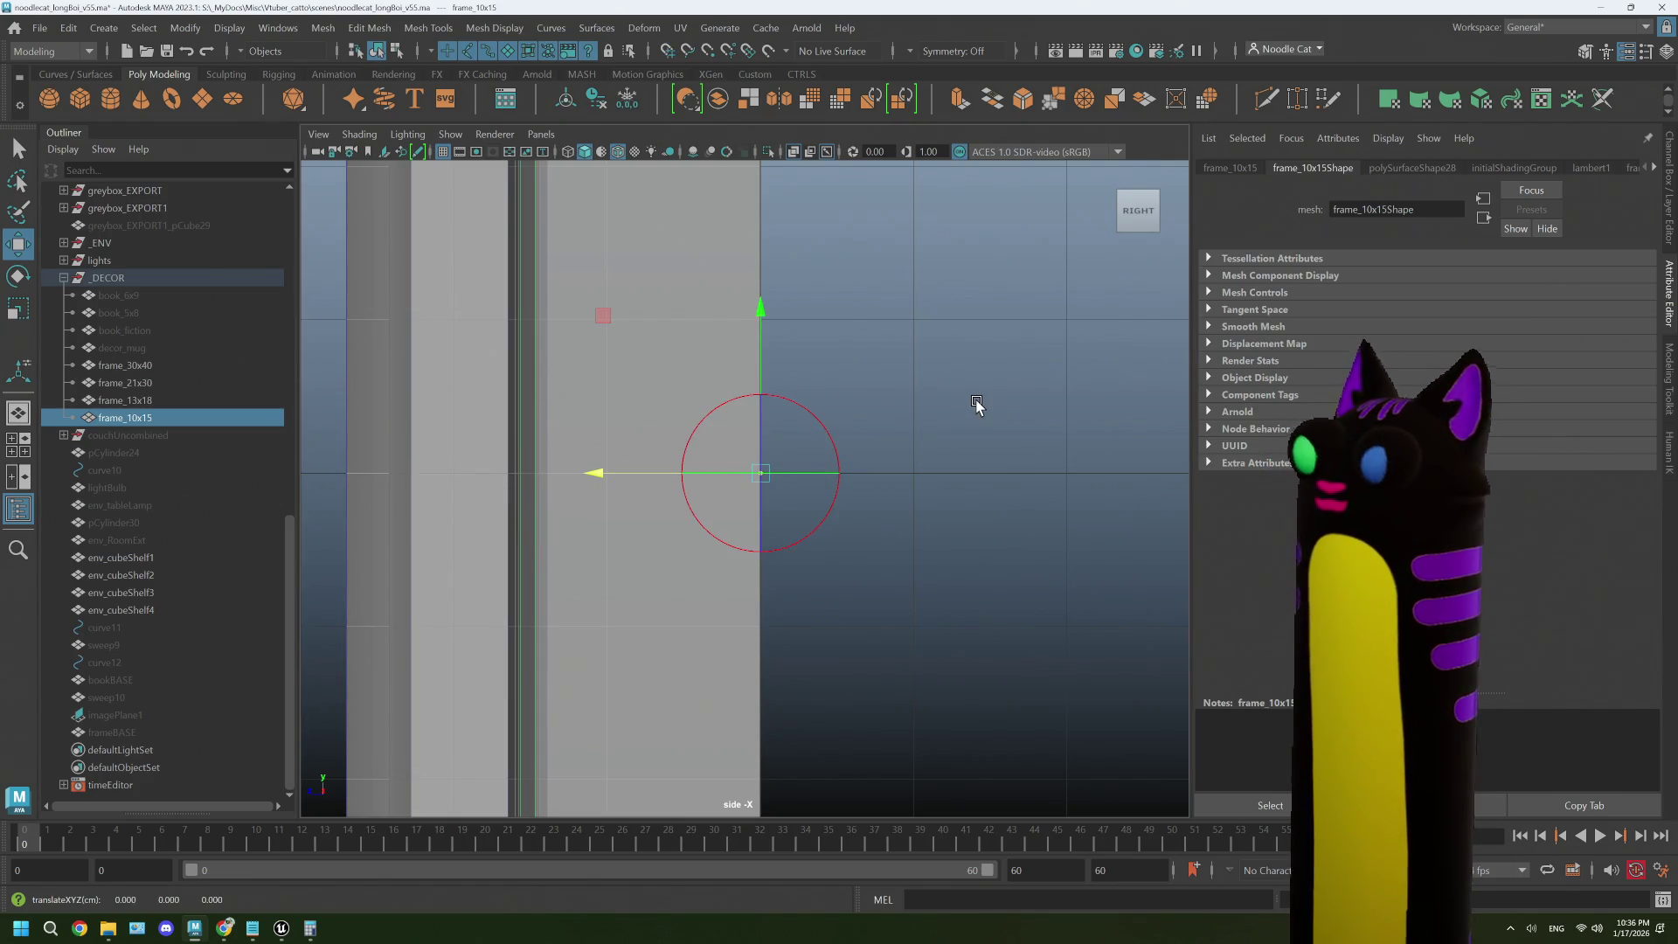
- Finish pivot editing and export frame_30x40 over decor_frame_30x40.fbx
key("Insert")
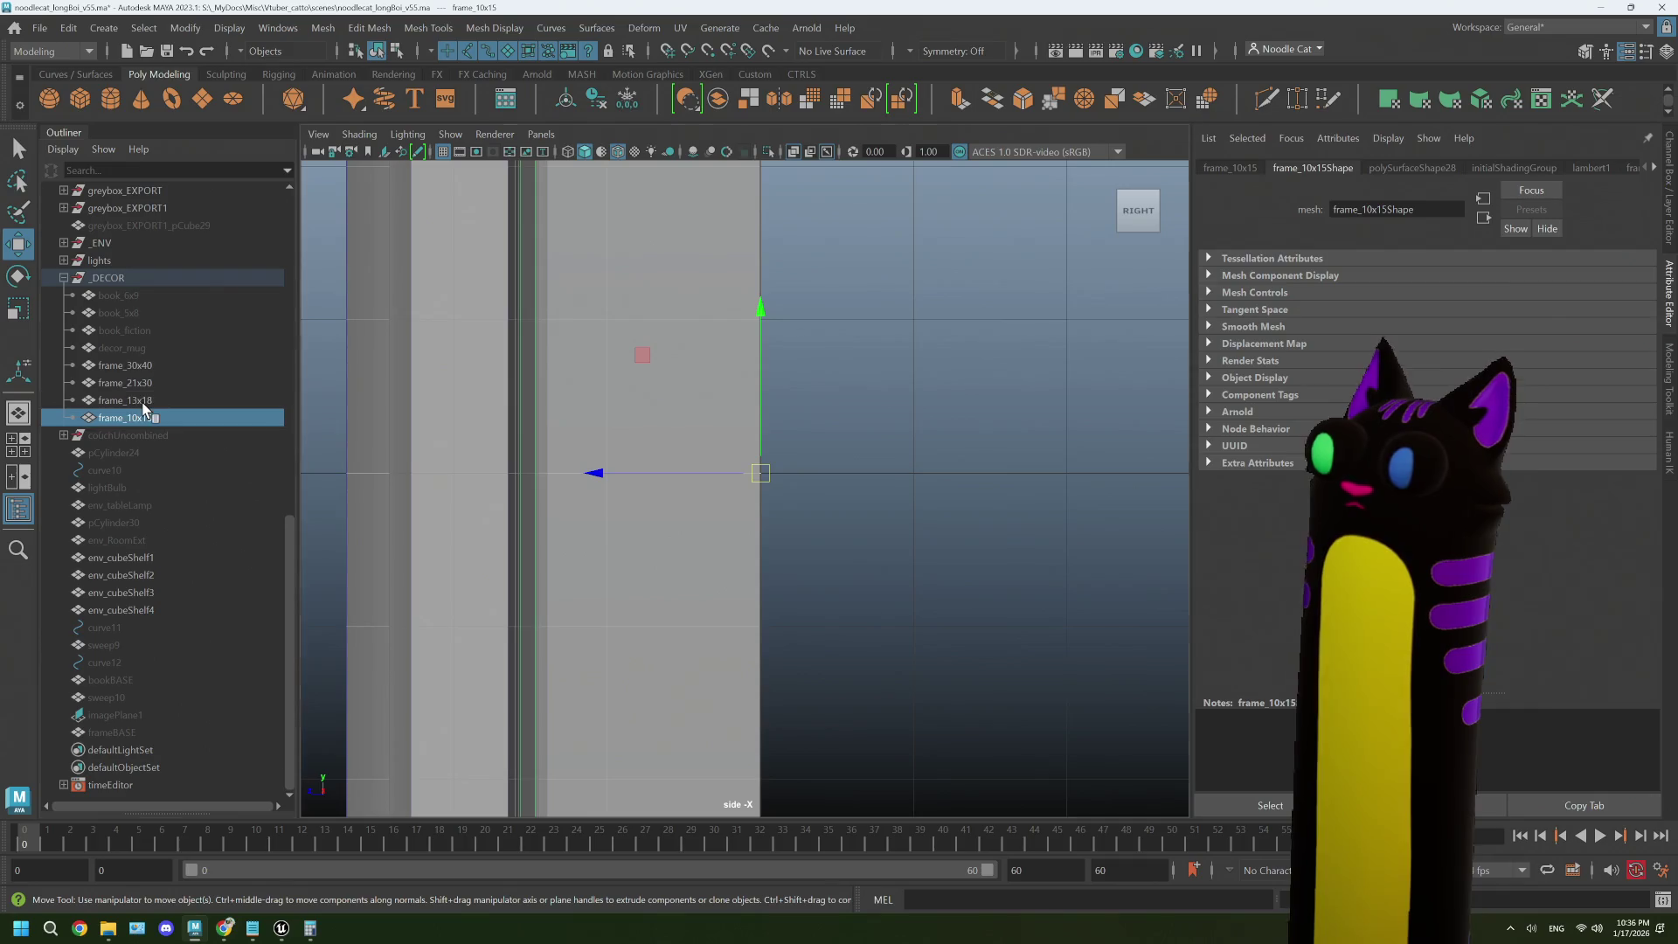
left_click(910, 384)
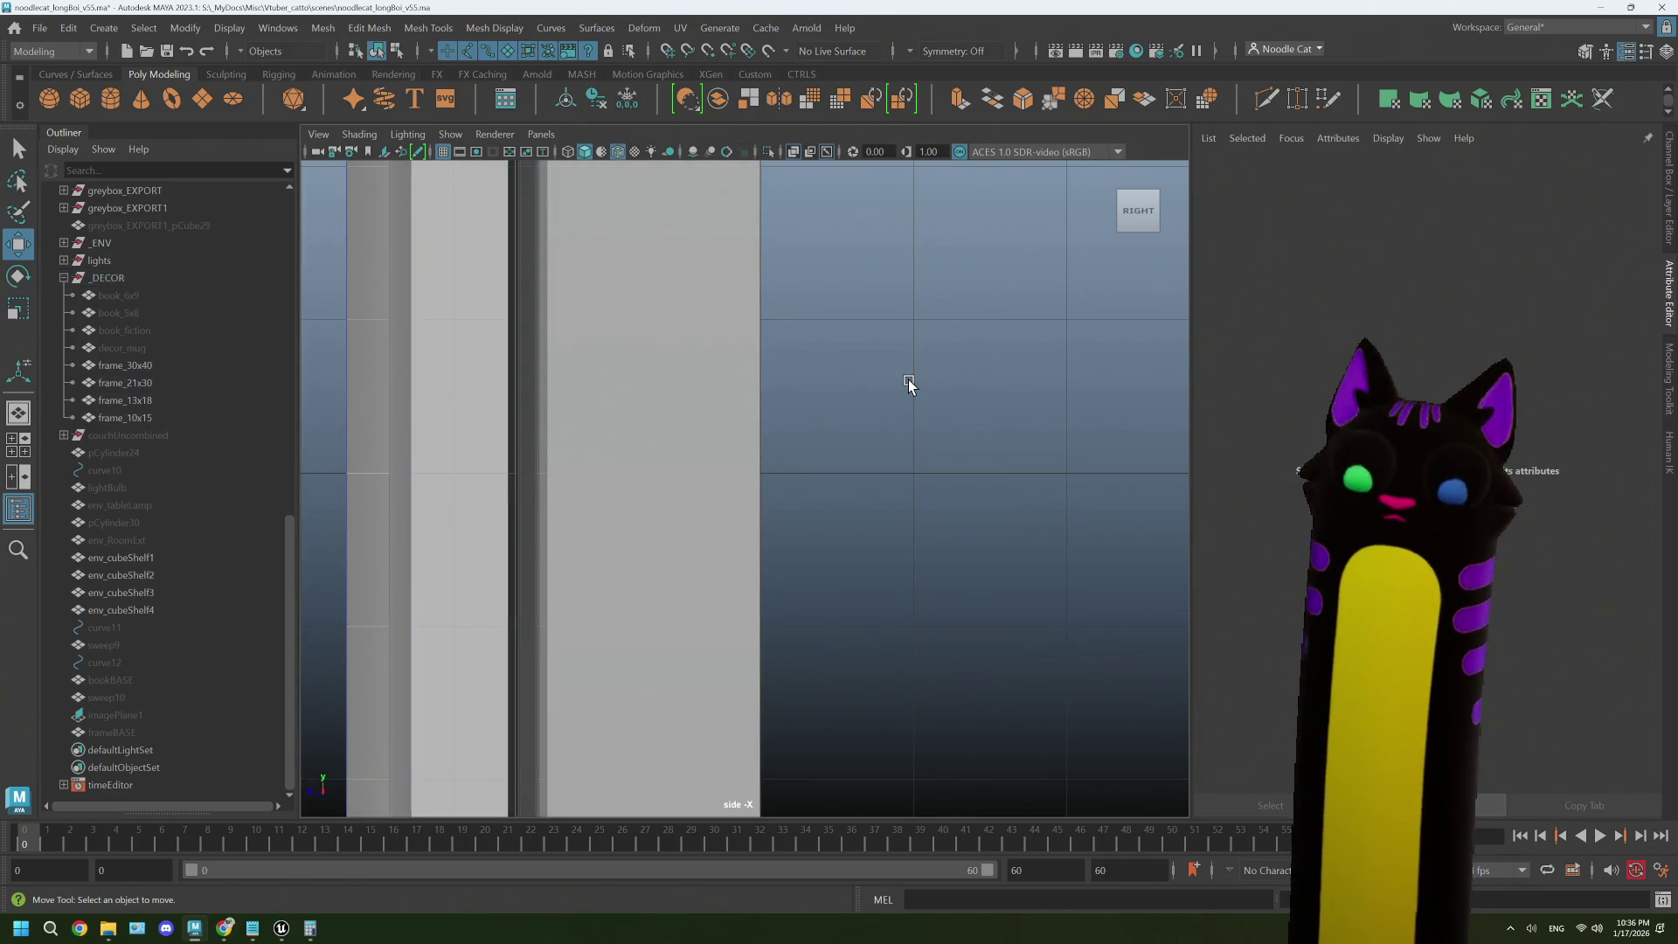
left_click(127, 365)
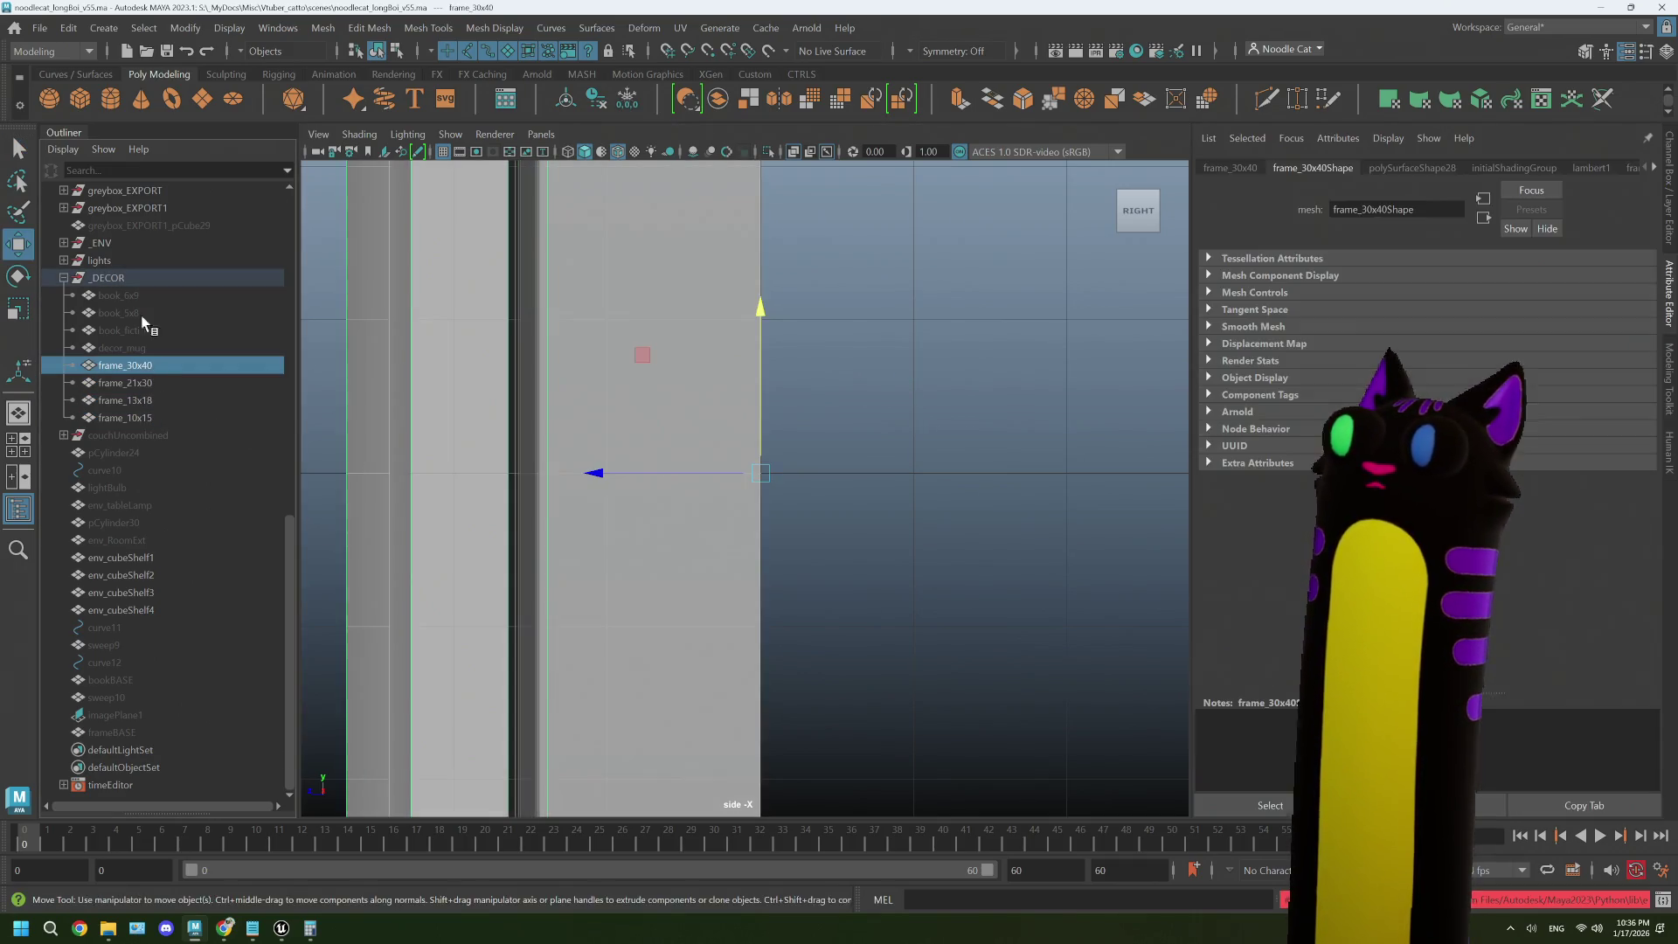
left_click(39, 28)
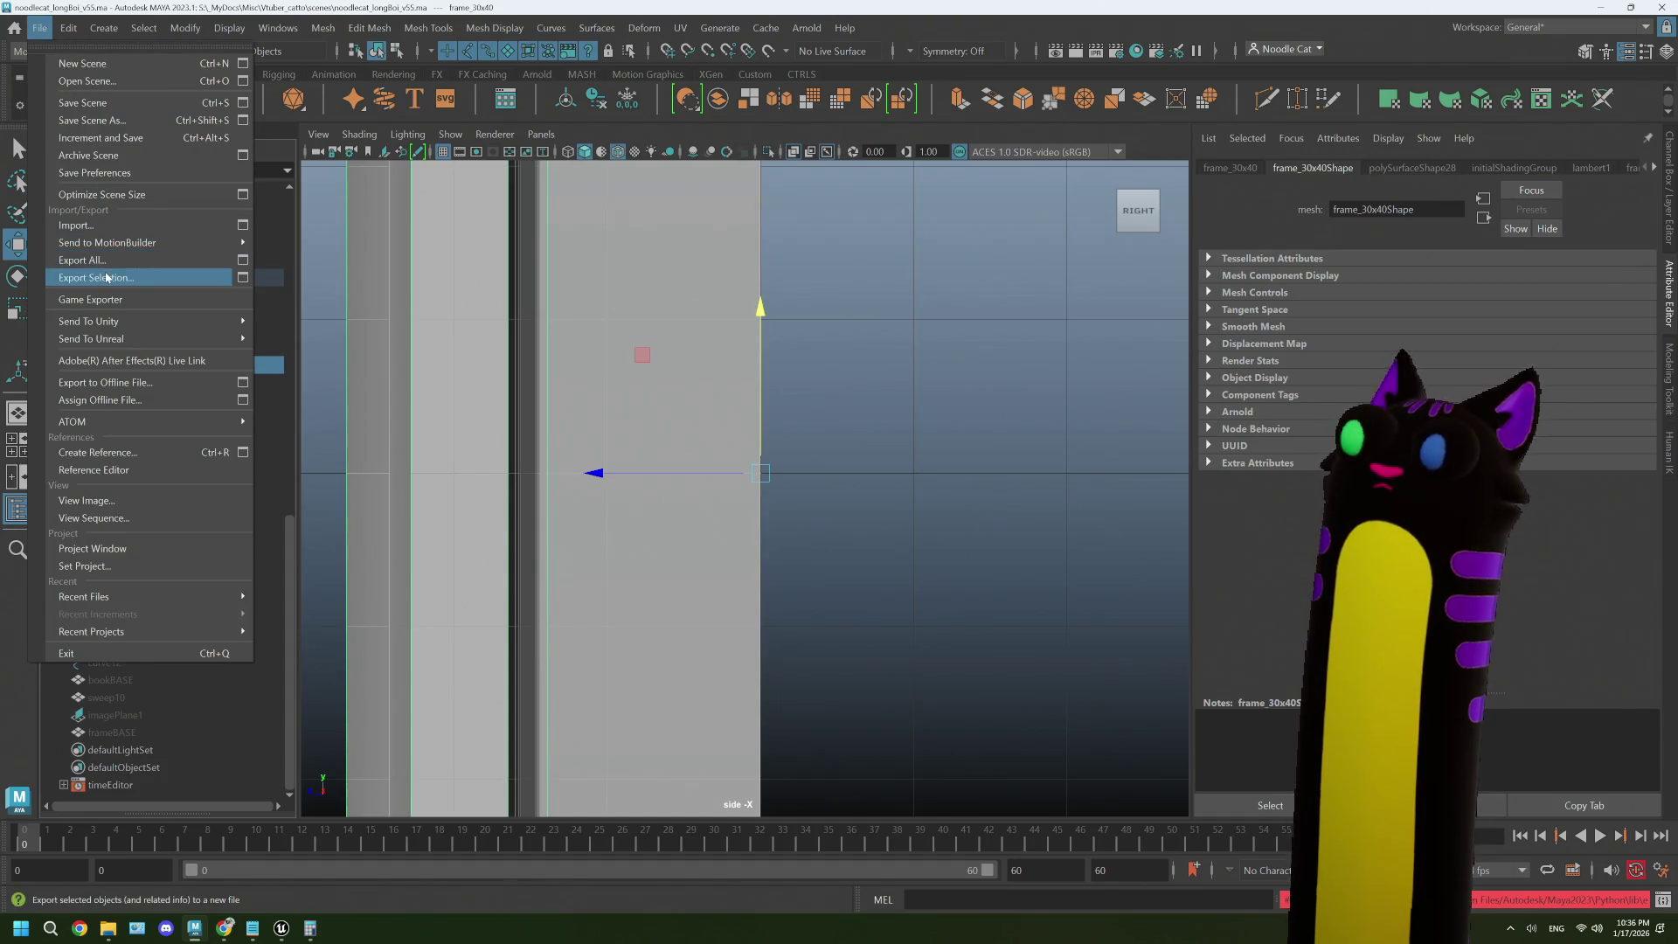
left_click(98, 277)
left_click(610, 342)
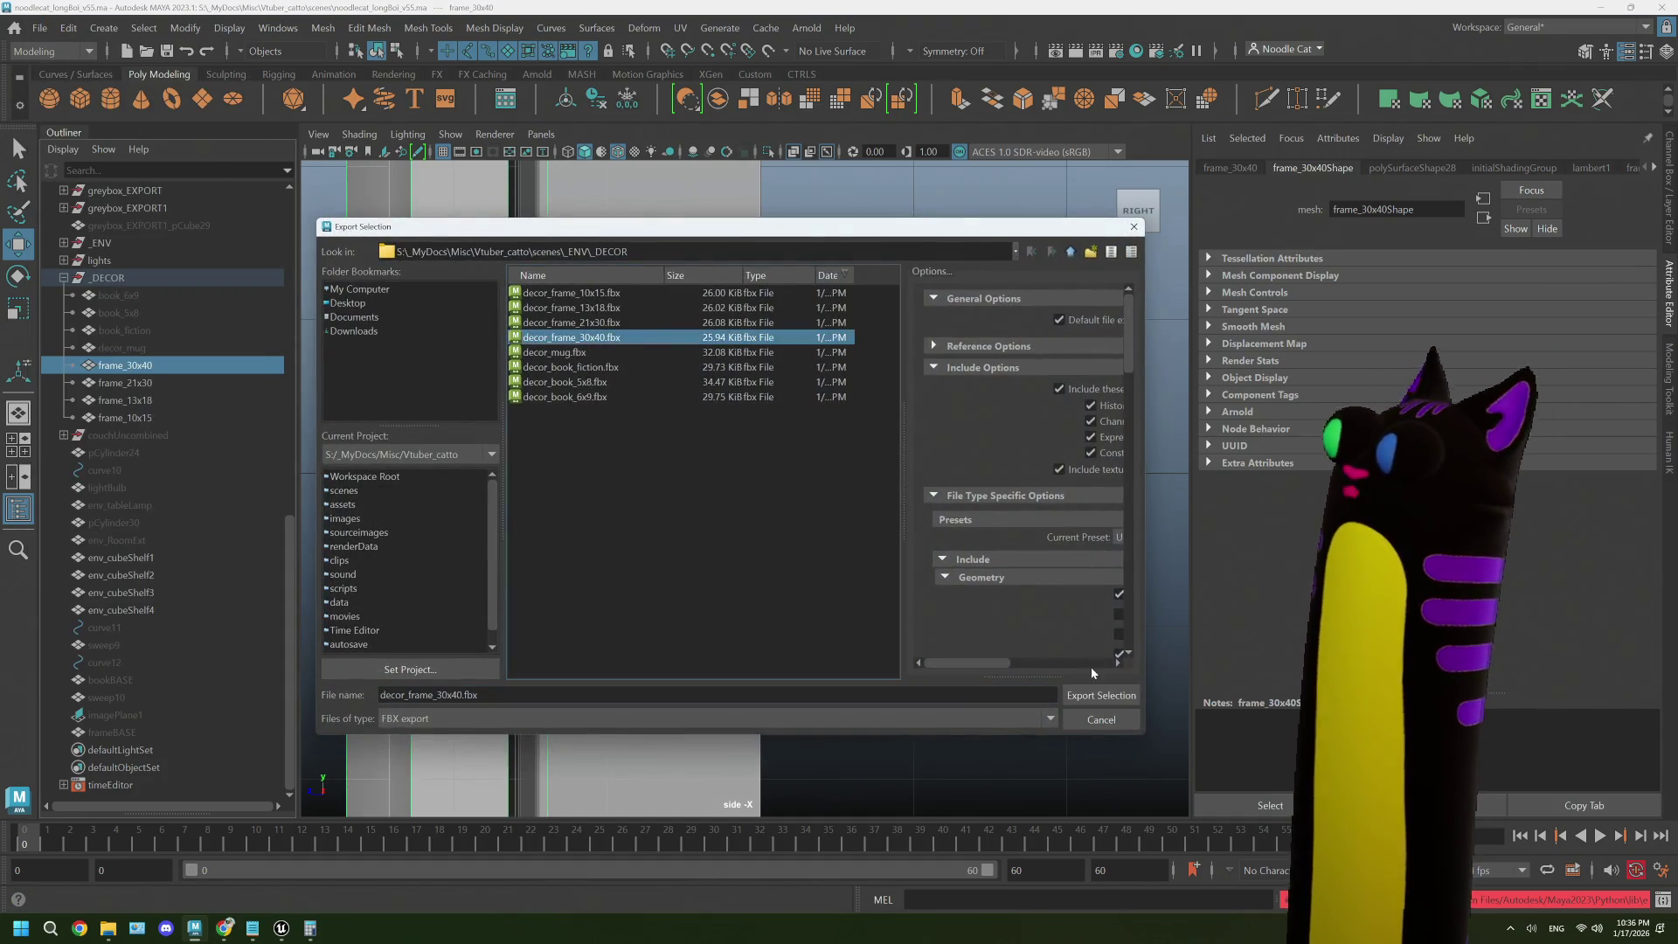
left_click(1101, 695)
left_click(693, 505)
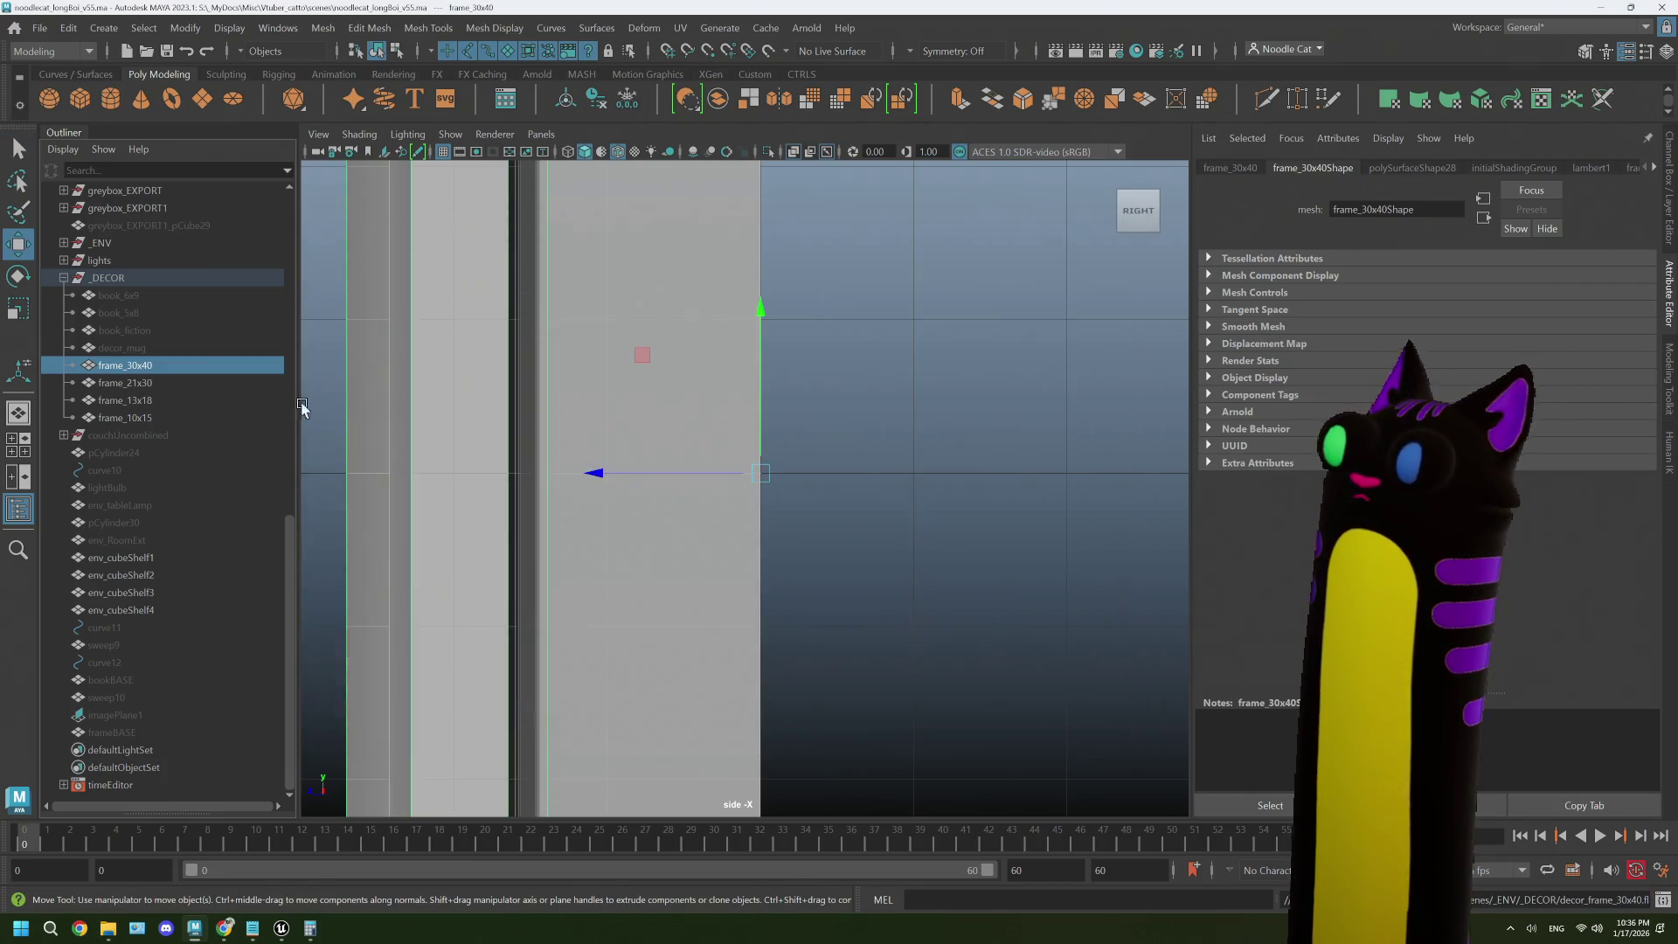
- Export frame_21x30 over decor_frame_21x30.fbx
left_click(159, 380)
left_click(39, 28)
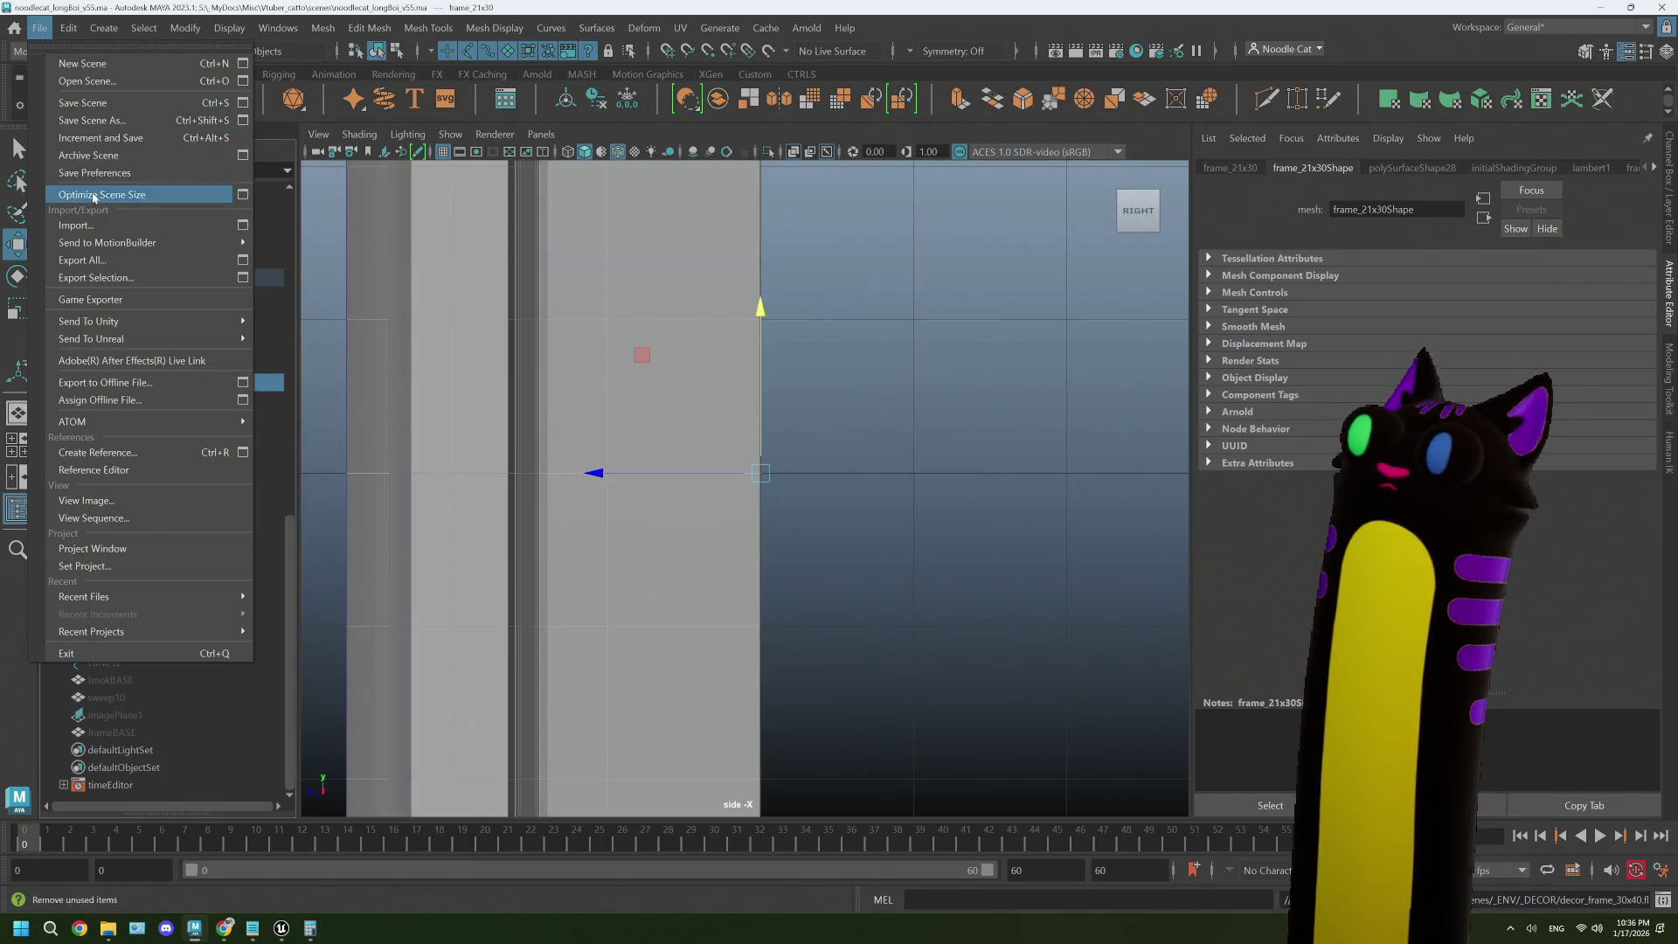
left_click(98, 278)
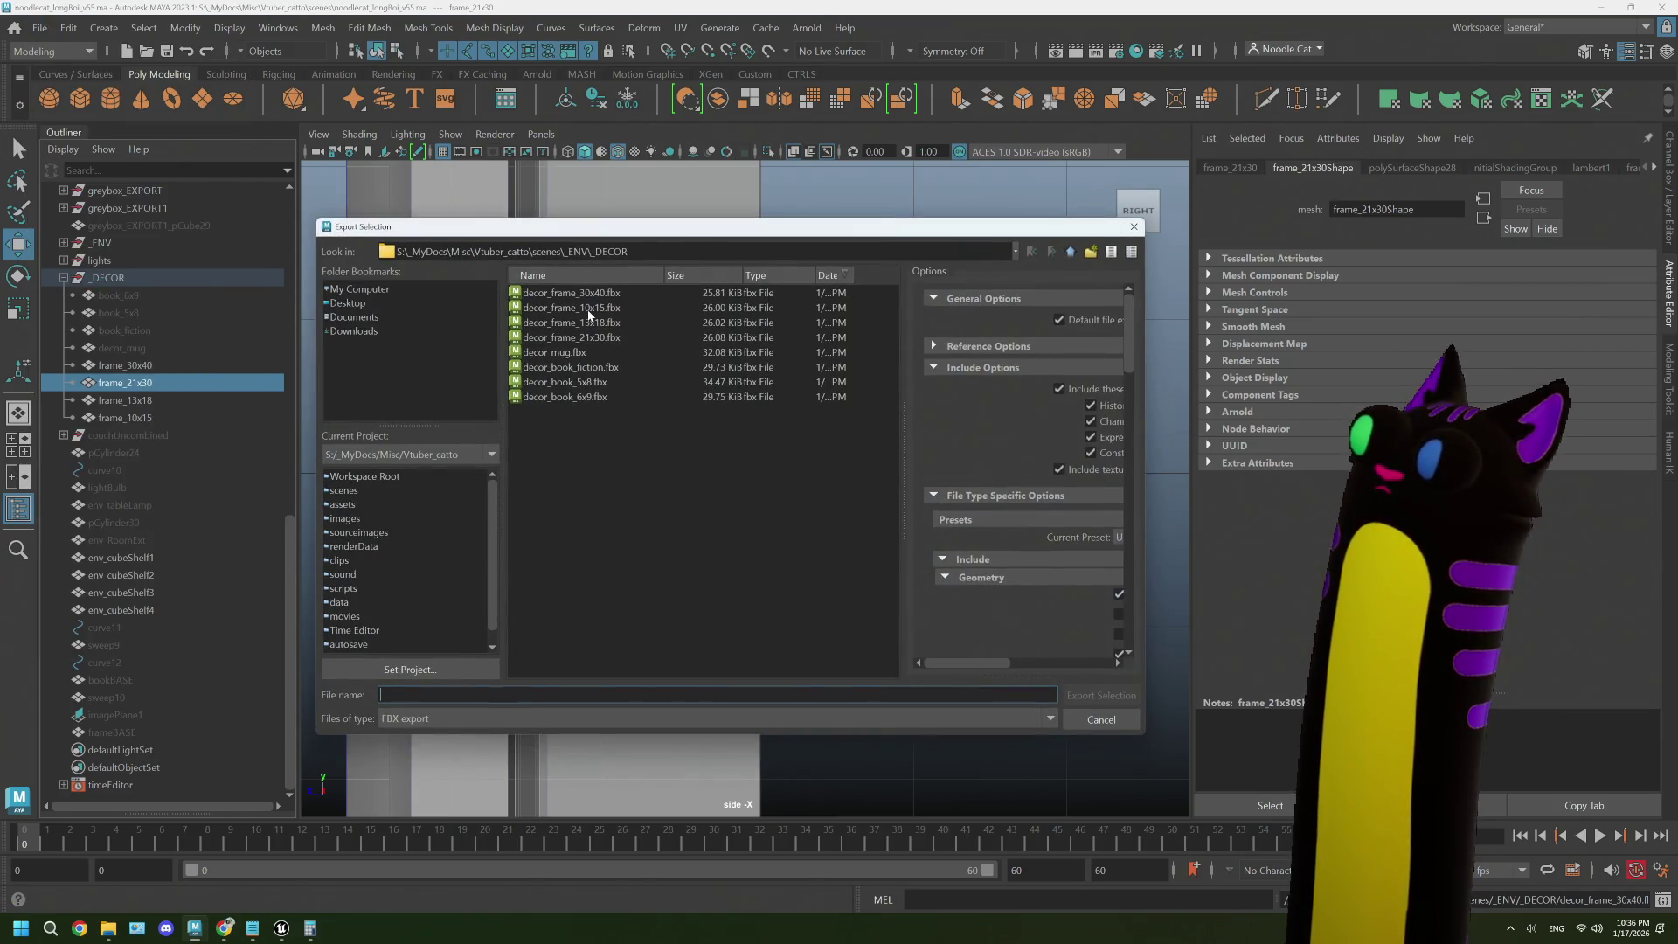
left_click(605, 340)
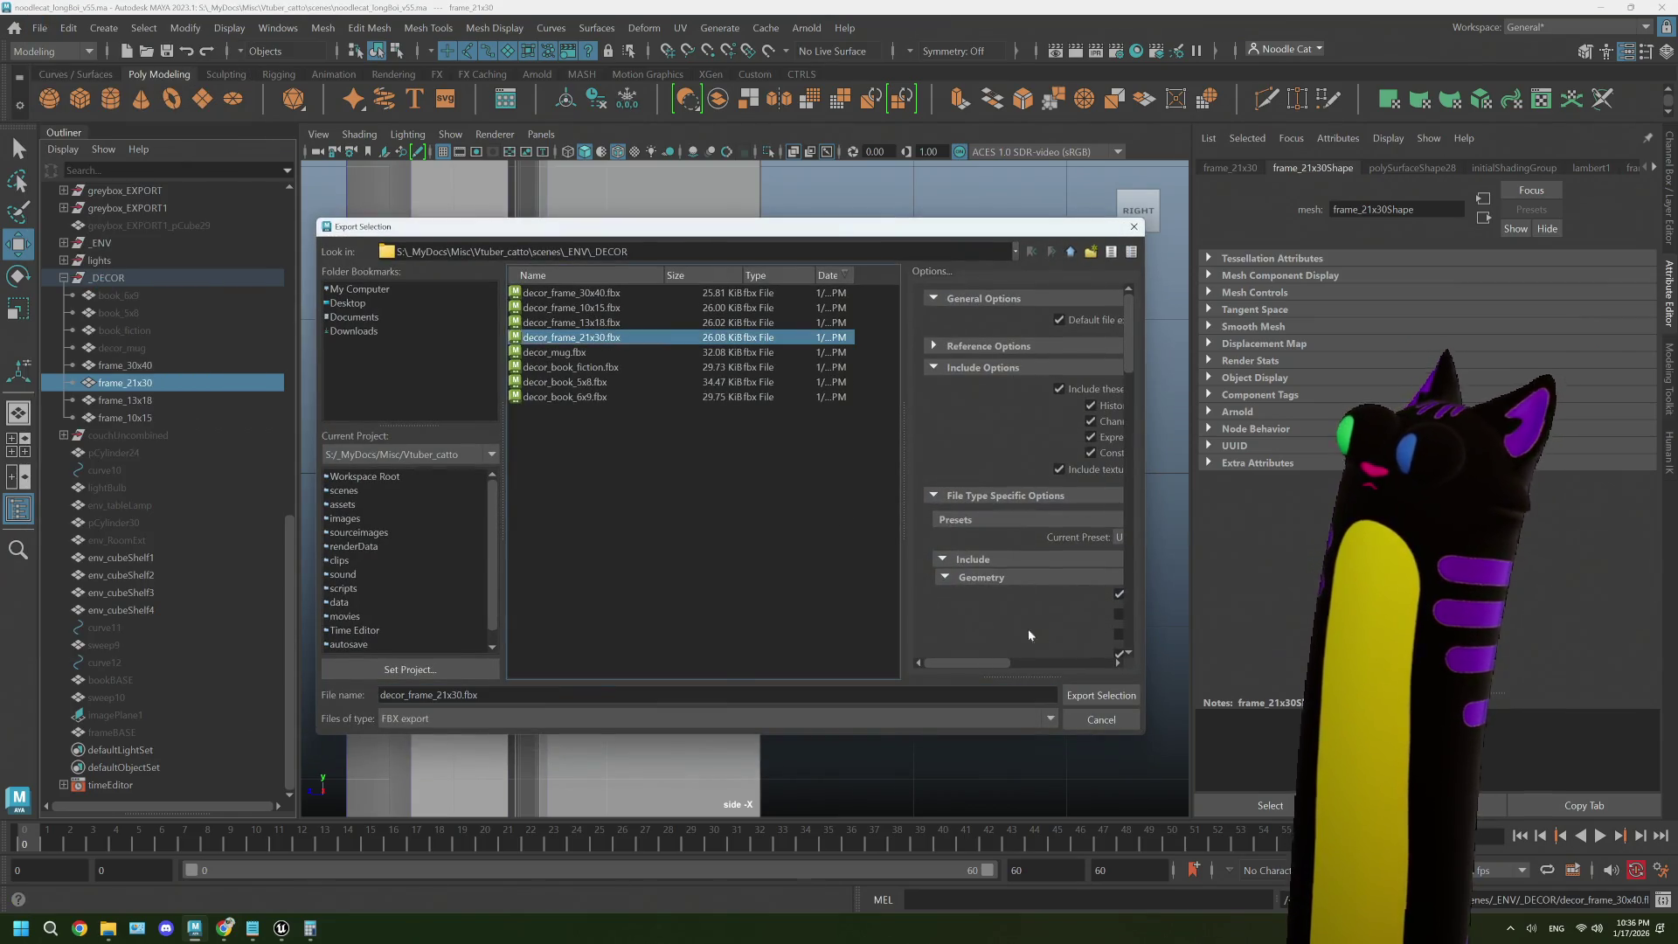
left_click(1100, 695)
left_click(693, 505)
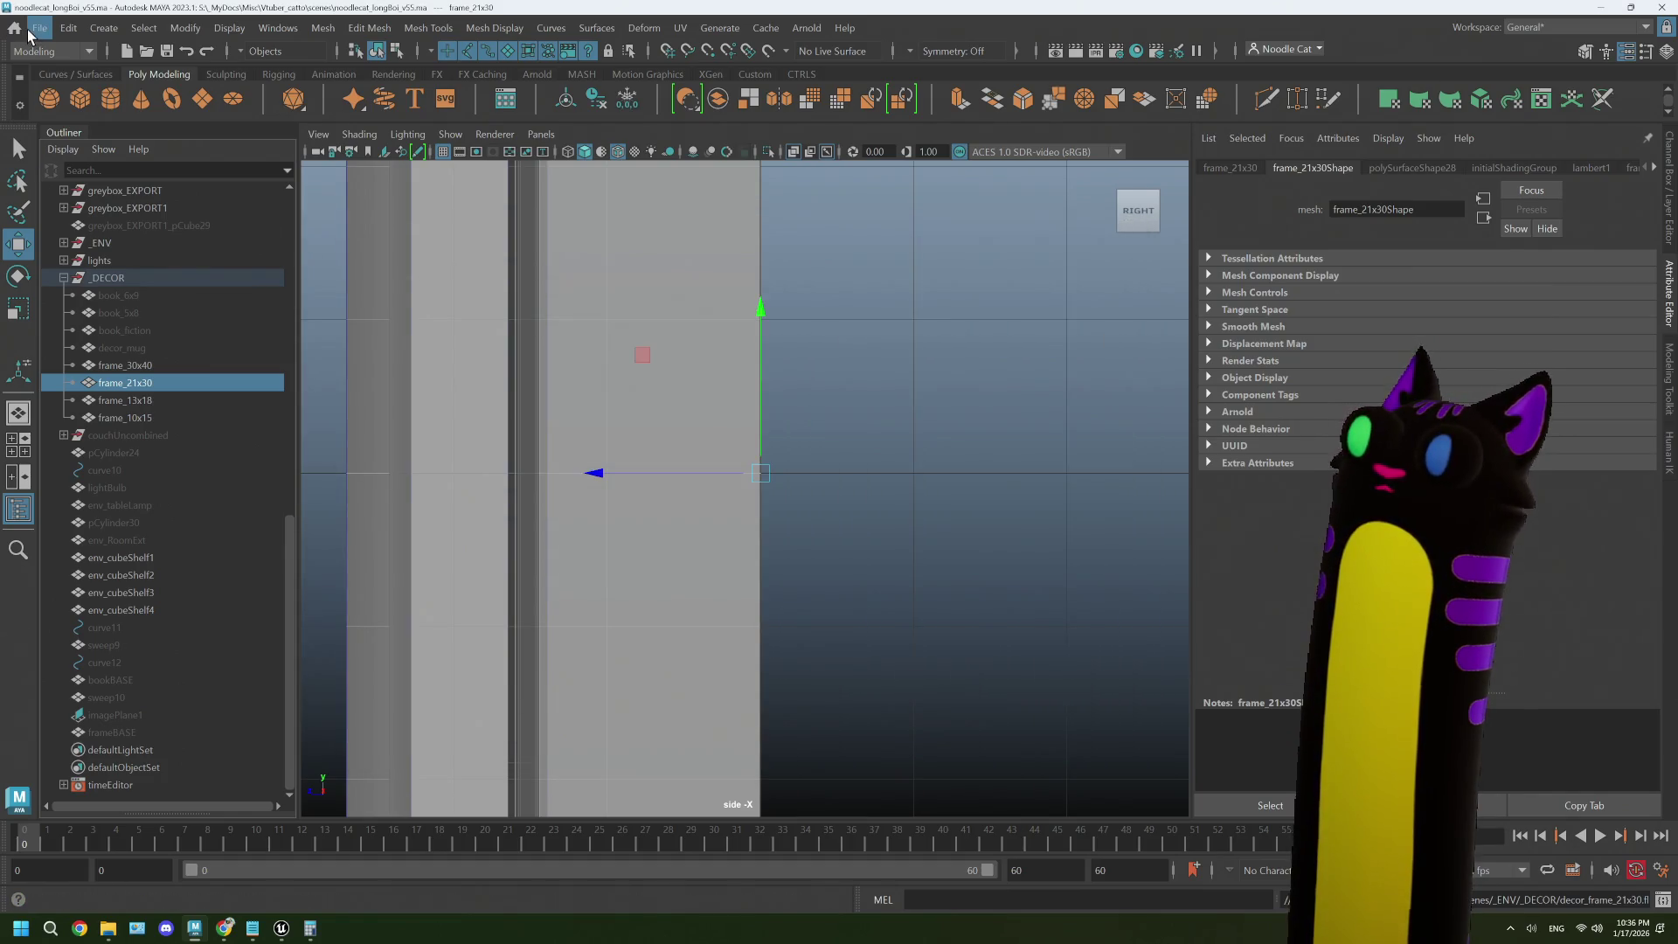
- Export frame_13x18 over decor_frame_13x18.fbx
left_click(169, 399)
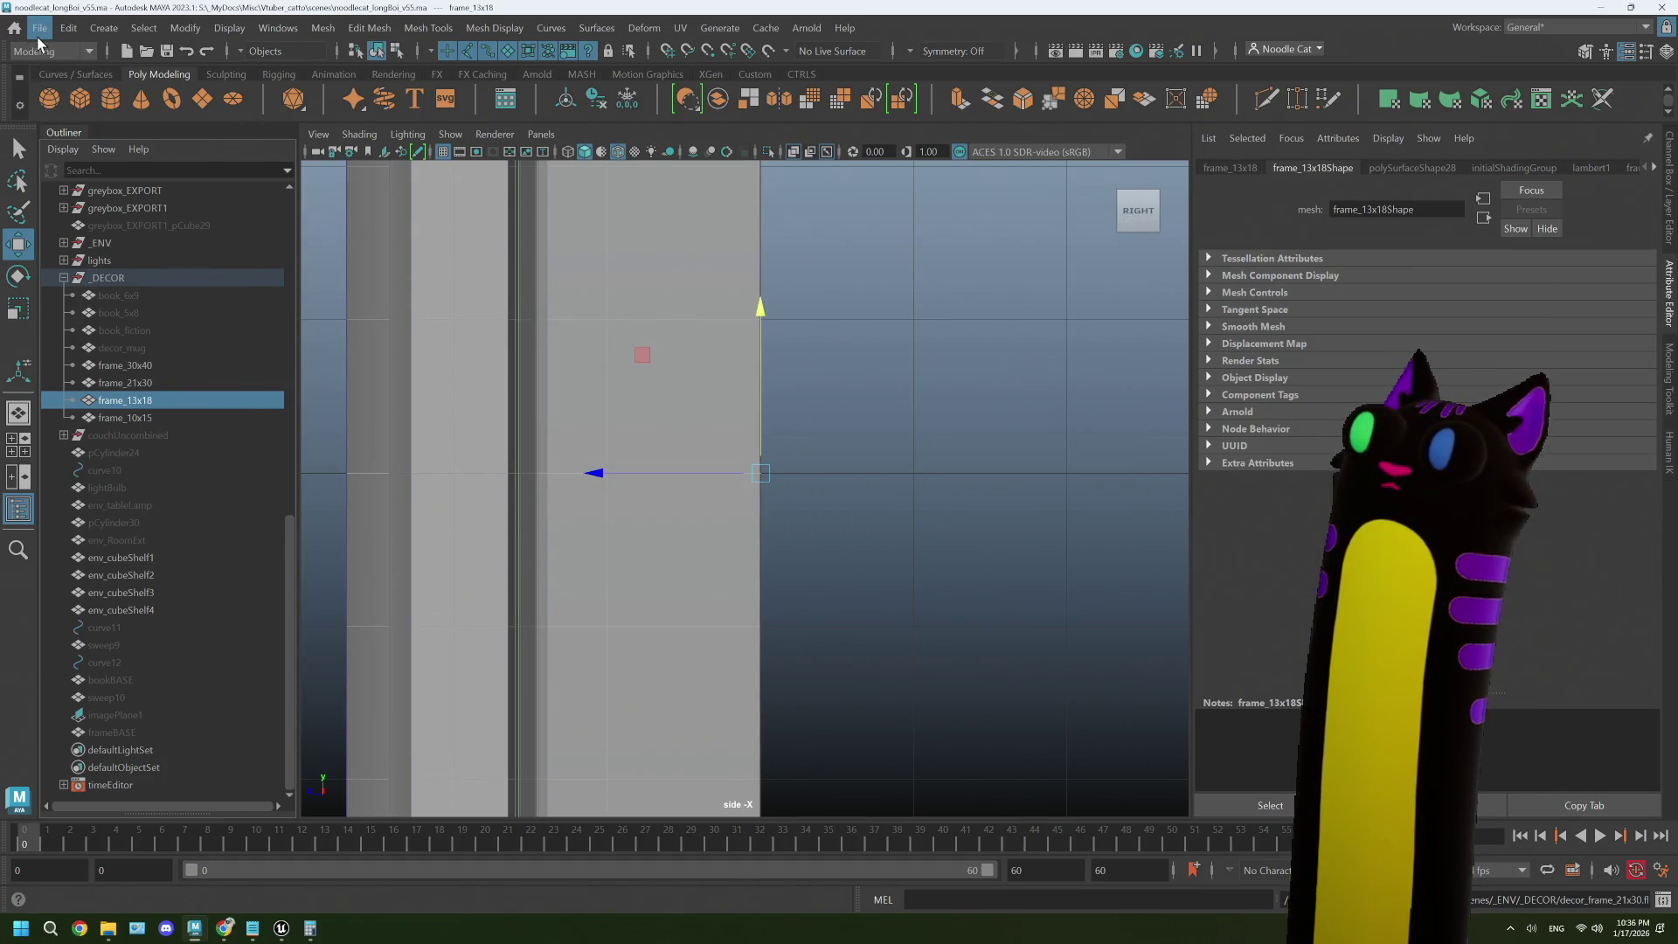
left_click(39, 29)
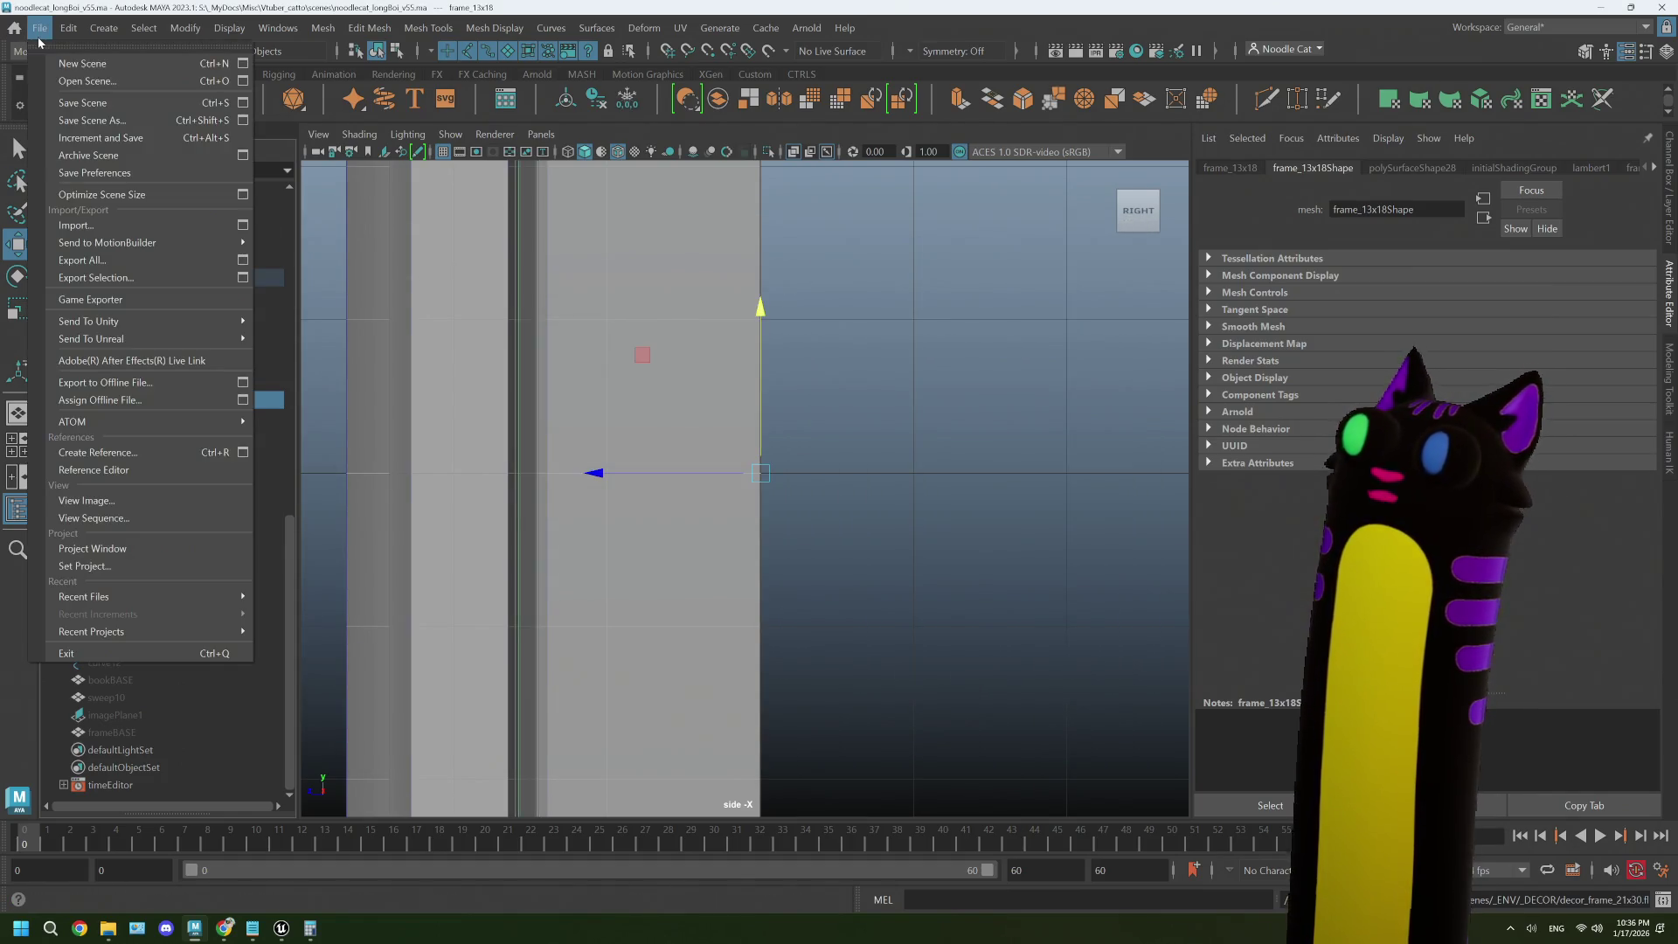
left_click(131, 278)
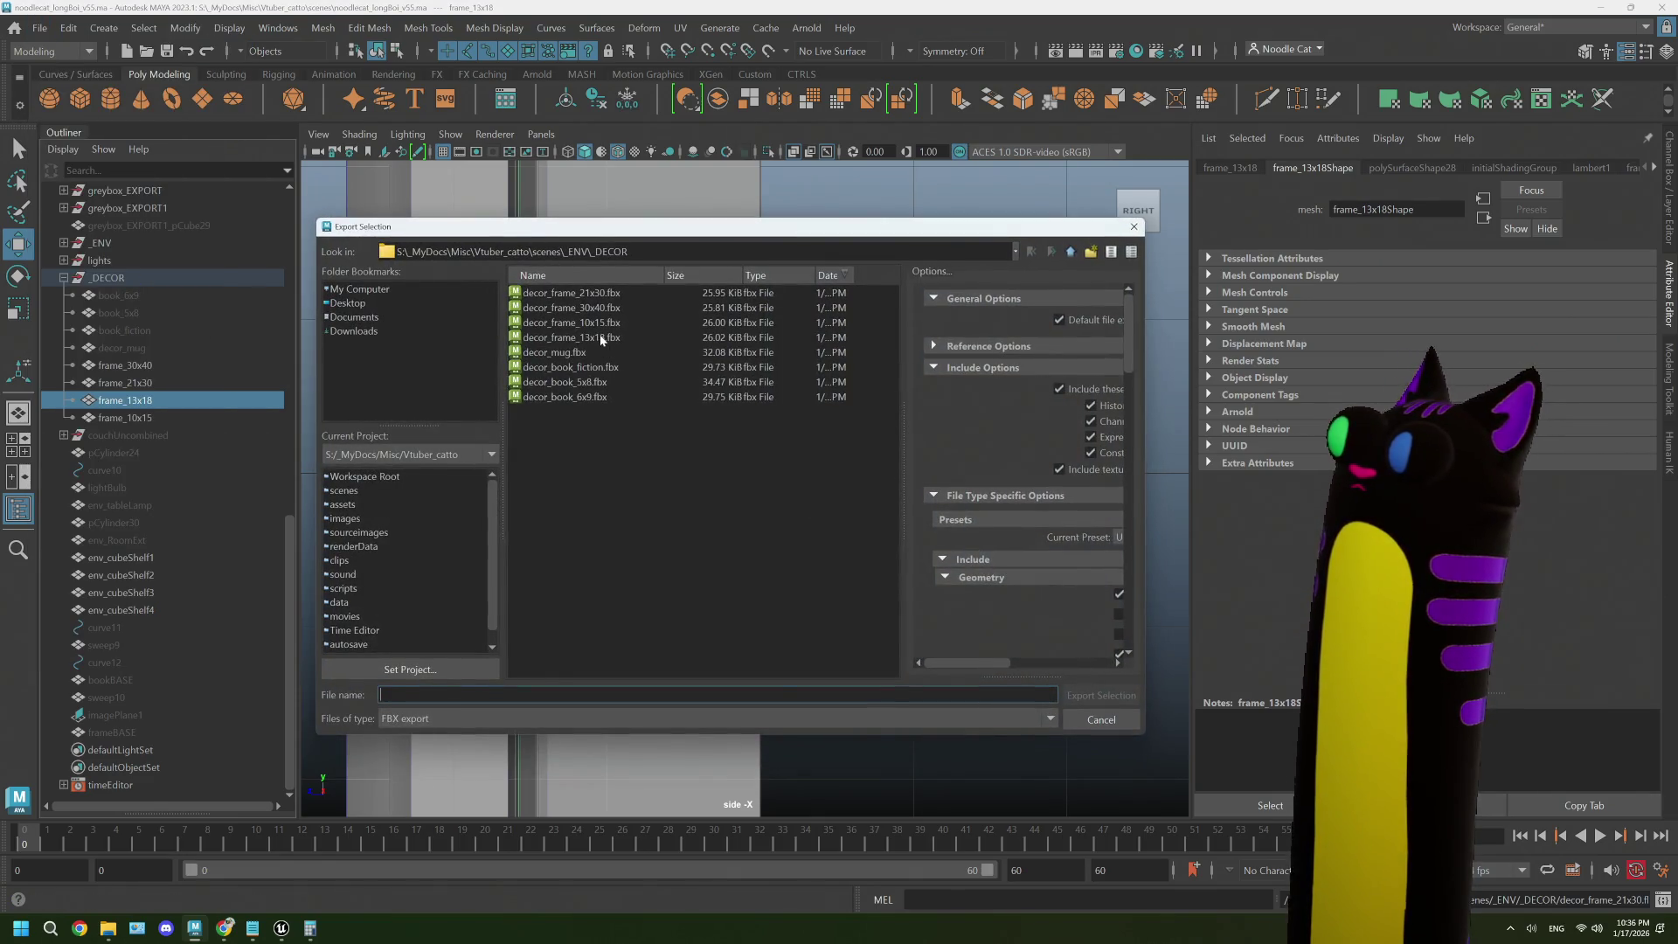
double_click(601, 340)
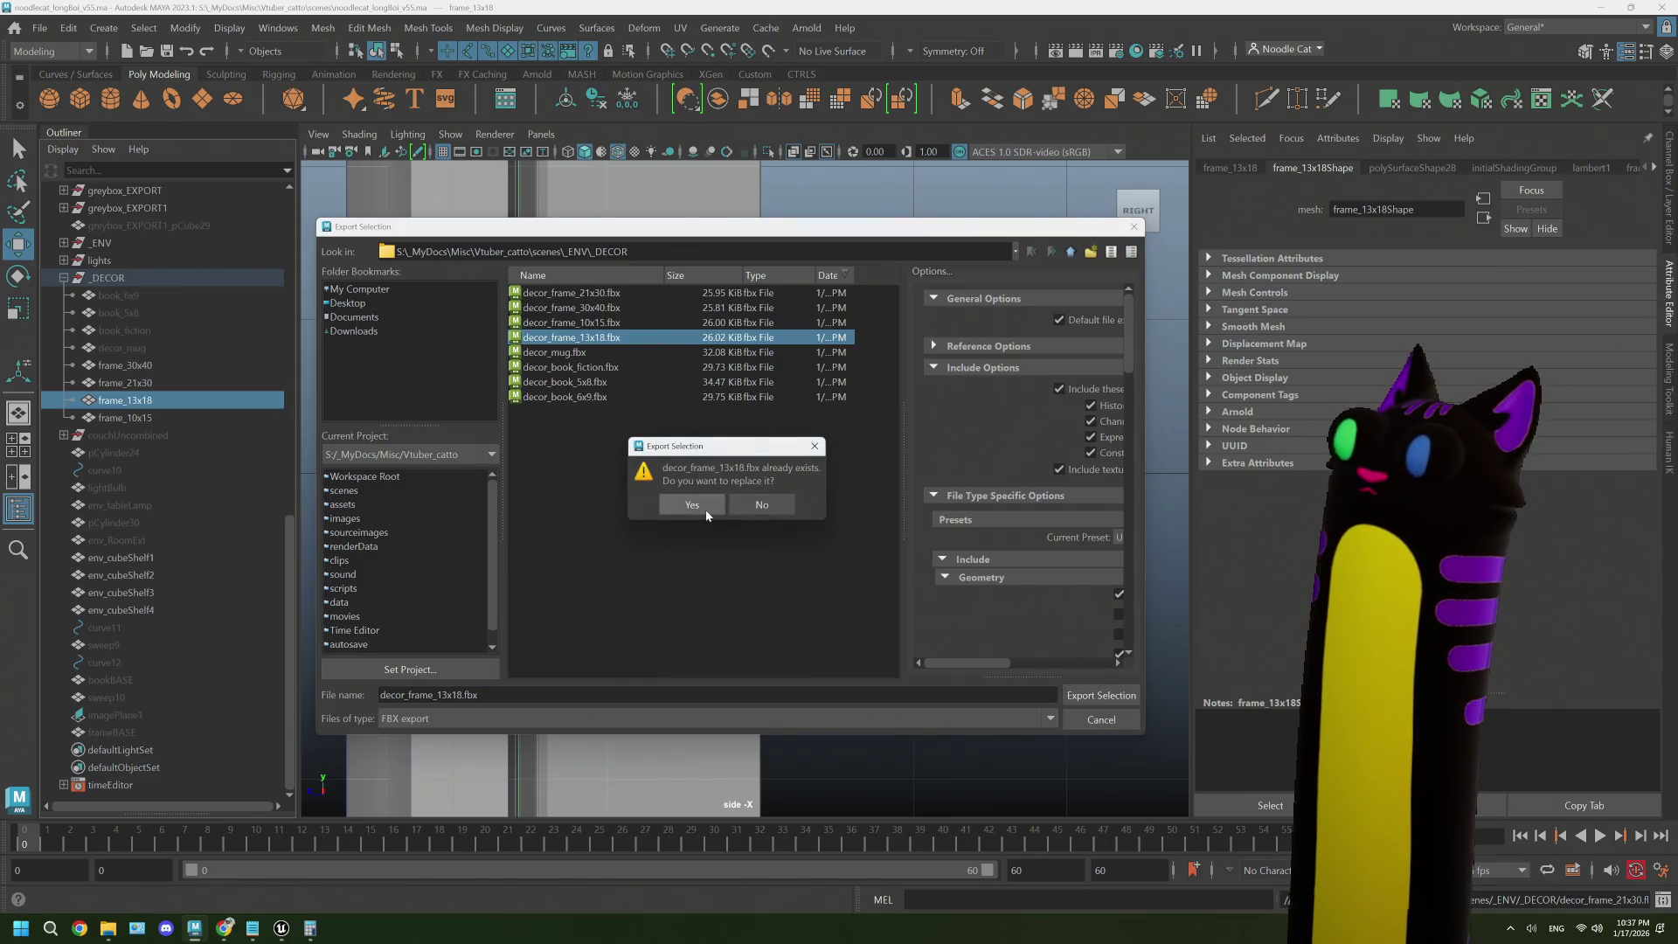
left_click(706, 514)
- Export frame_10x15 over decor_frame_10x15.fbx
left_click(125, 418)
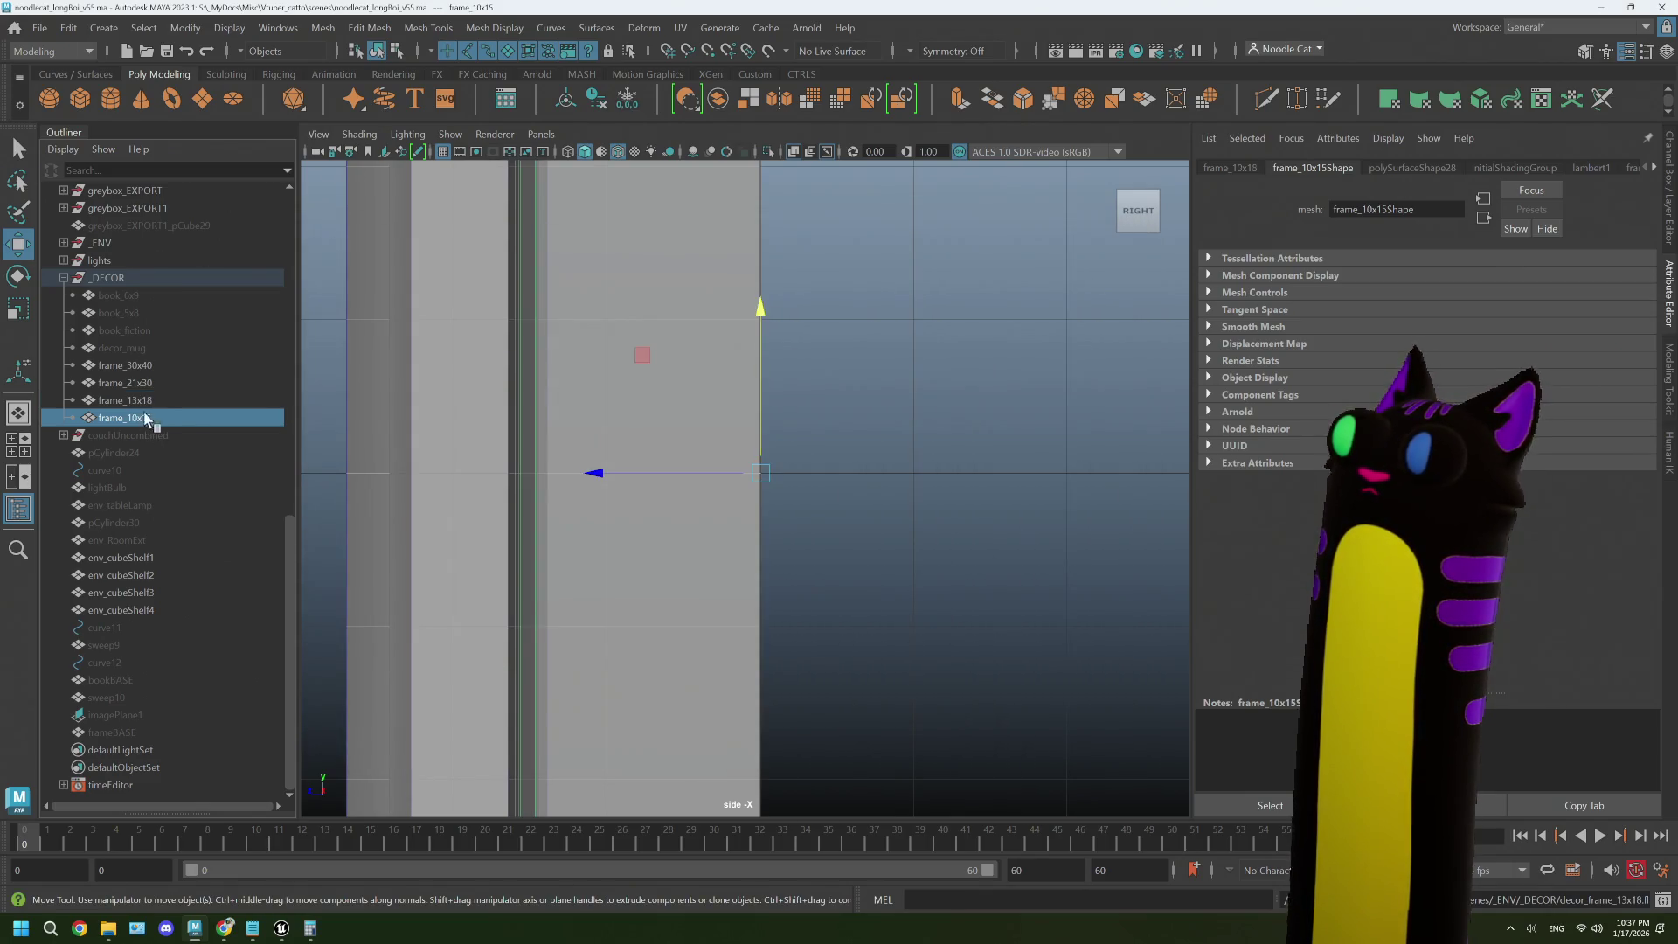
left_click(39, 27)
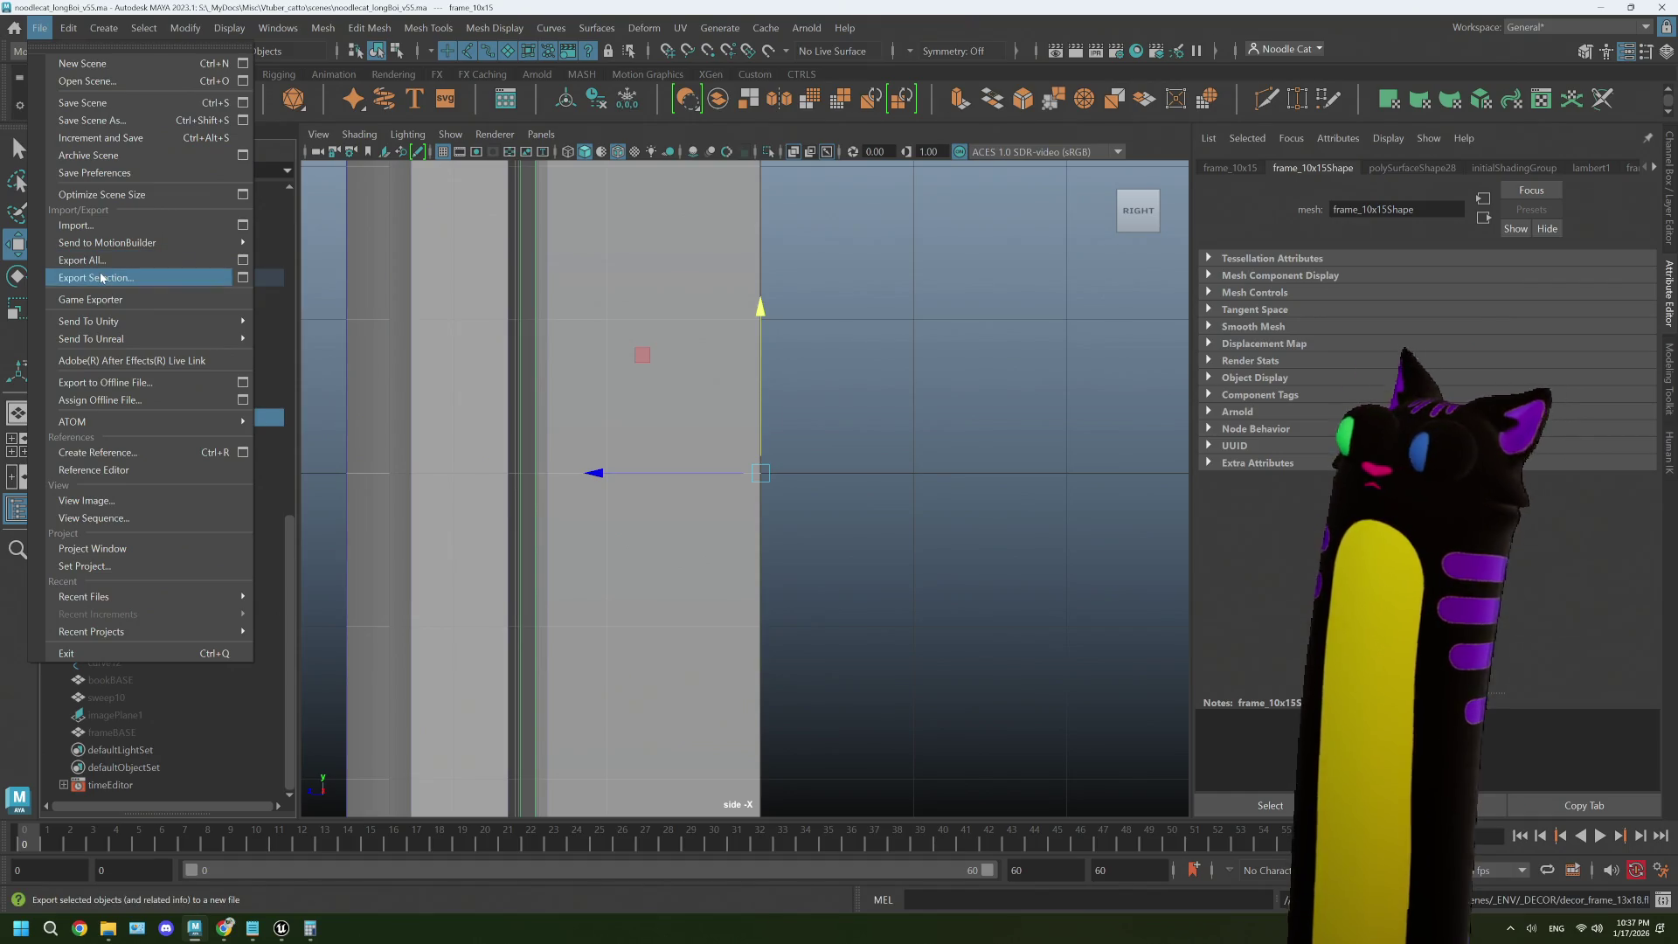
left_click(101, 278)
left_click(609, 340)
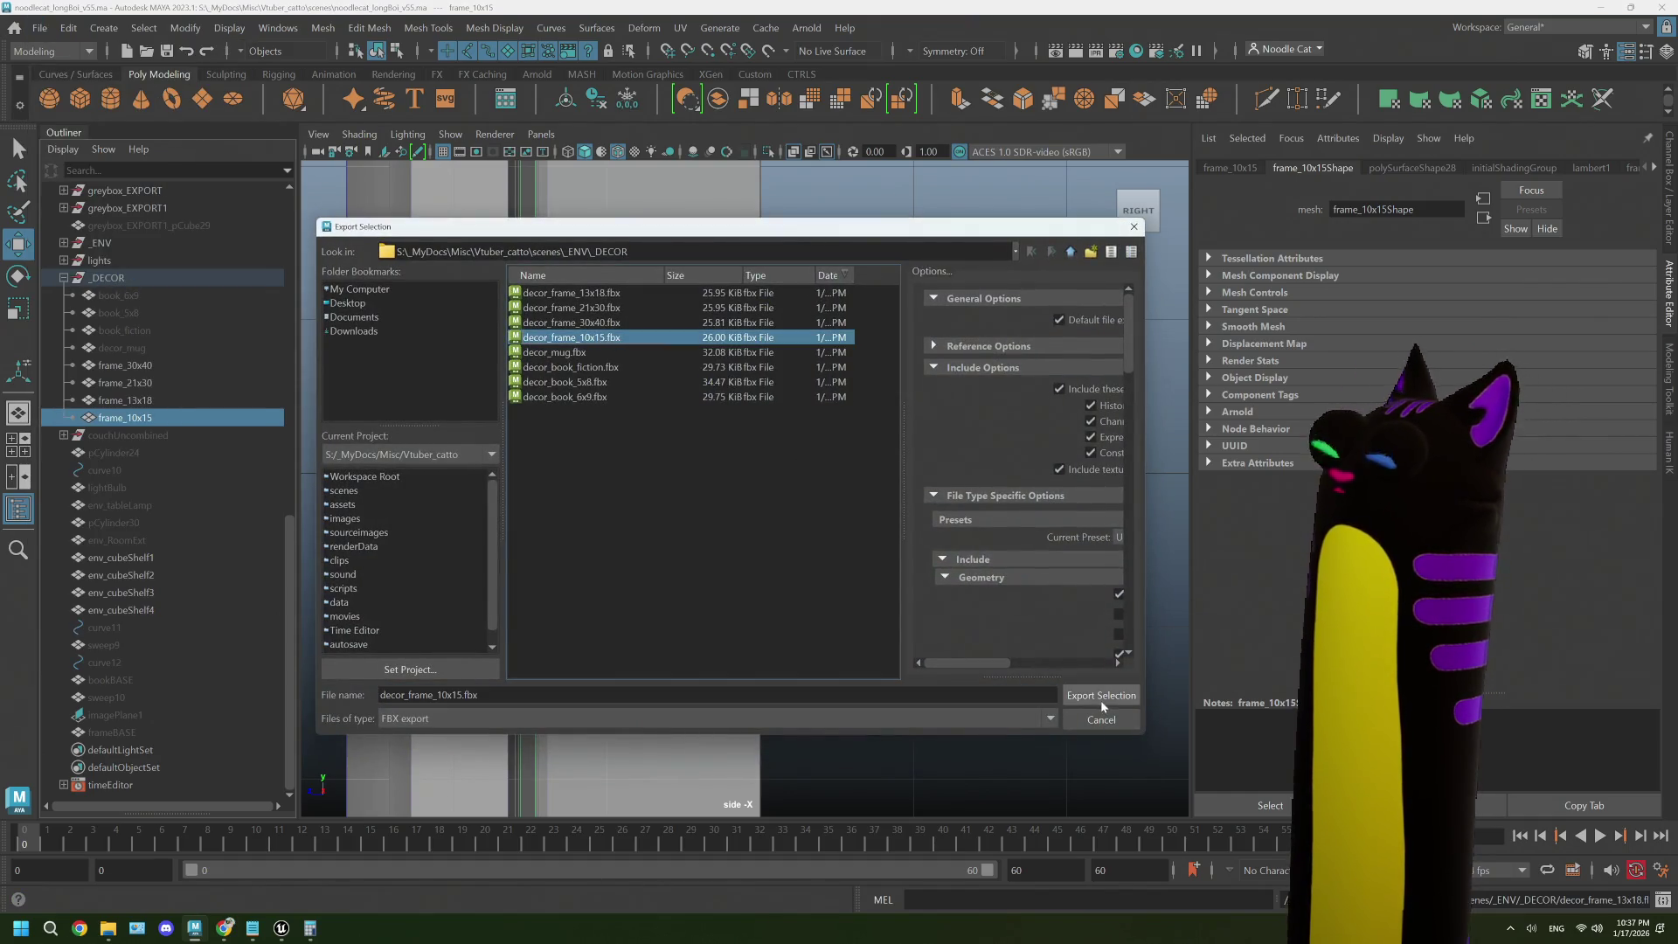
left_click(1101, 697)
left_click(697, 513)
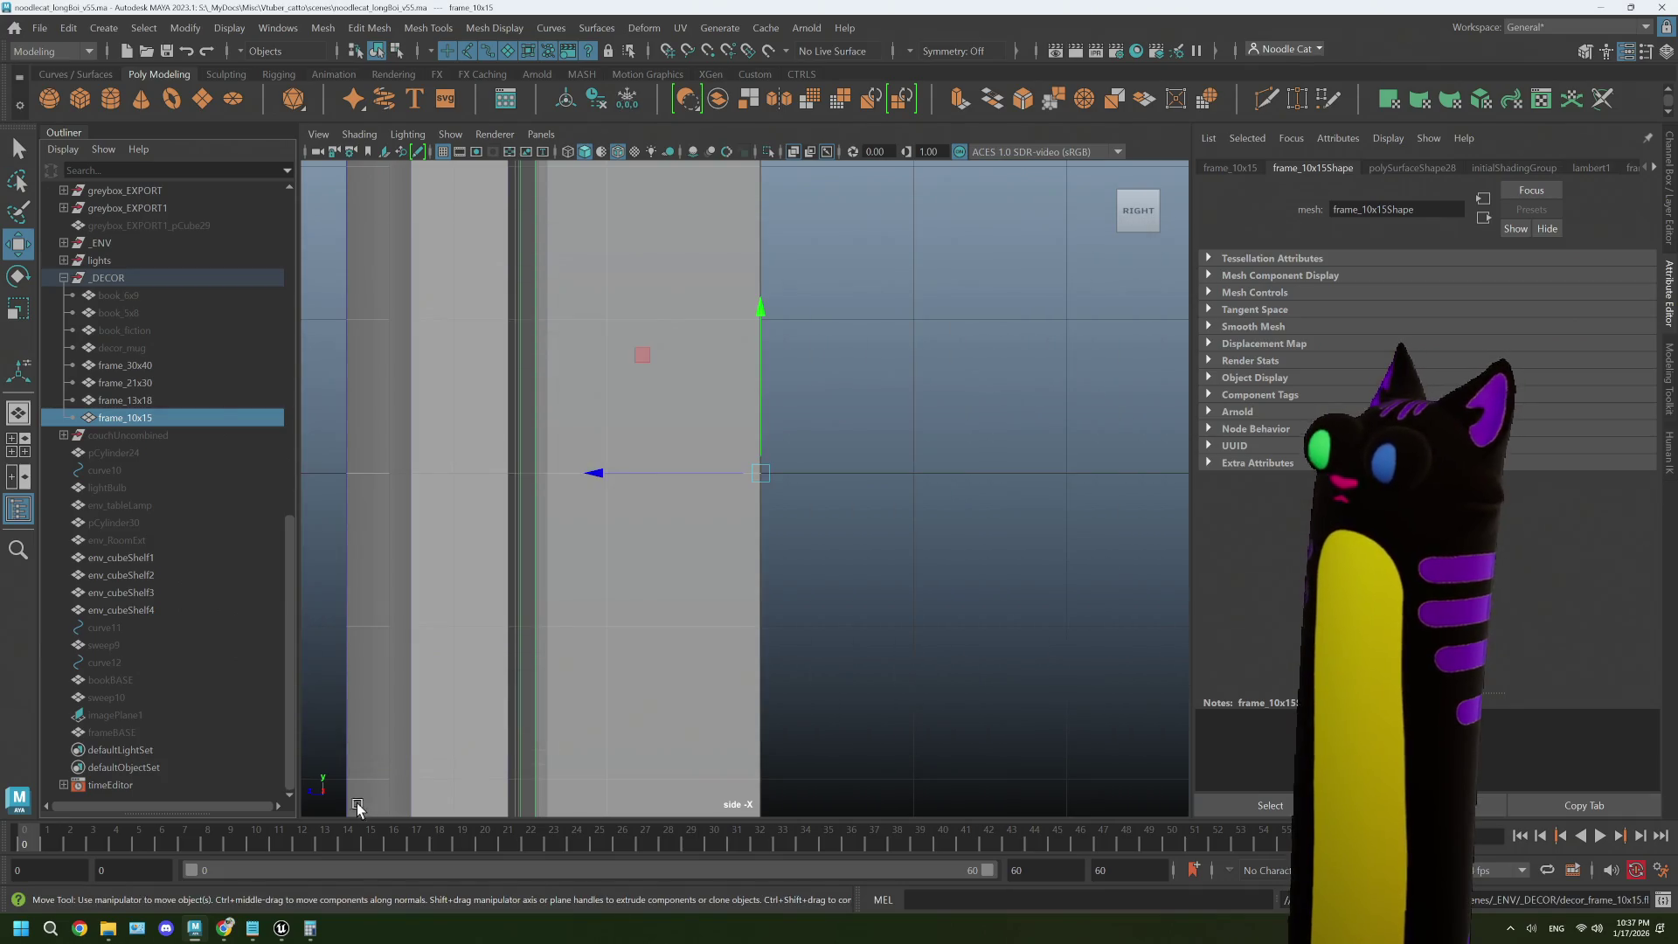
- In Unreal, reimport the four decor_frame meshes from their FBX files and save all assets
left_click(291, 928)
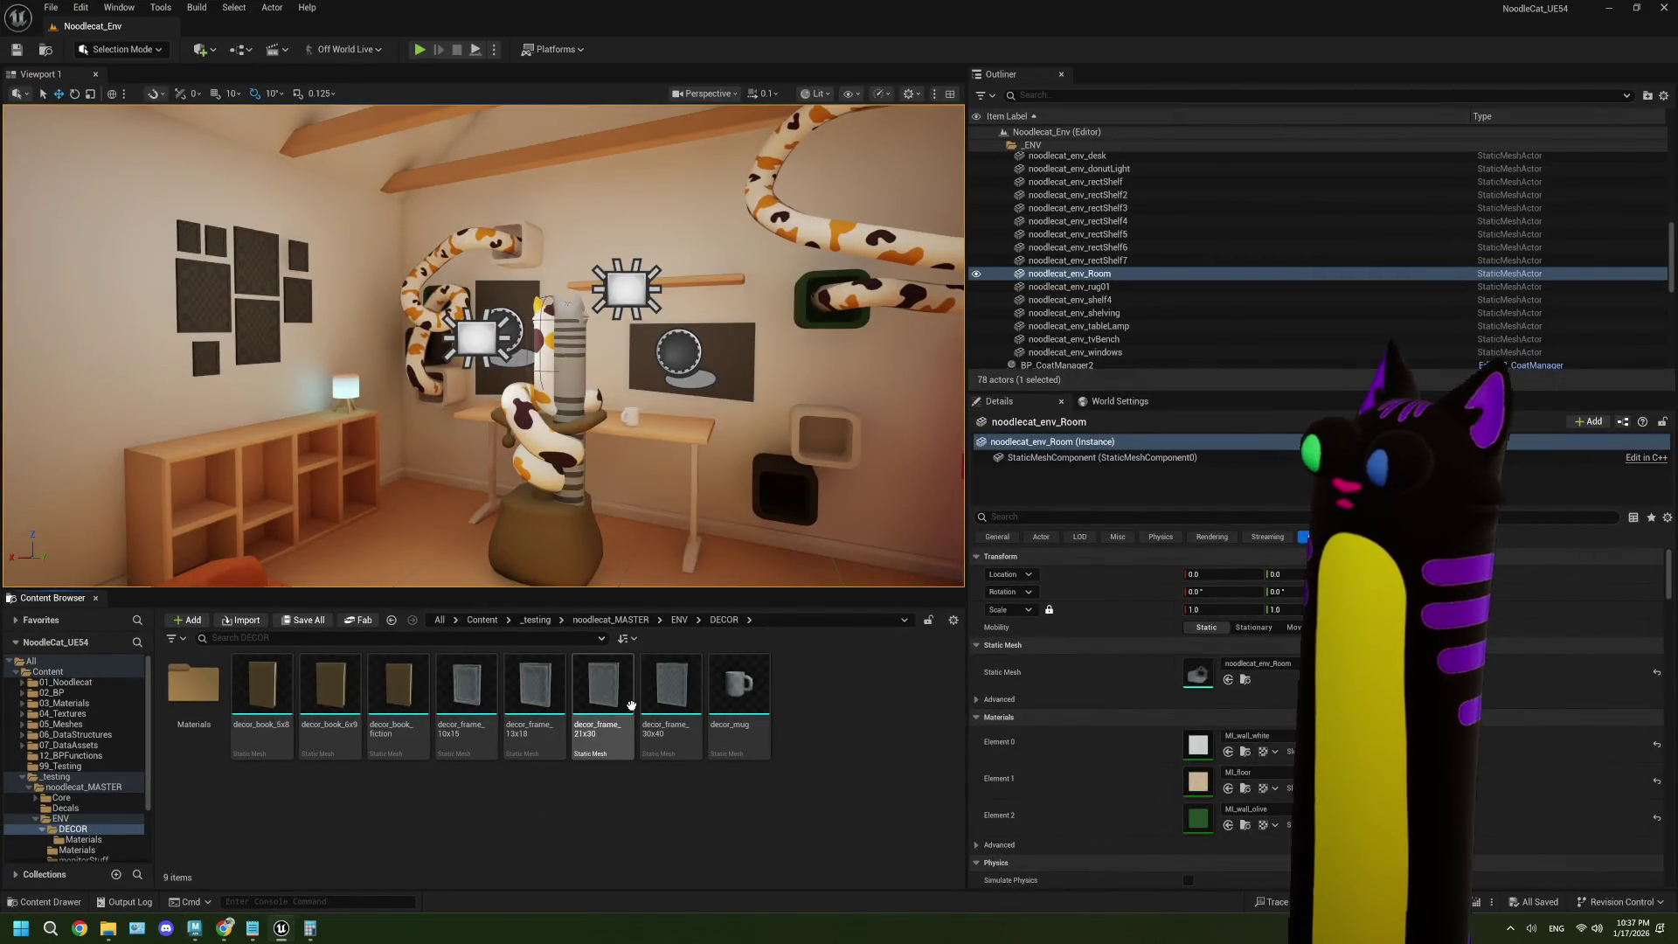
left_click(672, 691)
left_click(467, 690, "shift")
right_click(516, 695)
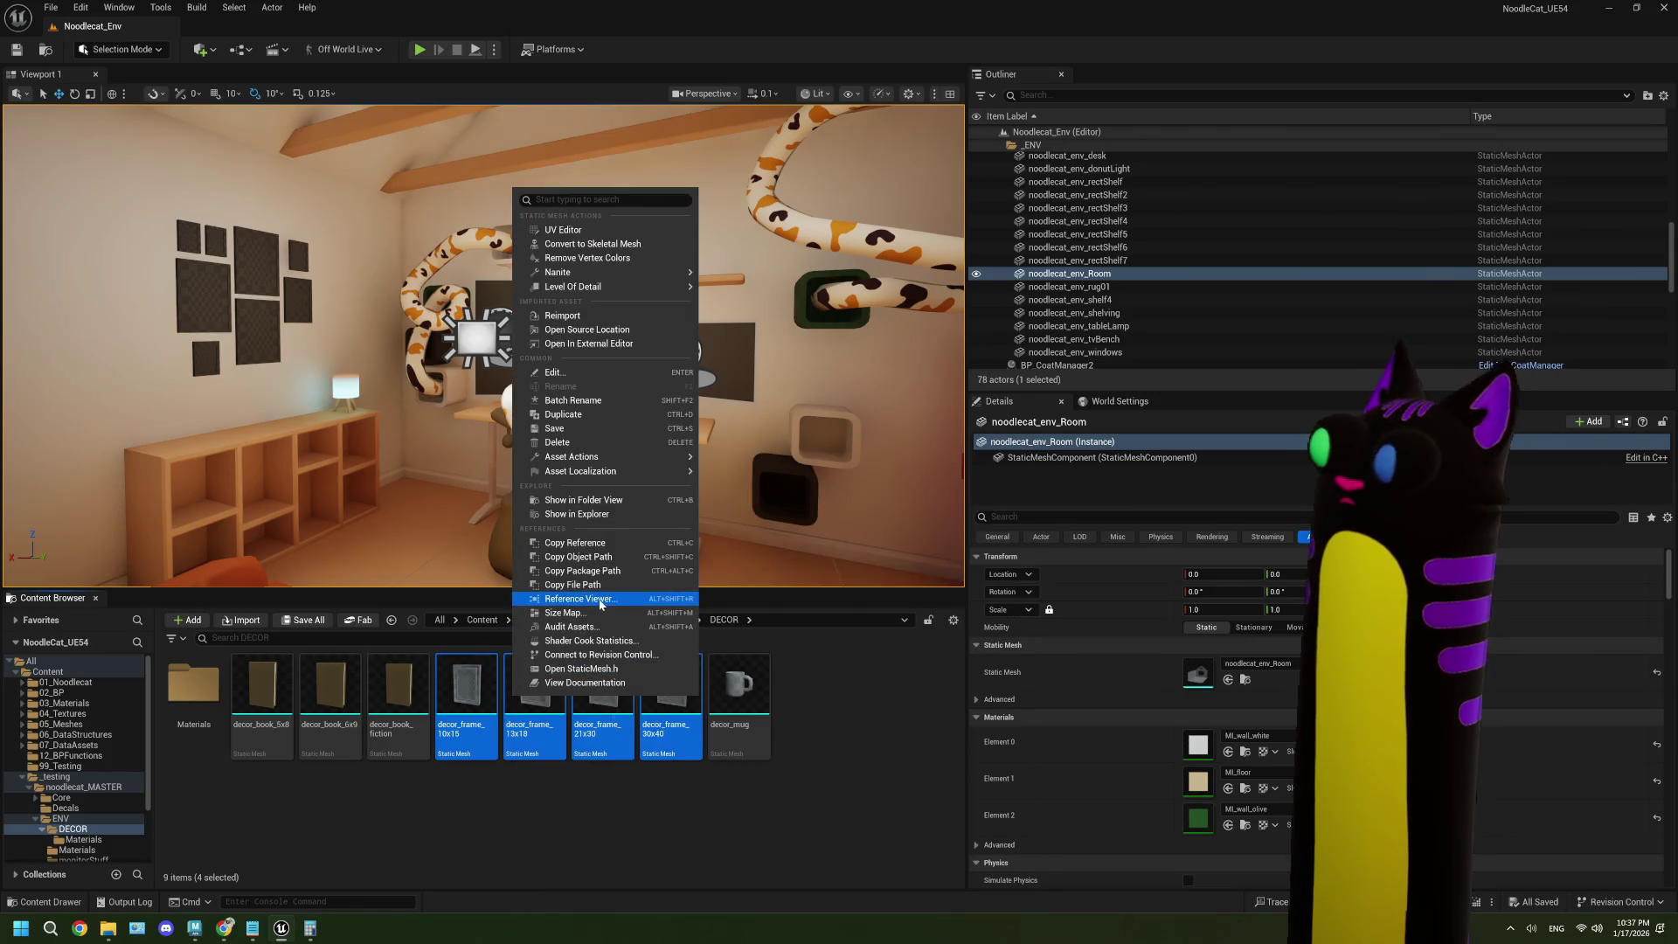
left_click(561, 315)
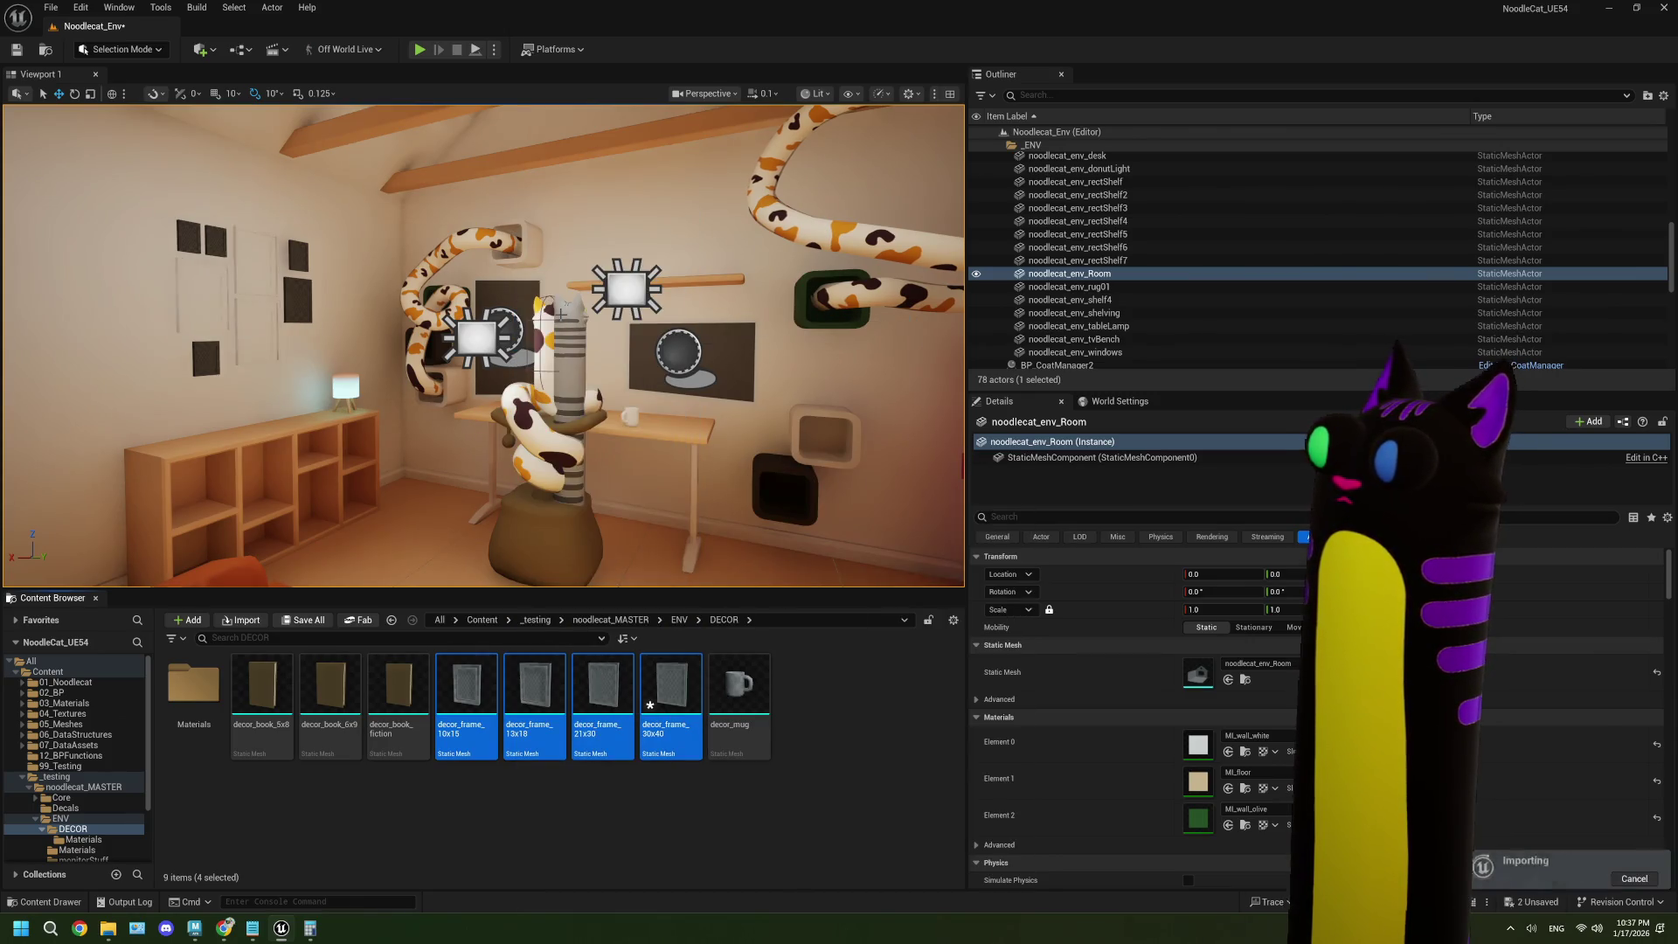
left_click(825, 659)
key("ctrl+shift+s")
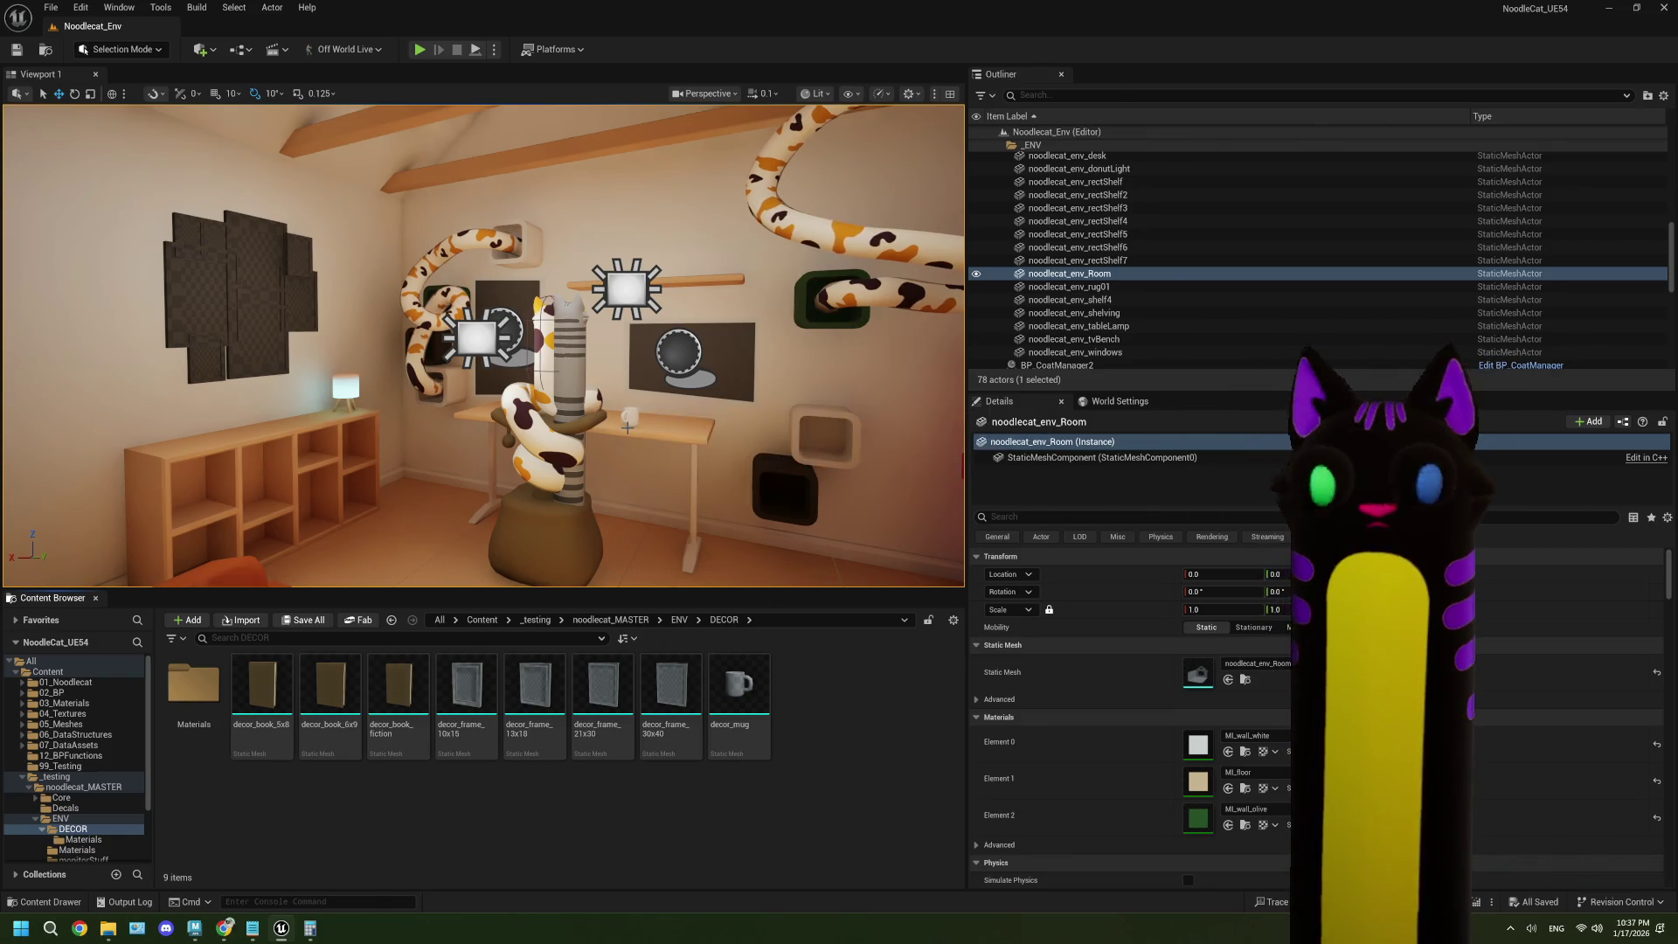
mouse_move(615, 450)
left_mouse_down()
mouse_move(560, 363)
mouse_move(558, 417)
left_mouse_up()
- Reposition decor_frame_30x42, 10x15, 10x16 and 13x18 into the wall's left-hand gallery spots
left_click(560, 363)
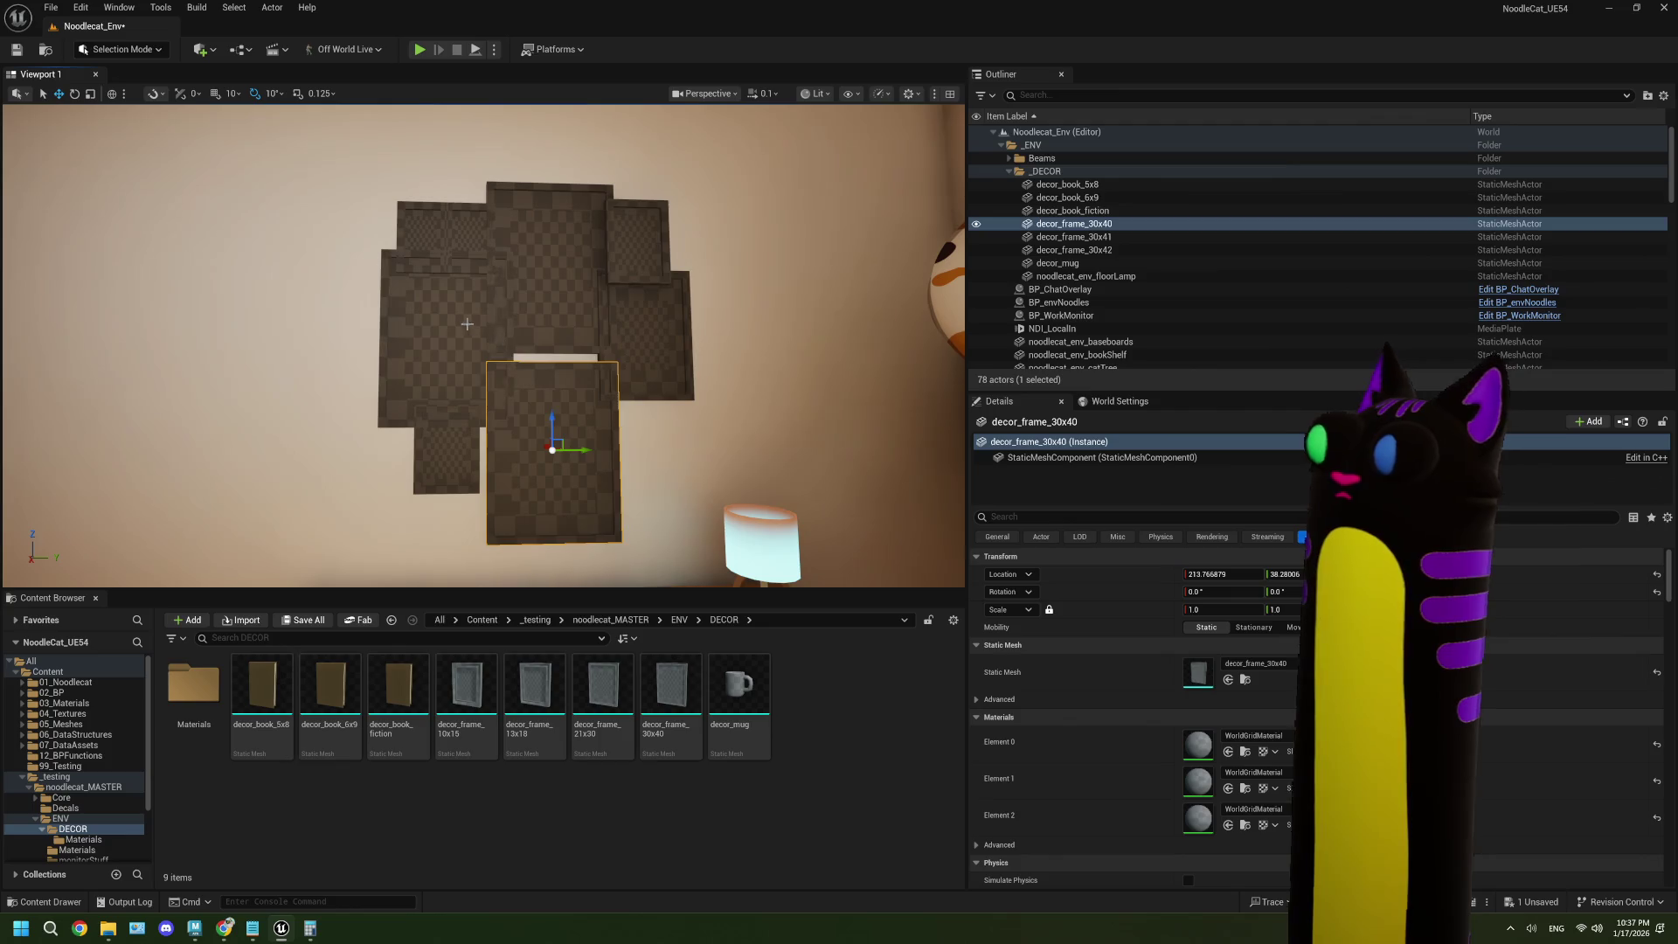
left_click(467, 324)
left_click_drag(481, 341, 441, 343)
left_click(423, 225)
left_click_drag(433, 230, 385, 194)
left_click(468, 212)
mouse_move(478, 231)
left_mouse_down()
mouse_move(454, 202)
mouse_move(455, 219)
left_mouse_up()
left_click(454, 437)
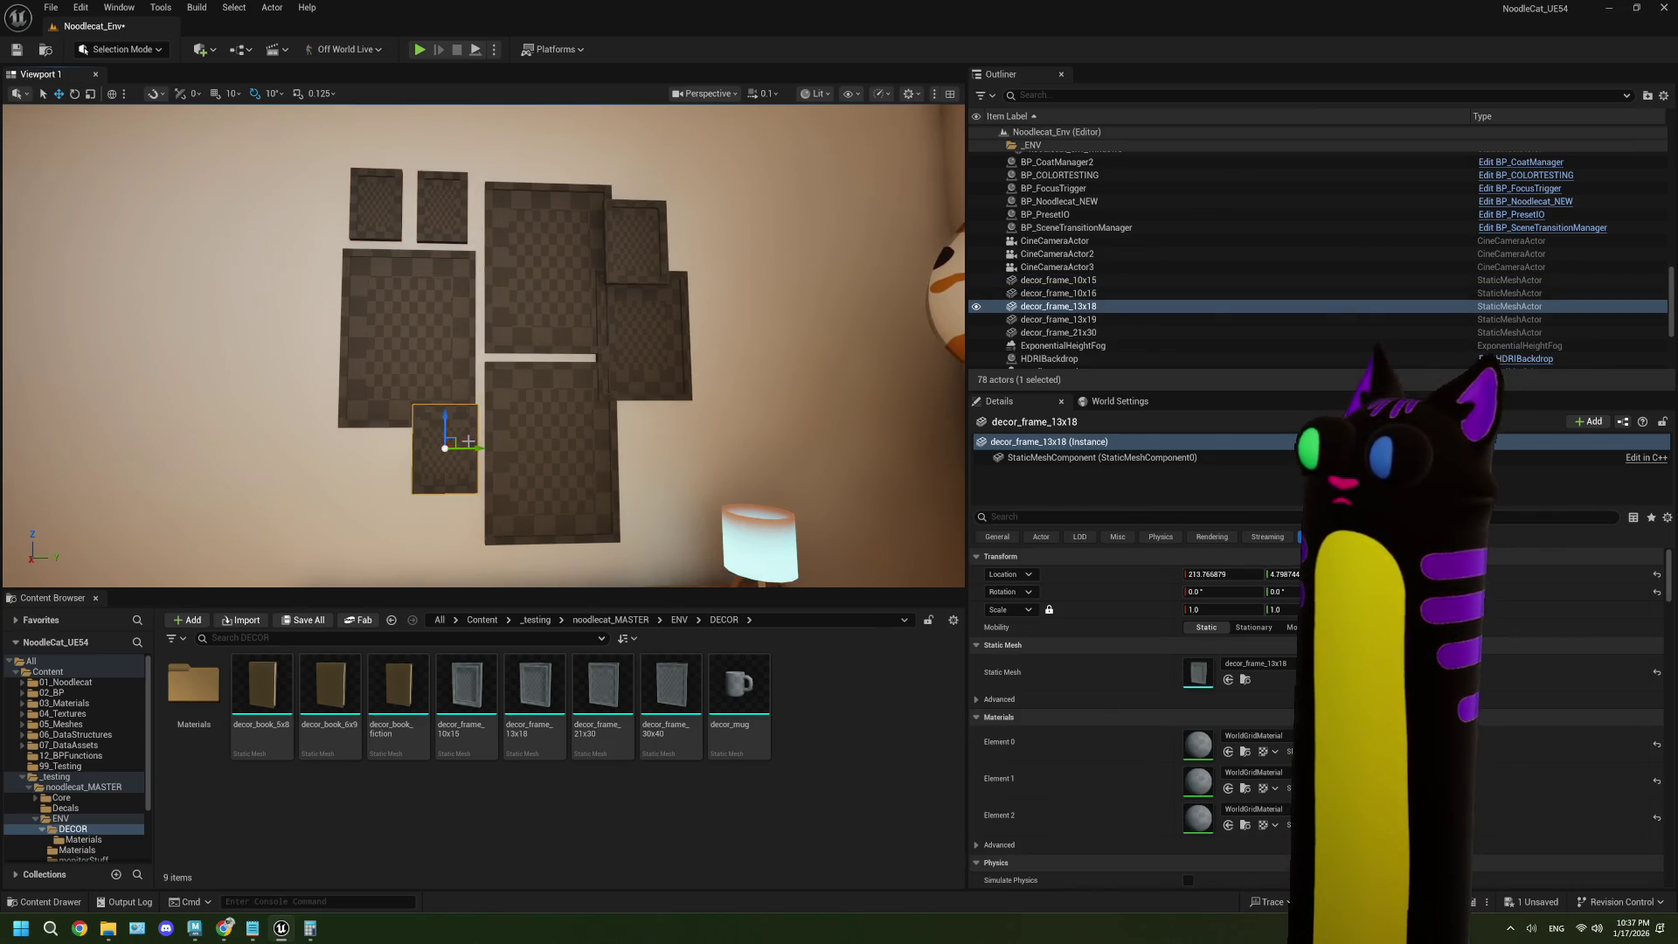
left_click_drag(454, 437, 418, 480)
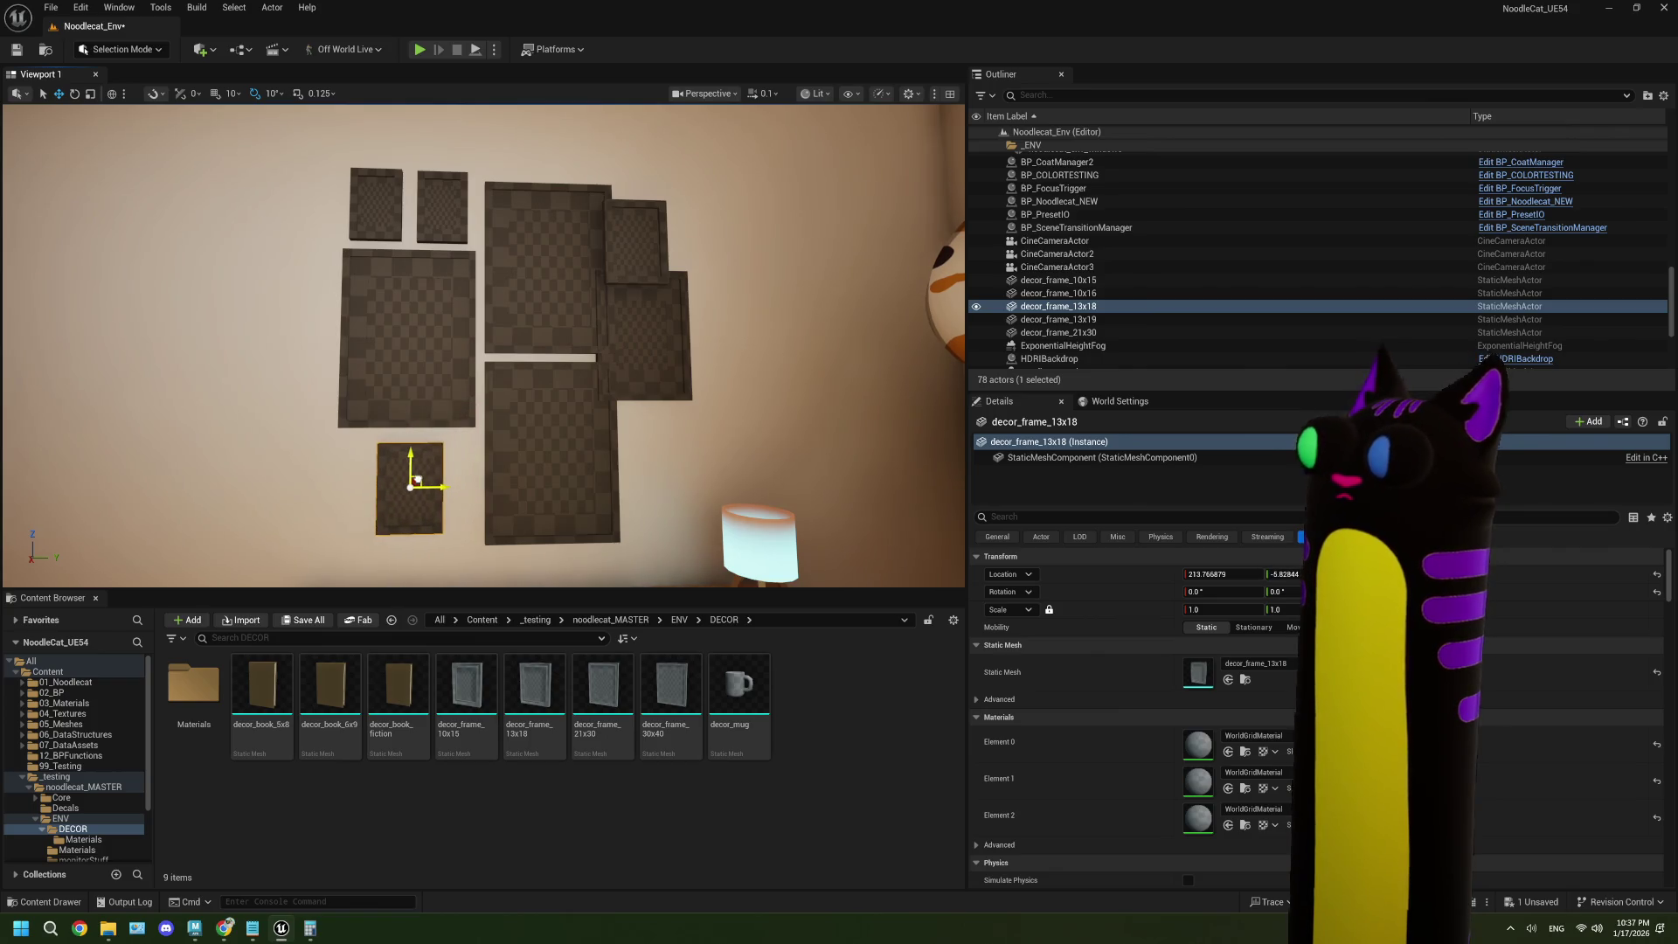
- Shift decor_frame_21x30 right and set decor_frame_13x19 above it, flush with the wall
left_click(645, 275)
left_click_drag(671, 339, 703, 339)
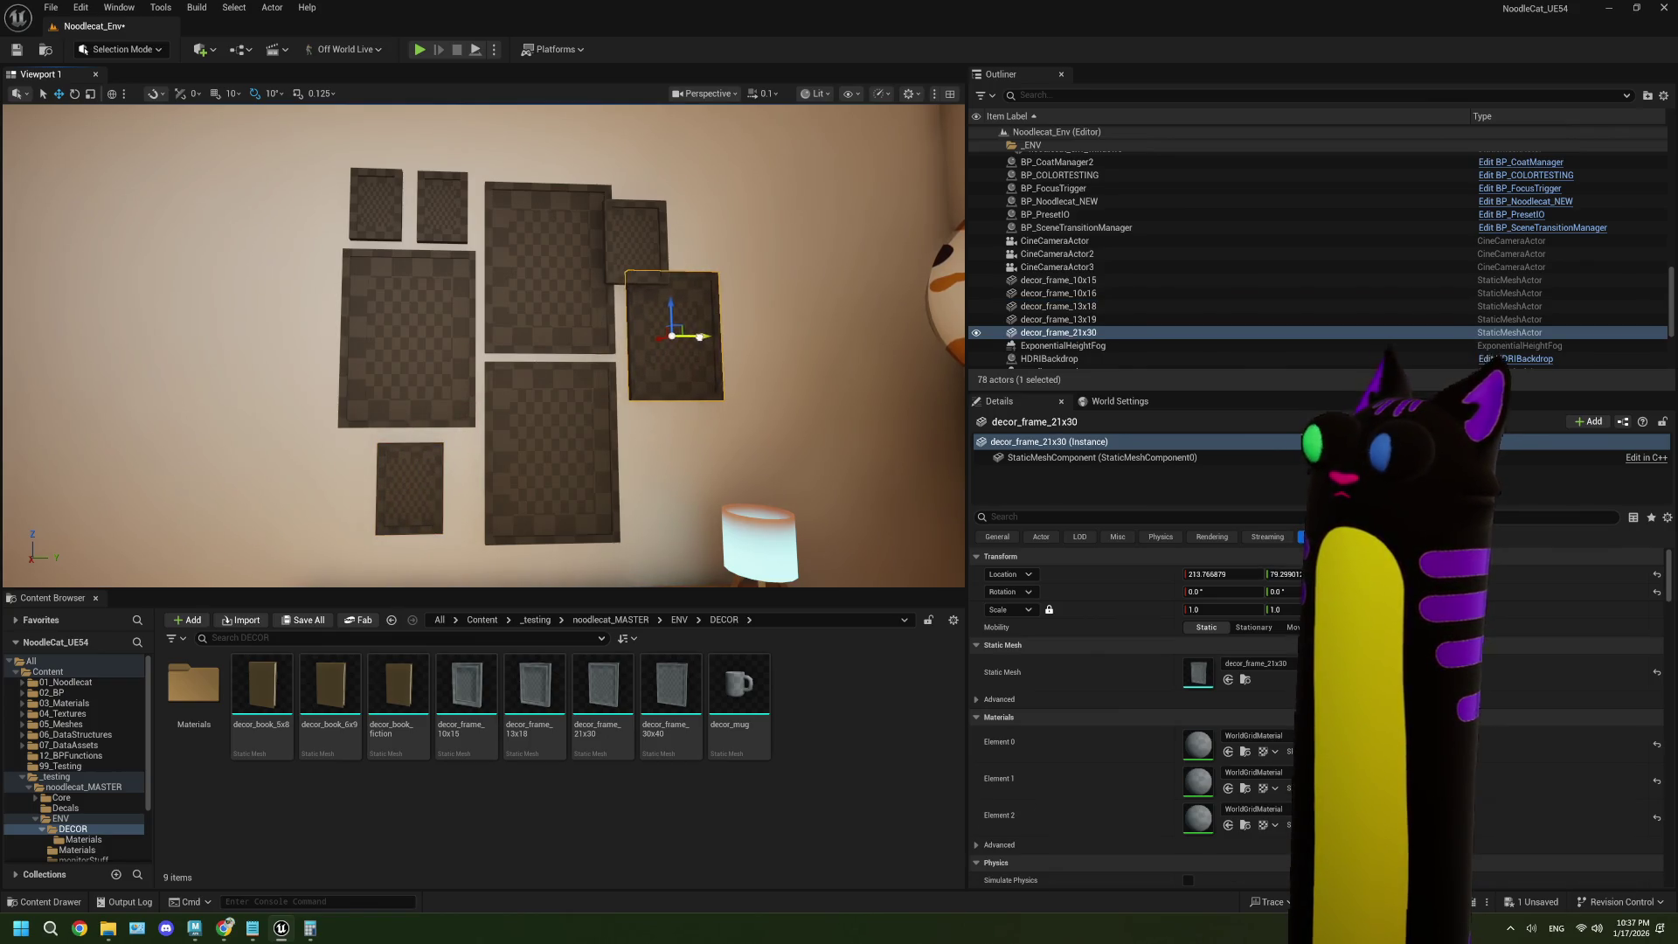
left_click(663, 236)
mouse_move(646, 234)
left_mouse_down()
mouse_move(674, 209)
mouse_move(612, 234)
mouse_move(637, 237)
left_mouse_up()
mouse_move(472, 228)
left_mouse_down()
mouse_move(489, 249)
mouse_move(502, 239)
left_mouse_up()
left_click_drag(567, 313, 525, 280)
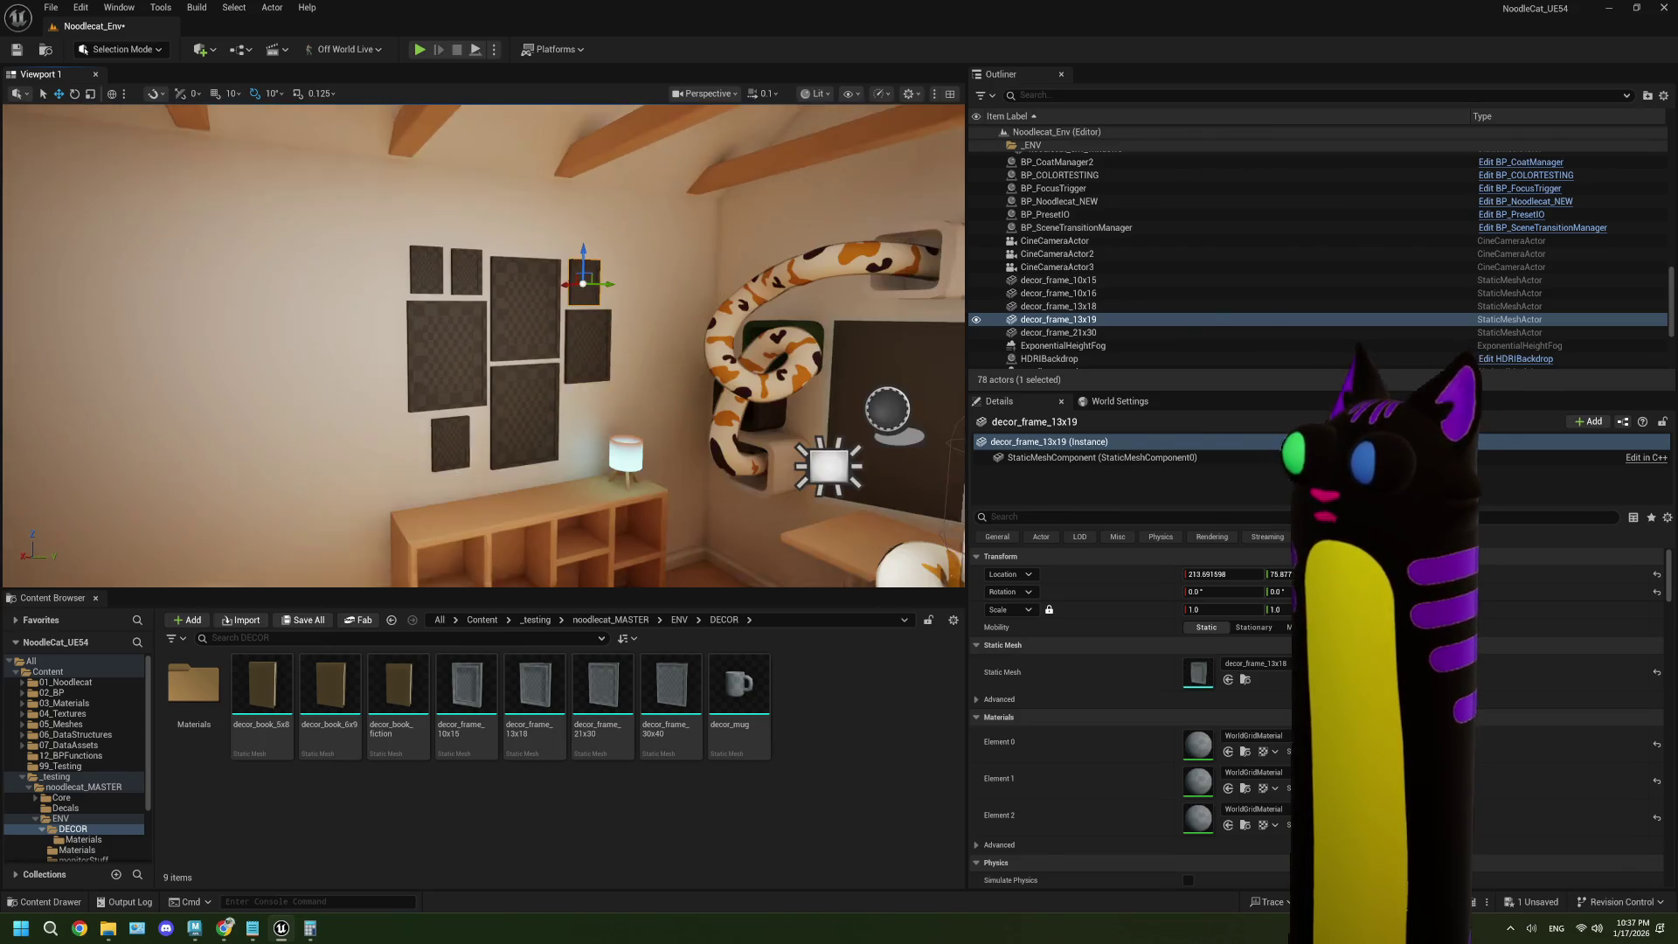
- Try raising the bottom-left decor_frame_13x18 frame, then undo that move
scroll(1311, 254, "down", 2)
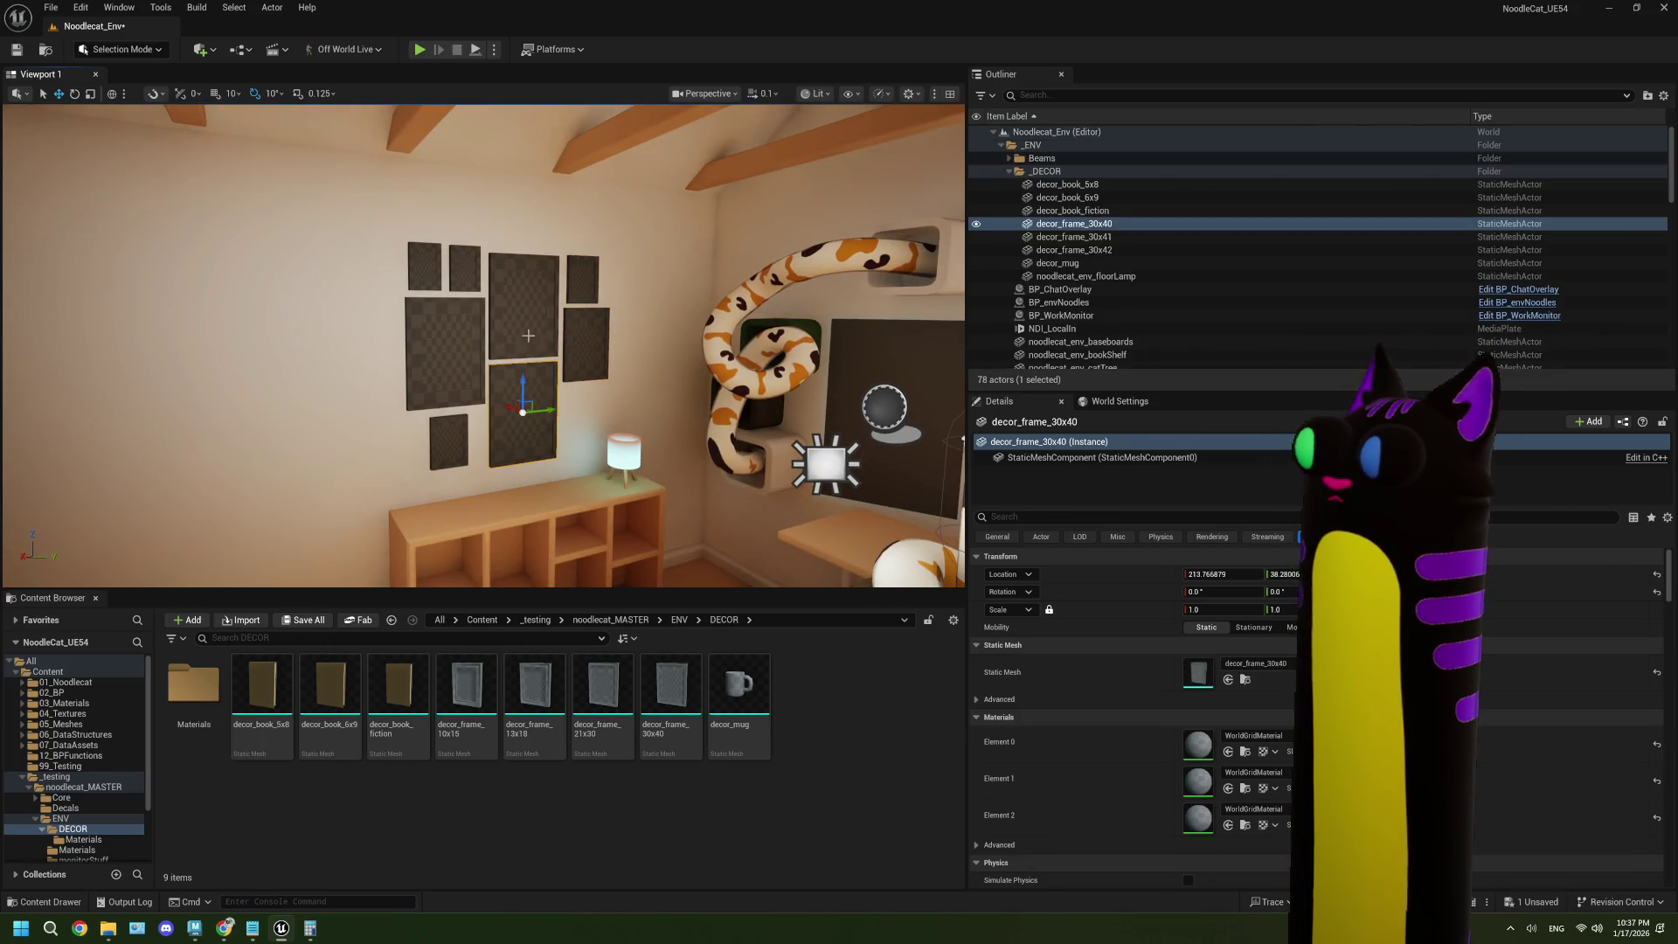
left_click(464, 269)
left_click(425, 266)
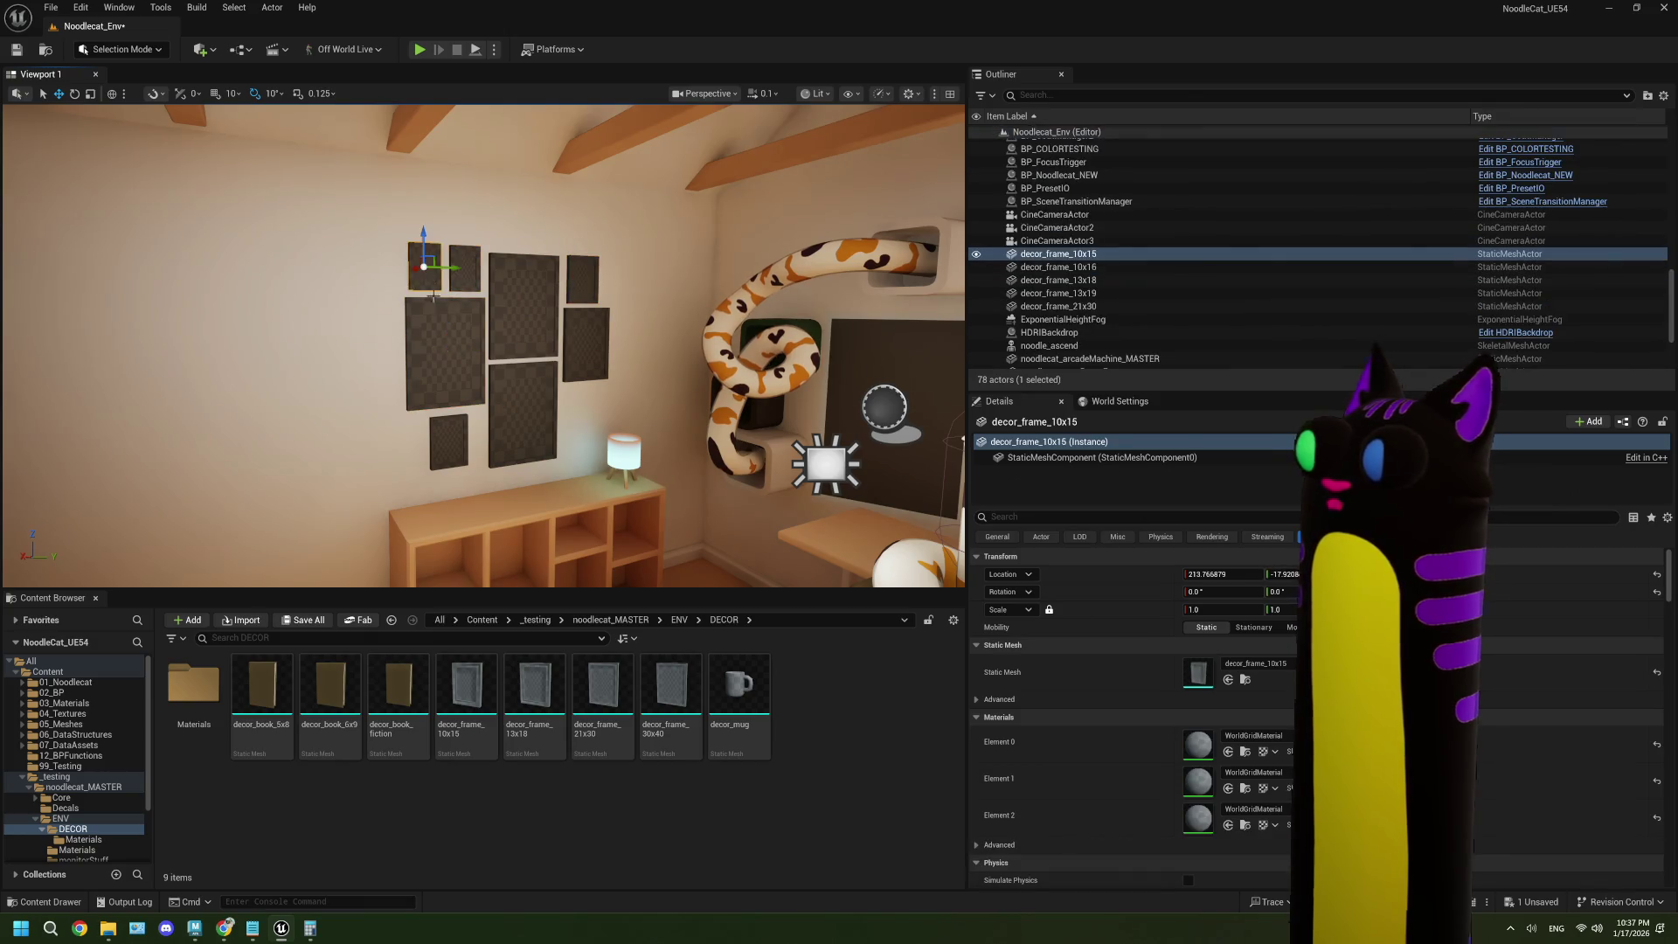
left_click(449, 440)
left_click_drag(446, 409, 447, 384)
key("ctrl+z")
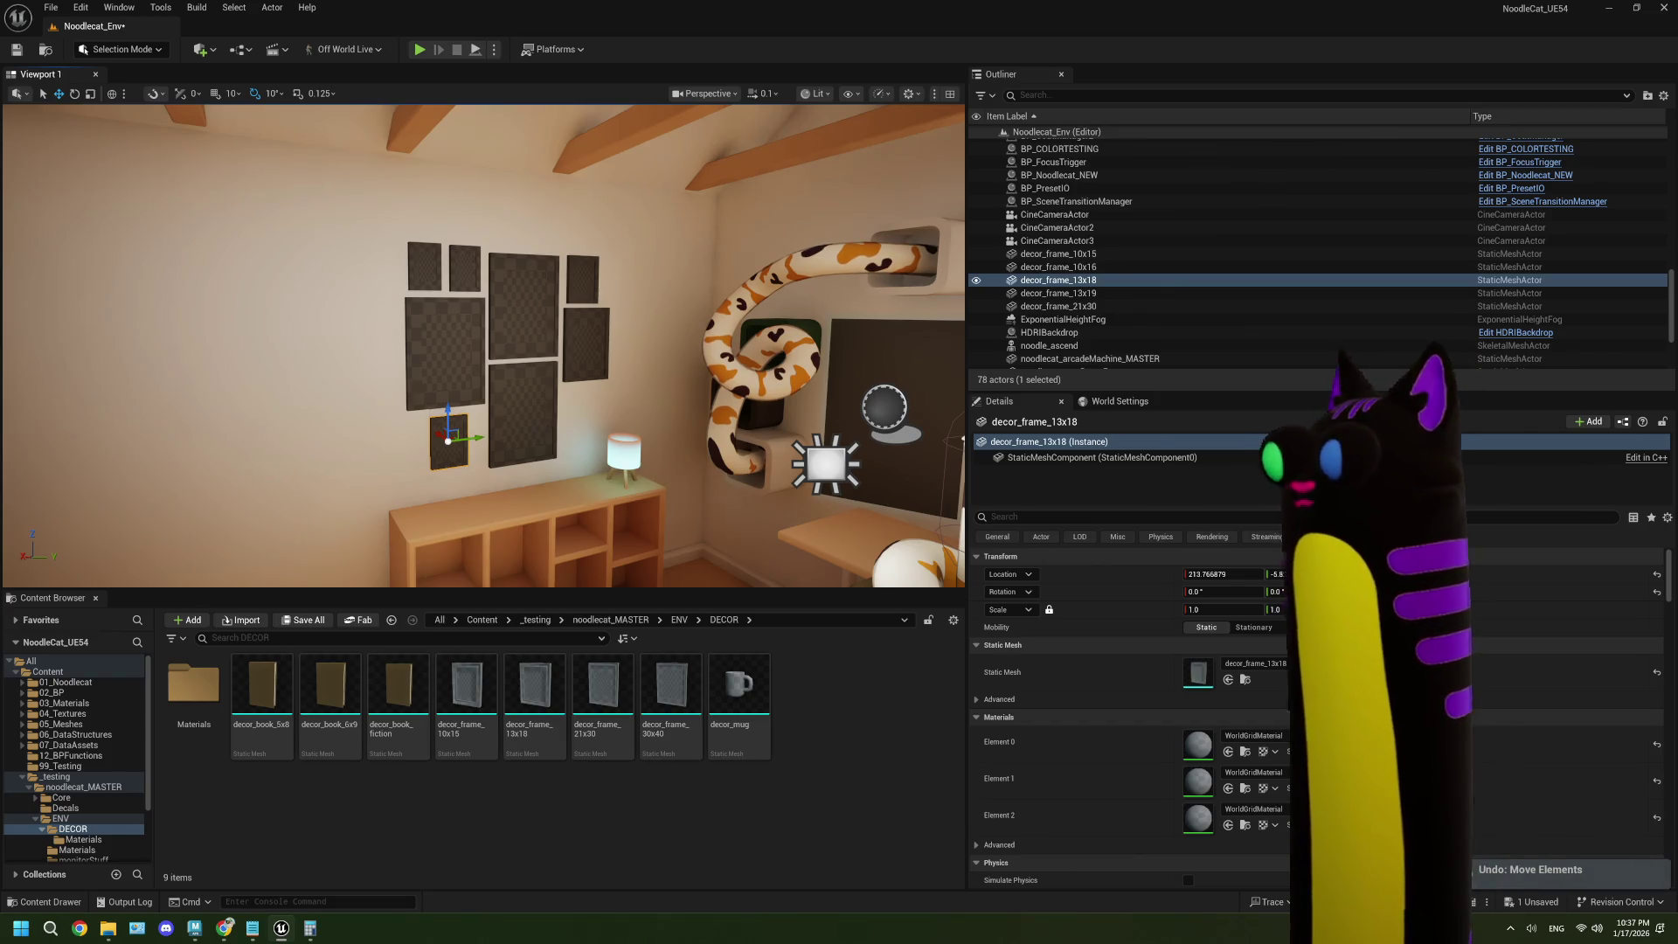
- Name the new material instance MI_frameFrame and duplicate it as MI_frameBorder
left_click(547, 426)
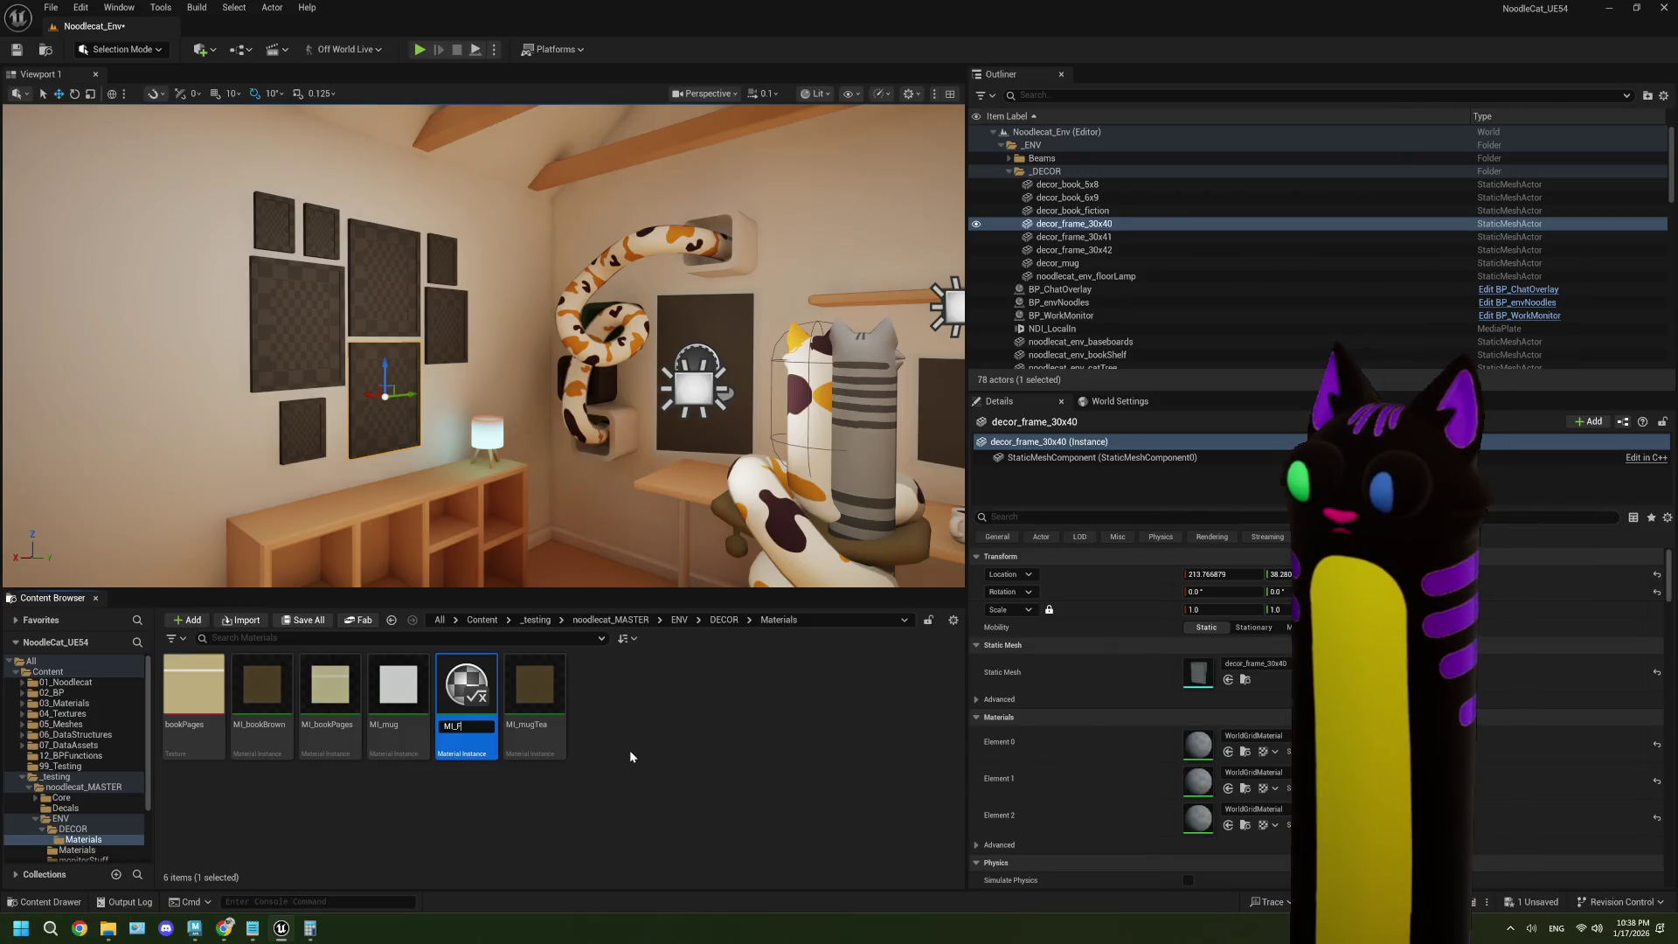
type("frame")
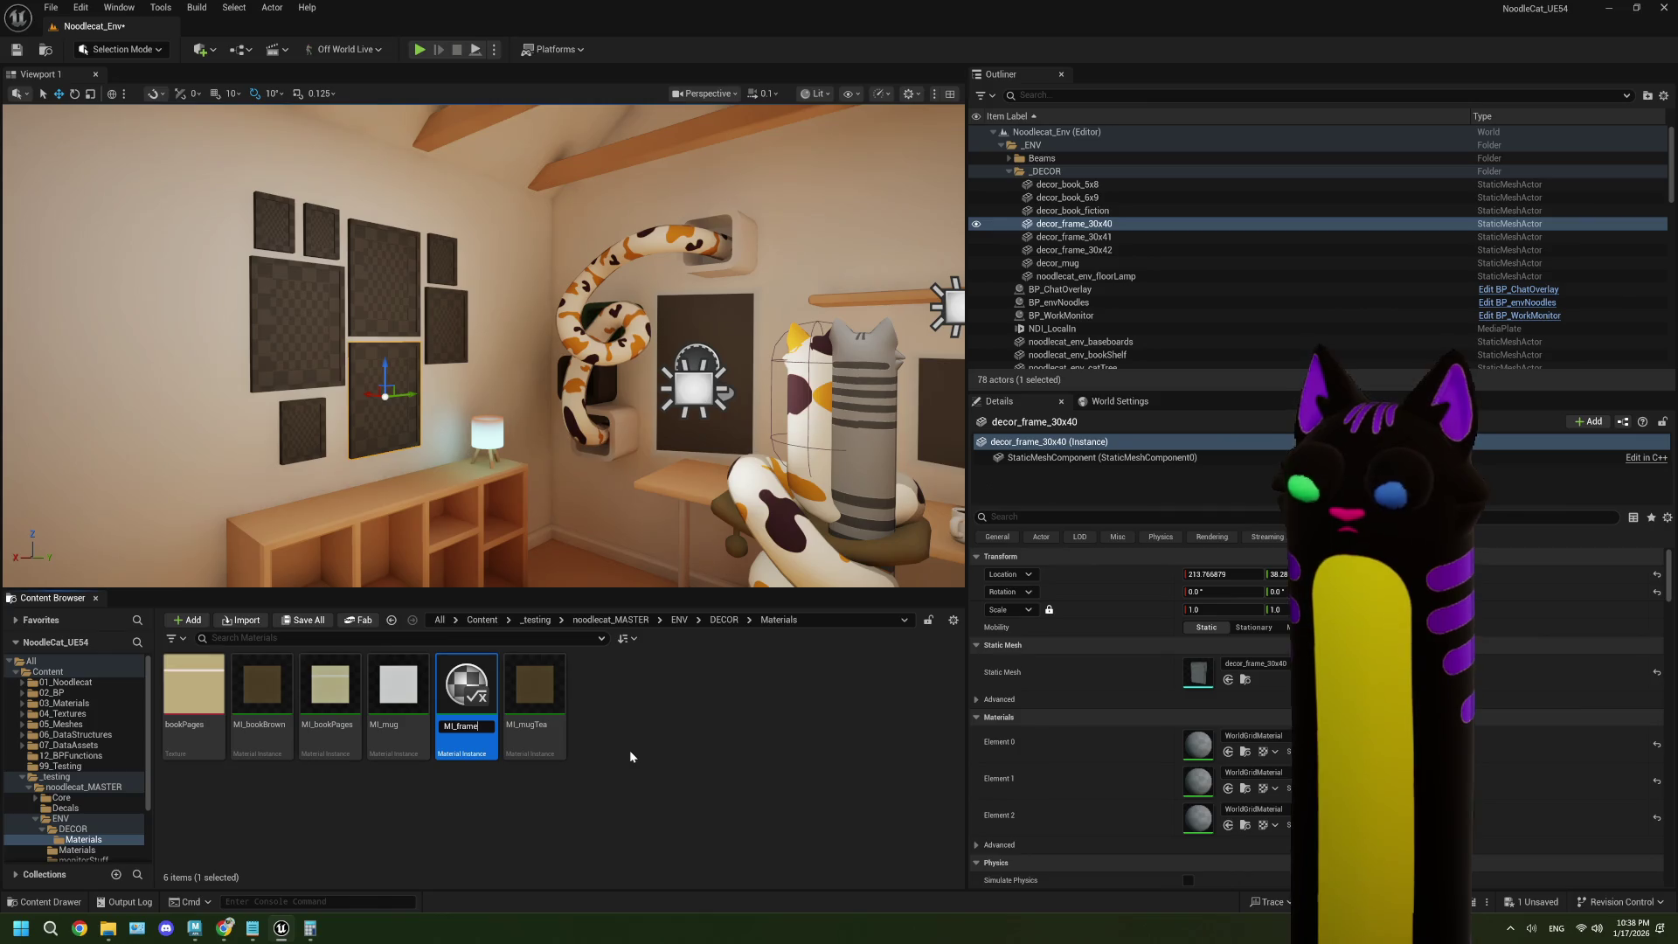
type("Frame")
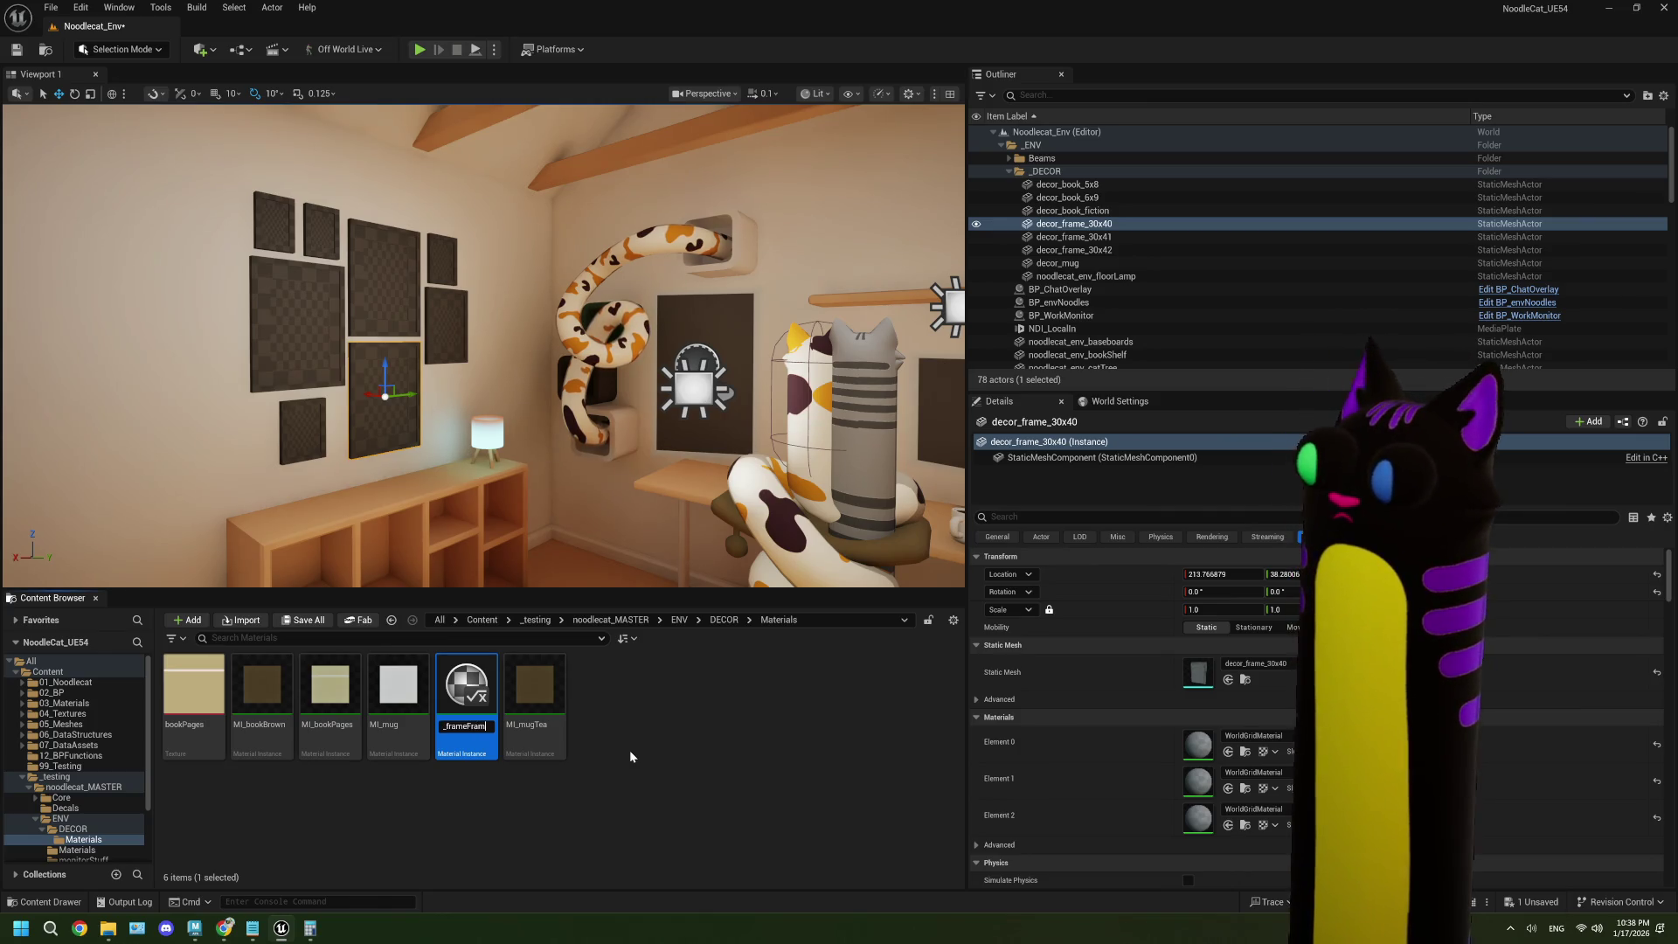
key("Return")
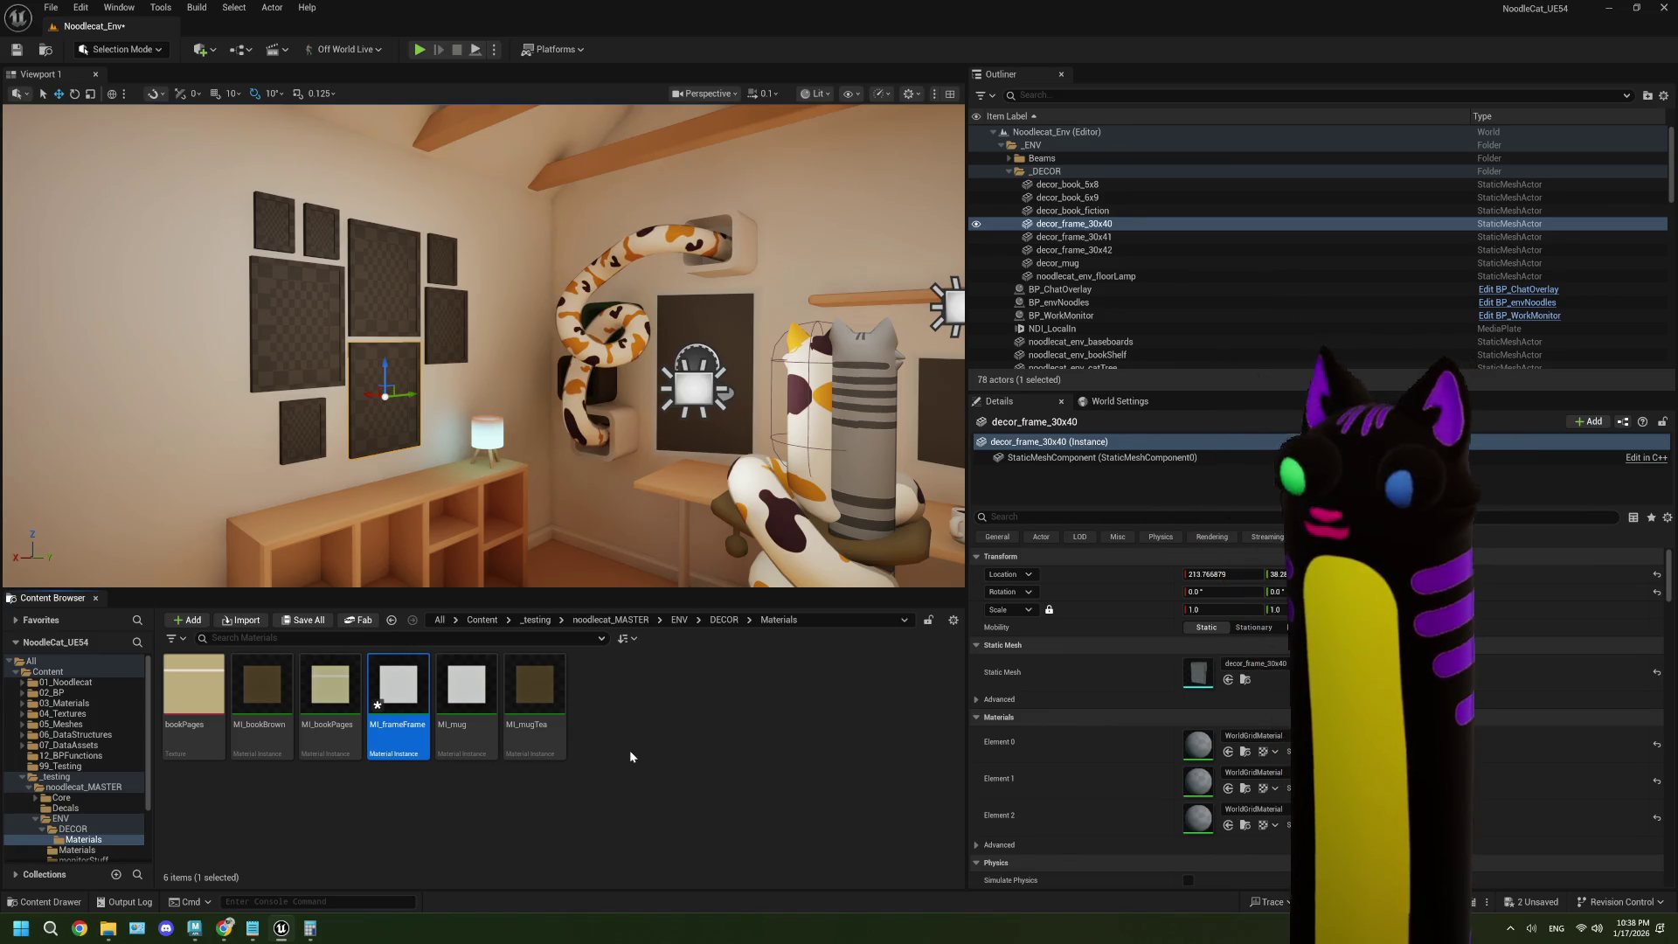
key("ctrl+d")
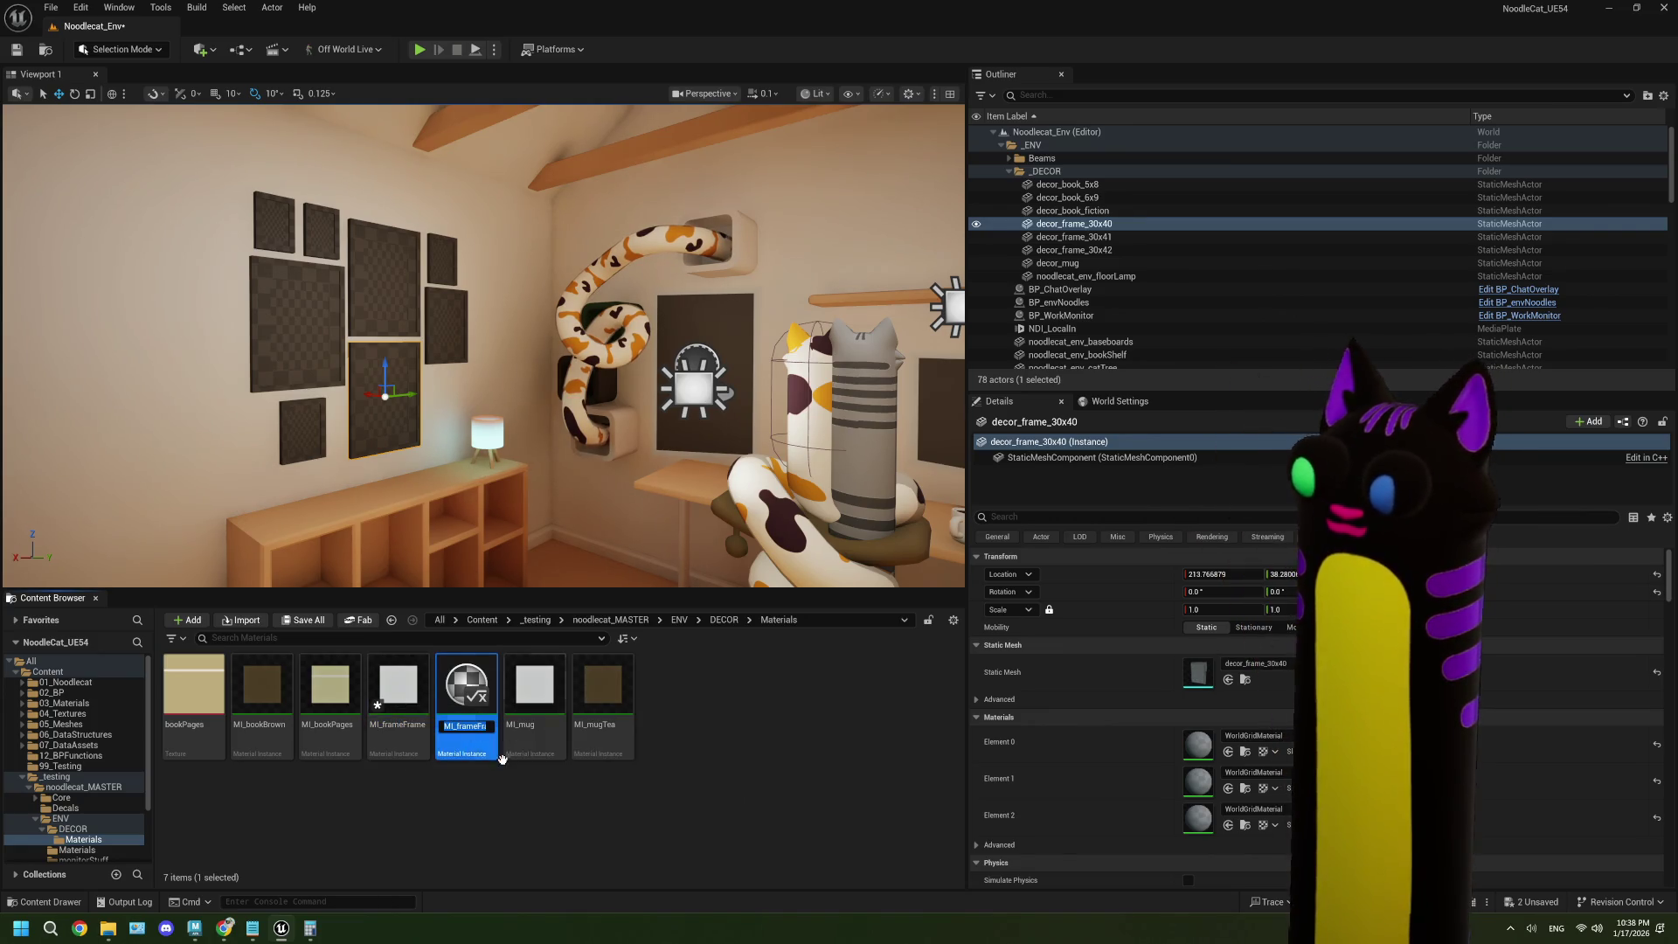
key("BackSpace")
key("BackSpace")
key("BackSpace")
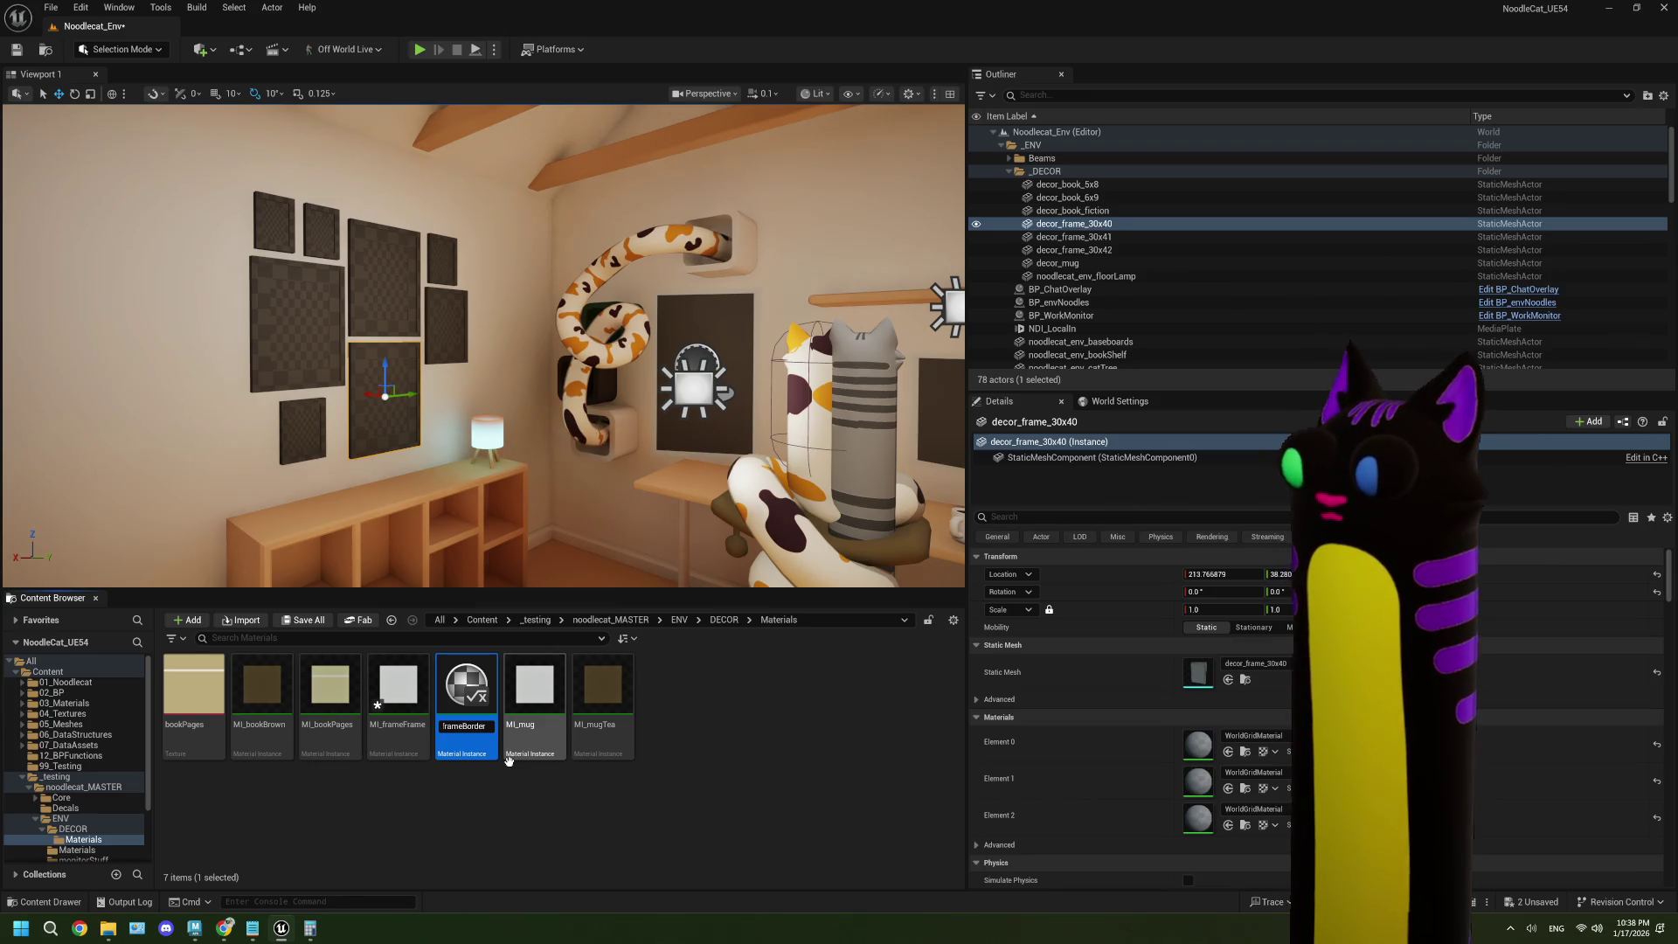
key("Return")
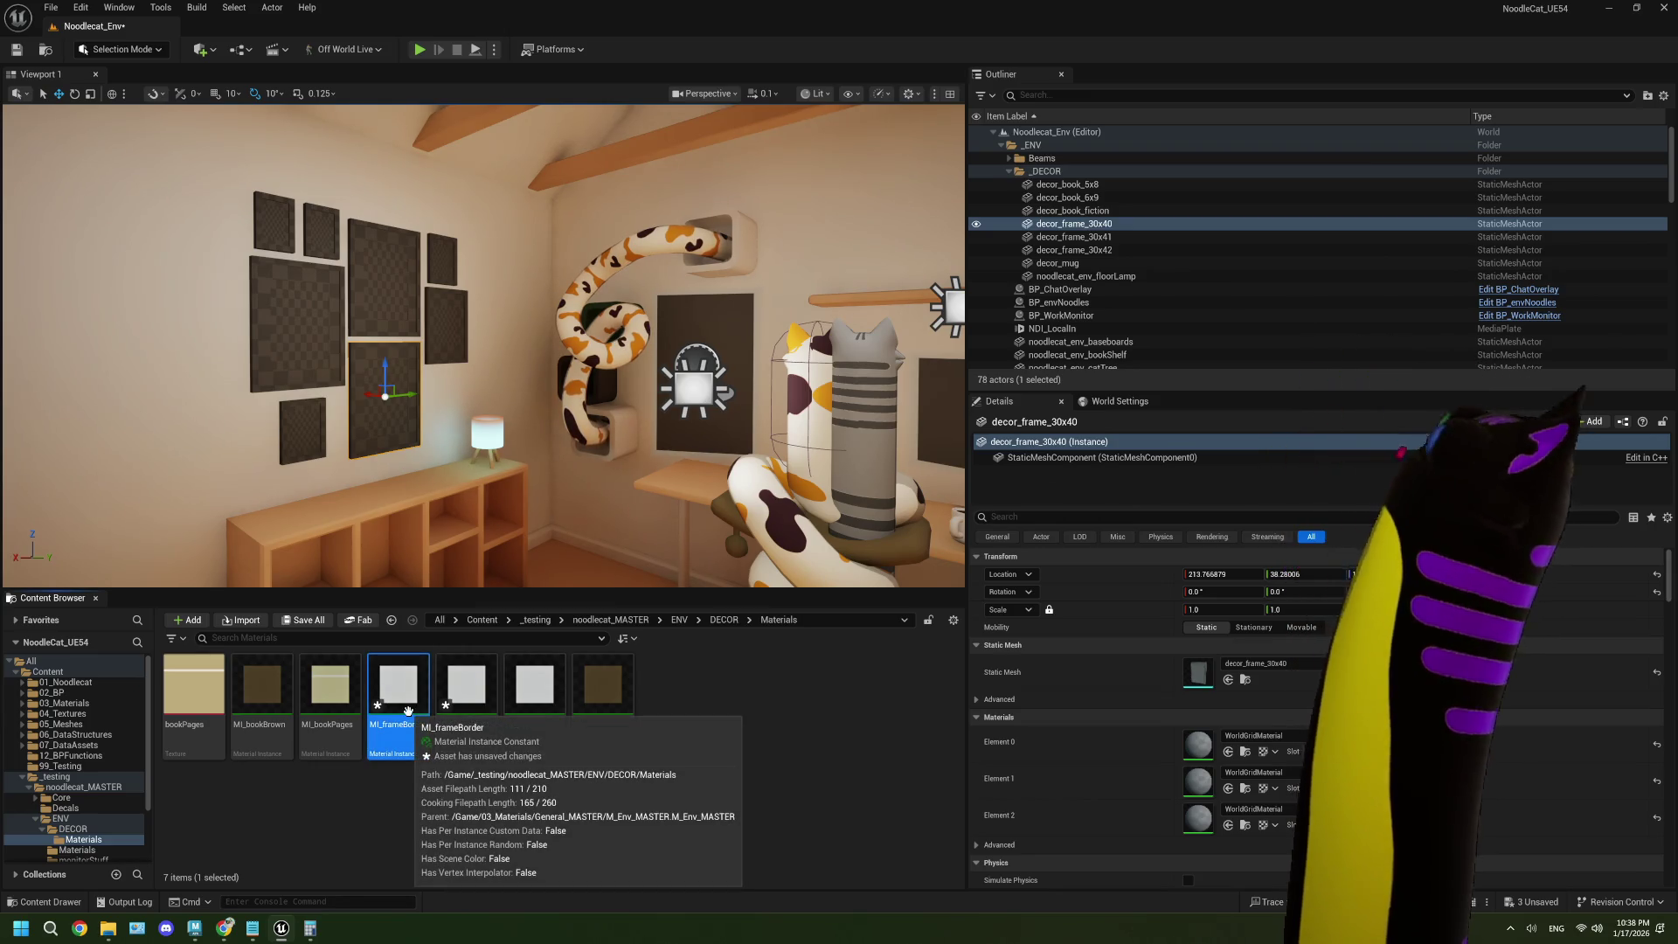
- Duplicate MI_frameBorder as MI_framePicture and save all assets
right_click(391, 681)
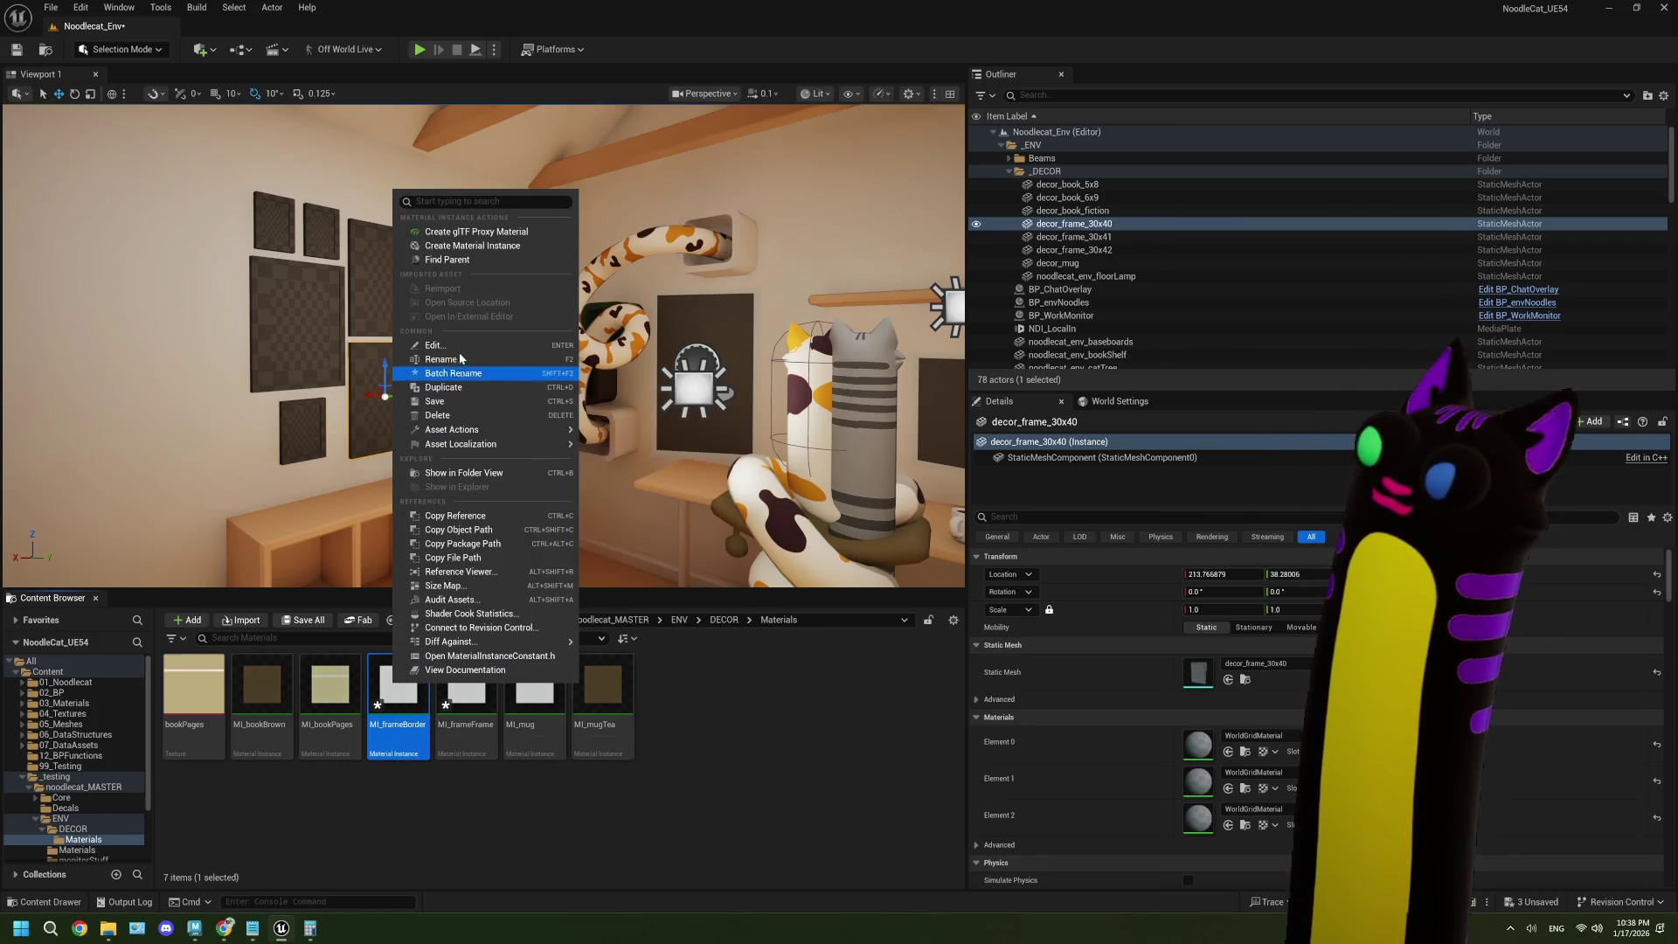
left_click(443, 387)
key("BackSpace")
key("BackSpace")
key("BackSpace")
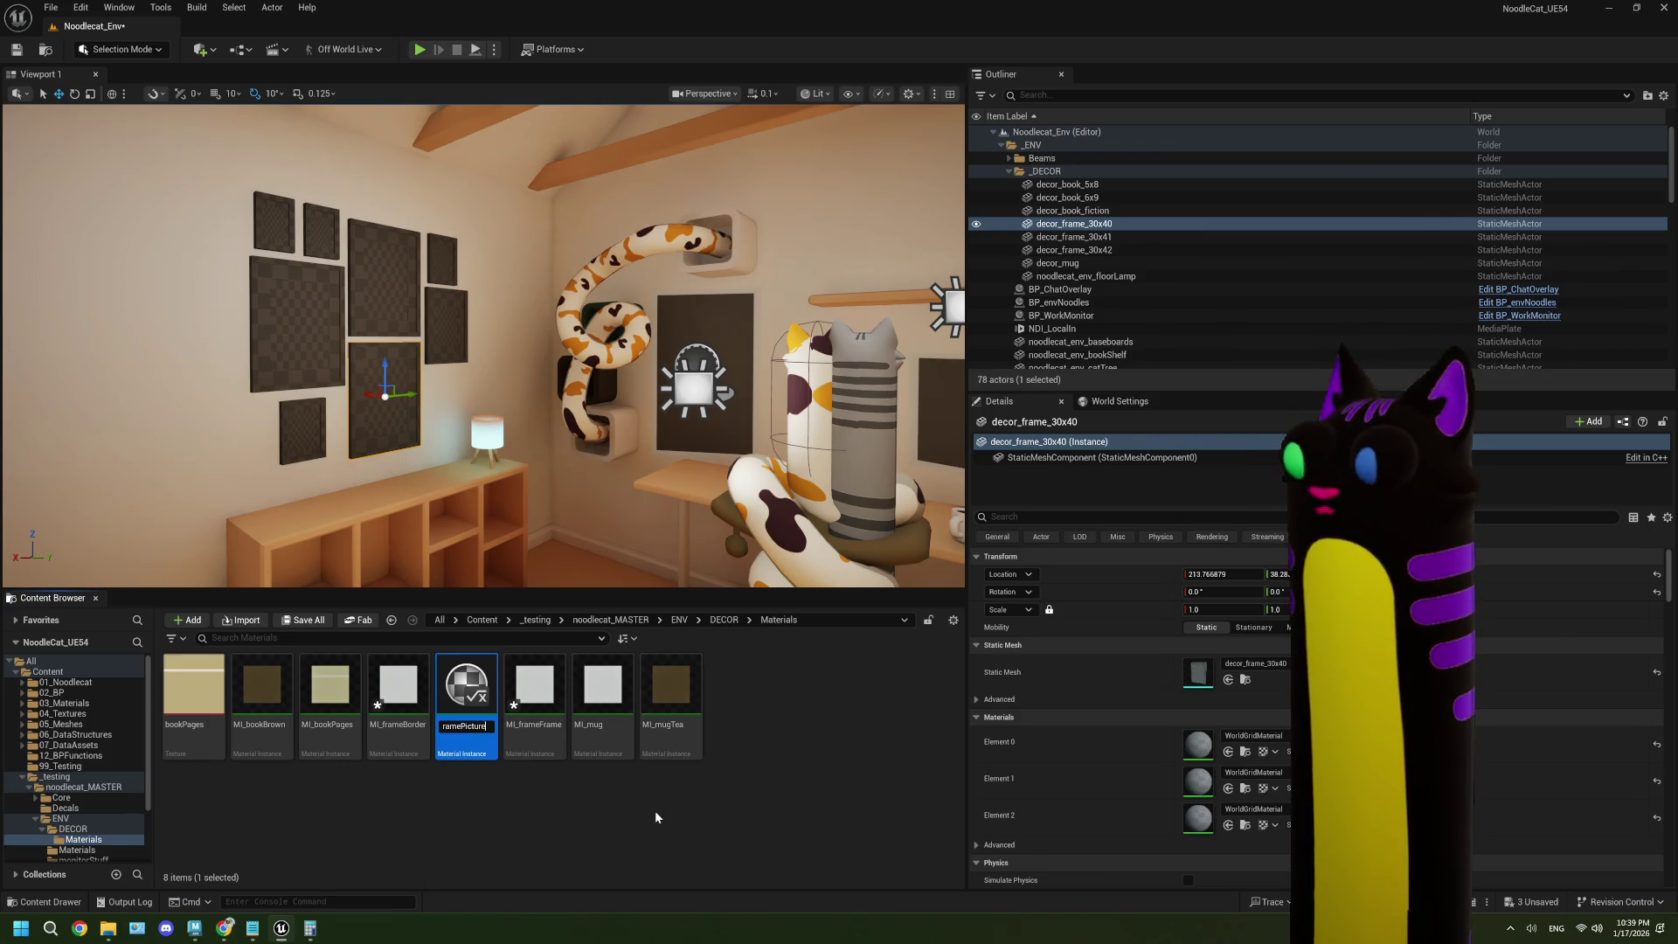
key("Return")
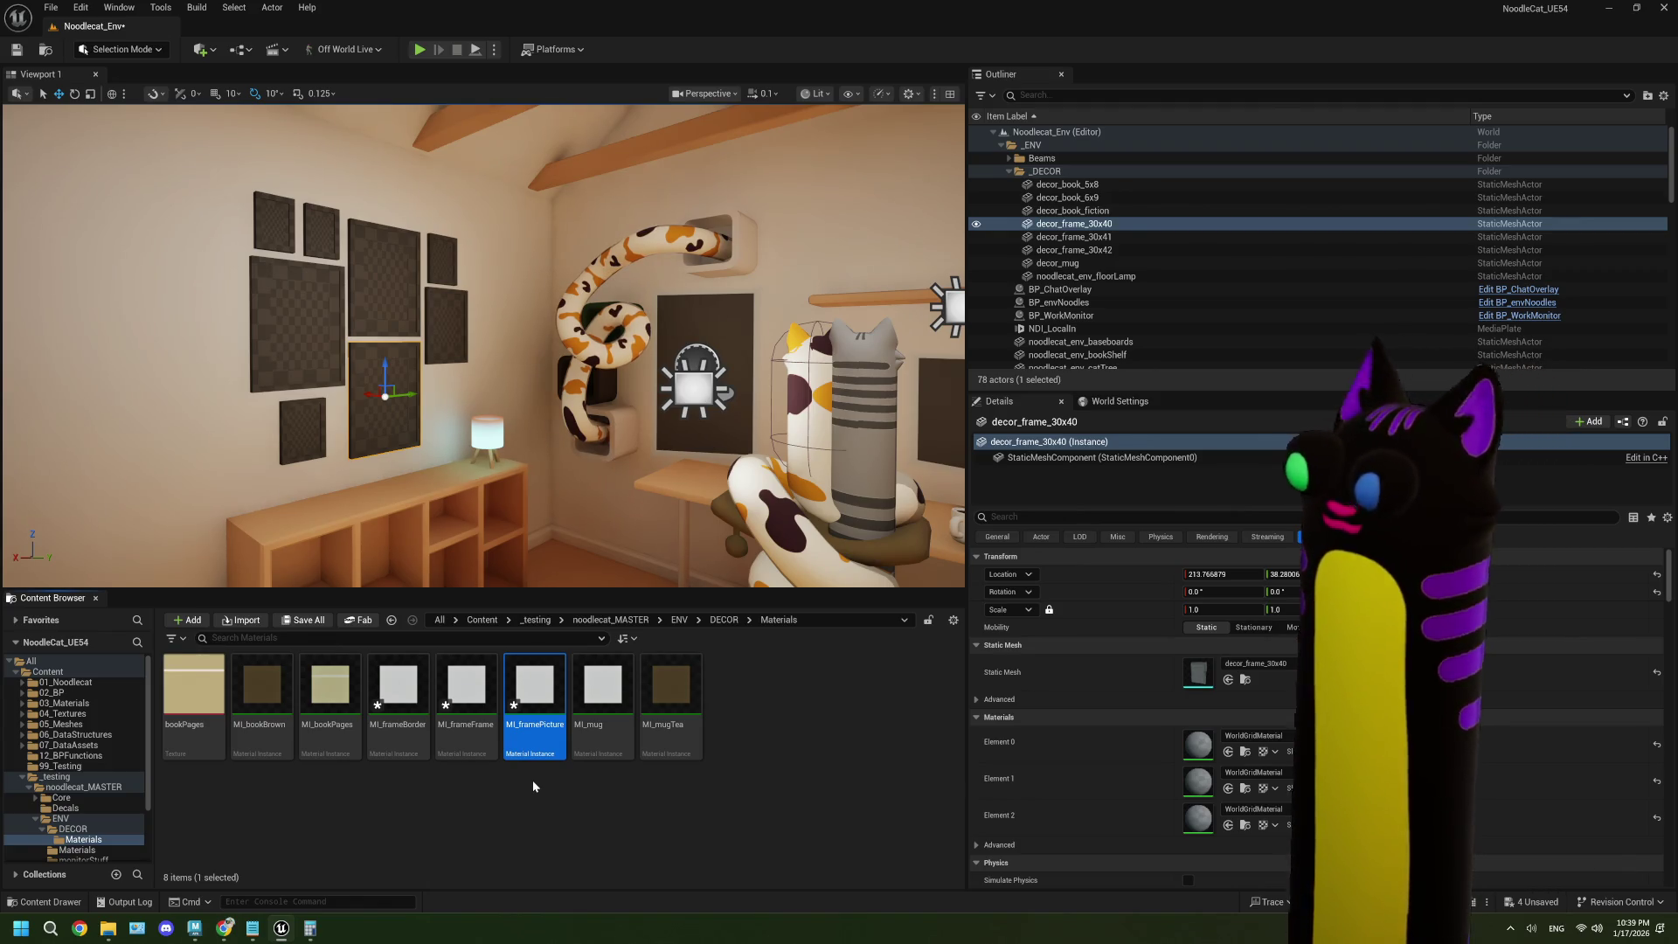
left_click(526, 785)
key("ctrl+shift+s")
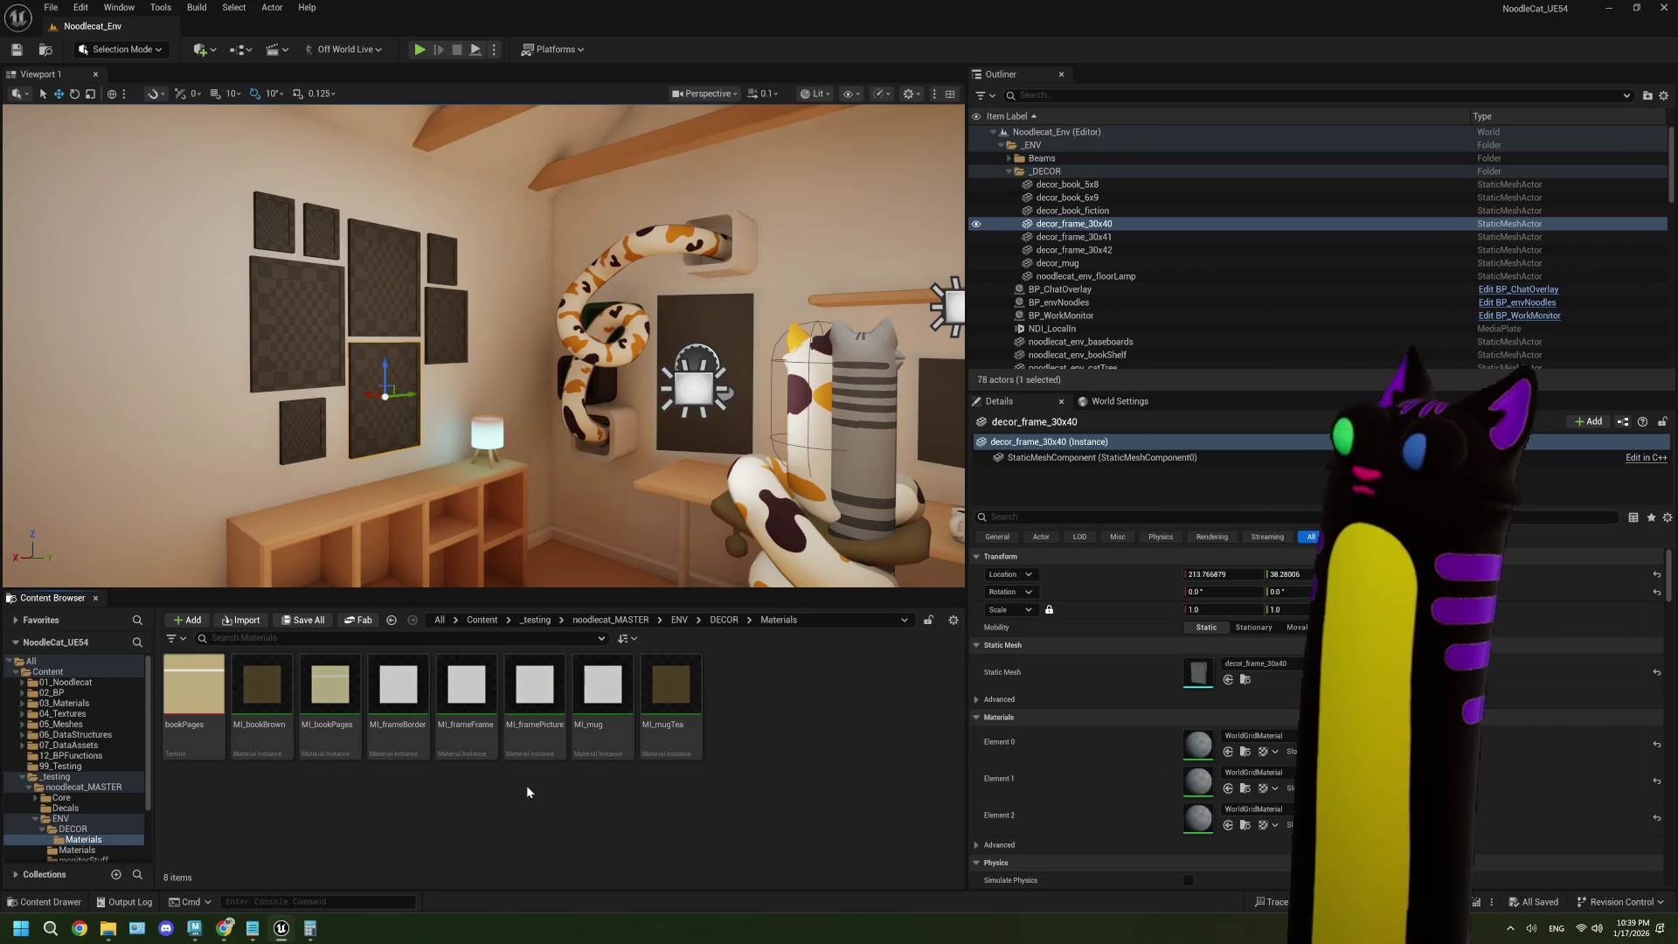
left_click(726, 620)
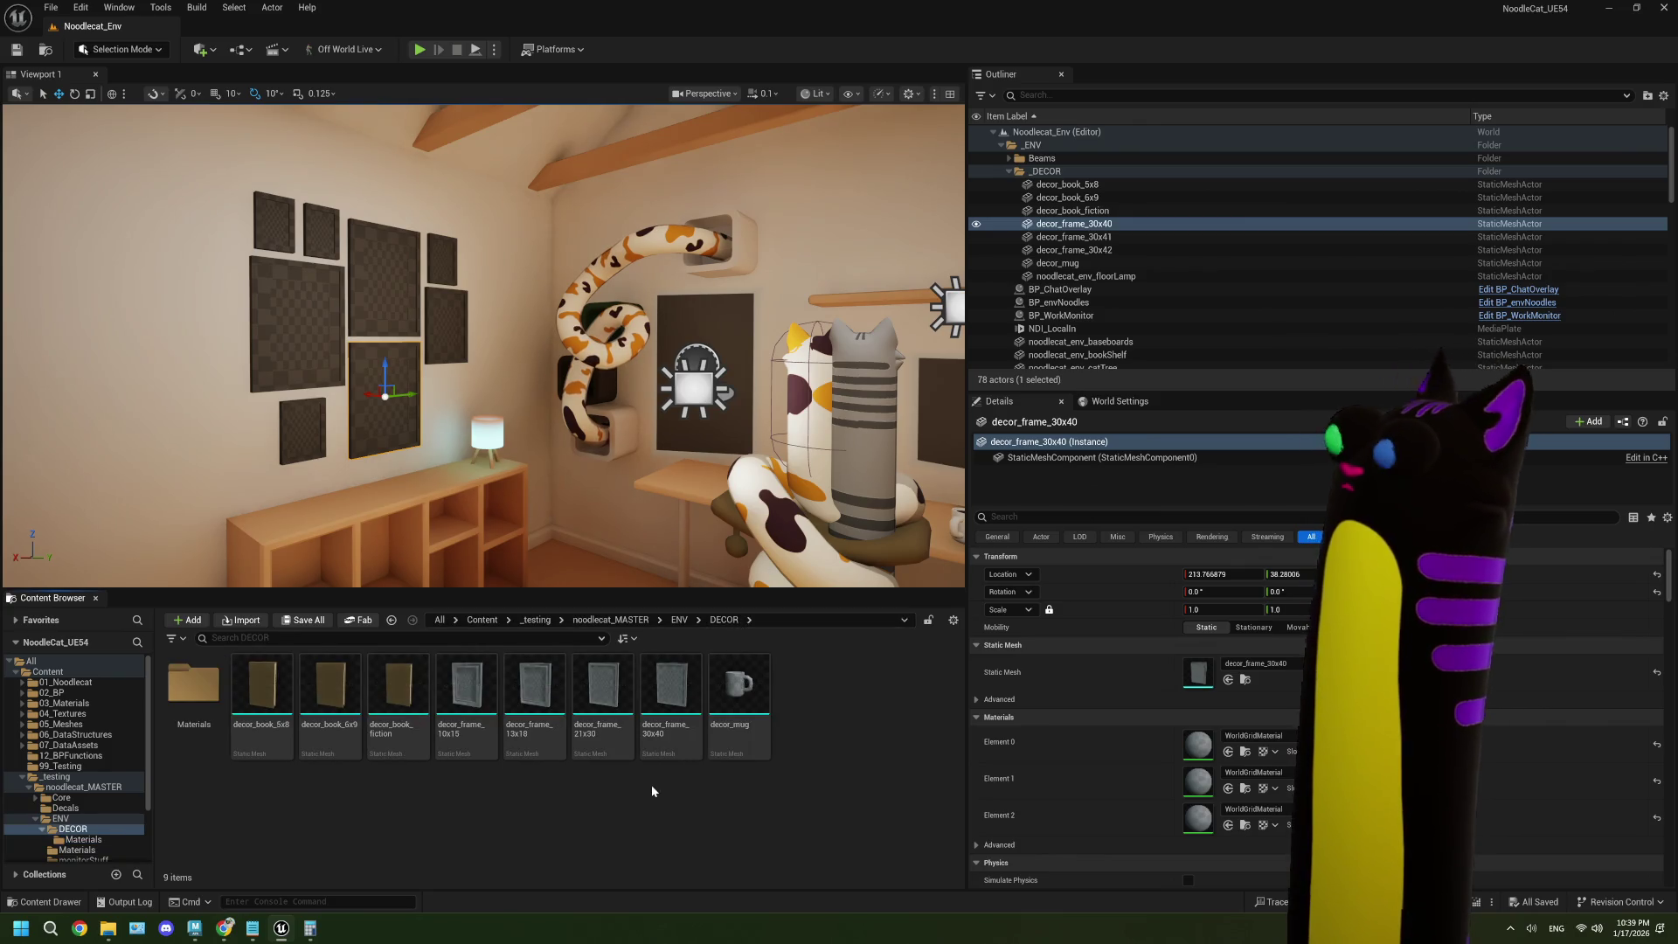
left_click(479, 703)
double_click(479, 704)
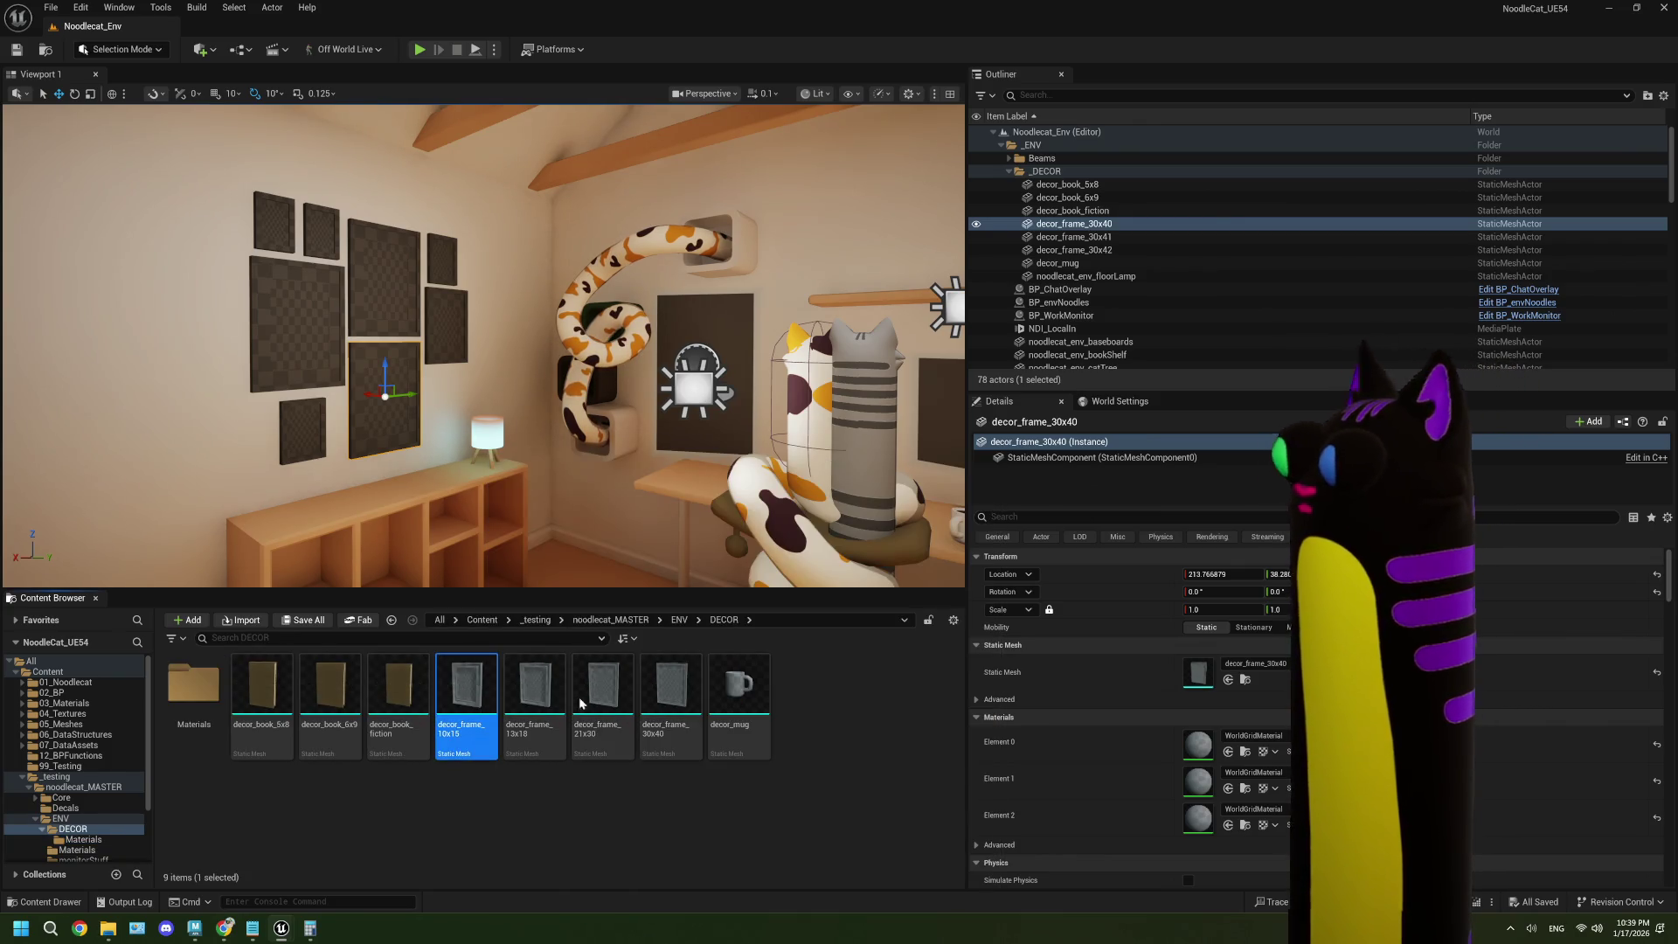
left_click_drag(1170, 177, 1012, 161)
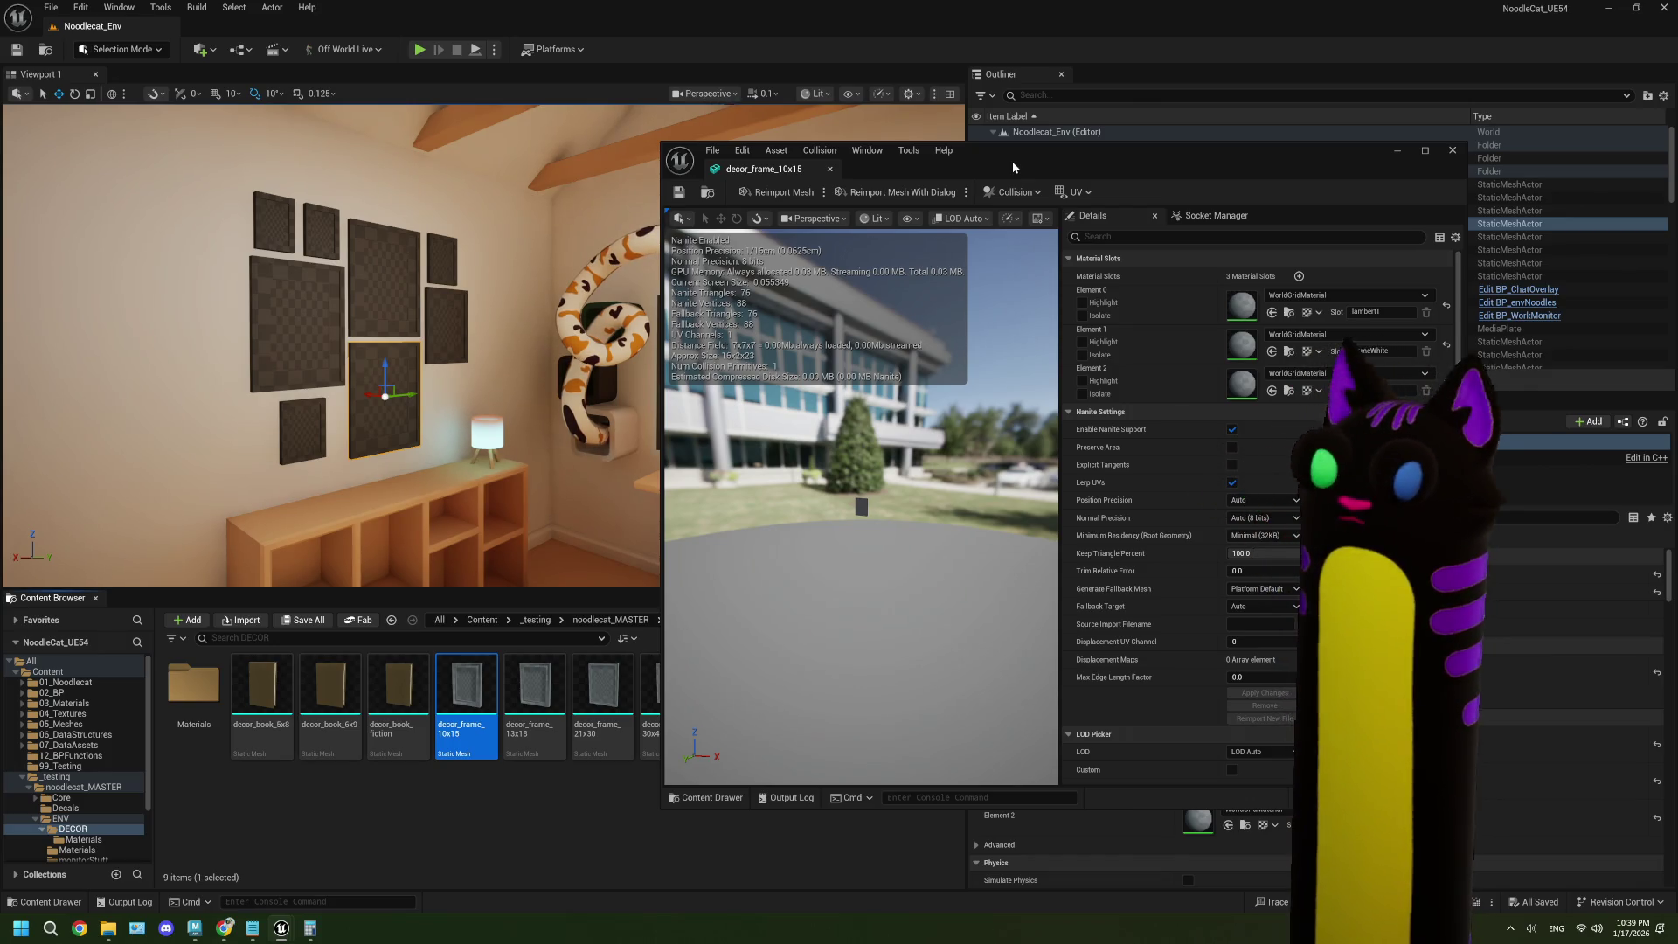
left_click(1451, 152)
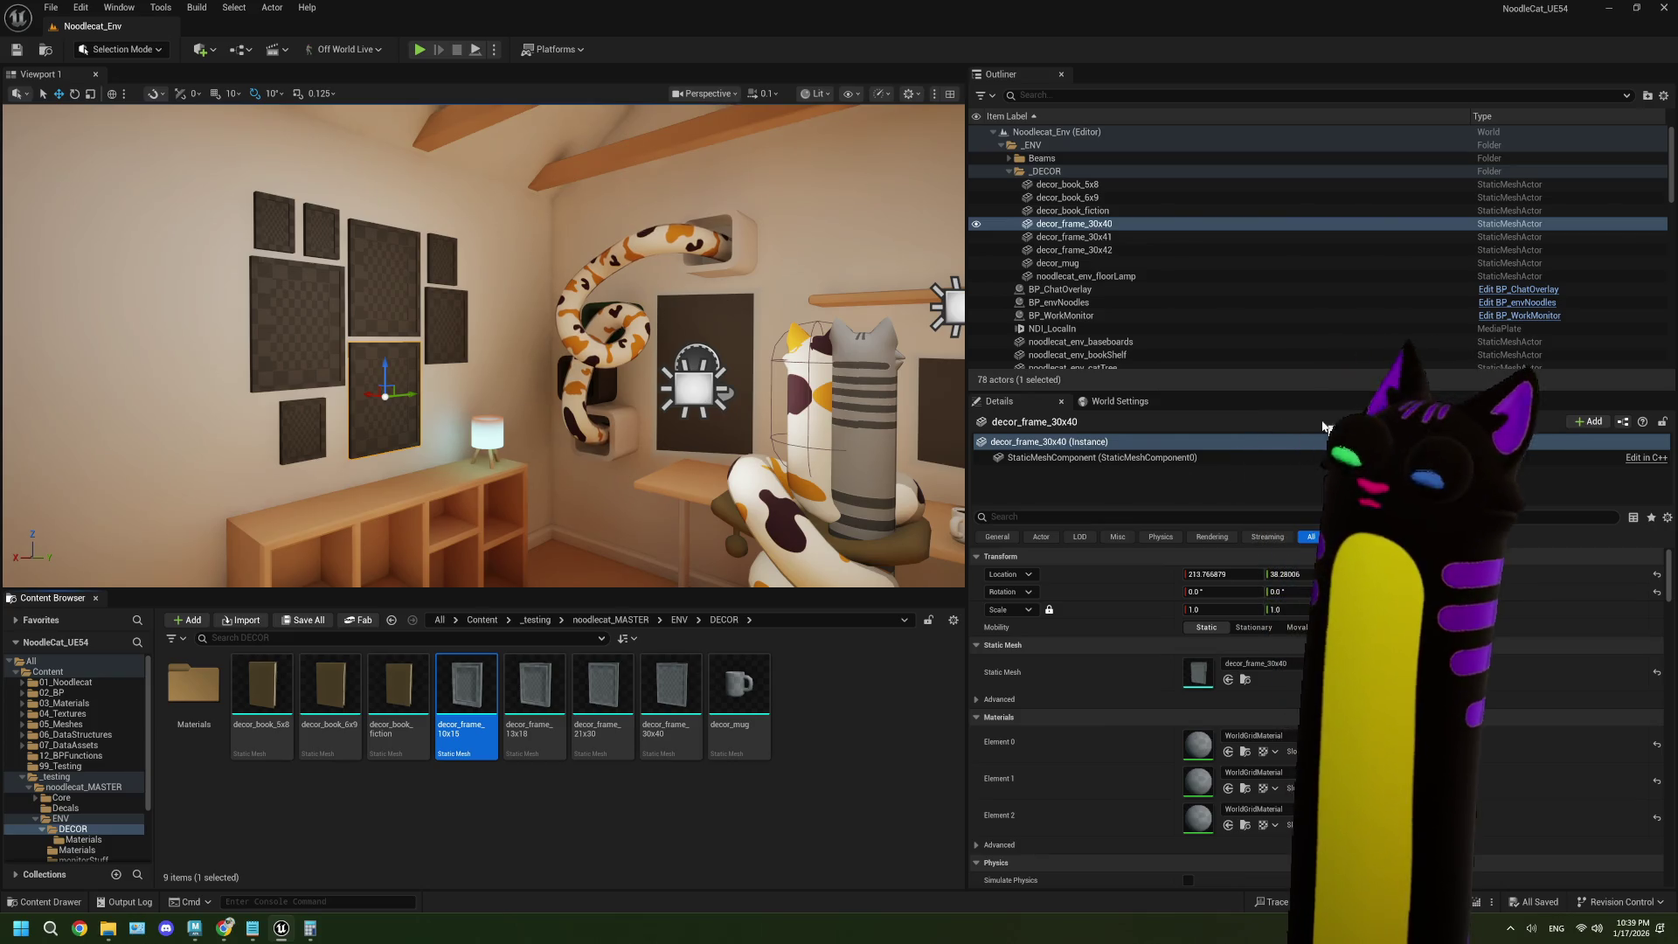
right_click(491, 817)
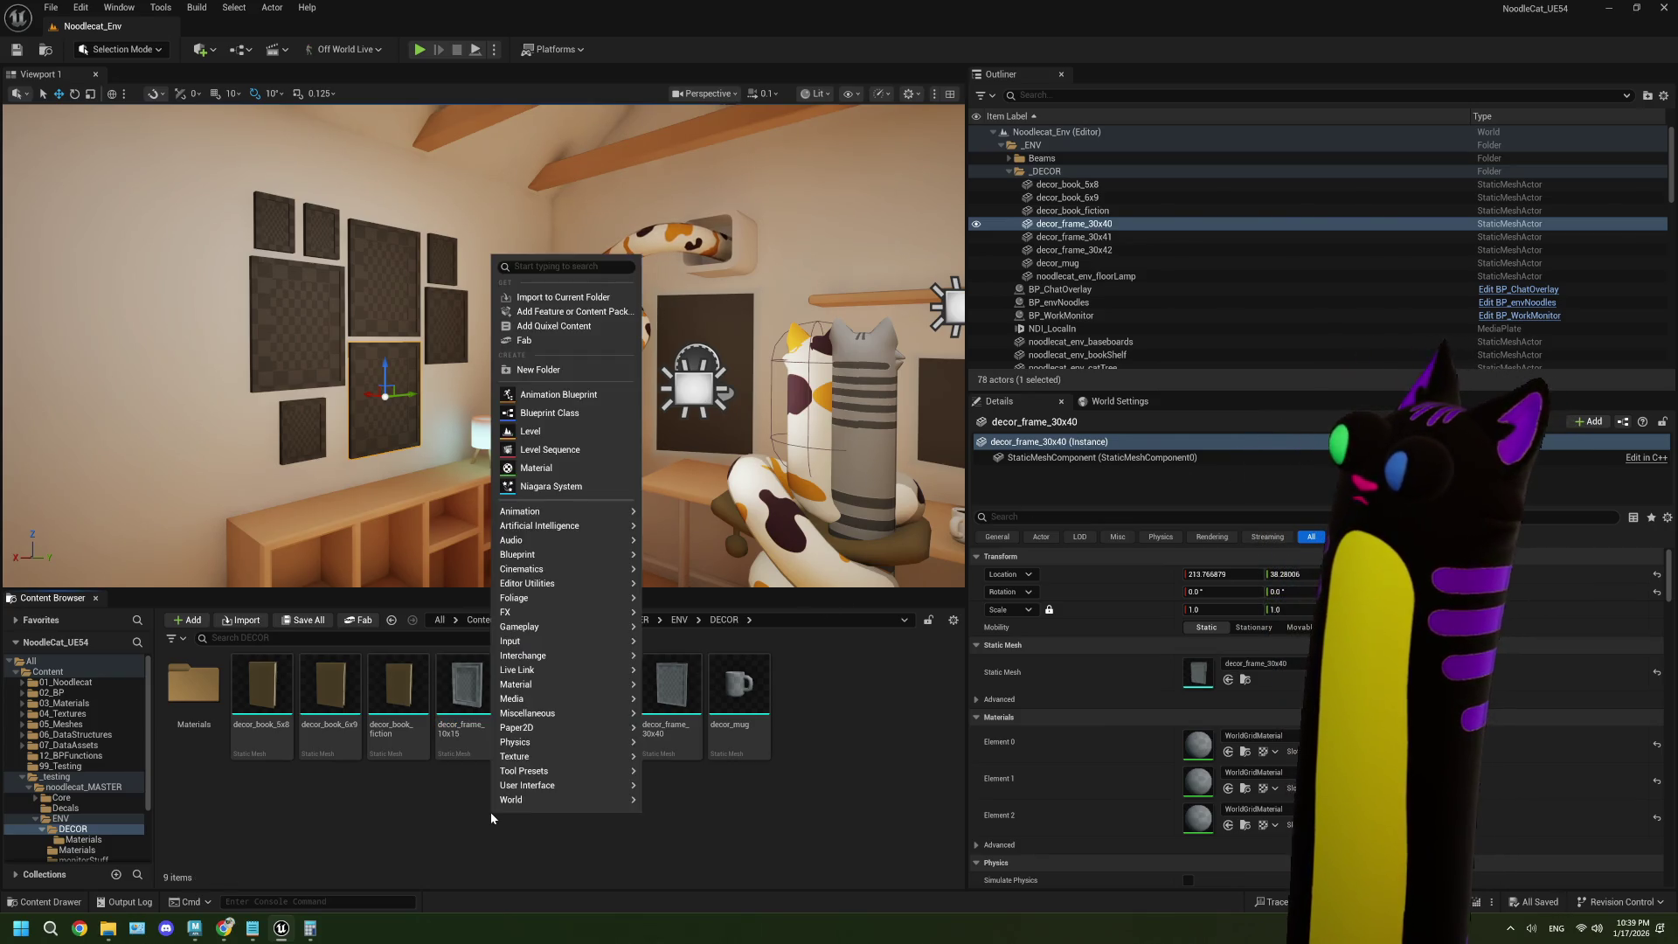
- Create an Actor Blueprint named BP_pictureFrame and maximize its editor window
left_click(548, 412)
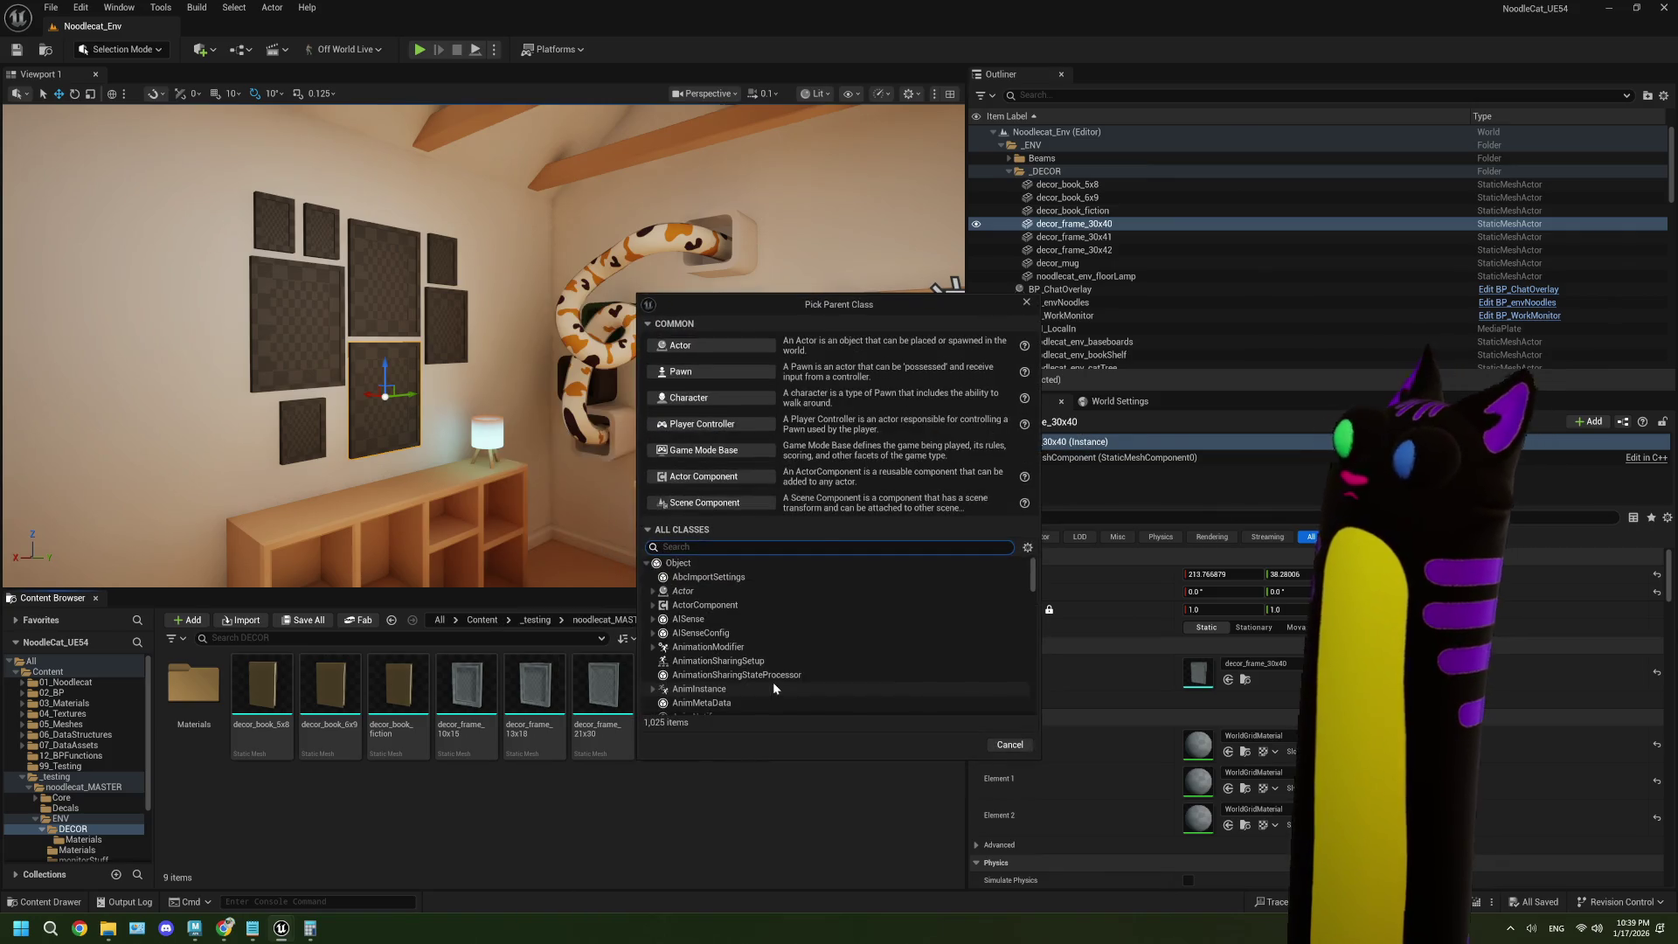
left_click(690, 346)
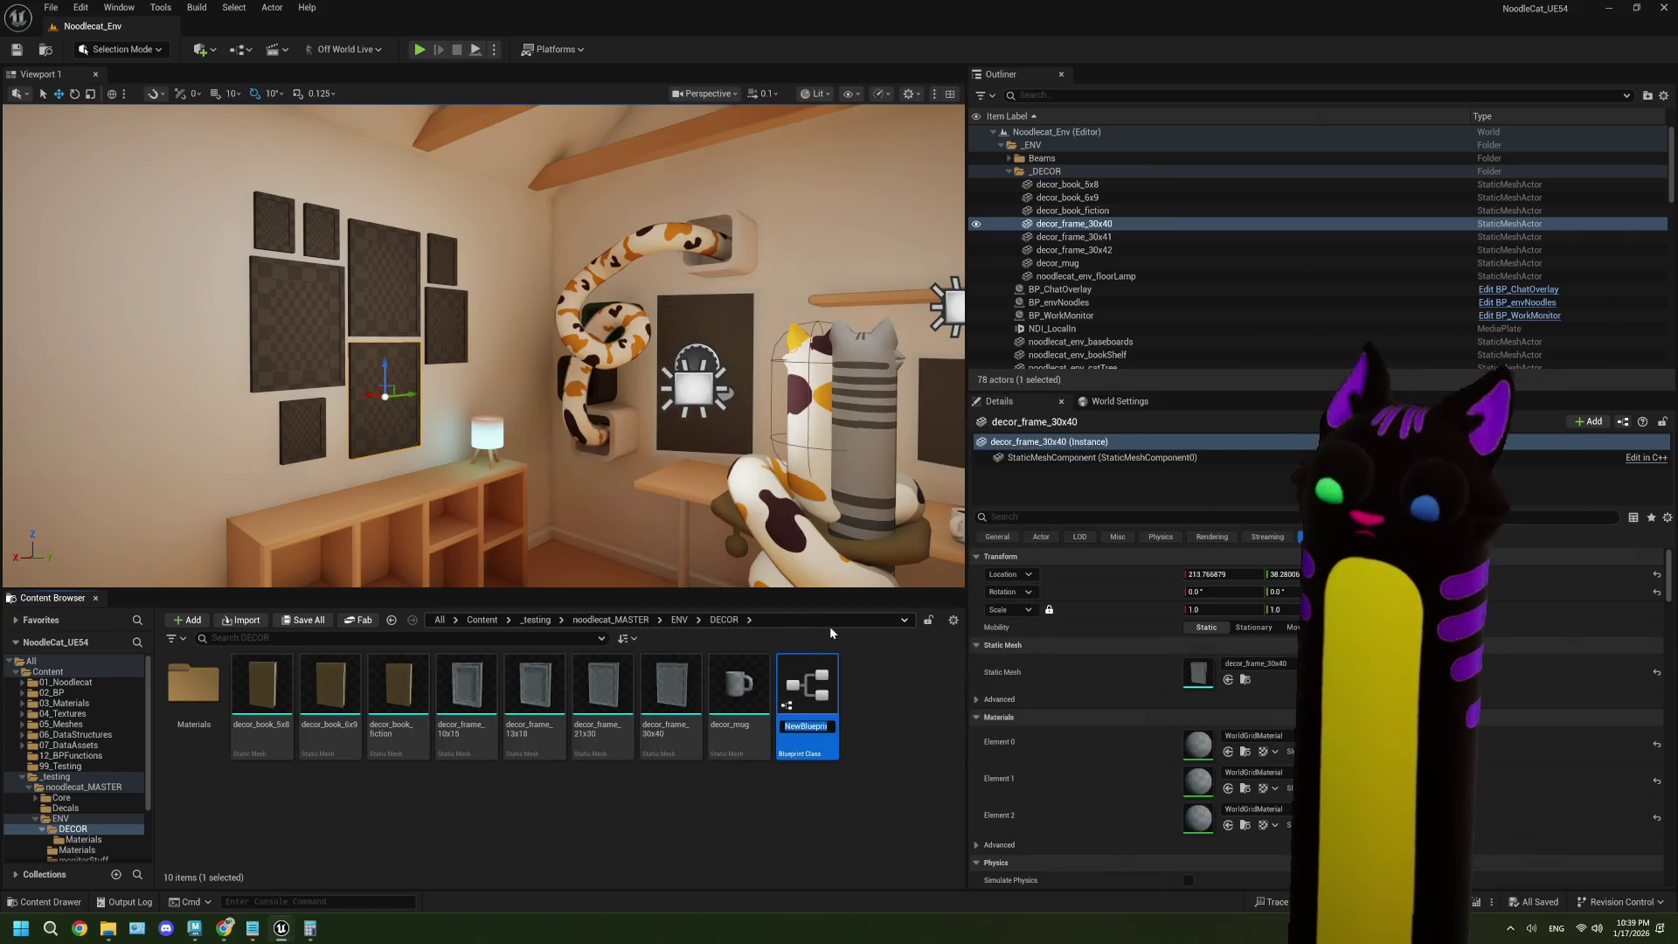
type("BP_p")
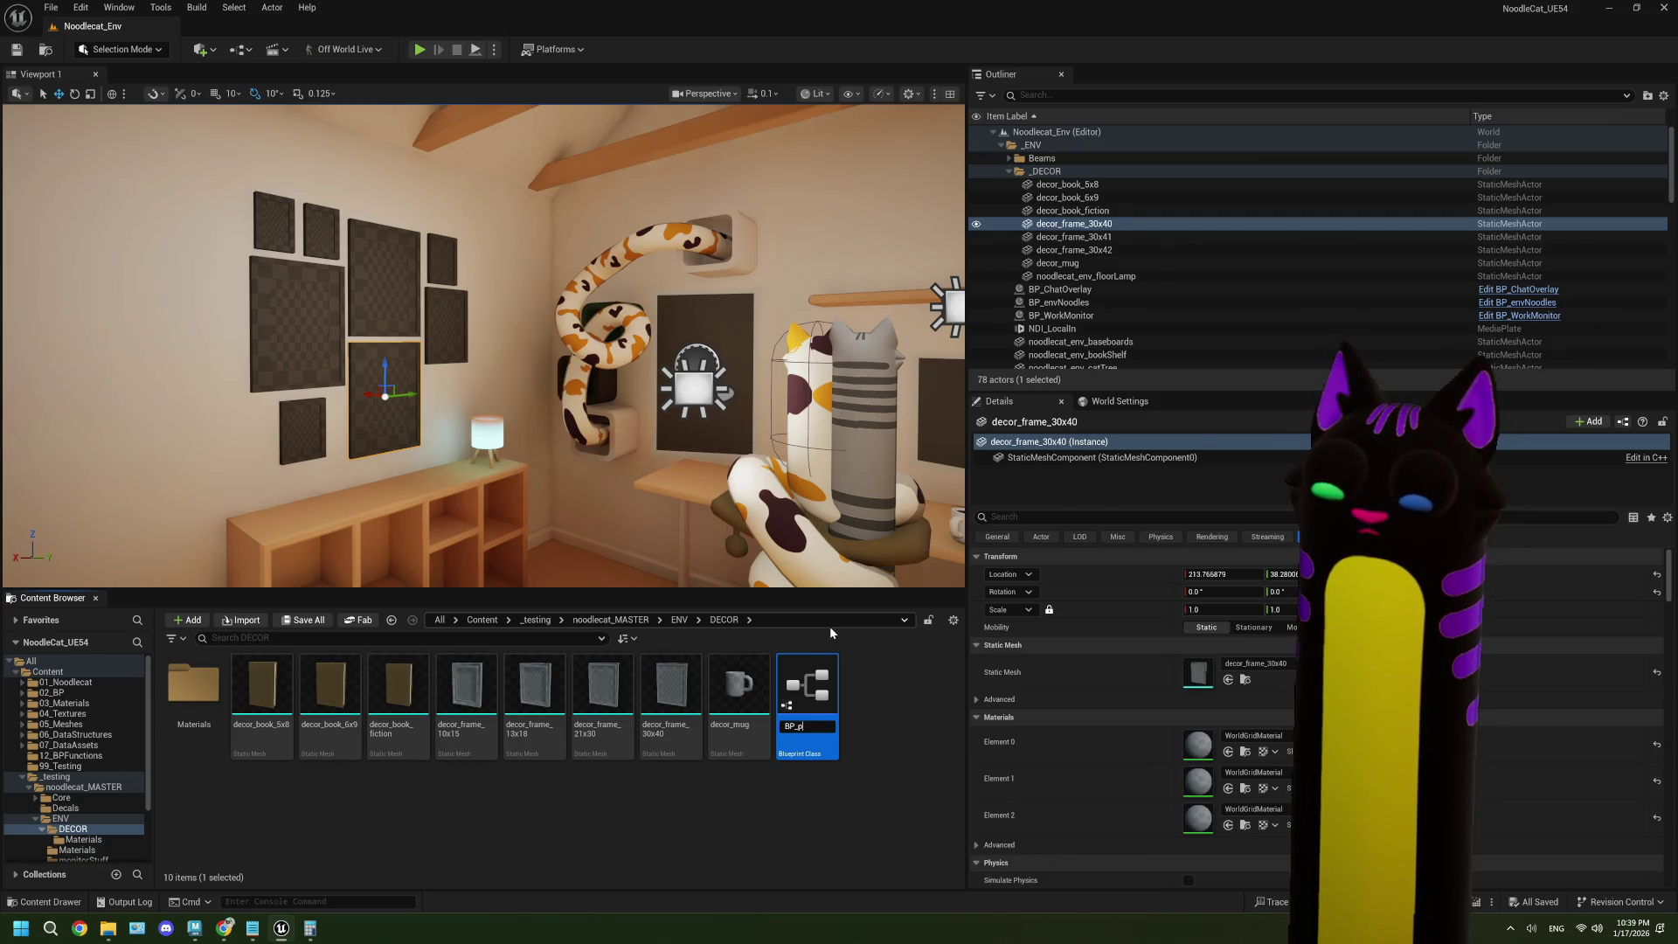
type("ictureFrame")
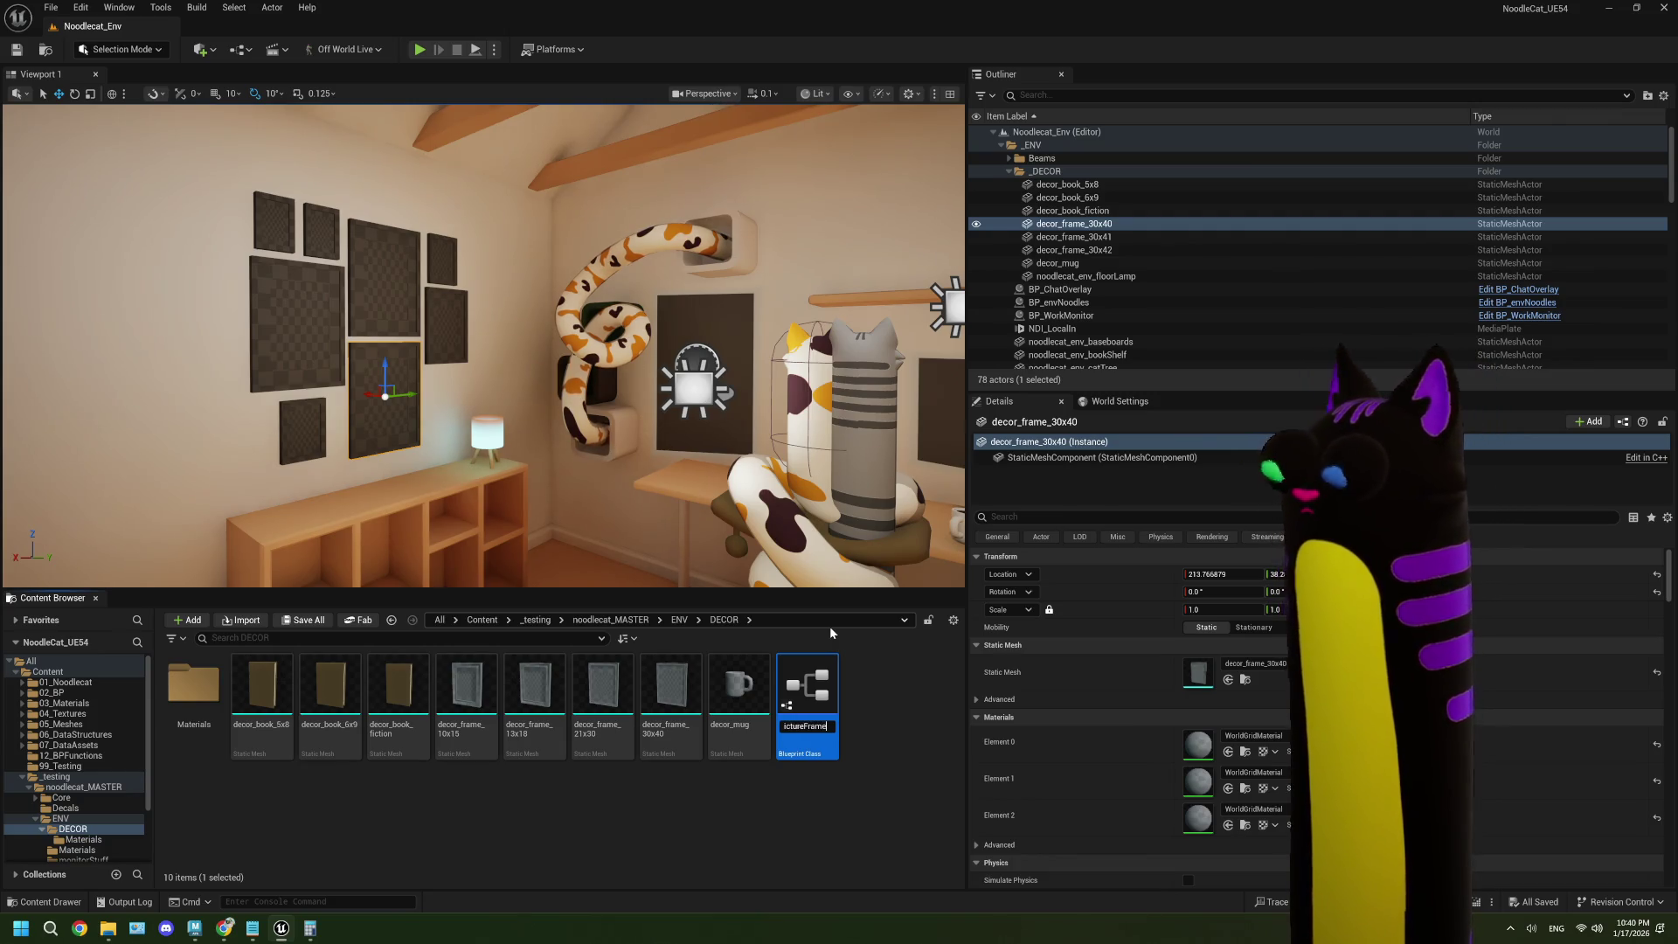
key("Return")
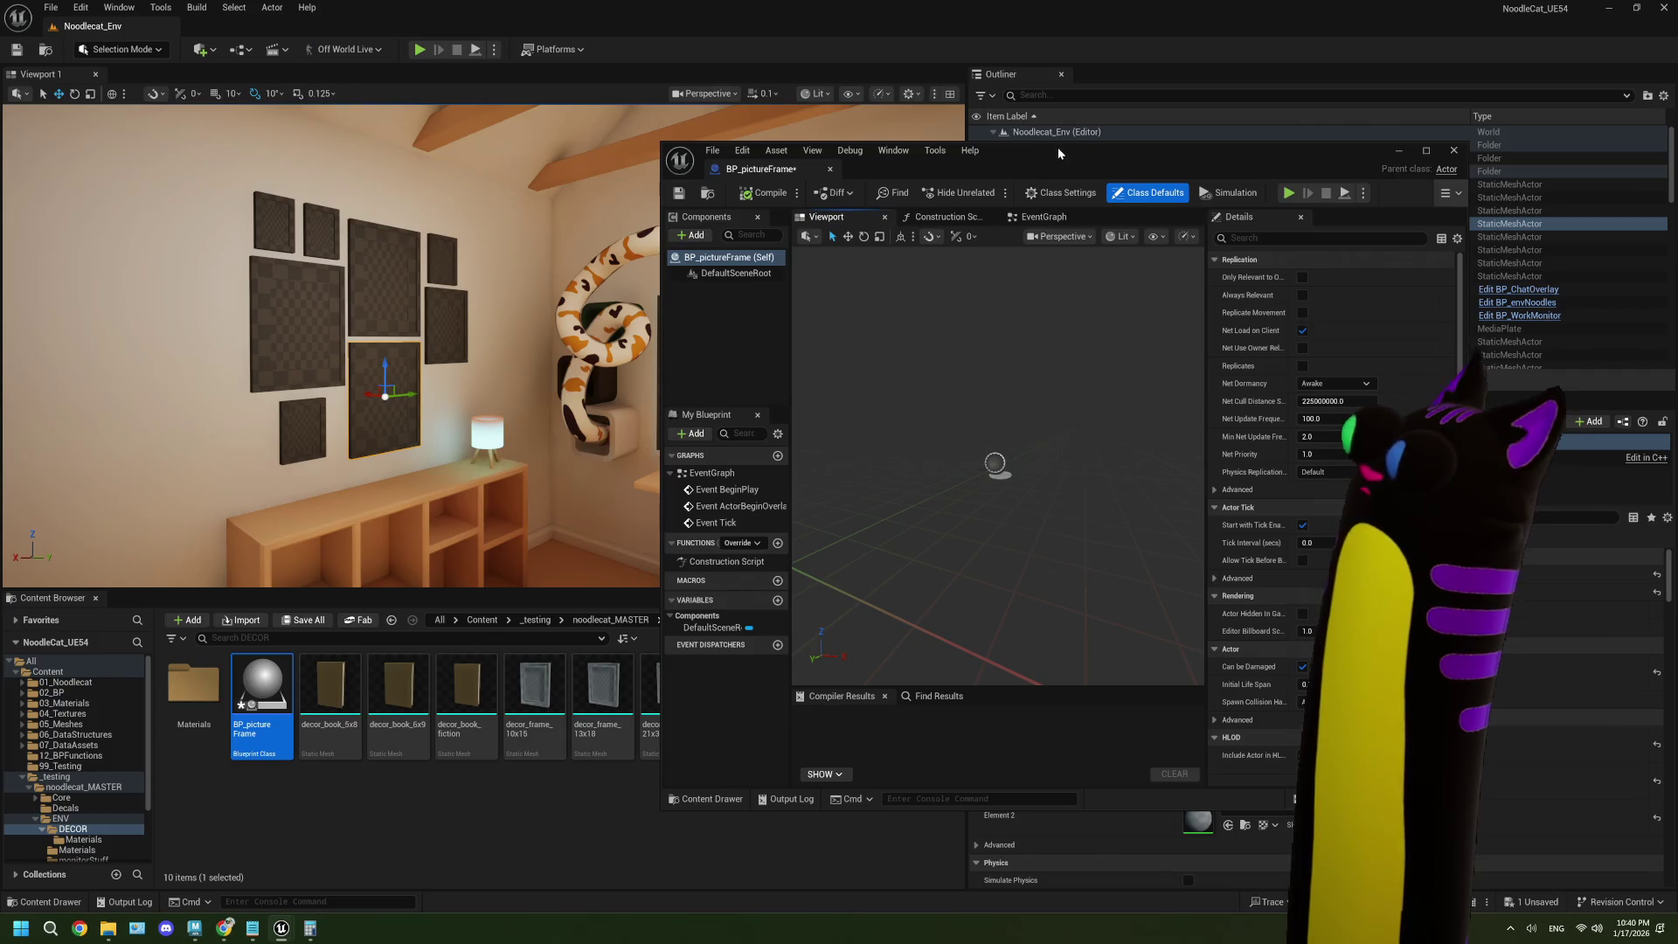
mouse_move(1056, 150)
left_mouse_down()
mouse_move(827, 23)
mouse_move(827, 5)
left_mouse_up()
left_click(33, 92)
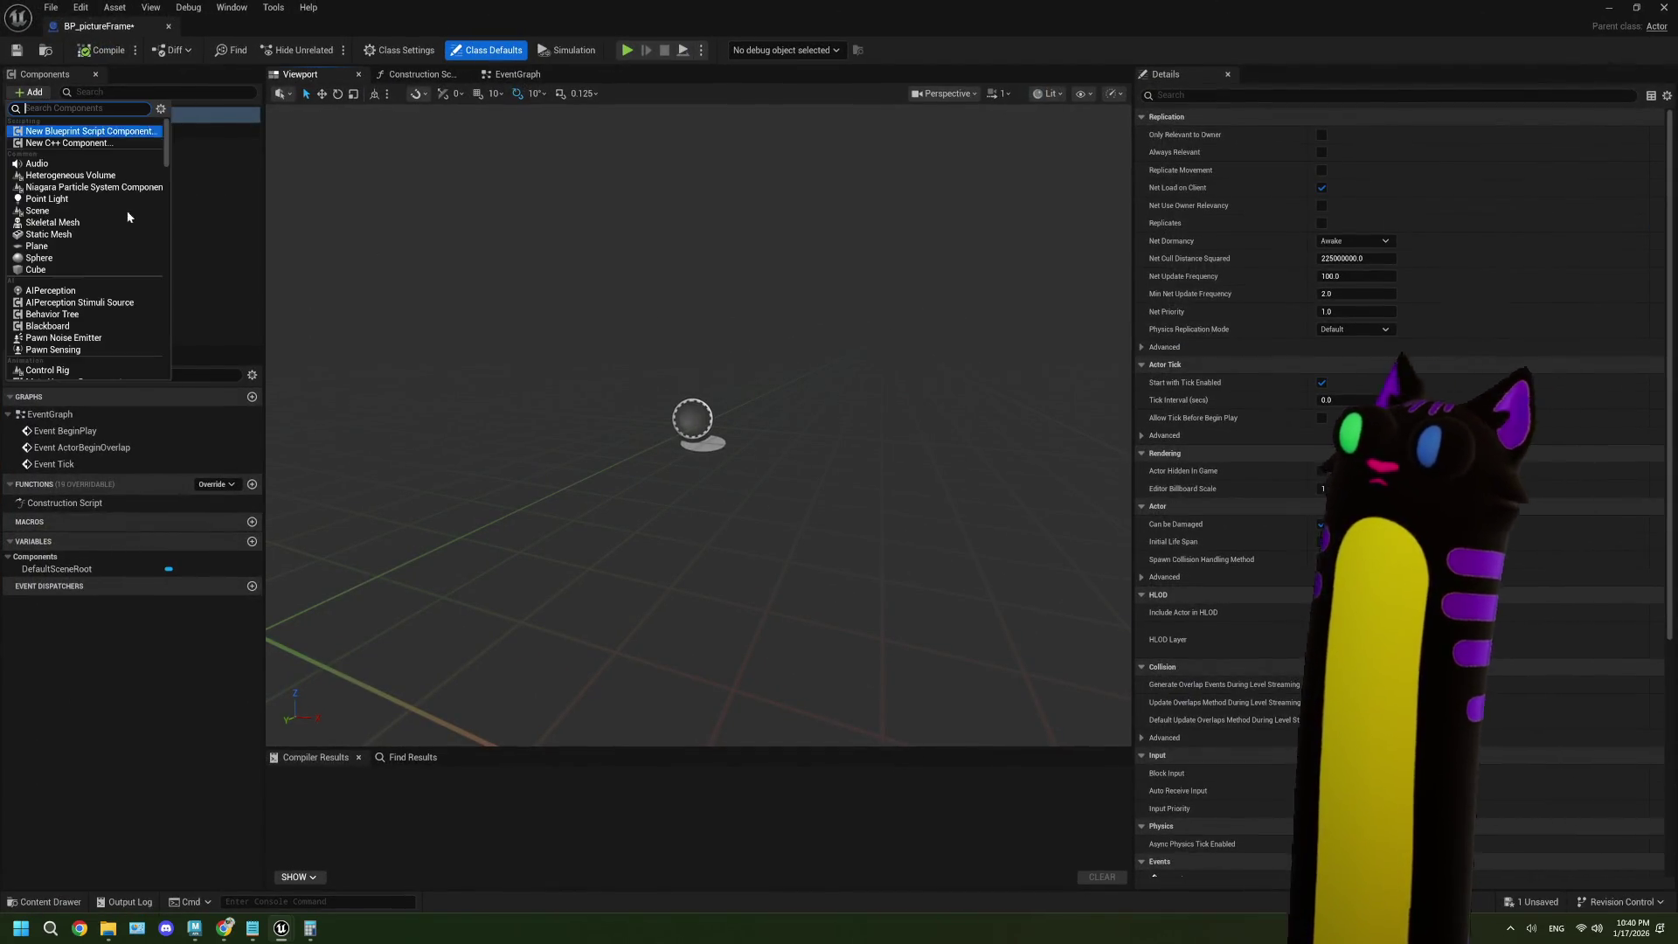
- Add a Static Mesh component to the blueprint and name it pictureFrame_Mesh
type("stat")
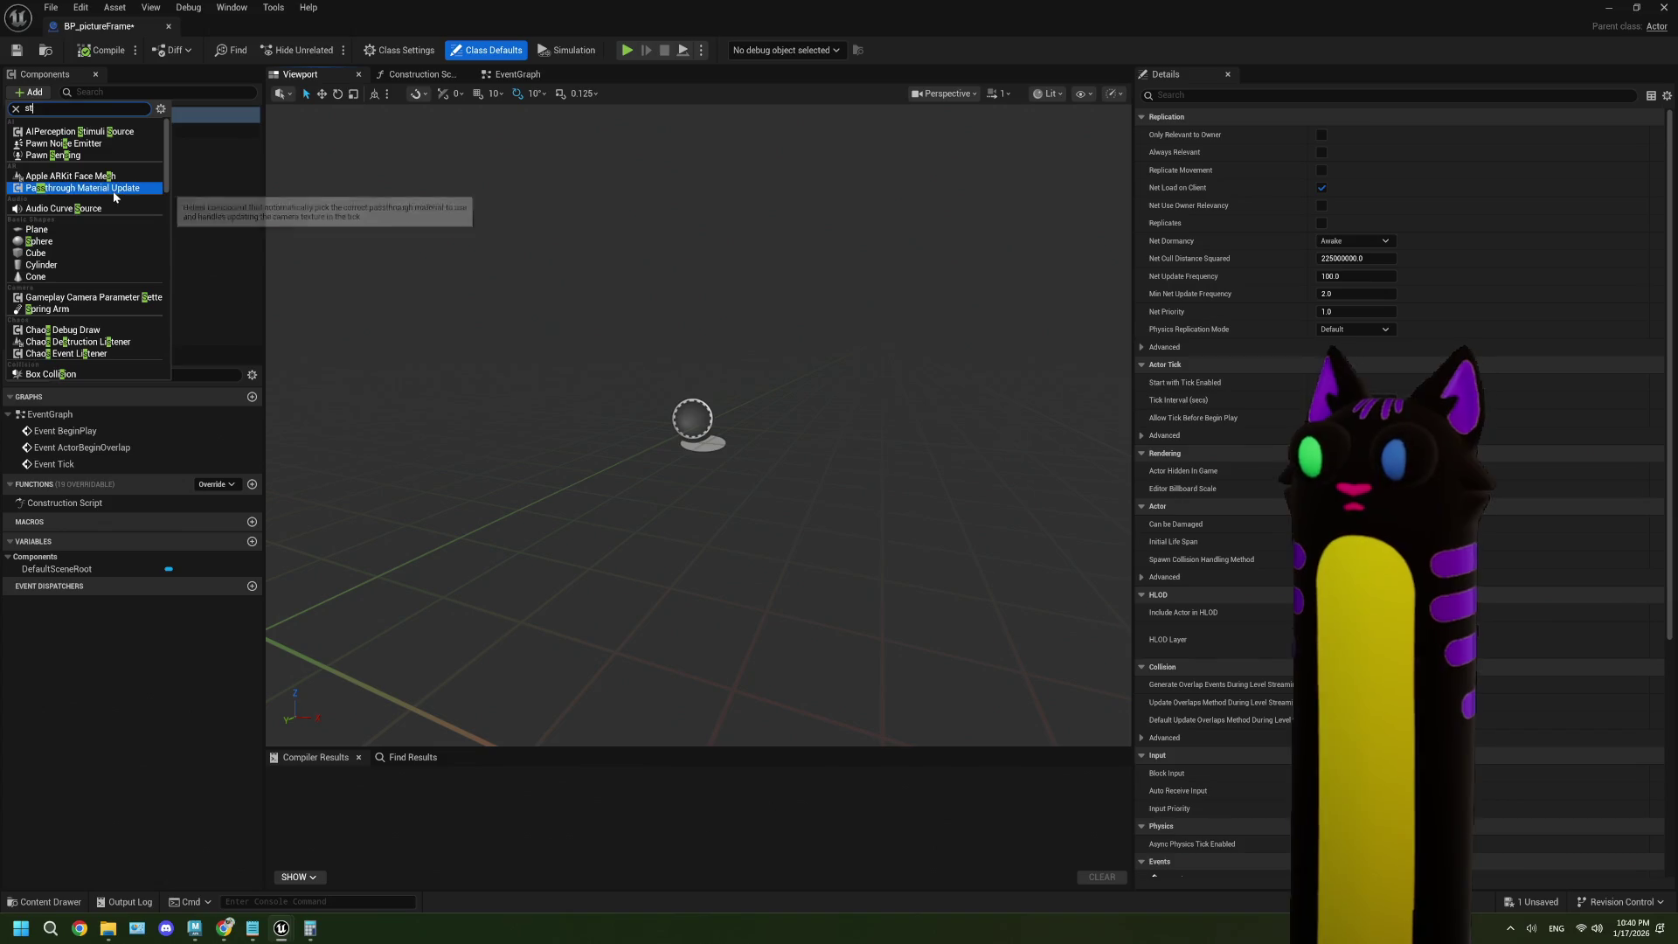
left_click(88, 245)
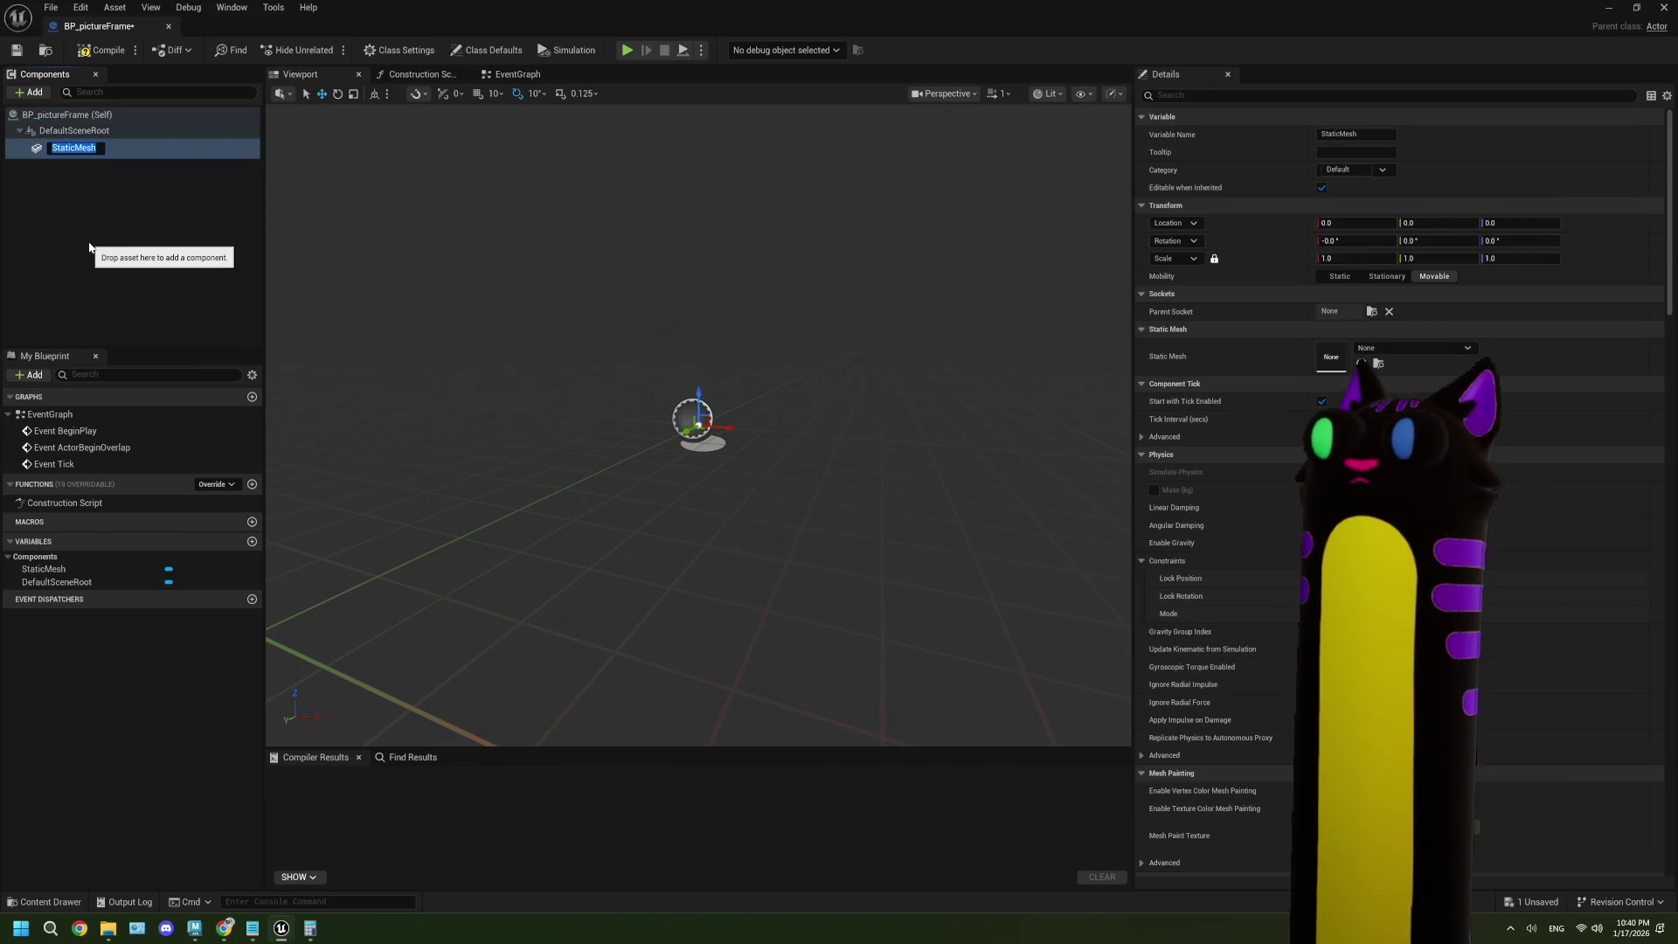
type("pictu")
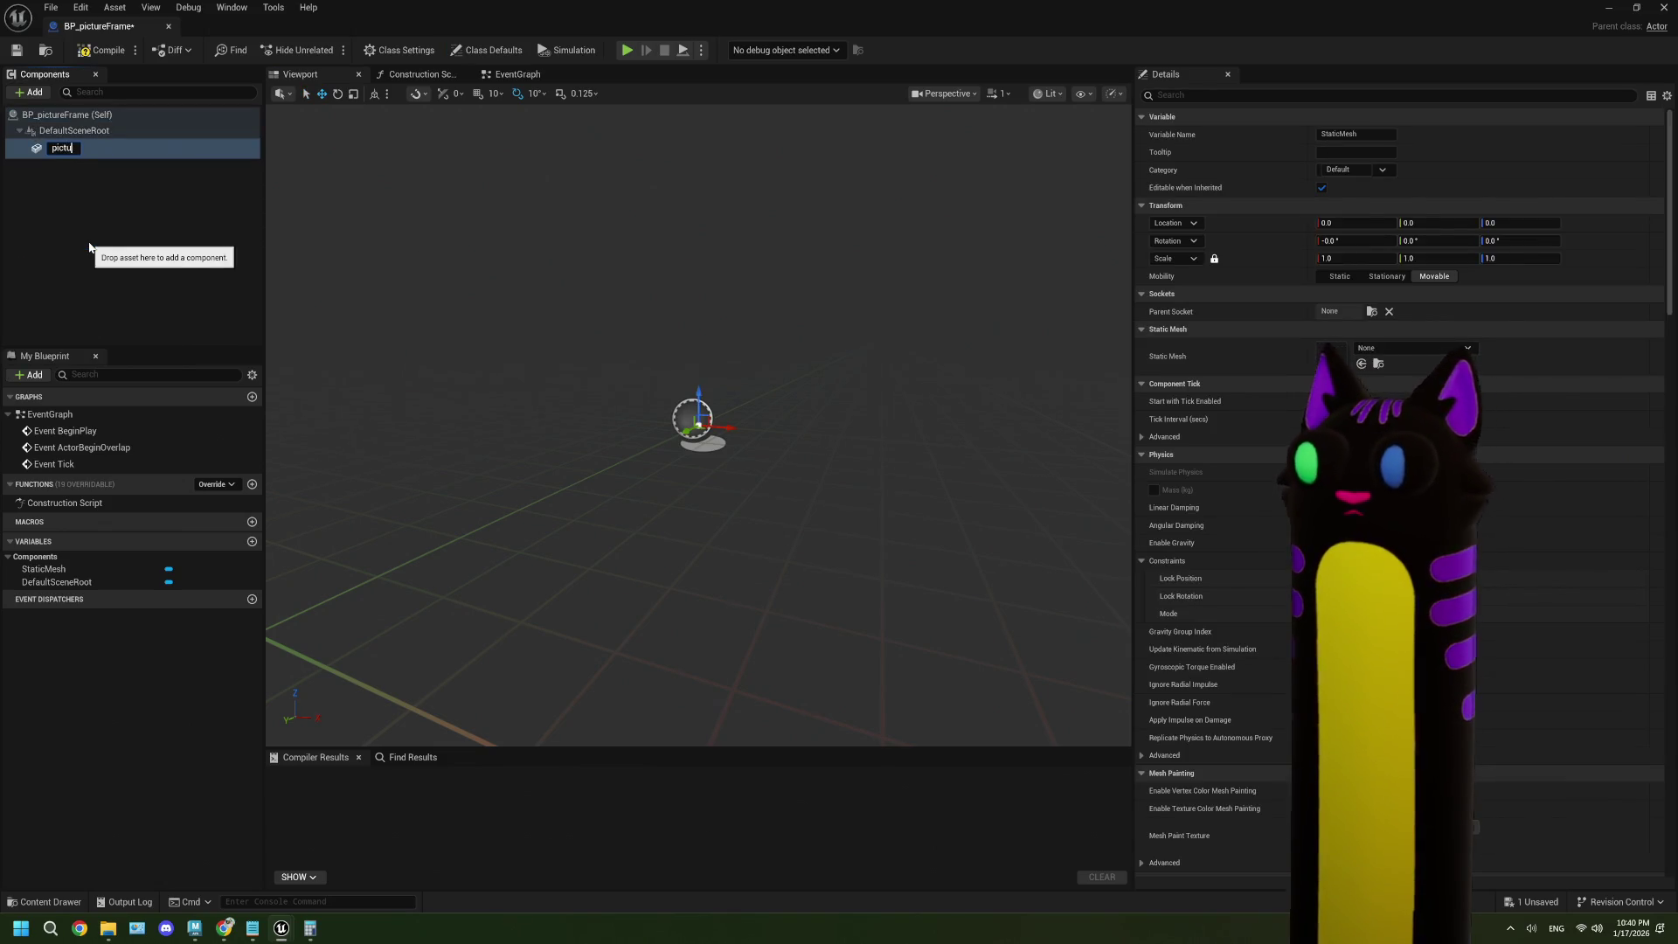
type("reFrame_Mesh")
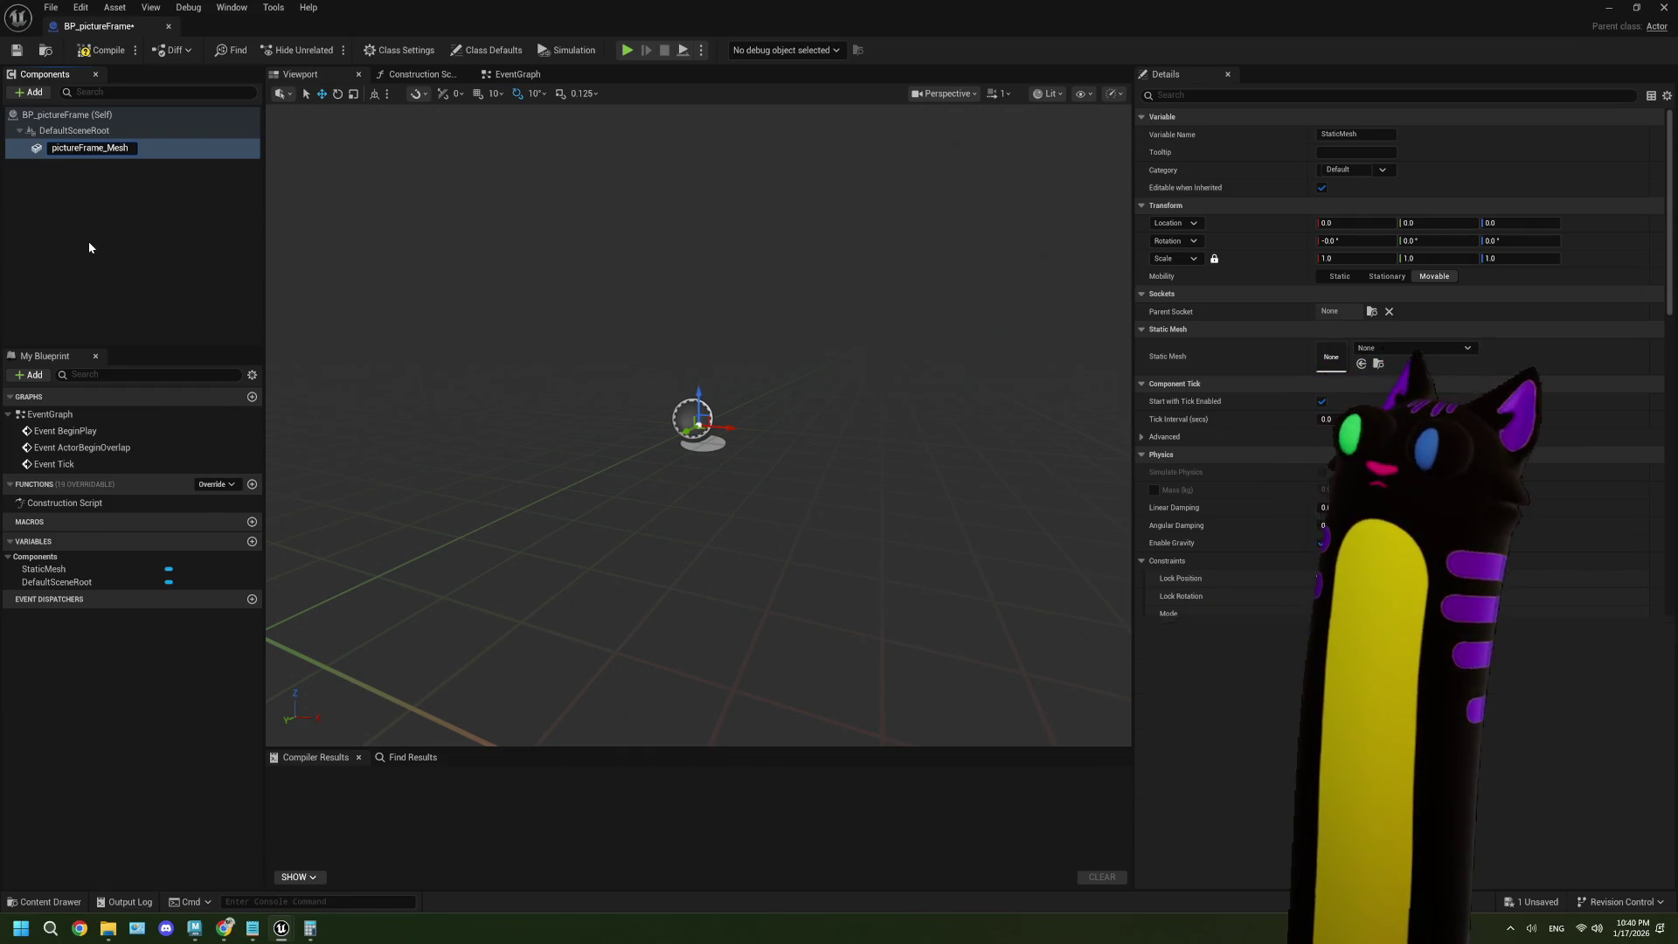
left_click(87, 242)
left_click(92, 147)
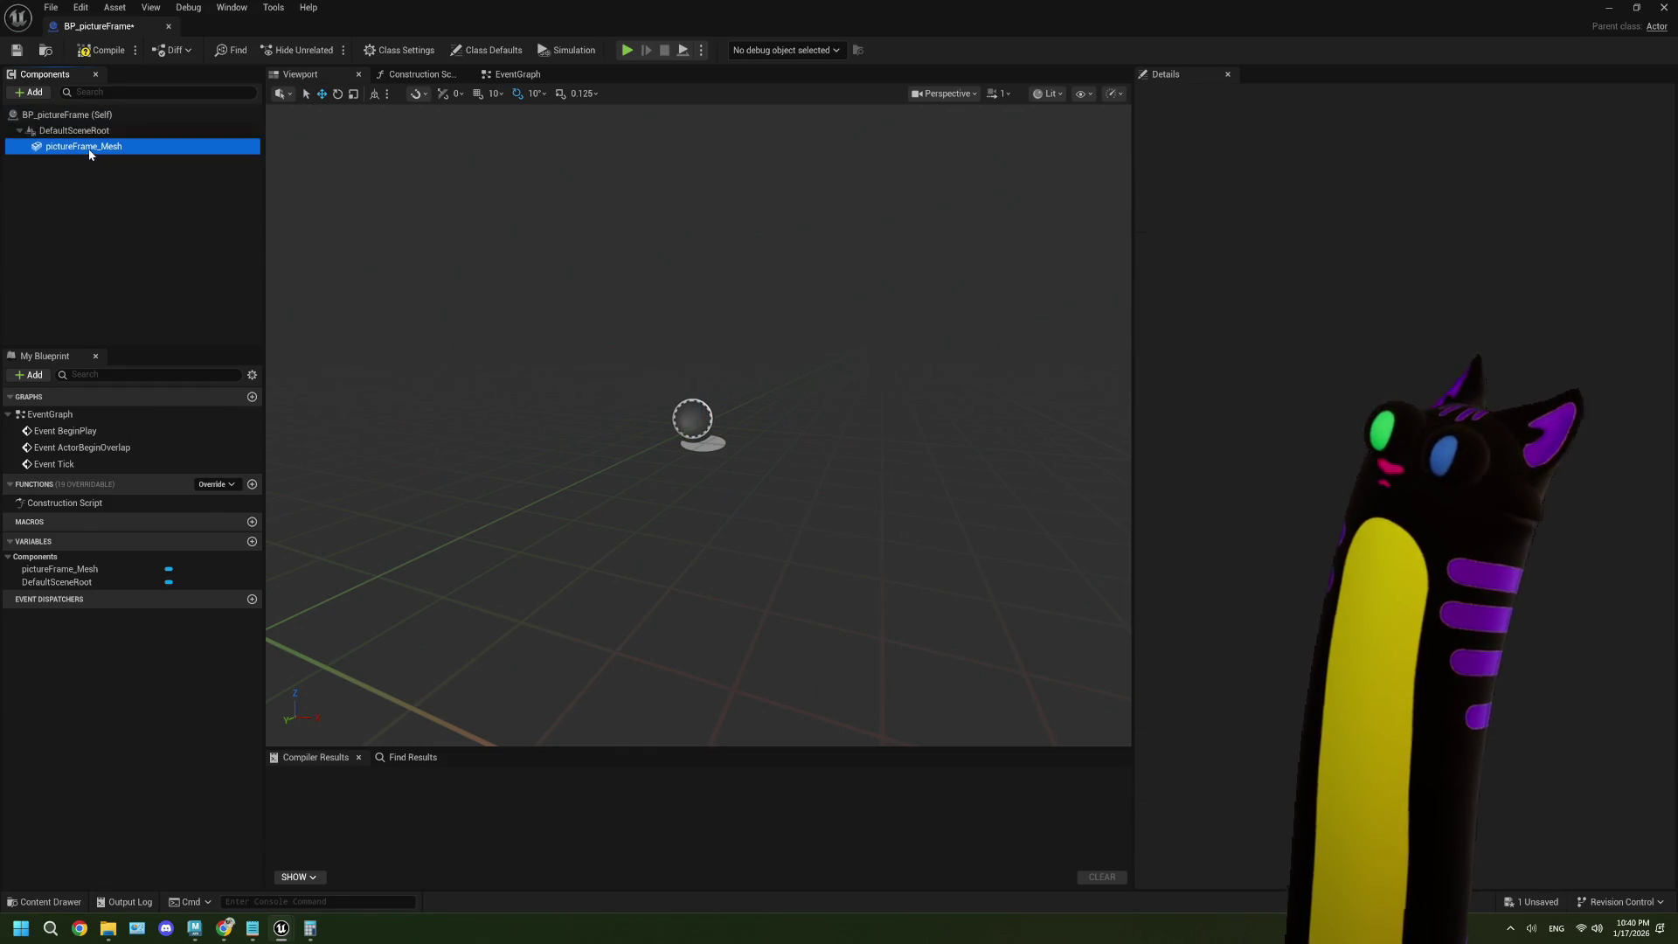
- Assign decor_frame_10x15 to pictureFrame_Mesh, focus on it, then compile and save
left_click(1403, 352)
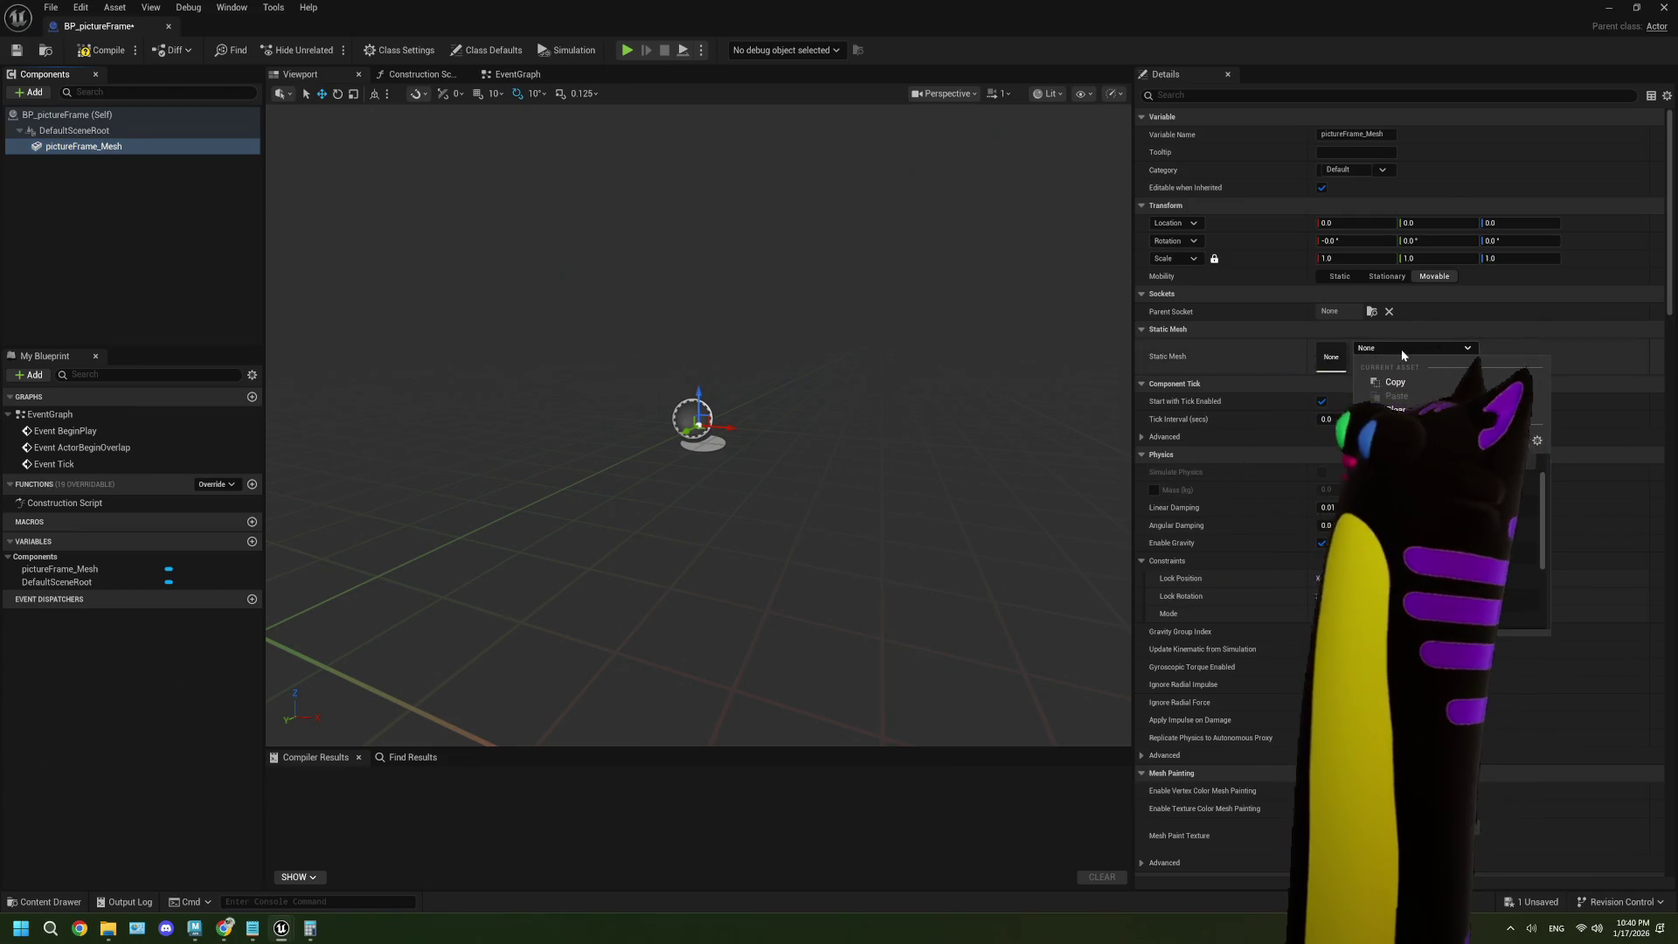
left_click(1399, 489)
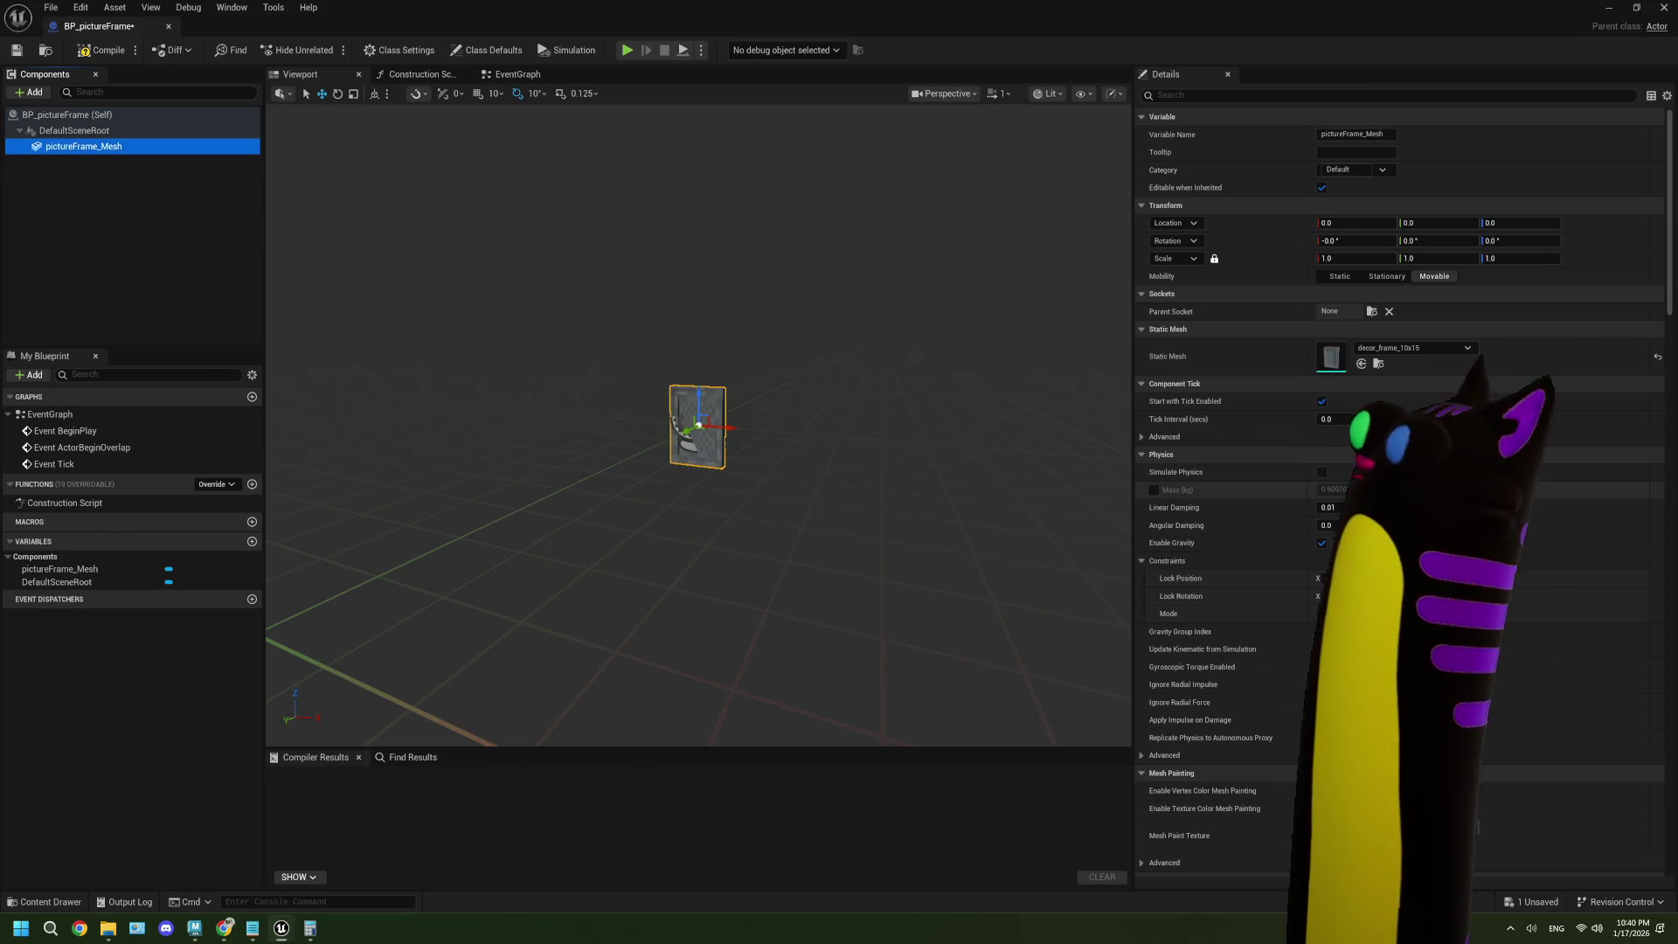
key("f")
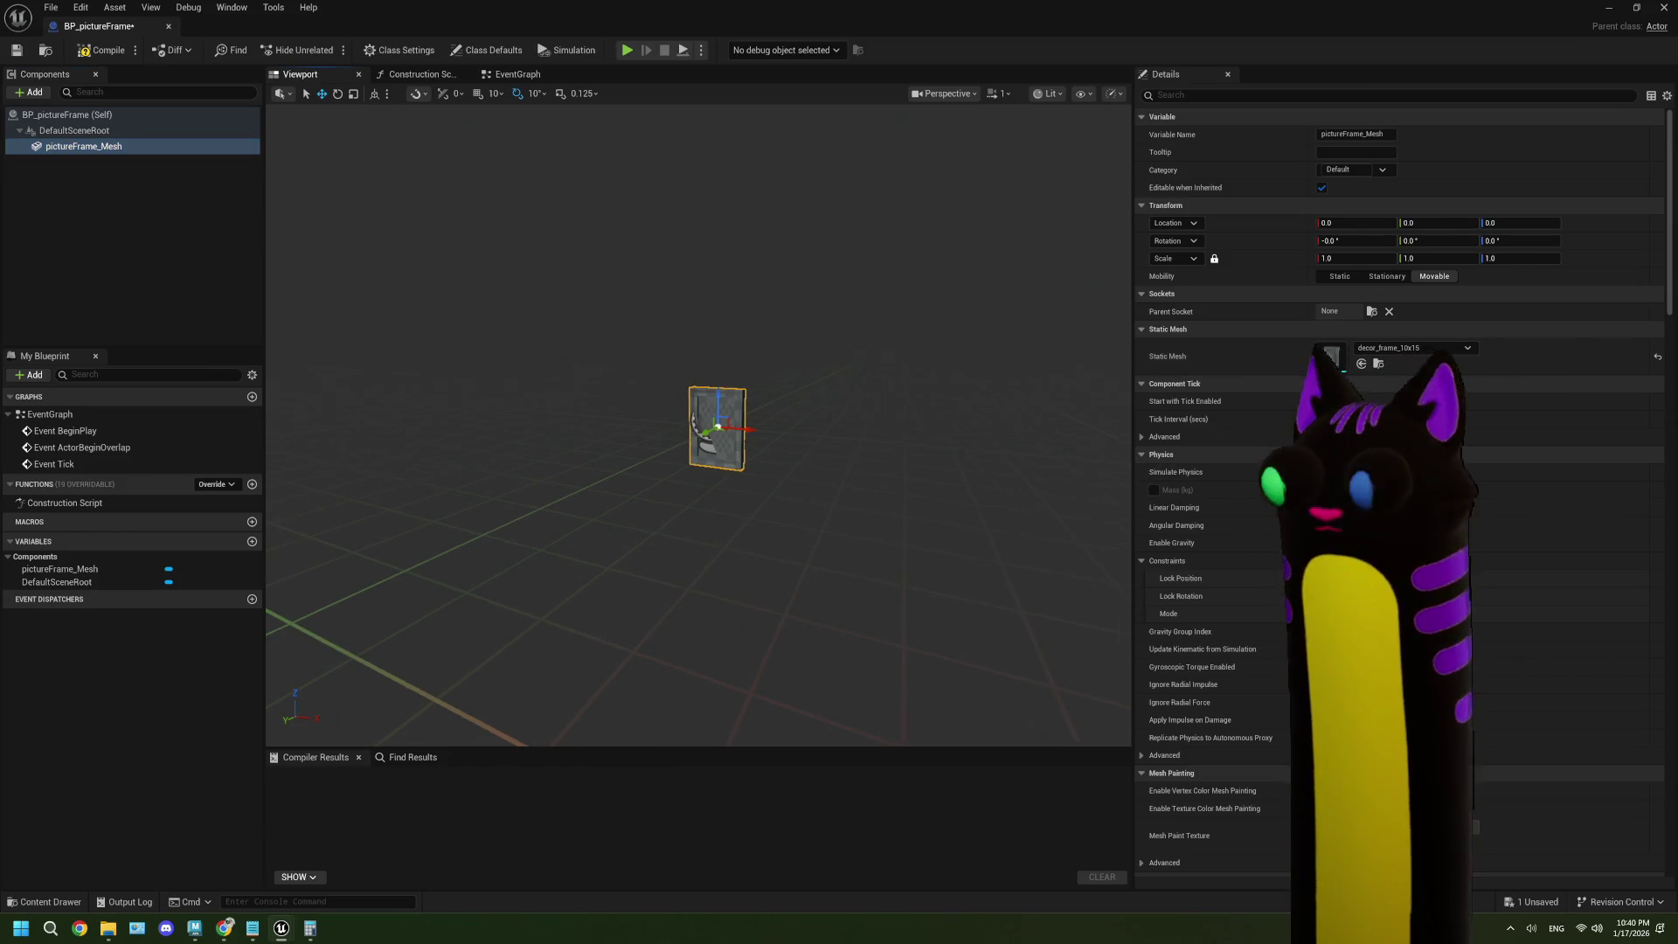
left_click_drag(826, 455, 643, 334)
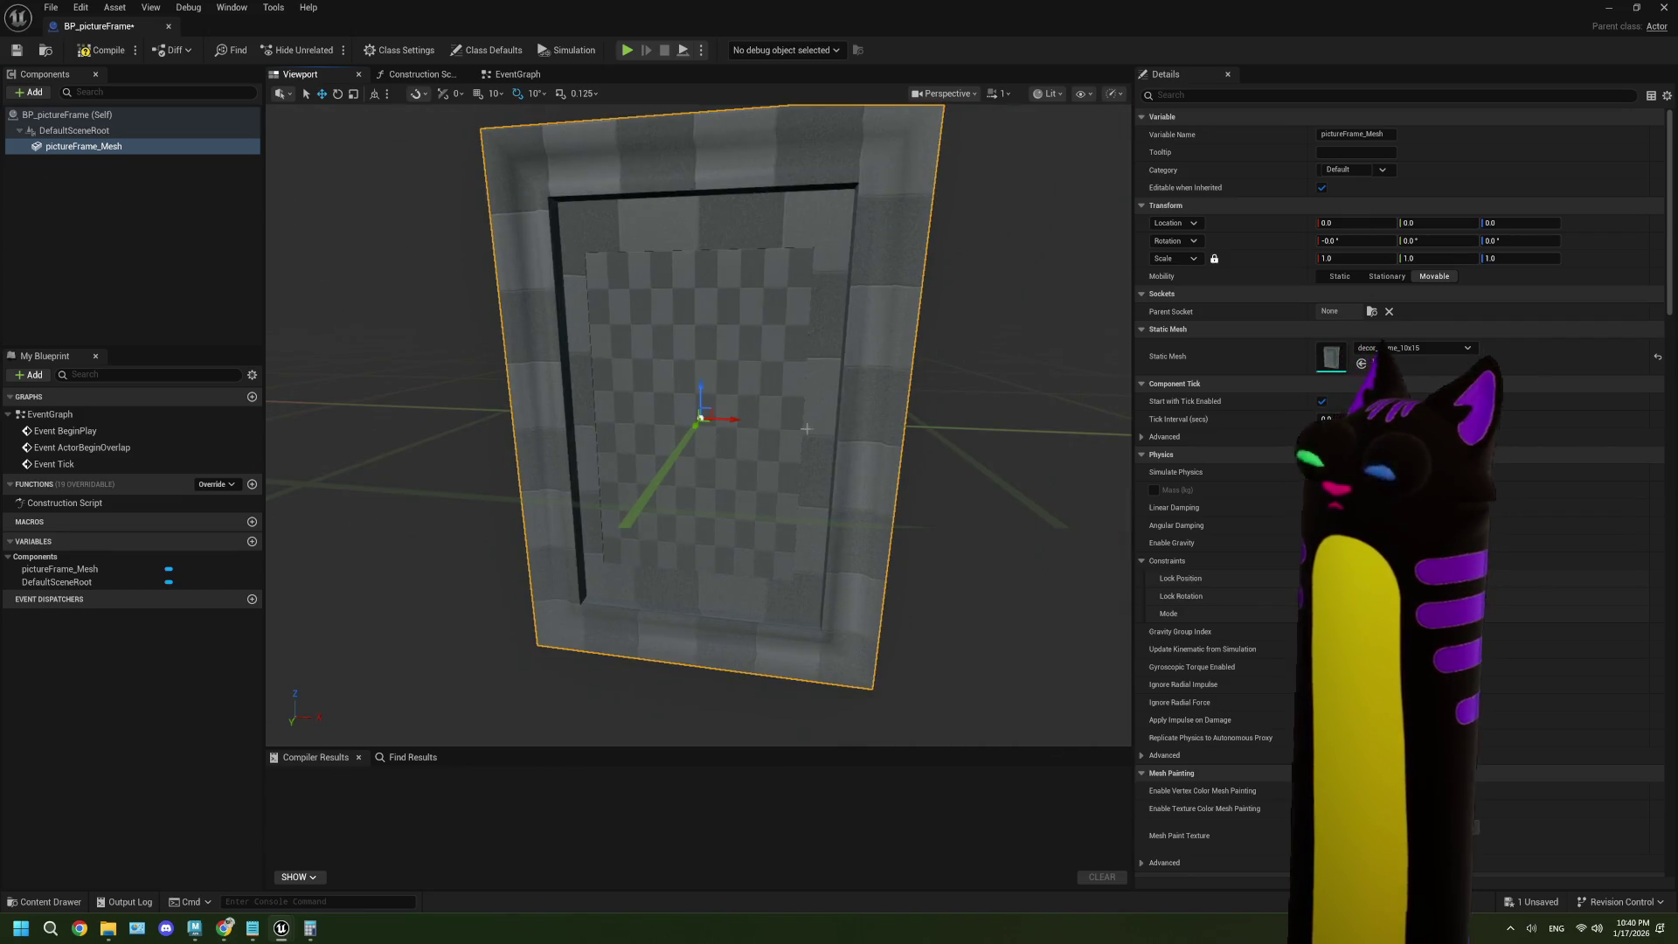
left_click(103, 50)
left_click(17, 51)
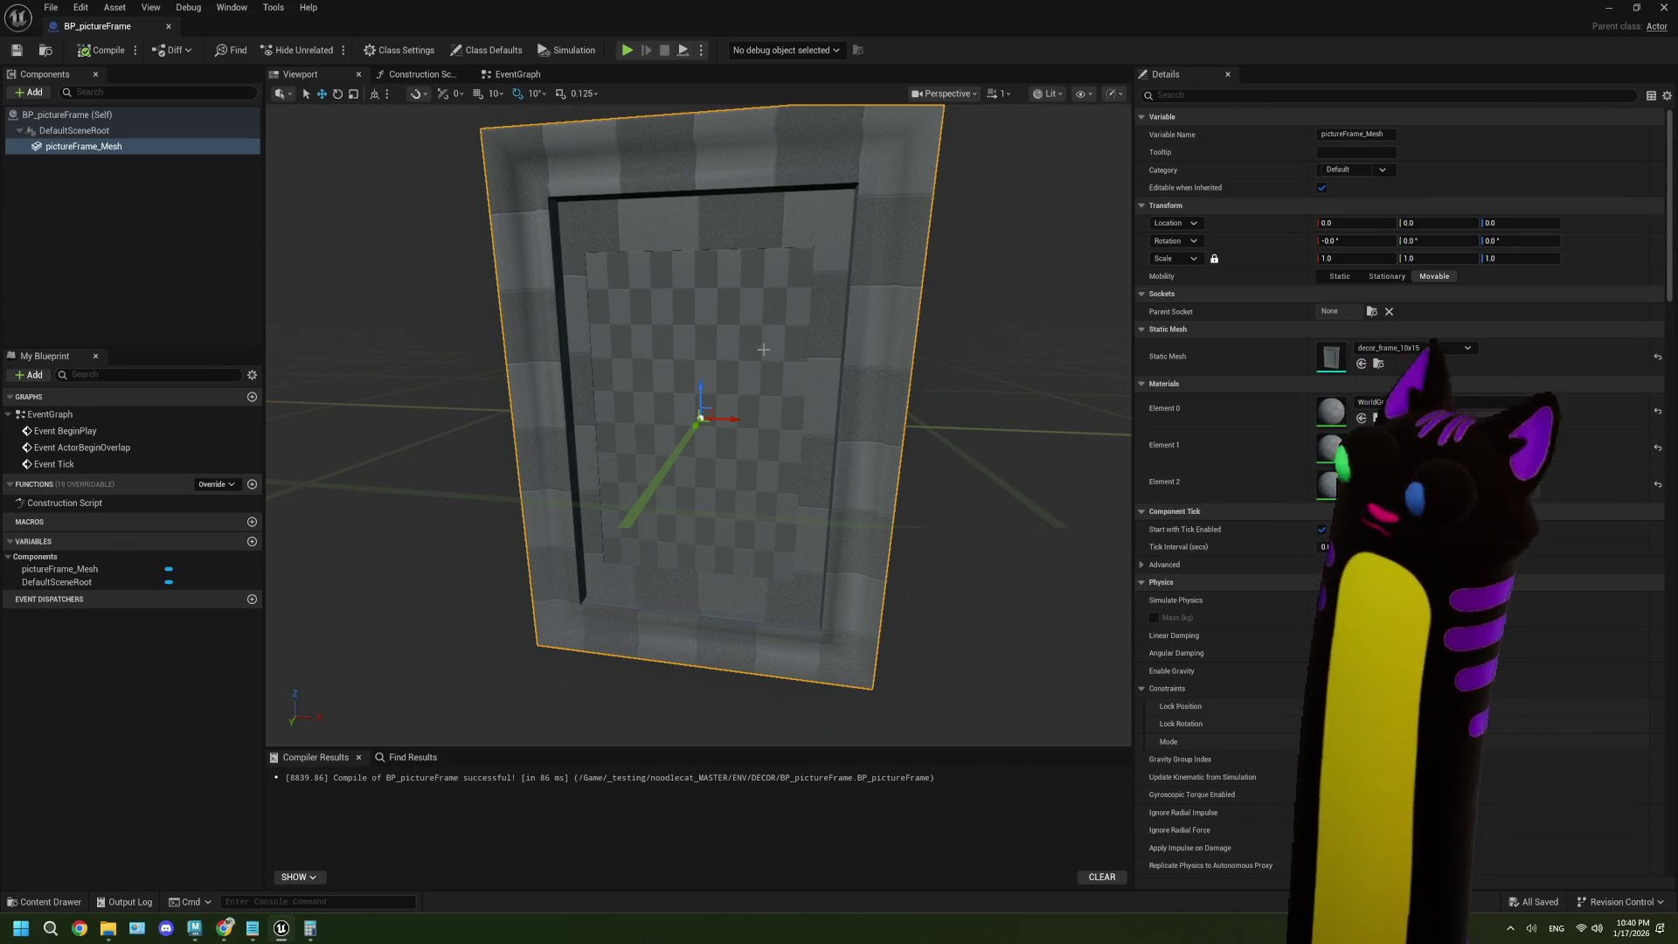
left_click(418, 74)
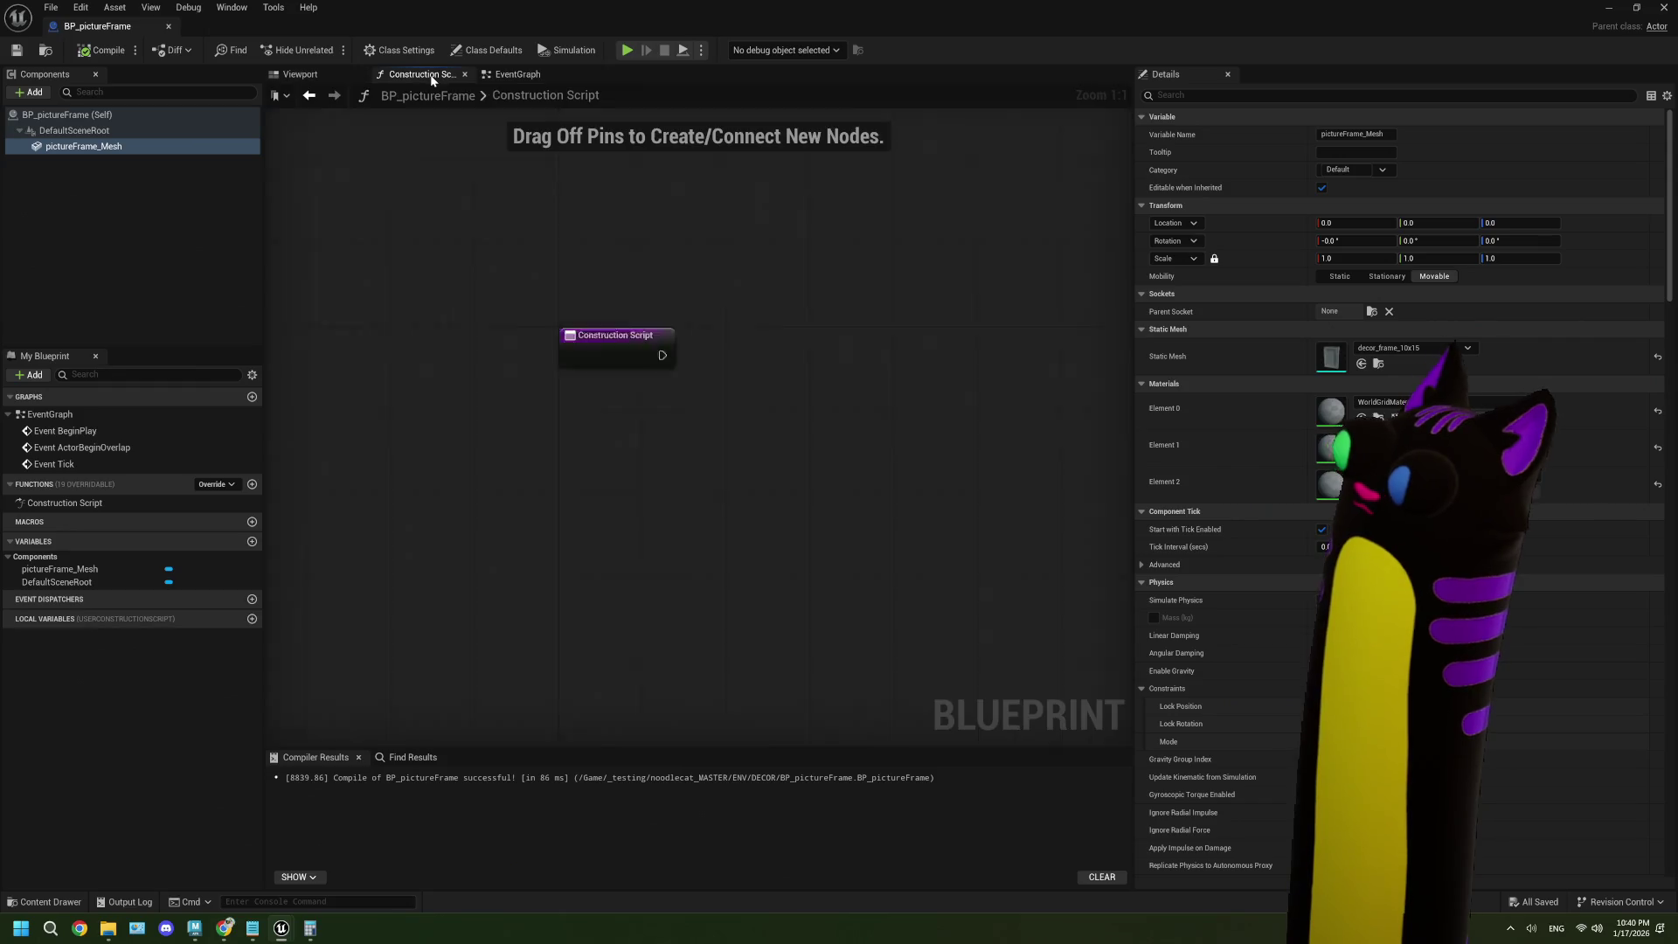
left_click(333, 79)
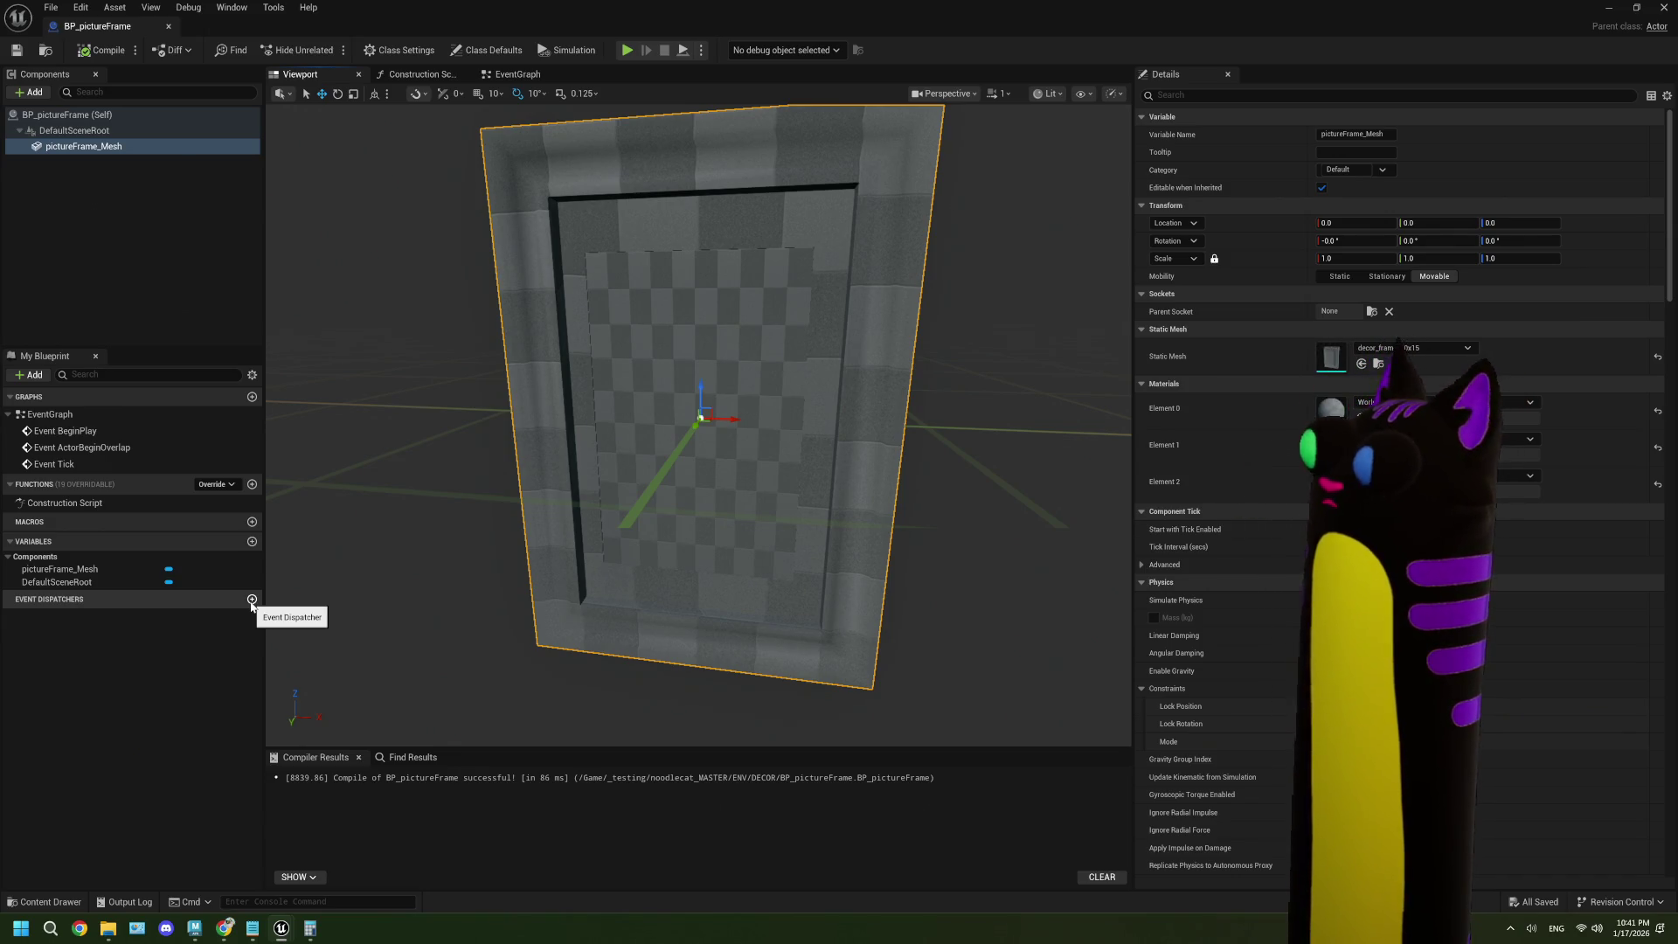
left_click(251, 600)
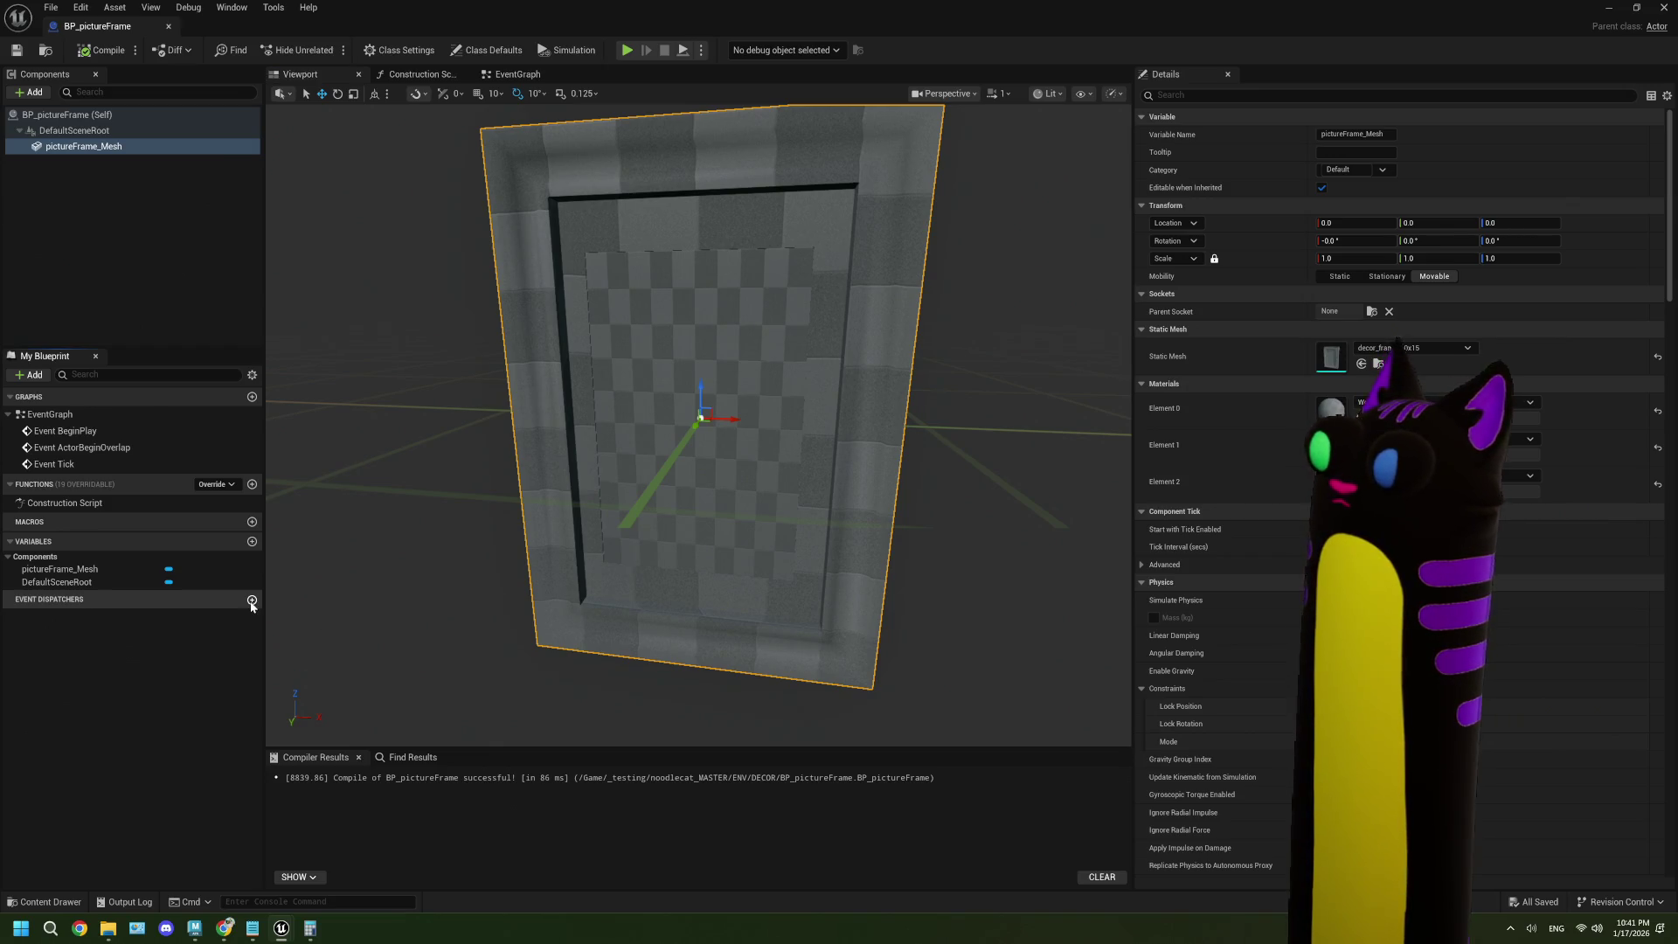
- Delete the unwanted NewEventDispatcher from the blueprint
left_click(138, 623)
left_click(136, 617)
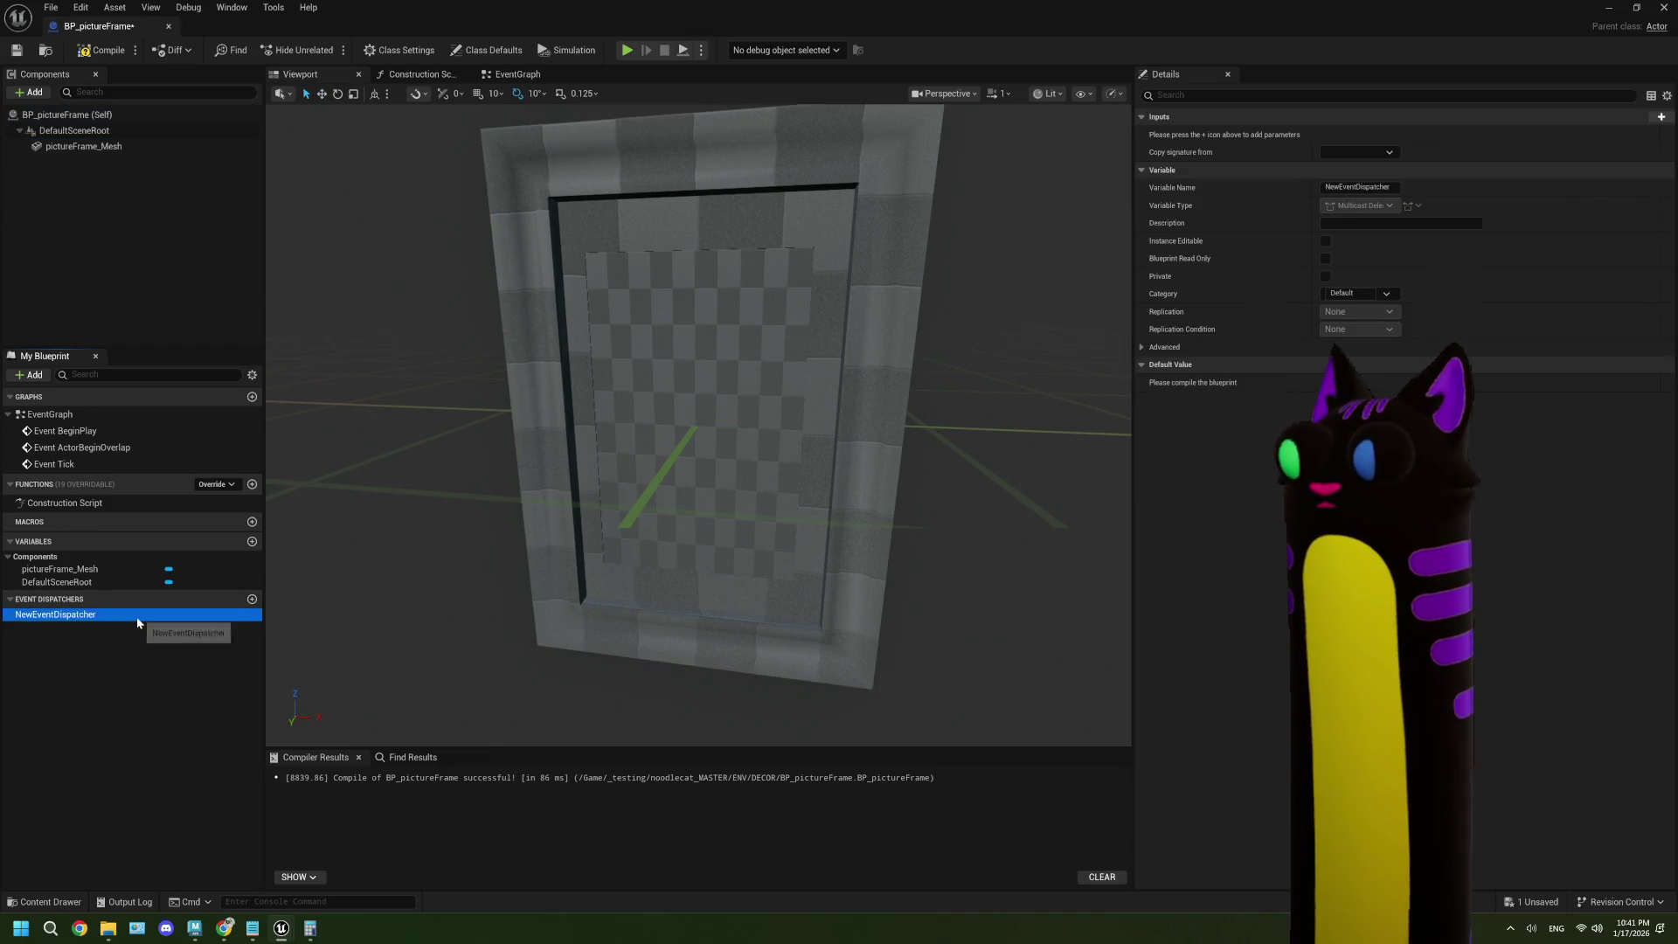
right_click(136, 617)
left_click(193, 647)
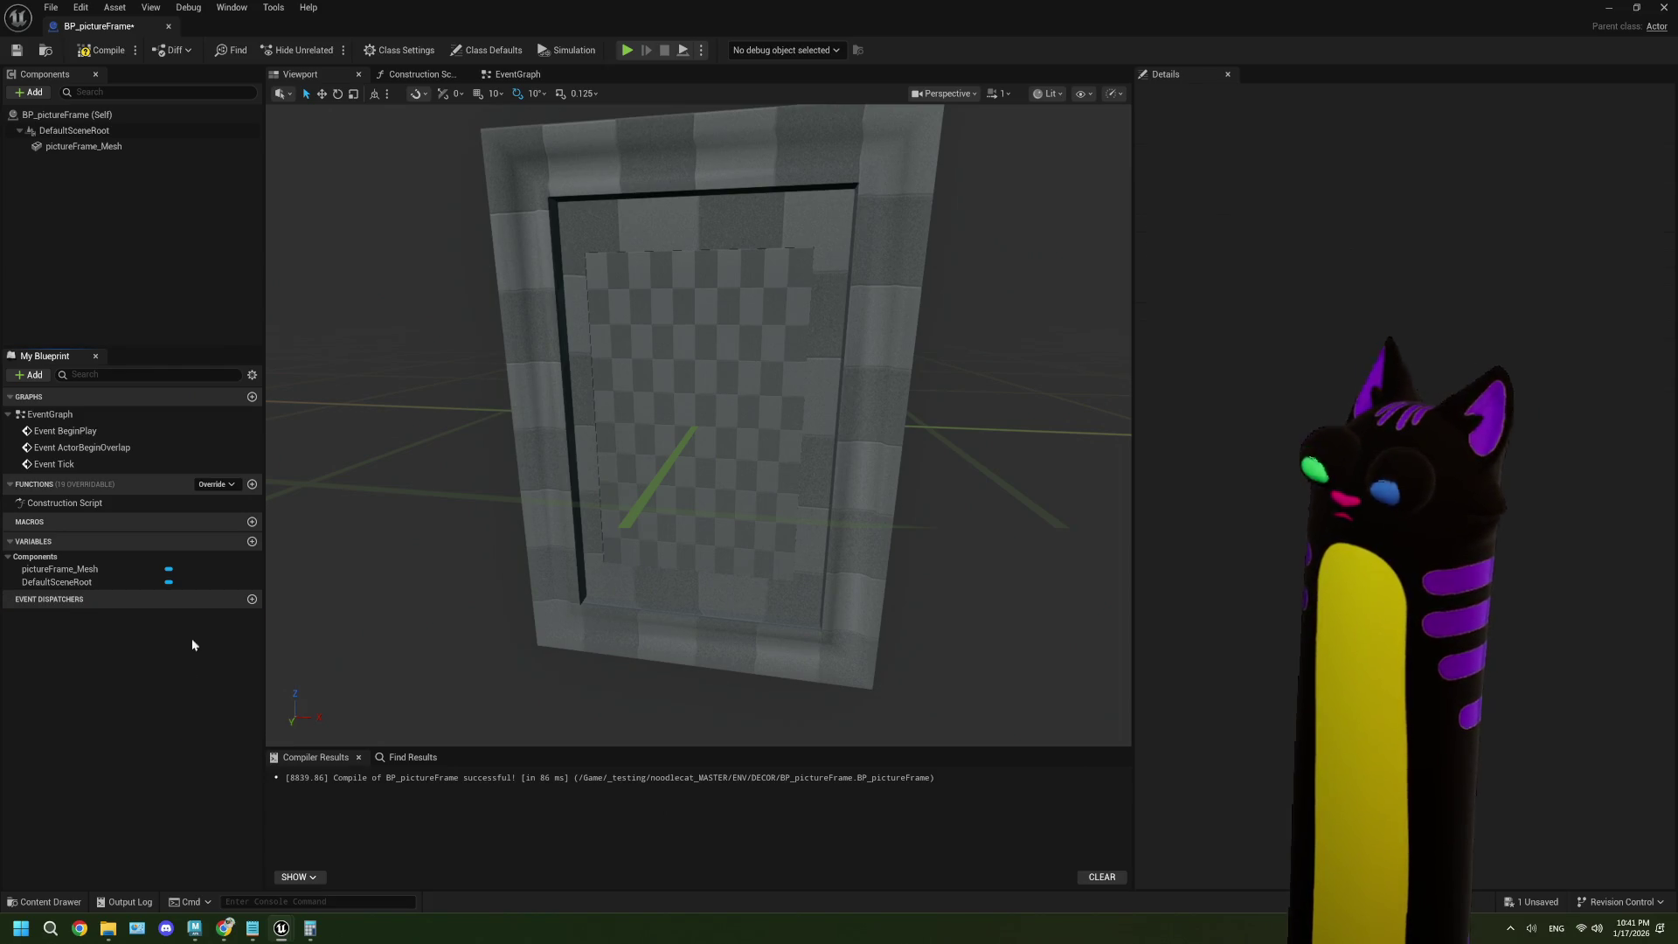
- Add a Boolean variable NewVar, then compile and save BP_pictureFrame
left_click(252, 542)
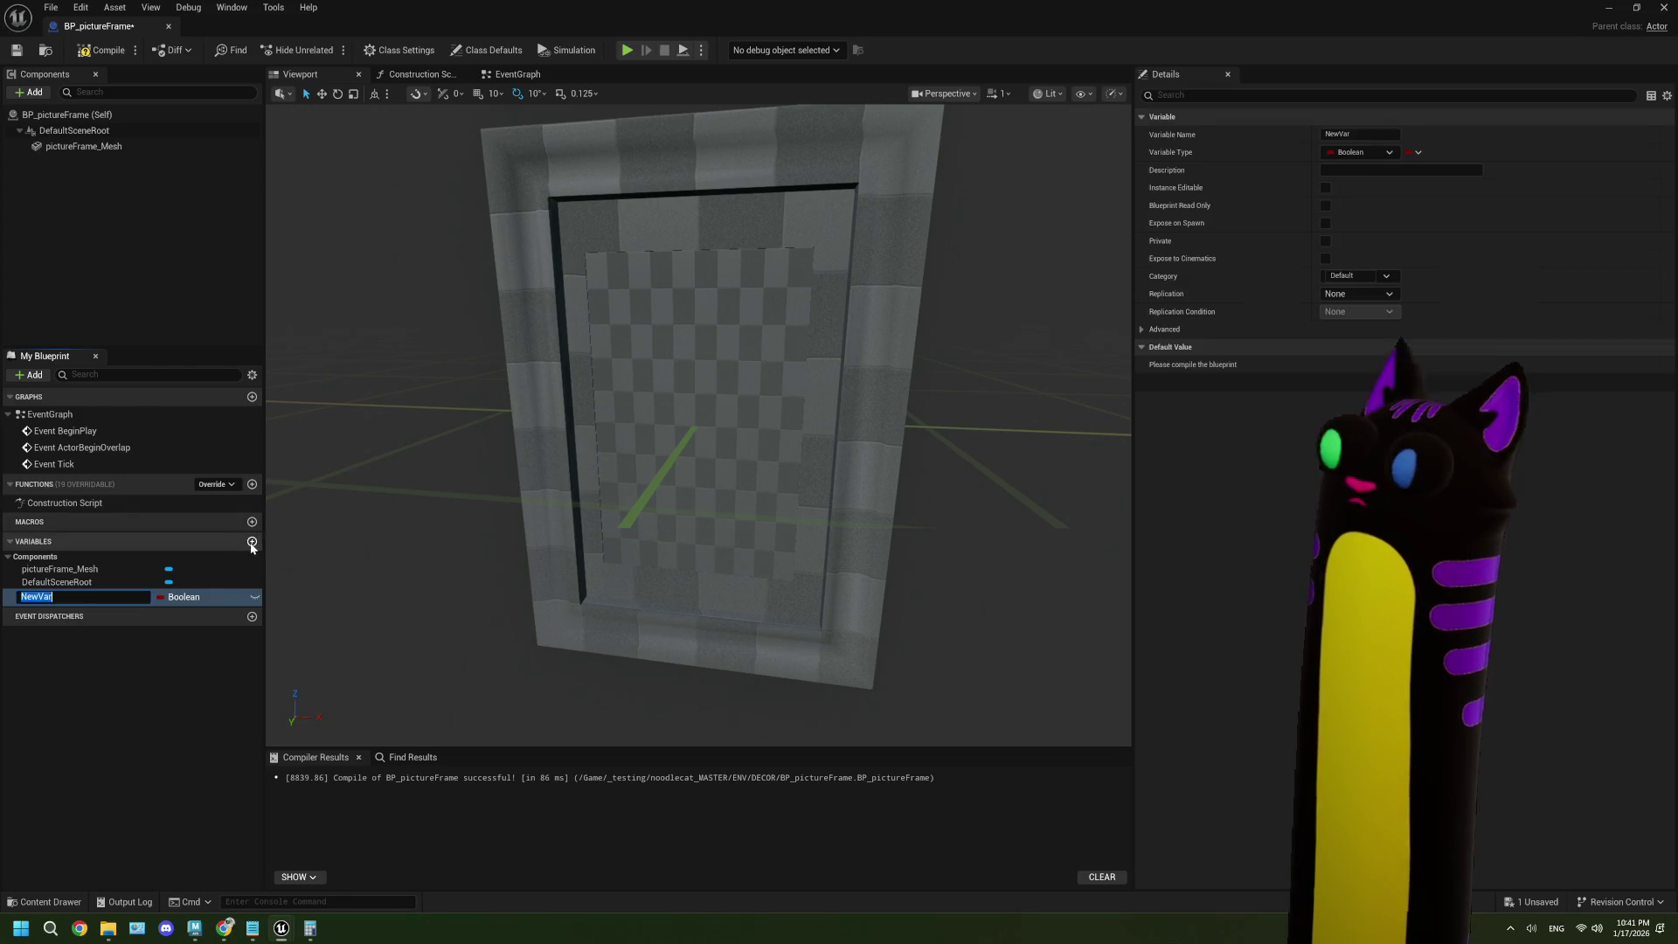
left_click(185, 598)
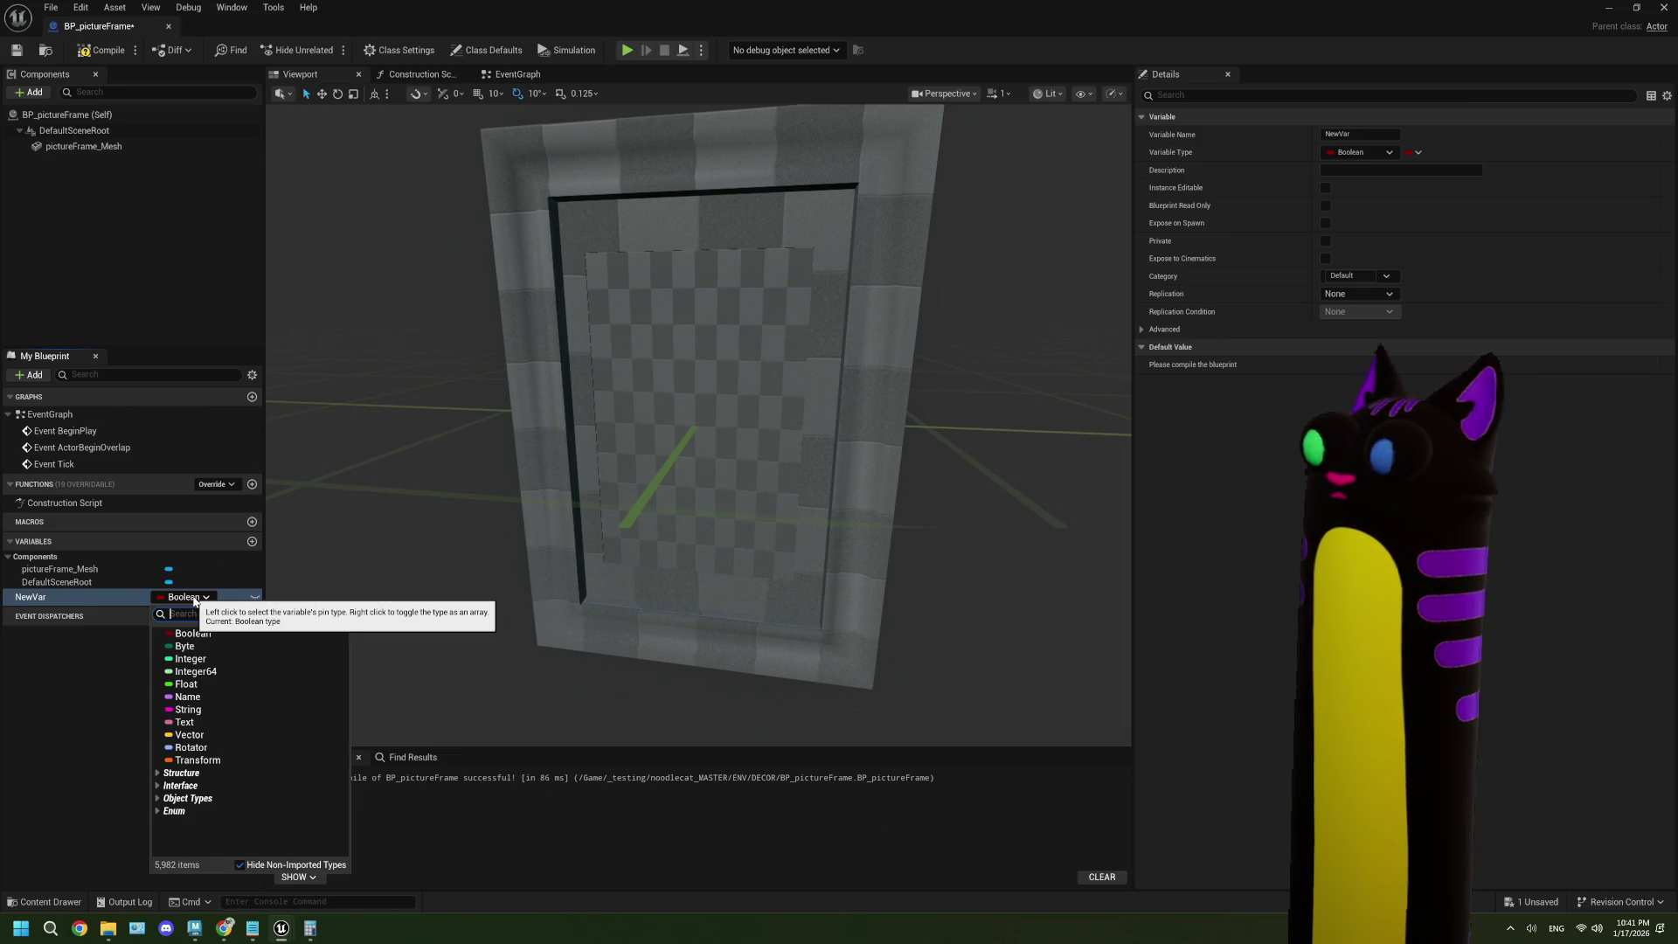
left_click(67, 706)
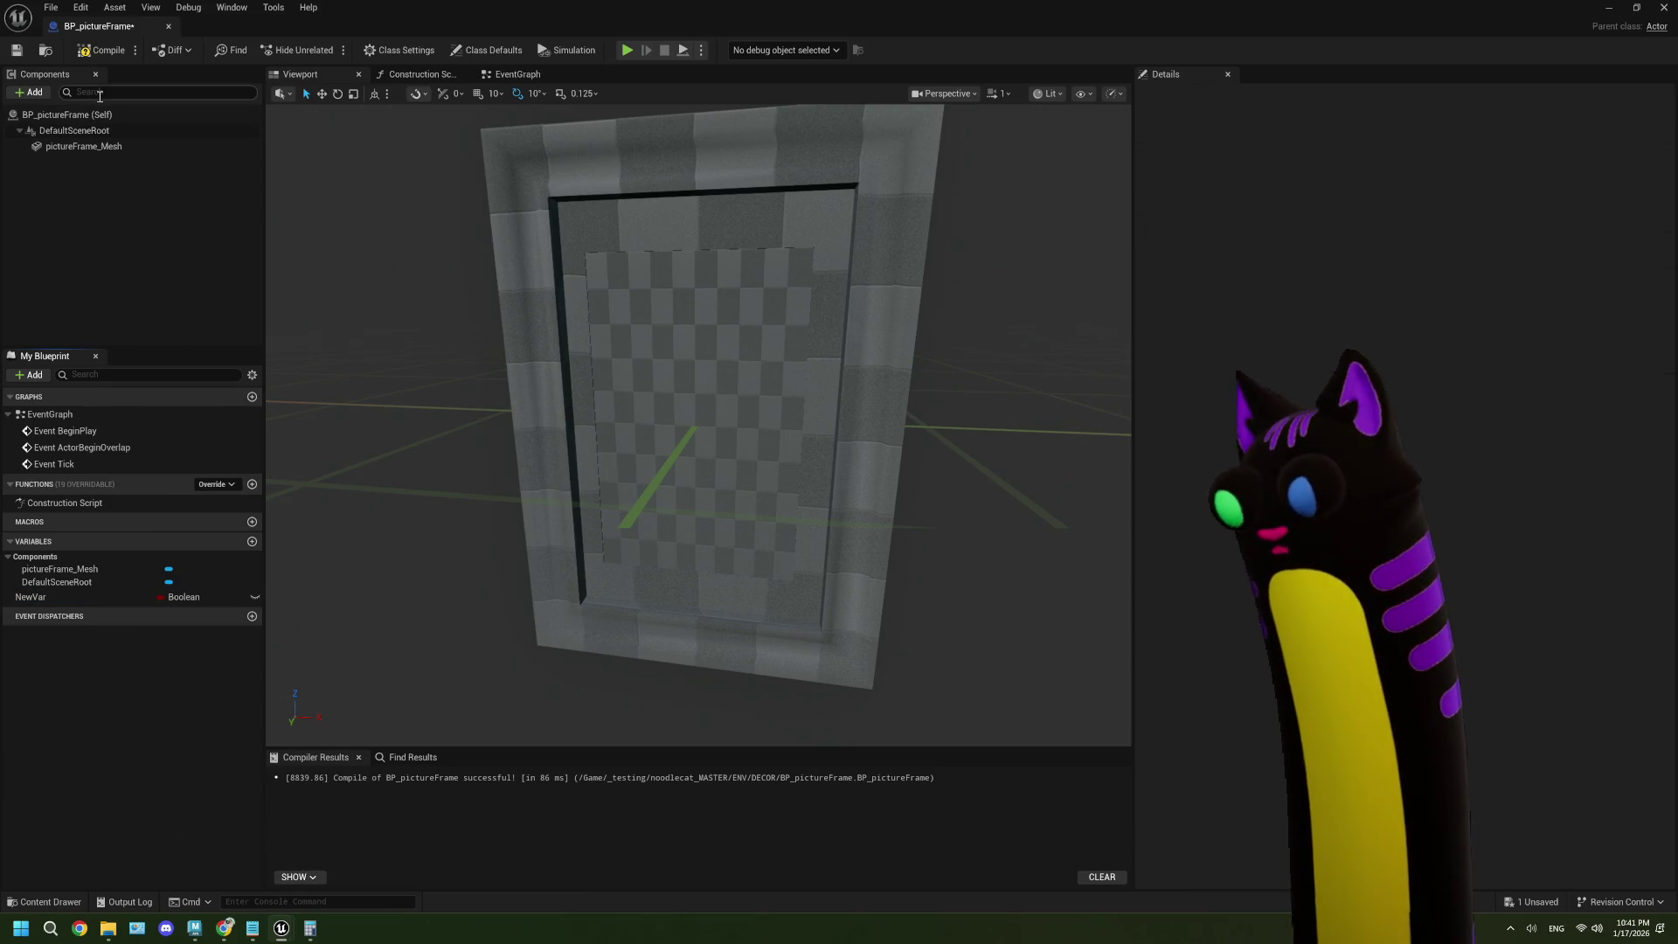
left_click(102, 50)
left_click(17, 50)
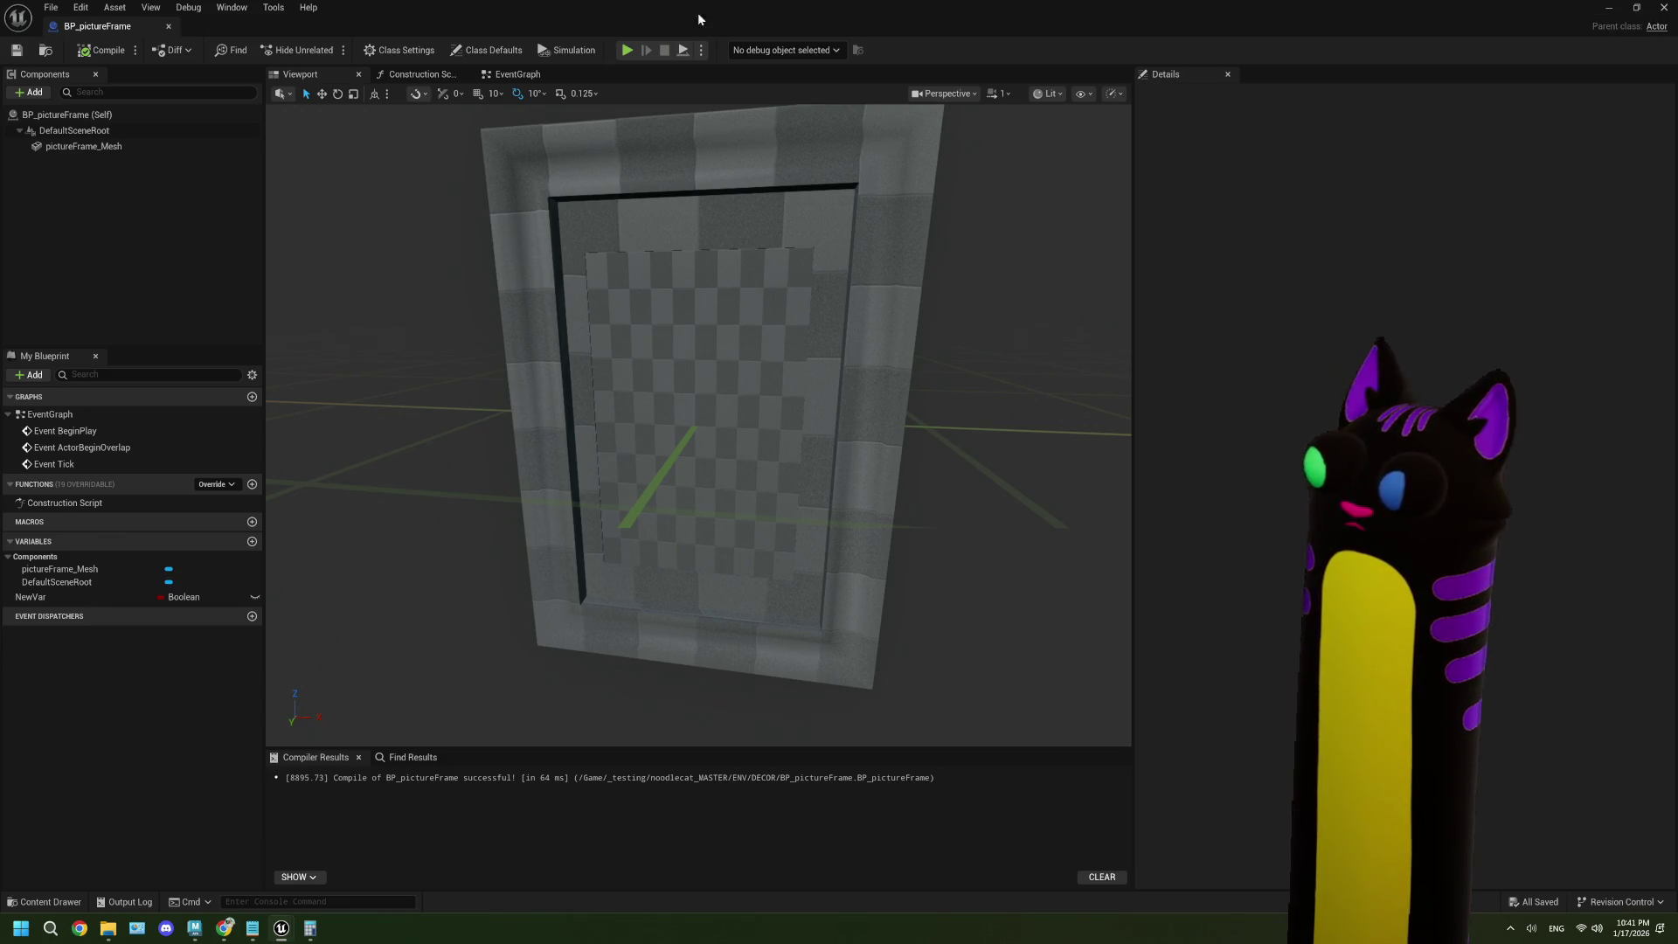
left_click(420, 74)
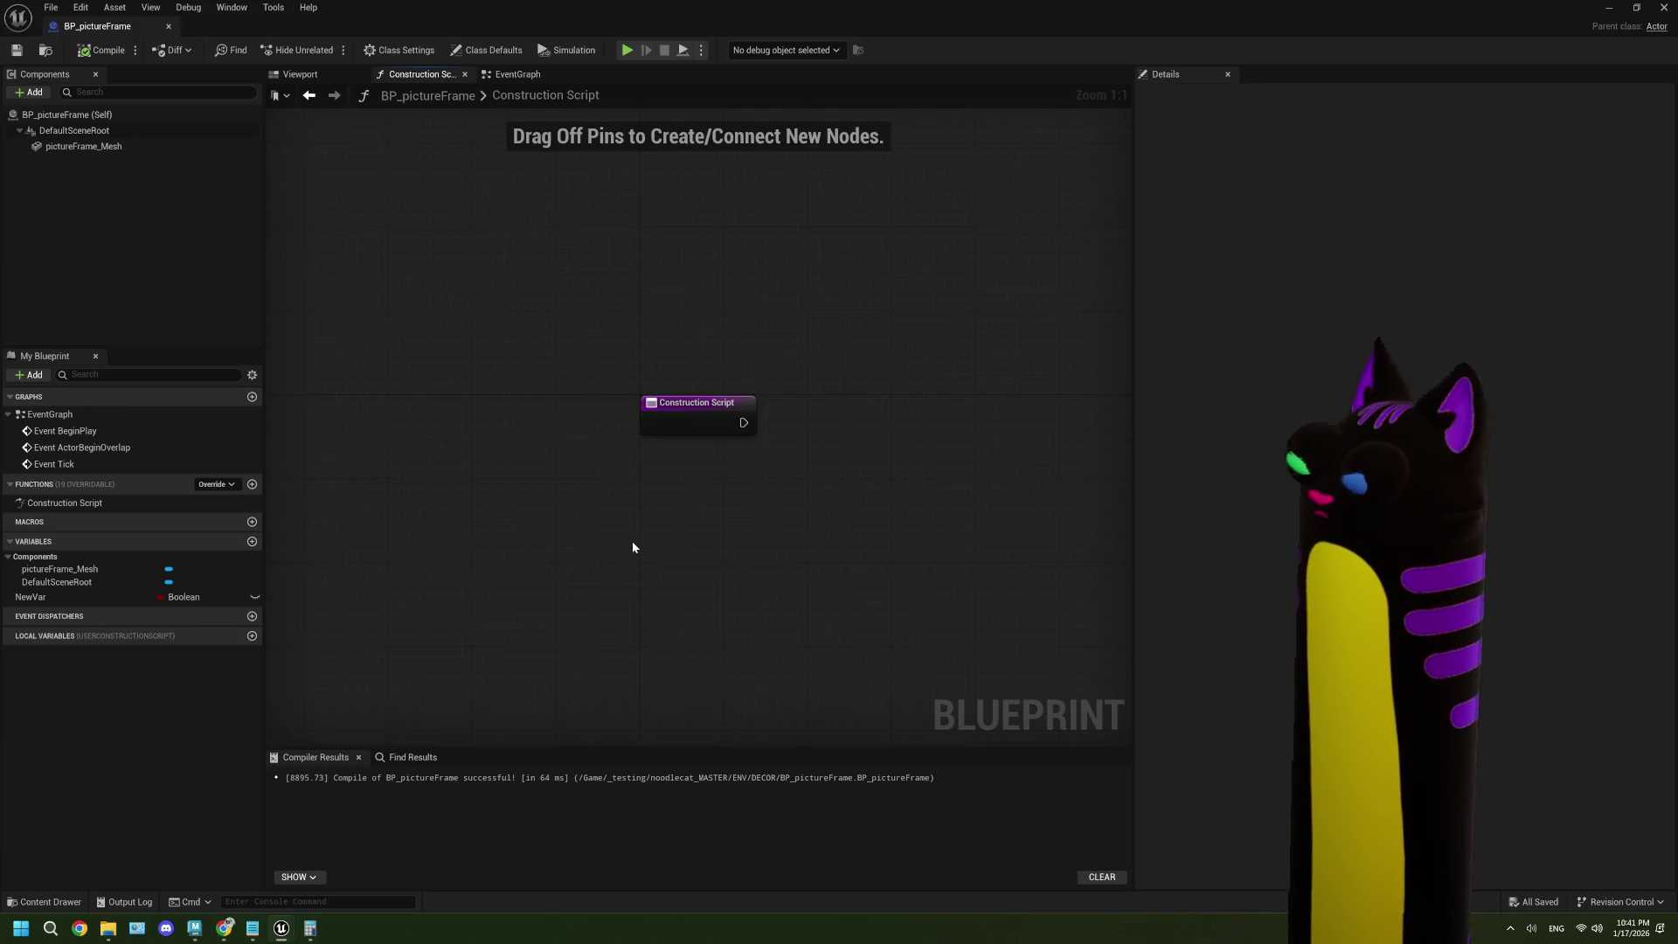
- Pan the Construction Script graph, then minimize the blueprint editor and open DECOR's creation menu
left_click_drag(659, 551, 581, 524)
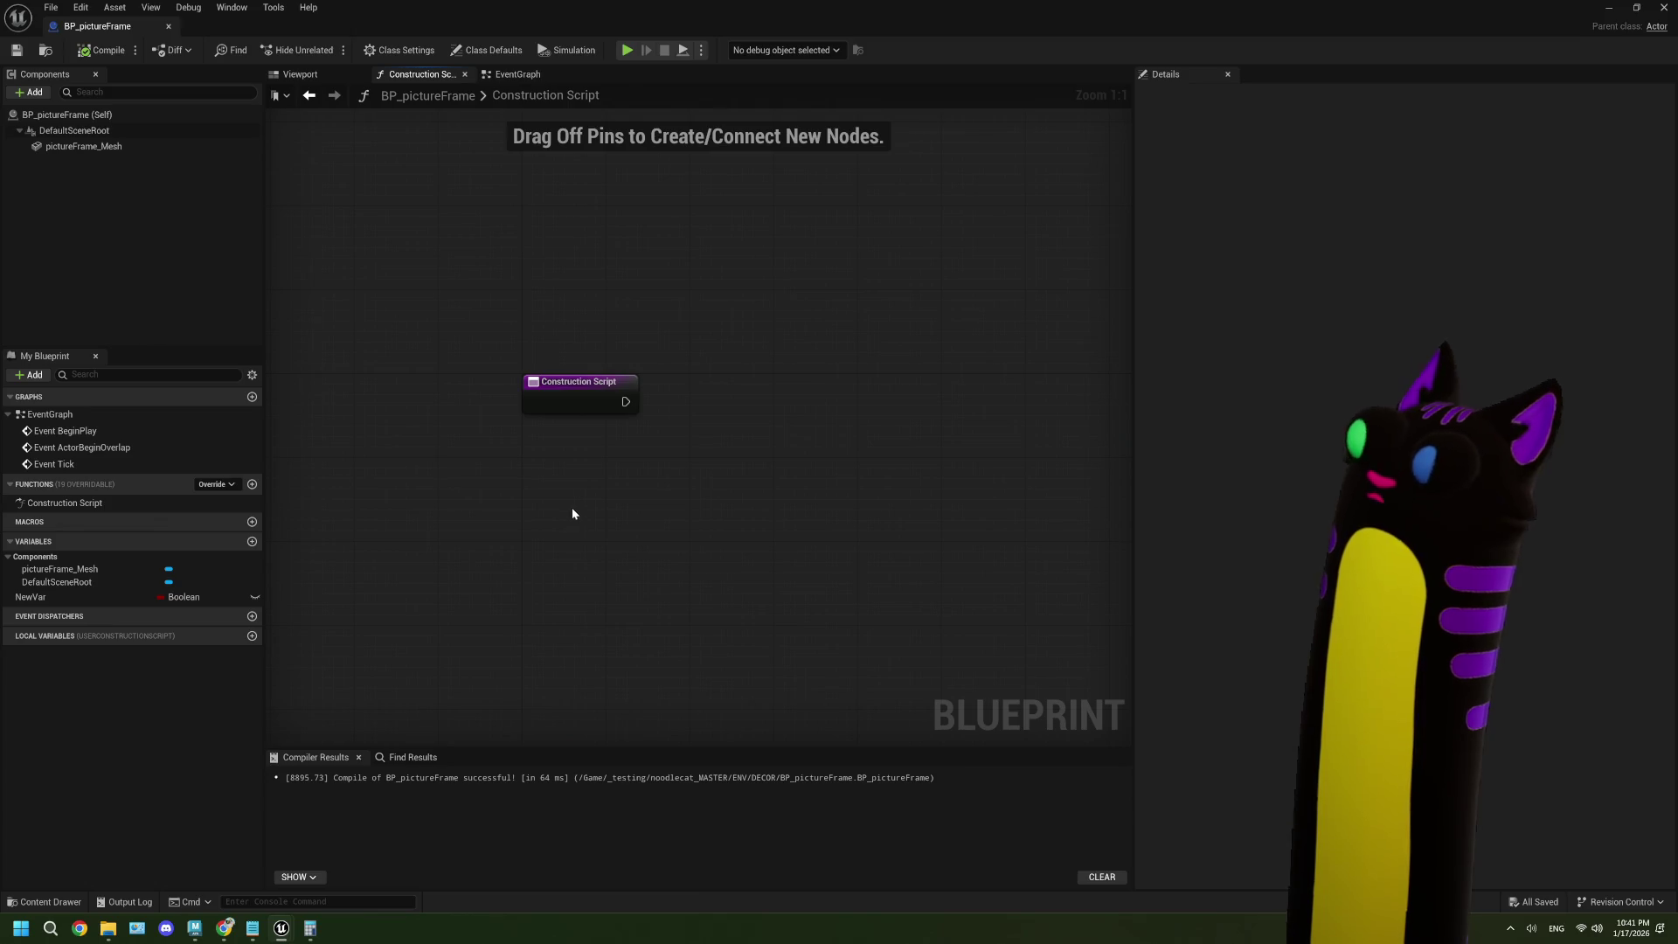
left_click_drag(624, 481, 598, 468)
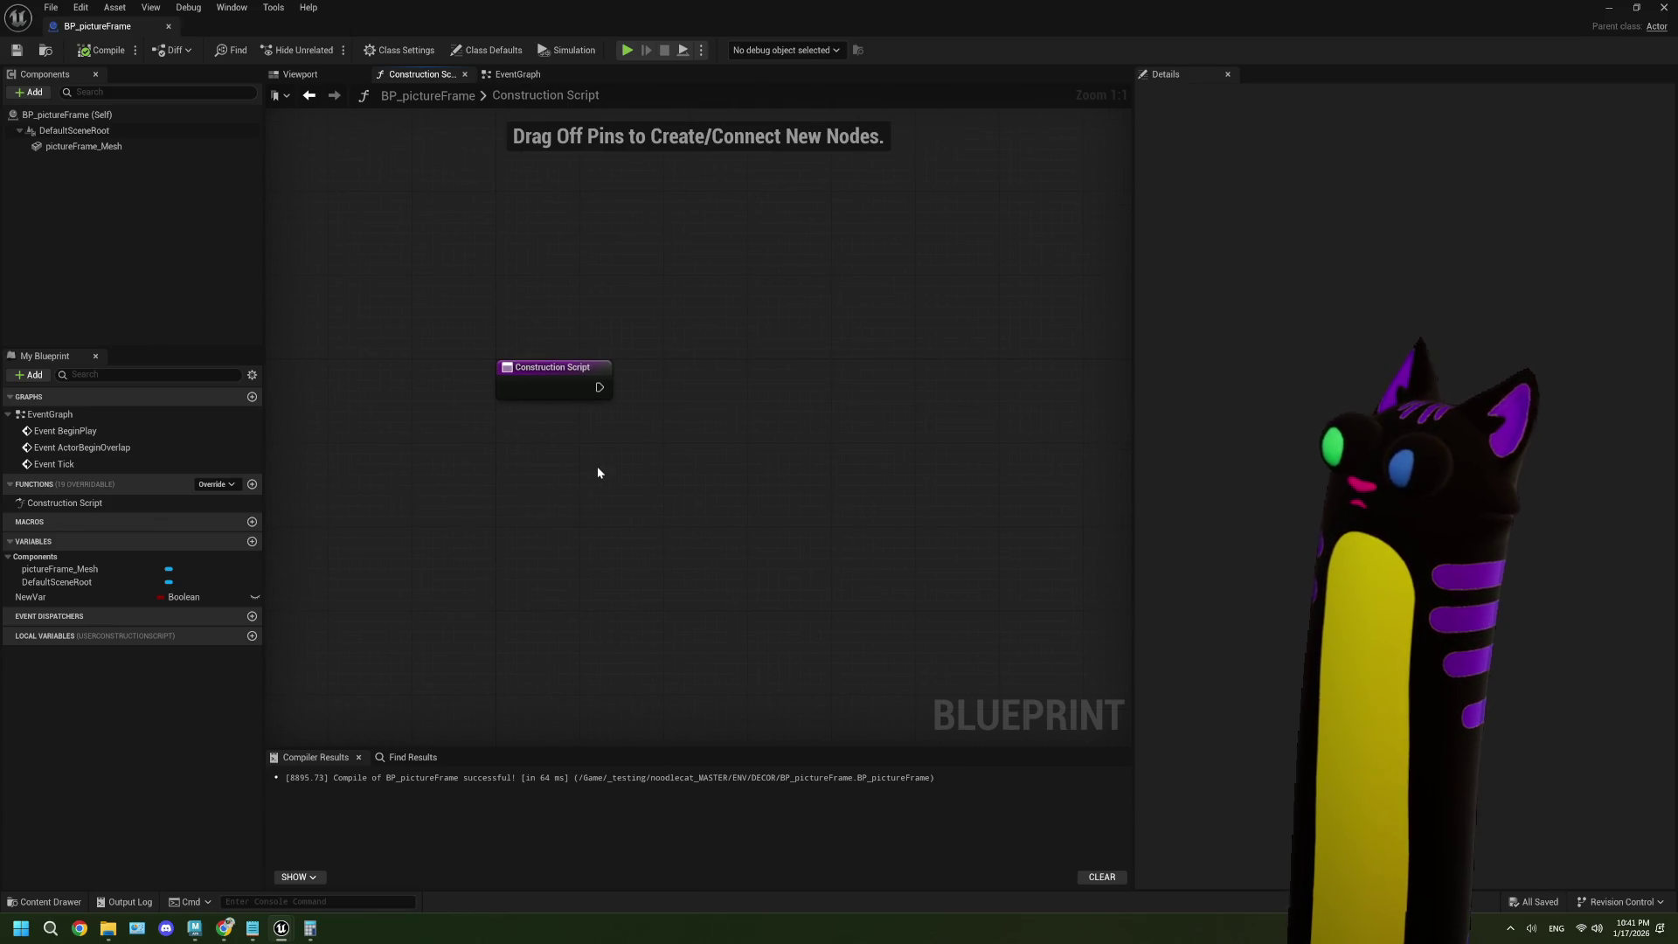
left_click(1609, 8)
right_click(359, 775)
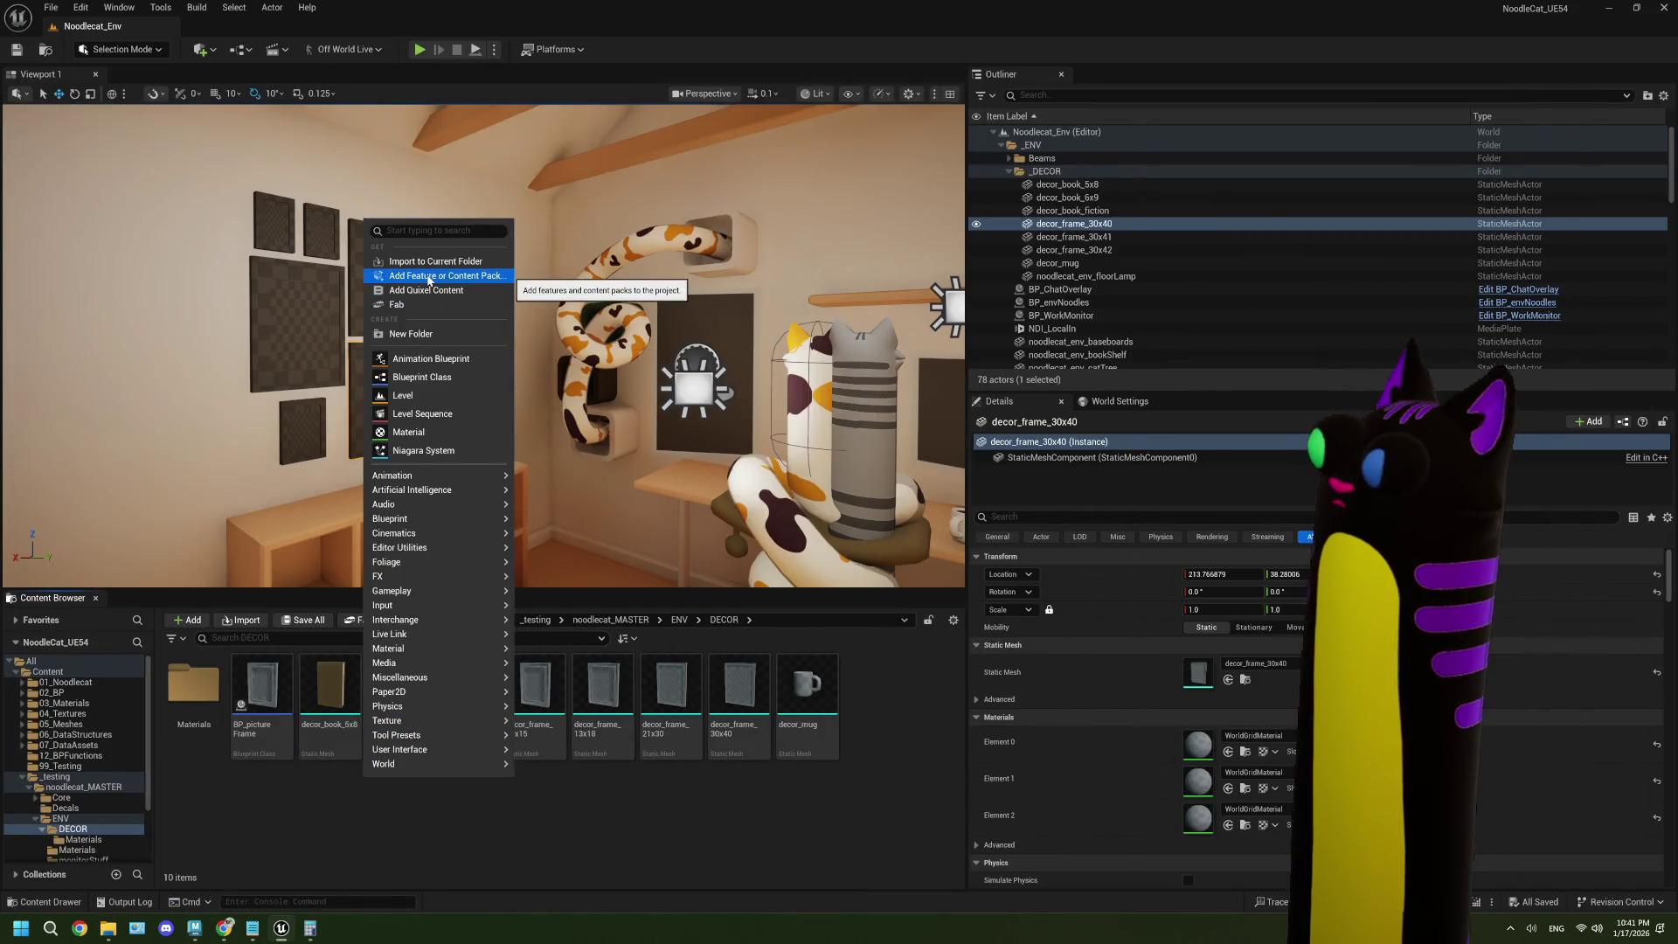
- Create a 'frames' folder in DECOR and move the four decor_frame meshes into it
left_click(411, 334)
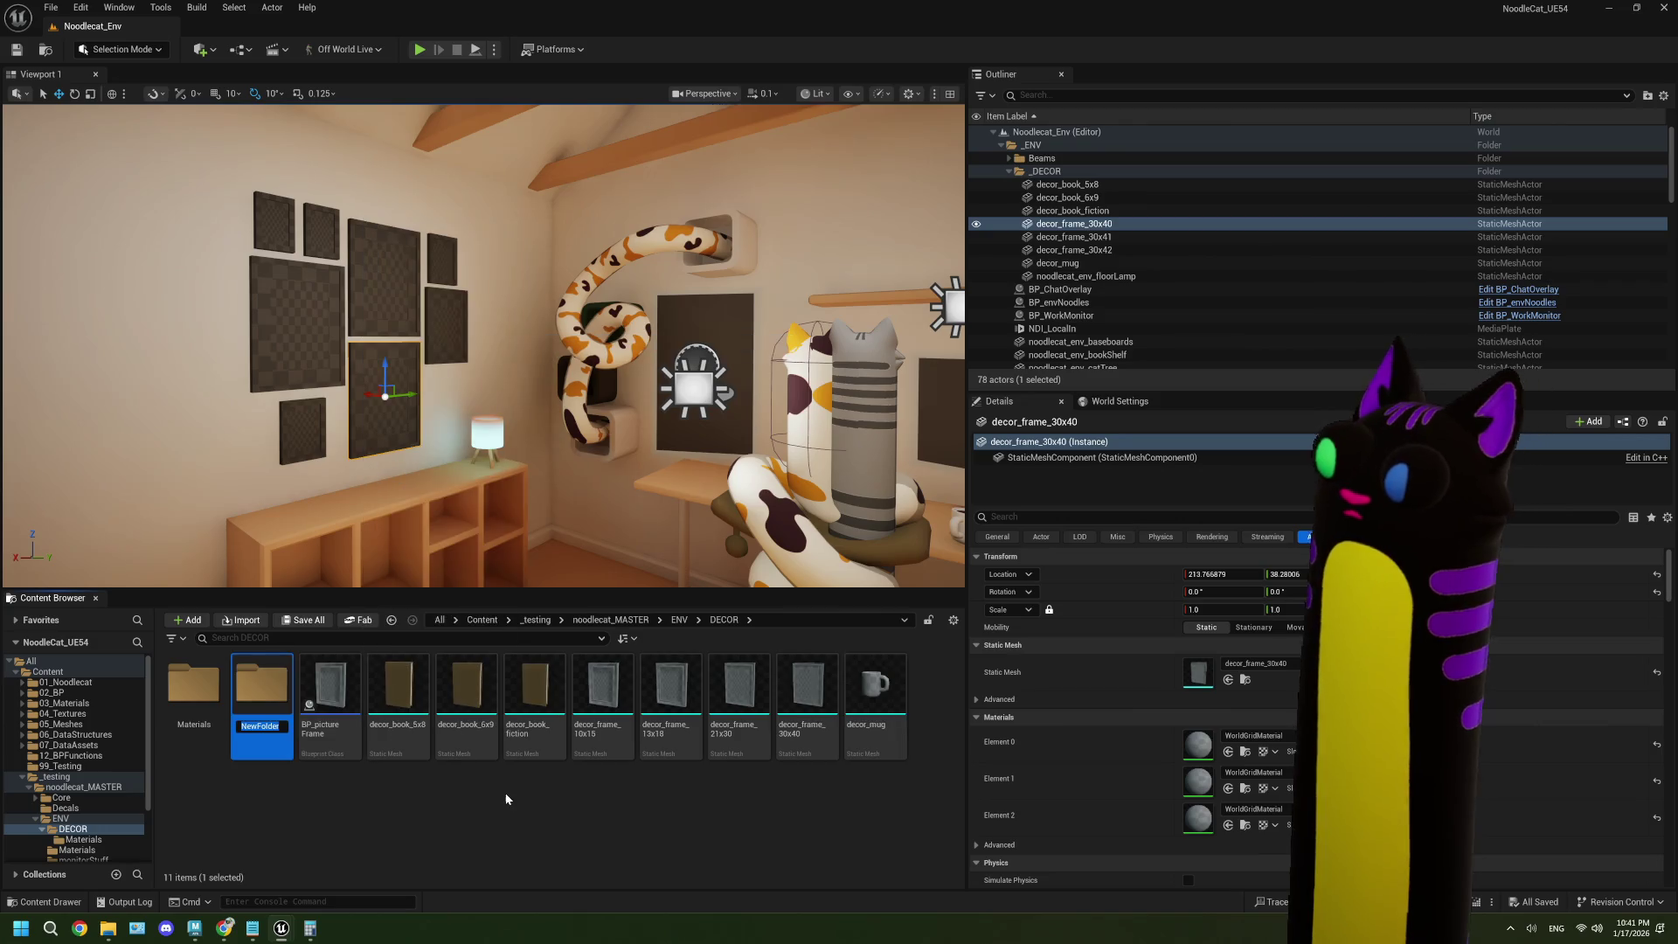
type("frames")
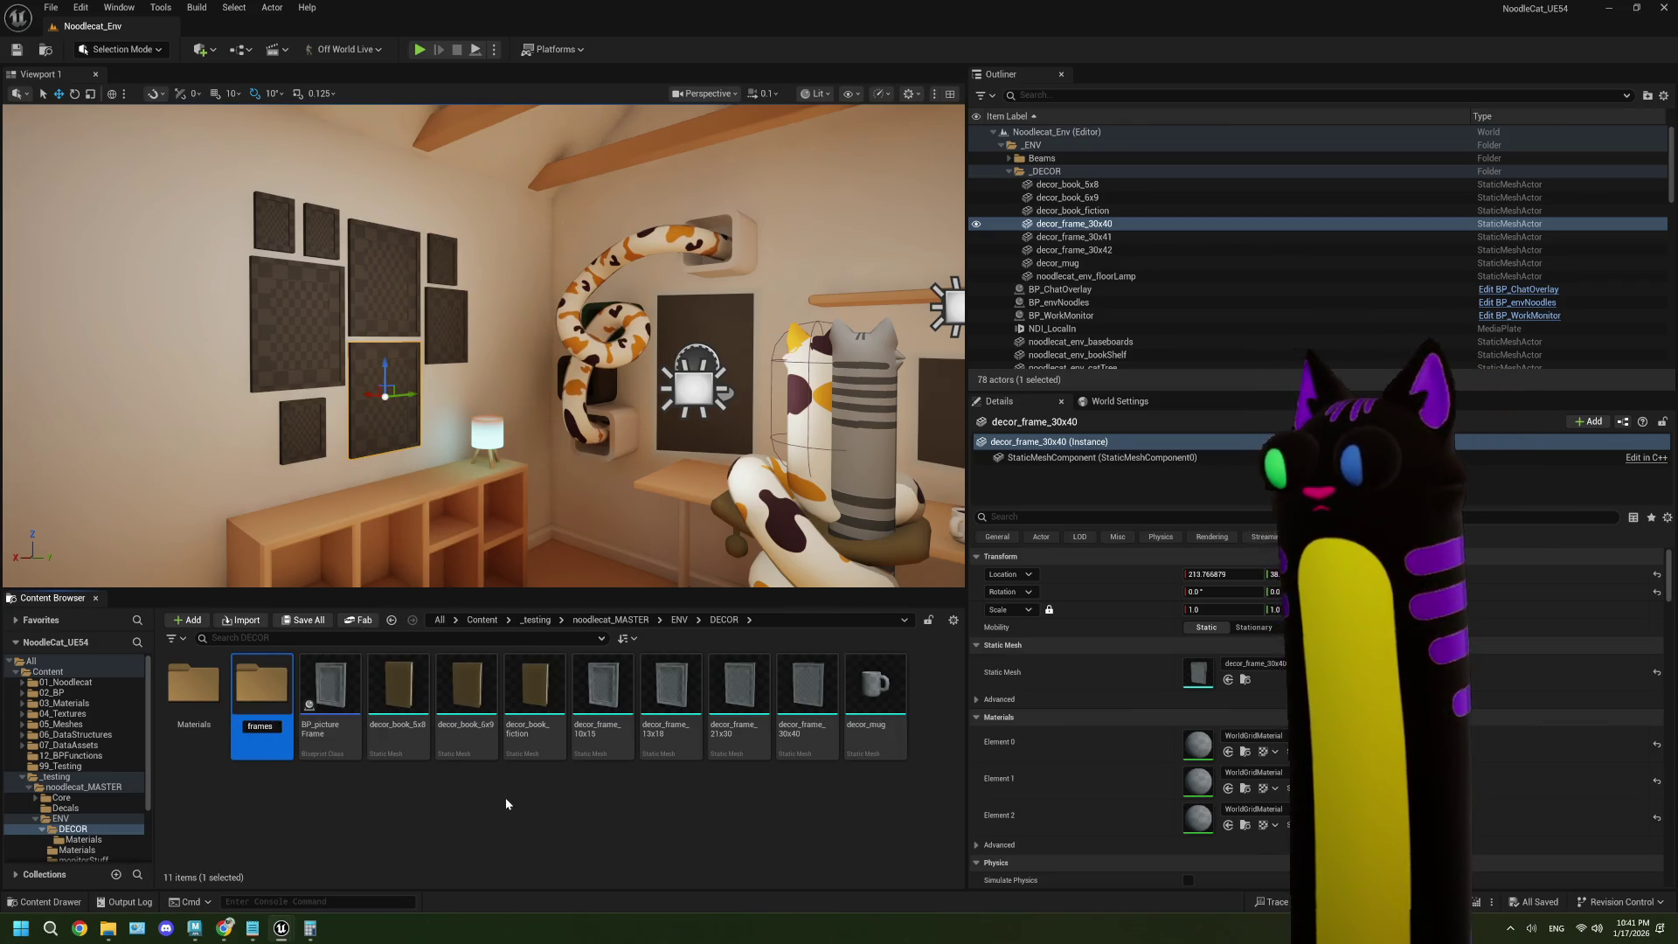
key("Return")
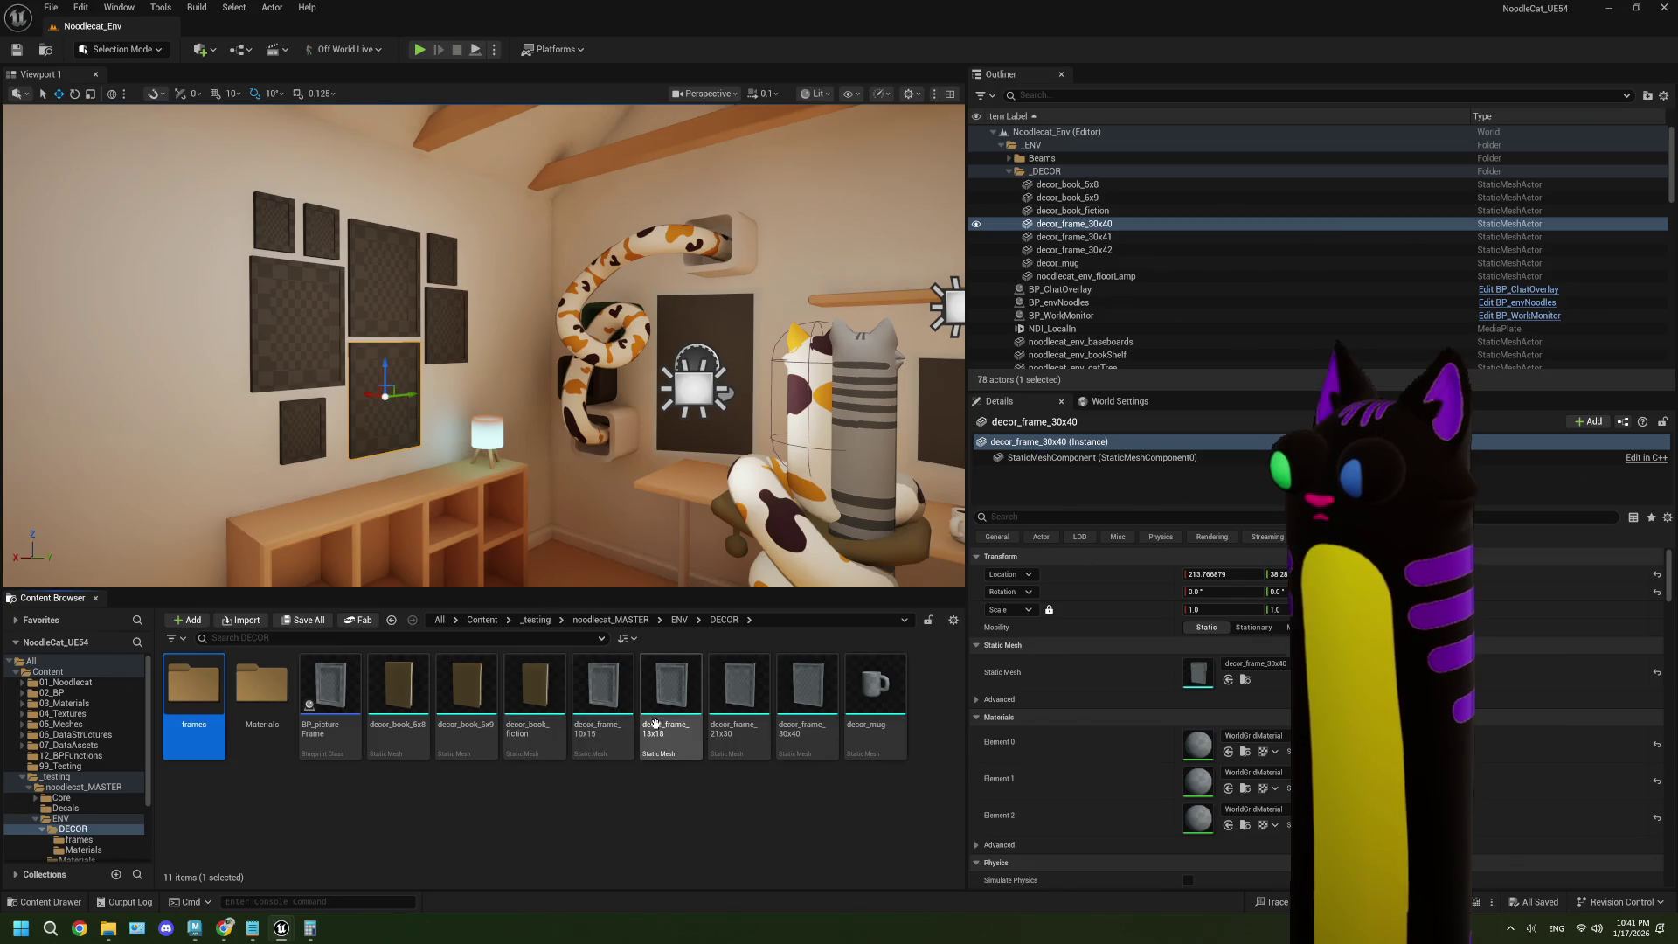
left_click(616, 709)
left_click(807, 700, "shift")
left_click_drag(603, 695, 210, 708)
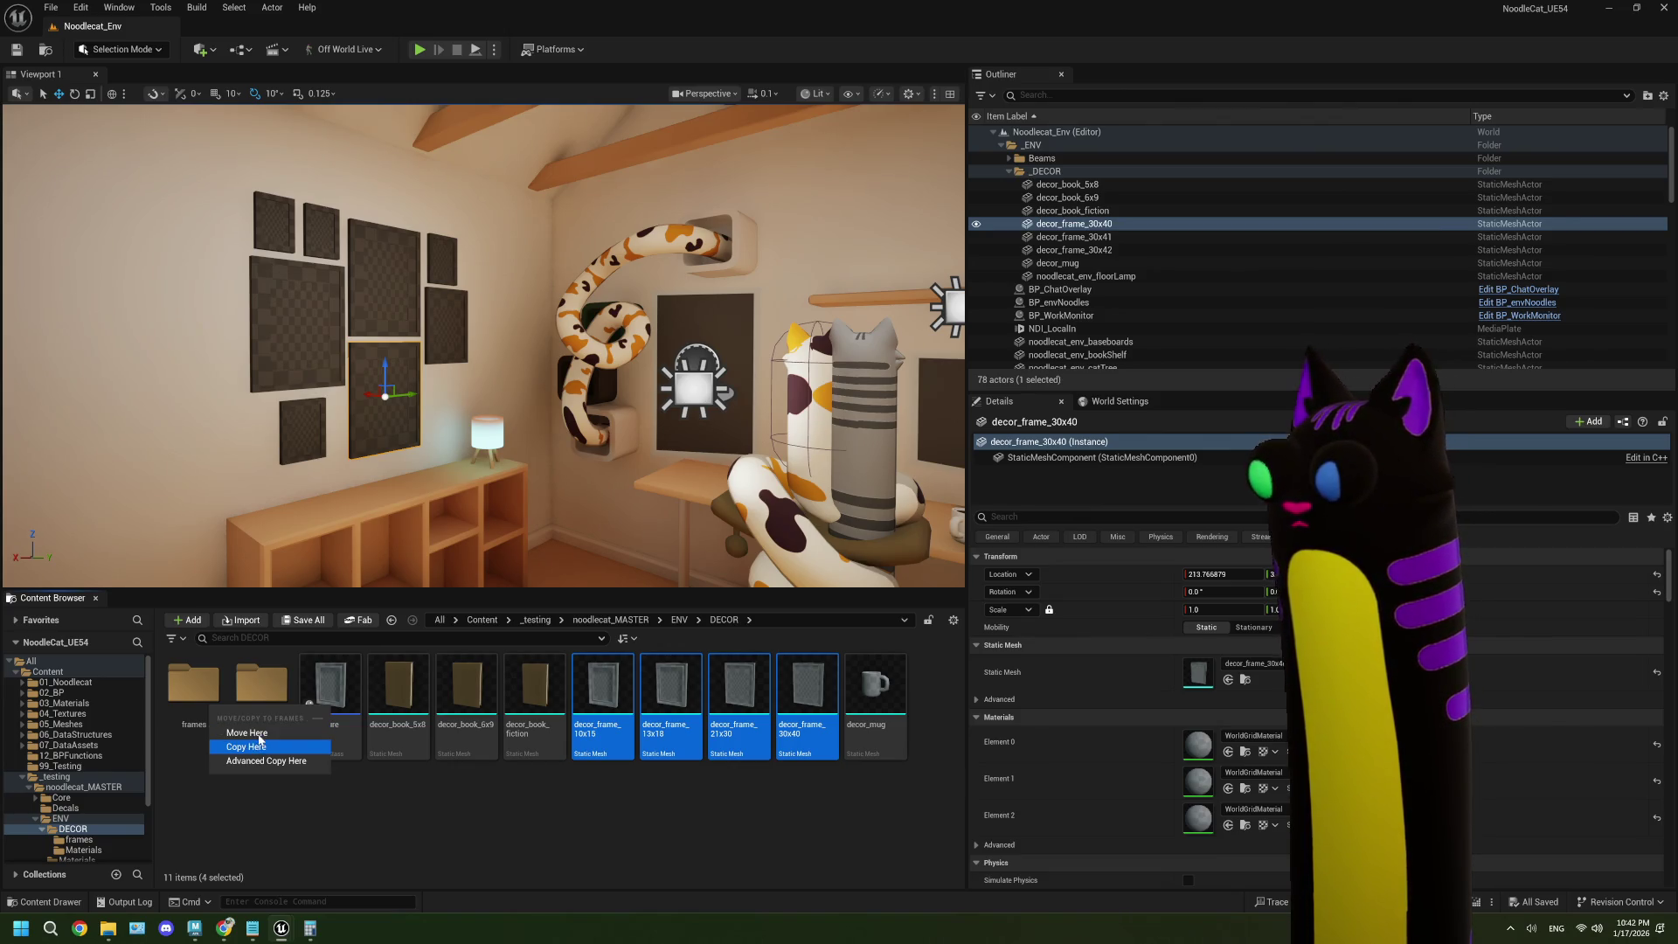
left_click(251, 733)
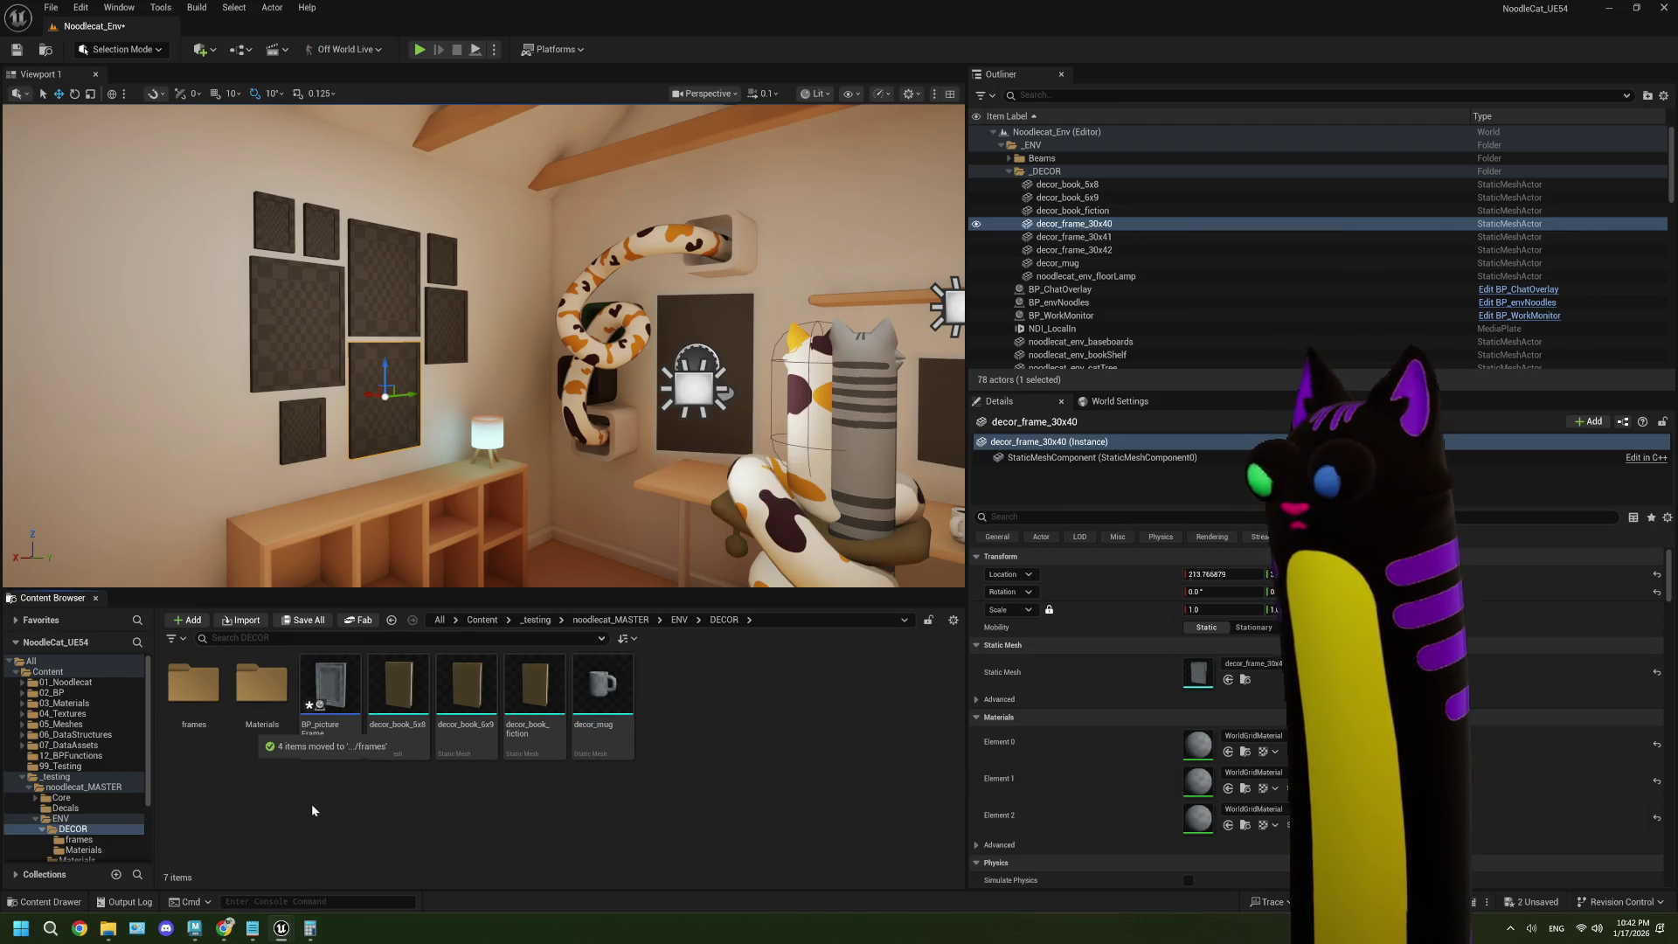
- Check the frames folder's contents, then reopen BP_pictureFrame from DECOR
double_click(214, 708)
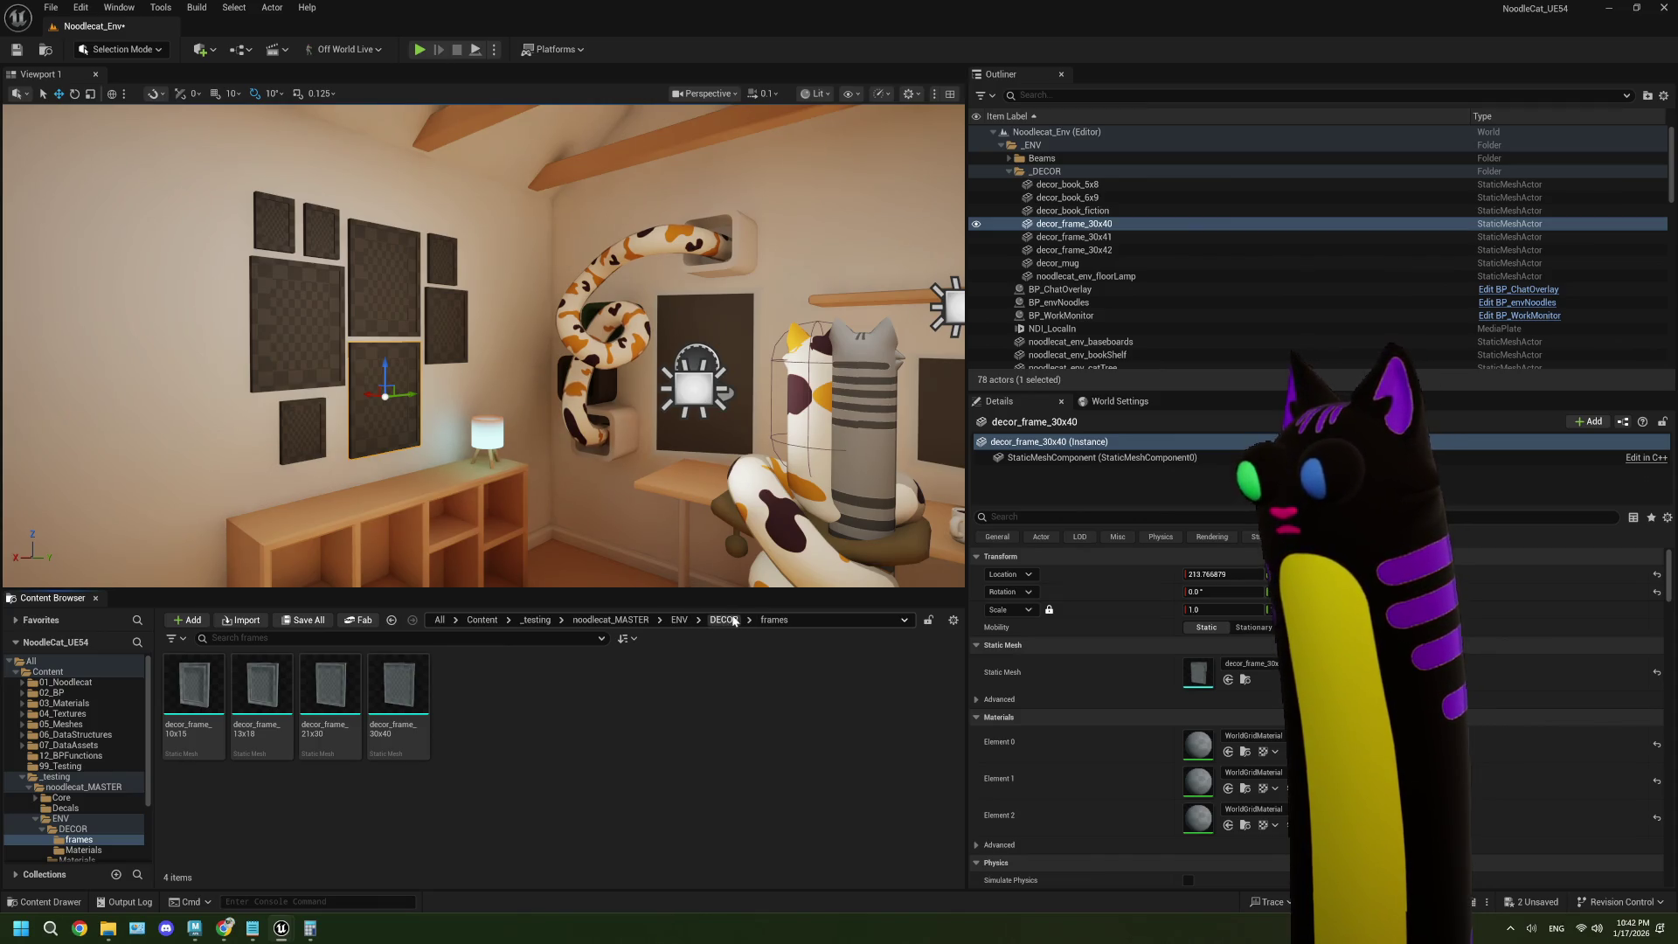
left_click(725, 620)
double_click(339, 679)
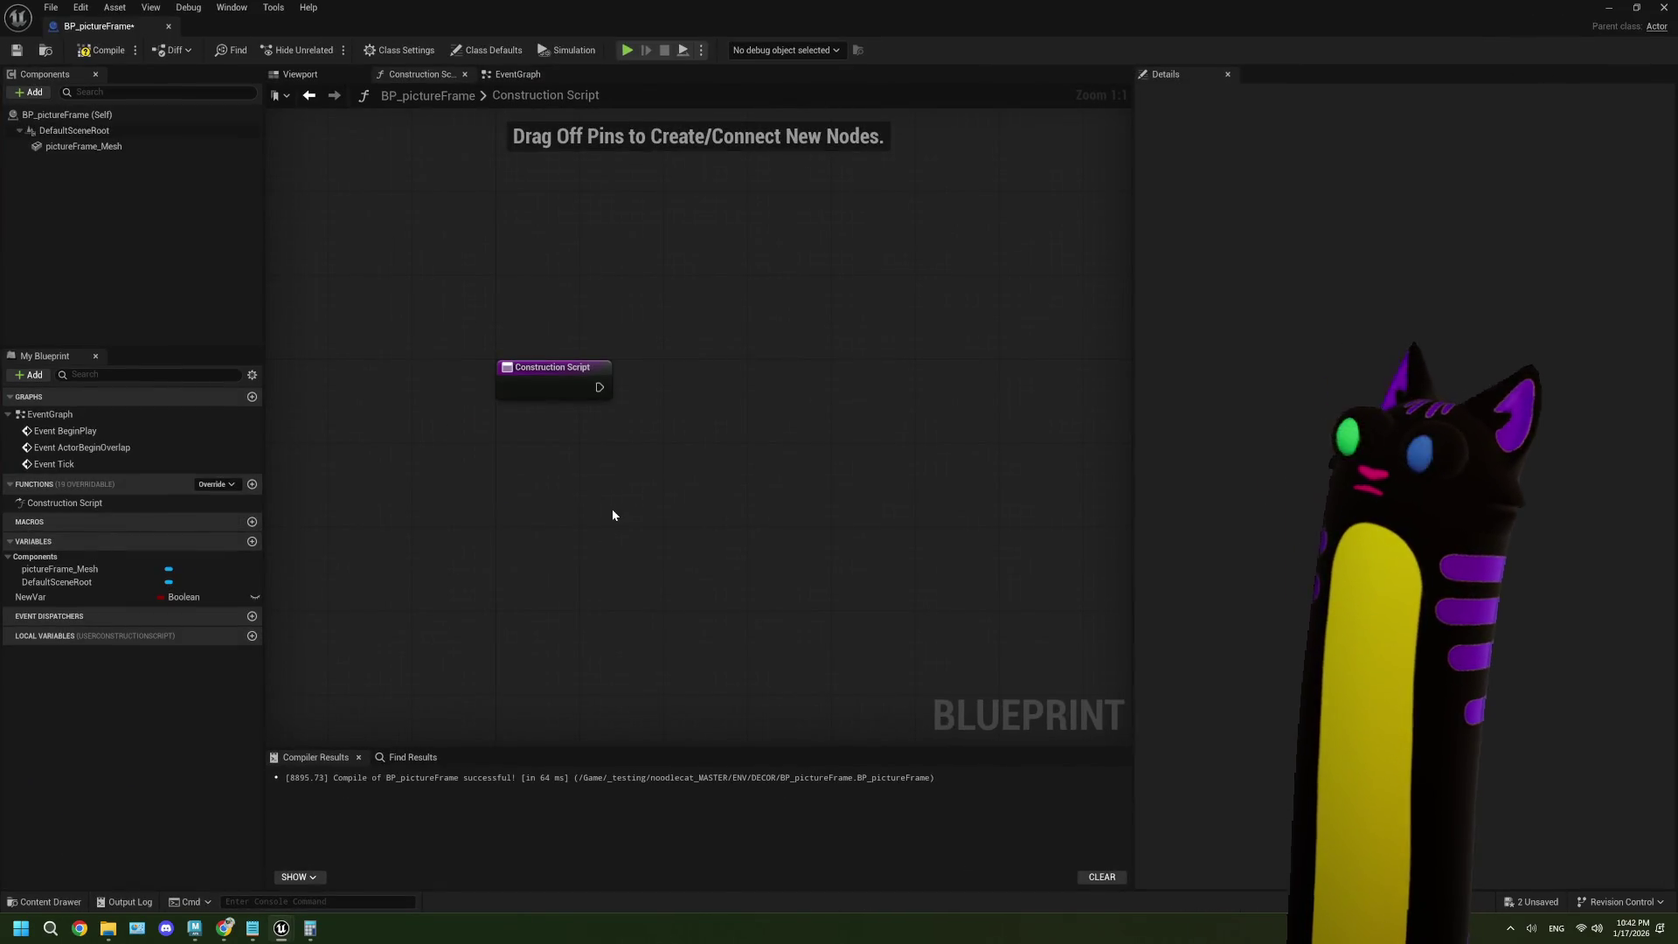
- Place a pictureFrame_Mesh reference in the Construction Script wired into a Set Static Mesh node
left_click(123, 146)
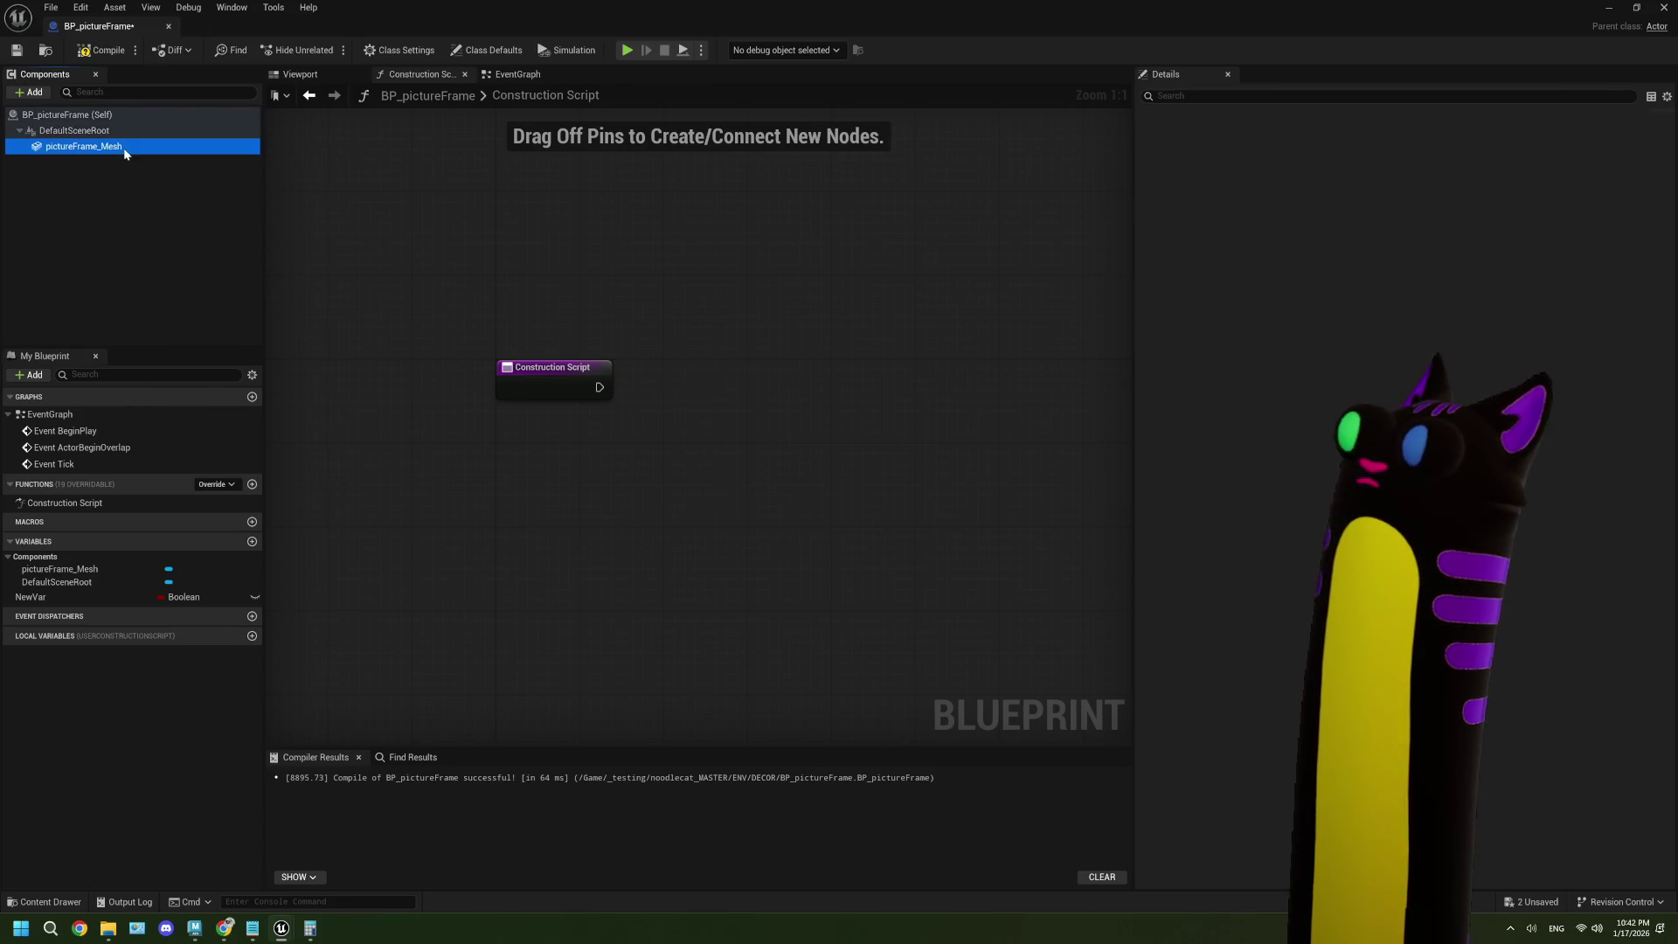
left_click_drag(124, 147, 688, 308)
type("set")
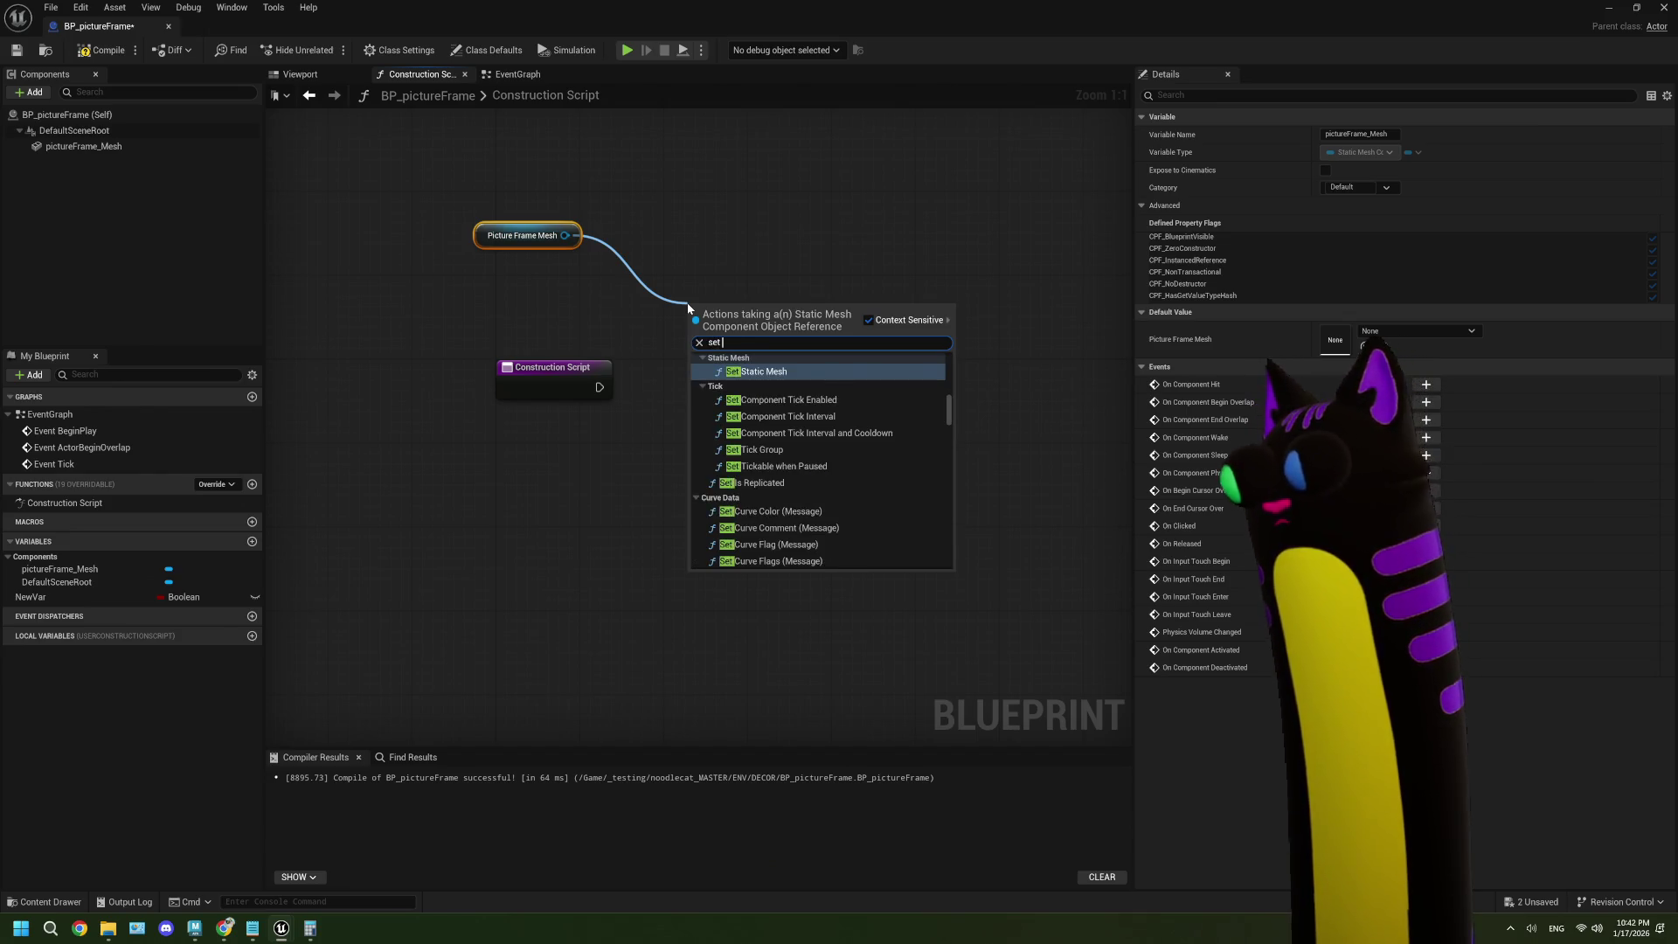
left_click(756, 372)
mouse_move(776, 327)
left_mouse_down()
mouse_move(888, 271)
mouse_move(815, 229)
left_mouse_up()
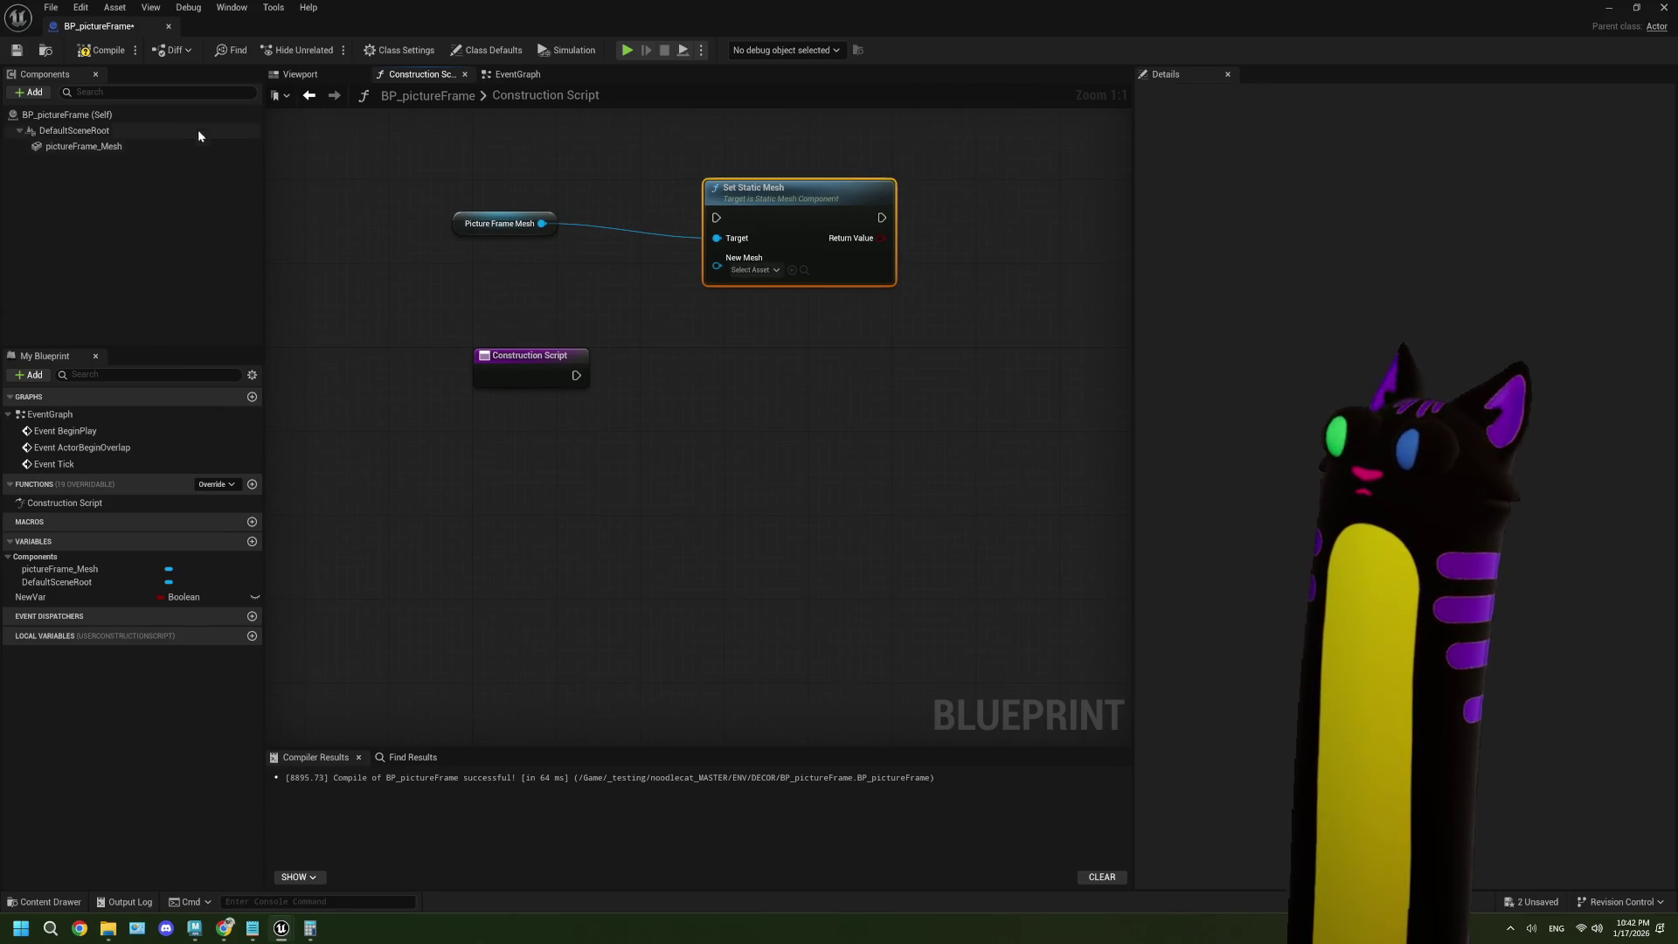
left_click(31, 597)
right_click(27, 598)
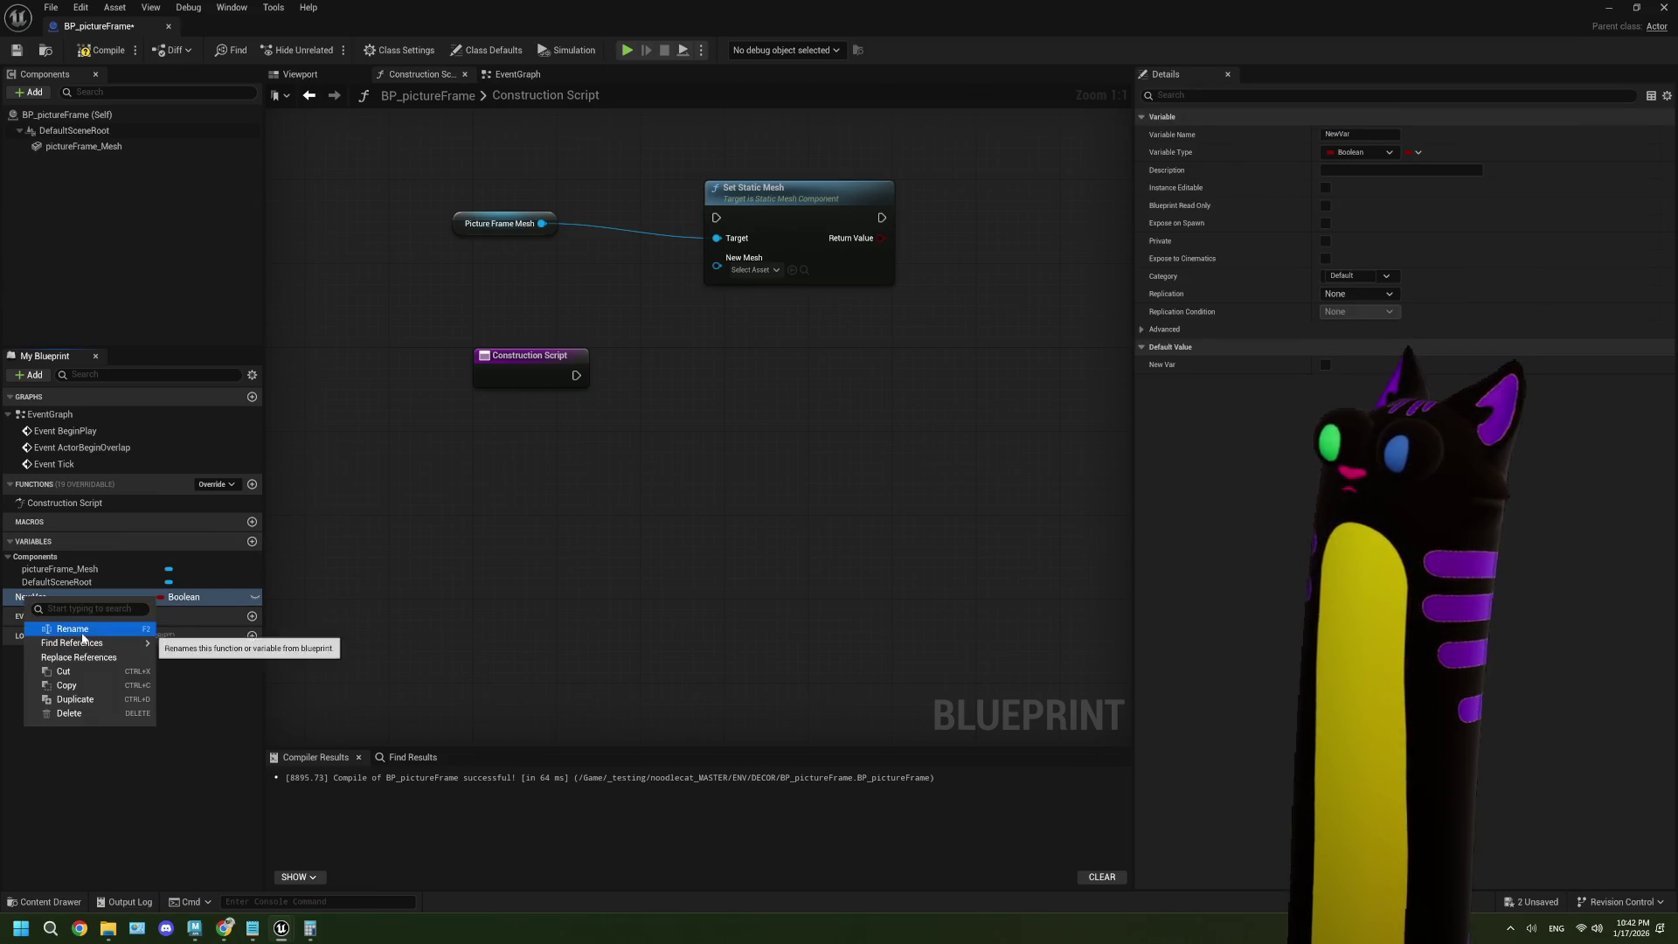
- Change NewVar's type from Boolean to String
mouse_move(108, 644)
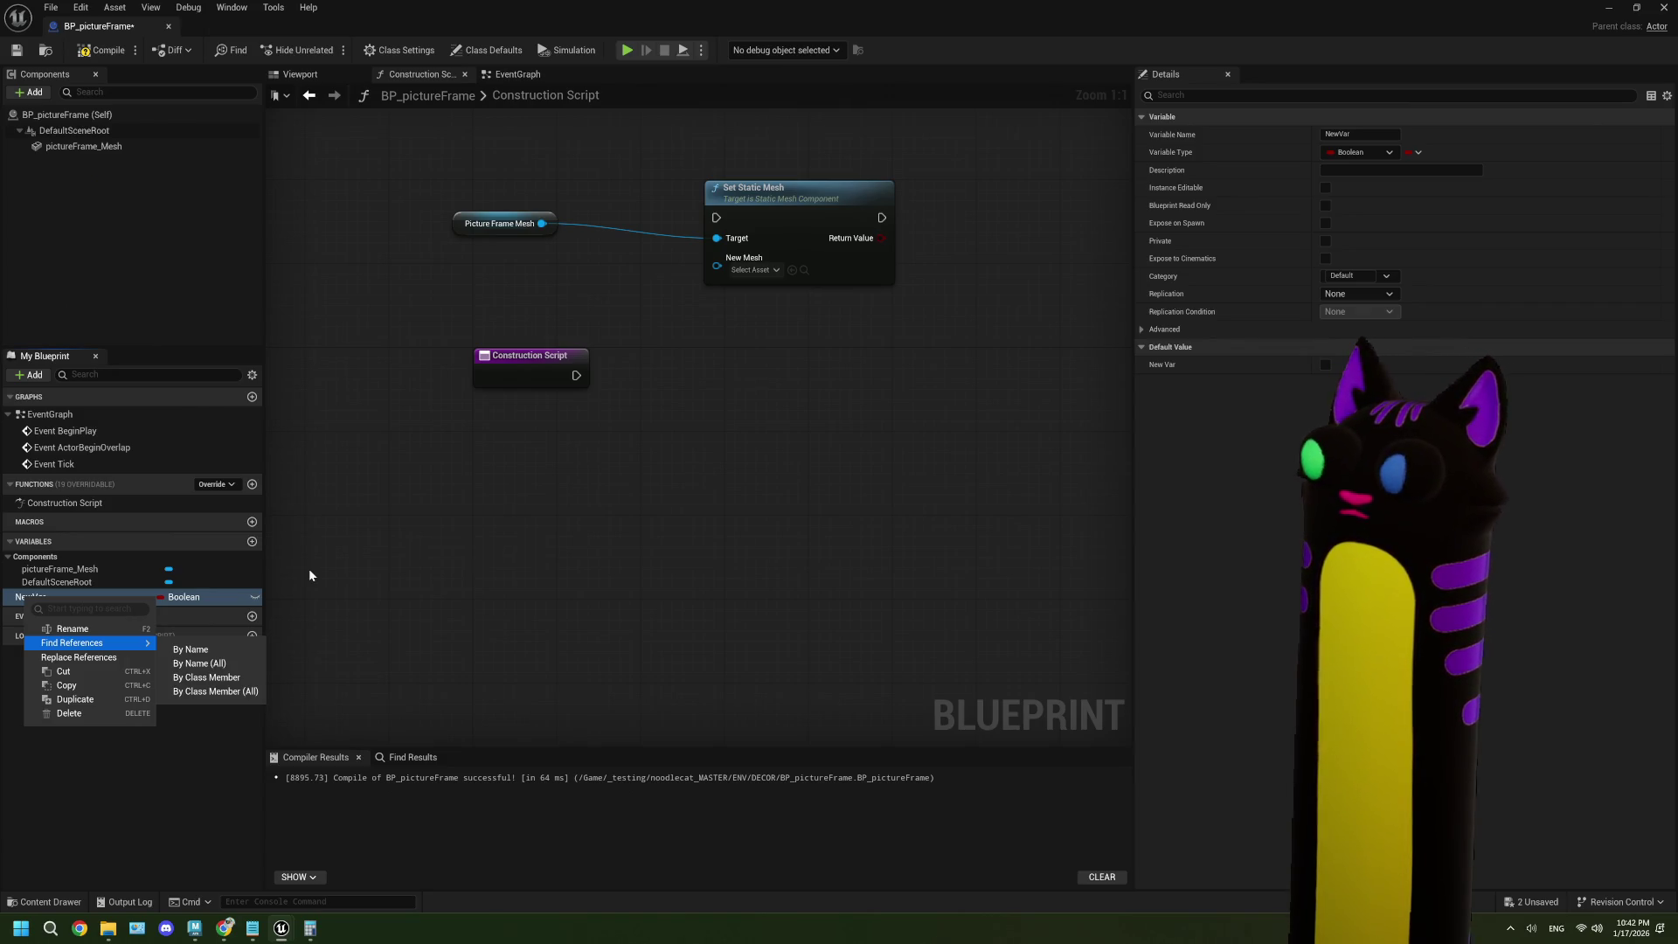
key("Escape")
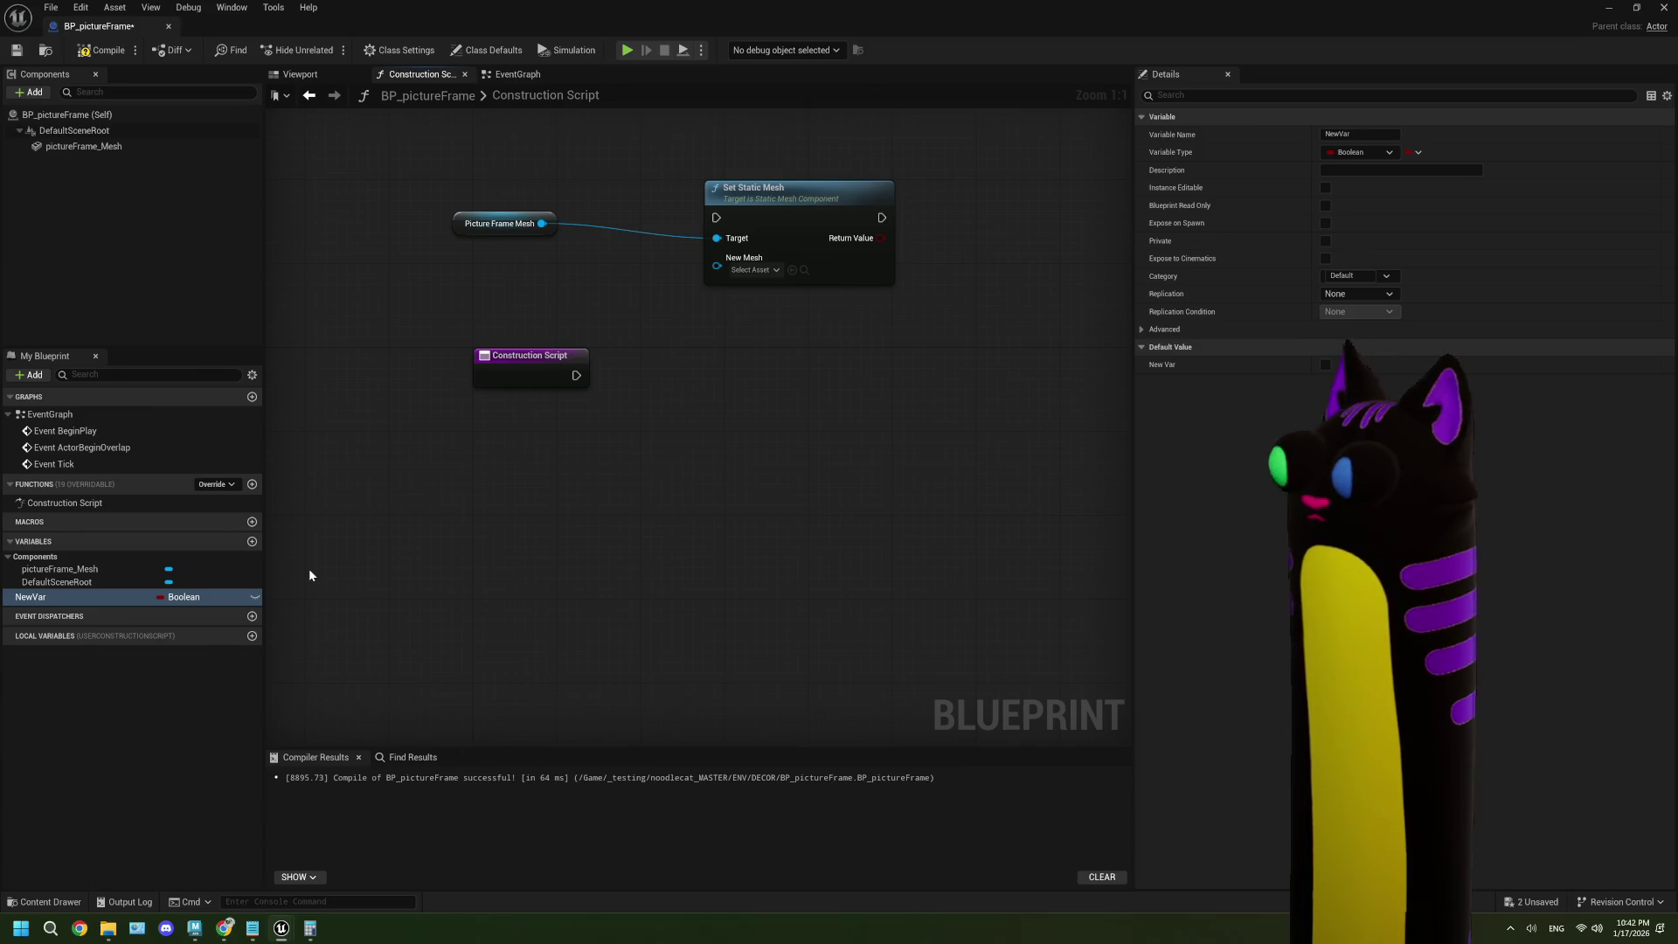
left_click(192, 600)
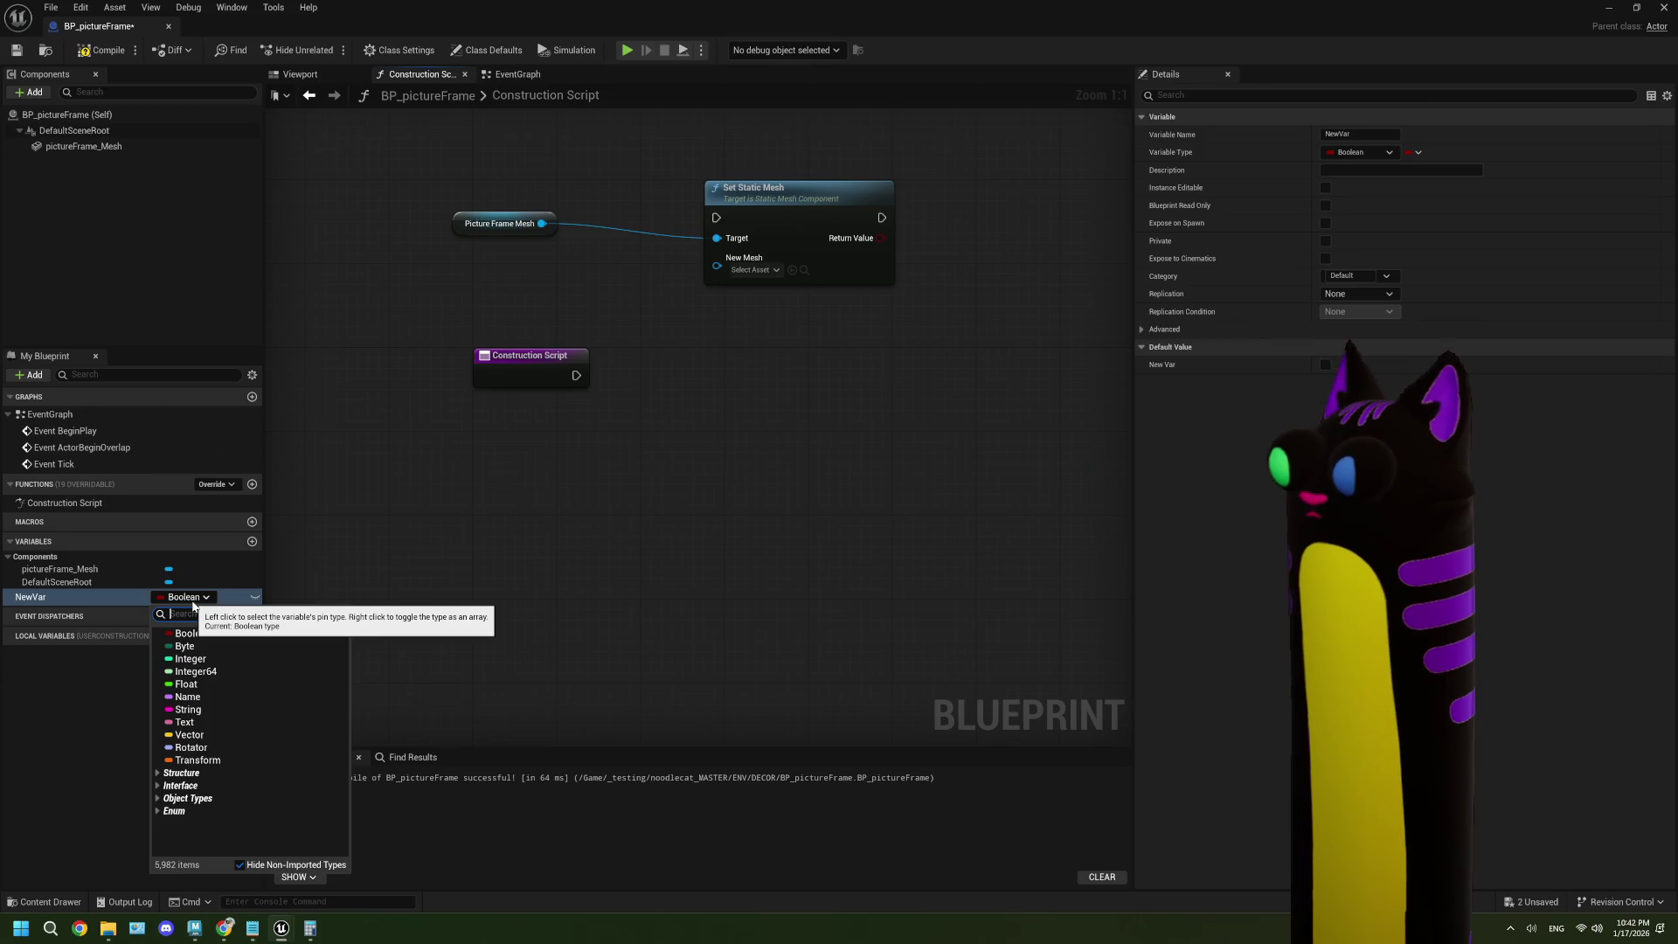
type("map")
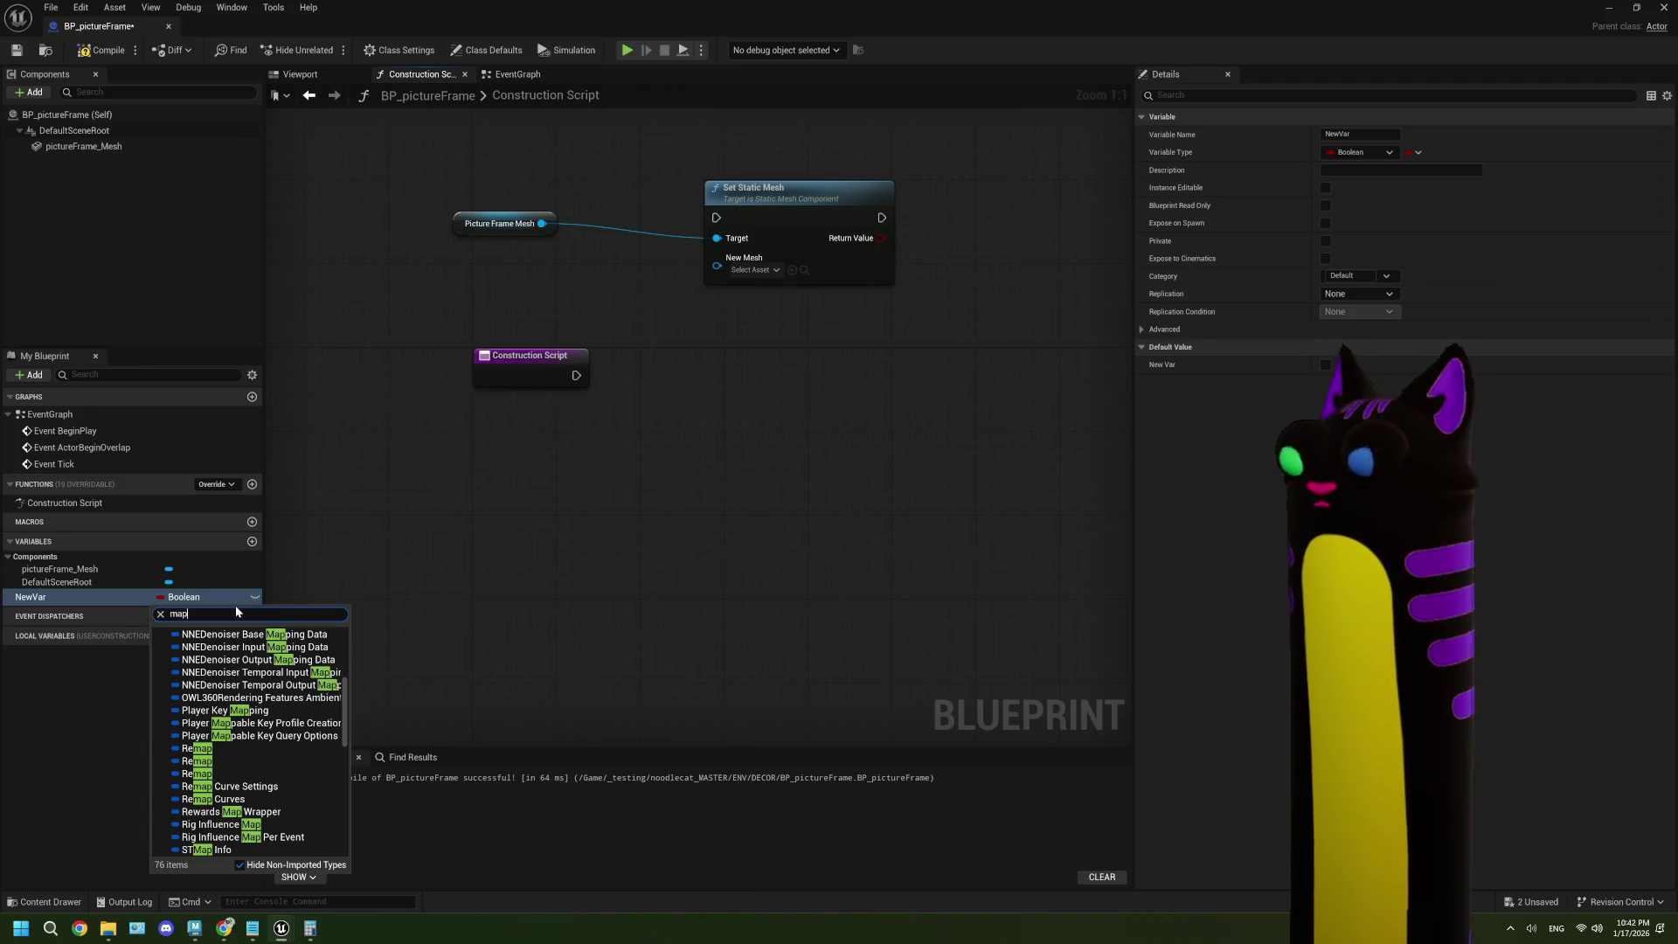
key("BackSpace")
key("BackSpace")
key("BackSpace")
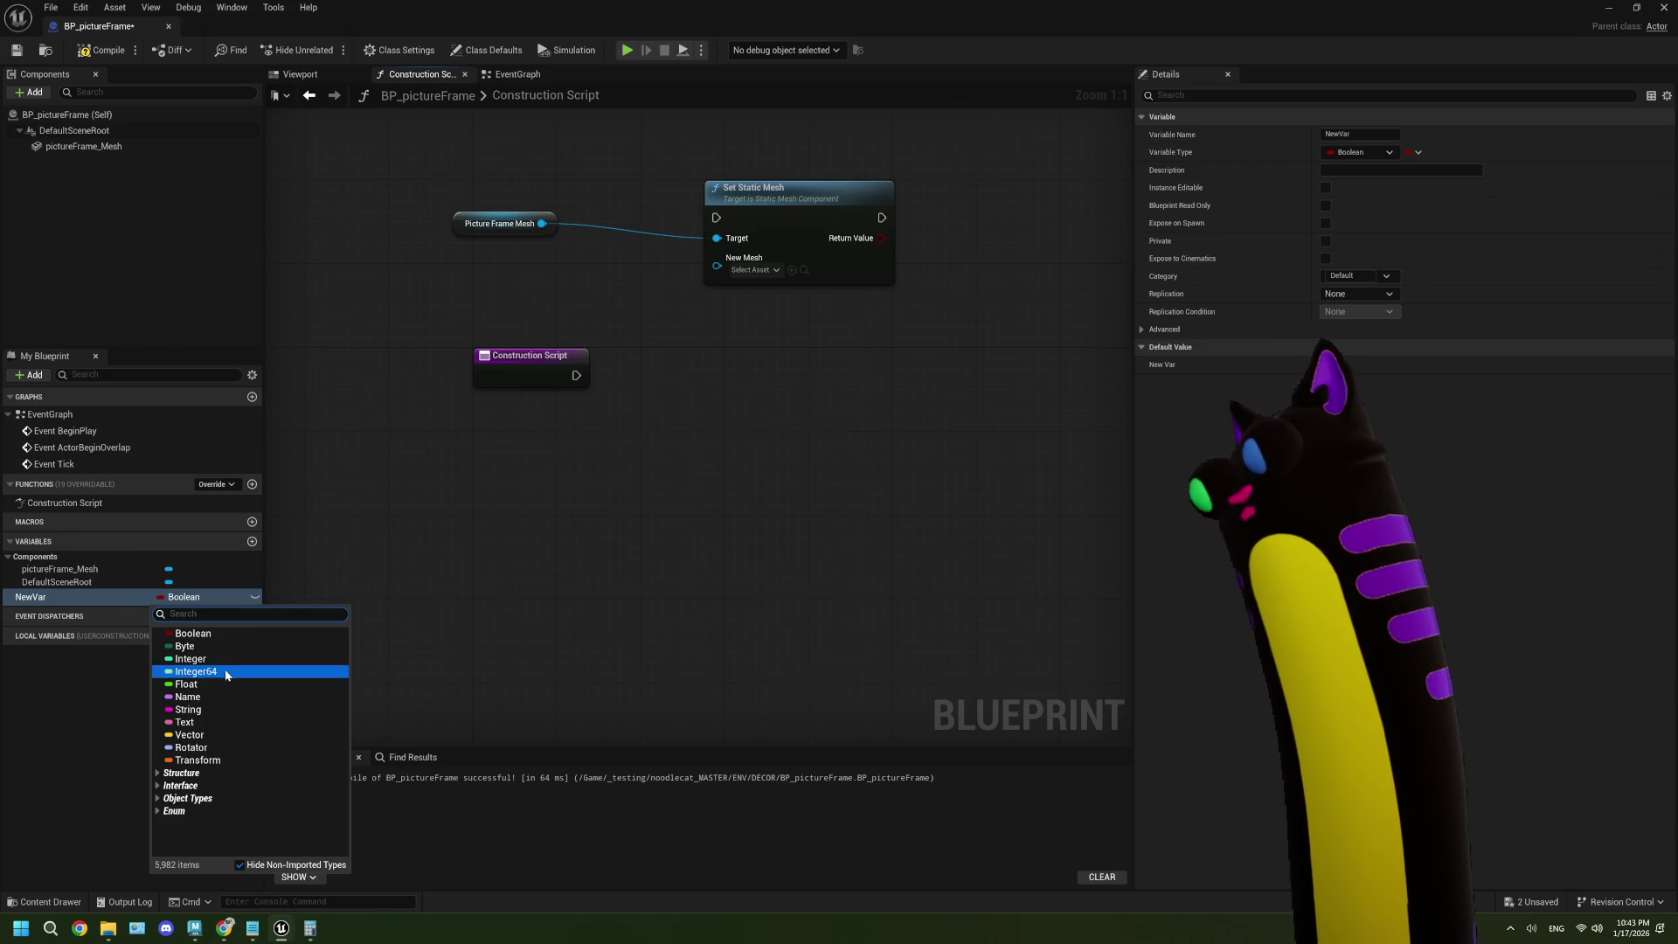
left_click(207, 709)
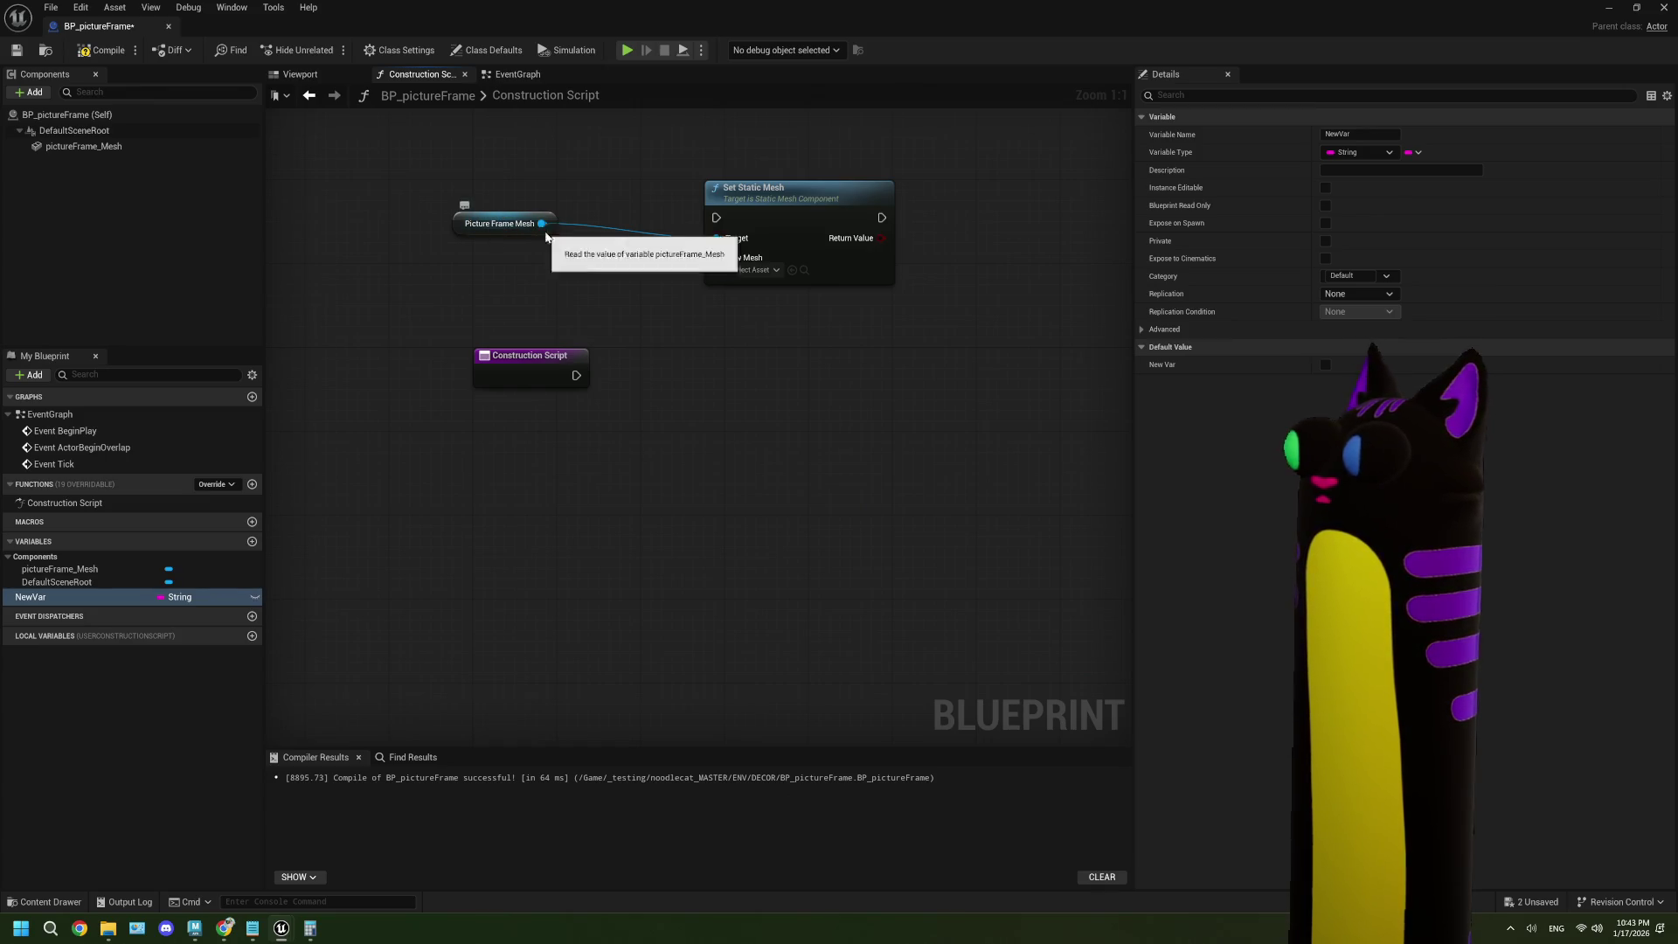
- Move the Picture Frame Mesh node right, then compile and save the blueprint
left_click_drag(545, 236, 623, 233)
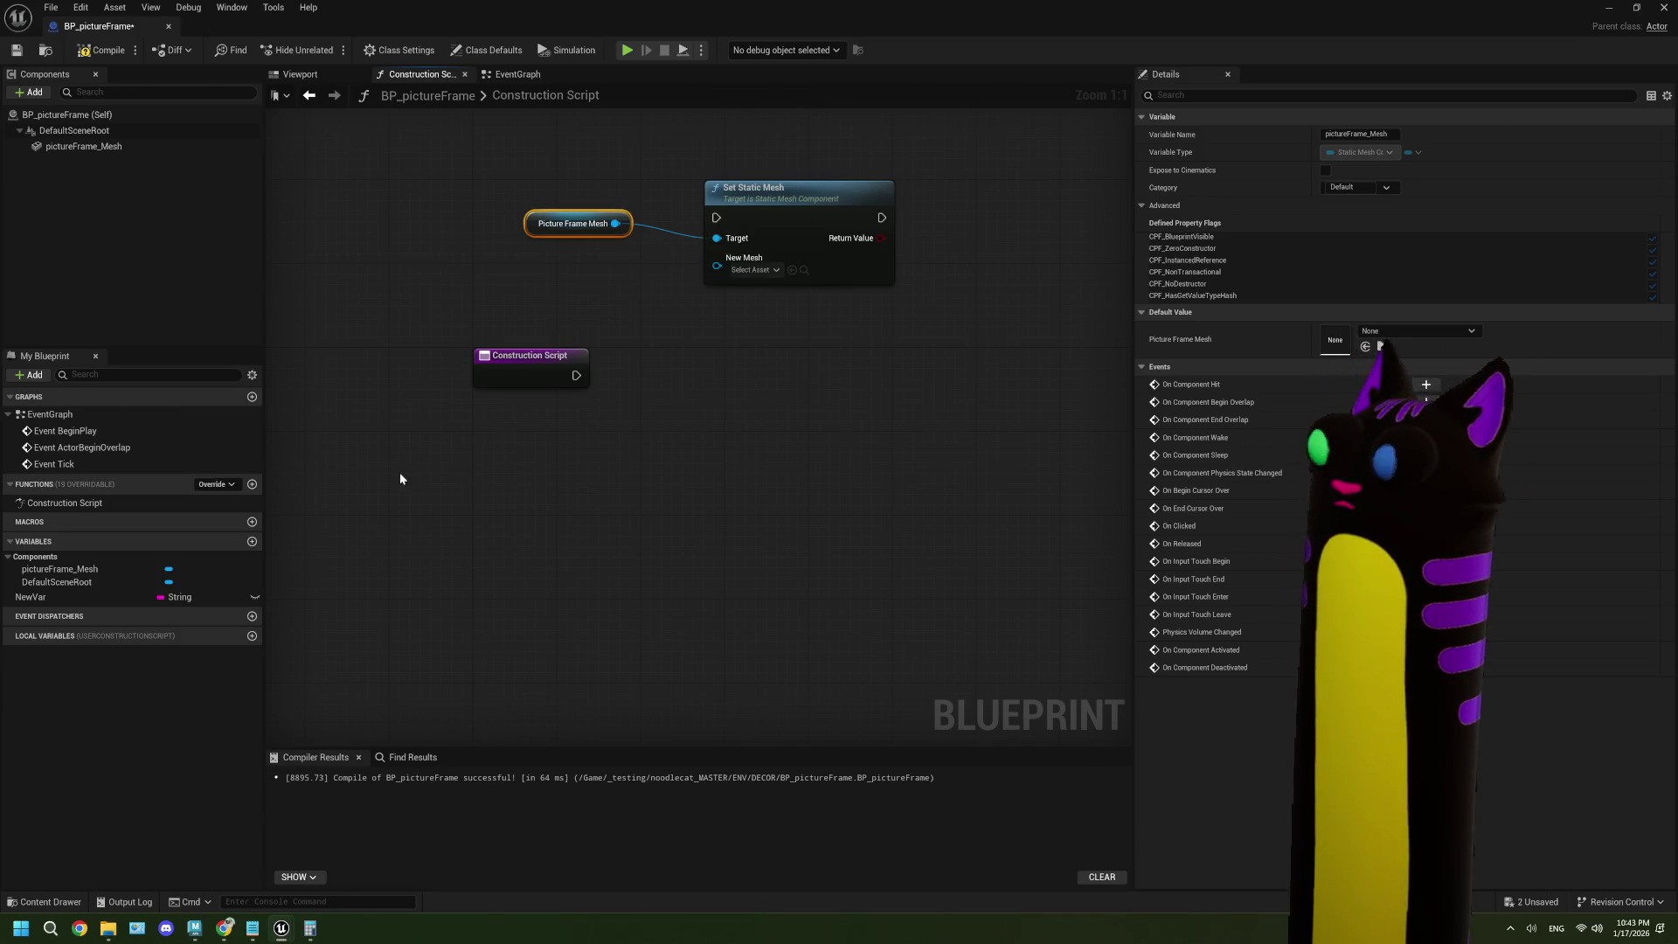
left_click_drag(441, 472, 397, 439)
left_click(16, 50)
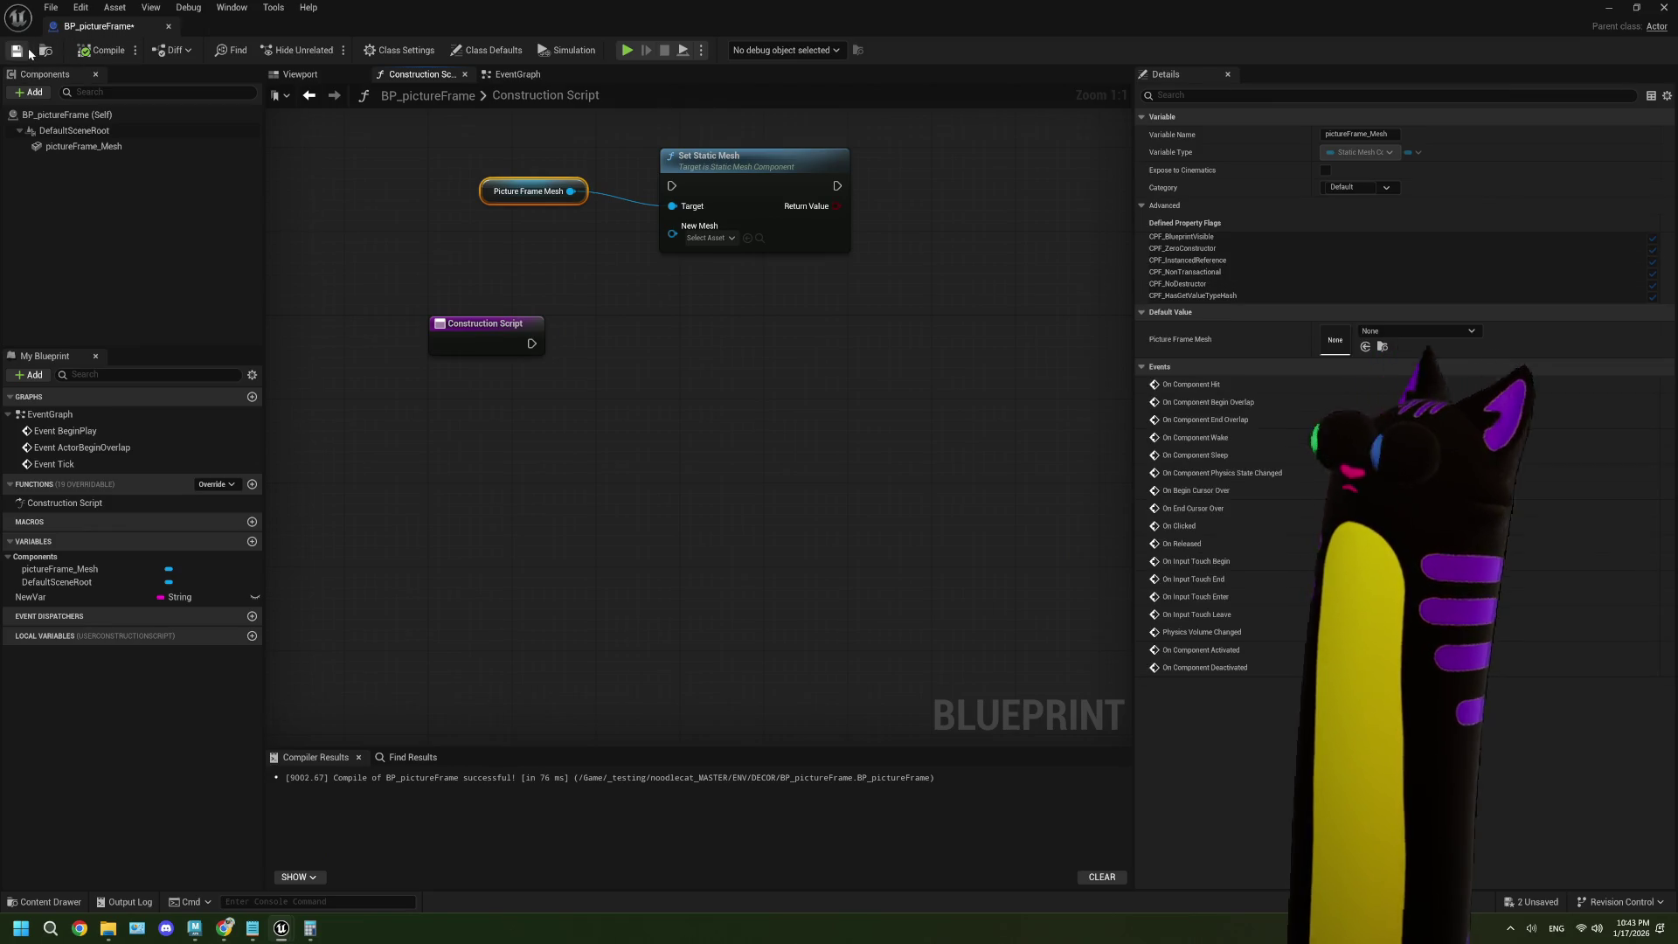
left_click(1608, 7)
- Create an Enumeration asset named ENUM_frameSizes inside the frames folder
right_click(371, 804)
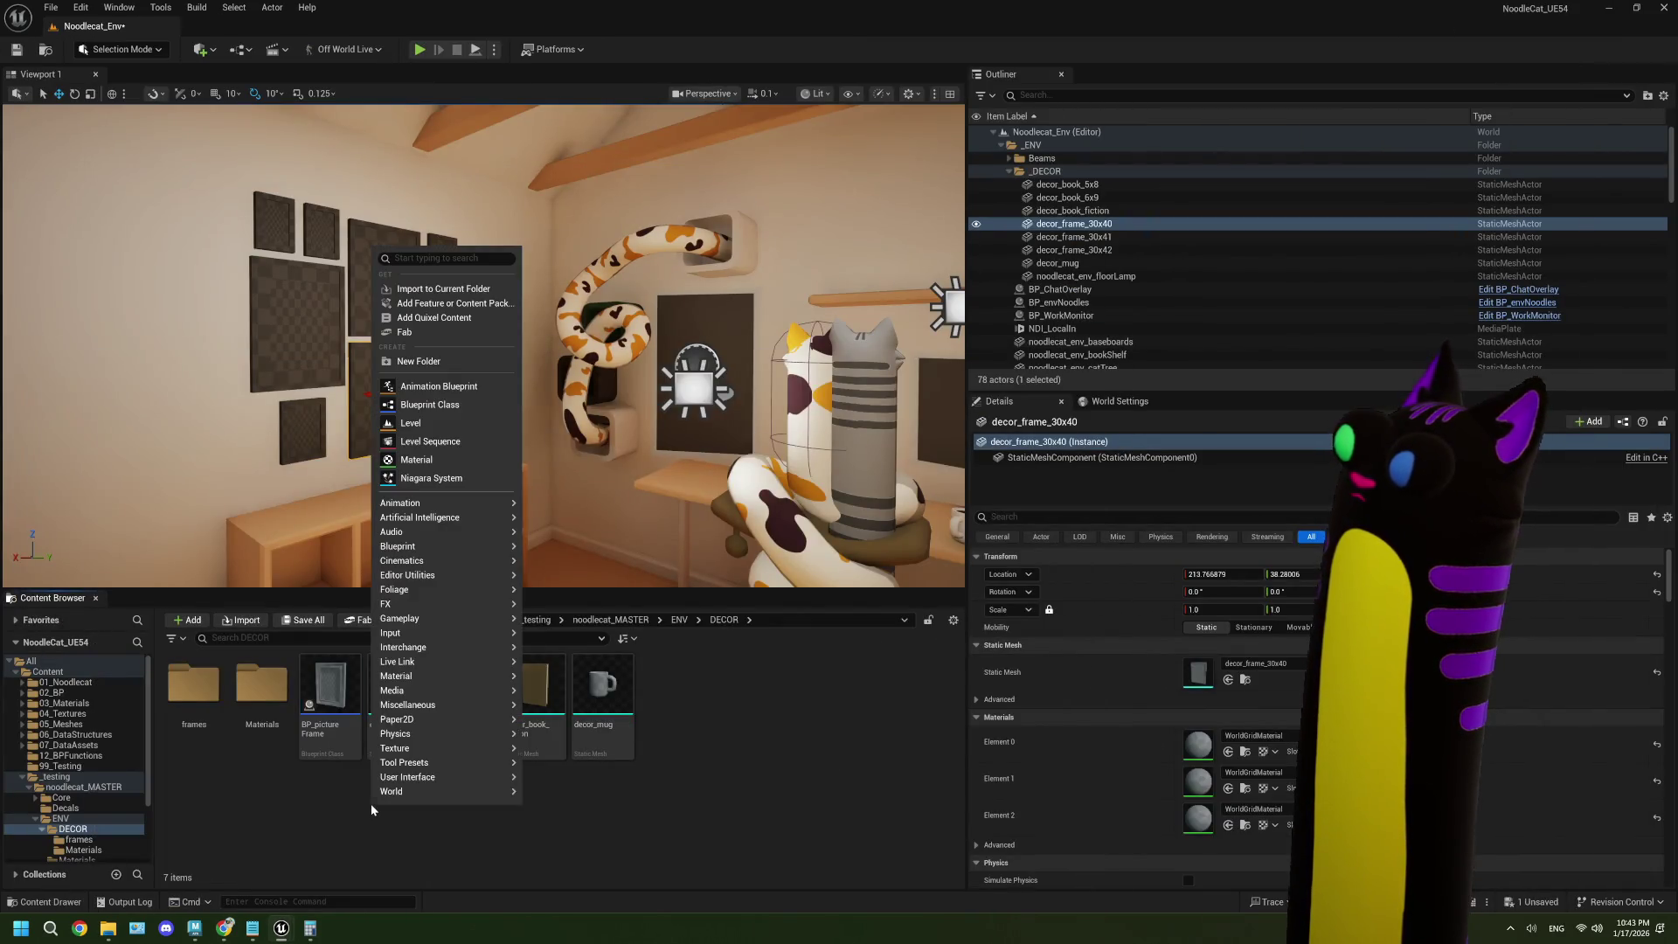
left_click(194, 687)
double_click(194, 687)
right_click(349, 798)
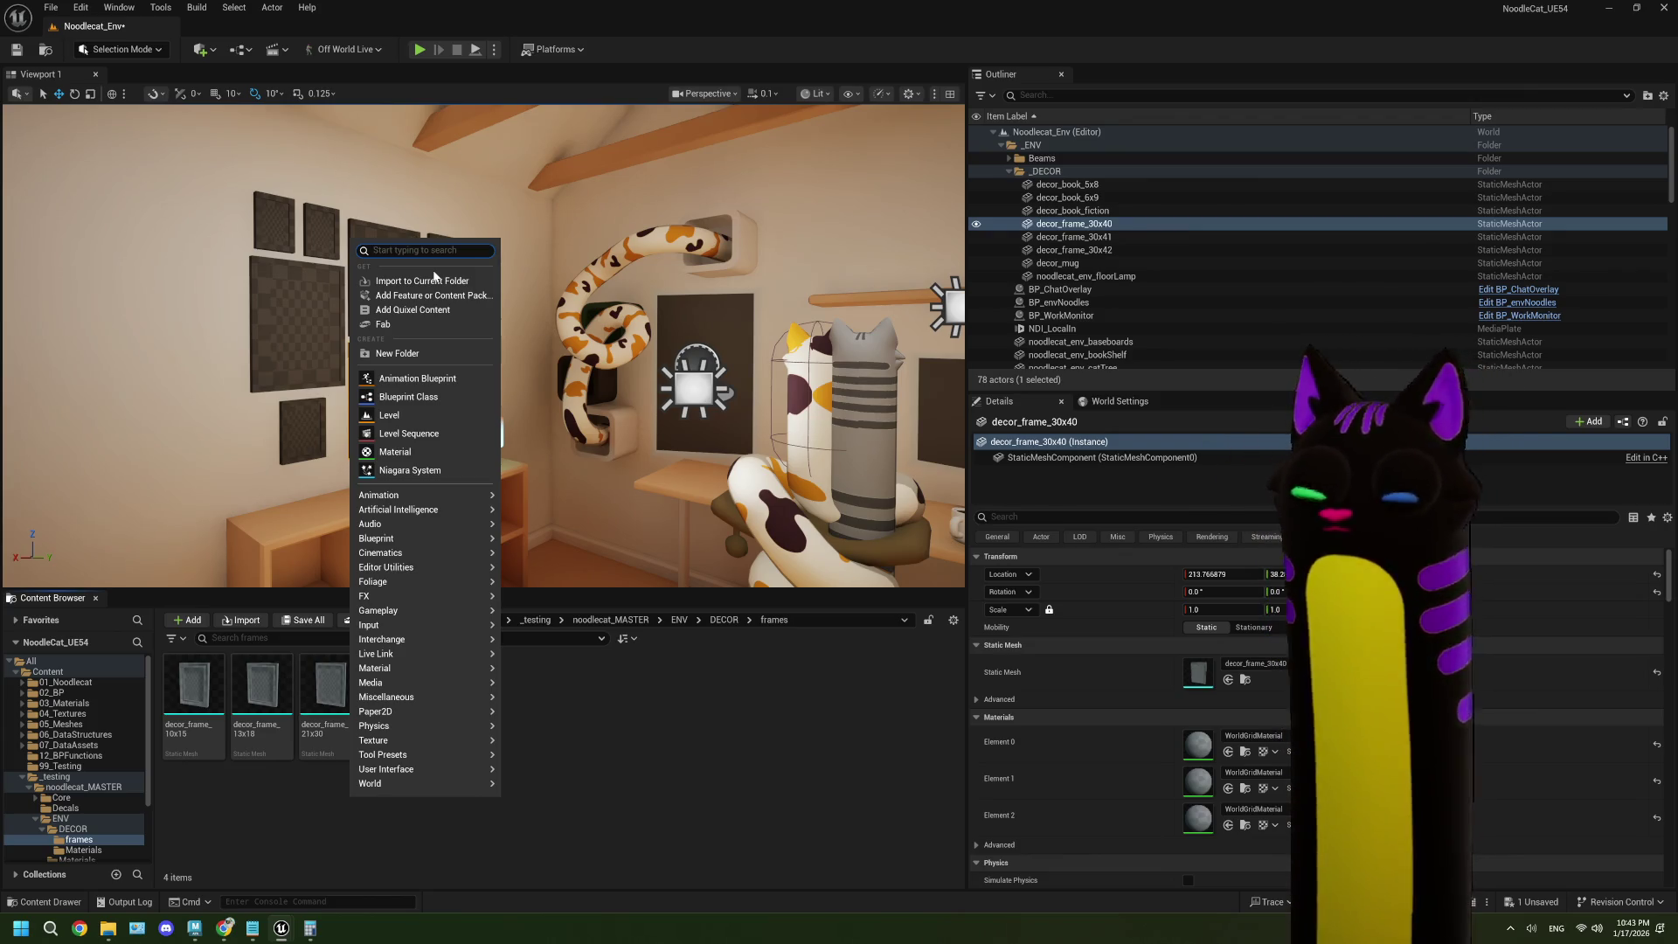
type("enum")
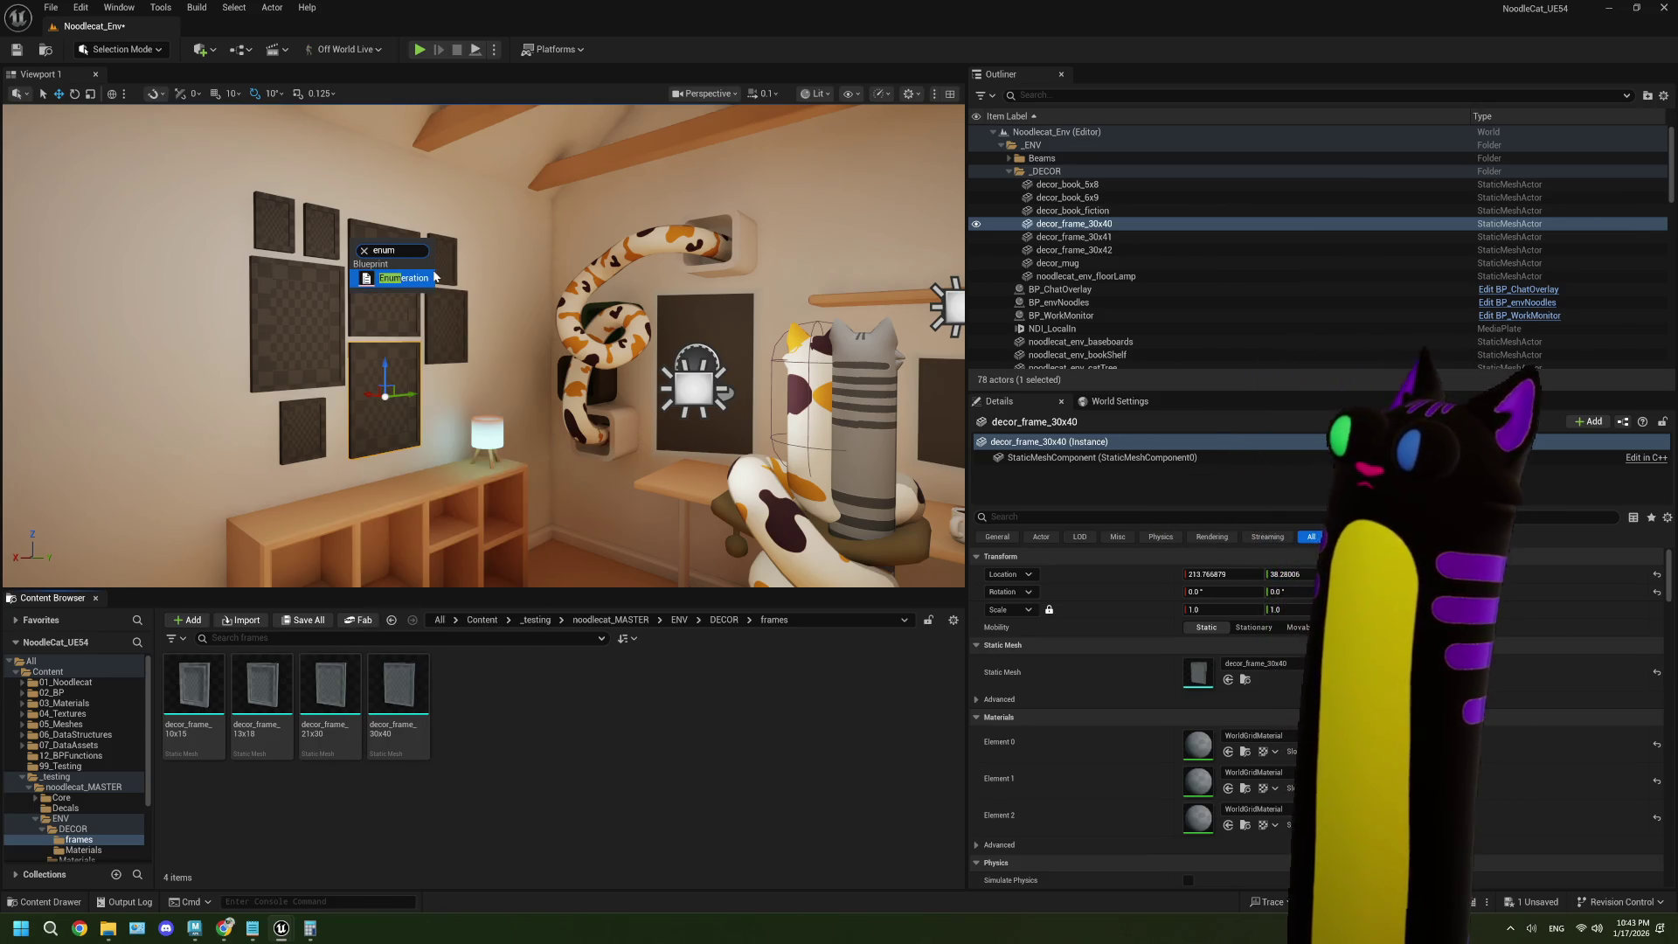
left_click(433, 278)
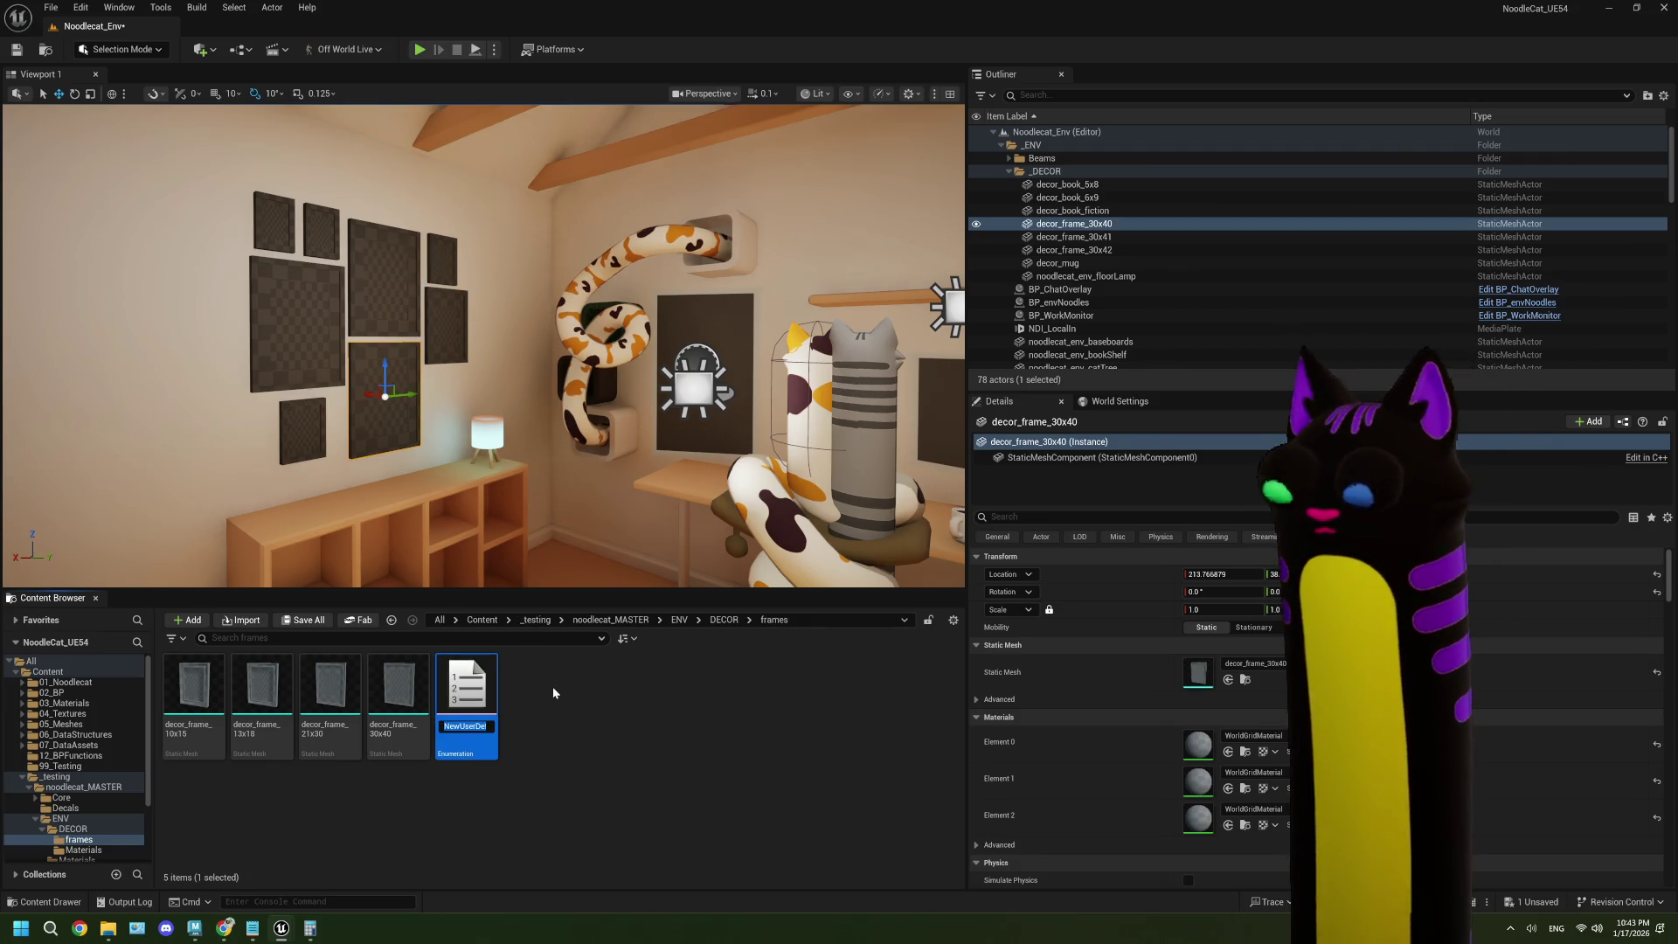
type("ENUM_f")
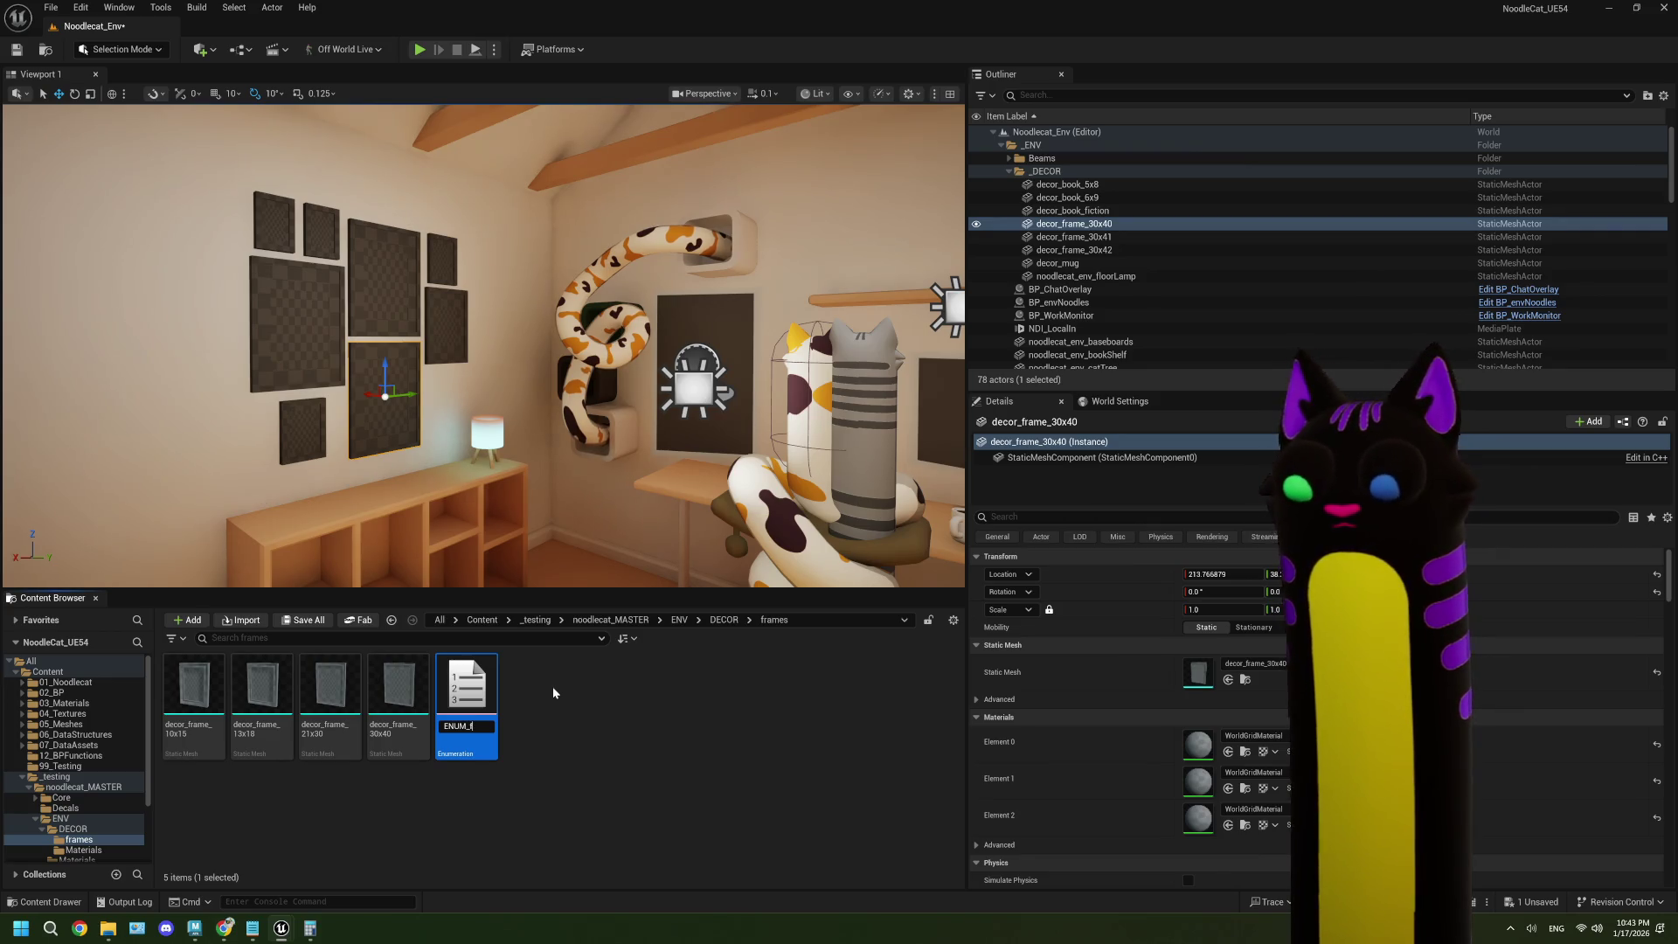
type("rameSizes")
key("Return")
- Open and save ENUM_frameSizes, then return to BP_pictureFrame
double_click(467, 690)
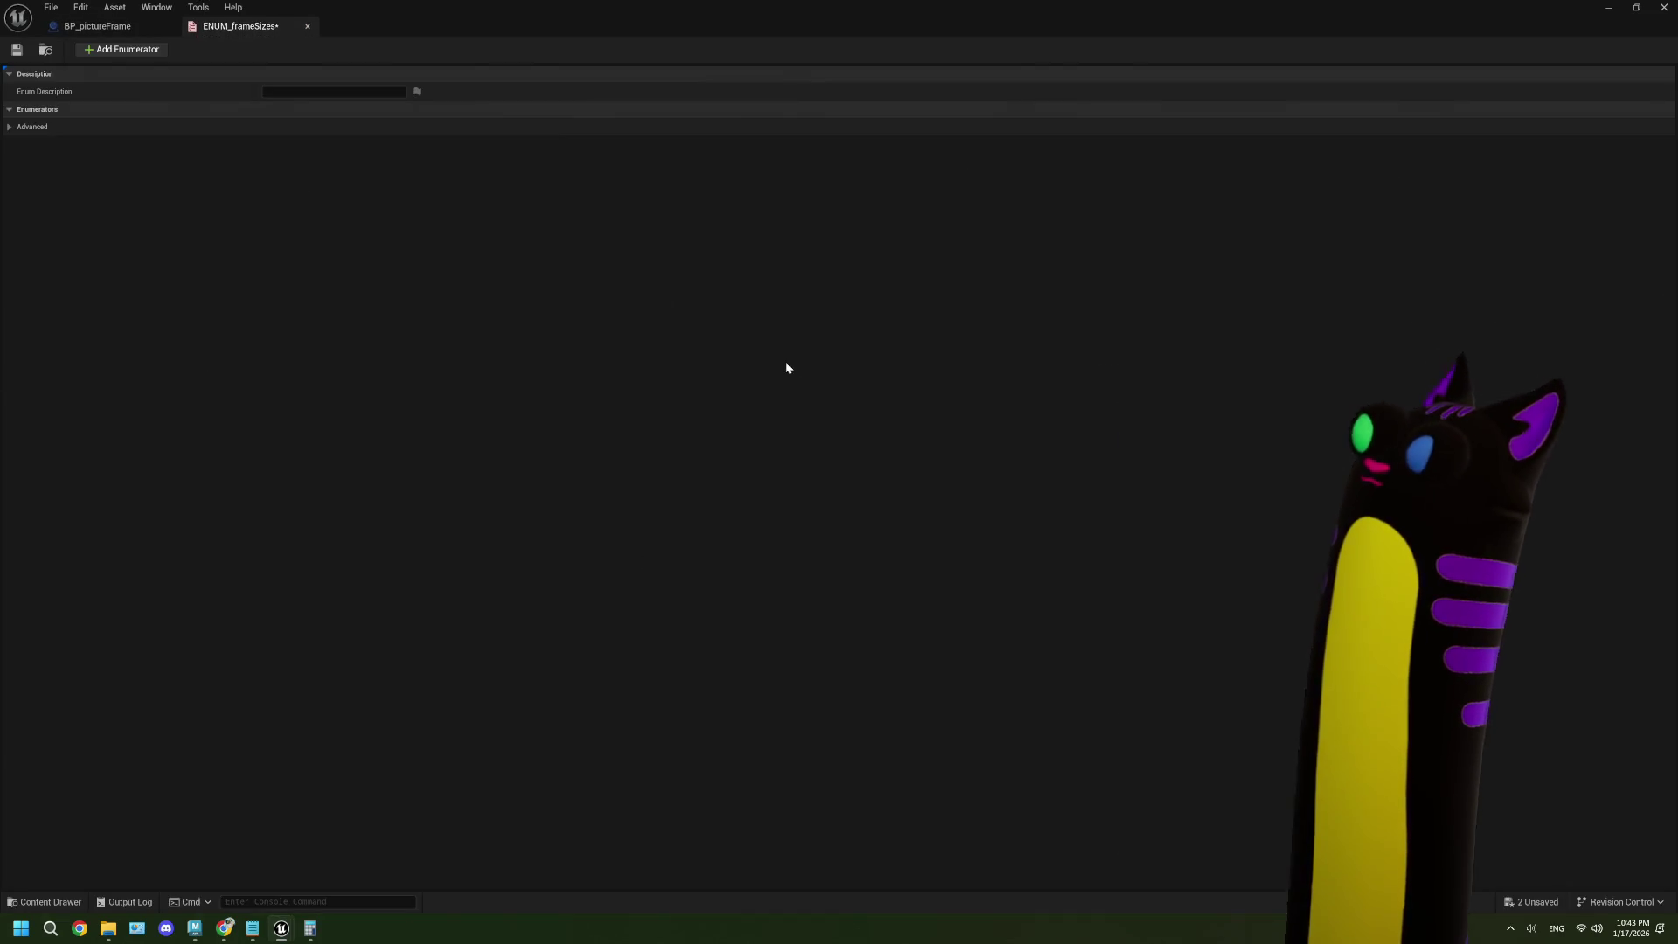
left_click(10, 111)
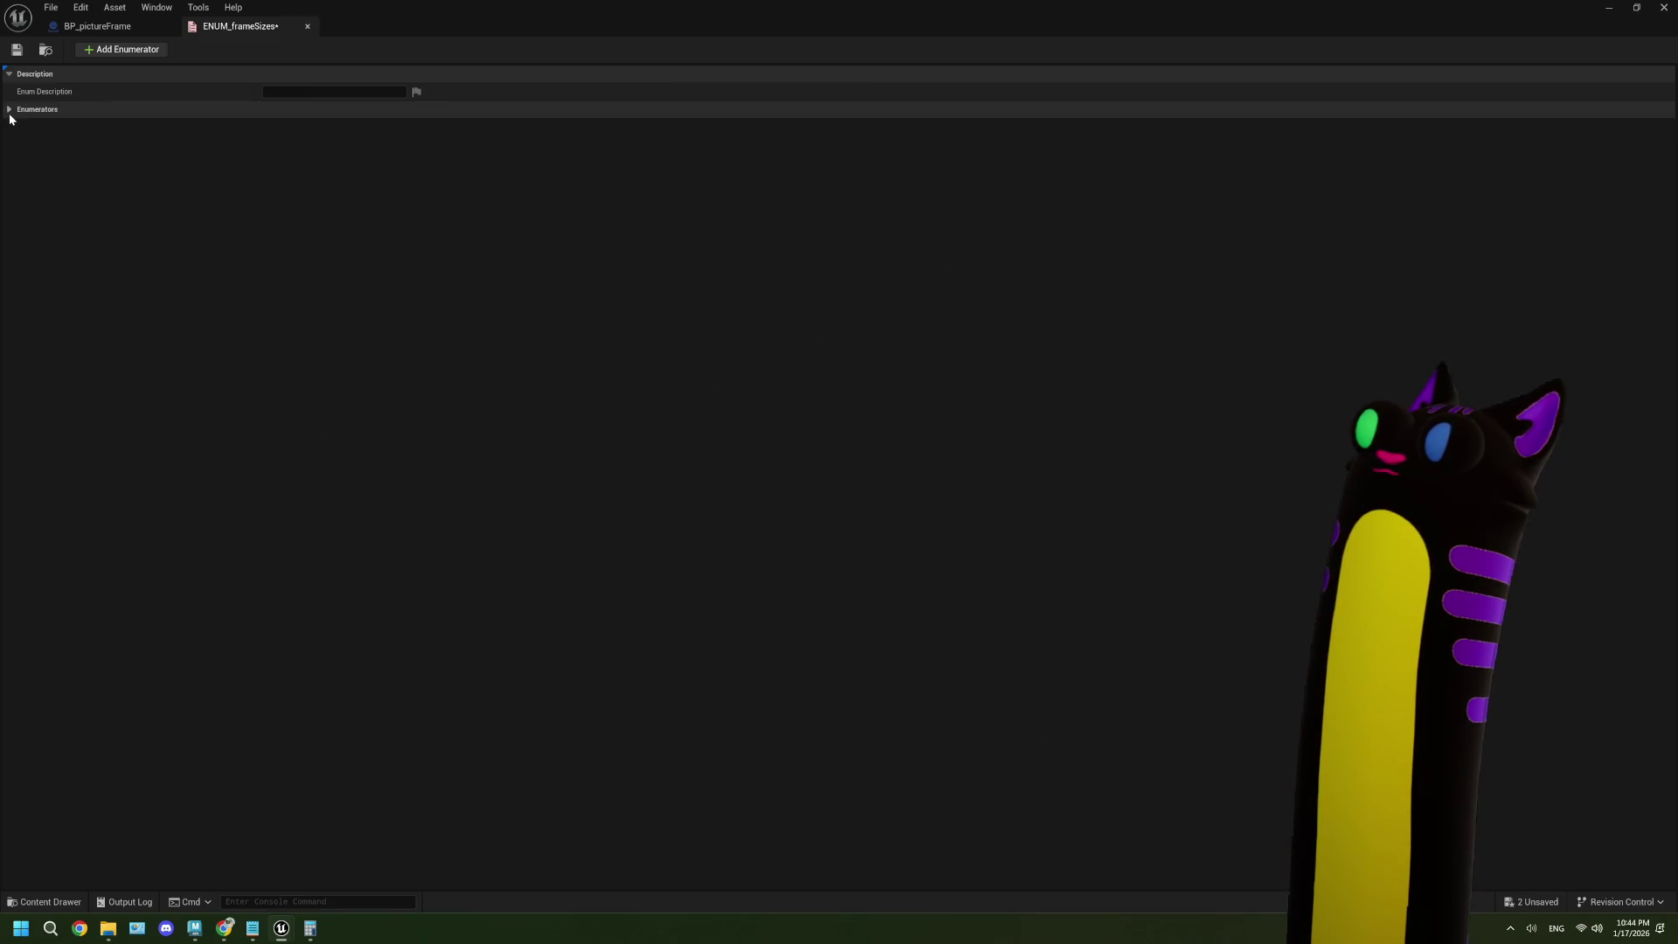
left_click(16, 49)
left_click(71, 32)
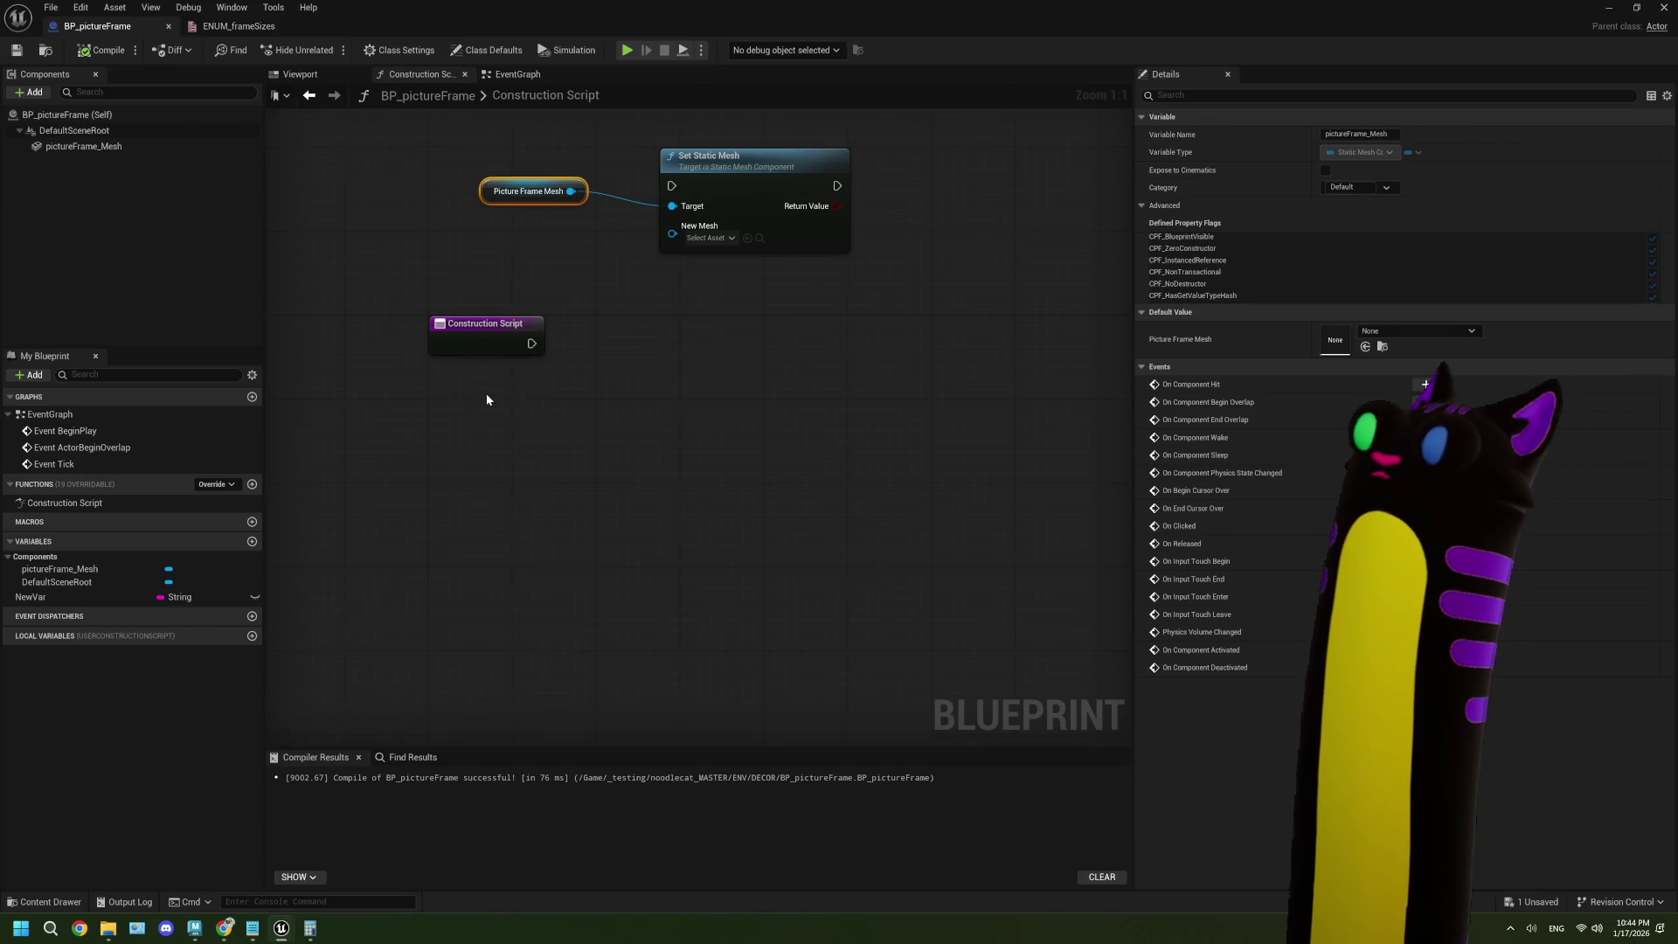
- Create a variable named ENUM_frameSizes and set its type to the ENUM Frame Sizes enumeration
left_click(252, 542)
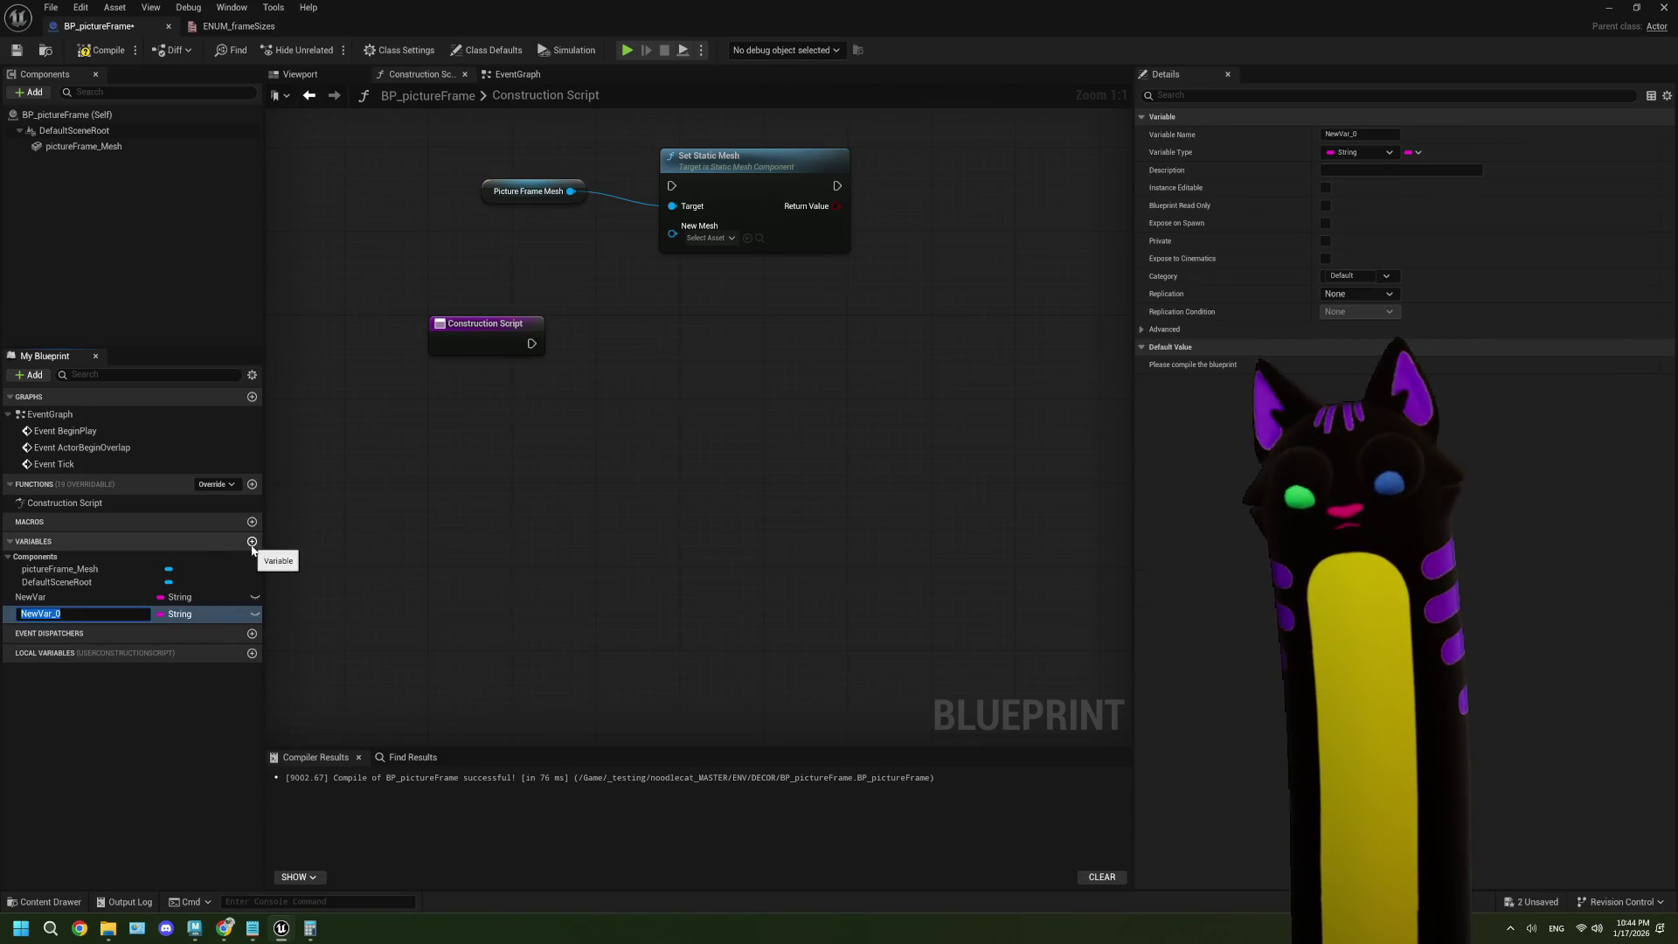
type("ENU")
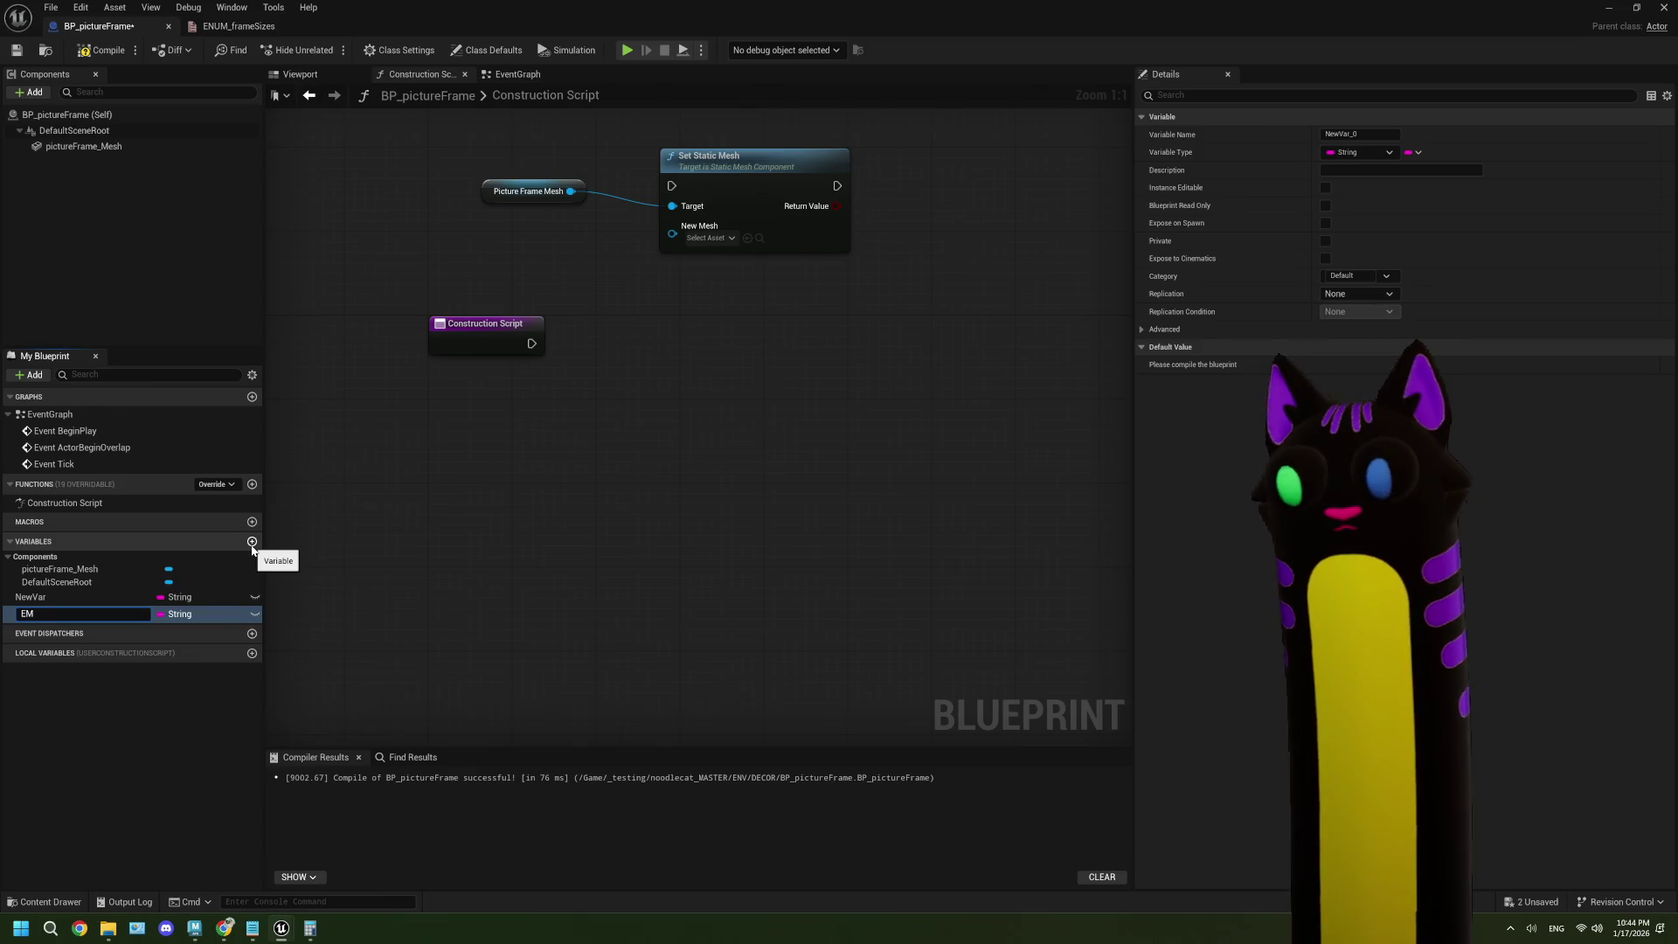
type("M_")
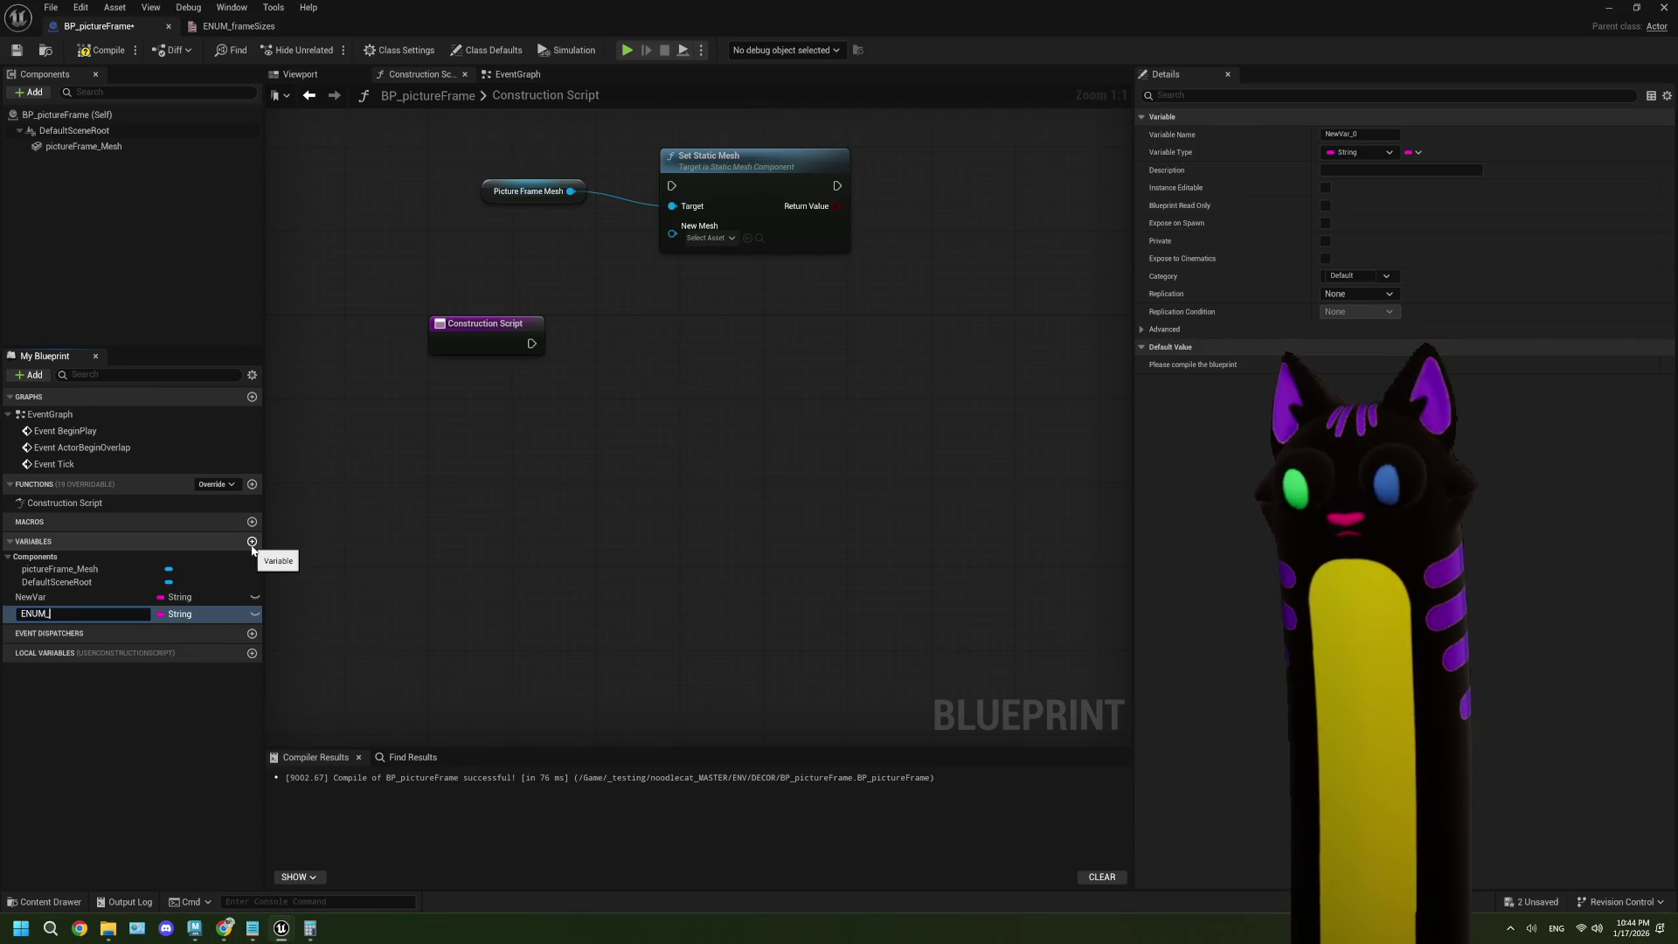
type("frameSizes")
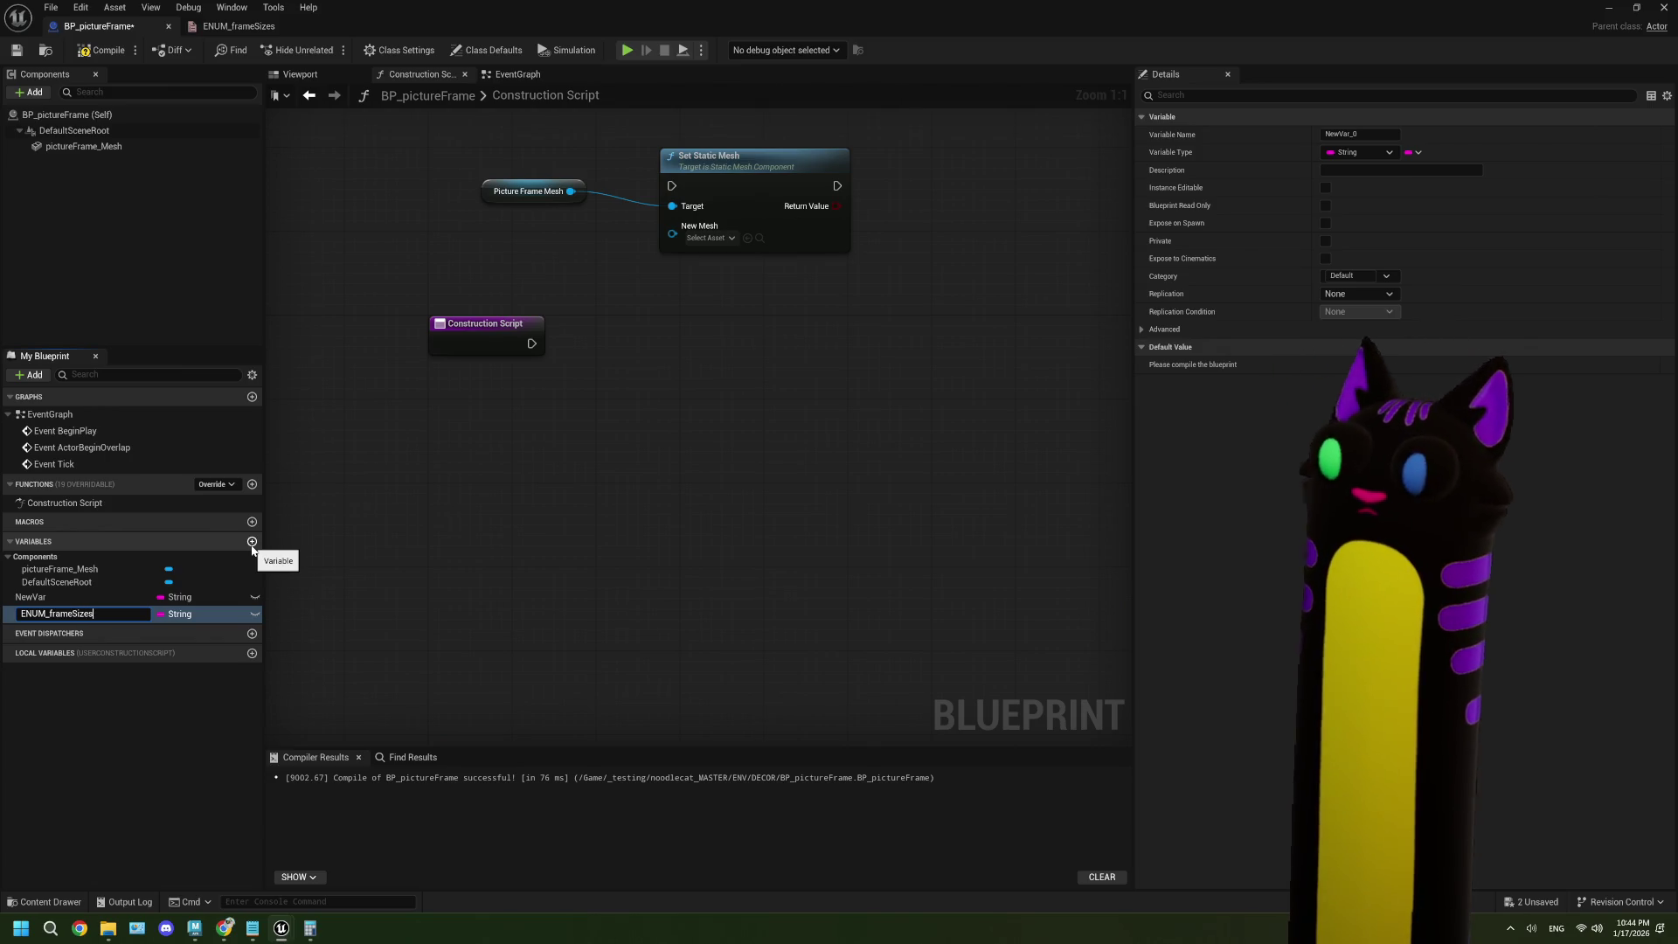
key("Return")
left_click(182, 615)
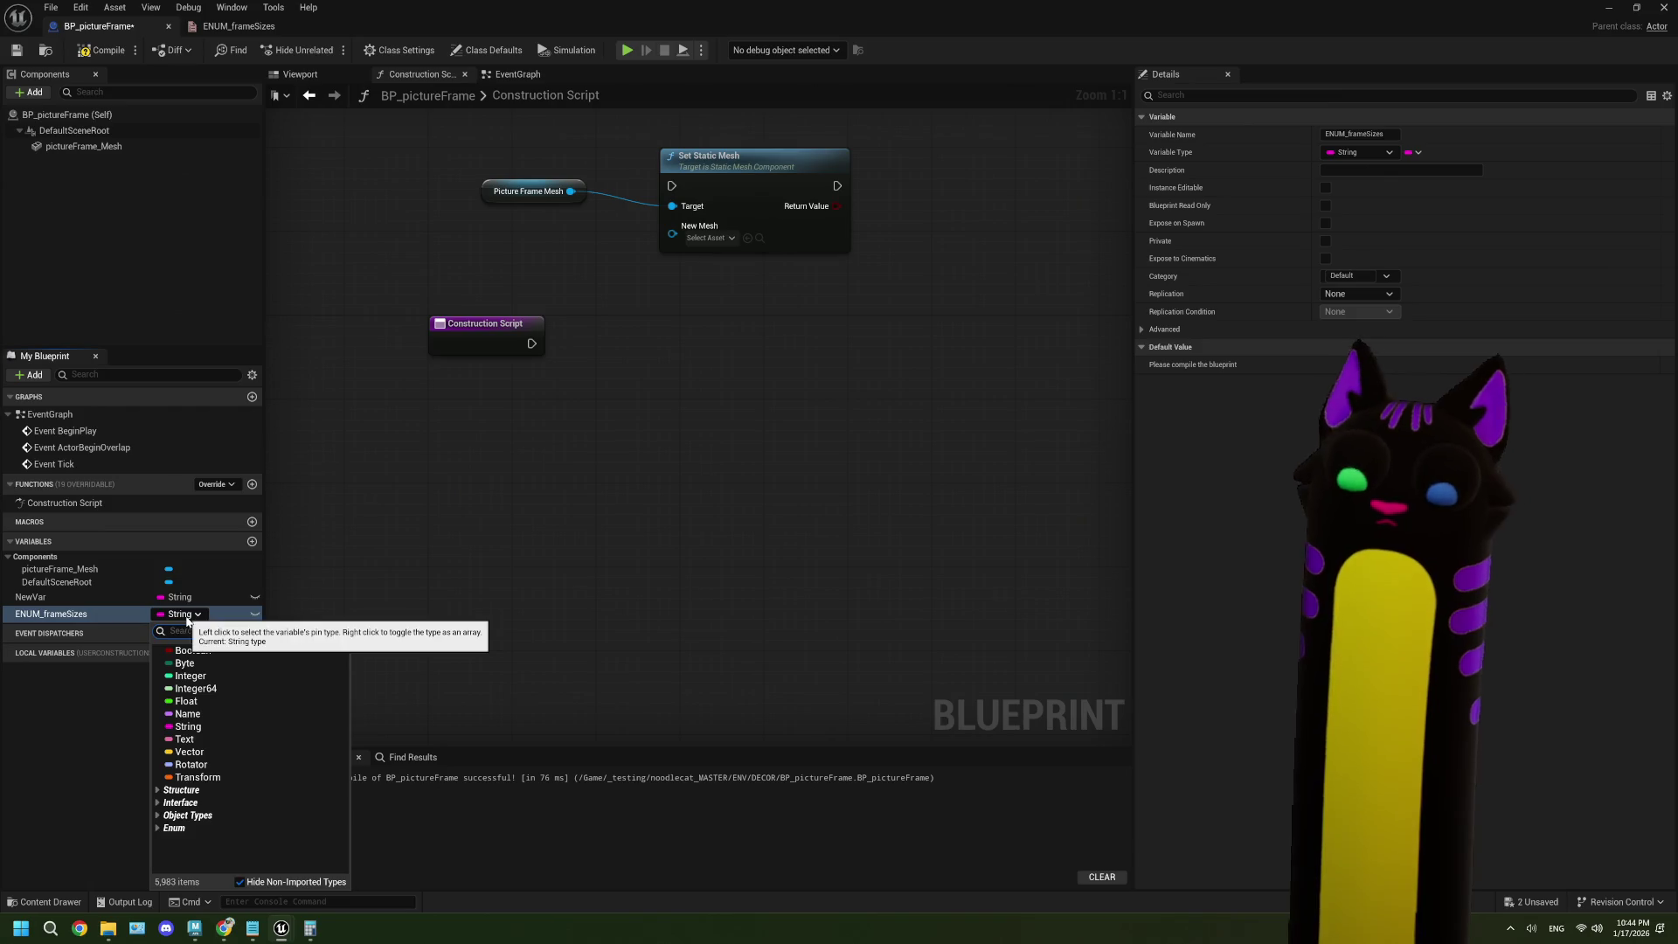
type("enum")
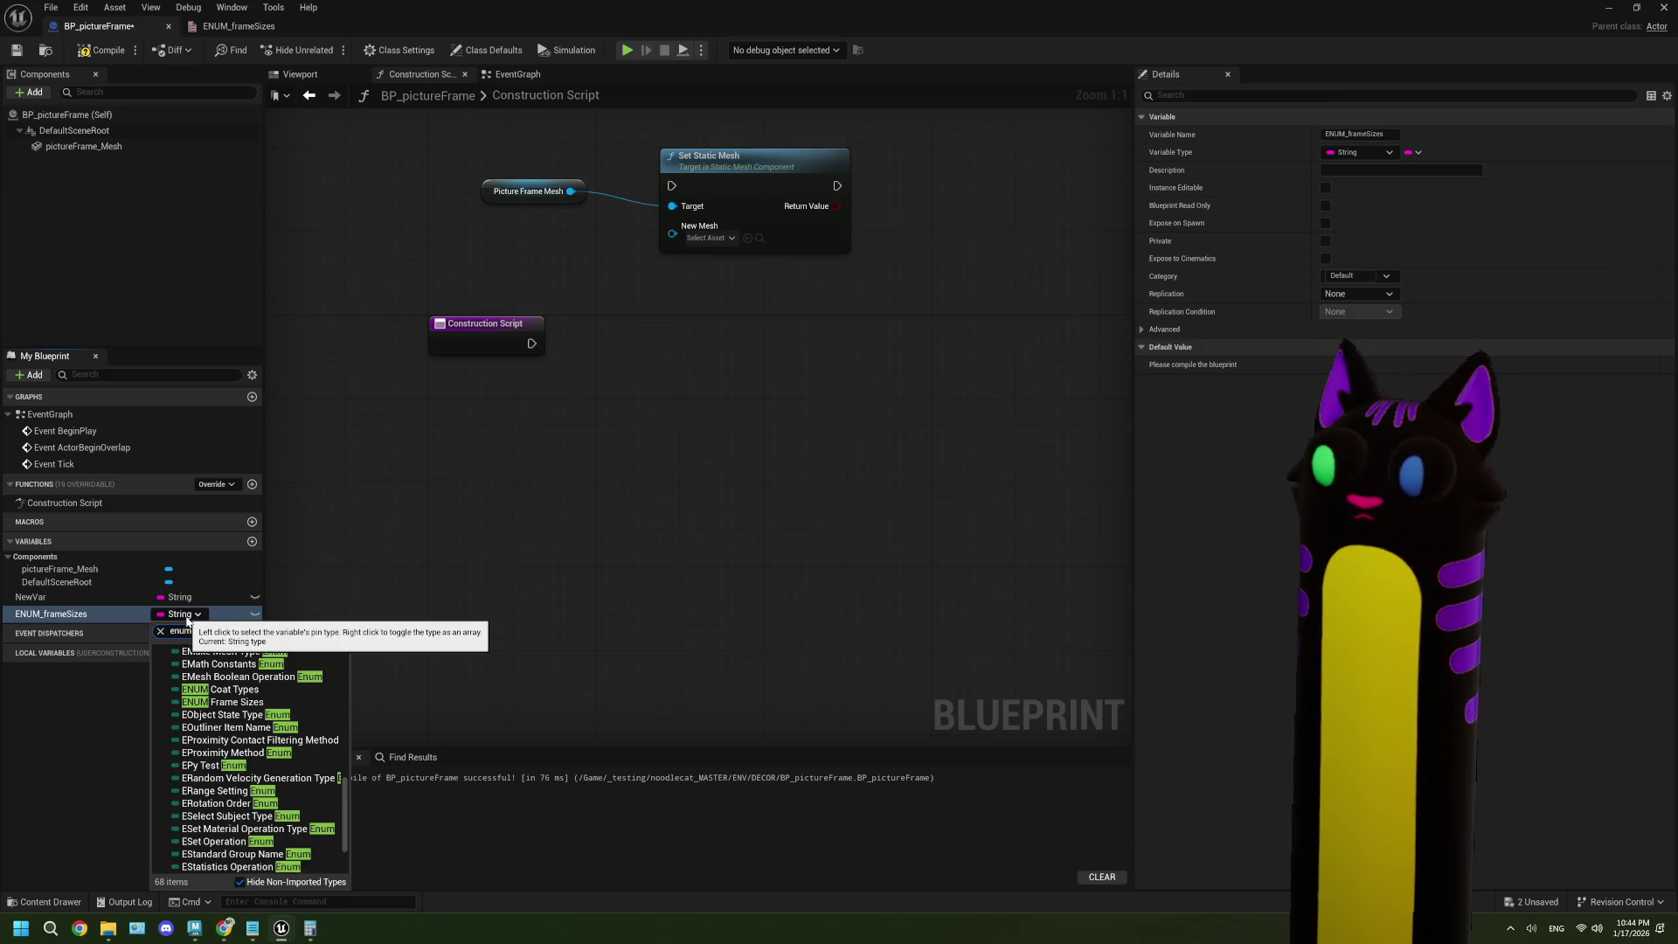
left_click(219, 702)
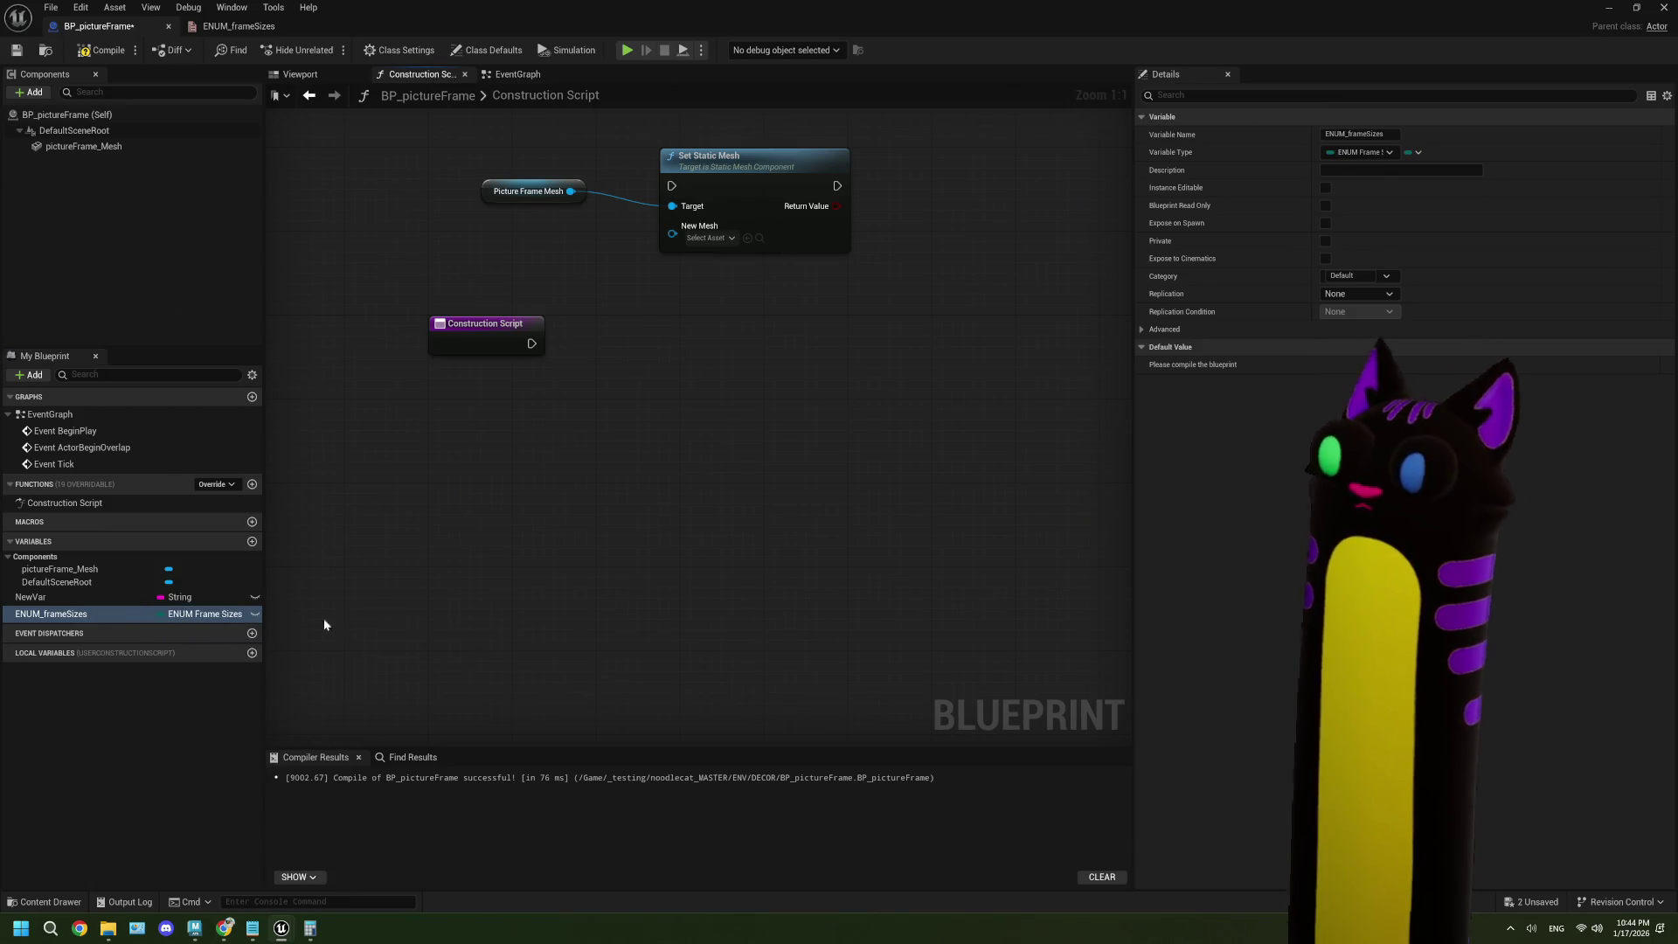
- Compile, drop an ENUM_frameSizes getter into the graph, then try an Add node and delete it
left_click(84, 57)
mouse_move(85, 614)
left_mouse_down()
mouse_move(354, 536)
mouse_move(533, 514)
left_mouse_up()
left_click(408, 561)
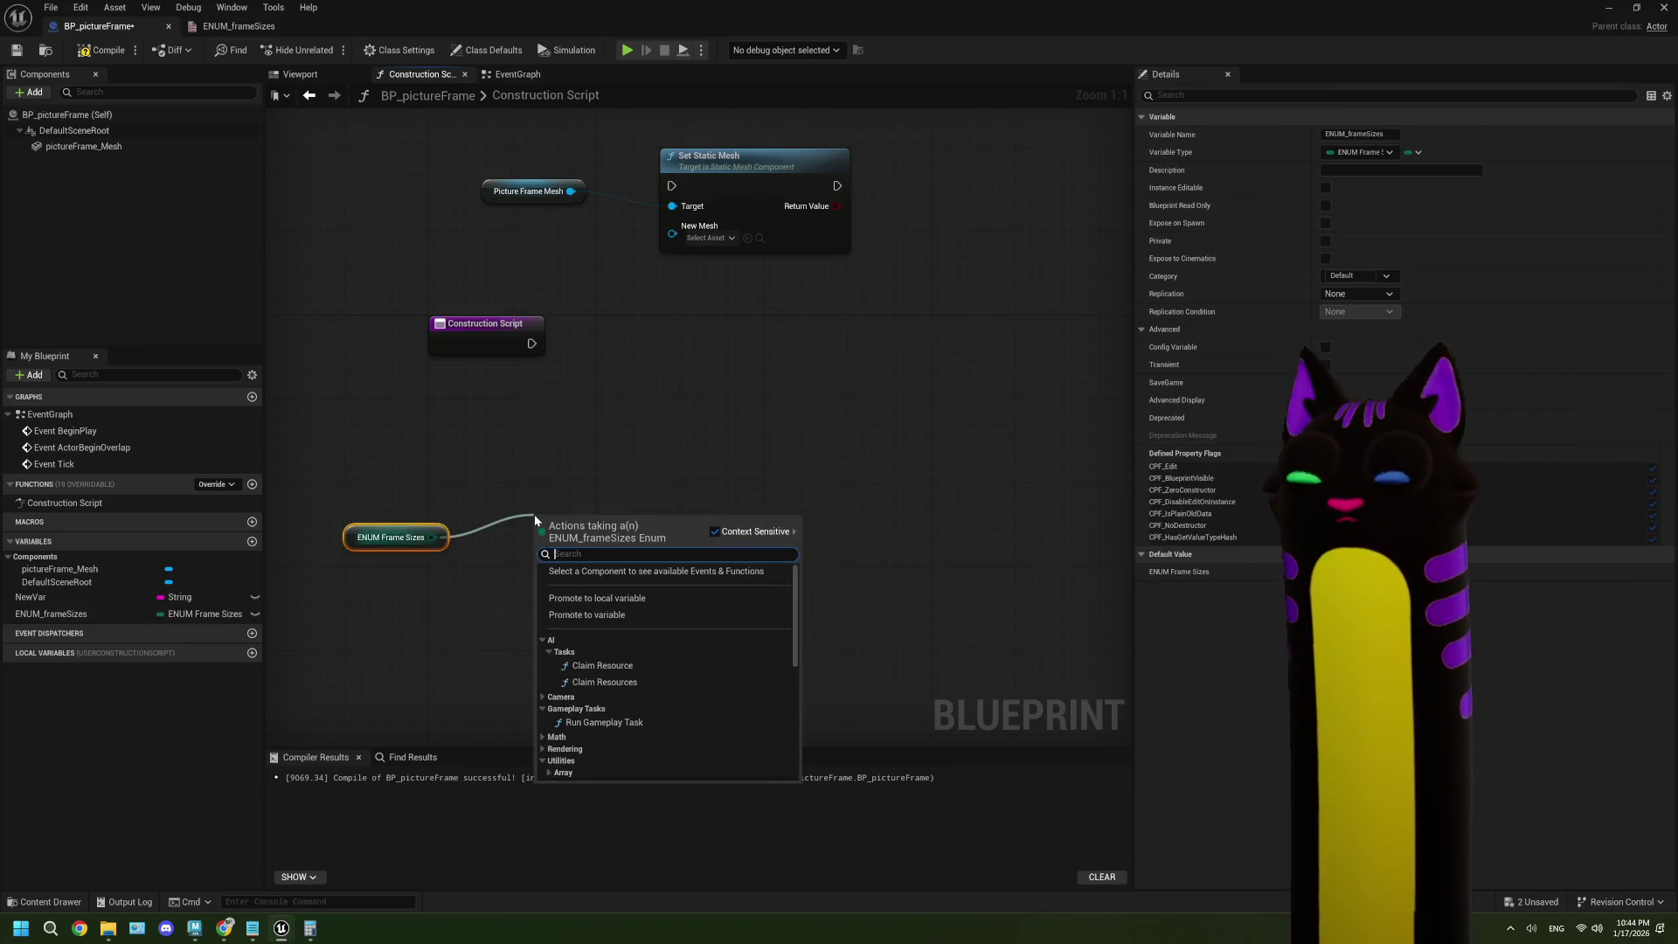
type("add")
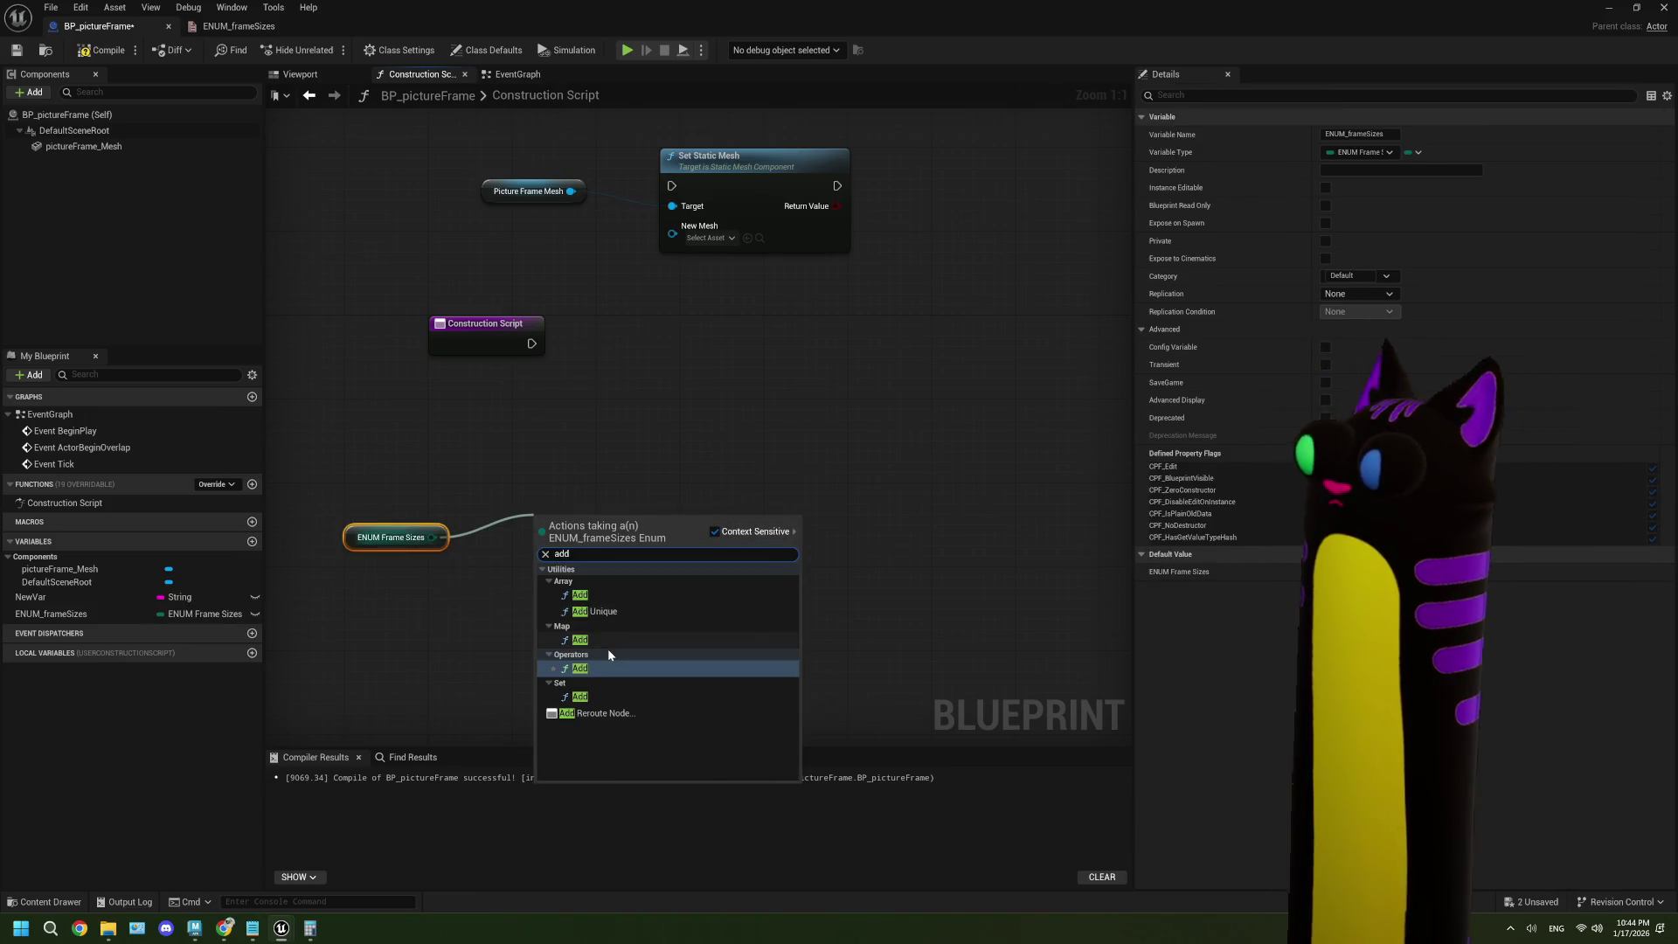
left_click(604, 595)
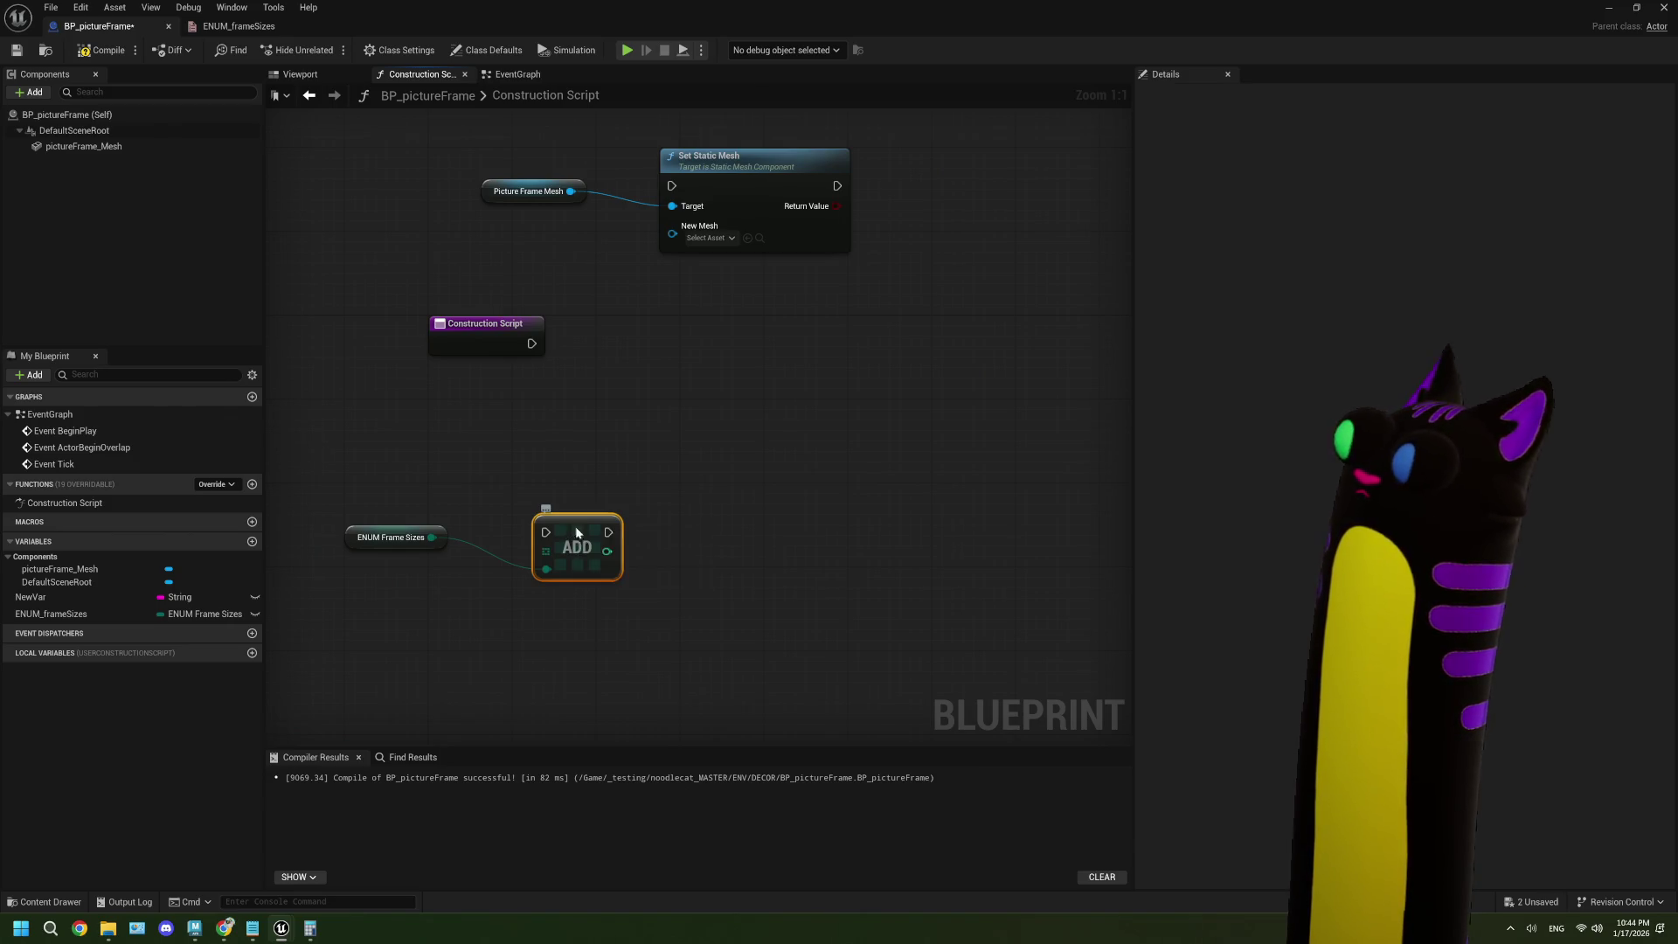
key("Delete")
- Browse the Enum actions available from the ENUM_frameSizes pin and dismiss the list without adding anything
left_click_drag(431, 537, 547, 516)
scroll(668, 654, "down", 5)
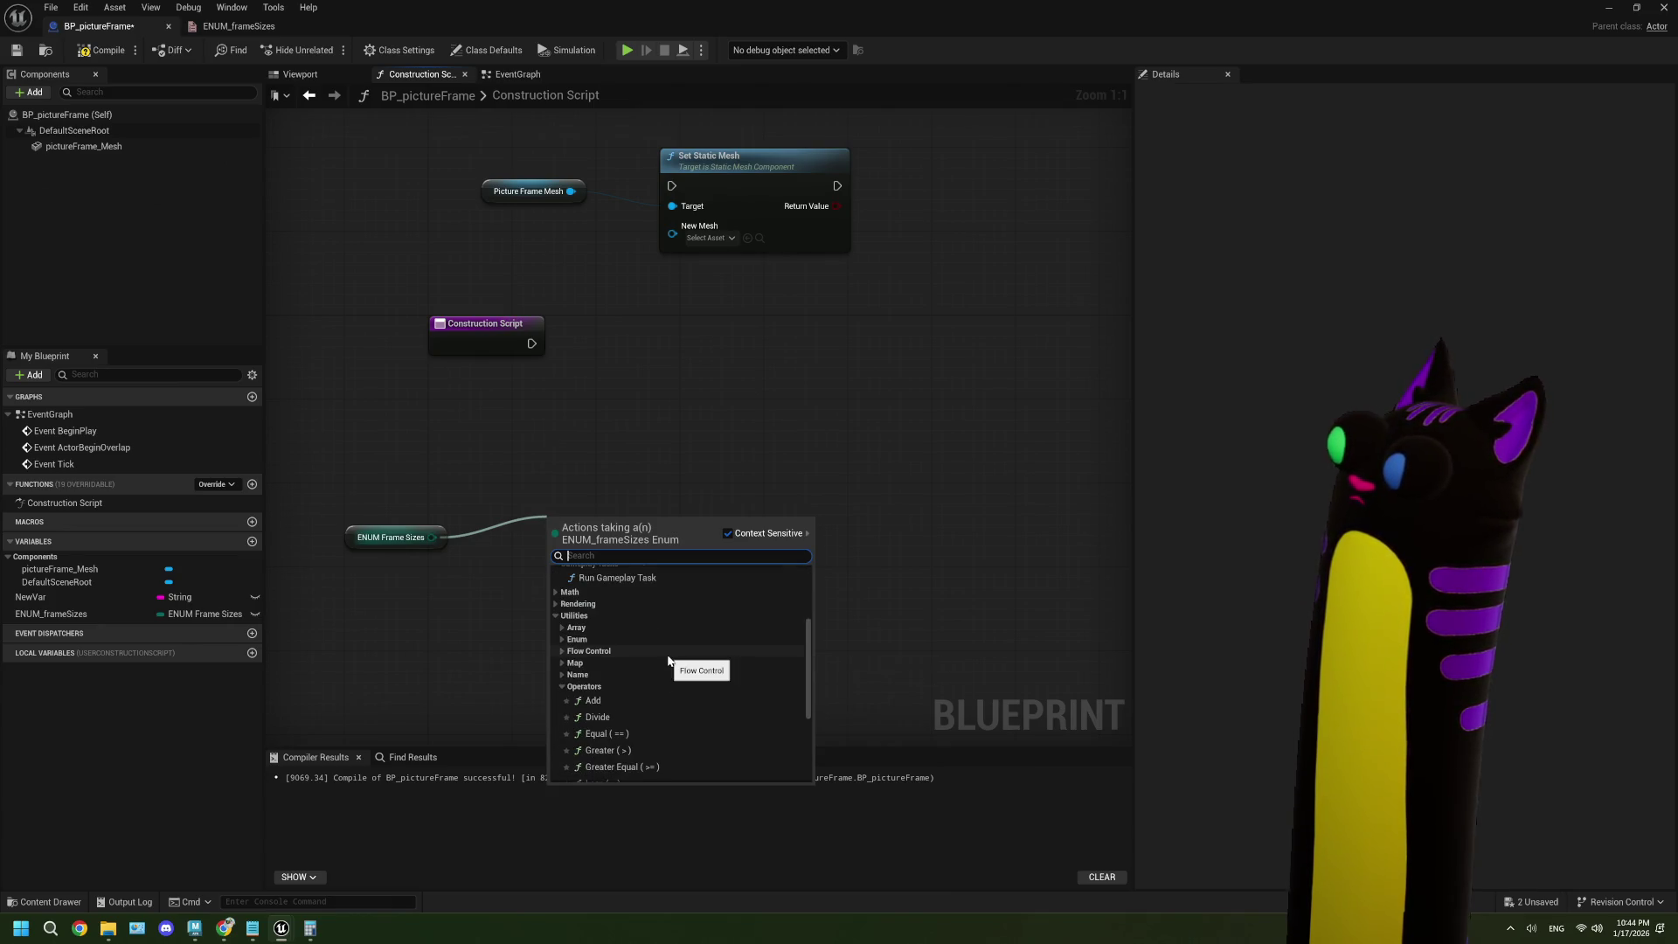
scroll(668, 660, "down", 4)
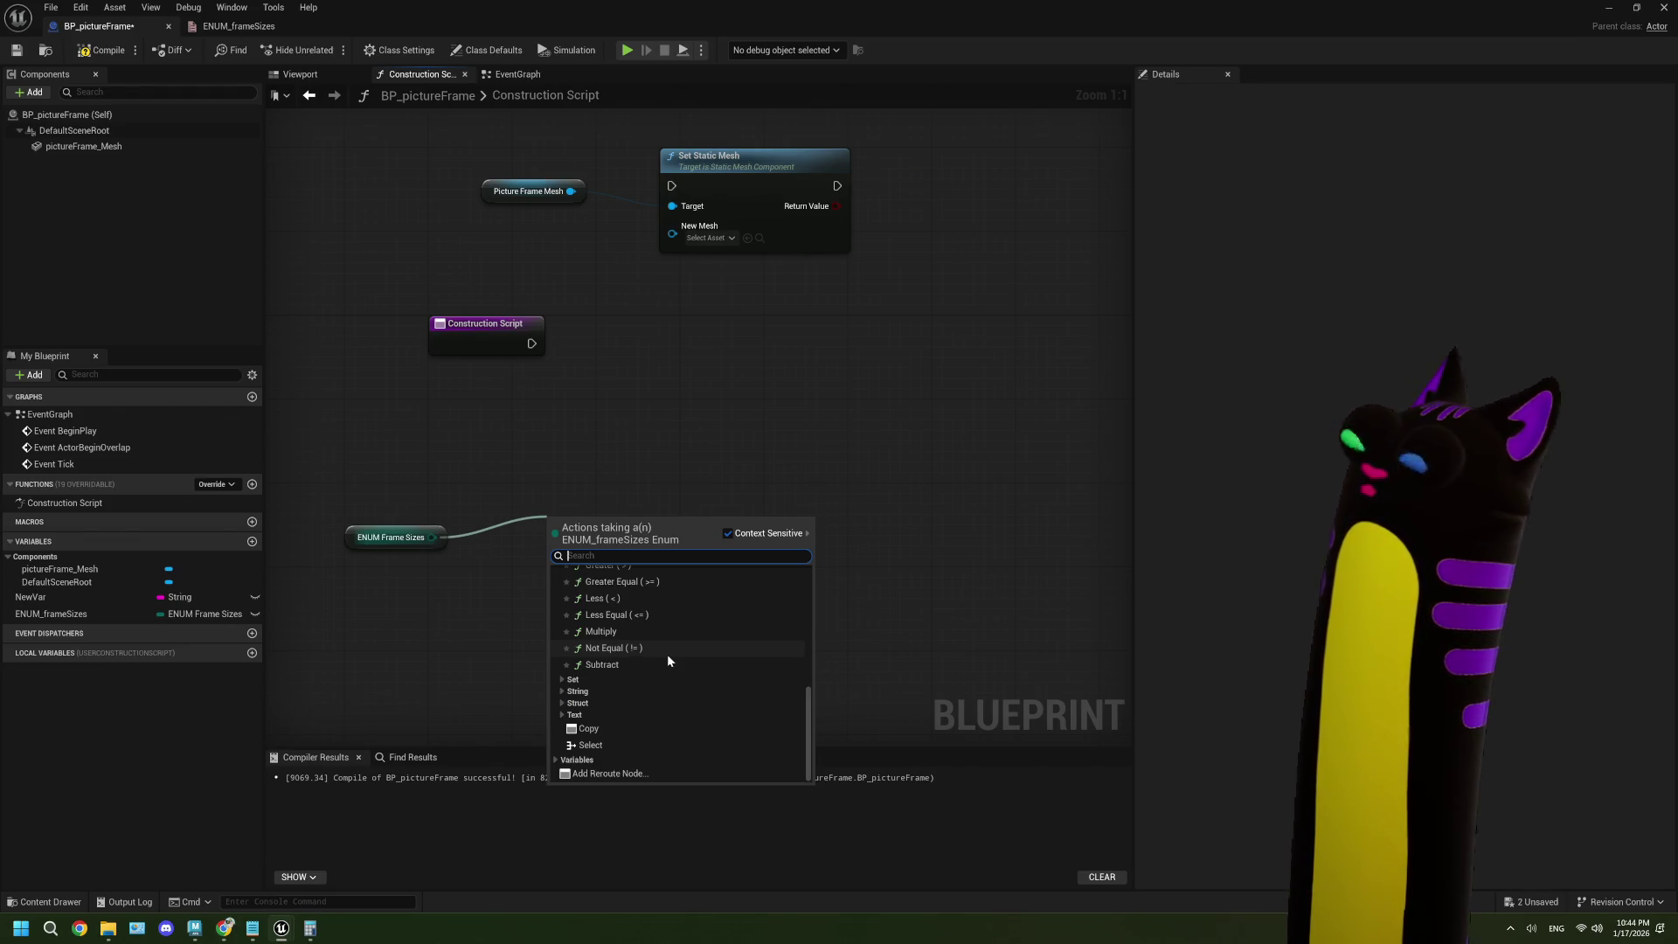
scroll(668, 660, "up", 3)
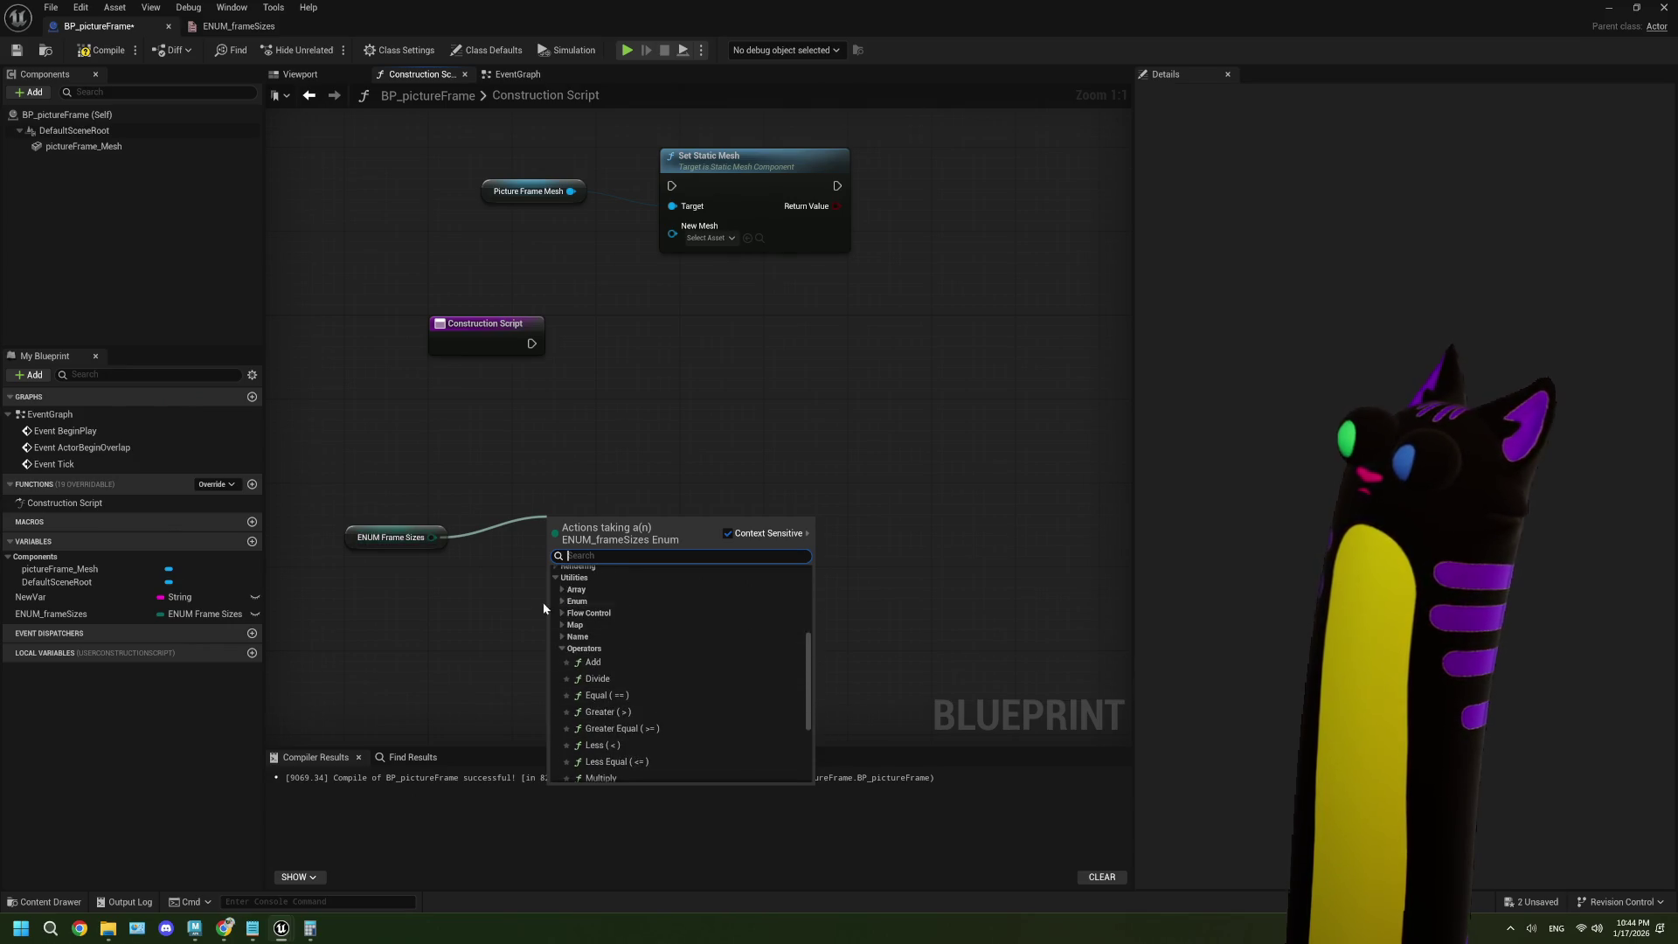
left_click(562, 601)
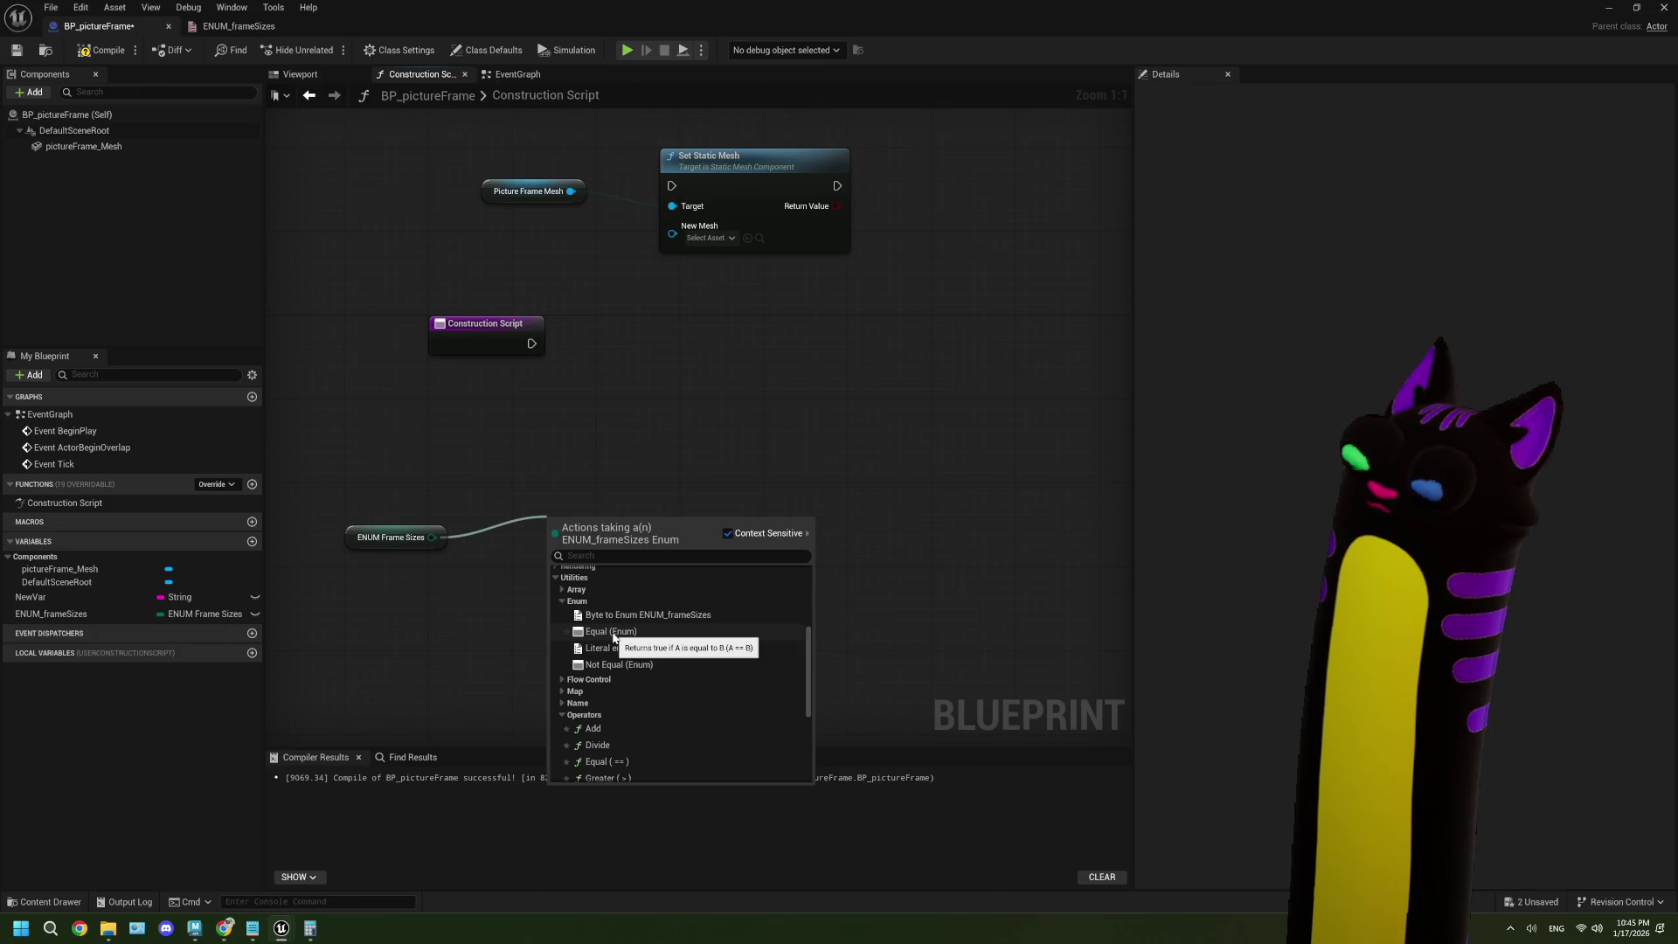
left_click(495, 628)
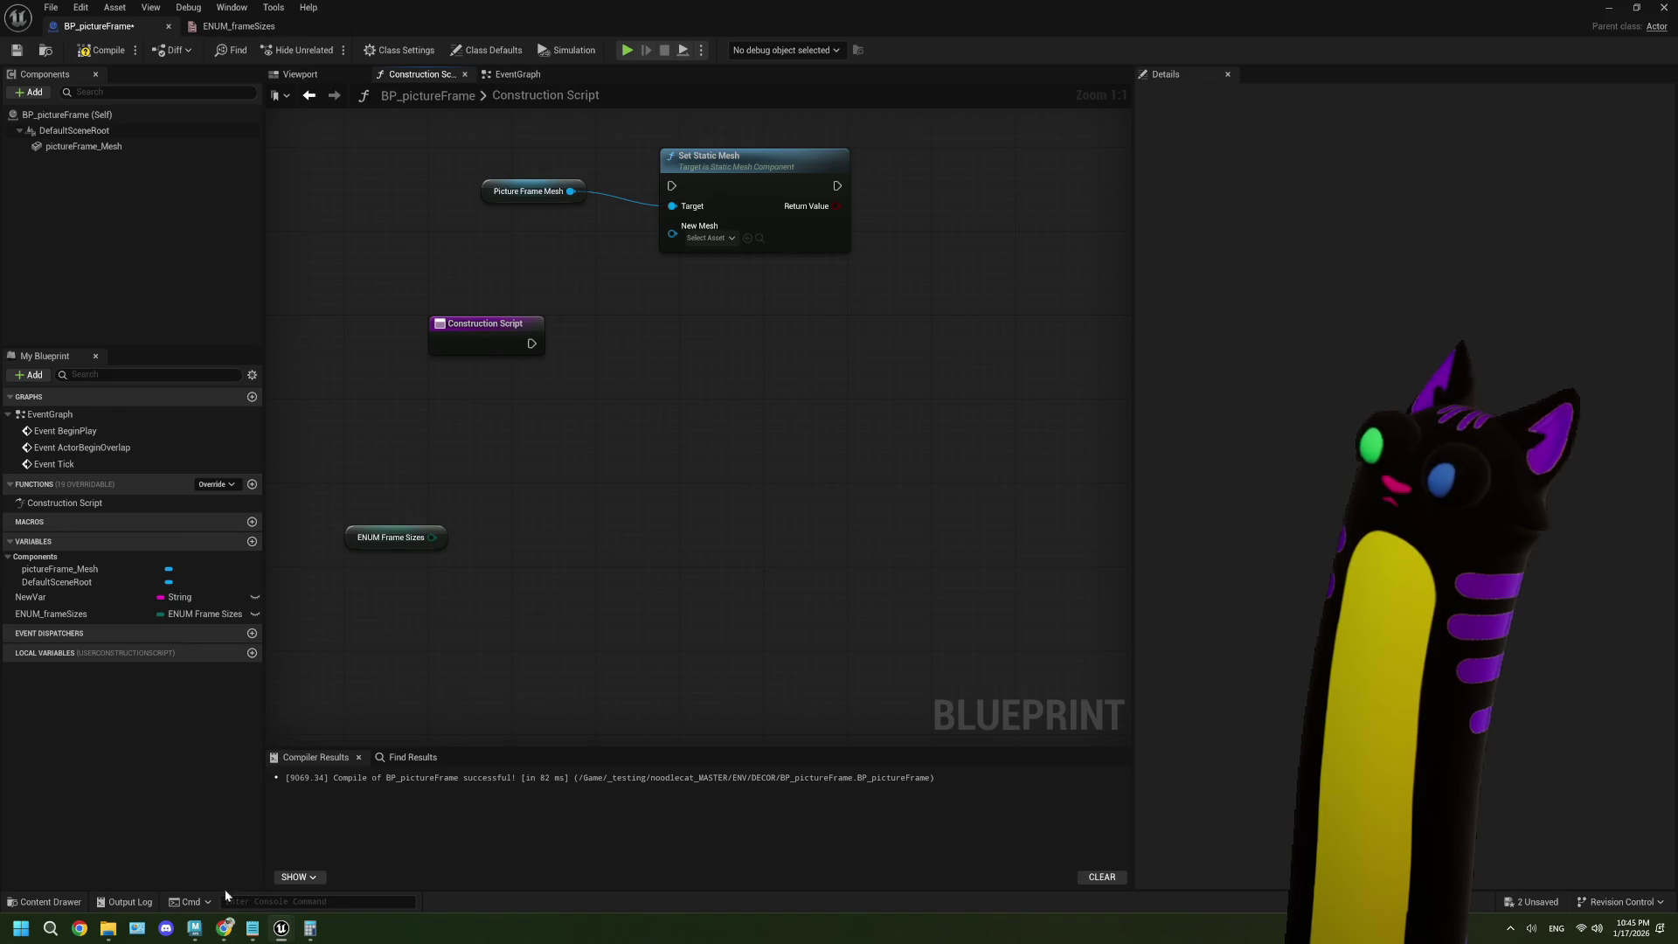
left_click(225, 929)
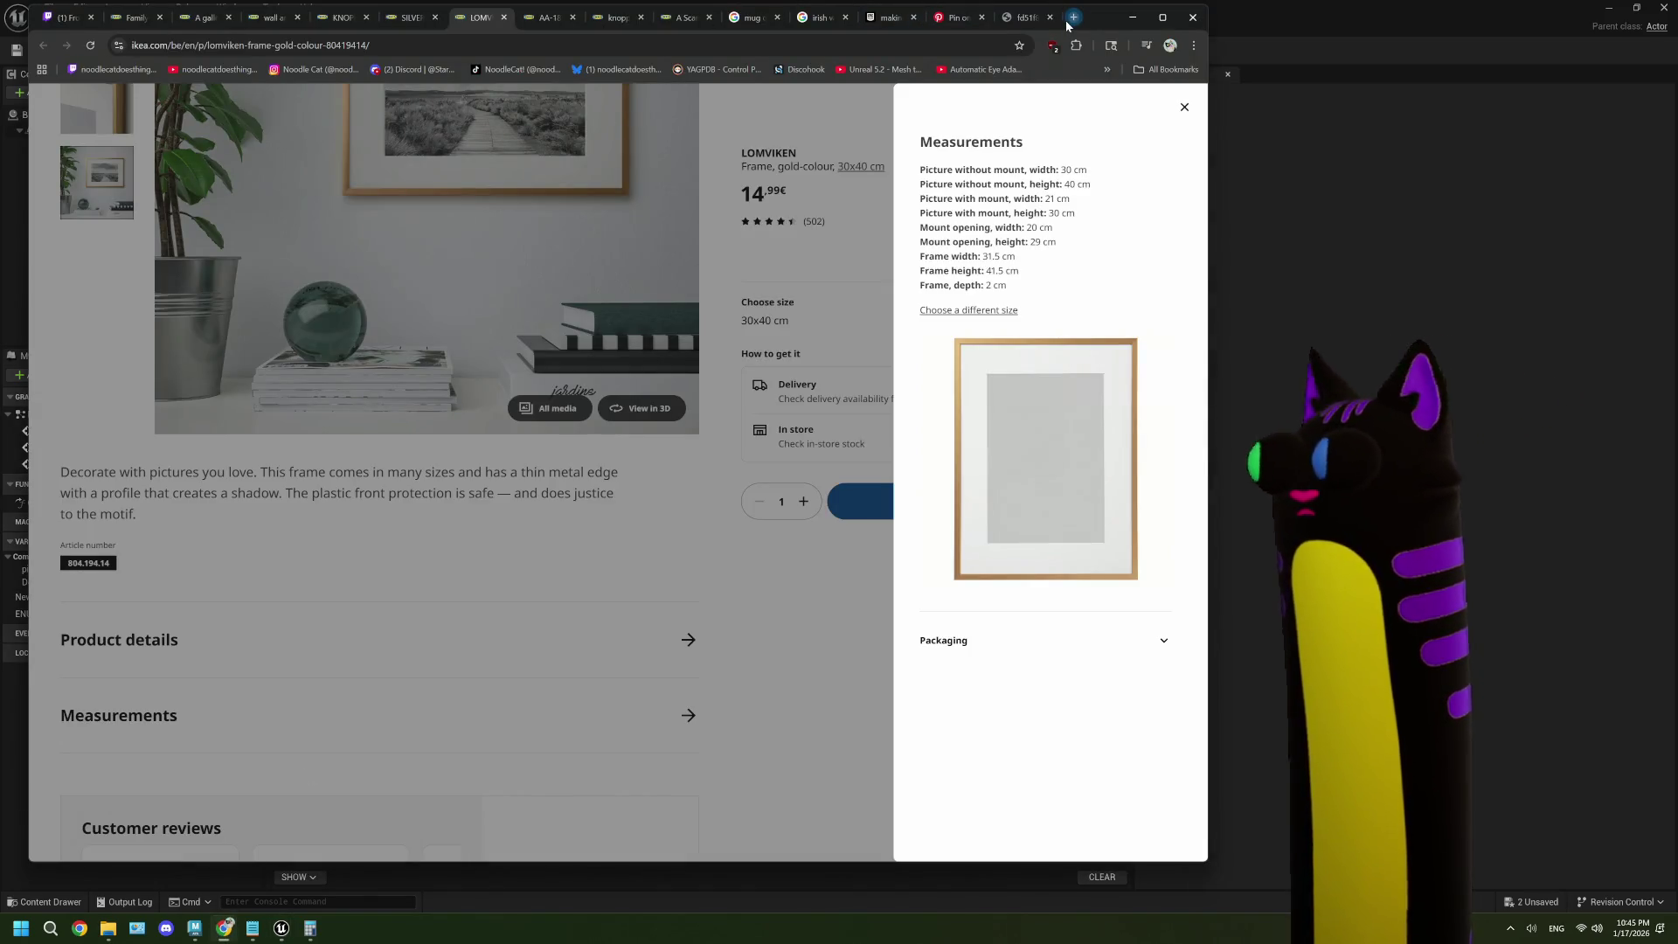
- Search Google for 'ue5 write to enum' and skim the Epic enums and structs tutorial before returning
left_click(1070, 19)
type("ue5 write to enum")
key("Return")
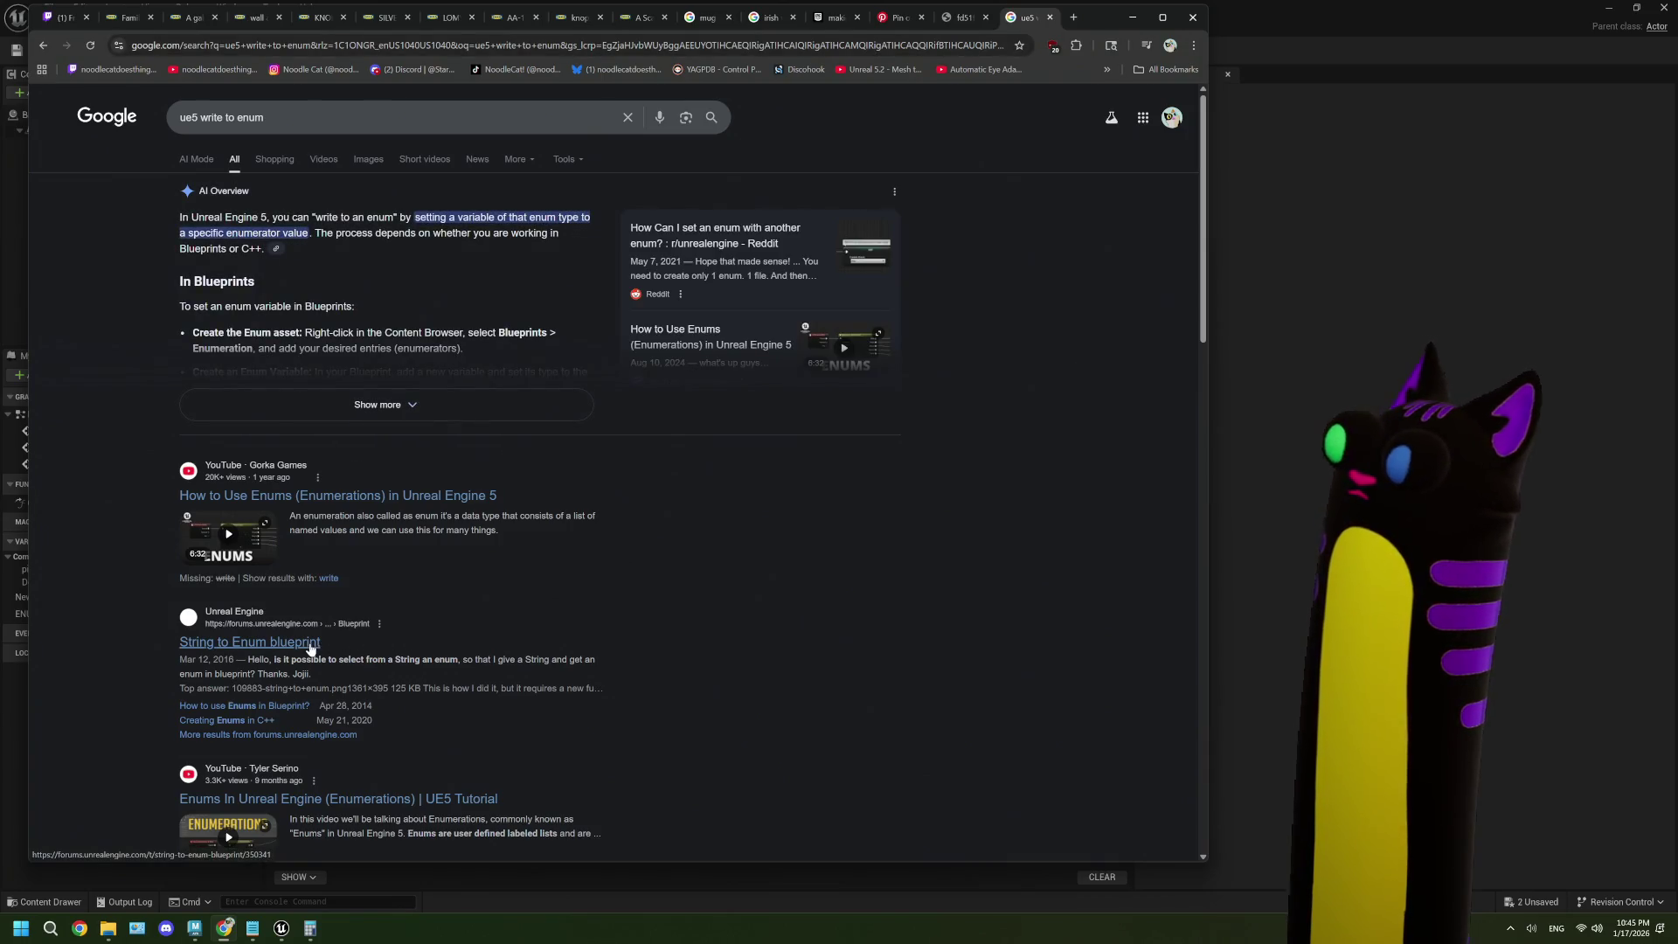
scroll(310, 650, "down", 4)
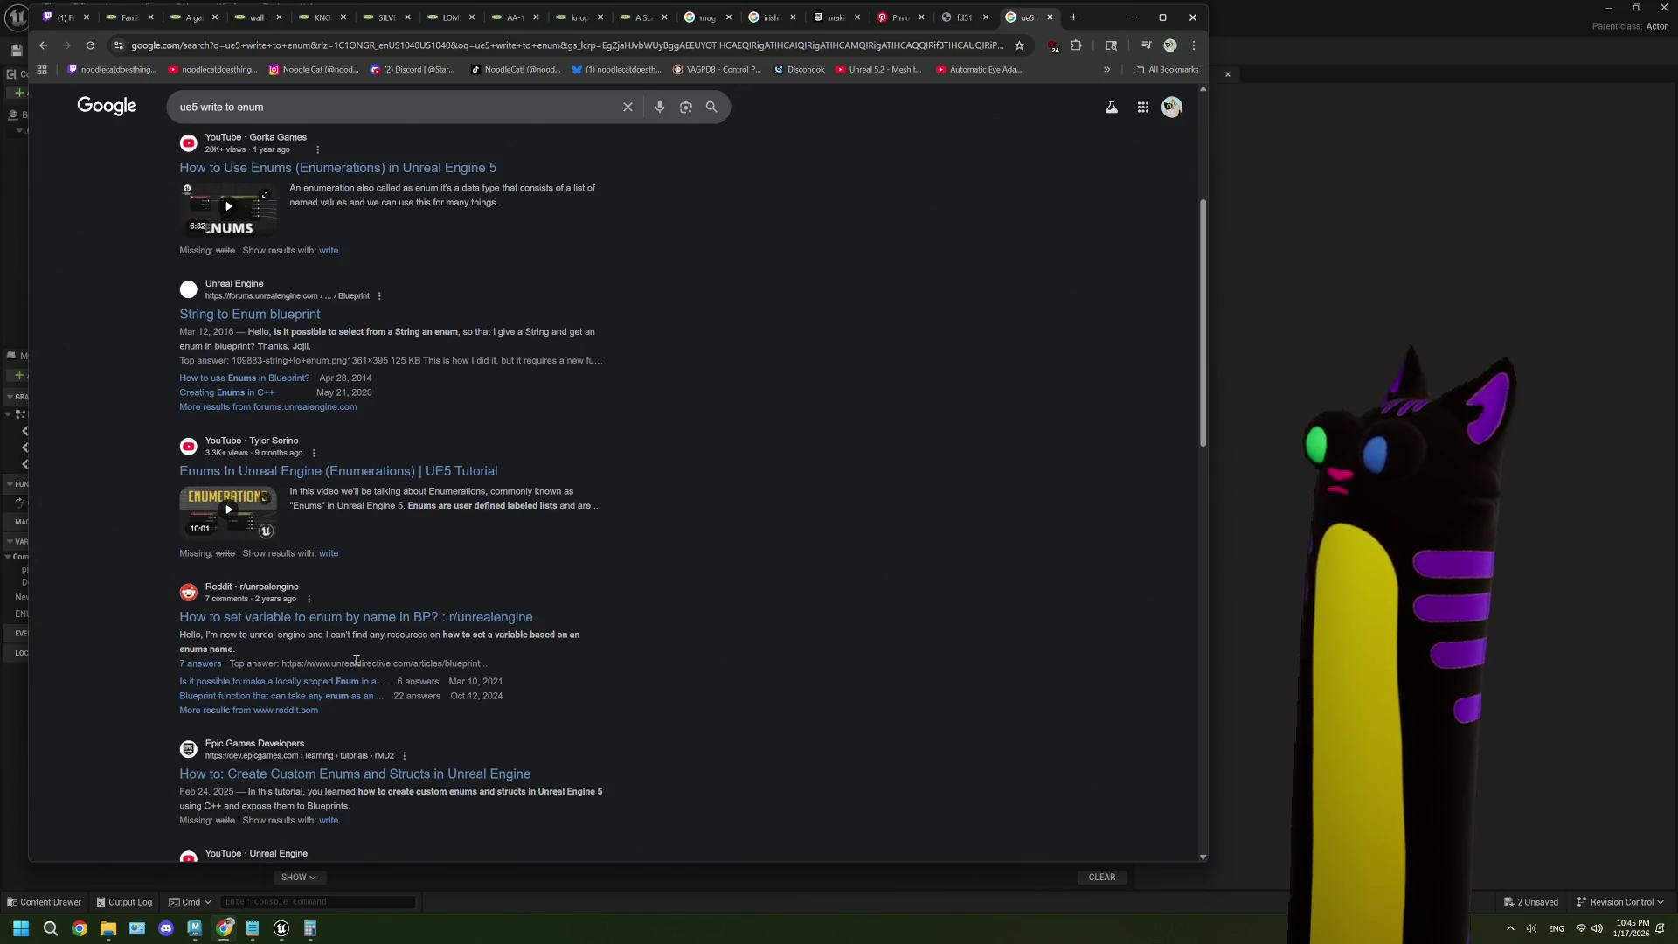
scroll(356, 660, "down", 2)
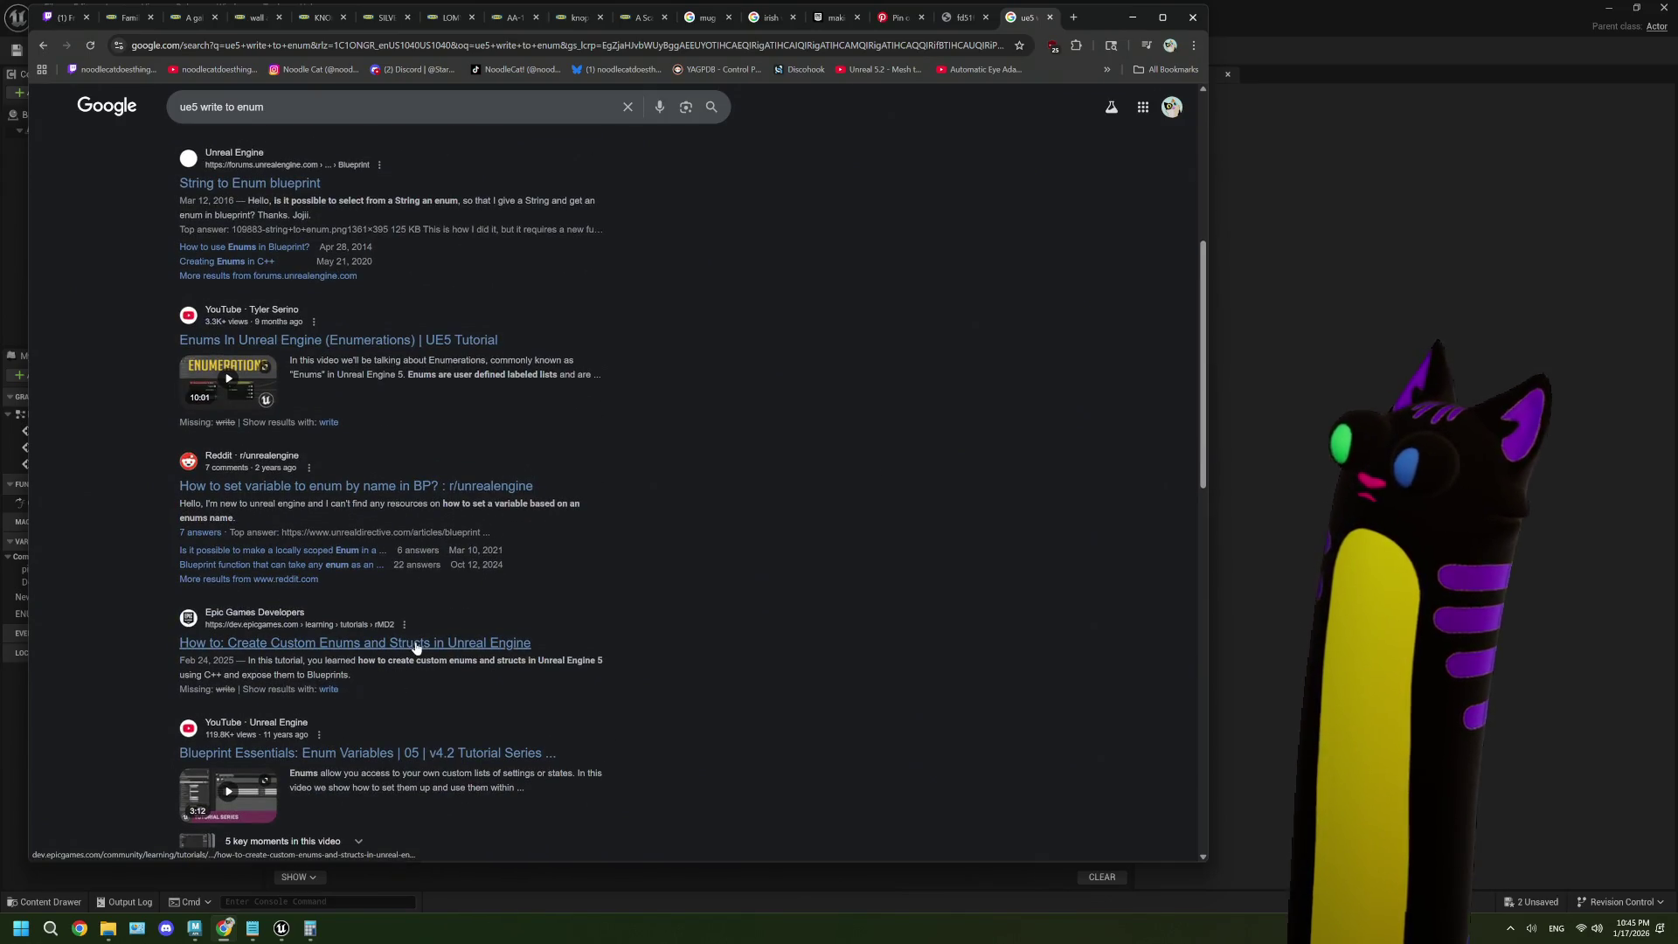
left_click(416, 647)
scroll(502, 570, "down", 2)
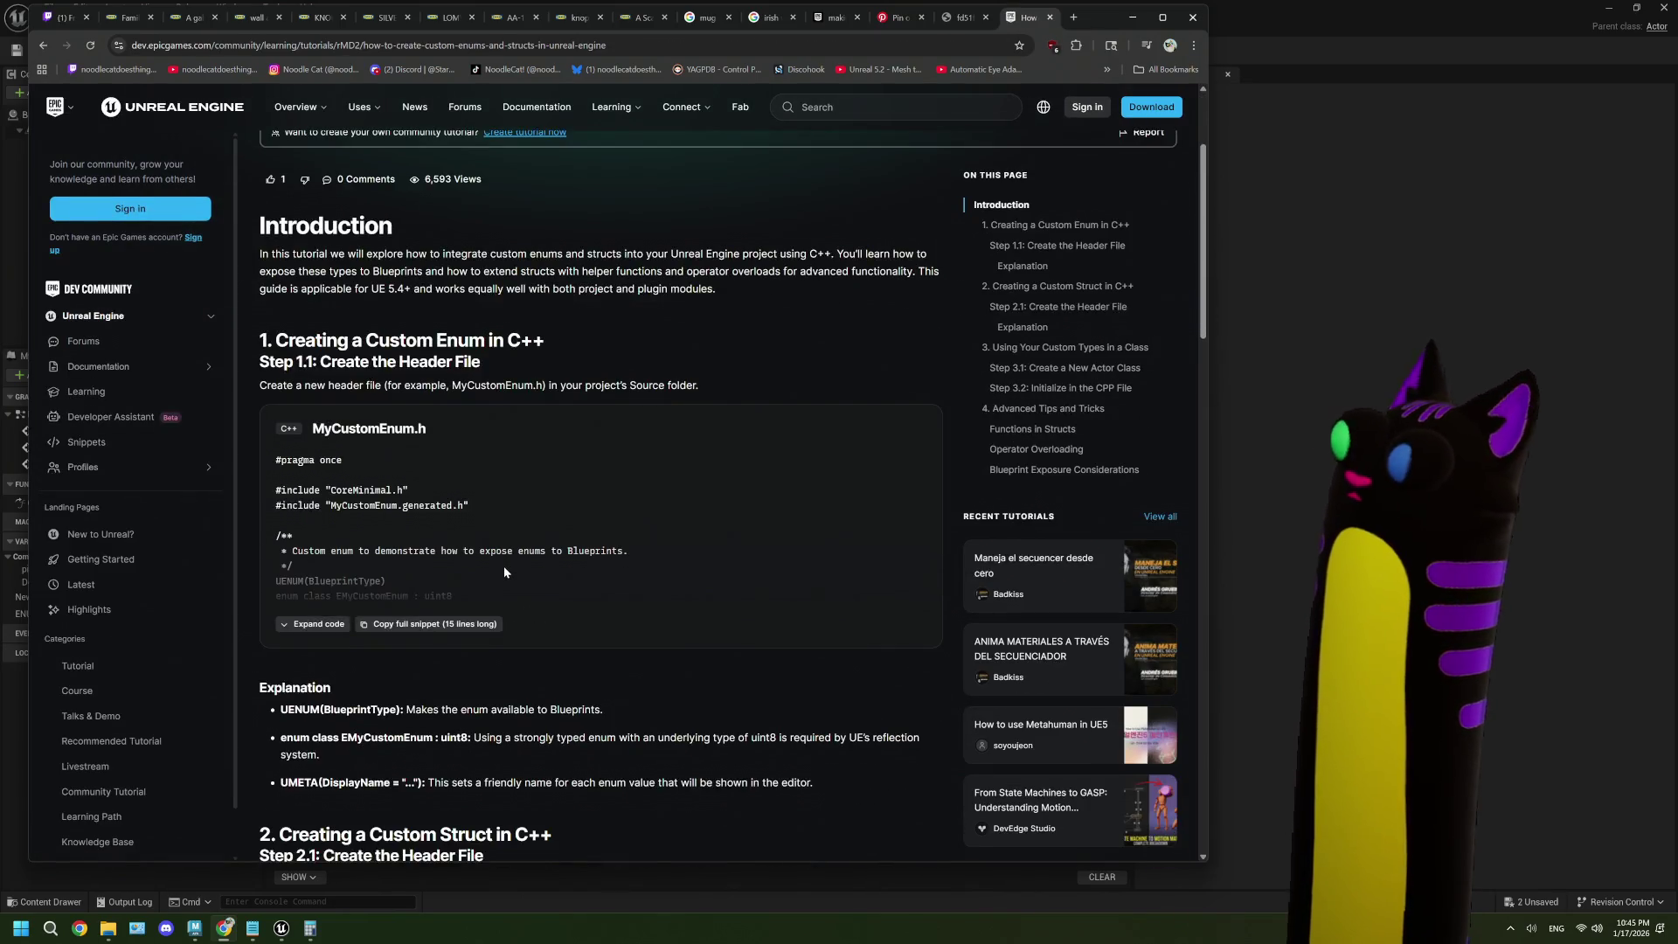
scroll(504, 572, "down", 15)
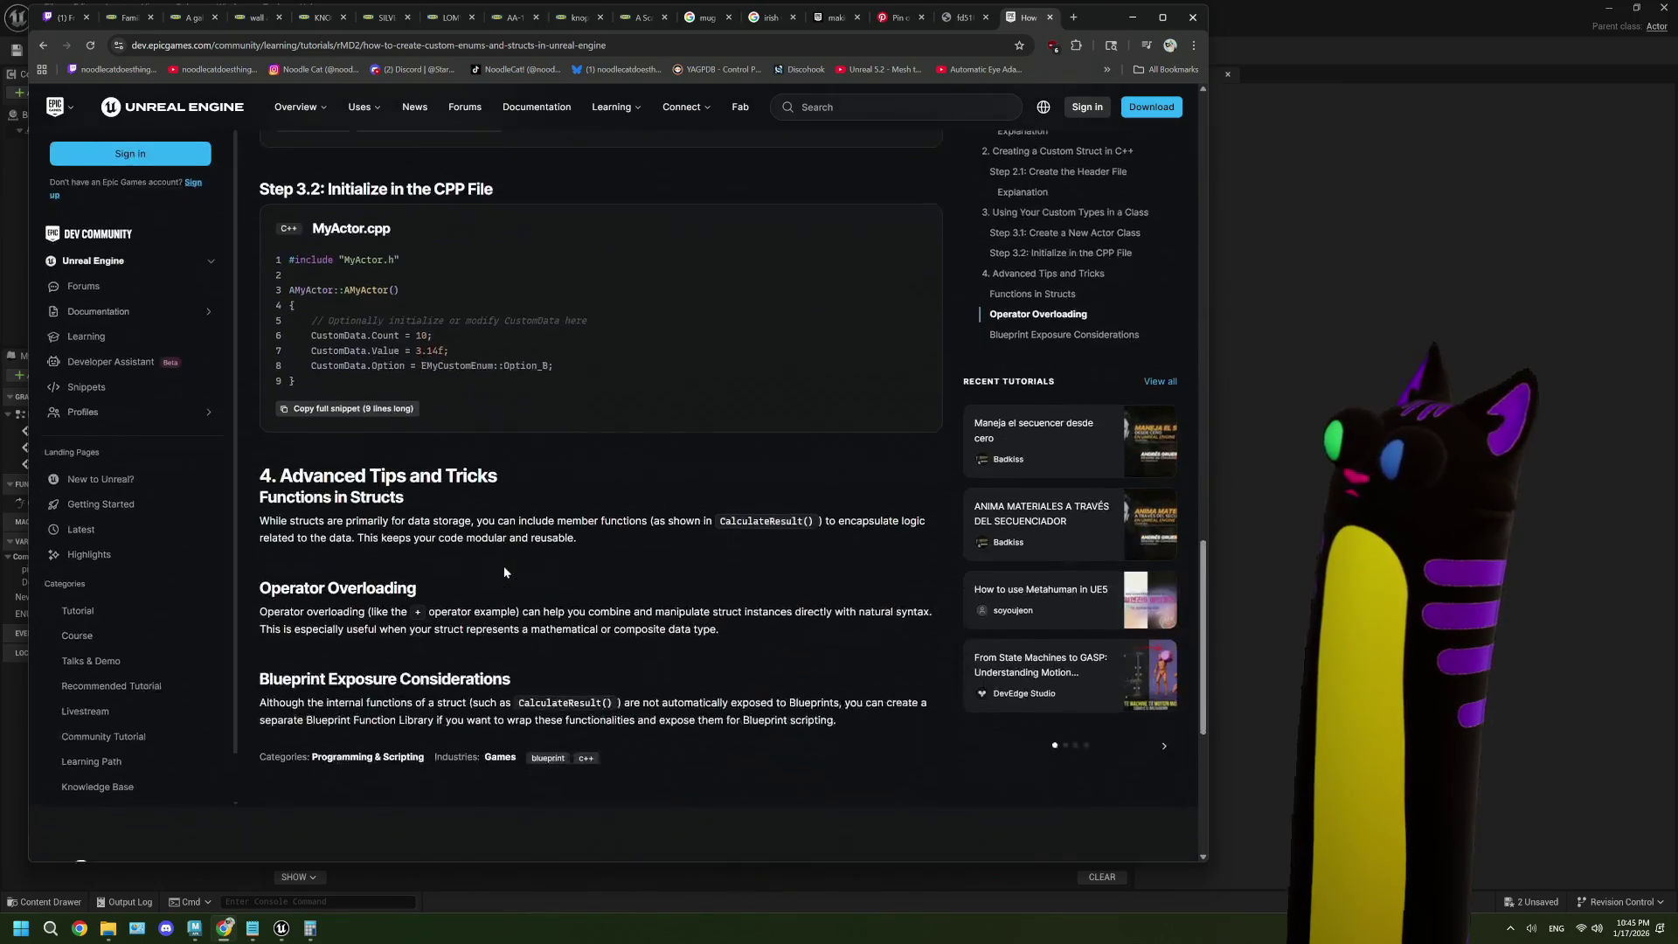
scroll(505, 571, "down", 1)
left_click(43, 44)
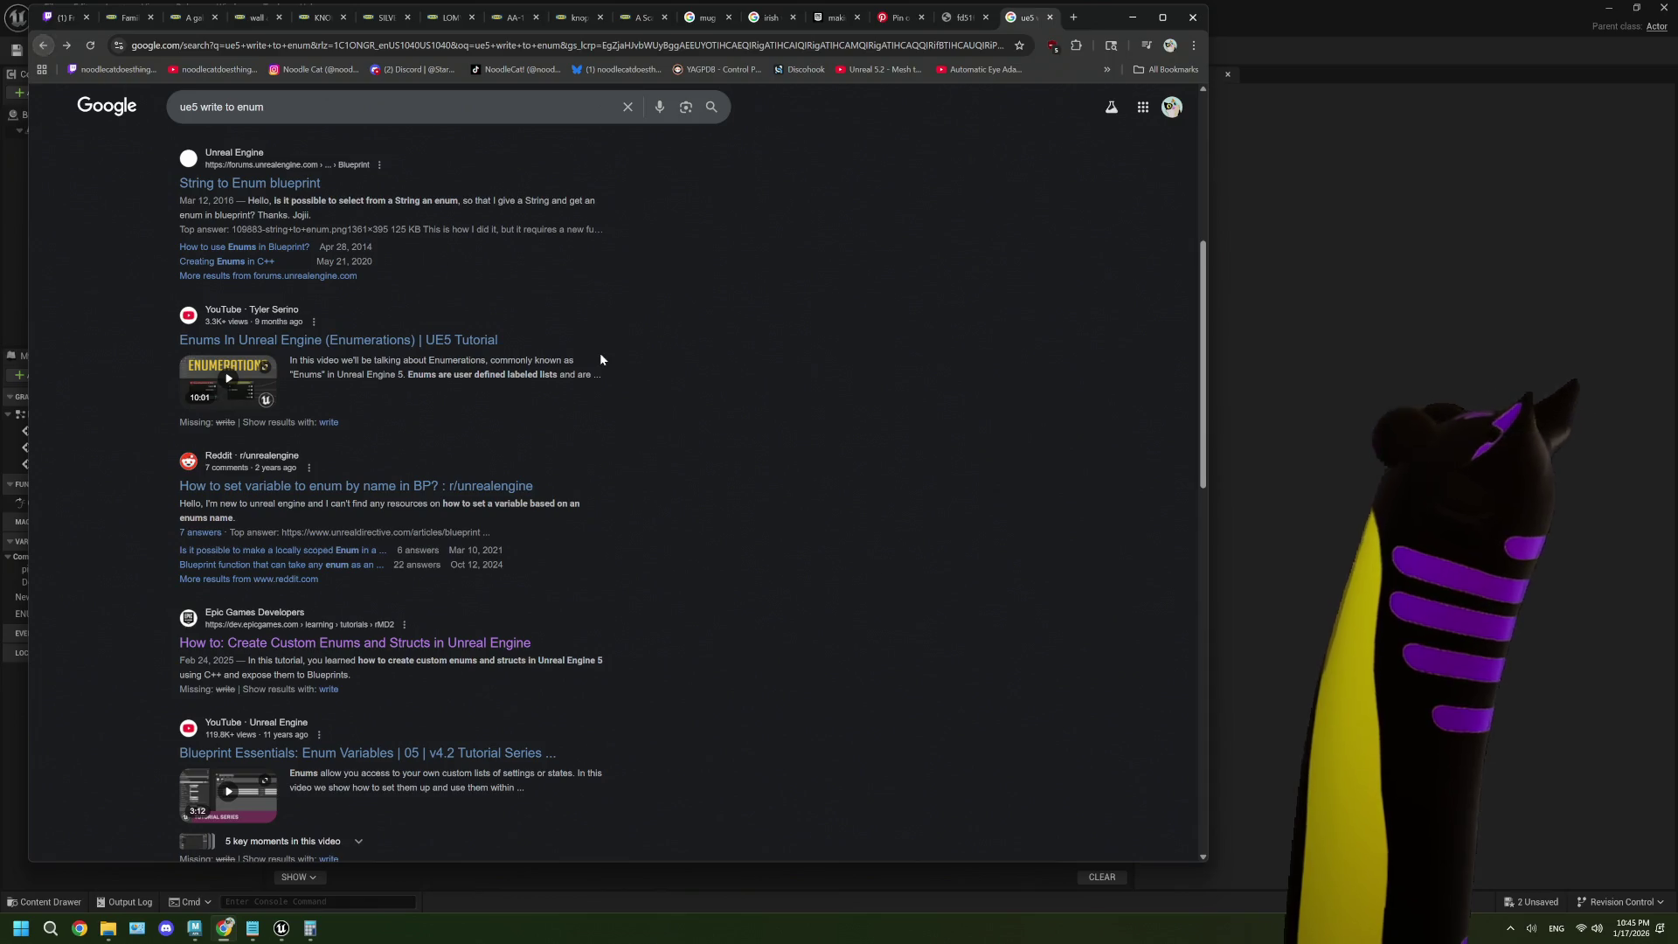
- Scan the results and open the 'String to Enum blueprint' forum thread
scroll(600, 359, "down", 2)
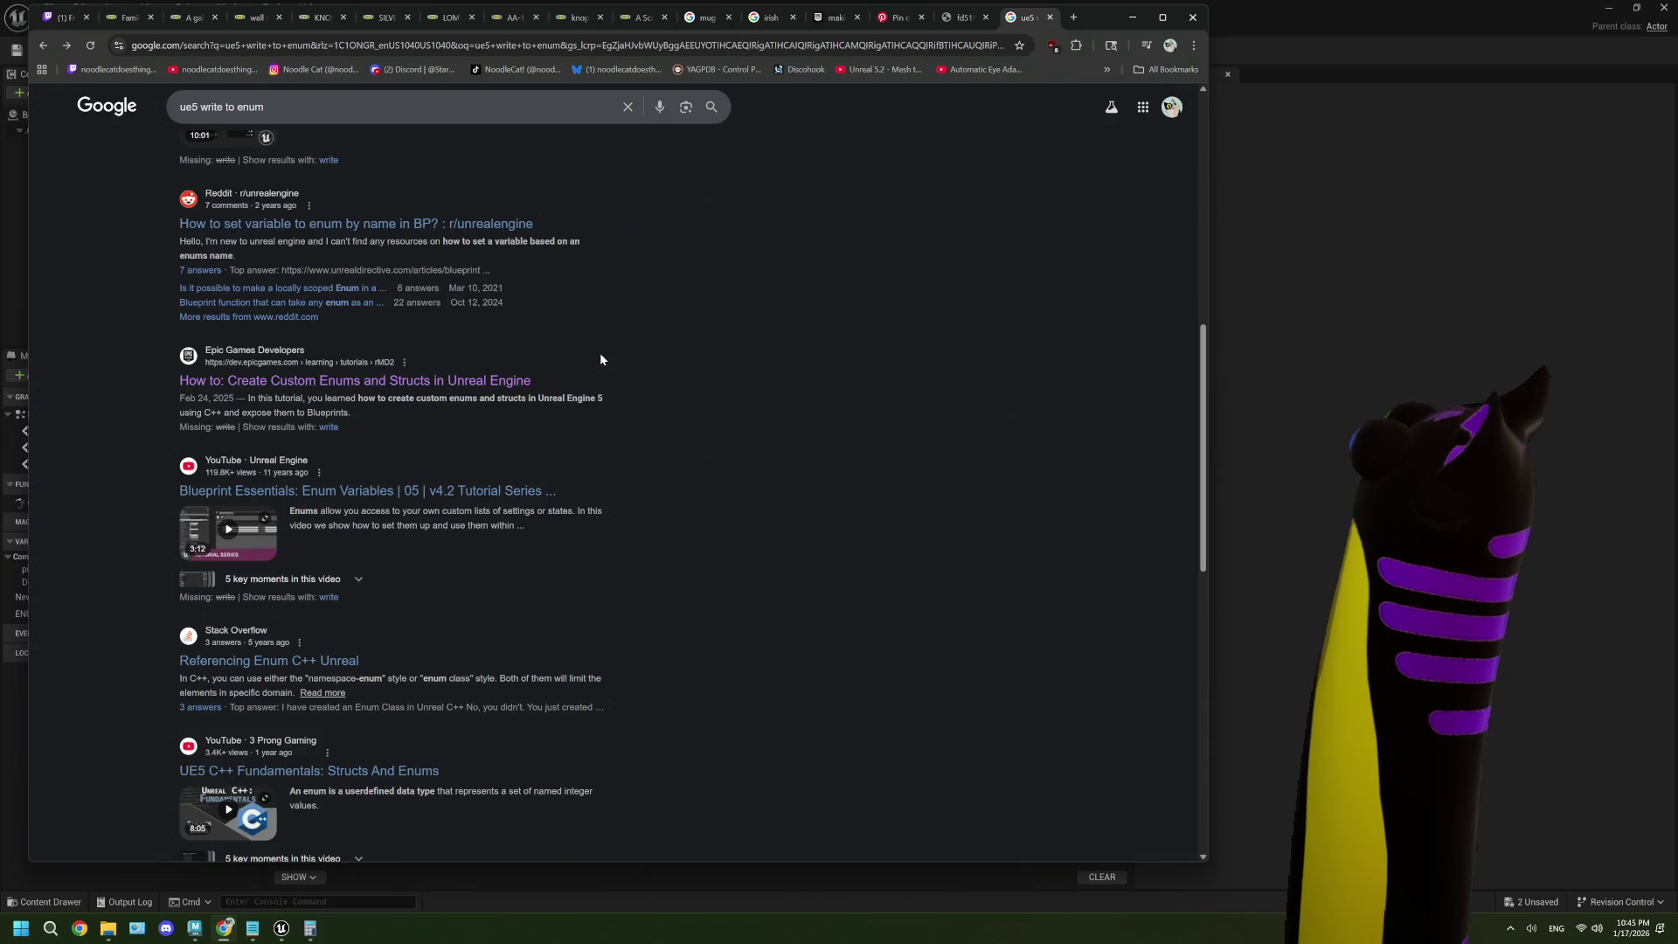
scroll(600, 360, "down", 3)
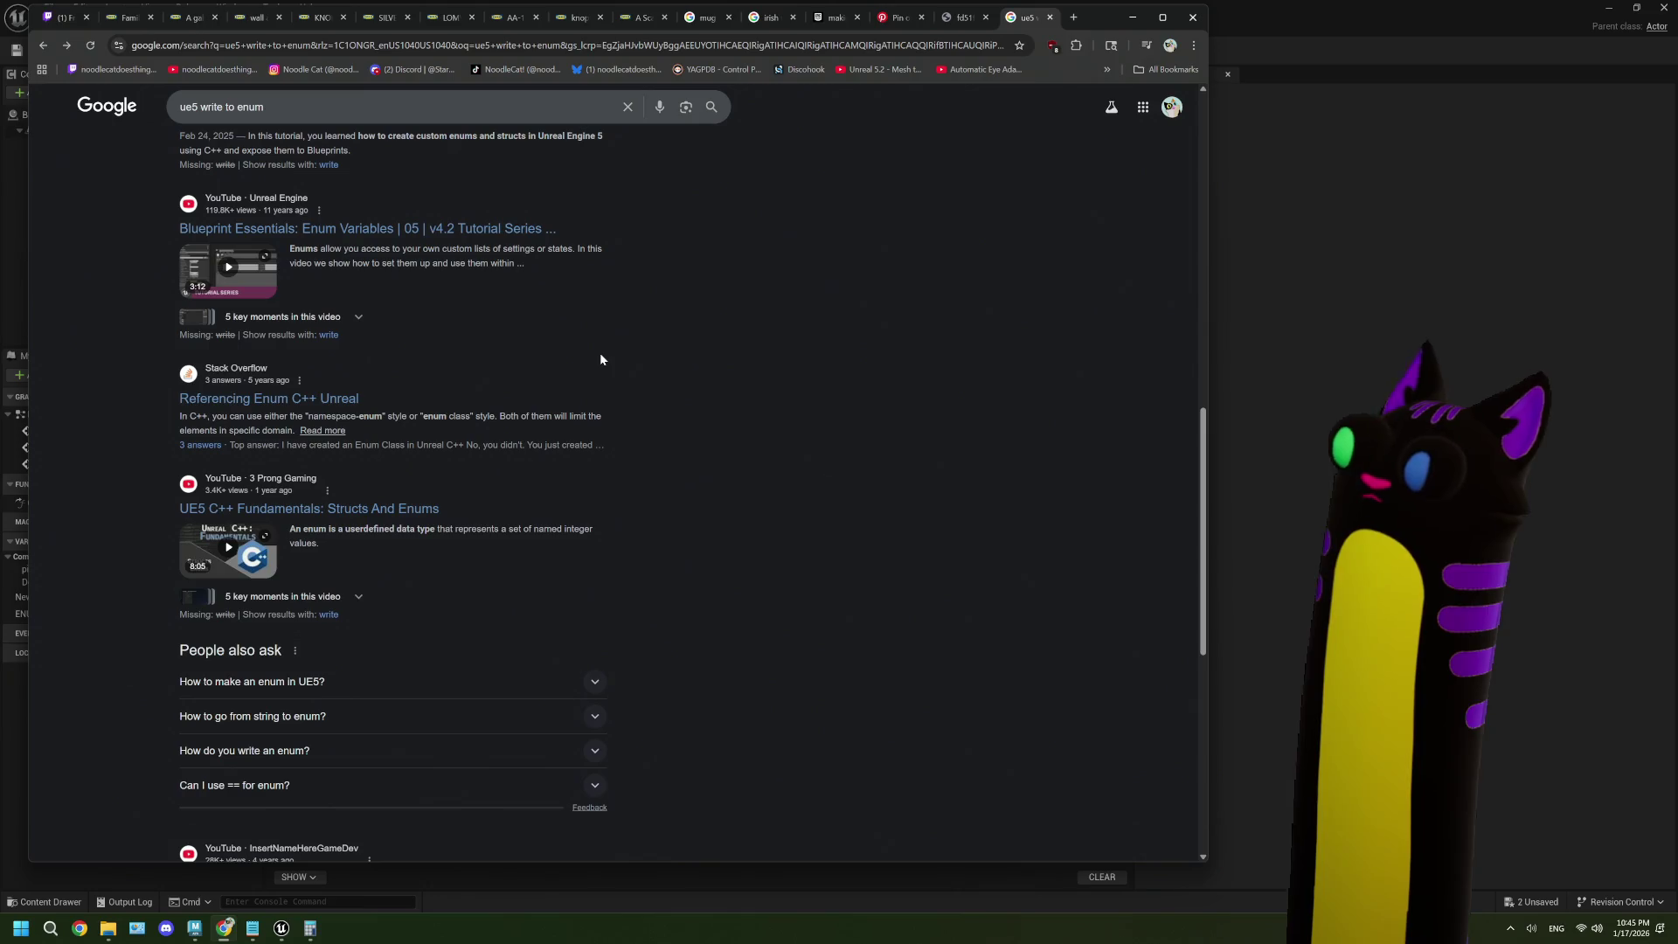
scroll(669, 399, "up", 10)
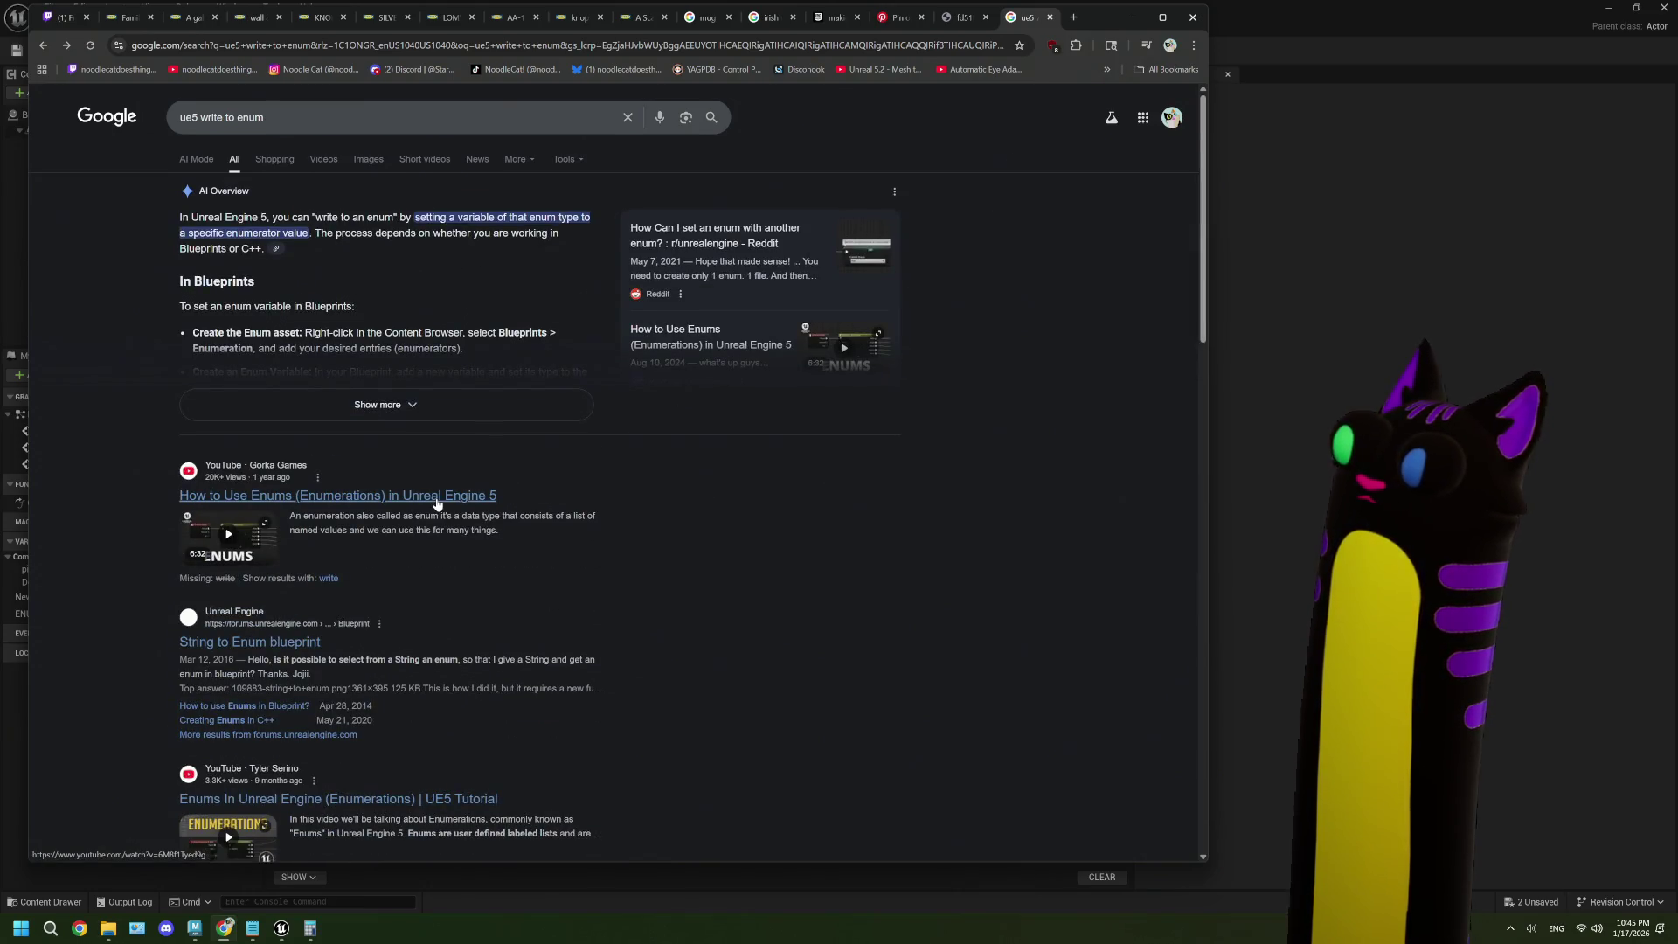
scroll(437, 504, "down", 1)
scroll(367, 568, "up", 1)
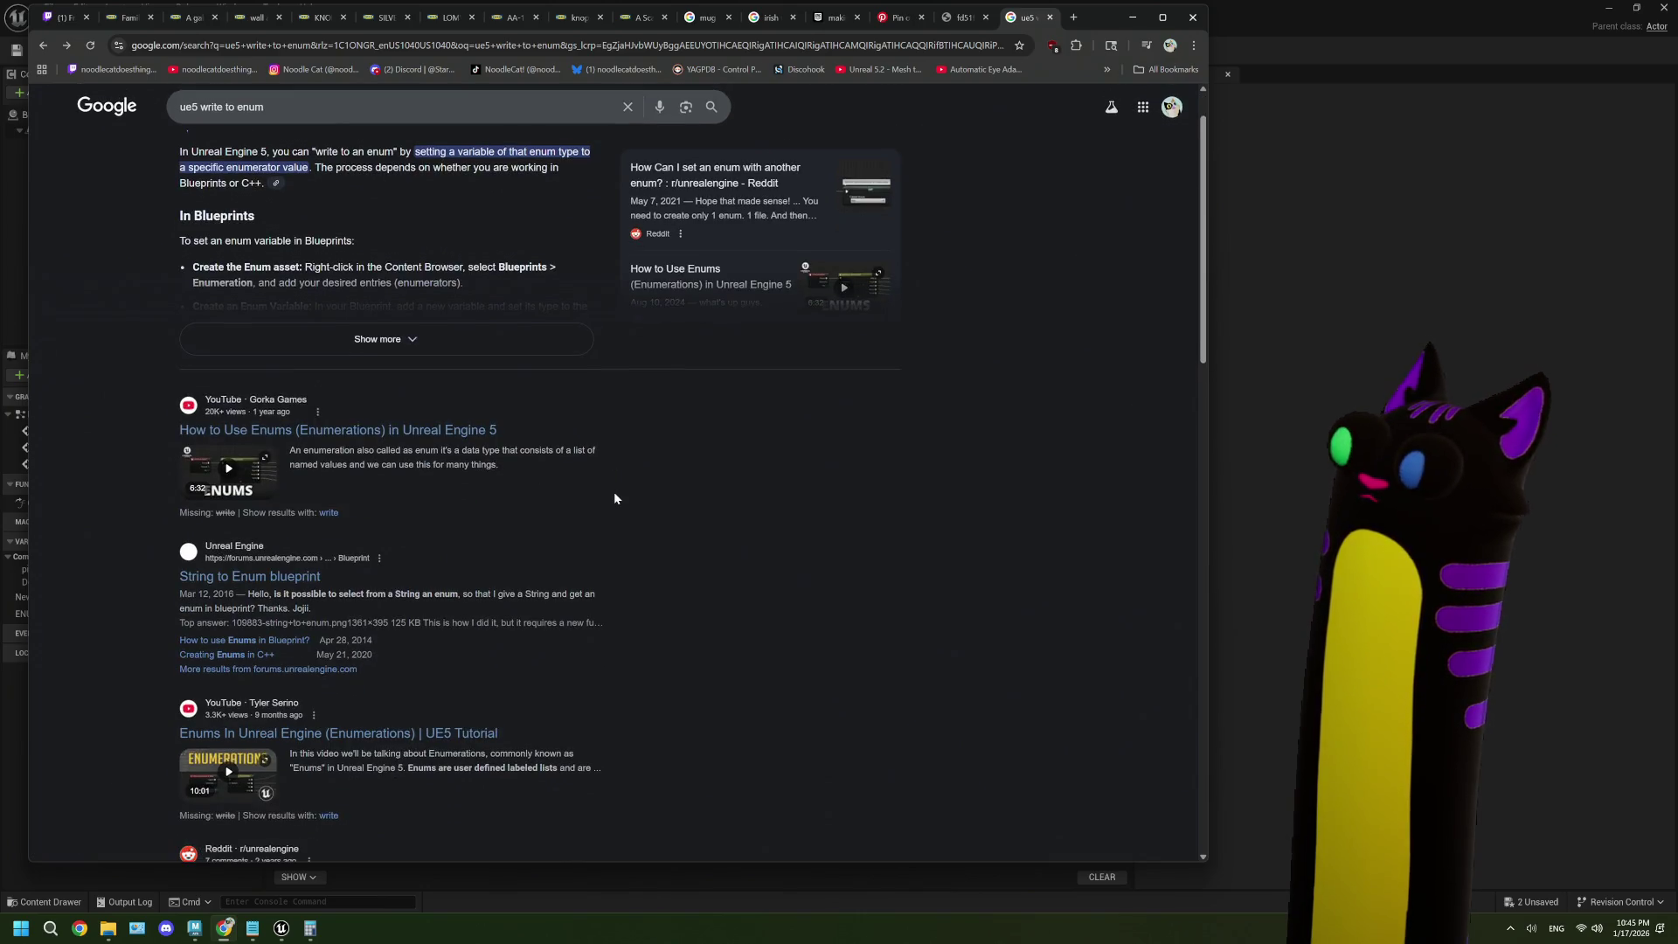
left_click(295, 639)
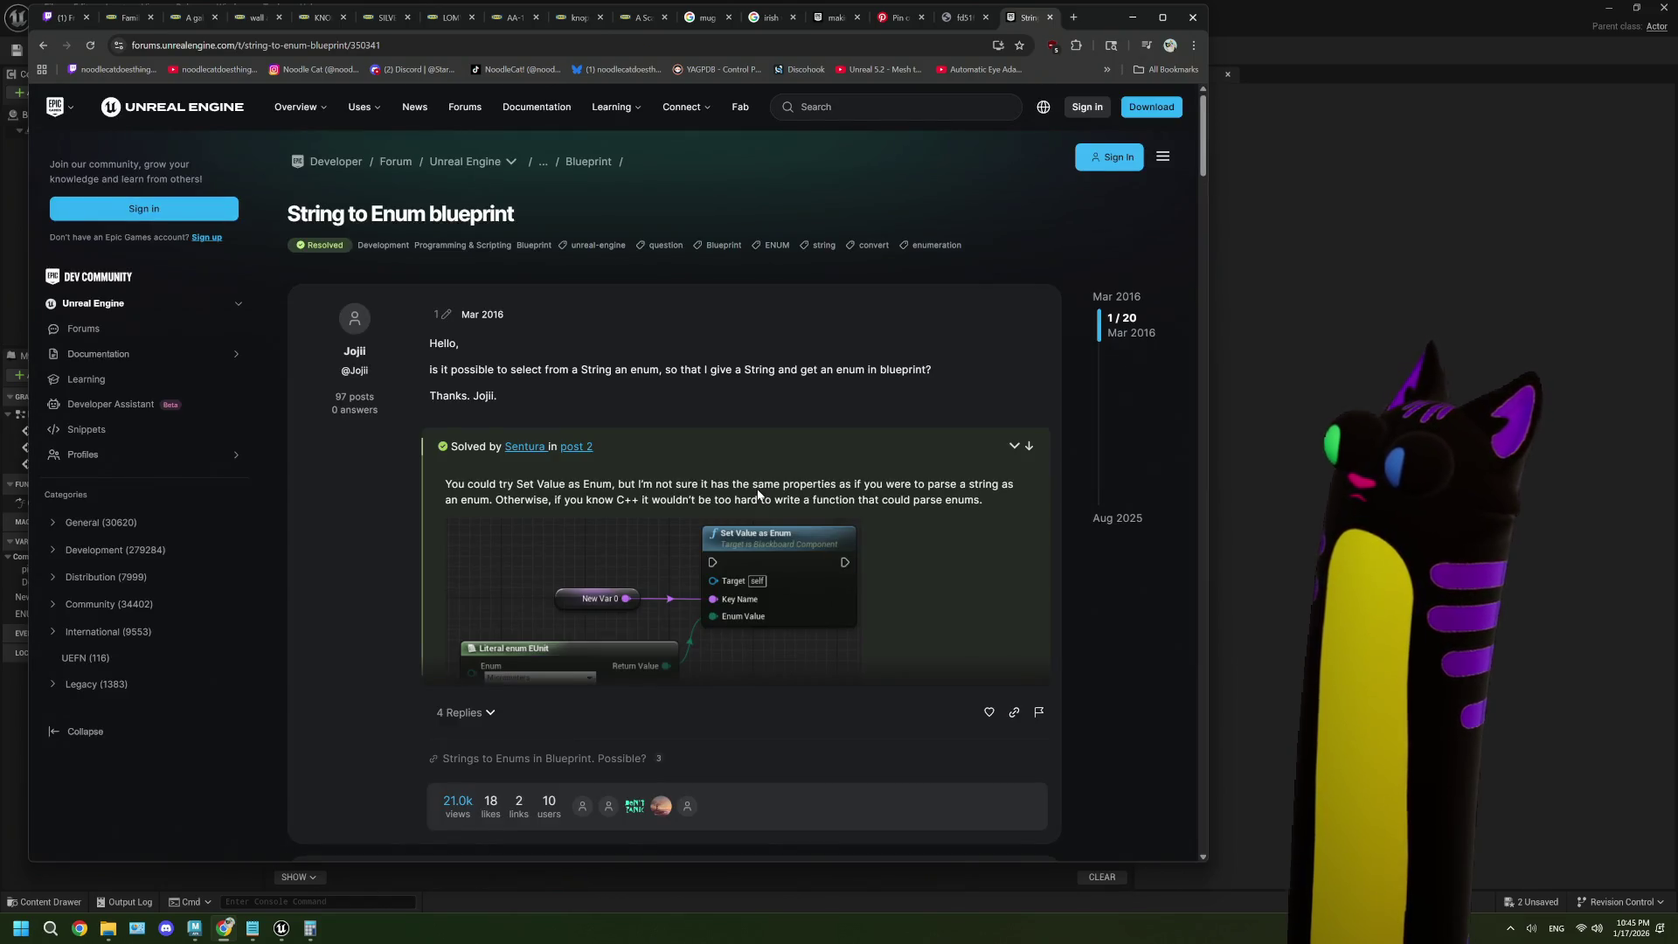
scroll(758, 494, "down", 1)
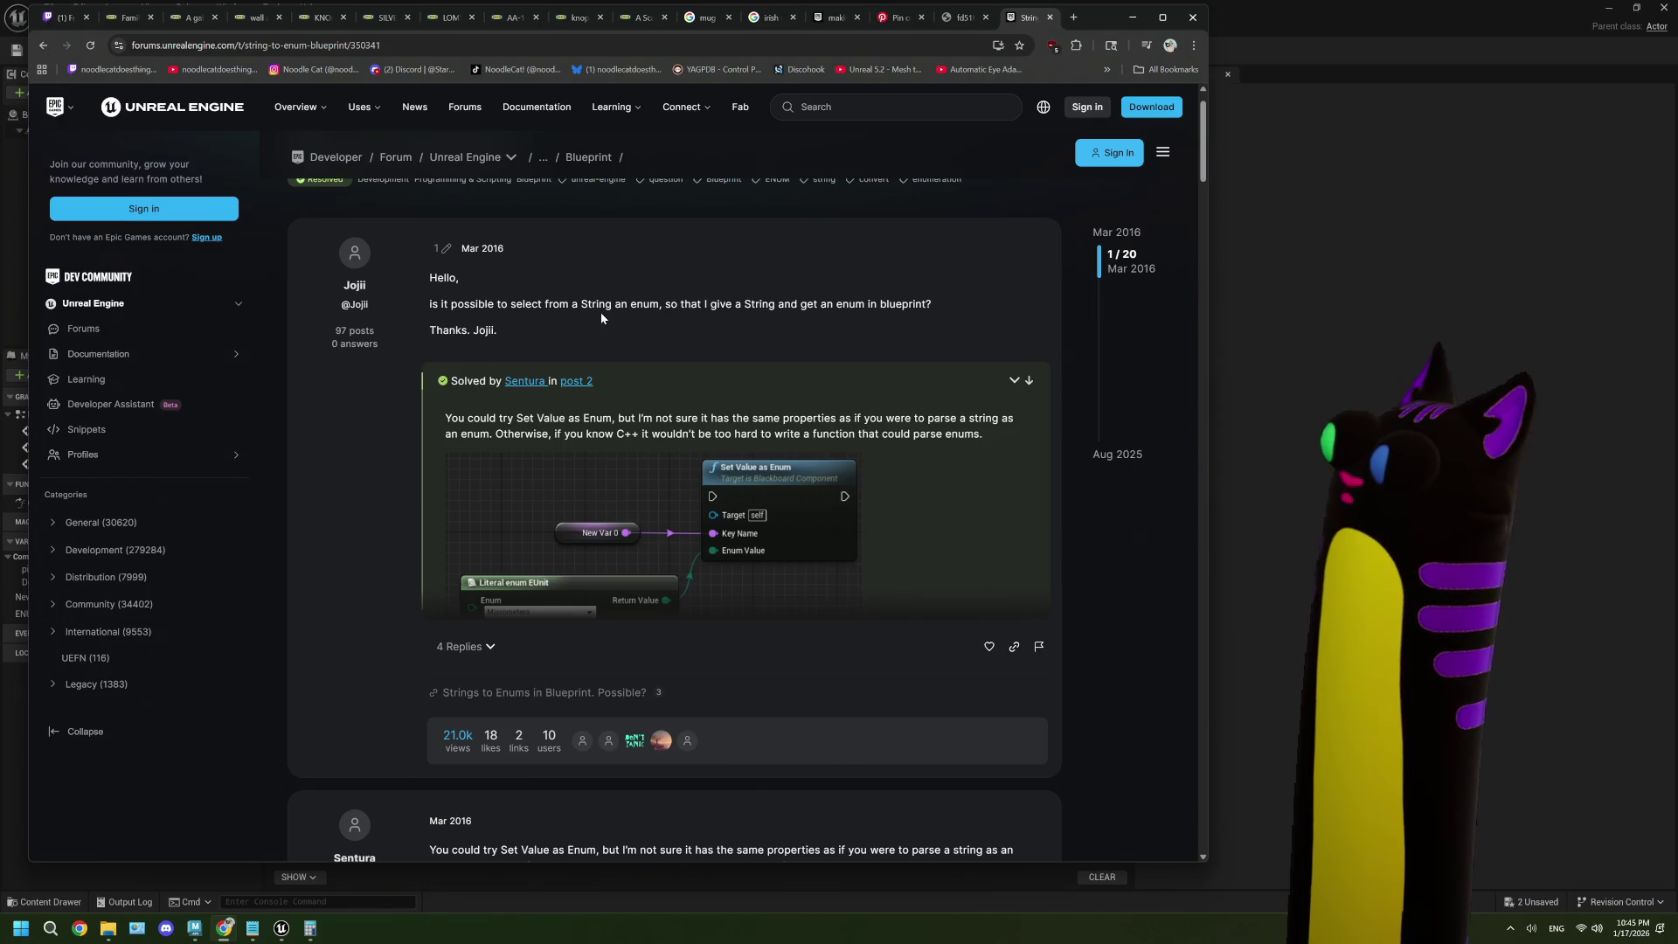
scroll(684, 396, "down", 5)
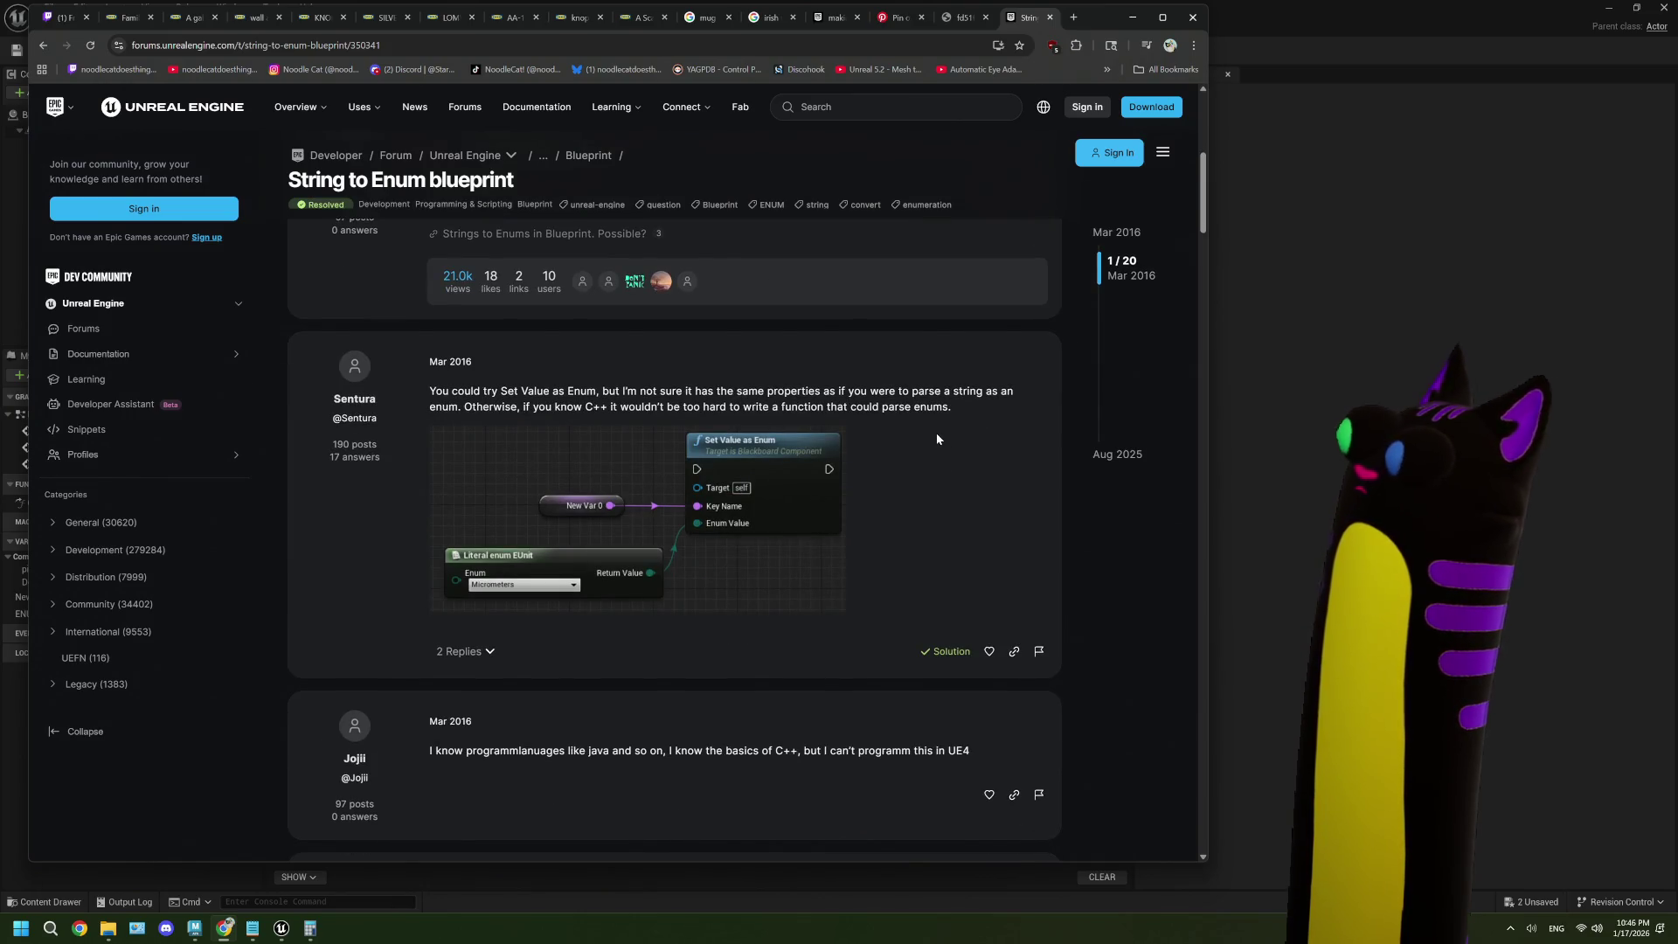
scroll(937, 436, "down", 3)
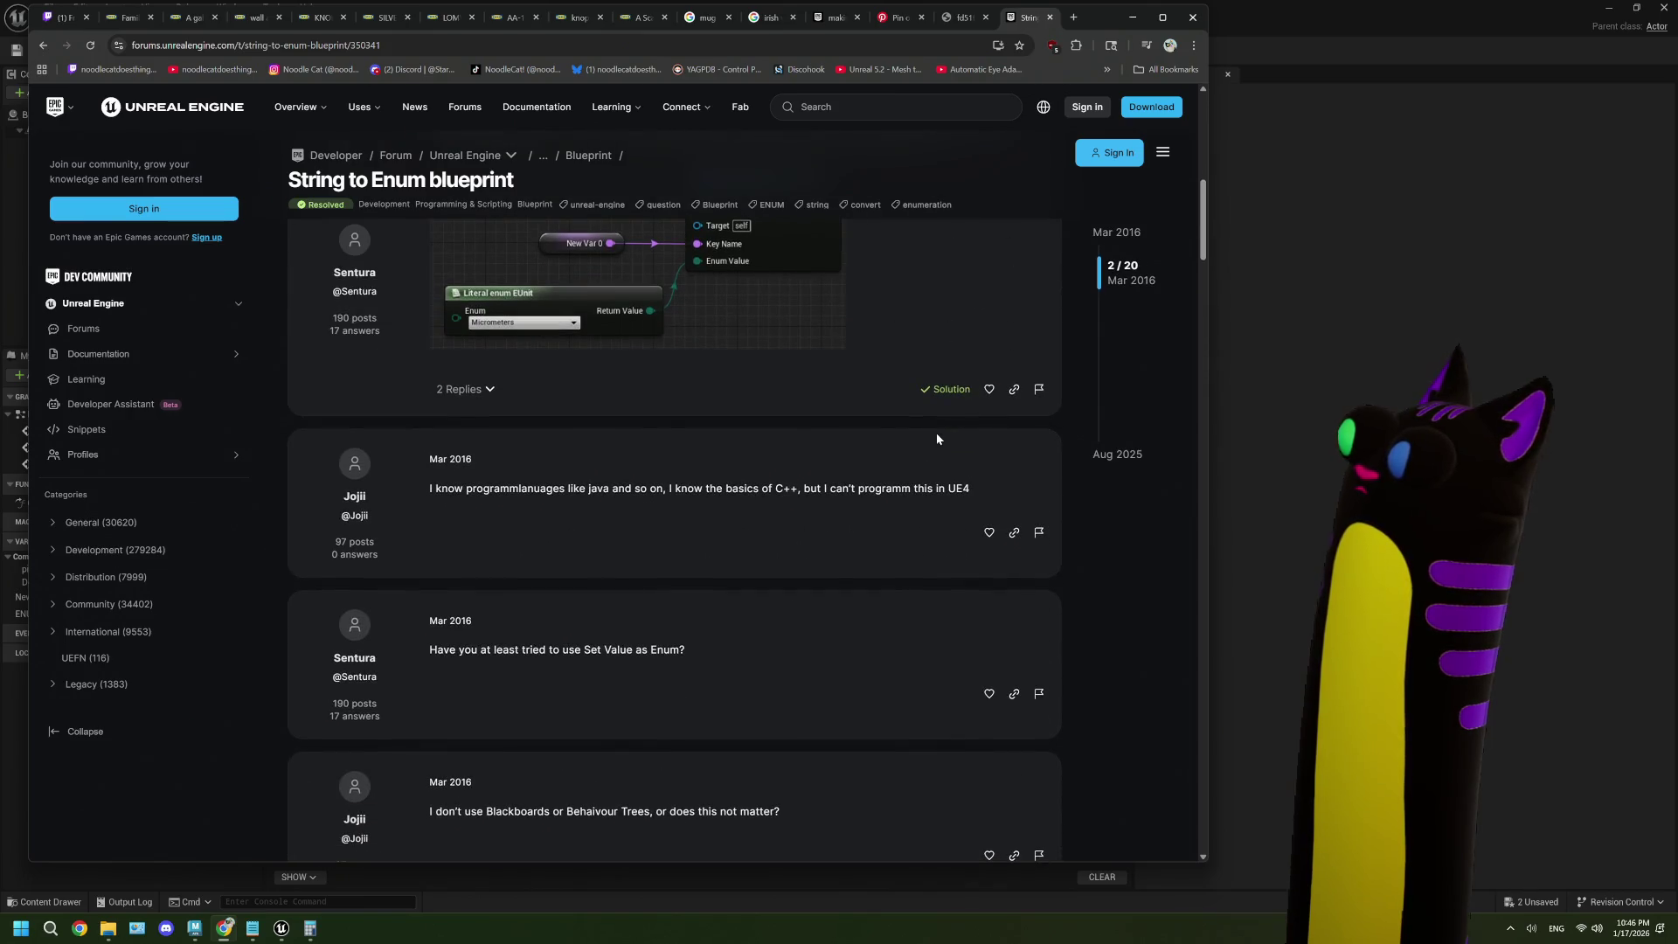
scroll(937, 439, "down", 10)
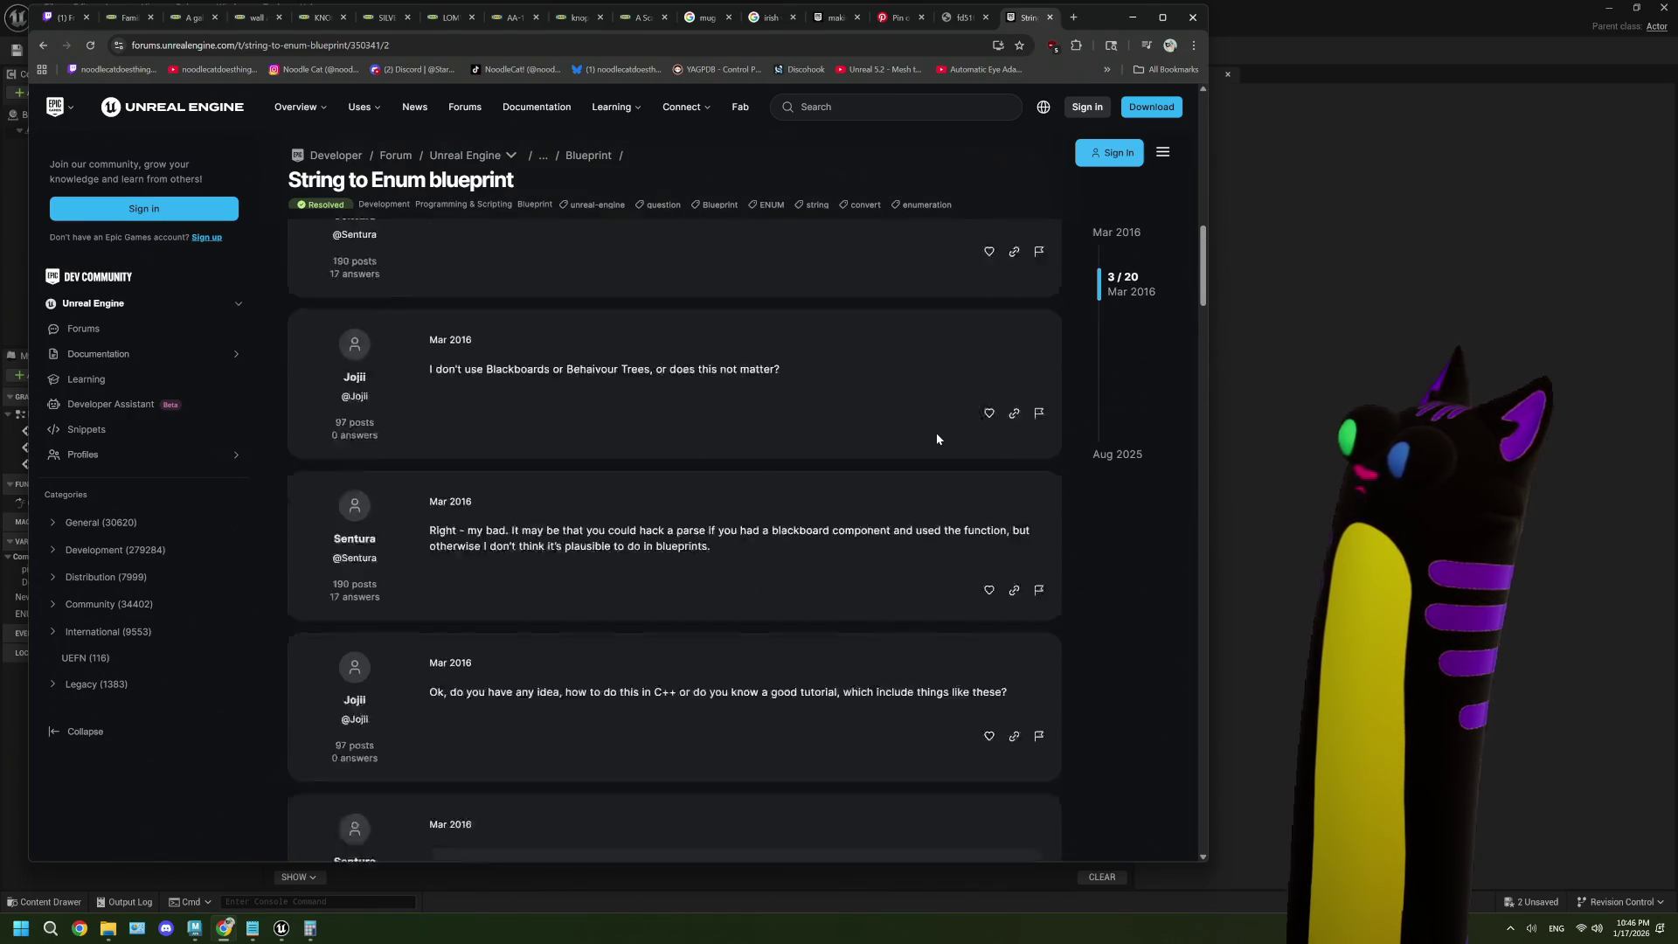
scroll(937, 437, "down", 7)
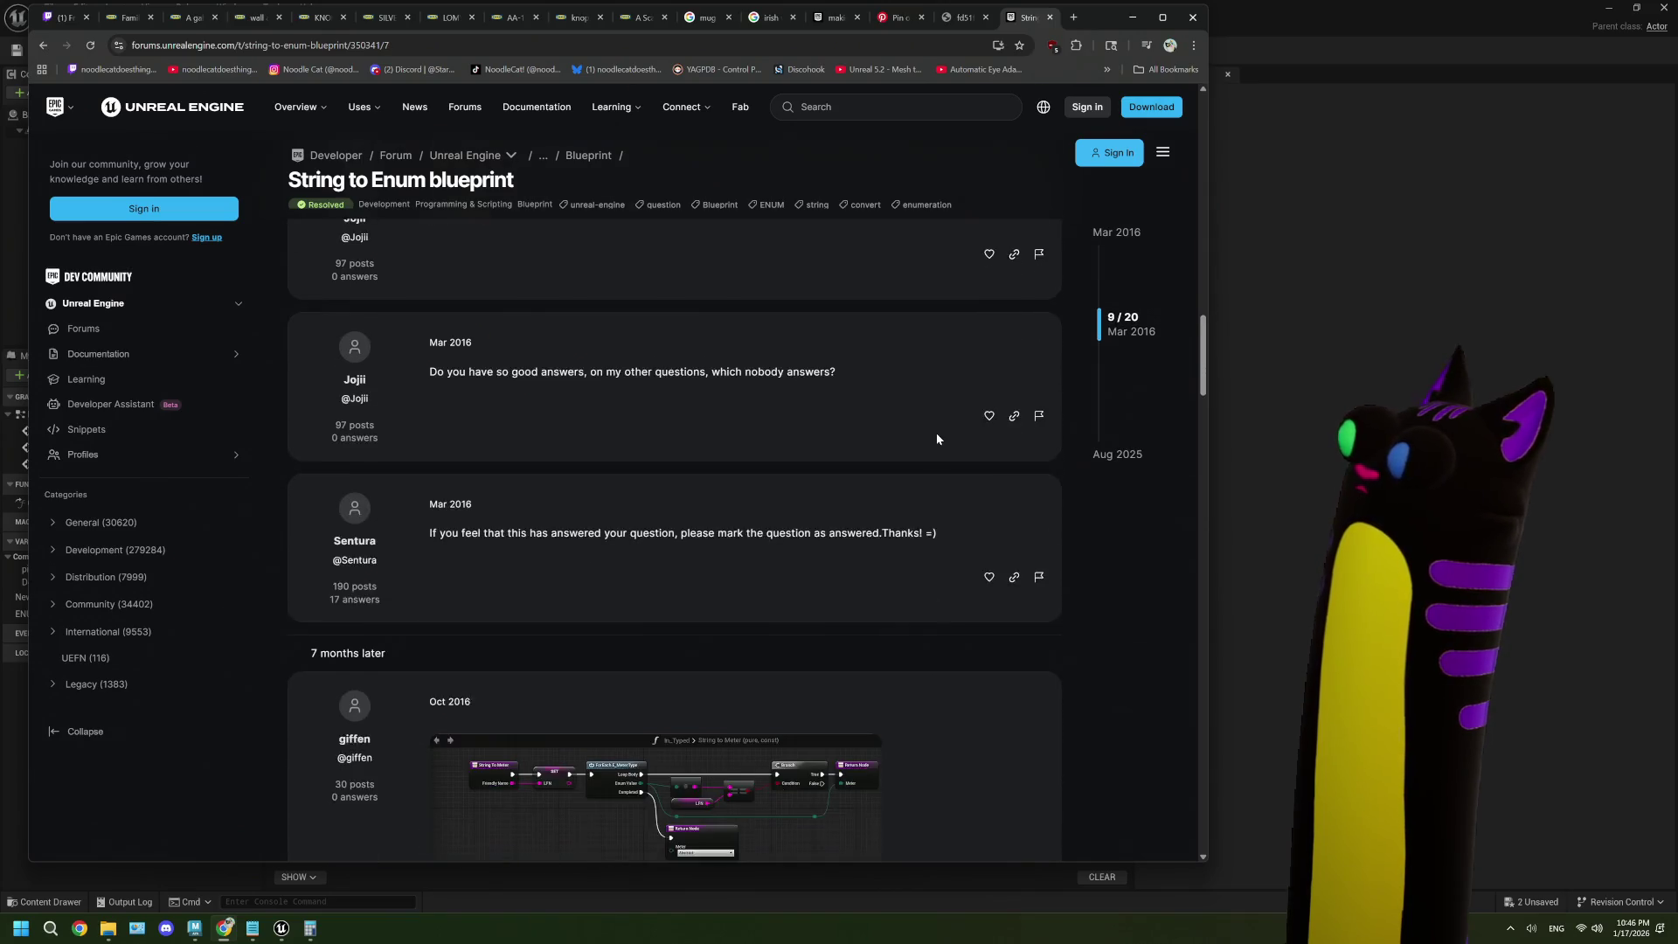
scroll(937, 437, "down", 4)
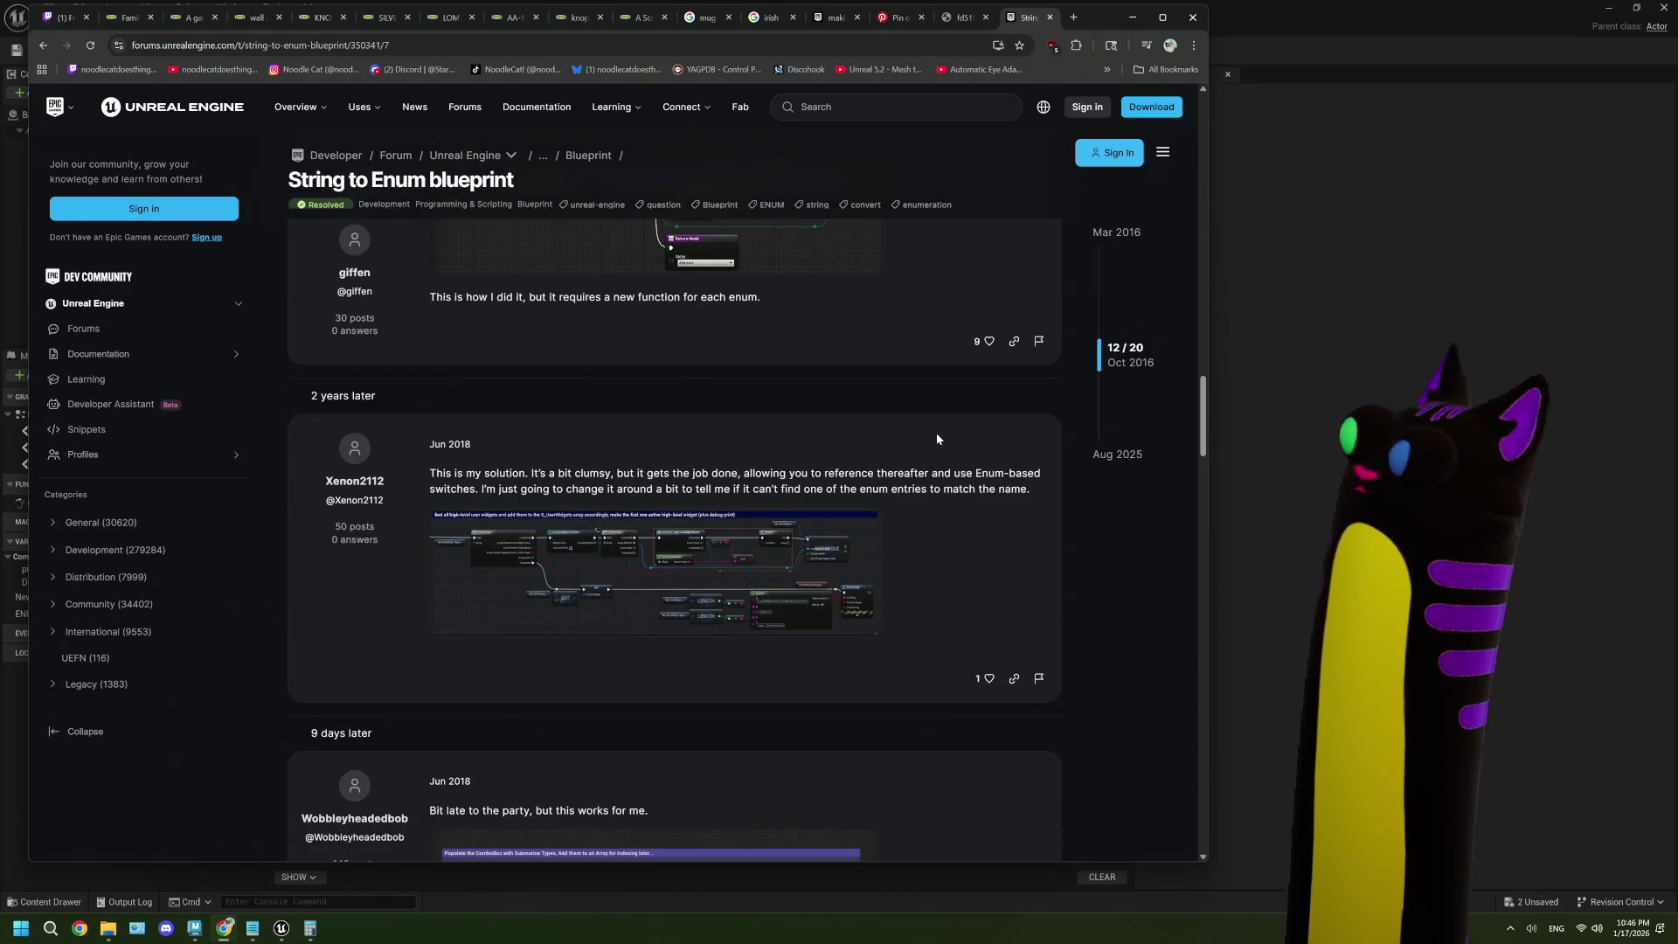
scroll(937, 437, "up", 20)
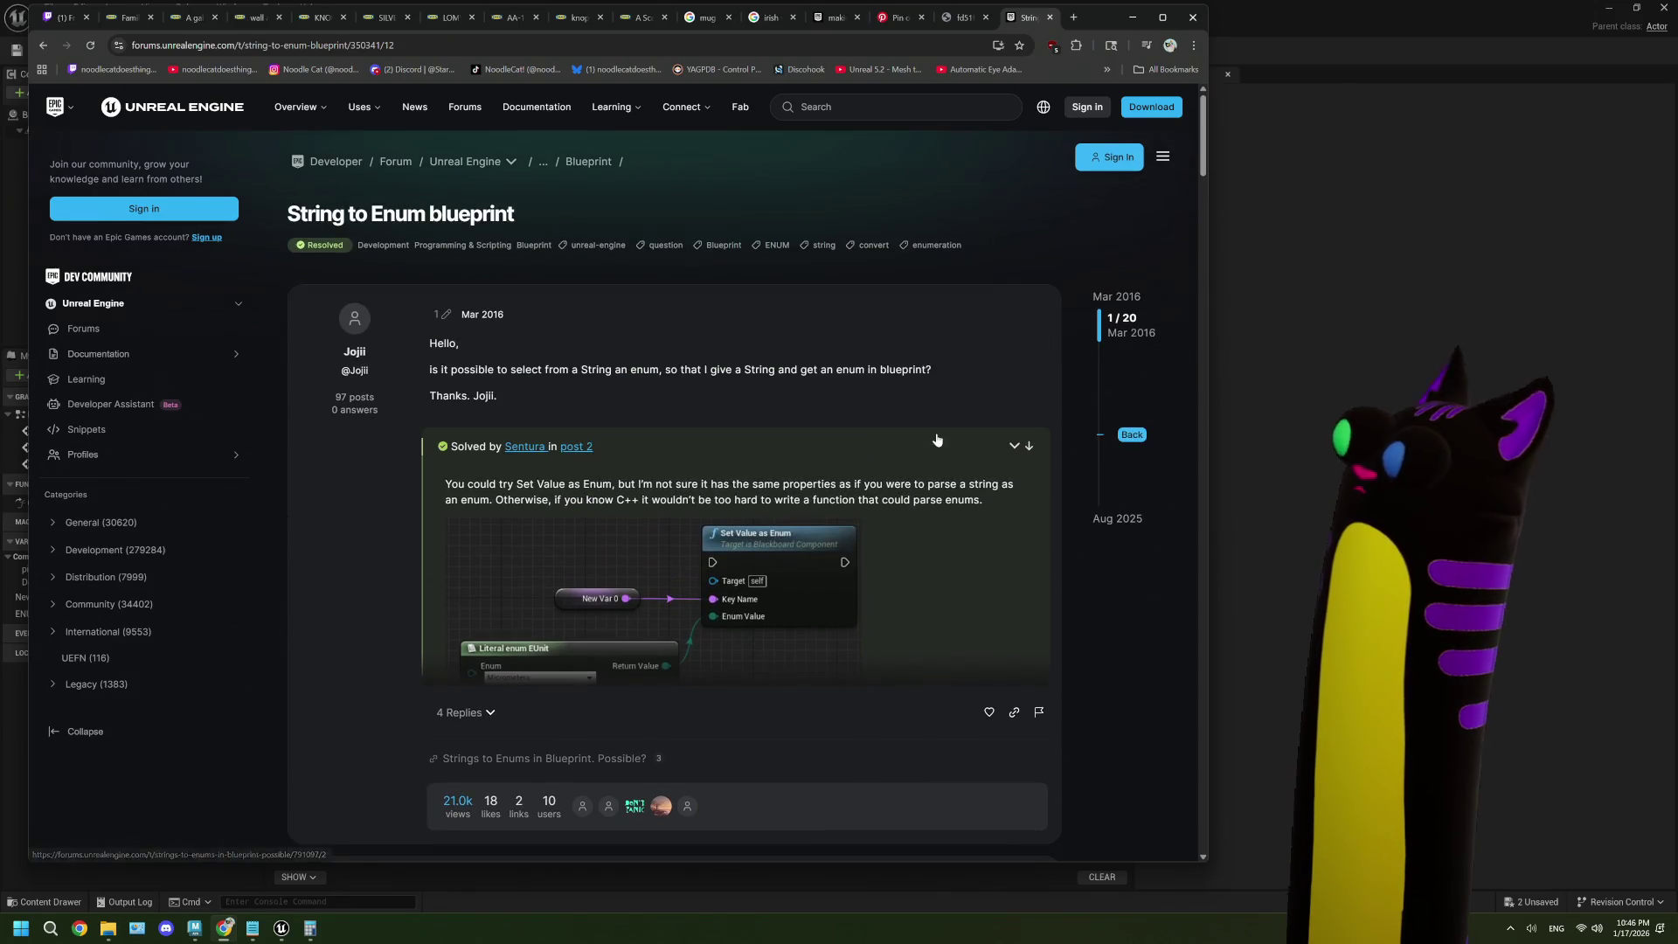
scroll(937, 439, "down", 14)
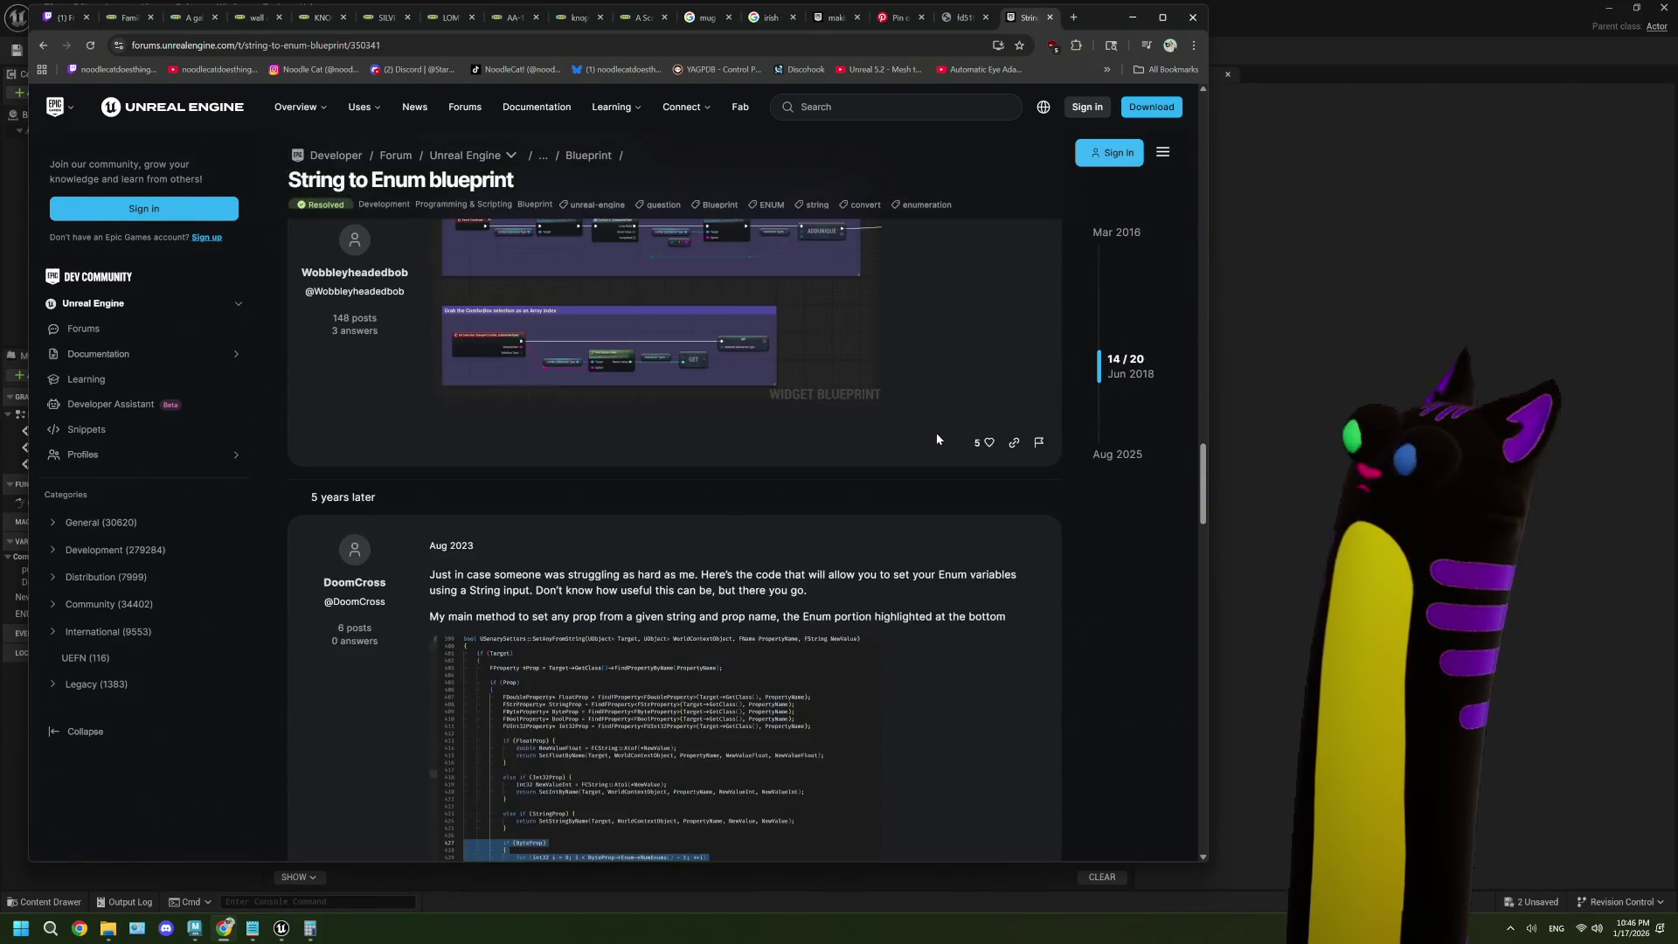
scroll(937, 437, "down", 8)
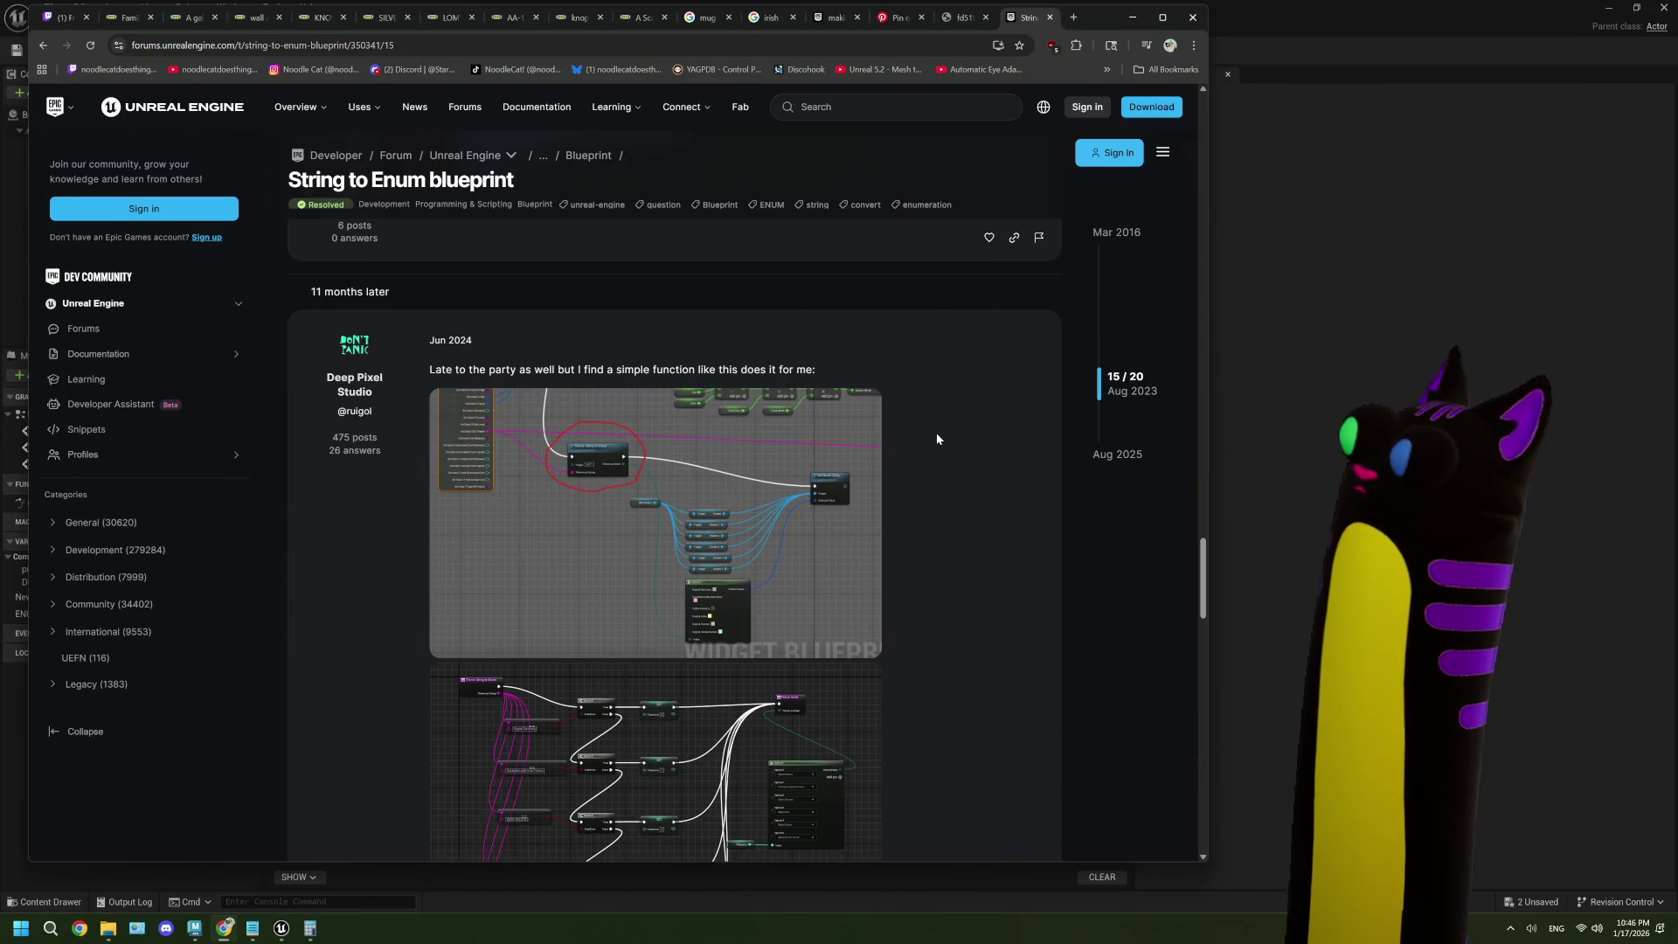
left_click(757, 471)
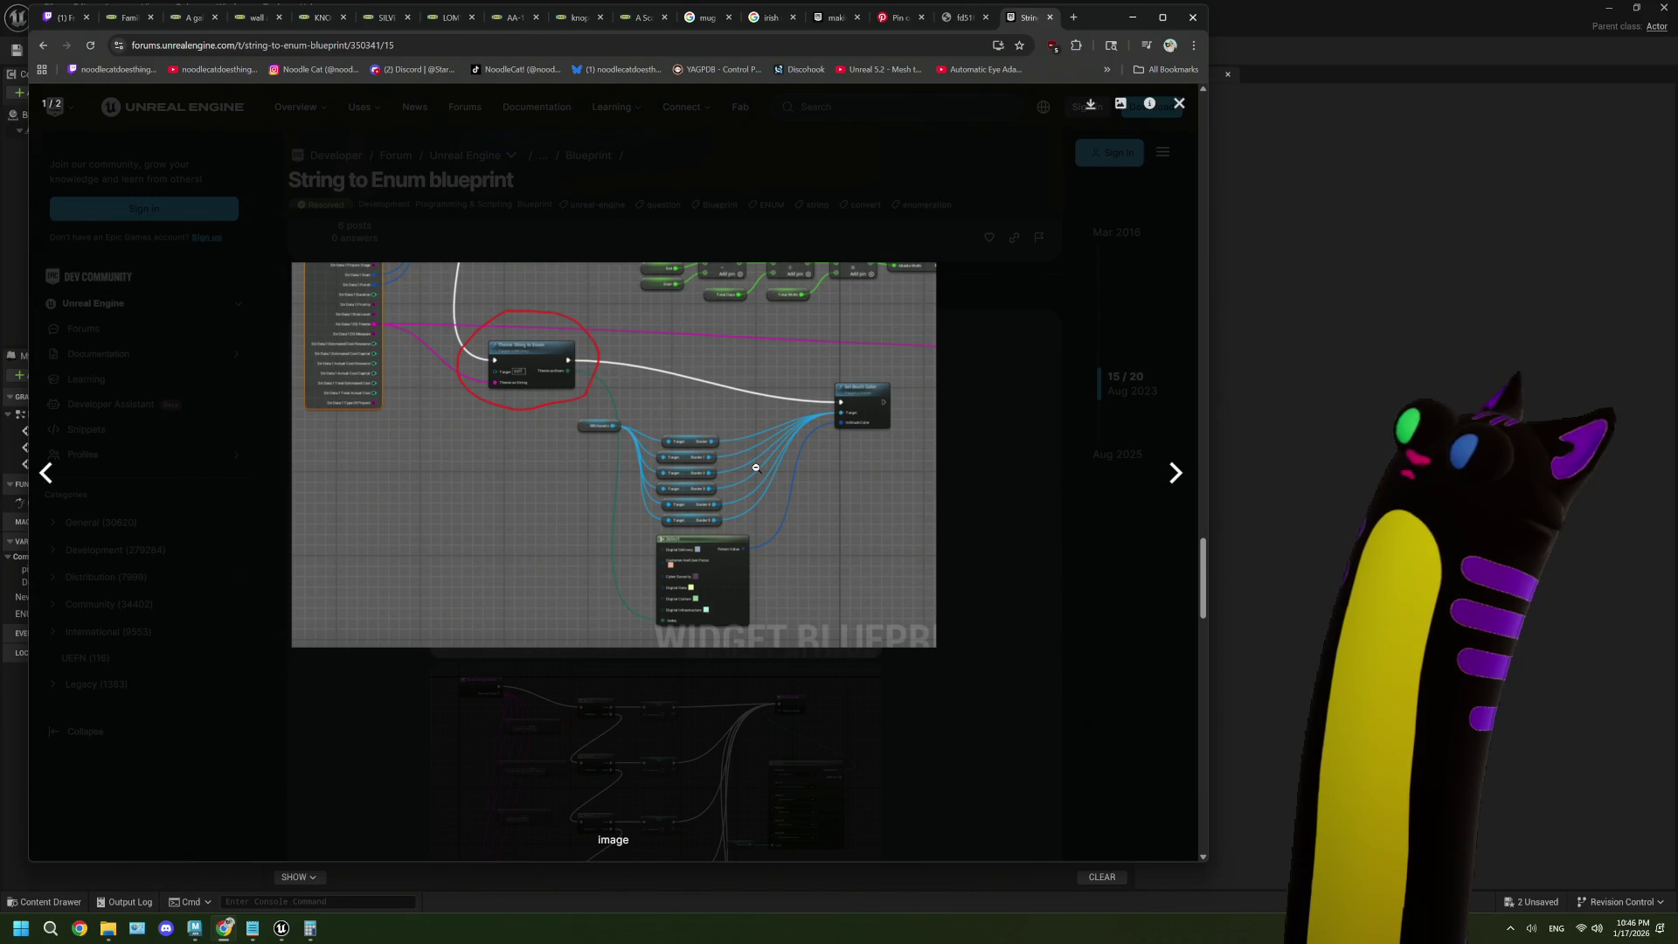
left_click(950, 469)
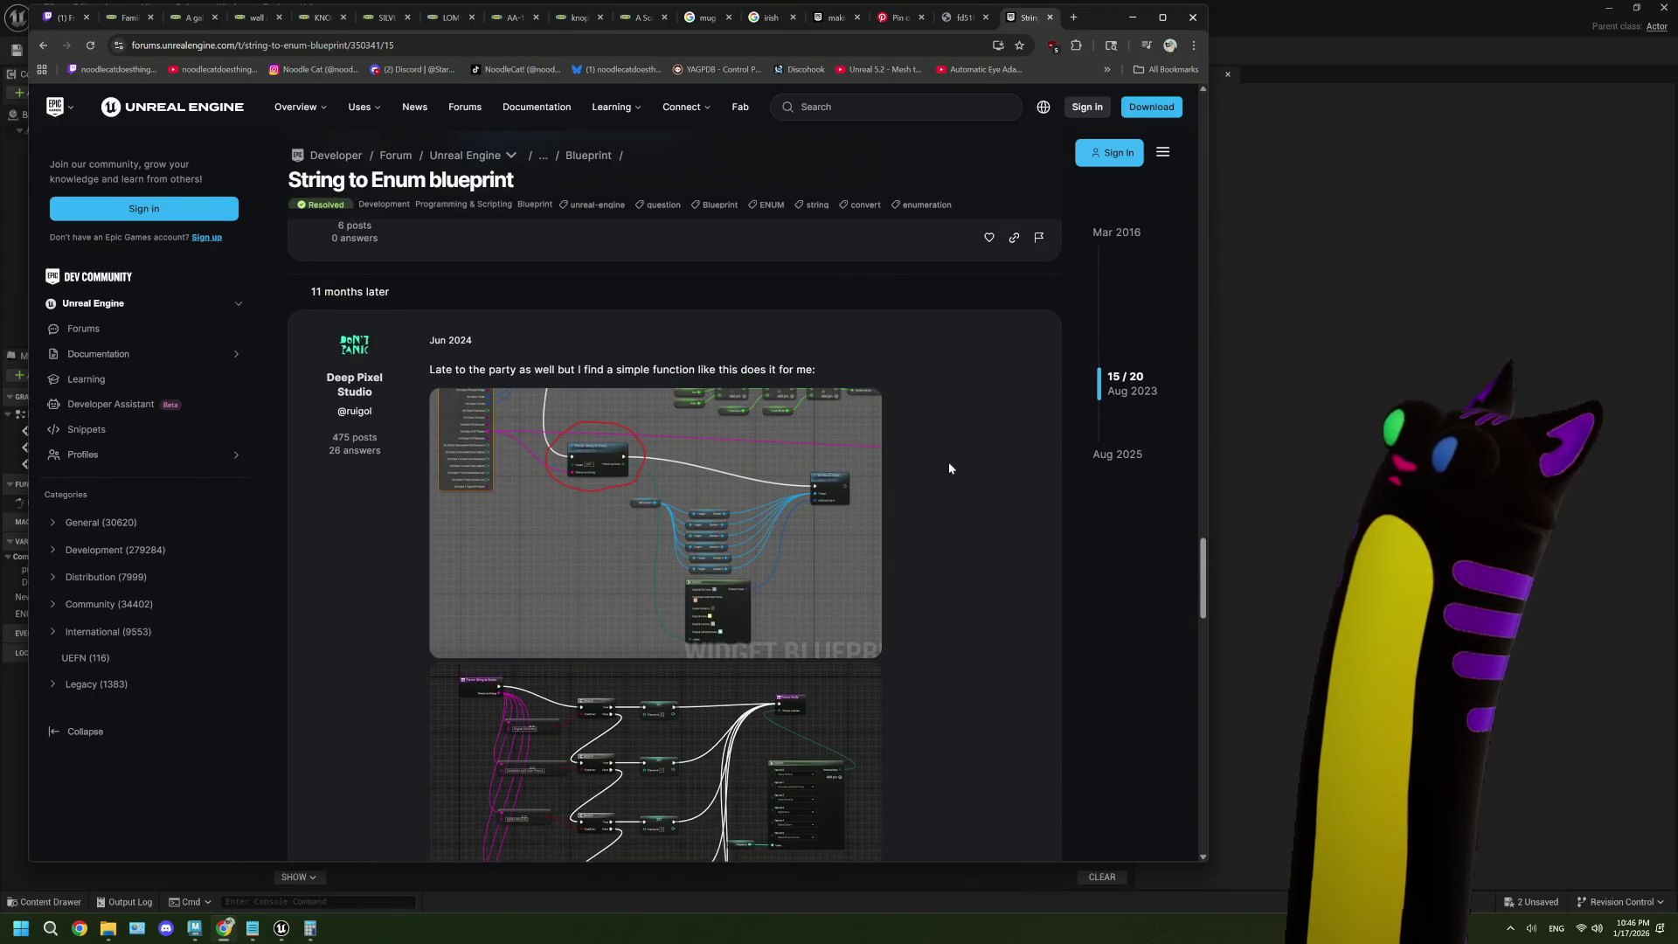
left_click(556, 434)
left_click(555, 434)
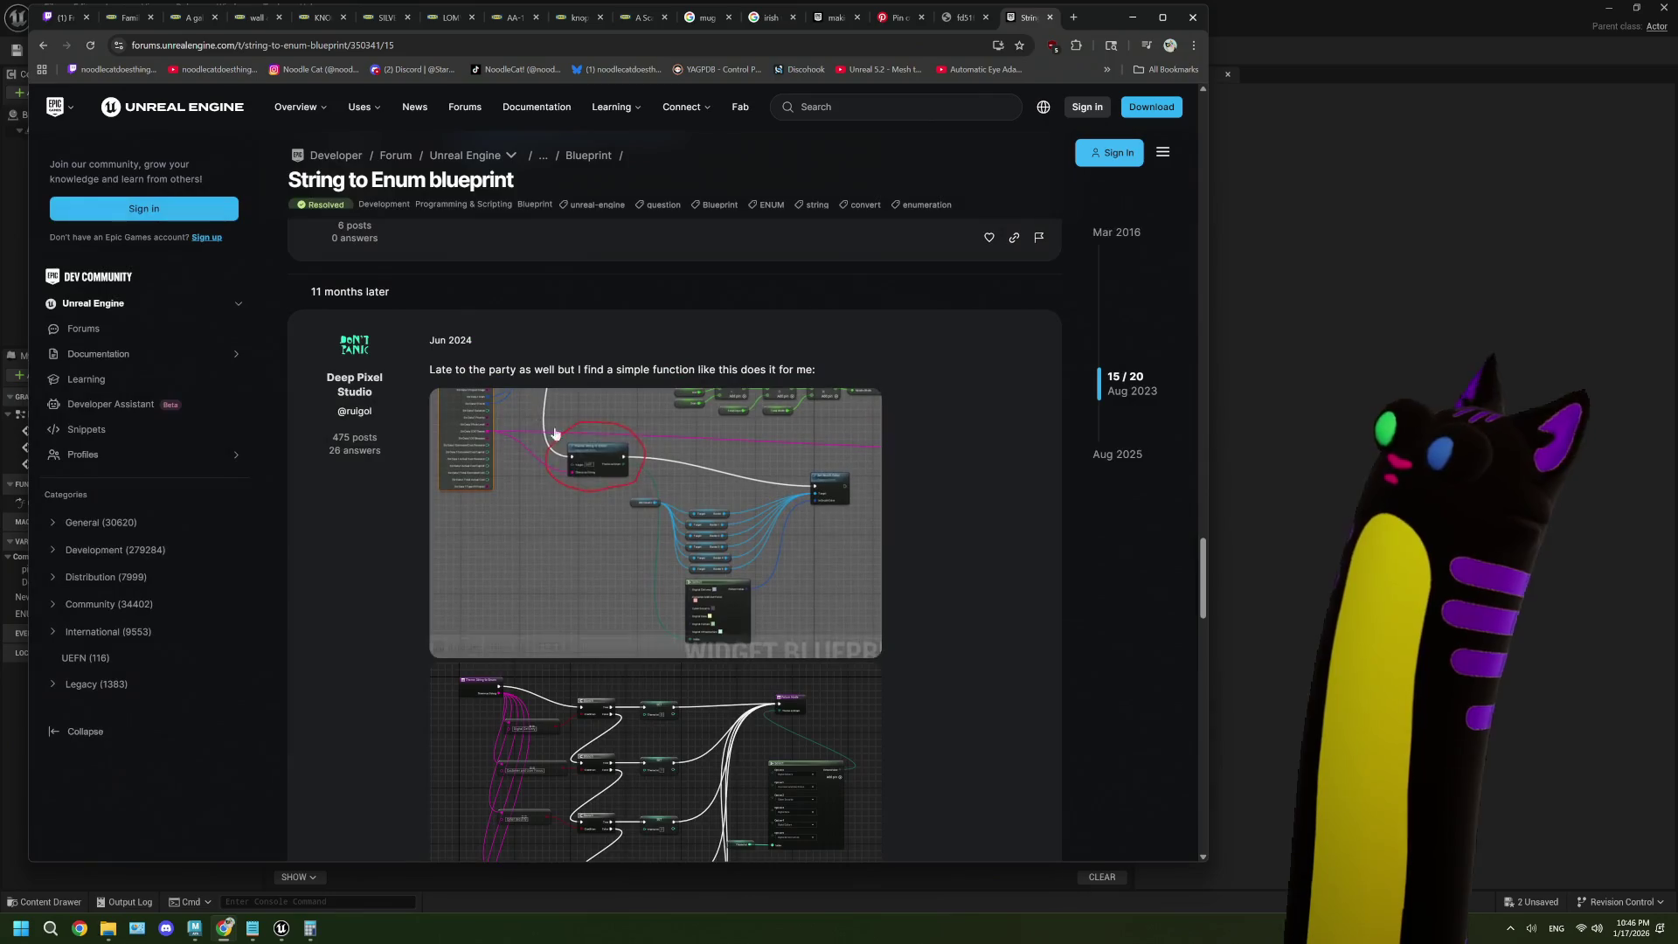
left_click(556, 437)
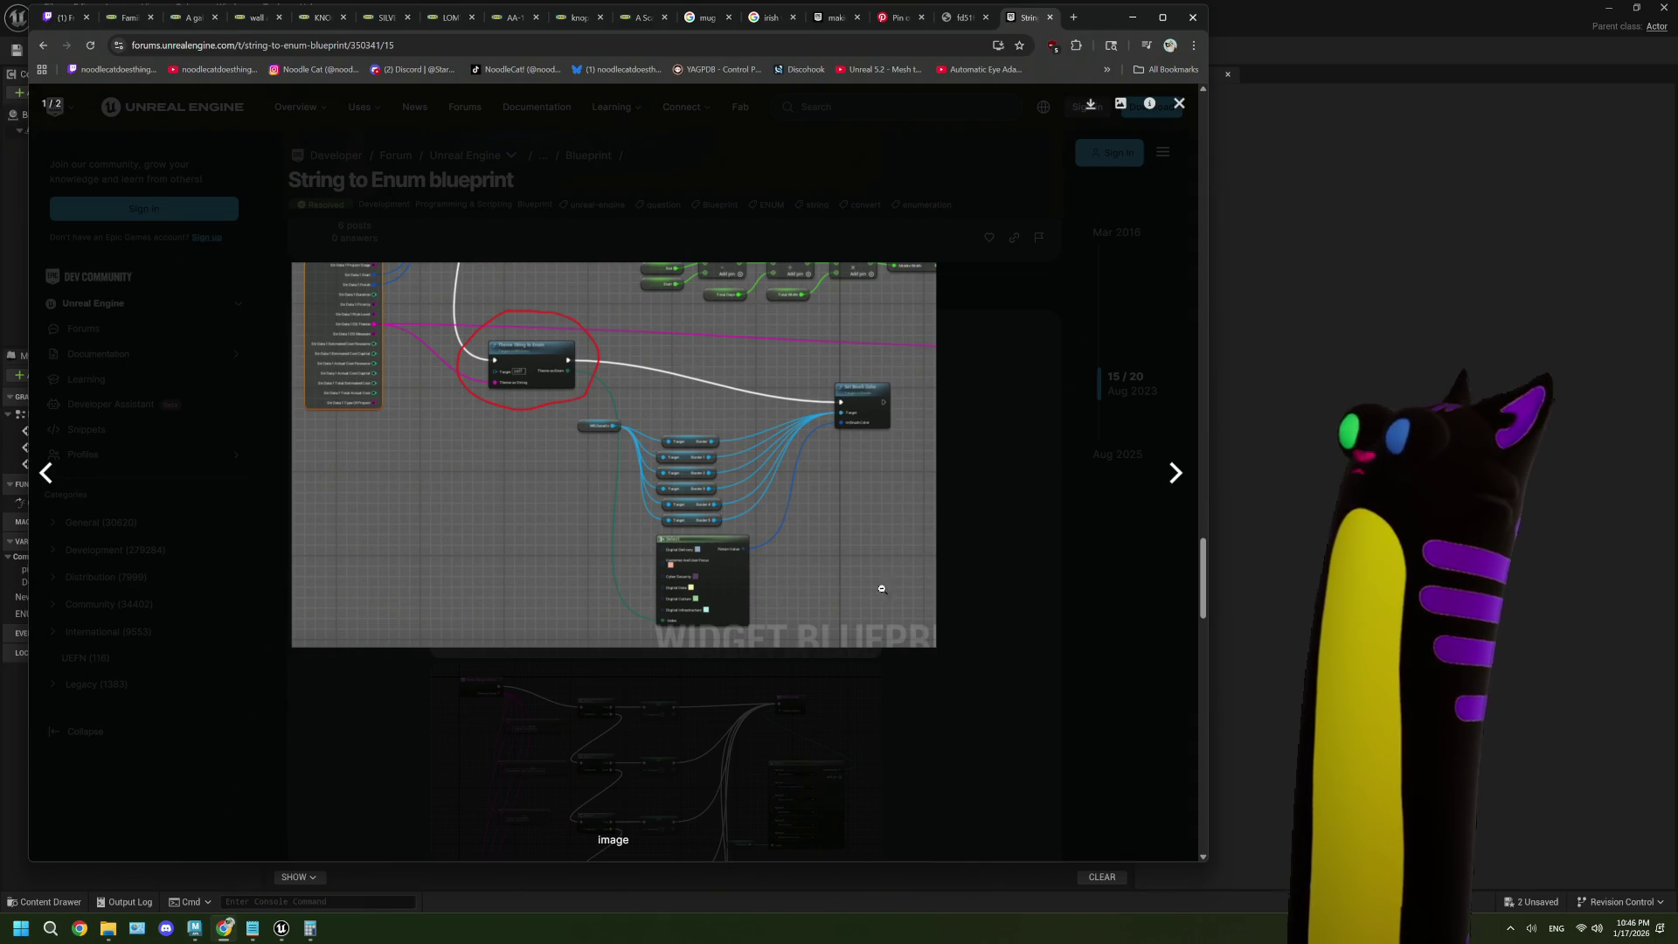
left_click(1025, 569)
scroll(894, 552, "down", 3)
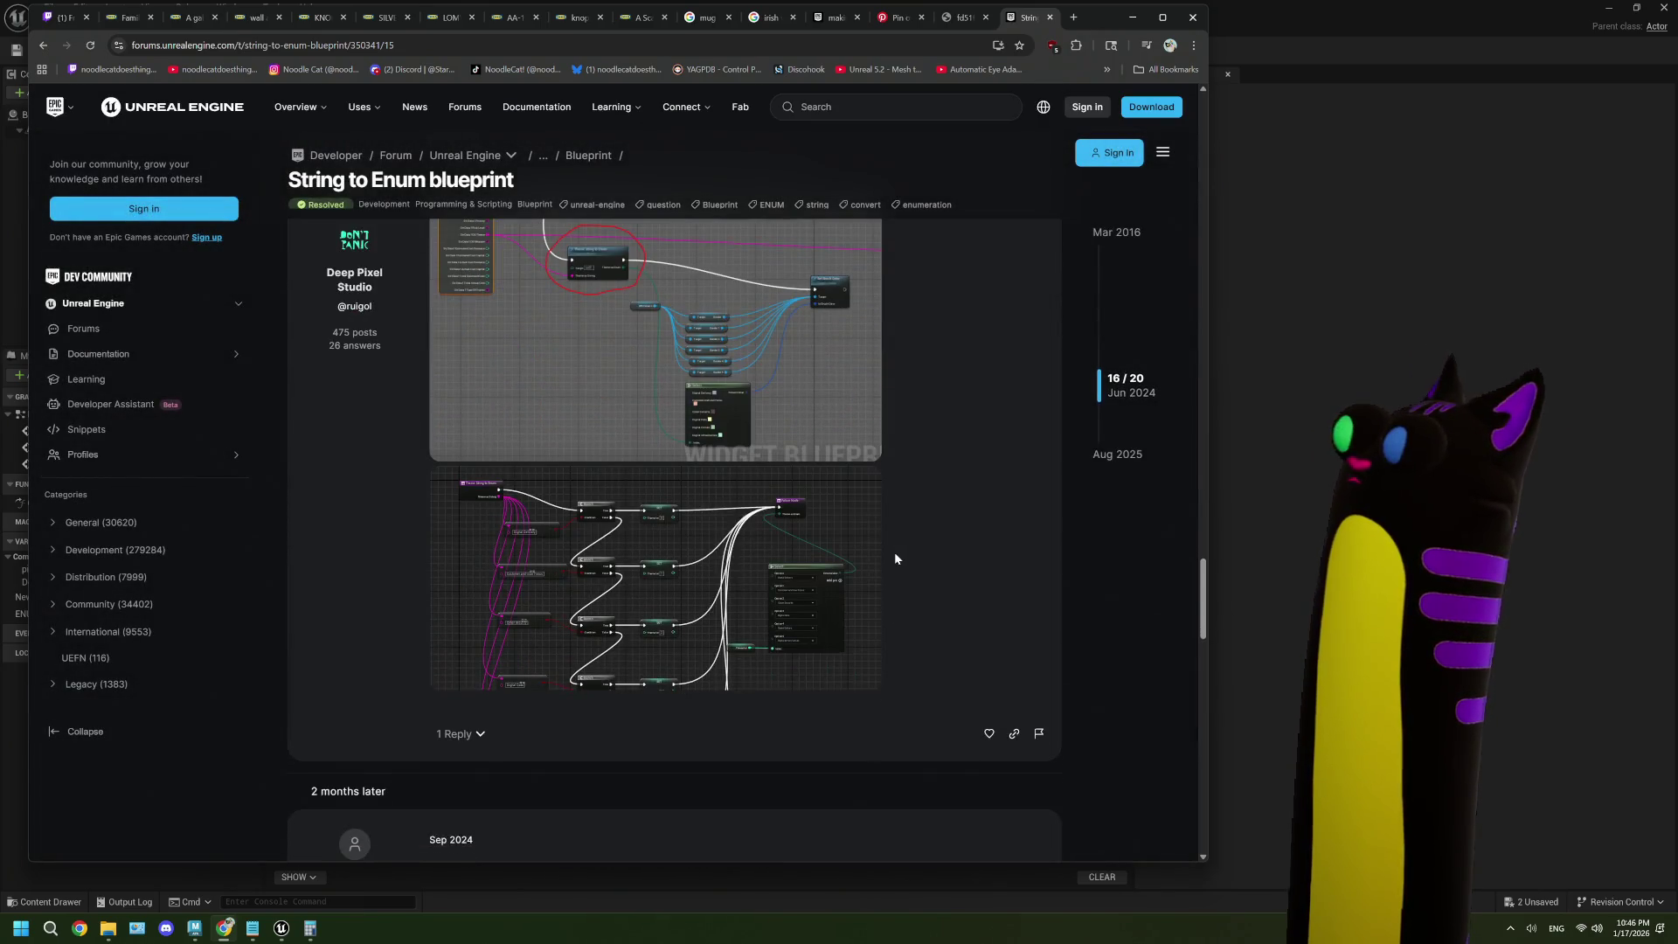
left_click(704, 560)
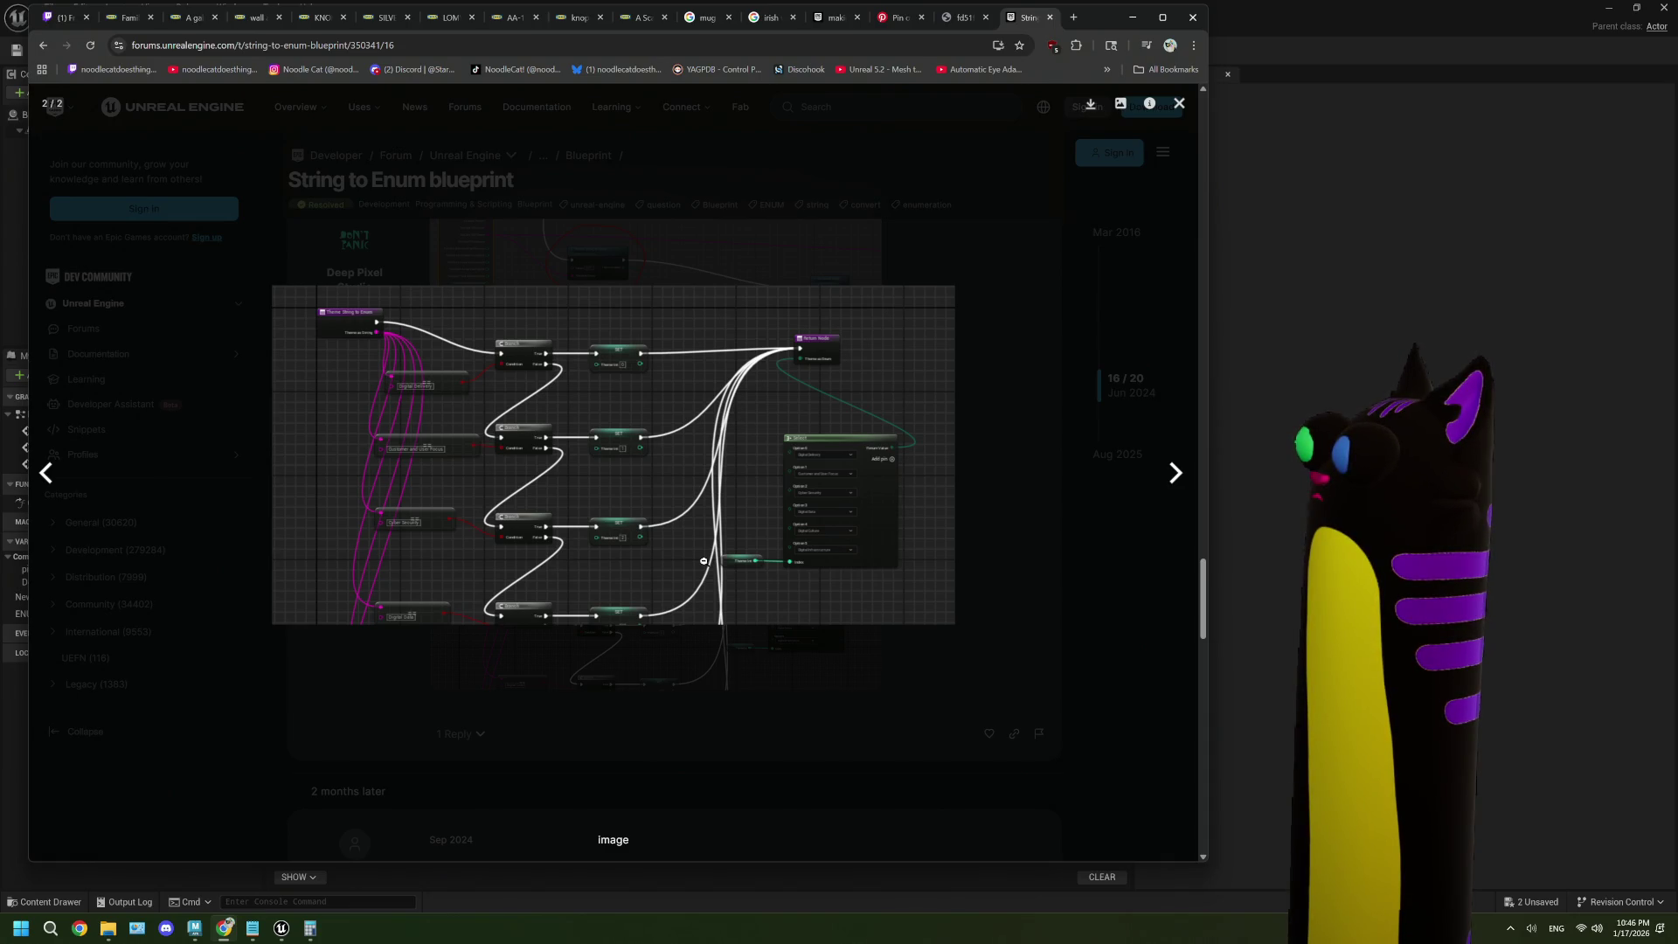
left_click(947, 664)
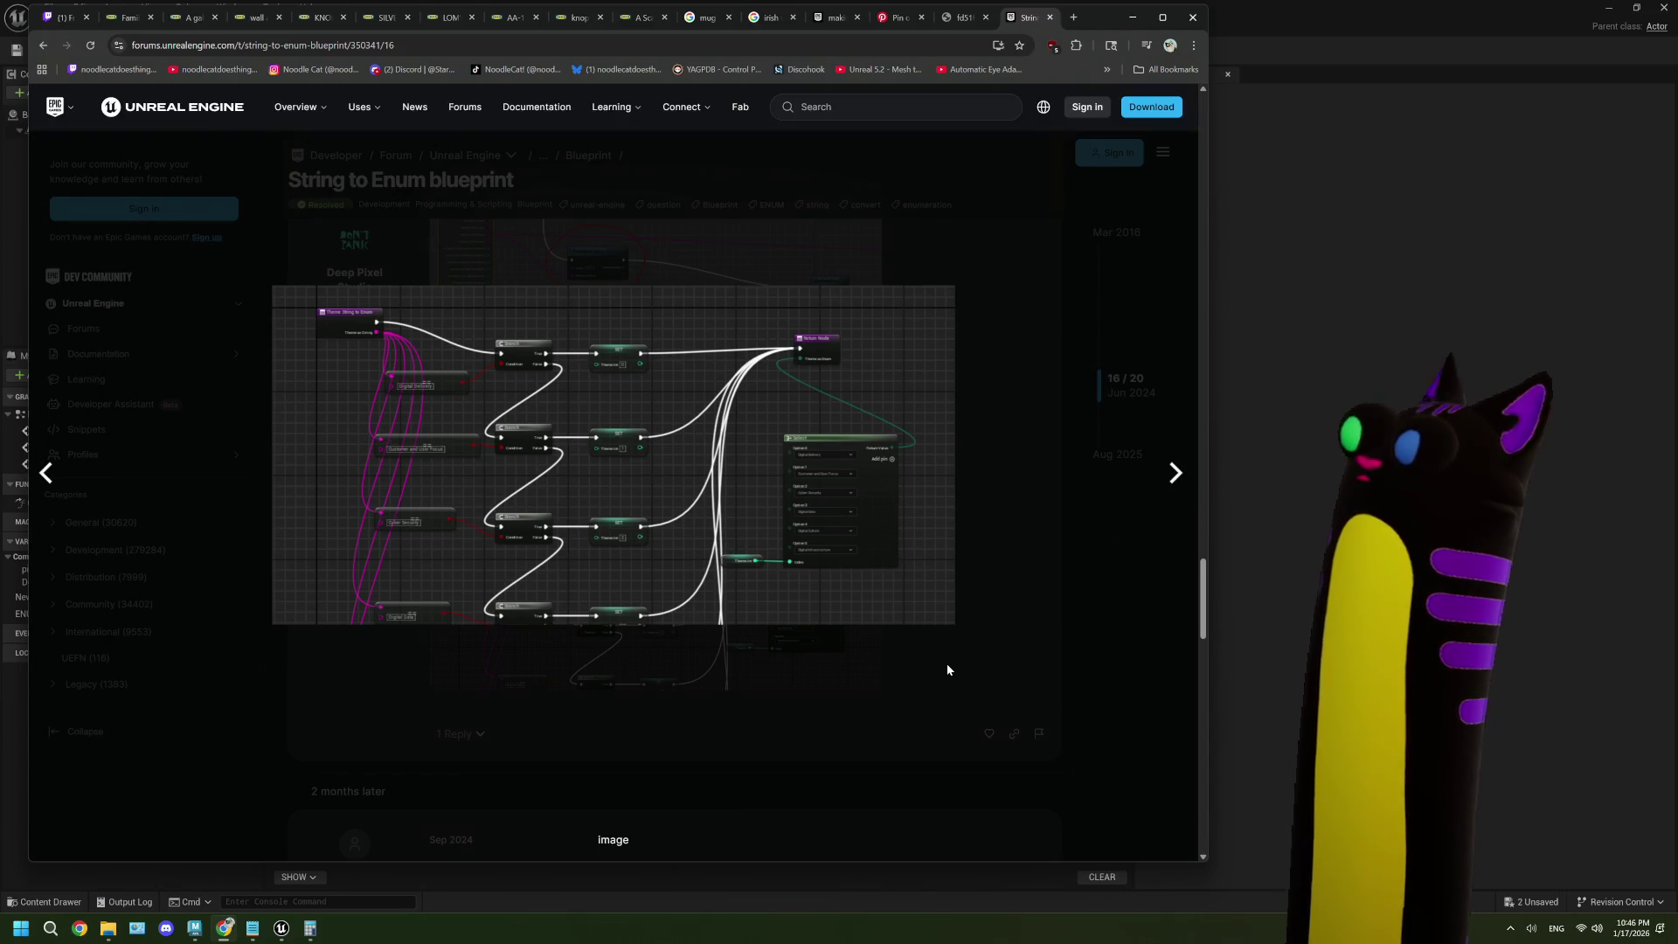
scroll(936, 651, "down", 3)
scroll(936, 652, "down", 2)
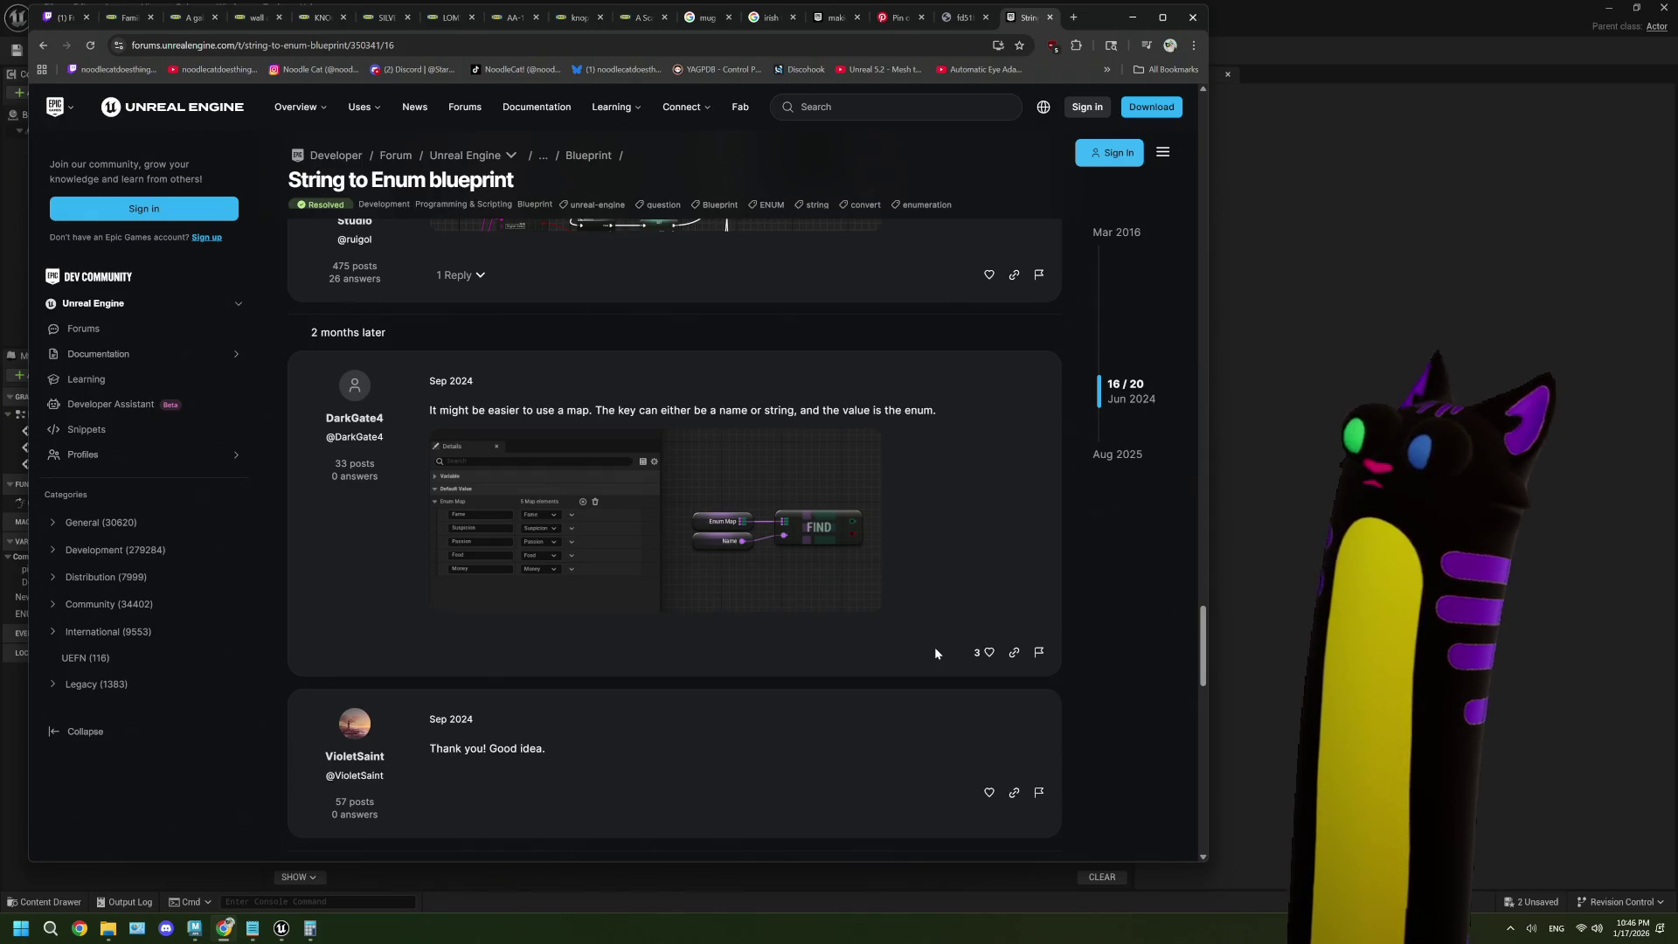
scroll(936, 652, "down", 4)
scroll(936, 653, "down", 2)
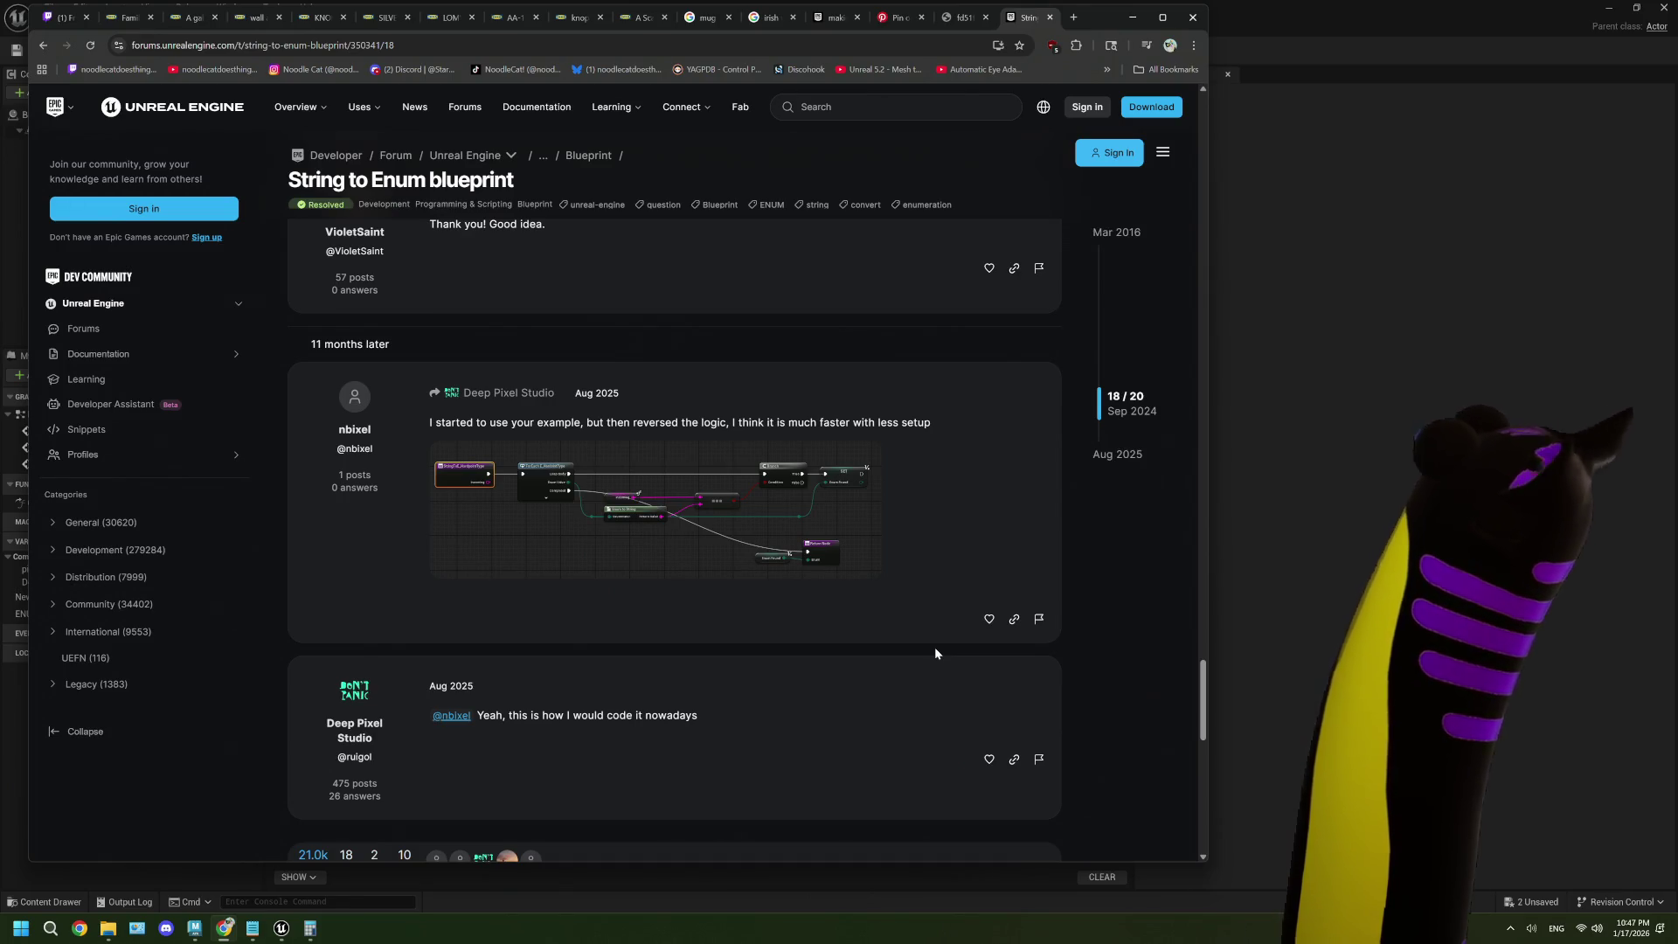
scroll(936, 653, "up", 1)
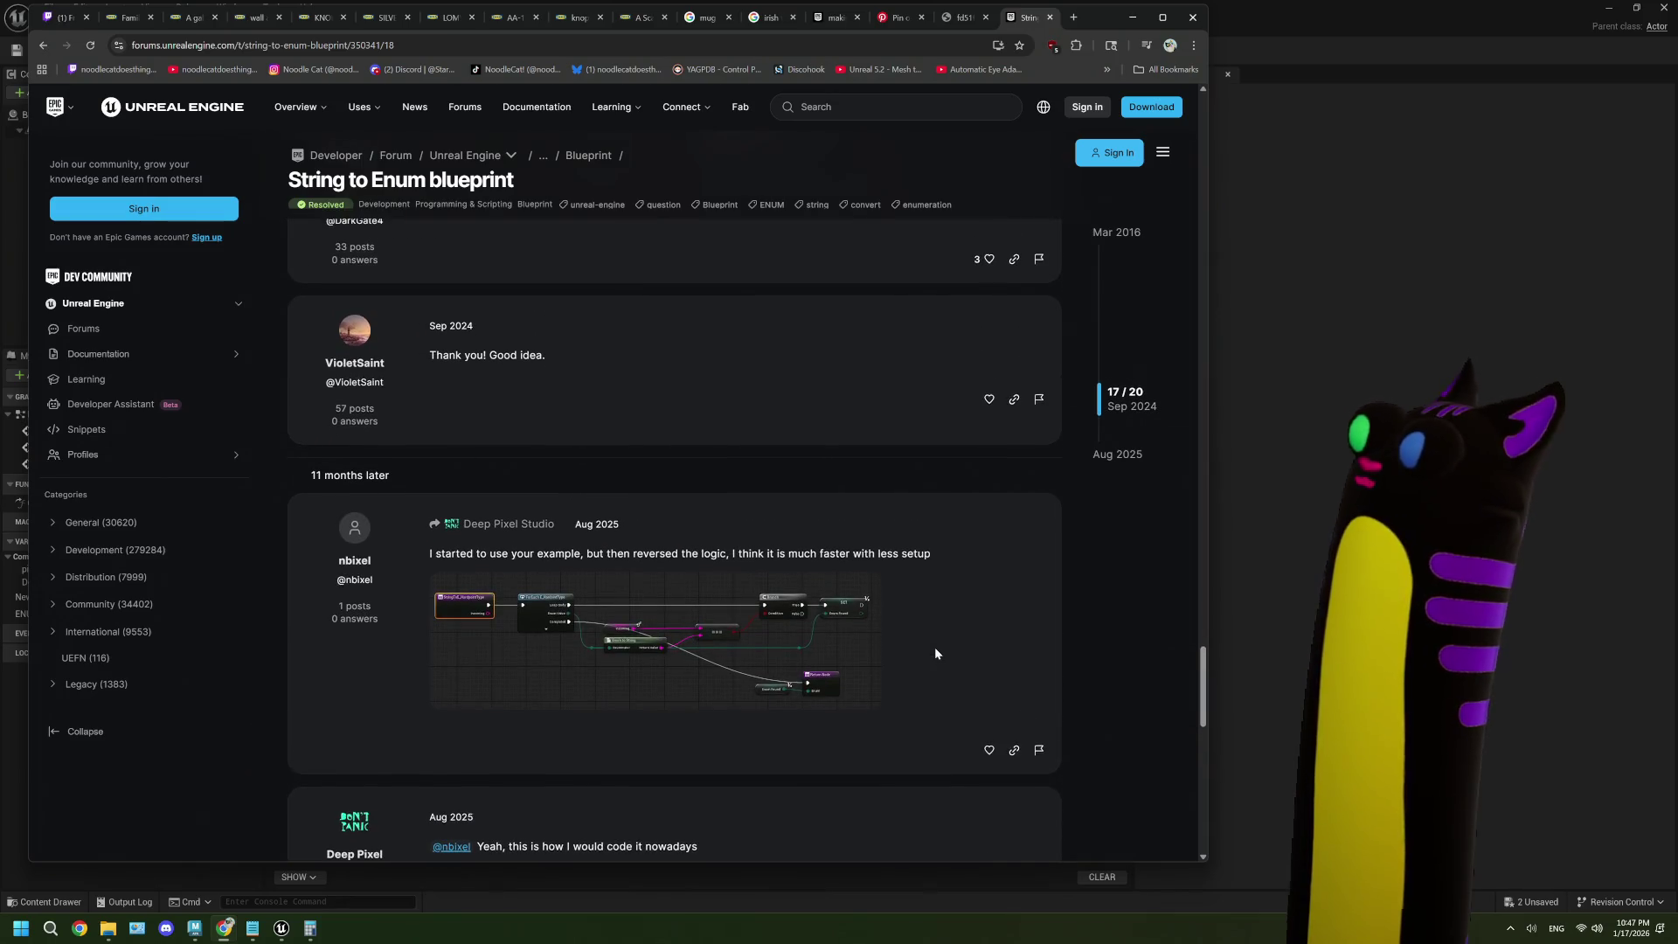
scroll(935, 653, "down", 3)
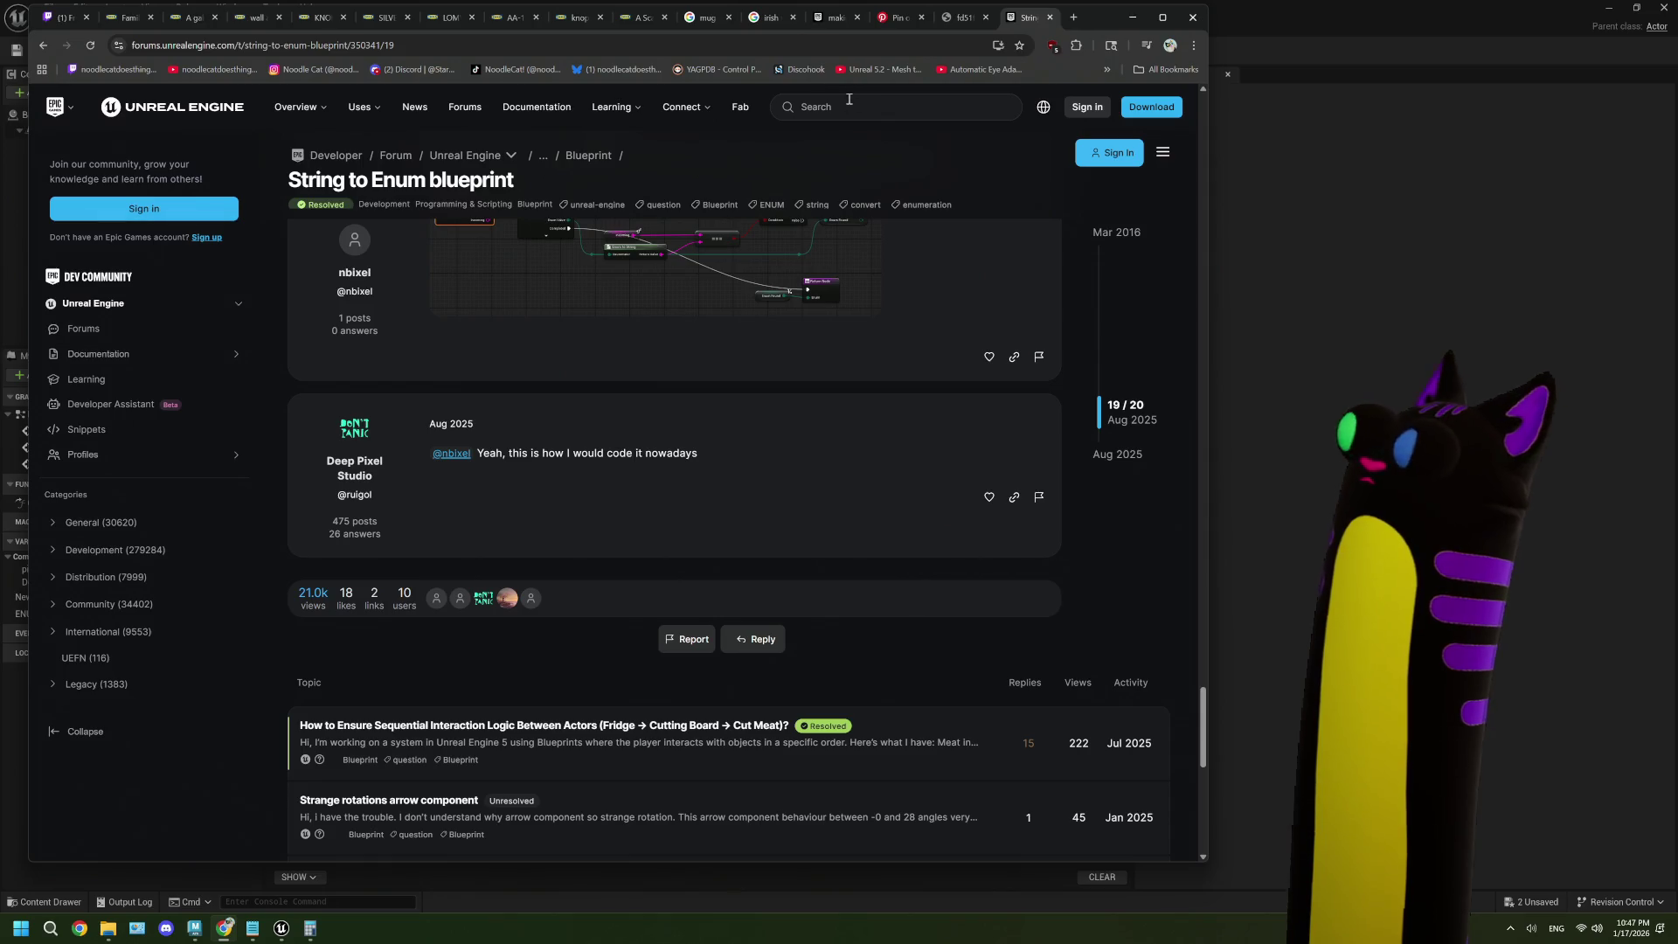
left_click(1073, 18)
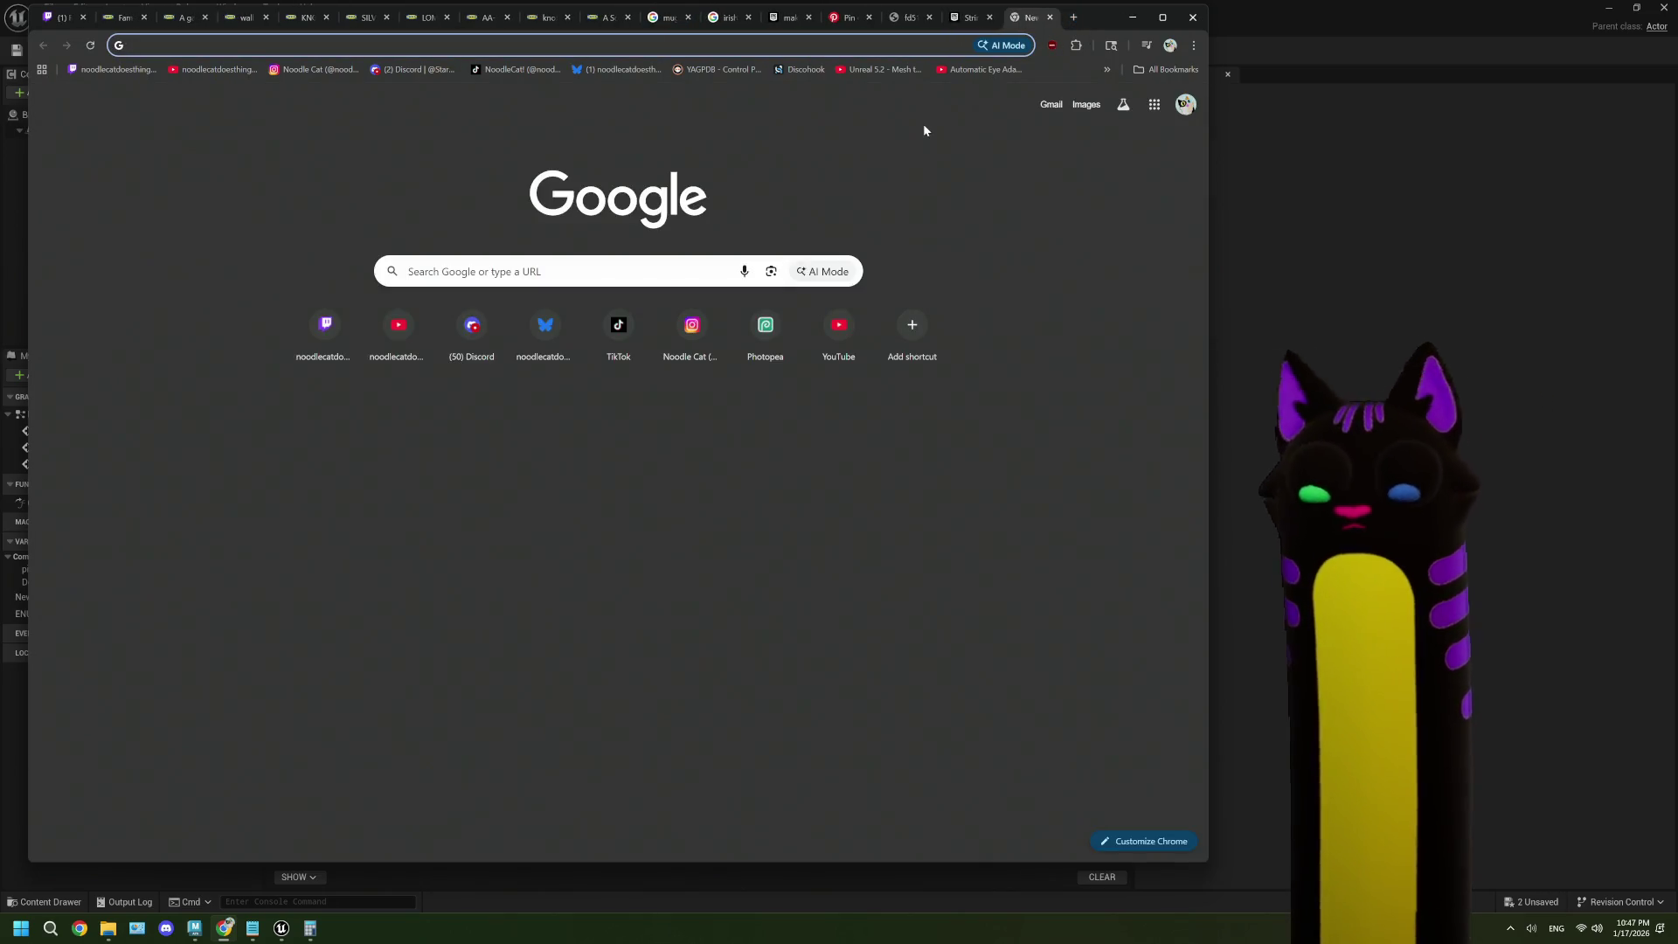
- Search 'ue5 add to enum bp' and open the 'Make / Change Enum in Blueprint?' forum result
type("ue5")
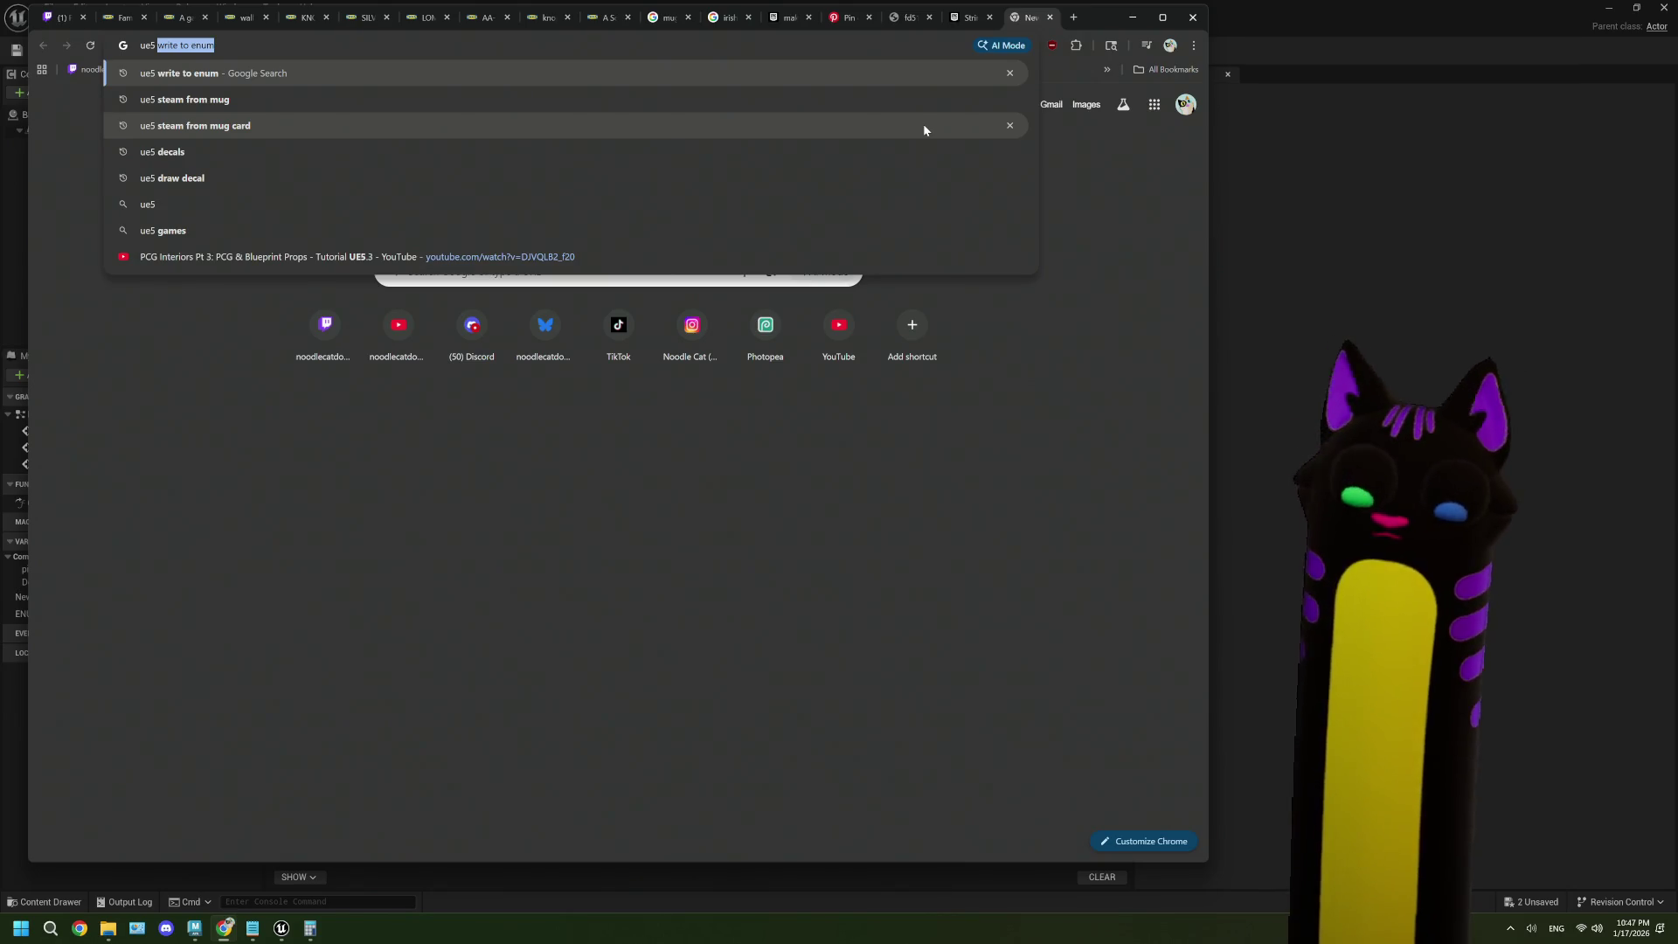
type("add to emu")
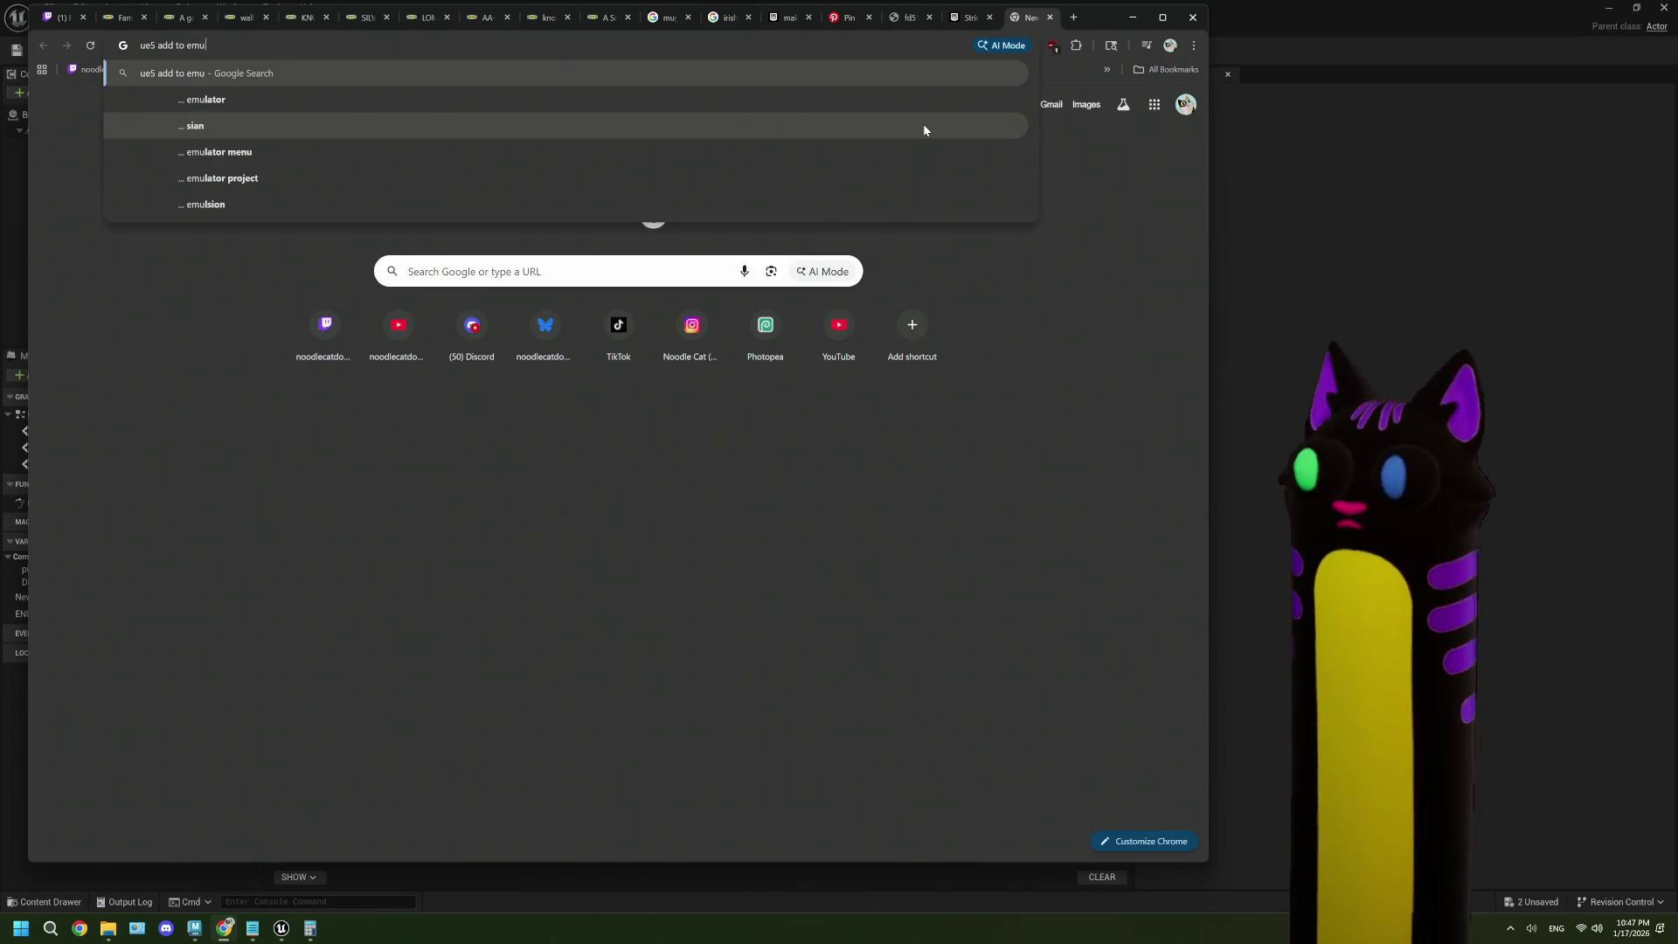
key("BackSpace")
key("BackSpace")
type("num ")
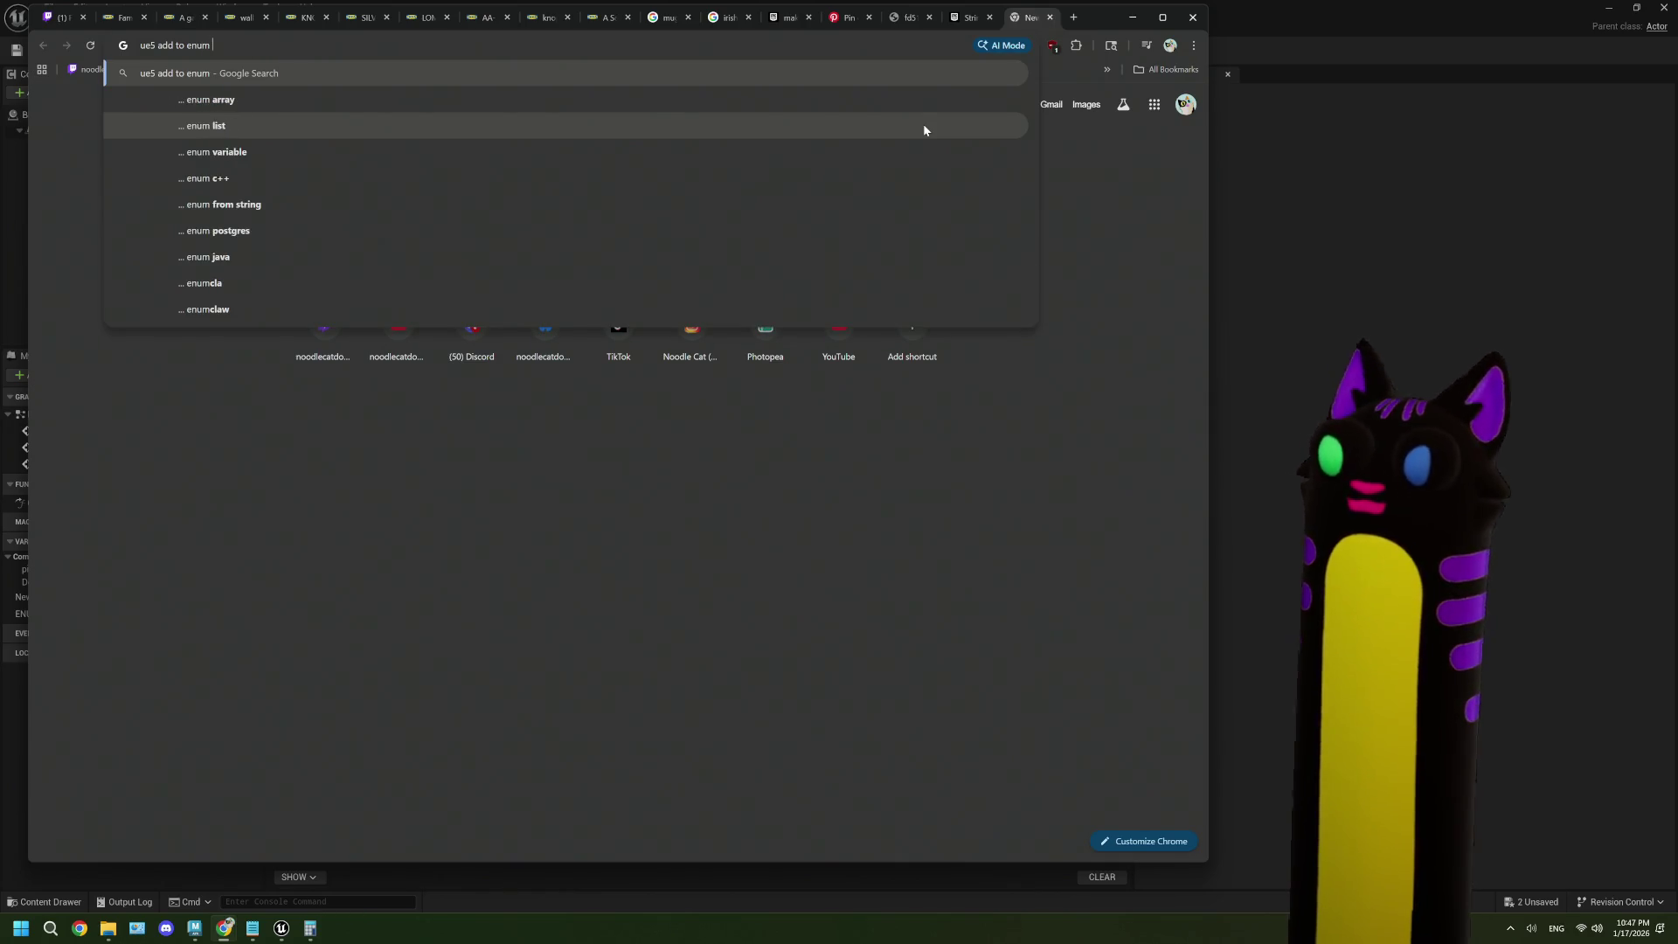
type("bp")
key("Return")
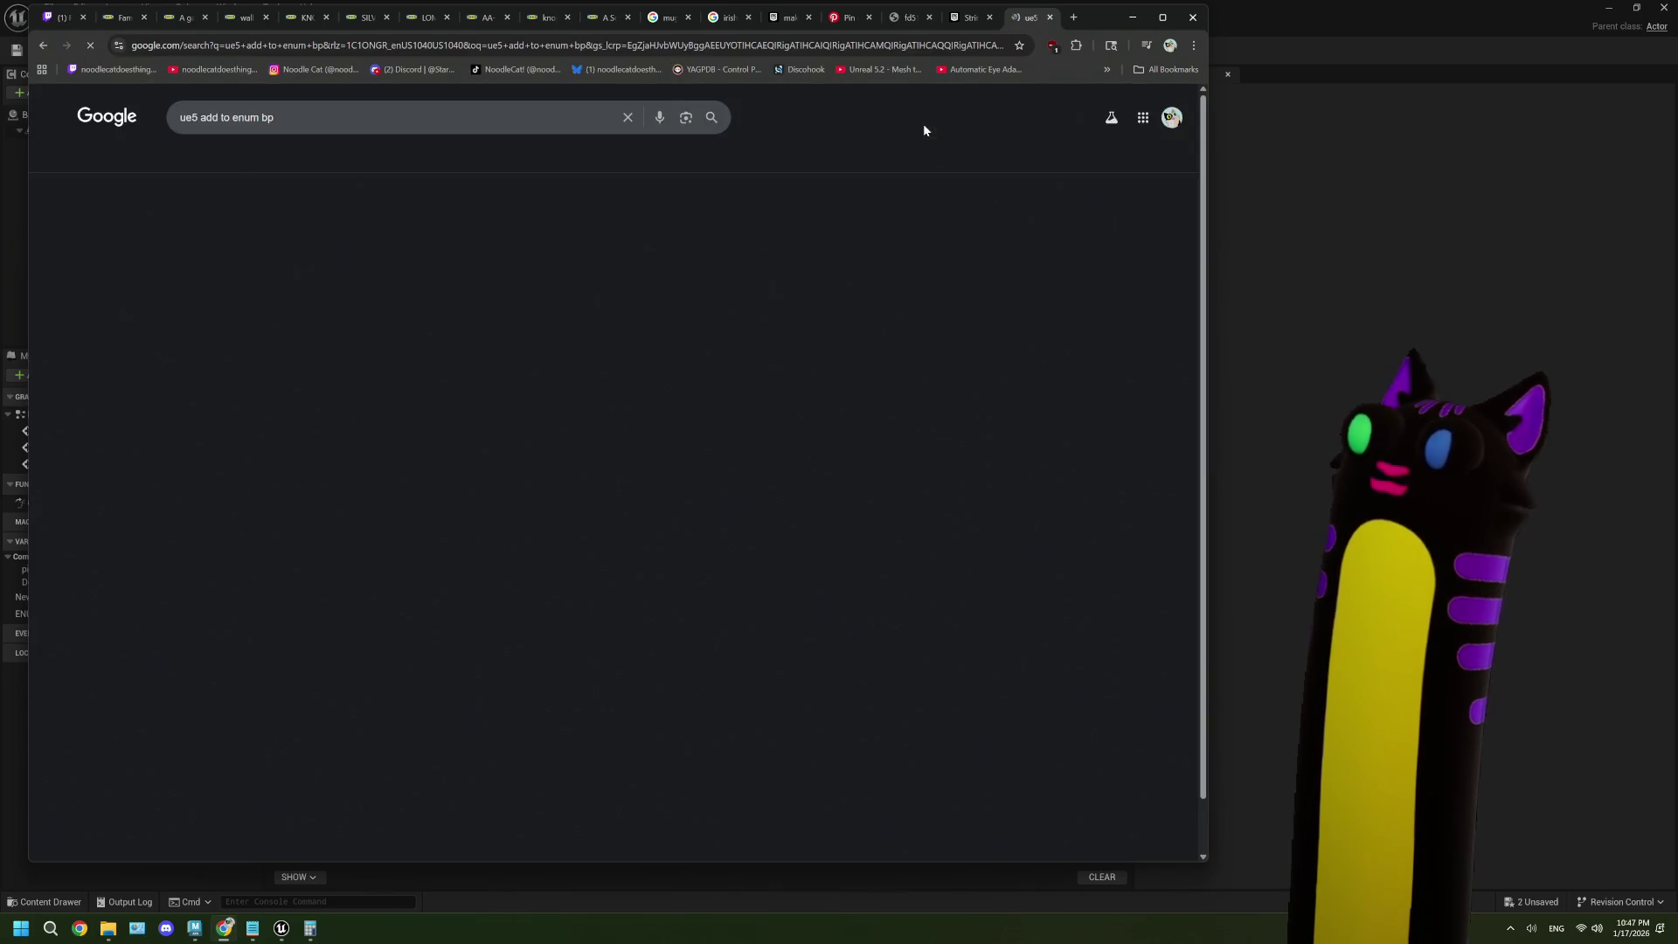
scroll(854, 437, "down", 4)
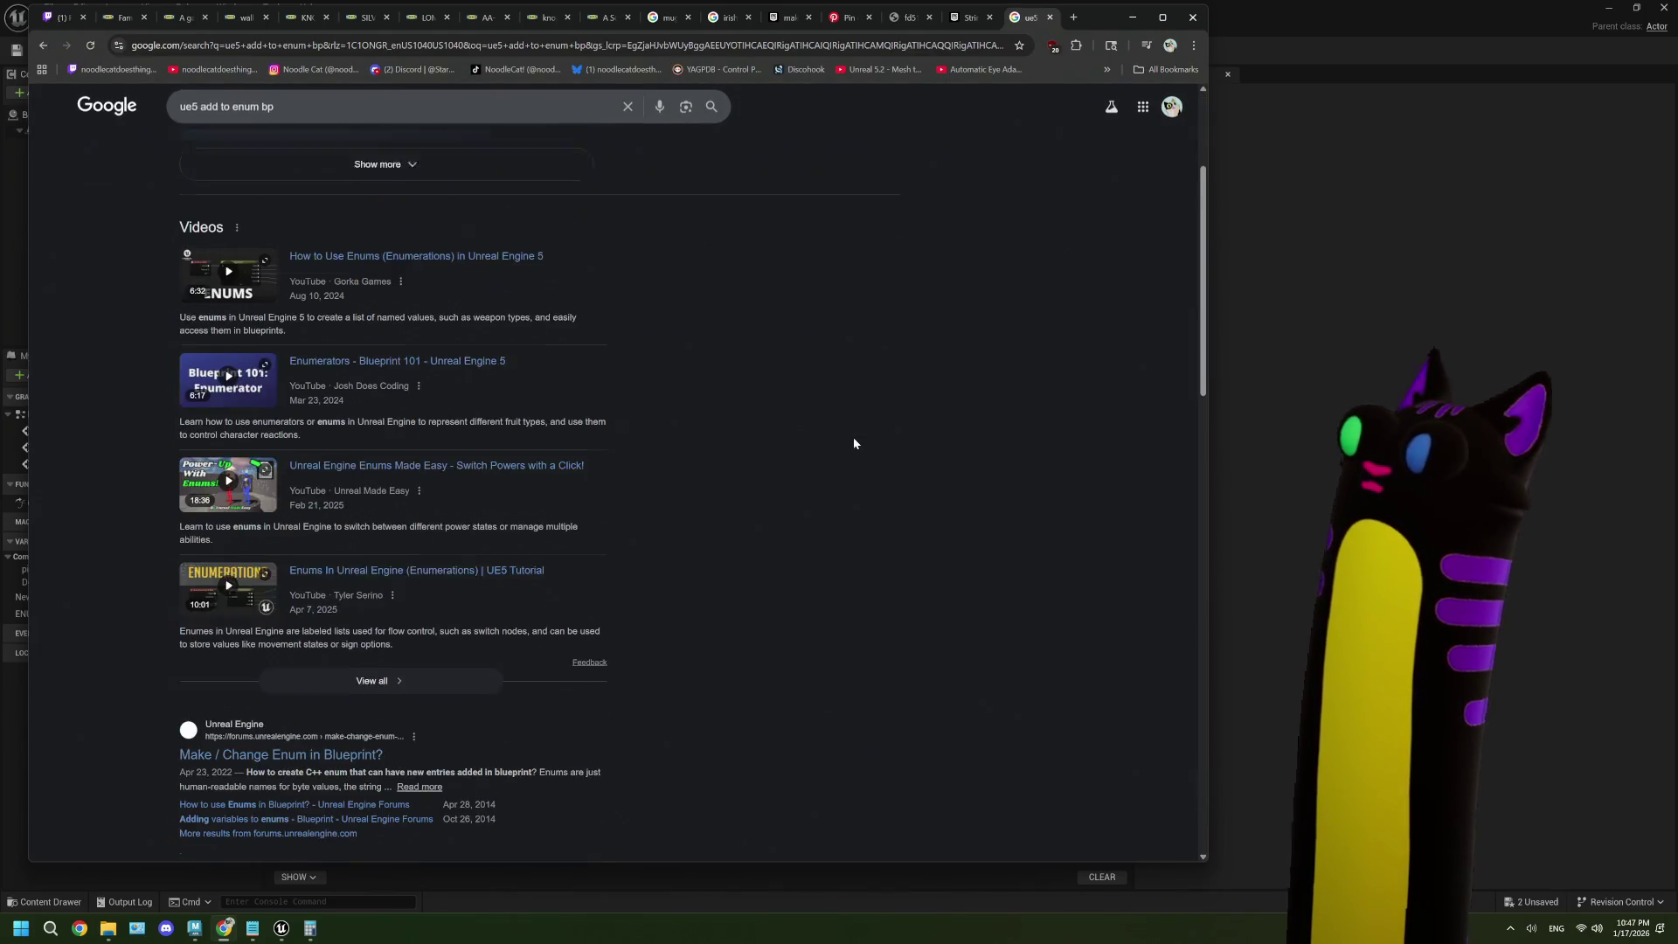
left_click(315, 603)
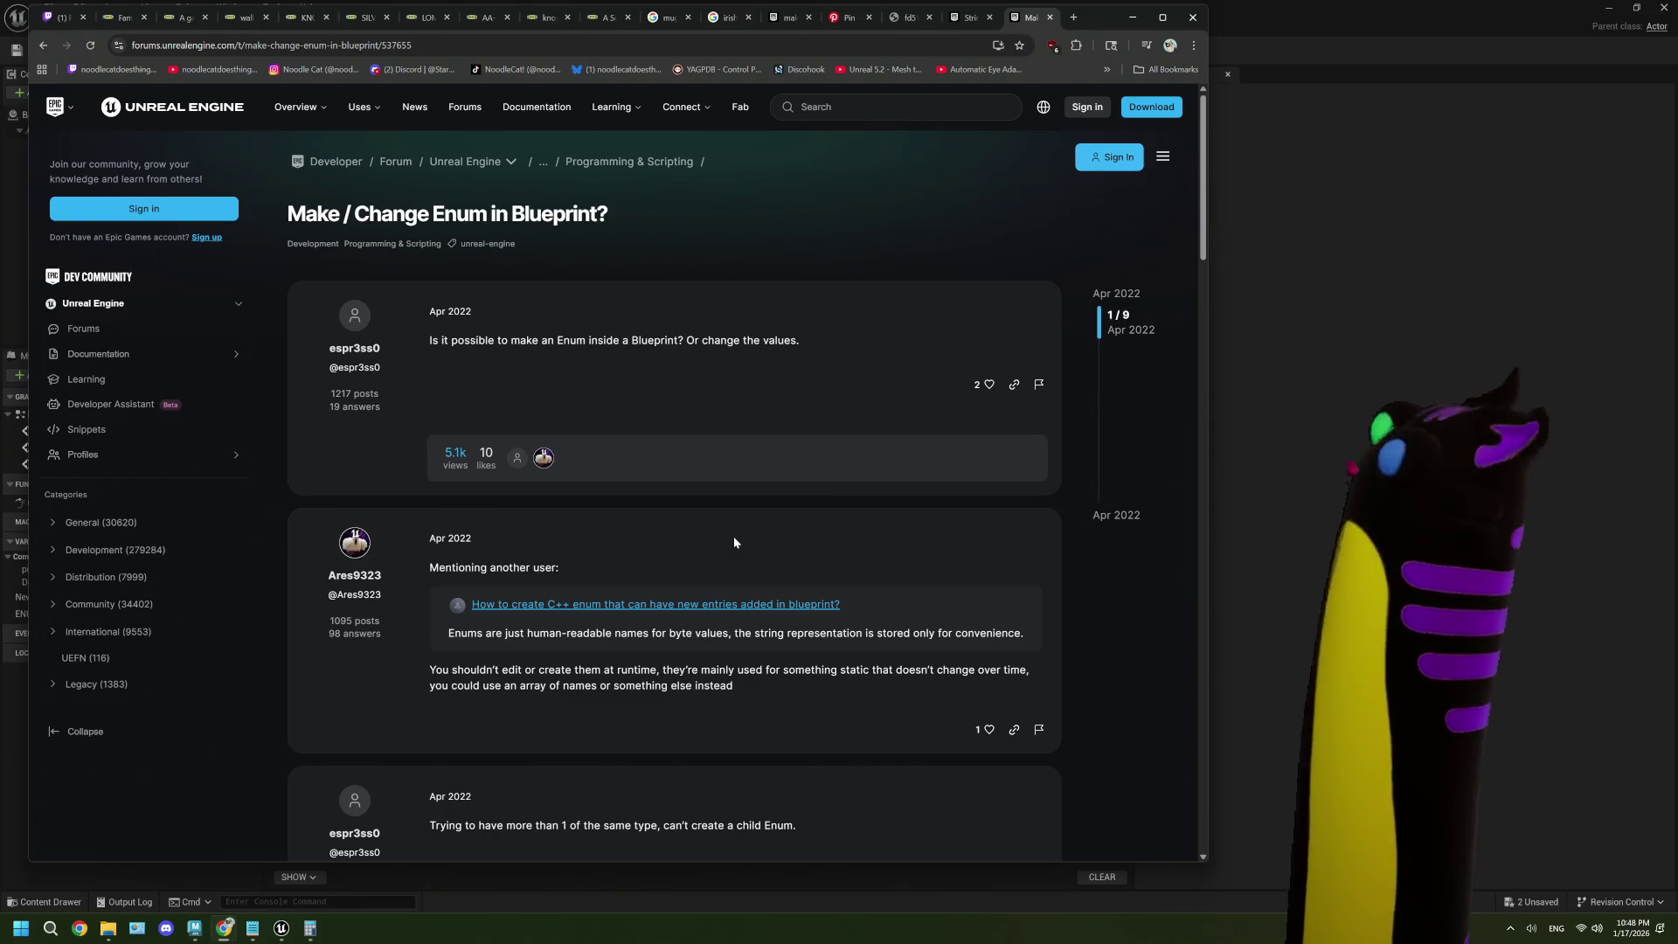
scroll(734, 542, "down", 1)
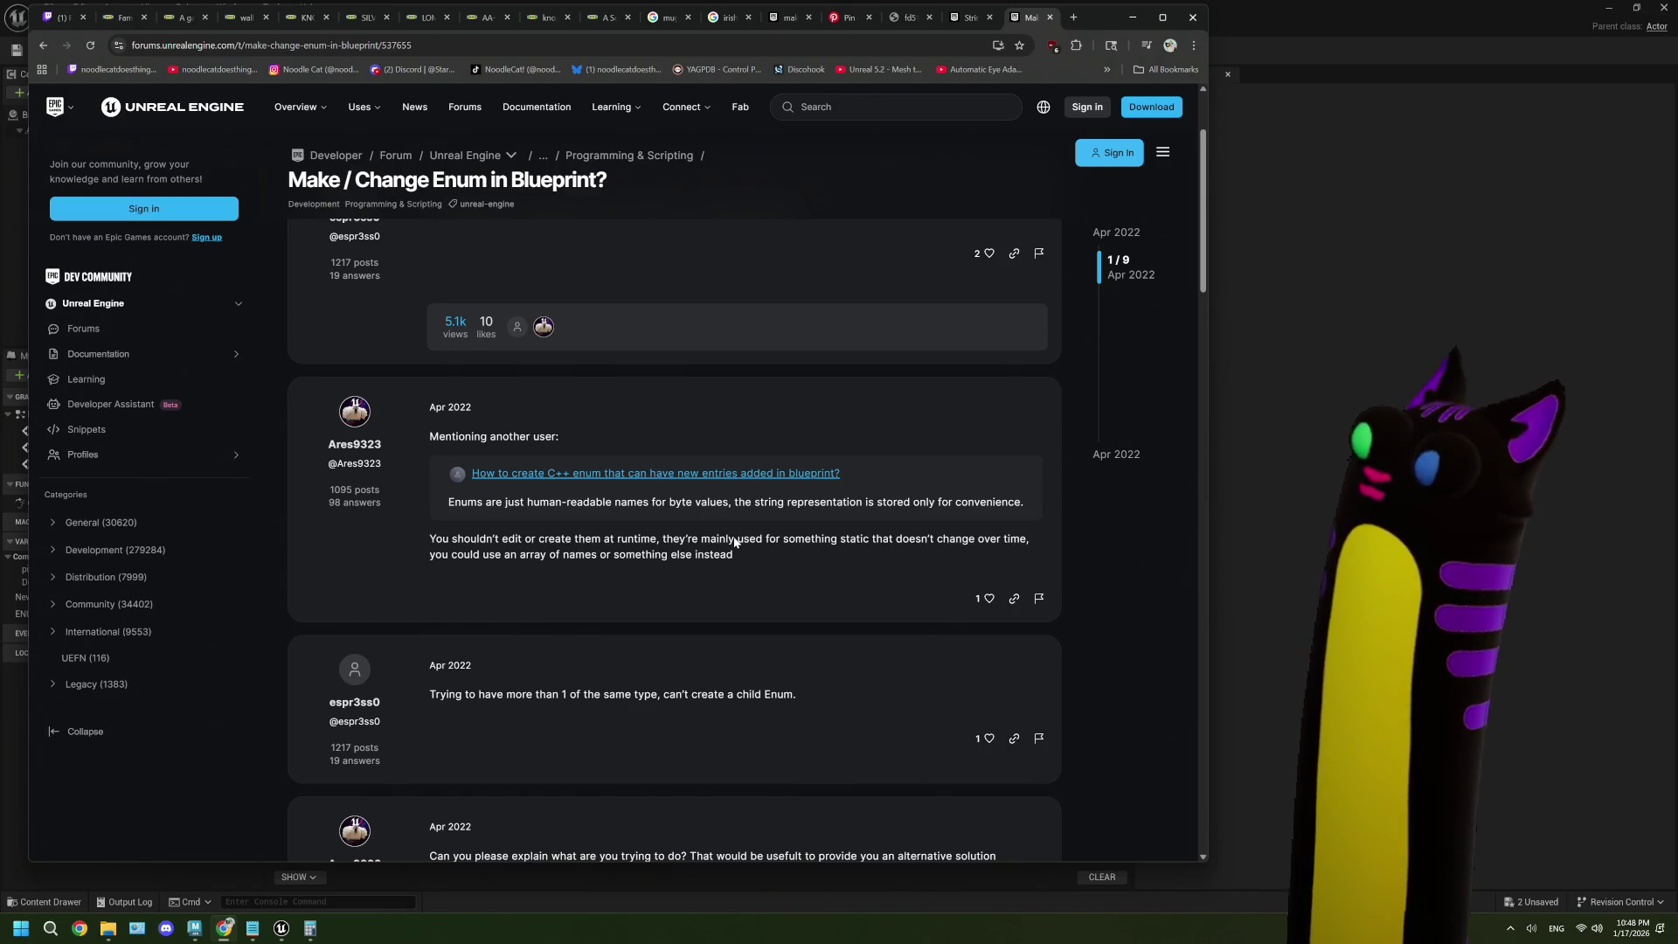
scroll(734, 542, "down", 3)
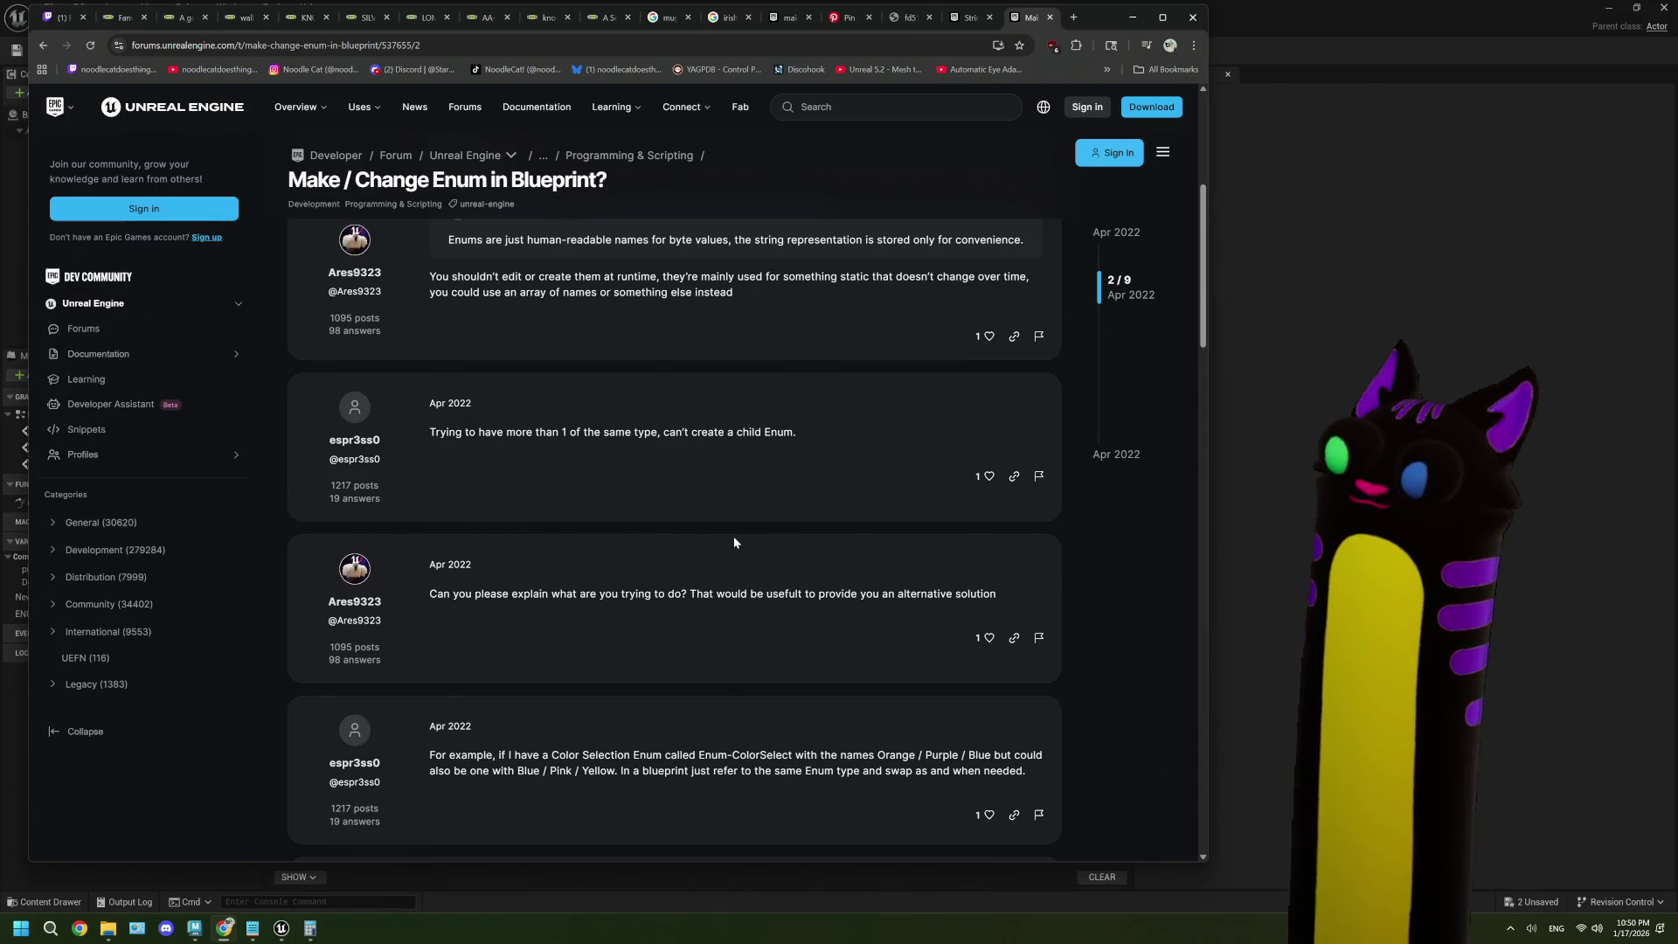
- Read through to the end of the enum forum thread and go back to the search results
scroll(735, 542, "down", 5)
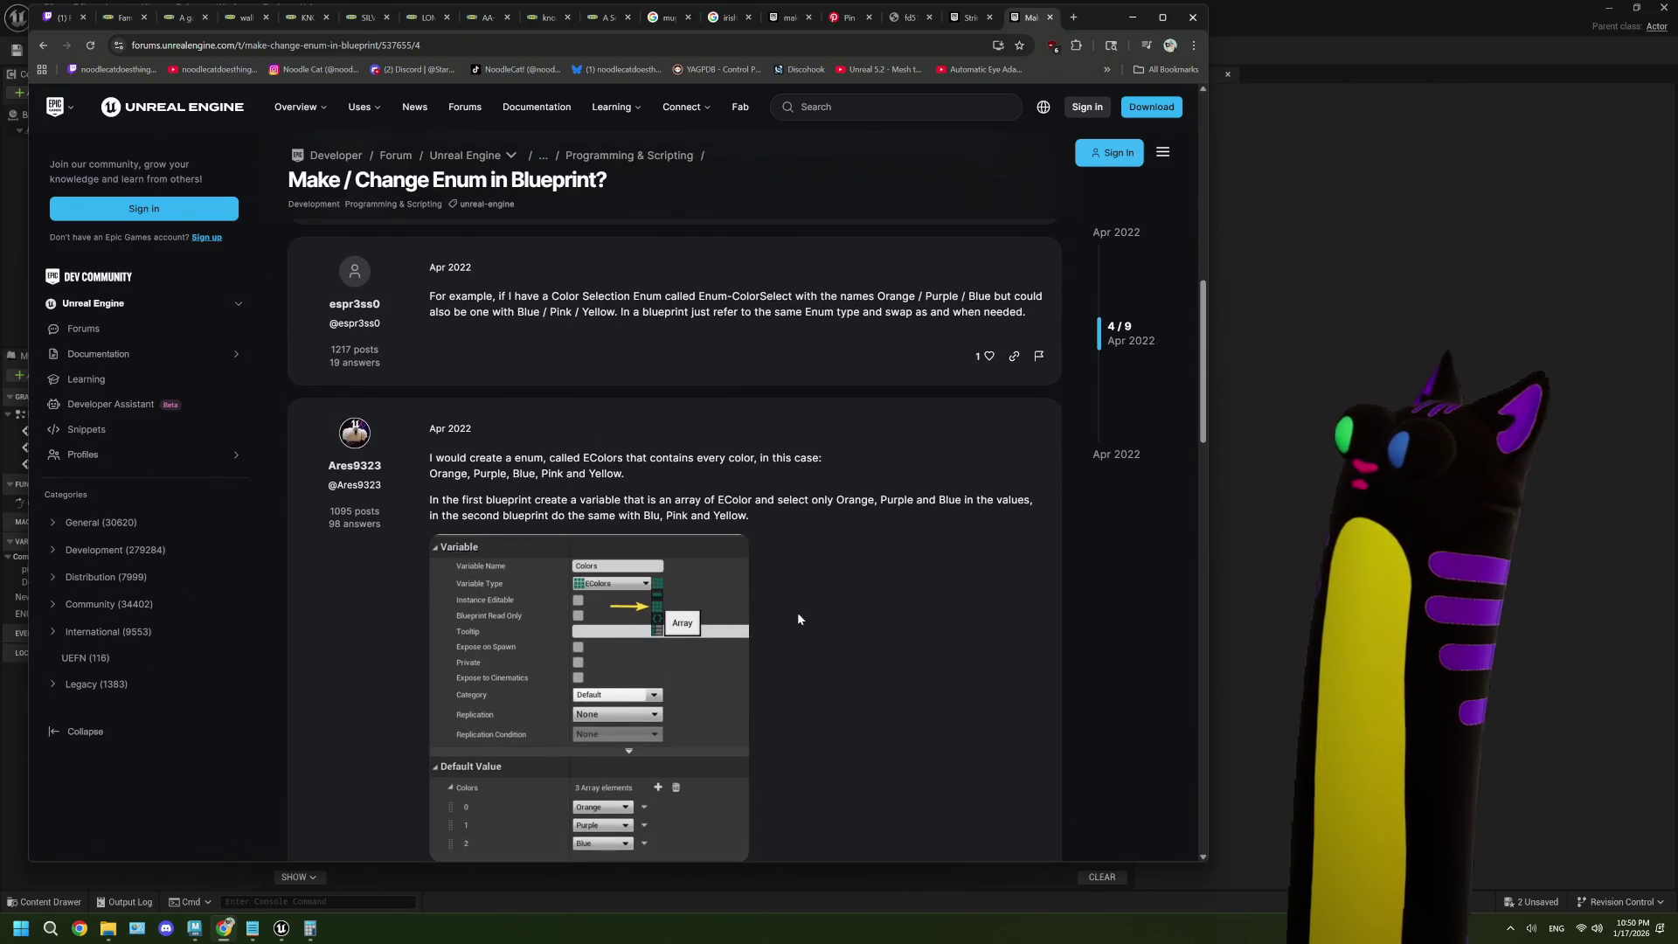
scroll(797, 612, "down", 1)
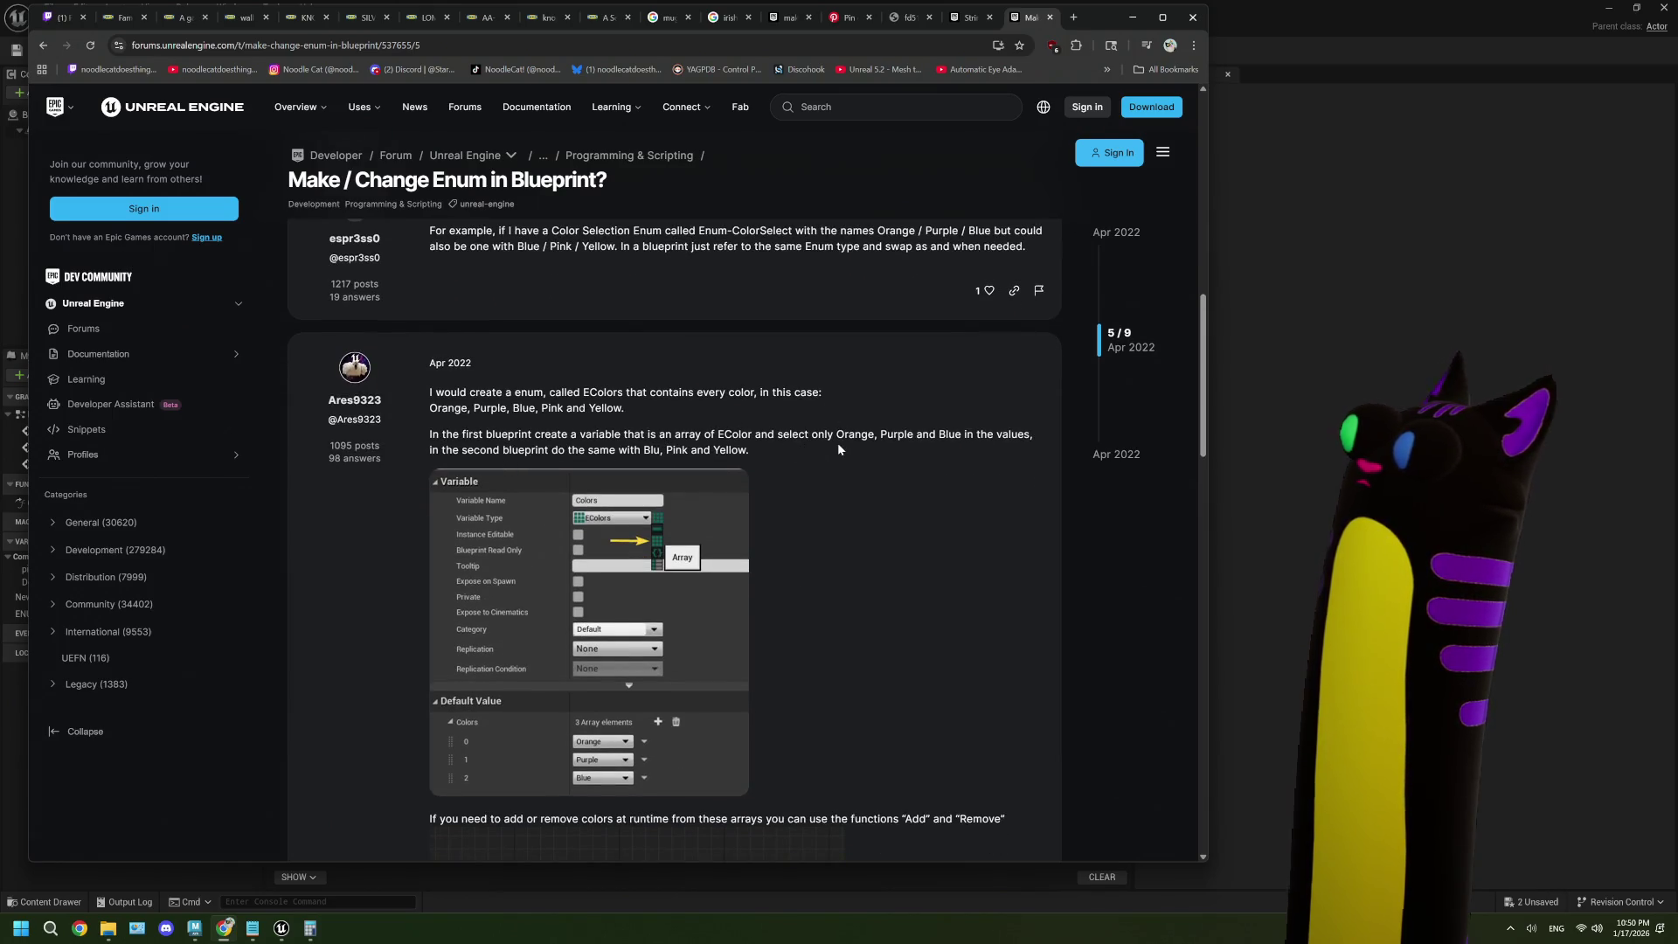
scroll(838, 444, "down", 3)
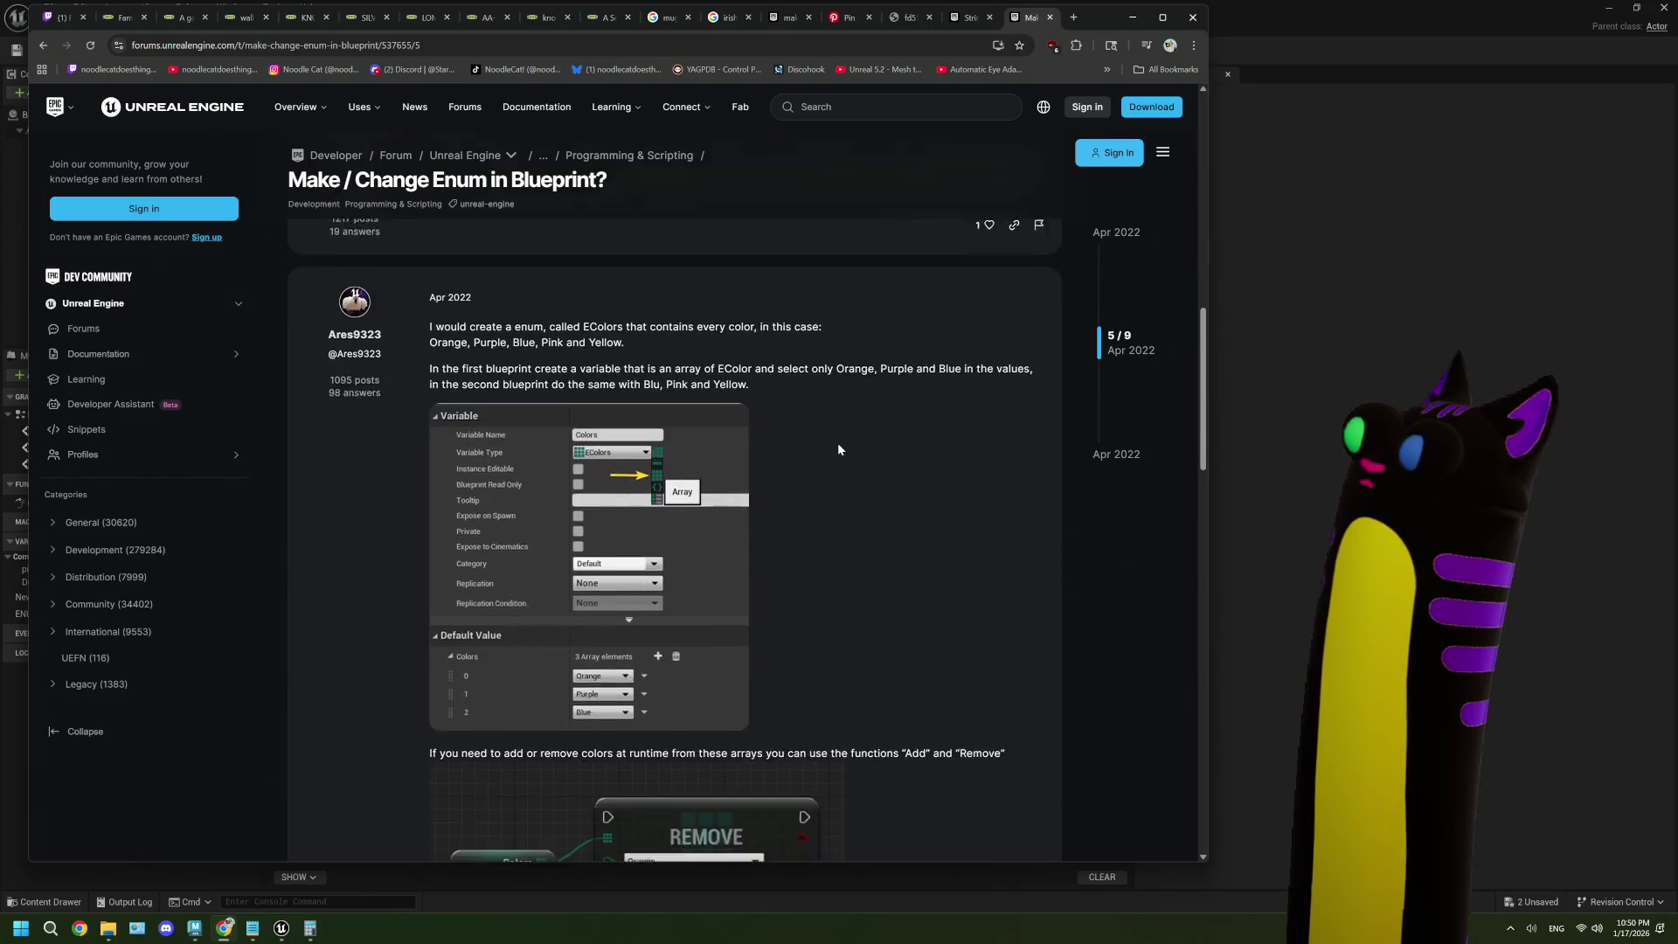
scroll(838, 449, "down", 4)
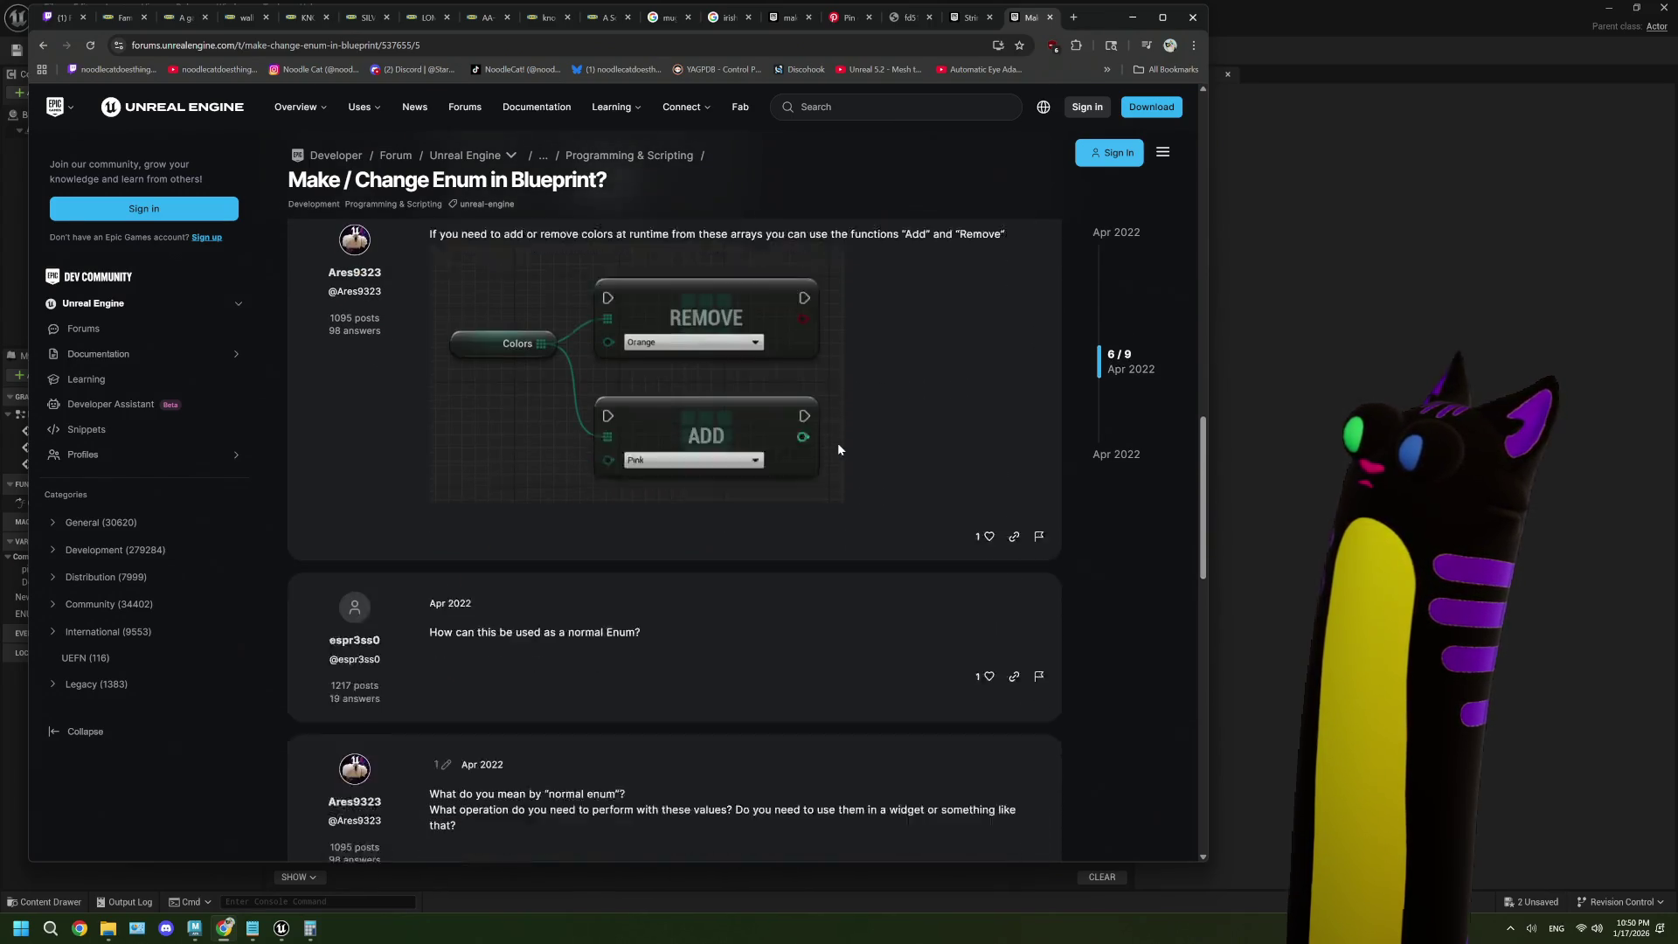
scroll(837, 449, "down", 3)
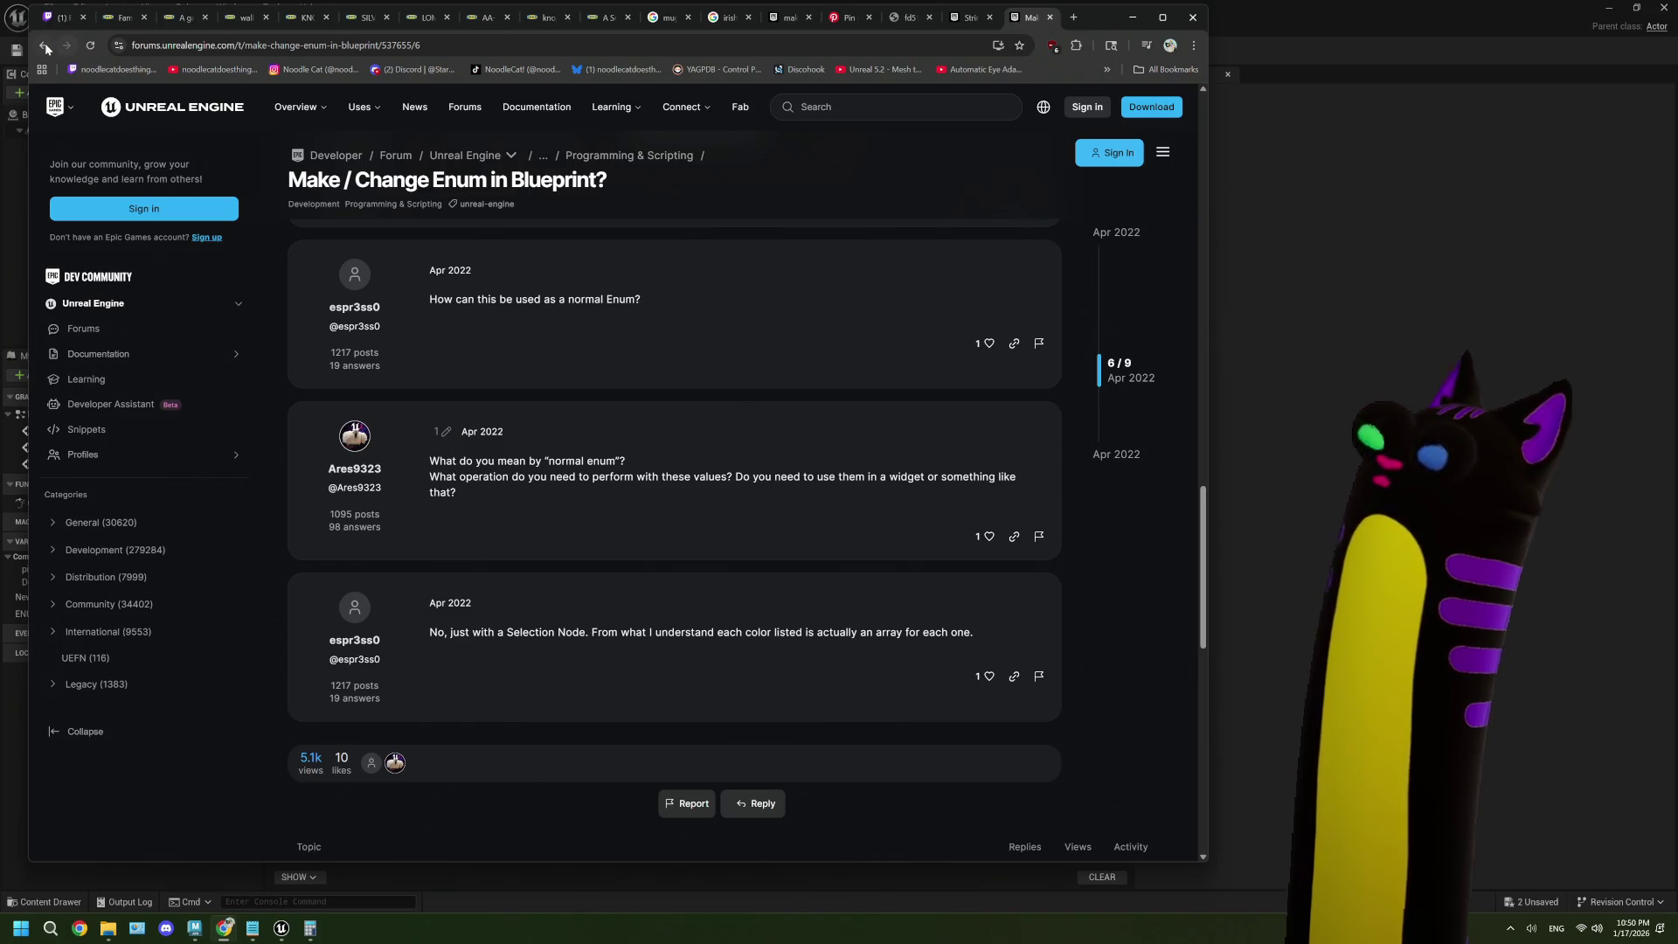
key("alt+Left")
- Scroll the remaining results, then return to the Blueprint editor and select the ENUM Frame Sizes node
scroll(710, 468, "down", 2)
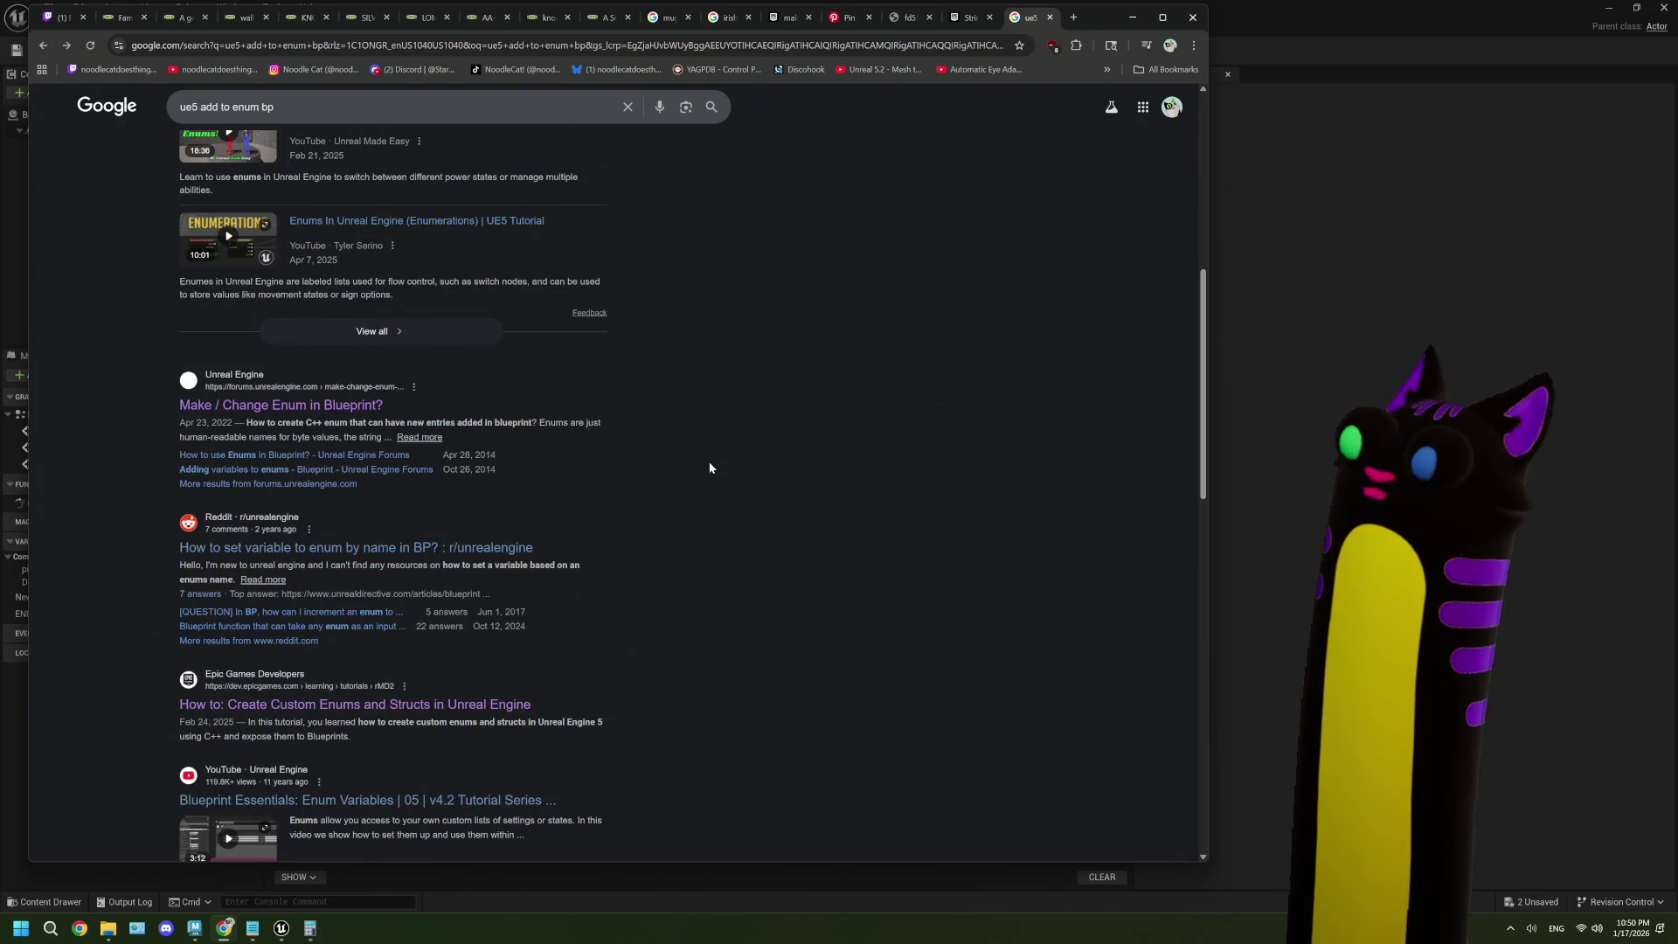
scroll(710, 468, "down", 4)
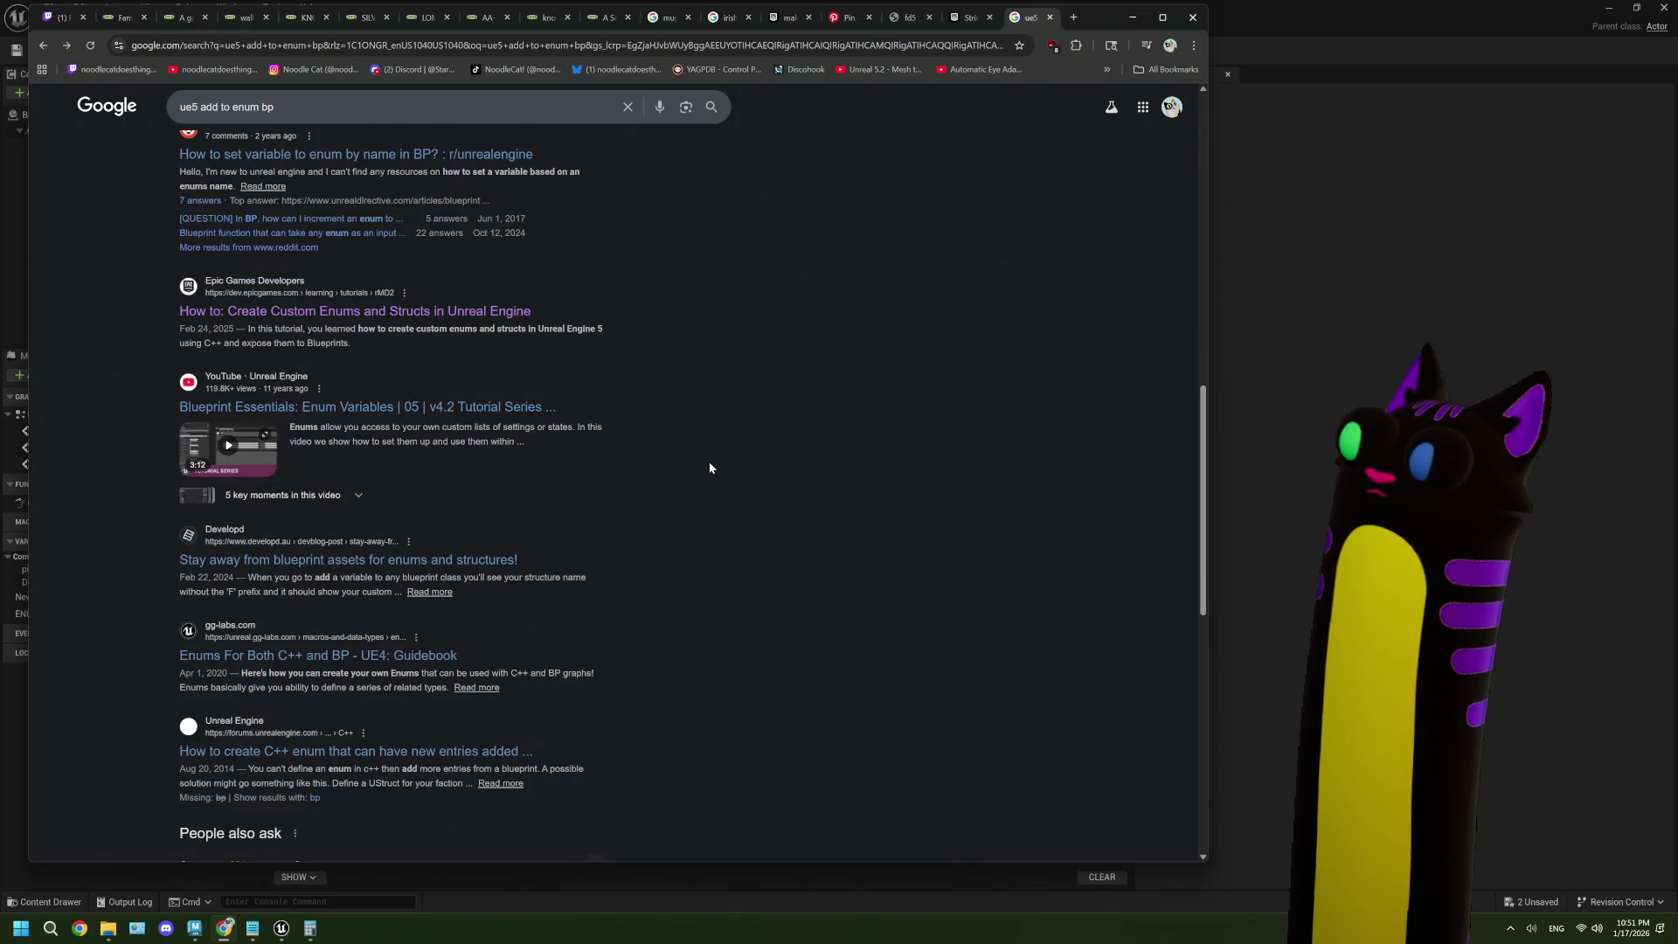
scroll(709, 468, "down", 2)
scroll(710, 467, "down", 2)
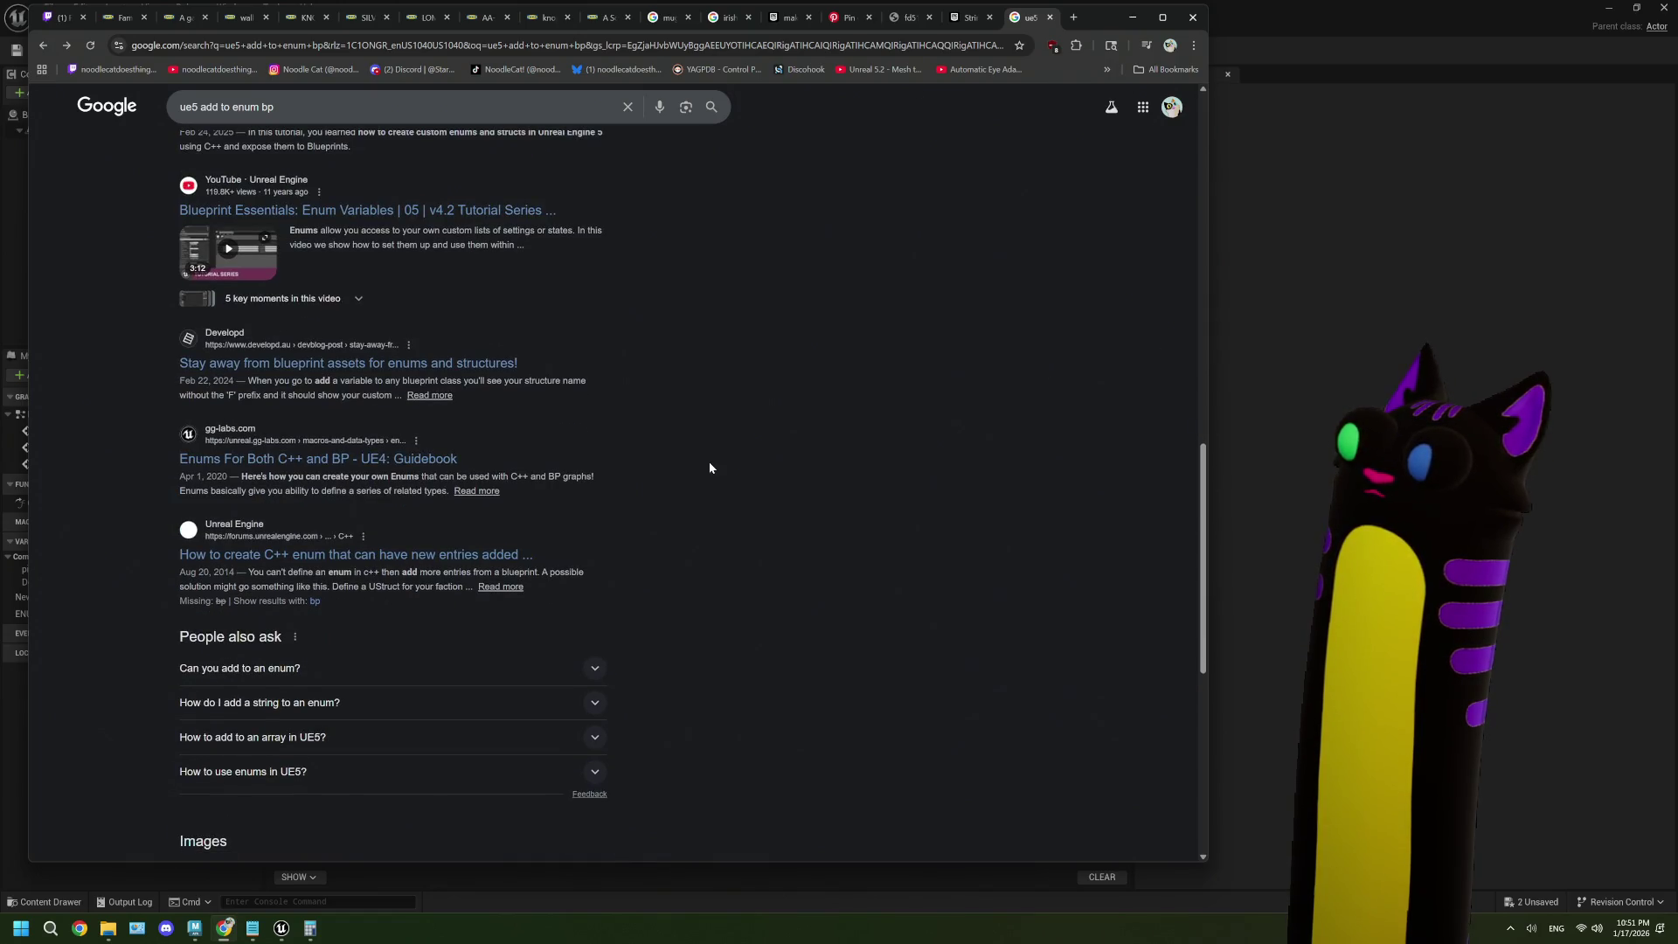
scroll(710, 468, "down", 2)
scroll(710, 468, "down", 2)
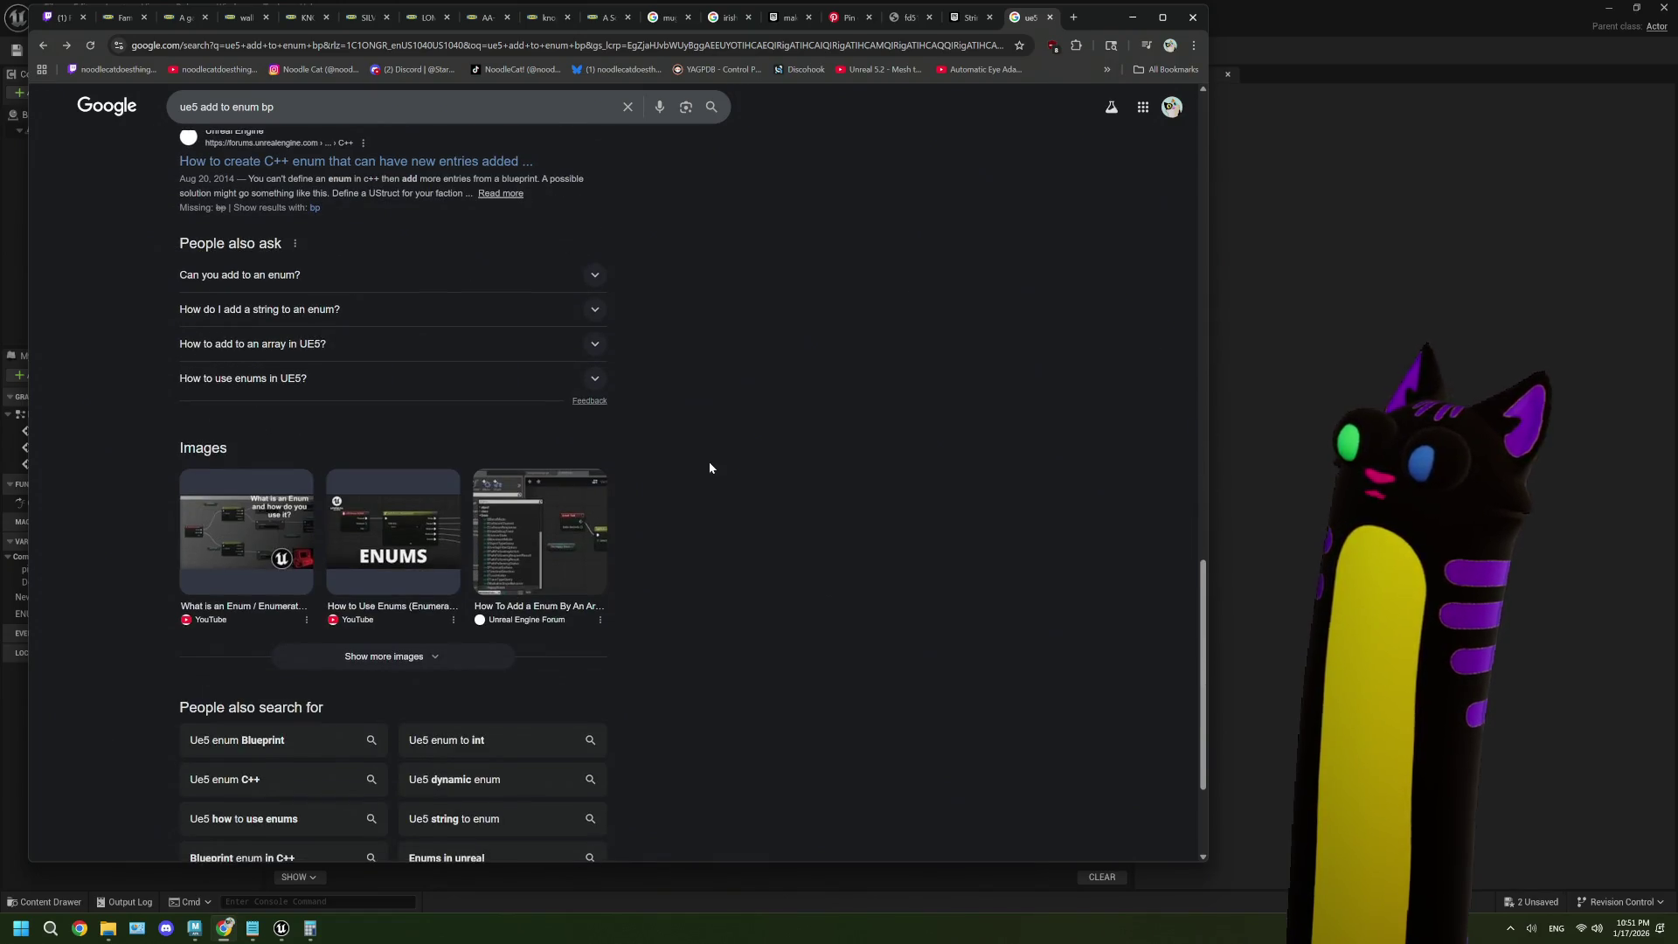
key("alt+Tab")
left_click(393, 537)
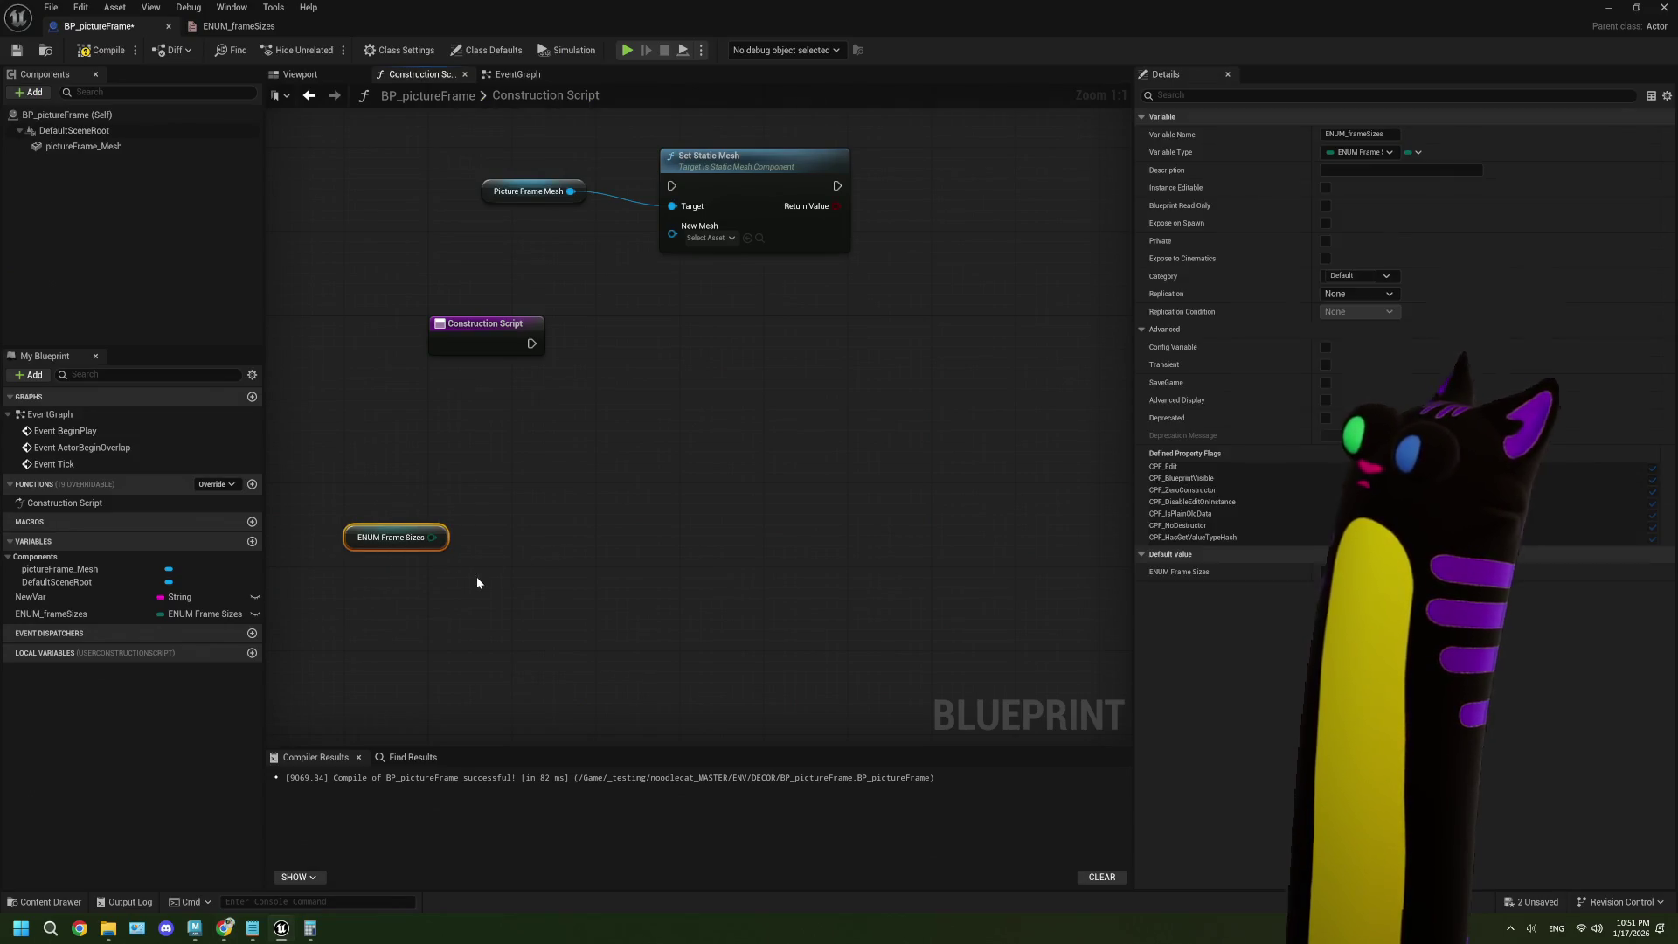
- Box-select nodes and move the Set Static Mesh node lower, then select ENUM Frame Sizes
left_click(319, 444)
mouse_move(359, 472)
left_mouse_down()
mouse_move(464, 573)
mouse_move(476, 612)
left_mouse_up()
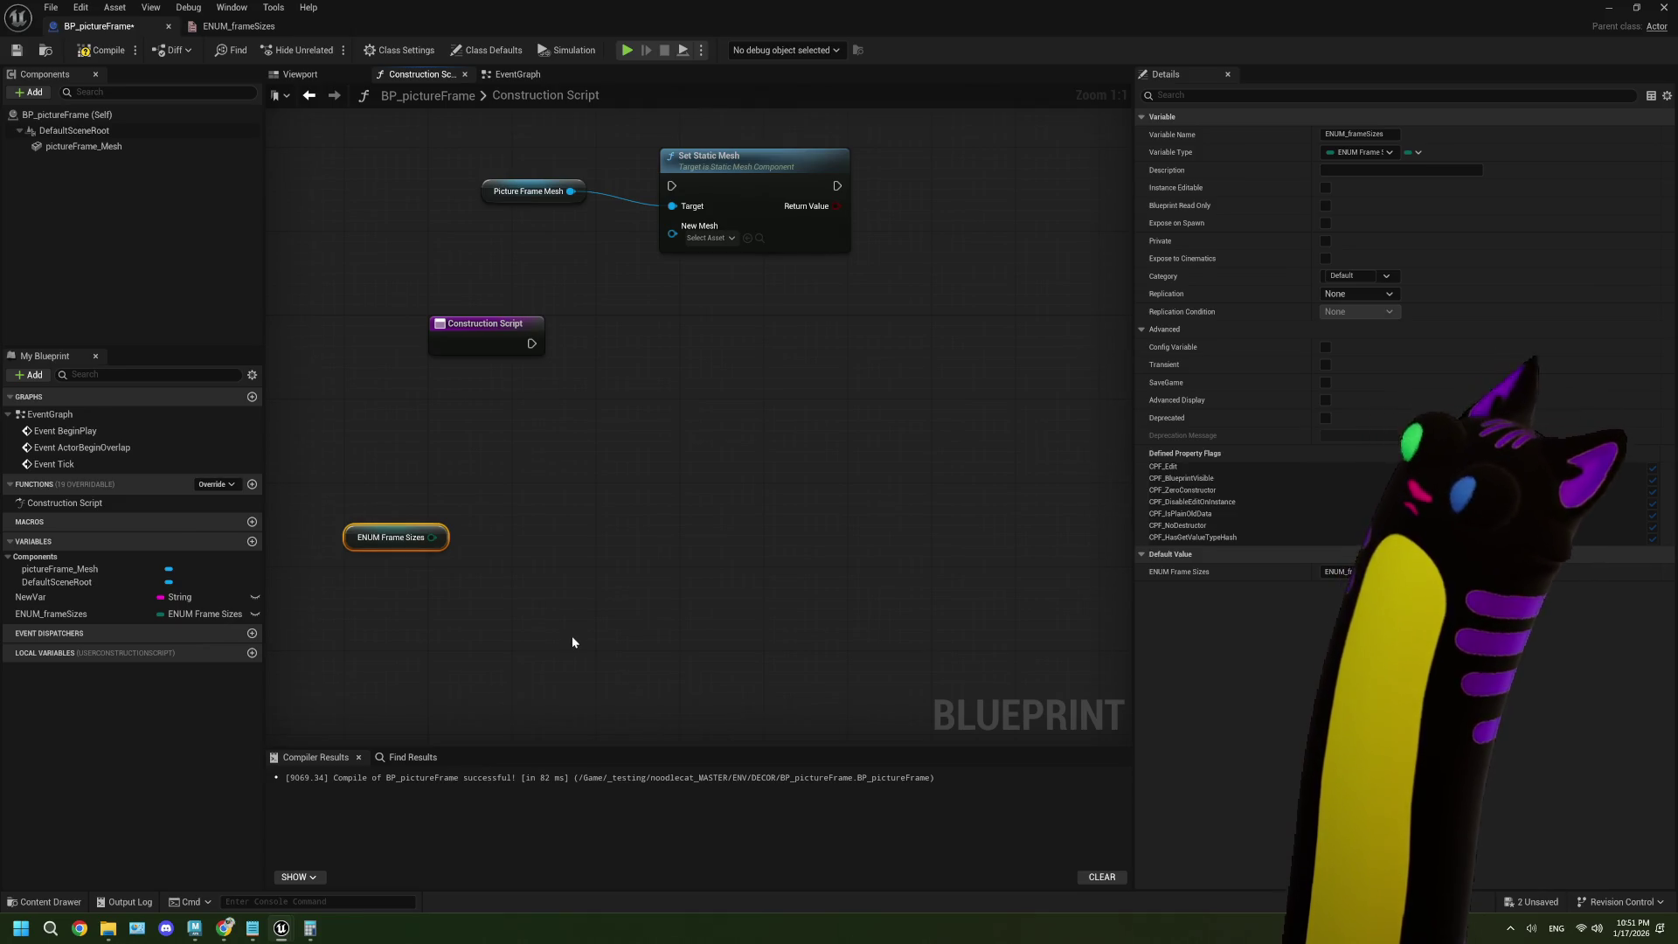
left_click_drag(359, 492, 389, 542)
left_click_drag(758, 197, 777, 300)
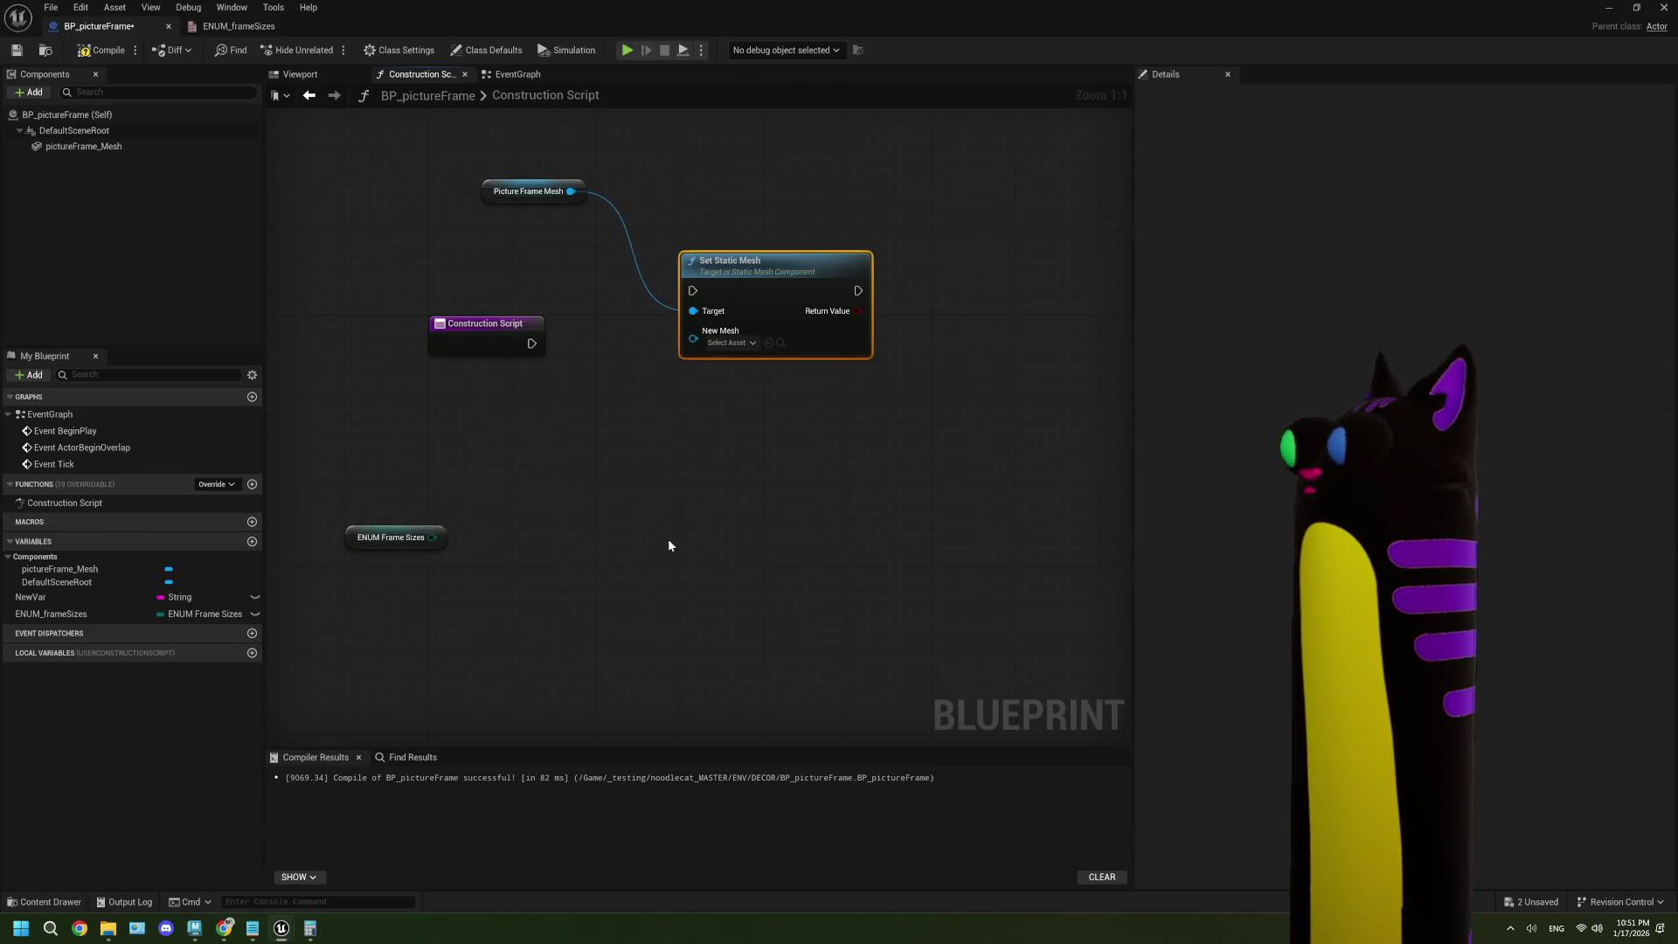
left_click(385, 564)
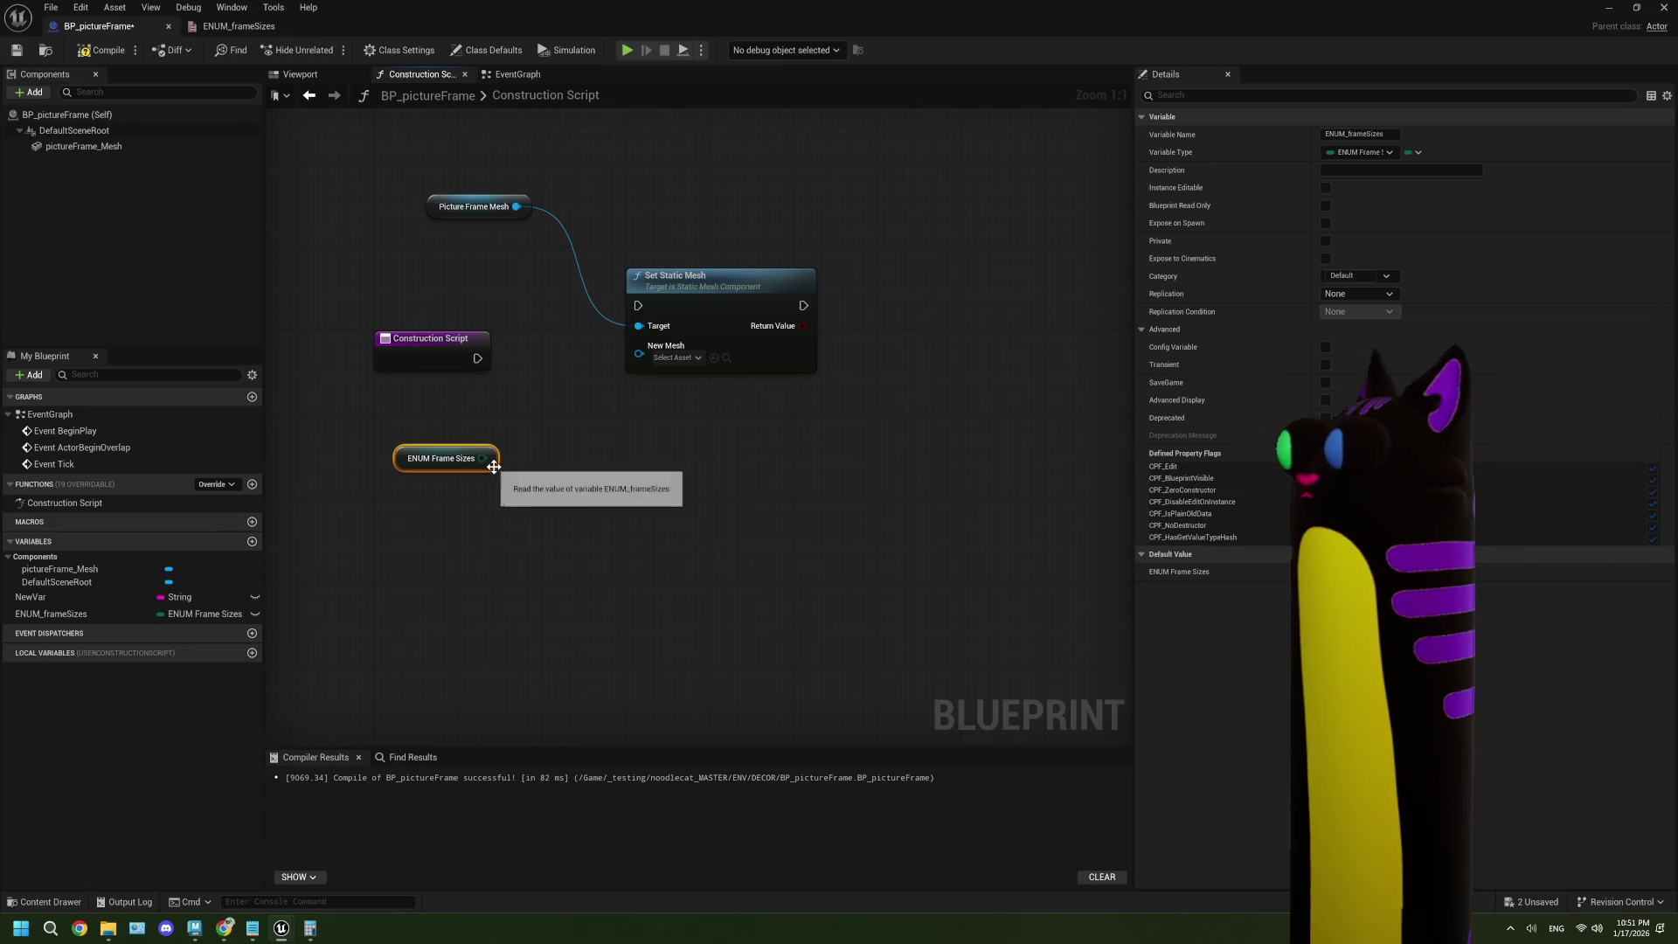
- Nudge the ENUM Frame Sizes node down and left, then pull the Blueprint window down to uncover the level editor
mouse_move(764, 26)
left_mouse_down()
mouse_move(764, 482)
mouse_move(737, 612)
left_mouse_up()
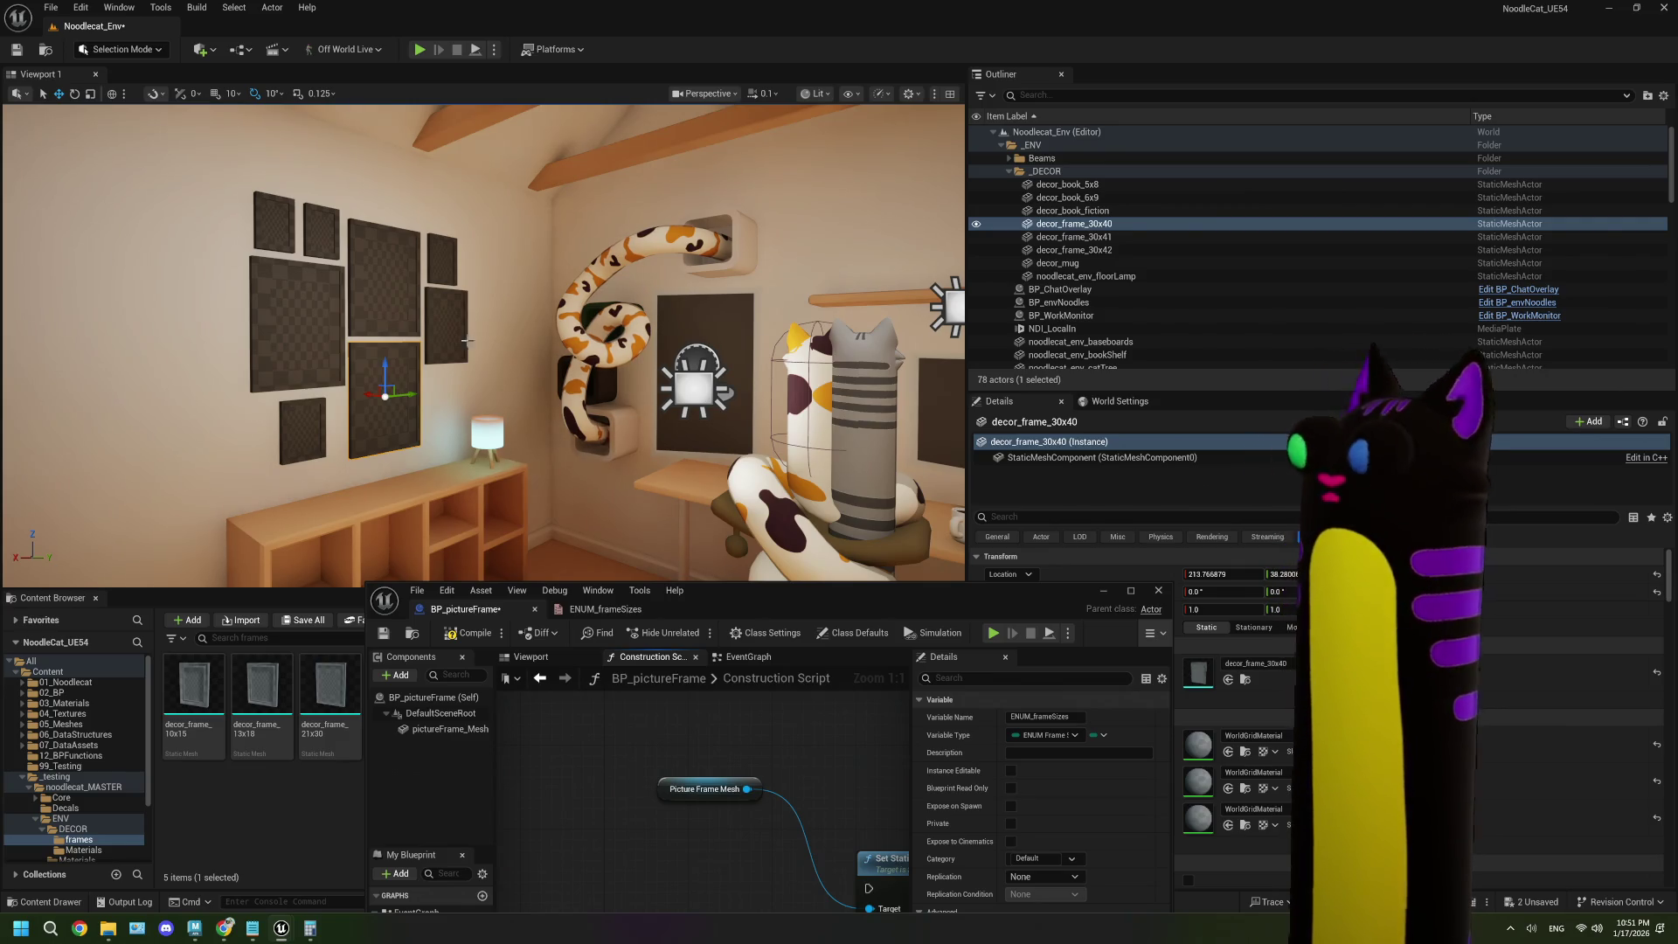
double_click(915, 602)
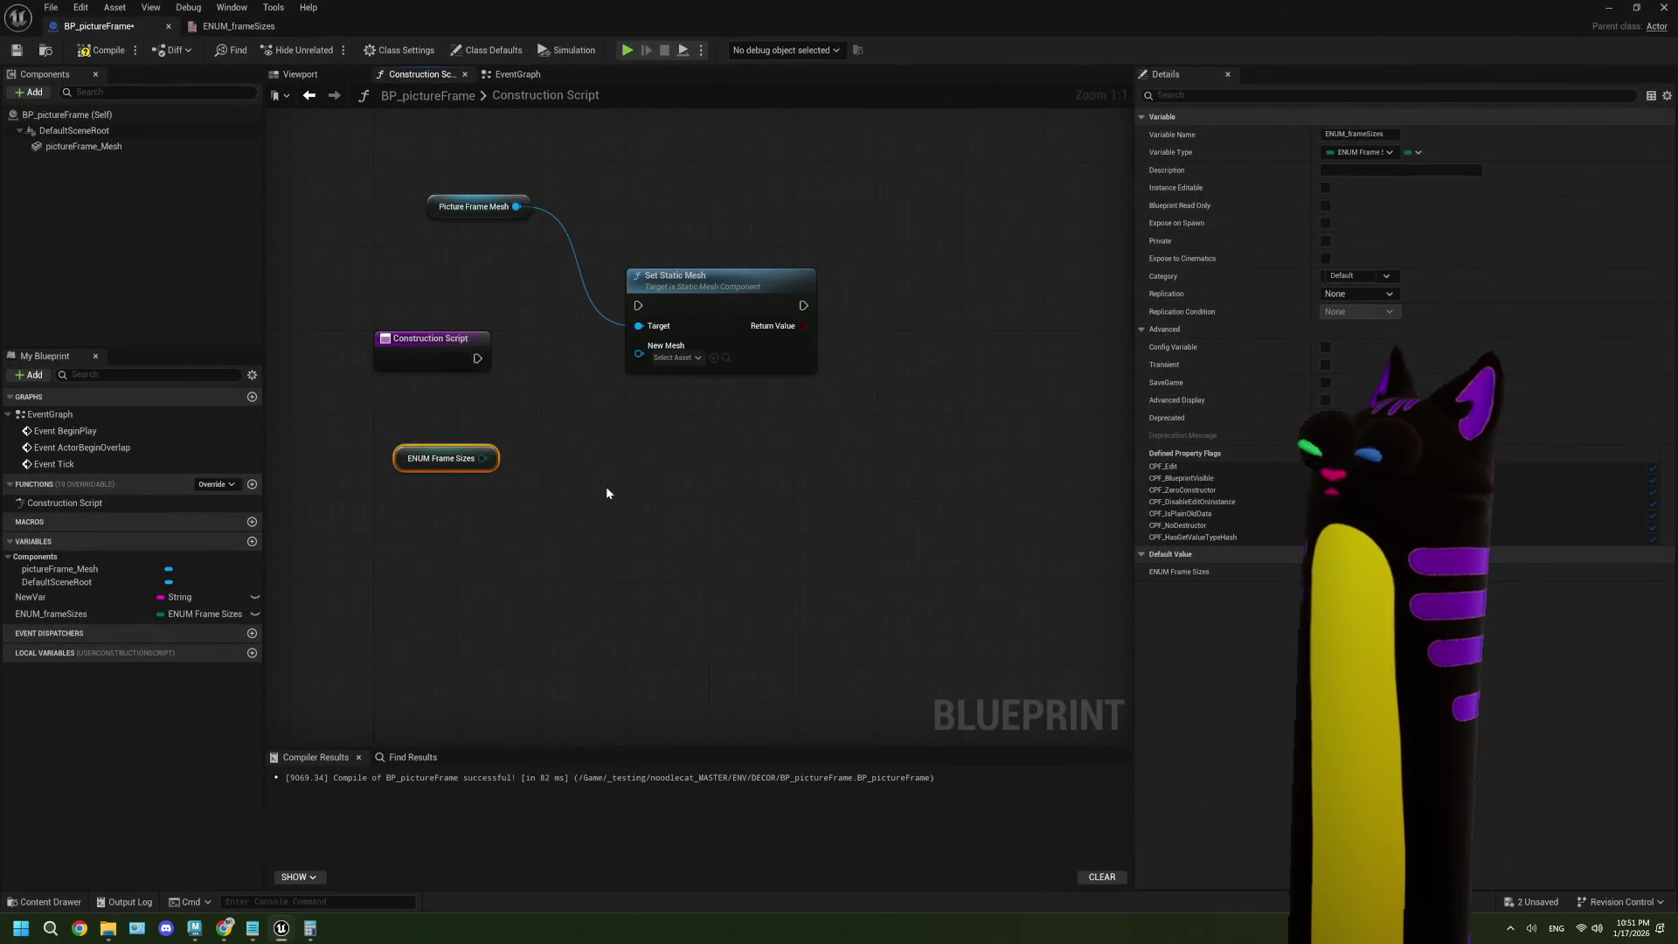
mouse_move(469, 458)
left_mouse_down()
mouse_move(426, 489)
mouse_move(475, 558)
left_mouse_up()
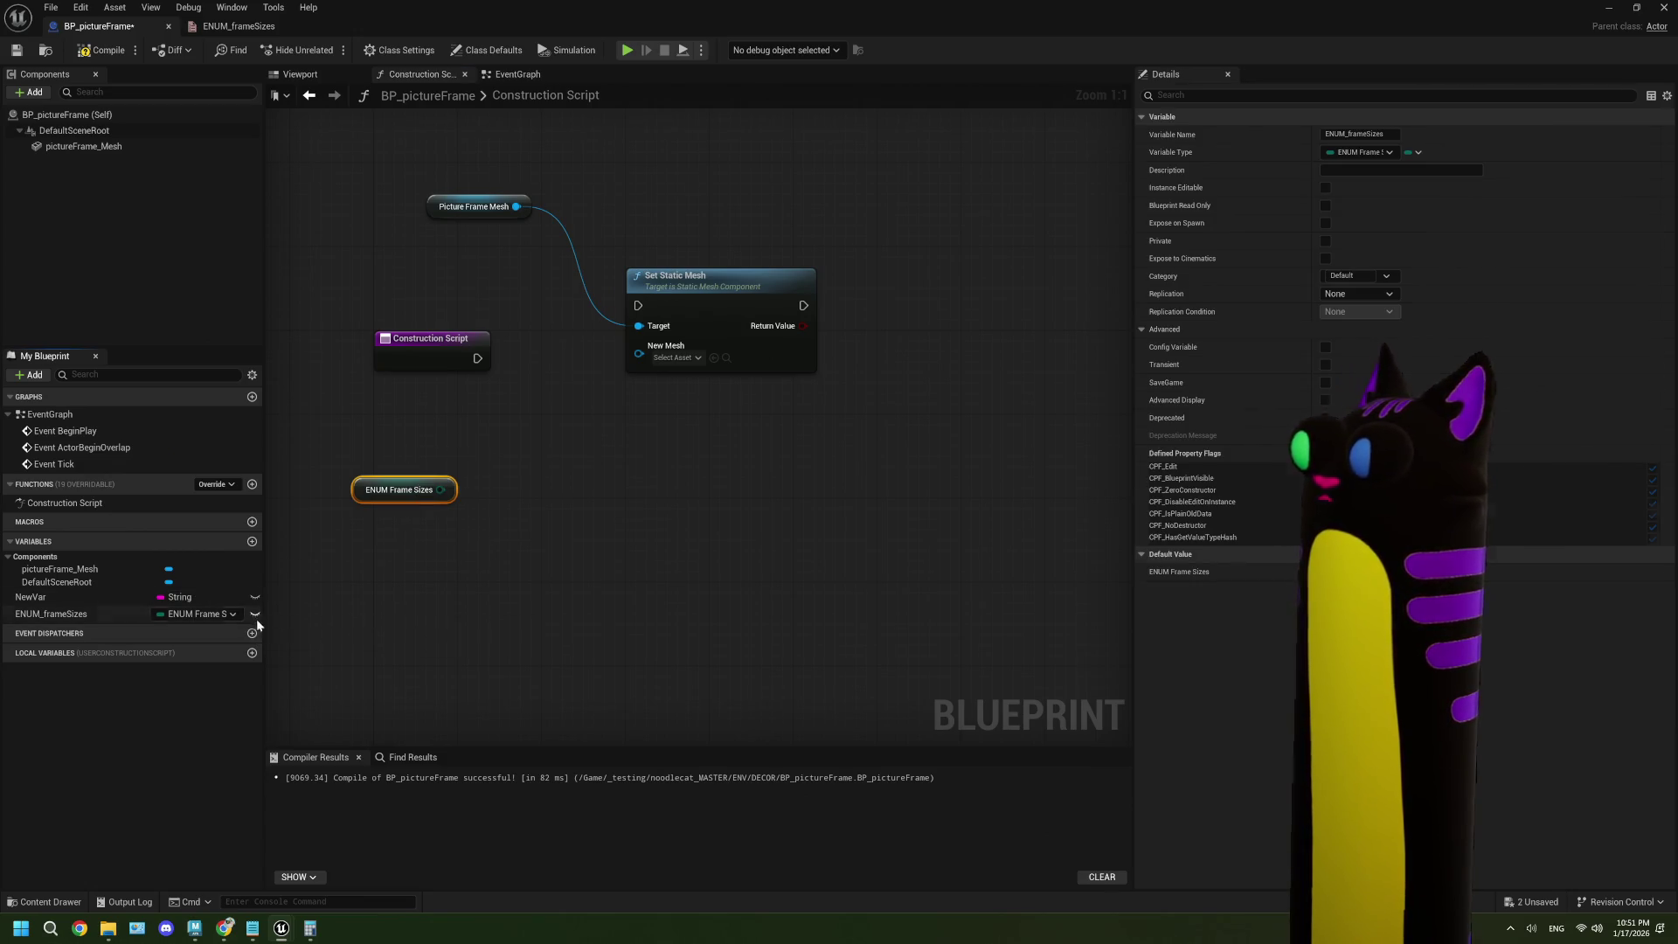
left_click_drag(795, 17, 590, 871)
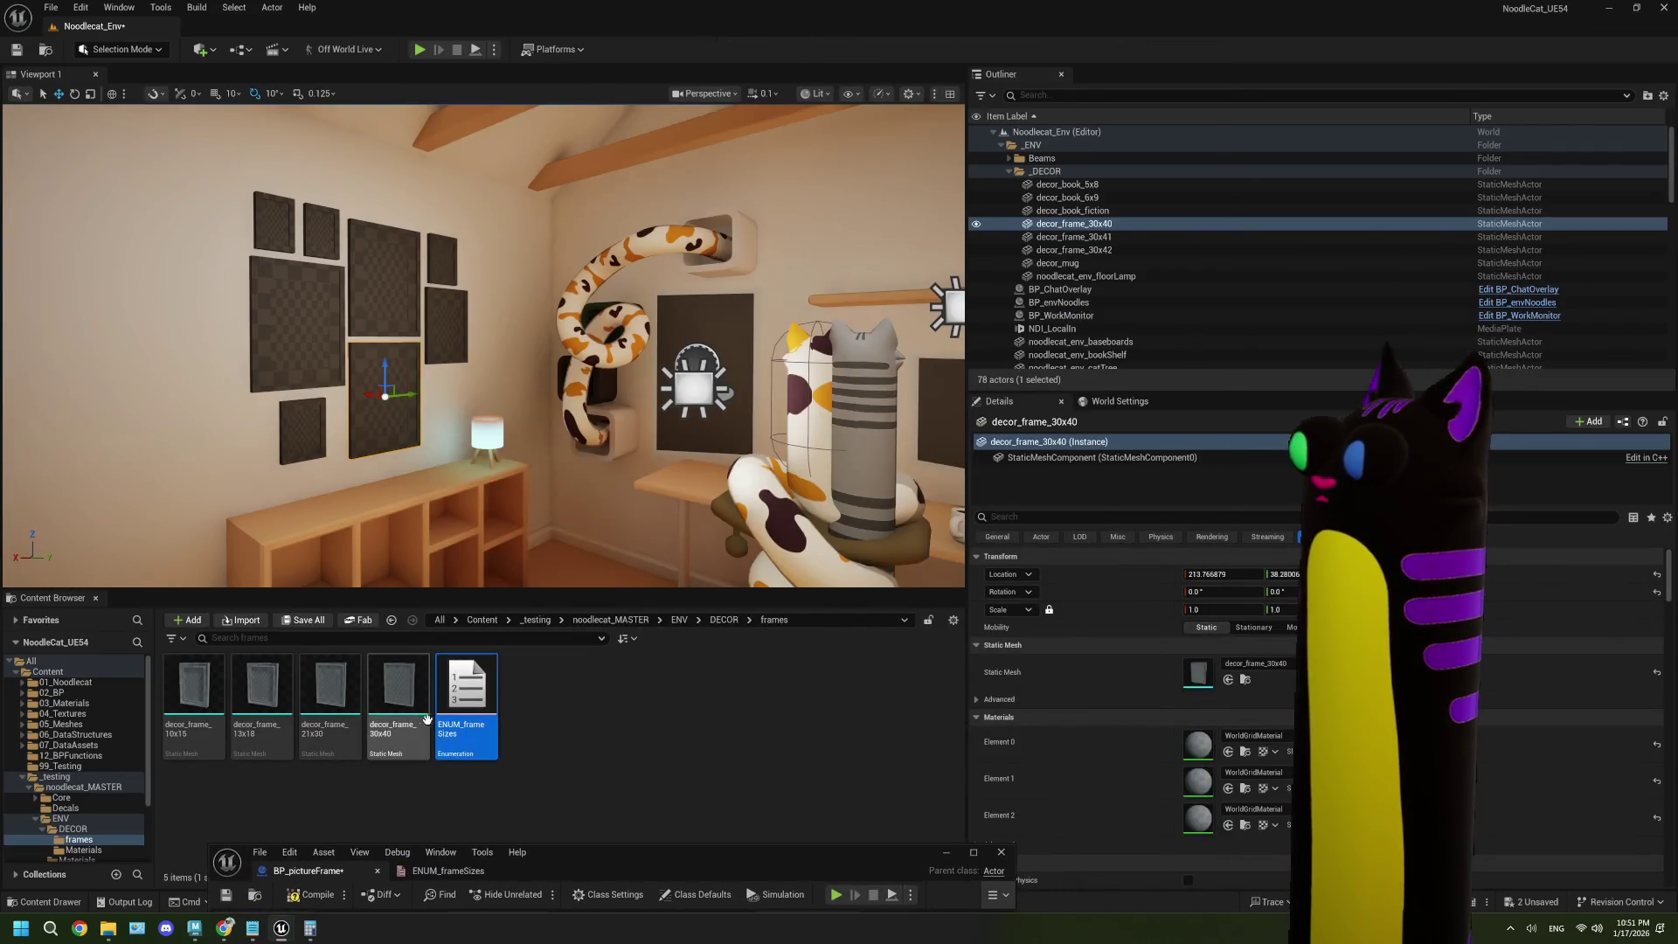
- From the DECOR folder, place a BP_pictureFrame actor in the room and compile the Blueprint
left_click(724, 619)
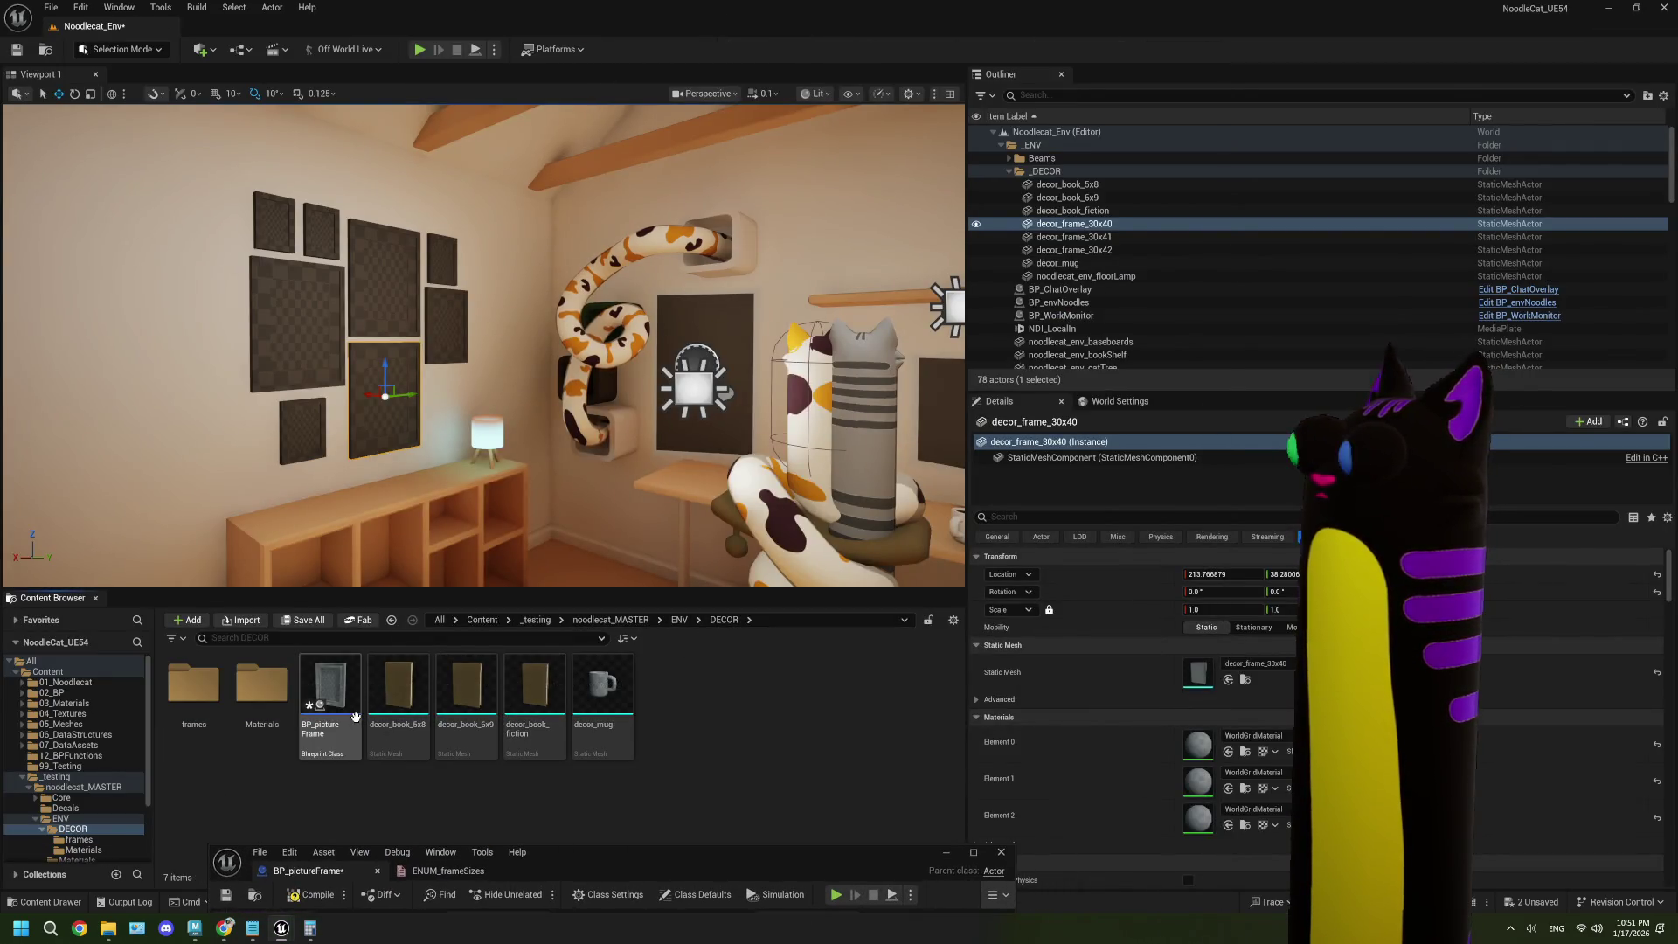
left_click(331, 691)
left_click_drag(220, 489, 220, 490)
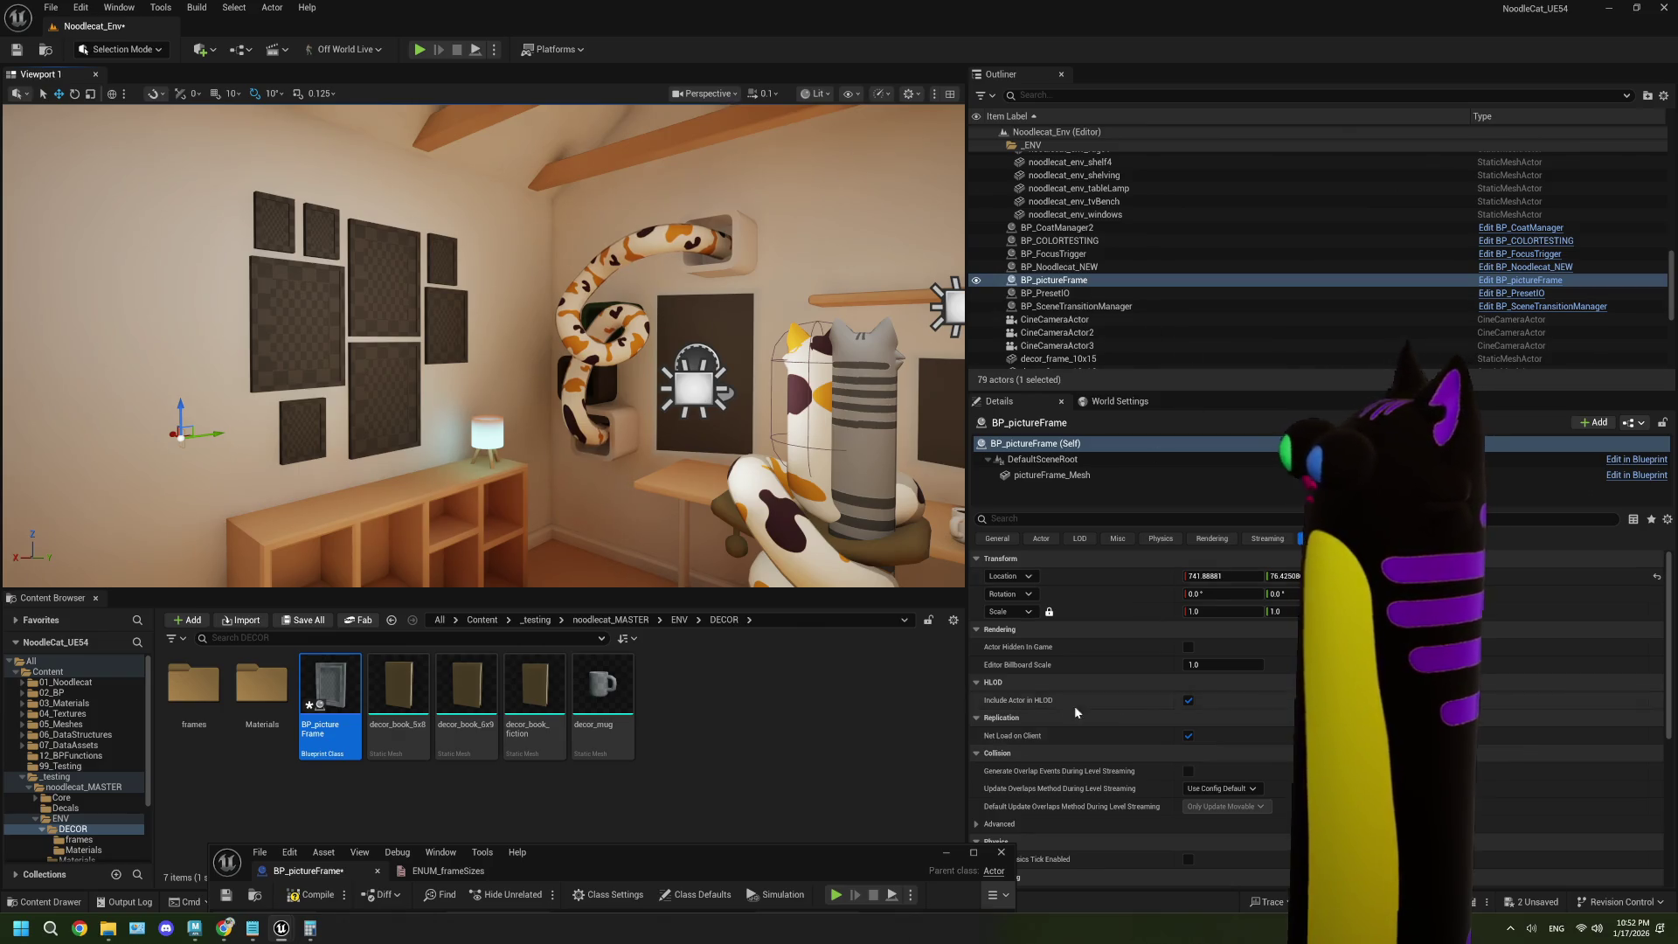
left_click(319, 895)
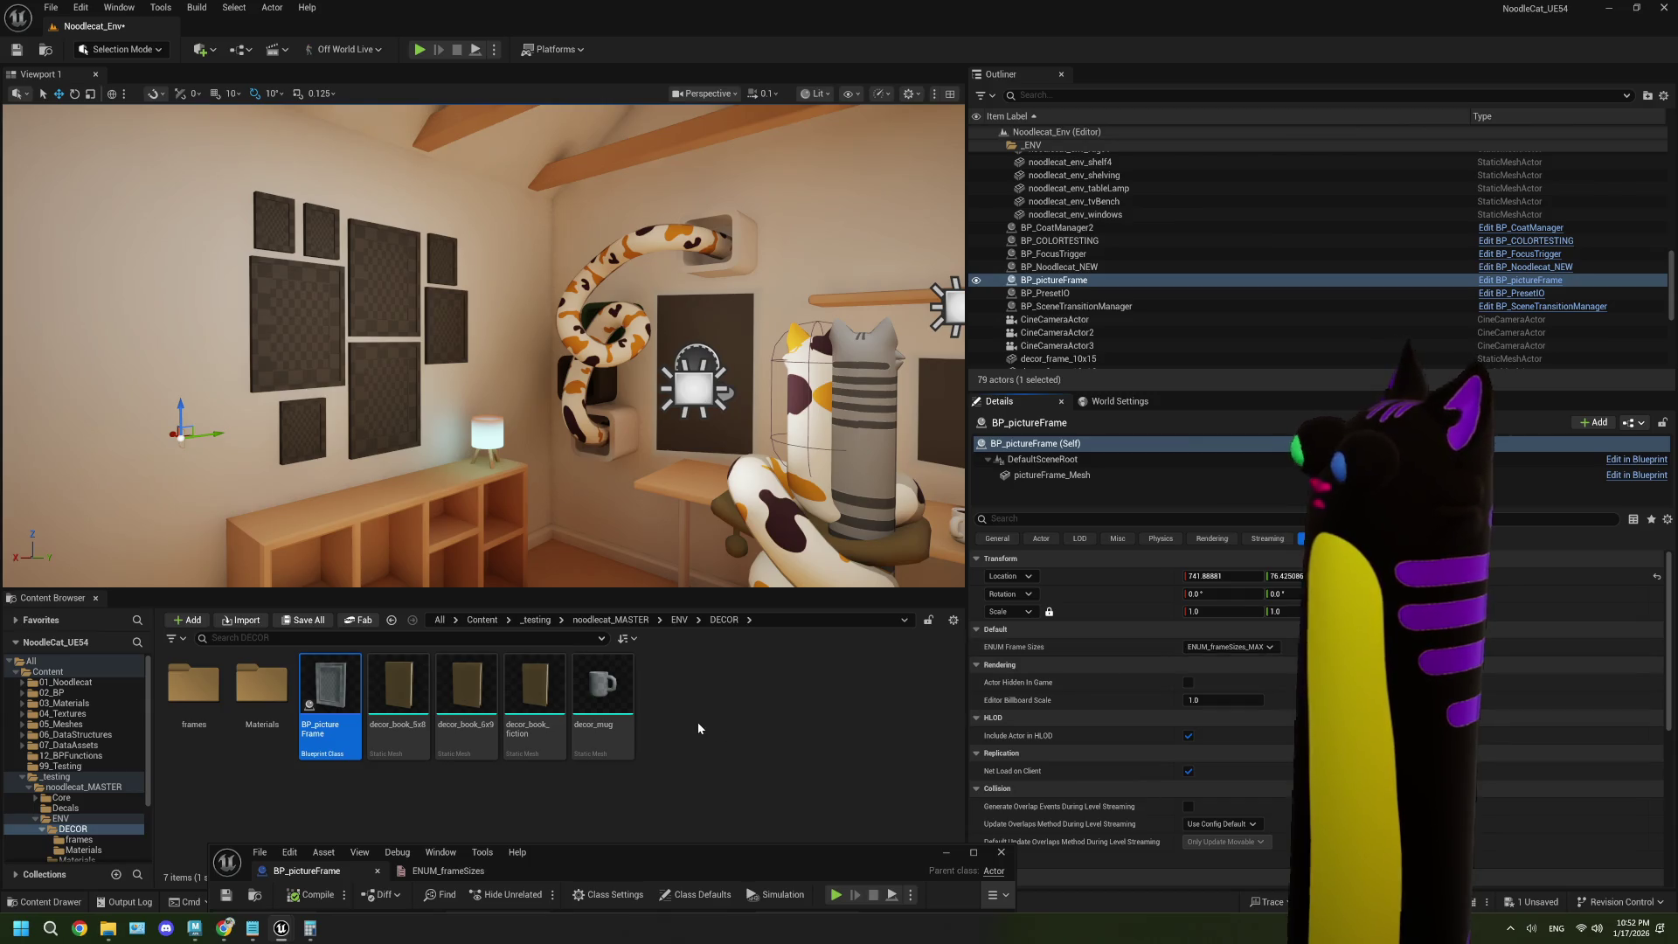
- Restore the Blueprint editor window and open the ENUM_frameSizes enumeration asset
left_click_drag(665, 866, 888, 475)
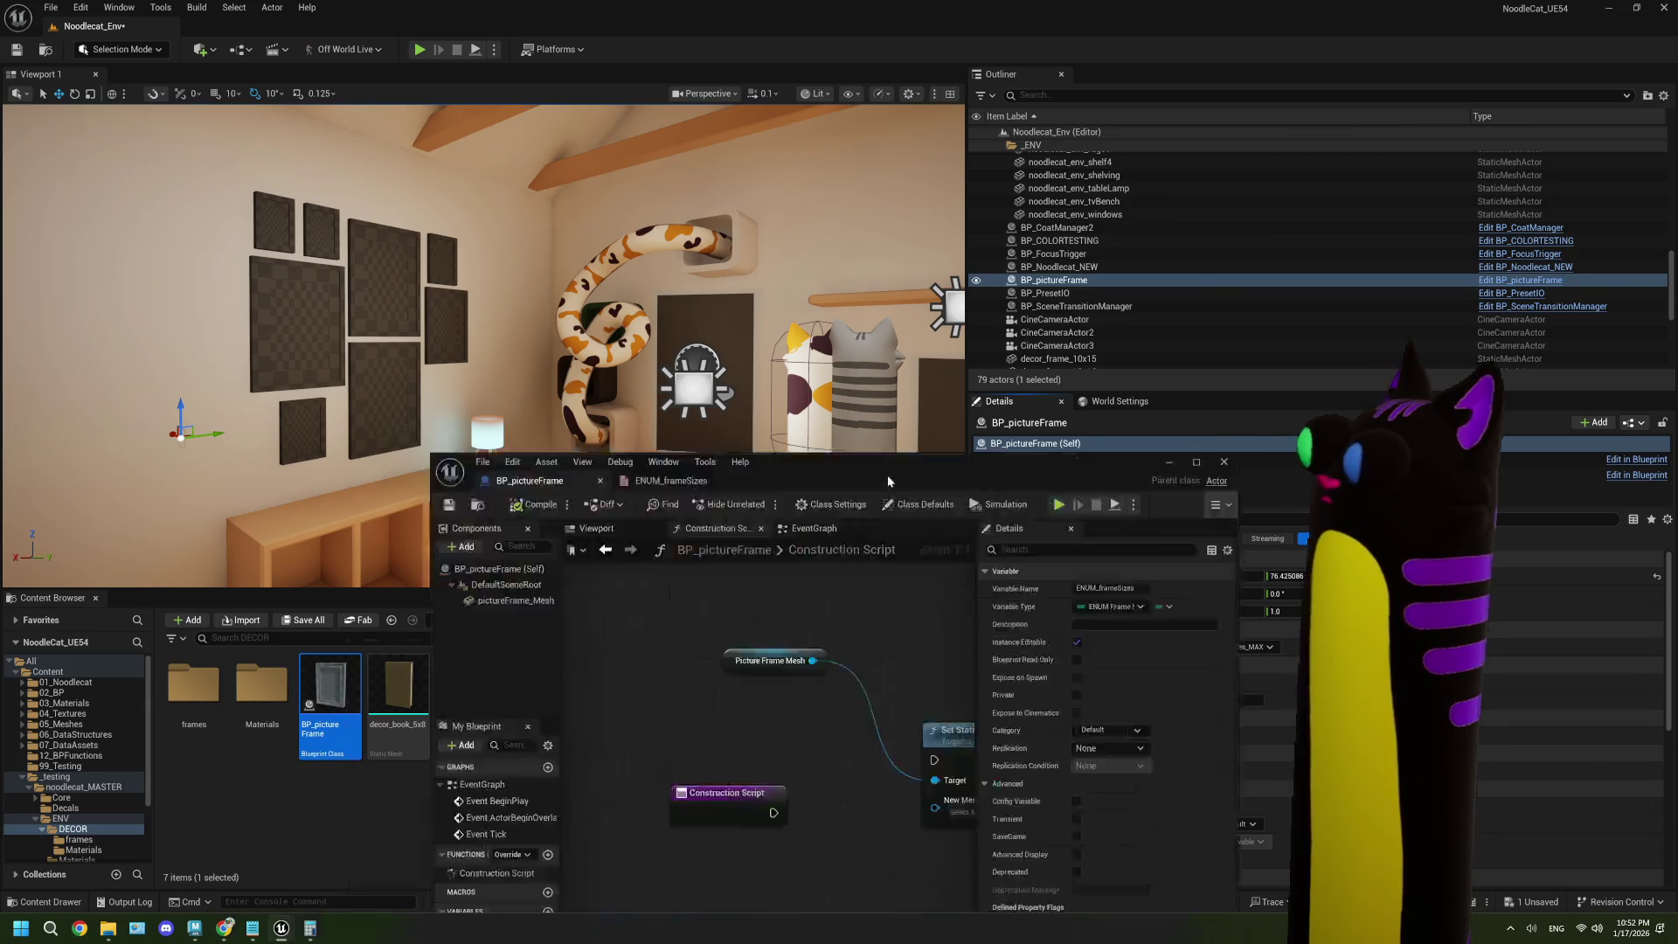
double_click(888, 475)
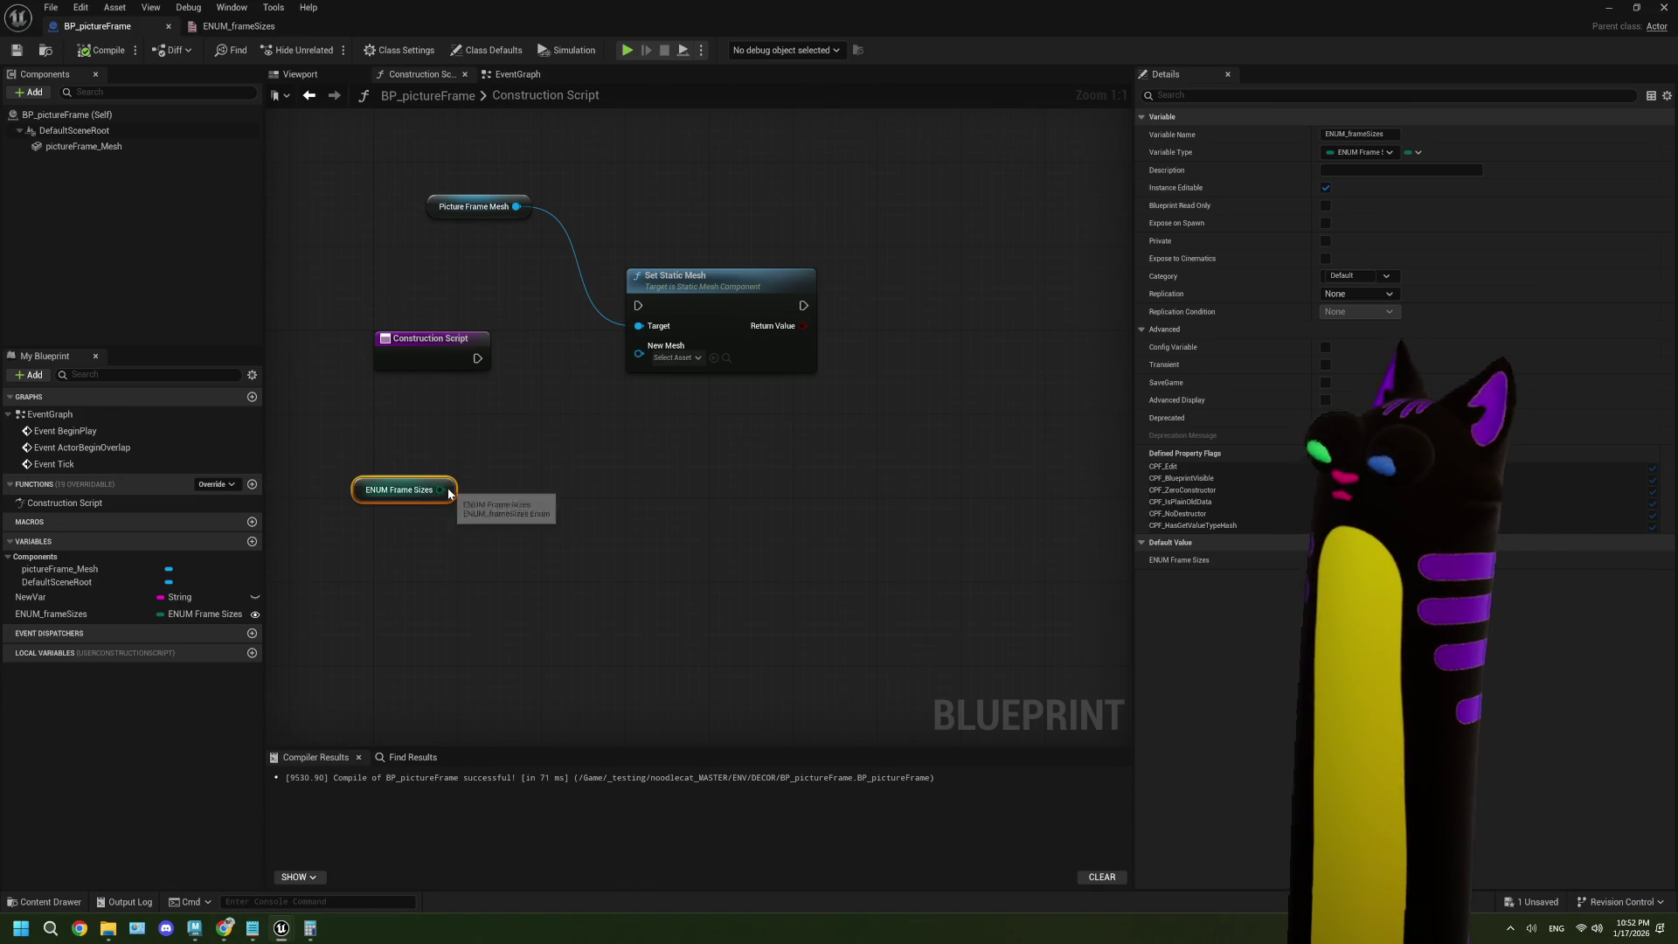
left_click_drag(822, 22, 1262, 537)
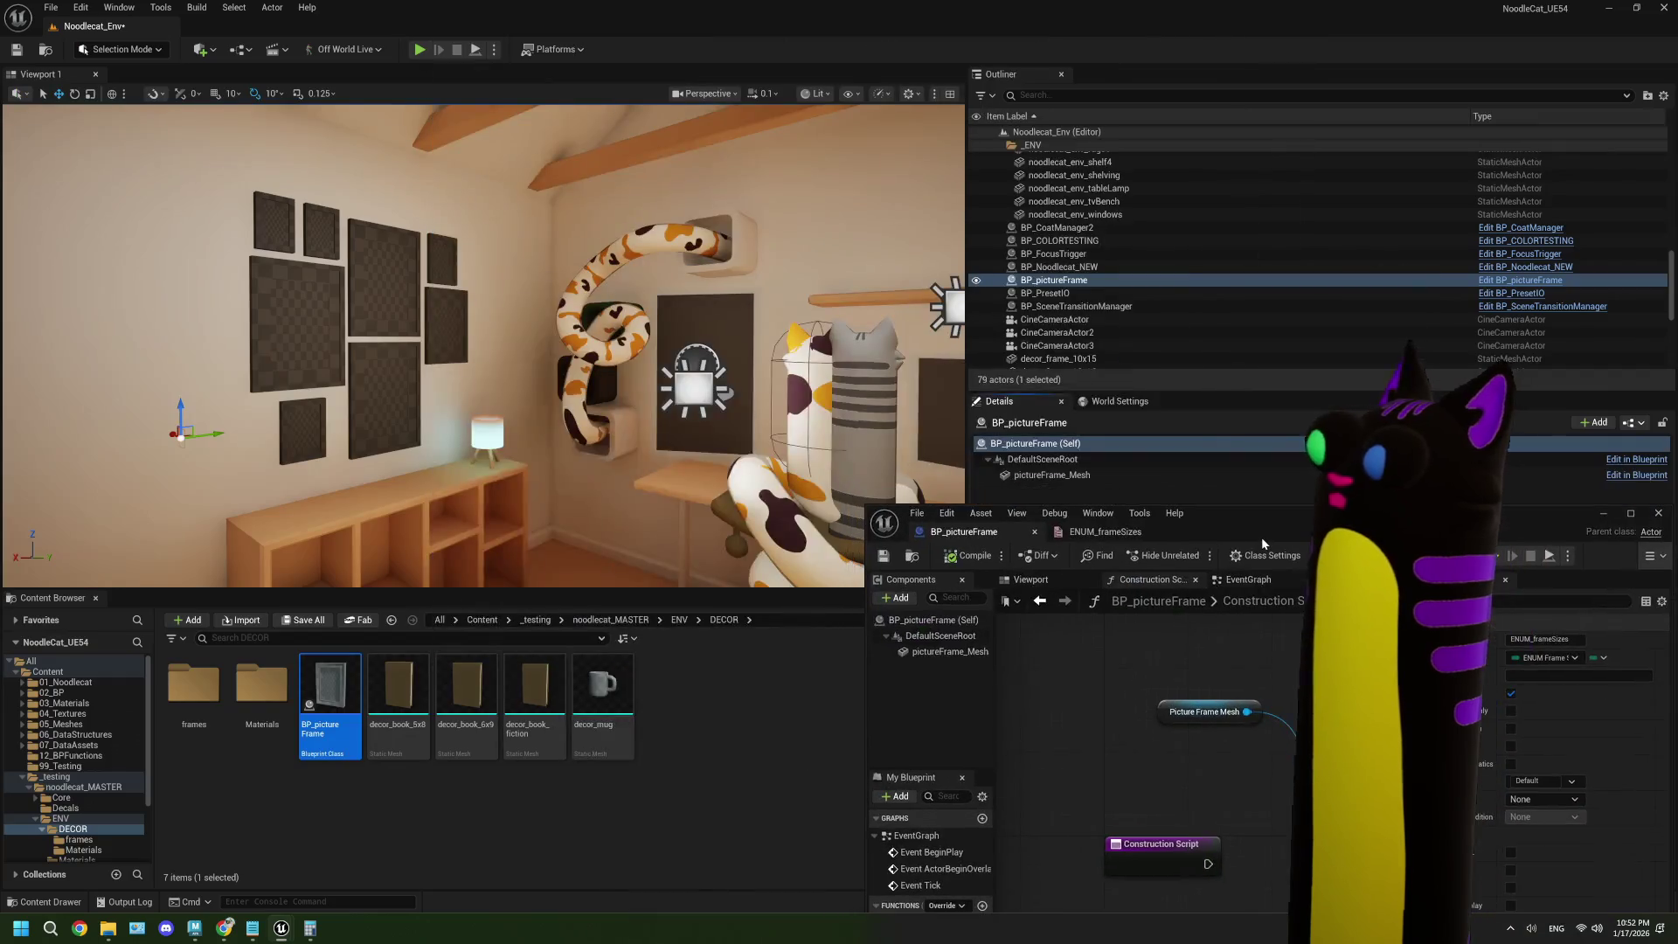
left_click(466, 686)
left_click_drag(1337, 539, 895, 6)
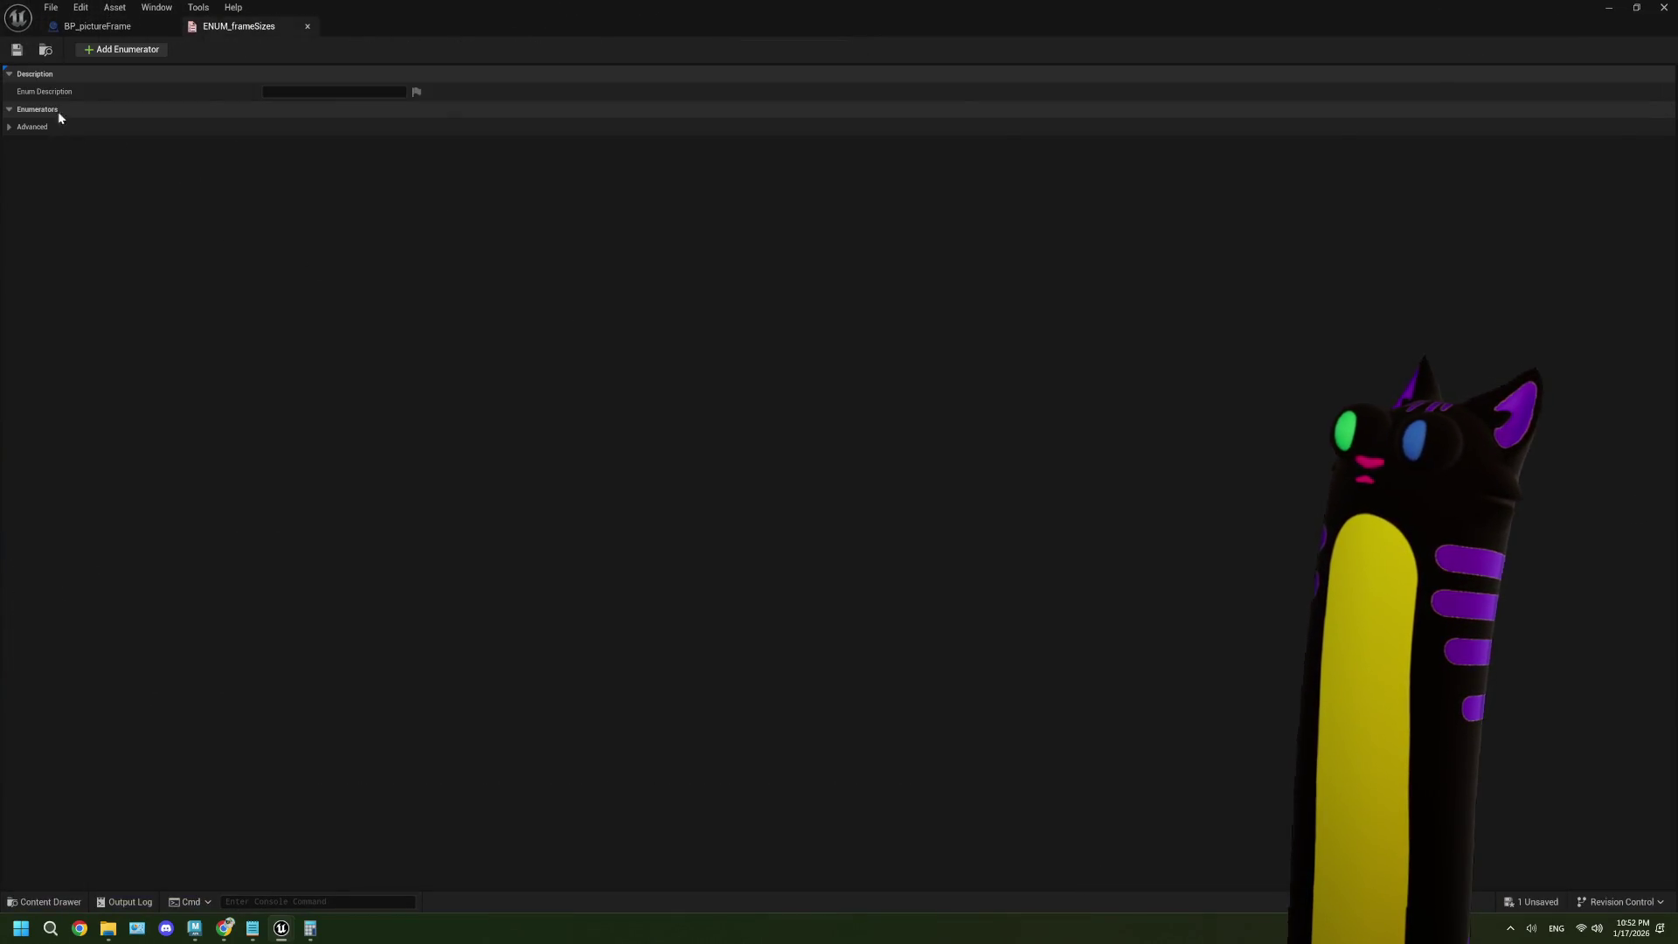
- In BP_pictureFrame's Construction Script, wire an Add node from ENUM Frame Sizes, then delete it
left_click(123, 32)
left_click_drag(441, 490, 528, 547)
type("add")
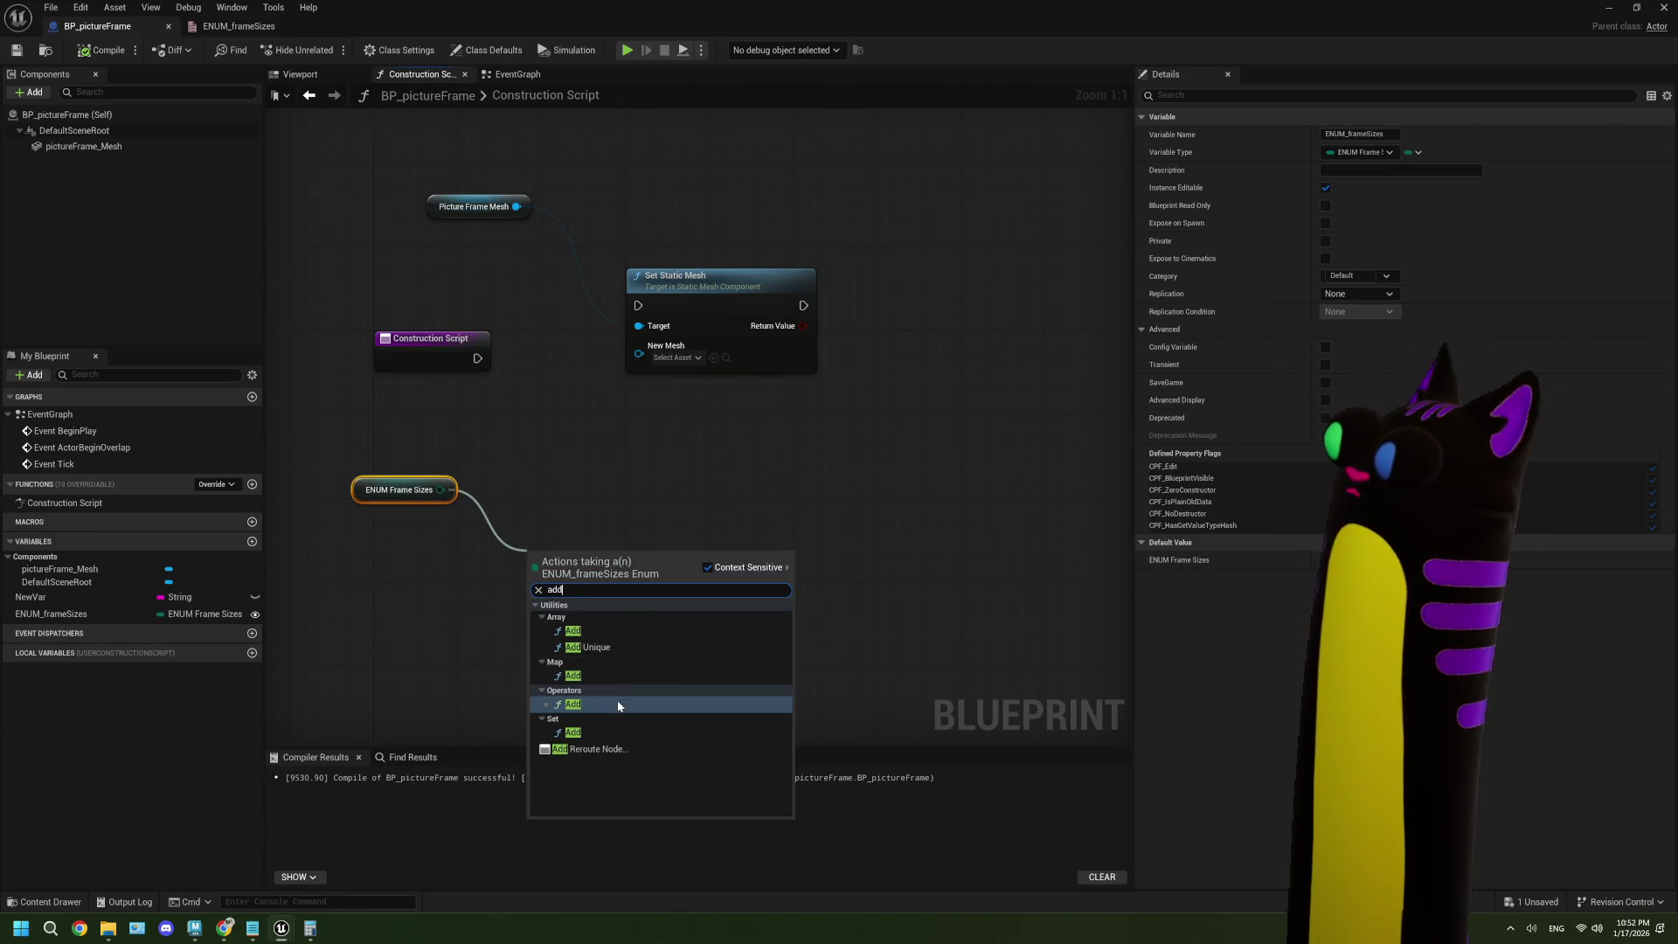
left_click(617, 704)
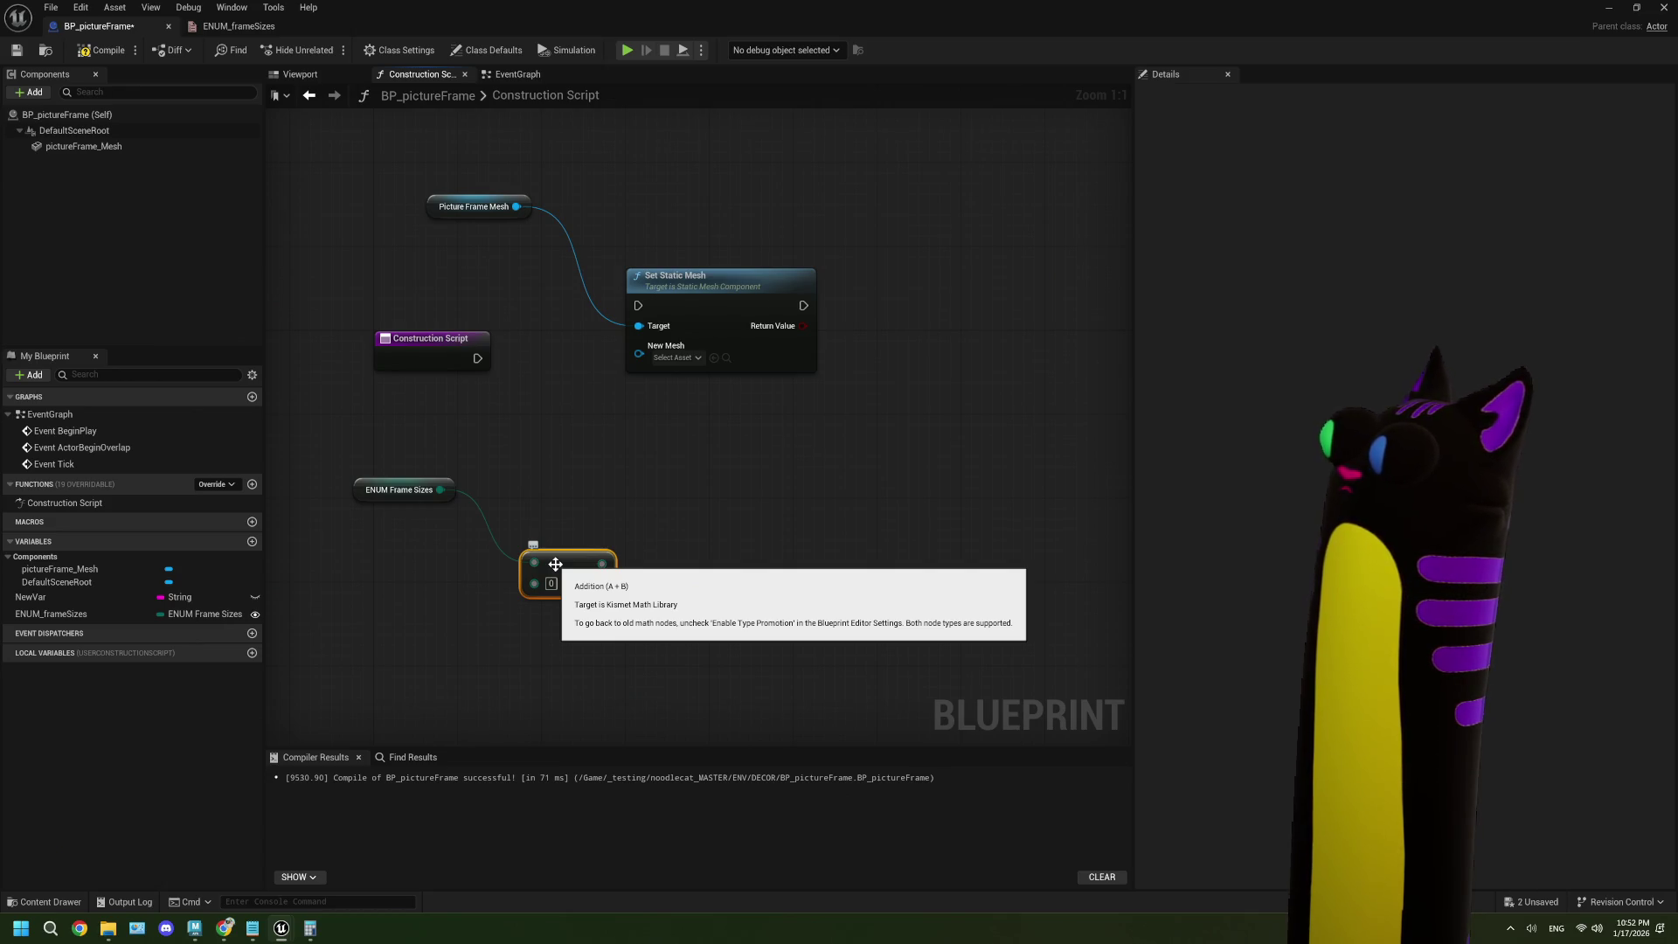
key("Delete")
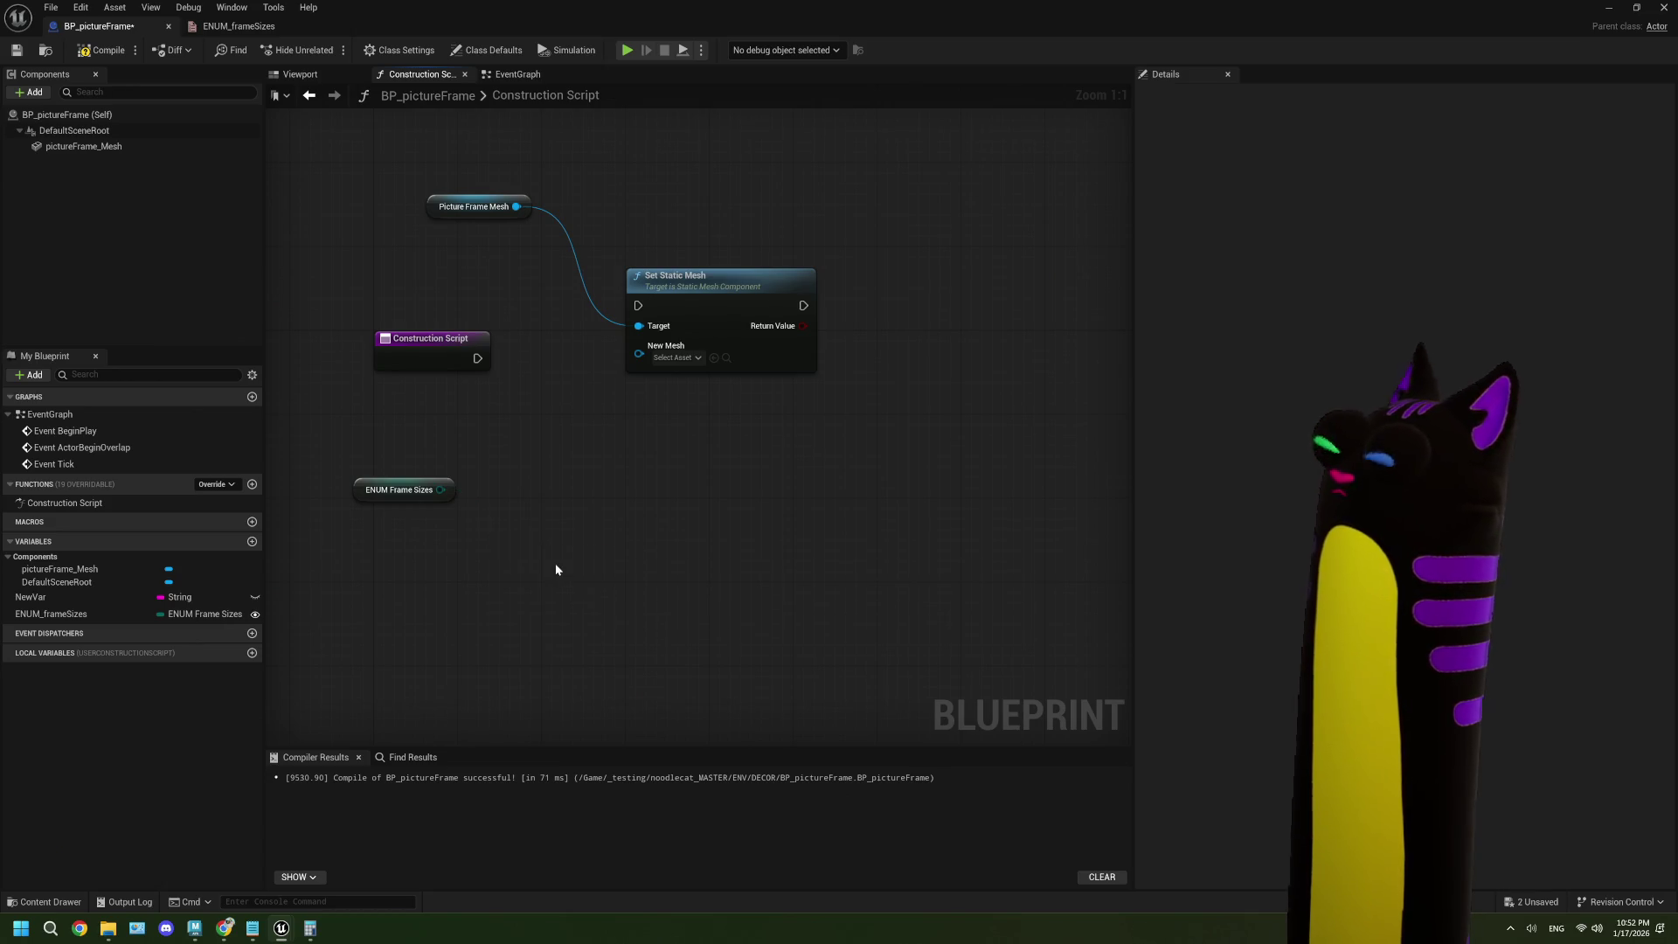
left_click(223, 929)
scroll(750, 535, "down", 1)
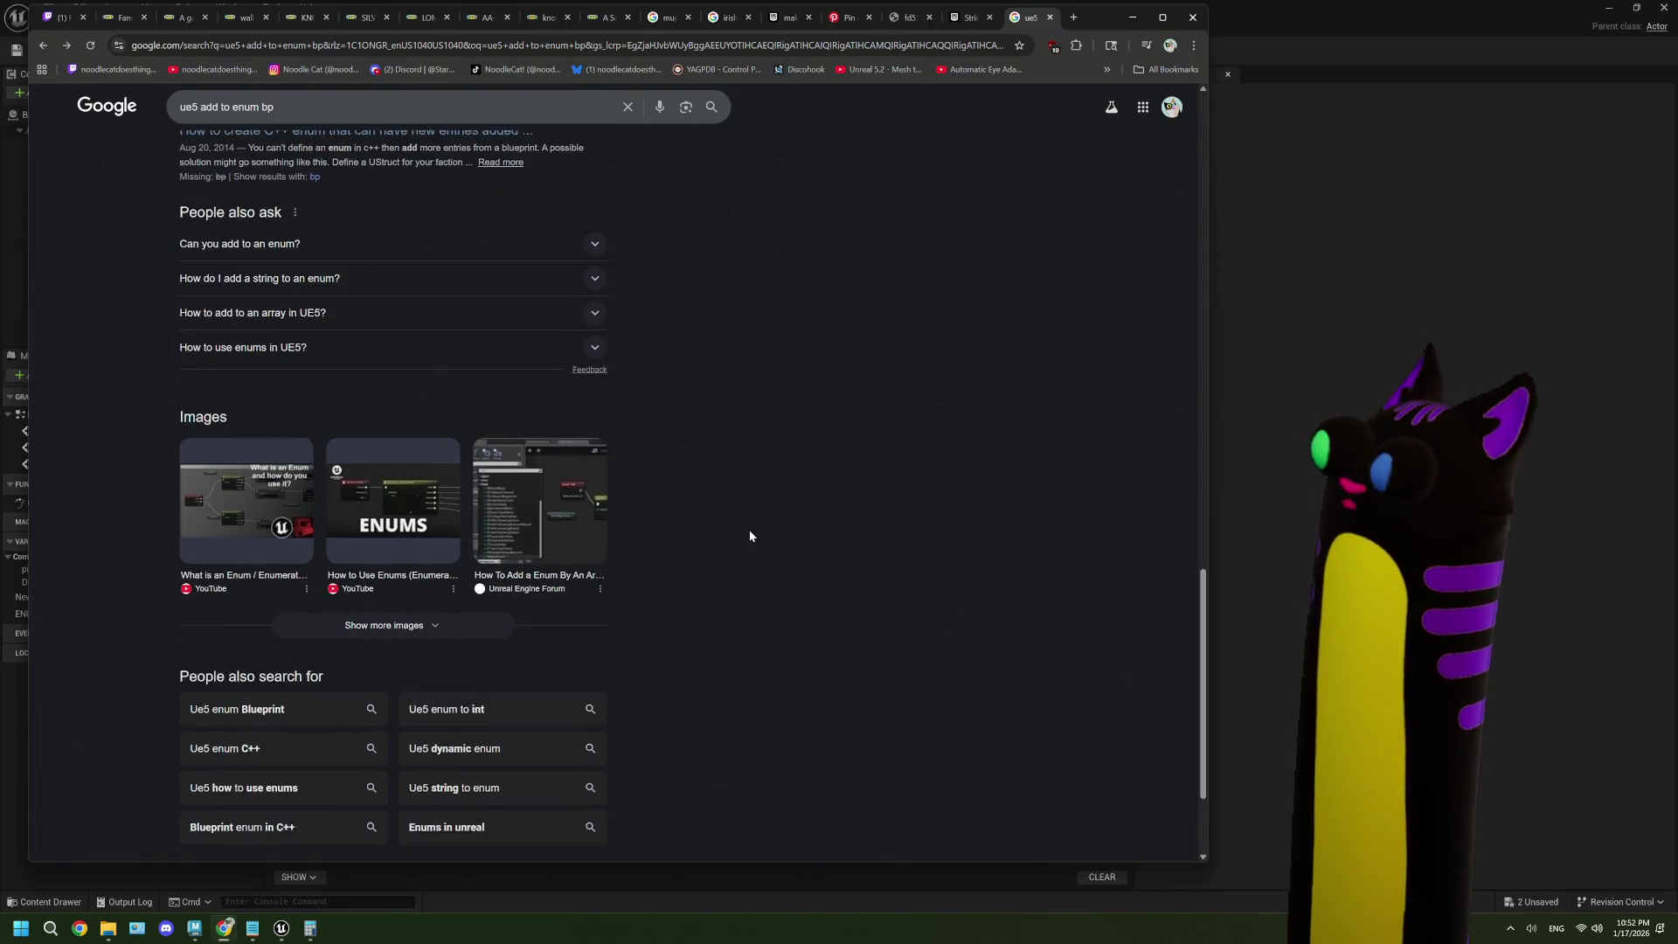
scroll(750, 535, "down", 2)
scroll(750, 535, "up", 15)
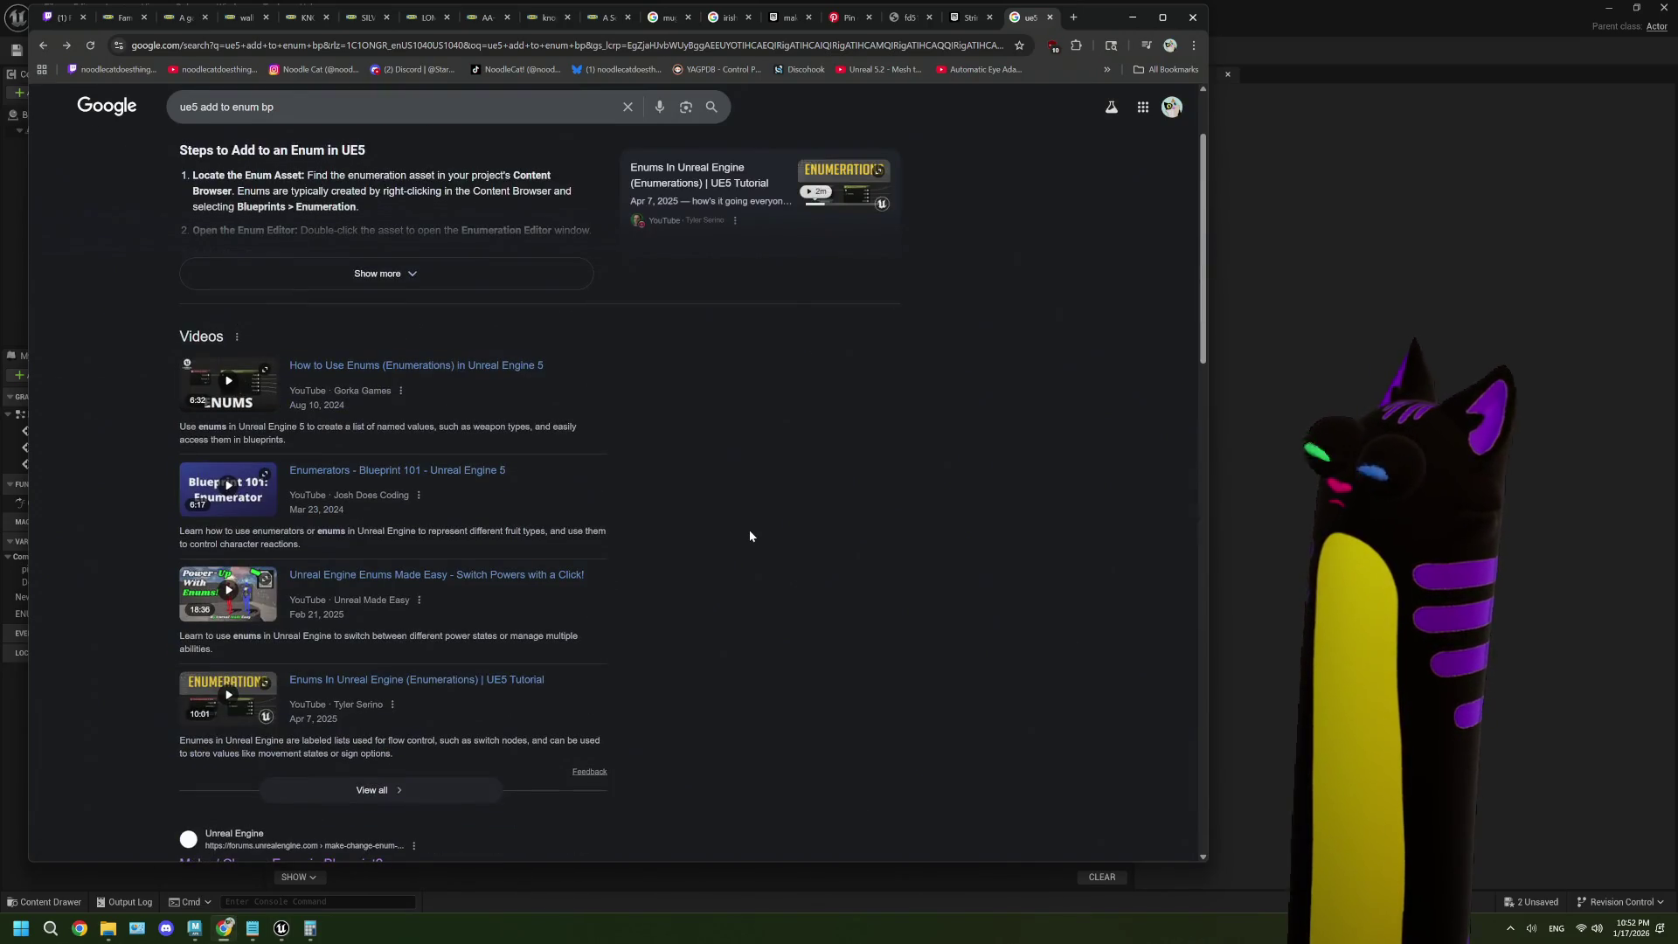
scroll(750, 532, "up", 2)
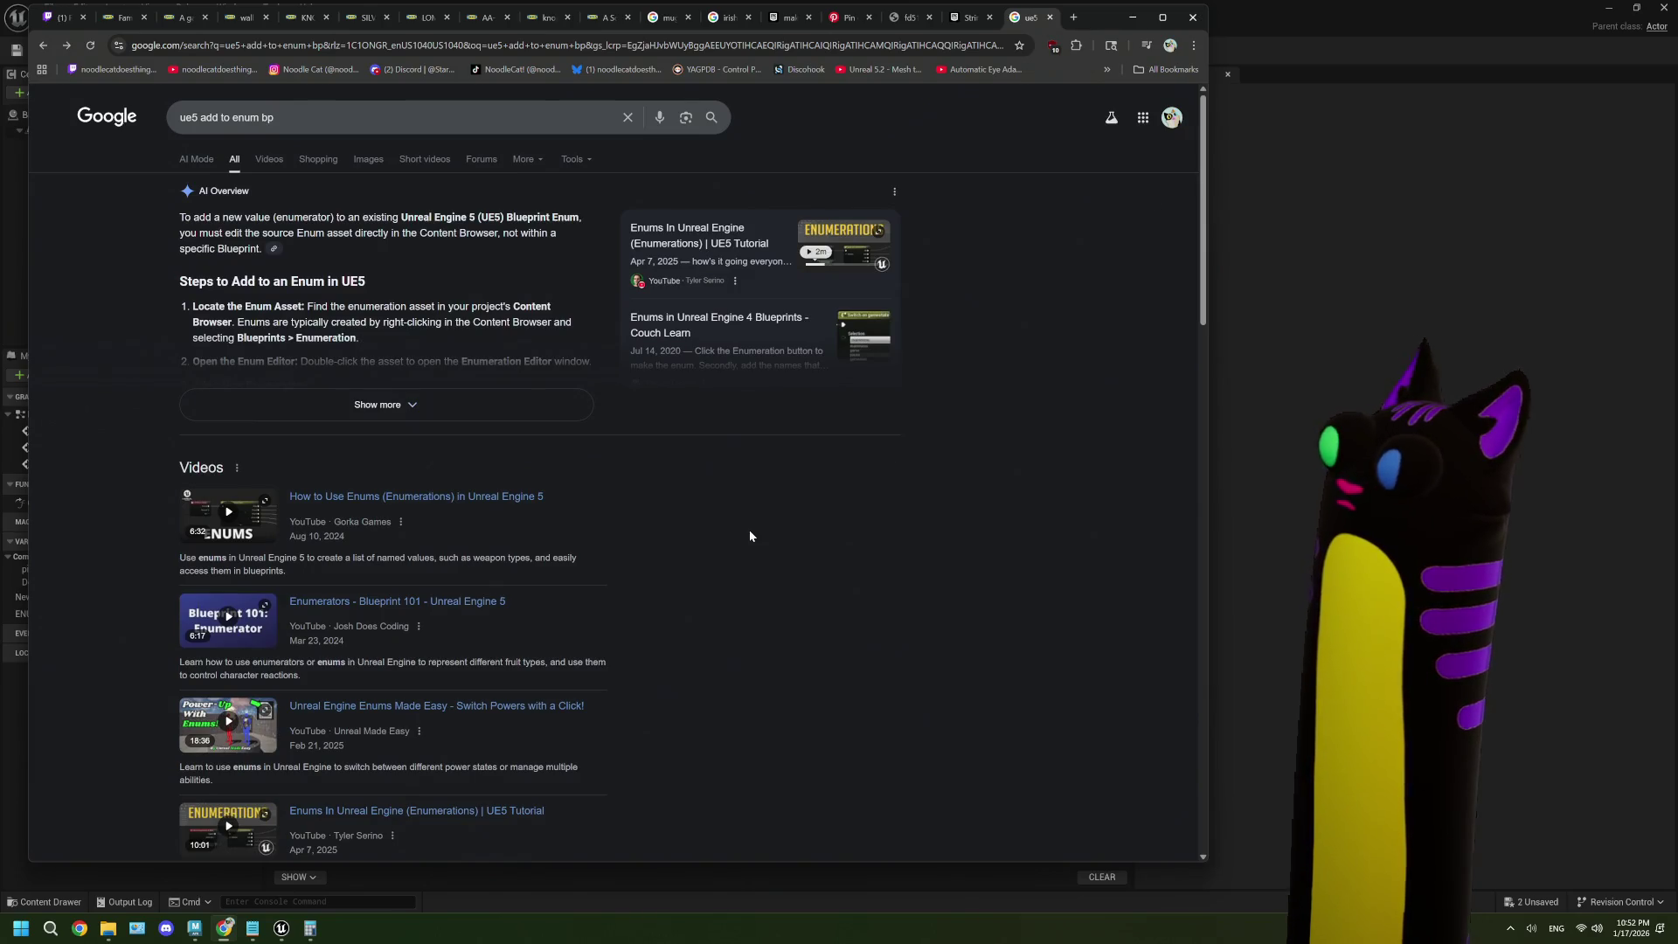
scroll(750, 535, "down", 2)
scroll(750, 535, "down", 3)
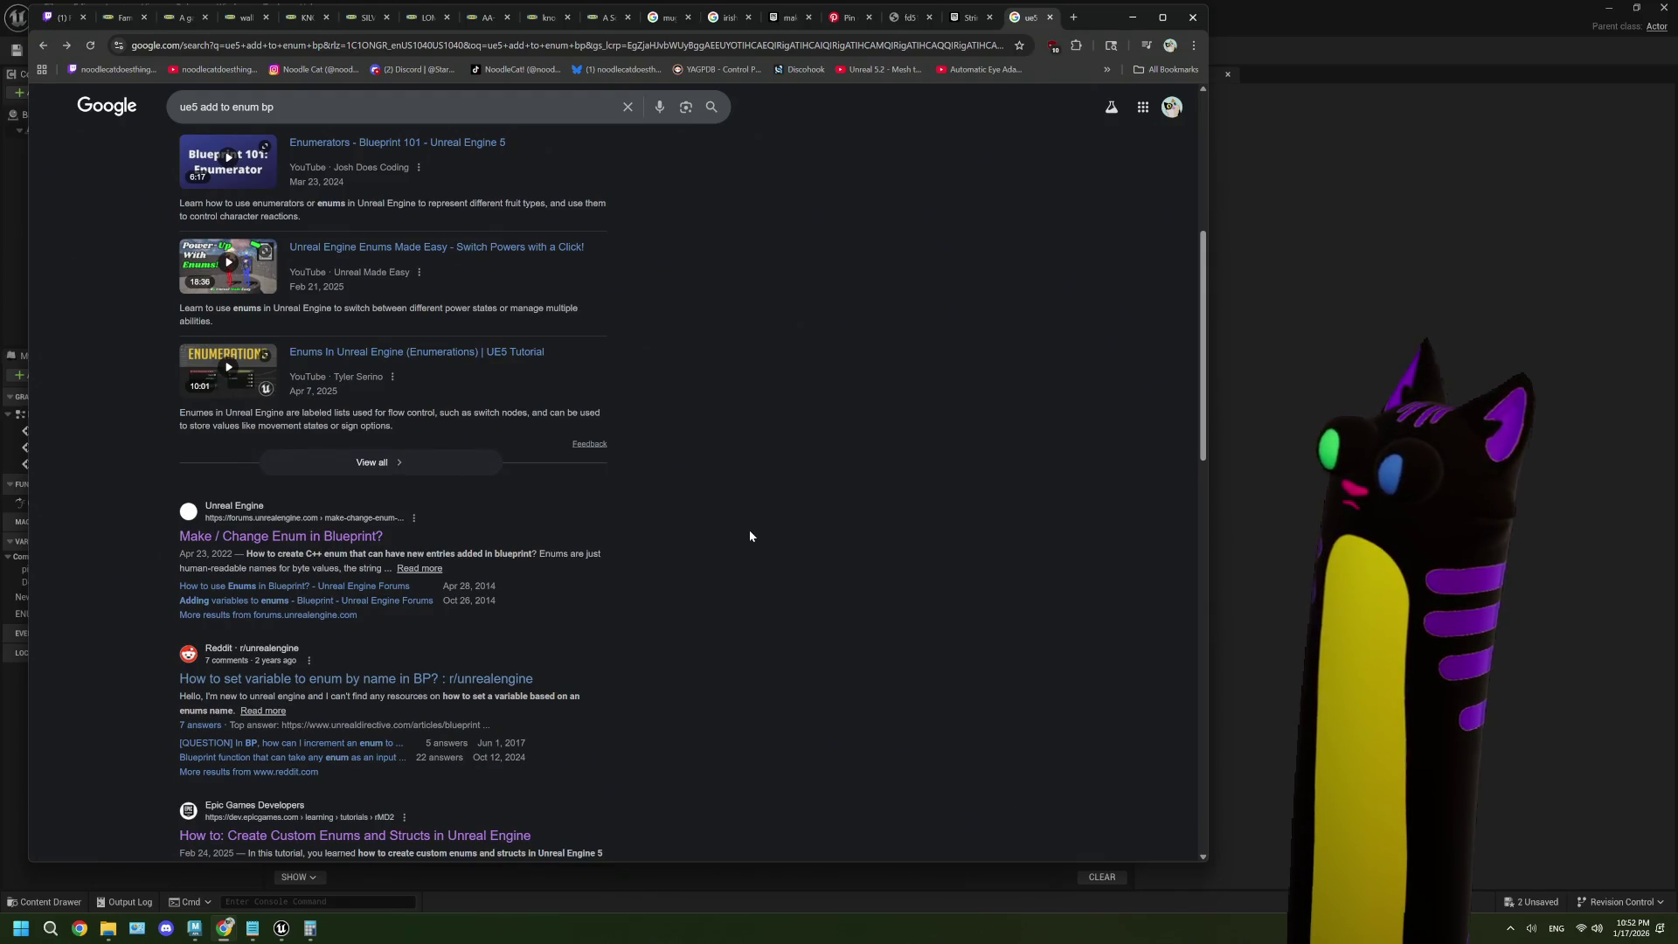
left_click(407, 600)
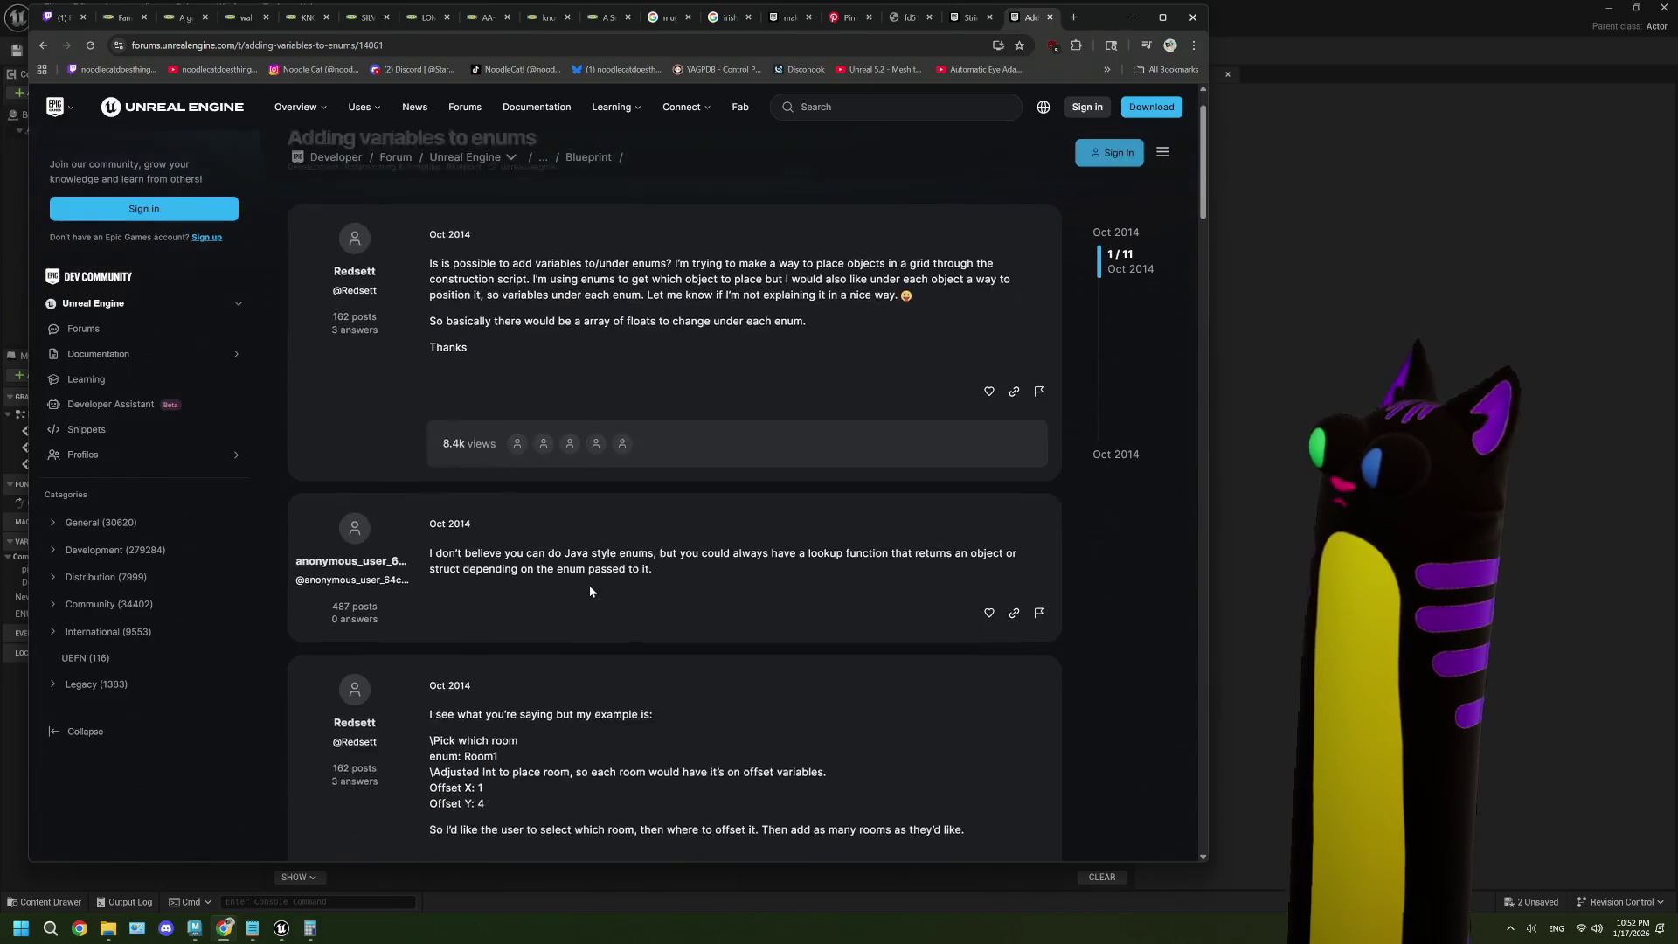
scroll(589, 585, "down", 1)
scroll(589, 591, "down", 2)
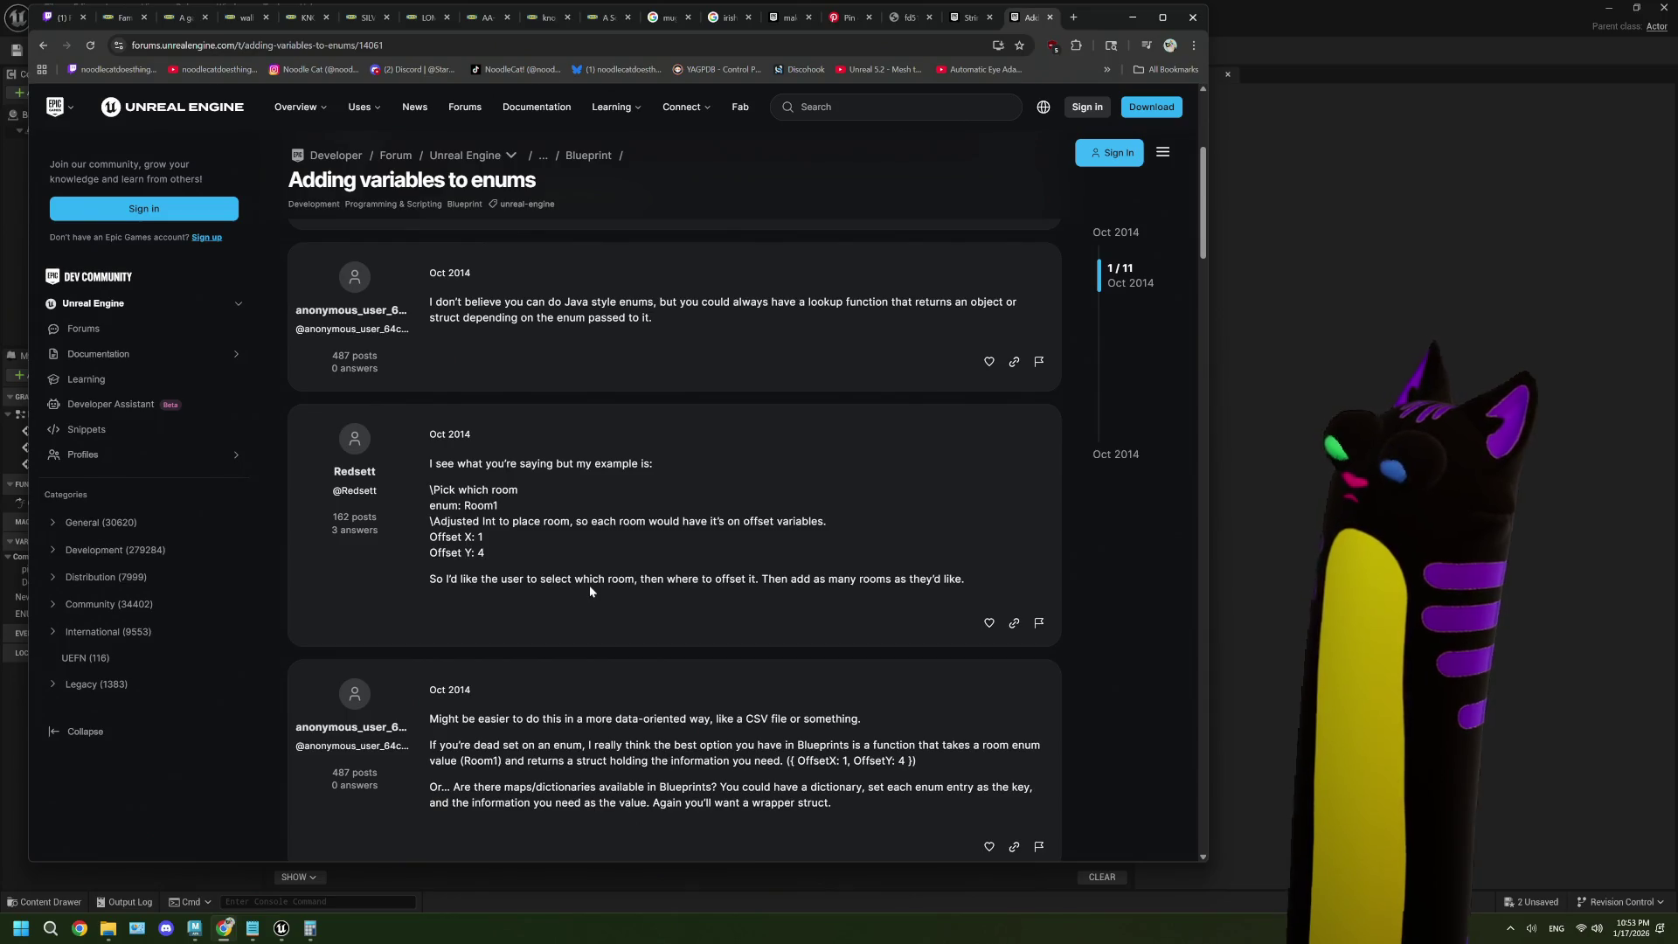
scroll(589, 591, "down", 1)
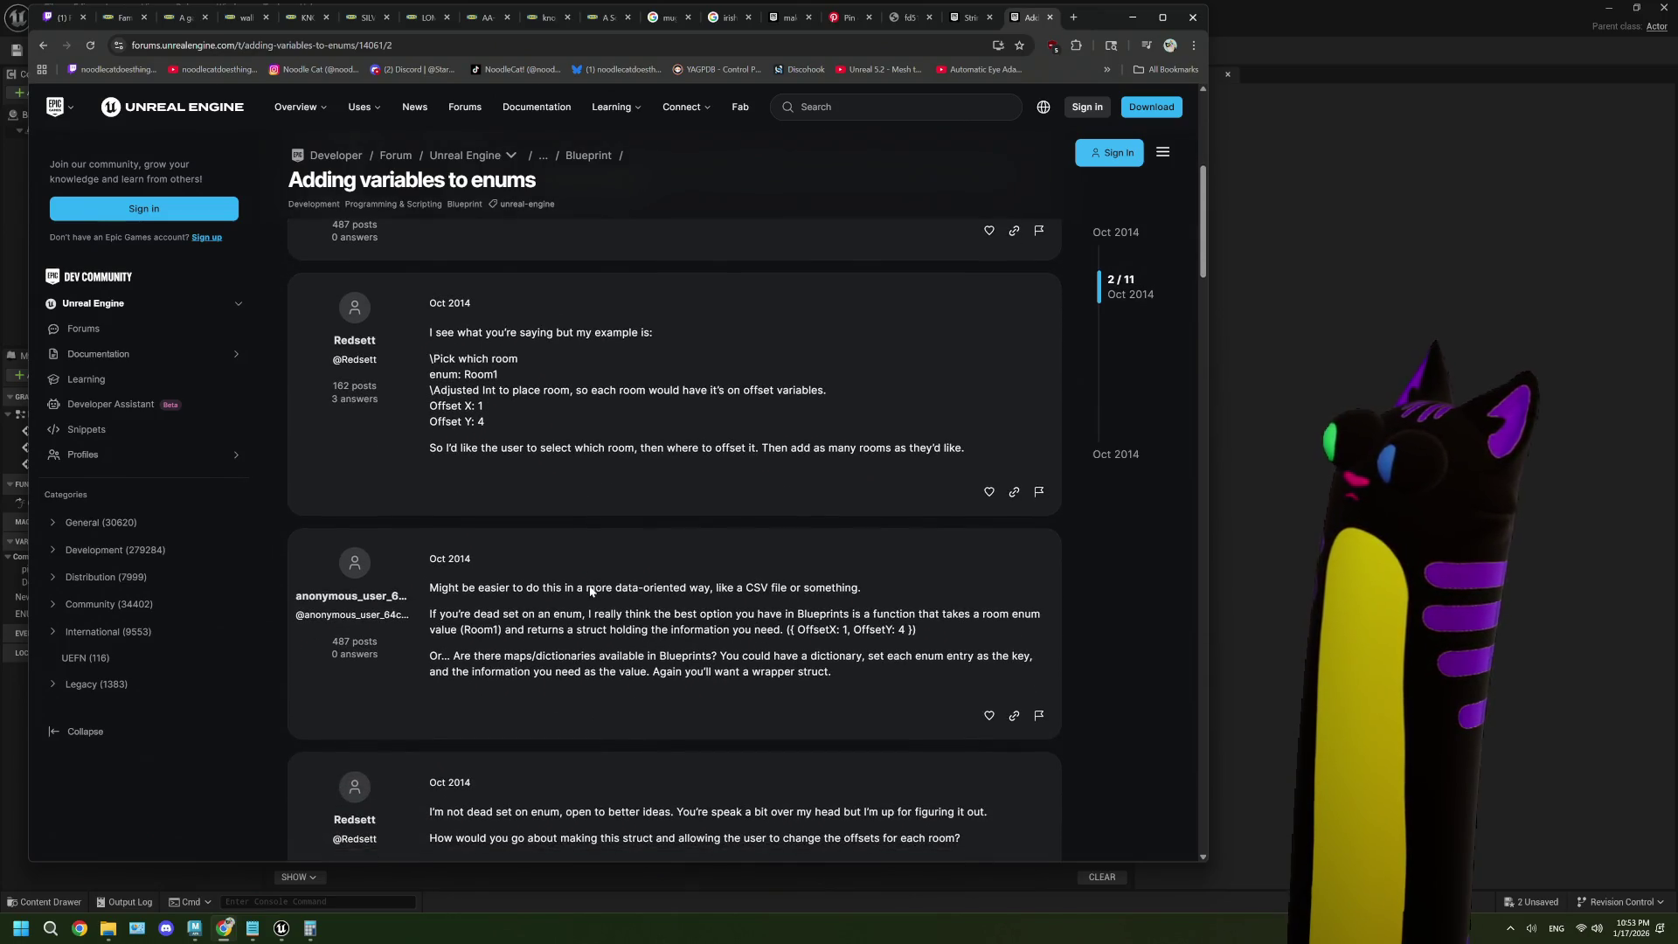
scroll(591, 591, "down", 1)
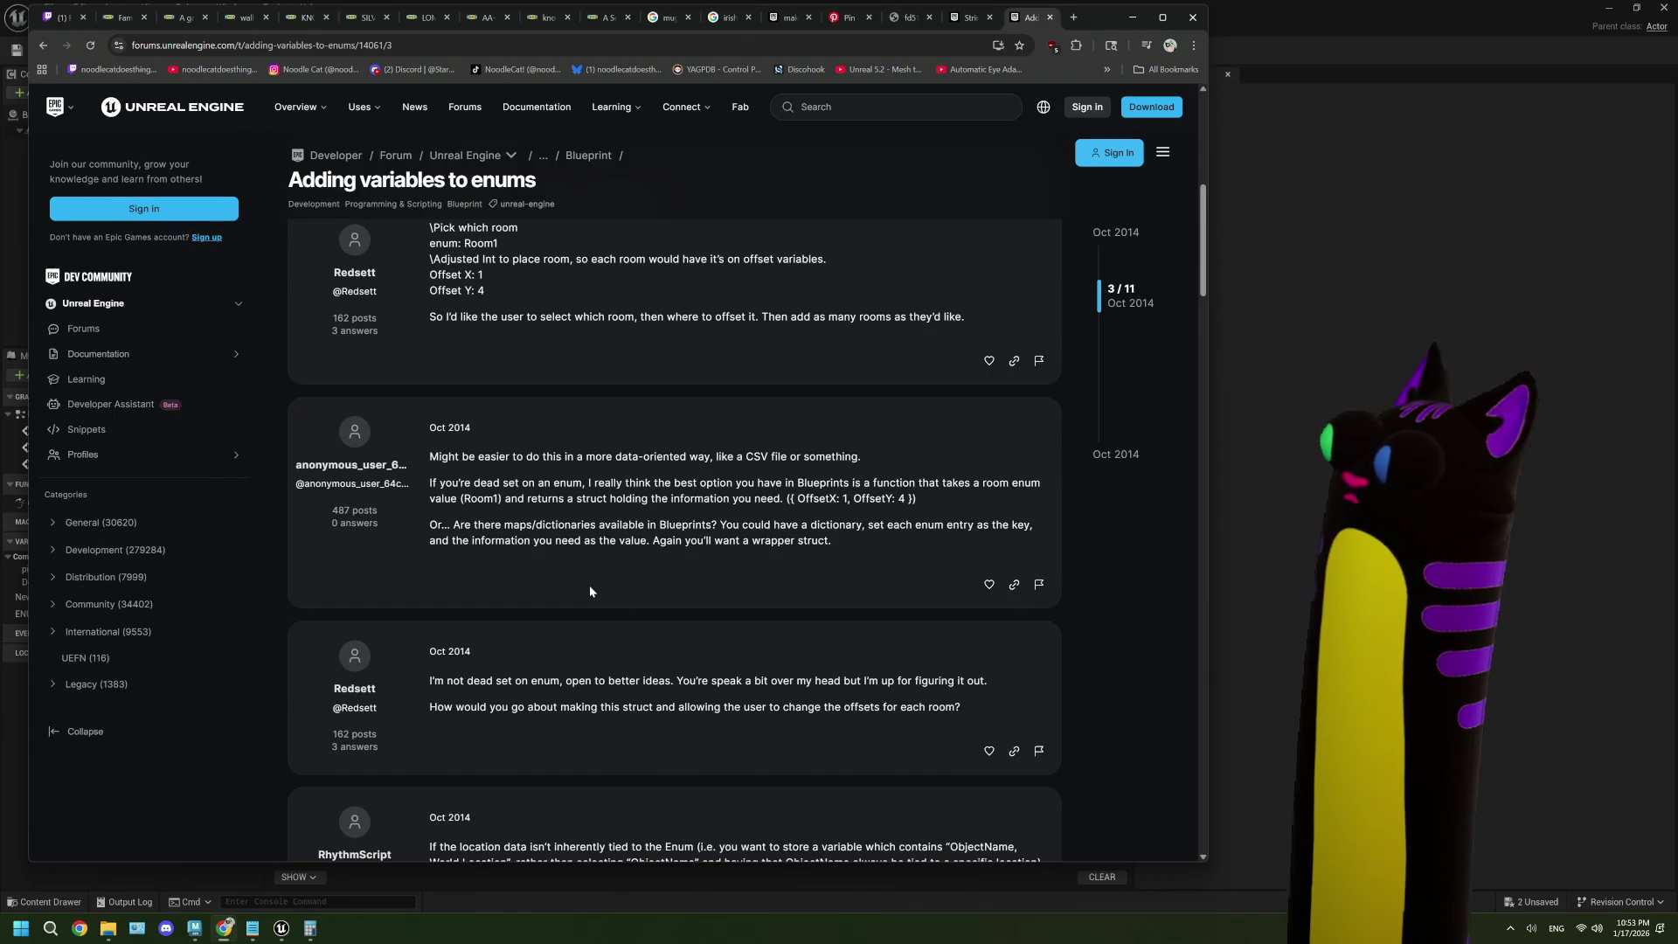
scroll(590, 591, "down", 1)
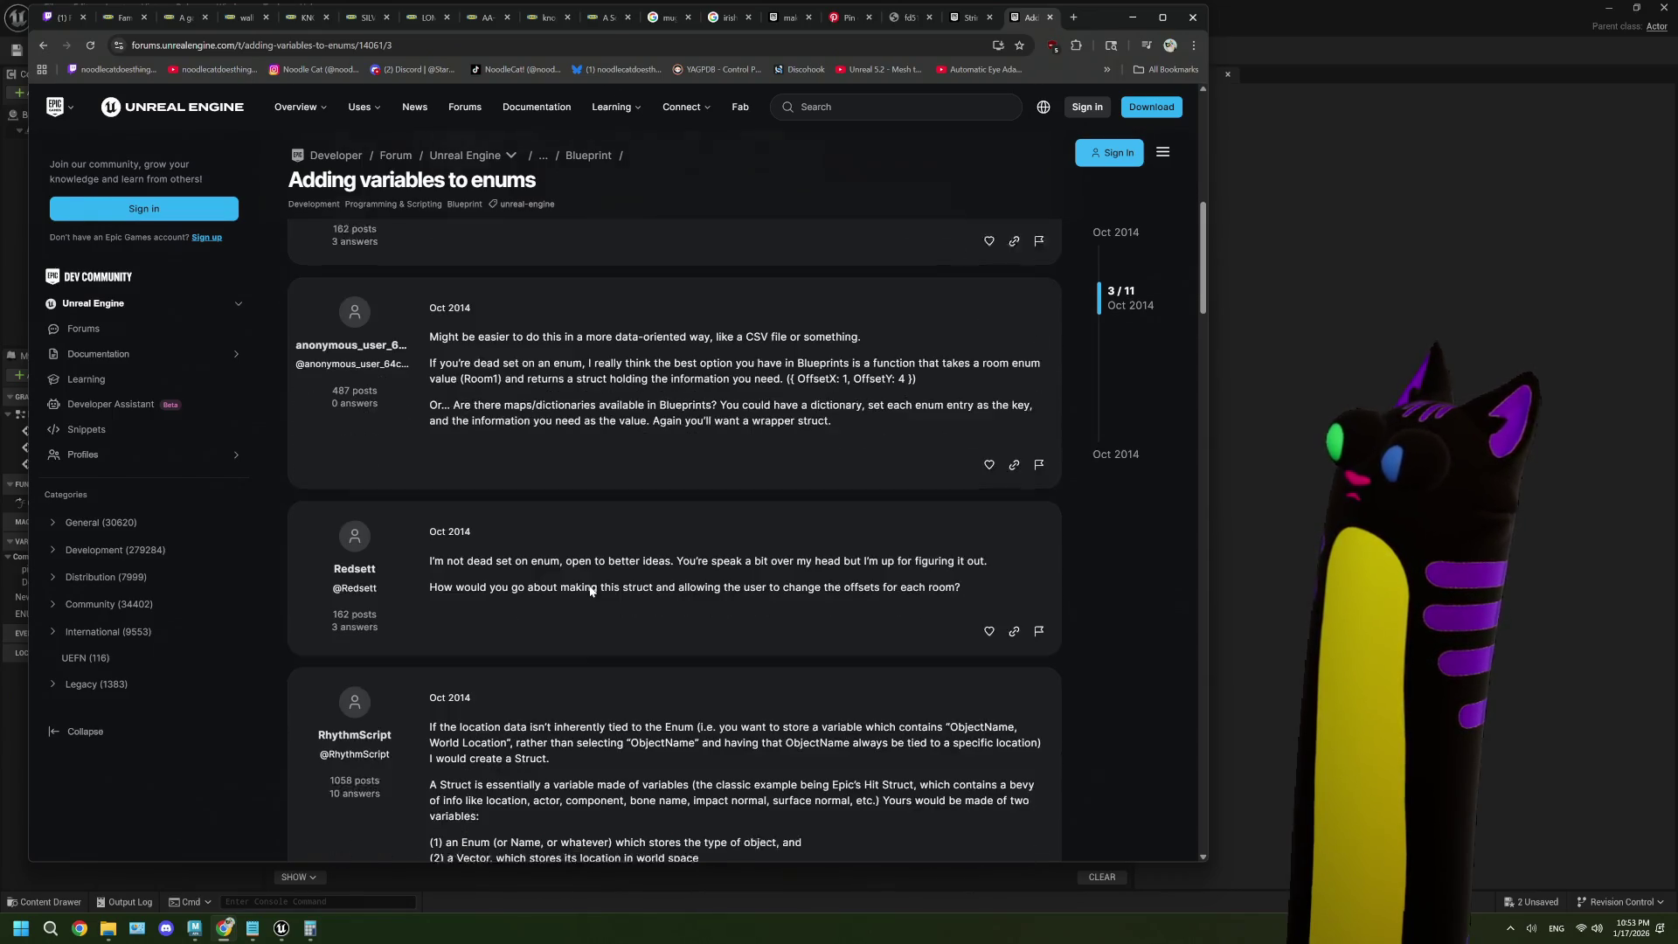
scroll(590, 591, "down", 1)
scroll(591, 591, "down", 1)
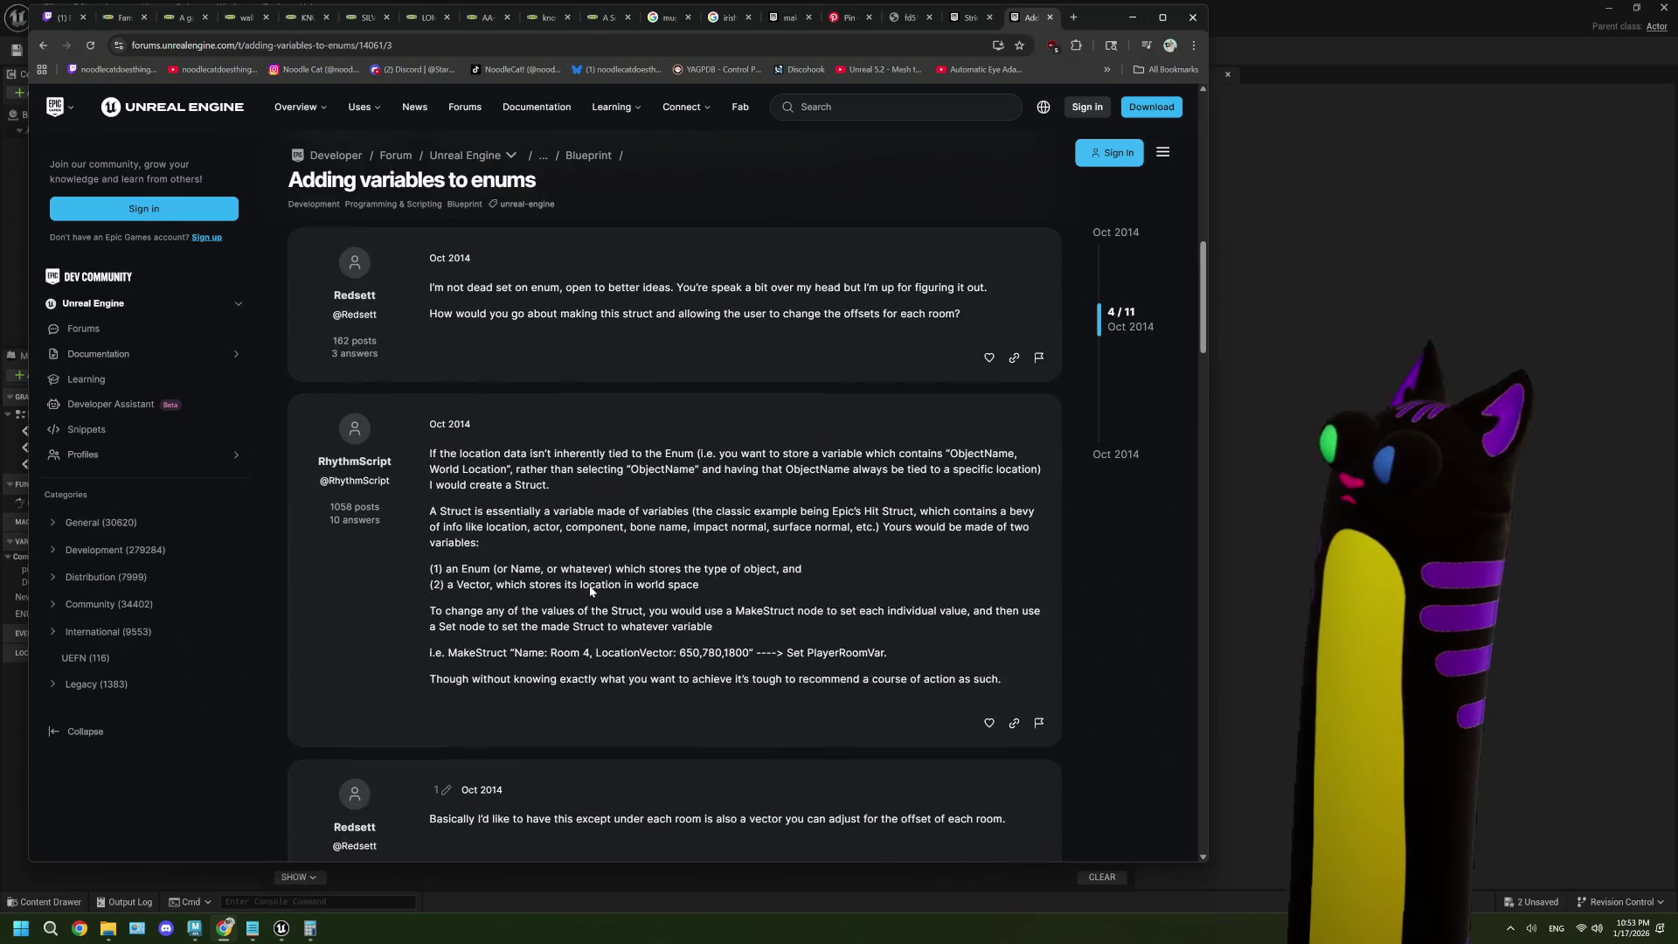
scroll(591, 591, "down", 1)
scroll(590, 591, "down", 1)
scroll(590, 590, "down", 1)
scroll(590, 591, "down", 1)
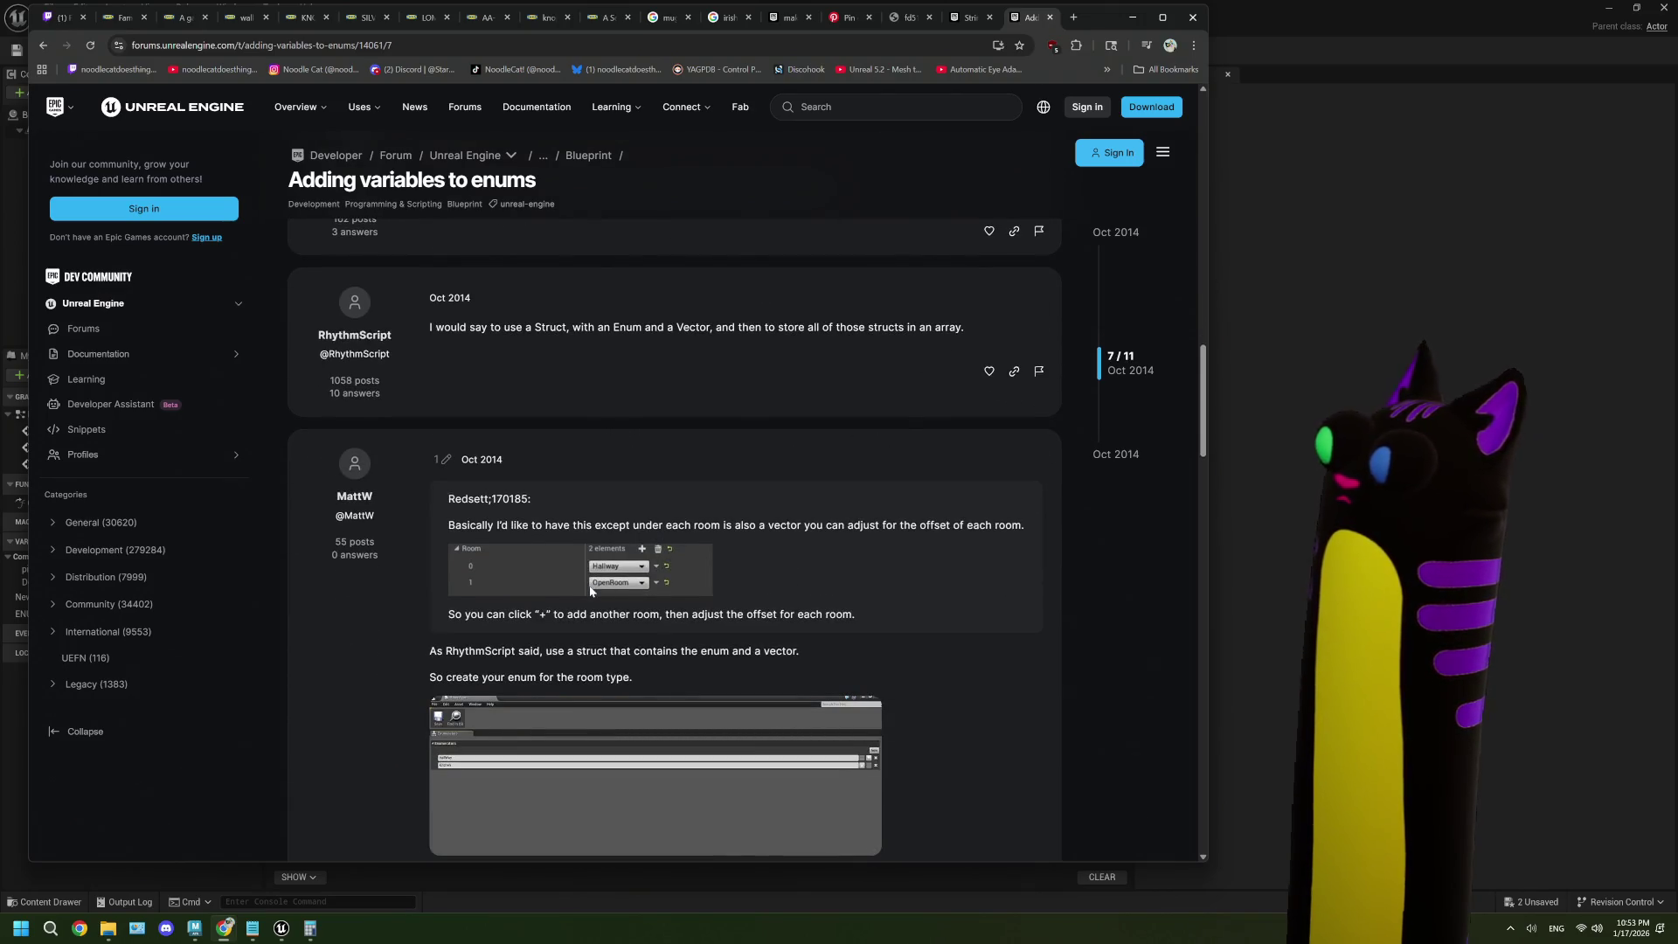
scroll(590, 591, "down", 5)
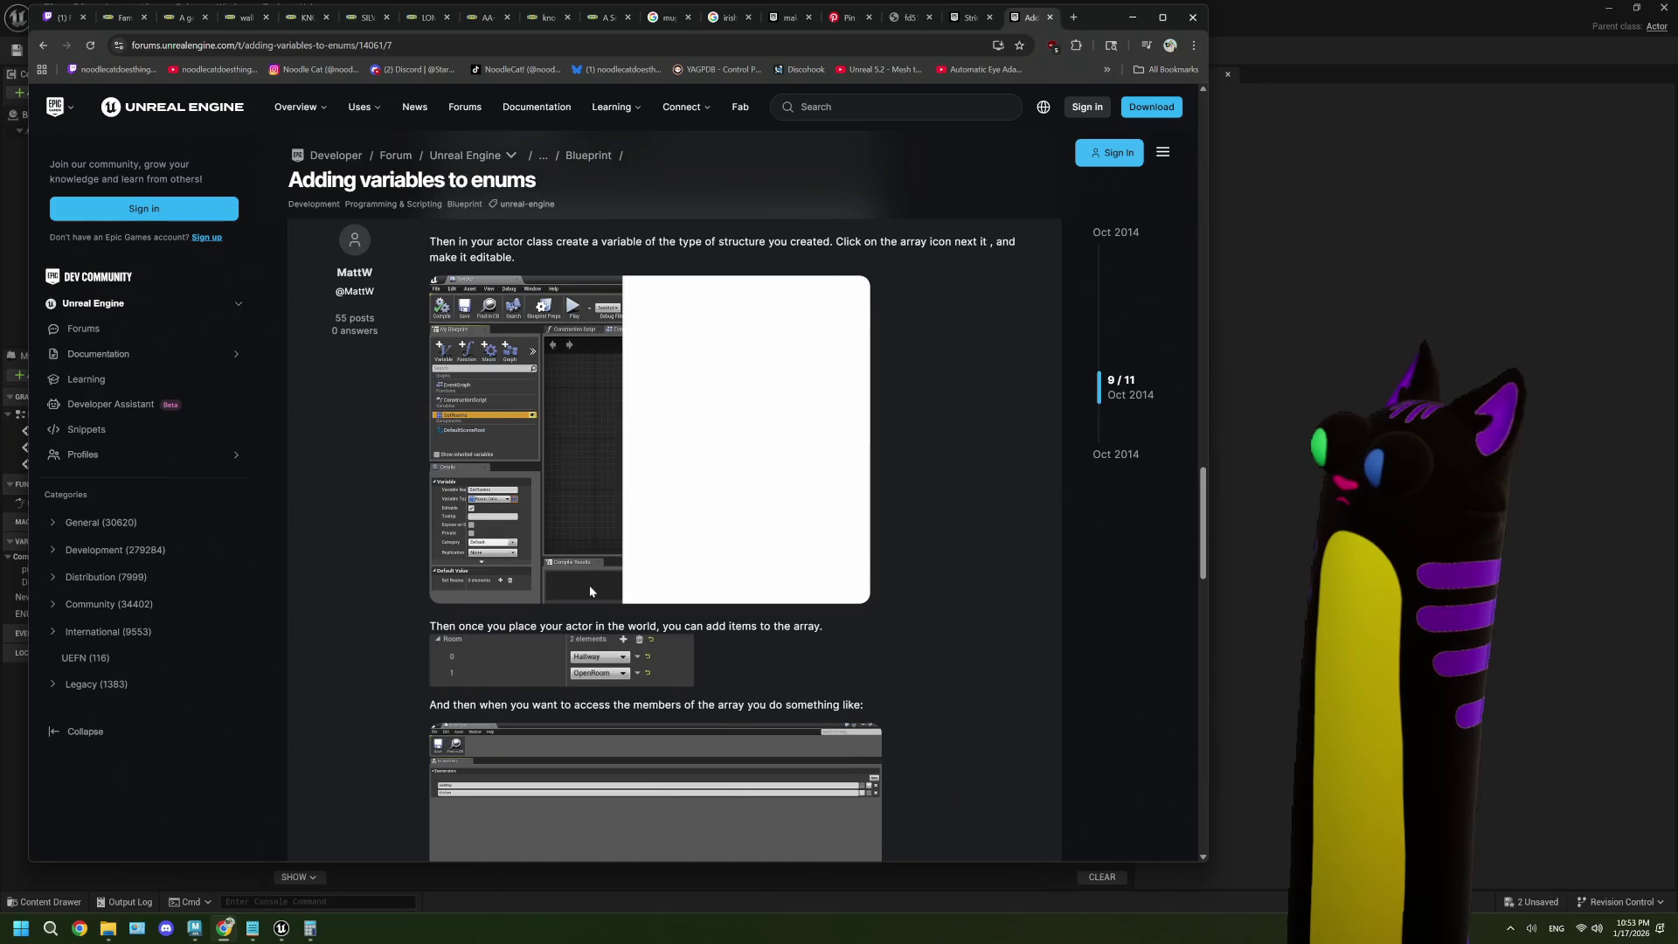
scroll(590, 591, "down", 3)
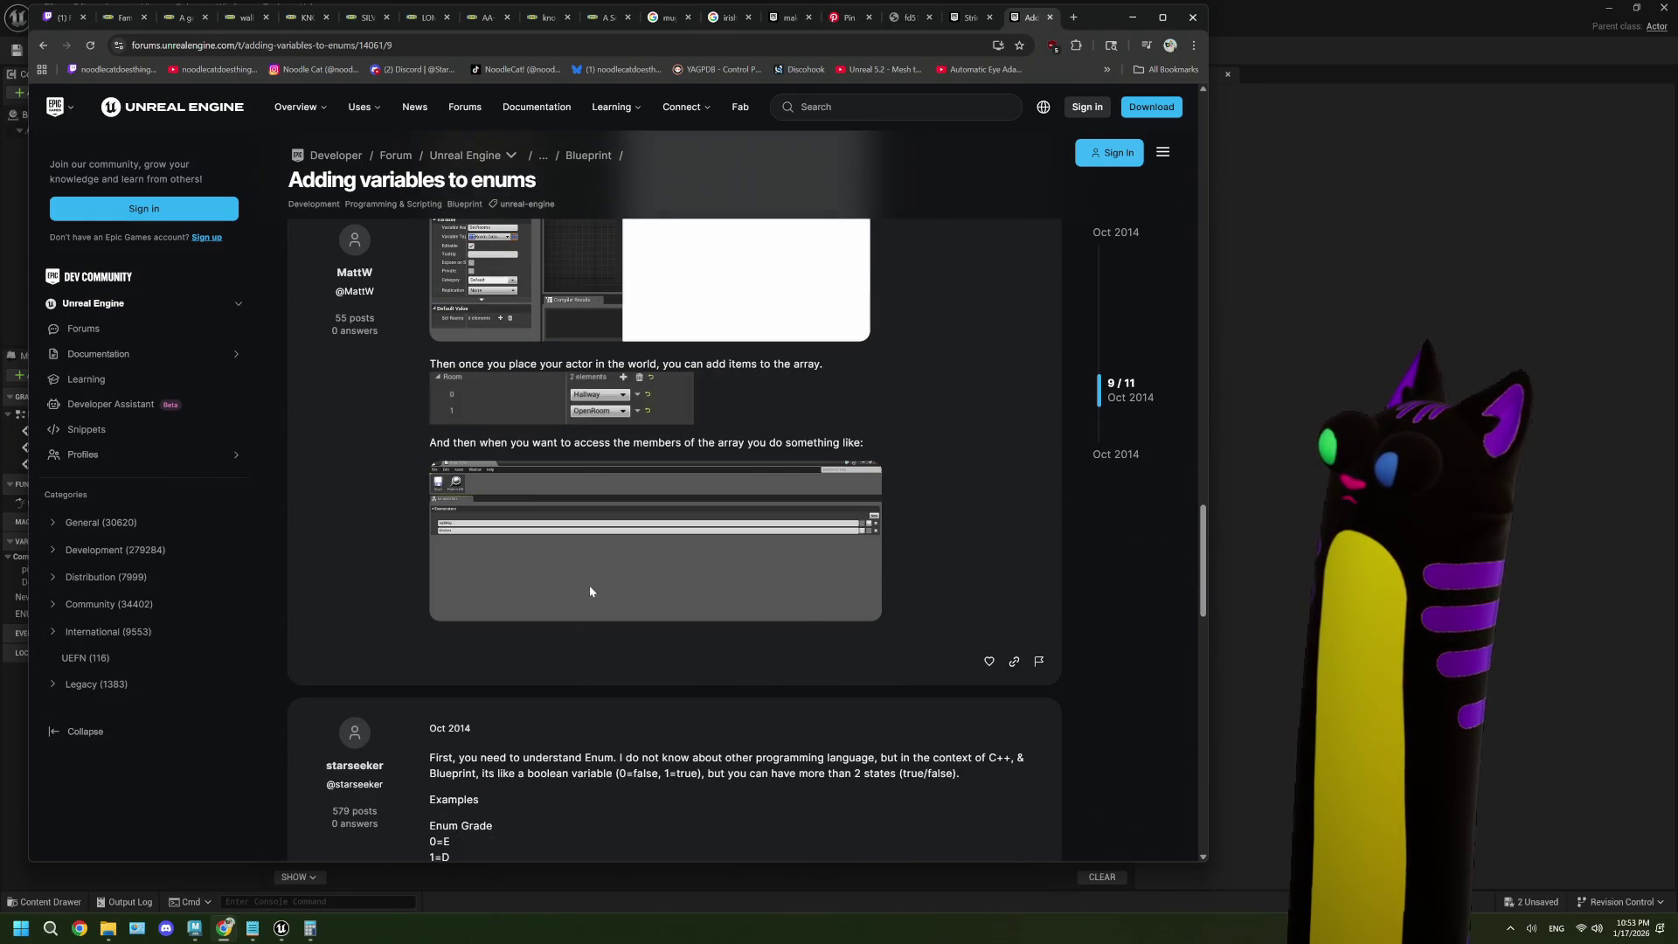
scroll(590, 591, "down", 5)
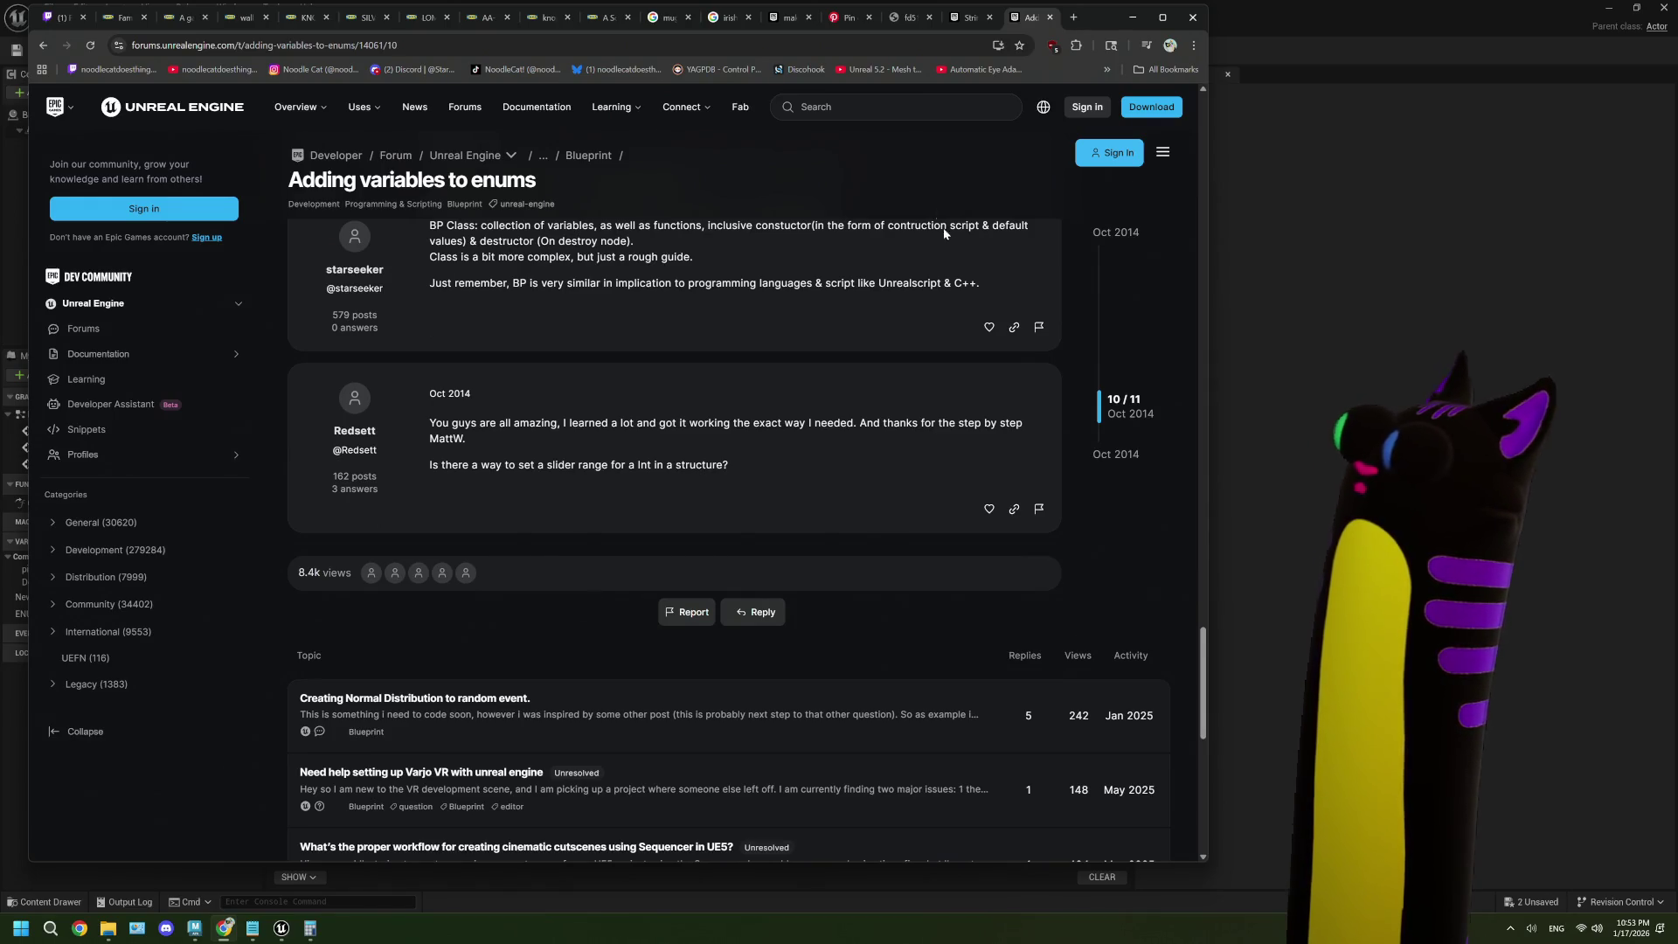
left_click(1133, 17)
left_click_drag(664, 585, 409, 489)
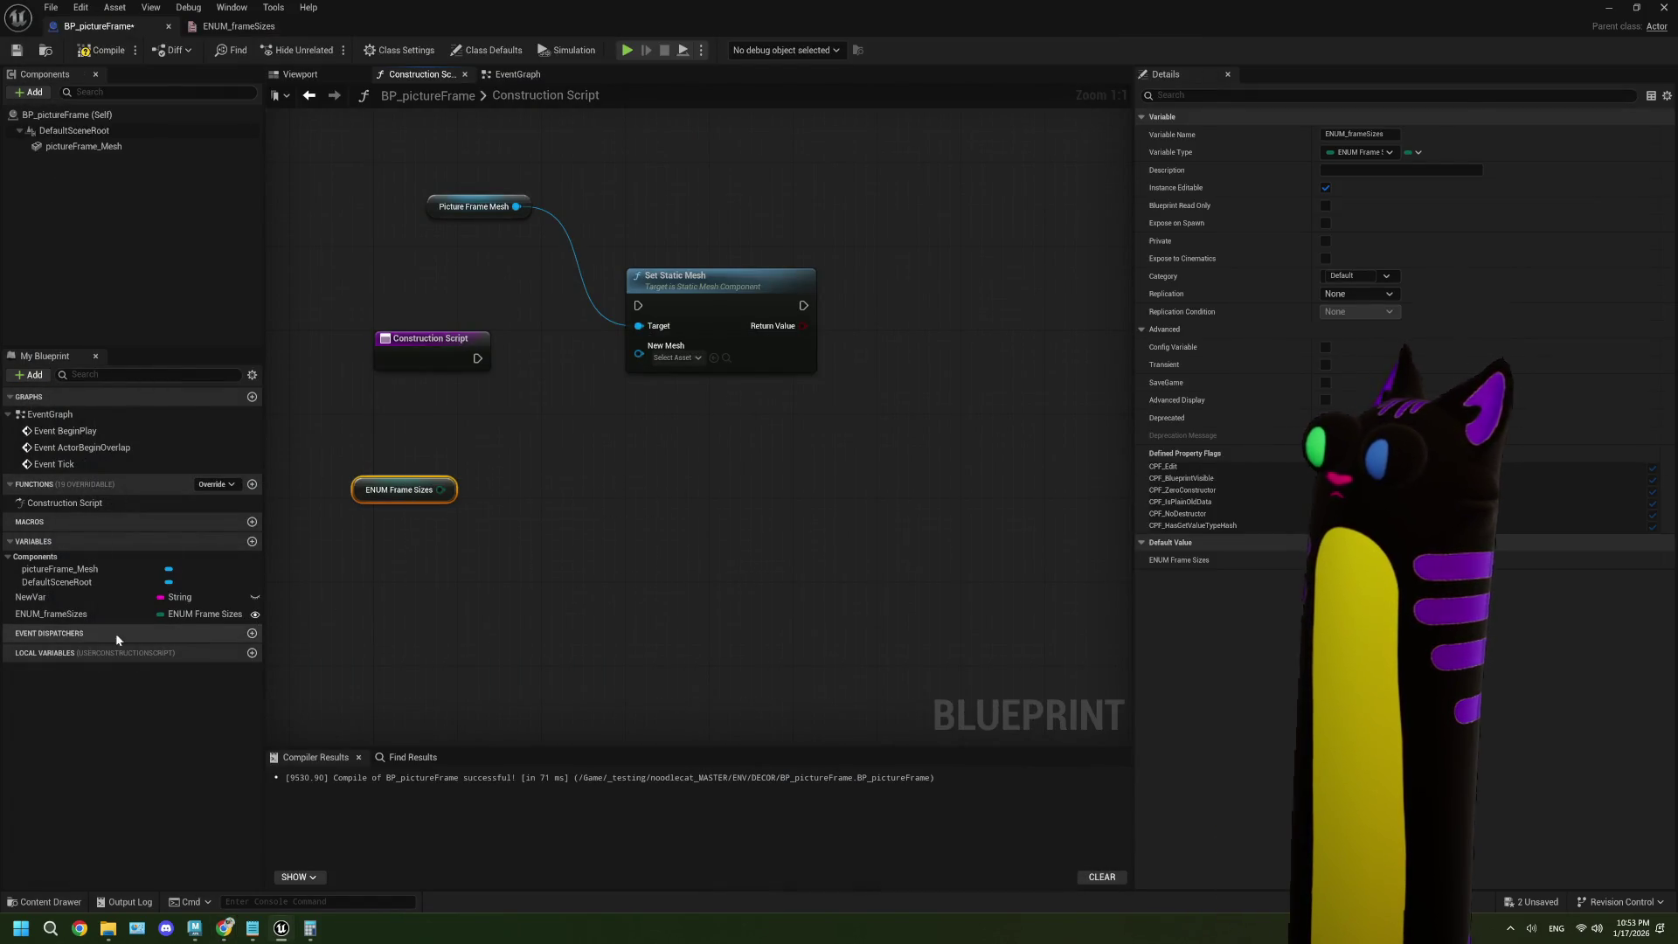
- Delete the ENUM_frameSizes variable, confirming despite it being in use
left_click(89, 615)
right_click(89, 615)
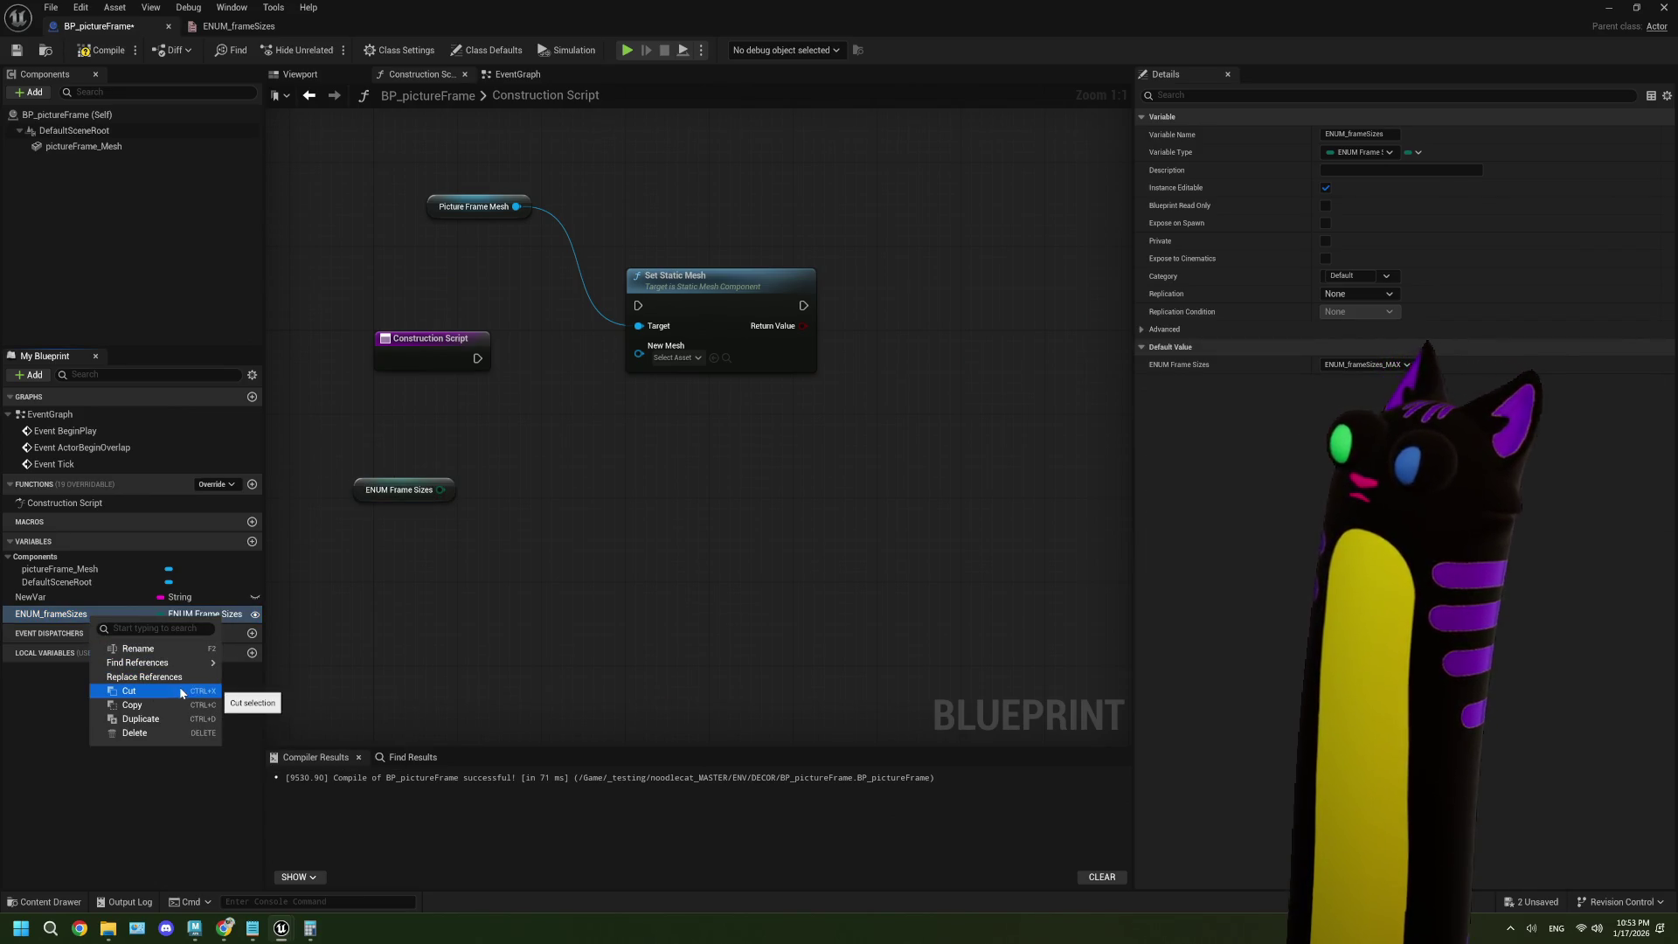
left_click(188, 733)
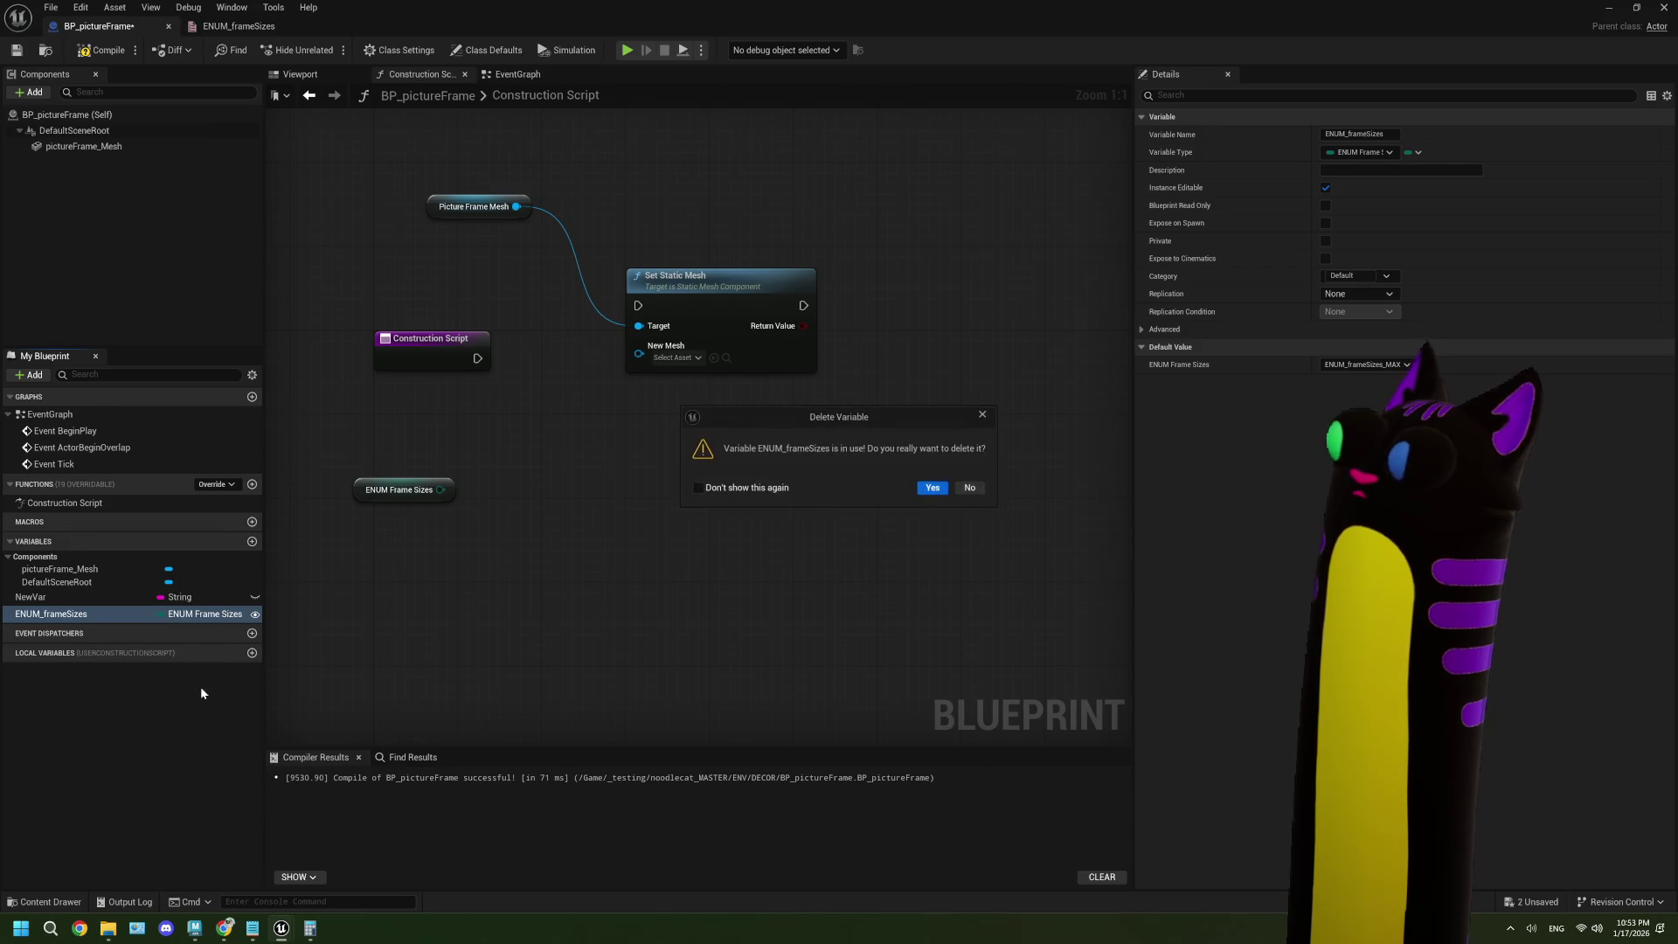
left_click(932, 488)
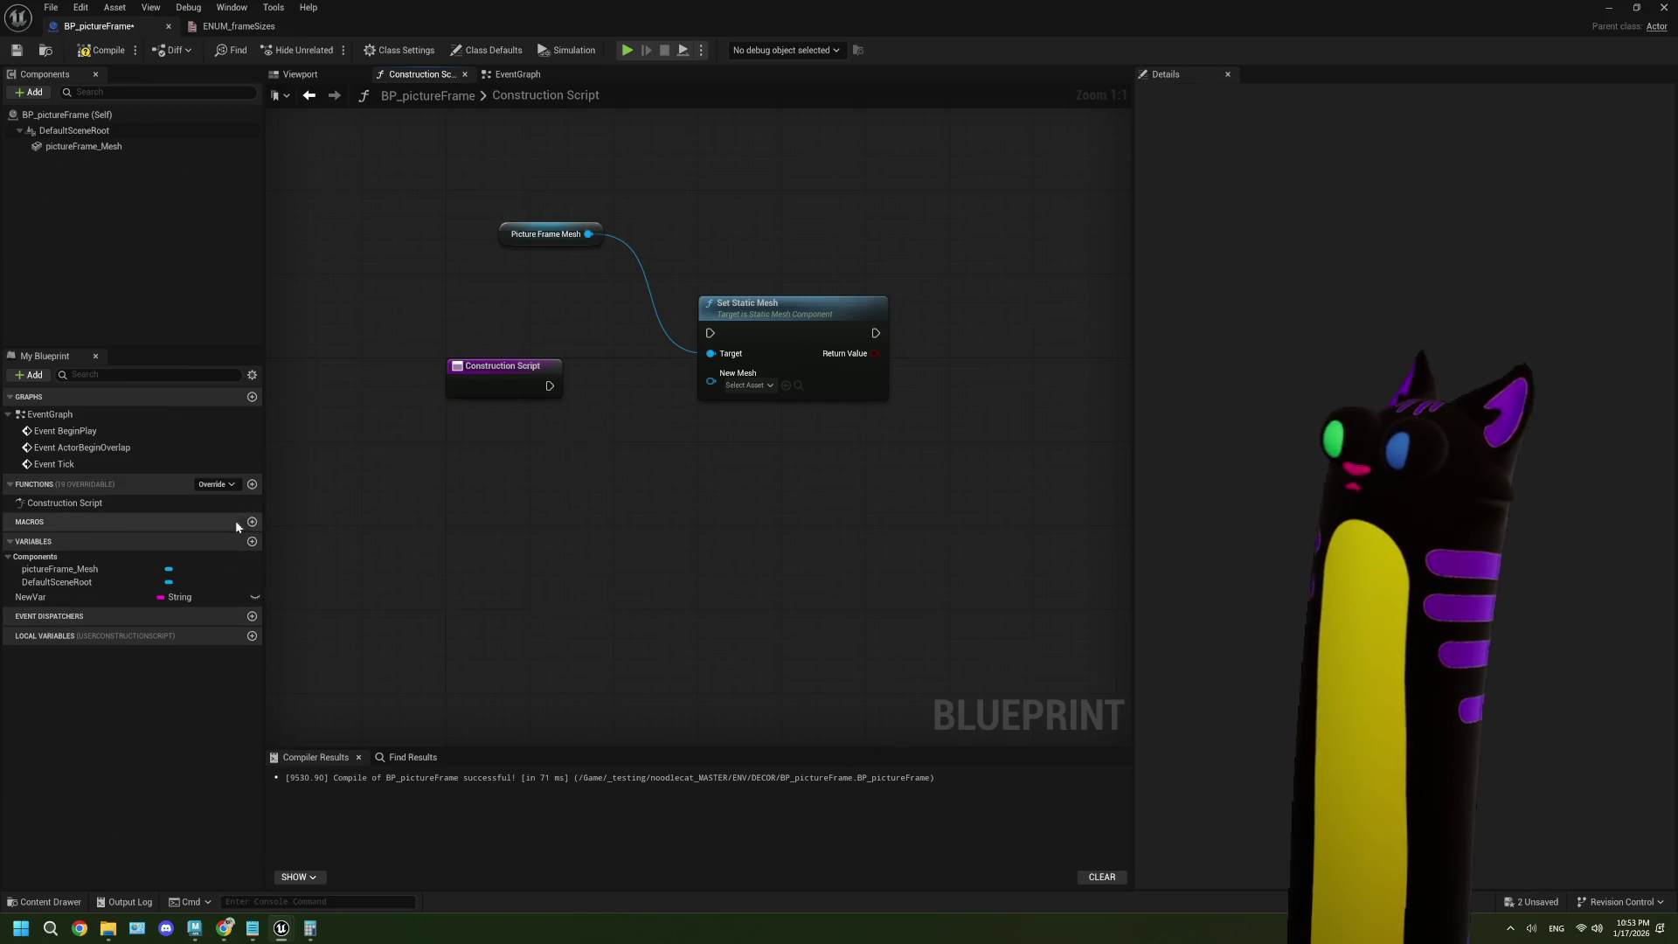
- Promote Set Static Mesh's New Mesh input to an instance-editable frameMesh variable, then compile and save
left_click(551, 234)
left_click_drag(711, 381, 610, 510)
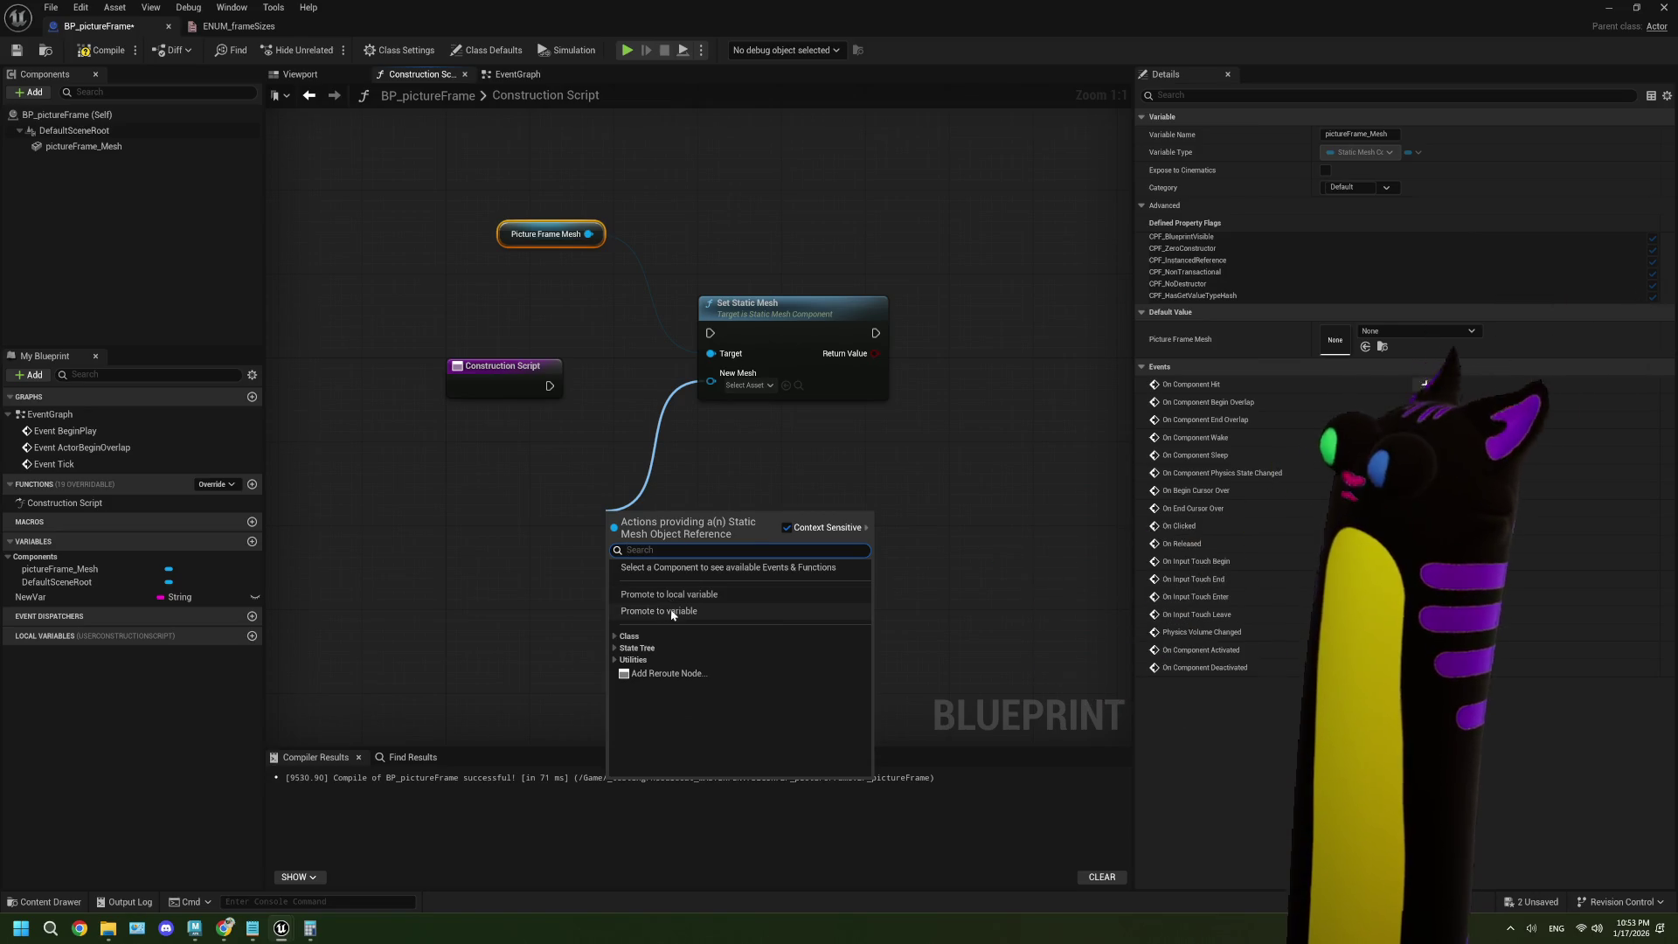
left_click(673, 611)
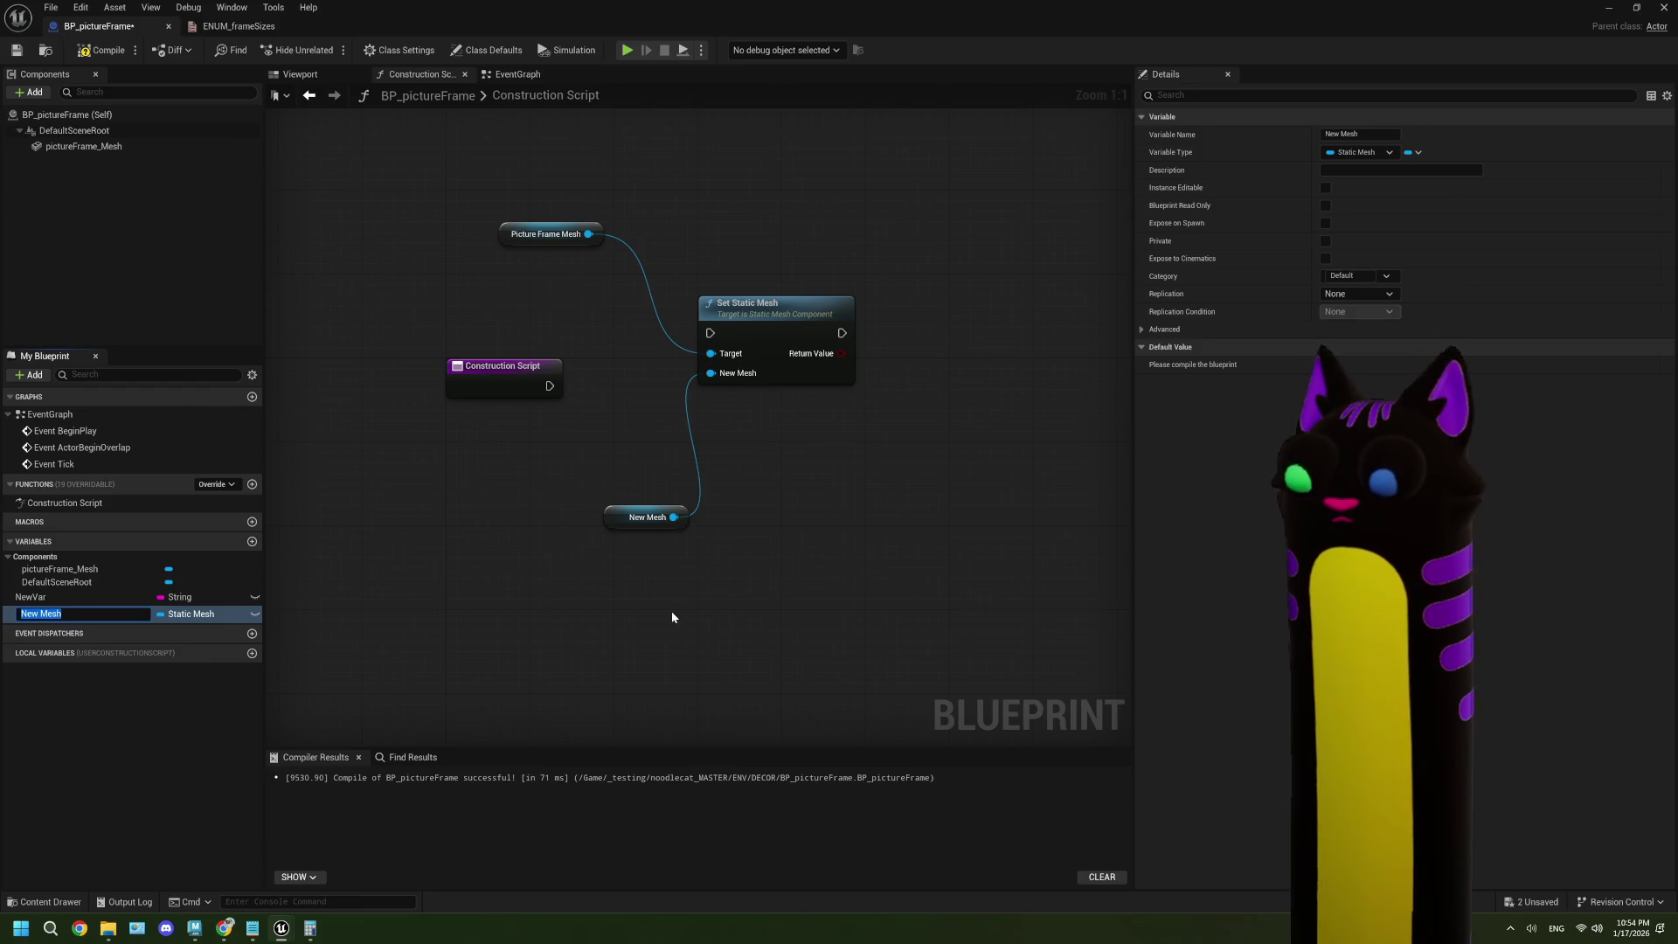
type("fram")
type("Me")
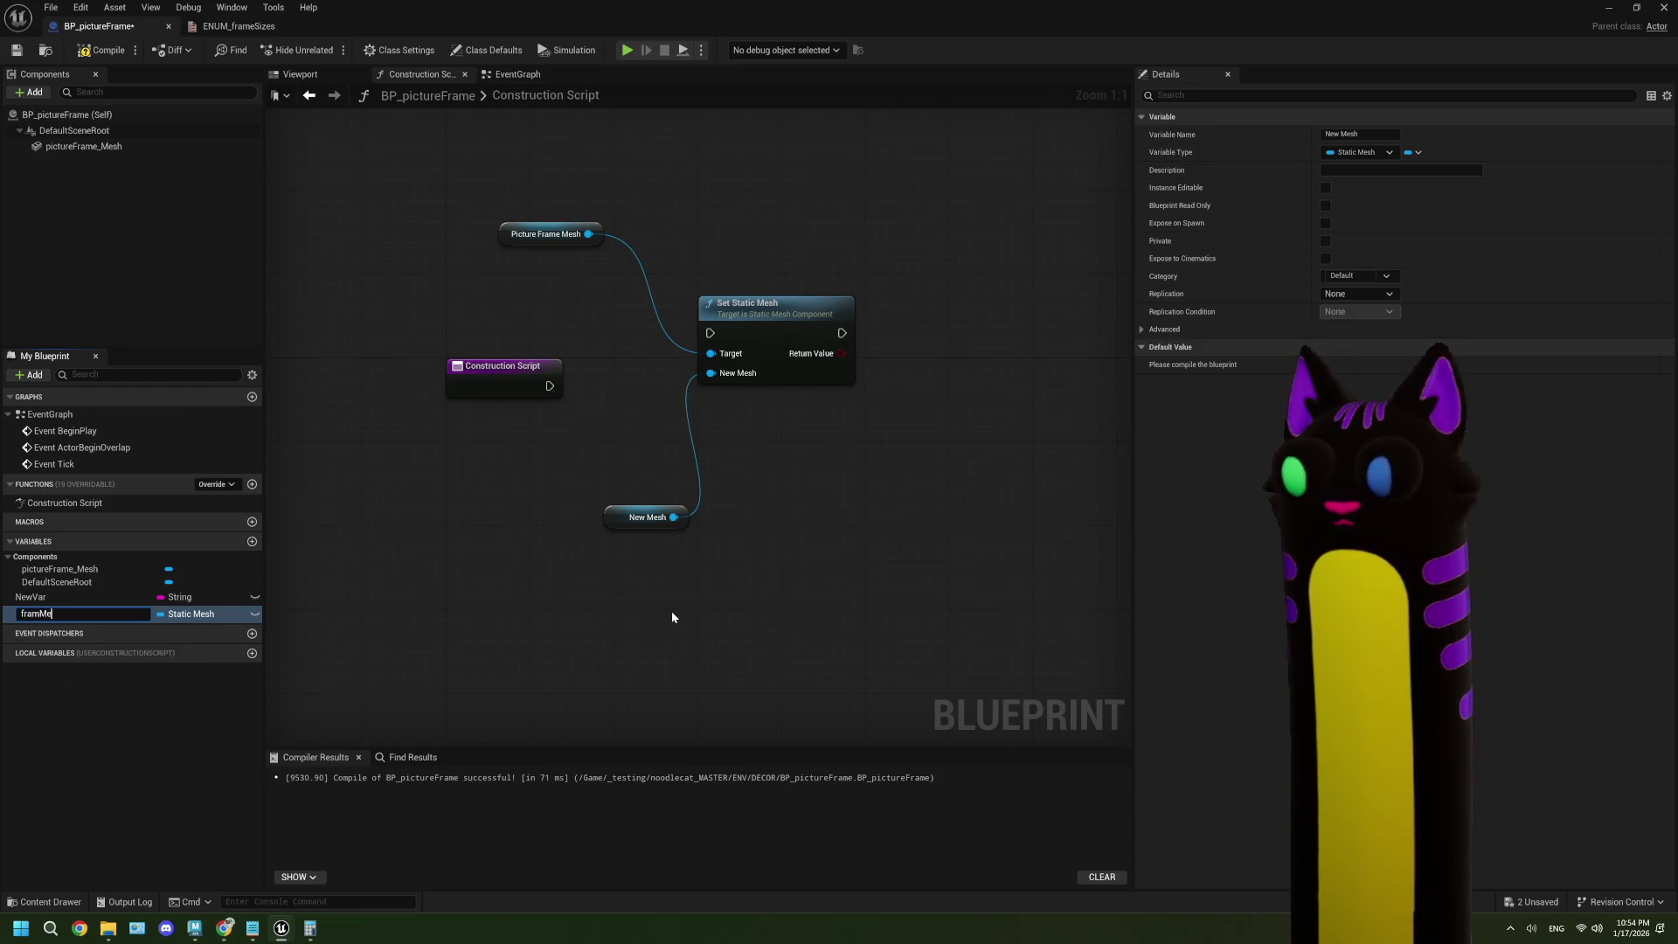
type("Mesh")
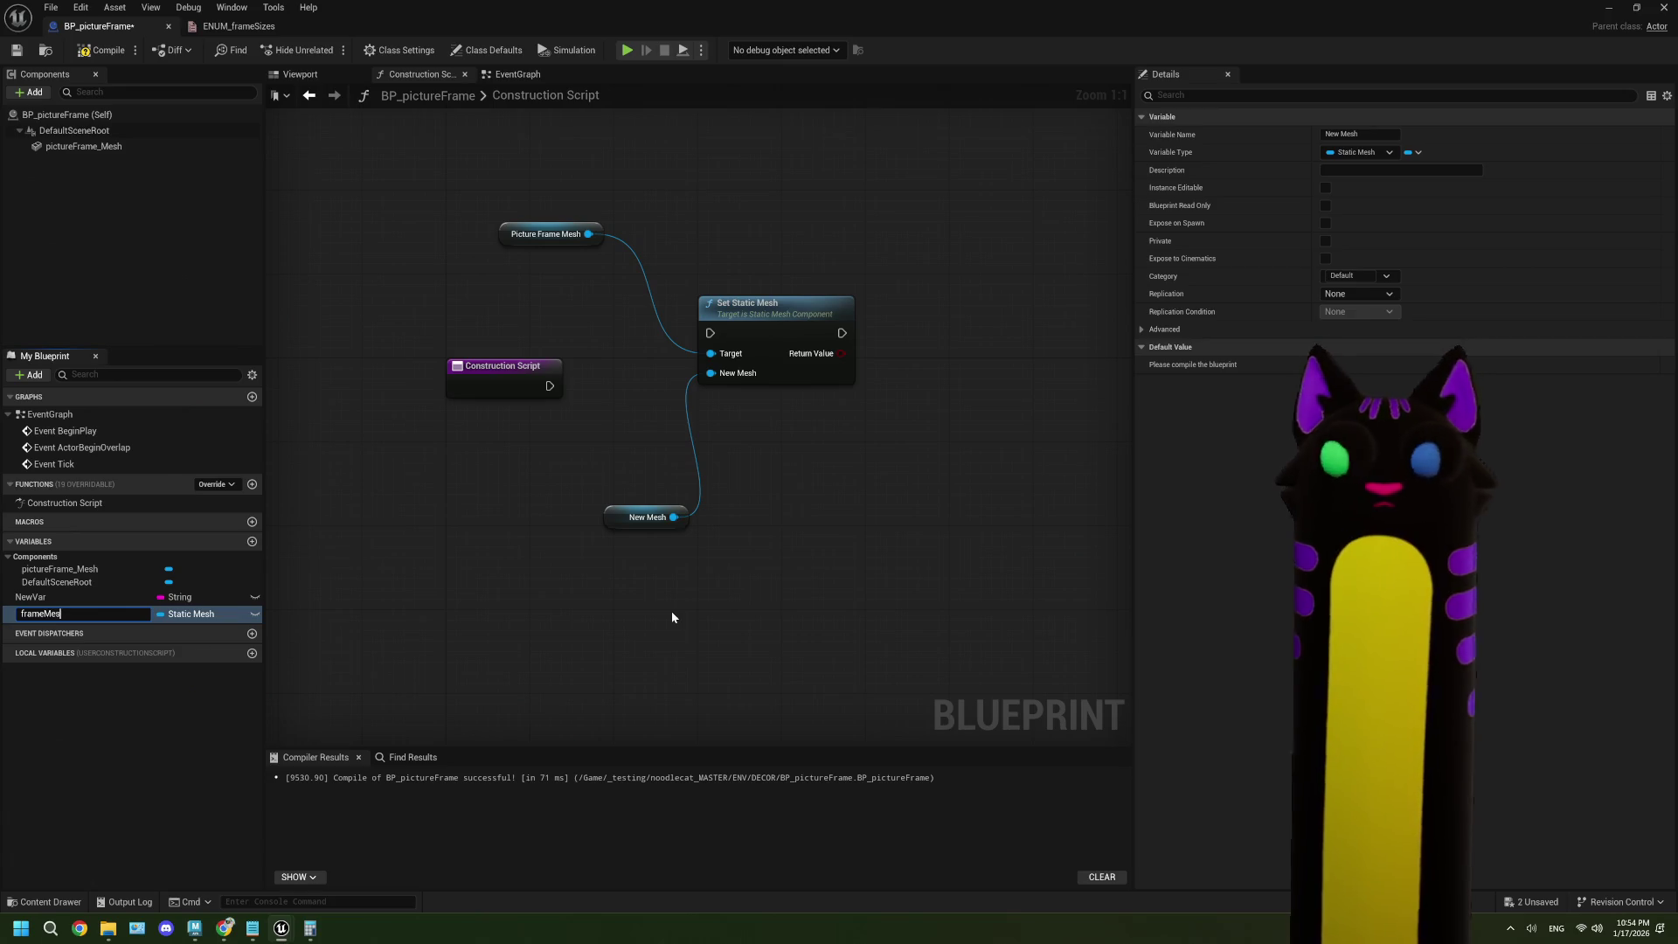
key("Return")
left_click_drag(669, 521, 553, 480)
left_click(254, 614)
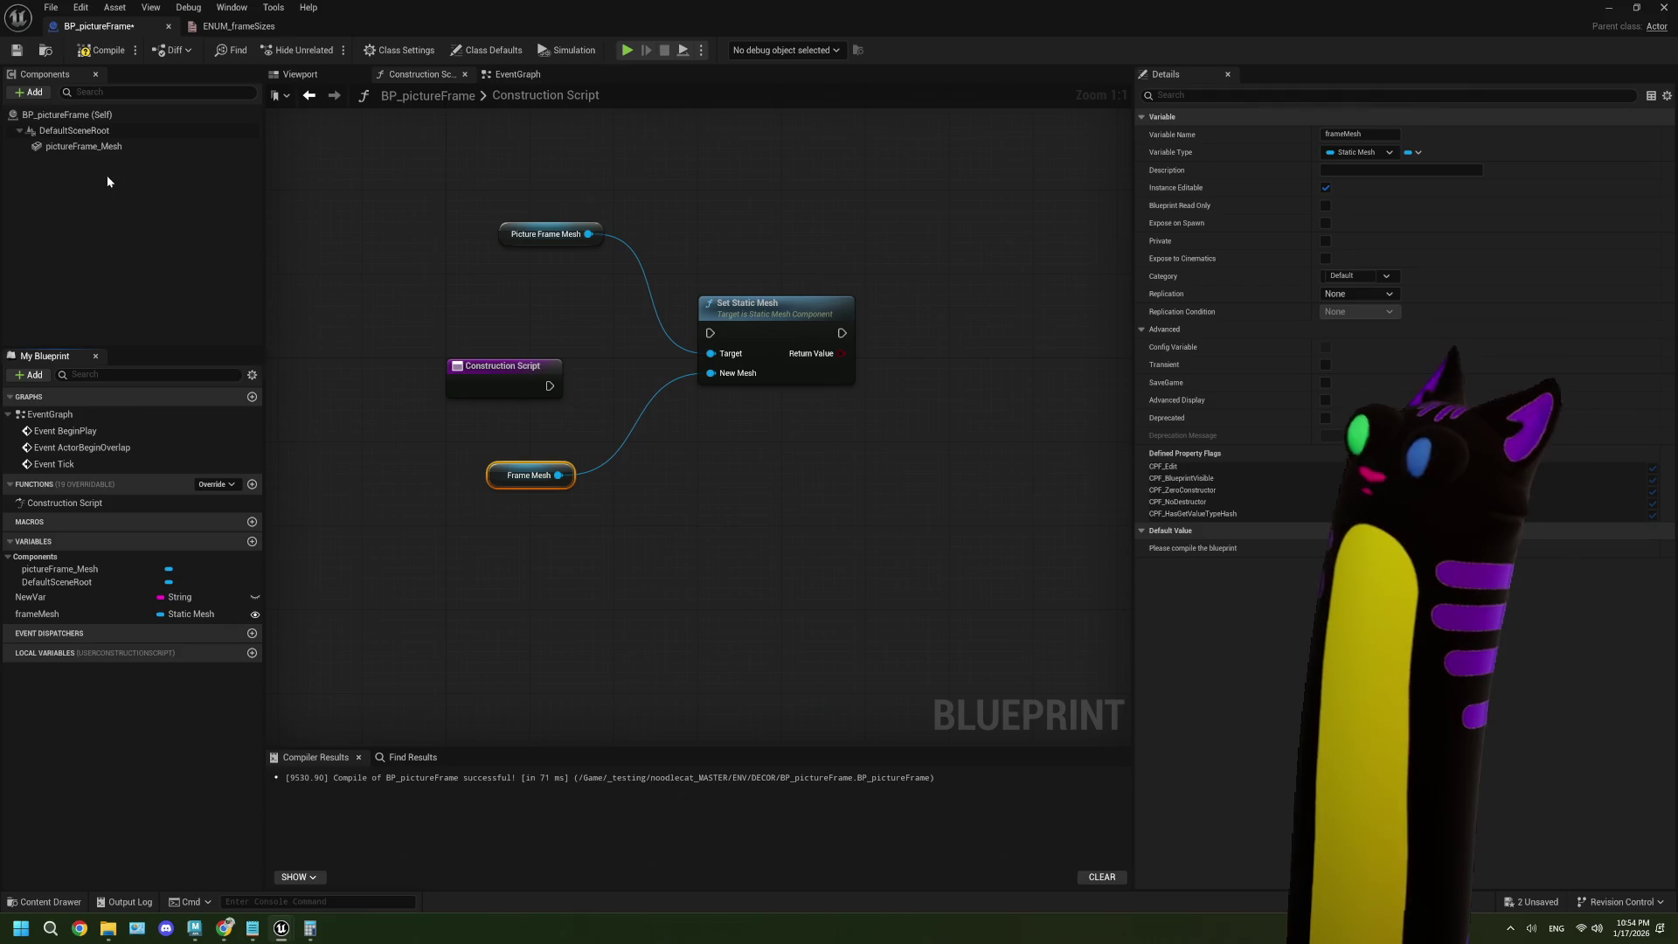
key("F7")
key("ctrl+s")
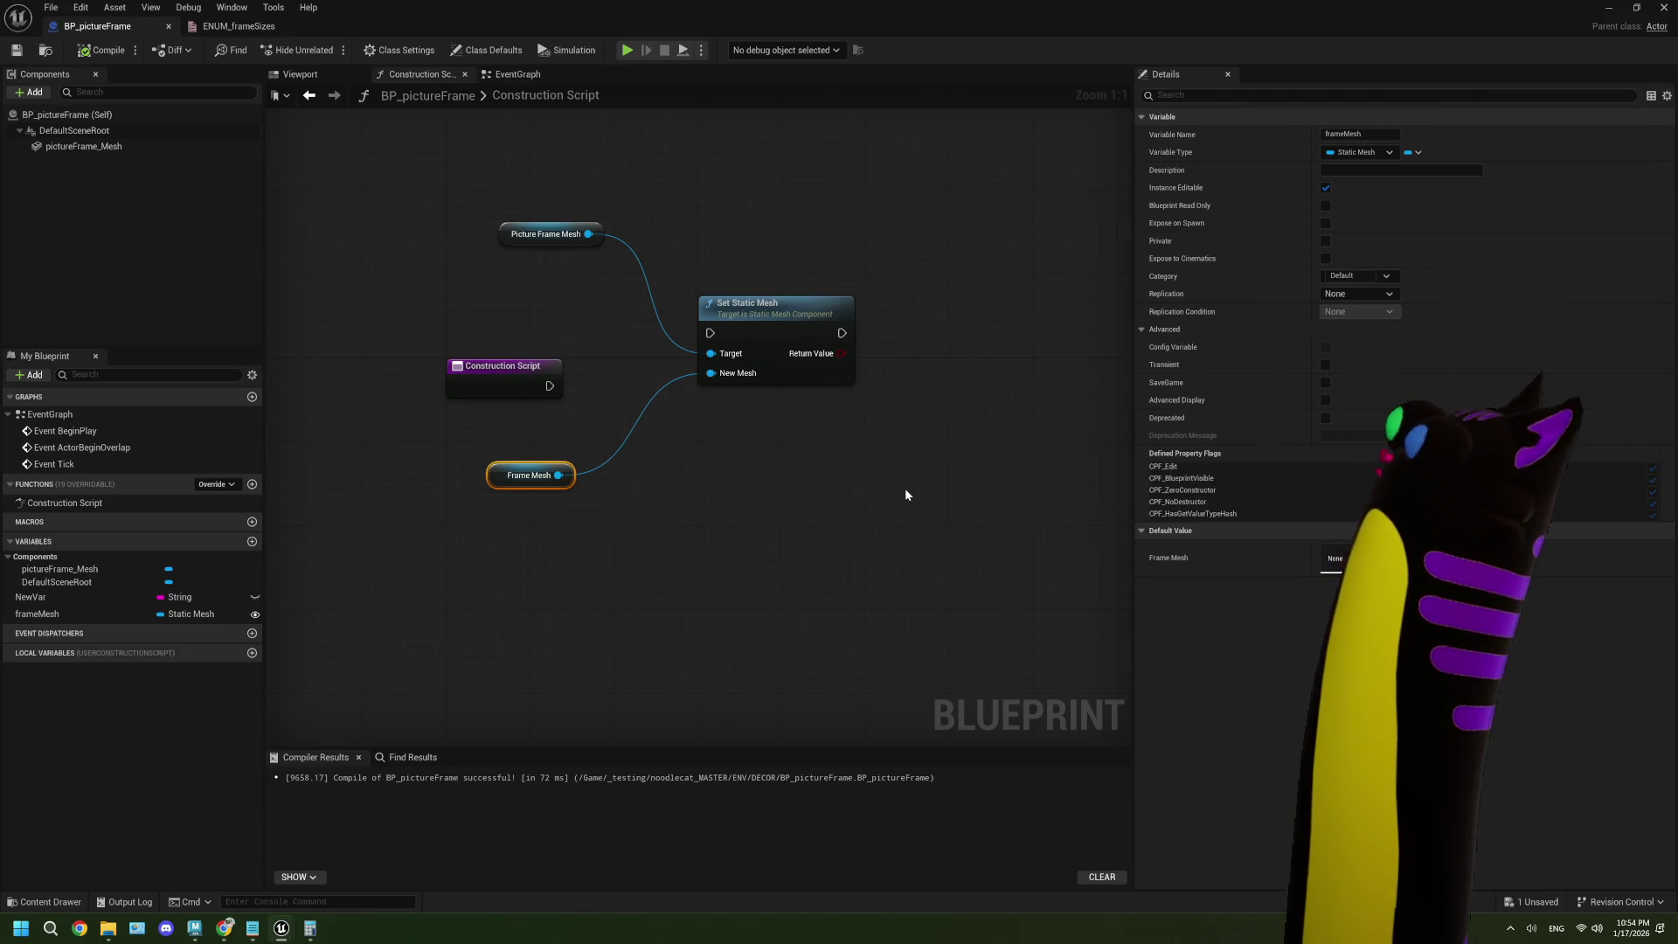
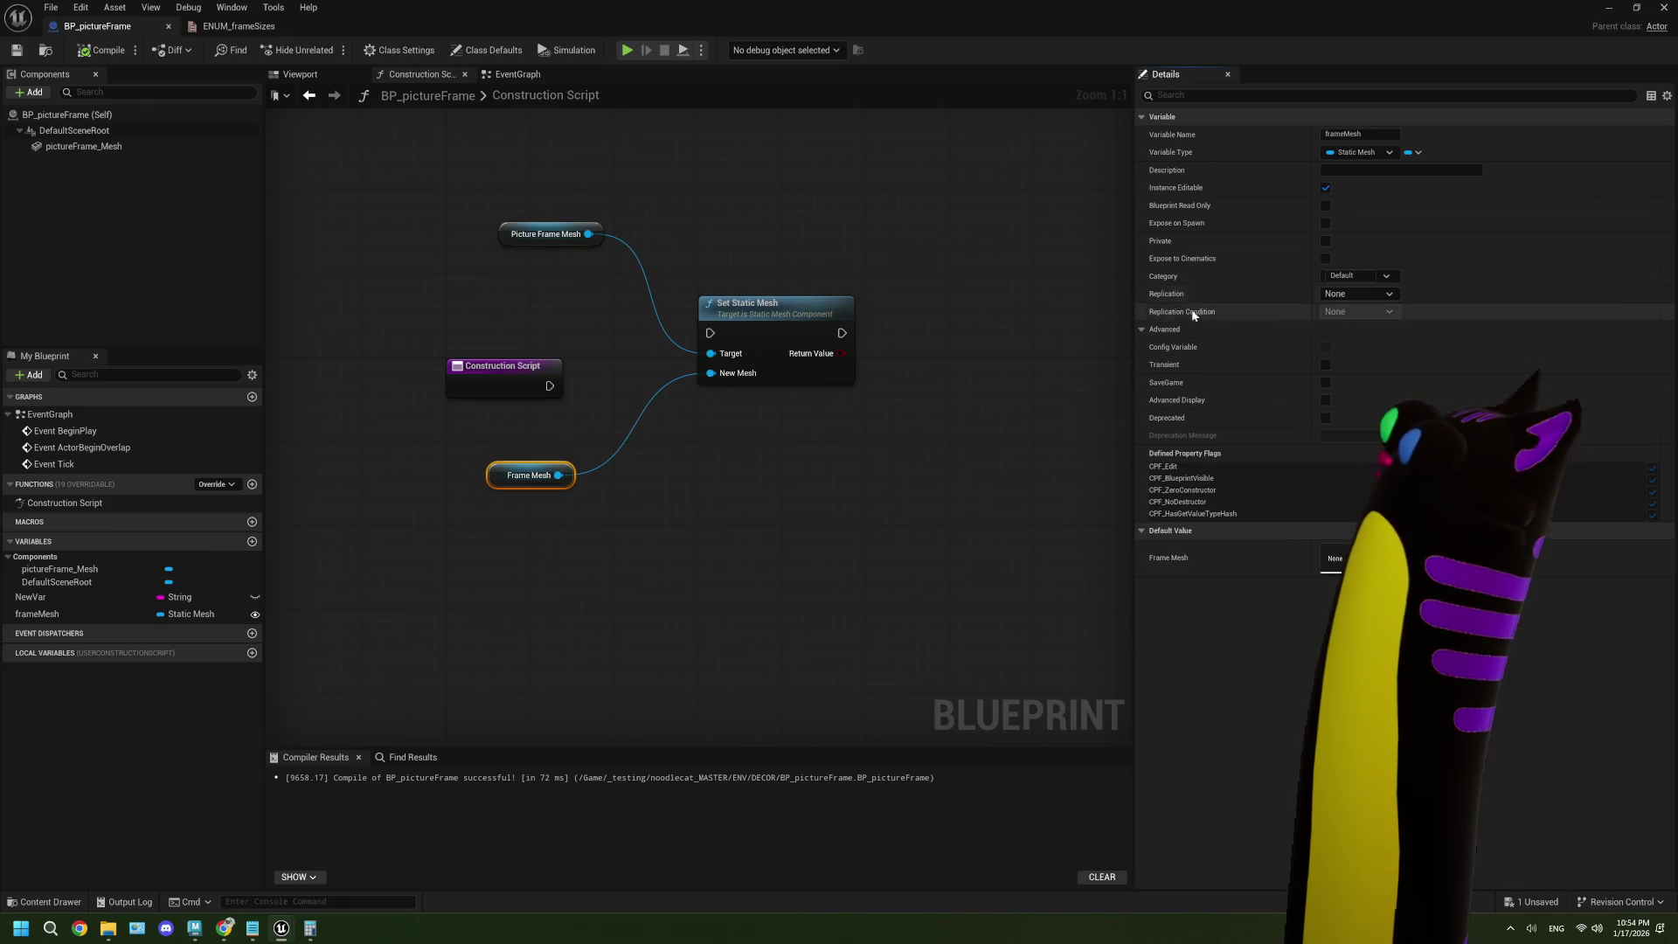
- Compile and save BP_pictureFrame after checking its advanced variable settings, then close the Blueprint editor
left_click(1147, 327)
left_click(1146, 327)
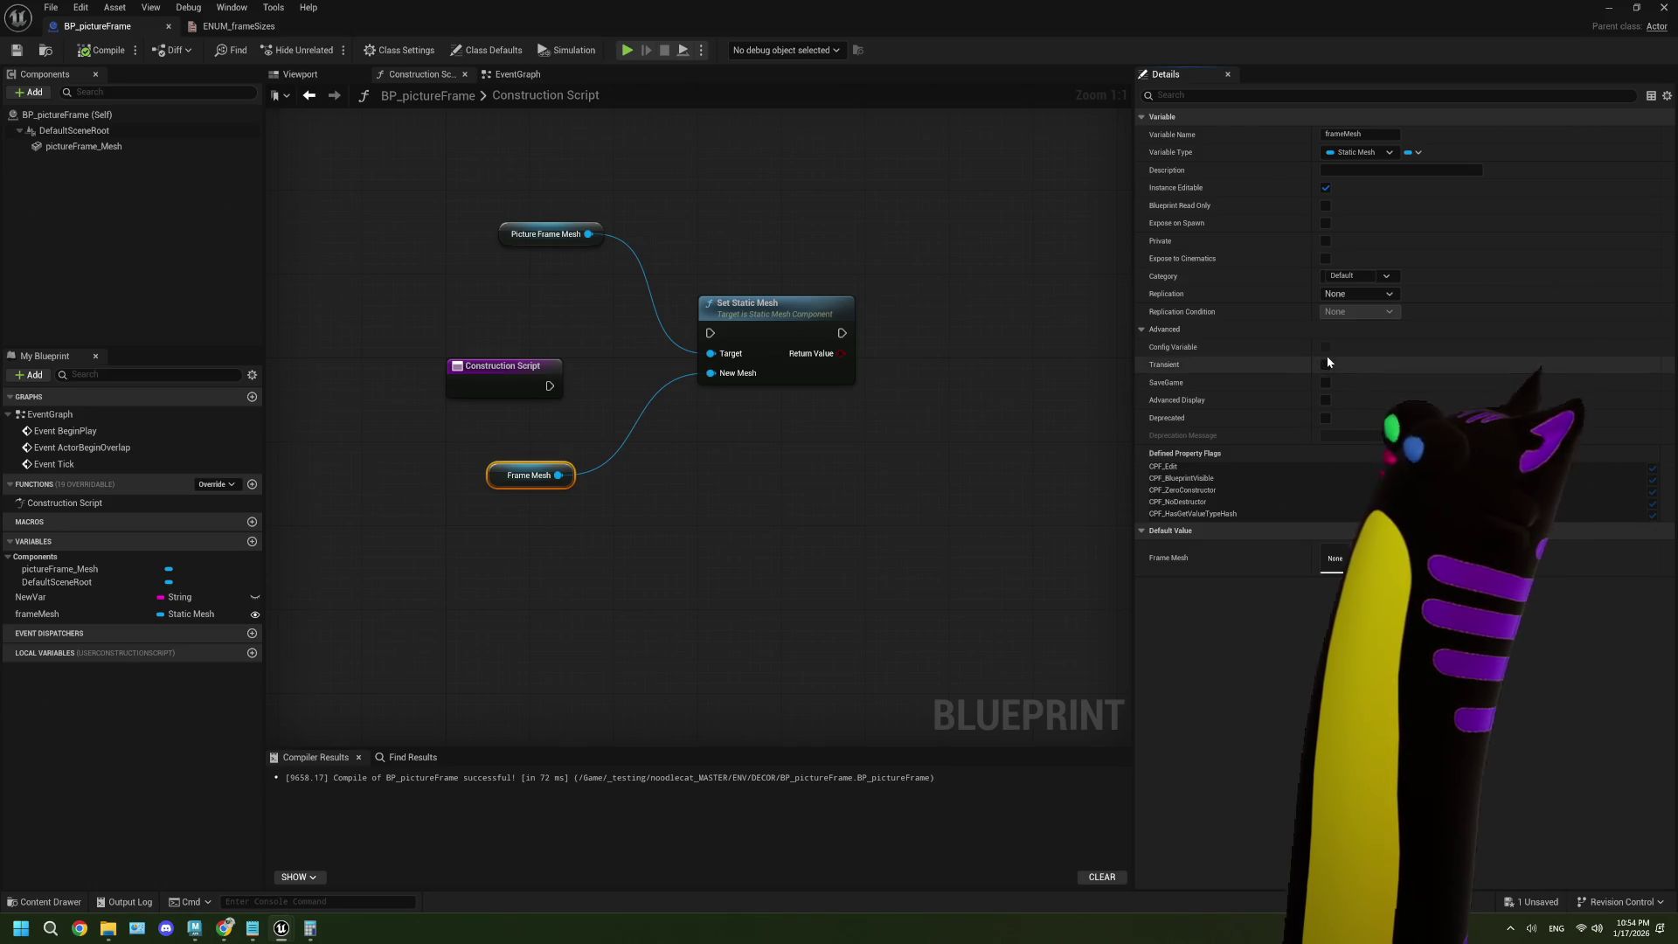
left_click(1328, 399)
left_click(1328, 399)
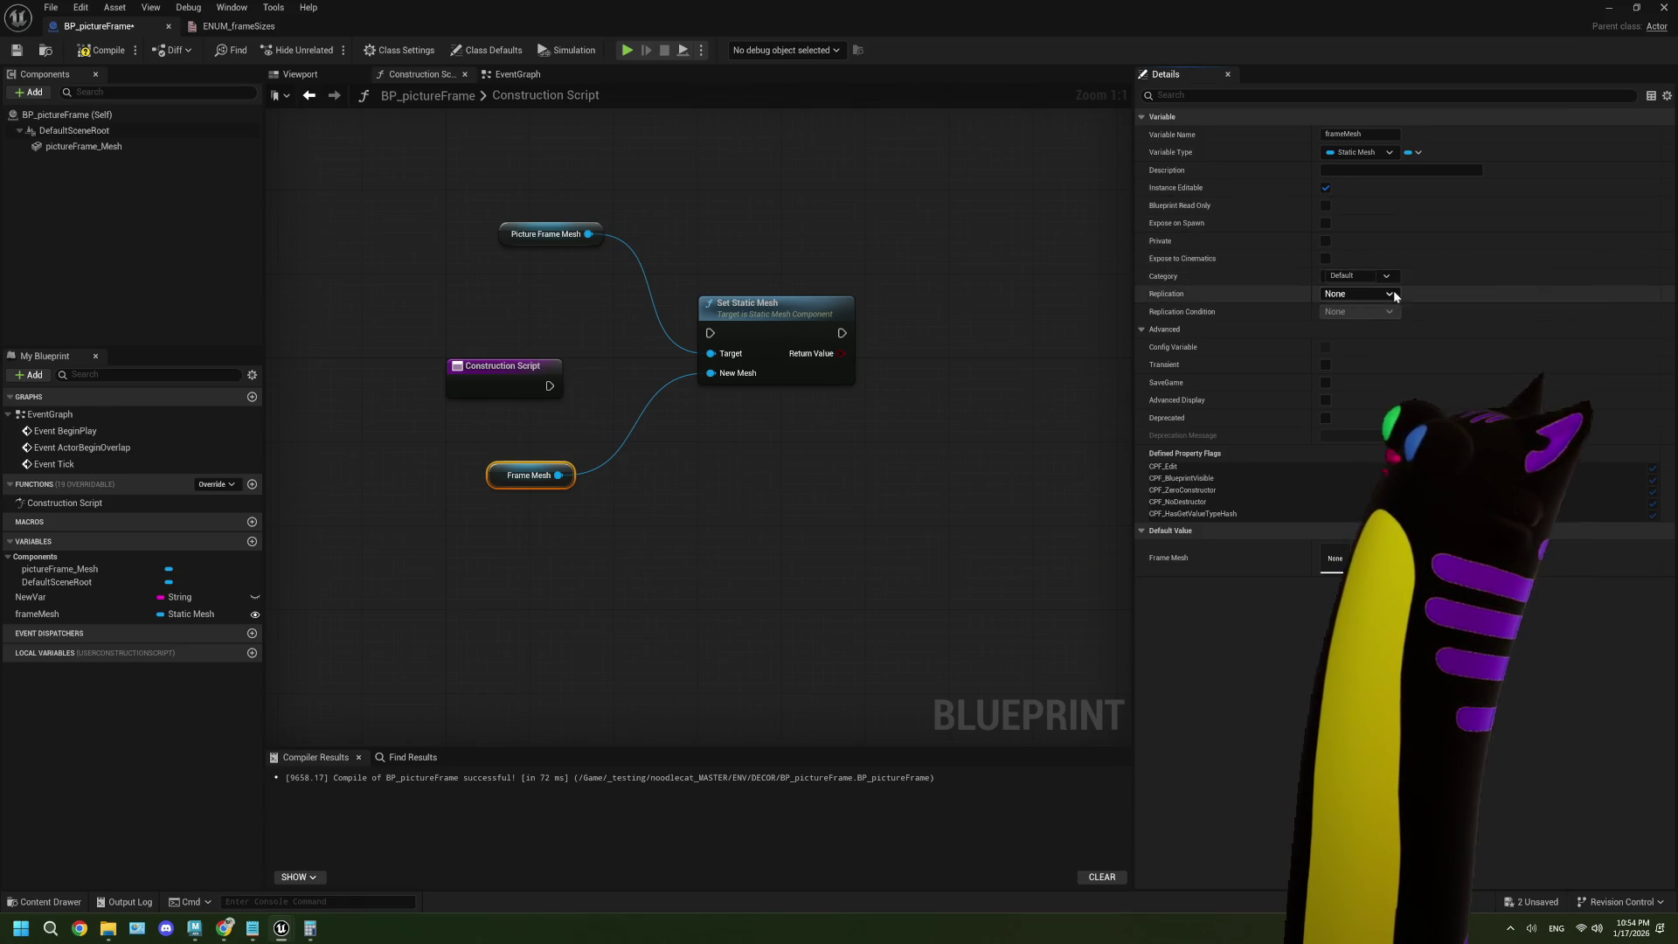
left_click(103, 50)
left_click(1617, 7)
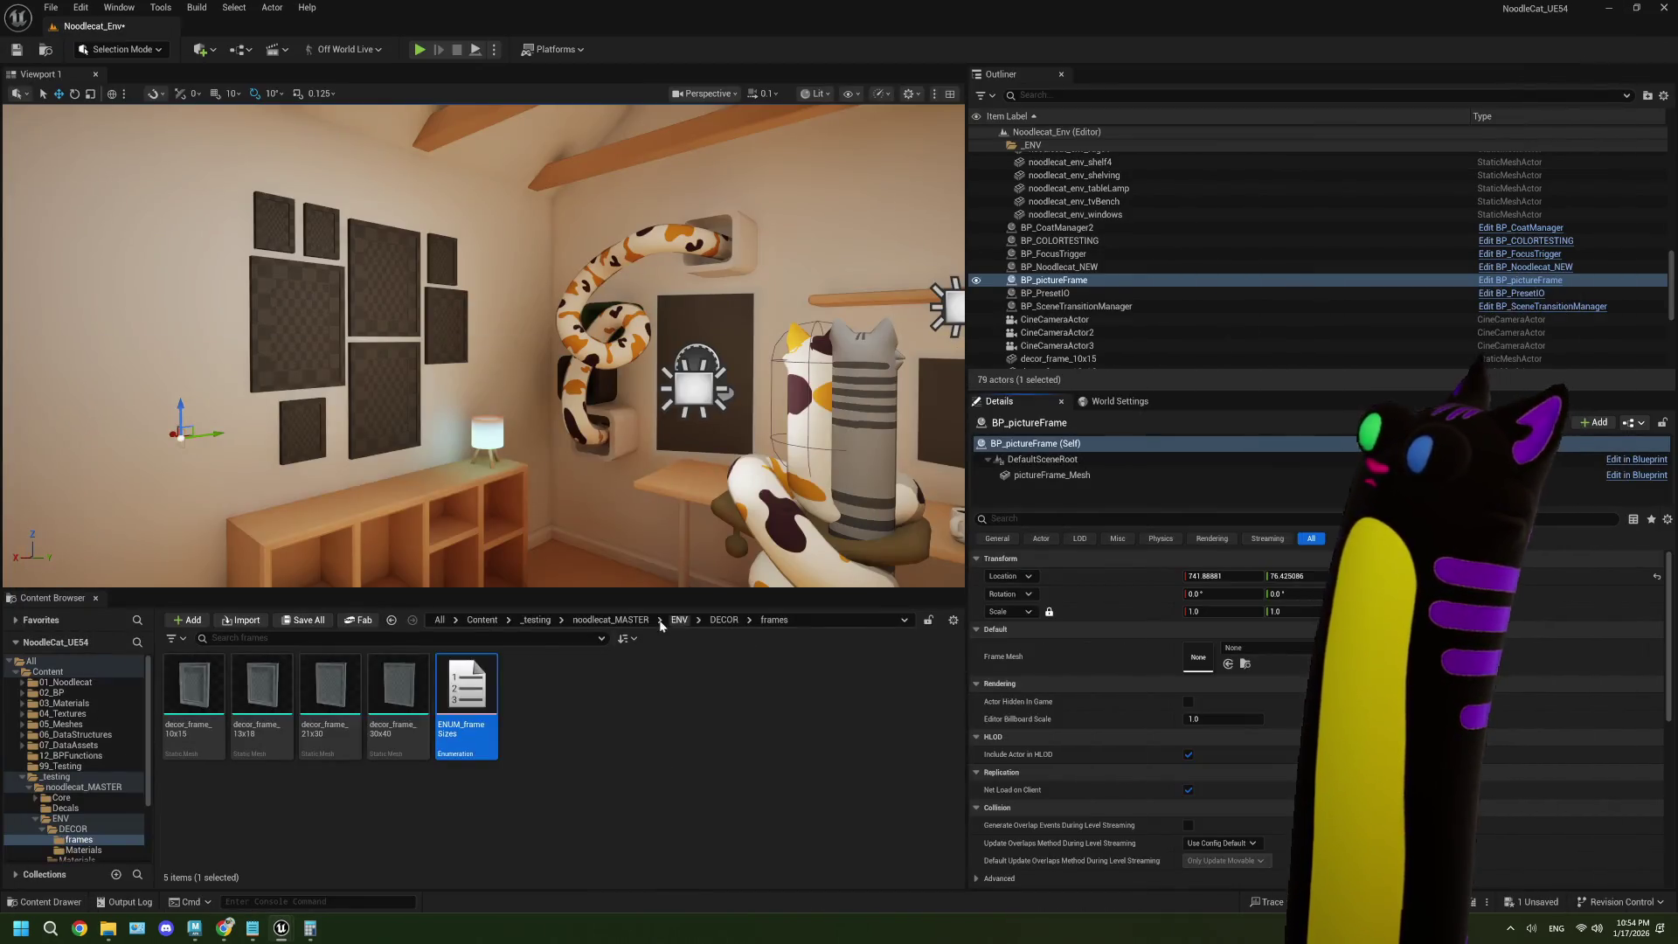
- Hide the All root folder in the Frame Mesh picker's view options and expand Content
left_click(1259, 648)
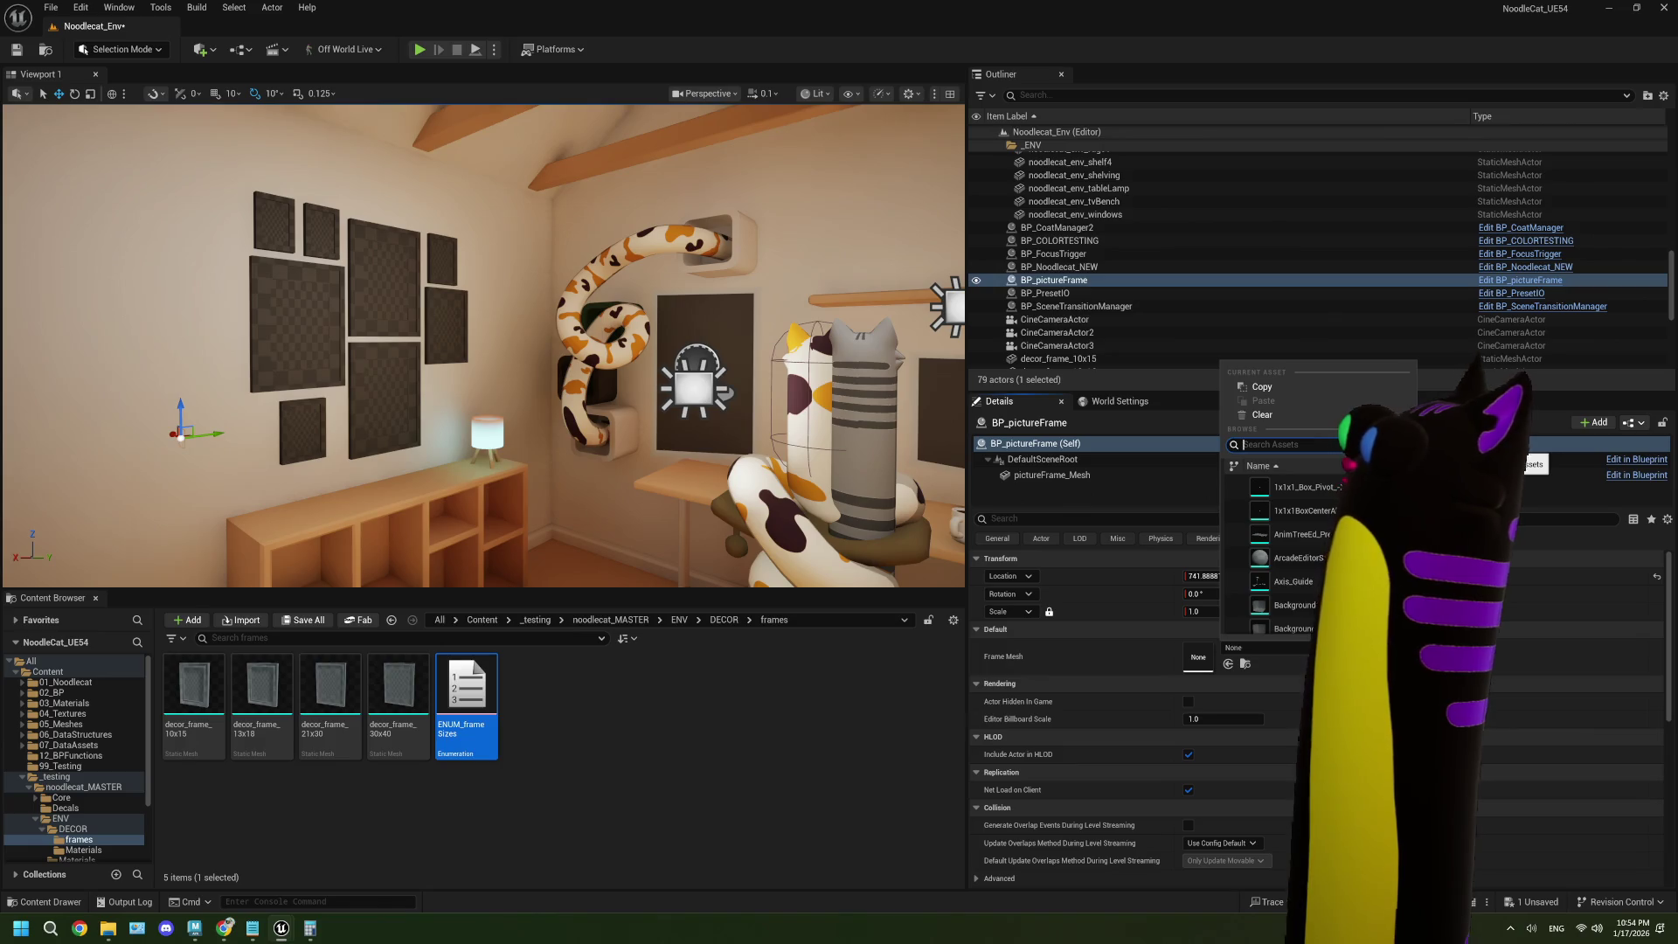
left_click(1519, 666)
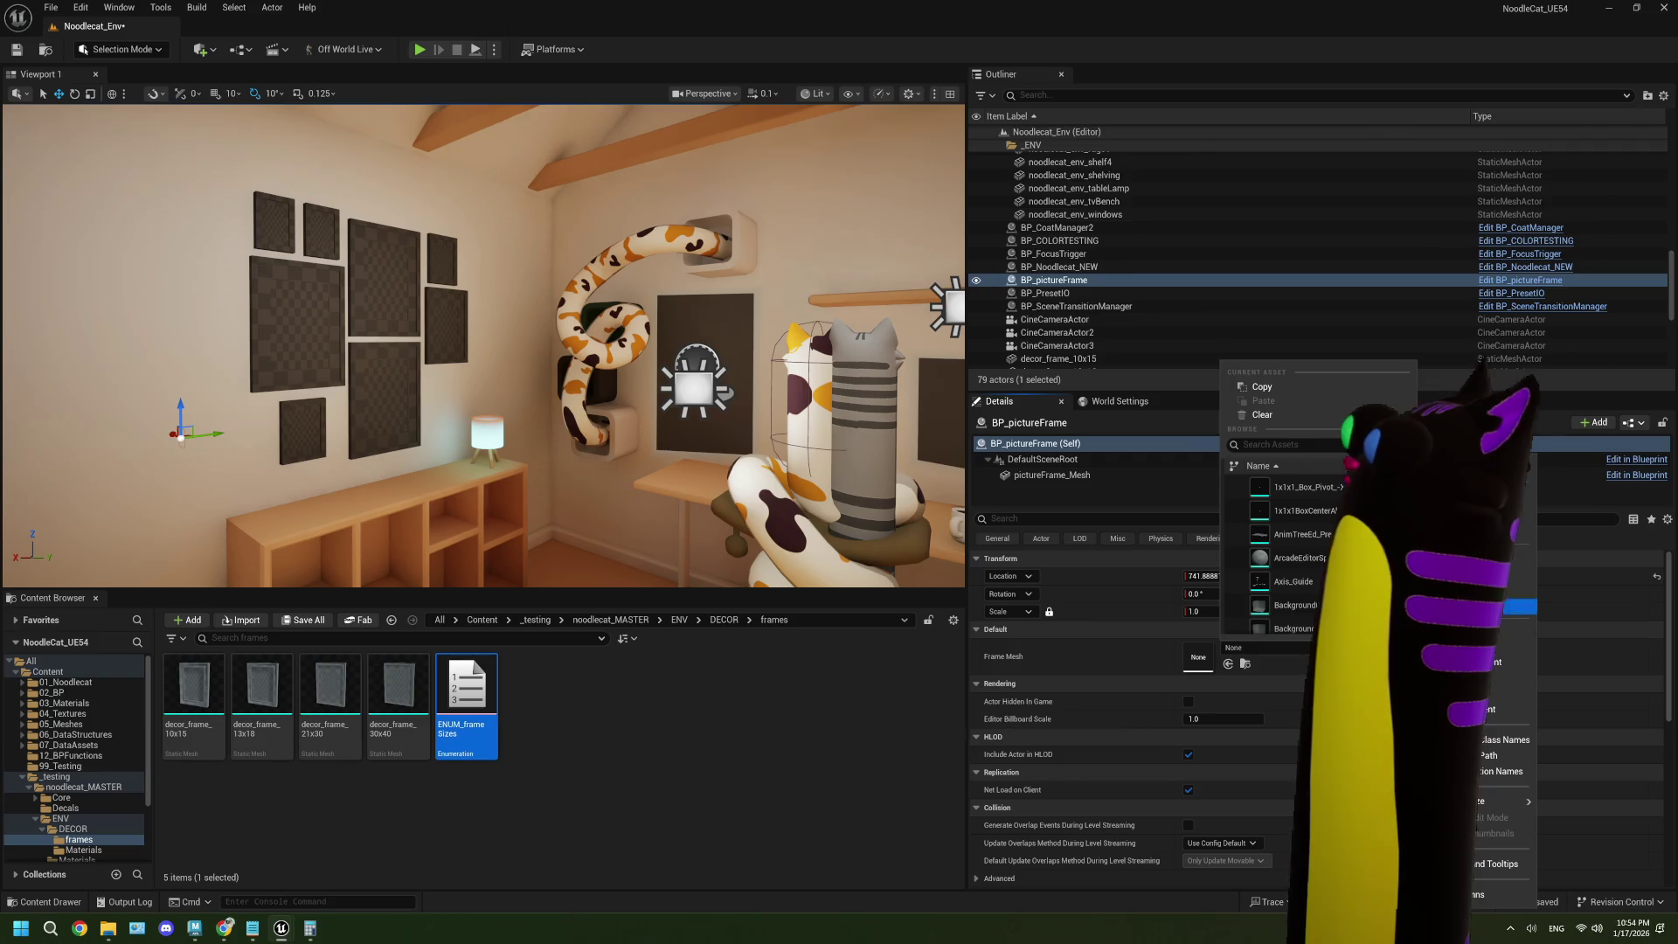
left_click(1525, 630)
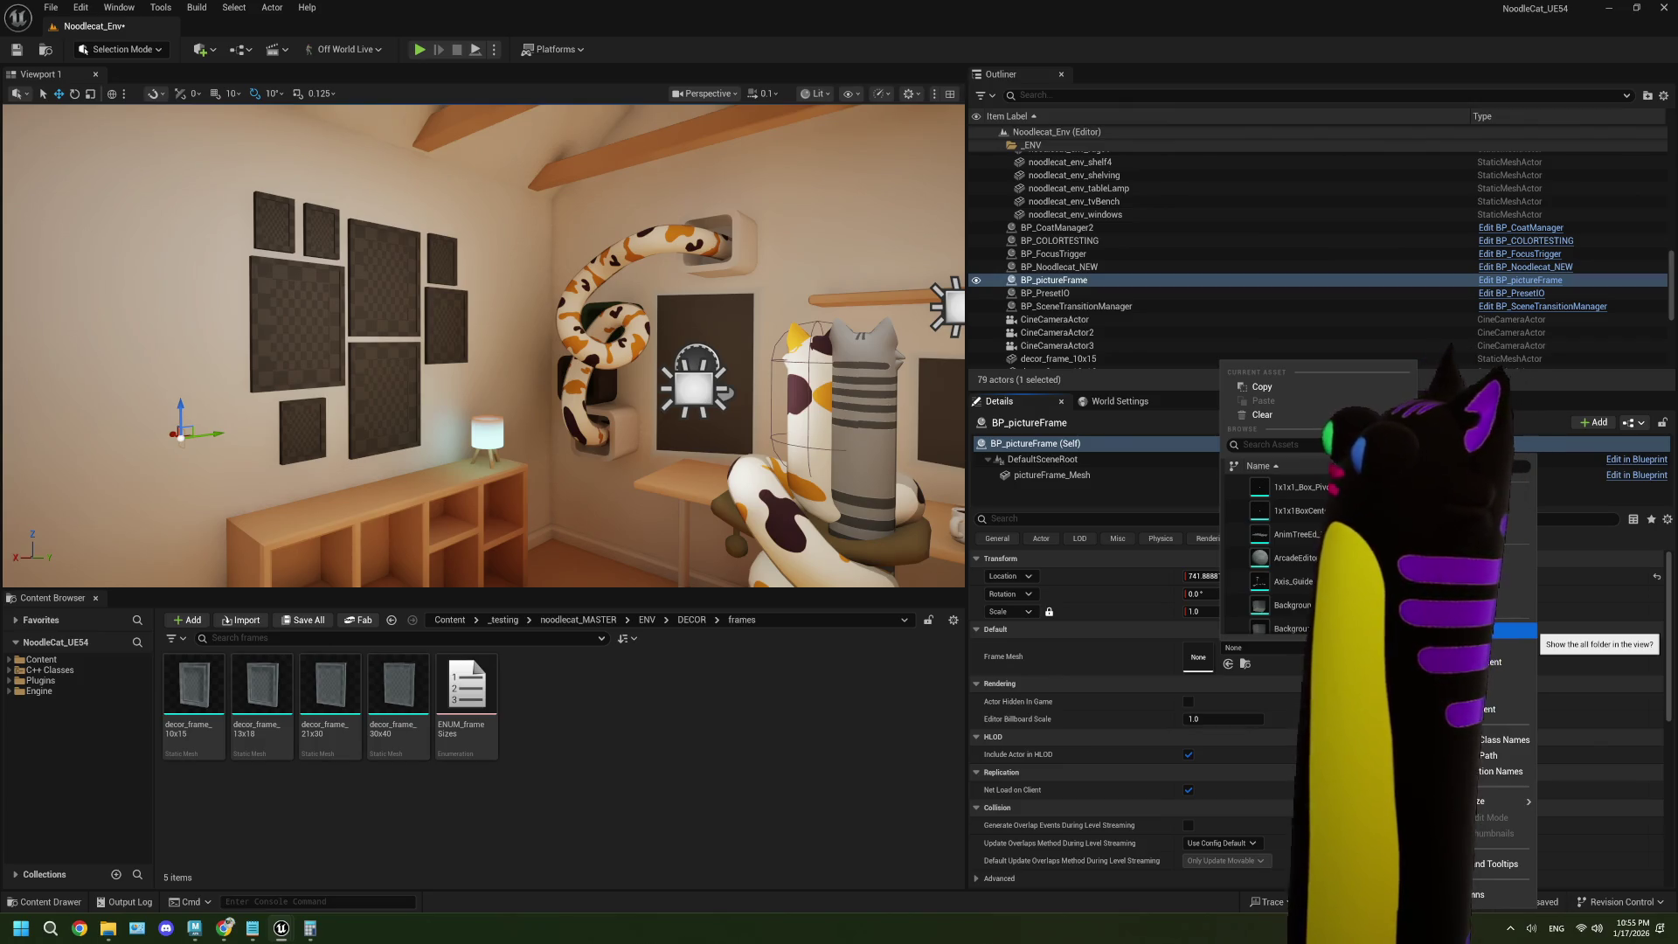
left_click(83, 726)
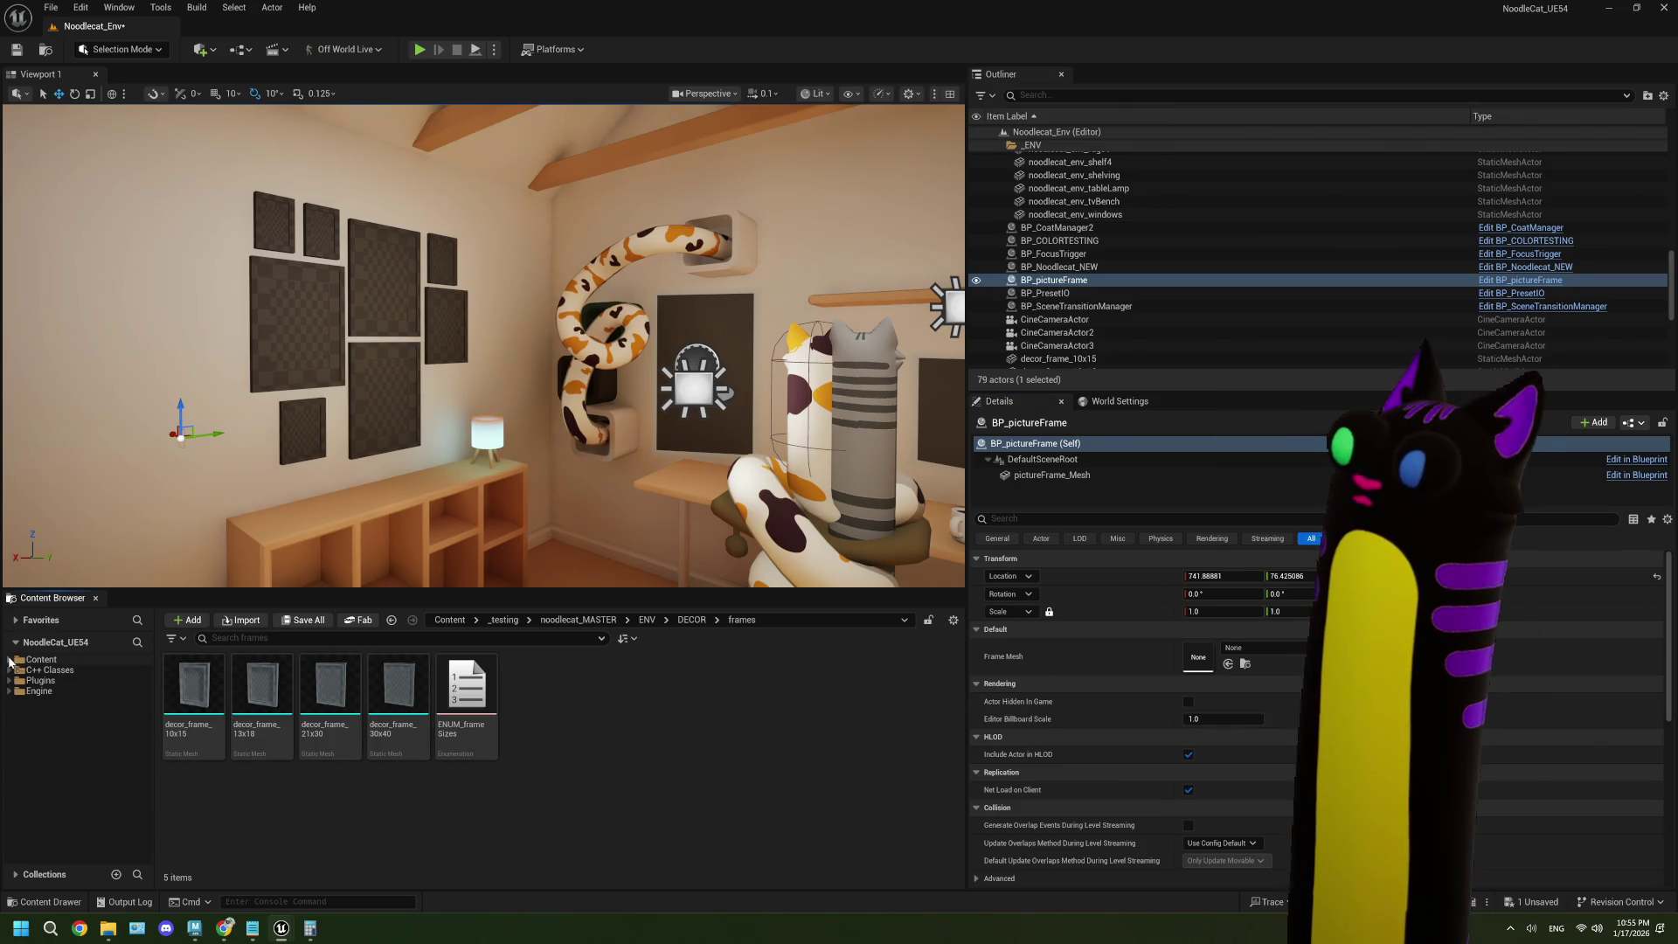
left_click(10, 660)
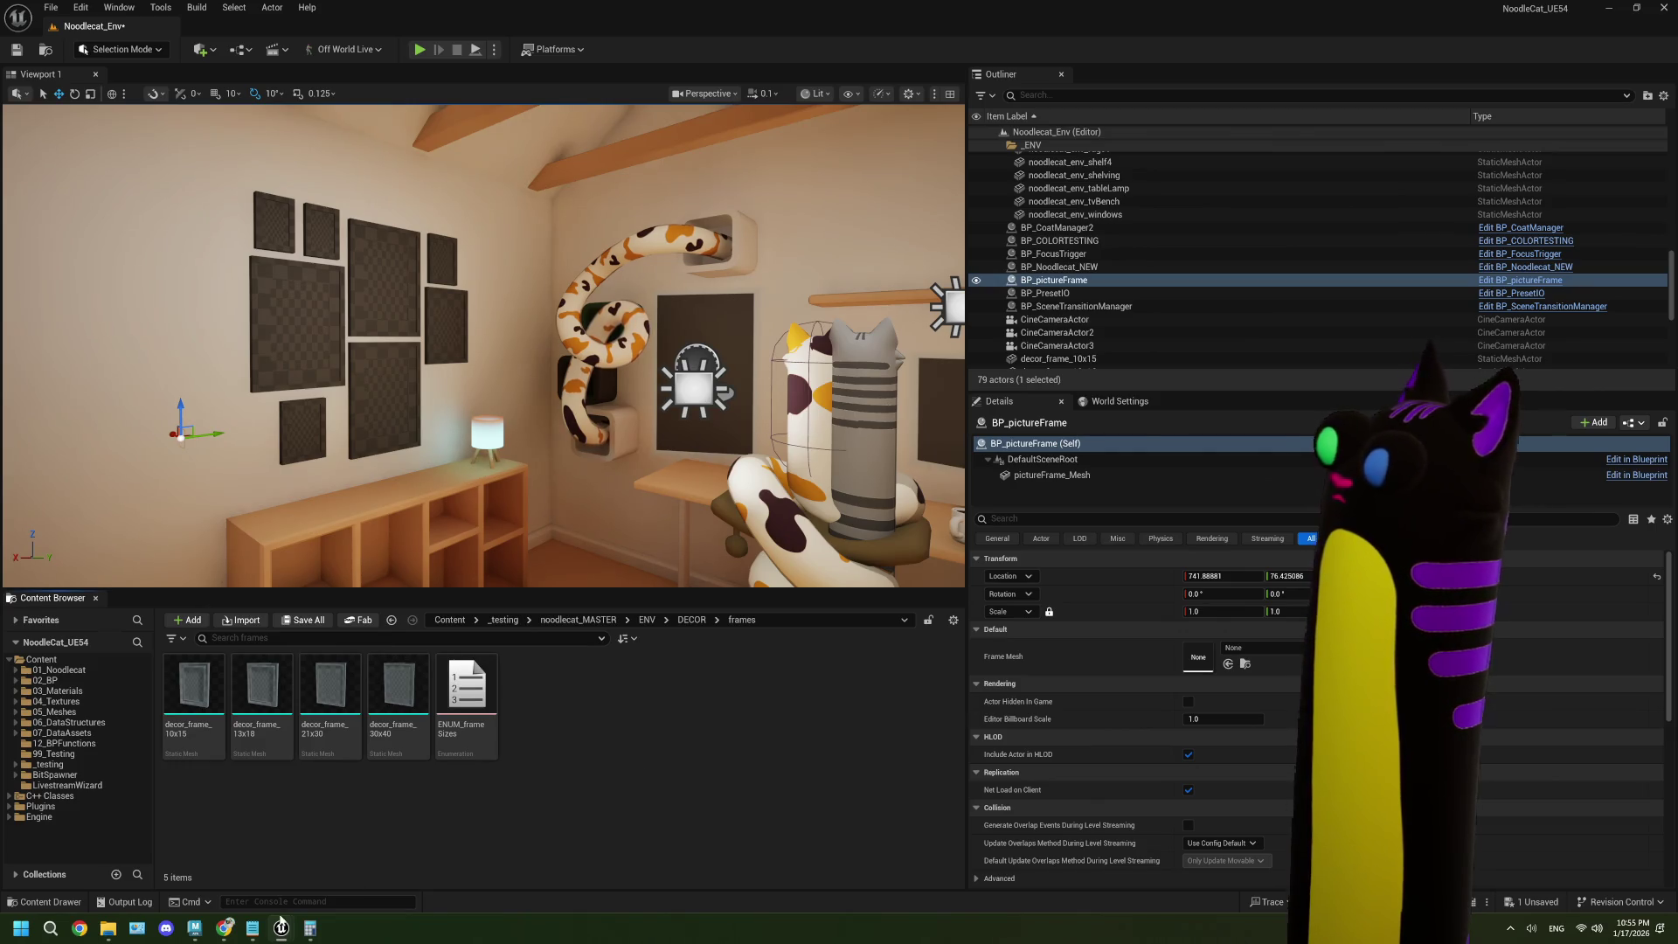
left_click(226, 930)
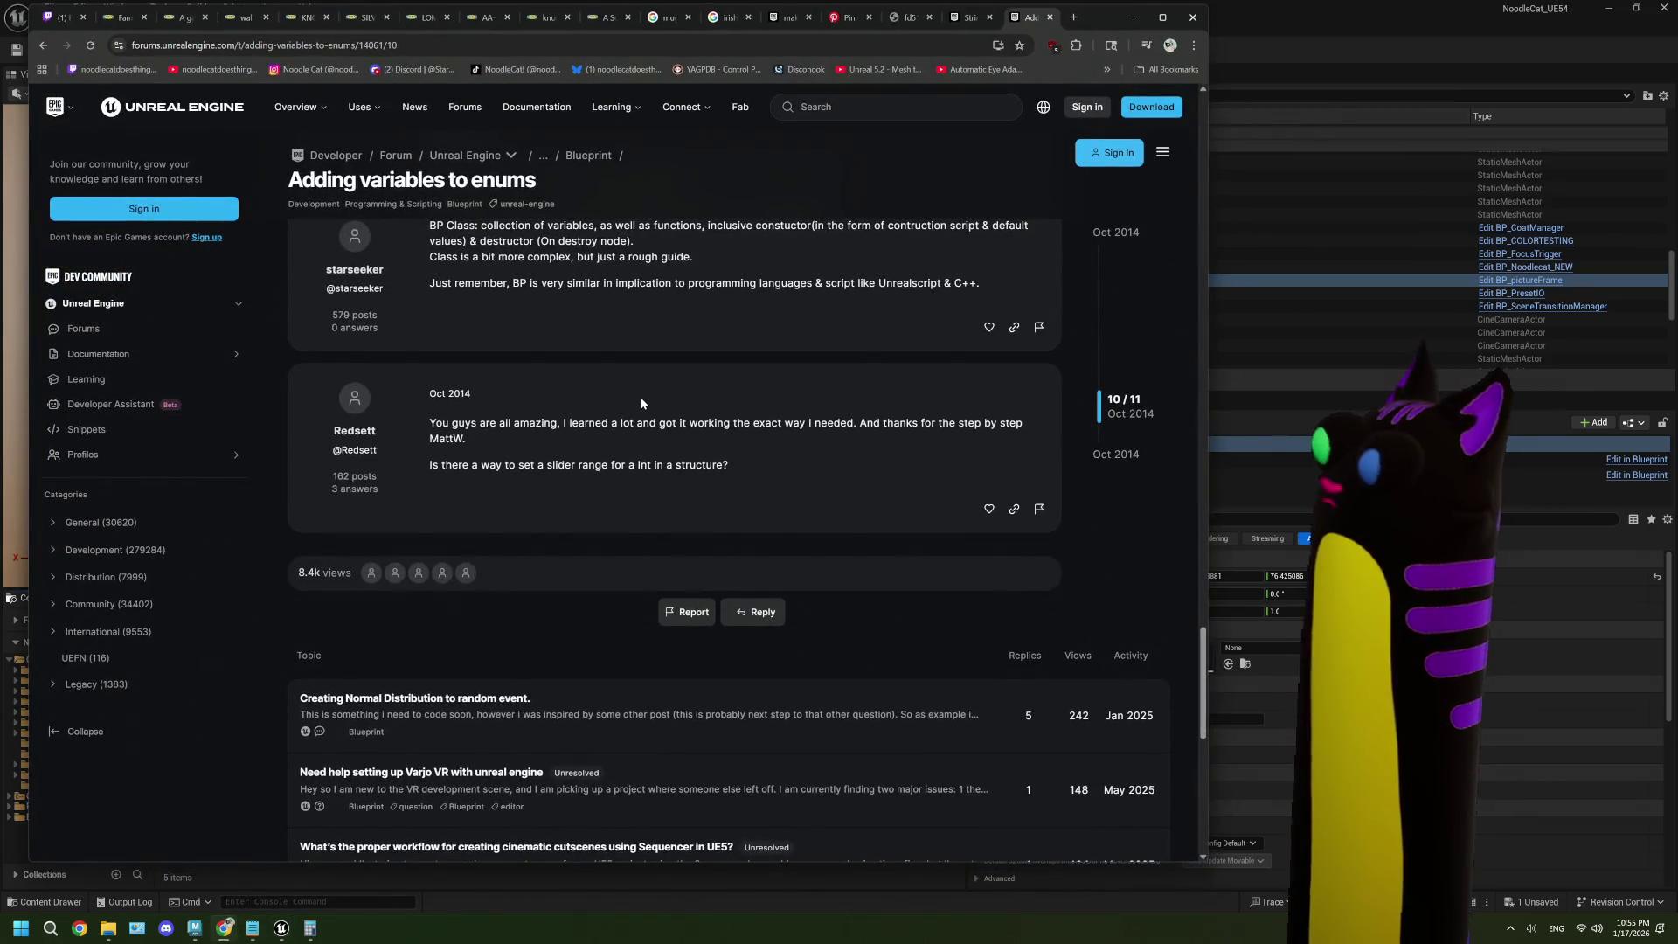
- Reread the 'Adding variables to enums' thread, go back to the enum search results, and minimize Chrome
scroll(642, 399, "down", 1)
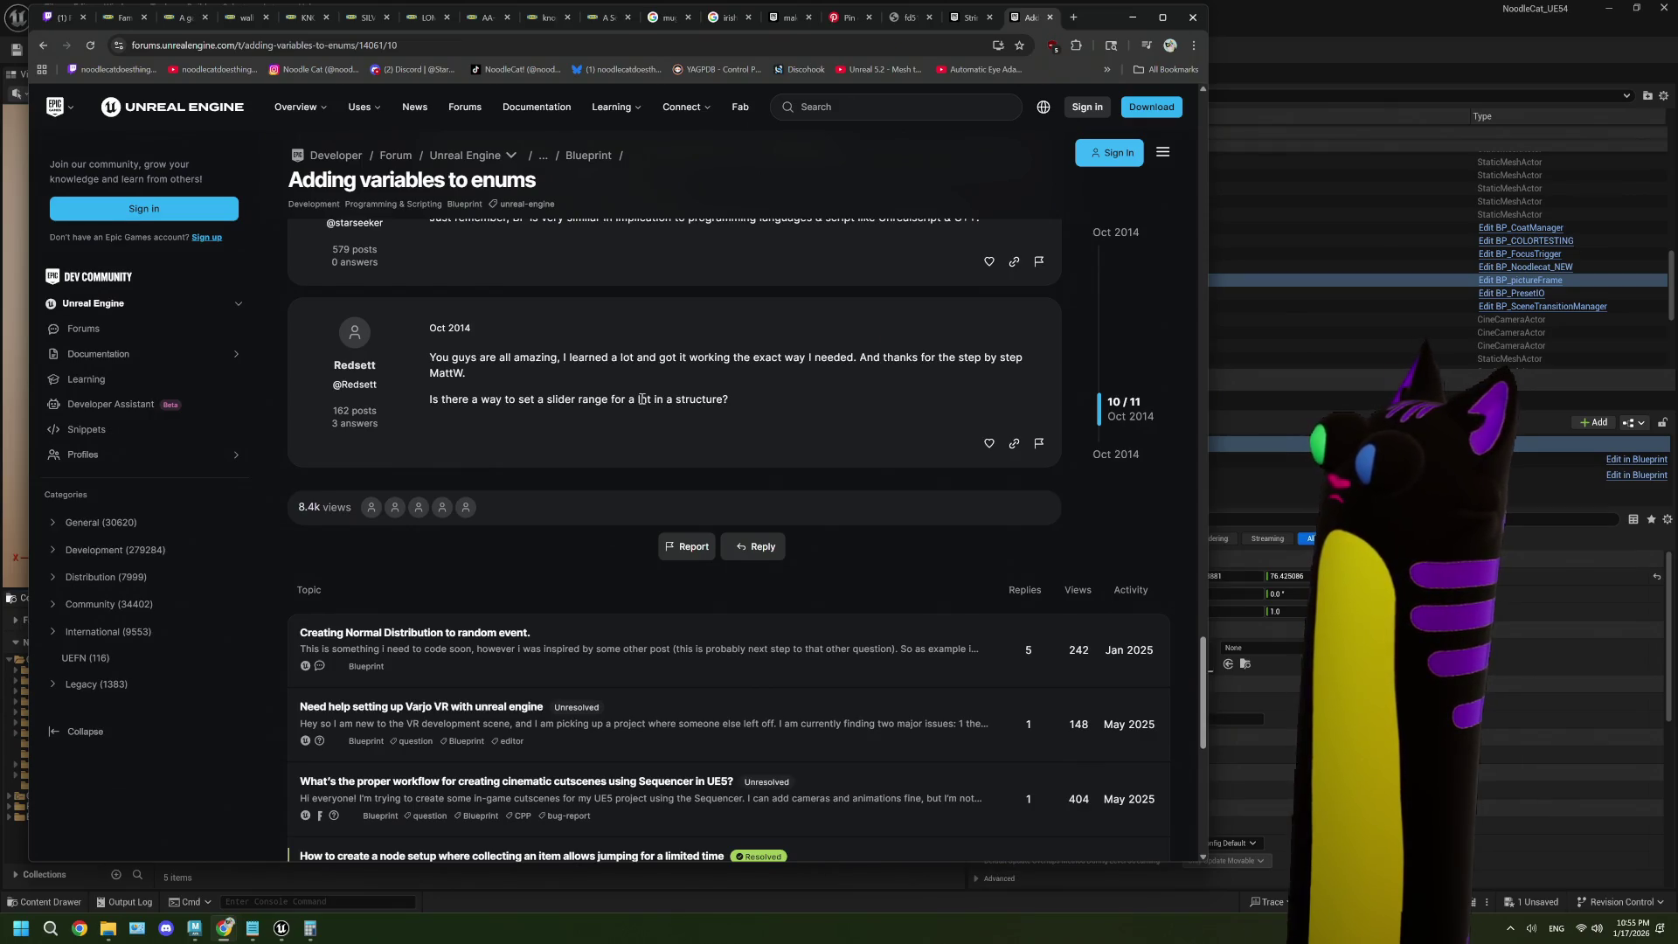
scroll(642, 399, "up", 8)
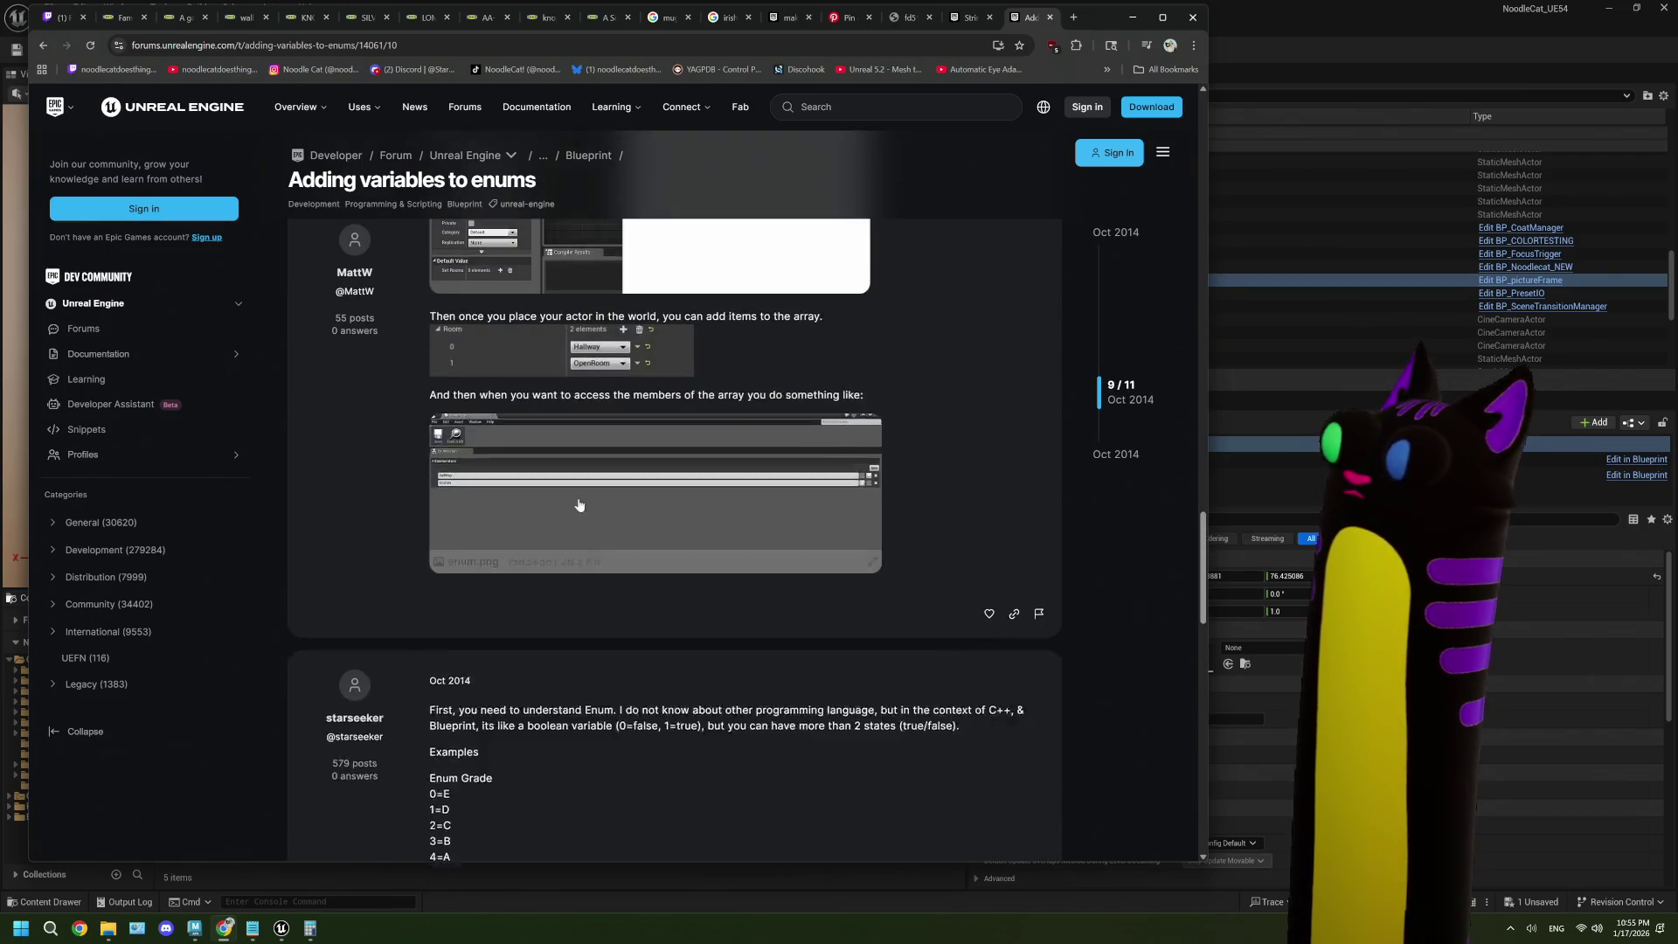
left_click(42, 47)
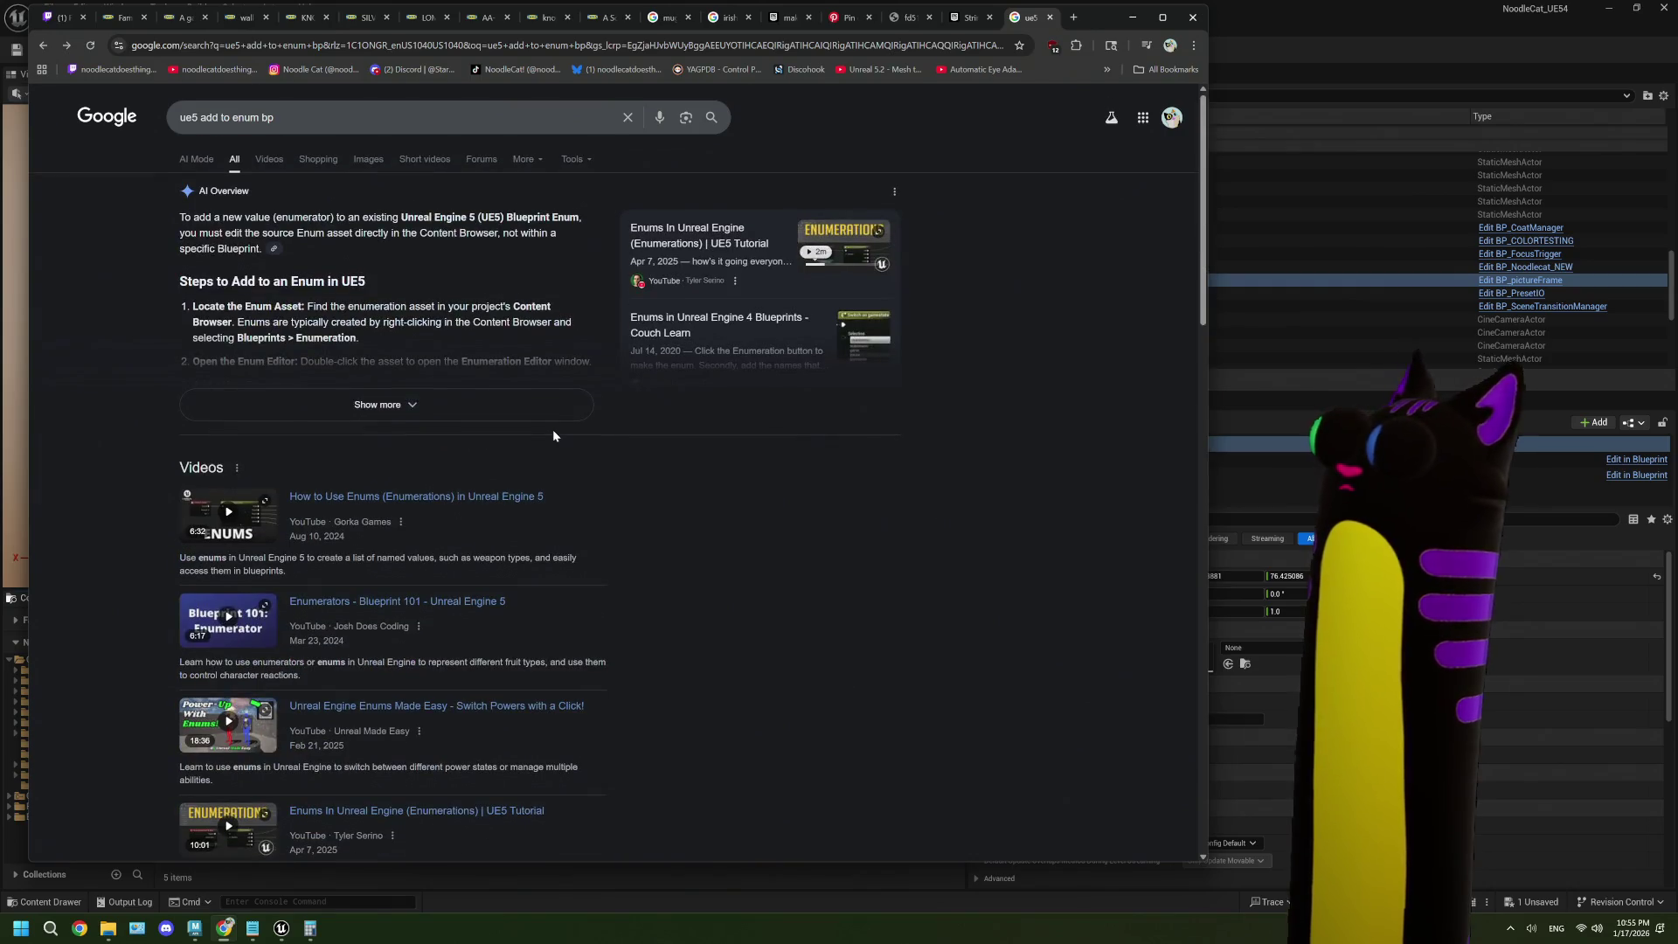
left_click(1132, 18)
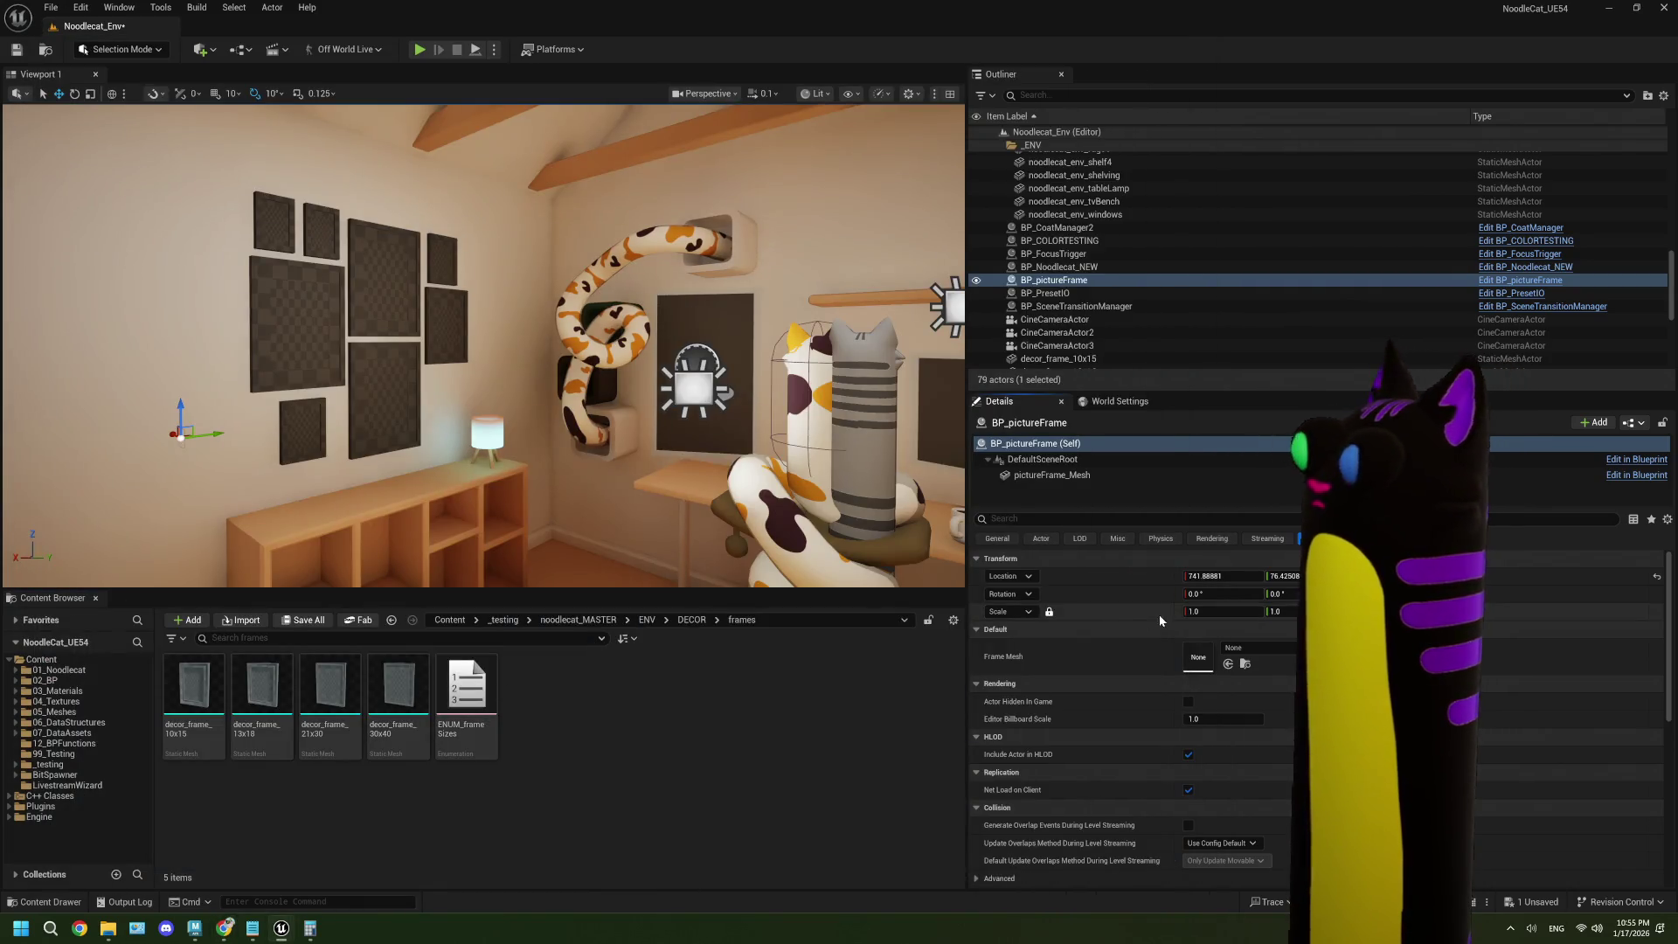
- Show the DECOR folder and briefly inspect the decor_book_5x8 mesh before returning to the level editor
left_click(690, 620)
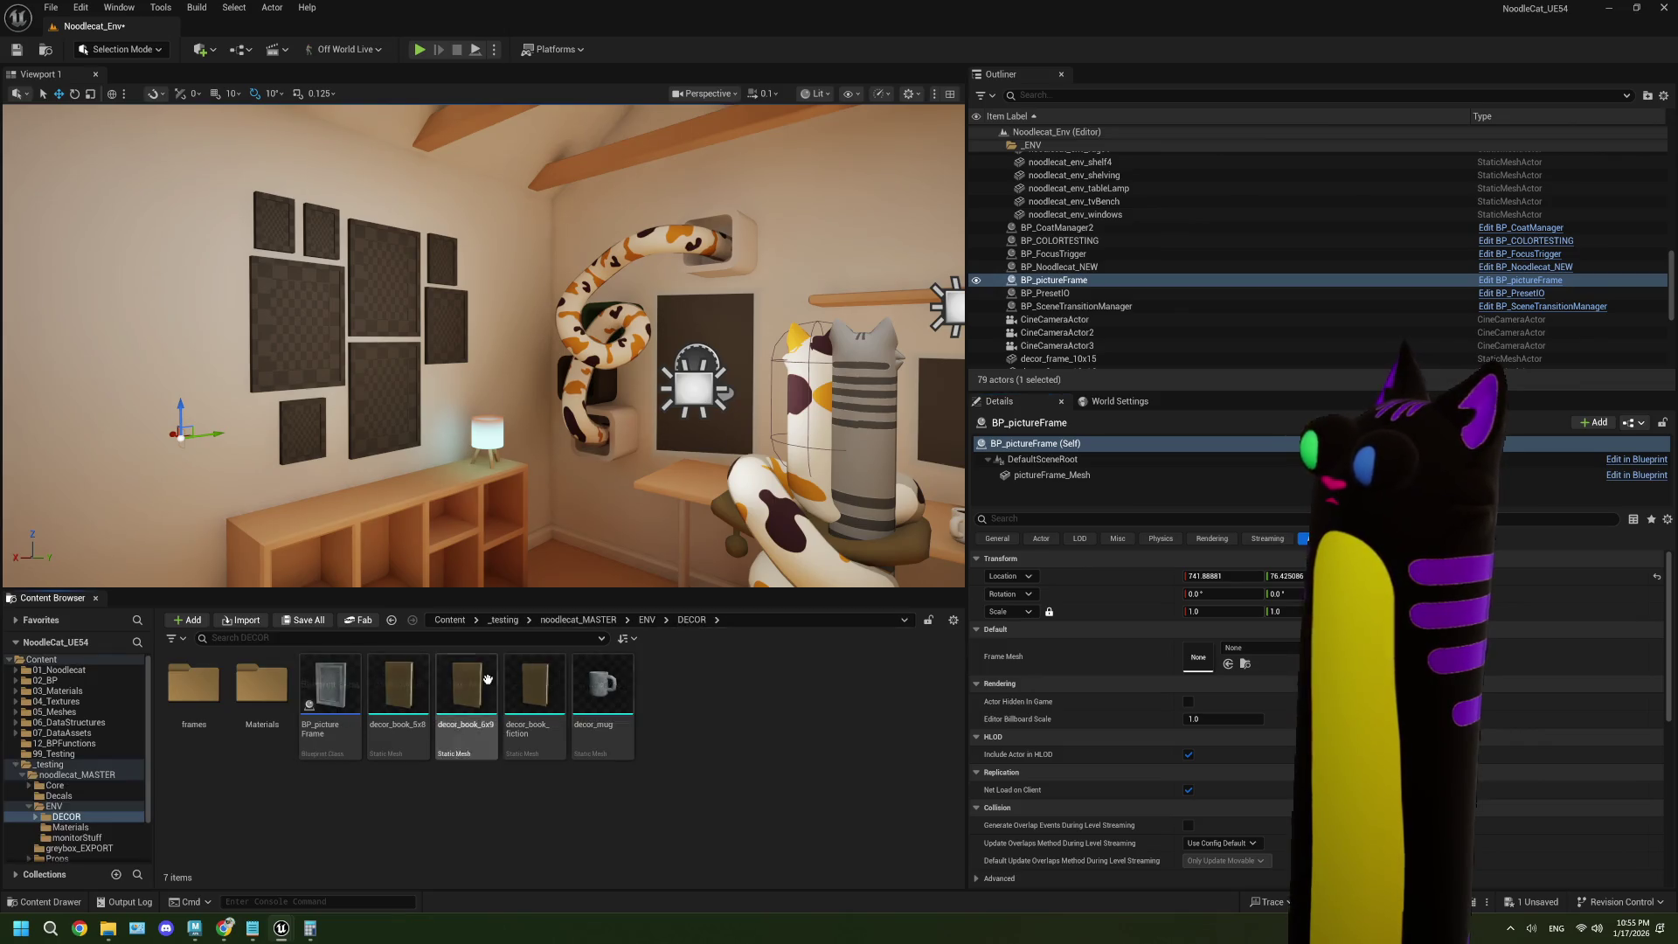
double_click(397, 690)
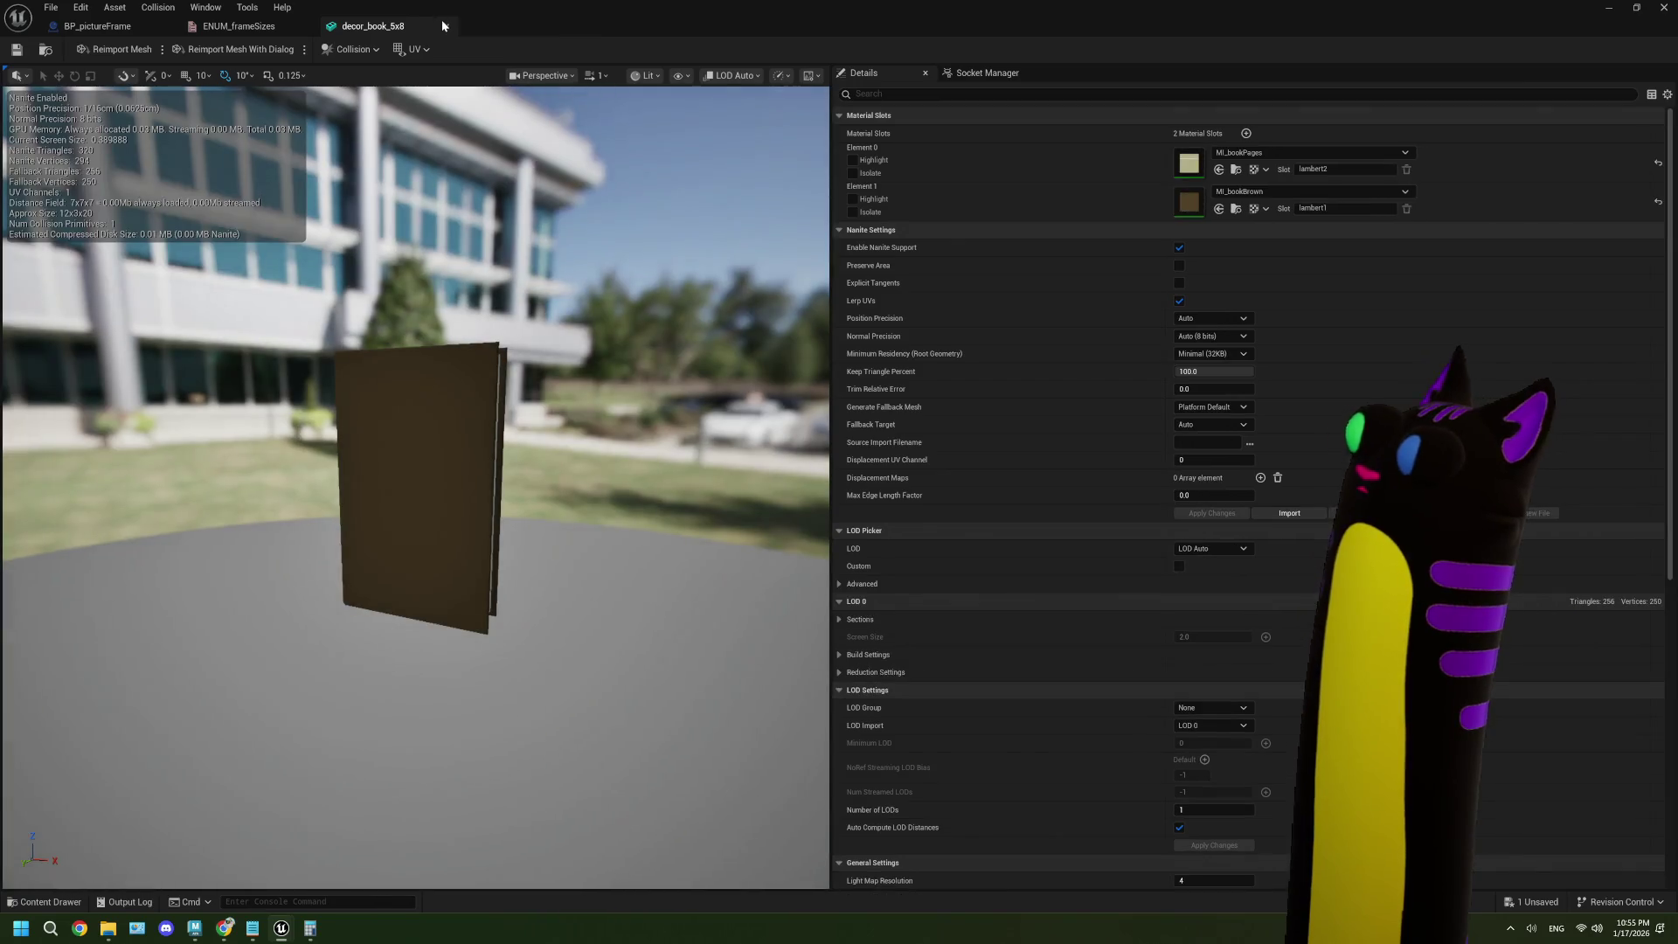
left_click(447, 26)
left_click(1631, 9)
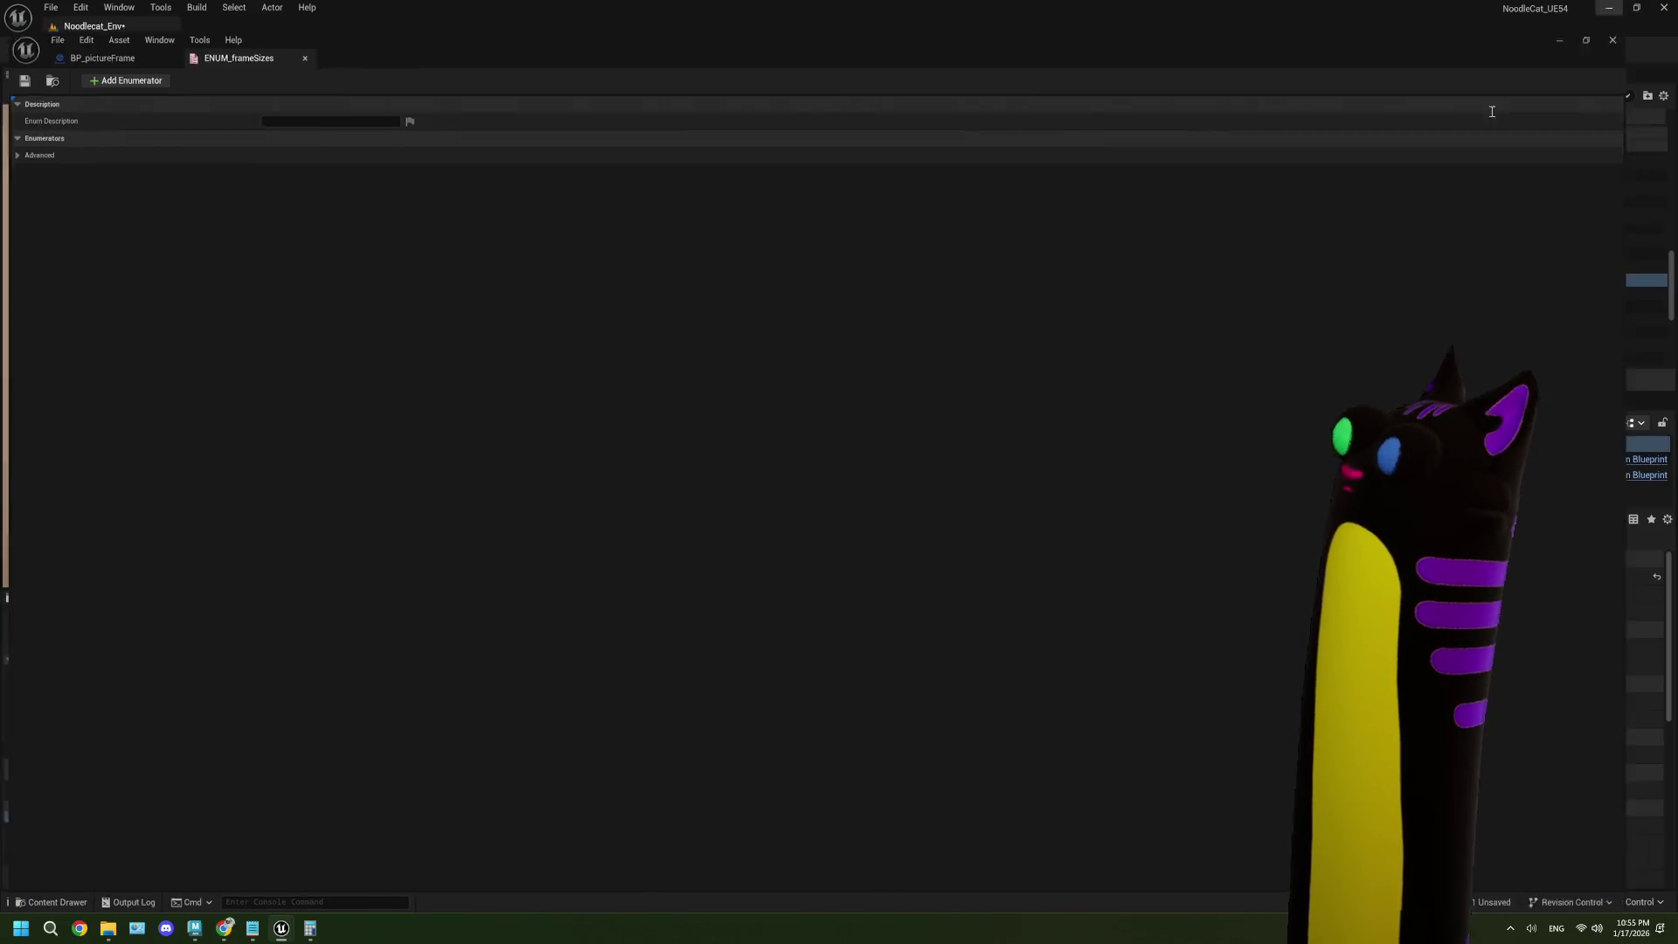
- Revisit BP_pictureFrame's construction script, then bring back the 'ue5 add to enum bp' search in Chrome
double_click(398, 704)
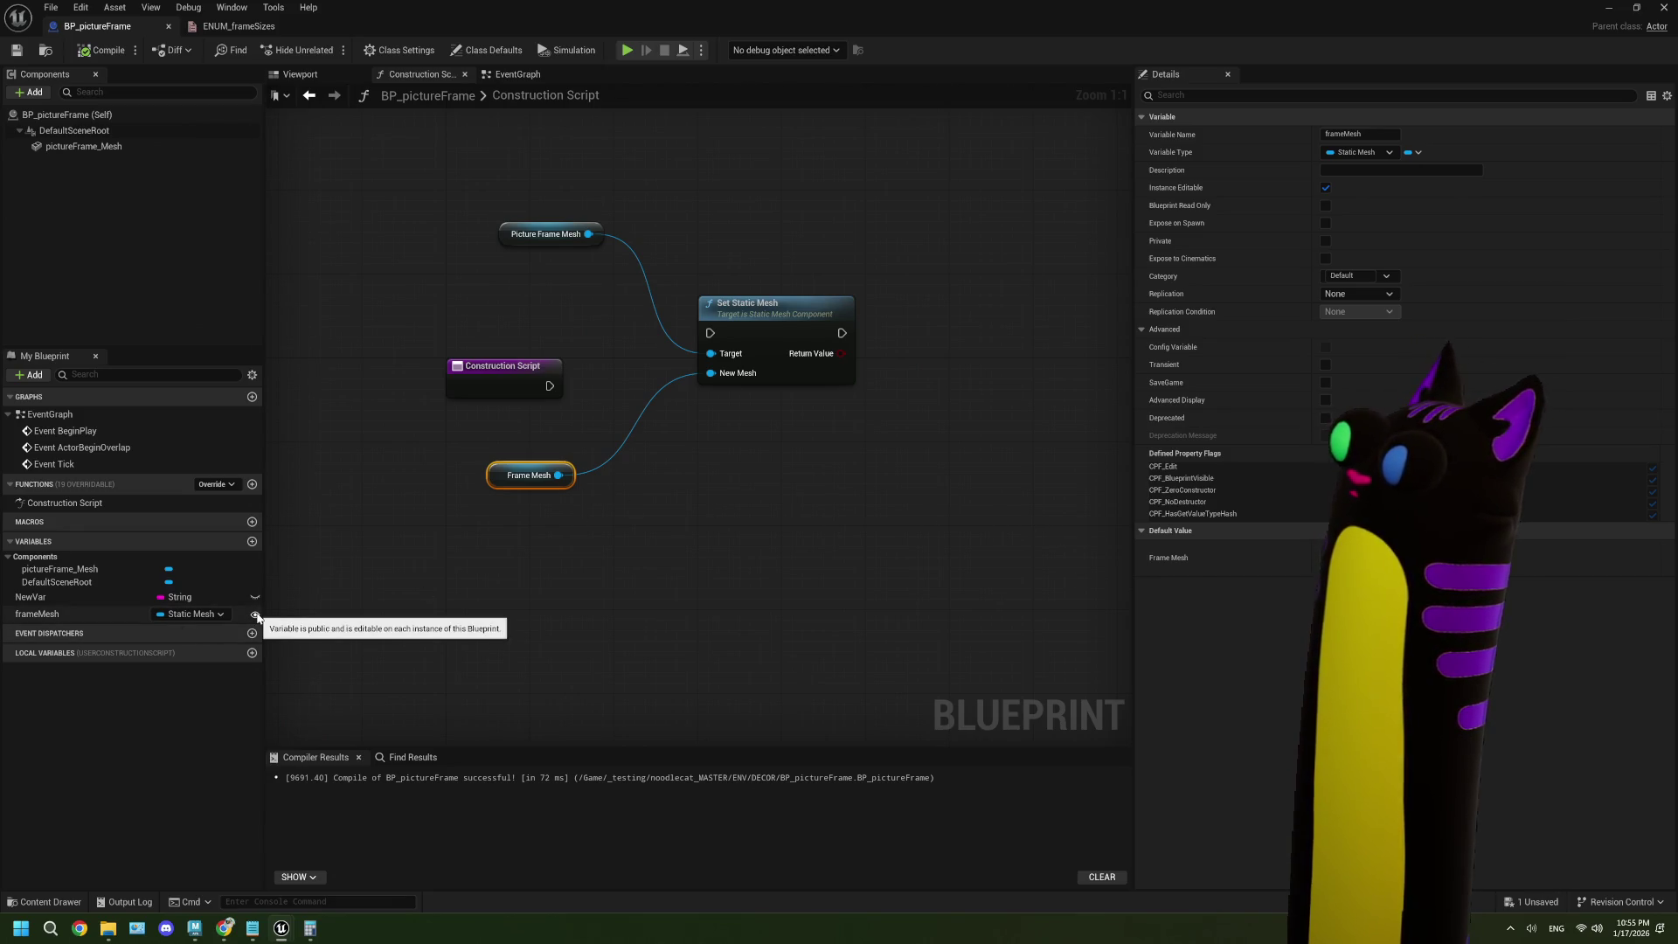
left_click(982, 396)
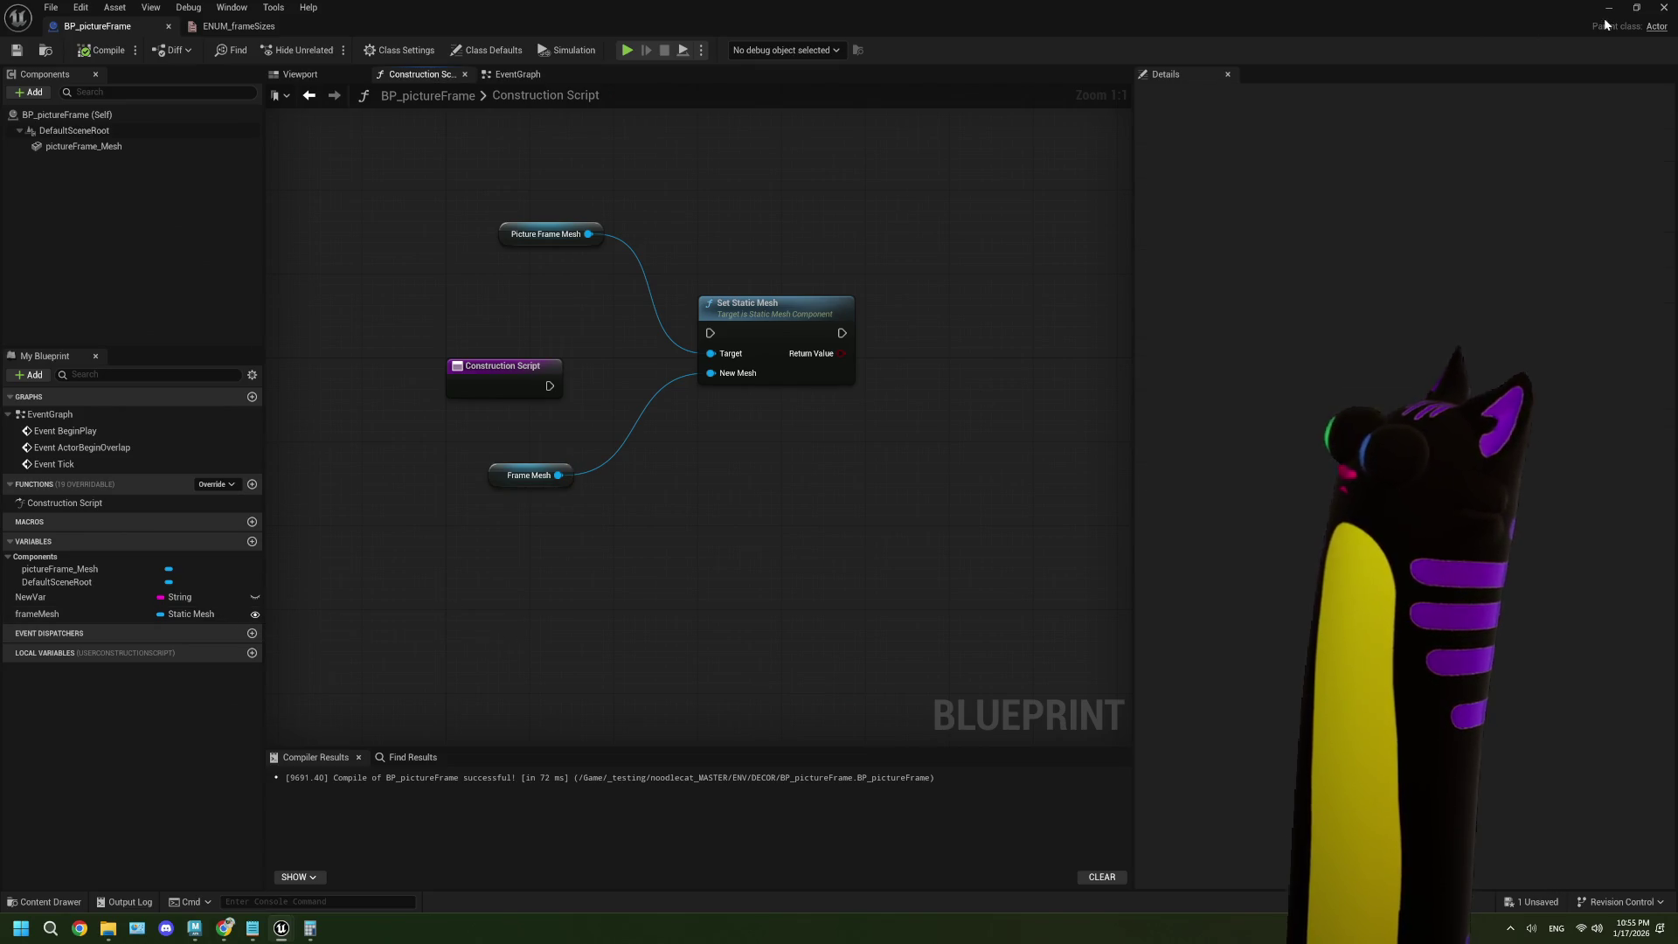
left_click(1609, 8)
left_click(224, 928)
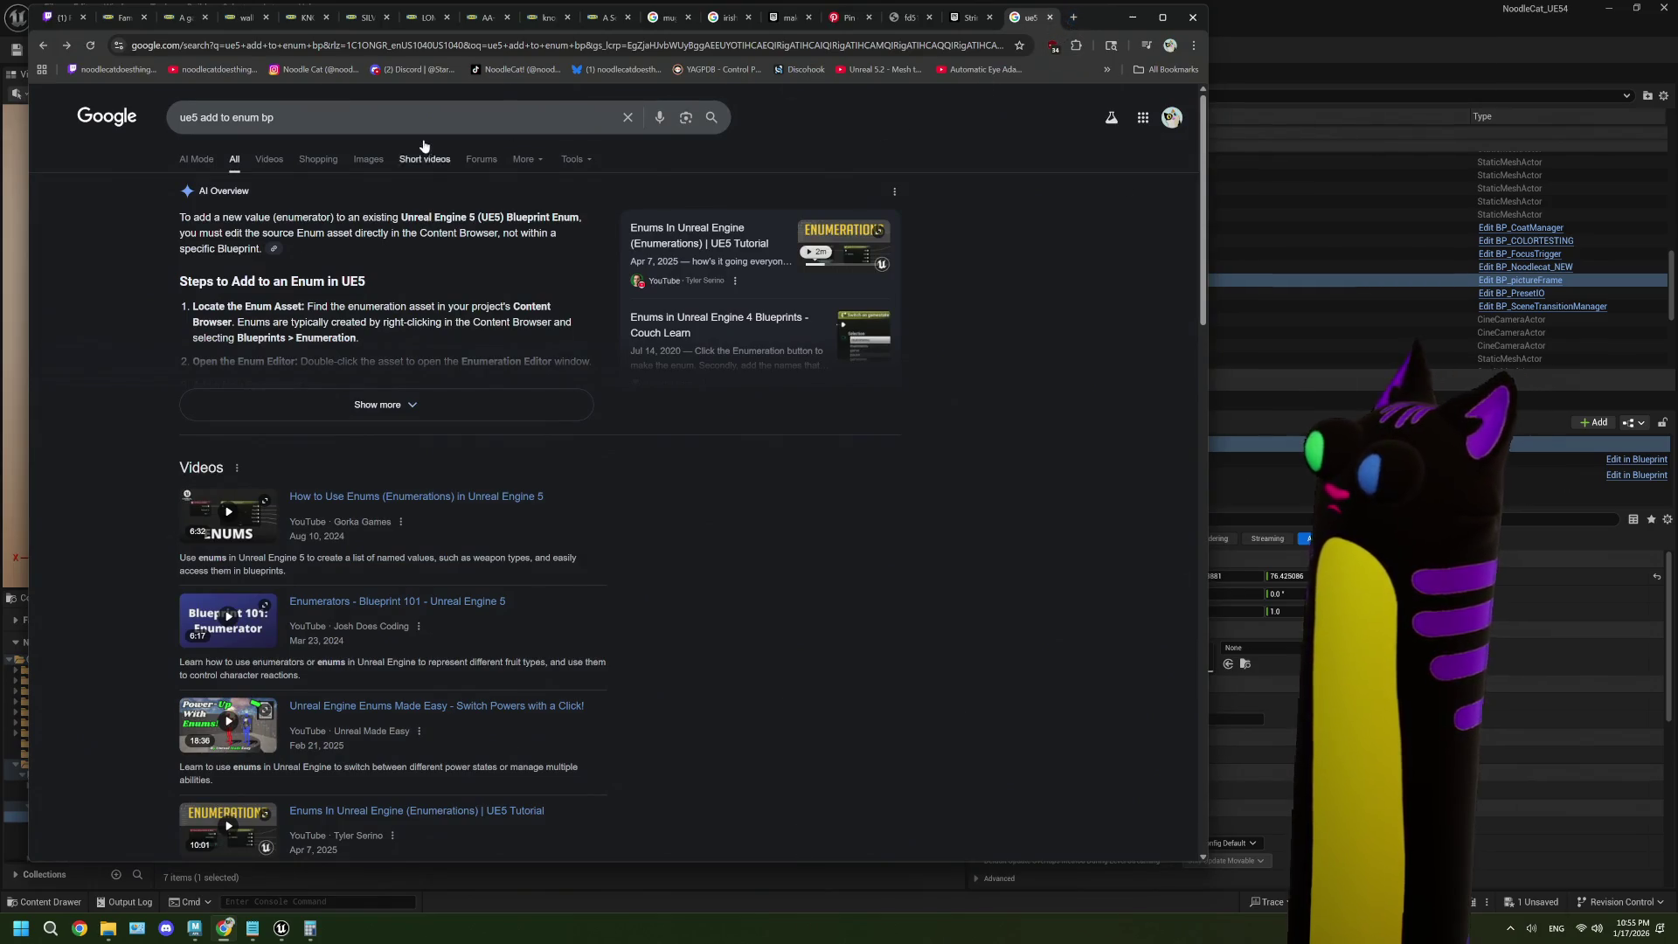
- Search Google for 'ue5 static mesh public var only from one folder'
left_click_drag(277, 118, 204, 142)
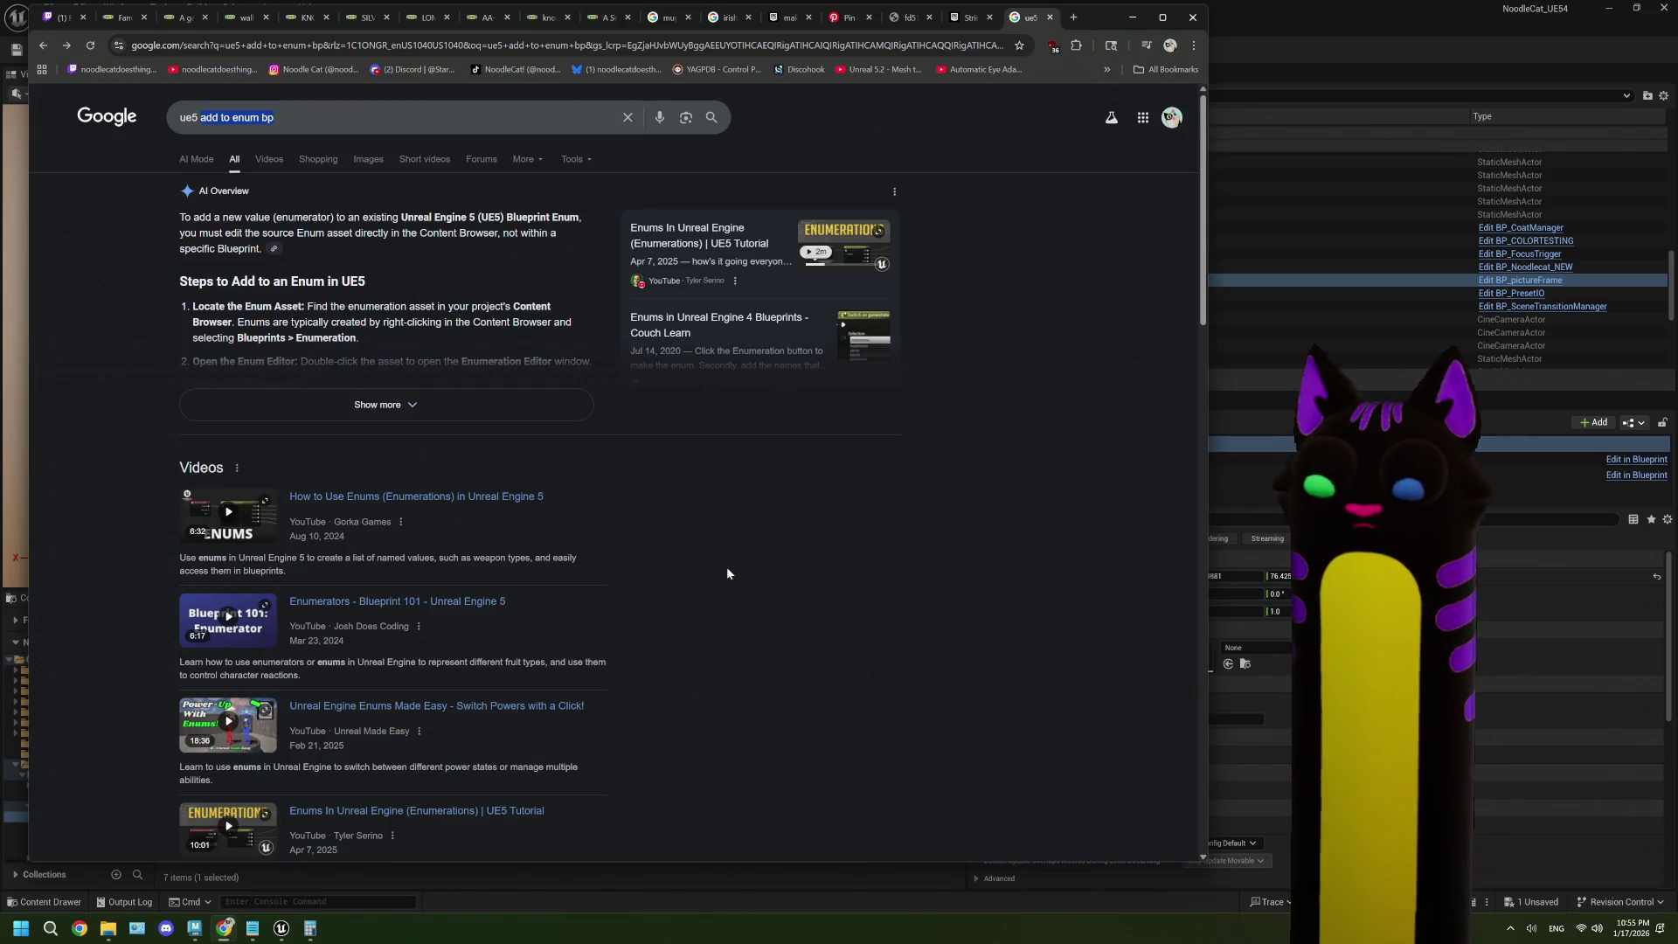
type("stati")
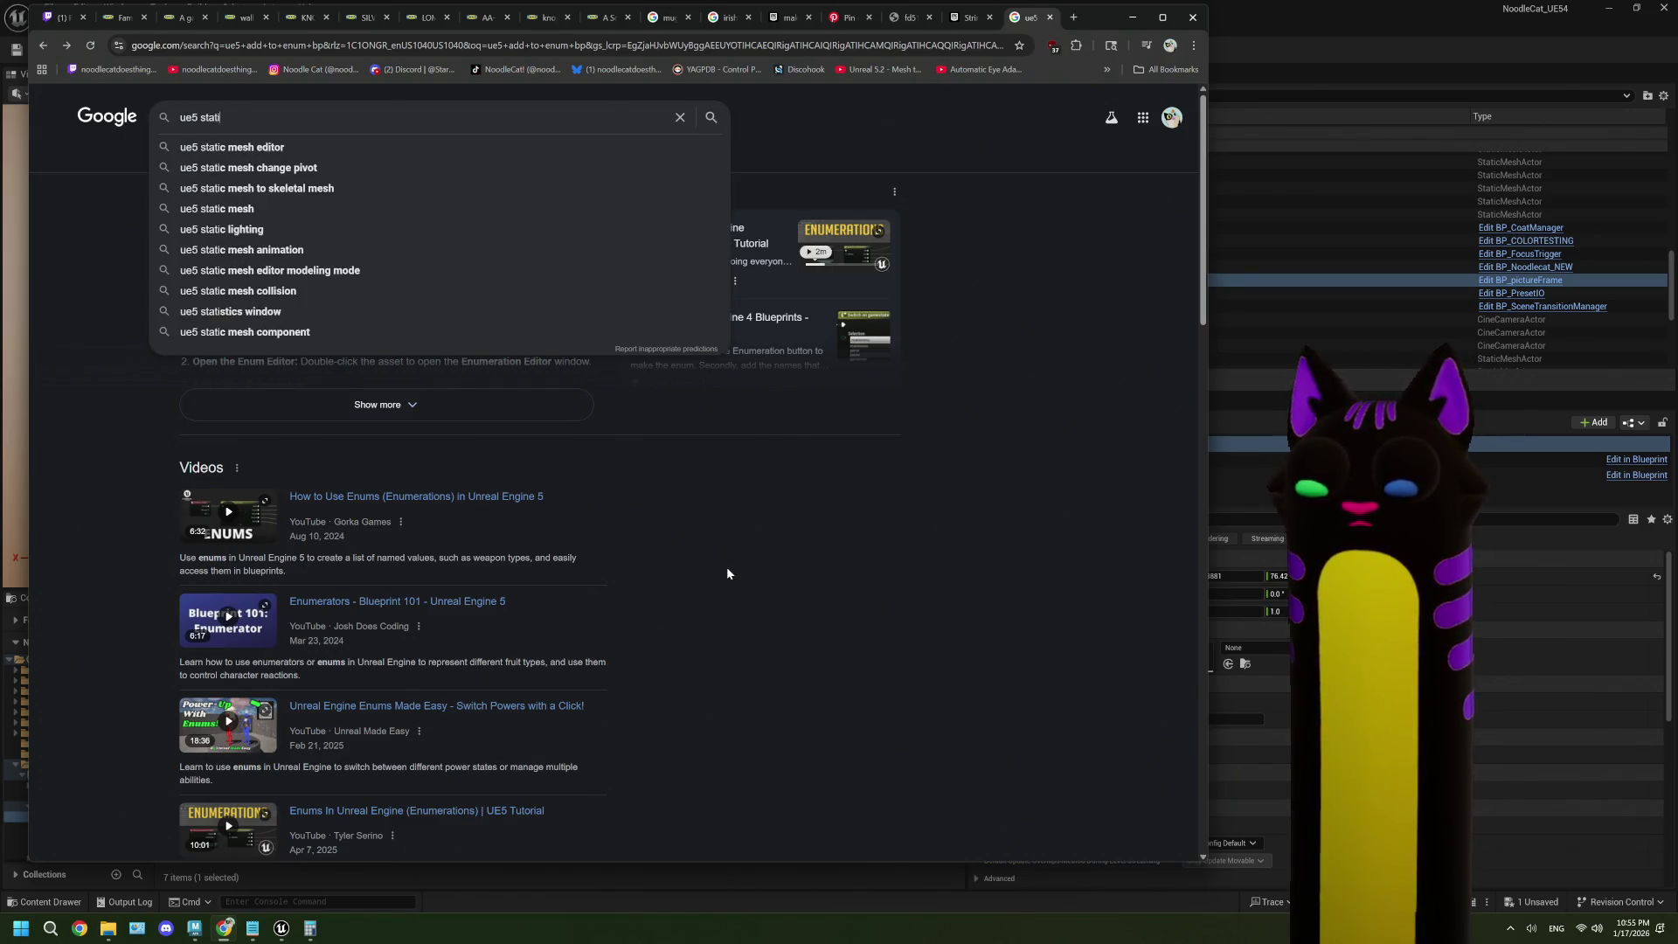
type("c mesh public")
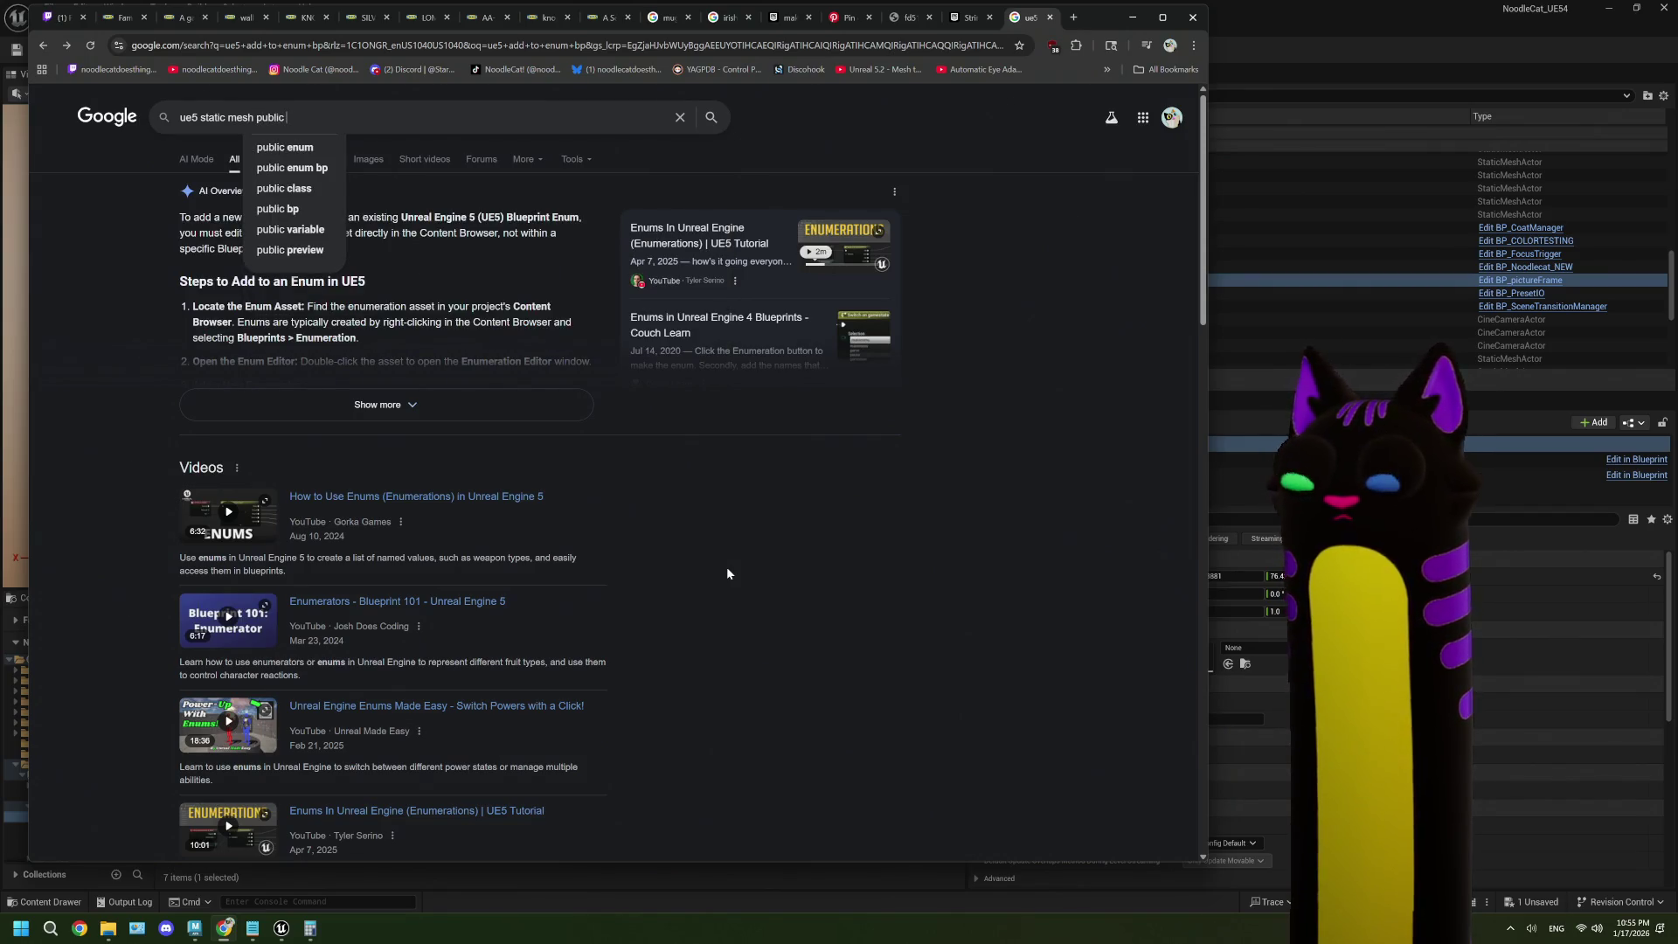
type(" var ")
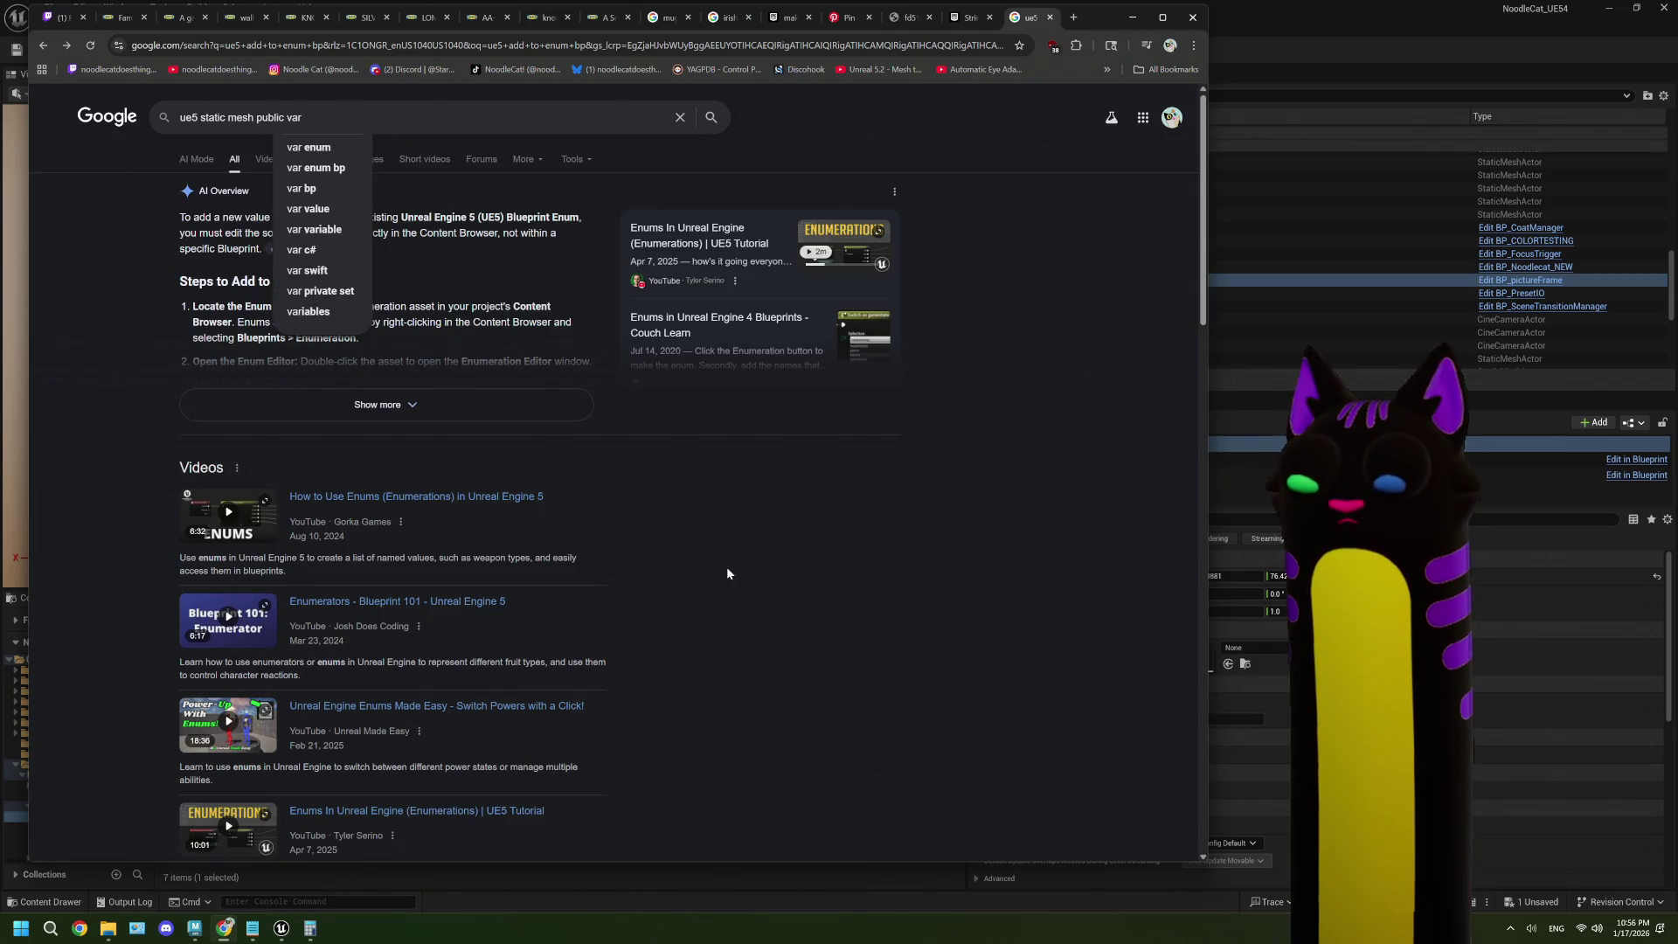
type("only cet")
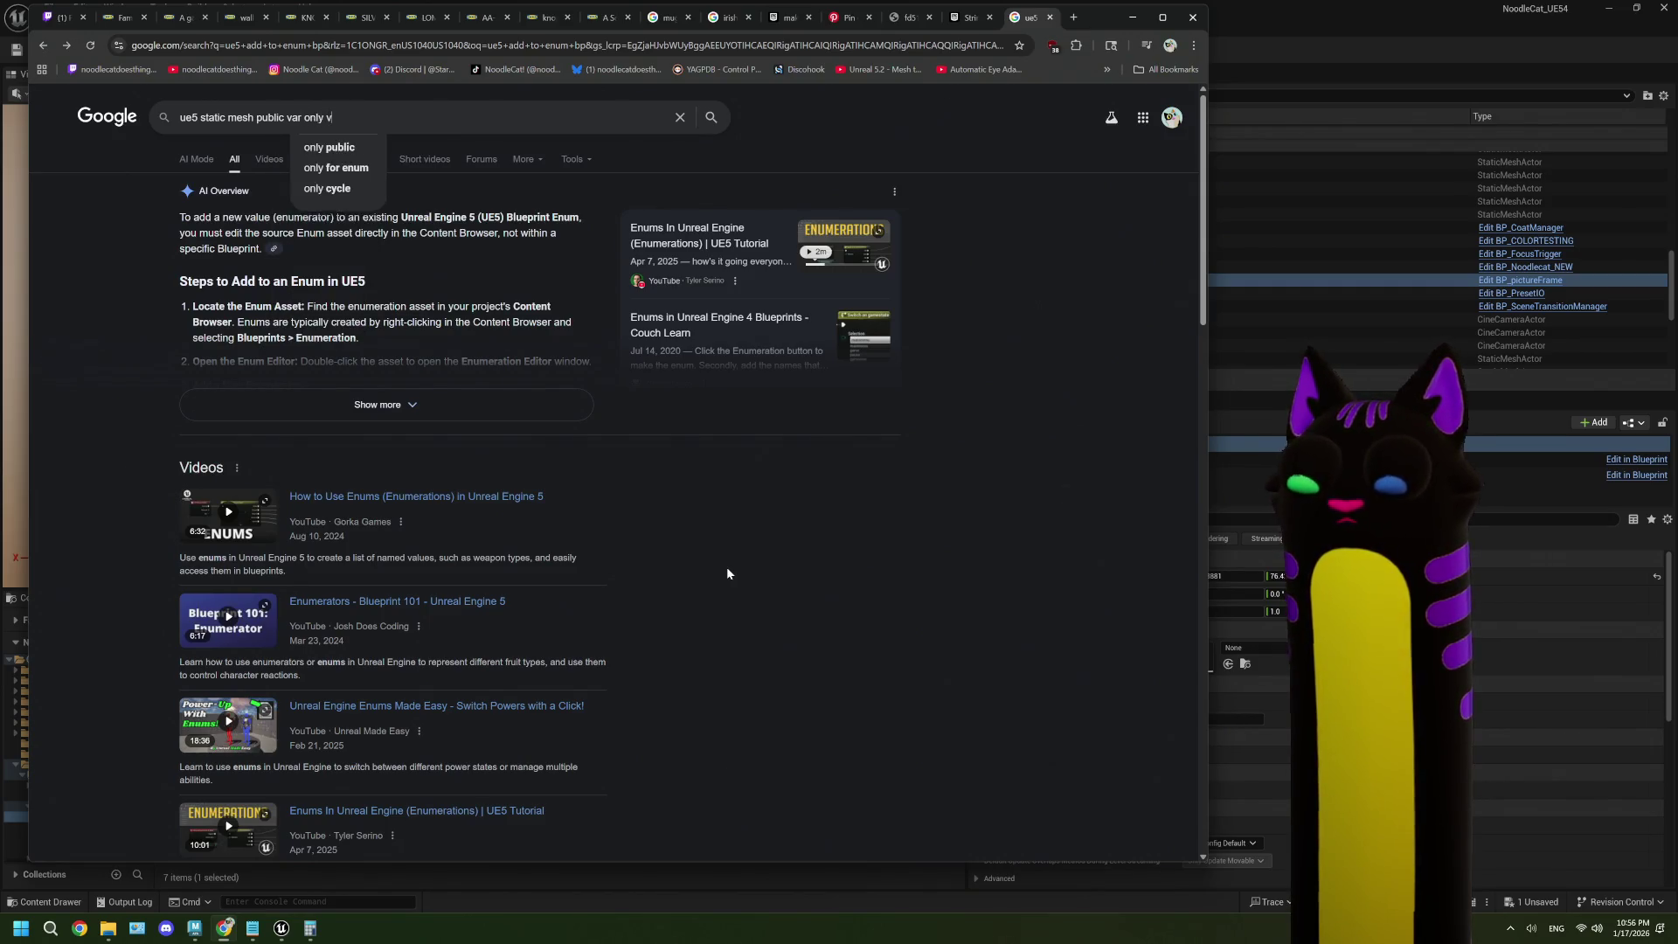
key("BackSpace")
key("BackSpace")
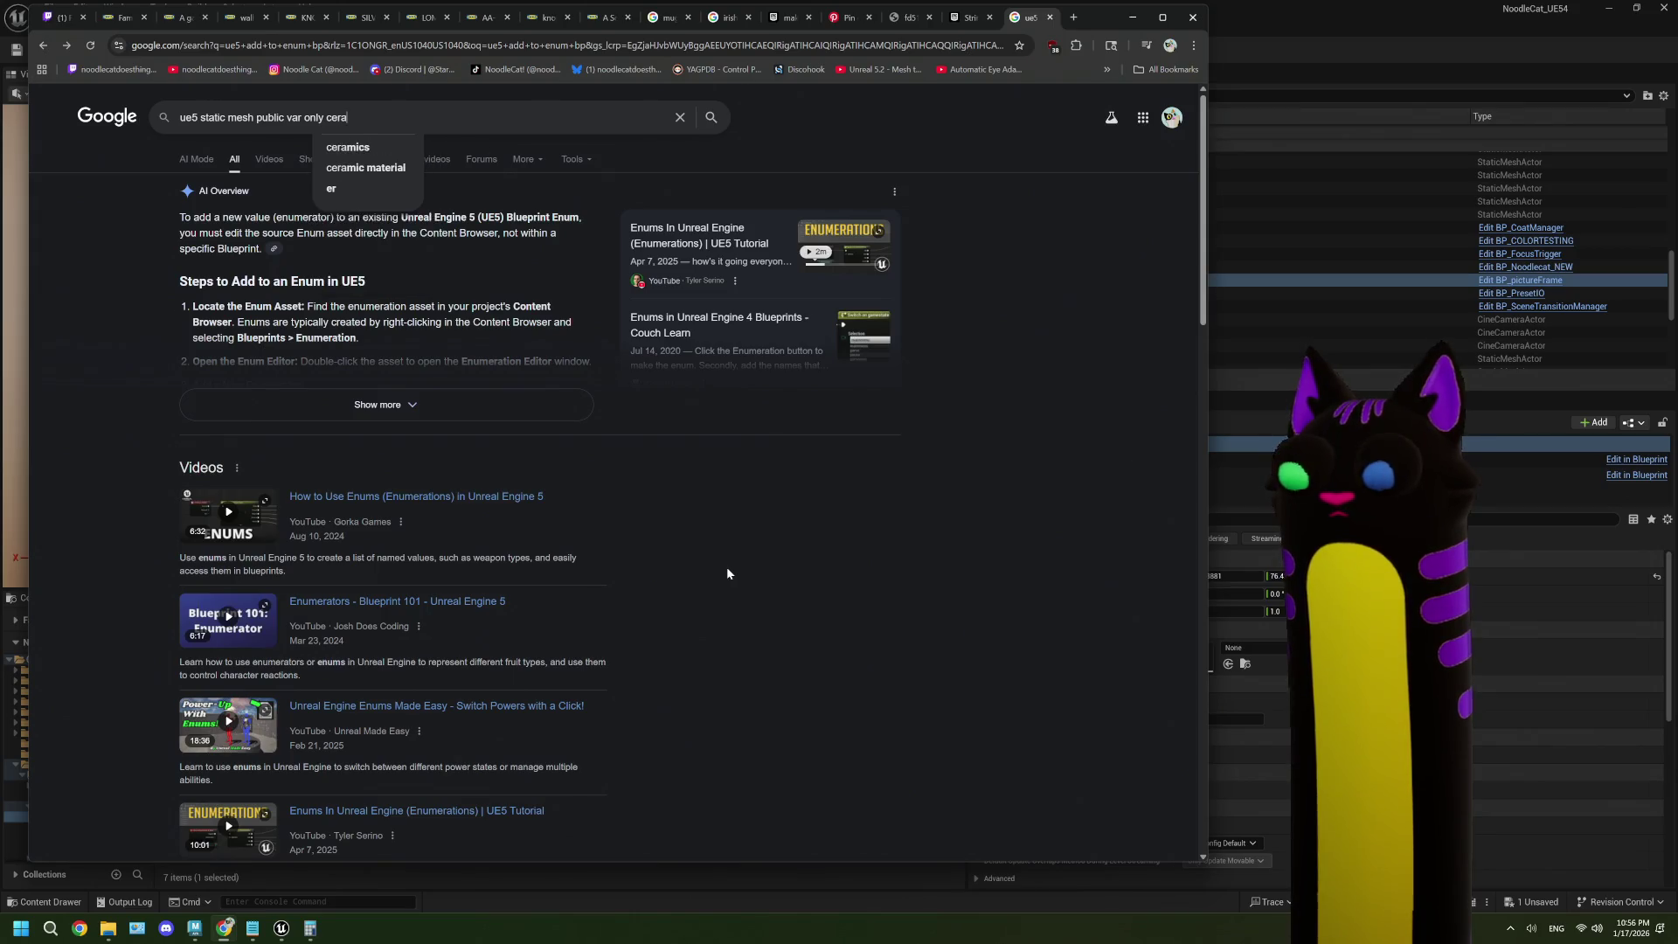
key("BackSpace")
type("fr")
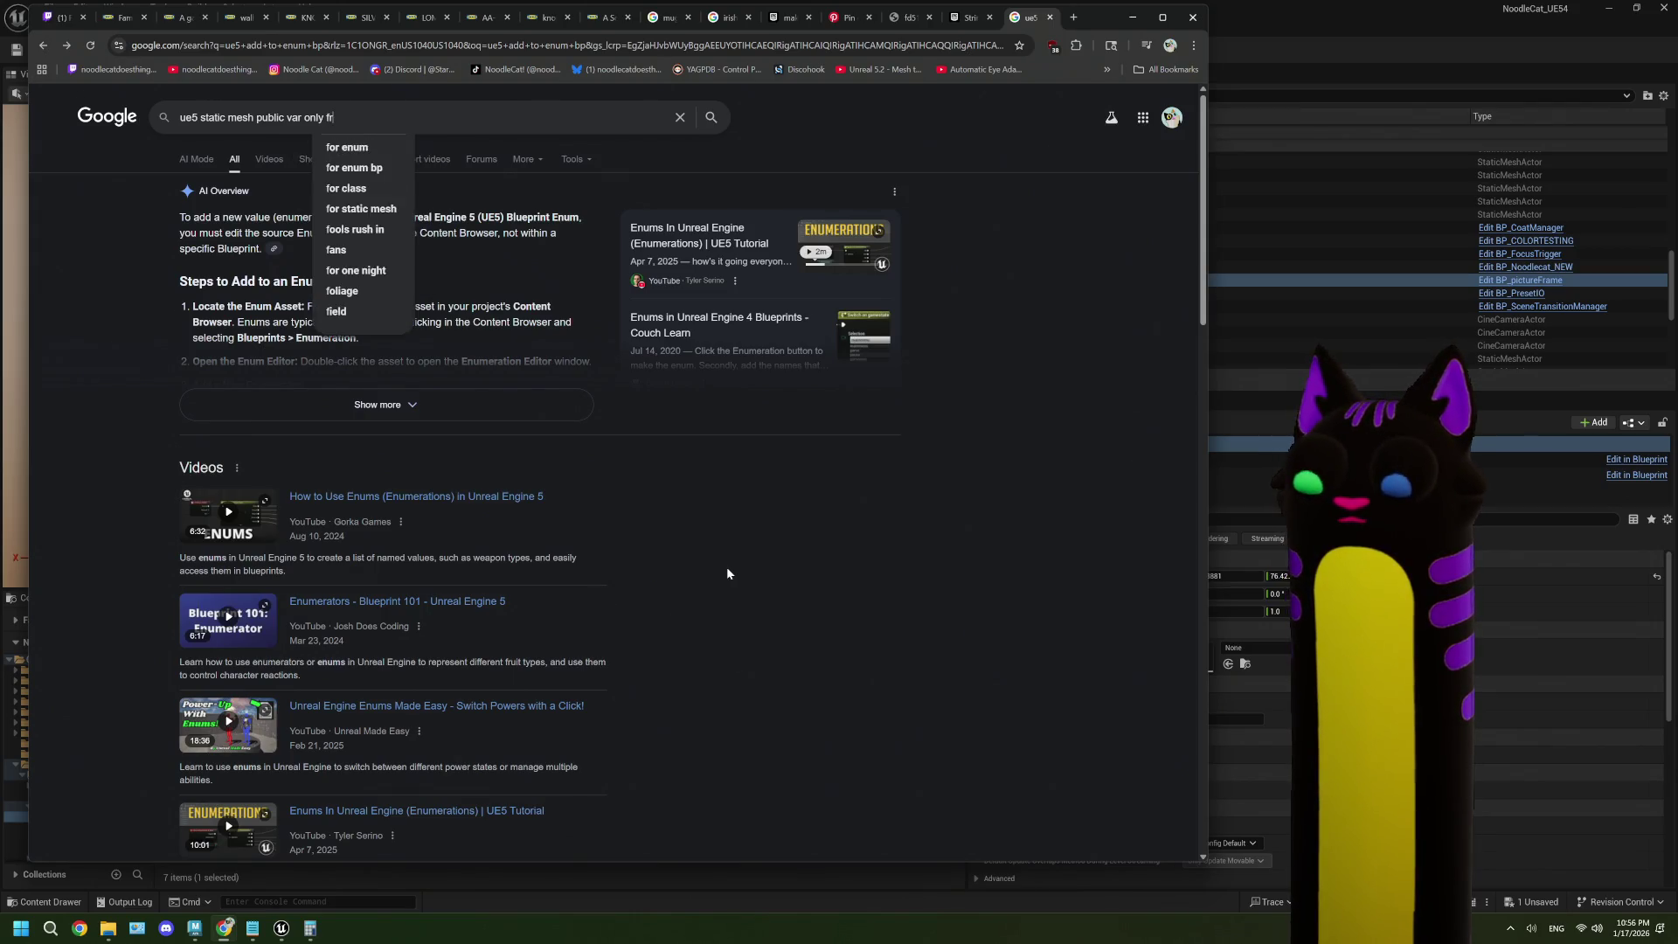
type("om one folder")
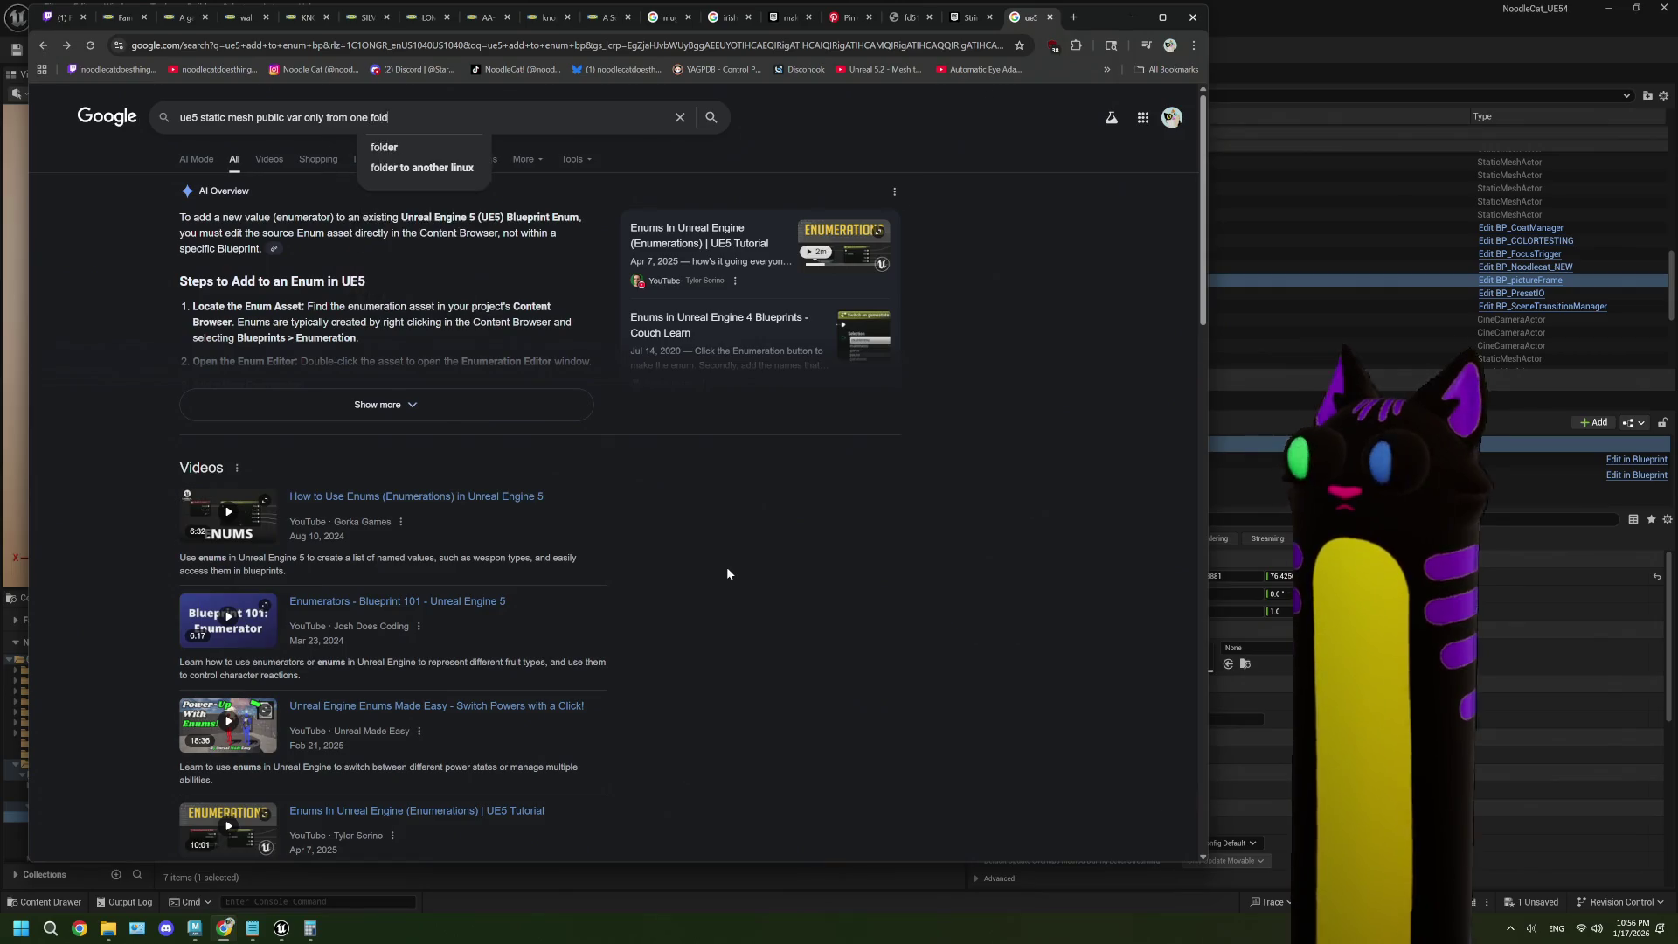
key("Return")
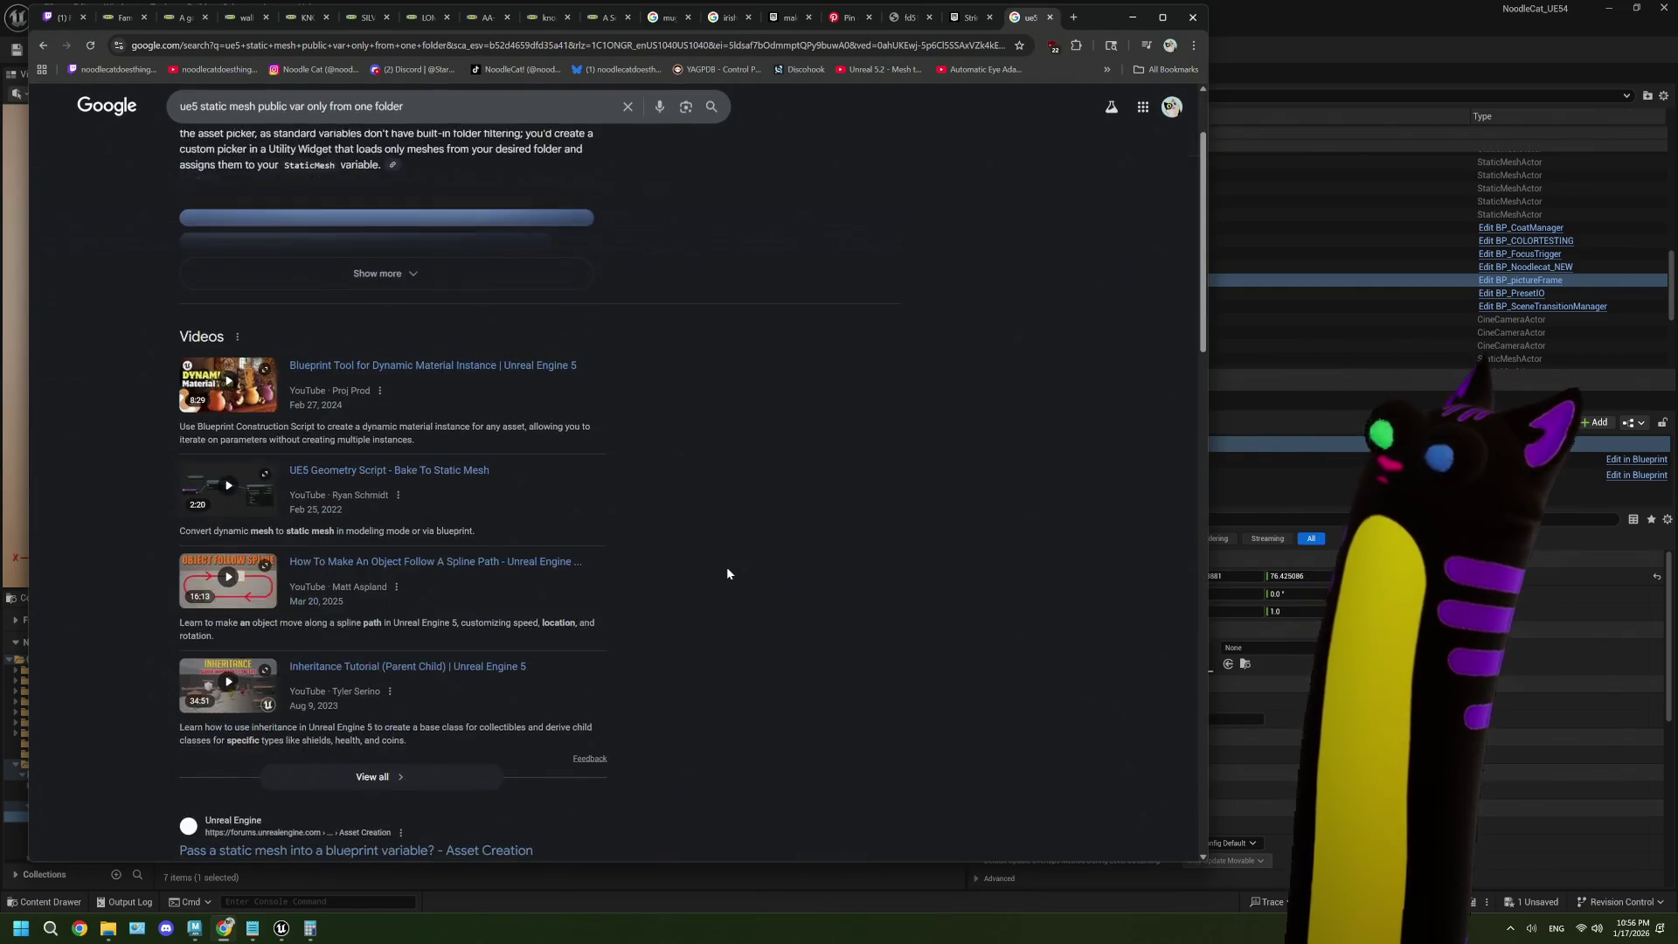
- Skim the results about restricting a public static mesh variable to one folder
scroll(478, 361, "down", 3)
scroll(478, 242, "down", 2)
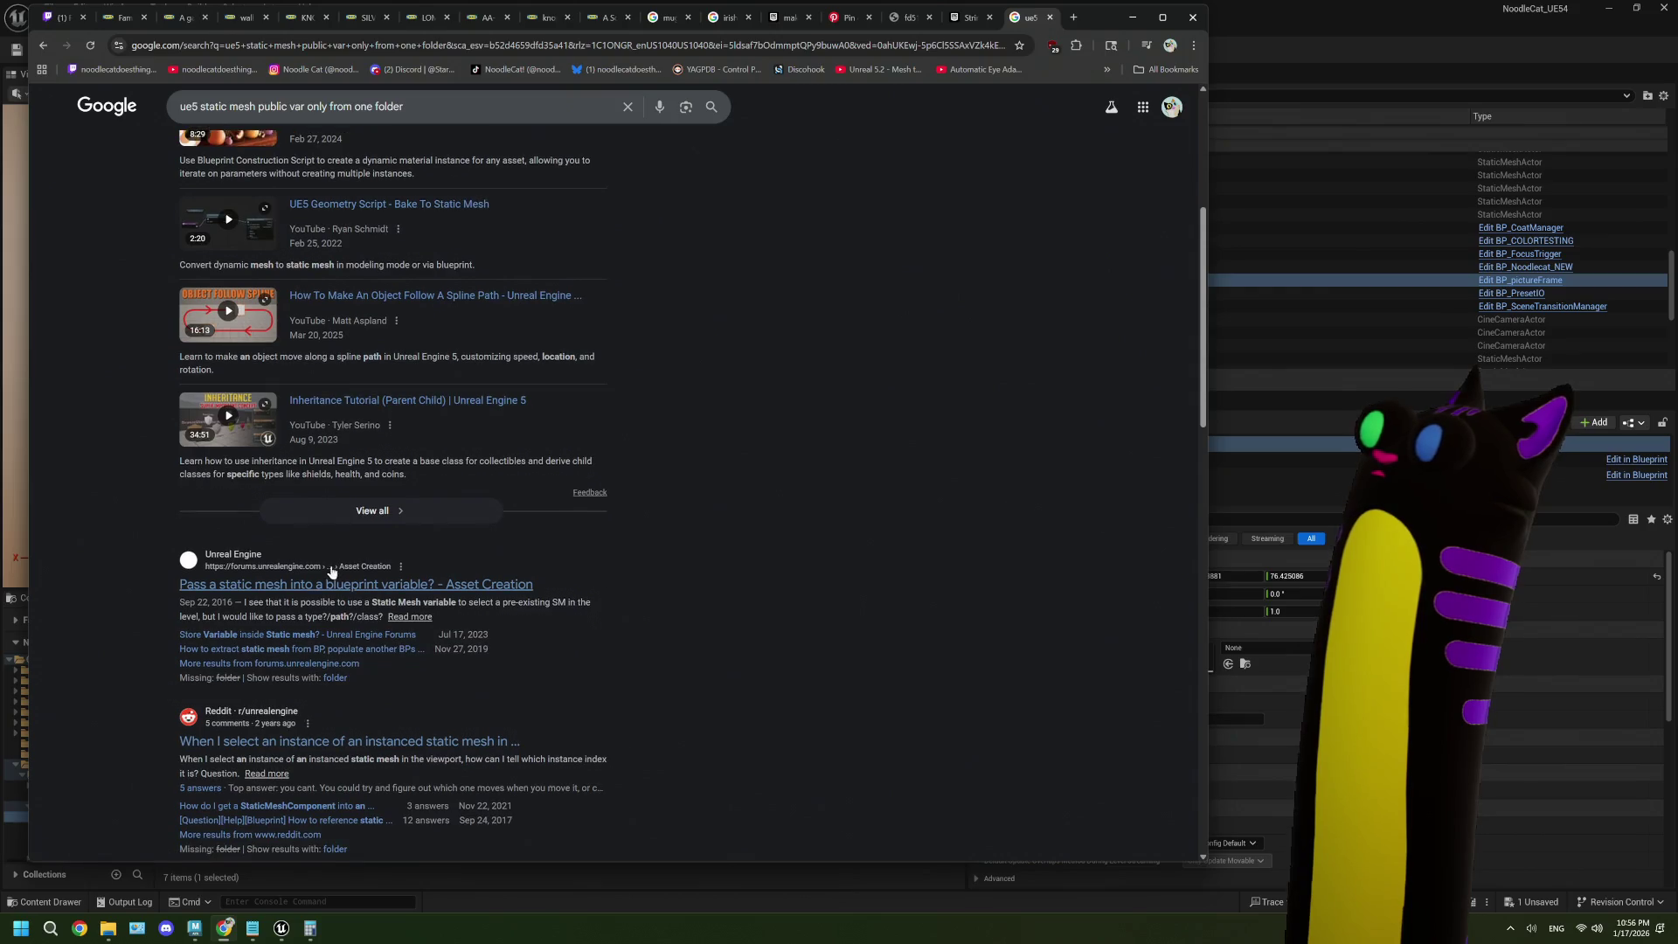
scroll(313, 594, "down", 2)
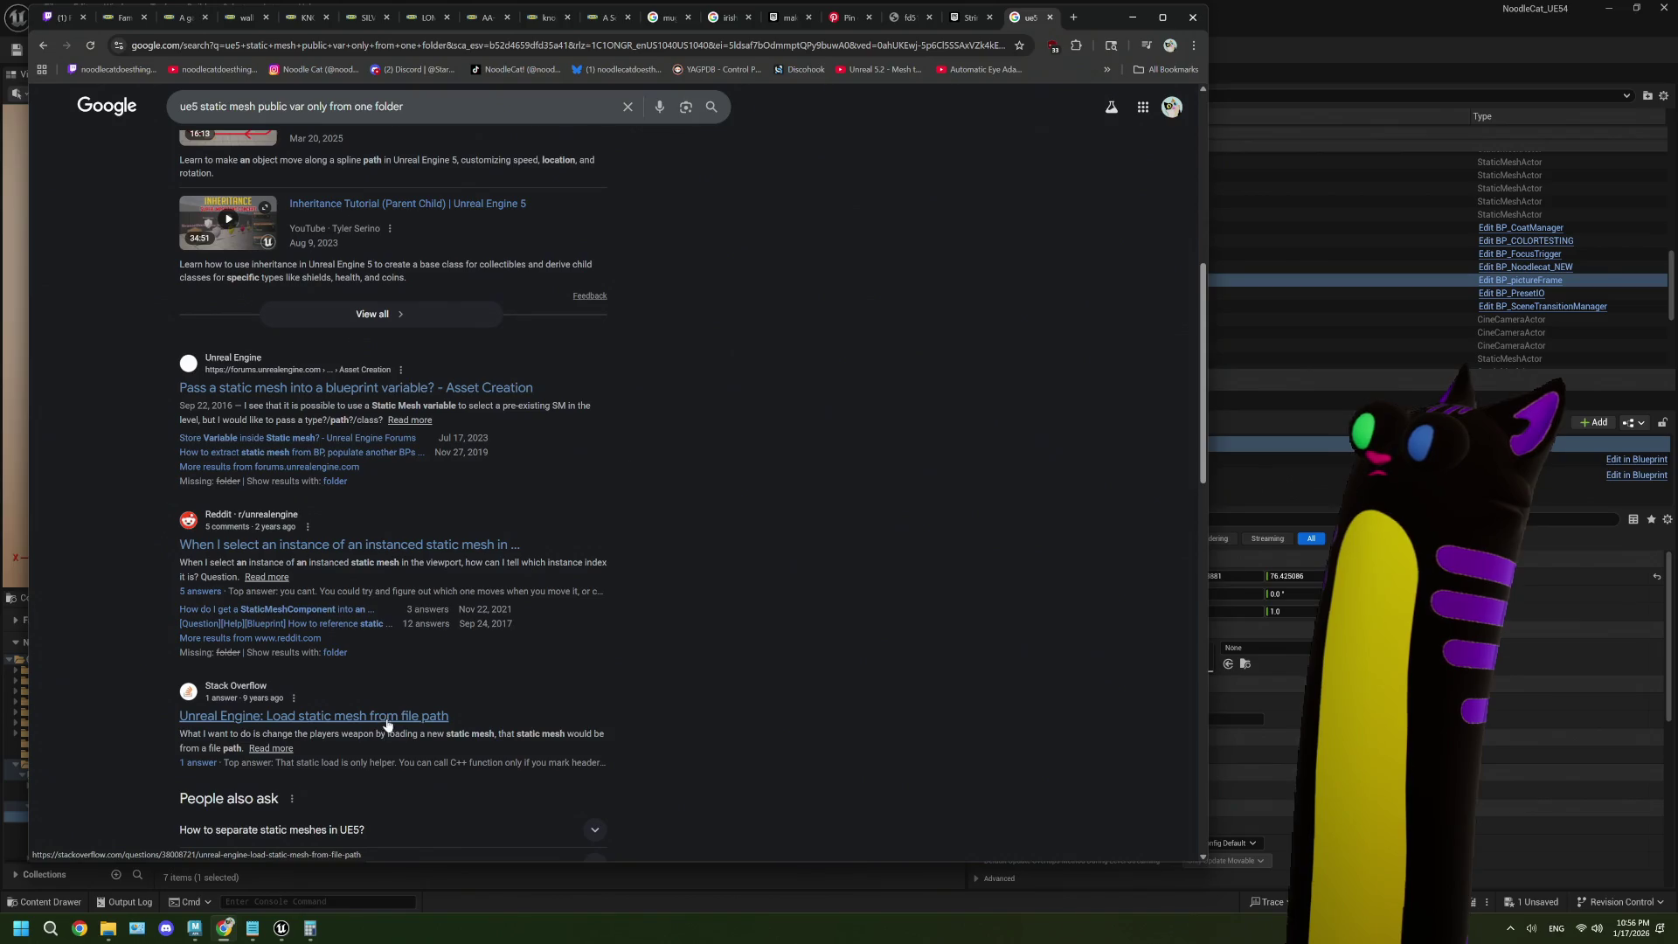
scroll(391, 718, "down", 5)
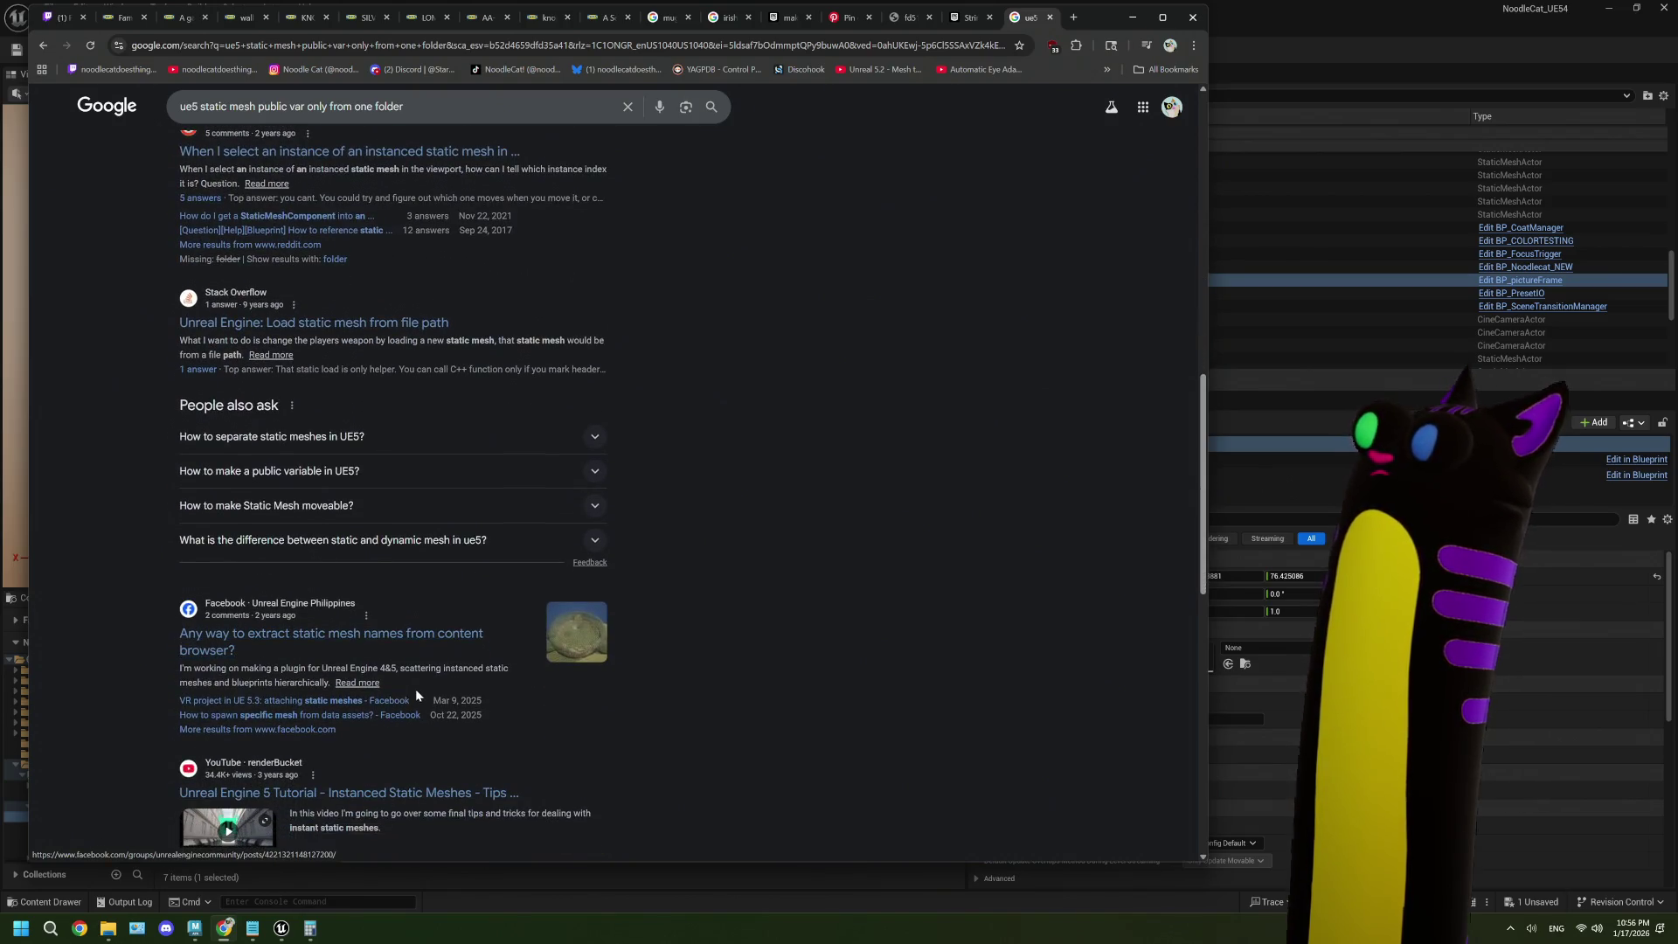
scroll(422, 686, "down", 2)
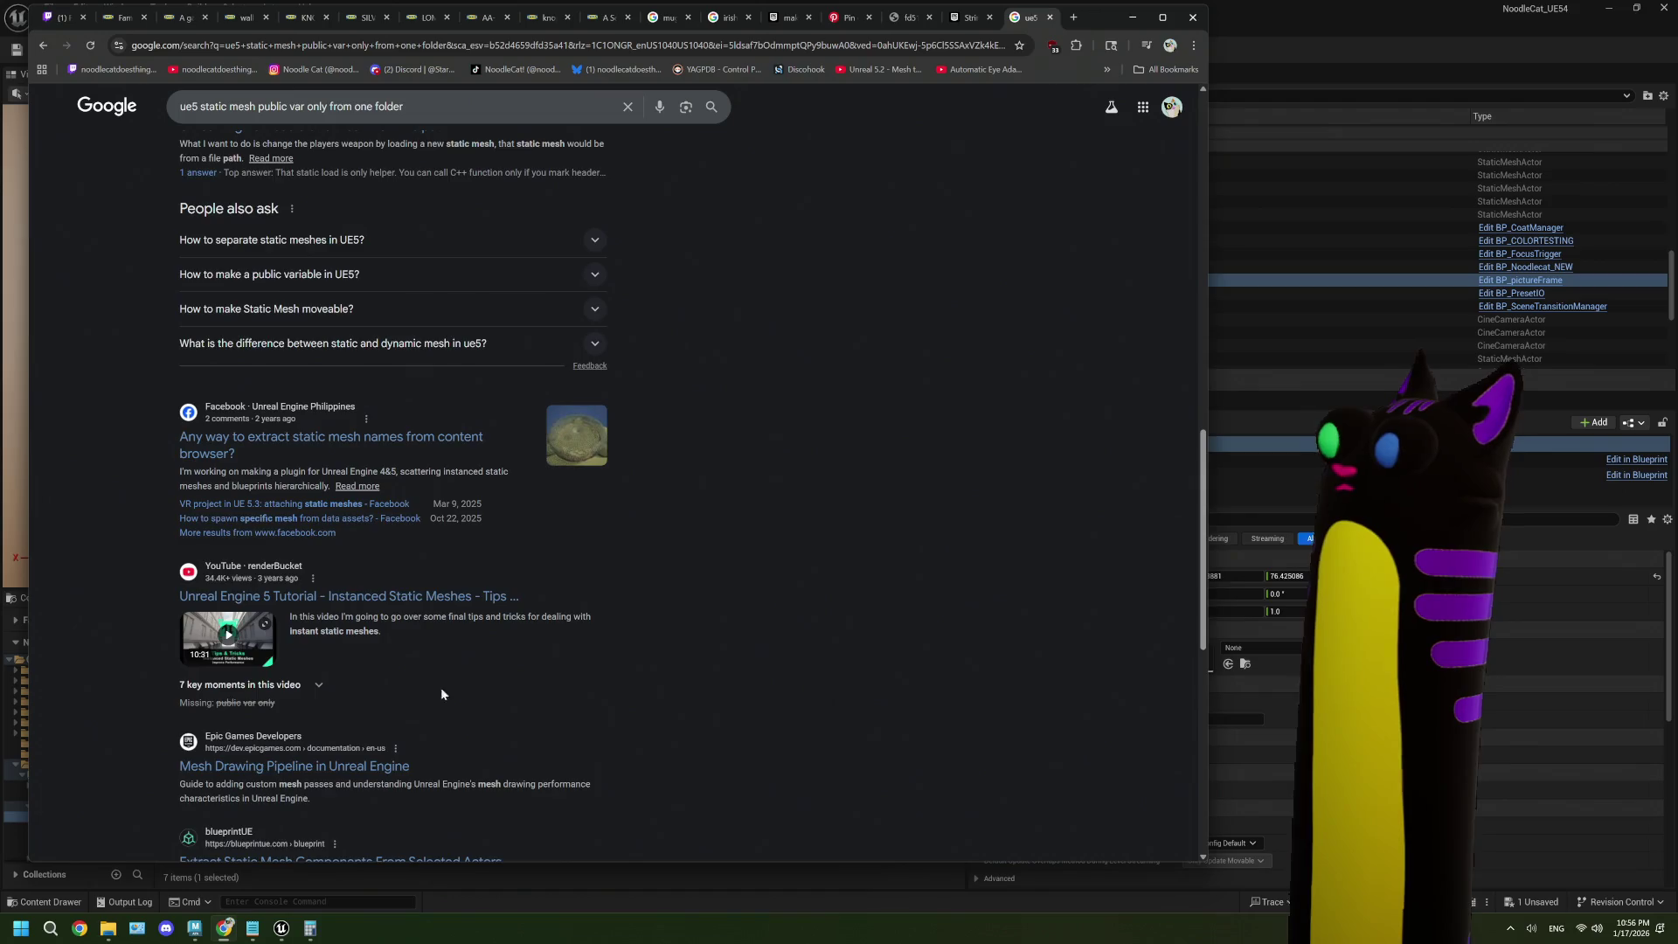
scroll(440, 687, "down", 2)
key("alt+Tab")
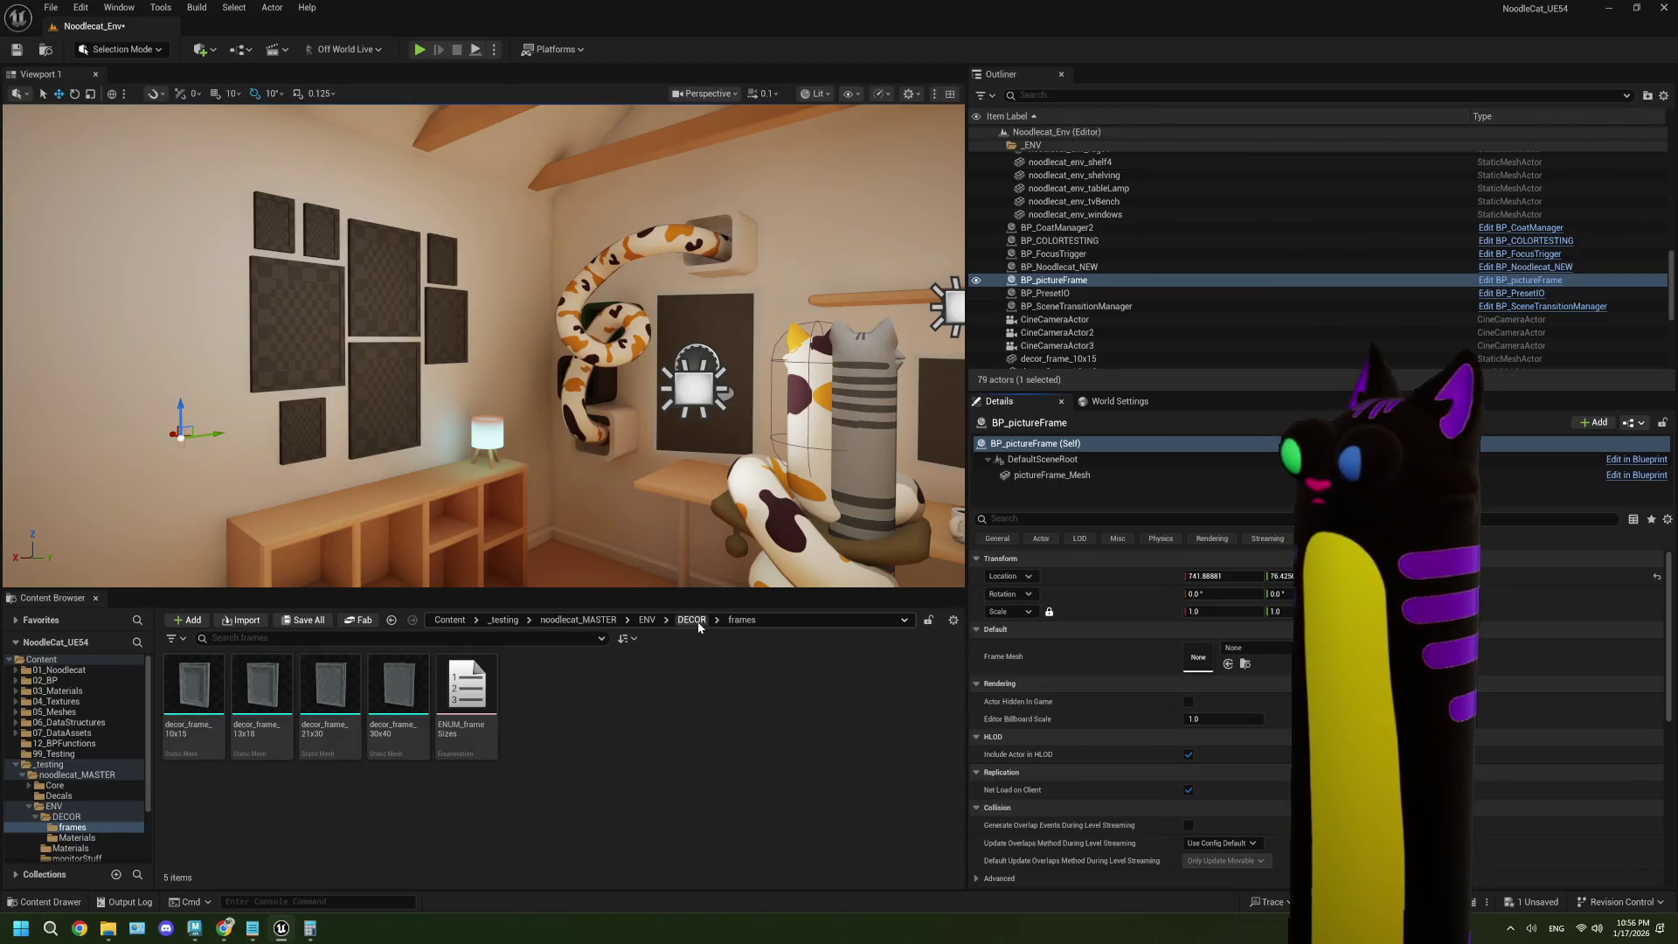
- Navigate the Content Browser up to the DECOR folder containing BP_pictureFrame
left_click(692, 620)
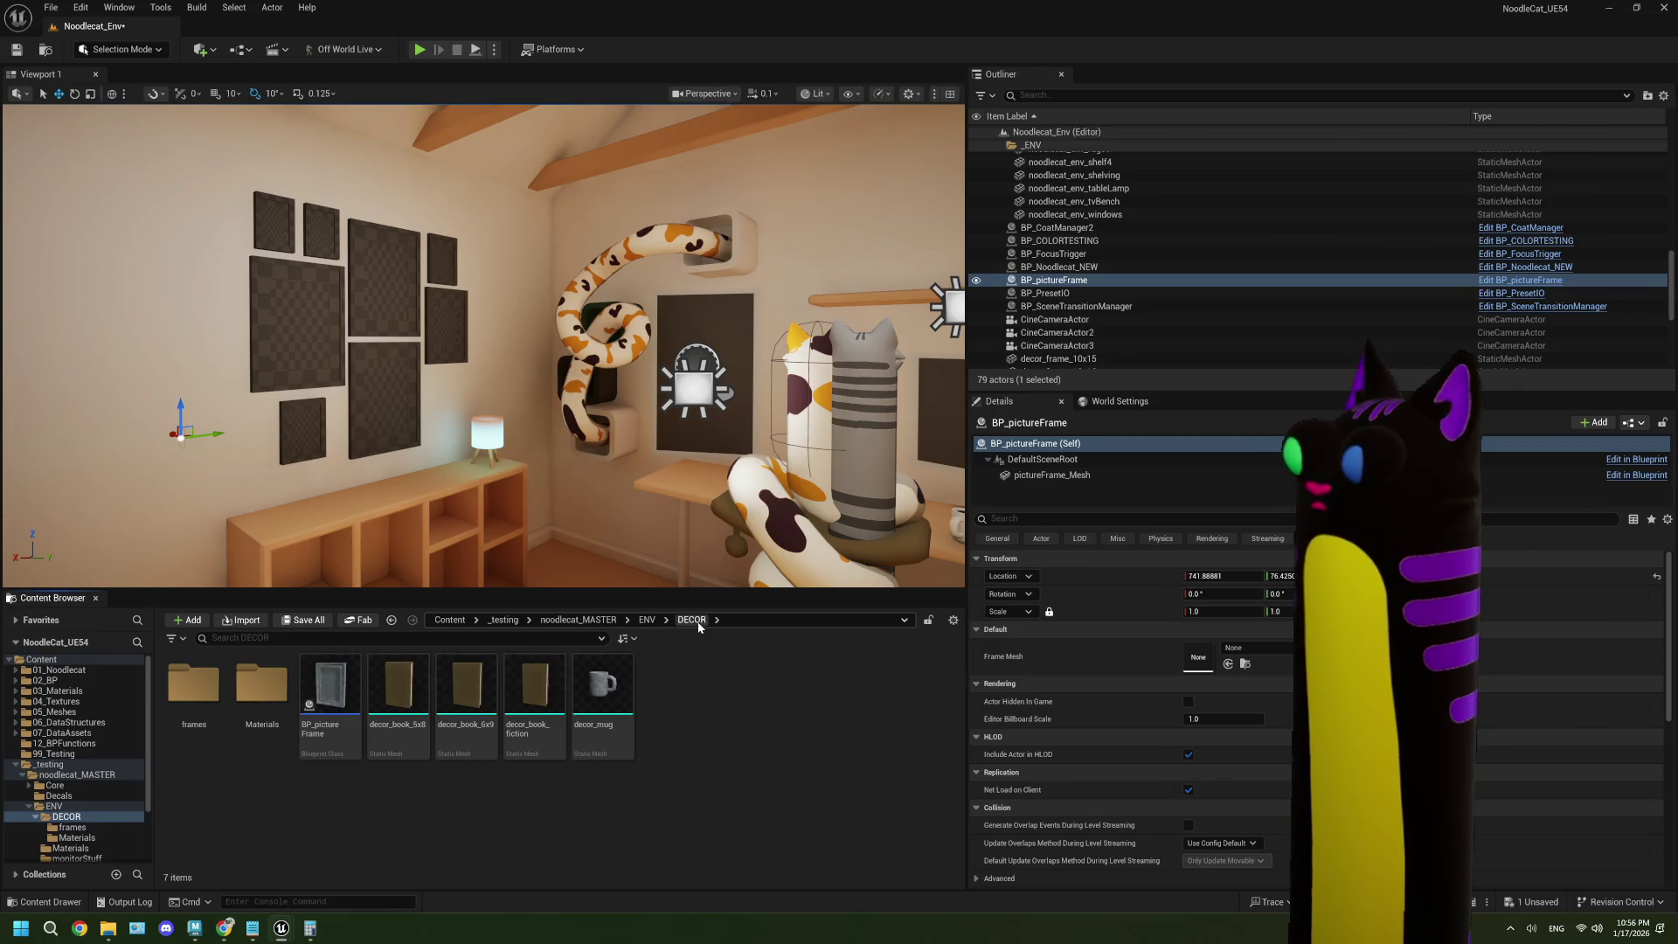
- Add a sizeToFrameMesh variable of type ENUM Frame Sizes to BP_pictureFrame, then compile and save
double_click(357, 692)
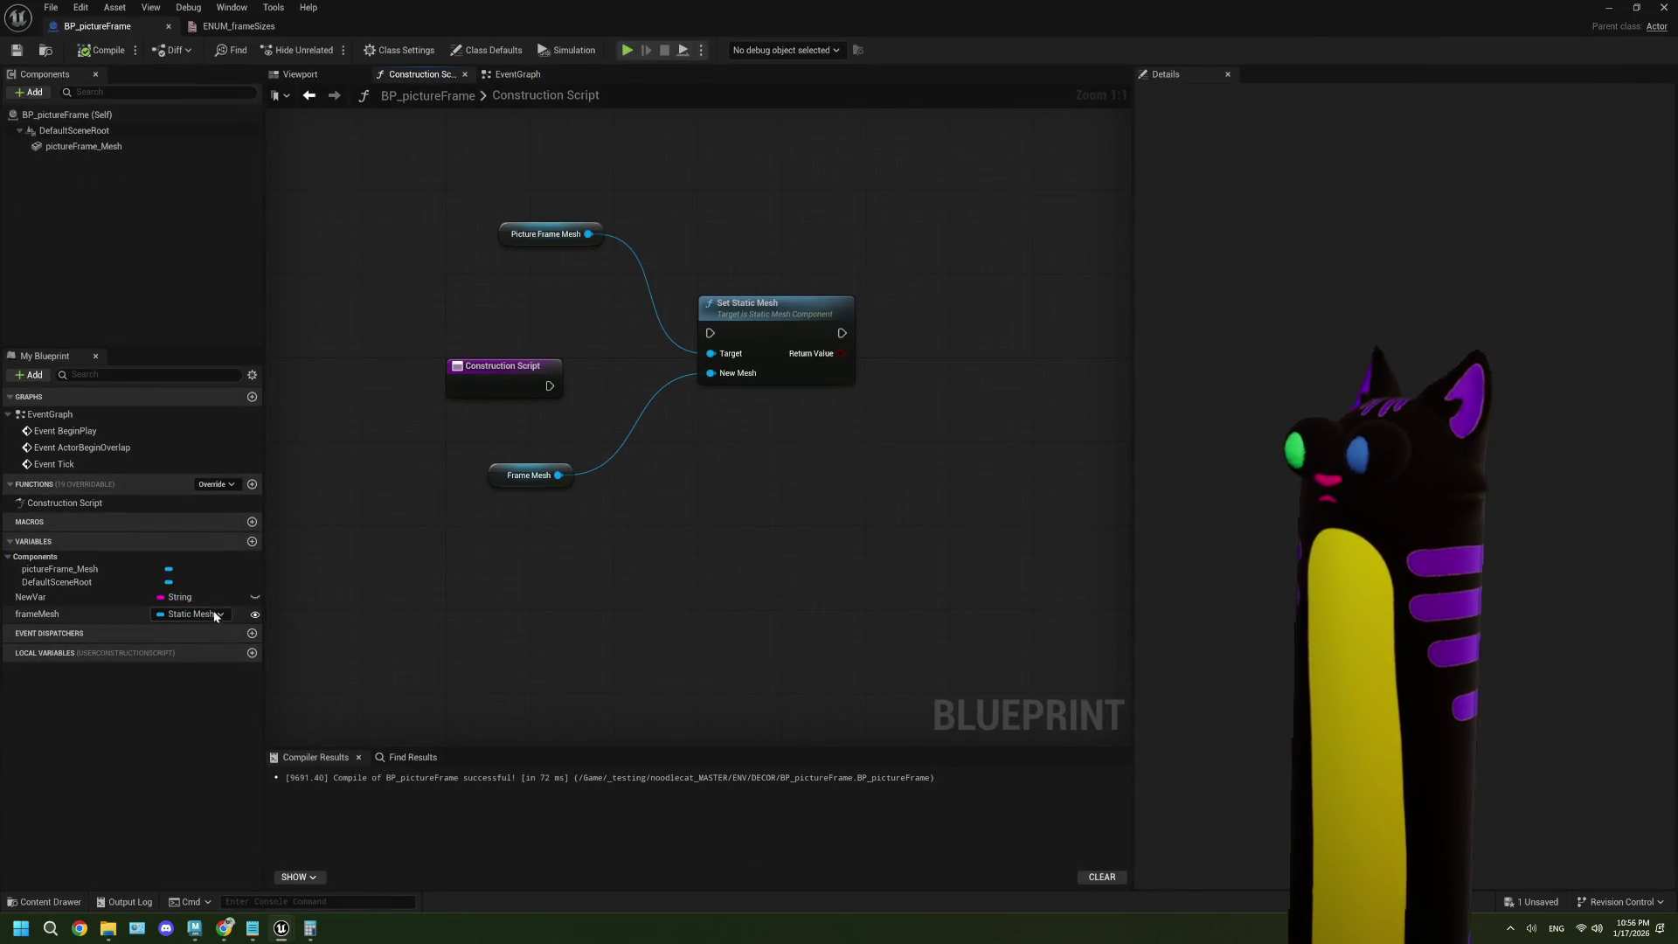
left_click_drag(613, 549, 658, 543)
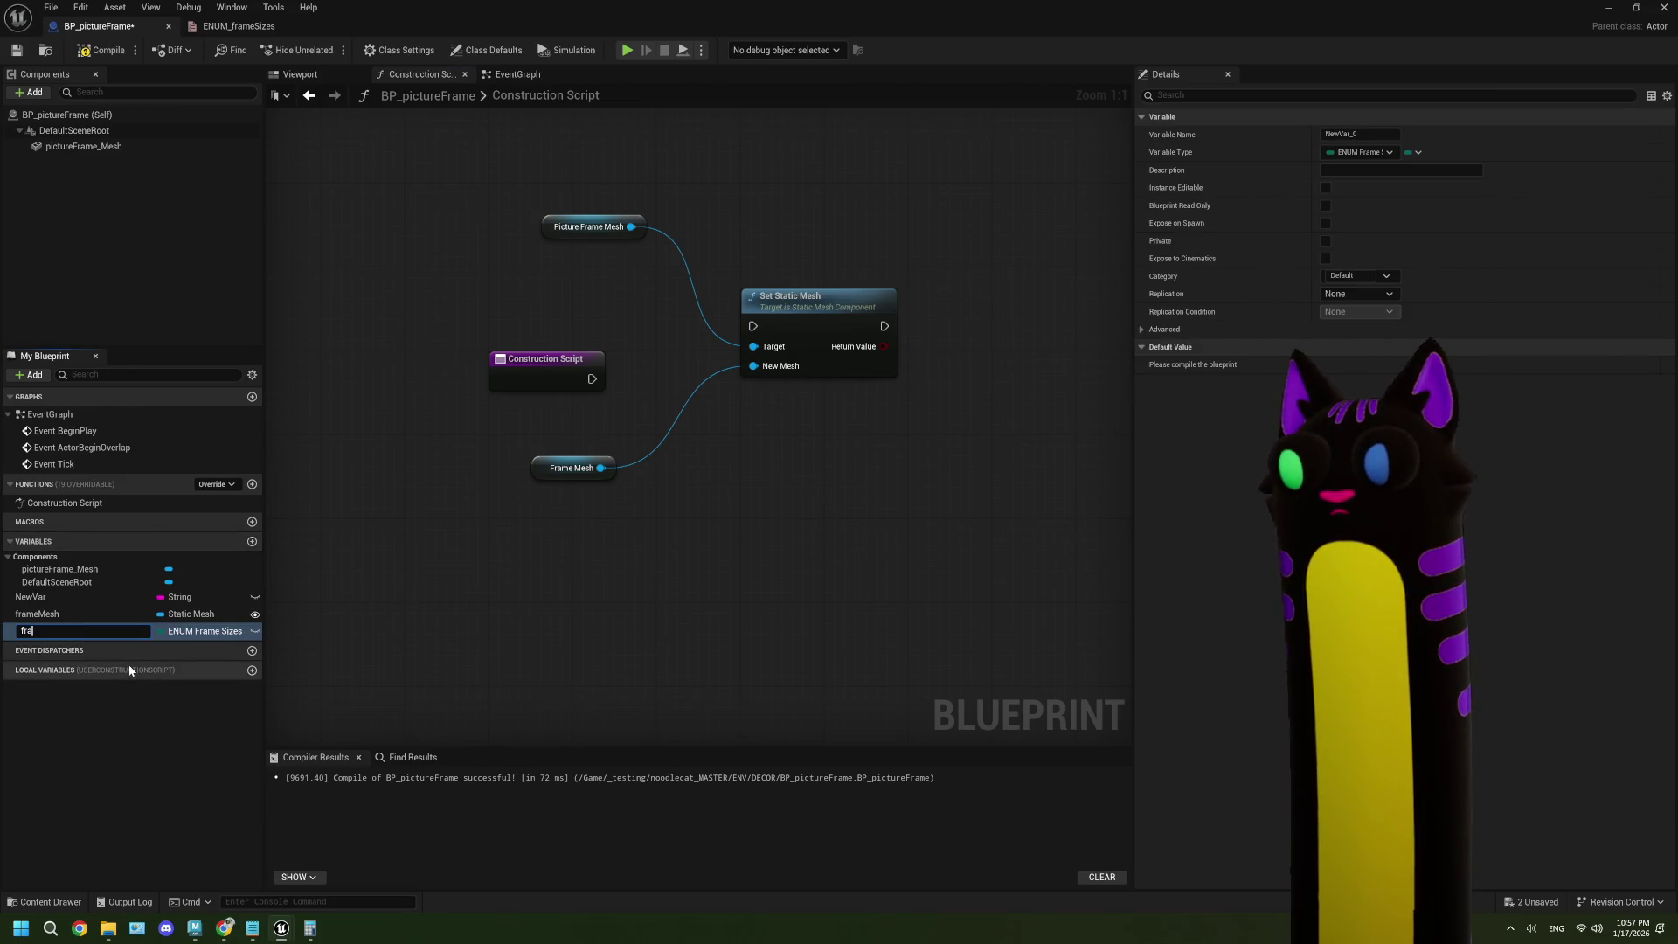
type("sizeToGF")
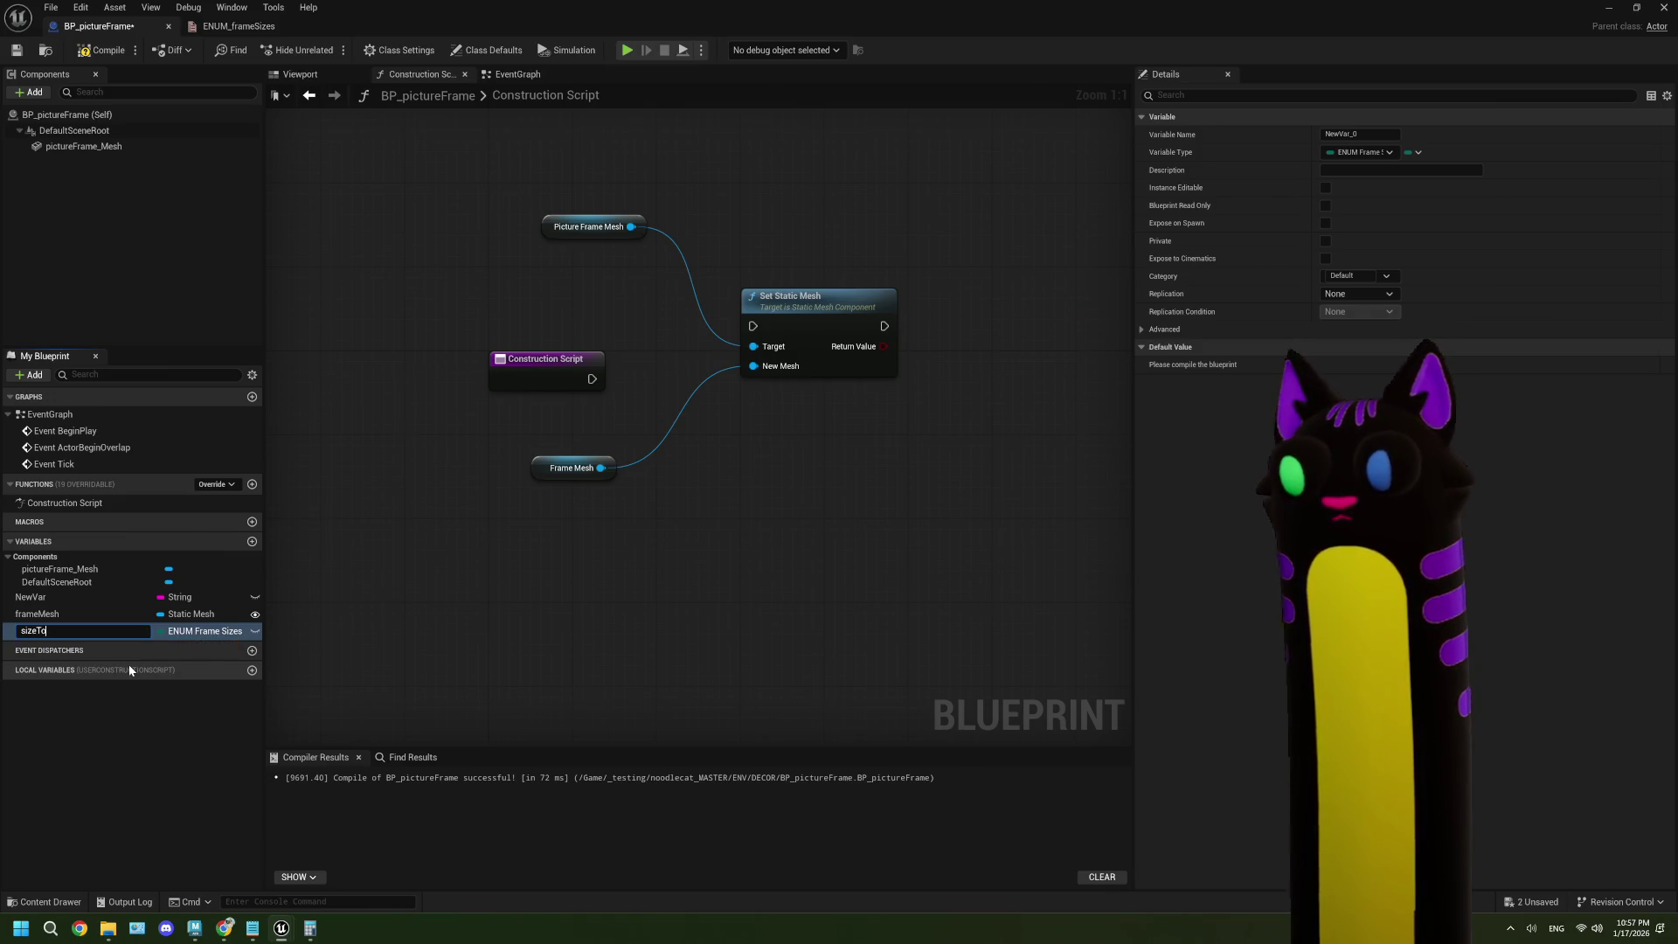
key("BackSpace")
key("BackSpace")
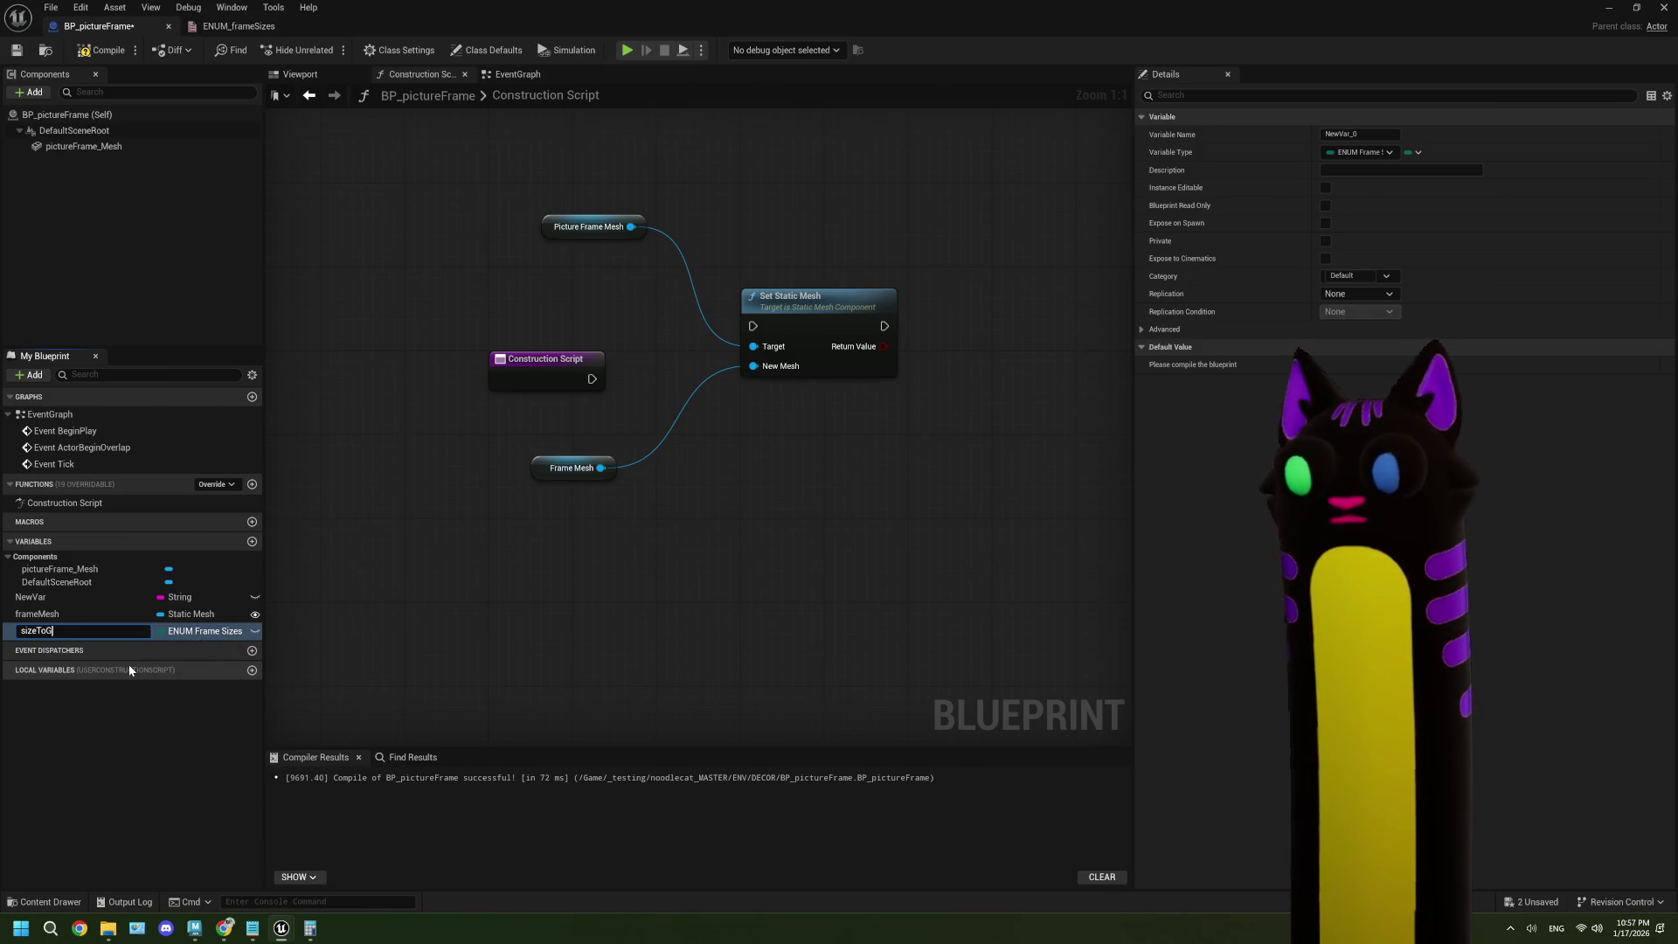
type("FrameMes")
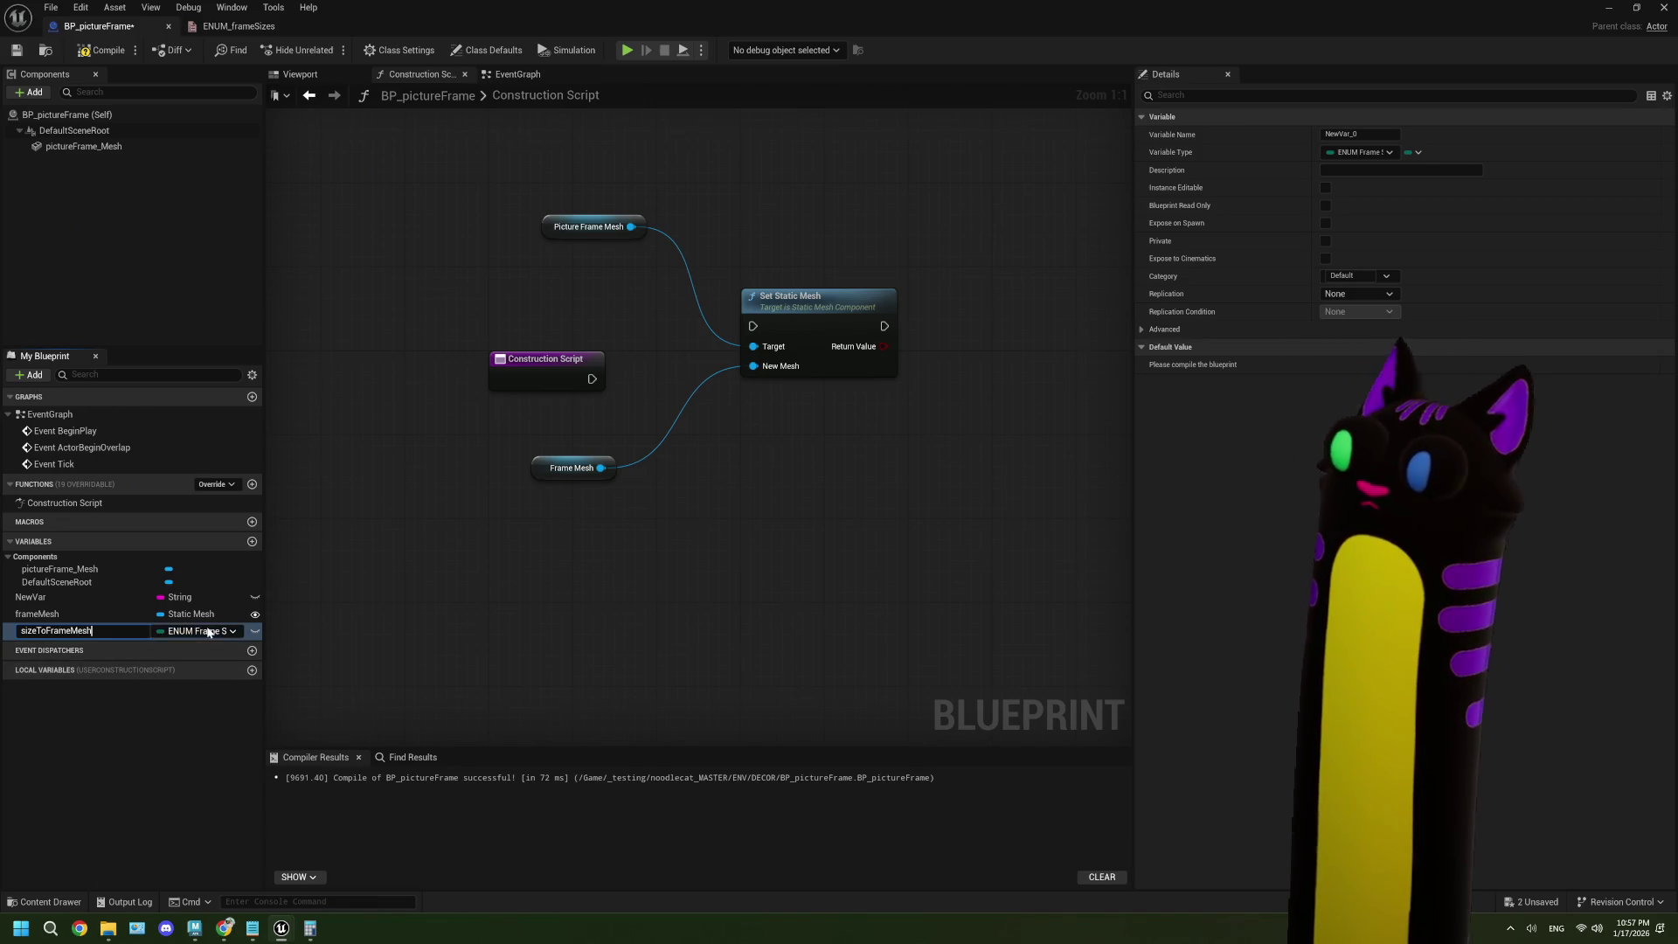
type("h")
key("Return")
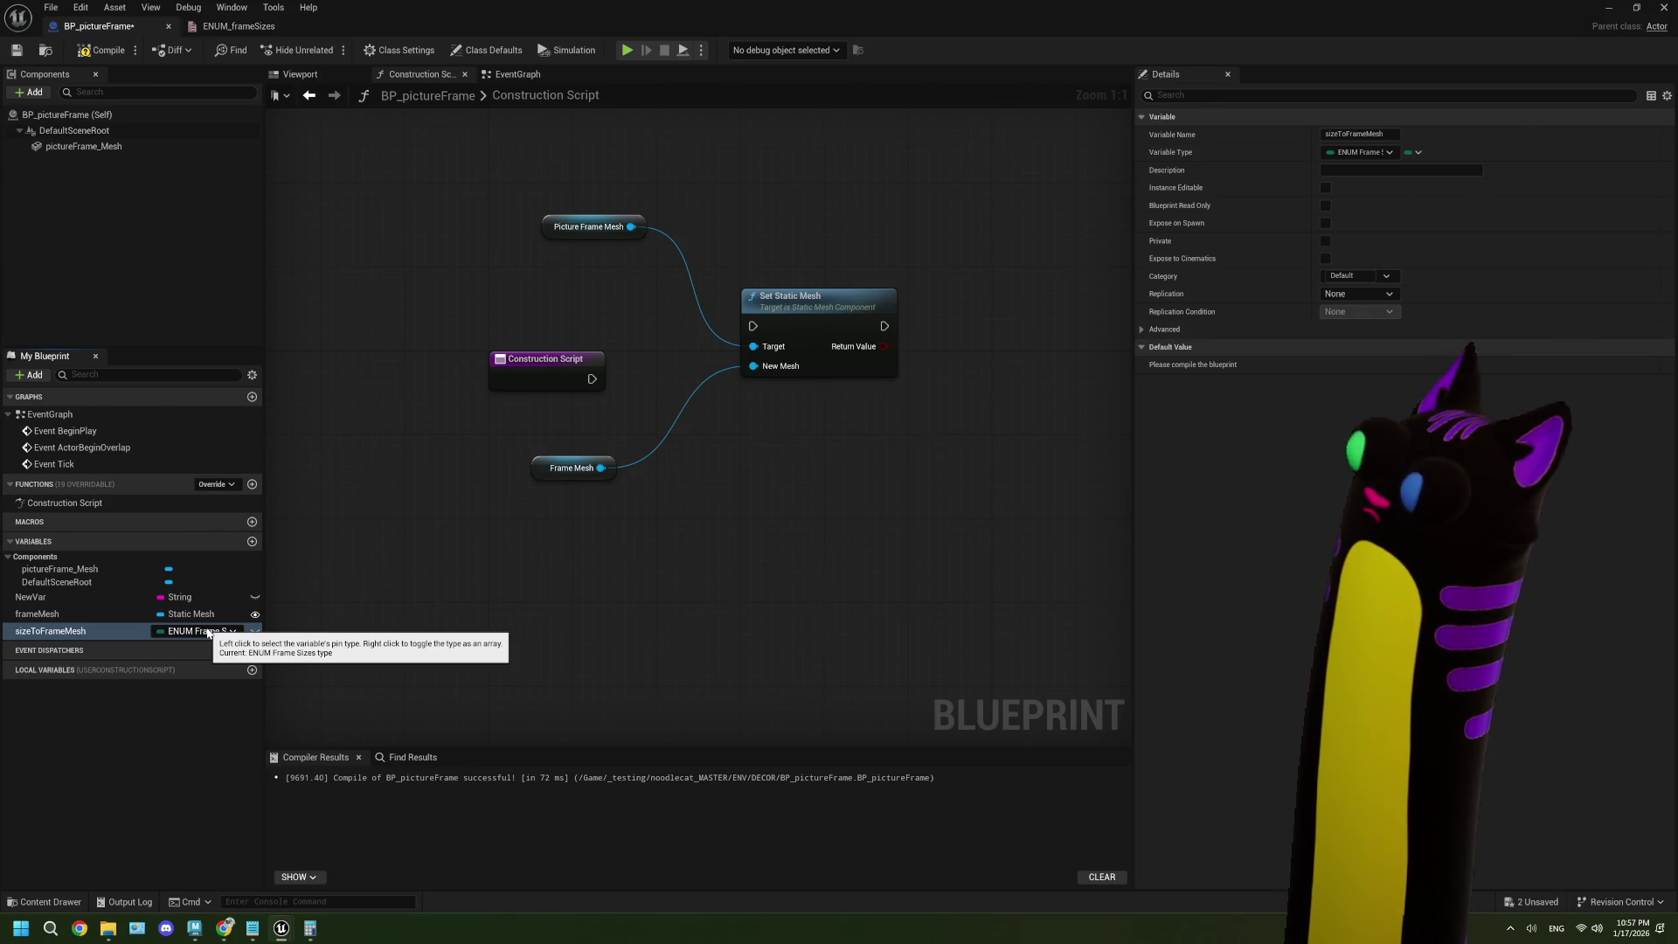
key("ctrl+s")
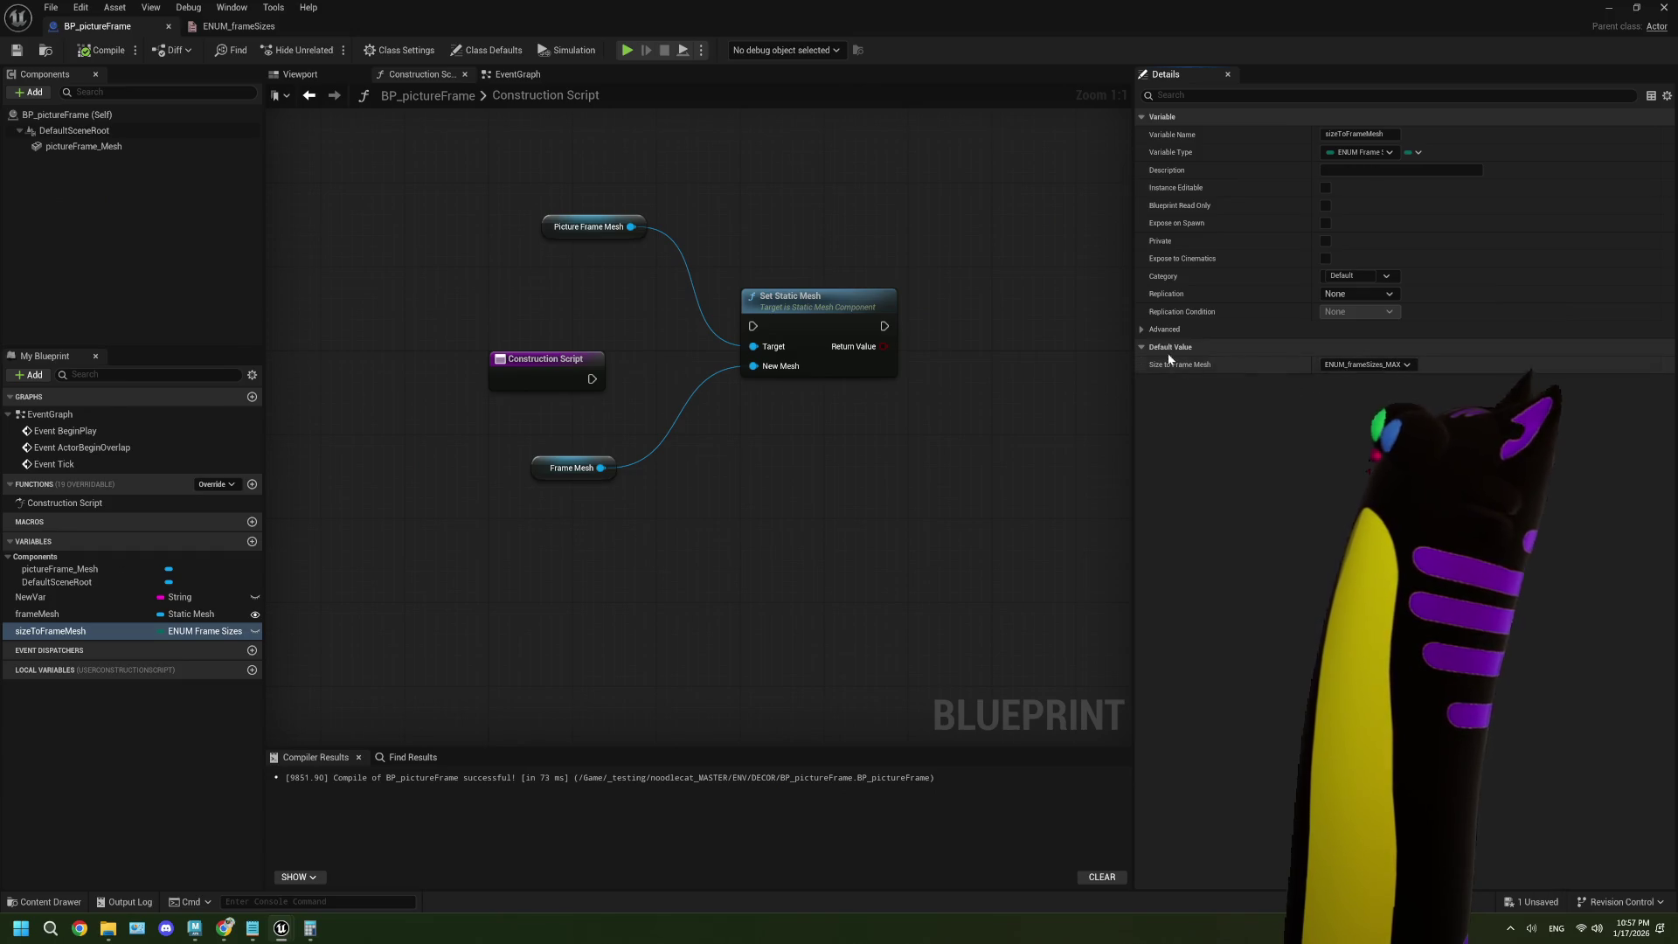
left_click(1147, 329)
left_click(1147, 328)
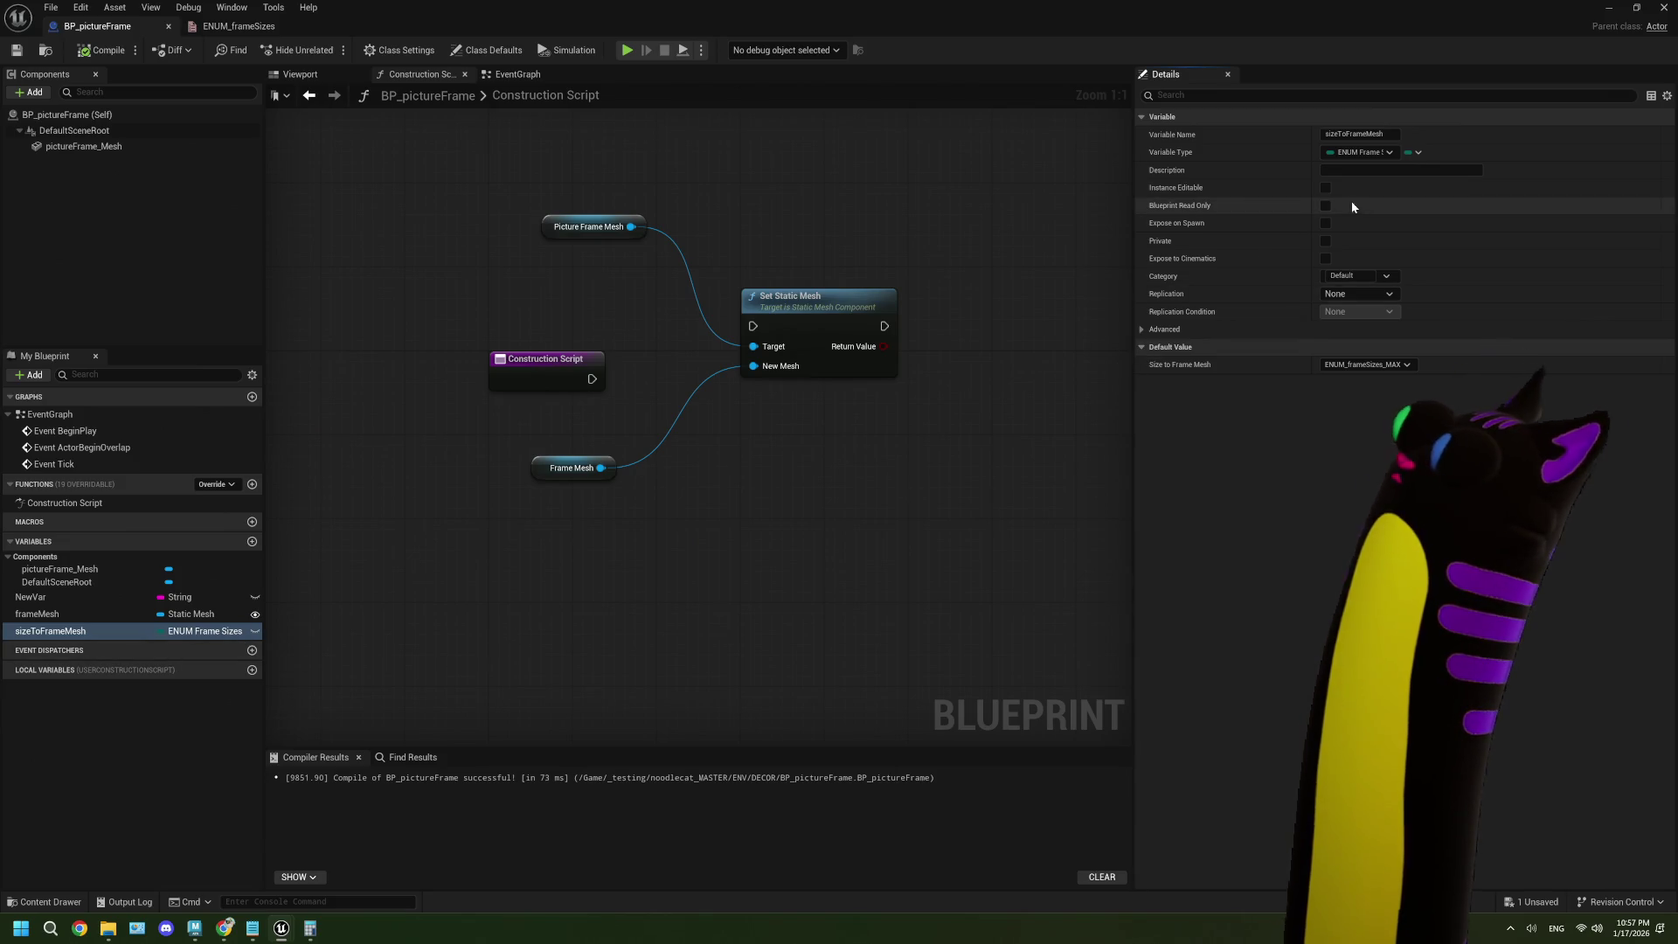
left_click(1347, 153)
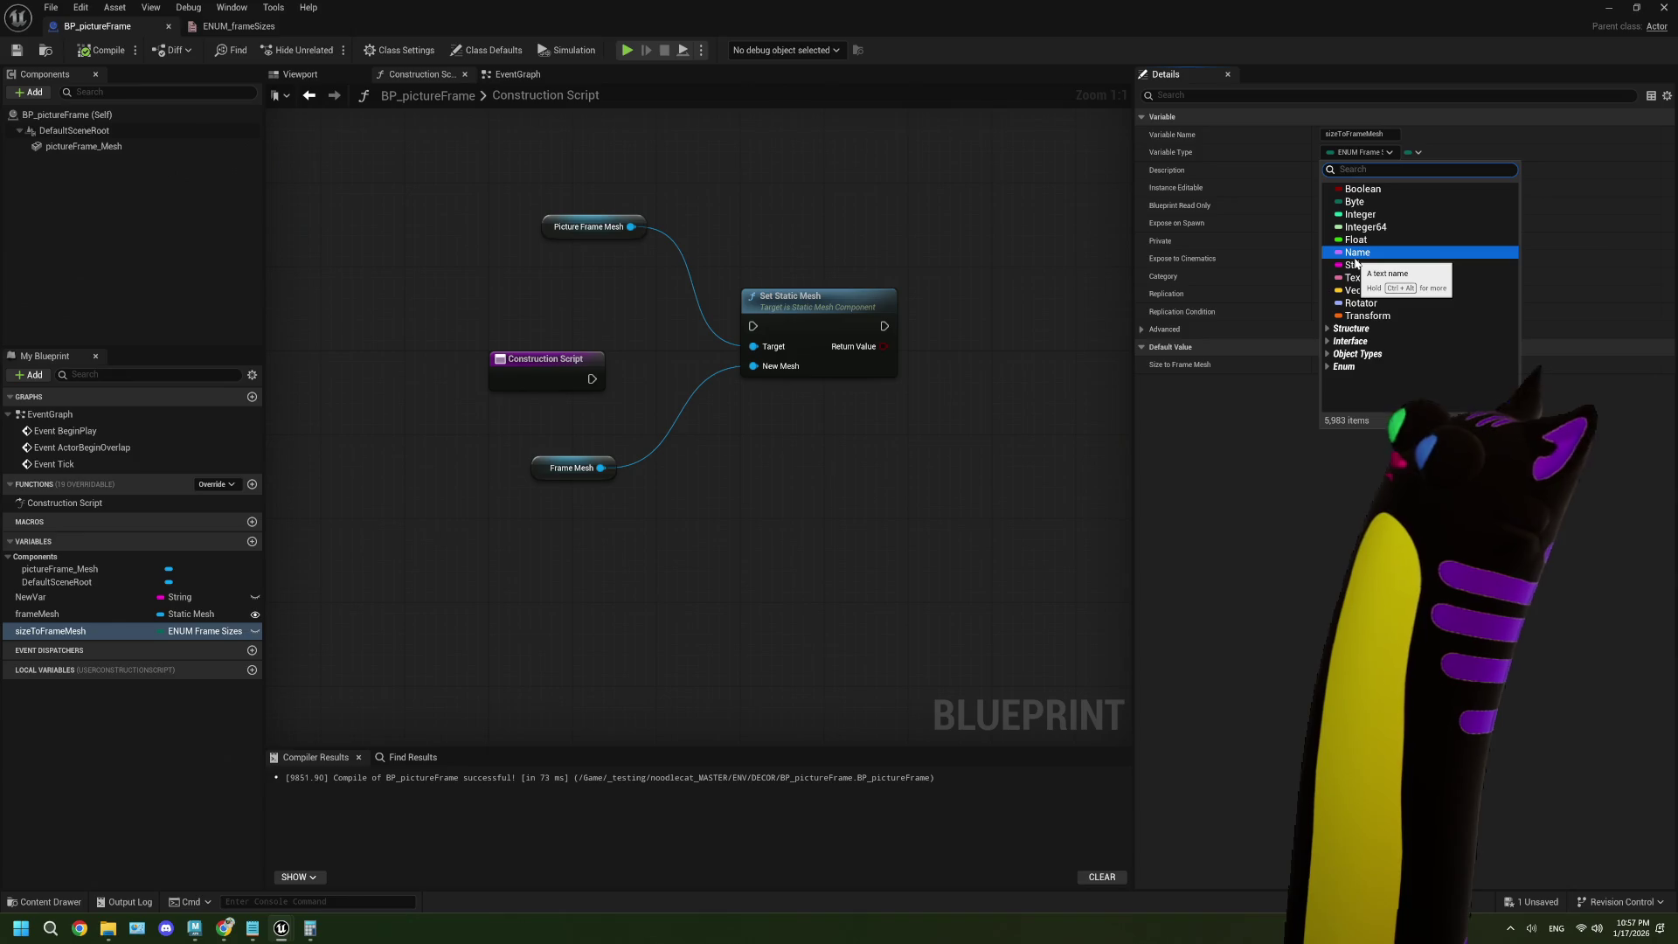
left_click(970, 416)
left_click(232, 929)
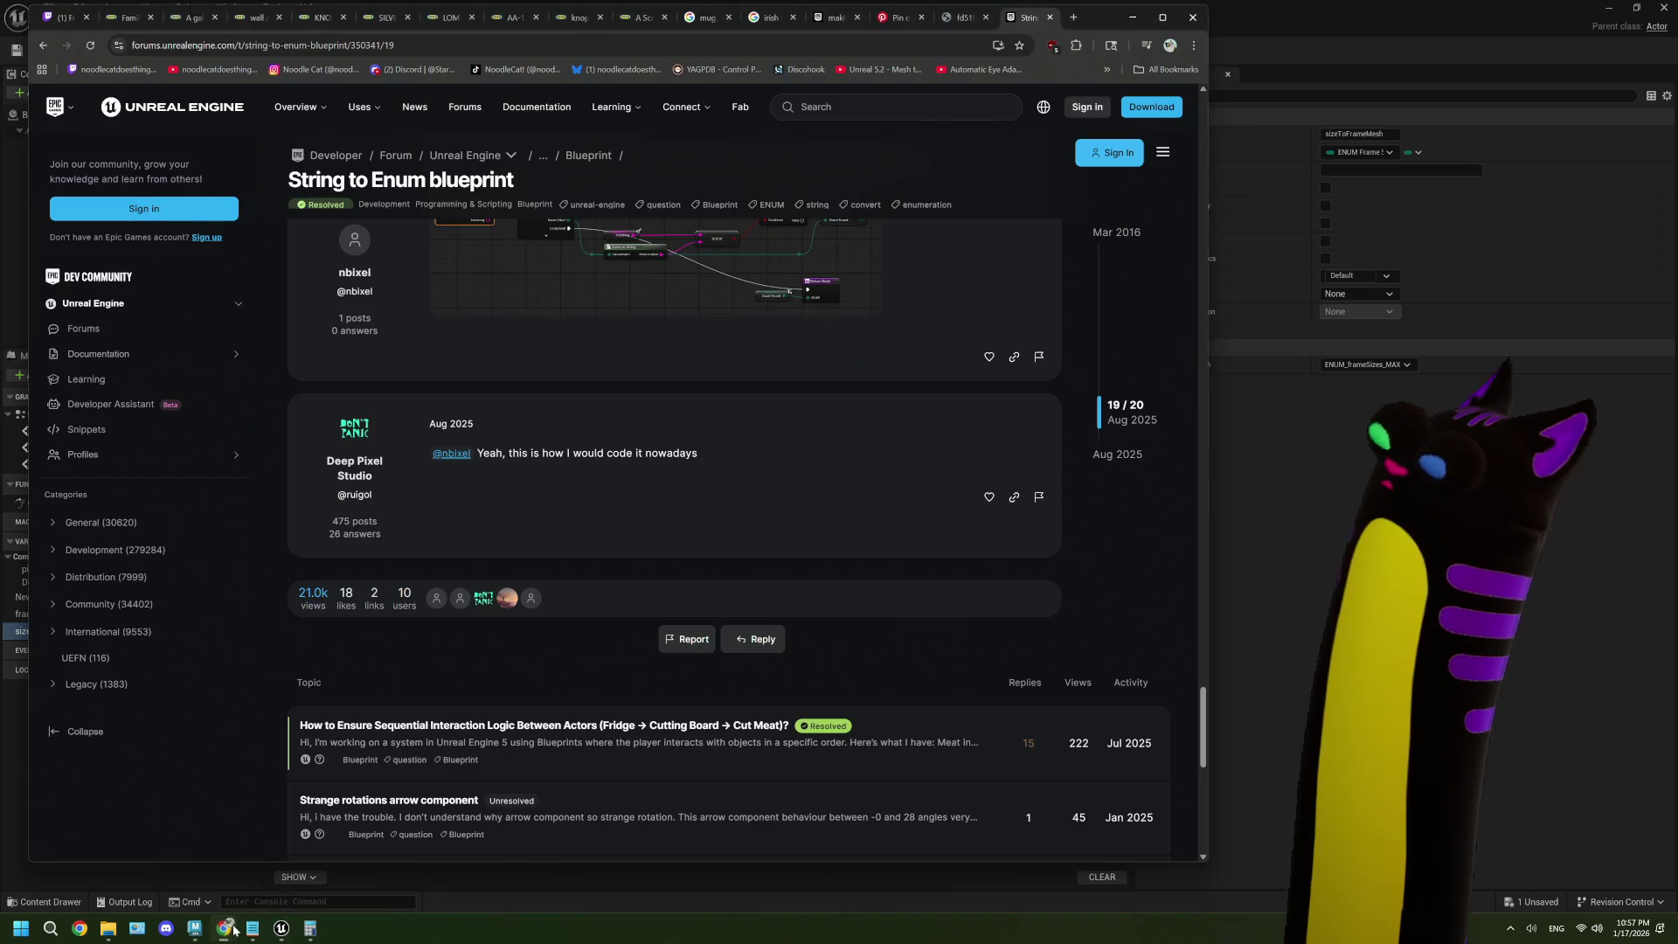
- Search Google for 'blueprint write values to enum' and scroll the results
left_click(935, 38)
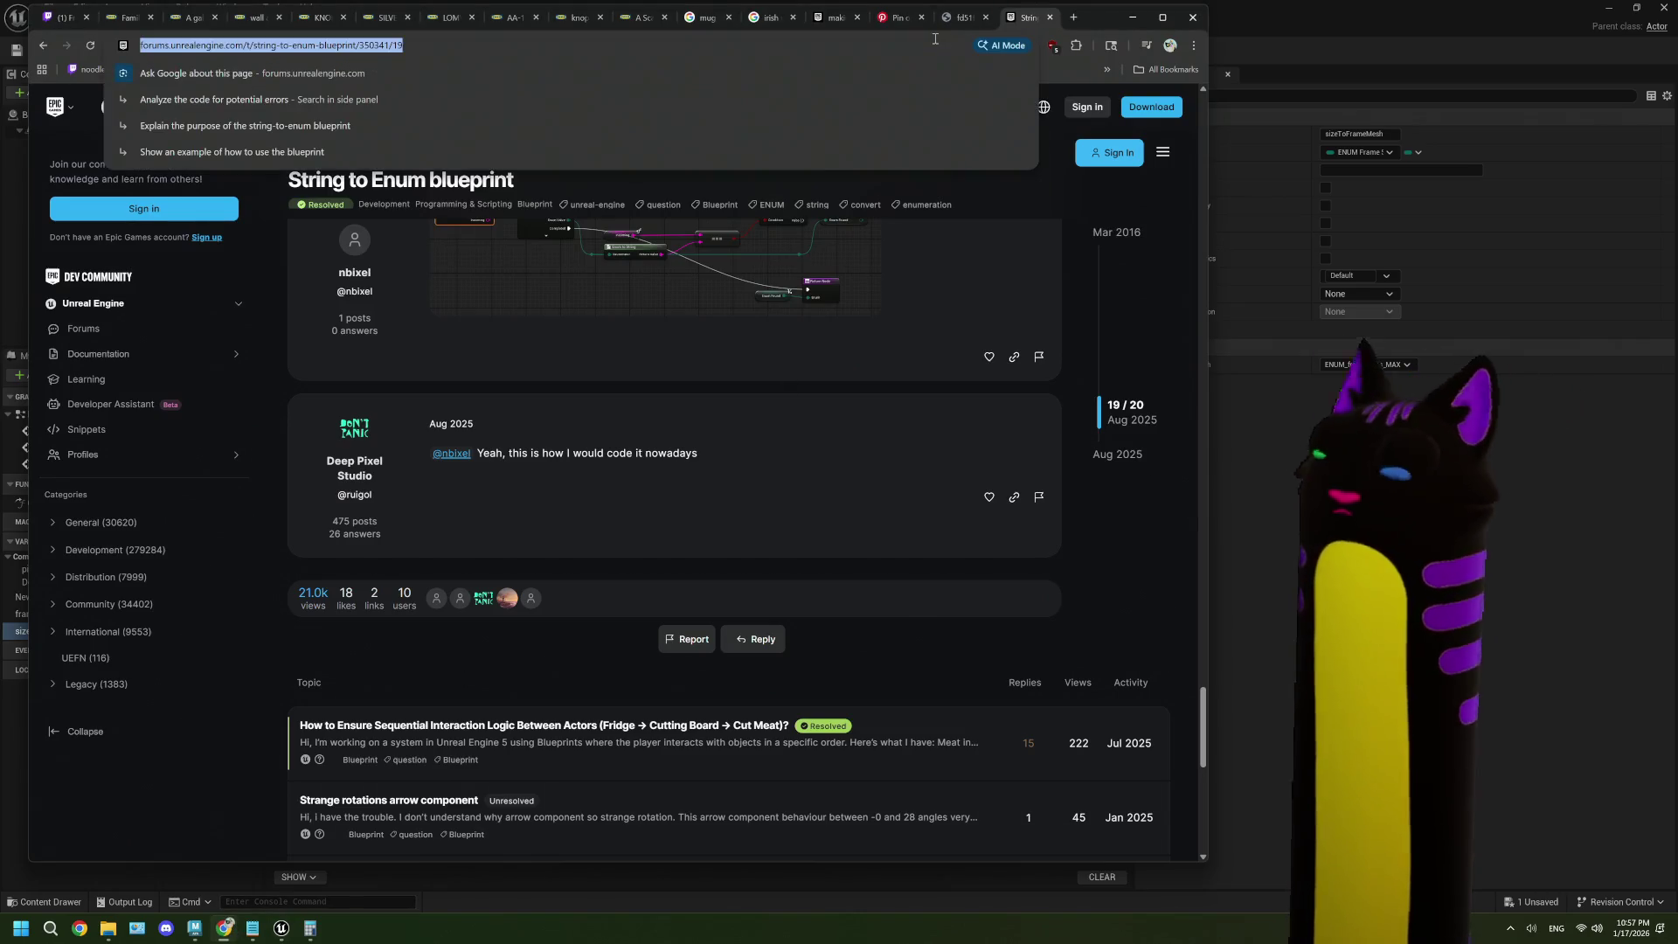
type("blue")
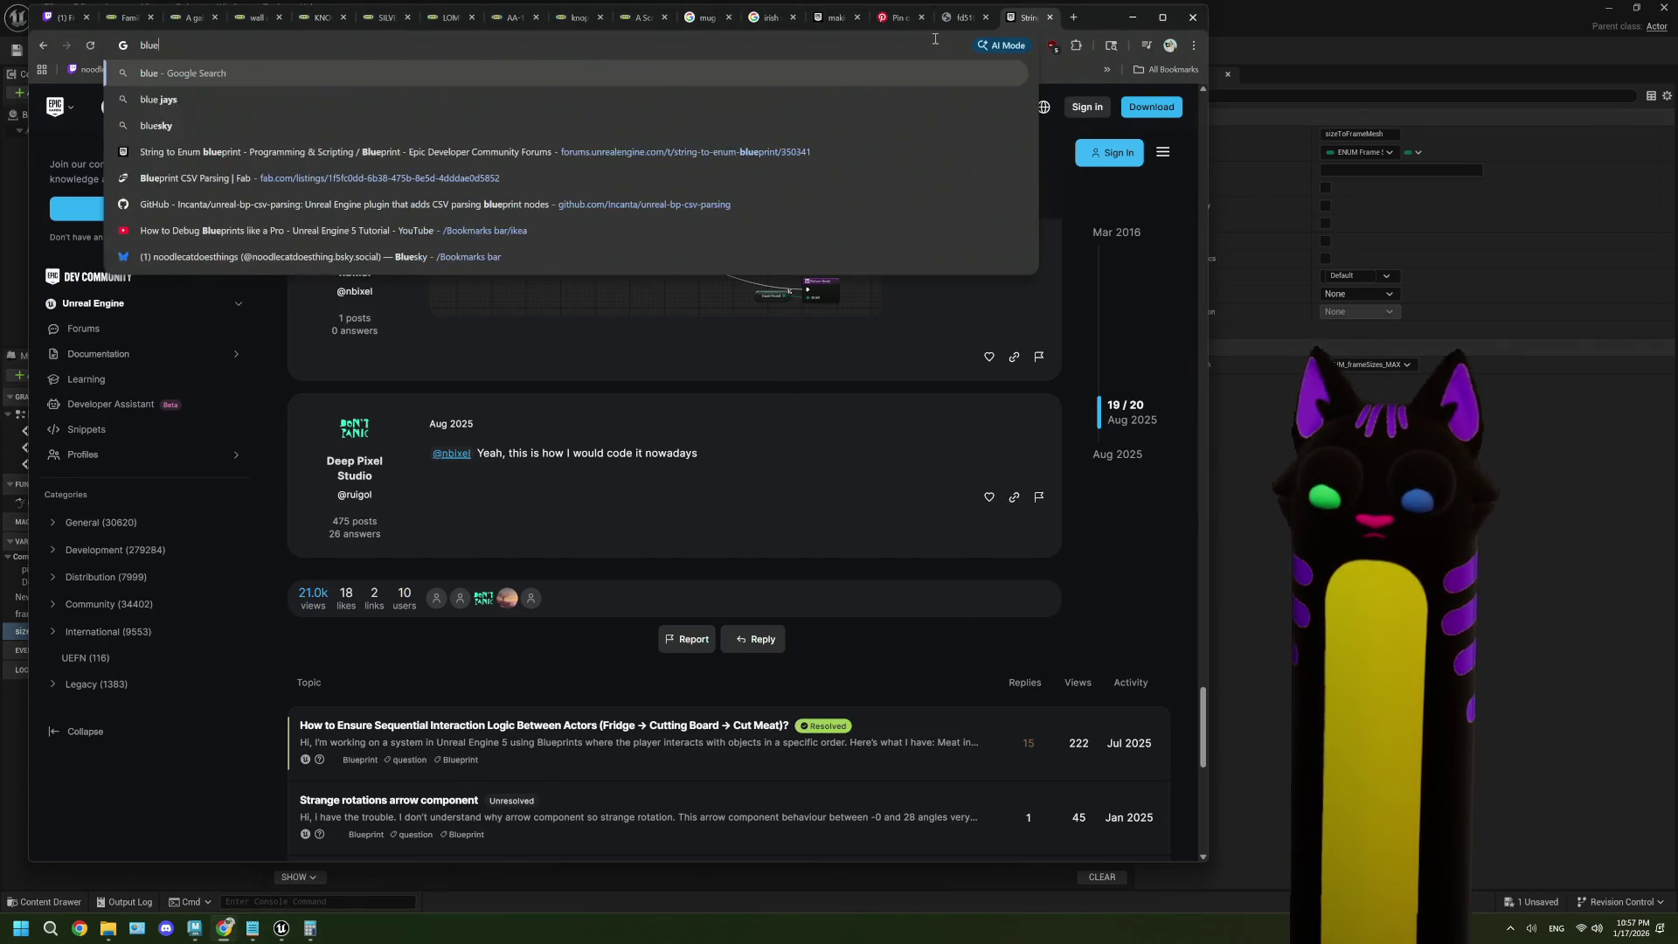
type("print writ")
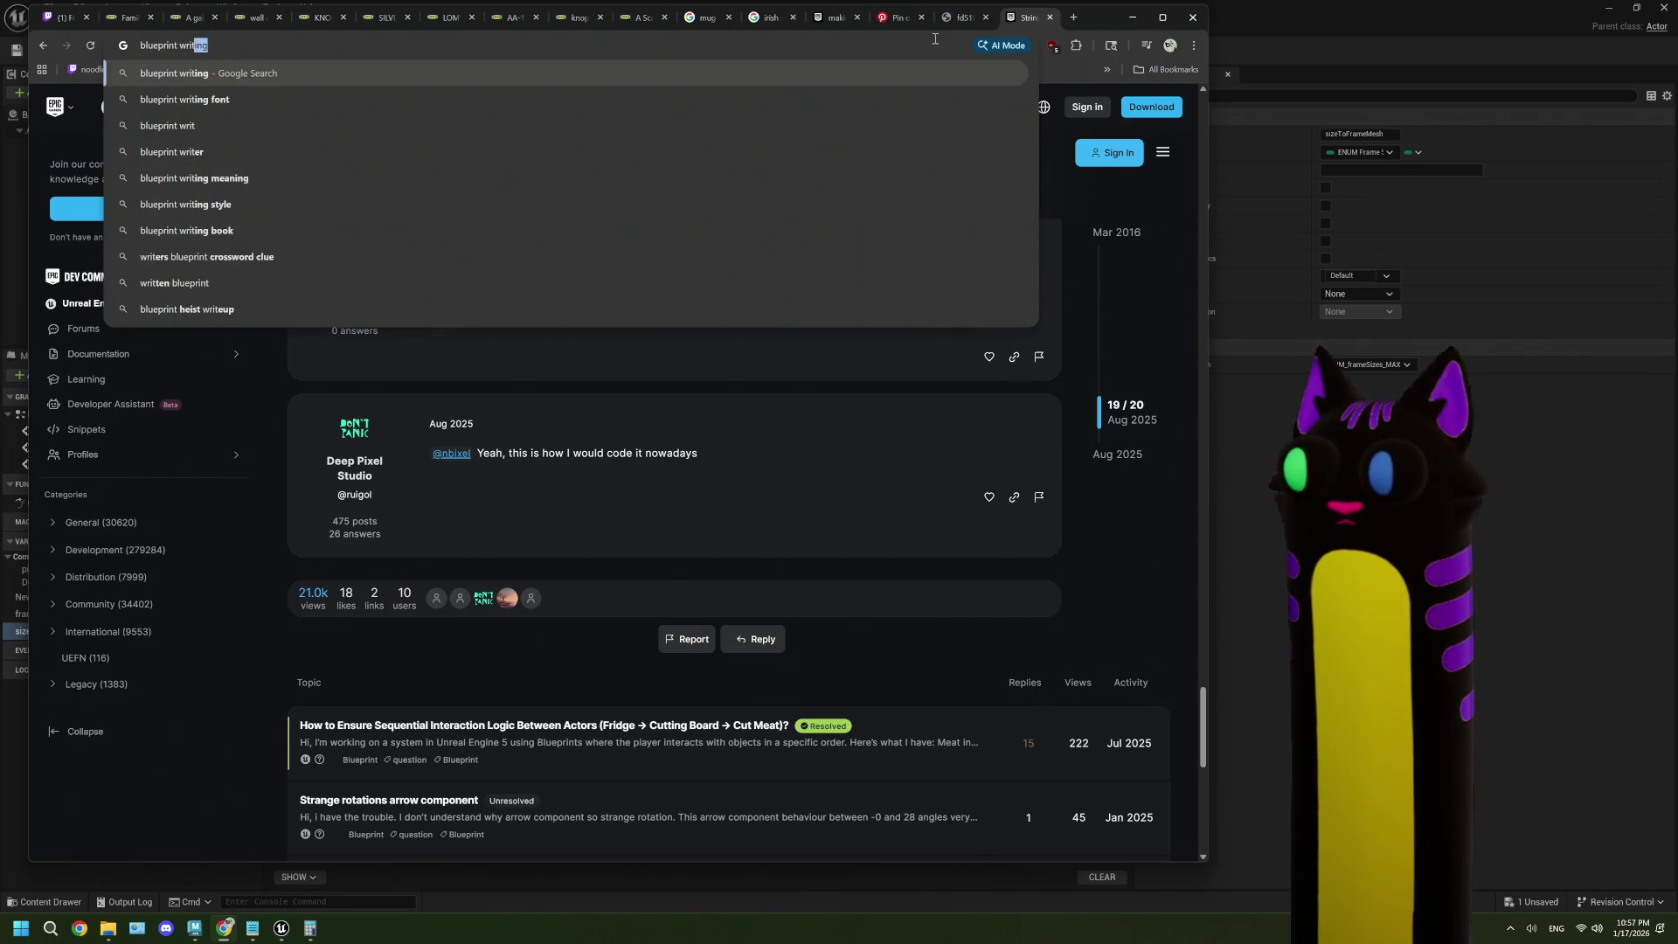
type("e values to en")
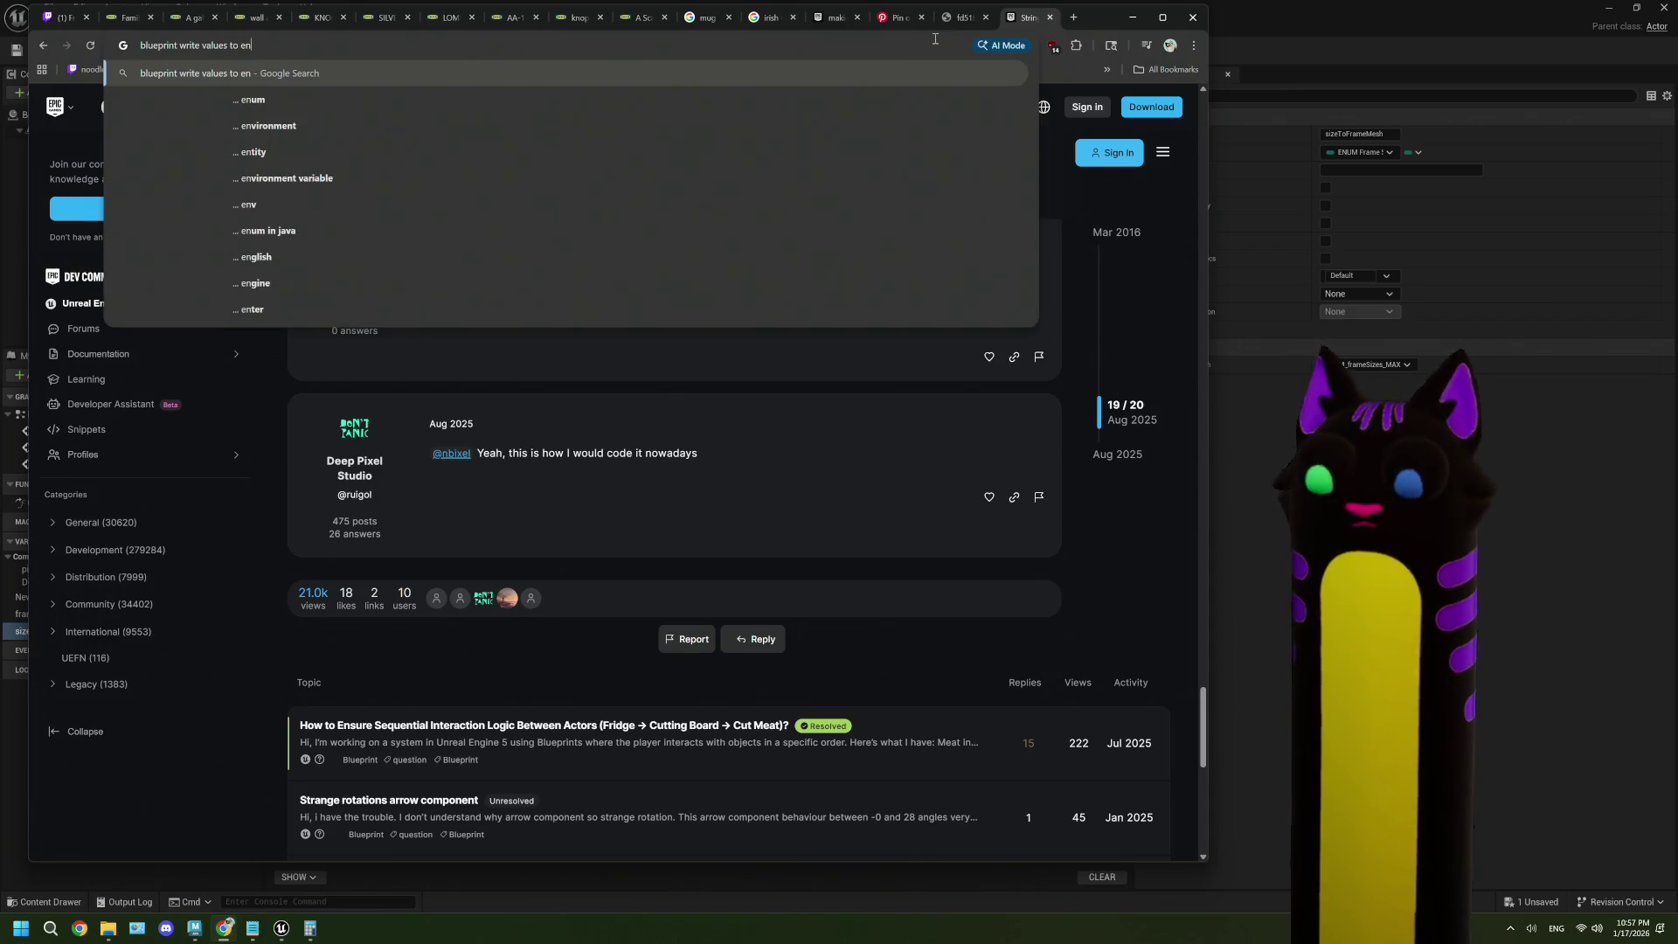
type("um")
key("Return")
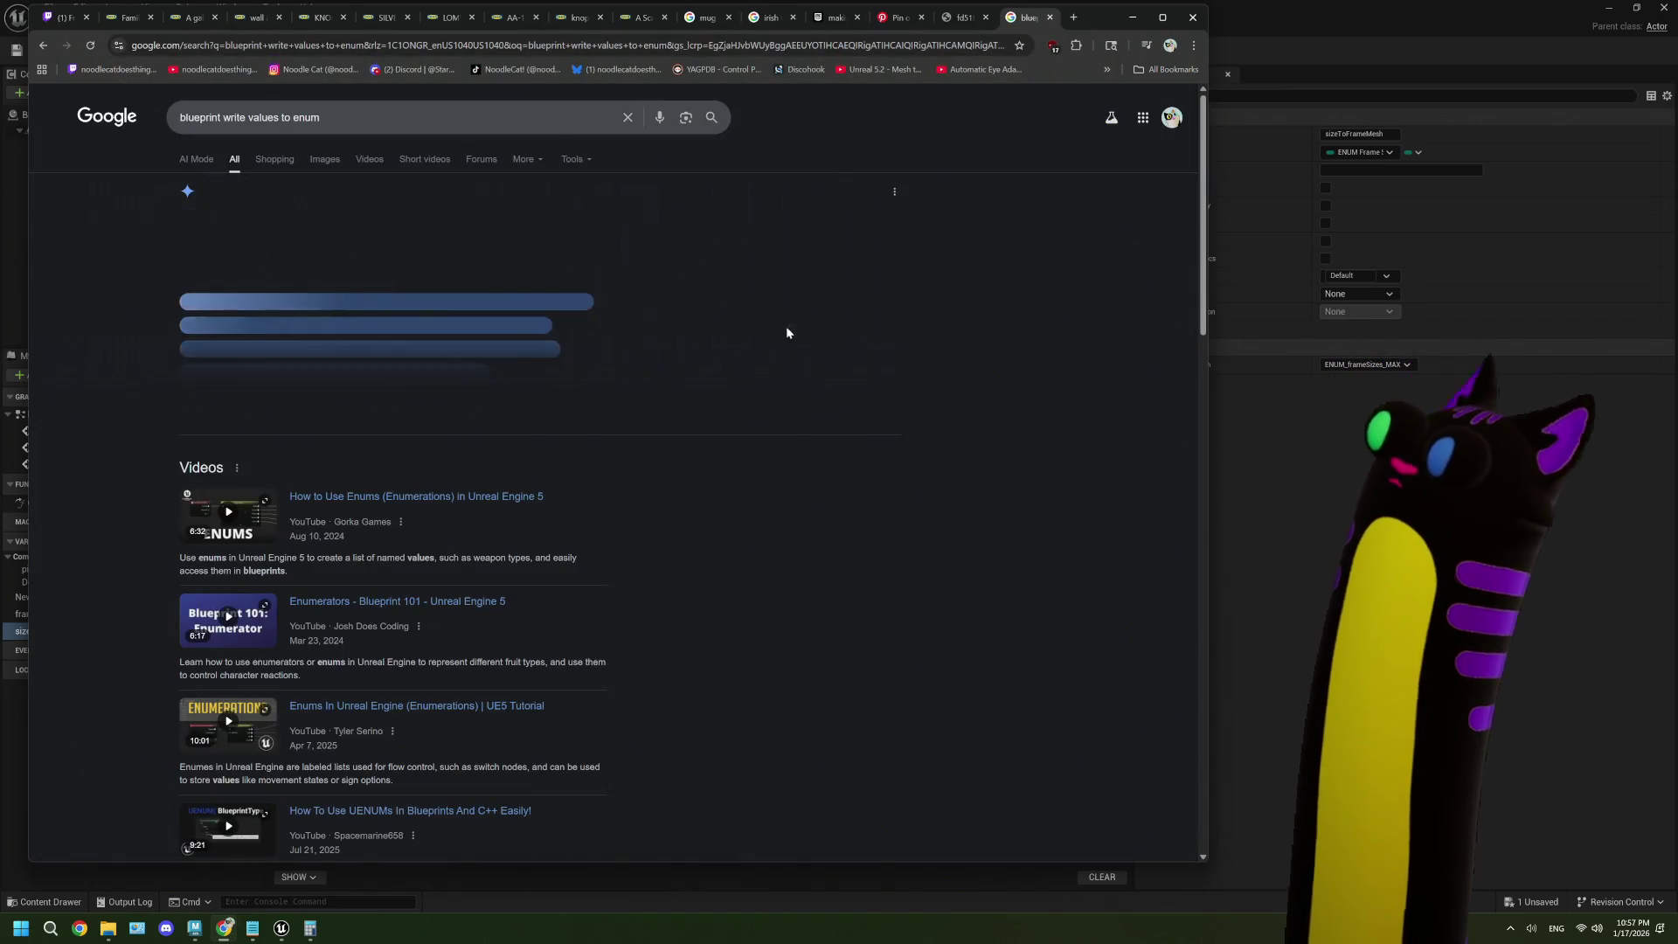
scroll(619, 473, "down", 7)
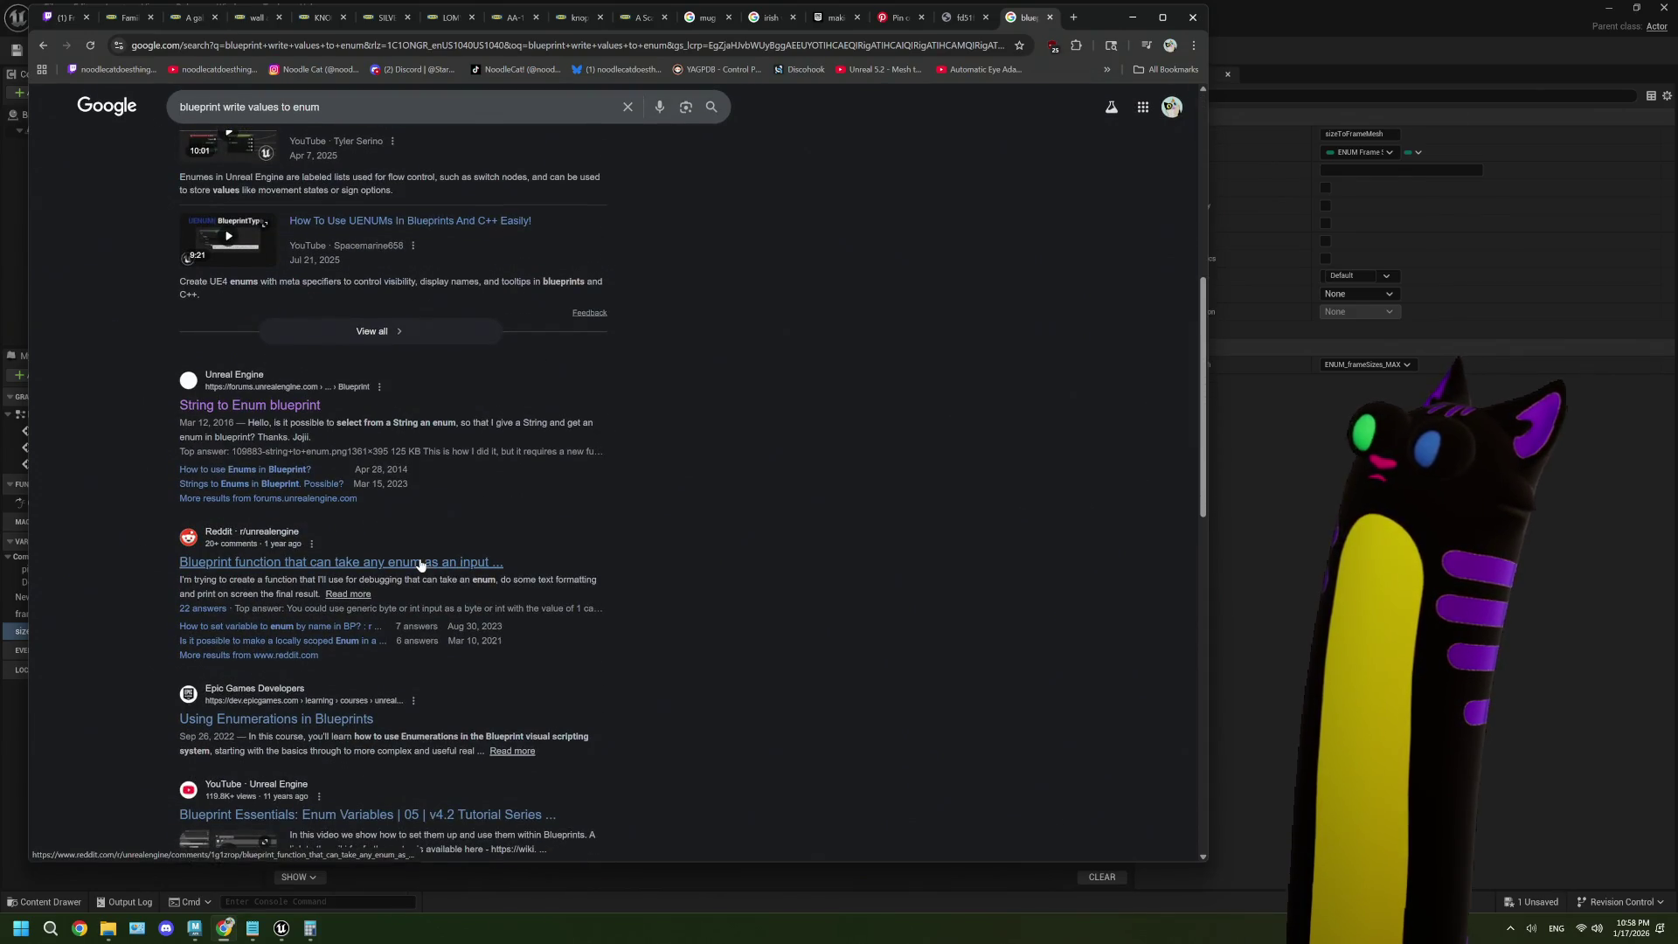
scroll(349, 586, "down", 2)
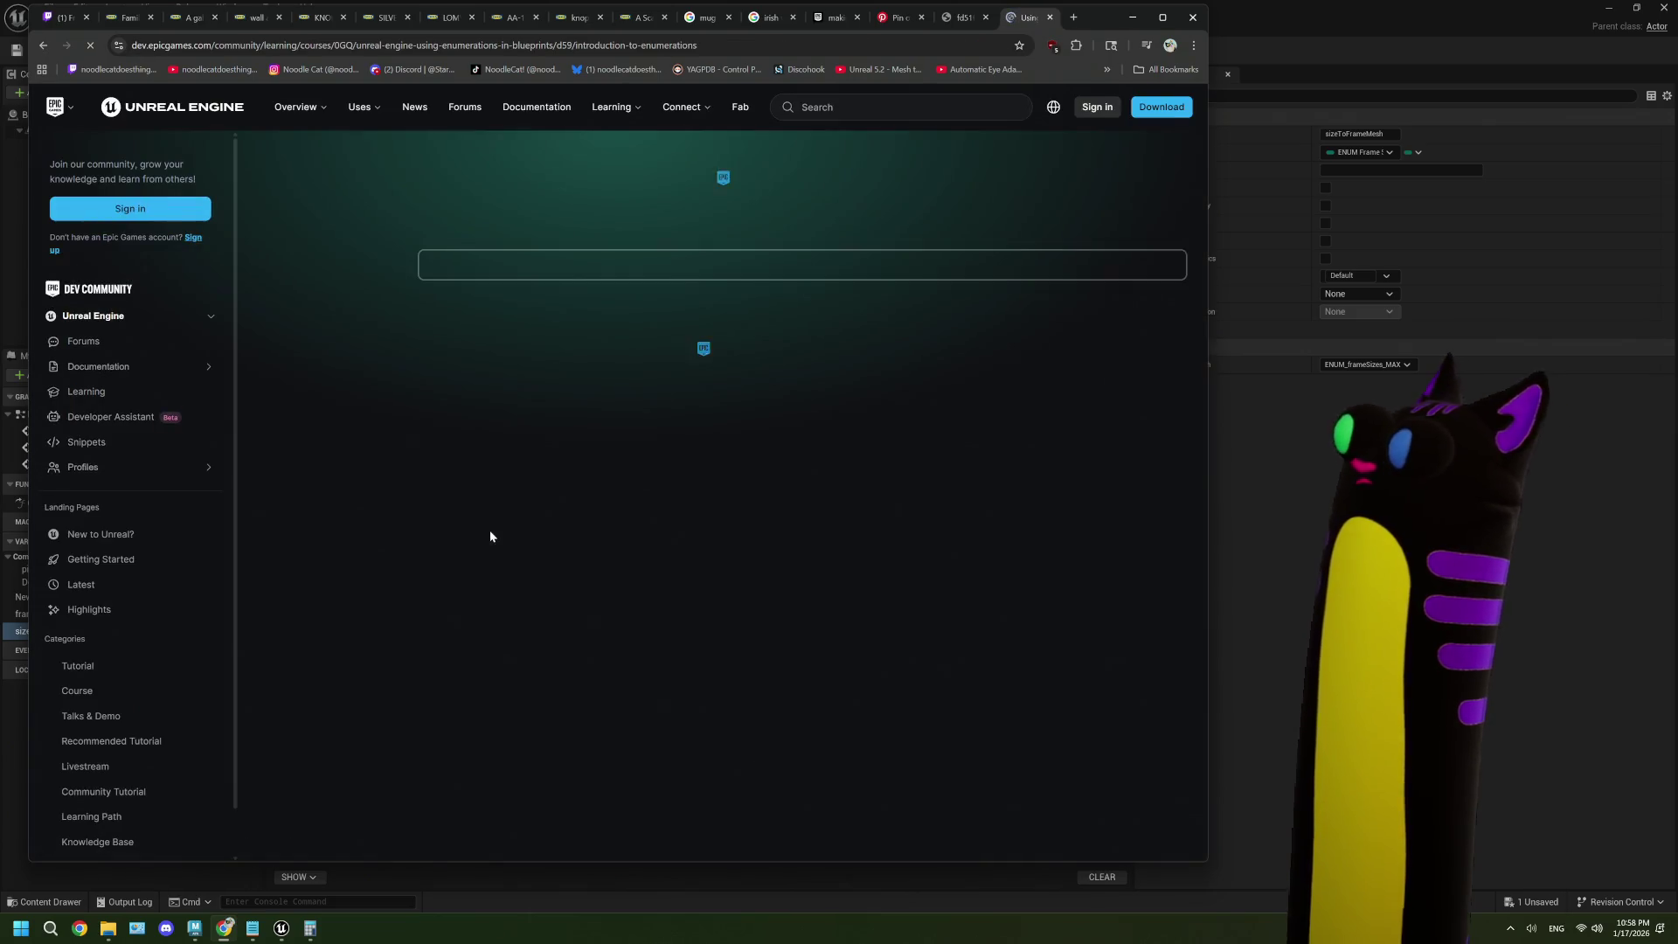
- Open the 'Enumerations with Blueprints and UMG' lesson and start its video
scroll(491, 535, "down", 3)
scroll(489, 530, "down", 1)
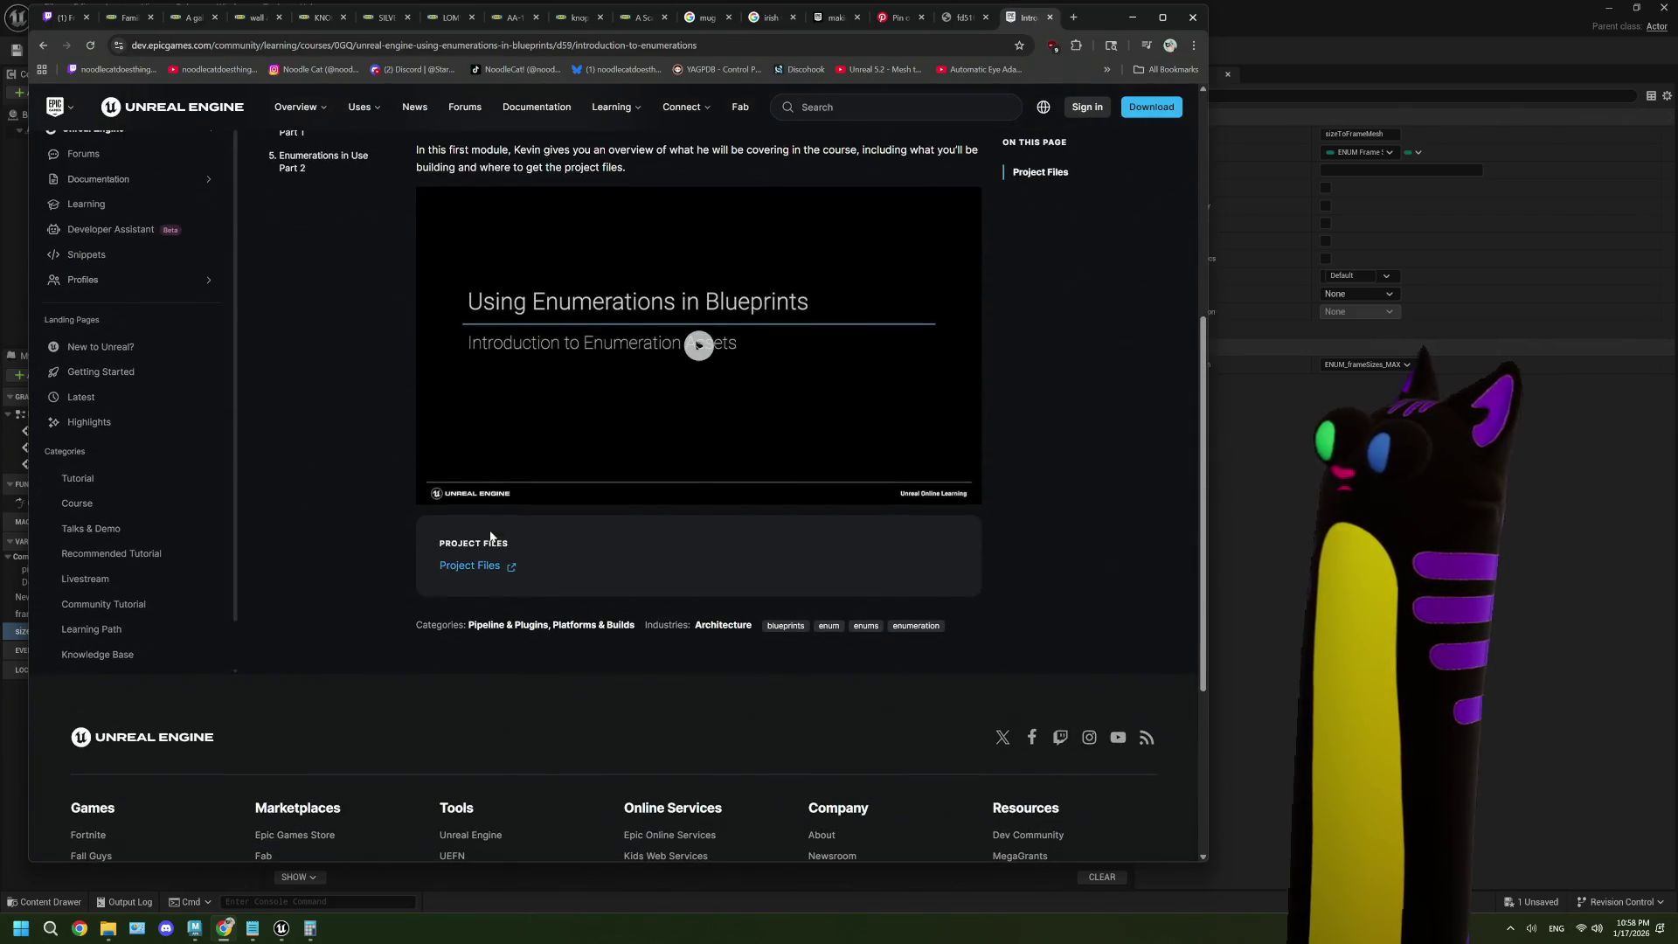
scroll(490, 530, "up", 2)
scroll(385, 437, "up", 1)
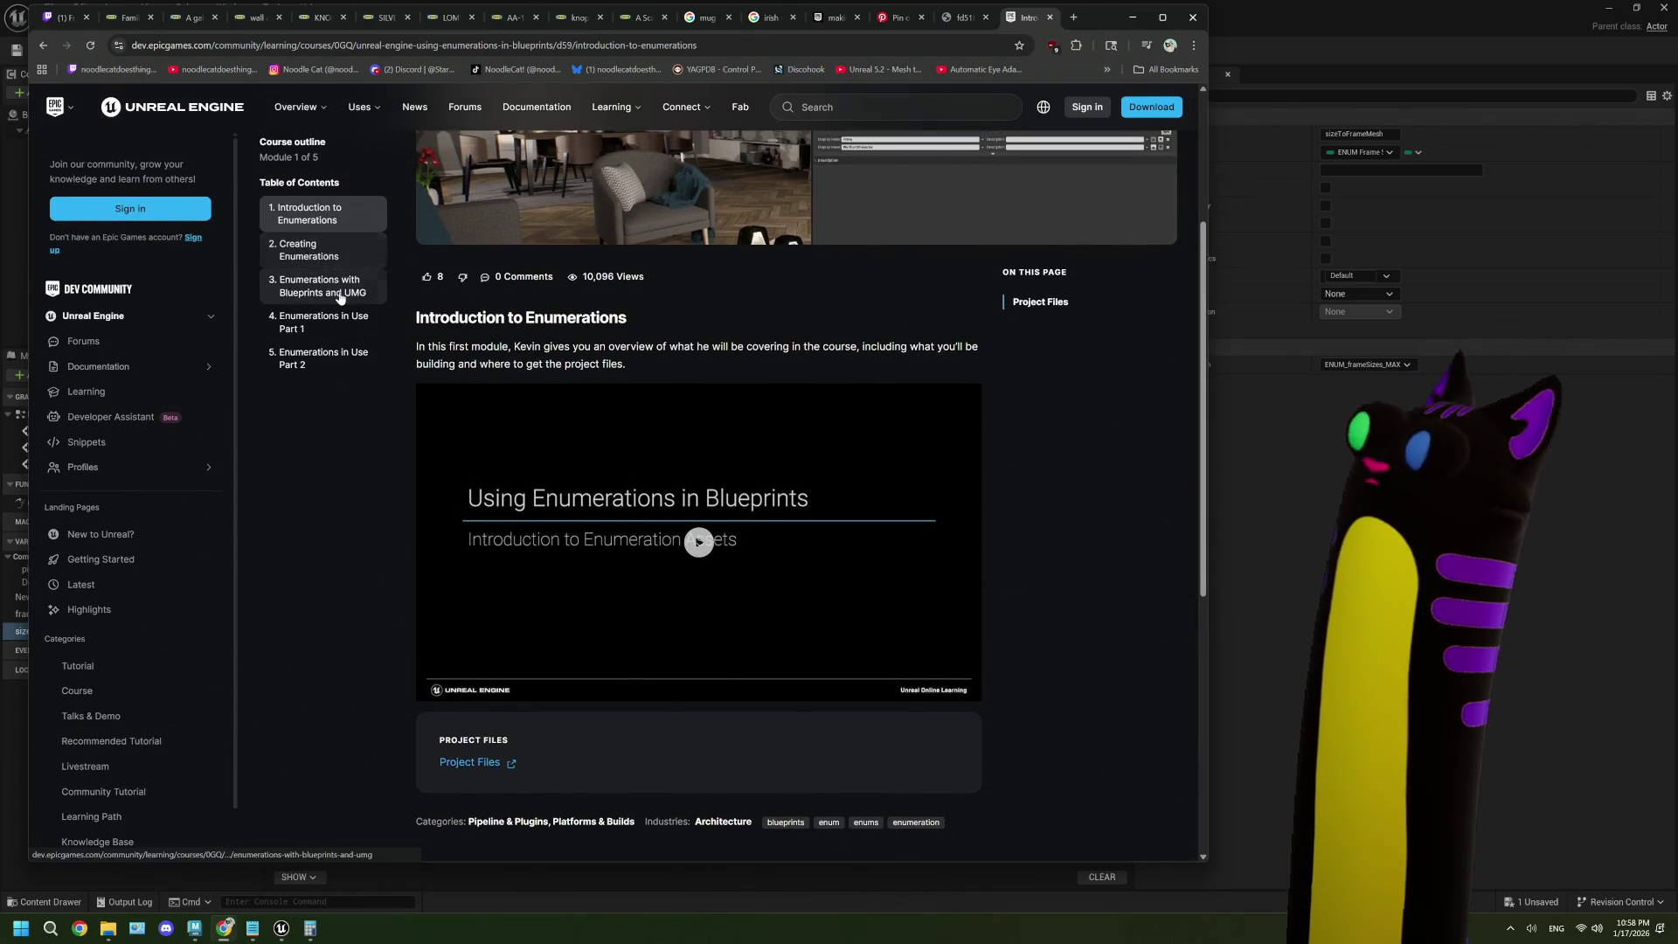
left_click(311, 248)
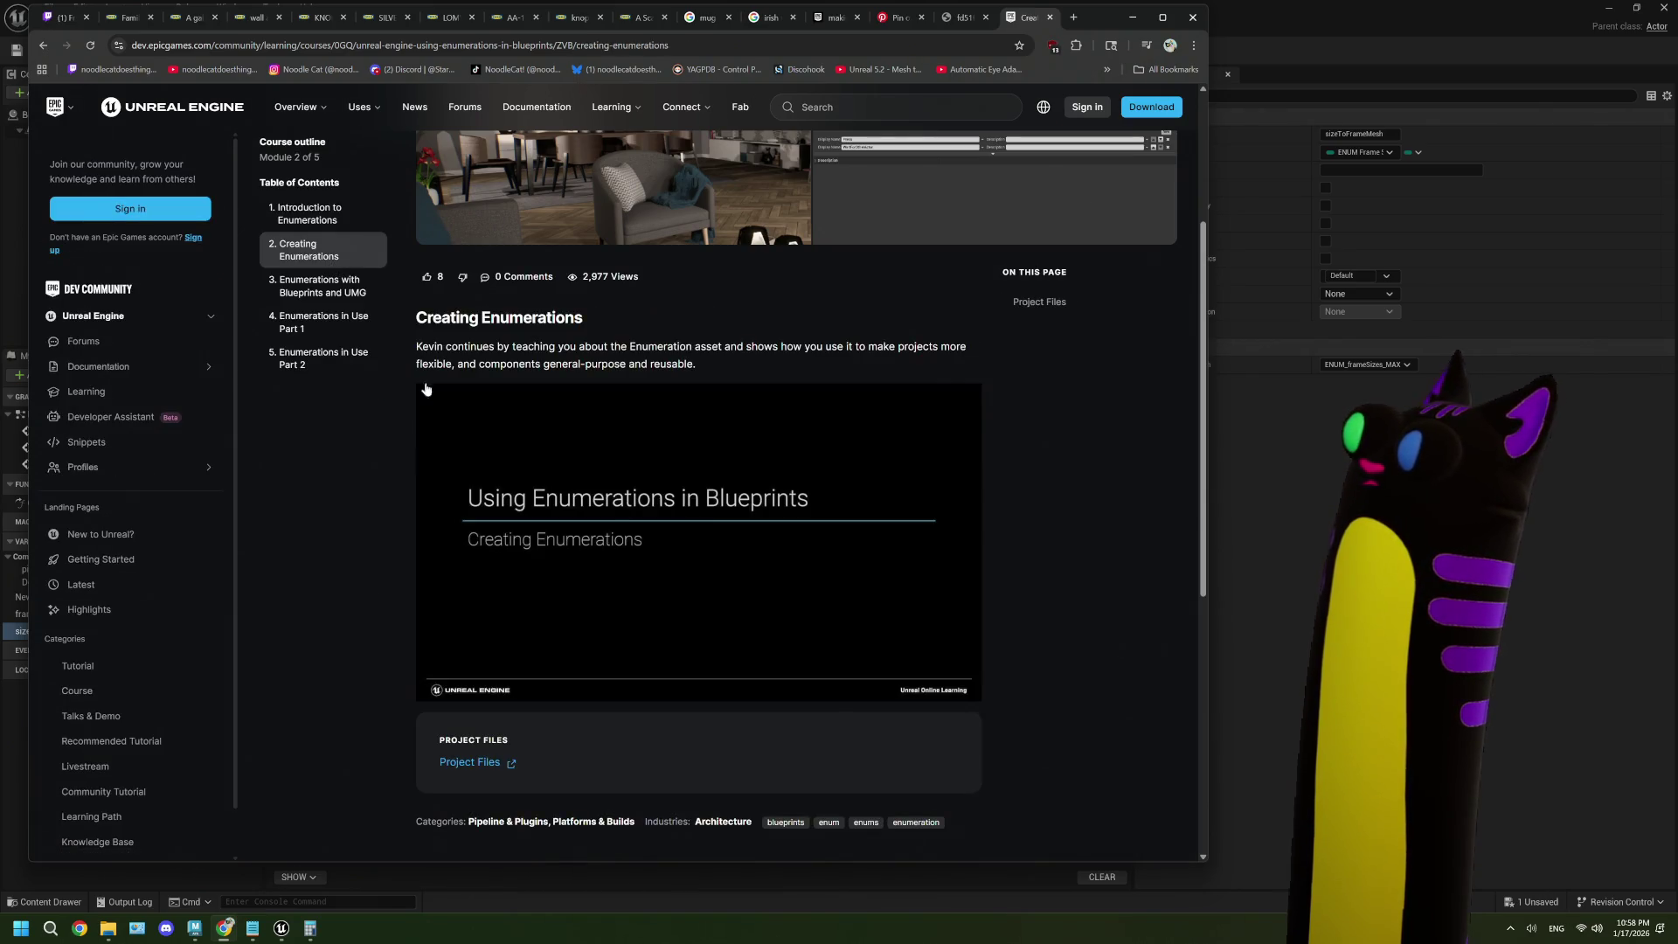
left_click(318, 287)
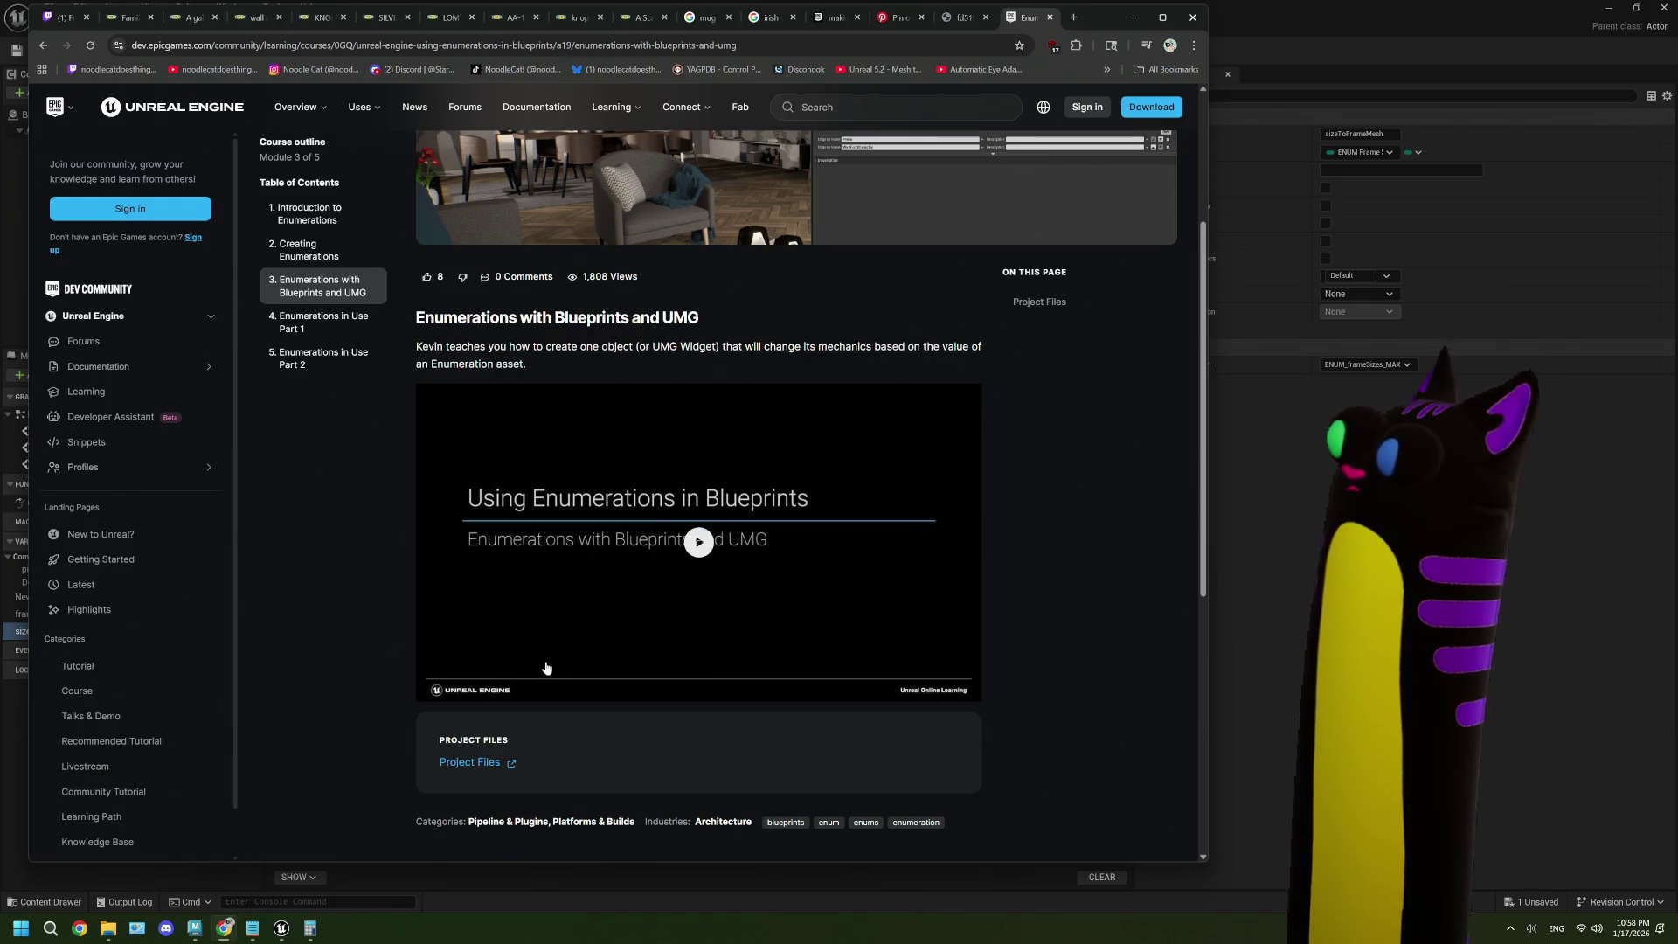
left_click(532, 678)
- Skip the video past 1:14, 2:40, 3:39 and 4:20 to the Widget Blueprint part, full screen
left_click(533, 692)
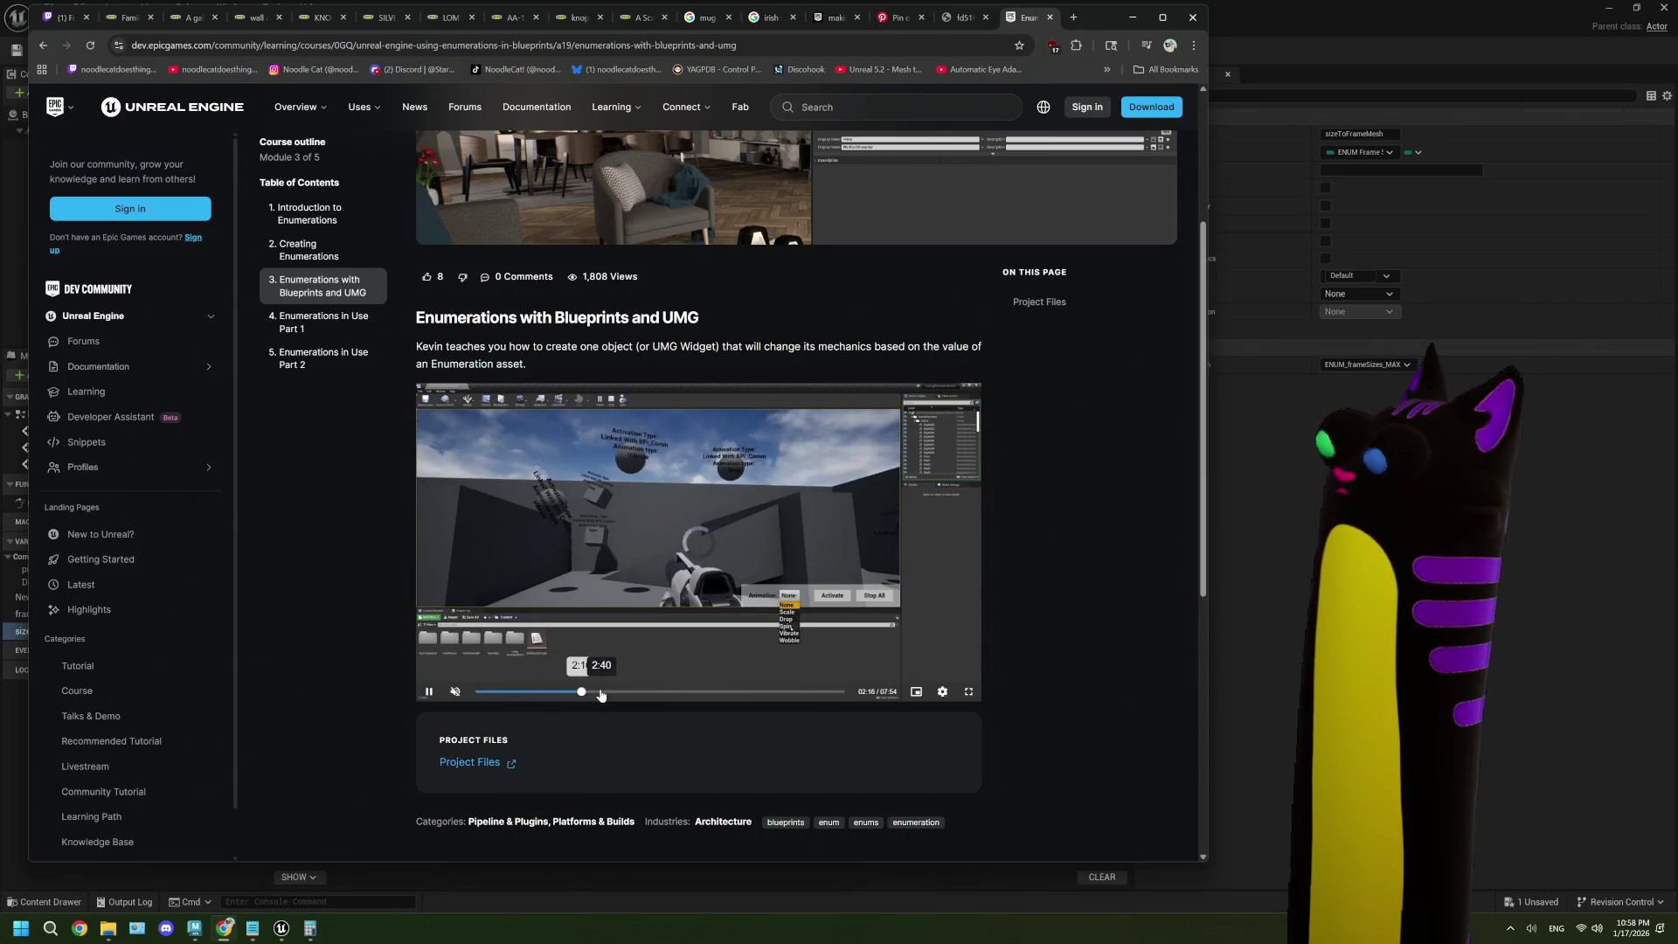
left_click(601, 692)
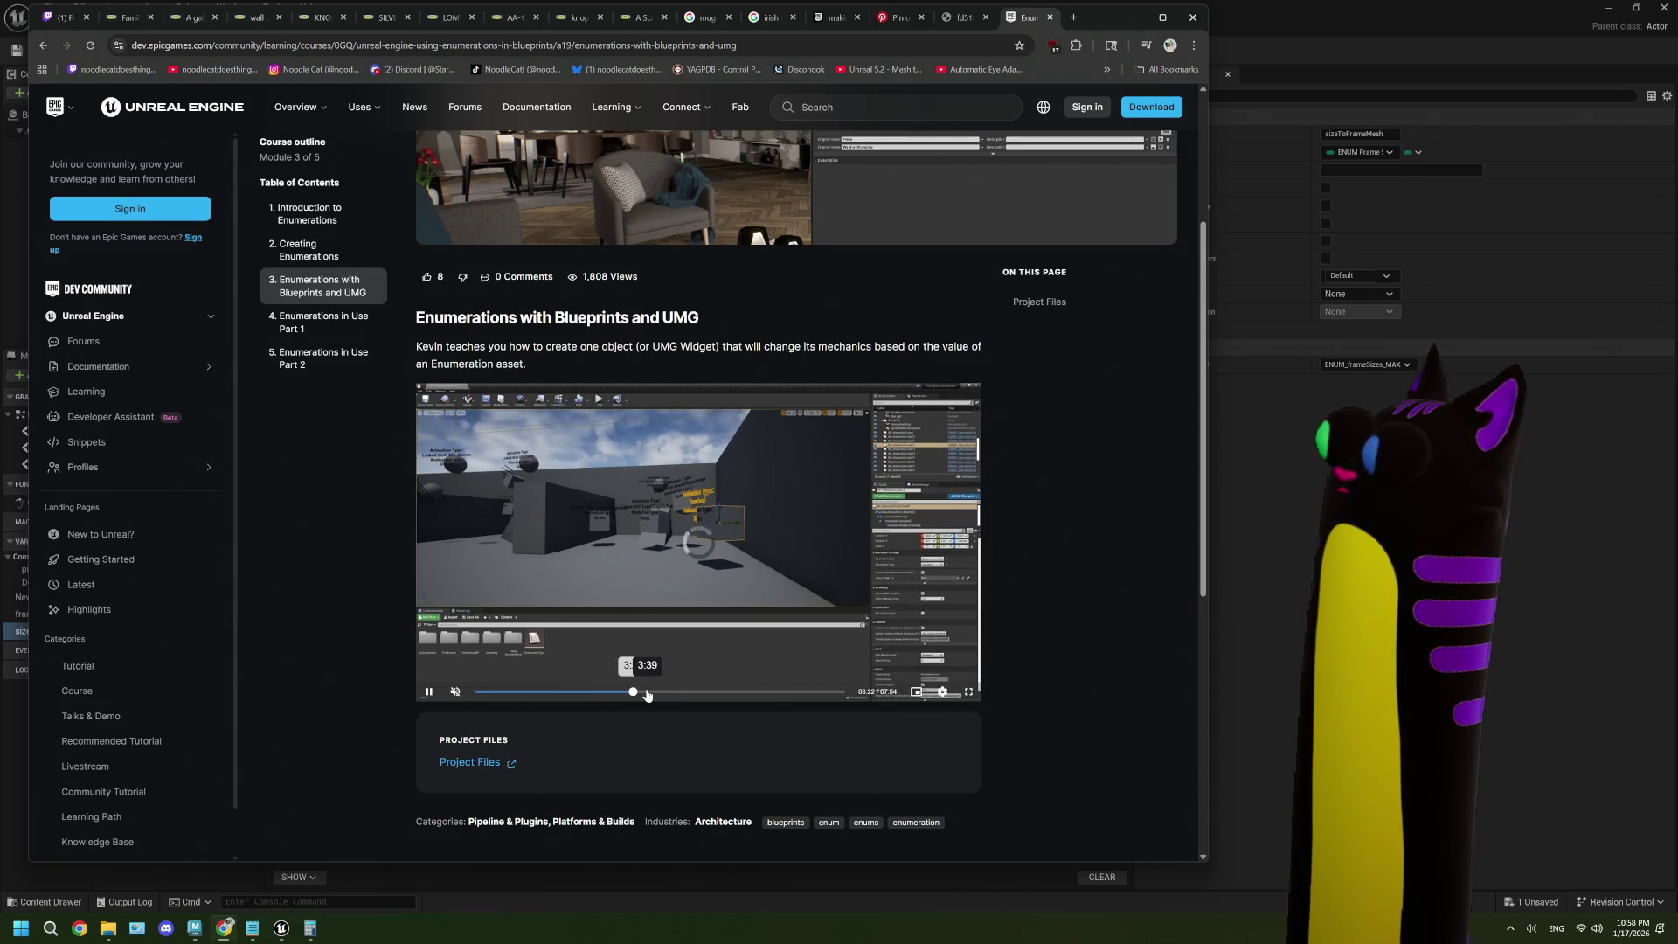
left_click(647, 692)
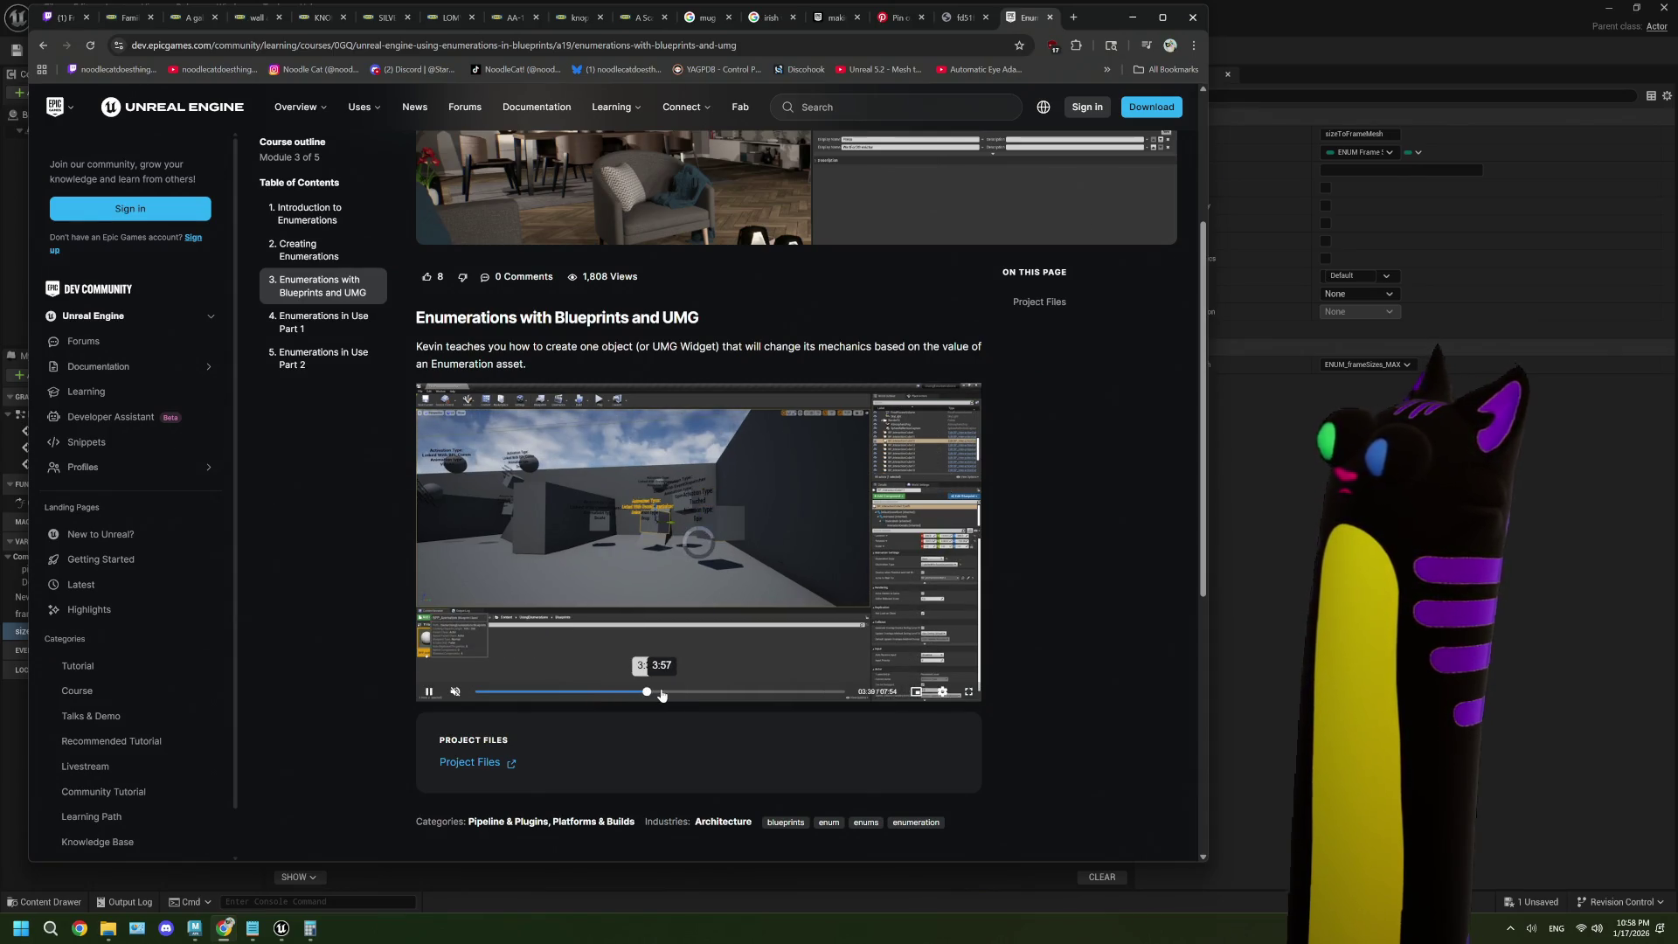
left_click(678, 692)
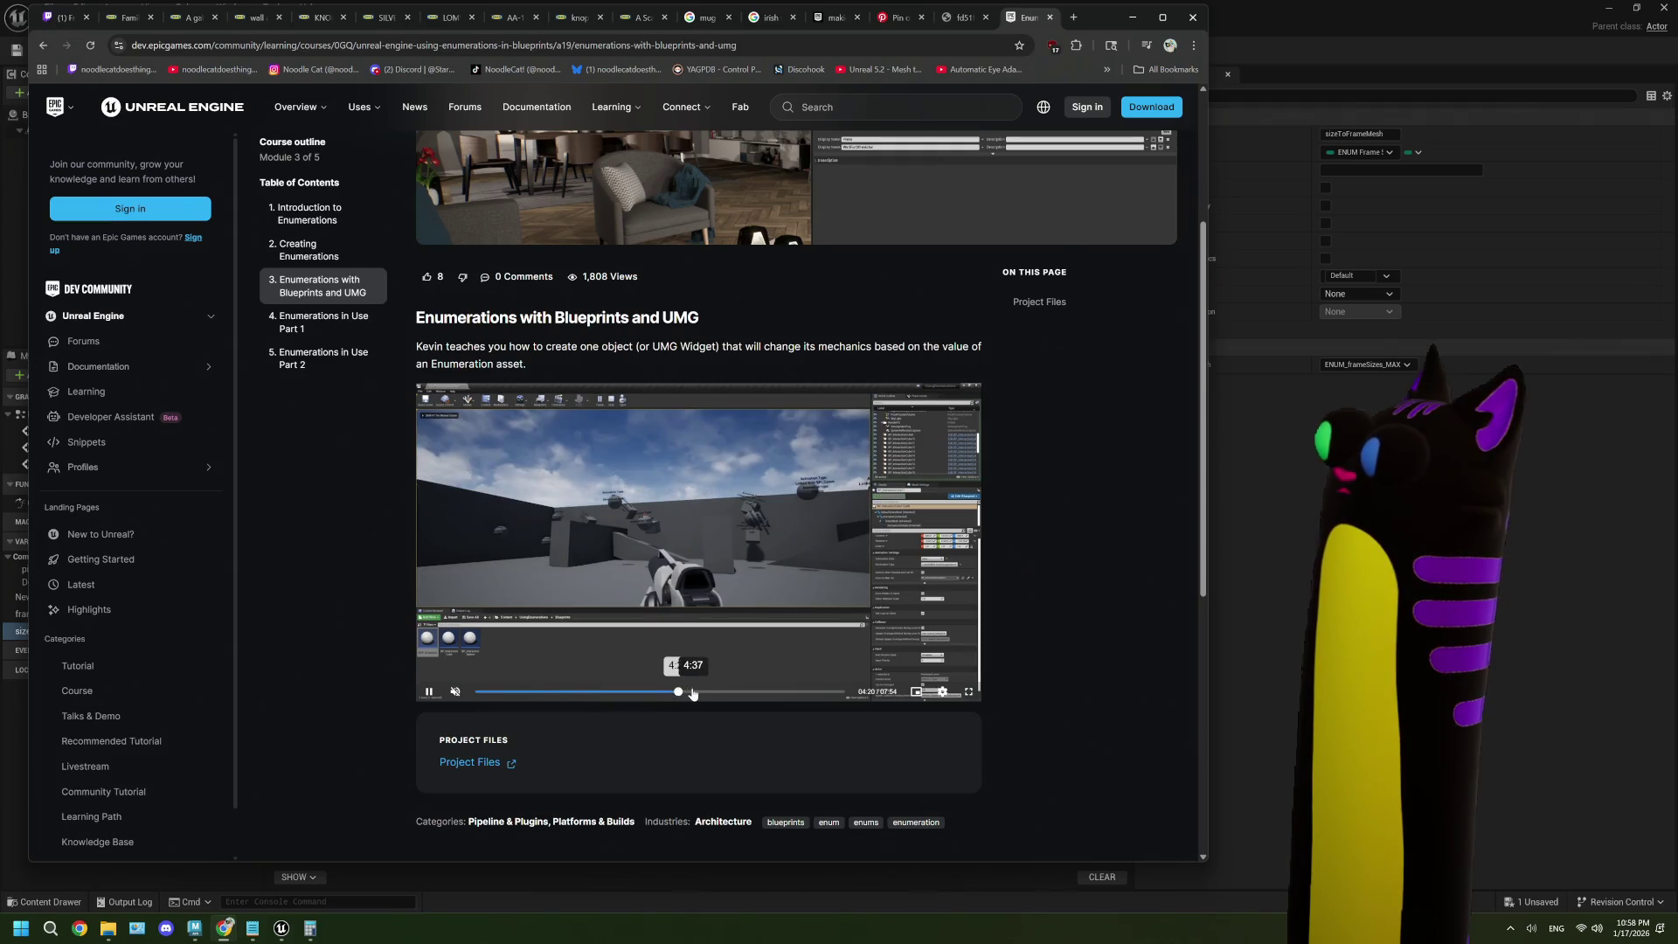
left_click(704, 691)
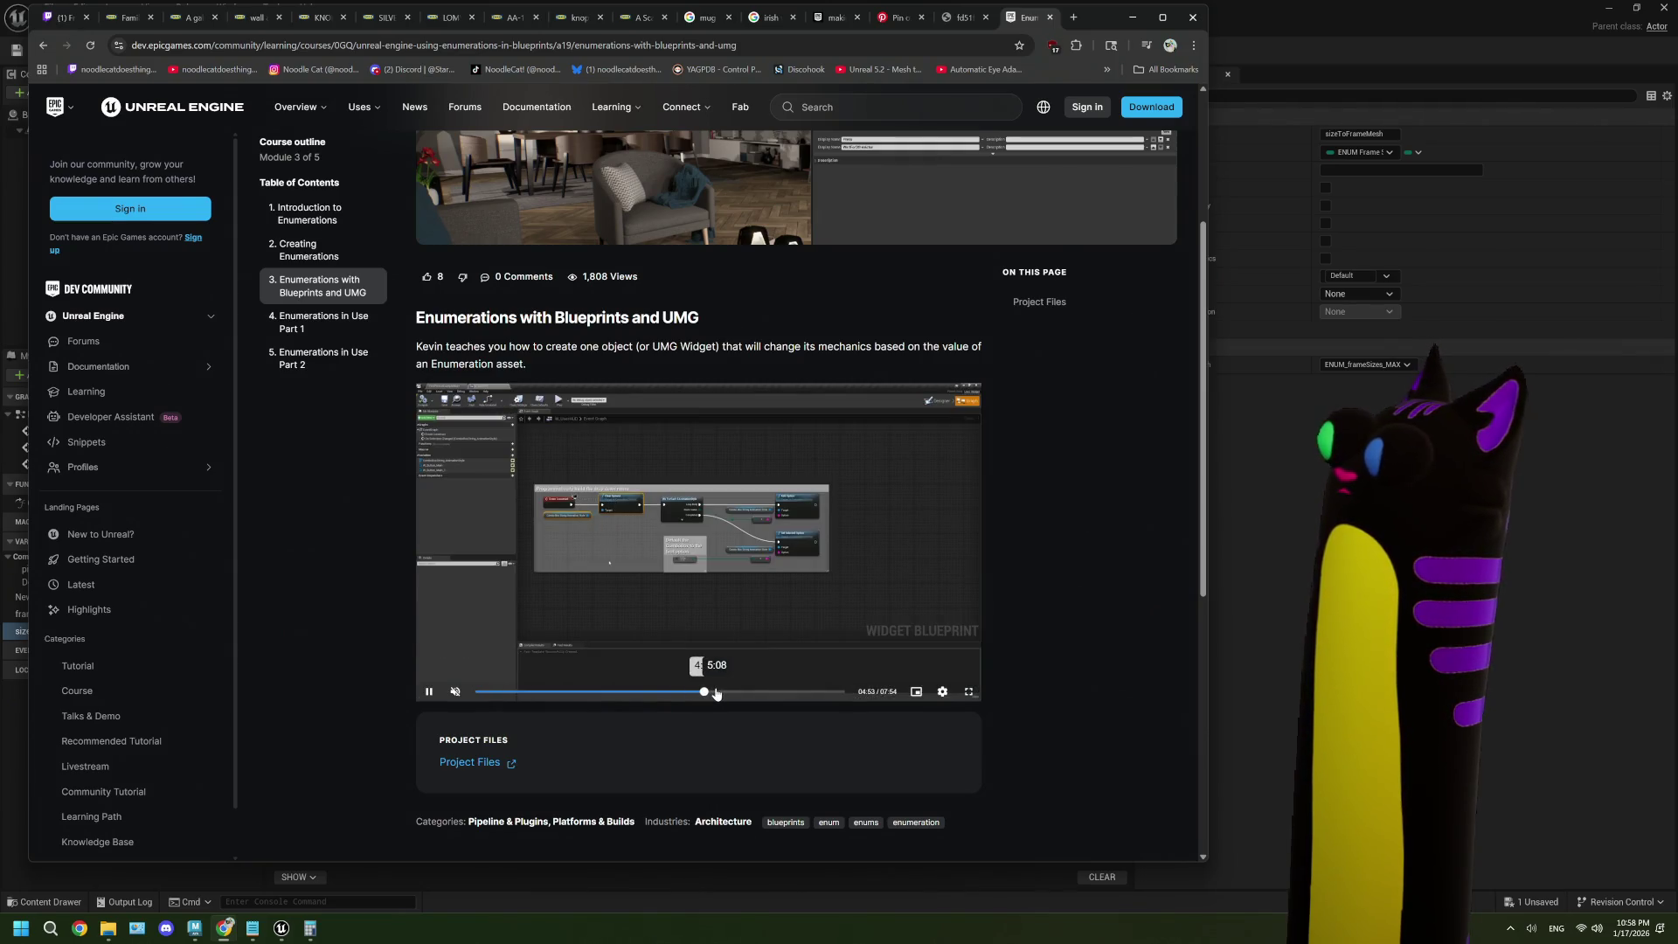
left_click(969, 692)
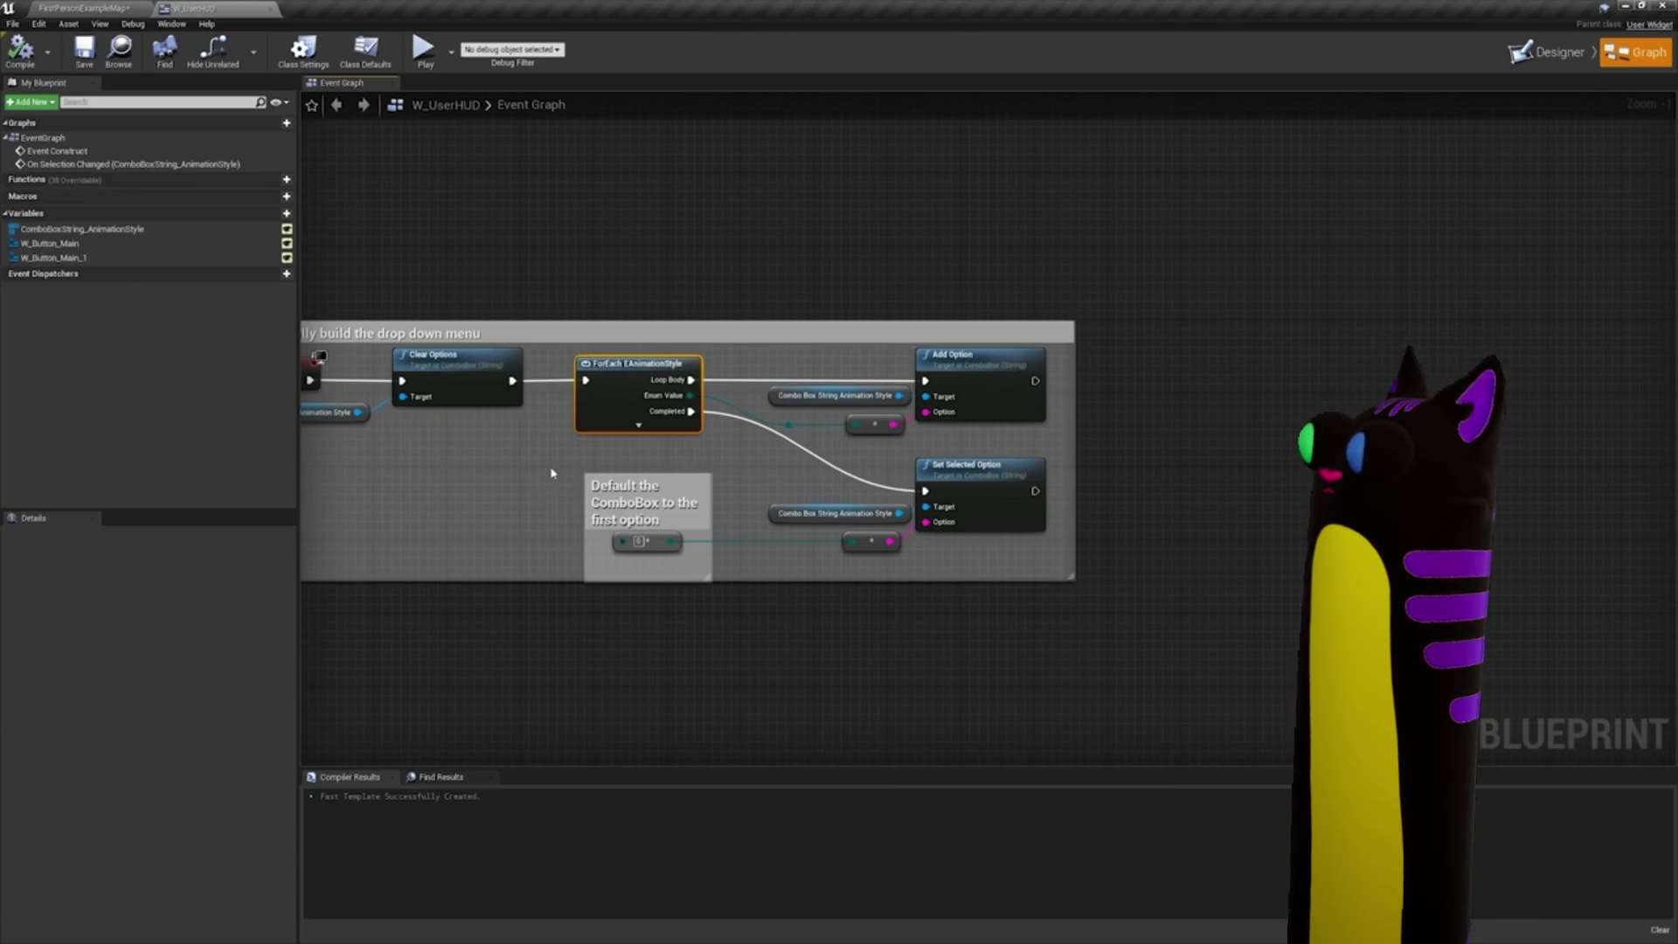
- Skip the tutorial forward to the button-choice graph section and pause it
mouse_move(969, 685)
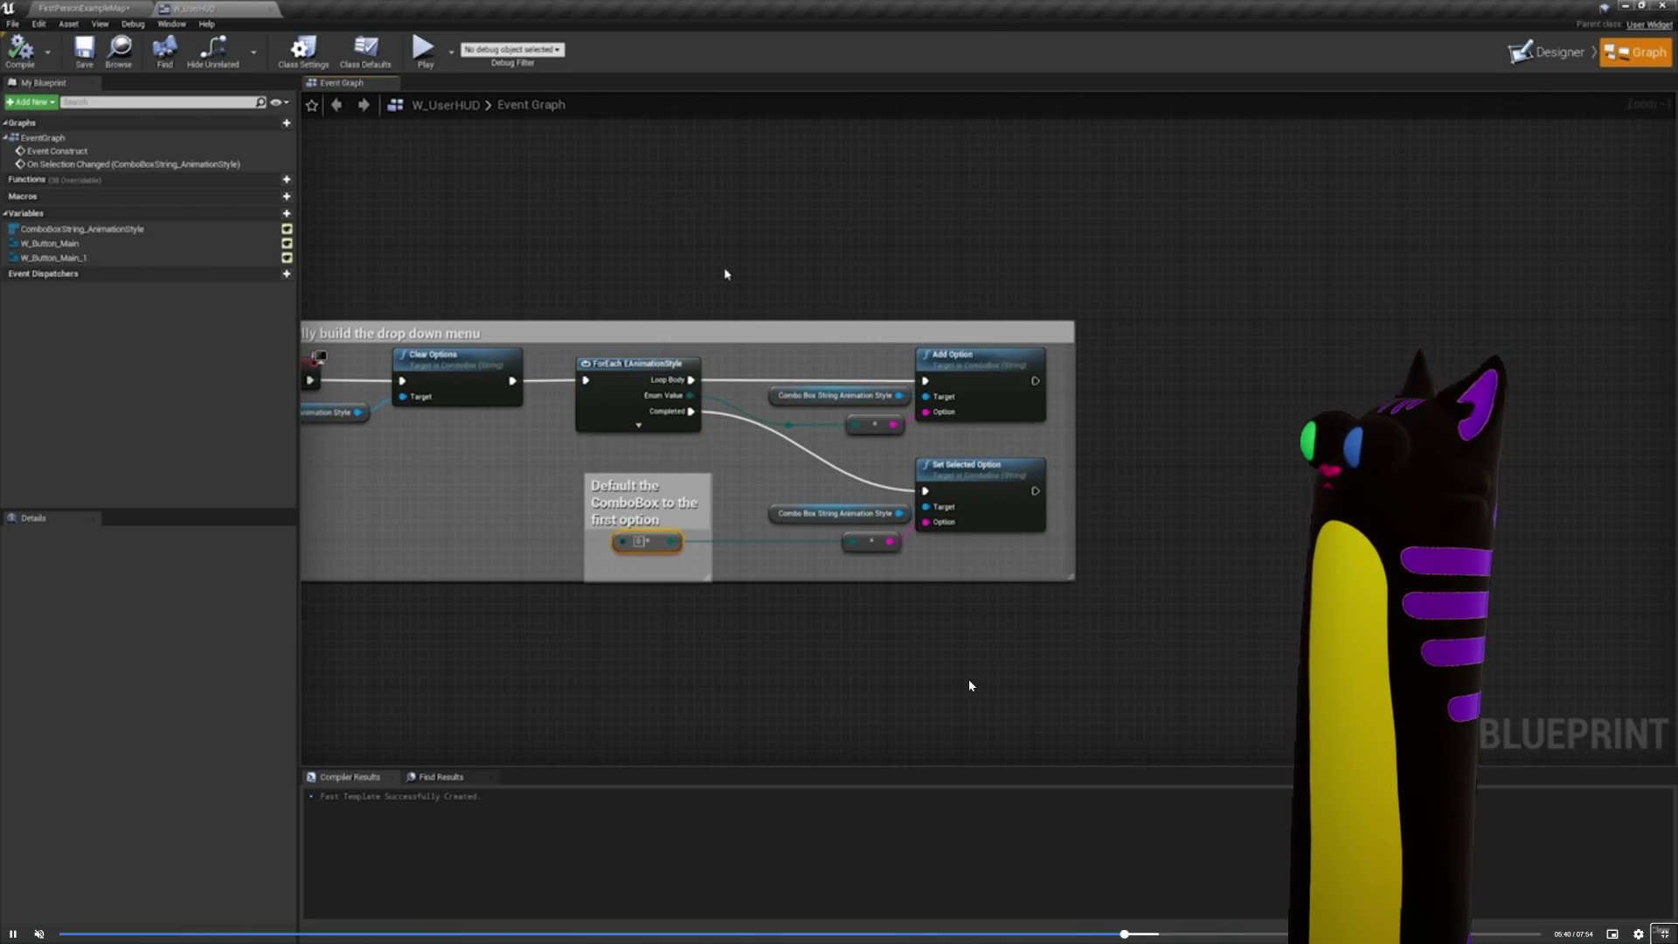
key("Right")
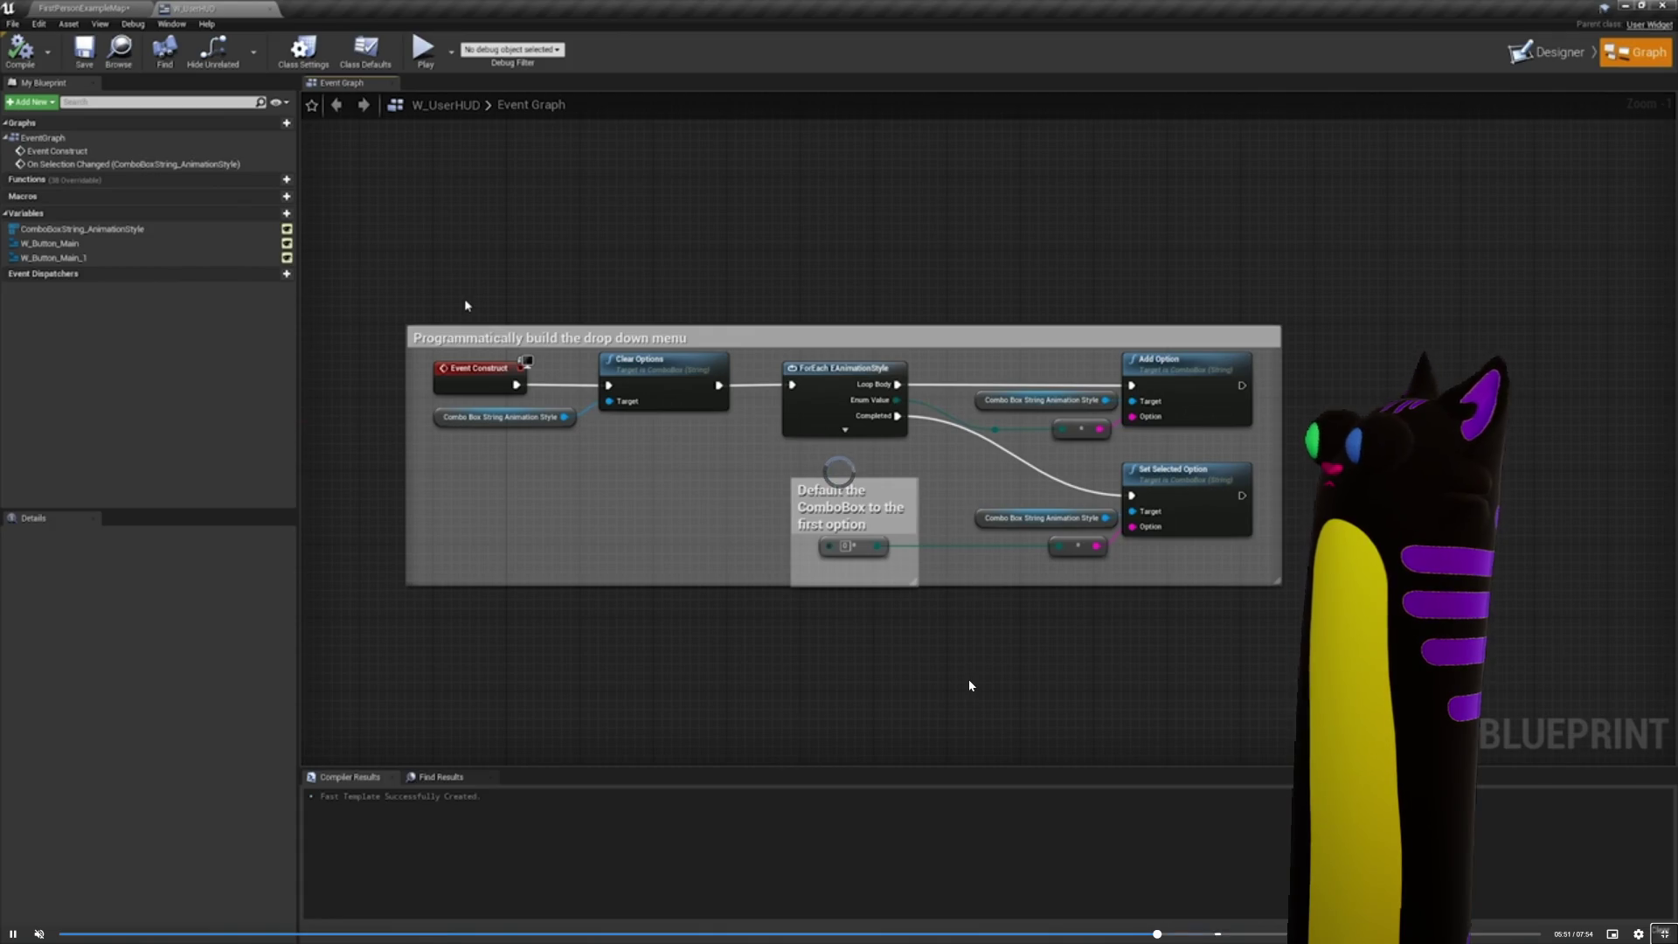
key("Right")
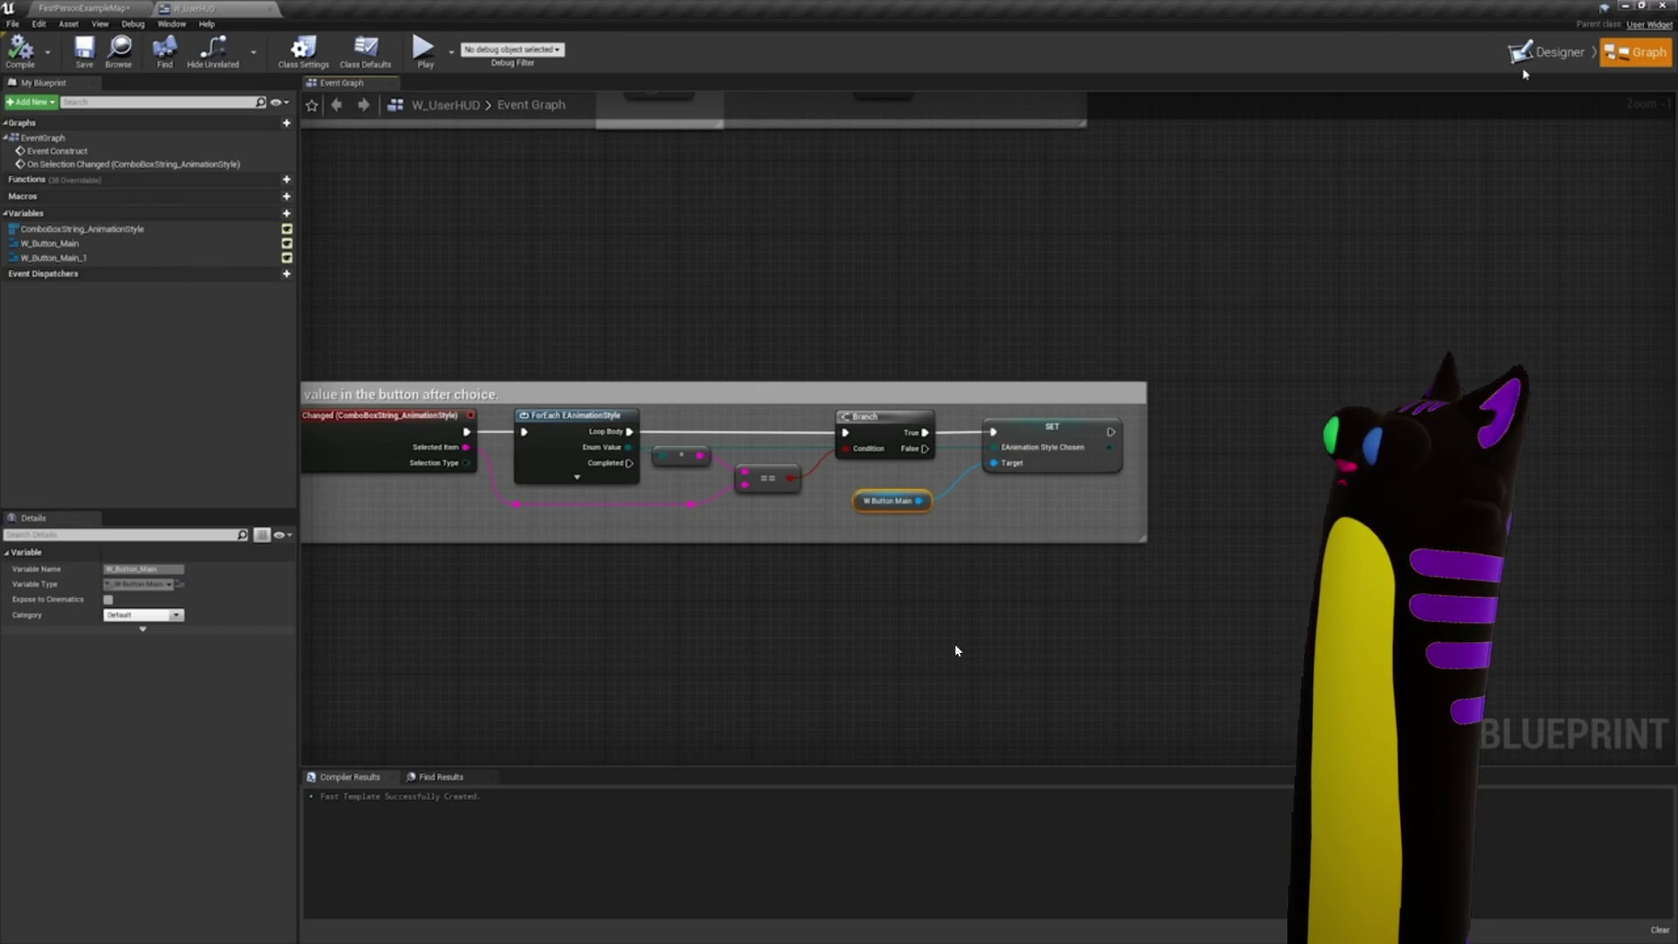
left_click(857, 648)
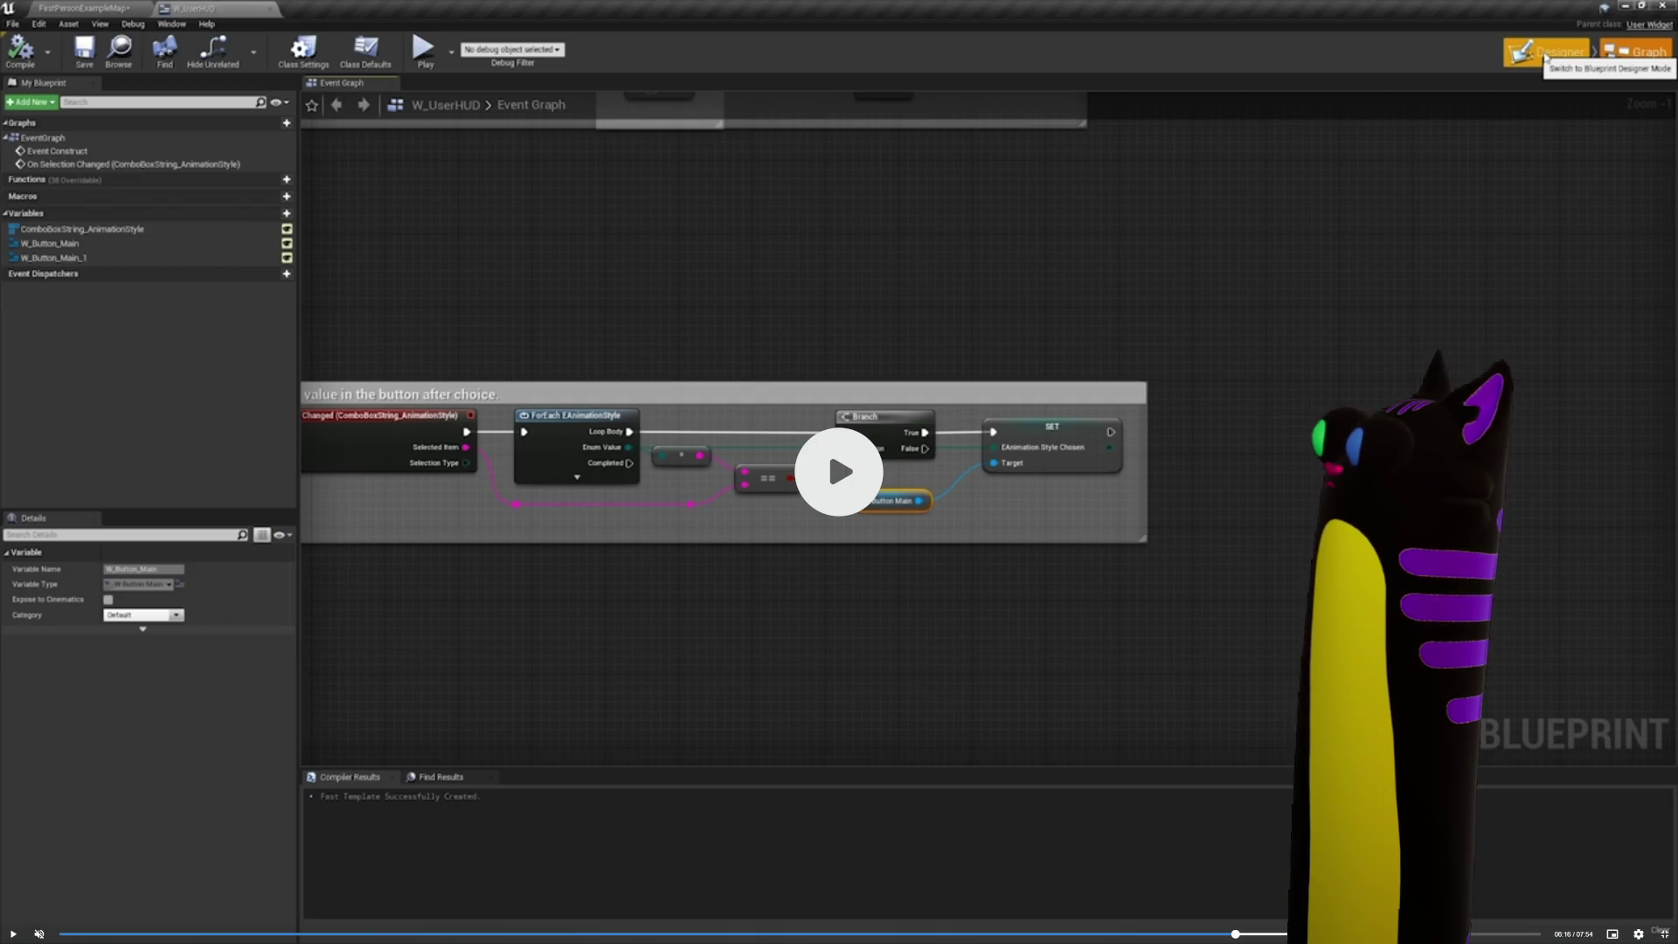
- Rewind through the Designer part to the button's event graph, then exit full screen
key("space")
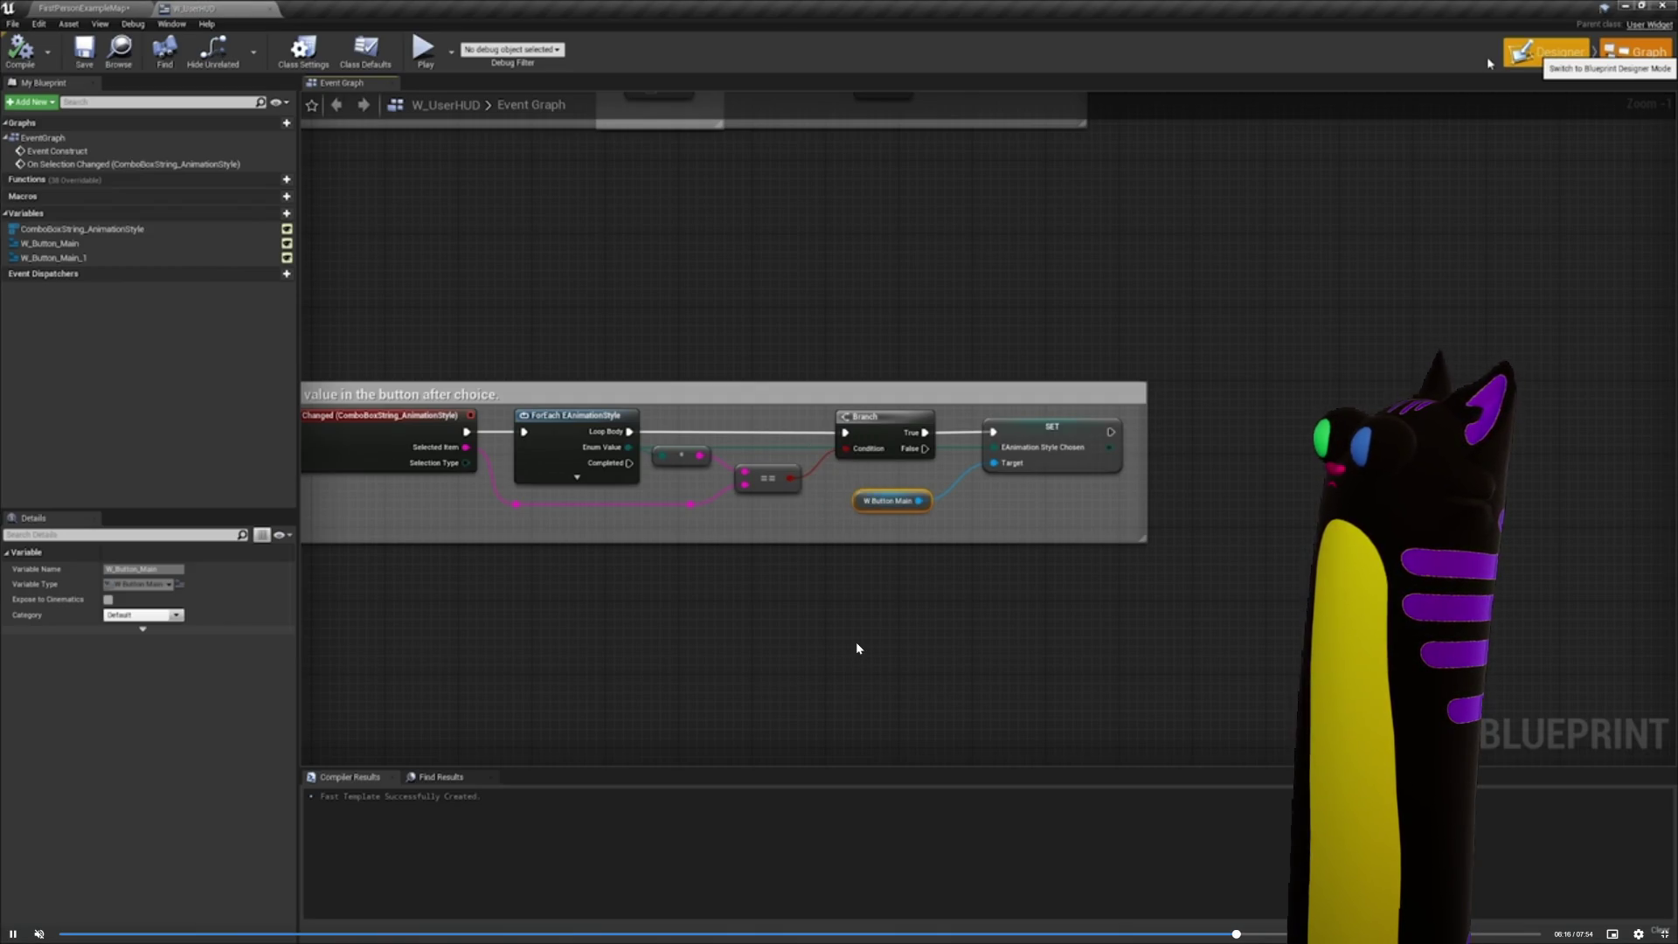
key("Left")
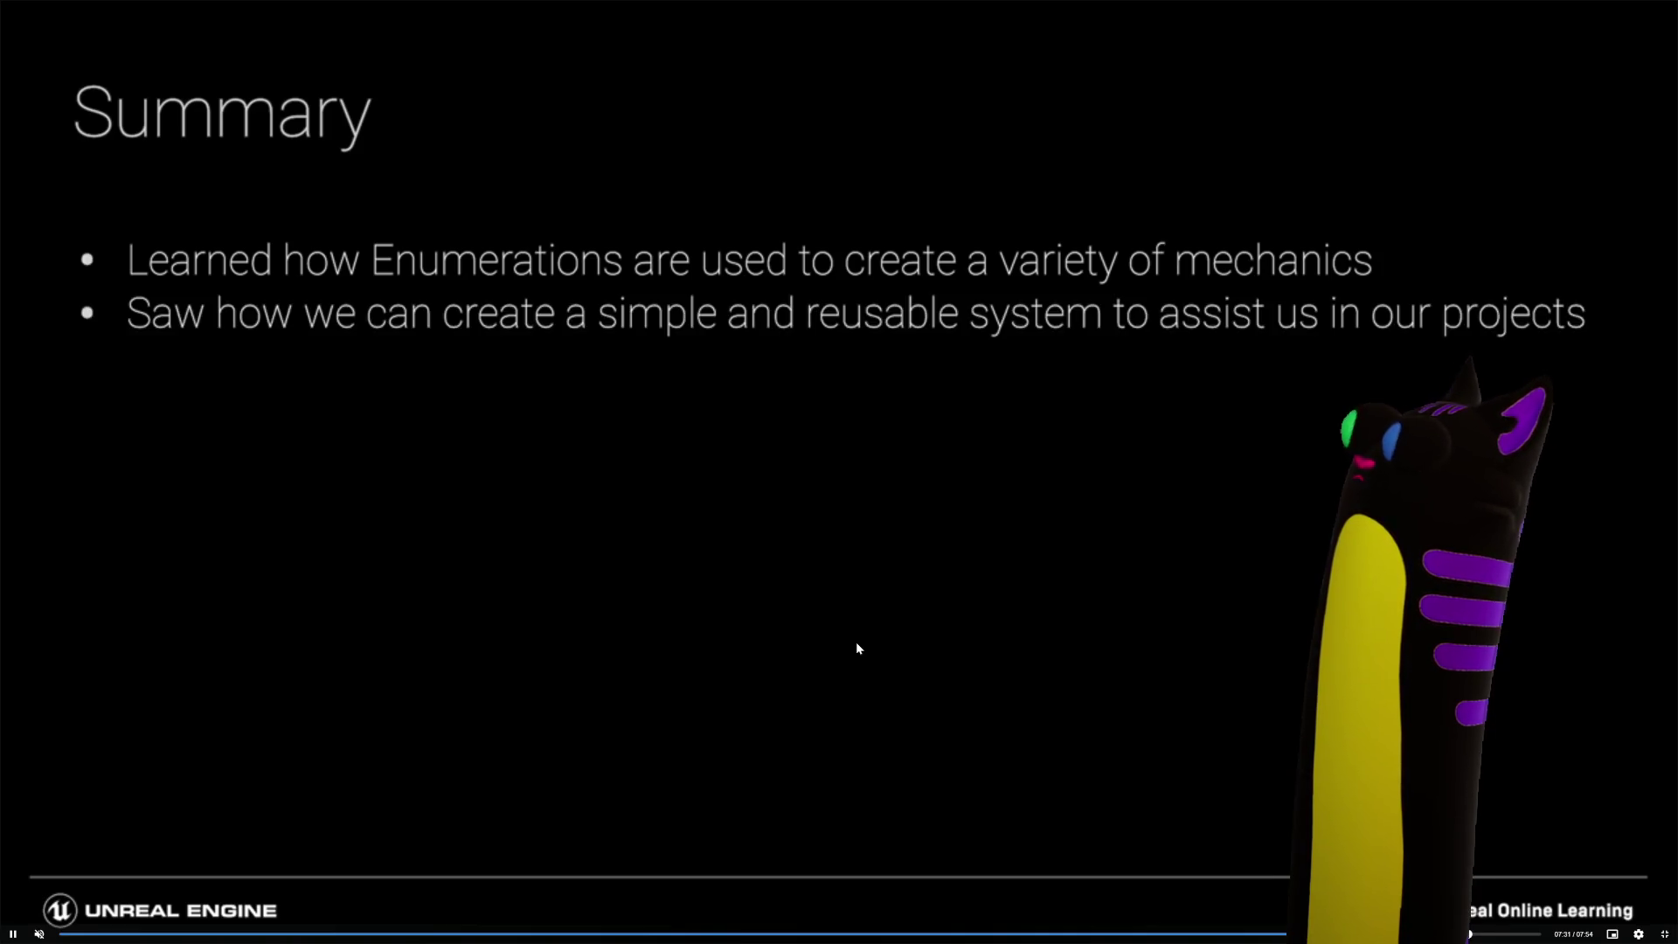
key("Left")
key("Left")
key("Left")
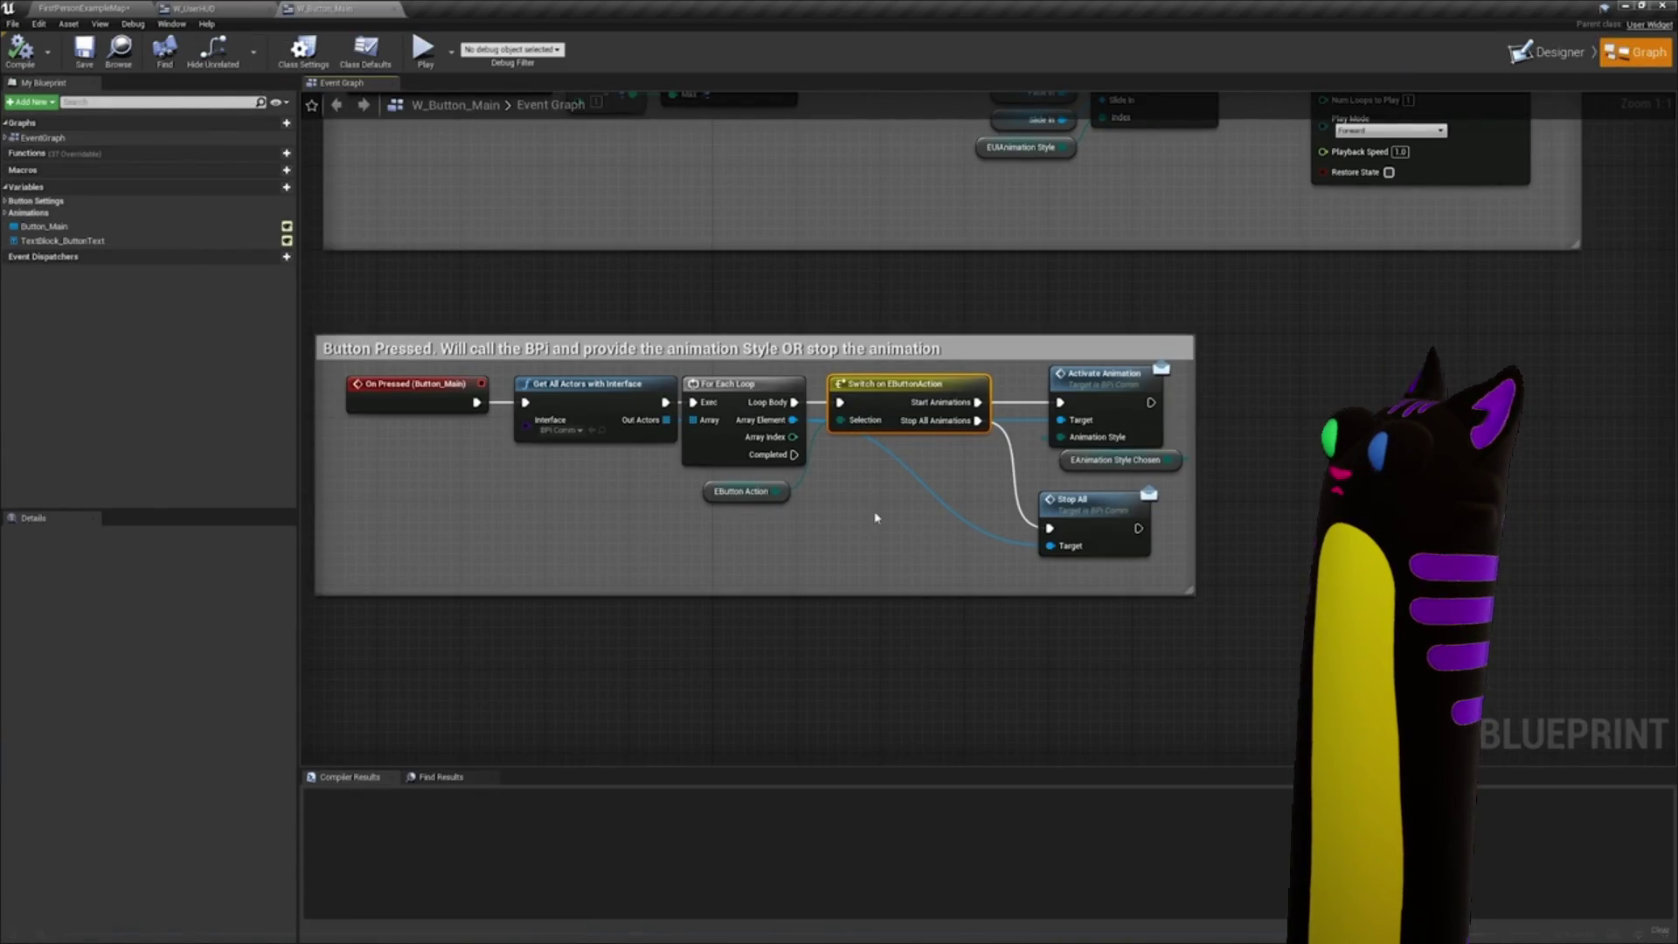
key("Left")
key("Left")
key("Left")
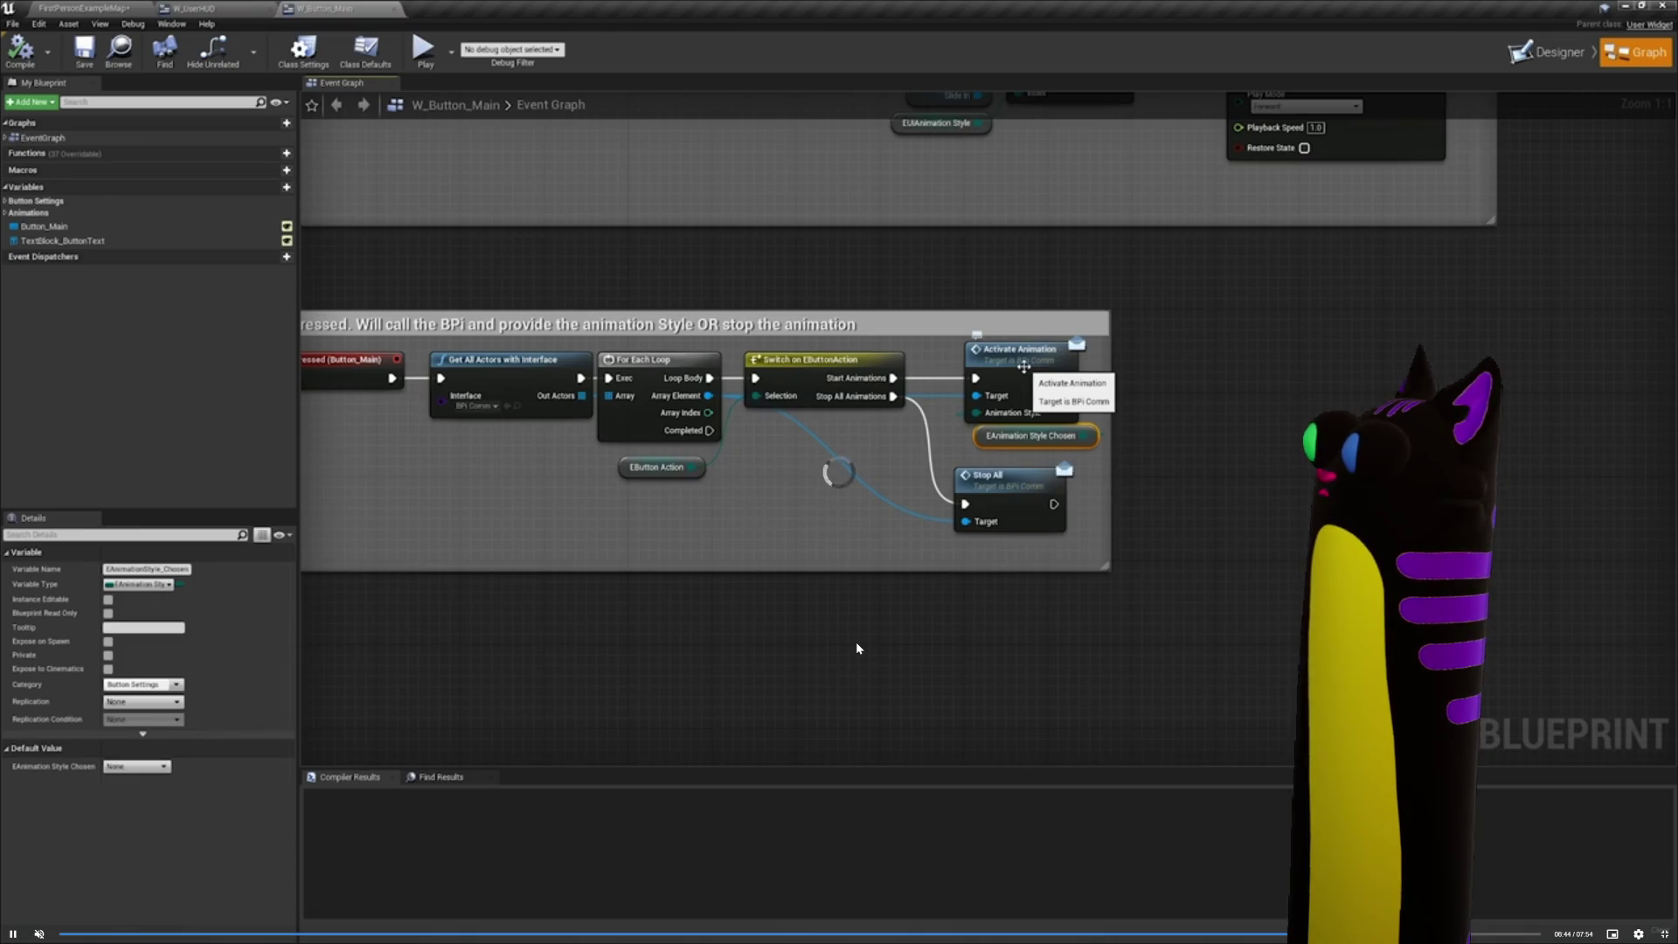
key("Left")
key("Left")
key("Left")
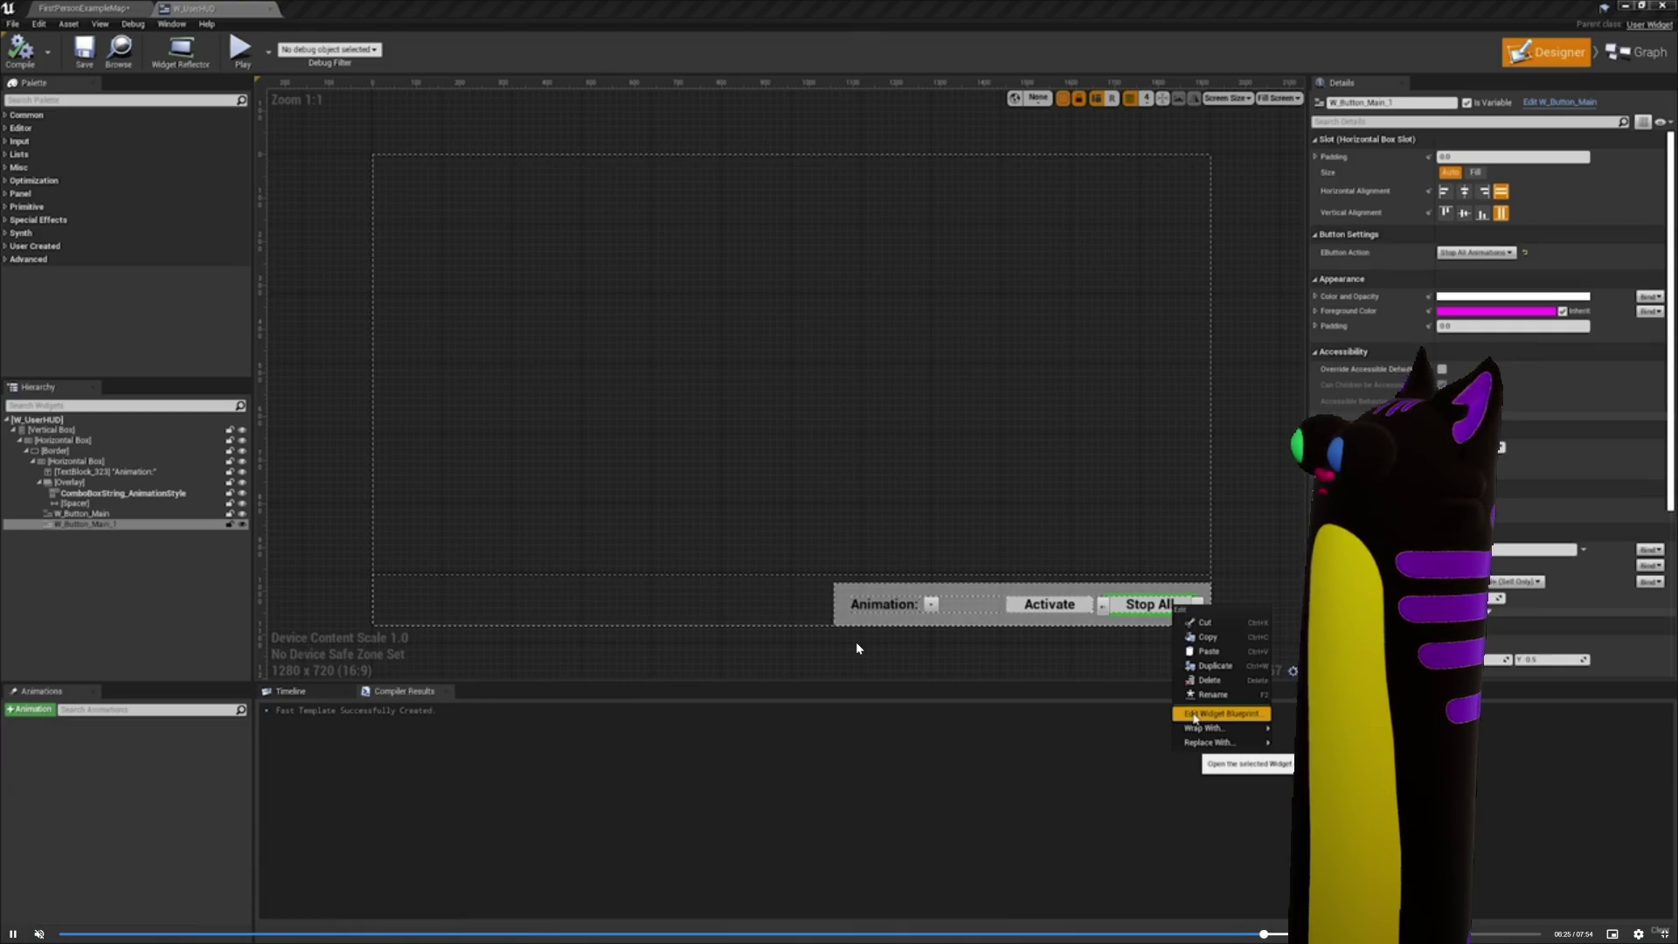
key("Right")
key("Right")
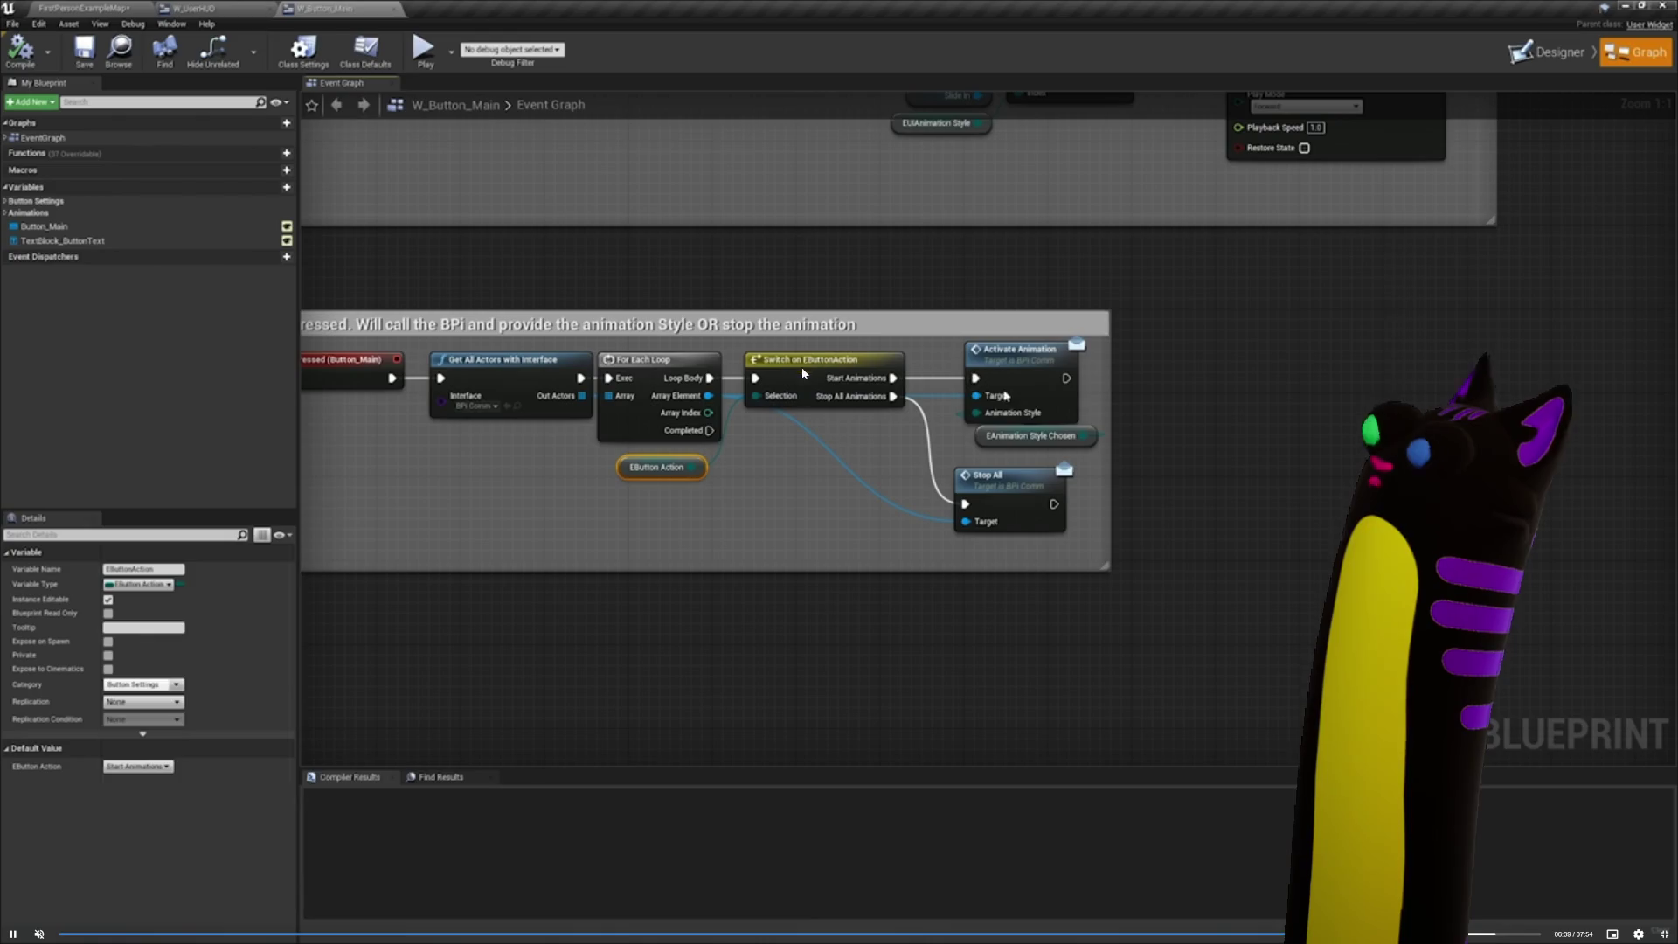
left_click(1666, 934)
key("alt+Tab")
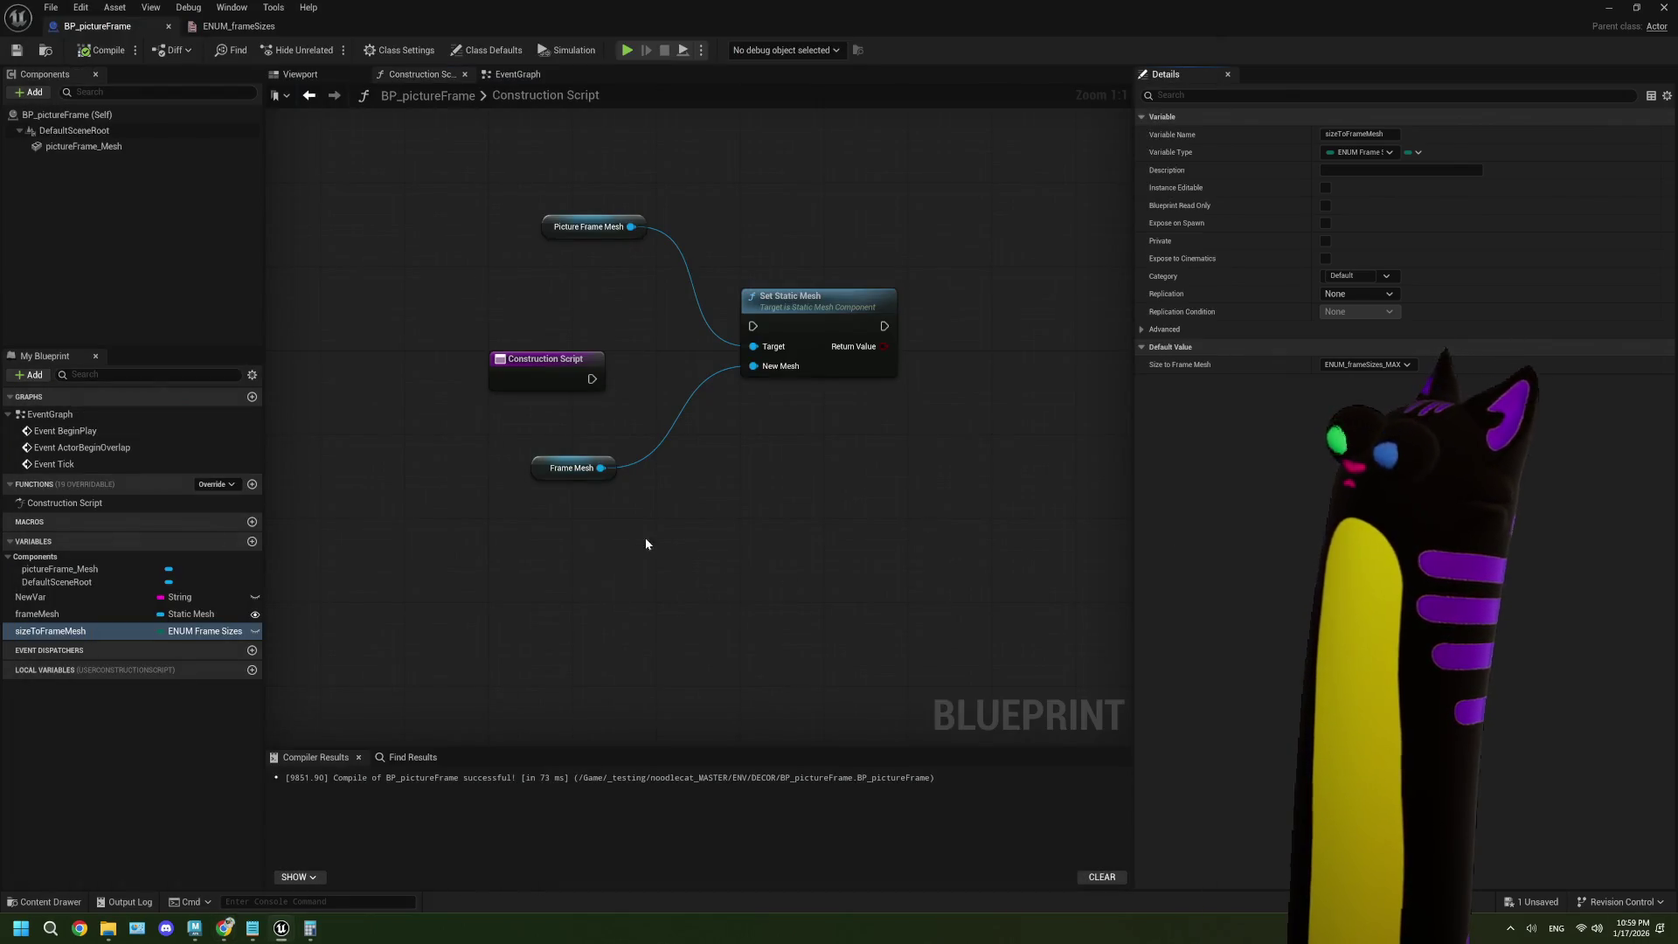
- Change sizeToFrameMesh's type to a Map keyed by Name
left_click(1360, 152)
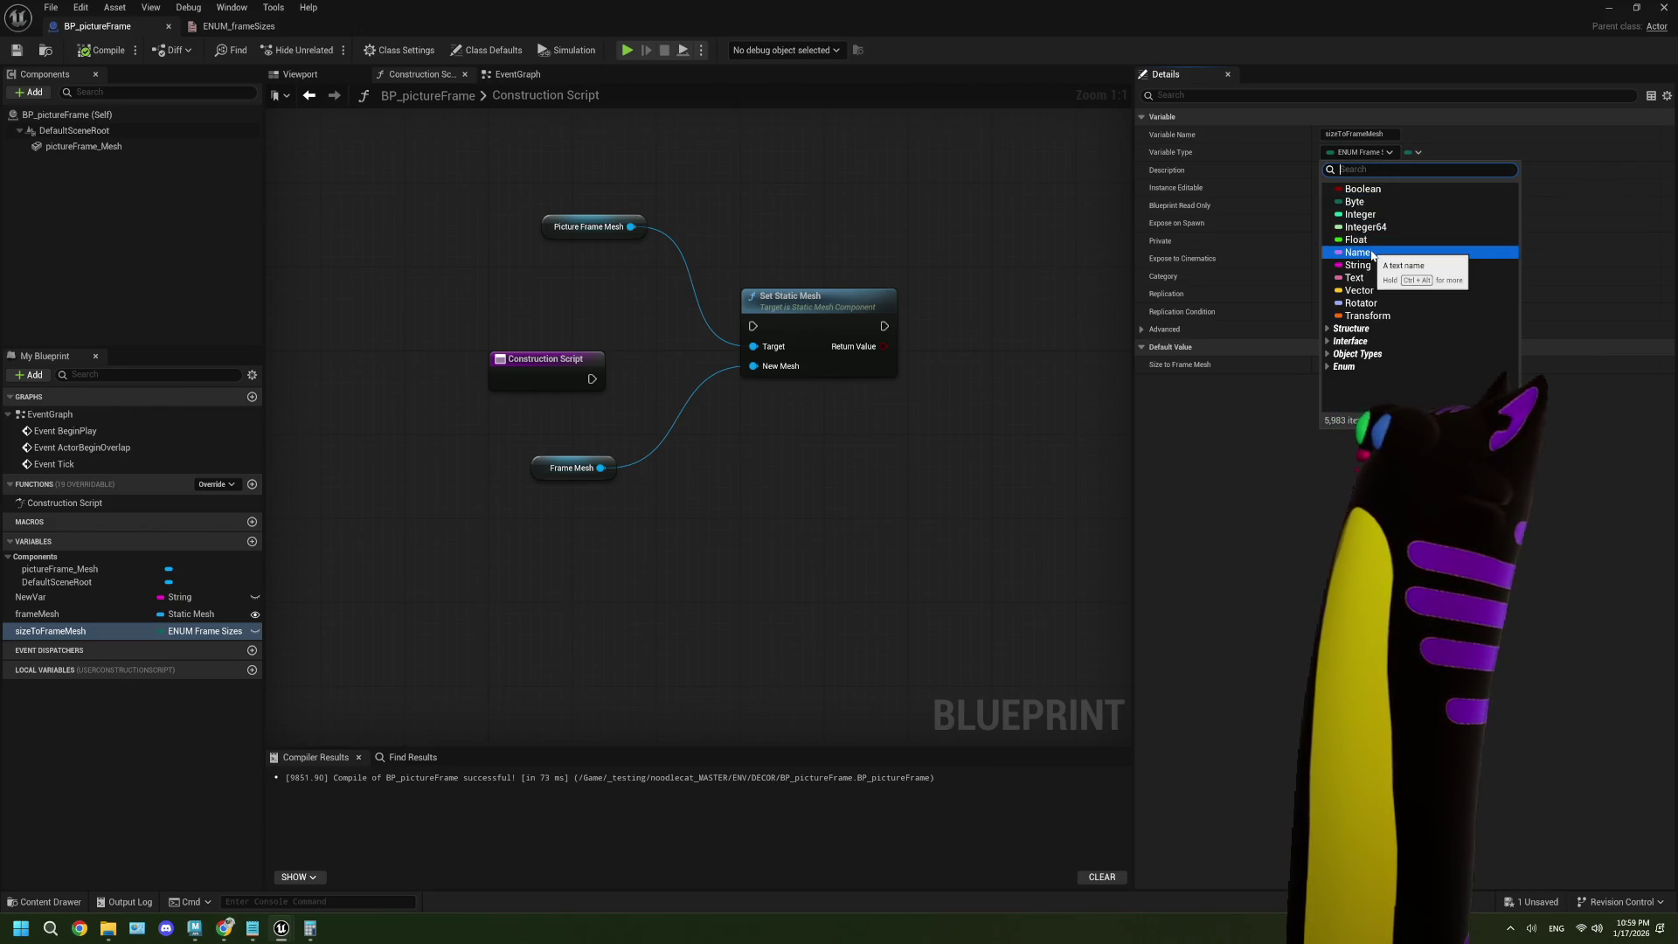
left_click(1371, 252)
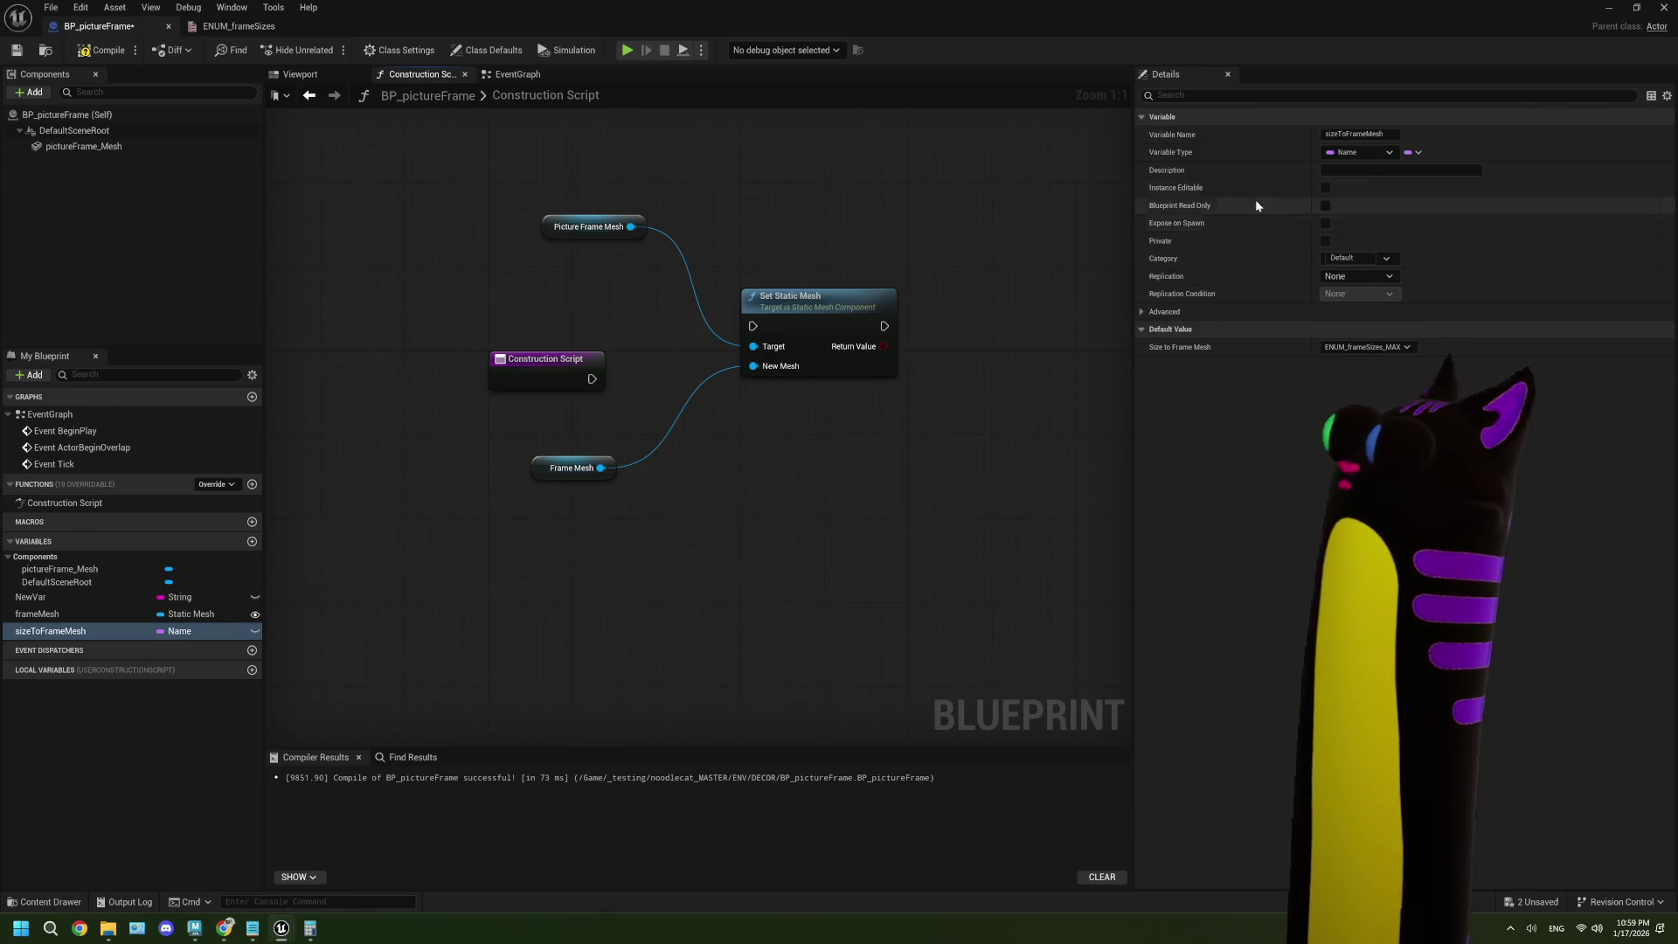
left_click(1412, 152)
left_click(1408, 210)
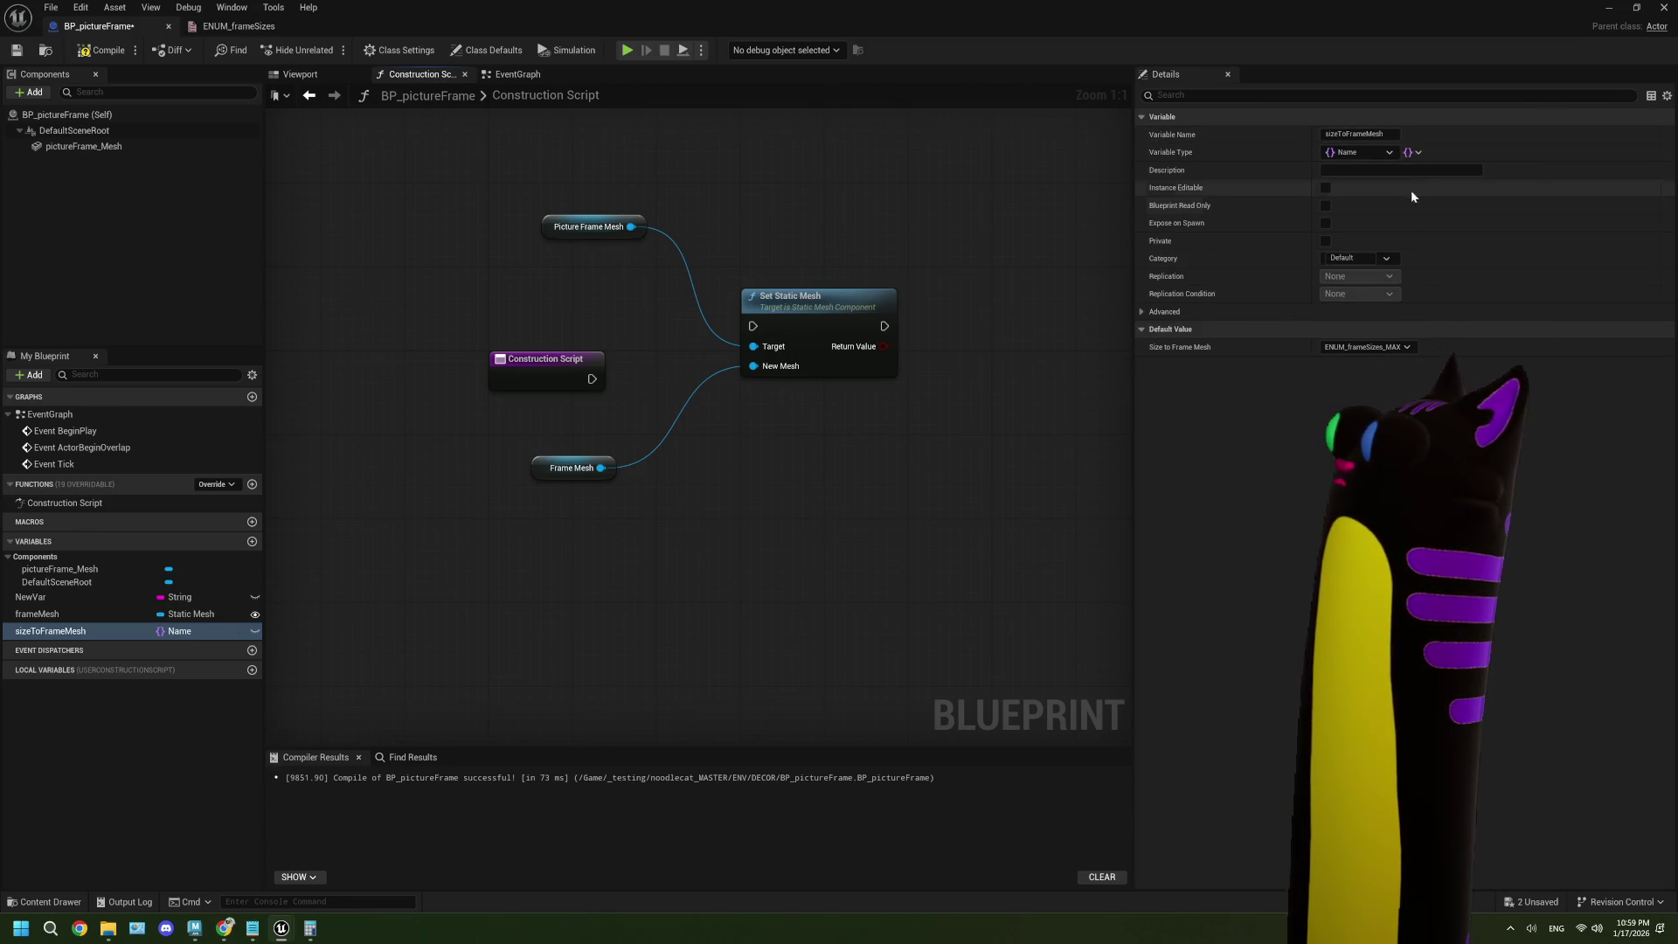
left_click(1411, 152)
left_click(1418, 223)
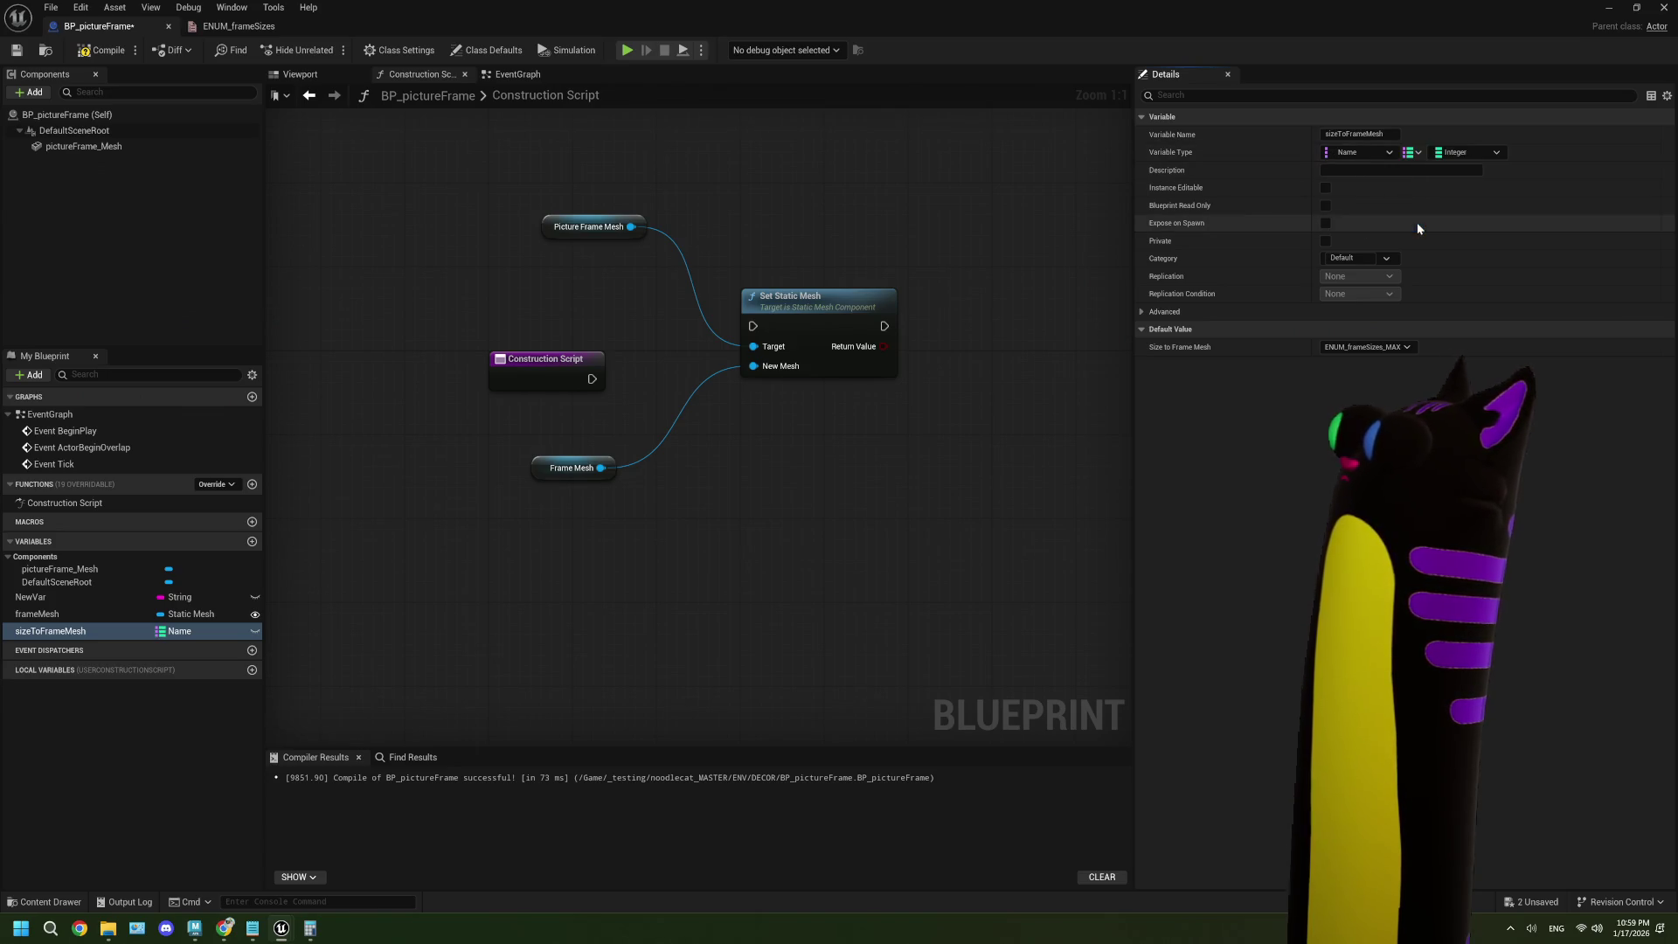
- Give the map Static Mesh Object Reference values and compile the blueprint
left_click(1467, 154)
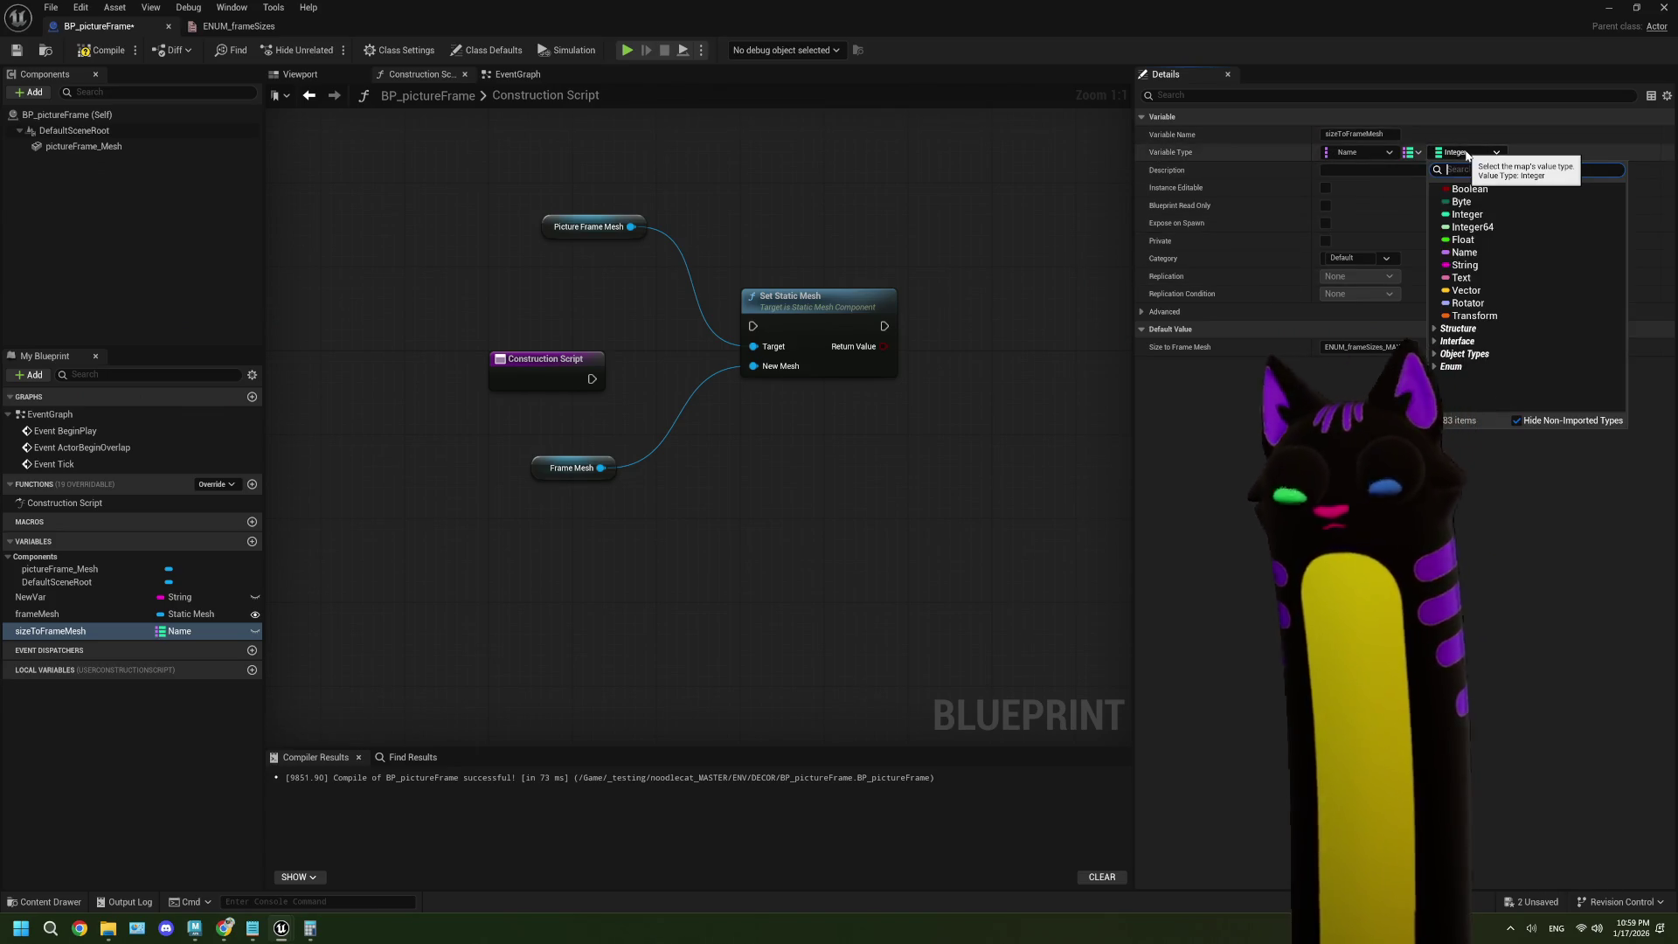
type("stat")
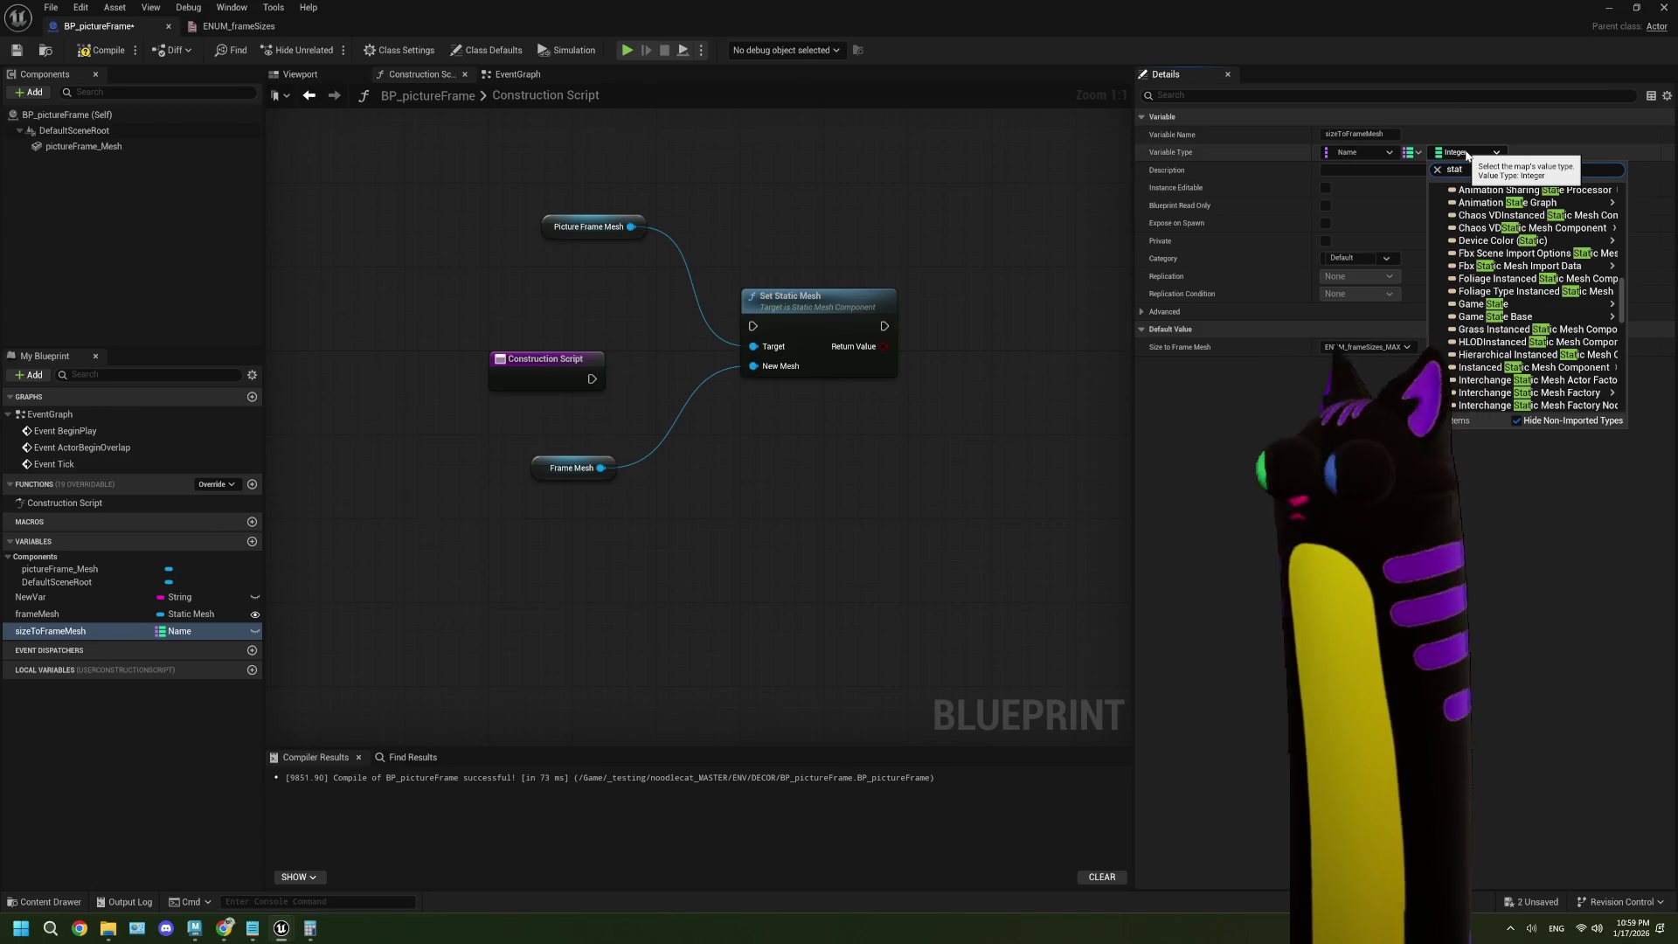
type("ic")
scroll(1521, 262, "down", 3)
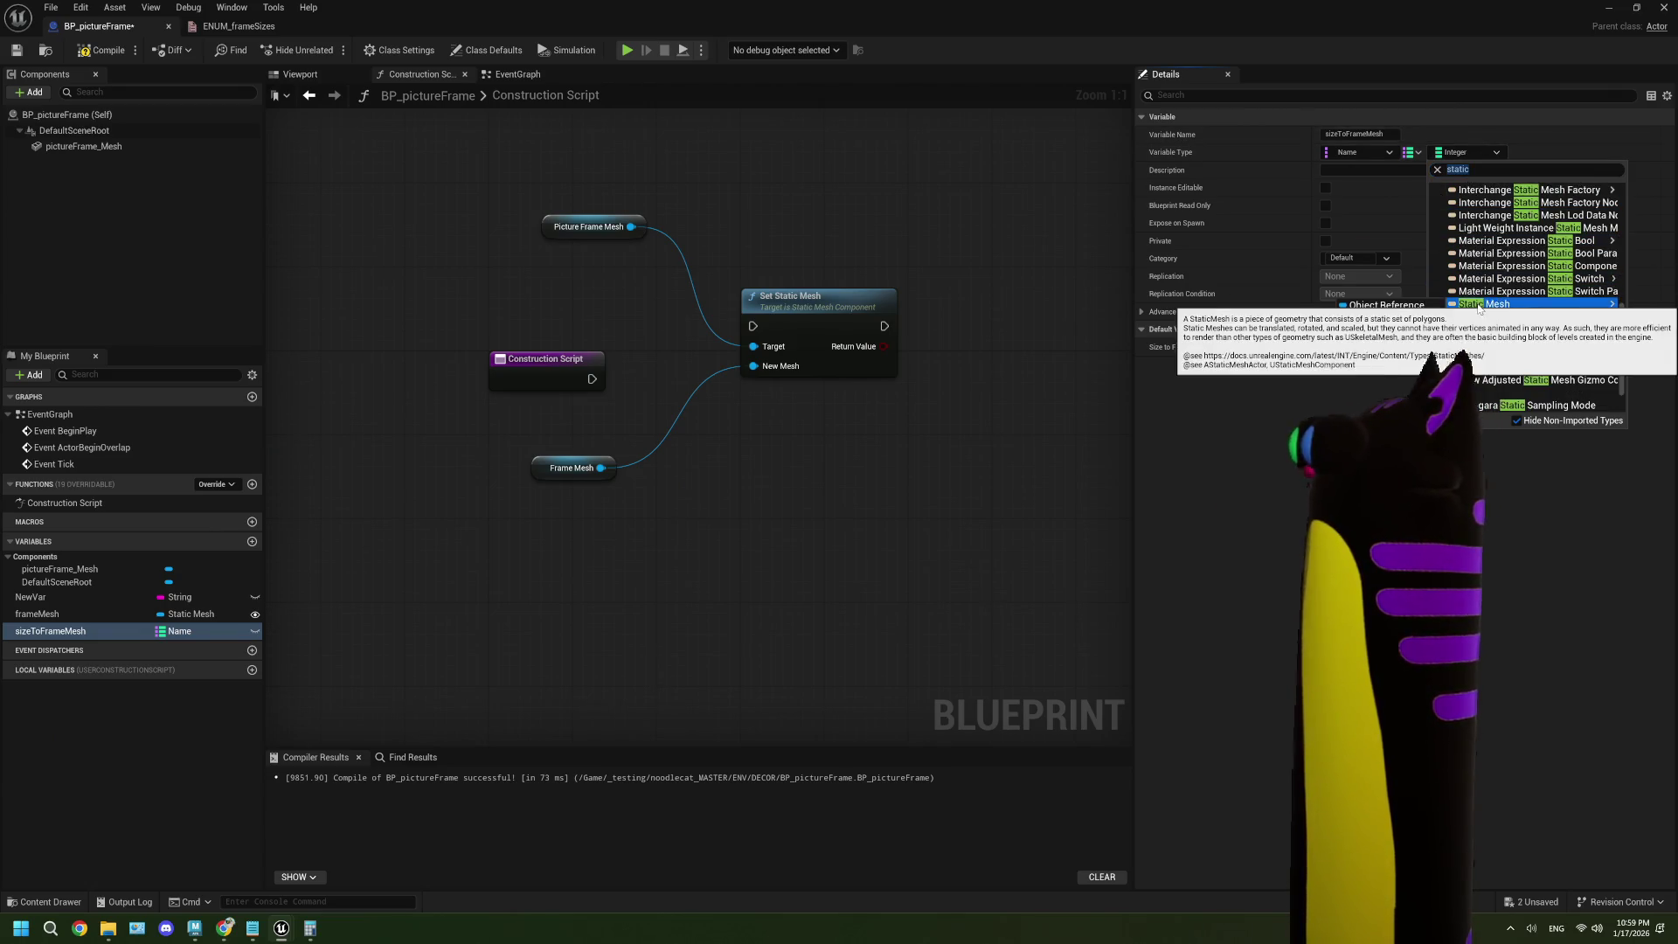
left_click(1430, 306)
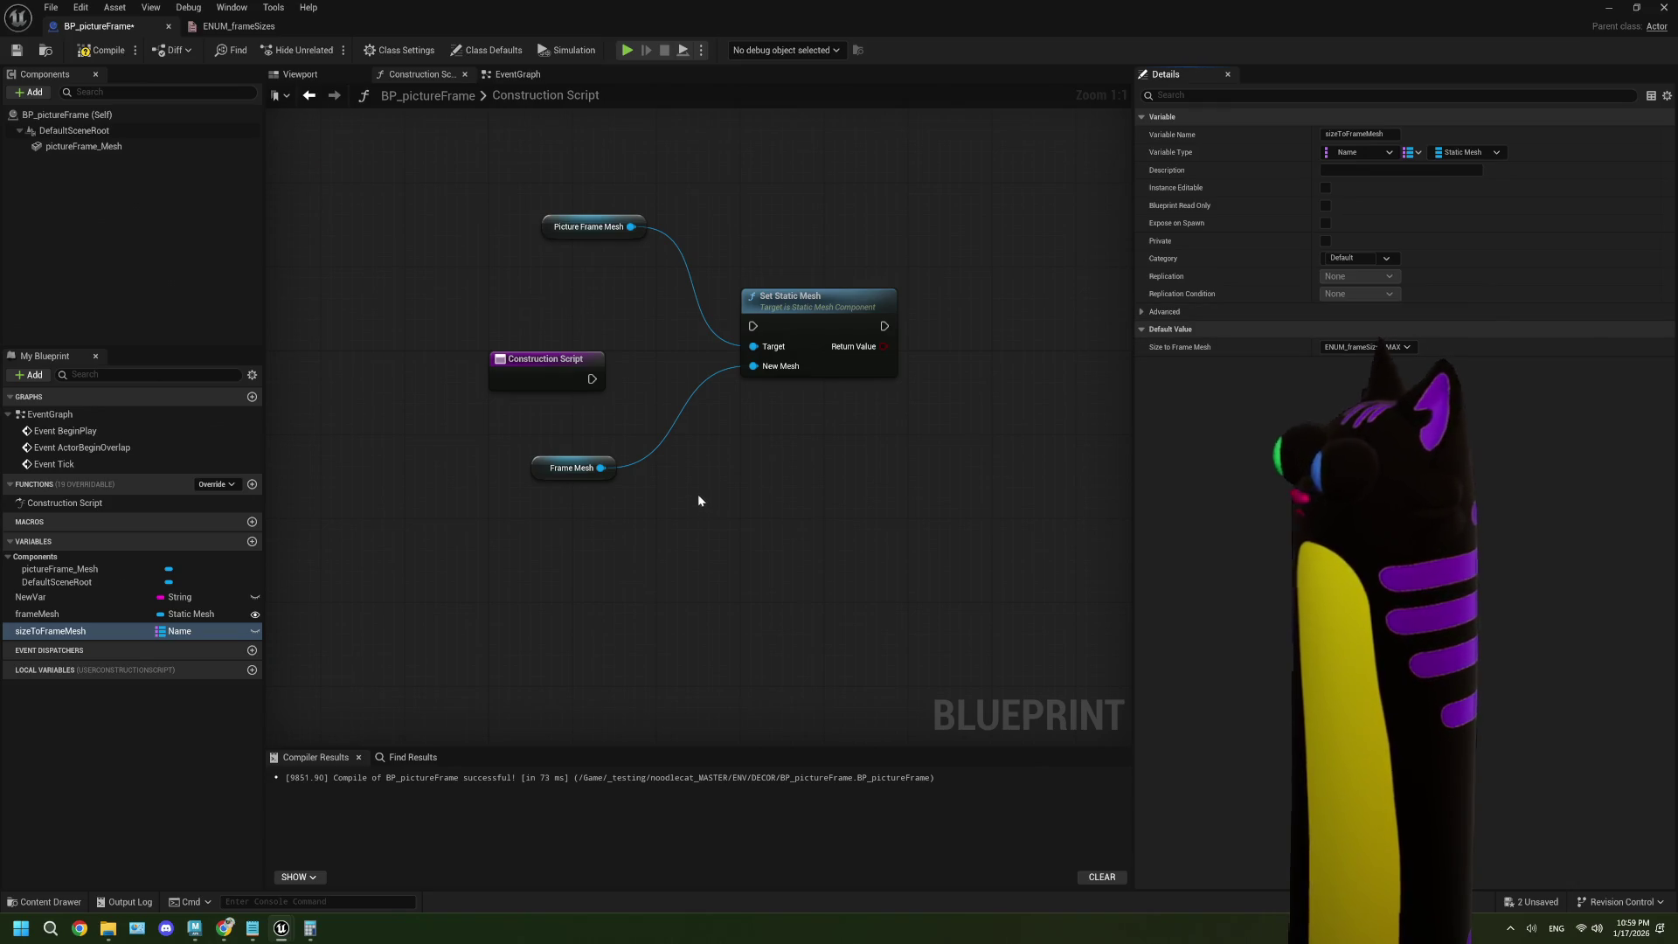
left_click(103, 50)
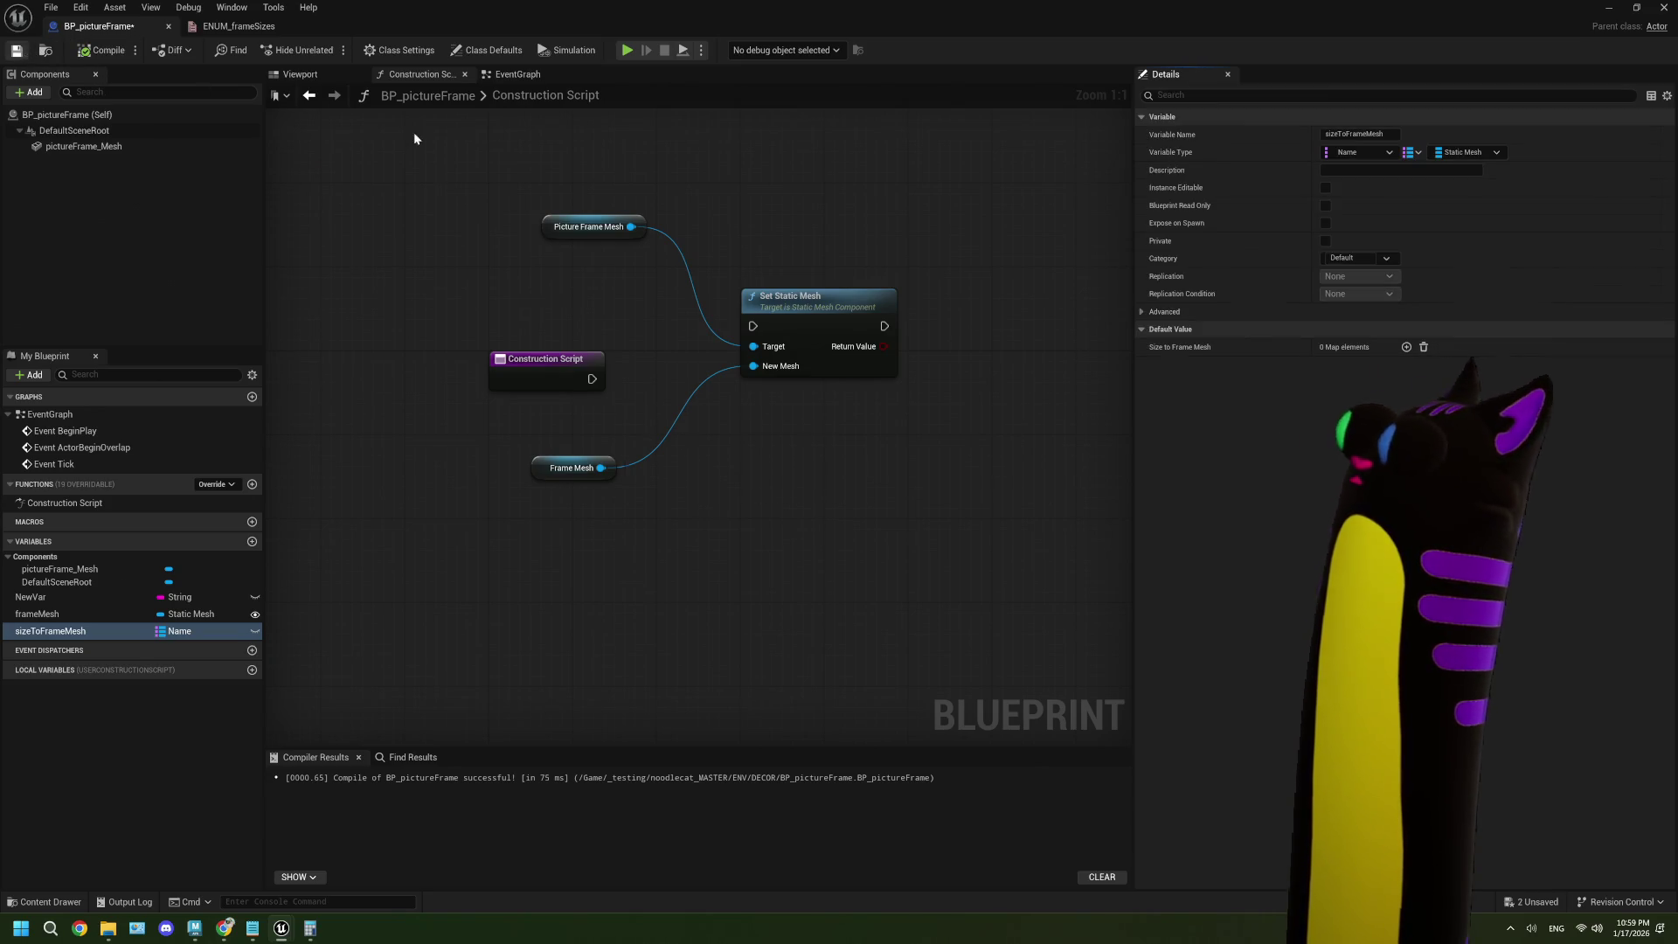
- Add a default entry to the map with key 30x40
left_click(1407, 347)
left_click(1210, 374)
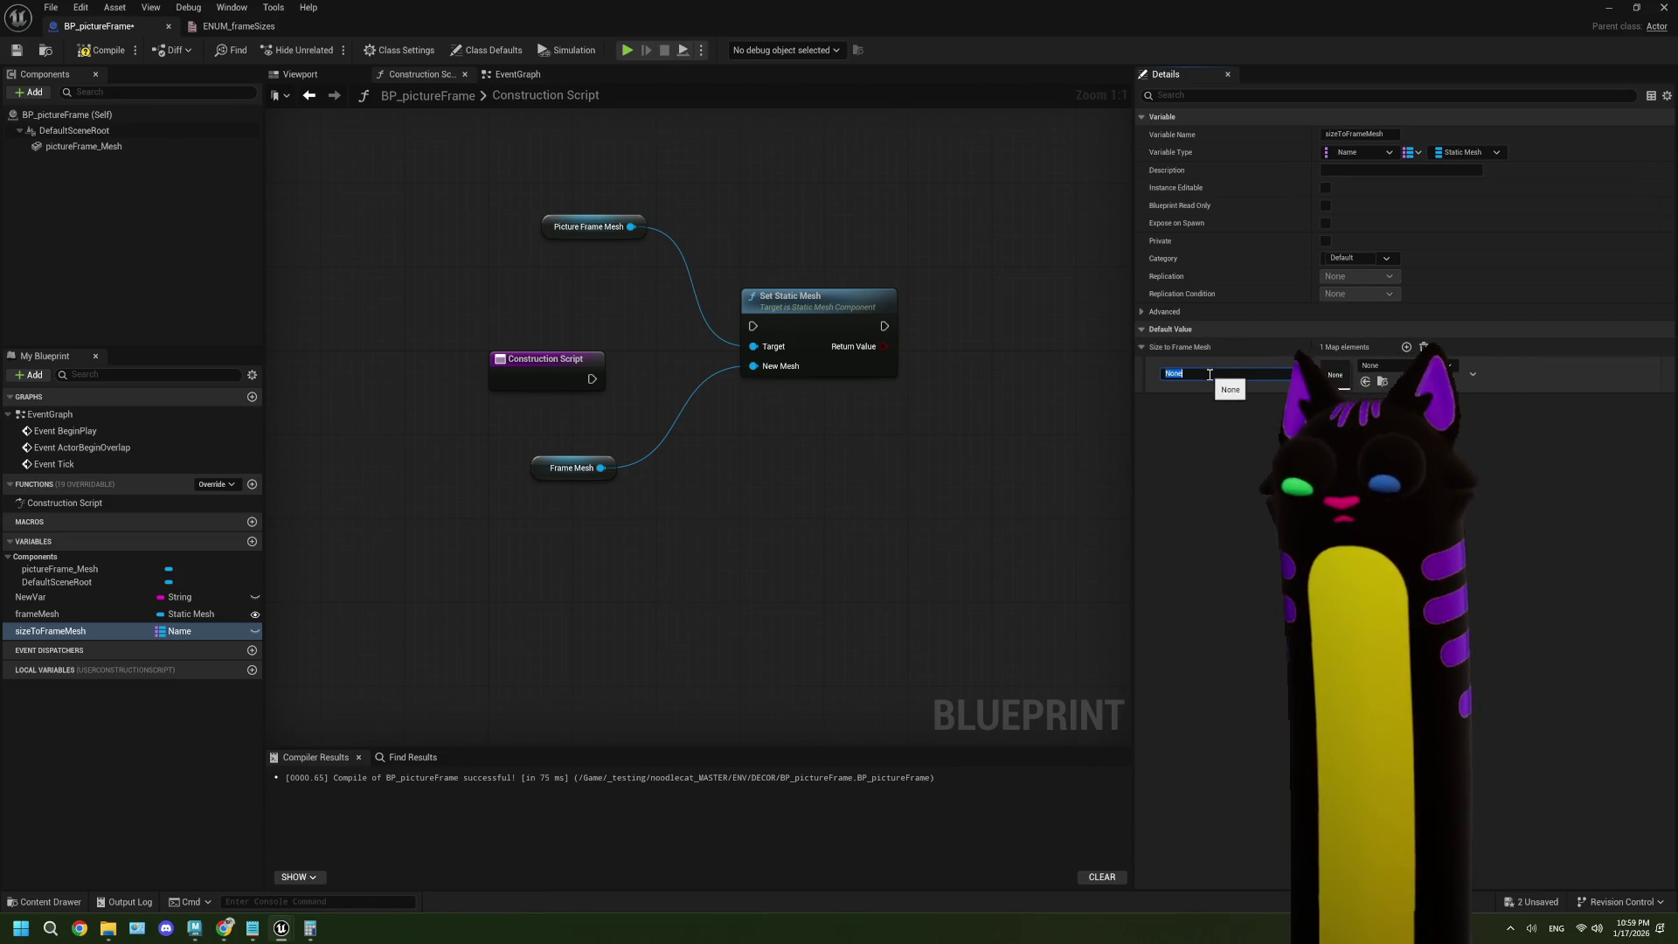
type("30x")
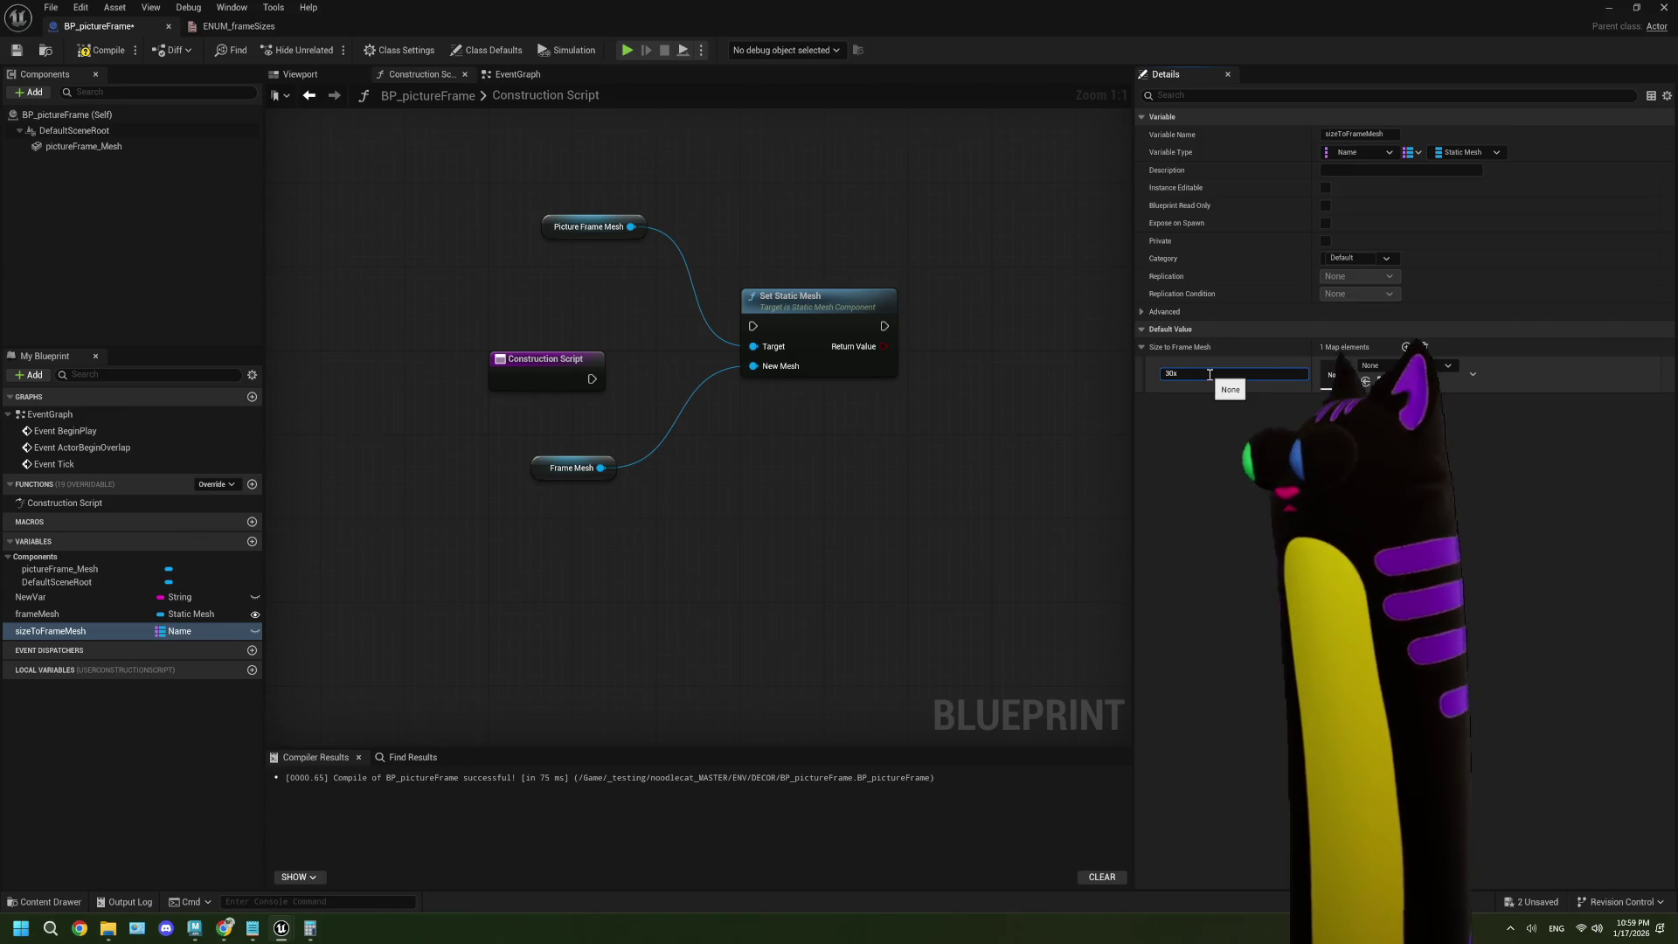
type("40")
key("Return")
- Switch the map's keys to String and assign decor_frame_30x40 as the 30x40 mesh
left_click(1378, 148)
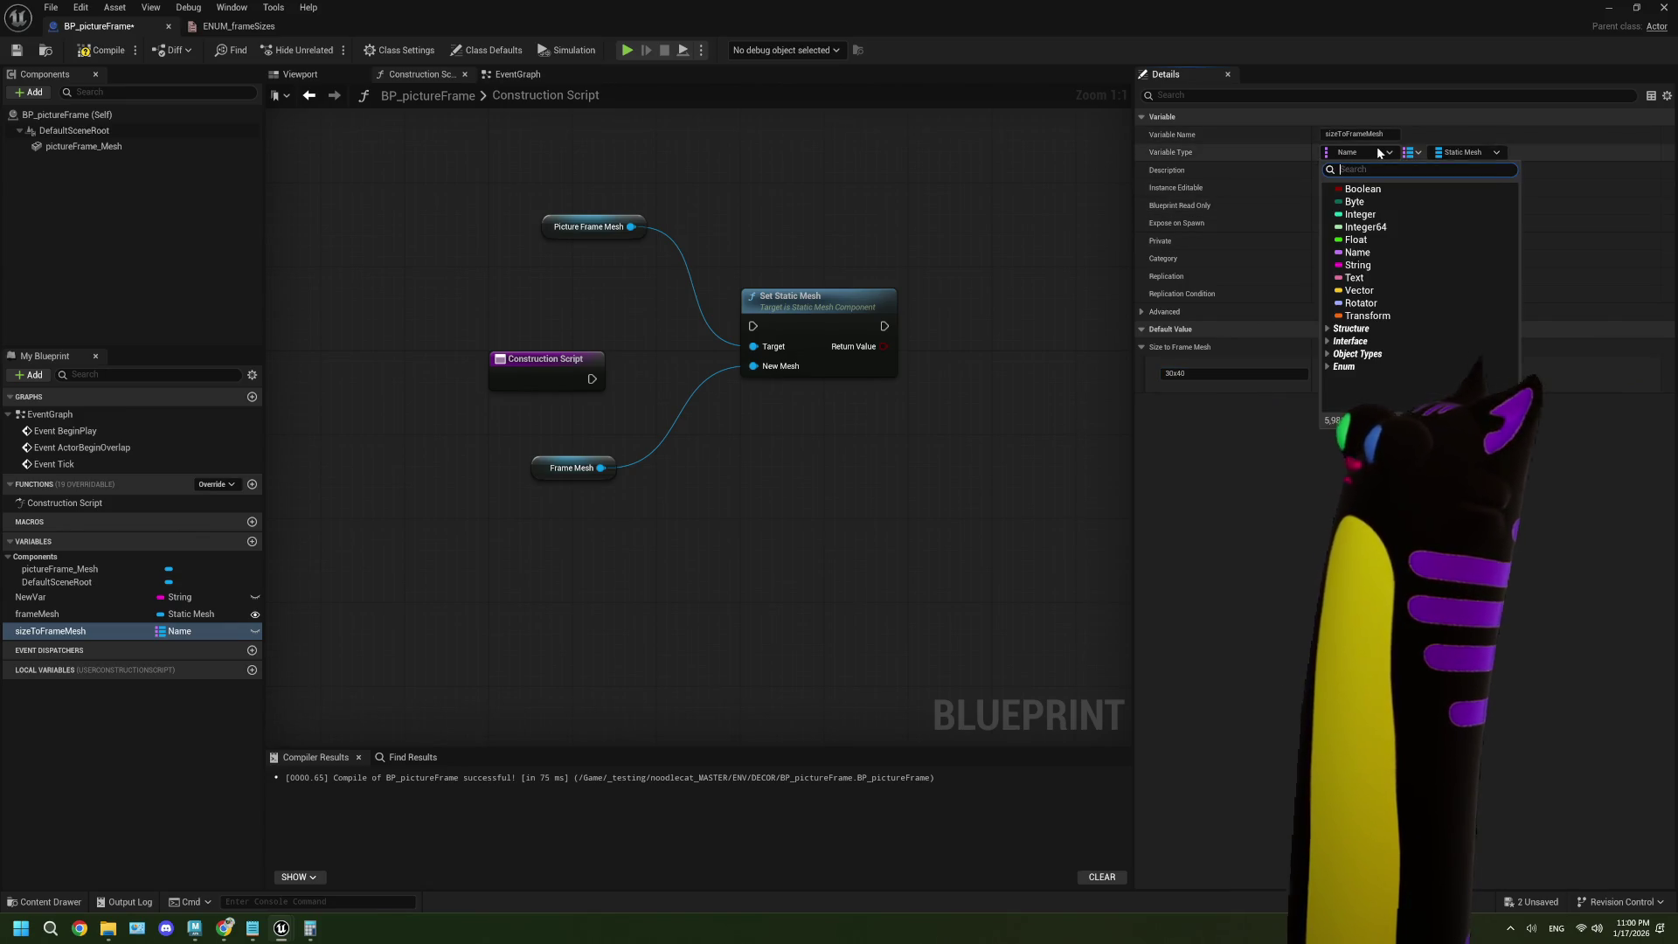
left_click(1366, 265)
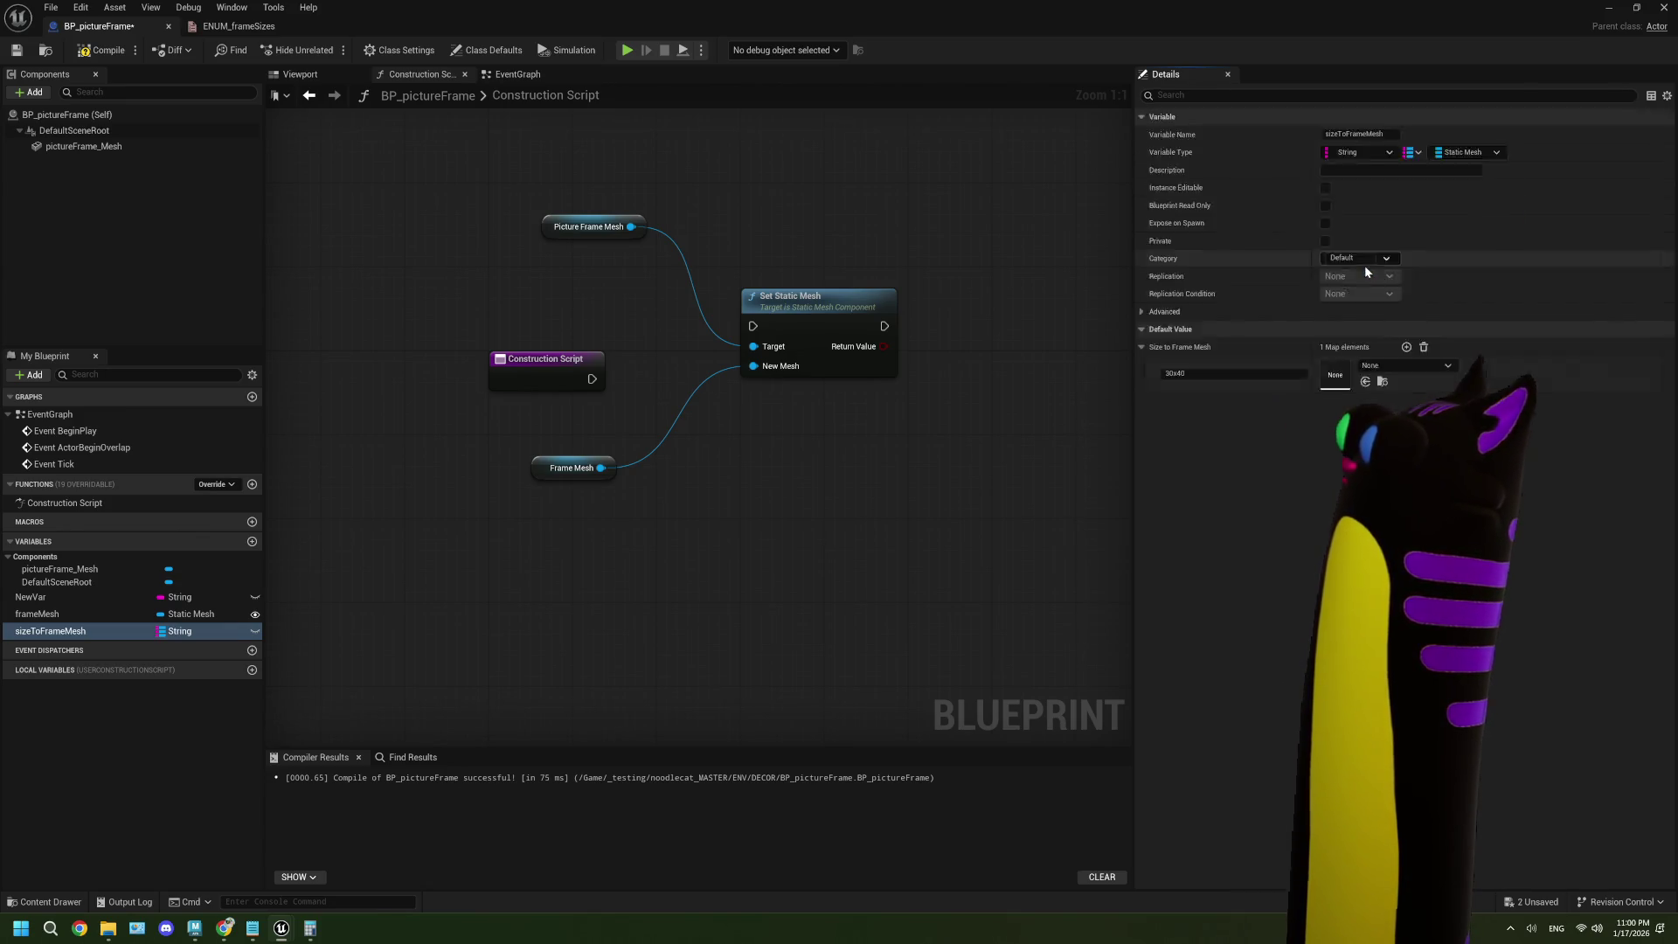
left_click(1399, 367)
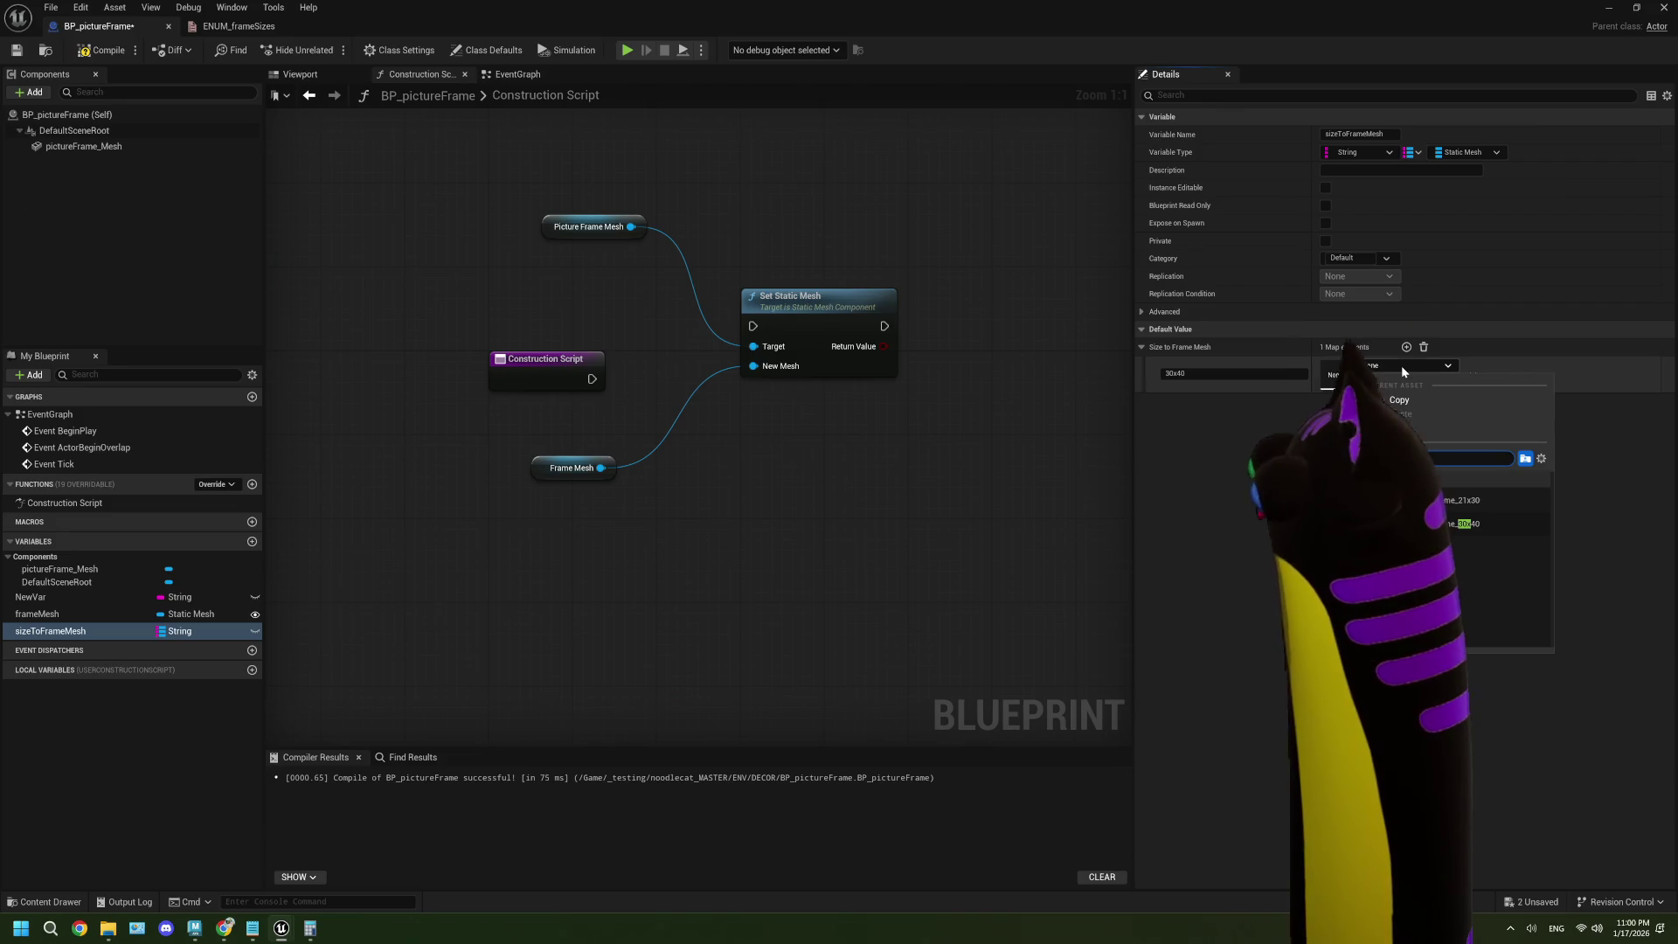
left_click(1461, 524)
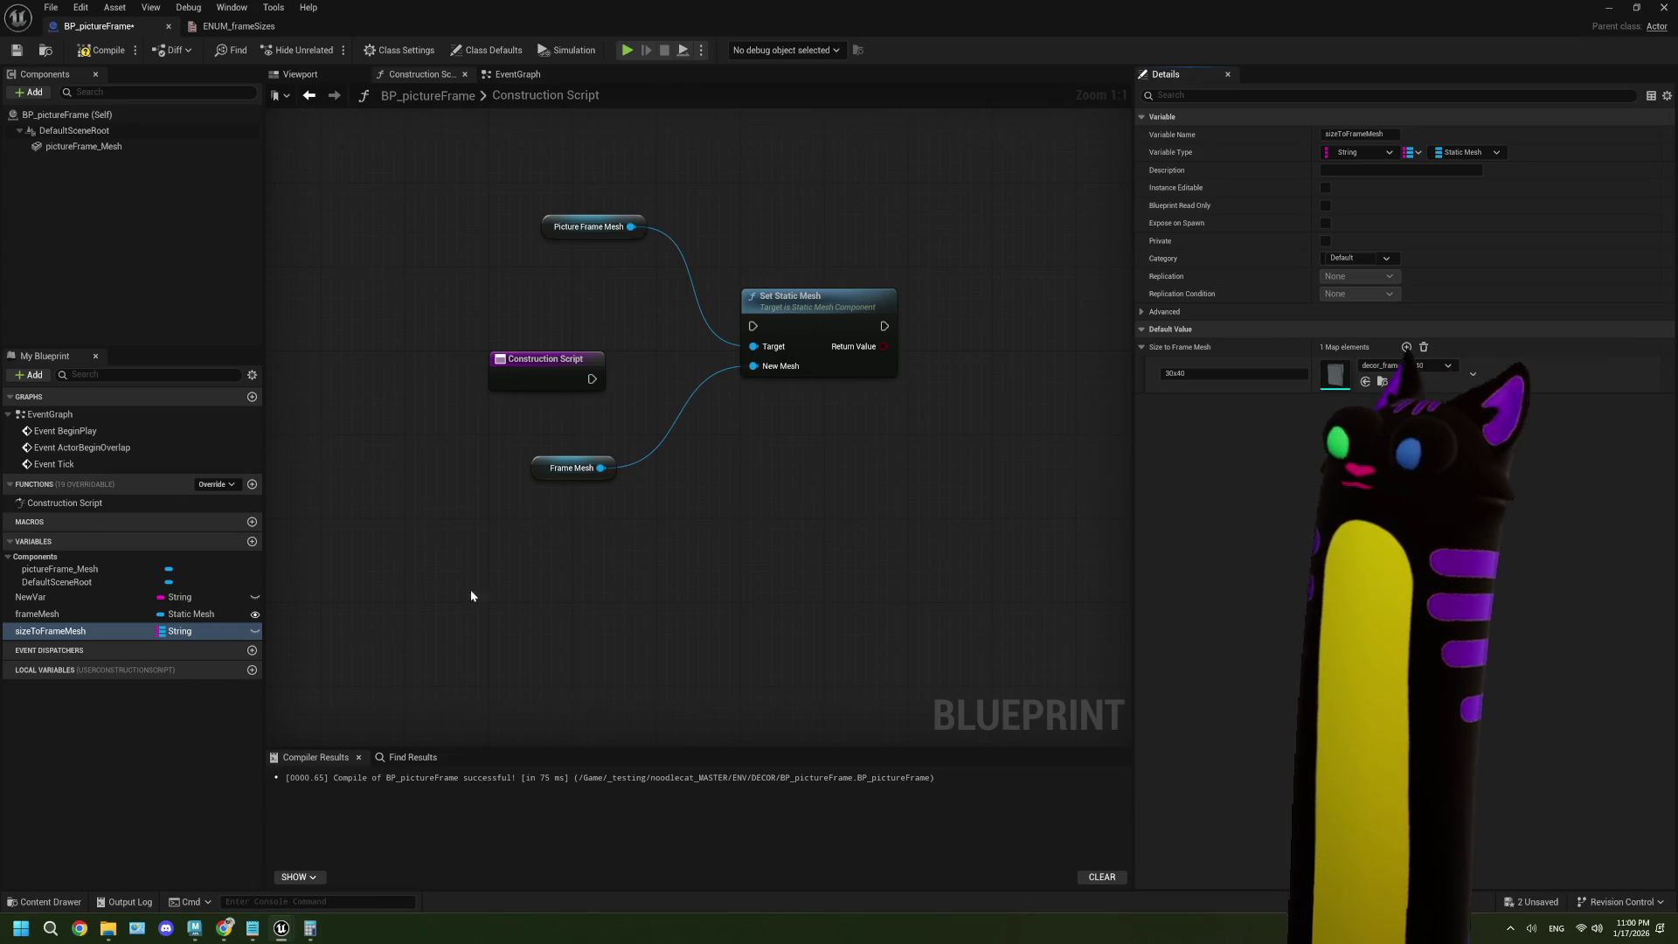
mouse_move(862, 16)
left_mouse_down()
mouse_move(869, 538)
mouse_move(775, 671)
mouse_move(857, 3)
left_mouse_up()
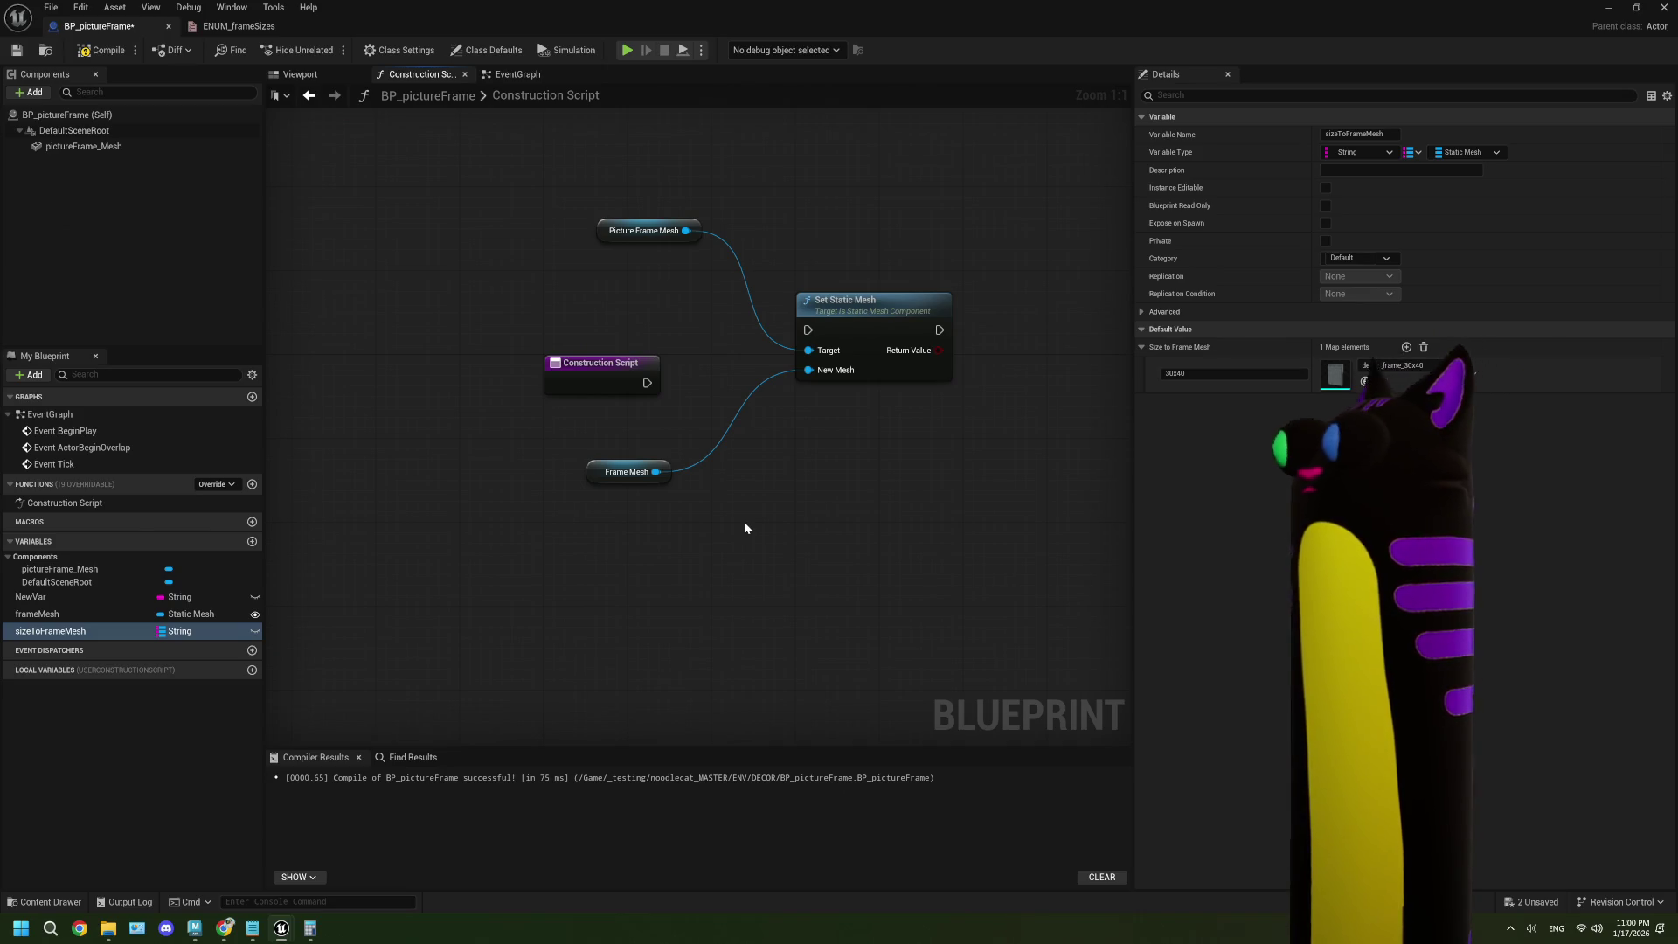
left_click_drag(745, 528, 689, 537)
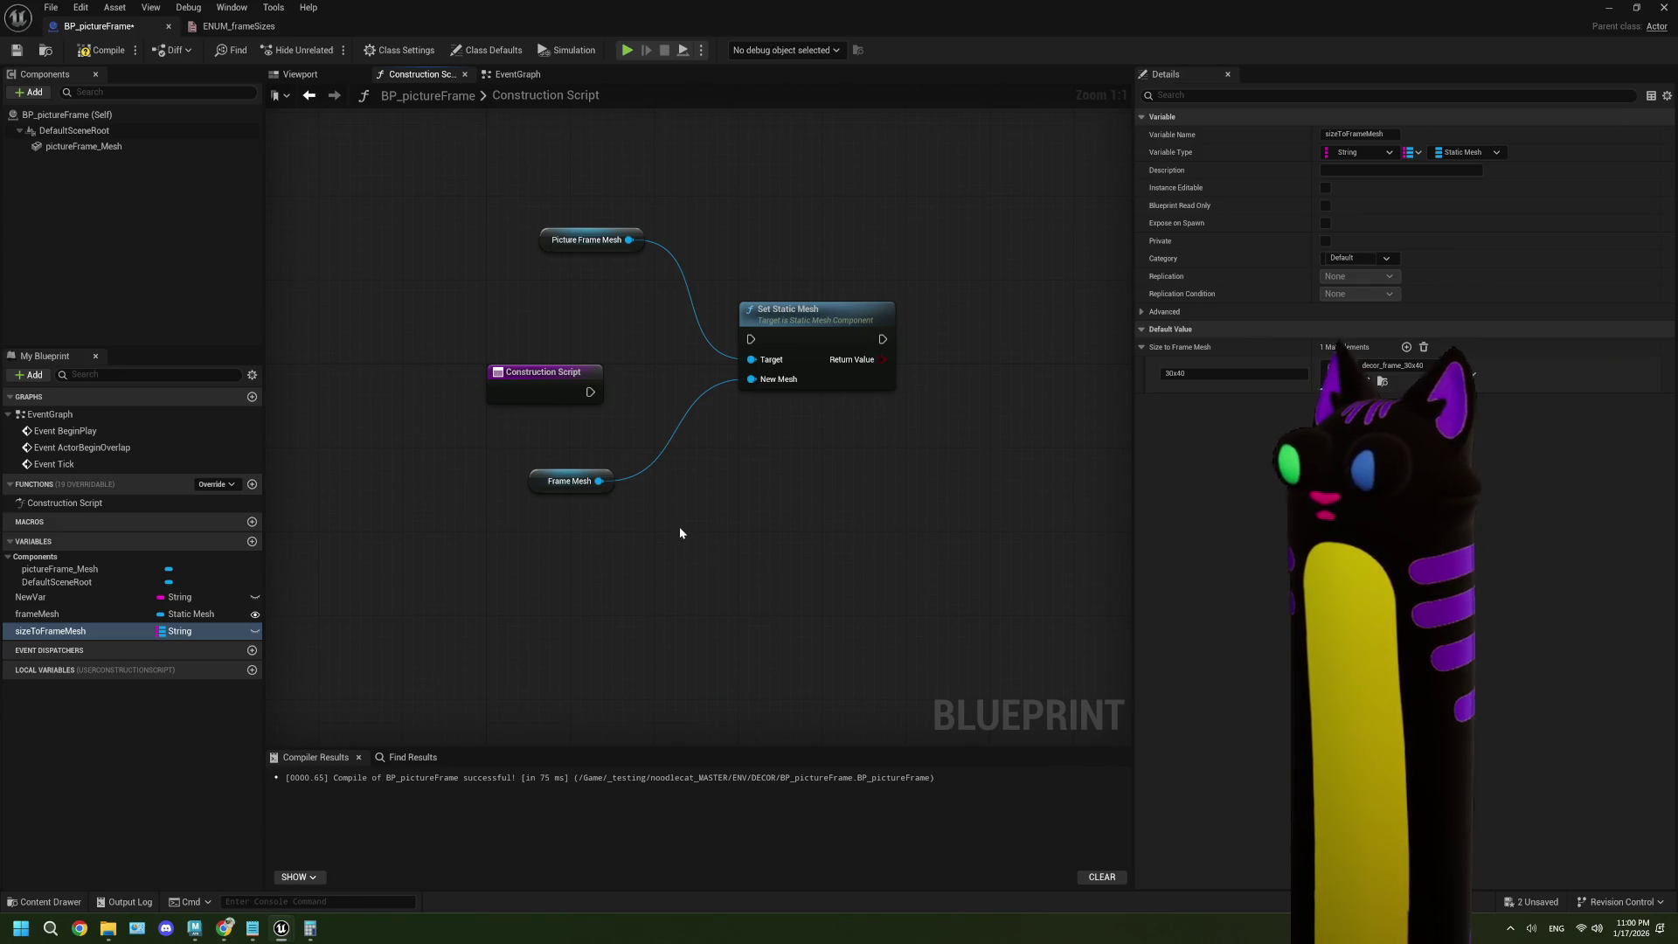
left_click(813, 344)
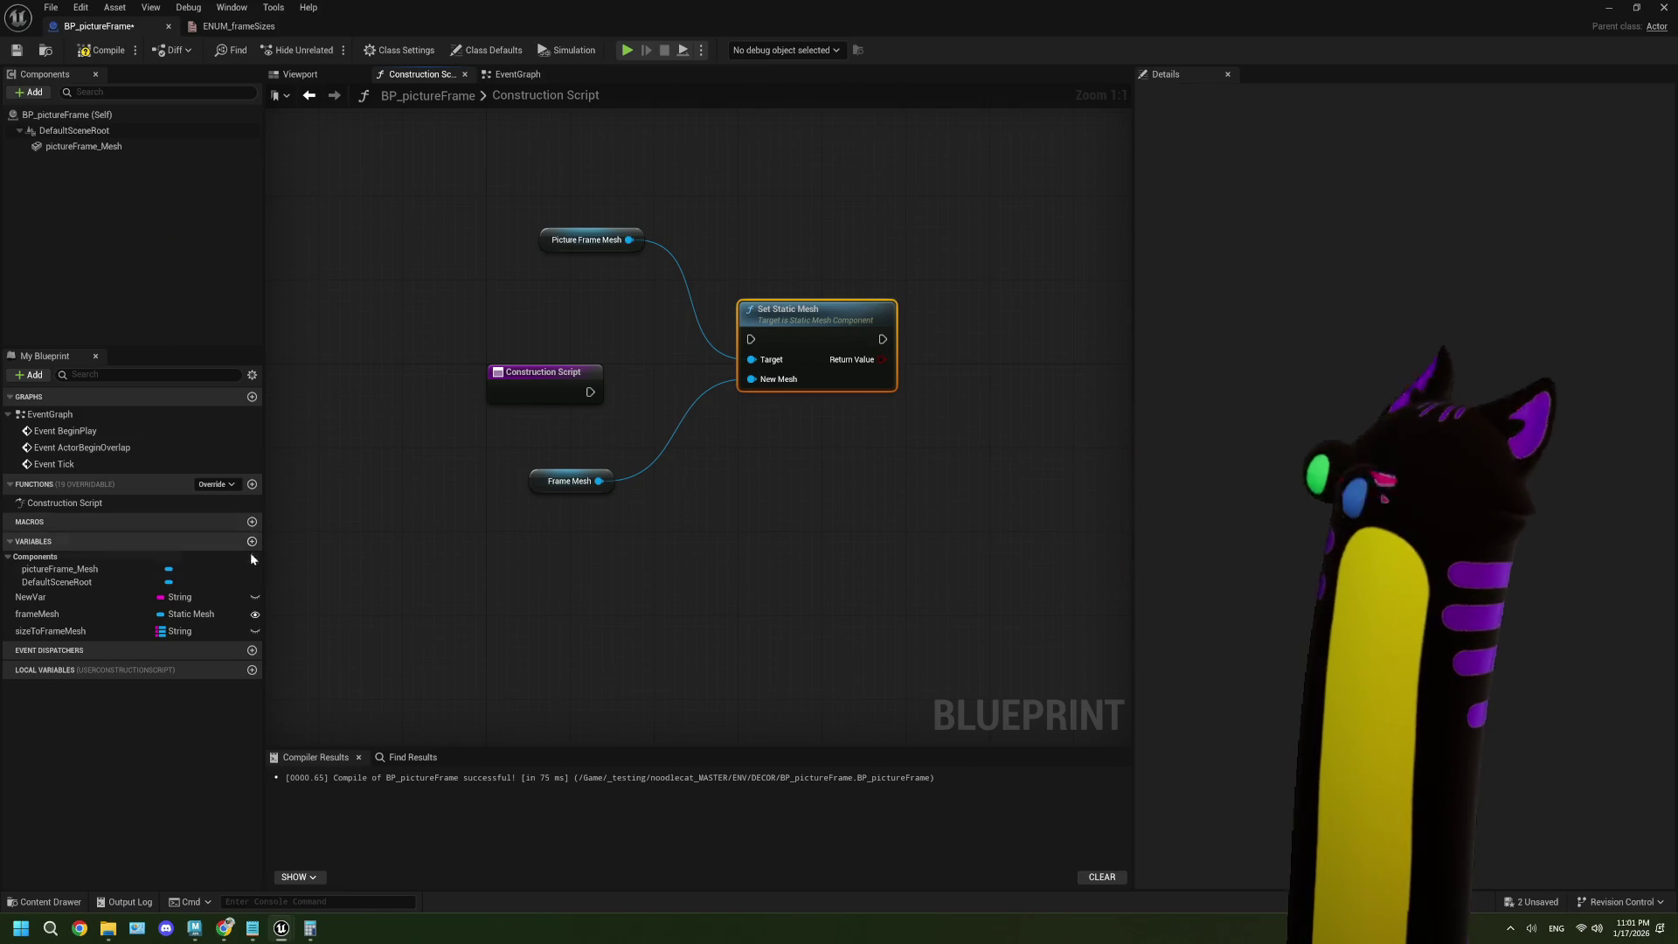
left_click(119, 617)
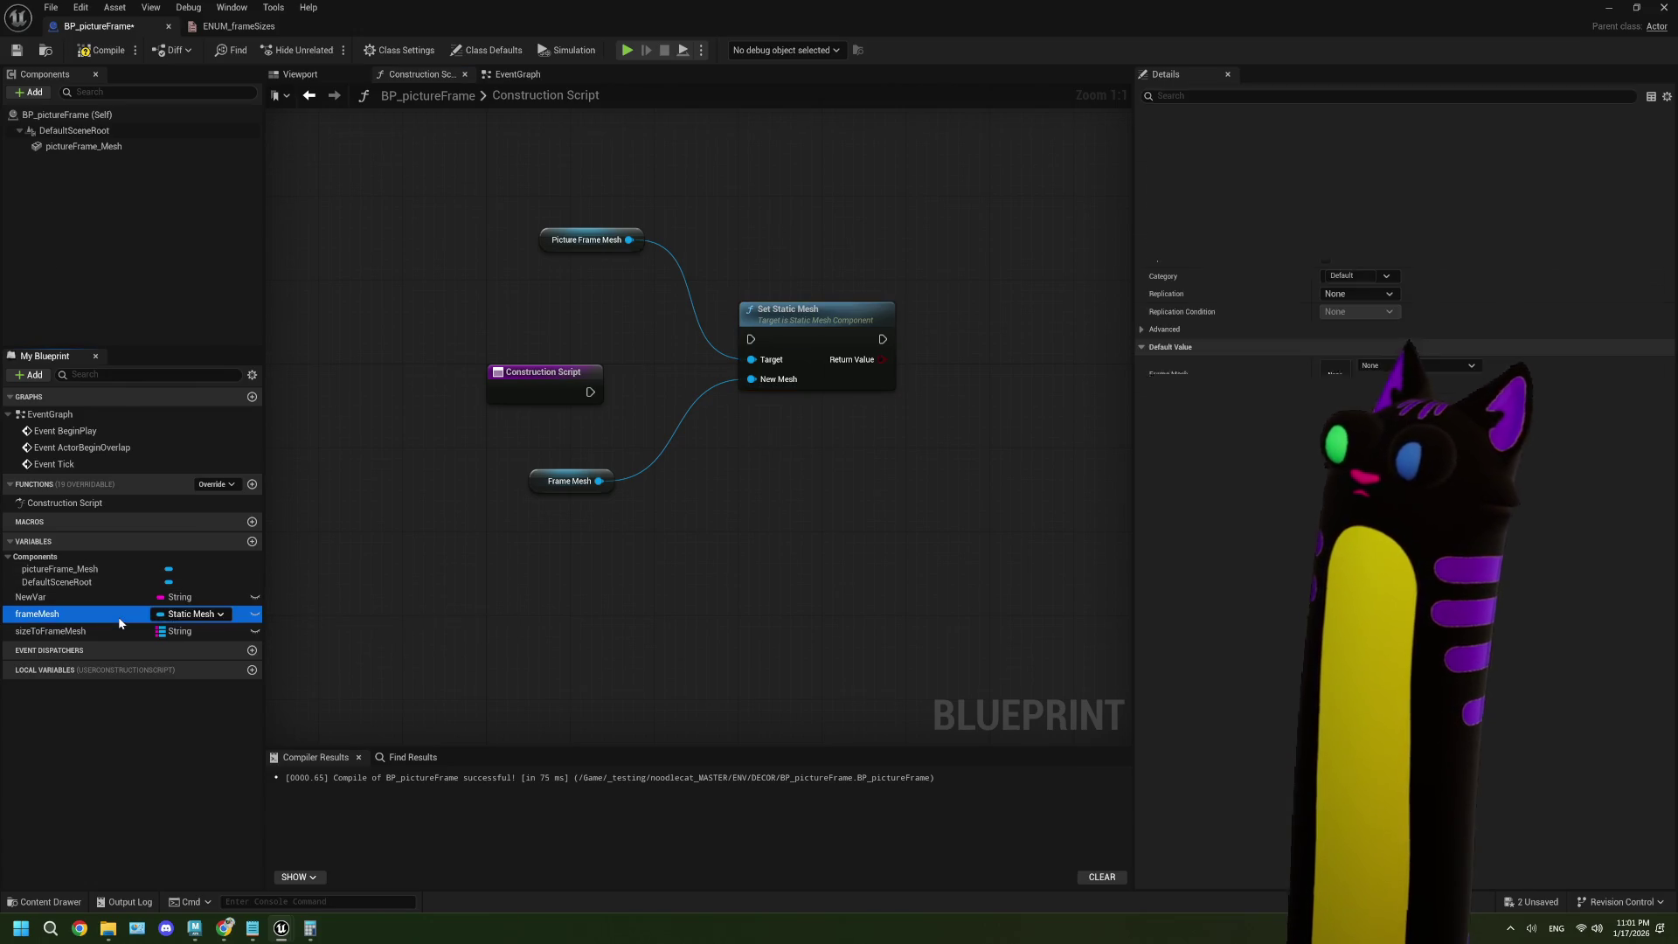
- Delete the frameMesh variable, confirming despite its use in the graph
right_click(119, 617)
left_click(164, 733)
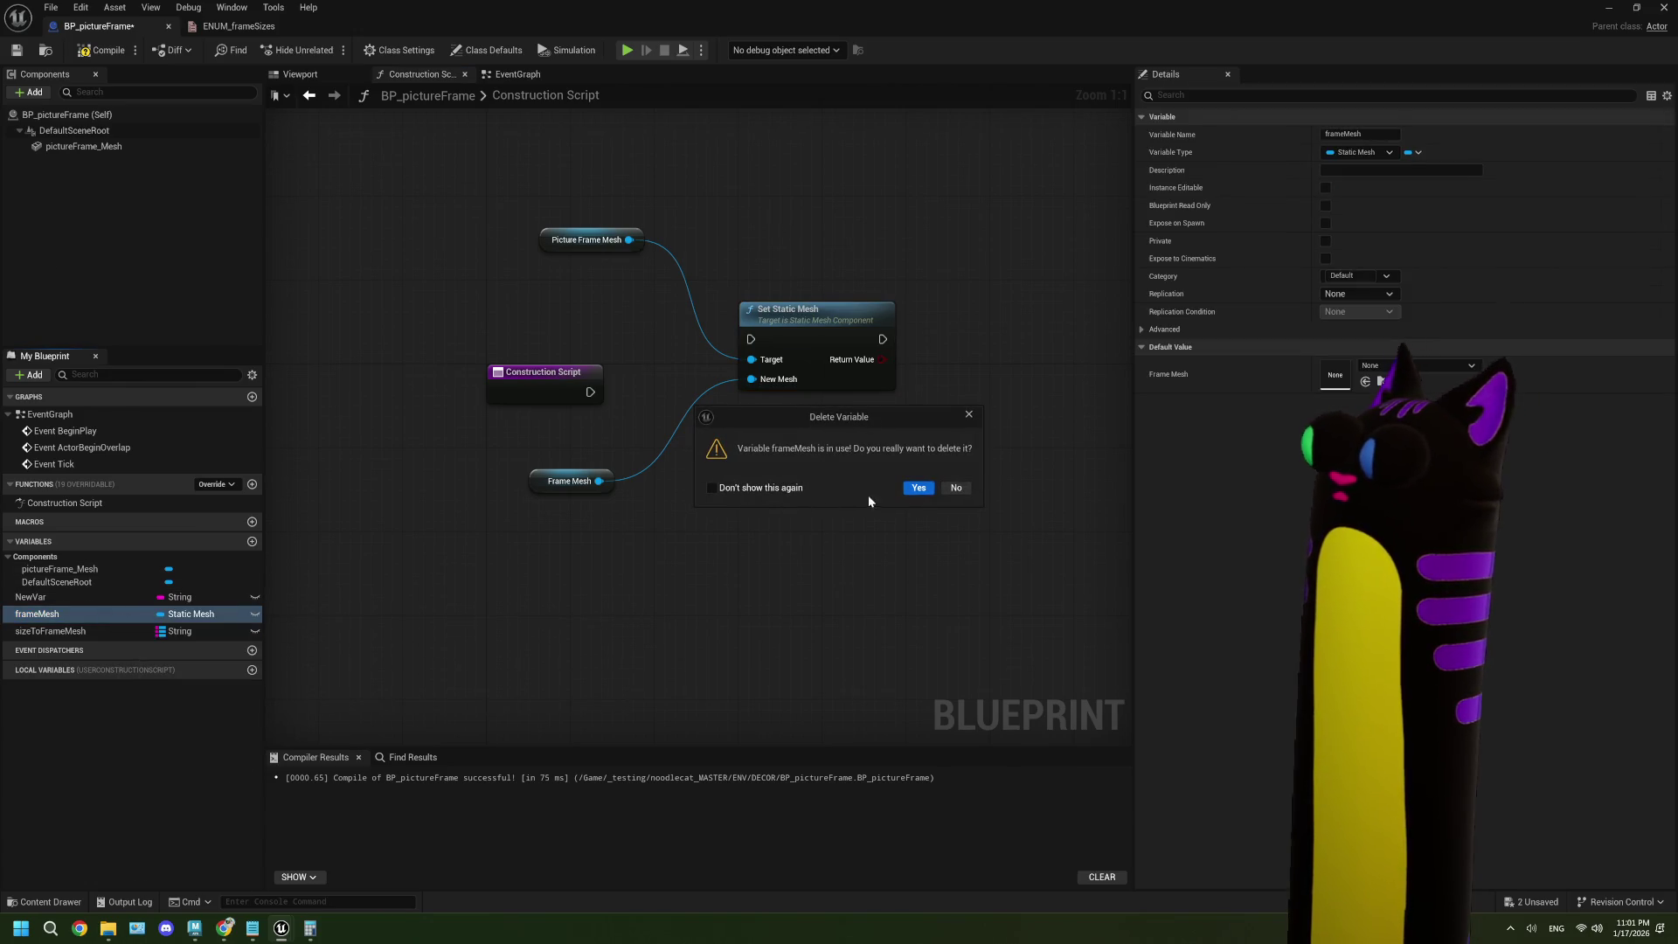
left_click(918, 488)
- Select sizeToFrameMesh, then bring the ENUM_frameSizes enum editor to the front
left_click(69, 615)
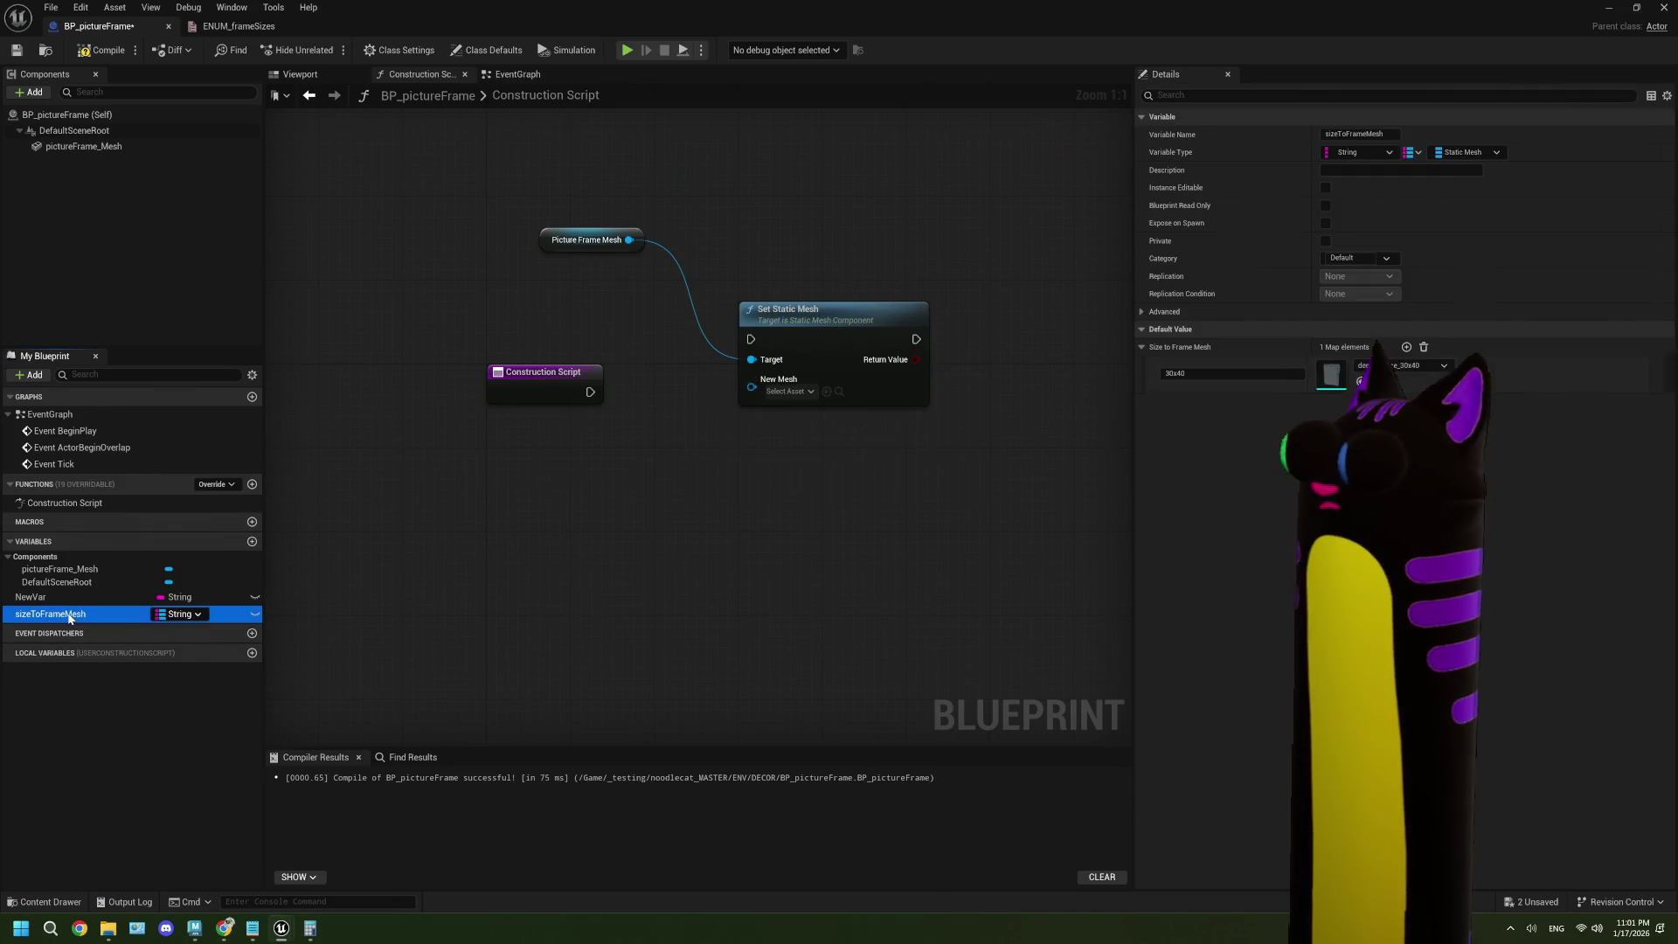
left_click(382, 570)
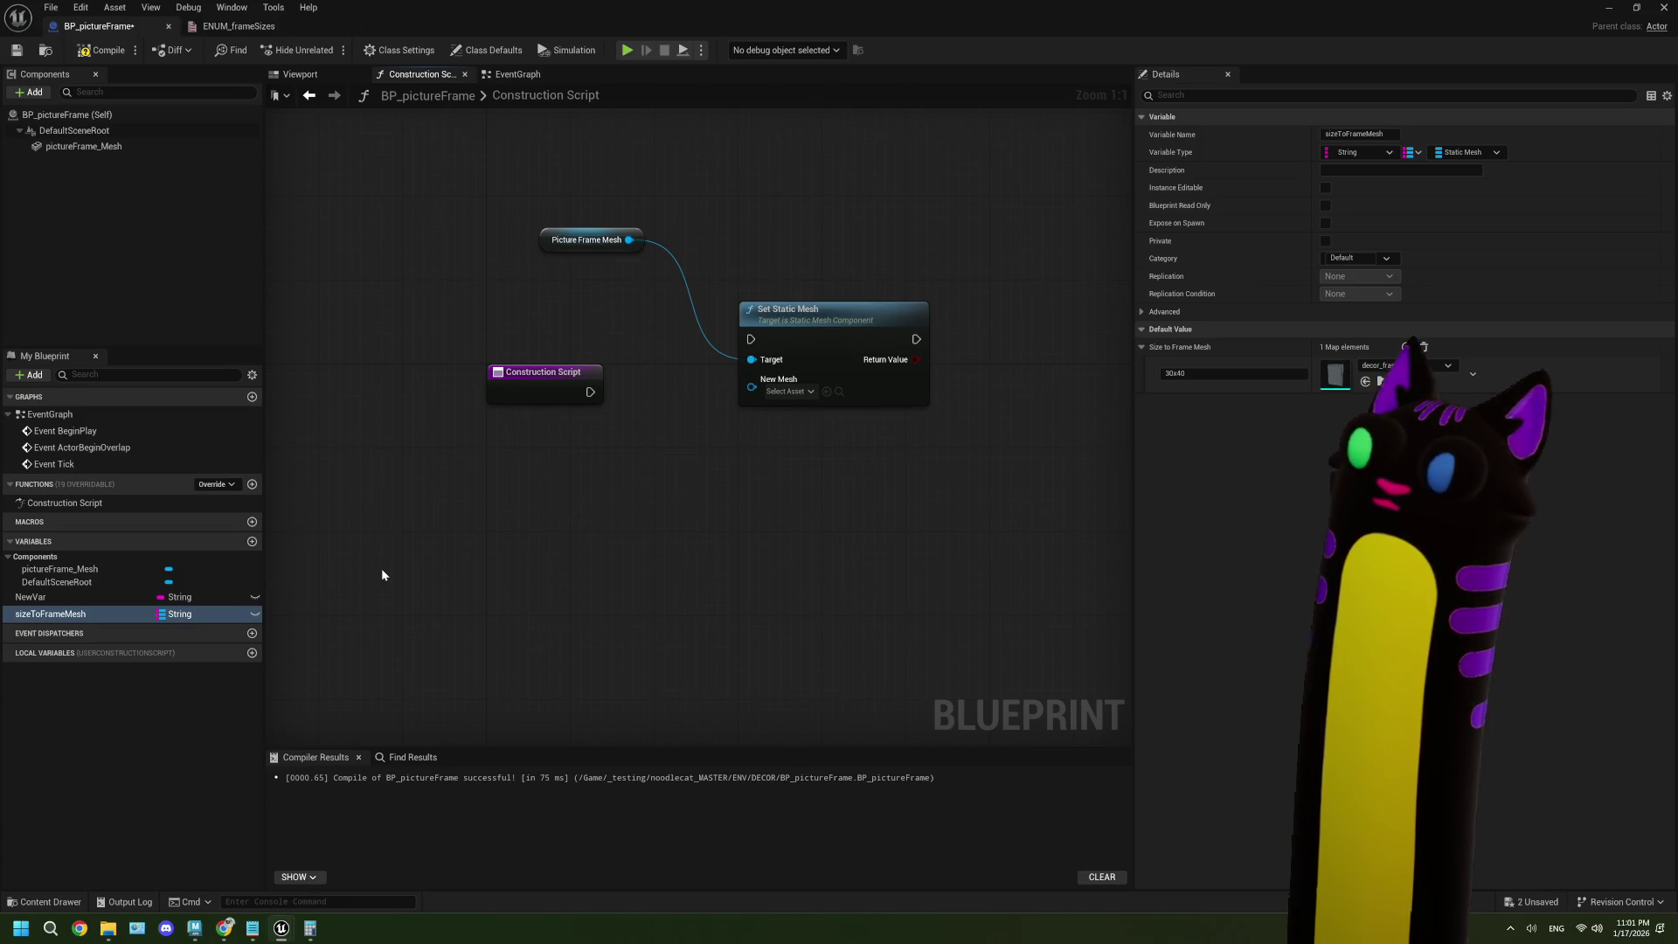
left_click(236, 26)
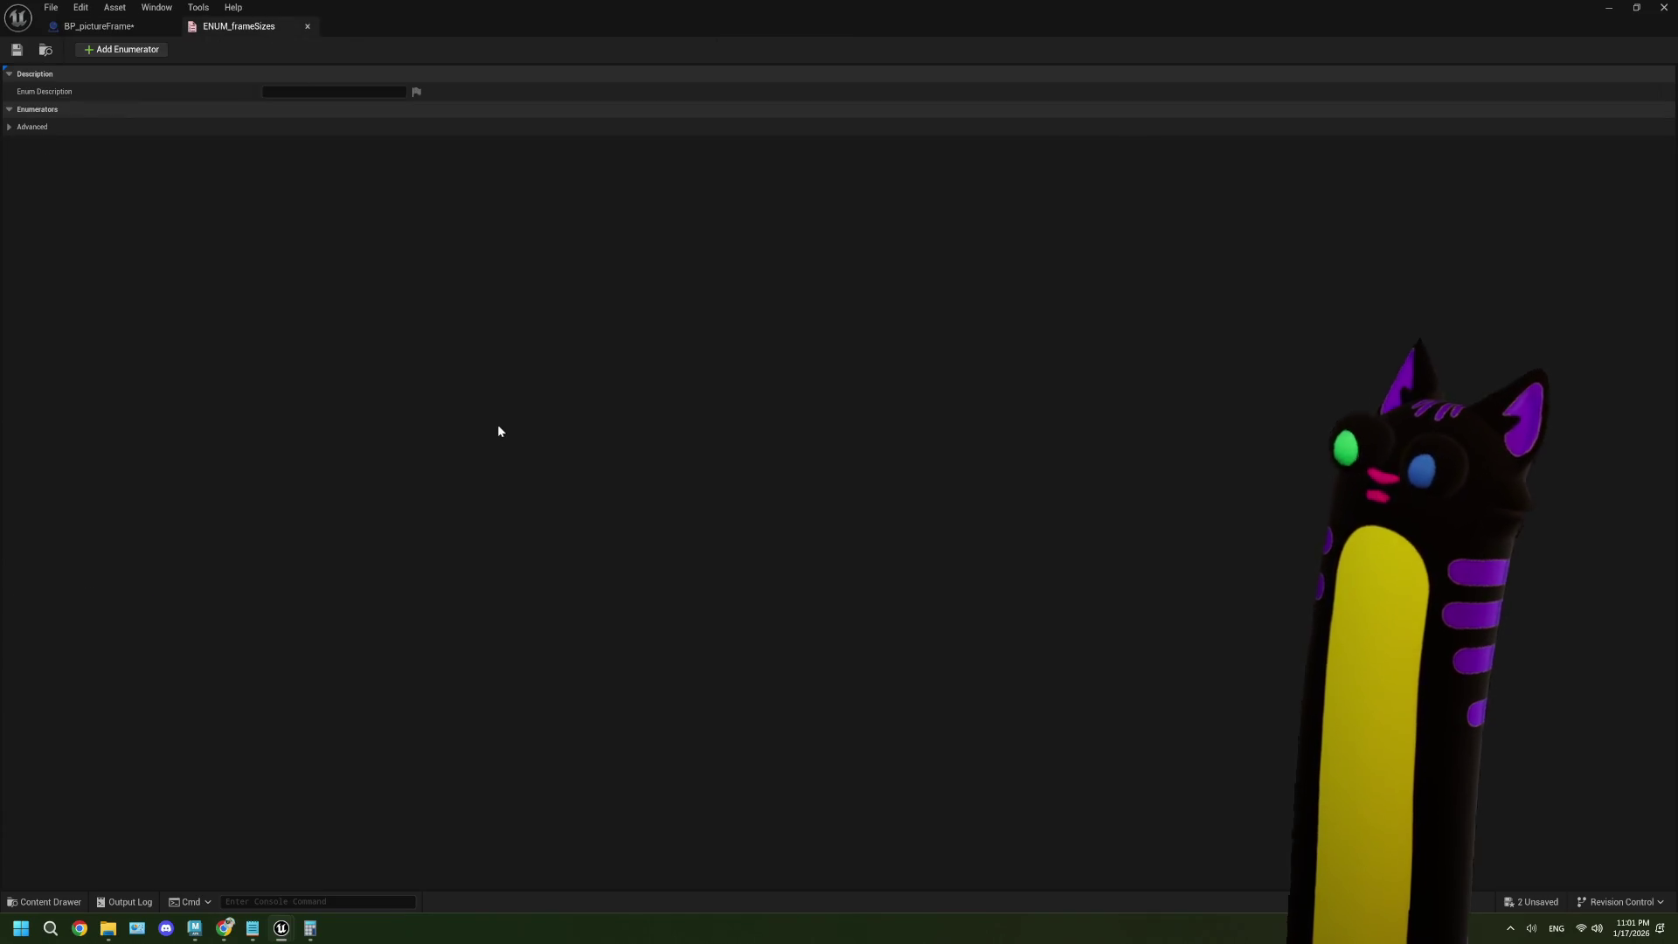
- Add an enumerator to ENUM_frameSizes, undo it, close the enum, and recompile BP_pictureFrame
left_click(104, 51)
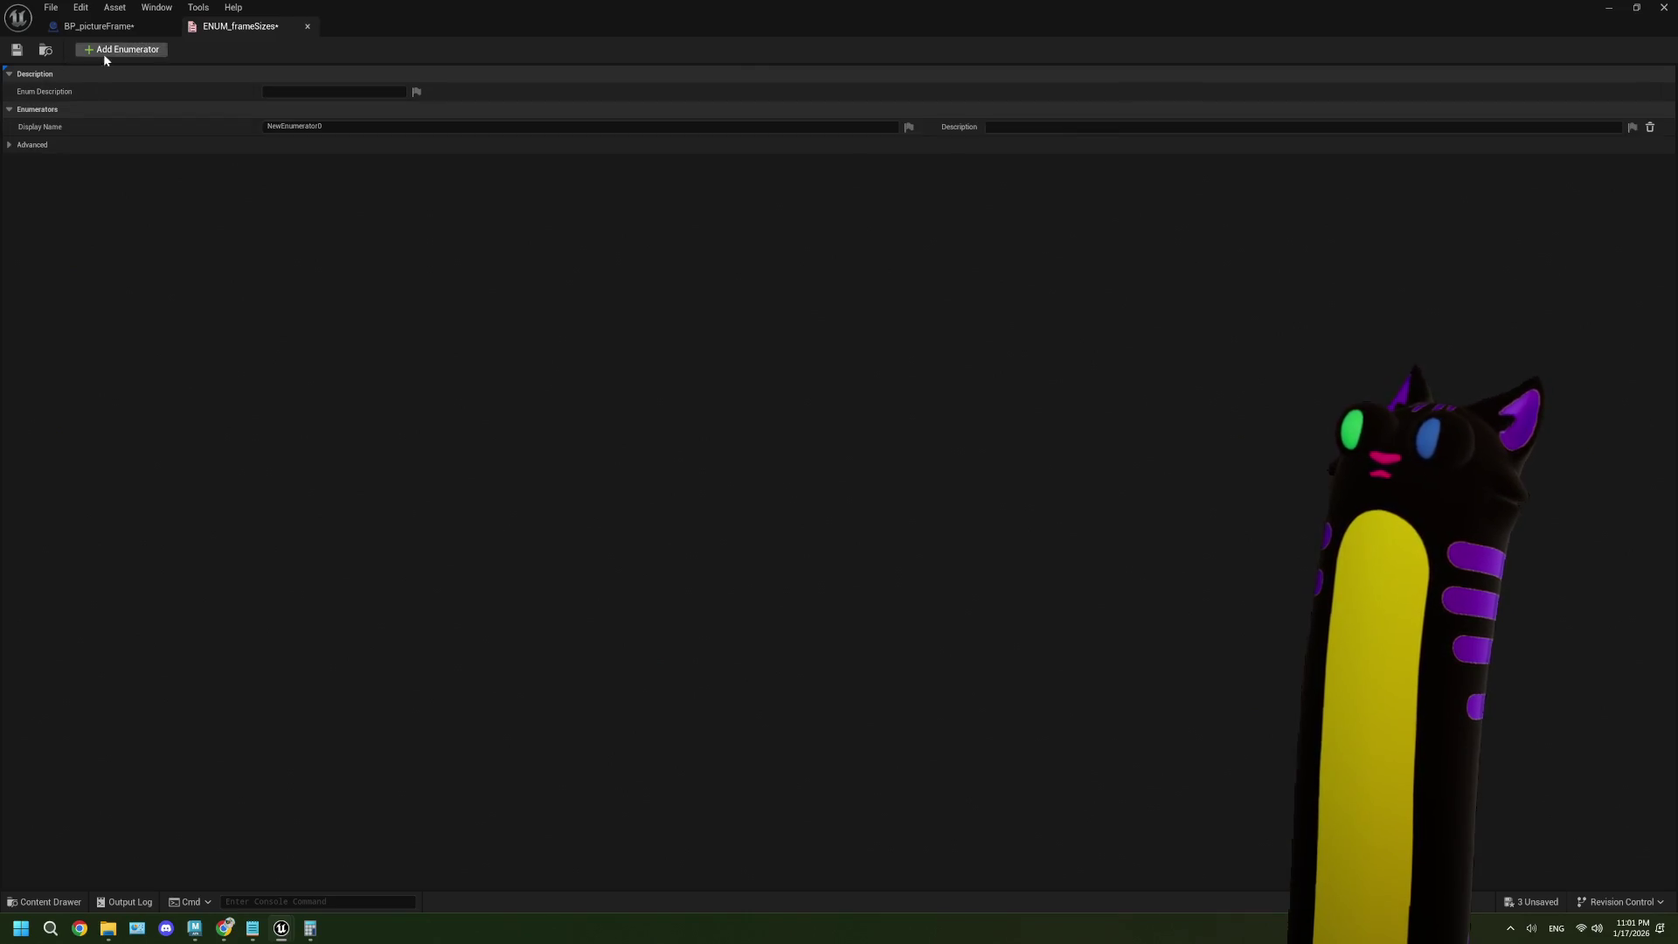
left_click(10, 146)
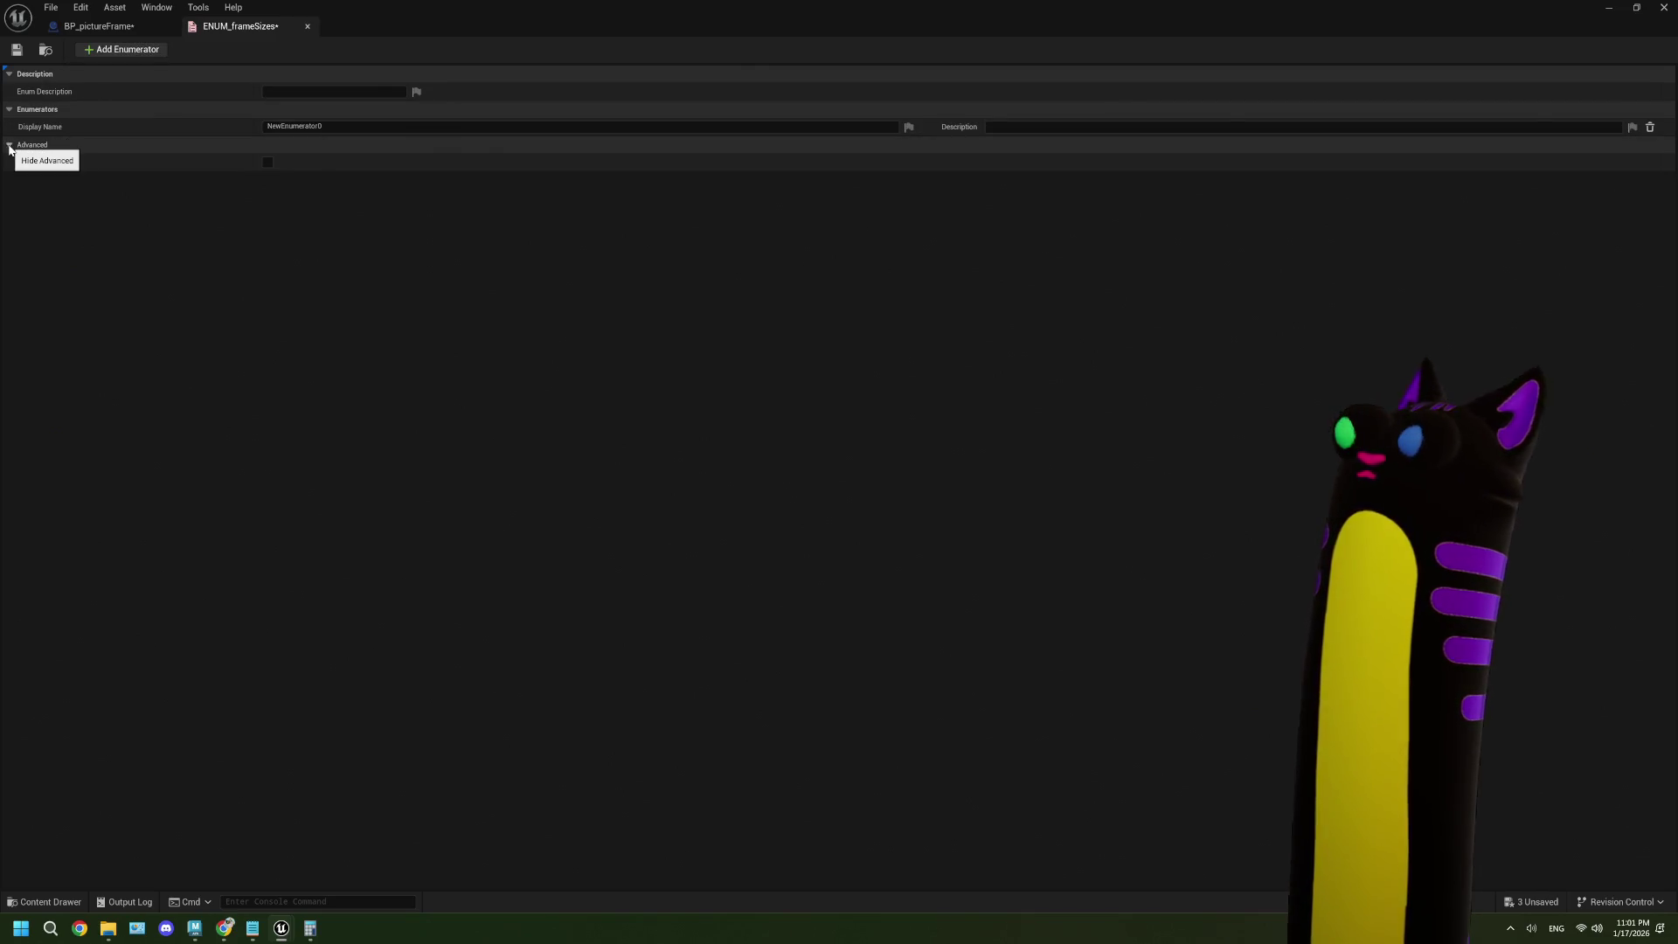
left_click(10, 146)
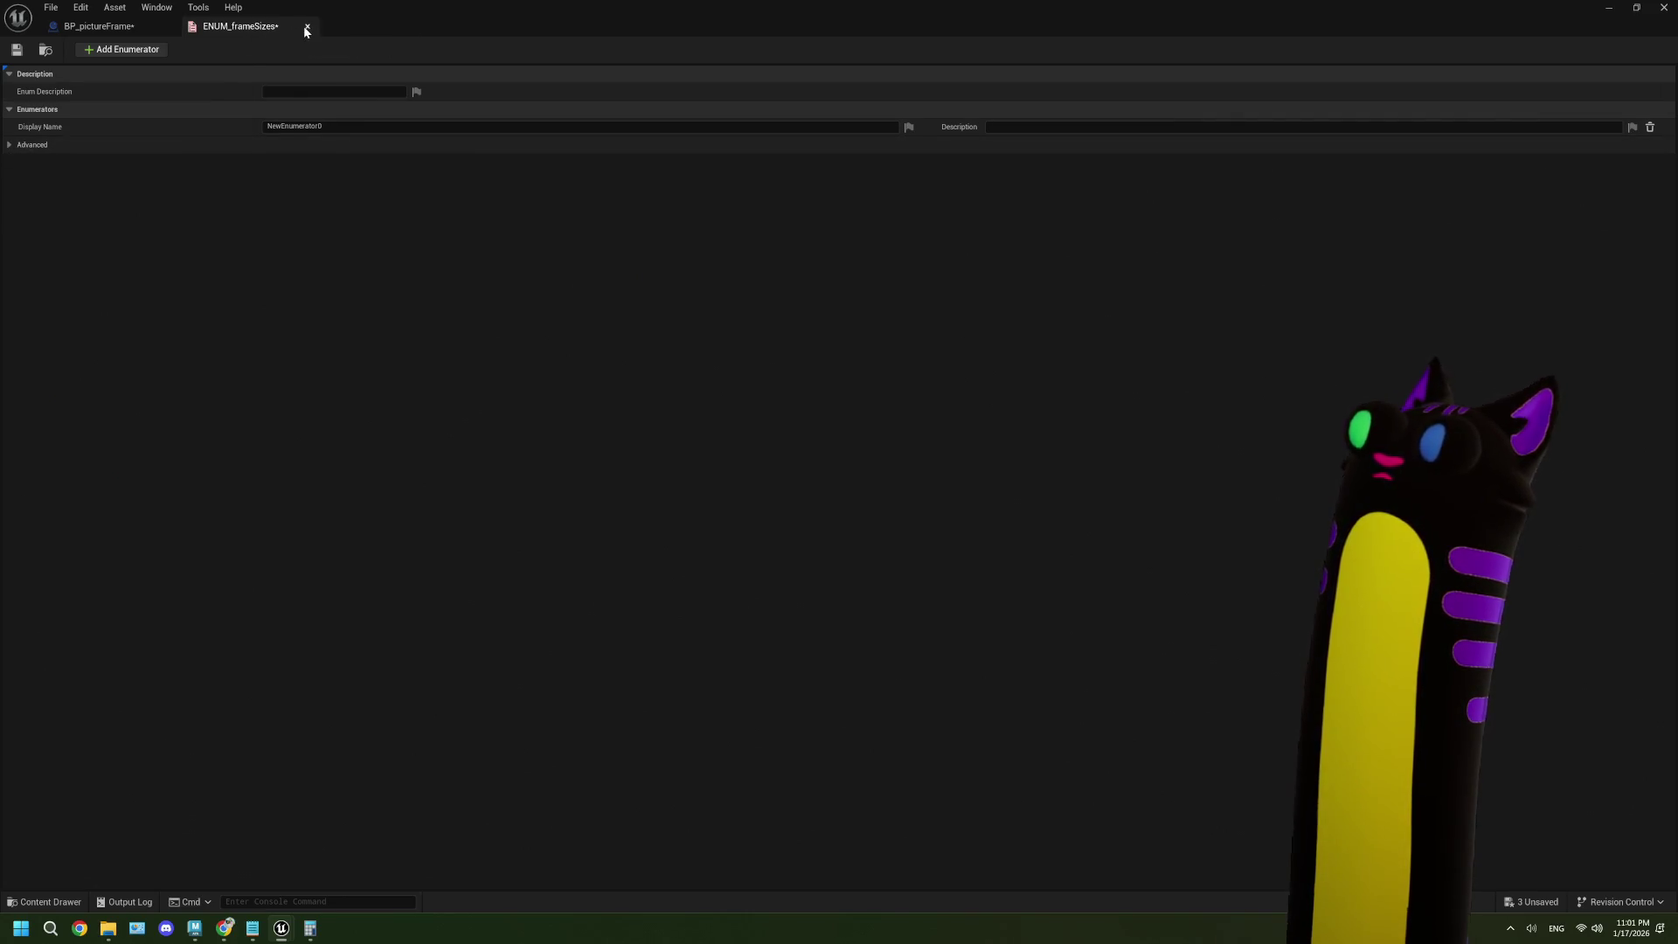
key("ctrl+z")
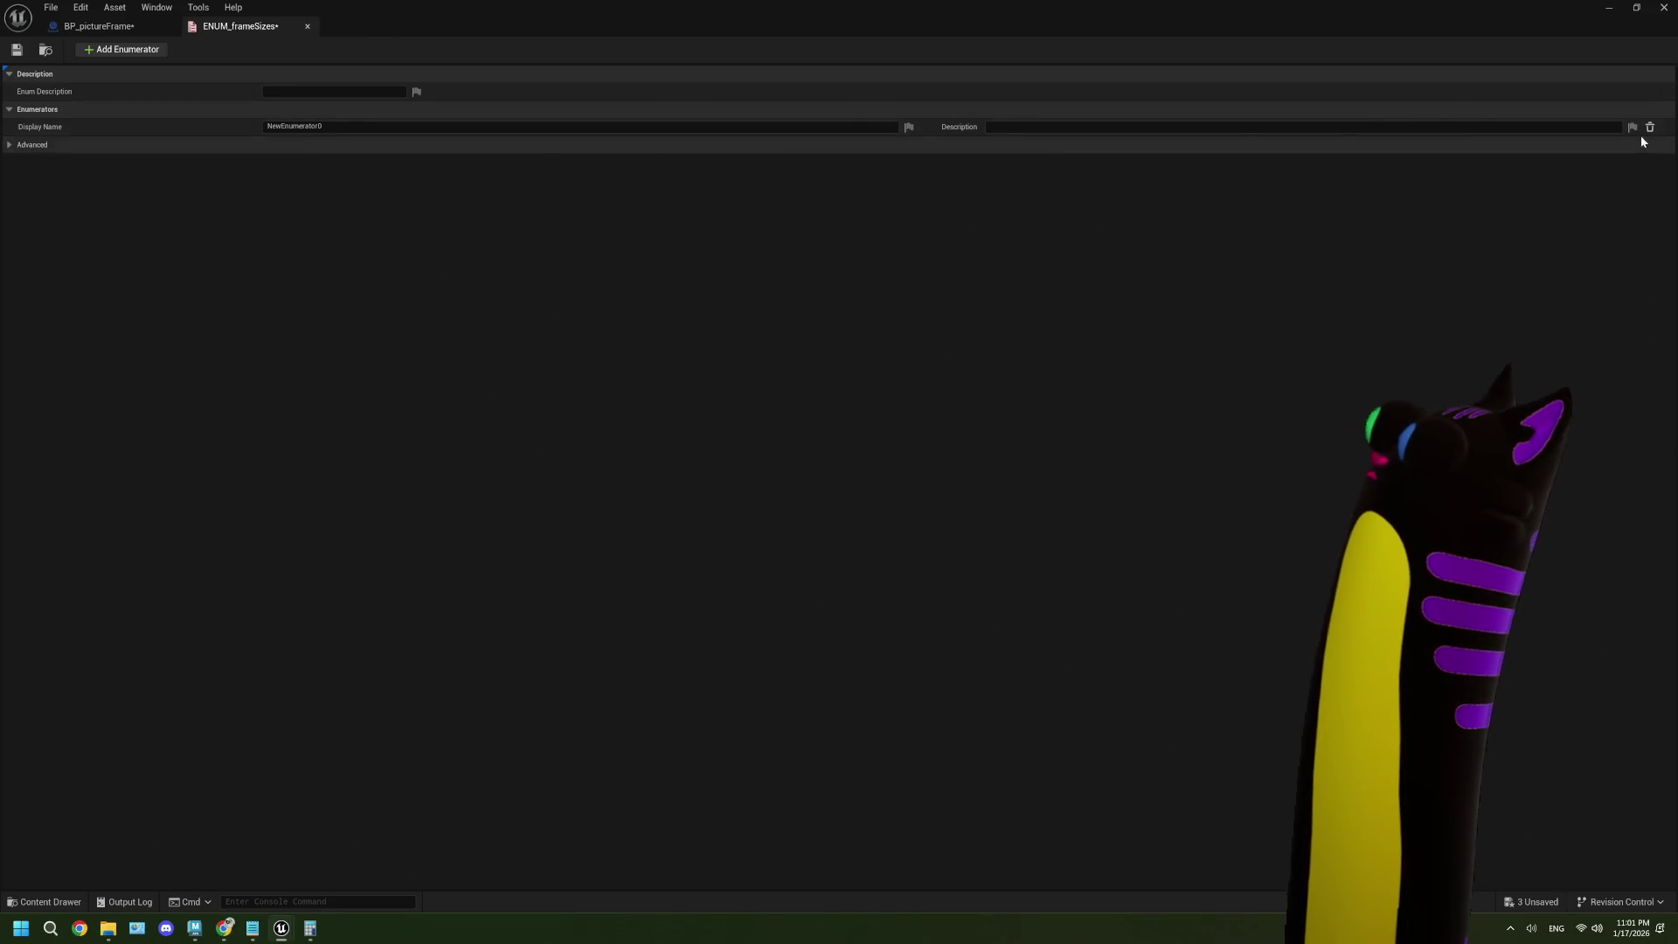
left_click(307, 27)
left_click(121, 56)
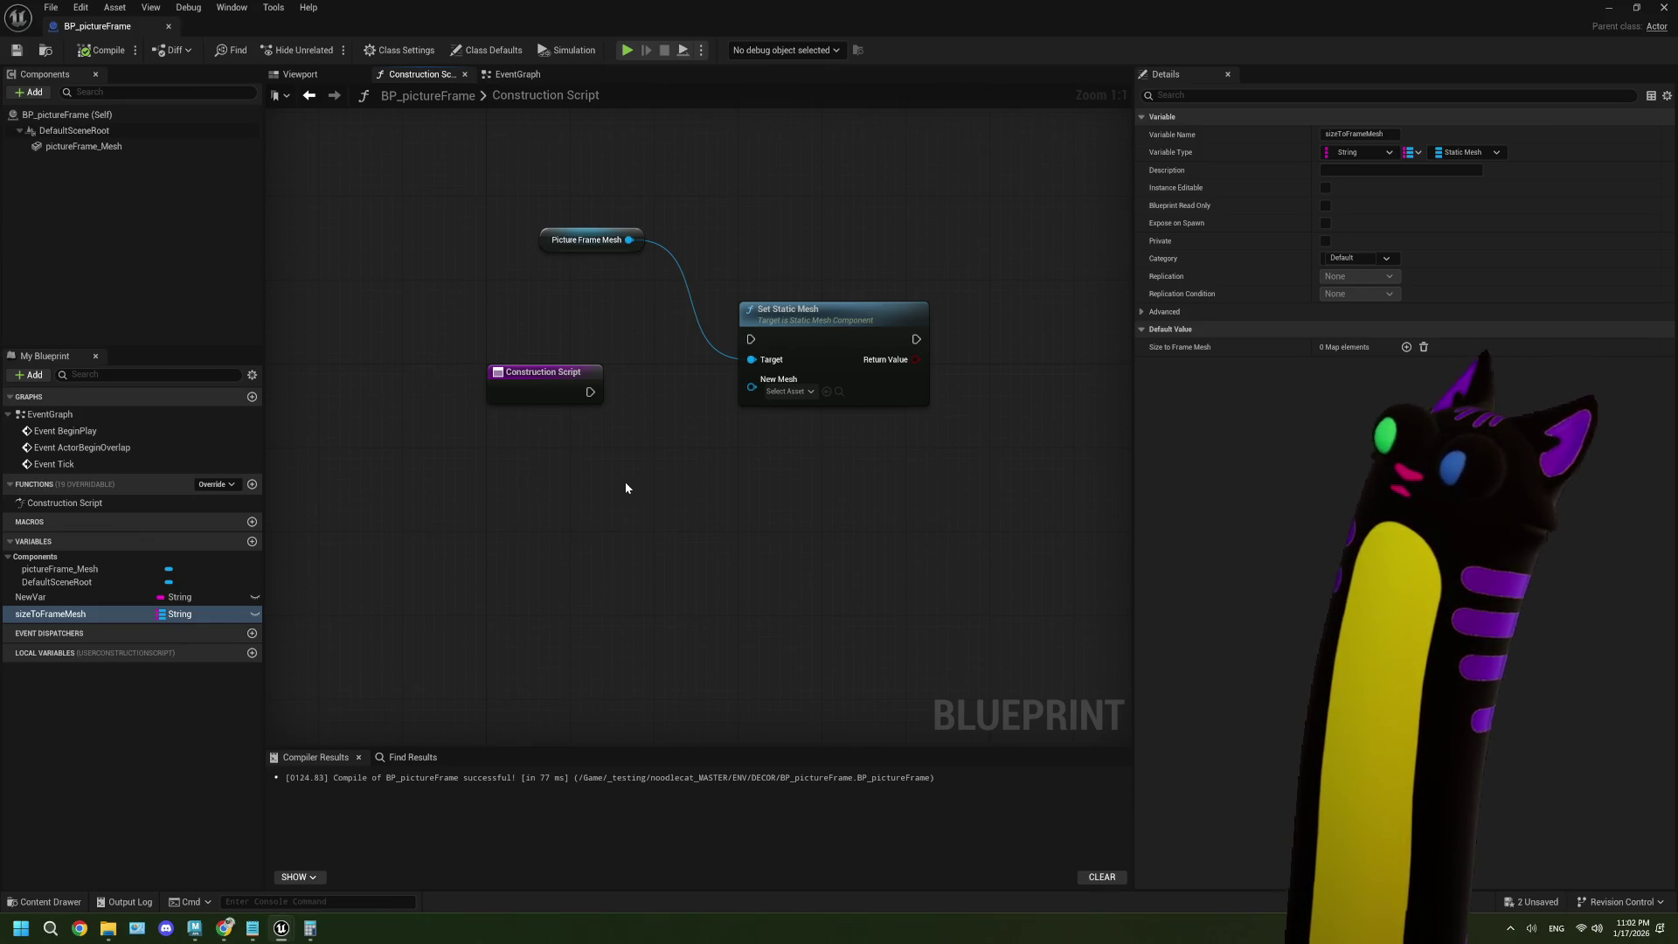
mouse_move(616, 23)
left_mouse_down()
mouse_move(612, 522)
mouse_move(553, 758)
mouse_move(563, 1)
left_mouse_up()
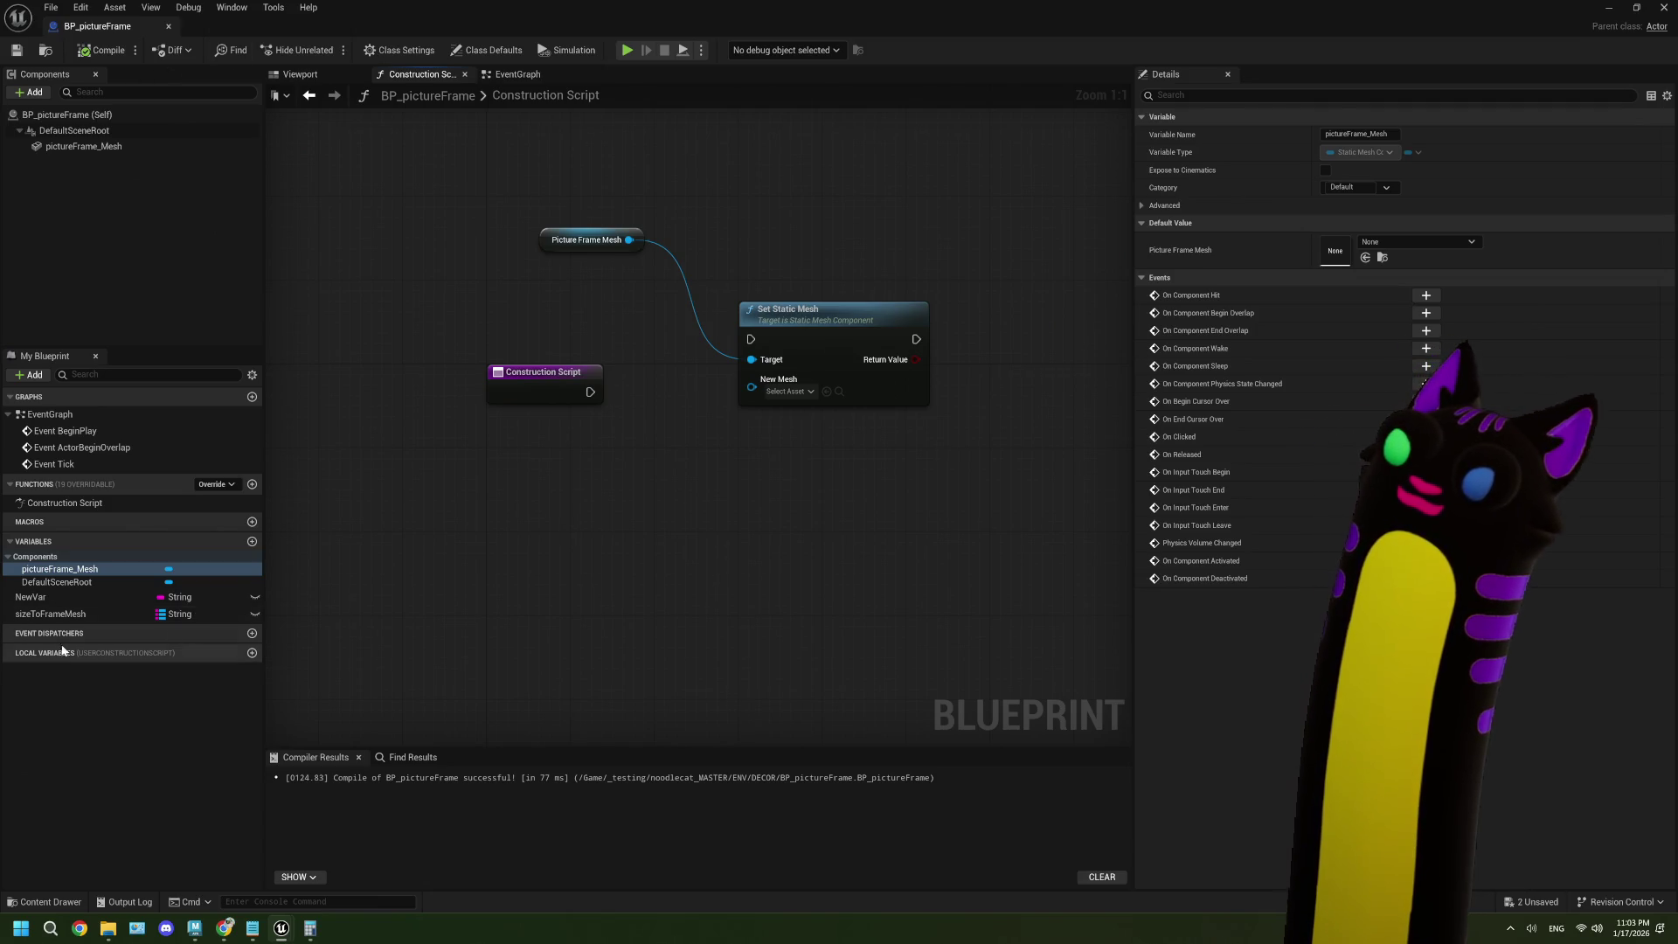
- Expand sizeToFrameMesh's Advanced properties and leave Config Variable unchecked after toggling it
left_click(66, 614)
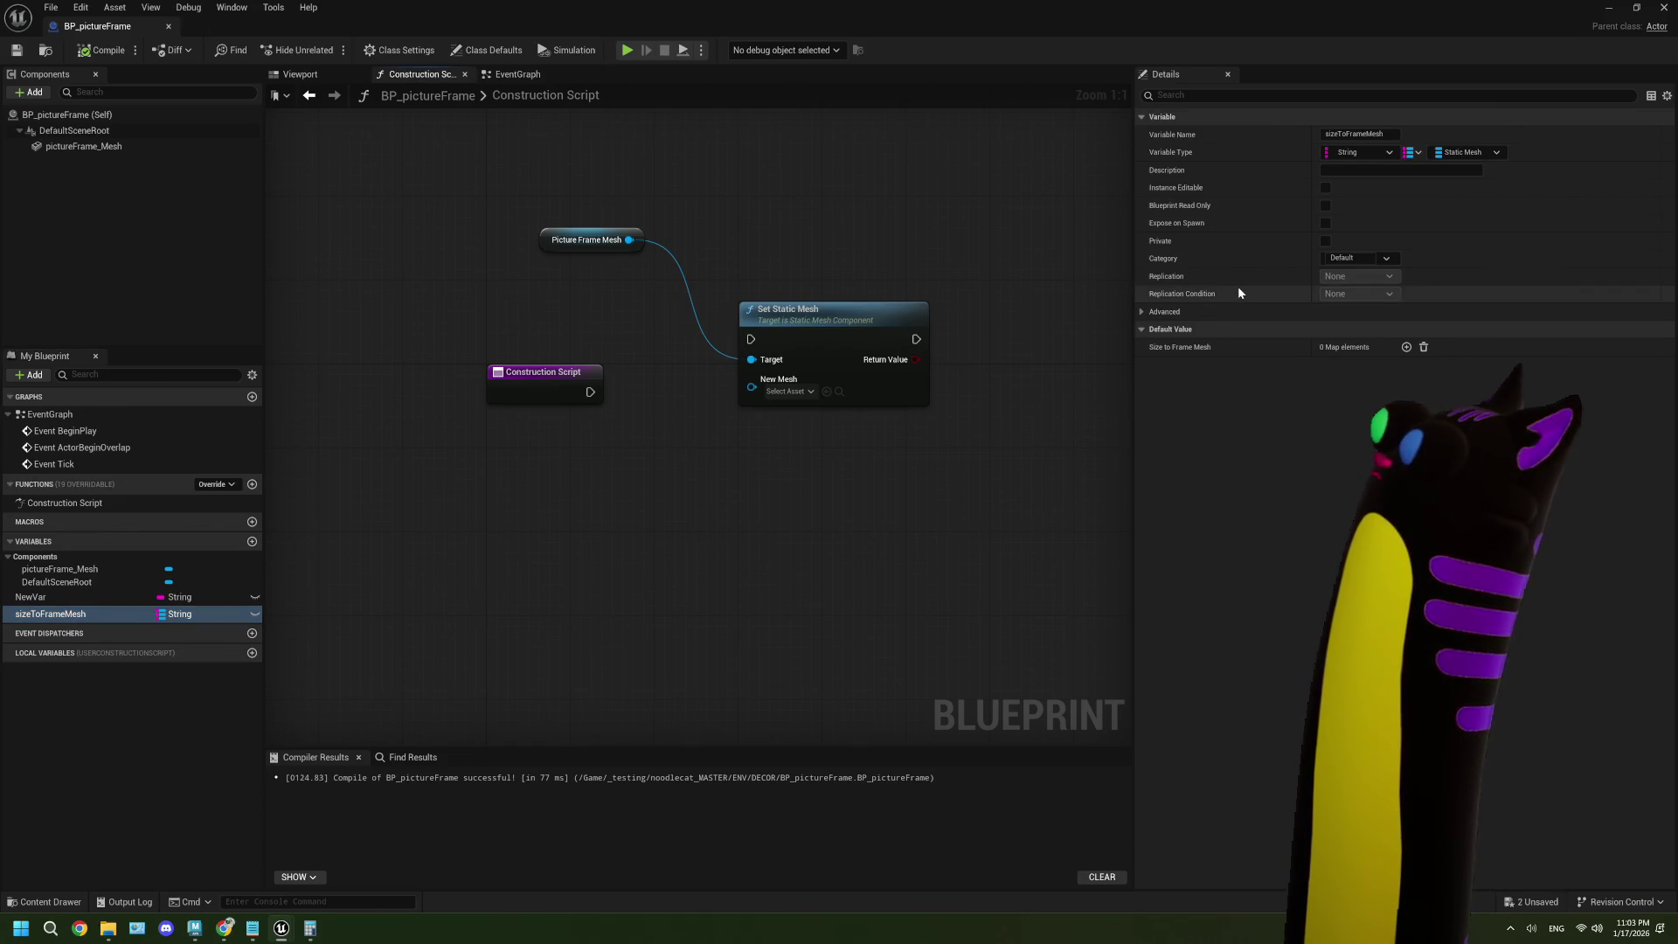
left_click(1142, 312)
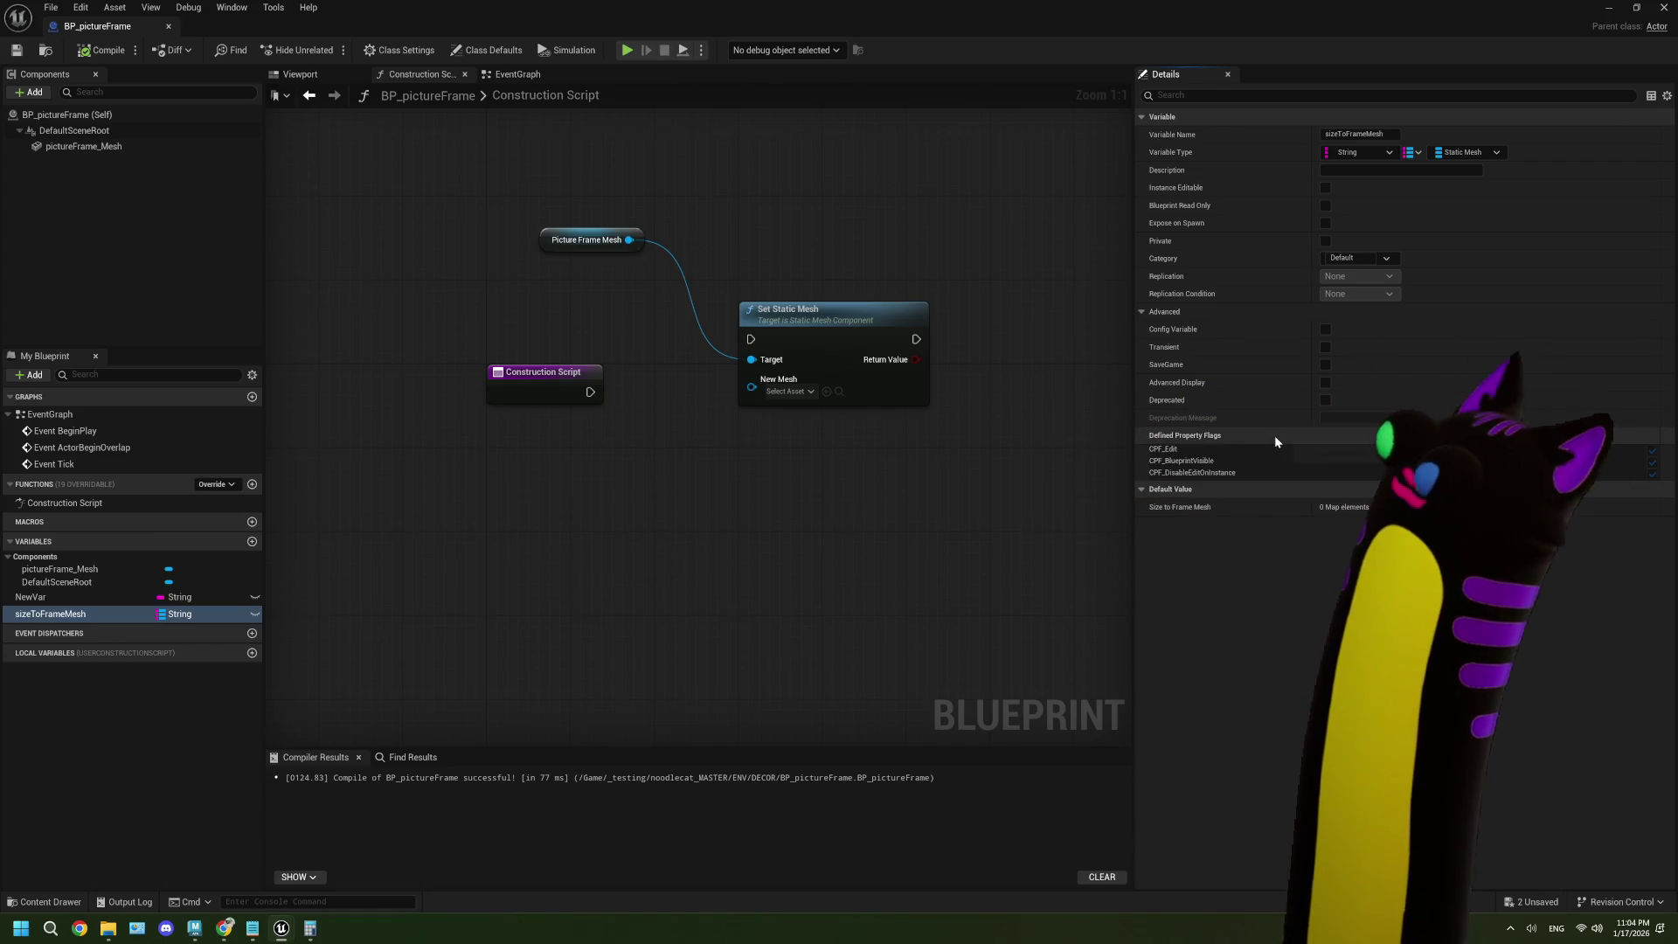
left_click(1326, 331)
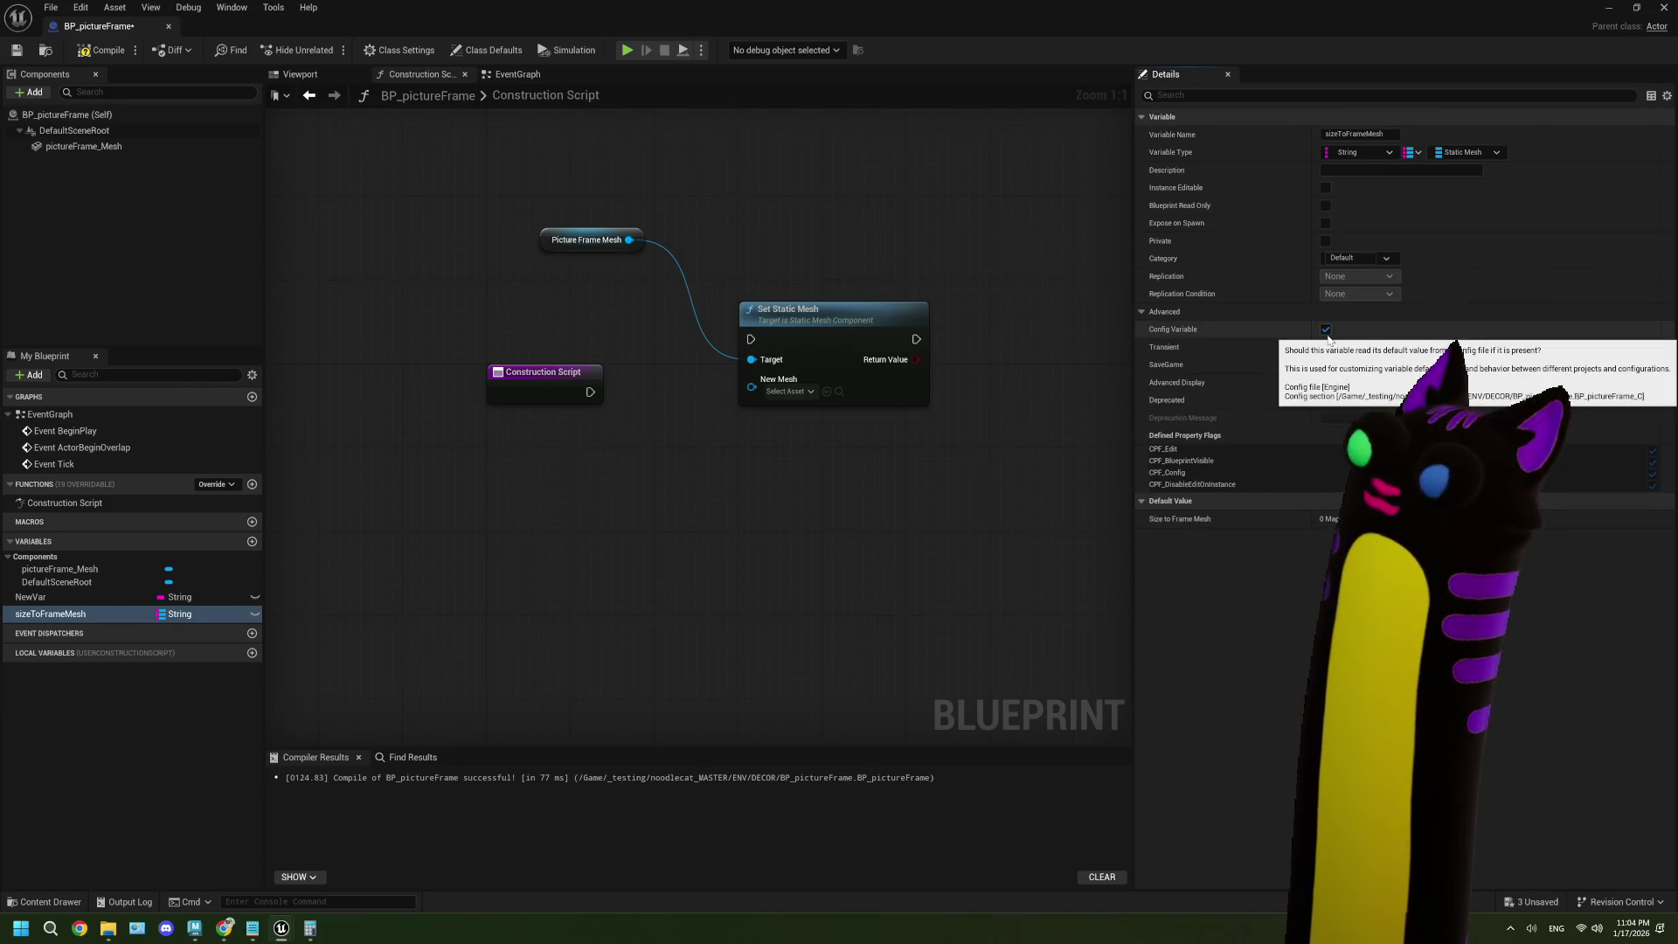
left_click(1326, 331)
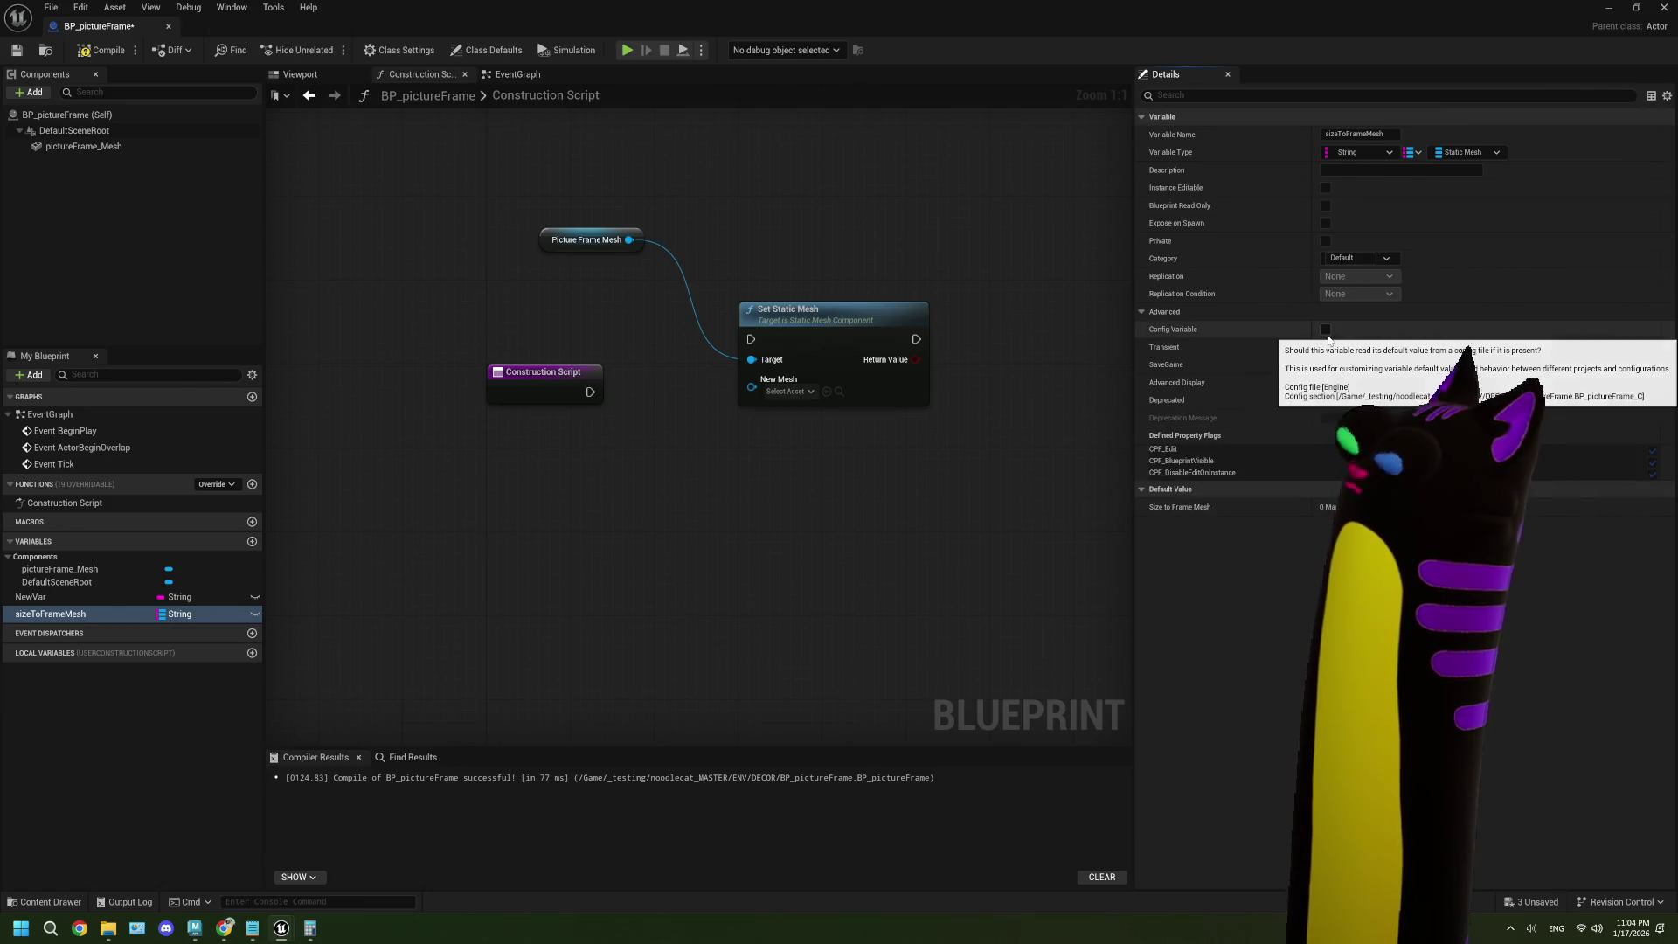
left_click(1327, 331)
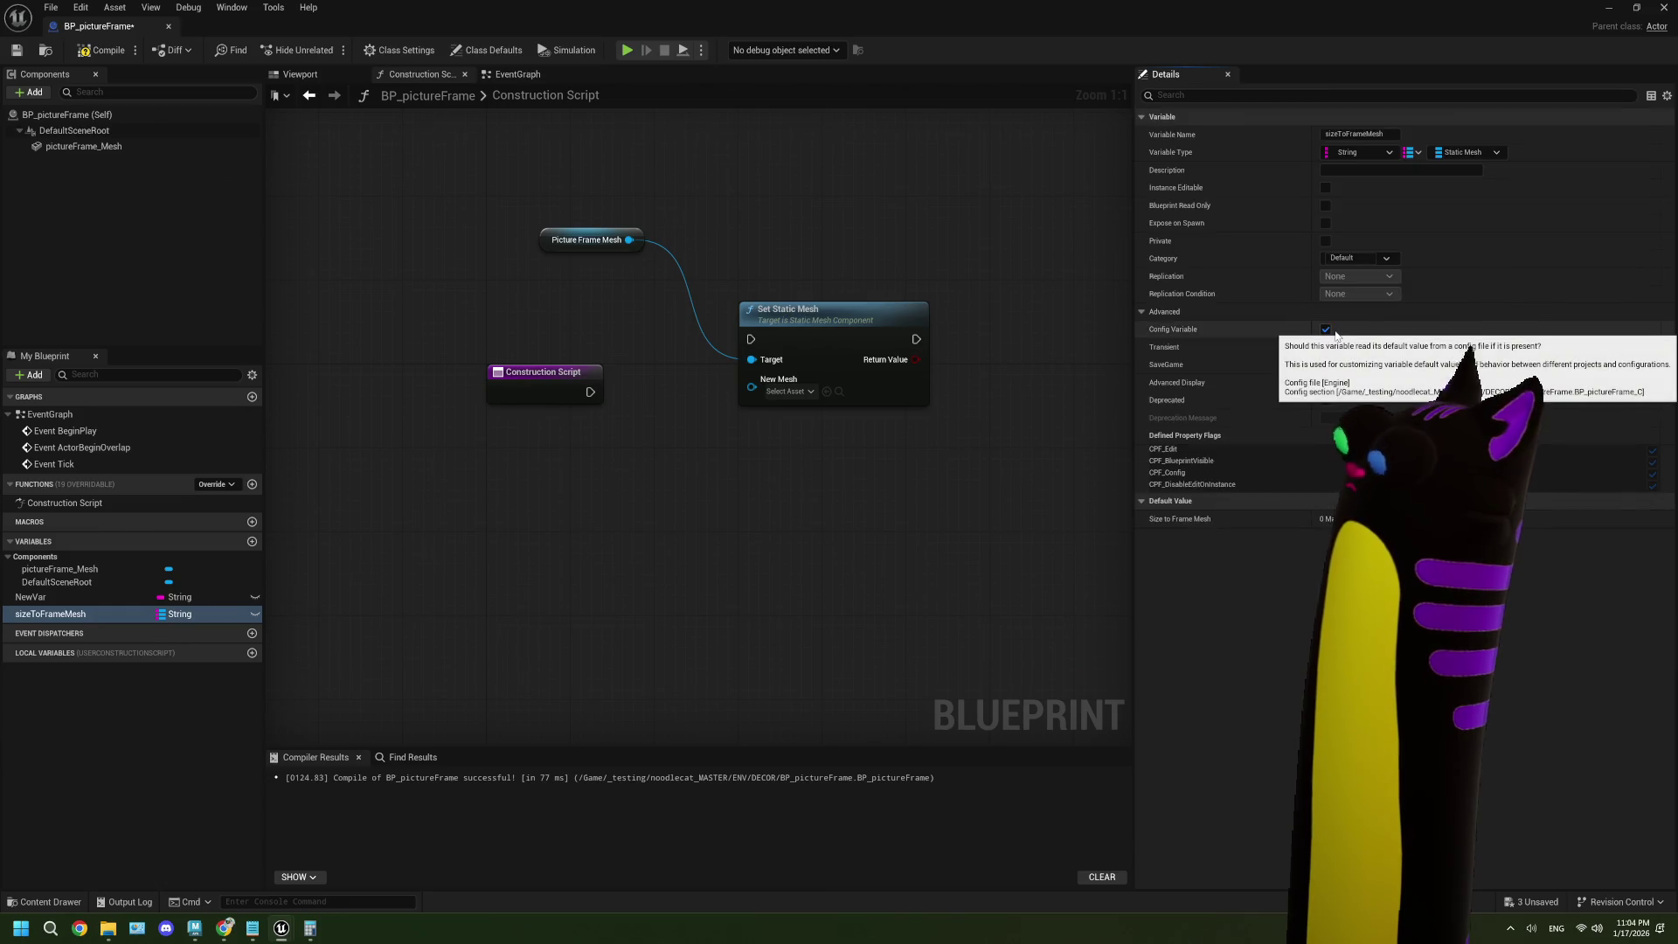
left_click(1335, 330)
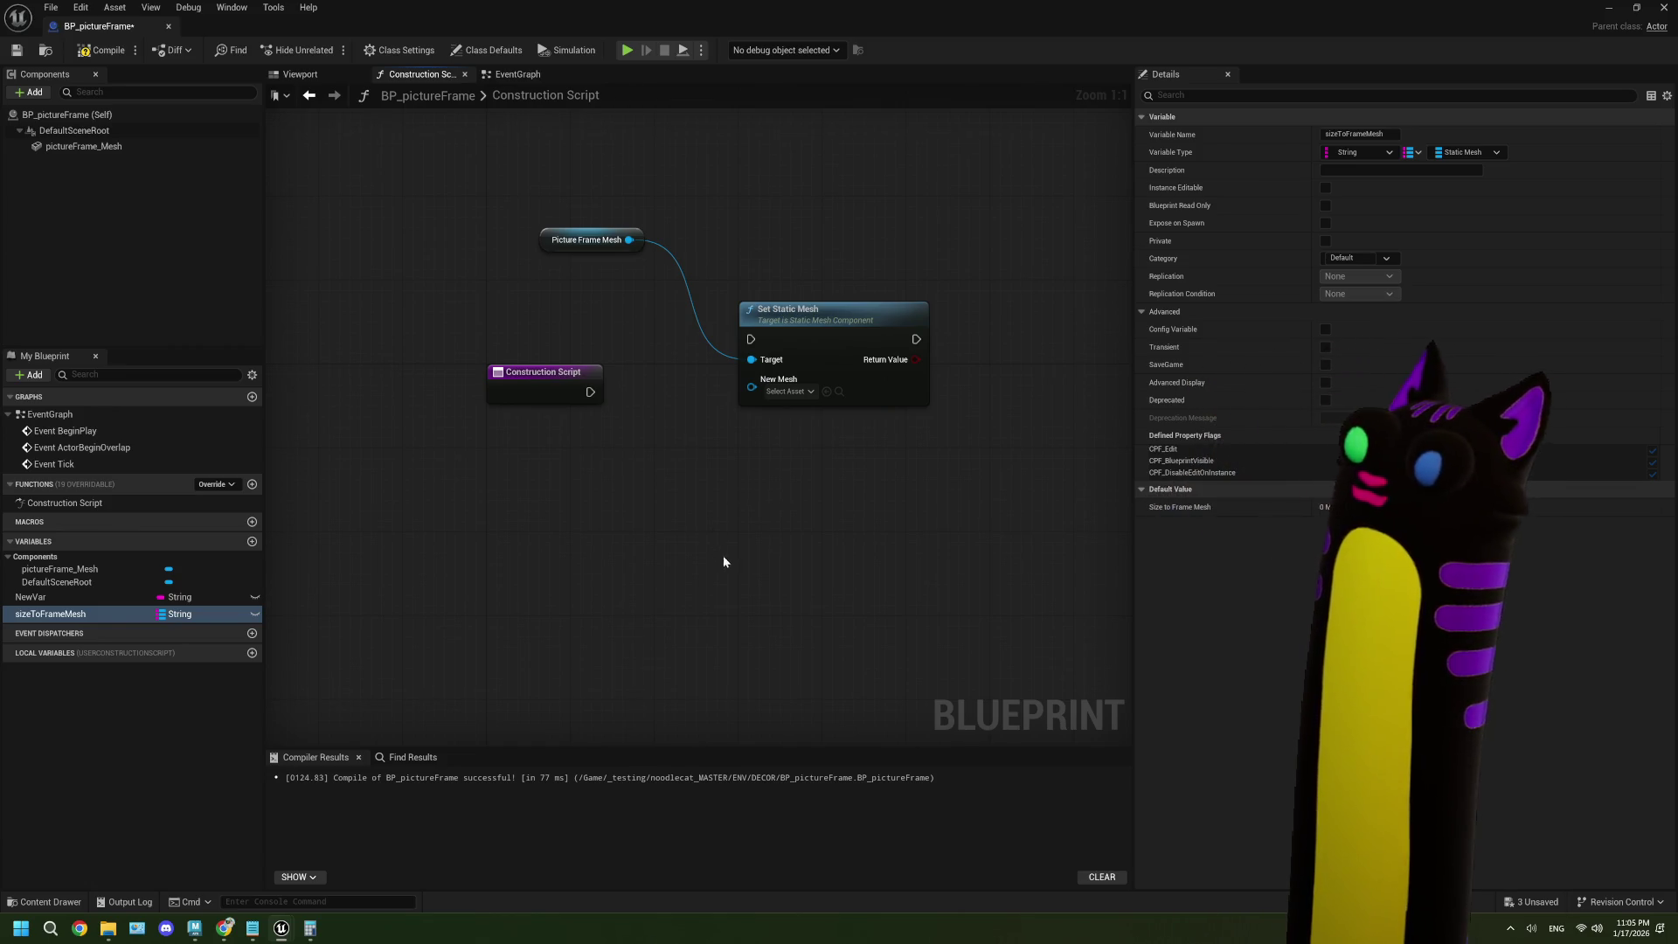
- Pan the construction graph and minimize the blueprint editor to reach the level editor
left_click_drag(724, 561, 623, 575)
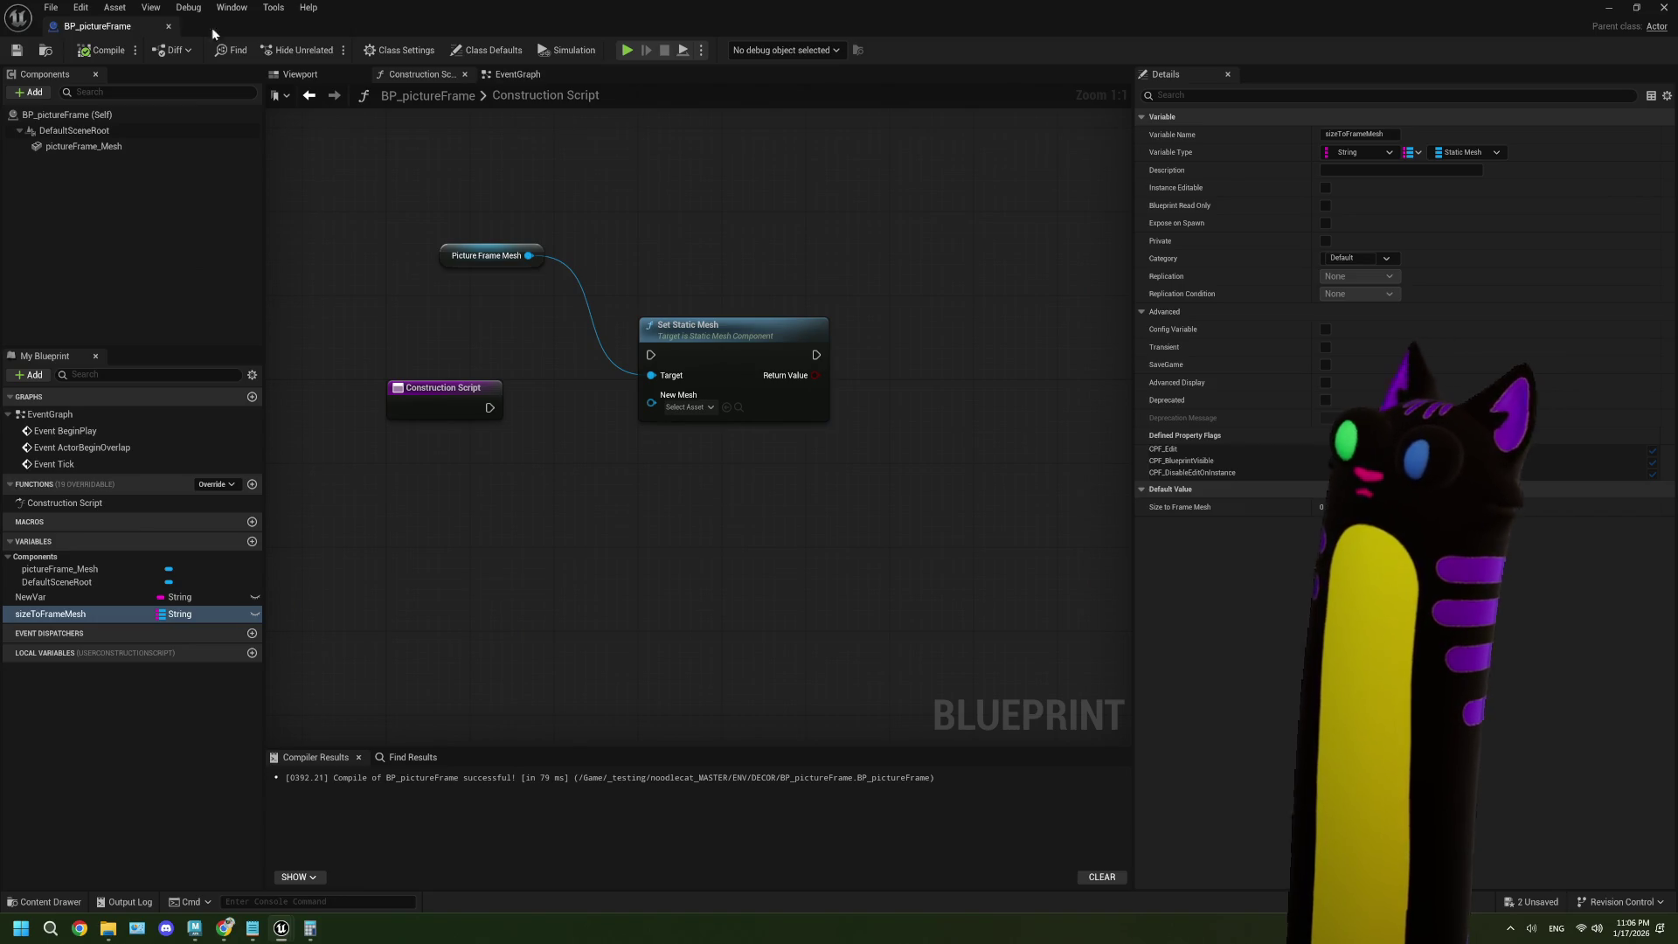
left_click(1611, 6)
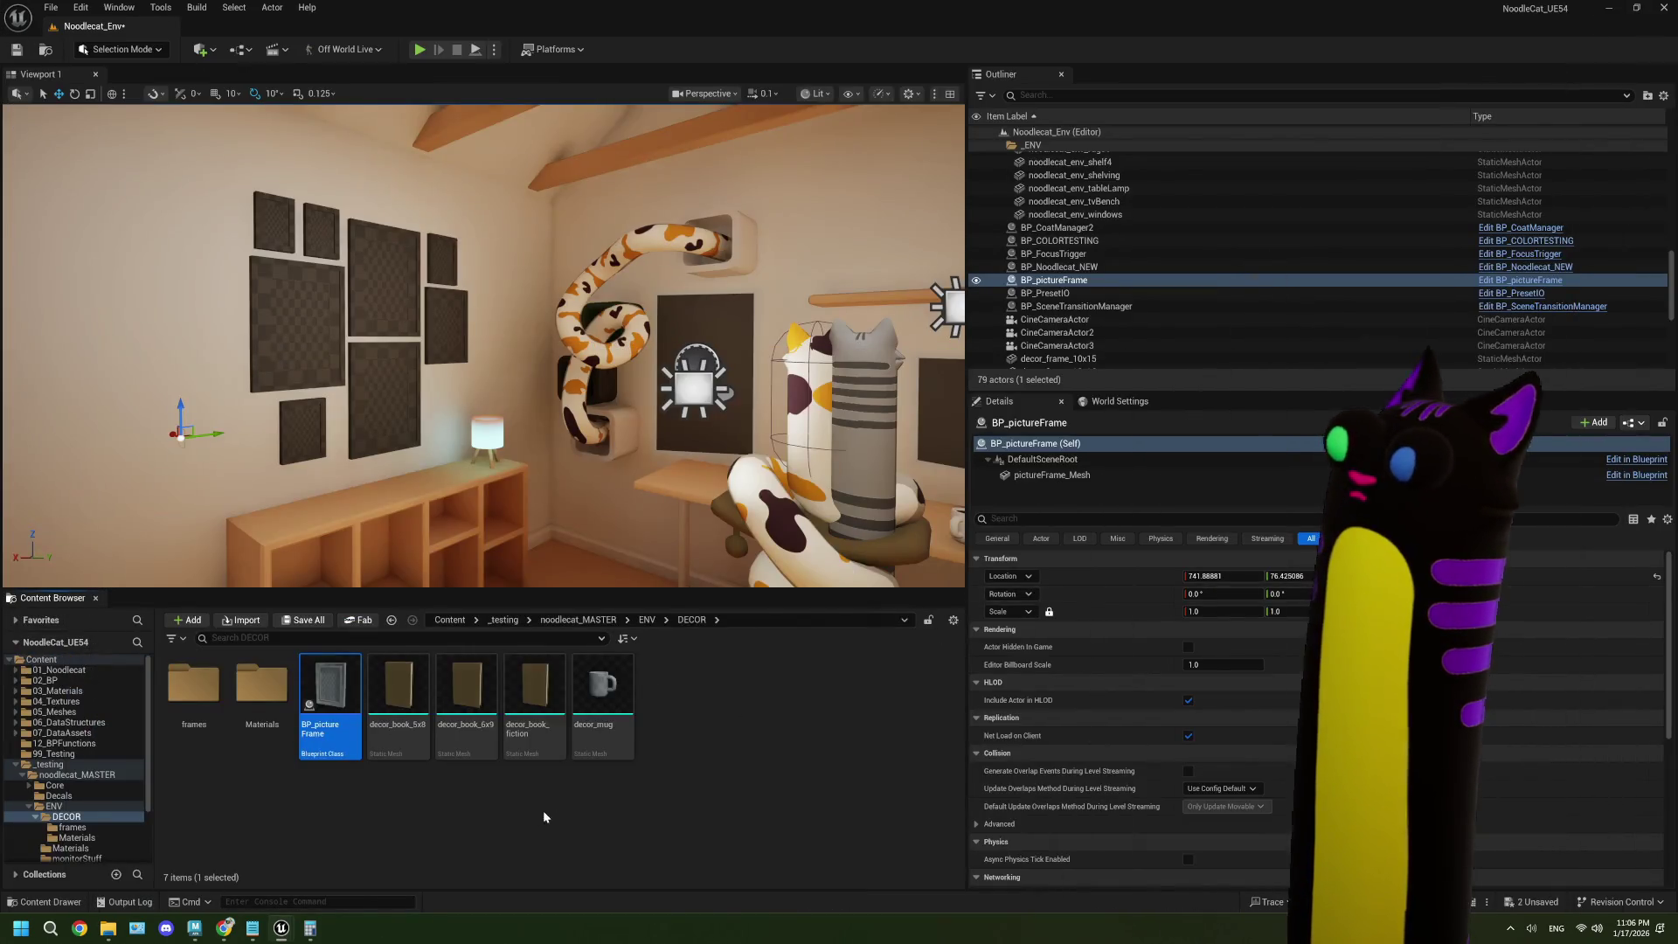
- Open ENUM_frameSizes from the DECOR frames folder
double_click(261, 681)
left_click(692, 620)
double_click(193, 684)
double_click(467, 686)
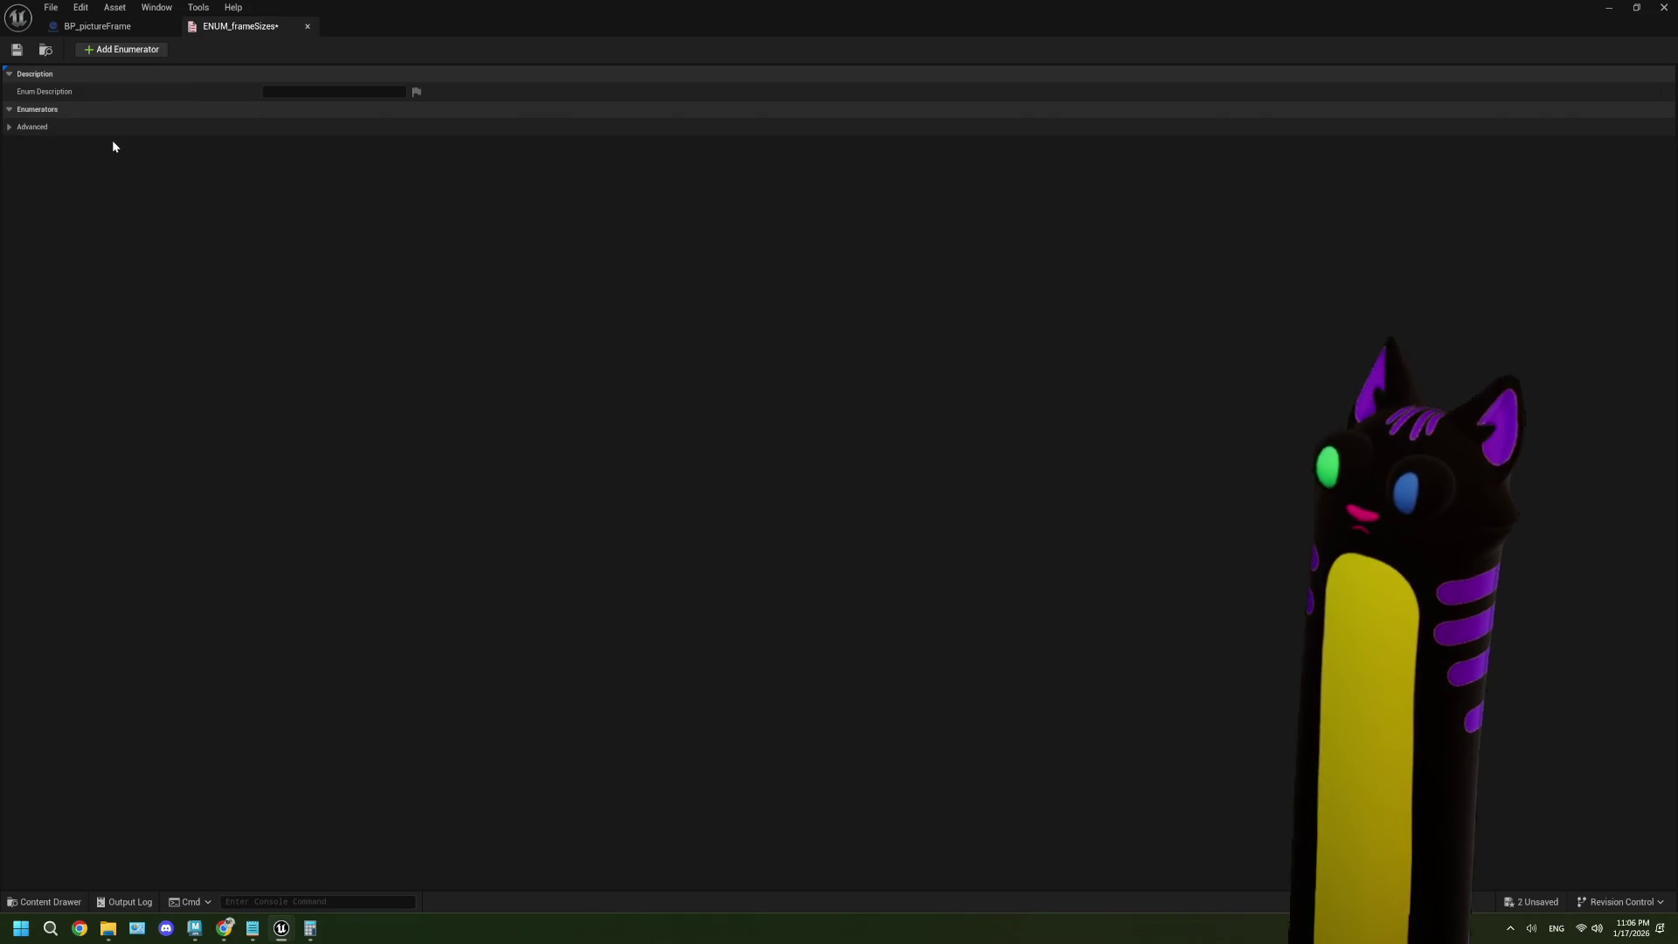
- Add enumerators with display names 30x40, 21x30 and 13x18
left_click(112, 50)
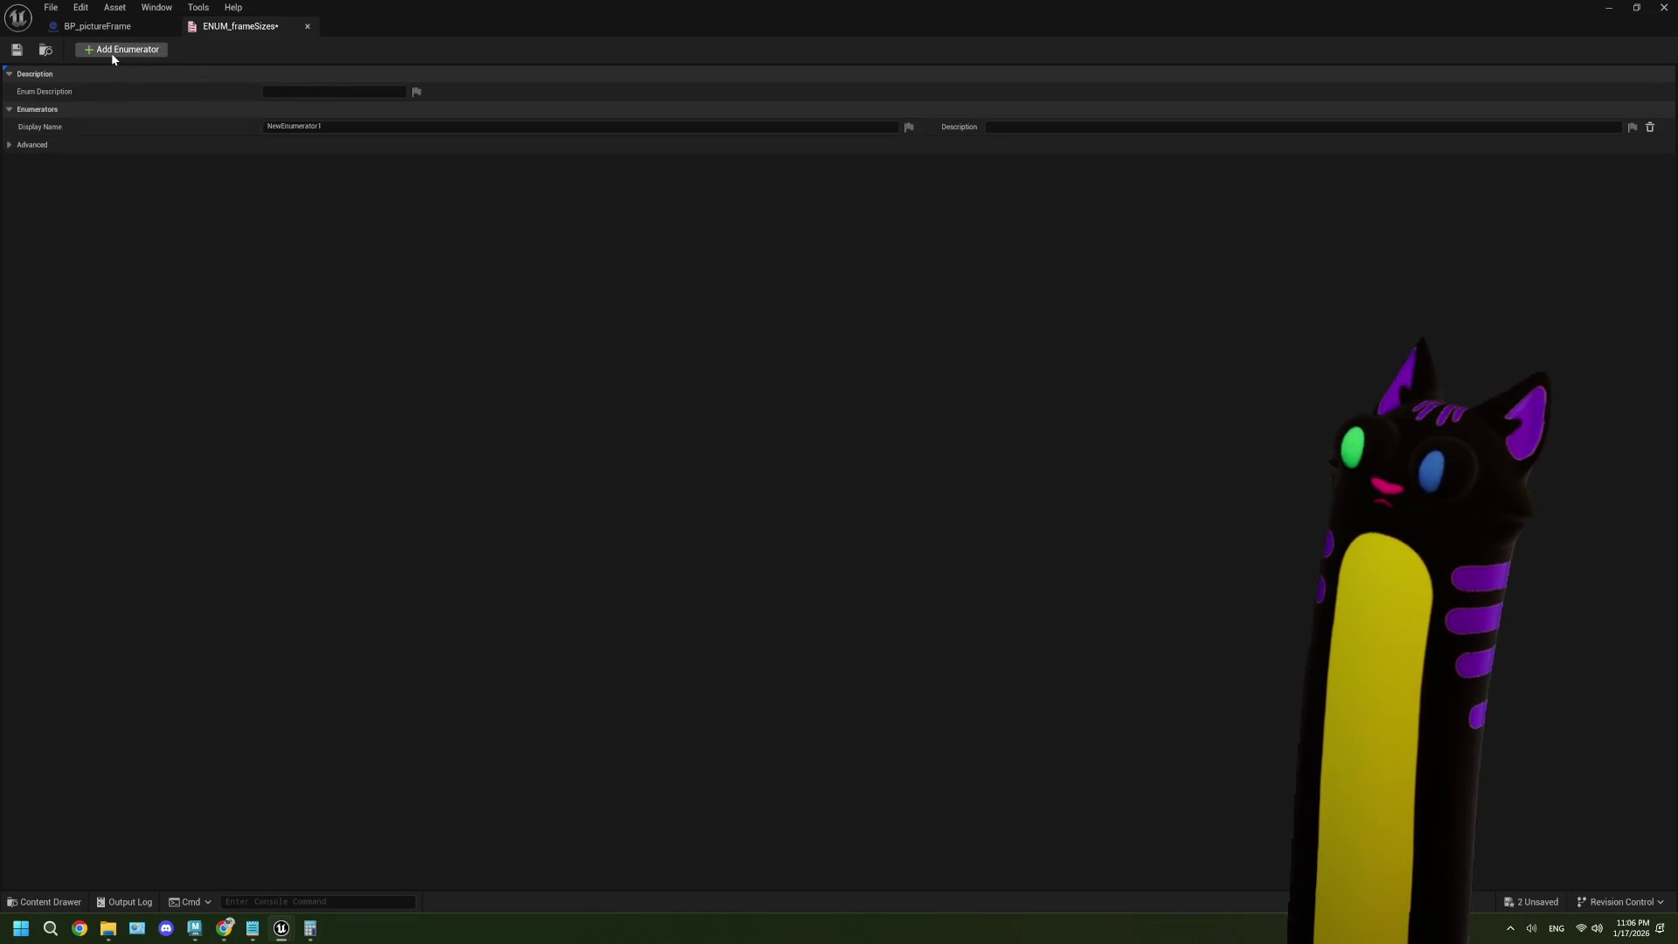
left_click(336, 125)
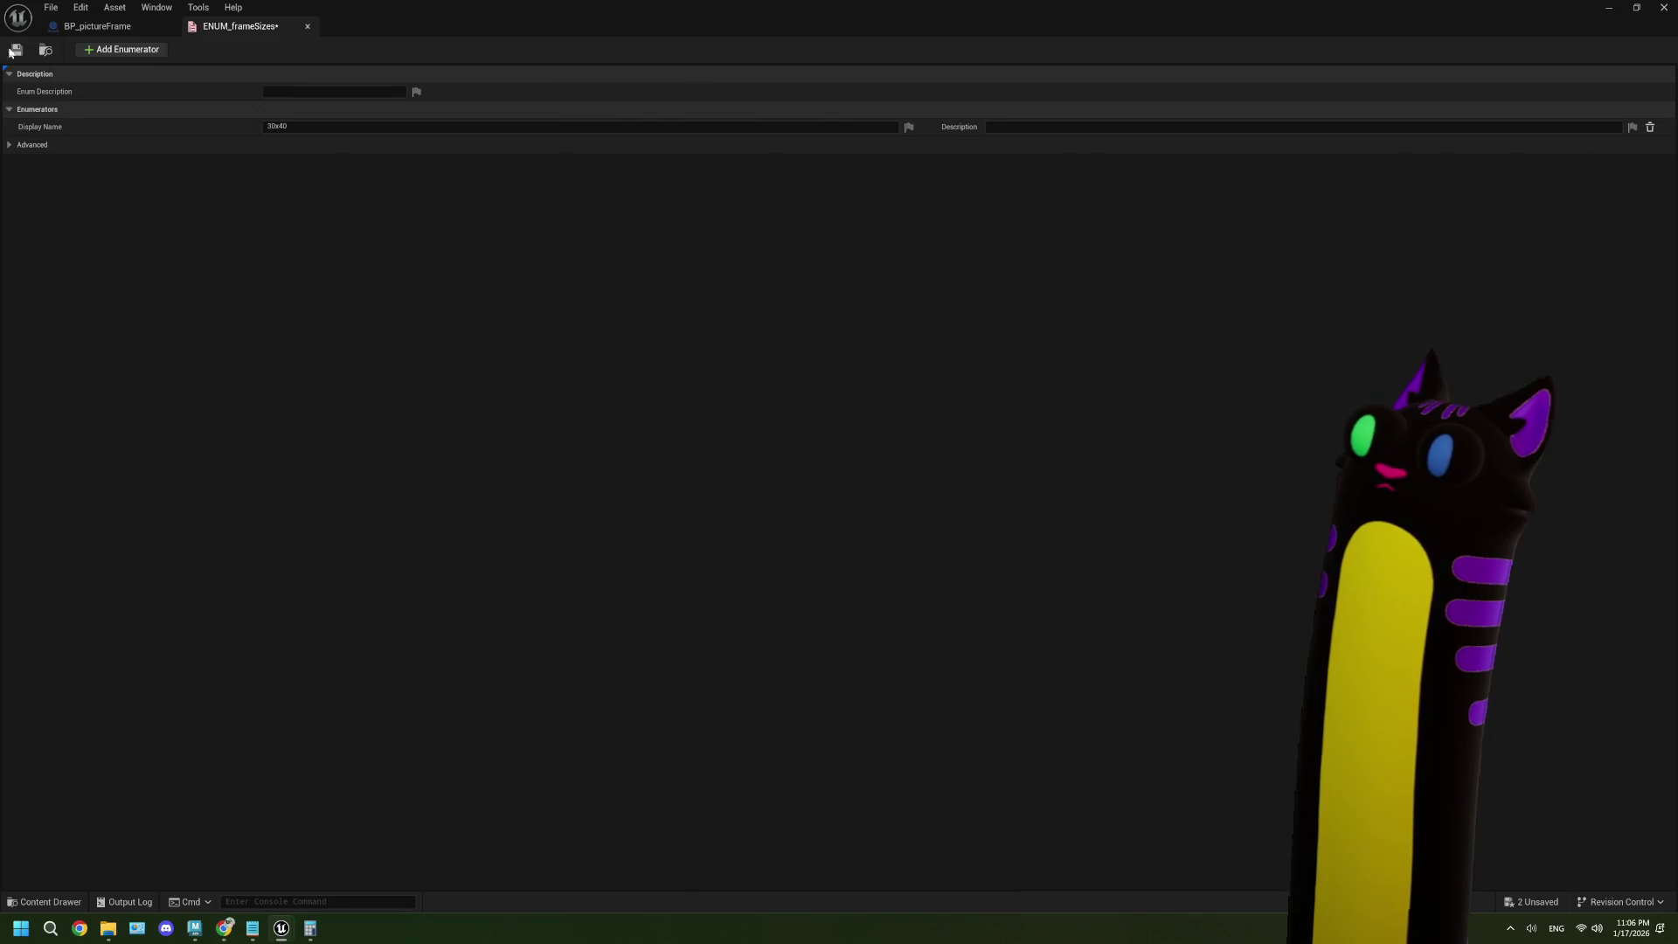
left_click(123, 49)
left_click(313, 144)
type("21x20")
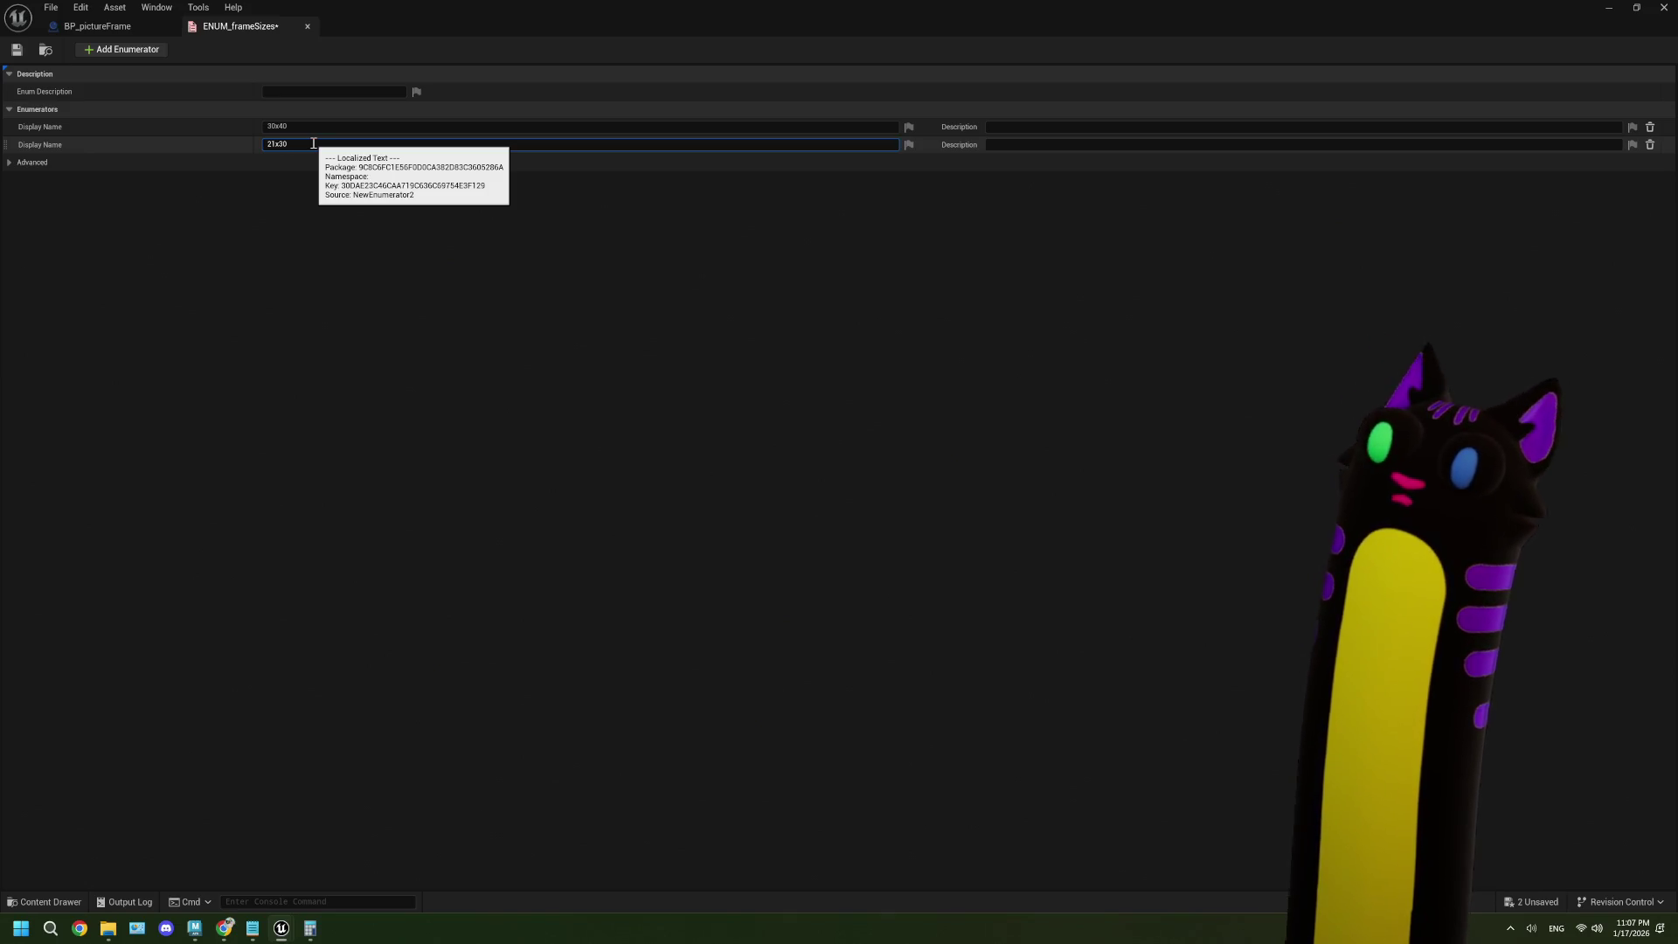
left_click(285, 165)
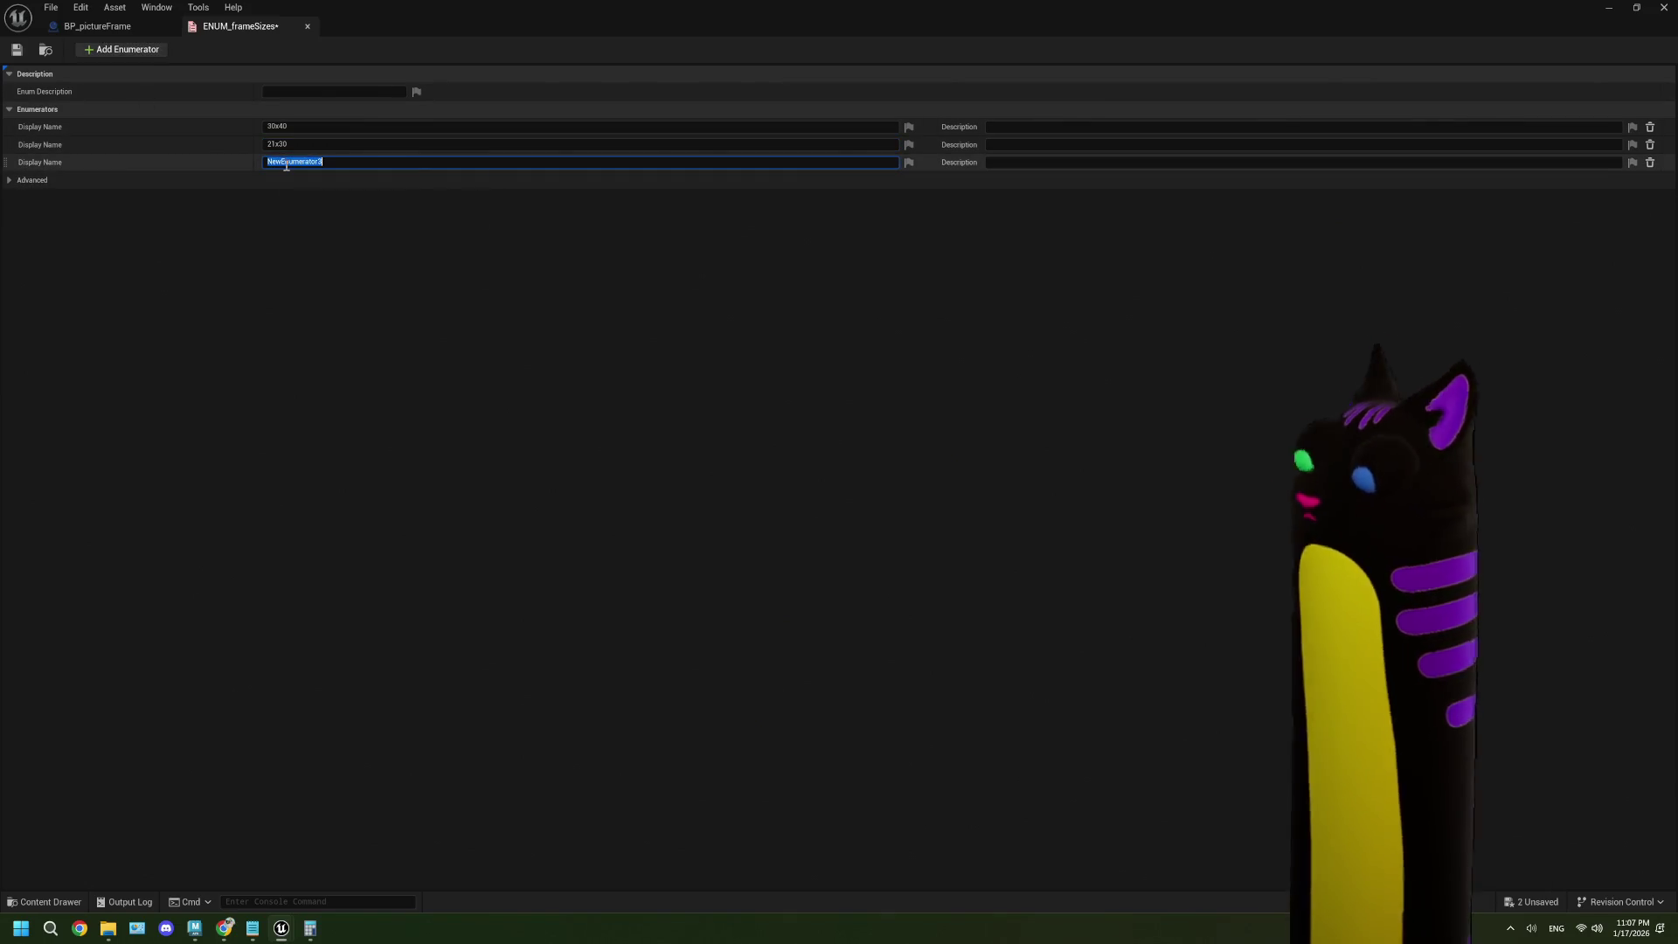
type("13x18")
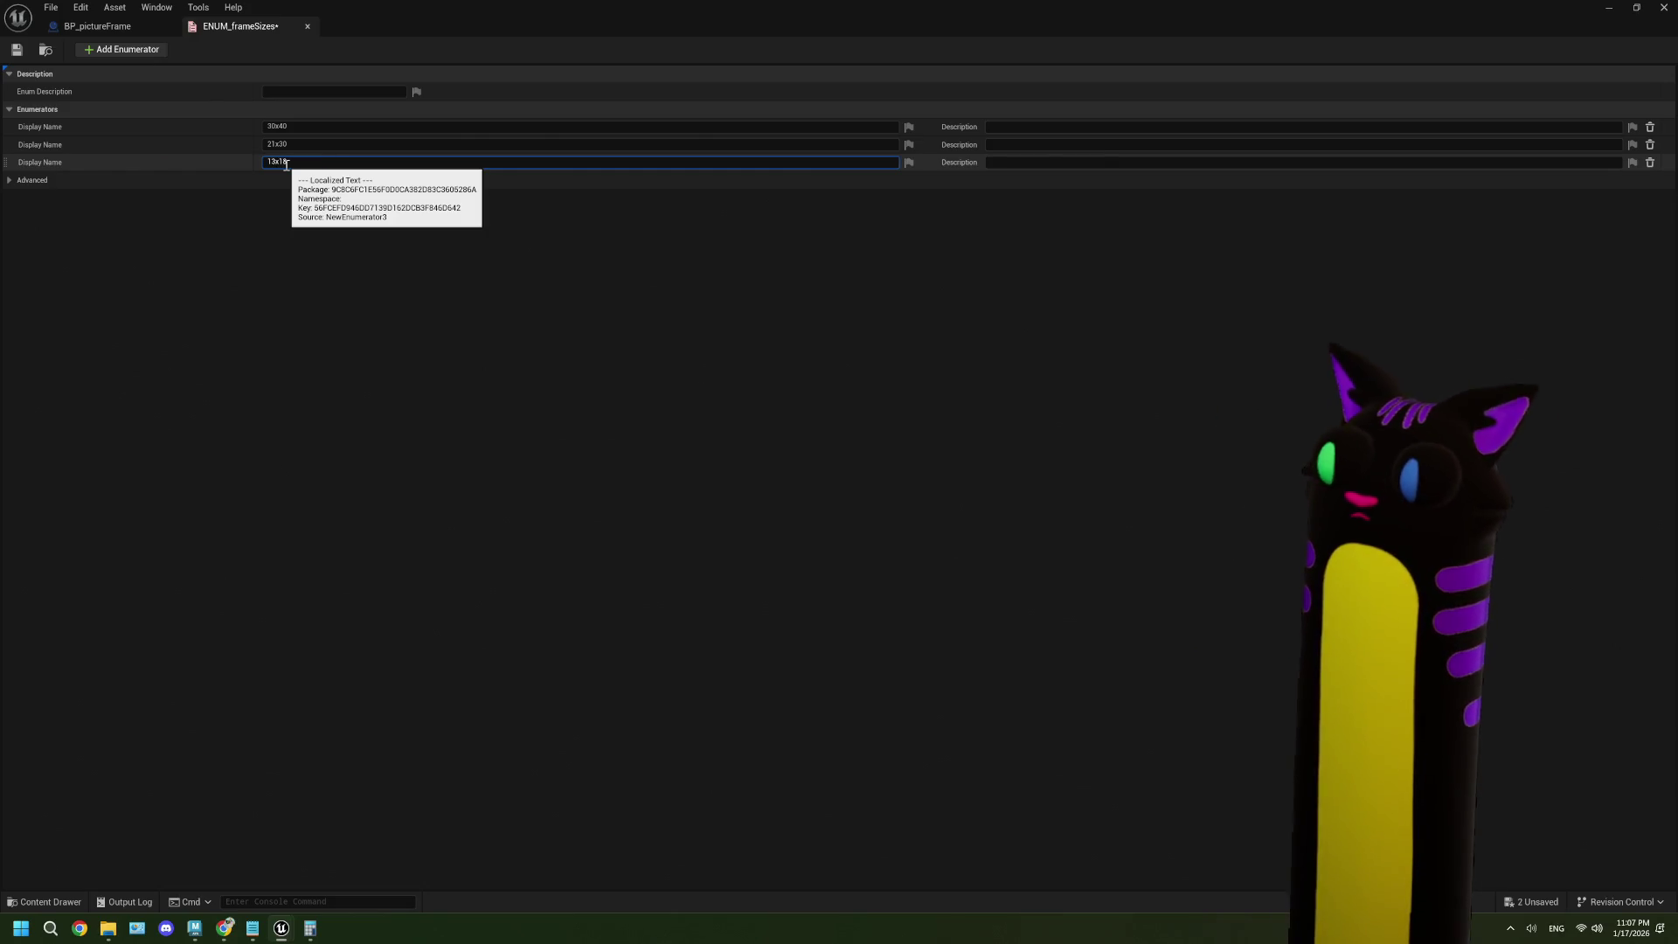
- Add a fourth enumerator named 10x15, save the enum, and return to BP_pictureFrame
left_click(154, 55)
left_click(323, 178)
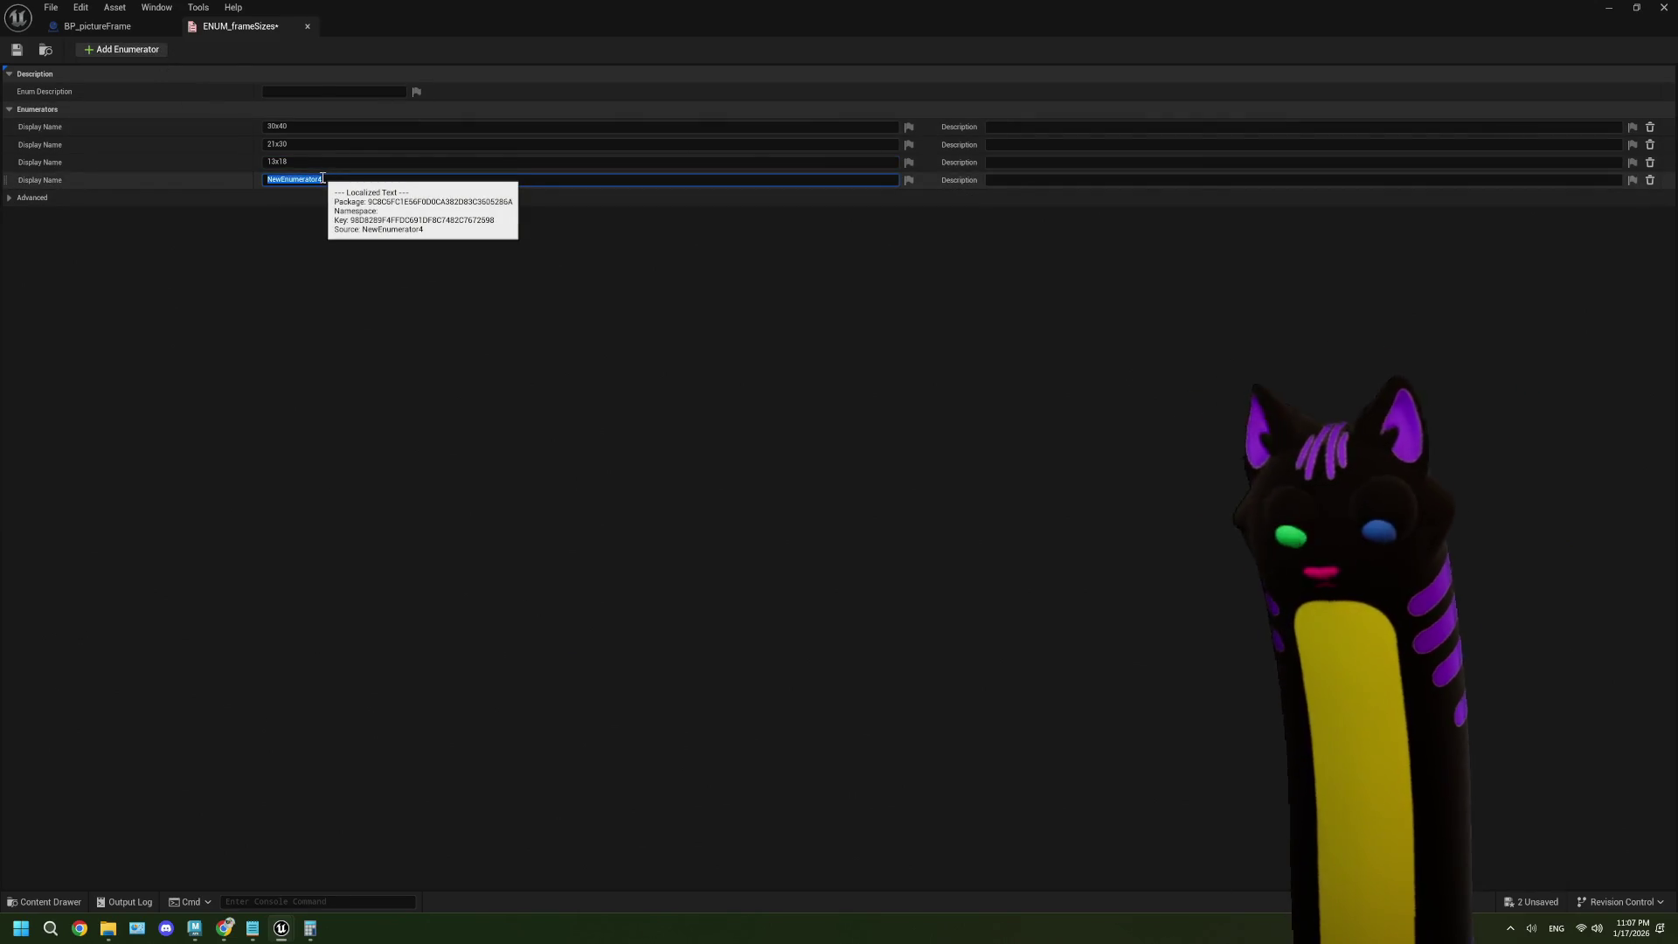
type("10x15")
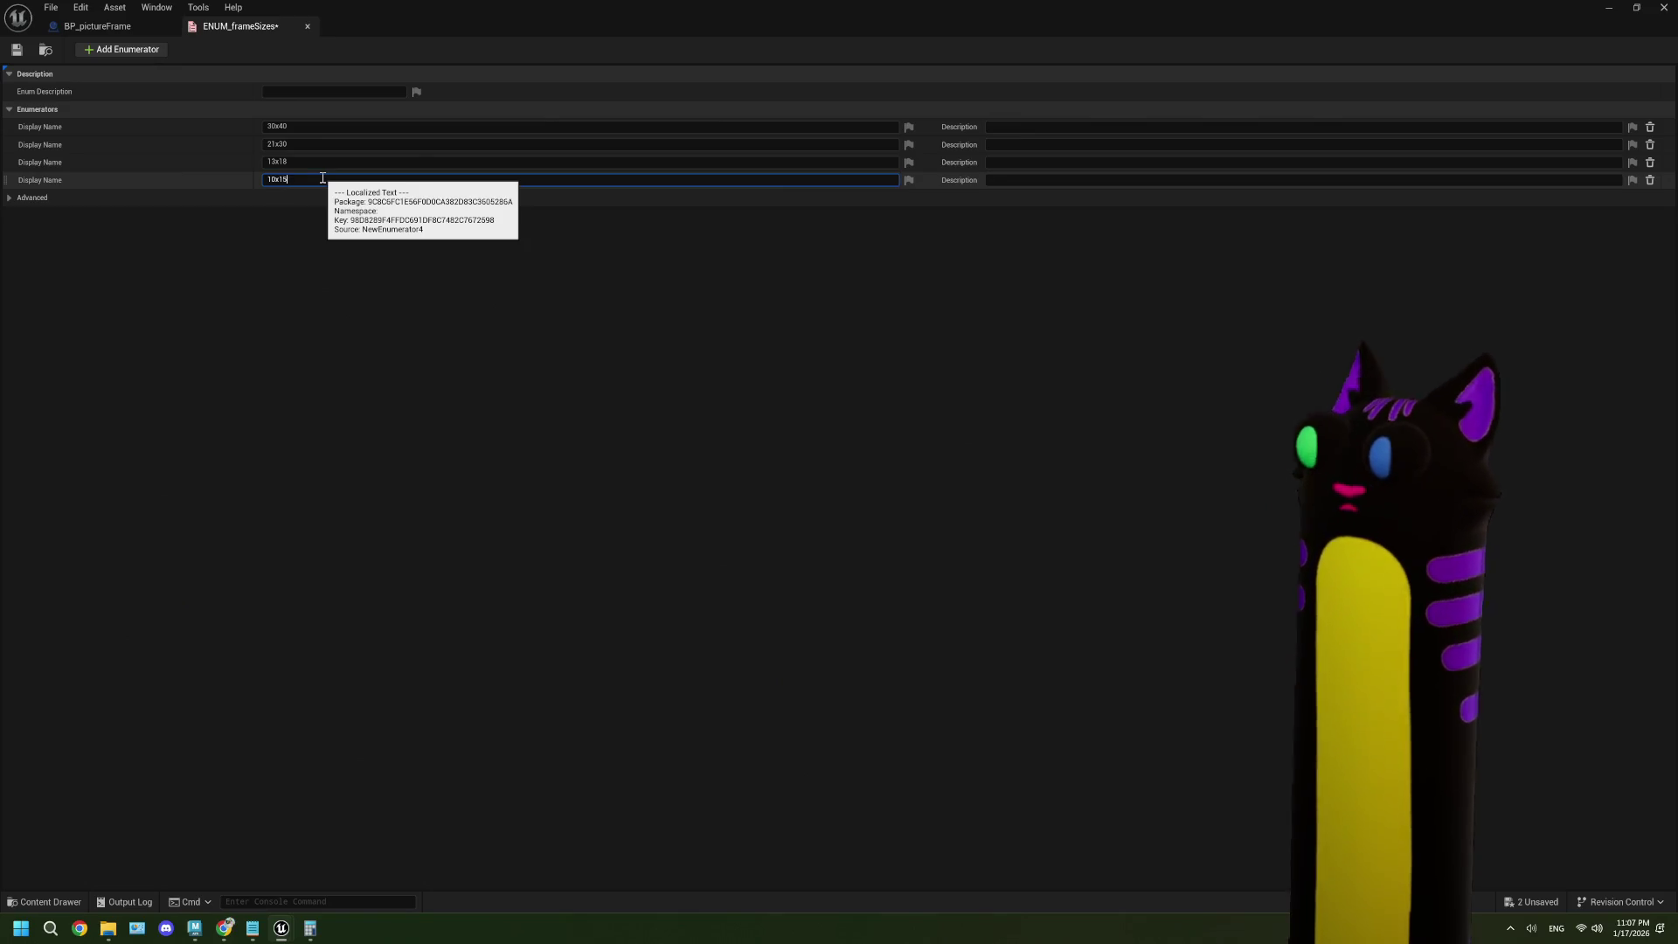
left_click(317, 299)
left_click(17, 49)
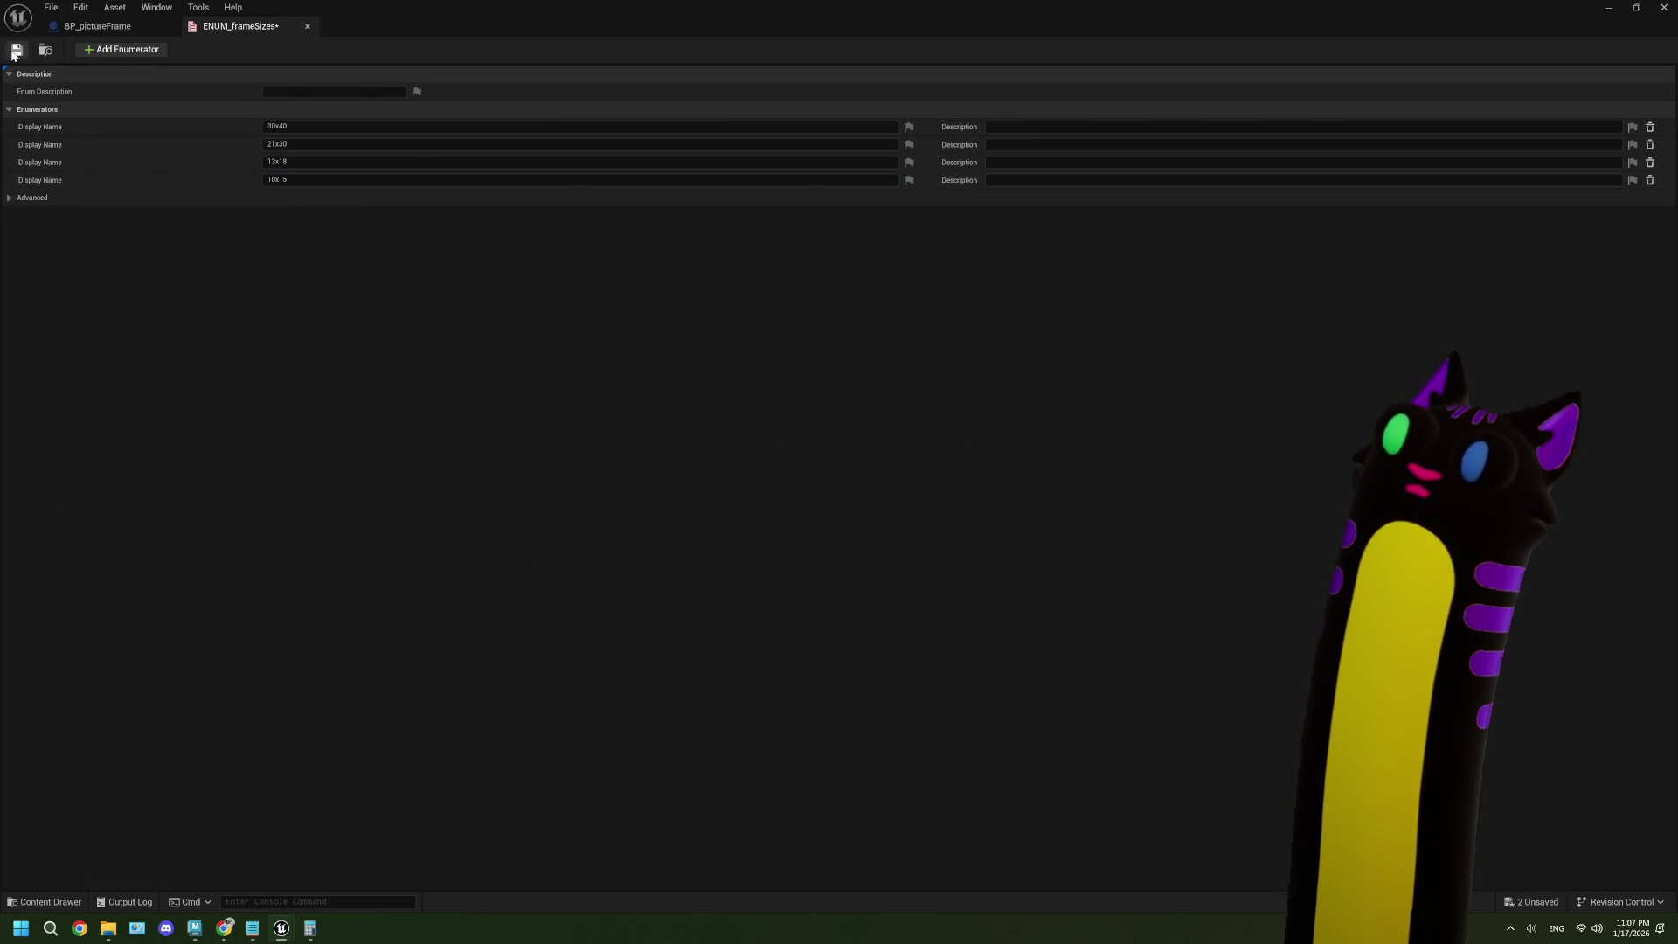
left_click(98, 26)
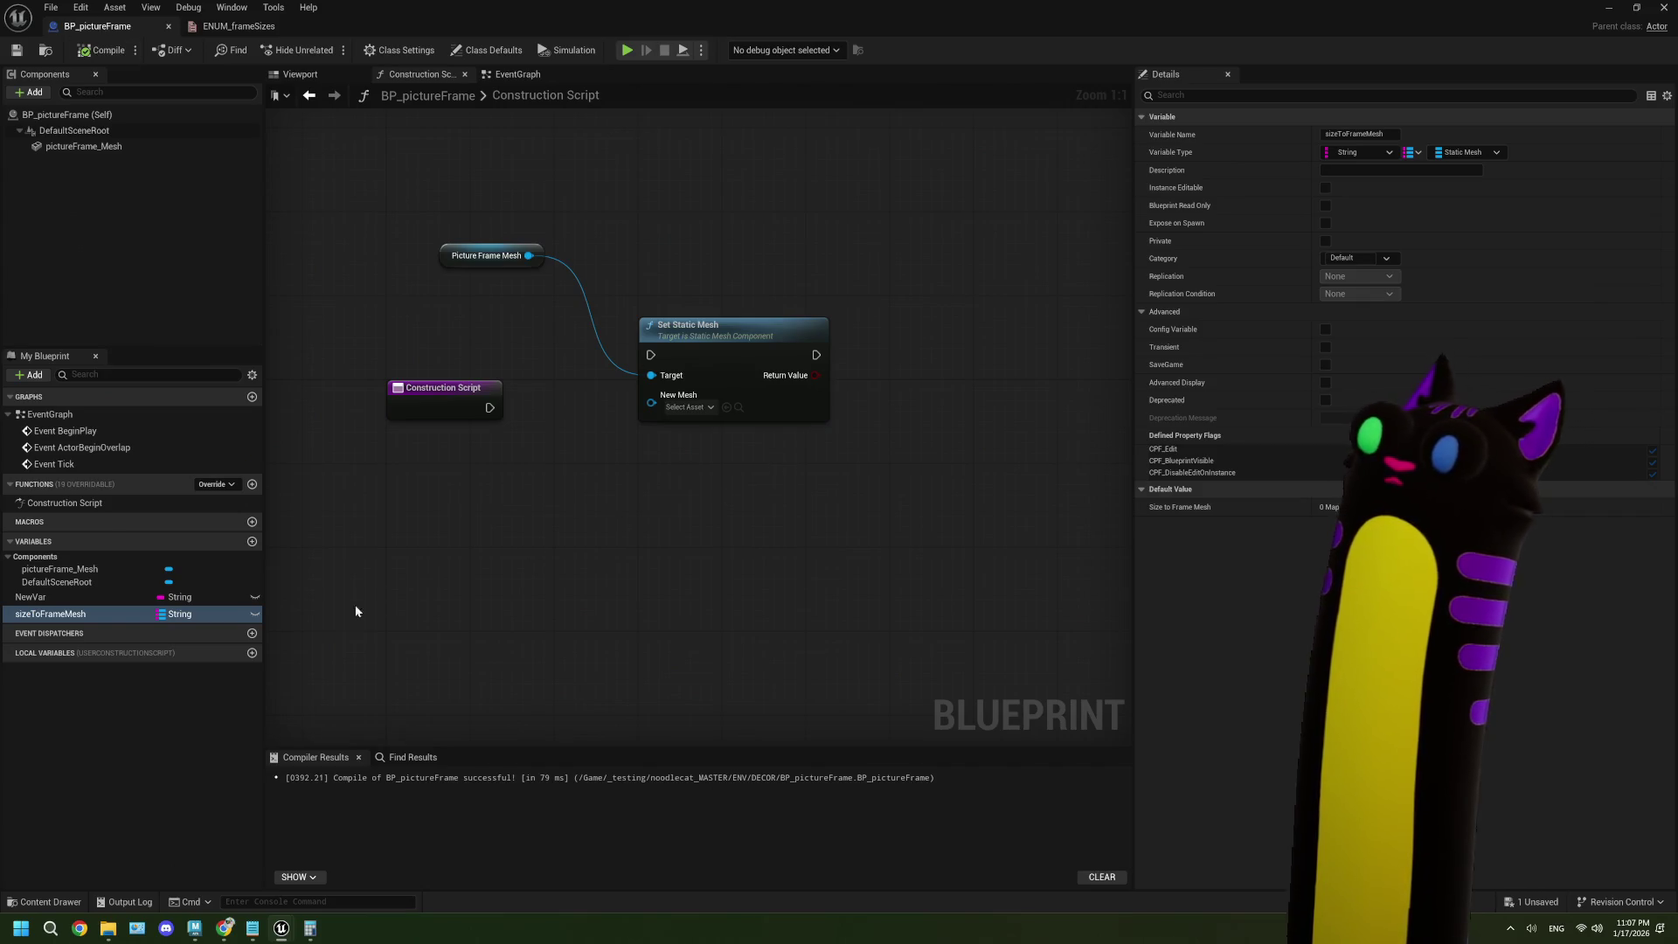
- Set NewVar's type to ENUM Frame Sizes
left_click(175, 597)
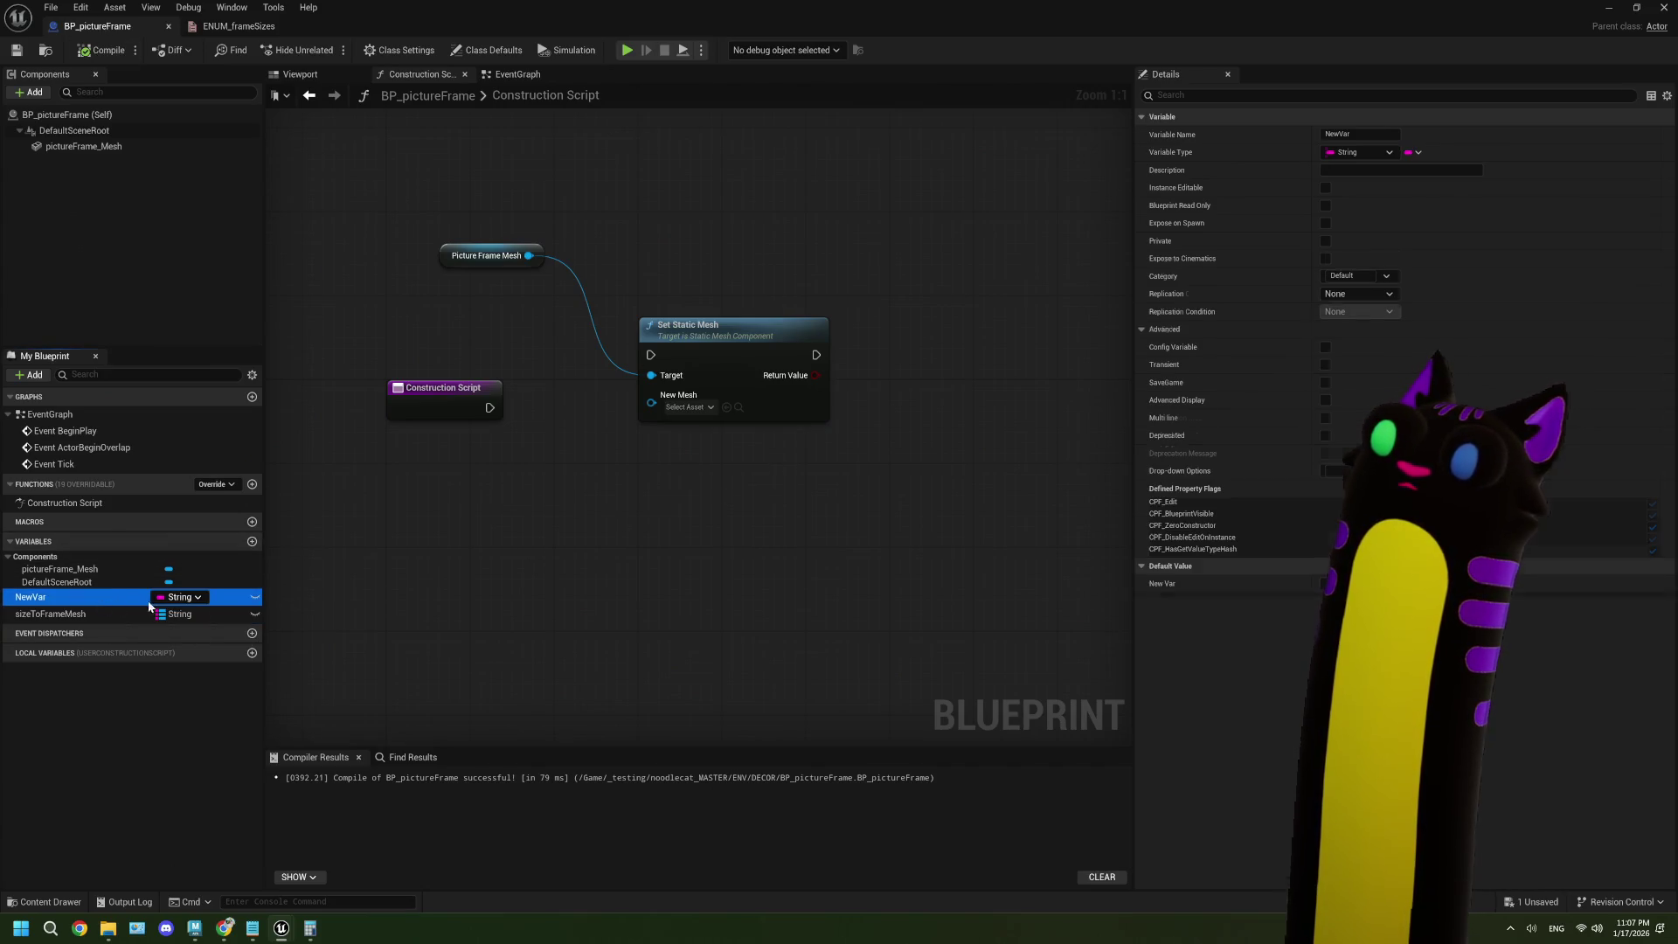
left_click(175, 598)
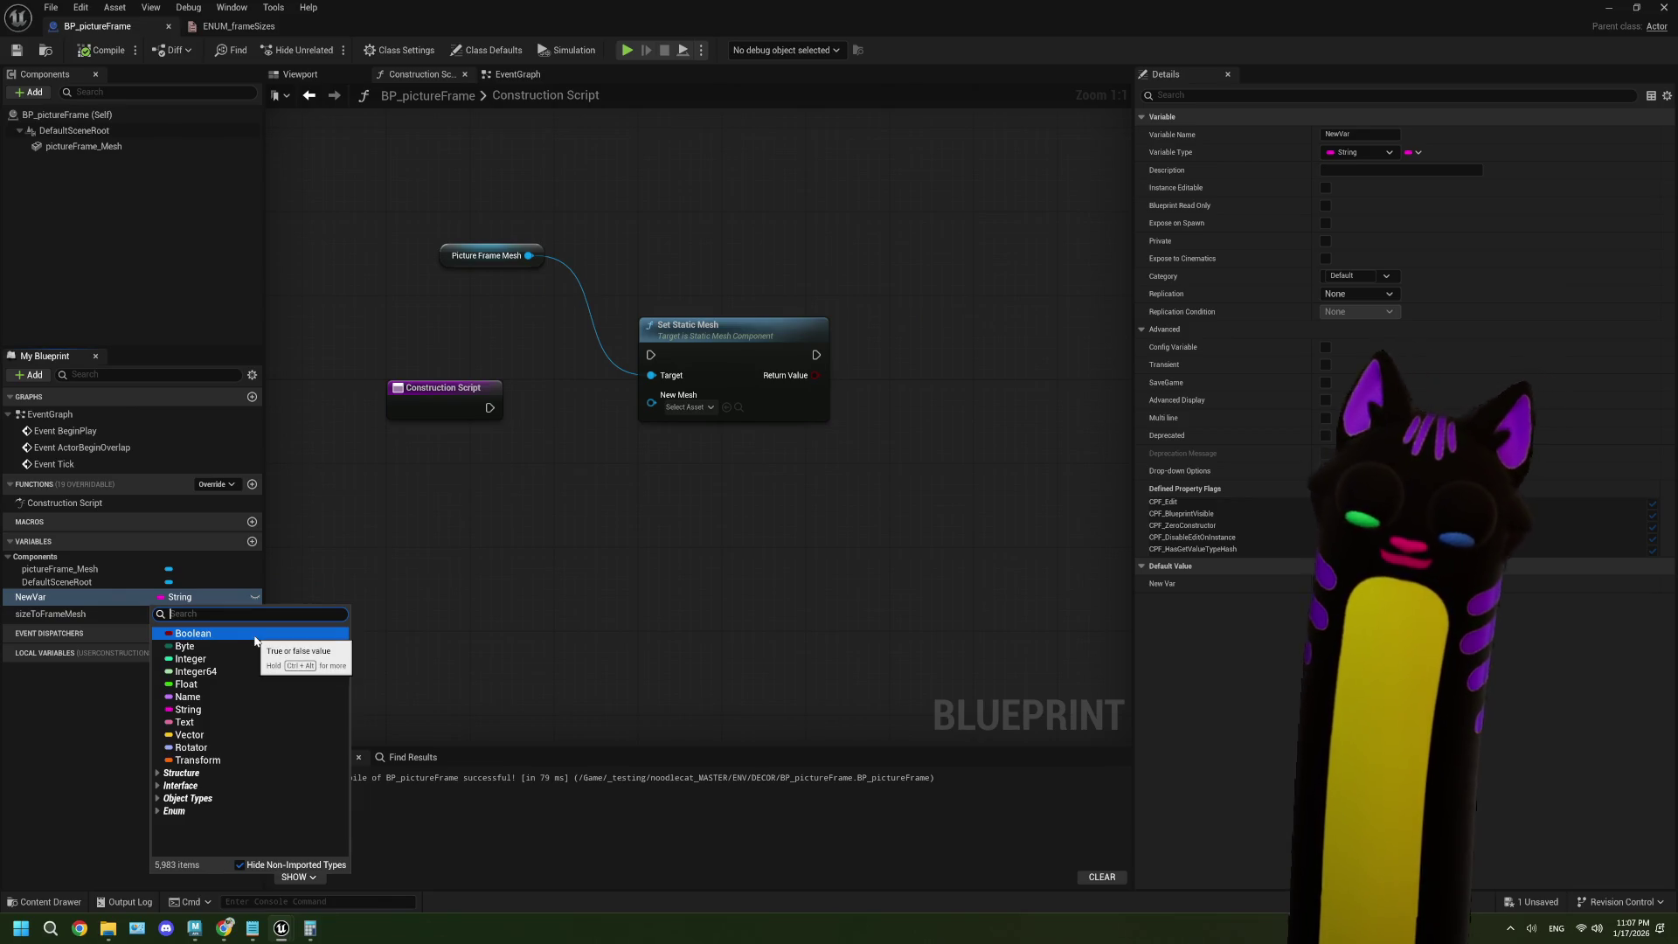
type("frame")
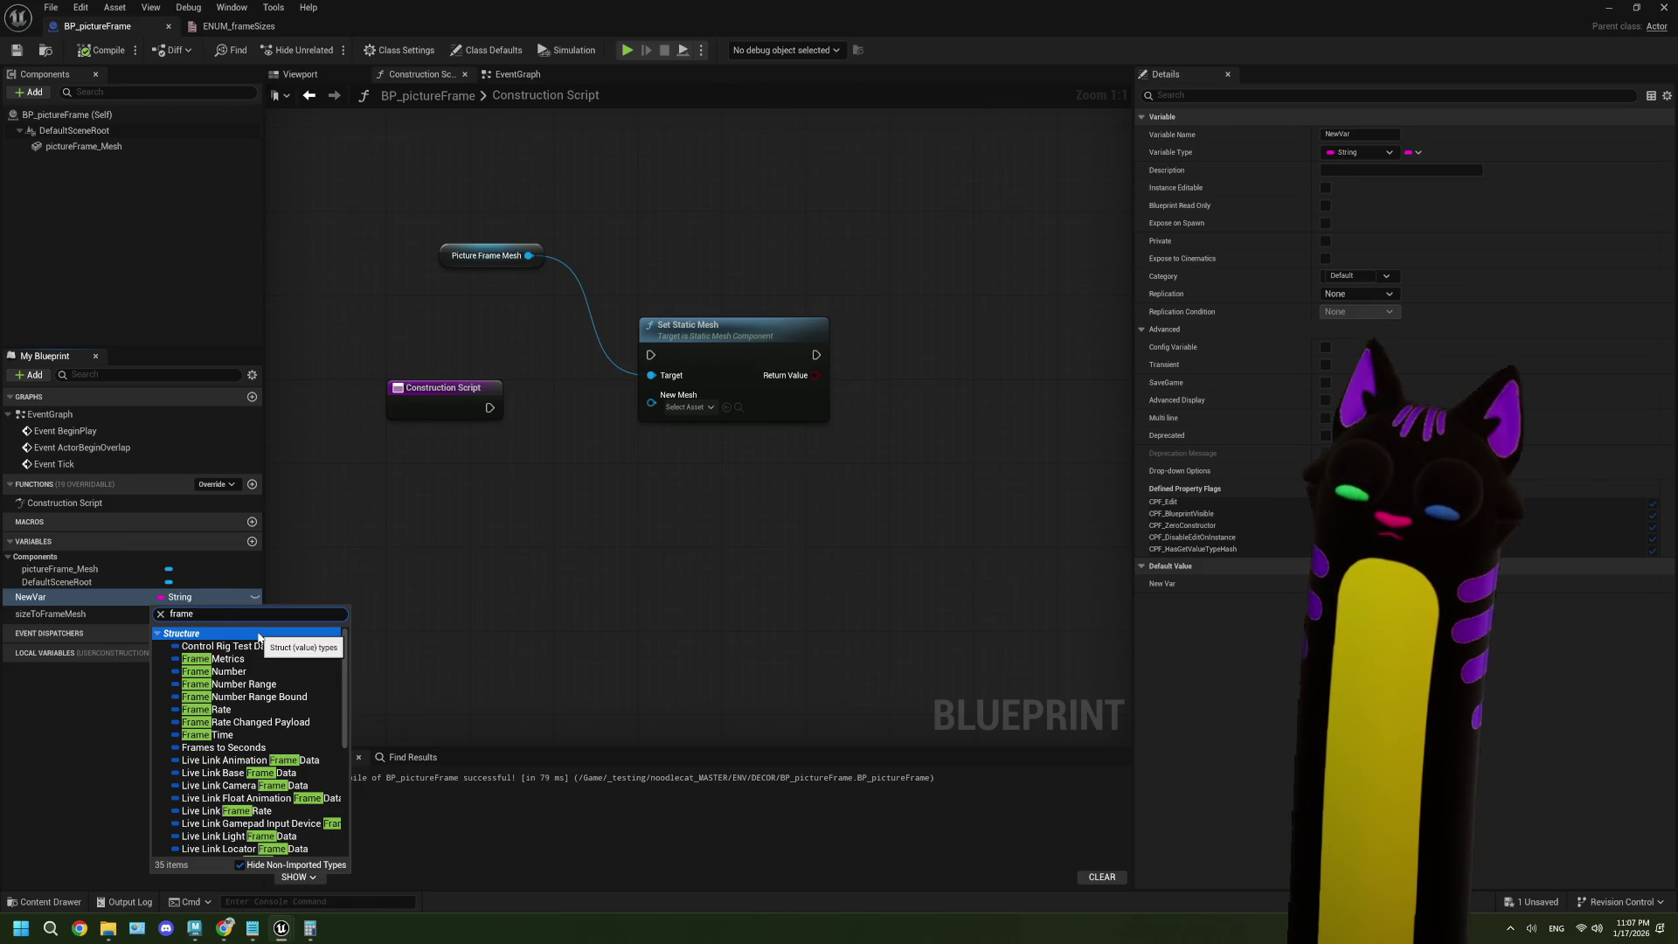
type("izes")
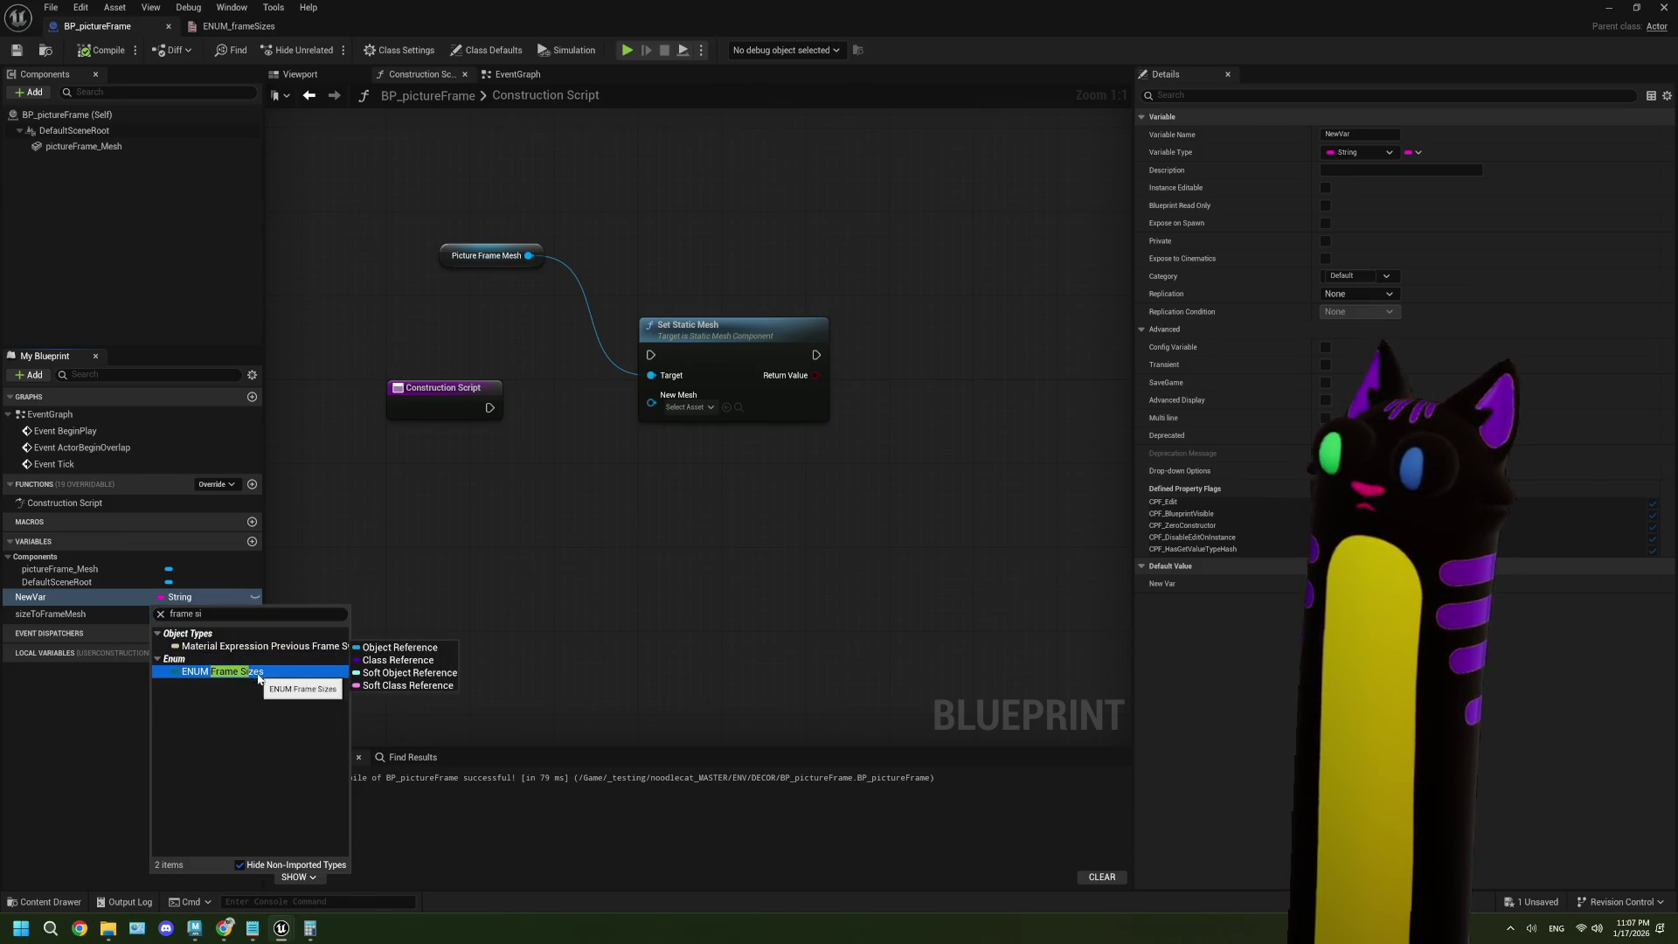
left_click(306, 650)
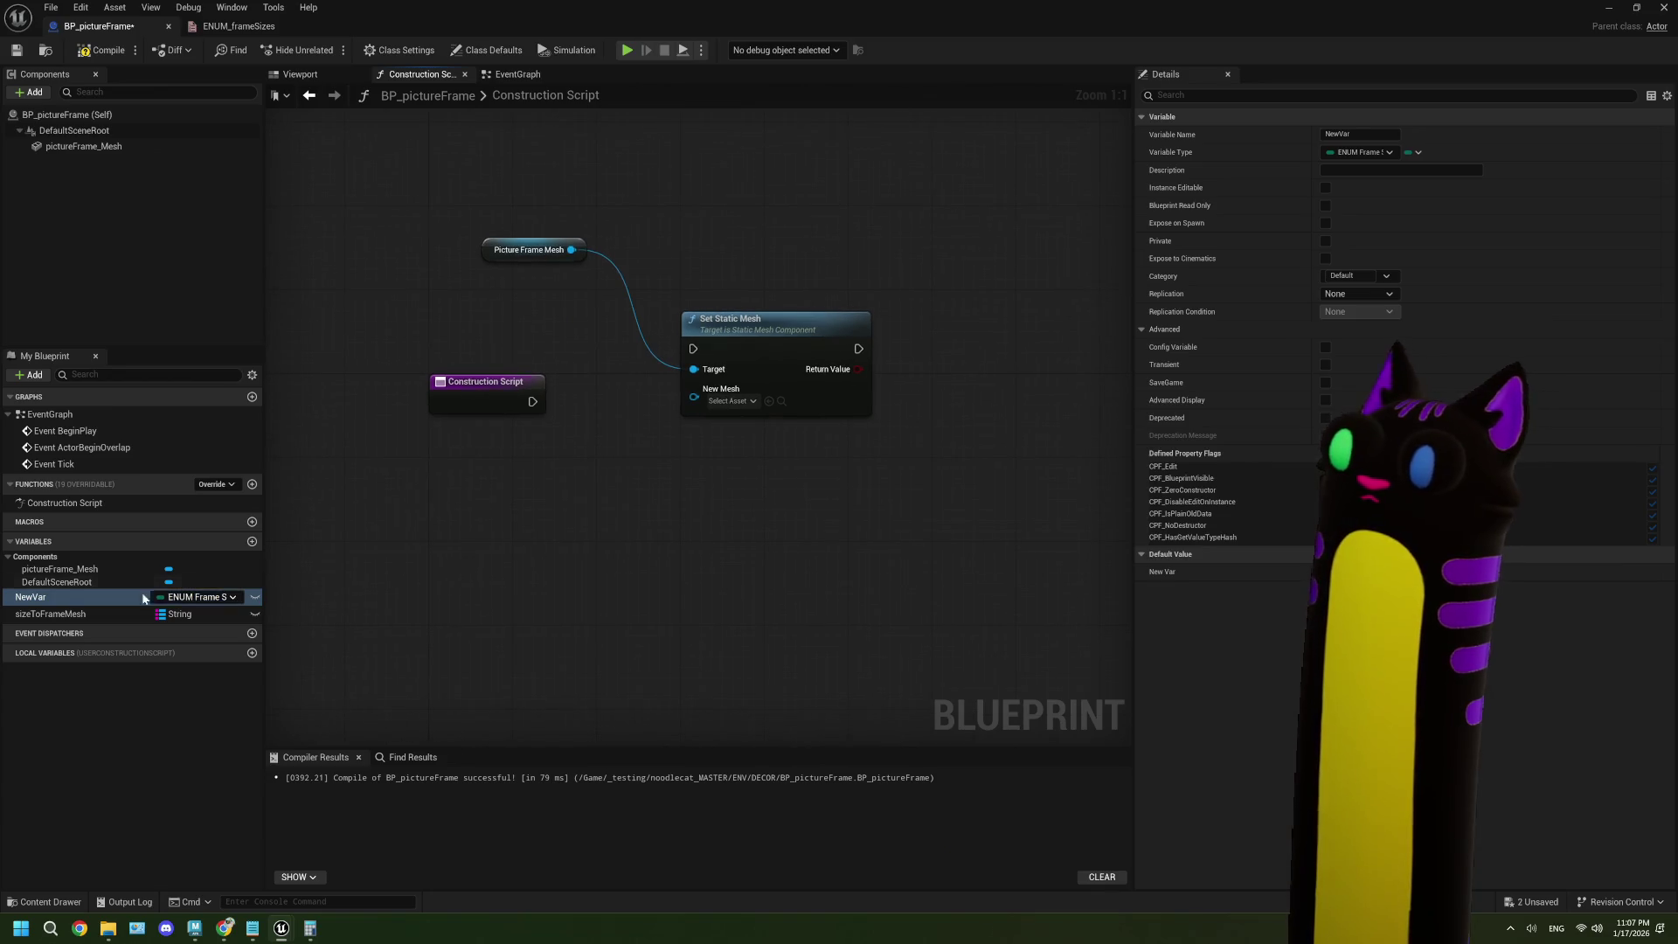
- Rename NewVar to frameSizes, make it Instance Editable, and compile
right_click(52, 601)
left_click(87, 627)
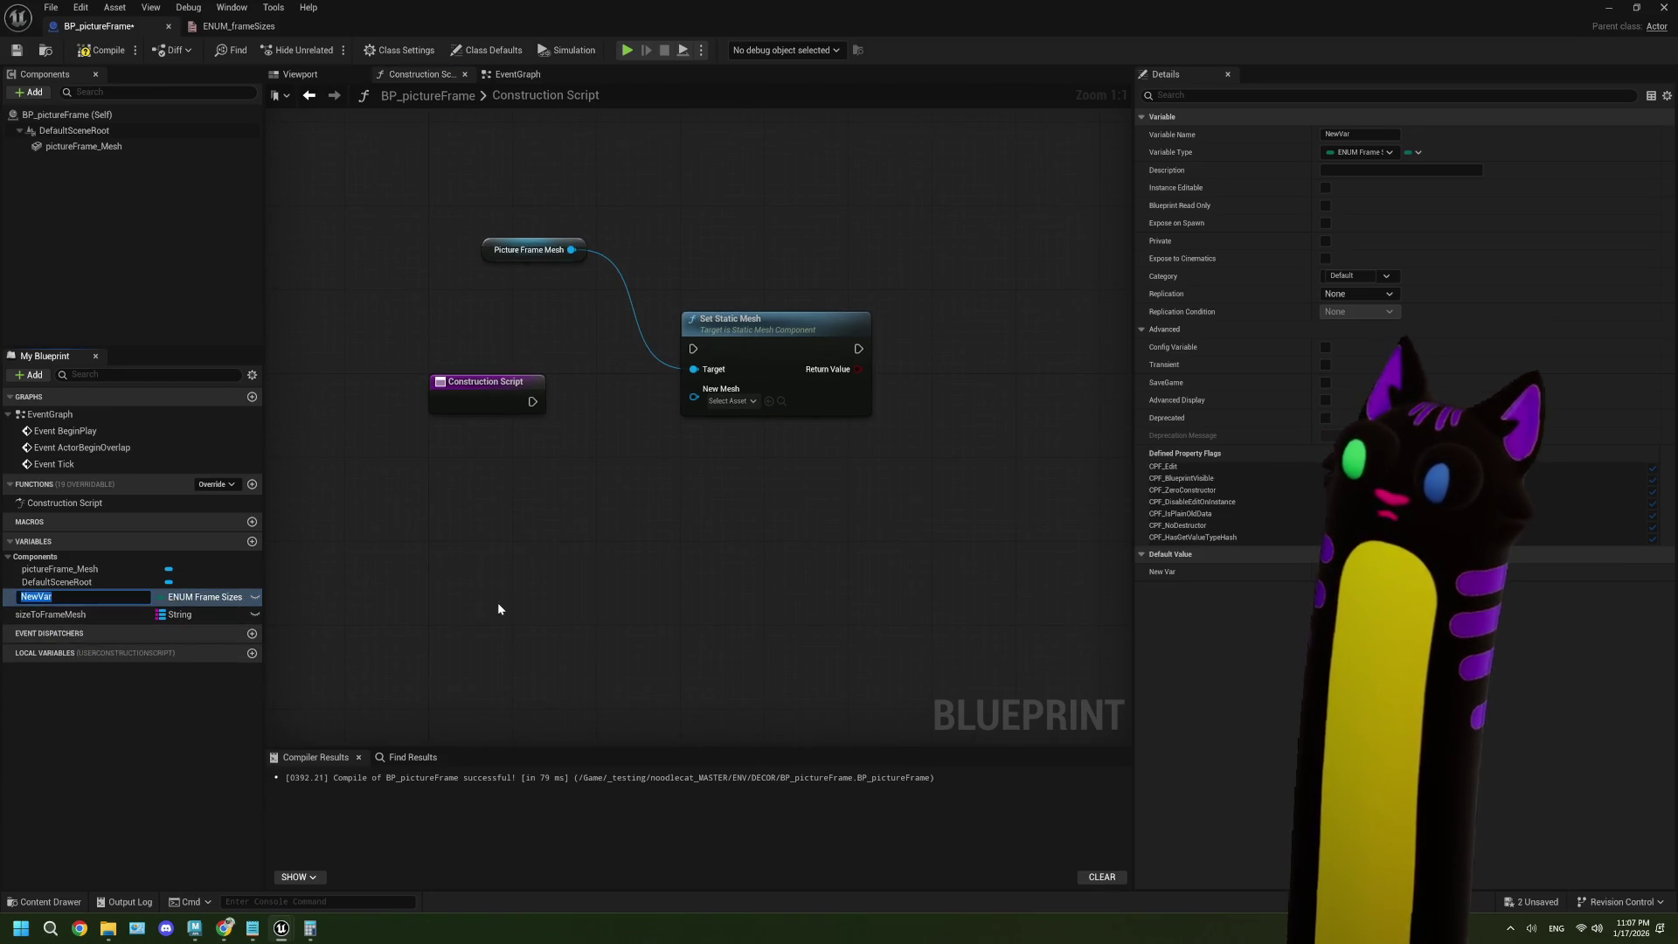
type("frame")
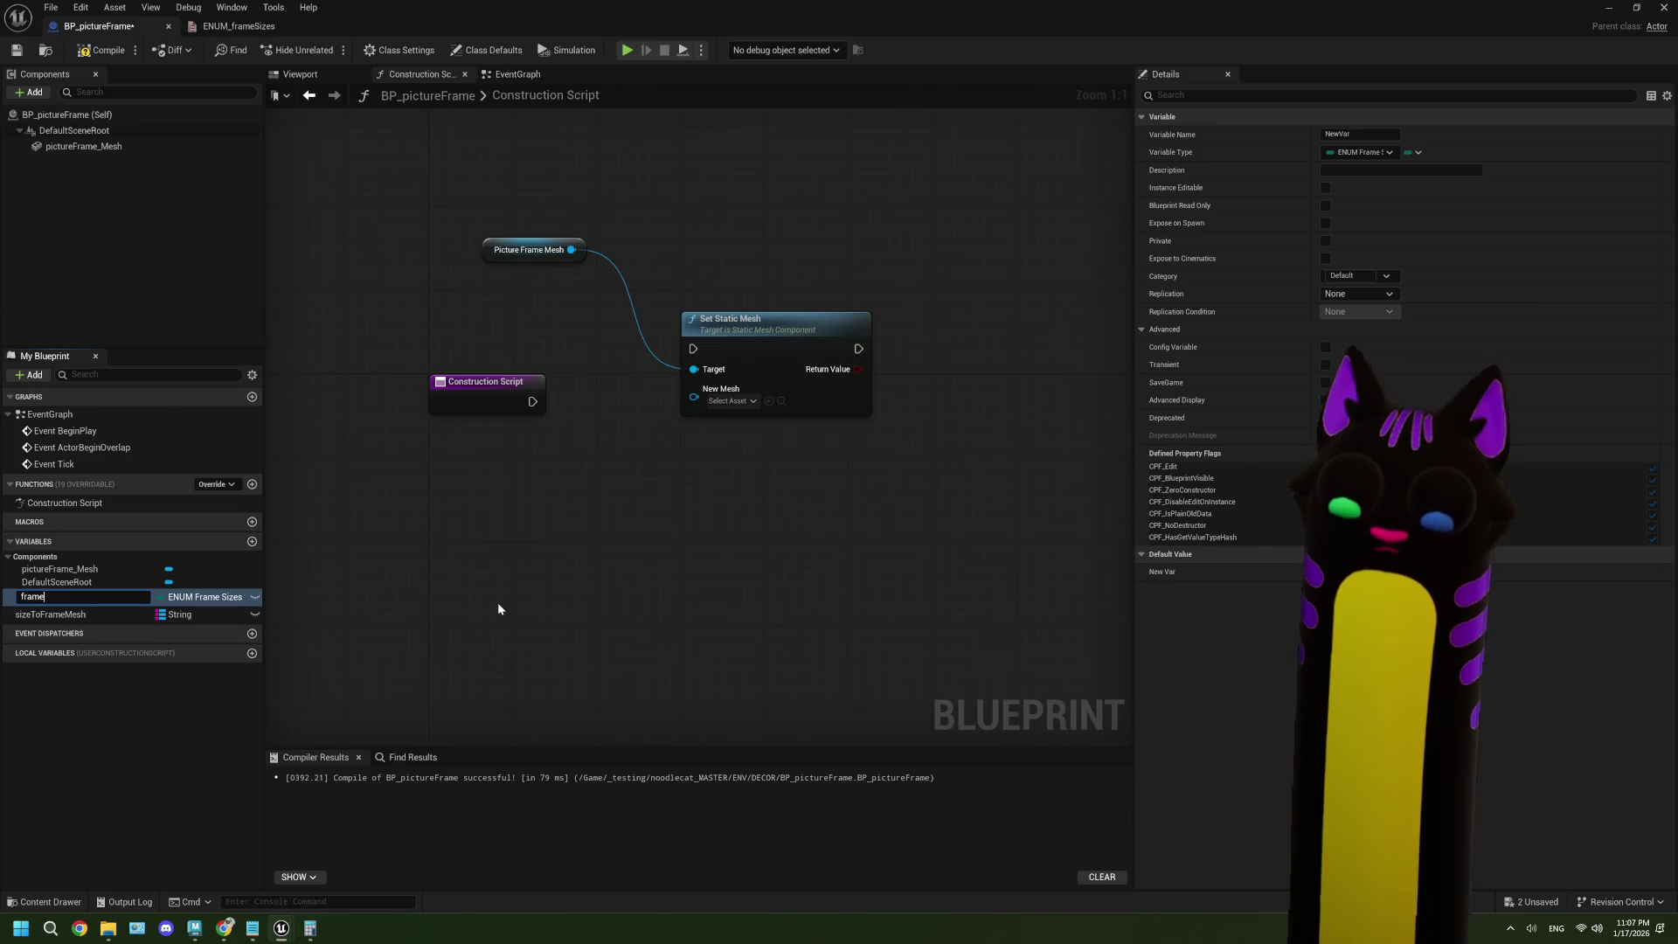
type("Sizes")
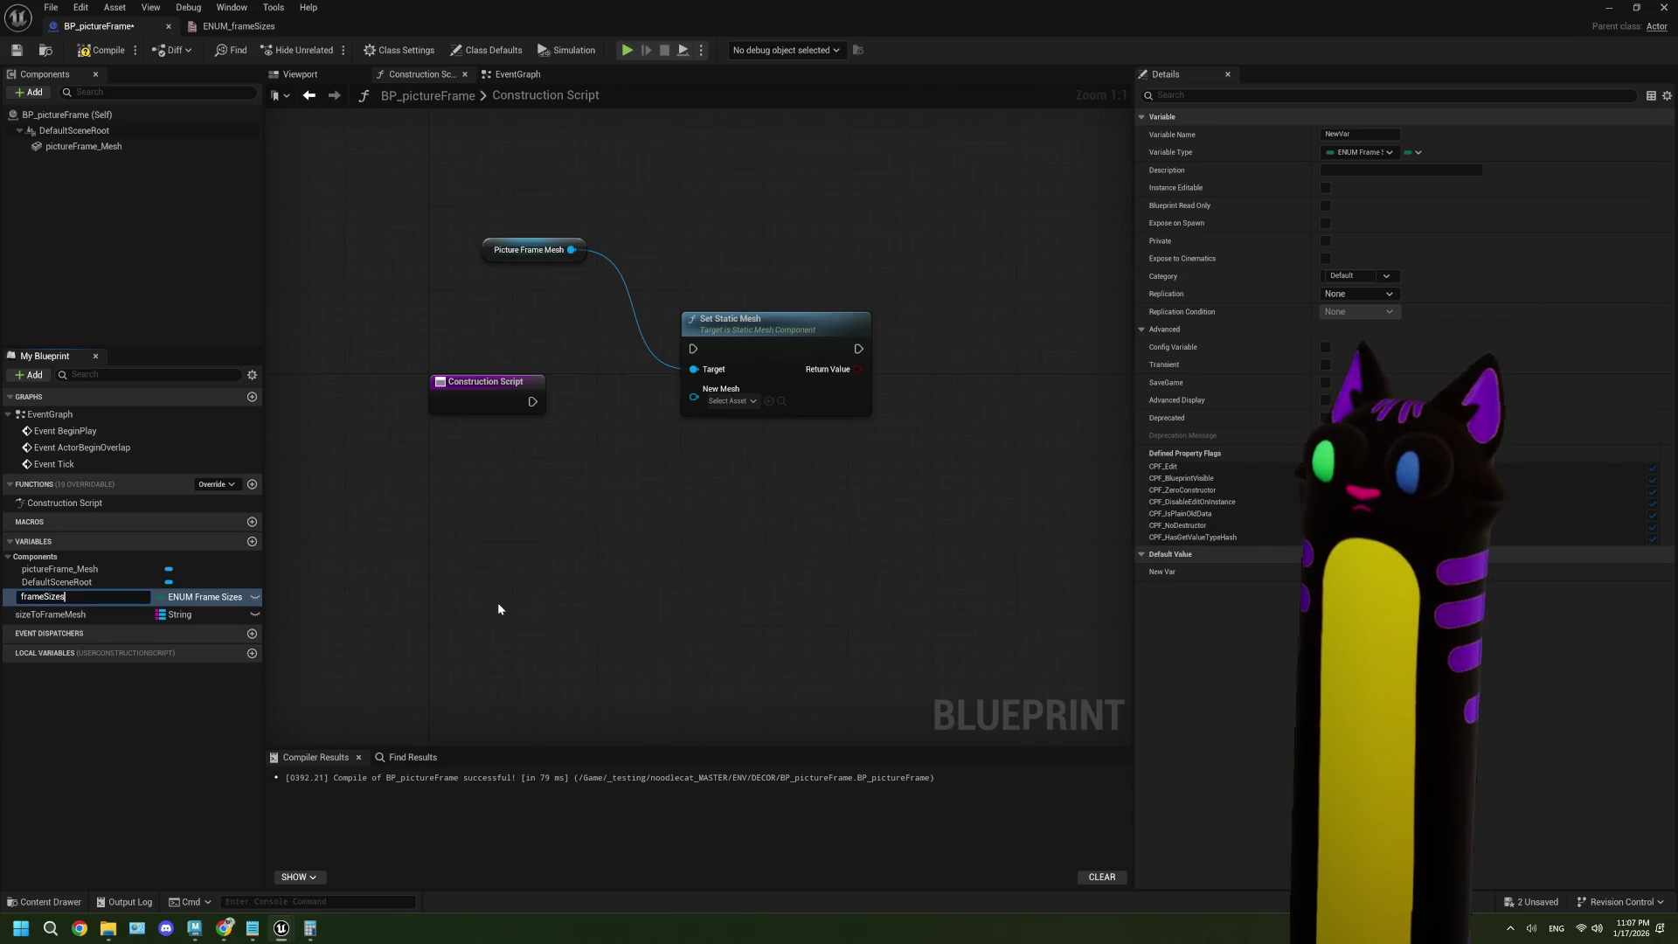
key("Return")
left_click(255, 597)
left_click(88, 51)
left_click_drag(605, 14, 542, 778)
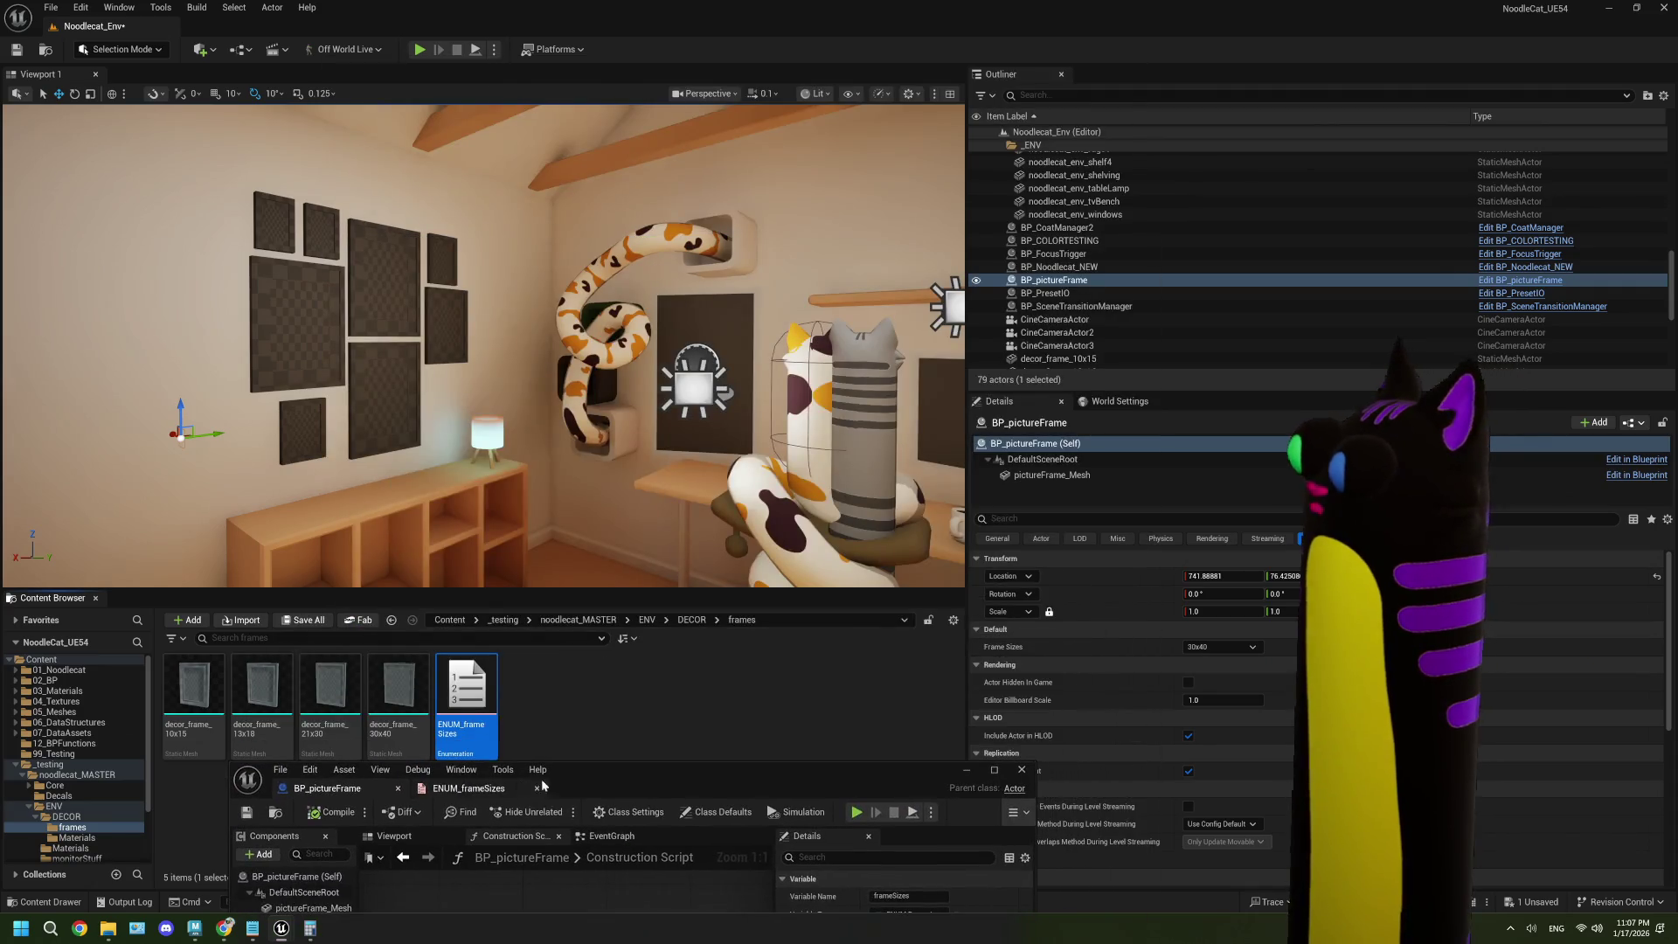
- Maximize the blueprint editor, move Set Static Mesh right, and select sizeToFrameMesh
left_click_drag(816, 769, 980, 6)
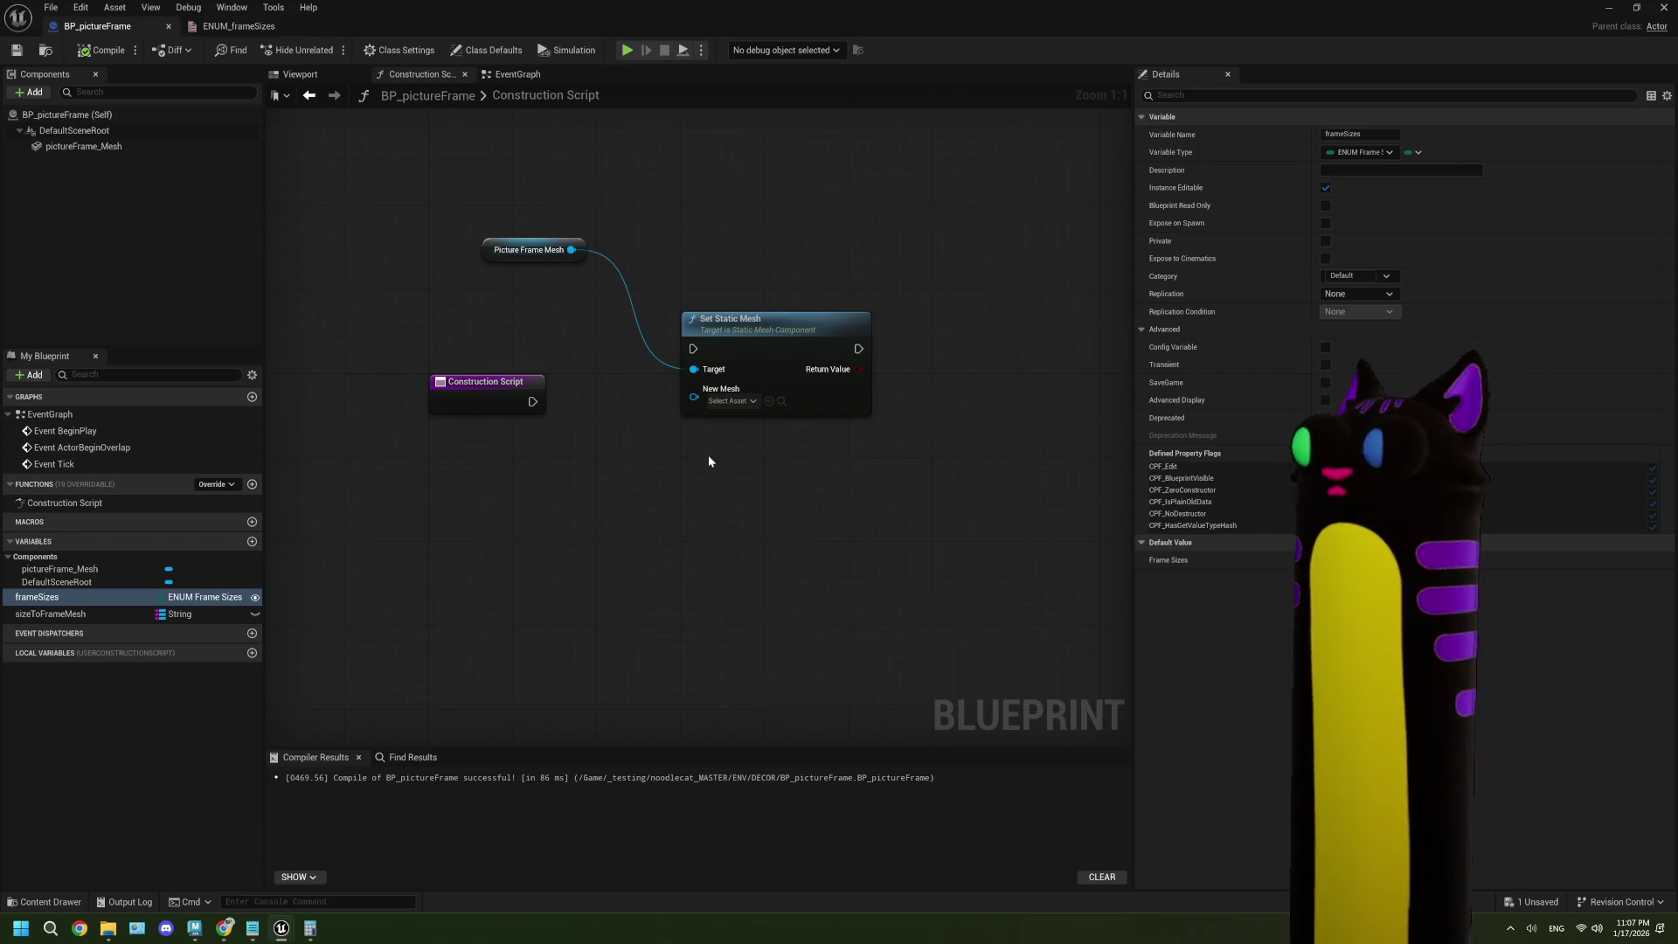
left_click_drag(779, 365, 920, 386)
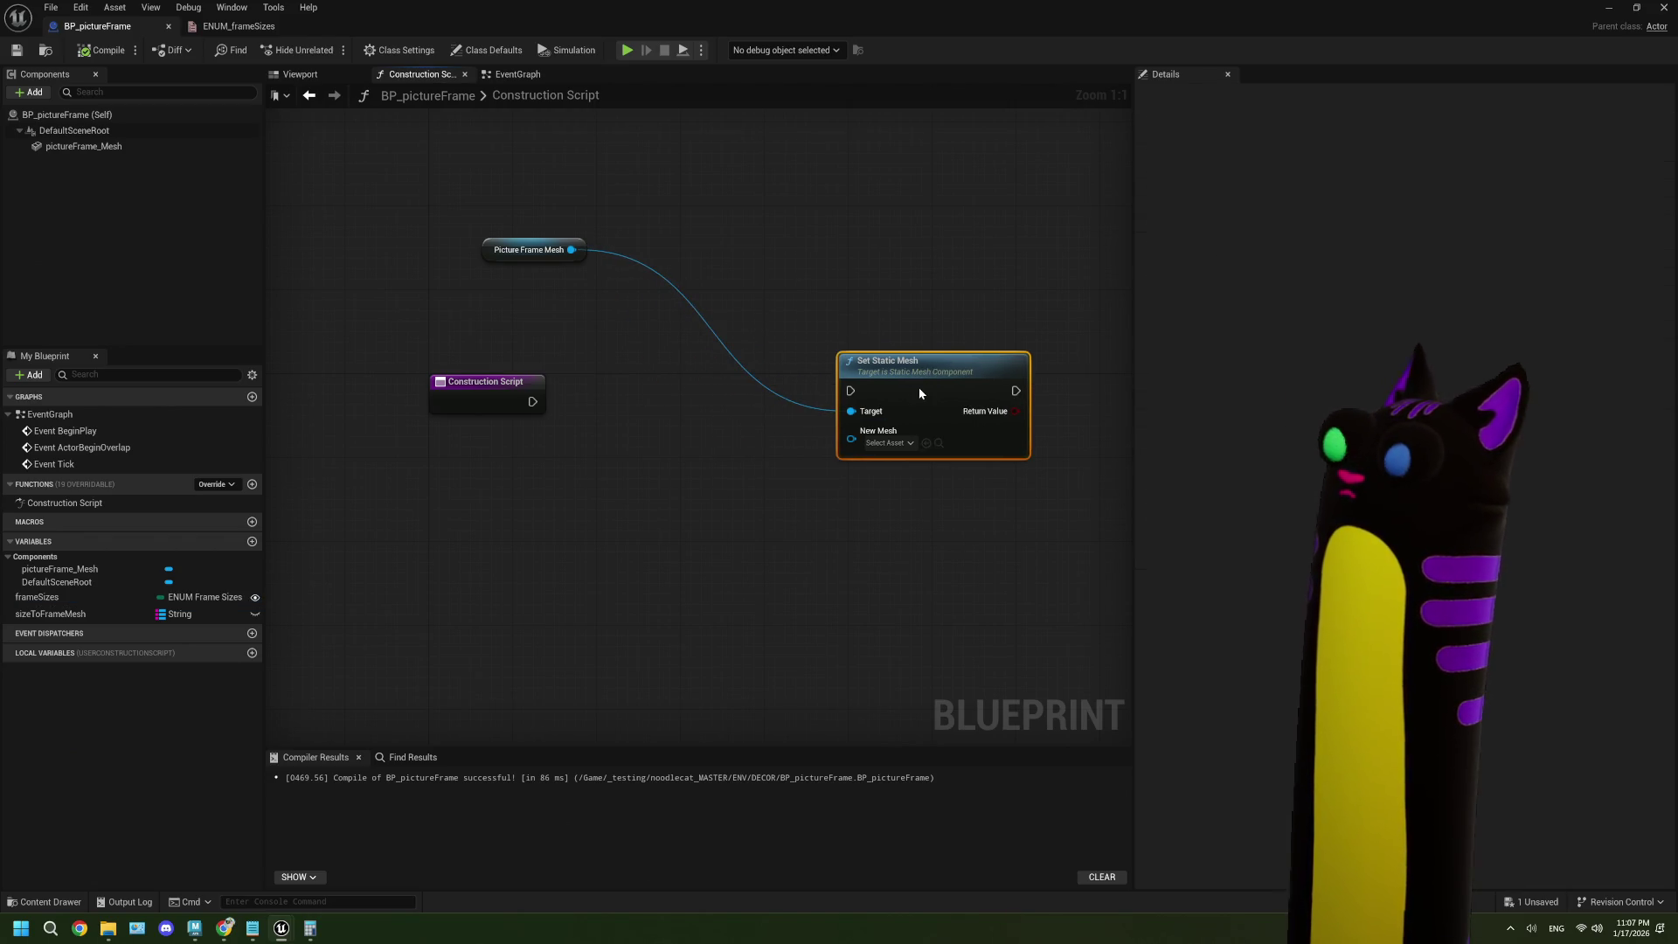
left_click(76, 616)
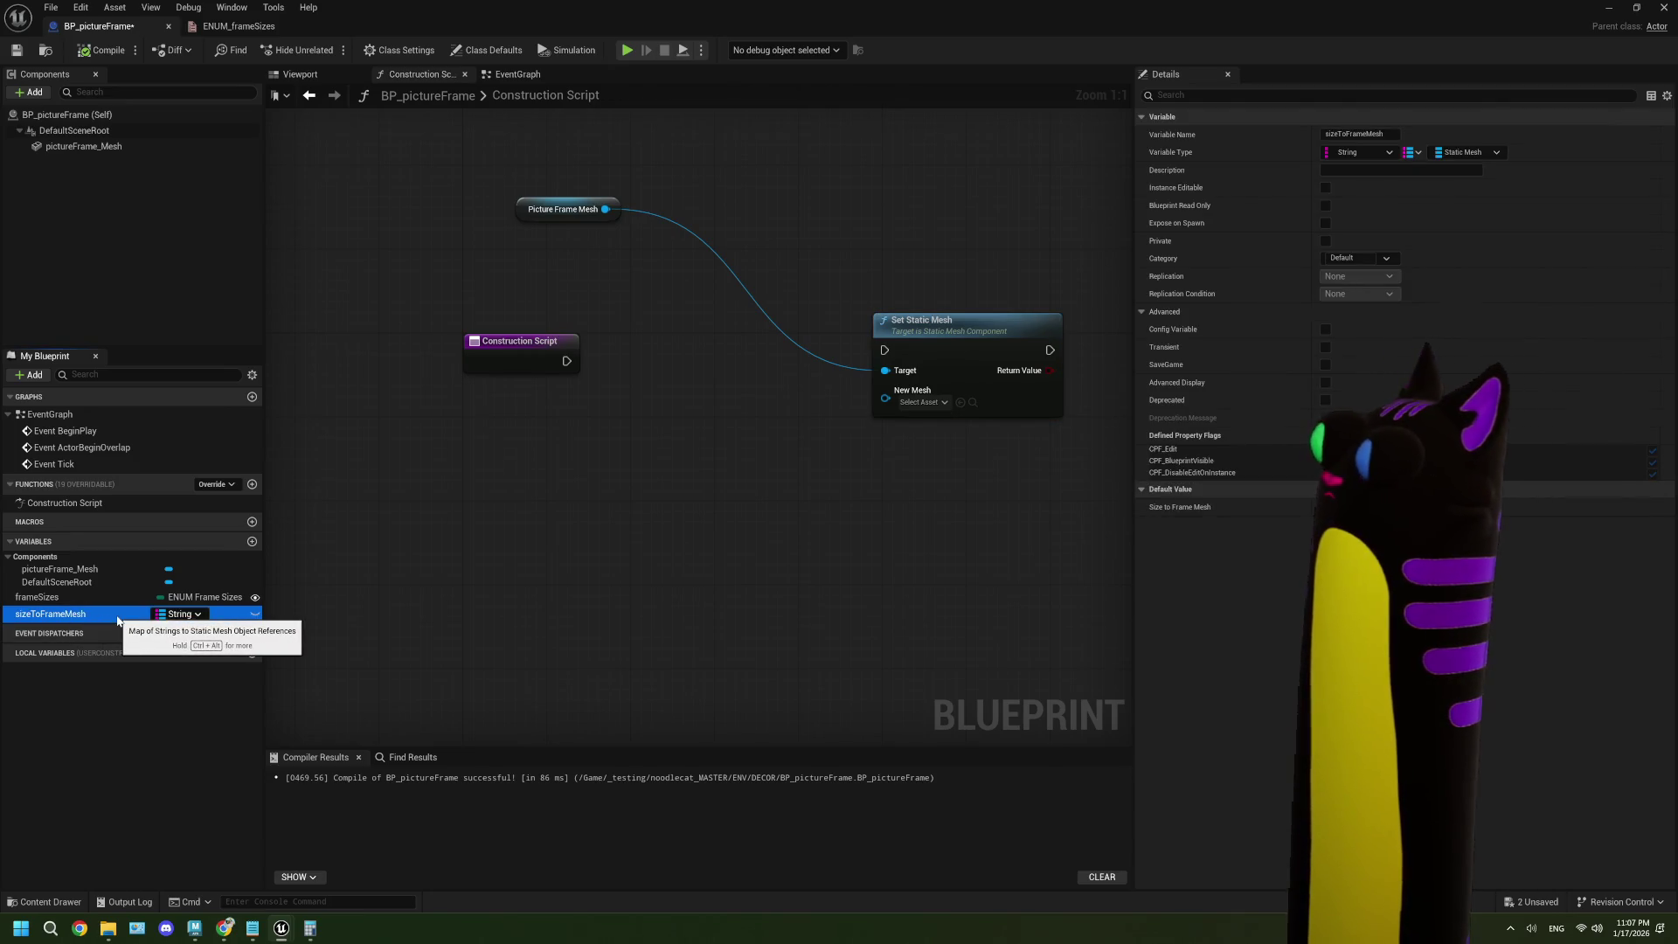
right_click(118, 620)
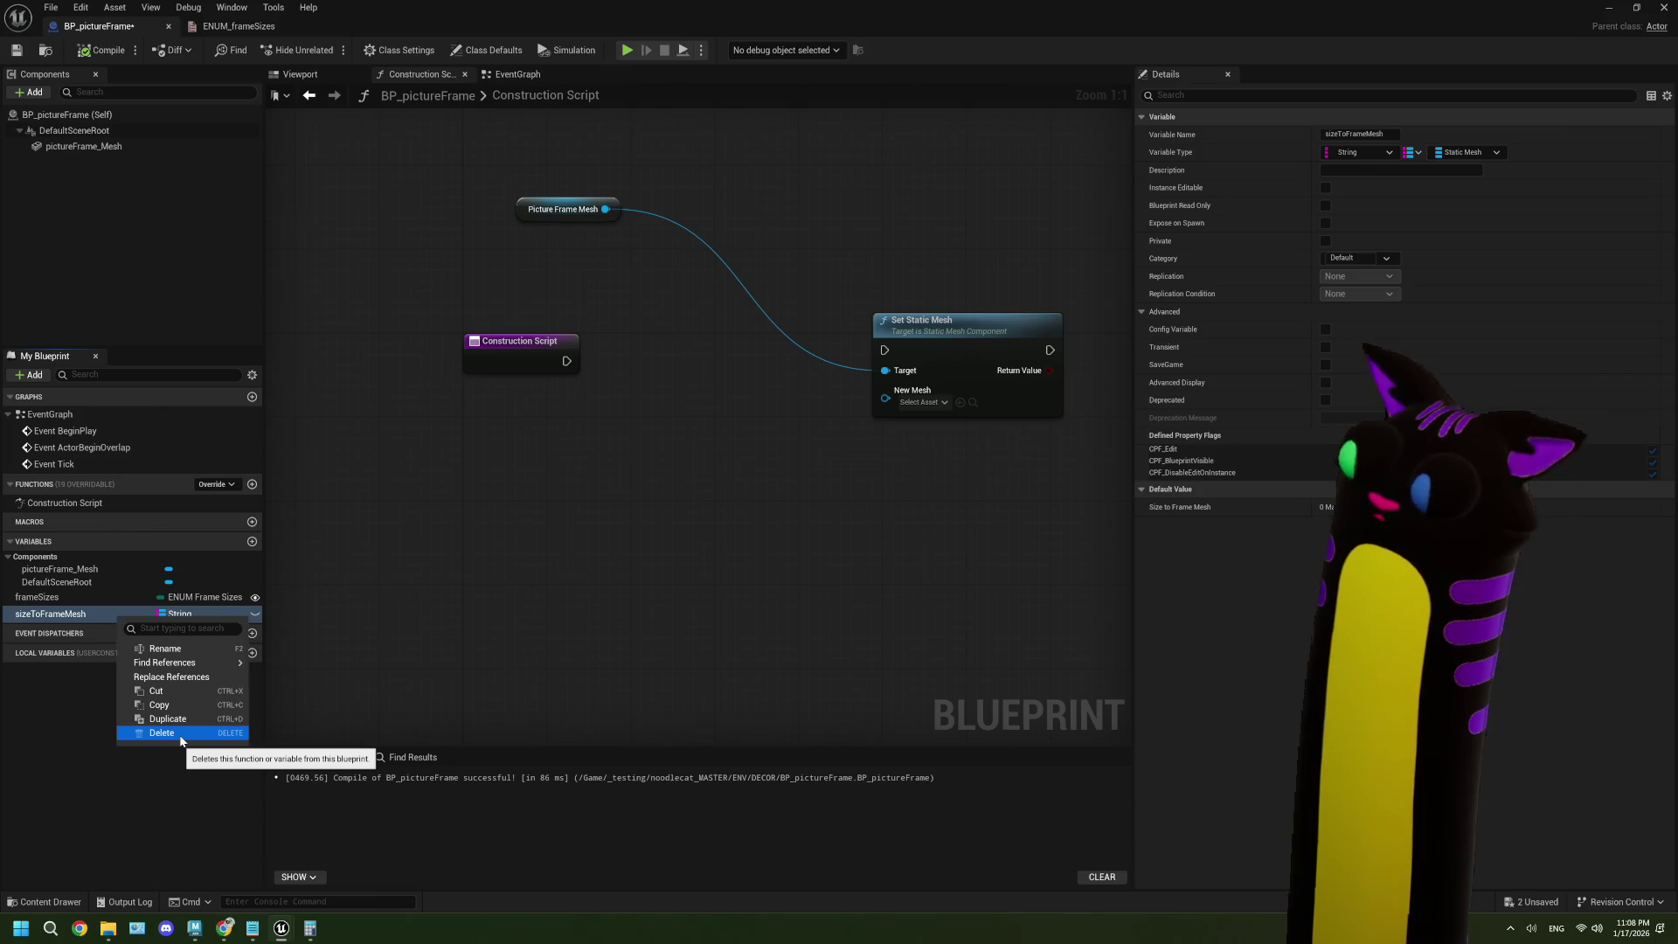
left_click(396, 636)
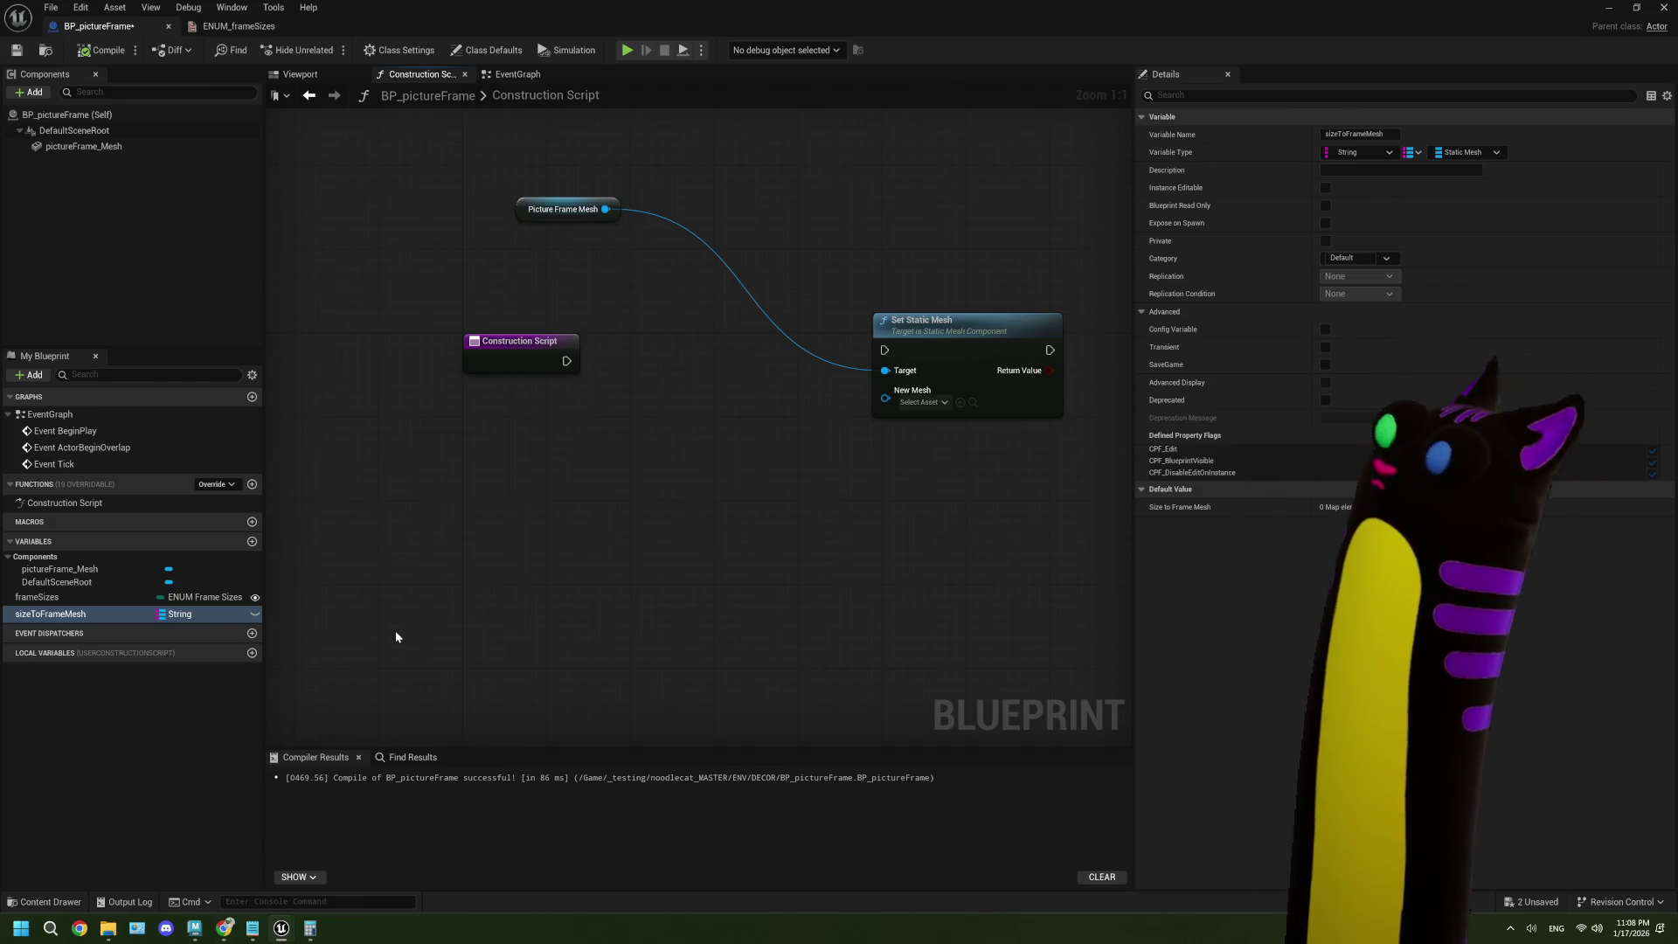
- Add a Get frameSizes node feeding an Enum to String conversion
mouse_move(149, 601)
left_mouse_down()
mouse_move(458, 500)
mouse_move(560, 523)
mouse_move(603, 488)
left_mouse_up()
left_click(504, 519)
scroll(708, 596, "down", 5)
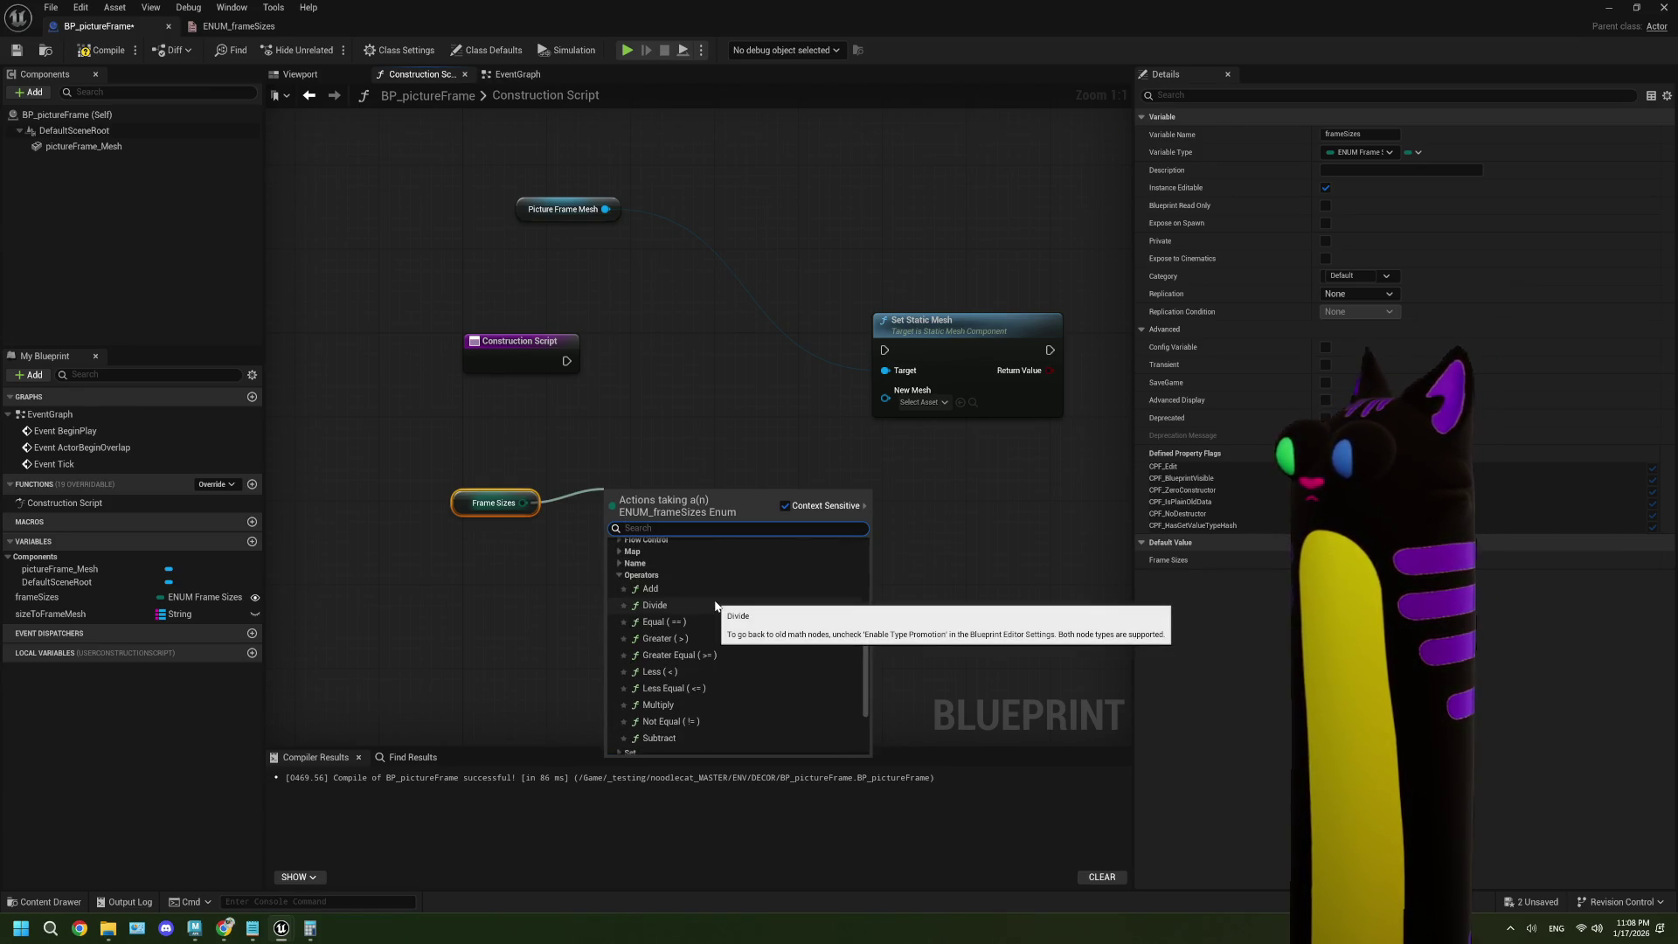
scroll(715, 601, "down", 3)
left_click(621, 663)
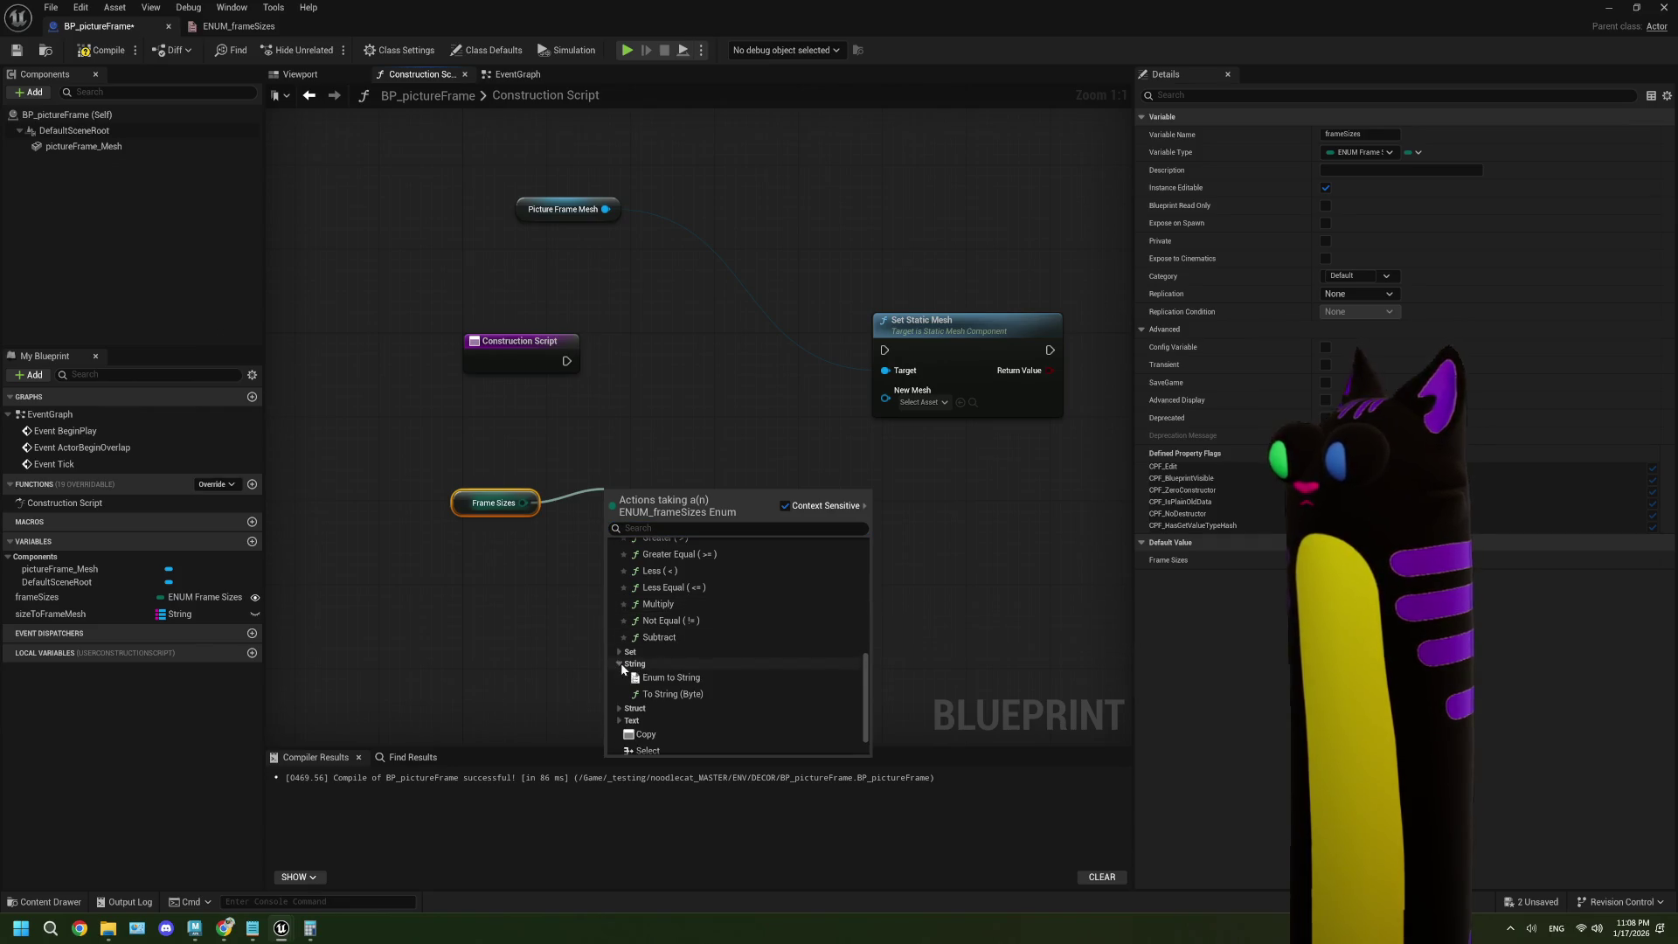
left_click(694, 680)
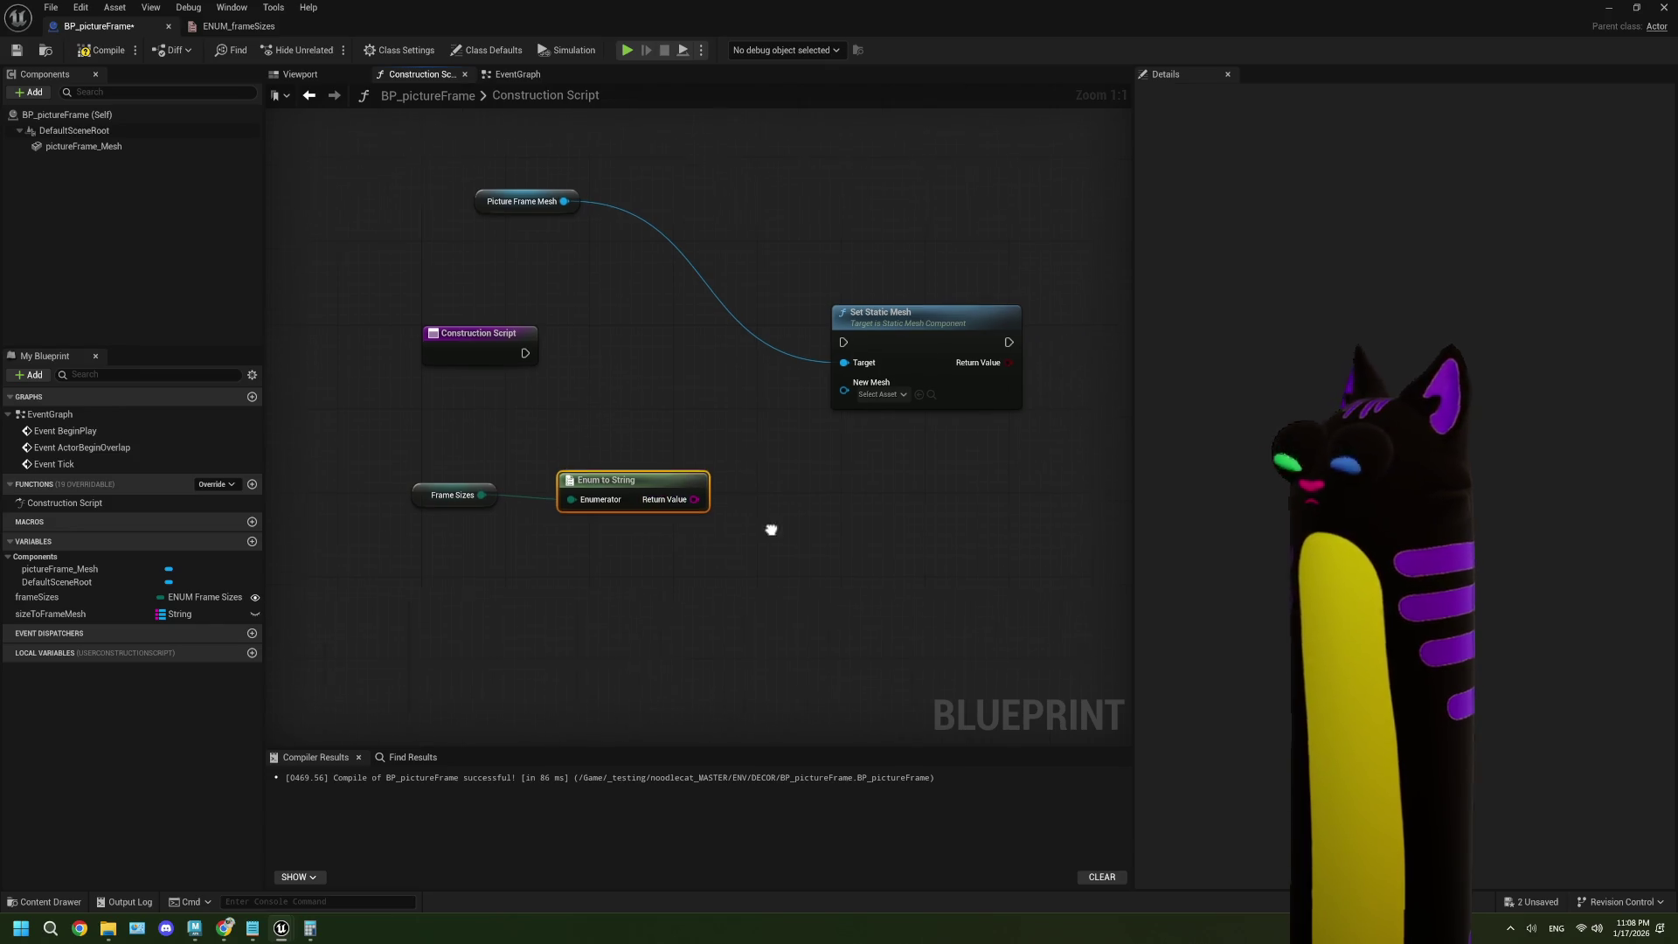
- Get sizeToFrameMesh, add a Map FIND node, and wire the enum string as its key
left_click_drag(122, 612, 716, 521)
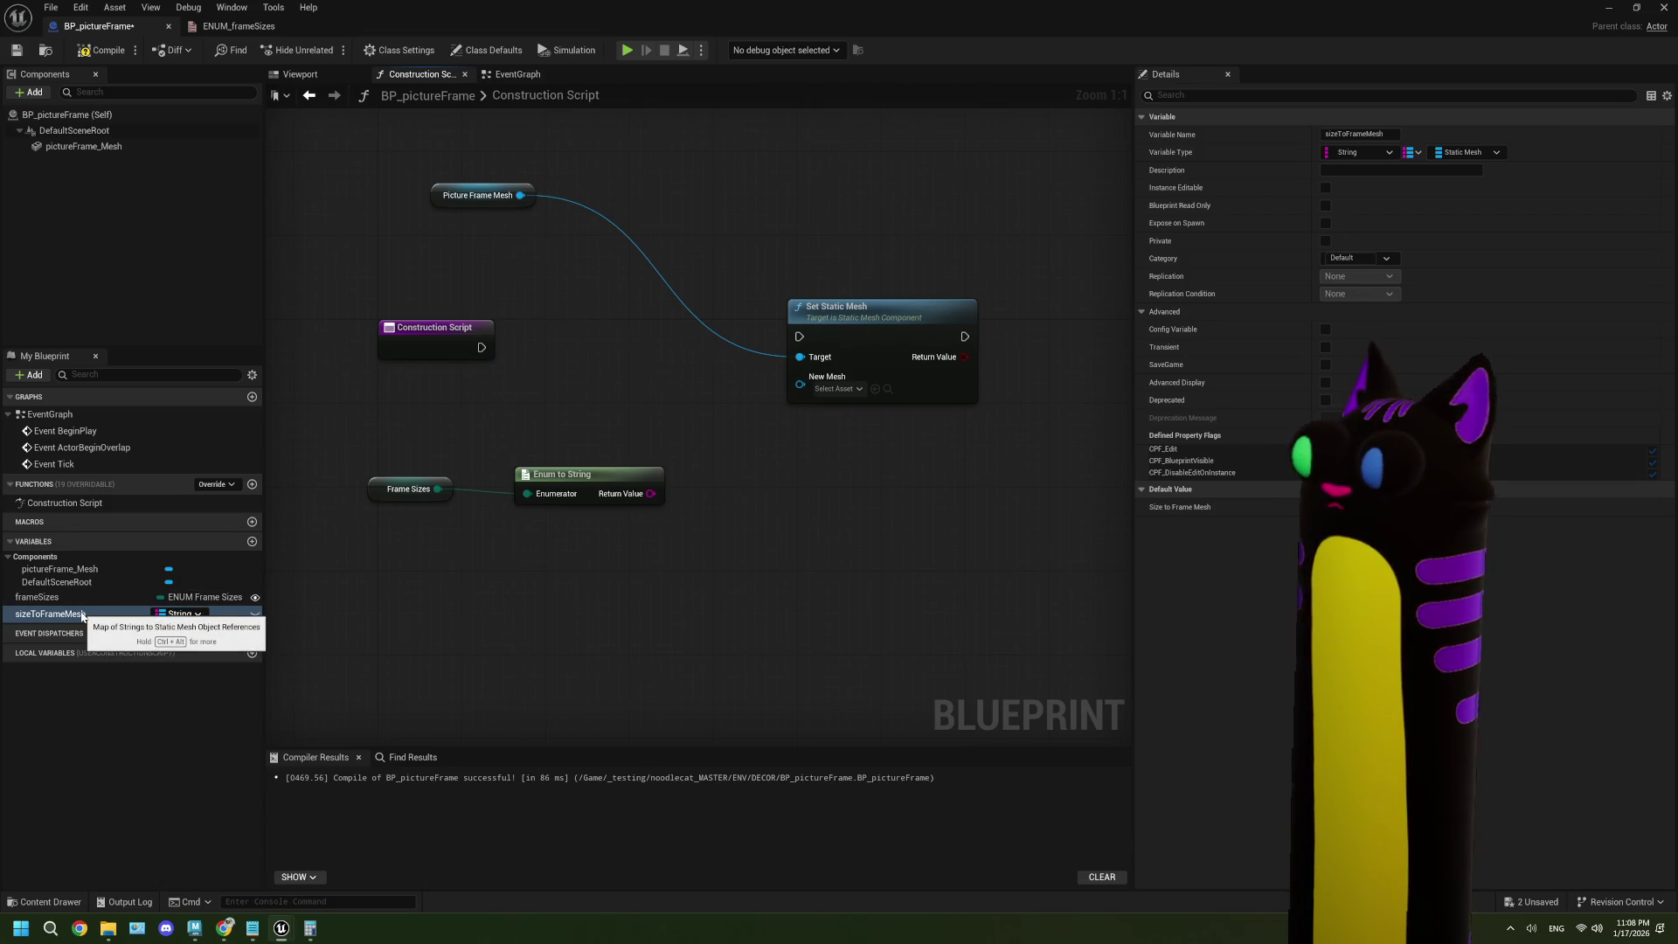
mouse_move(81, 614)
left_mouse_down()
mouse_move(647, 575)
mouse_move(631, 577)
mouse_move(759, 537)
left_mouse_up()
left_click(691, 578)
type("find")
key("Return")
mouse_move(651, 494)
left_mouse_down()
mouse_move(775, 568)
mouse_move(757, 491)
left_mouse_up()
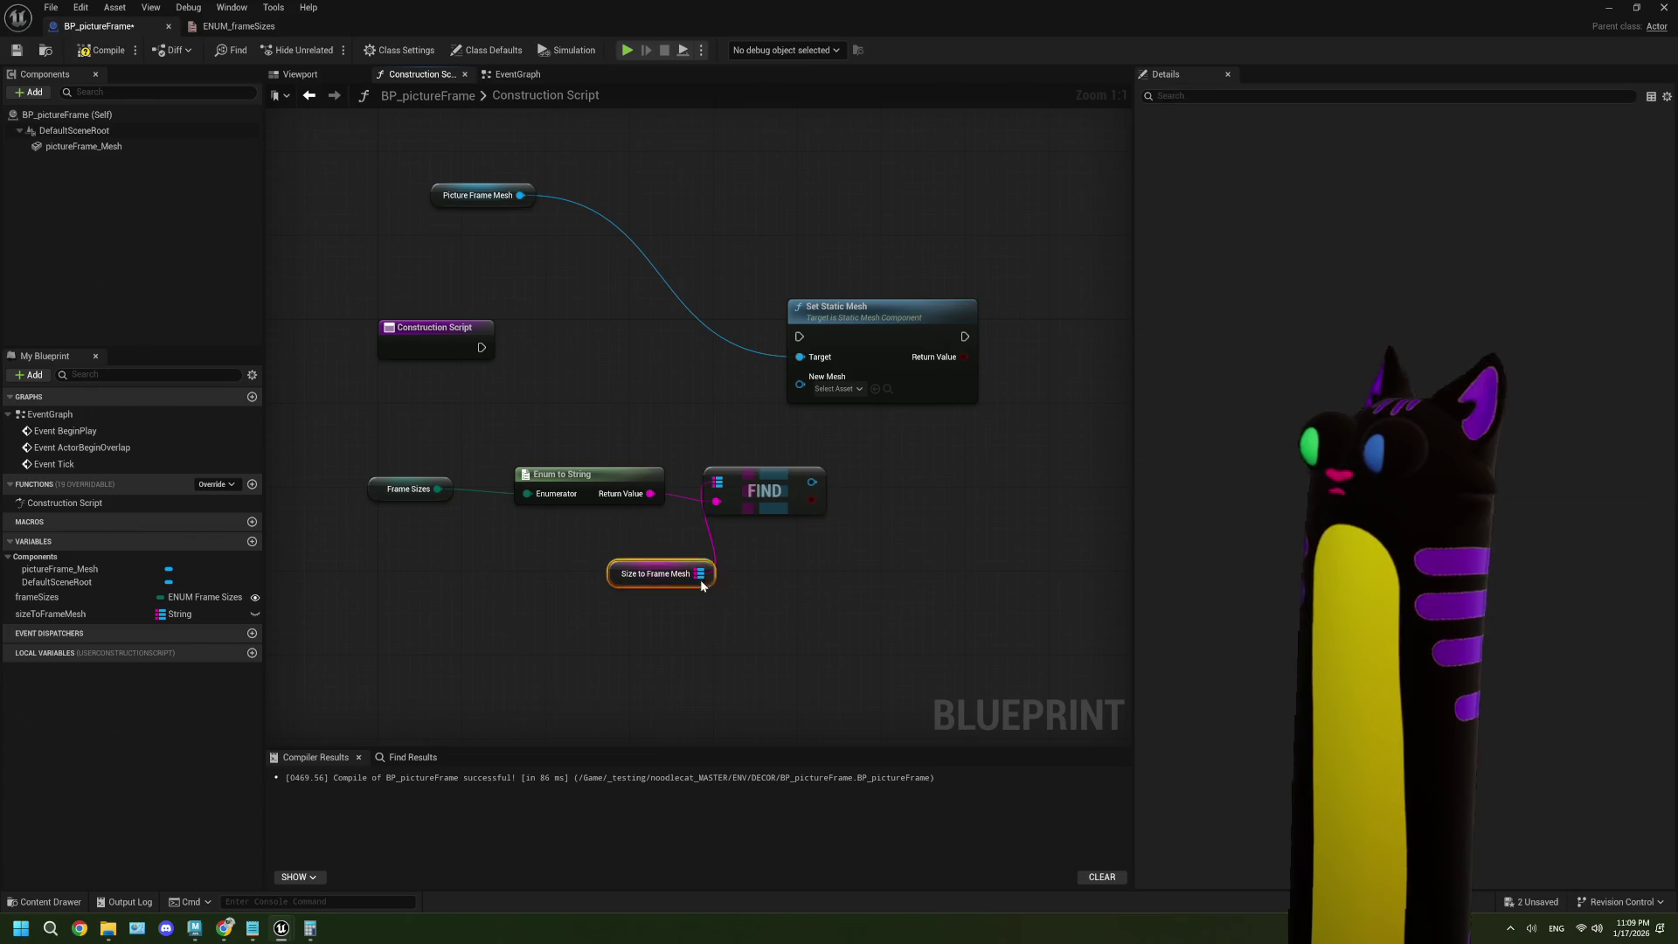